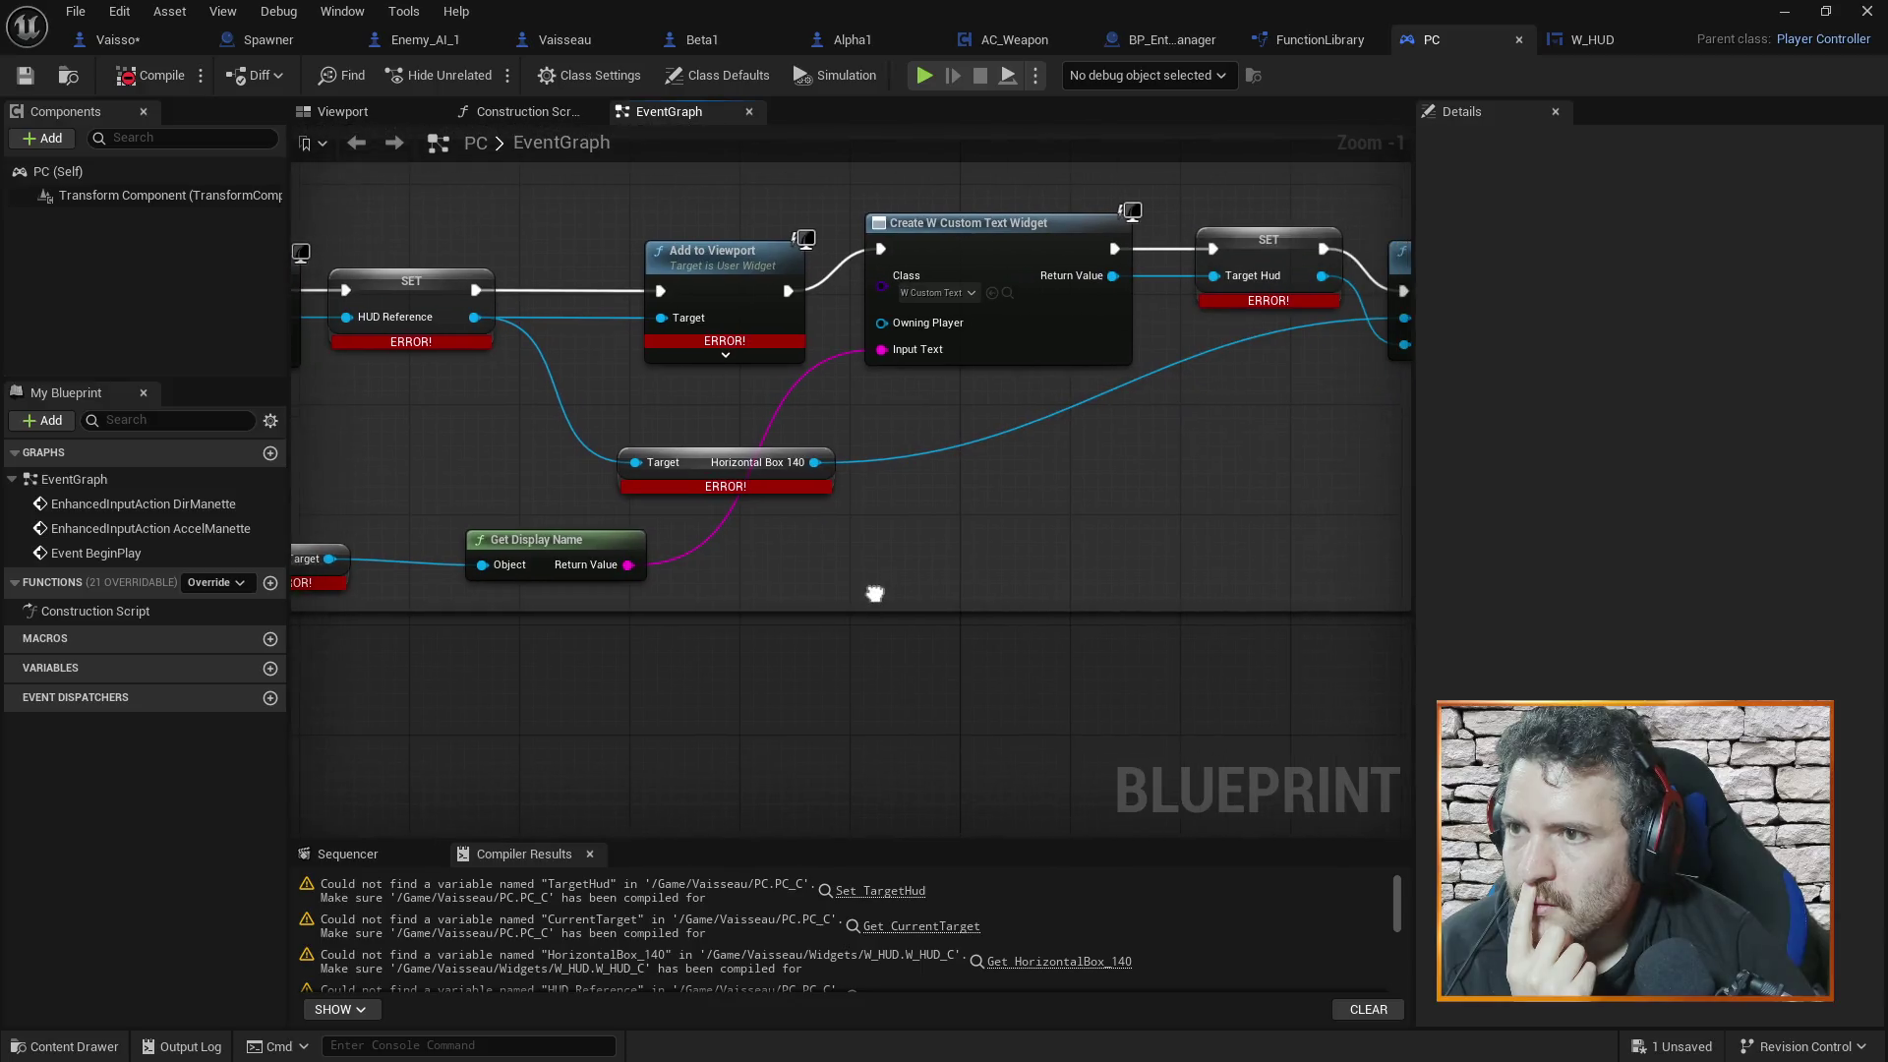
Delete the Create W Custom Text Widget, SET Target Hud and Add Child nodes
drag(780, 254, 1181, 484)
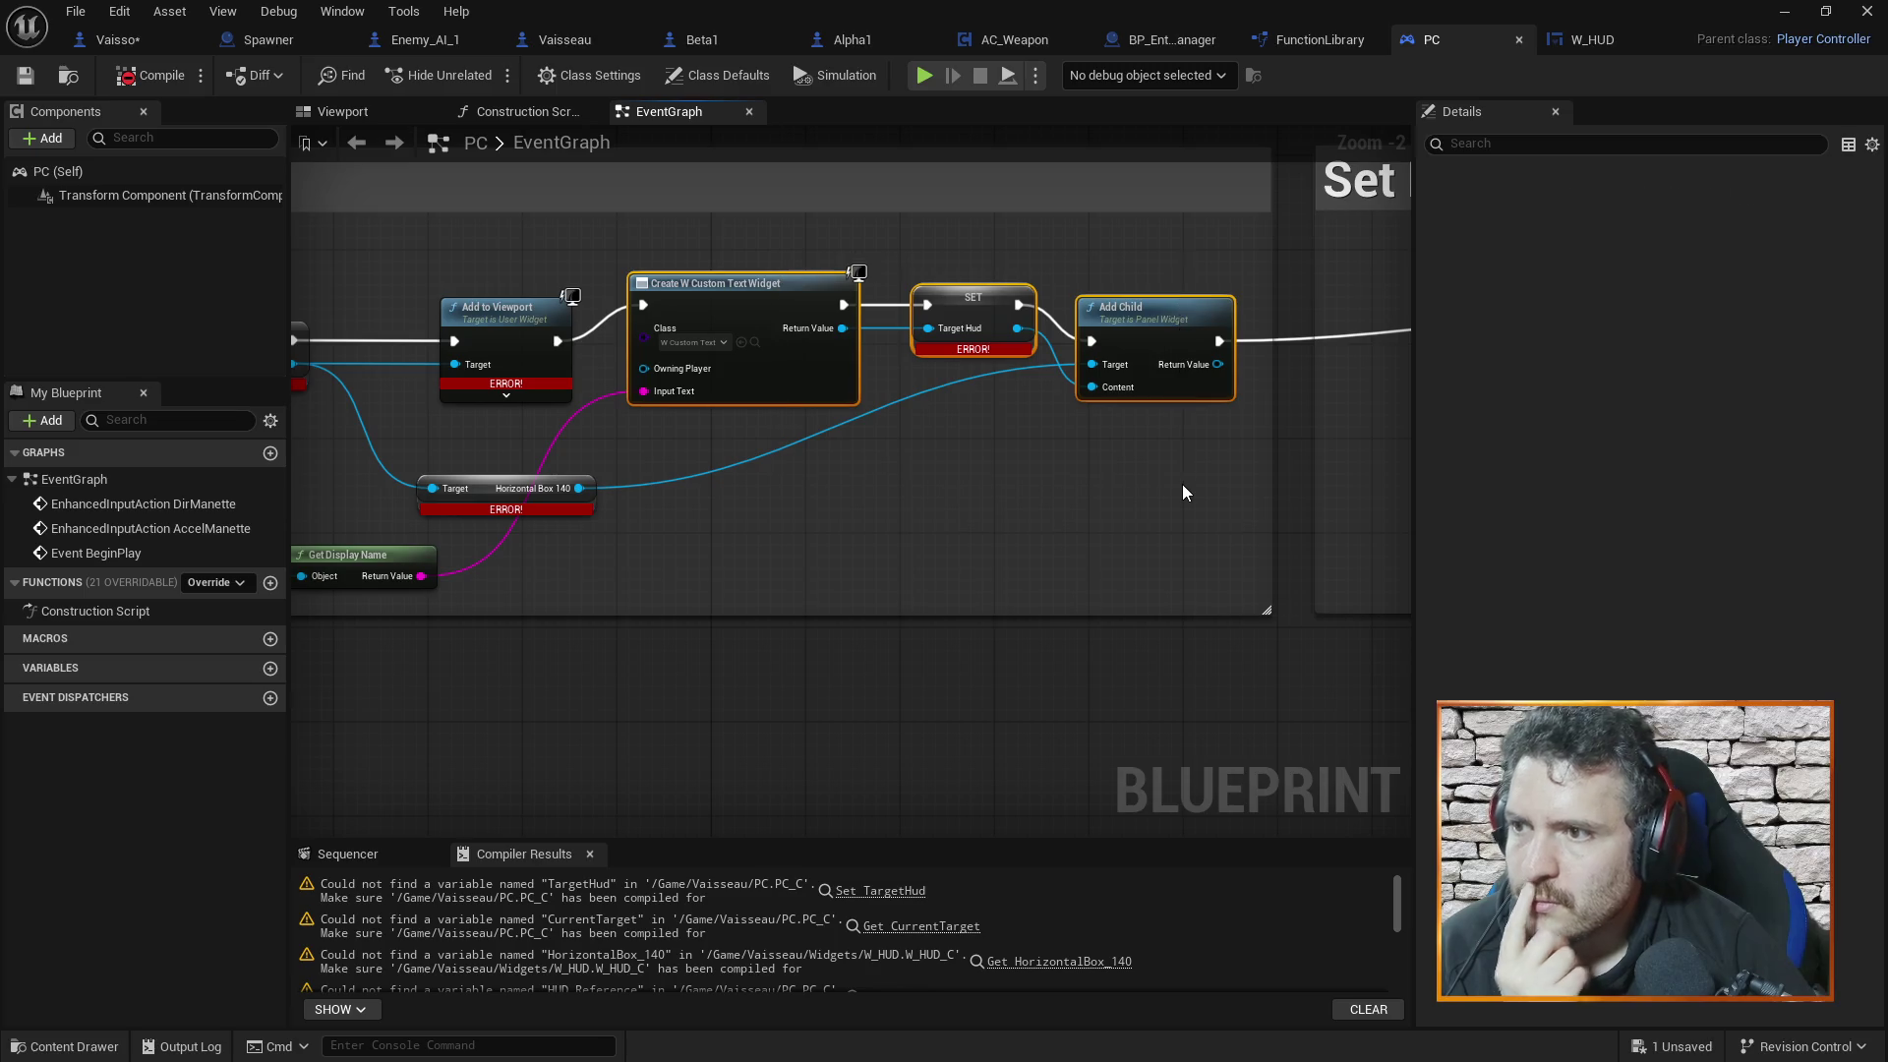
key(Delete)
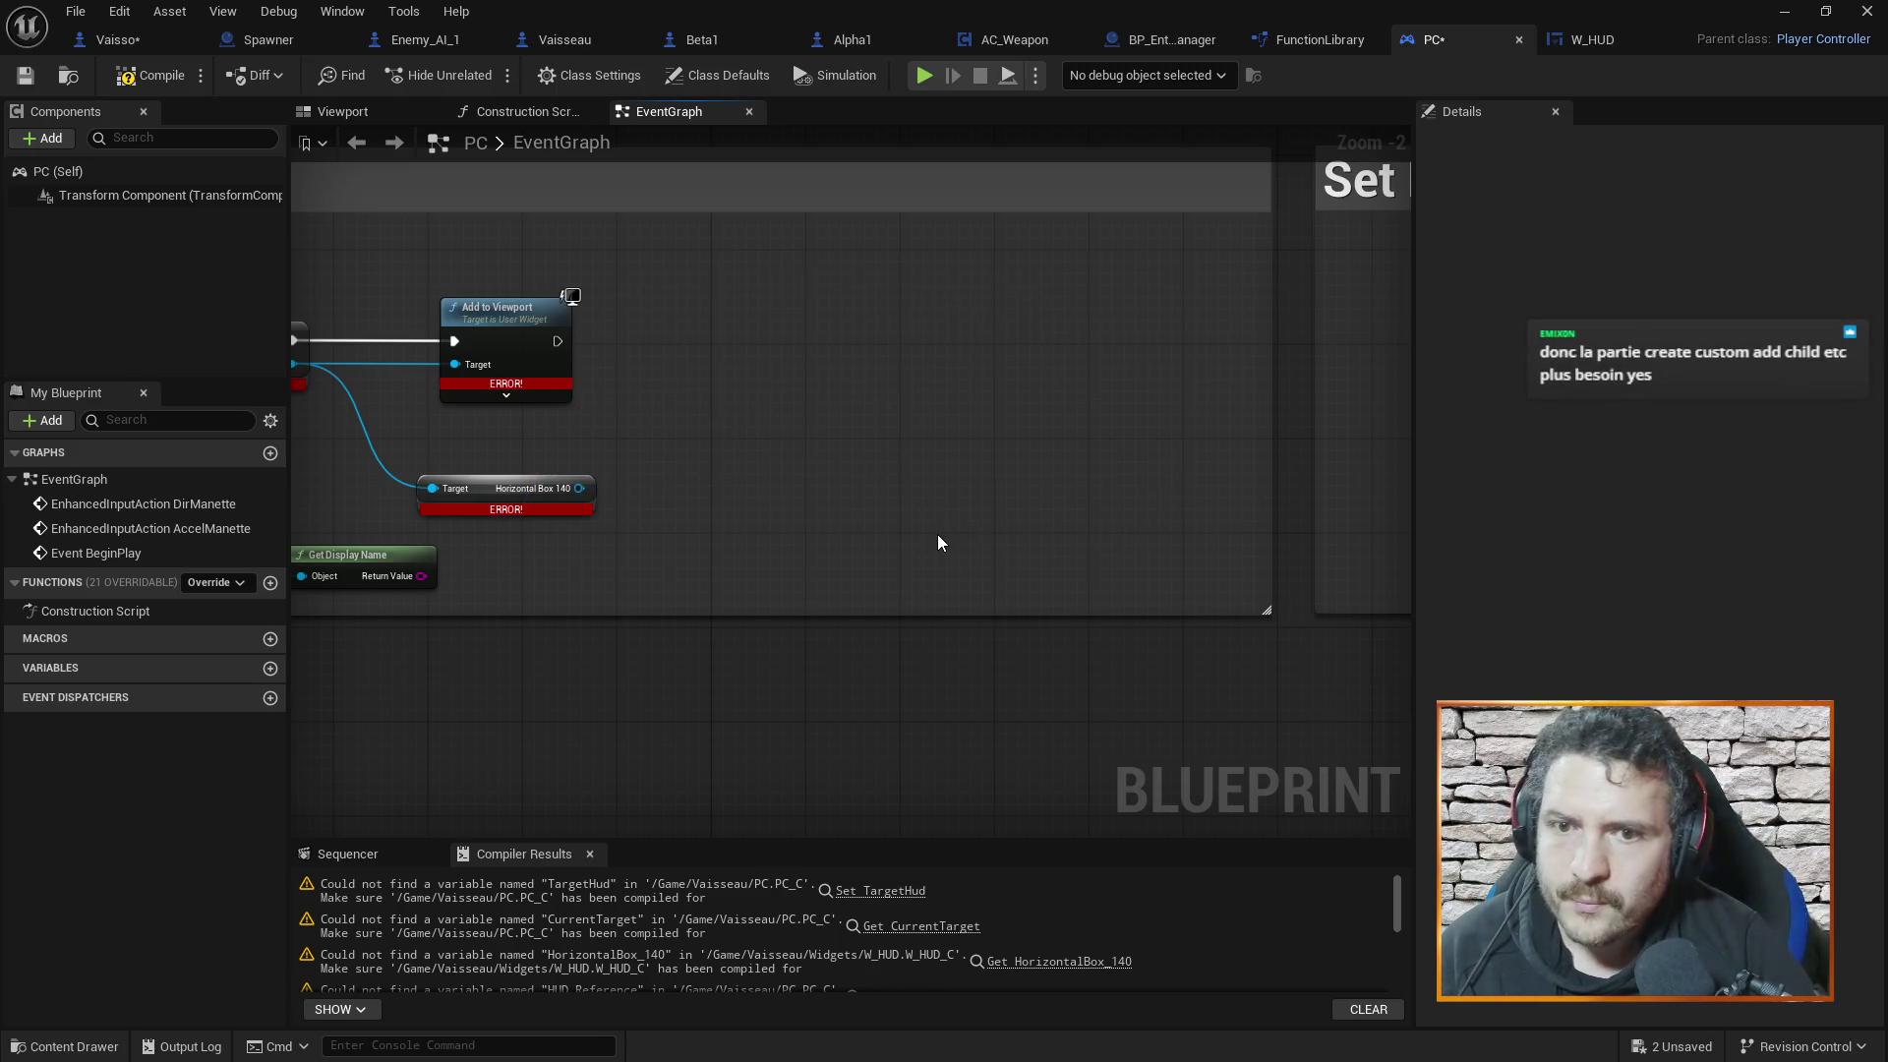
drag(784, 707, 1283, 637)
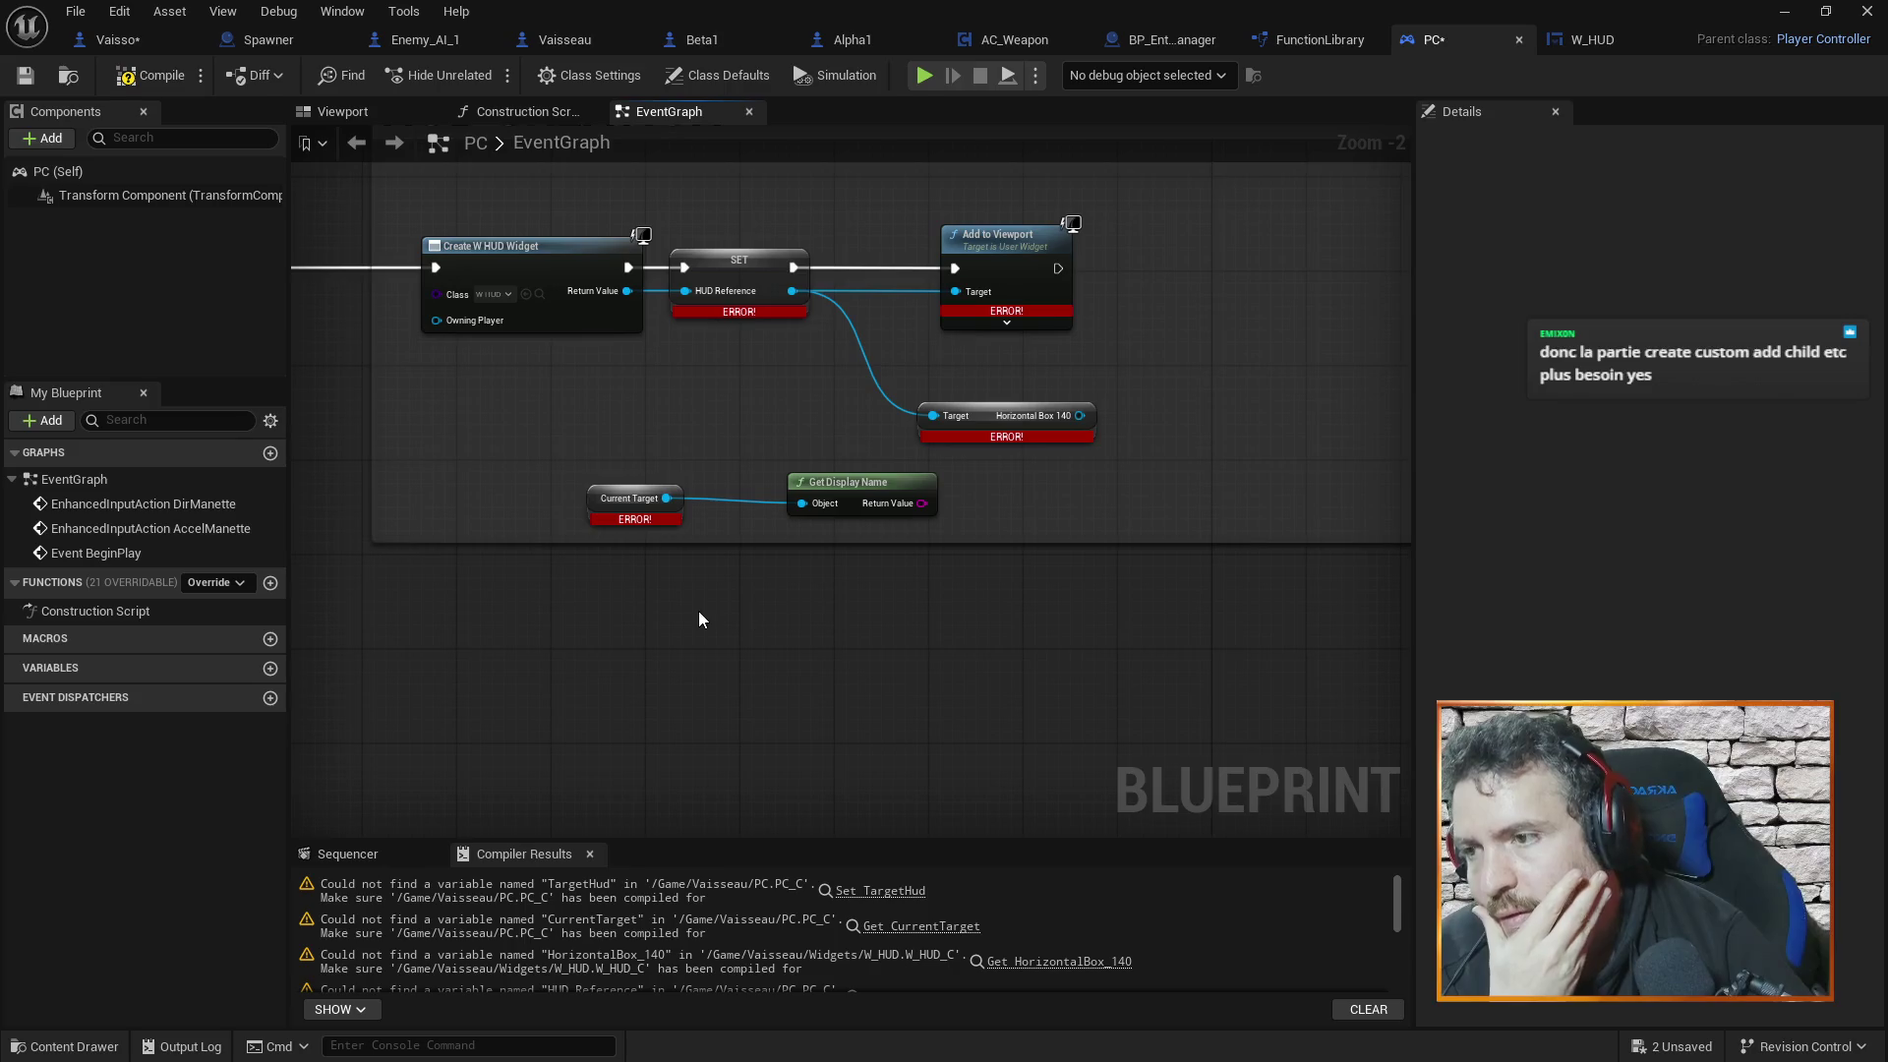
Move Current Target and Get Display Name up beside the HUD creation nodes
drag(585, 507, 479, 472)
drag(882, 482, 717, 446)
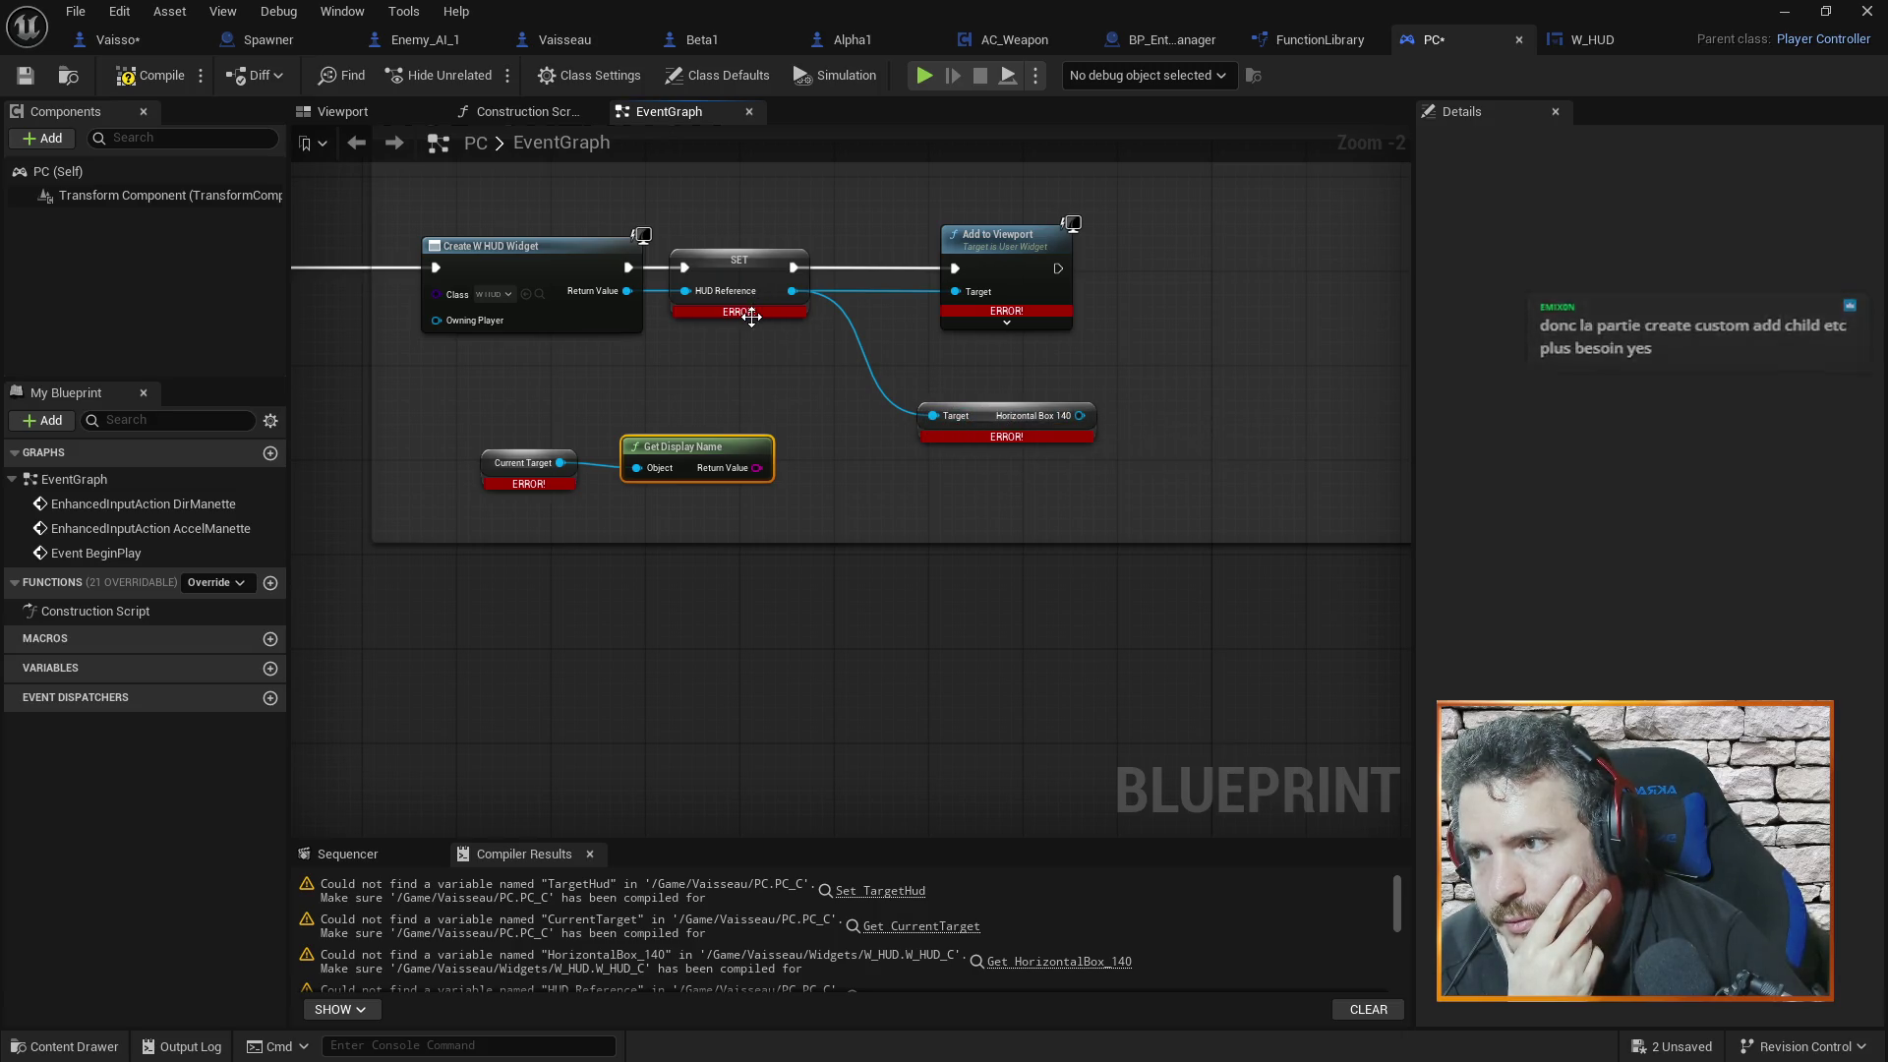
mouse_move(749, 308)
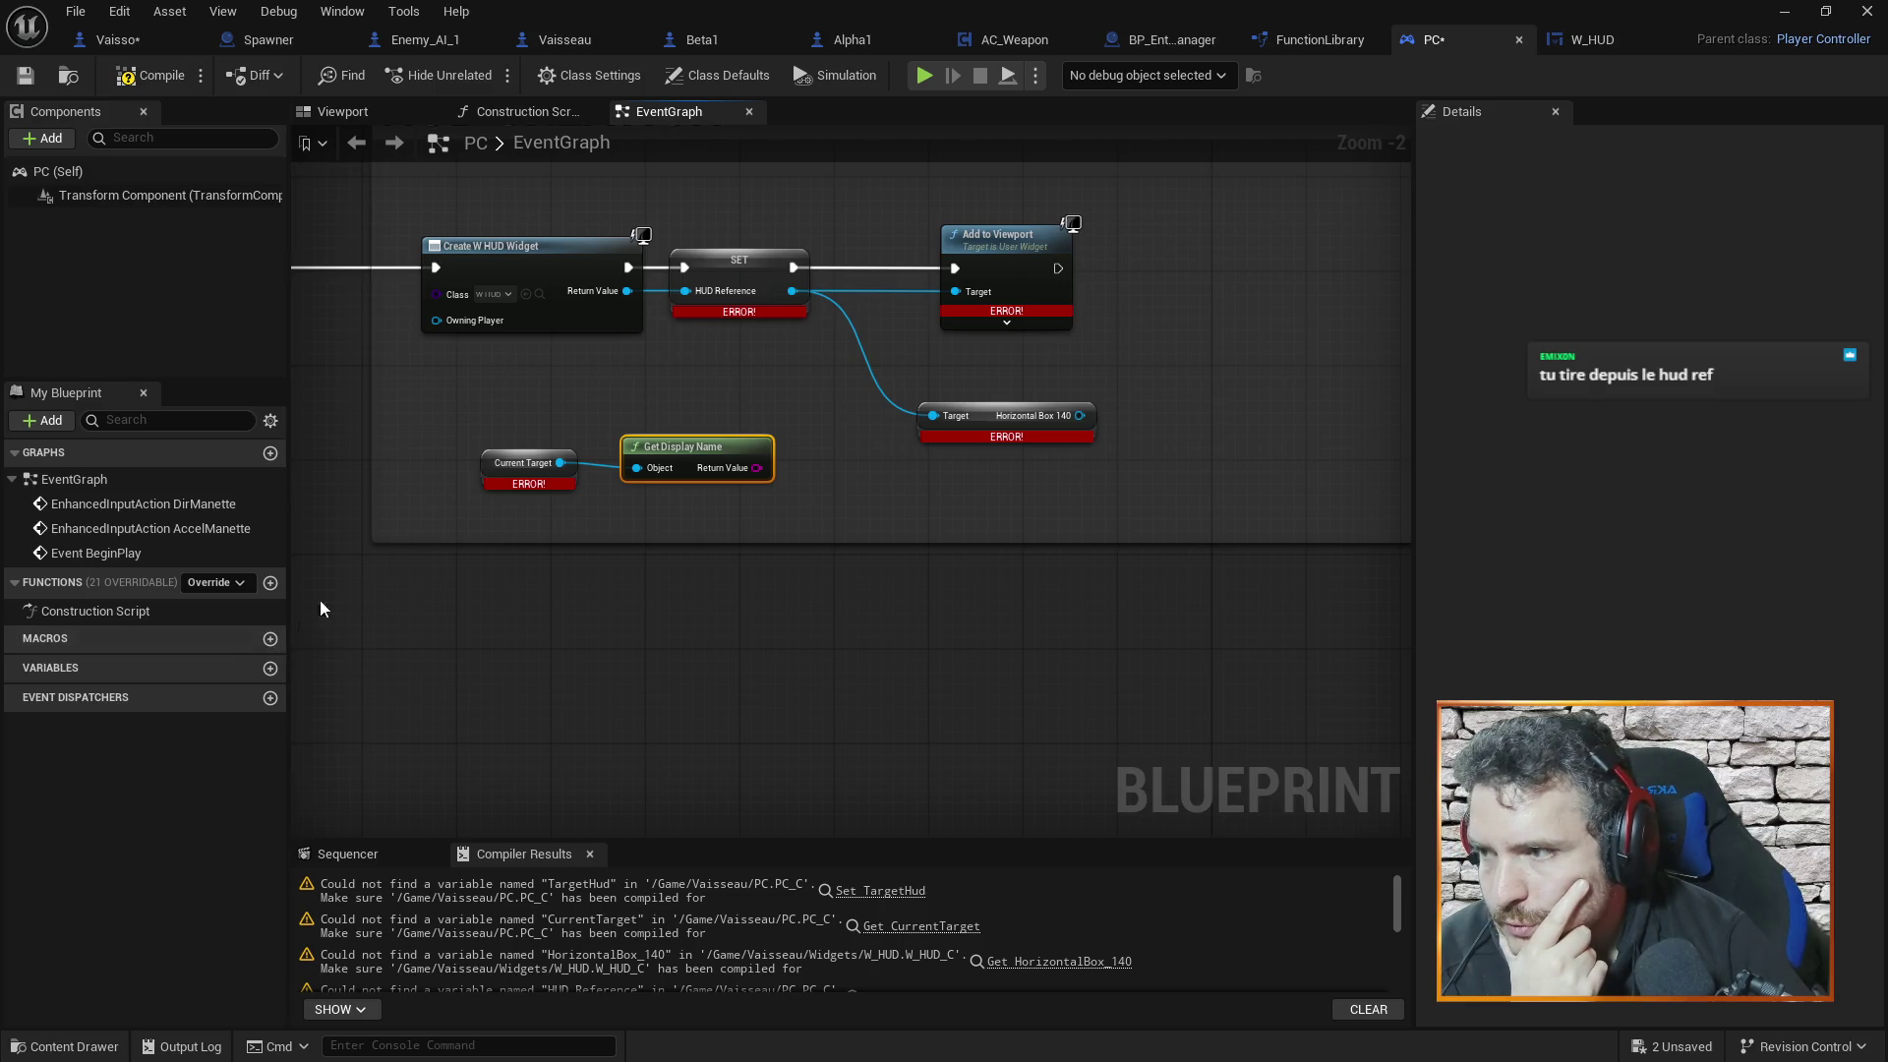
Add a new blueprint variable named HUD Reference
click(270, 669)
text(HU)
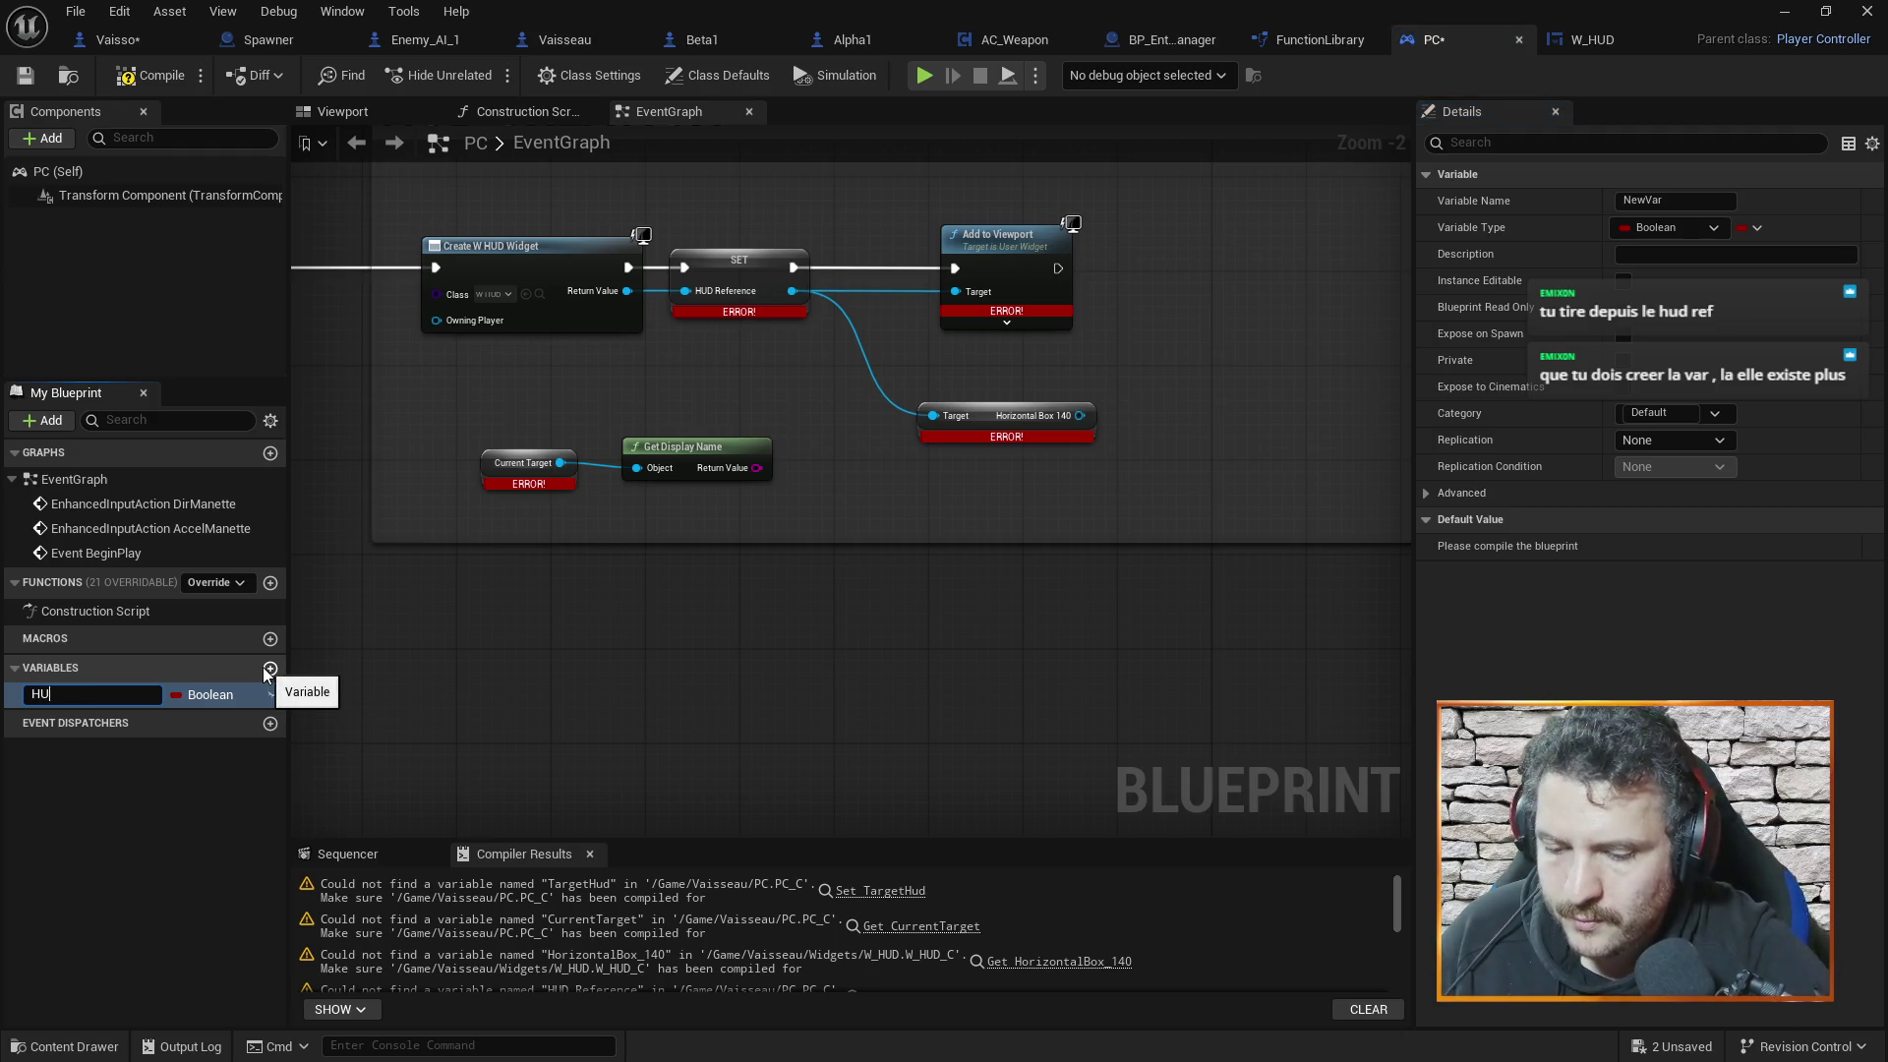
text(D Reference)
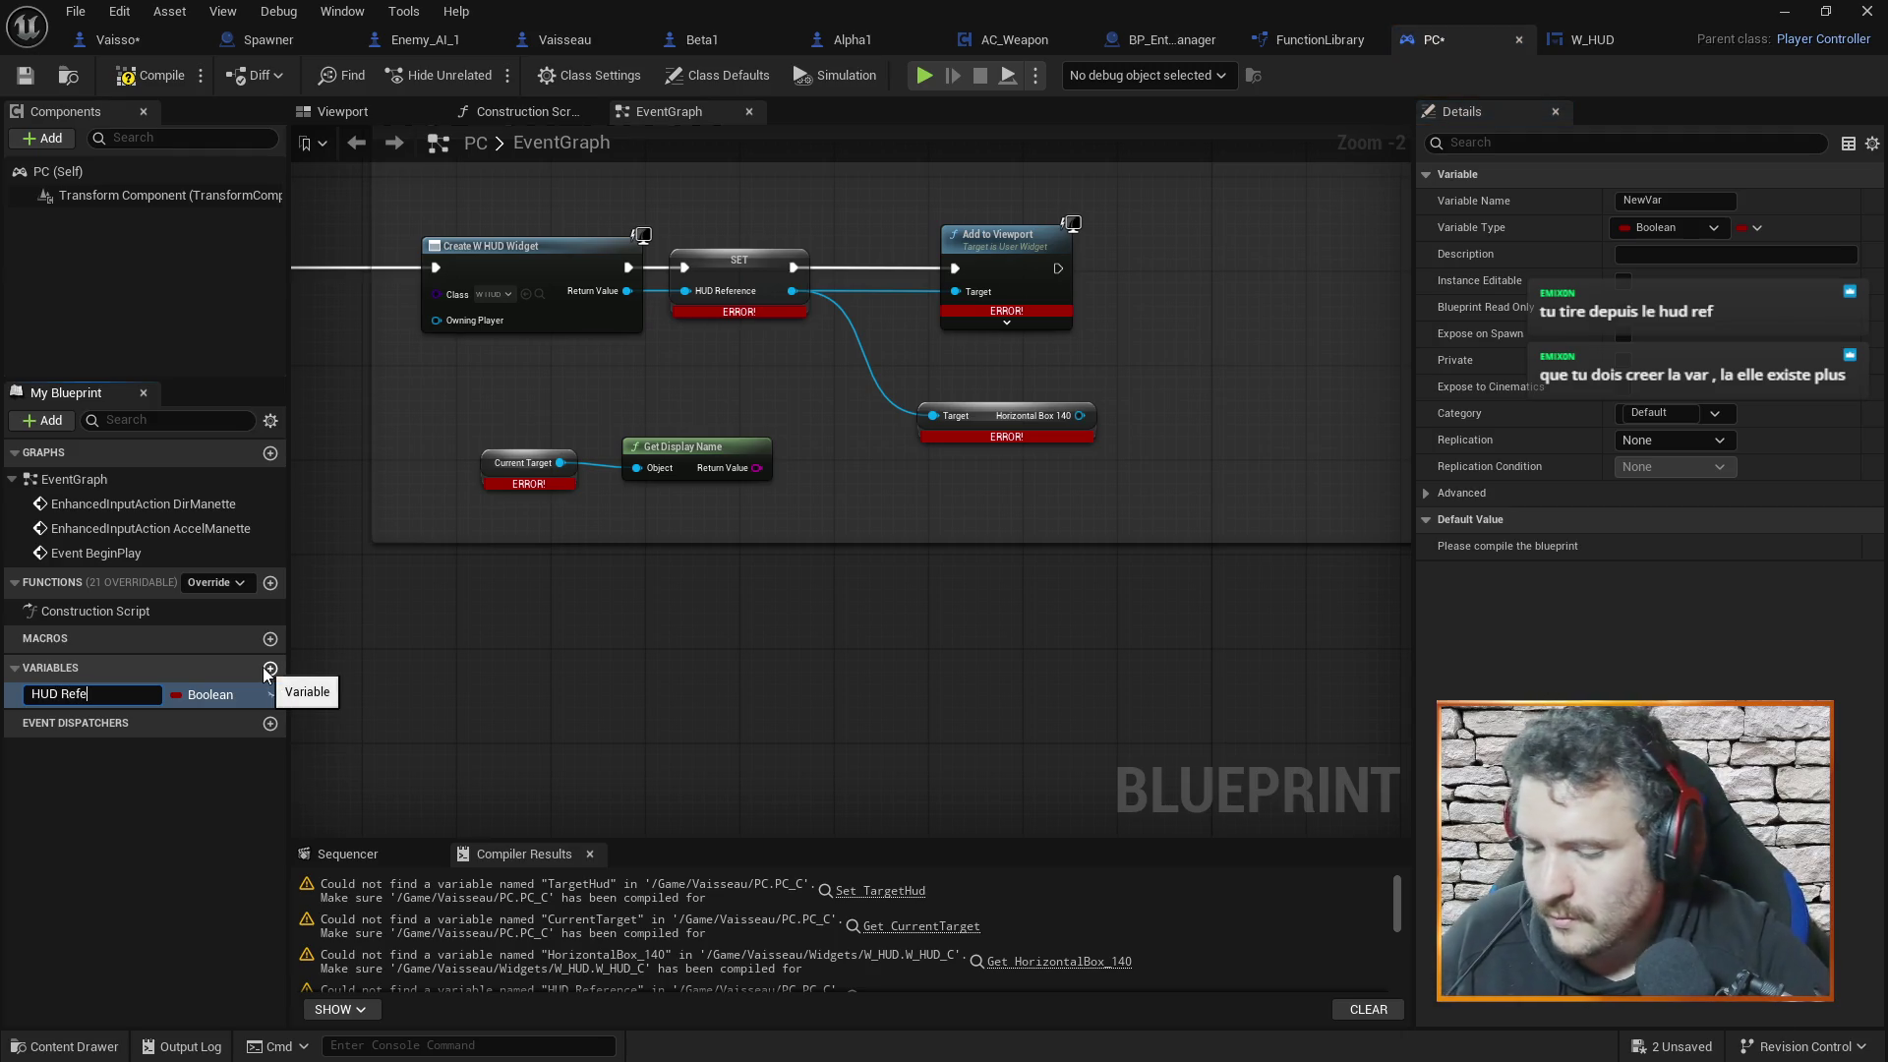
key(Return)
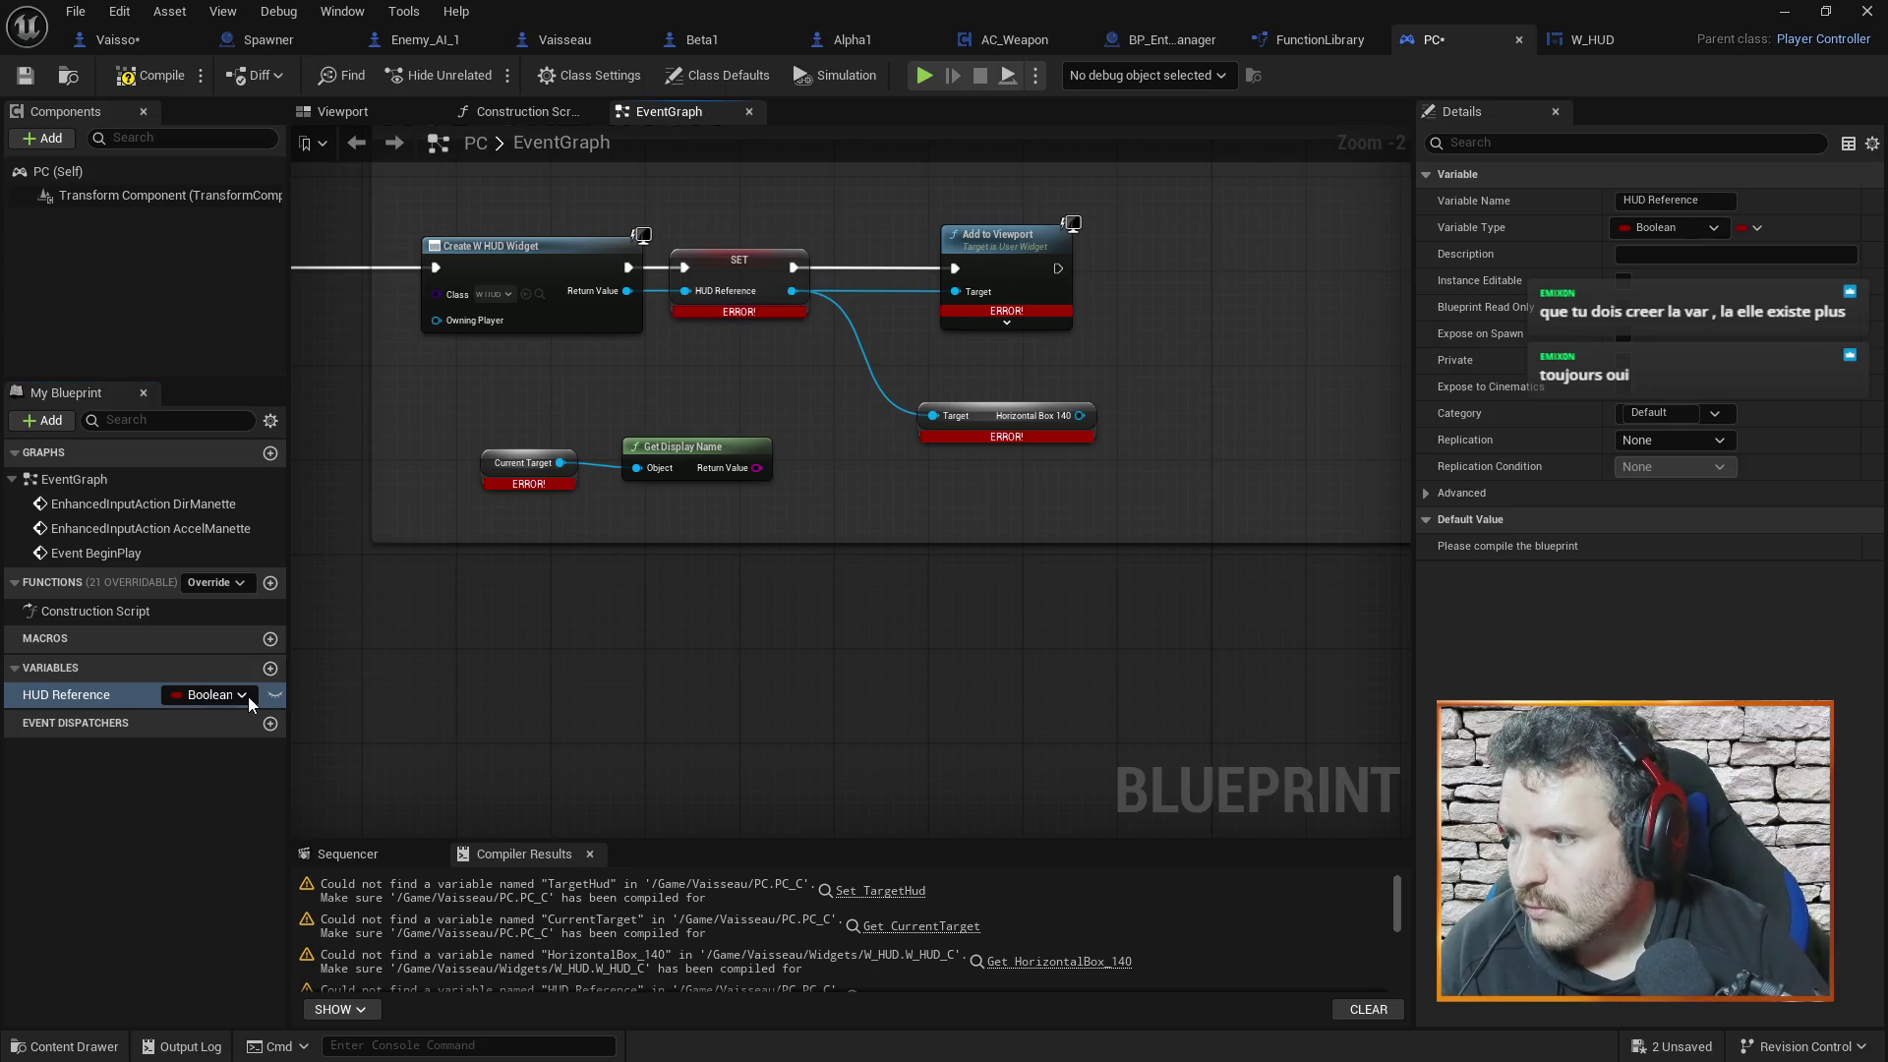
click(151, 721)
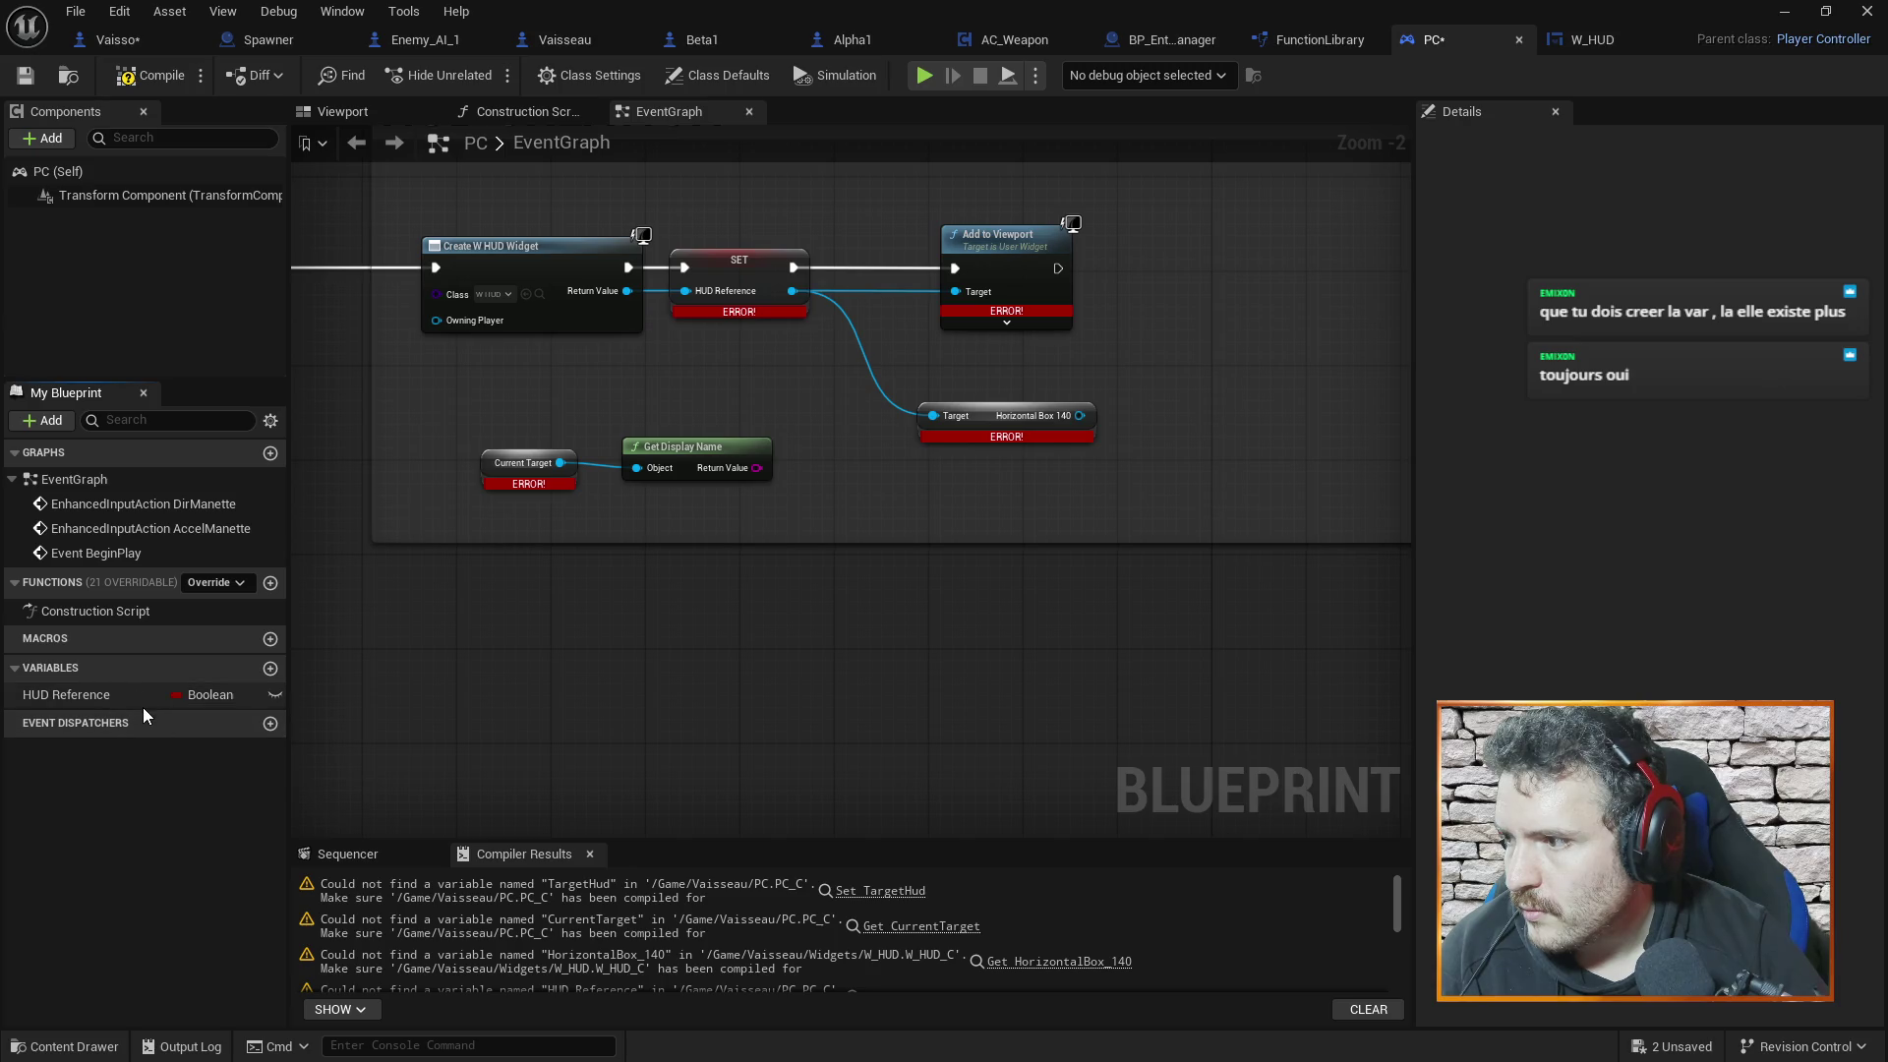
Delete the Boolean HUD Reference variable, confirming removal even though it is in use
right_click(143, 703)
click(209, 875)
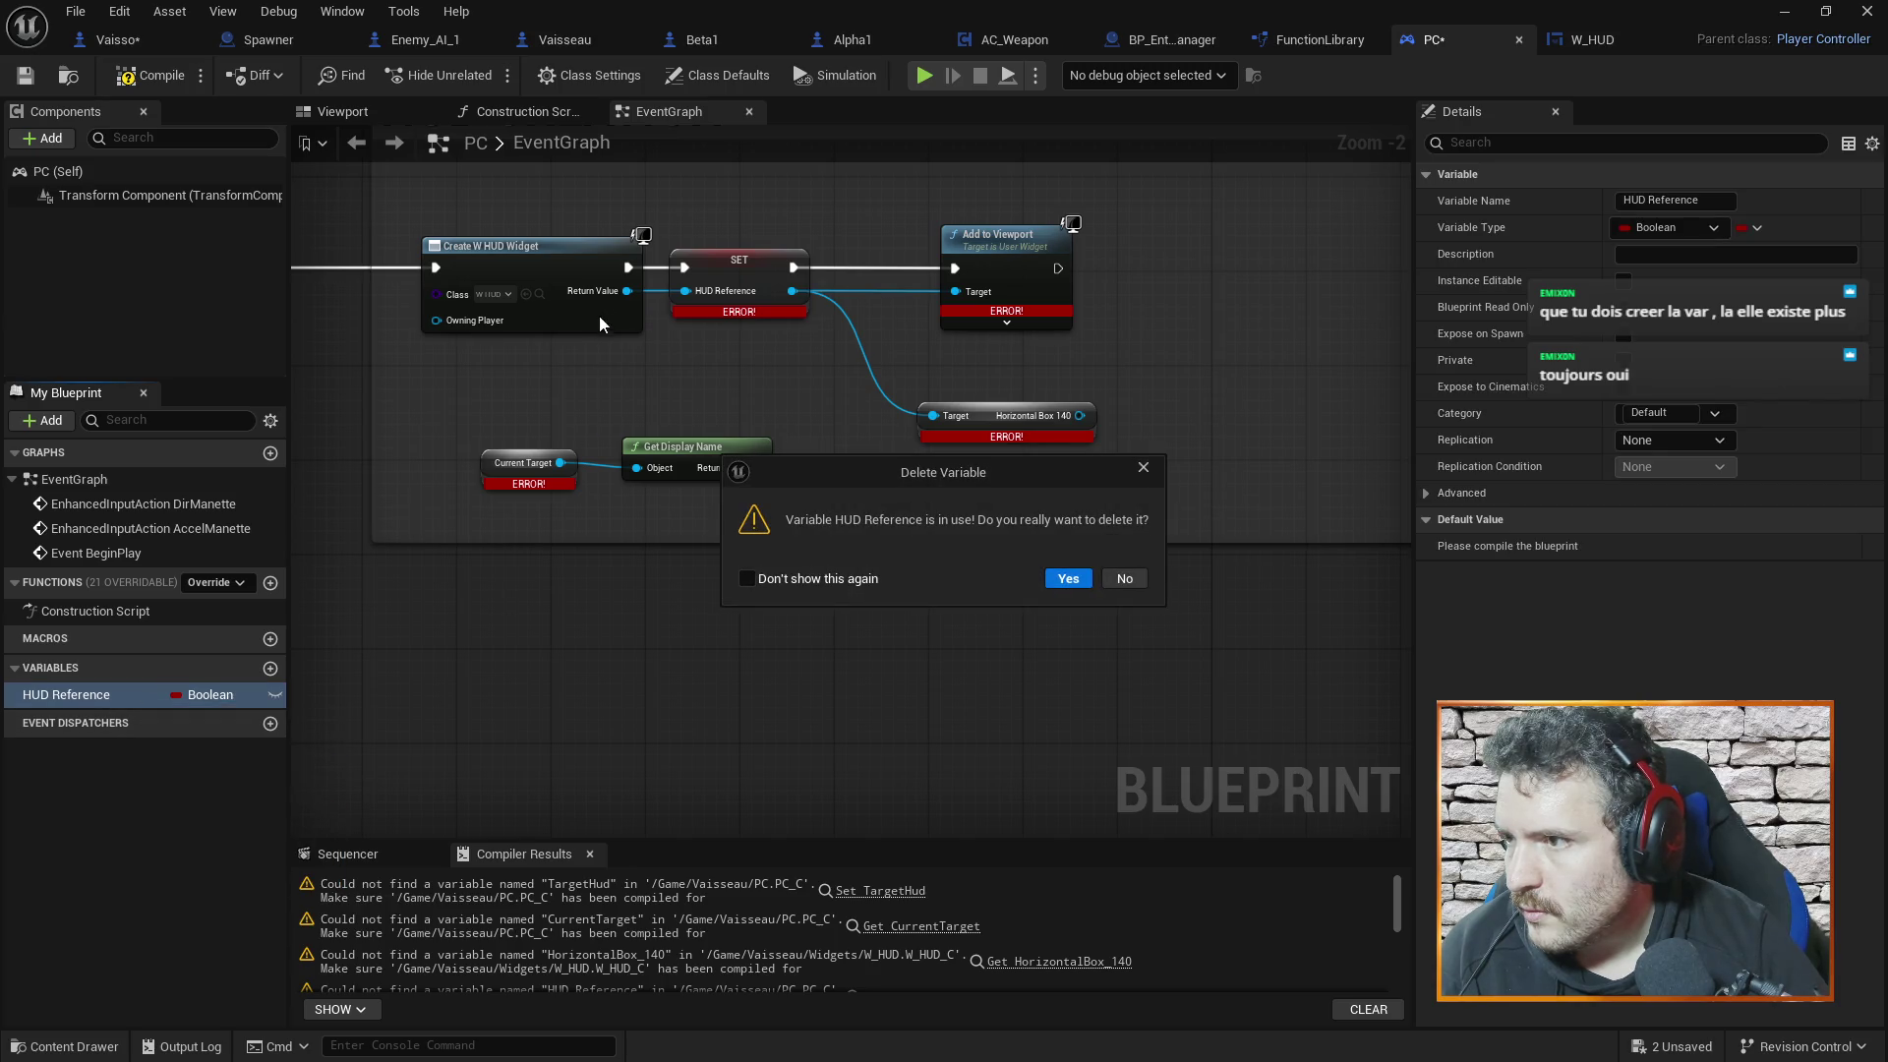
click(1067, 577)
drag(625, 292, 750, 316)
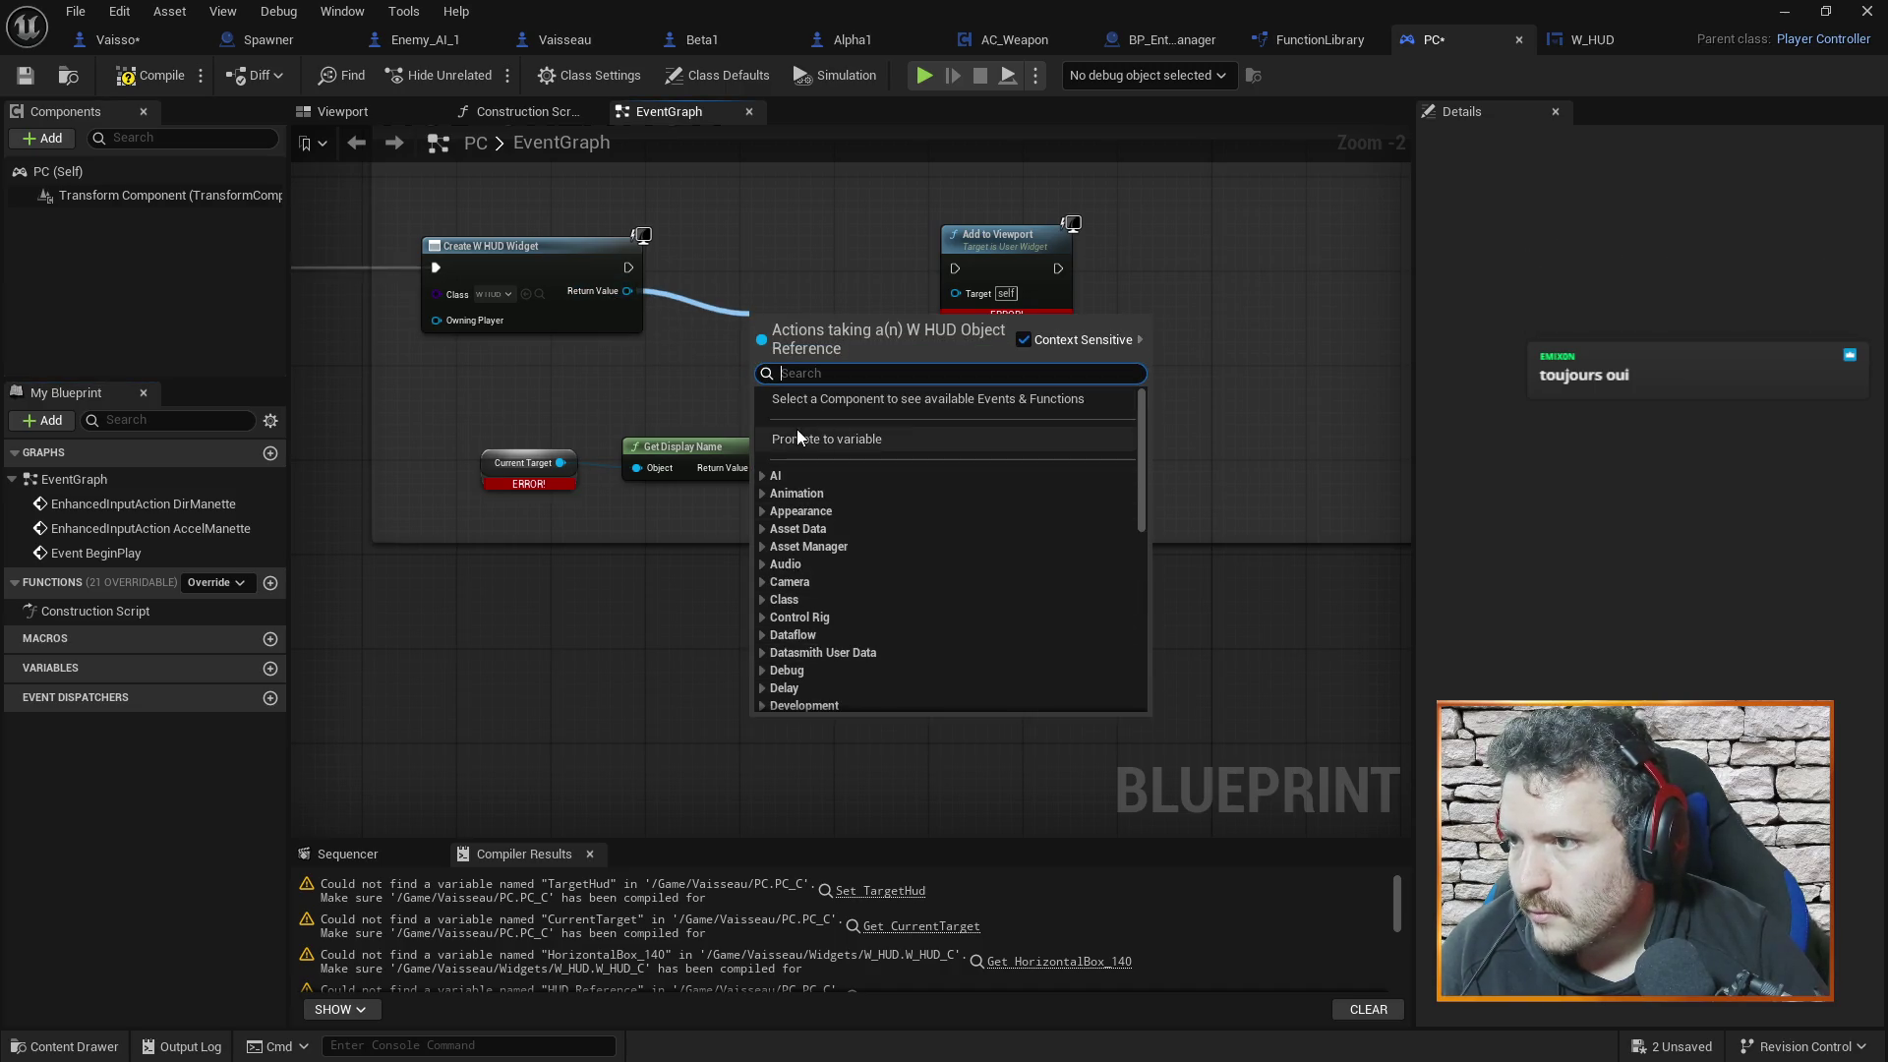
Promote Create W HUD Widget's Return Value to a variable named HUD Reference and align its SET node
click(798, 439)
mouse_move(800, 322)
mouse_down()
mouse_move(782, 234)
mouse_move(777, 263)
mouse_up()
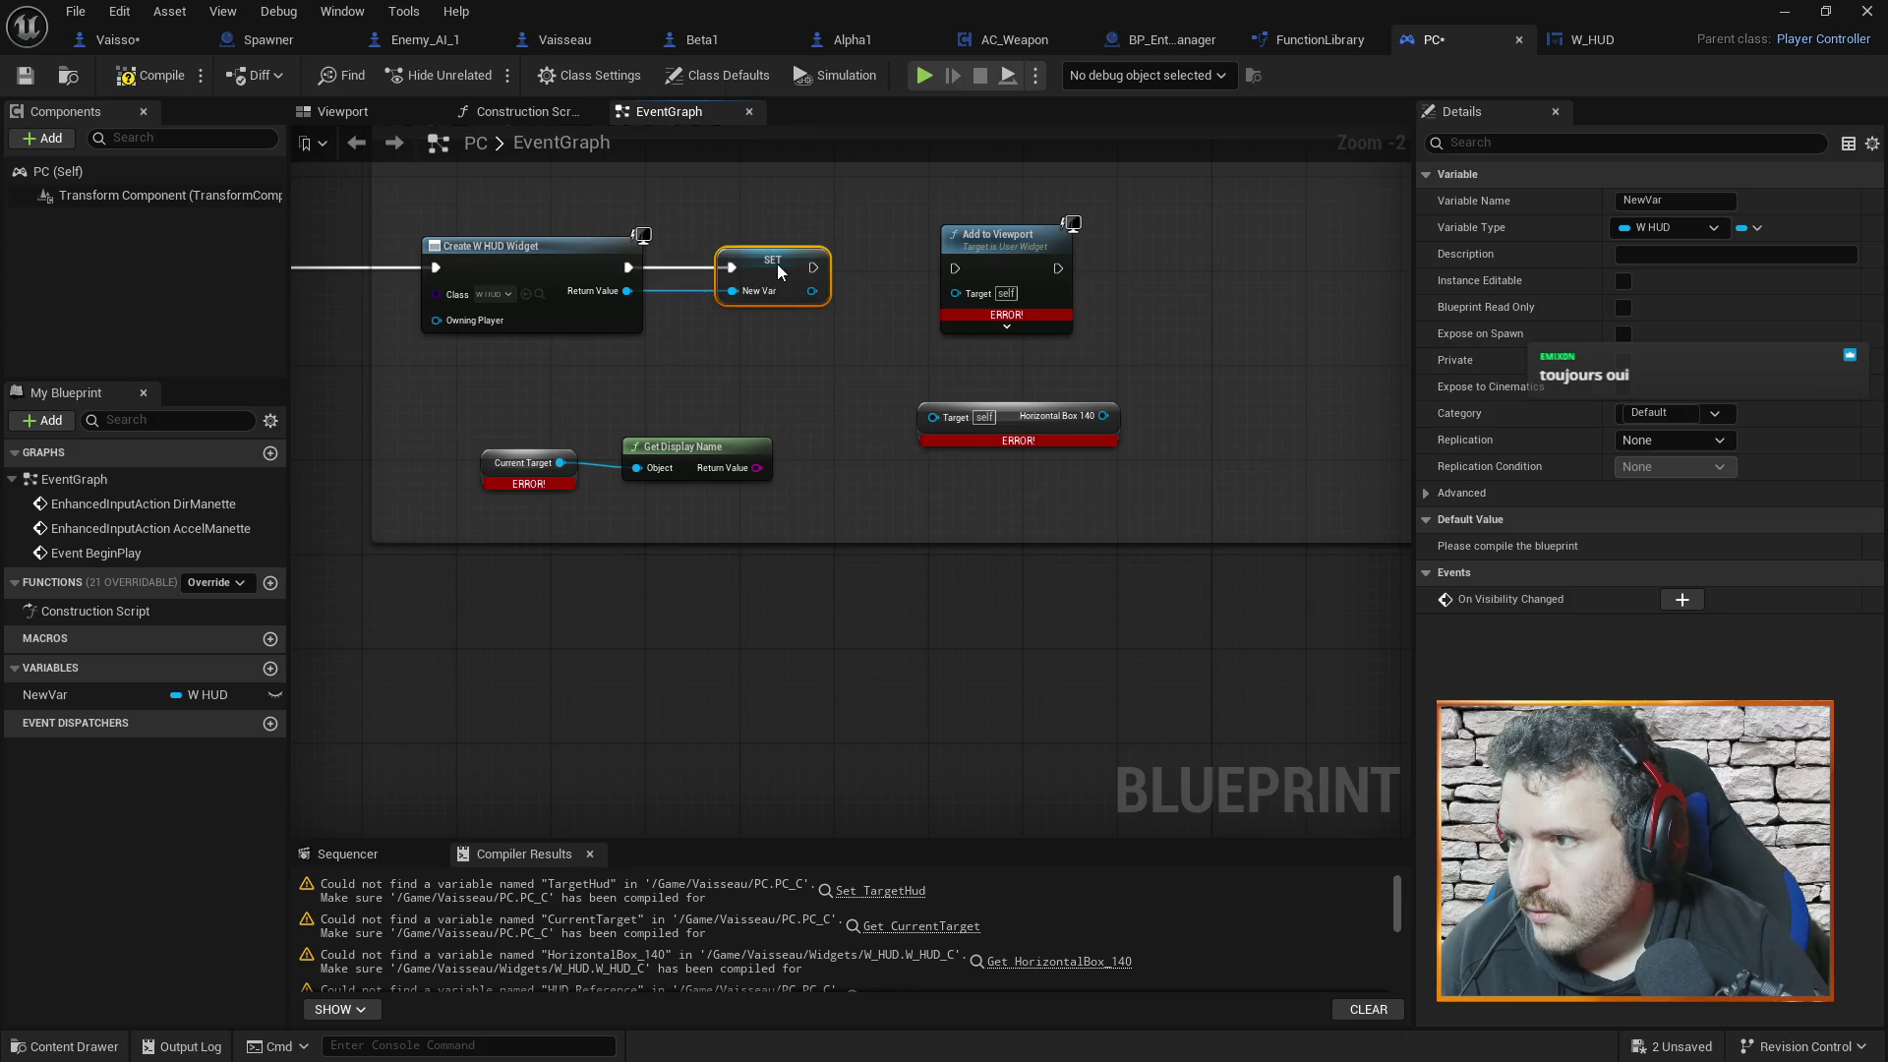
click(126, 700)
click(85, 704)
text(HUD Refer)
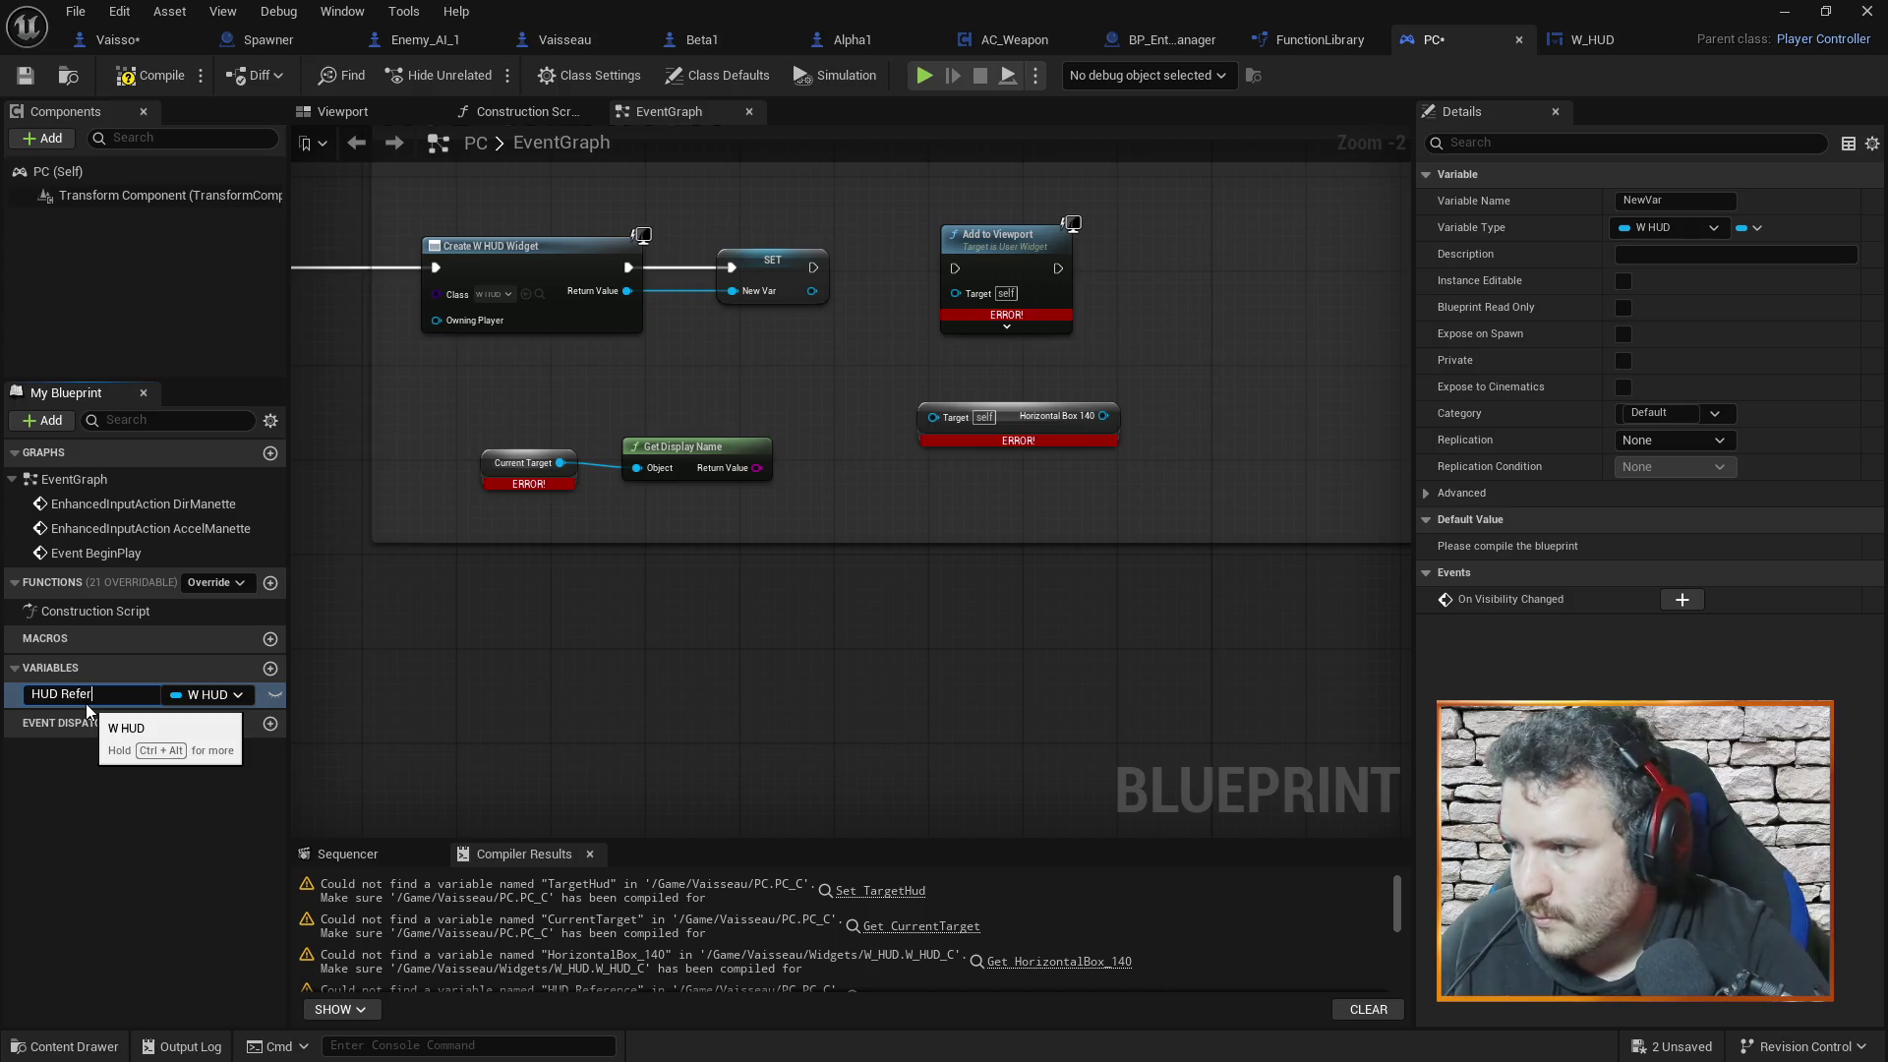
text(ence)
key(Return)
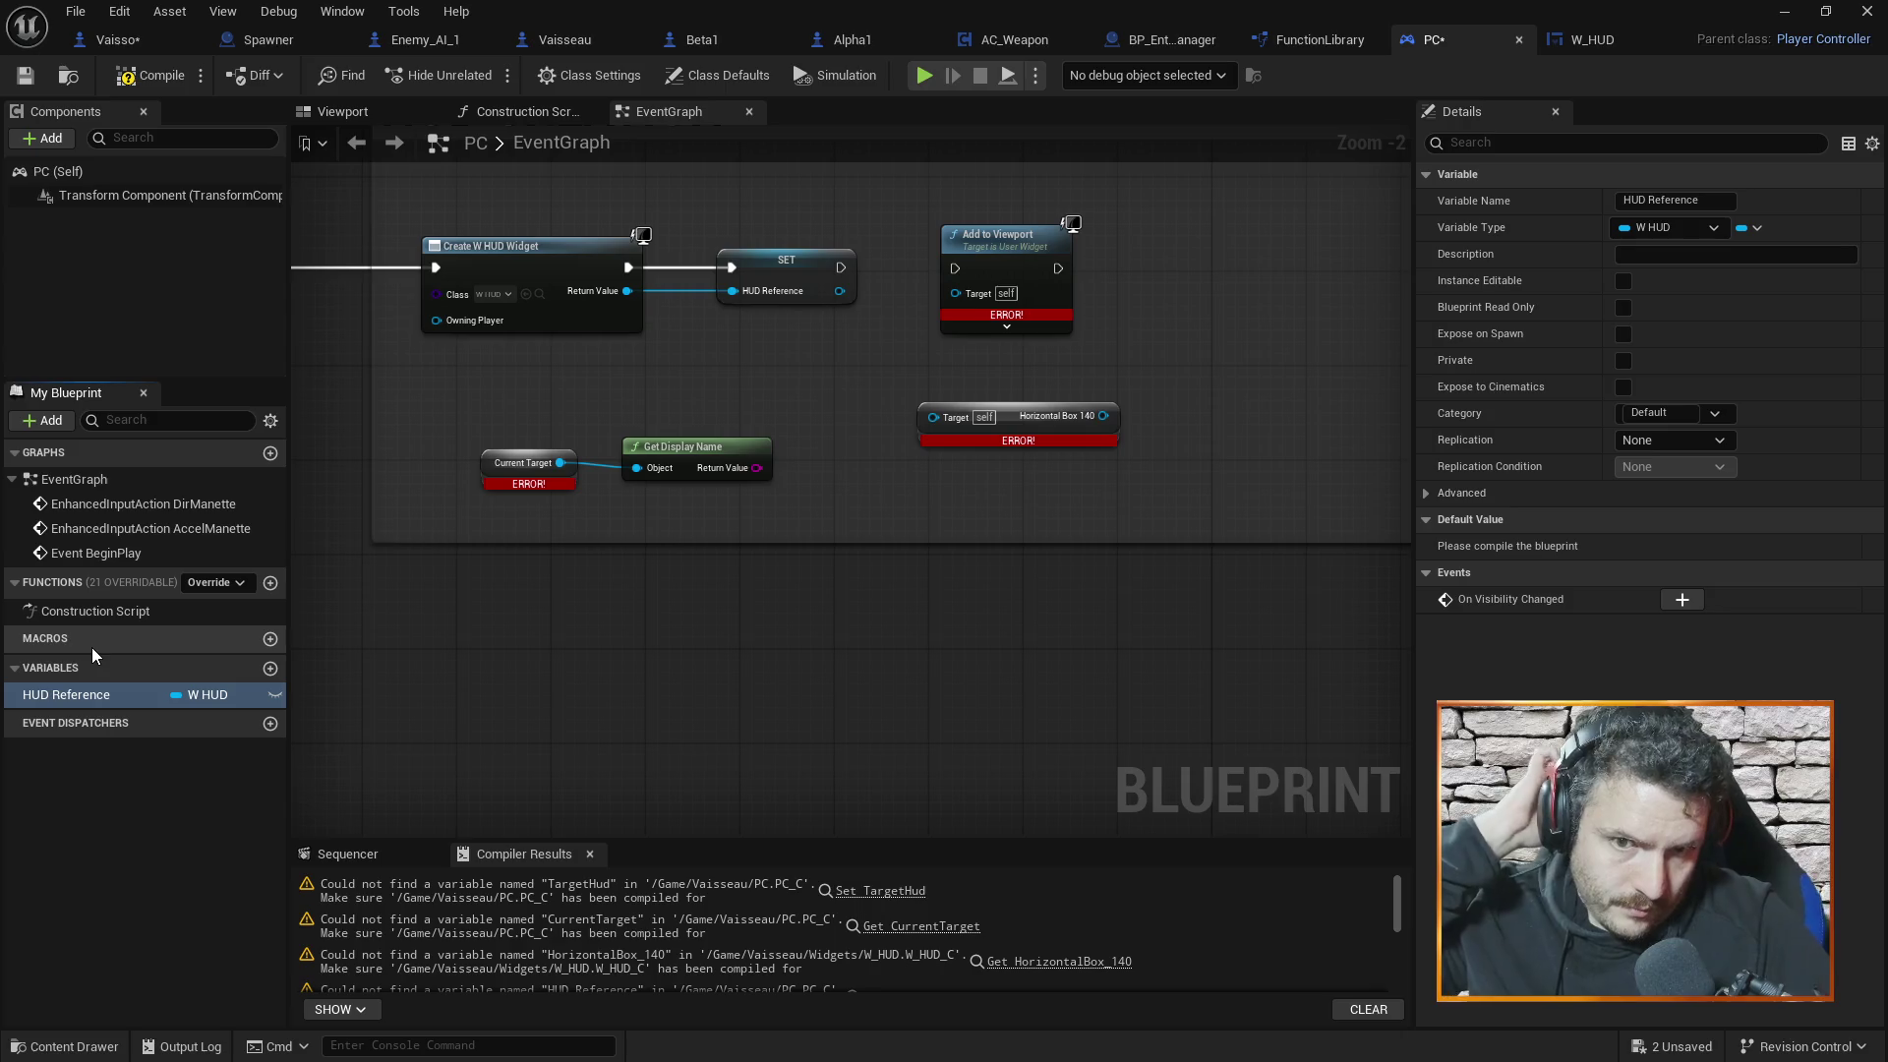
mouse_move(816, 263)
mouse_down()
mouse_move(783, 259)
mouse_move(930, 261)
mouse_move(964, 270)
mouse_move(929, 295)
mouse_move(955, 292)
mouse_up()
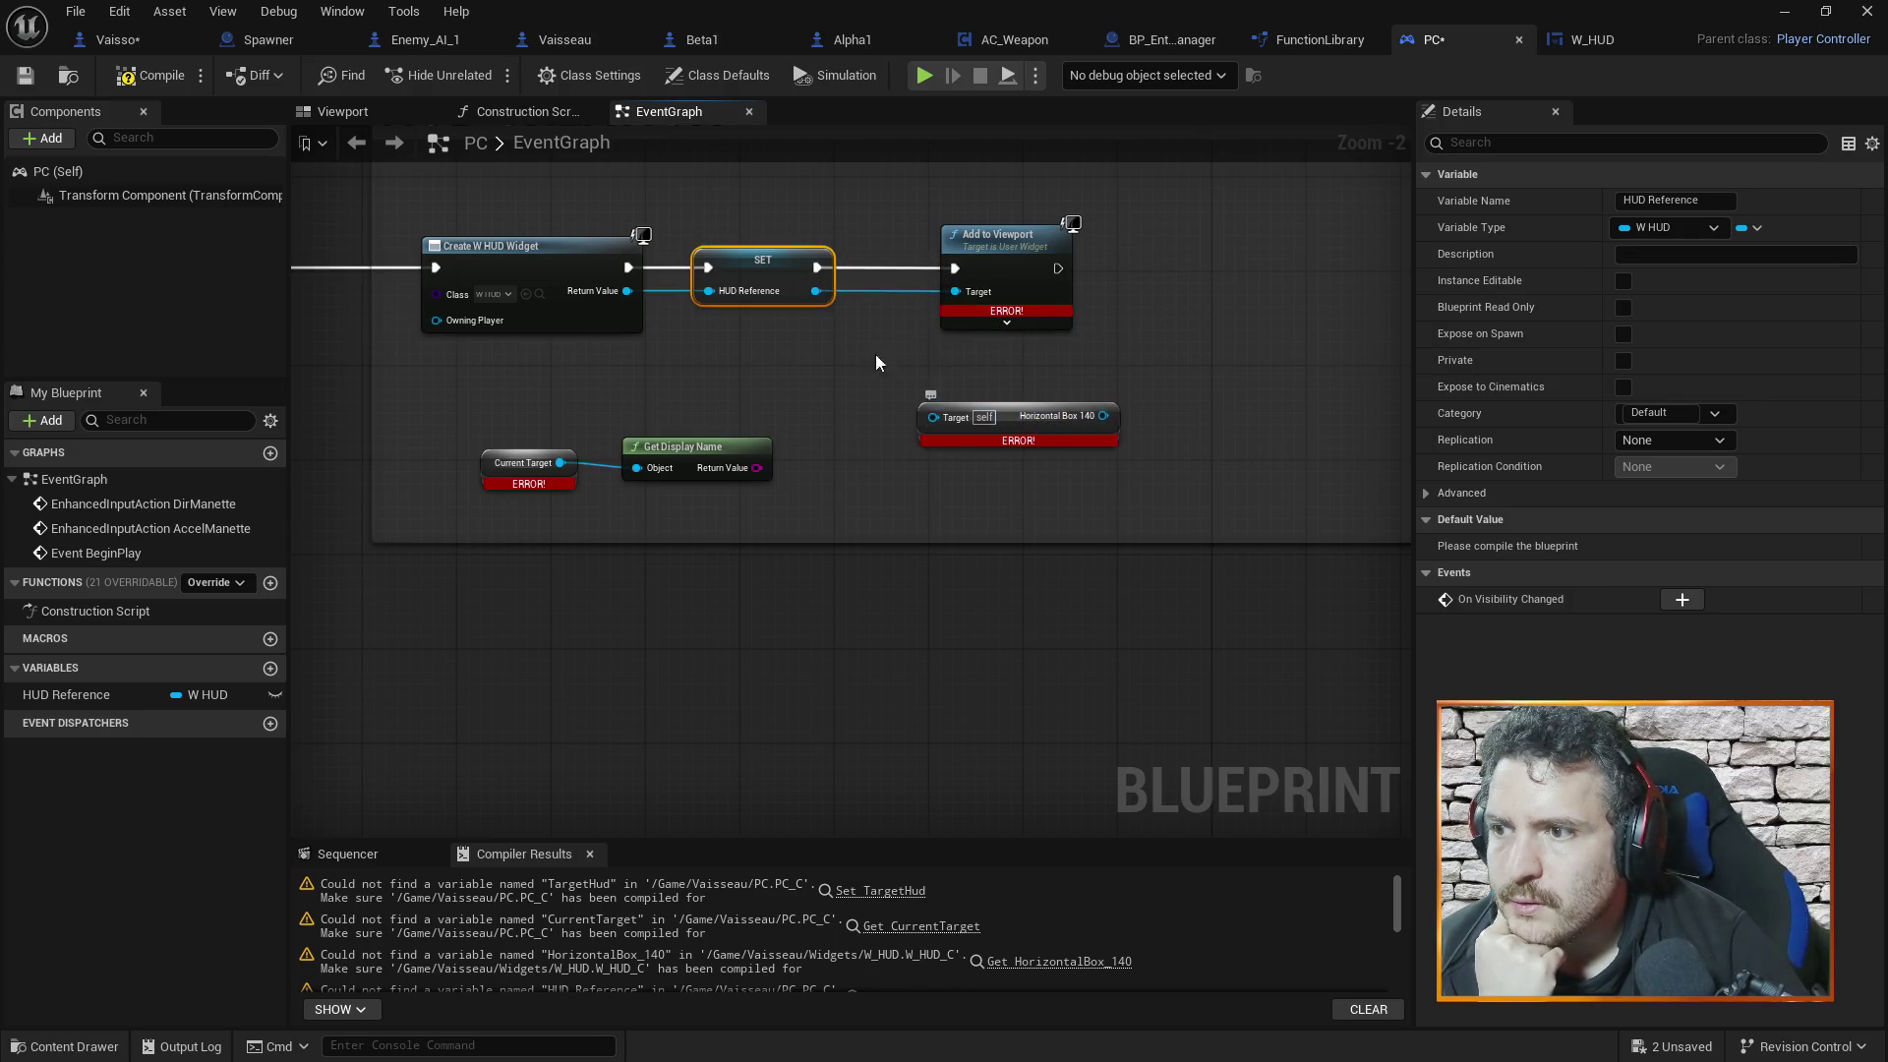
Add a Get HUD Target Name node pulled from the HUD Reference pin
mouse_move(816, 291)
mouse_down()
mouse_move(949, 433)
mouse_move(894, 368)
mouse_up()
text(get)
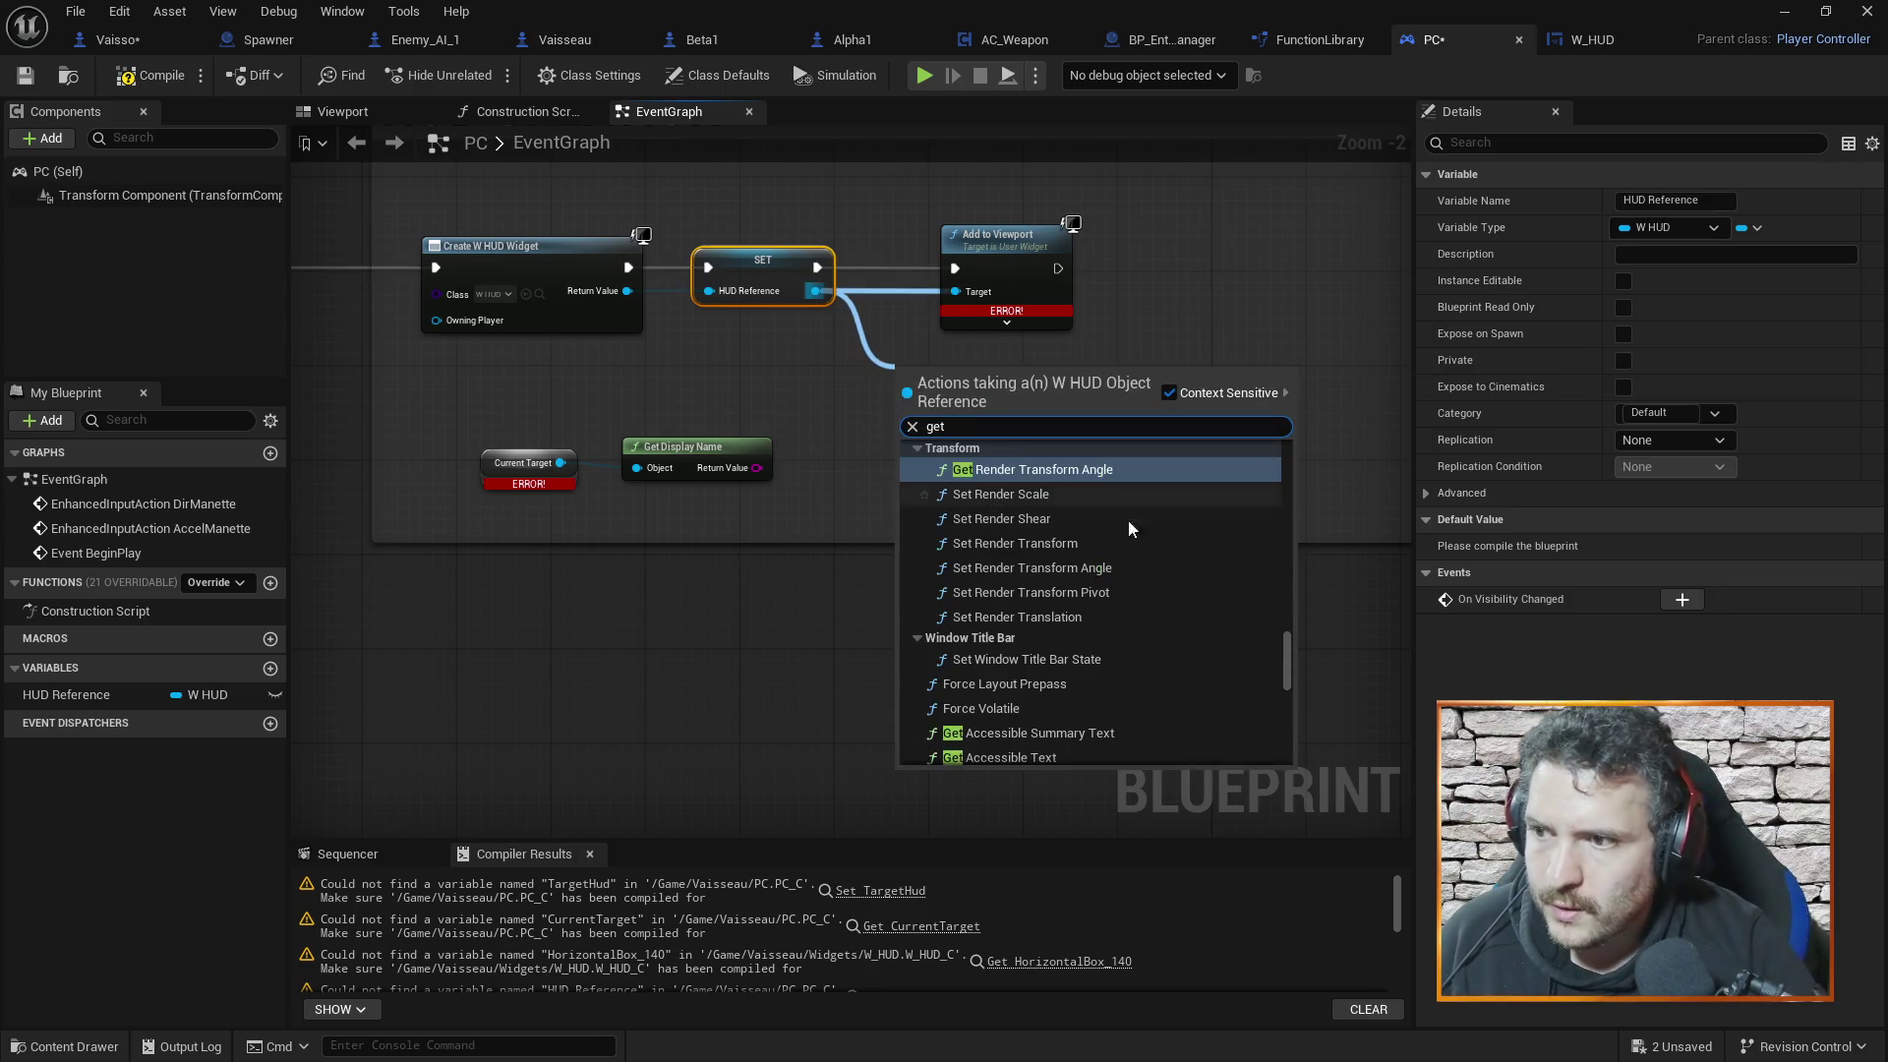
mouse_move(1287, 678)
mouse_down()
mouse_move(1297, 780)
mouse_move(1283, 633)
mouse_up()
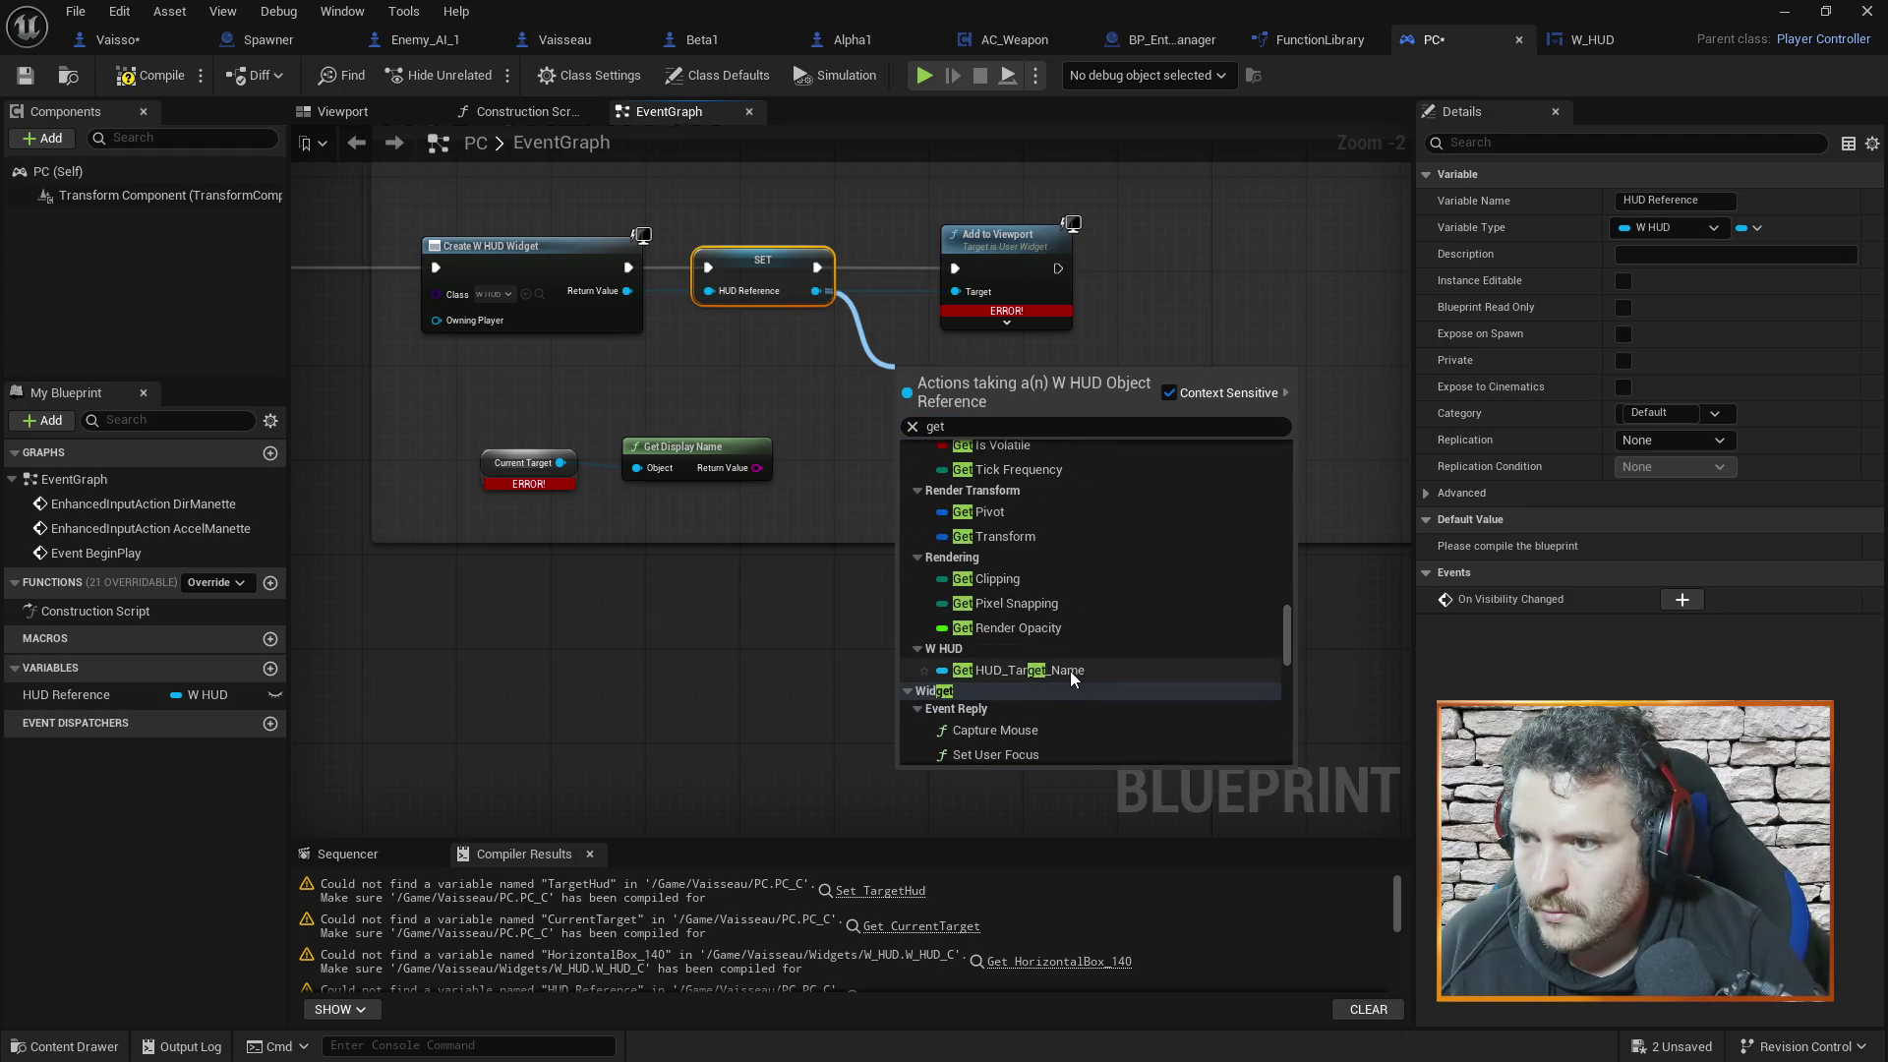
click(1062, 670)
Delete the broken Horizontal Box 140 node and compile PC
click(1022, 422)
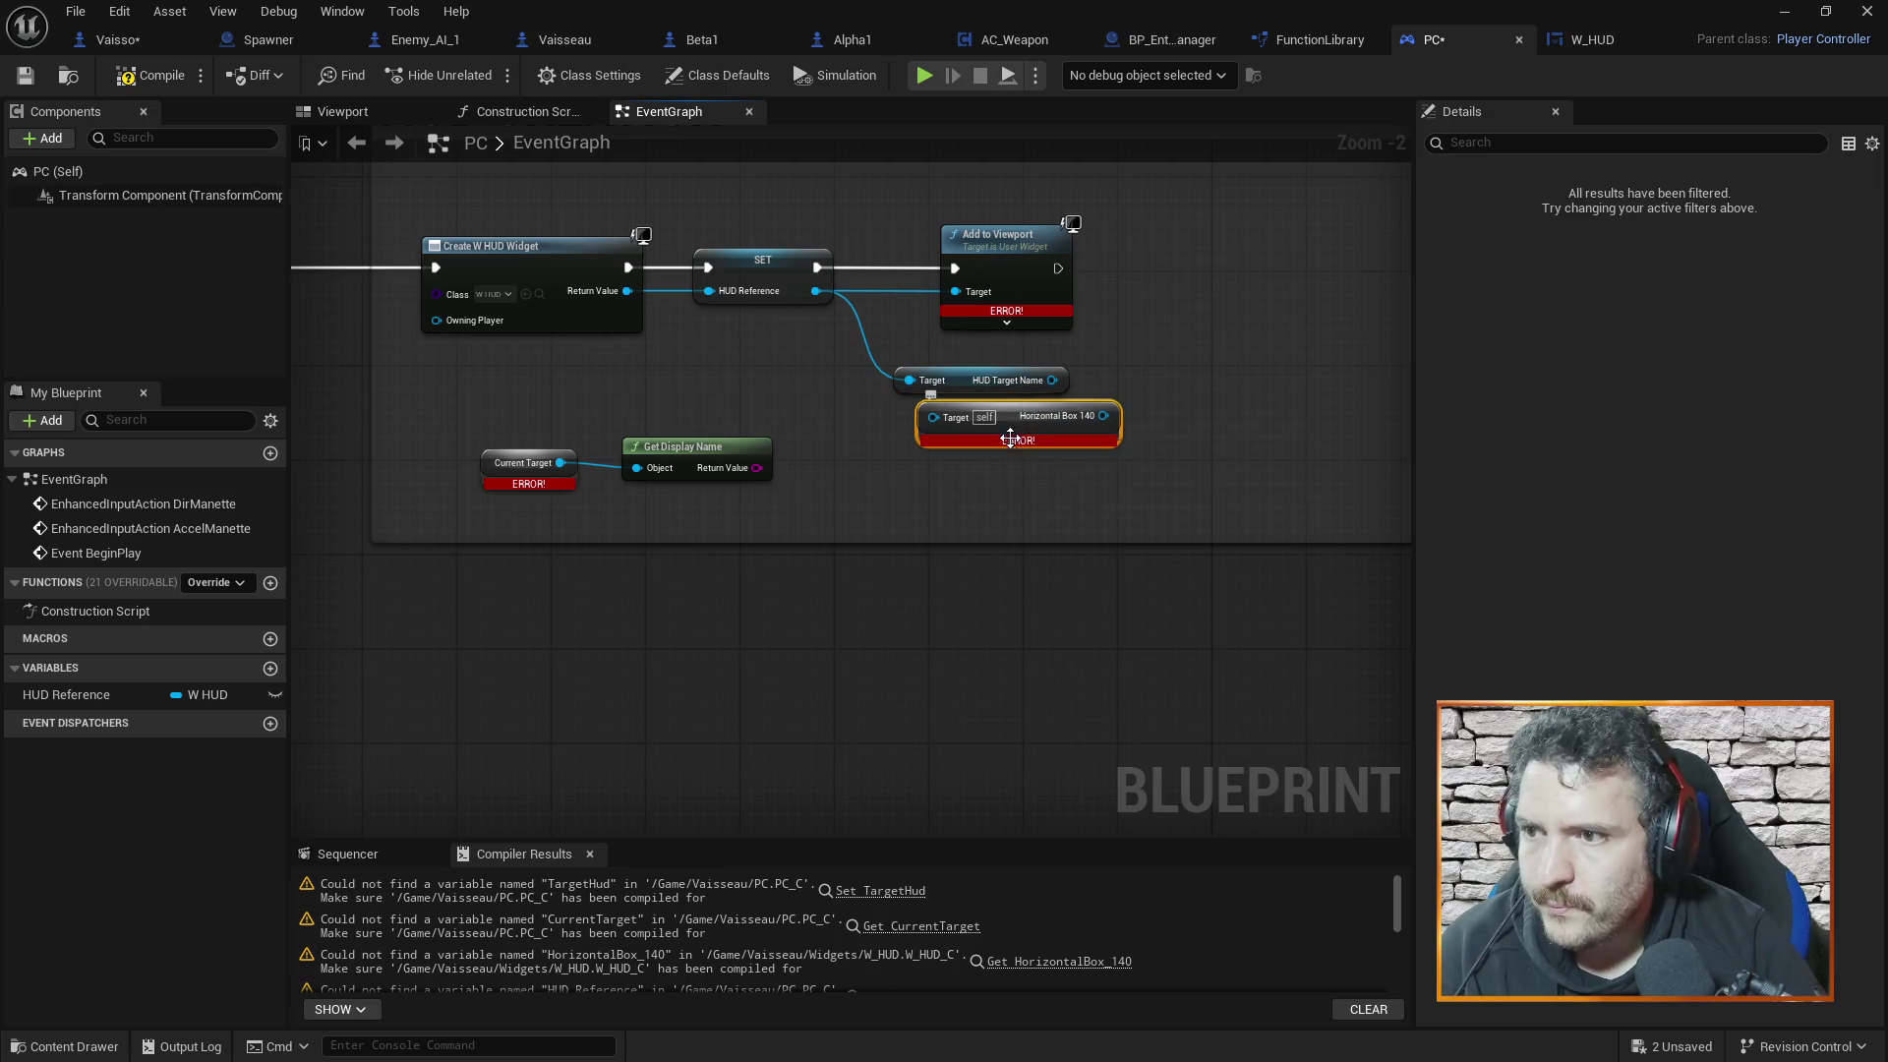
key(Delete)
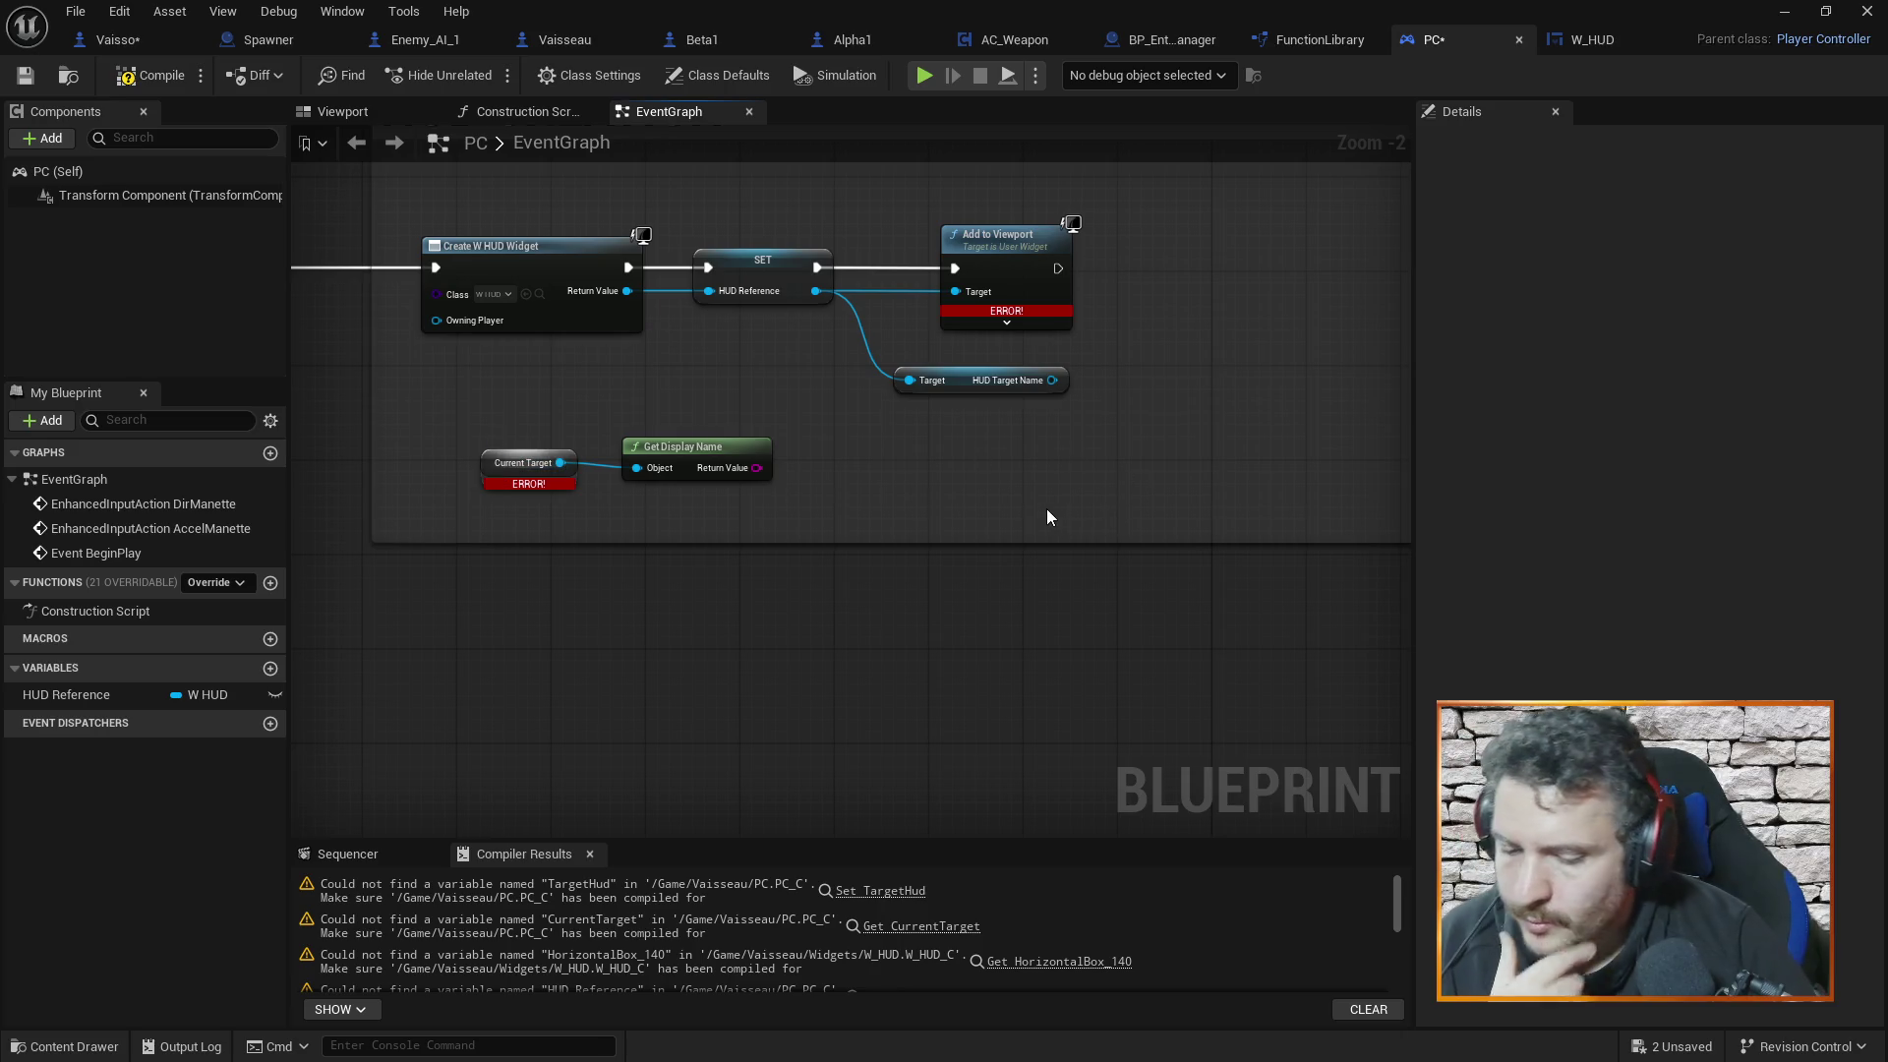
click(150, 78)
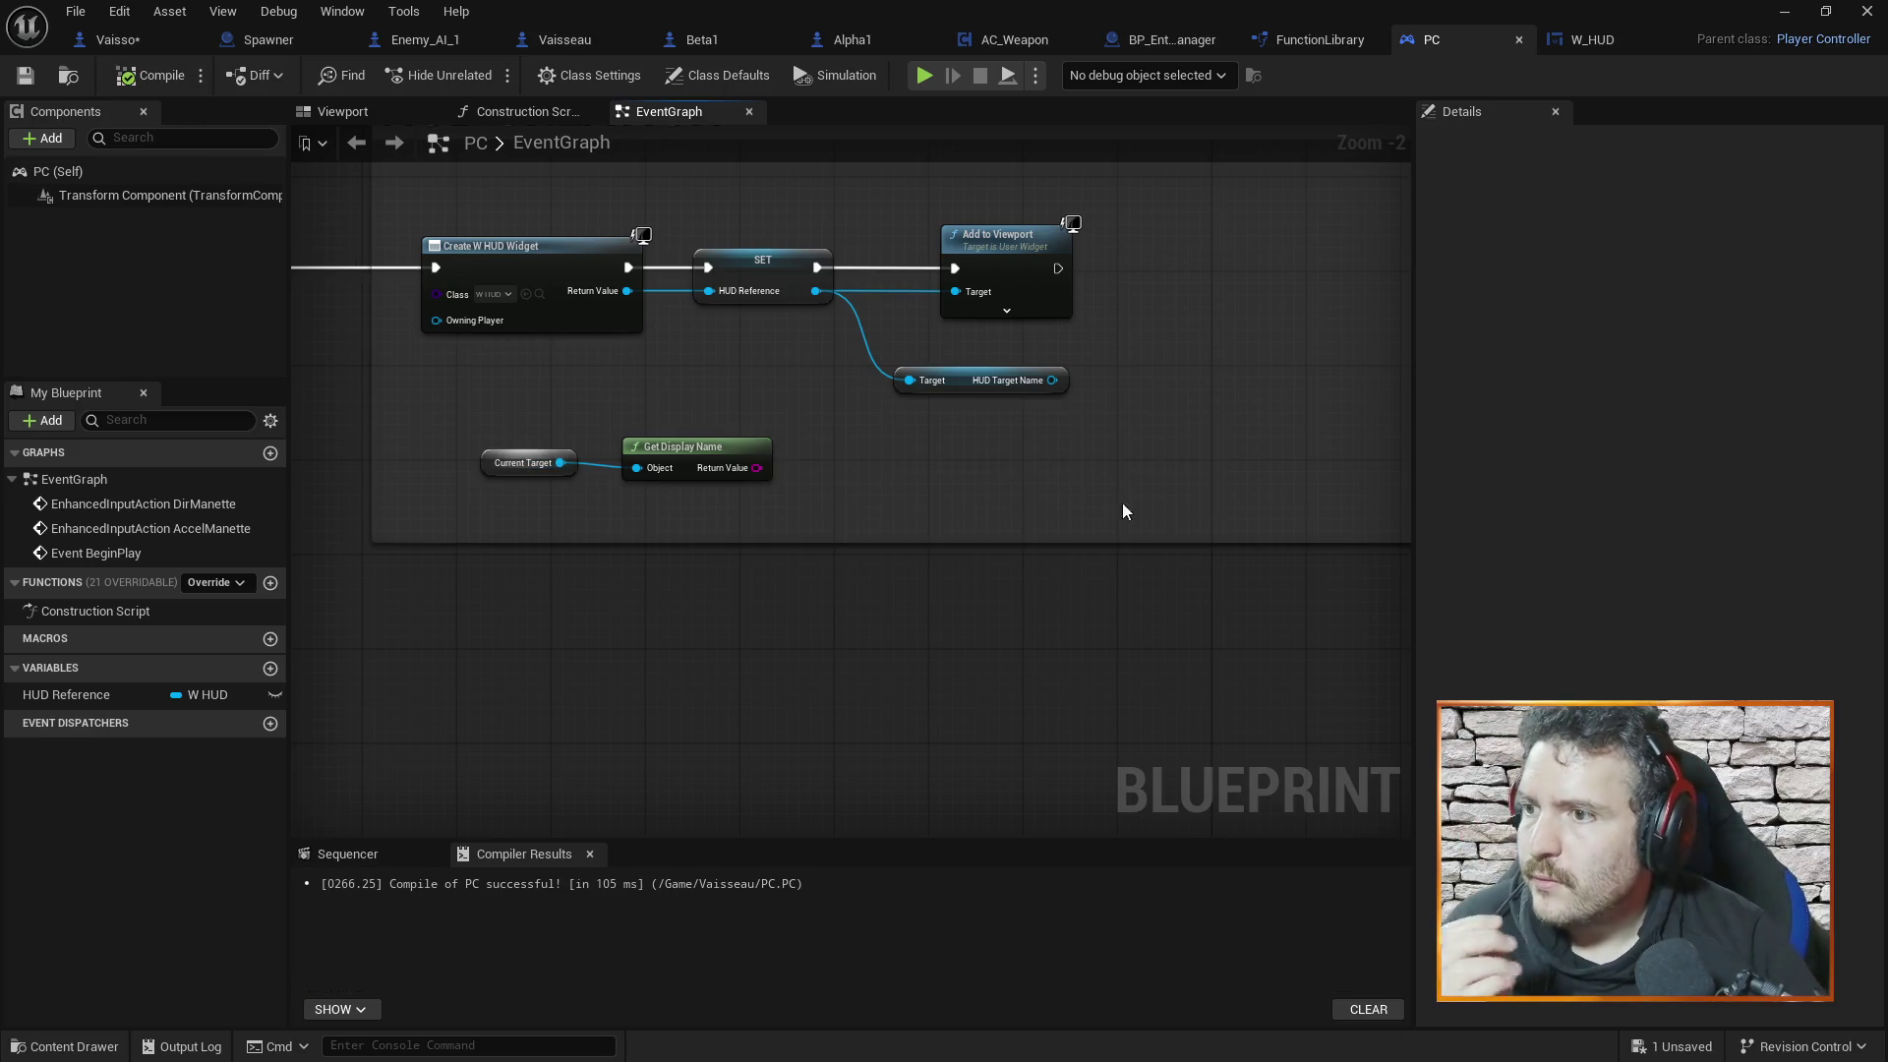
Delete the HUD Target Name getter, Current Target and Get Display Name nodes
drag(1122, 504, 1072, 537)
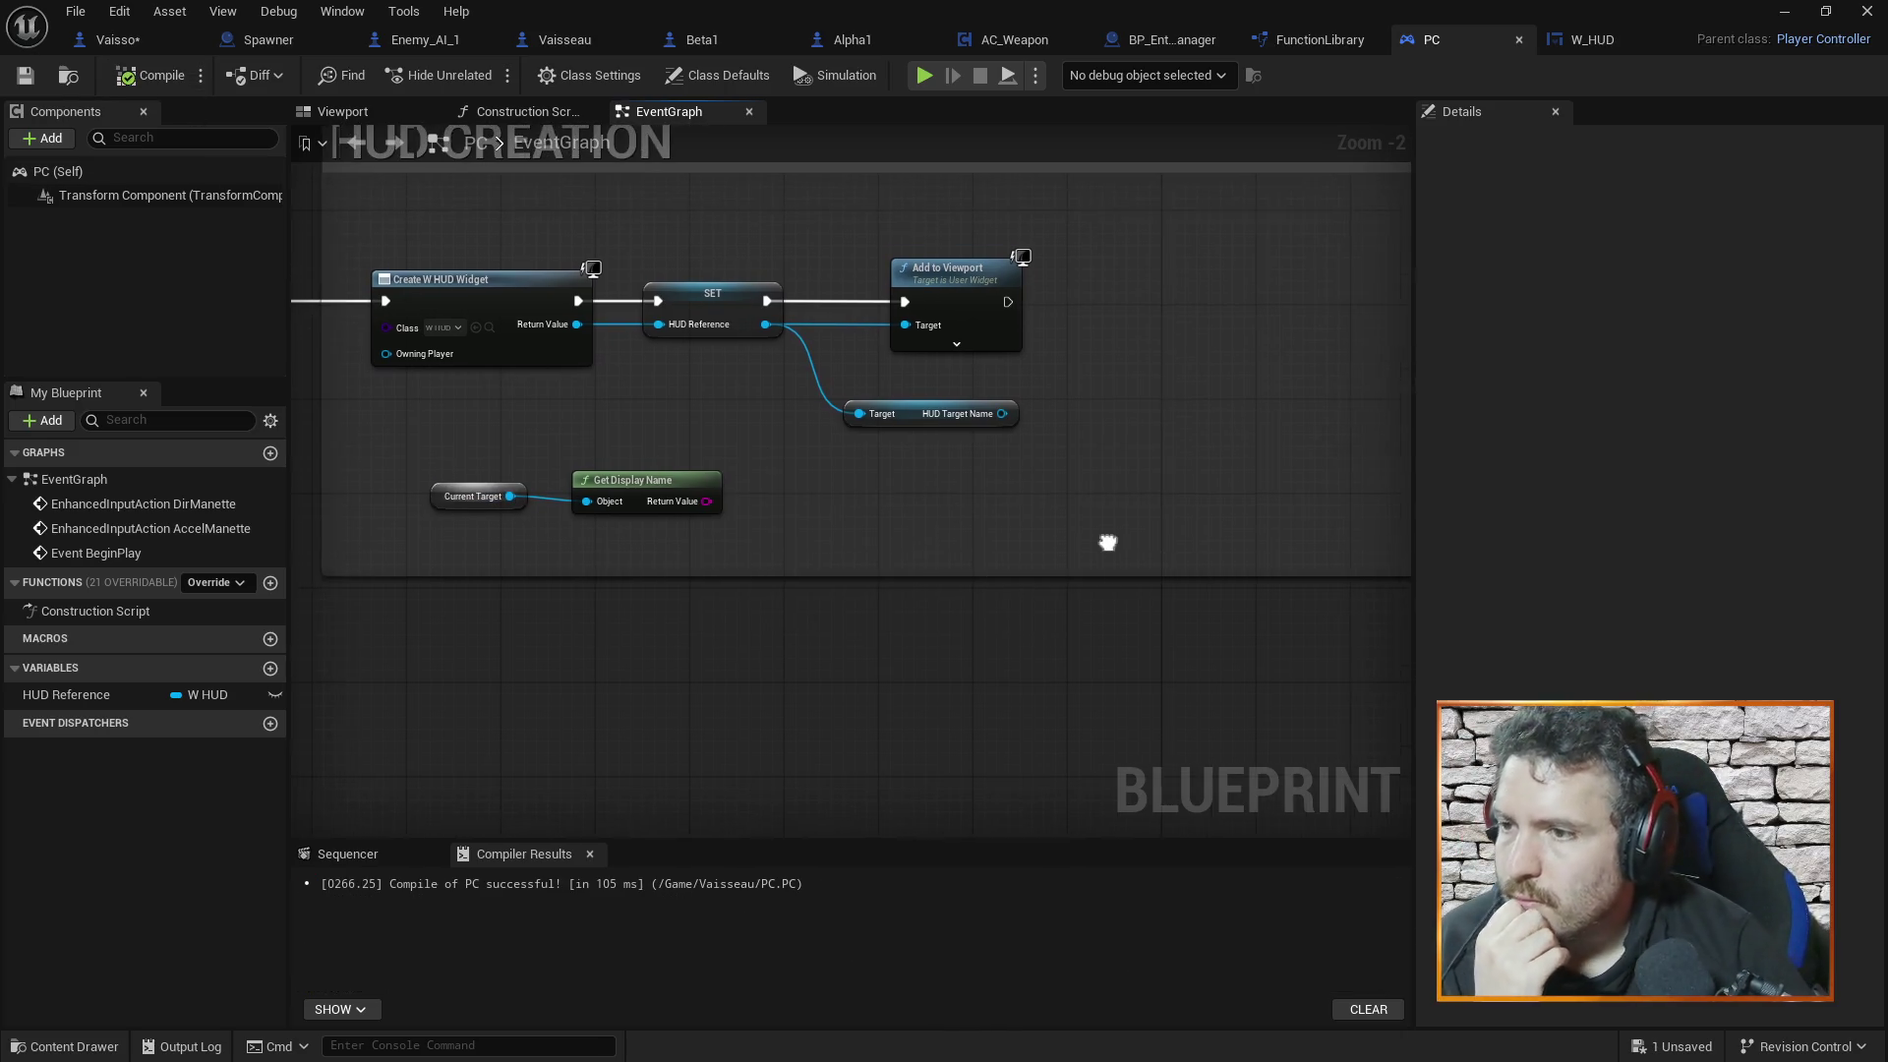
click(906, 418)
key(Delete)
drag(408, 447, 848, 601)
key(Delete)
Shrink the HUD CREATION comment box and move it beside Set Mapping Context
mouse_move(1079, 531)
mouse_down()
mouse_move(924, 635)
mouse_move(1025, 598)
mouse_move(803, 569)
mouse_up()
scroll(975, 534, down, 4)
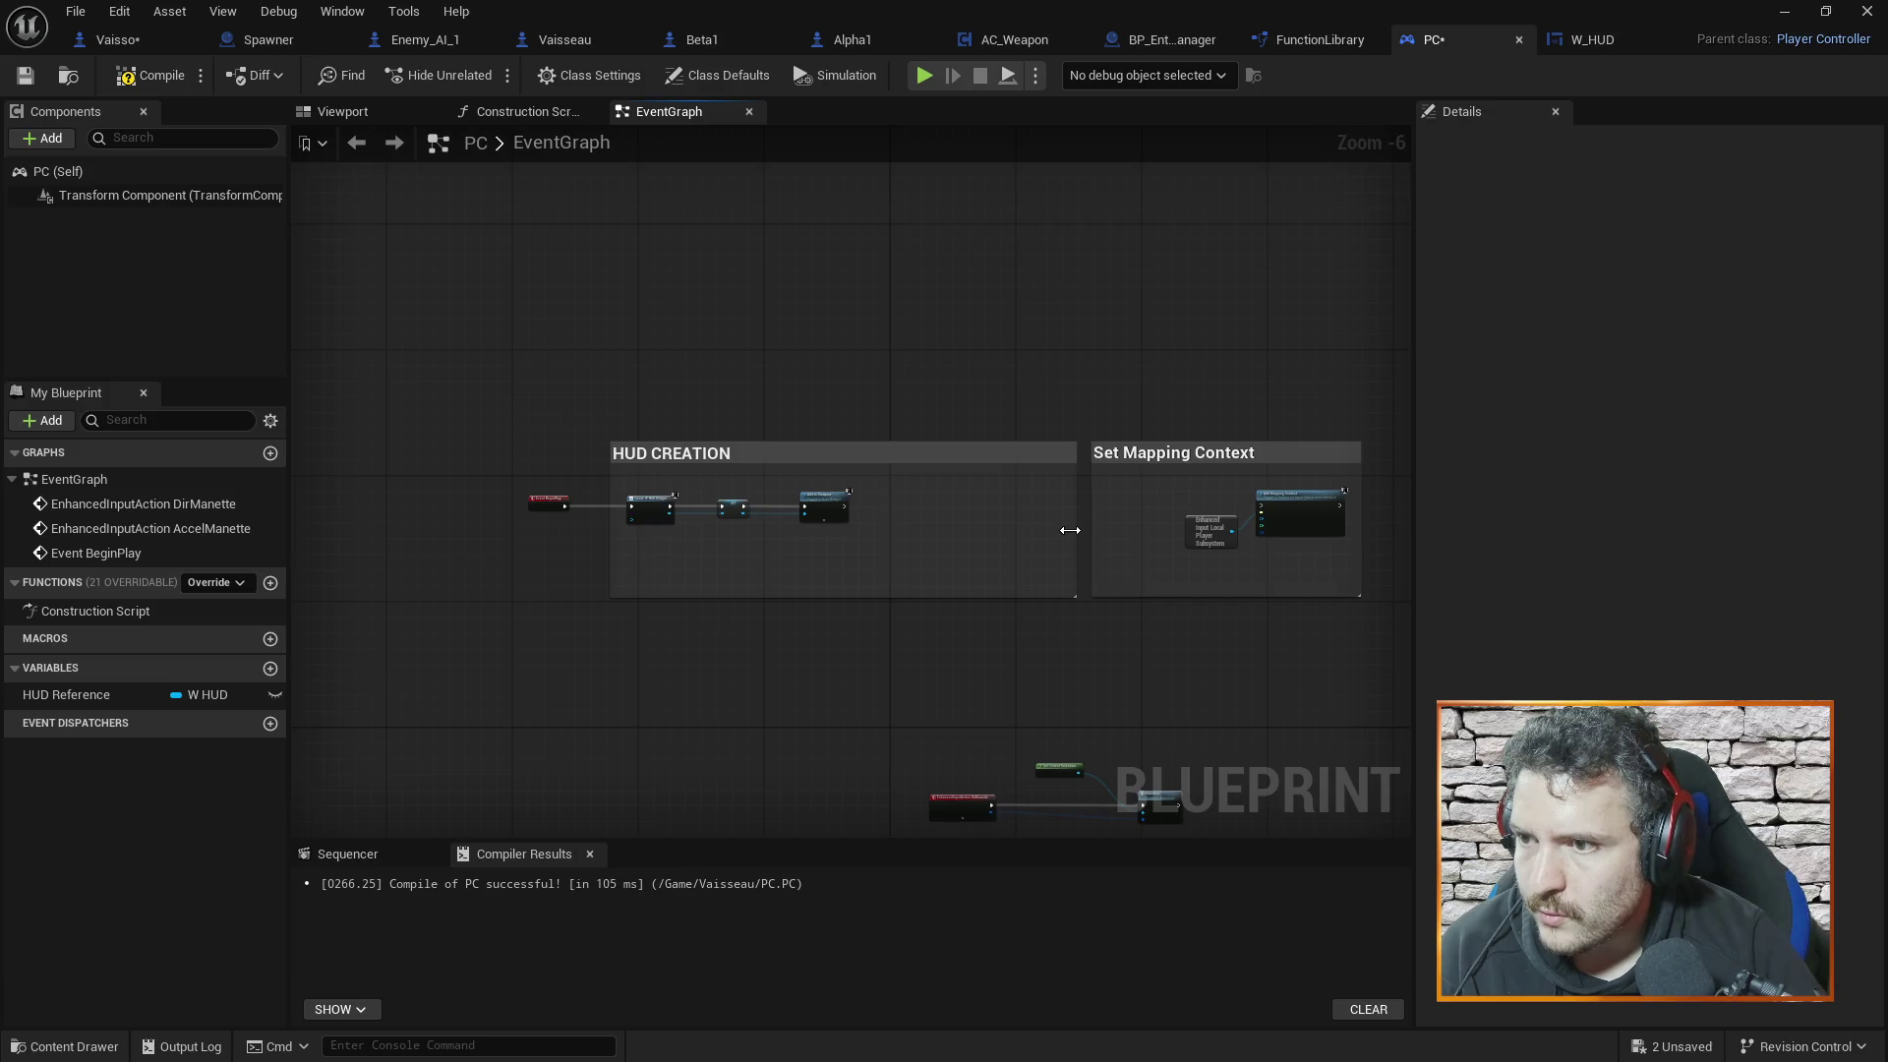
drag(1076, 548, 880, 552)
drag(743, 453, 926, 452)
click(1212, 643)
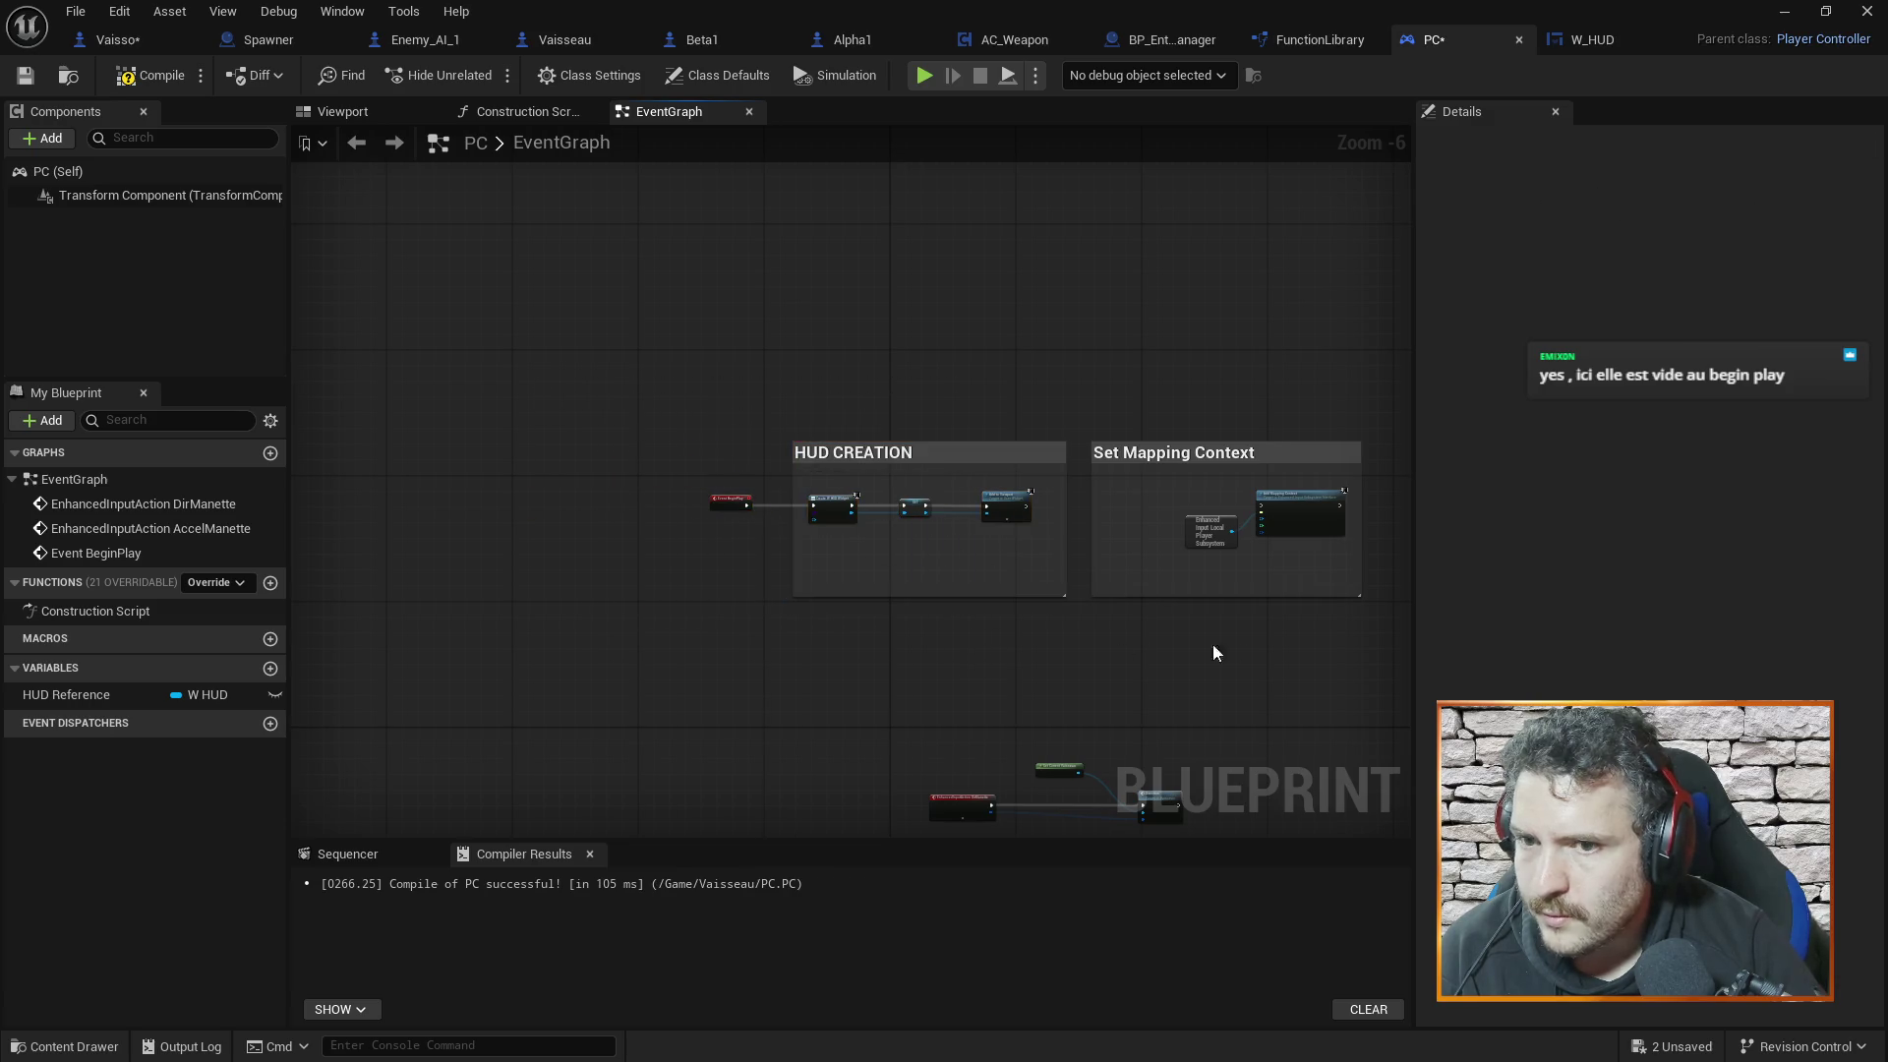
drag(1212, 643, 1087, 590)
scroll(963, 485, up, 4)
Chain Add to Viewport into Add Mapping Context and recompile PC
drag(578, 449, 1299, 446)
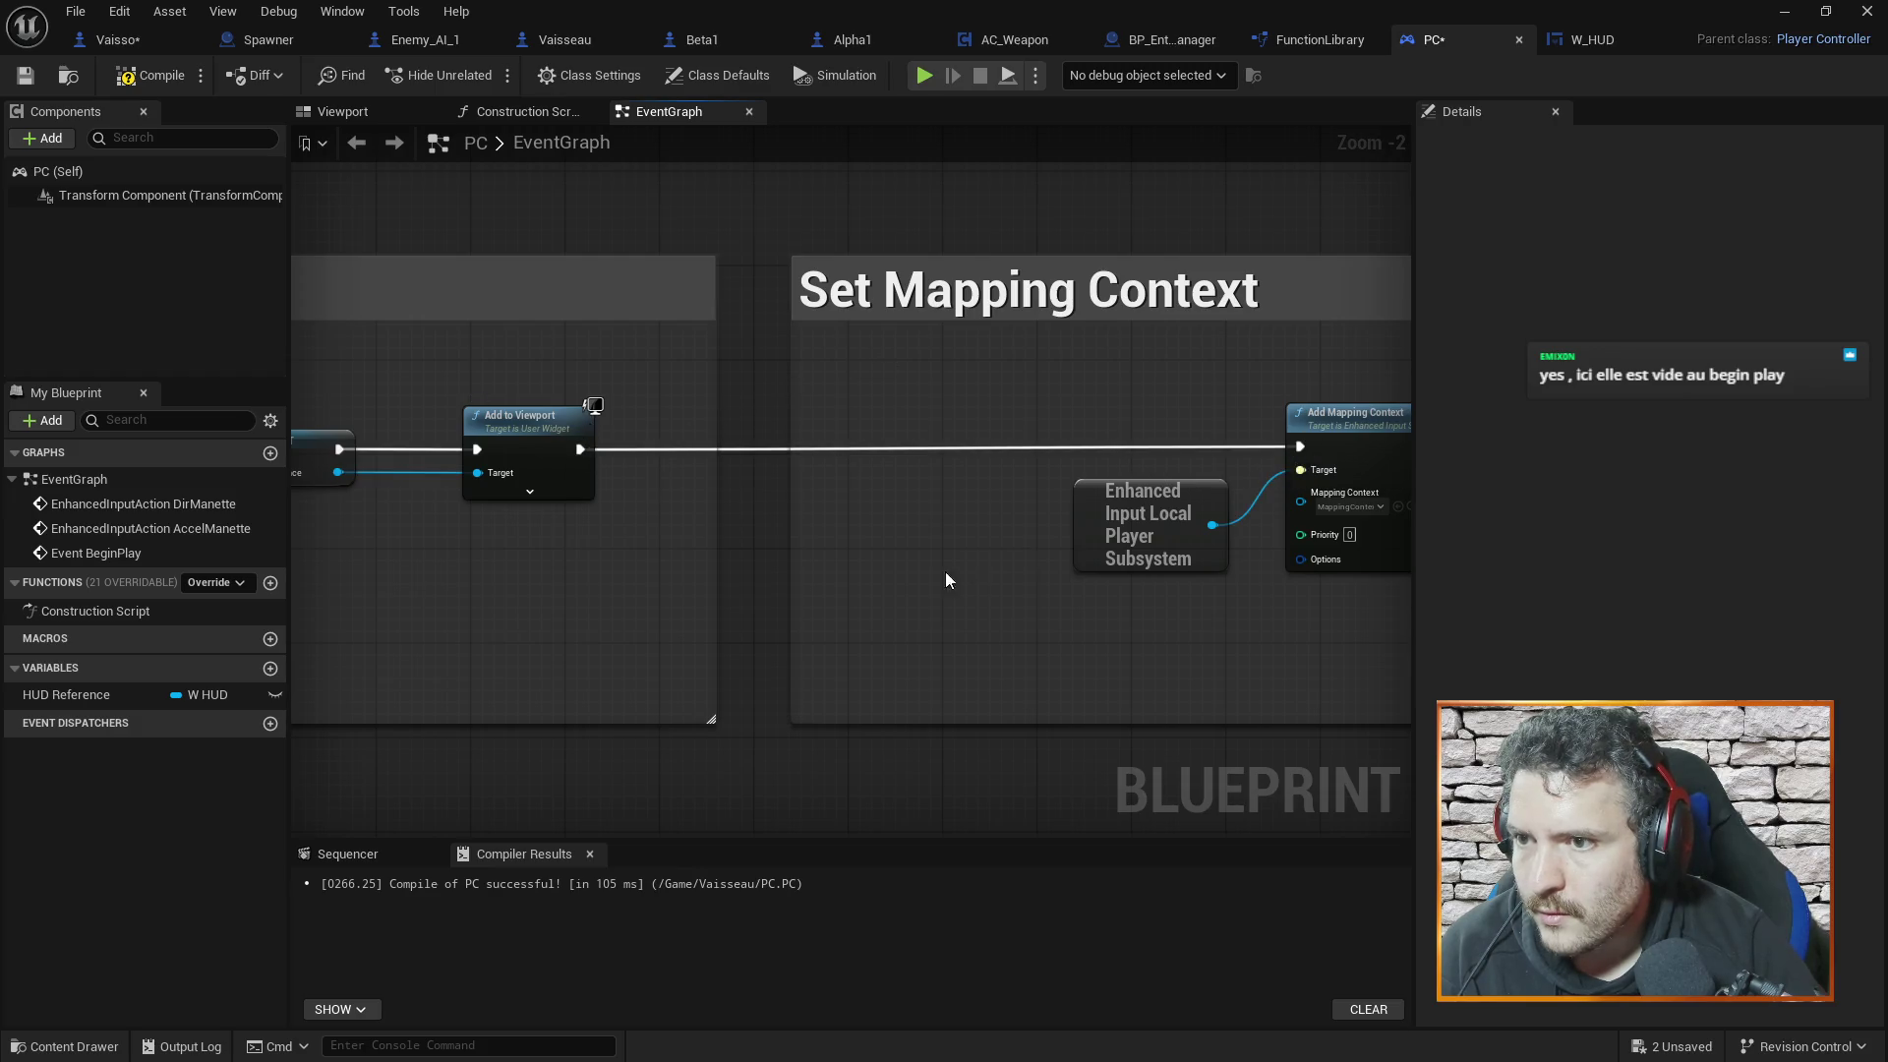
scroll(948, 580, down, 3)
drag(1064, 733, 1119, 569)
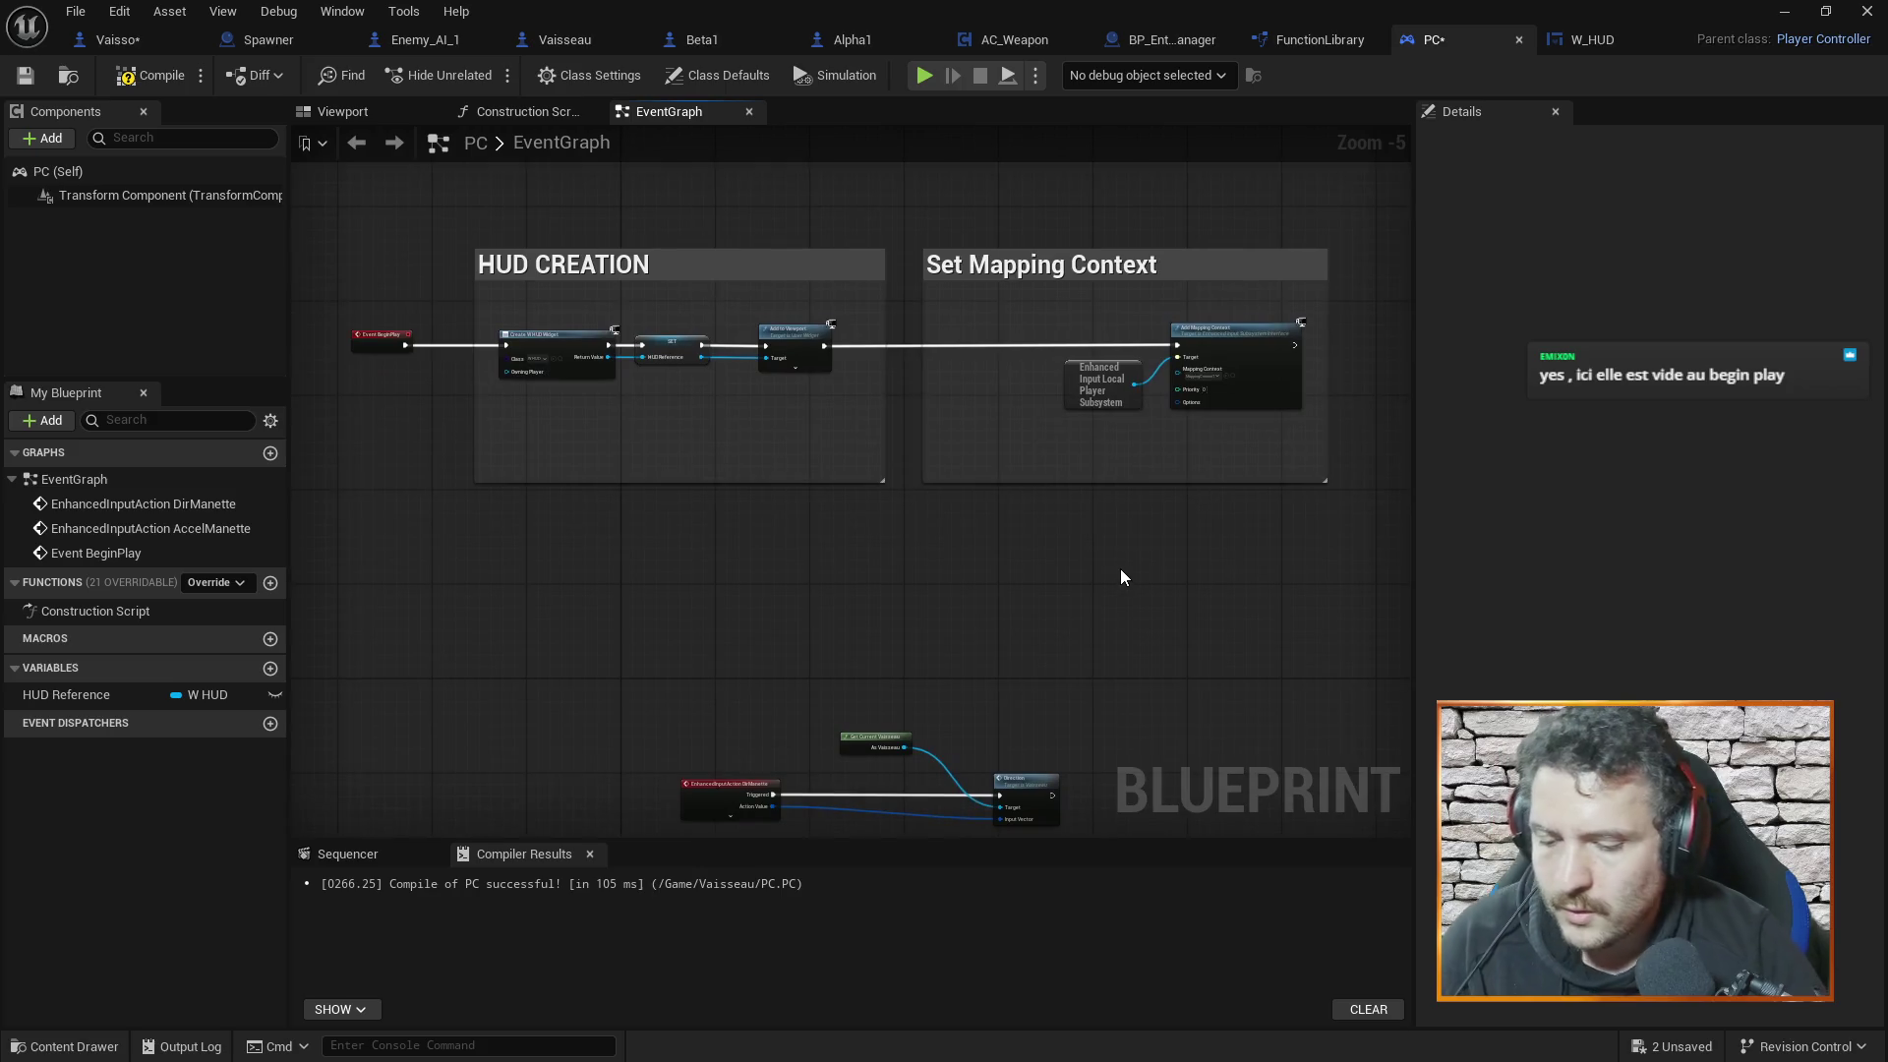
click(150, 78)
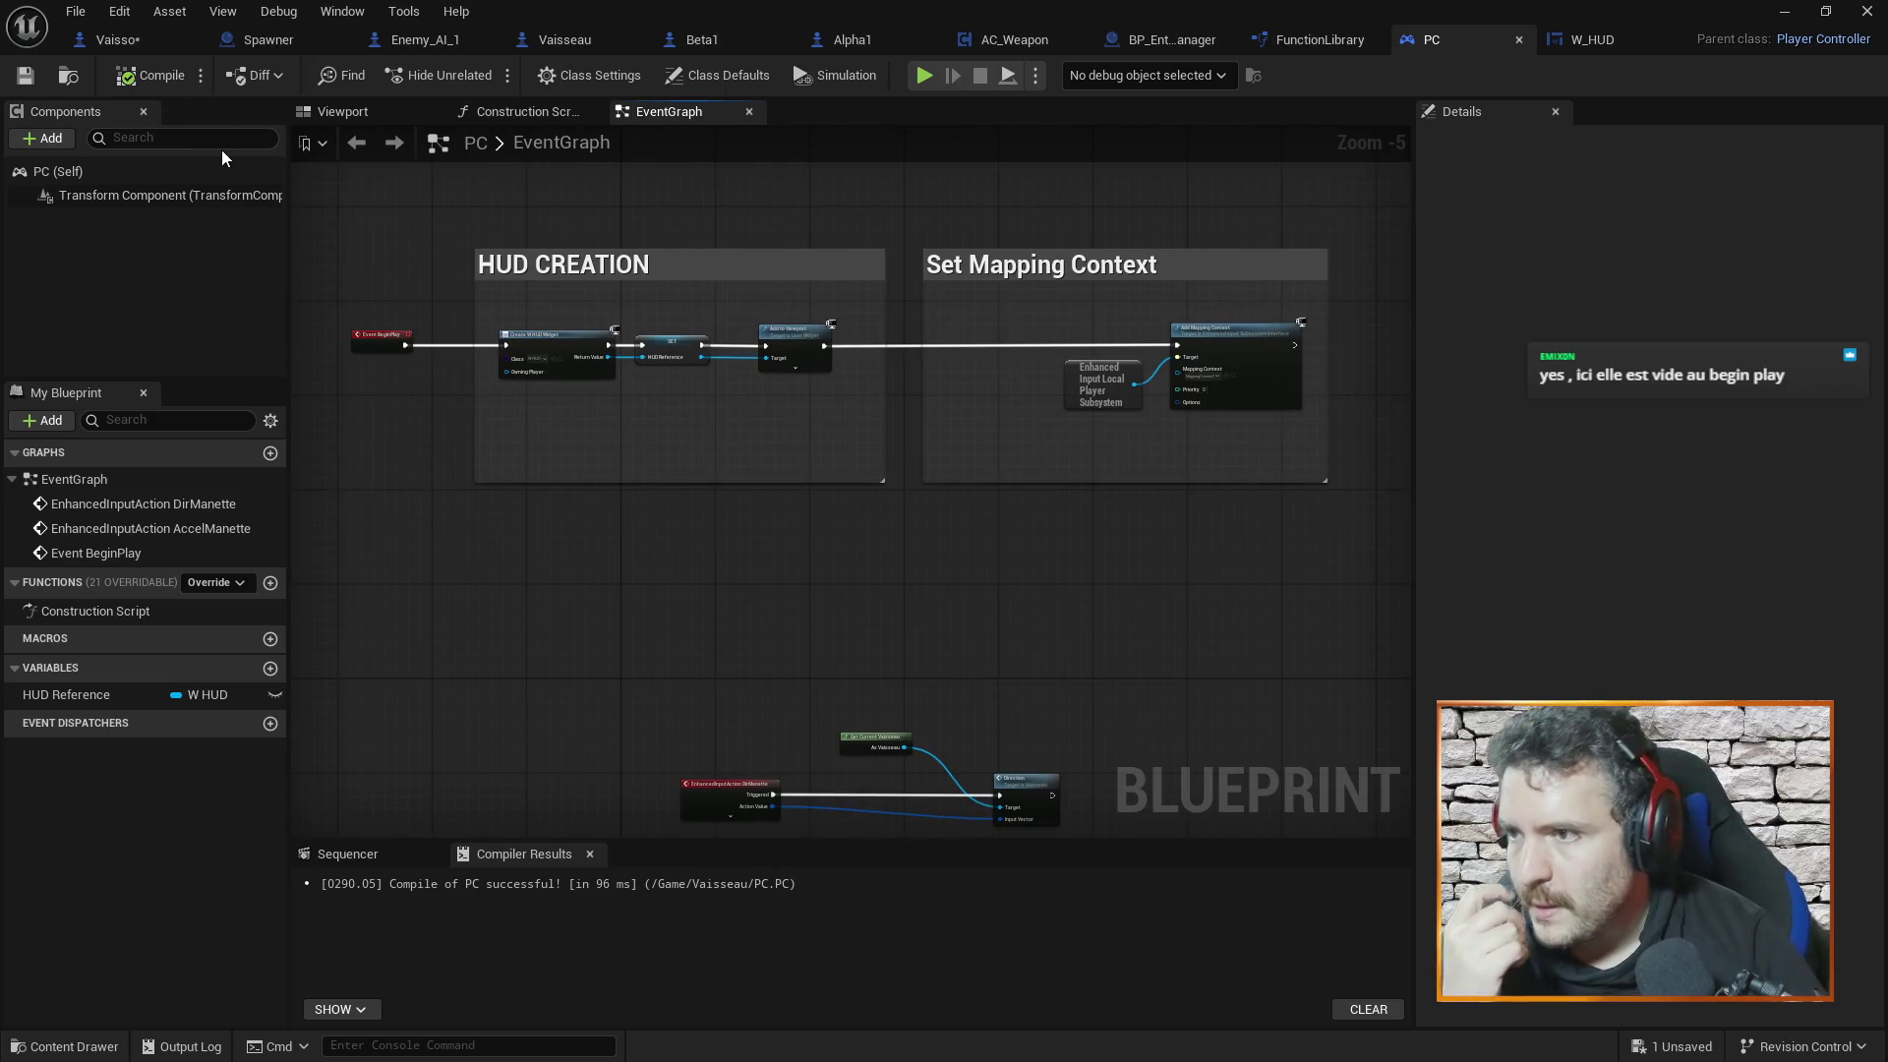
scroll(812, 390, up, 2)
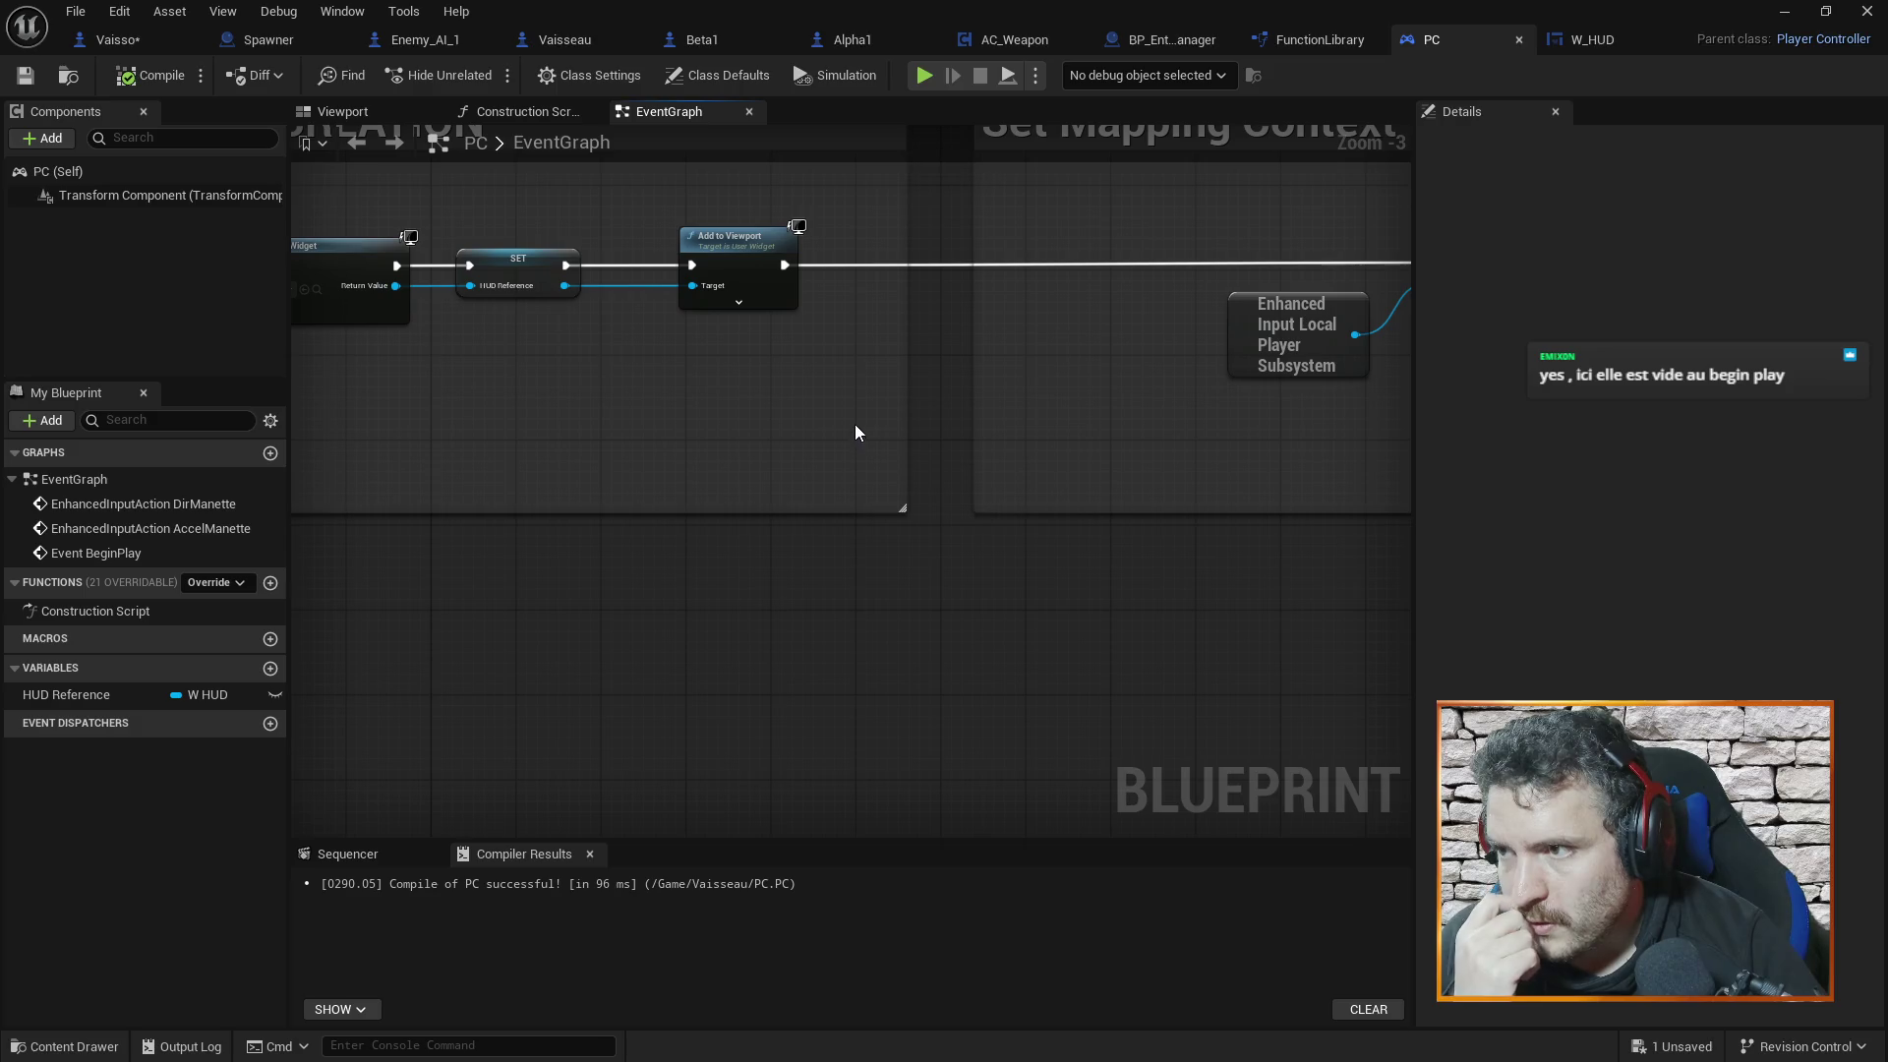
scroll(858, 409, down, 1)
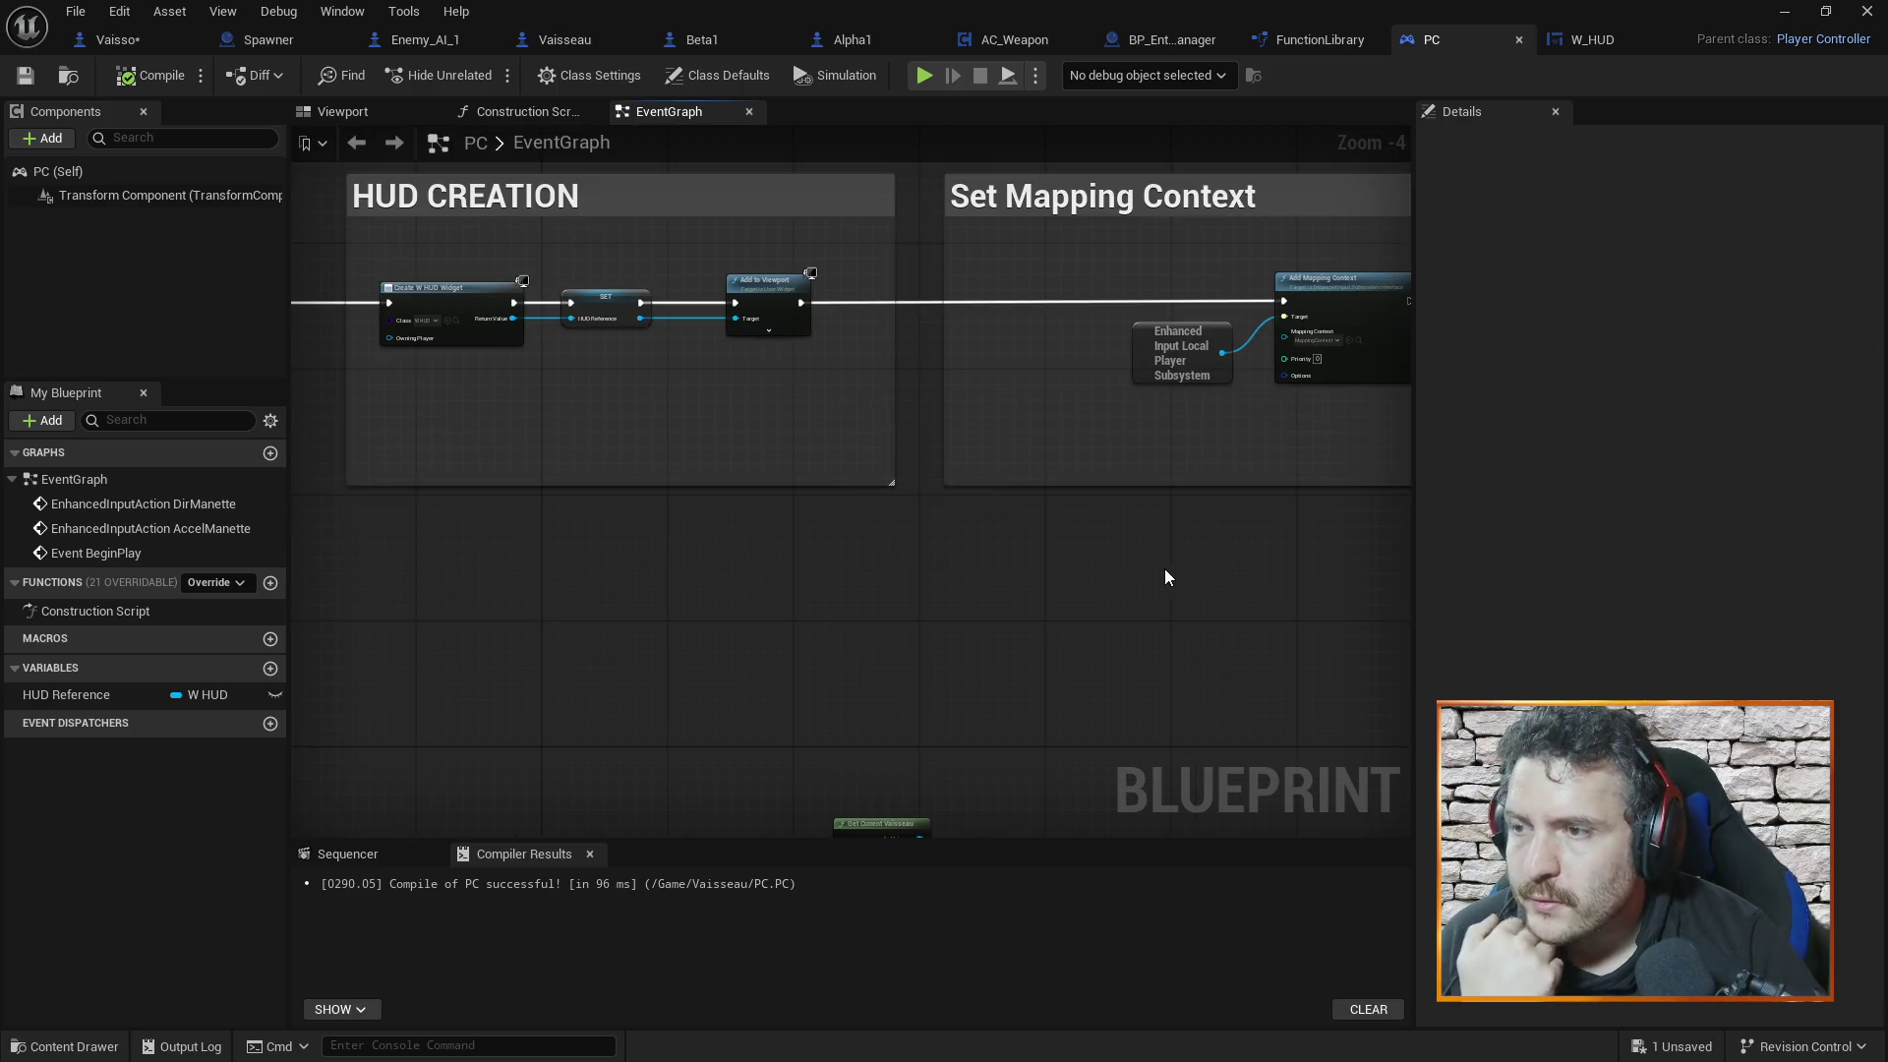
click(131, 44)
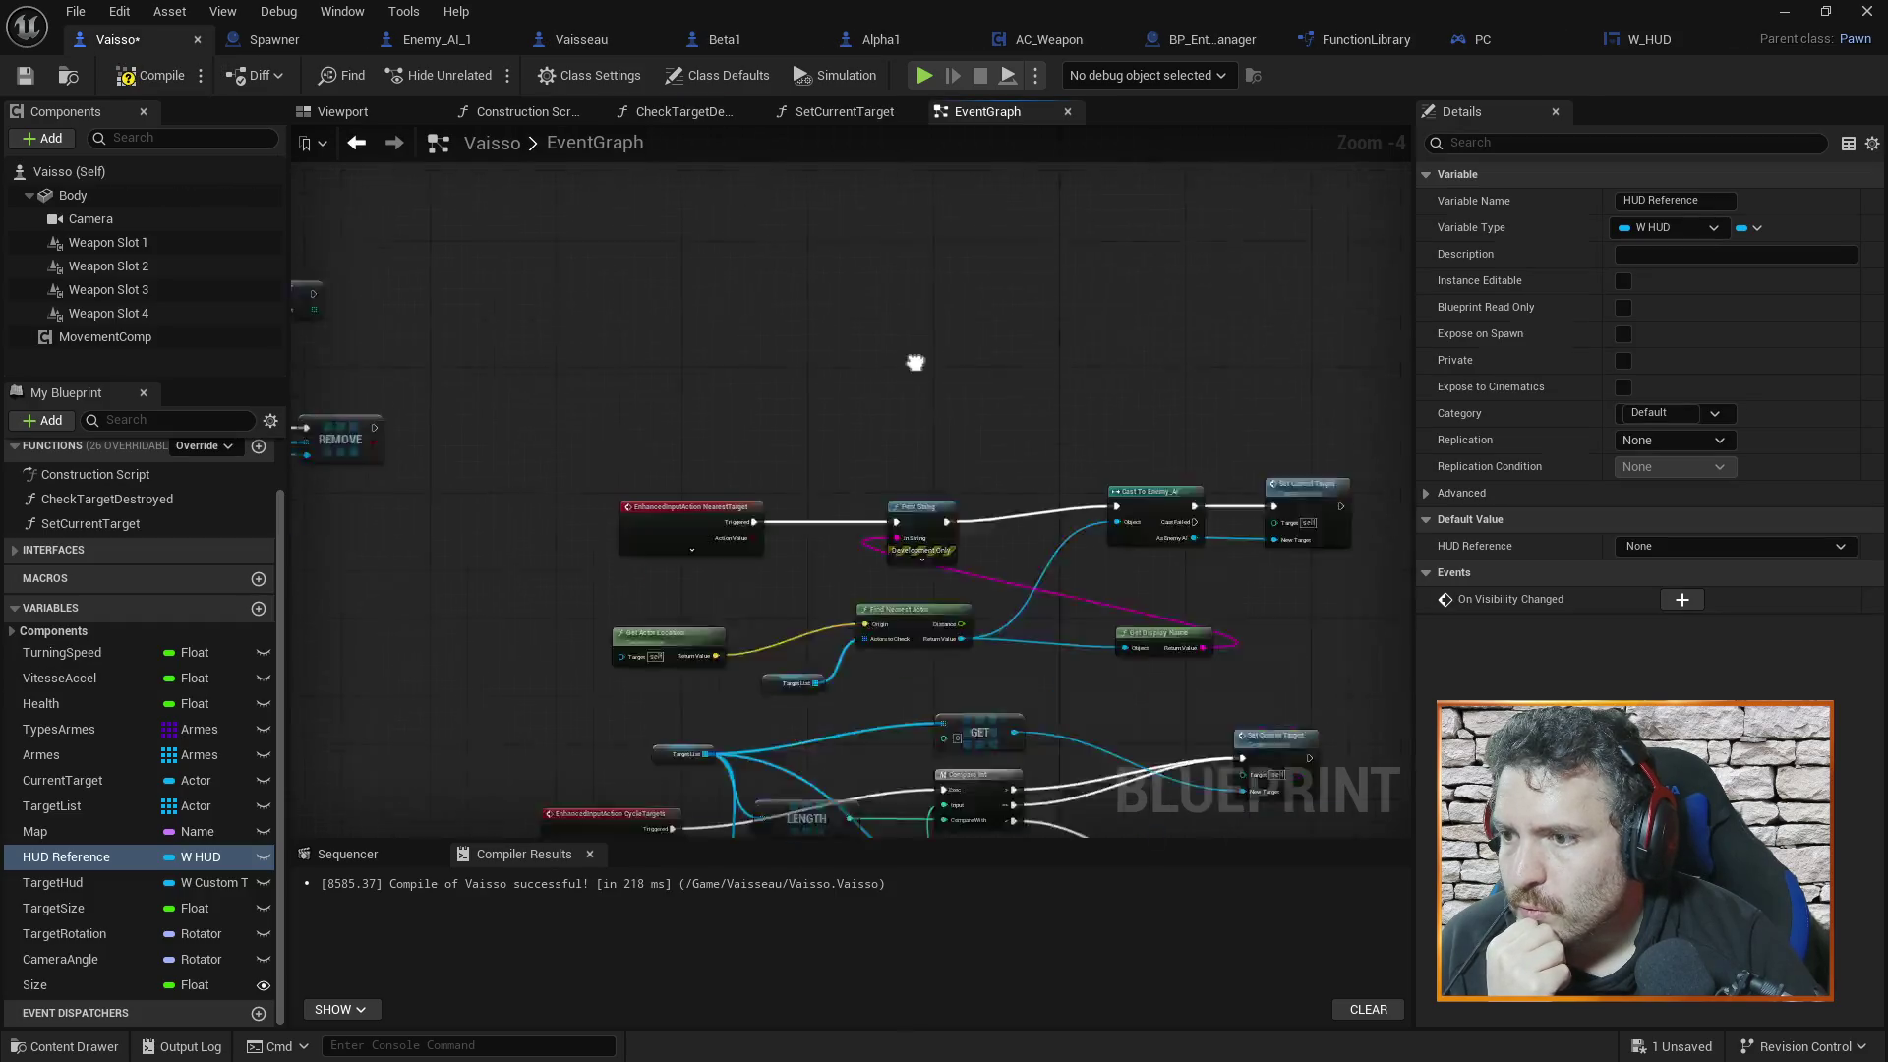
Select the whole NearestTarget node chain in Vaisso's event graph
scroll(1087, 617, up, 1)
scroll(953, 627, up, 1)
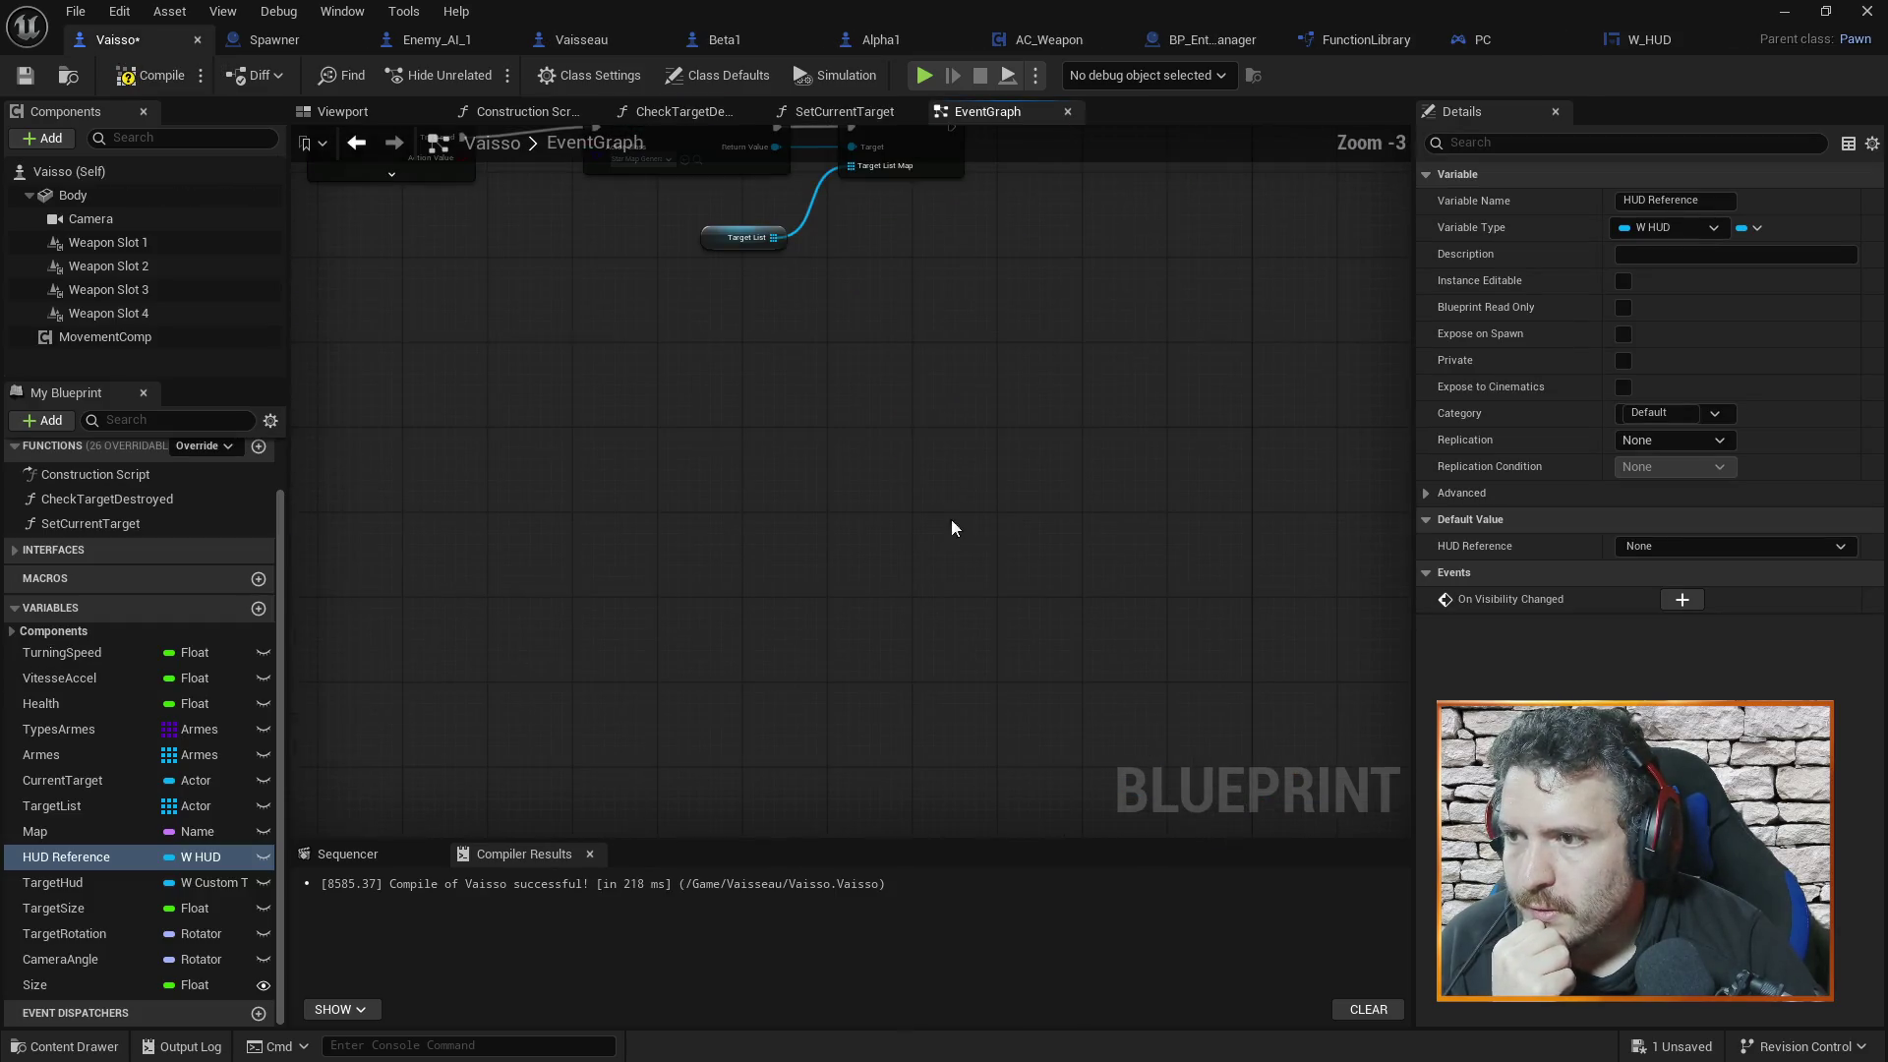
mouse_move(983, 646)
mouse_down()
mouse_move(1046, 417)
mouse_move(1040, 539)
mouse_move(959, 438)
mouse_move(983, 550)
mouse_move(999, 350)
mouse_move(883, 472)
mouse_up()
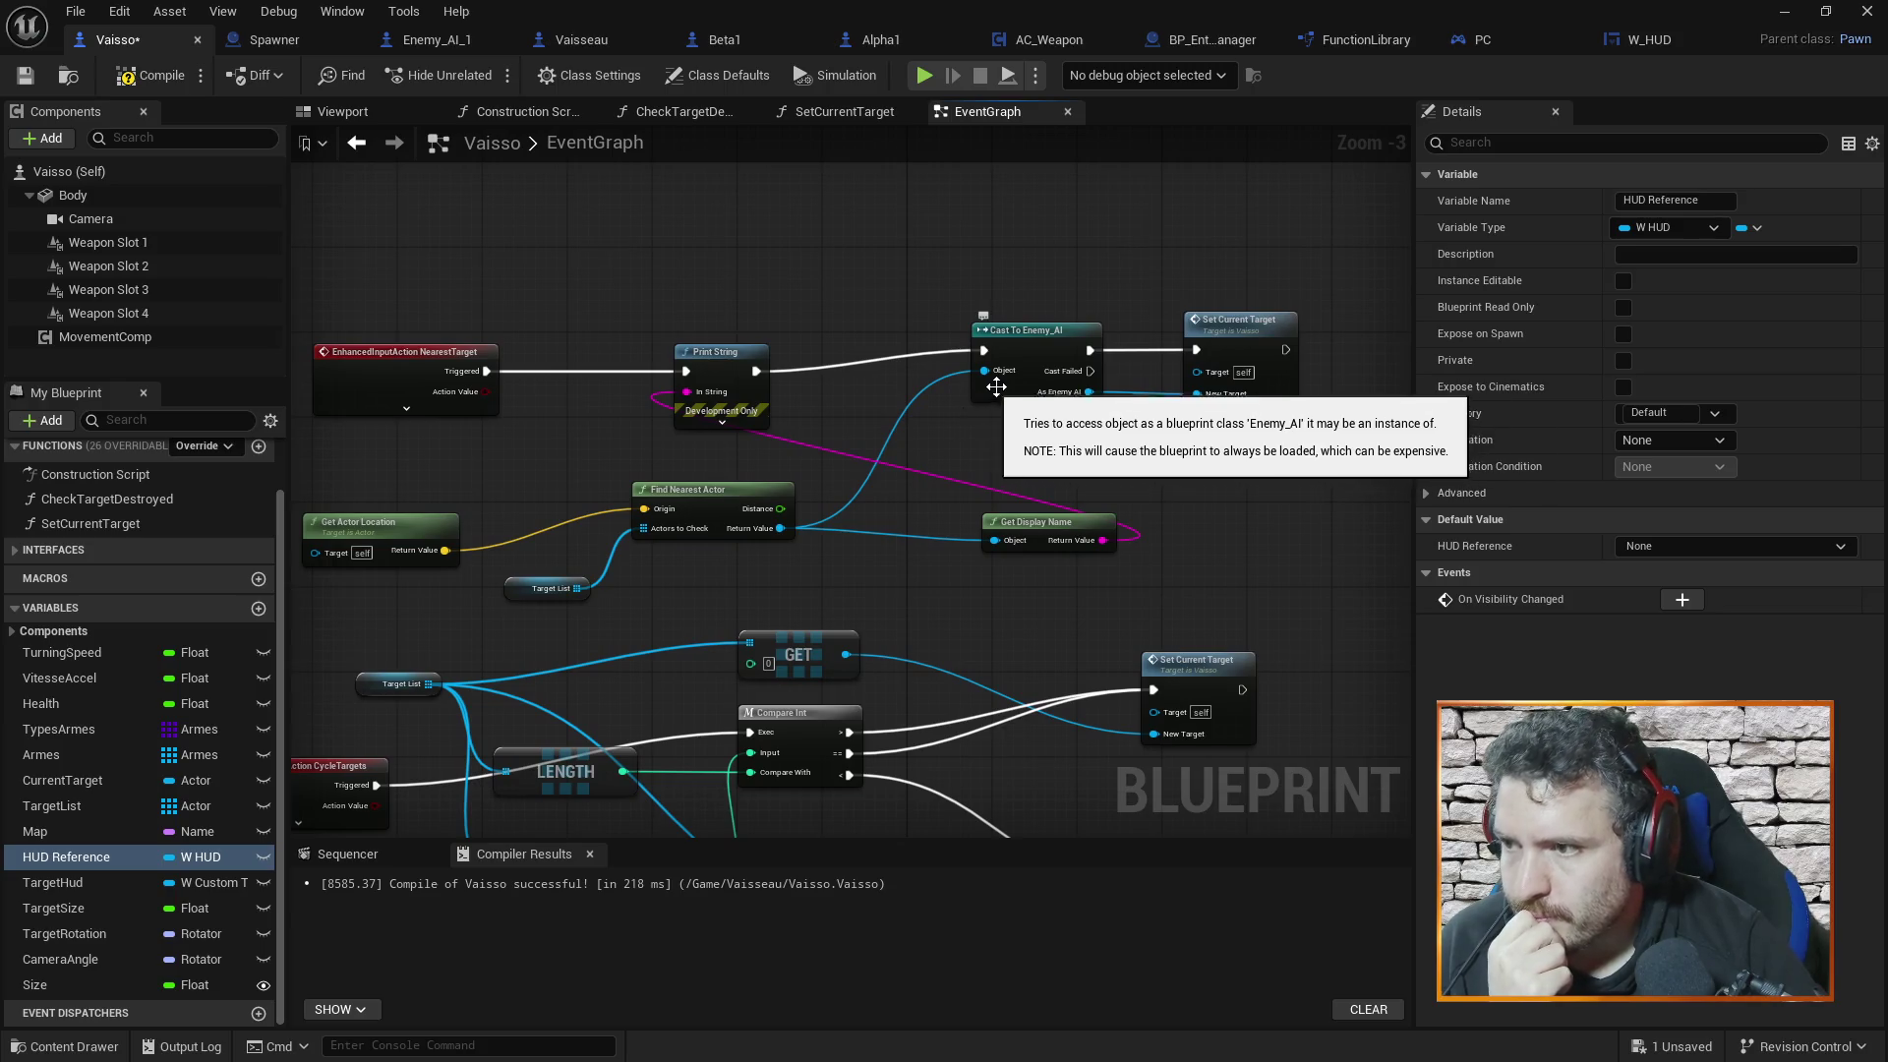
drag(1146, 497, 1154, 482)
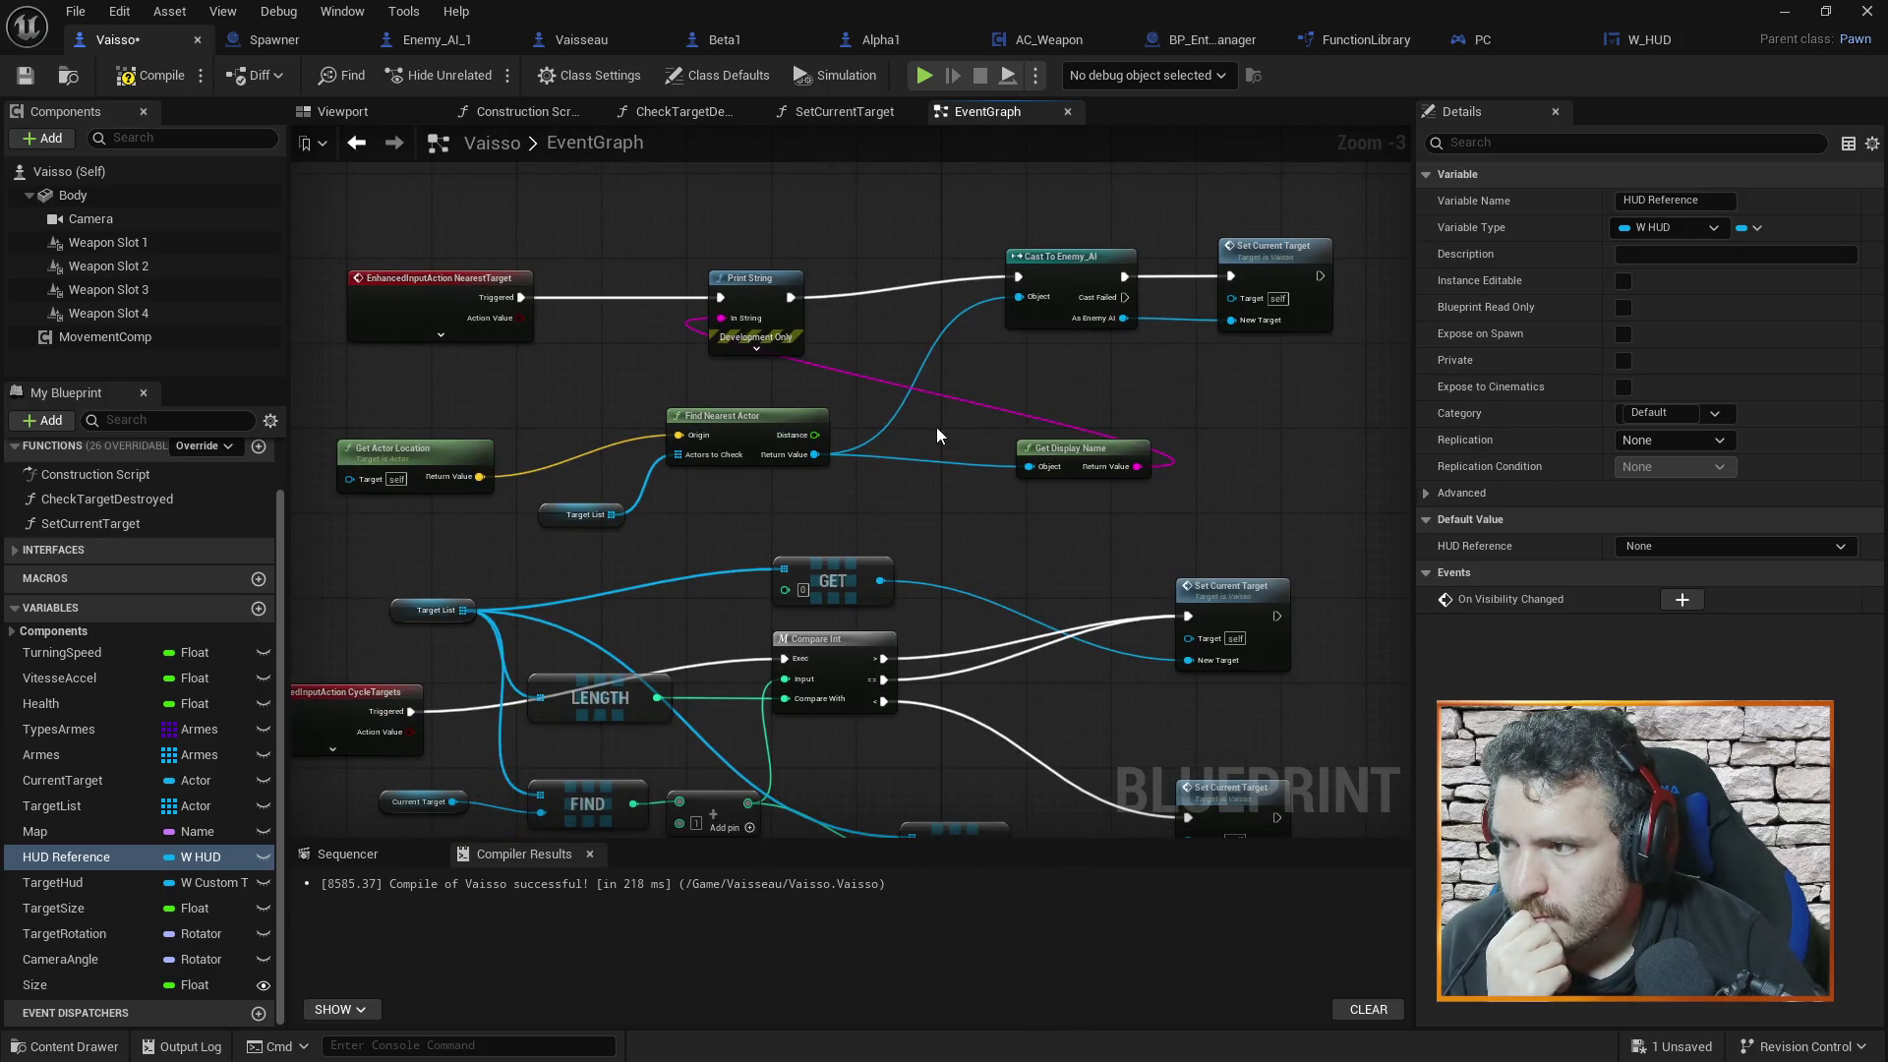
mouse_move(359, 209)
mouse_down()
mouse_move(885, 432)
mouse_move(1289, 514)
mouse_up()
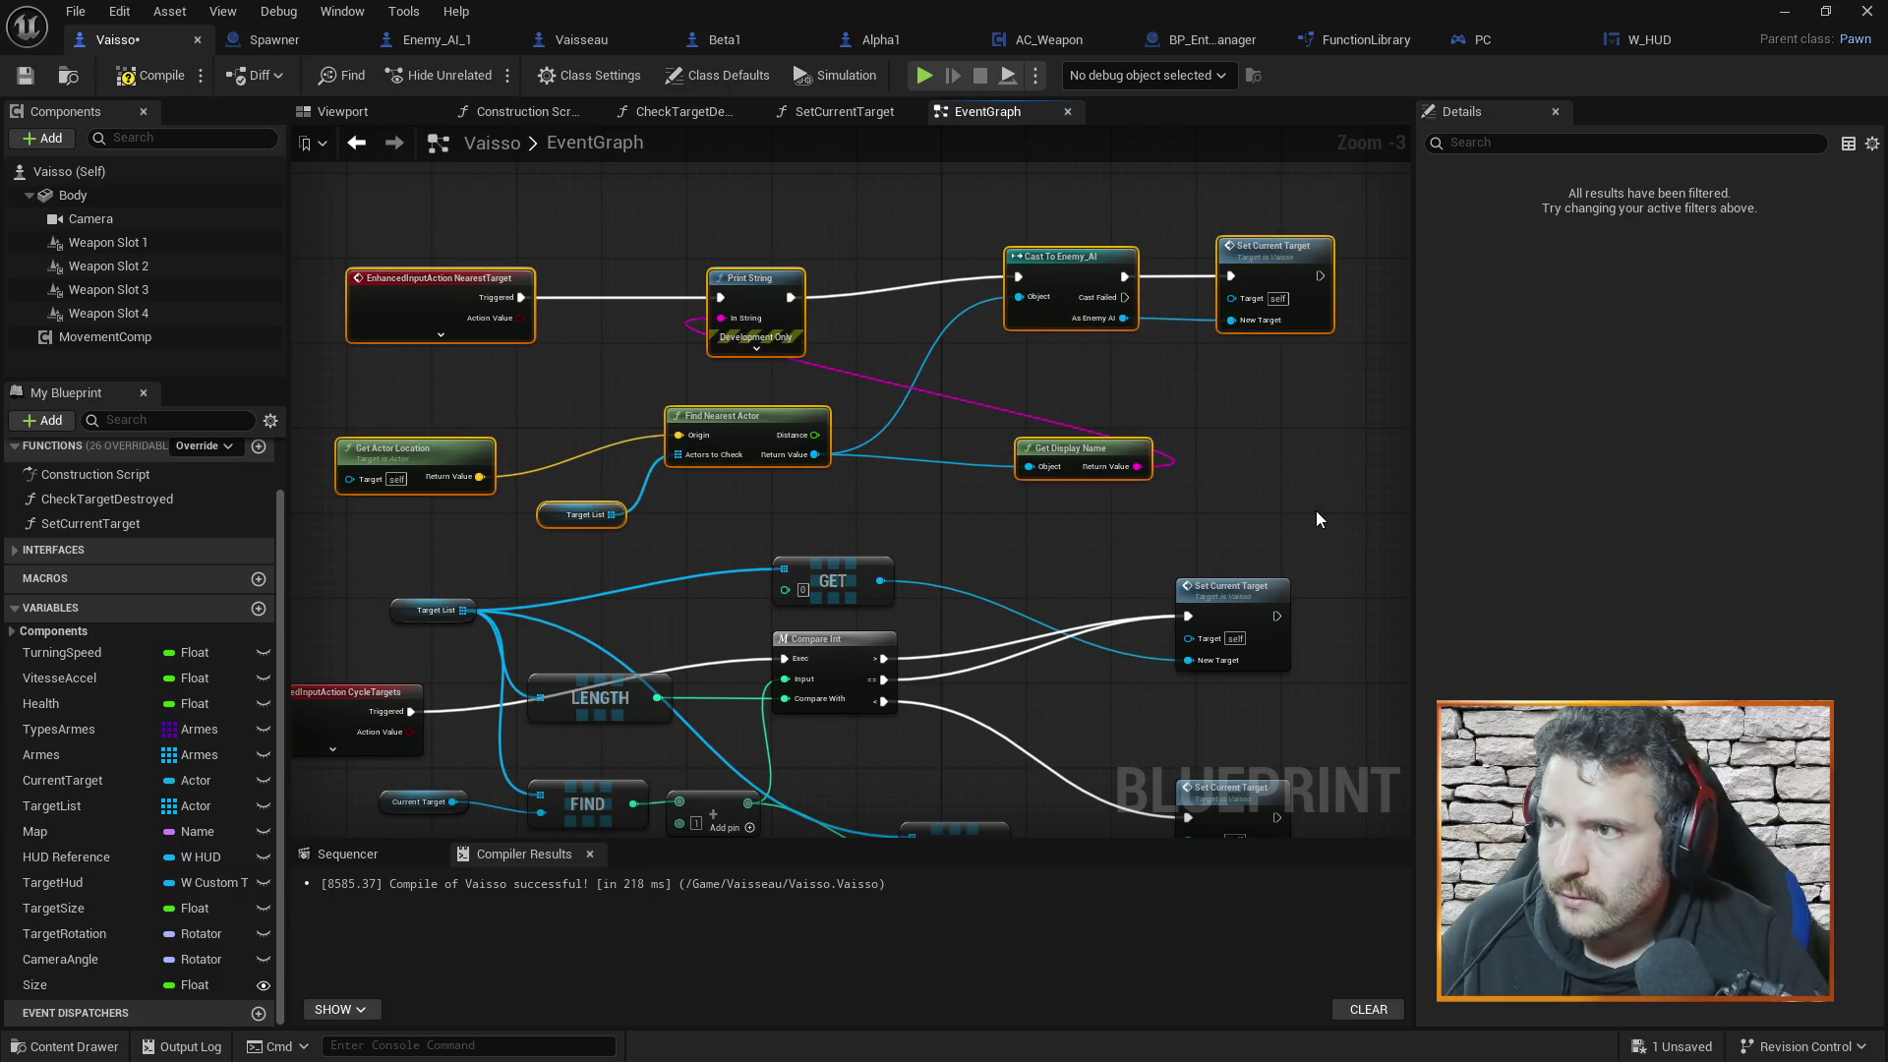
Try pasting the nodes into Vaisseau, cancel the Fix Self Context dialog, and paste back in Vaisso
click(577, 41)
drag(529, 420, 635, 360)
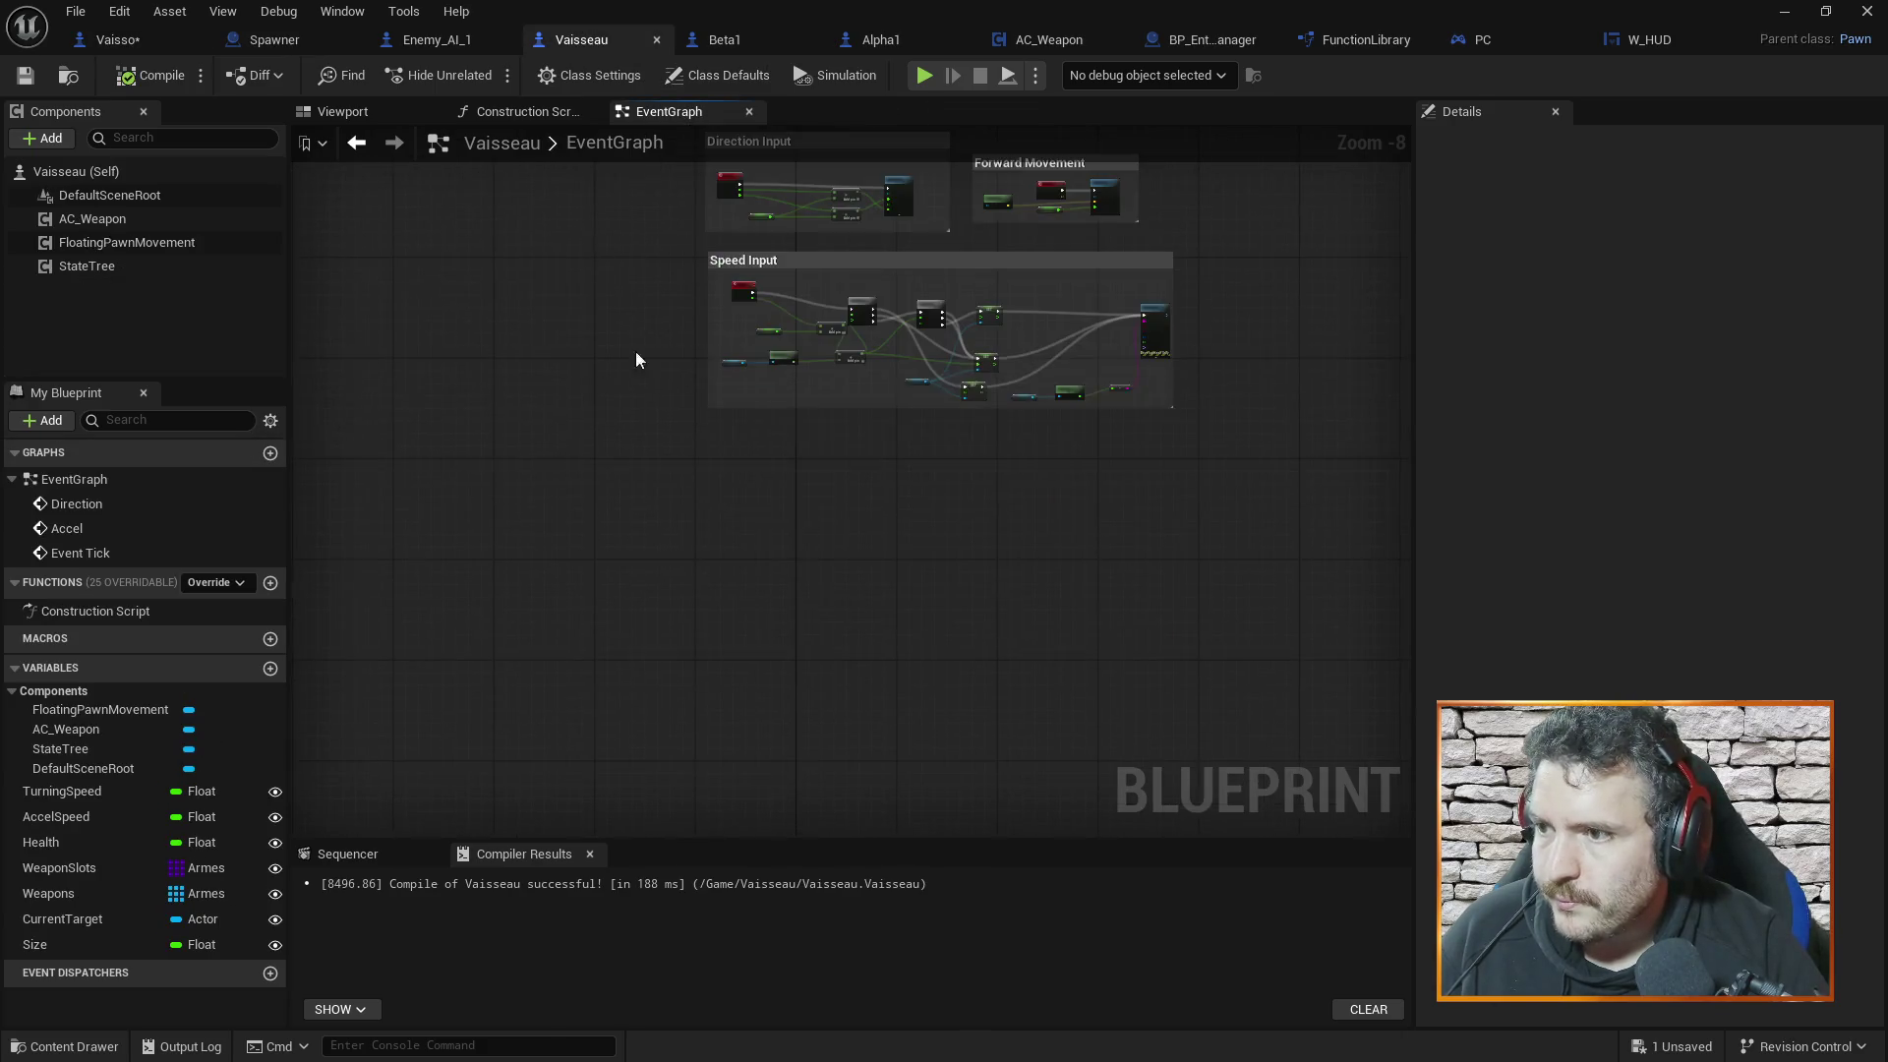
key(ctrl+v)
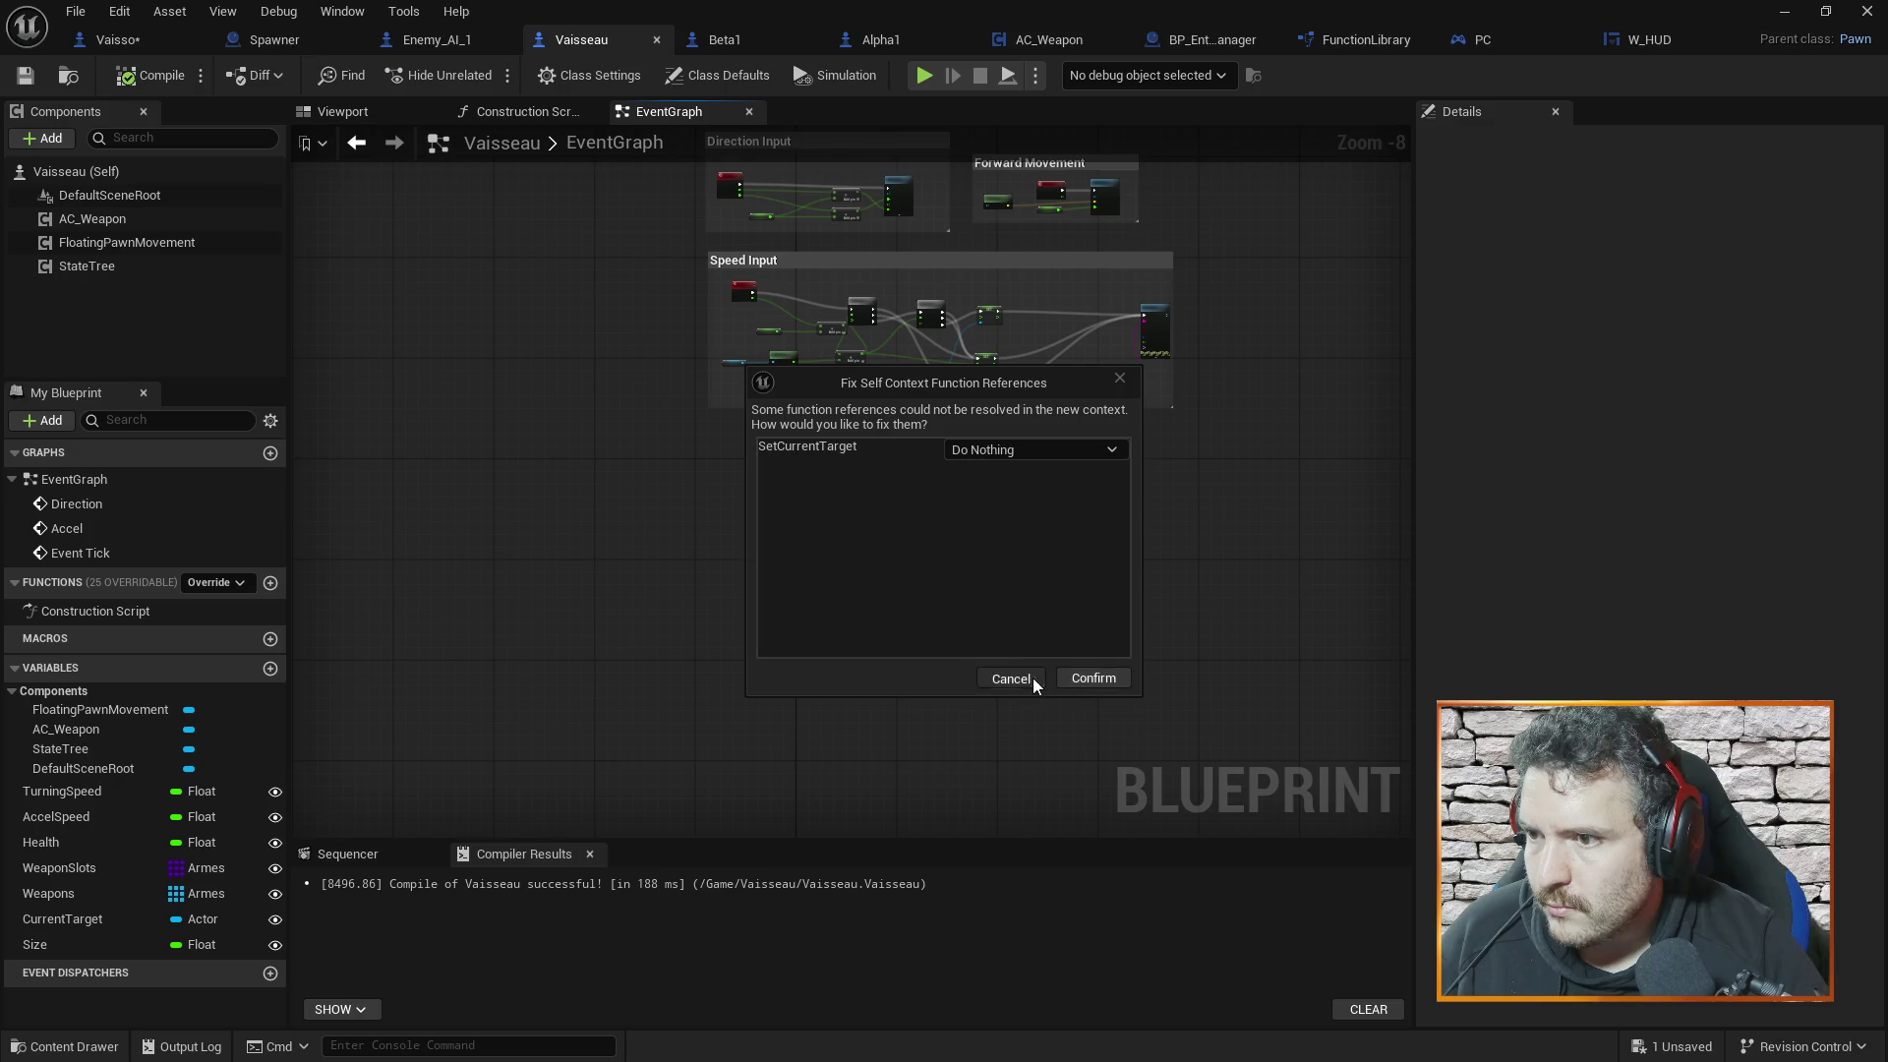
click(1032, 676)
click(133, 41)
key(ctrl+v)
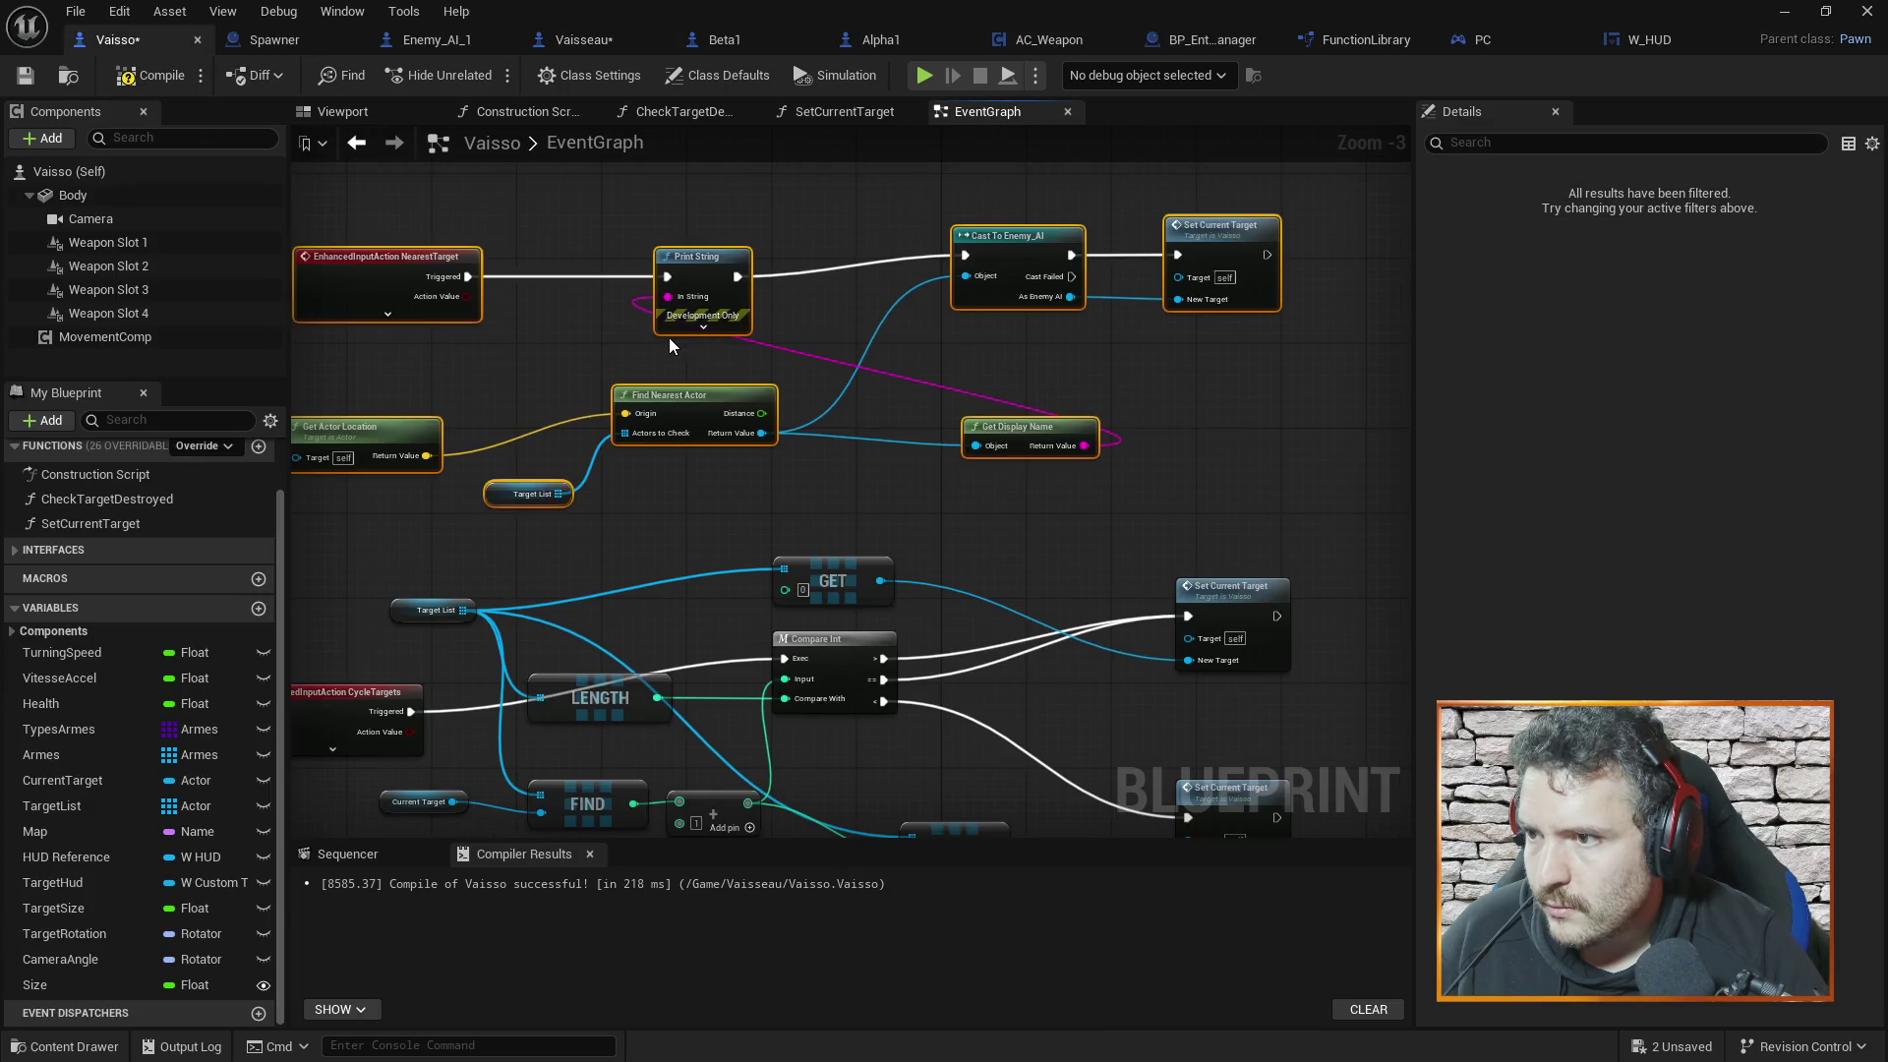
click(857, 343)
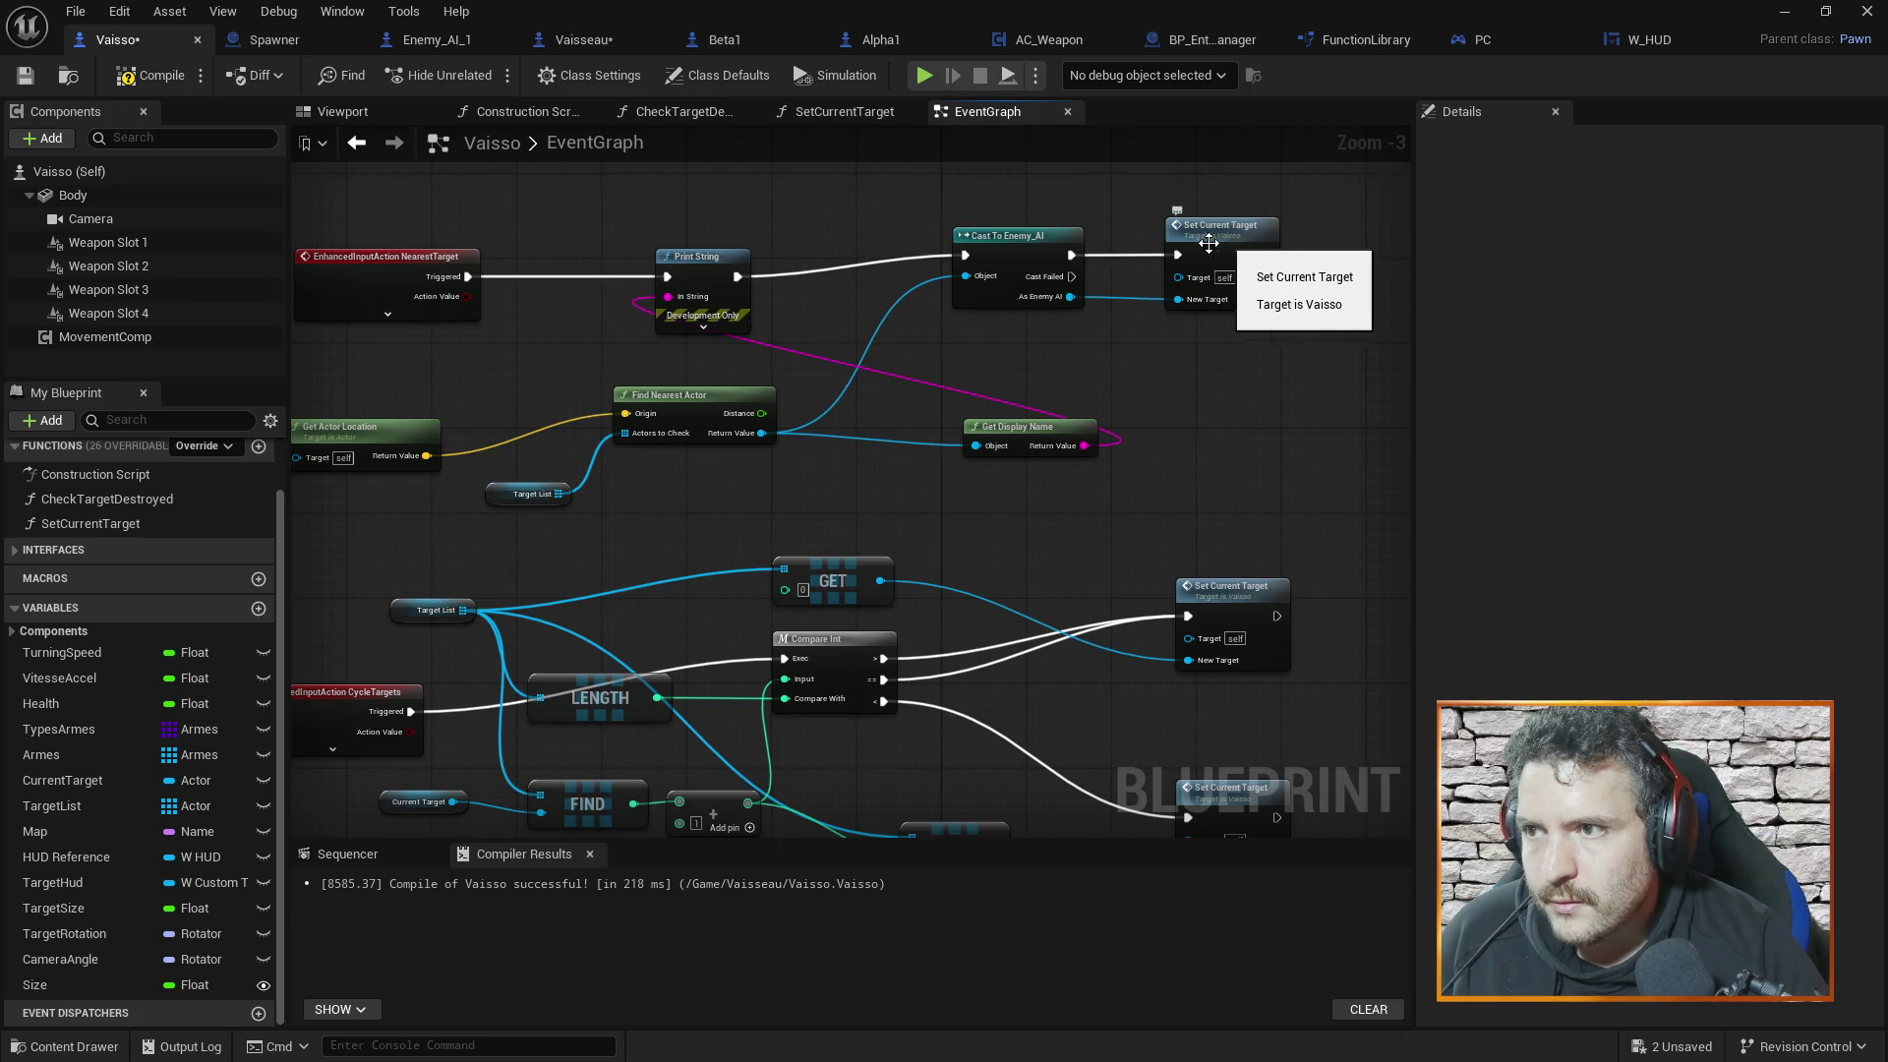
Open Vaisso's SetCurrentTarget function graph
click(823, 109)
scroll(1115, 621, down, 5)
scroll(910, 580, up, 2)
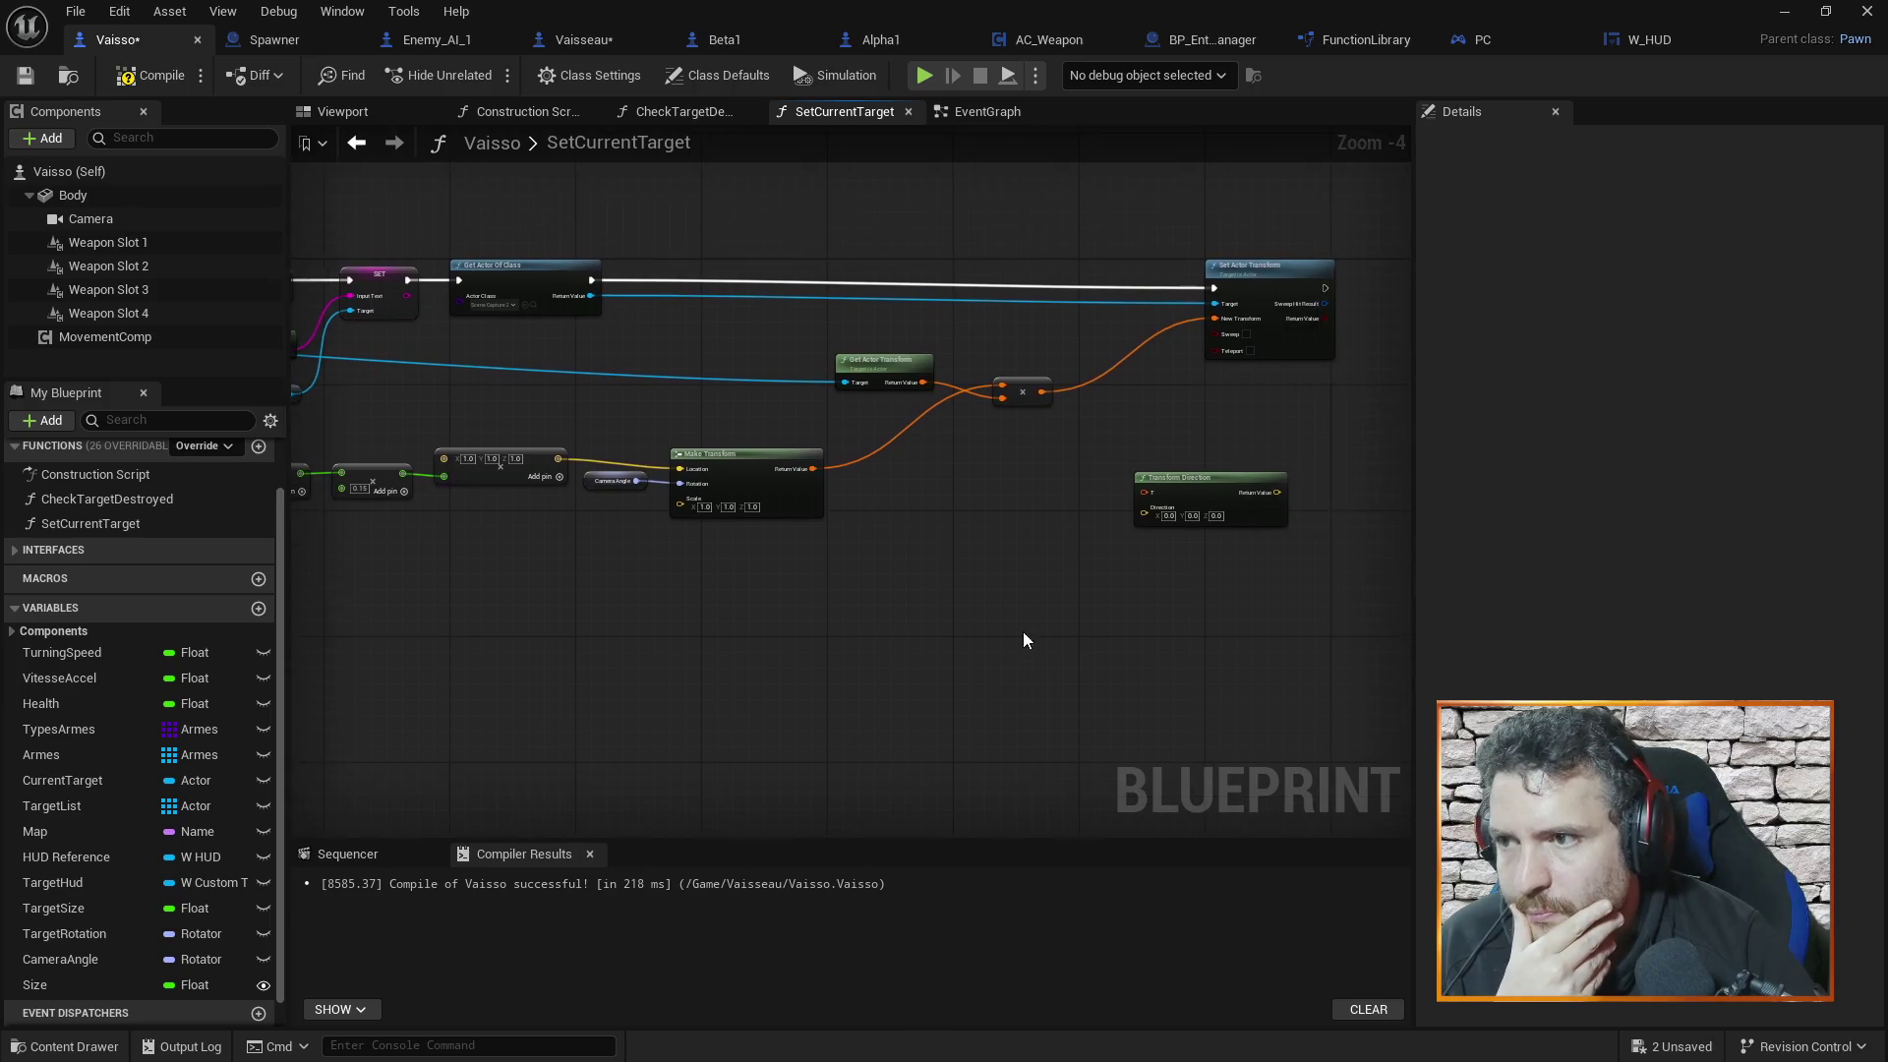
scroll(1022, 640, down, 1)
mouse_move(806, 323)
mouse_down()
mouse_move(1329, 686)
mouse_move(1319, 658)
mouse_up()
click(1054, 671)
scroll(481, 618, up, 2)
drag(481, 618, 982, 725)
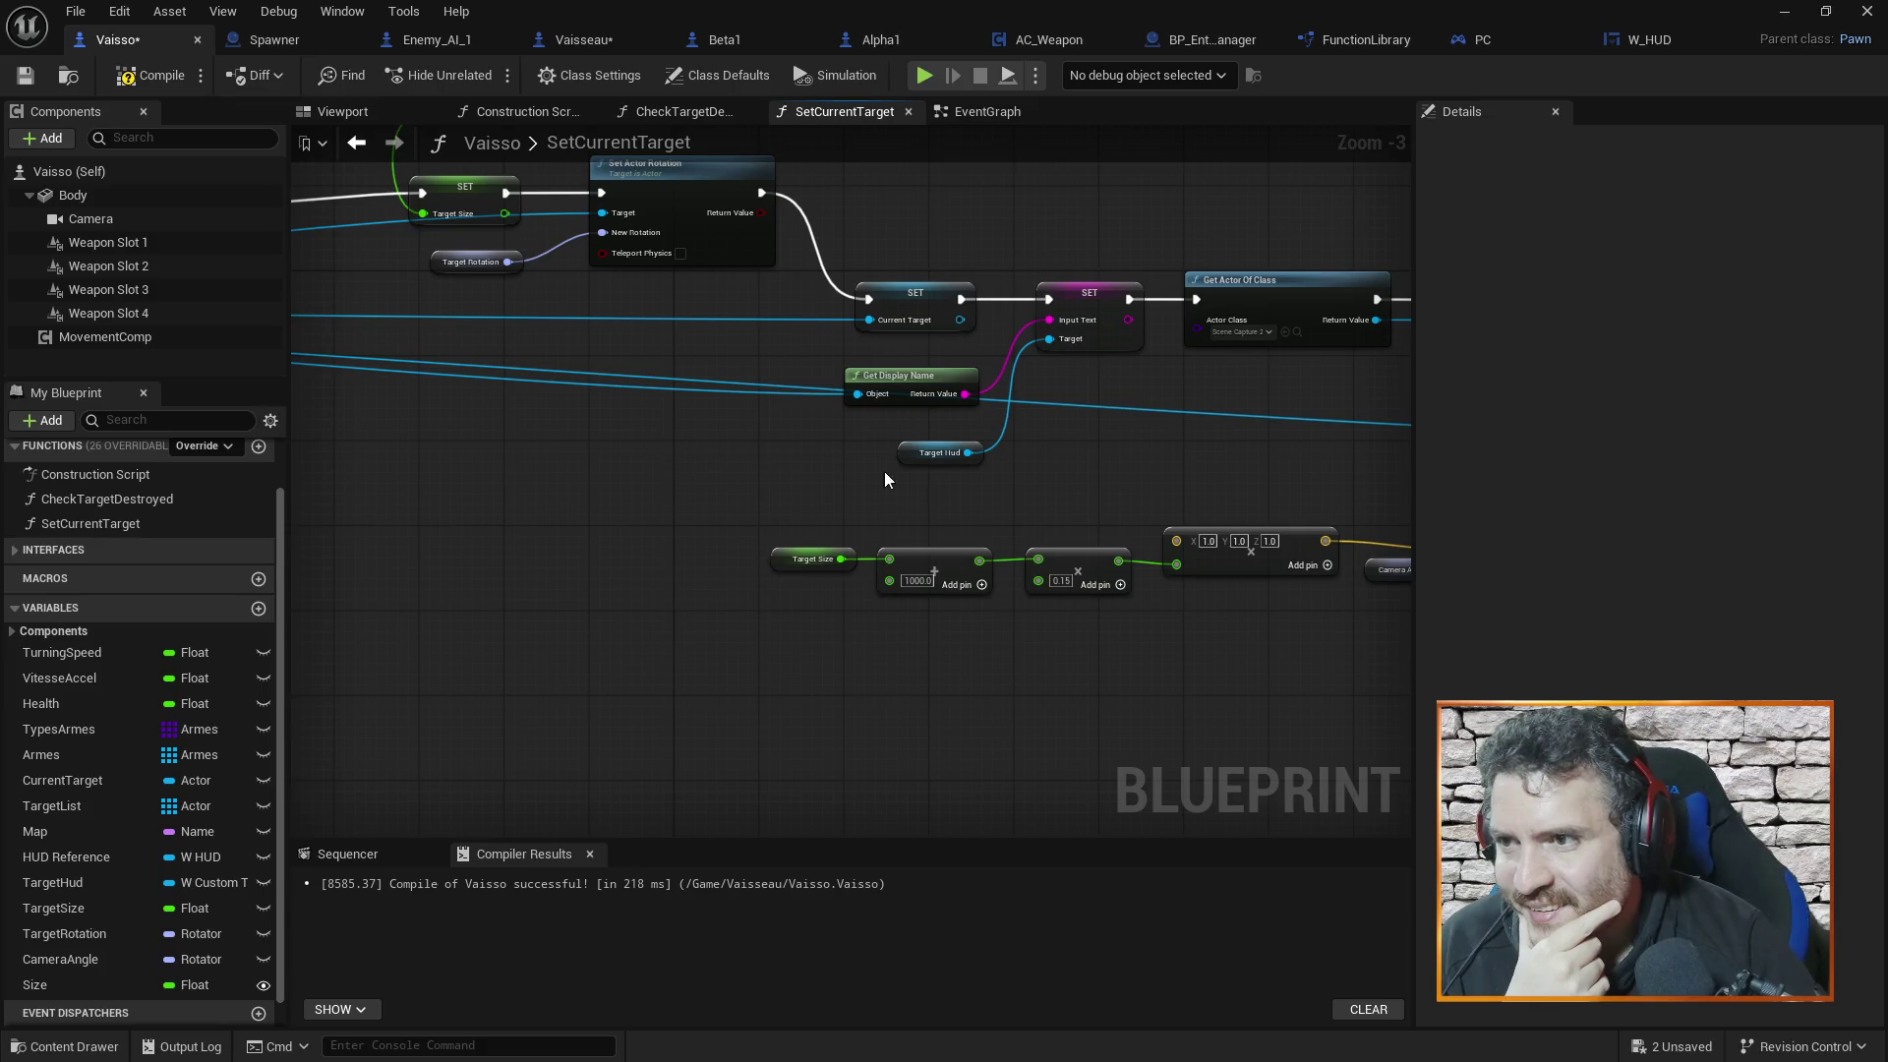
drag(885, 478, 681, 486)
scroll(787, 472, up, 2)
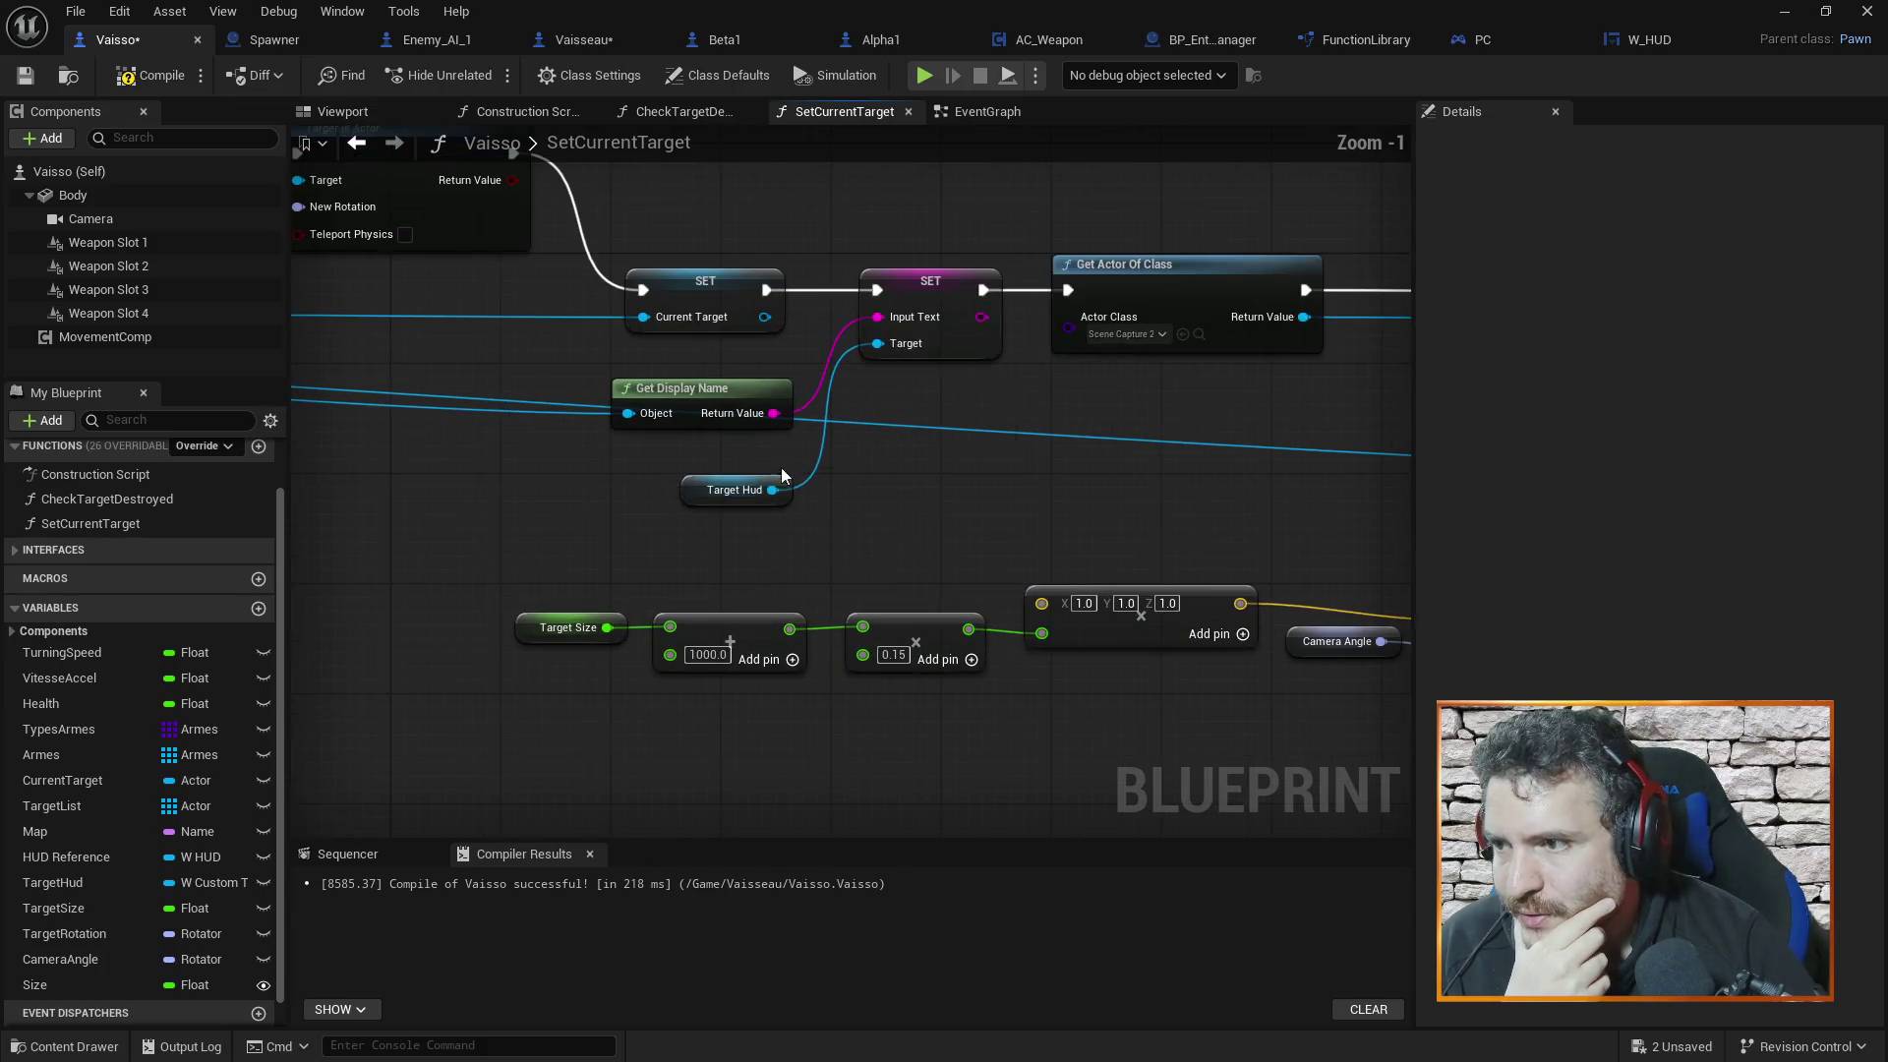
scroll(1012, 492, down, 2)
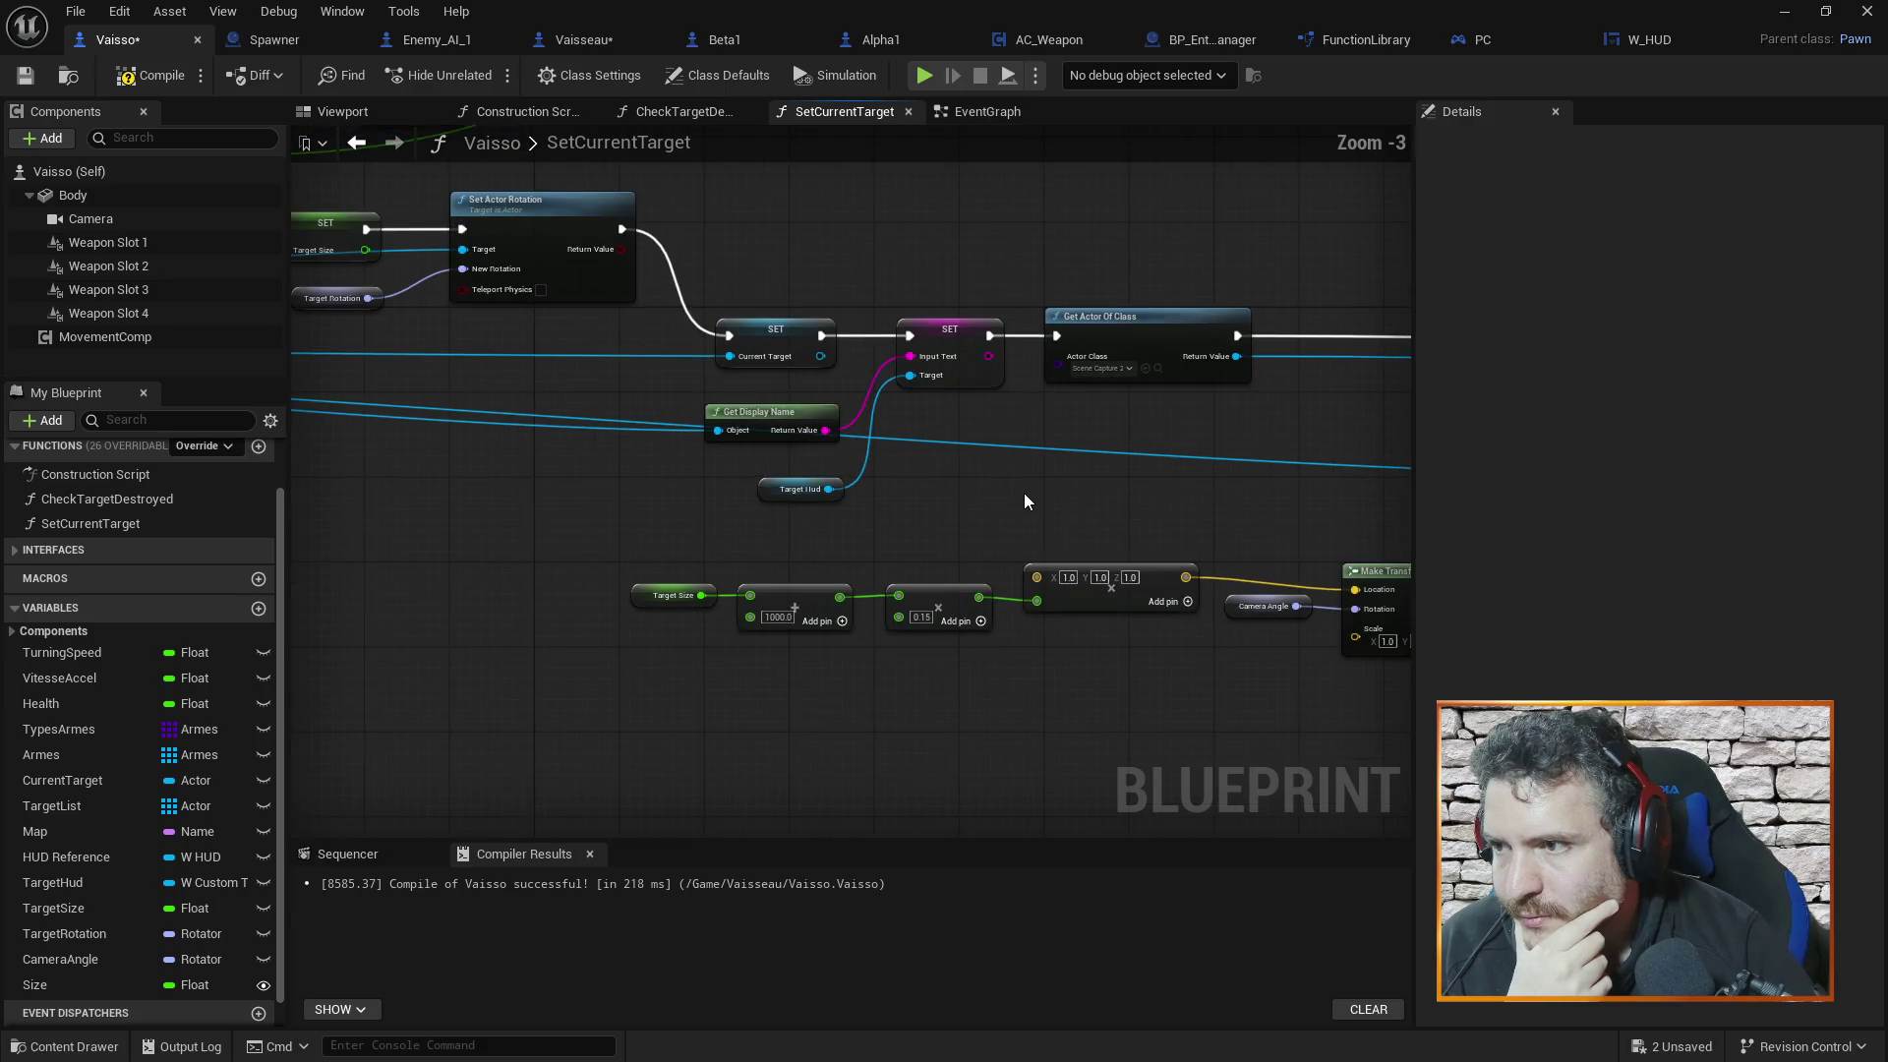
scroll(1042, 478, down, 2)
drag(928, 489, 1195, 504)
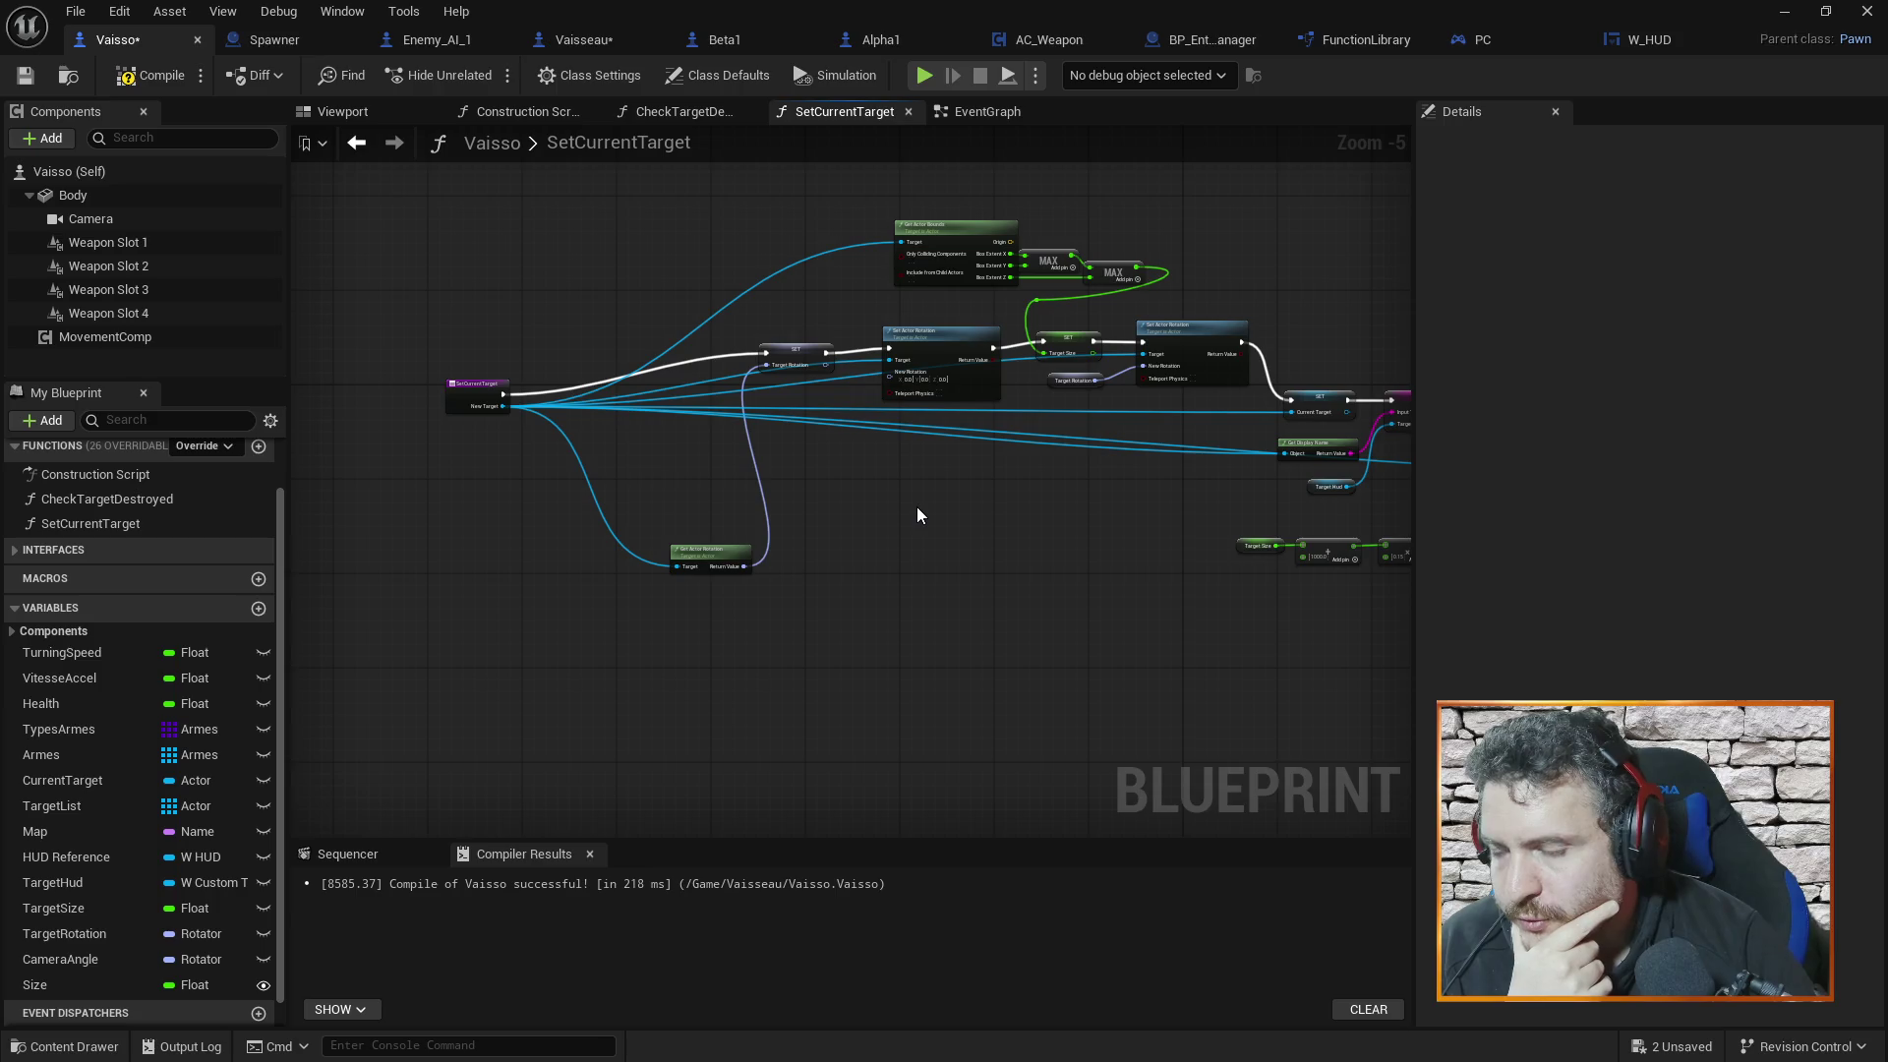
scroll(917, 515, up, 2)
scroll(916, 515, down, 1)
drag(916, 515, 1048, 587)
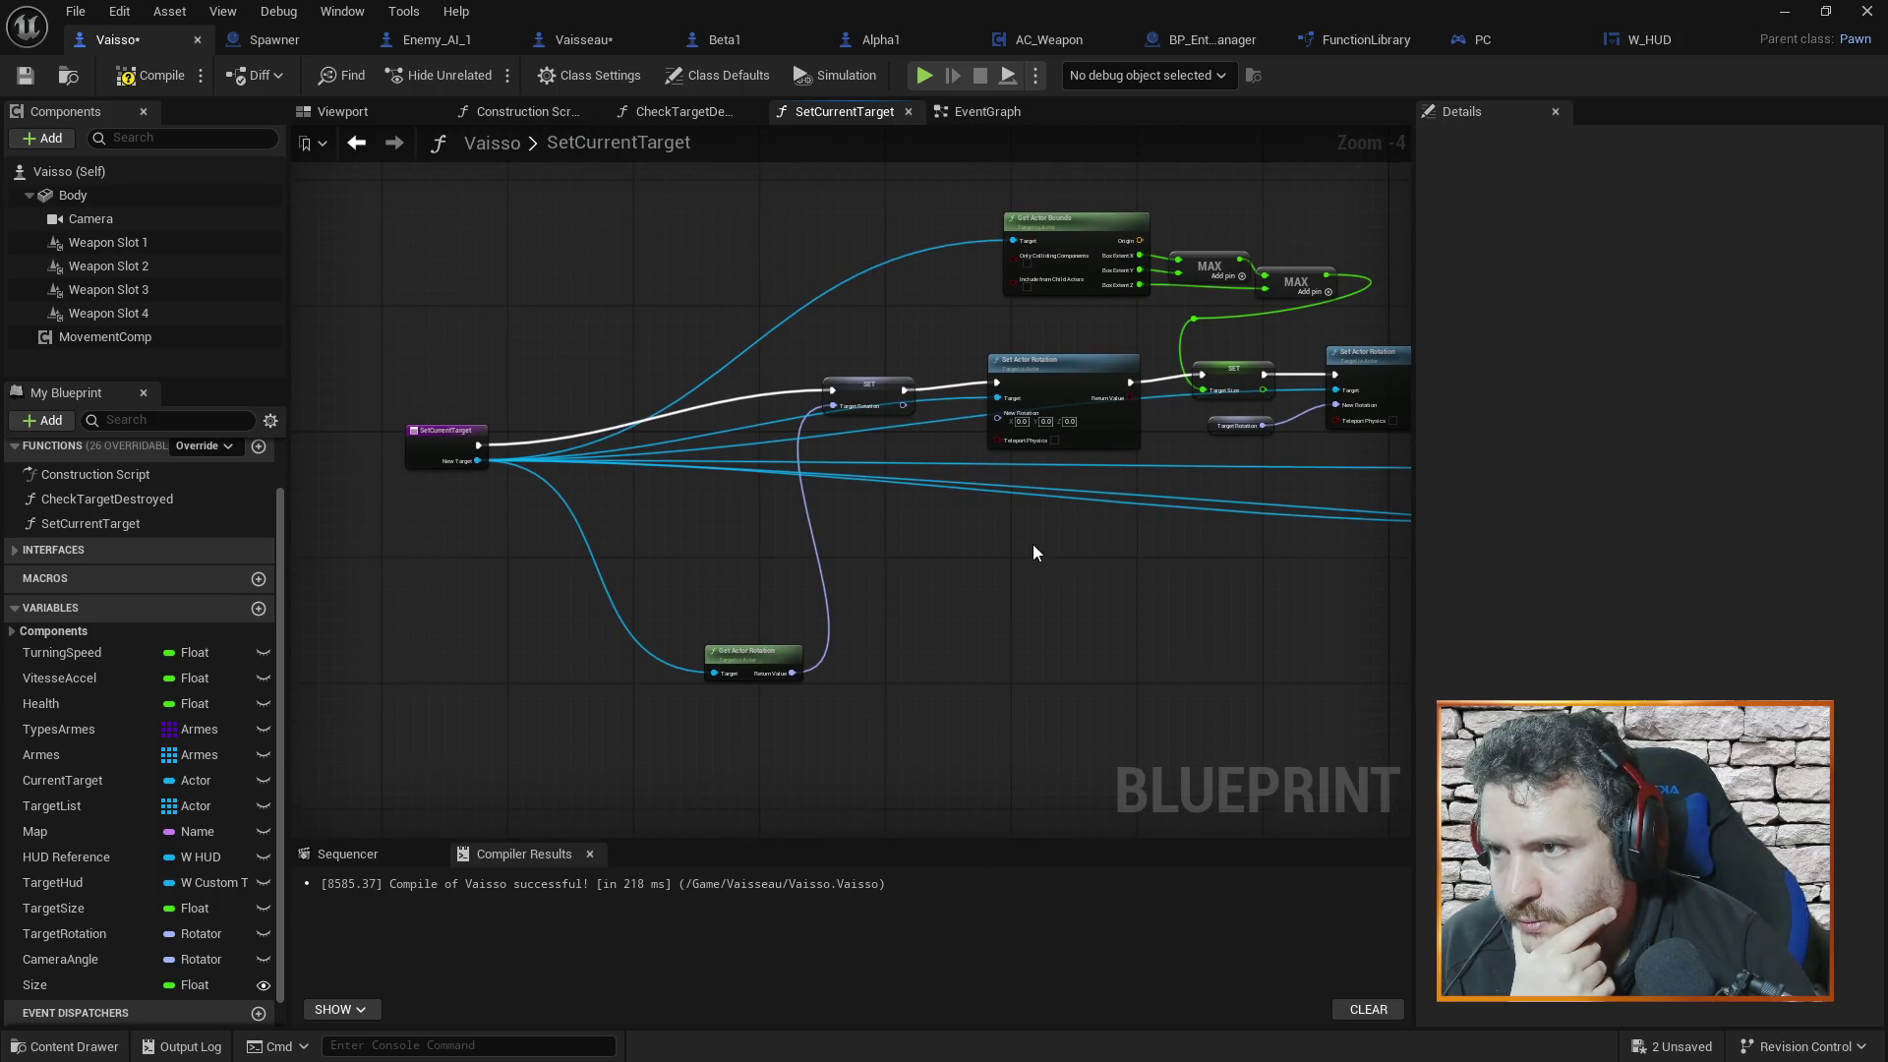
scroll(1032, 552, down, 4)
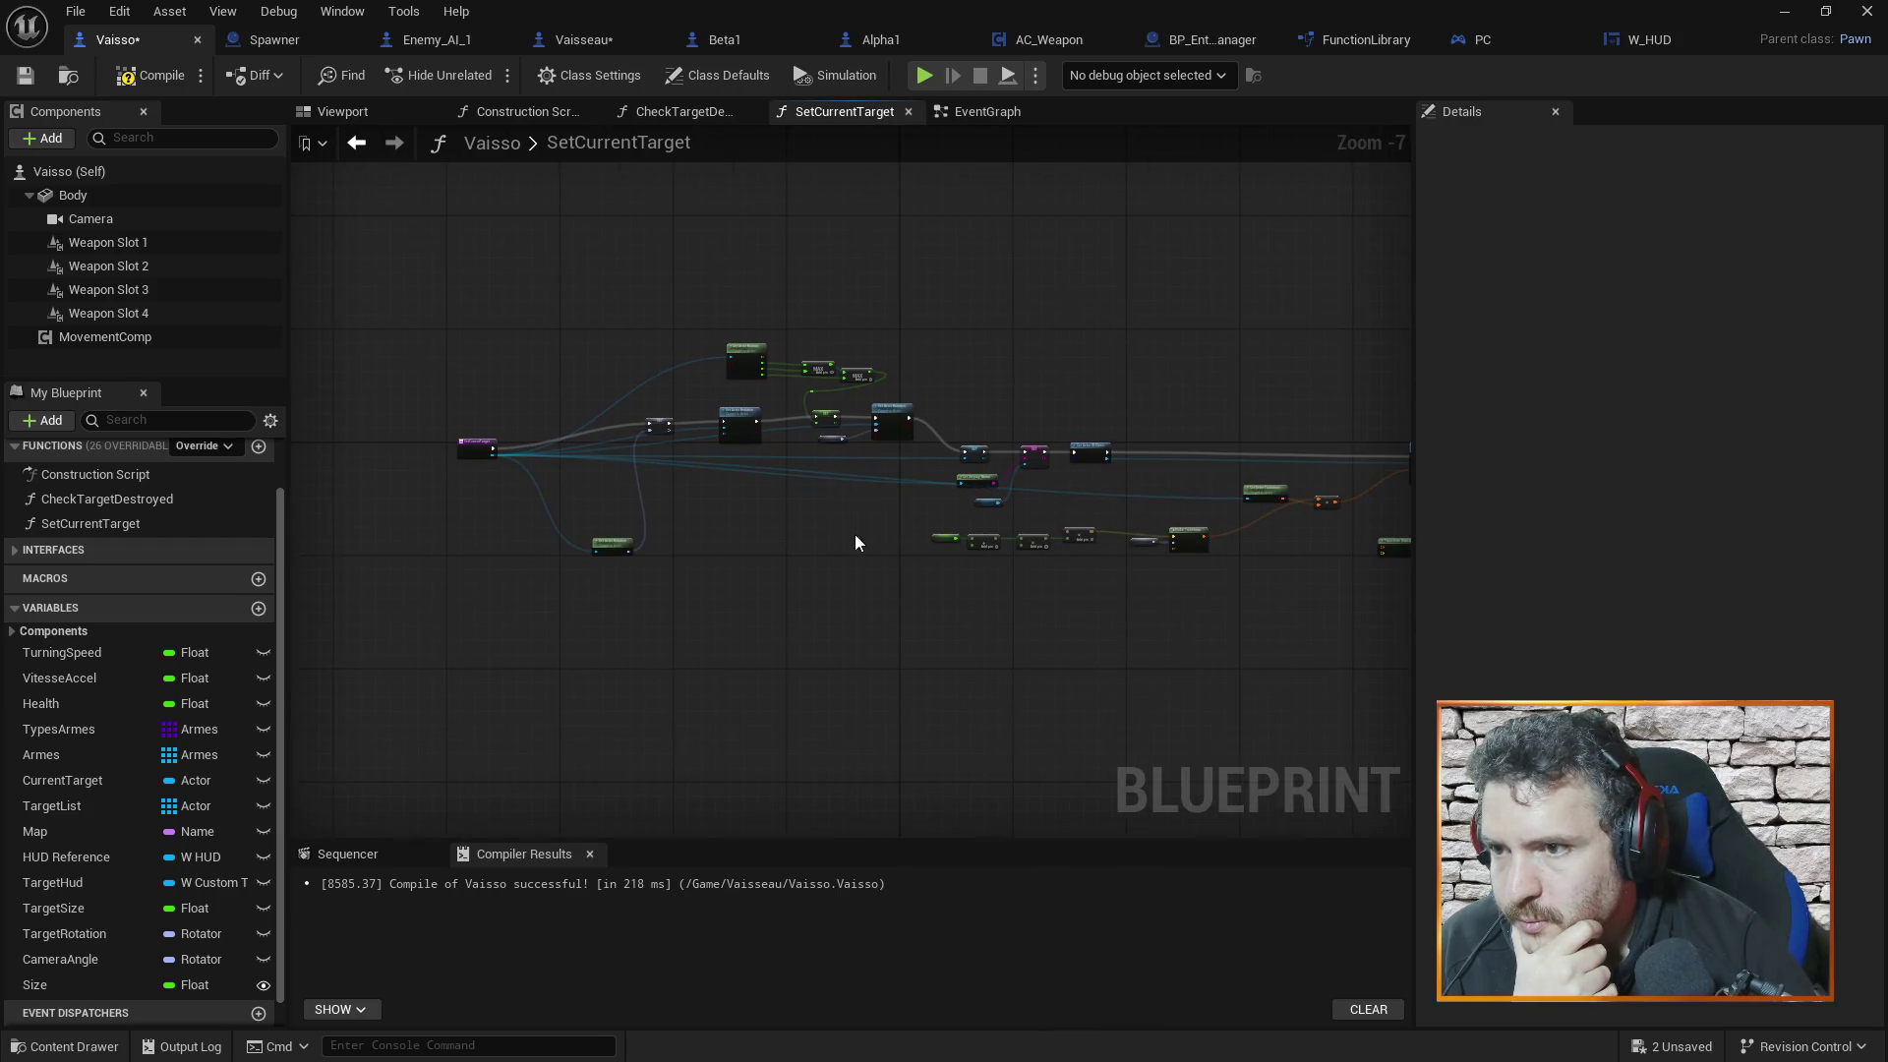
mouse_move(794, 478)
mouse_down()
mouse_move(735, 473)
mouse_move(1390, 717)
mouse_move(1308, 714)
mouse_up()
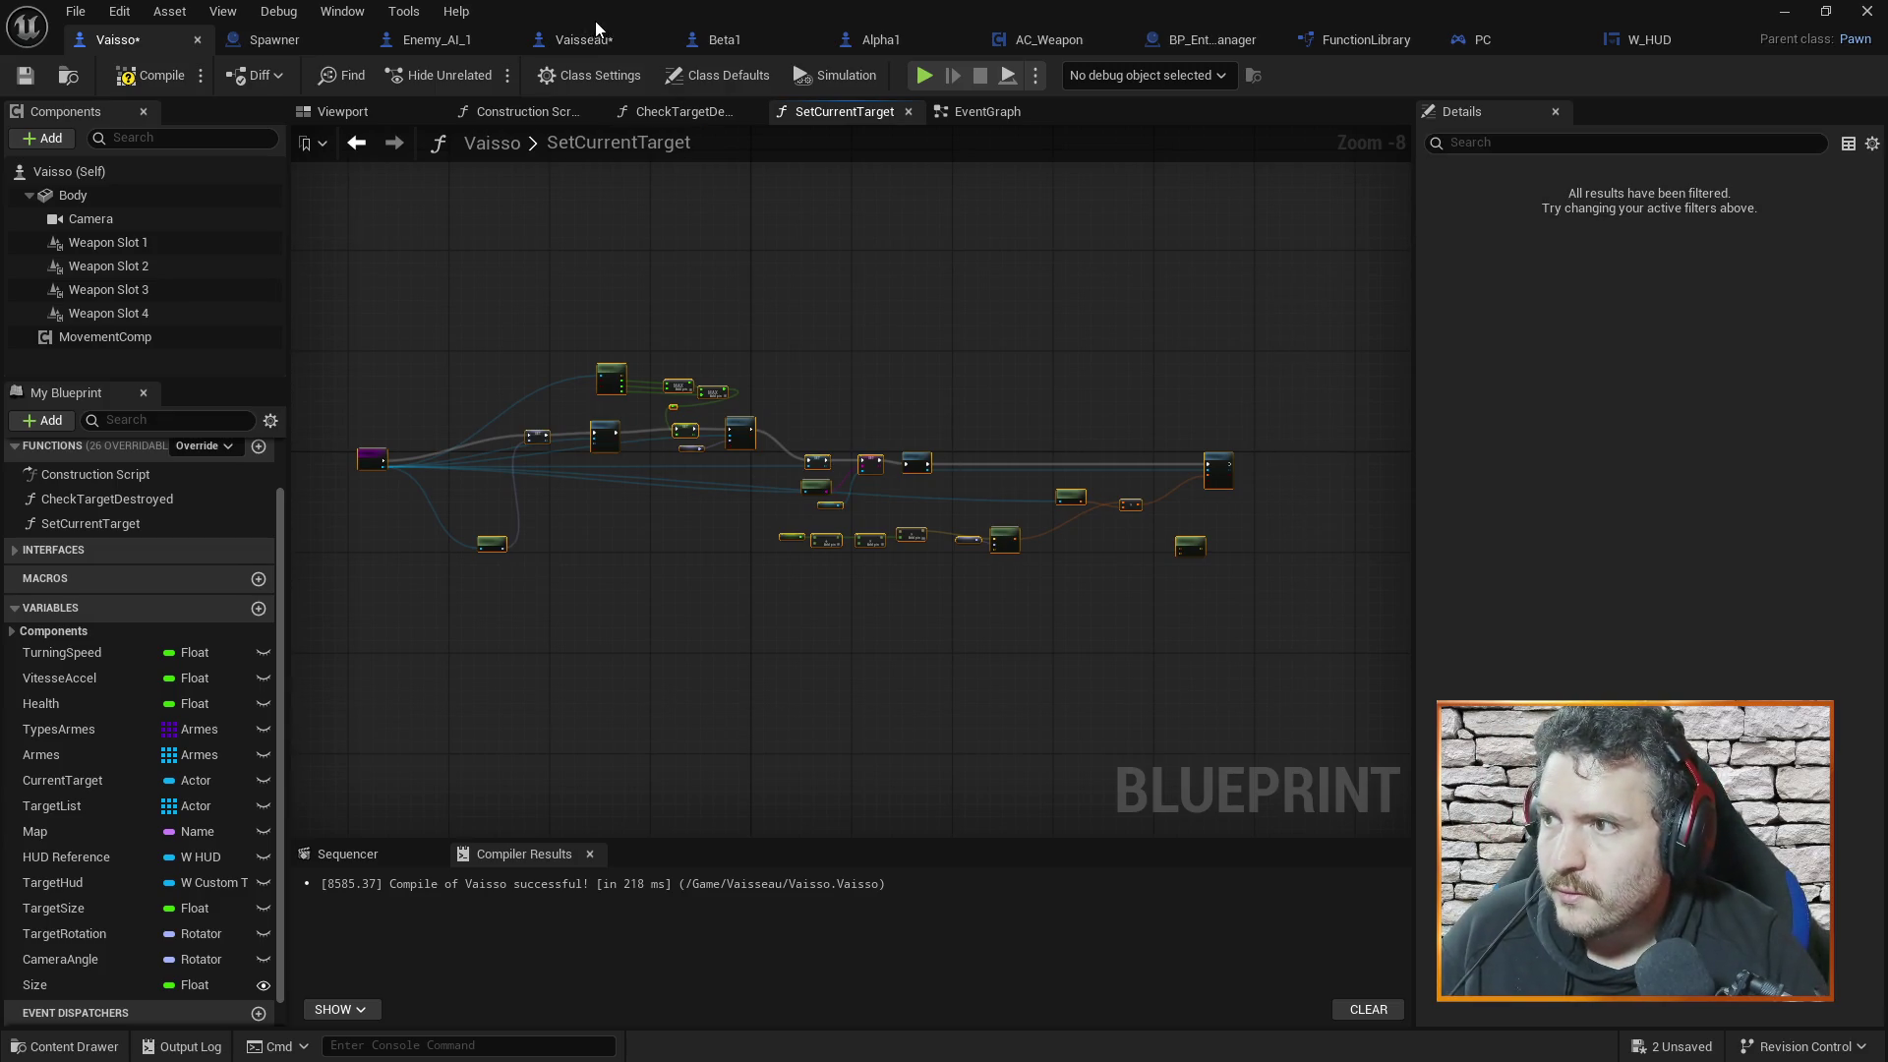
click(590, 35)
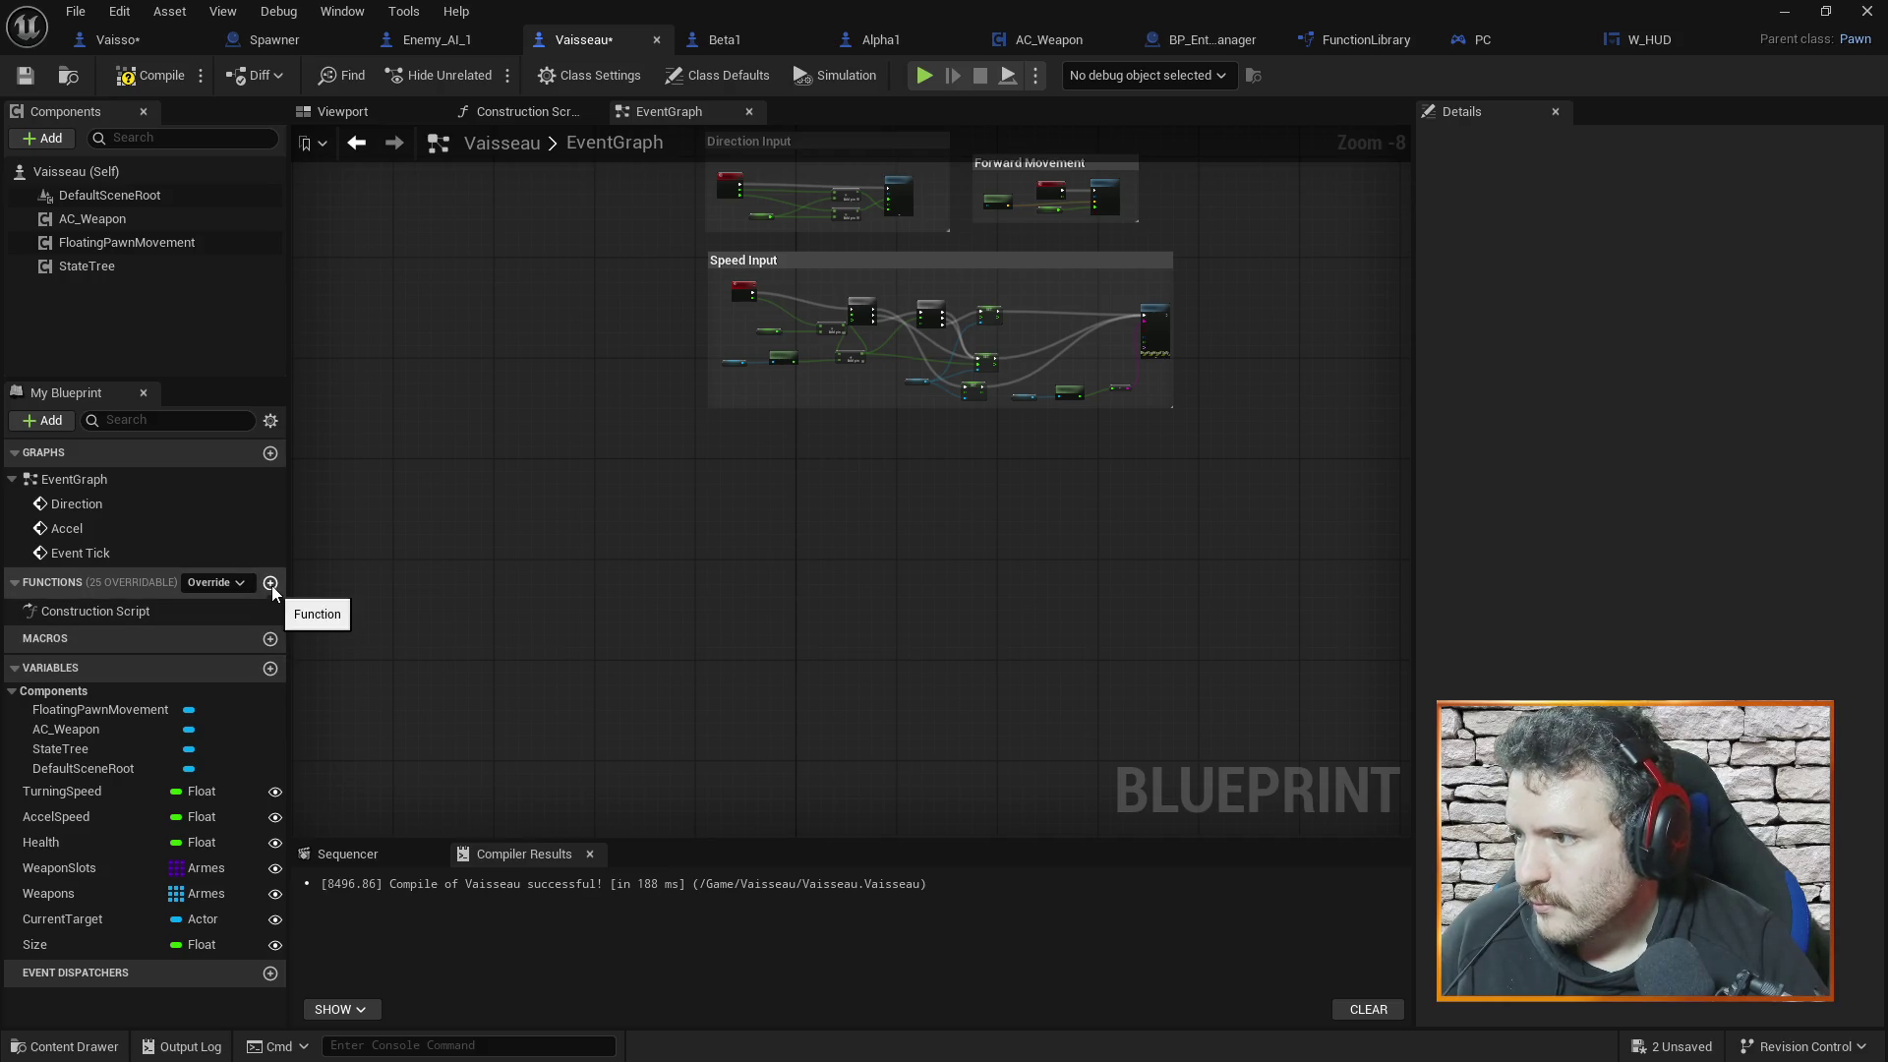
Create a Set Current Target function in Vaisseau, paste the copied nodes and wire its entry node
click(271, 583)
text(Set Current Target)
key(Return)
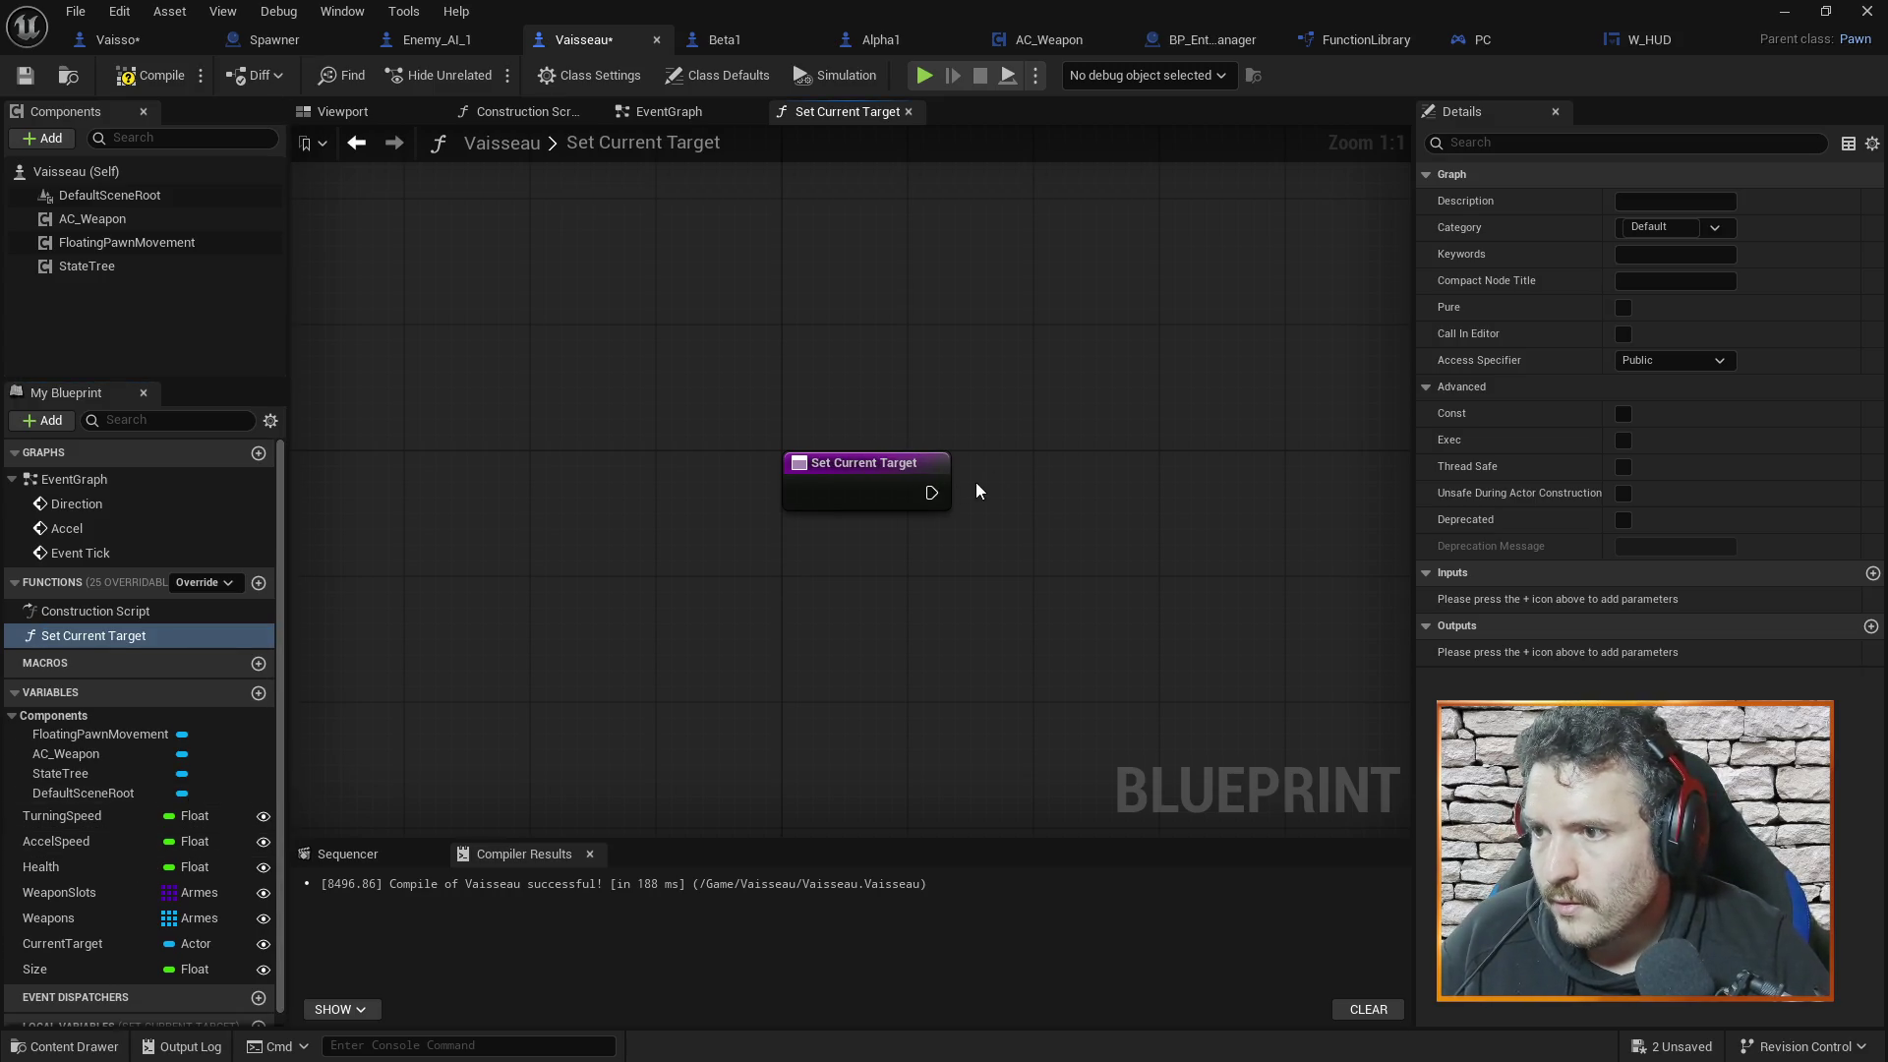
key(ctrl+v)
scroll(881, 571, down, 7)
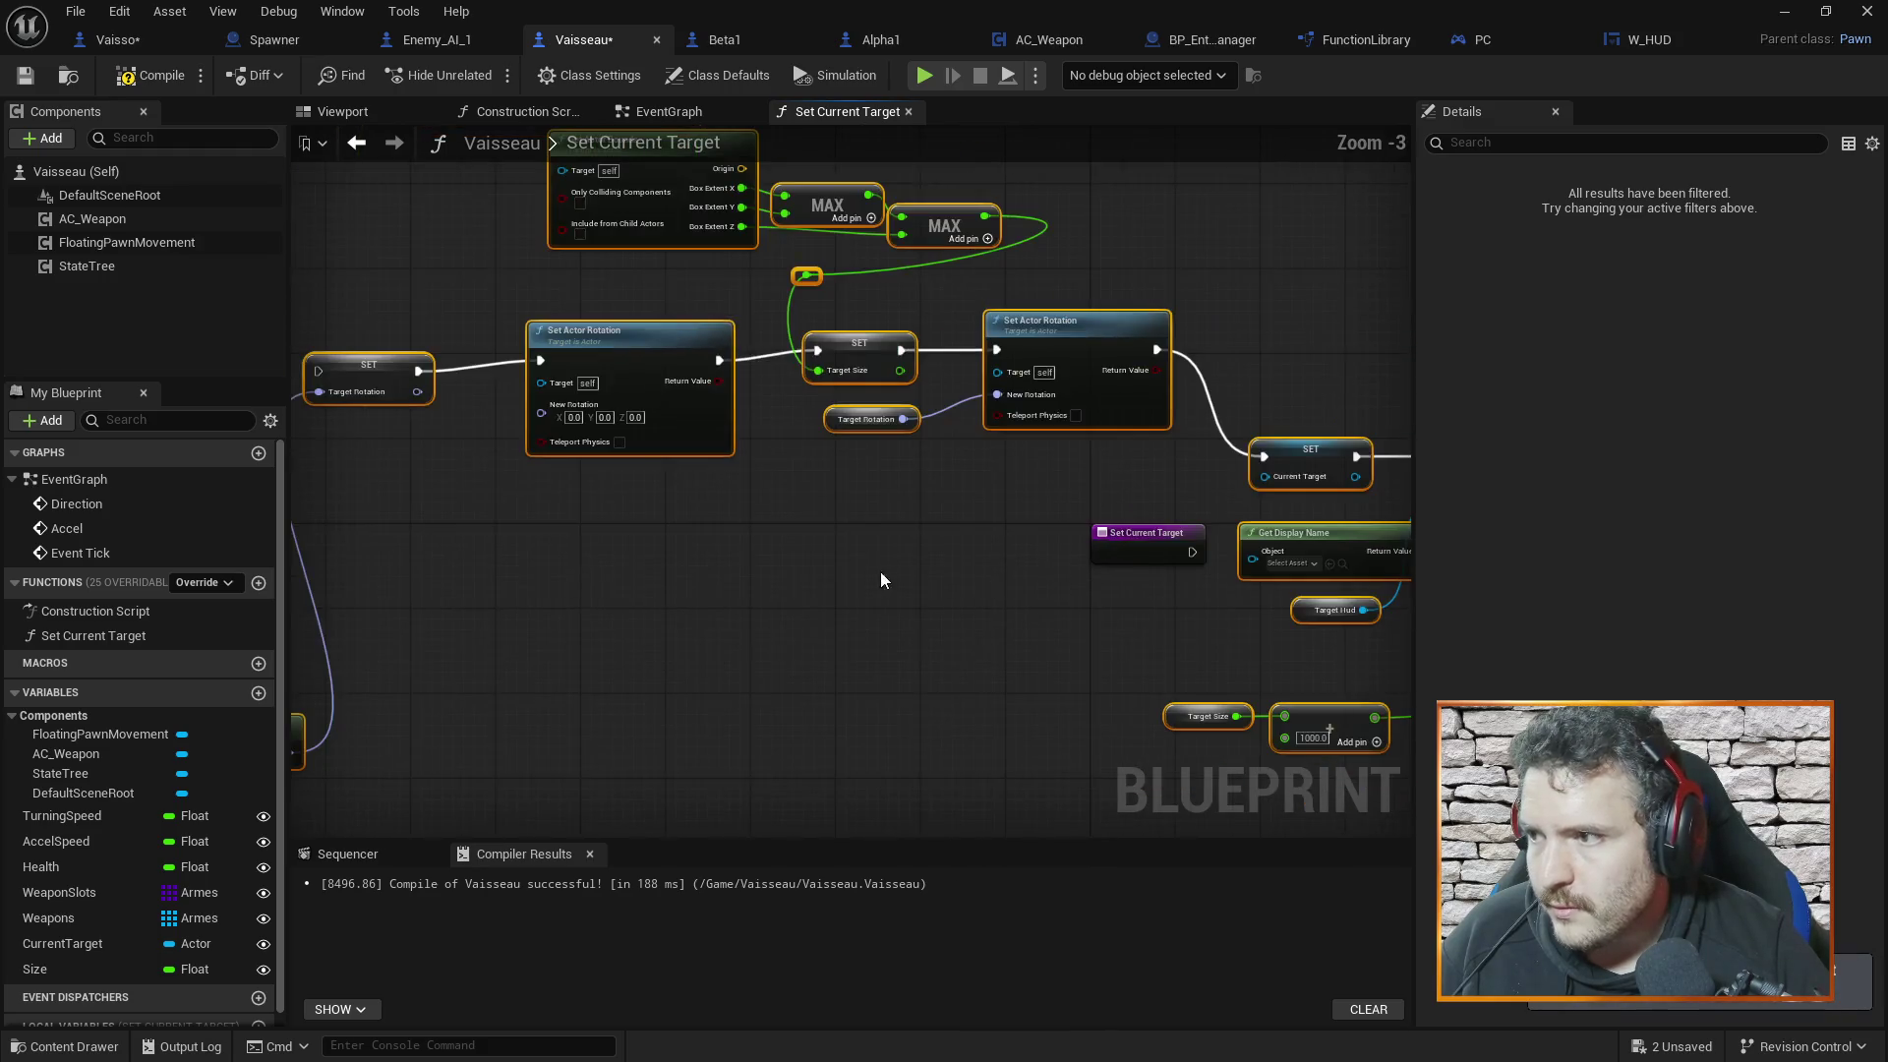
scroll(790, 606, up, 4)
mouse_move(1312, 521)
mouse_down()
mouse_move(651, 473)
mouse_move(368, 334)
mouse_move(322, 350)
mouse_move(509, 349)
mouse_up()
click(639, 466)
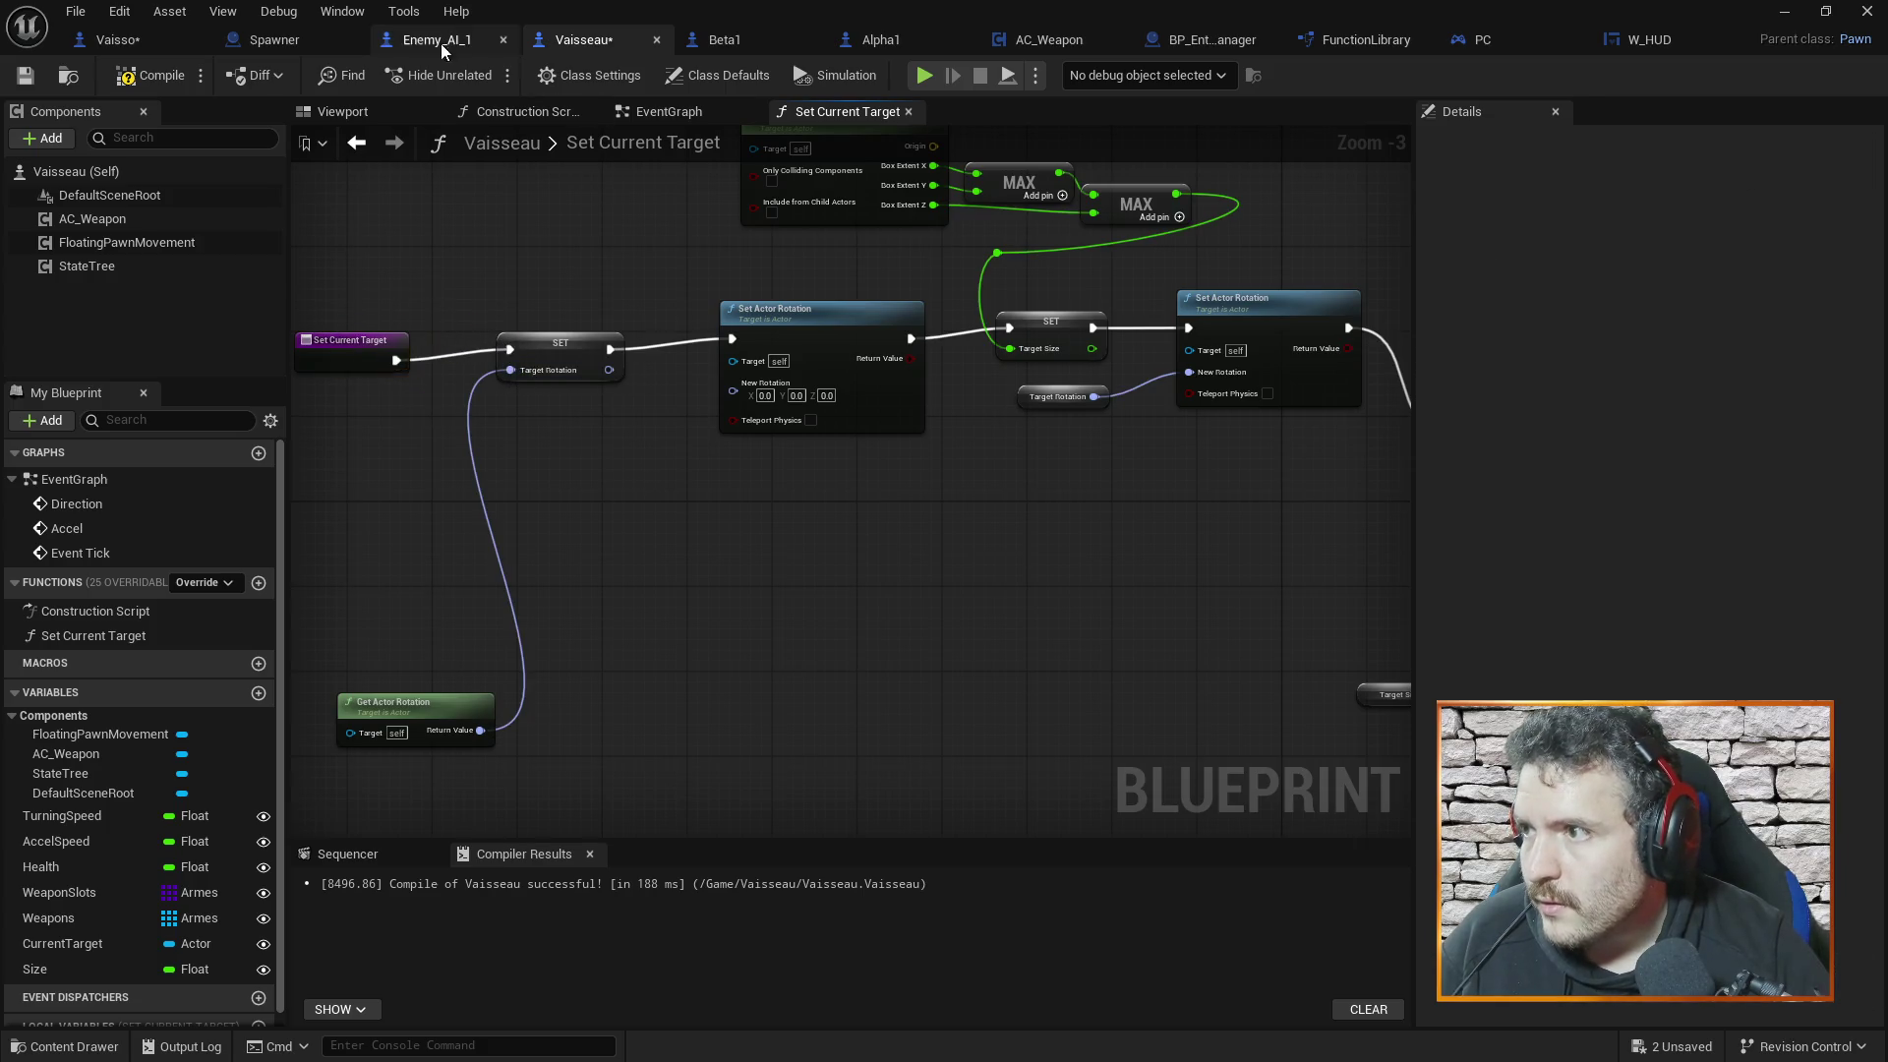
Compare the function against the Vaisso blueprint, then come back to Vaisseau
click(165, 43)
scroll(413, 422, up, 7)
scroll(397, 421, down, 6)
click(595, 30)
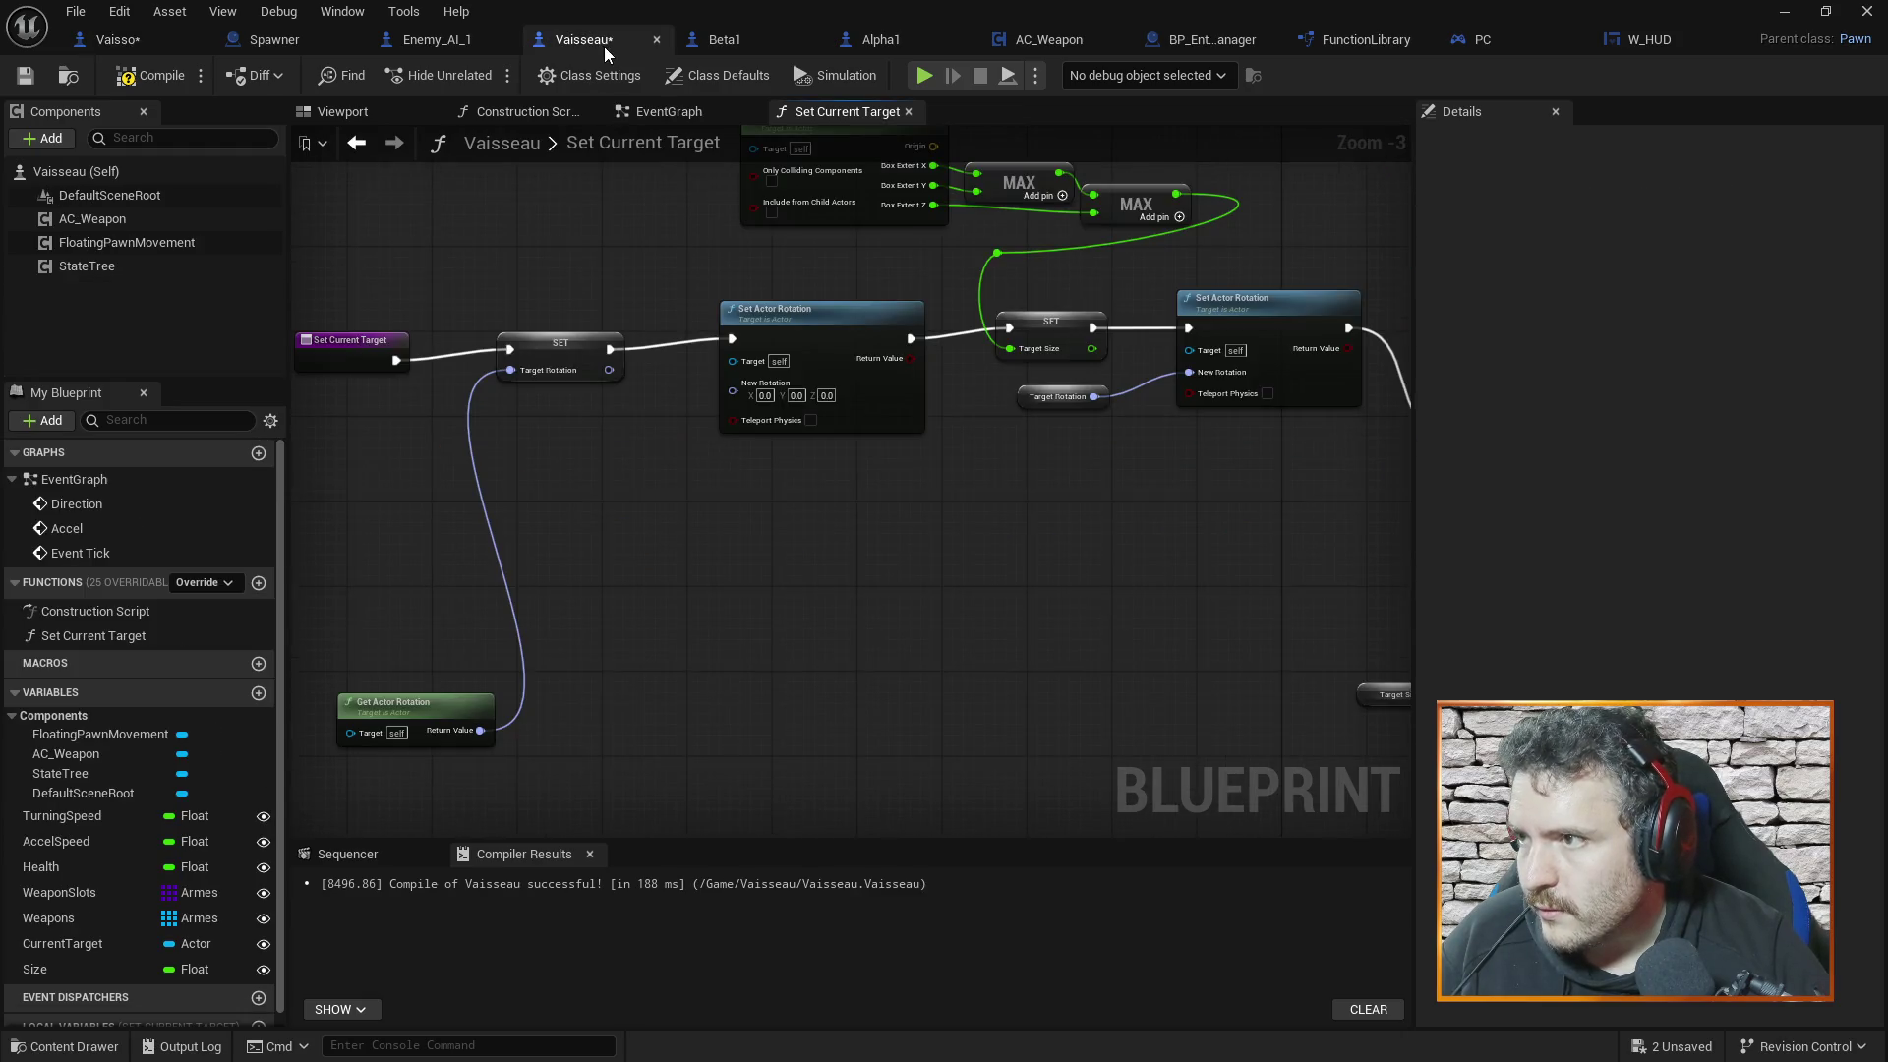
Add an Actor input named New Target to the function and compile Vaisseau
right_click(447, 255)
click(491, 350)
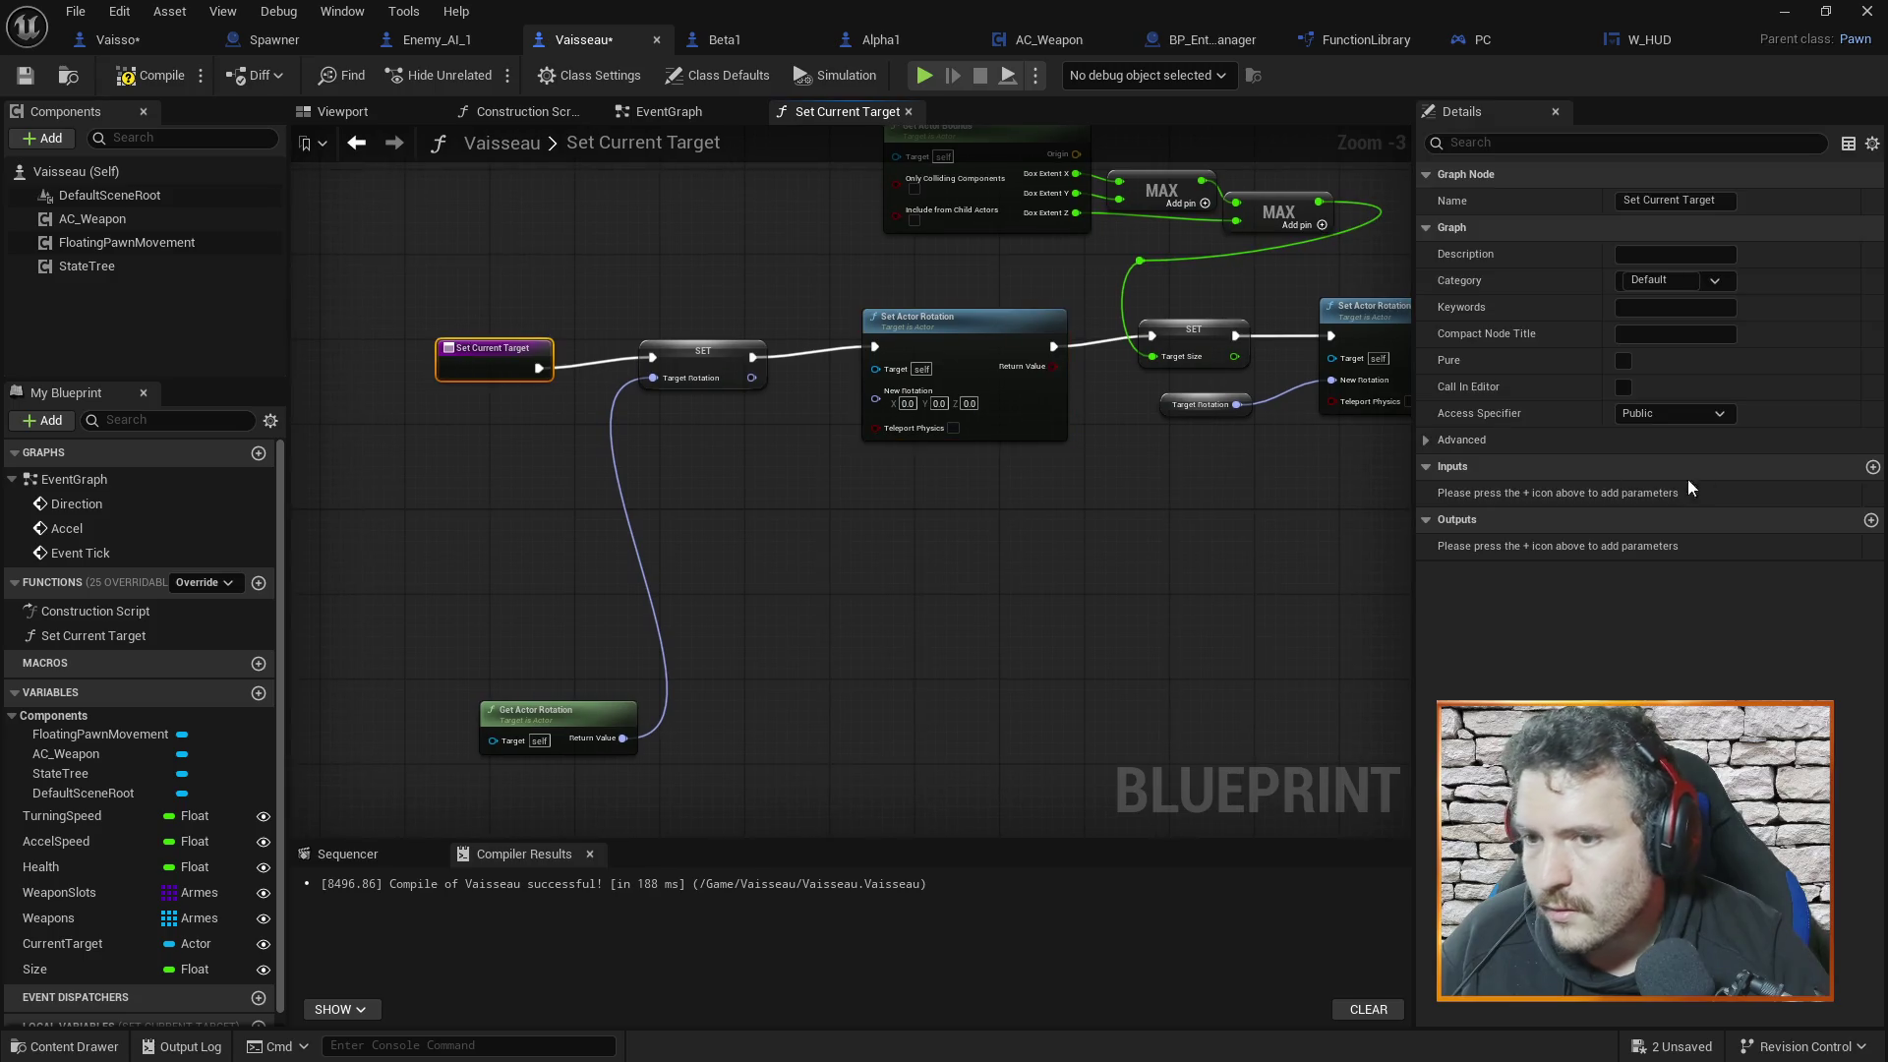
click(1872, 468)
click(1519, 493)
text(N)
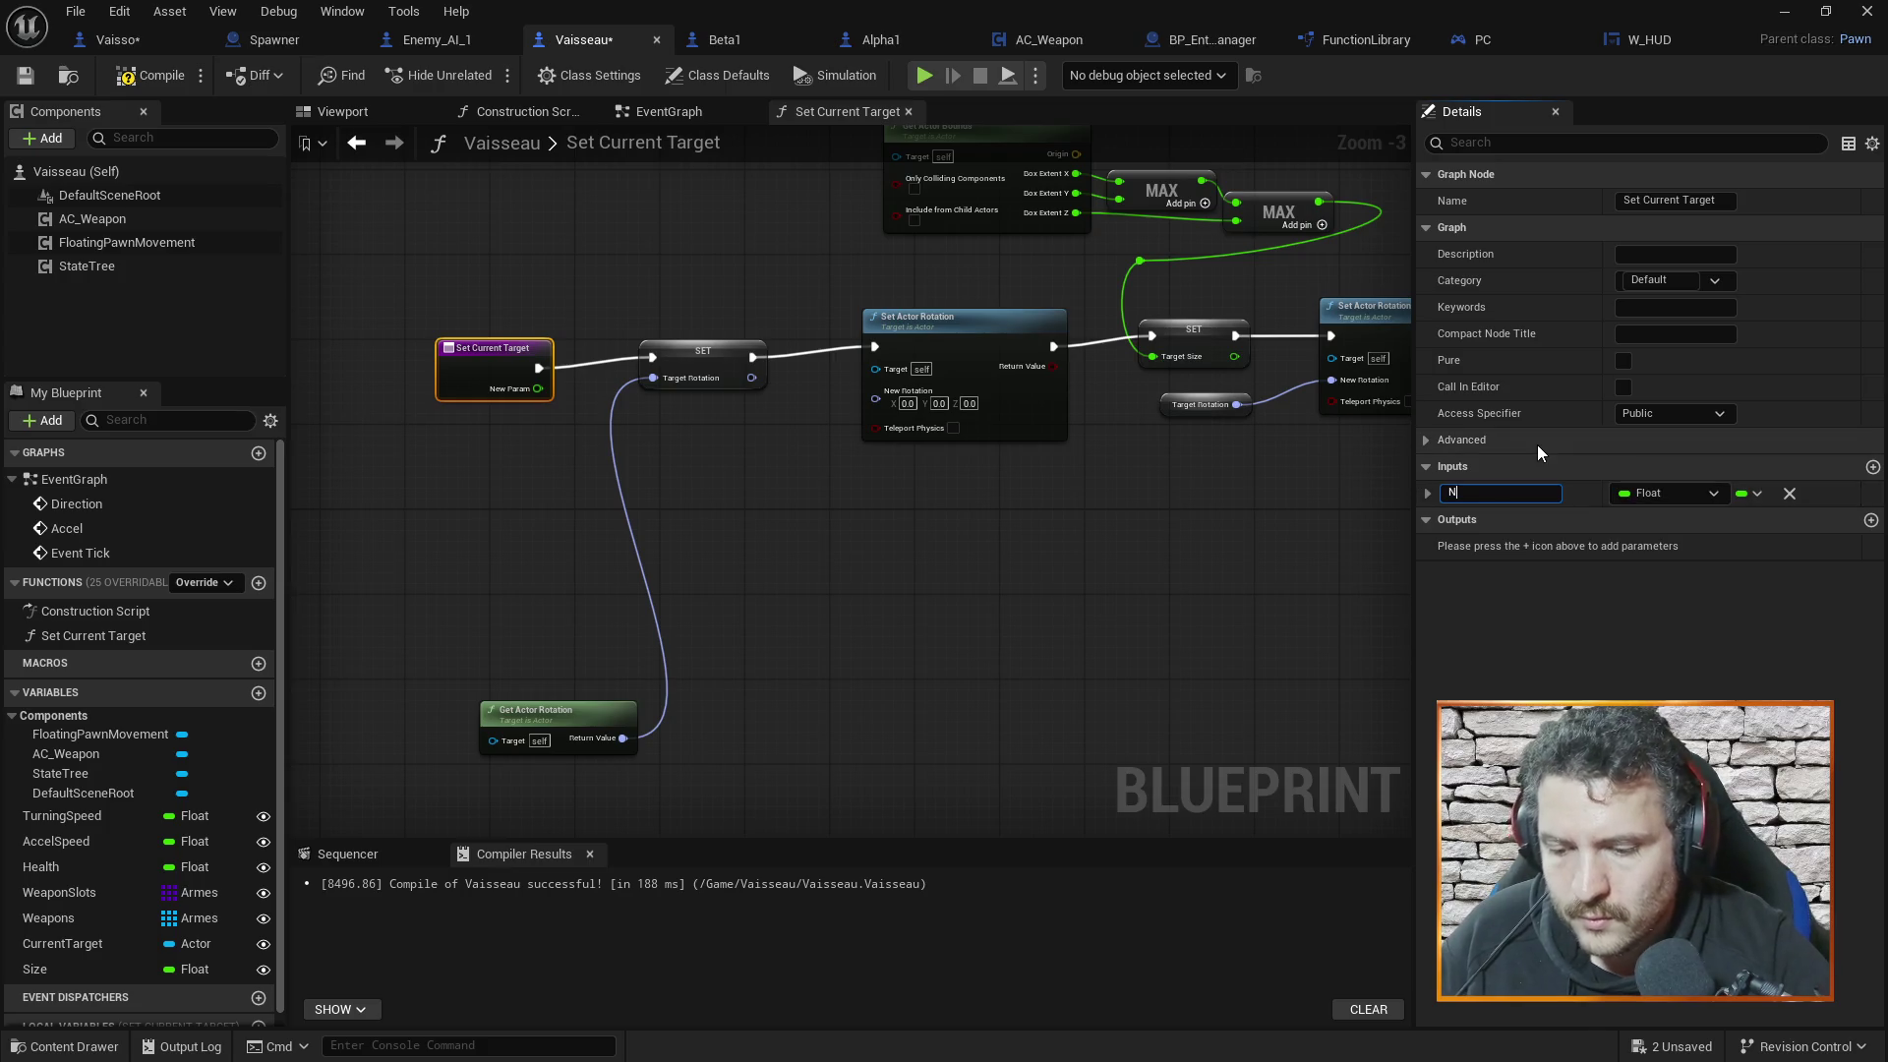
text(ew Target)
key(Return)
click(1672, 495)
text(ctor)
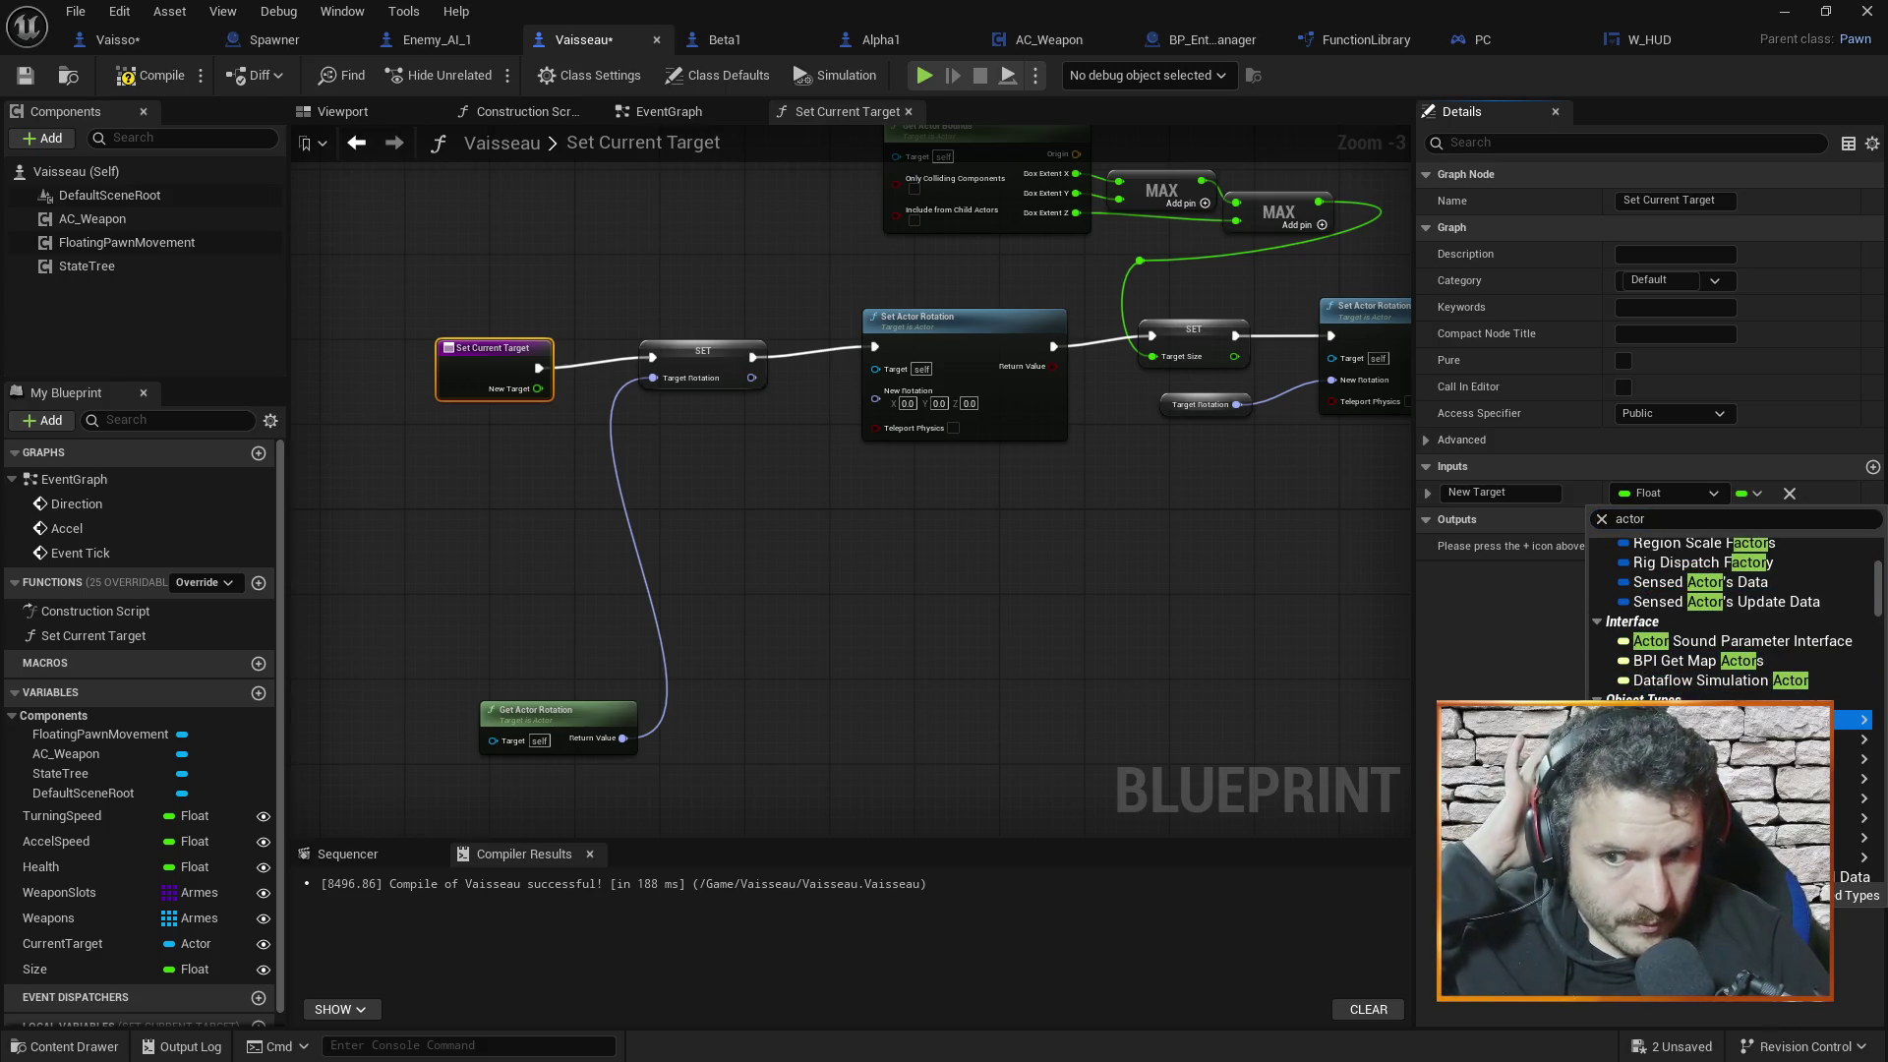
click(1672, 719)
click(1032, 589)
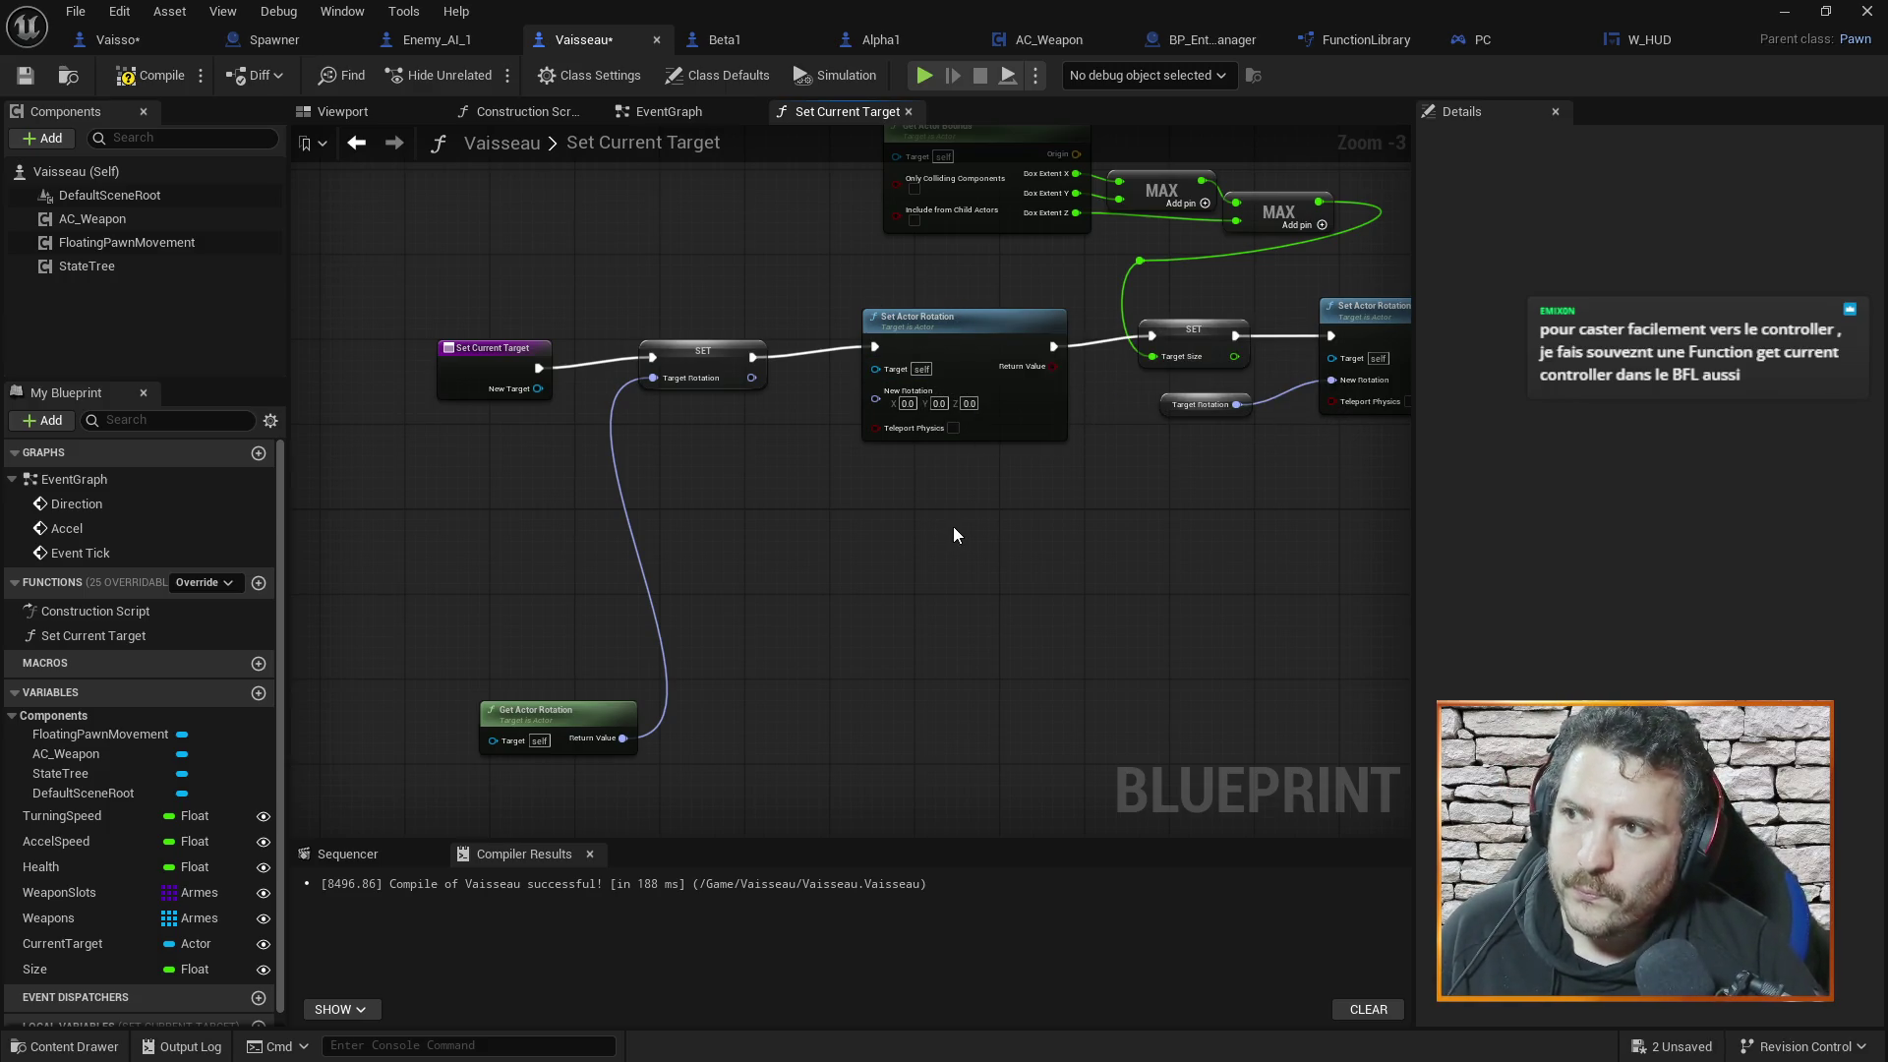
click(137, 75)
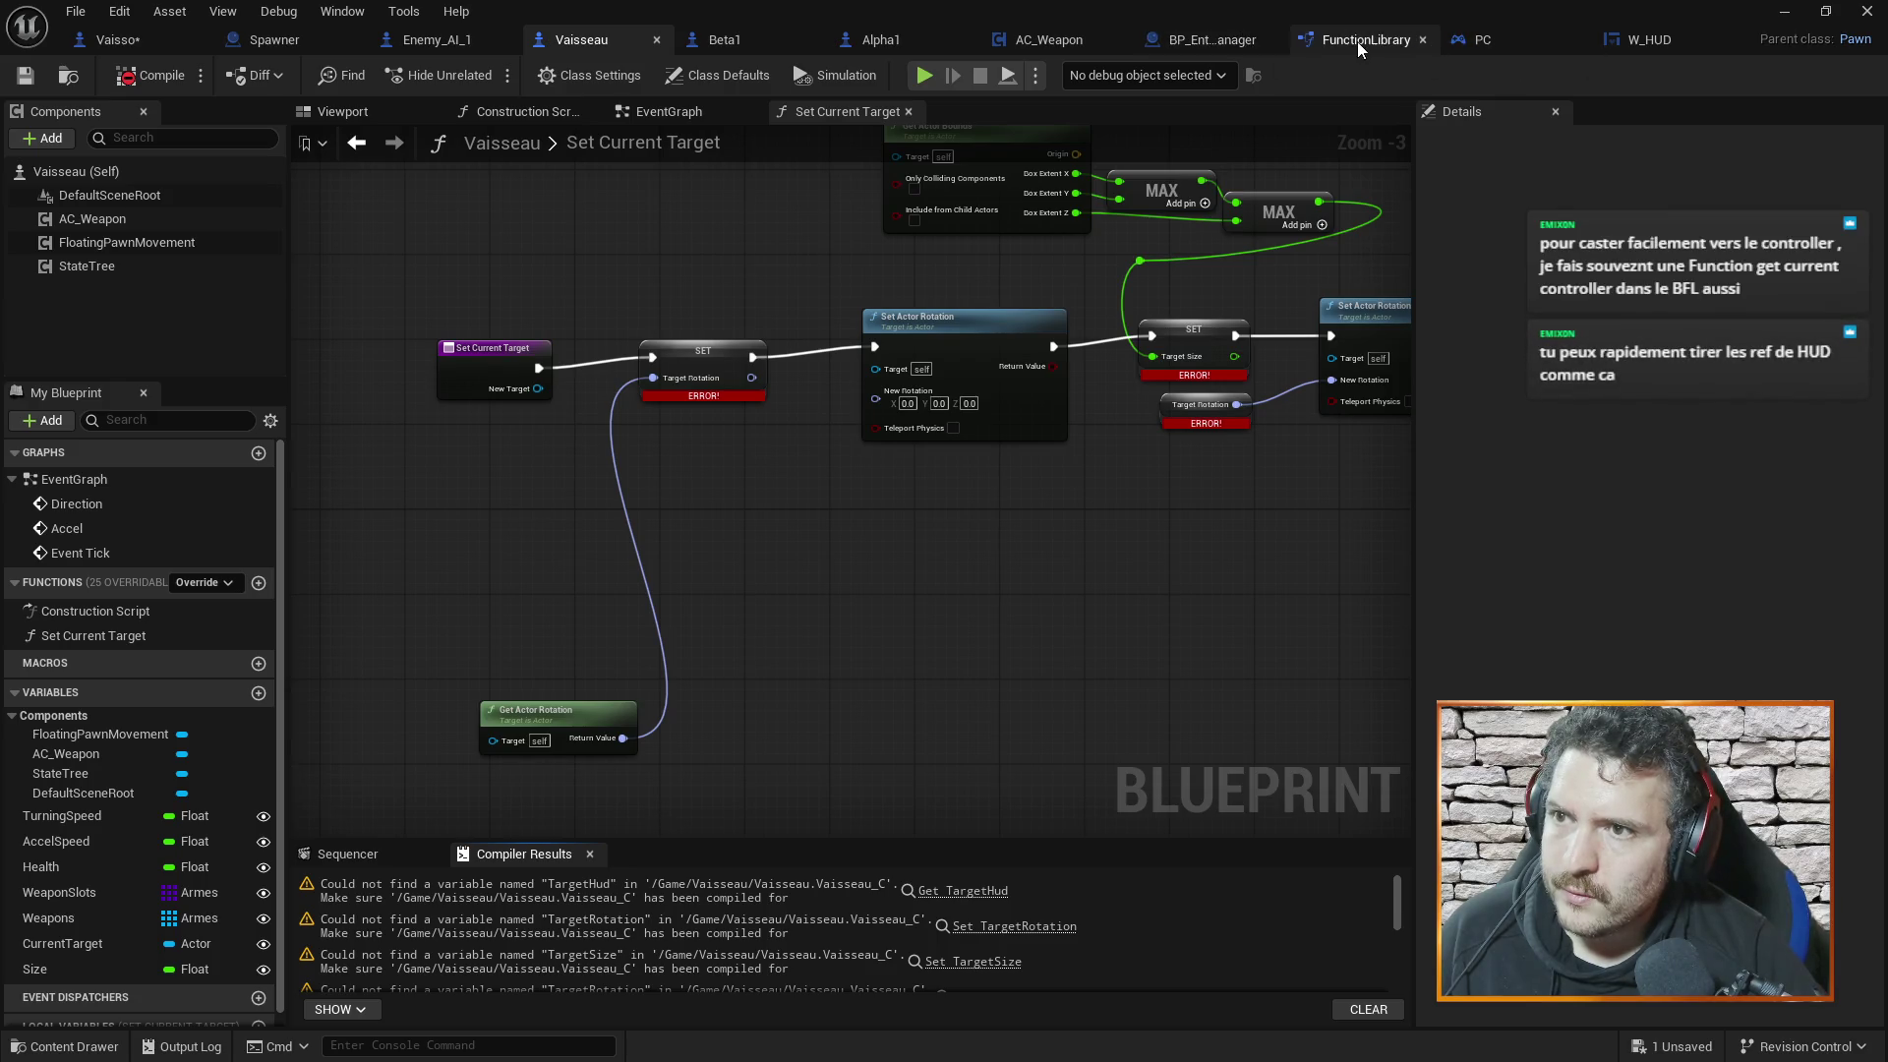
Add a function named Get_Current_Controller to the FunctionLibrary
click(1357, 41)
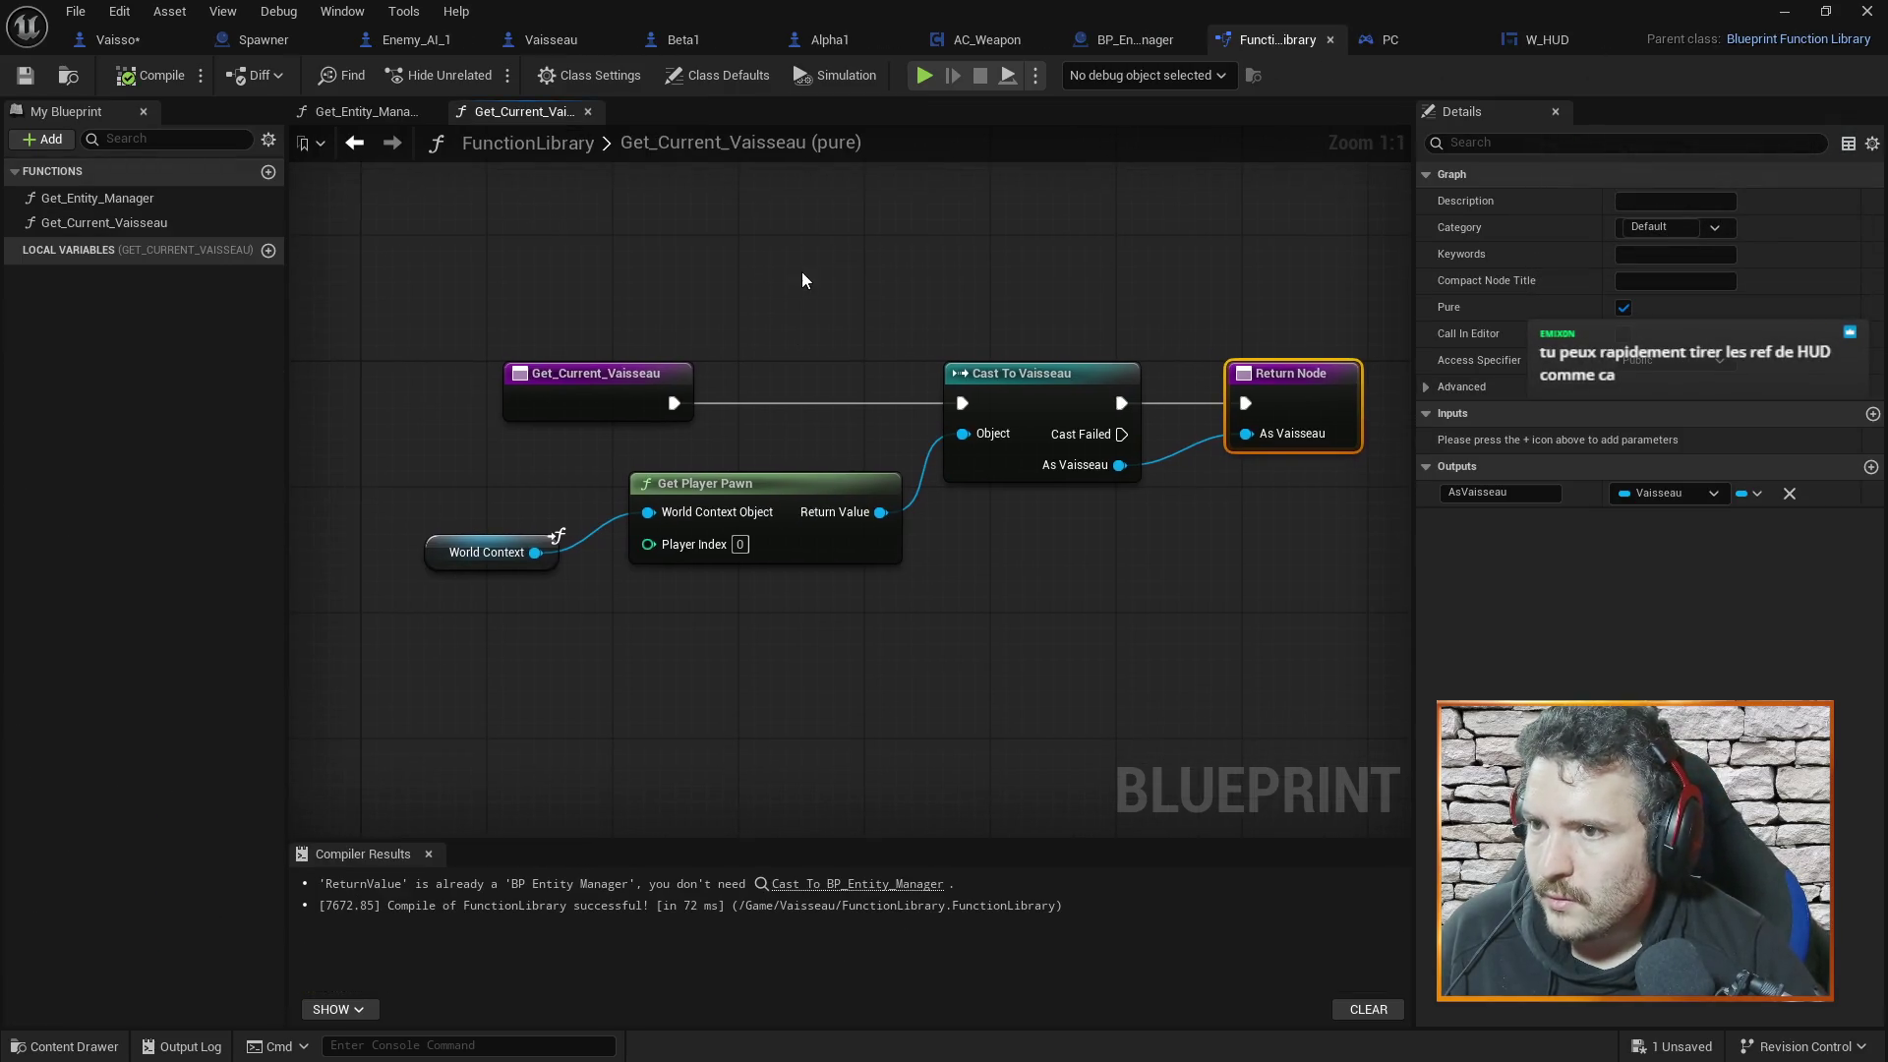
scroll(804, 299, down, 5)
scroll(776, 285, up, 4)
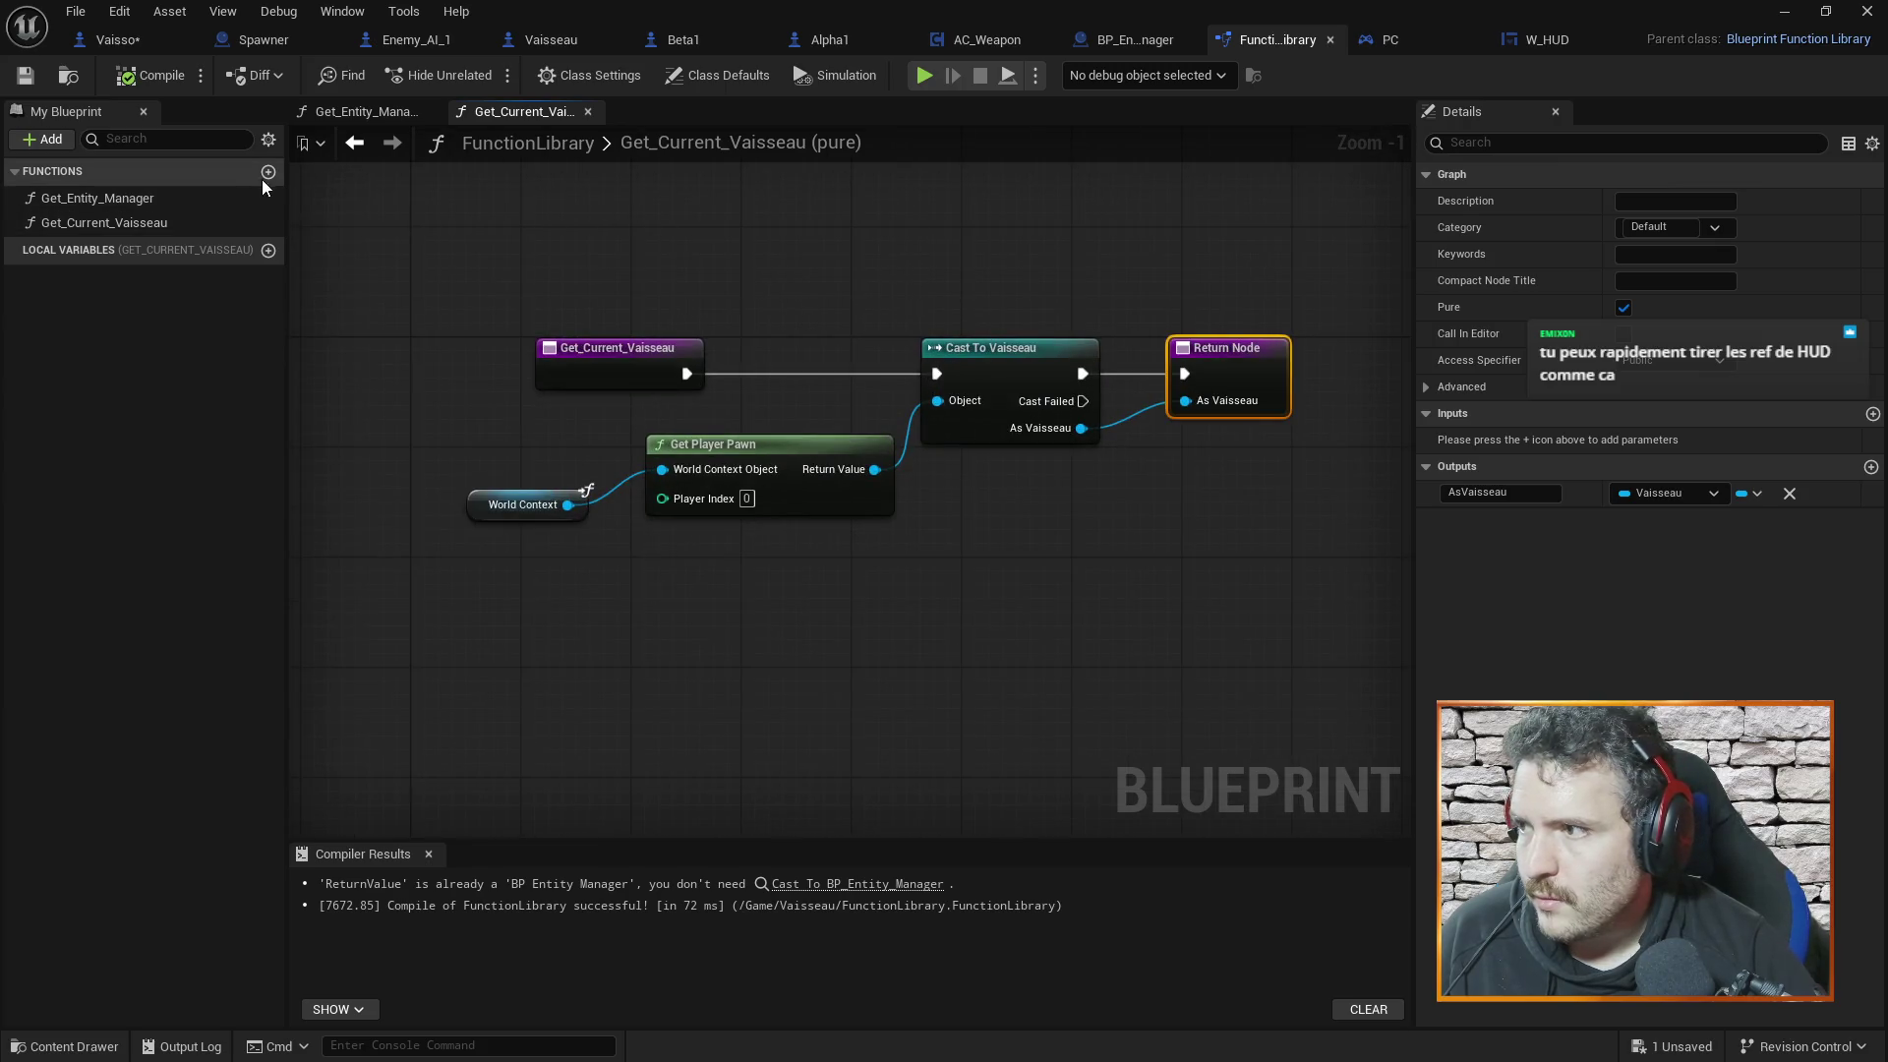
click(268, 172)
text(Get_Current_)
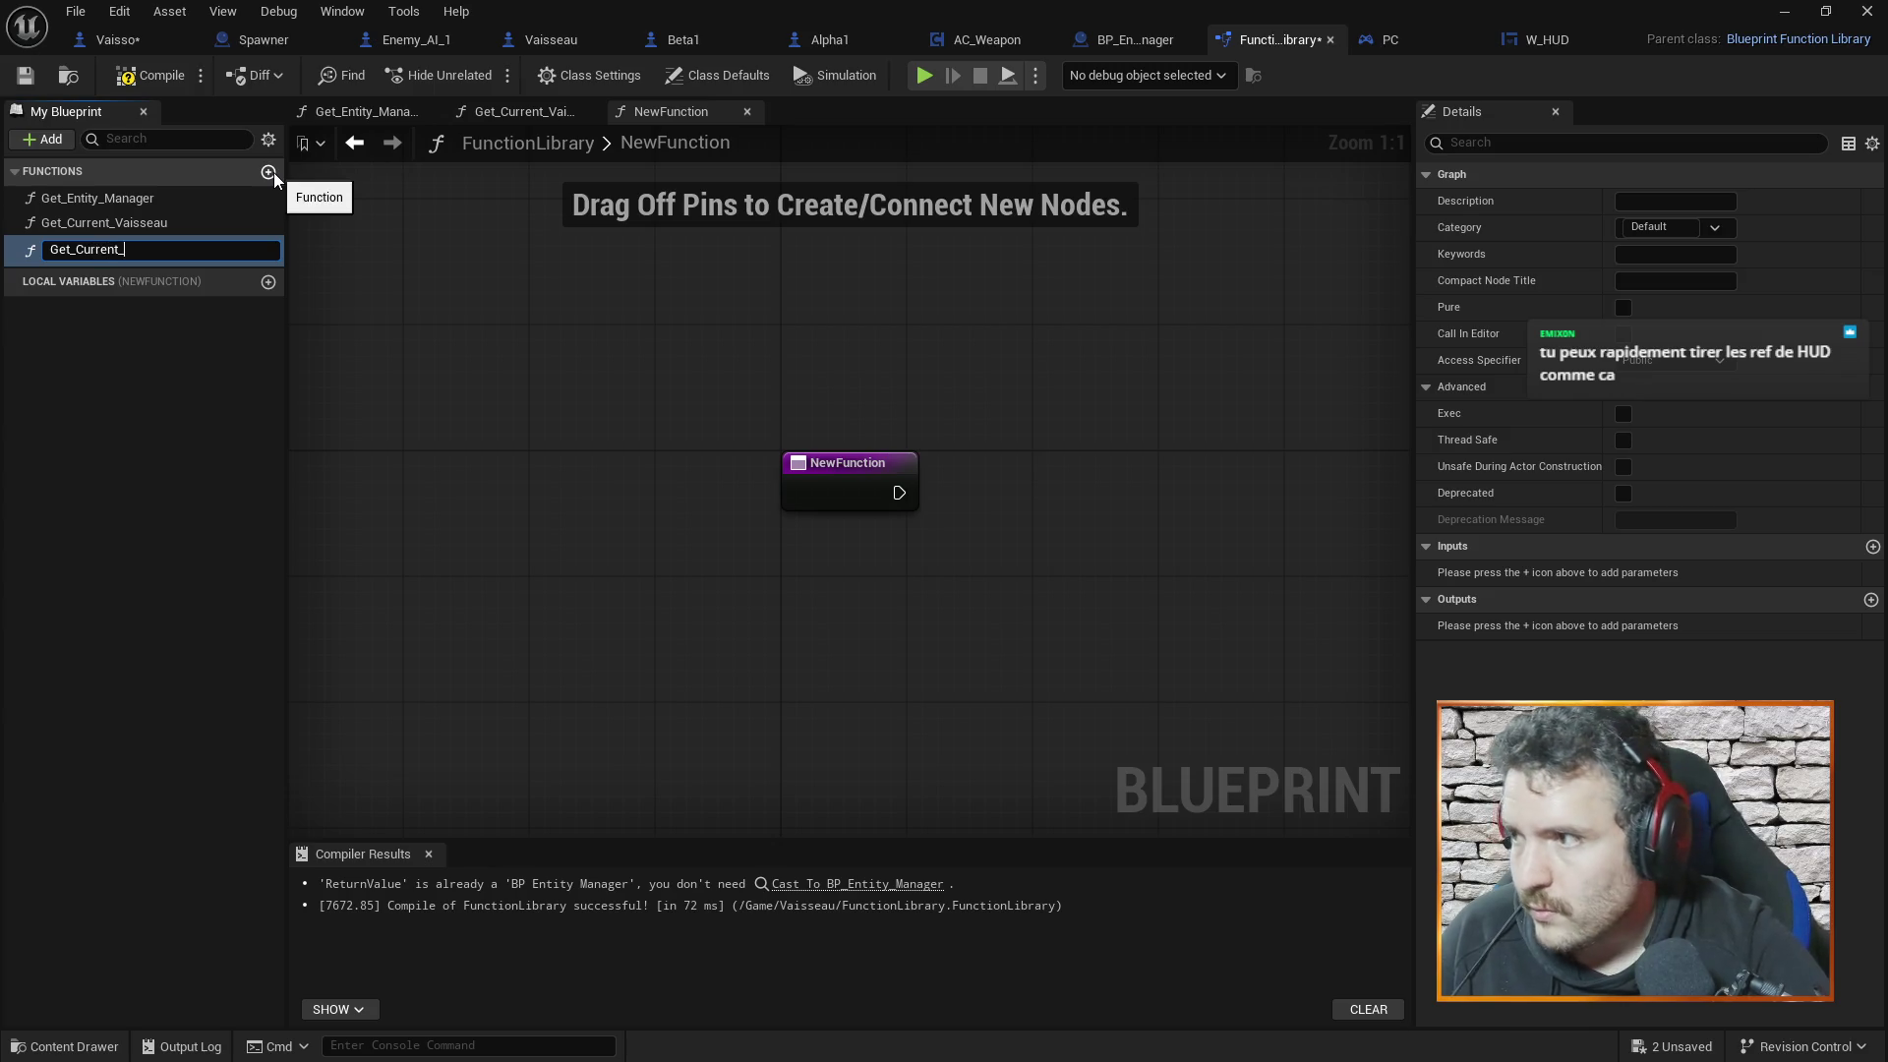
text(Controller)
key(Return)
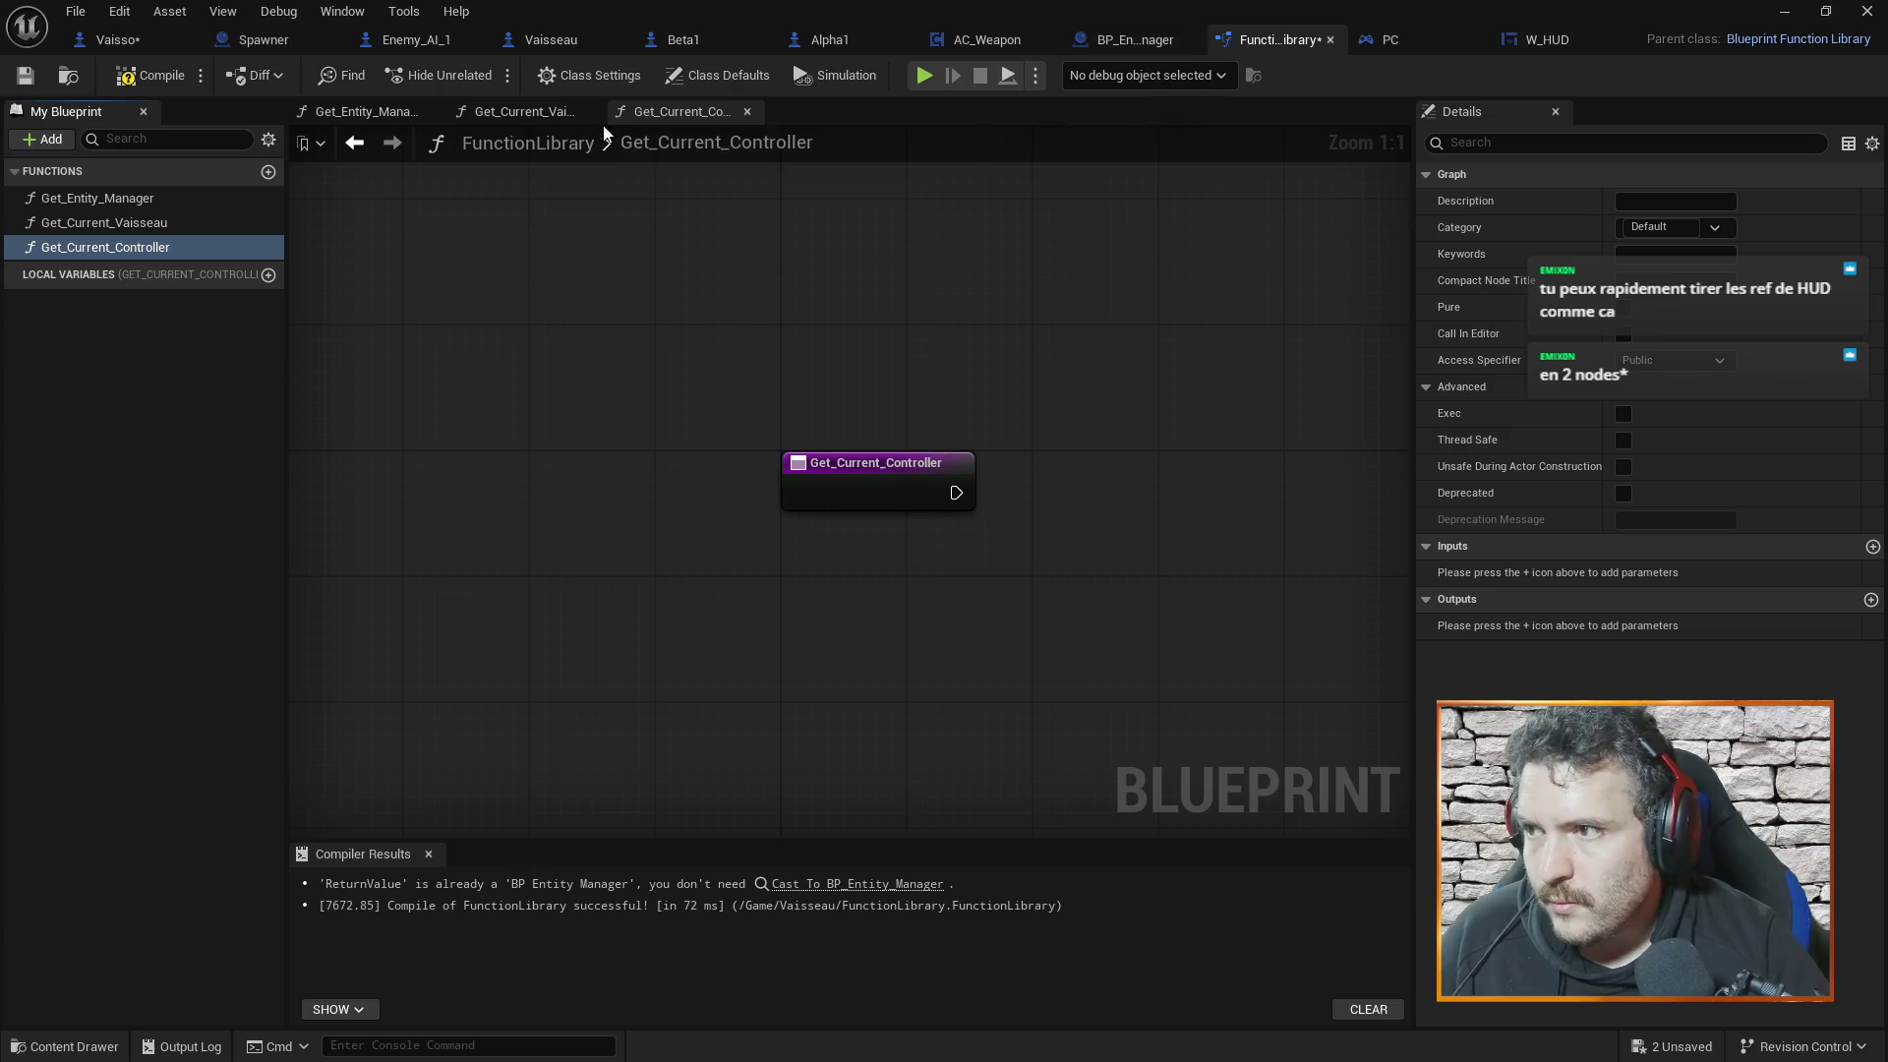
Review the Get_Current_Vaisseau graph for reference, then return to Get_Current_Controller
click(520, 114)
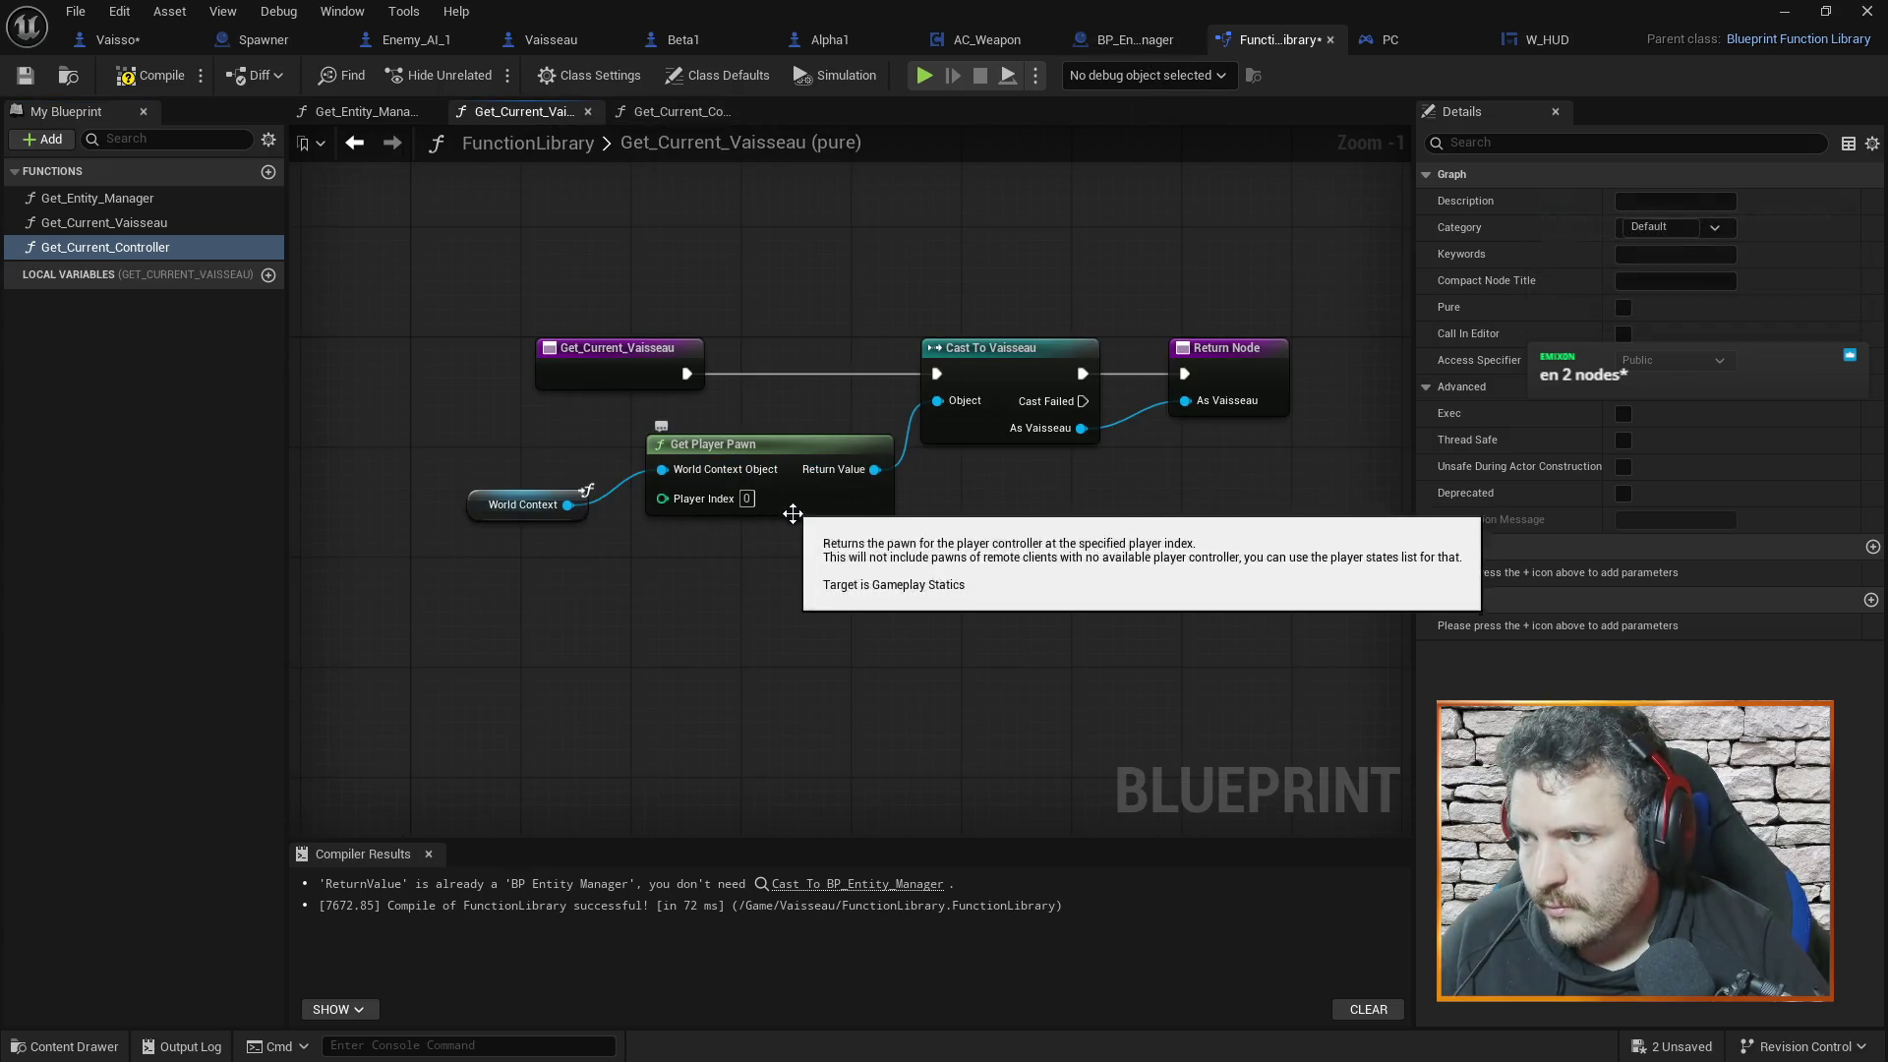
mouse_move(458, 423)
mouse_down()
mouse_move(1233, 640)
mouse_move(420, 527)
mouse_move(472, 405)
mouse_up()
right_click(472, 405)
click(588, 161)
click(689, 111)
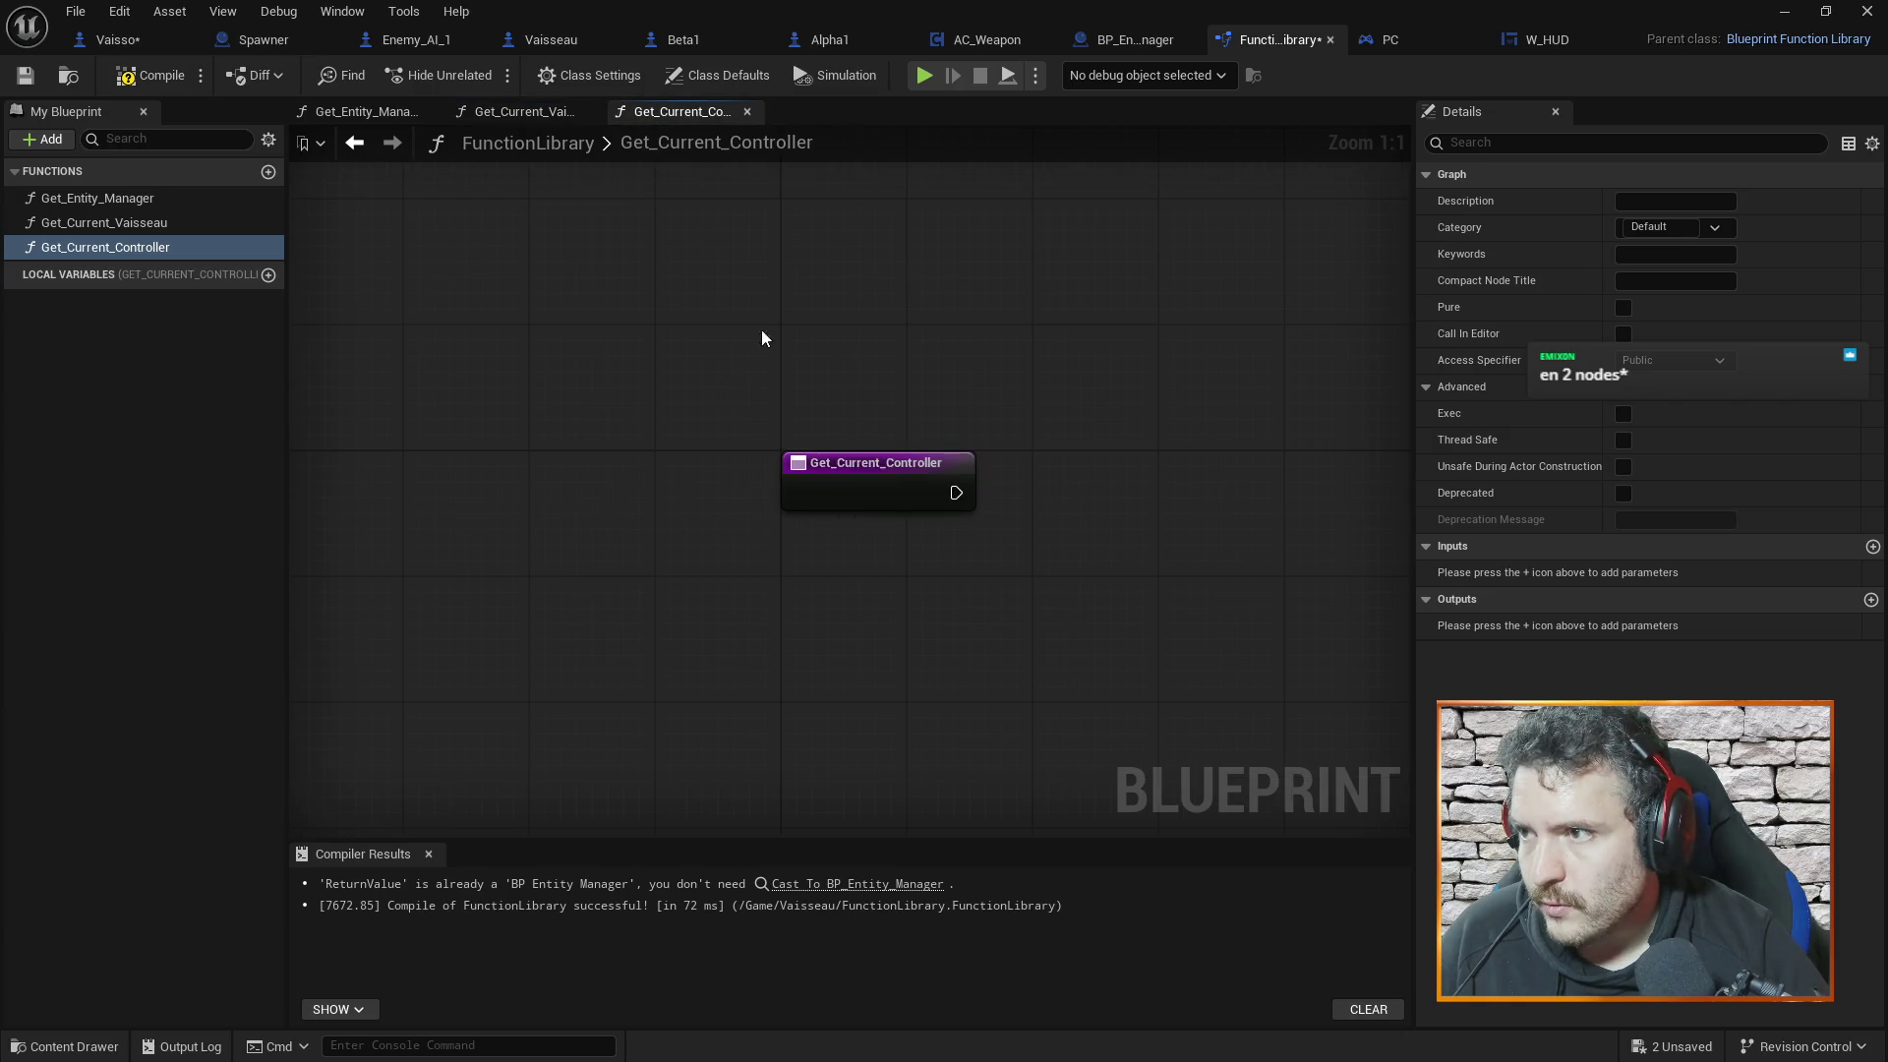
right_click(1133, 573)
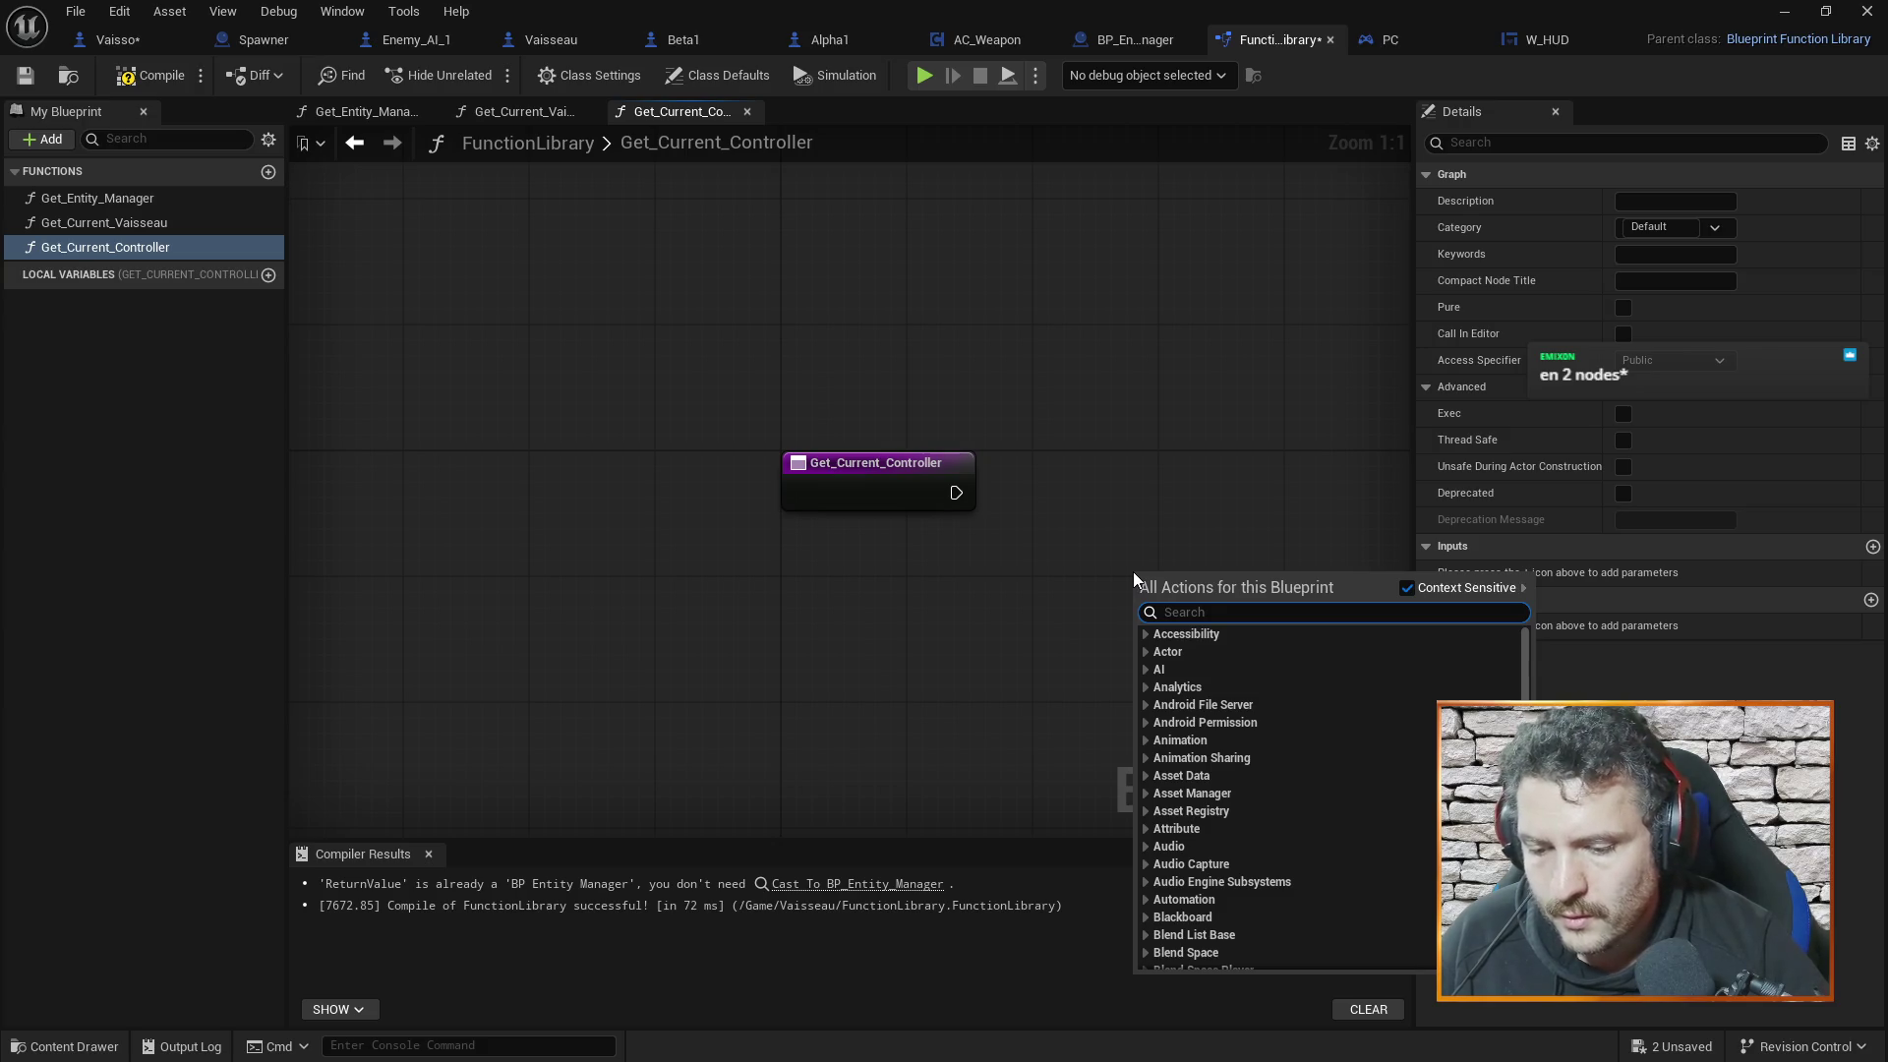
Add a Get Player Controller node fed by World Context
text(get player con)
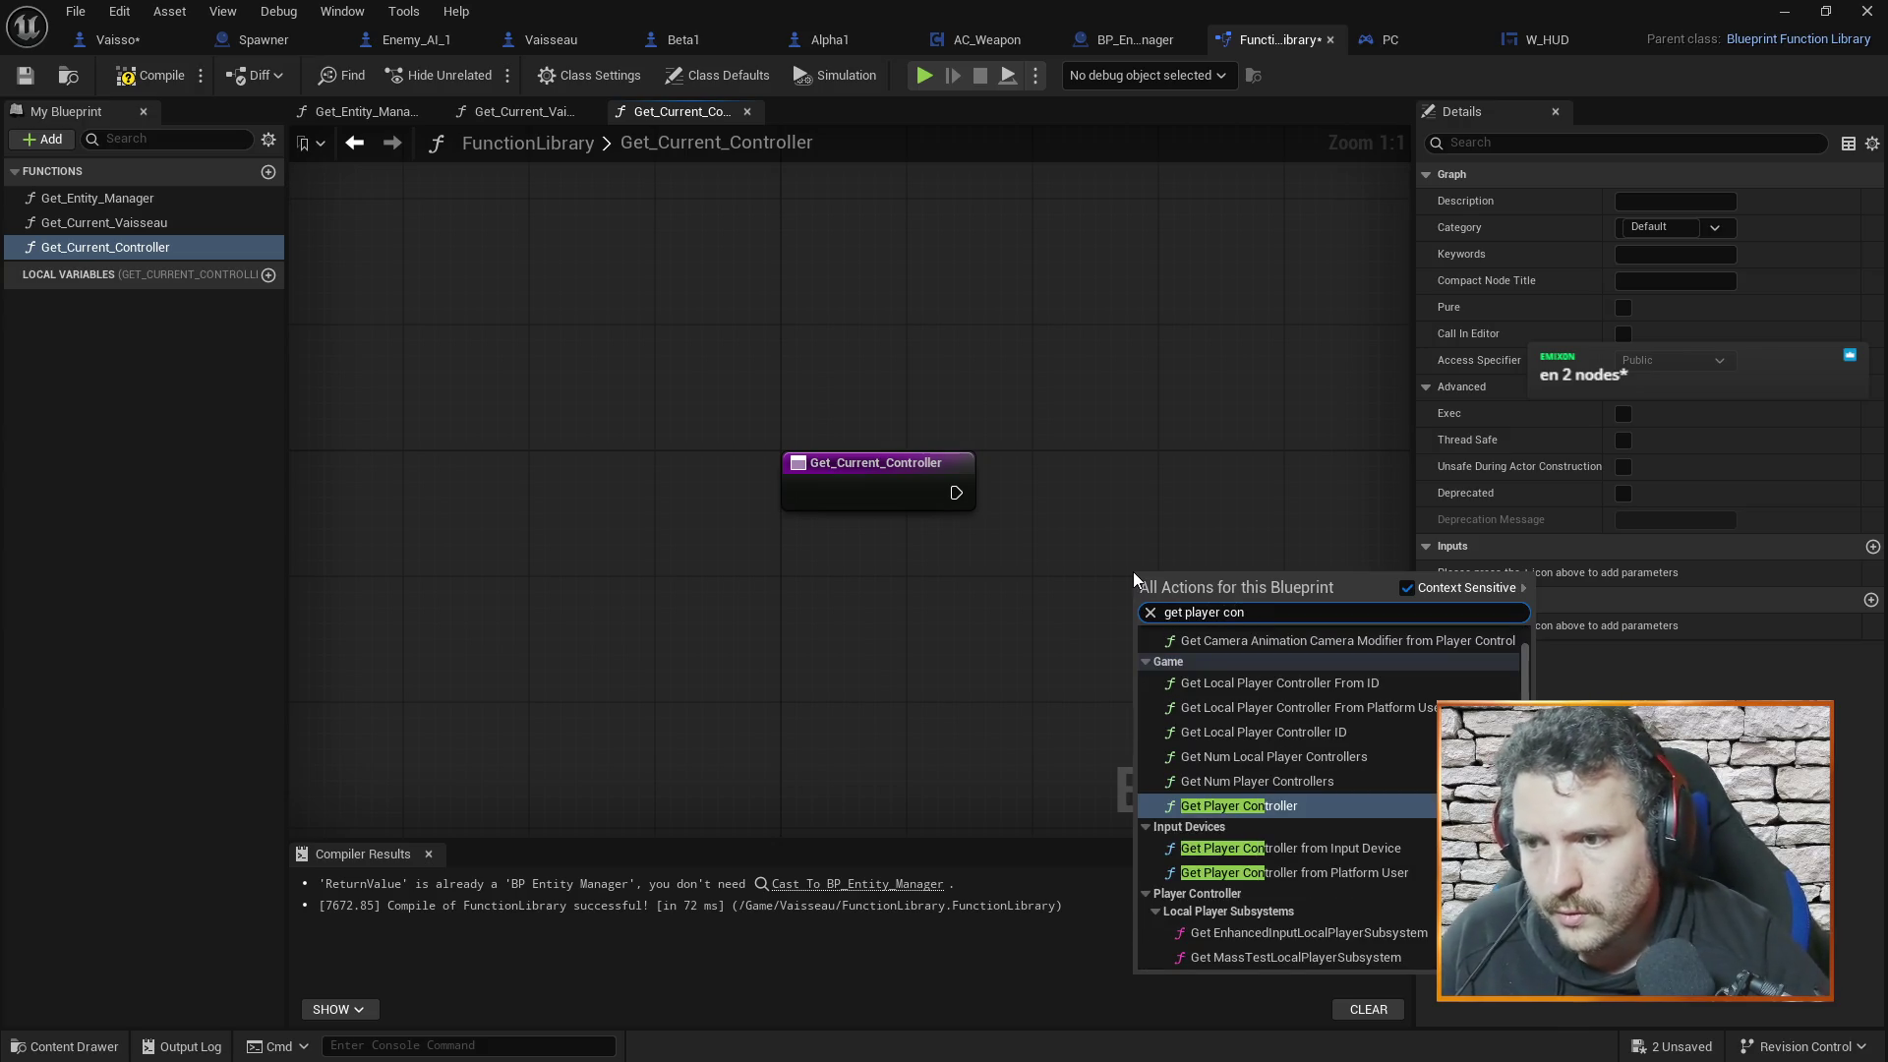
click(1268, 805)
mouse_move(1248, 573)
mouse_down()
mouse_move(1145, 526)
mouse_move(841, 594)
mouse_up()
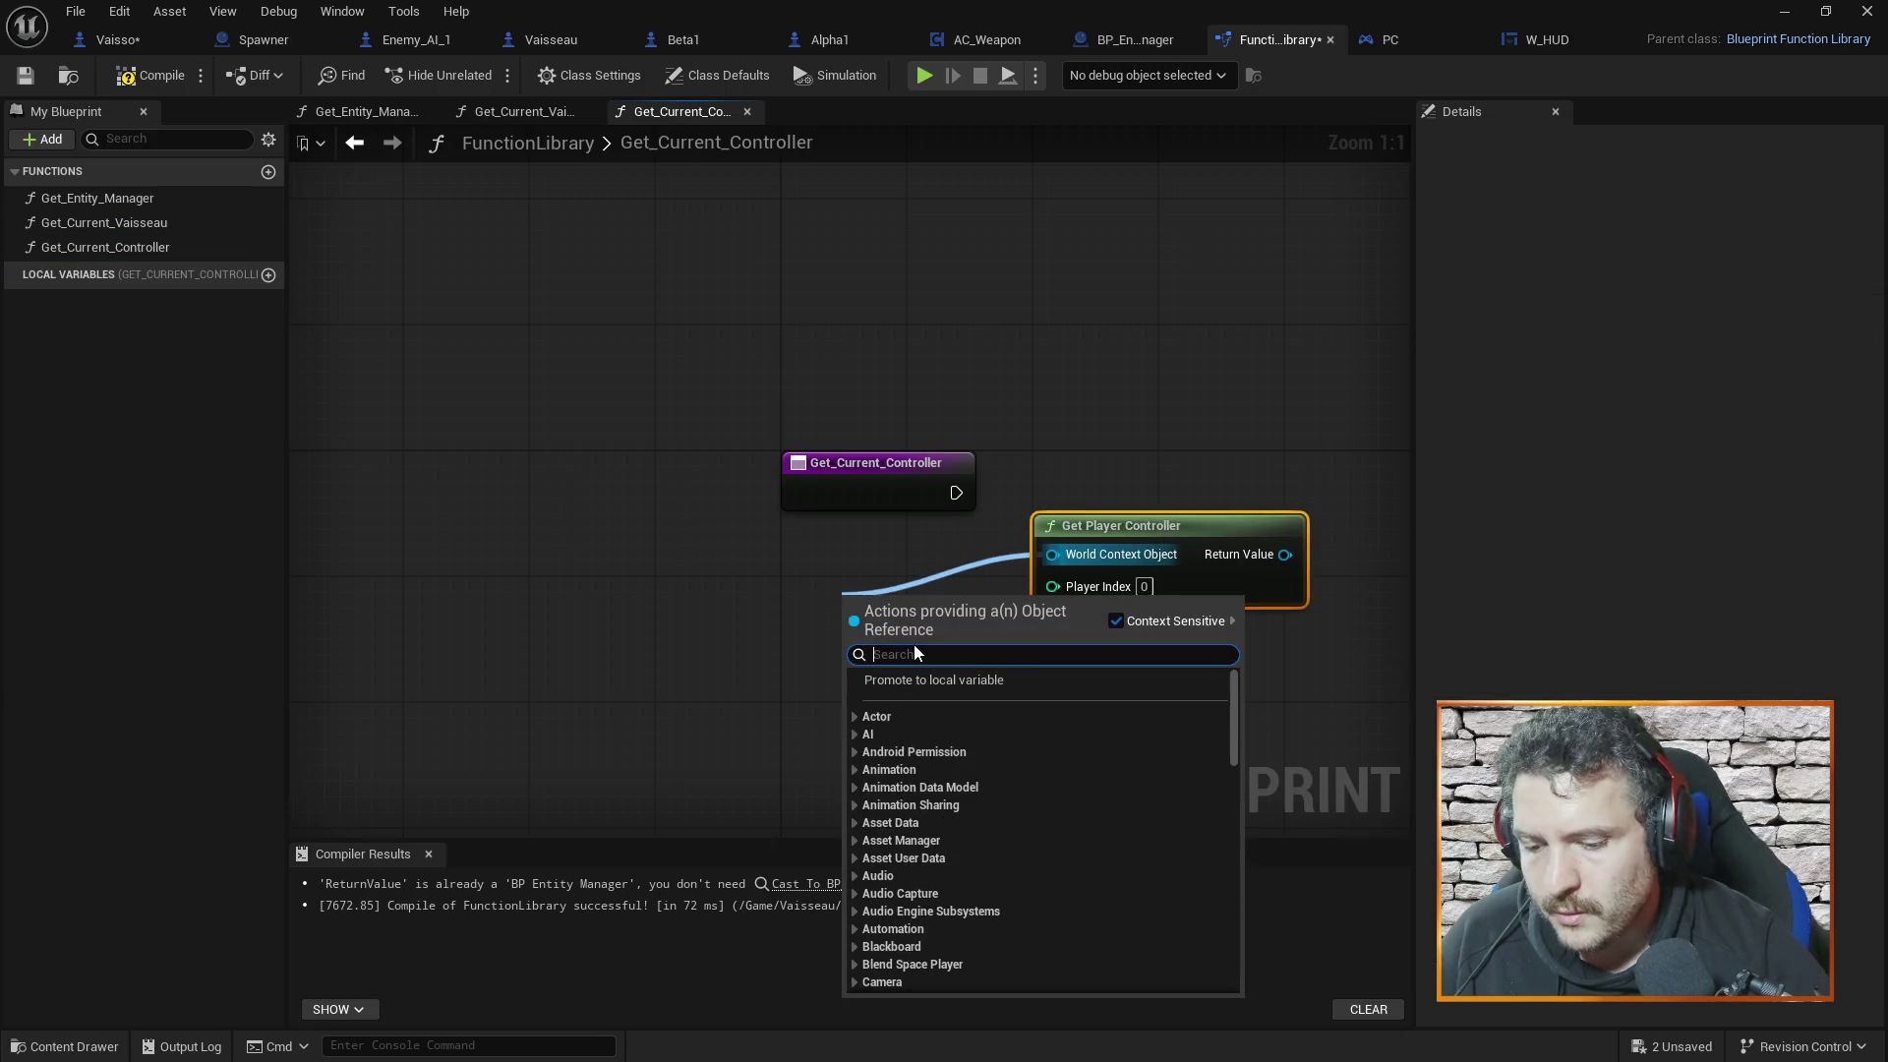
text(world)
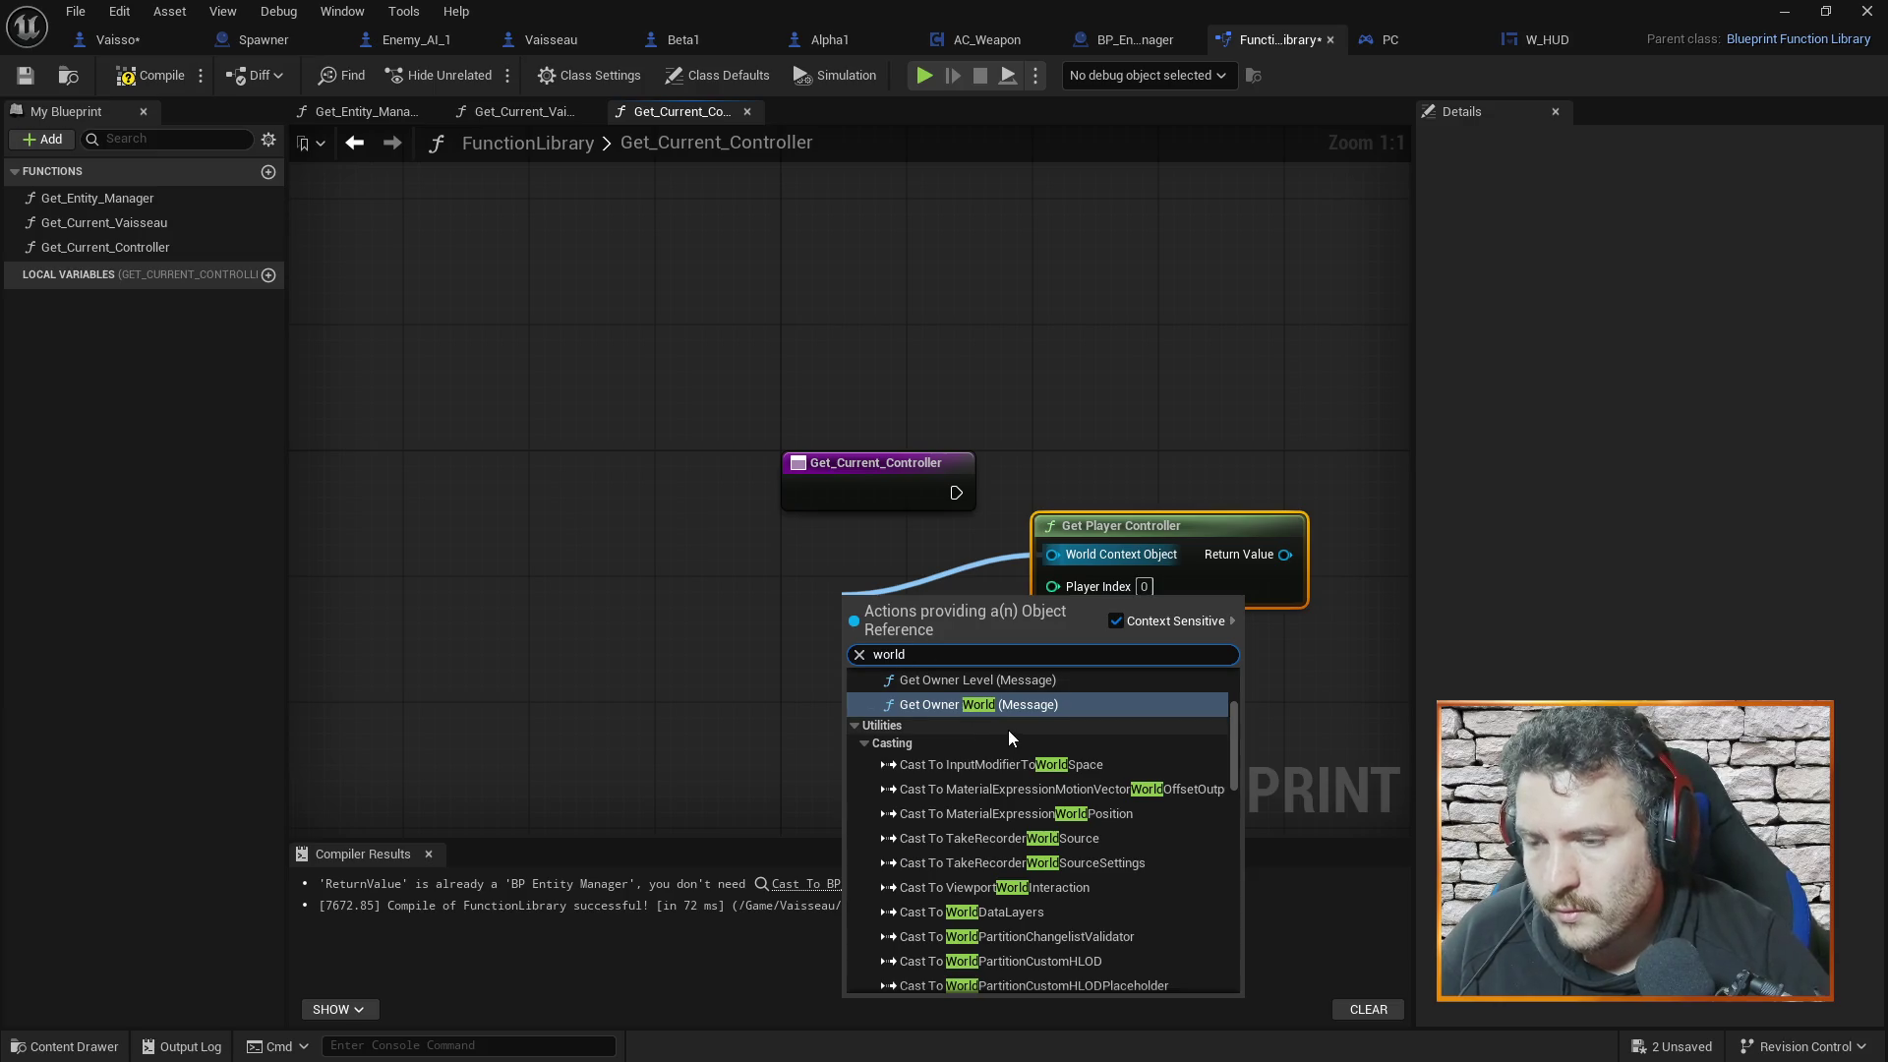
text( context)
click(983, 722)
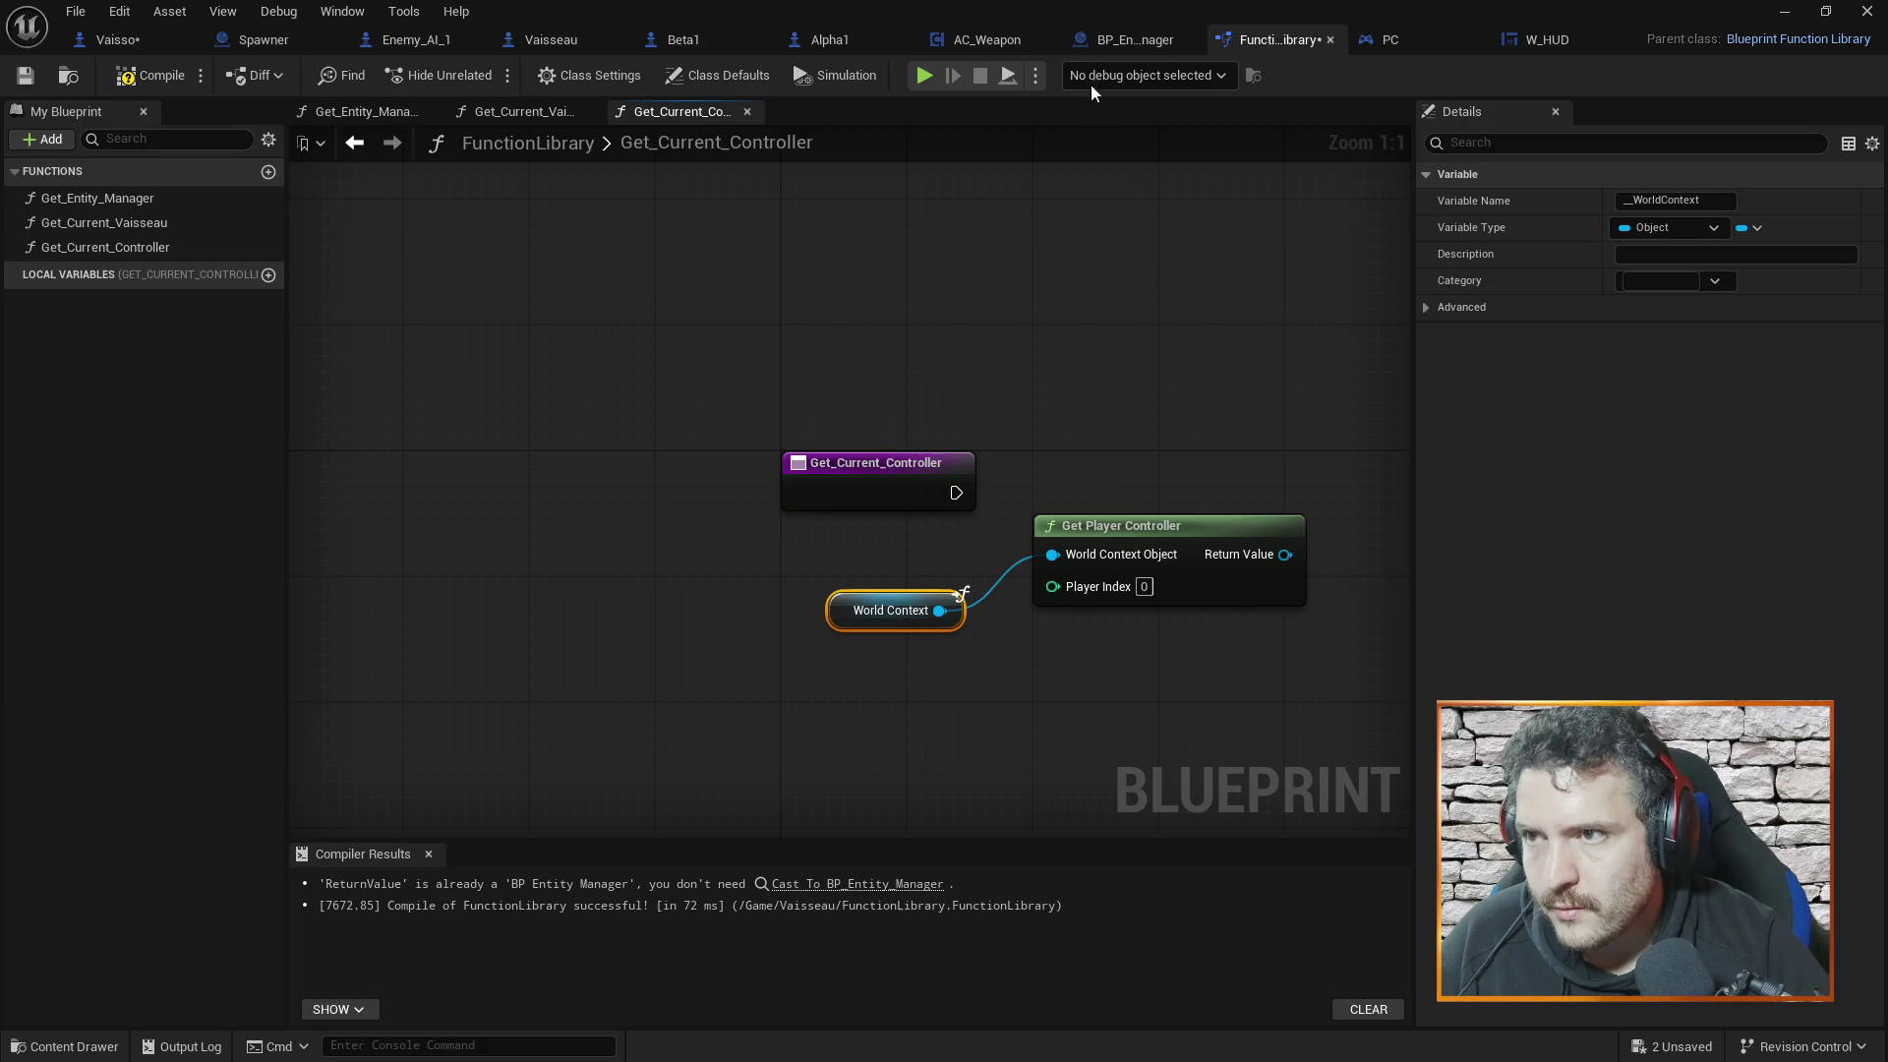
click(533, 106)
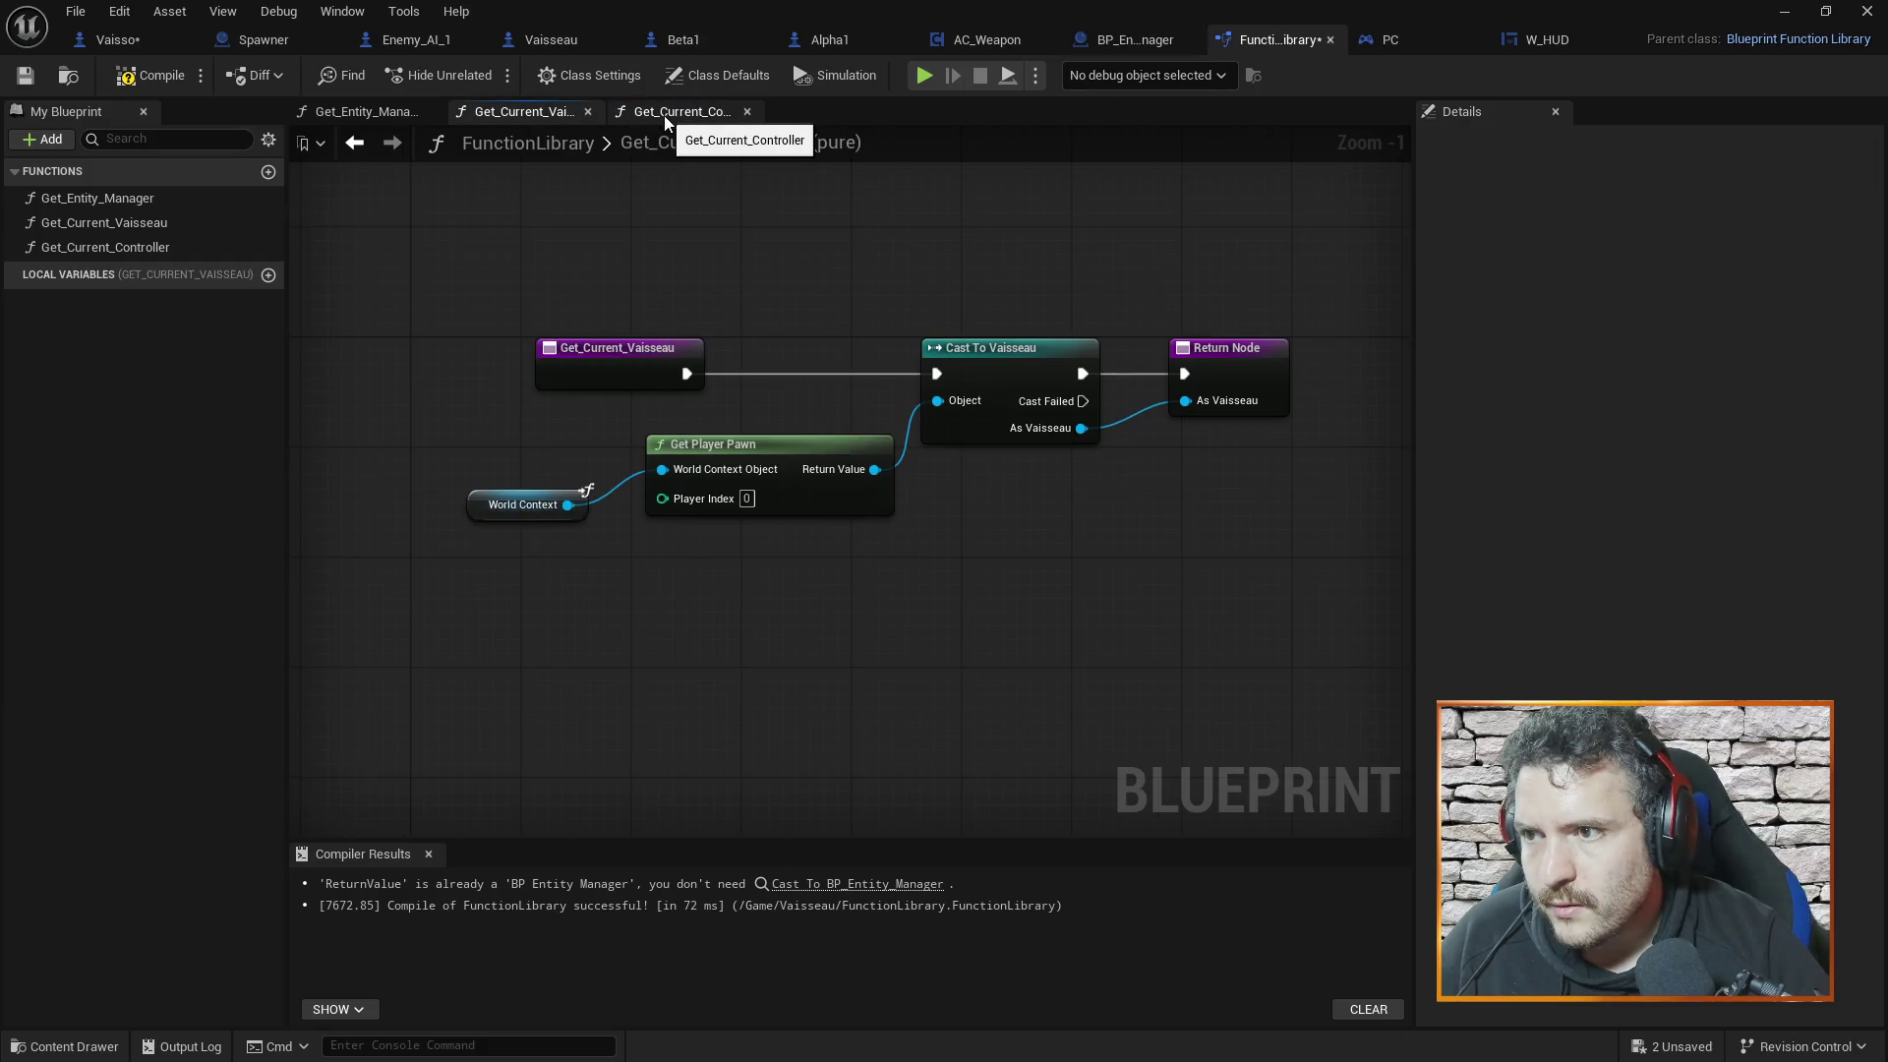
click(669, 112)
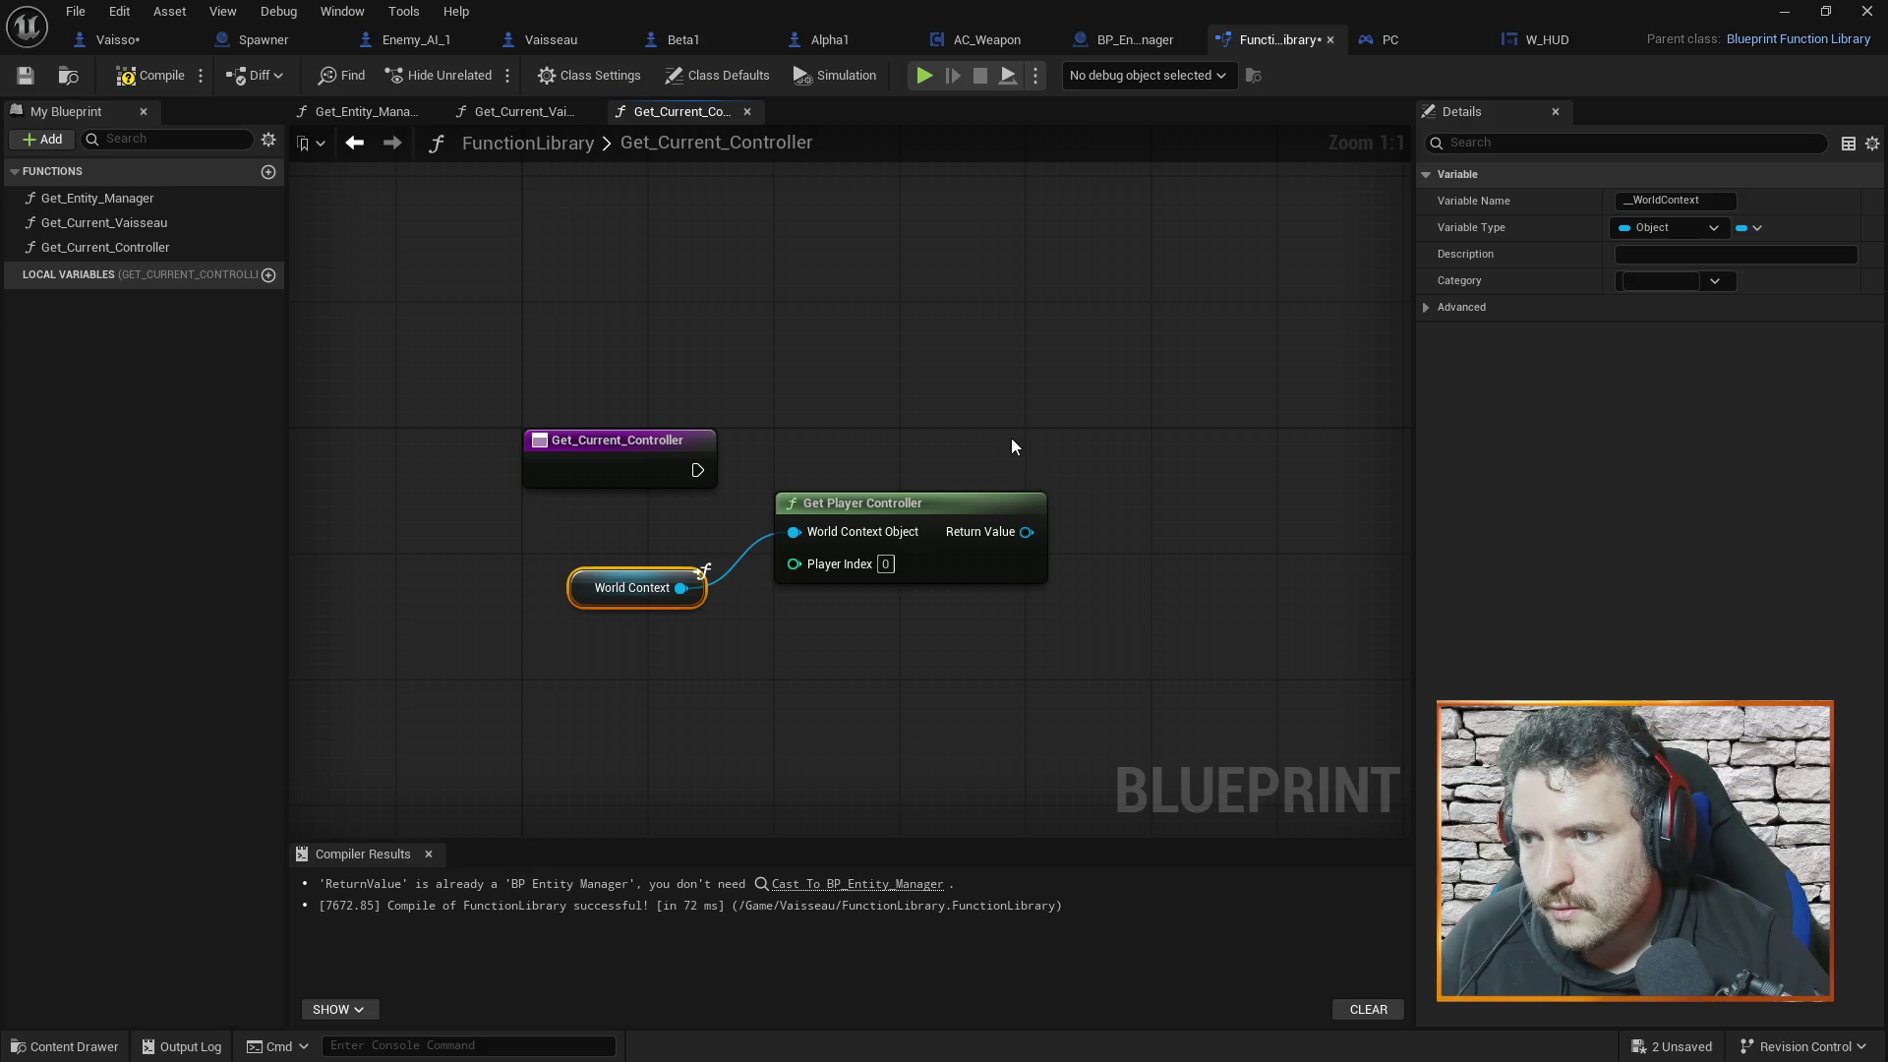
Add a Cast To Controller node, wiring in the player controller and the entry execution
right_click(1041, 417)
text(cast )
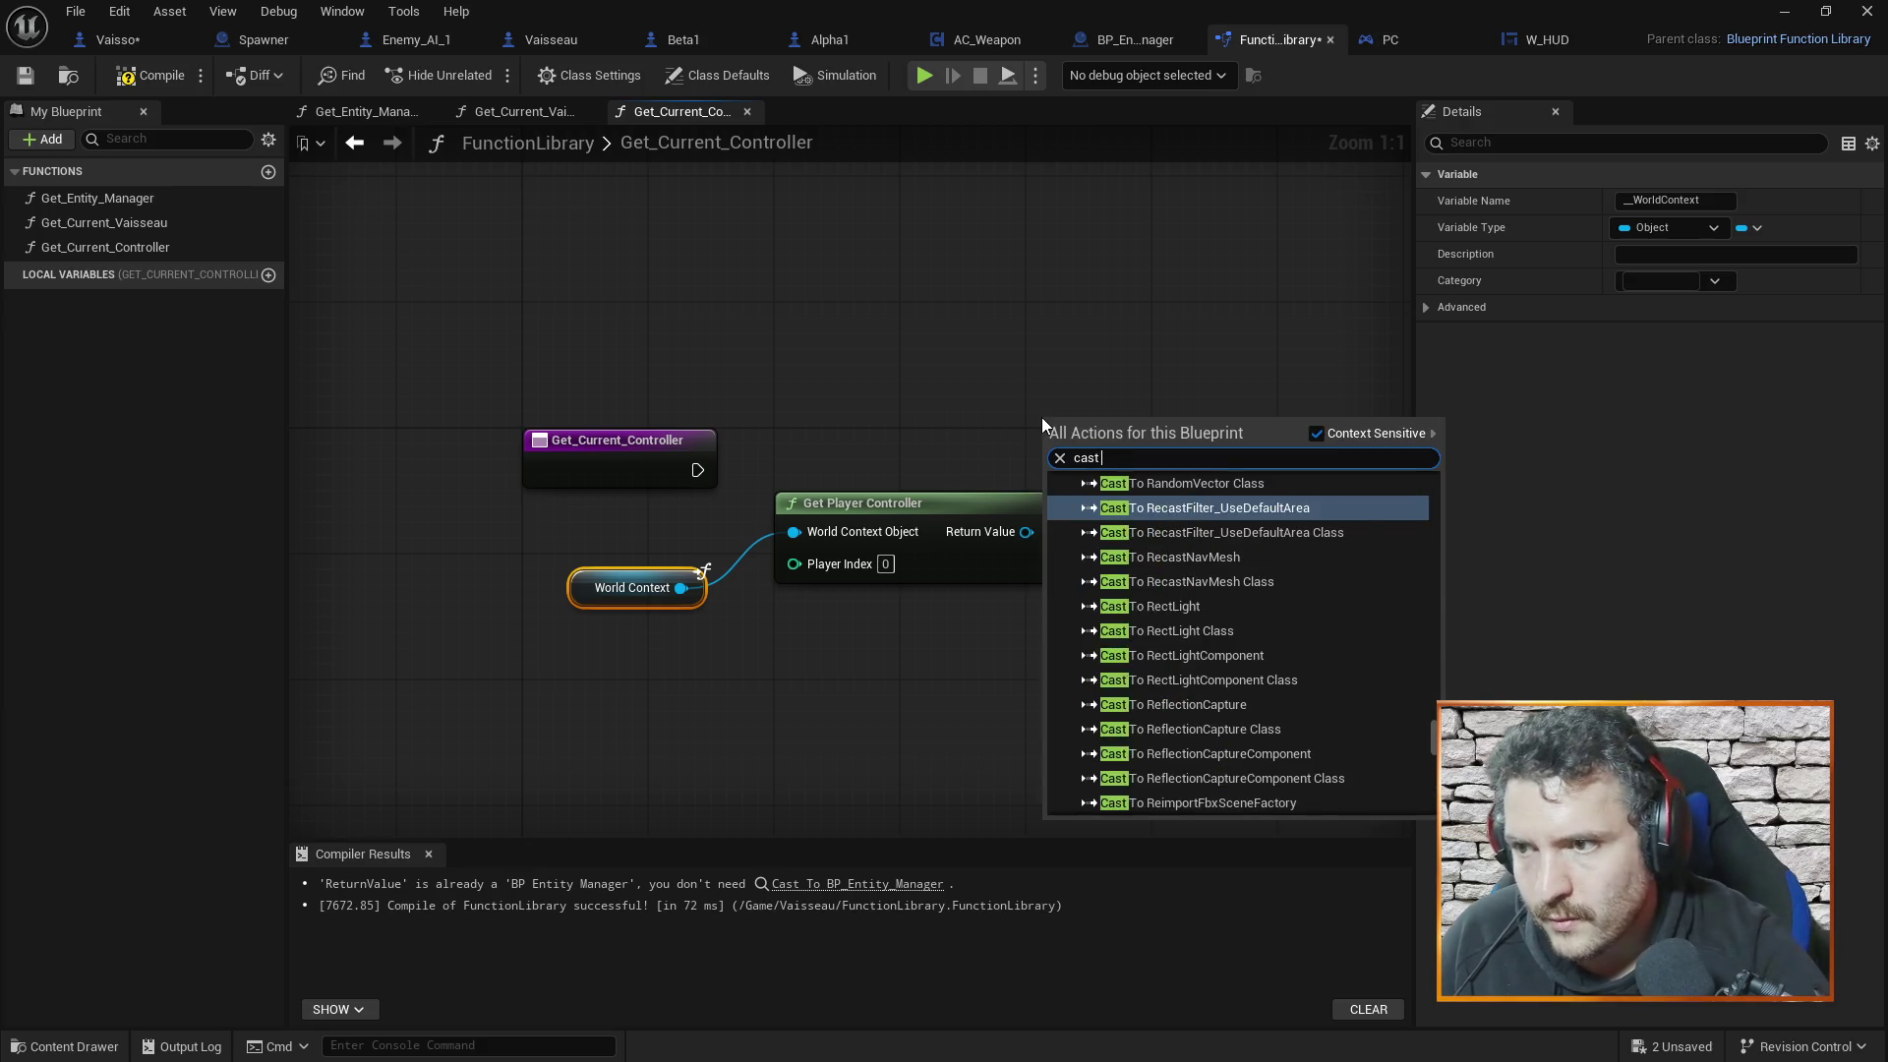
text(to contro)
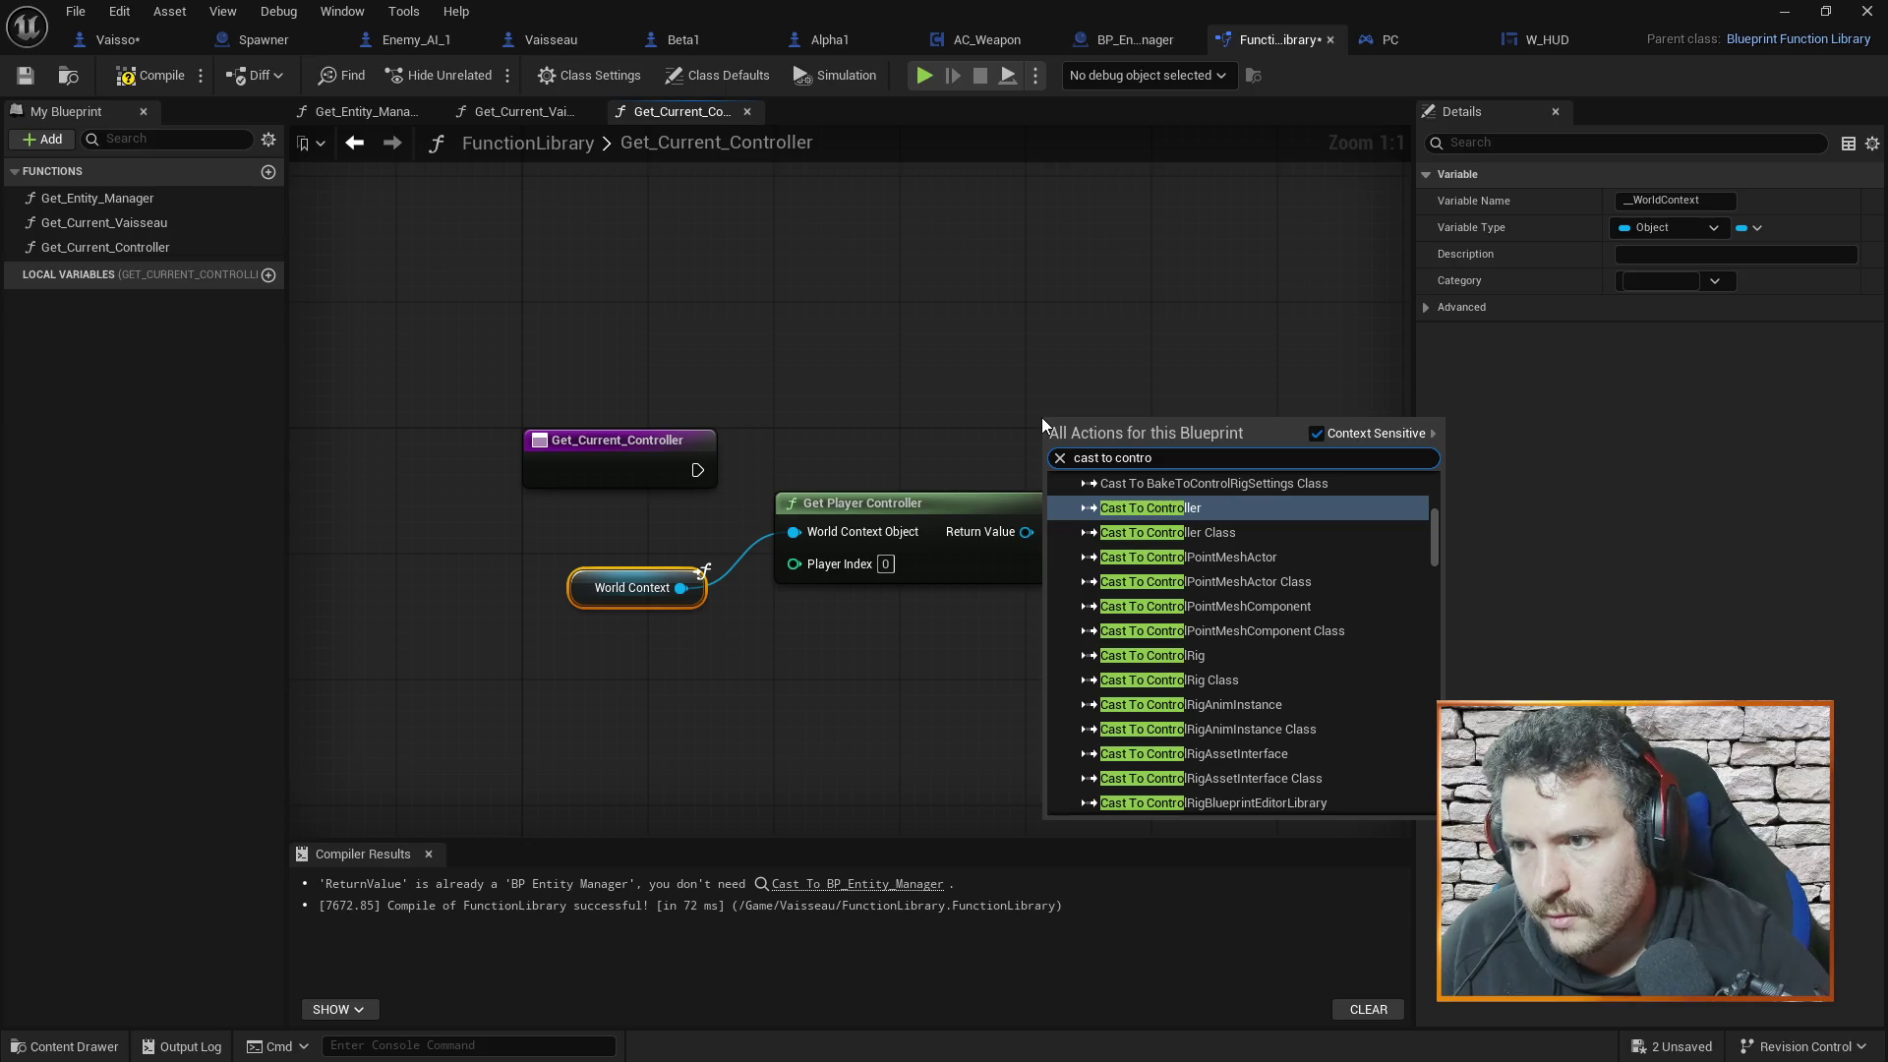
click(1170, 513)
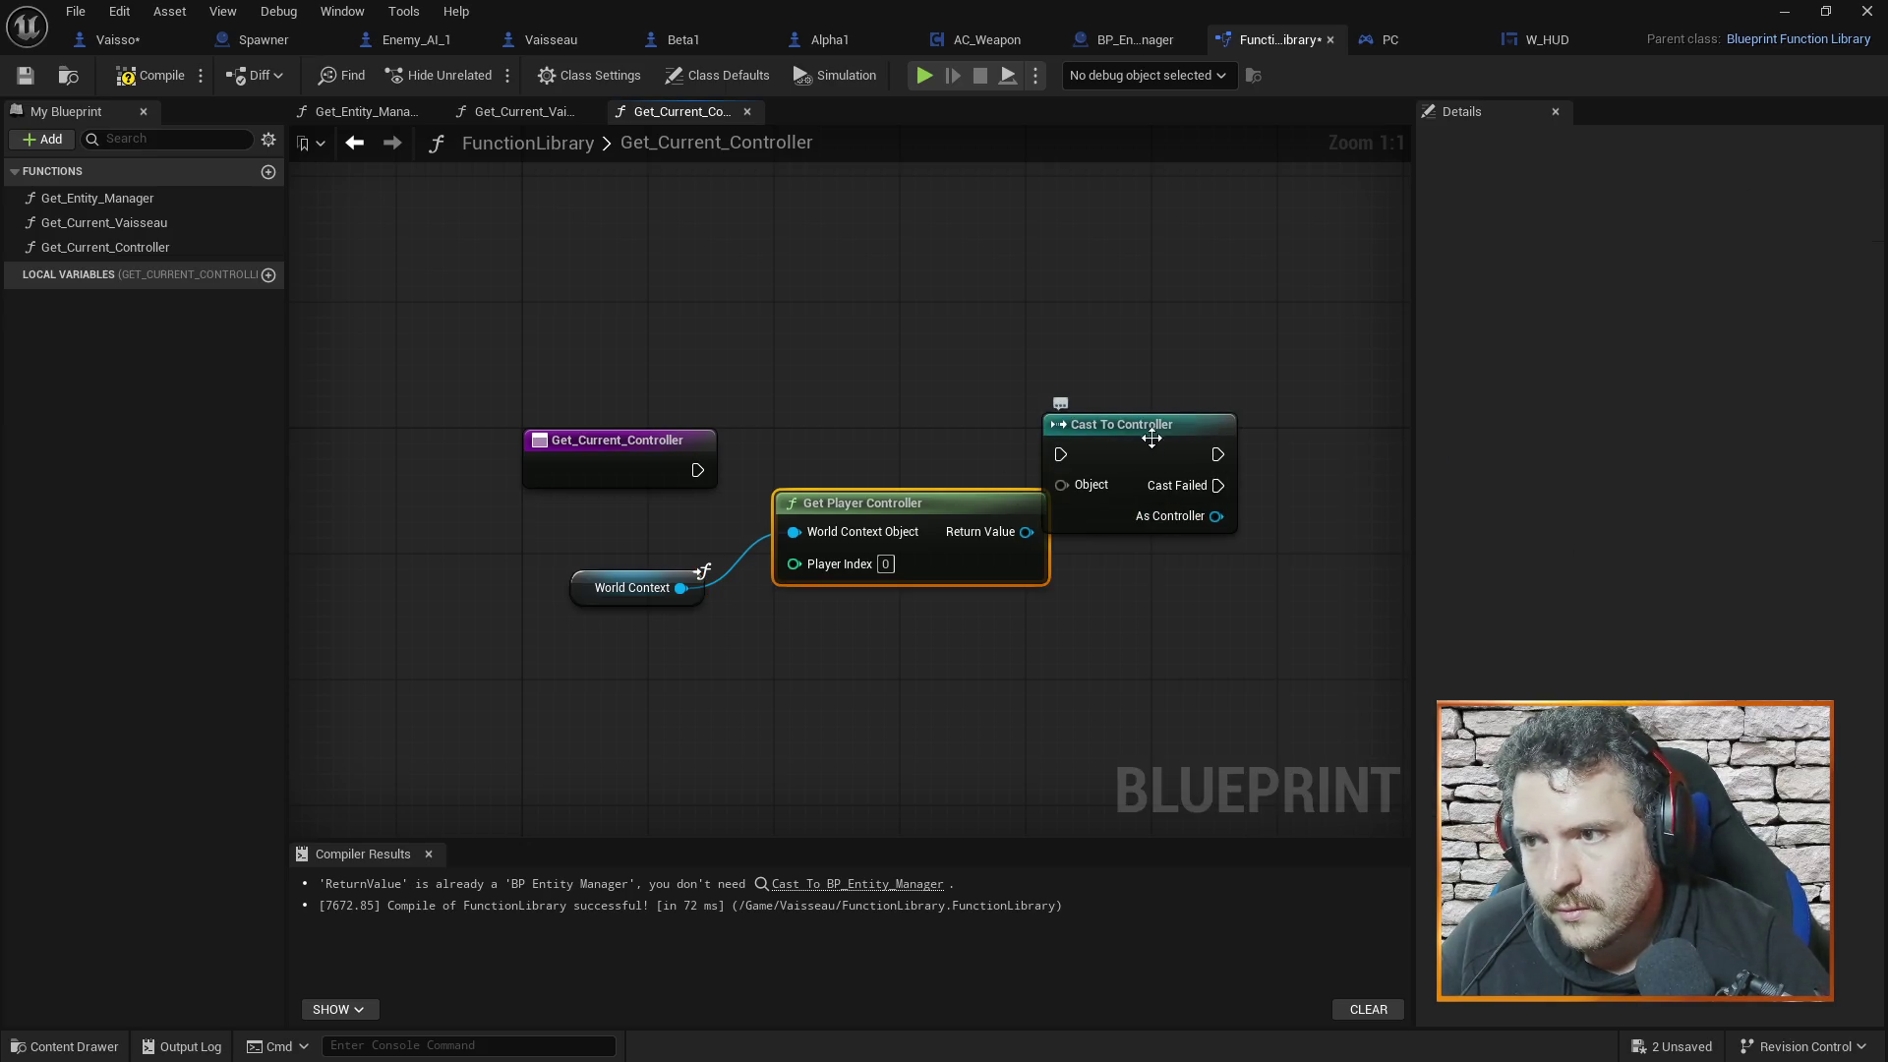
drag(1157, 433, 1188, 431)
mouse_move(1027, 532)
mouse_down()
mouse_move(1100, 501)
mouse_move(1093, 485)
mouse_up()
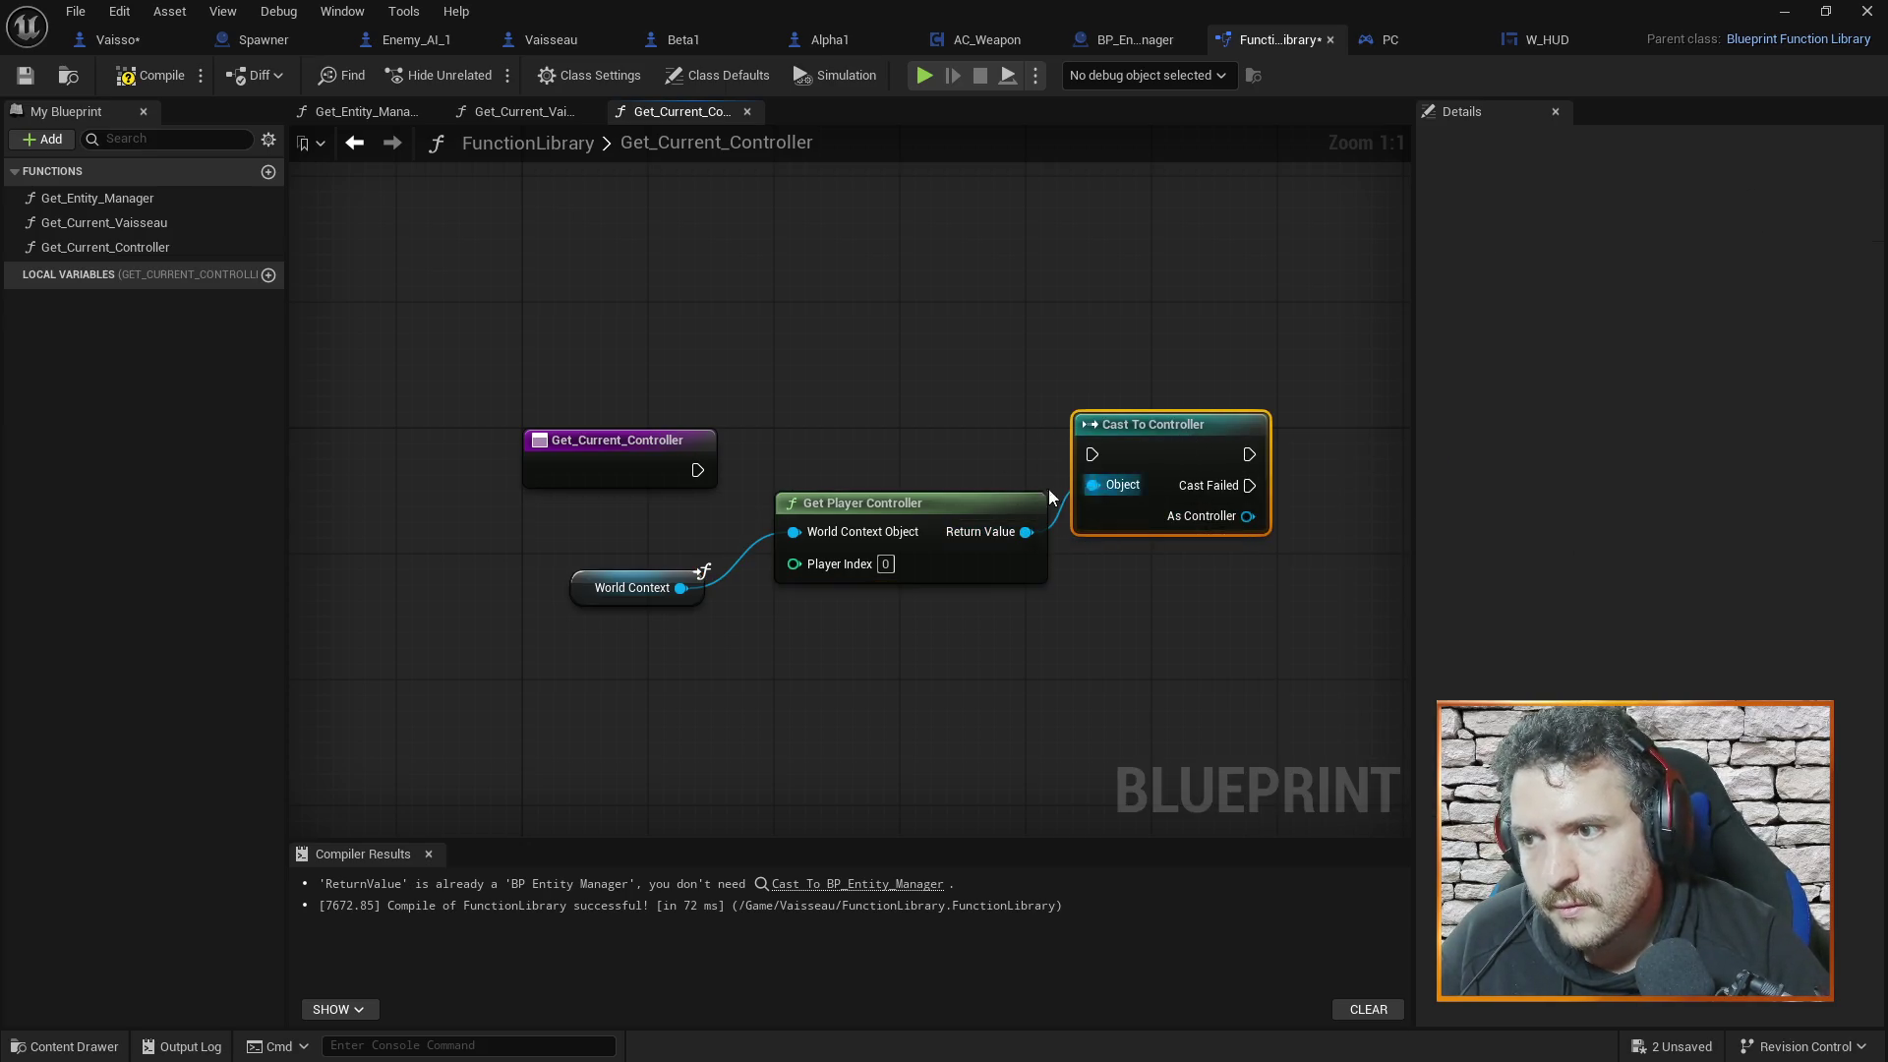
drag(695, 460, 1094, 456)
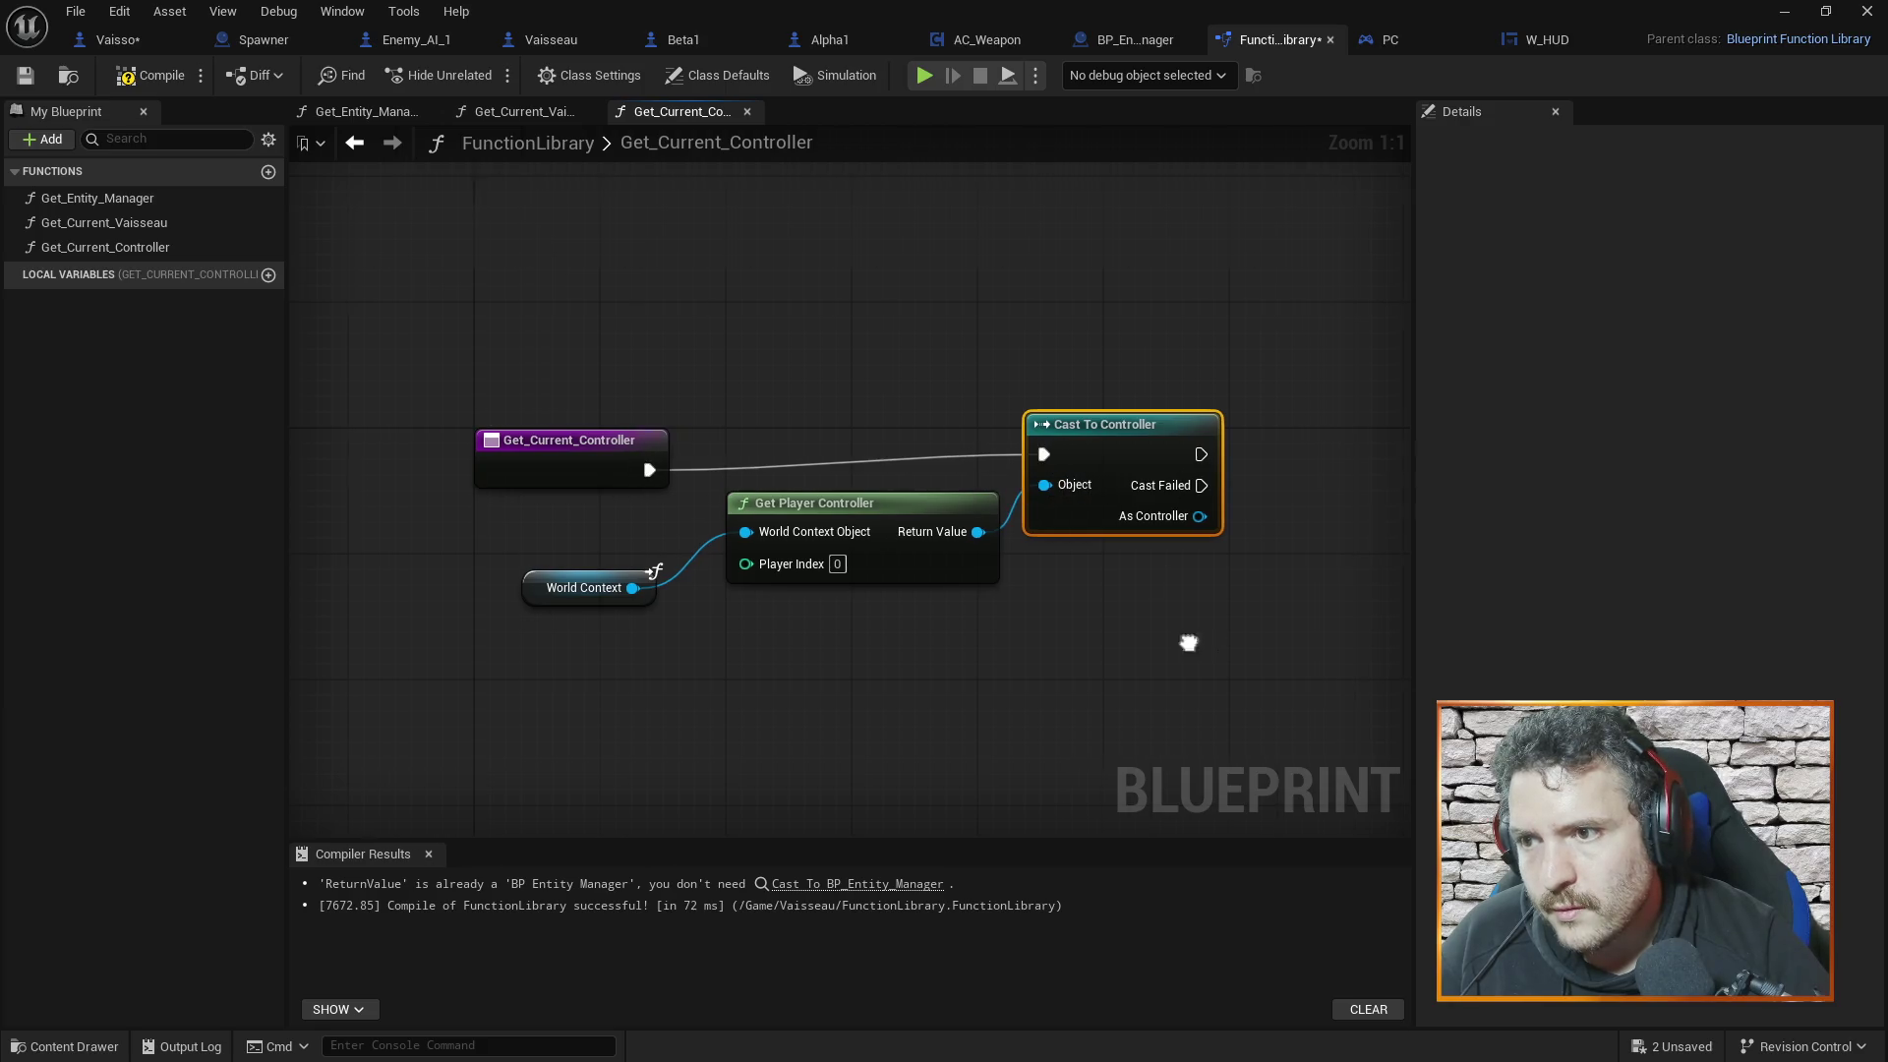
click(558, 114)
click(728, 111)
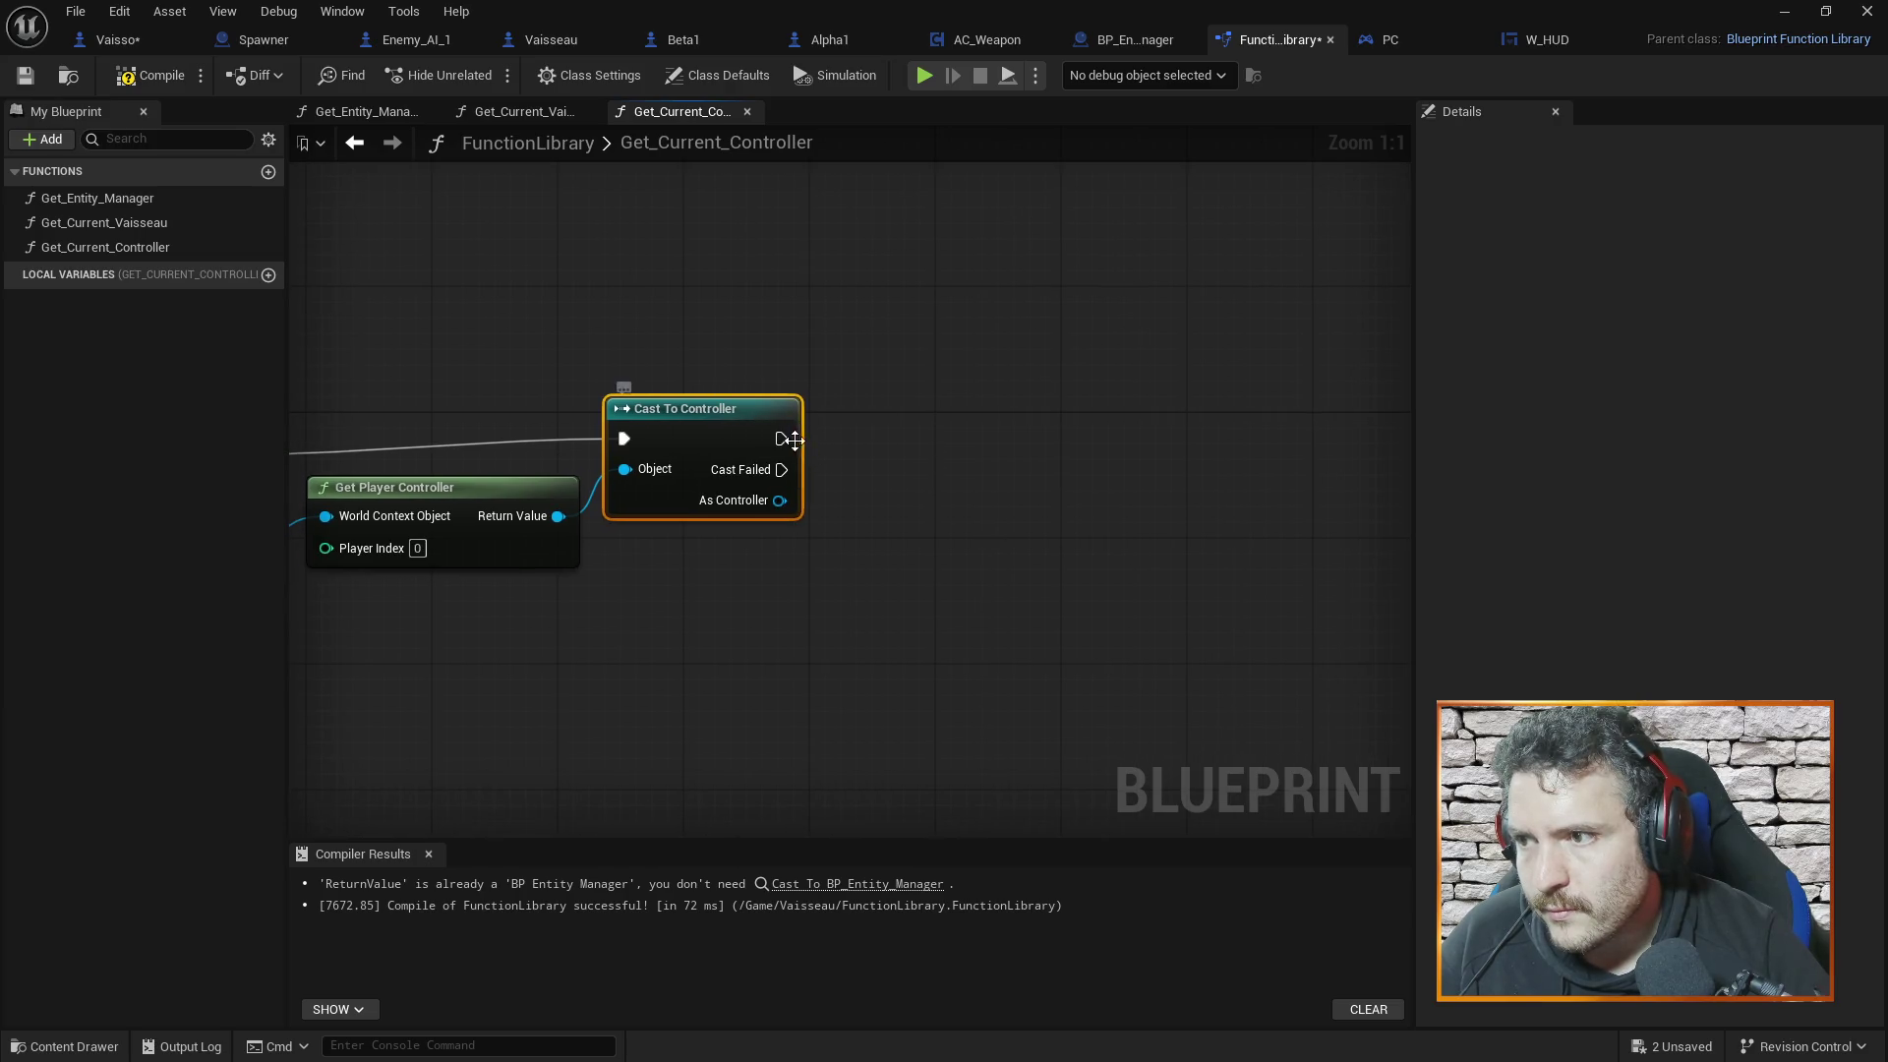
Add a Return Node outputting As Controller after a successful cast, and compile the library
right_click(910, 440)
text(return)
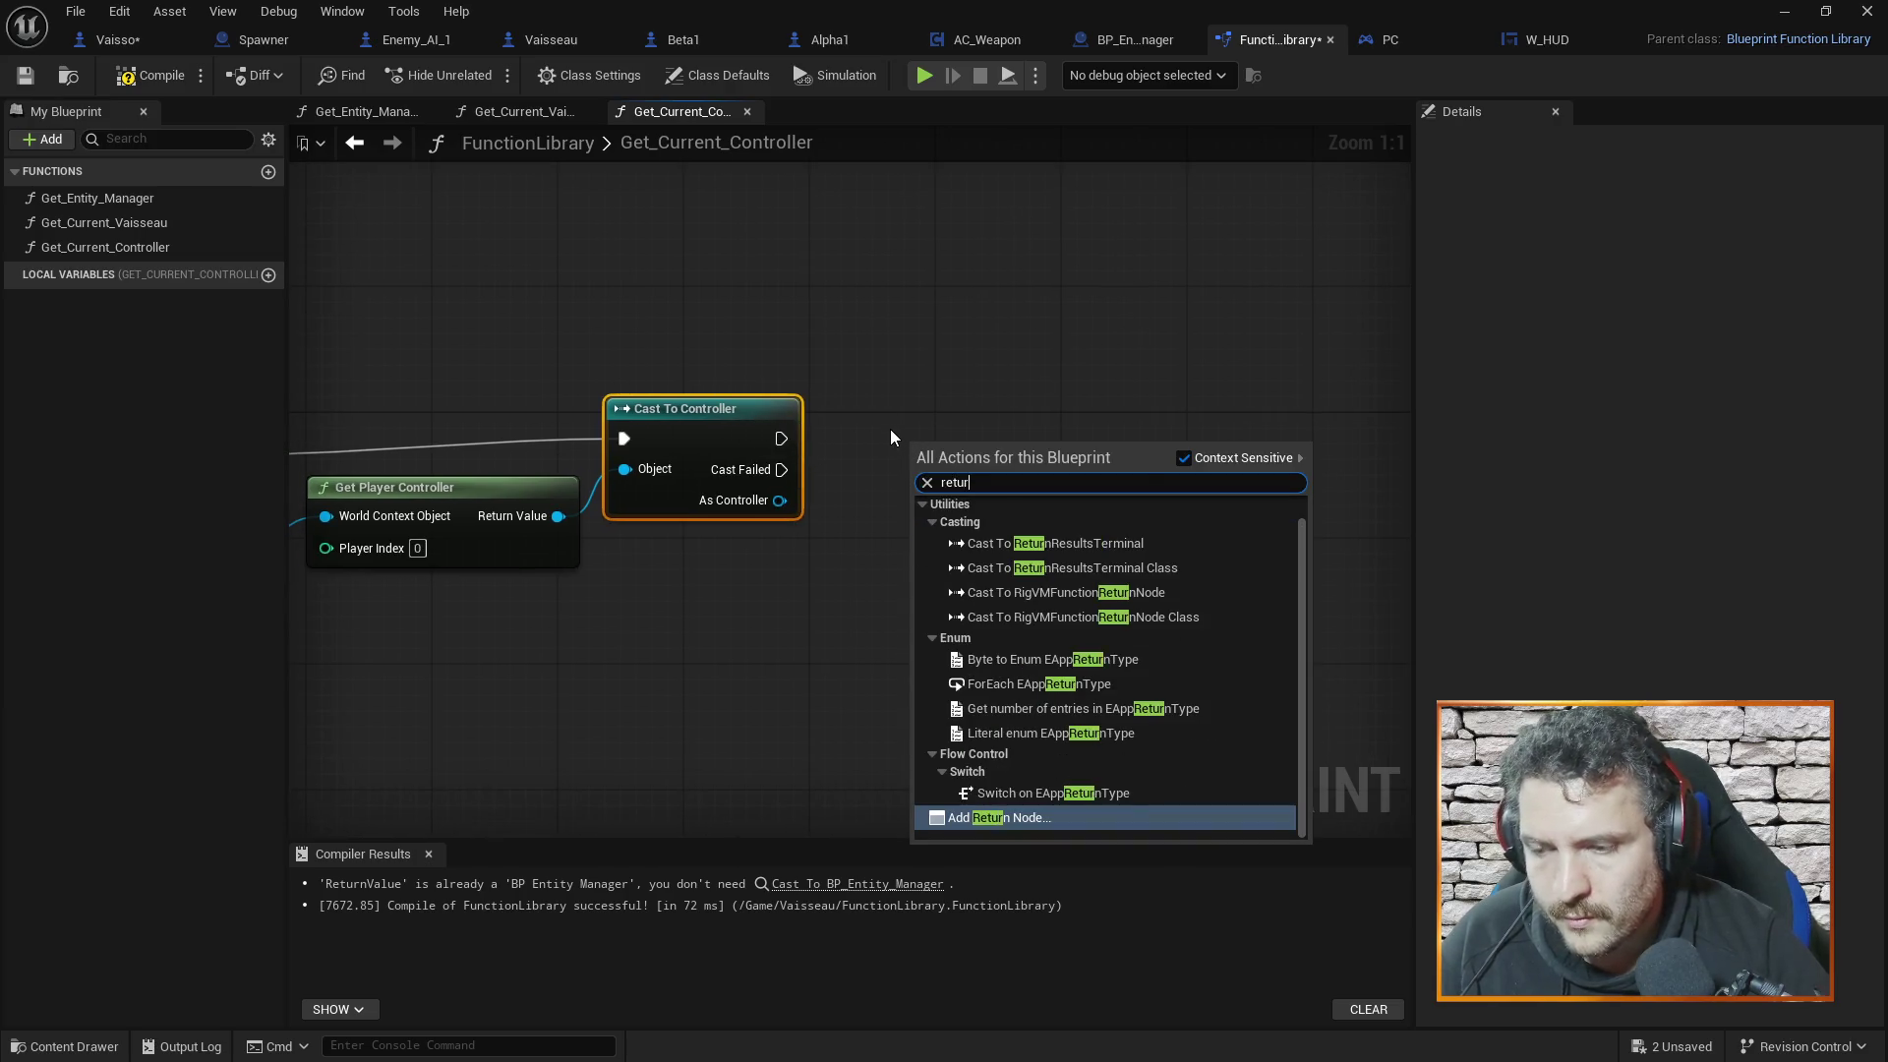
click(1028, 816)
drag(783, 500, 1017, 455)
mouse_move(786, 439)
mouse_down()
mouse_move(896, 444)
mouse_move(929, 468)
mouse_move(980, 417)
mouse_up()
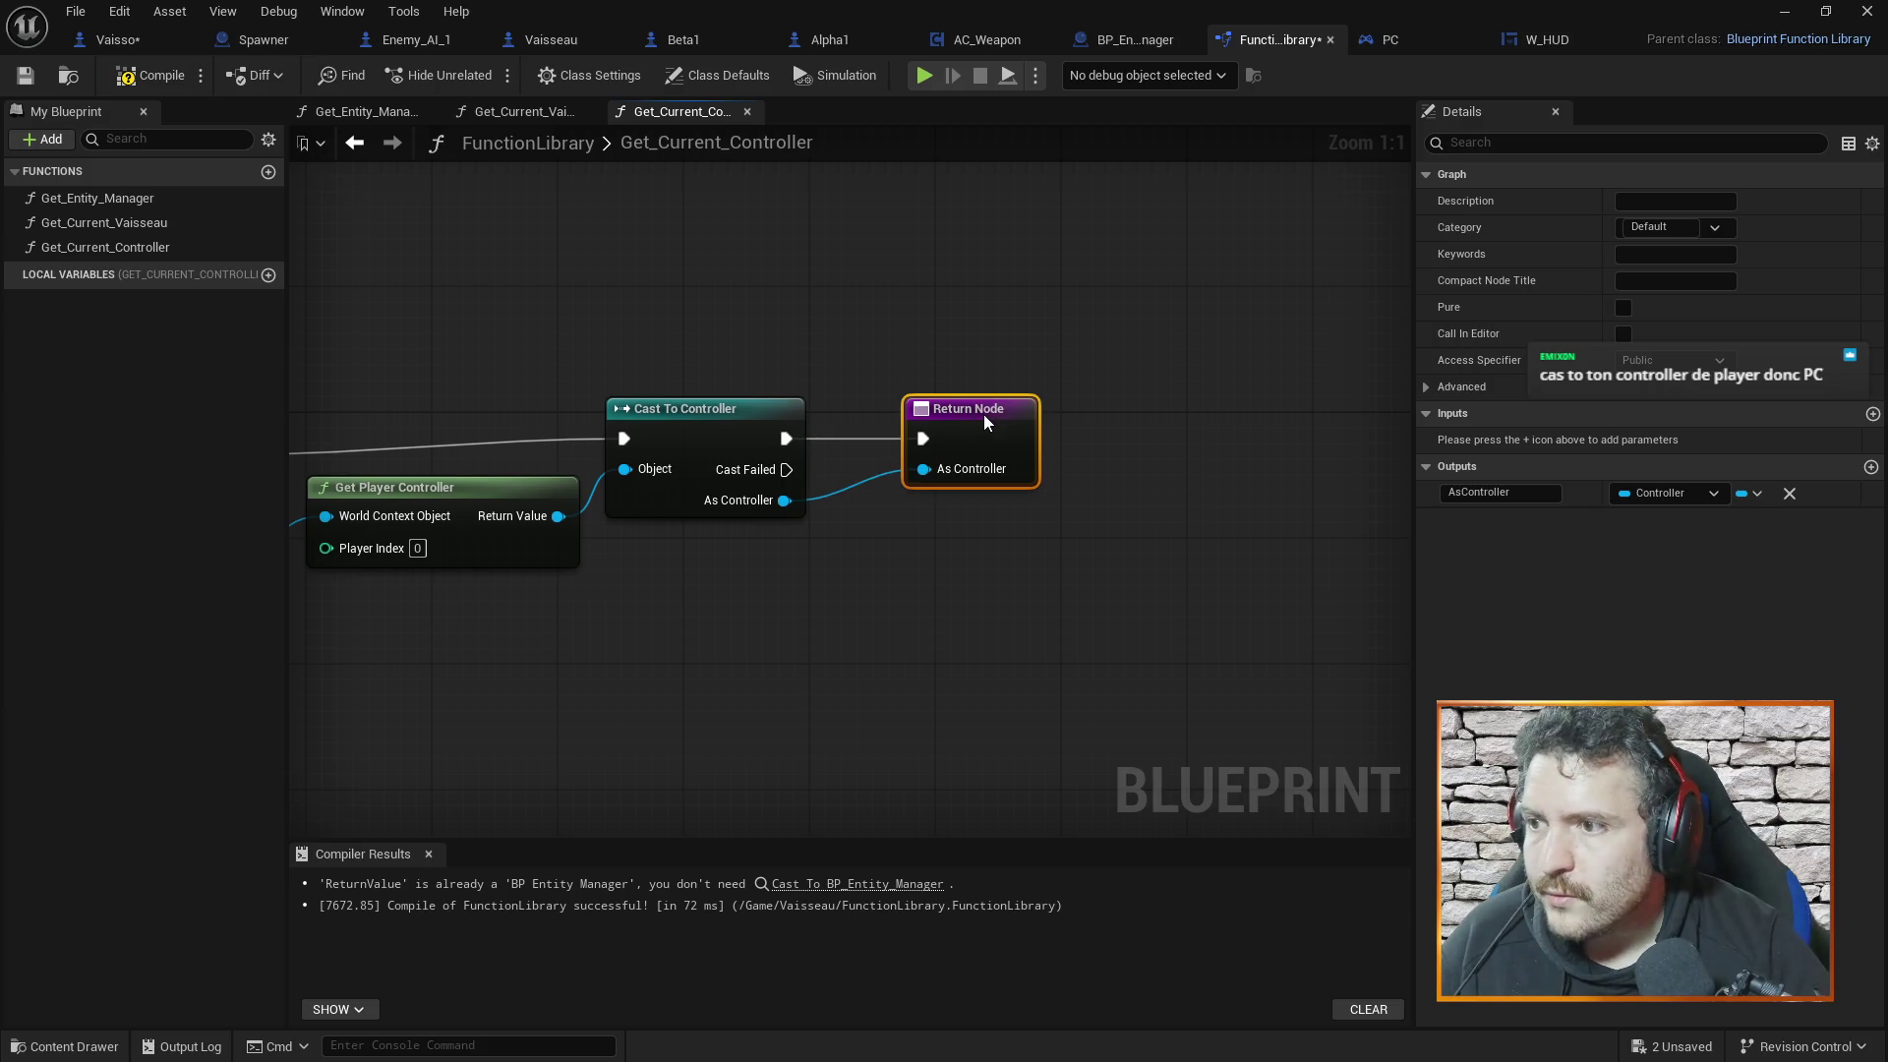
click(152, 75)
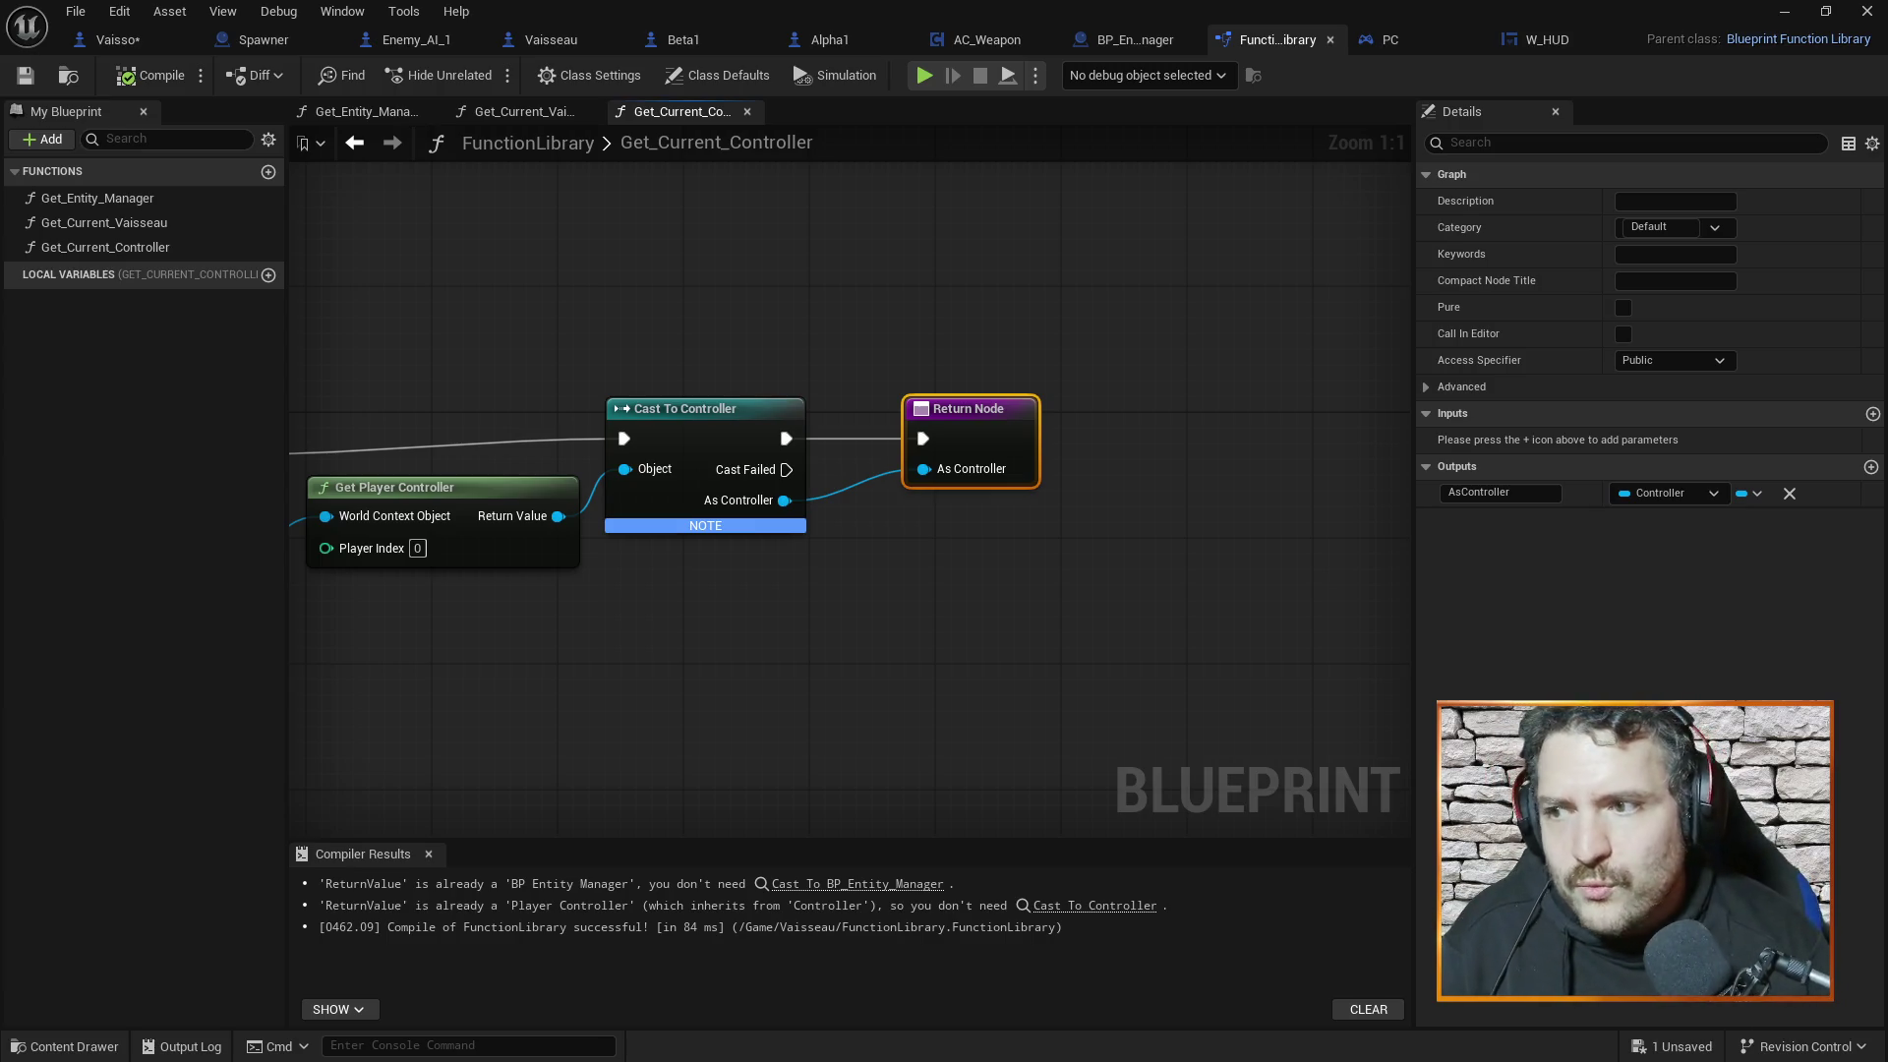
Frame the whole Get_Current_Controller graph and select the Cast To Controller node
key(Home)
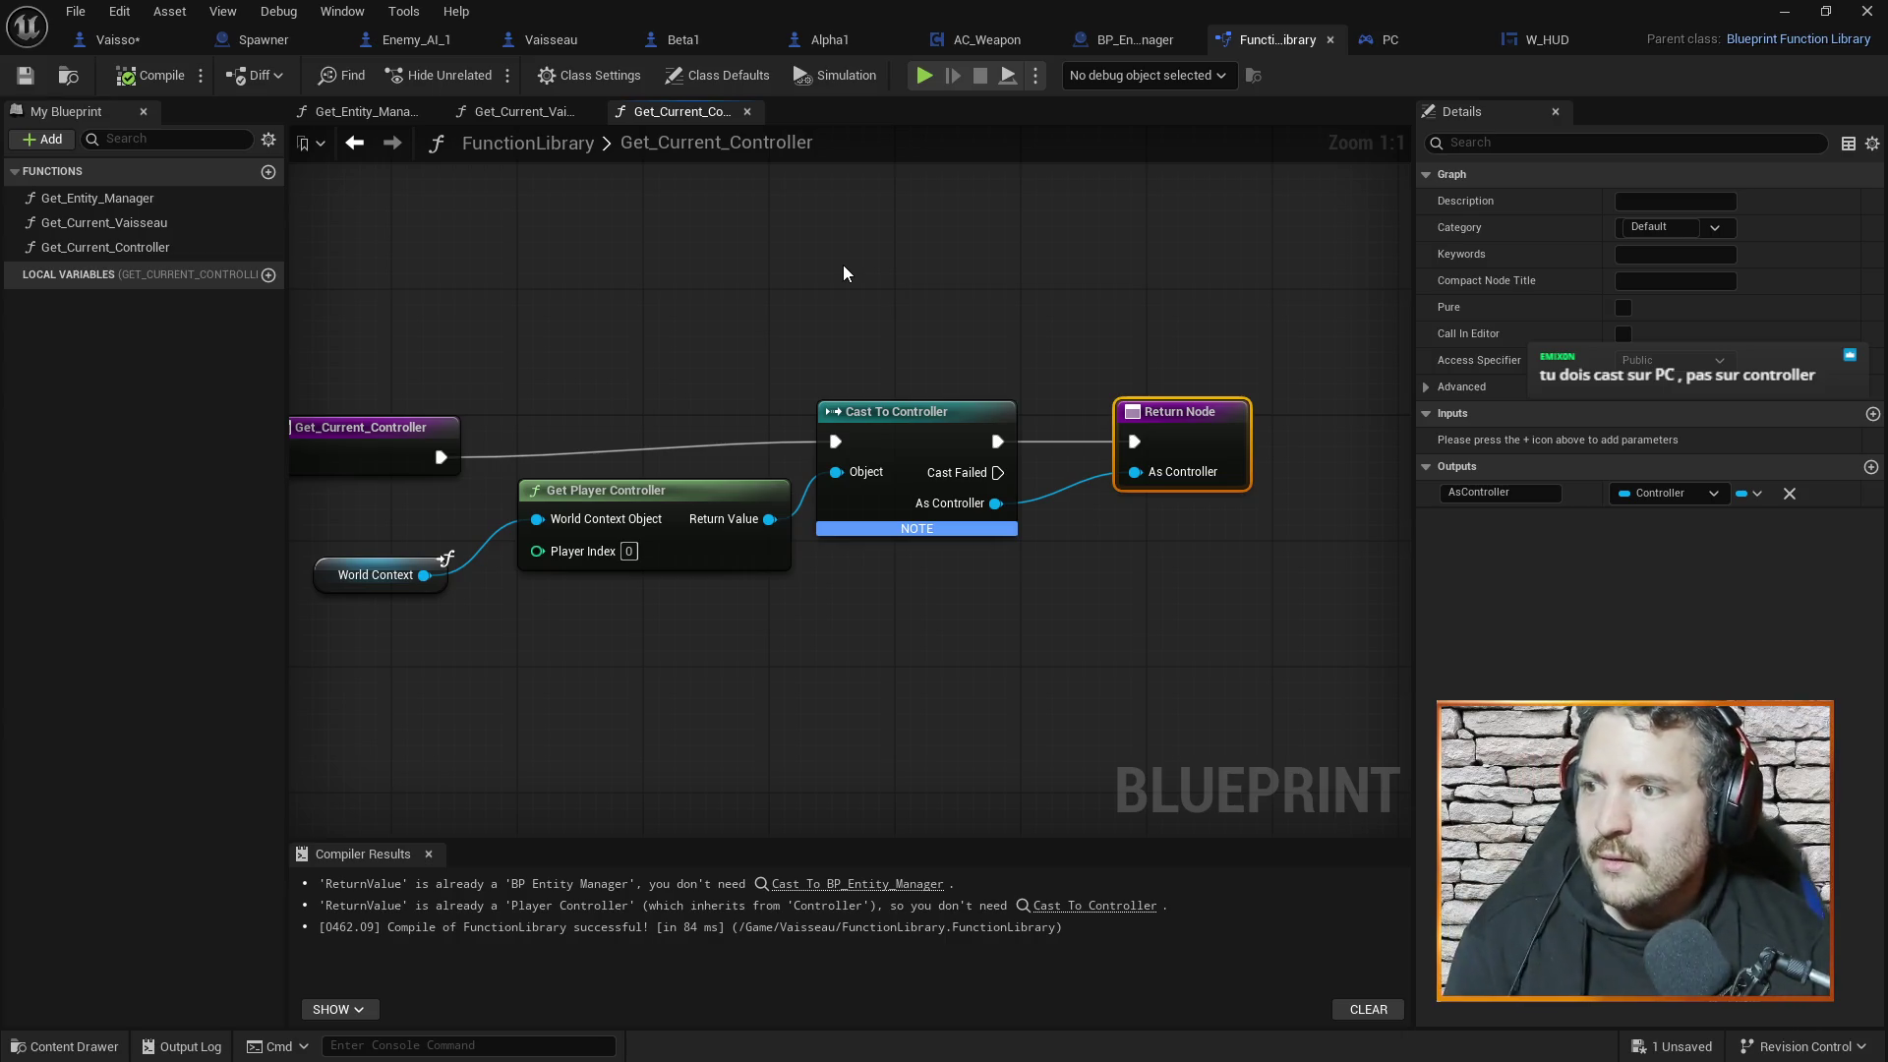
click(904, 432)
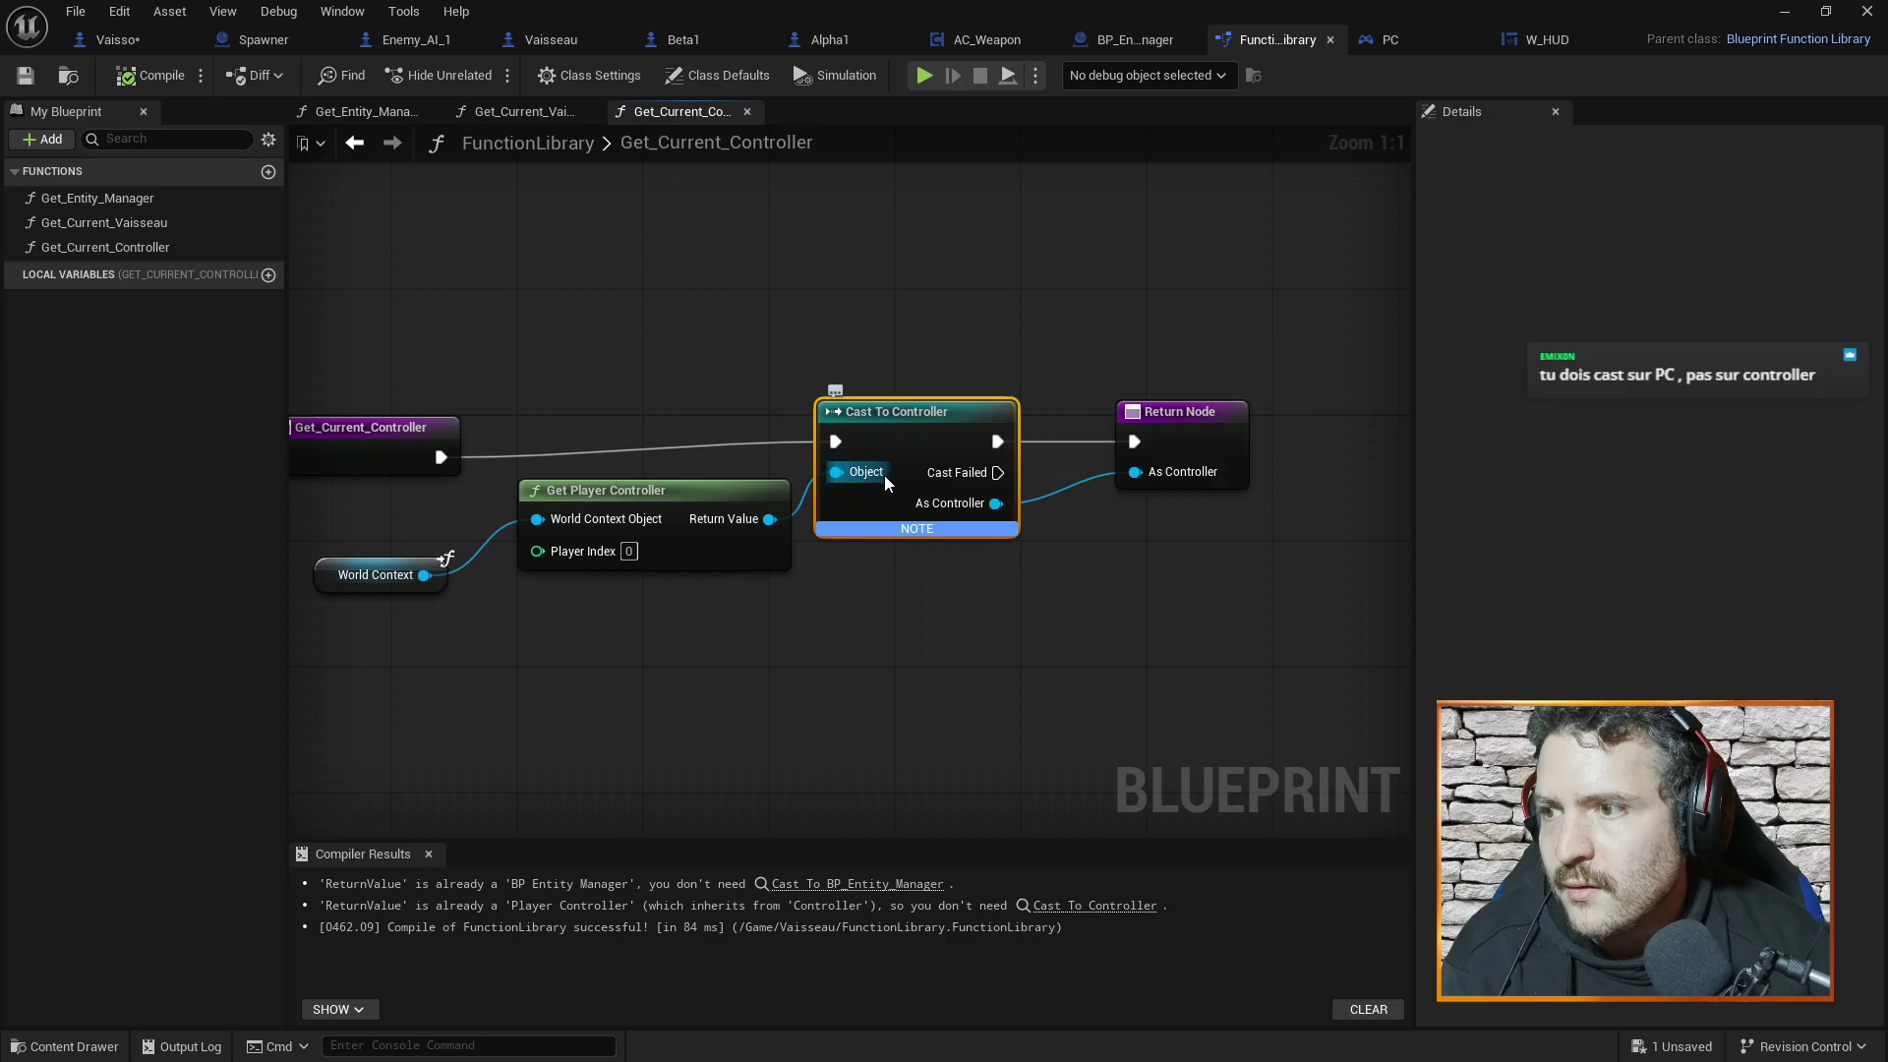
Replace the Cast To Controller node with a Cast To PC fed by the player controller
key(Delete)
right_click(866, 413)
text(cast to p)
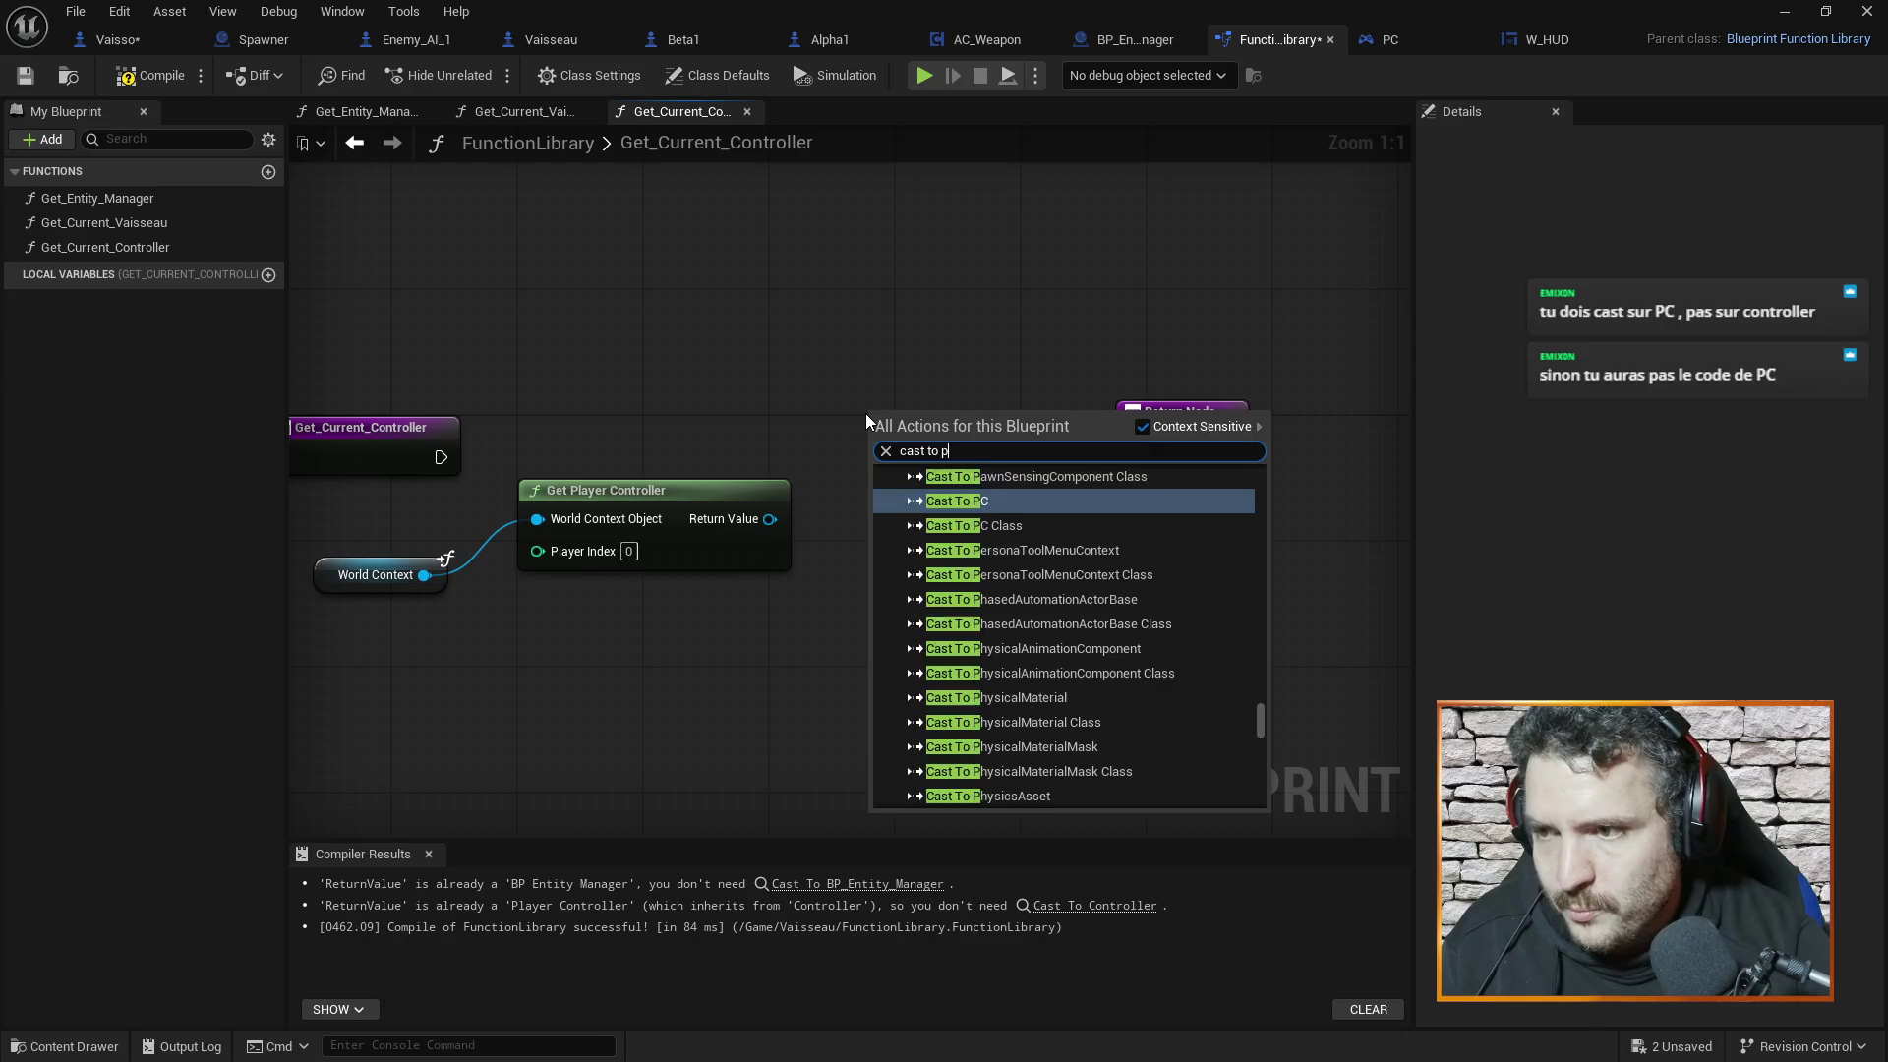
text(c)
click(987, 556)
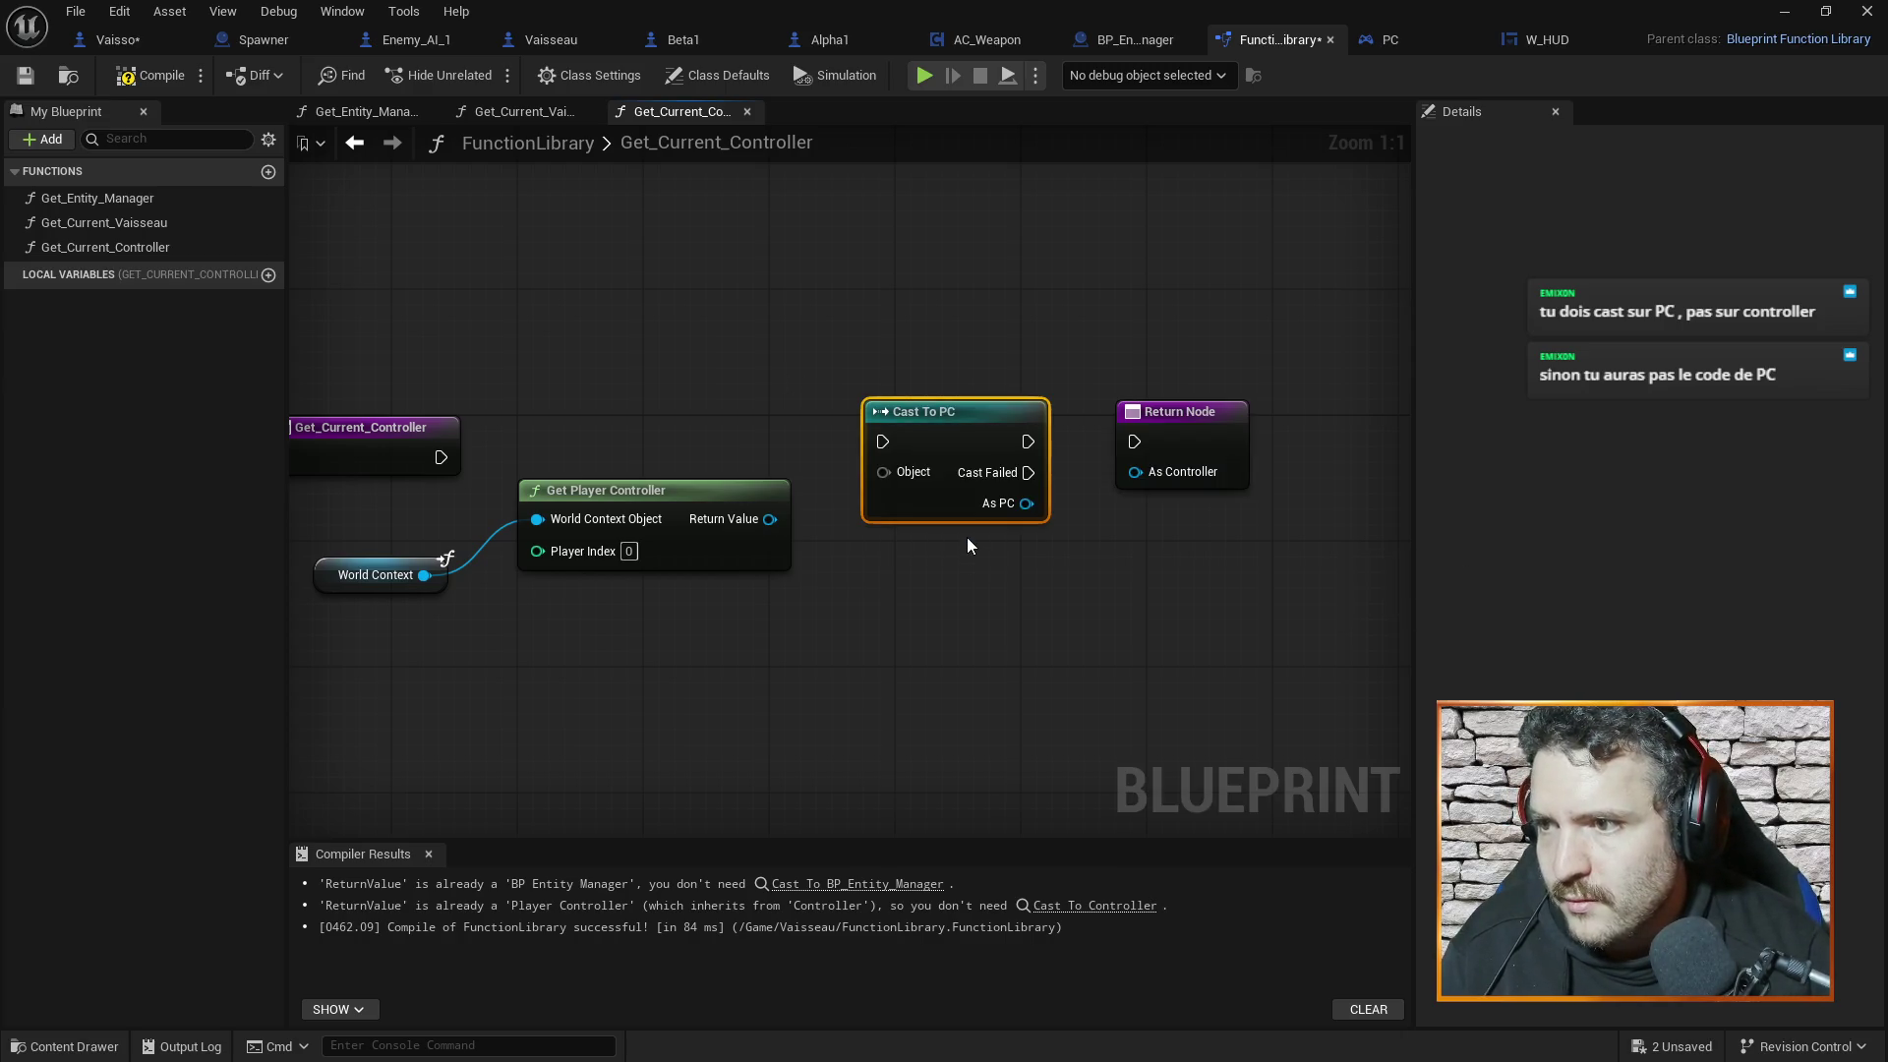
drag(769, 519, 883, 472)
drag(1022, 502, 1180, 443)
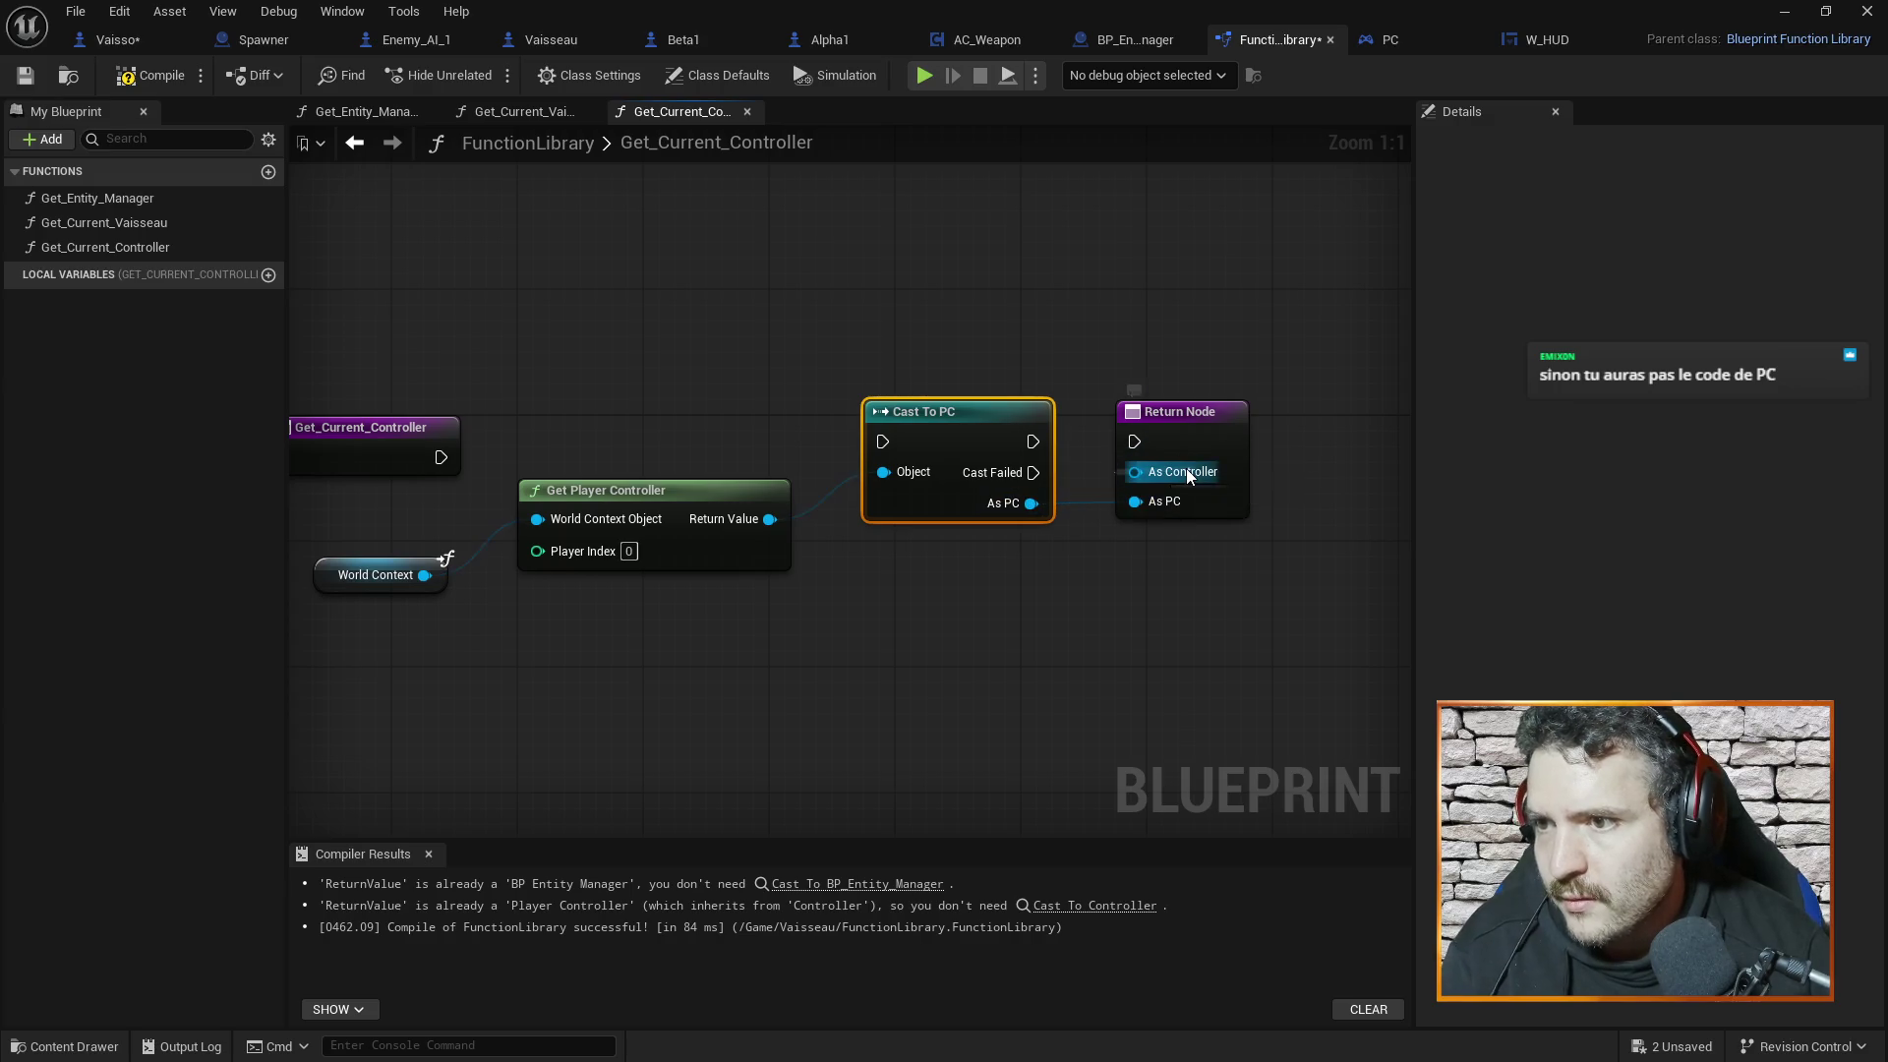
Remove the old AsController output and wire entry, cast success and Return Node together
click(1185, 457)
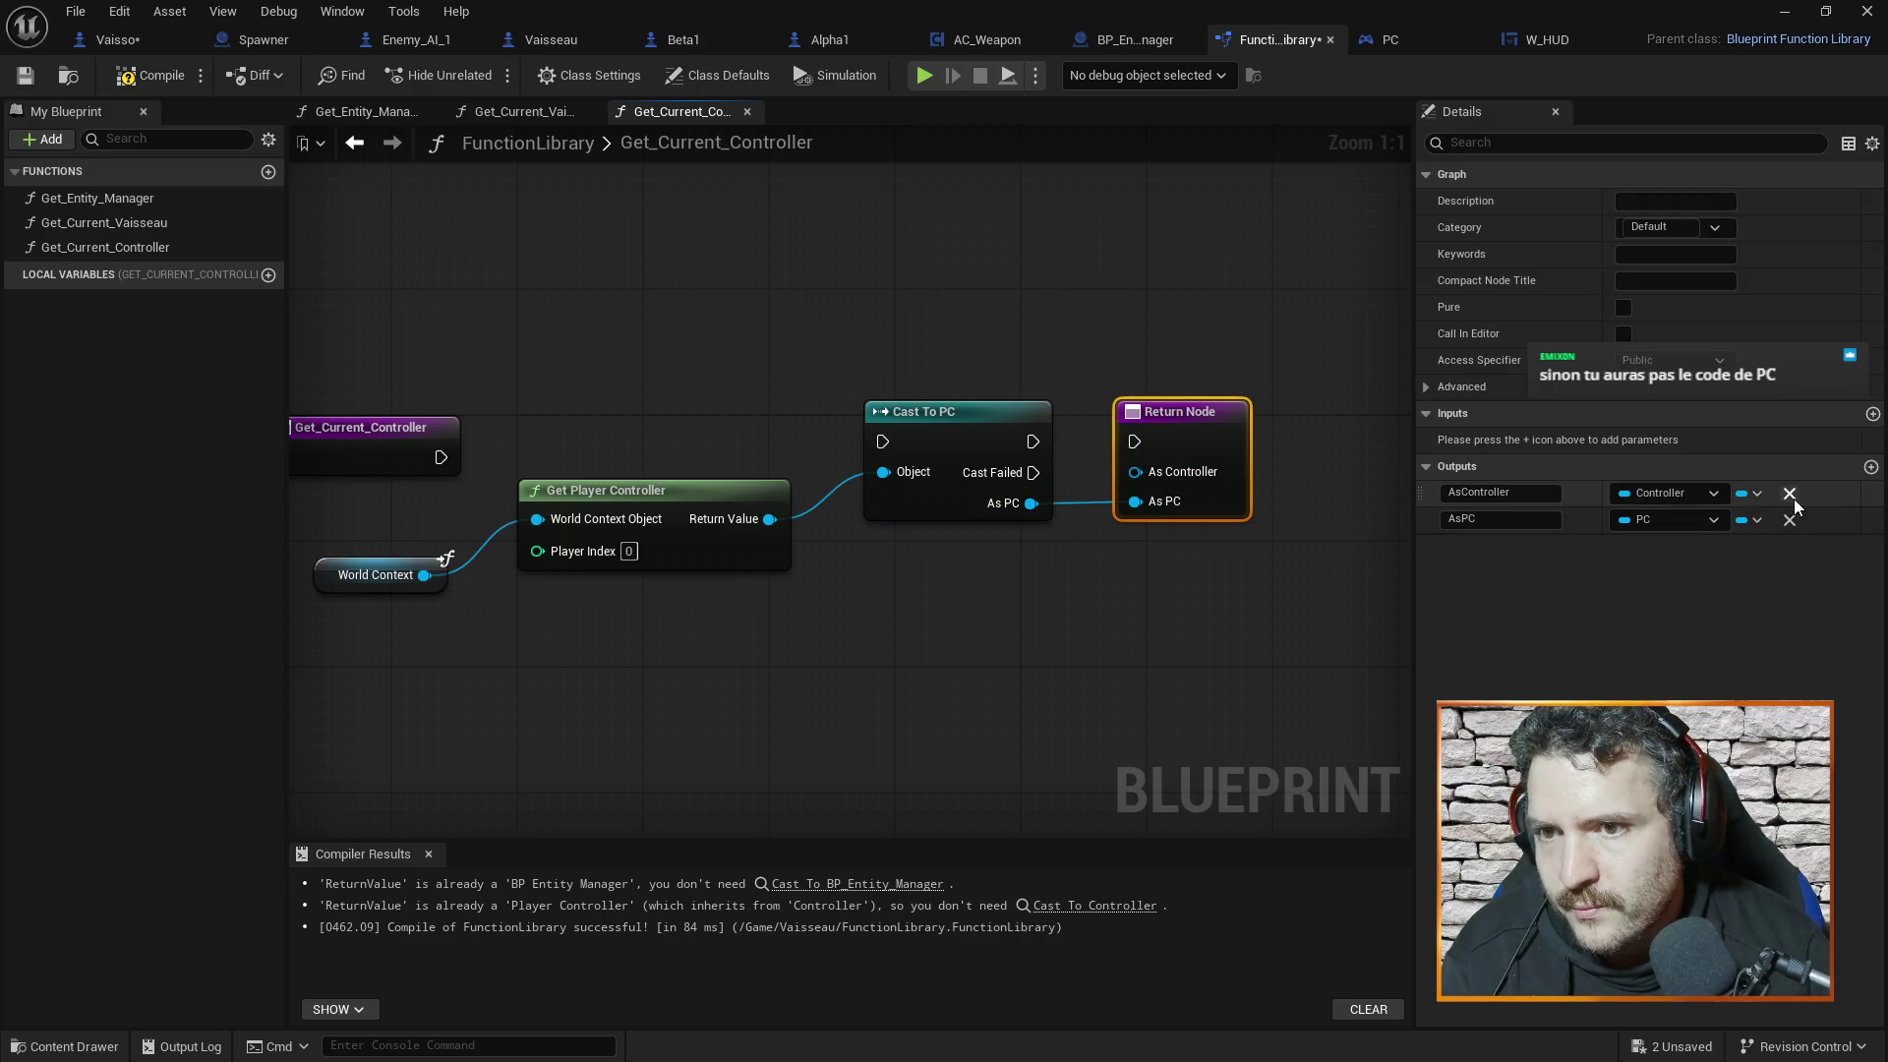
click(1789, 493)
drag(1032, 441, 1138, 445)
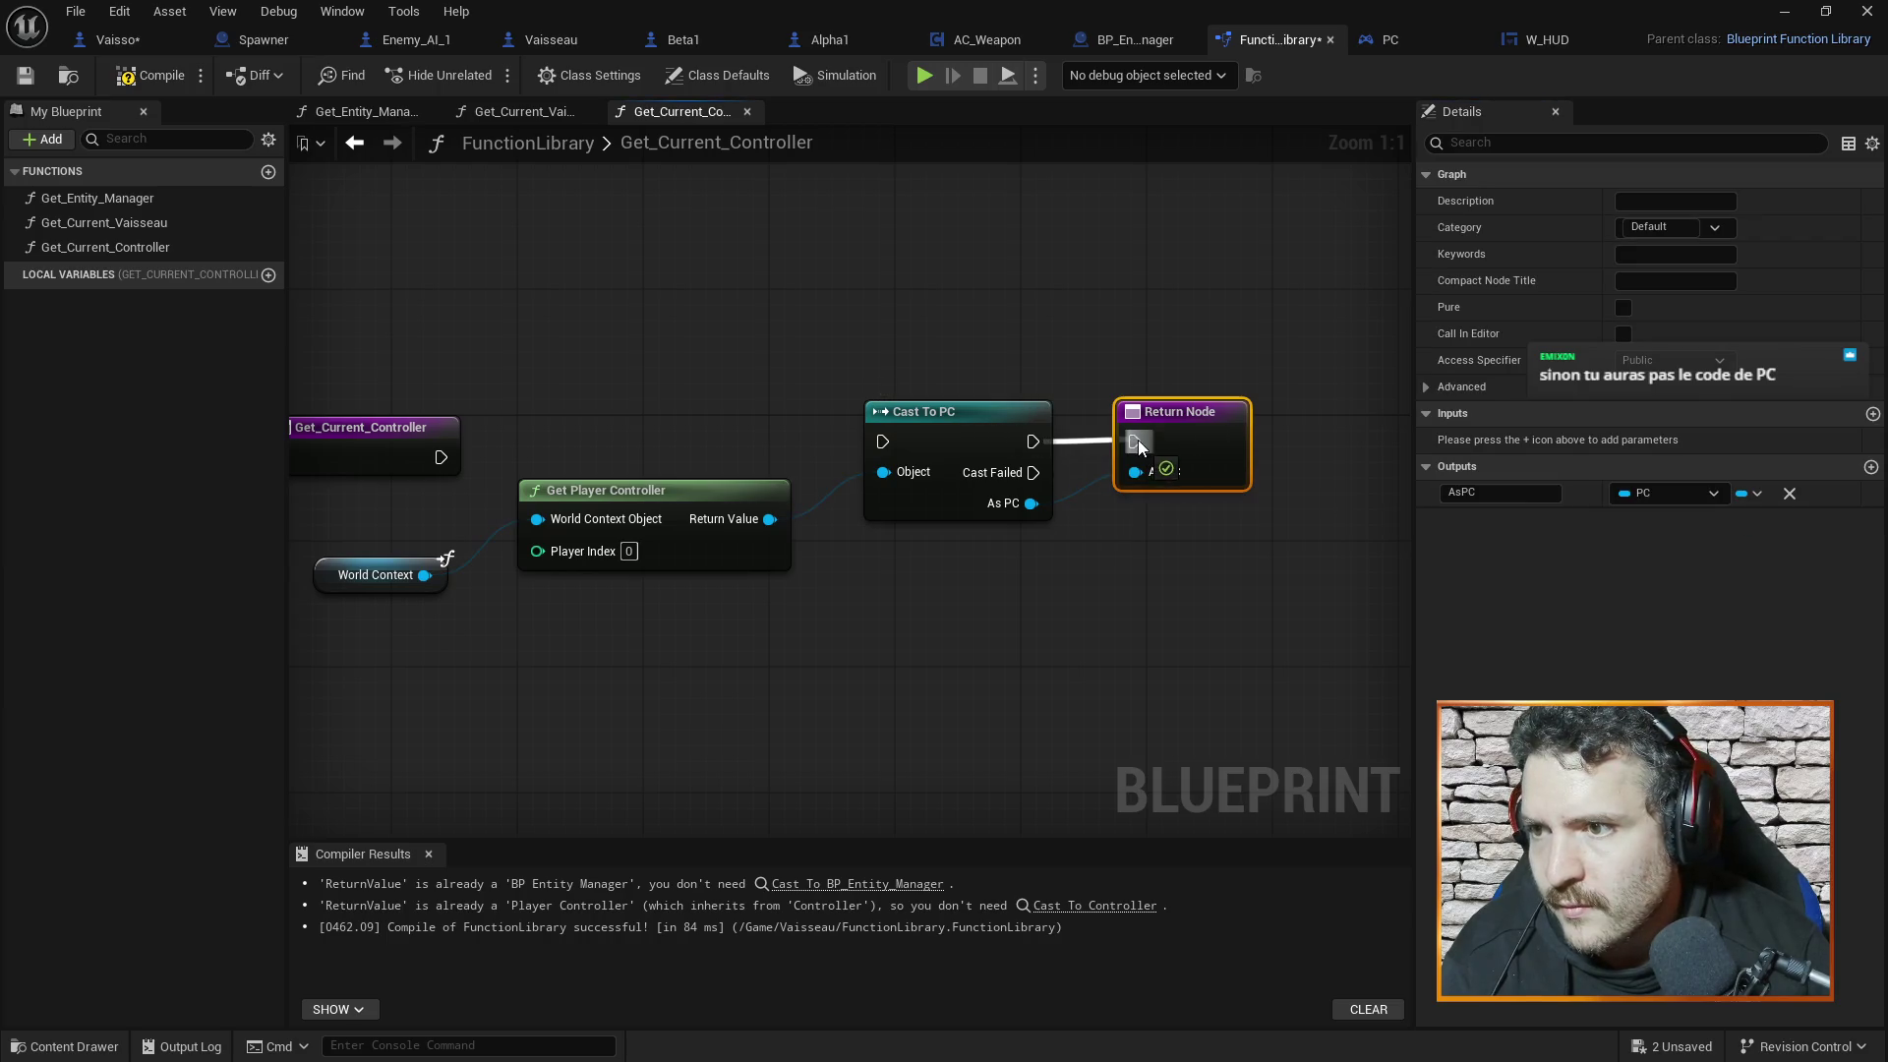
drag(440, 457, 888, 445)
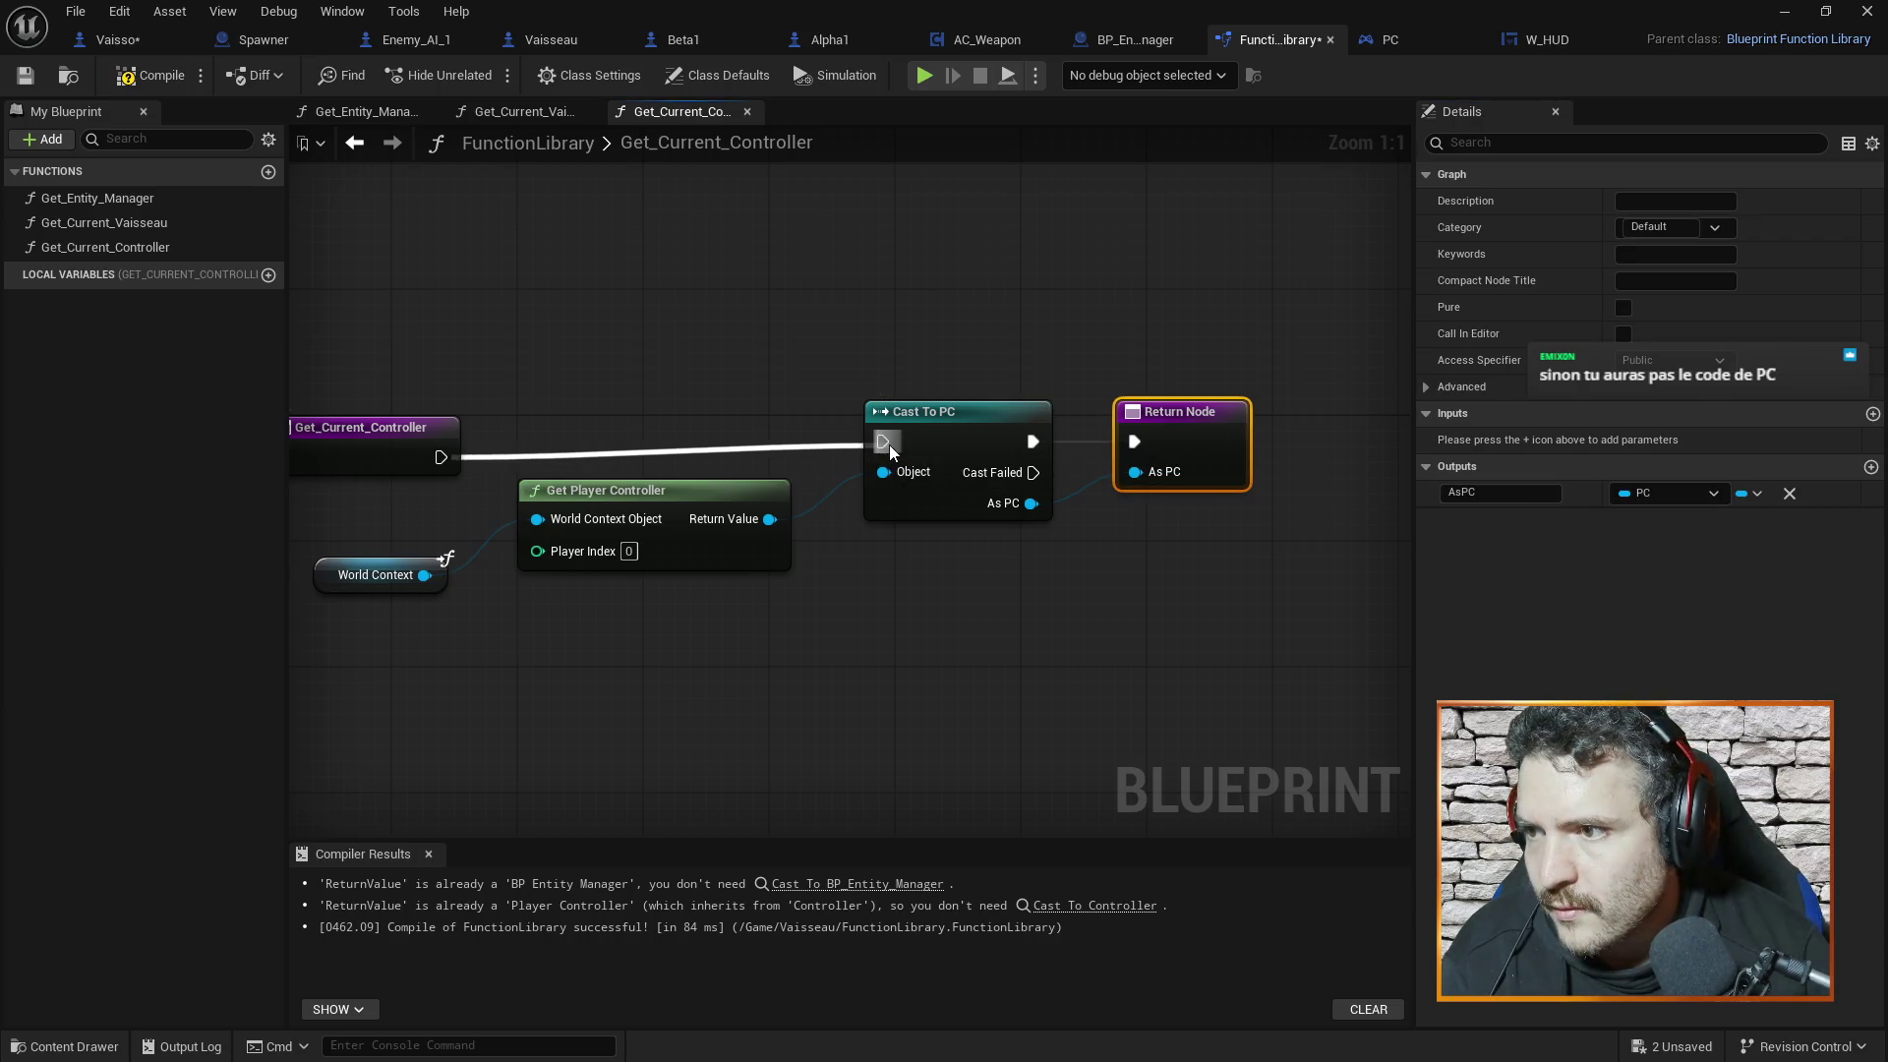
Compile, mark Get_Current_Controller as Pure, and compile the function library again
click(149, 76)
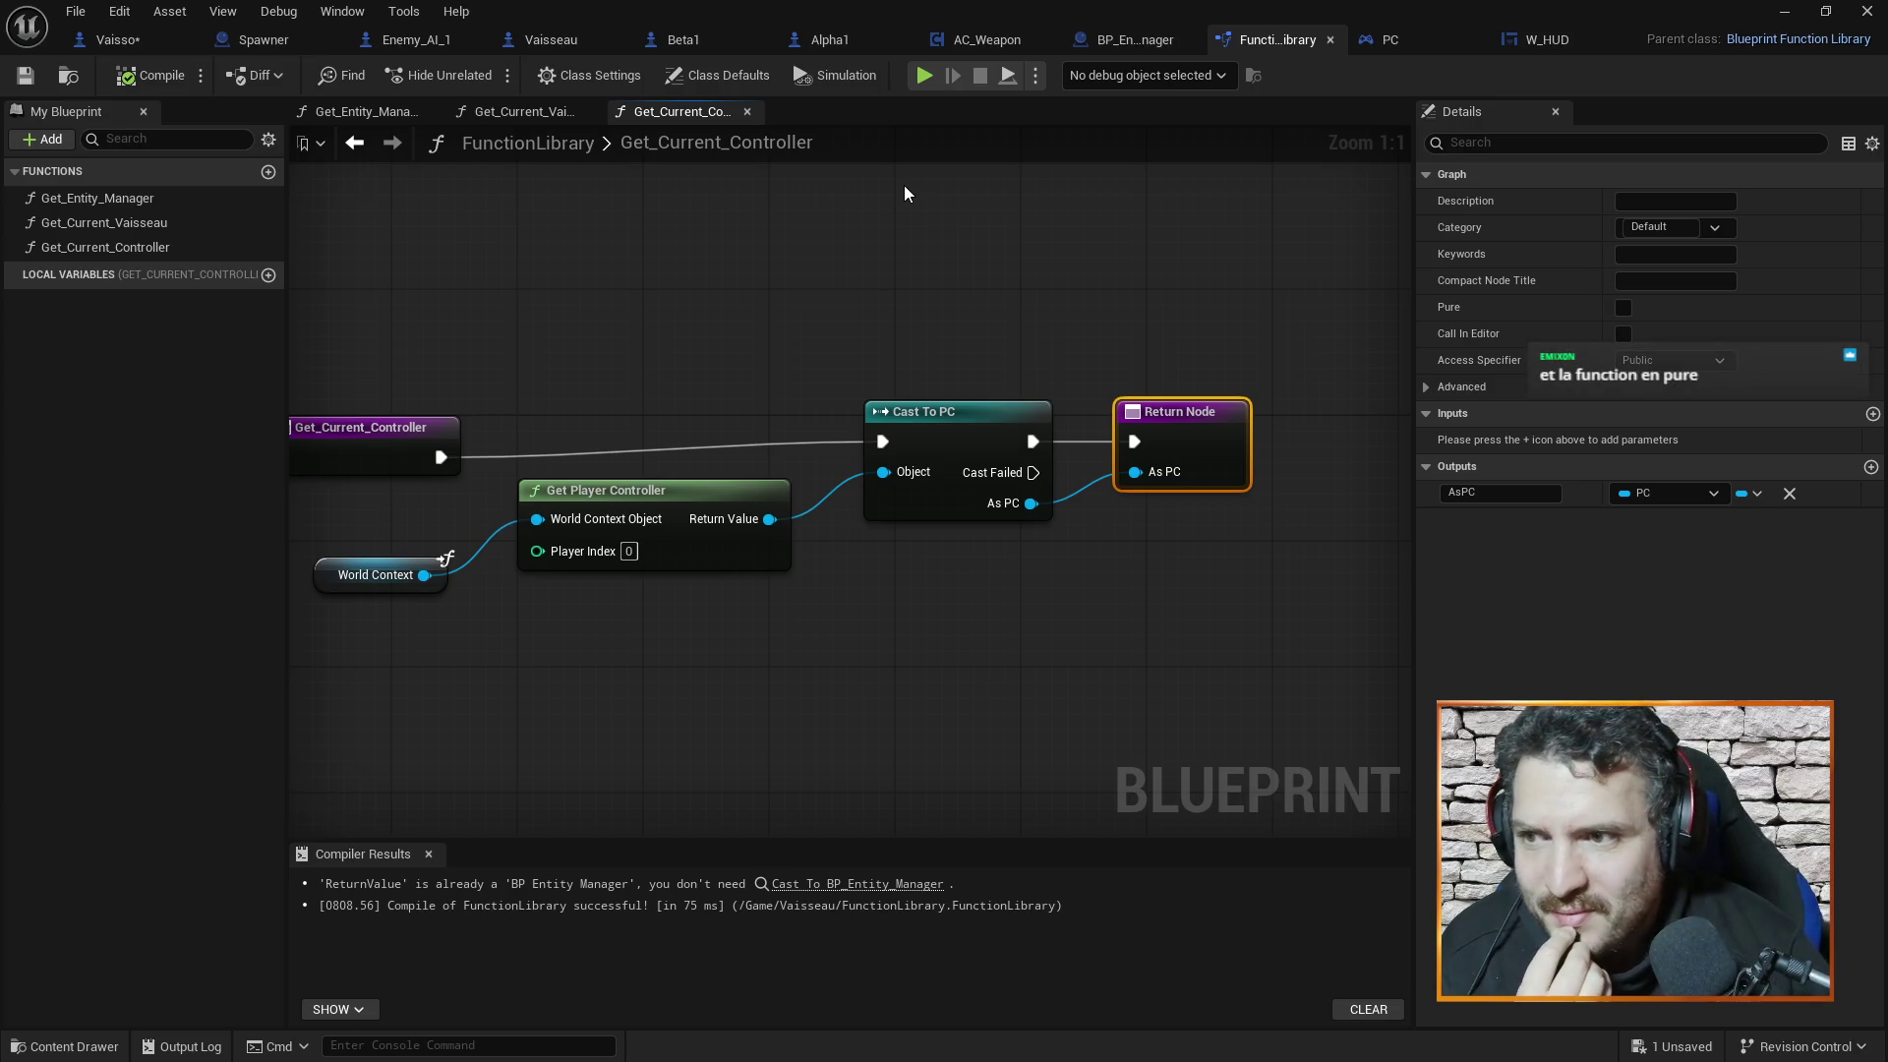
click(1627, 306)
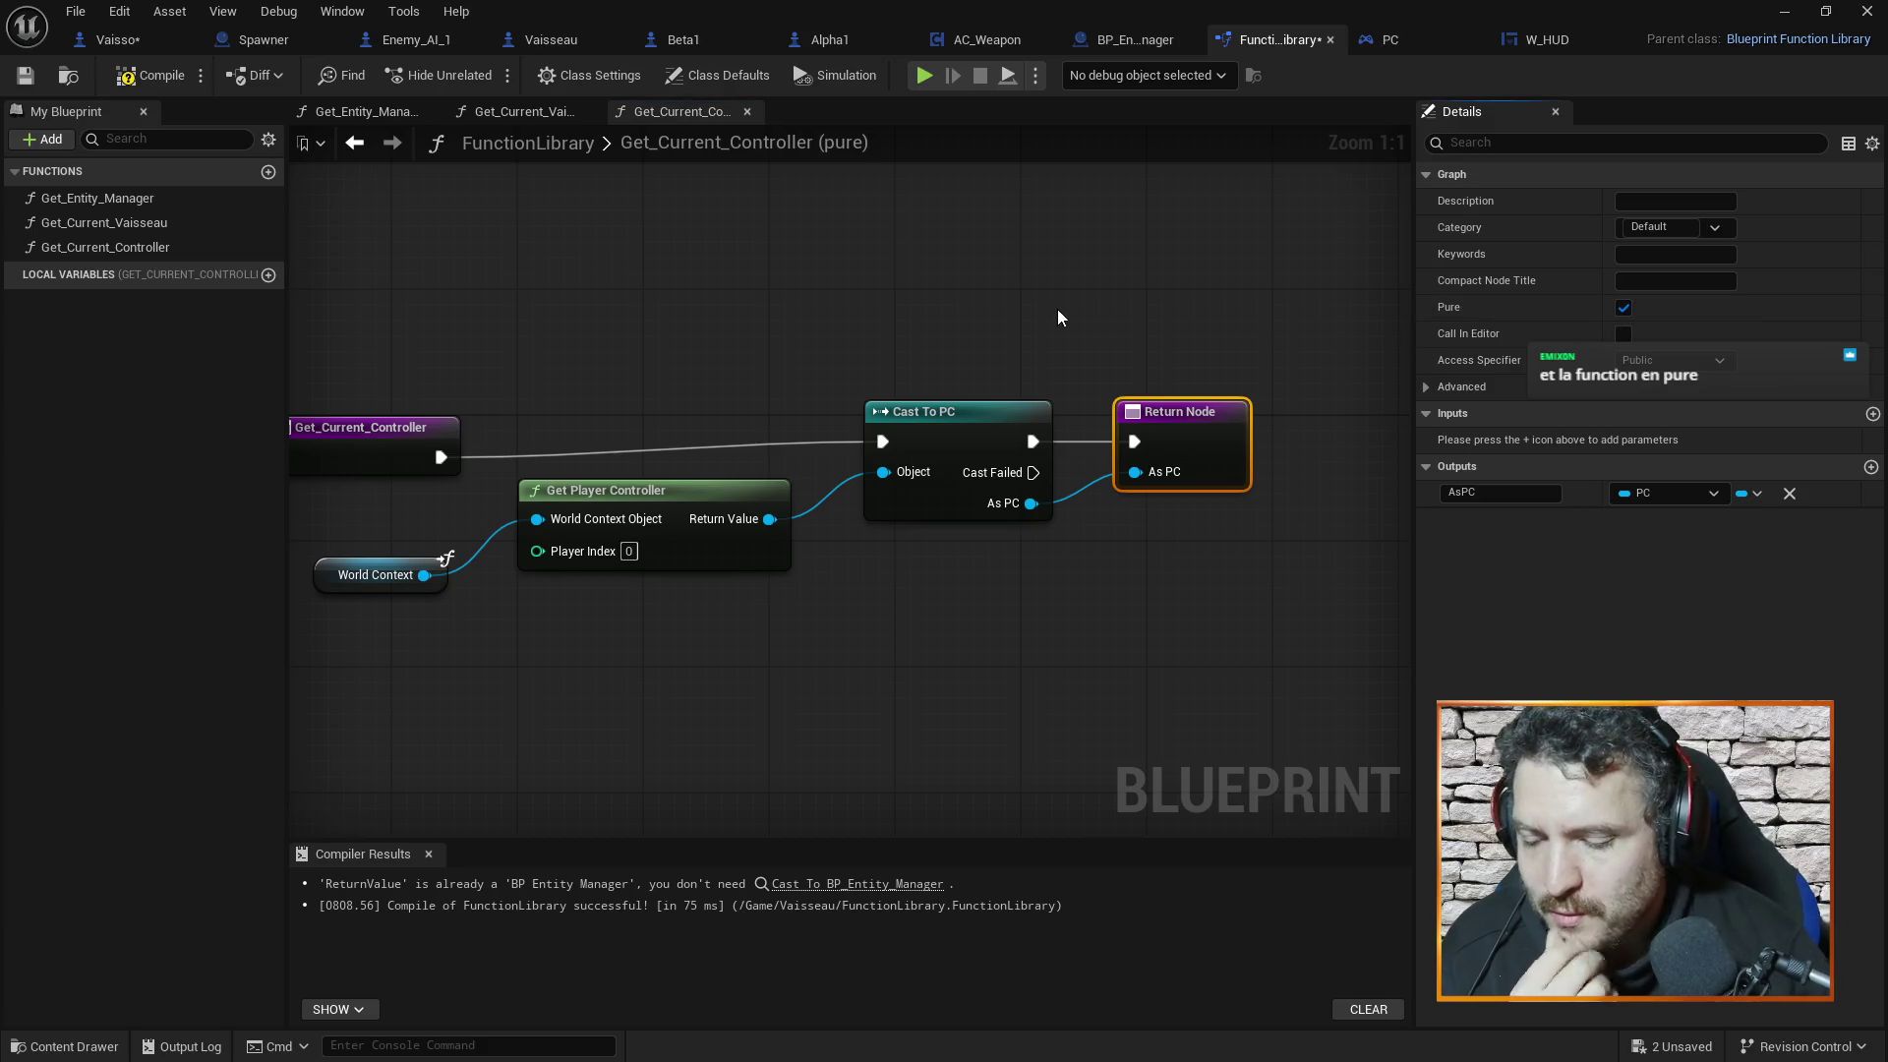
click(150, 74)
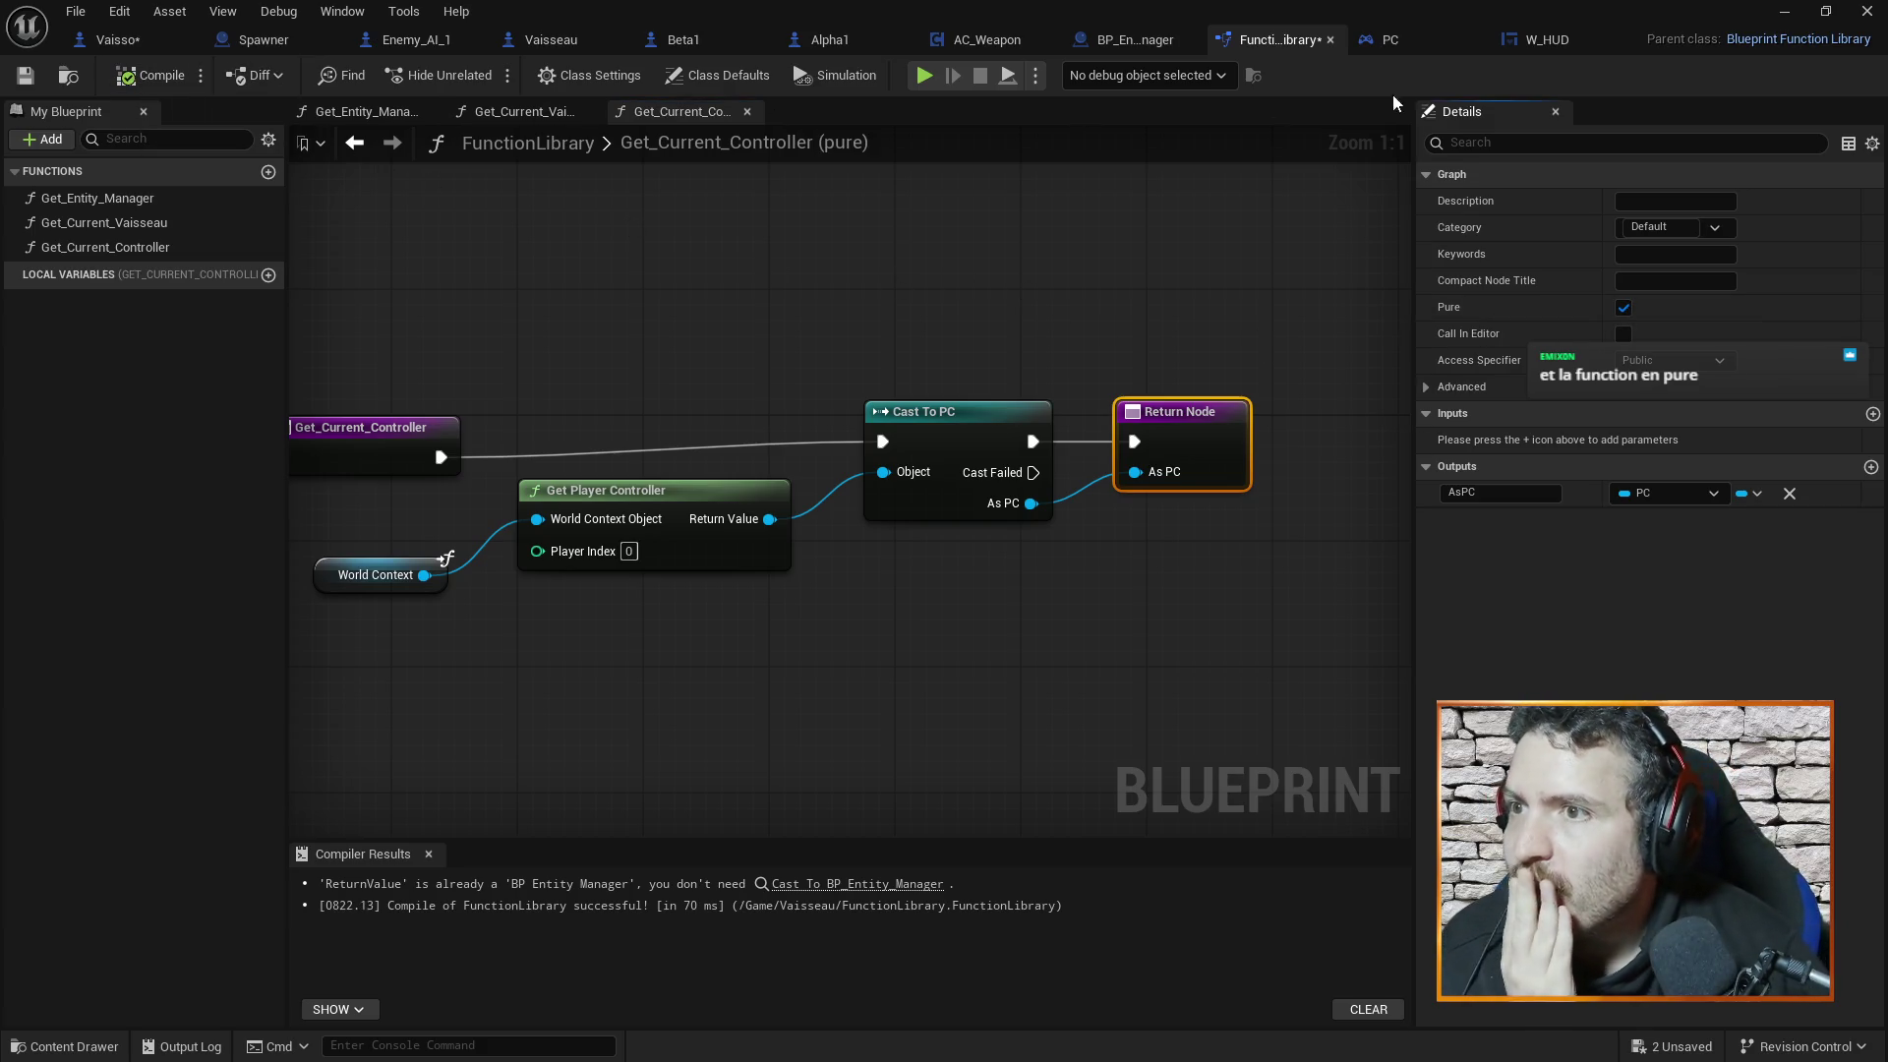
click(1414, 39)
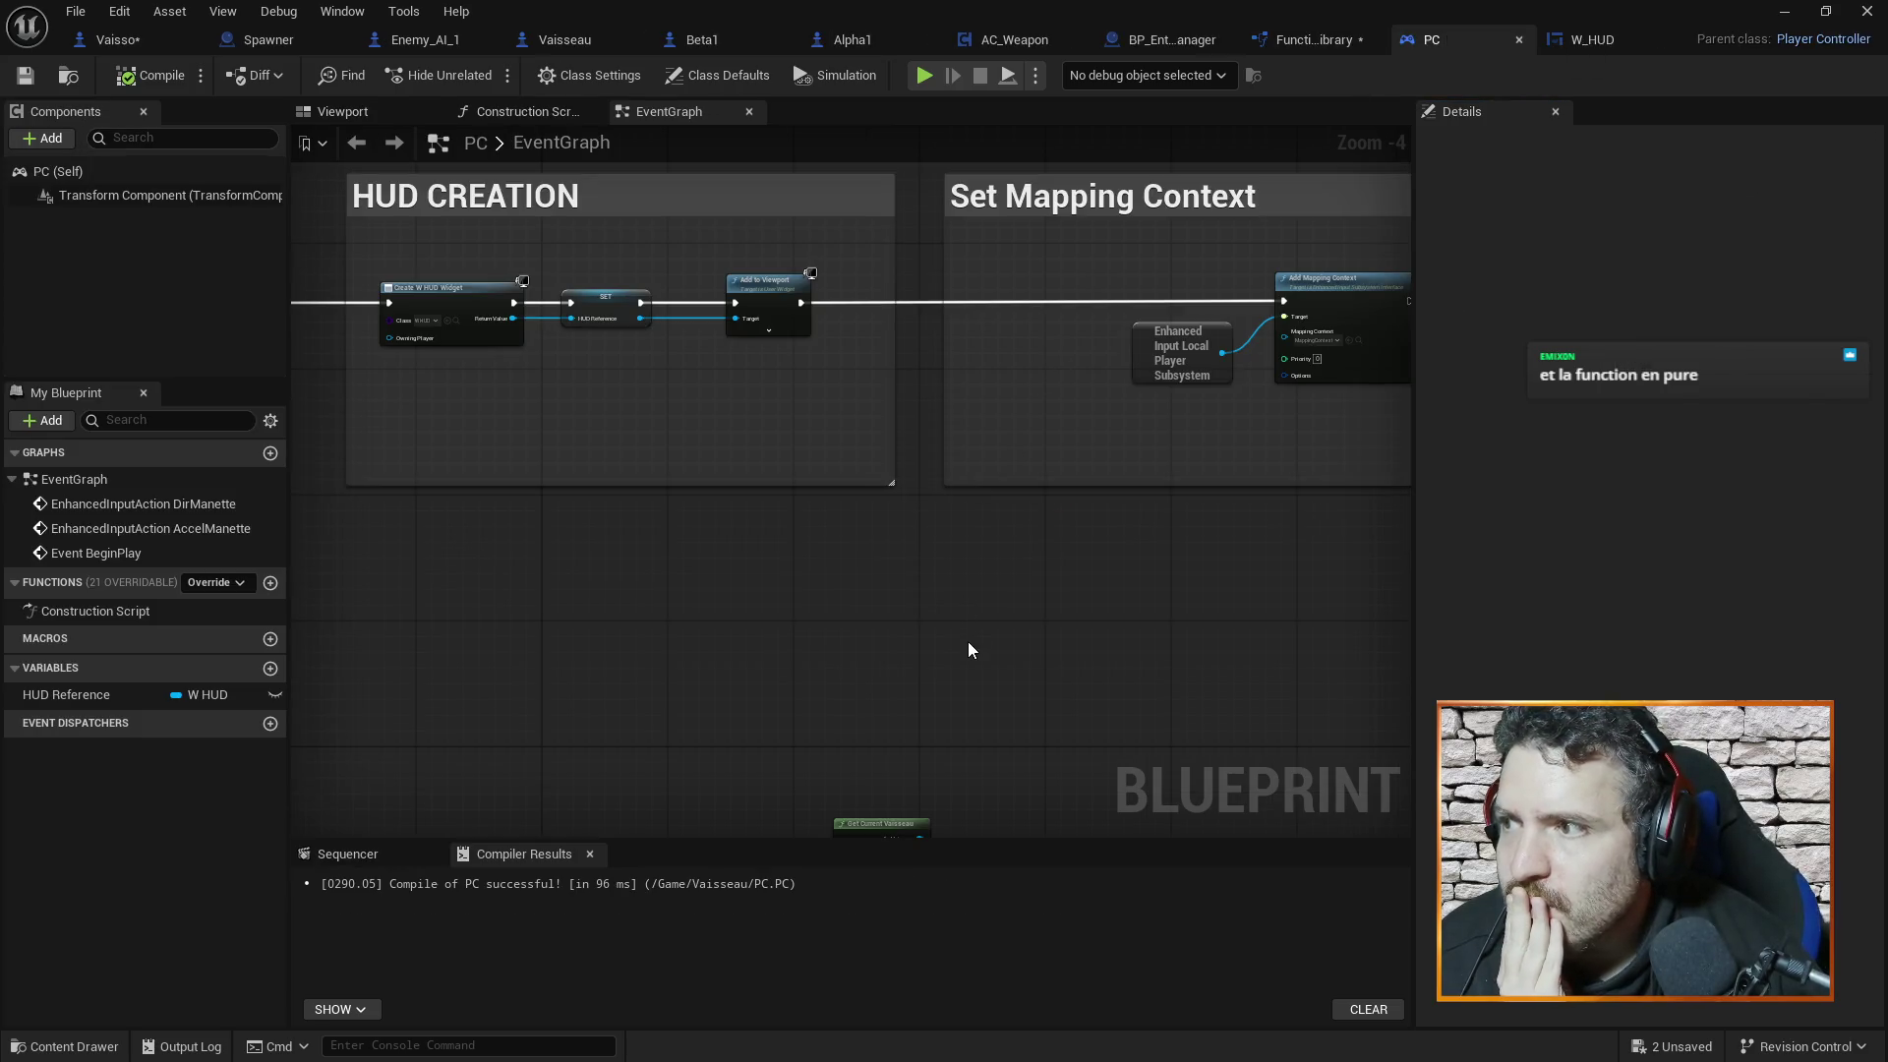
Open Vaisseau's Set Current Target graph and pan to the Get Actor Rotation nodes
click(562, 38)
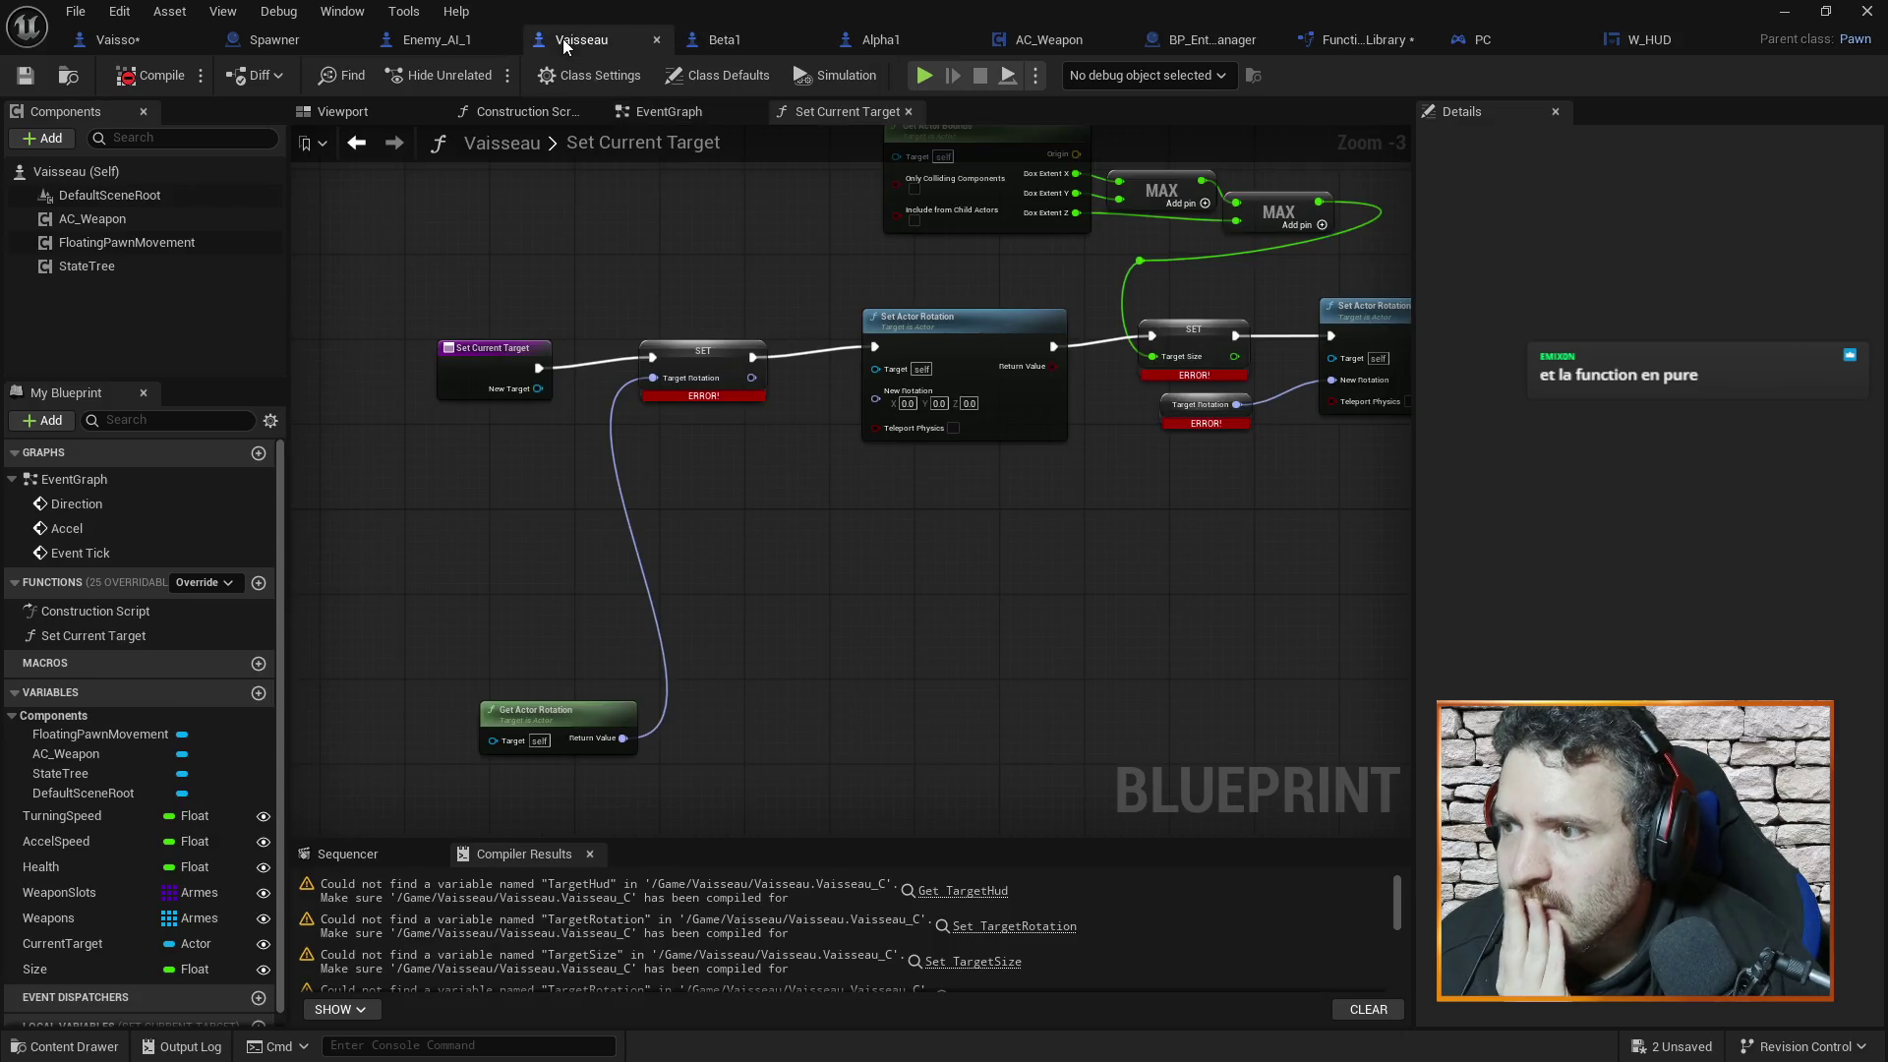
mouse_move(1019, 549)
mouse_down()
mouse_move(923, 522)
mouse_move(792, 521)
mouse_move(823, 454)
mouse_up()
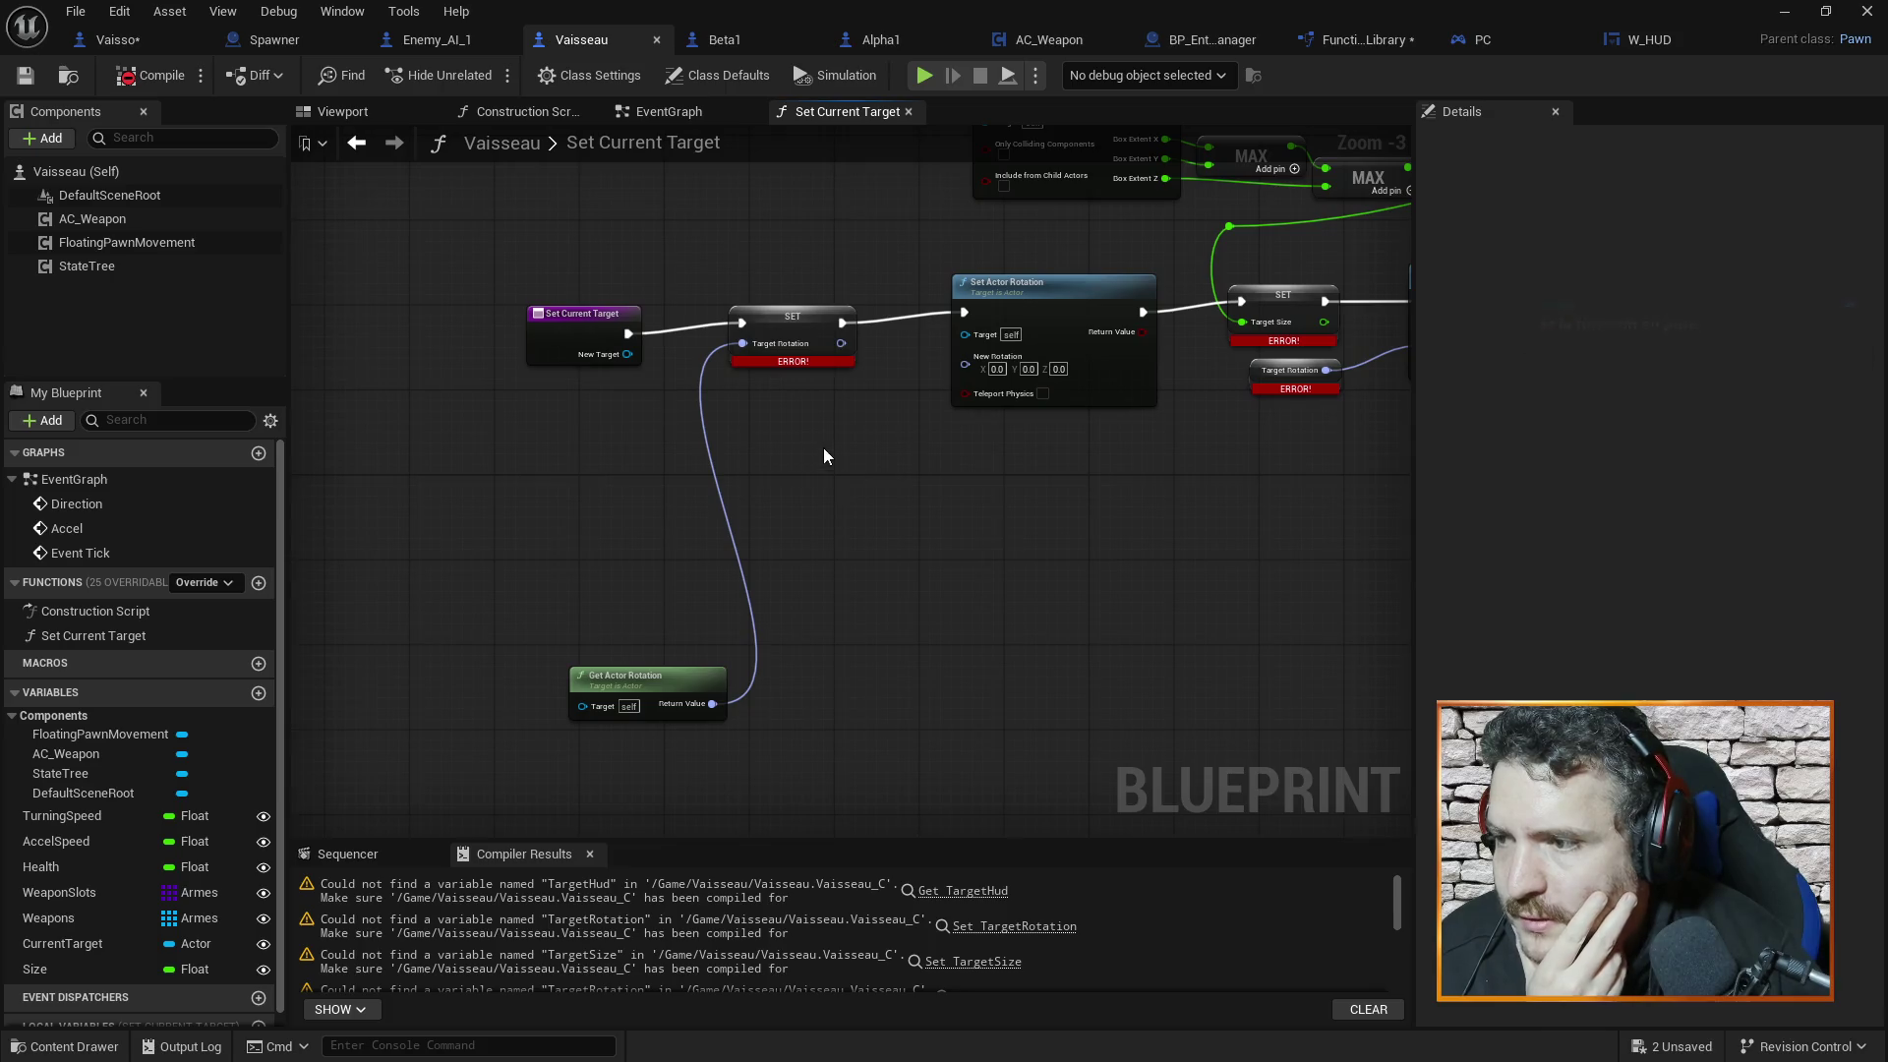
scroll(824, 456, up, 2)
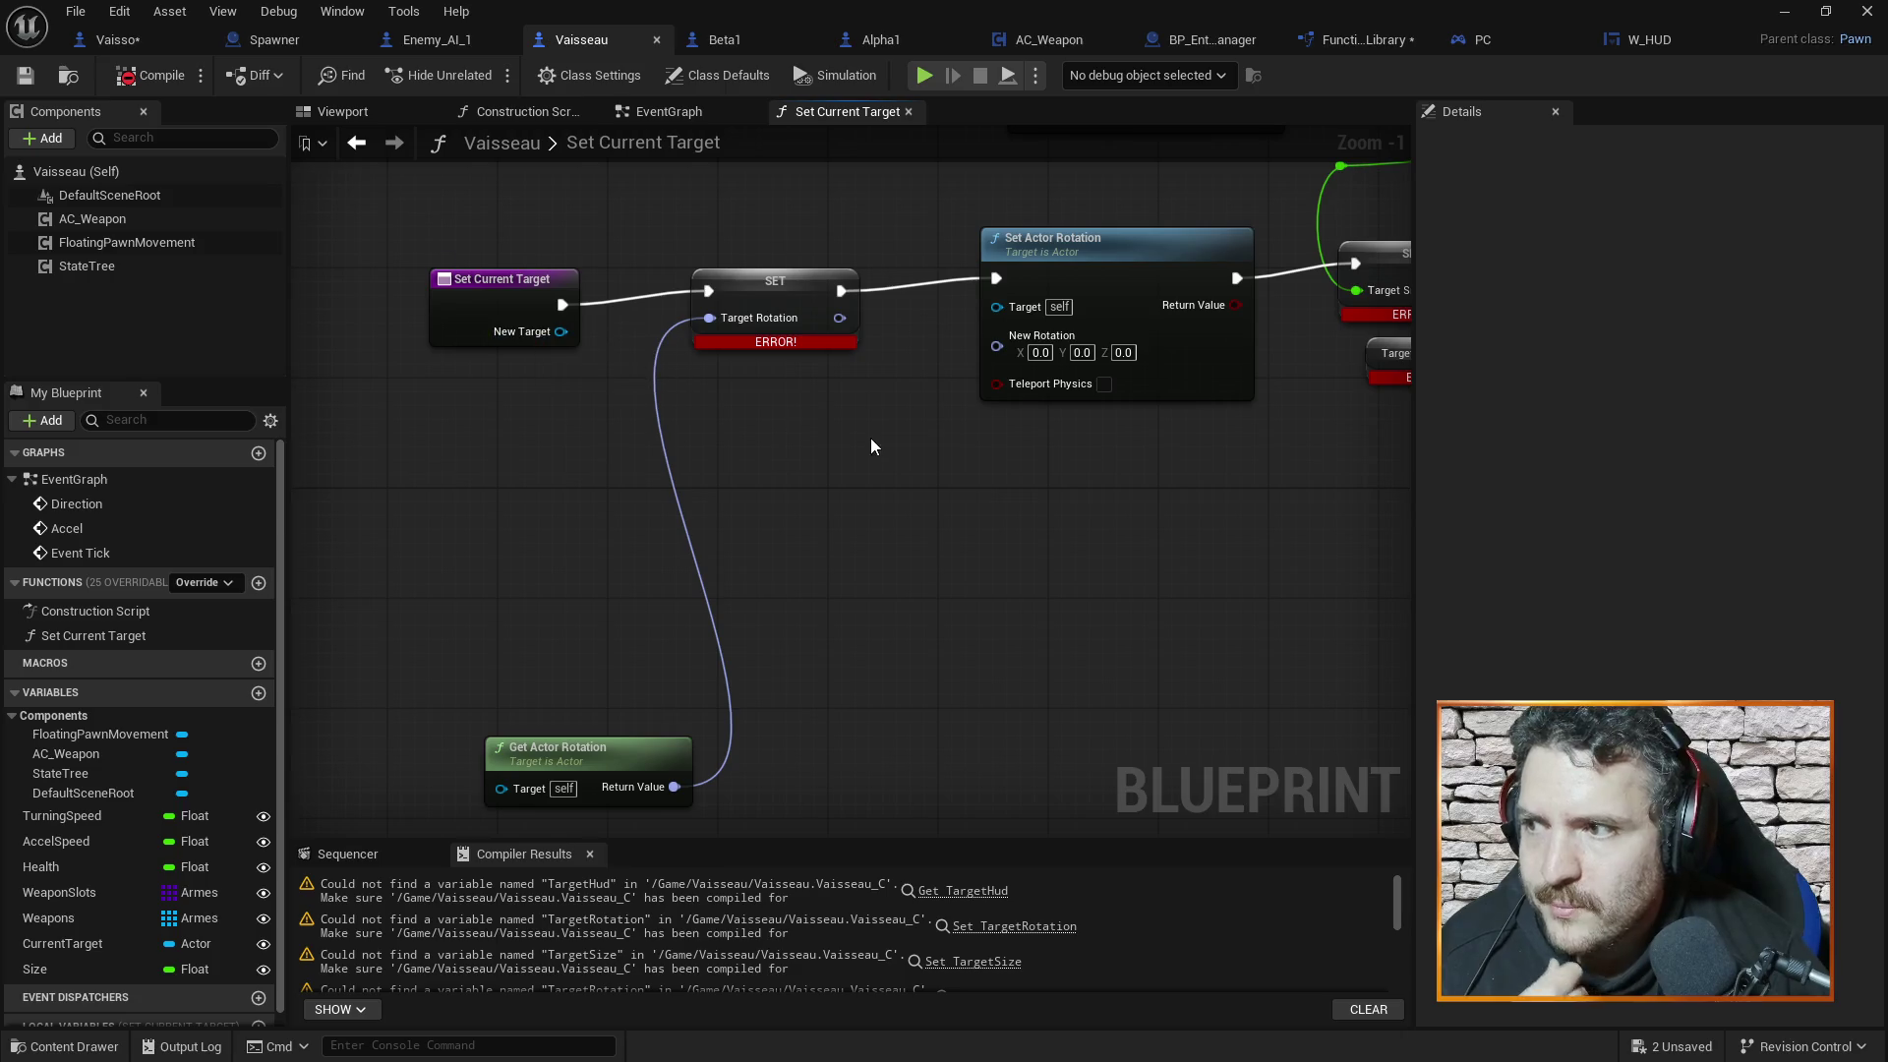
drag(948, 589, 921, 528)
mouse_move(786, 482)
mouse_down()
mouse_move(798, 627)
mouse_move(596, 609)
mouse_up()
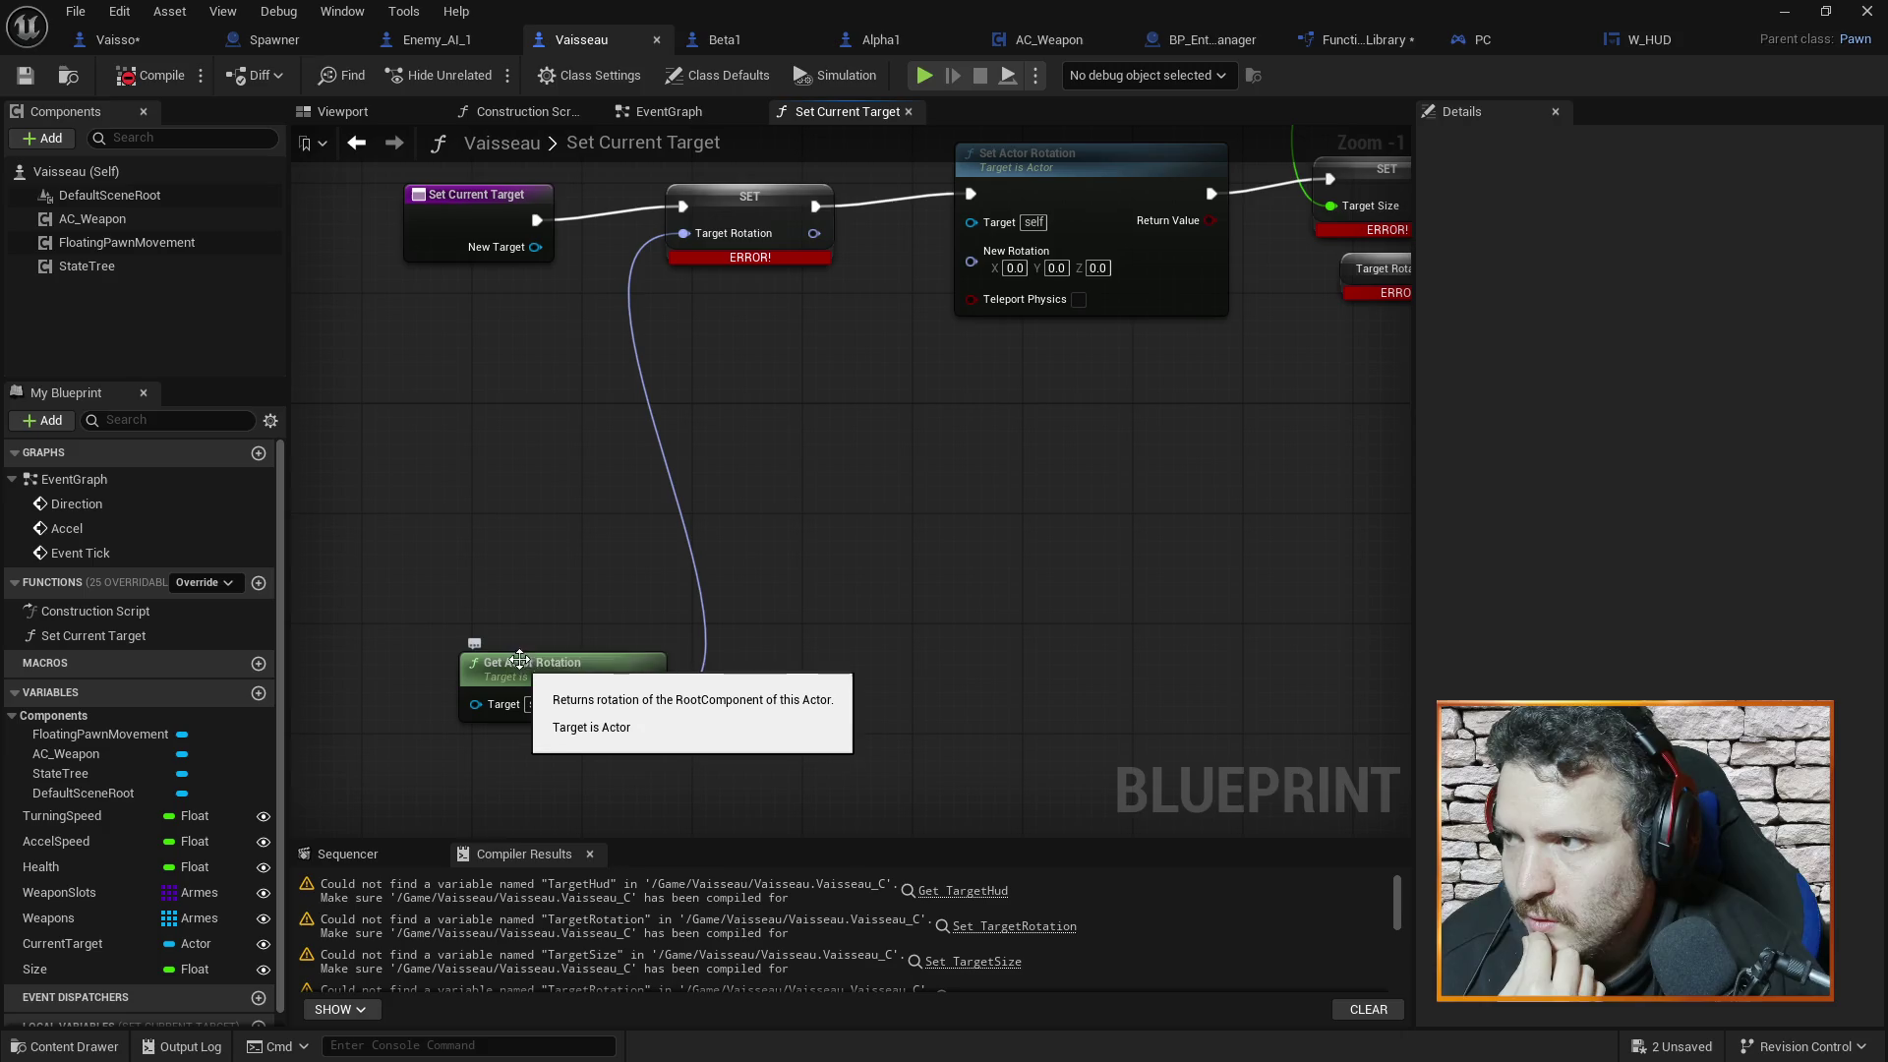
mouse_move(864, 476)
mouse_down()
mouse_move(905, 523)
mouse_move(835, 552)
mouse_up()
drag(984, 313, 1011, 356)
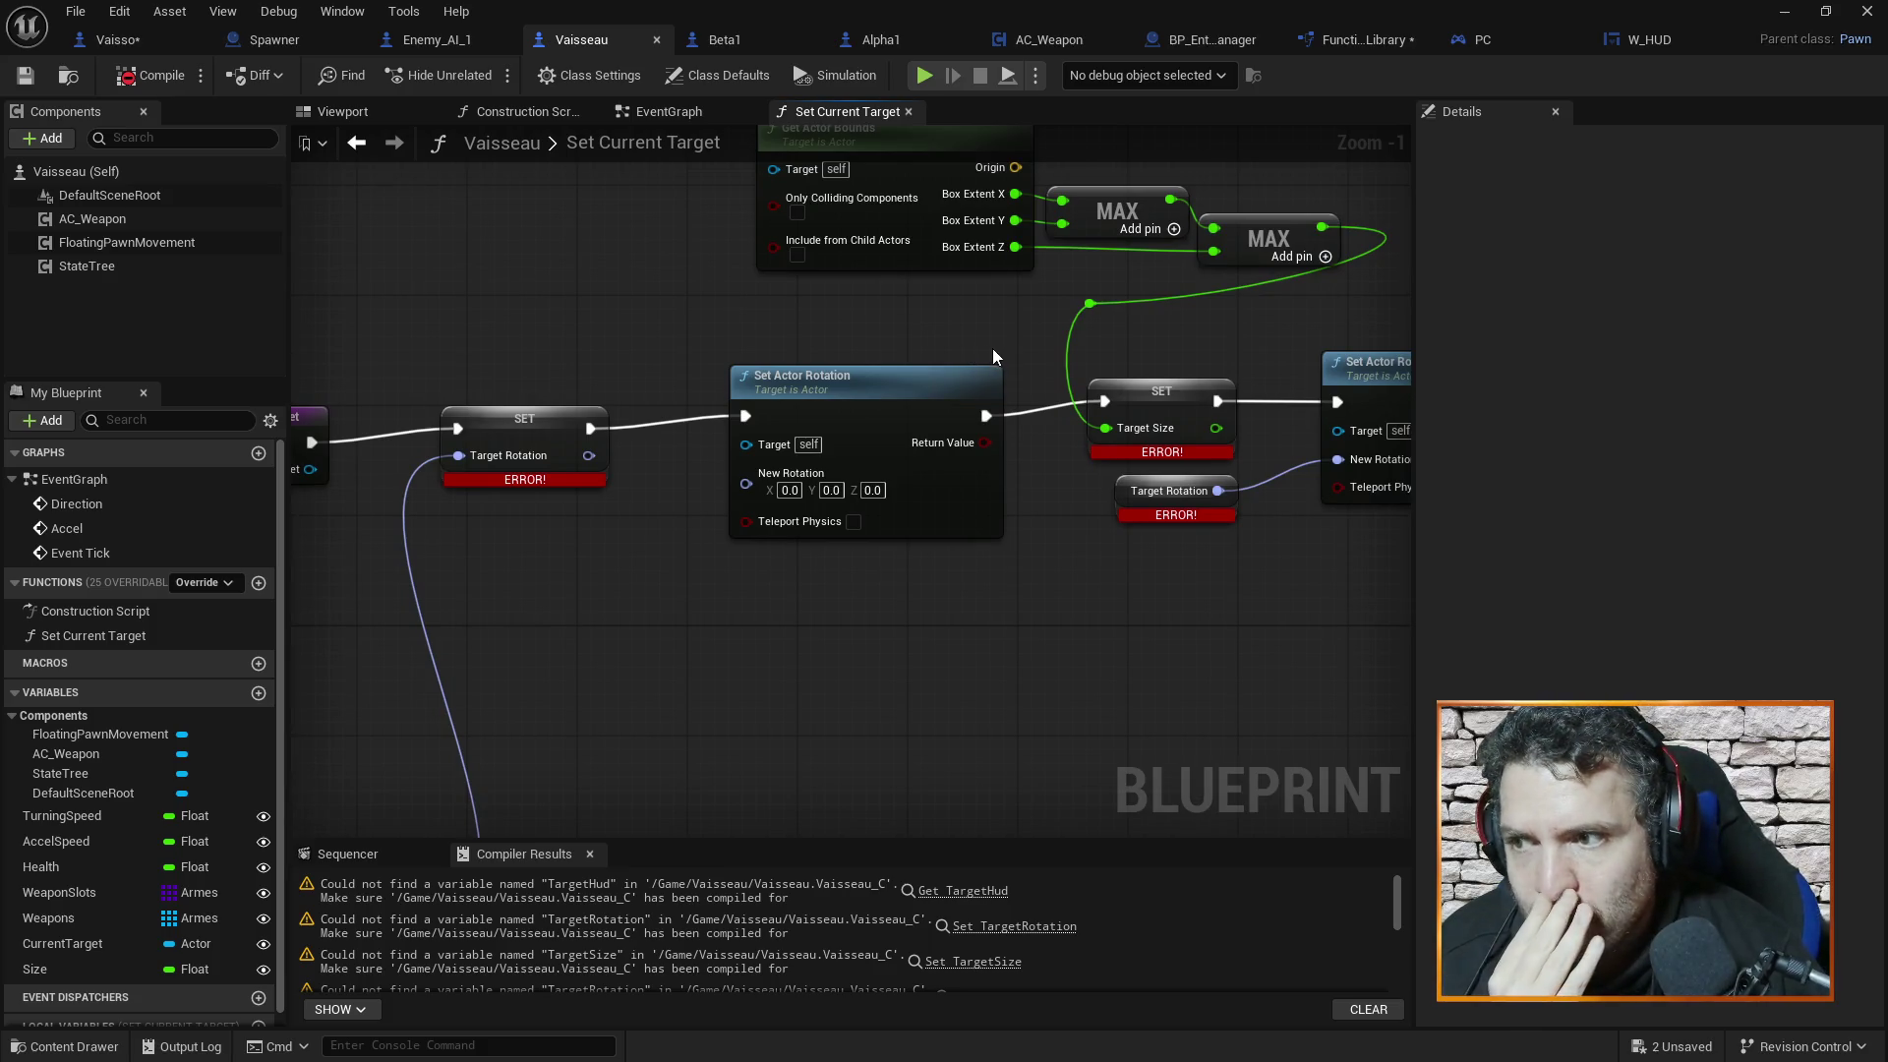
drag(762, 629, 664, 634)
drag(885, 623, 873, 674)
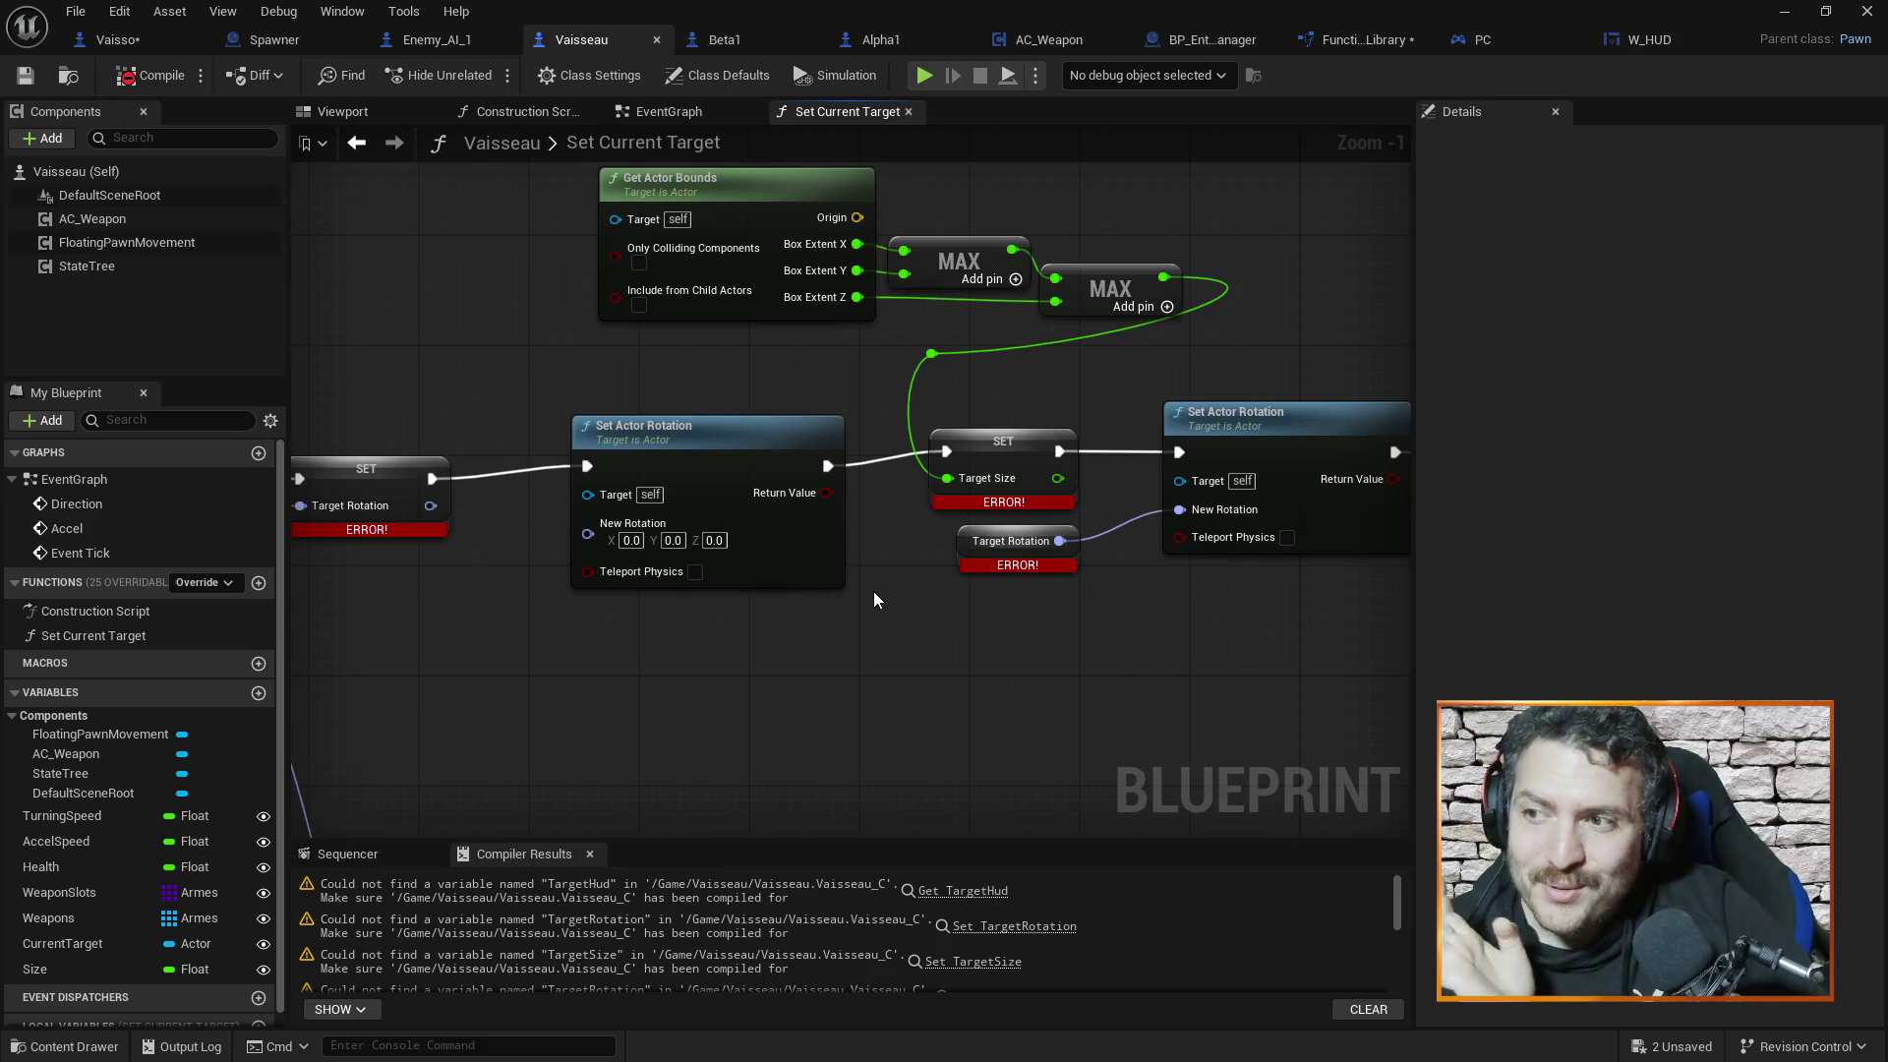
Survey the whole graph and marquee-select the old nodes after the function entry
mouse_move(908, 702)
mouse_down()
mouse_move(959, 593)
mouse_move(952, 754)
mouse_up()
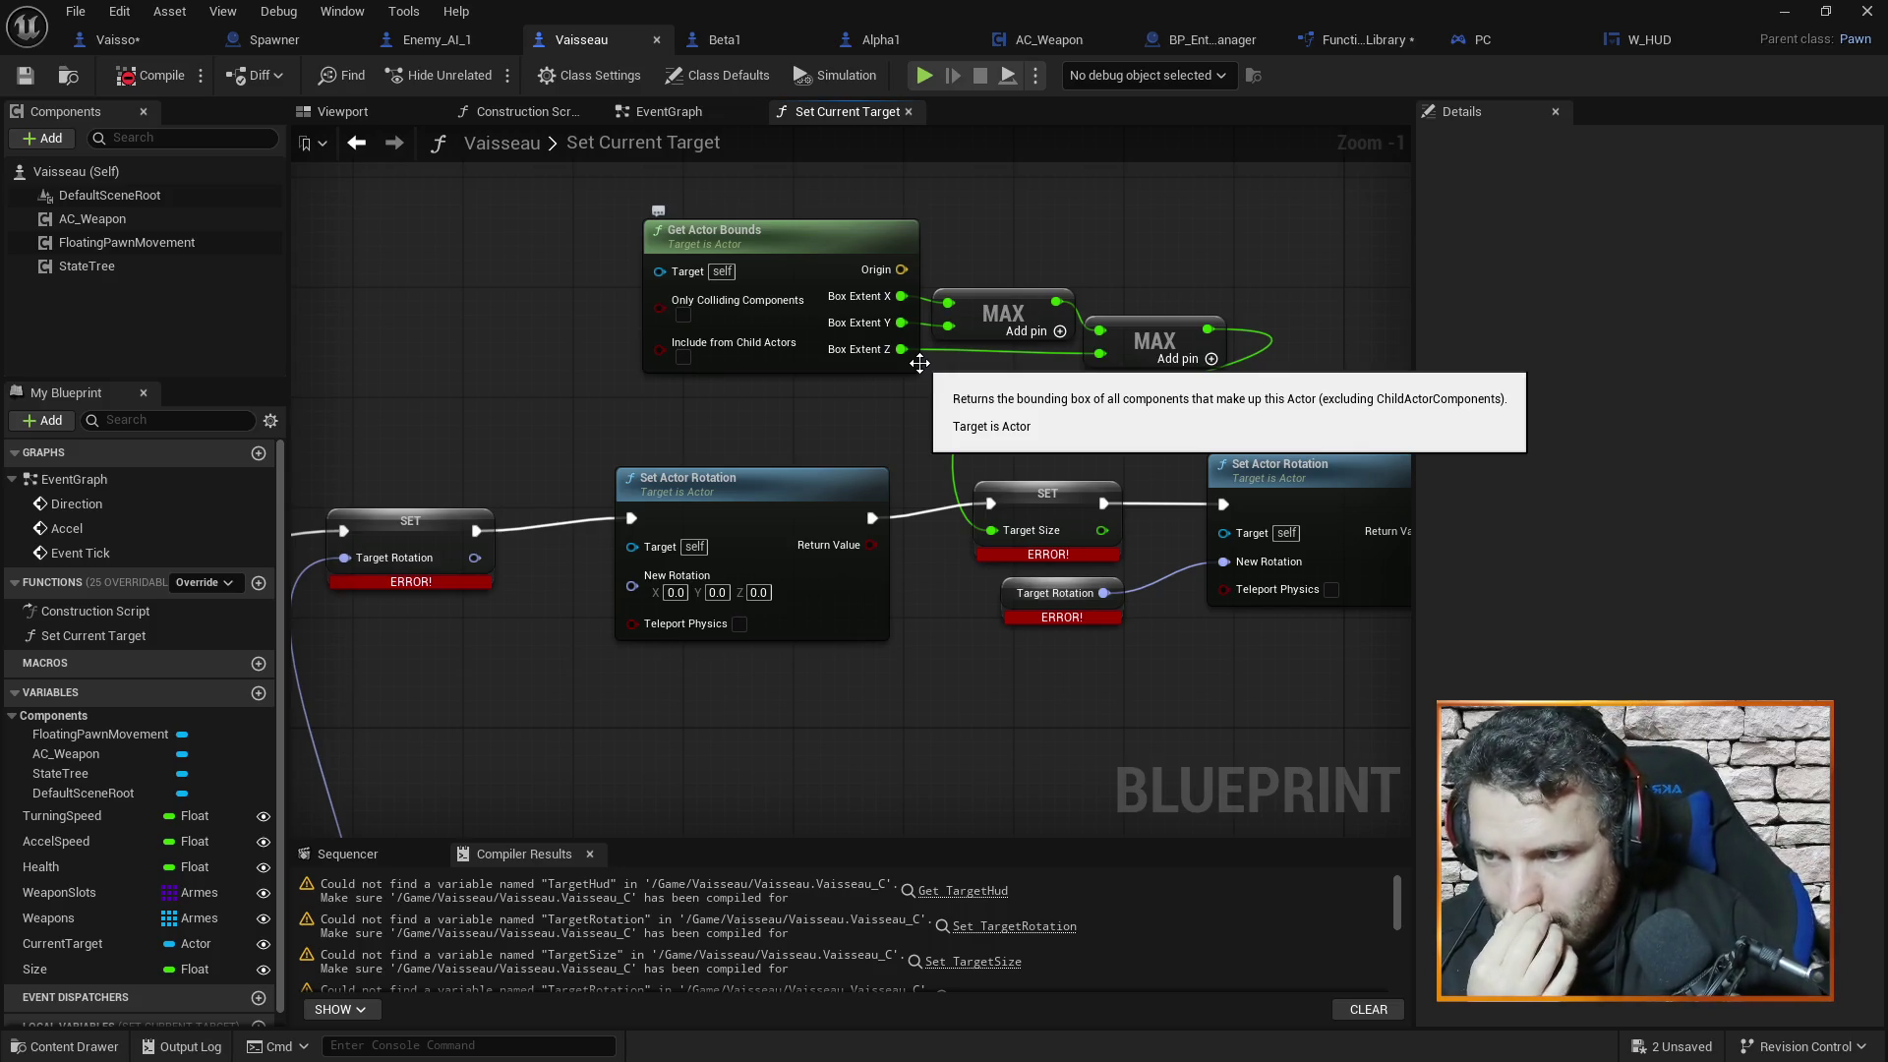
drag(1048, 505, 968, 497)
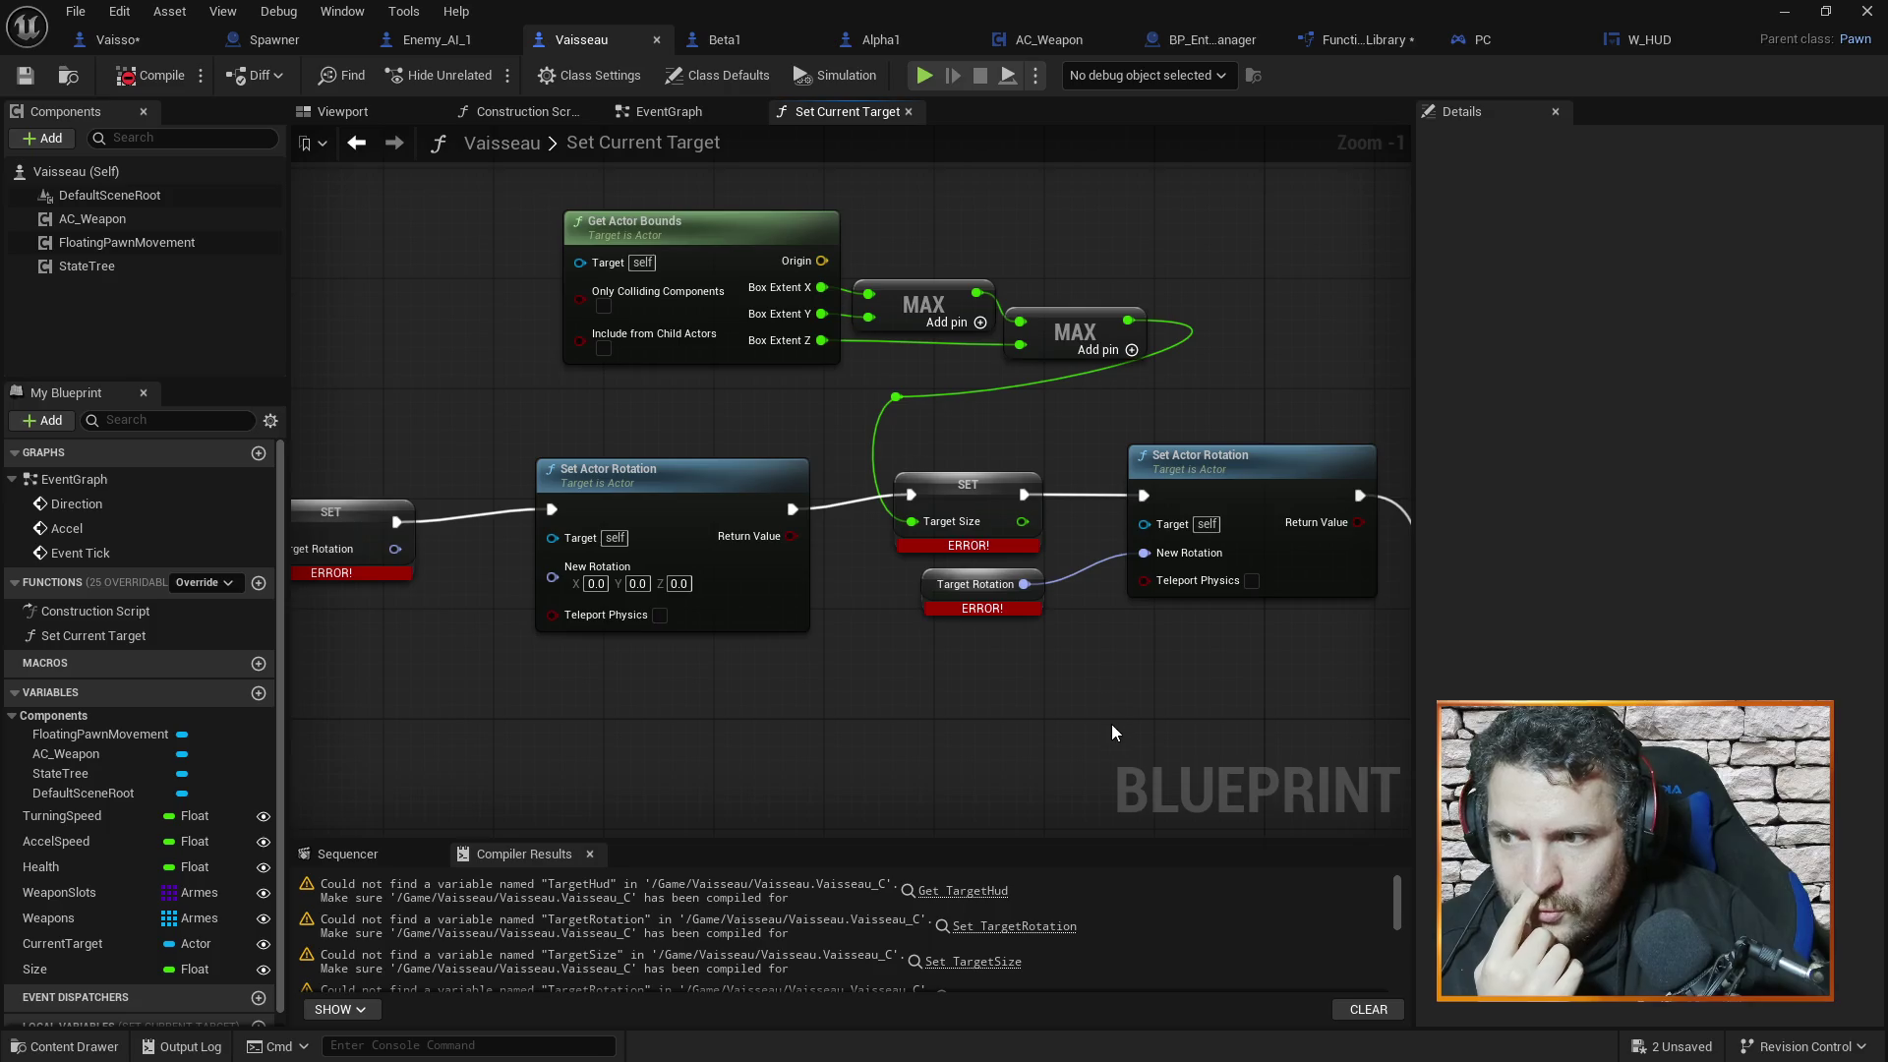
drag(1111, 732, 923, 683)
drag(1041, 674, 956, 617)
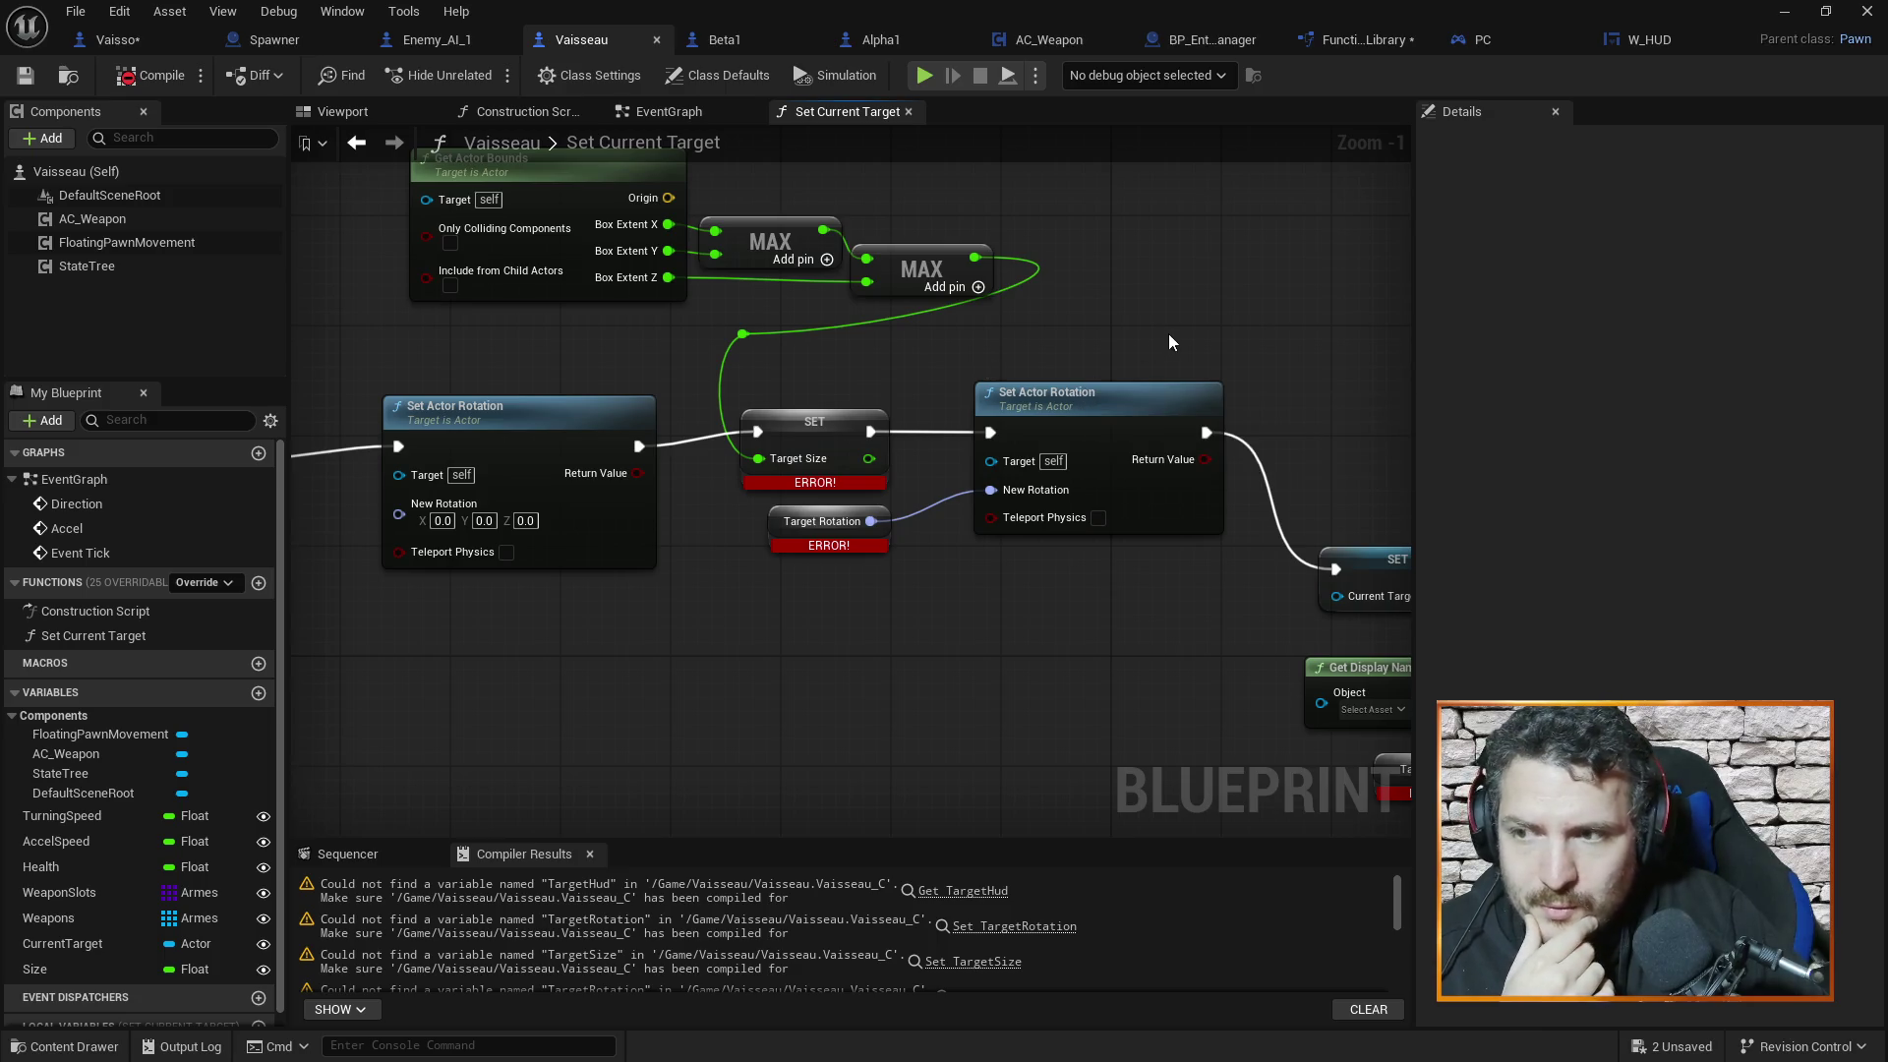
scroll(1072, 351, down, 2)
drag(836, 621, 1058, 584)
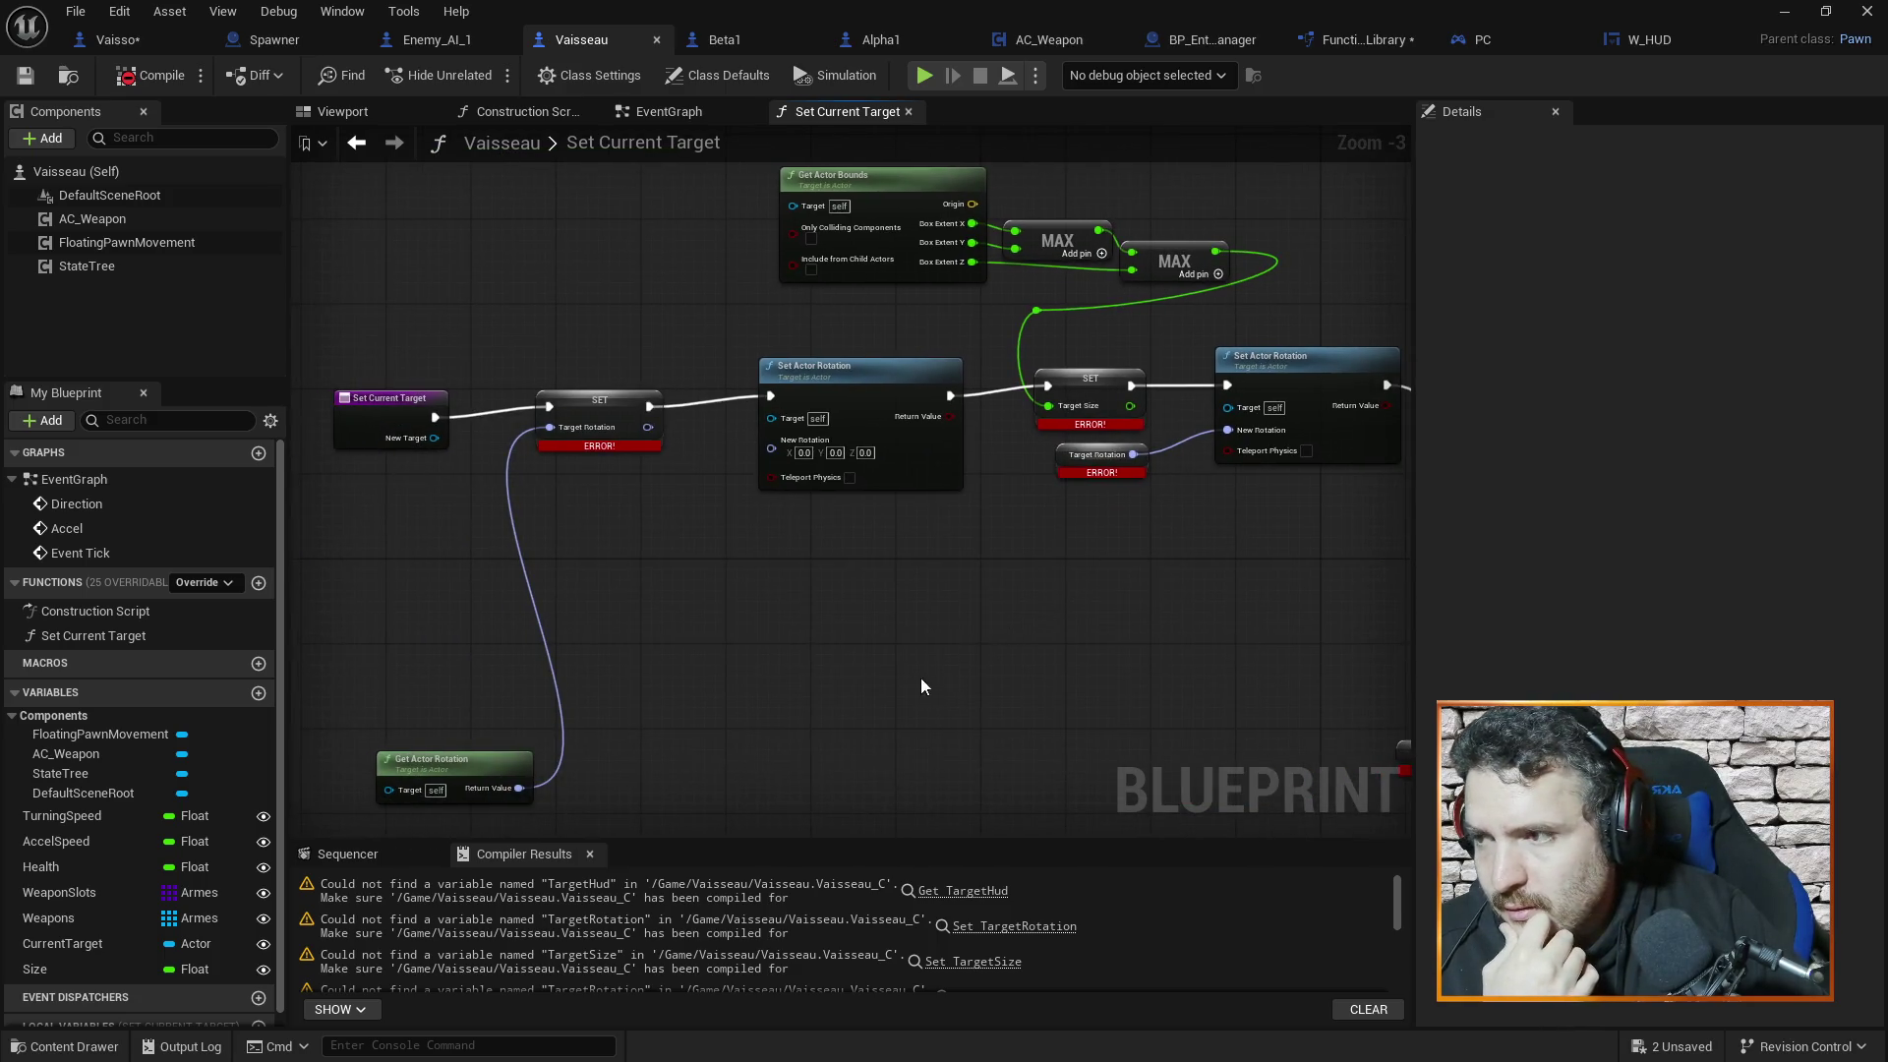
drag(922, 679, 879, 655)
mouse_move(484, 803)
mouse_down()
mouse_move(594, 669)
mouse_move(1077, 268)
mouse_move(1266, 240)
mouse_move(1279, 220)
mouse_up()
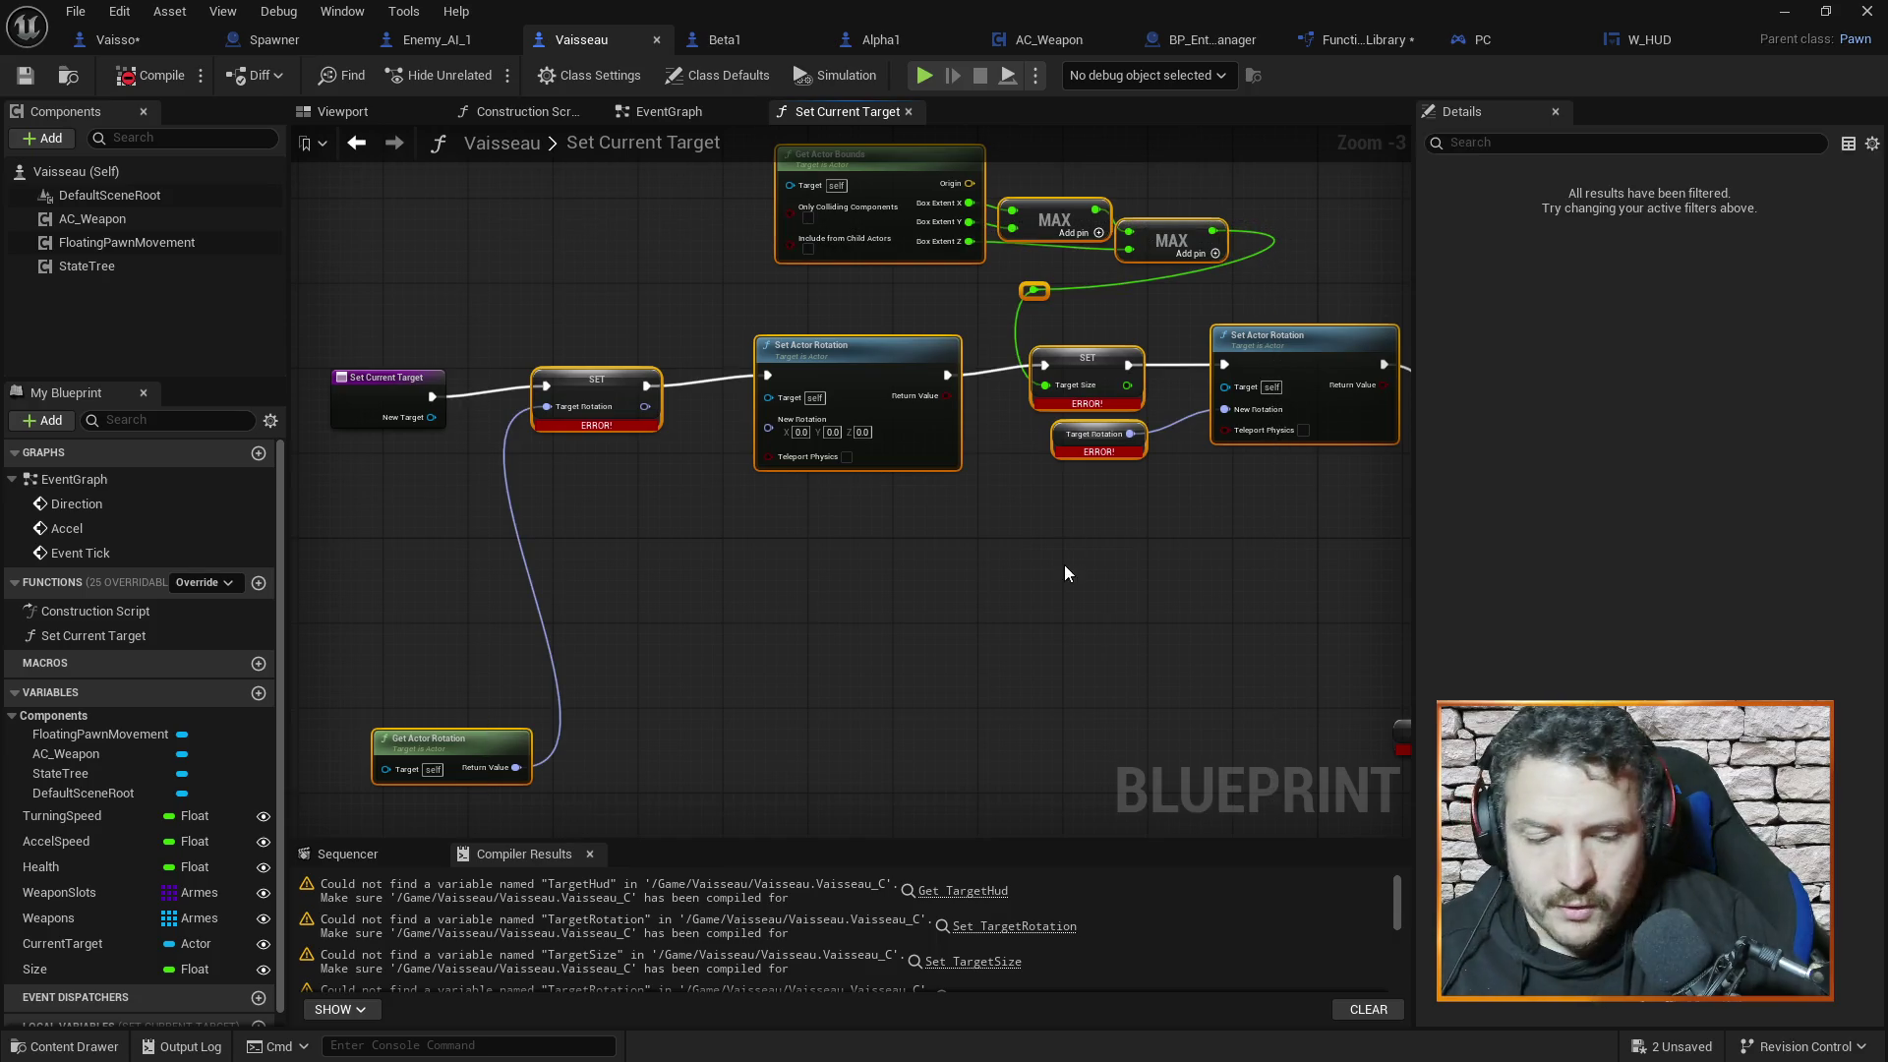
Delete the old rotation and bounds nodes; wire the entry's exec and New Target into SET Current Target
key(Delete)
mouse_move(440, 425)
mouse_down()
mouse_move(914, 423)
mouse_move(619, 425)
mouse_move(957, 460)
mouse_up()
scroll(619, 425, down, 1)
scroll(1066, 425, up, 2)
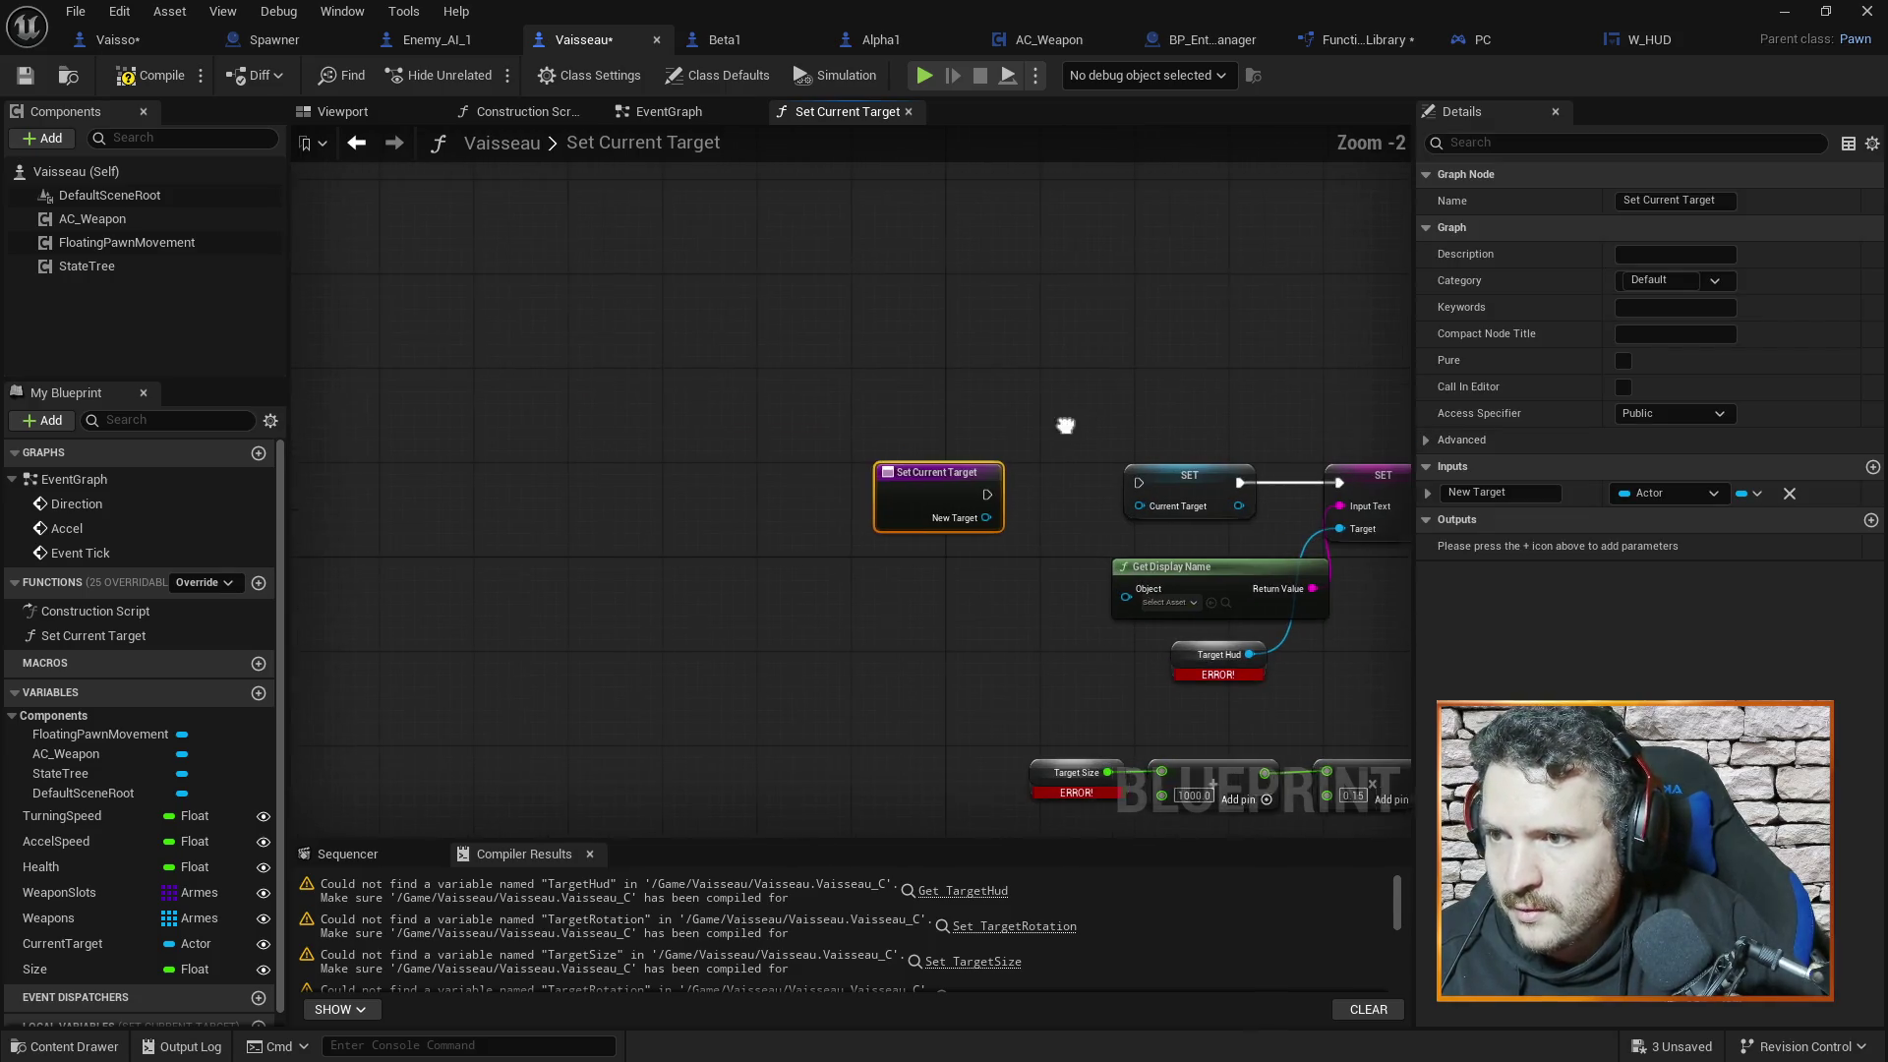
drag(1066, 425, 854, 399)
mouse_move(776, 469)
mouse_down()
mouse_move(831, 494)
mouse_move(934, 457)
mouse_move(753, 446)
mouse_up()
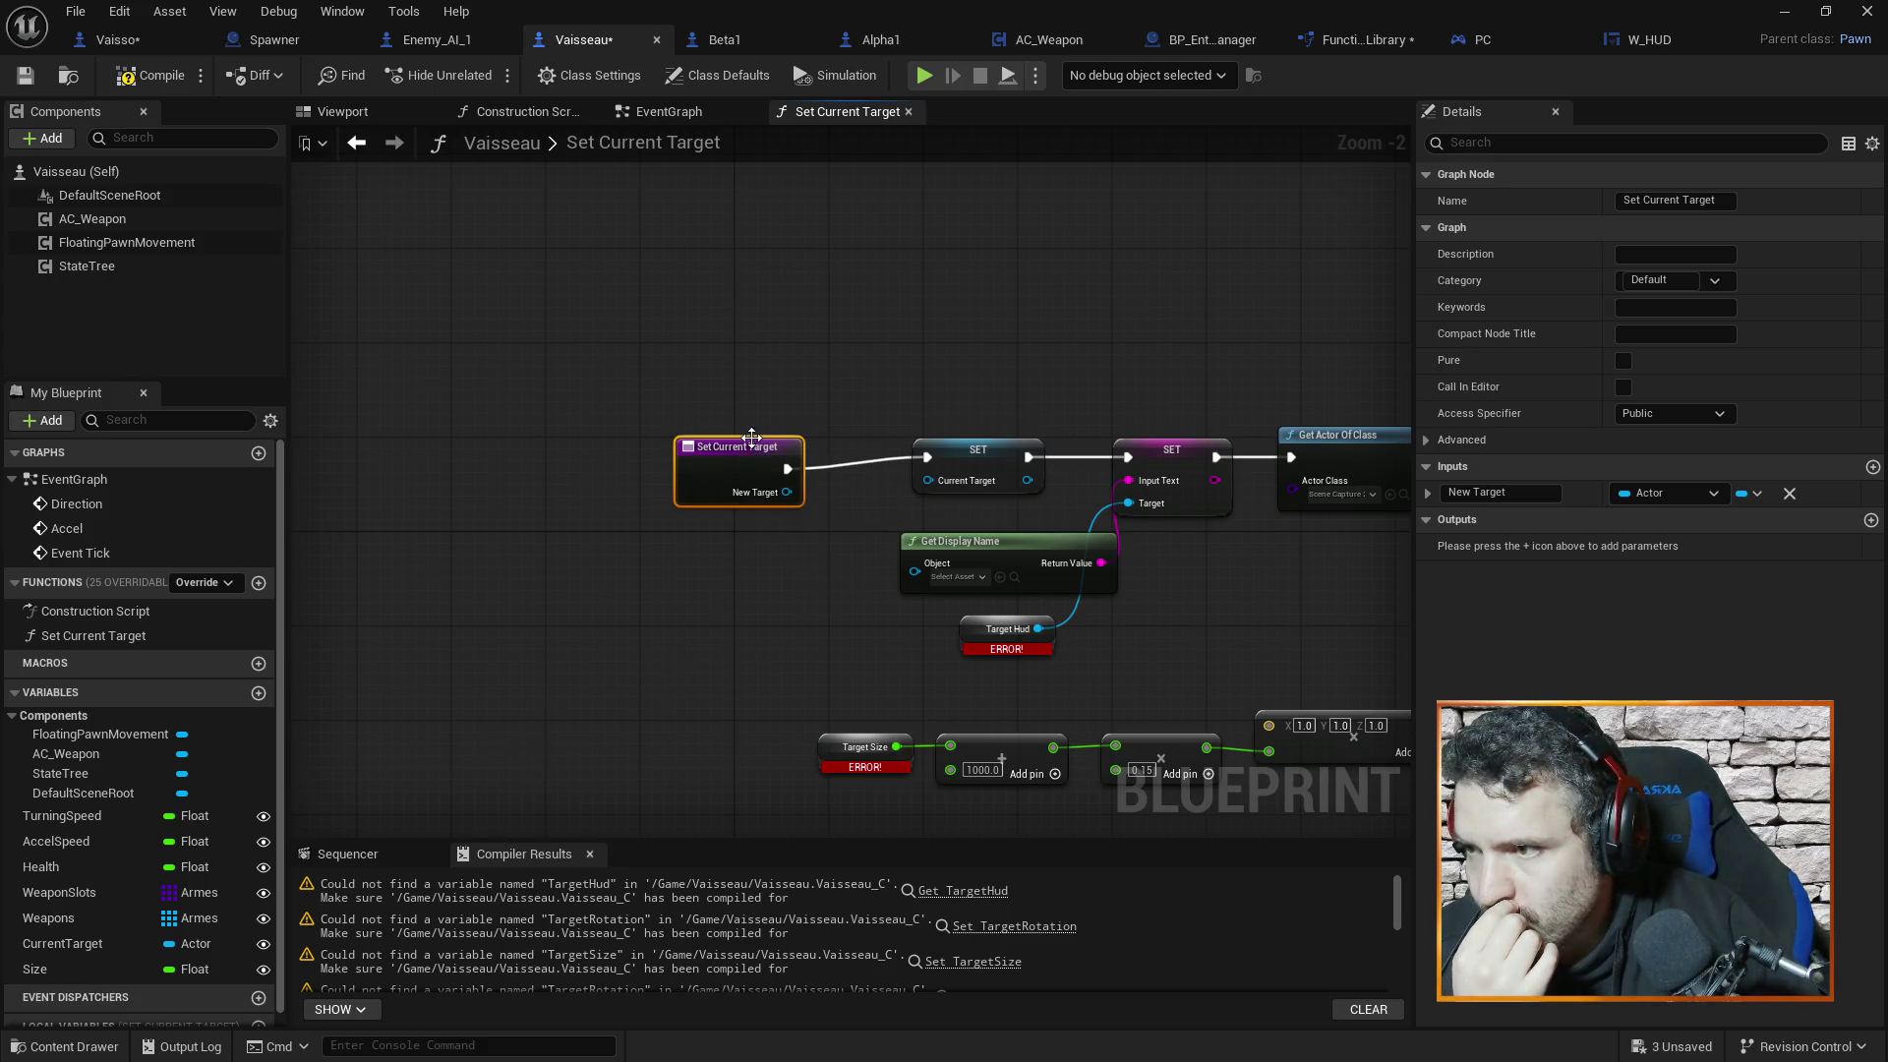
mouse_move(751, 438)
mouse_down()
mouse_move(841, 486)
mouse_move(928, 481)
mouse_up()
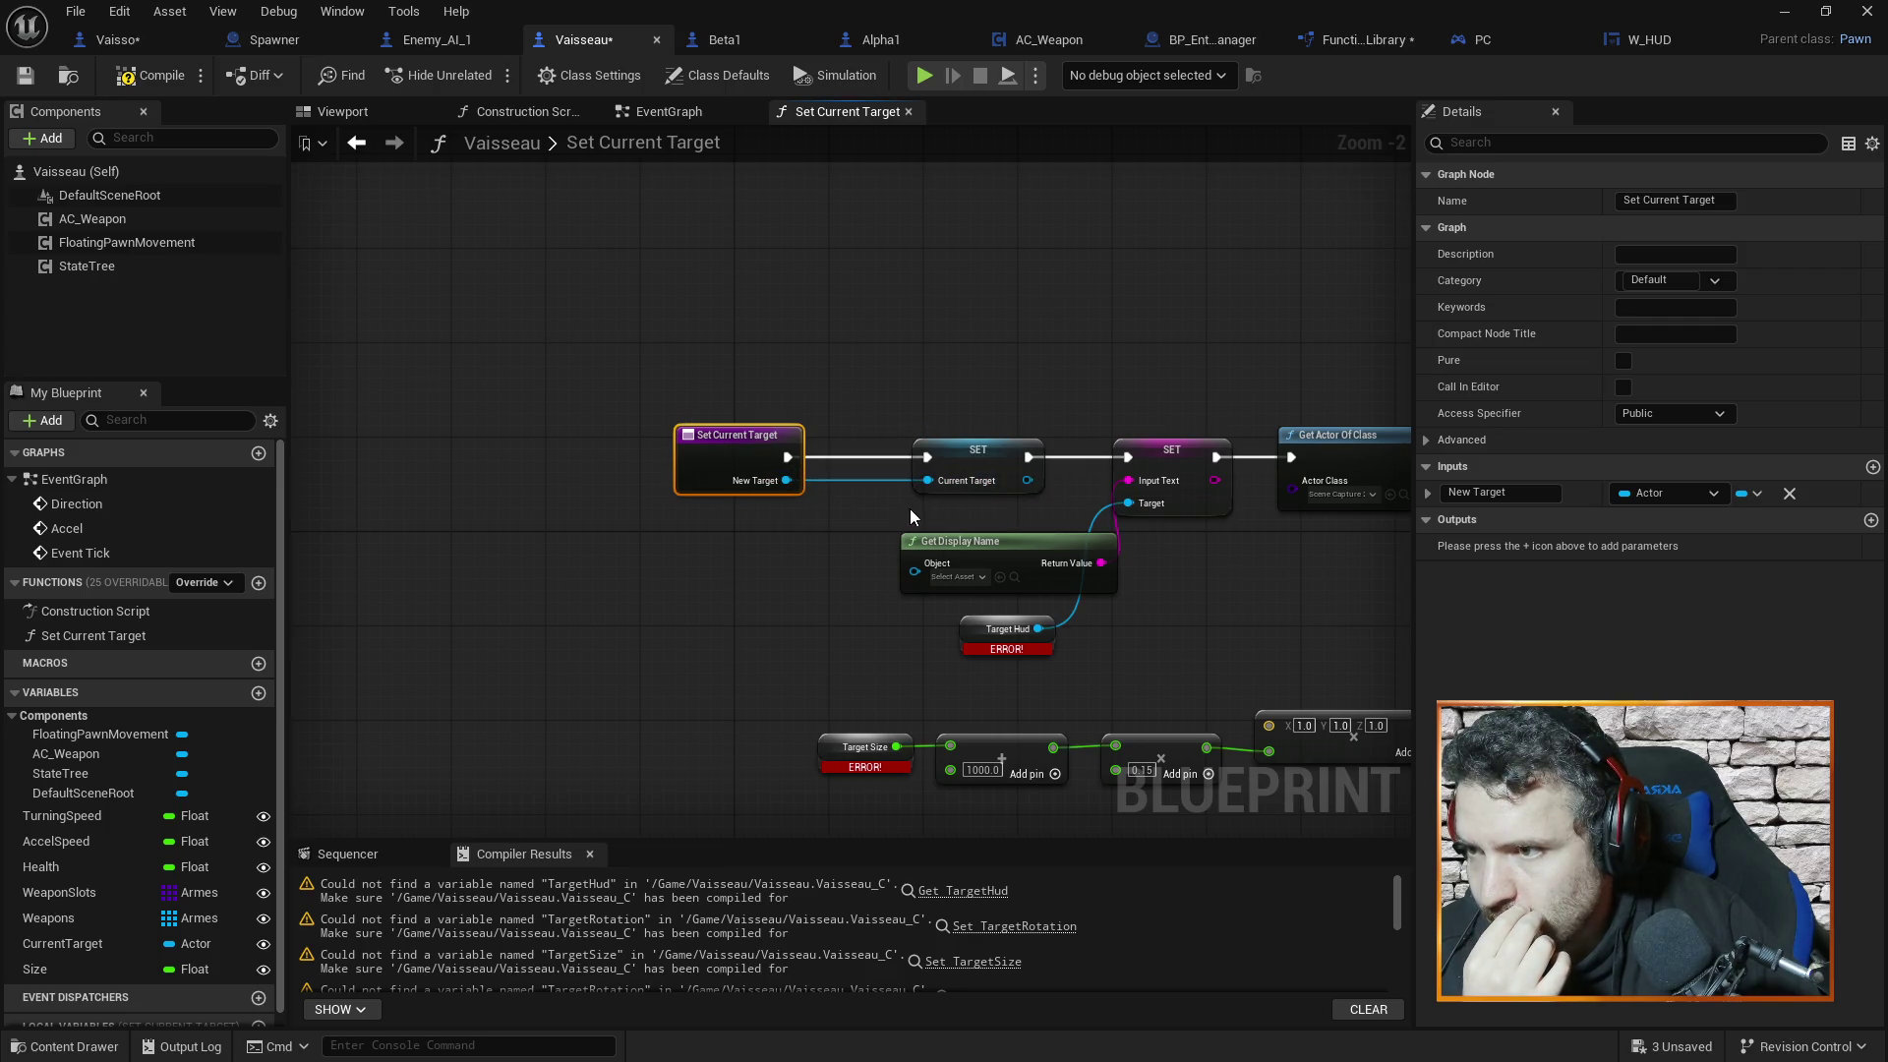
Move Get Display Name slightly left and bring Make Transform into view
drag(1028, 555, 941, 520)
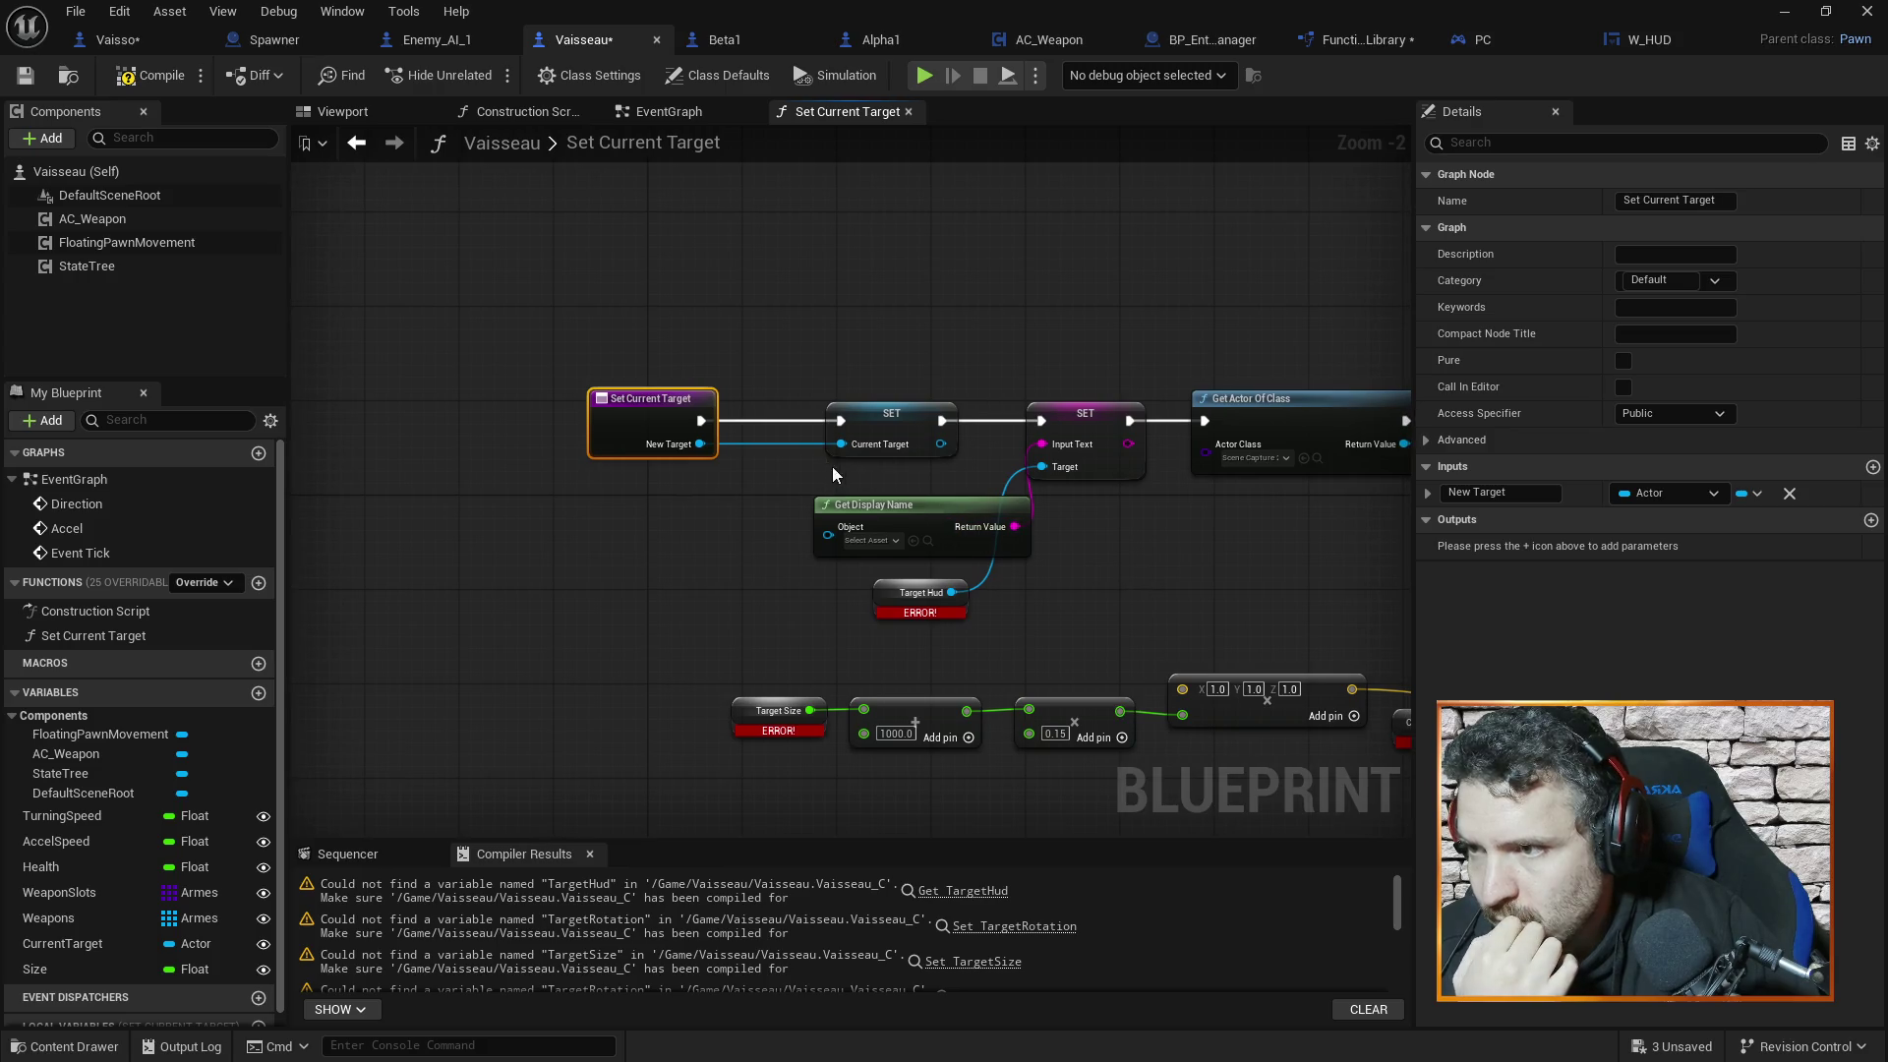
drag(1134, 581, 1052, 579)
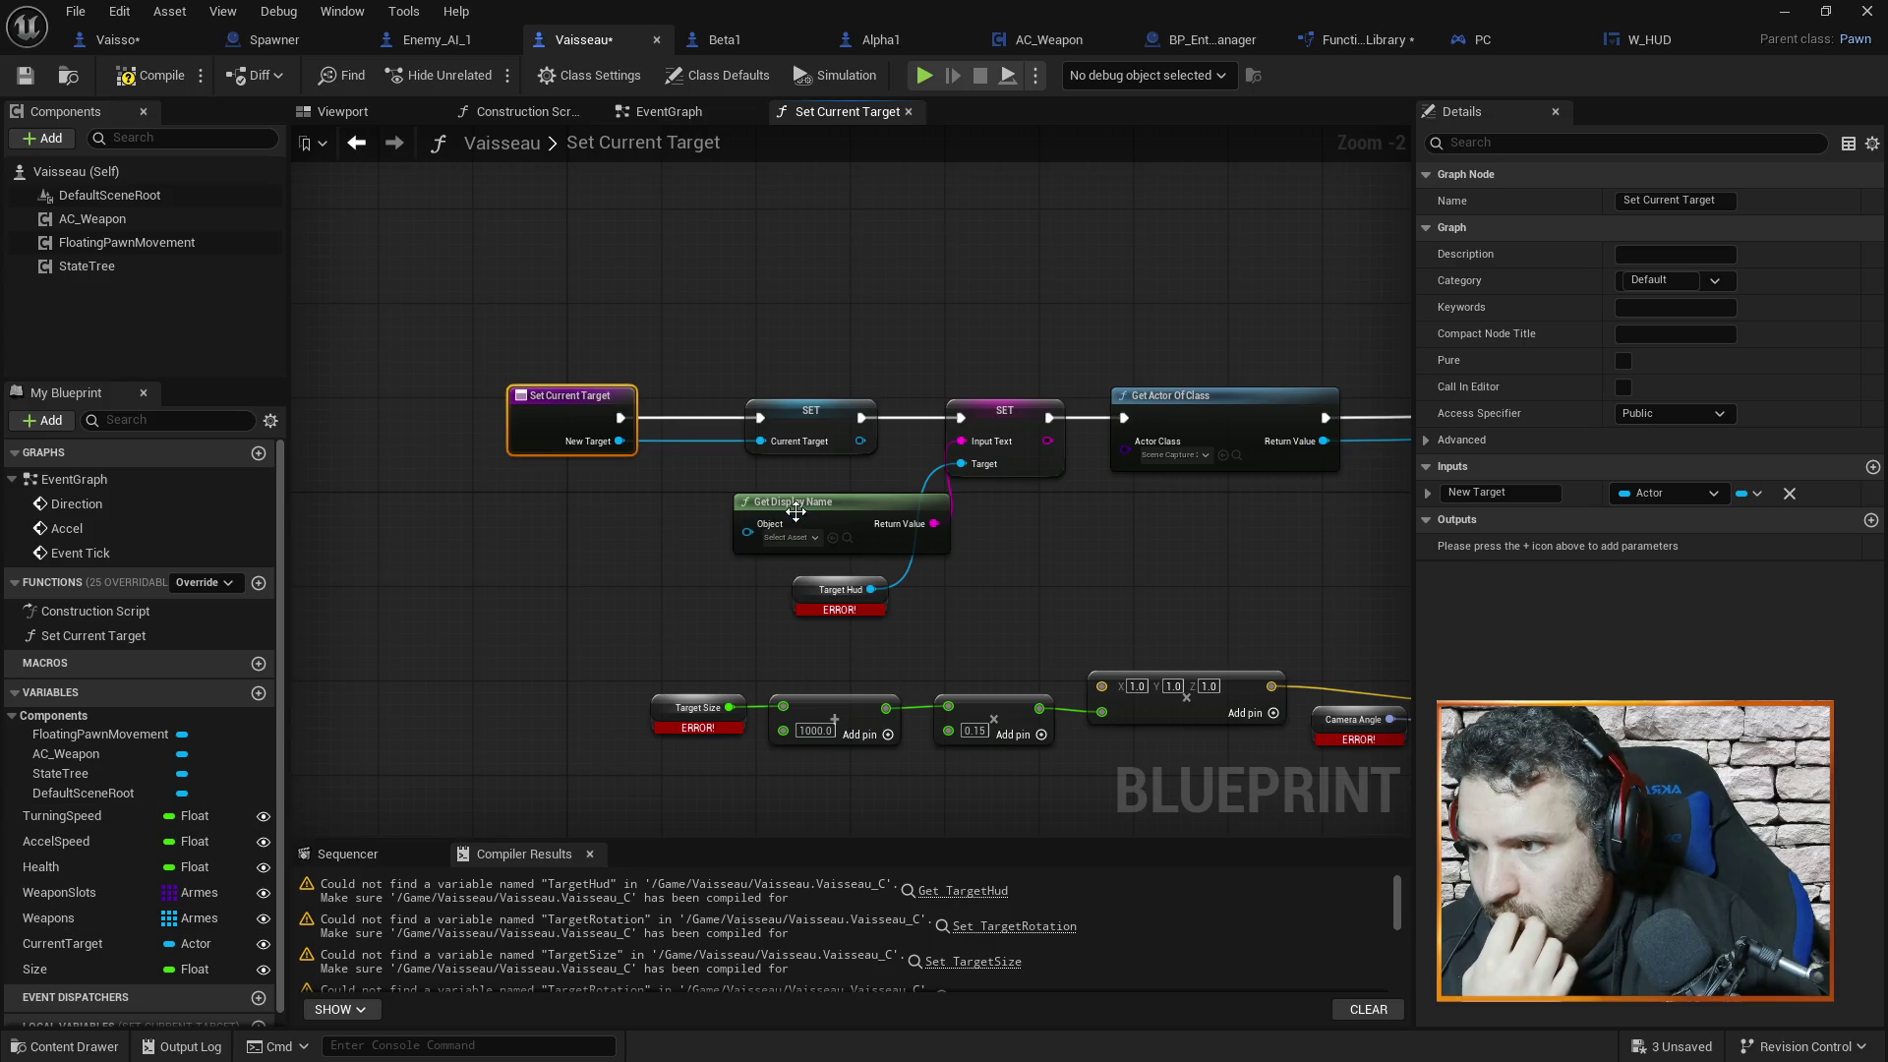
drag(771, 501, 698, 502)
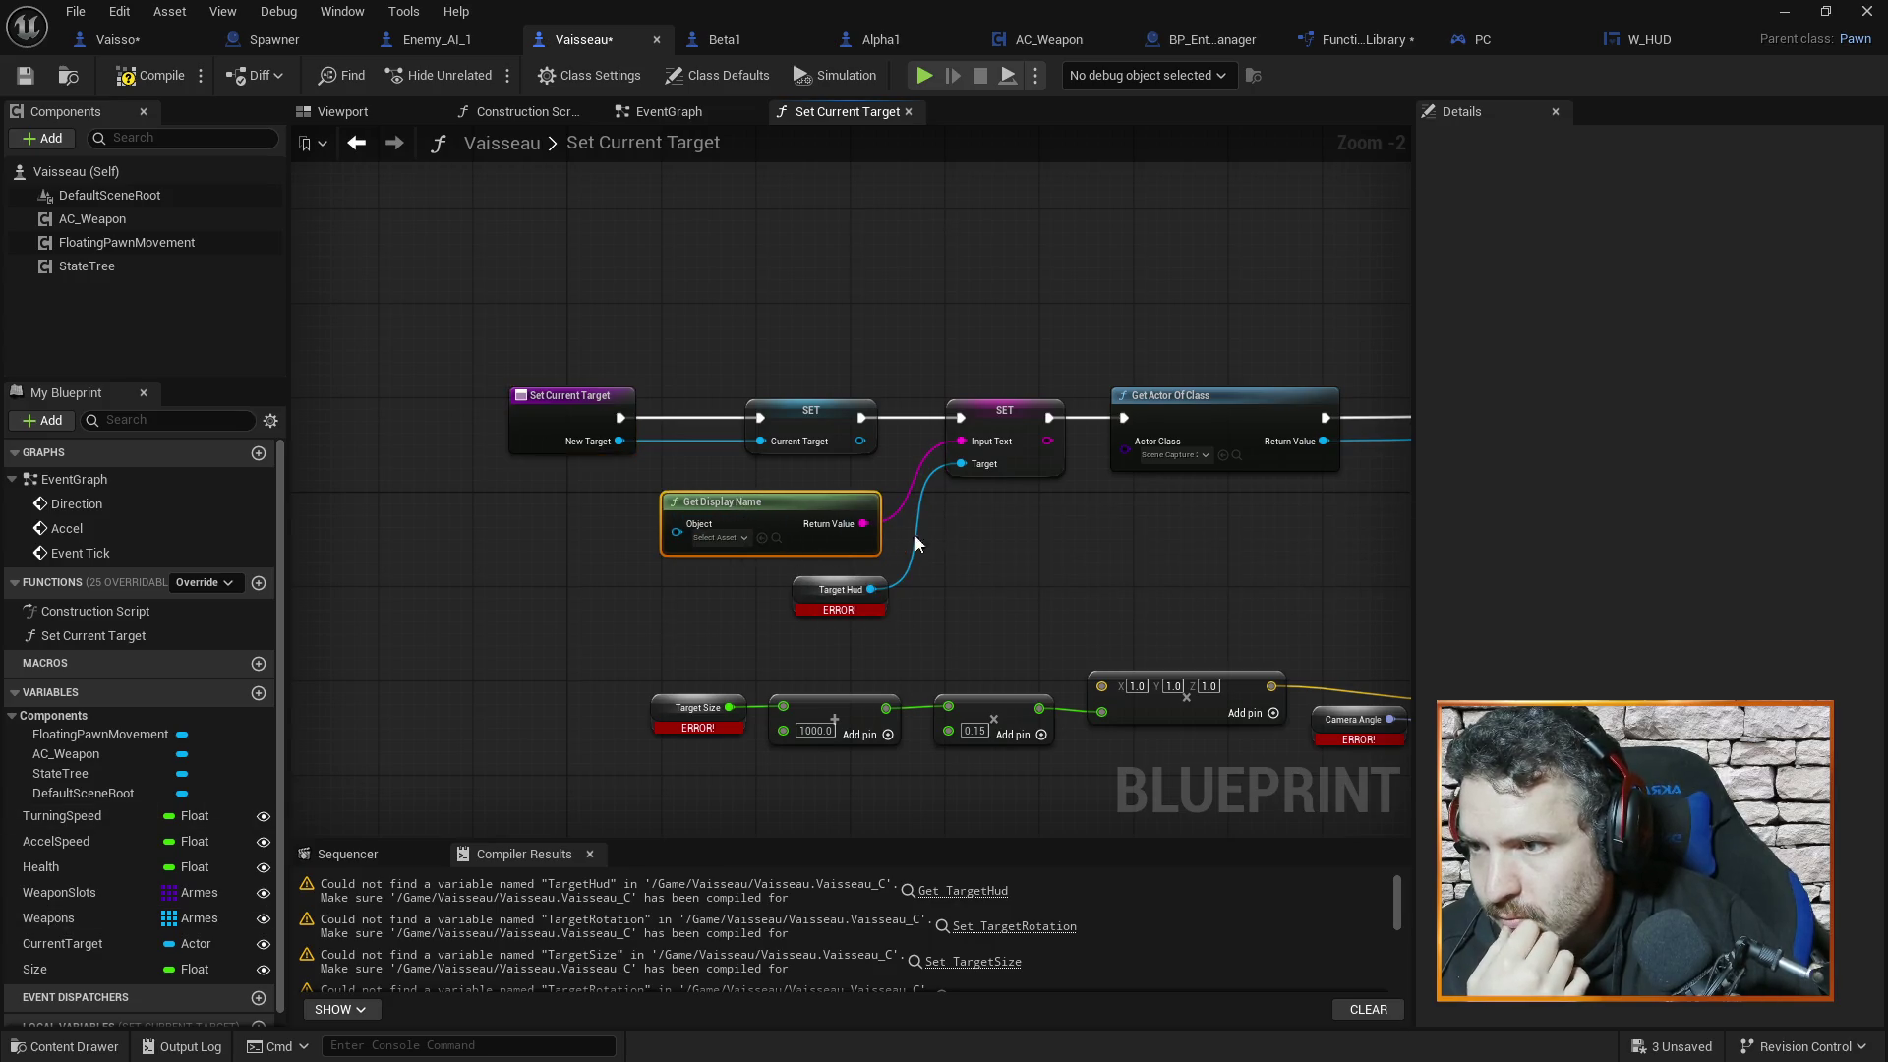
drag(1121, 488, 1069, 604)
mouse_move(1117, 528)
mouse_down()
mouse_move(885, 514)
mouse_move(1113, 498)
mouse_up()
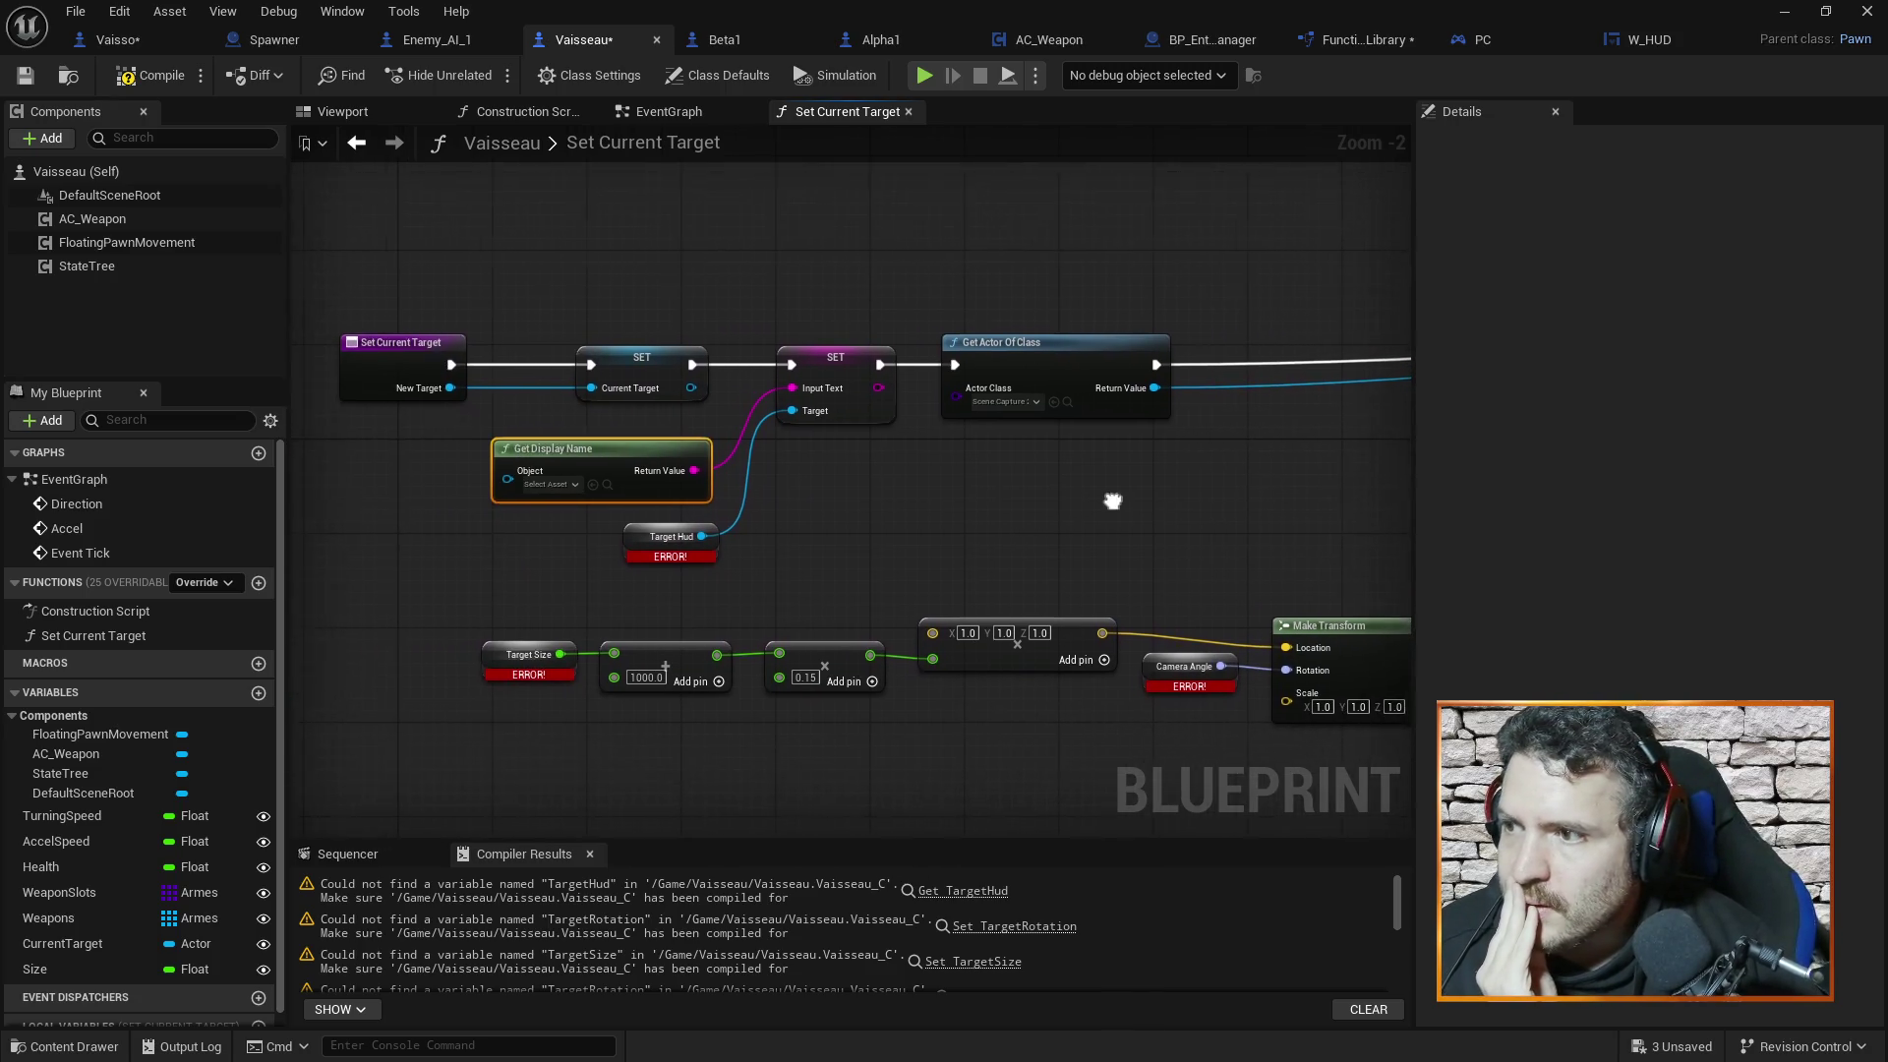
Delete the erroring Target Hud variable node and search for a 'get con' node
click(631, 535)
key(Delete)
right_click(482, 545)
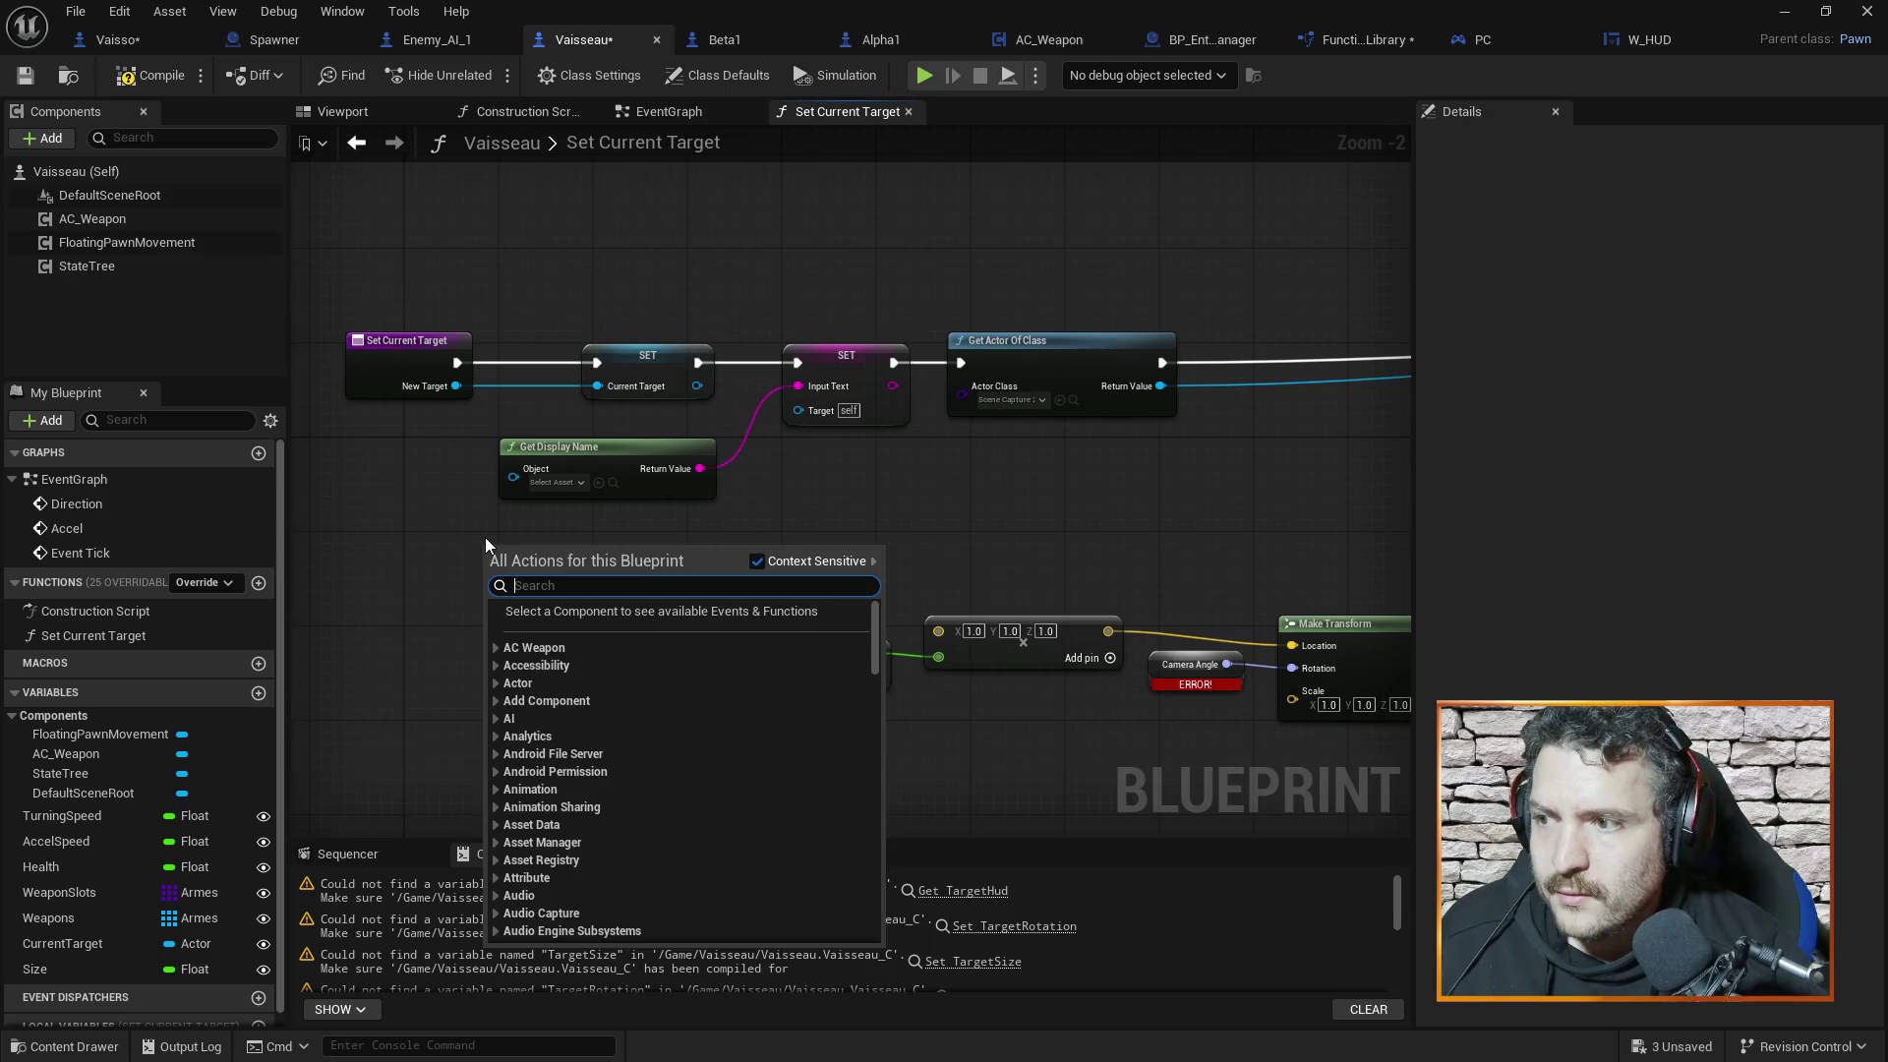
text(get con)
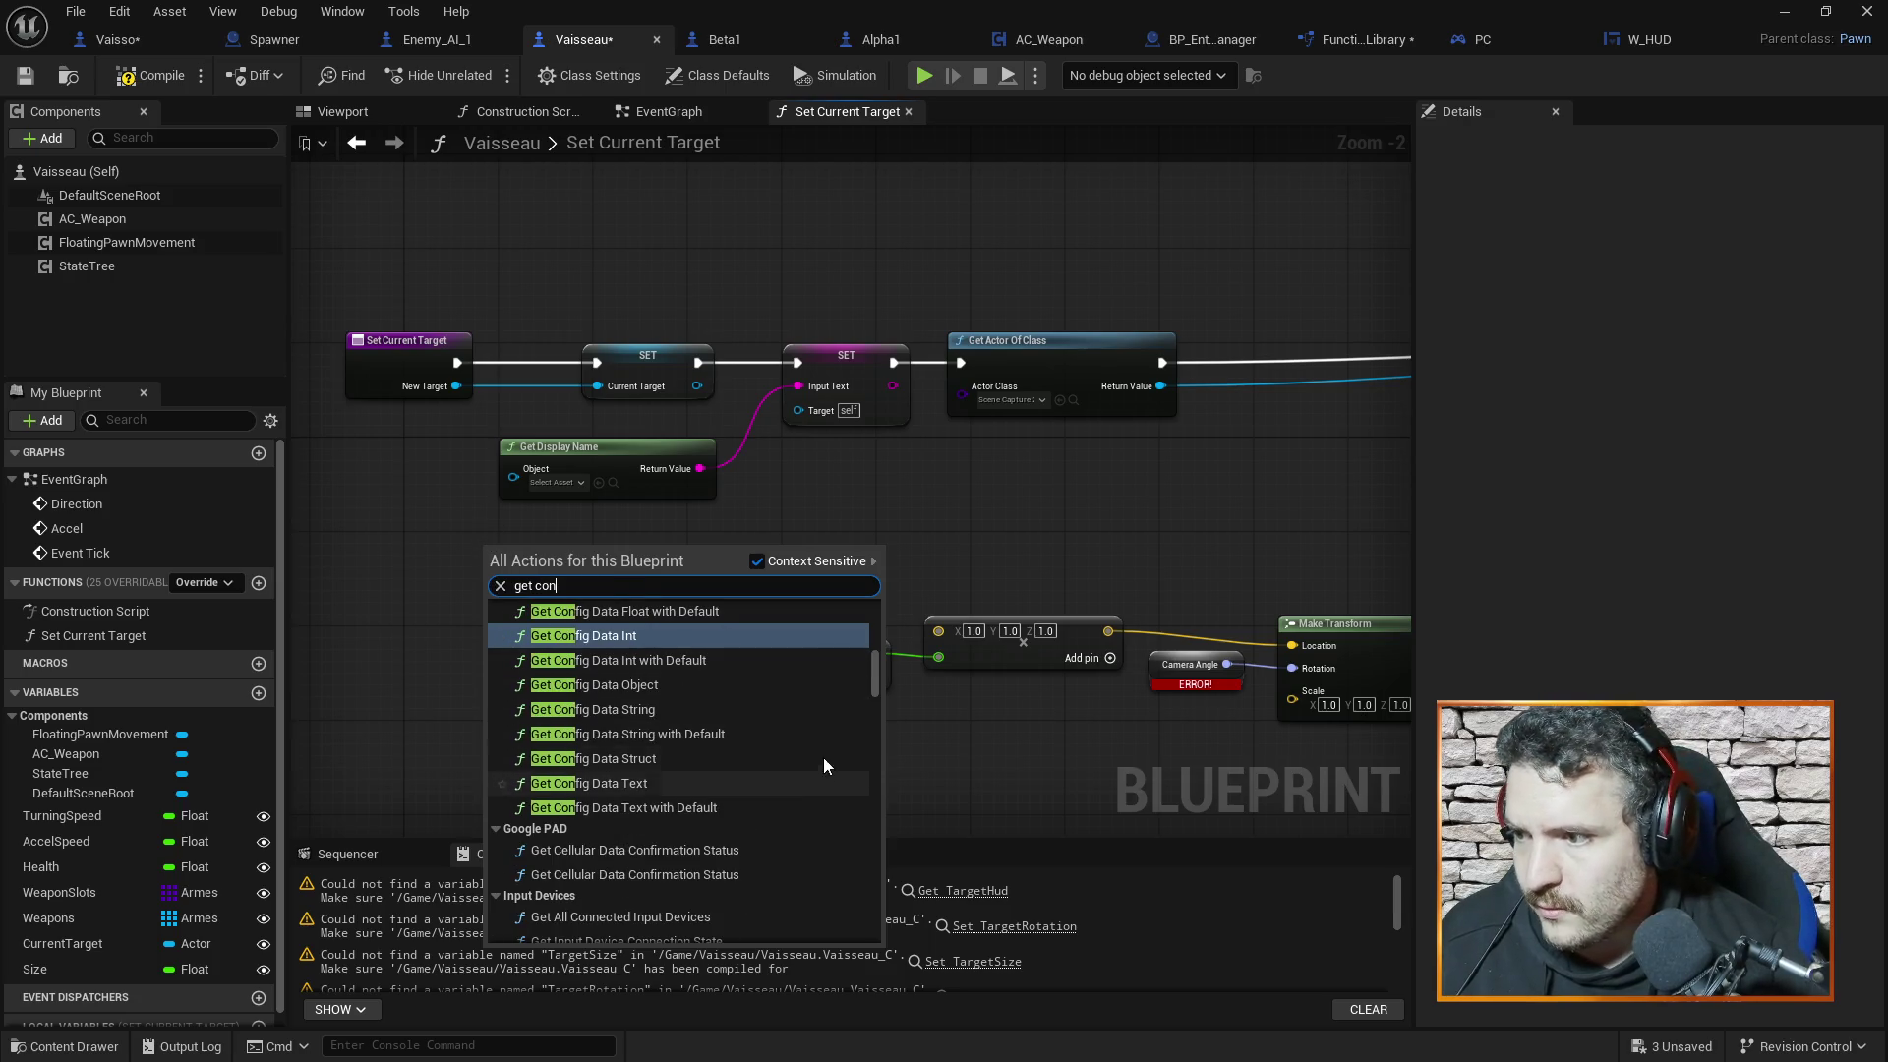
scroll(826, 727, down, 3)
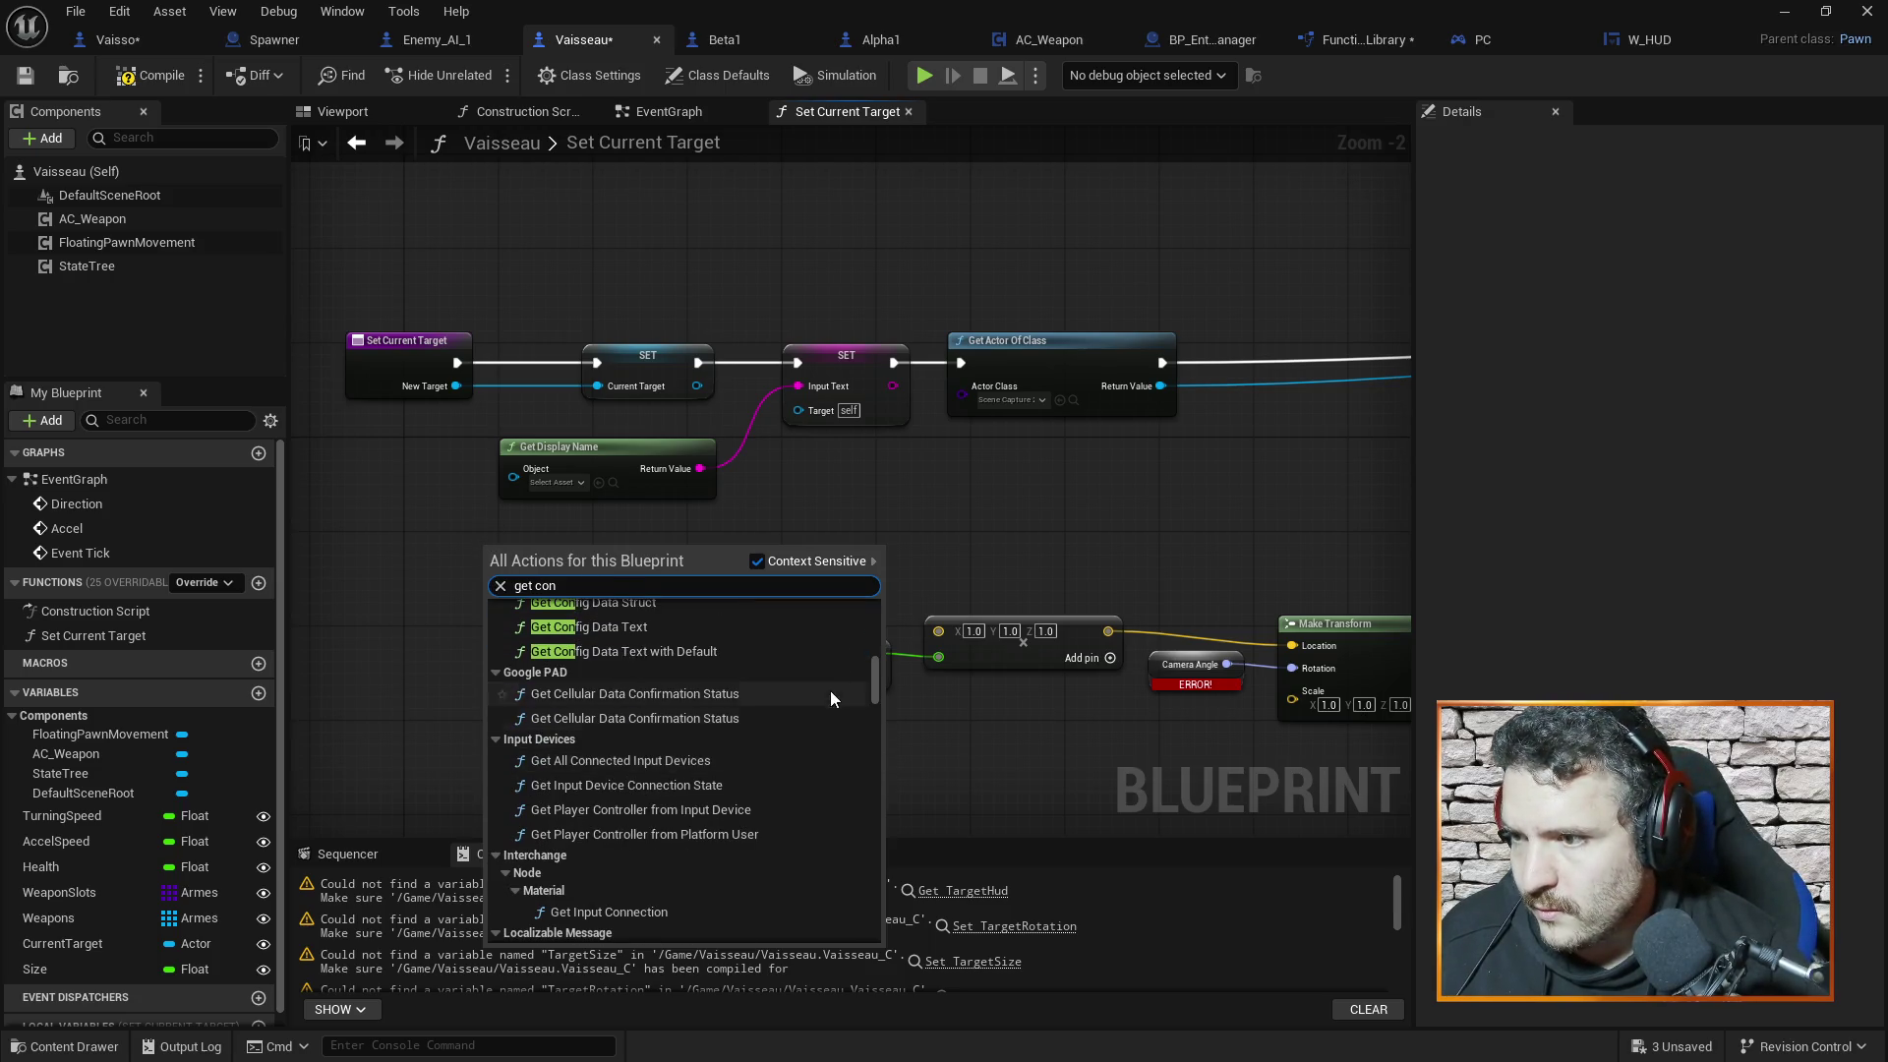
Save the function library with Ctrl+S and return to the Vaisseau graph
click(1211, 39)
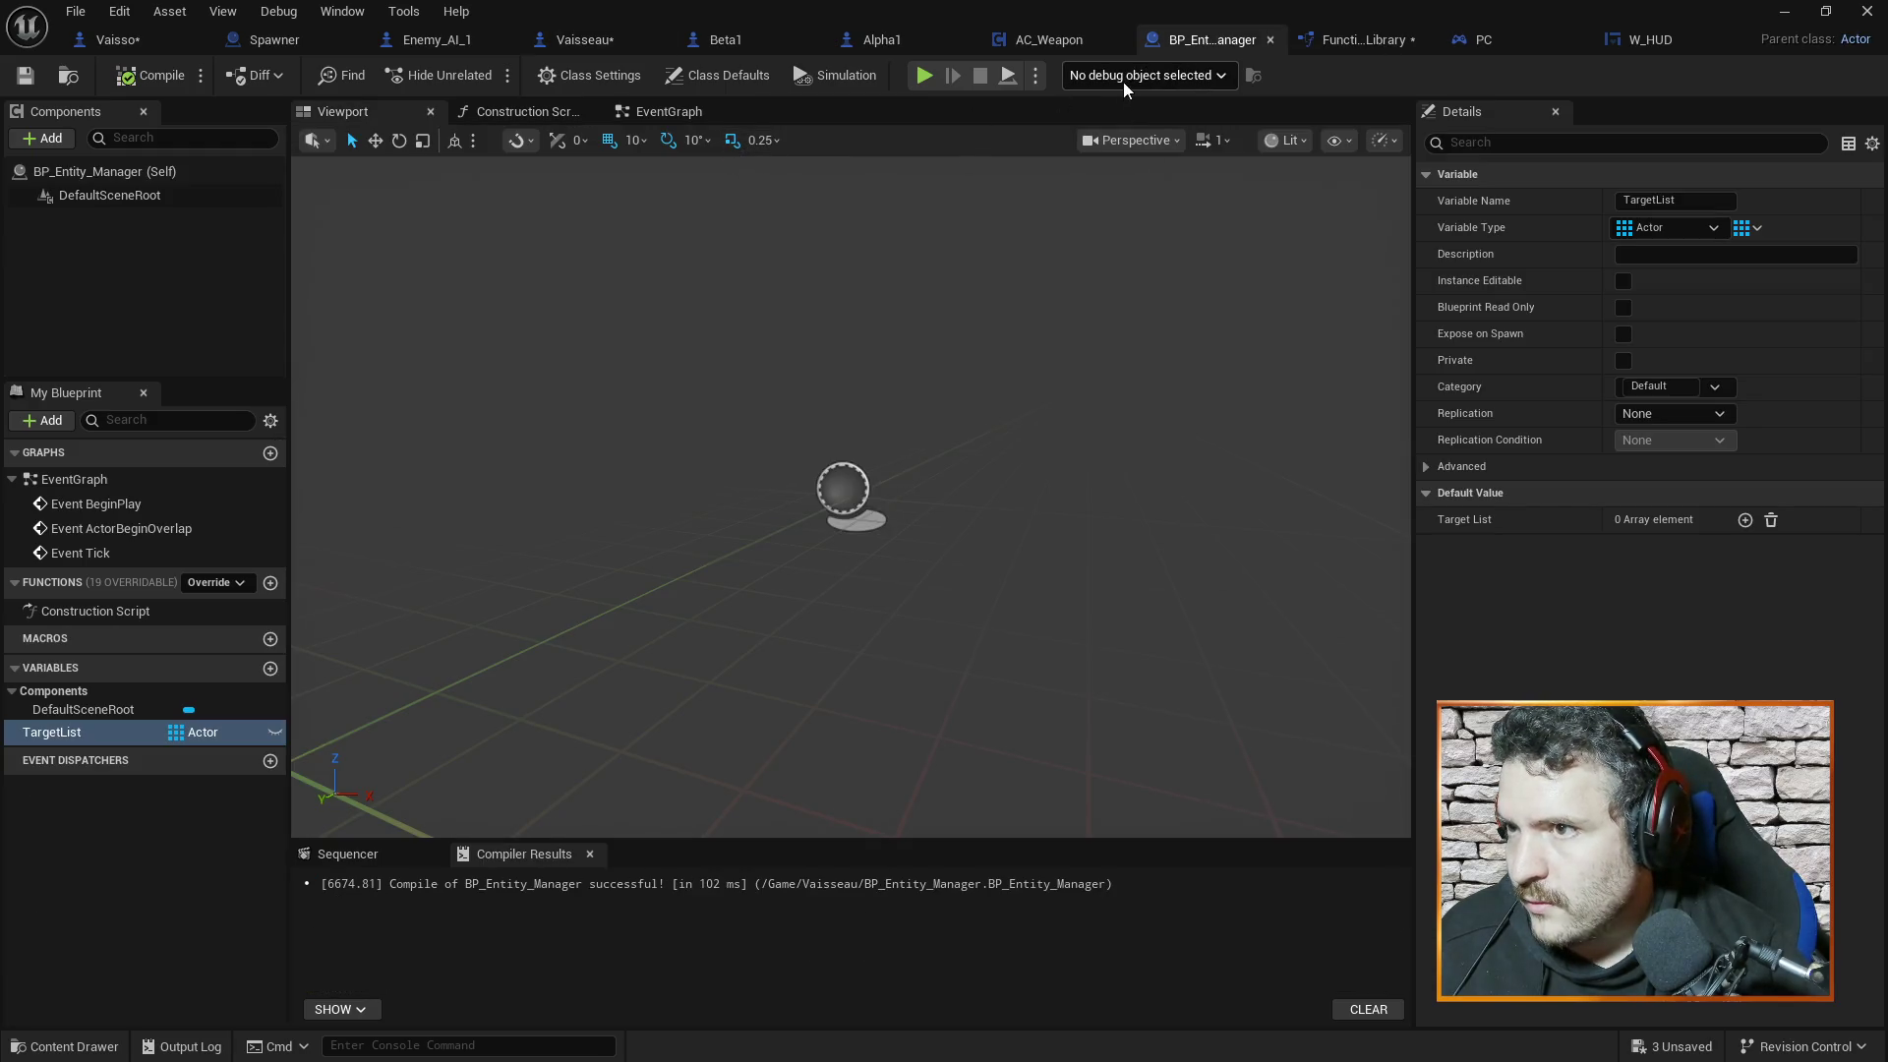
click(1474, 39)
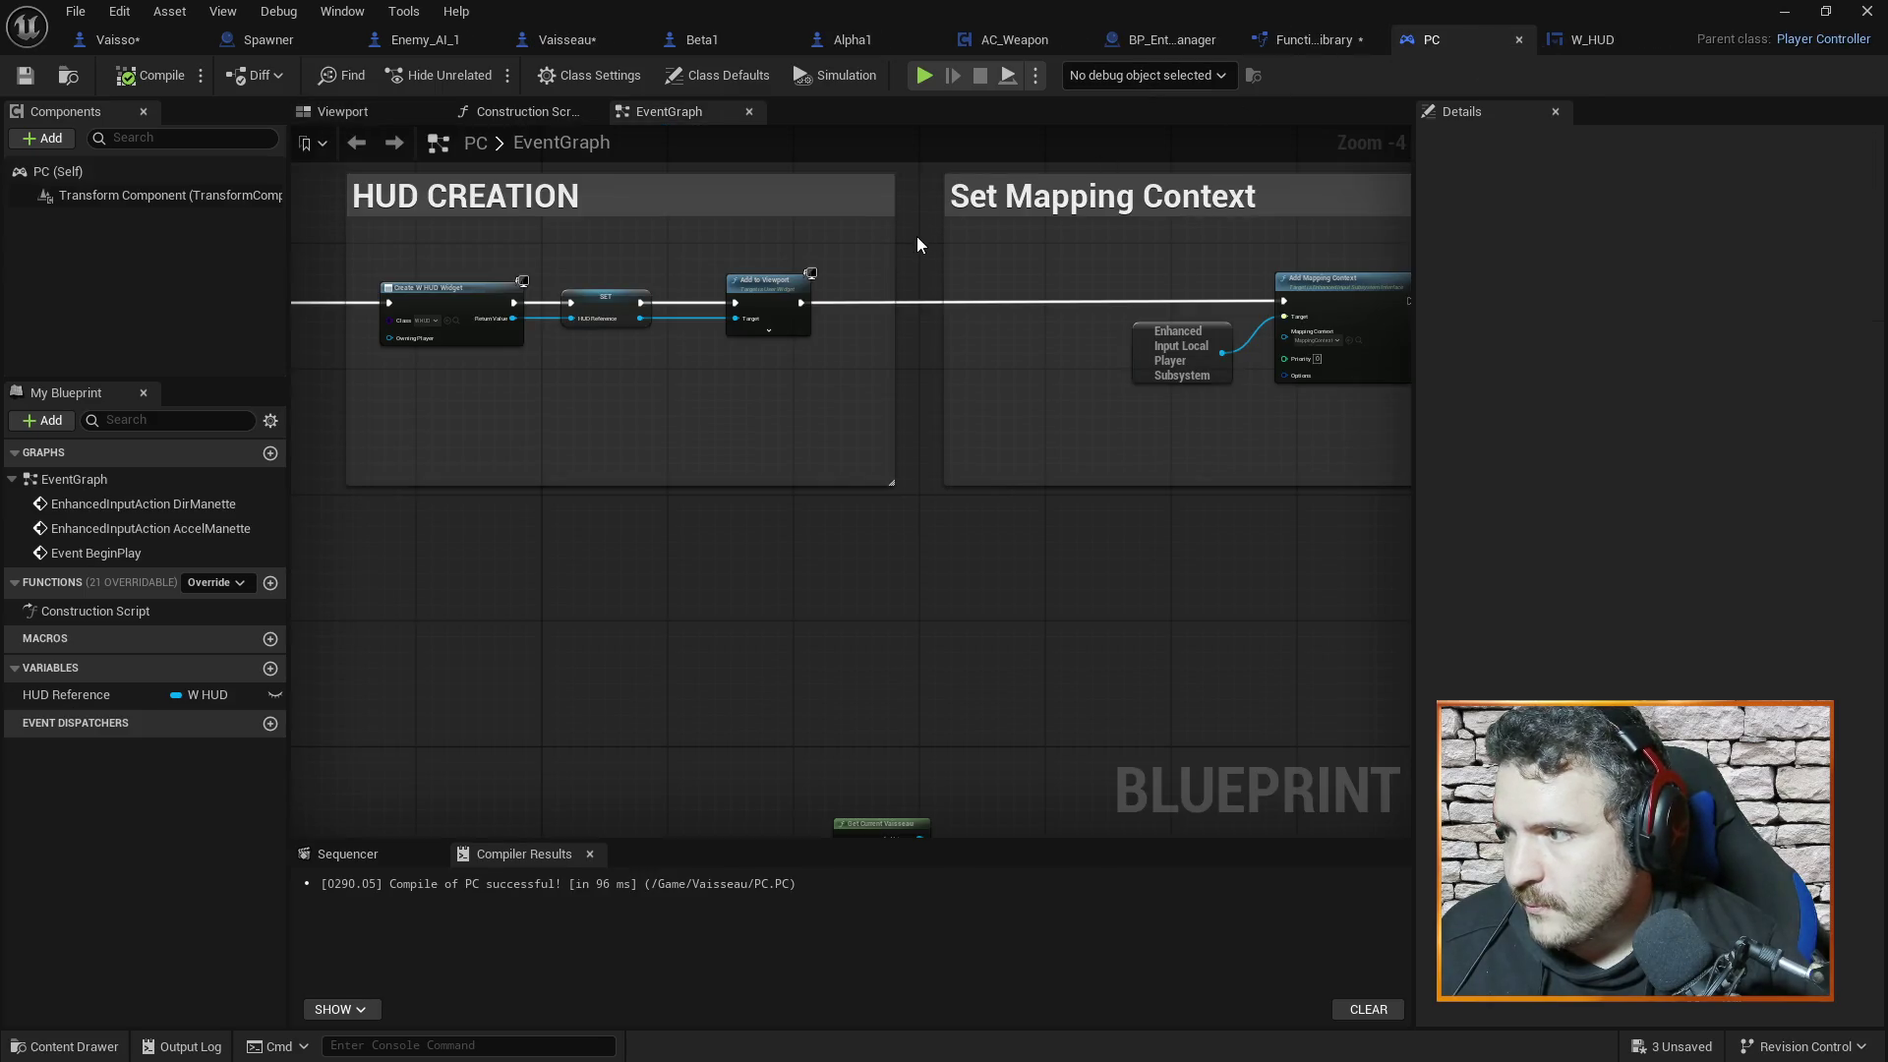
click(1295, 37)
key(ctrl+s)
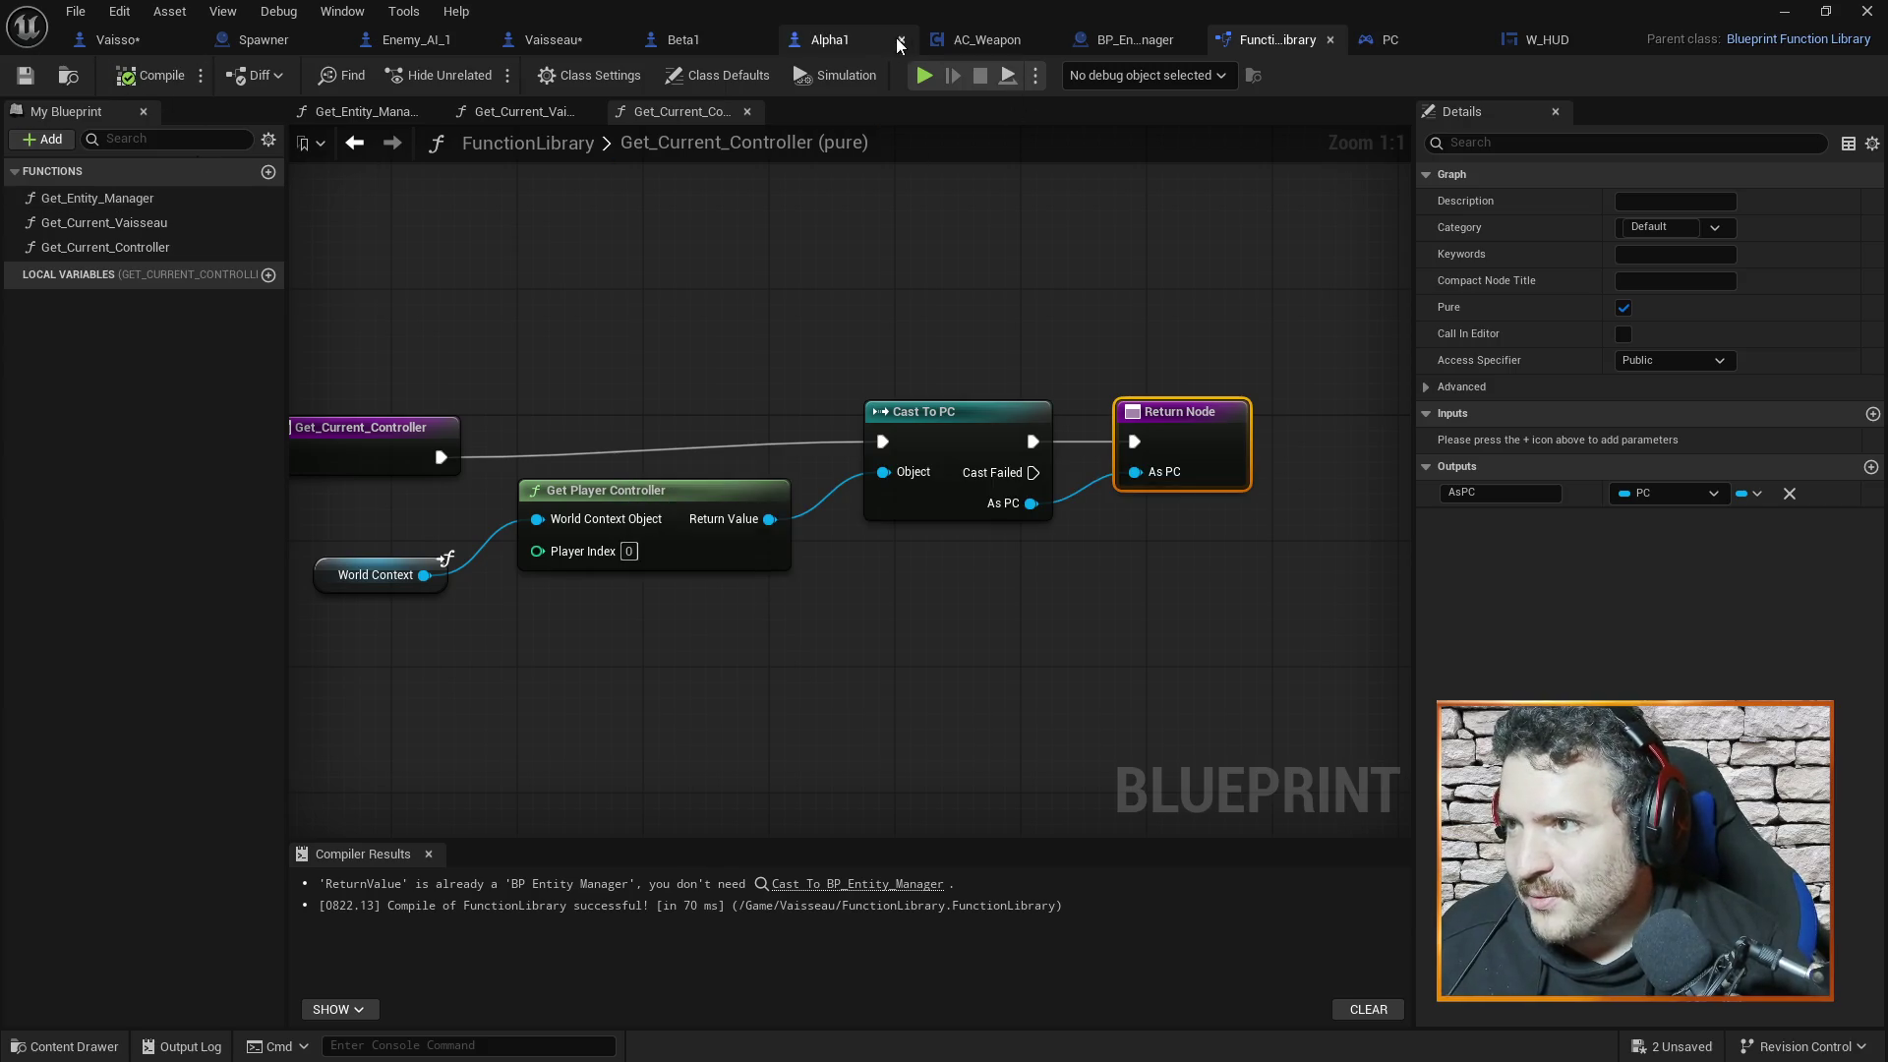
click(551, 39)
right_click(597, 544)
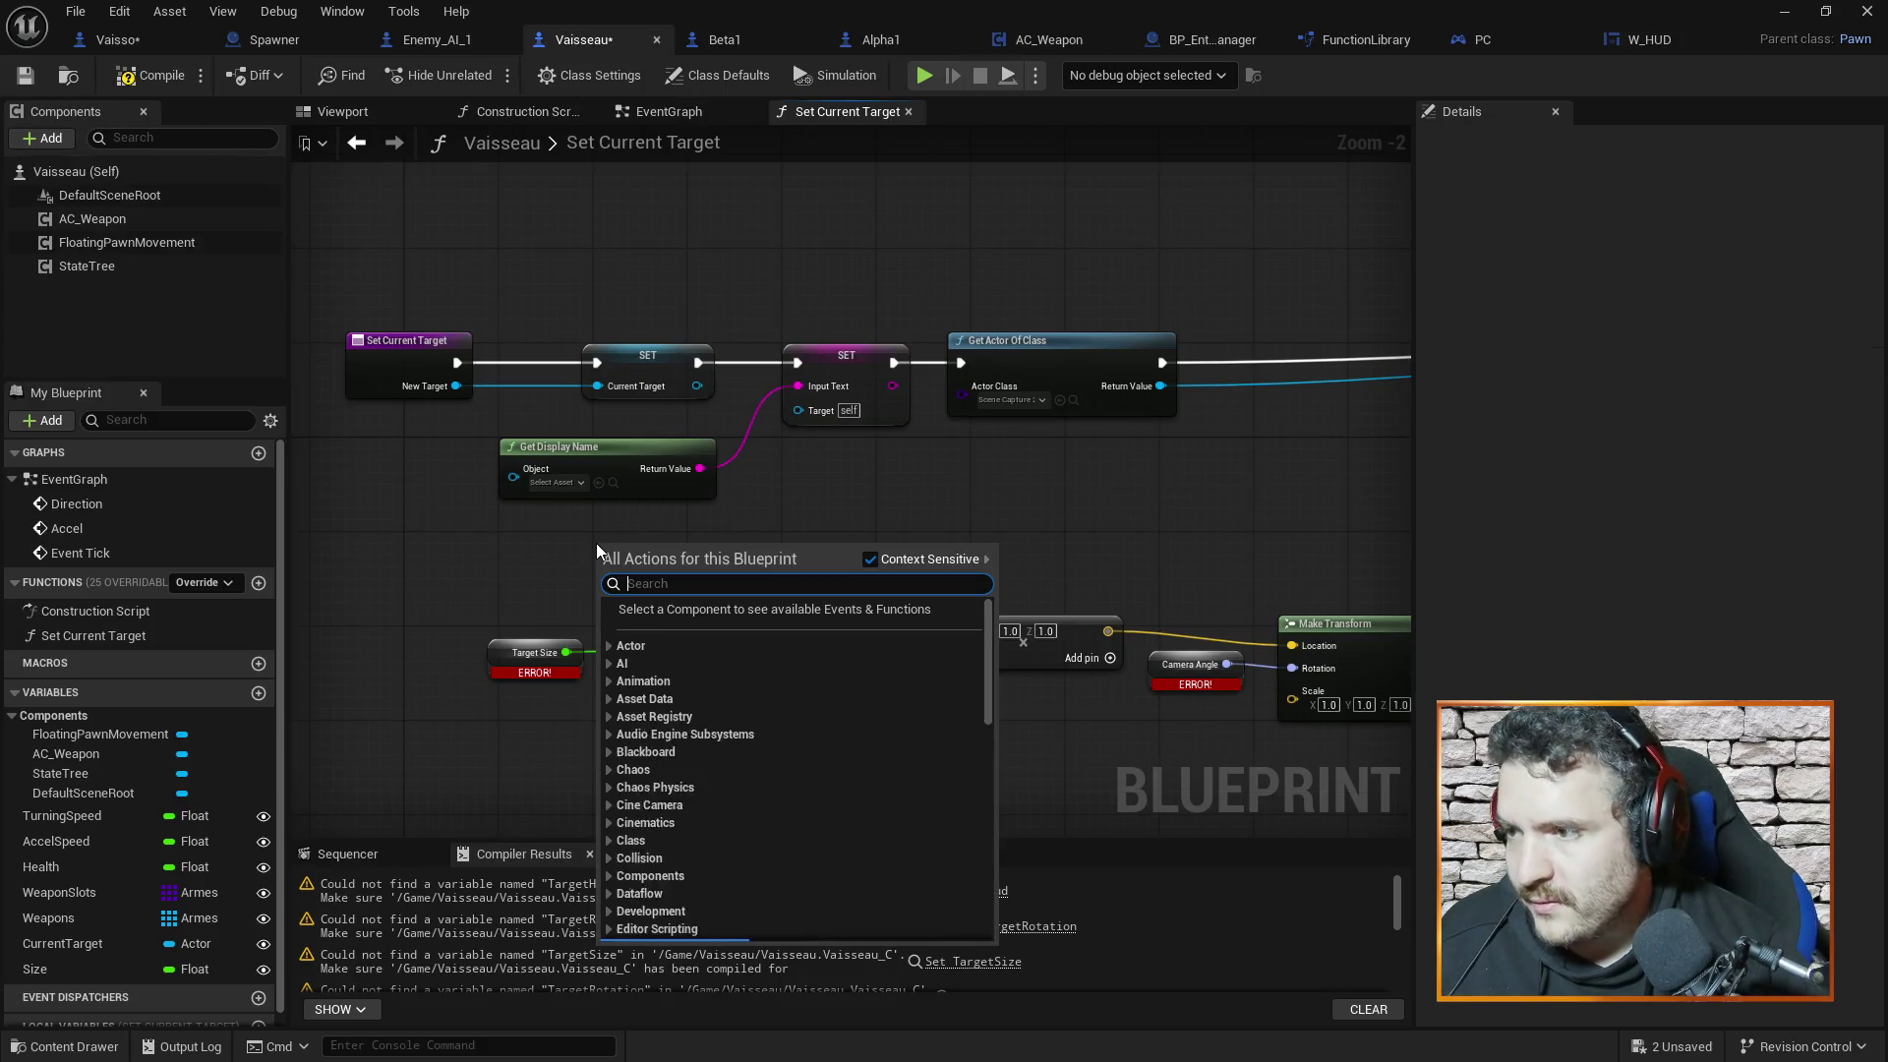
Add Get Current Controller with a HUD Reference getter wired to it, placed side by side
text(get current)
text( target)
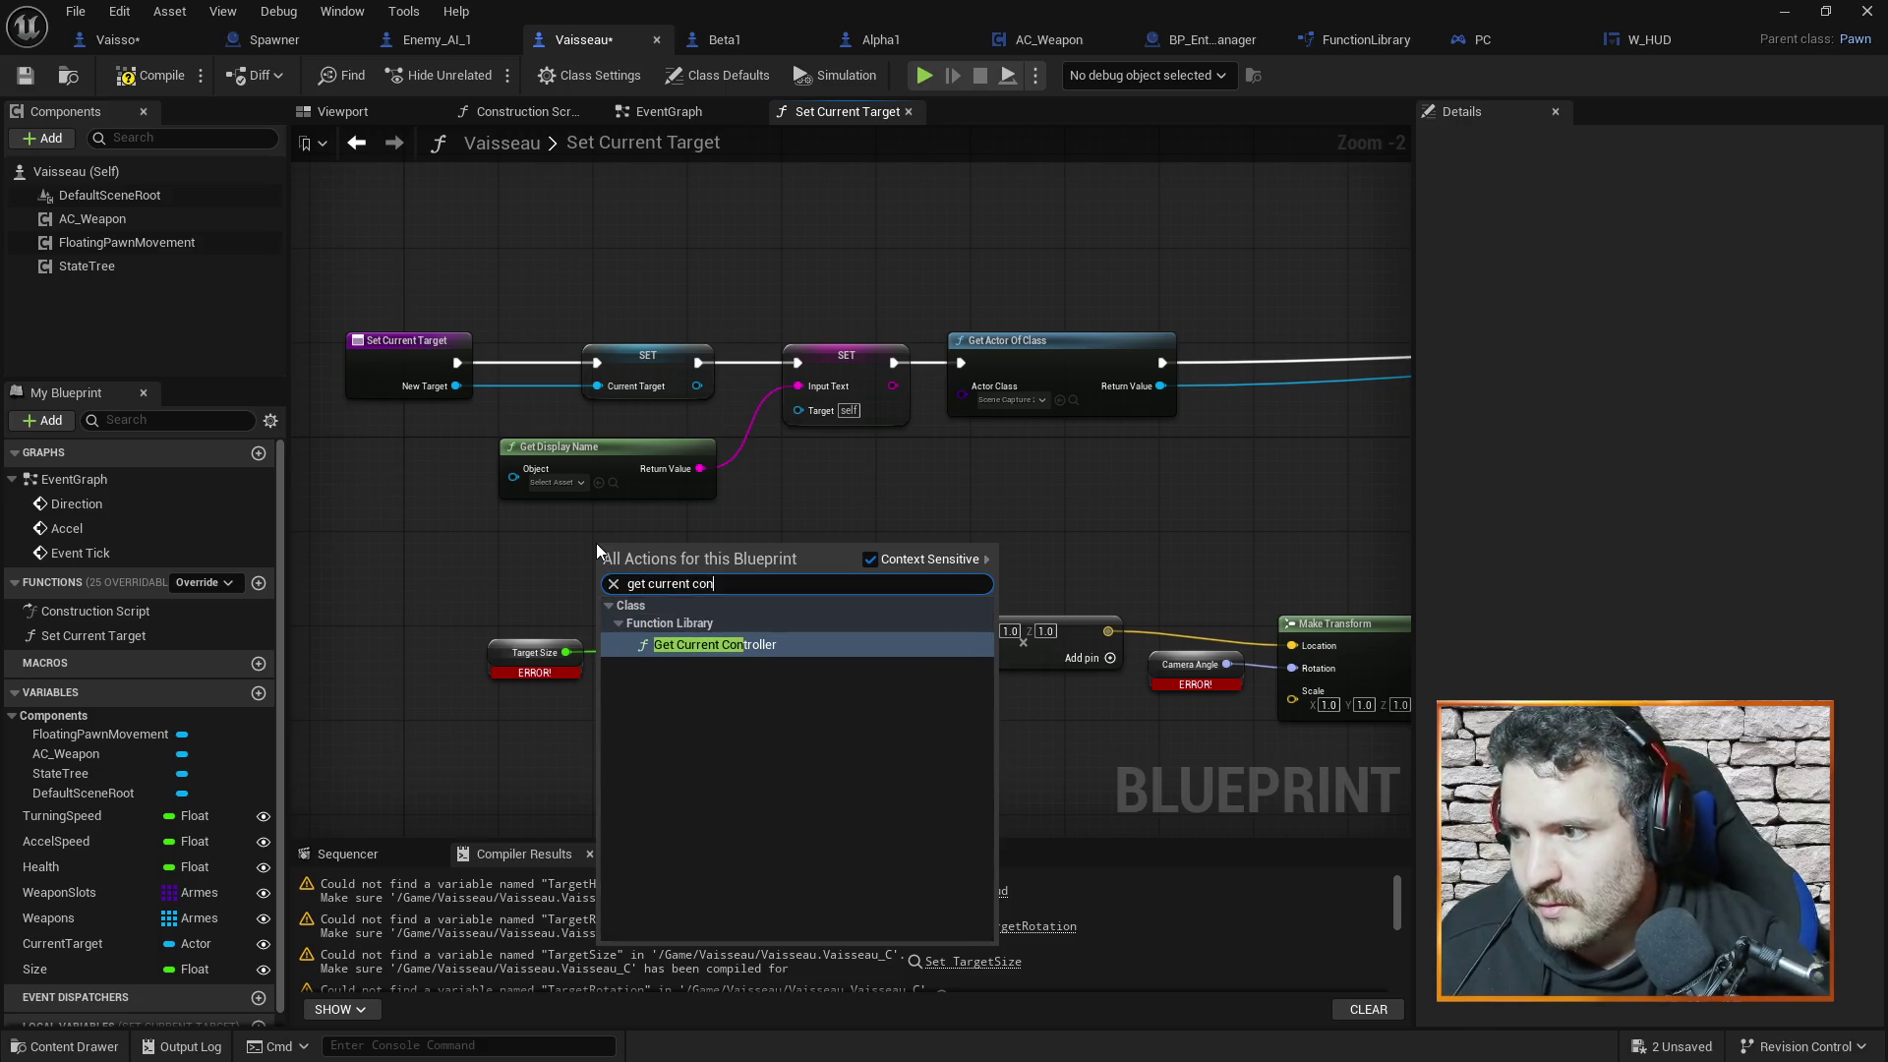
key(Escape)
mouse_move(670, 541)
mouse_down()
mouse_move(494, 540)
mouse_move(670, 556)
mouse_up()
text(hud)
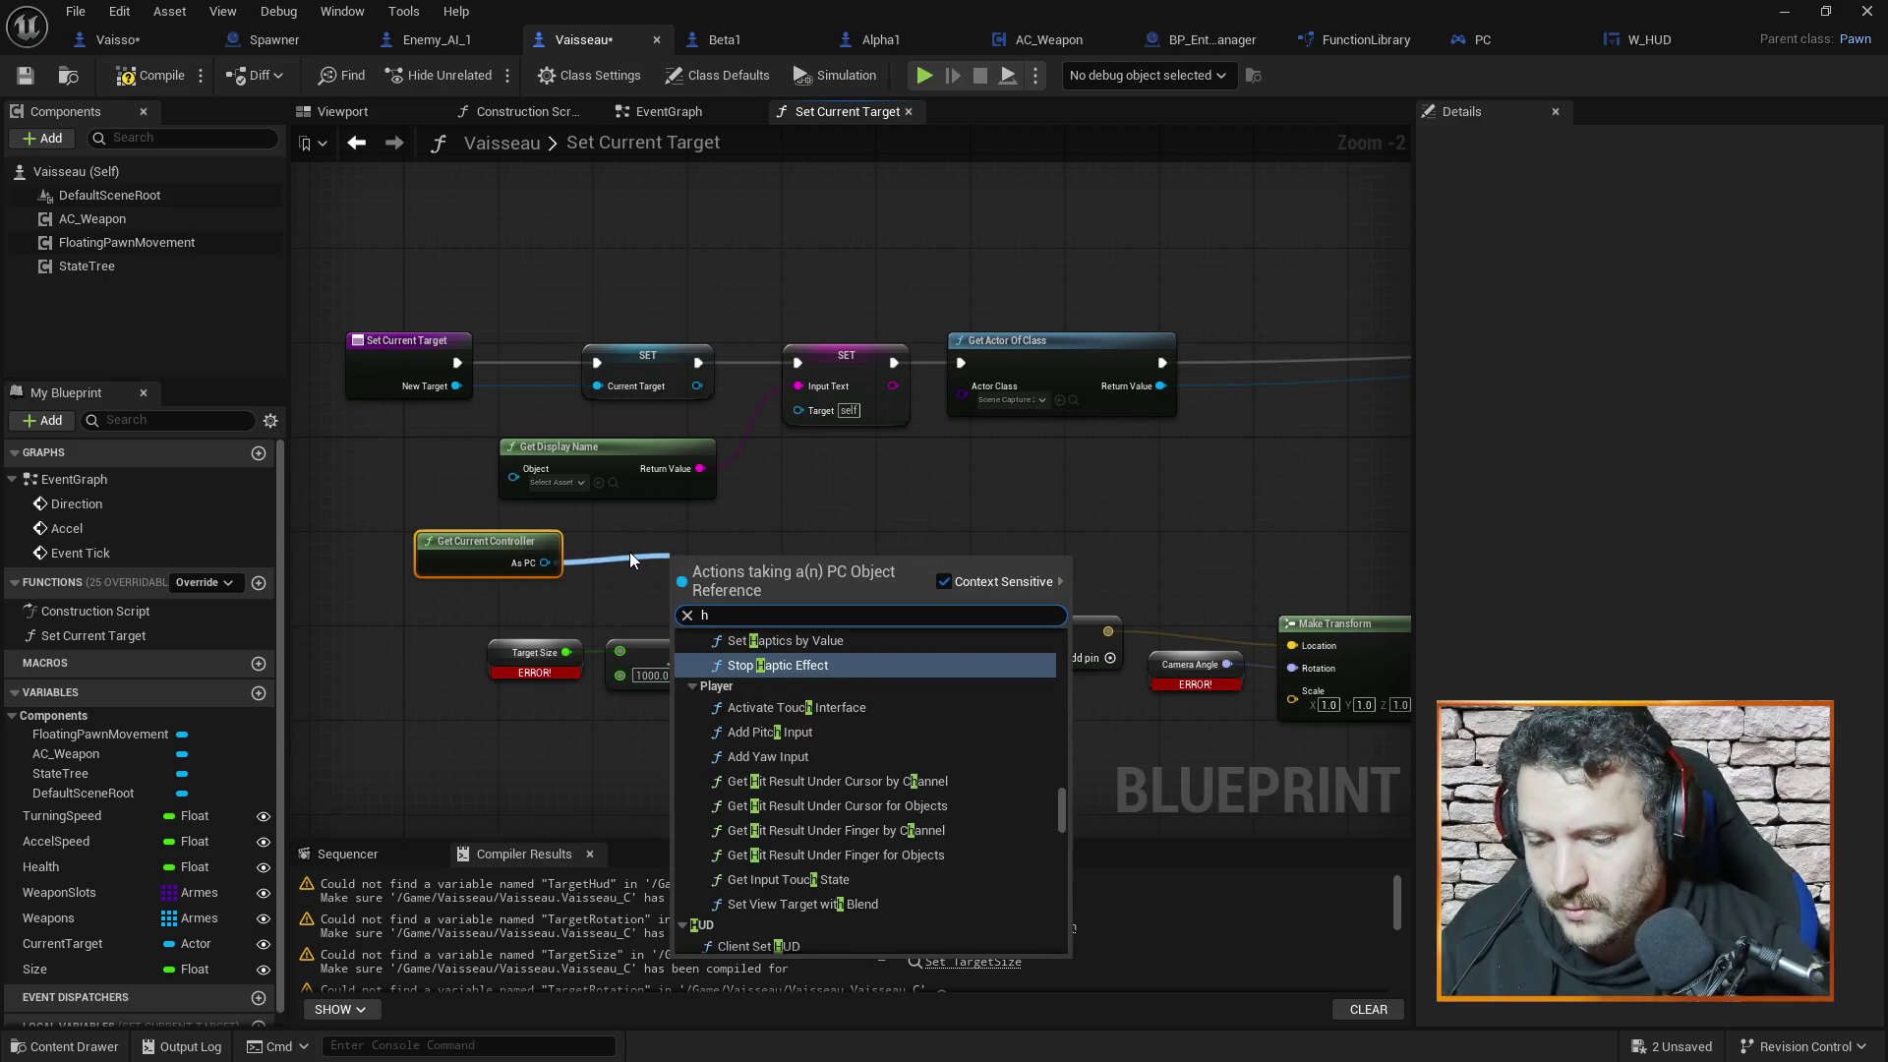
click(781, 770)
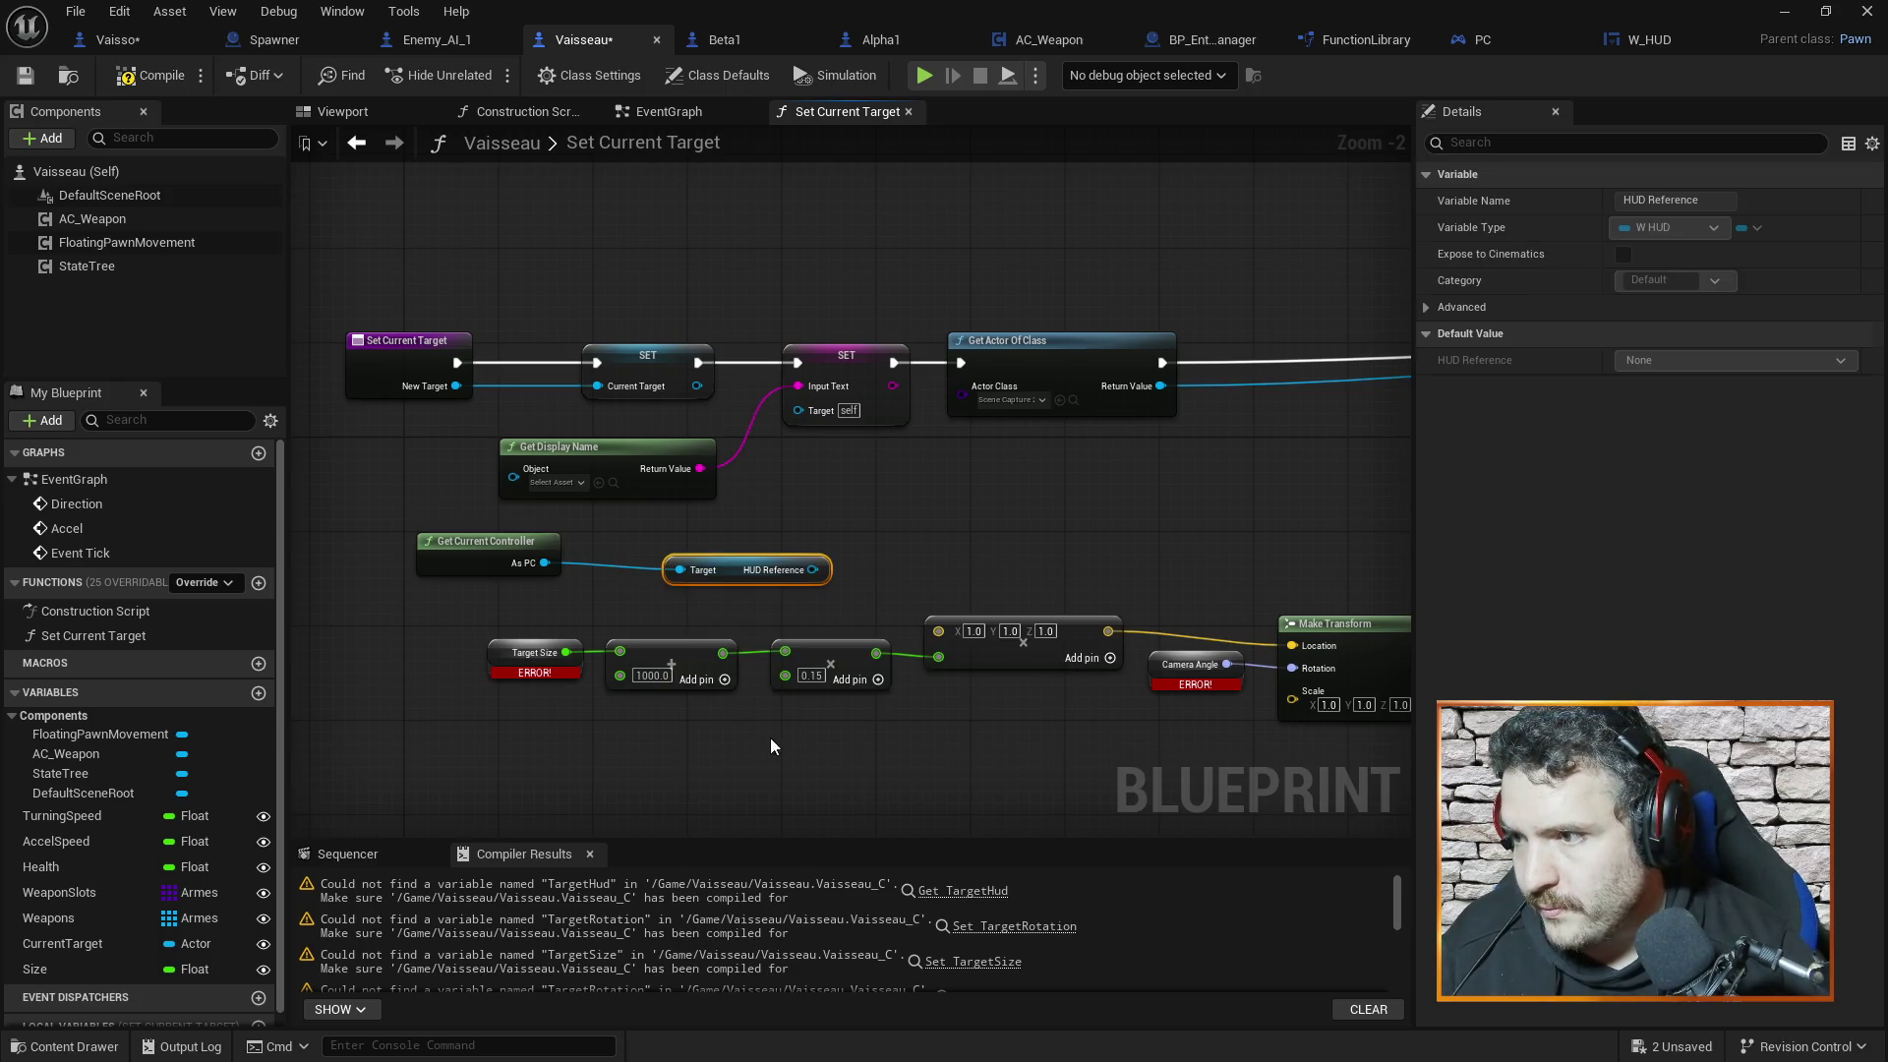
drag(464, 540, 369, 539)
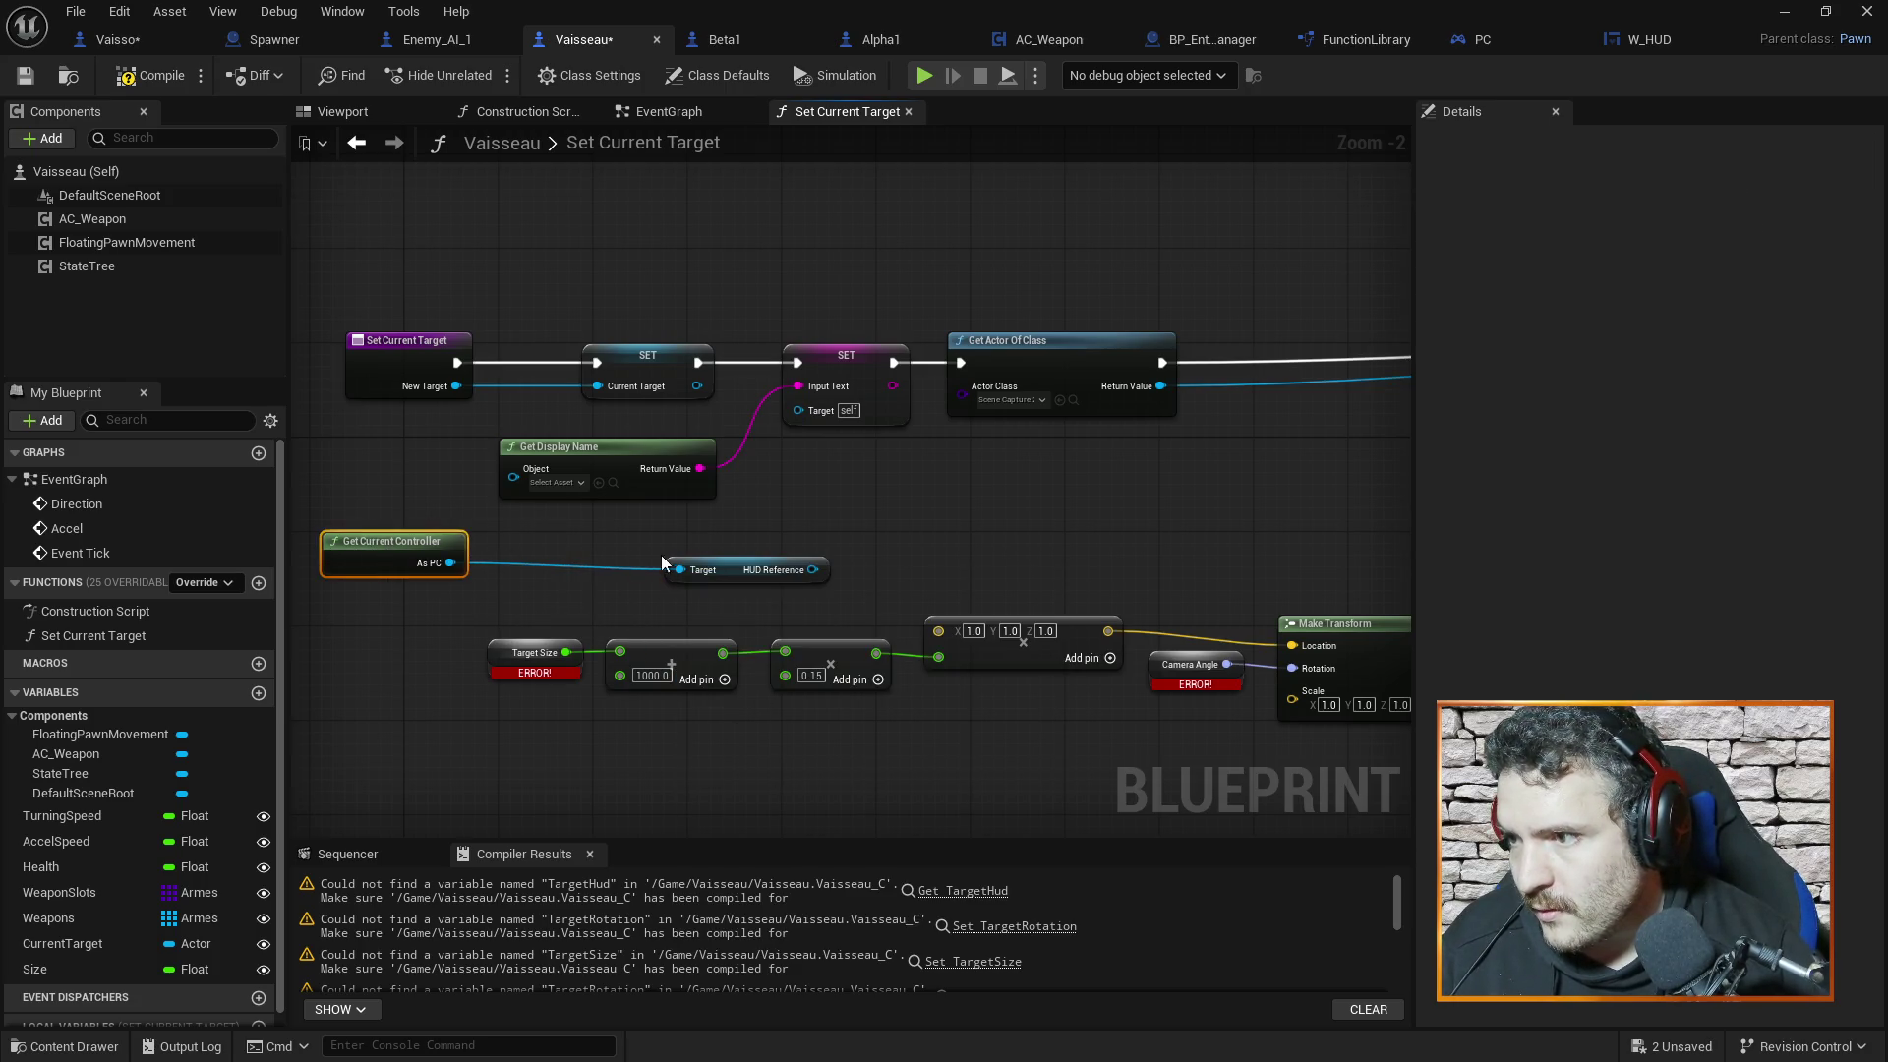
click(727, 566)
mouse_move(727, 566)
mouse_down()
mouse_move(560, 567)
mouse_move(806, 556)
mouse_up()
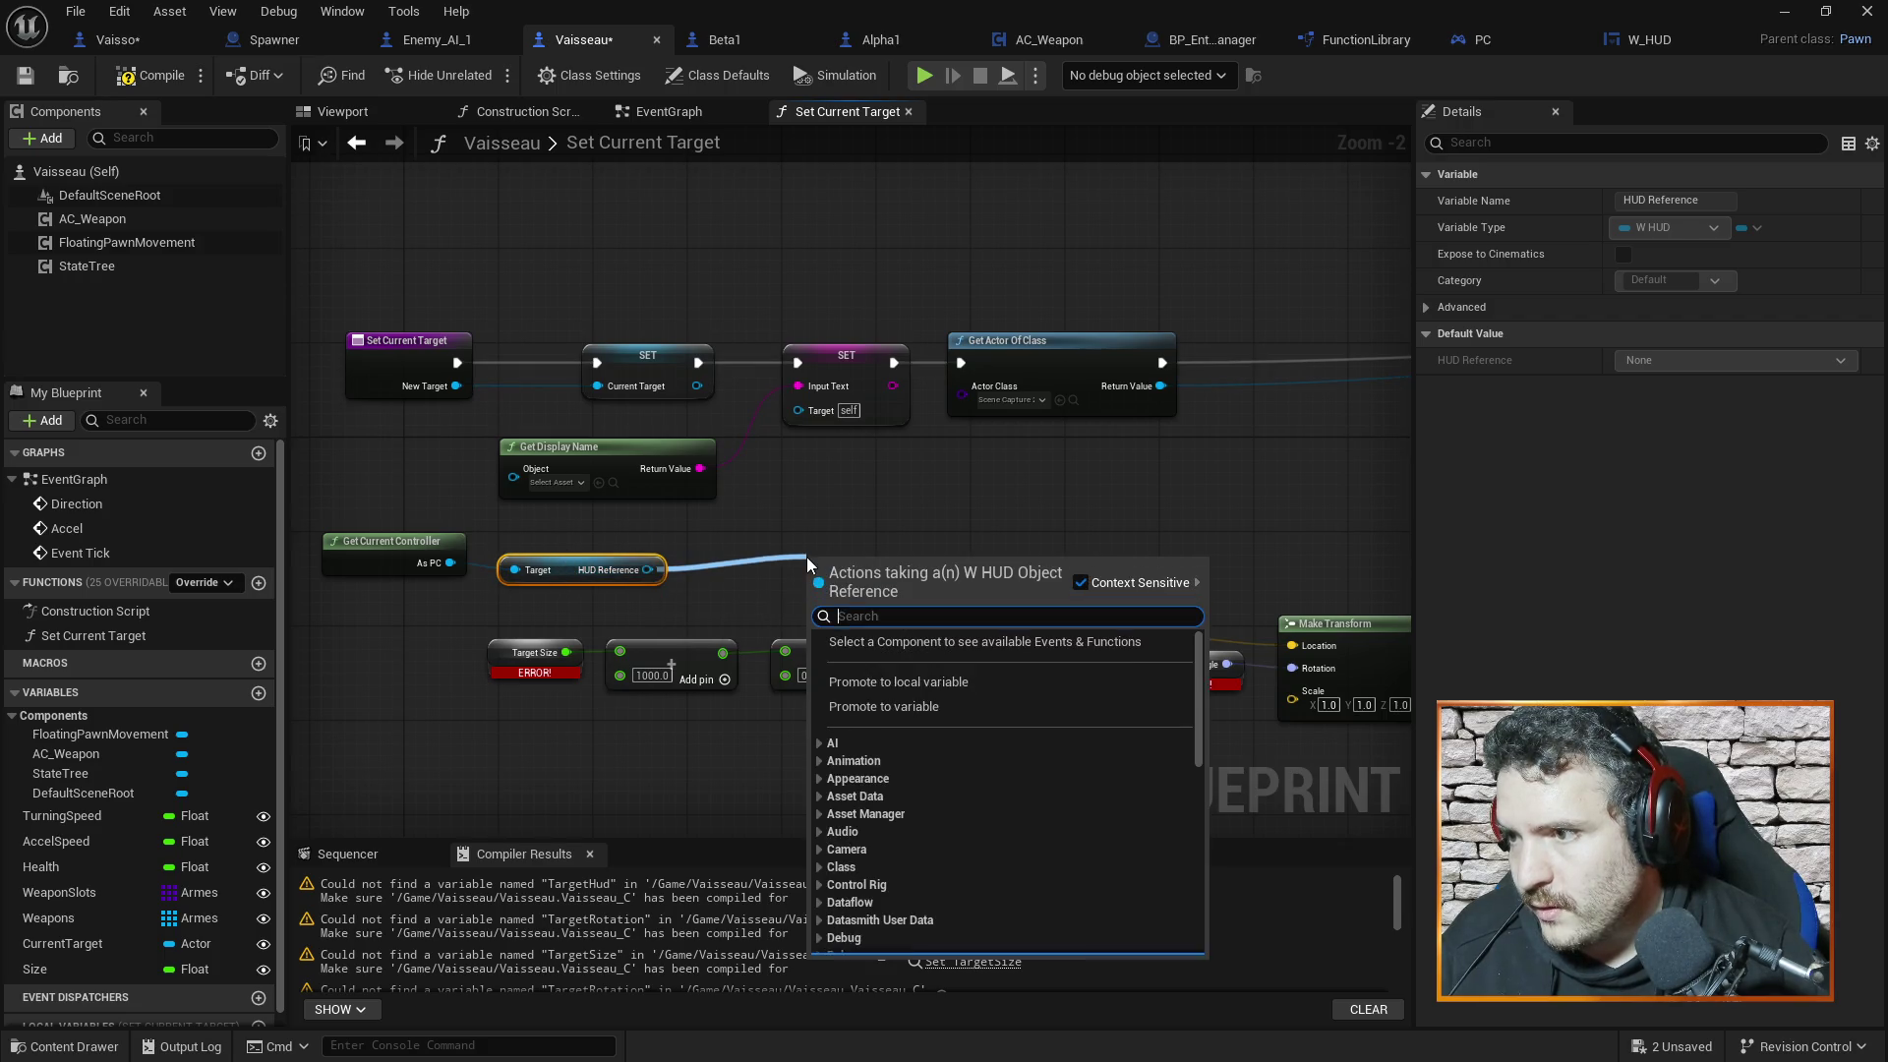
Search HUD Reference's actions for 'getset' and 'hud', then open the W_HUD widget blueprint
text(get)
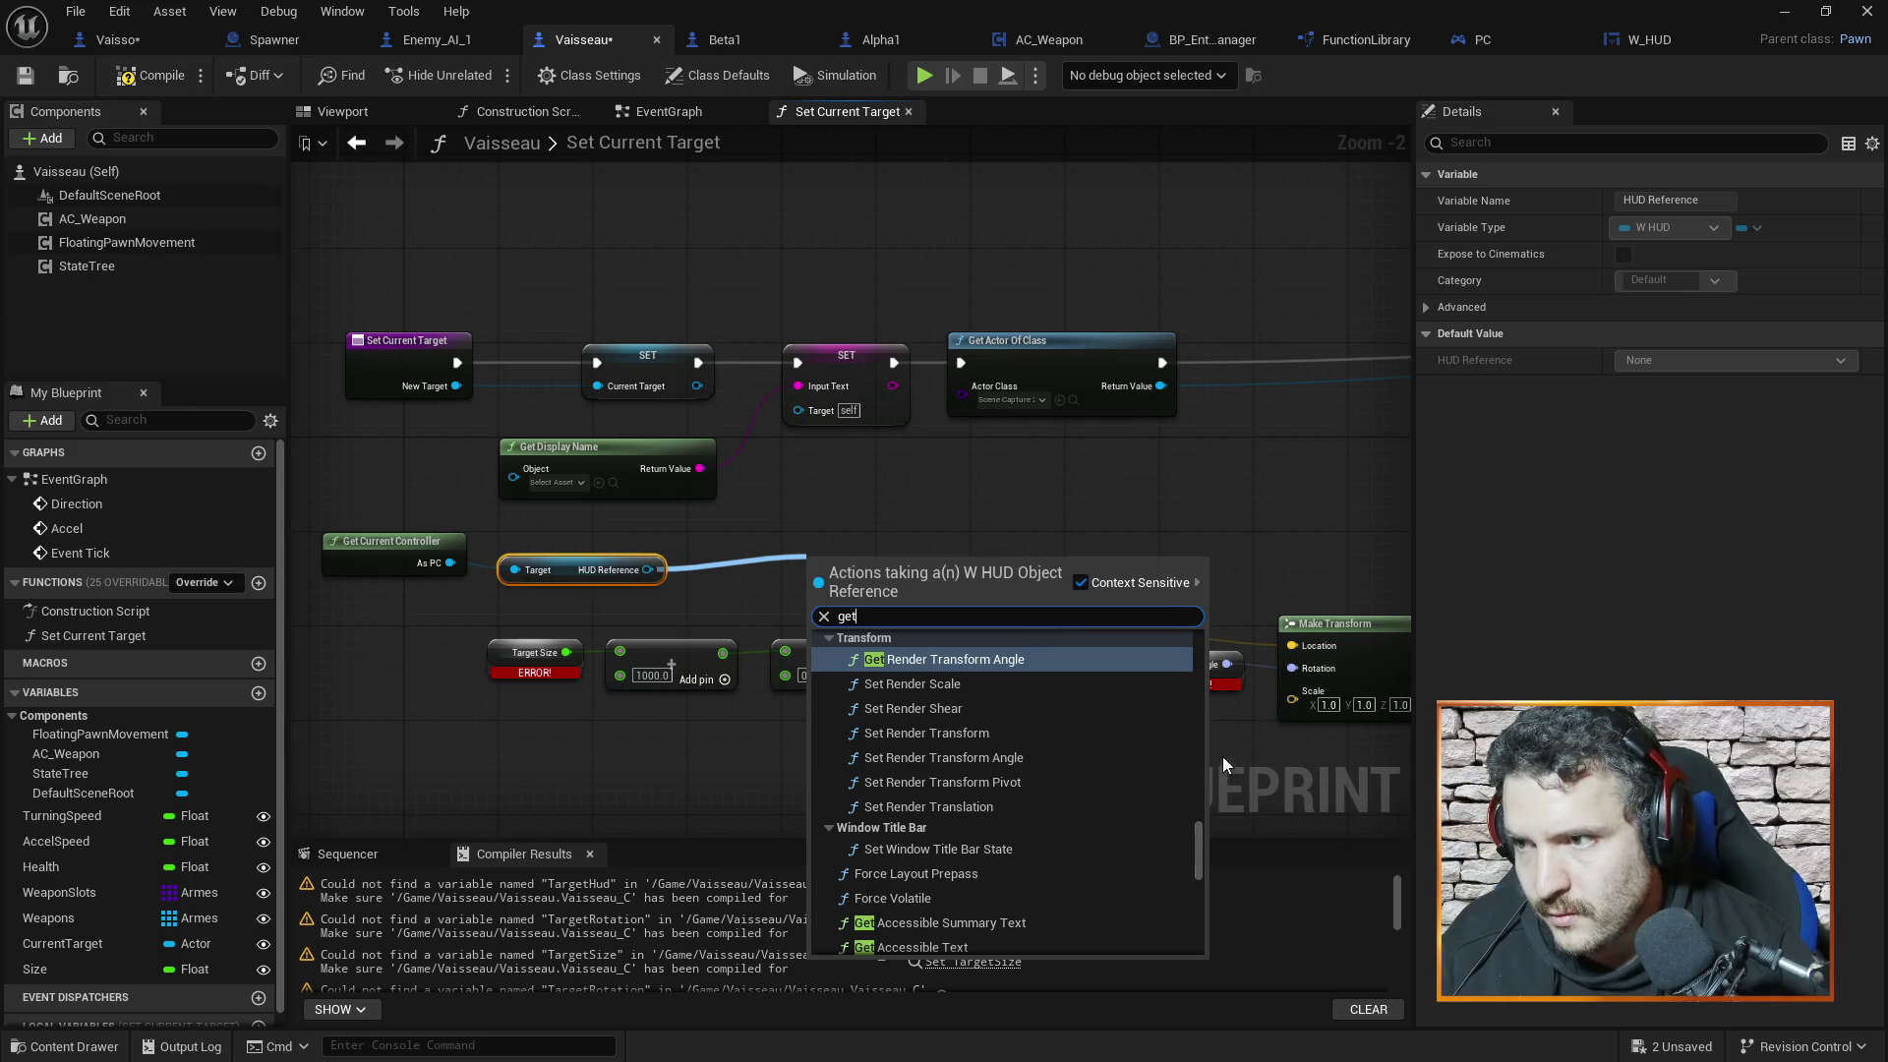
text(set)
mouse_move(1202, 867)
mouse_down()
mouse_move(1195, 941)
mouse_move(1166, 767)
mouse_move(1168, 784)
mouse_up()
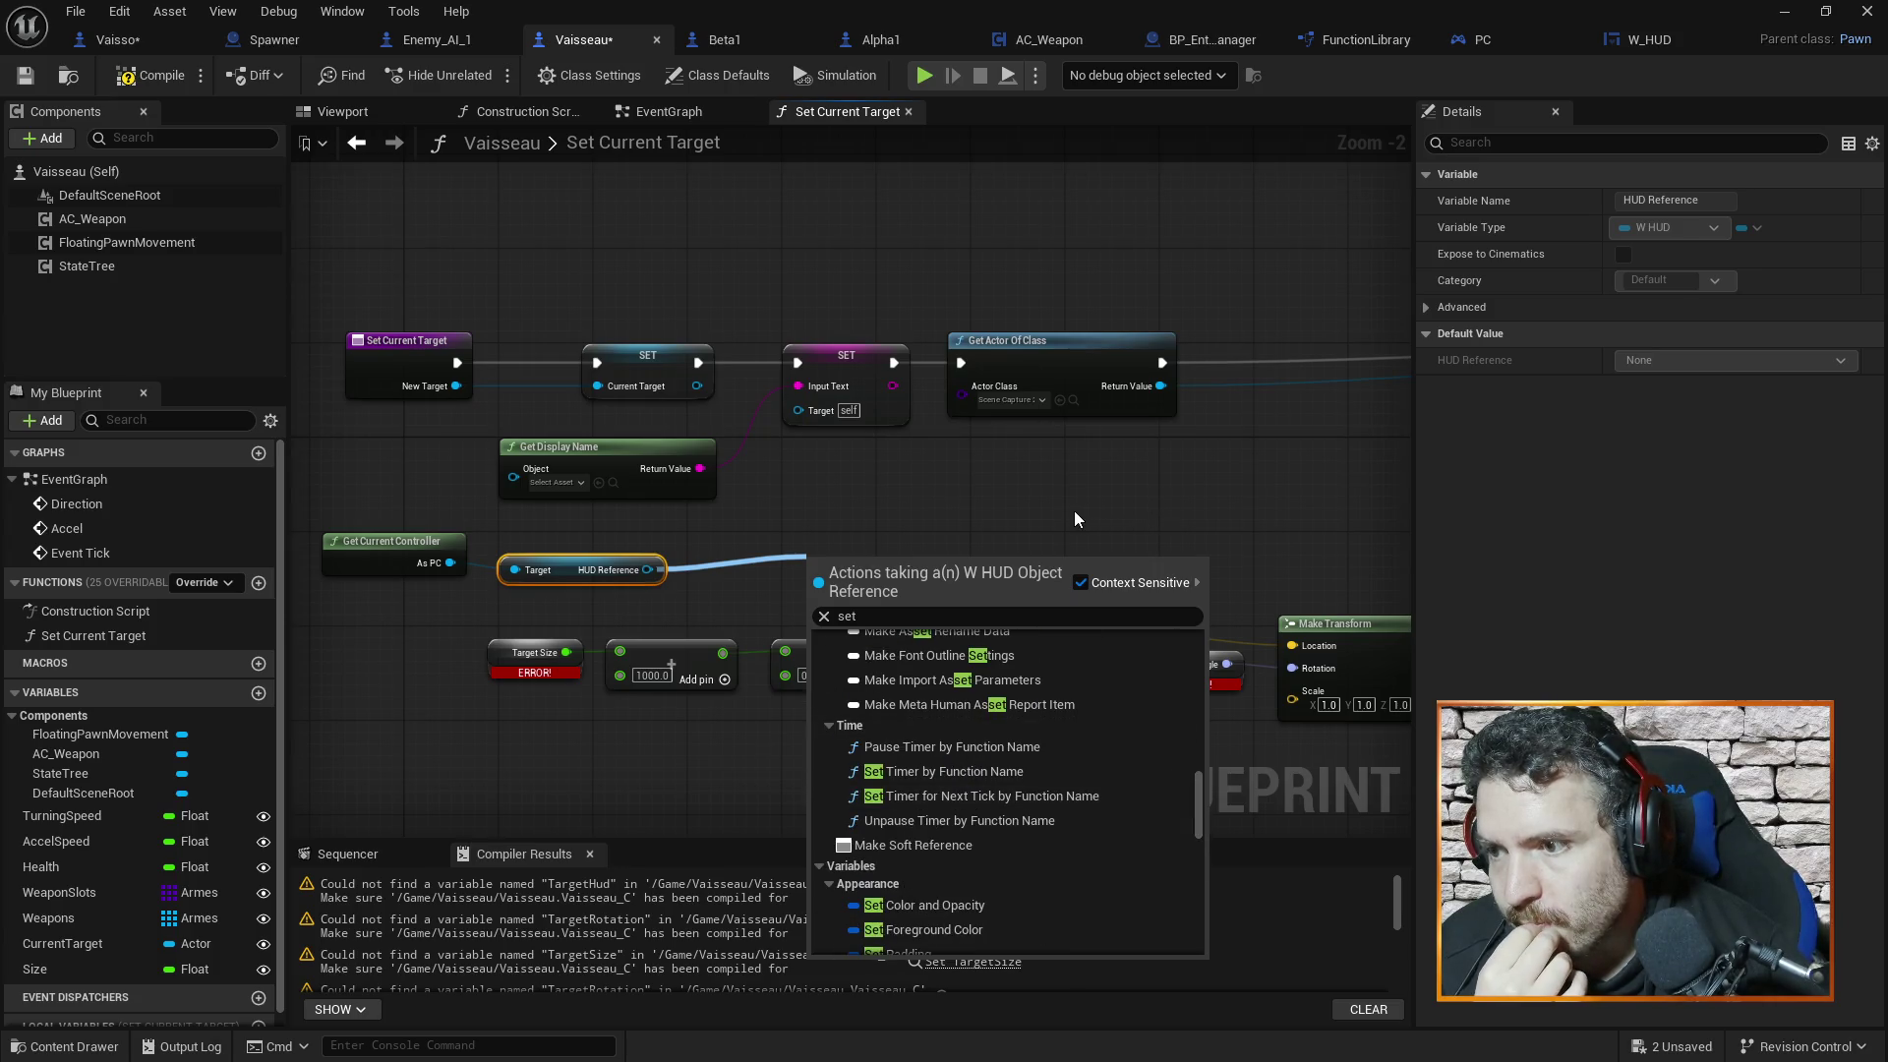
click(907, 616)
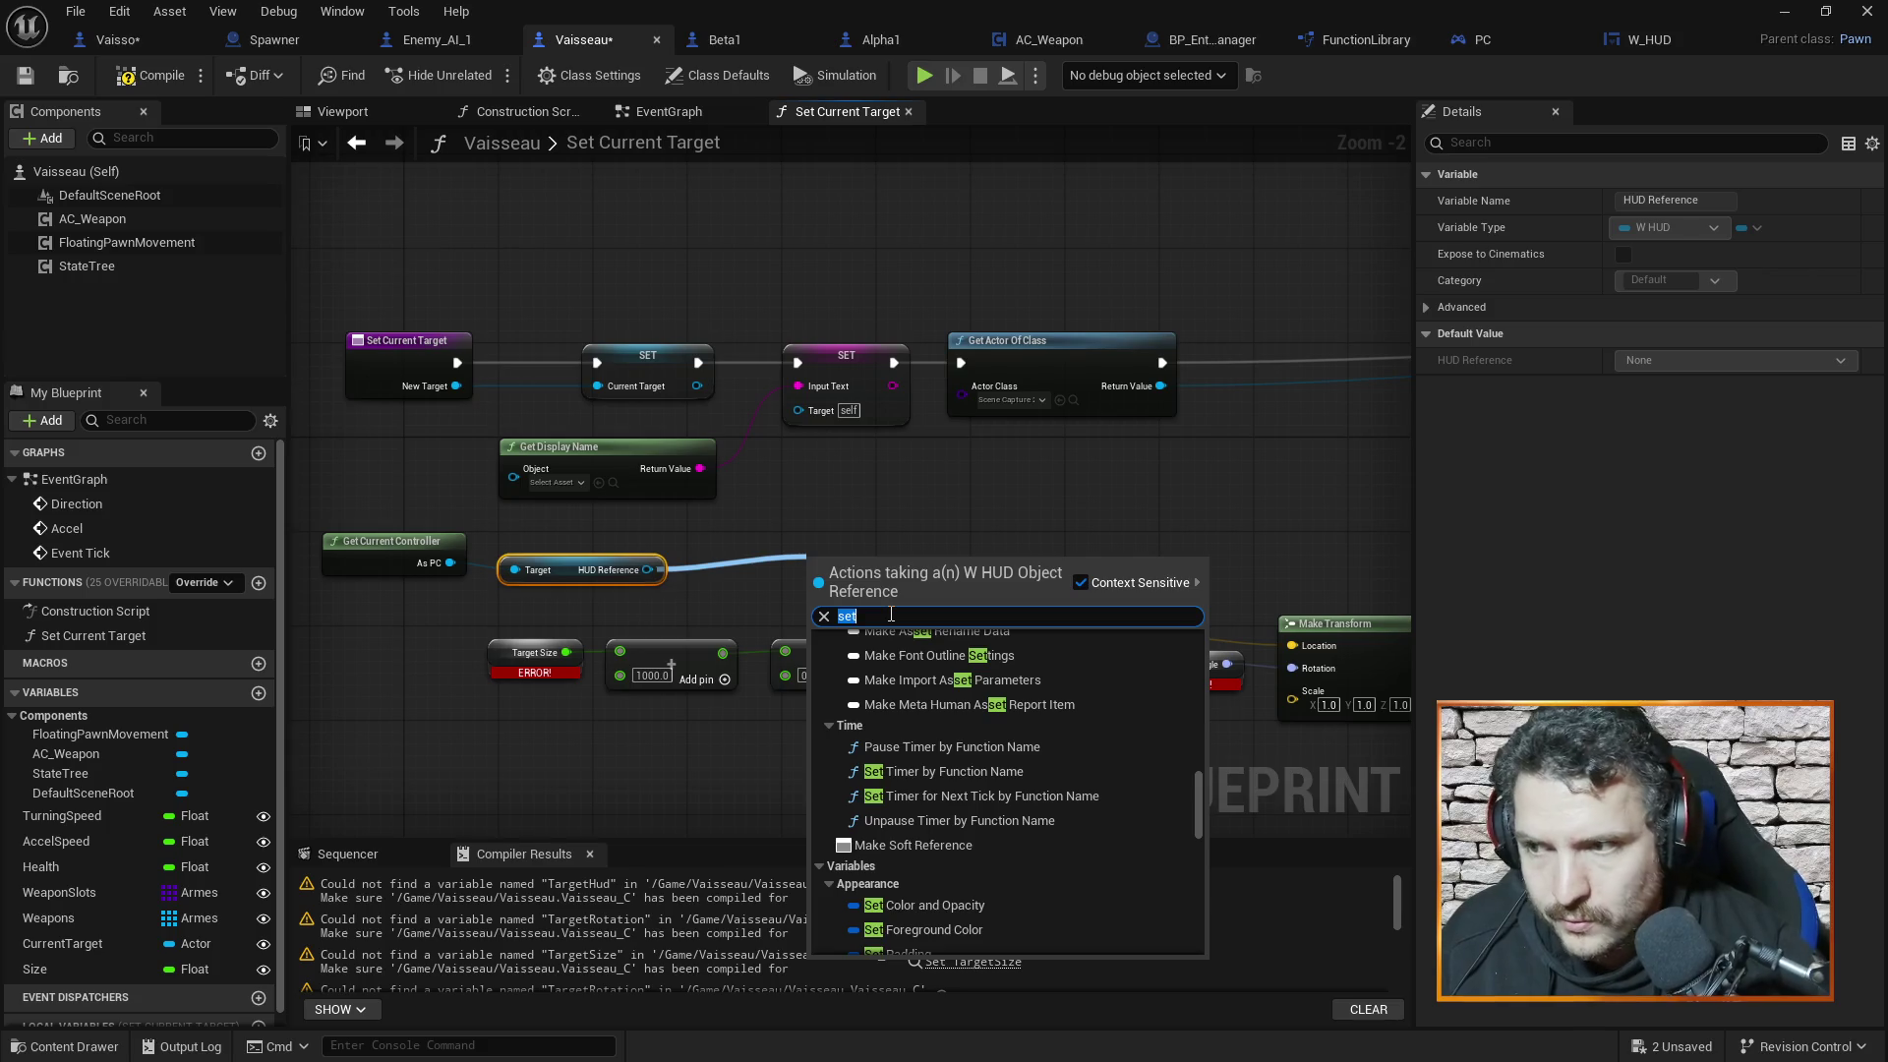
text( hud)
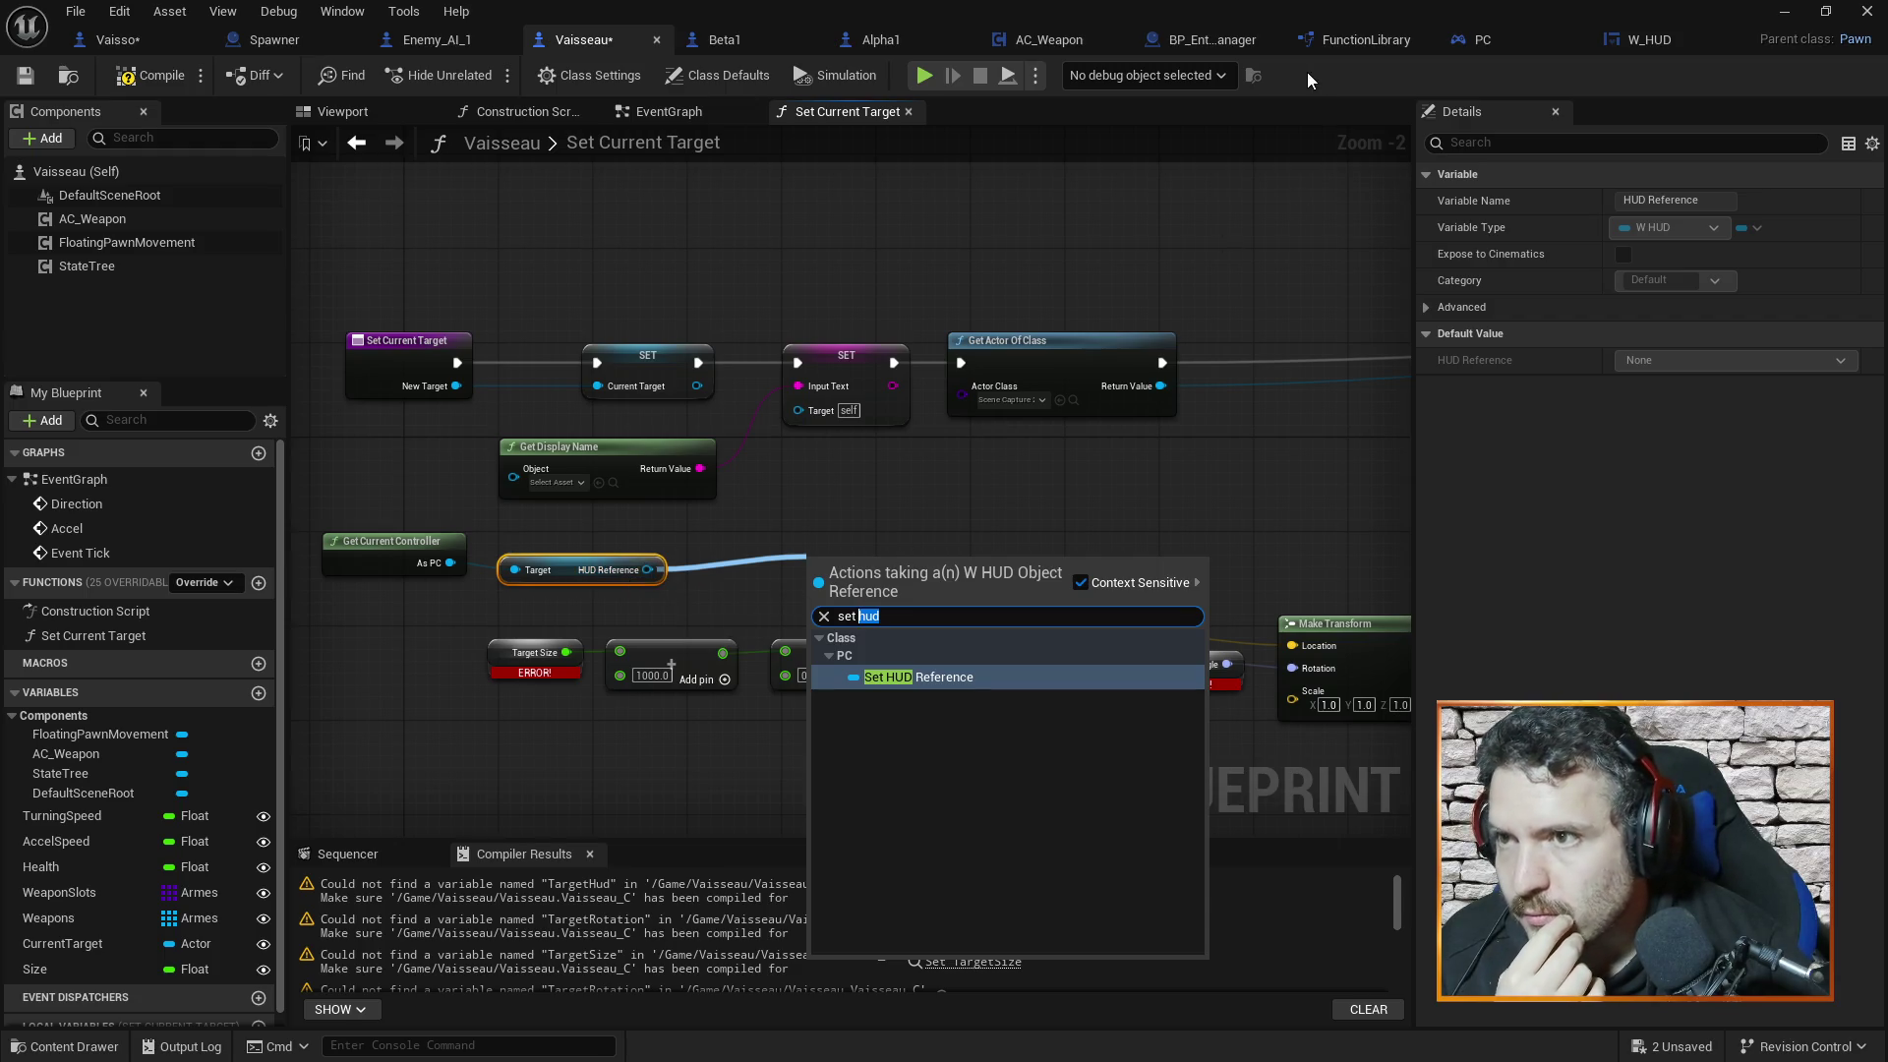
click(1632, 39)
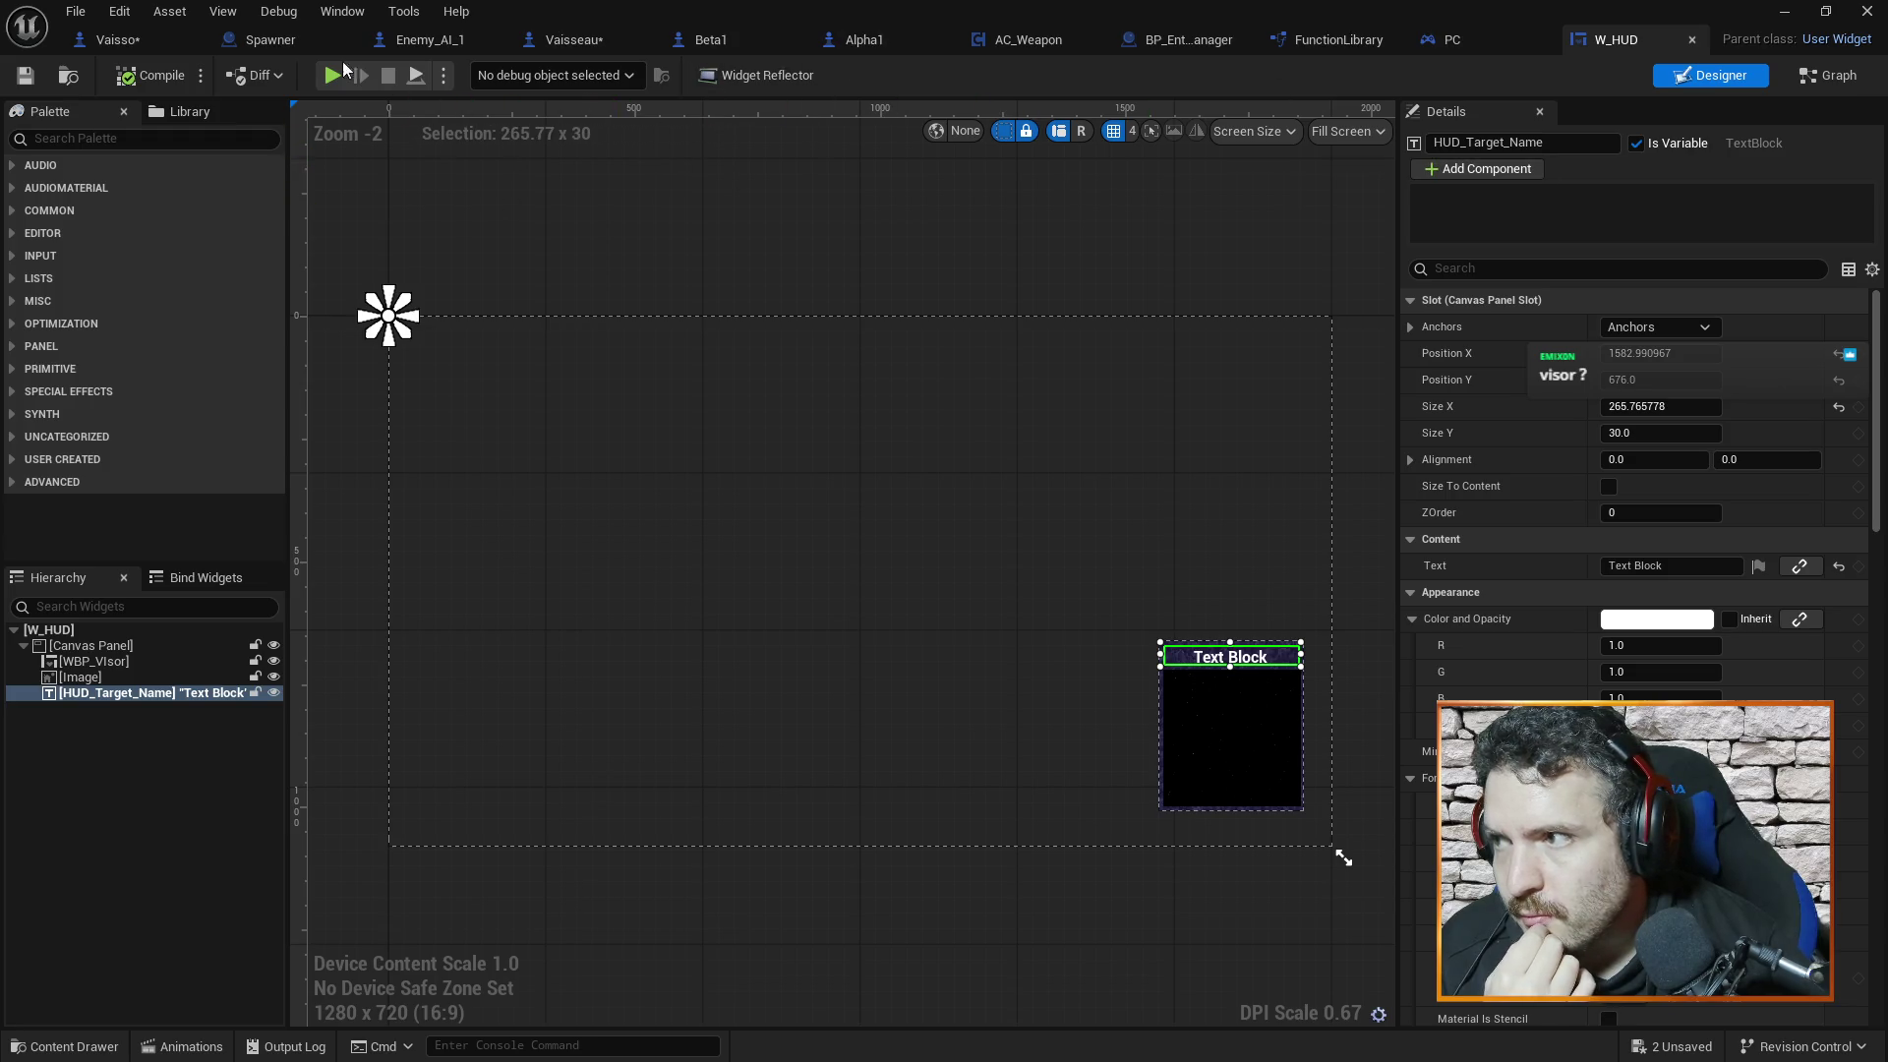
Make W_HUD's HUD_Target_Name variable public, then pull a connection from Vaisseau's HUD Reference
click(1811, 71)
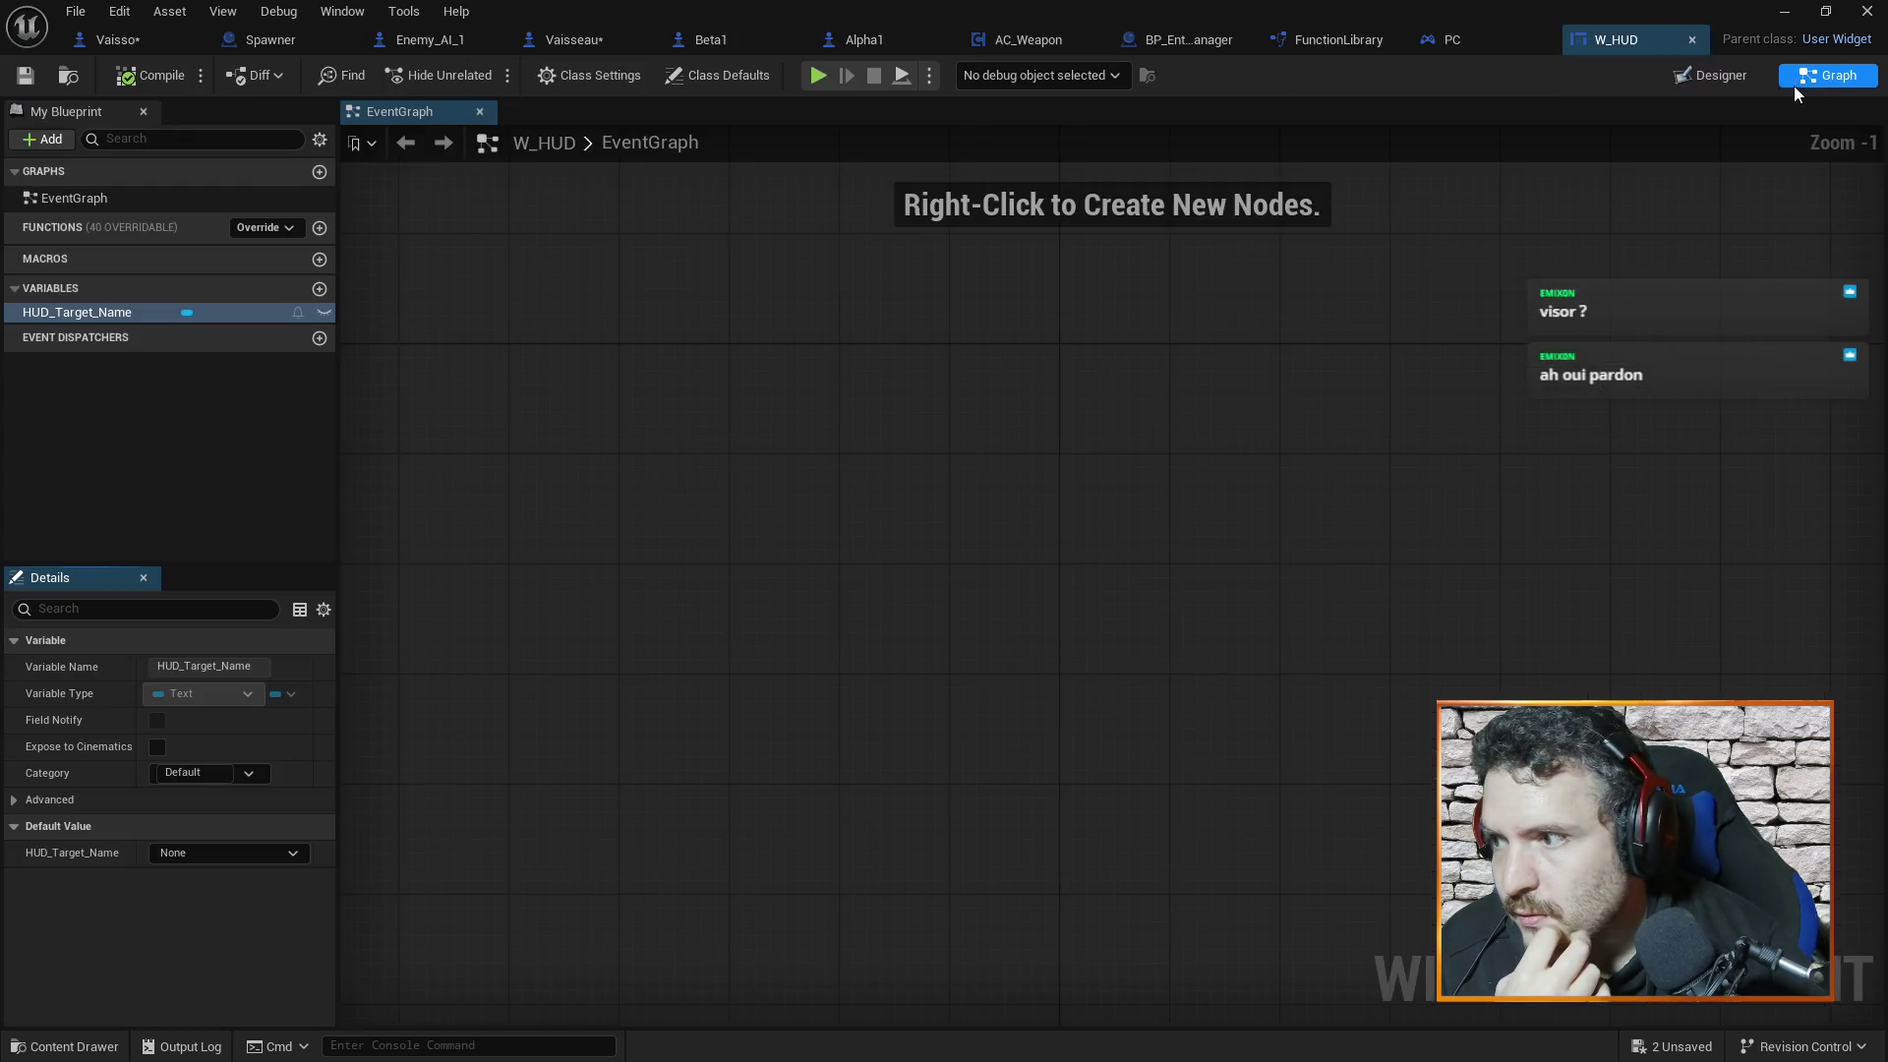
click(318, 312)
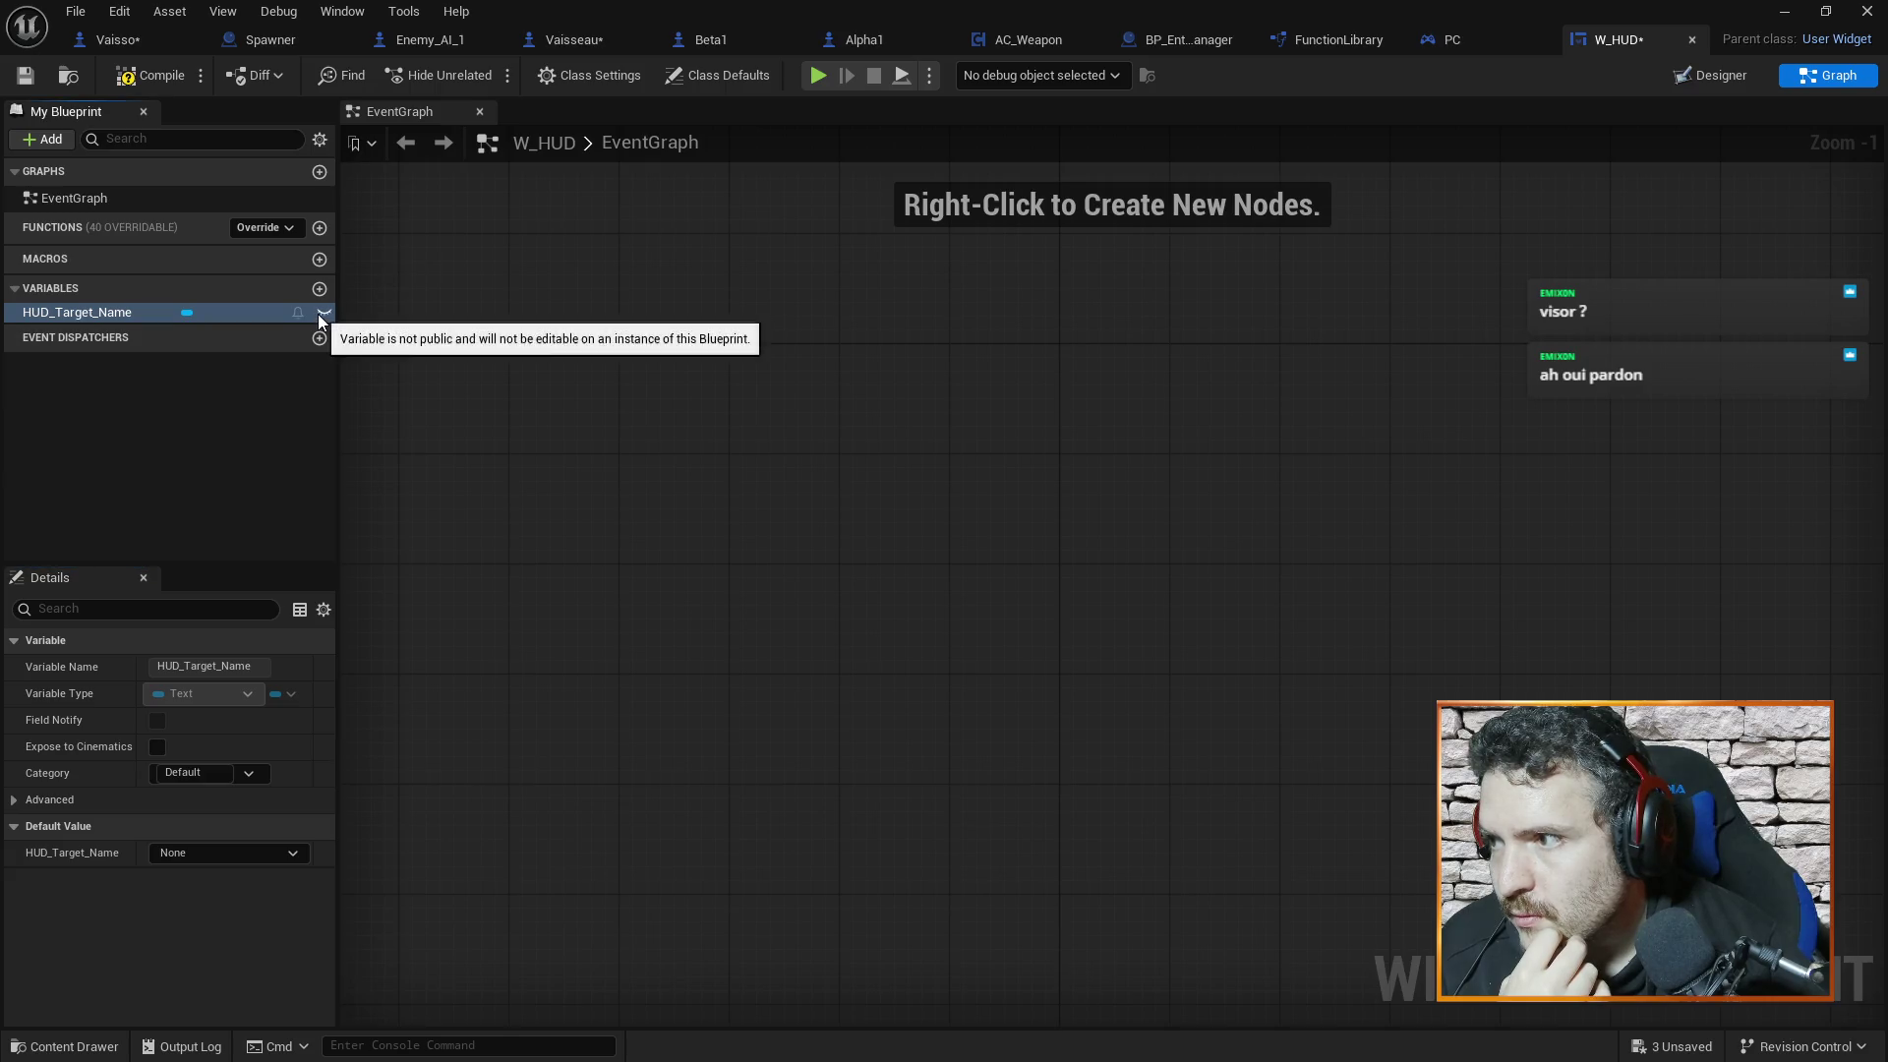
click(1708, 79)
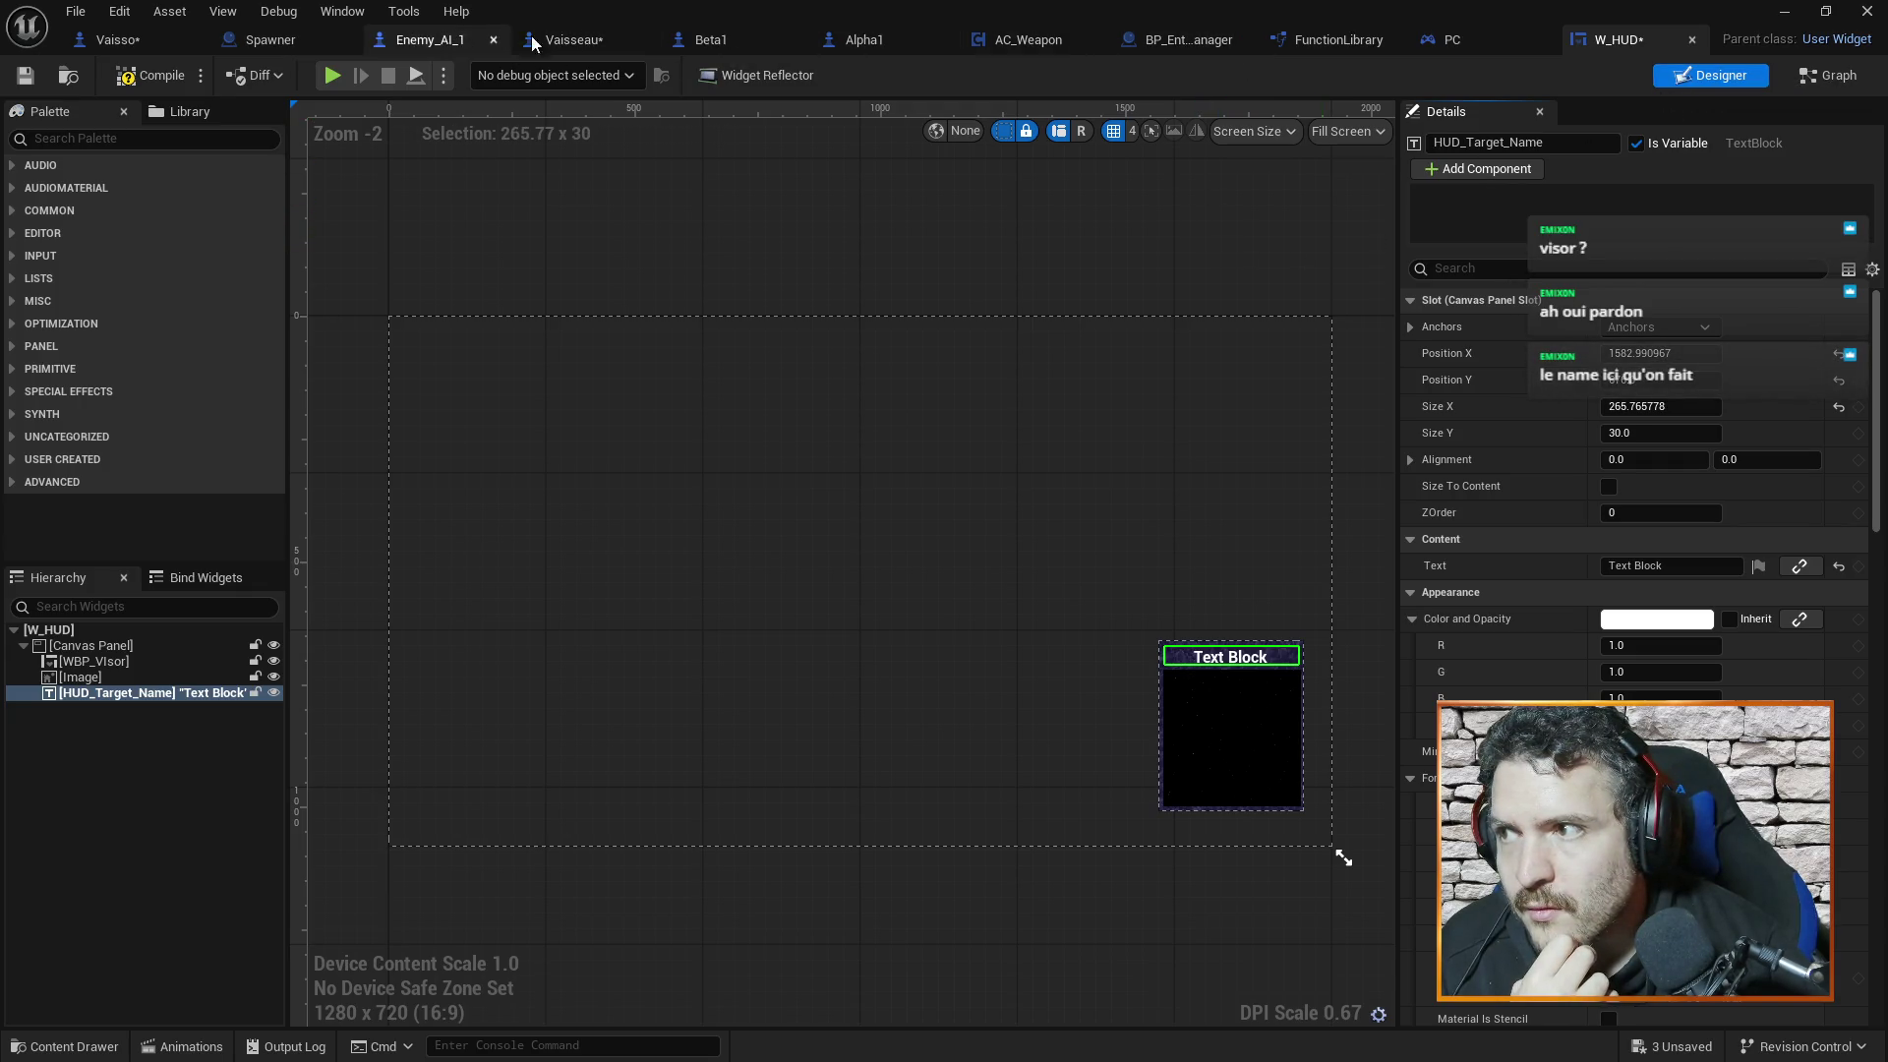
click(574, 39)
drag(646, 570, 741, 569)
Add a HUD_Target_Name getter on HUD Reference and shift the three controller-to-text nodes left
text(hud tar)
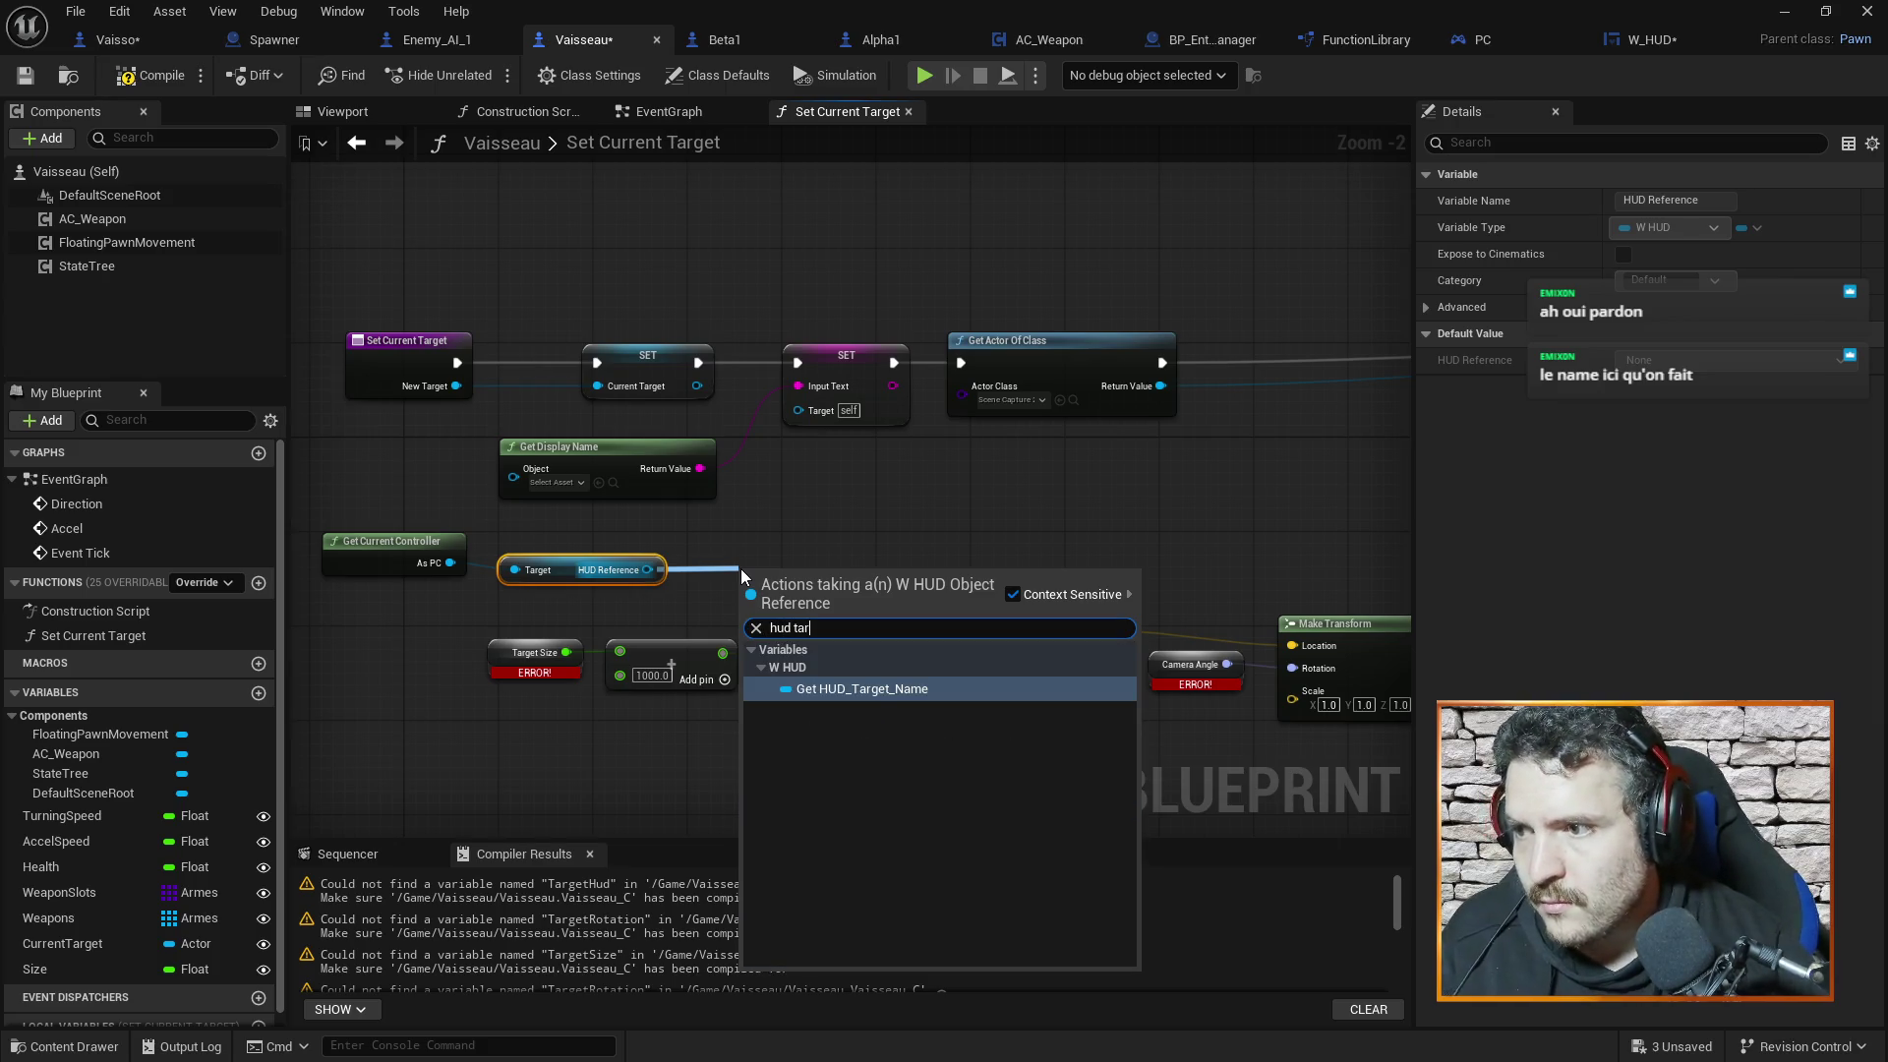
click(816, 688)
mouse_move(803, 580)
mouse_down()
mouse_move(795, 558)
mouse_move(754, 573)
mouse_up()
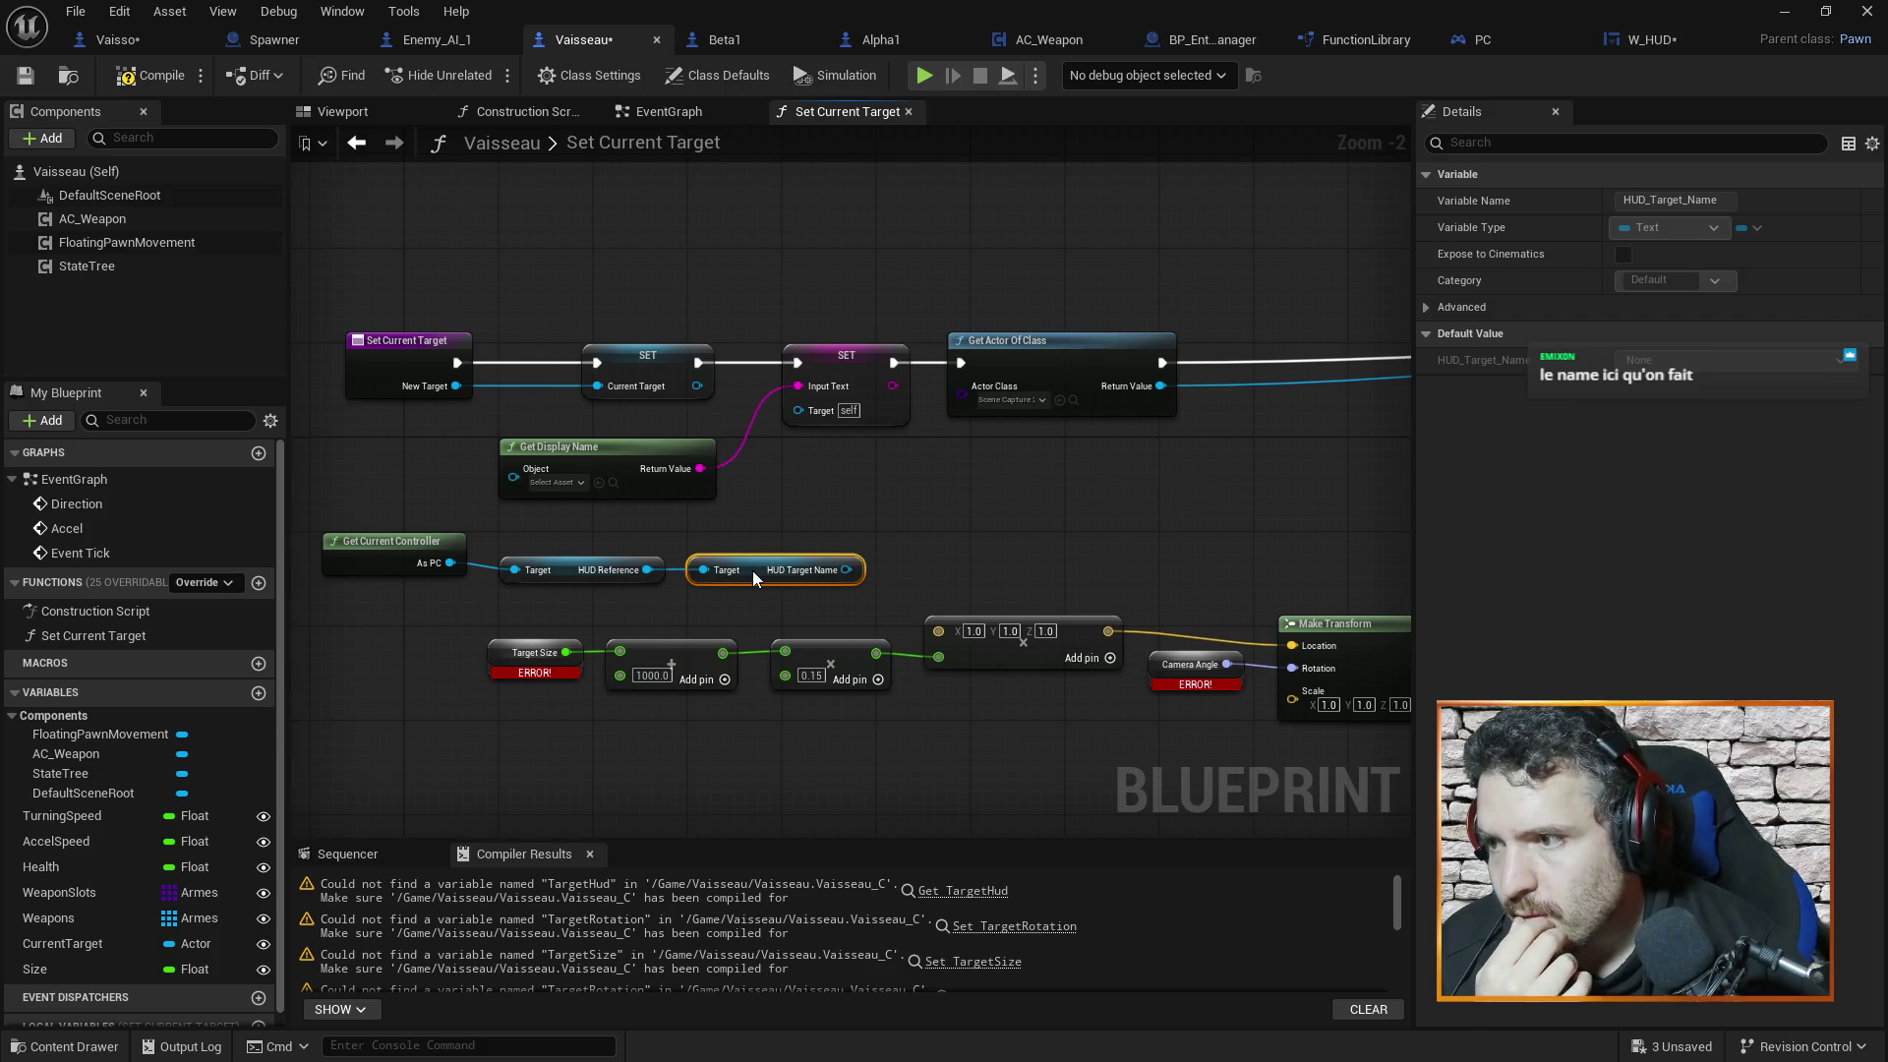
mouse_move(387, 528)
mouse_down()
mouse_move(808, 601)
mouse_move(910, 507)
mouse_up()
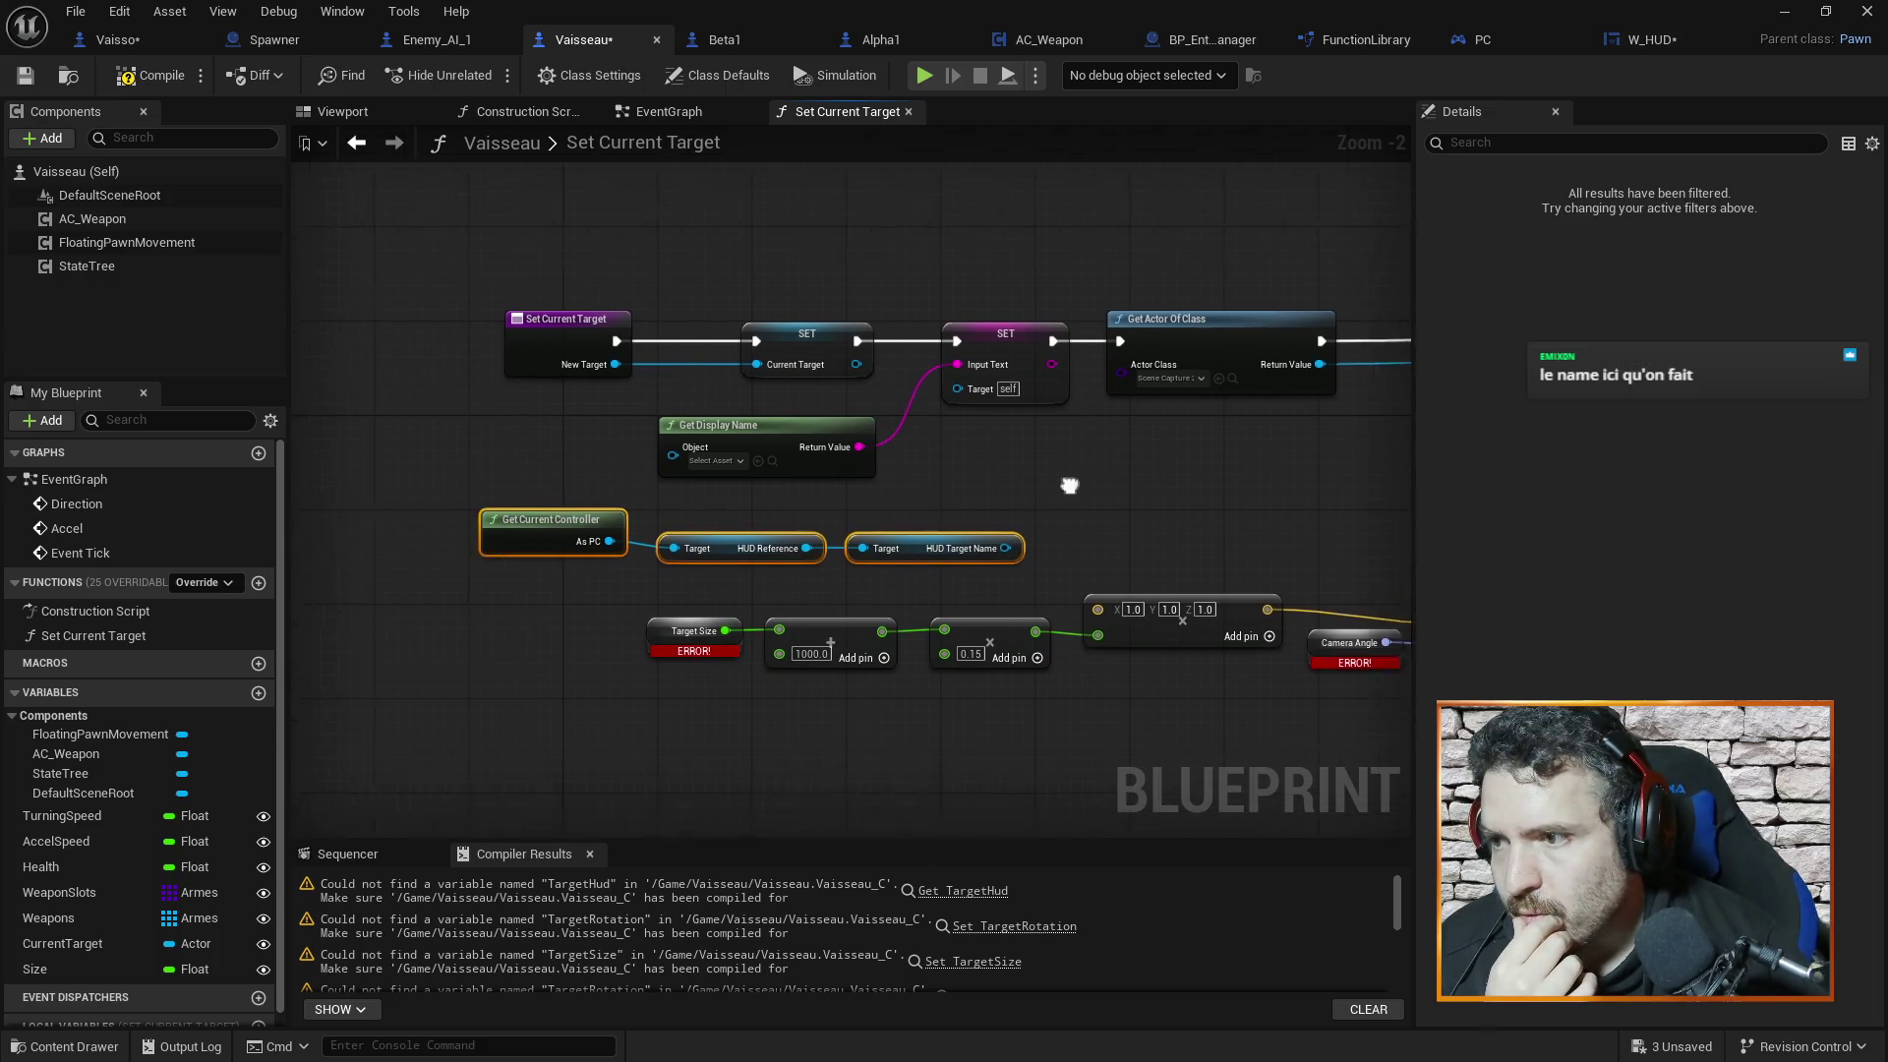
drag(1070, 486, 1149, 473)
mouse_move(1081, 539)
mouse_down()
mouse_move(861, 539)
mouse_move(997, 505)
mouse_up()
click(960, 510)
Connect New Target to Get Display Name's Object and discard a mistaken SET Text node
text(set)
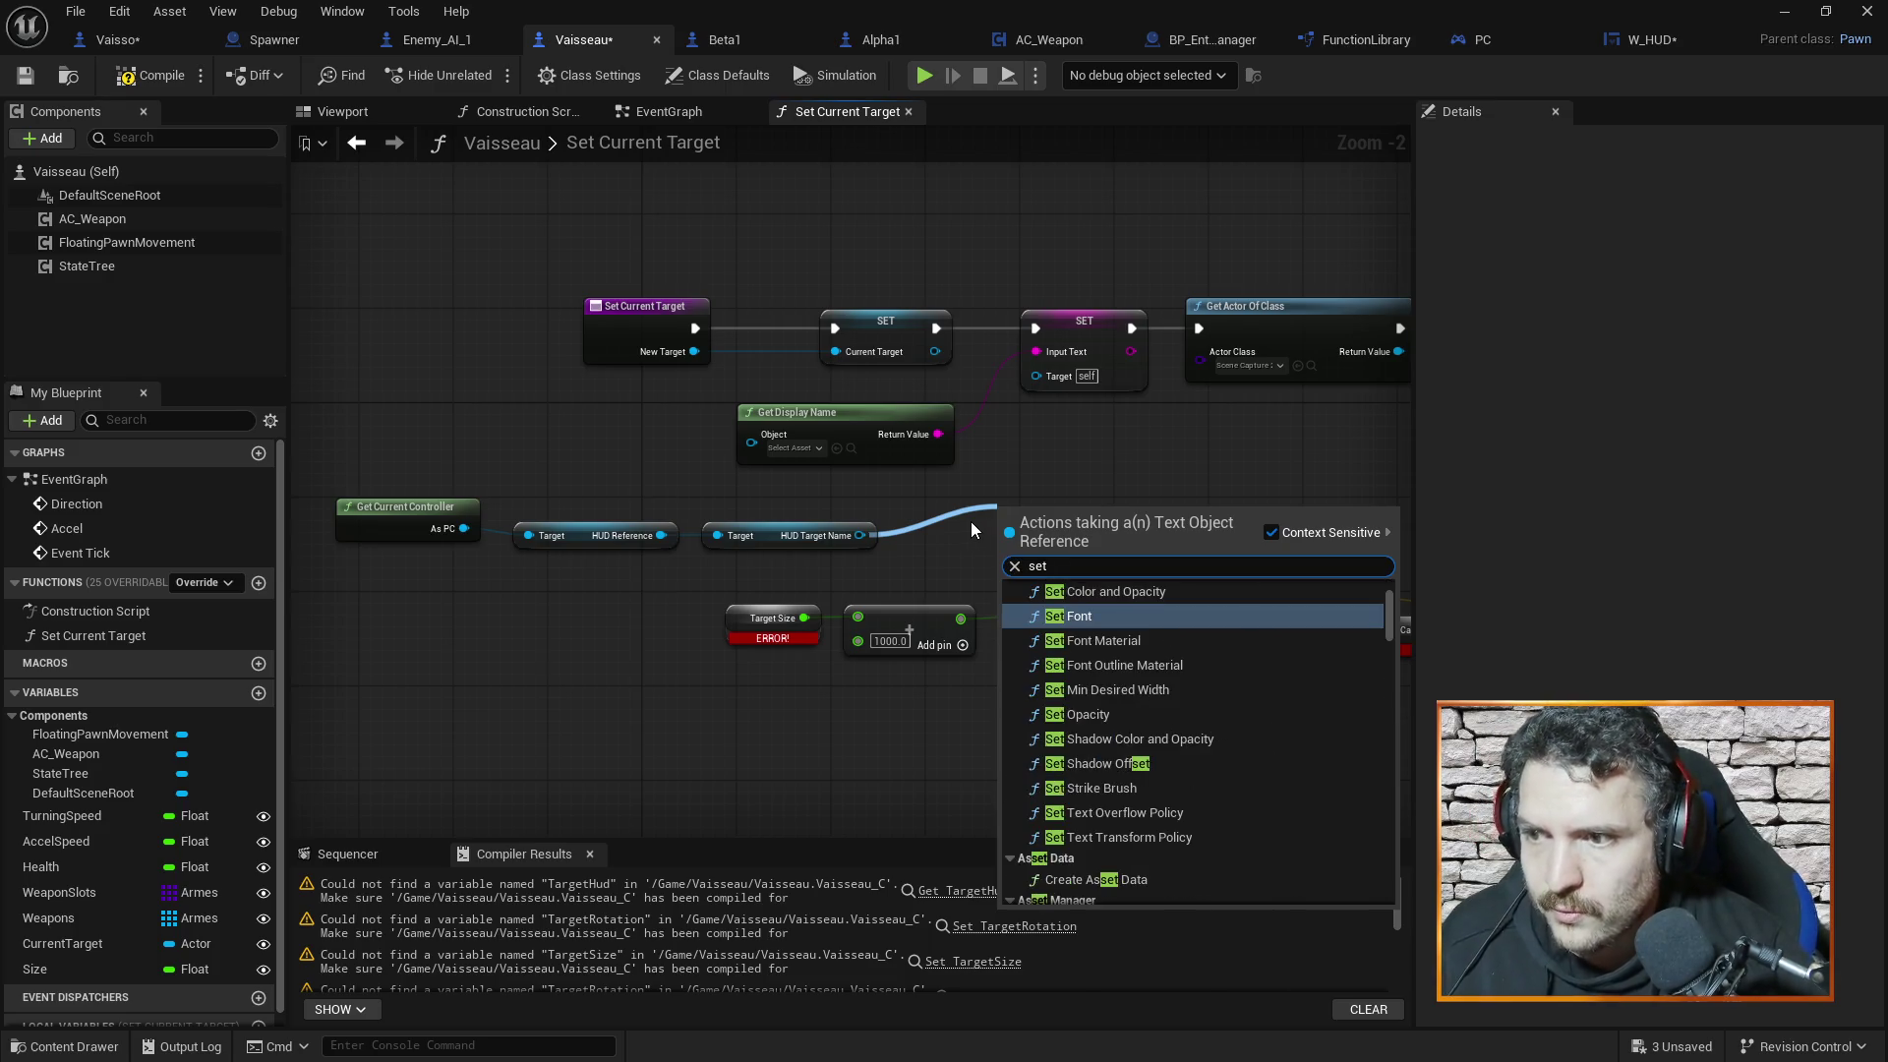
drag(1388, 604, 1402, 895)
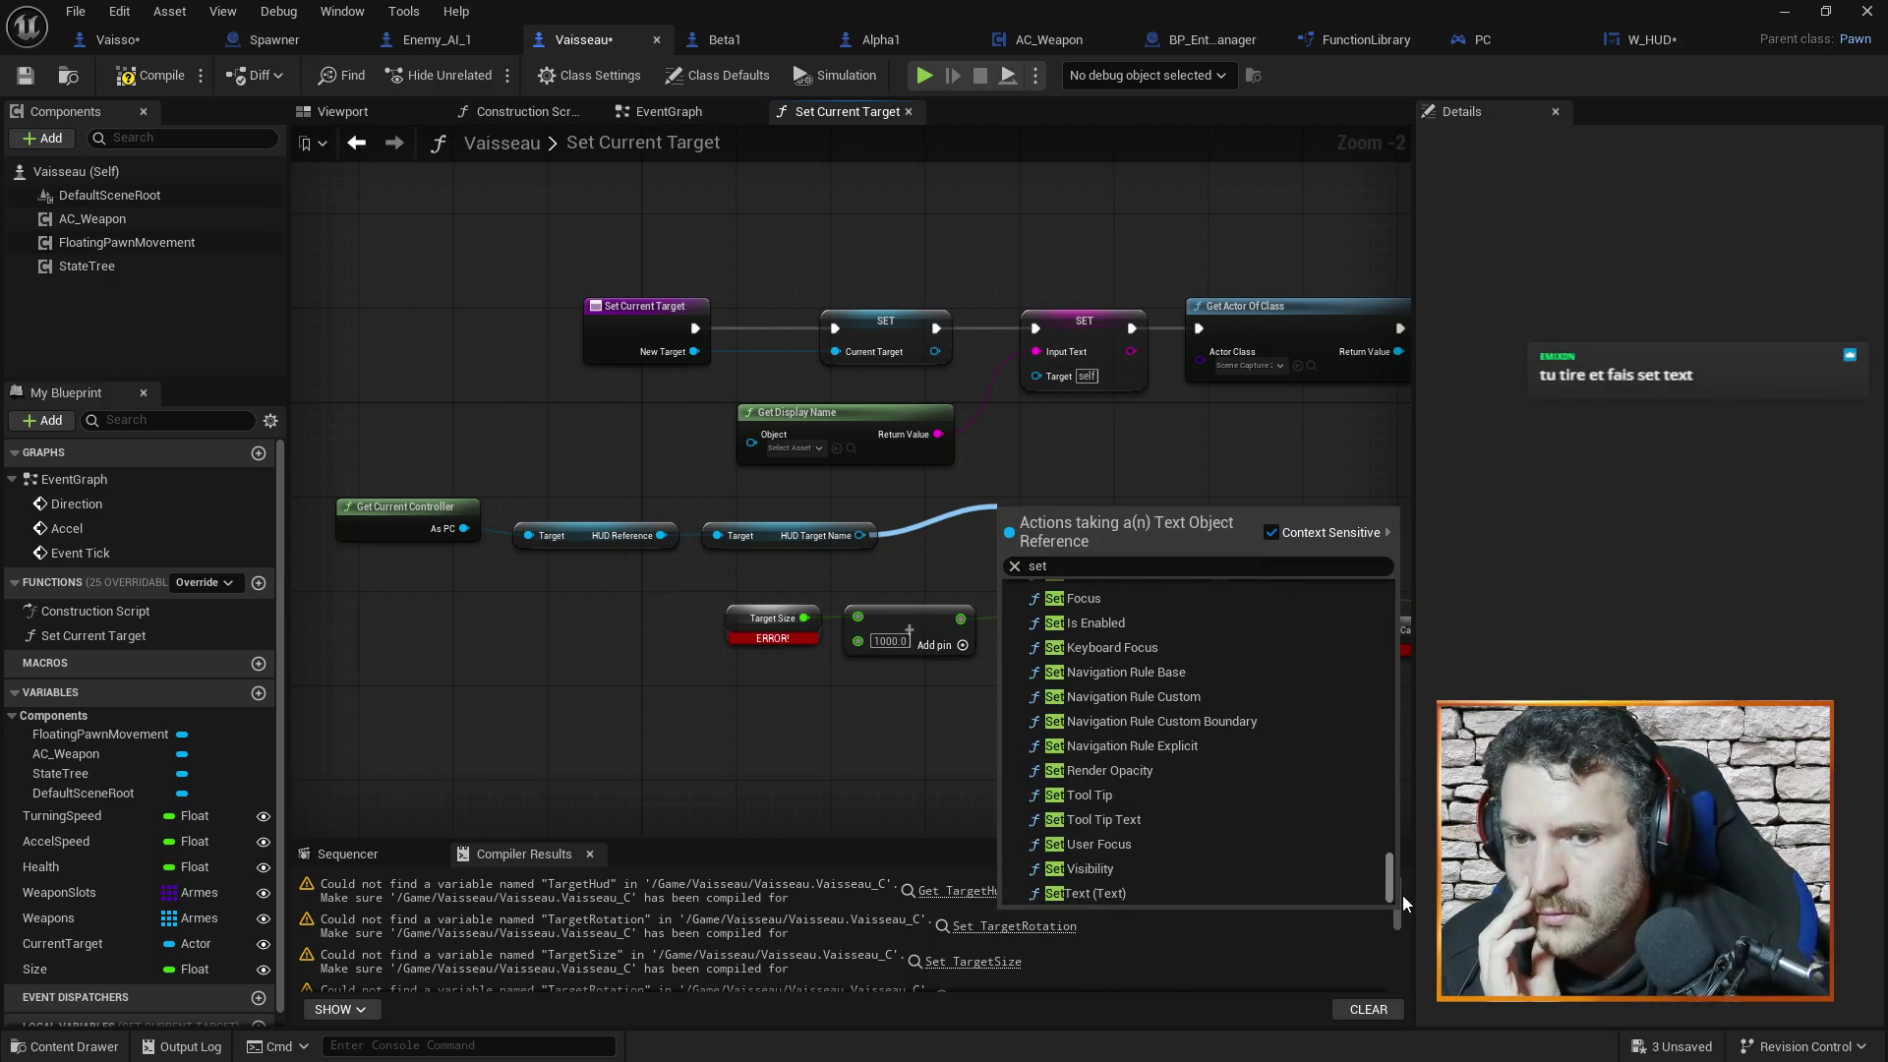
click(1182, 565)
text(text)
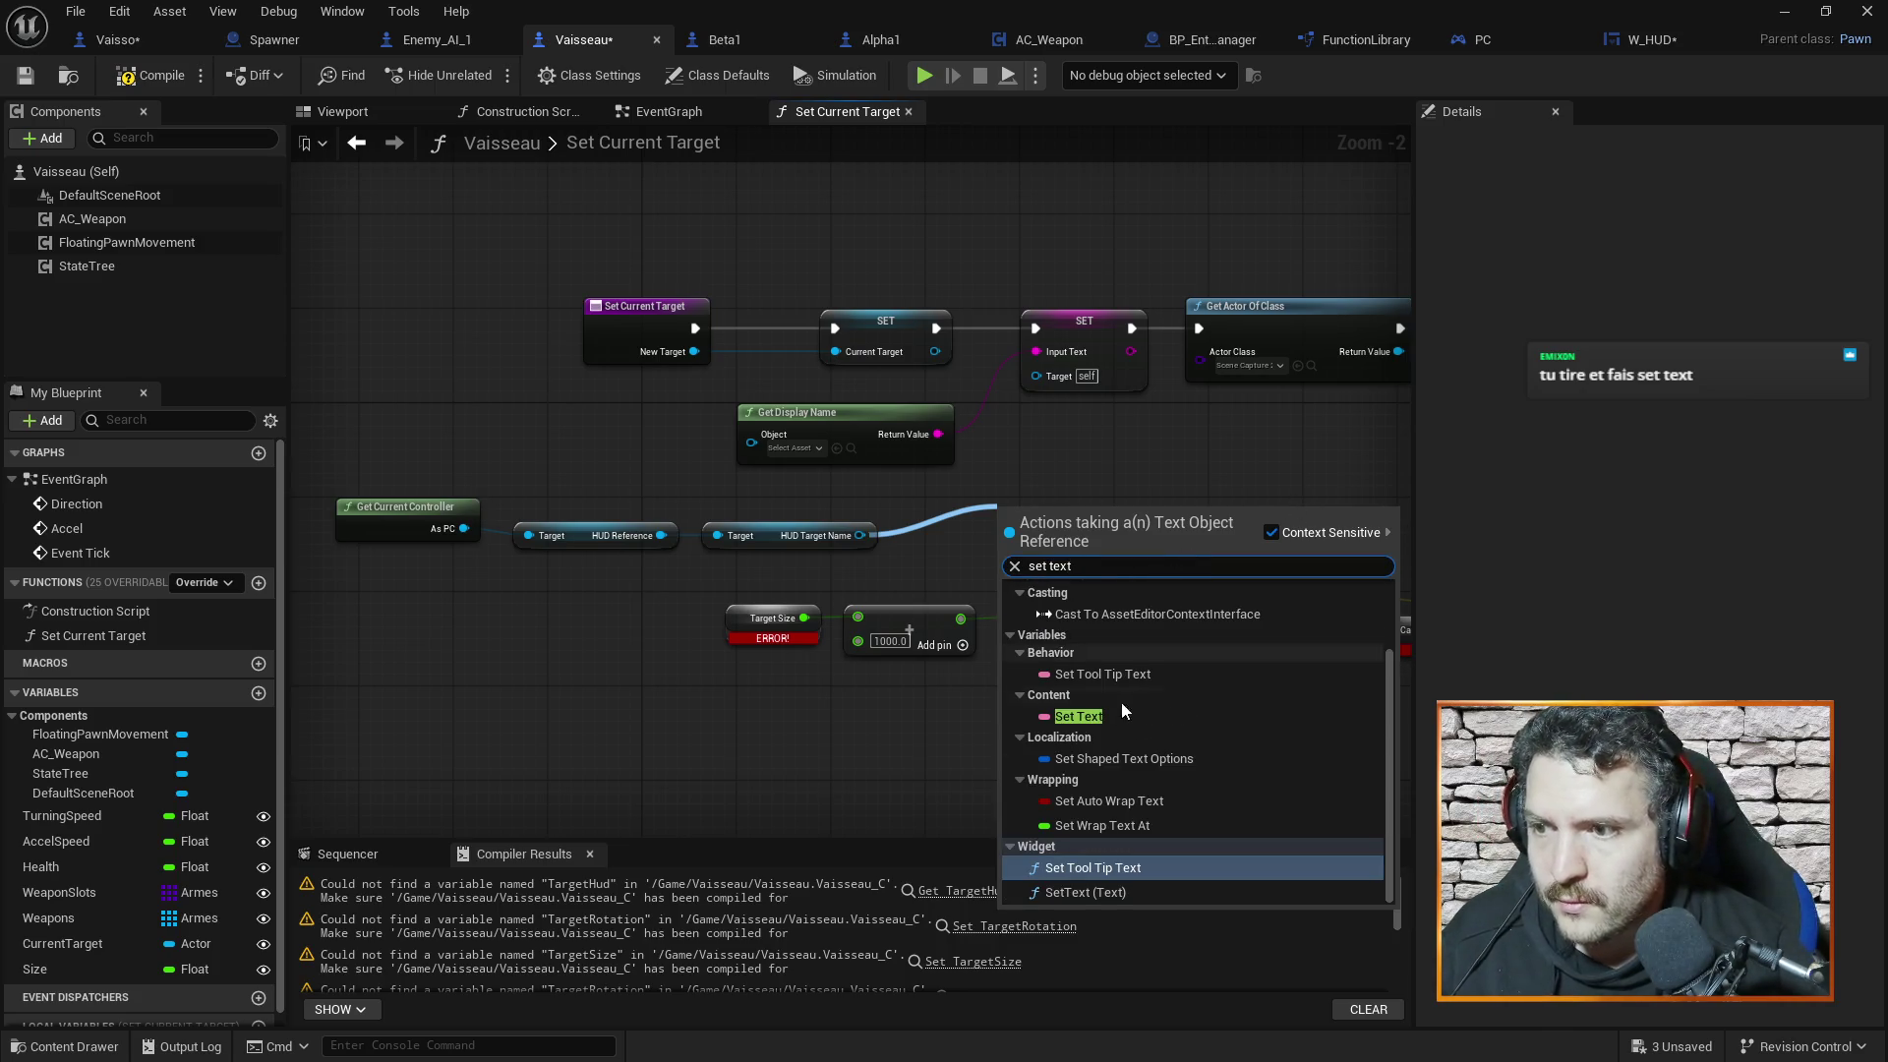
click(1103, 718)
drag(1093, 464, 1105, 464)
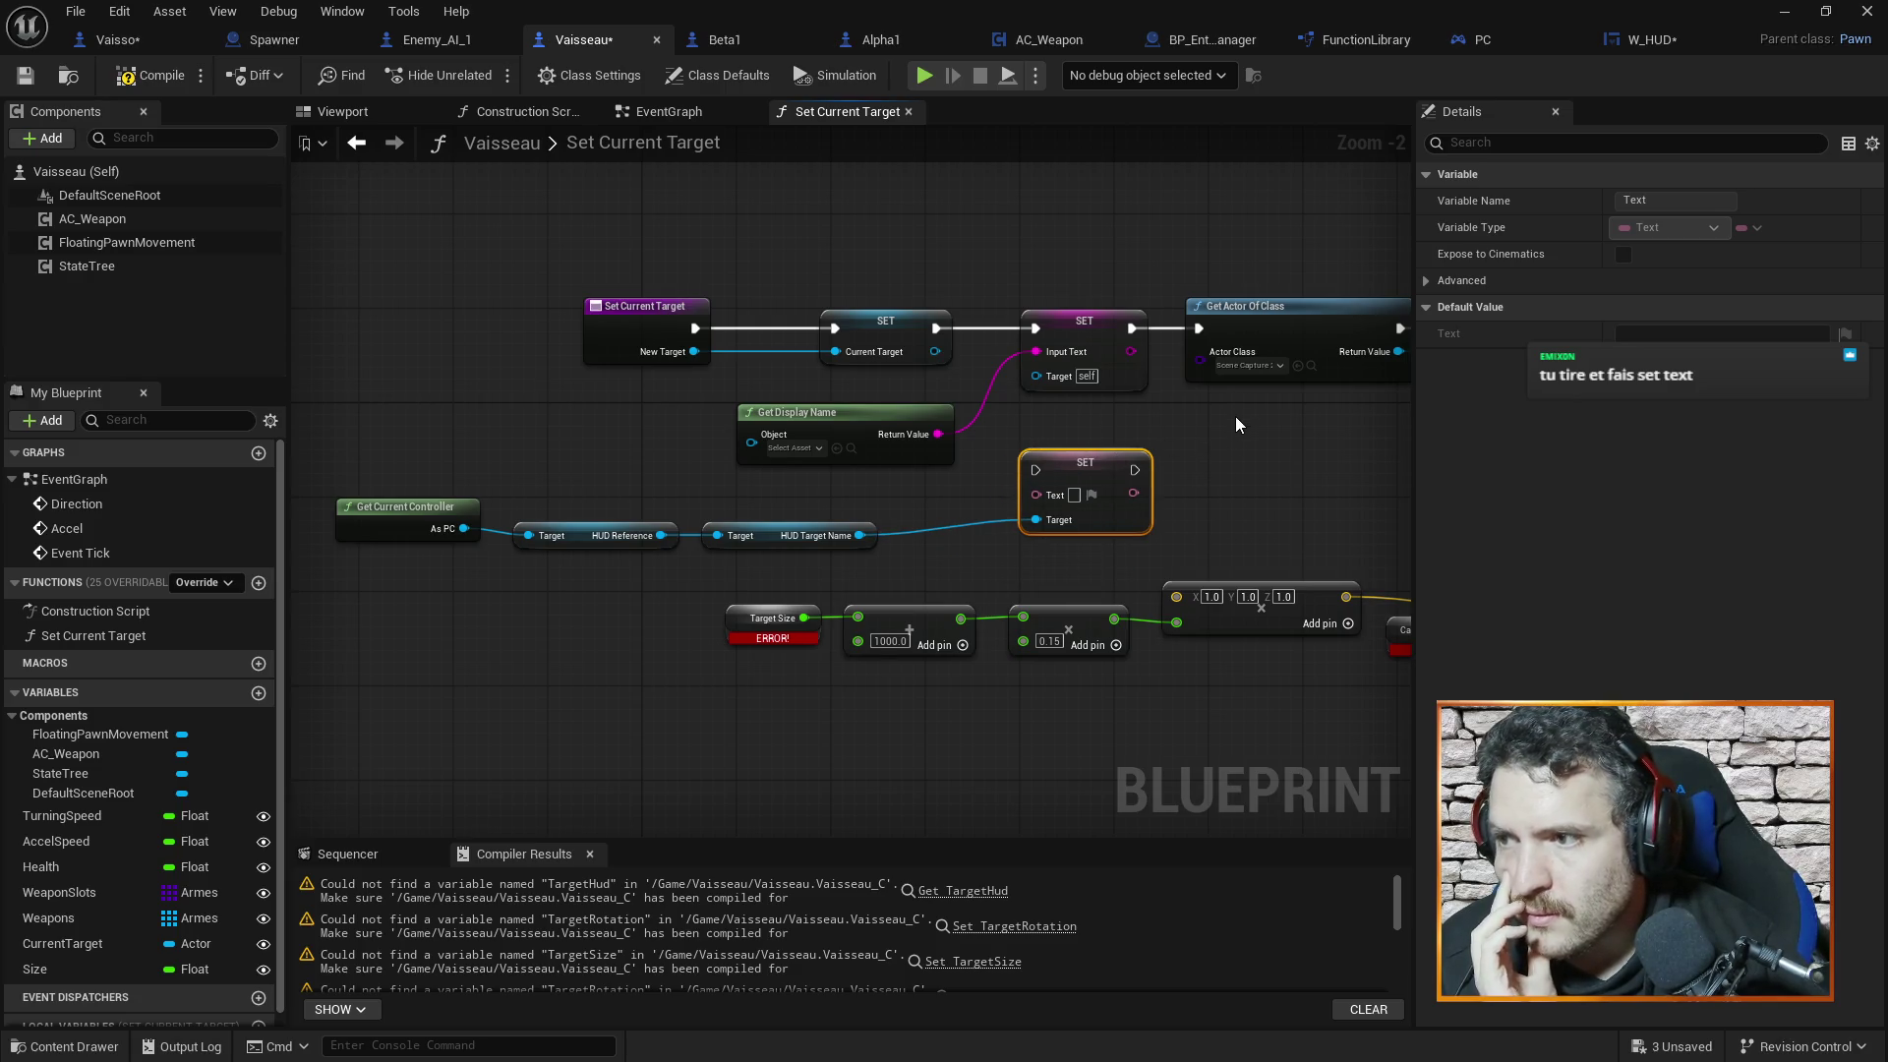
drag(1235, 416, 1231, 442)
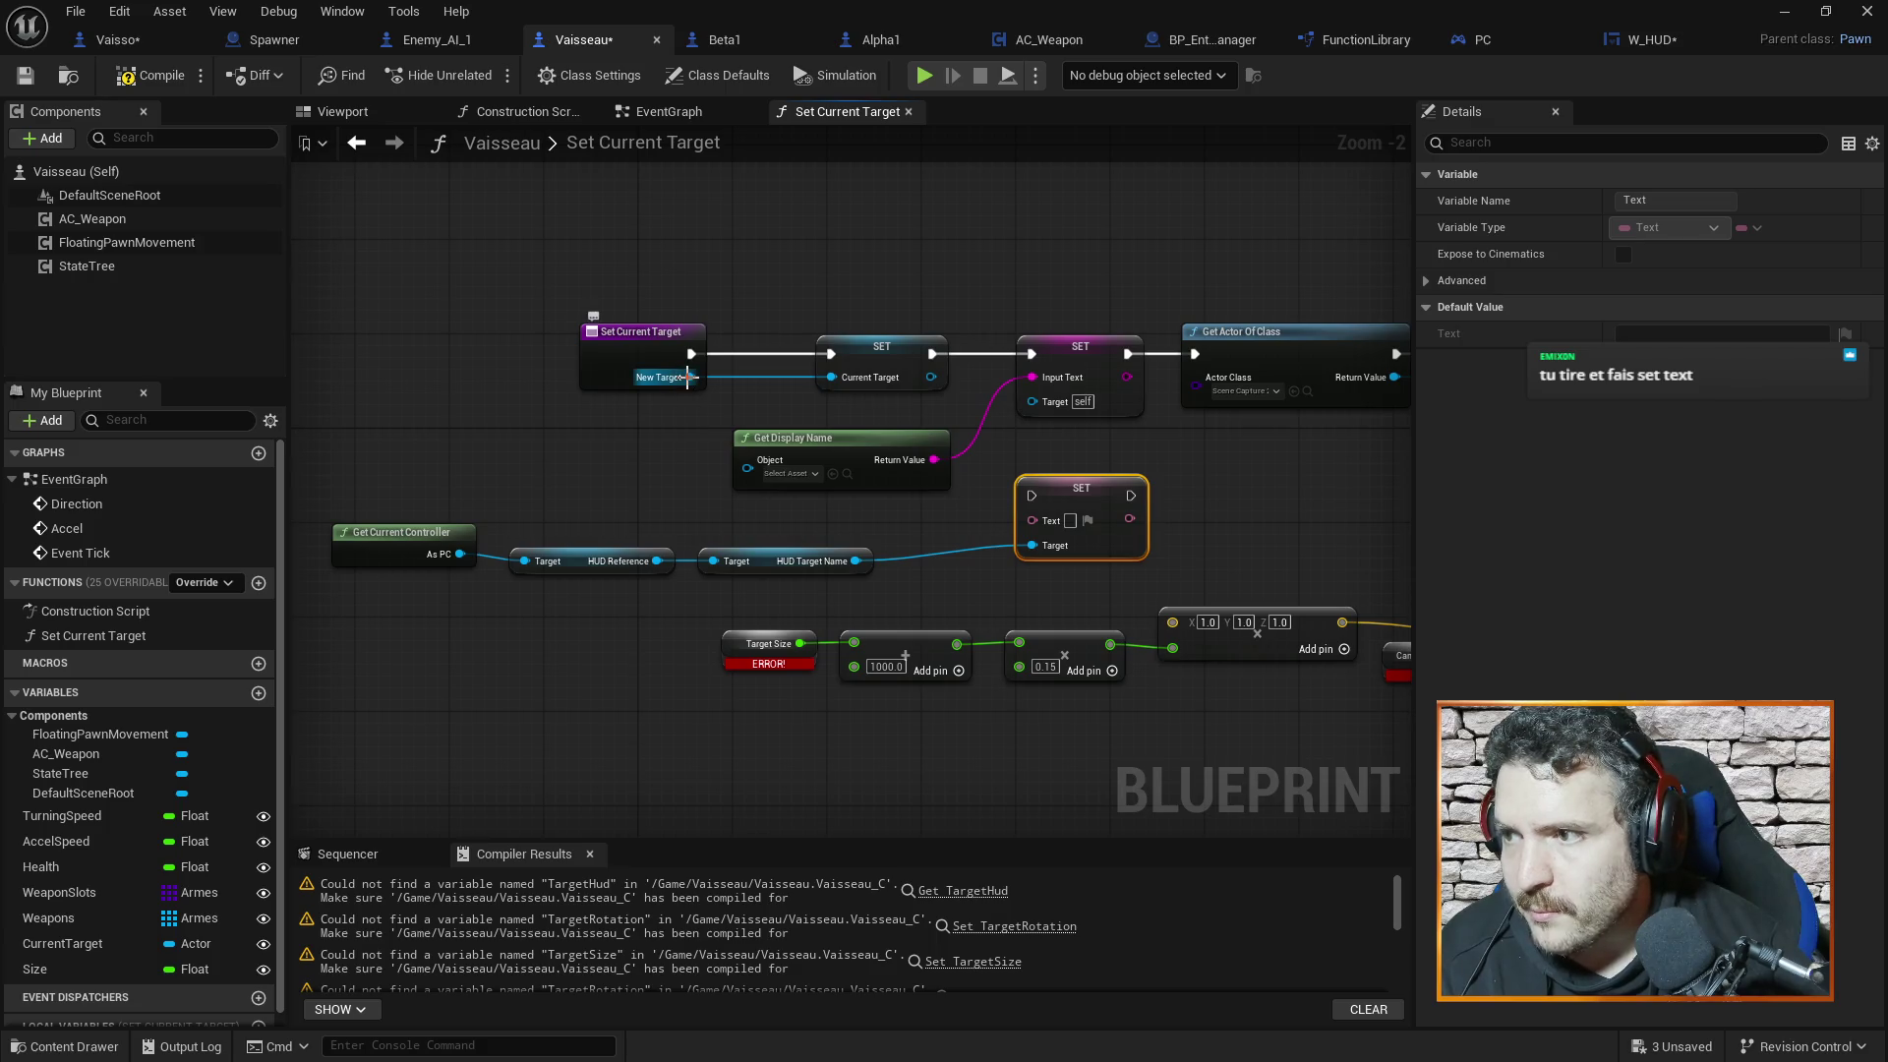
drag(689, 377, 747, 468)
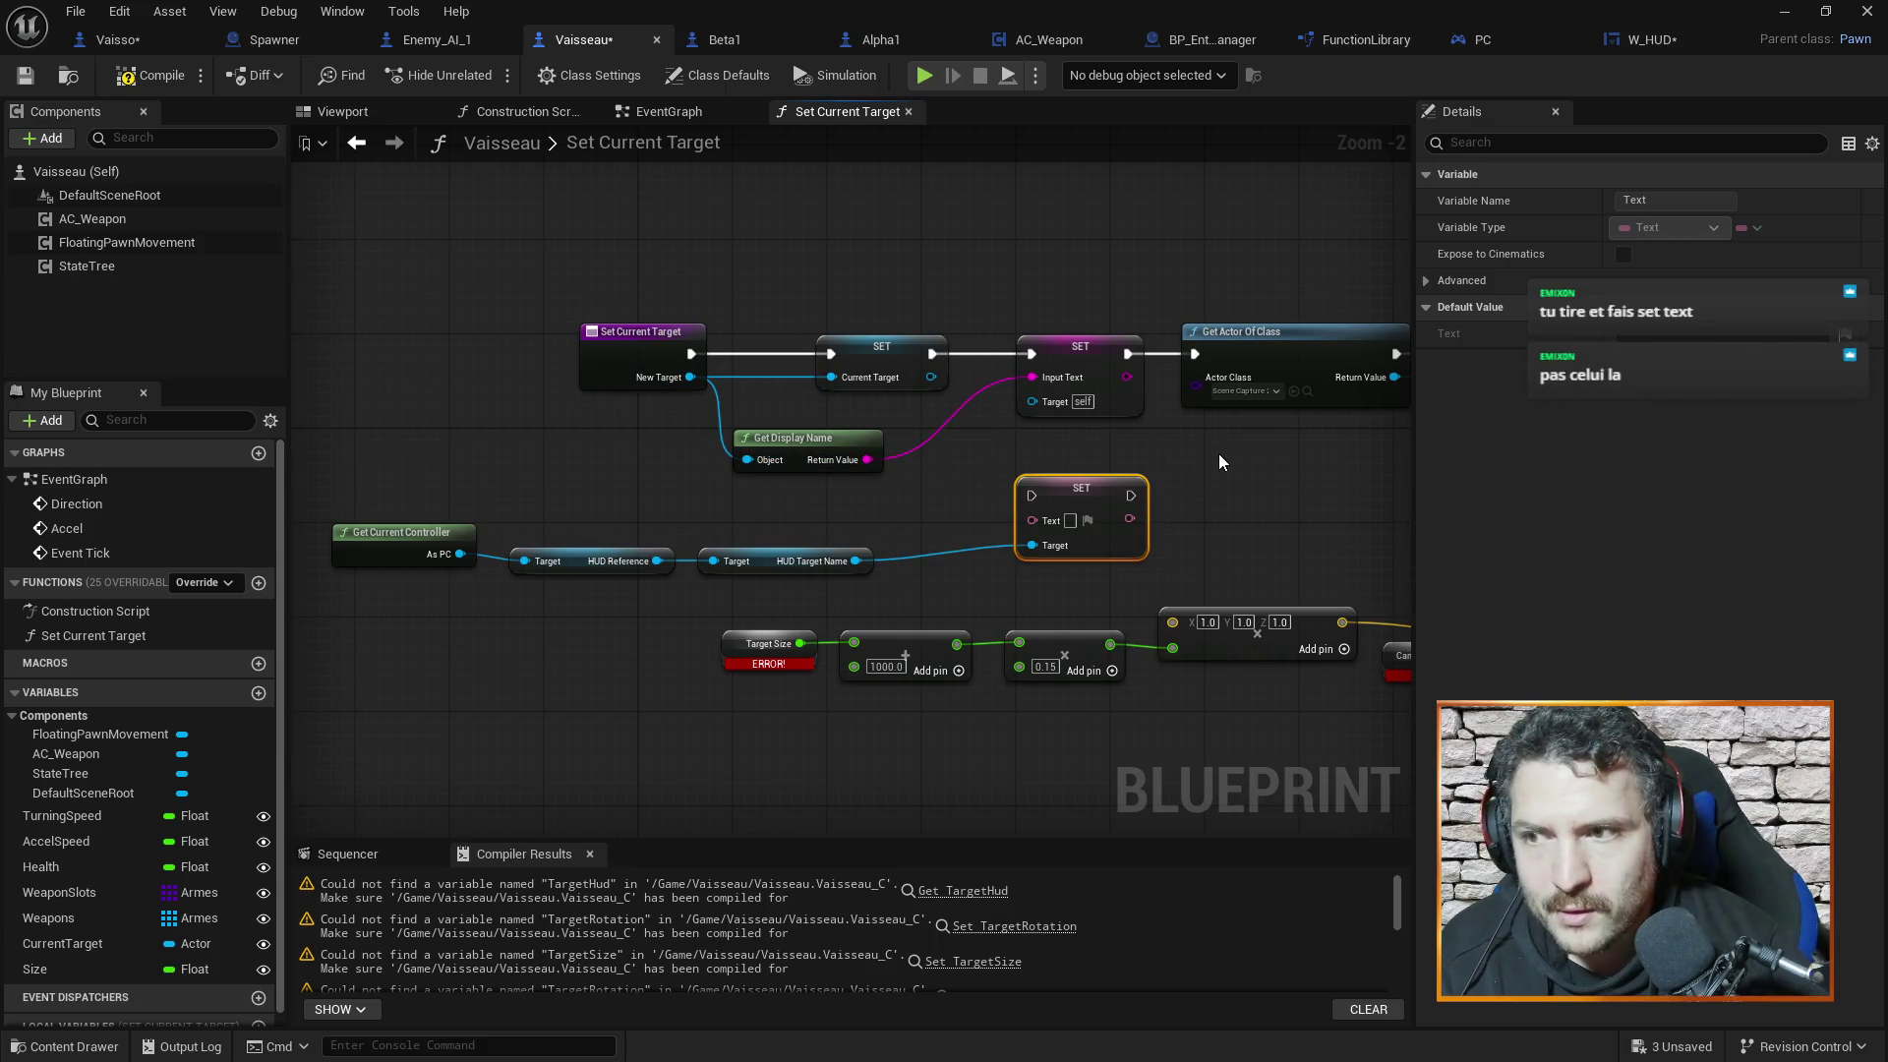
key(Delete)
Add a SetText (Text) node from HUD Target Name and delete the old SET InputText node
drag(855, 561, 975, 552)
text(set text)
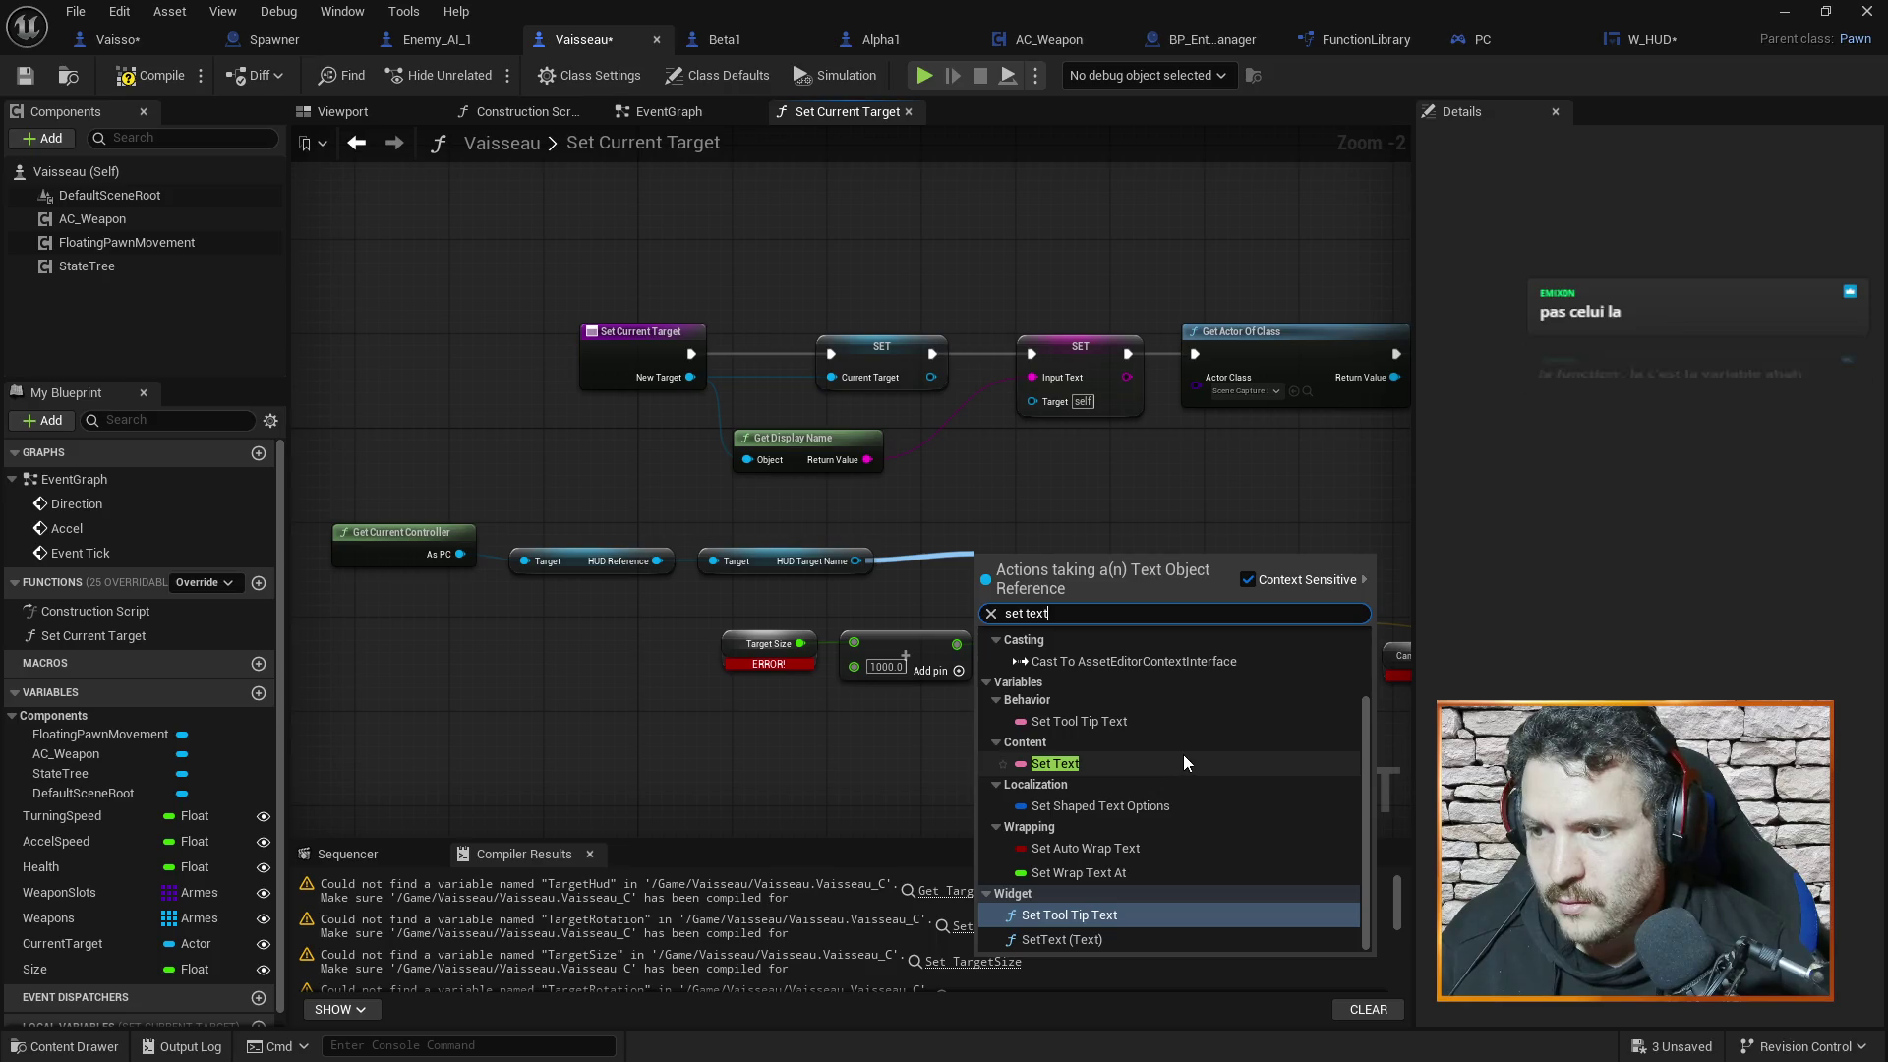
click(1095, 939)
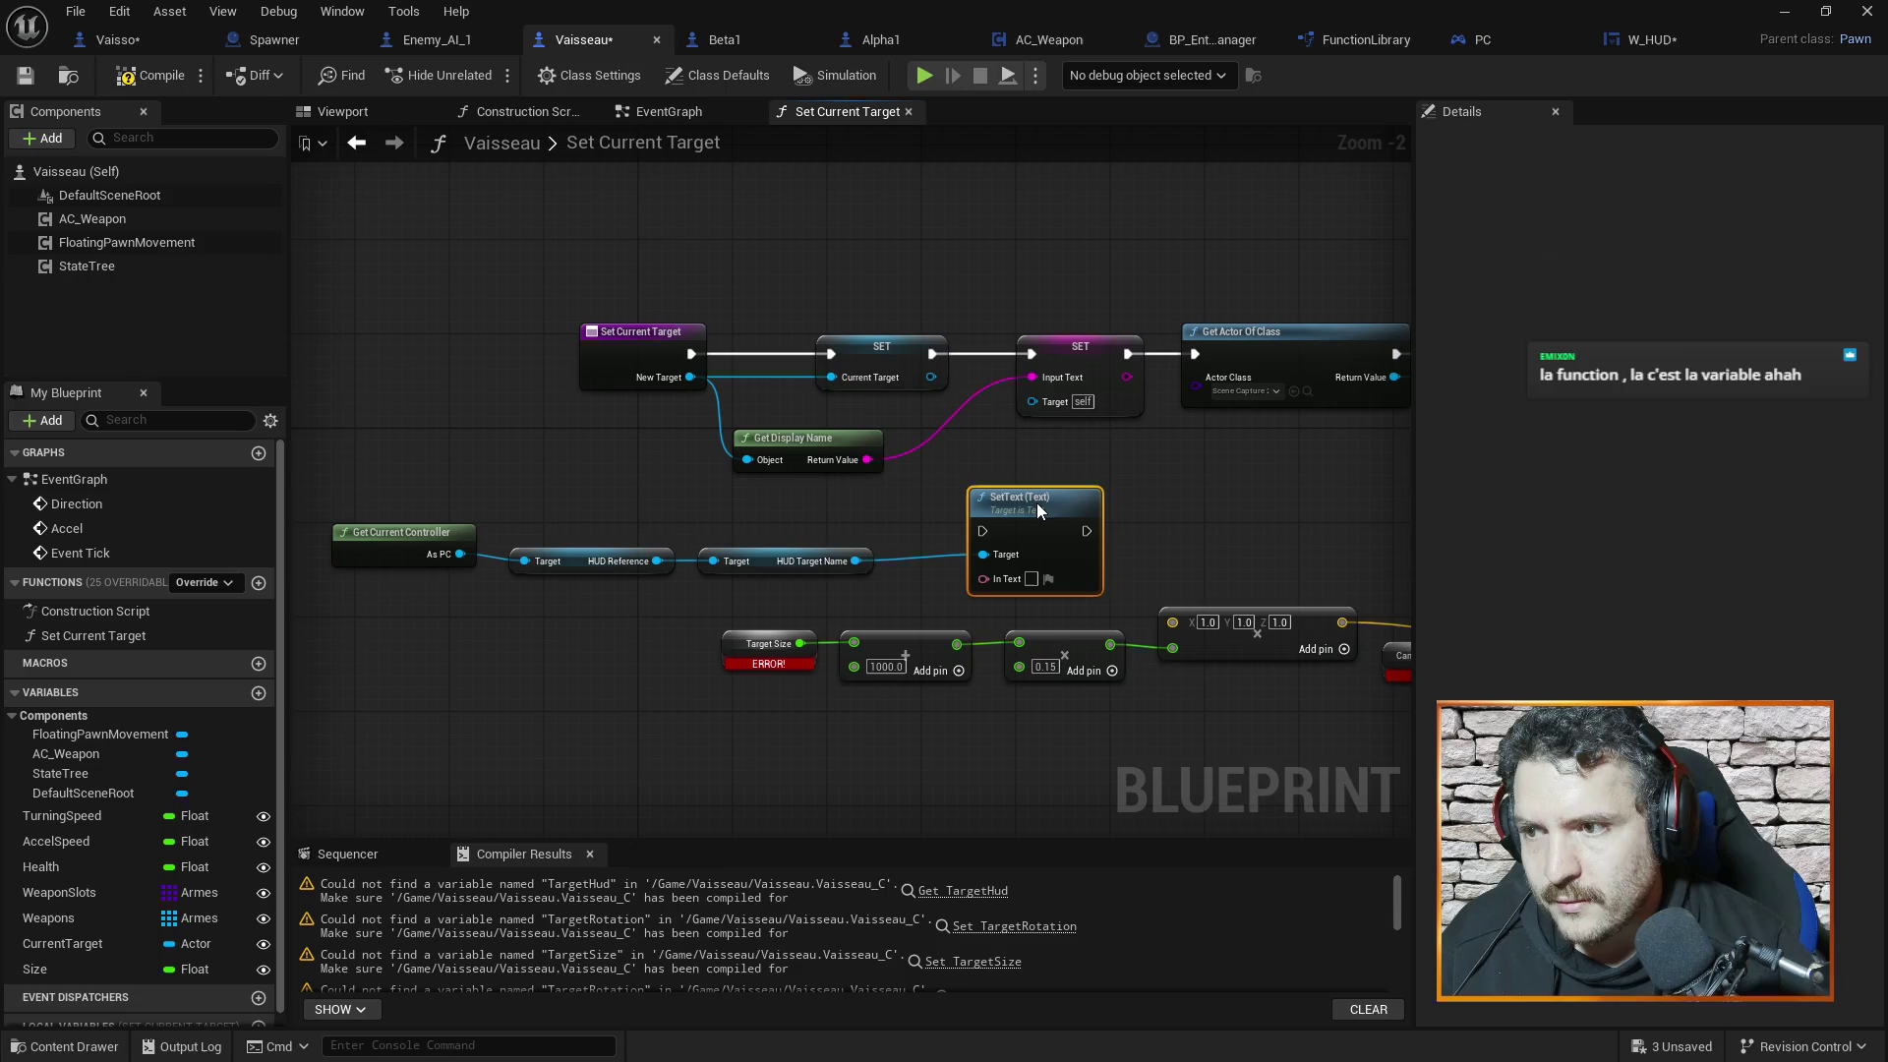
drag(1038, 509, 1038, 486)
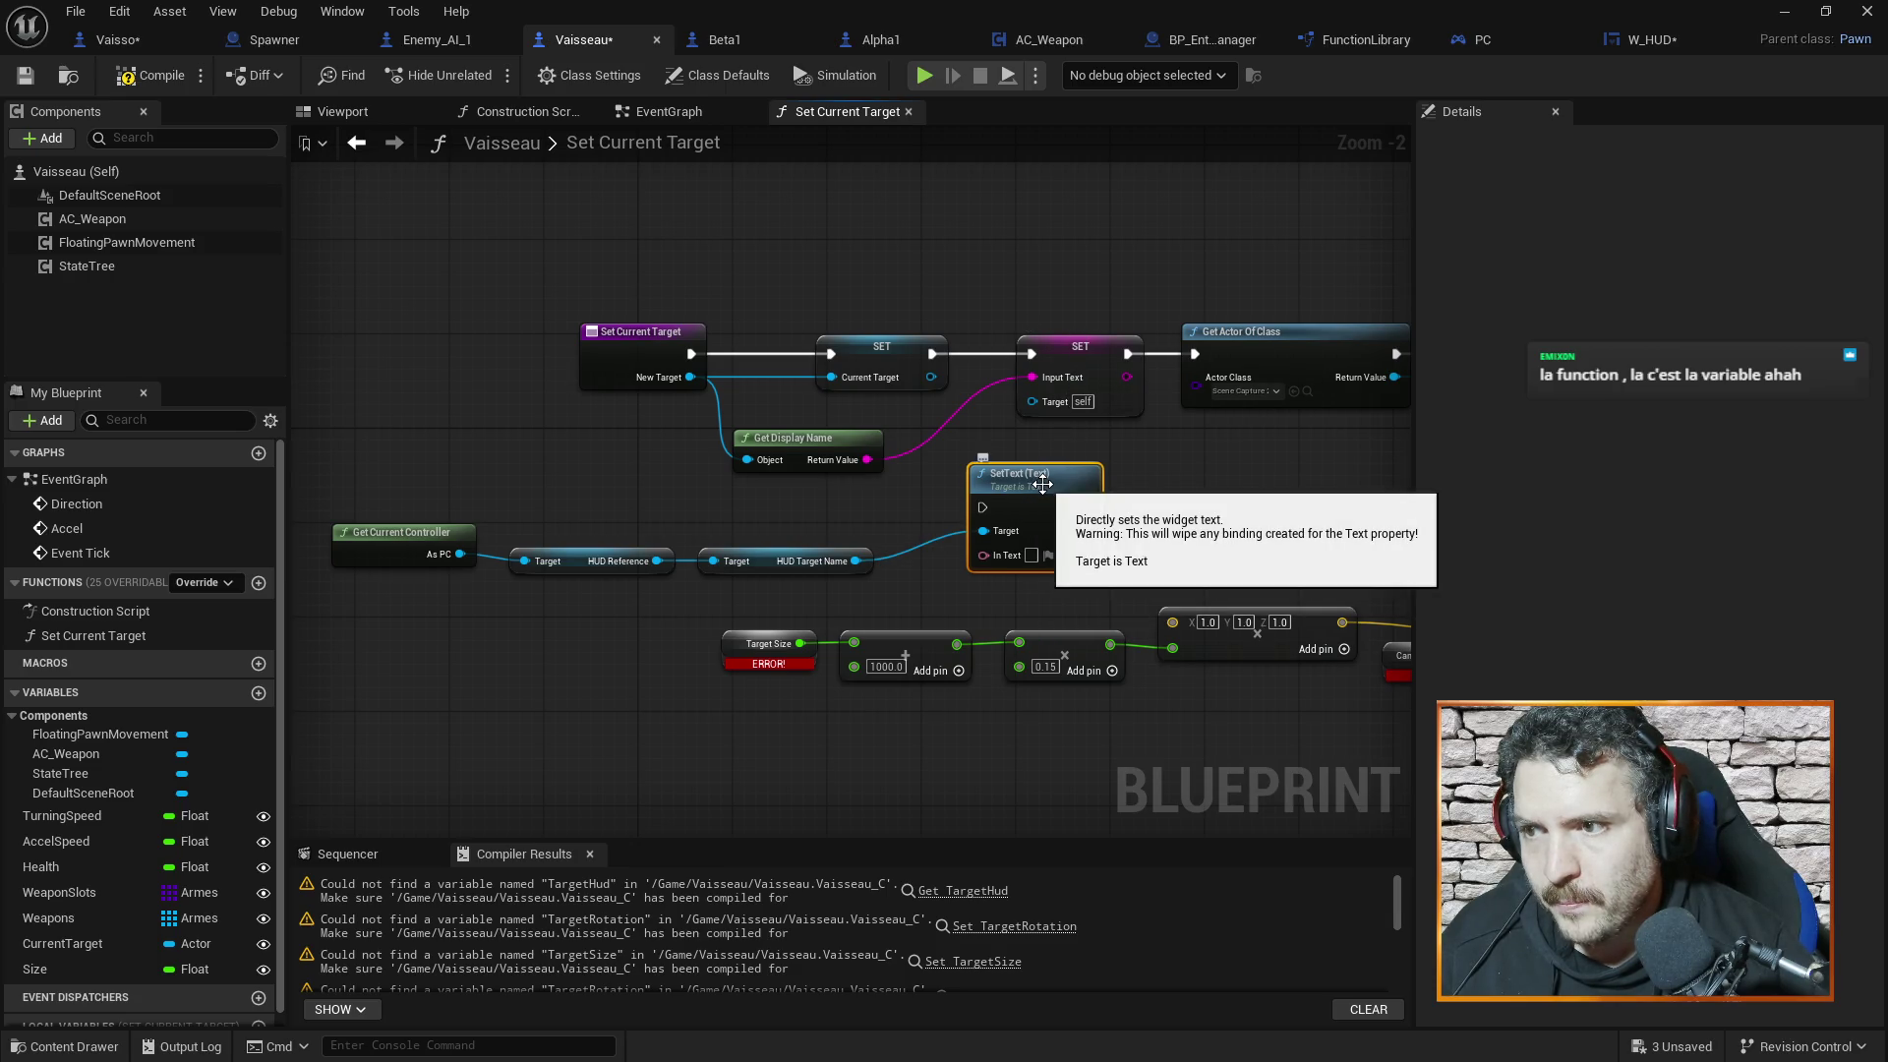
click(1090, 345)
key(Delete)
Run SetText between SET and Get Actor Of Class, fed by Get Display Name through To Text
drag(1046, 490, 1075, 354)
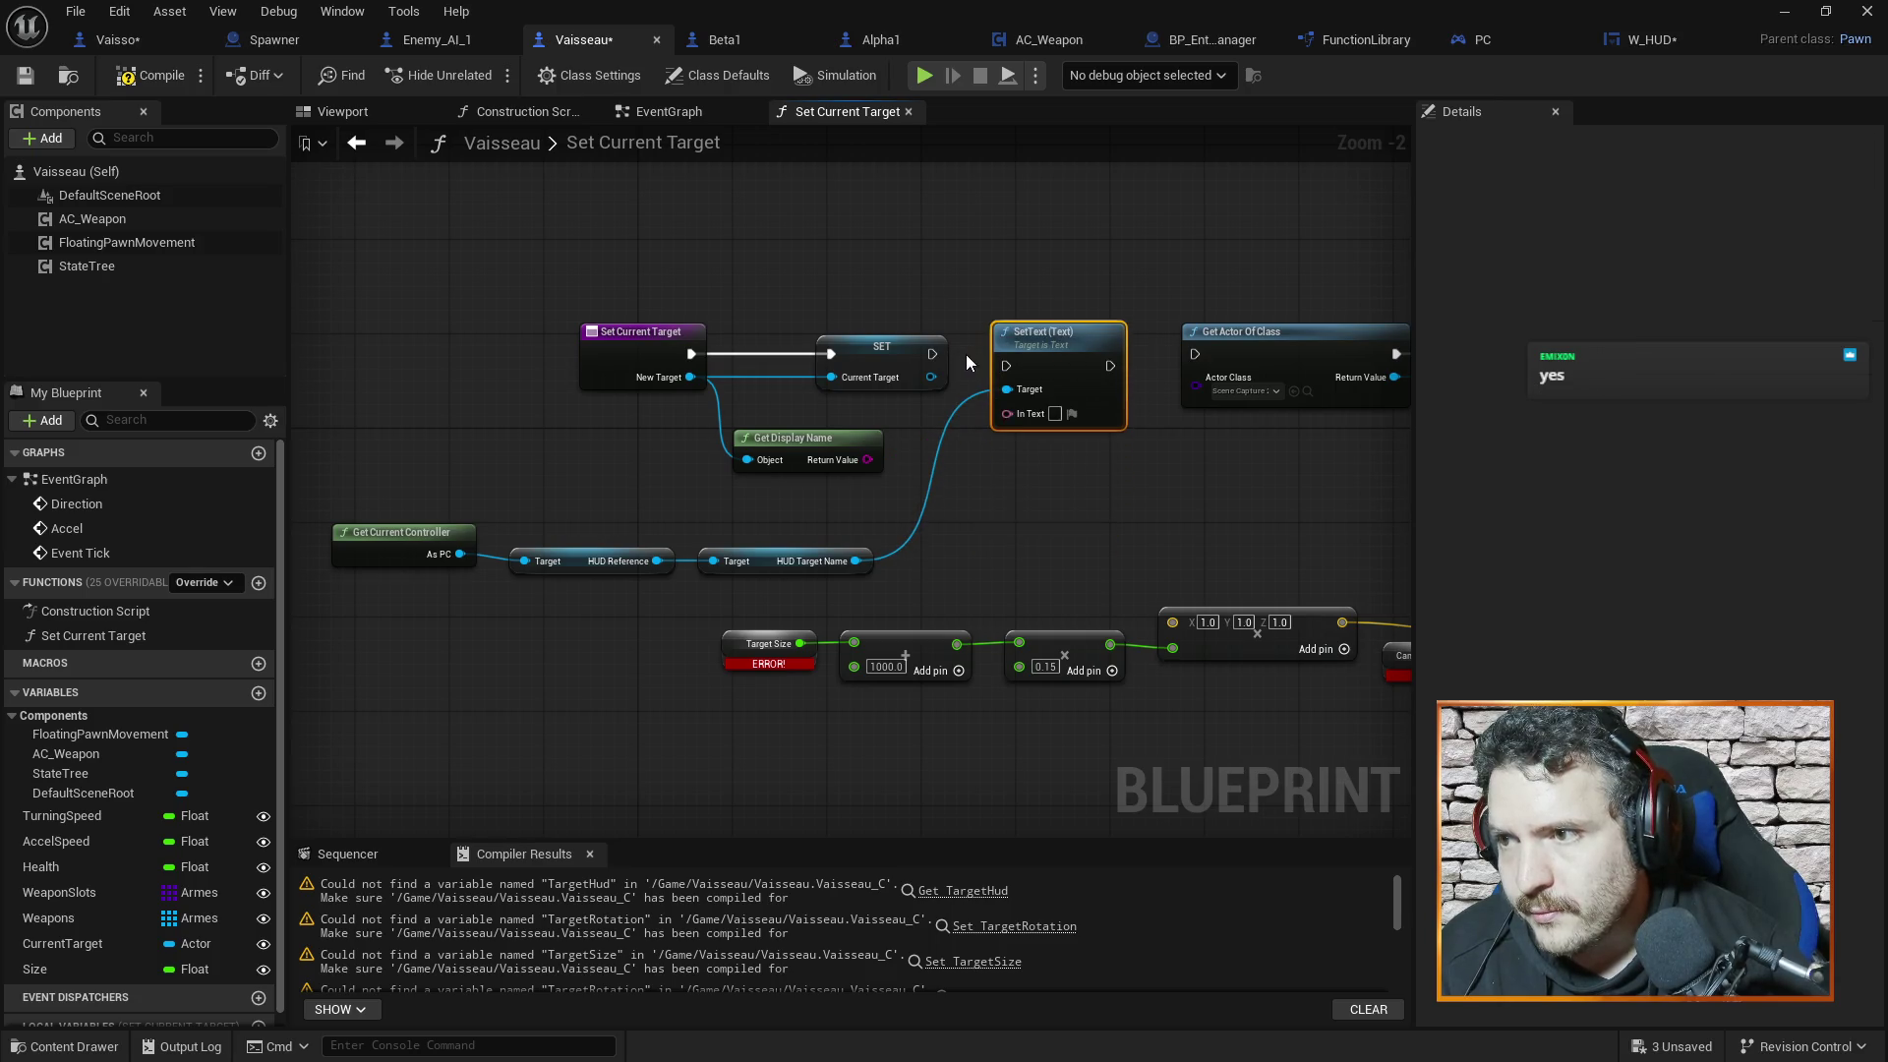
drag(932, 354, 1202, 356)
drag(1076, 334, 1088, 323)
drag(869, 456, 1031, 402)
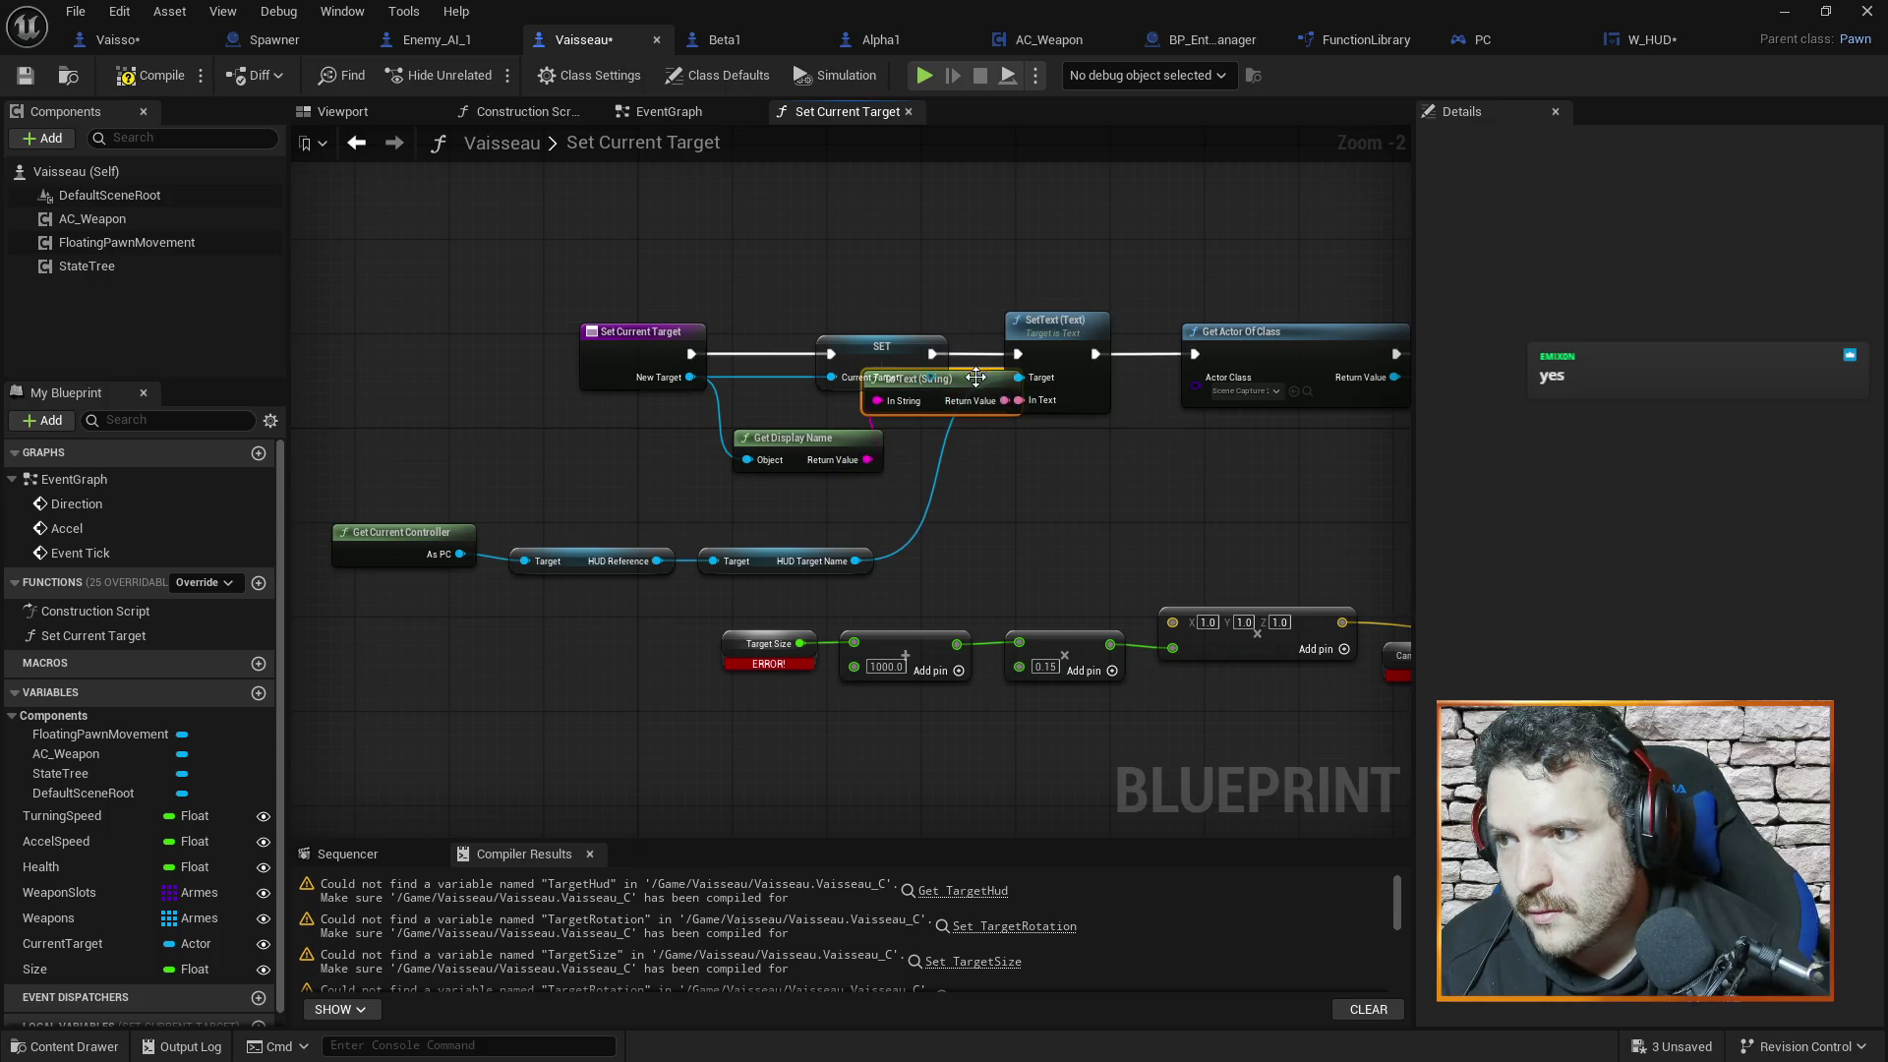
drag(791, 445, 637, 446)
mouse_move(905, 378)
mouse_down()
mouse_move(857, 437)
mouse_move(809, 437)
mouse_up()
drag(629, 334, 427, 340)
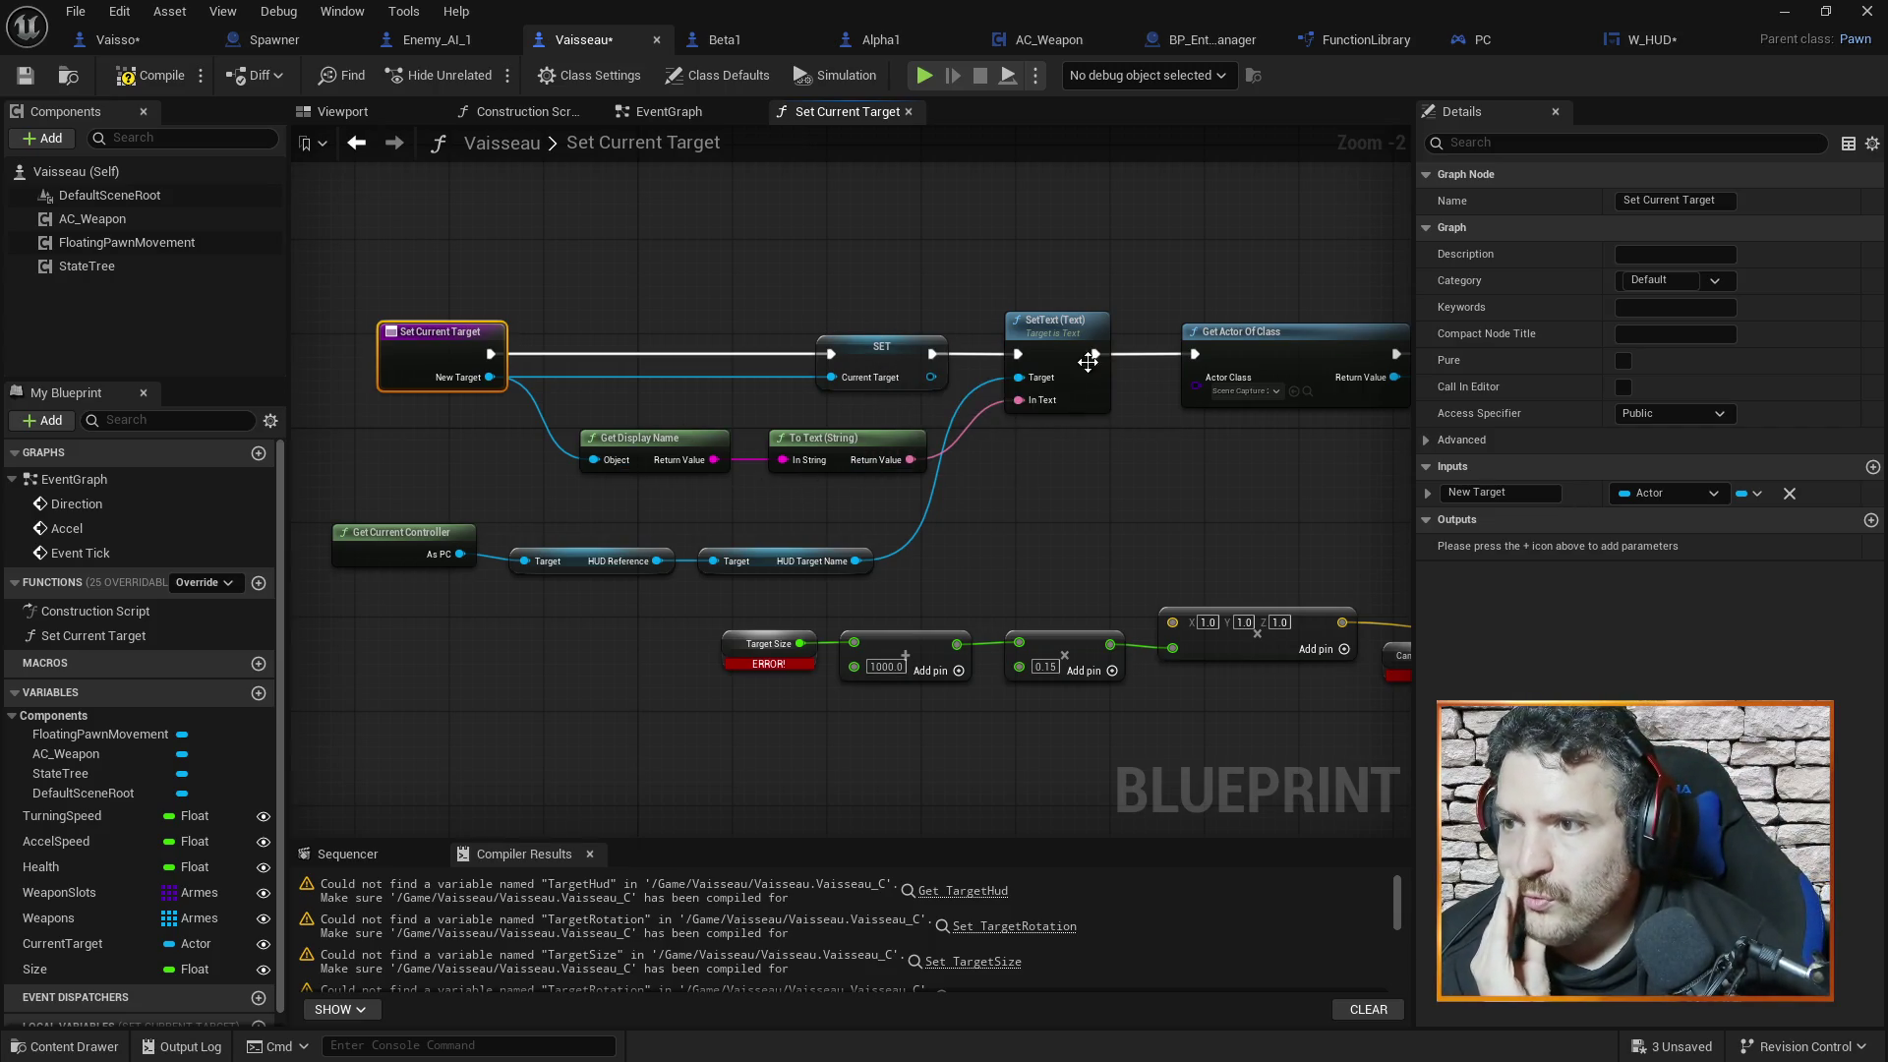
mouse_move(1251, 506)
mouse_down()
mouse_move(964, 505)
mouse_move(1084, 481)
mouse_move(1092, 435)
mouse_up()
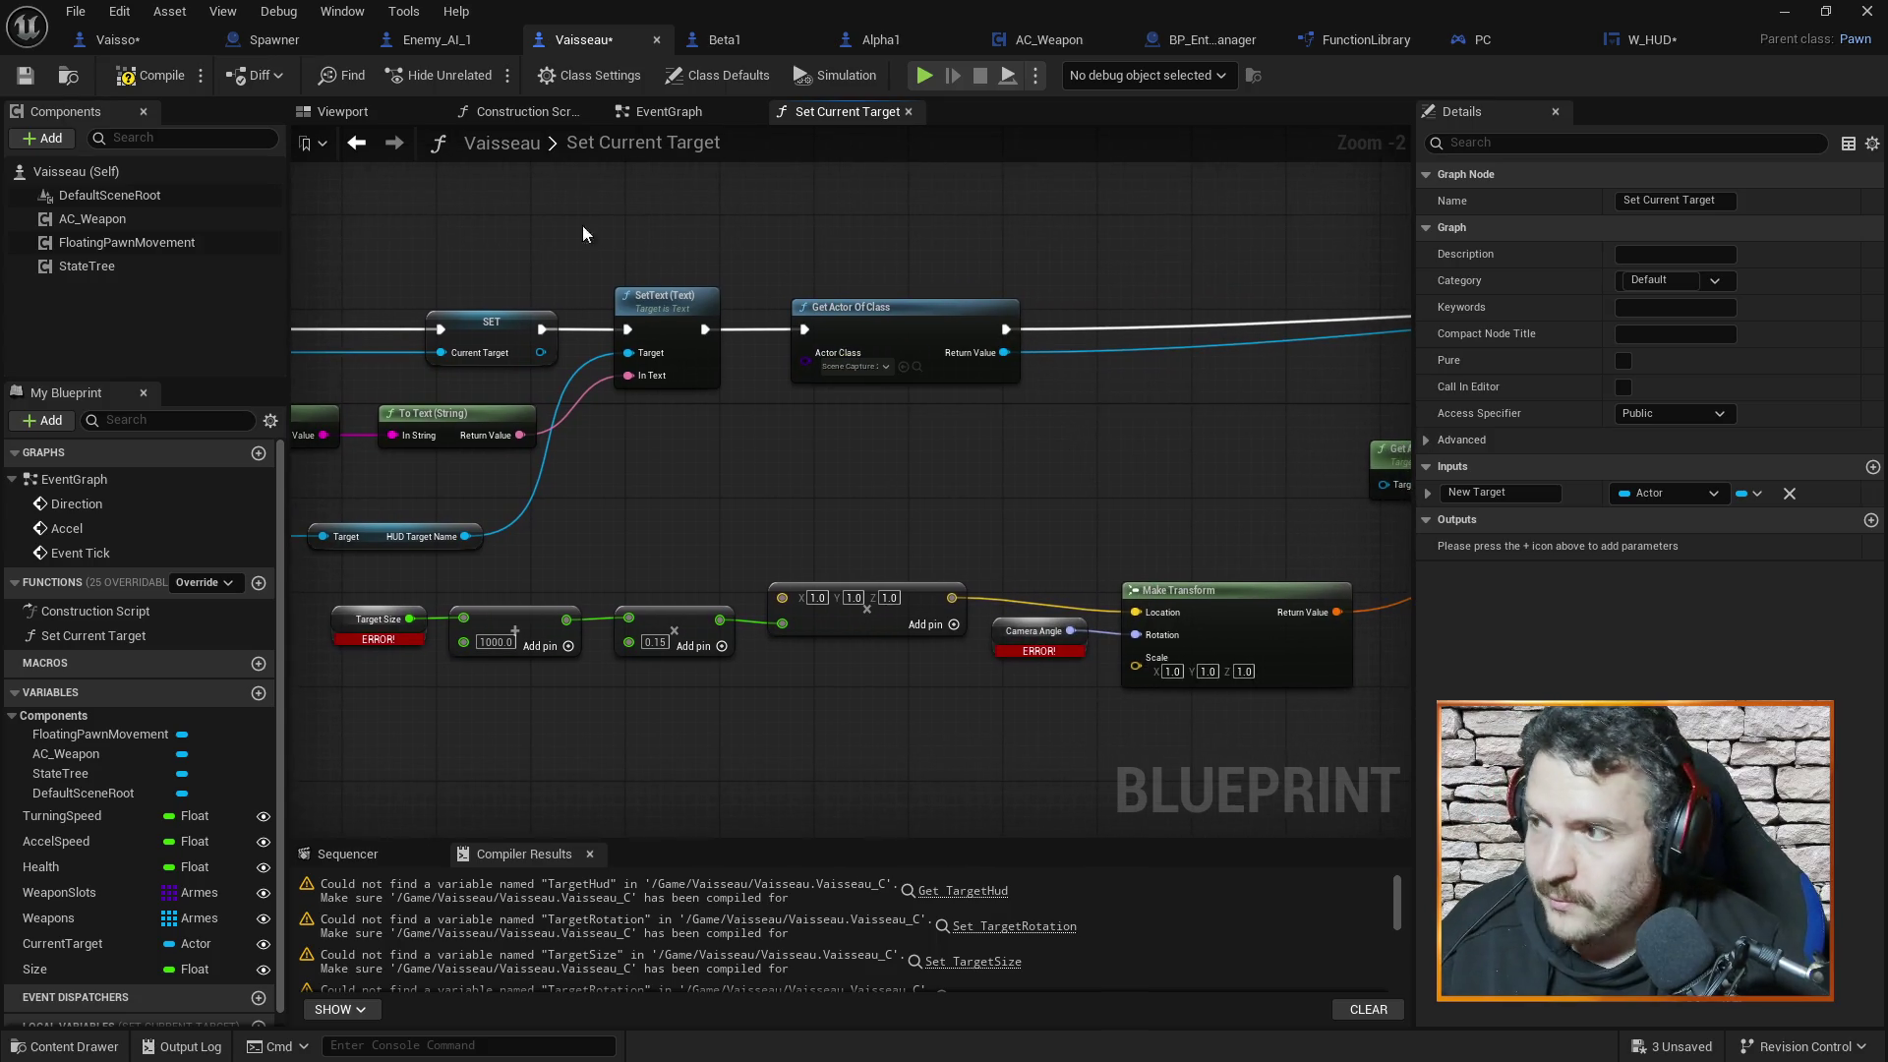
Compile the Vaisseau blueprint and check the Actor Class choices, leaving them unchanged
click(161, 91)
click(875, 361)
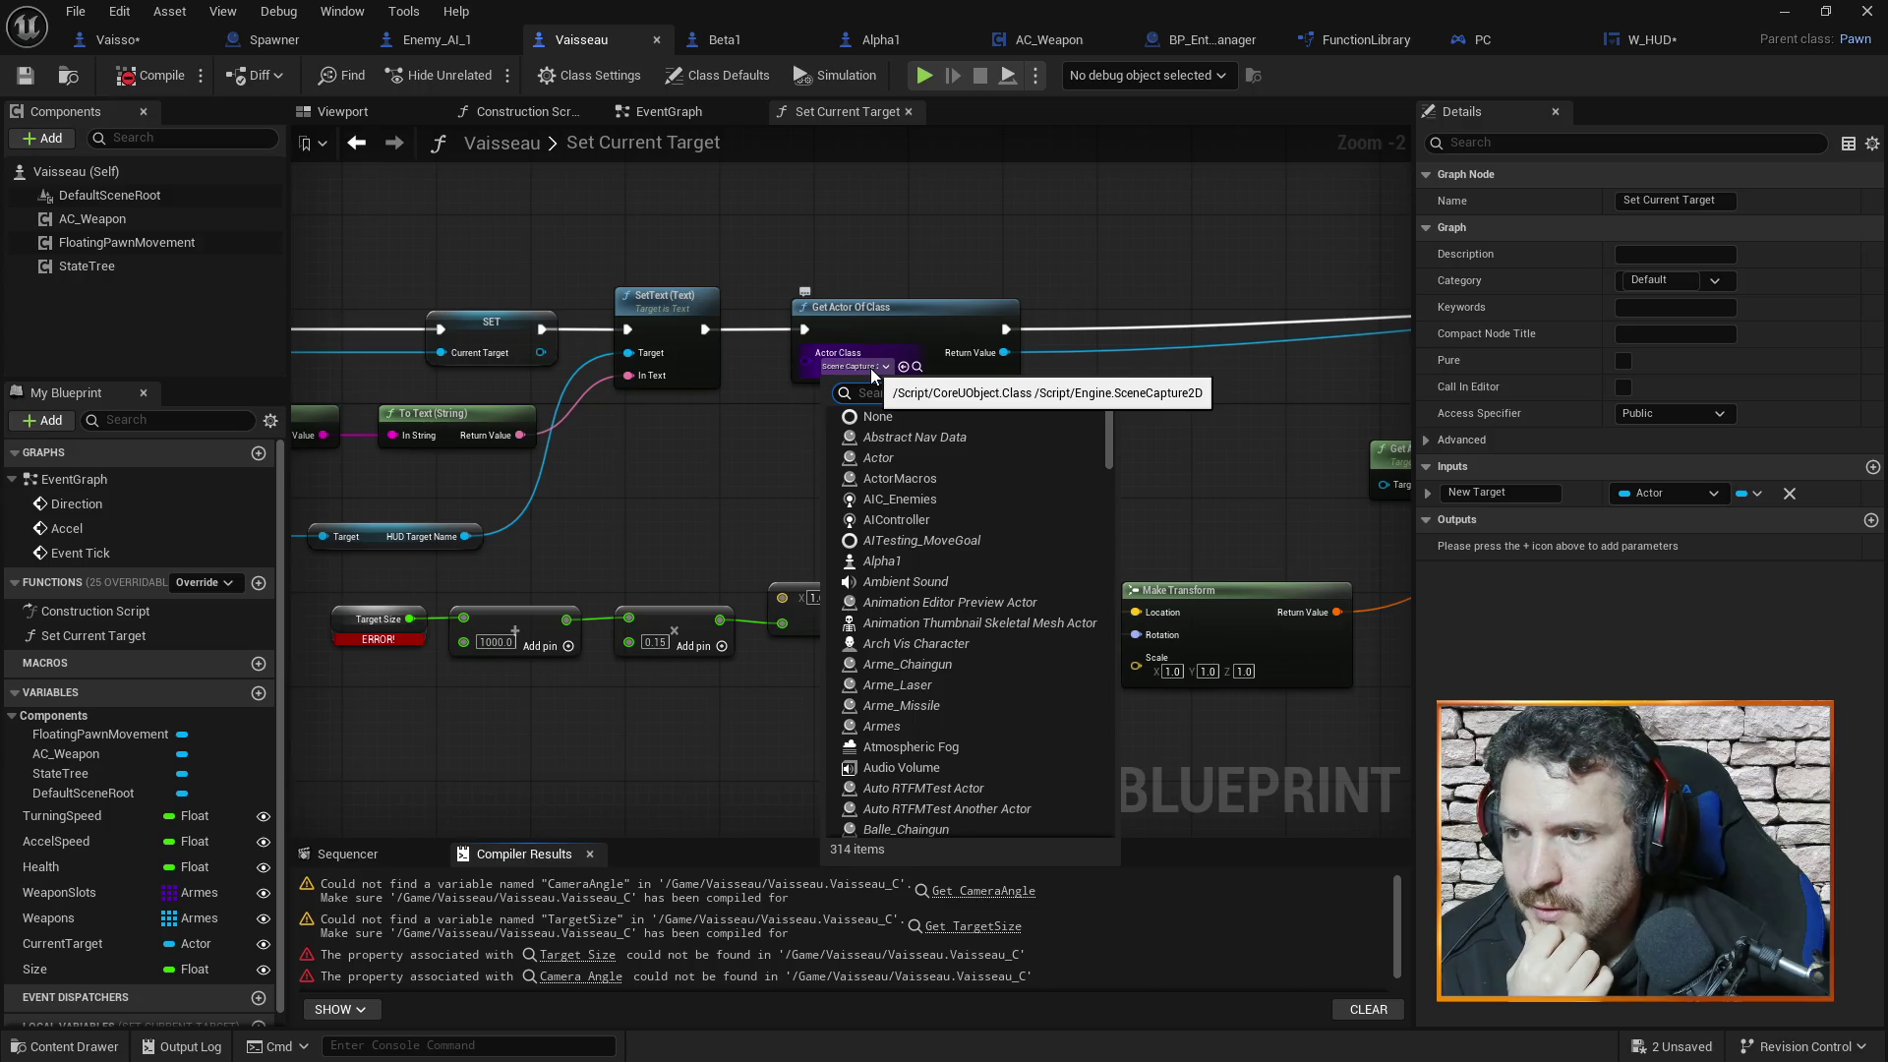
click(1318, 458)
drag(1245, 411, 708, 370)
drag(469, 494, 1015, 474)
scroll(1017, 474, down, 2)
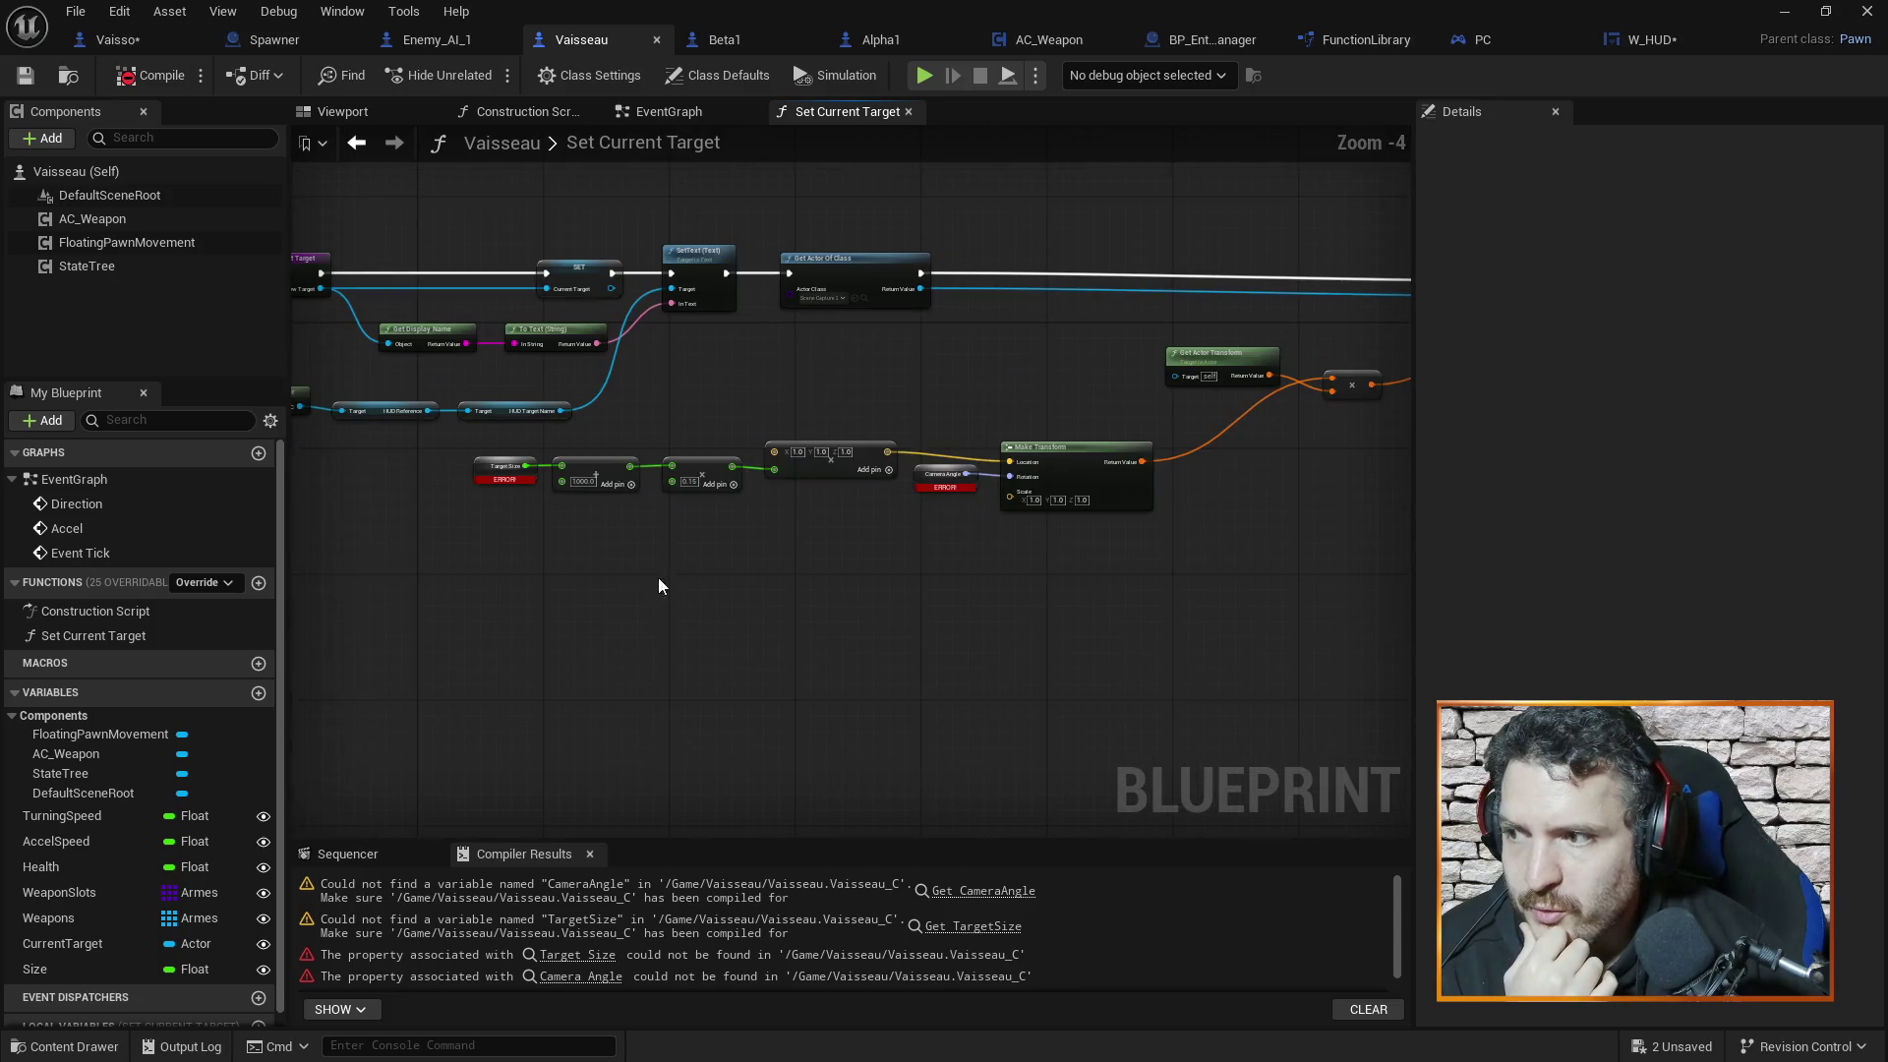
scroll(635, 504, up, 4)
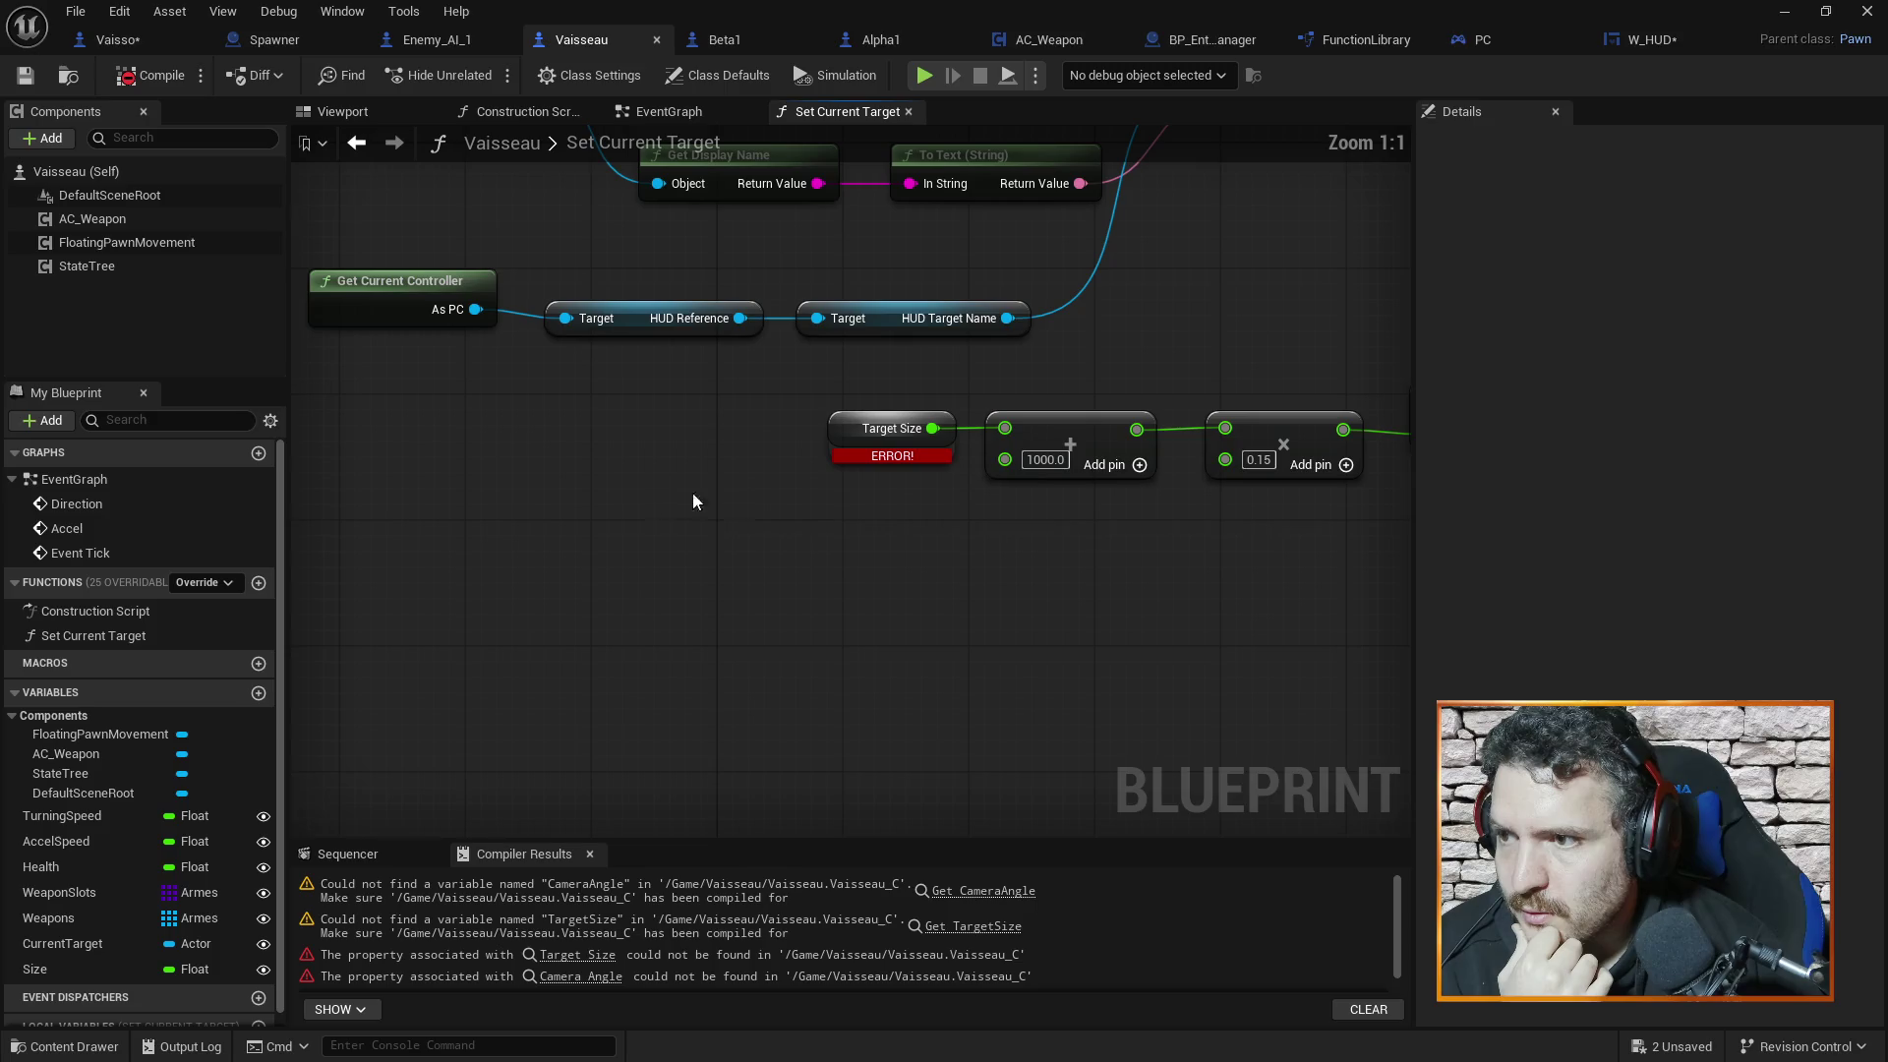
scroll(936, 543, down, 1)
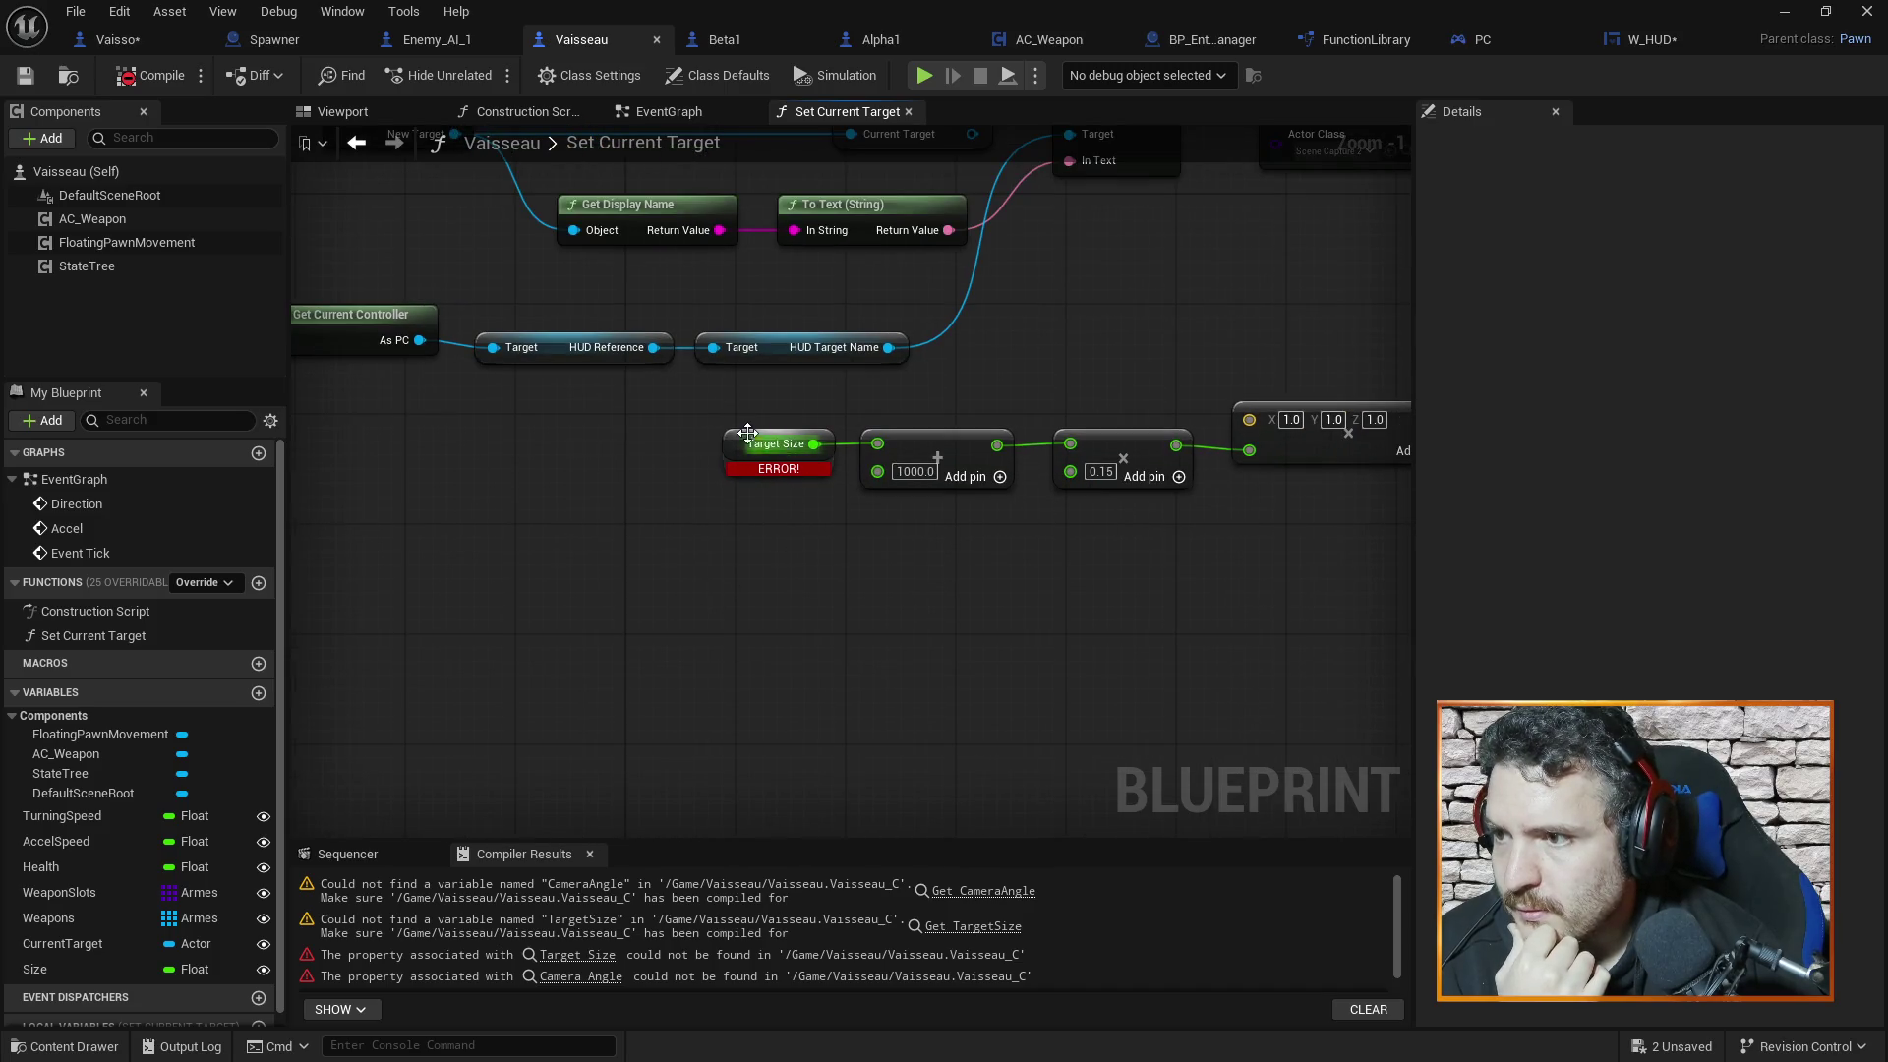
drag(432, 487, 783, 603)
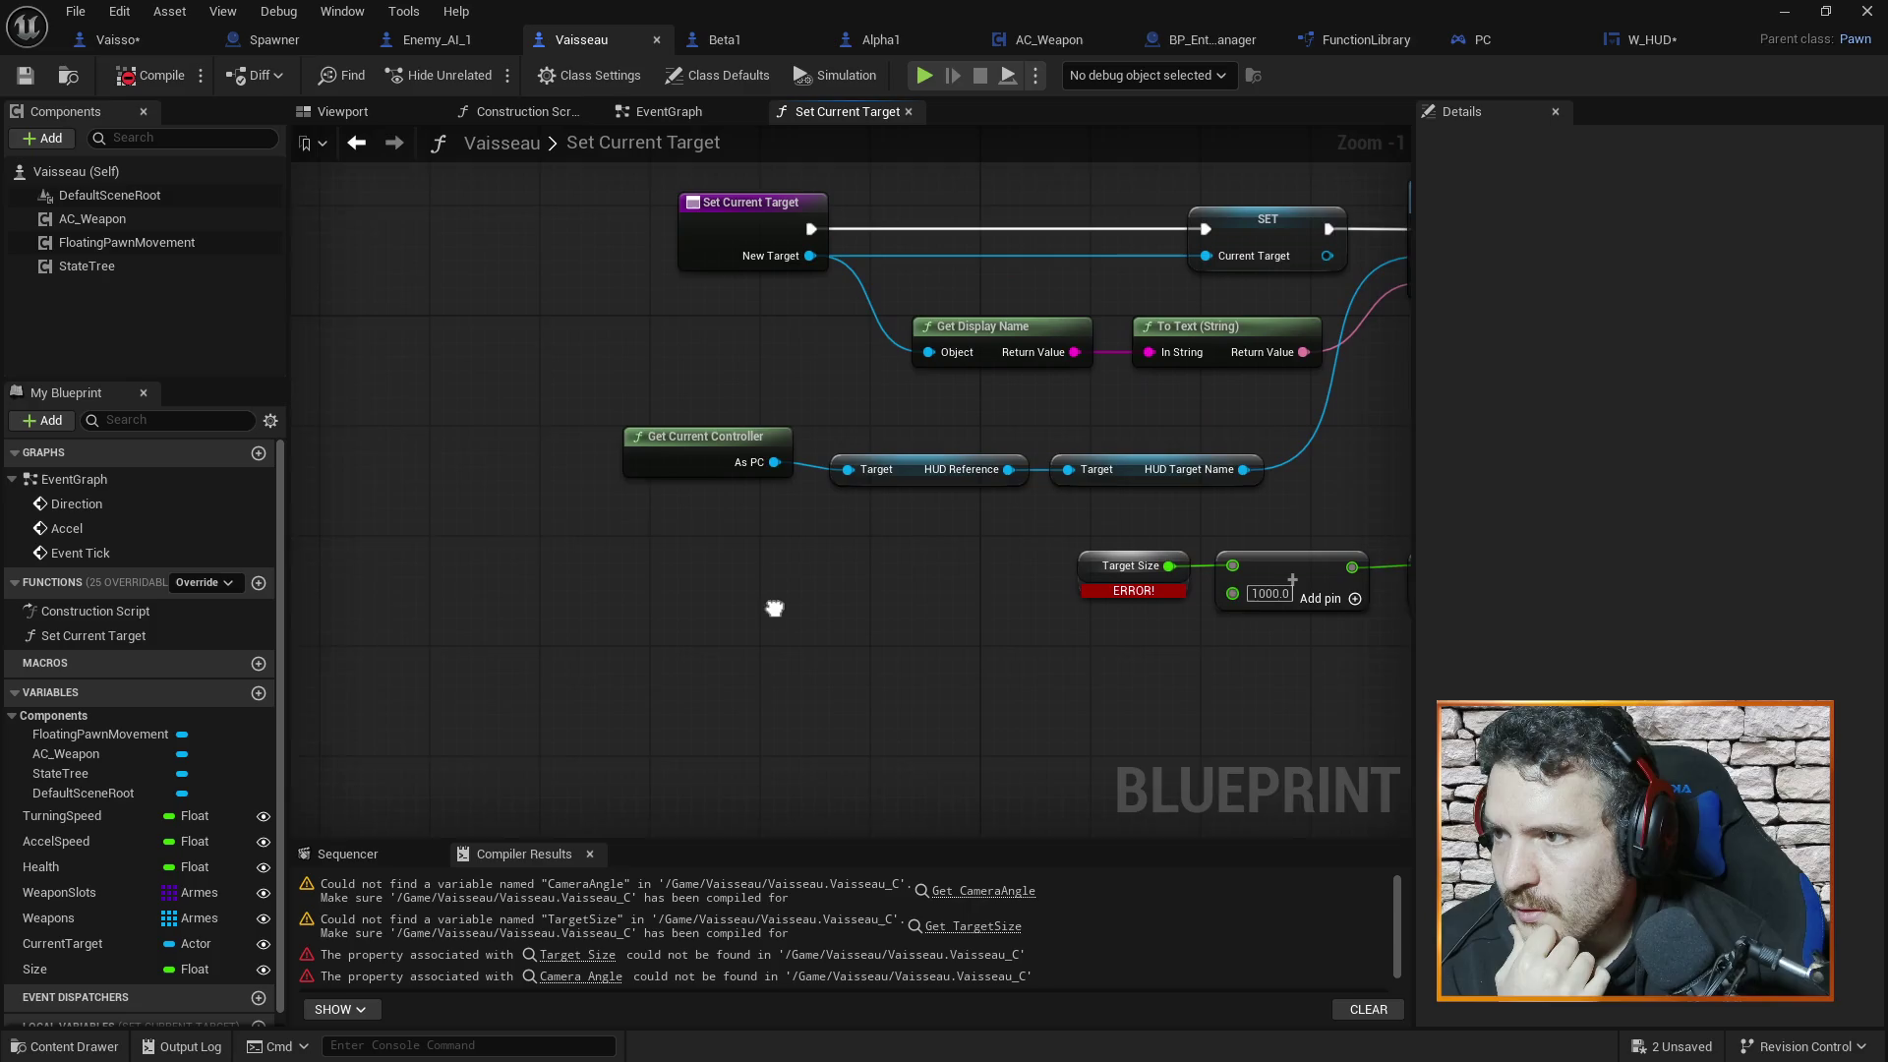
Add a Cast To Vaisseau on New Target and align it beside the entry node
mouse_move(810, 253)
mouse_down()
mouse_move(836, 261)
mouse_move(643, 626)
mouse_up()
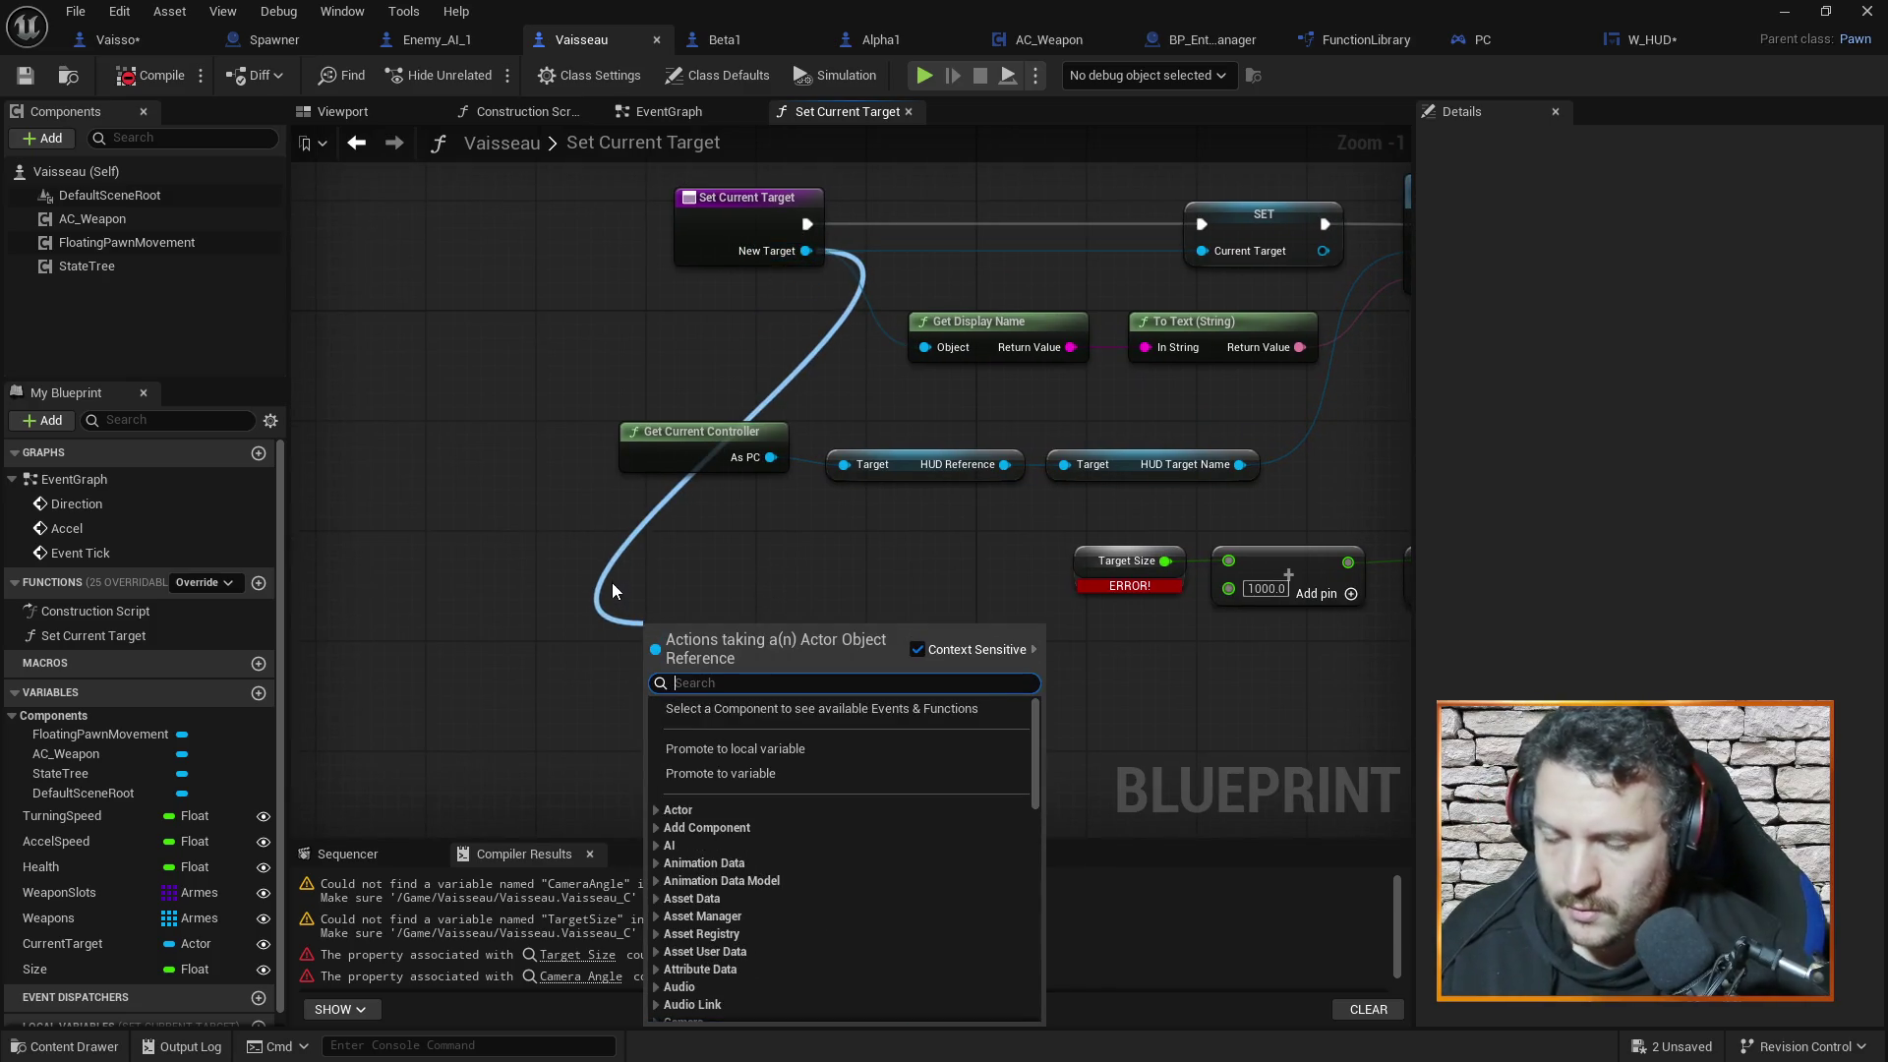
text(cast)
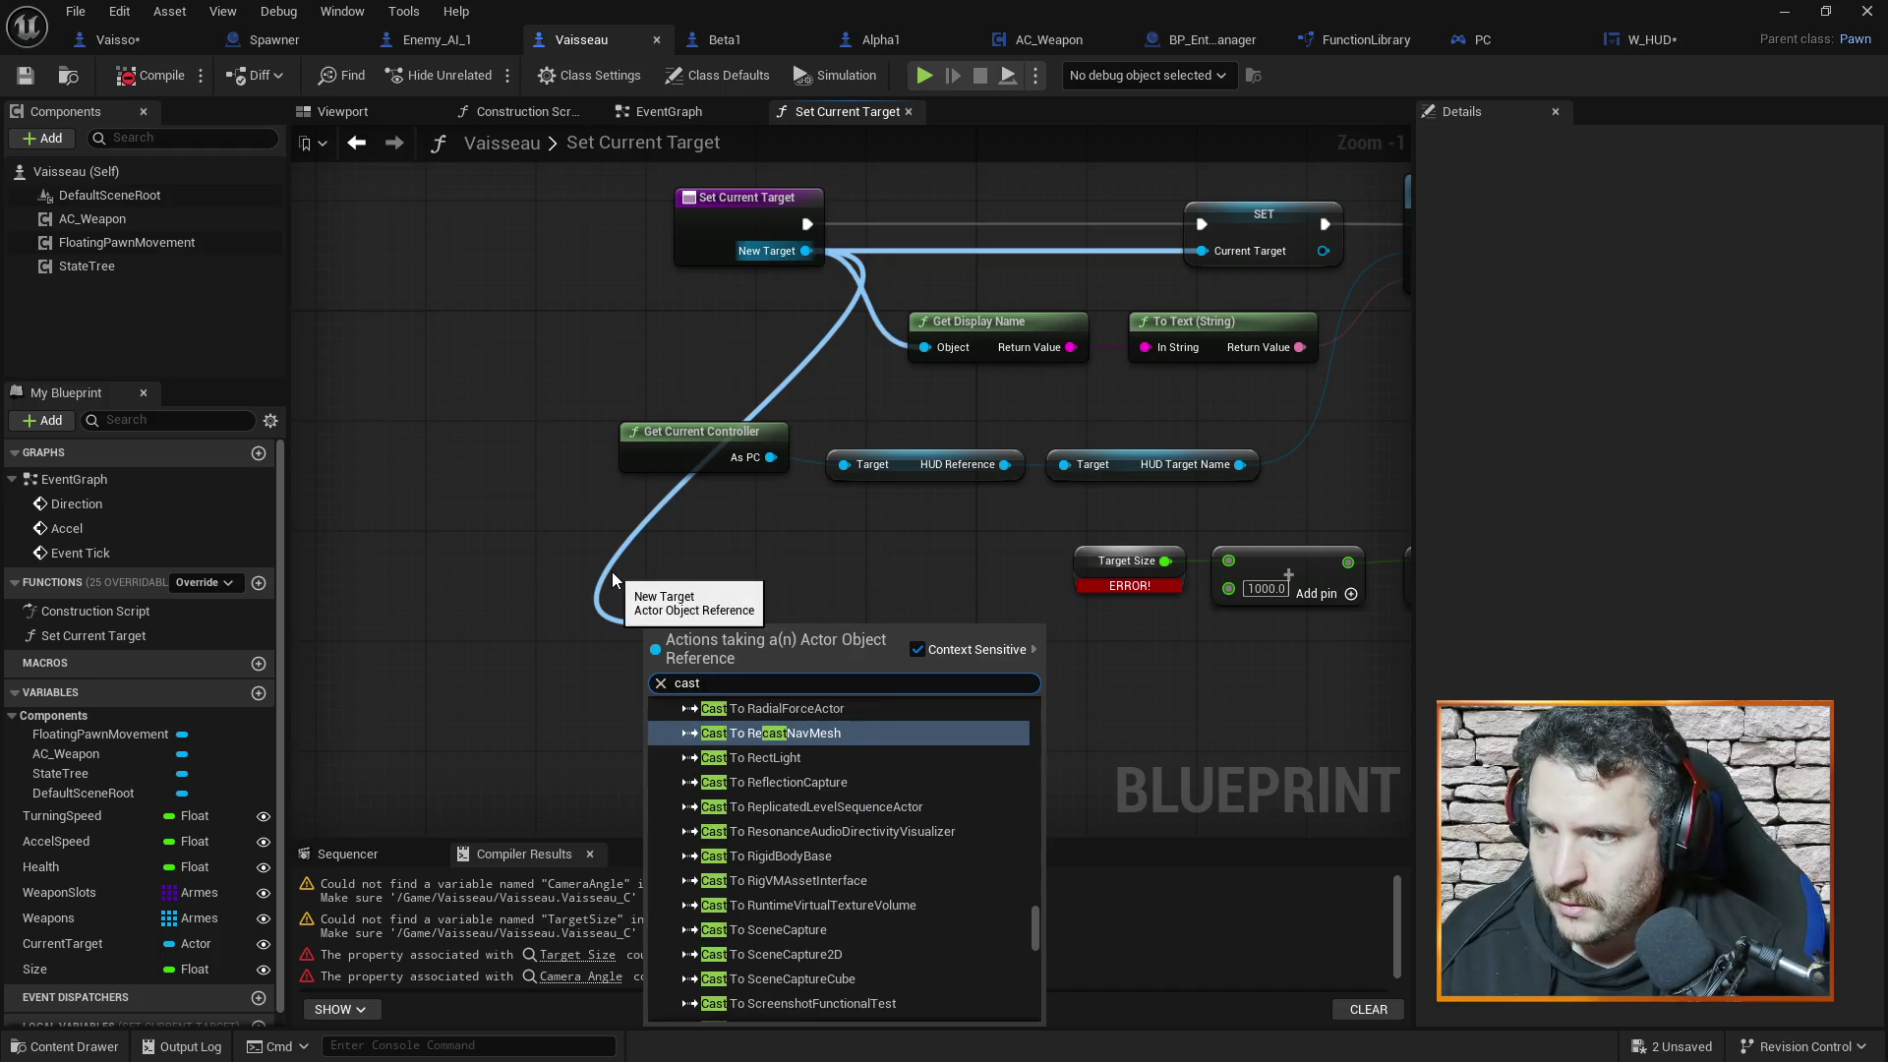
text( to vais)
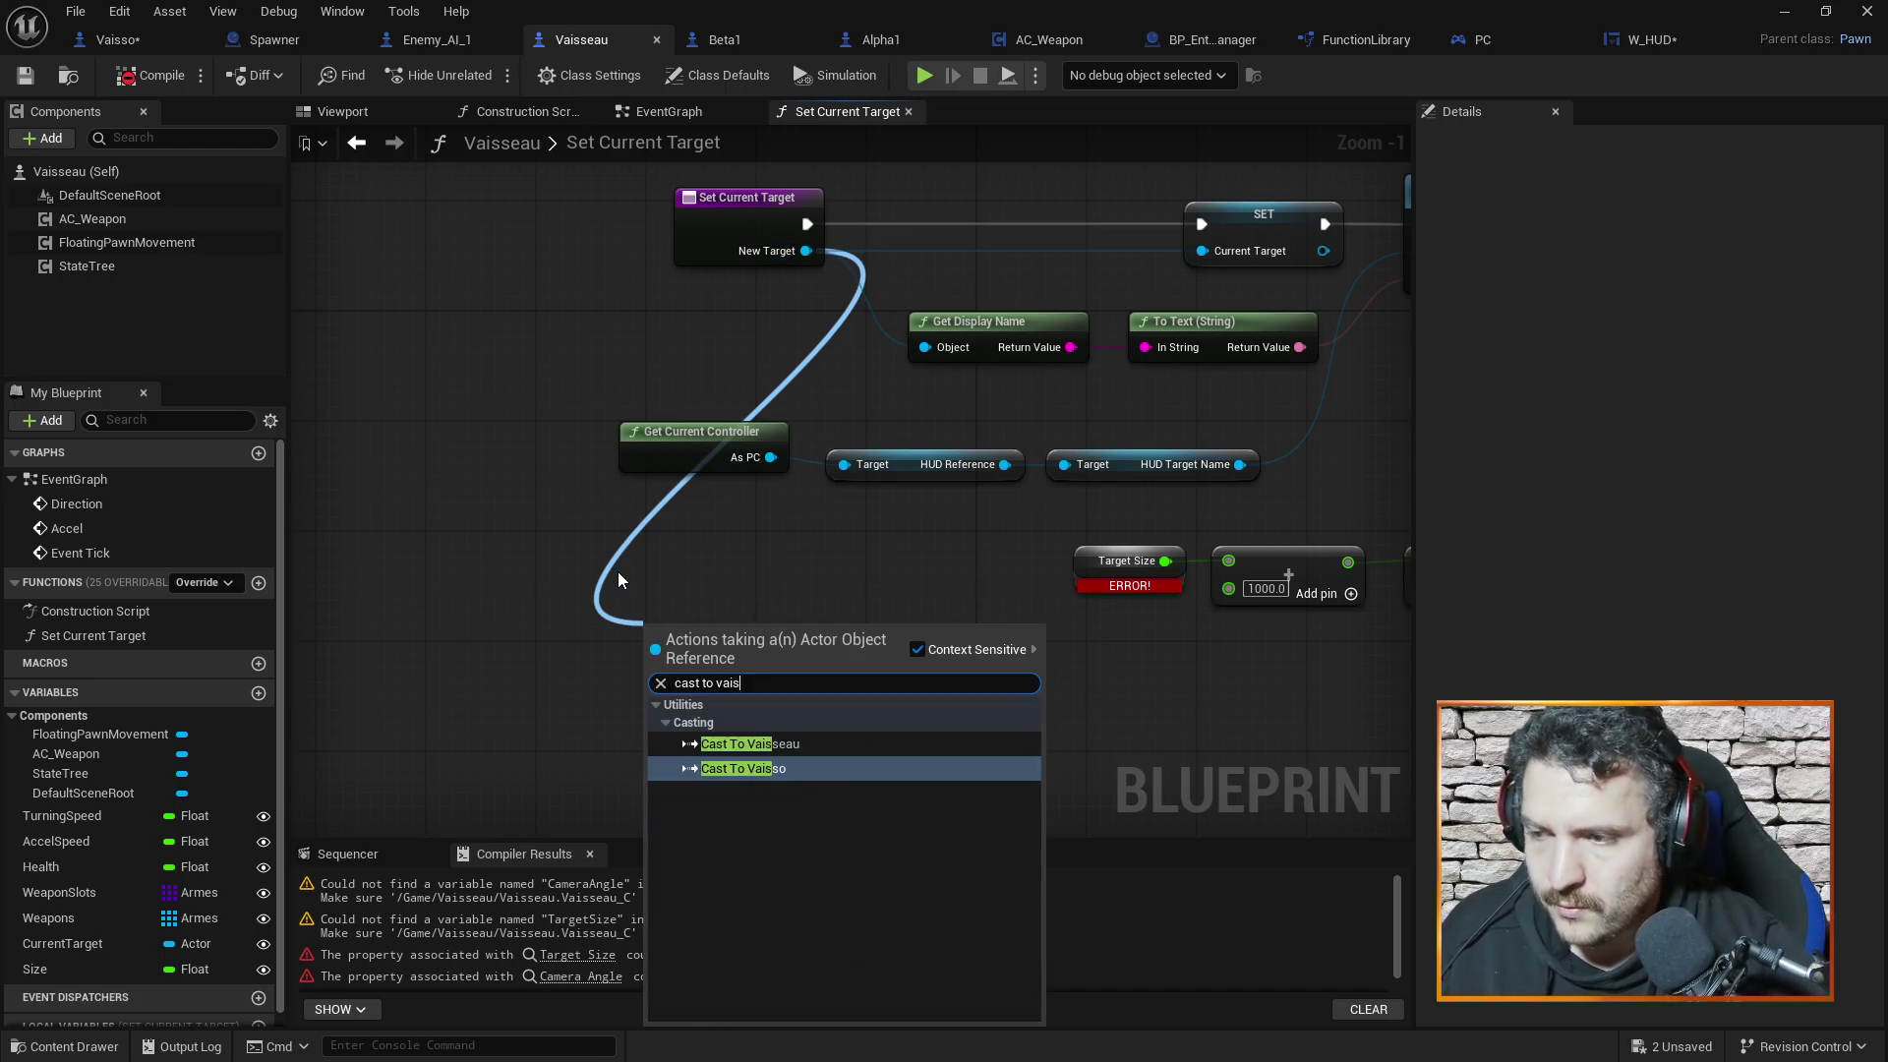
click(798, 744)
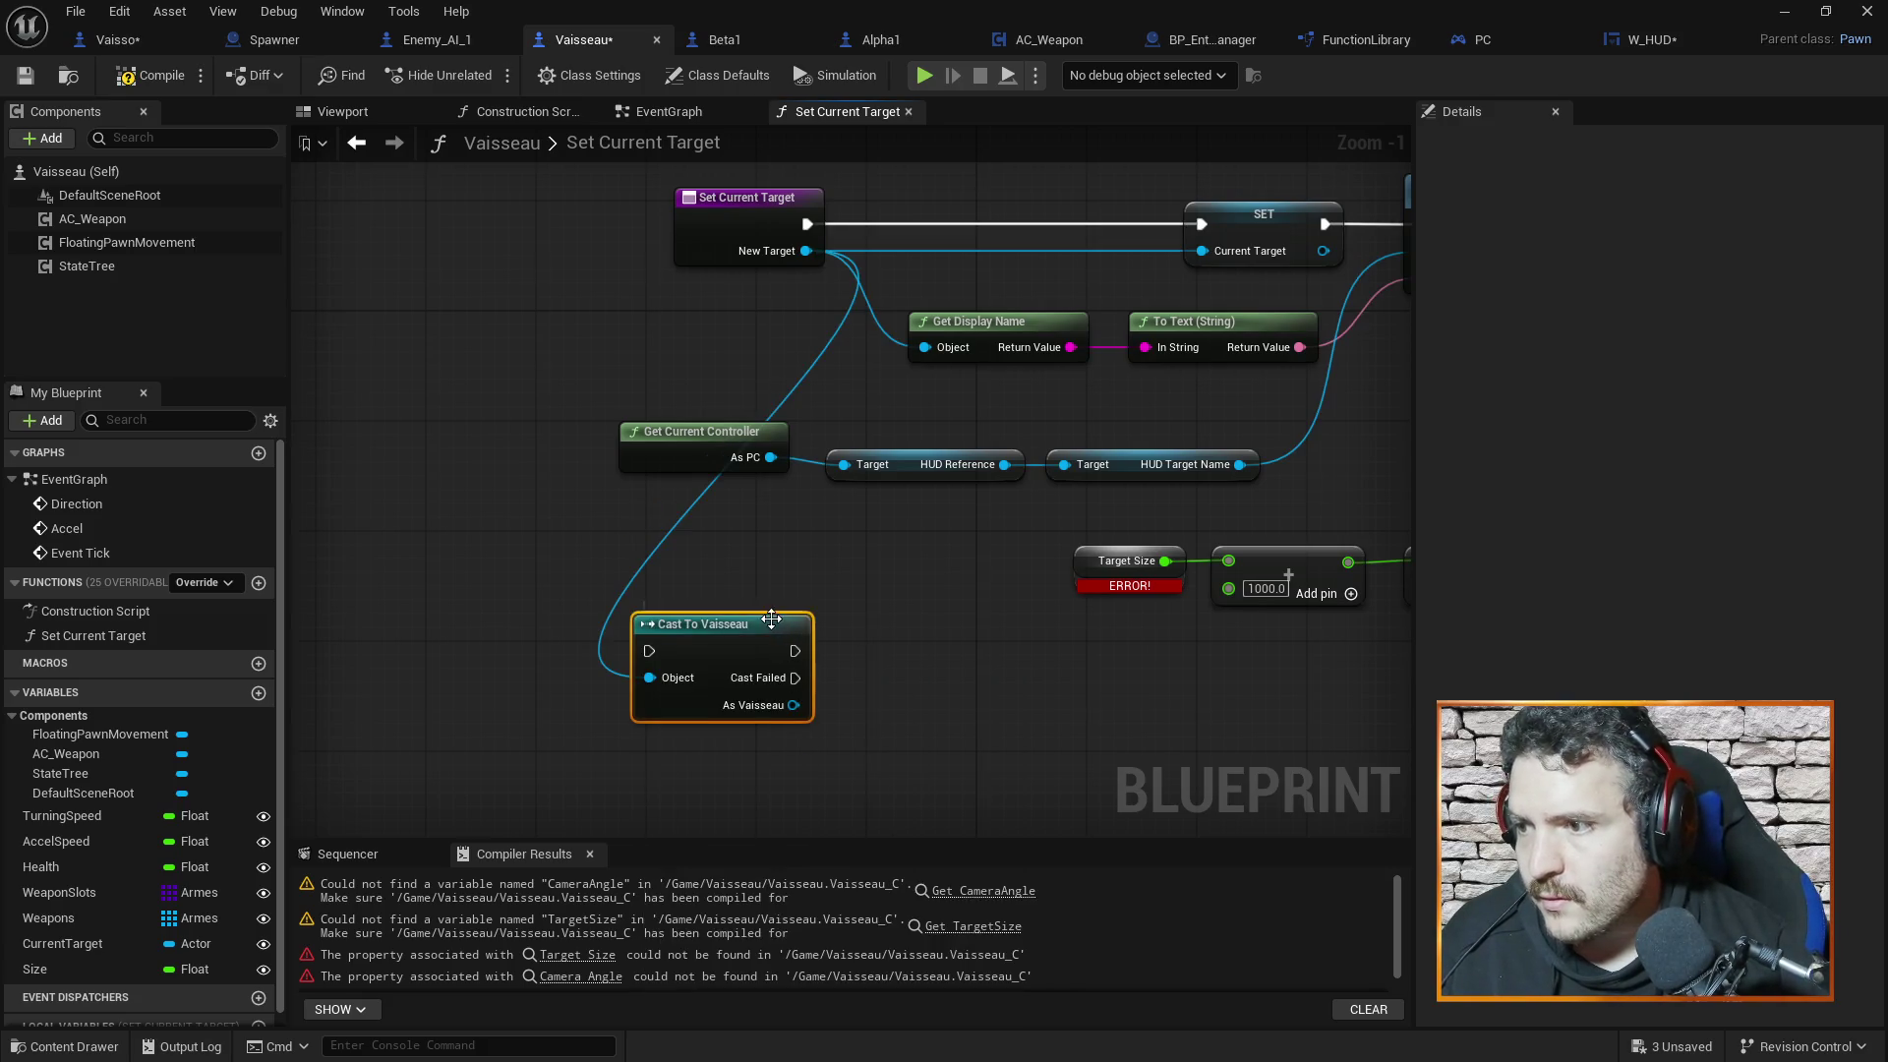
drag(771, 618, 800, 576)
scroll(800, 576, down, 1)
drag(771, 348, 736, 442)
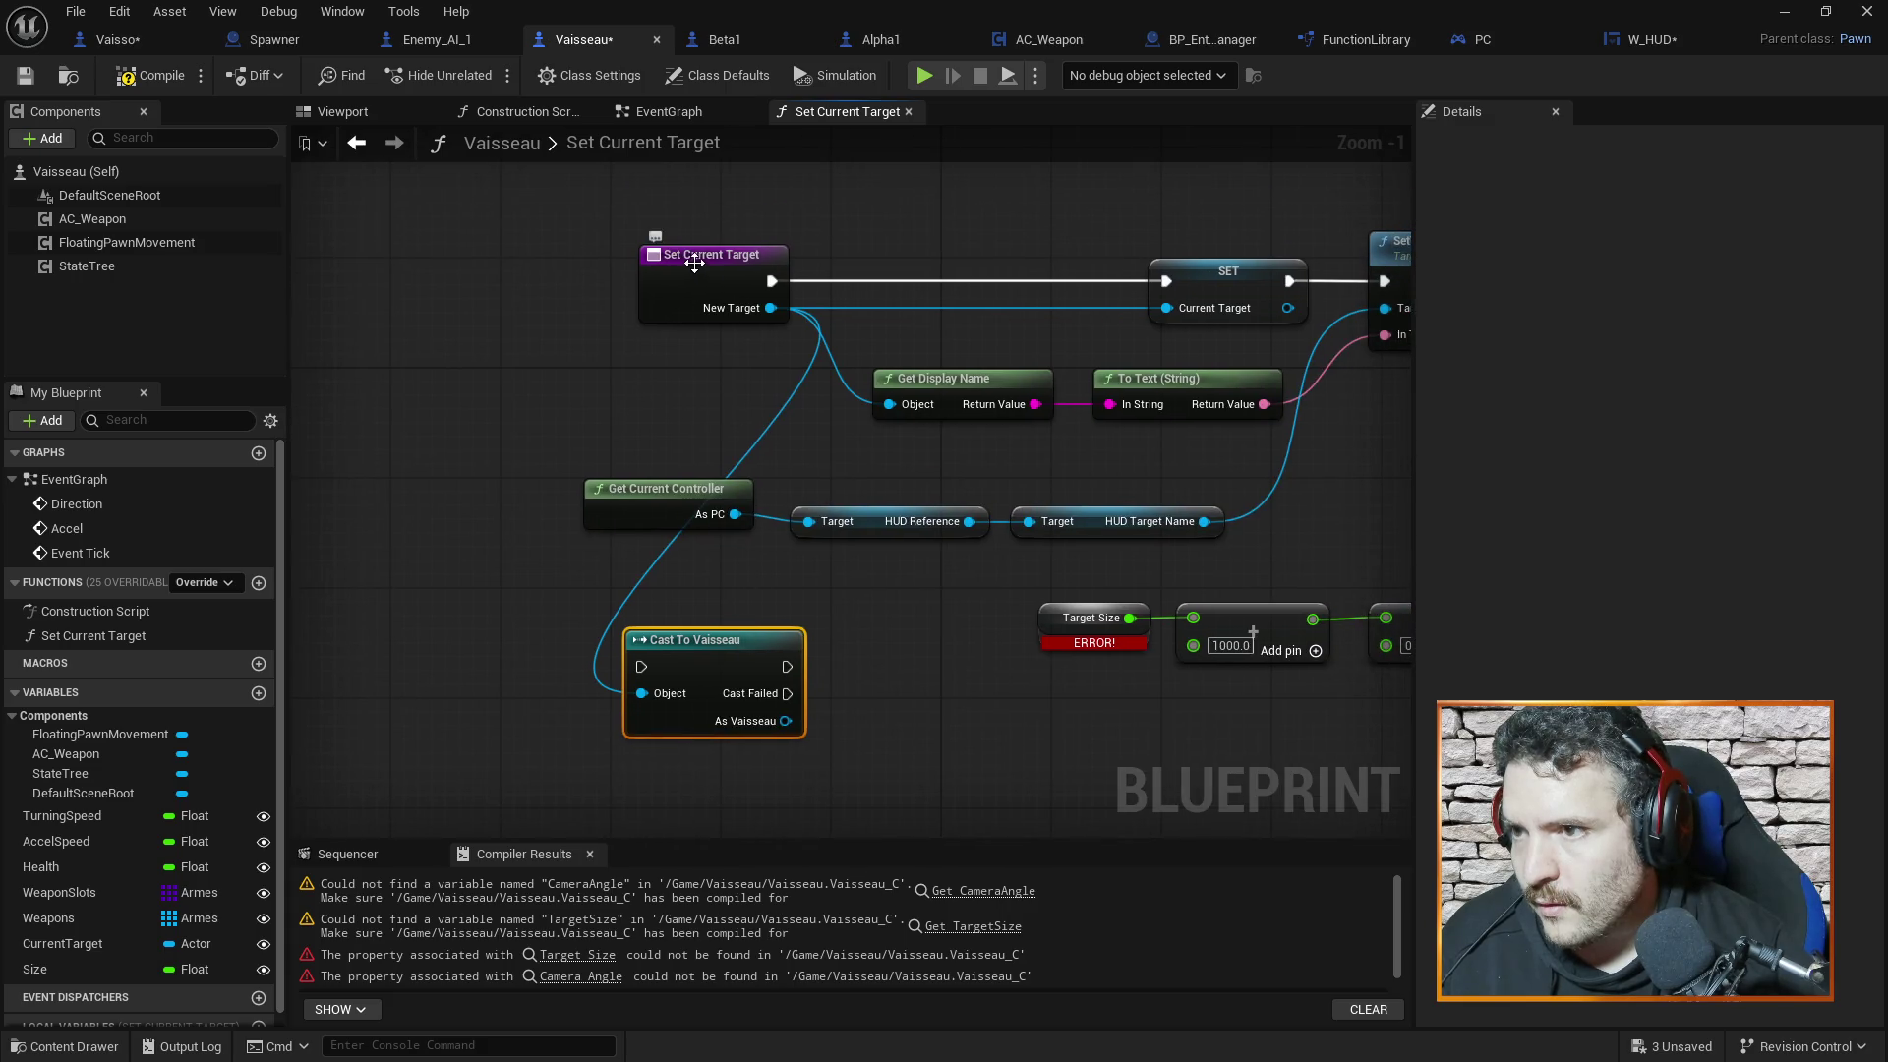
drag(694, 262, 446, 276)
mouse_move(677, 637)
mouse_down()
mouse_move(682, 264)
mouse_move(651, 446)
mouse_move(682, 282)
mouse_up()
drag(479, 275, 485, 251)
mouse_move(678, 287)
mouse_down()
mouse_move(686, 266)
mouse_move(661, 254)
mouse_up()
Rewire execution as Set Current Target → Cast To Vaisseau → SET, including the cast-failed path
drag(524, 281, 656, 281)
drag(800, 281, 1166, 281)
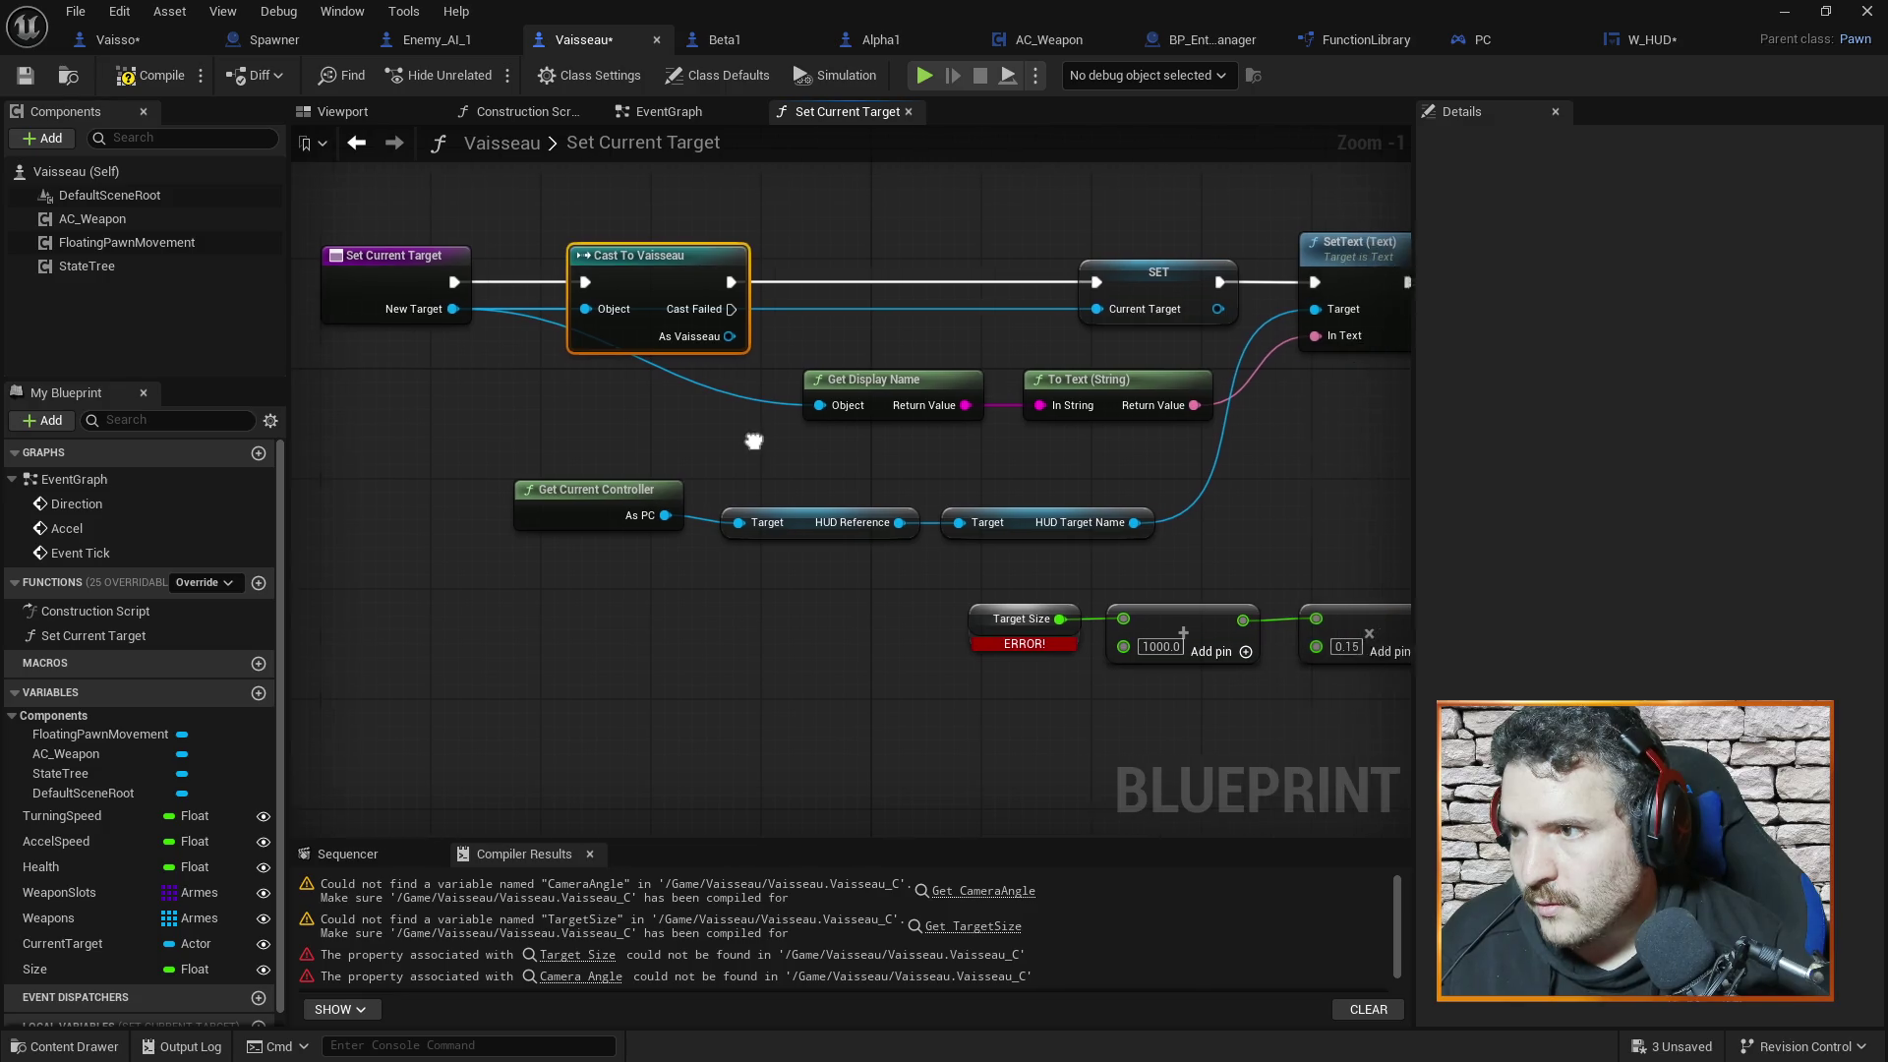
drag(704, 309, 1071, 285)
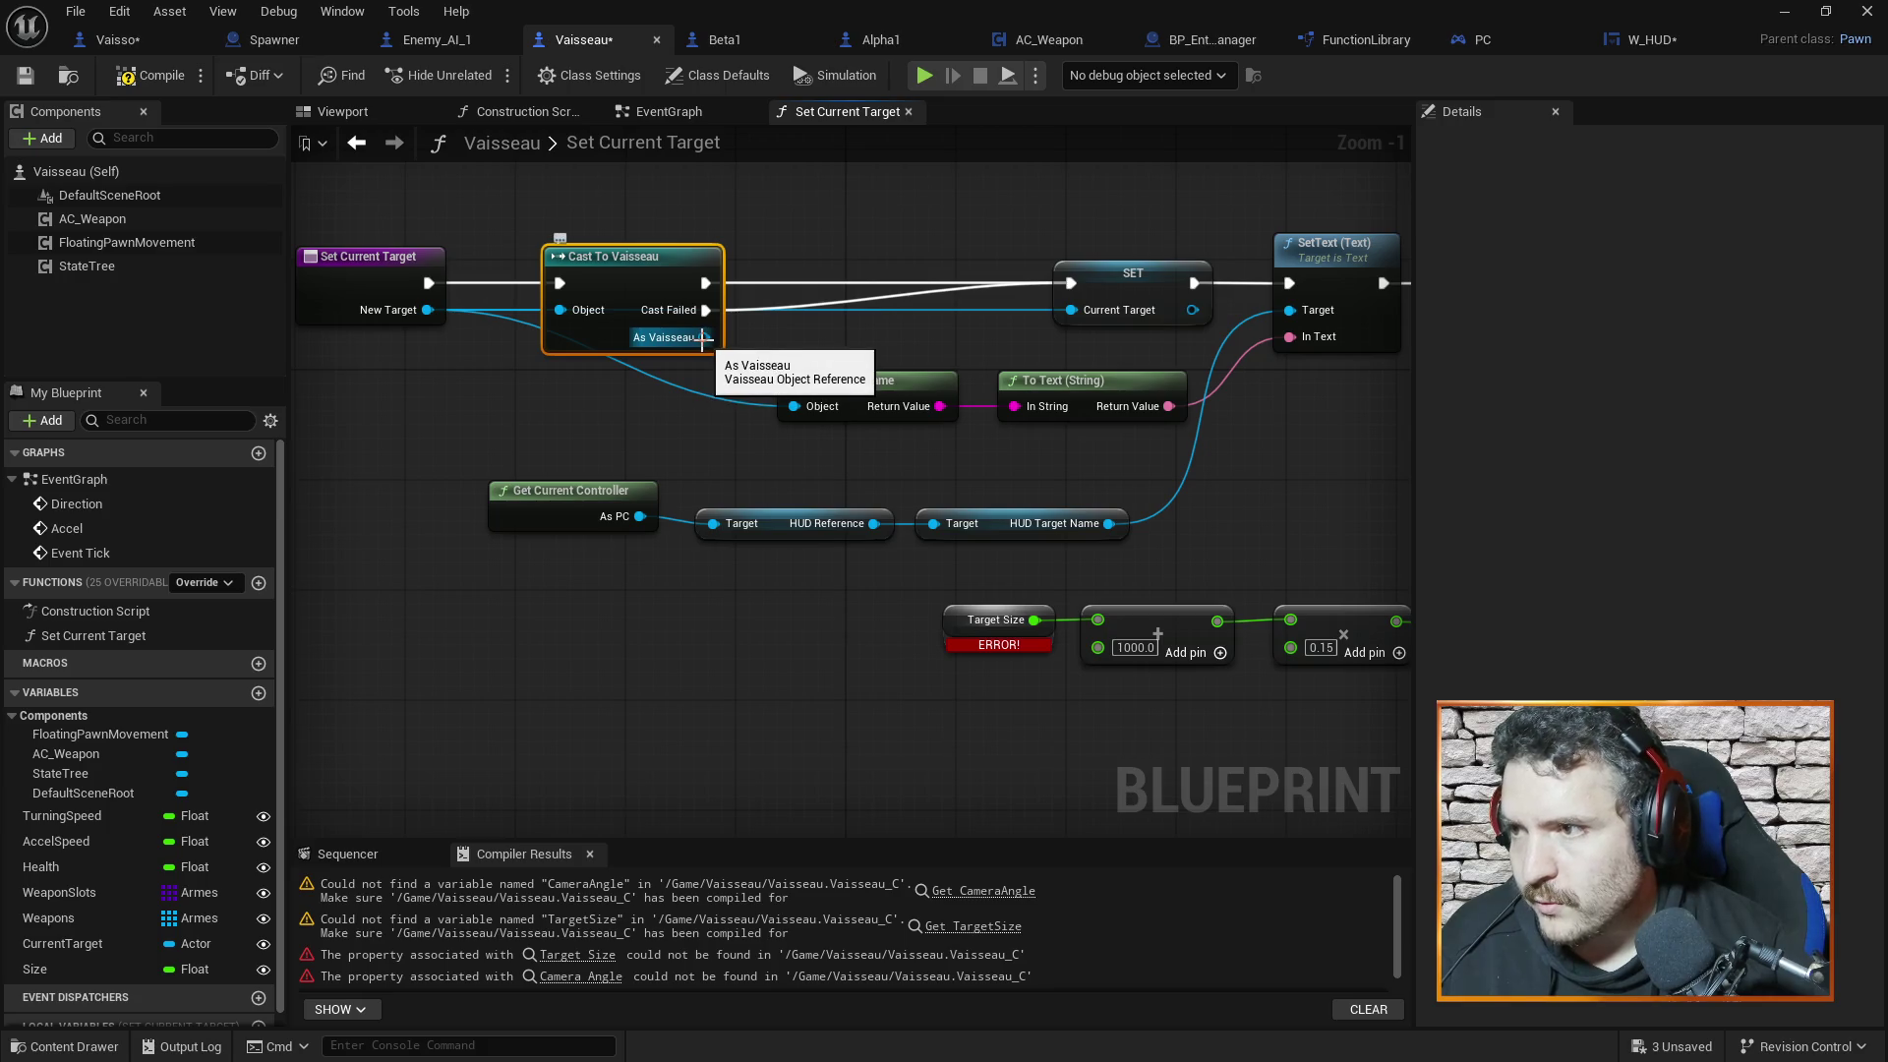
mouse_move(702, 337)
mouse_down()
mouse_move(659, 560)
mouse_move(715, 685)
mouse_move(810, 662)
mouse_move(736, 635)
mouse_up()
Add Get Size on As Vaisseau, delete the broken Target Size, and feed Size into the 1000 addition
text(get size)
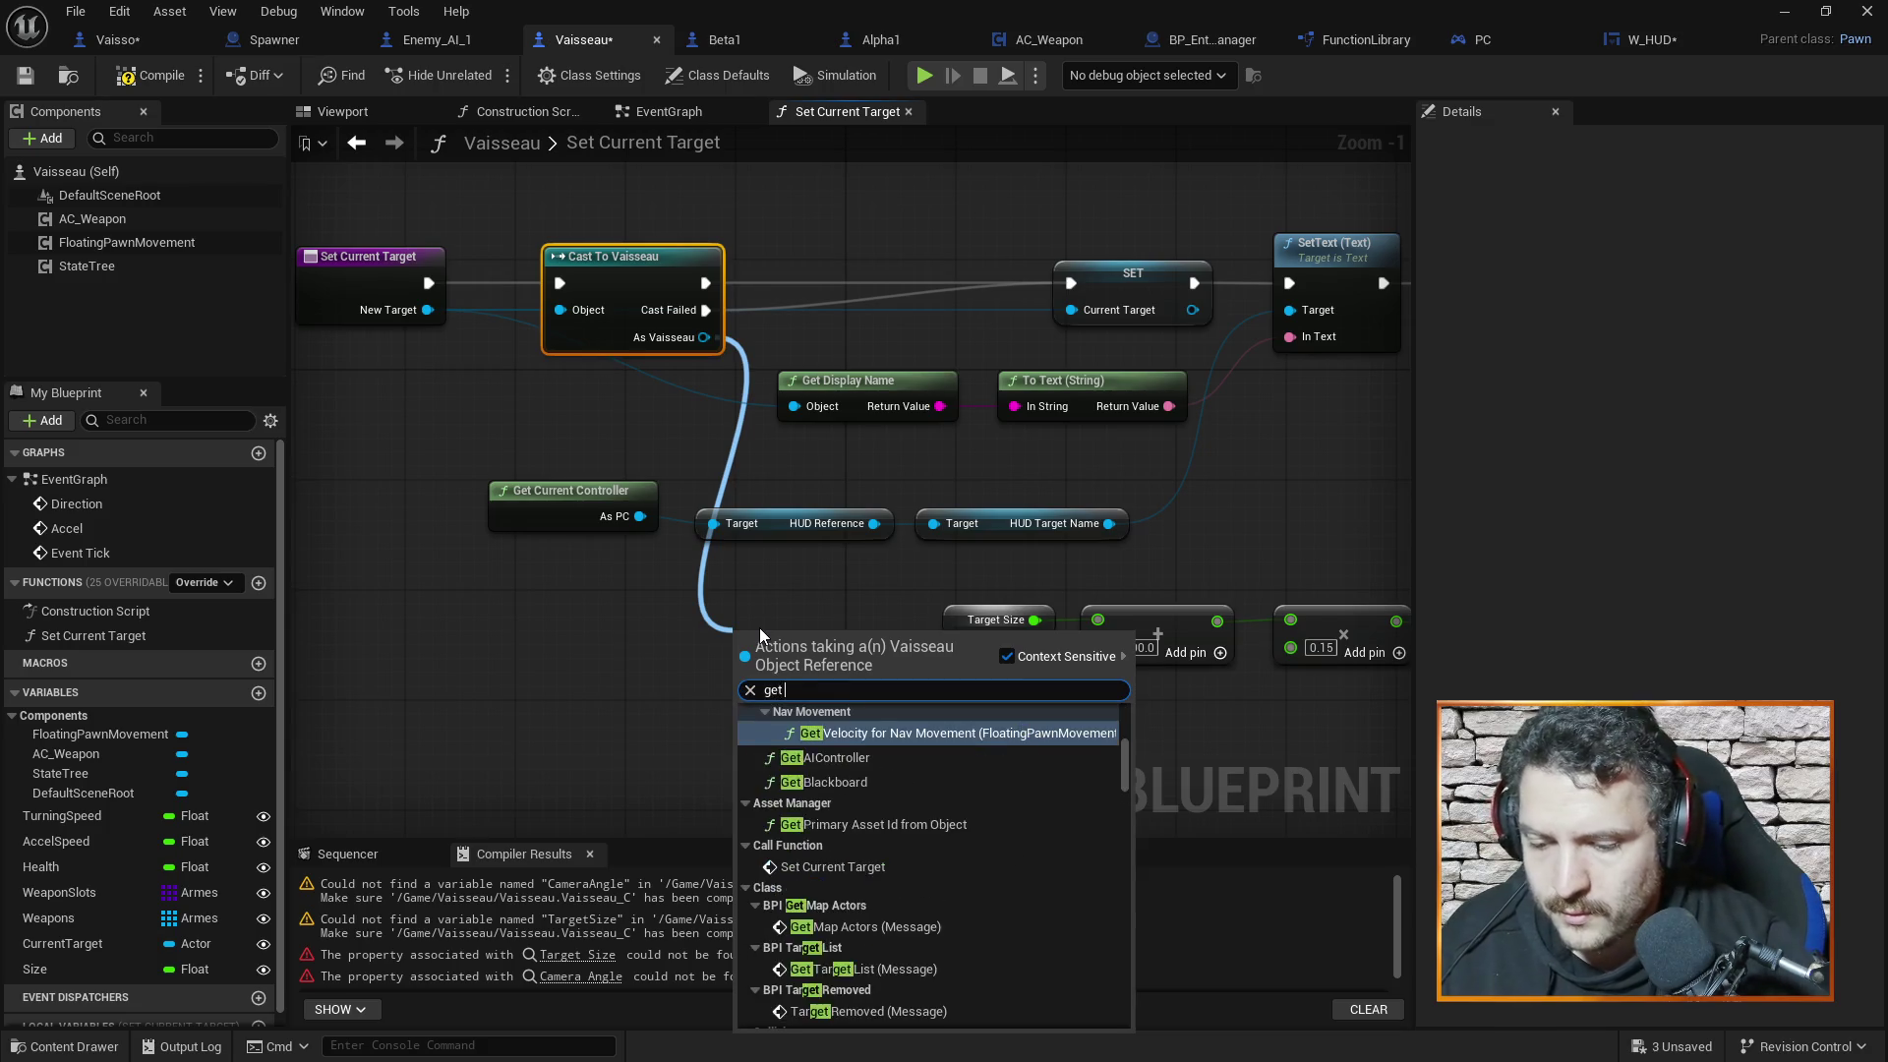
click(893, 747)
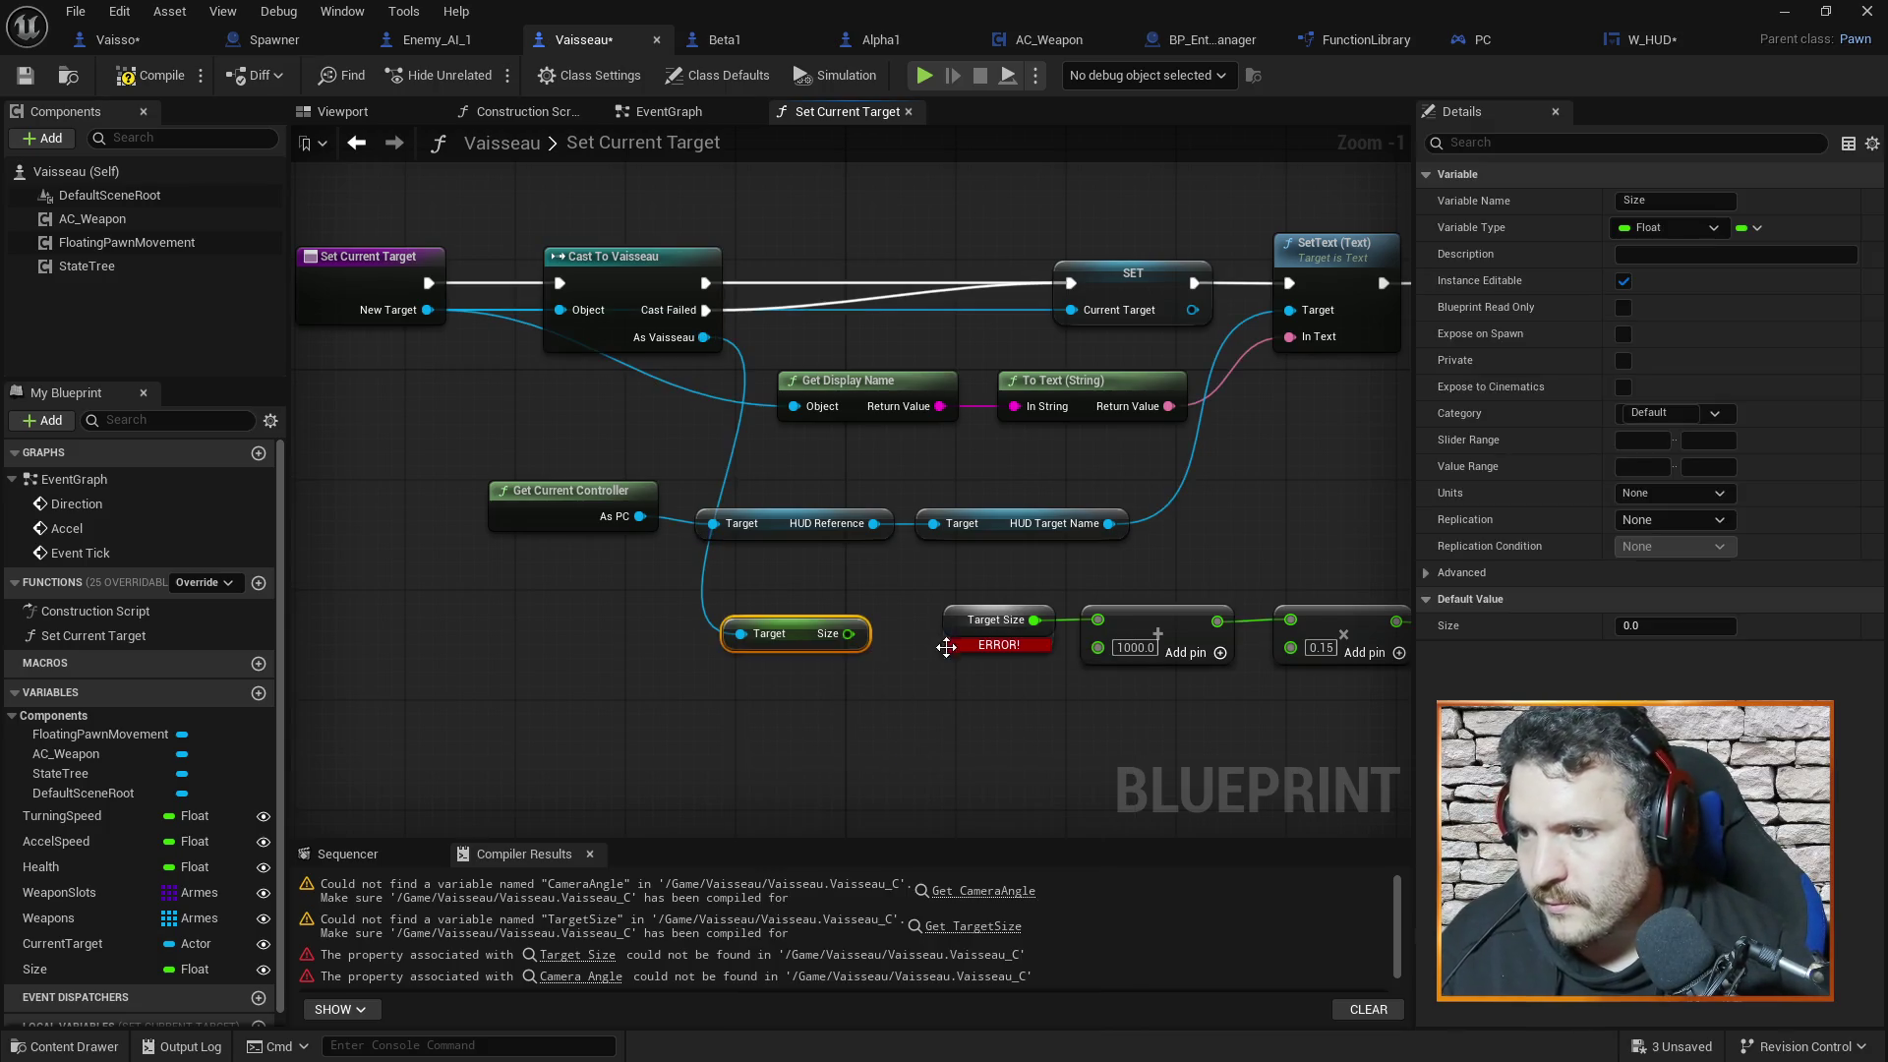
click(951, 623)
key(Delete)
drag(852, 635, 1099, 620)
drag(815, 630, 899, 604)
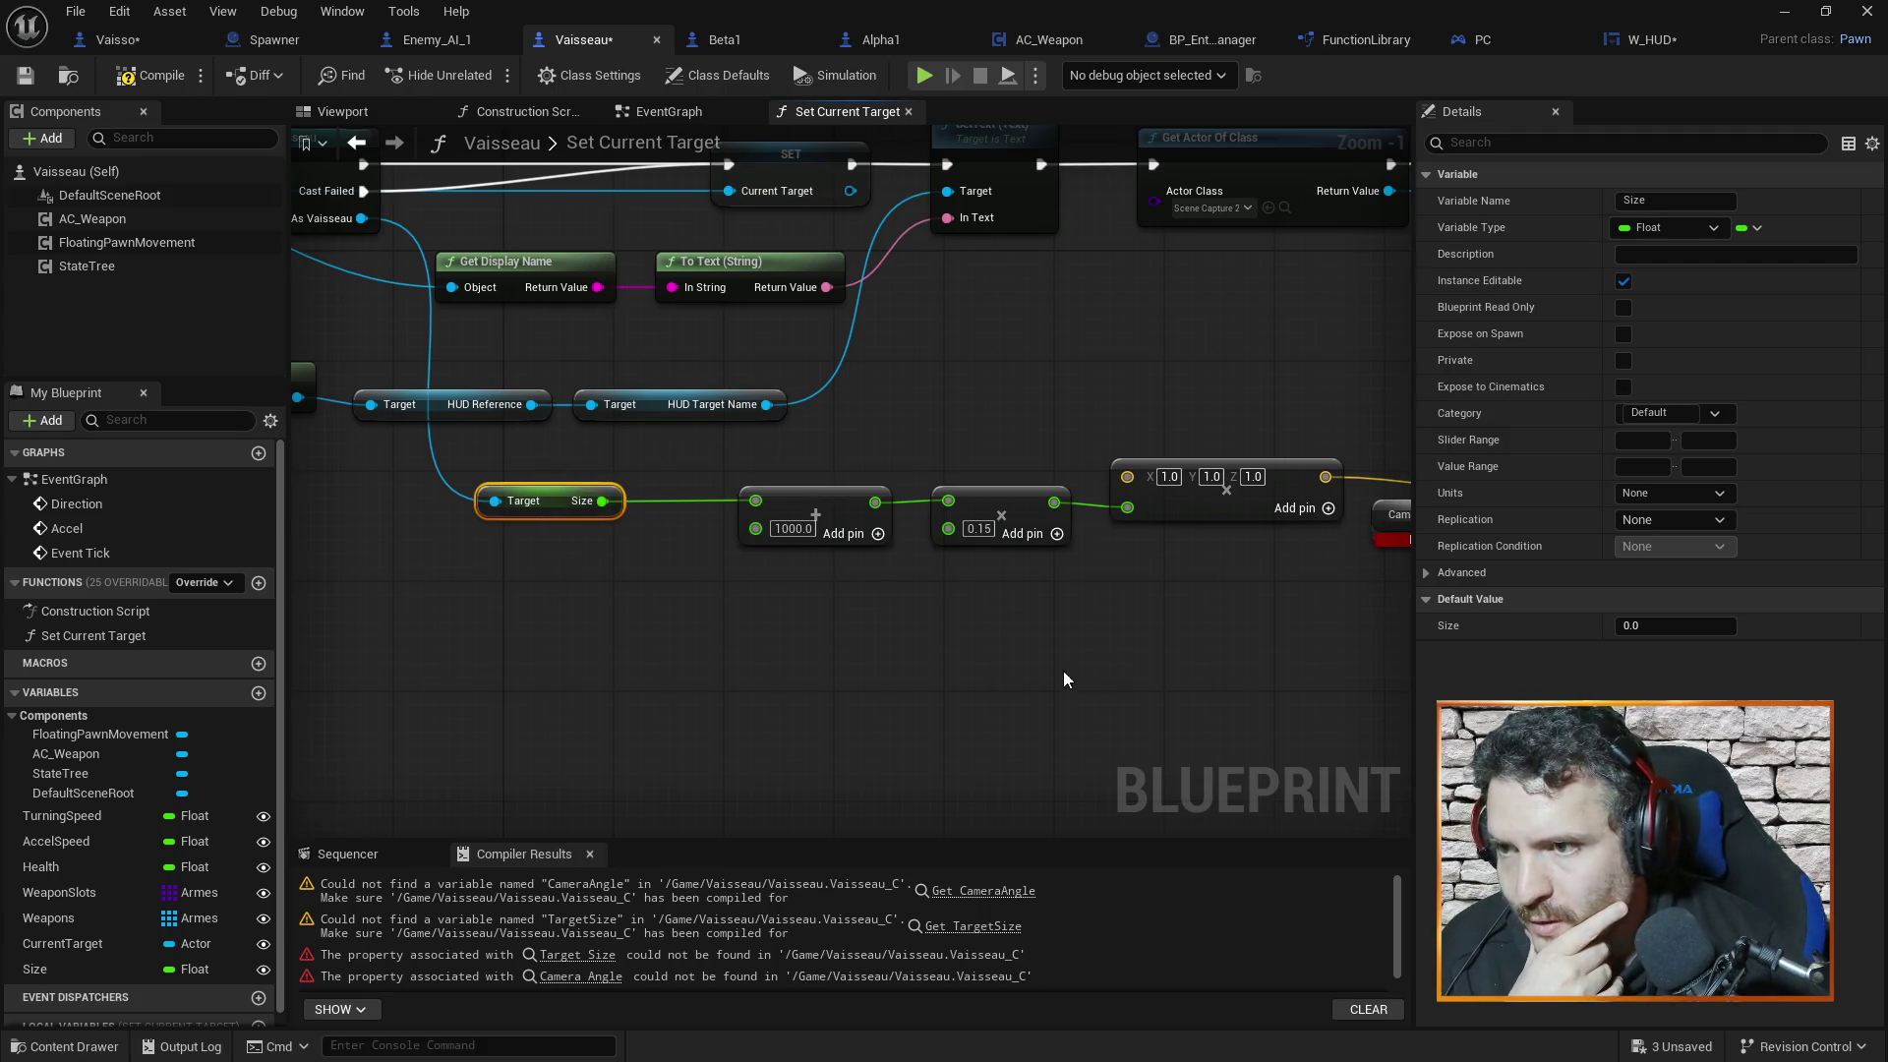
Pan to the Camera Angle error node, then switch to the Vaisso blueprint
drag(1064, 678, 834, 588)
mouse_move(993, 549)
mouse_down()
mouse_move(973, 459)
mouse_move(978, 515)
mouse_up()
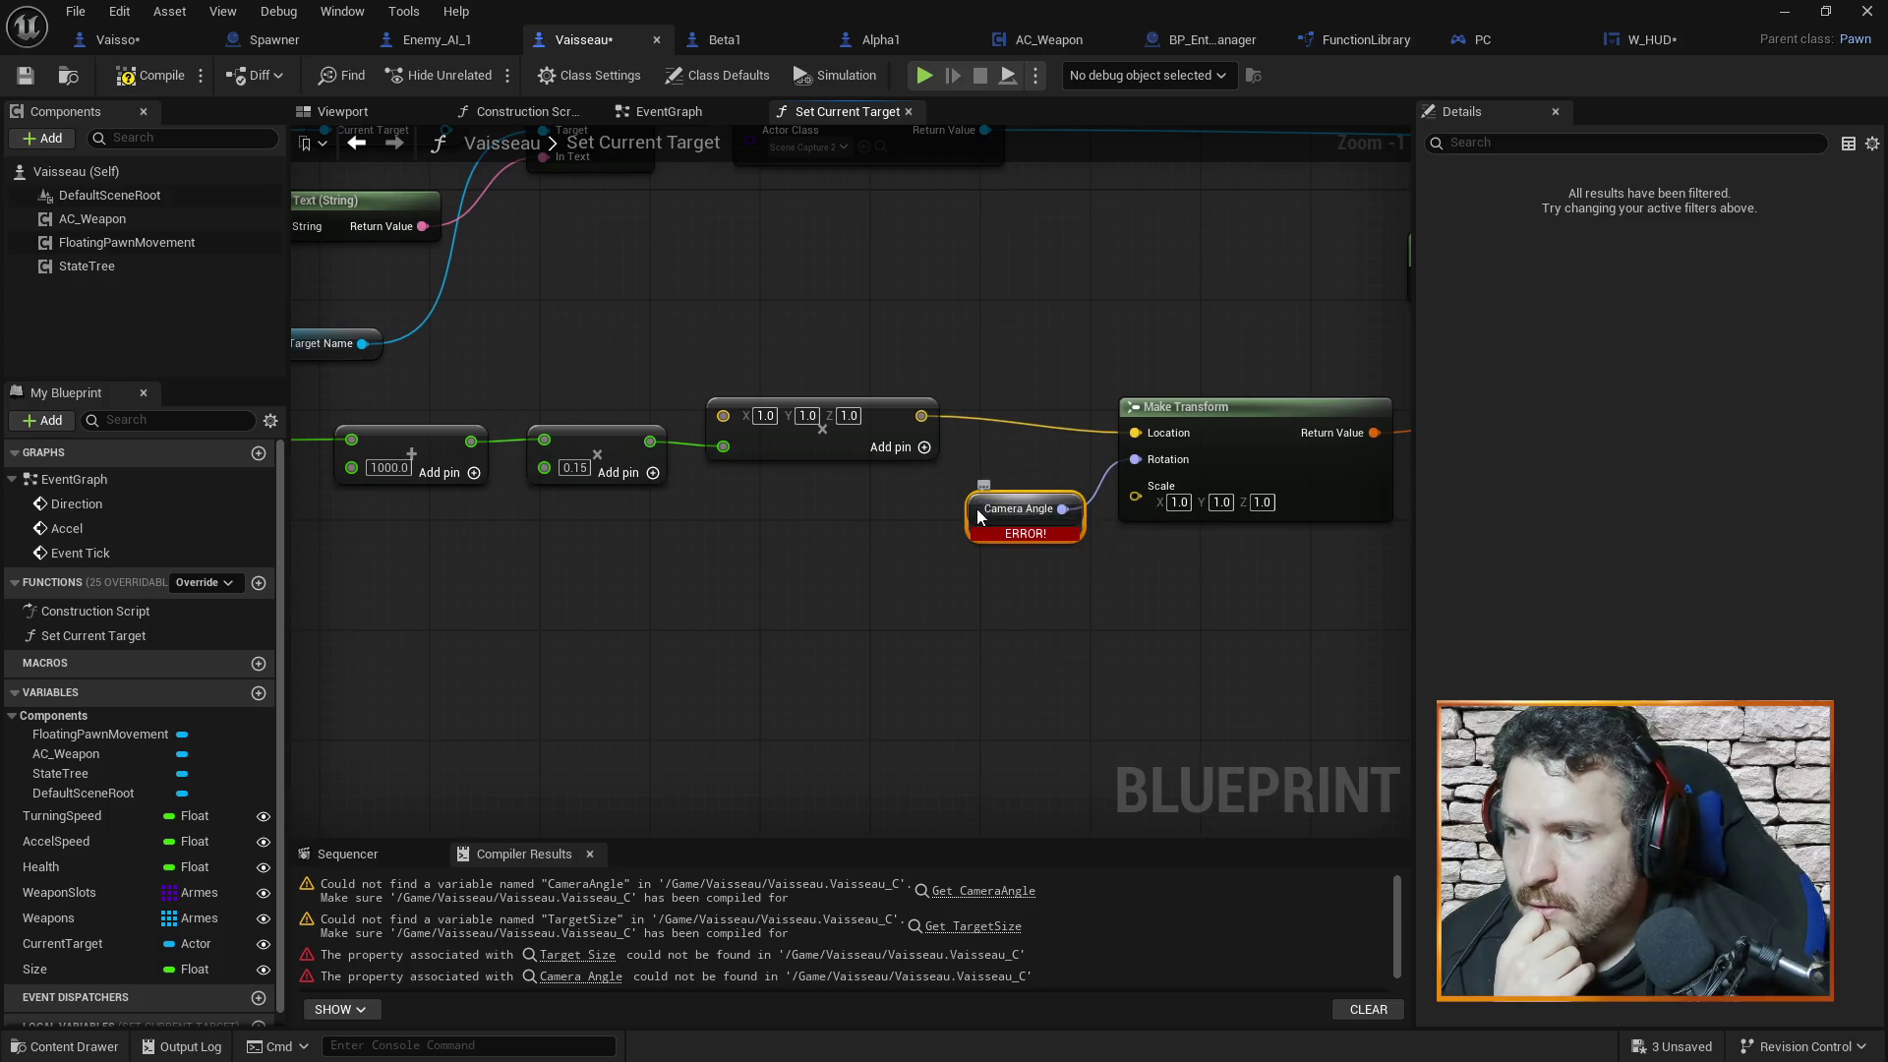
click(140, 39)
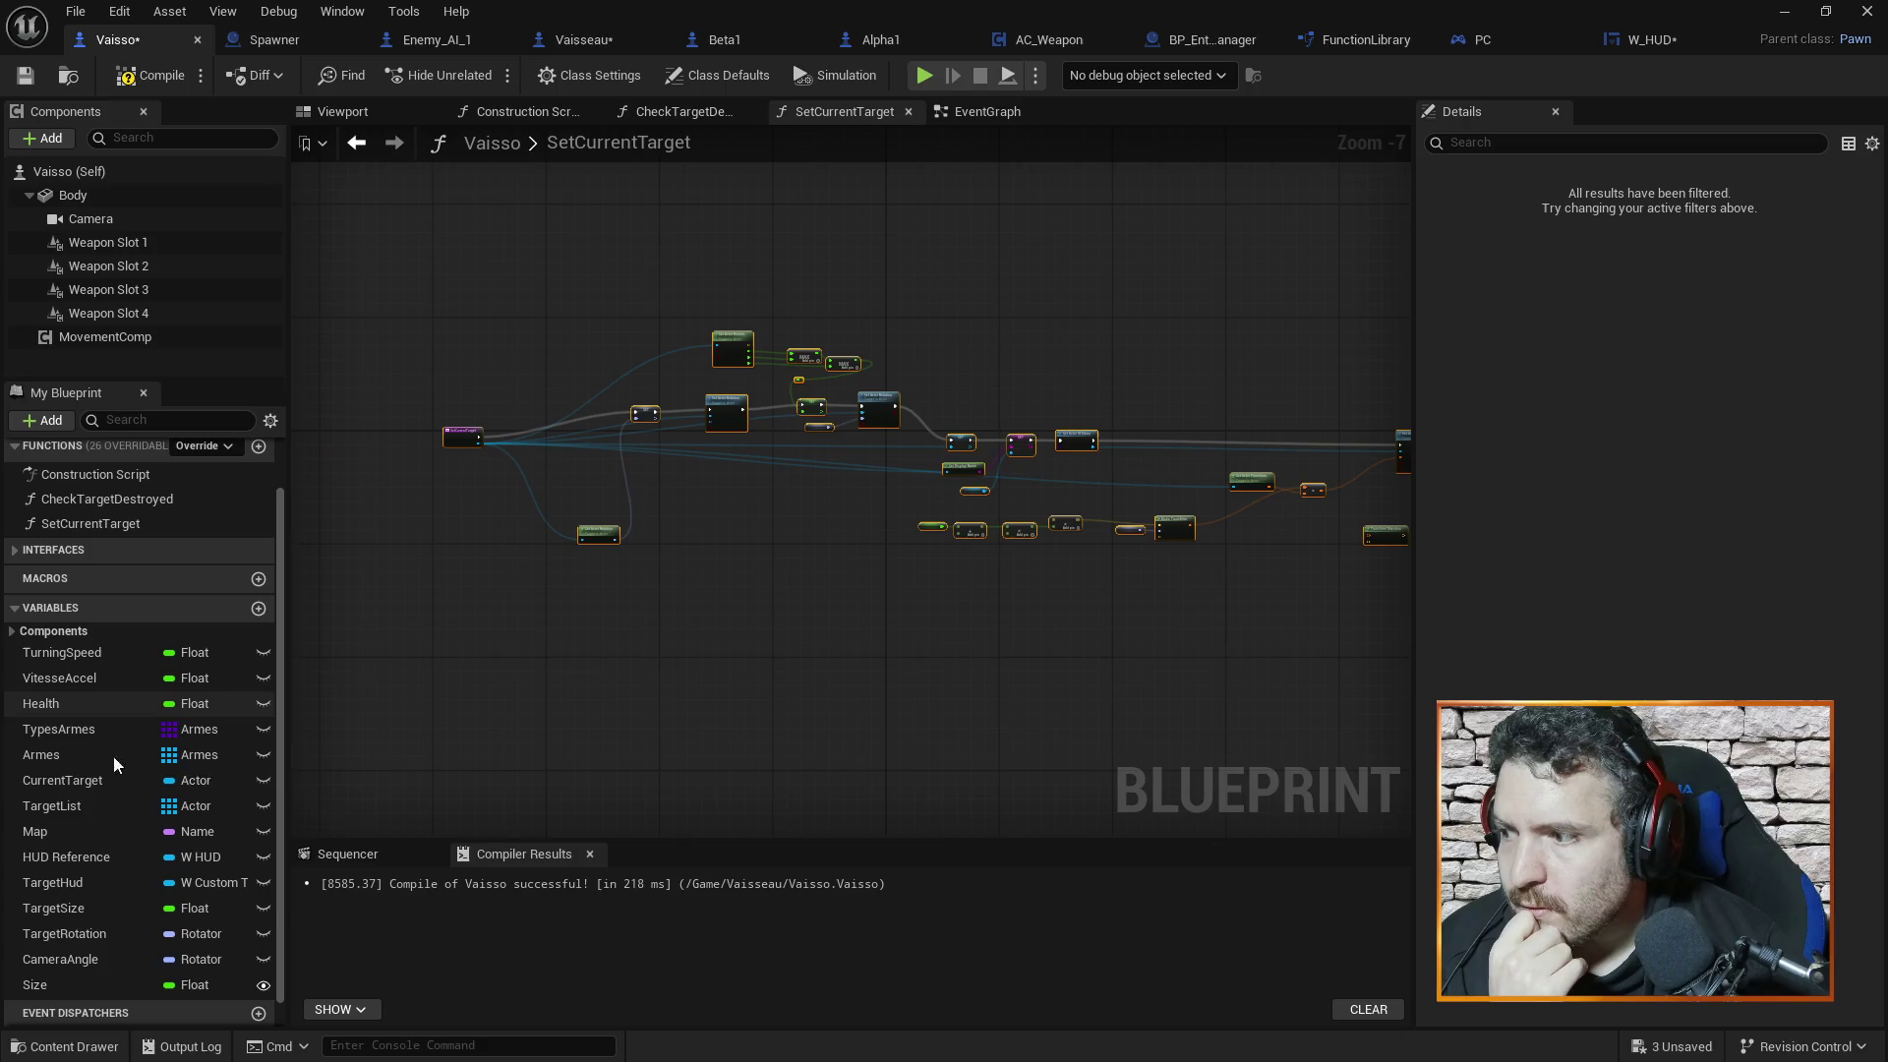
Check the CameraAngle default rotation, then delete the broken Camera Angle node in Vaisseau
click(69, 958)
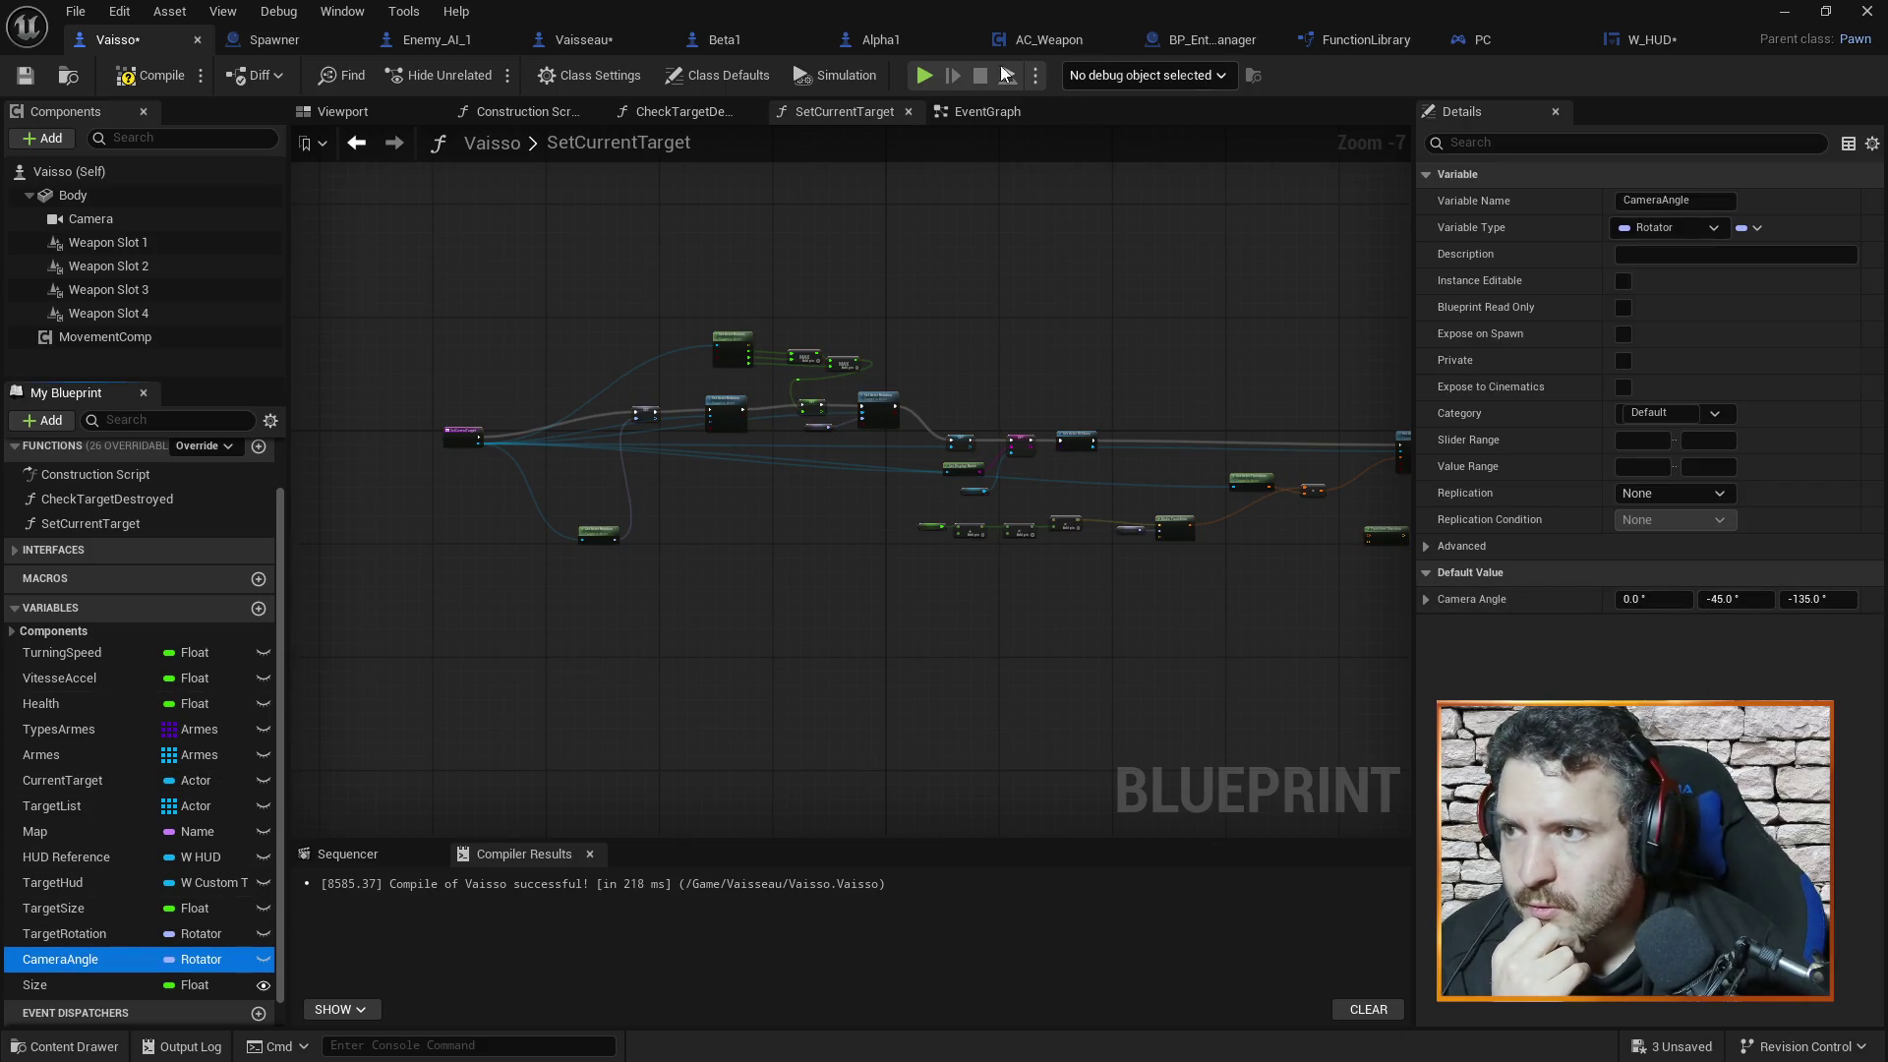
click(569, 45)
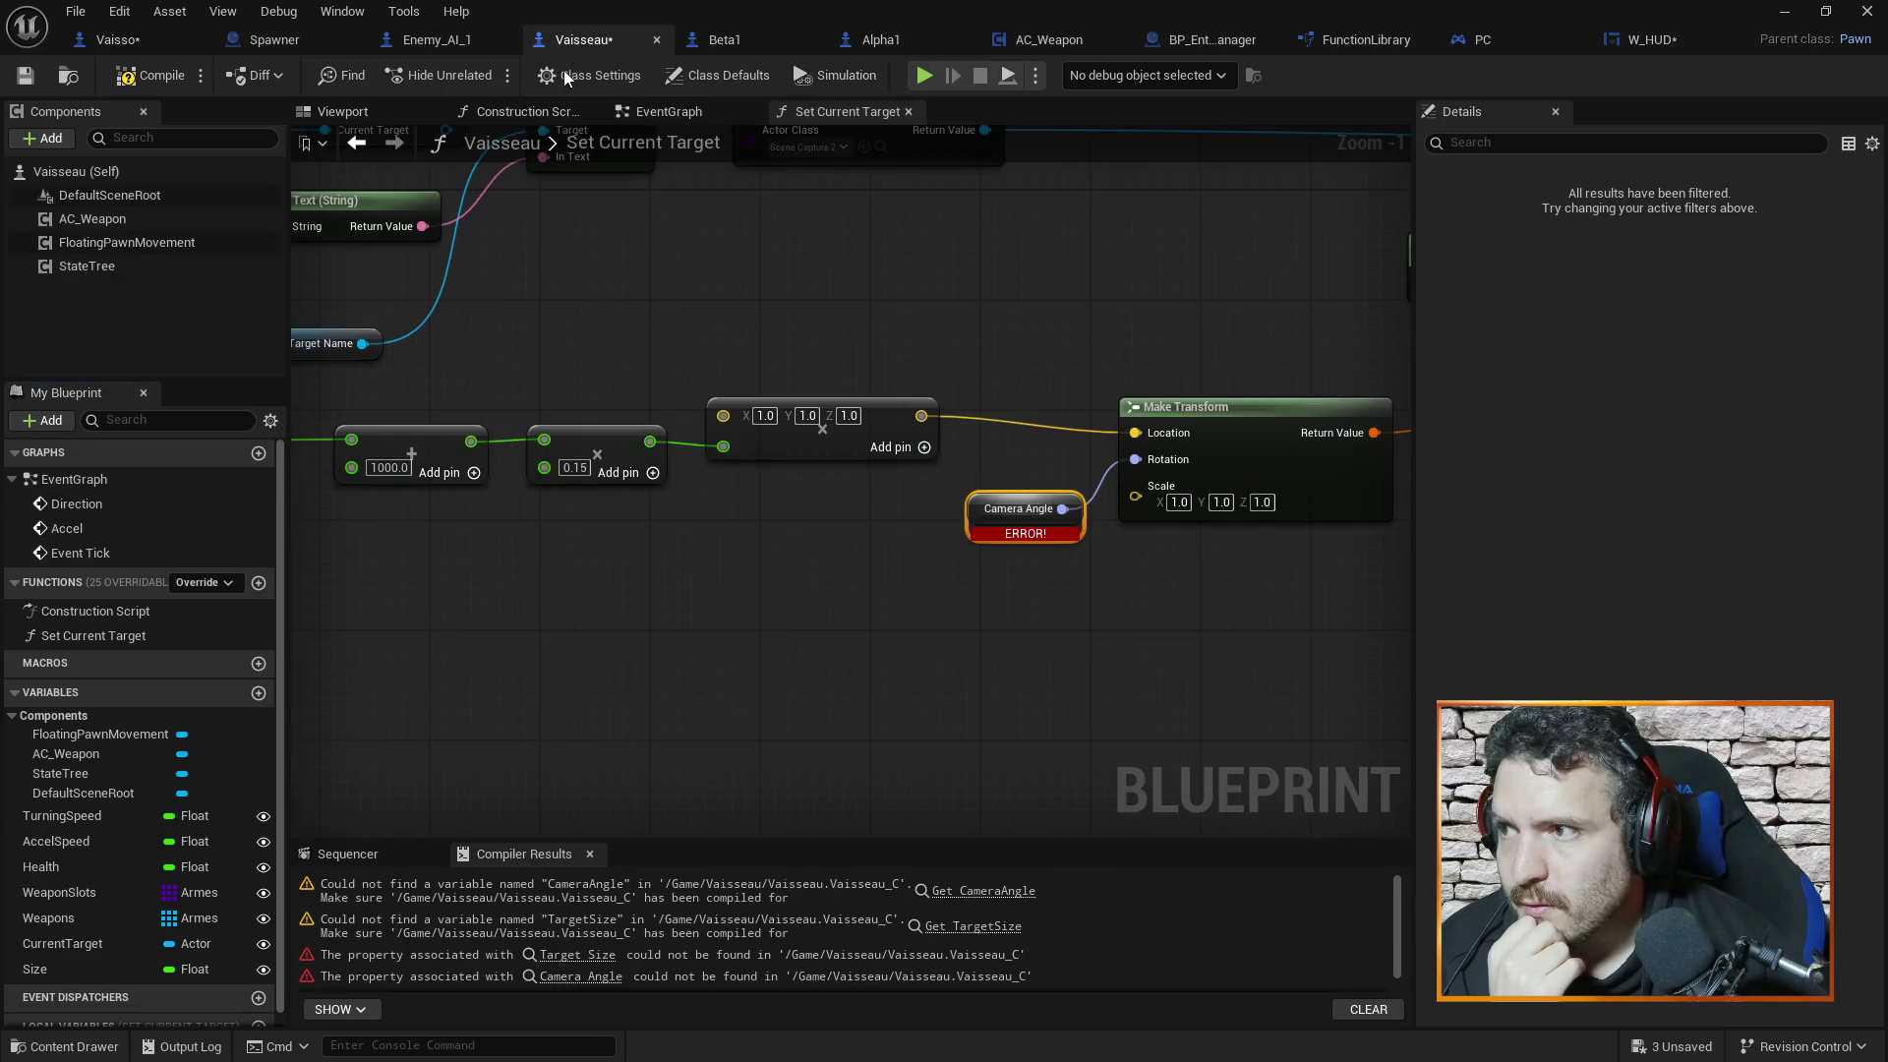
drag(680, 657, 811, 558)
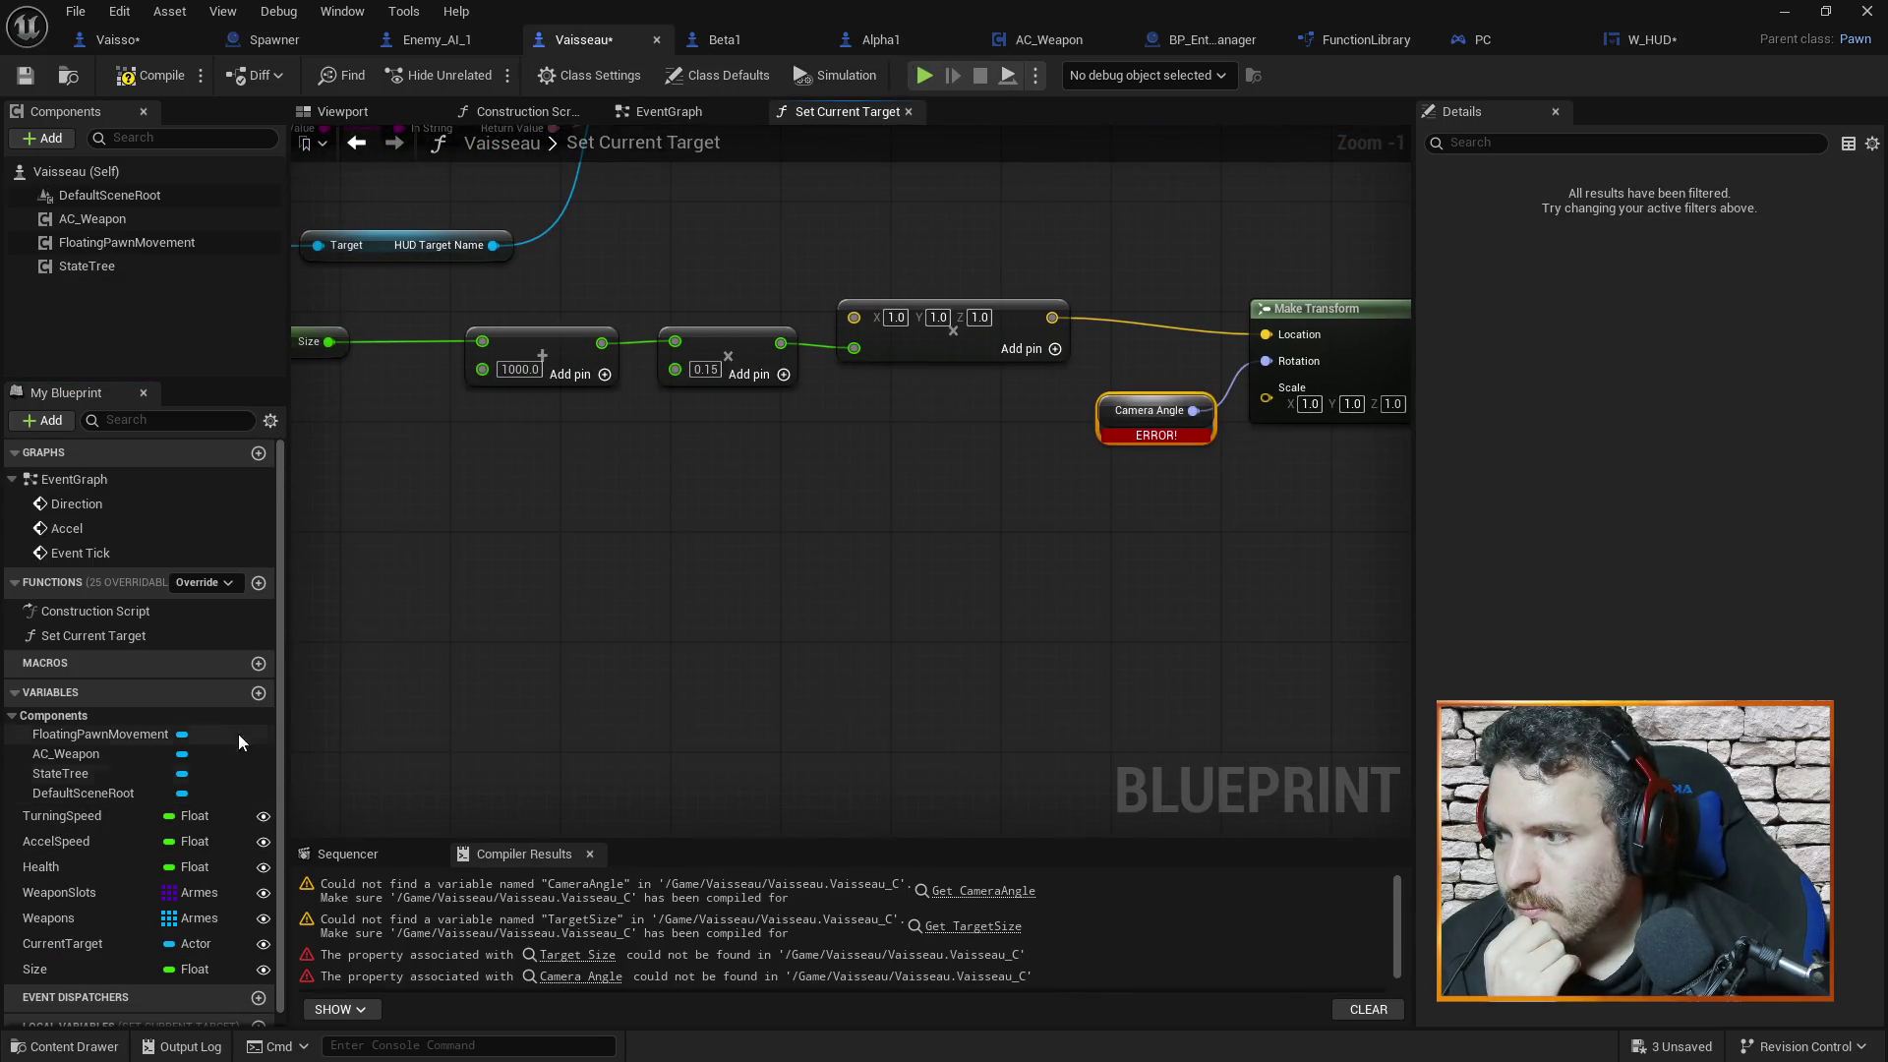
drag(963, 547, 929, 576)
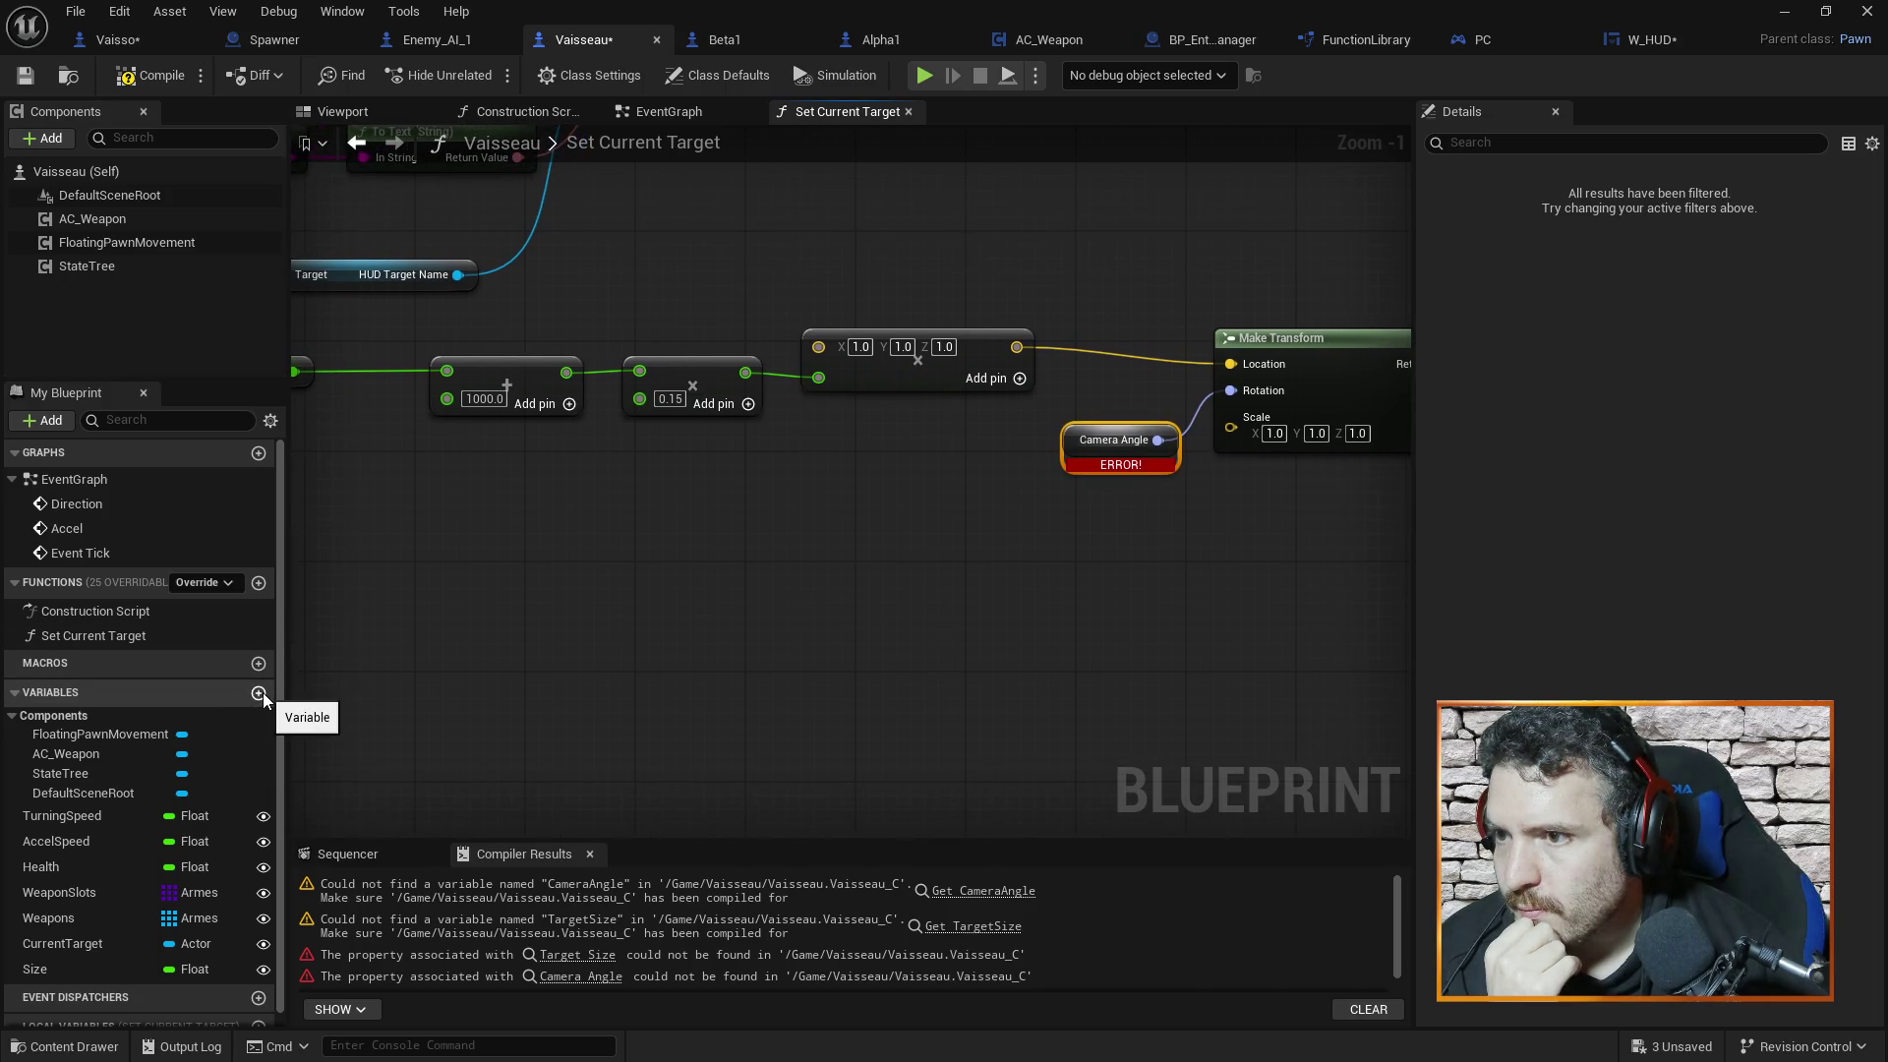
key(Delete)
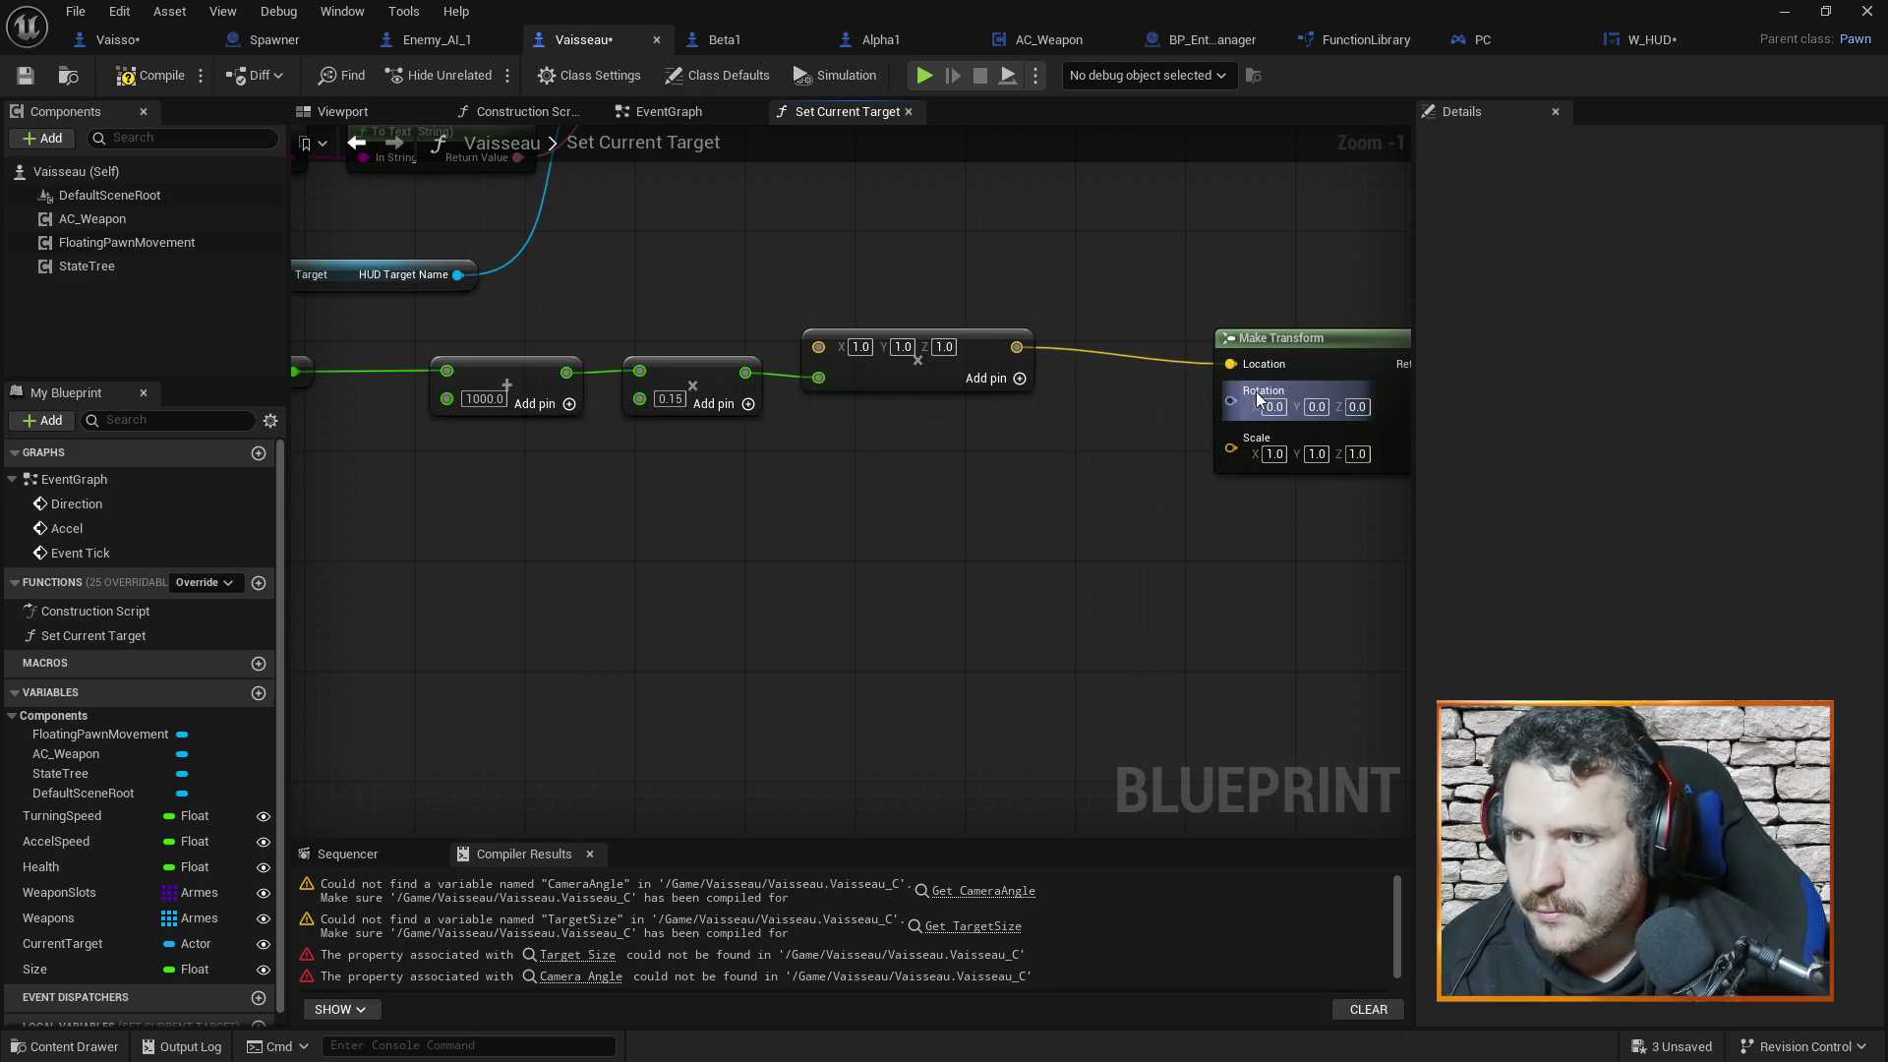
Promote Make Transform's Rotation input to a variable, then delete the resulting unused Rotation variable
drag(1231, 401, 1038, 518)
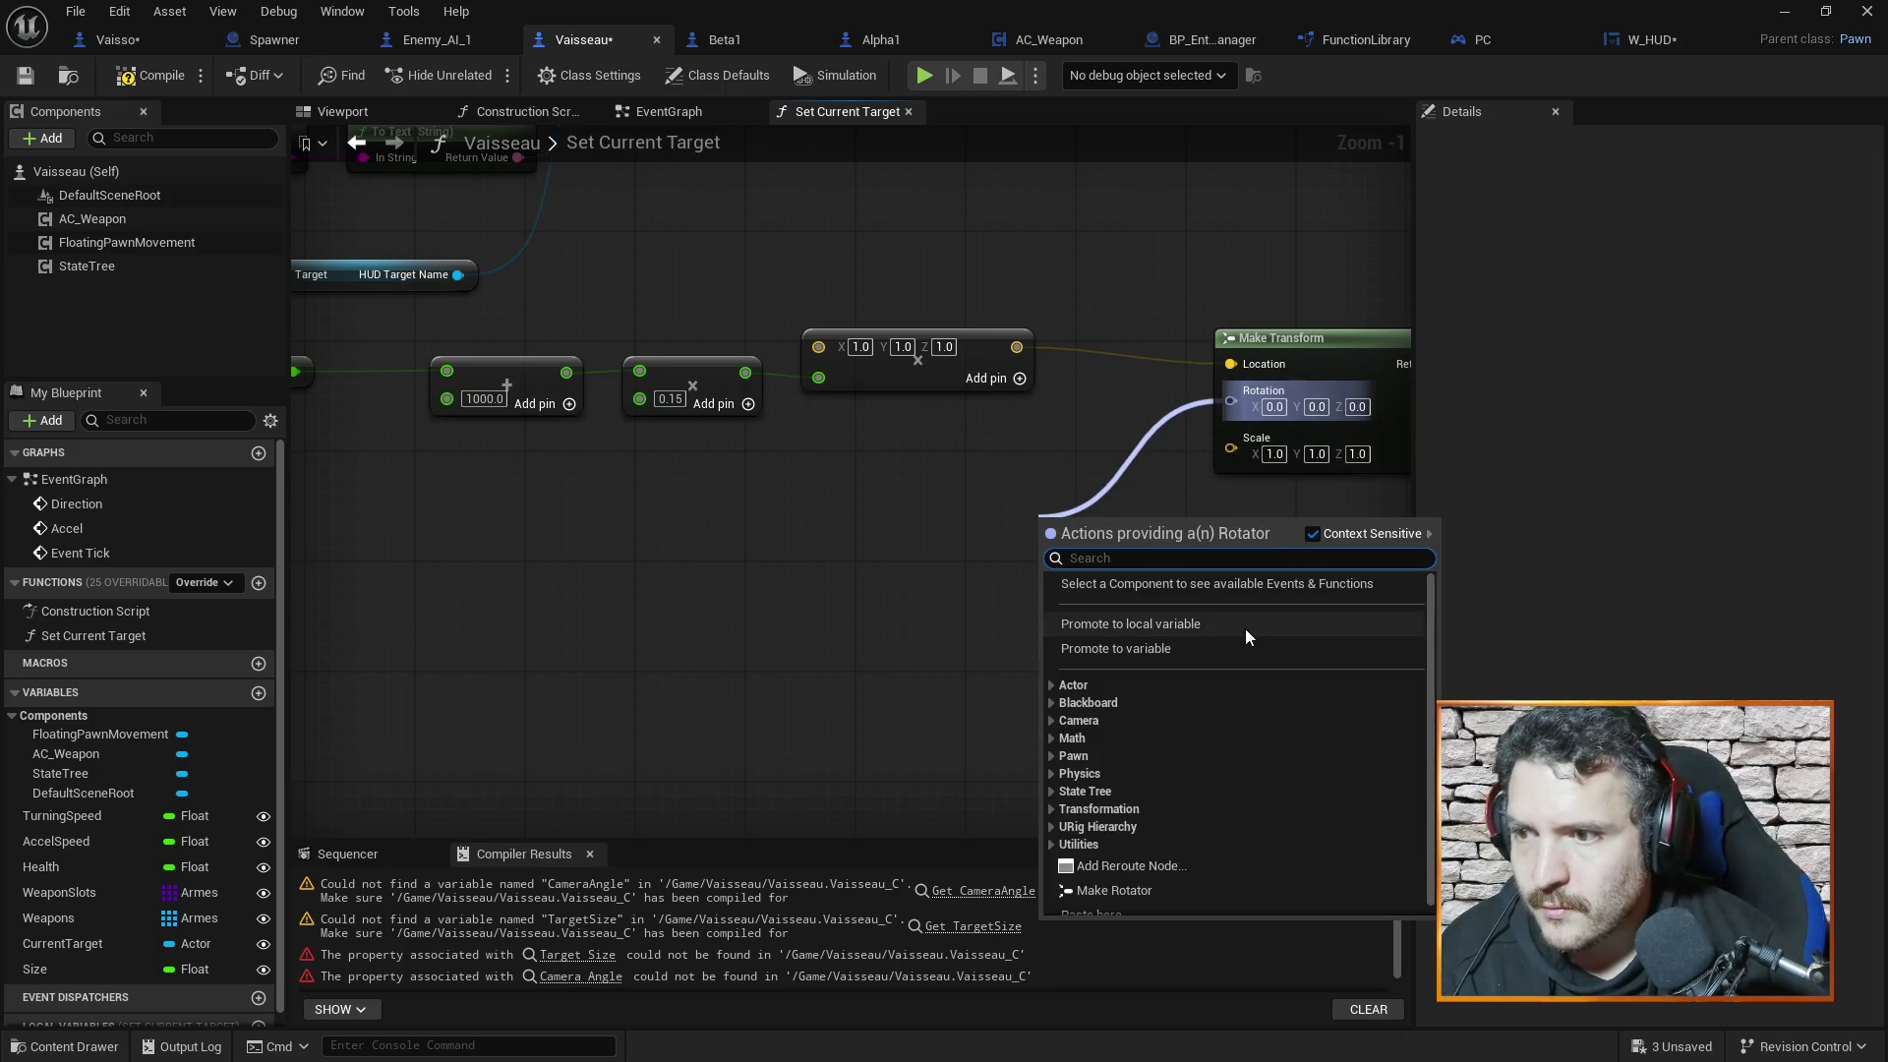
click(1147, 649)
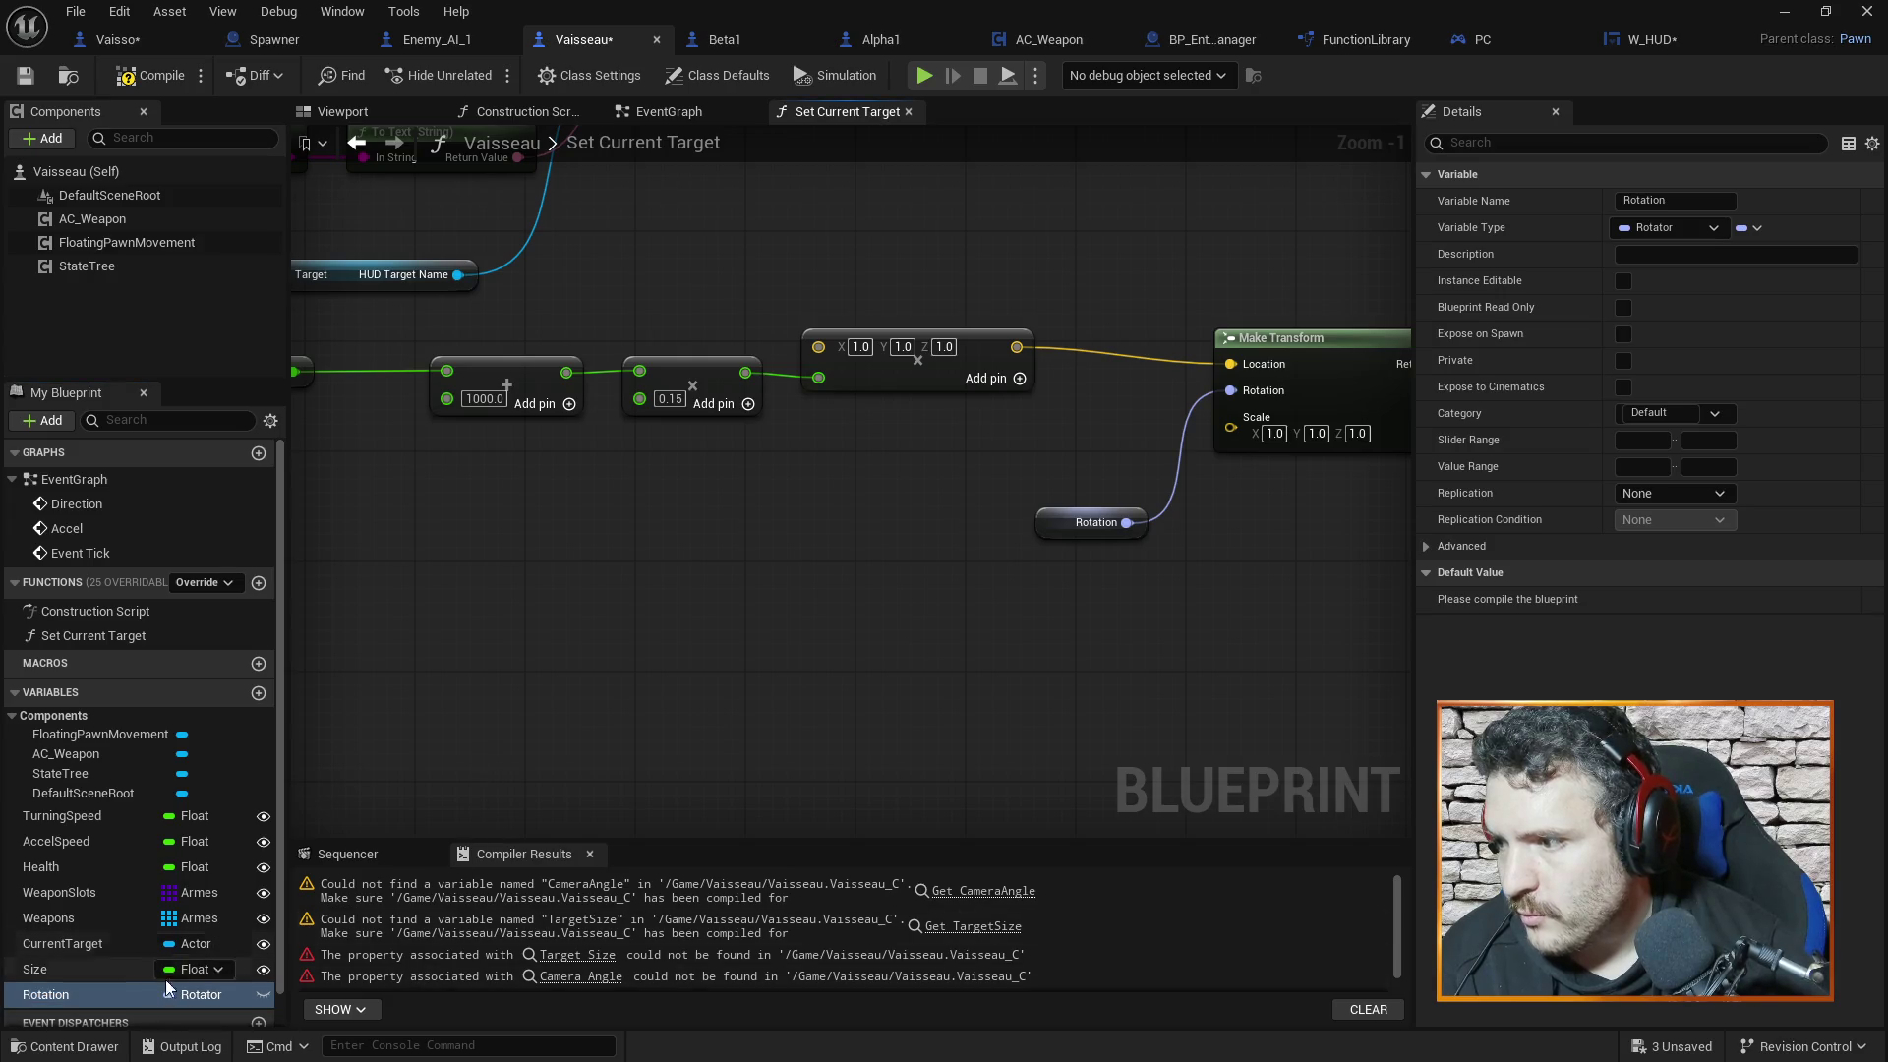
click(104, 999)
key(Delete)
click(1047, 578)
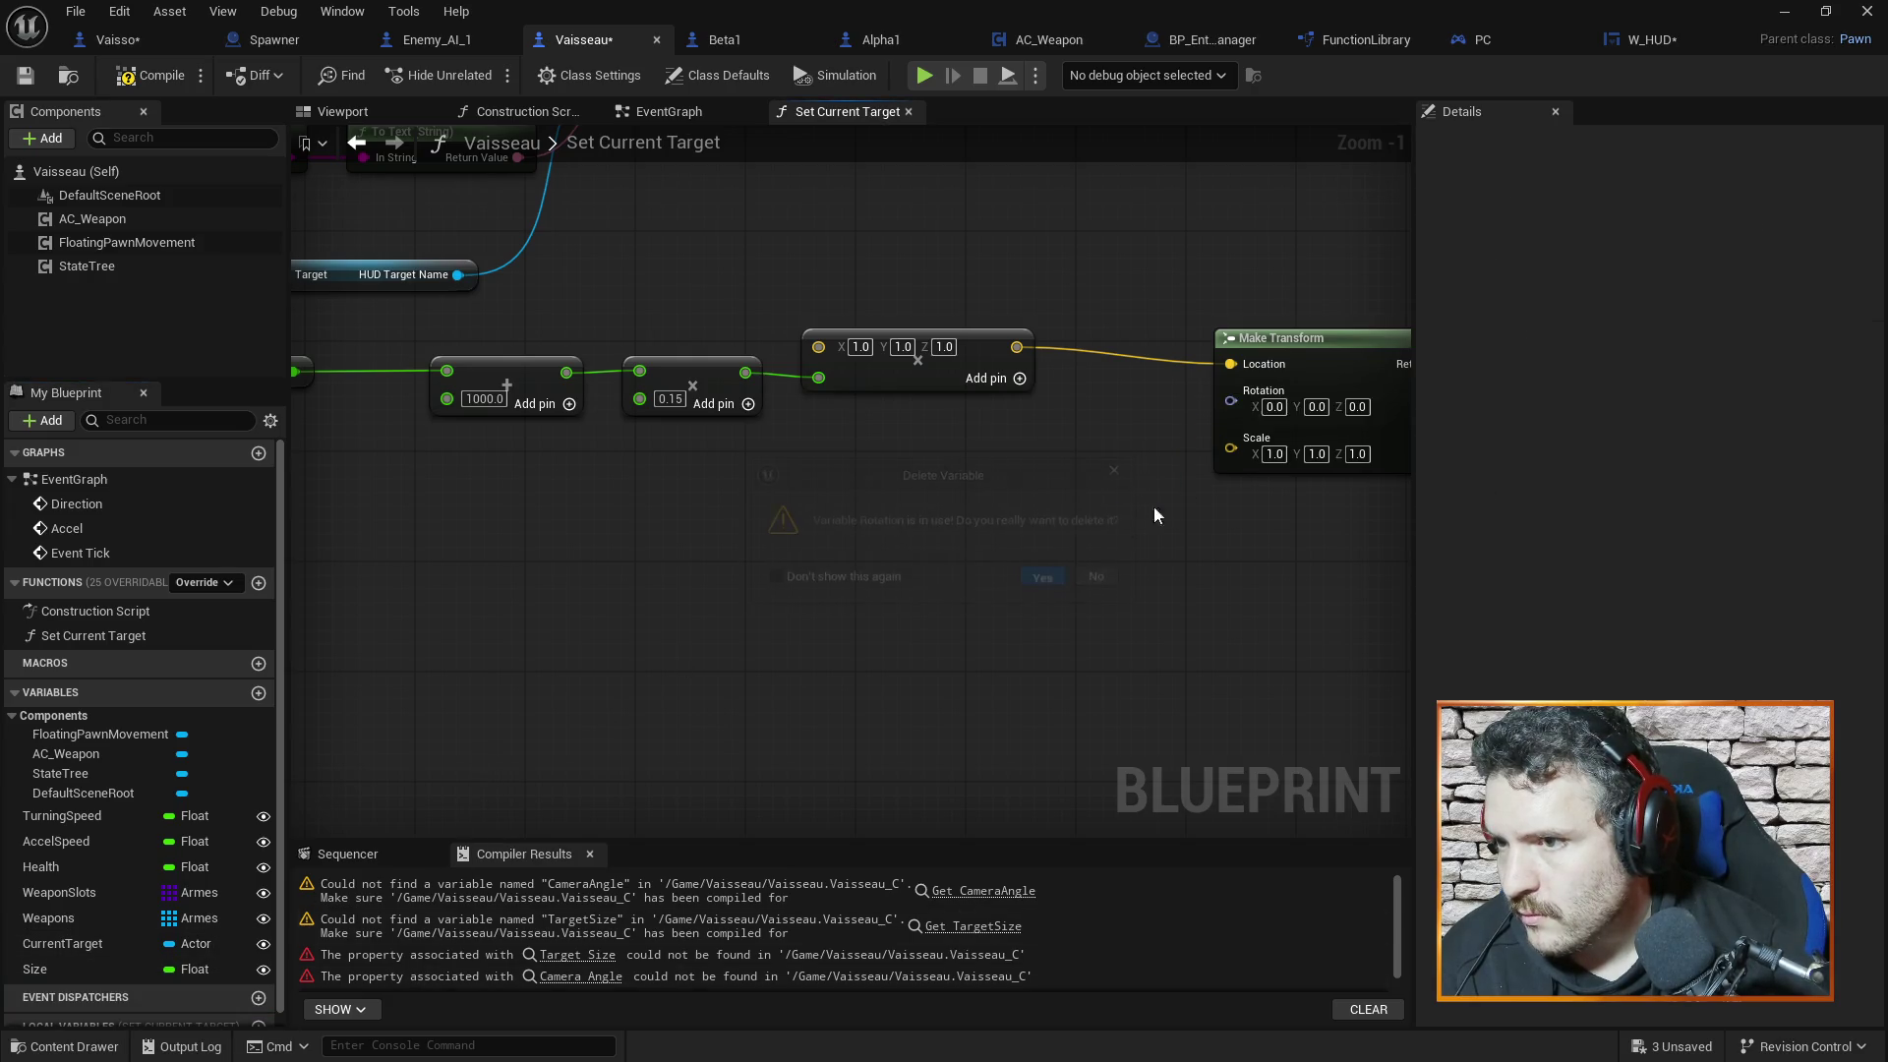
Promote Make Transform's Rotation input to a local variable named 'Camera Angle'
drag(1229, 401, 1081, 506)
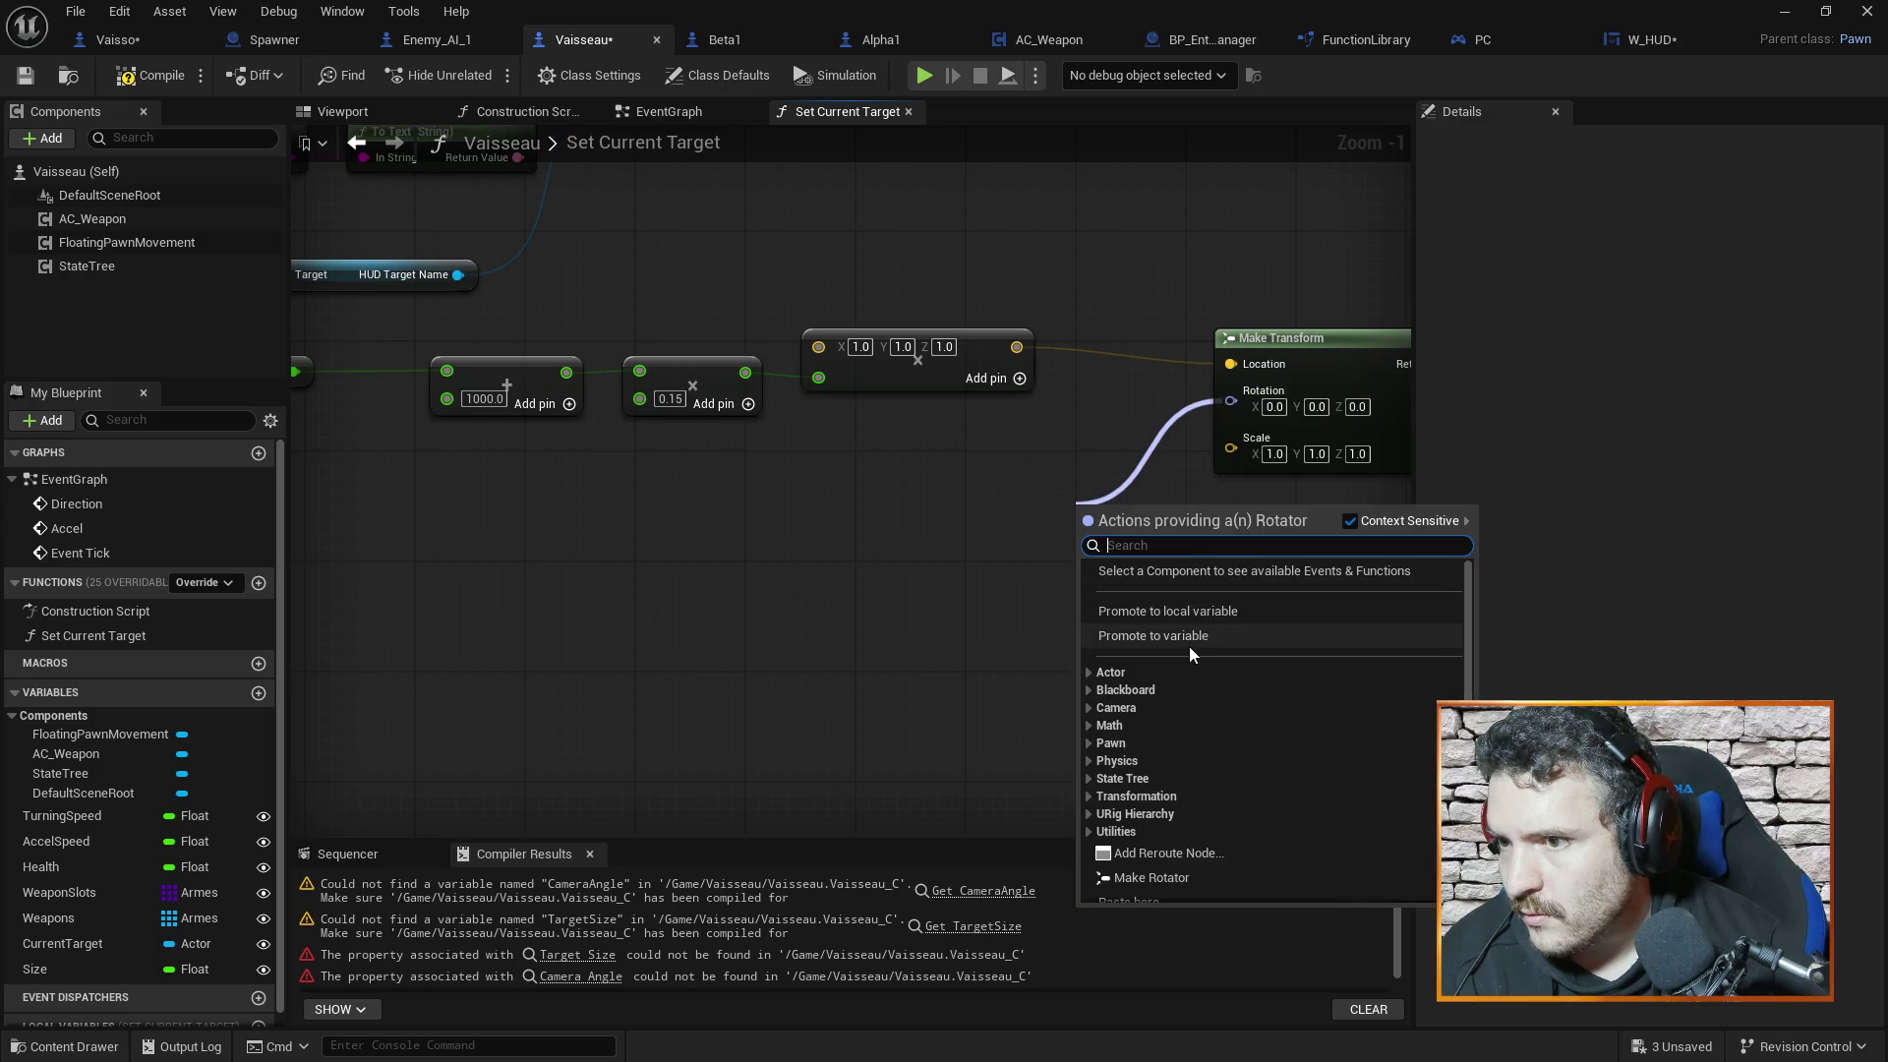
click(1185, 611)
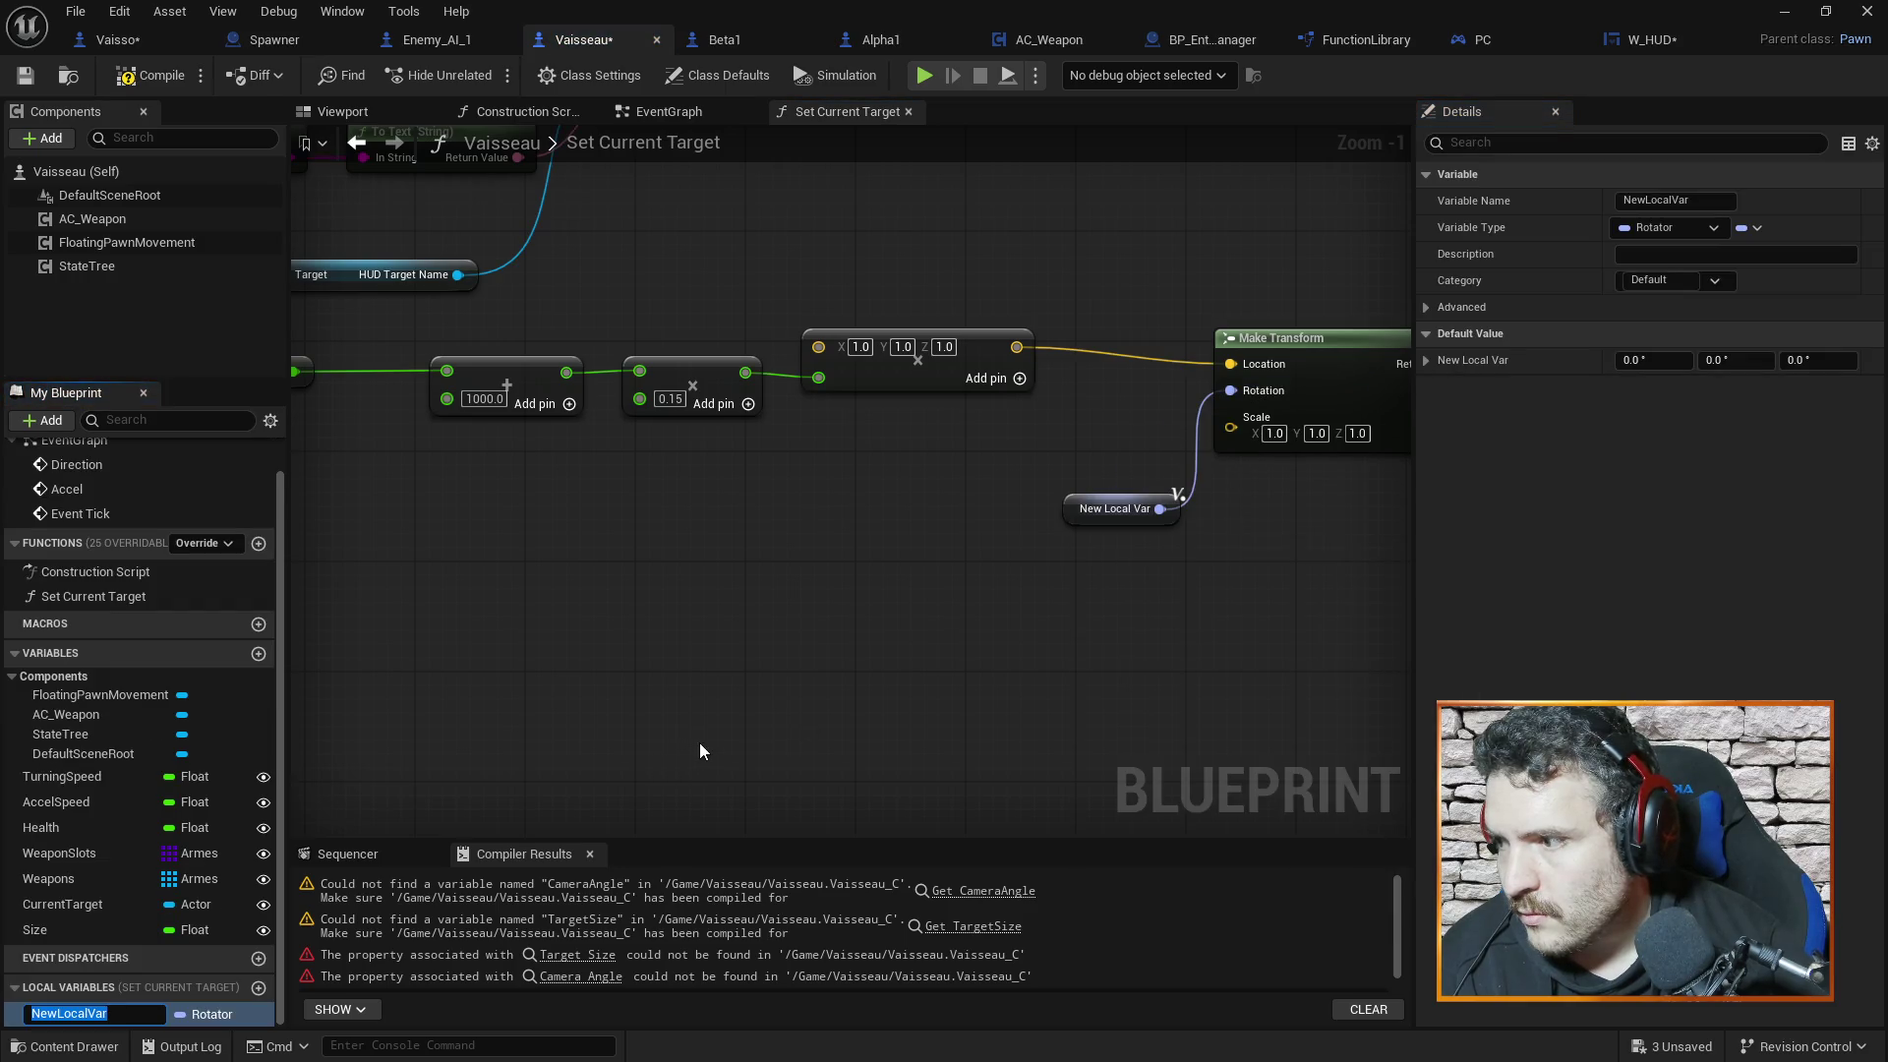
text(Came)
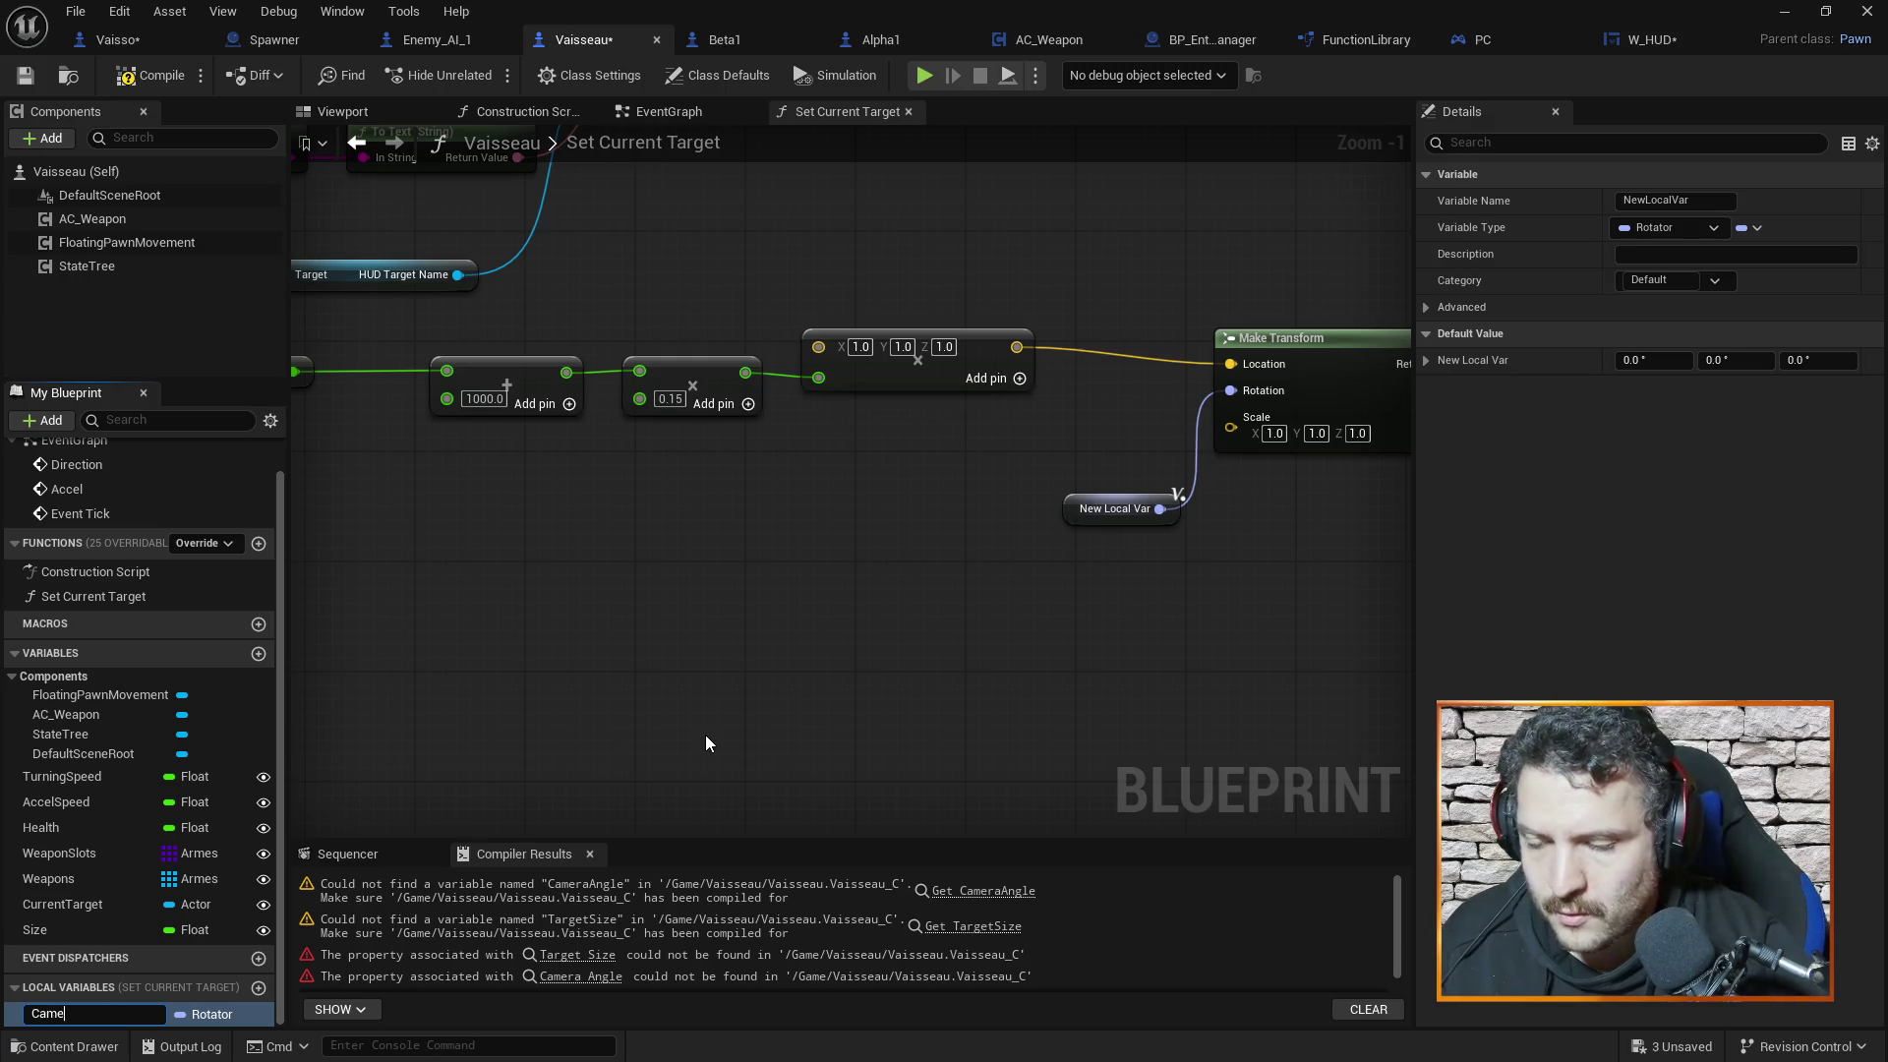
text(ra Angle)
key(Return)
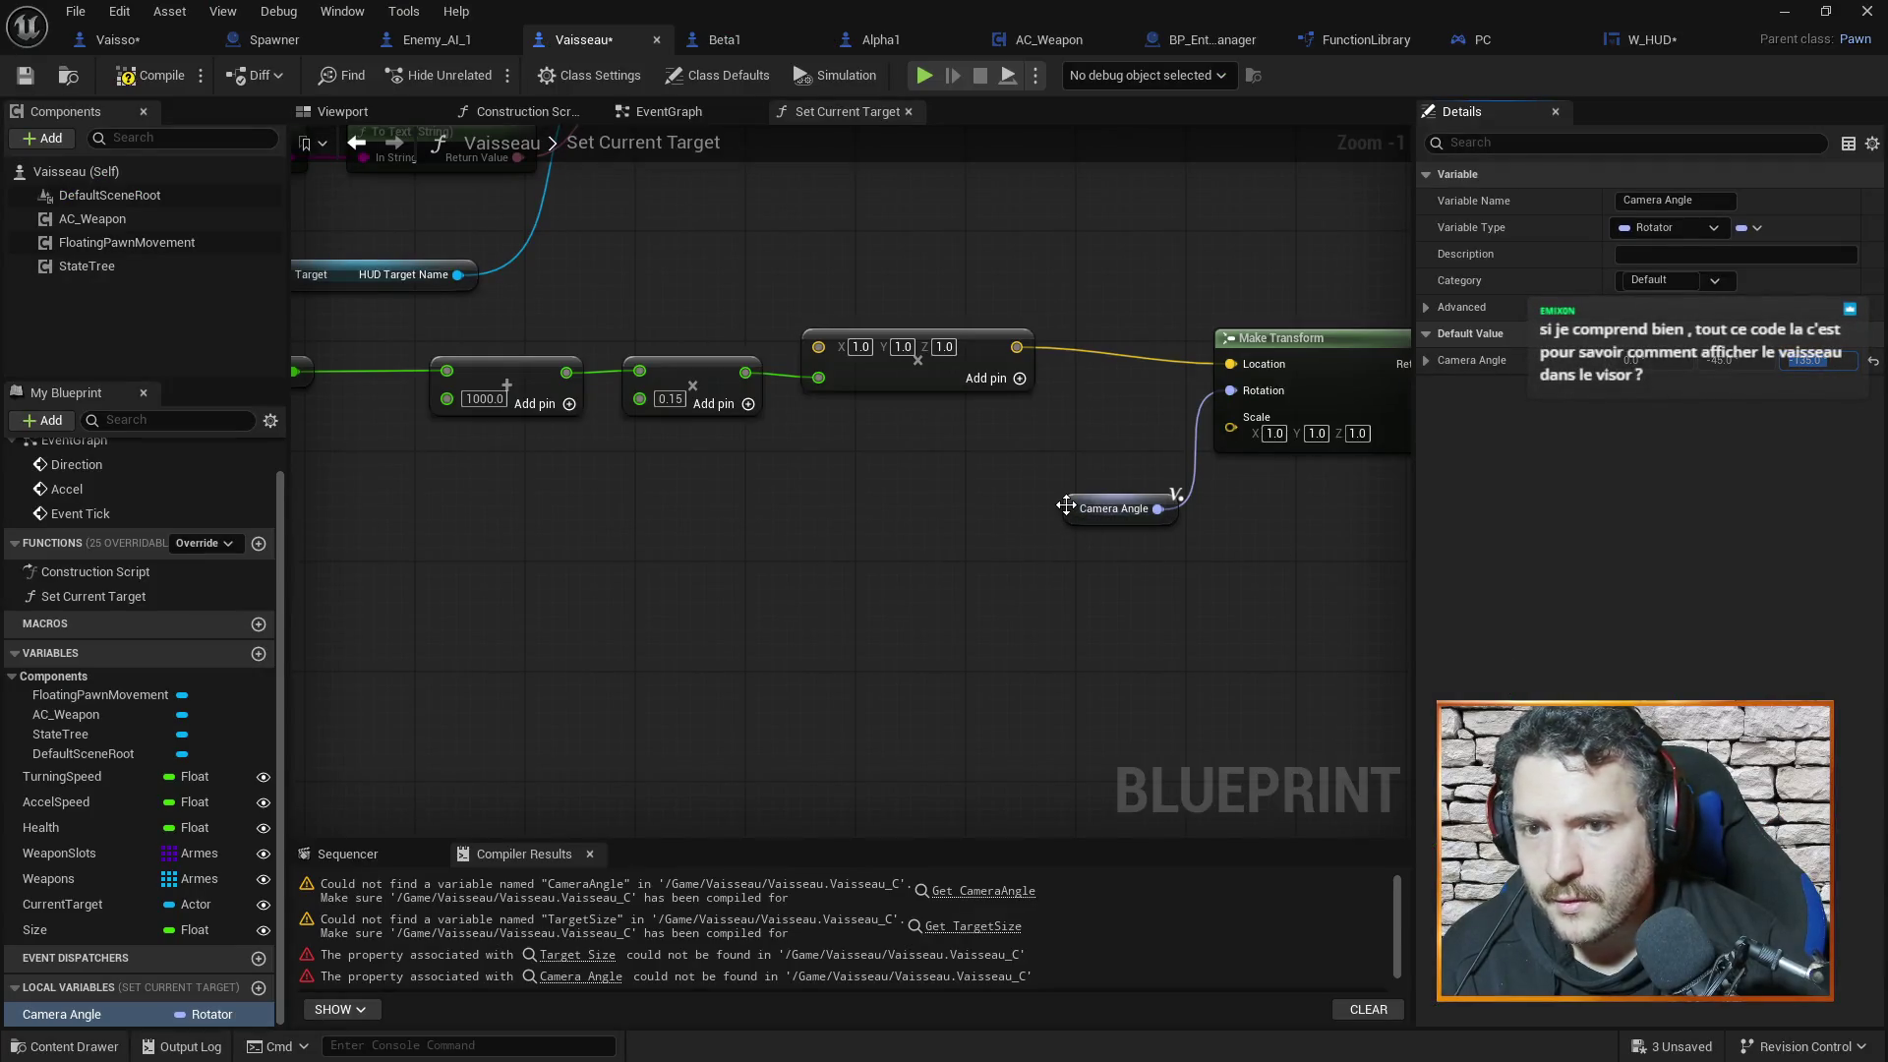
Place the Camera Angle node beside Make Transform and save Vaisseau
mouse_move(1066, 504)
mouse_down()
mouse_move(968, 522)
mouse_move(969, 495)
mouse_up()
click(1153, 552)
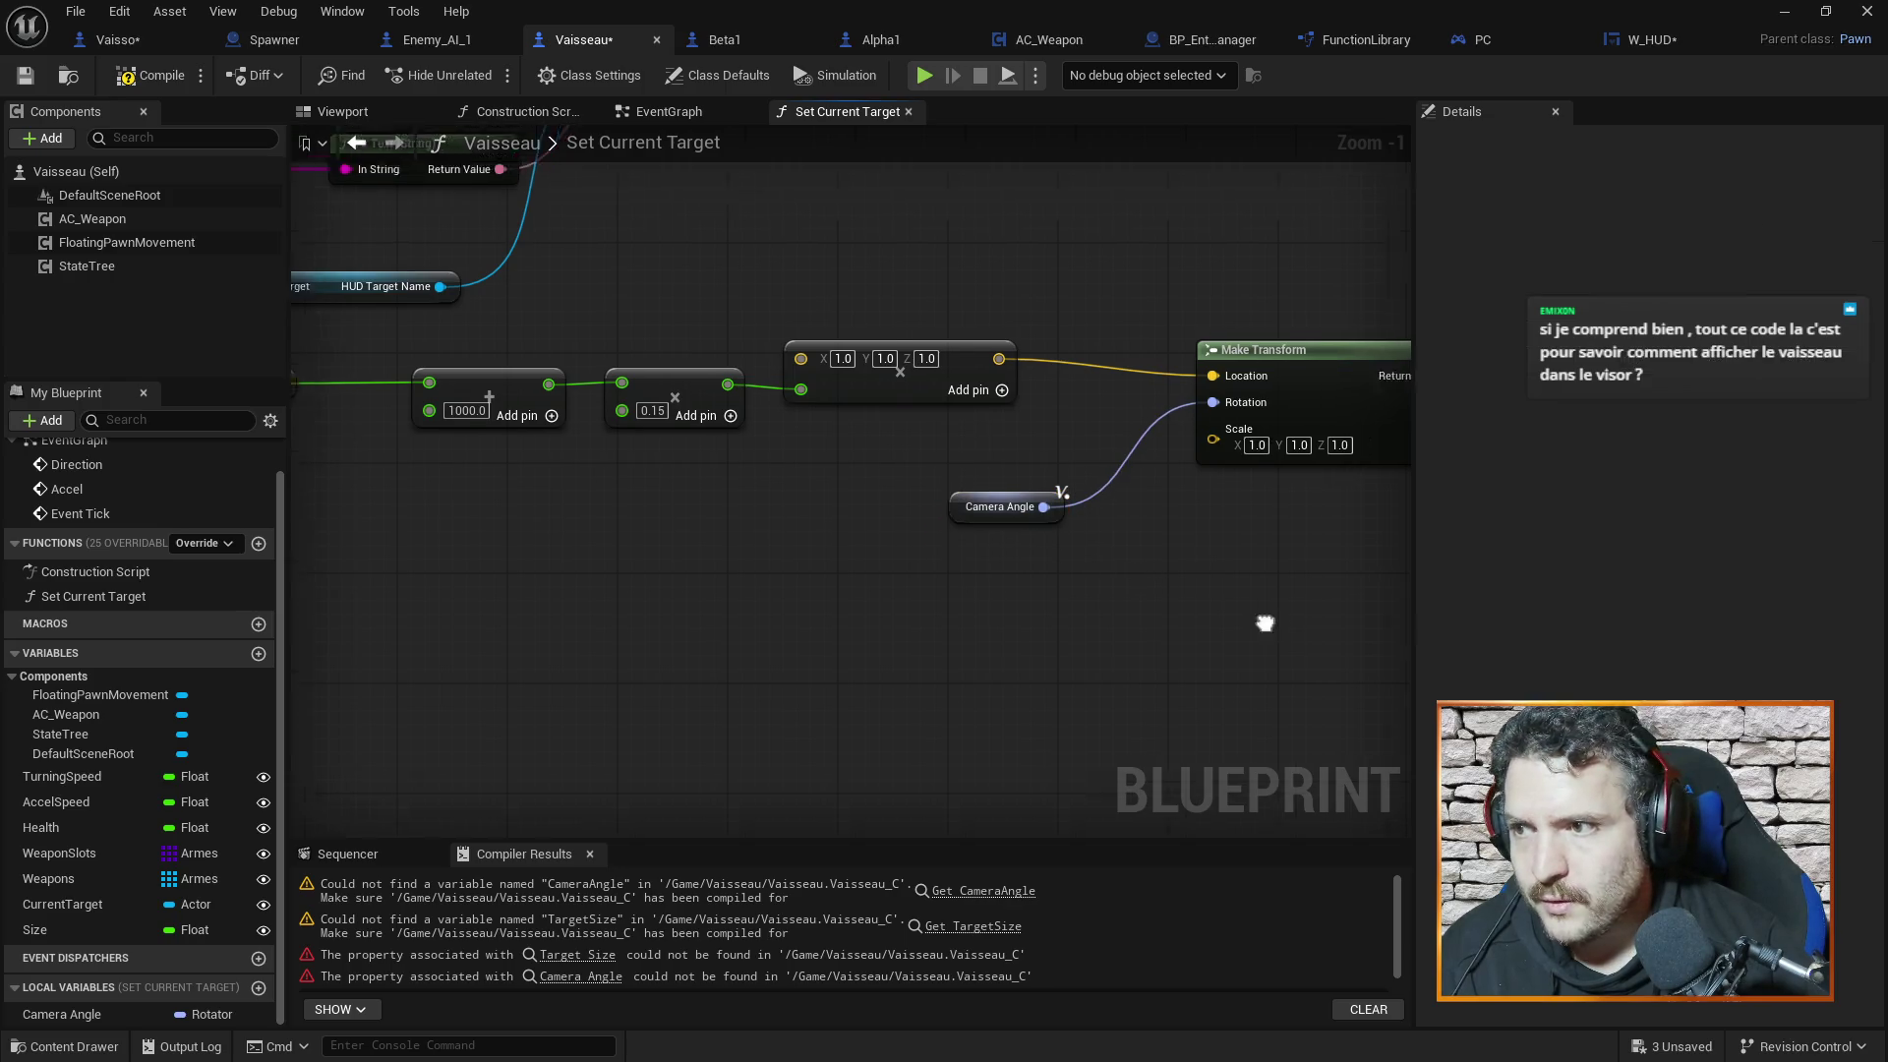
drag(1264, 623, 1020, 633)
key(ctrl+s)
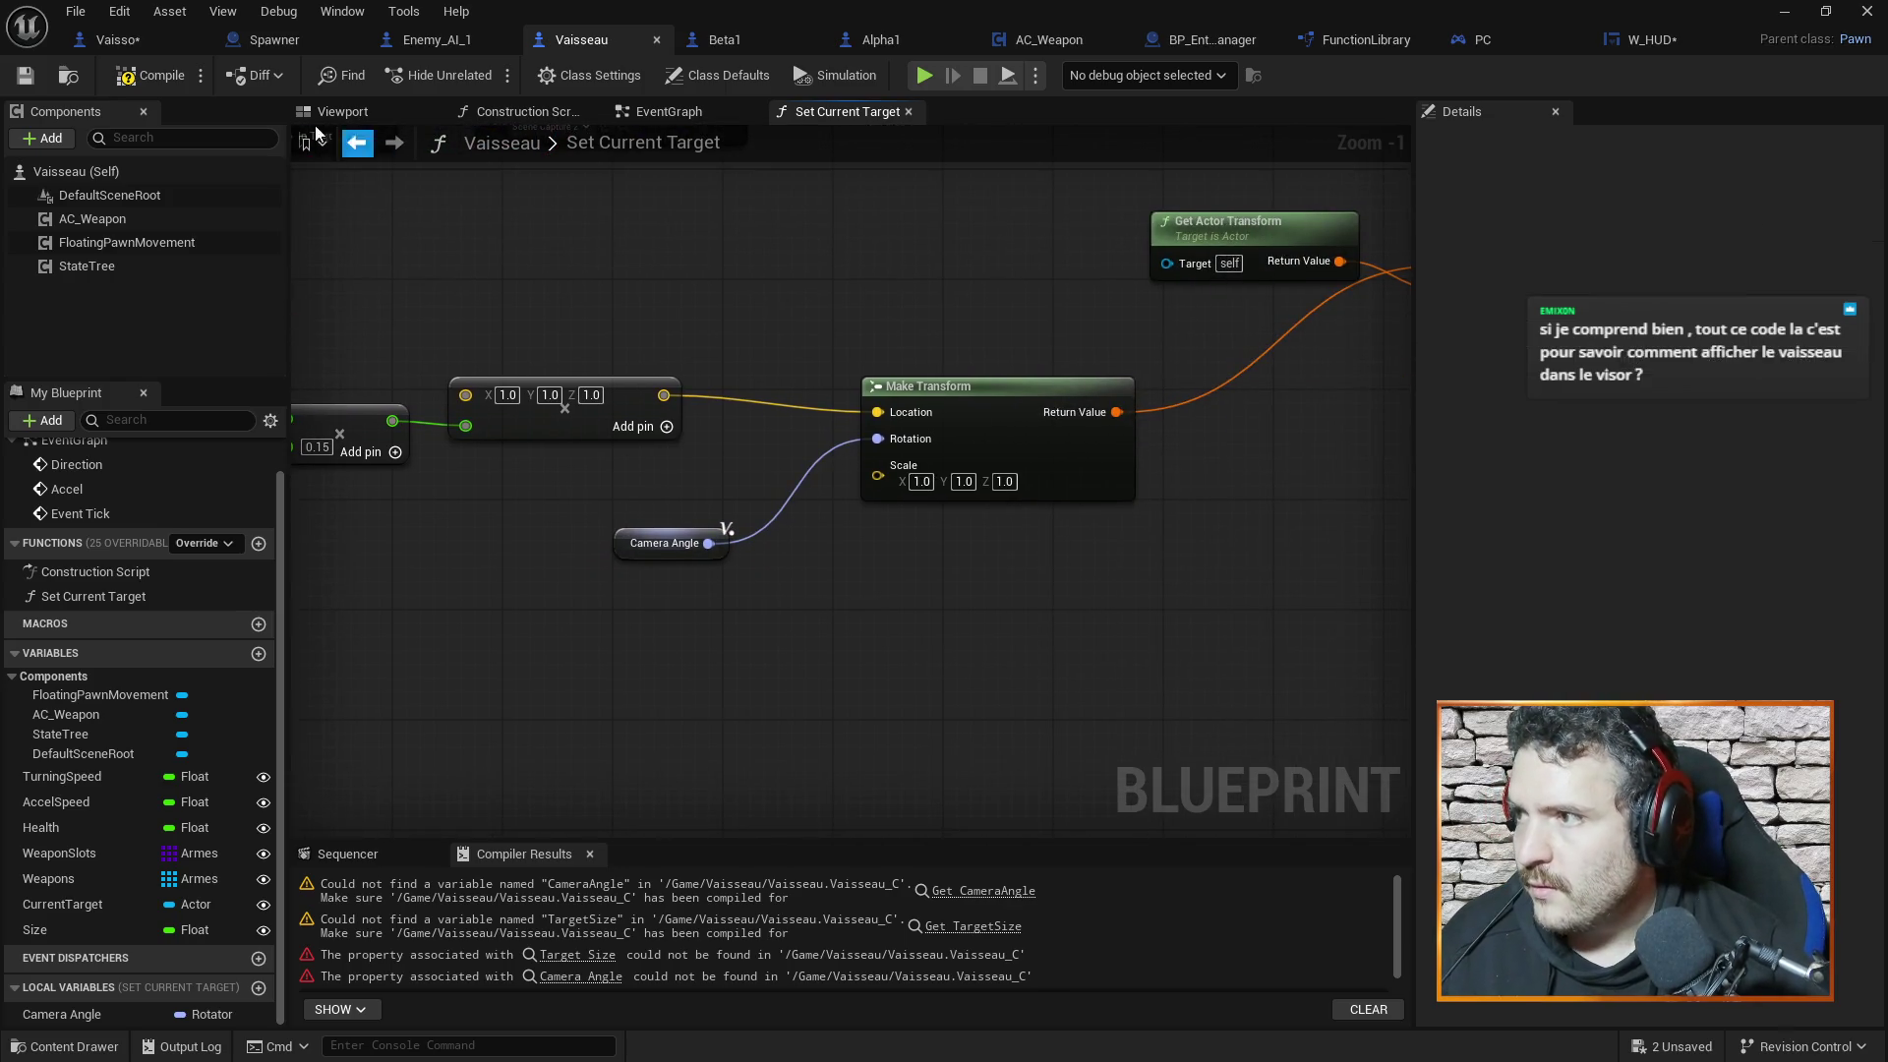
Compile Vaisseau, move Get Actor Transform lower, and compare against the Vaisso function
click(147, 75)
scroll(689, 325, down, 1)
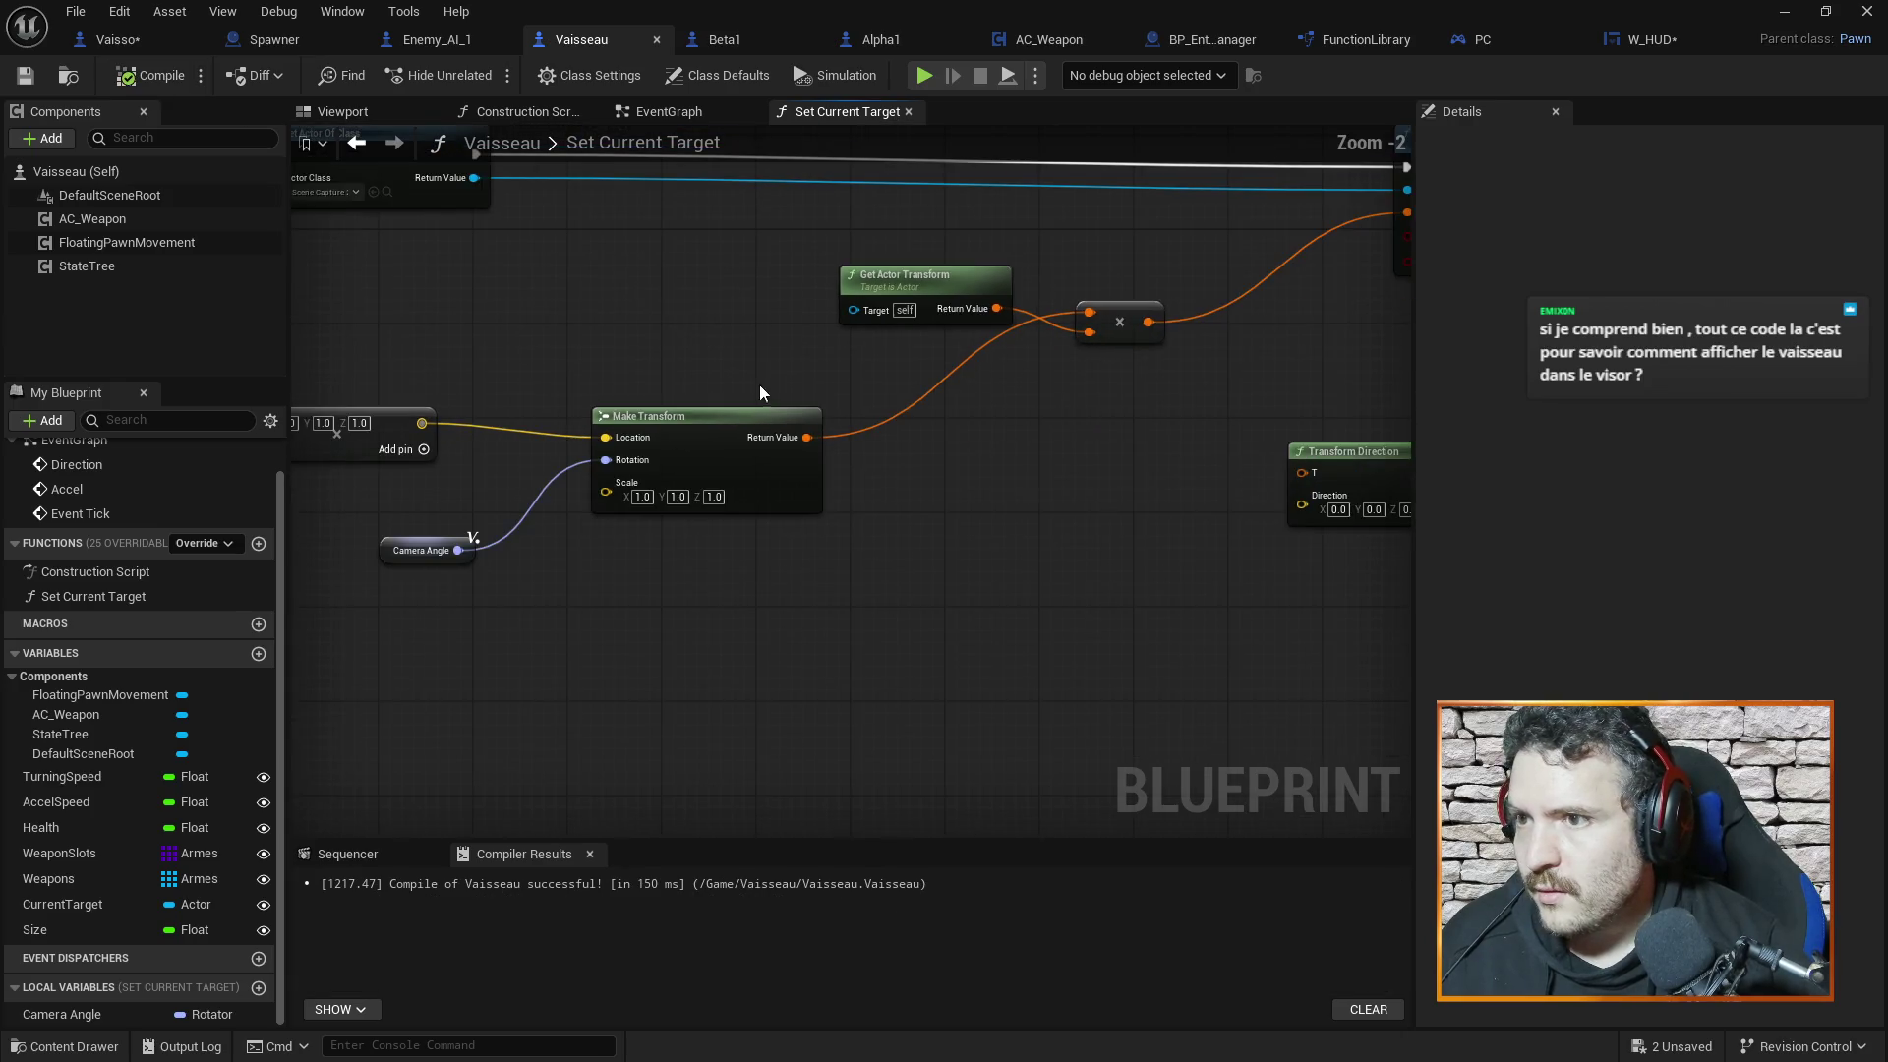
mouse_move(924, 276)
mouse_down()
mouse_move(972, 452)
mouse_move(758, 337)
mouse_move(766, 413)
mouse_move(898, 442)
mouse_move(577, 379)
mouse_move(727, 409)
mouse_move(544, 383)
mouse_move(297, 394)
mouse_up()
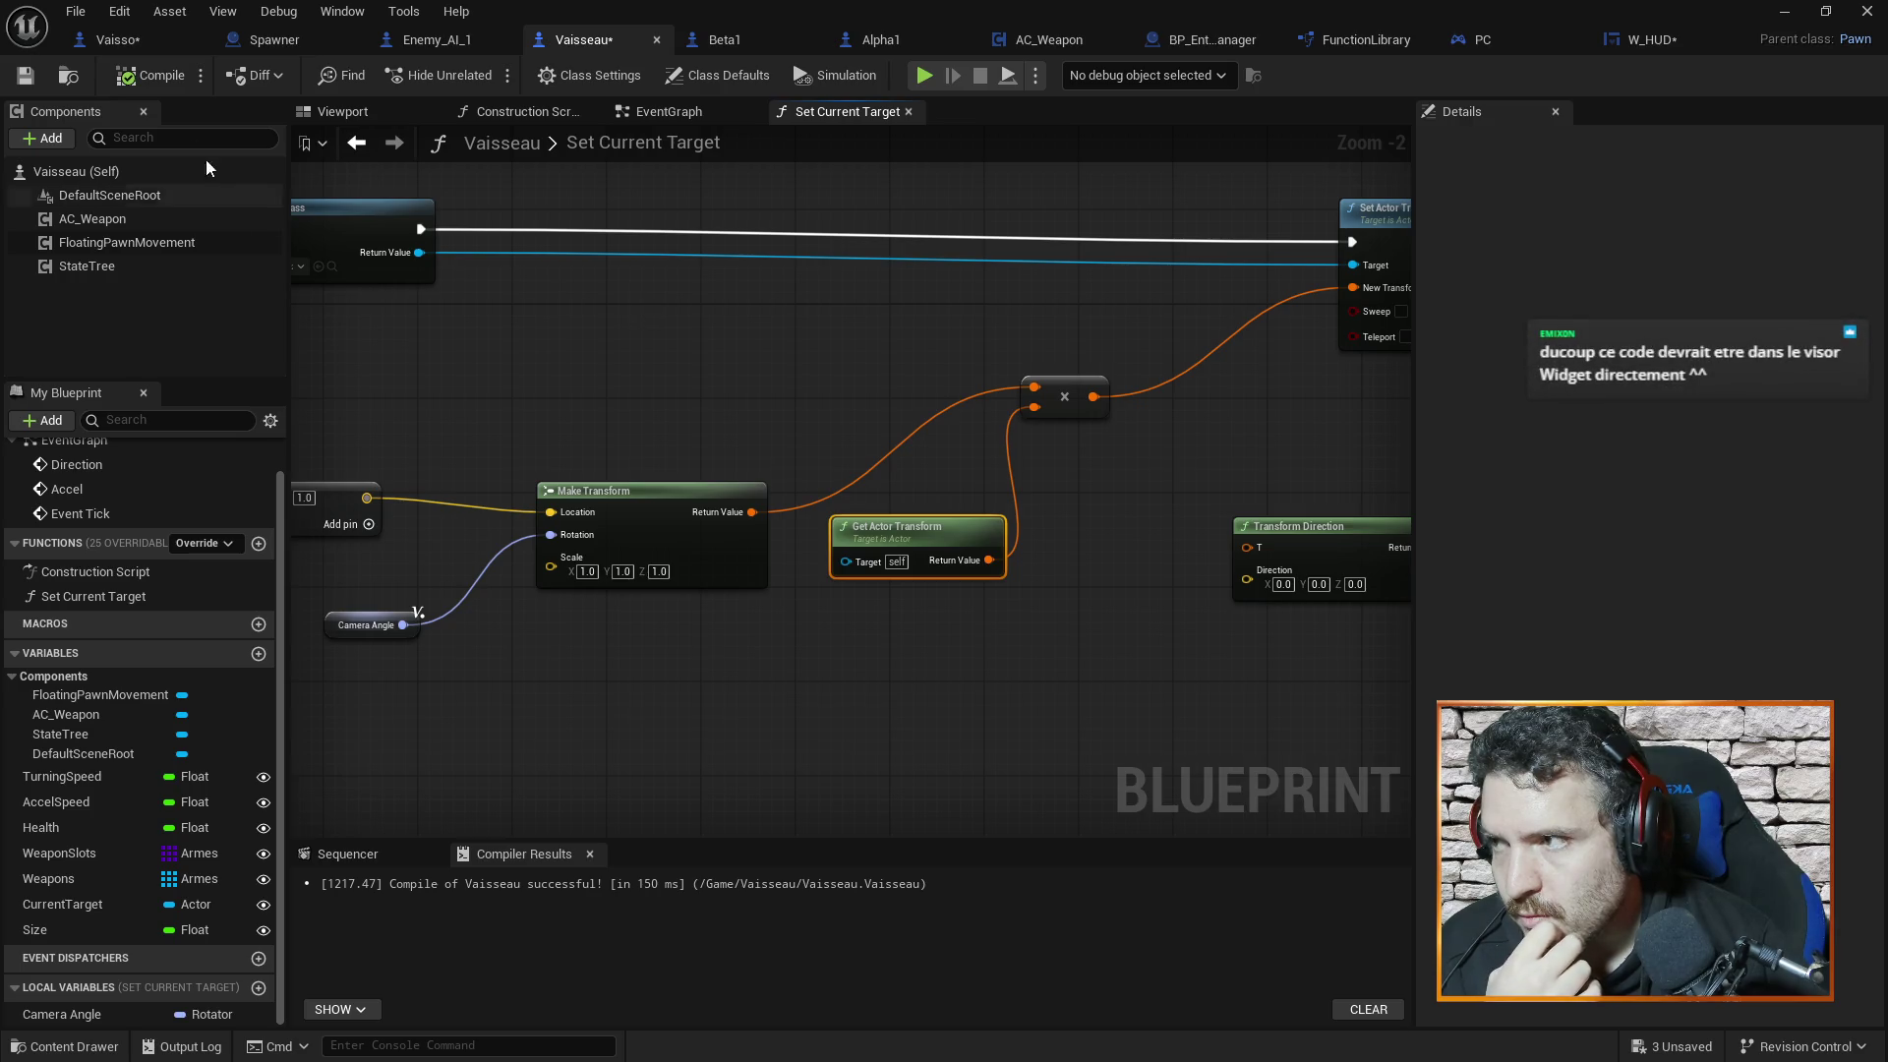
click(151, 34)
scroll(792, 401, up, 4)
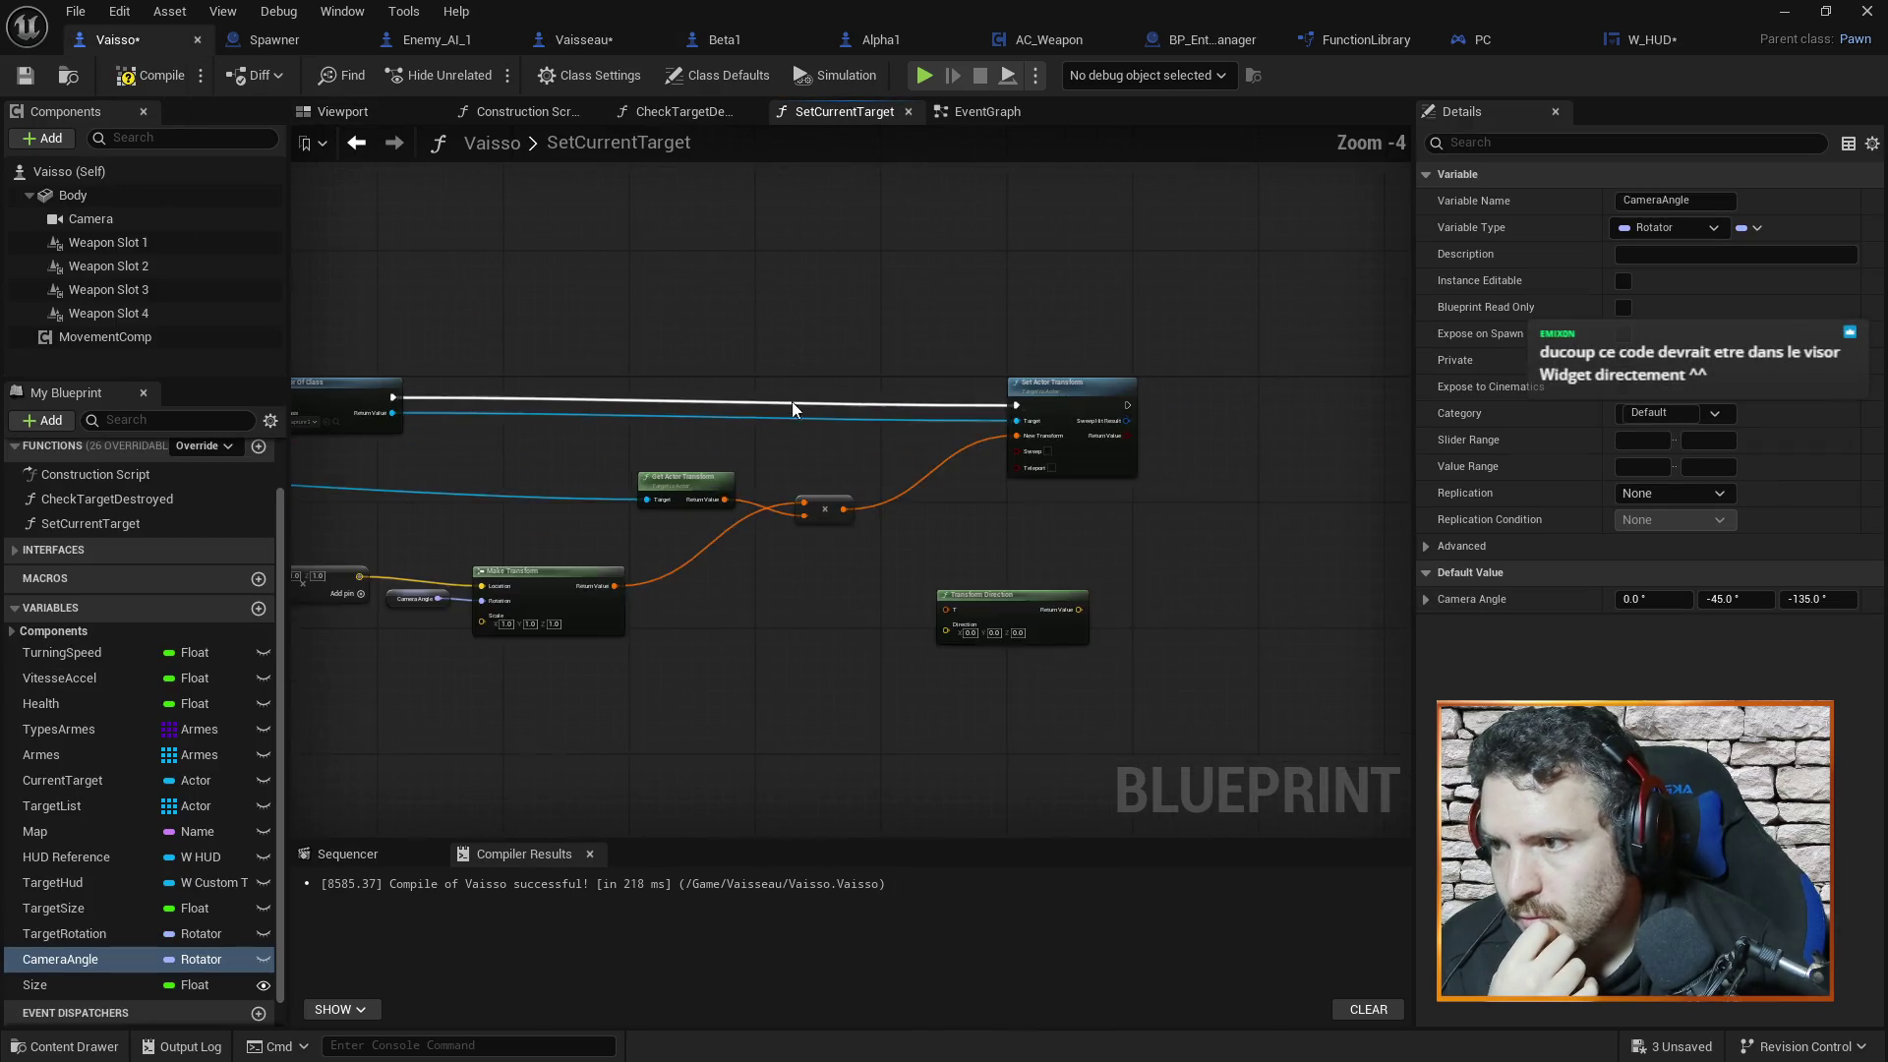
scroll(722, 511, down, 1)
drag(722, 511, 919, 514)
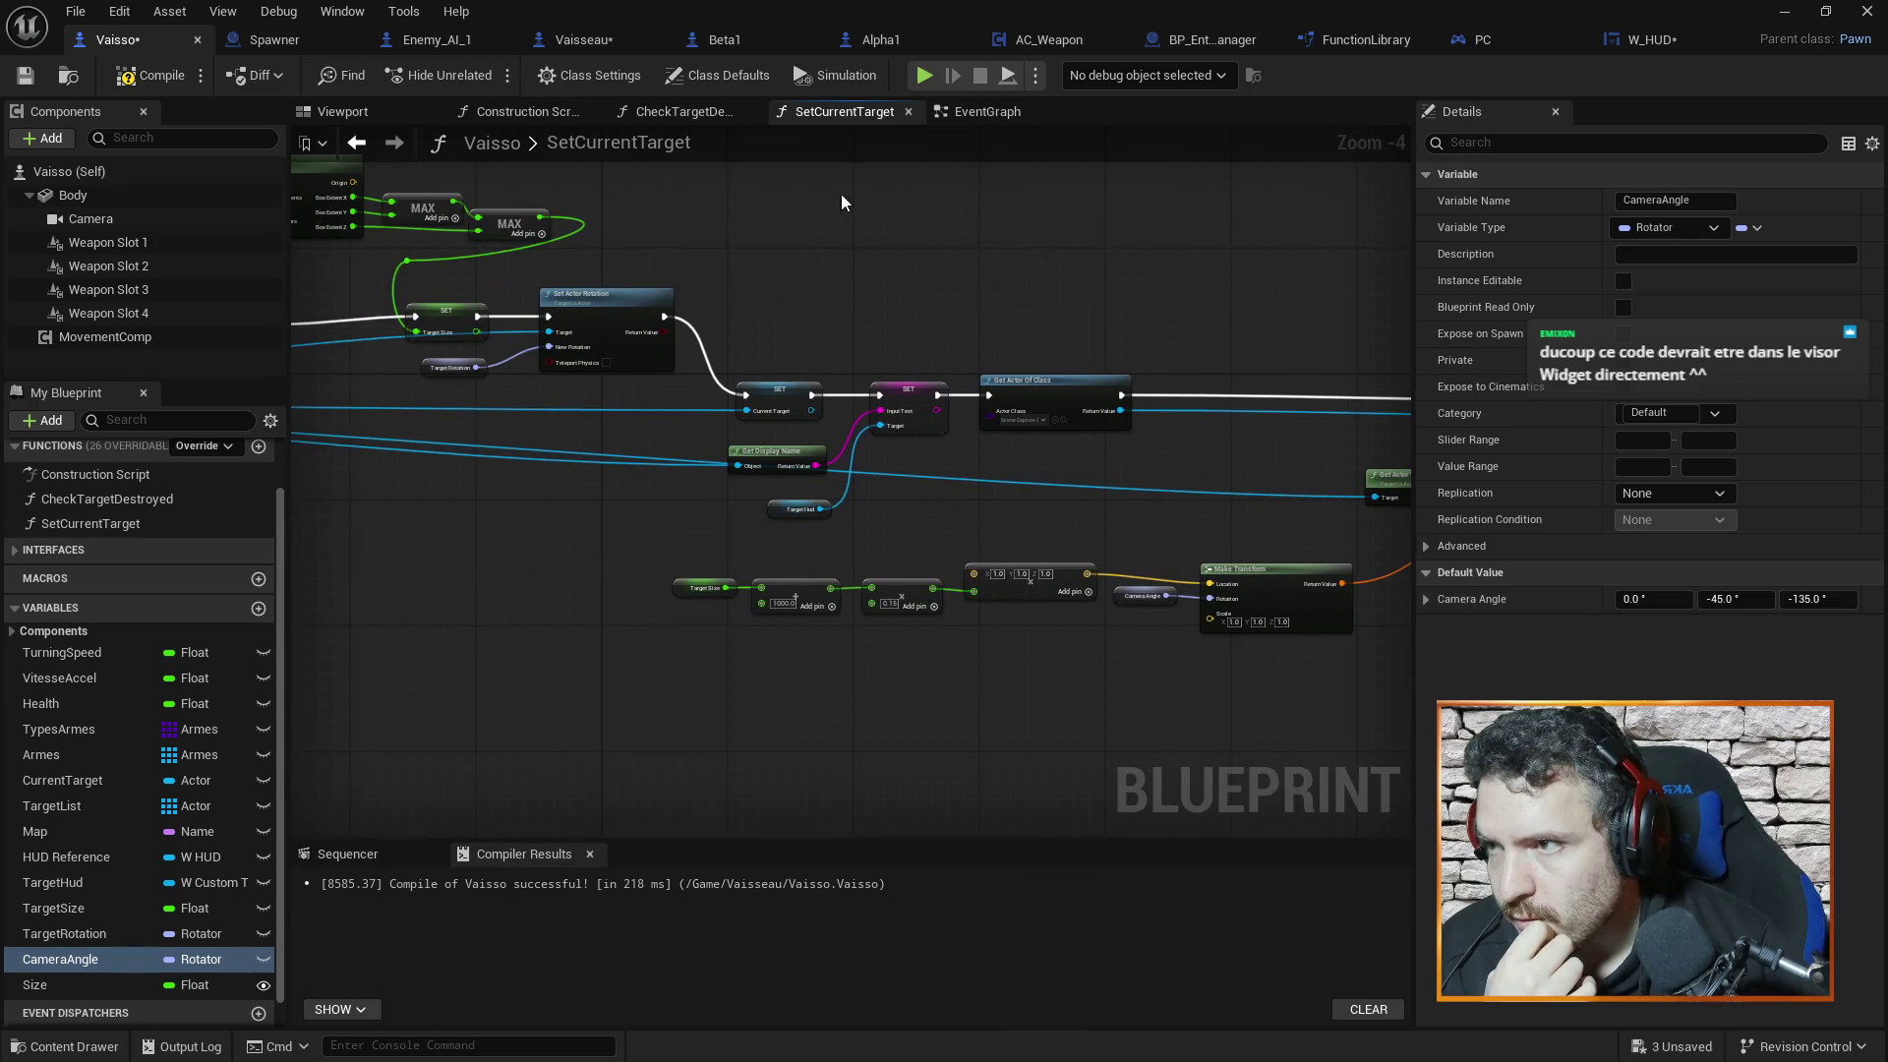
click(599, 44)
Connect New Target to Get Actor Transform's Target pin
click(935, 332)
drag(628, 411, 871, 417)
scroll(702, 413, down, 3)
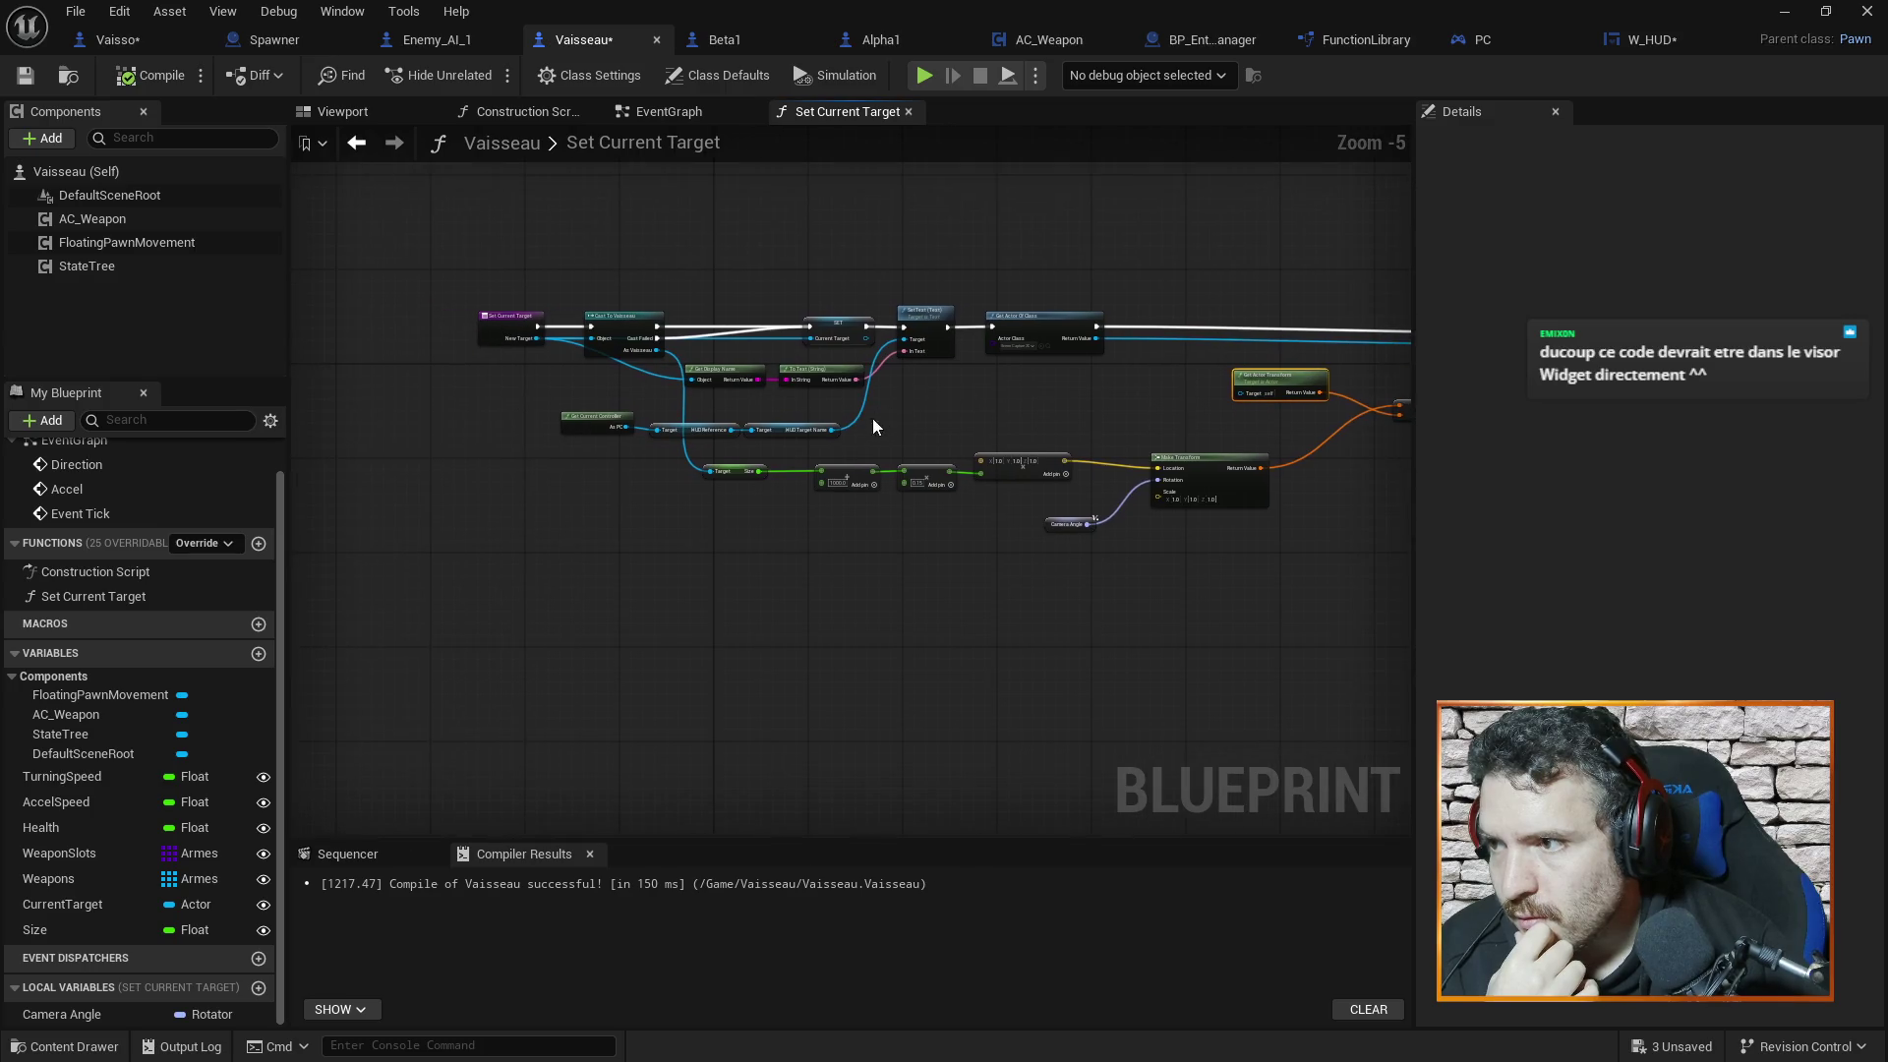
mouse_move(590, 360)
mouse_down()
mouse_move(1224, 409)
mouse_move(1248, 394)
mouse_move(1107, 401)
mouse_up()
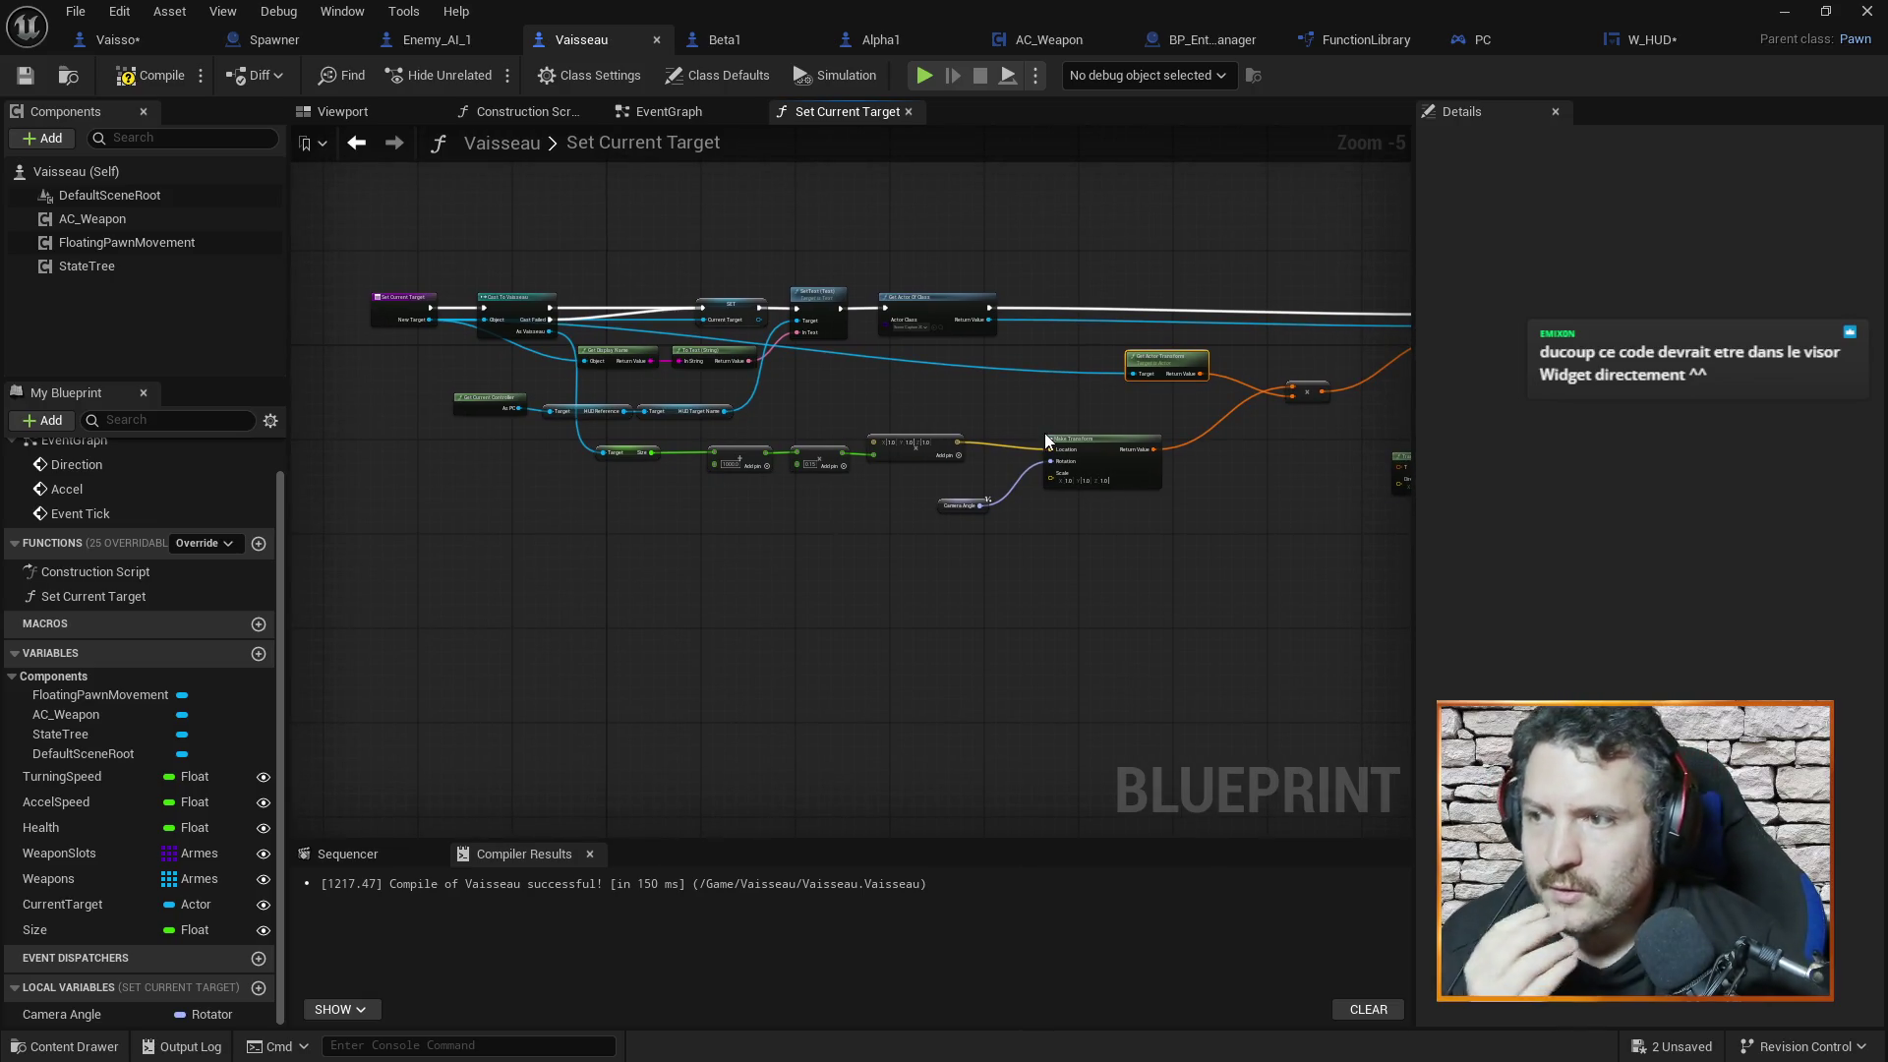
scroll(1257, 511, up, 3)
drag(1255, 504, 740, 510)
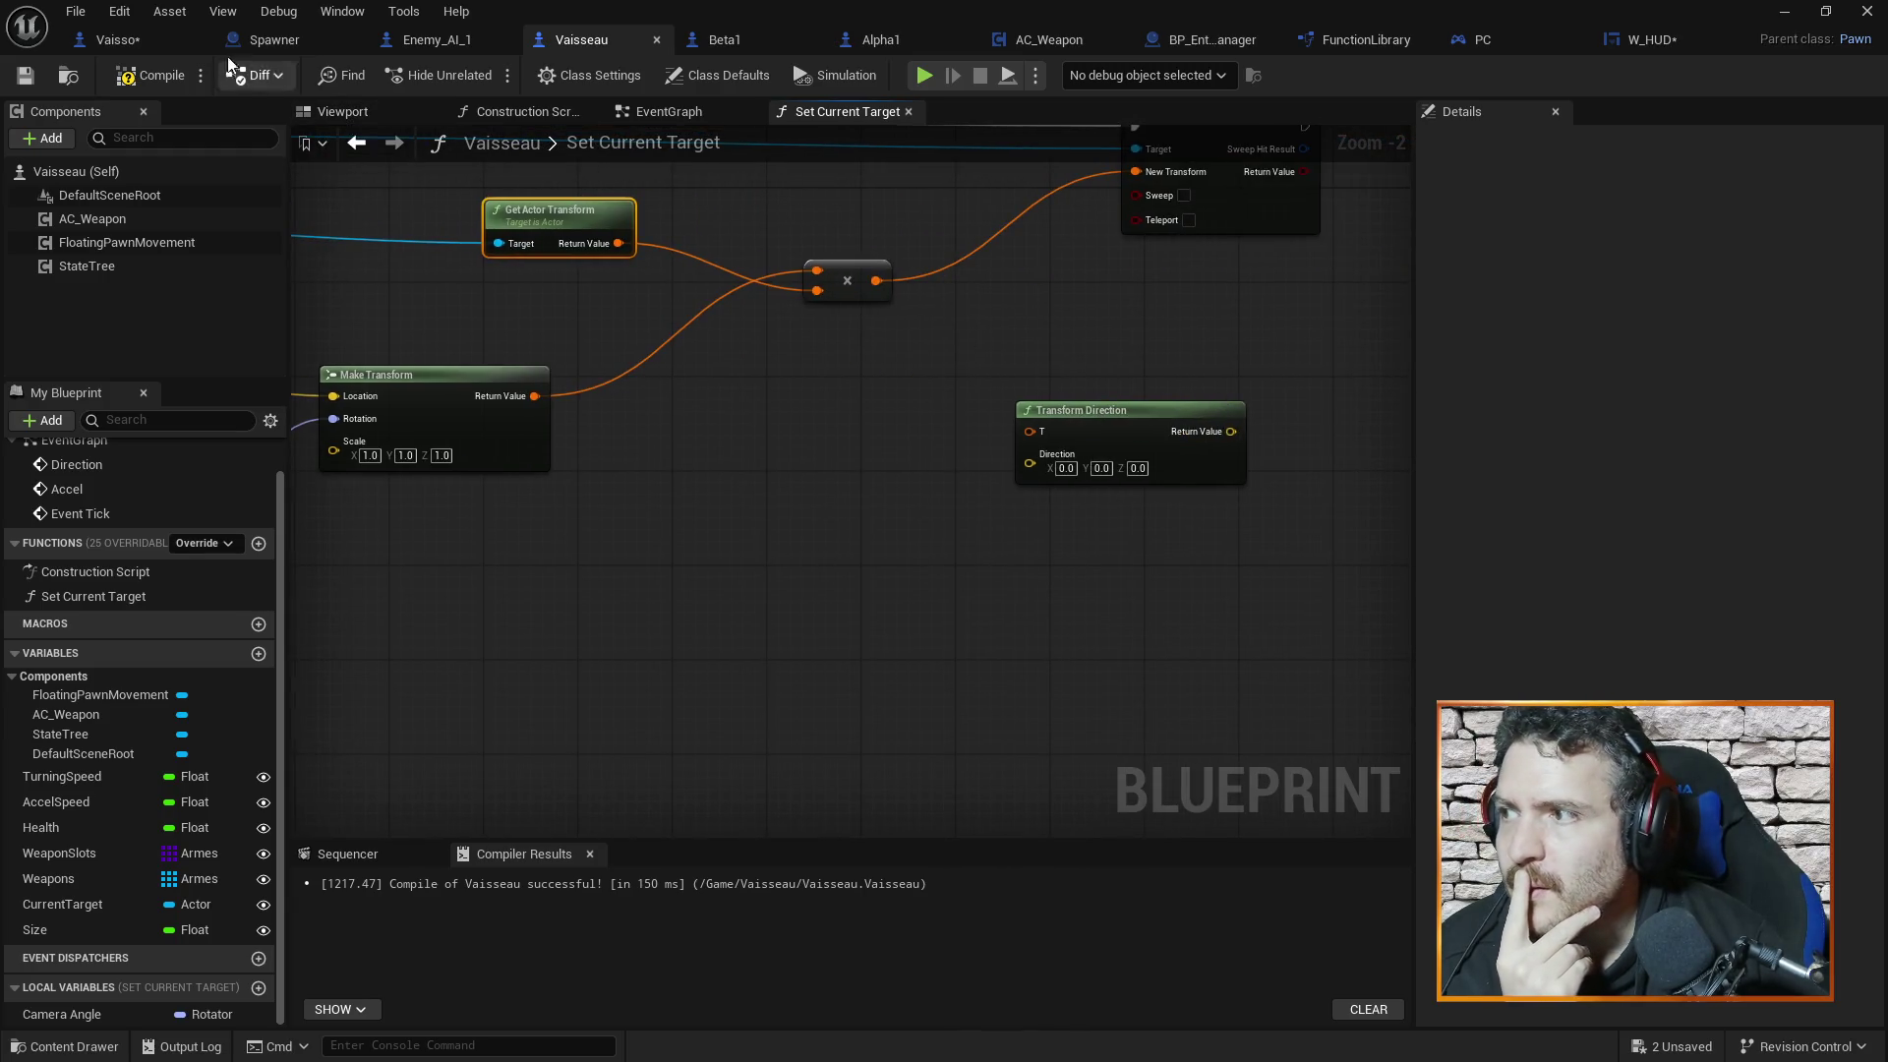
Delete the unused Transform Direction node in Vaisso, then compile and save it
click(146, 40)
drag(1187, 455, 721, 439)
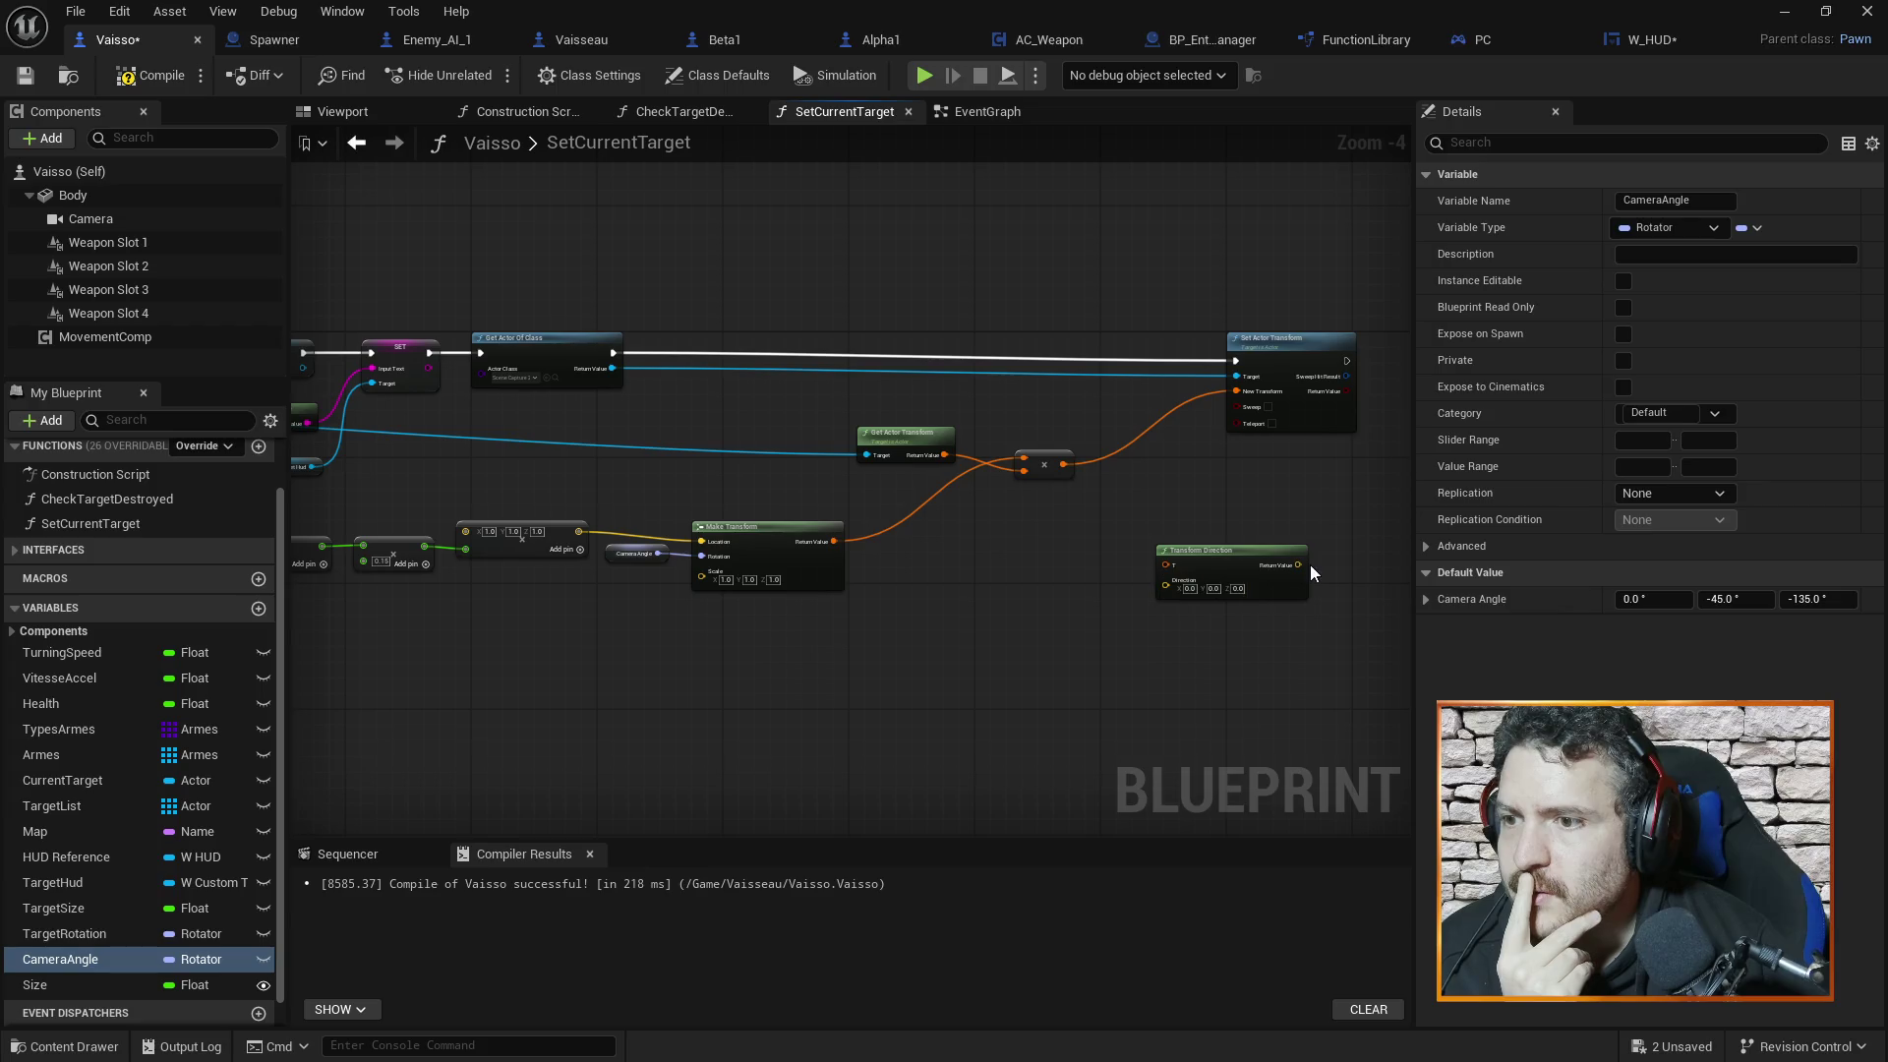
click(1231, 552)
key(Delete)
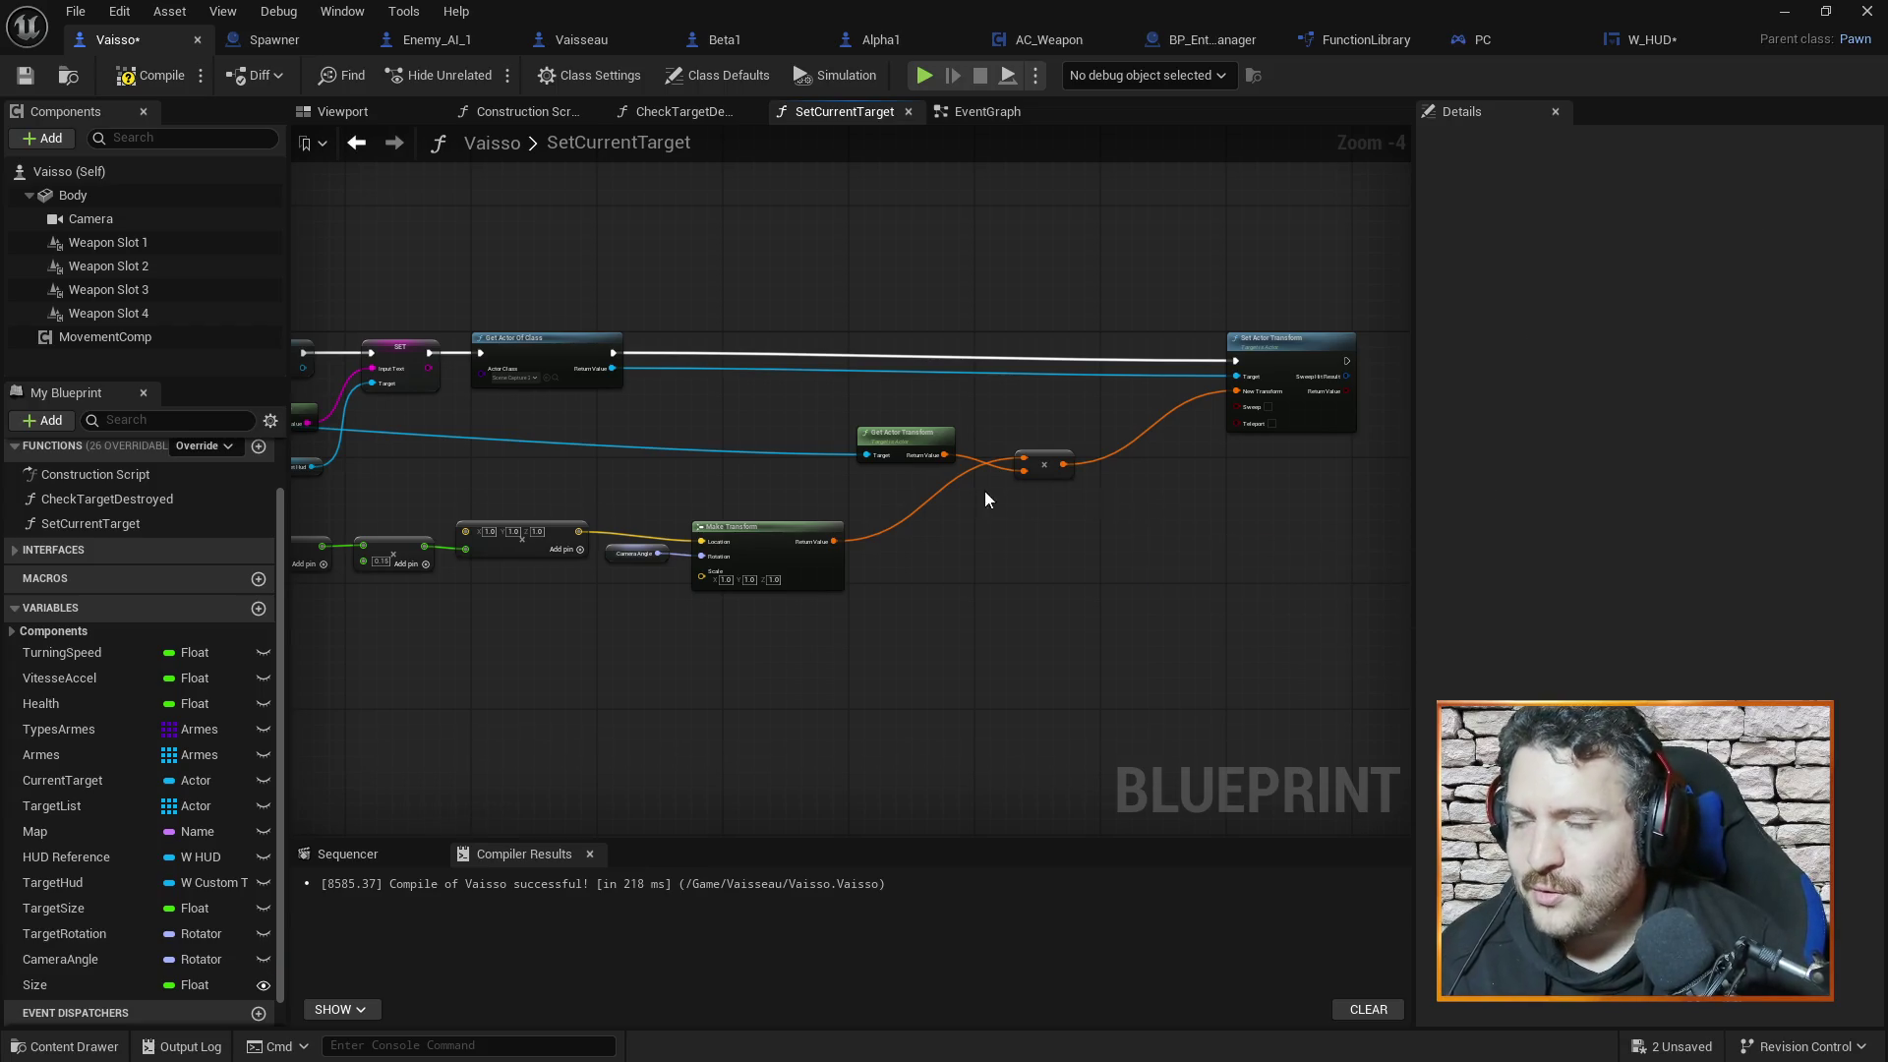
click(153, 75)
key(ctrl+s)
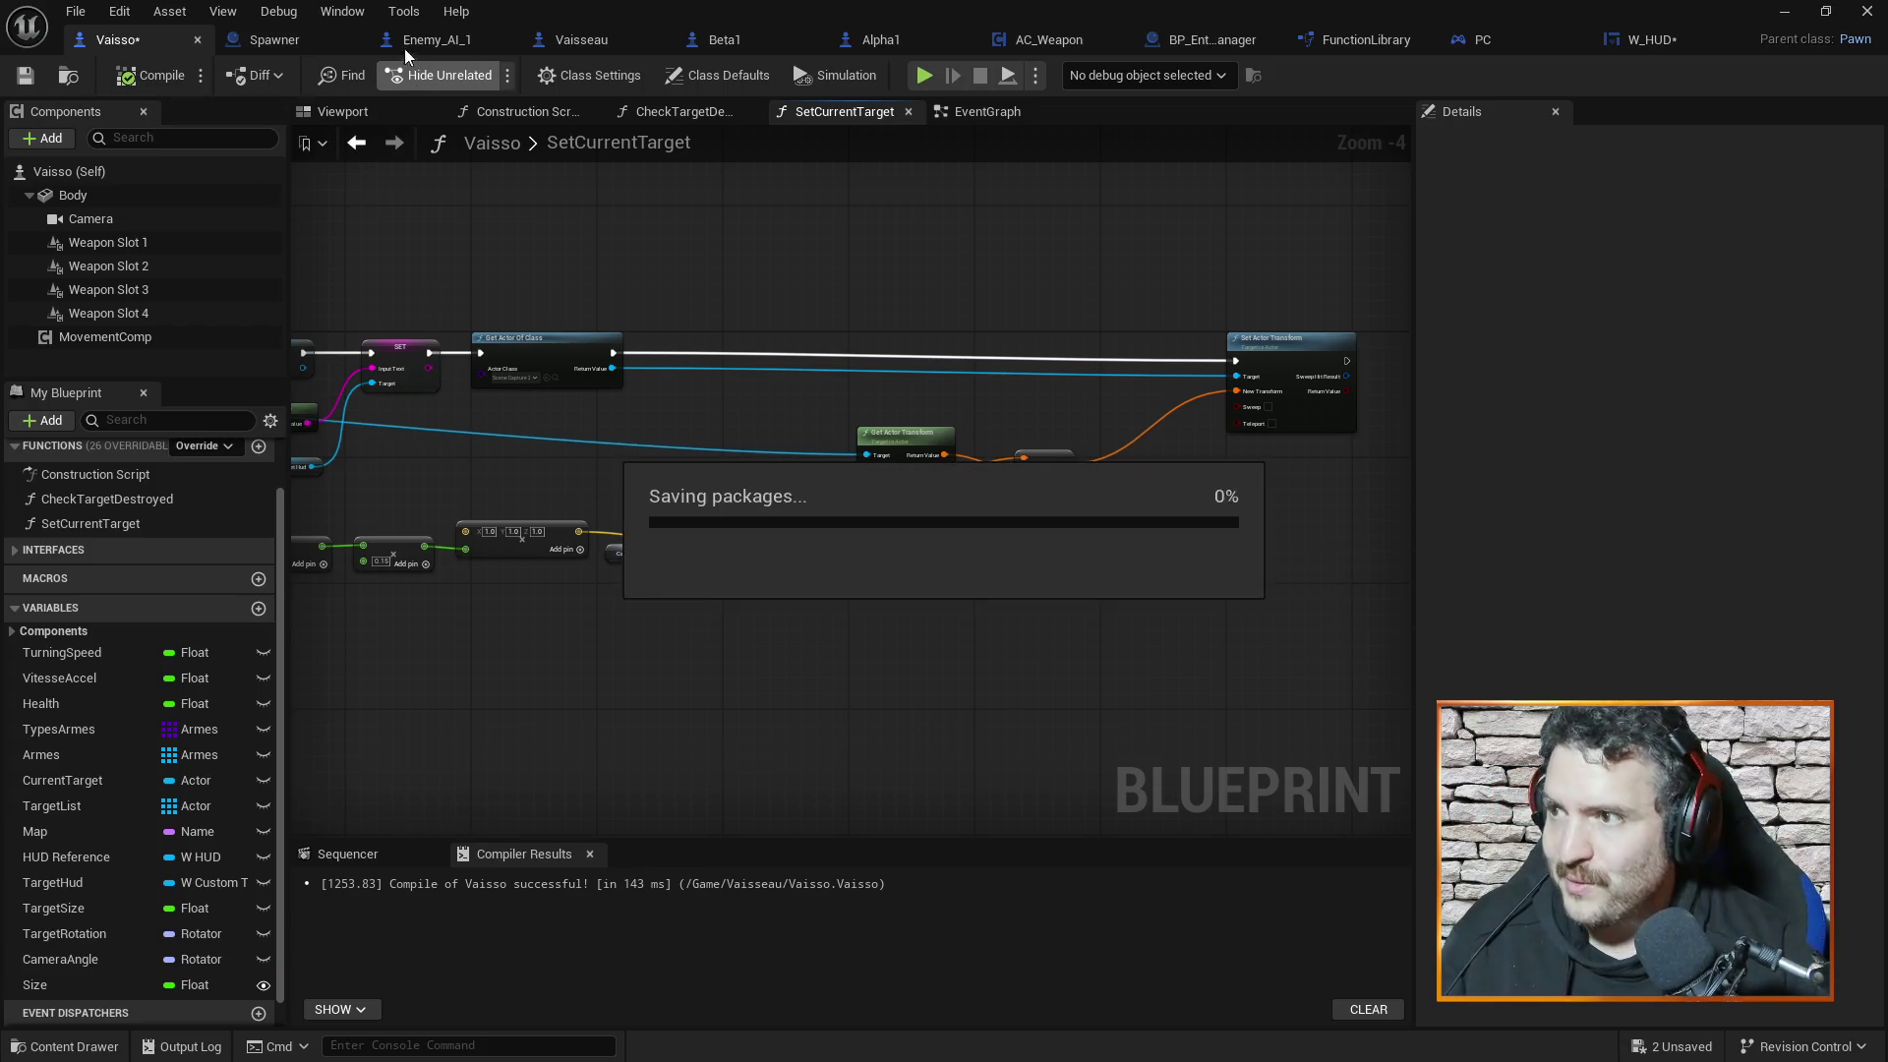
Delete Vaisseau's Transform Direction node and compile Vaisseau
click(575, 37)
click(1111, 413)
key(Delete)
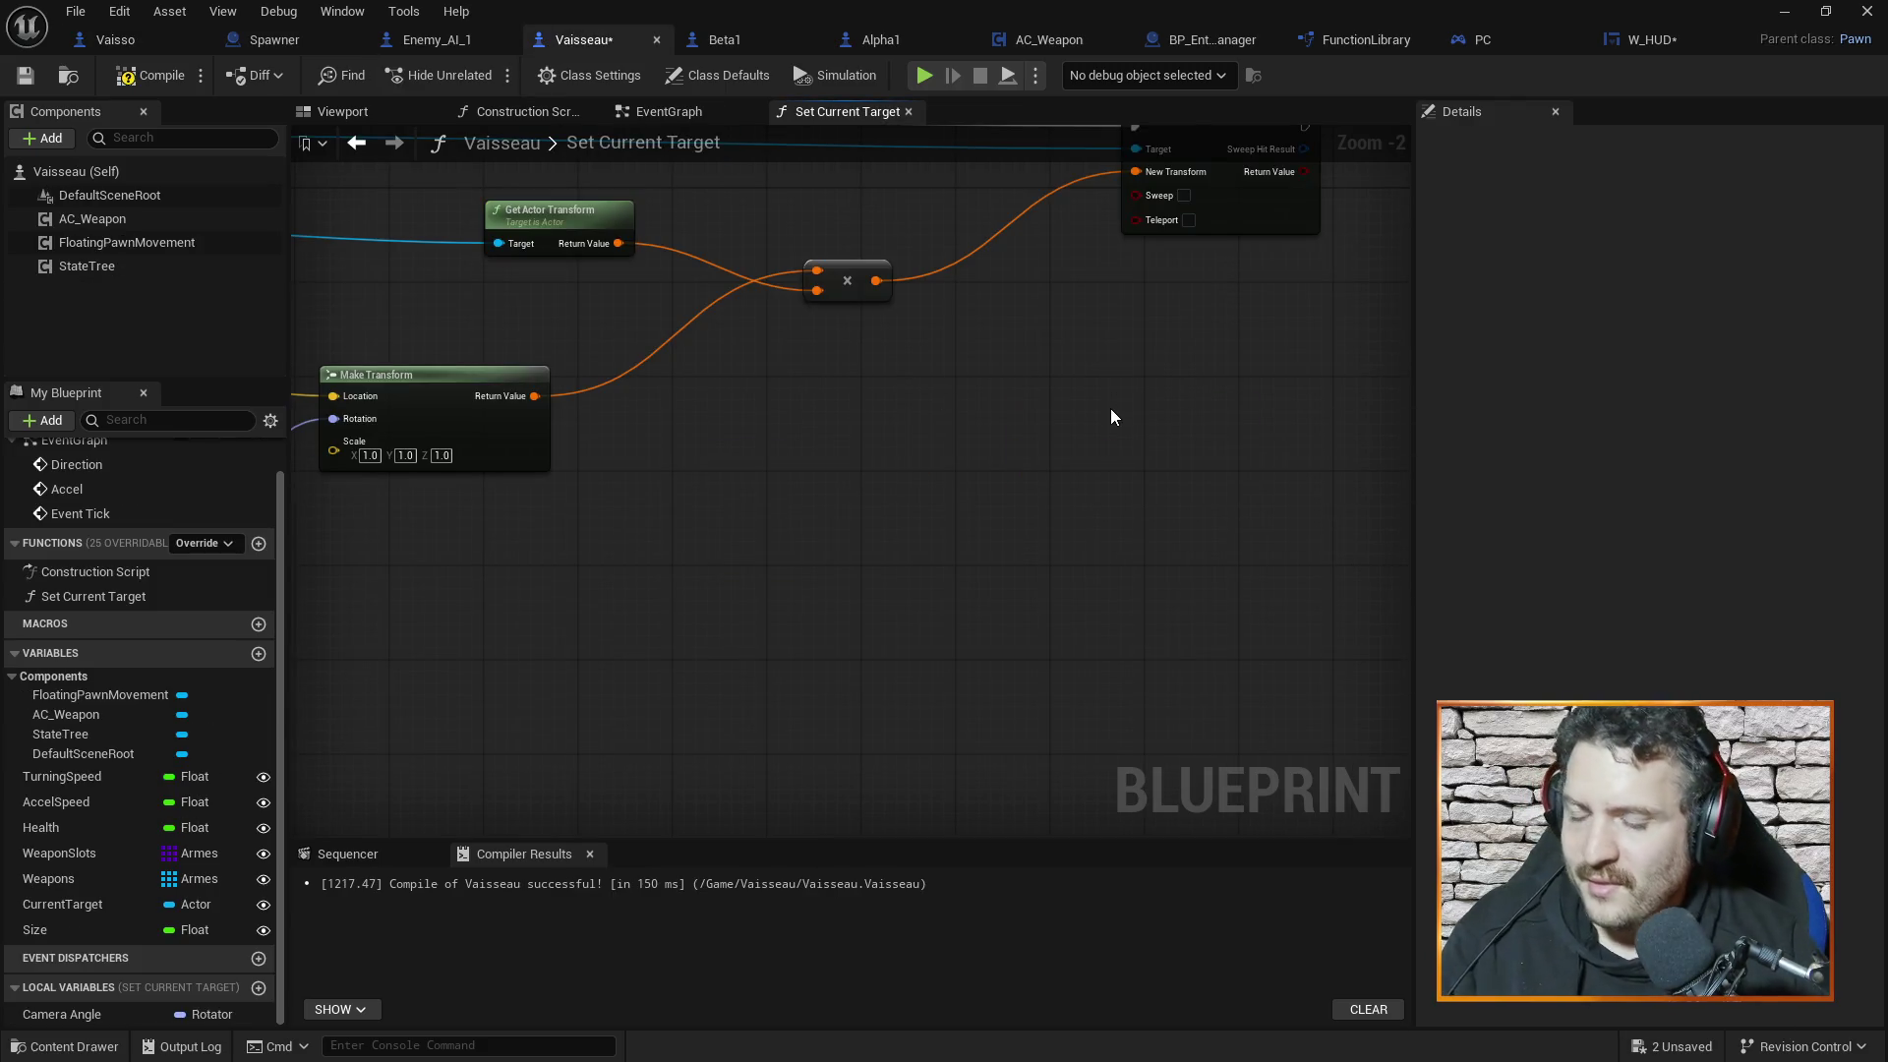
click(152, 75)
Pan through the Set Current Target graph to review its nodes from entry to Set Actor Transform
drag(724, 442, 940, 497)
scroll(940, 498, down, 4)
scroll(786, 335, up, 3)
mouse_move(786, 335)
mouse_down()
mouse_move(926, 427)
mouse_move(1137, 444)
mouse_move(1119, 431)
mouse_move(1141, 411)
mouse_up()
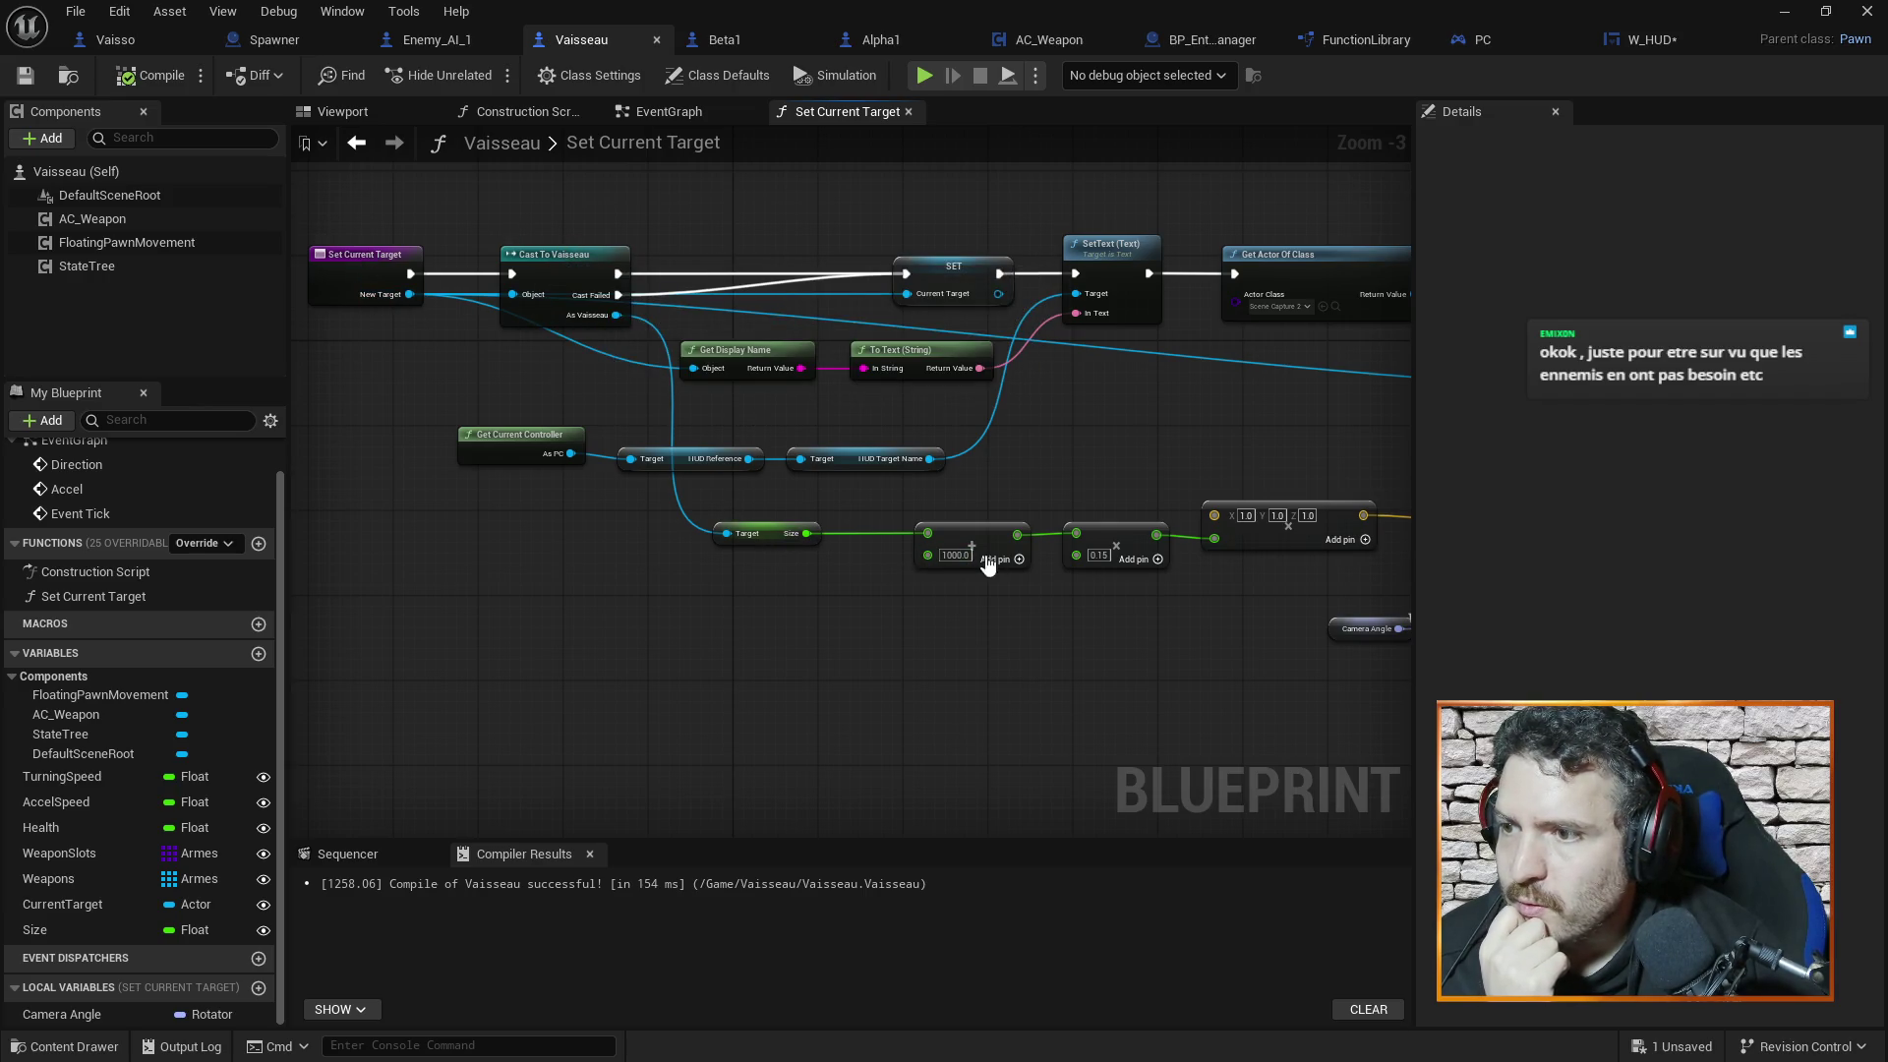
drag(941, 372, 834, 303)
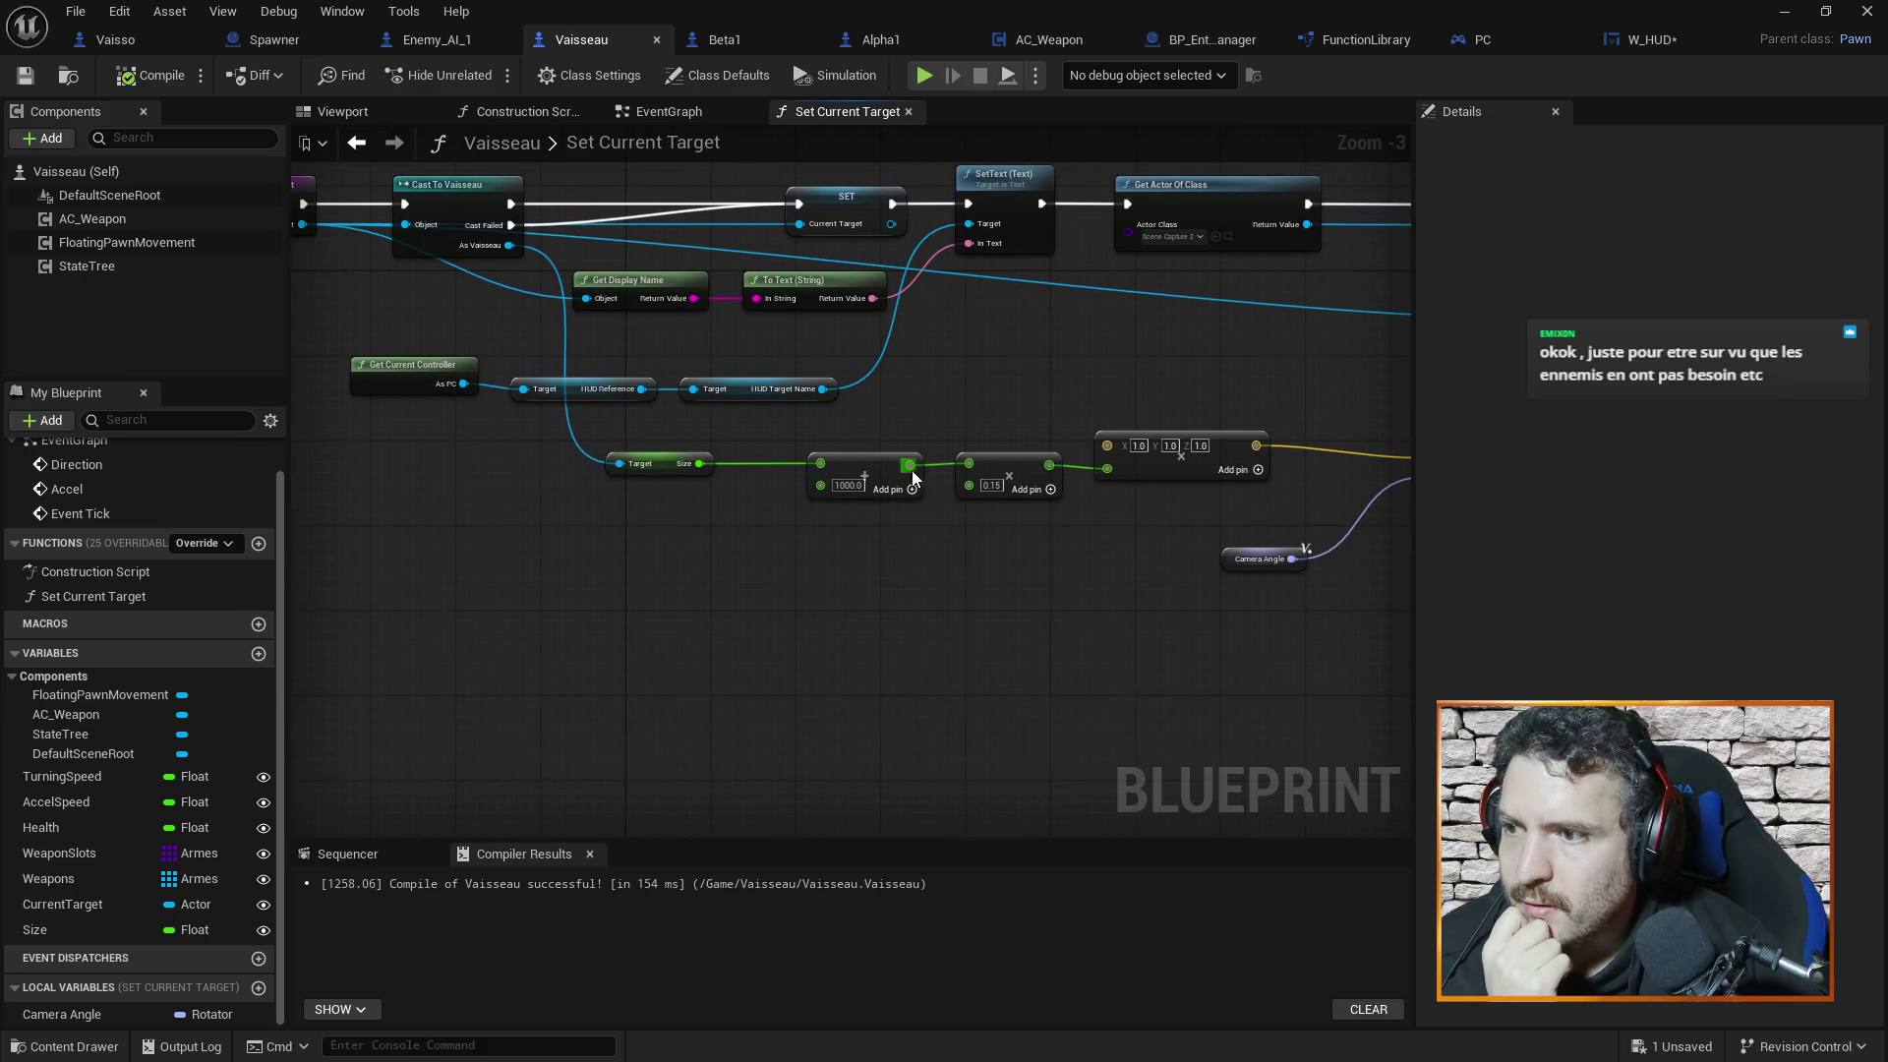
mouse_move(1340, 666)
mouse_down()
mouse_move(1232, 666)
mouse_move(981, 588)
mouse_up()
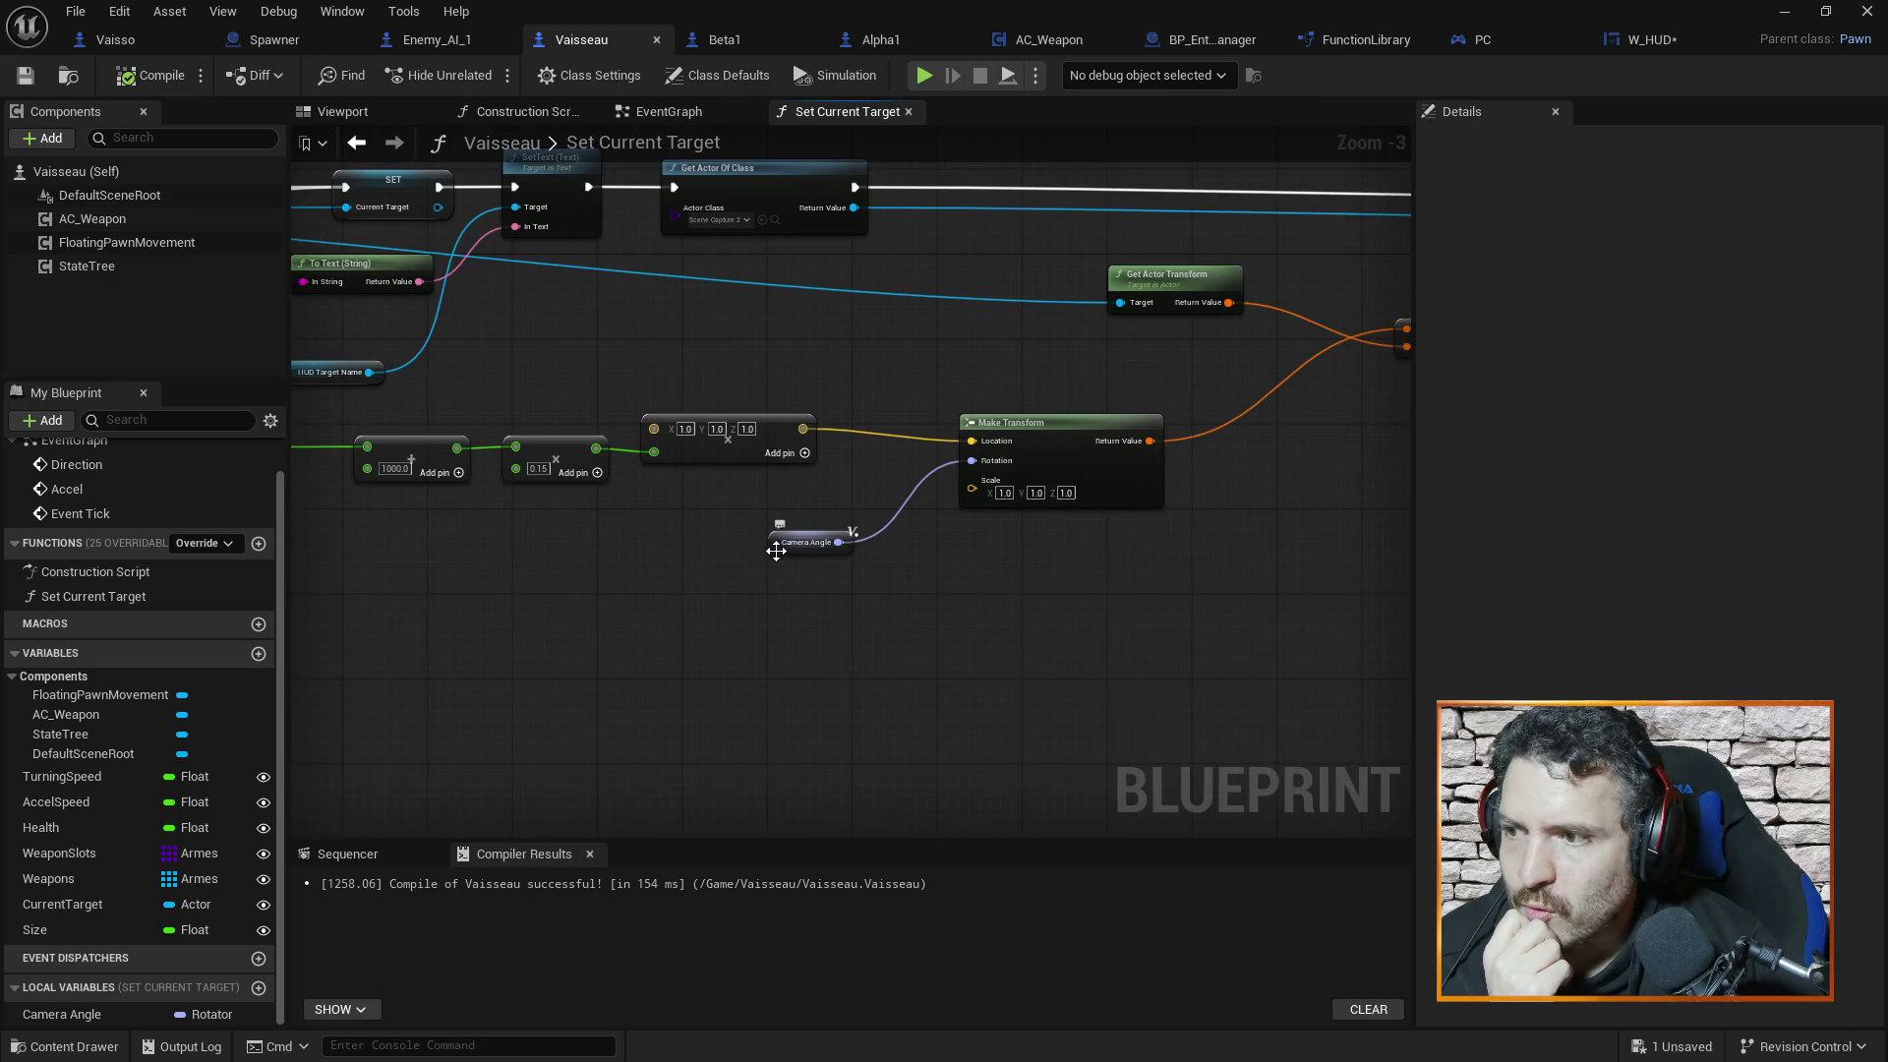
drag(1296, 540, 1053, 561)
drag(1369, 337, 1214, 410)
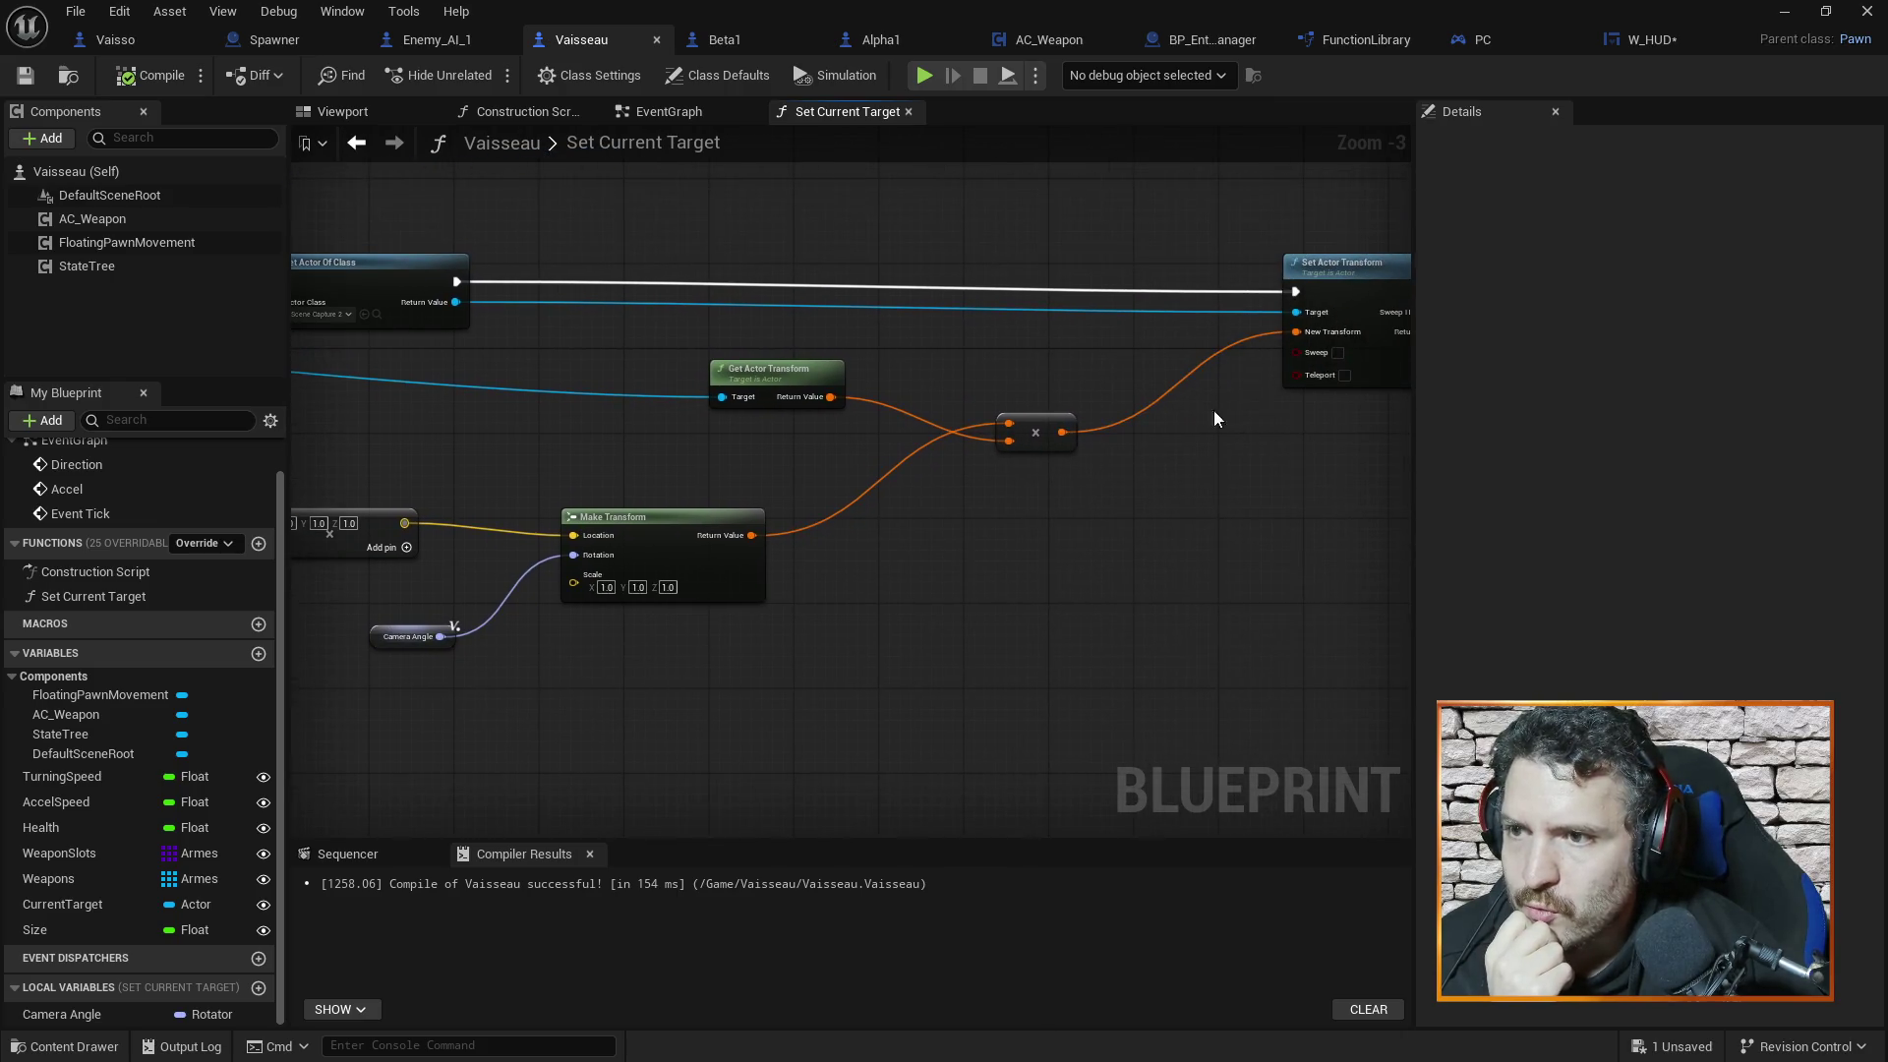
mouse_move(1188, 340)
mouse_down()
mouse_move(1223, 360)
mouse_move(1099, 428)
mouse_up()
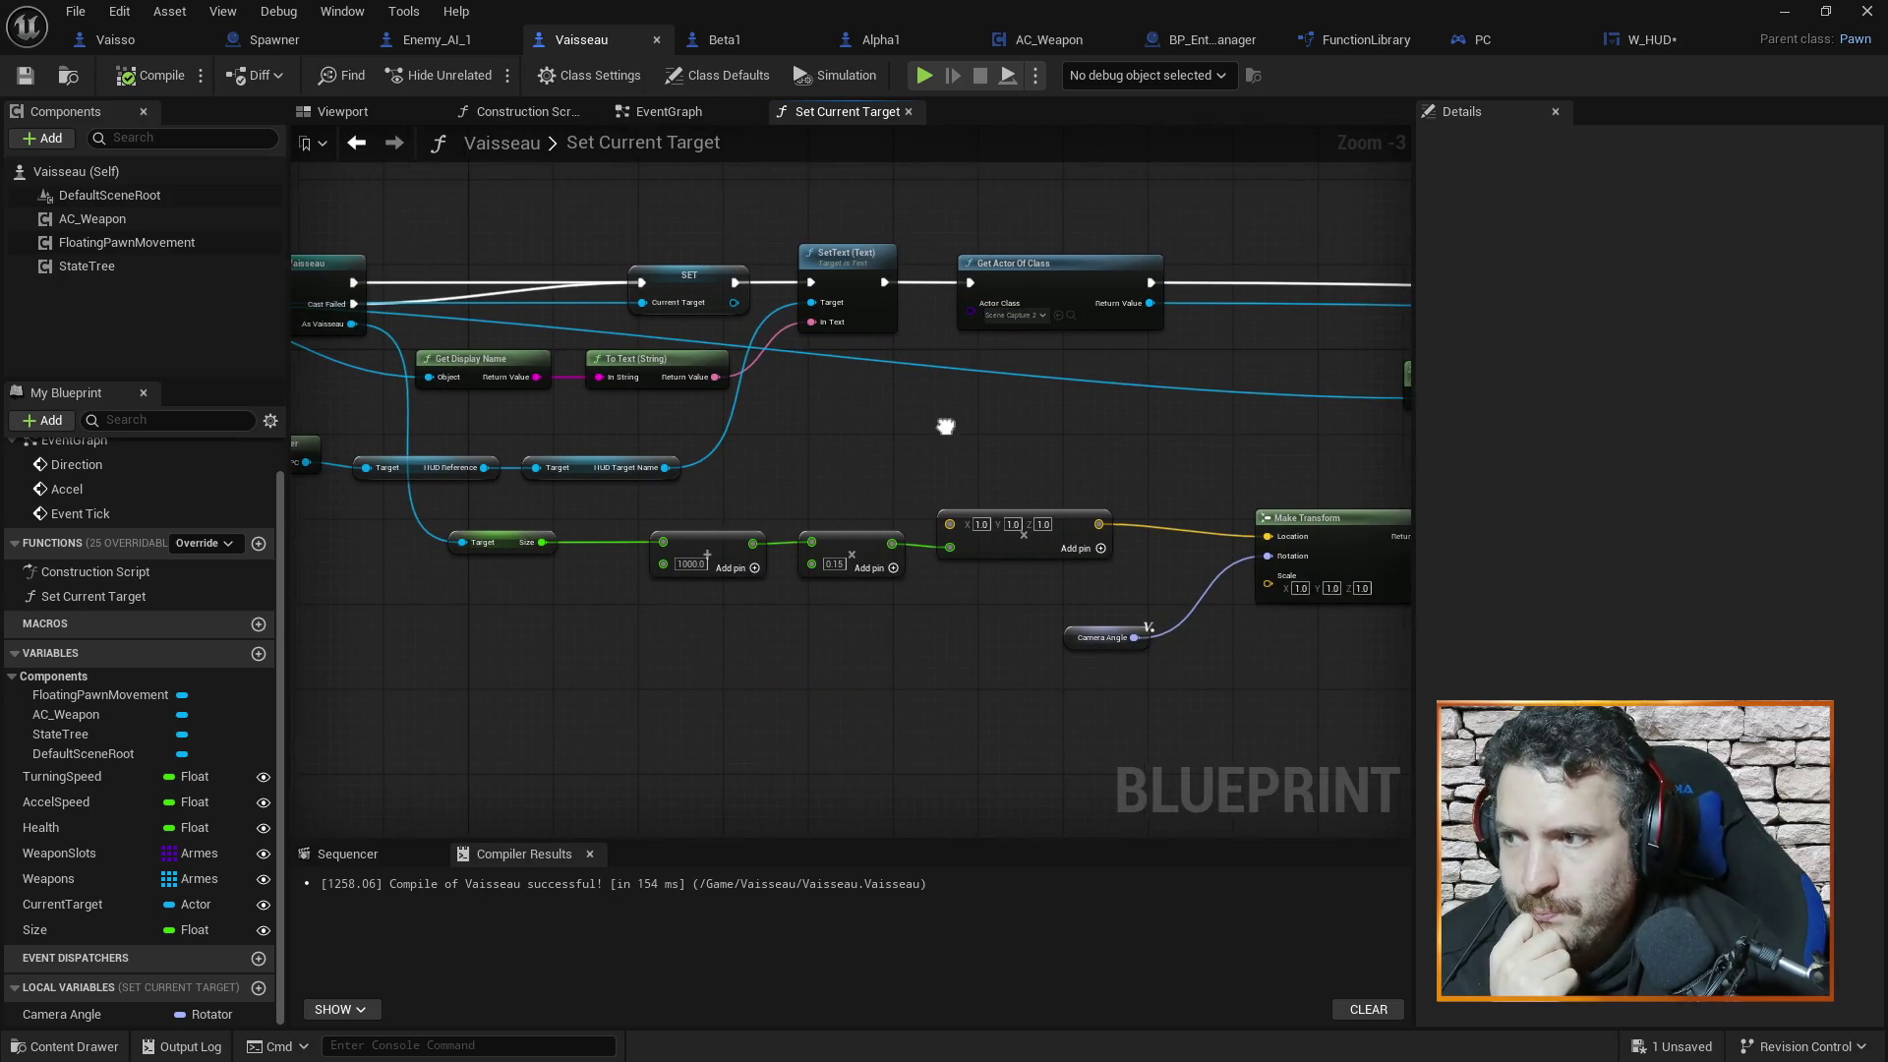
drag(948, 422, 740, 440)
mouse_move(1060, 379)
mouse_down()
mouse_move(1196, 480)
mouse_move(687, 484)
mouse_move(906, 369)
mouse_up()
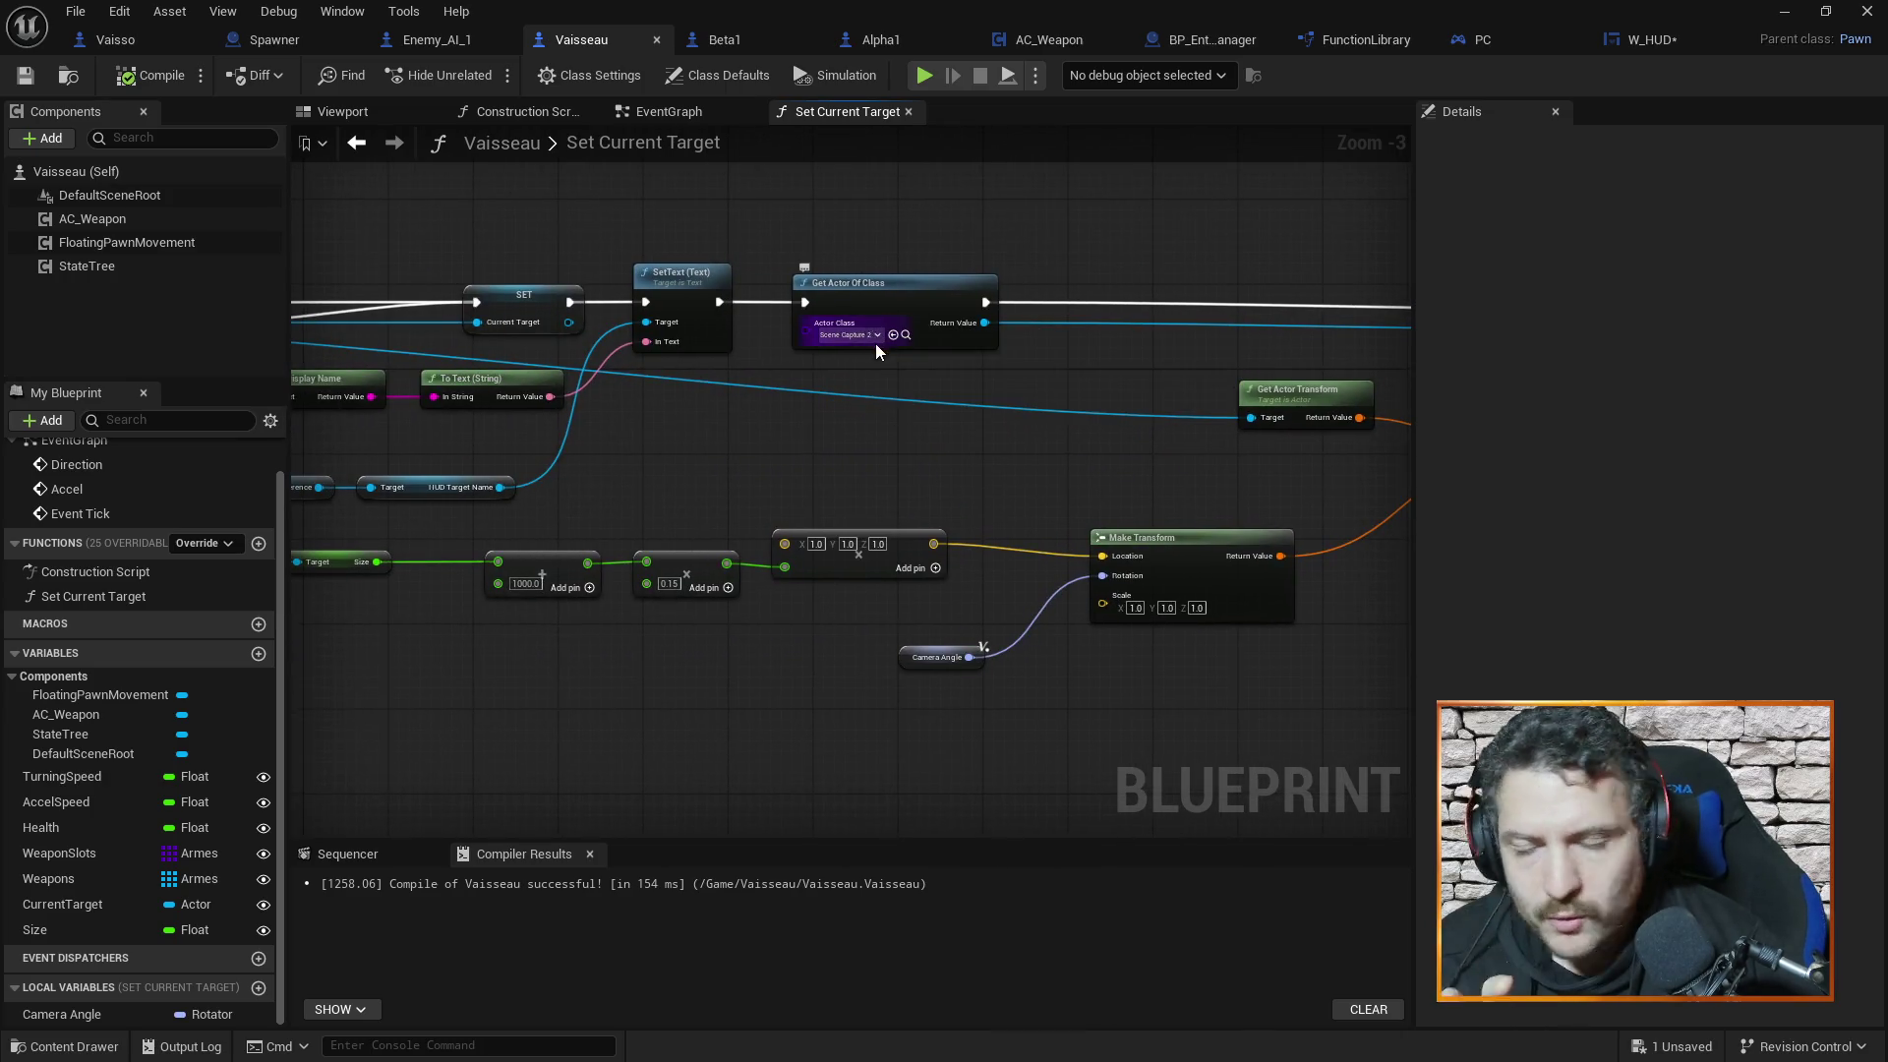
mouse_move(781, 439)
mouse_down()
mouse_move(816, 316)
mouse_move(802, 422)
mouse_move(875, 301)
mouse_up()
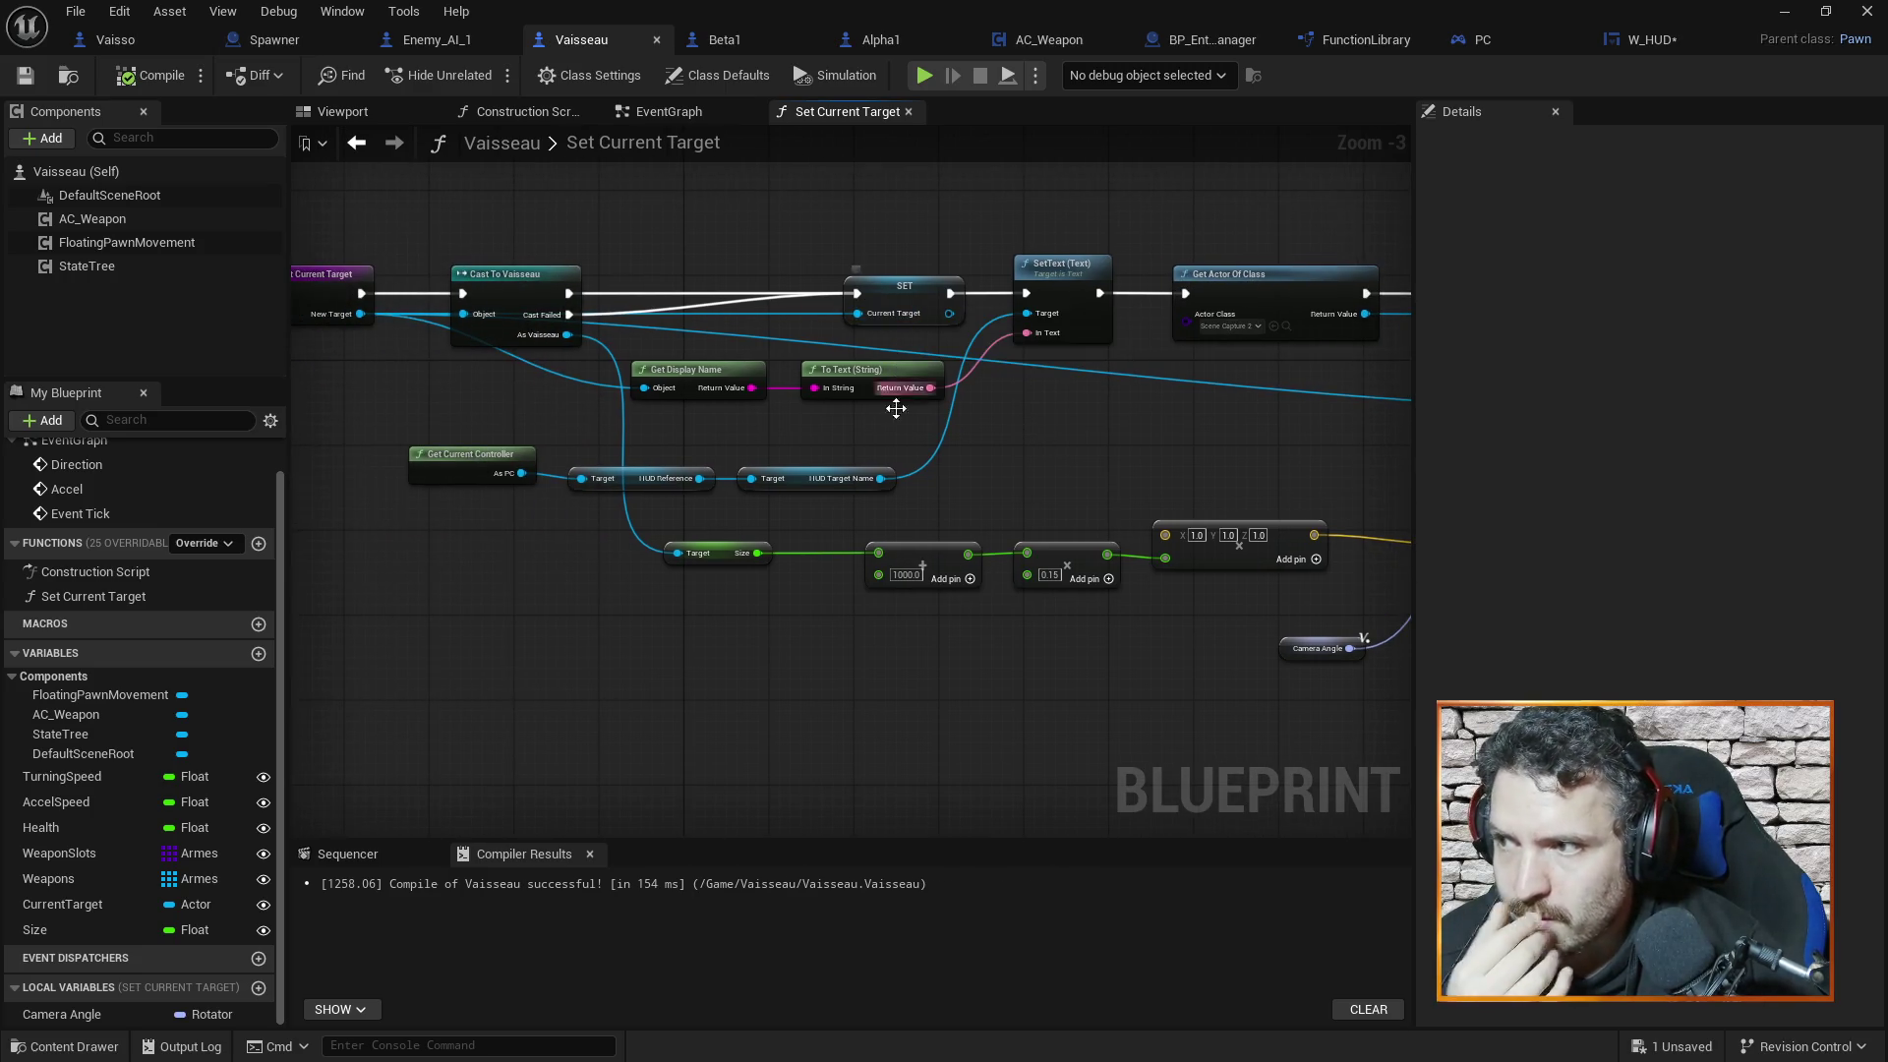
drag(918, 294, 833, 305)
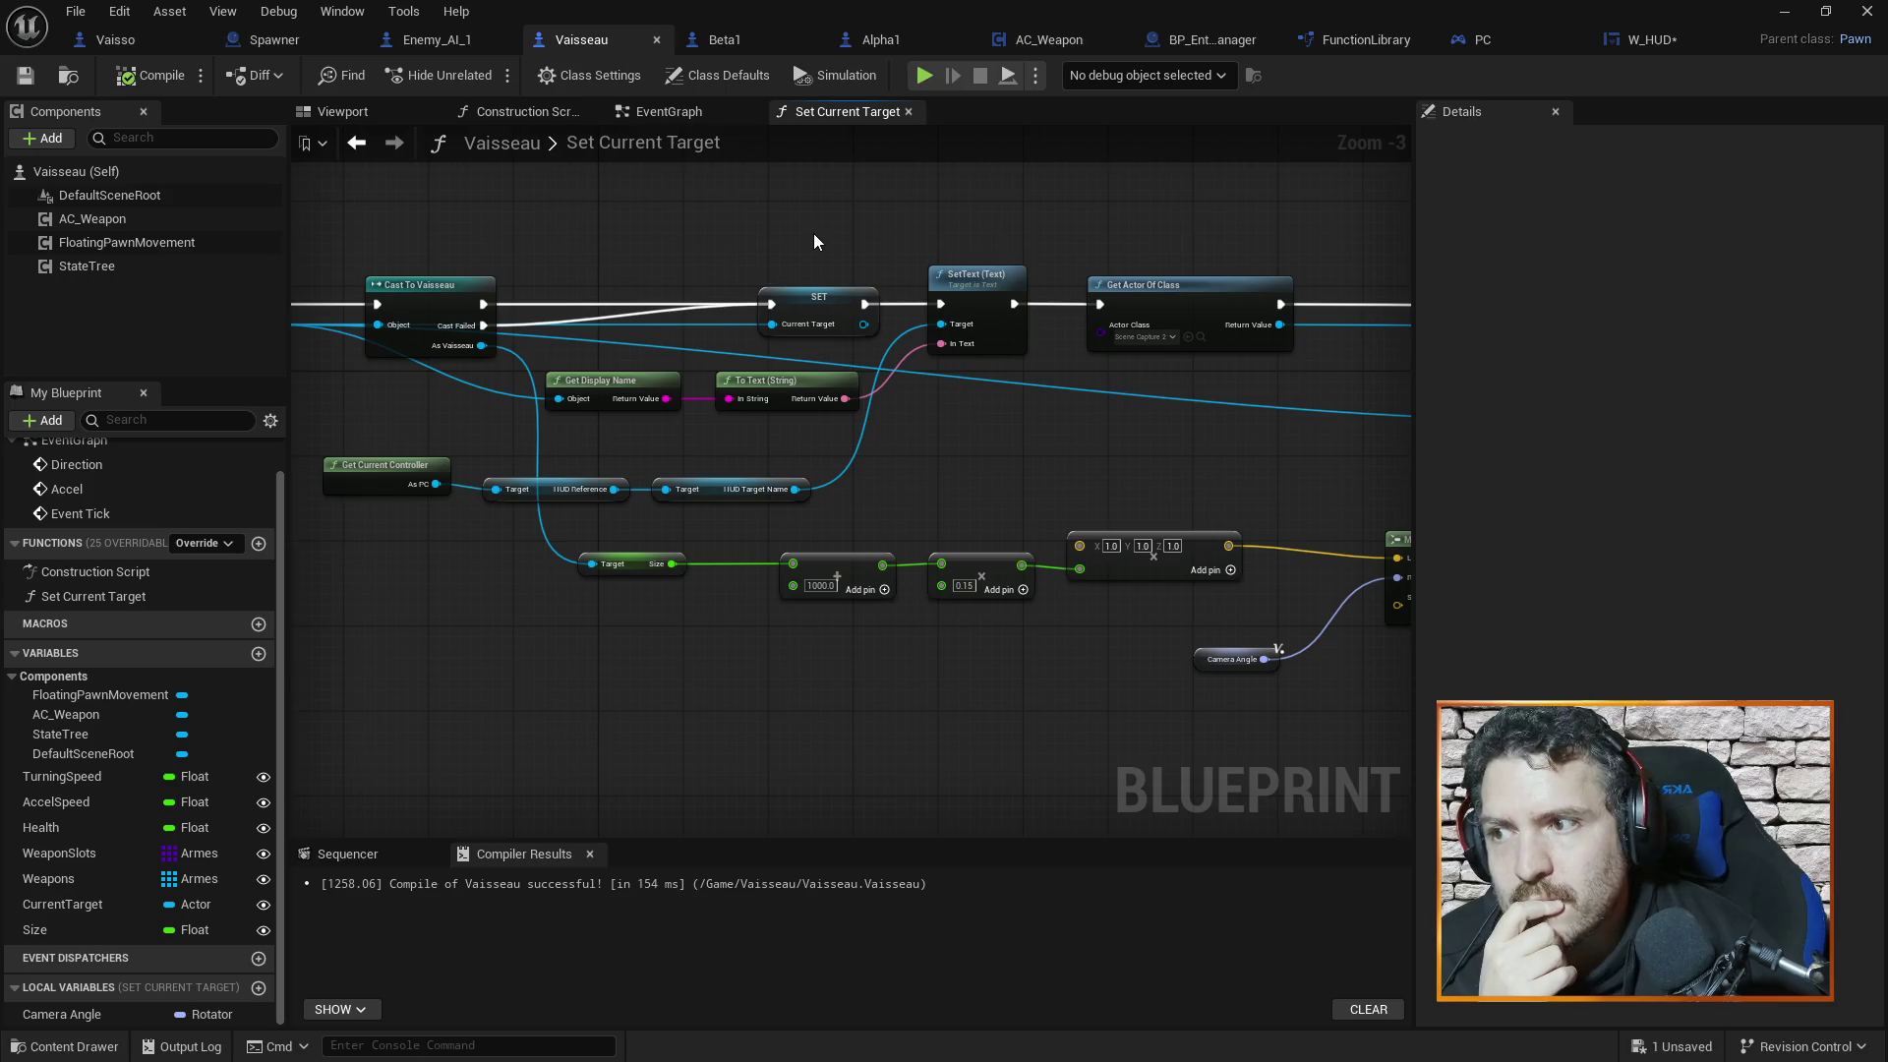
drag(812, 233, 863, 238)
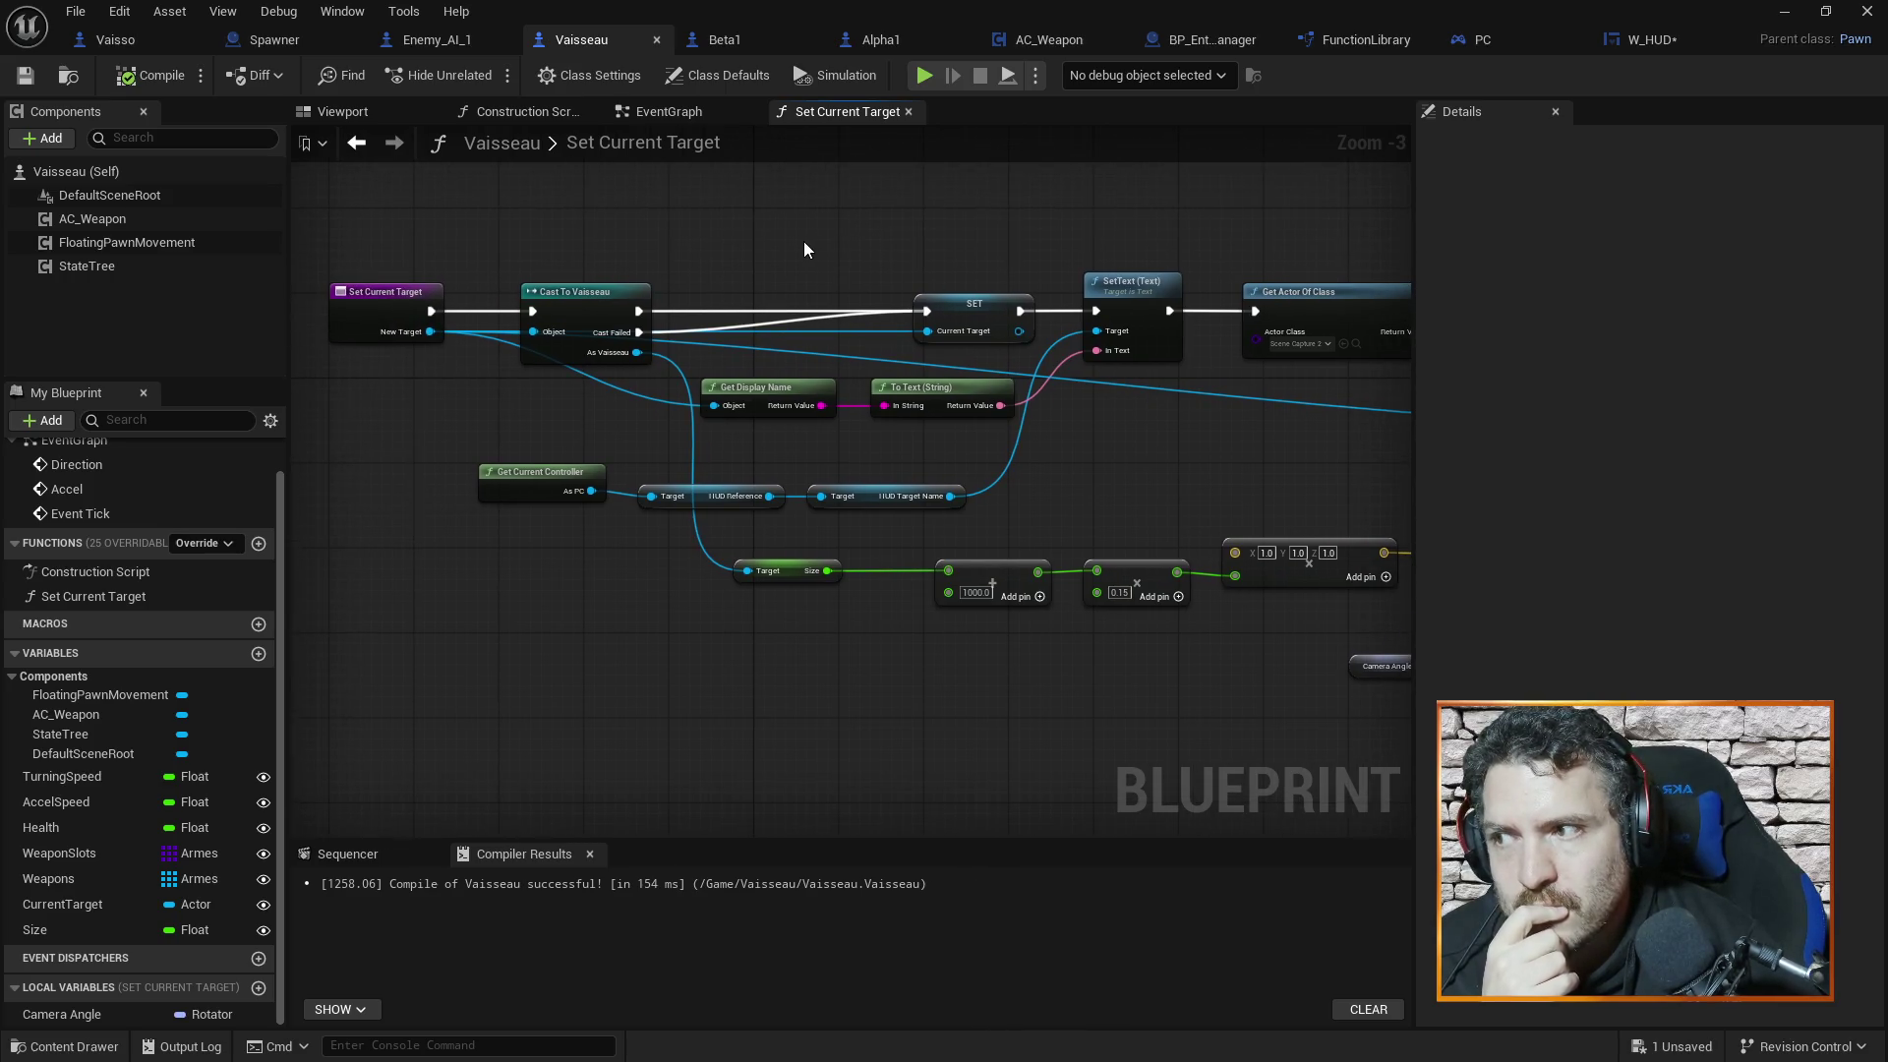
scroll(691, 258, down, 2)
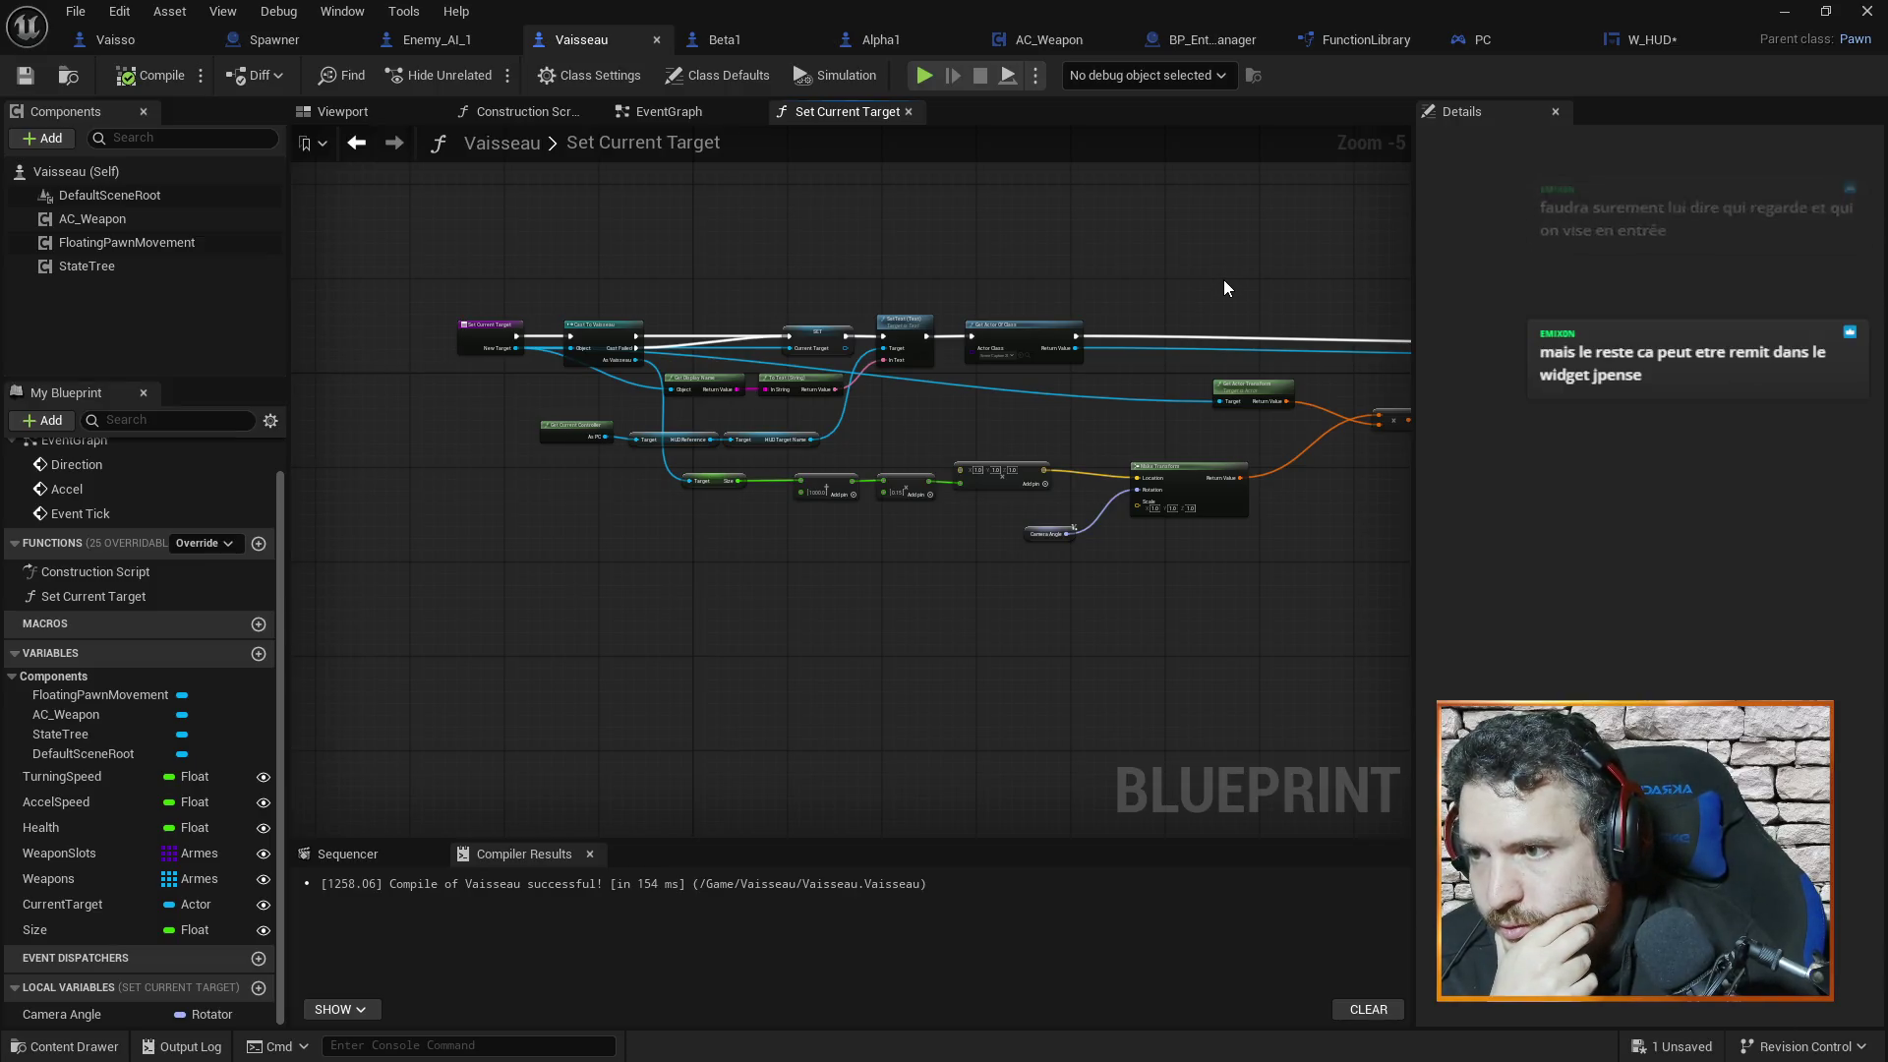
scroll(1223, 280, up, 2)
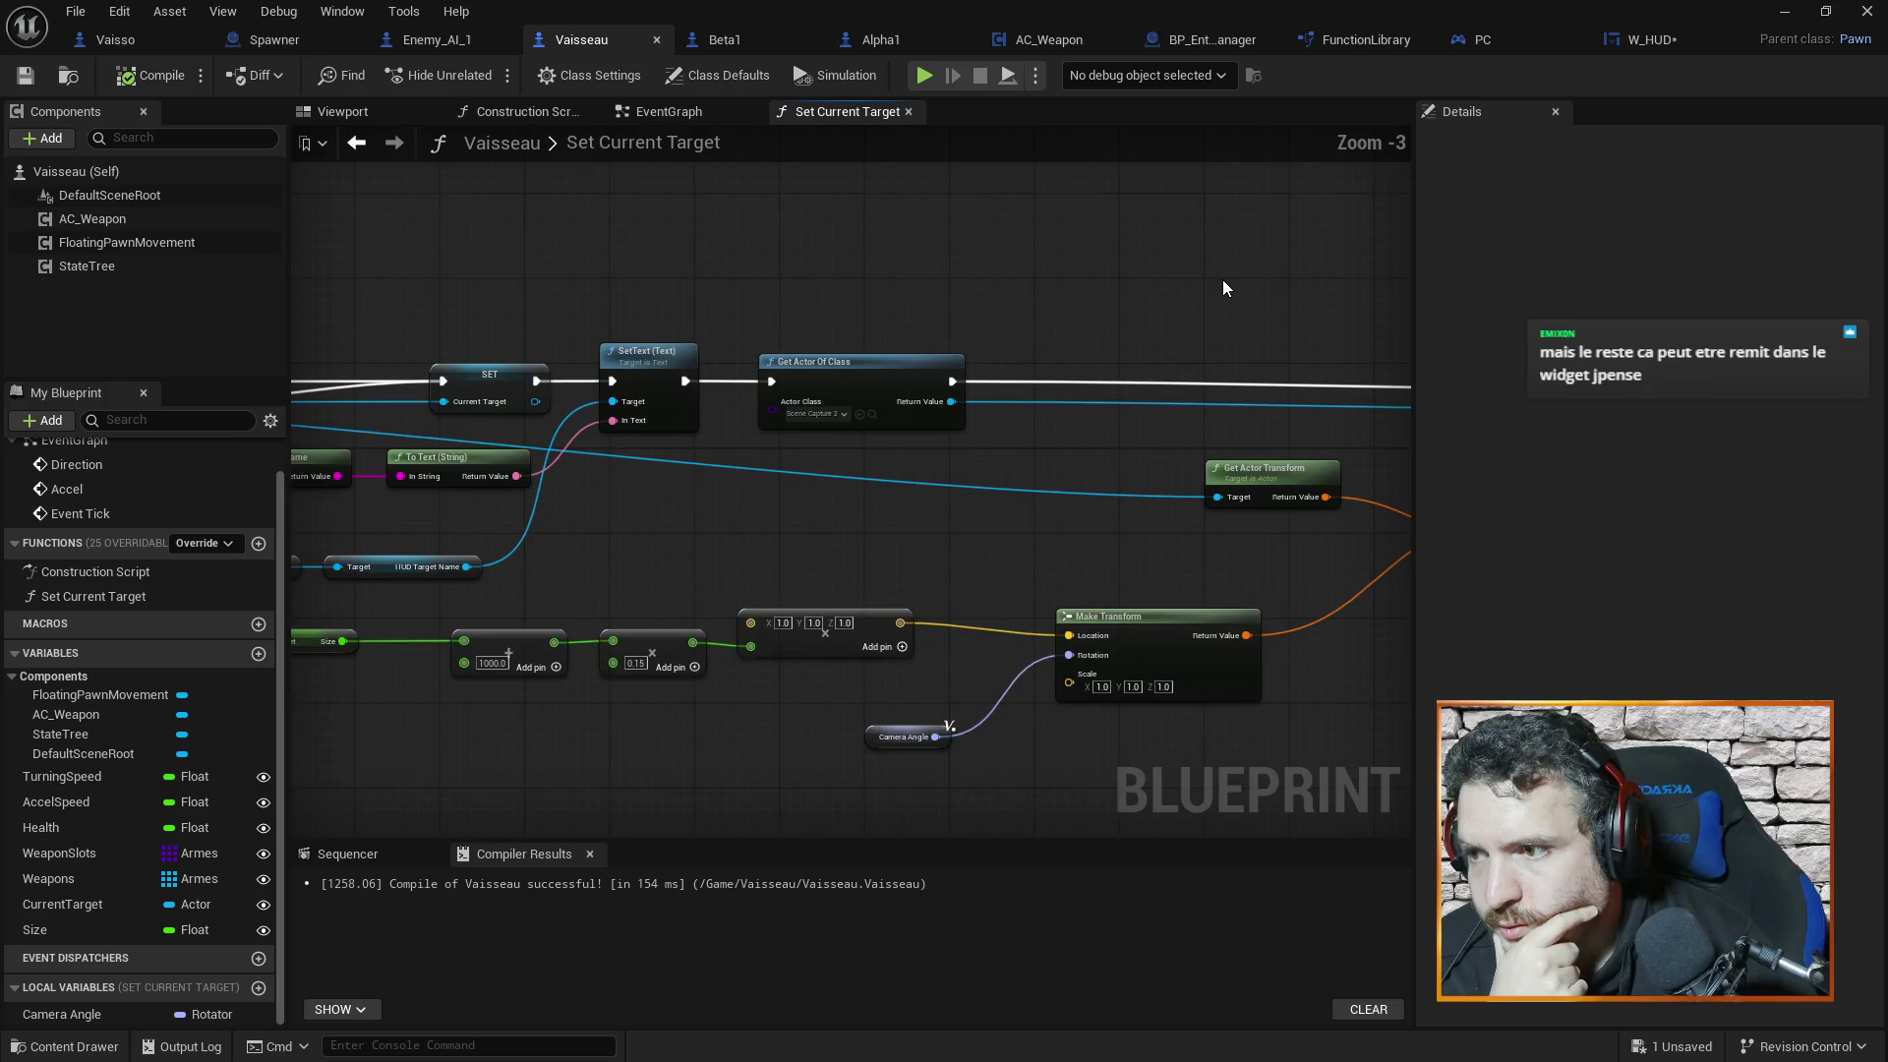
Nudge the 0.15 multiply node slightly left and save Vaisseau
drag(649, 646, 645, 639)
click(679, 575)
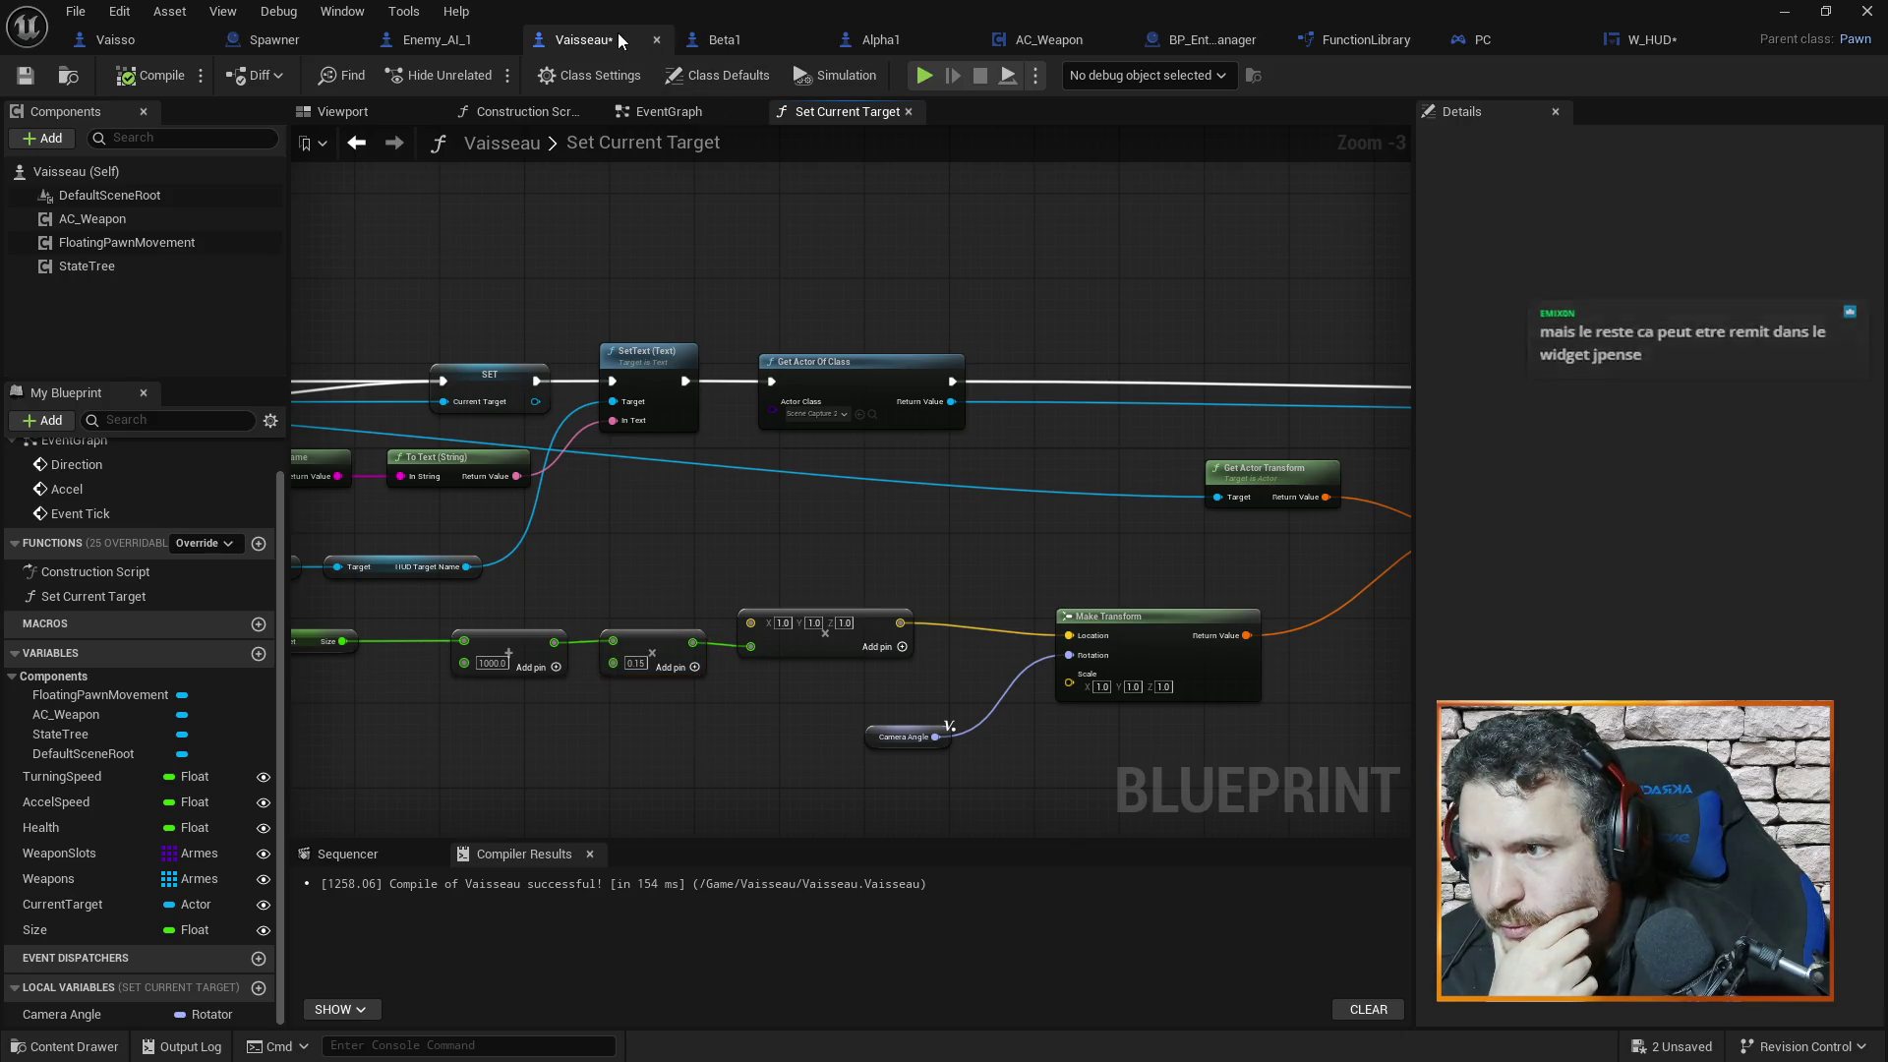
drag(722, 285, 843, 292)
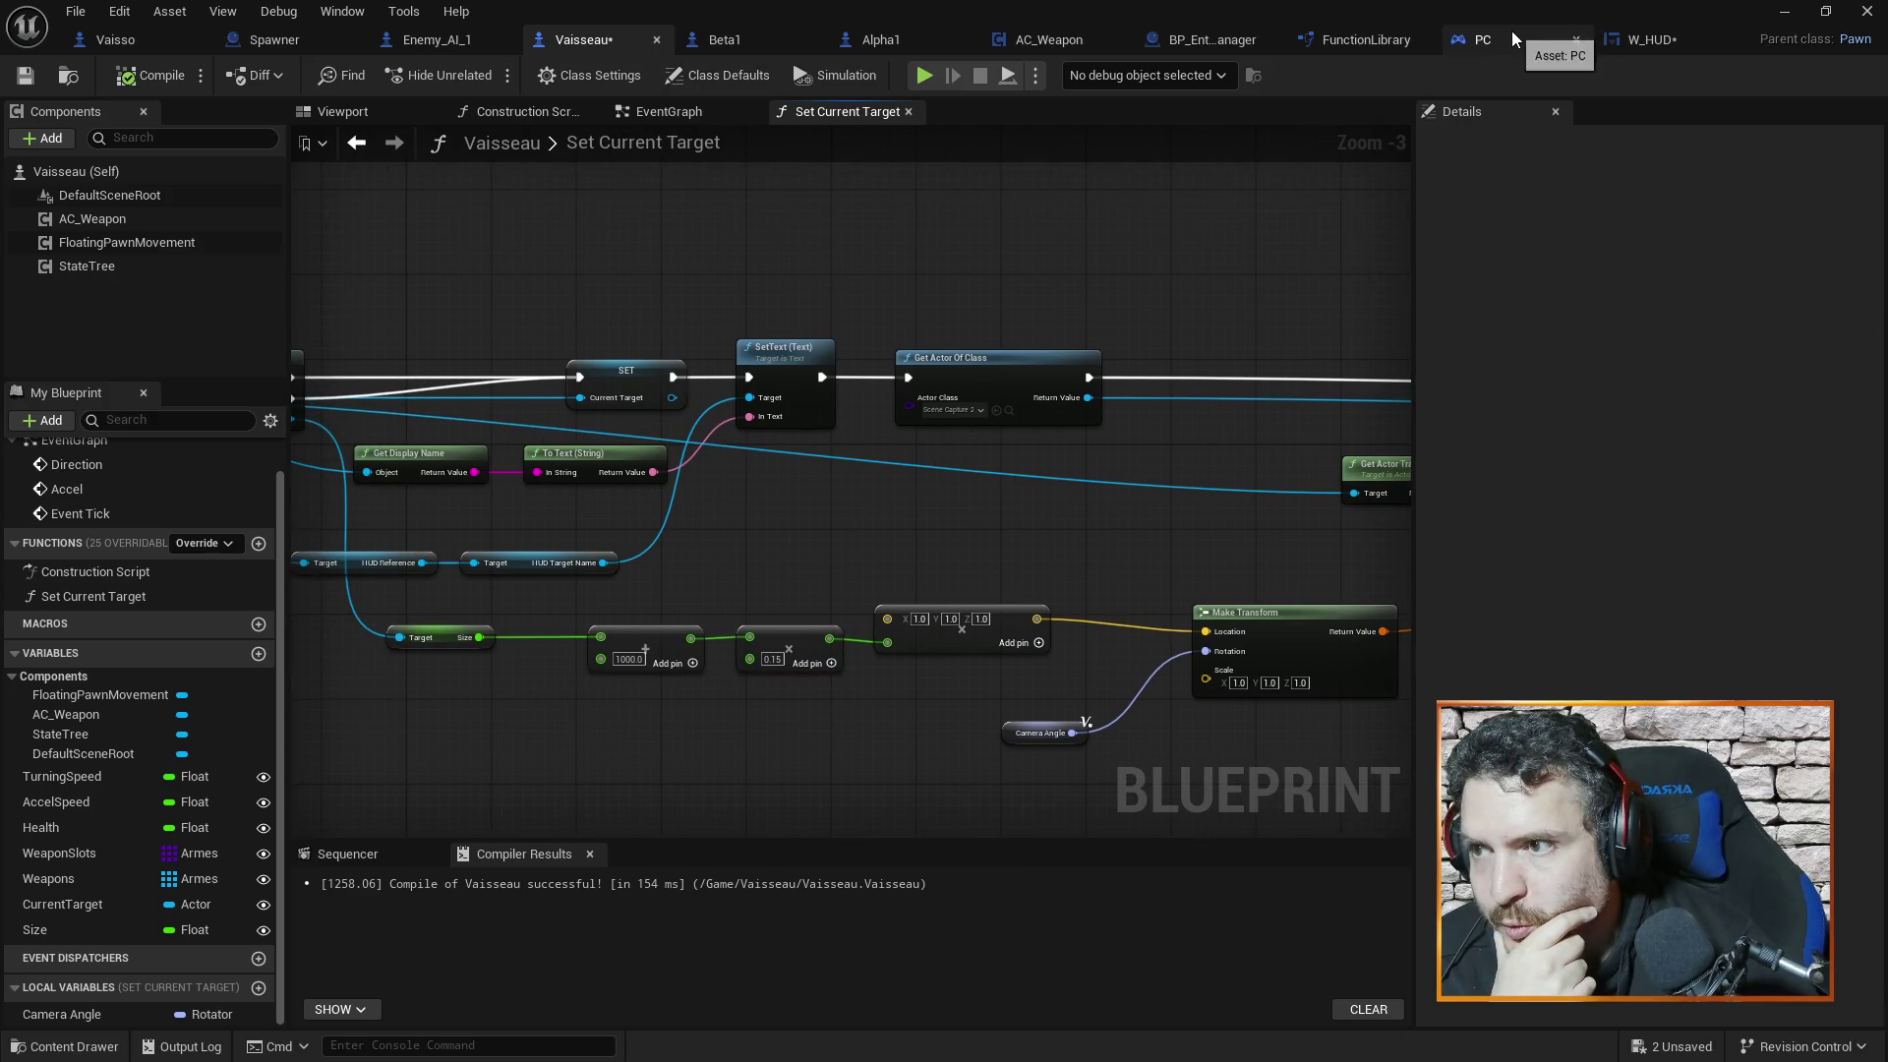
key(ctrl+s)
Return the view to the function start and compare with Vaisso's SetCurrentTarget graph
mouse_move(1182, 285)
mouse_down()
mouse_move(864, 282)
mouse_move(1028, 279)
mouse_up()
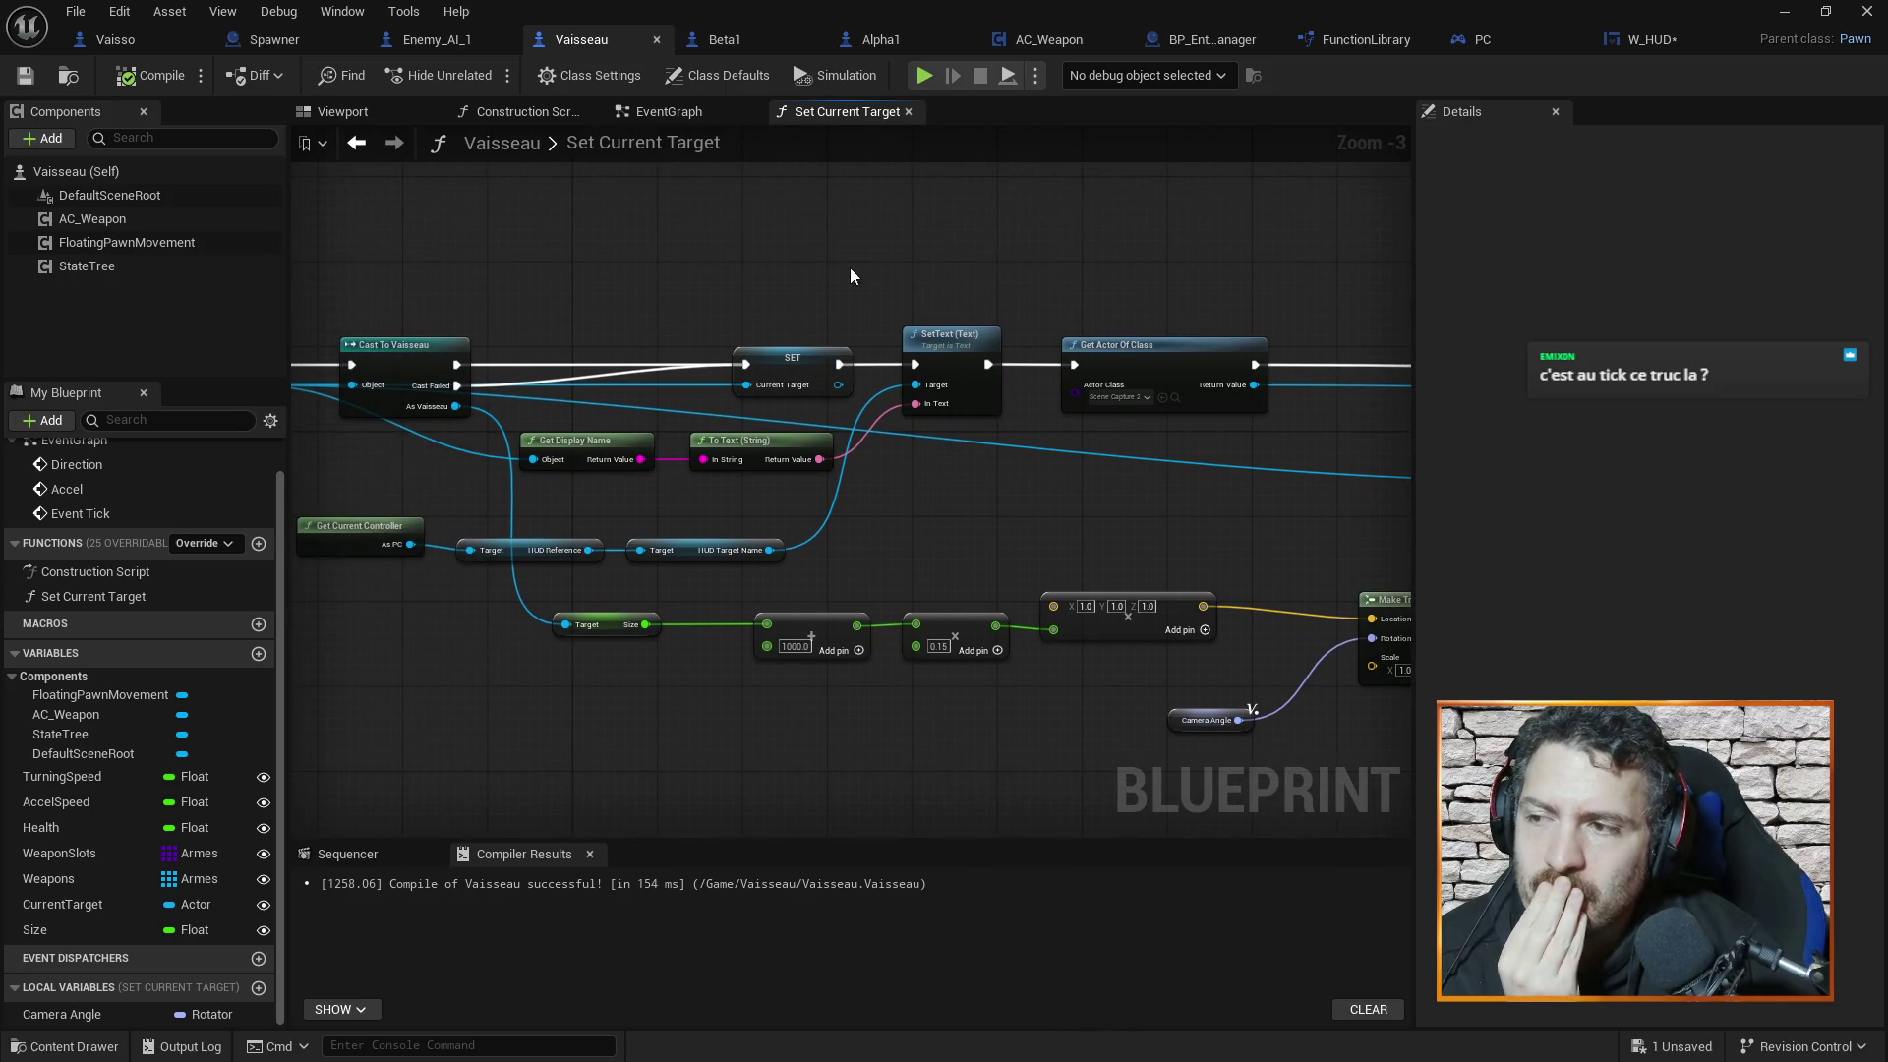
drag(850, 269, 1006, 261)
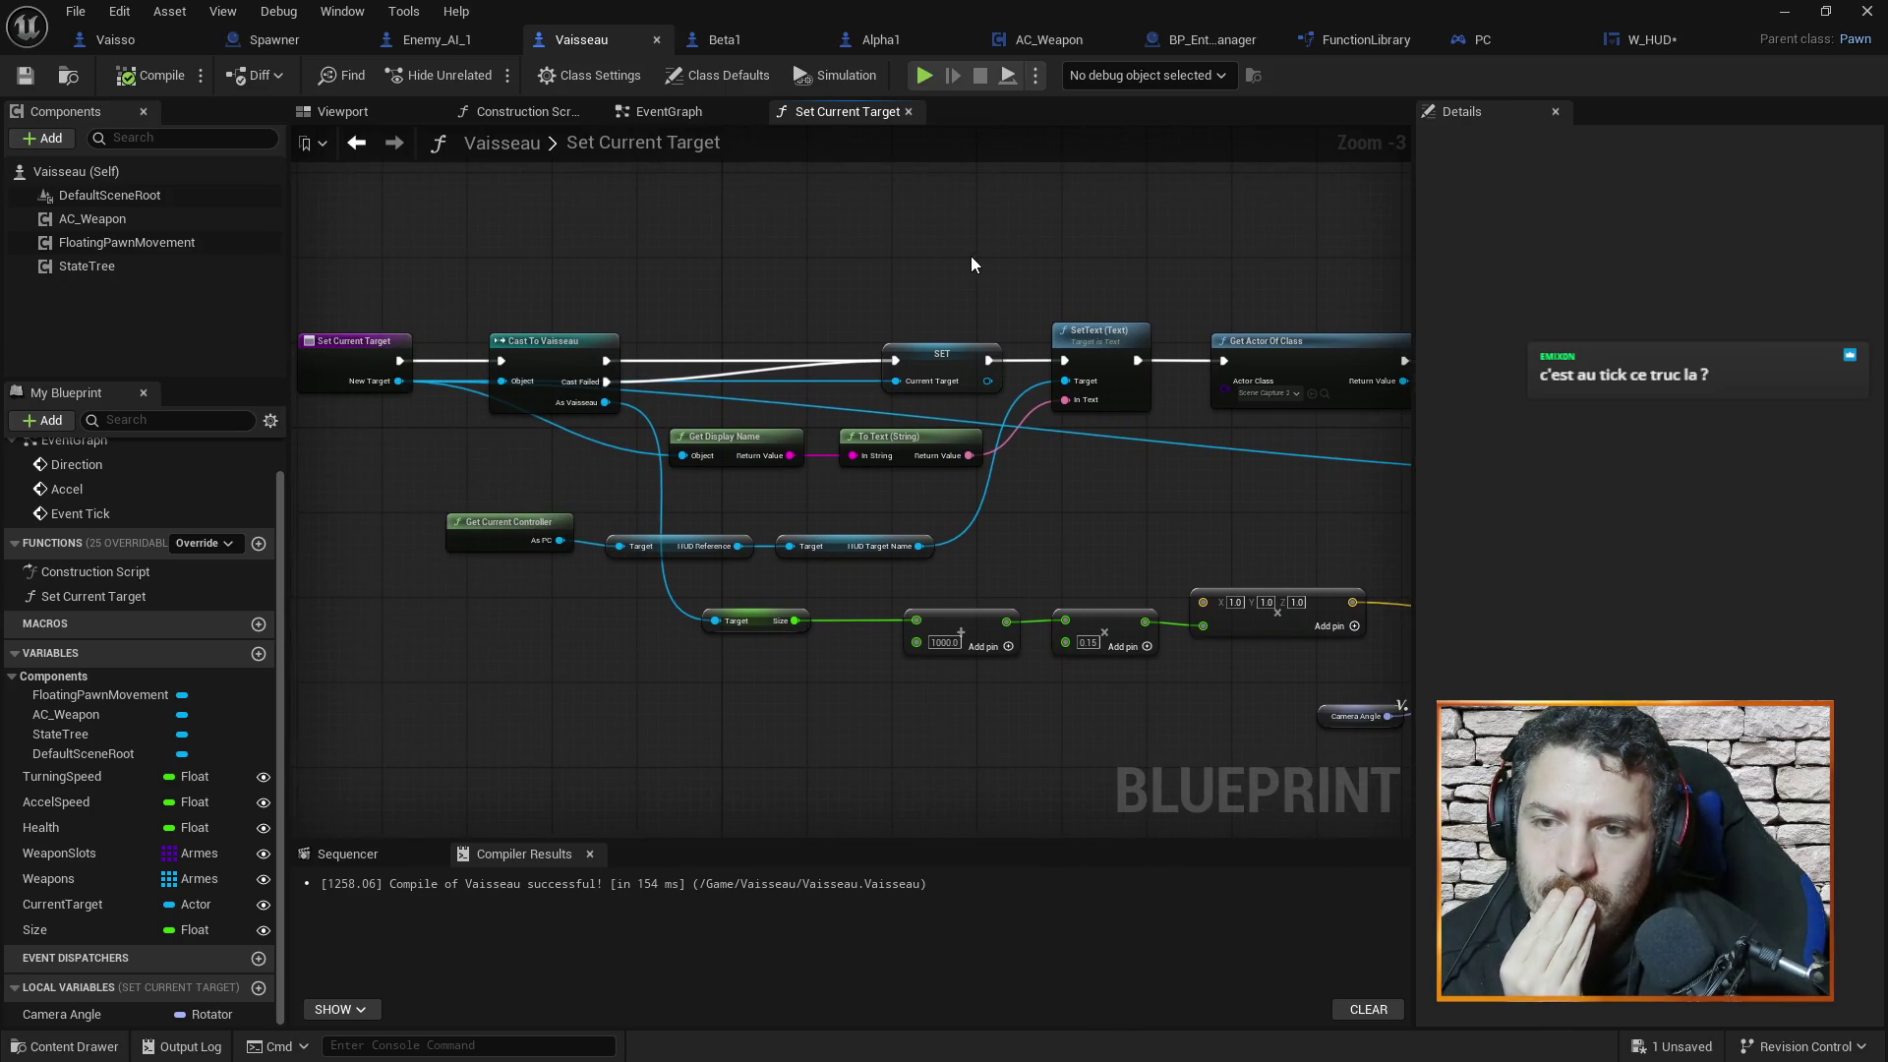
mouse_move(969, 263)
mouse_down()
mouse_move(1053, 236)
mouse_move(1004, 217)
mouse_move(1026, 218)
mouse_up()
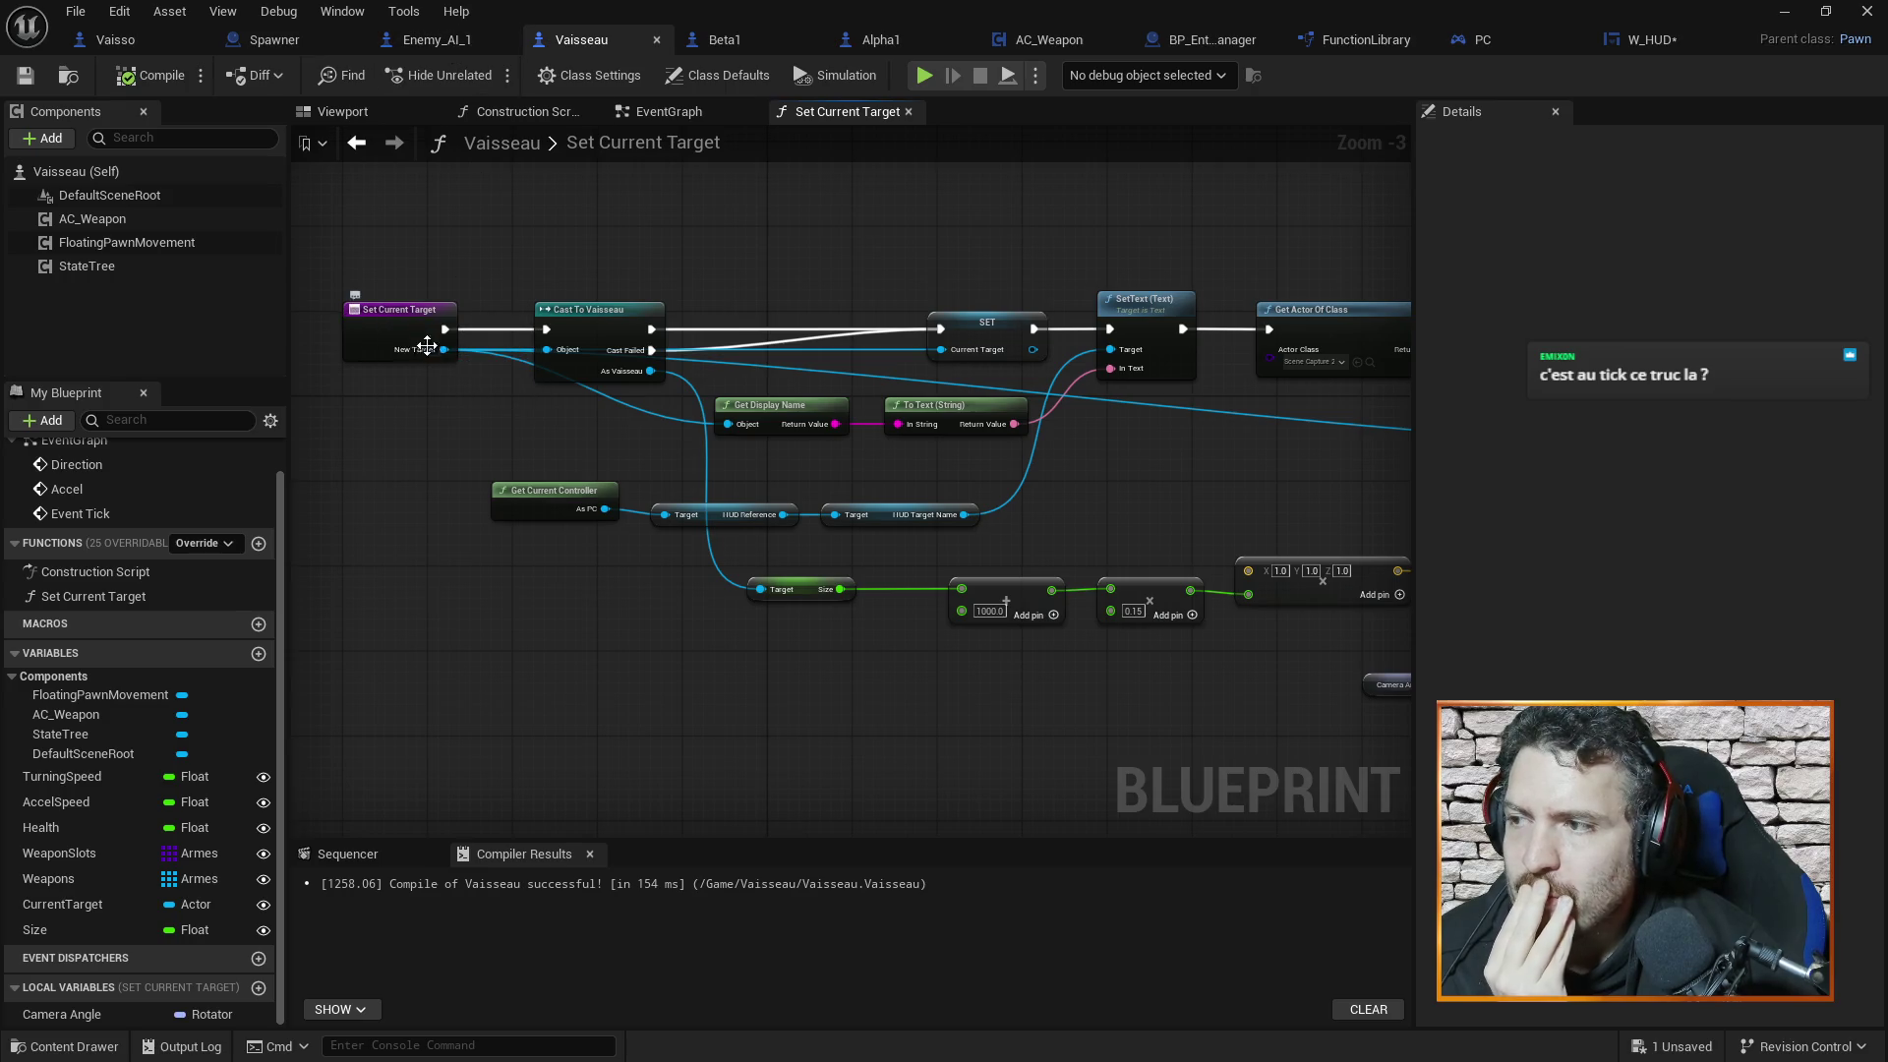
click(152, 43)
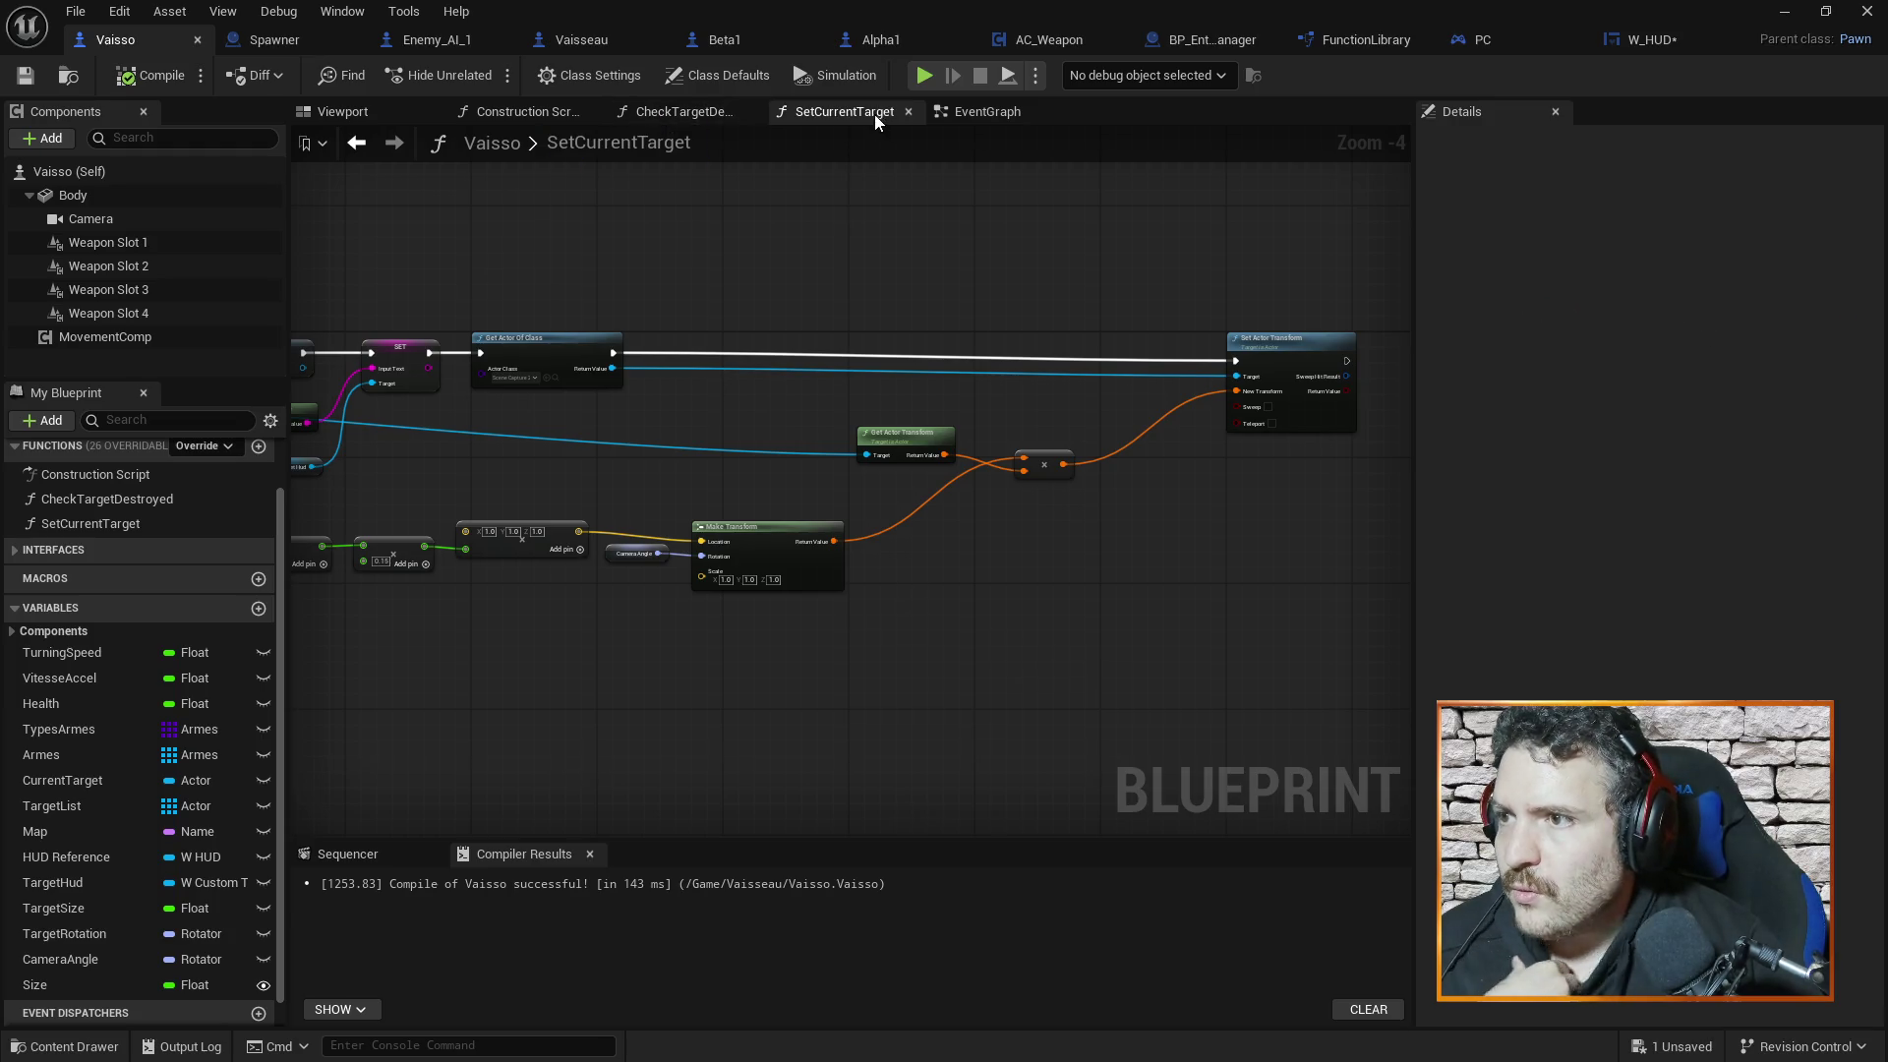
click(571, 42)
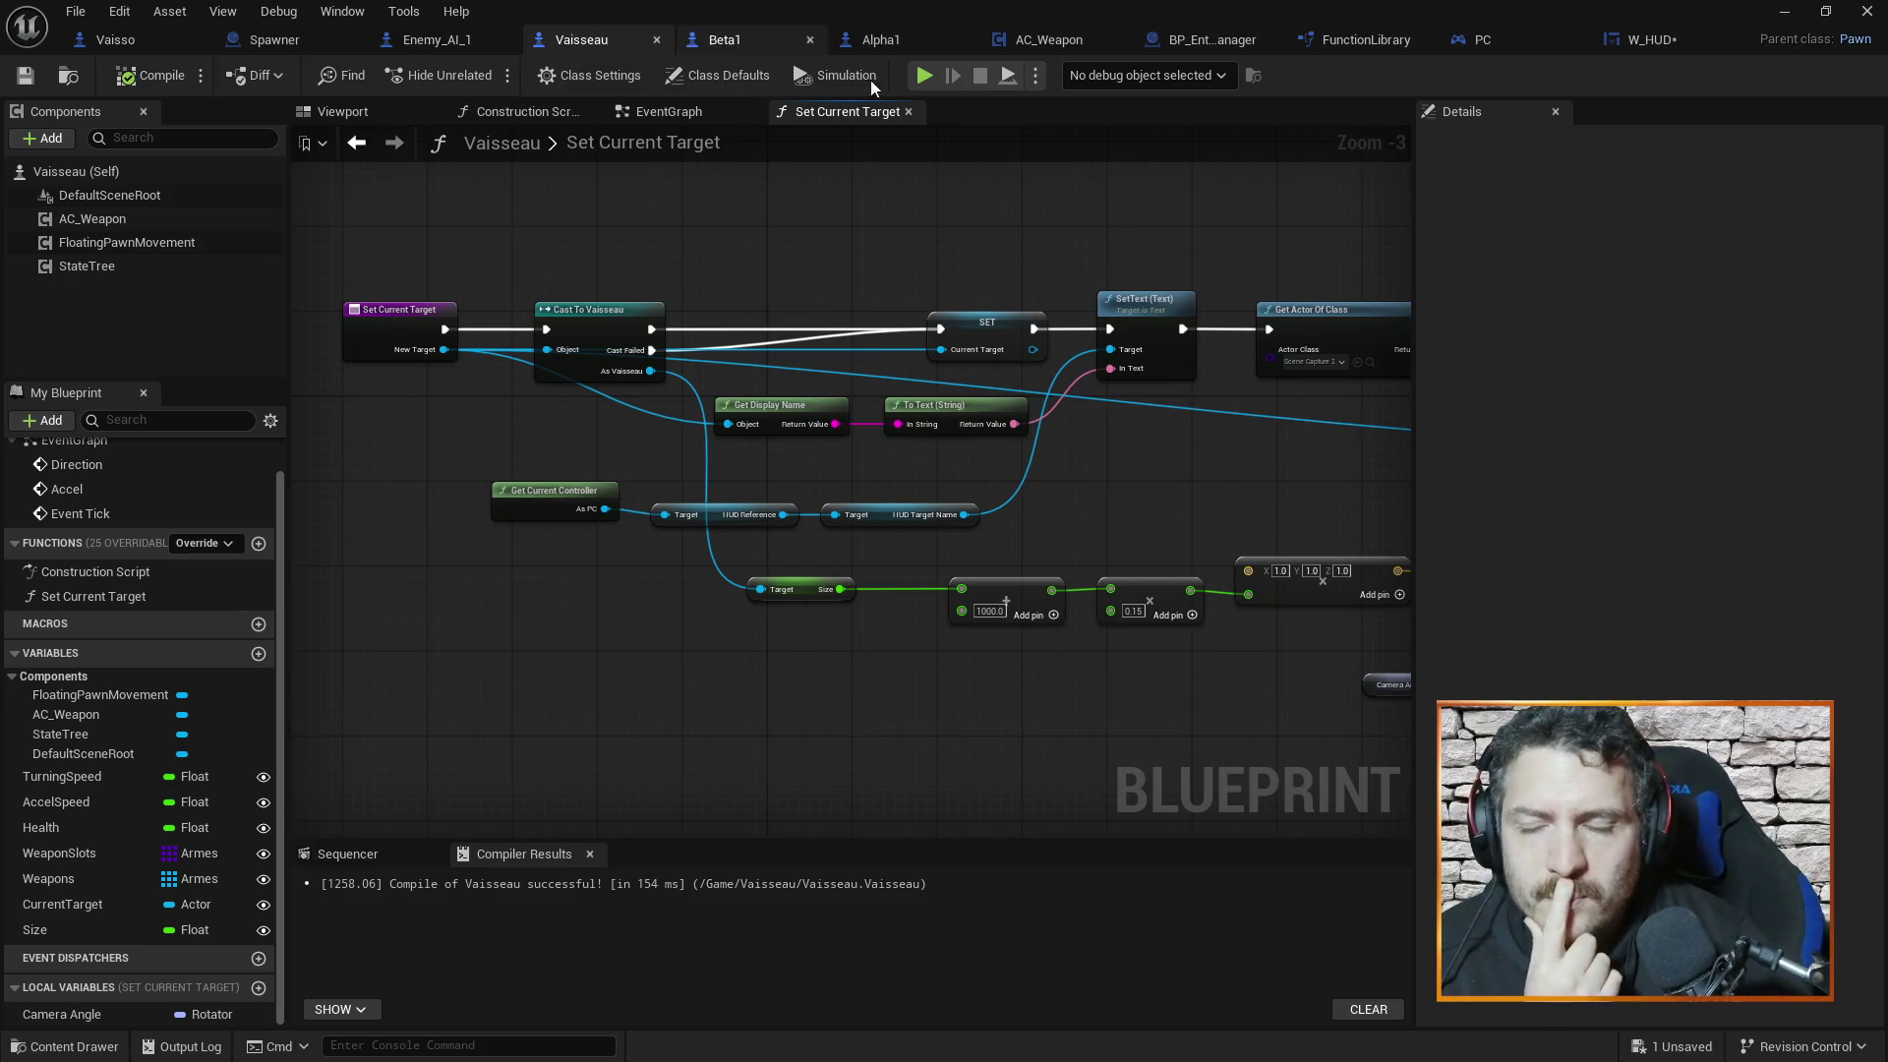
drag(1243, 500, 983, 365)
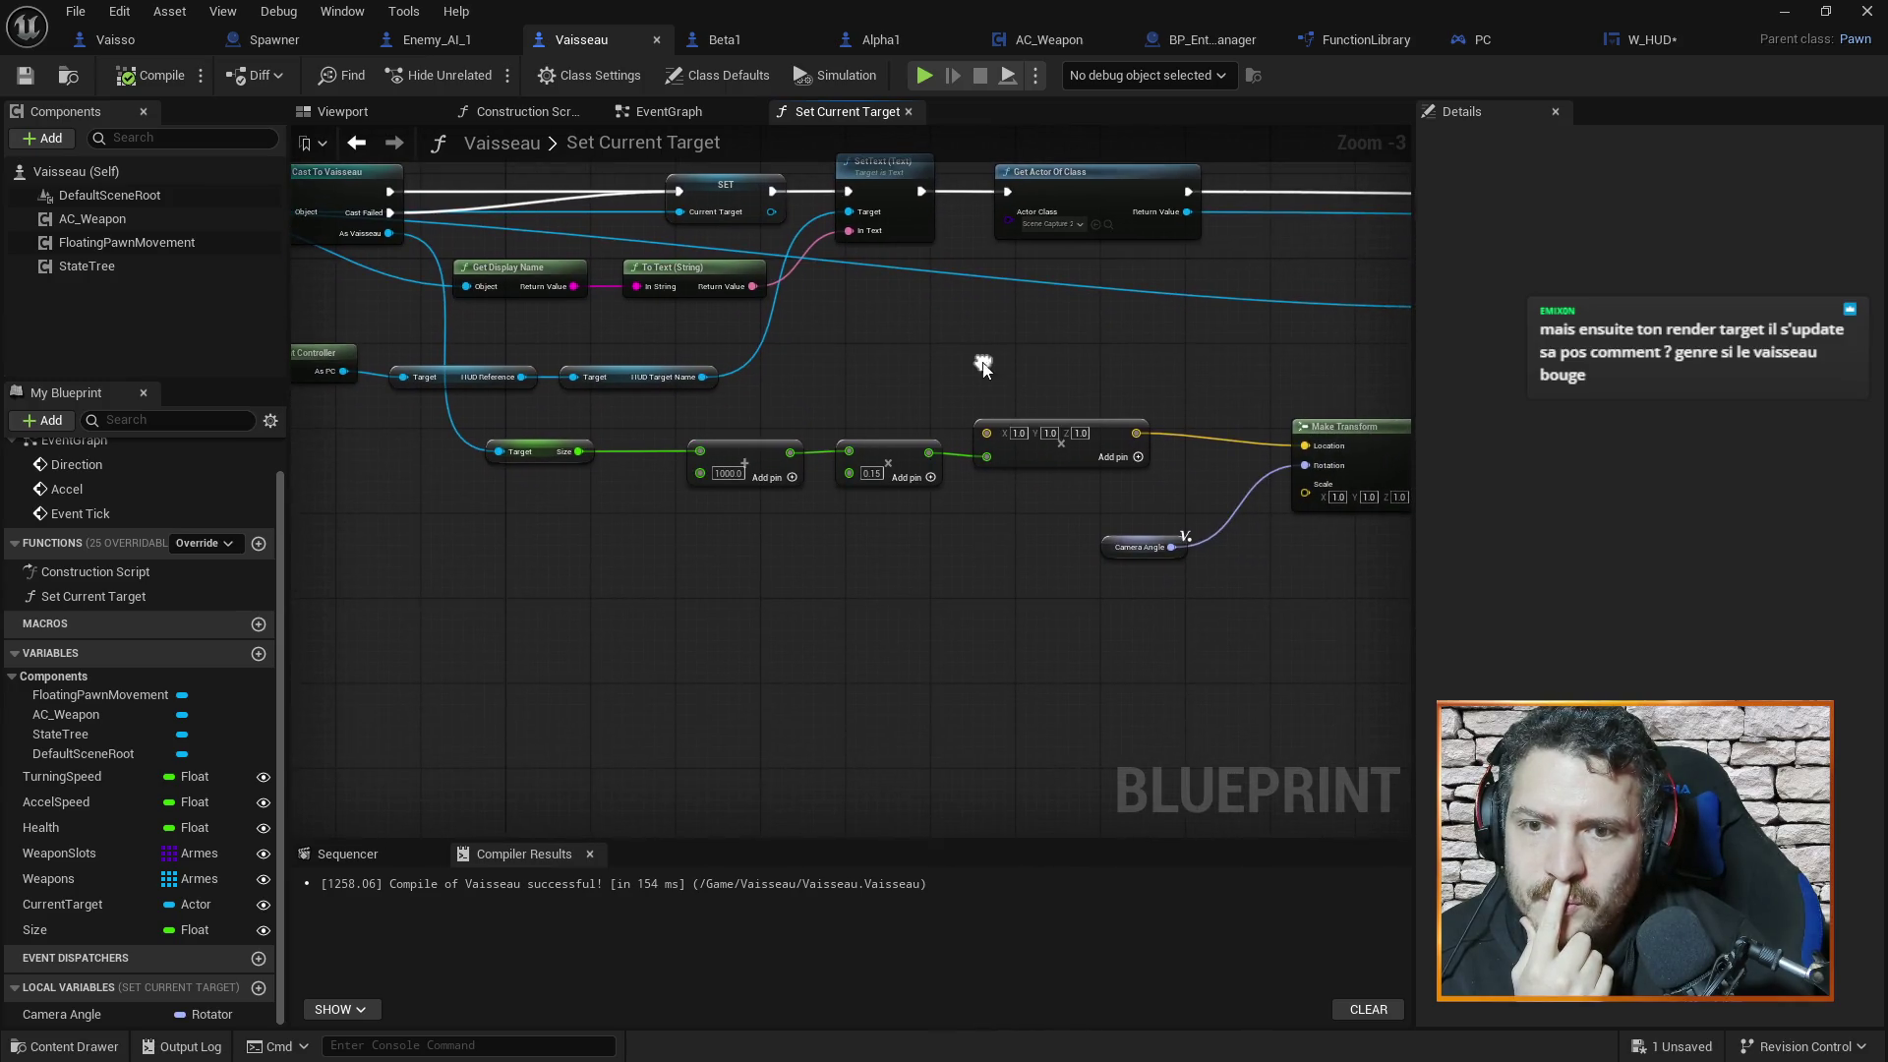
mouse_move(1194, 362)
mouse_down()
mouse_move(1012, 434)
mouse_move(1032, 497)
mouse_up()
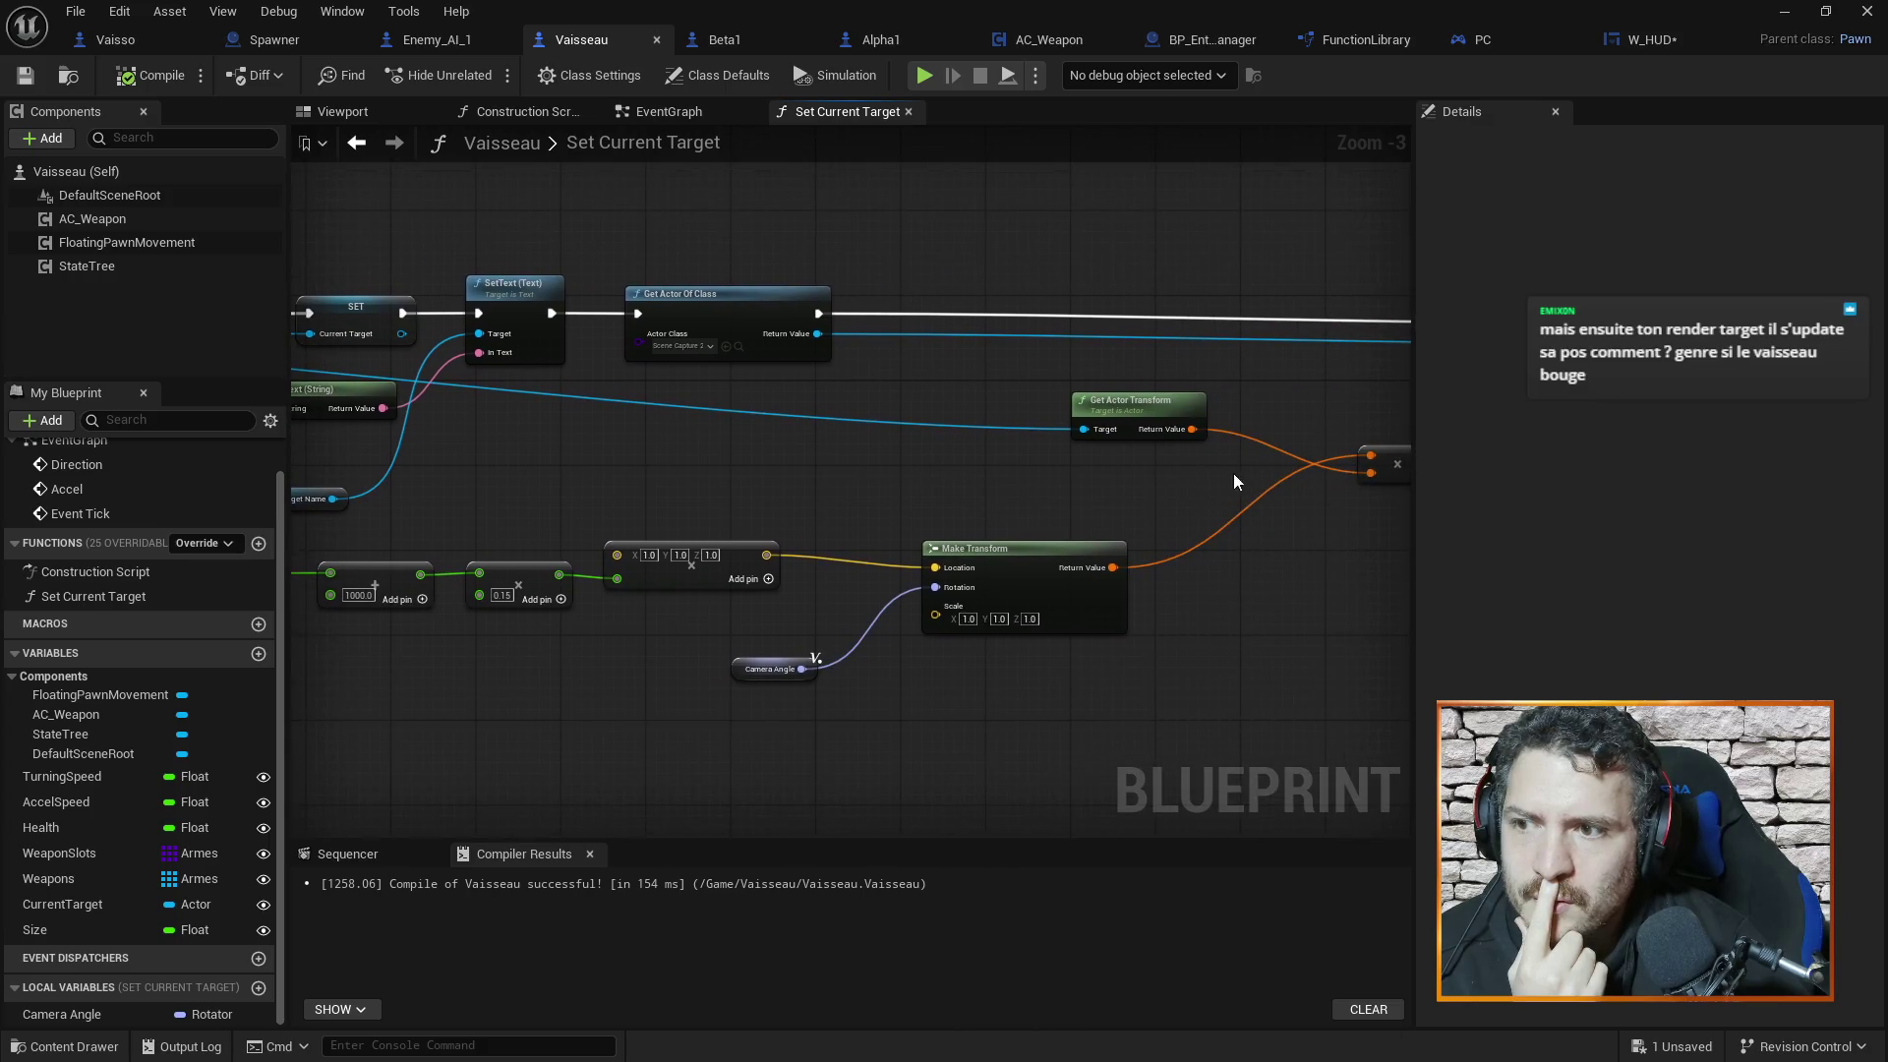
drag(1233, 474, 918, 425)
mouse_move(999, 481)
mouse_down()
mouse_move(947, 522)
mouse_move(755, 521)
mouse_move(880, 538)
mouse_up()
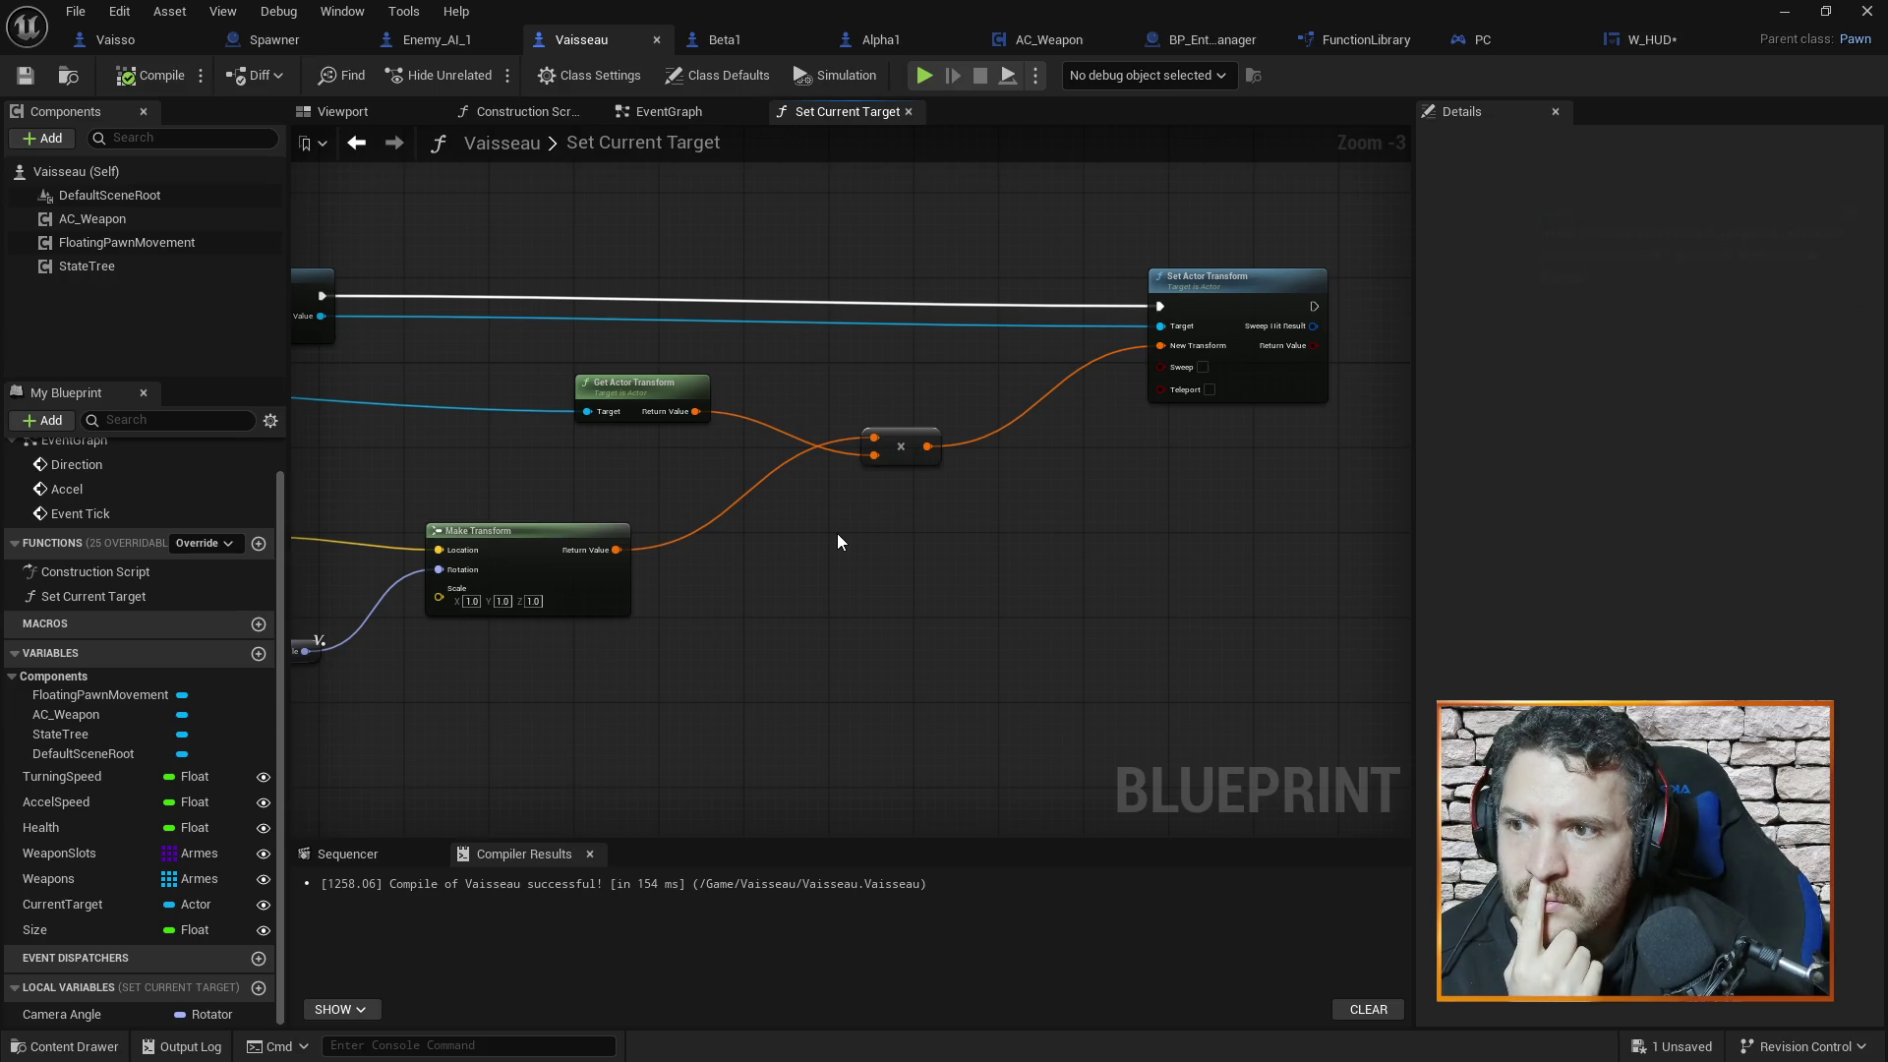
right_click(770, 537)
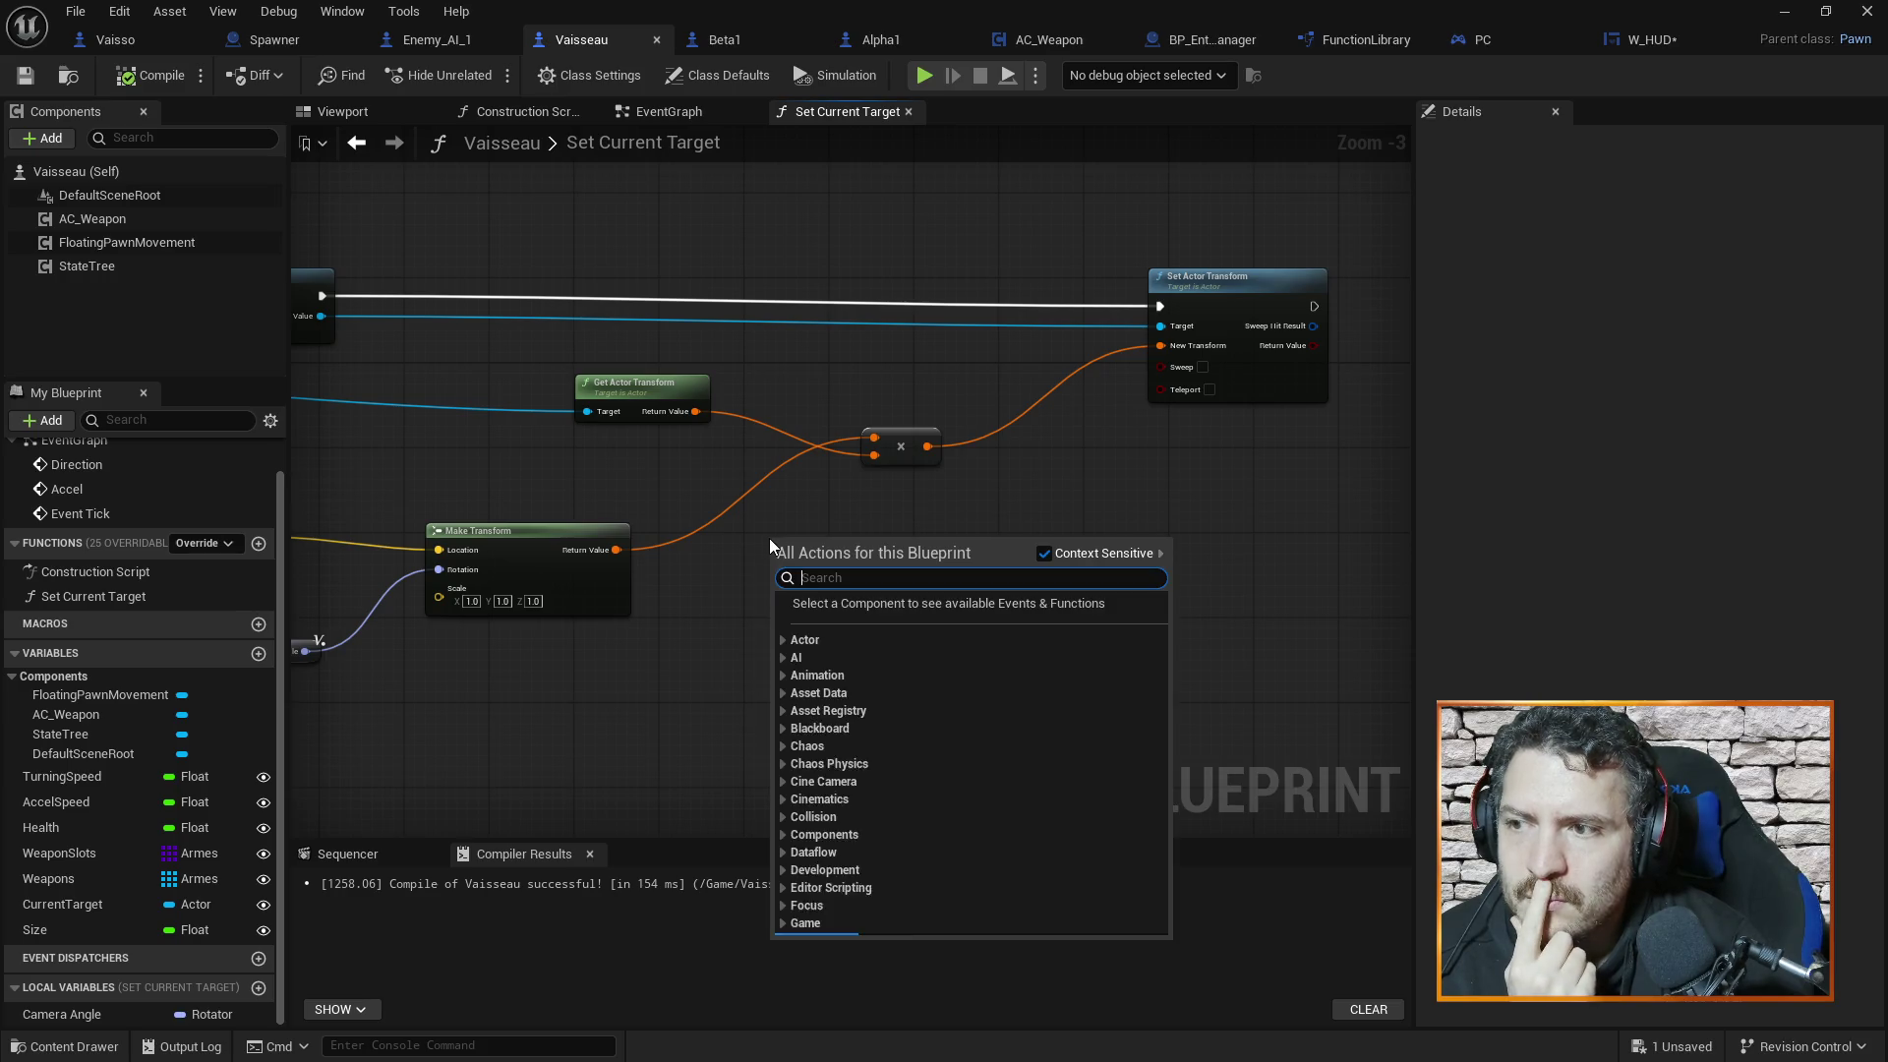
click(801, 511)
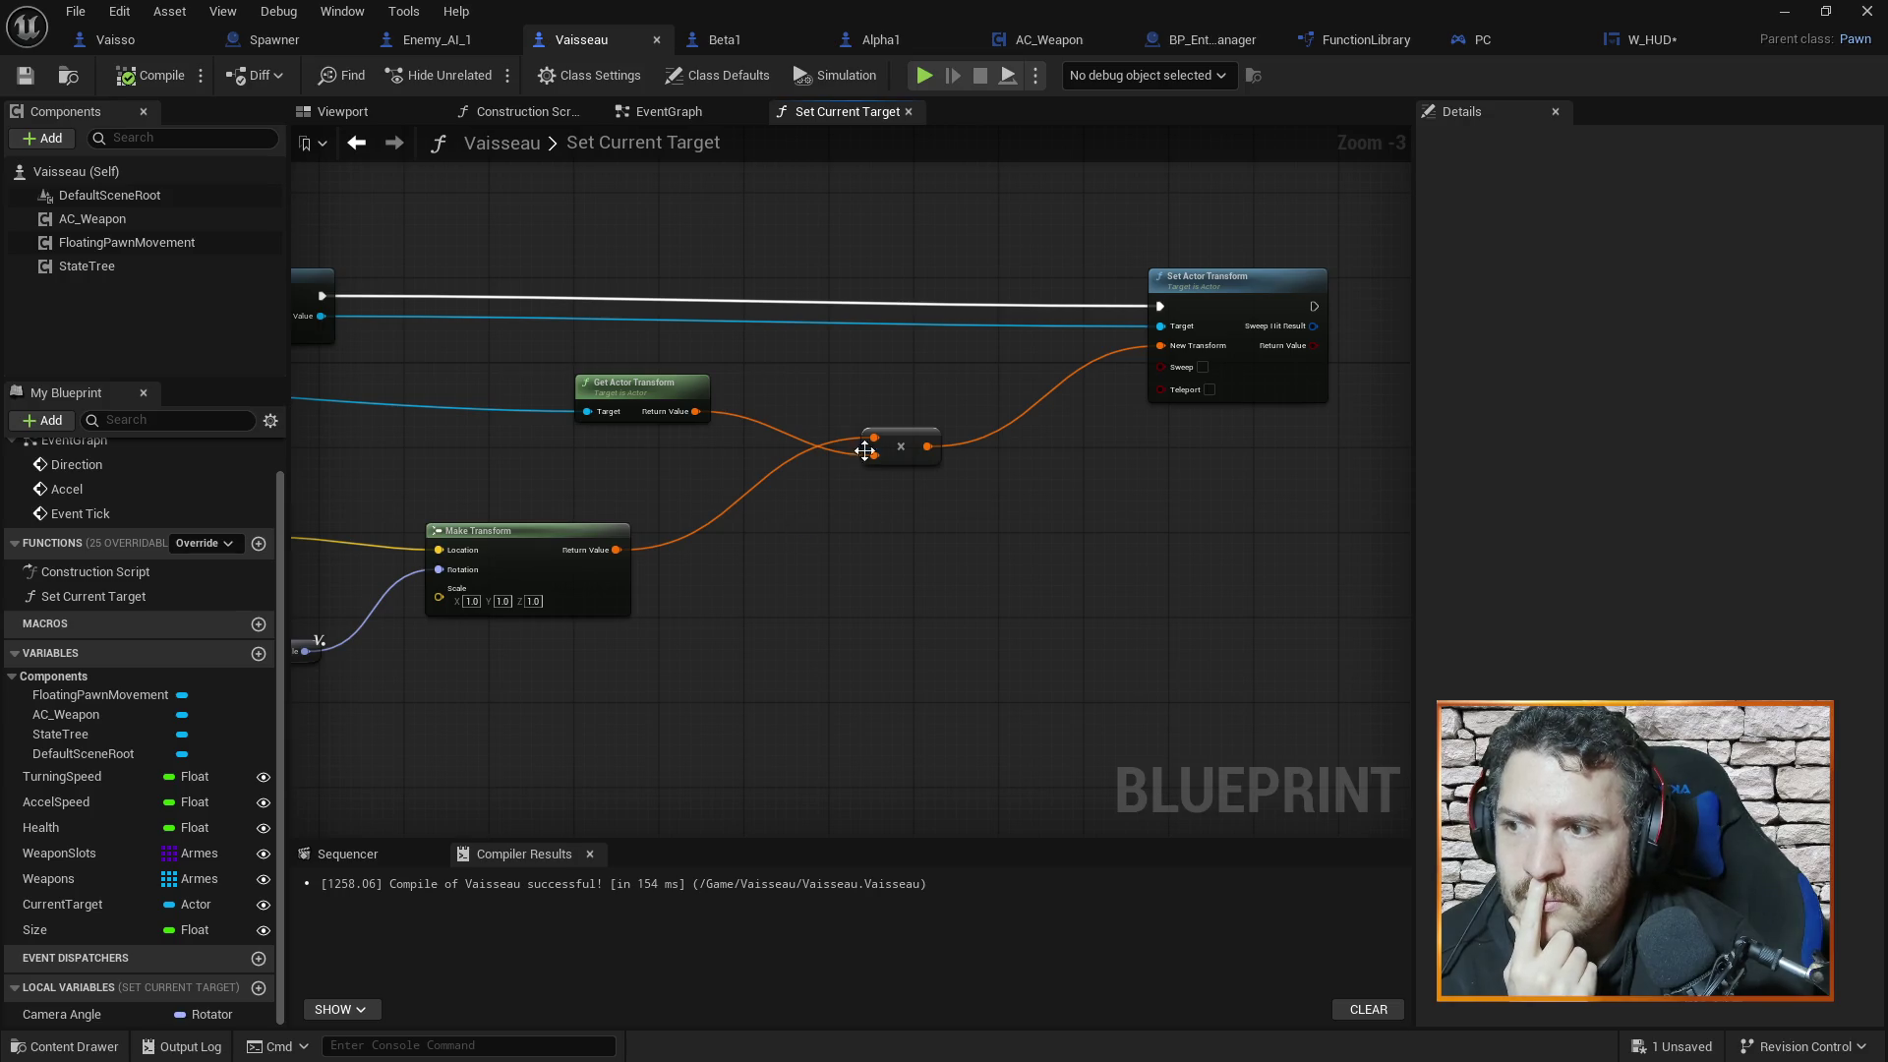
drag(780, 387, 805, 386)
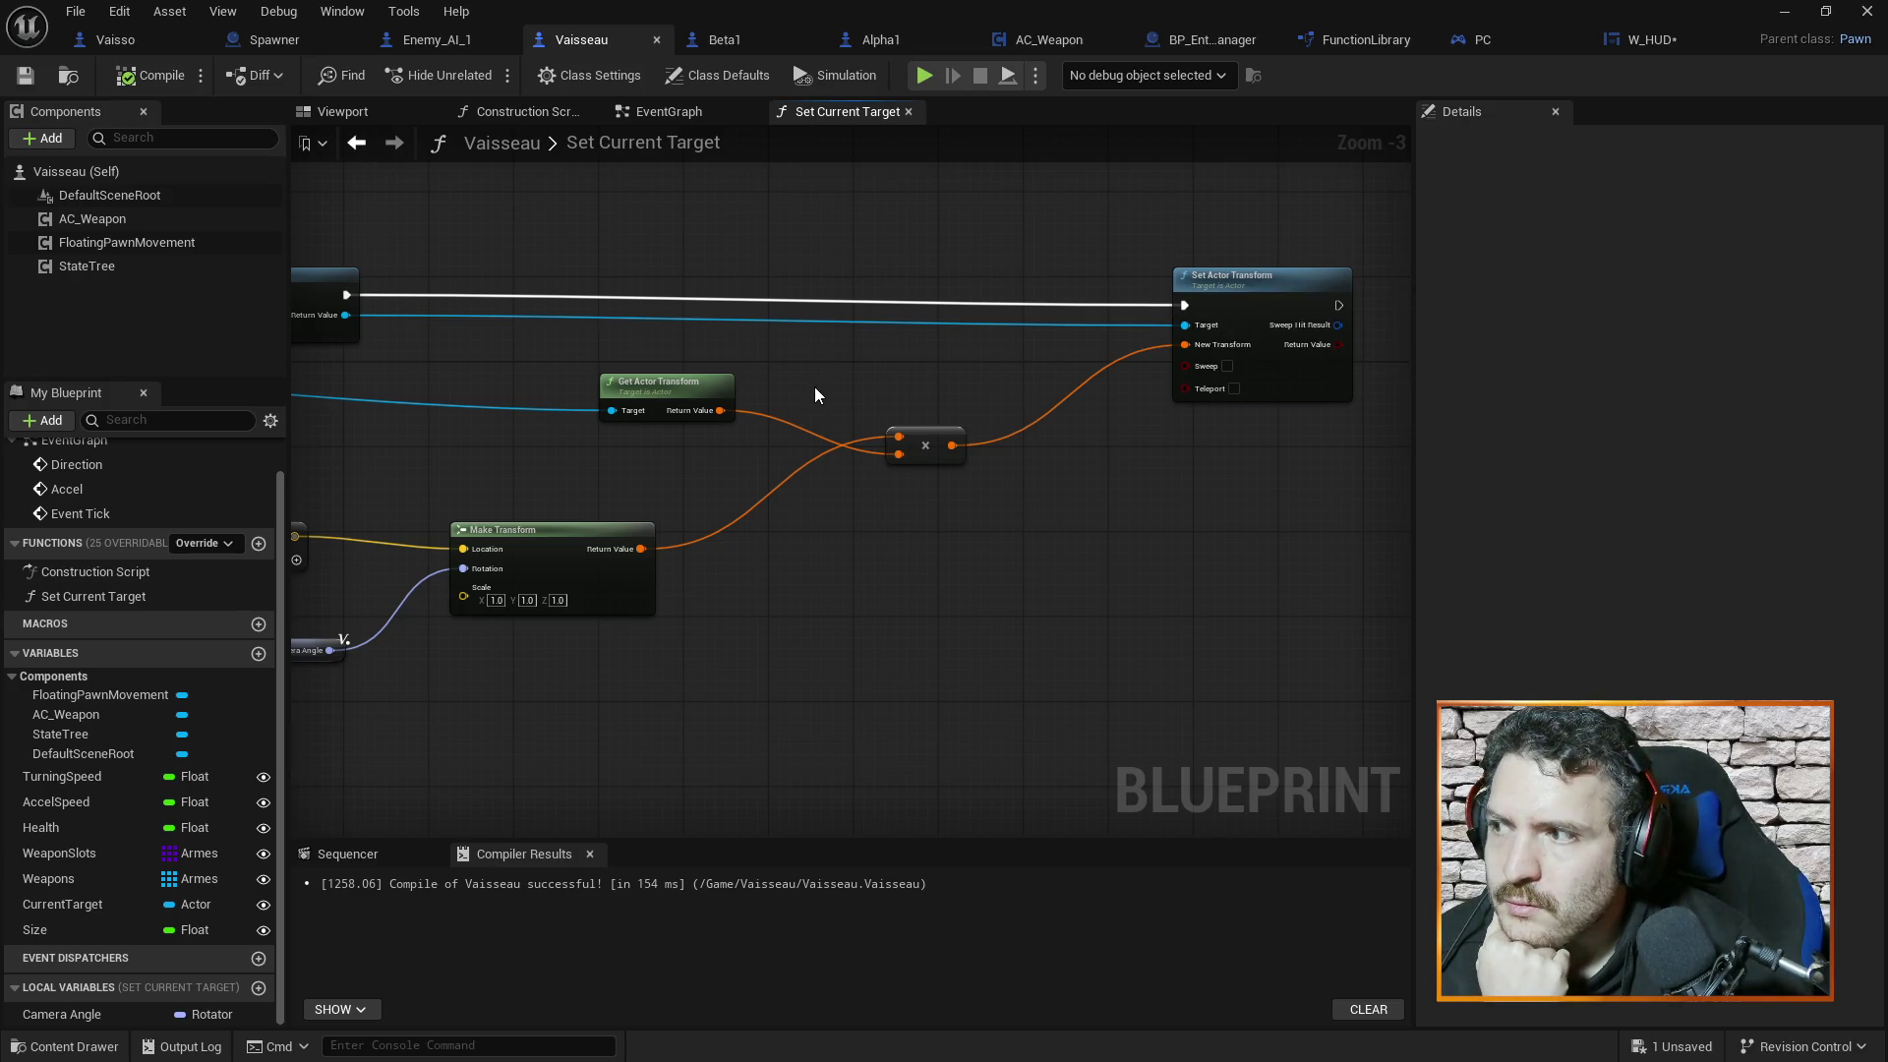
mouse_move(813, 392)
mouse_down()
mouse_move(918, 391)
mouse_move(892, 391)
mouse_up()
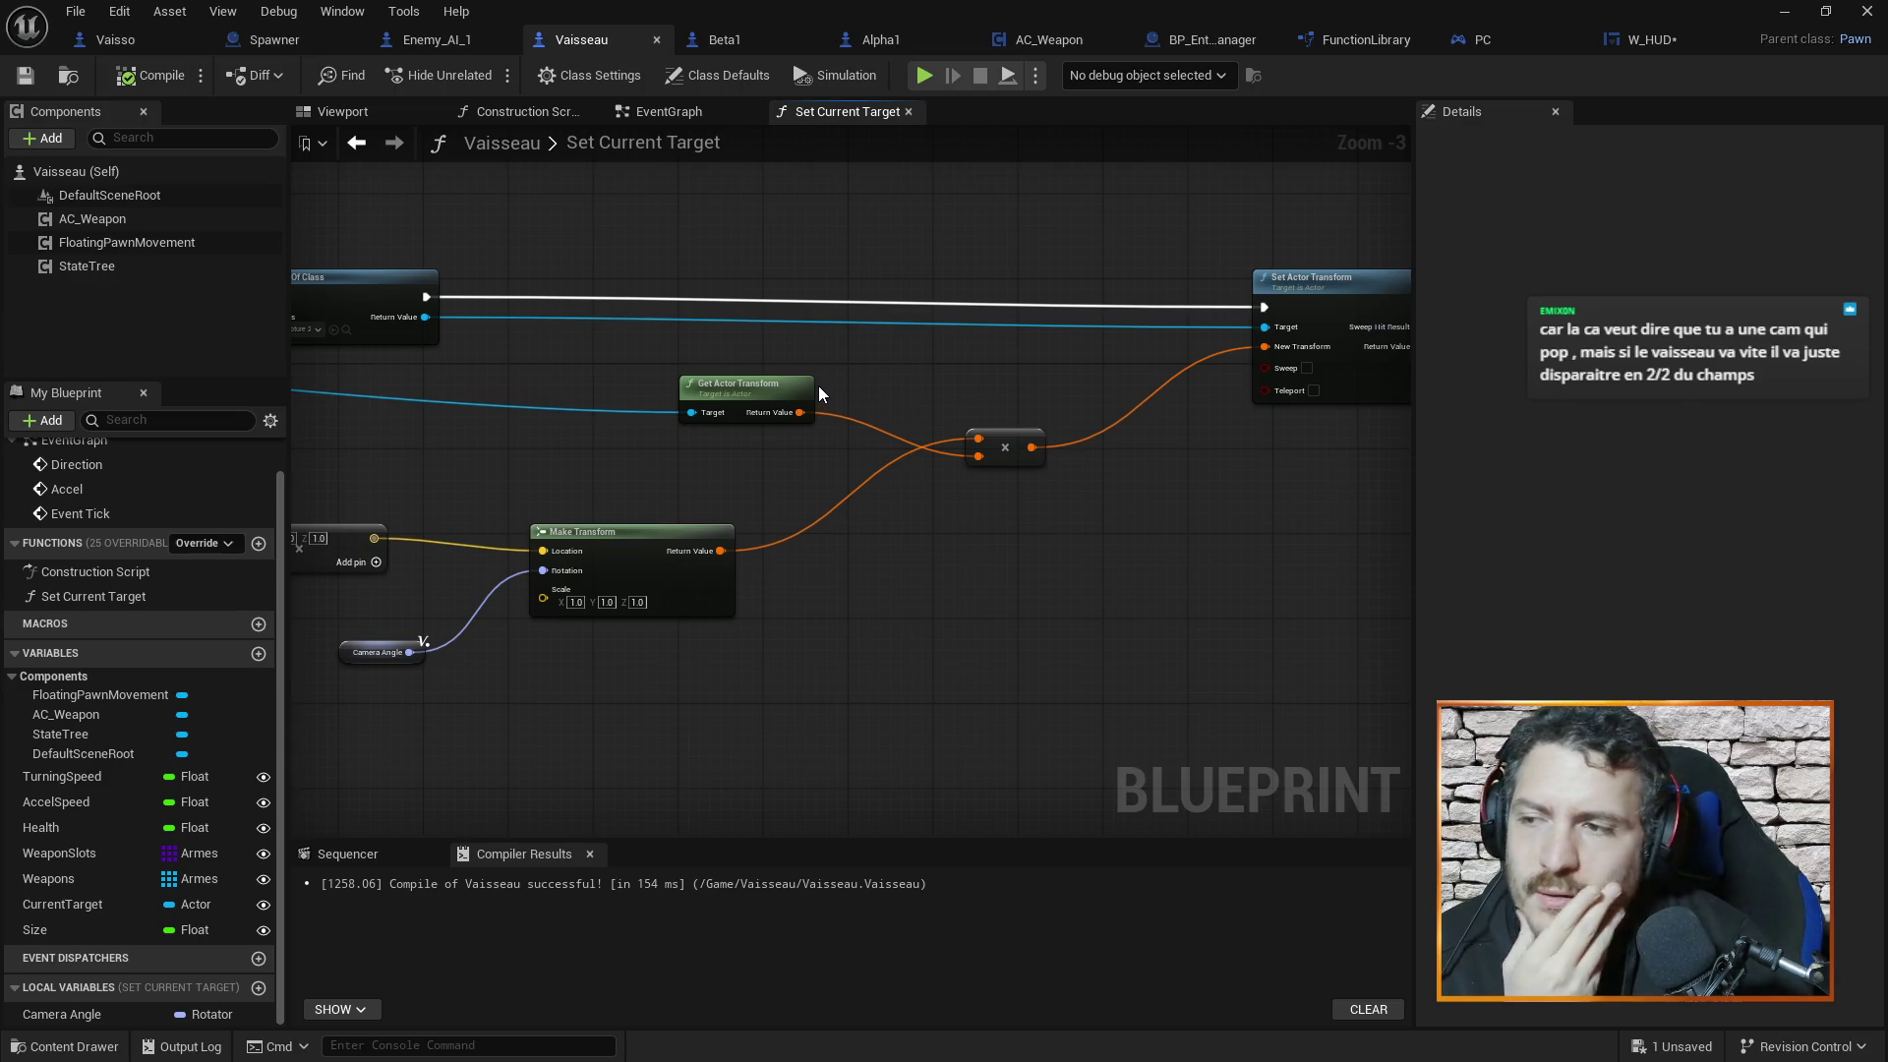
drag(515, 441, 529, 439)
mouse_move(639, 445)
mouse_down()
mouse_move(871, 457)
mouse_move(1096, 428)
mouse_move(782, 409)
mouse_move(816, 420)
mouse_up()
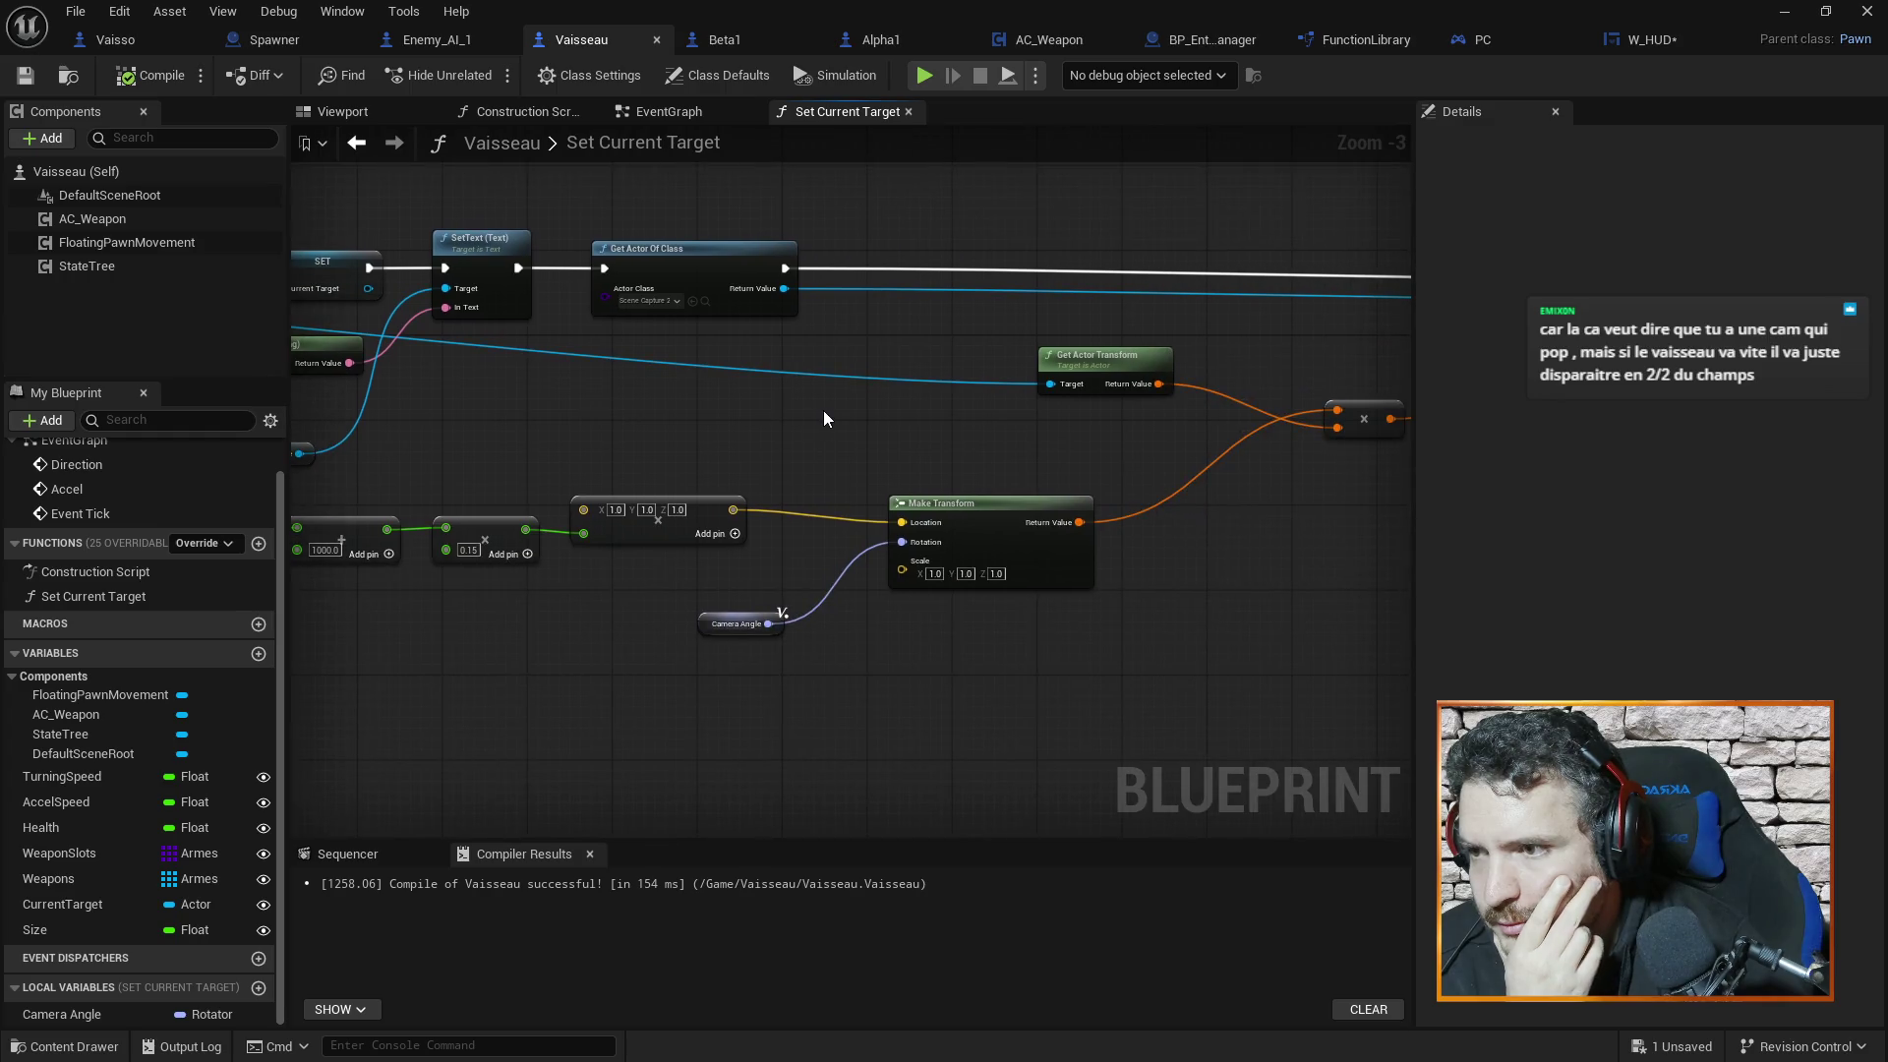
right_click(823, 410)
click(788, 407)
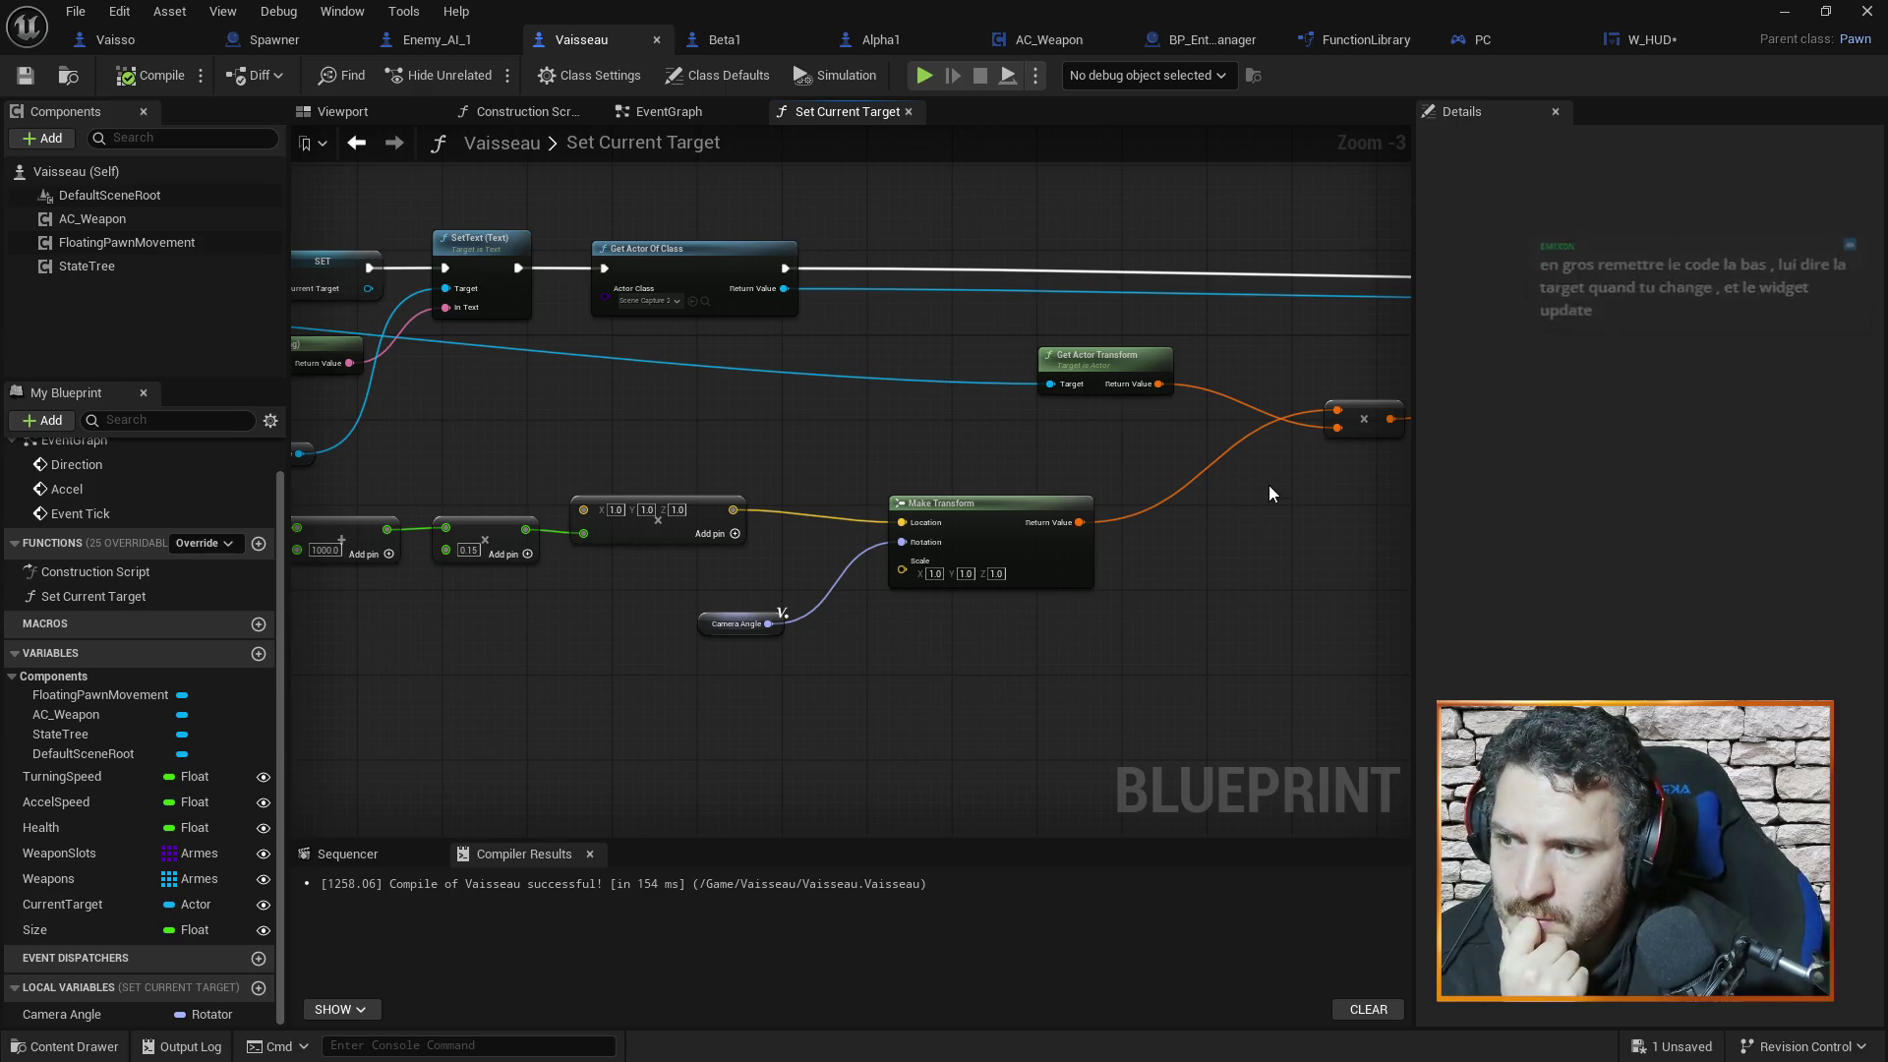
drag(806, 447, 1092, 360)
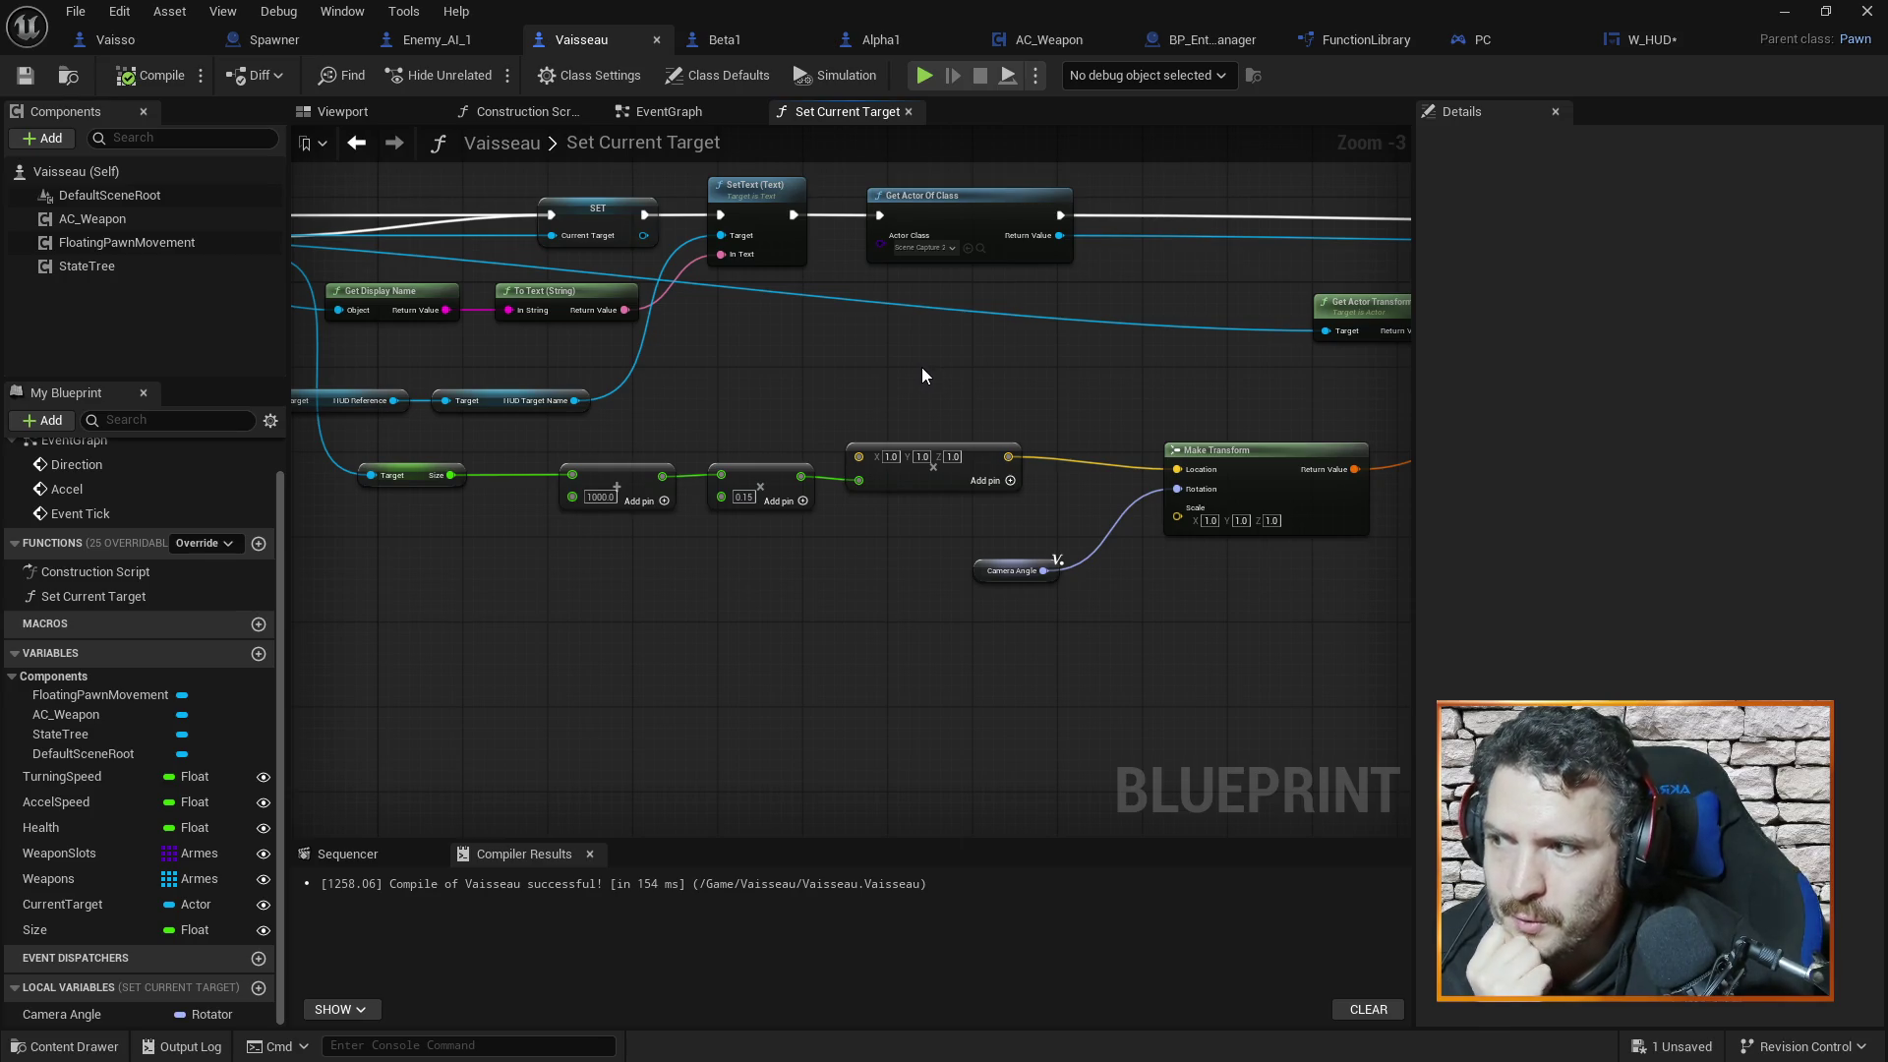
drag(933, 369, 1172, 496)
scroll(1231, 513, down, 2)
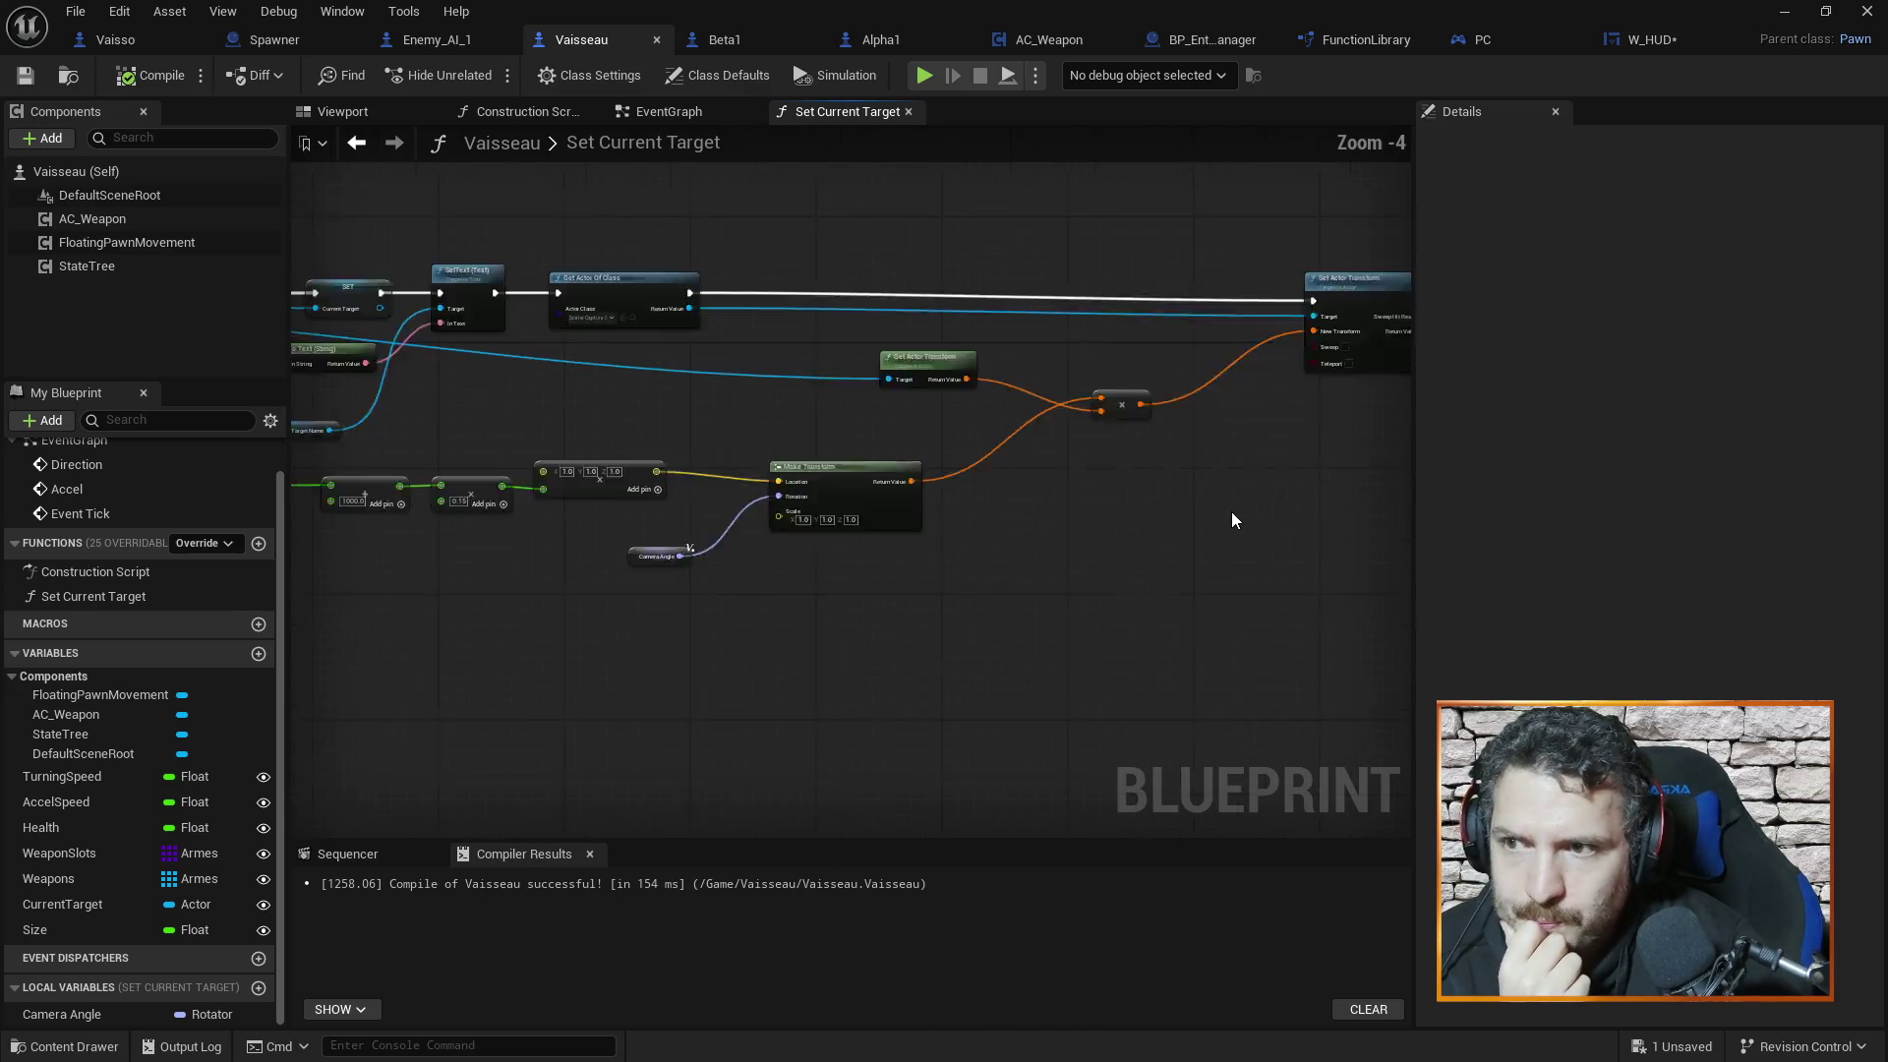
drag(788, 435, 959, 421)
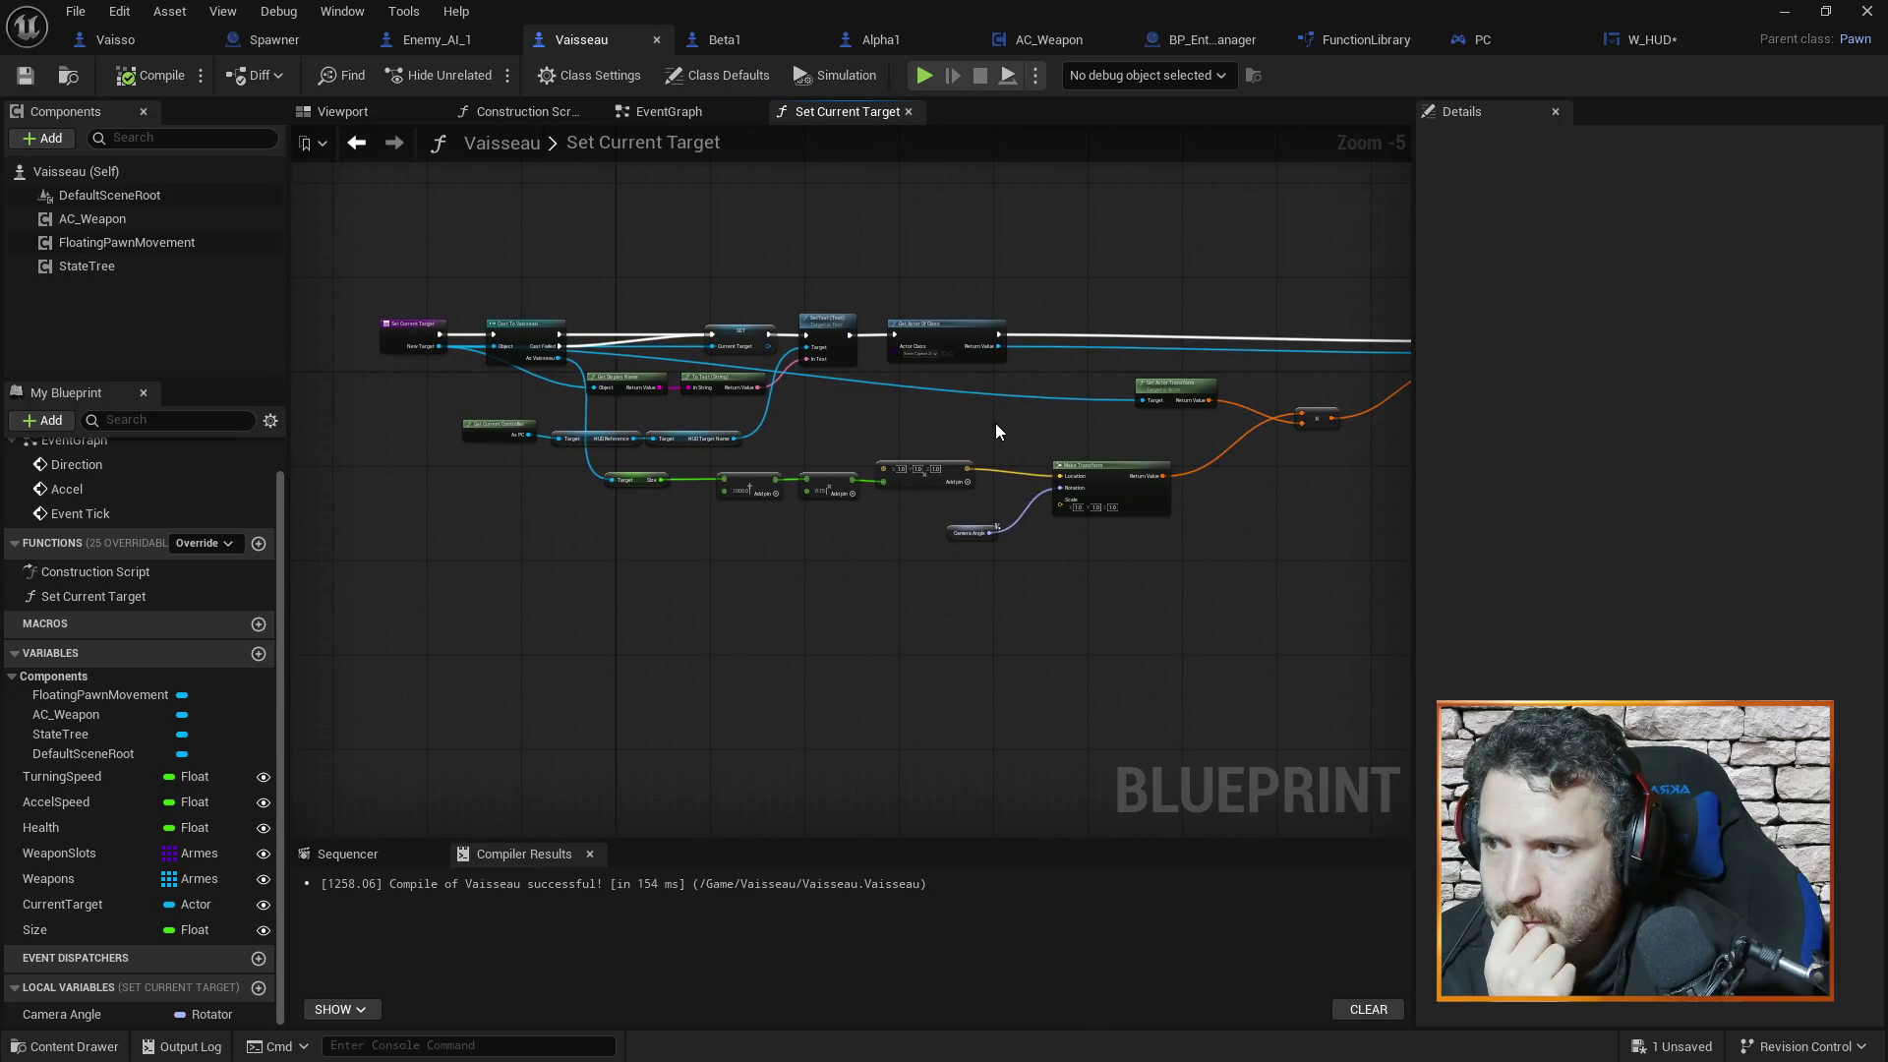
scroll(995, 423, up, 2)
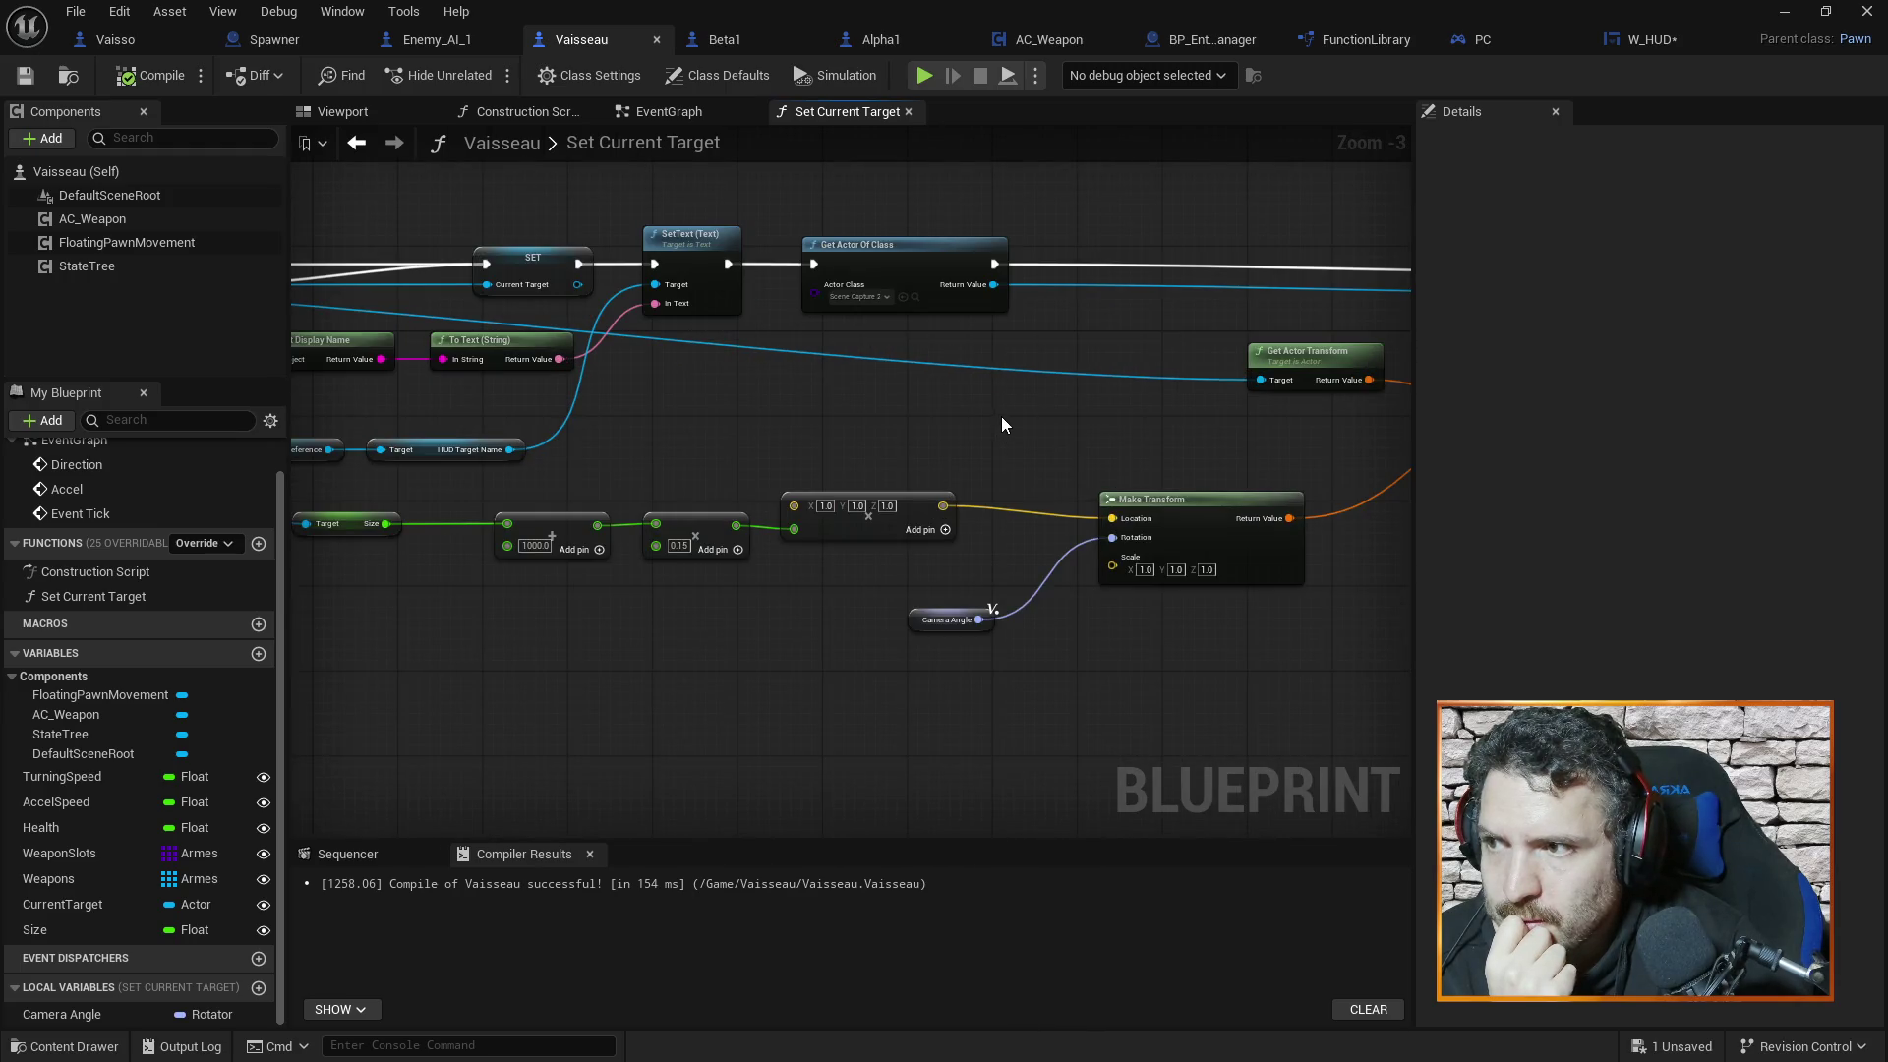
scroll(1001, 416, down, 2)
scroll(1001, 416, up, 2)
drag(1007, 423, 1197, 431)
Move Cast To Vaisseau right and line the SET Current Target node up before SetText
mouse_move(720, 258)
mouse_down()
mouse_move(874, 326)
mouse_move(557, 210)
mouse_up()
drag(662, 313, 780, 325)
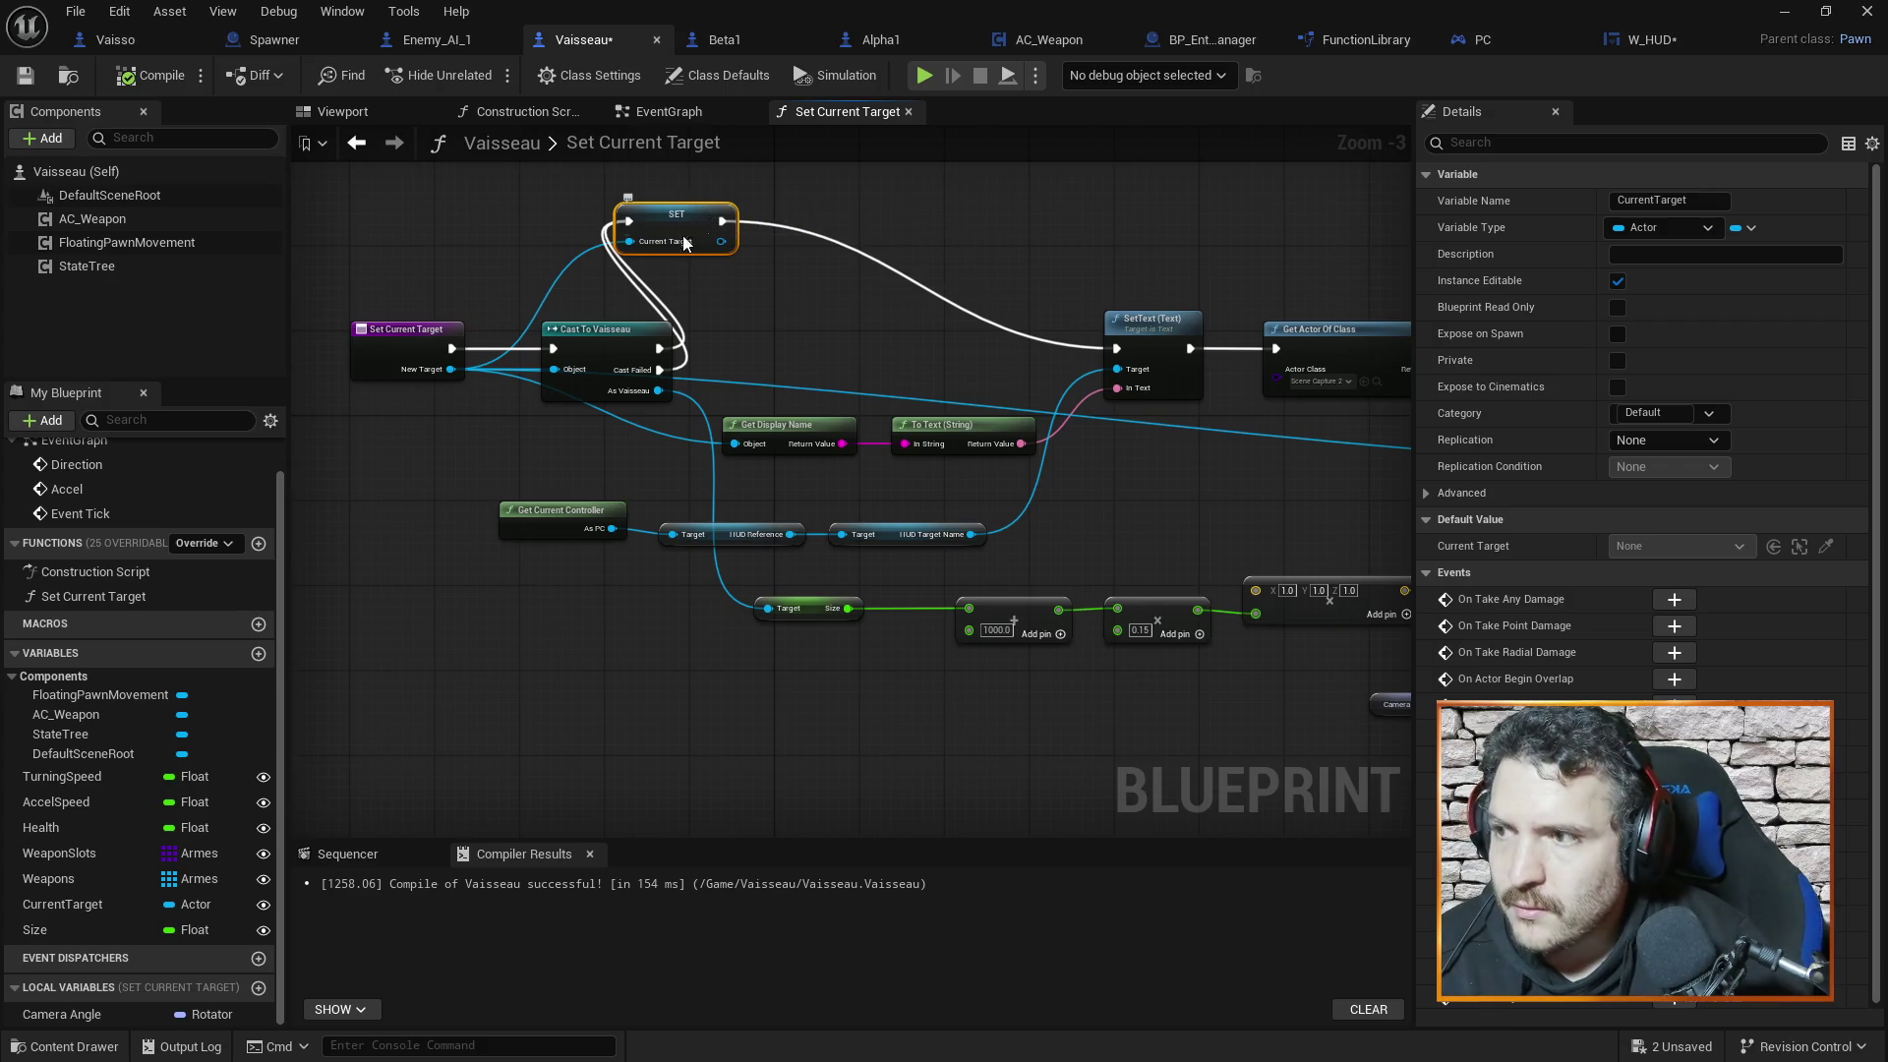
mouse_move(621, 343)
mouse_down()
mouse_move(873, 331)
mouse_move(574, 319)
mouse_up()
drag(696, 238, 865, 338)
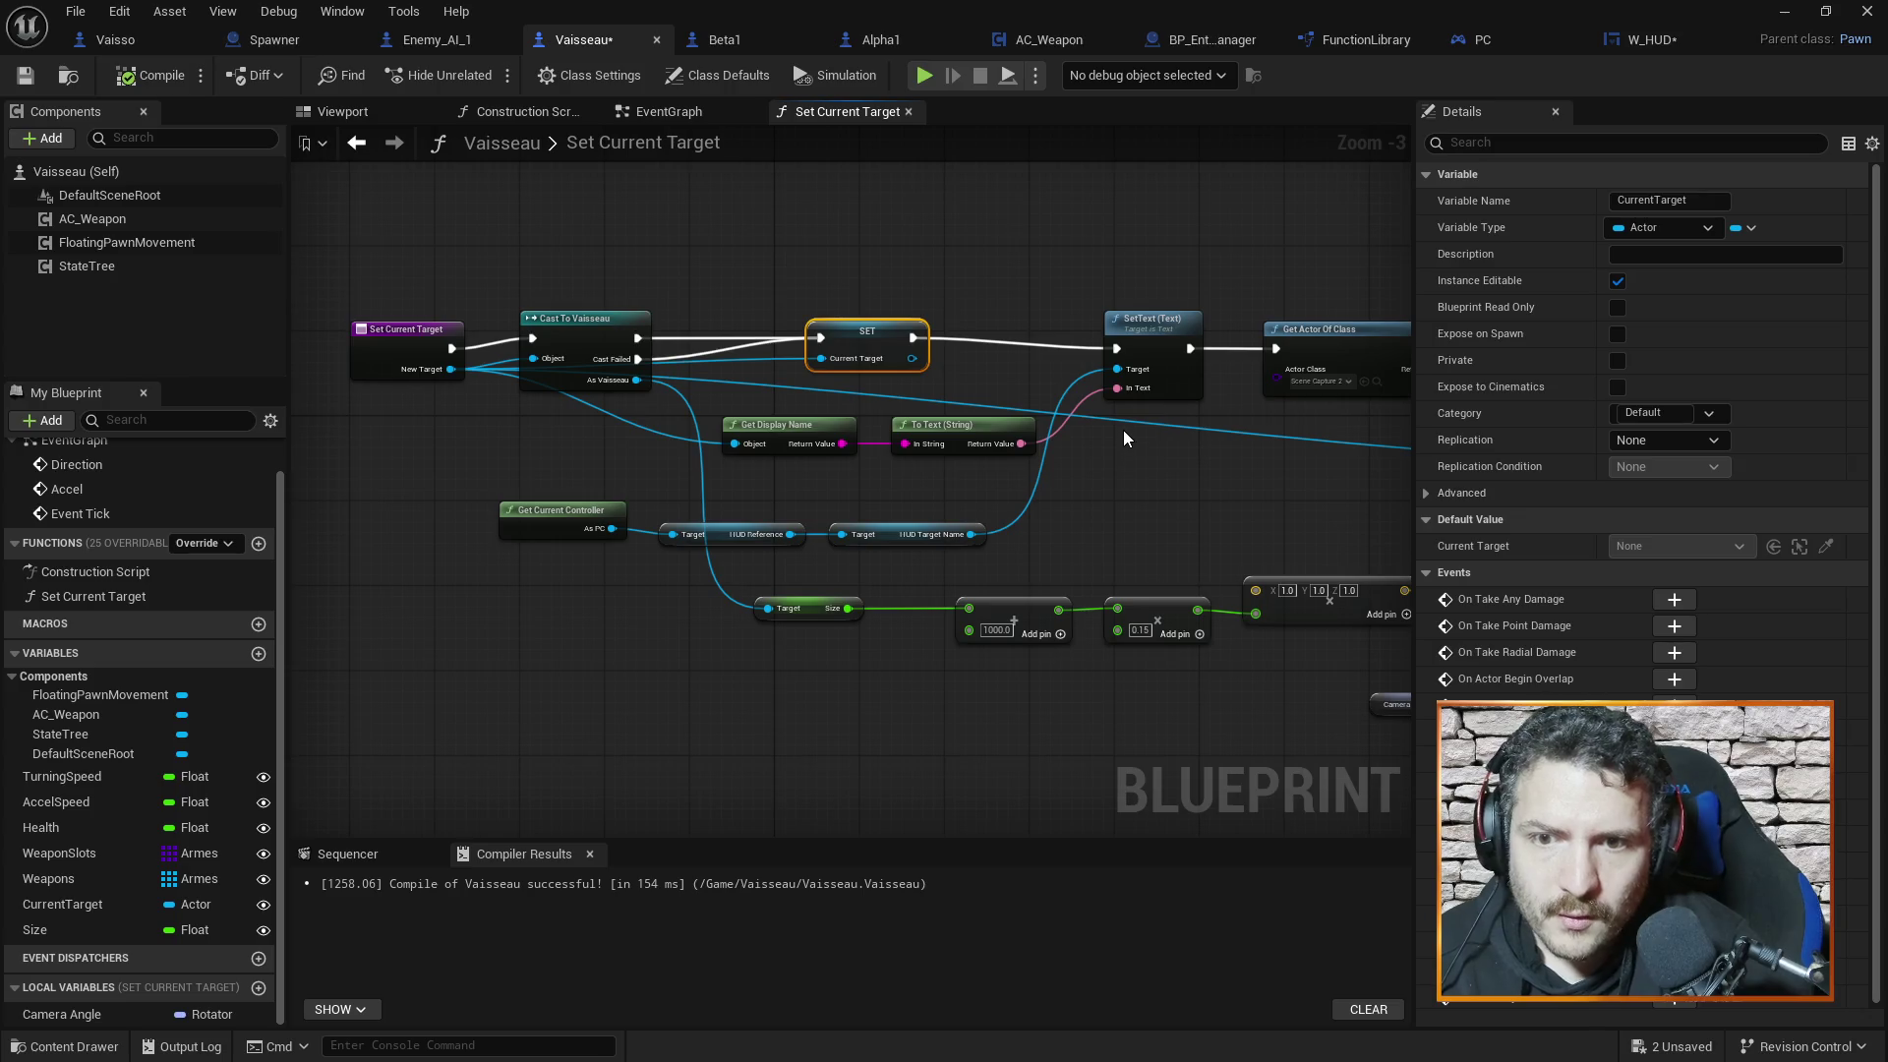
Marquee-select all nodes in the function, check SetText, then select them all again
scroll(1125, 433, down, 4)
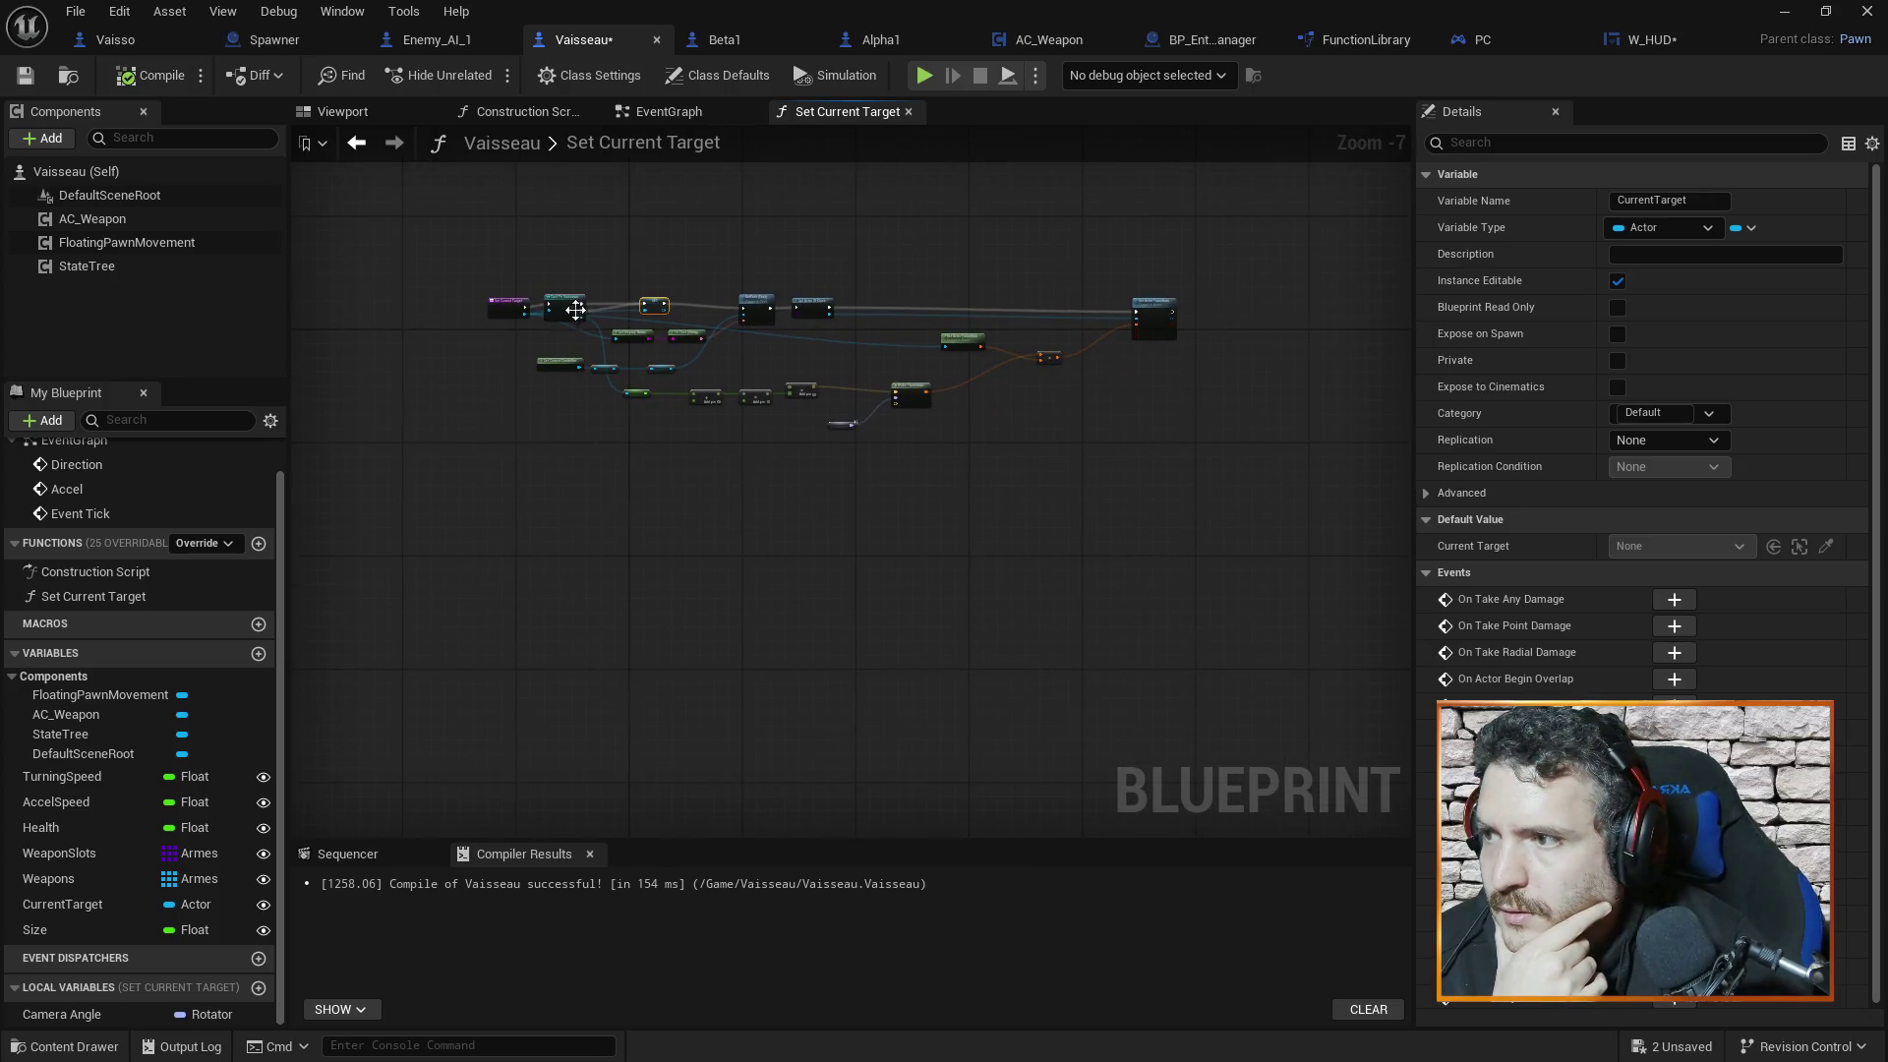
drag(548, 259, 1254, 516)
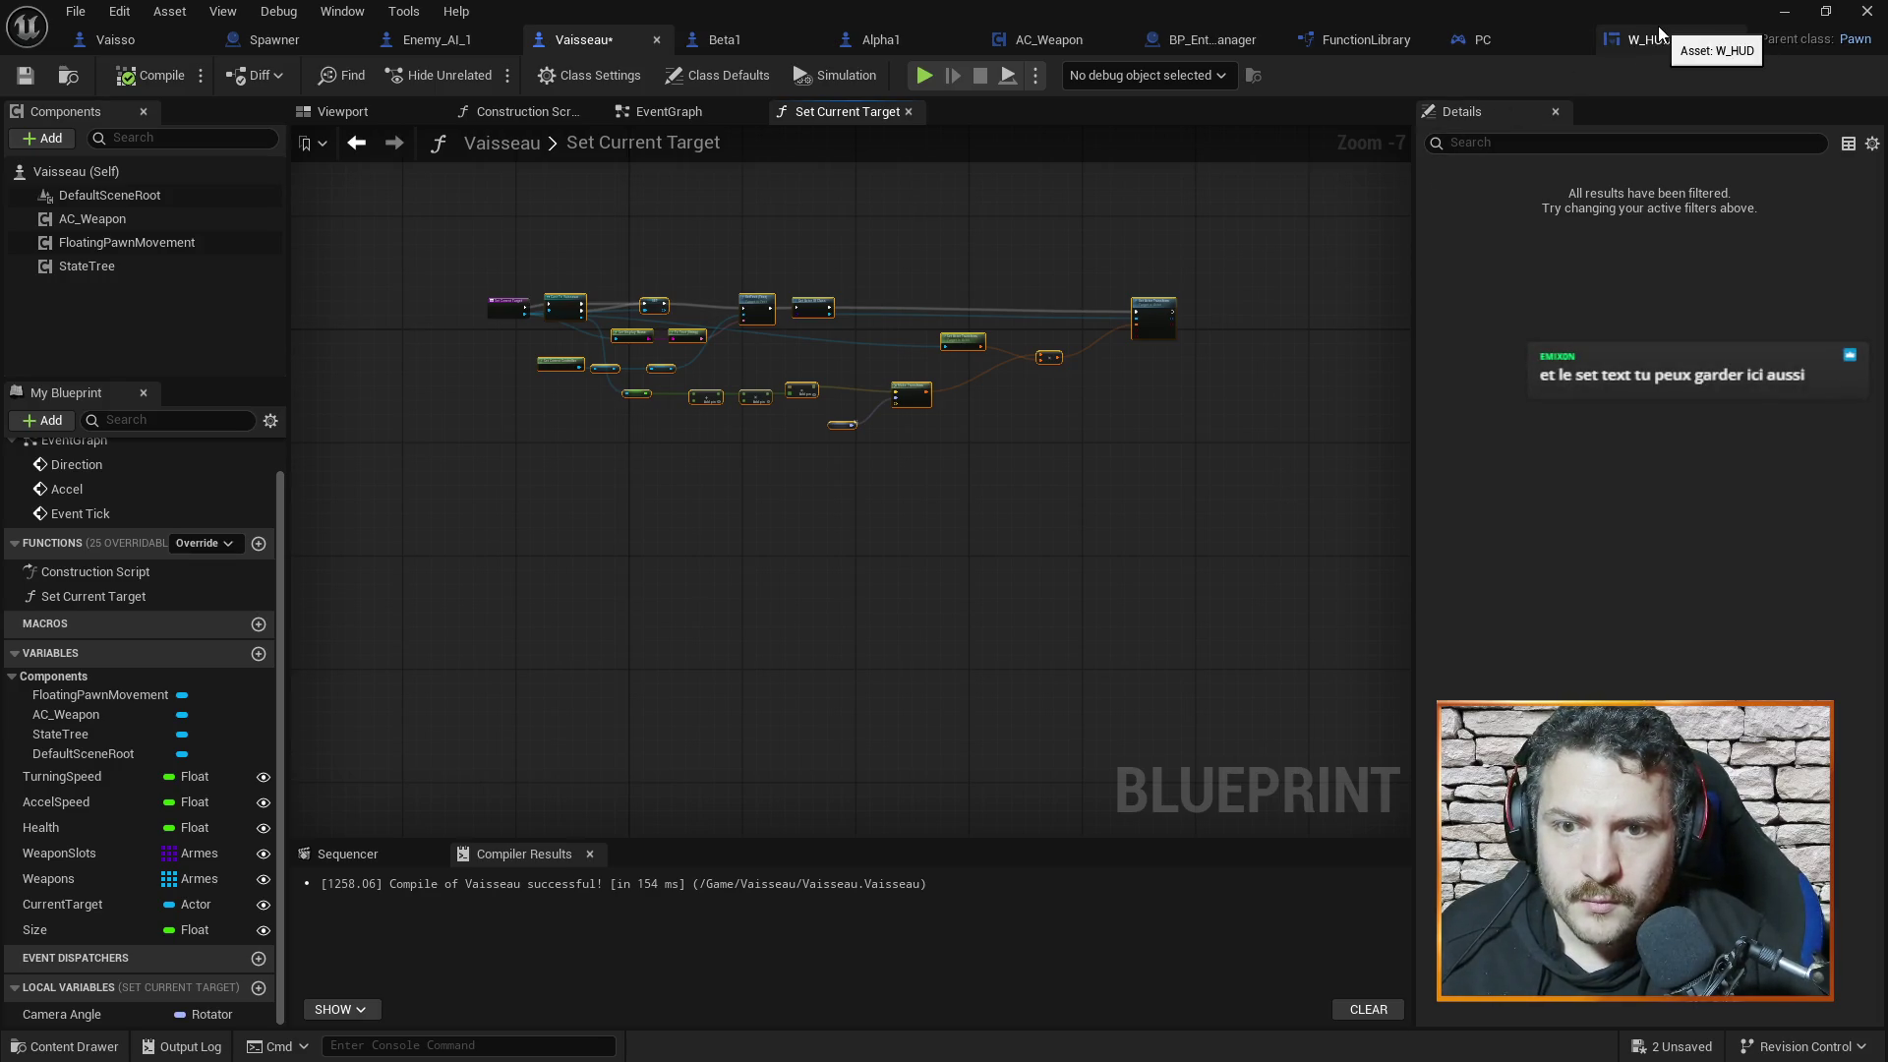
scroll(861, 379, up, 4)
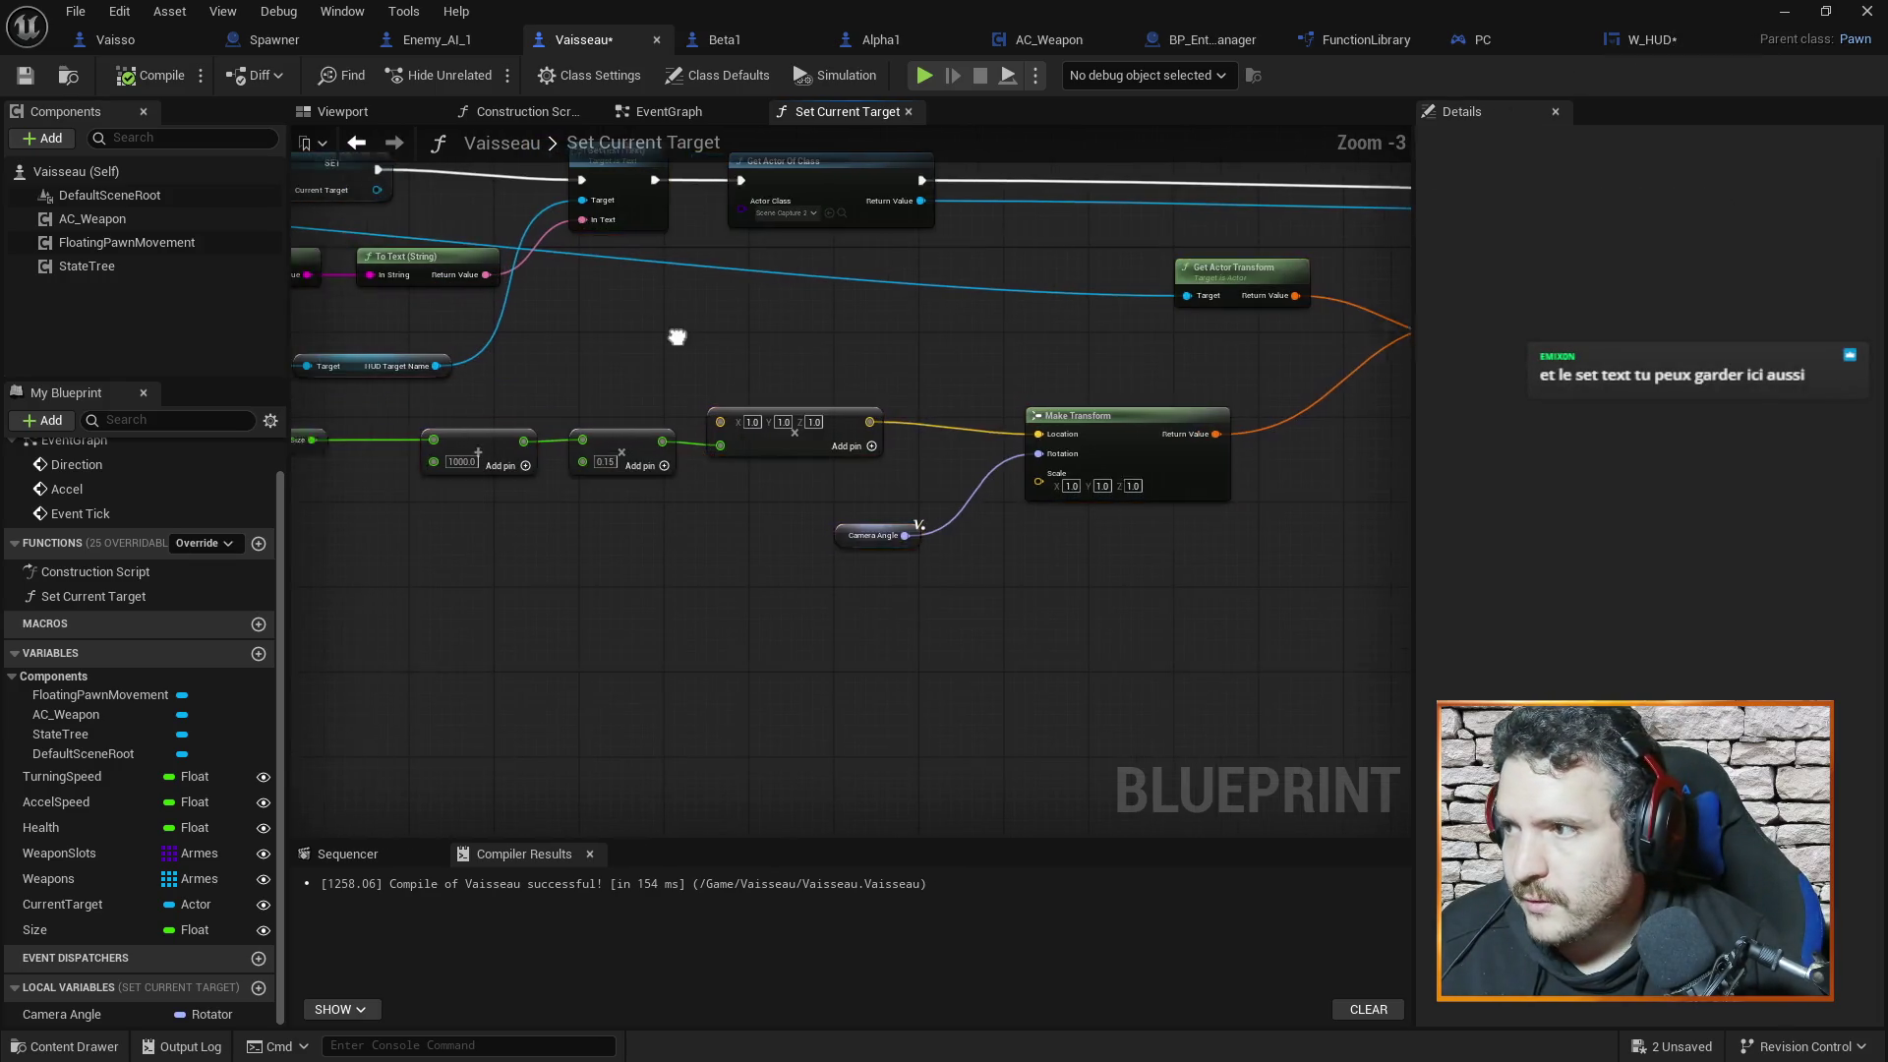
click(936, 411)
click(921, 246)
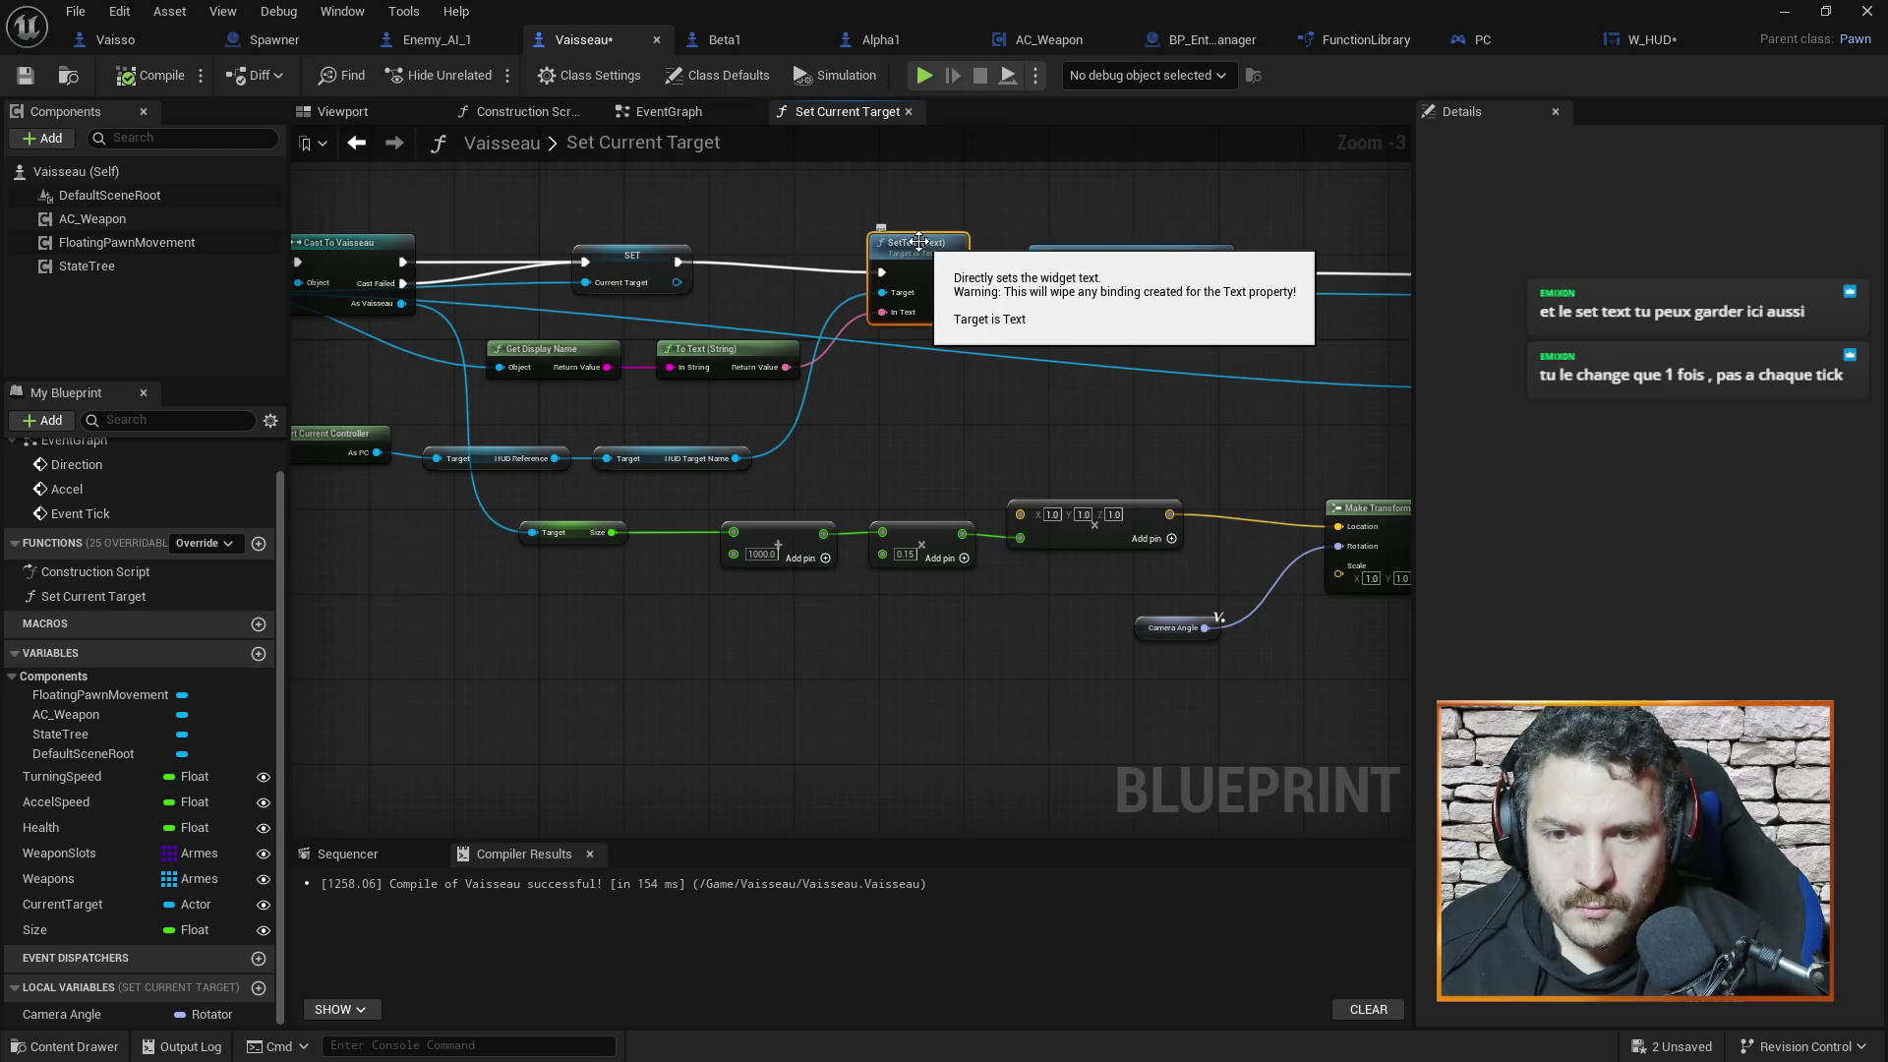
drag(735, 220, 903, 202)
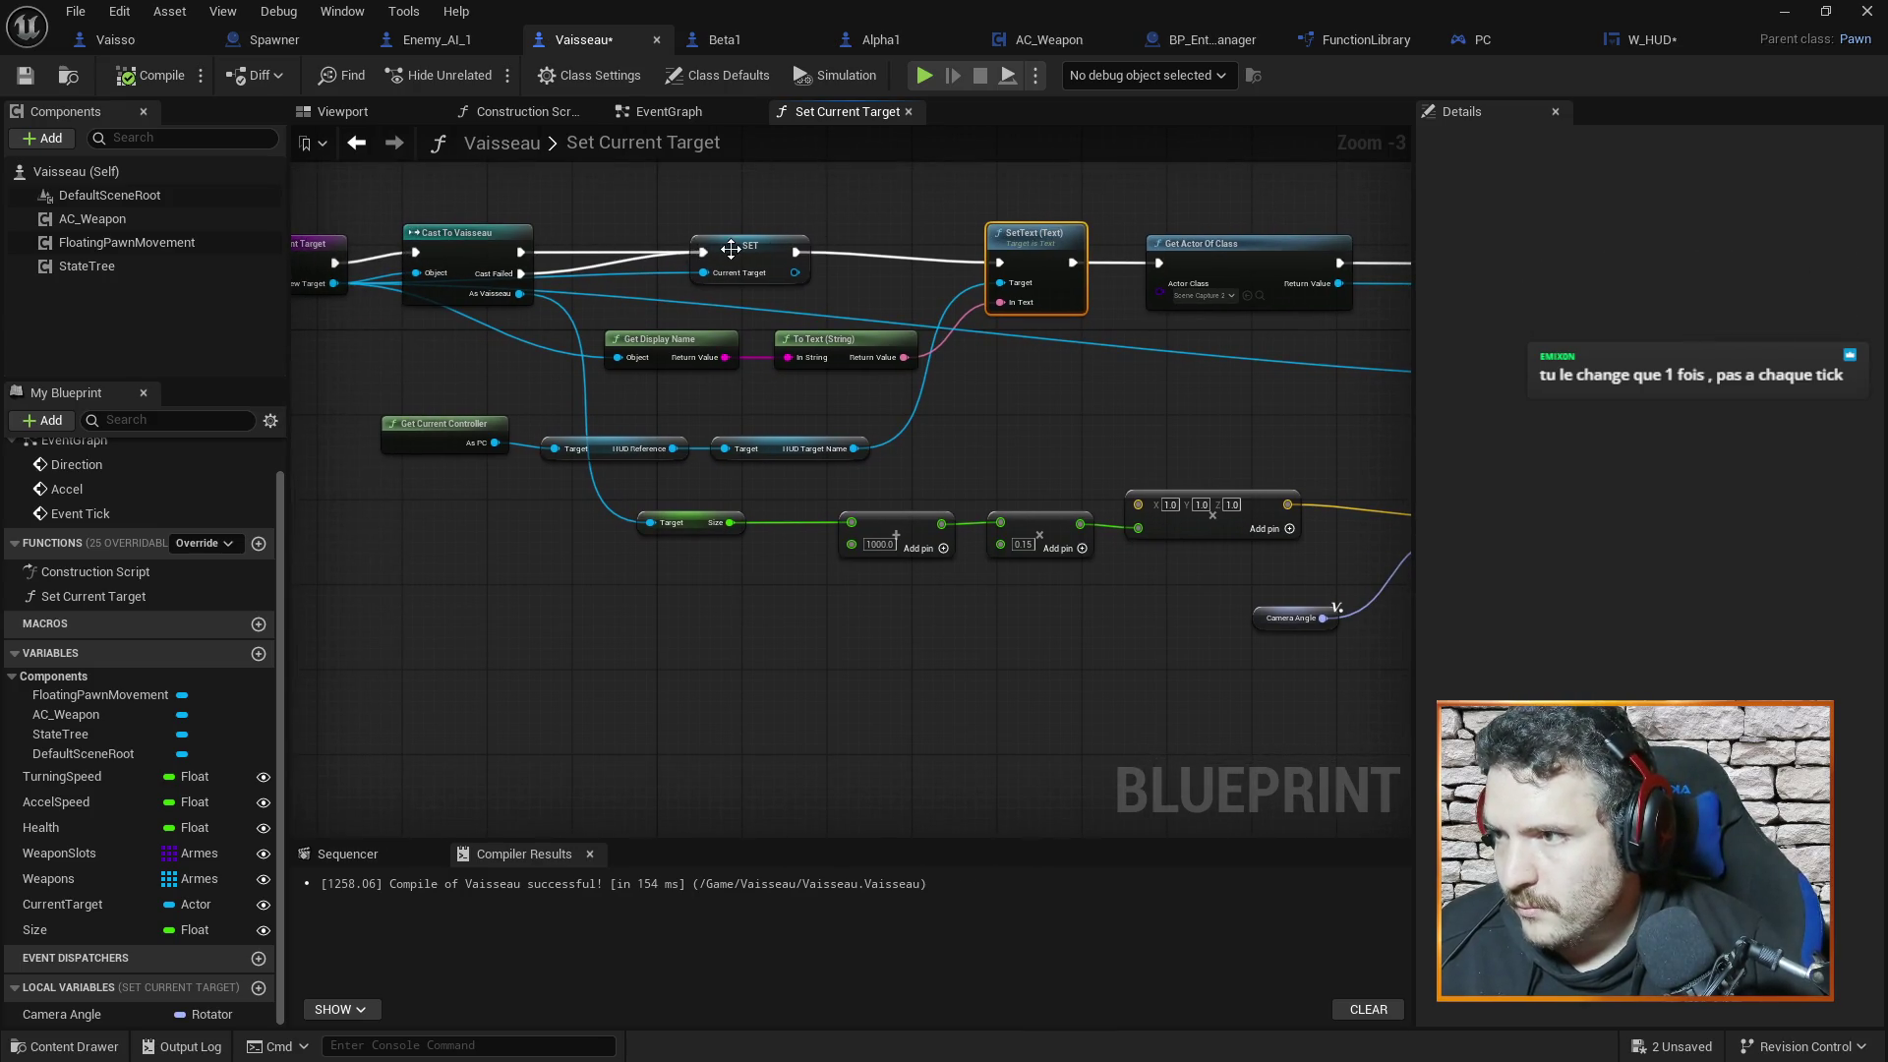
scroll(680, 227, down, 2)
scroll(566, 214, down, 2)
mouse_move(590, 221)
mouse_down()
mouse_move(695, 315)
mouse_move(1296, 379)
mouse_move(1269, 379)
mouse_up()
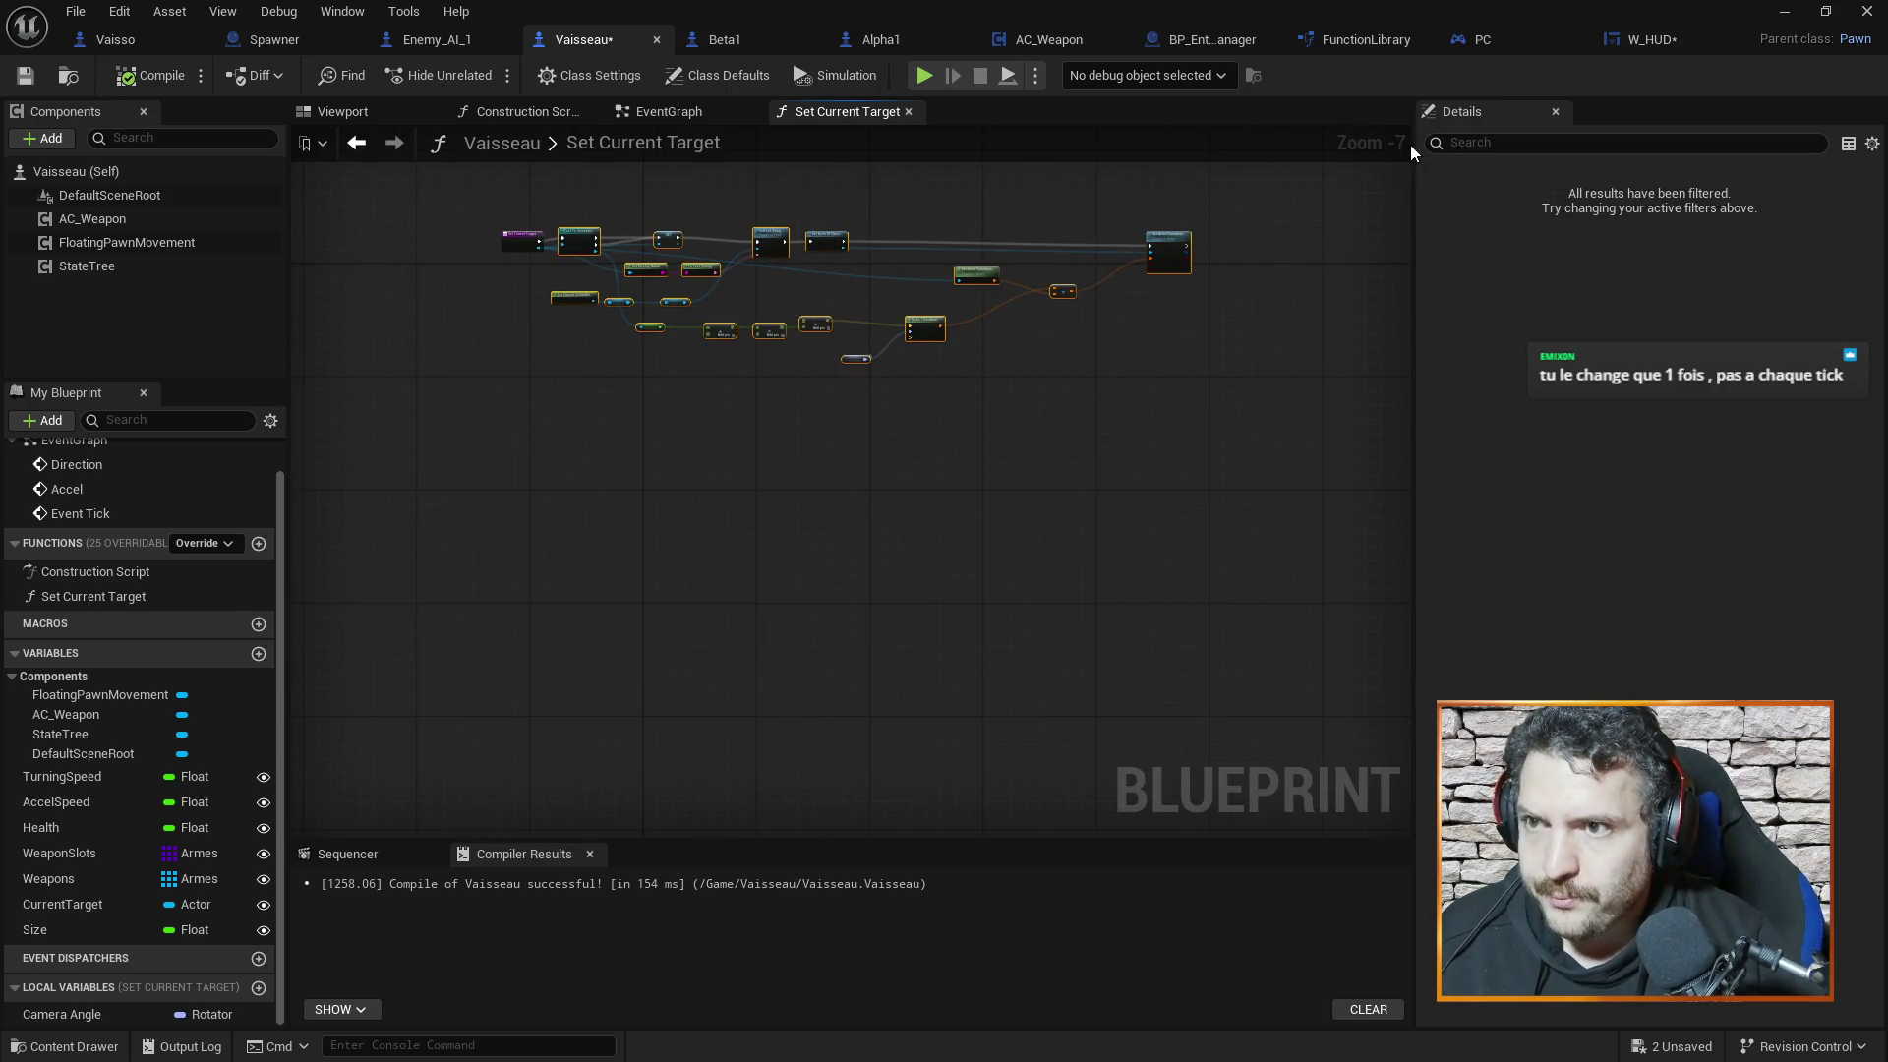
Save W_HUD, inspect the WBP_Visor and Image entries, and return to the level editor
click(1652, 40)
key(ctrl+s)
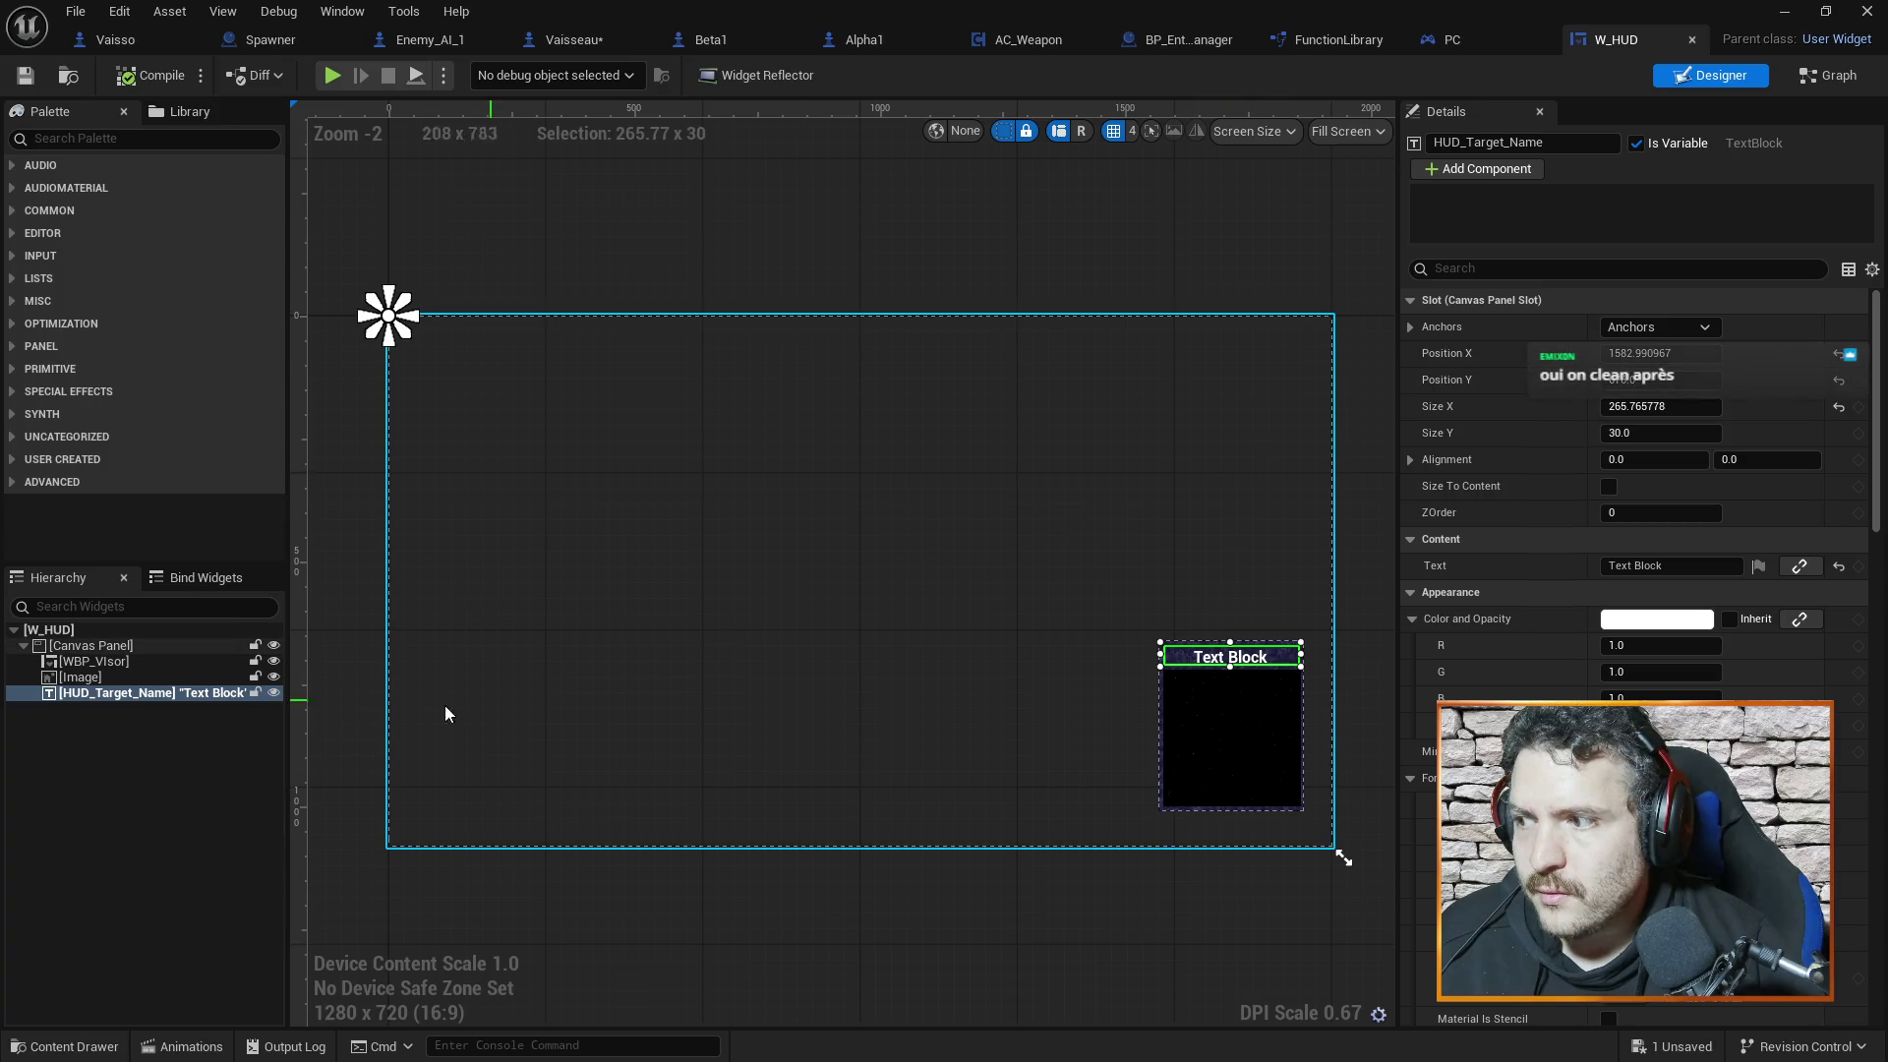
click(115, 663)
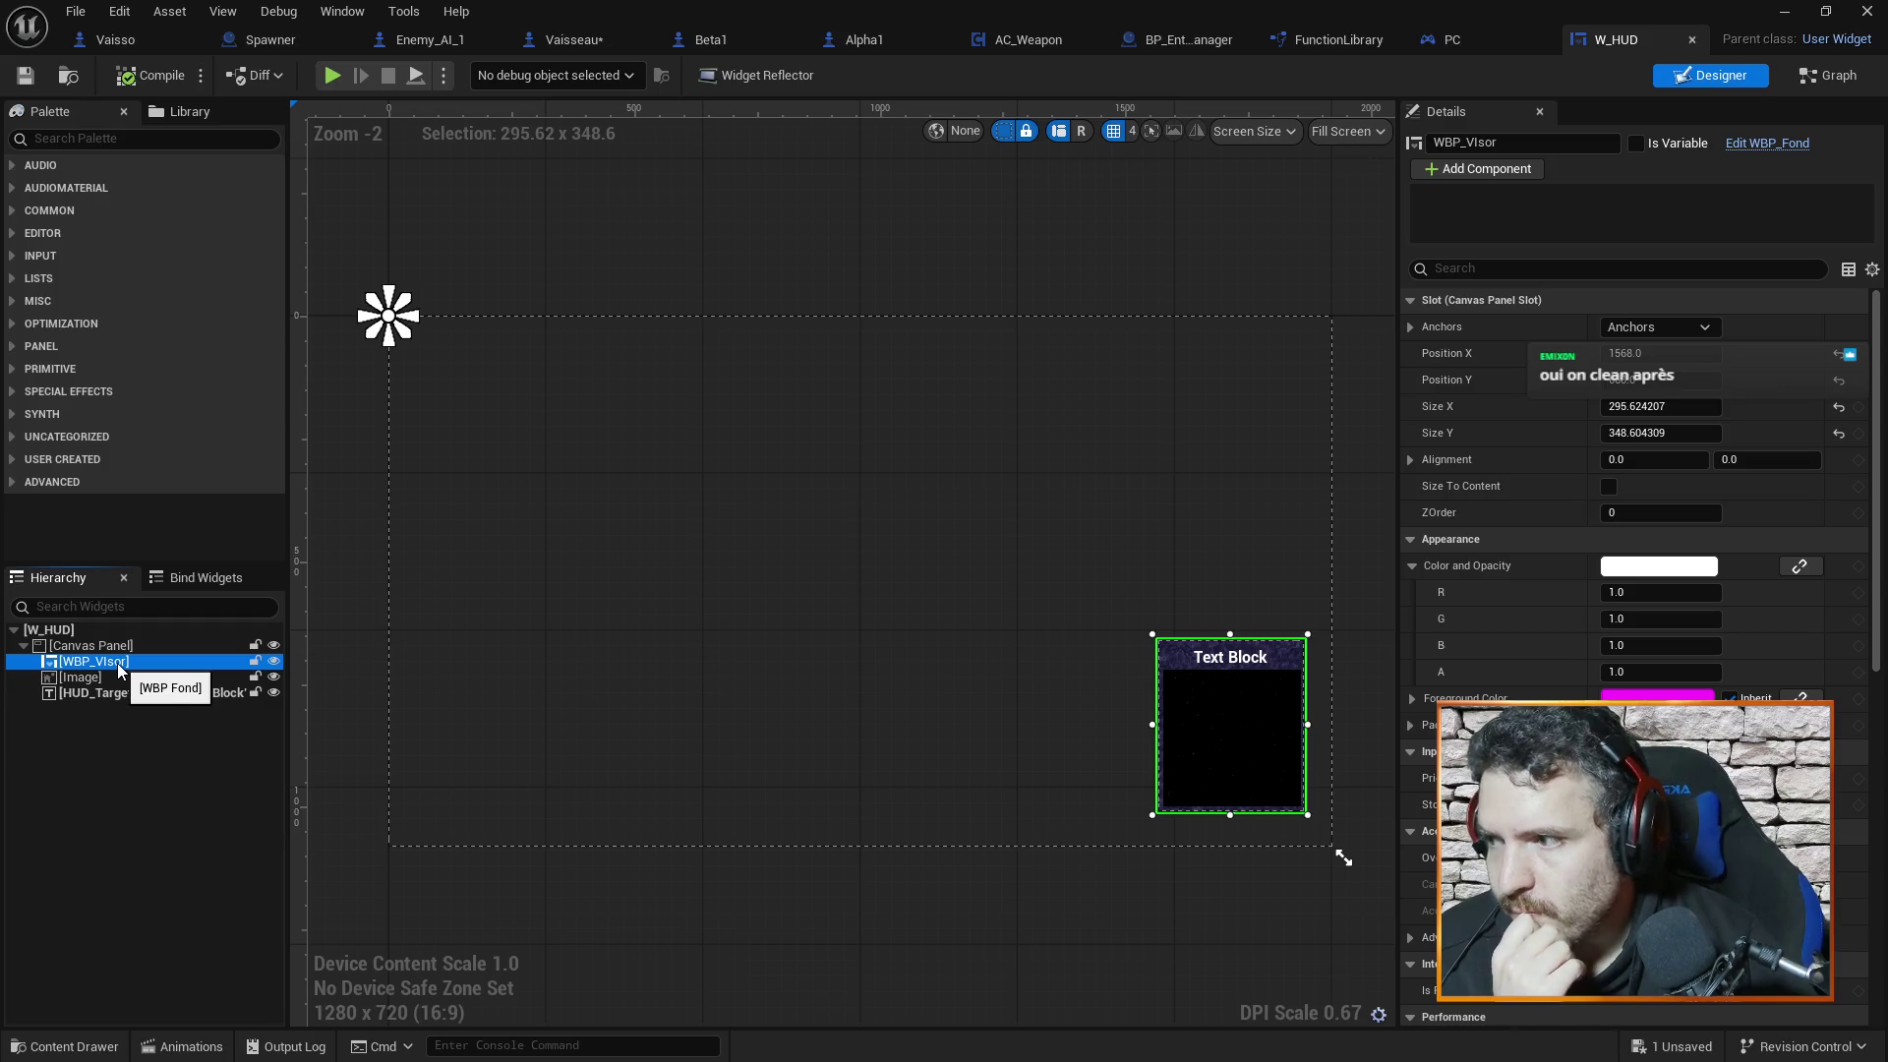
click(115, 677)
click(121, 662)
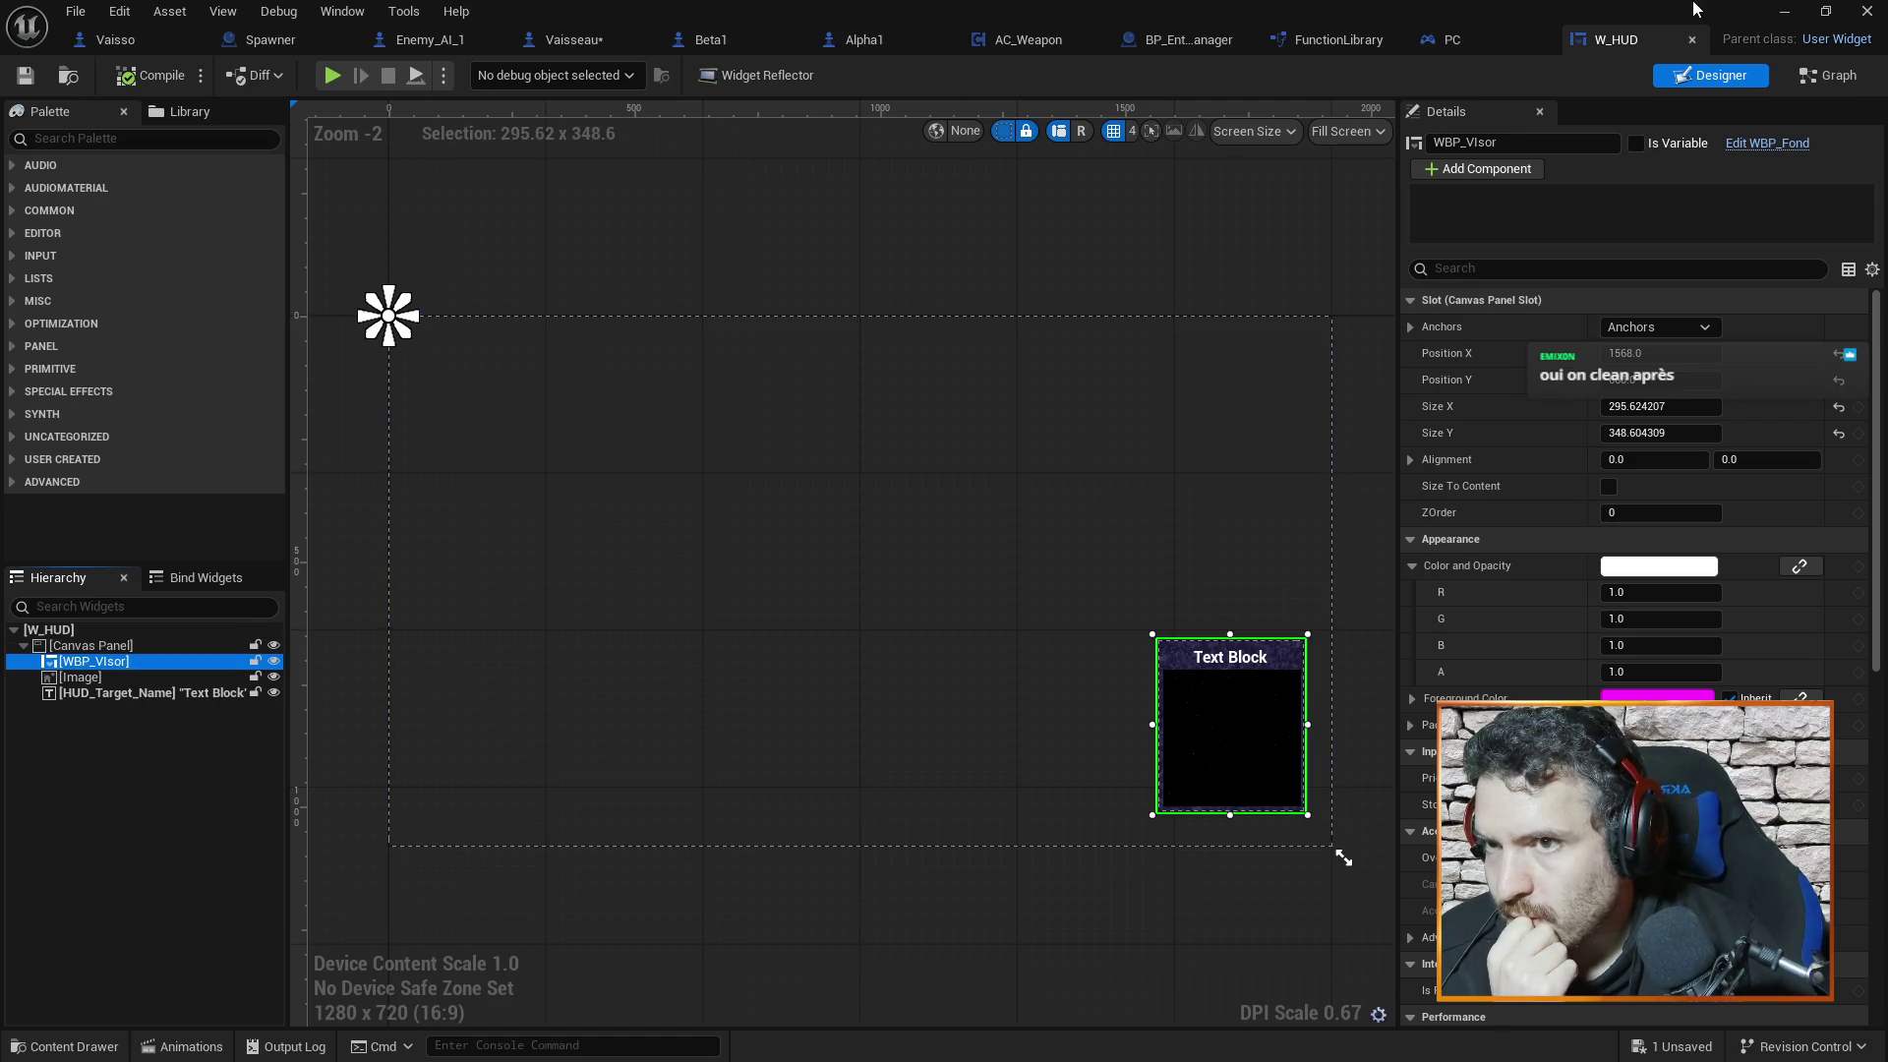
click(1783, 11)
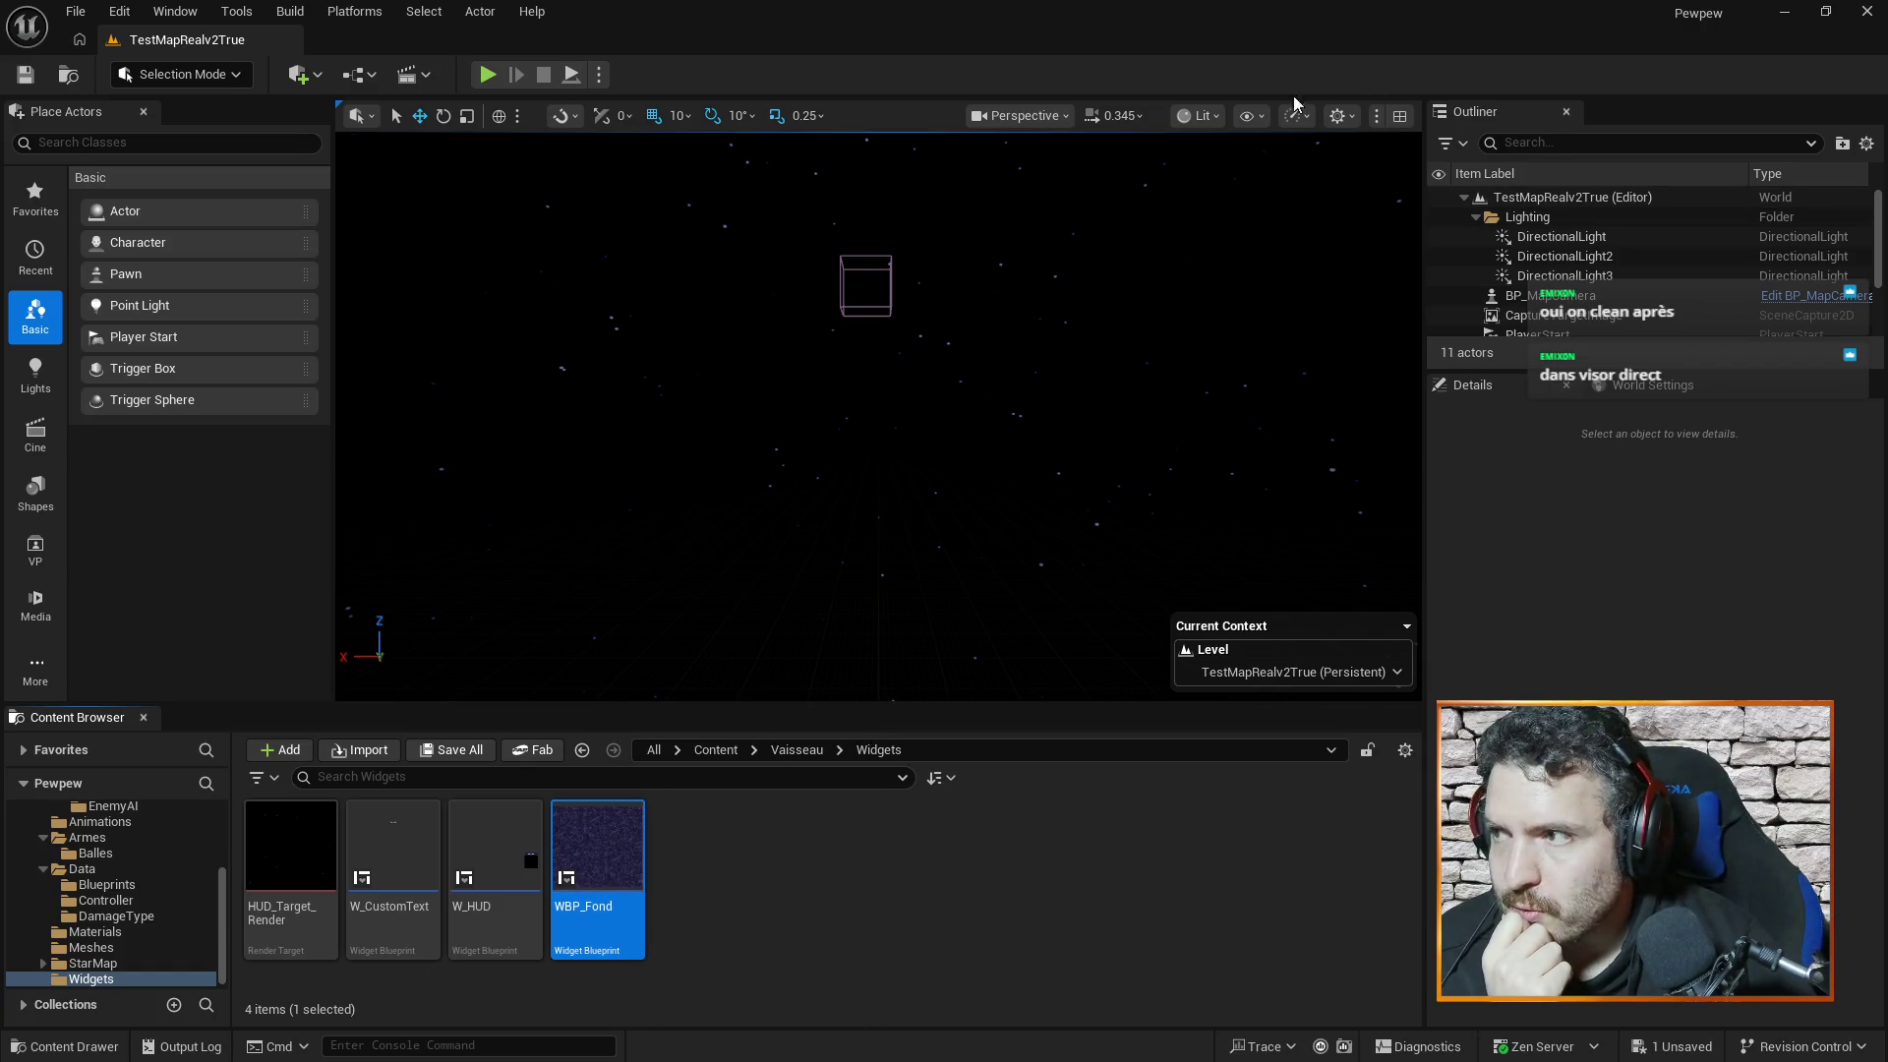
Rename the WBP_Fond asset to WBP_Visor with F2 and open the renamed widget blueprint
double_click(623, 858)
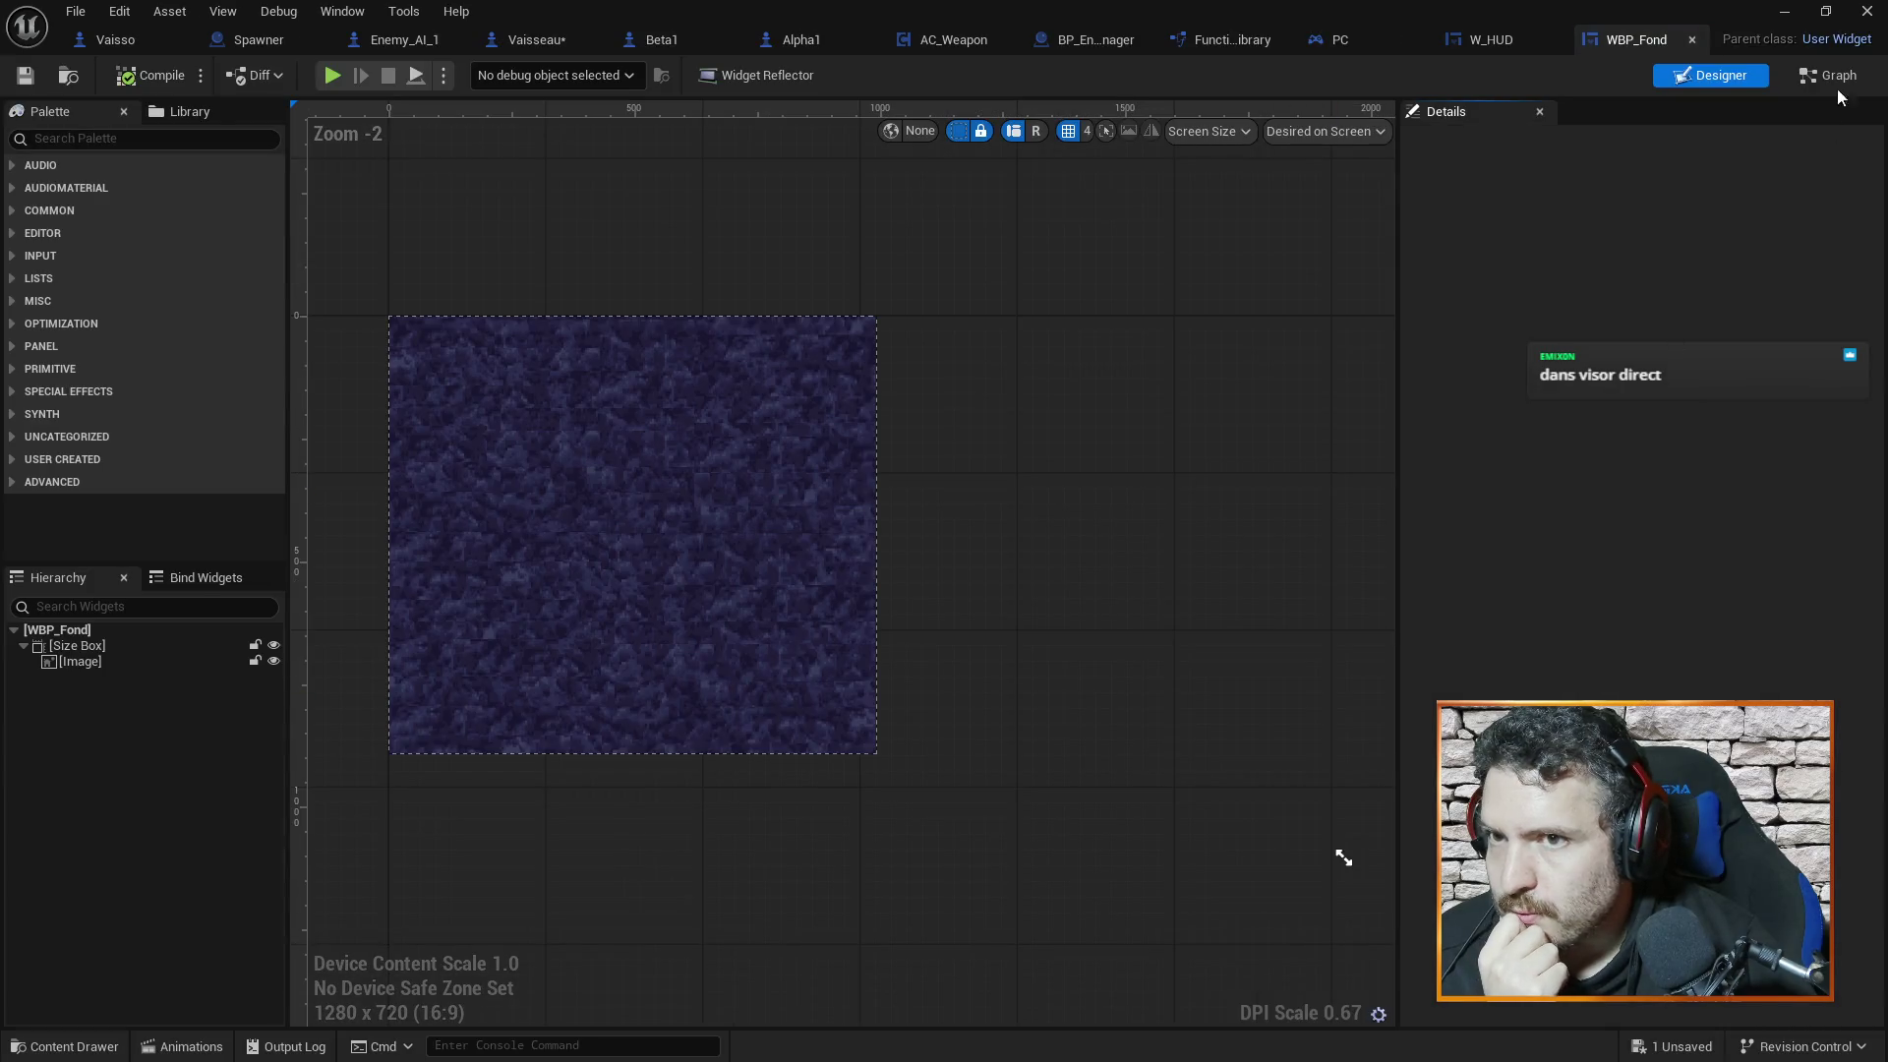
click(1784, 10)
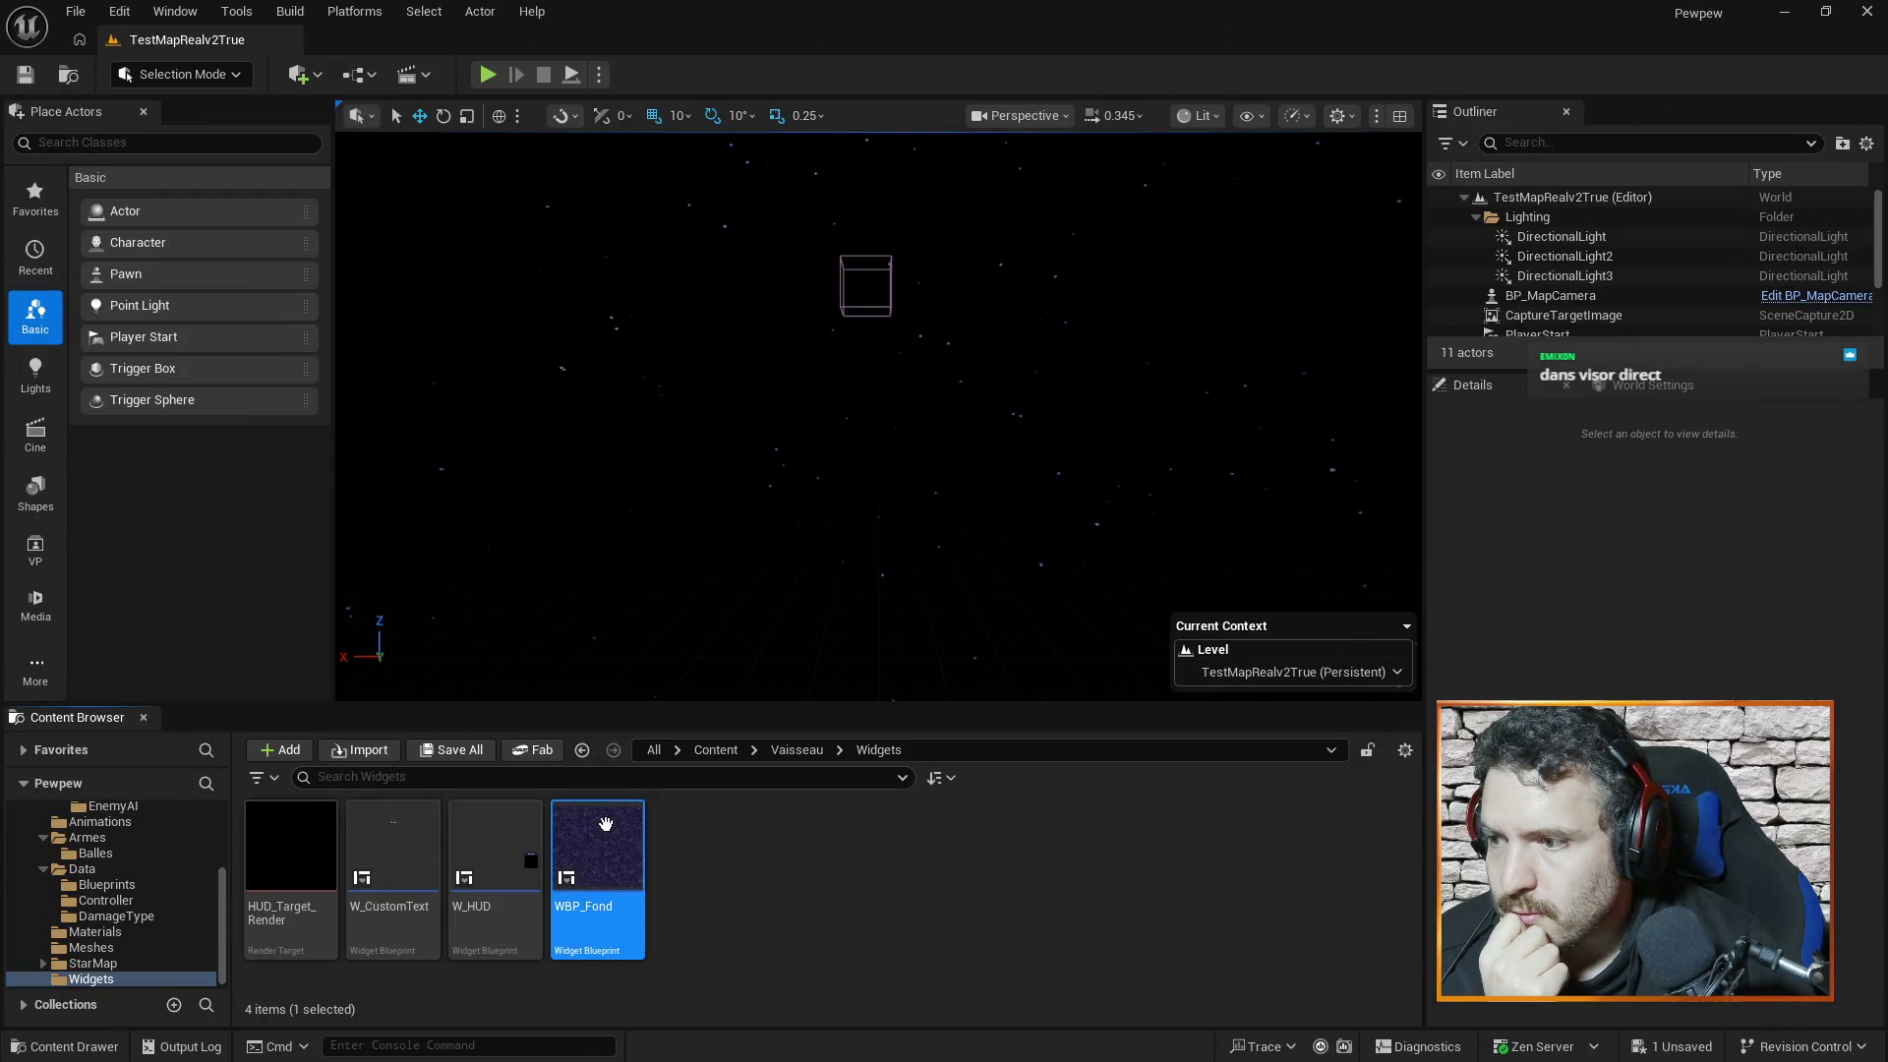
key(F2)
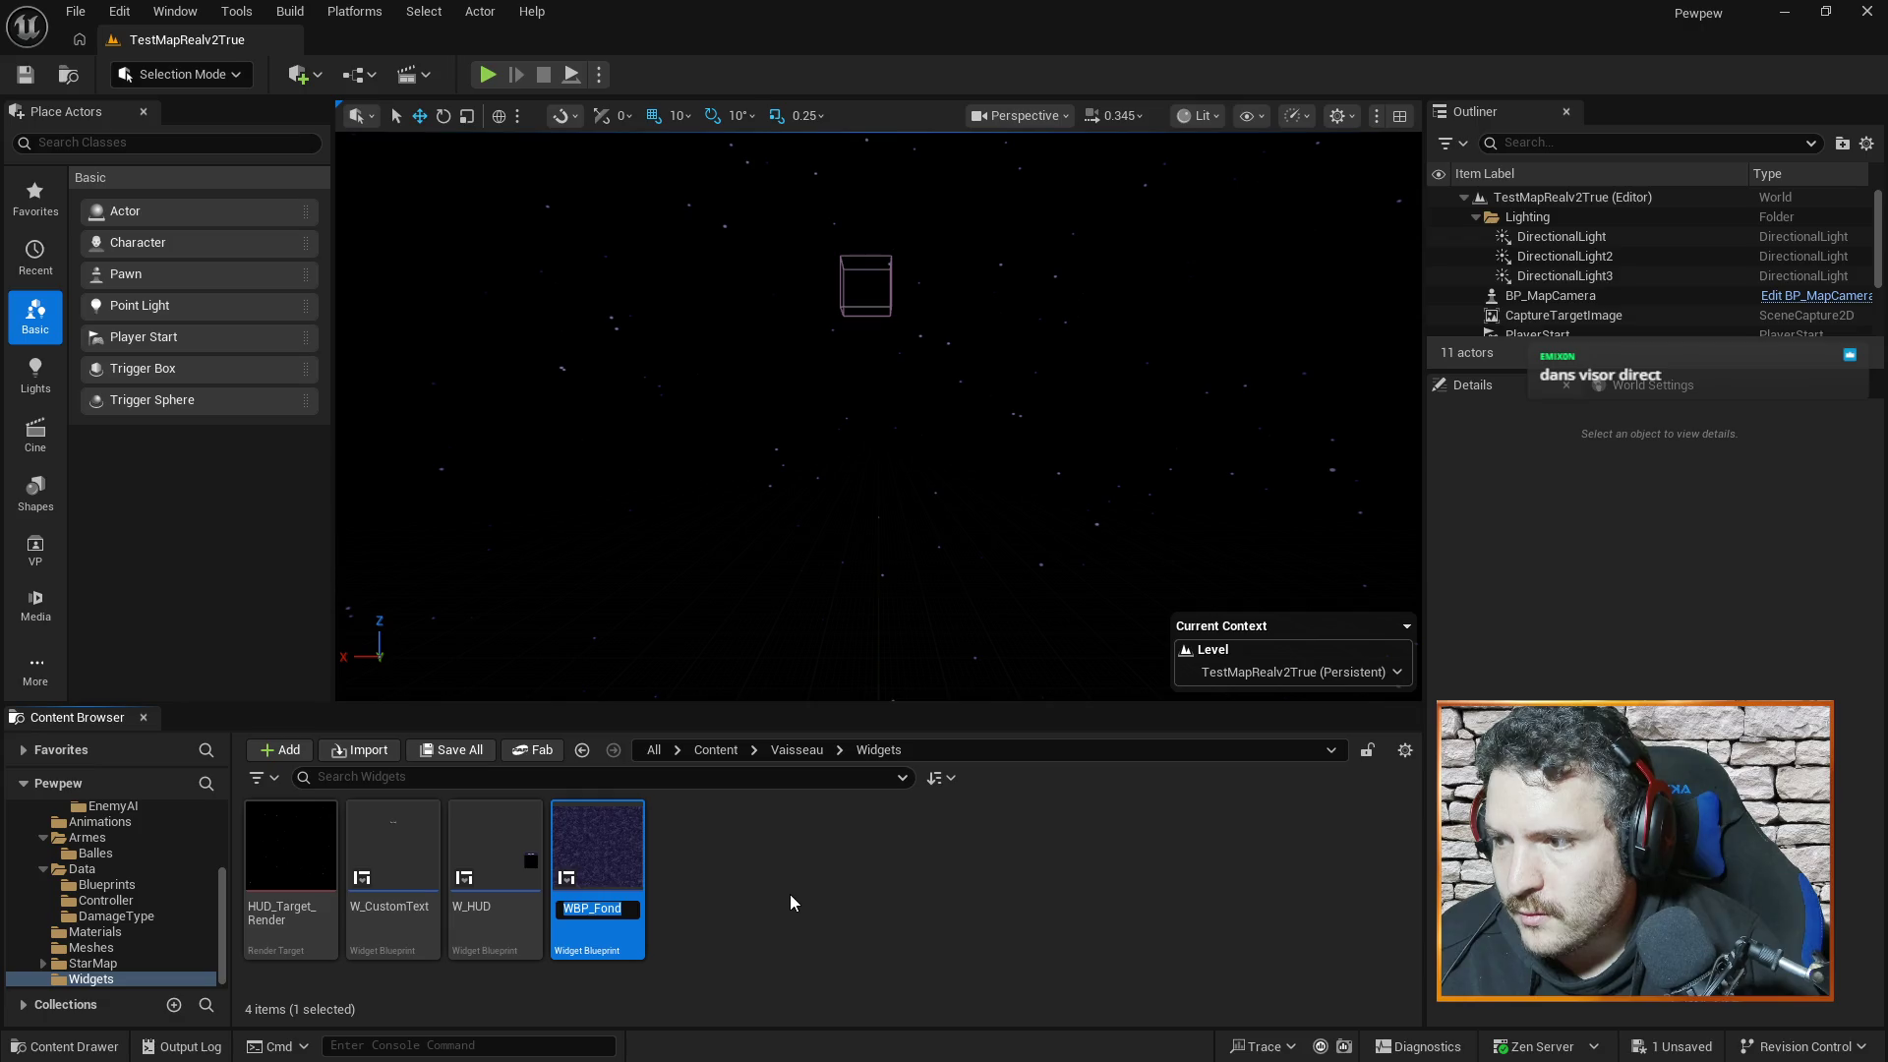
key(End)
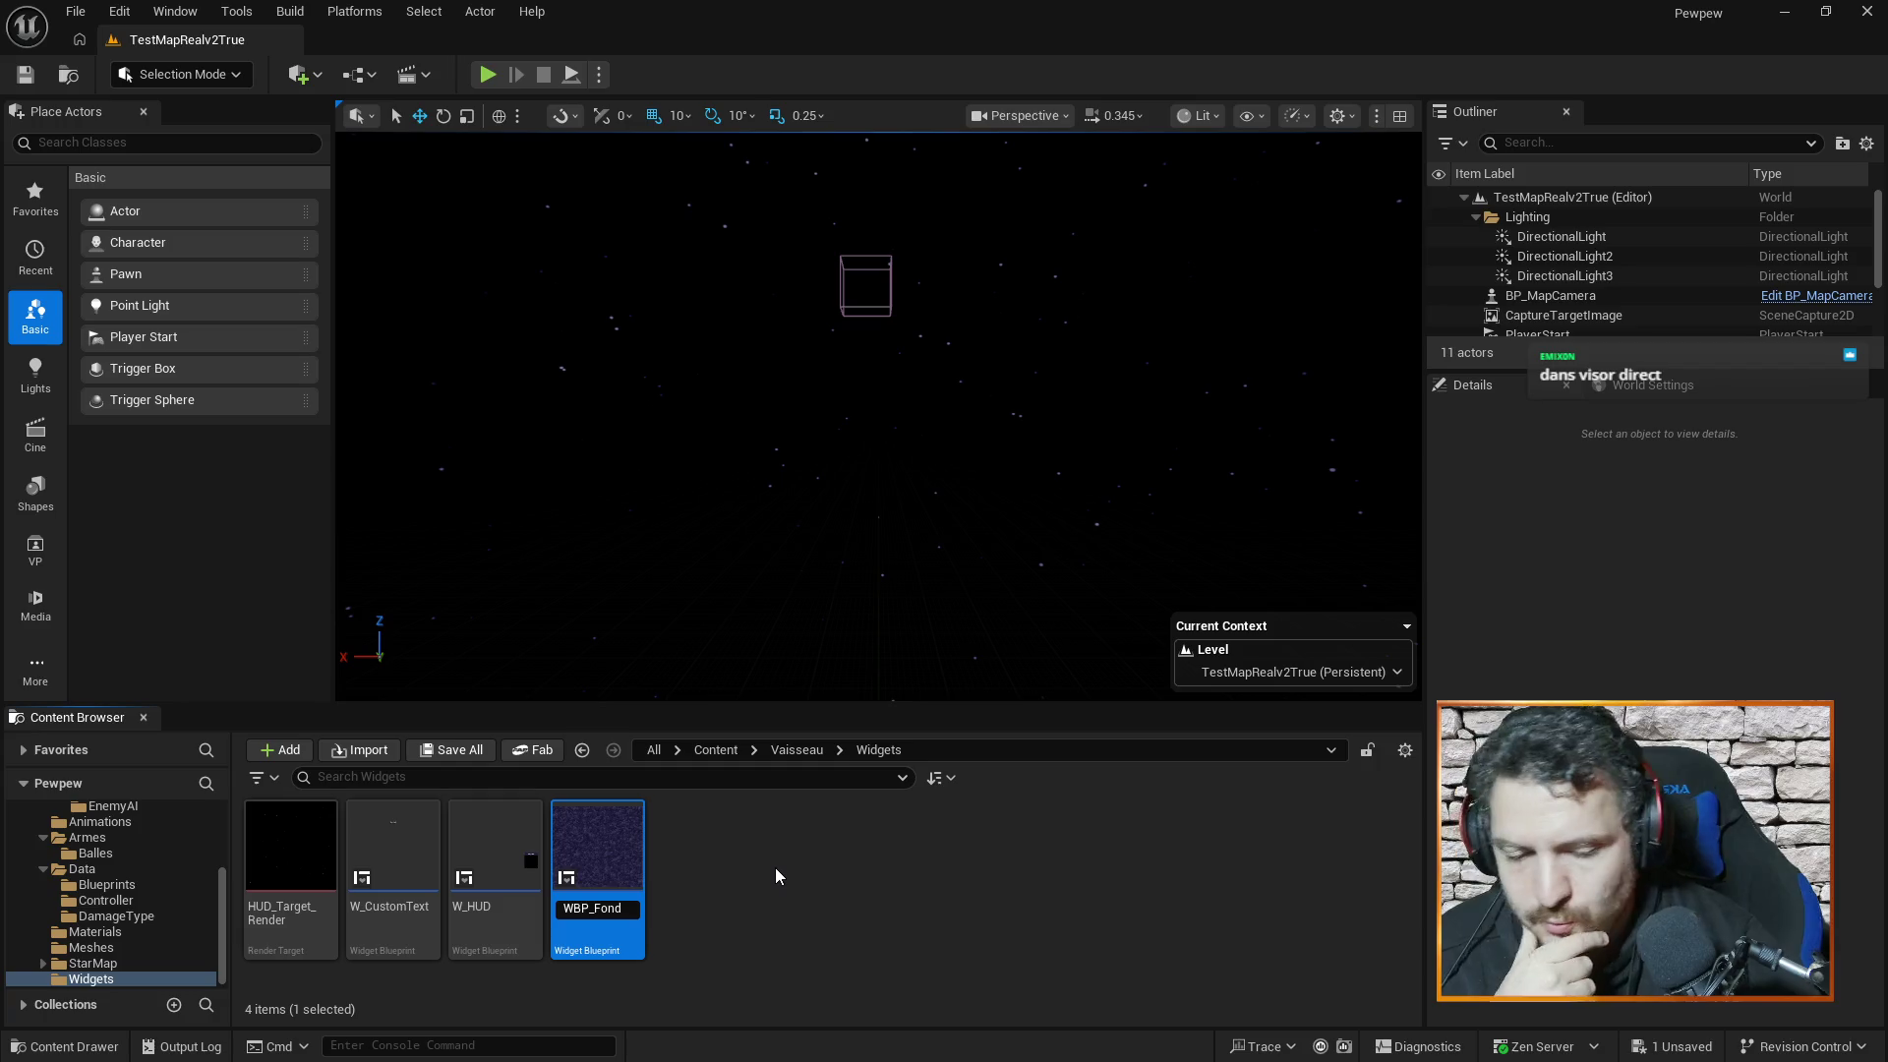
key(BackSpace)
key(BackSpace)
key(BackSpace)
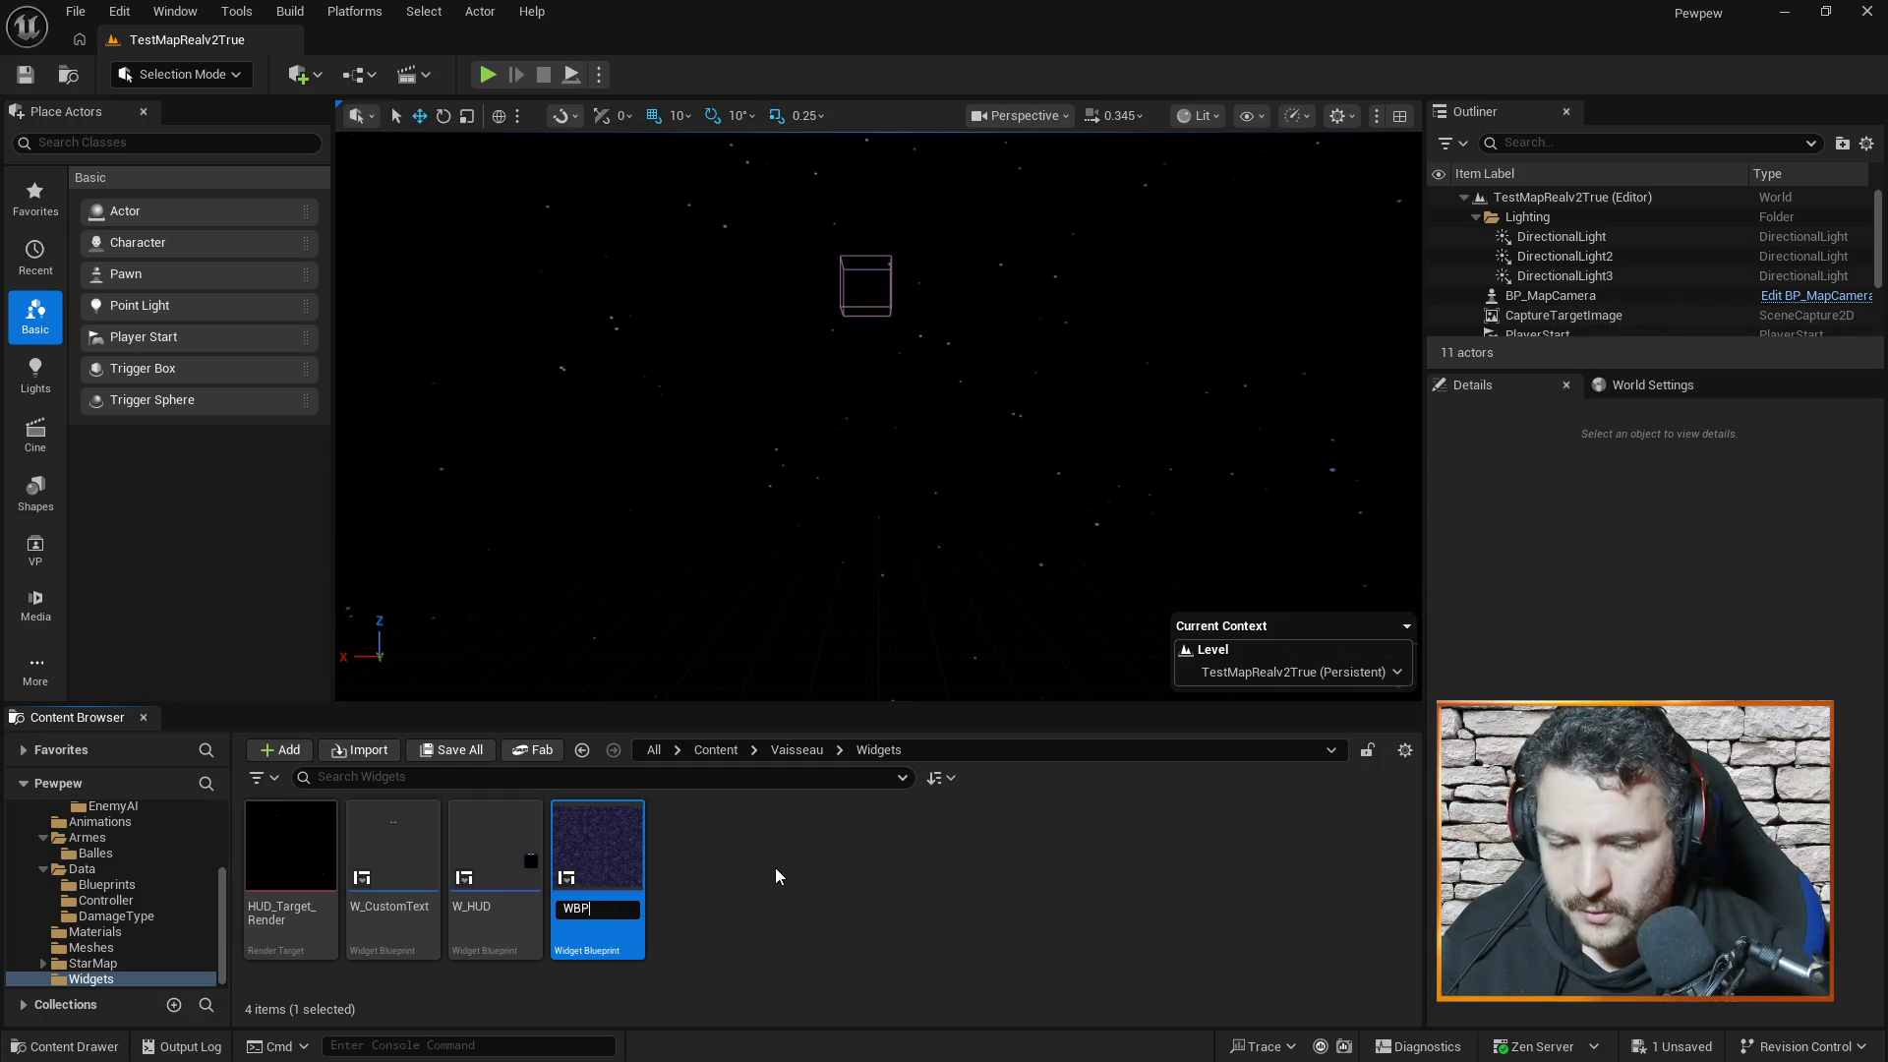
text(_Visor)
key(Return)
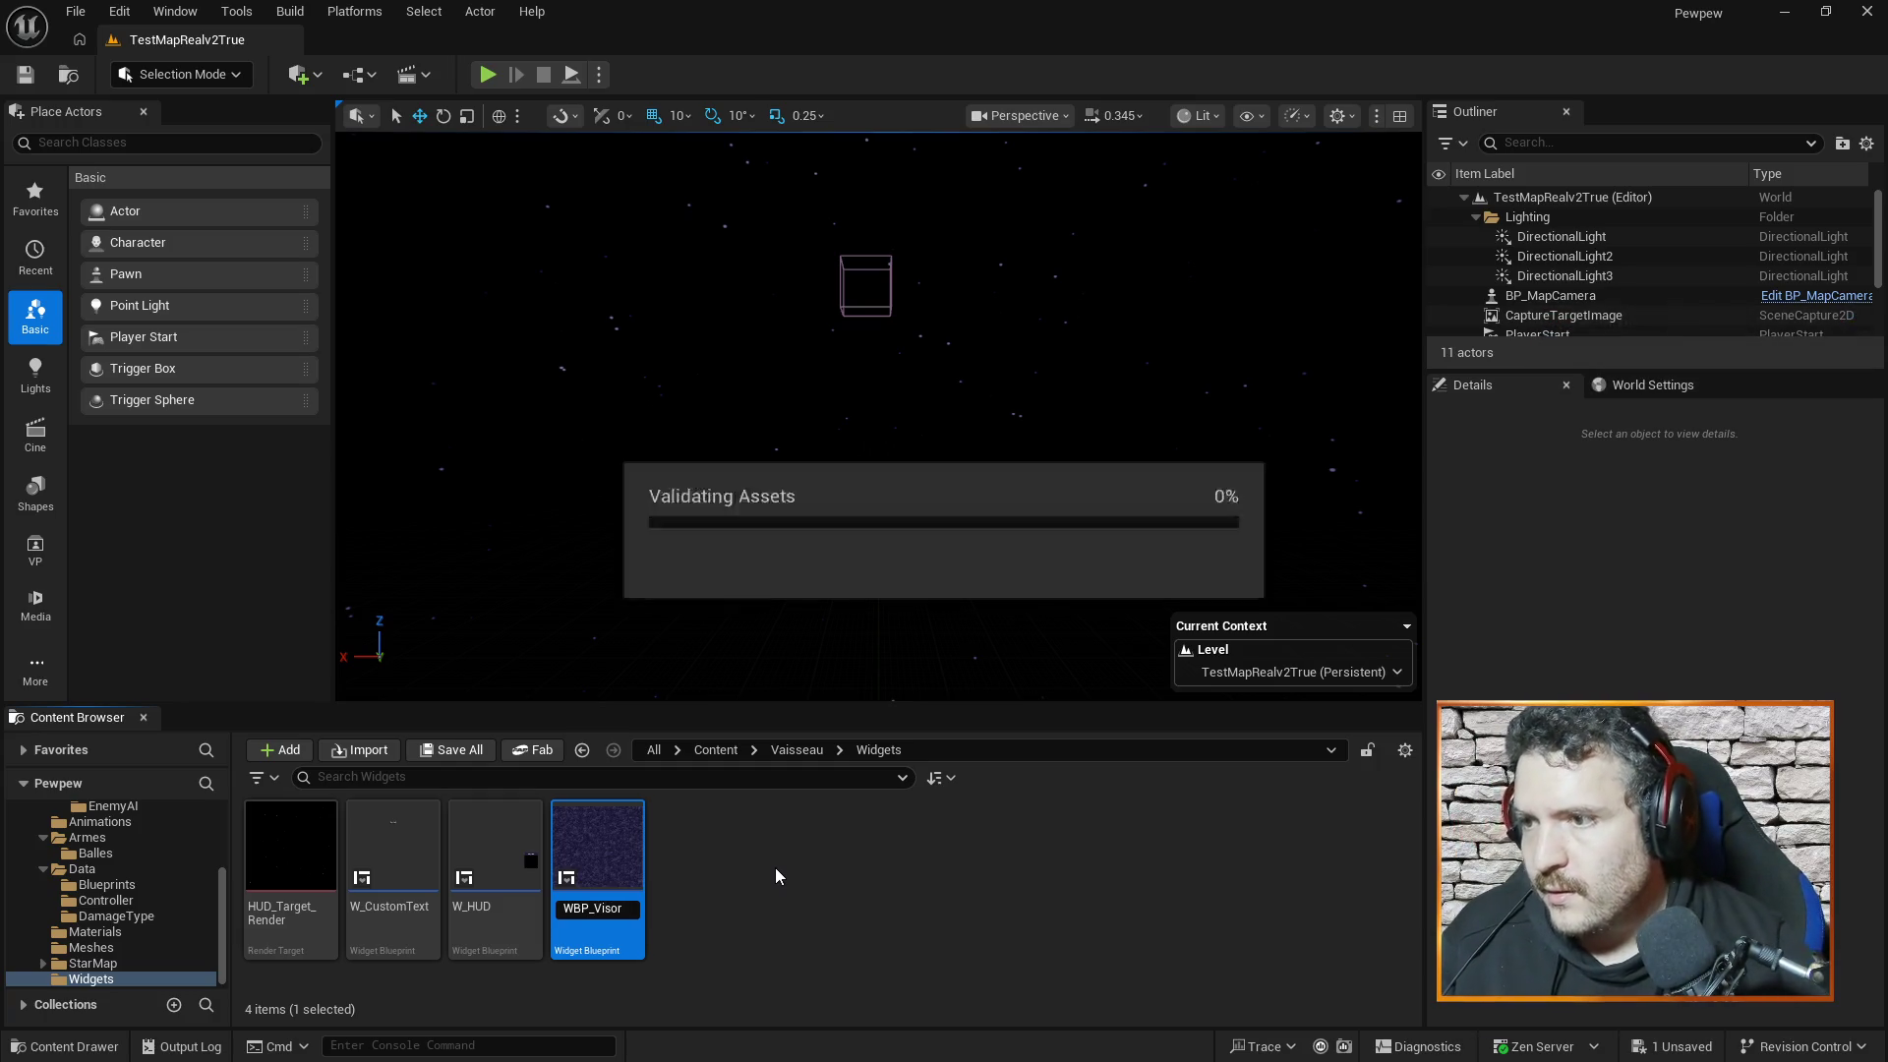
click(789, 887)
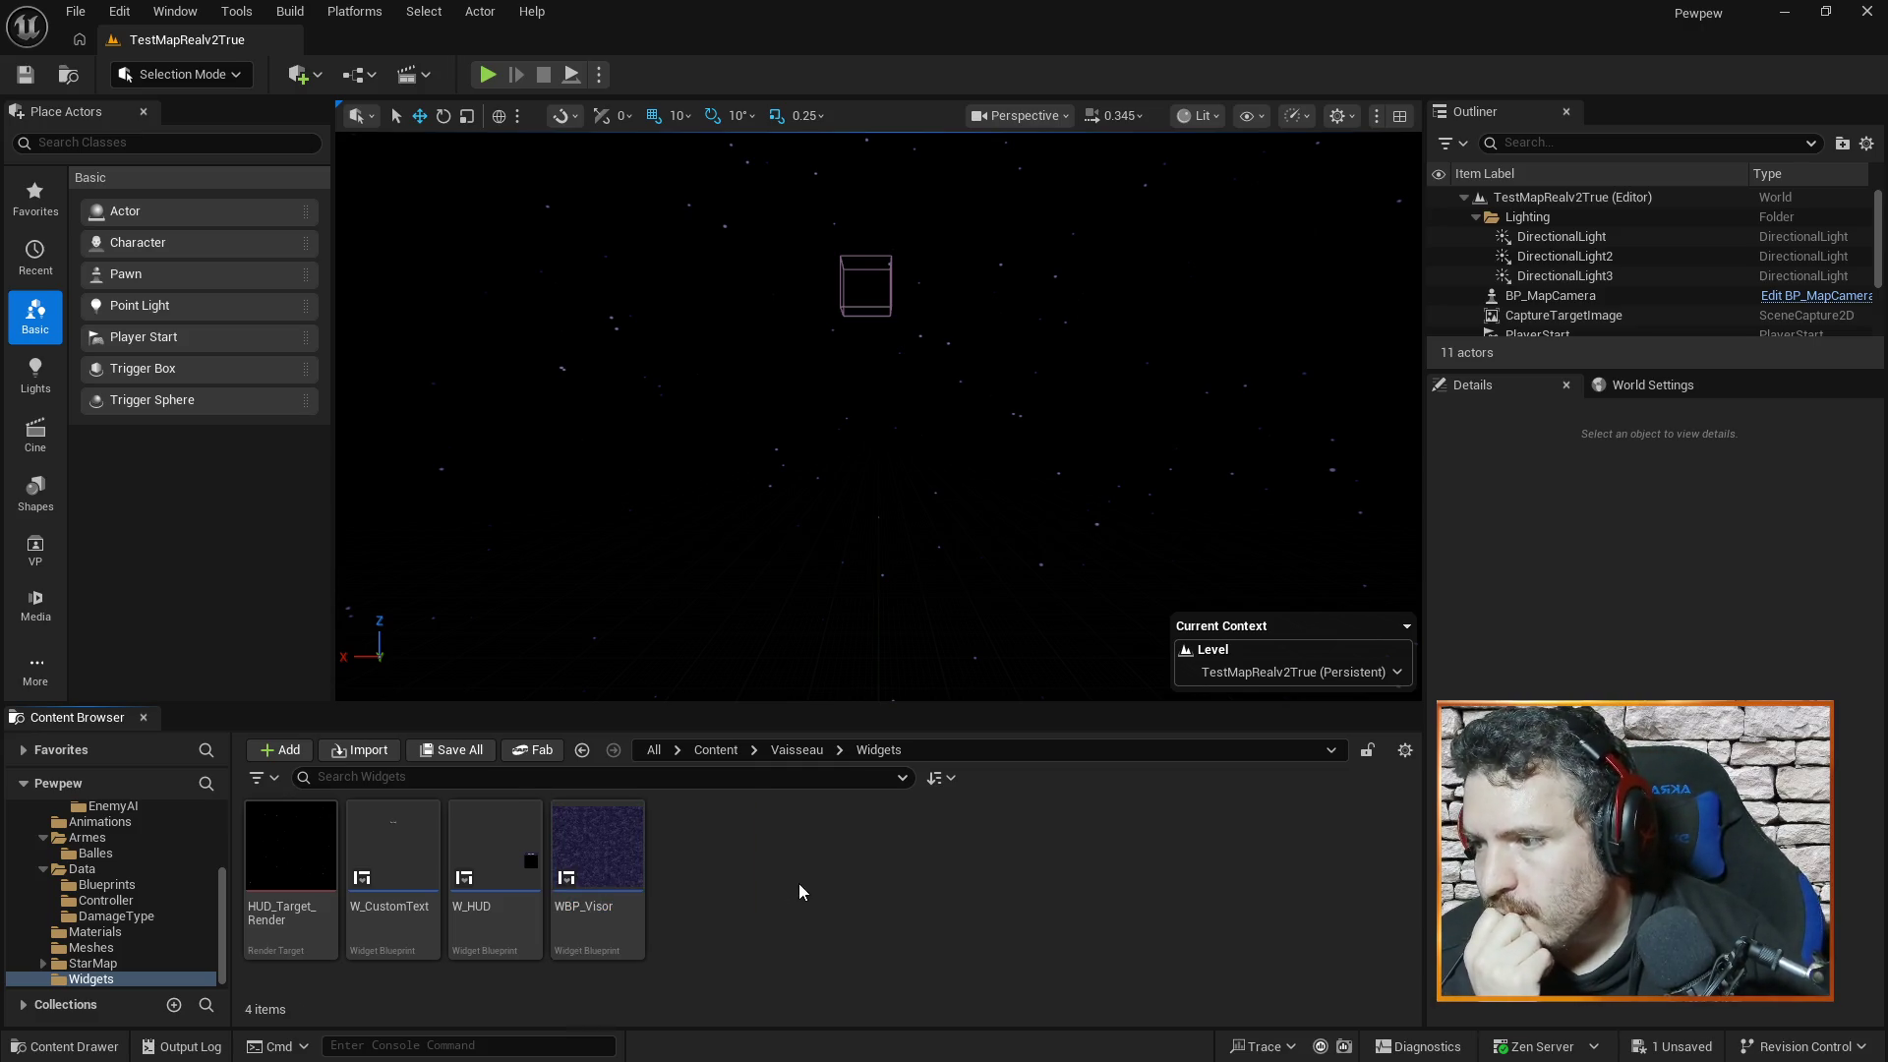
double_click(604, 833)
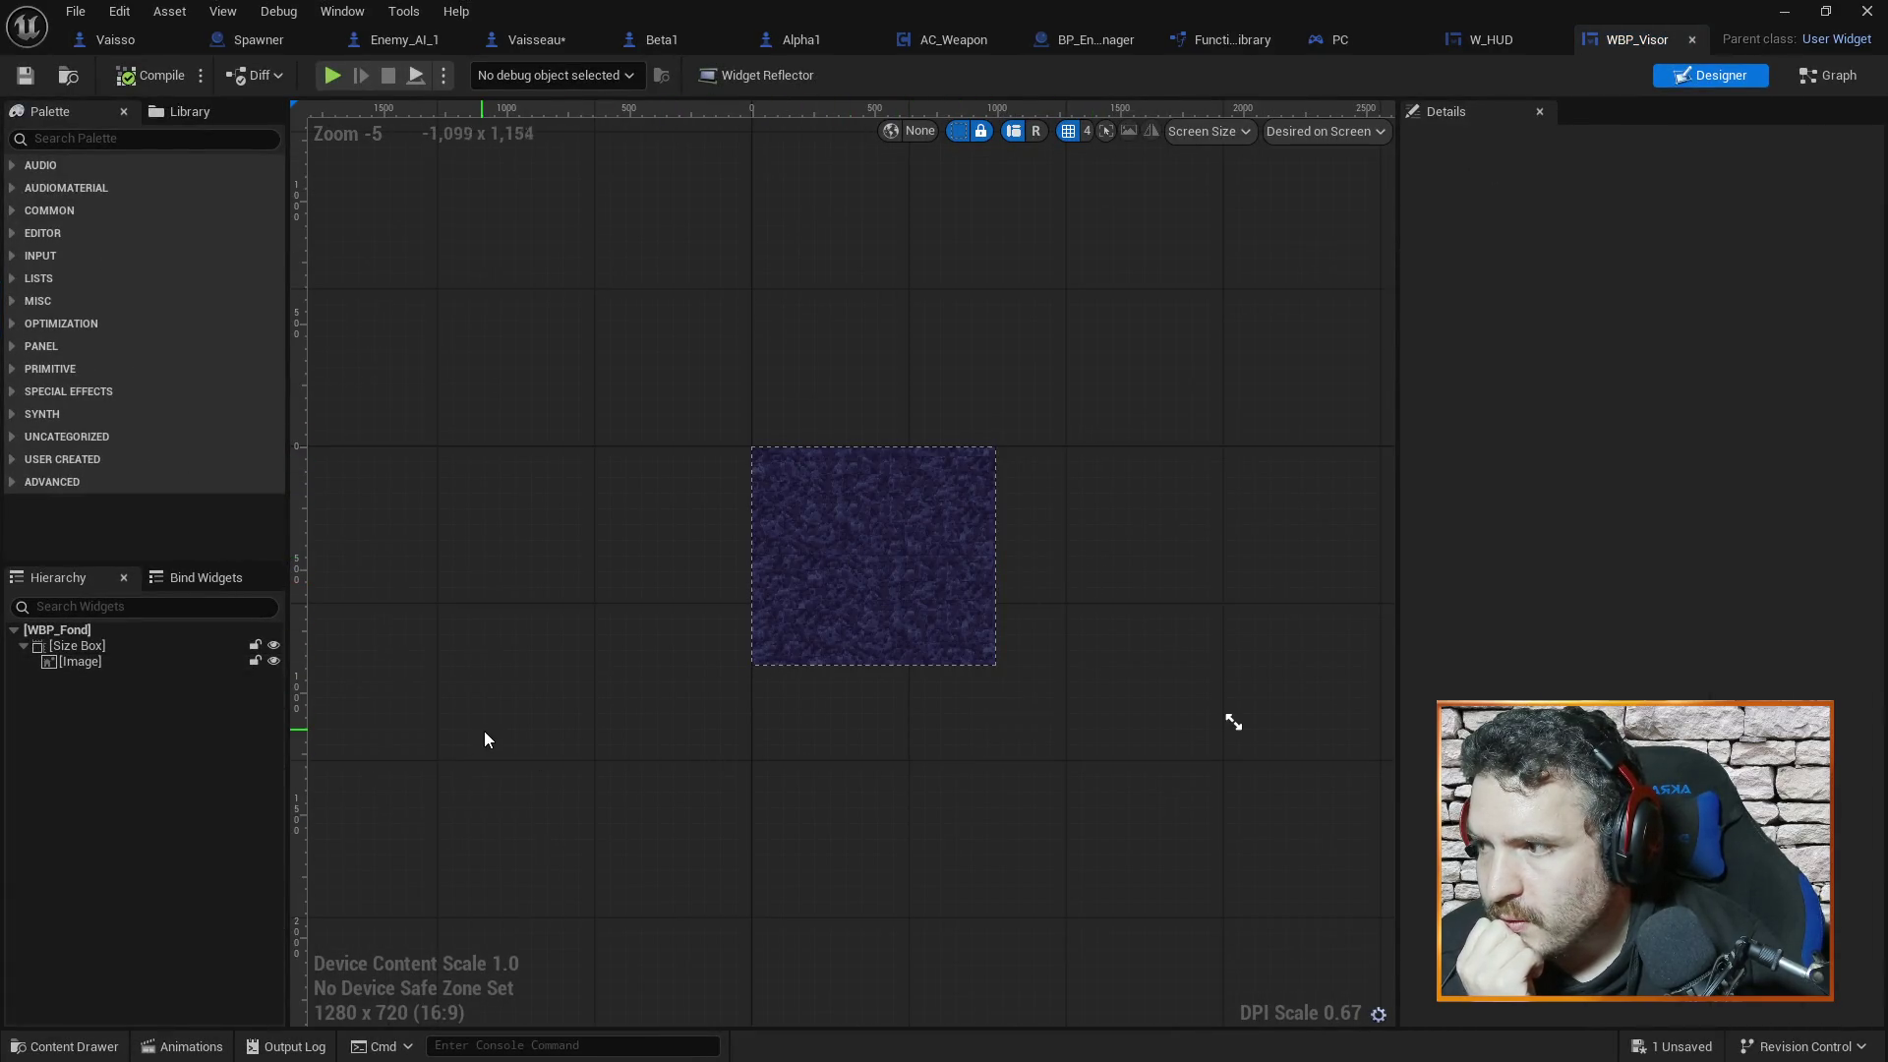
Replace WBP_Visor's root Size Box with a Canvas Panel and expand it to show the Image
right_click(88, 648)
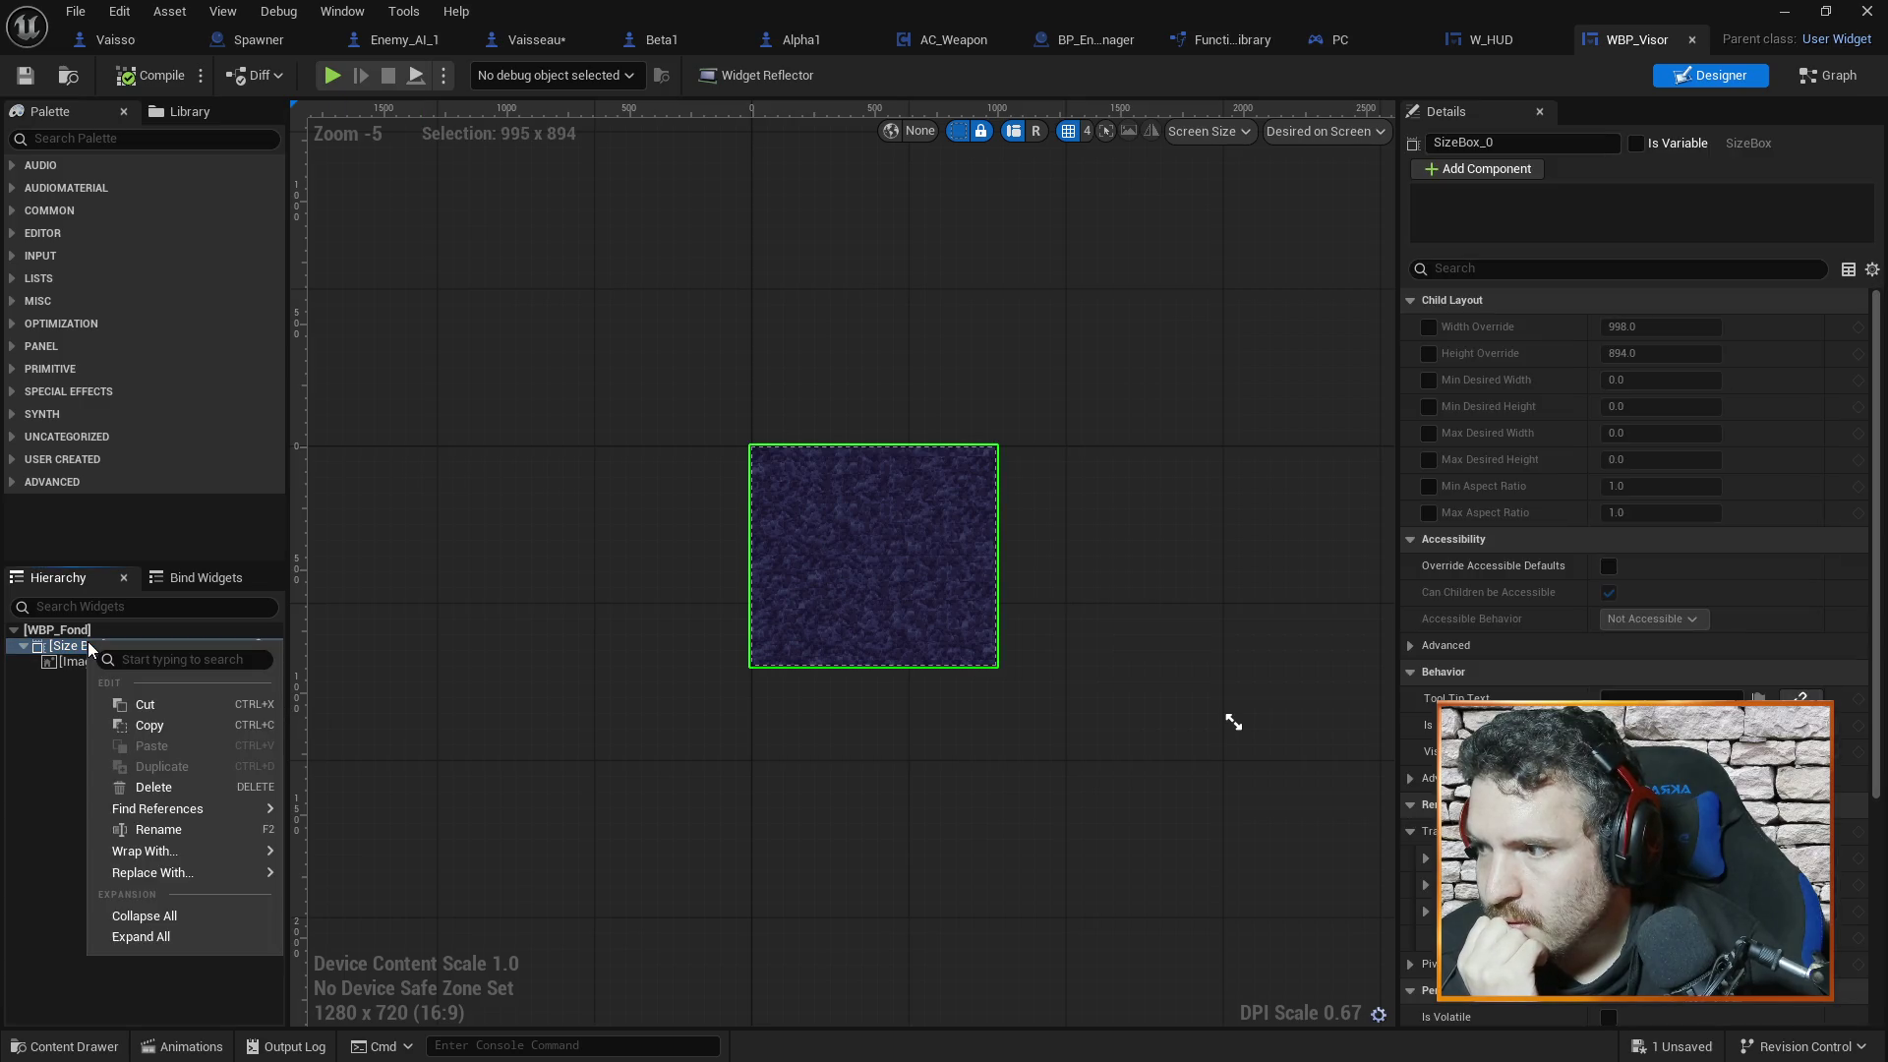
click(22, 844)
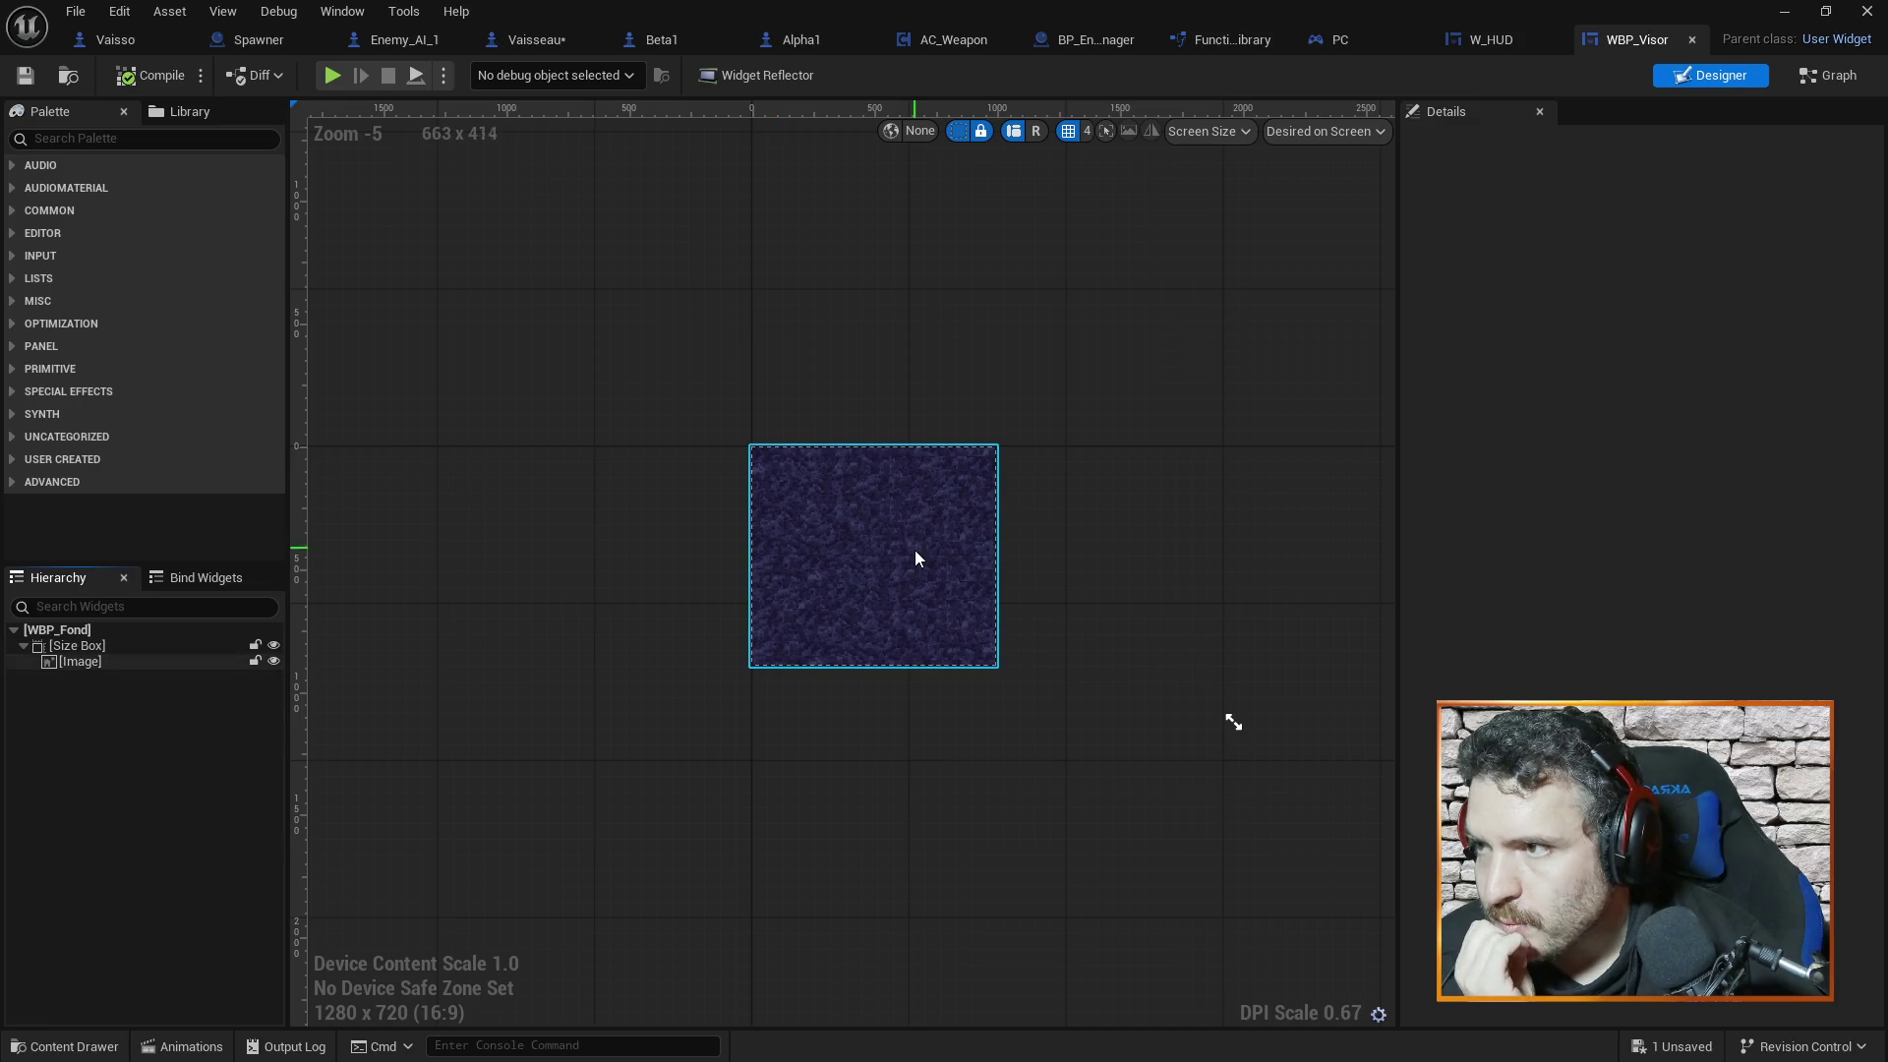
click(75, 647)
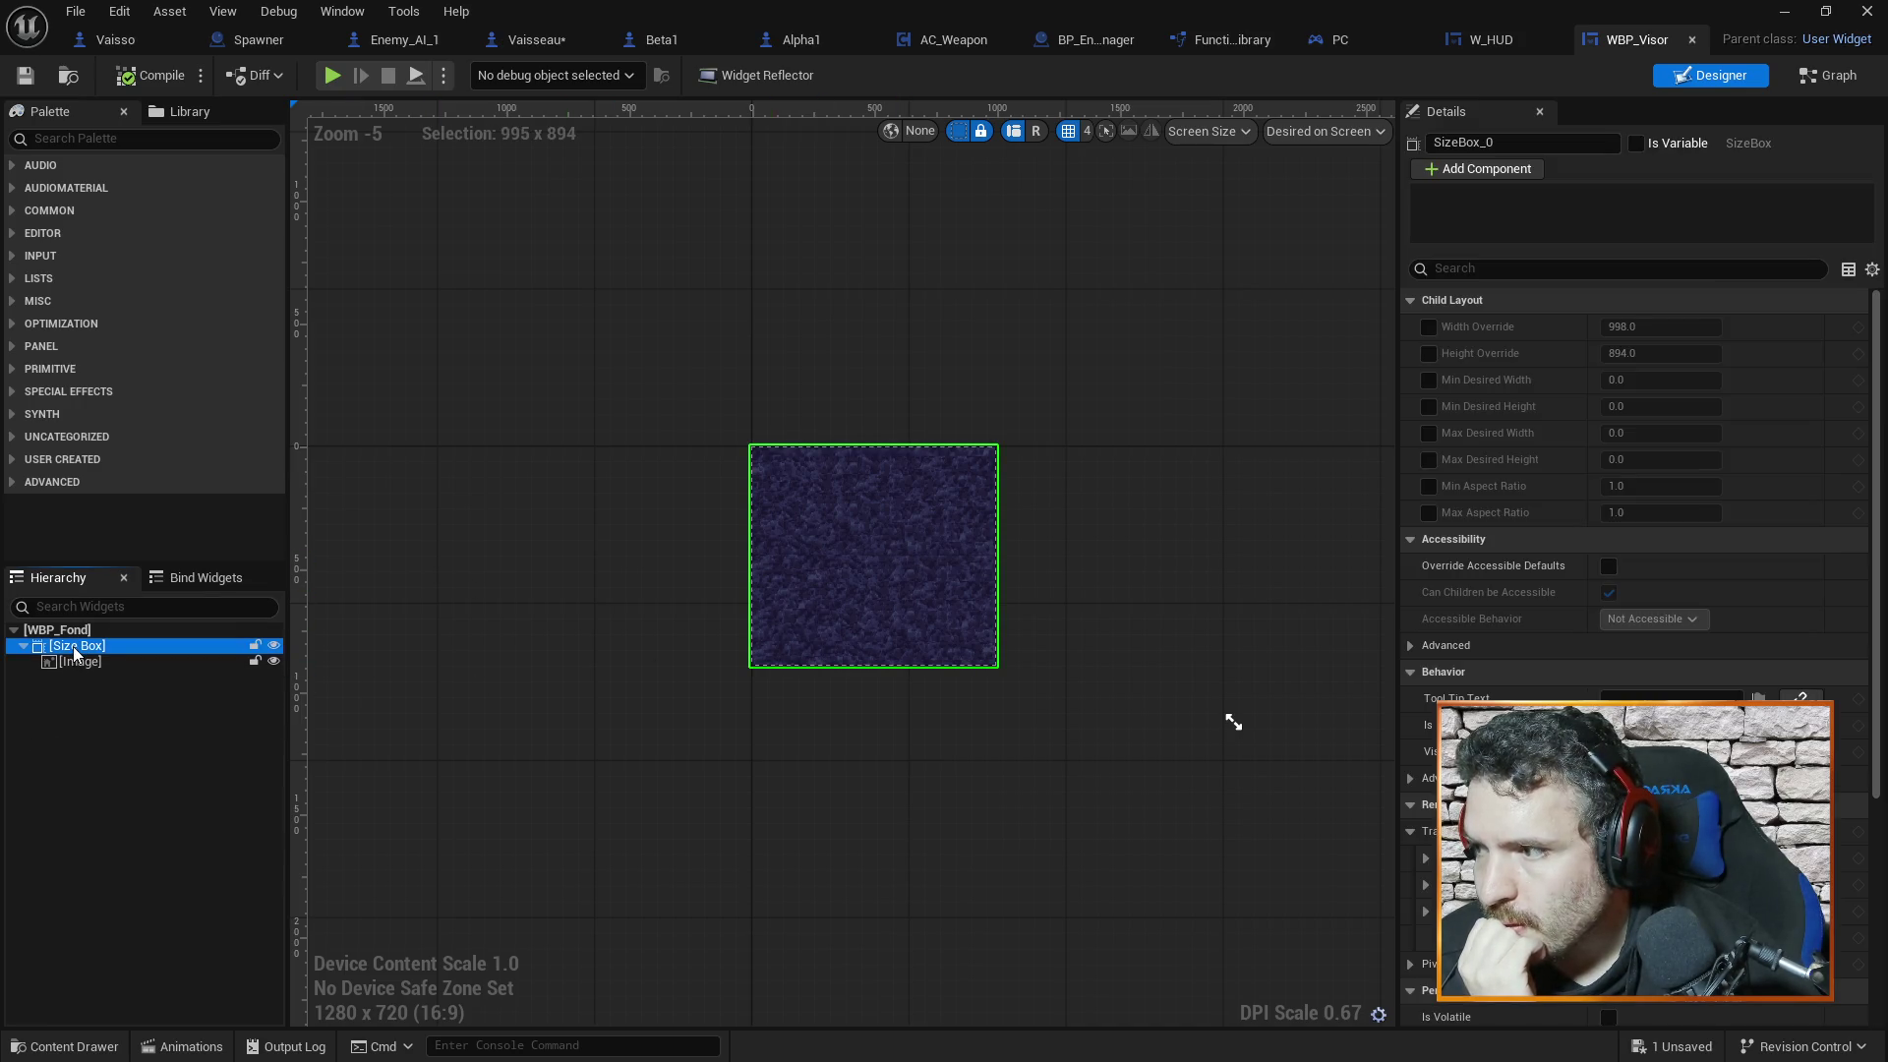
right_click(76, 652)
mouse_move(172, 880)
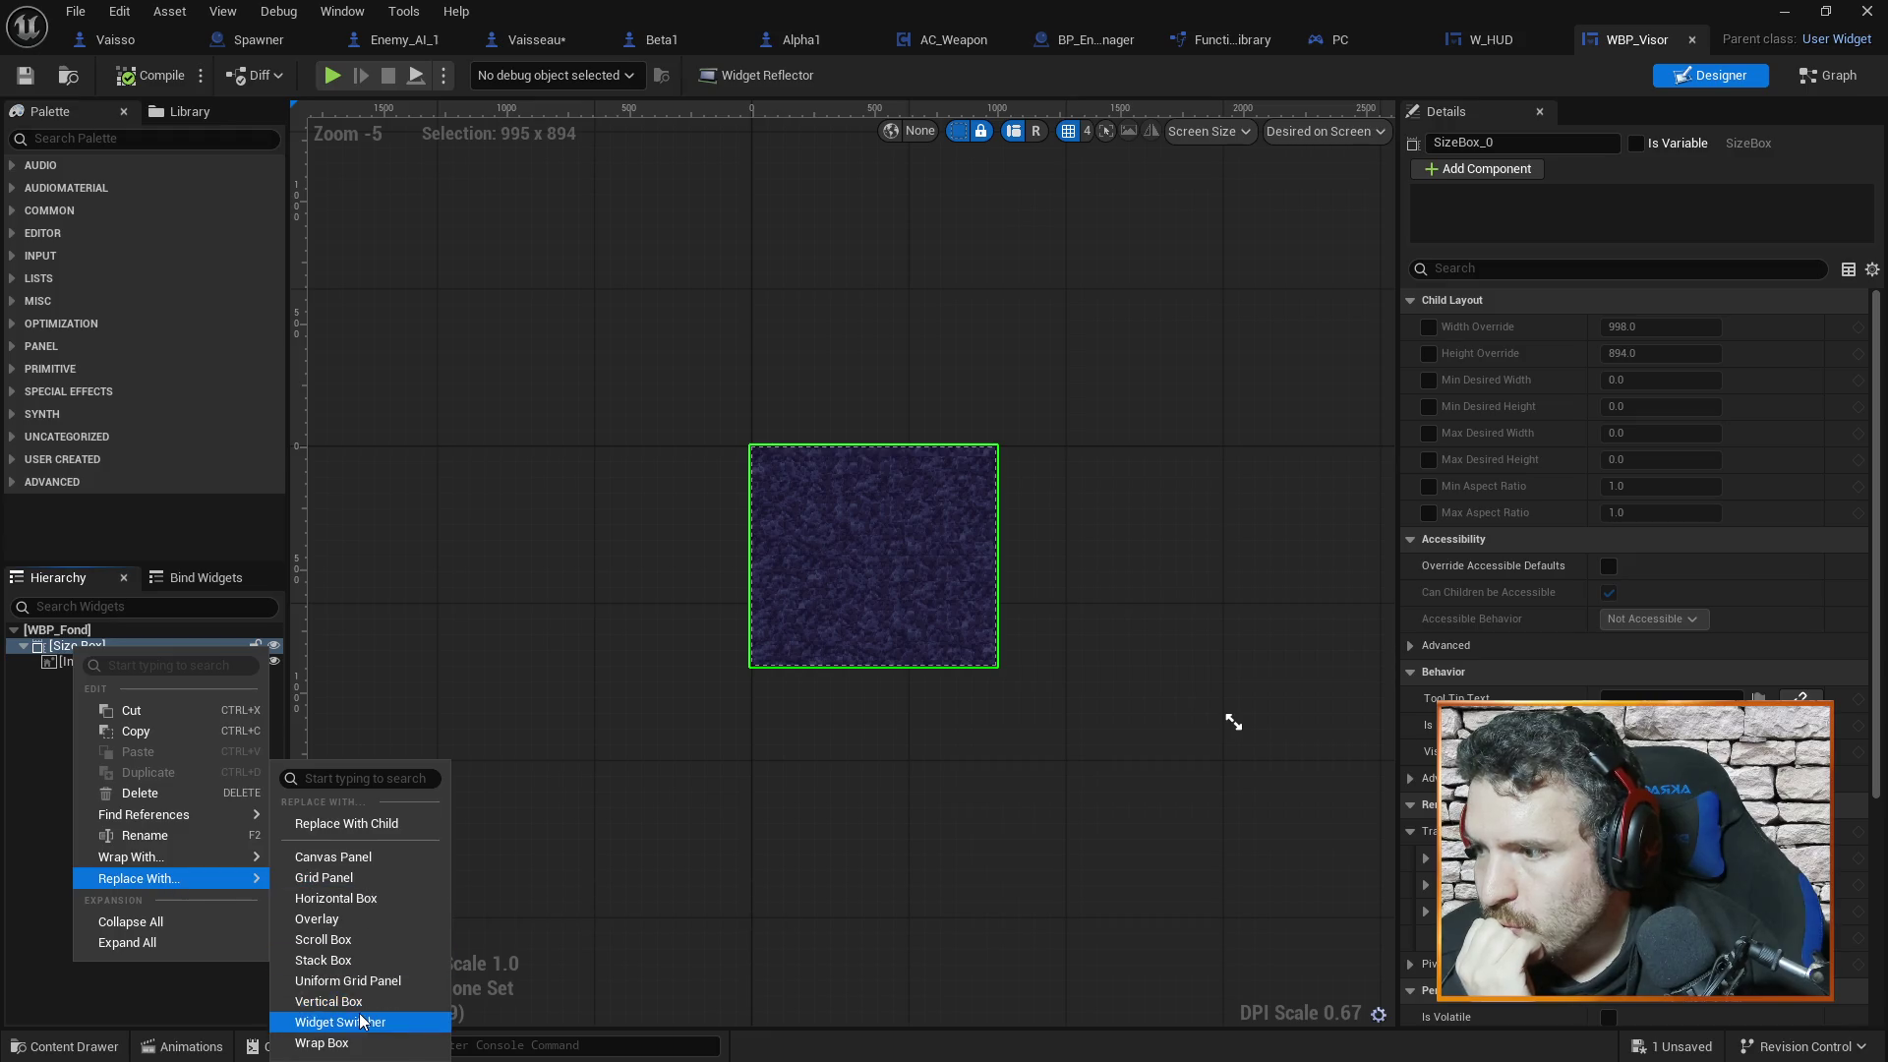
click(354, 857)
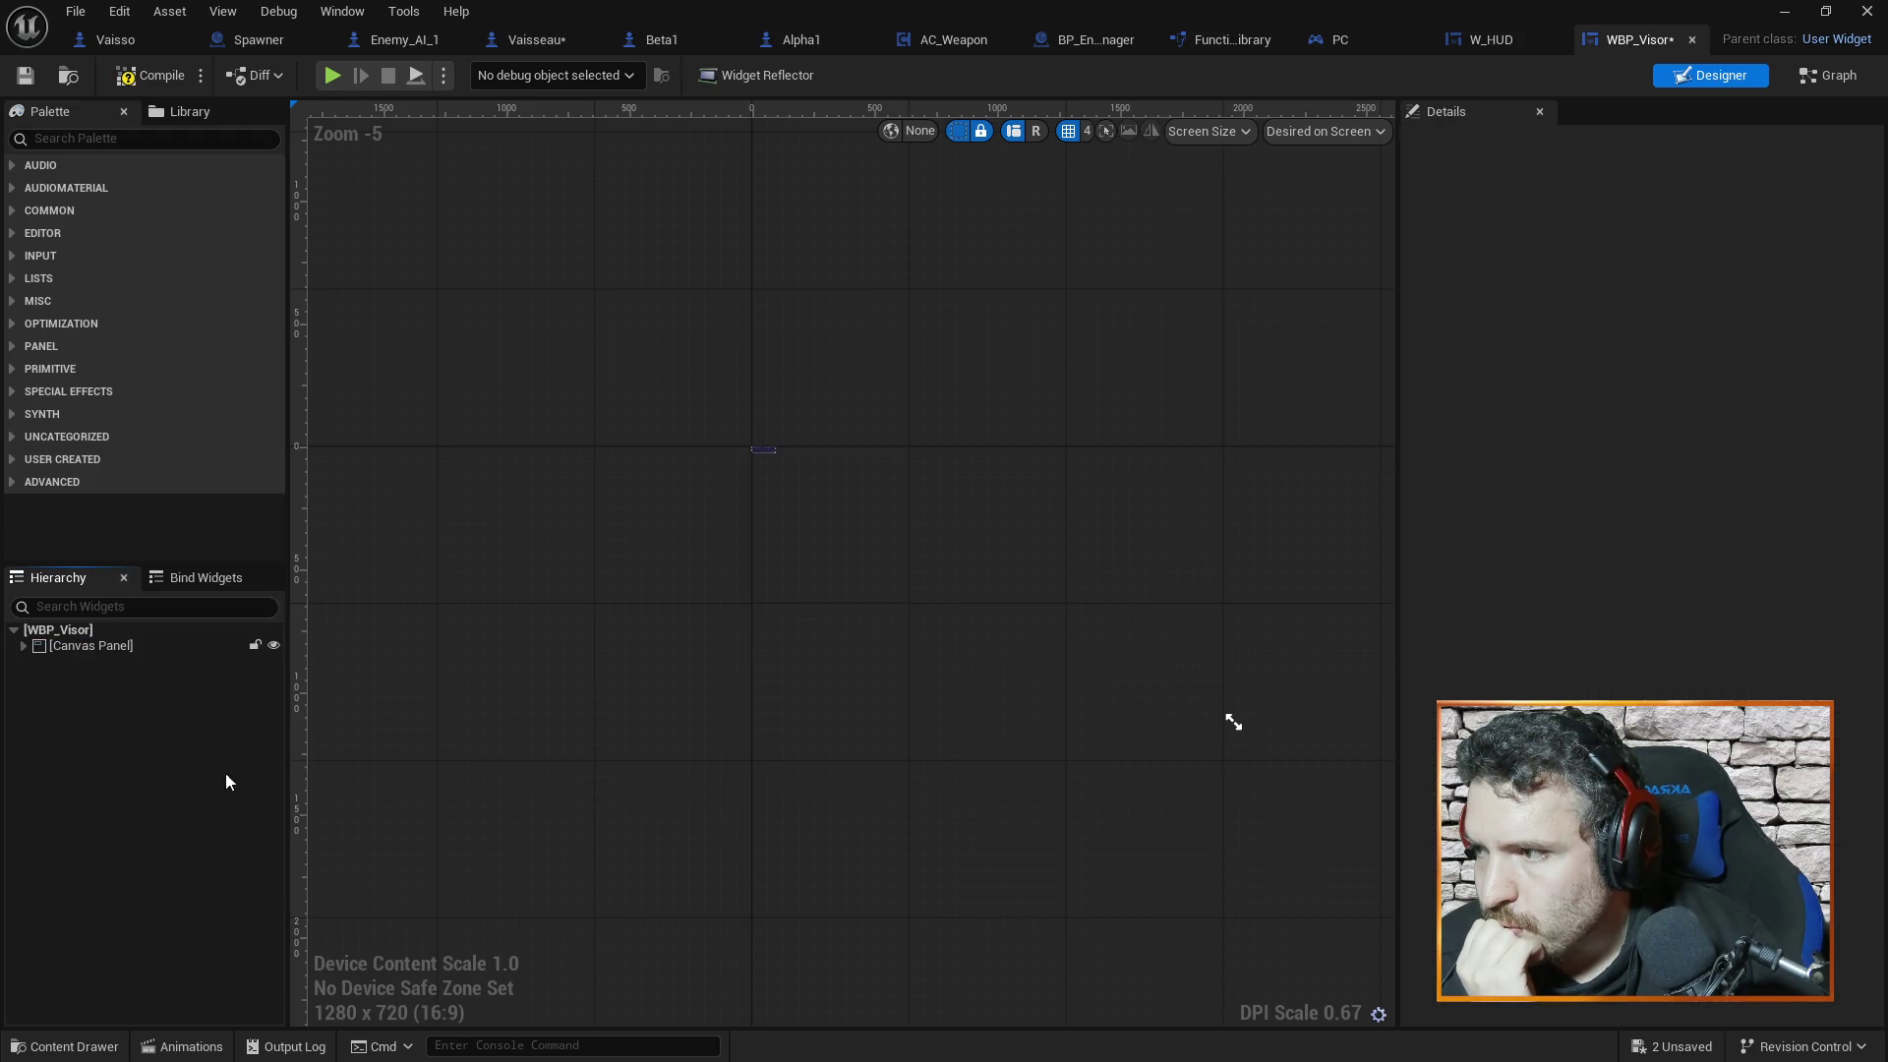
click(23, 647)
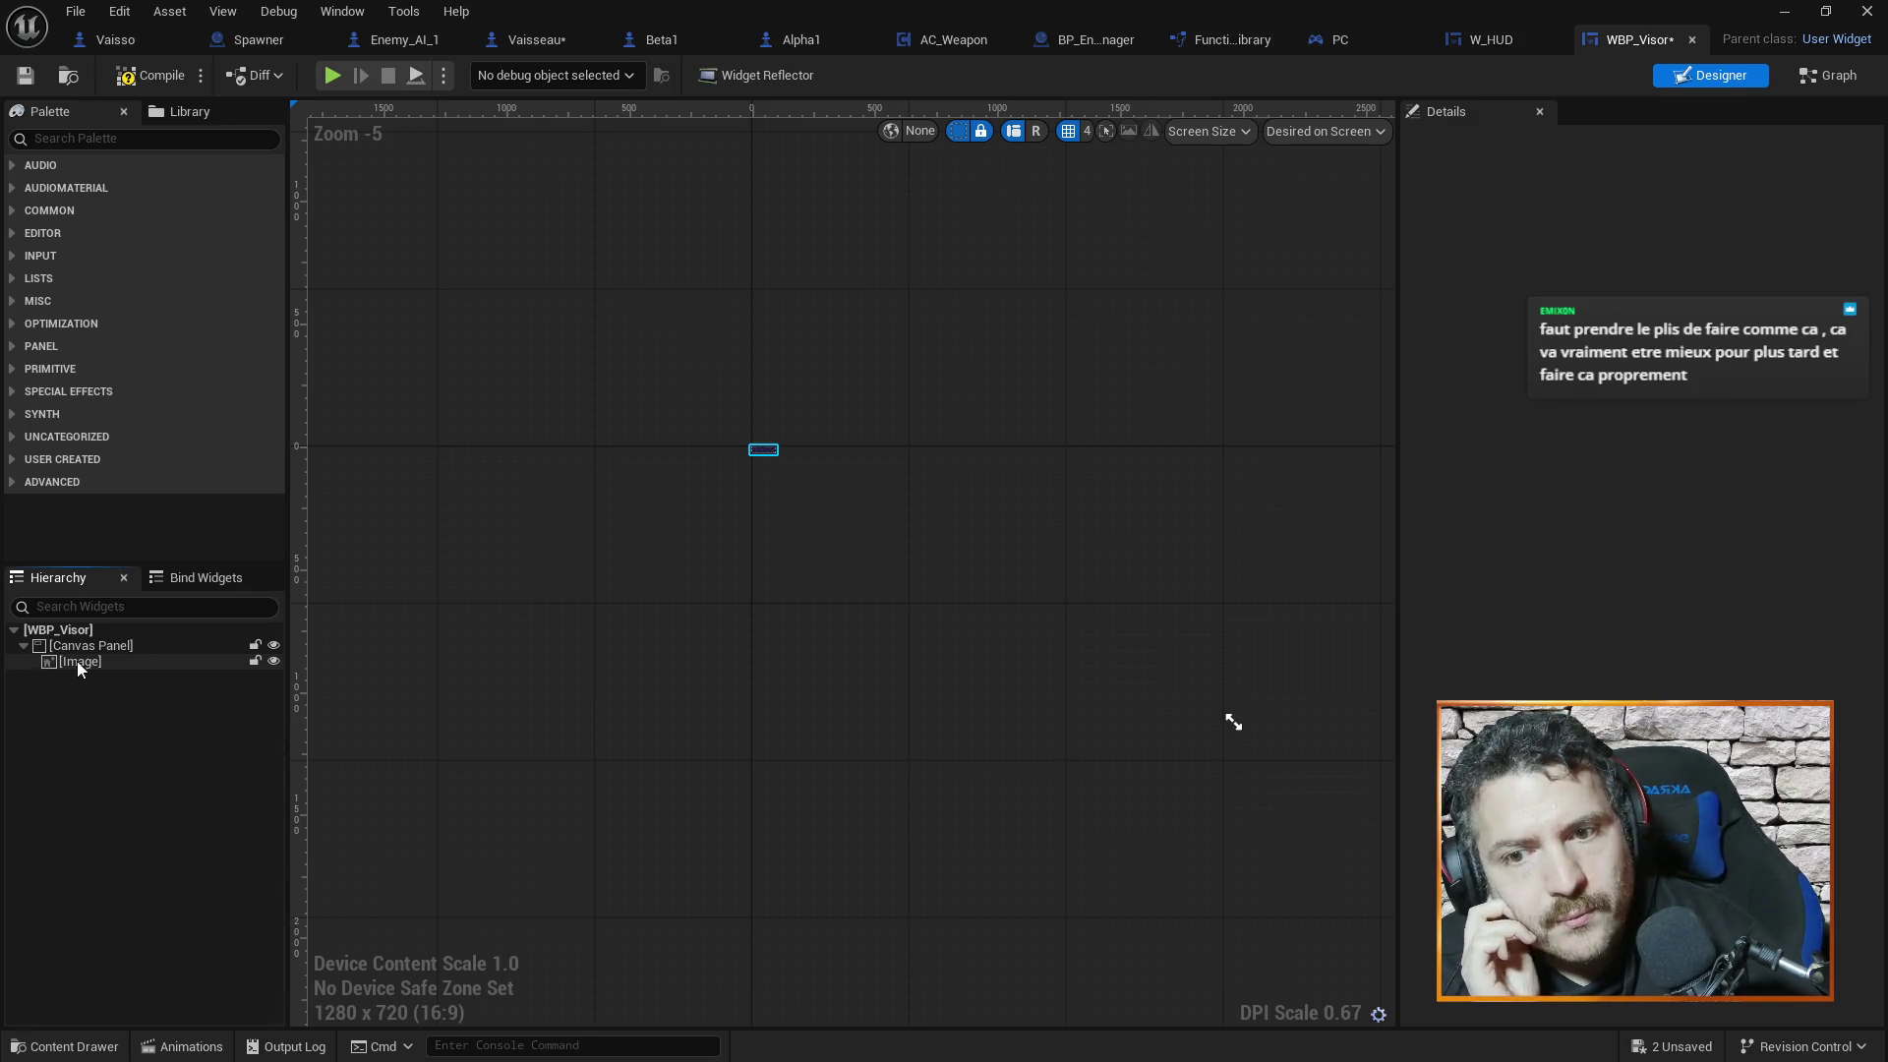
Reposition the purple background Image inside the Canvas Panel
scroll(786, 452, up, 6)
mouse_move(535, 423)
mouse_down()
mouse_move(811, 450)
mouse_move(546, 433)
mouse_move(614, 643)
mouse_move(643, 655)
mouse_move(639, 616)
mouse_up()
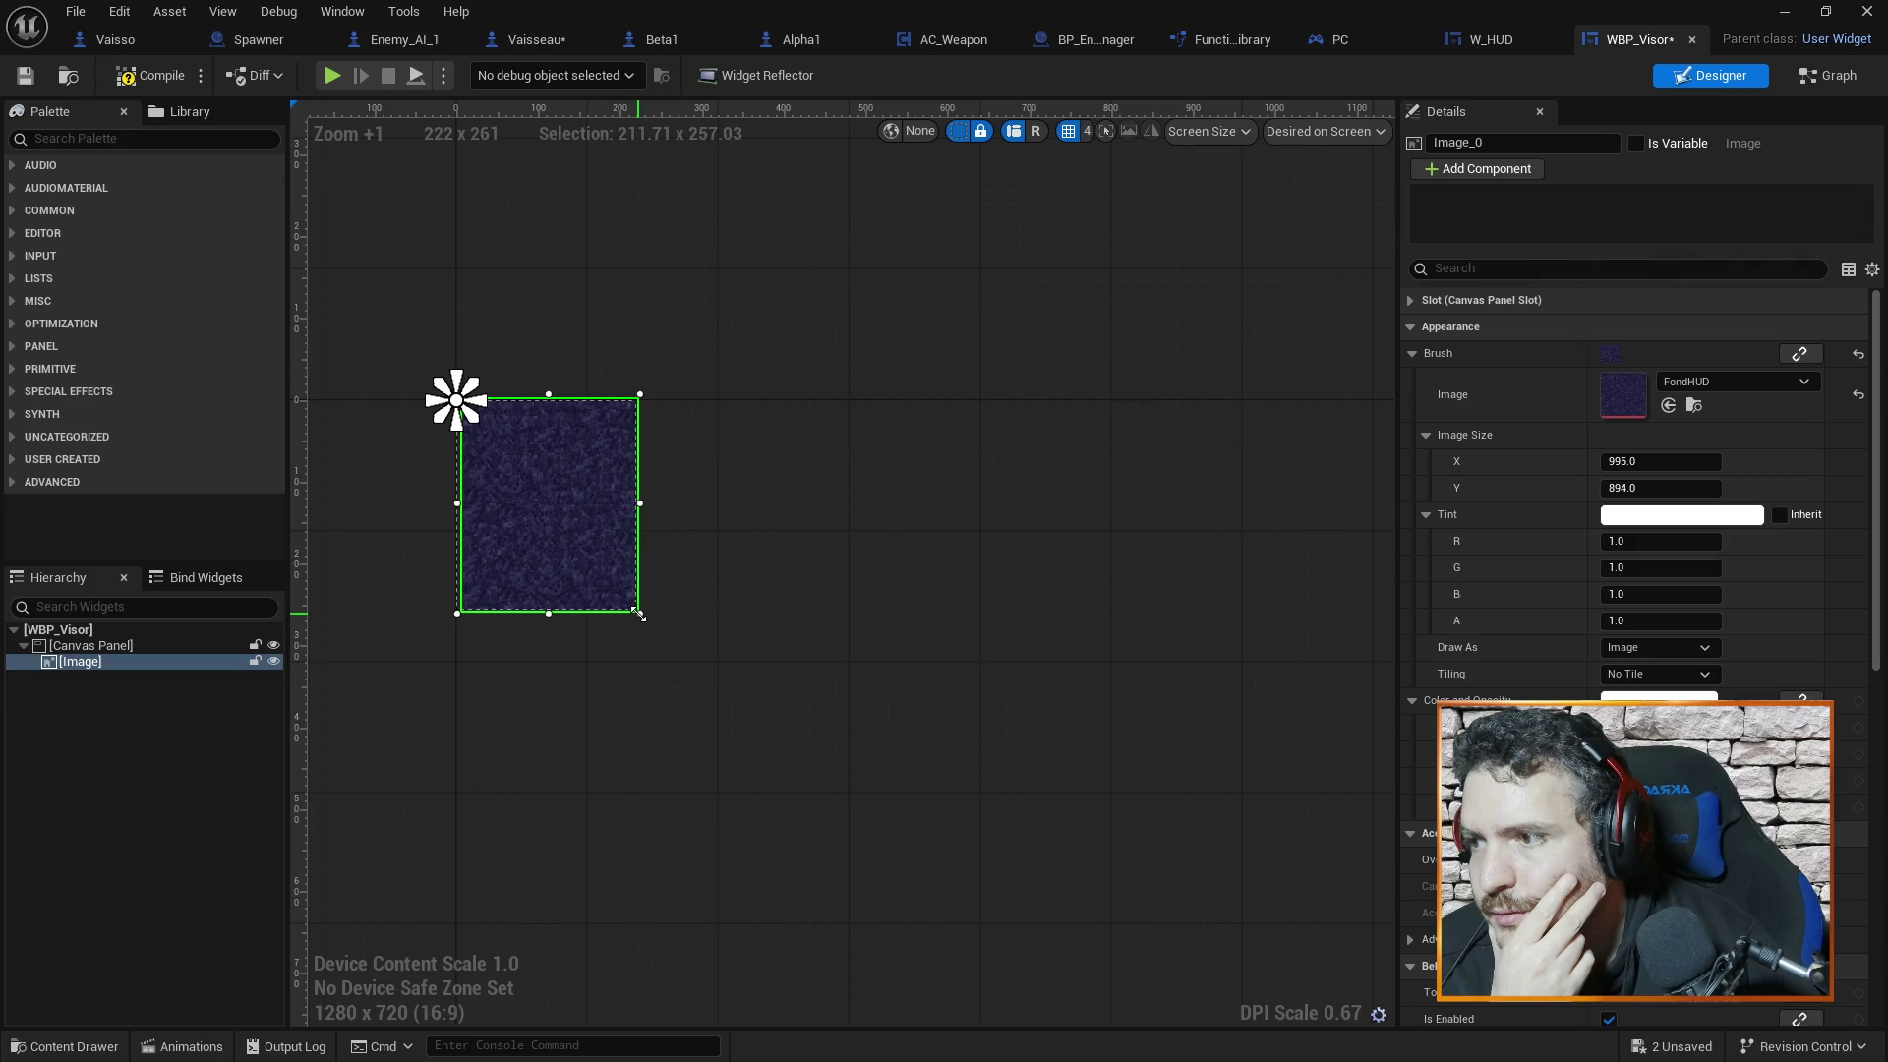
drag(521, 734, 900, 704)
click(904, 699)
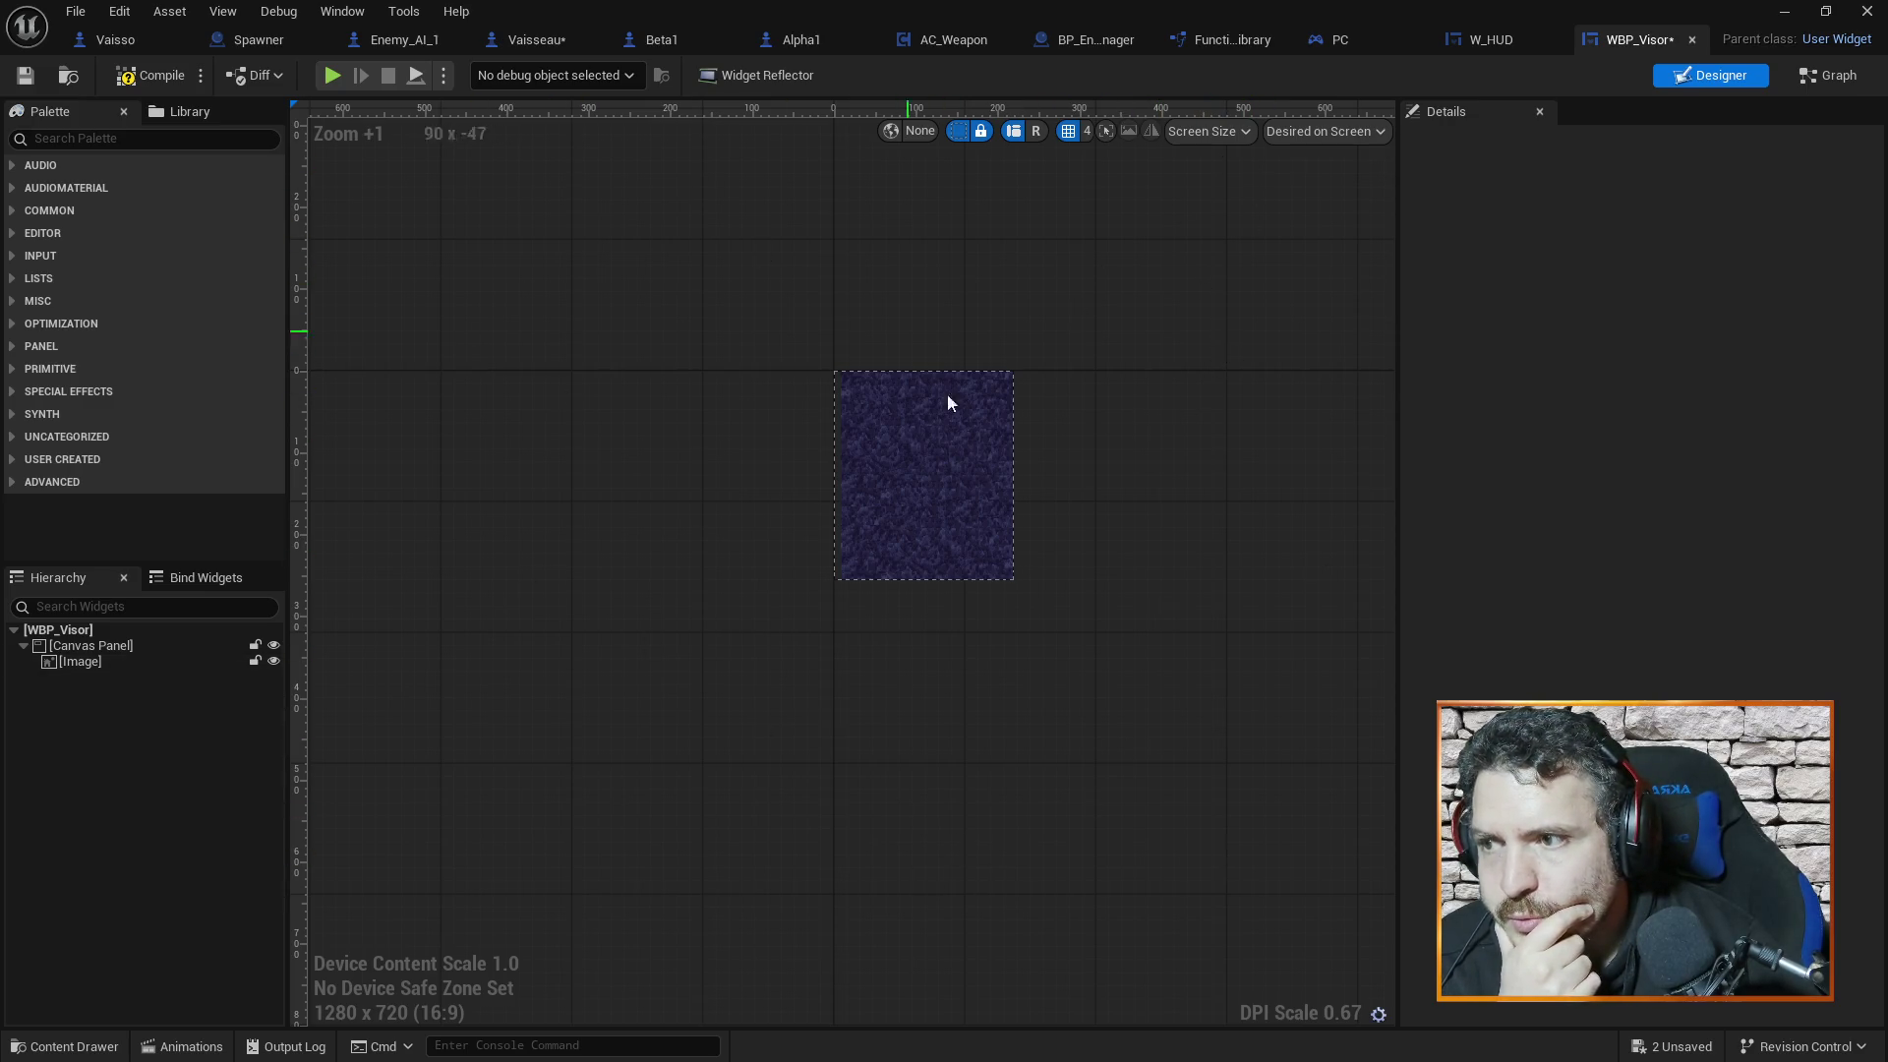
click(835, 404)
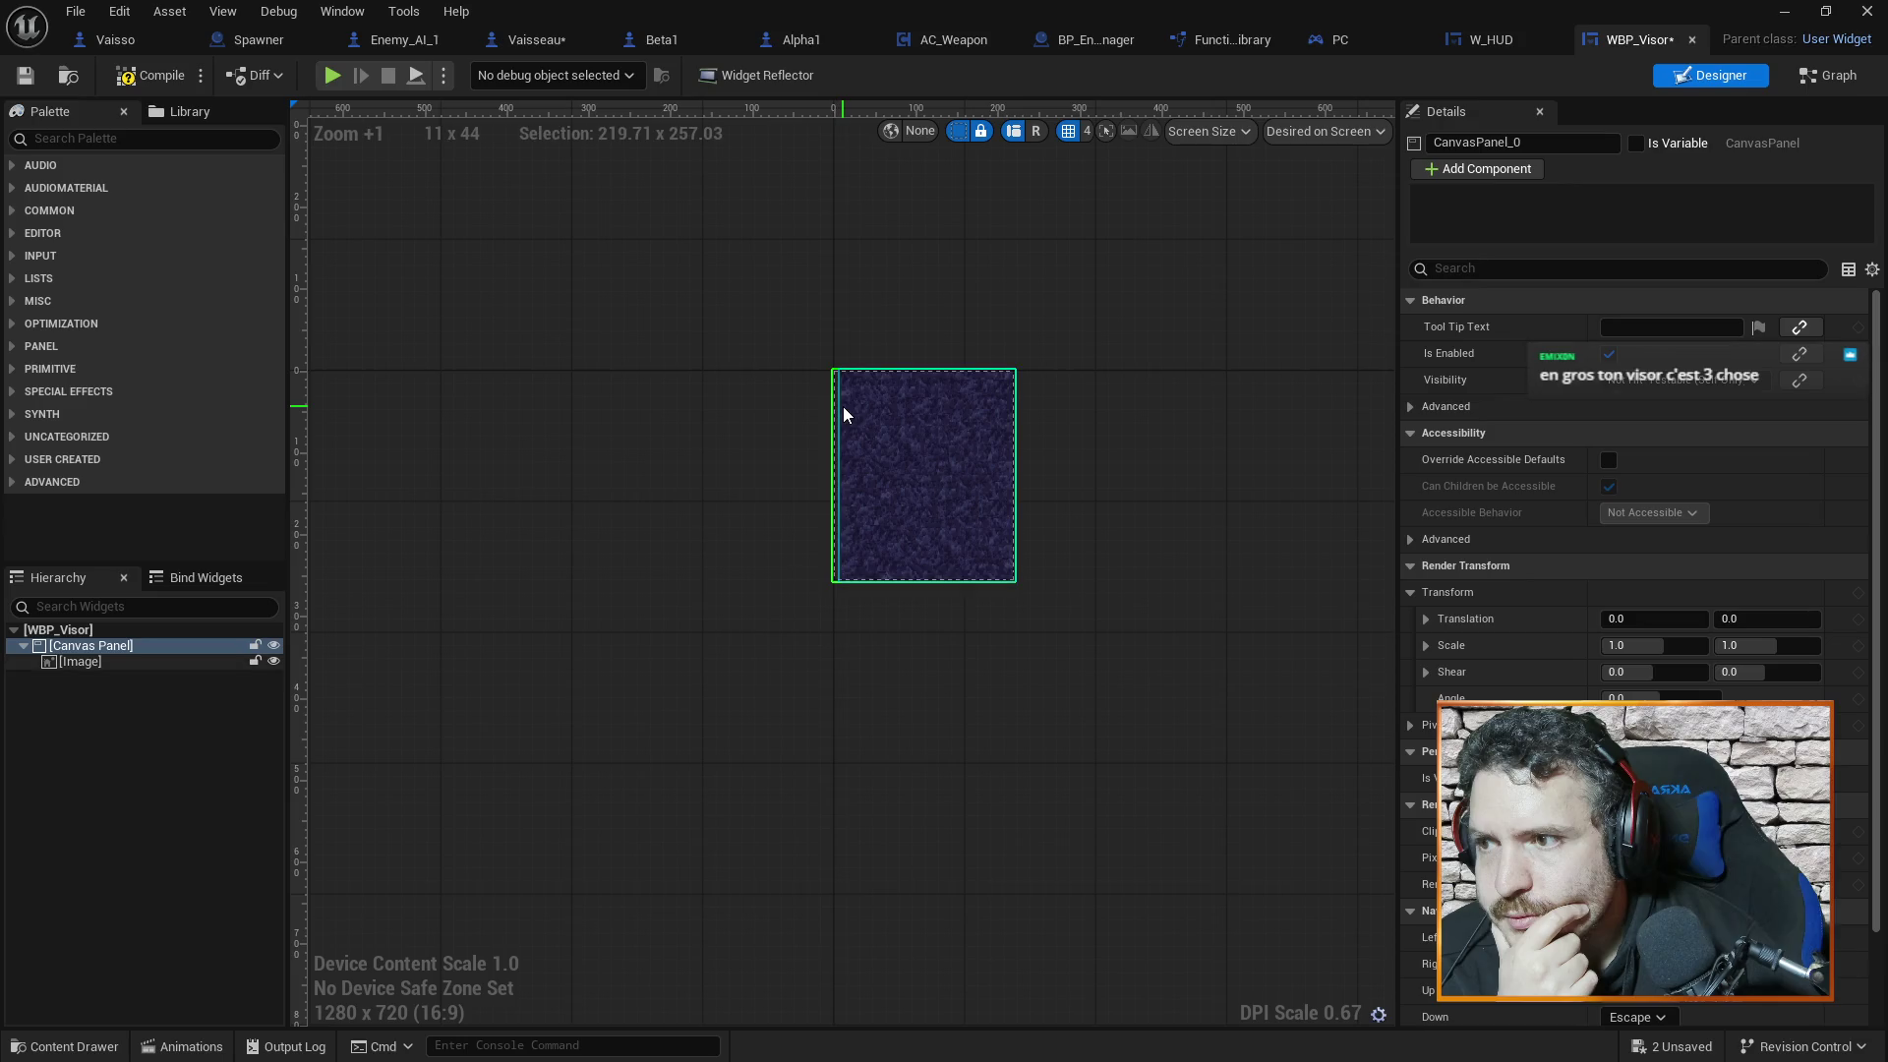
click(941, 489)
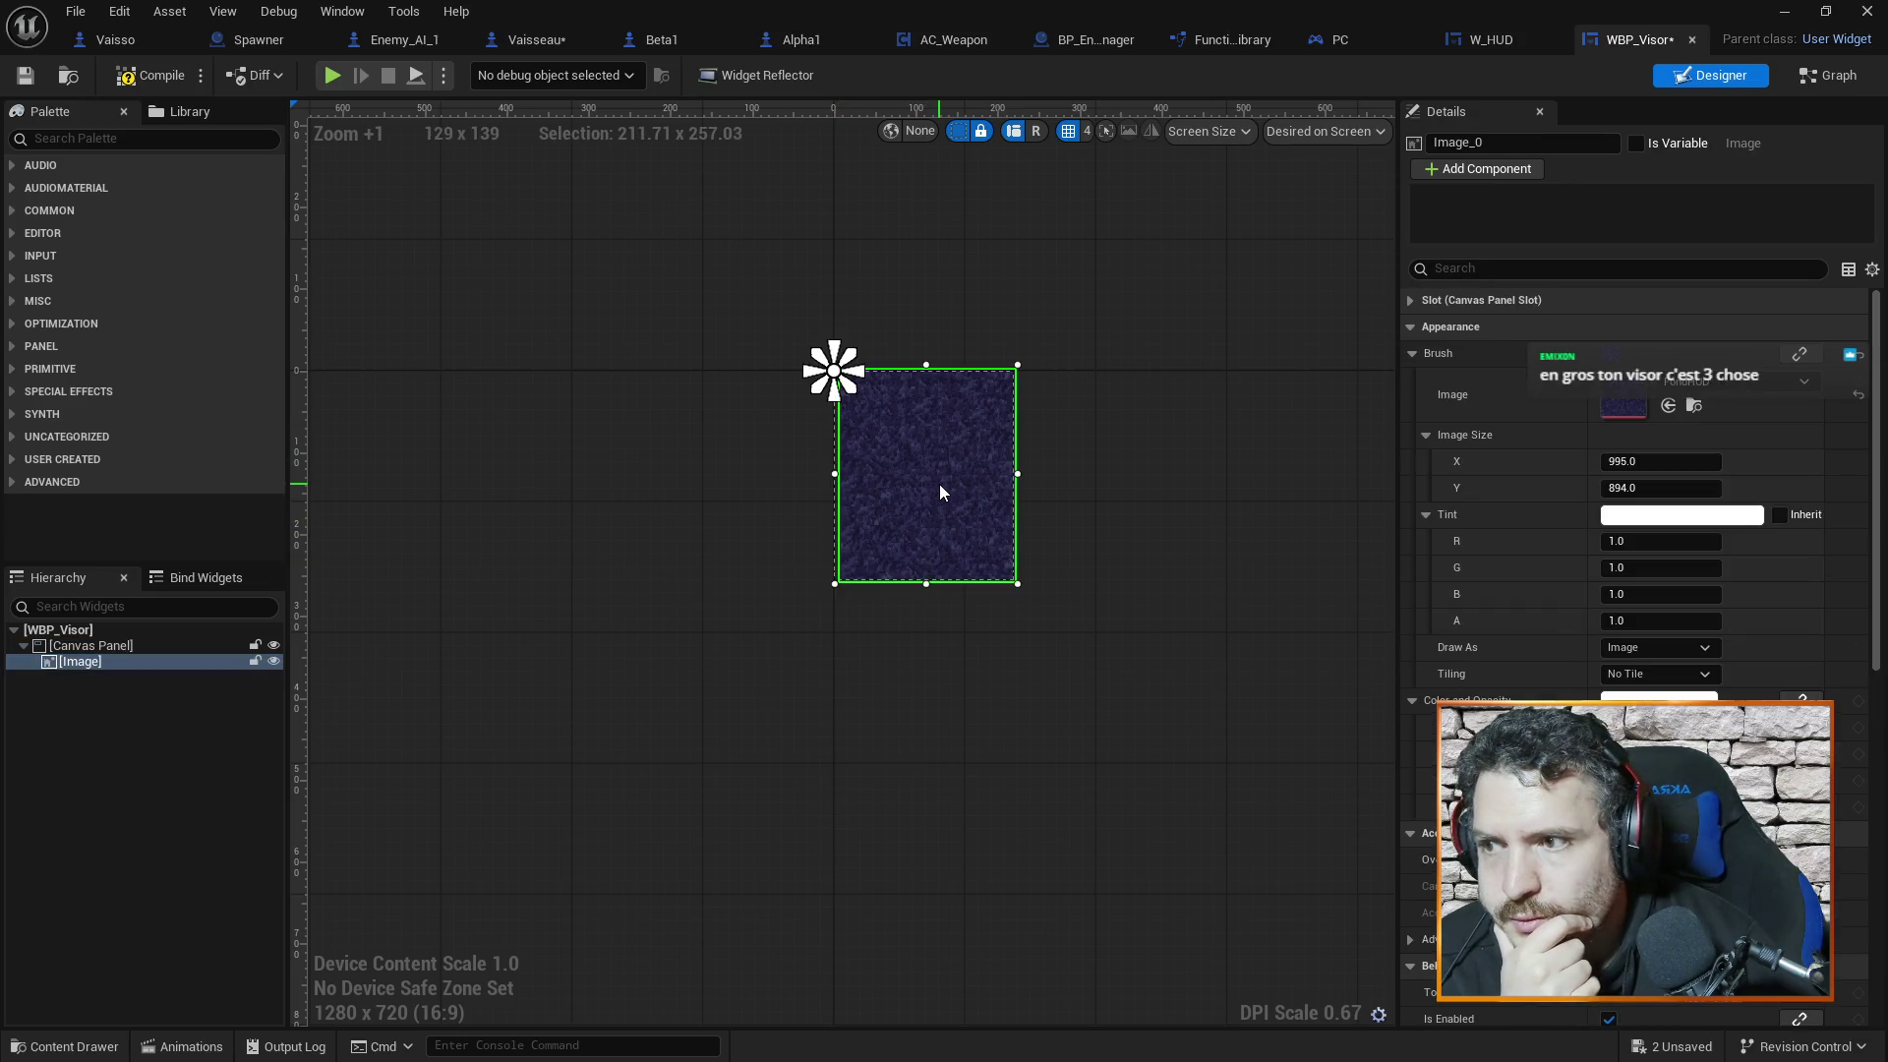
click(932, 482)
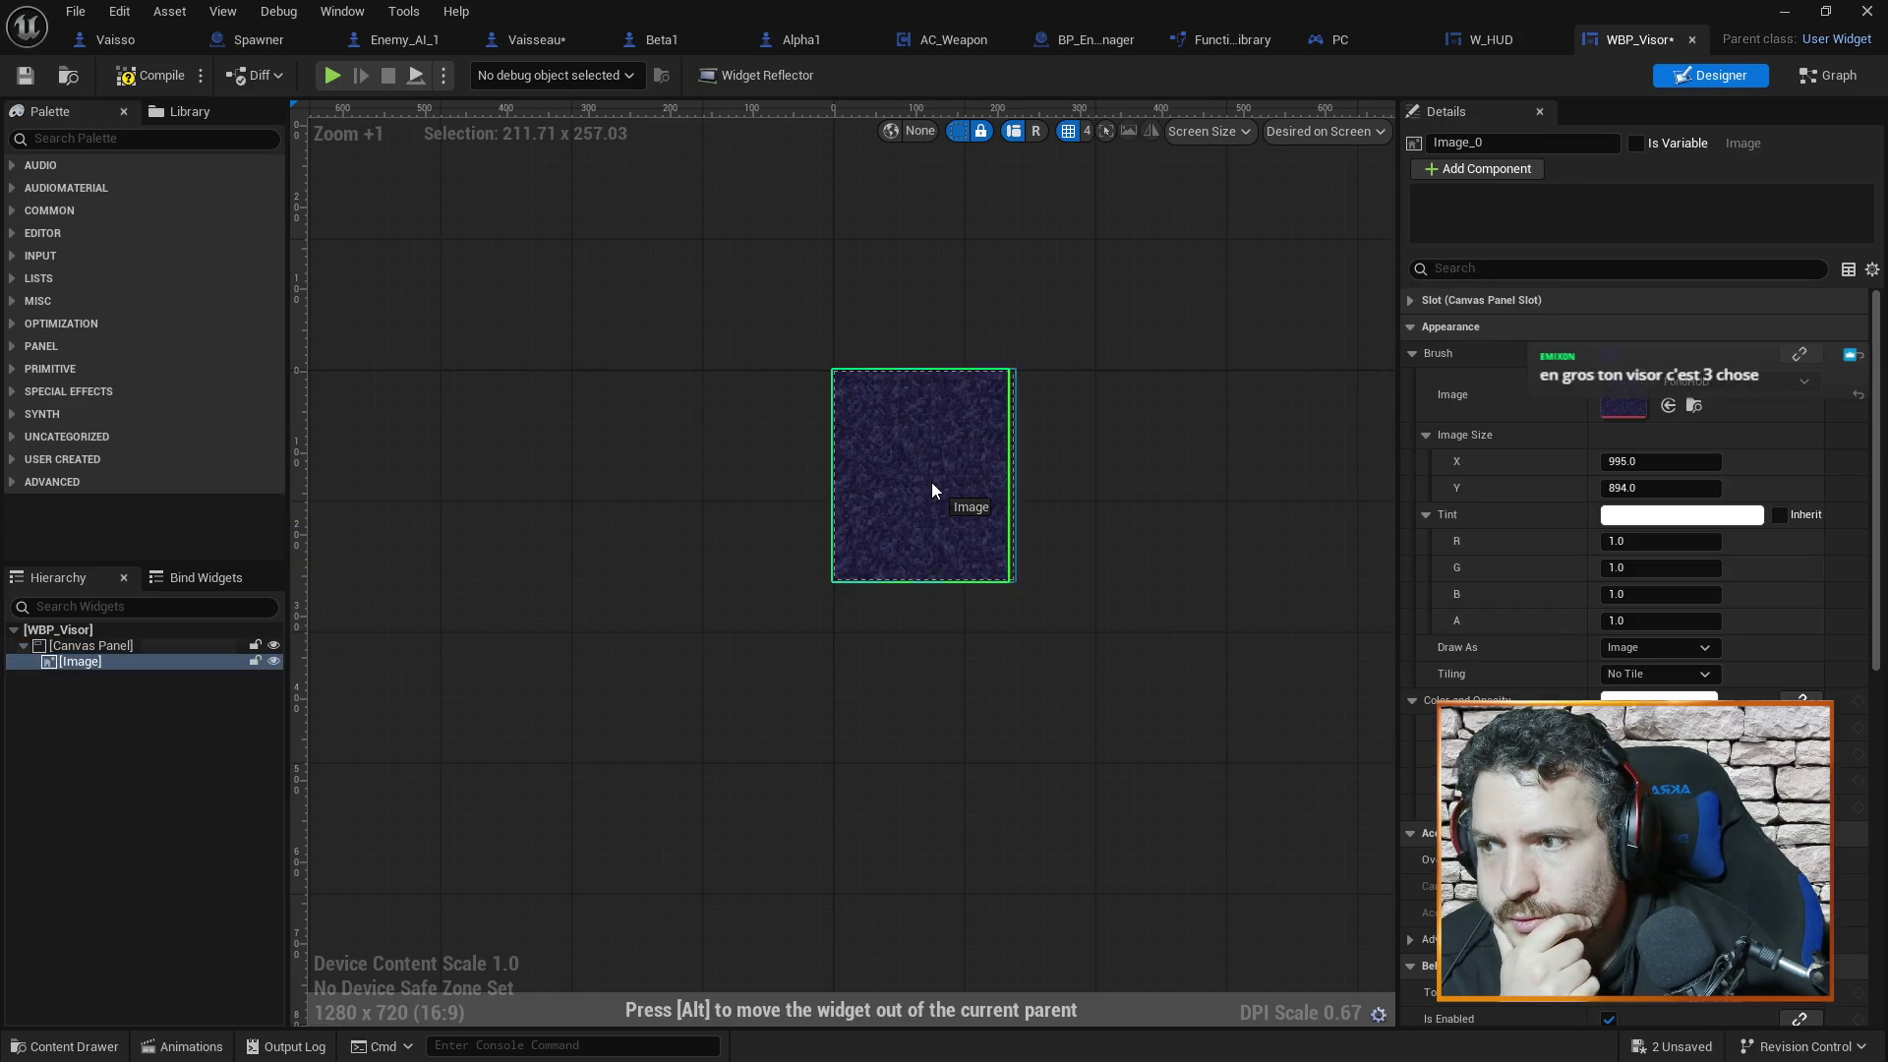
click(1017, 604)
scroll(1050, 570, up, 1)
scroll(1052, 572, up, 3)
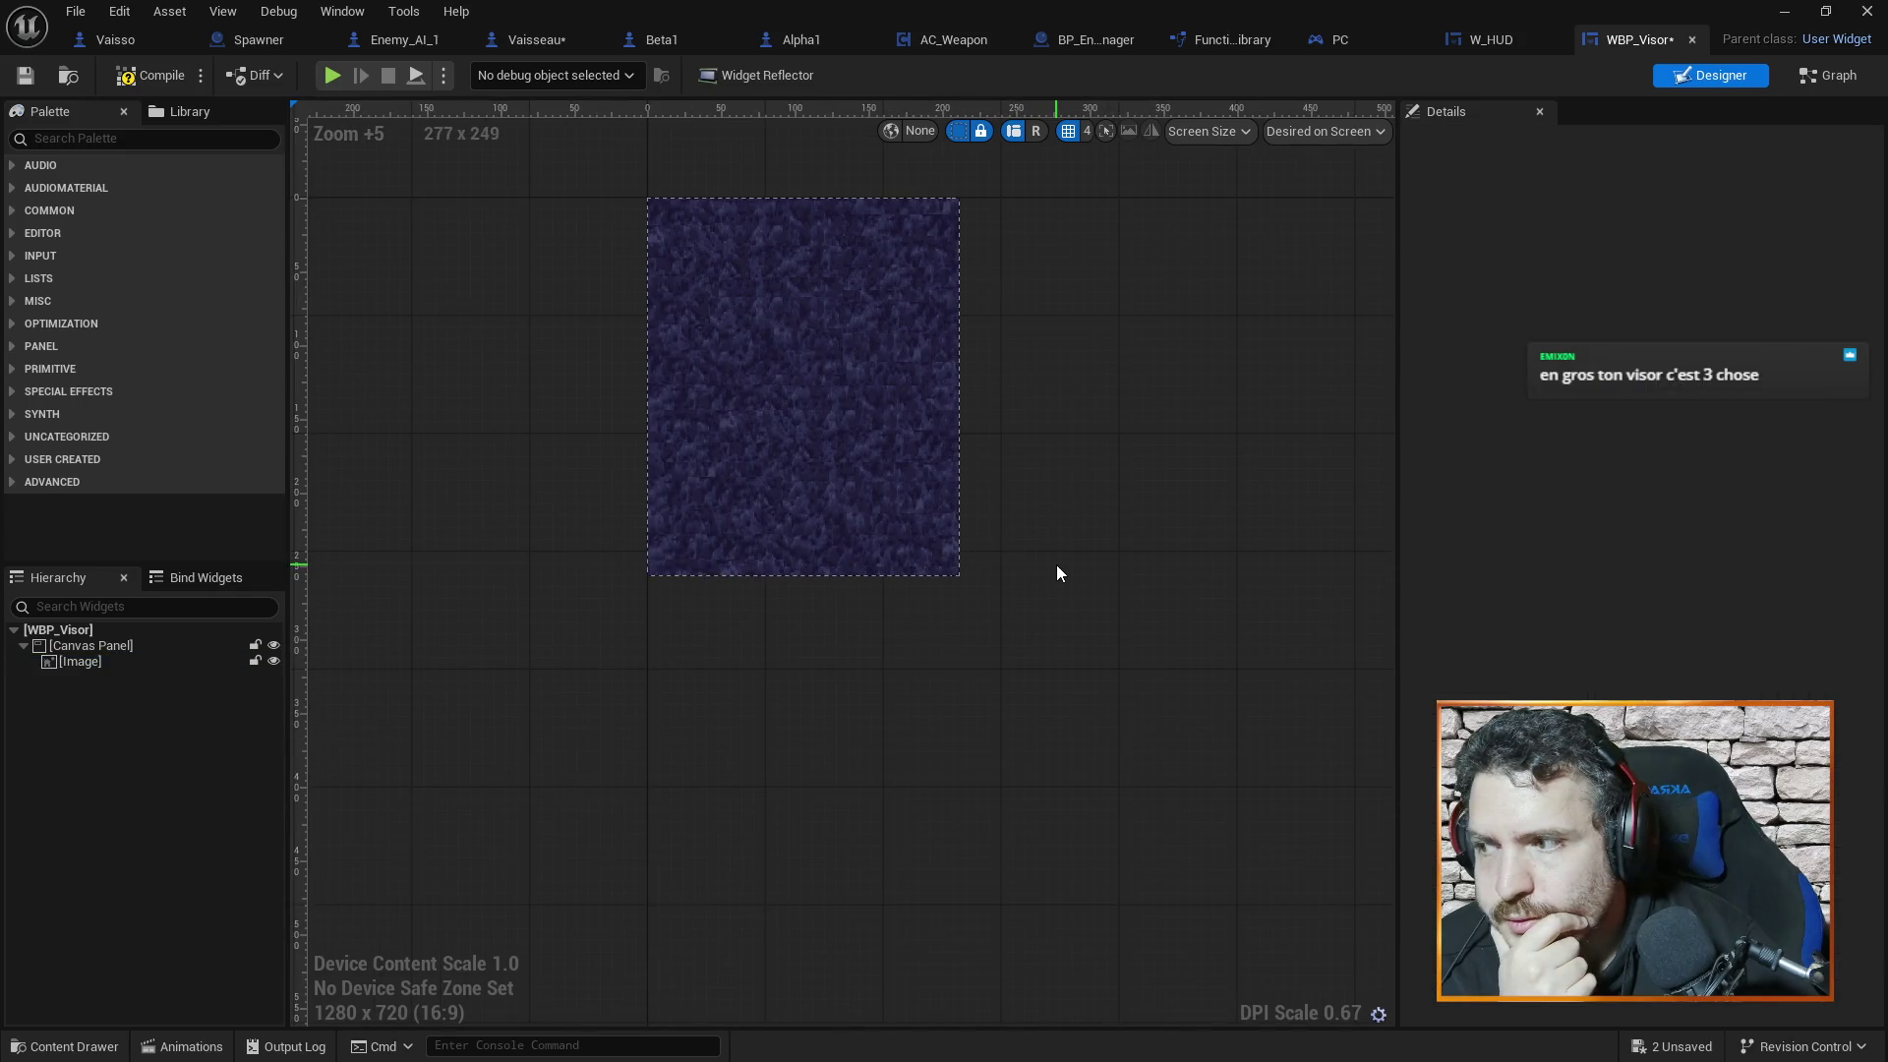
click(1353, 43)
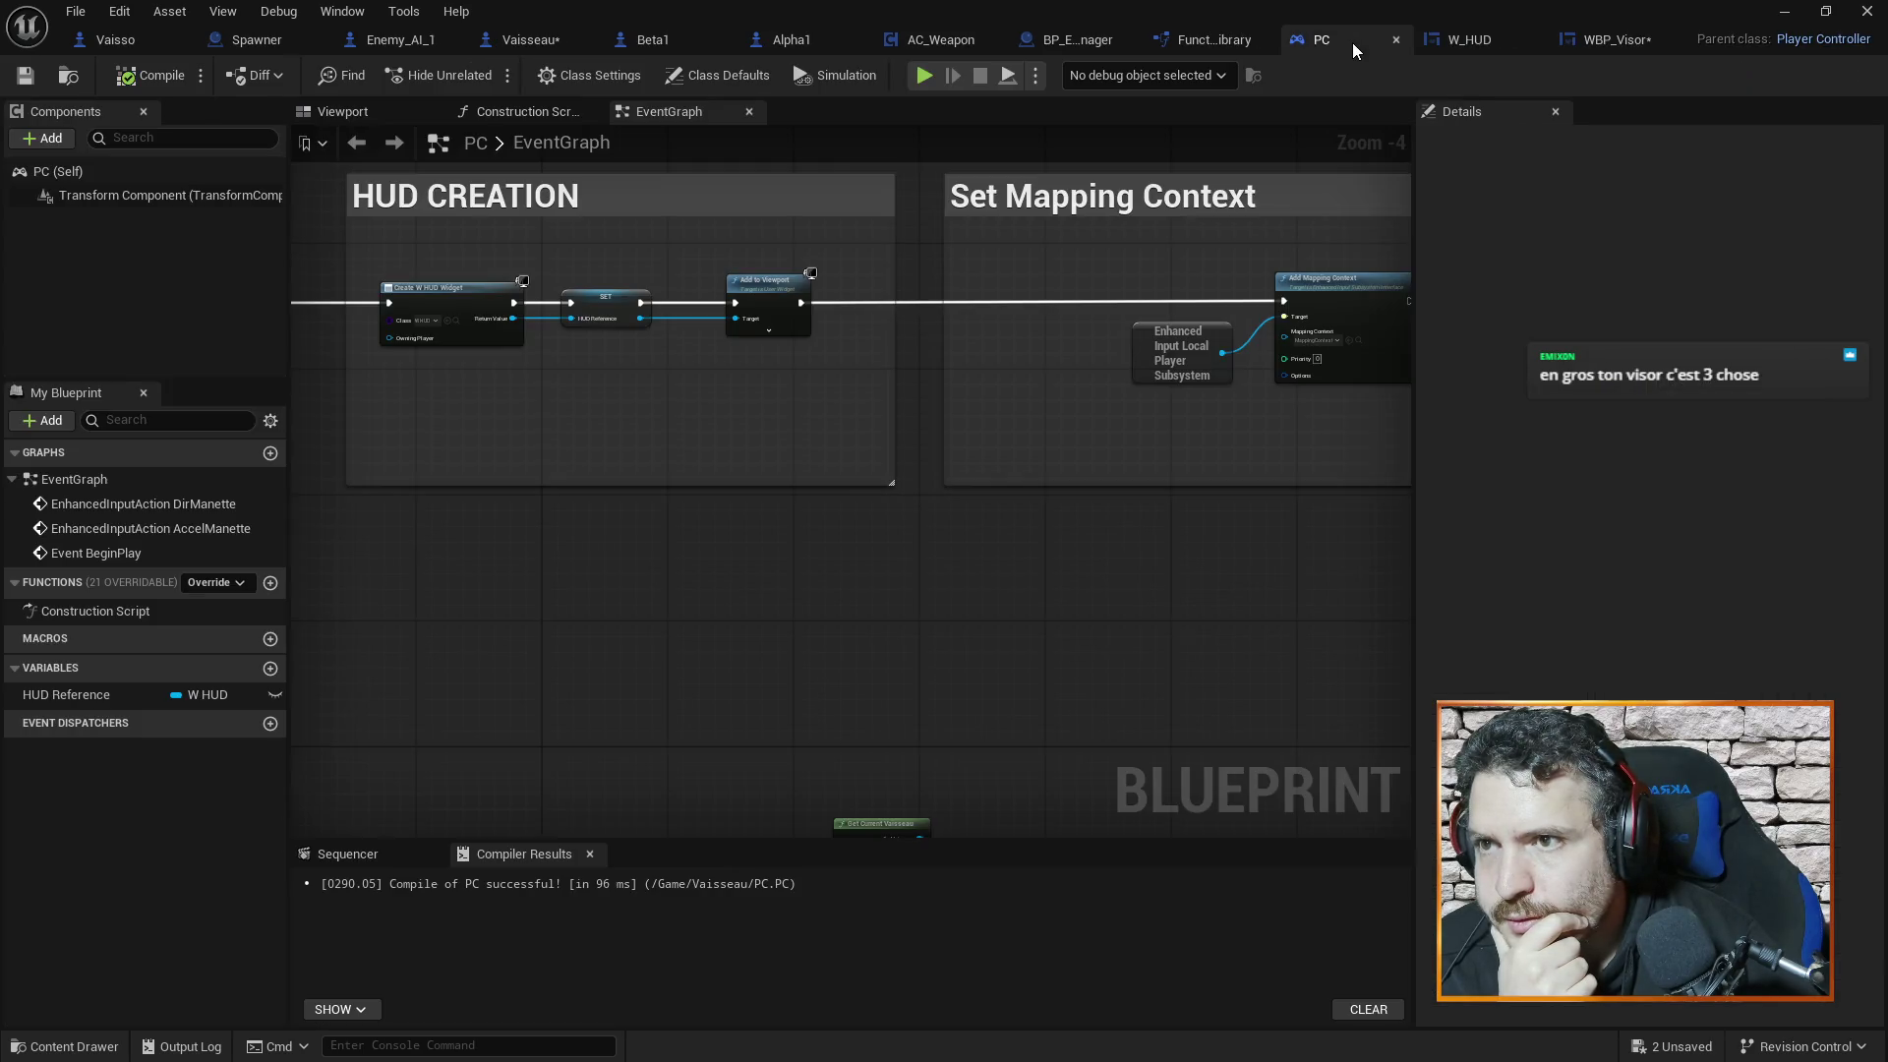
Select the HUD_Target_Name text block in the W_HUD designer
click(1466, 35)
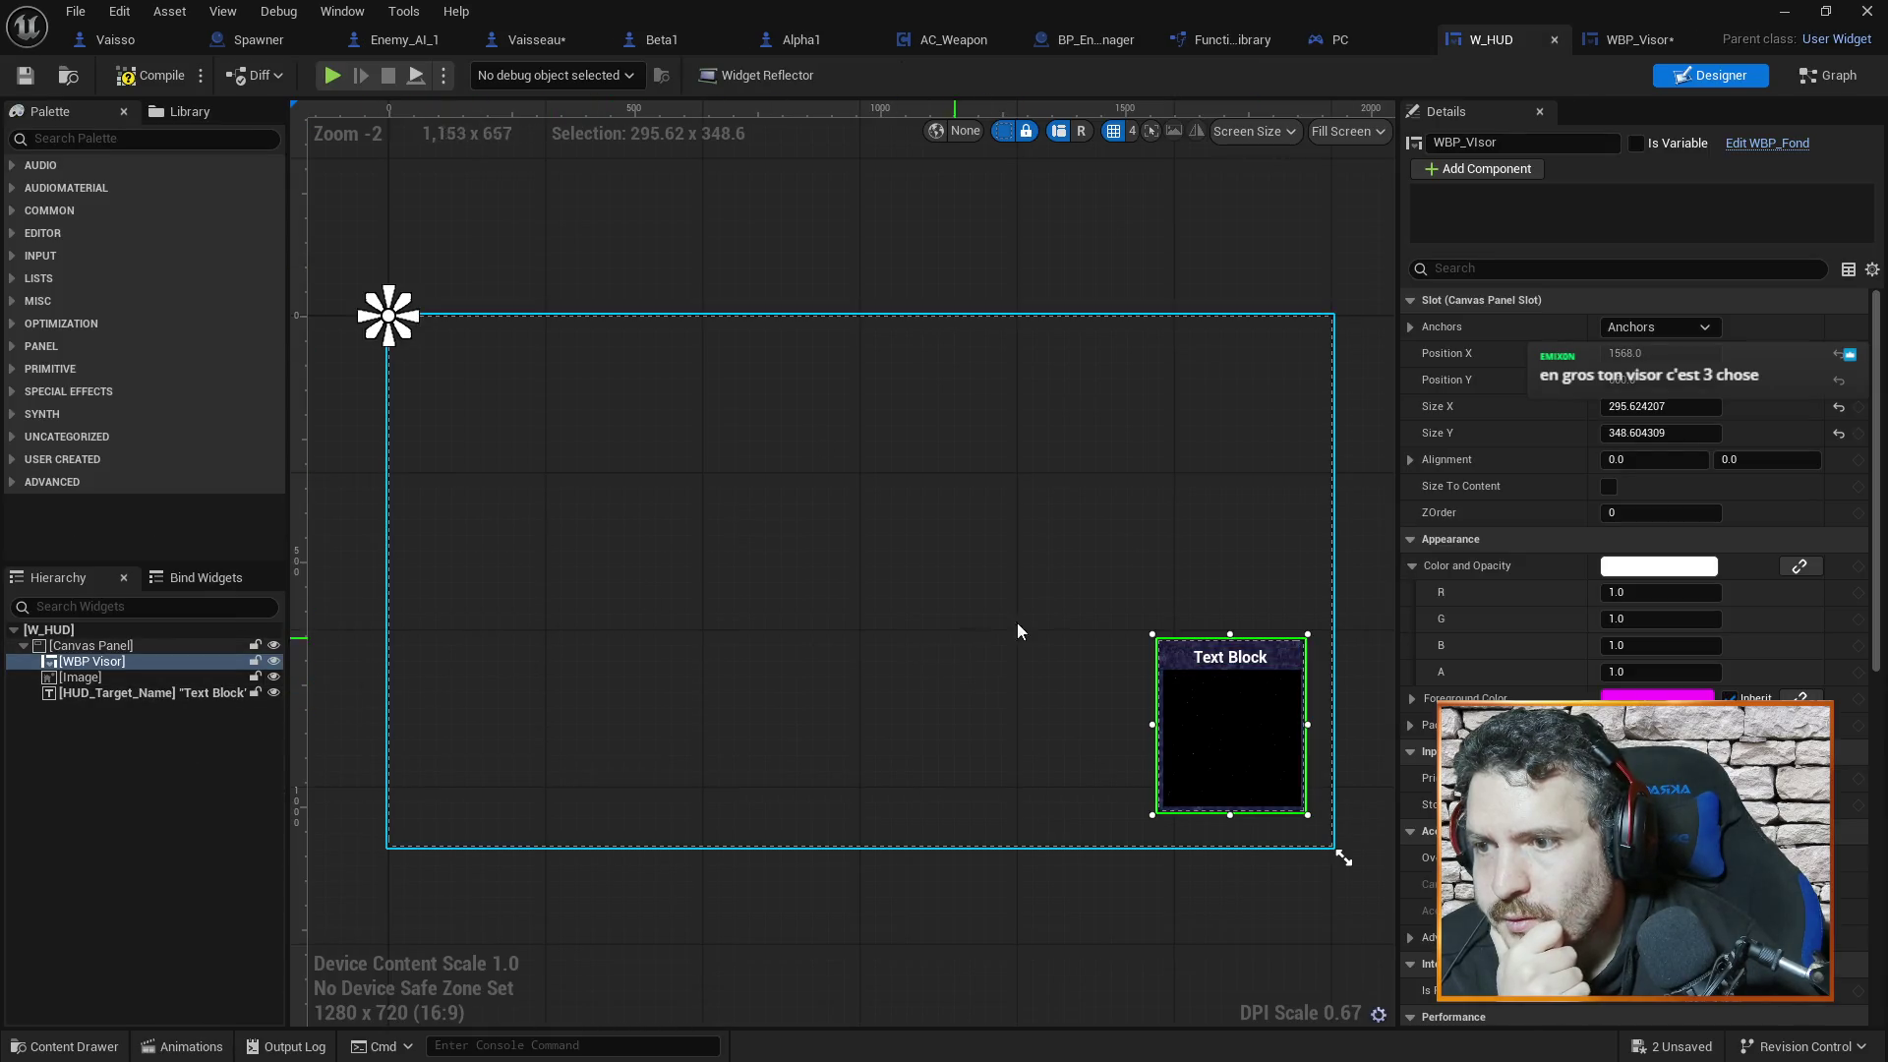
click(1236, 666)
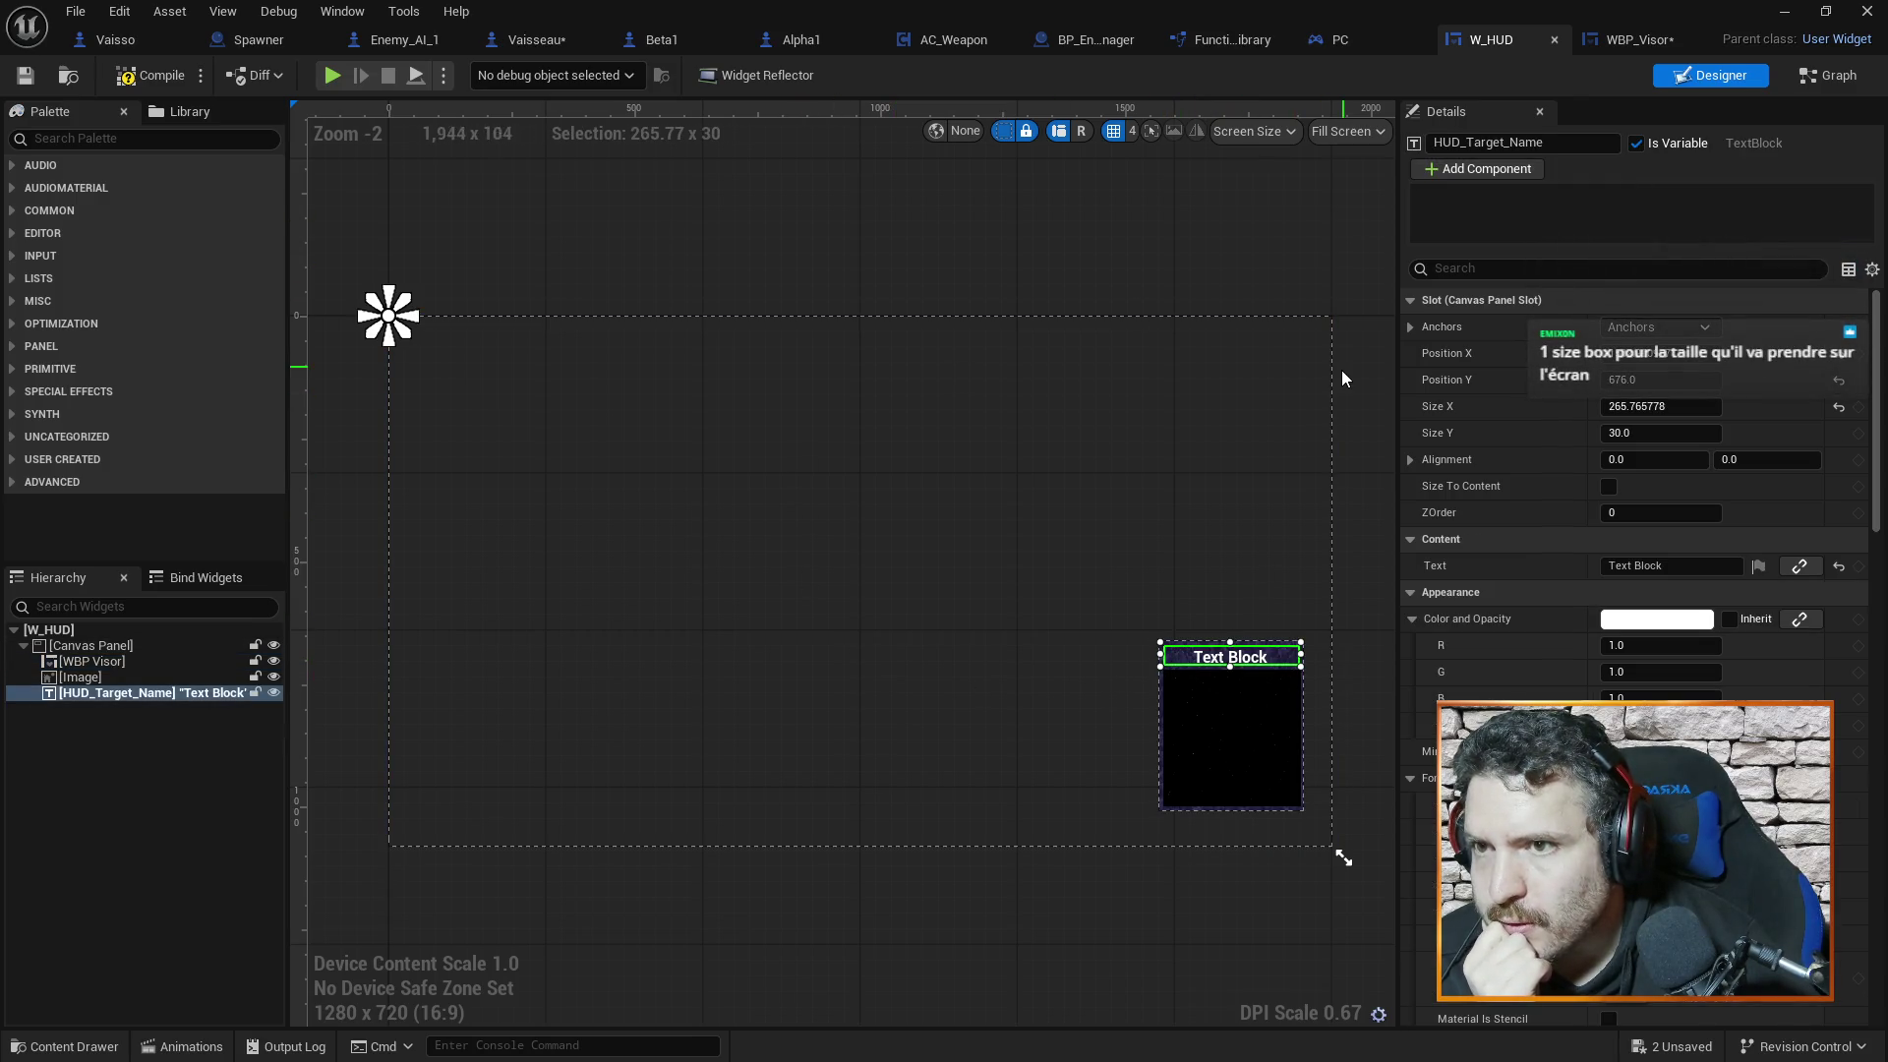
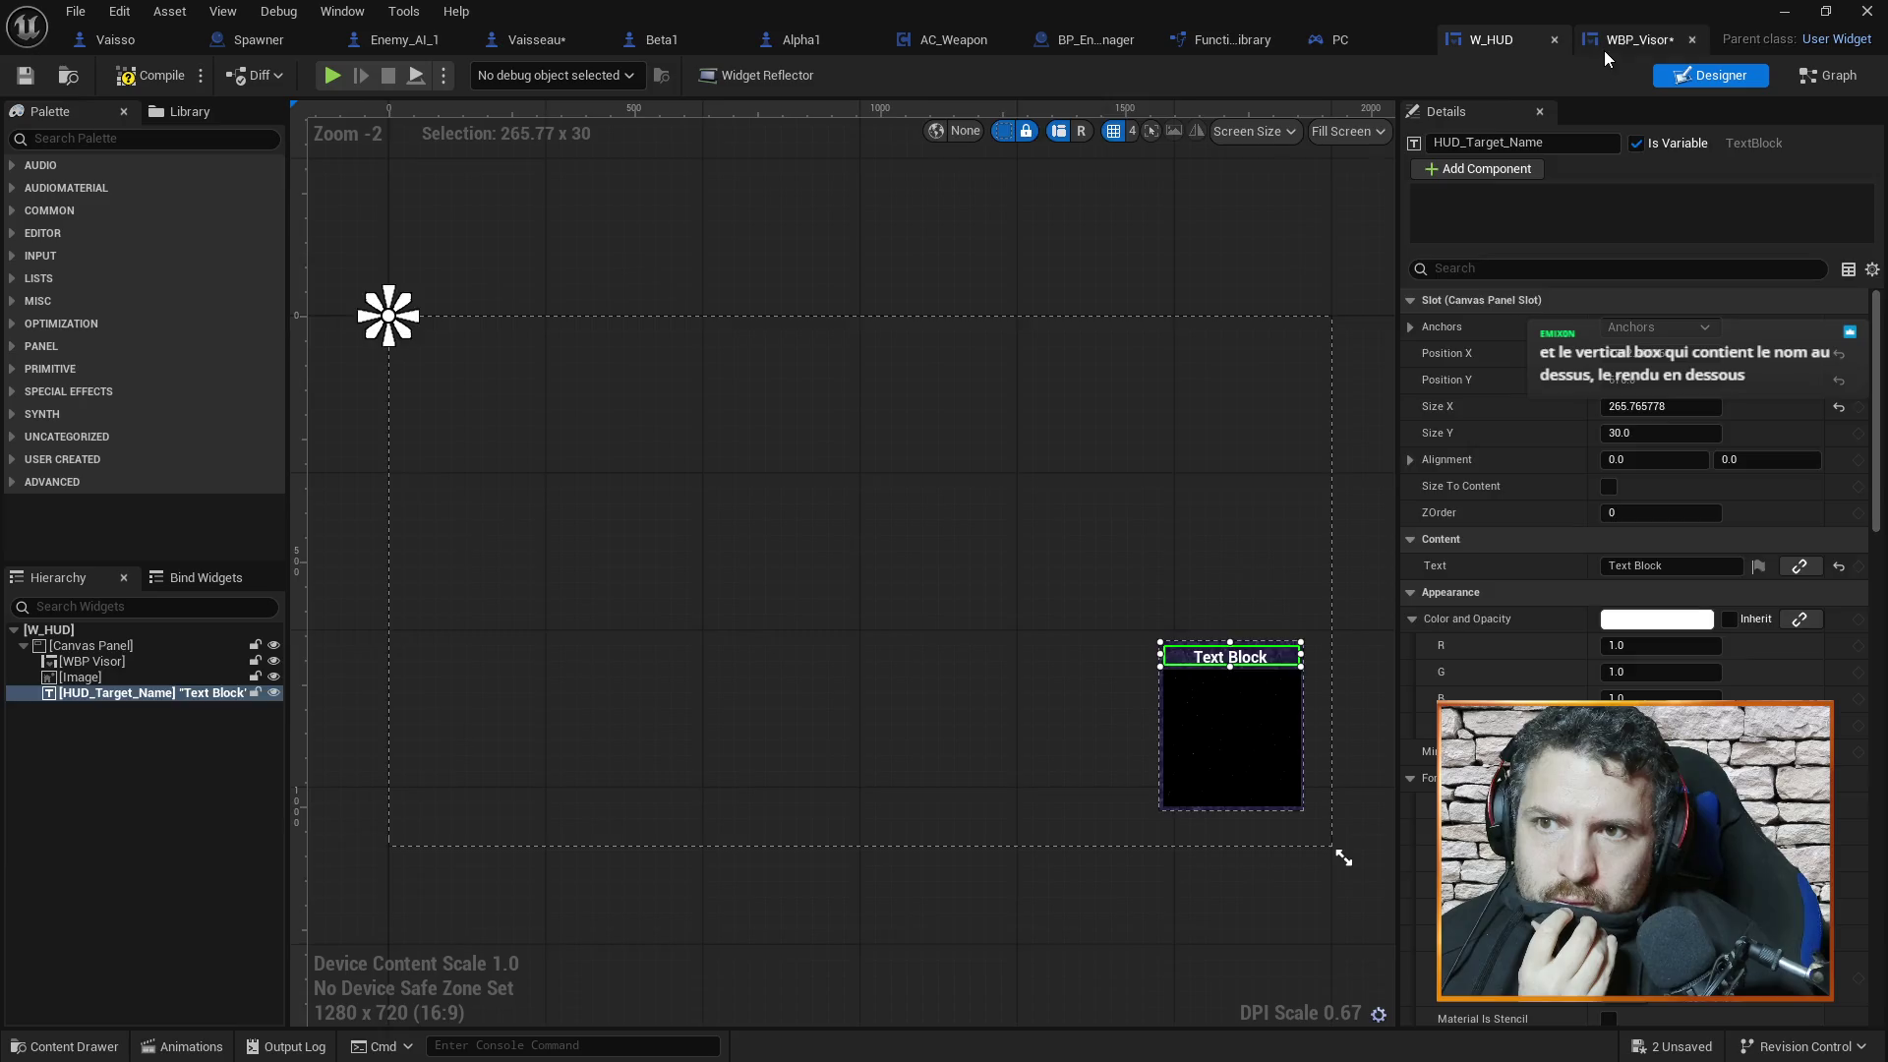
Wrap WBP_Visor's Canvas Panel in a Size Box, then go back to W_HUD
click(1632, 42)
right_click(120, 644)
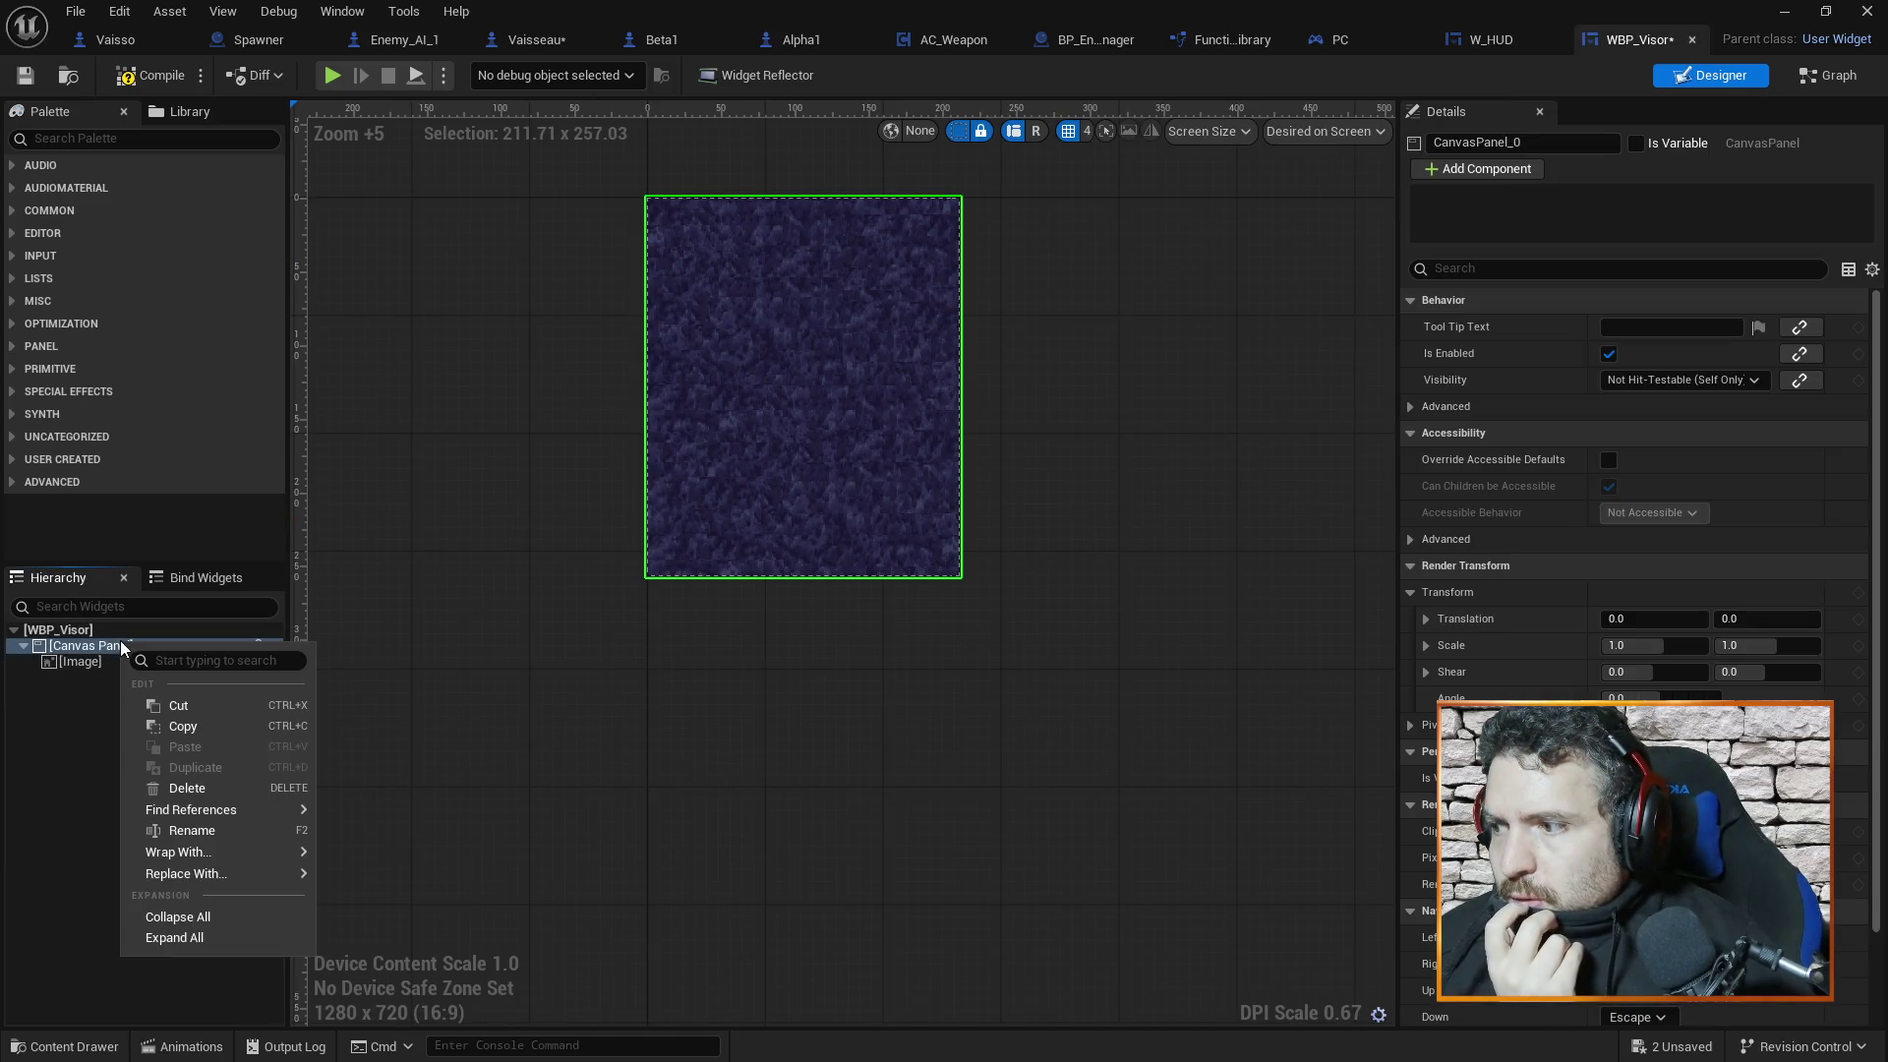
mouse_move(191, 875)
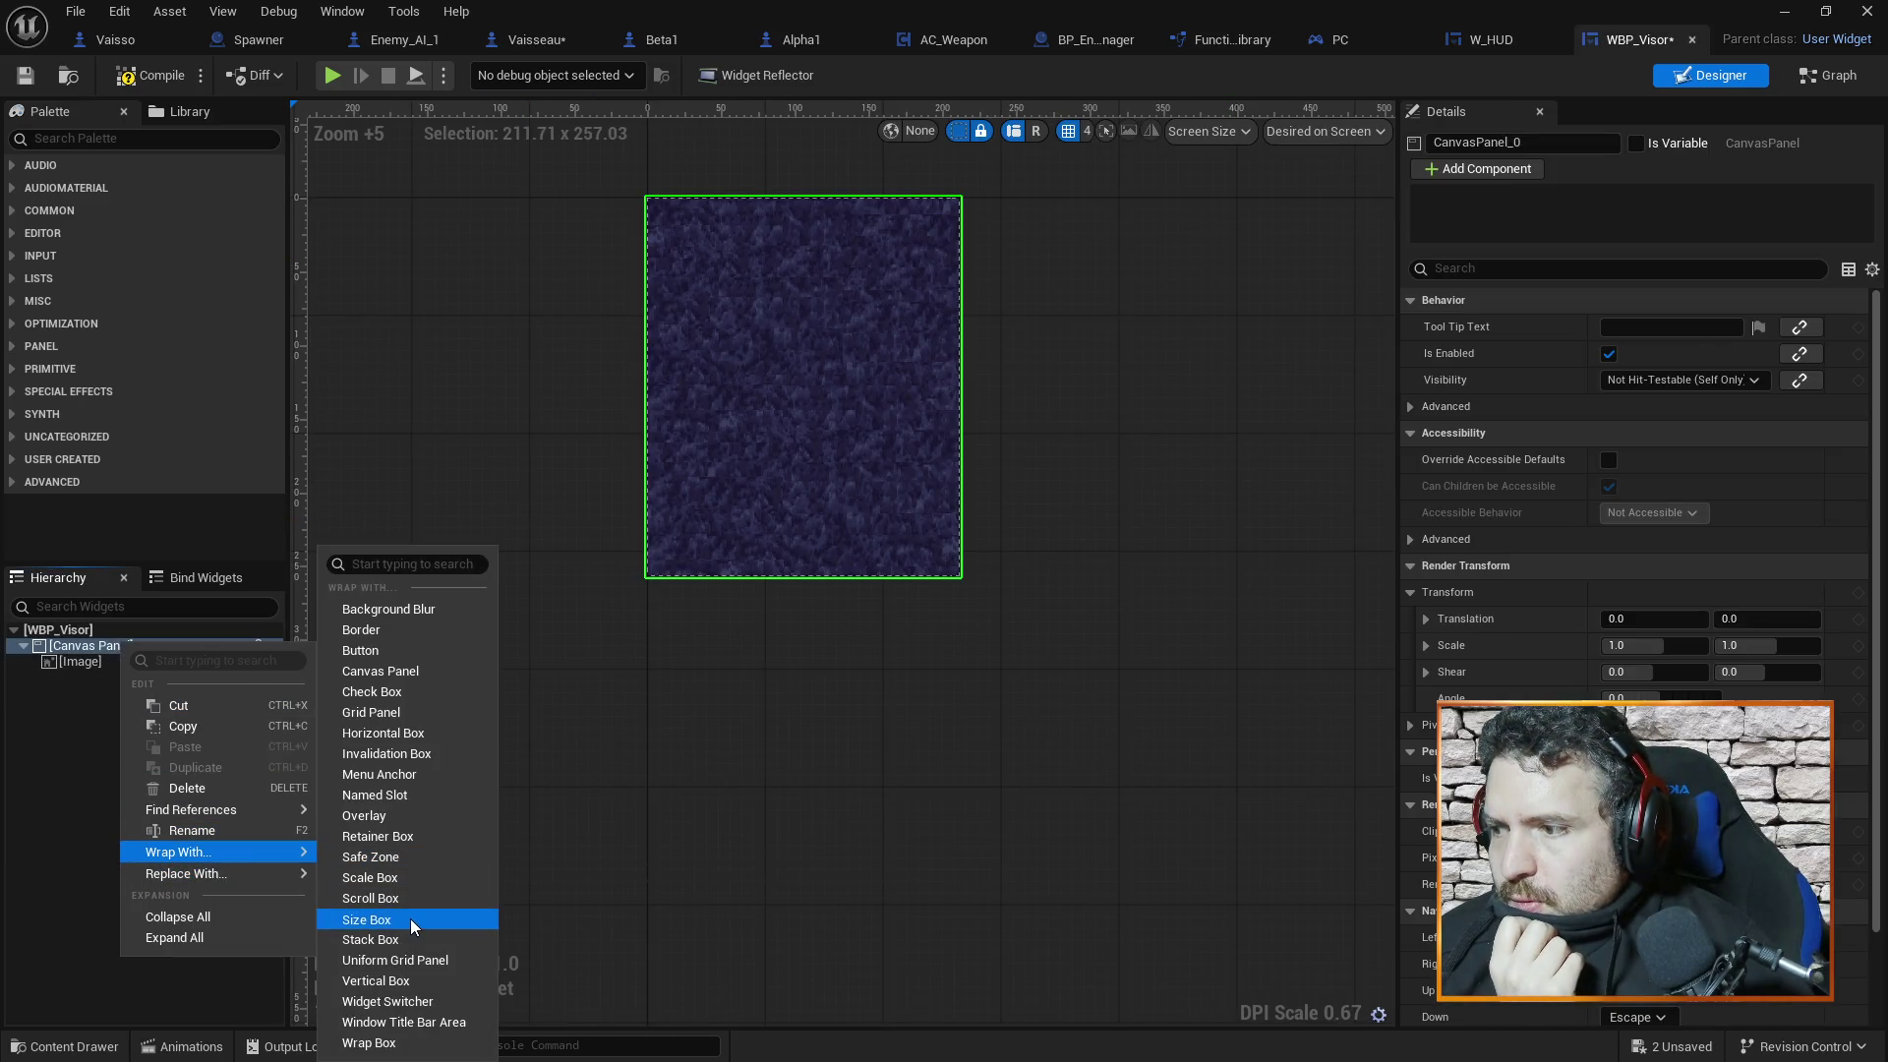
click(410, 918)
click(102, 645)
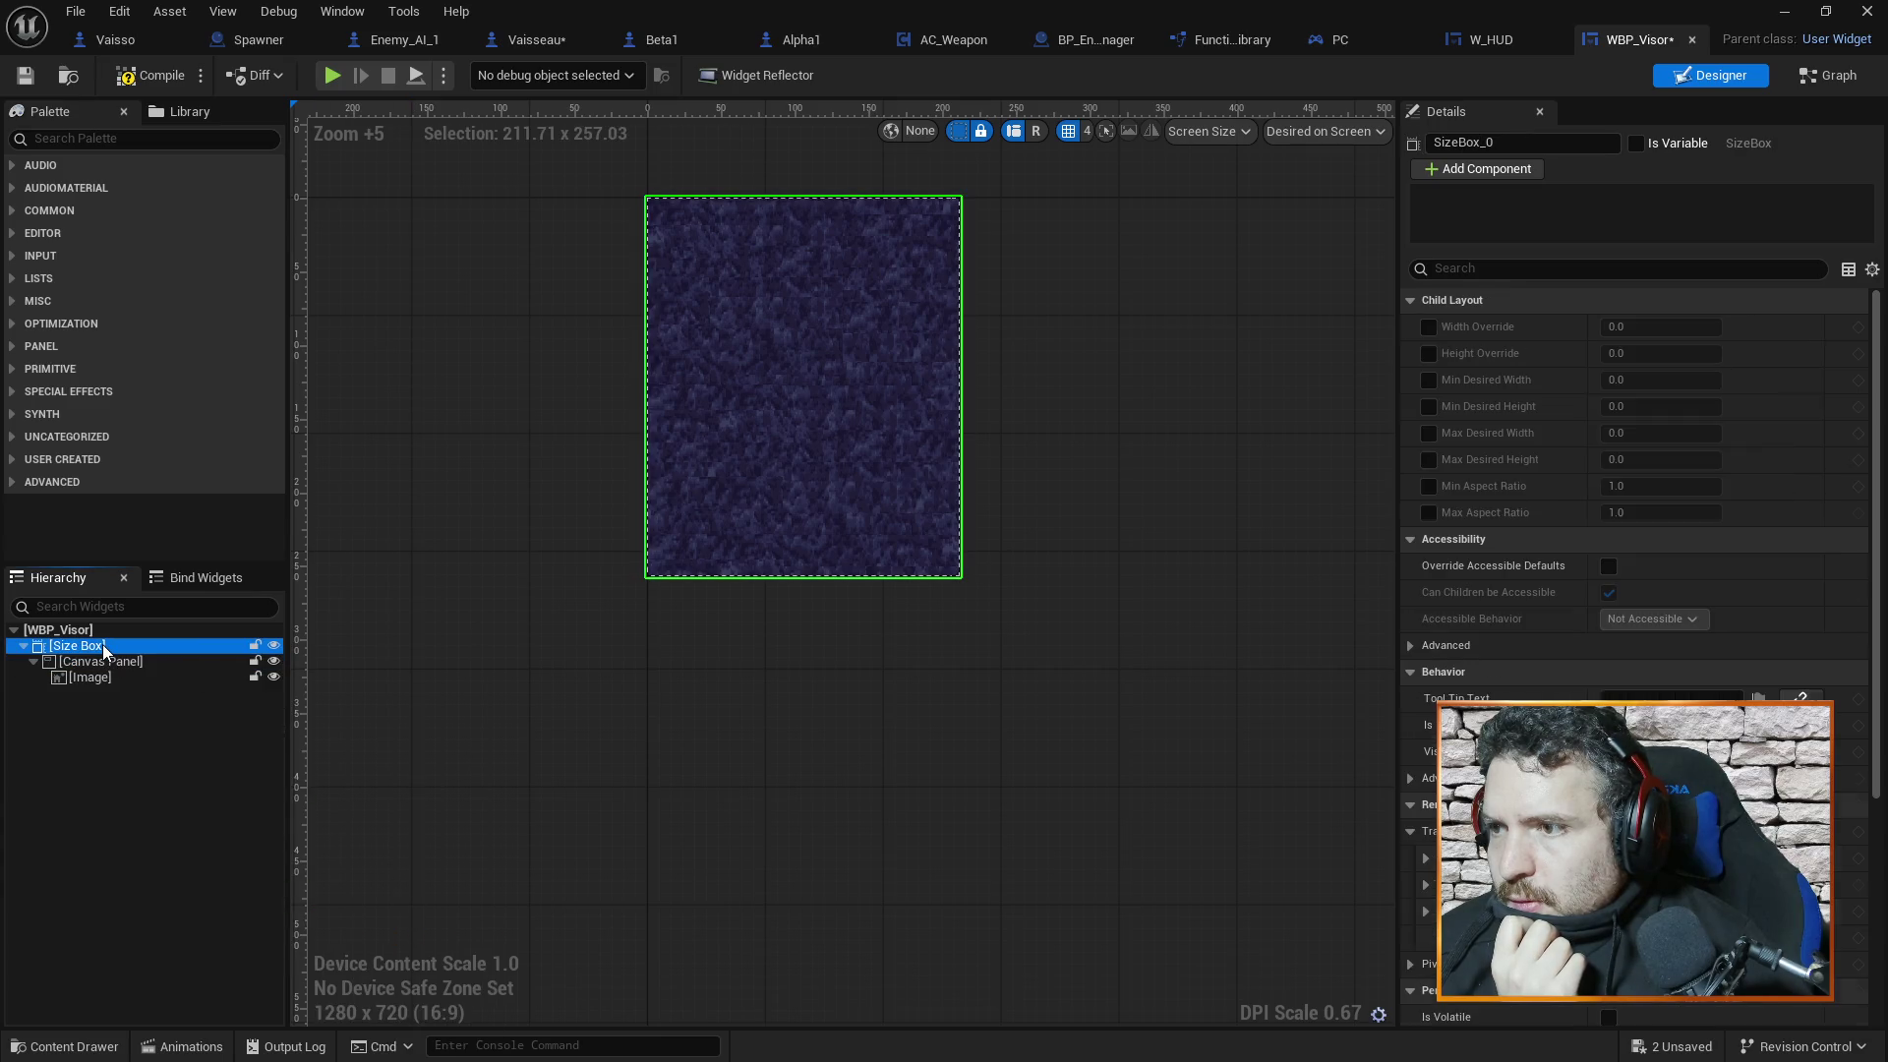
scroll(870, 550, down, 8)
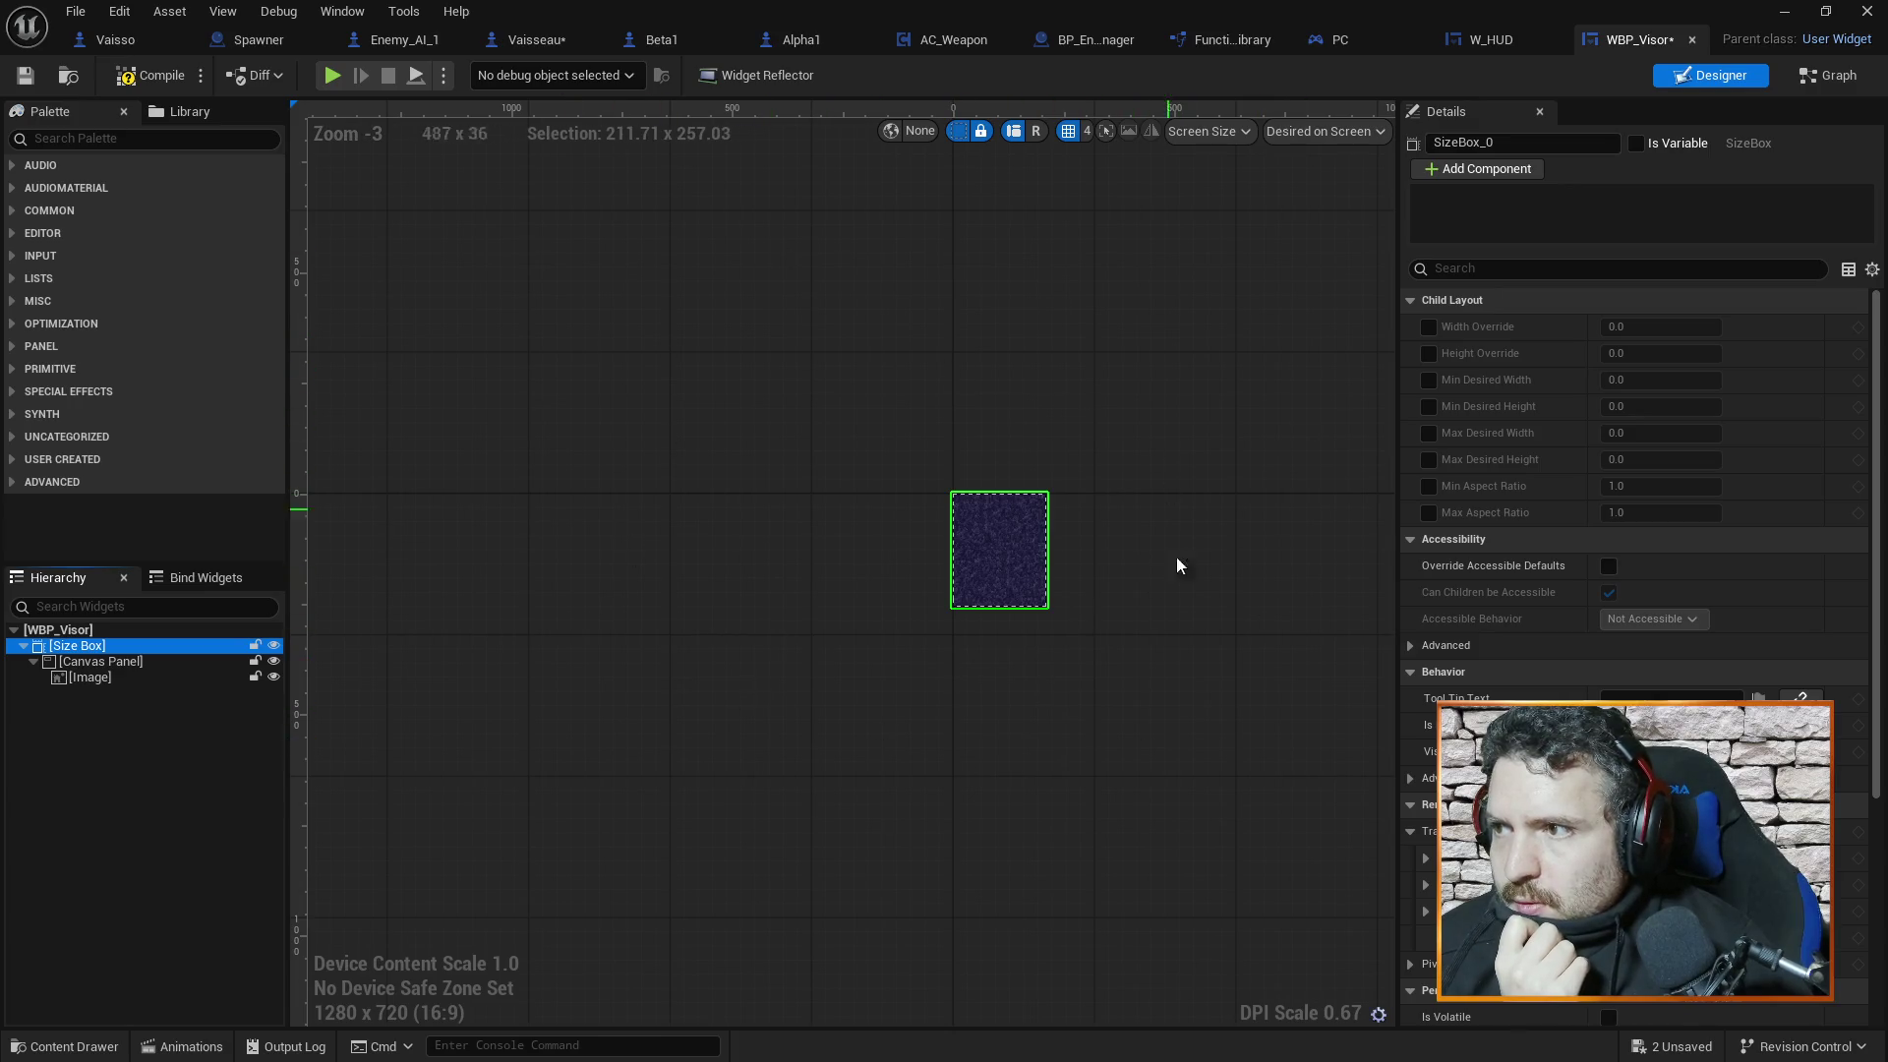
scroll(1187, 629, up, 2)
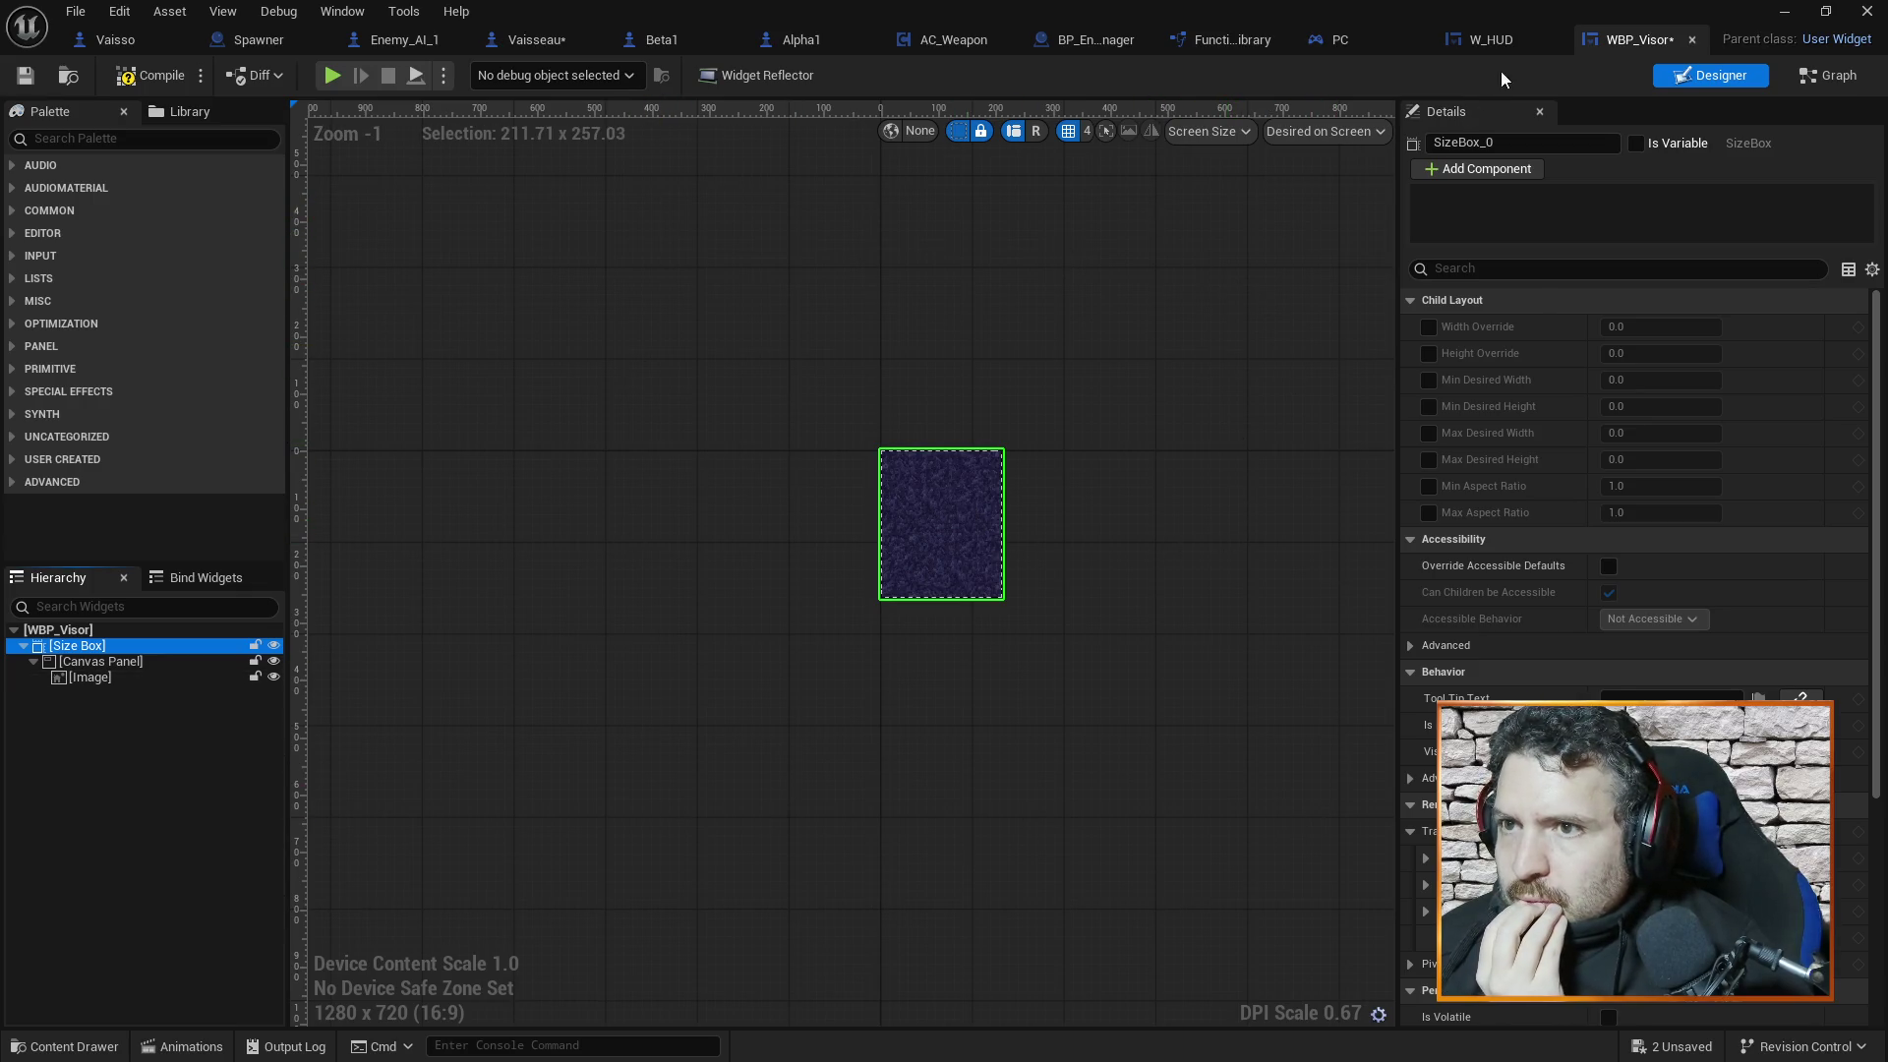
click(1490, 40)
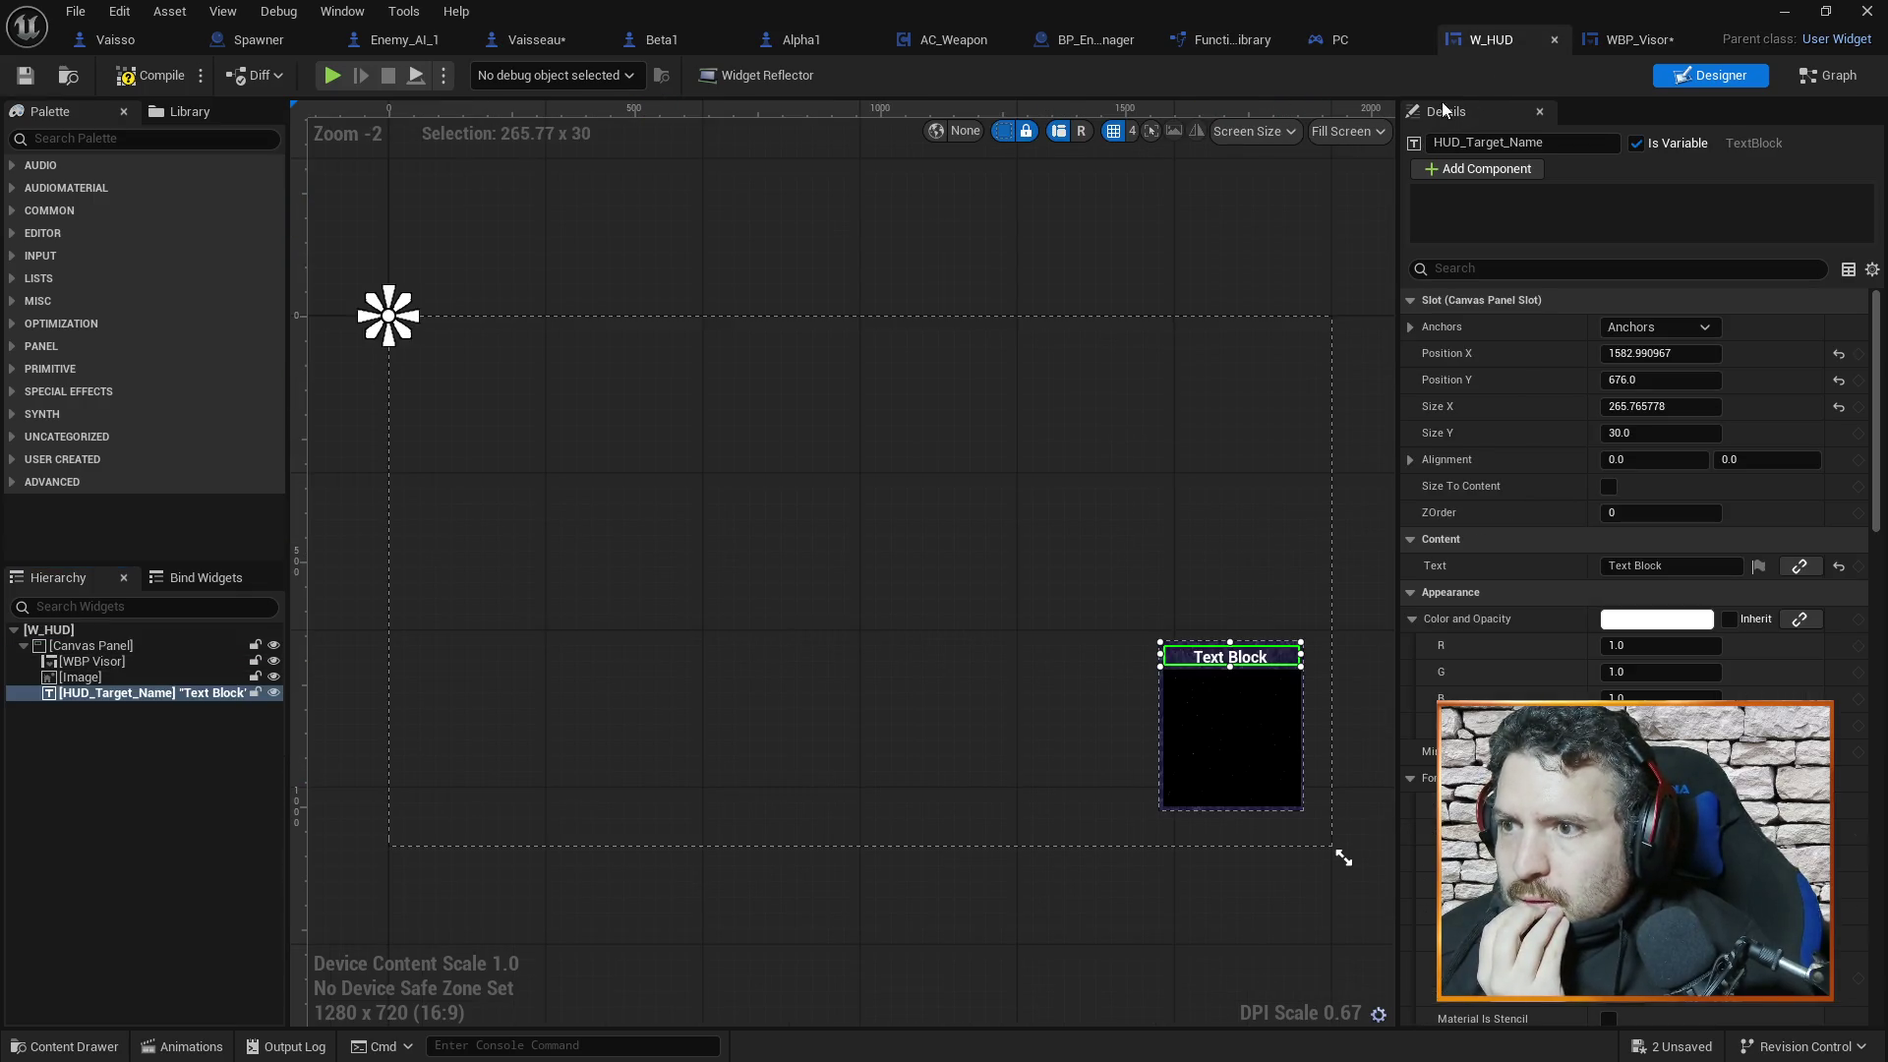
Back in WBP_Visor, switch the preview size to Fill Screen
click(946, 592)
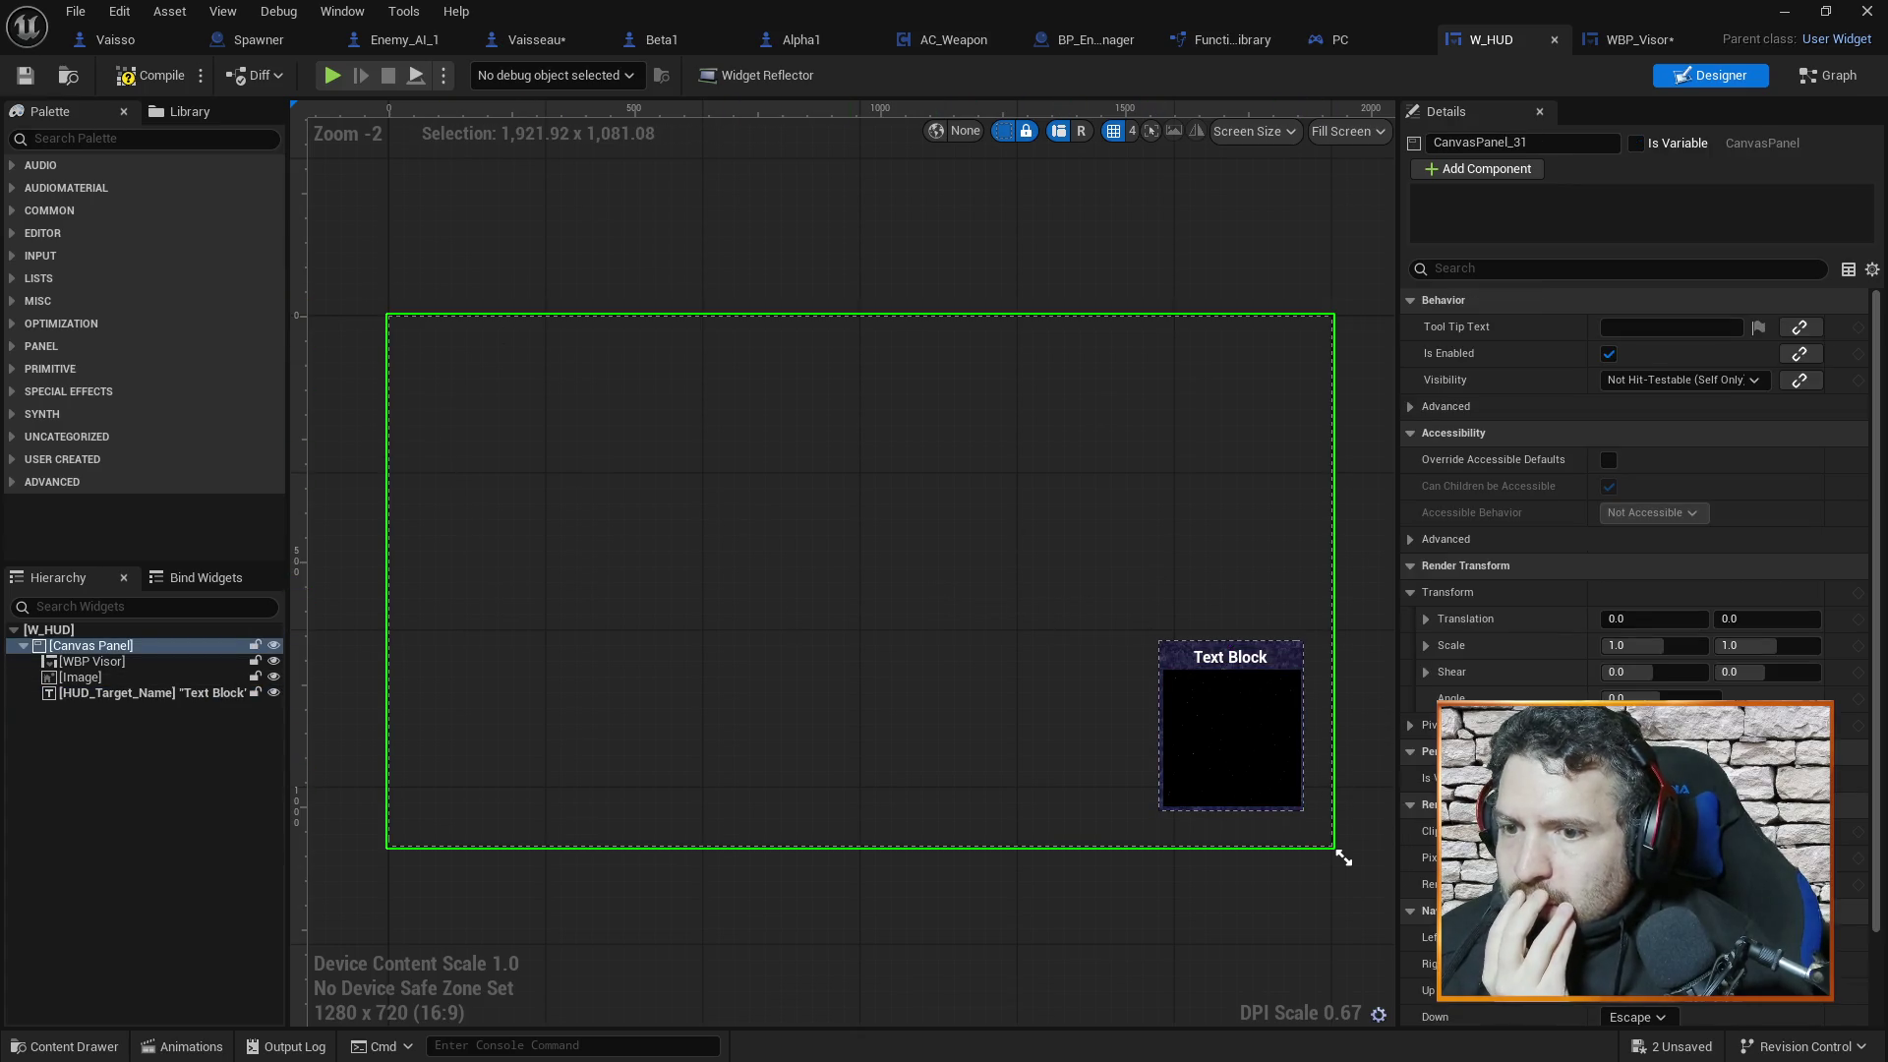
click(1639, 39)
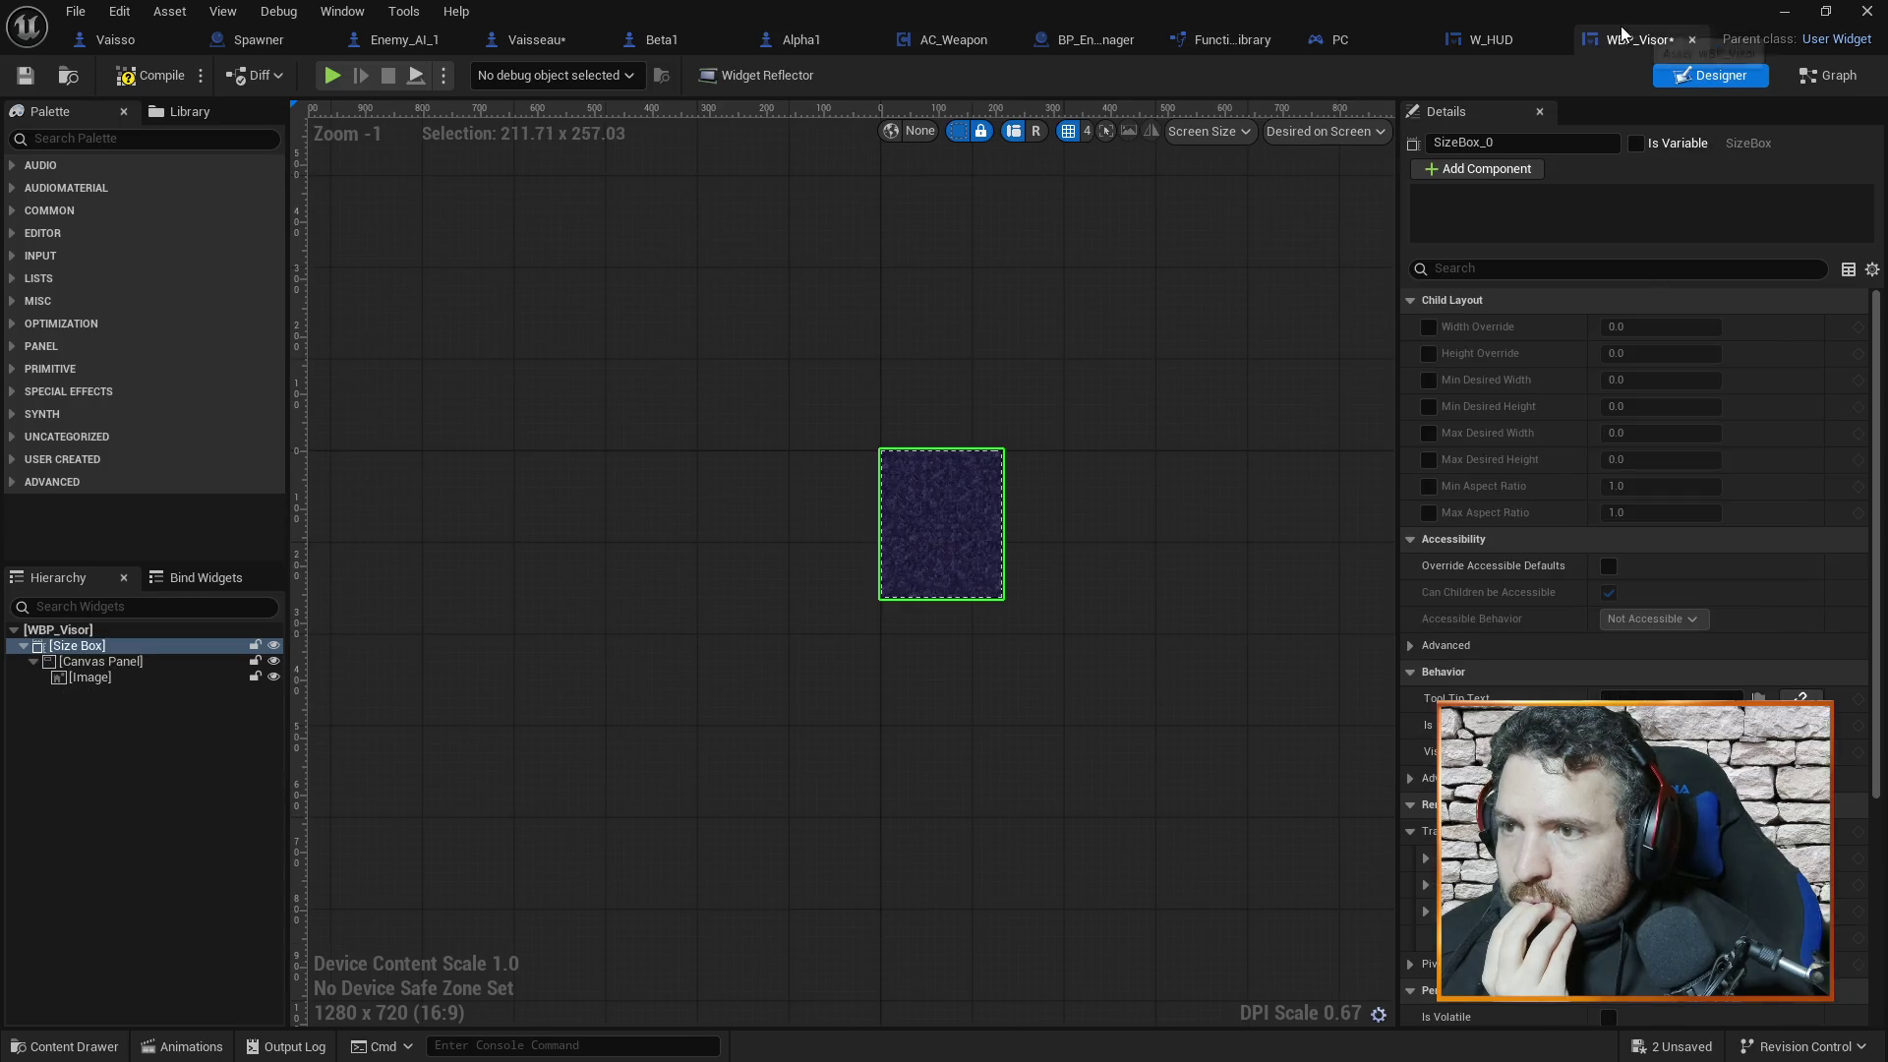
click(126, 662)
click(1297, 133)
click(1336, 164)
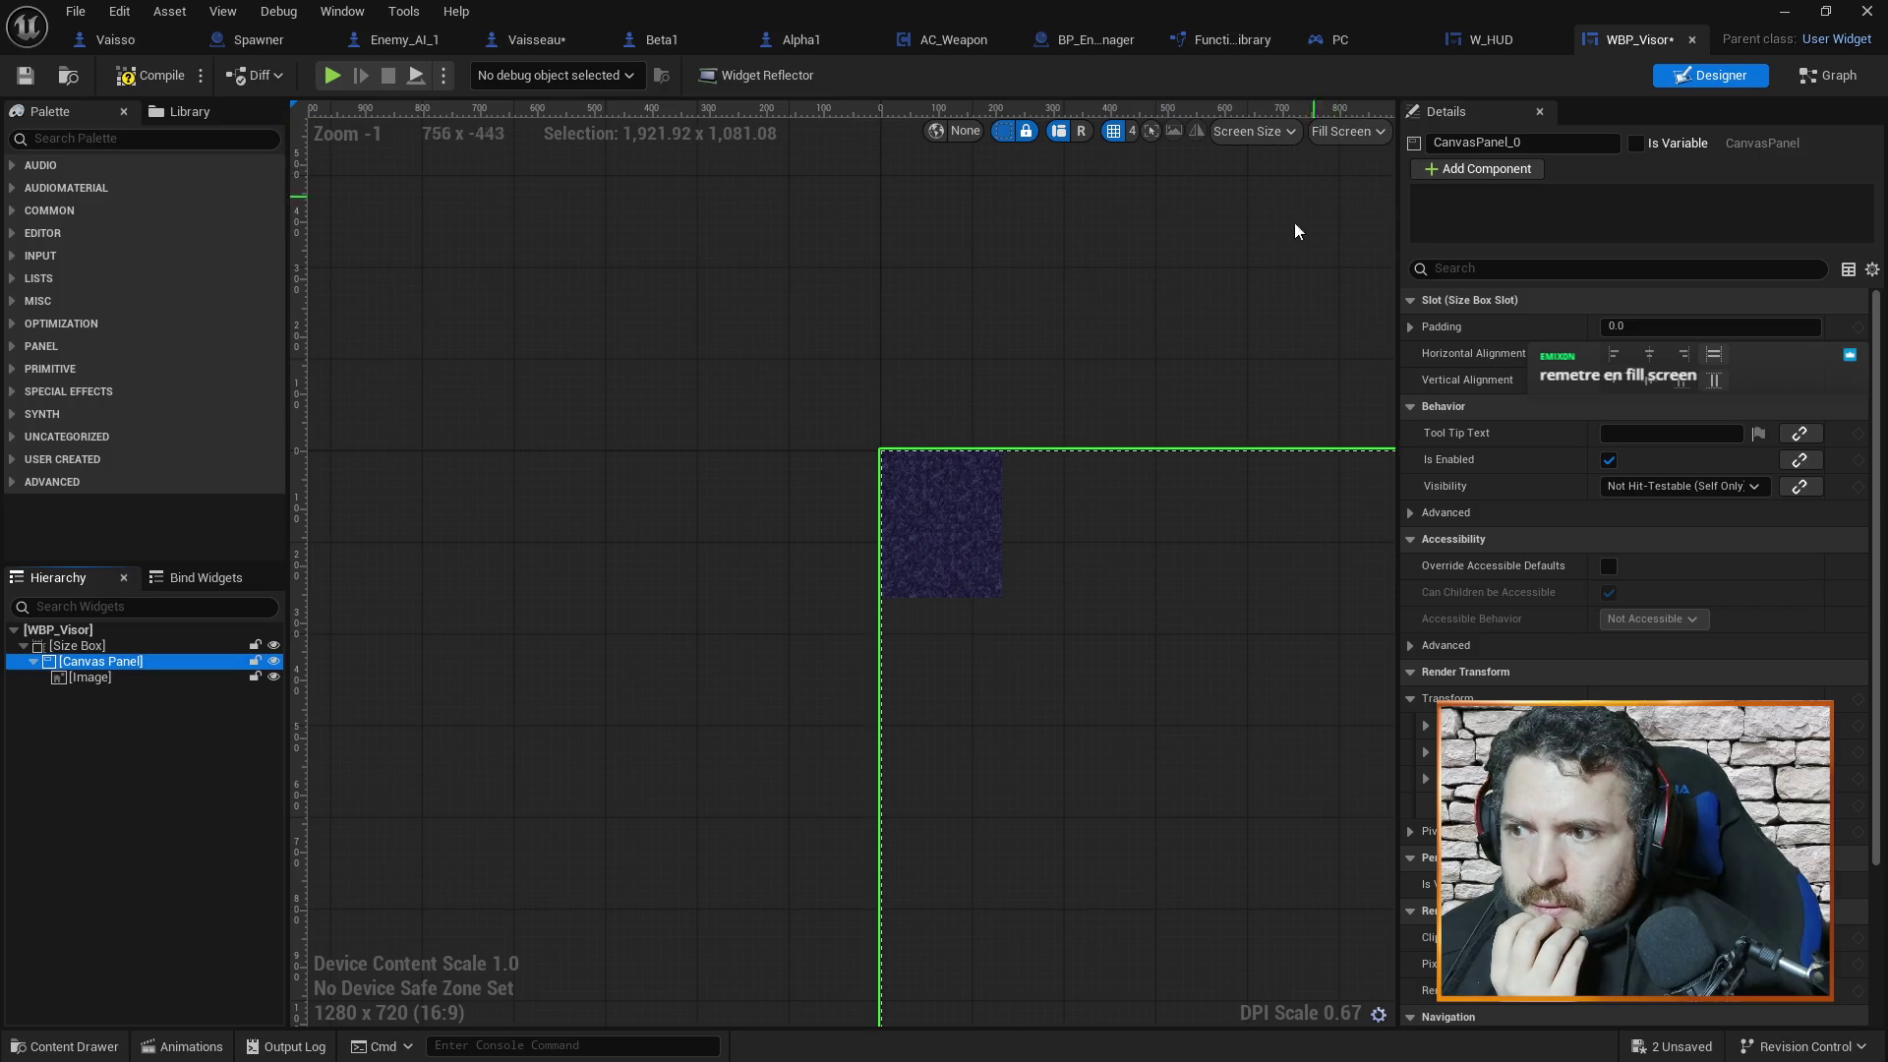
Resize the preview screen frame to 1920x1080
scroll(483, 476, down, 2)
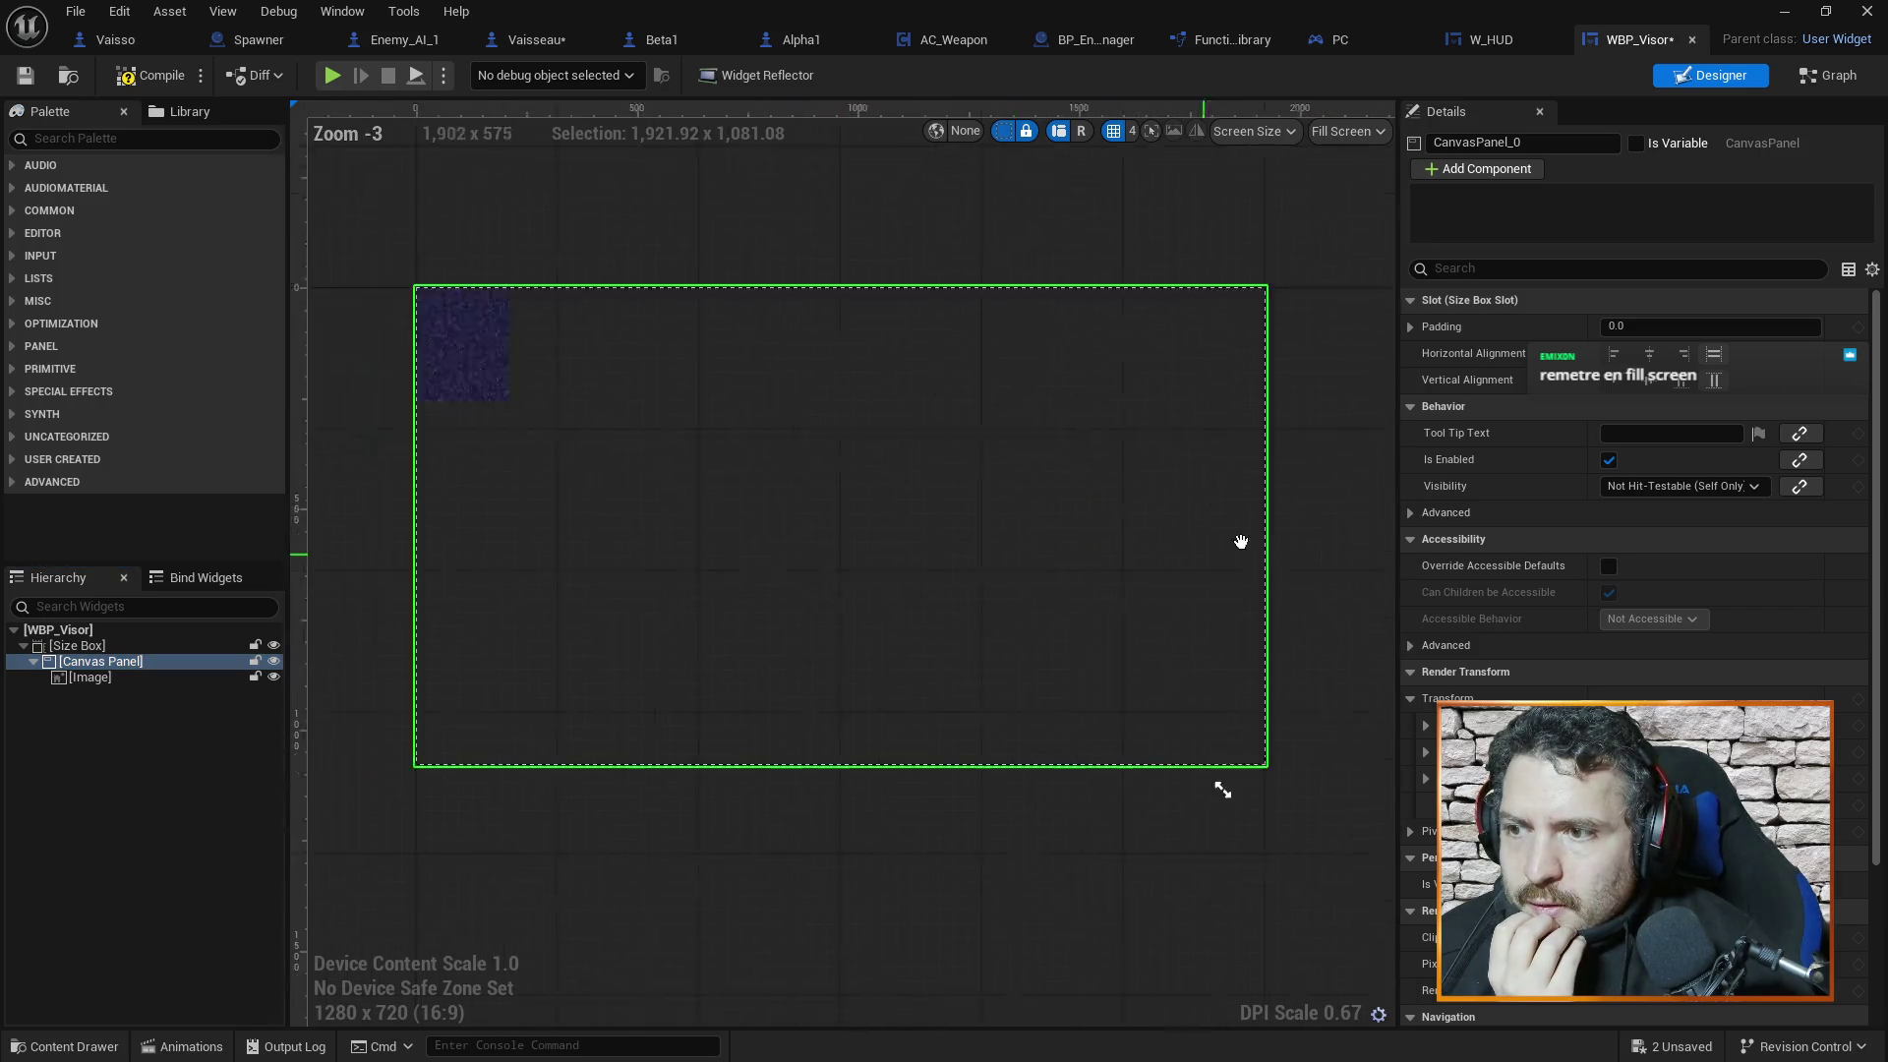
click(87, 645)
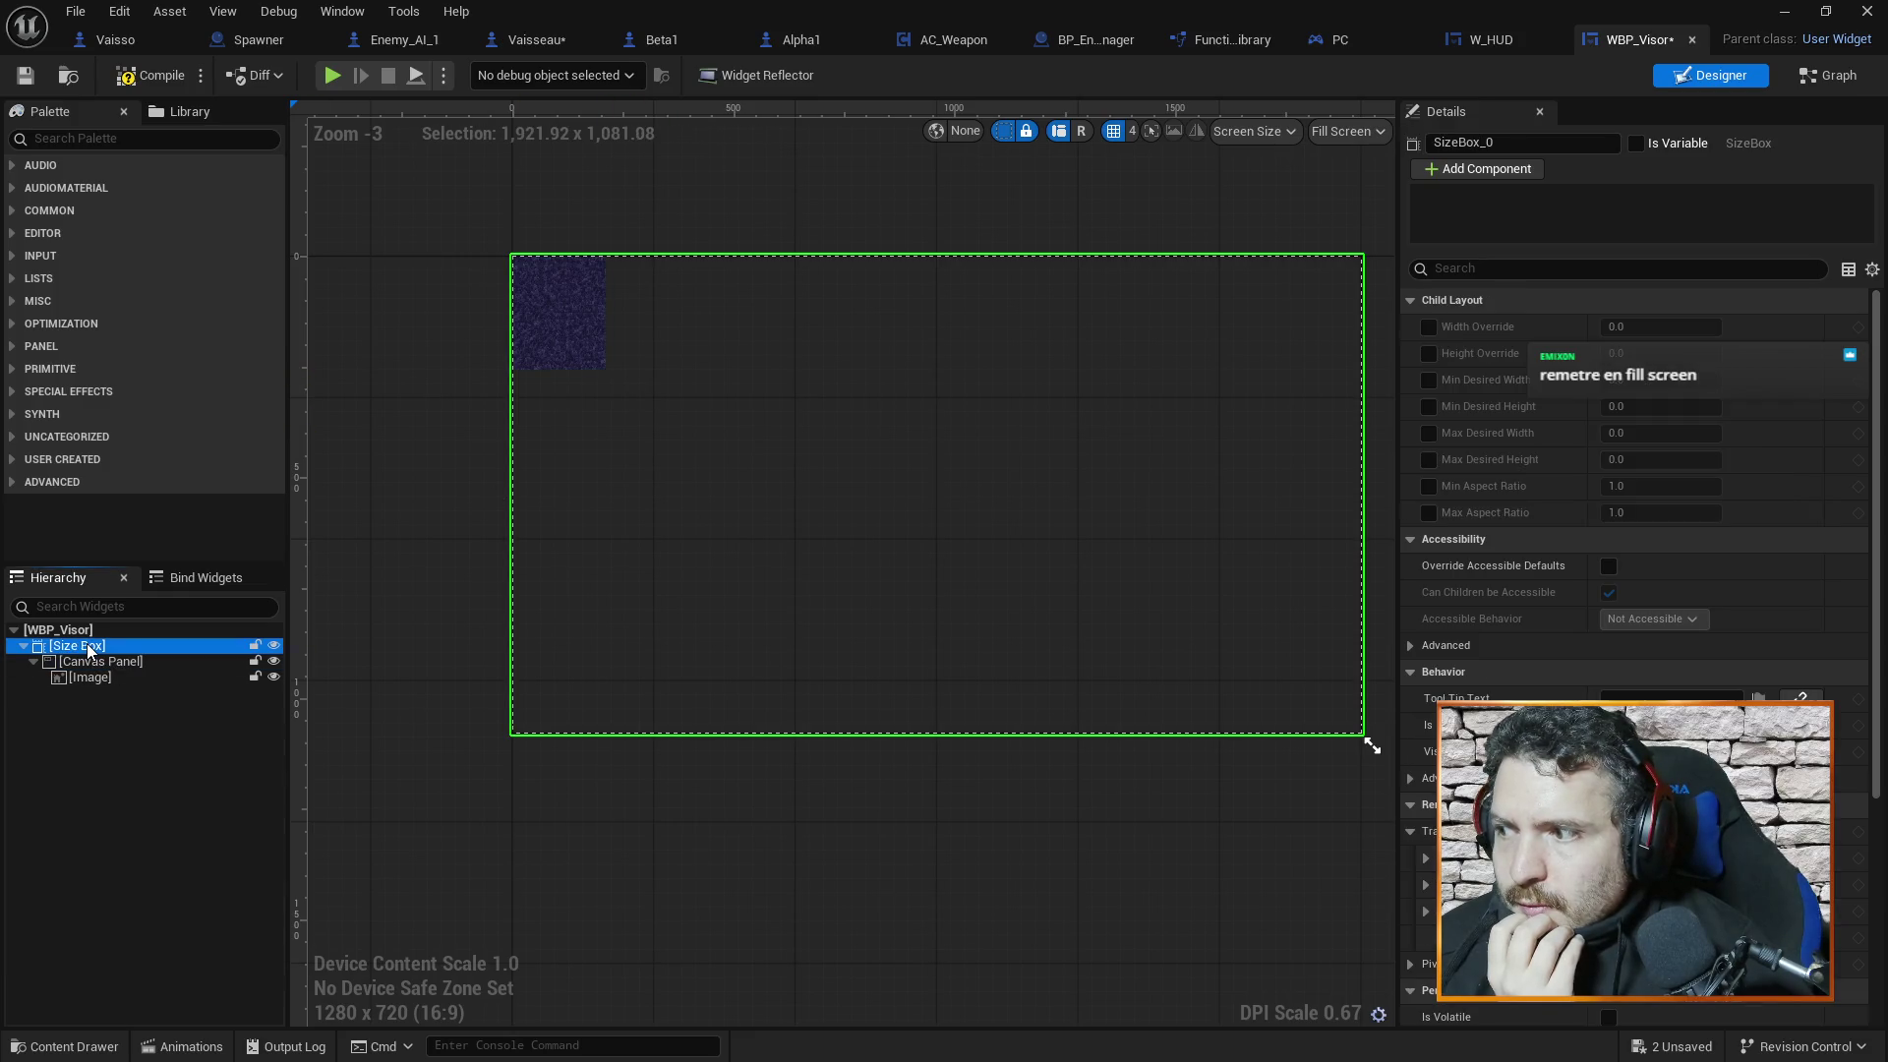
mouse_move(1373, 745)
mouse_down()
mouse_move(1019, 528)
mouse_move(1307, 696)
mouse_up()
scroll(822, 686, down, 1)
mouse_move(741, 611)
mouse_down()
mouse_move(815, 689)
mouse_move(1093, 814)
mouse_move(1072, 747)
mouse_up()
scroll(1093, 814, up, 3)
click(685, 508)
scroll(688, 517, down, 5)
Move the Image to the lower-right area of the frame
click(836, 408)
drag(821, 425, 1178, 590)
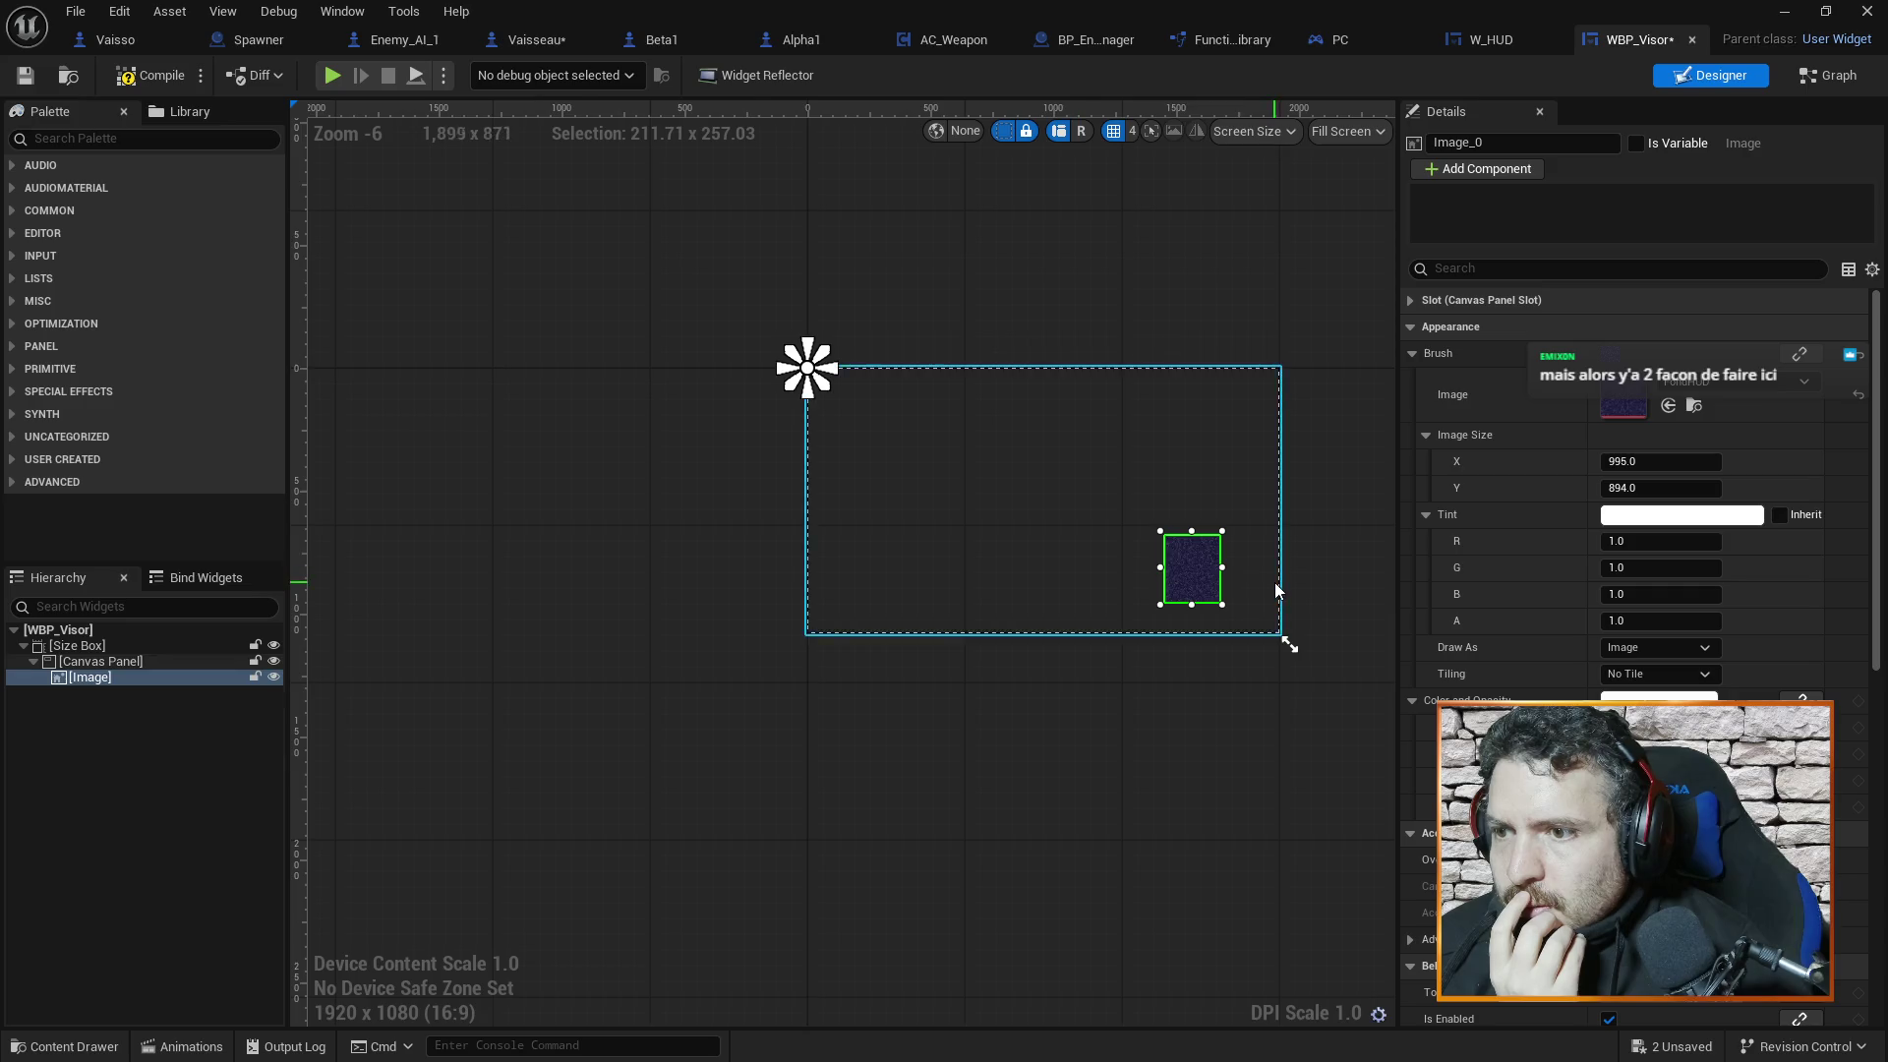
scroll(1276, 590, up, 5)
scroll(1276, 590, up, 1)
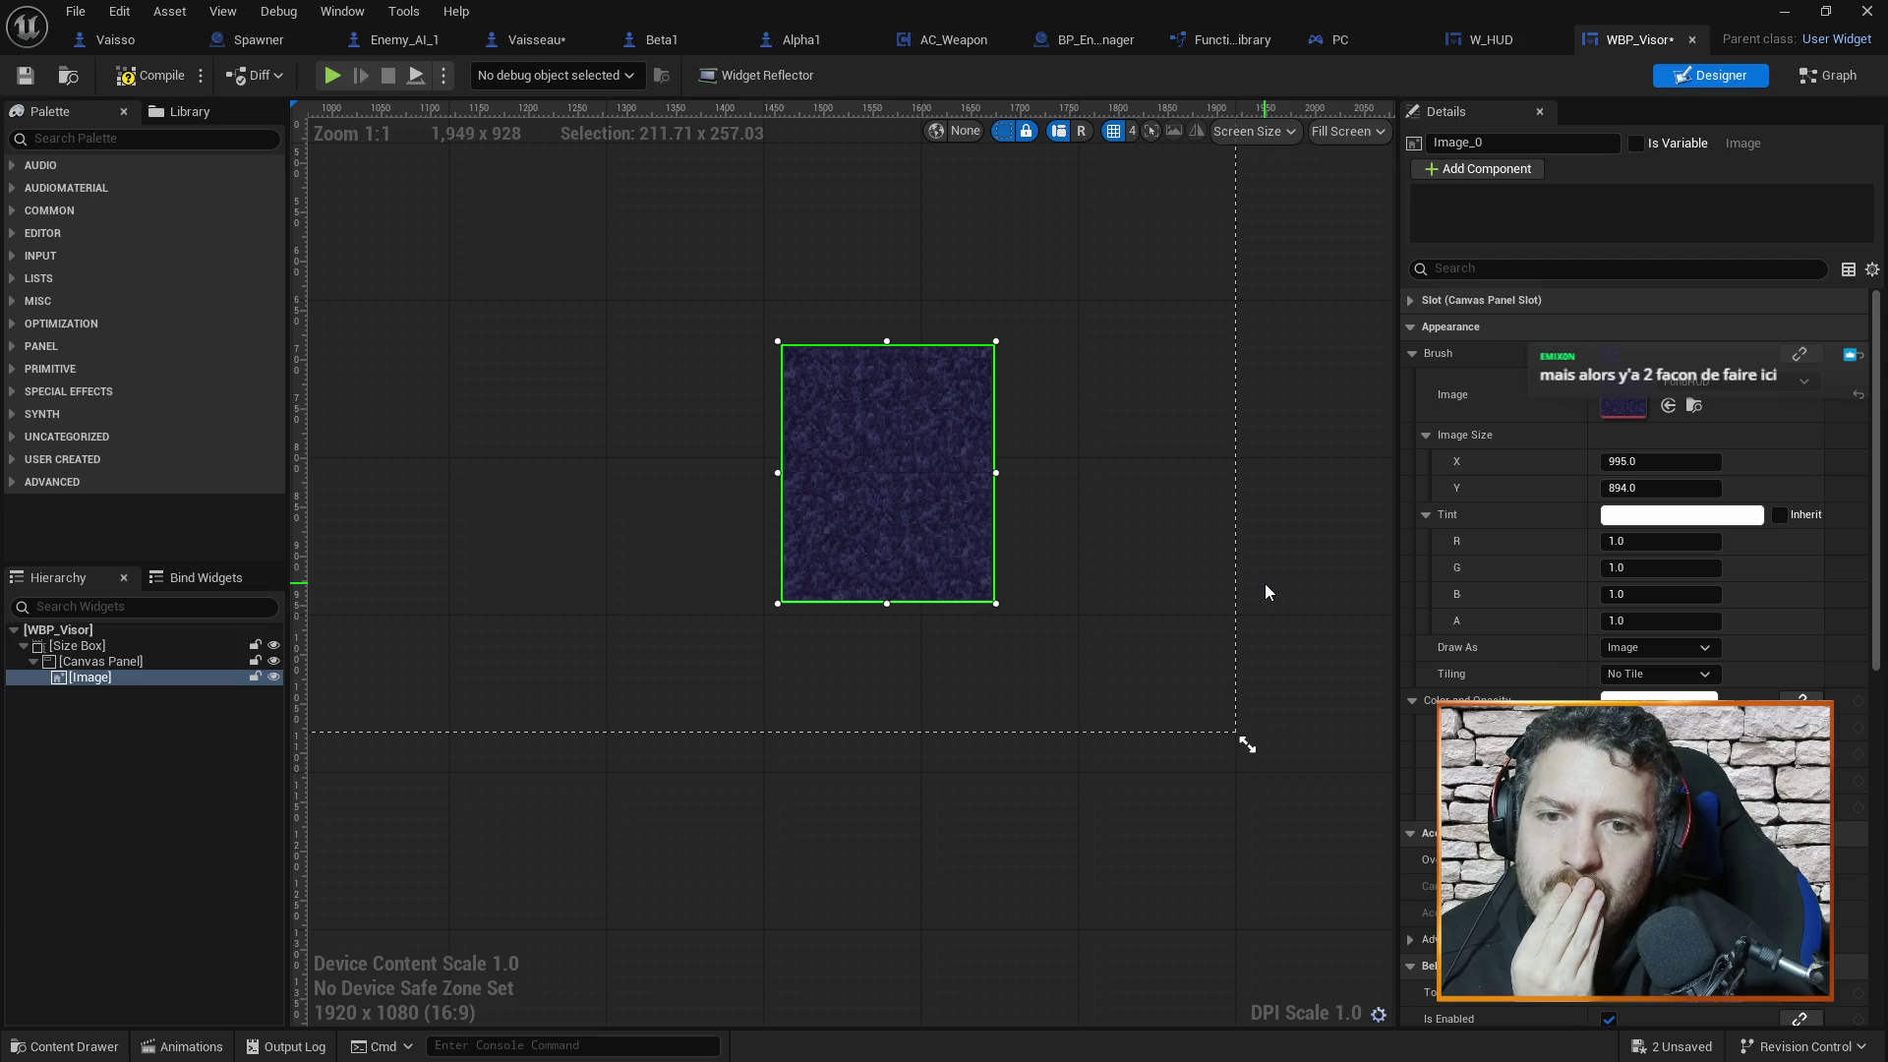
Shift the Image further right and down, comparing it against the W_HUD layout
mouse_move(979, 462)
mouse_down()
mouse_move(1067, 490)
mouse_move(1058, 506)
mouse_up()
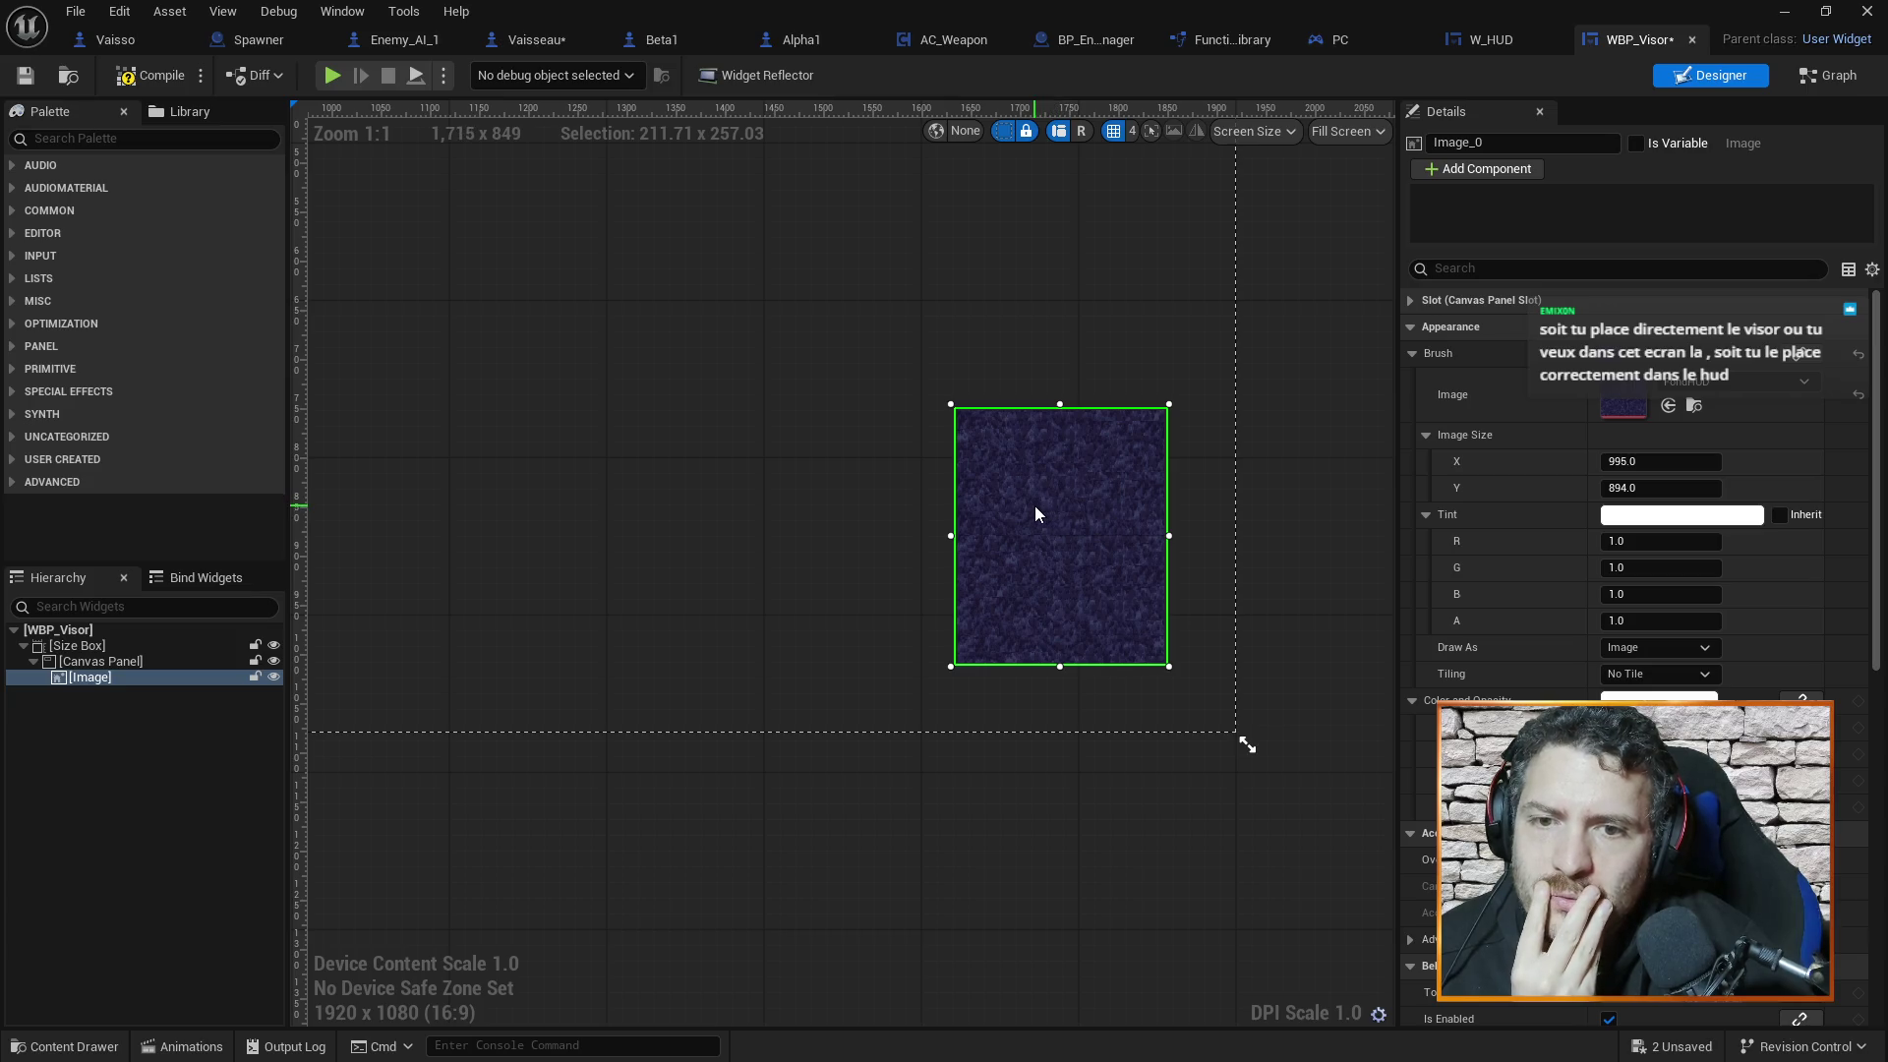
click(1494, 39)
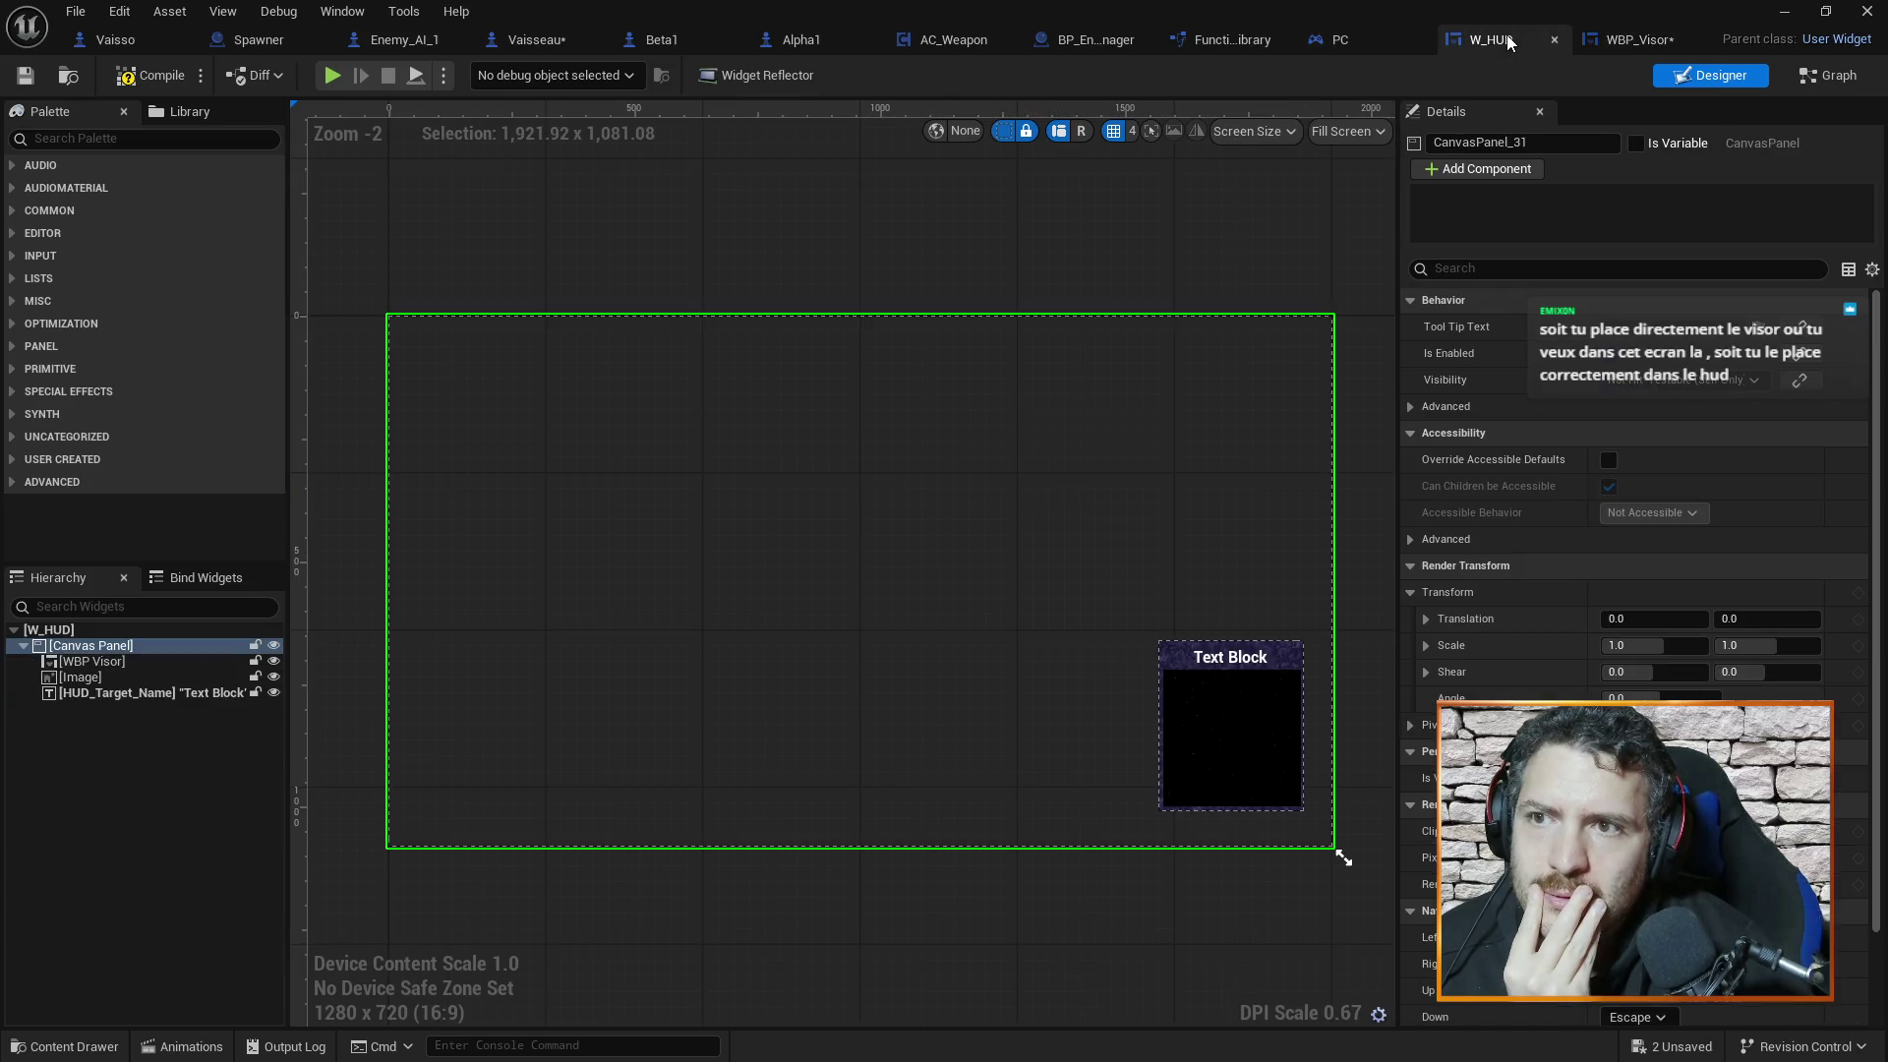
click(1622, 39)
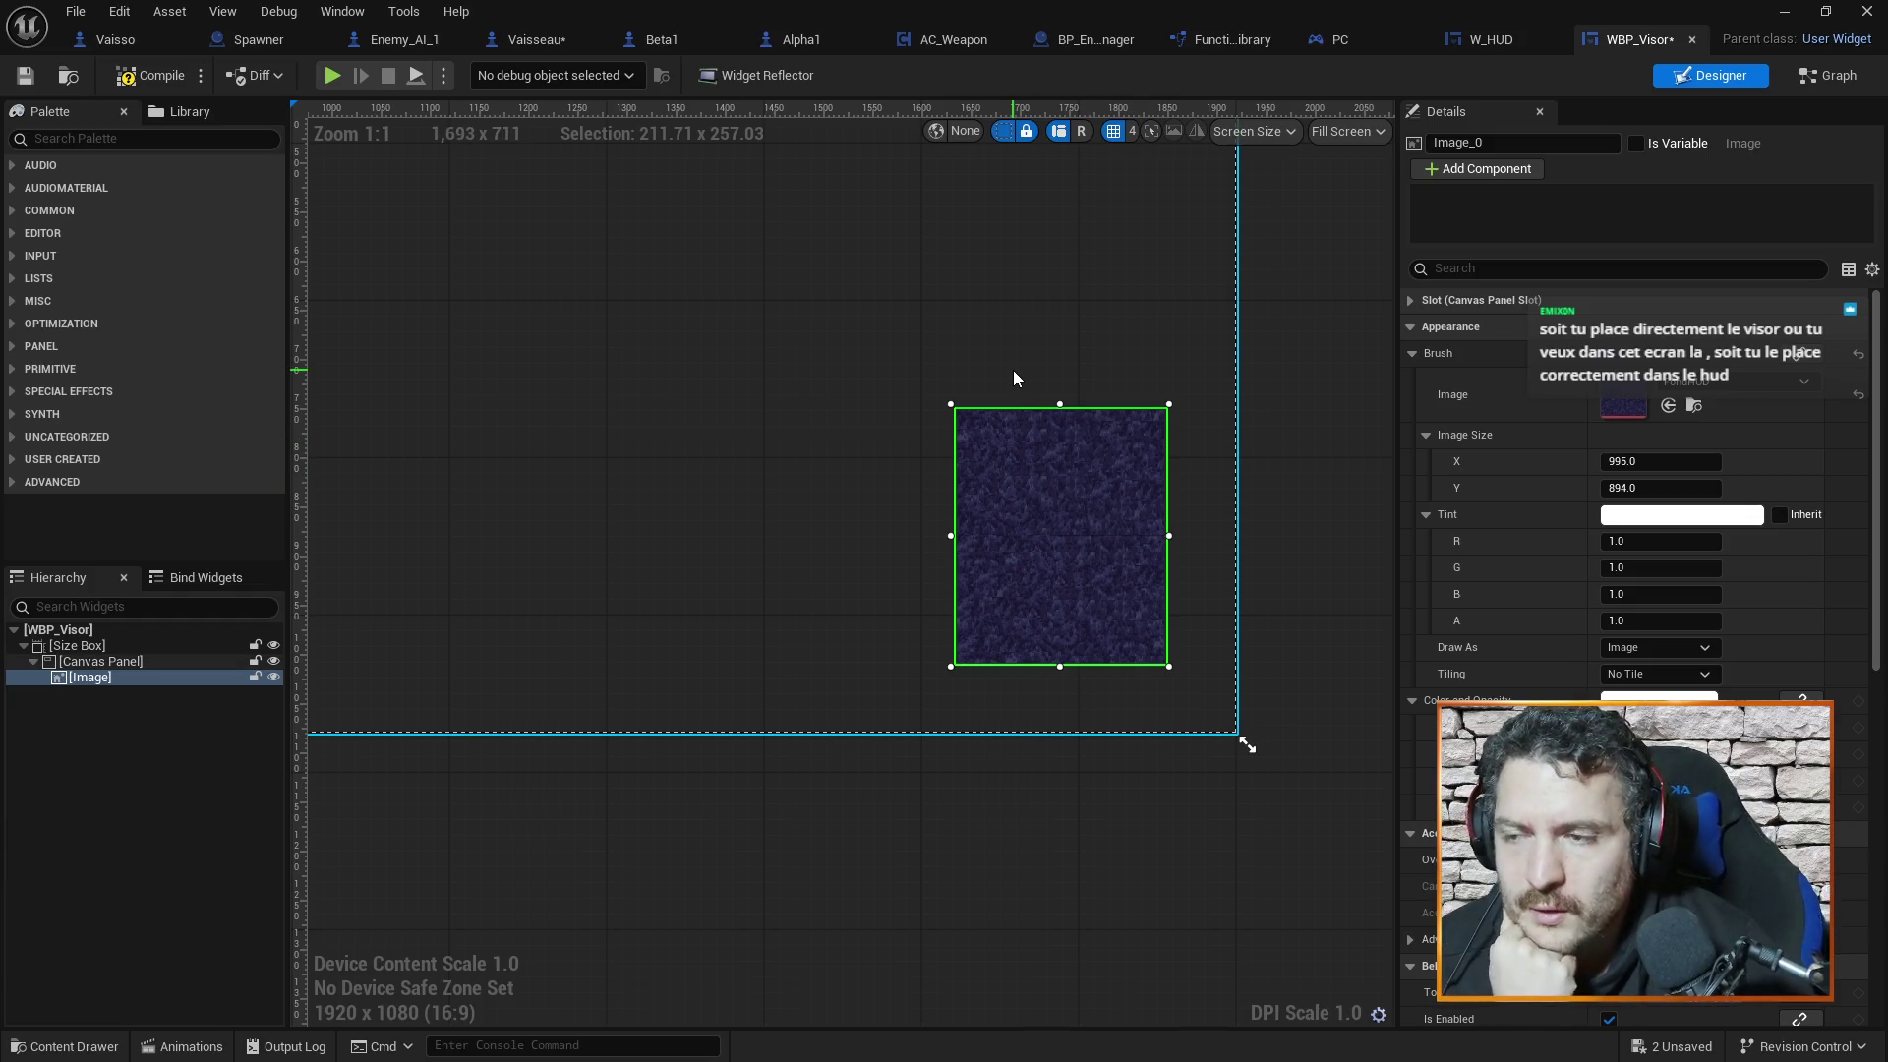
click(1475, 40)
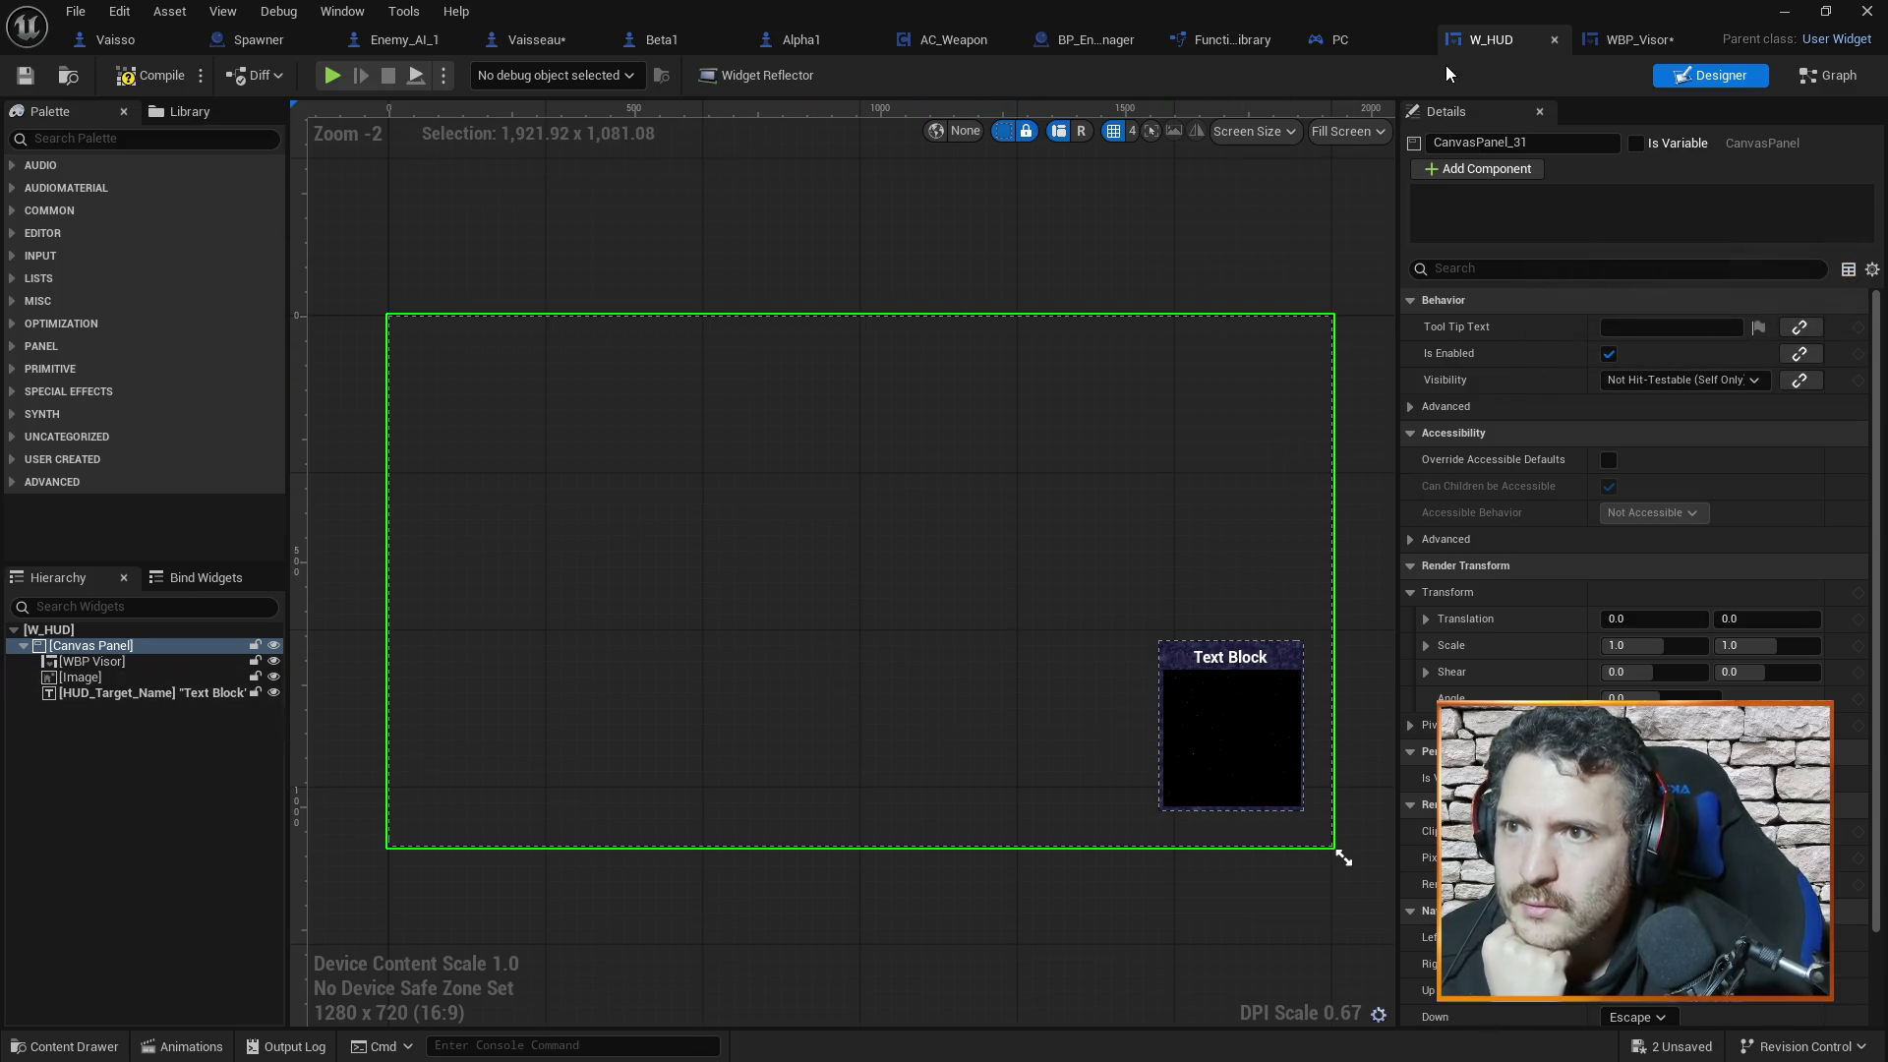
click(1589, 39)
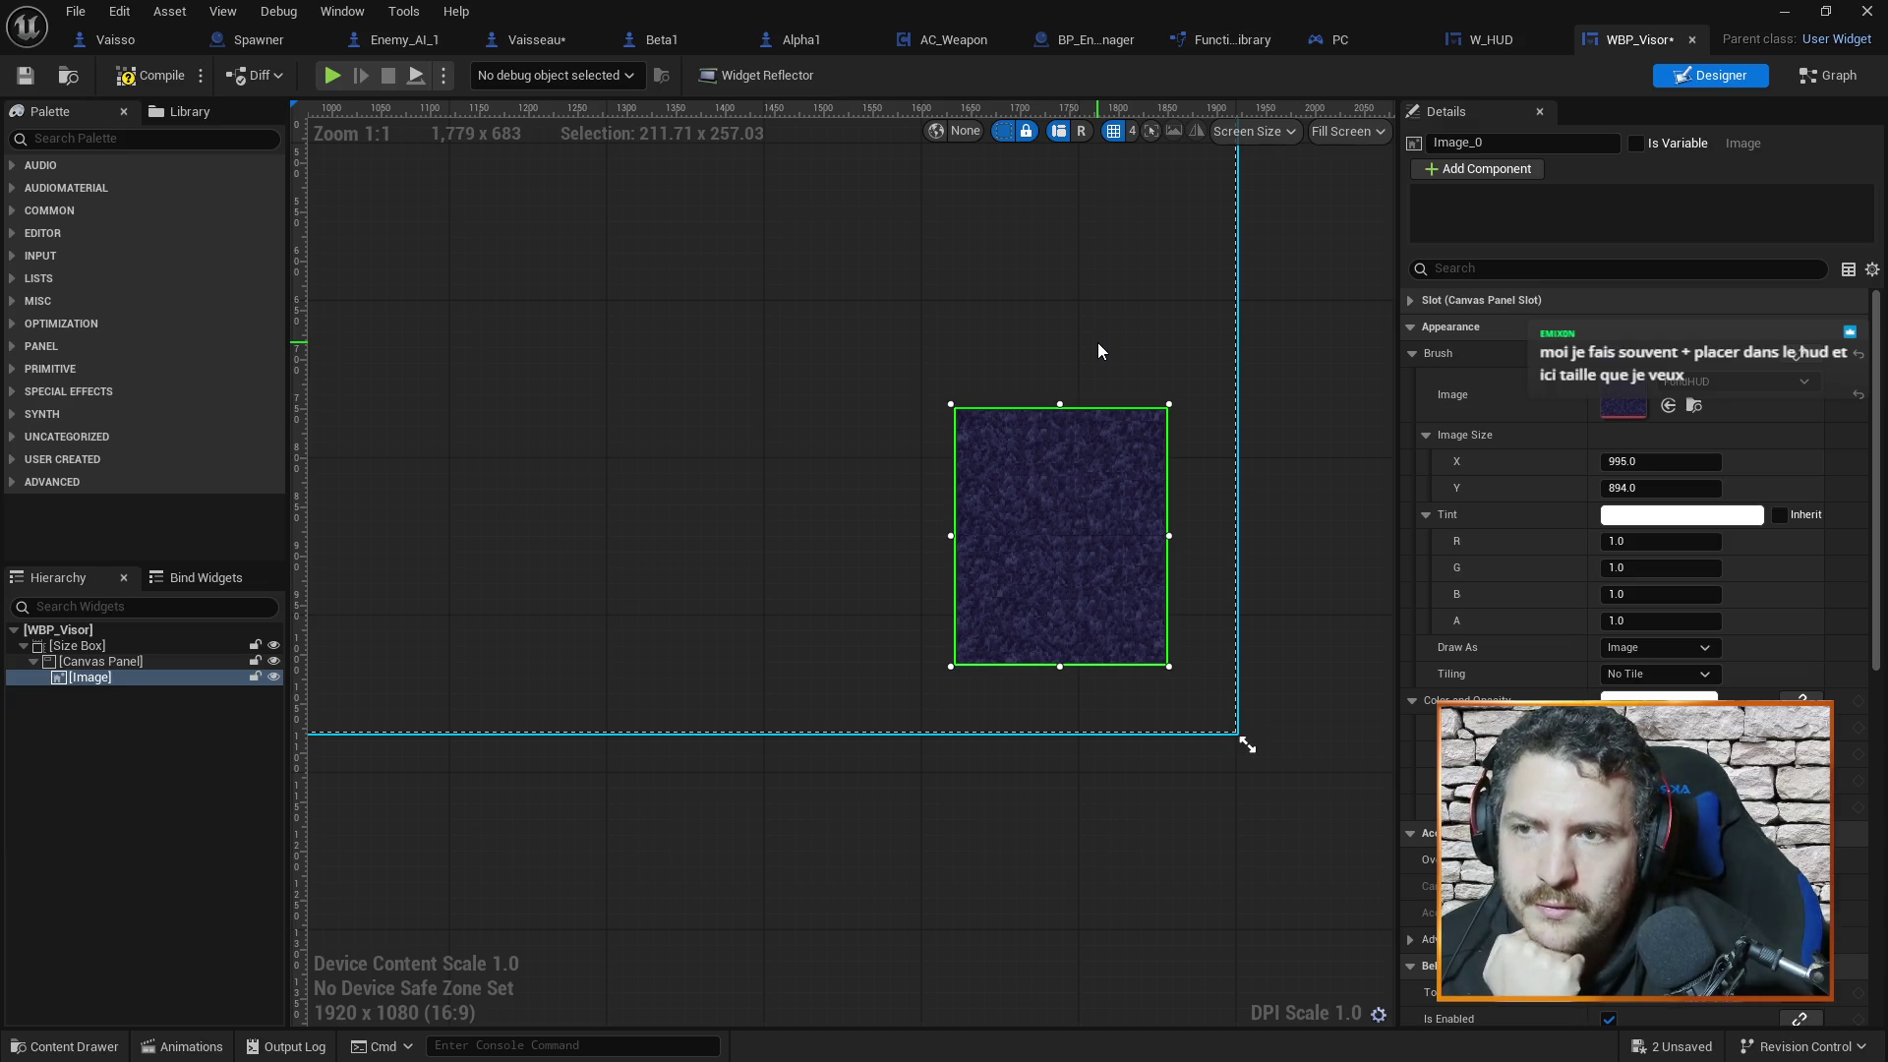
click(1475, 40)
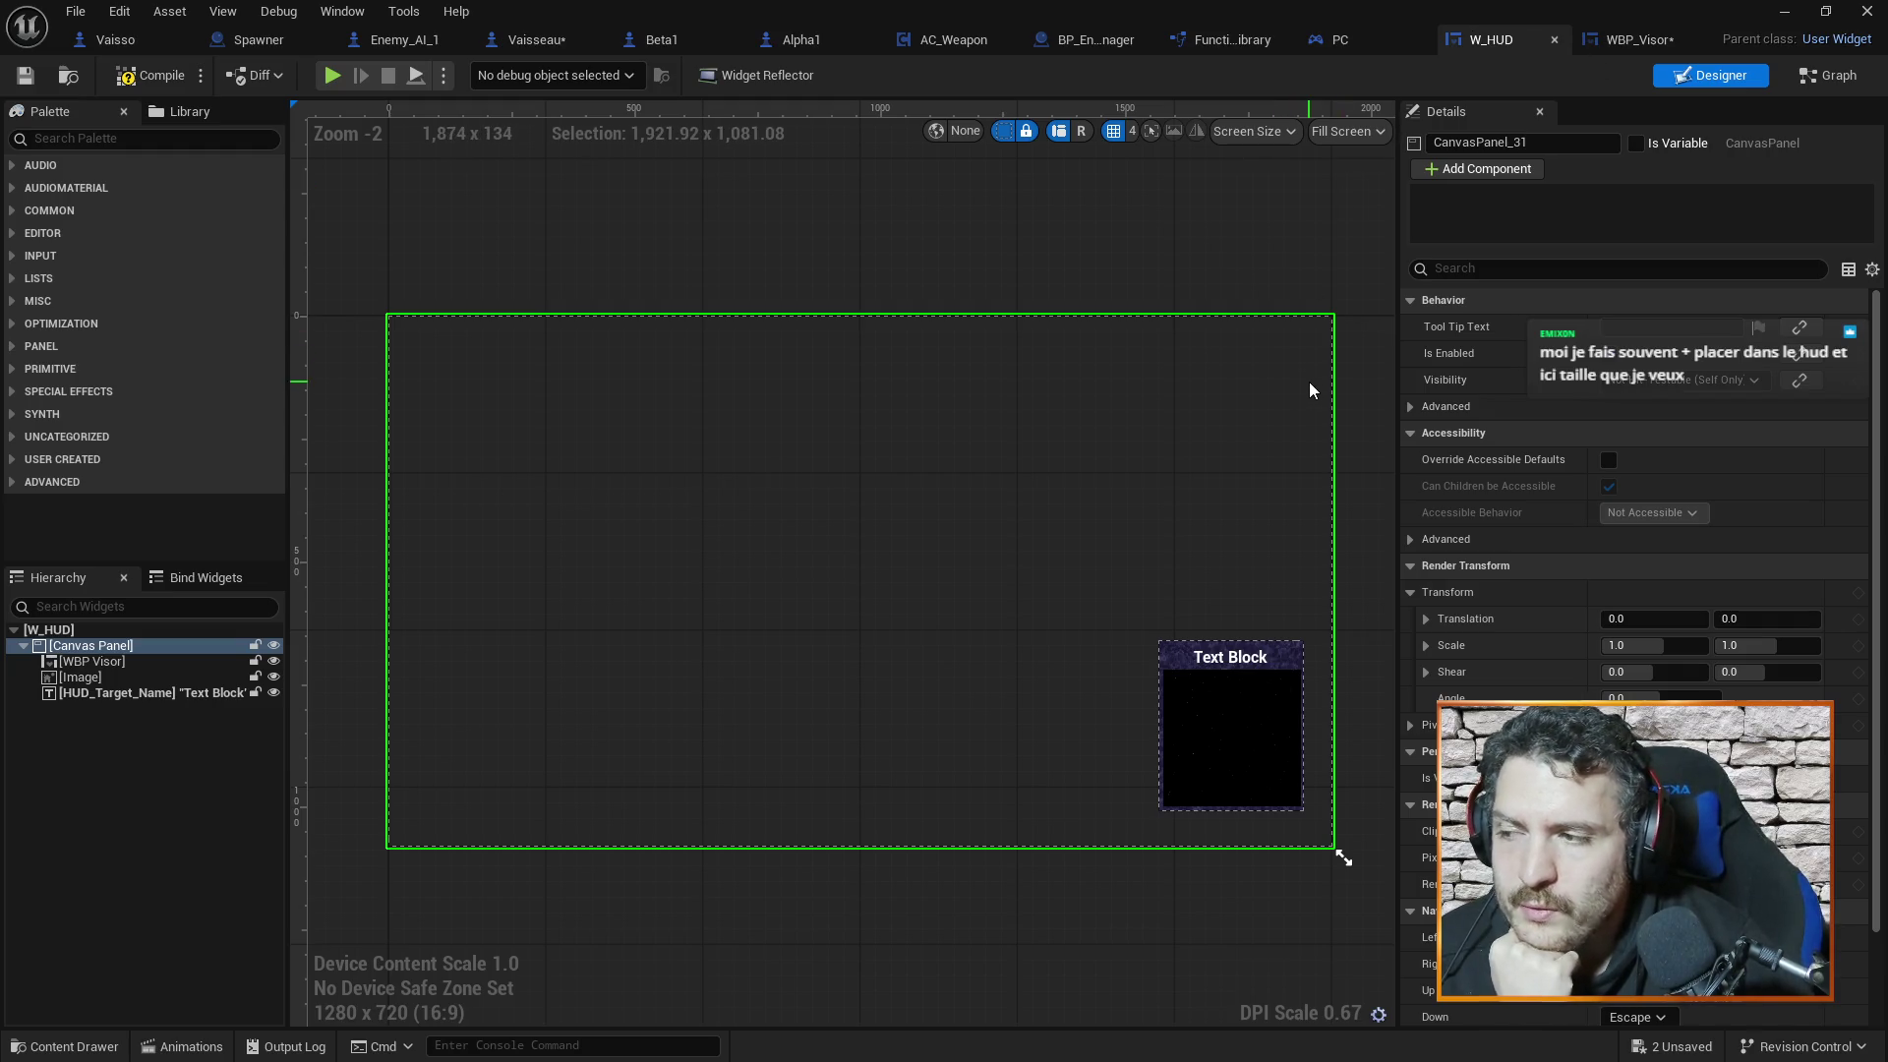
click(1632, 38)
click(1504, 38)
click(1638, 39)
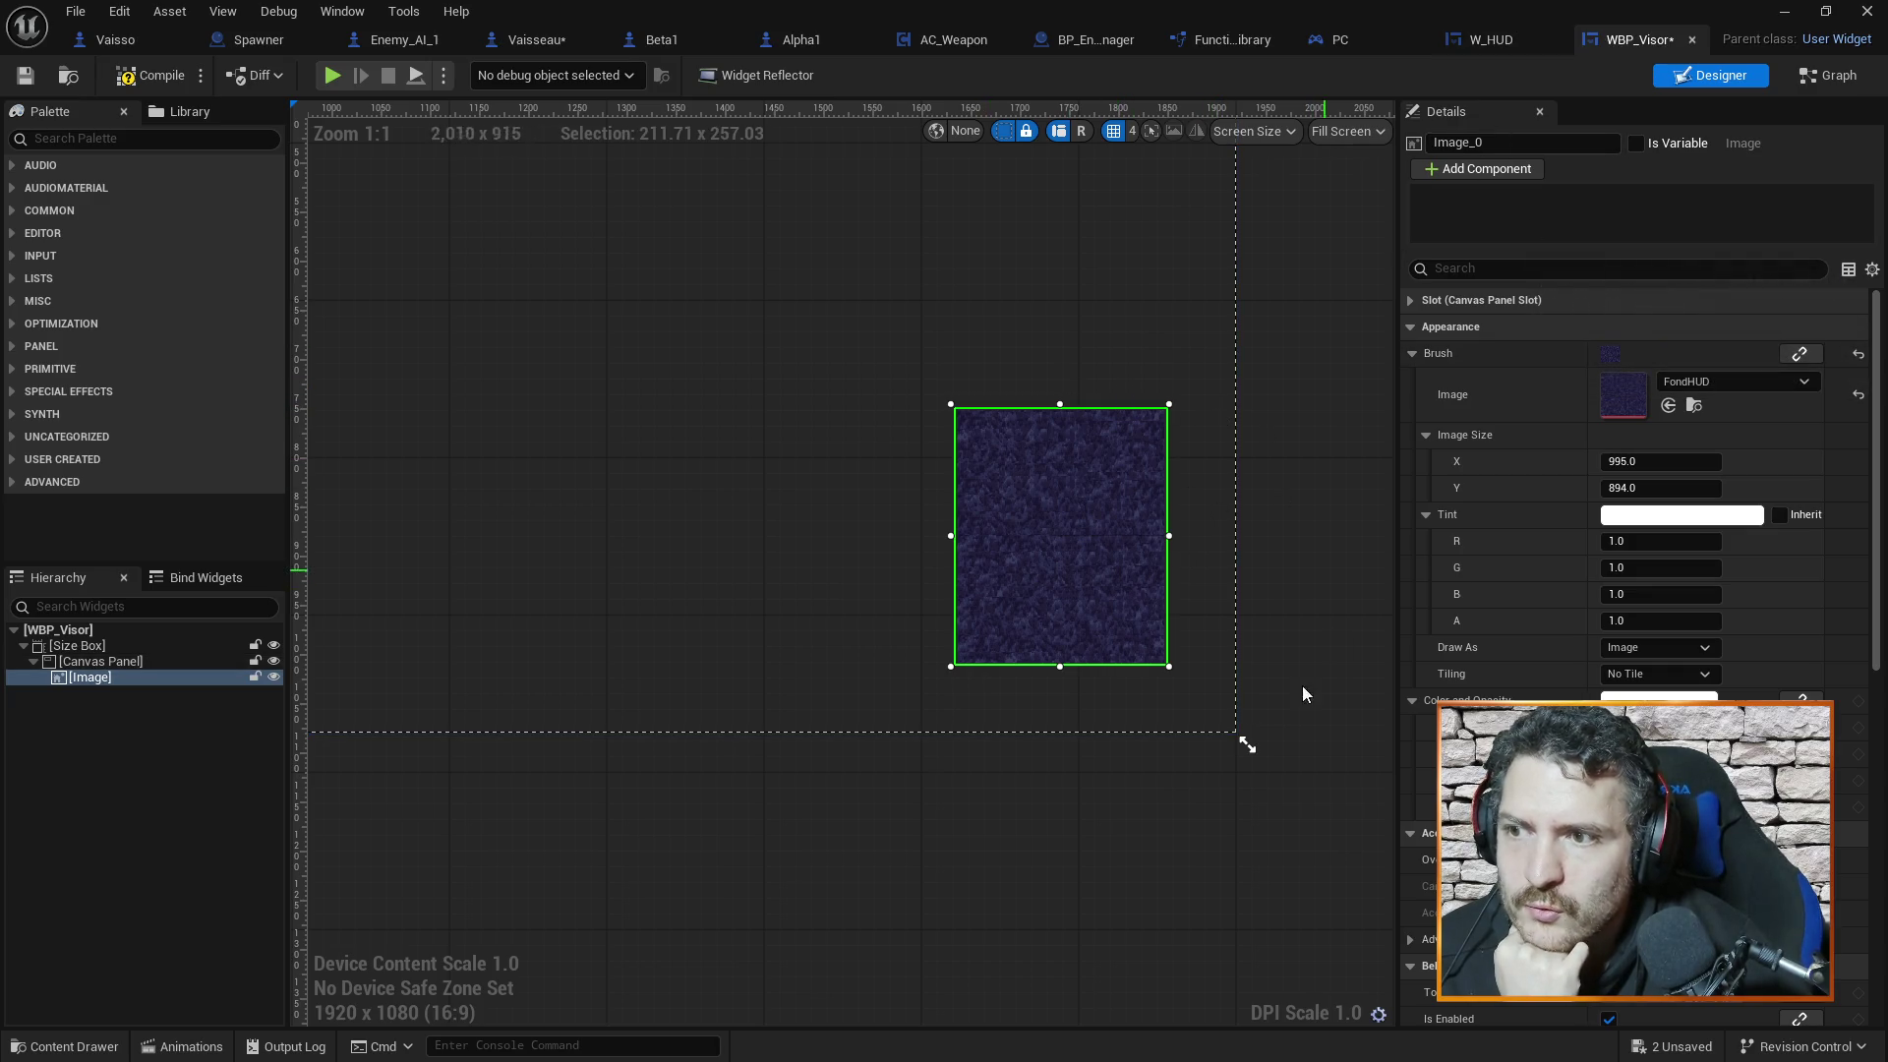
Move the Image to the centre of the WBP_Visor canvas, then recheck W_HUD
scroll(1147, 455, down, 2)
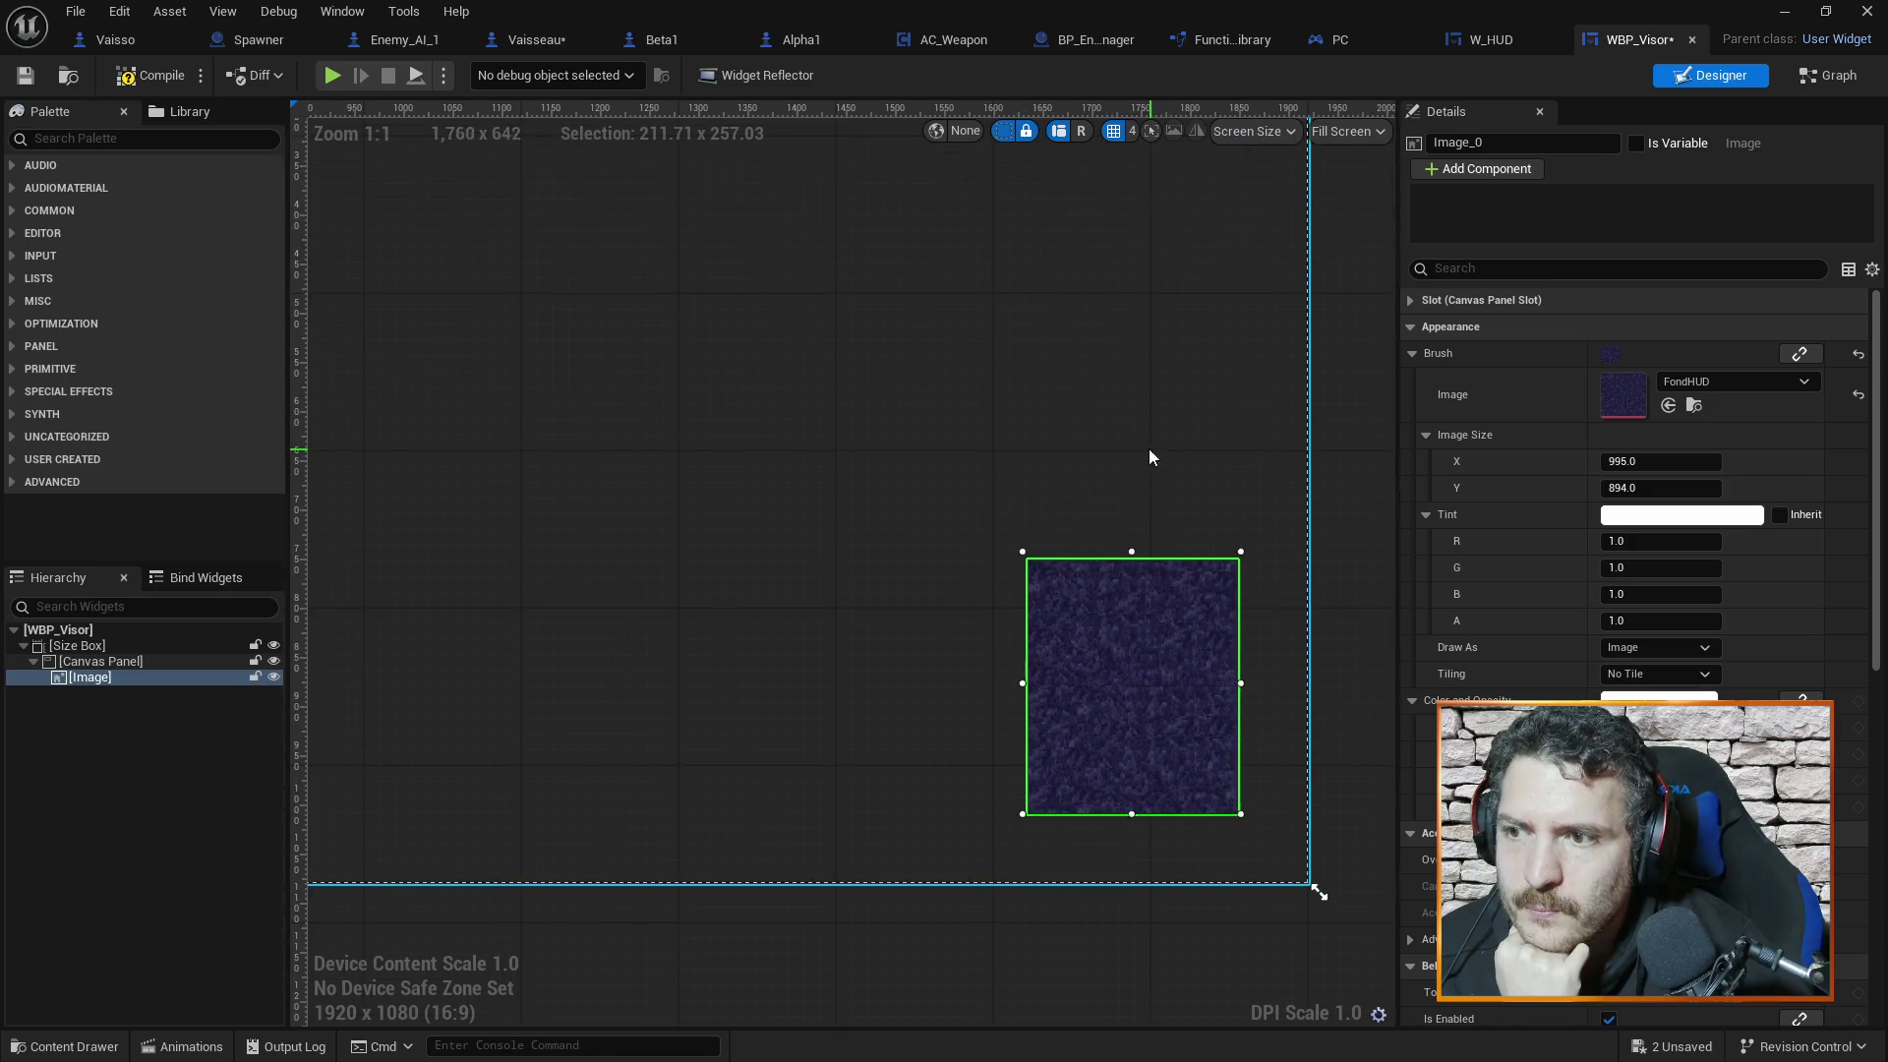
scroll(1141, 462, down, 2)
scroll(1128, 444, down, 3)
scroll(1131, 432, up, 3)
scroll(1131, 436, up, 2)
scroll(1131, 435, up, 1)
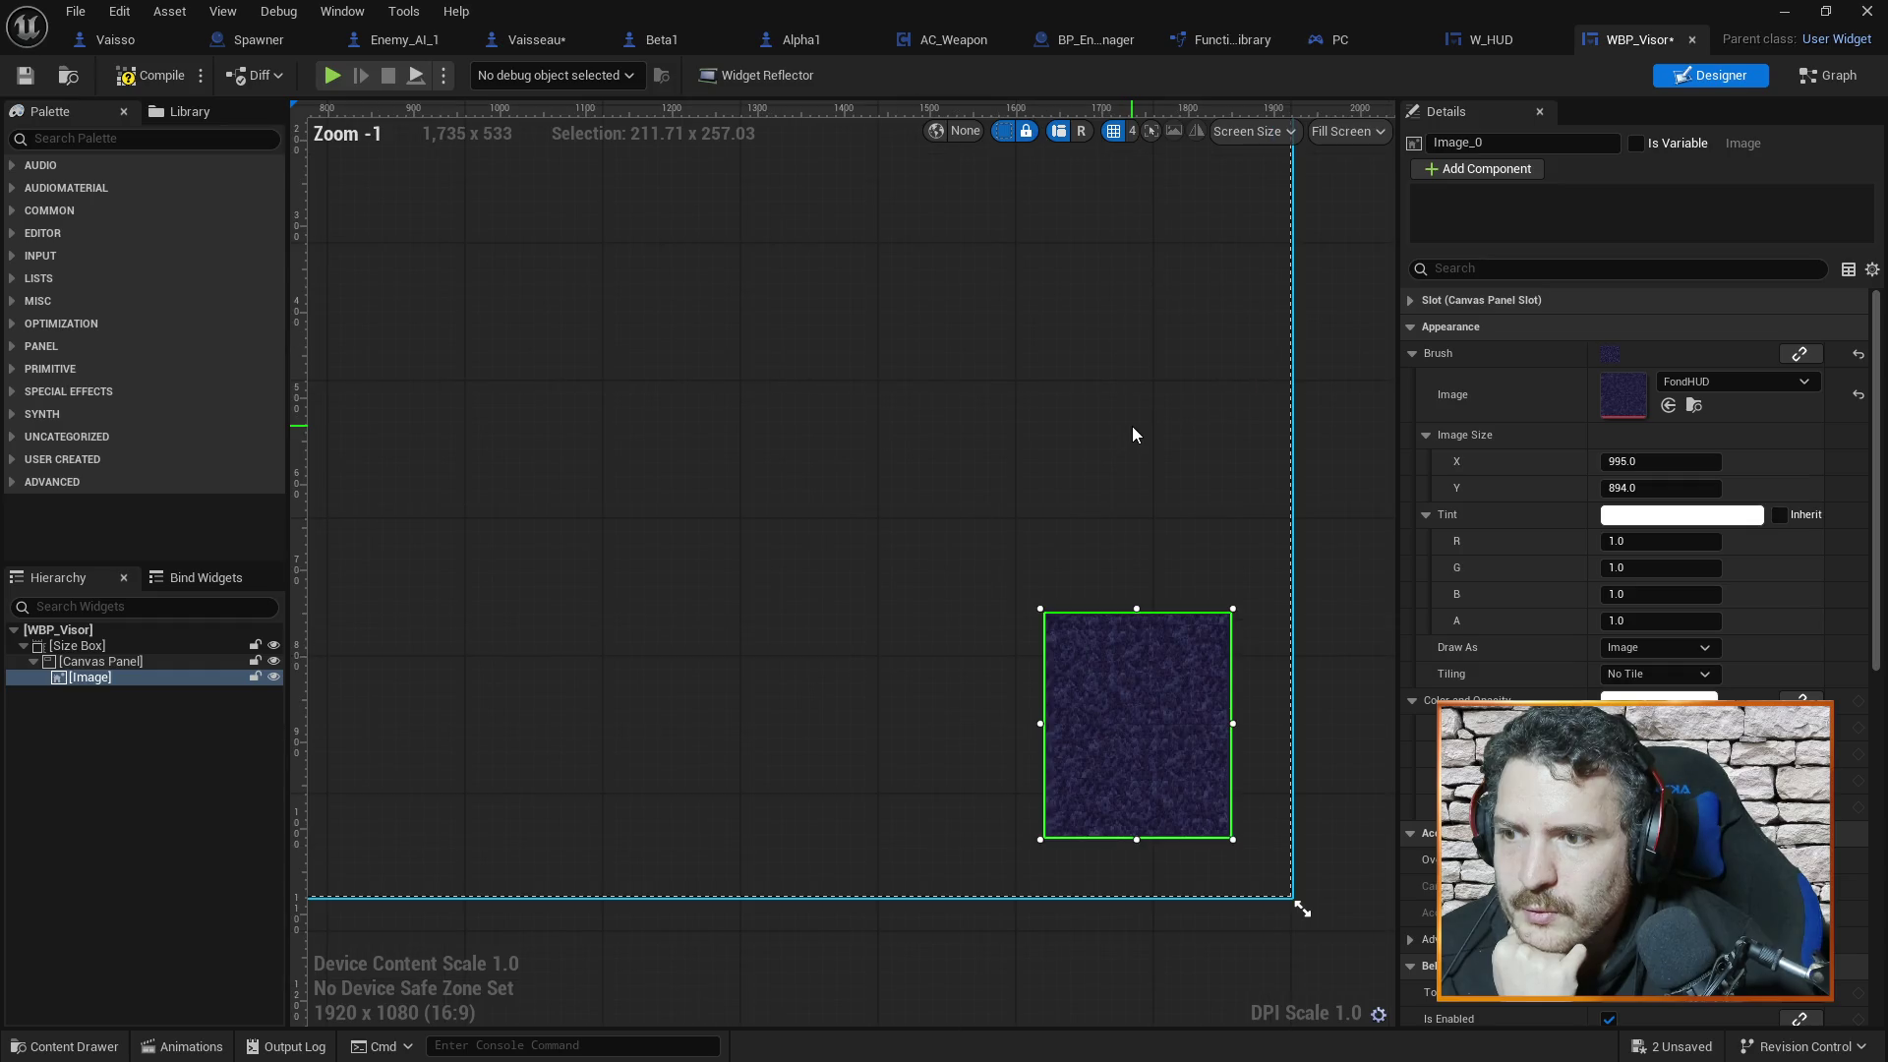
scroll(1130, 432, down, 2)
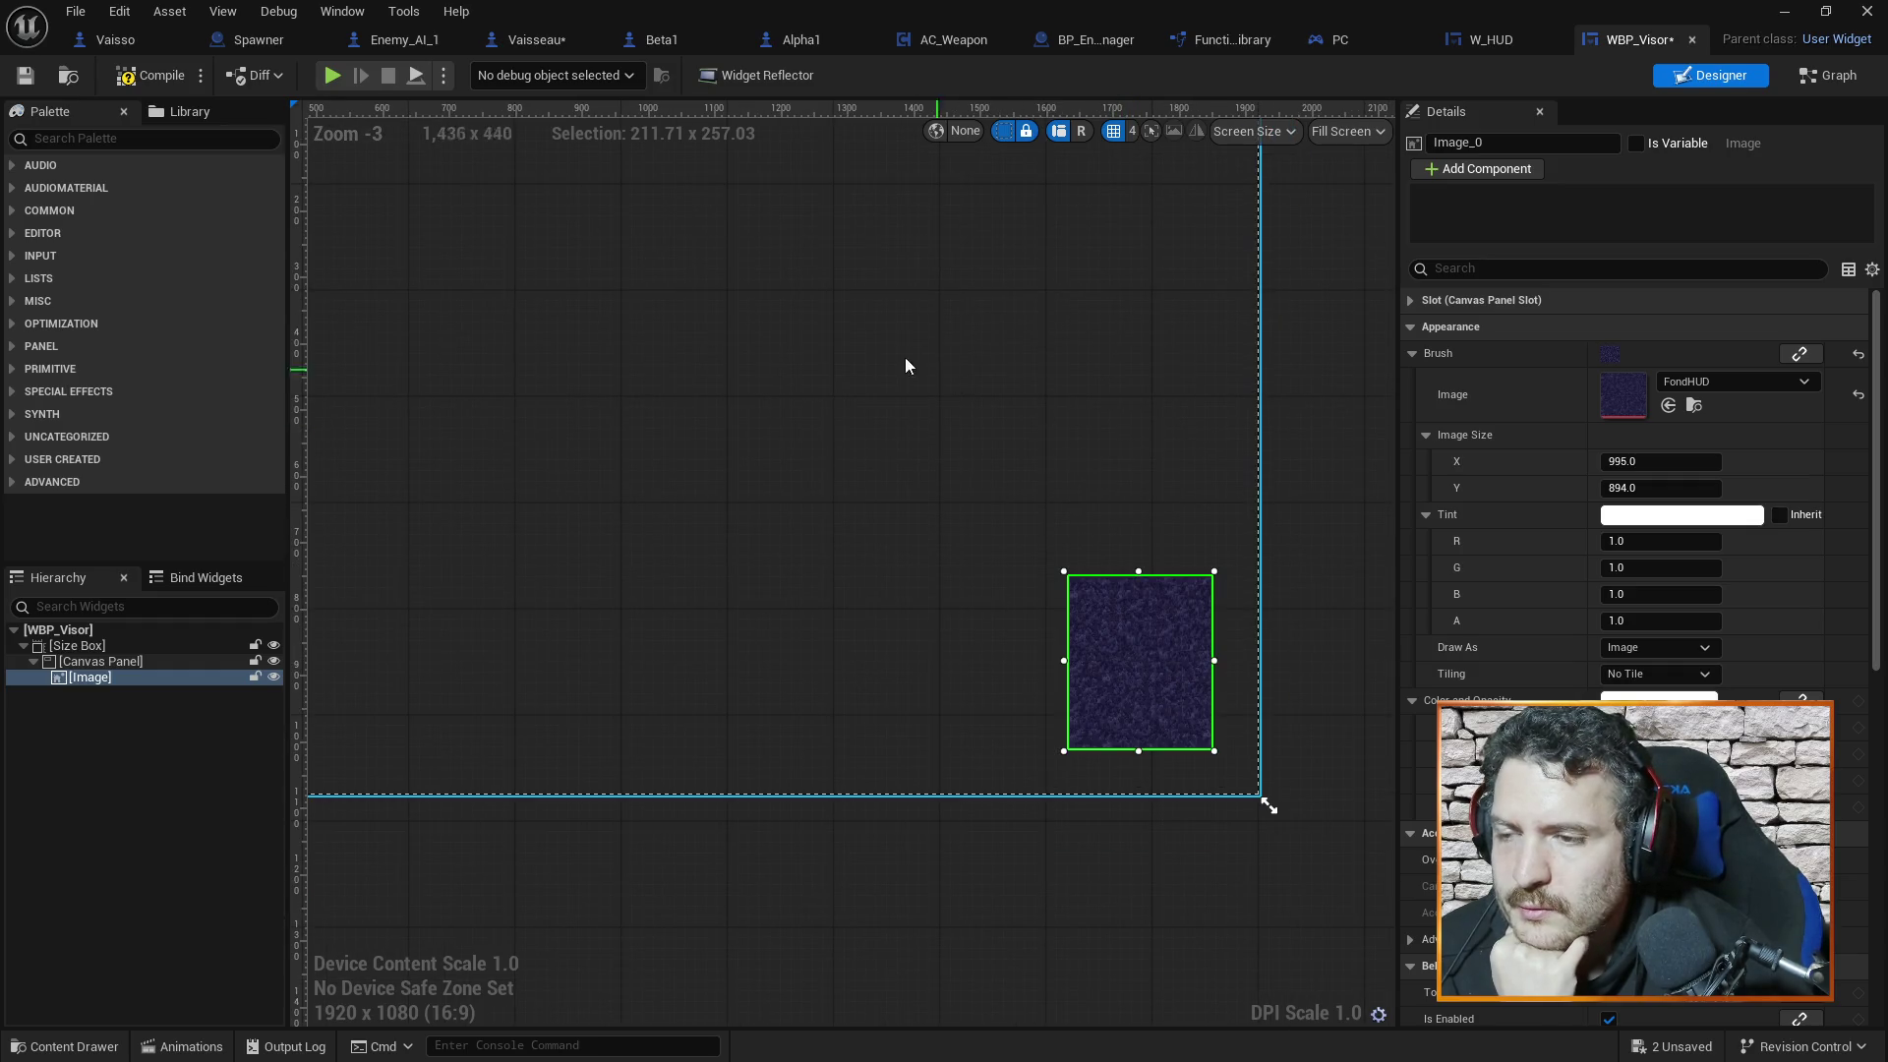
drag(904, 357, 1053, 462)
drag(1330, 739, 1075, 464)
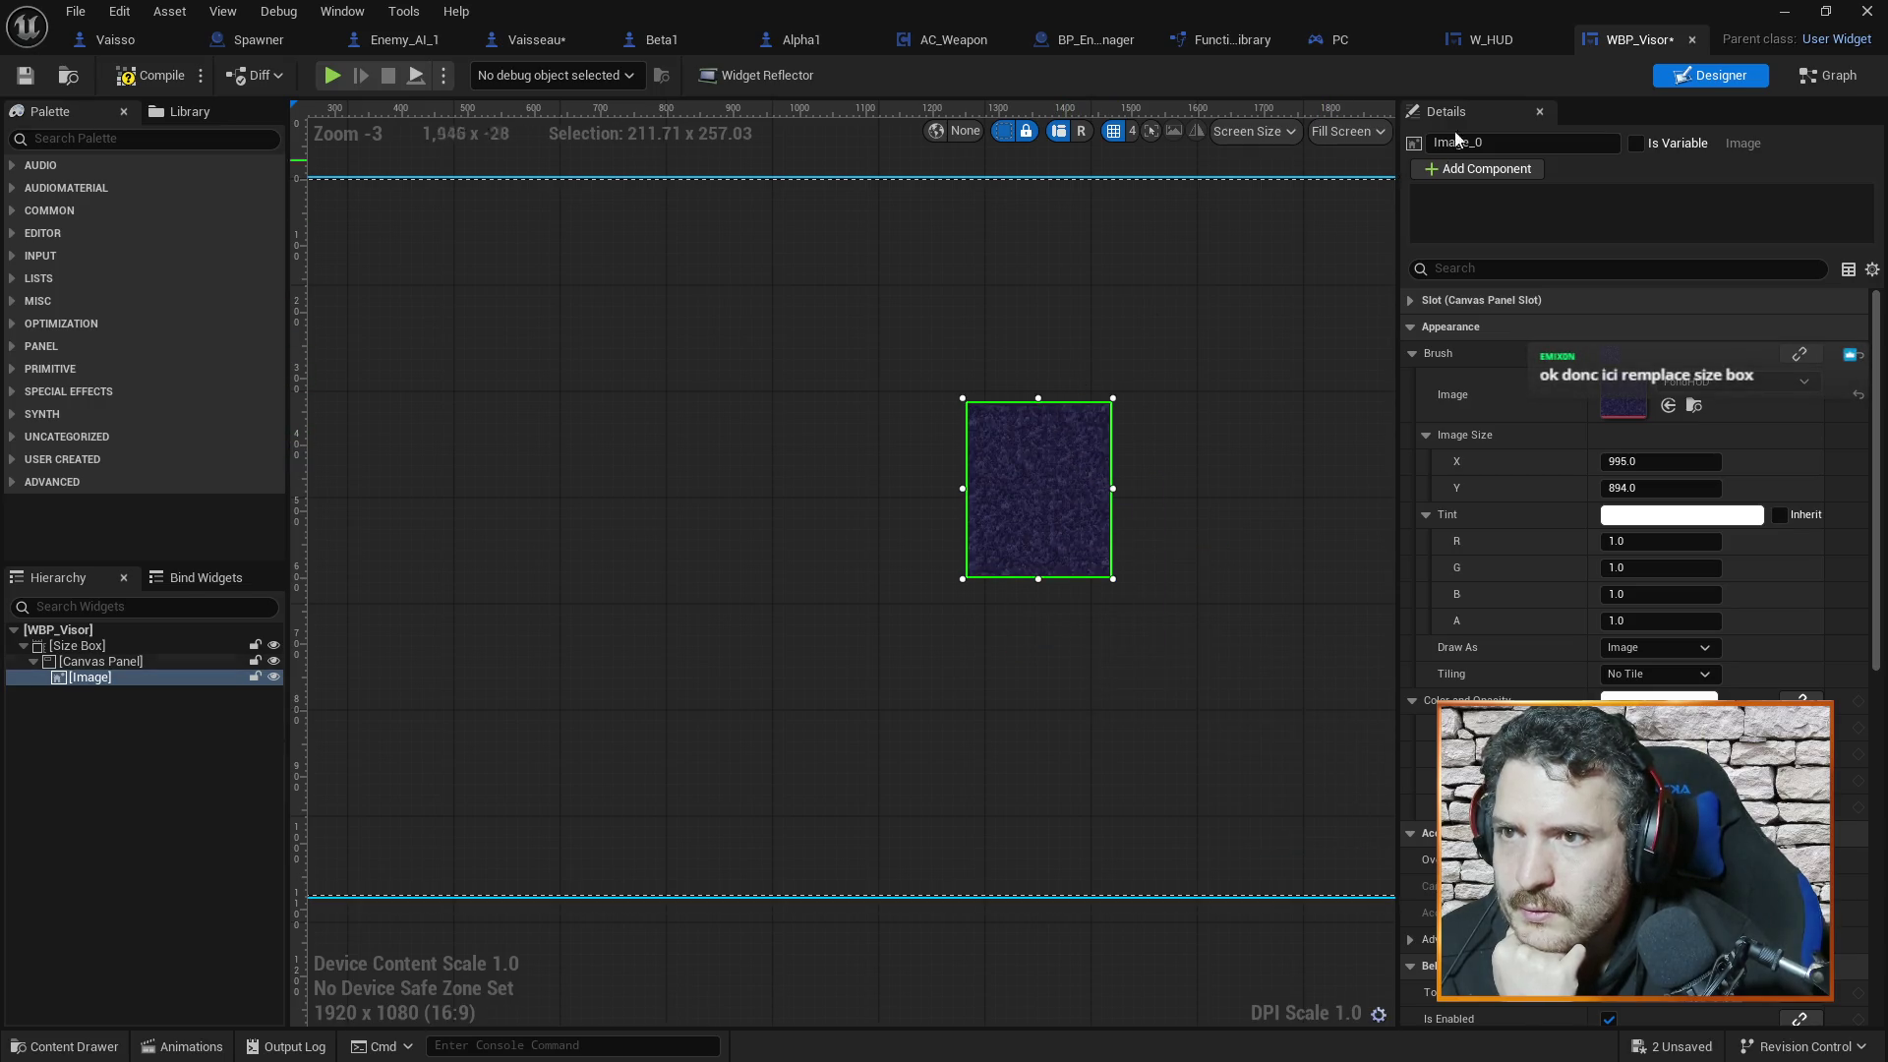
click(1514, 37)
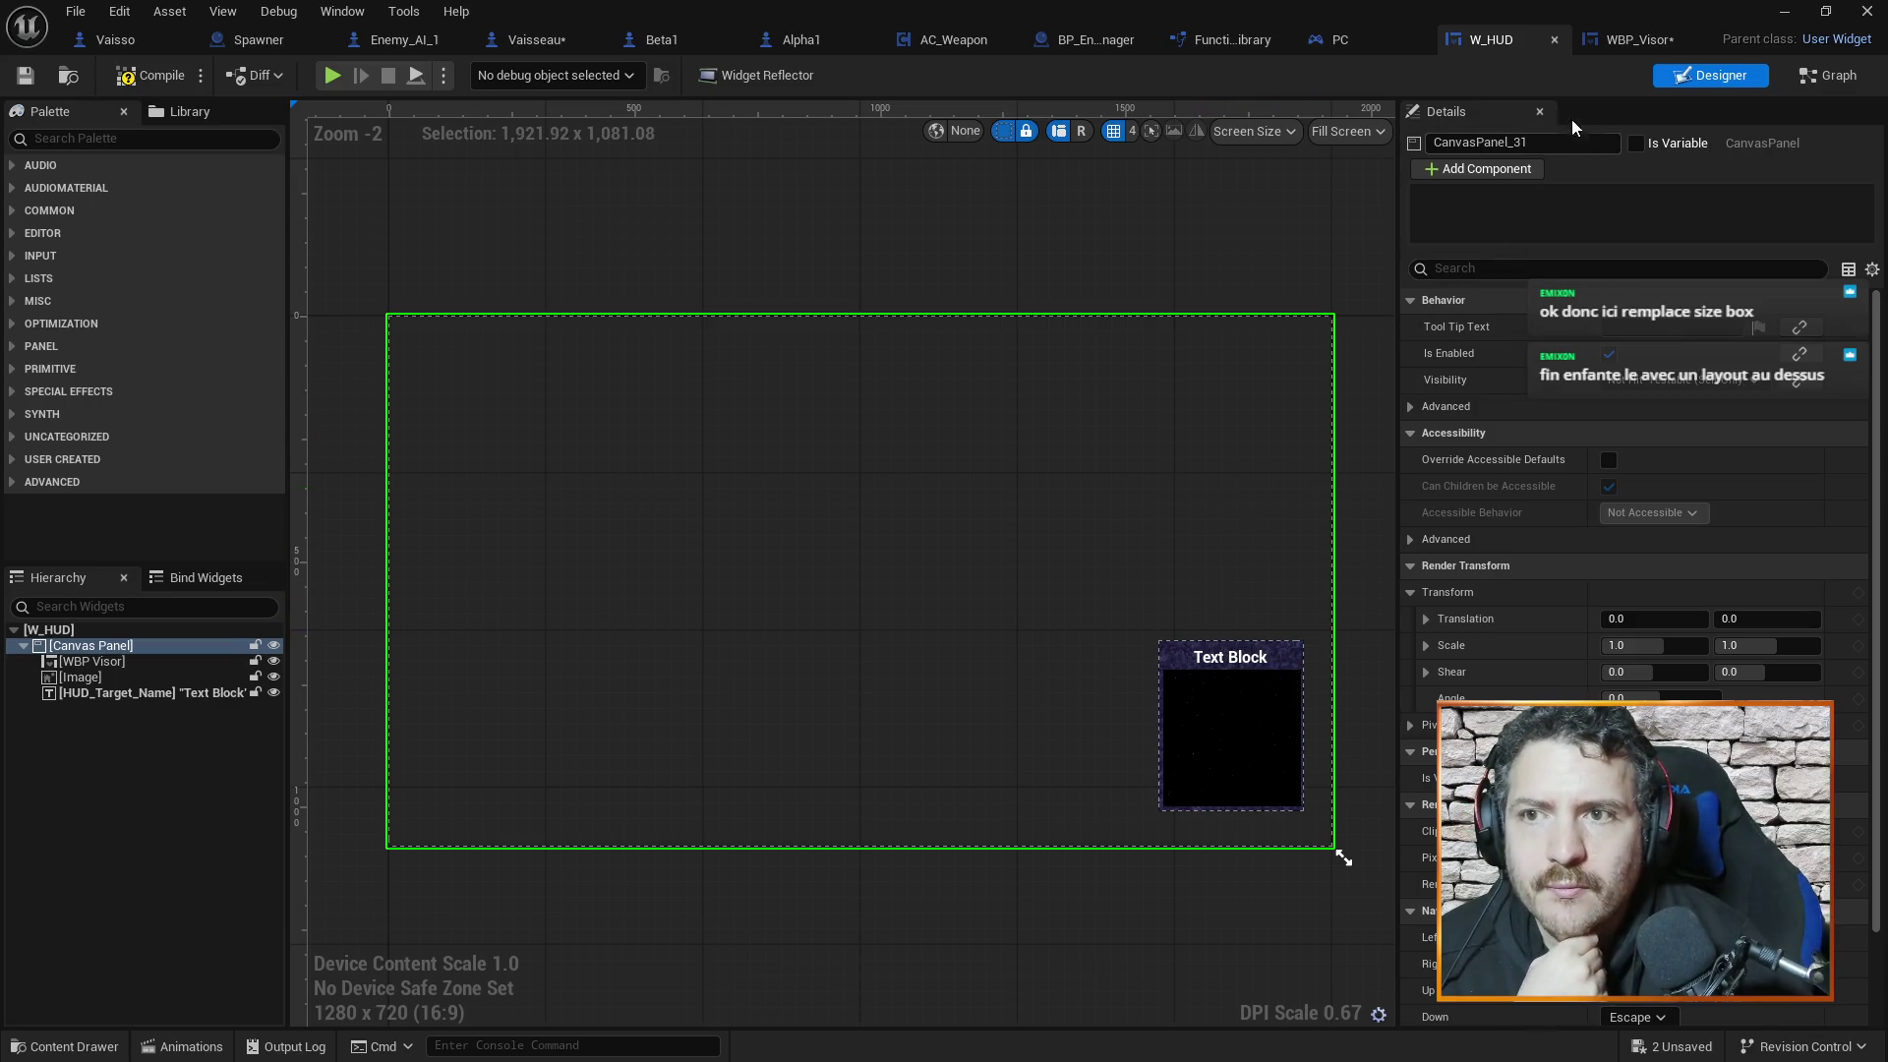
click(1610, 44)
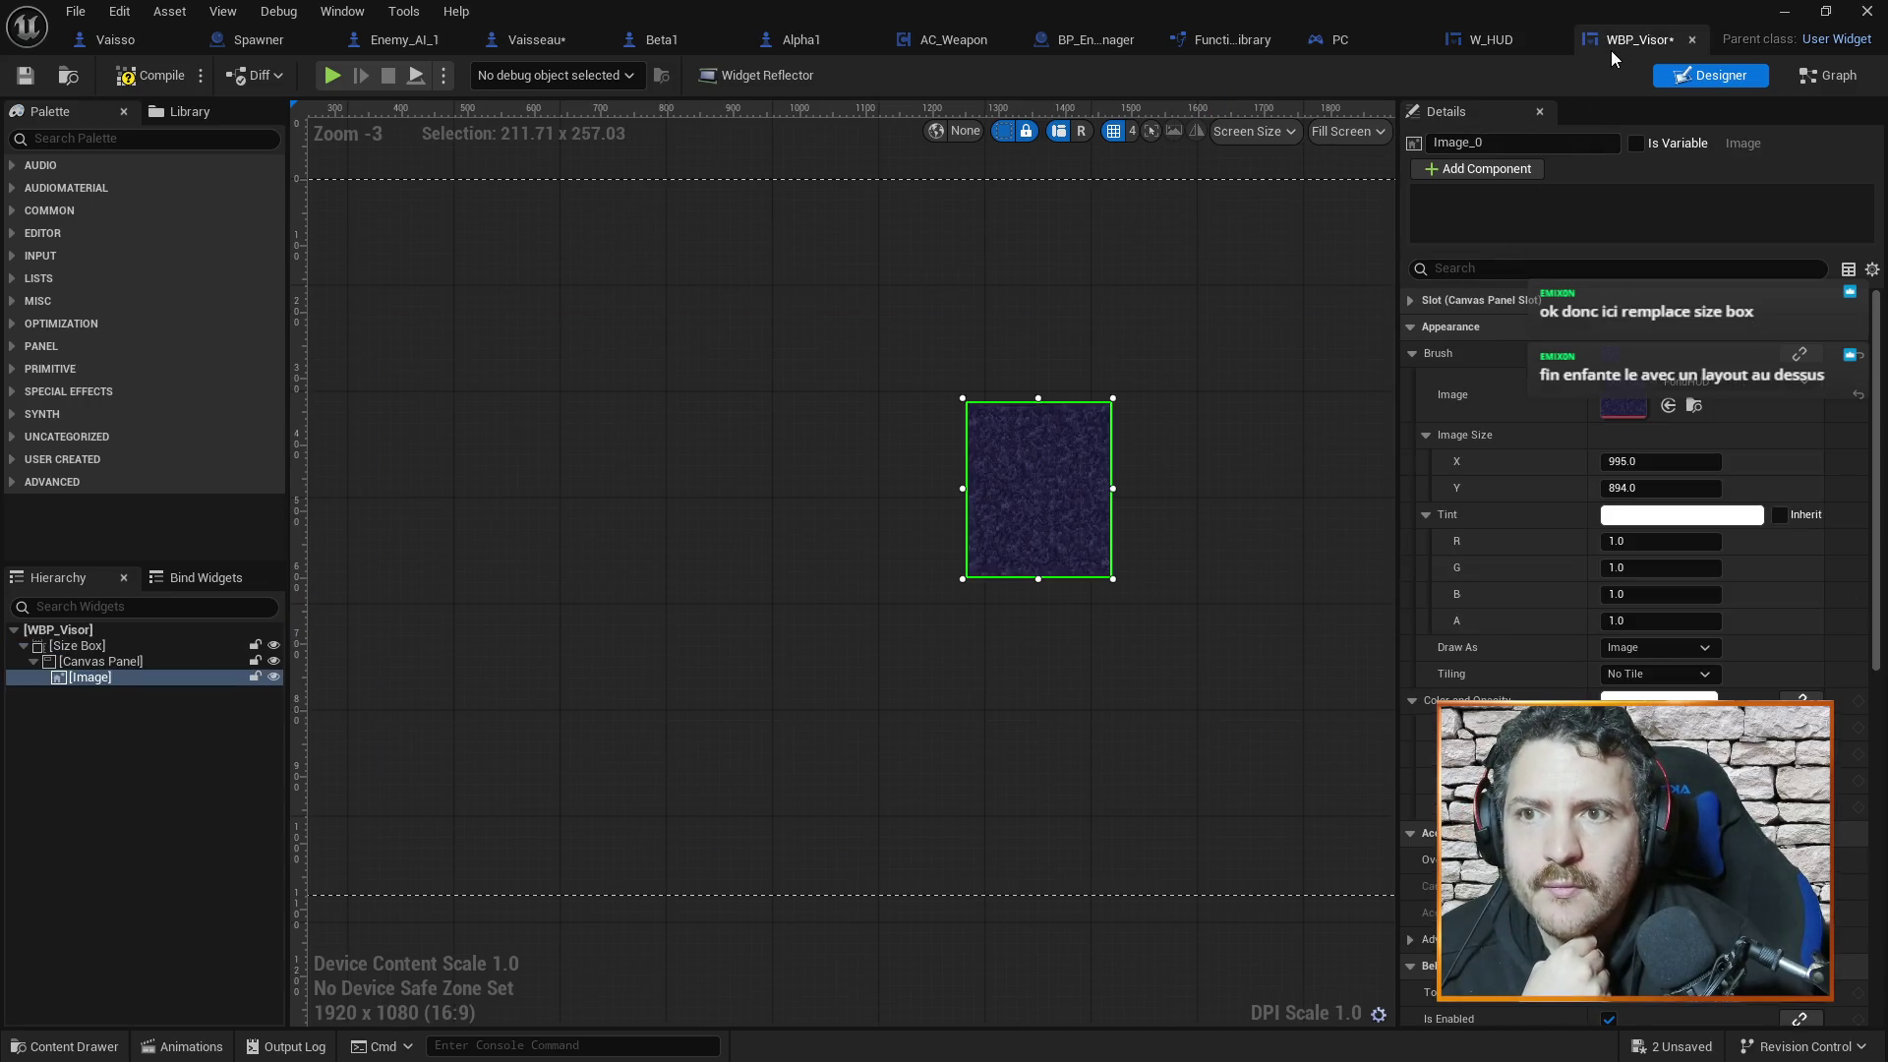
click(1367, 131)
click(1361, 254)
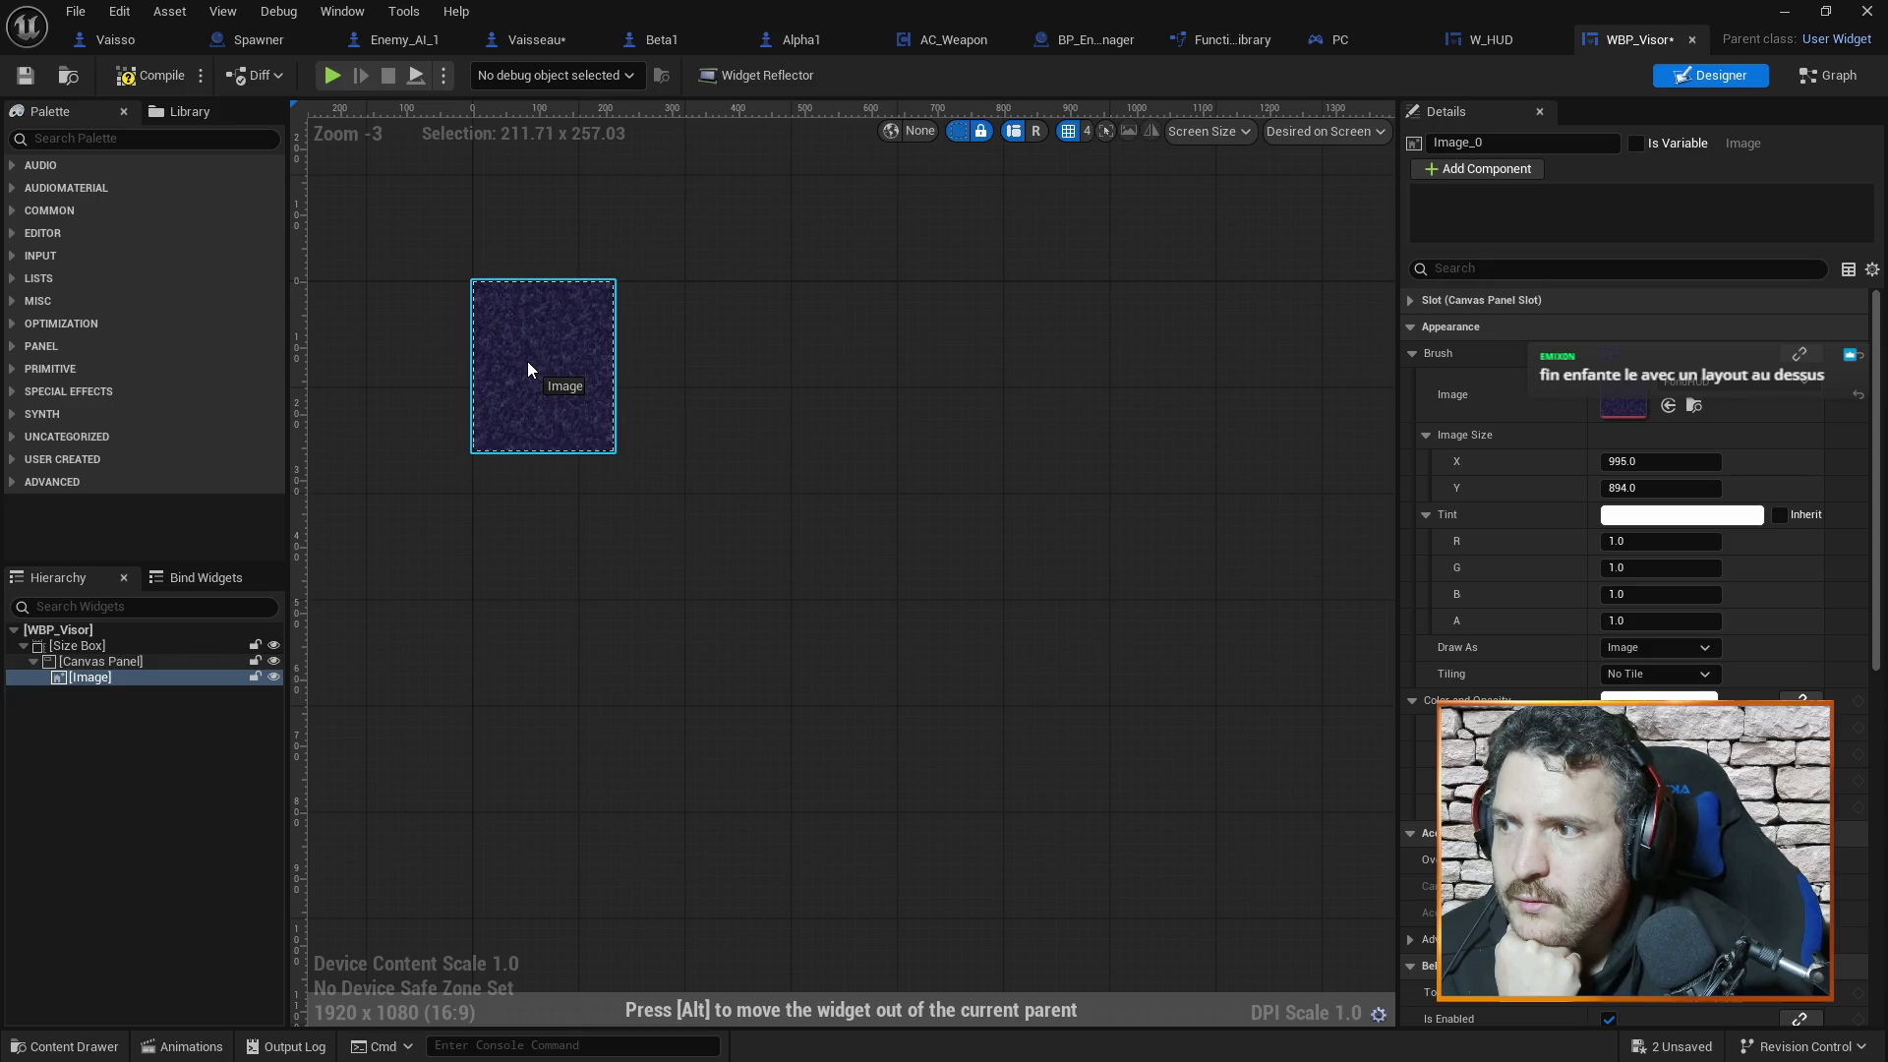
click(523, 367)
scroll(405, 264, up, 6)
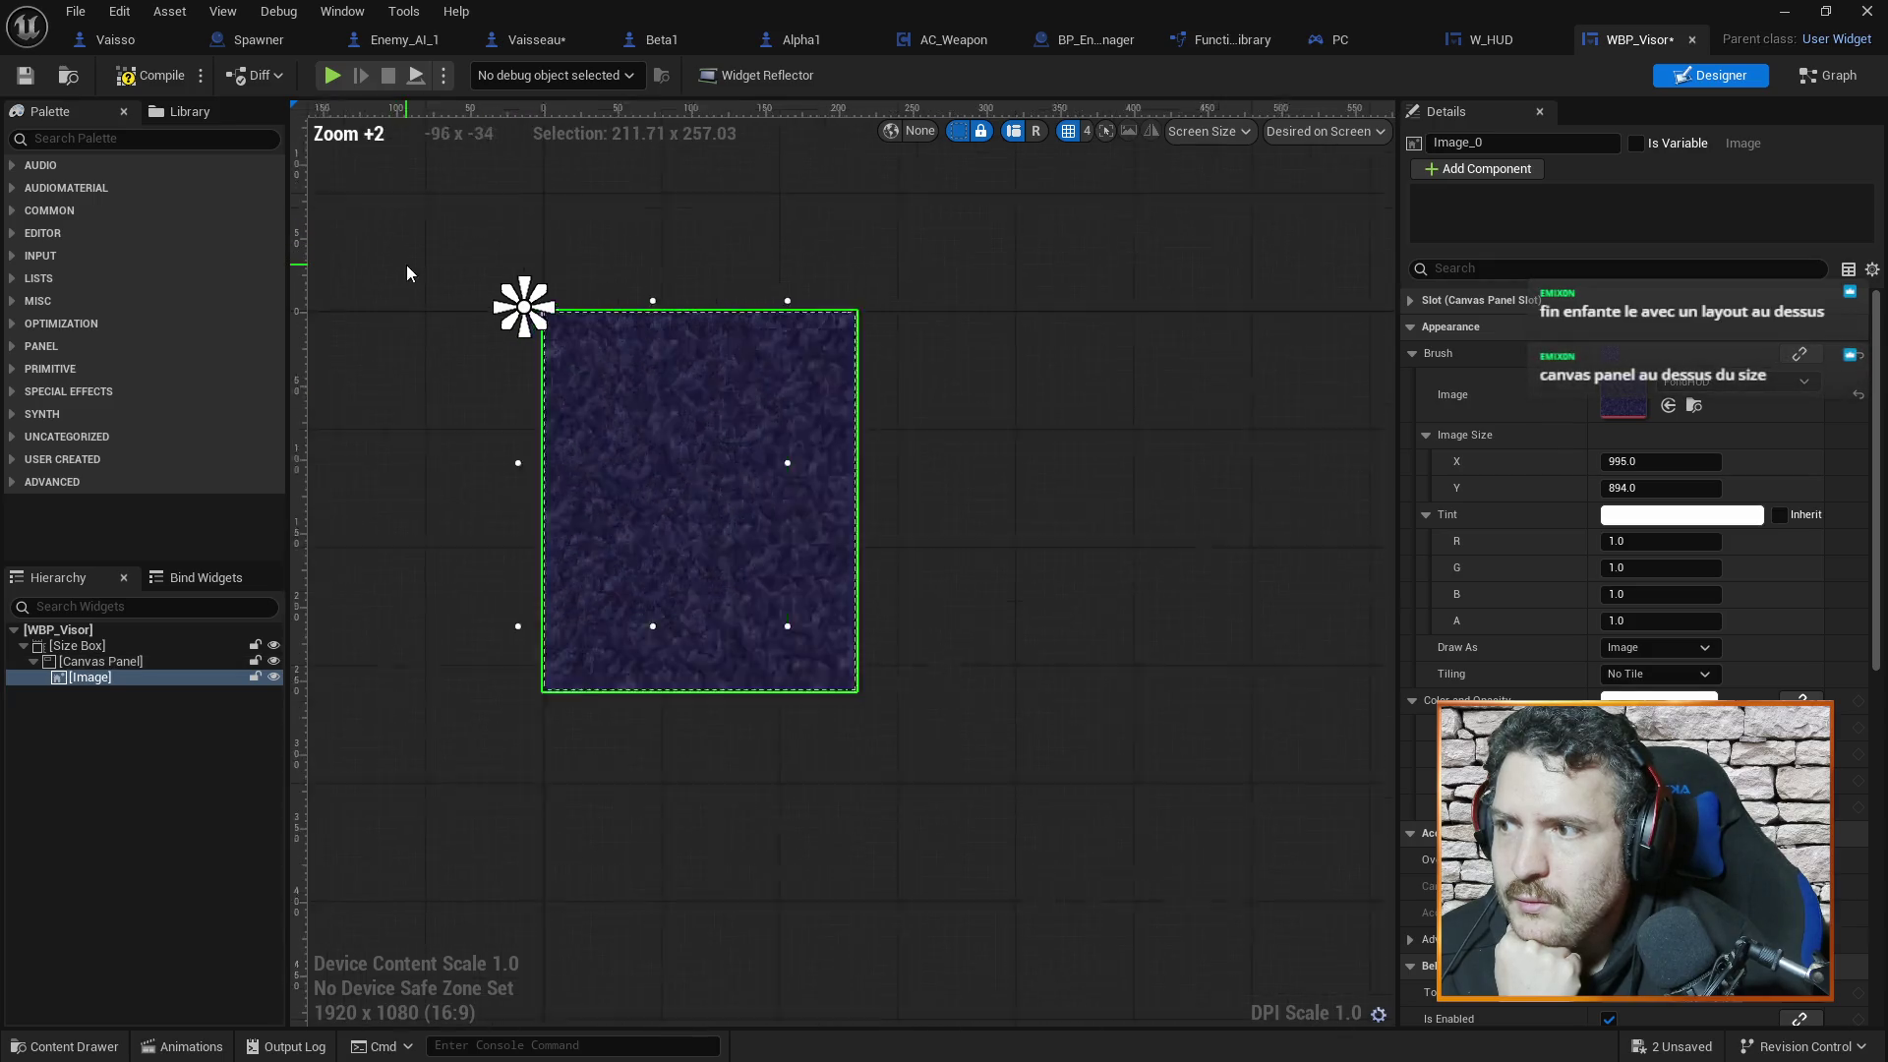
scroll(666, 391, up, 5)
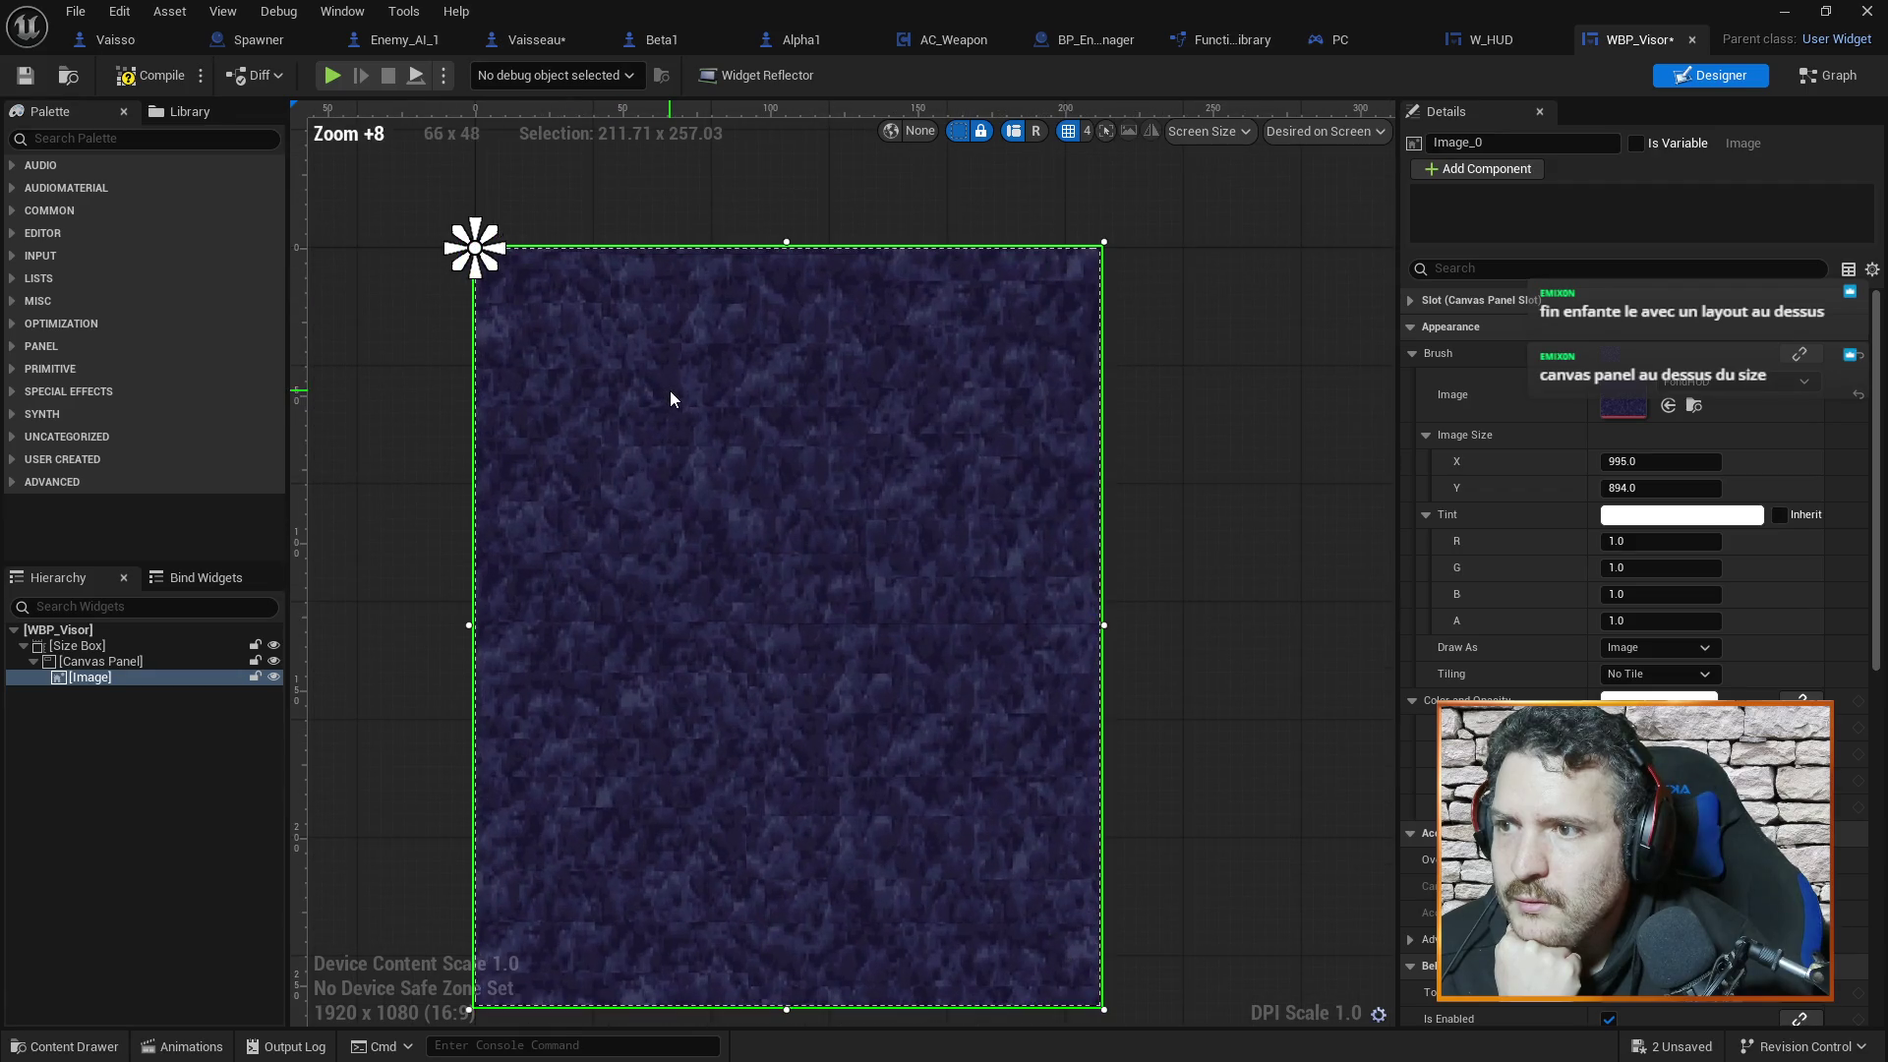
mouse_move(732, 405)
mouse_down()
mouse_move(749, 428)
mouse_move(740, 408)
mouse_up()
mouse_move(1162, 641)
mouse_down()
mouse_move(1137, 240)
mouse_move(1255, 439)
mouse_move(1231, 498)
mouse_move(1172, 527)
mouse_up()
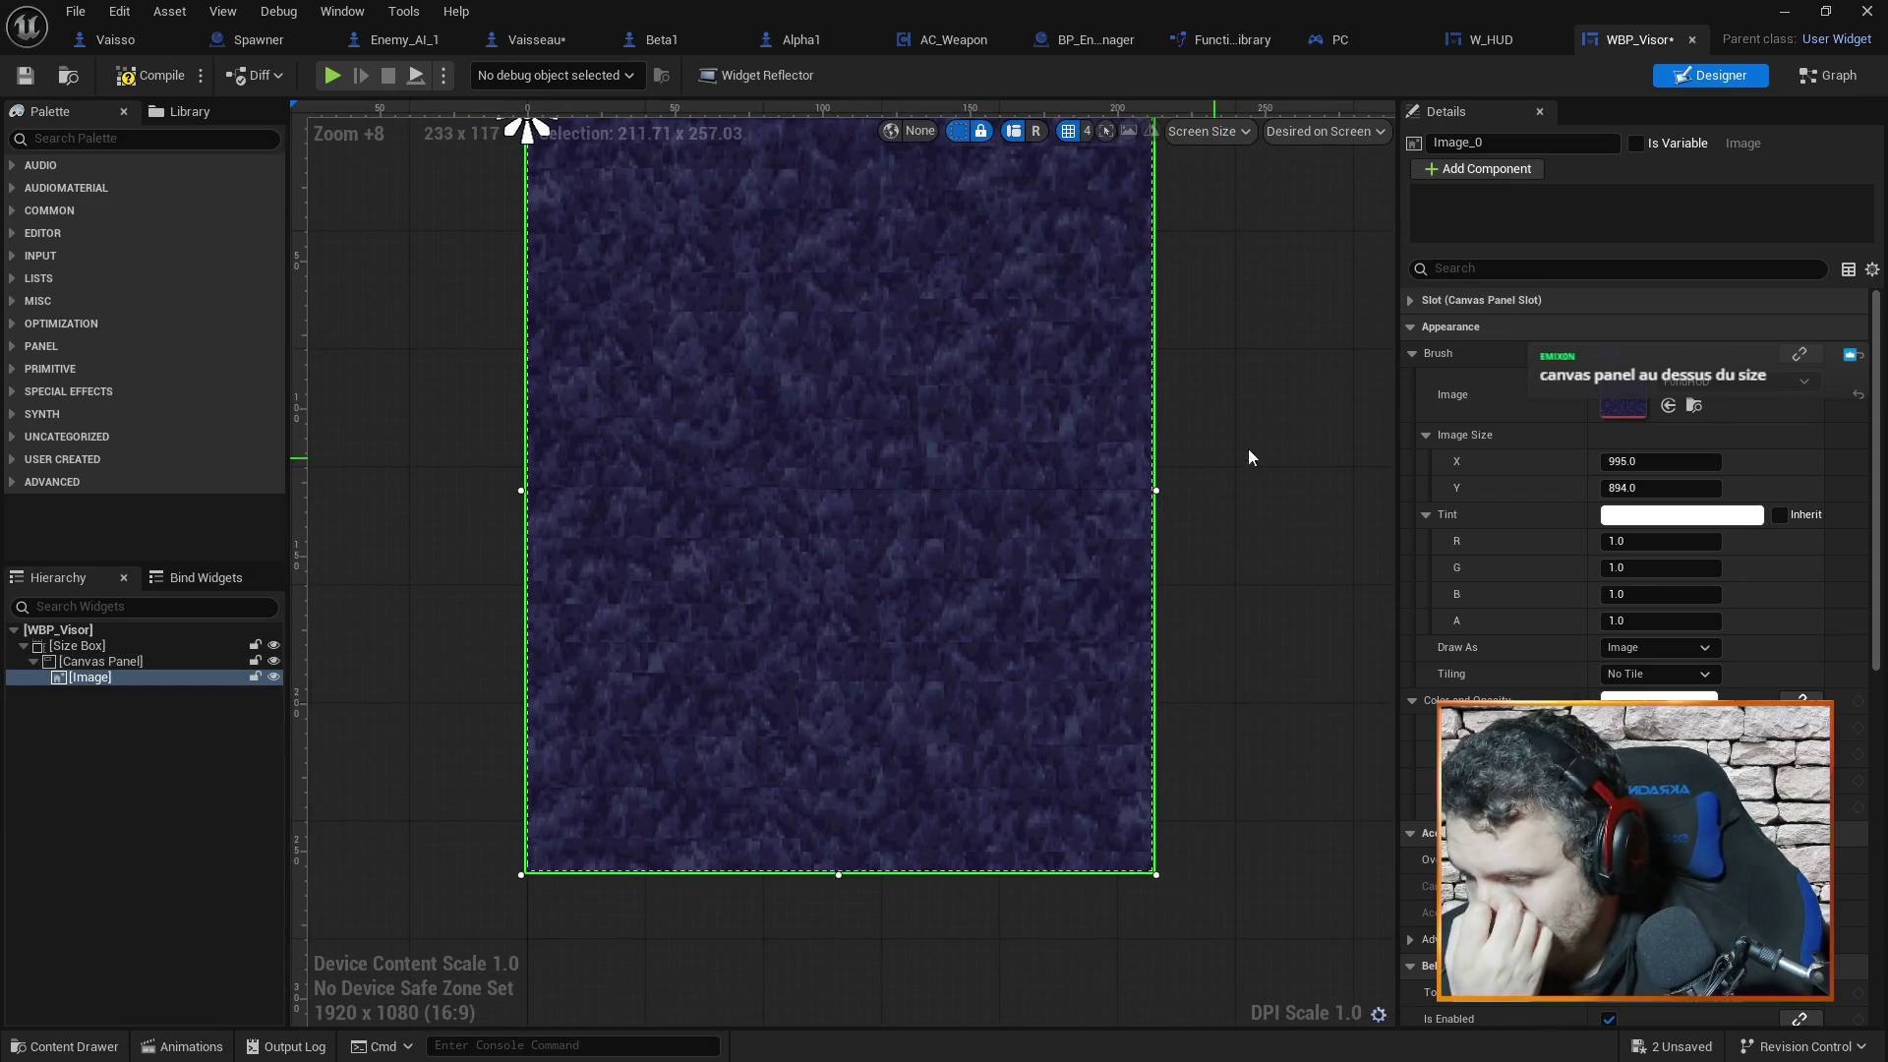
click(1487, 39)
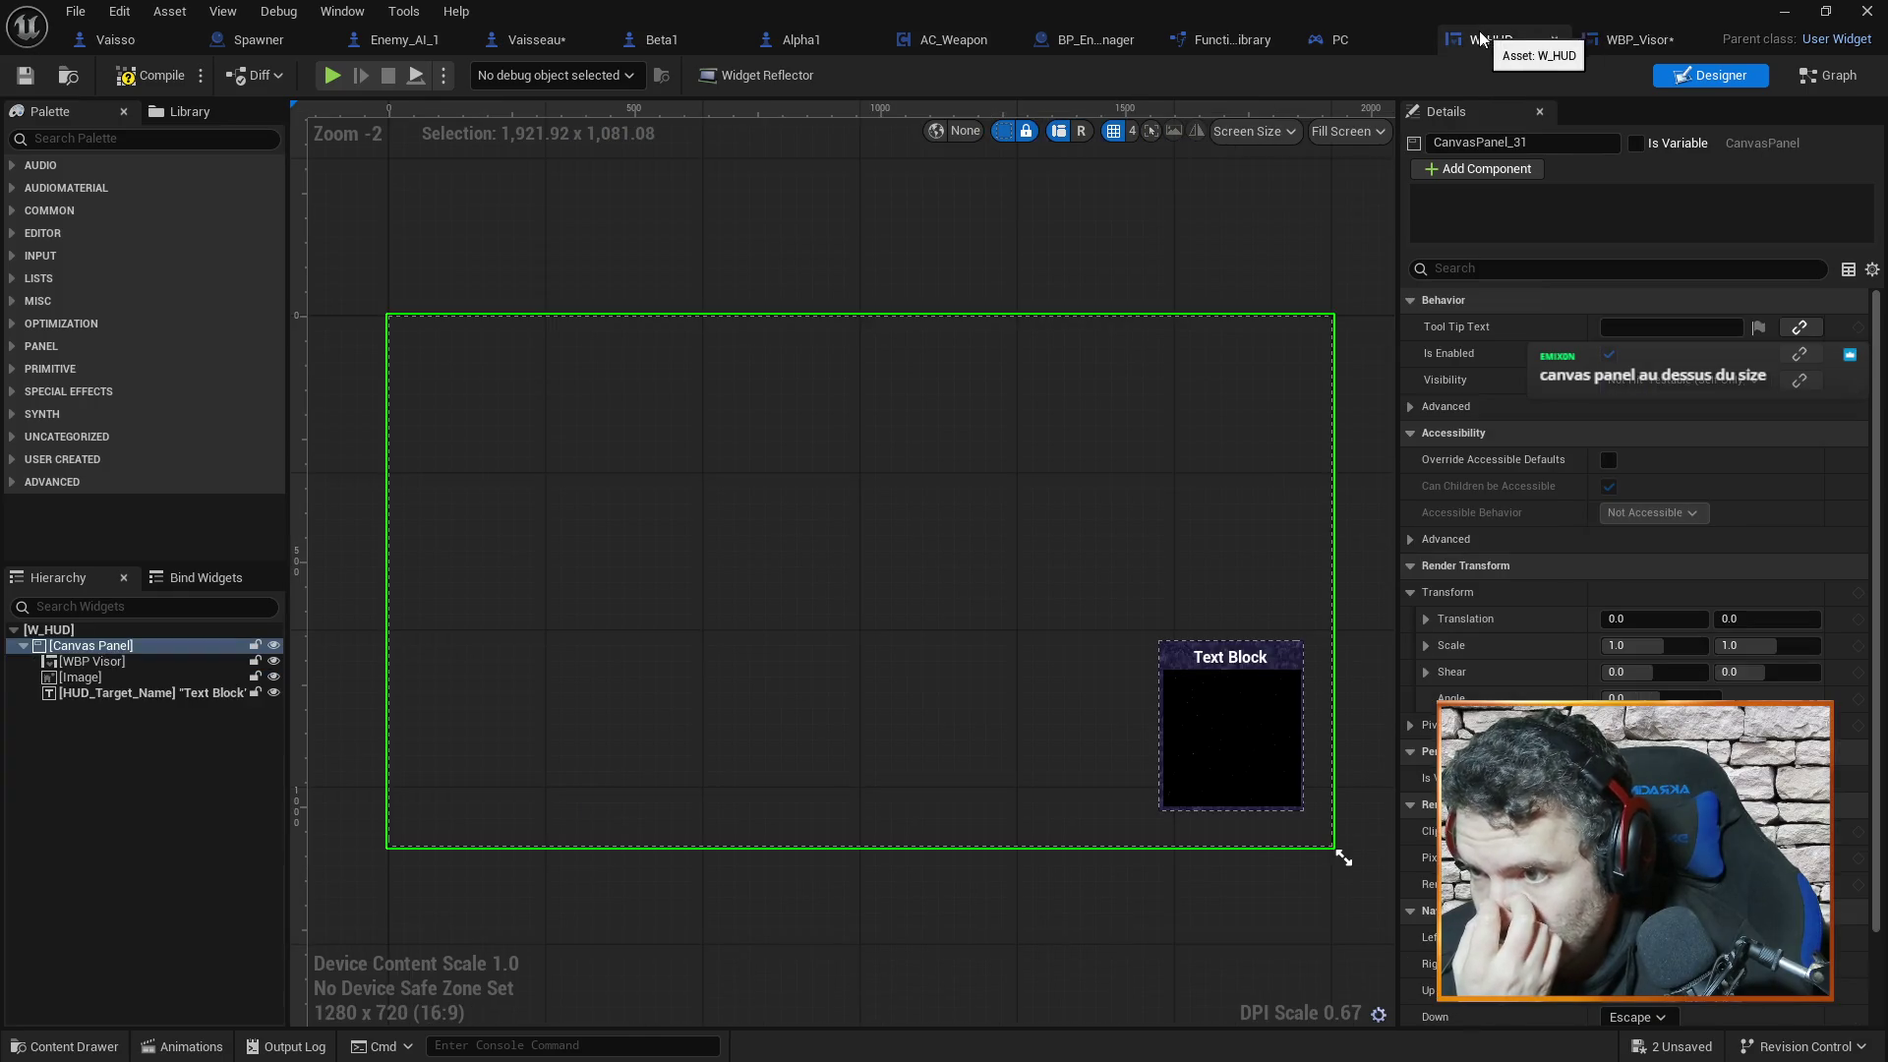
click(1634, 39)
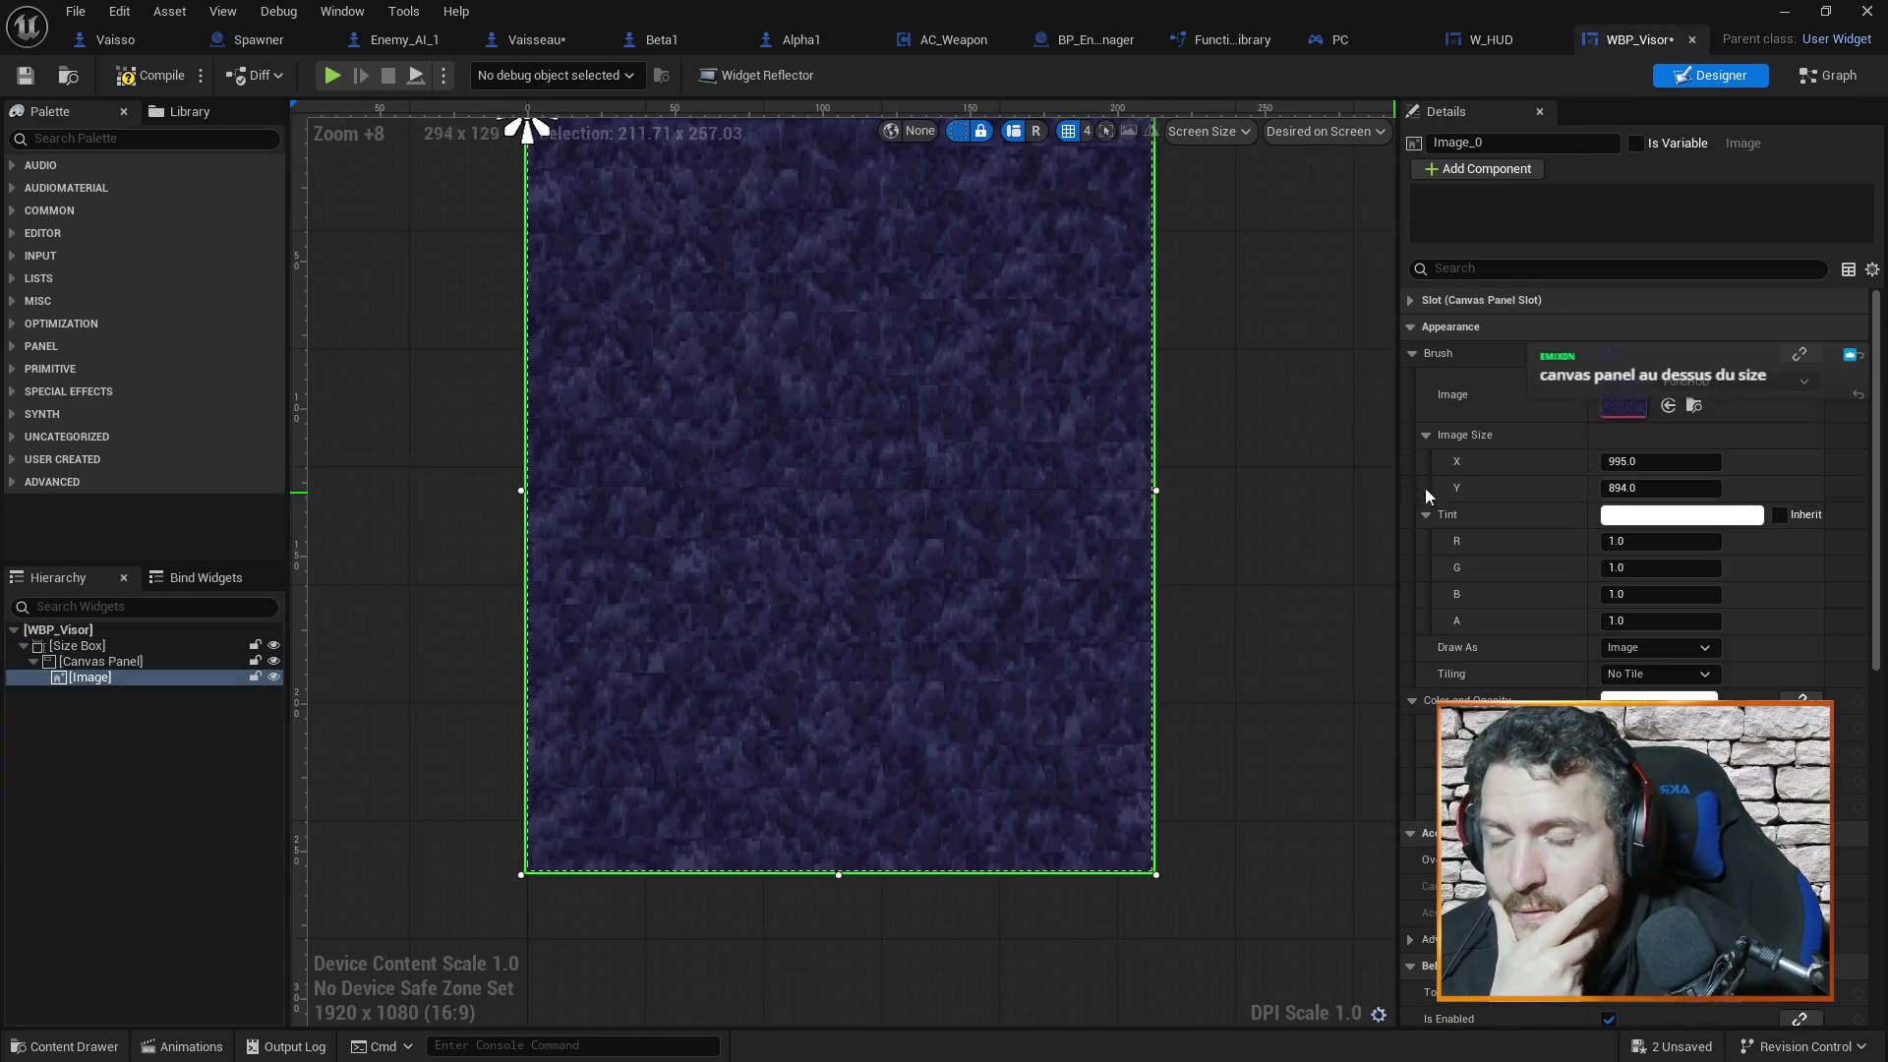
click(126, 662)
click(120, 678)
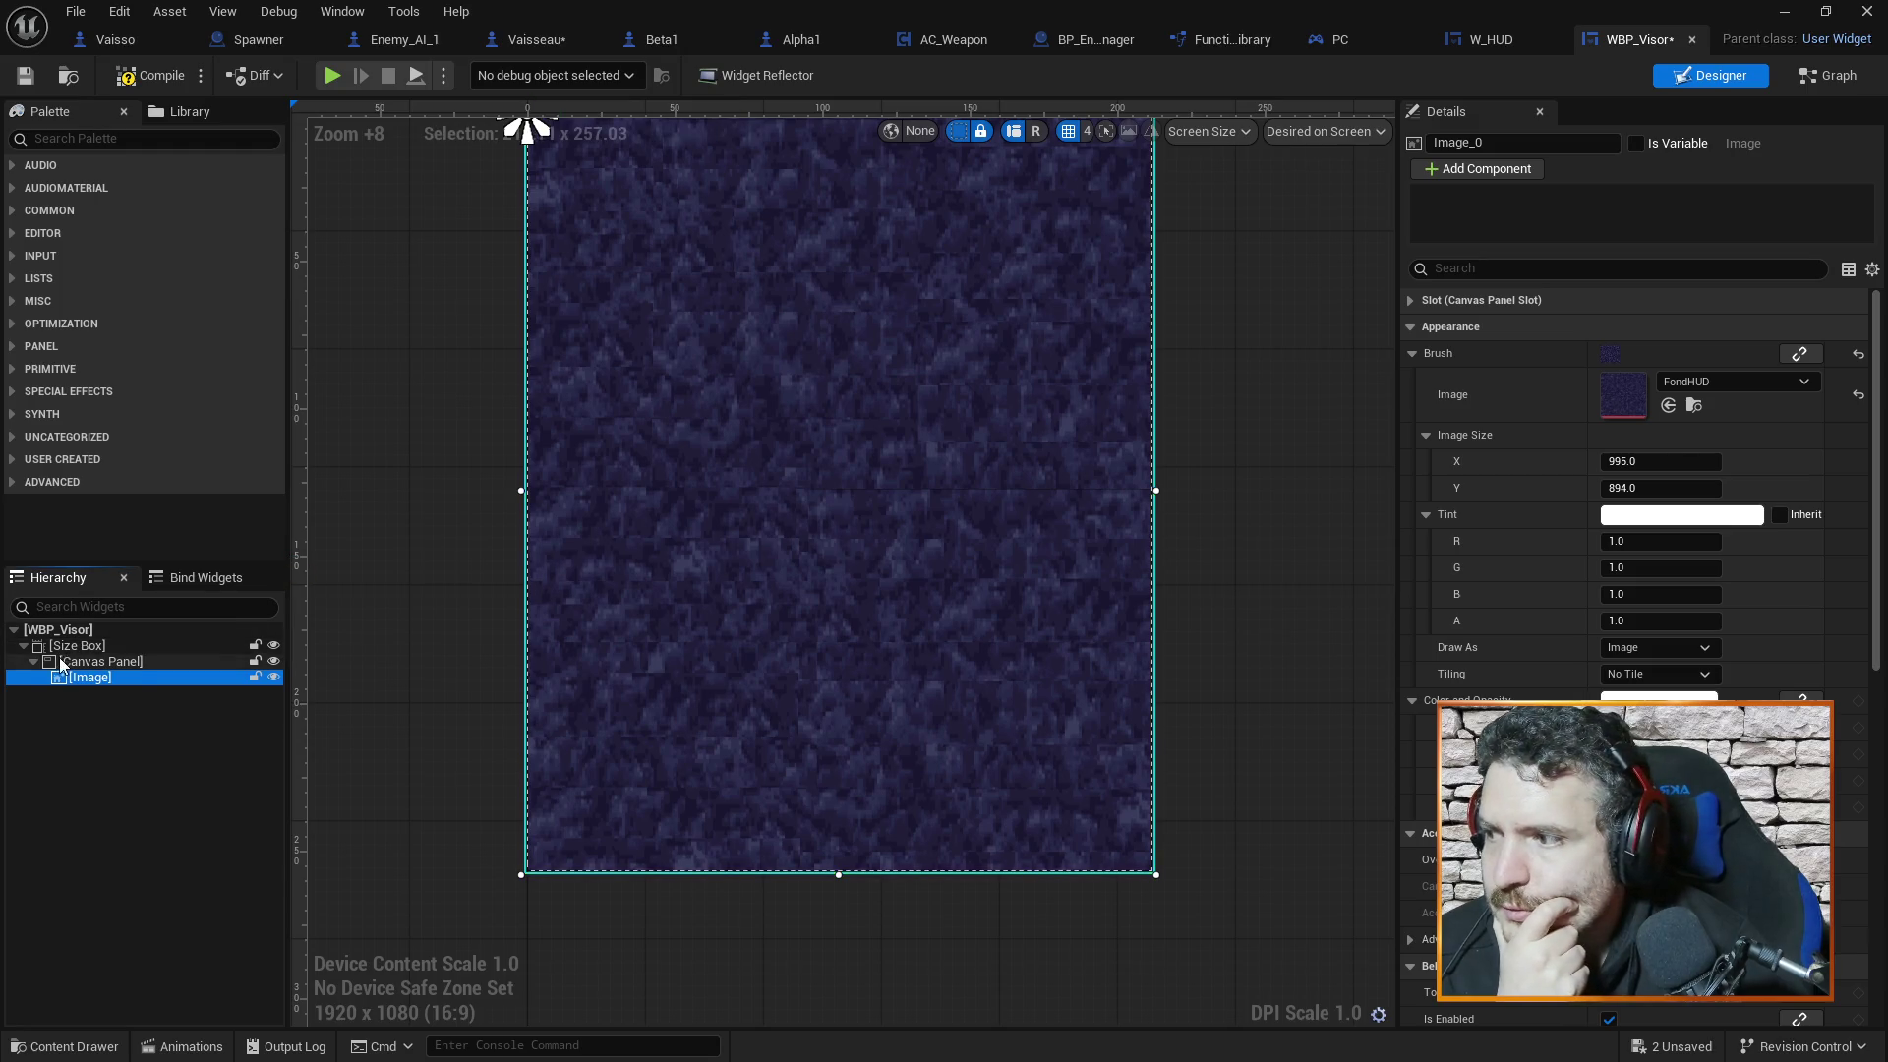
Replace the Size Box with its child so the Canvas Panel becomes the root
click(126, 662)
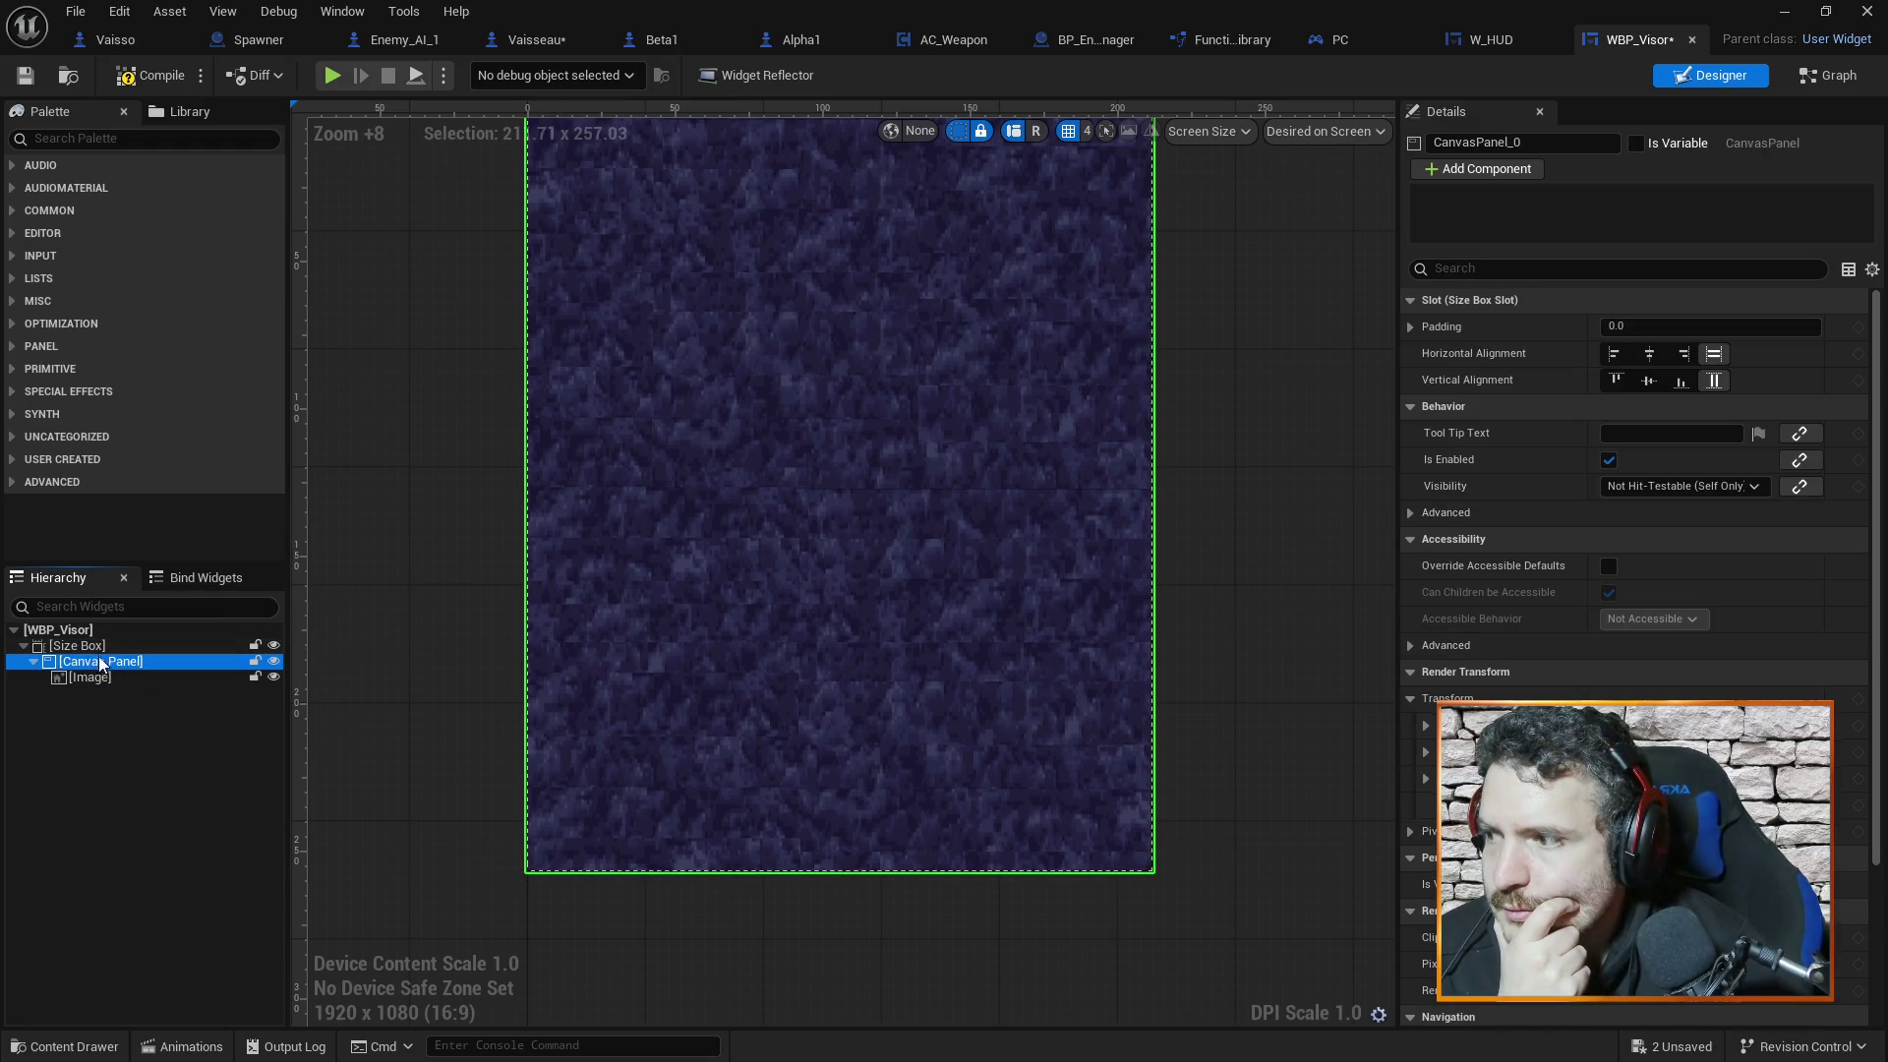
click(89, 647)
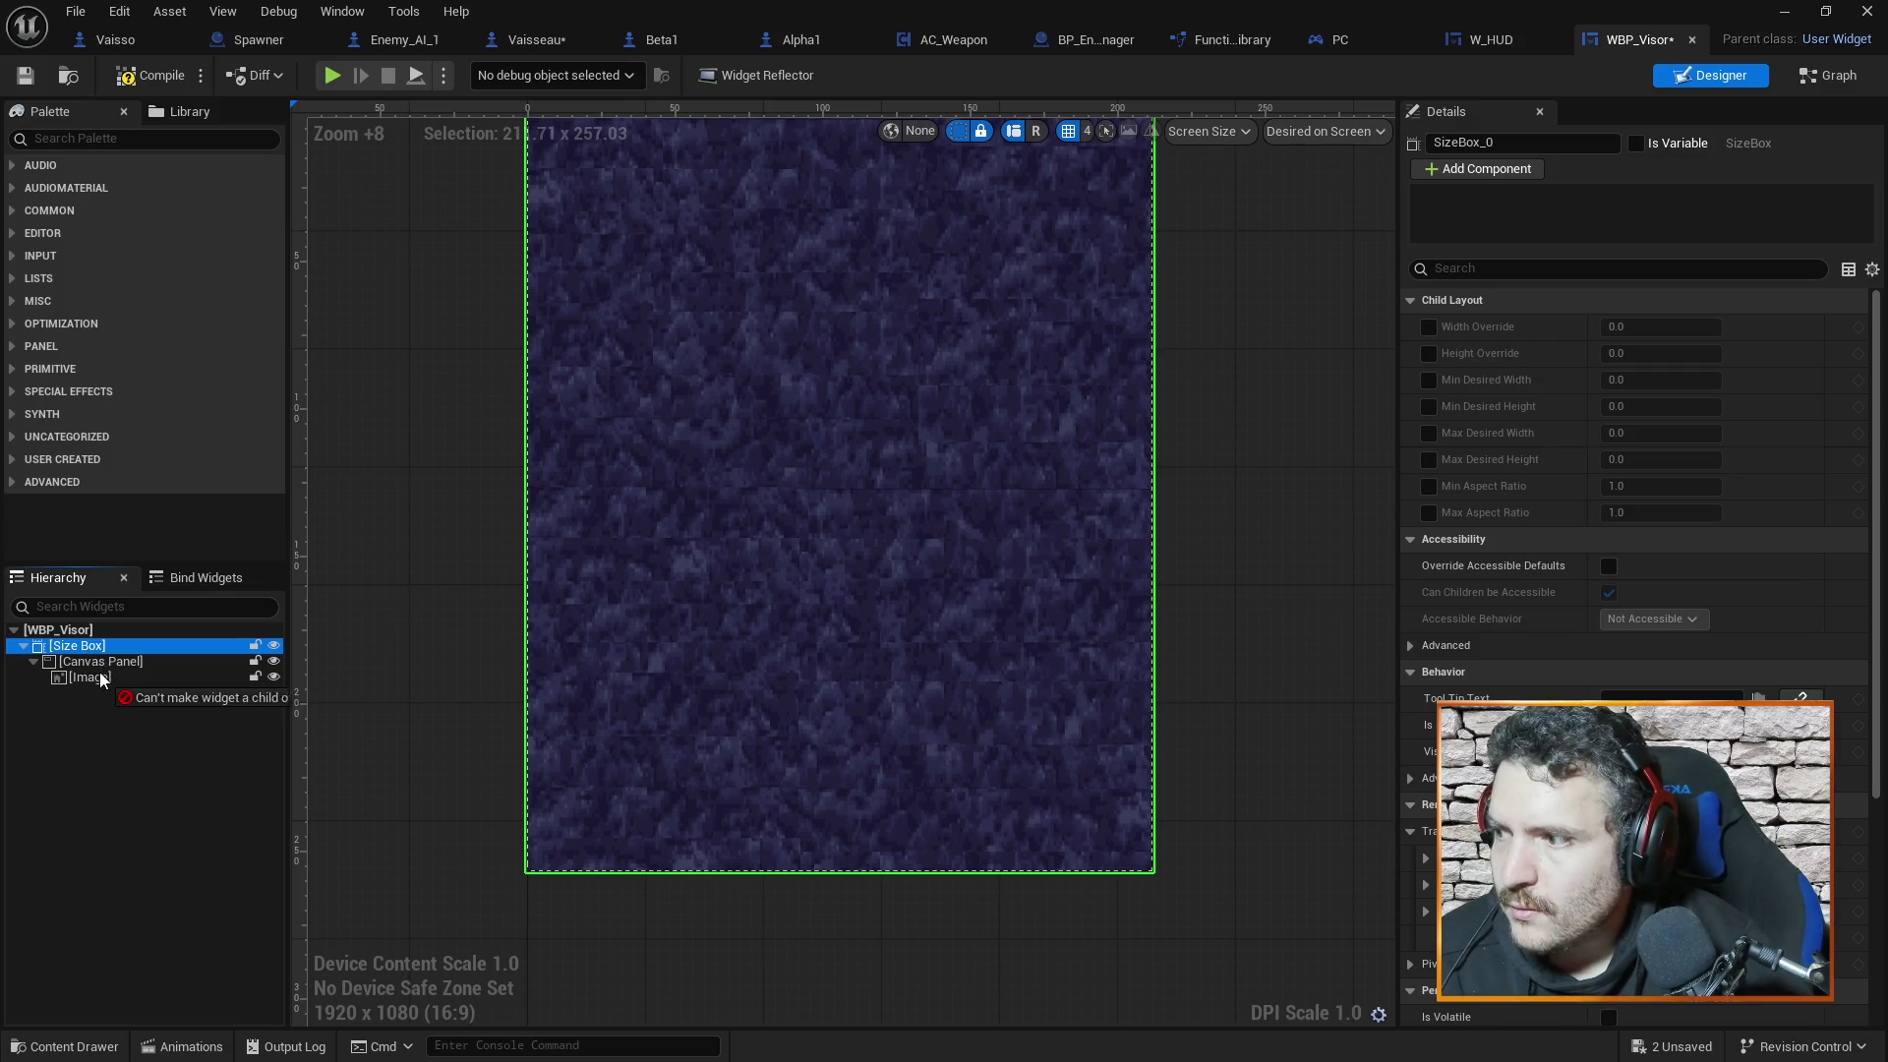
right_click(106, 663)
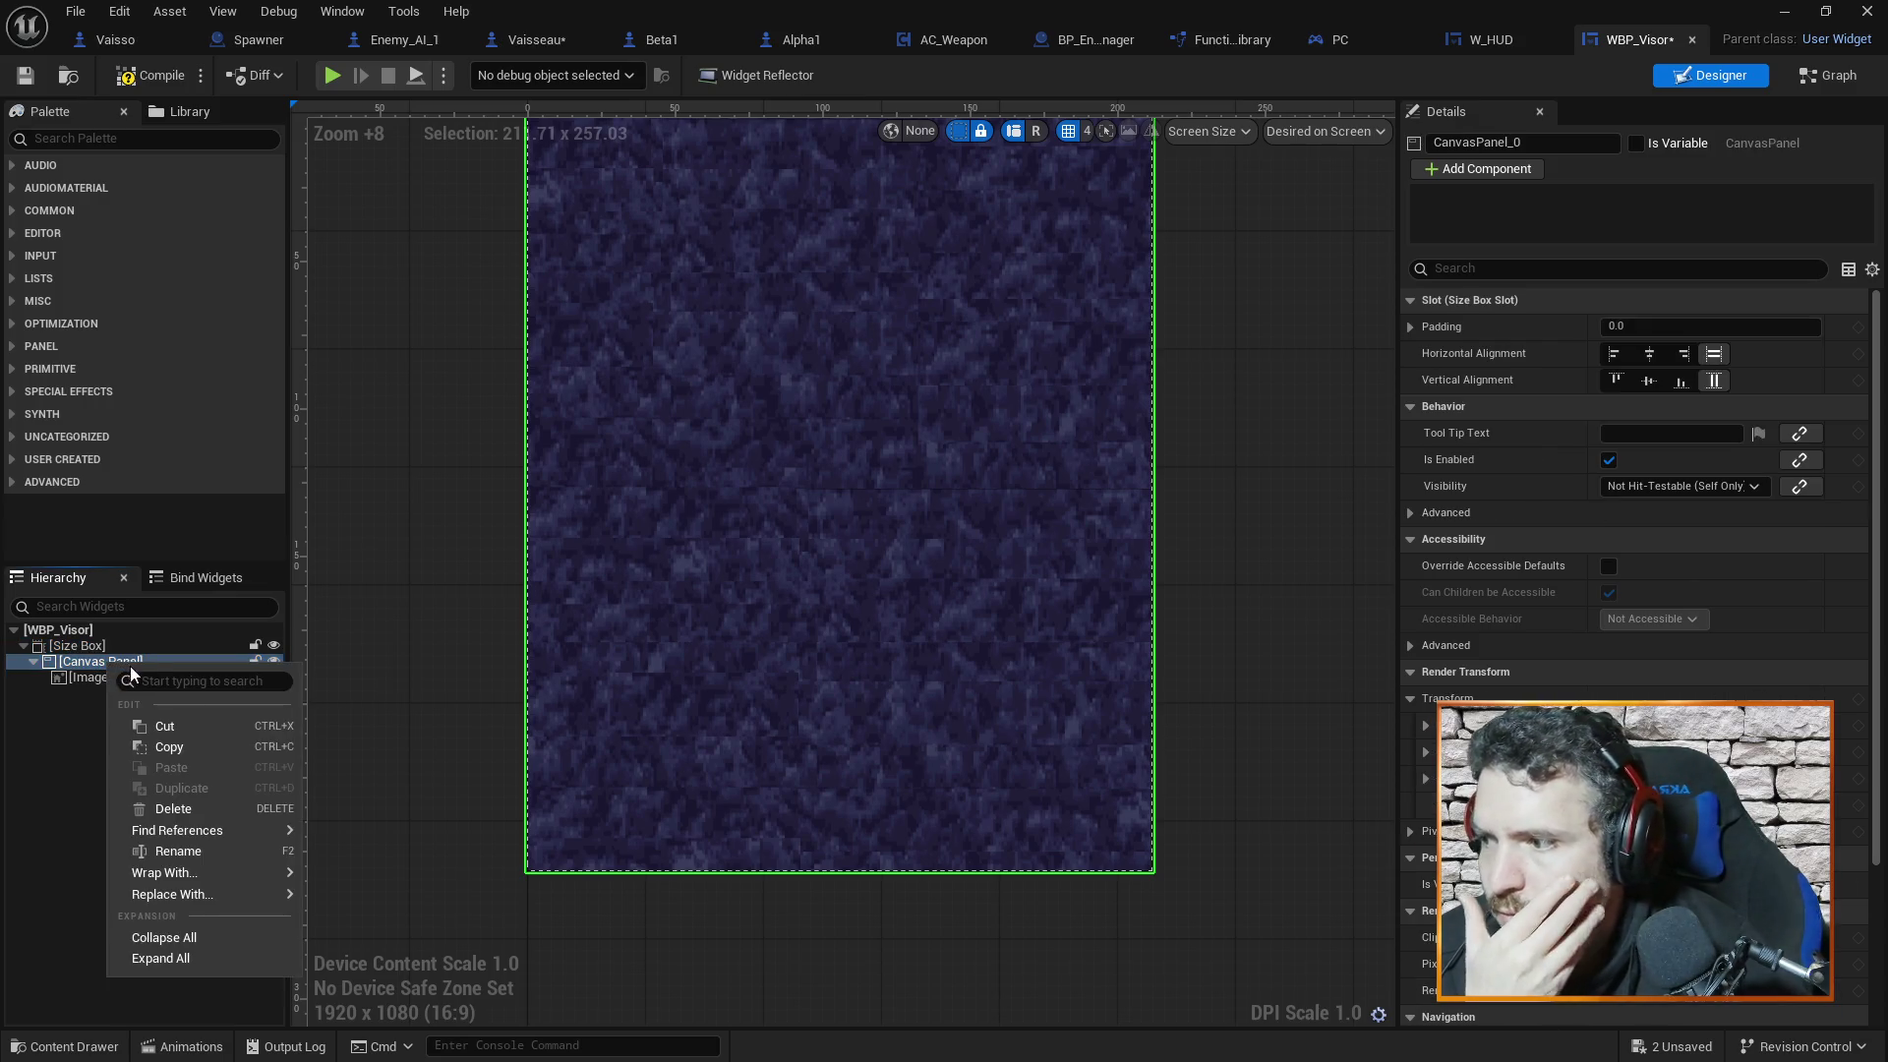
mouse_move(175, 892)
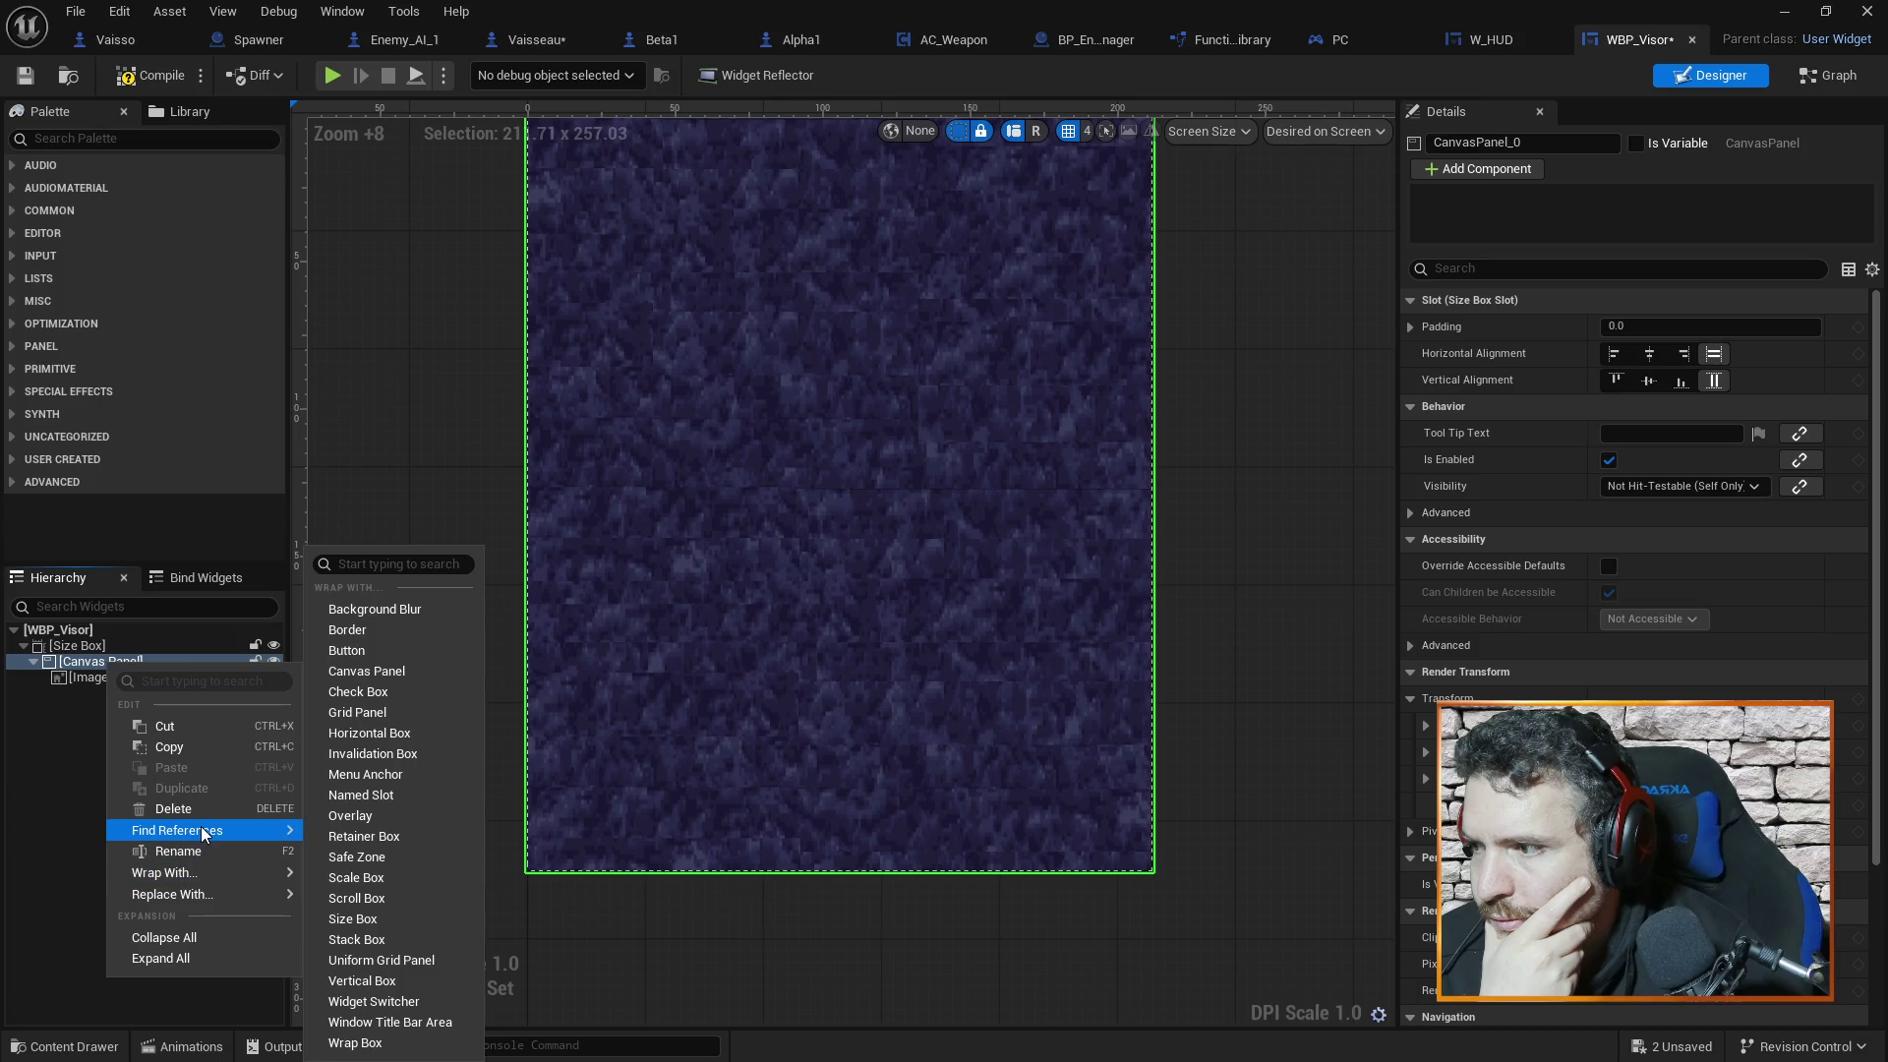
click(79, 649)
right_click(79, 650)
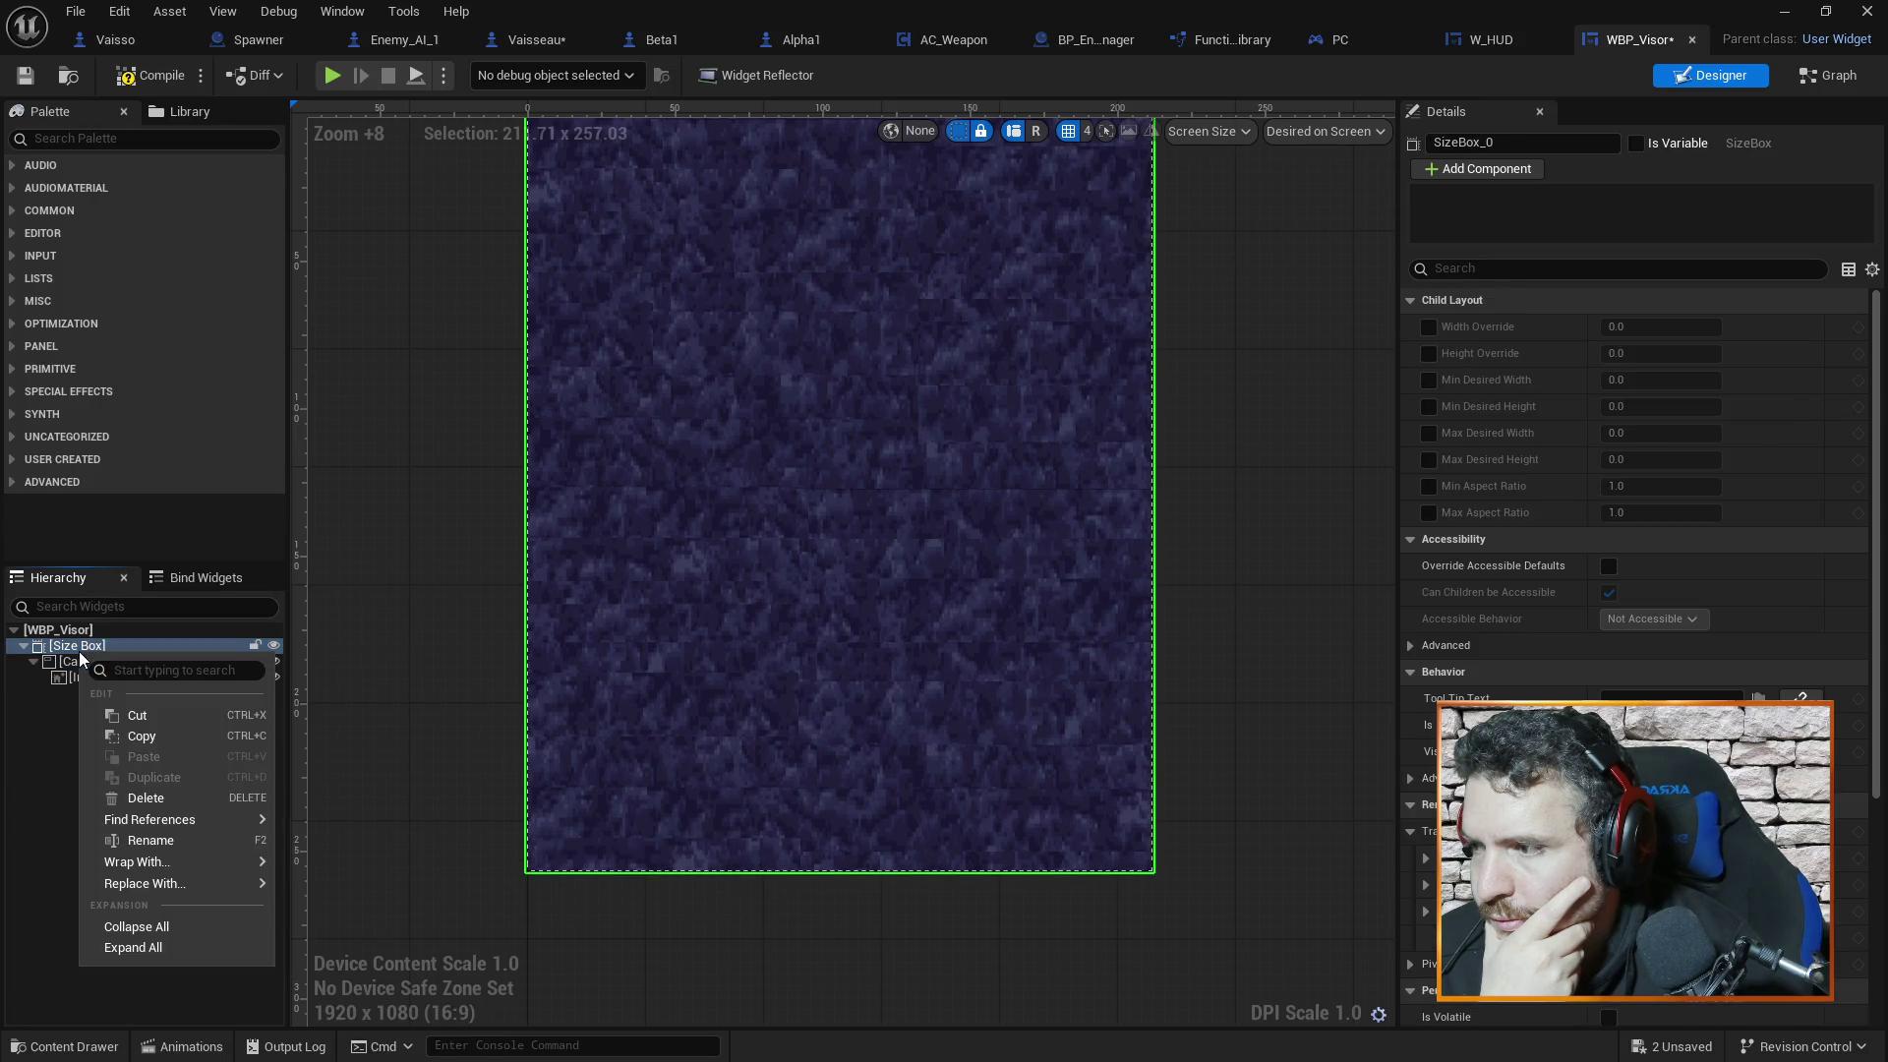
mouse_move(179, 859)
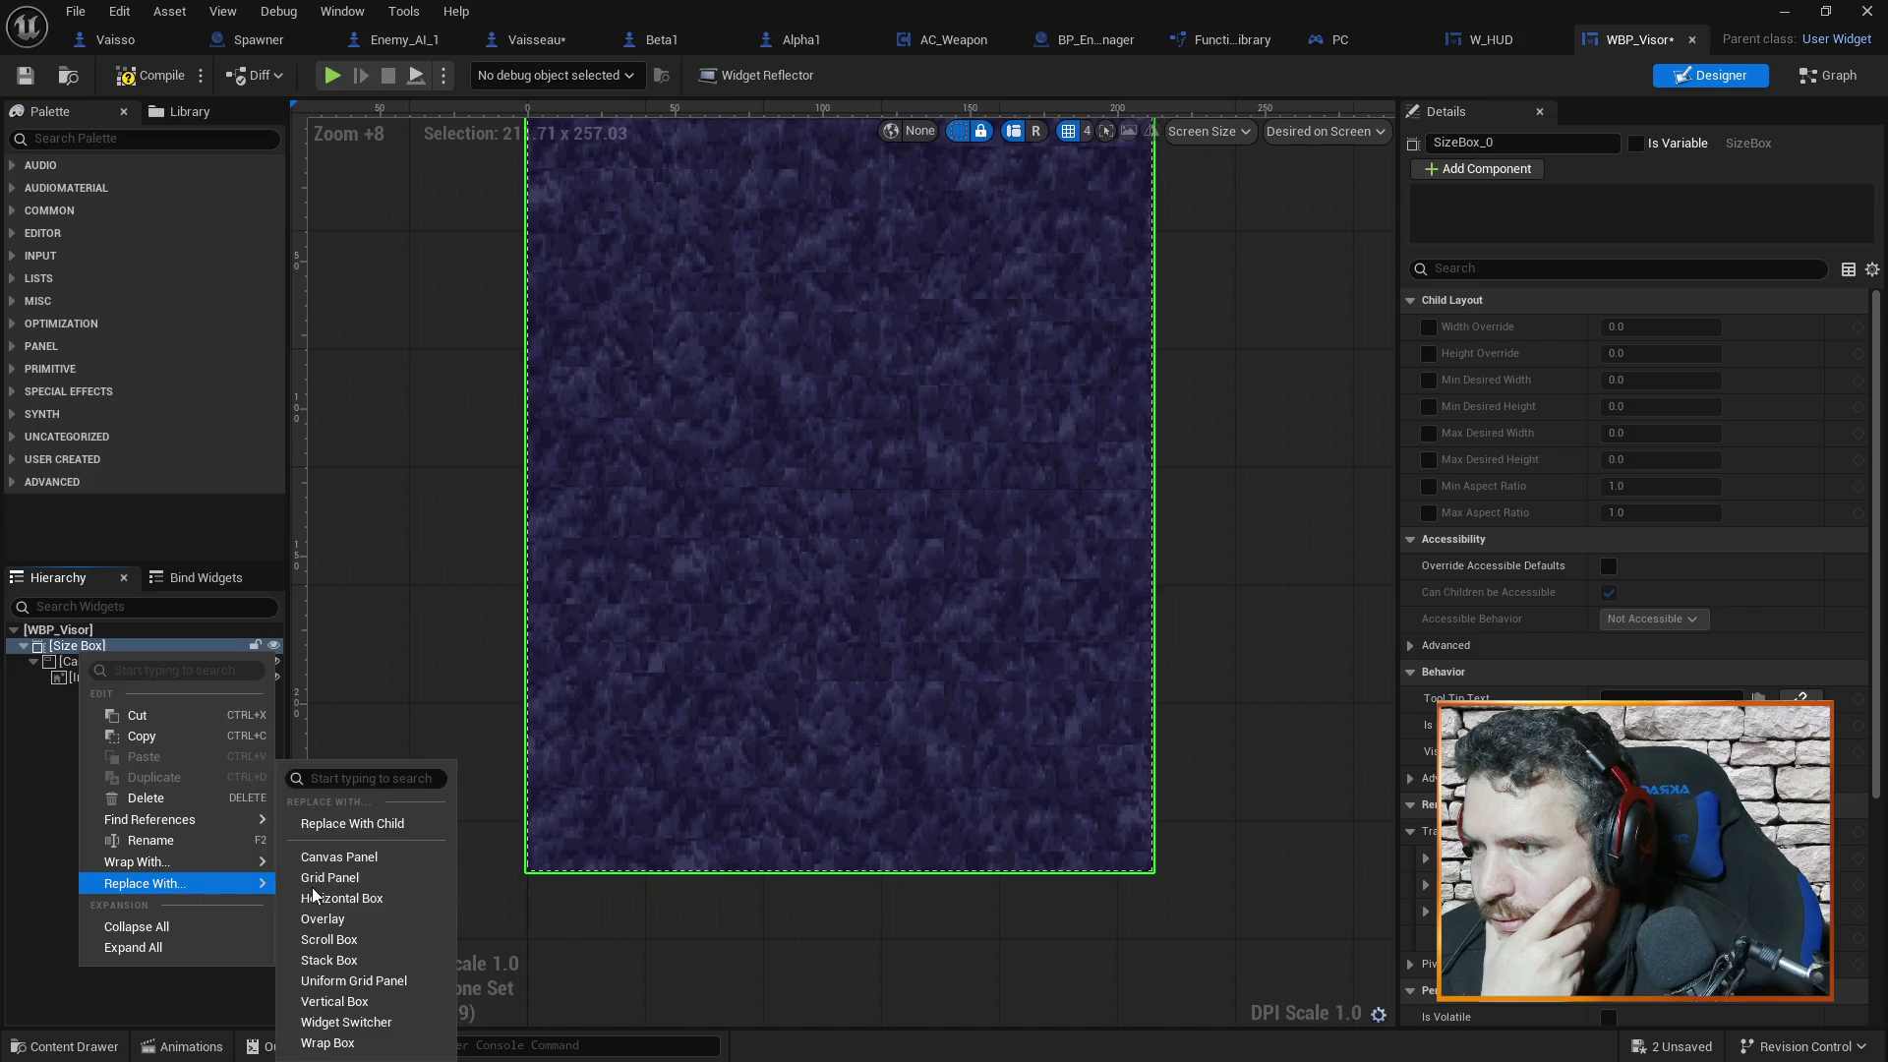
click(370, 828)
Wrap the Image in a new Size Box under the Canvas Panel
click(81, 663)
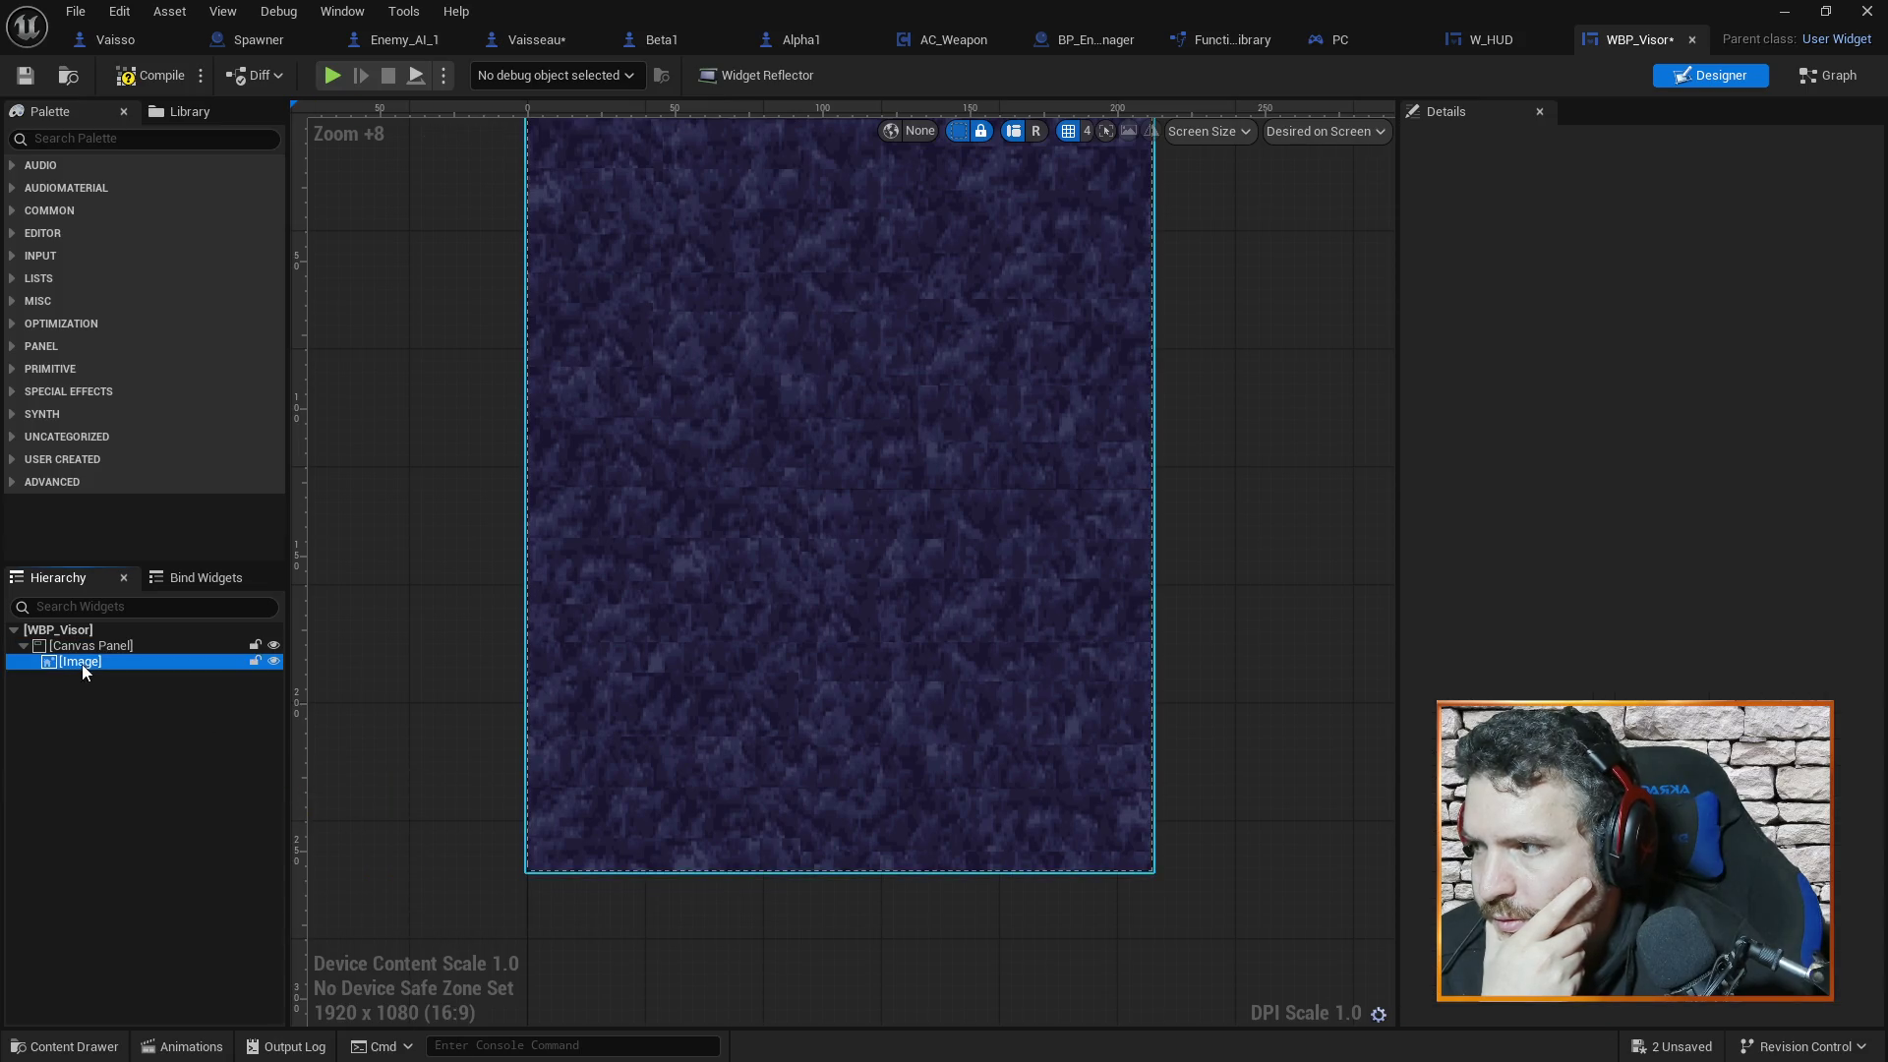
right_click(81, 661)
mouse_move(196, 863)
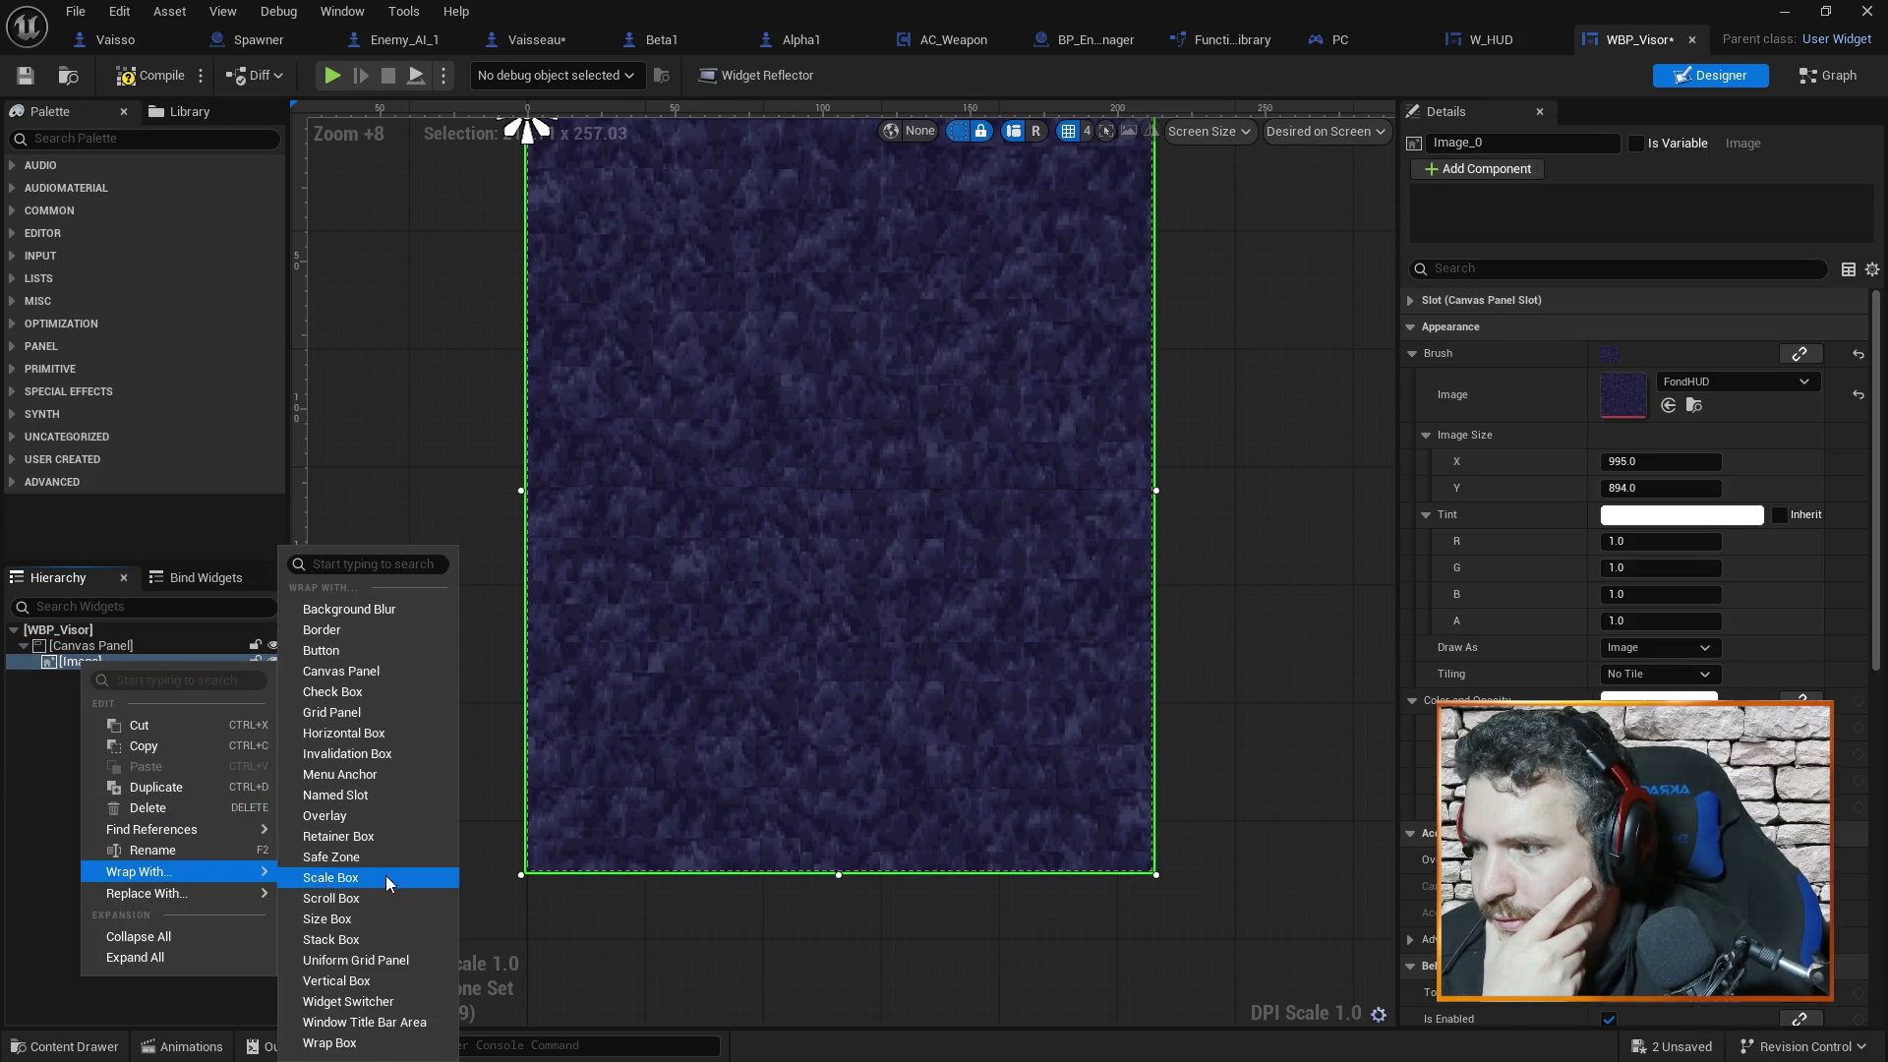
click(367, 922)
click(234, 891)
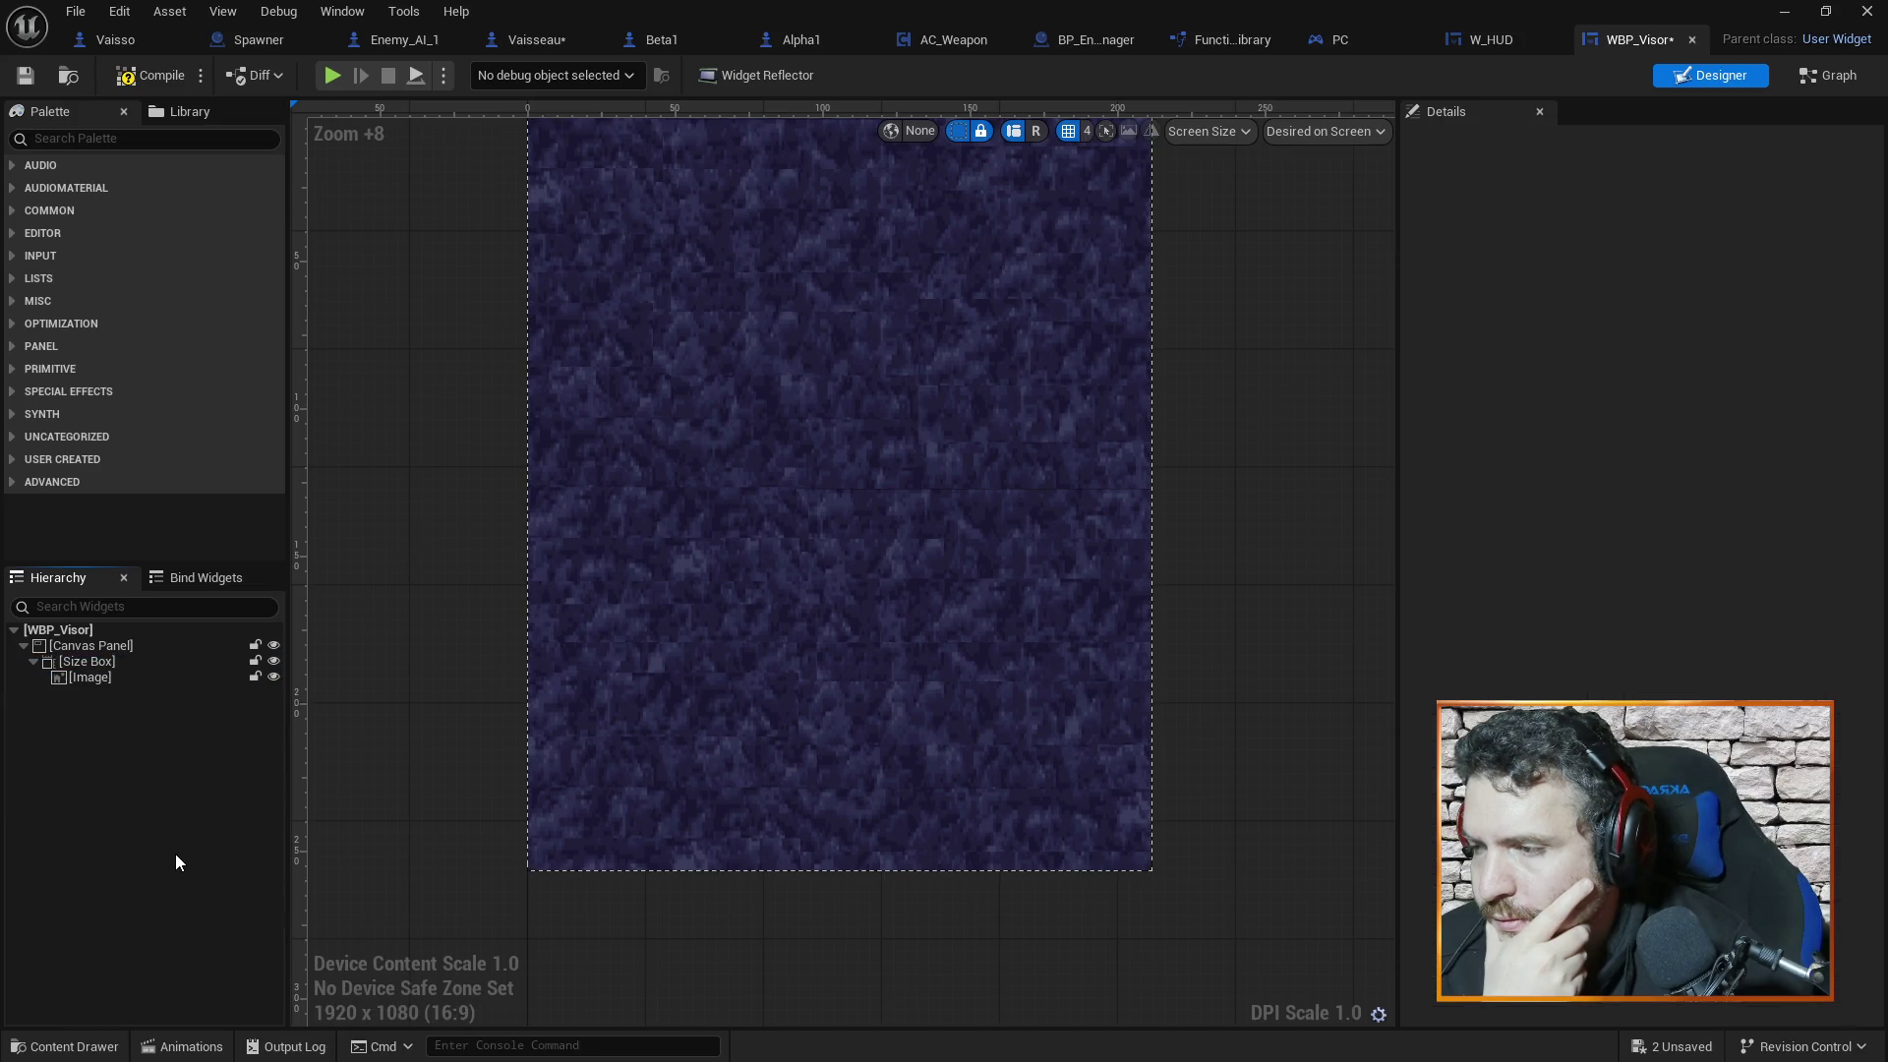
drag(1265, 480, 1377, 608)
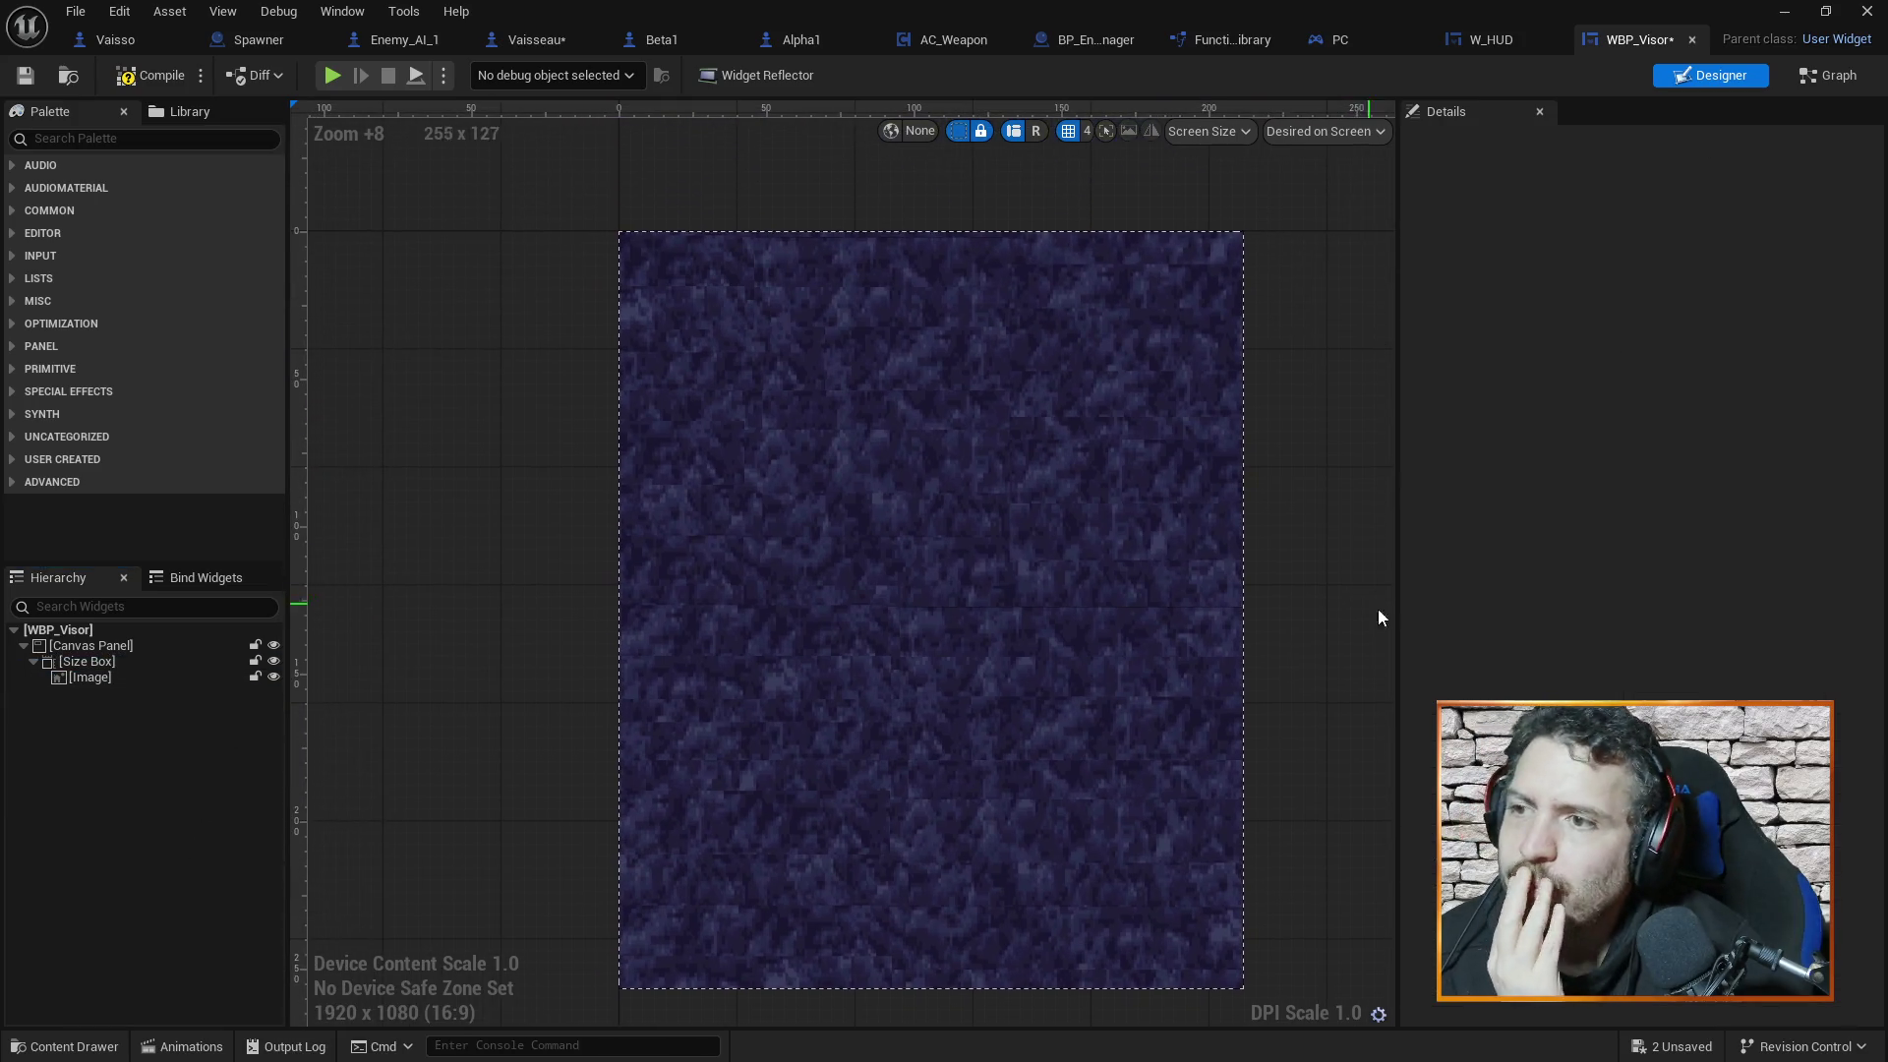
click(161, 677)
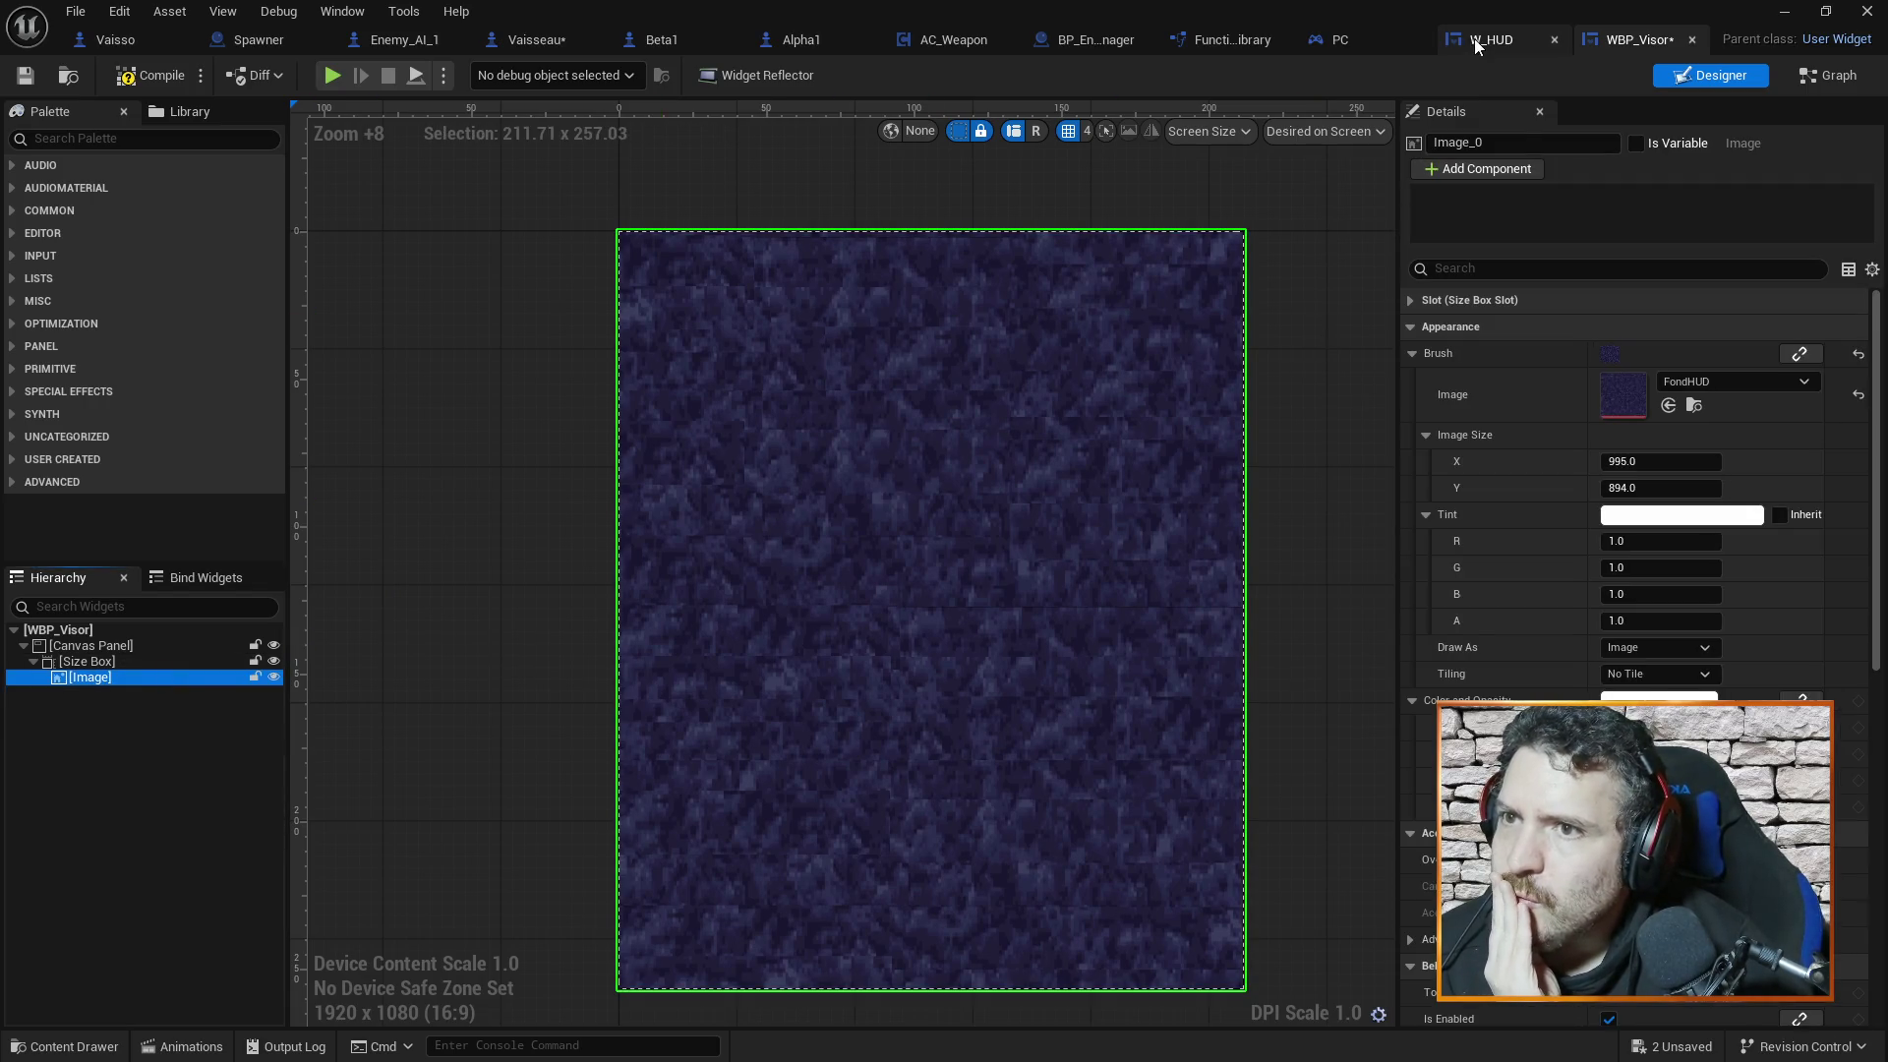
click(1472, 38)
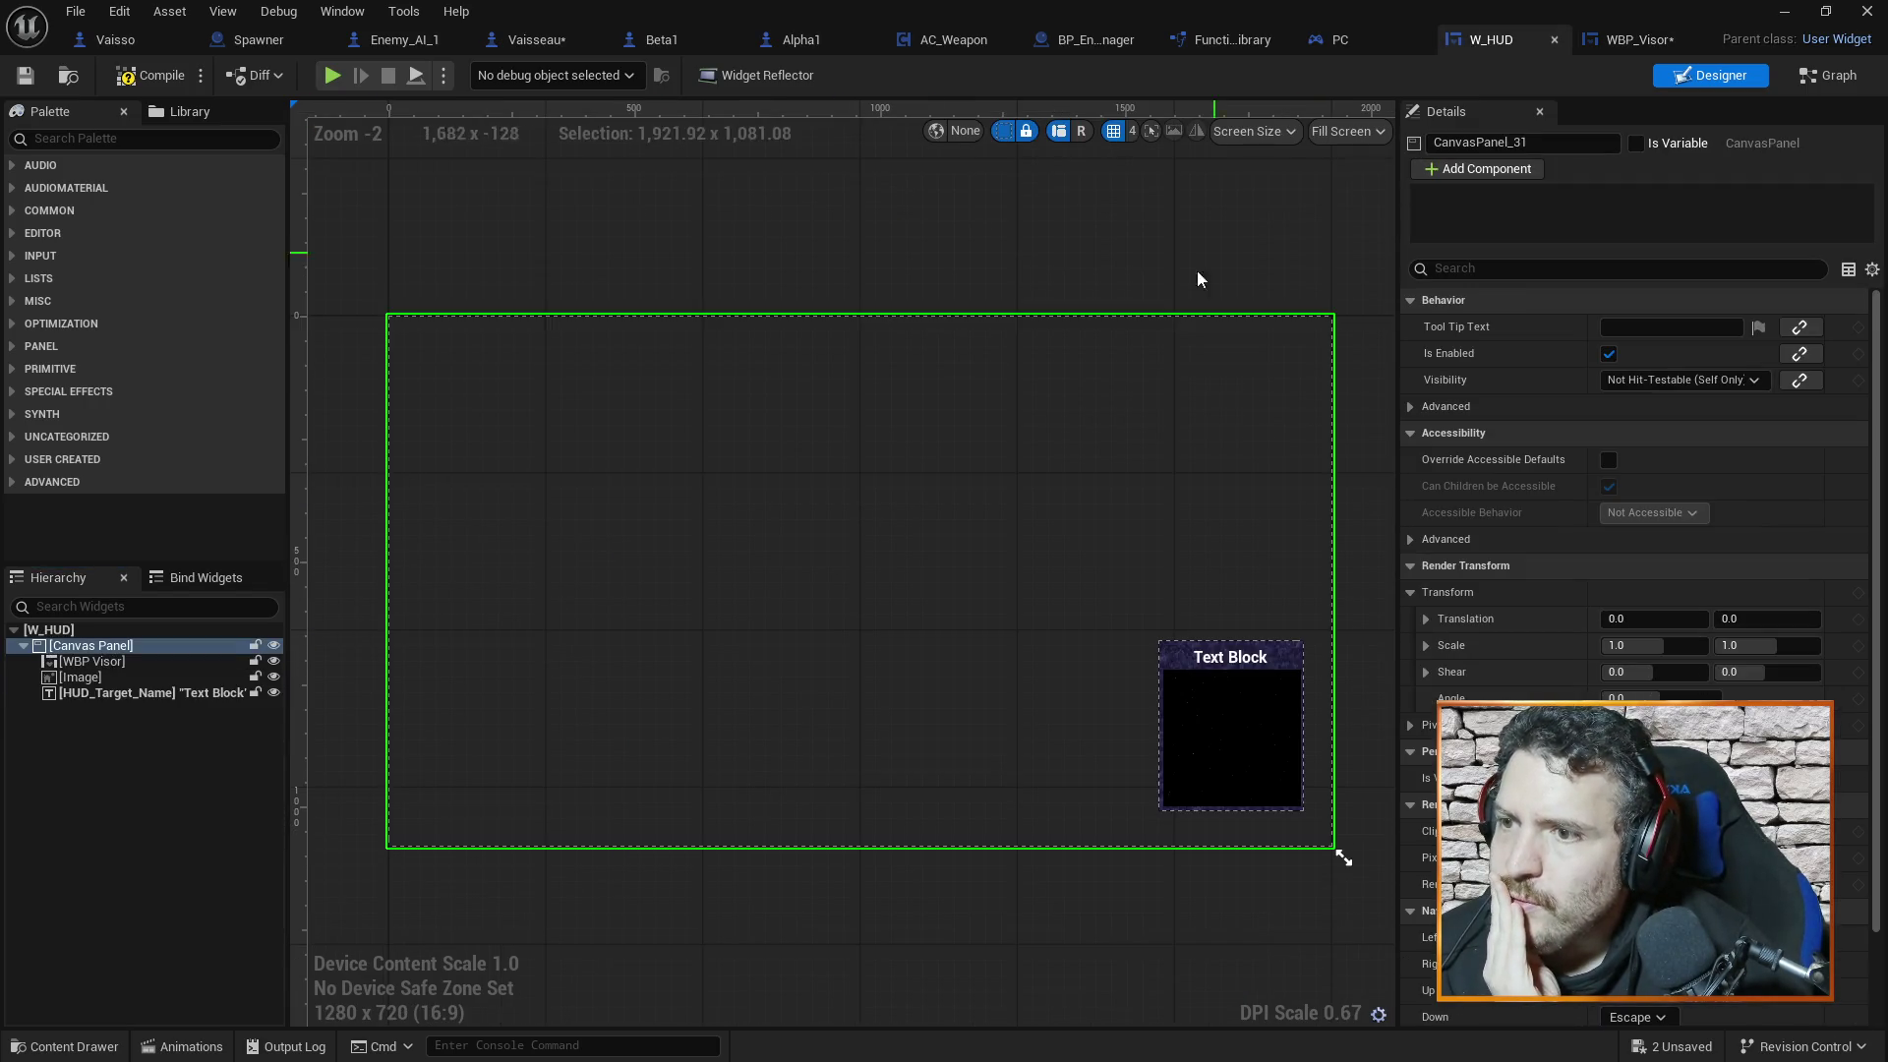
click(1164, 648)
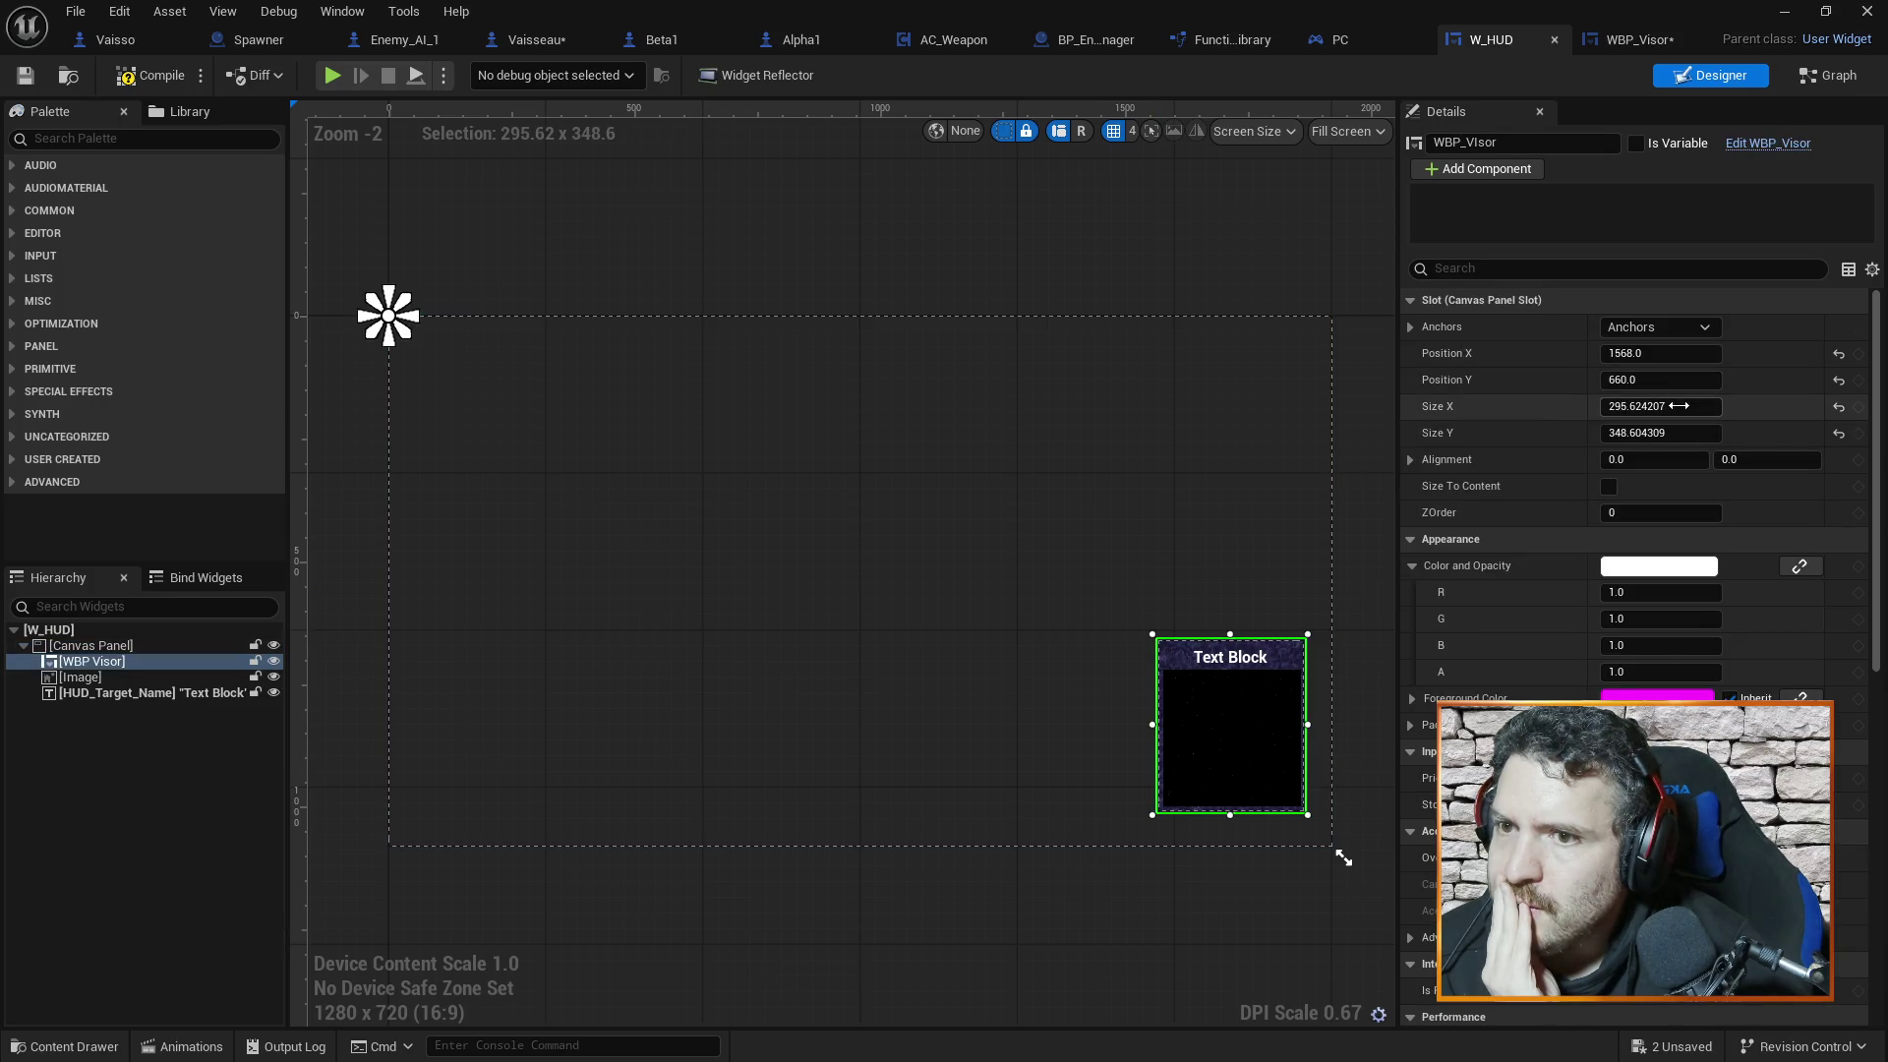
click(1636, 39)
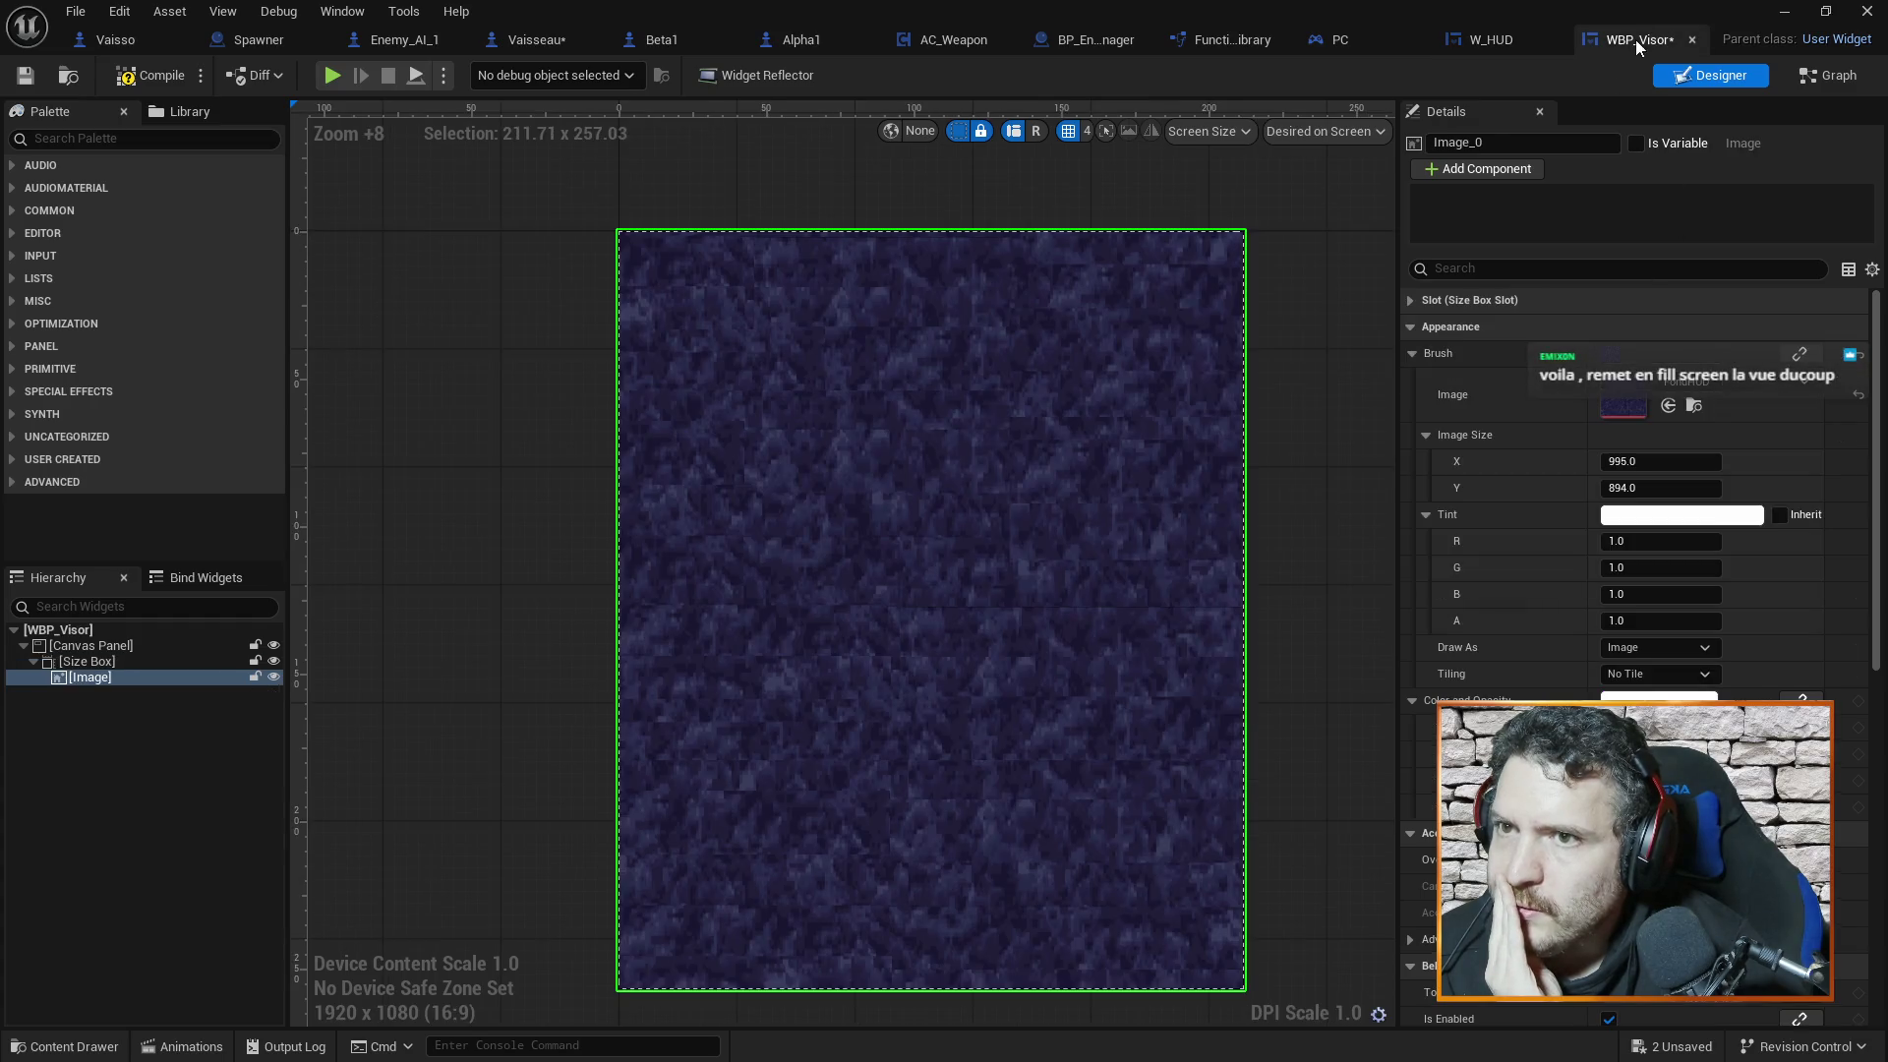
click(1633, 462)
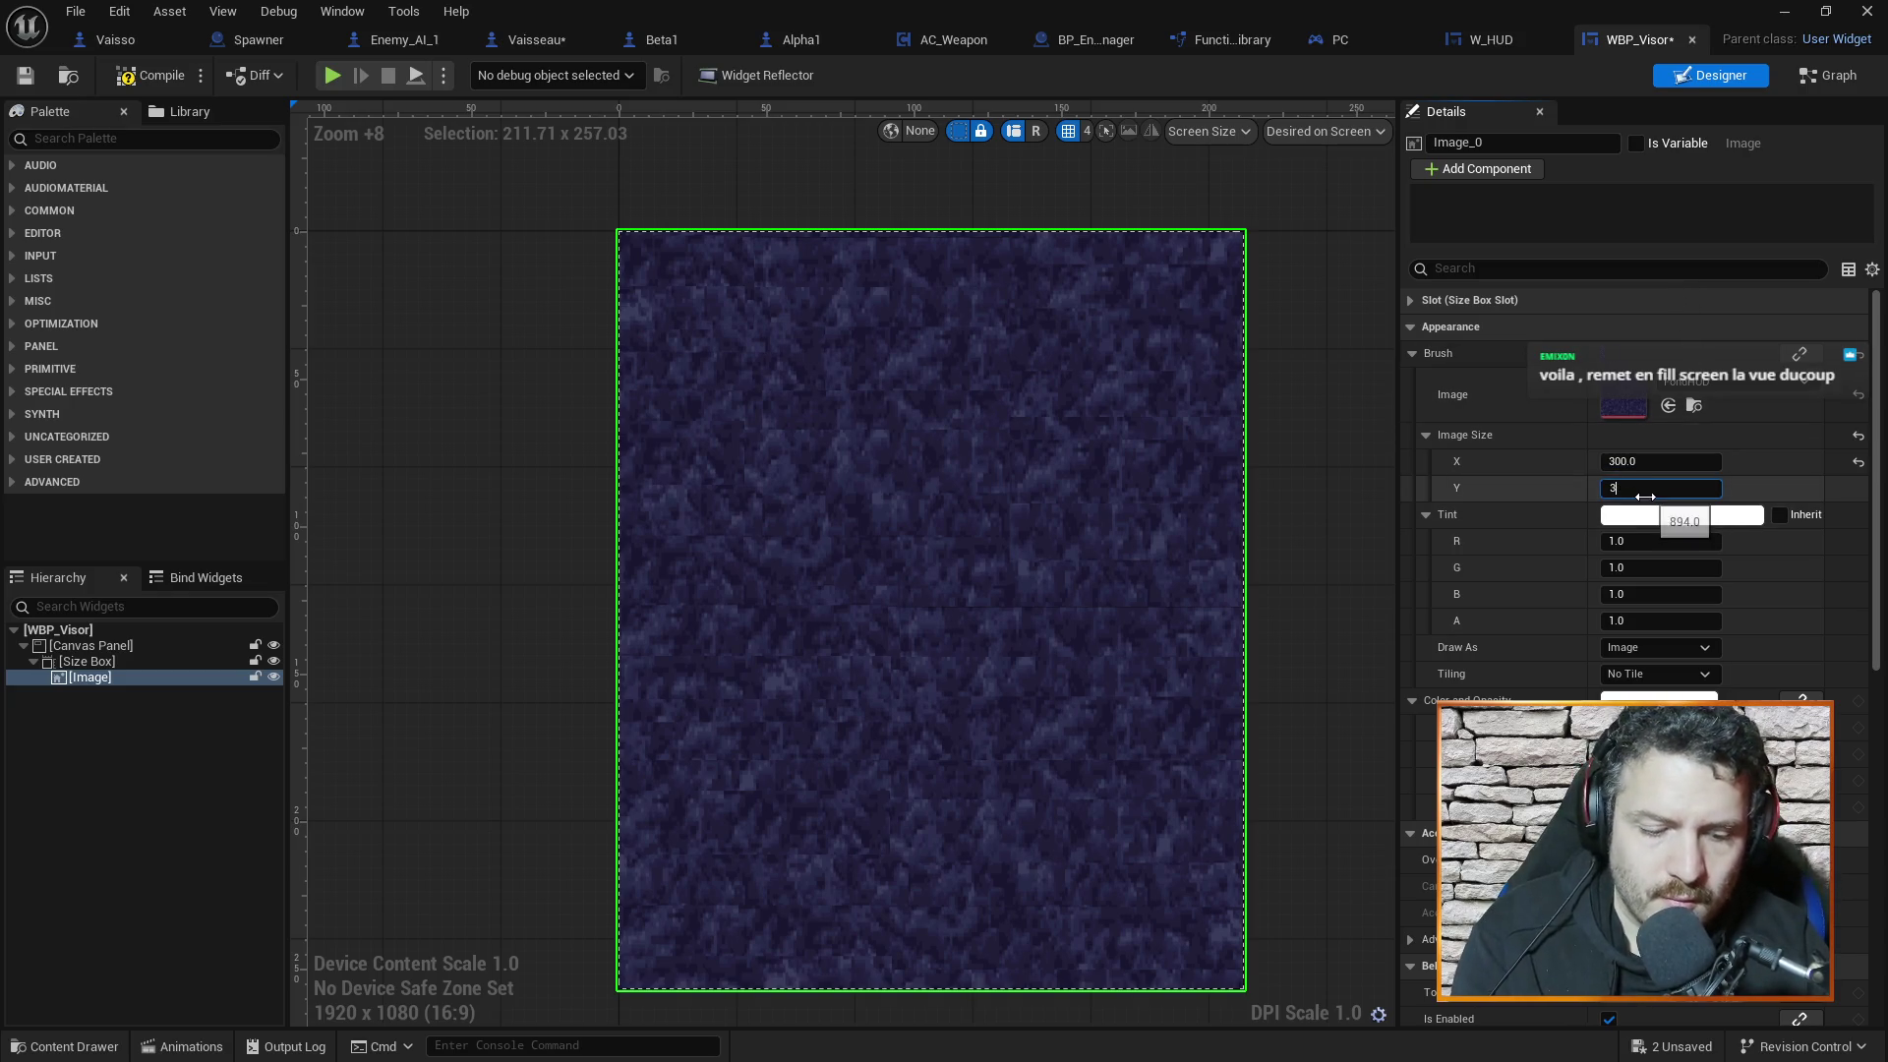
Set the Size Box's Size X to 300 and Size Y to 350
click(1336, 509)
click(91, 664)
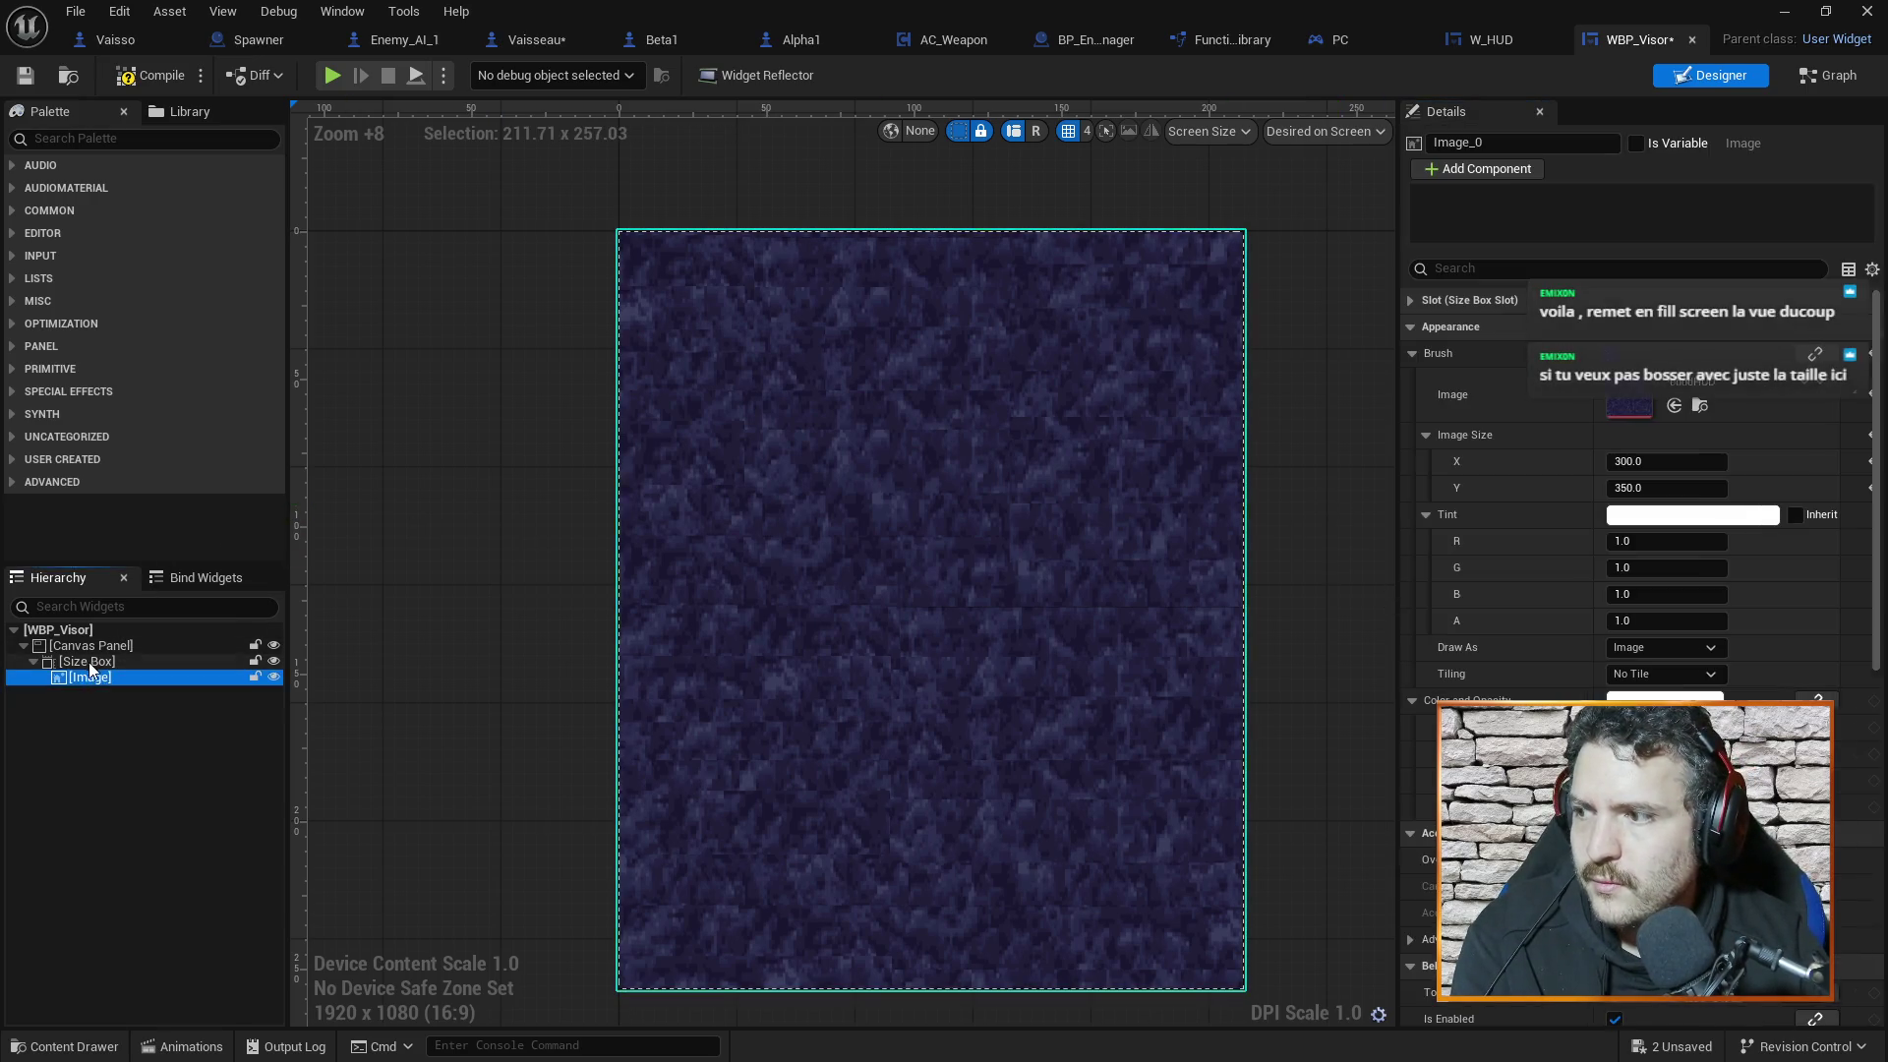
click(1643, 407)
text(300)
key(Tab)
text(350)
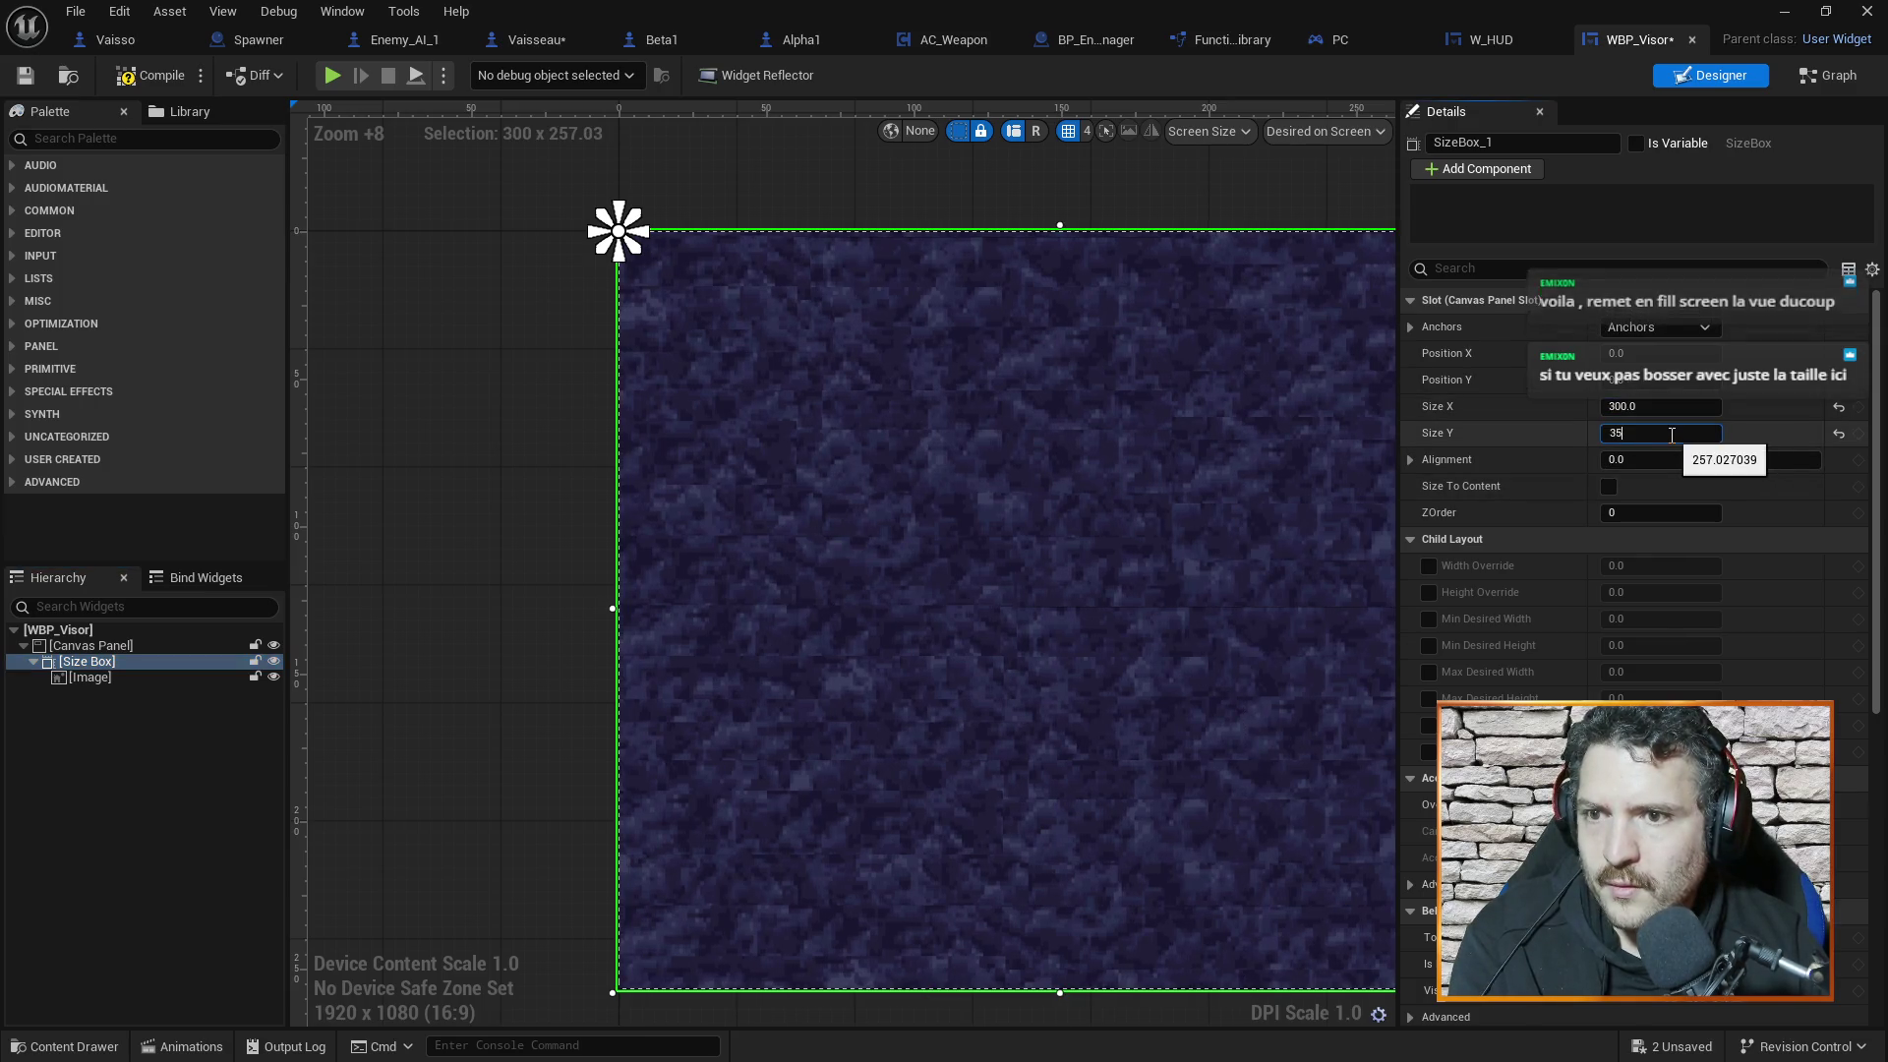
key(Return)
scroll(1184, 733, down, 6)
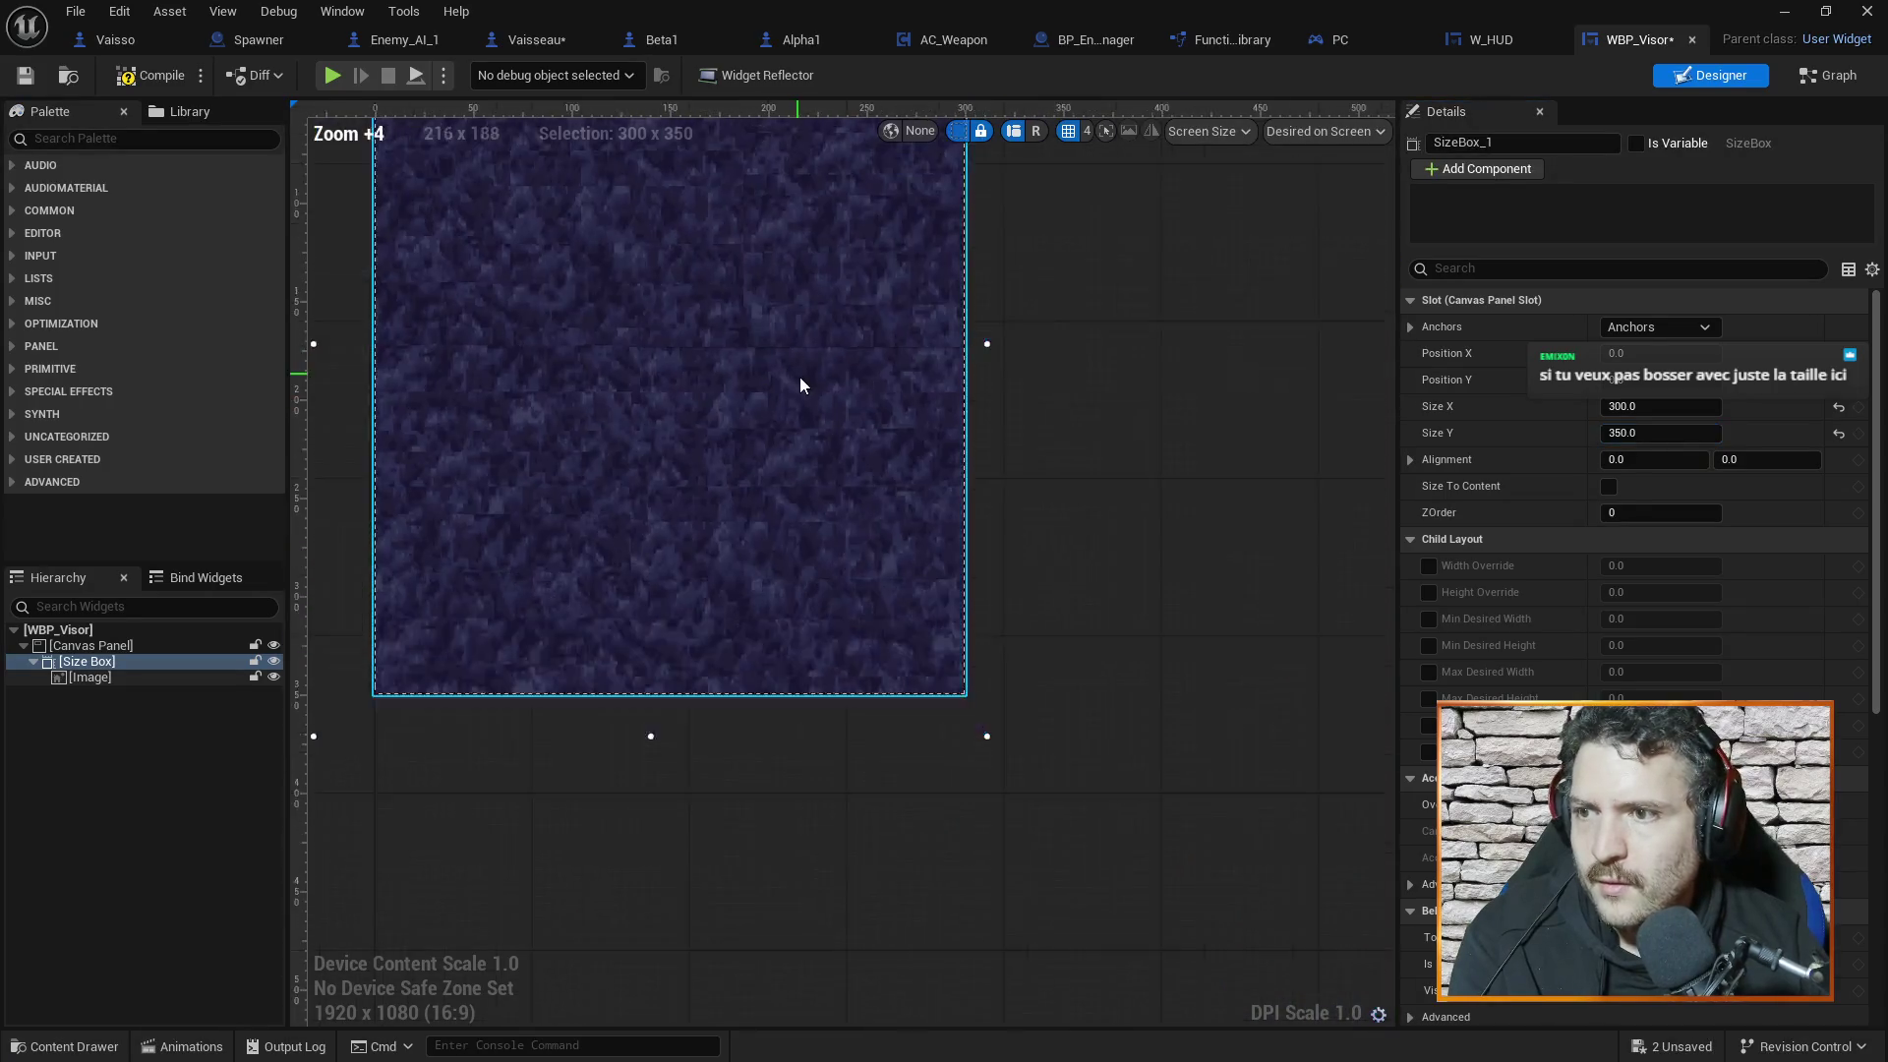
scroll(1091, 394, down, 2)
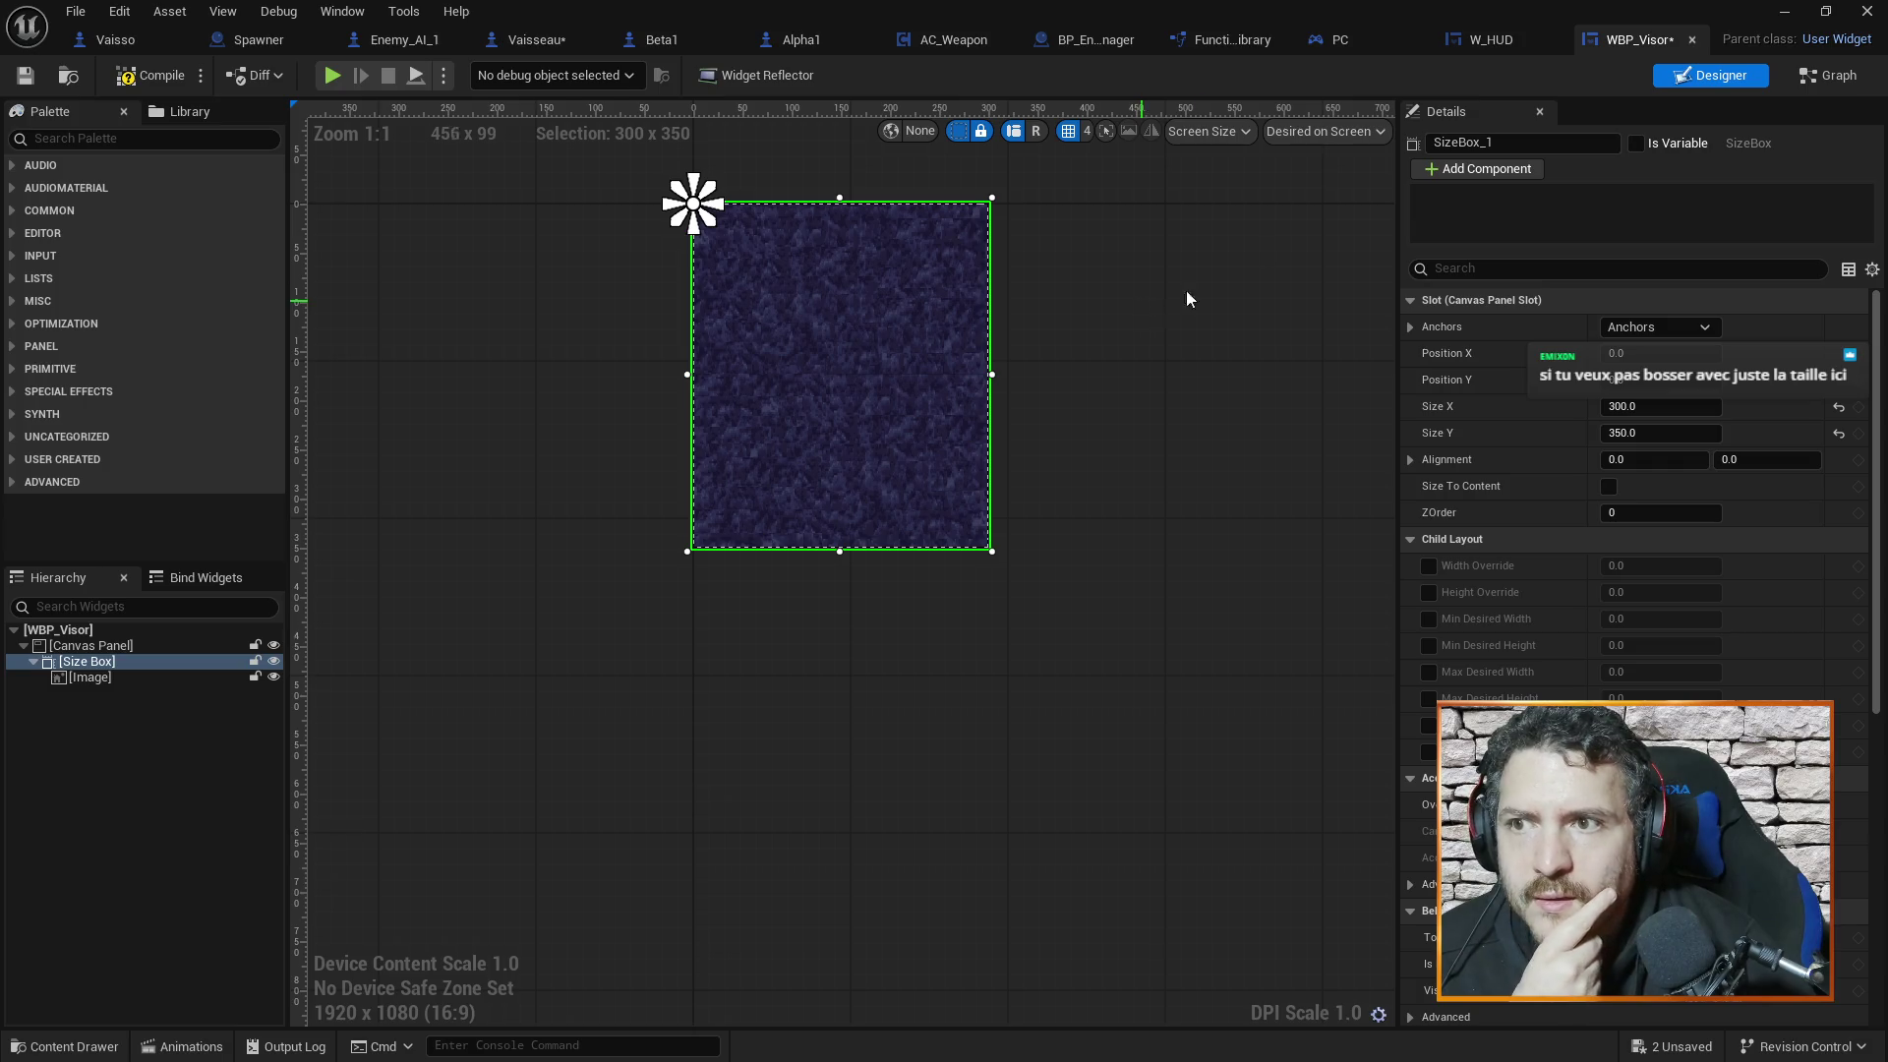
Preview the widget at Fill Screen, then return to Desired on Screen
click(1333, 133)
click(1329, 167)
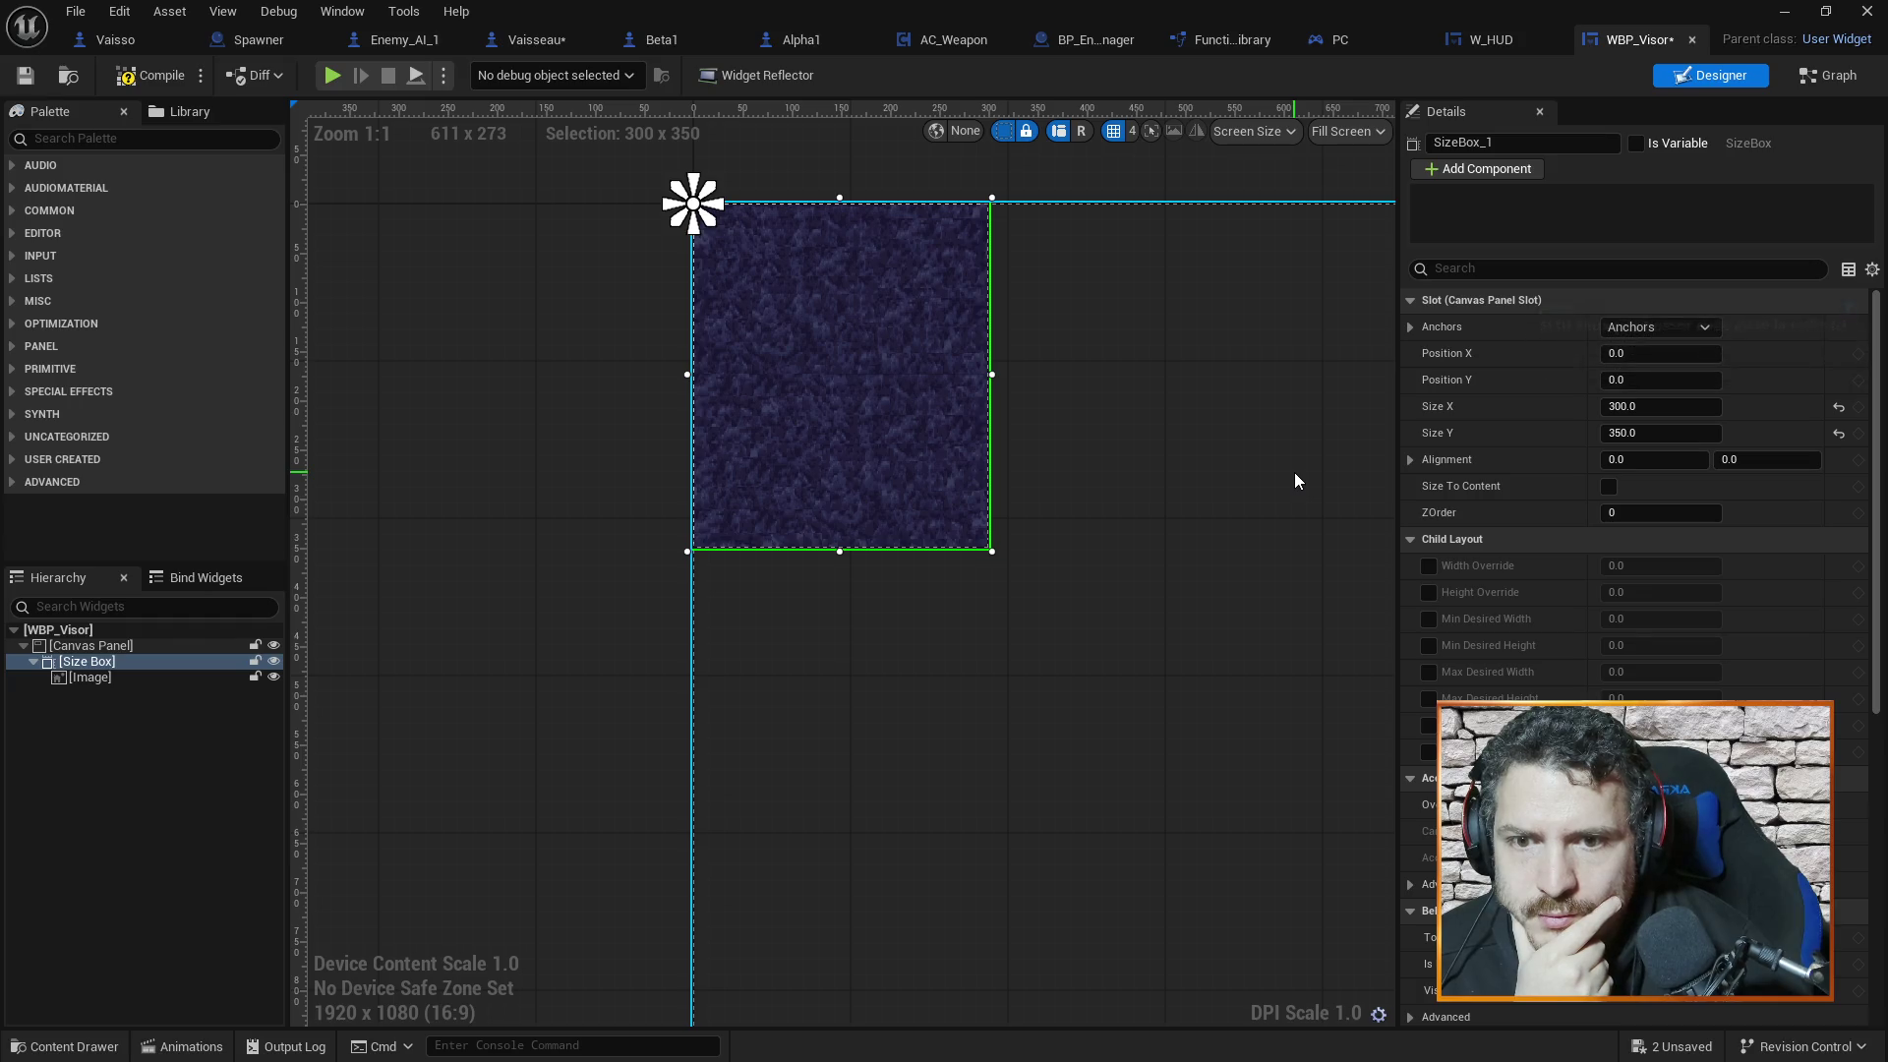
click(1377, 131)
click(1376, 246)
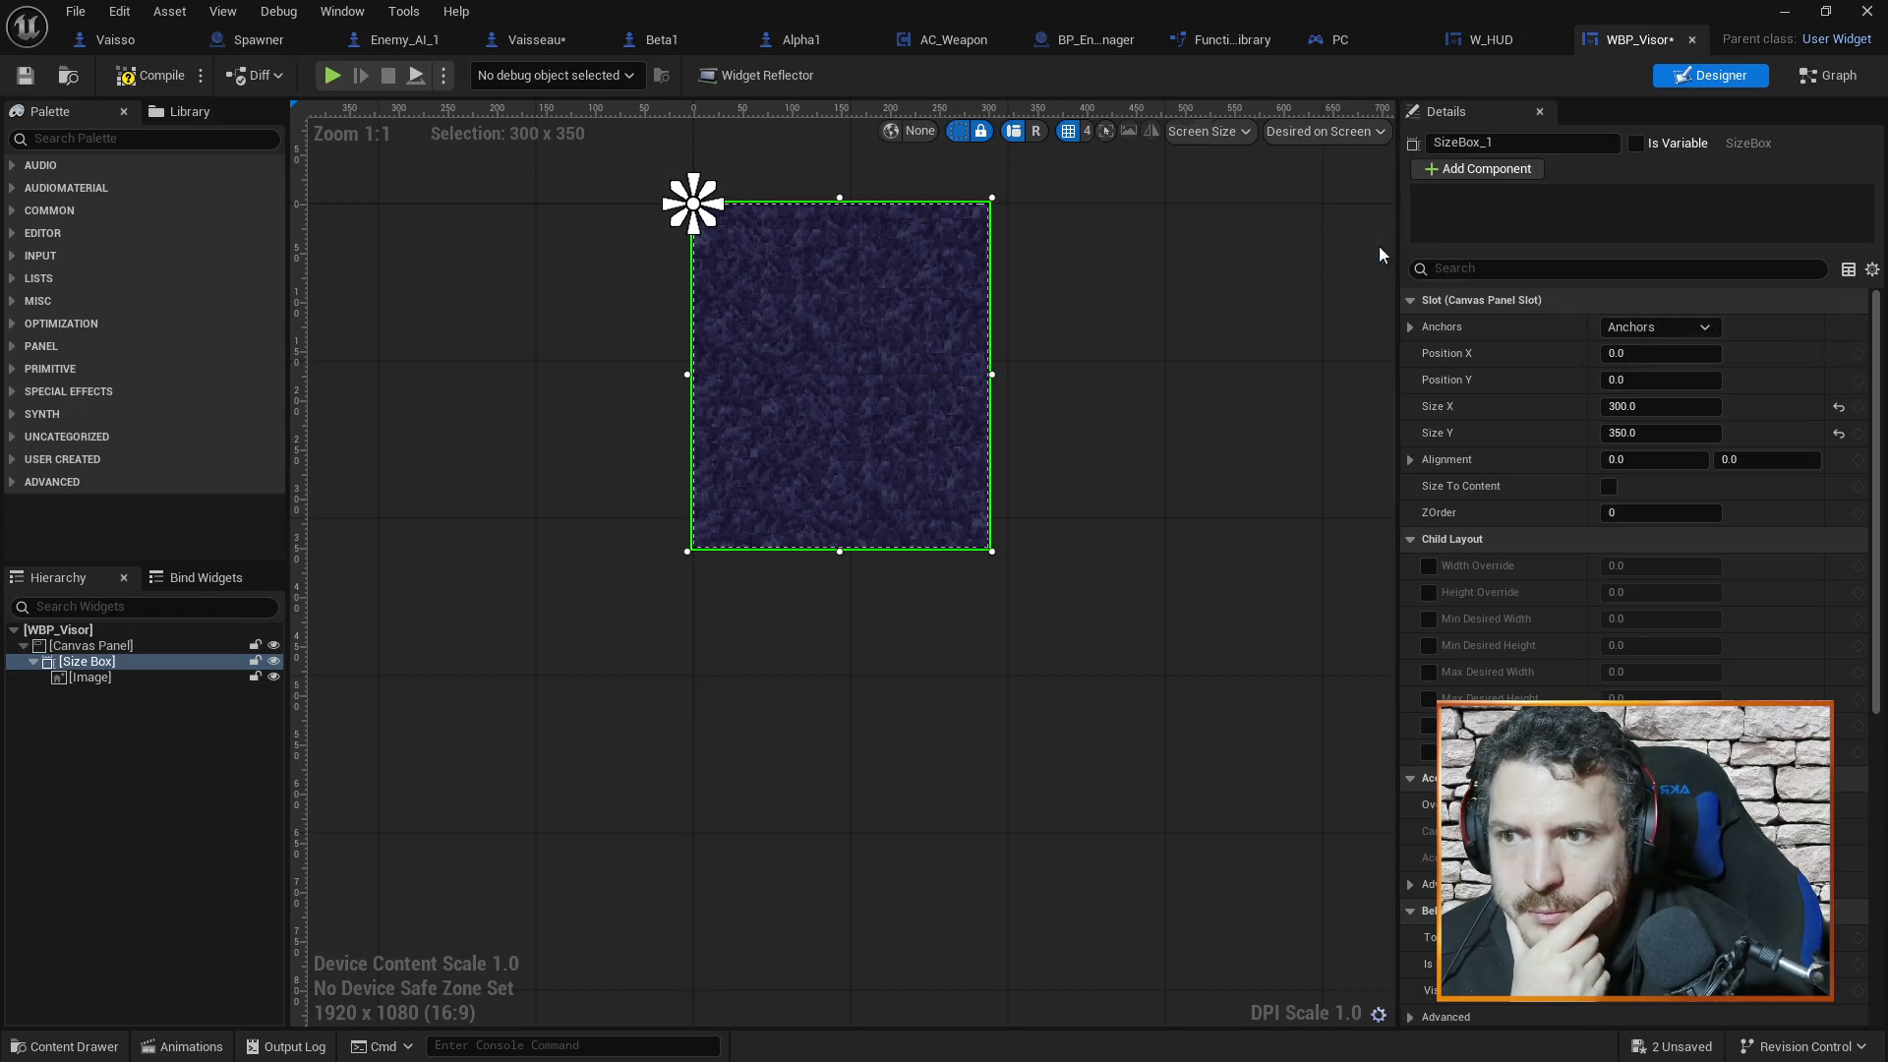
Review the Image, Size Box and Canvas Panel, centre the view, then switch to W_HUD
click(1153, 445)
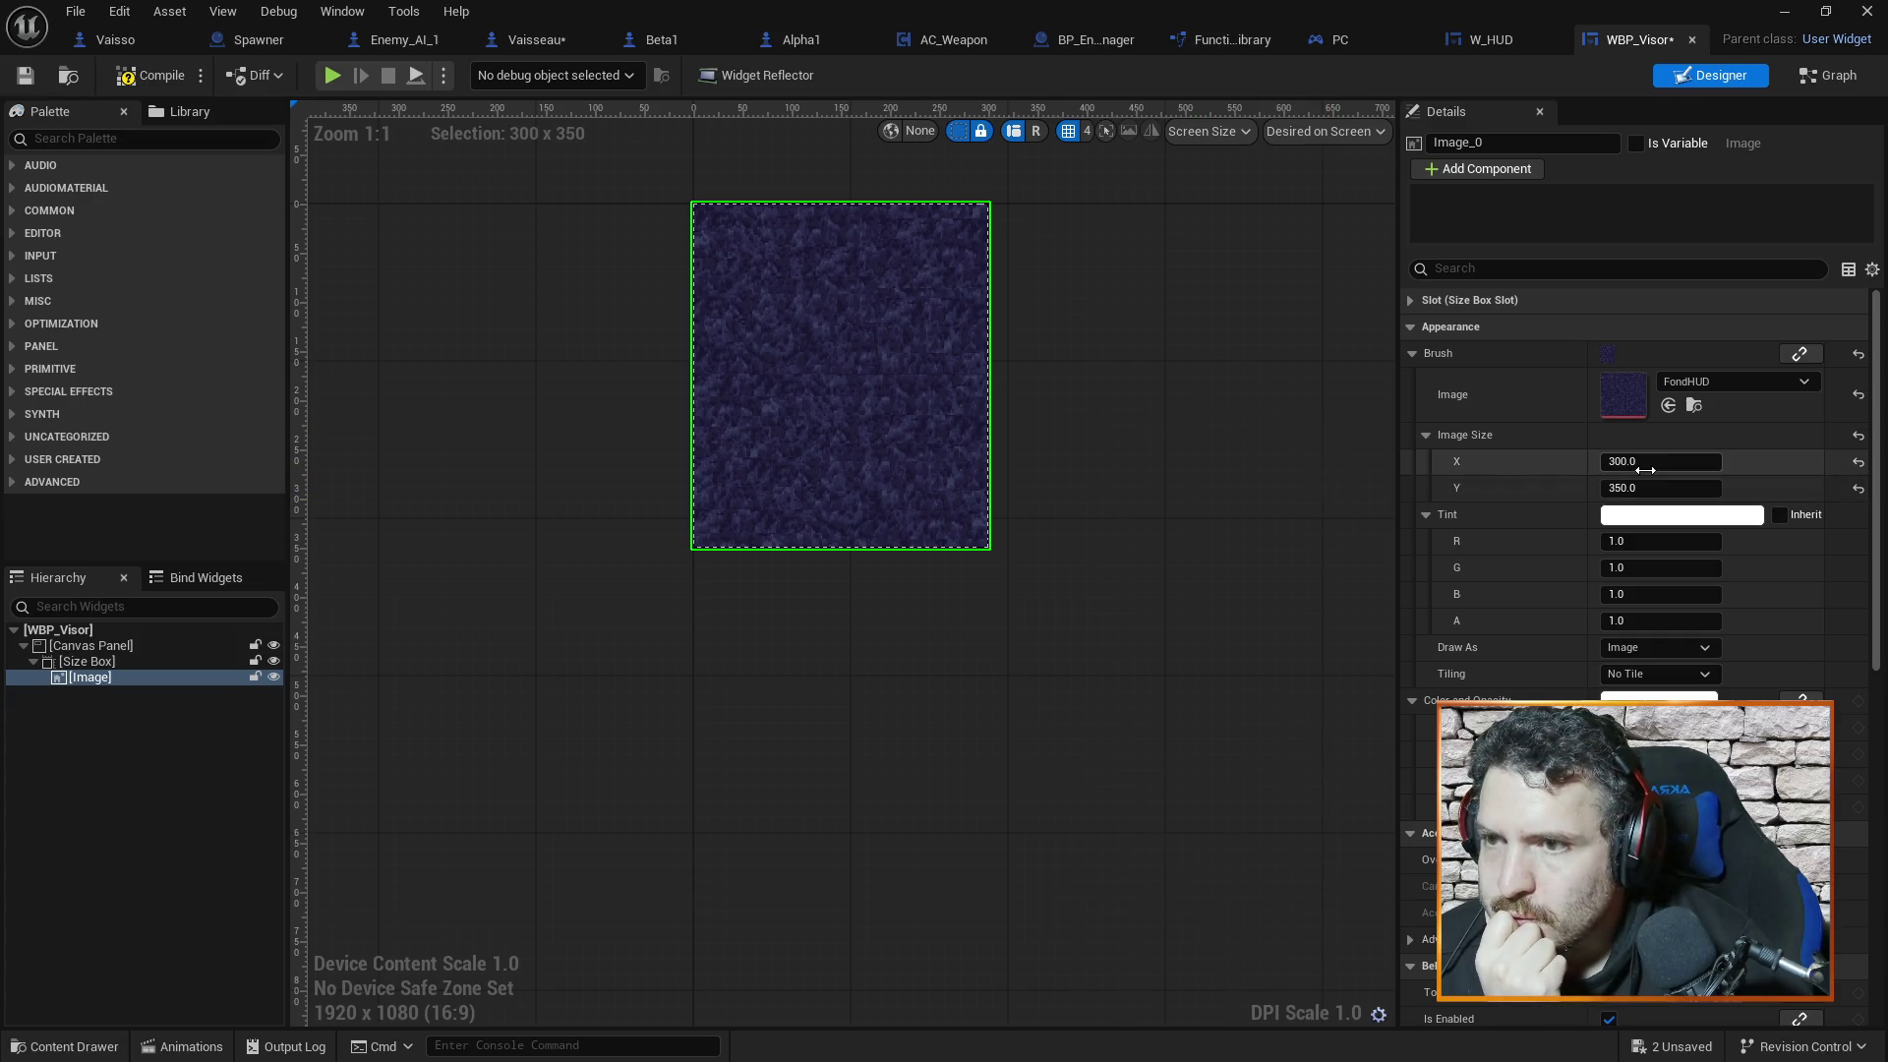
click(87, 661)
click(107, 644)
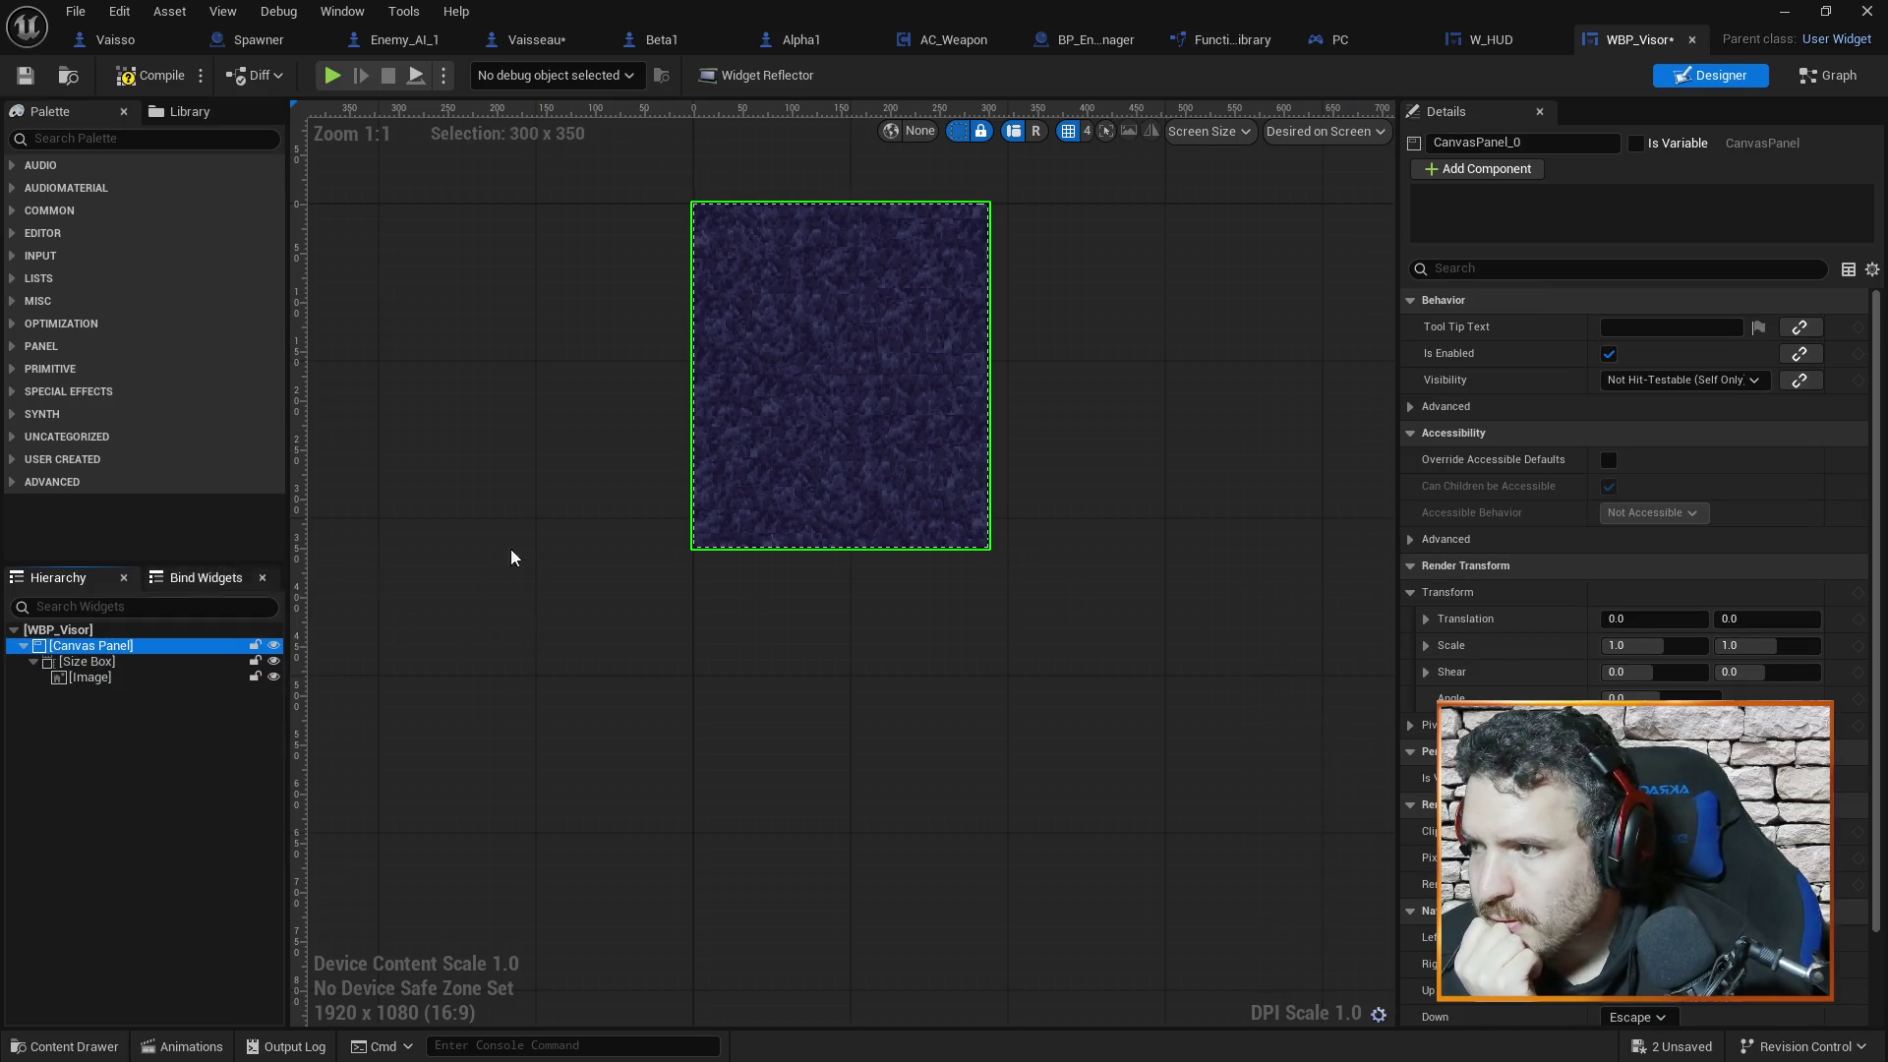
drag(1165, 385, 1215, 699)
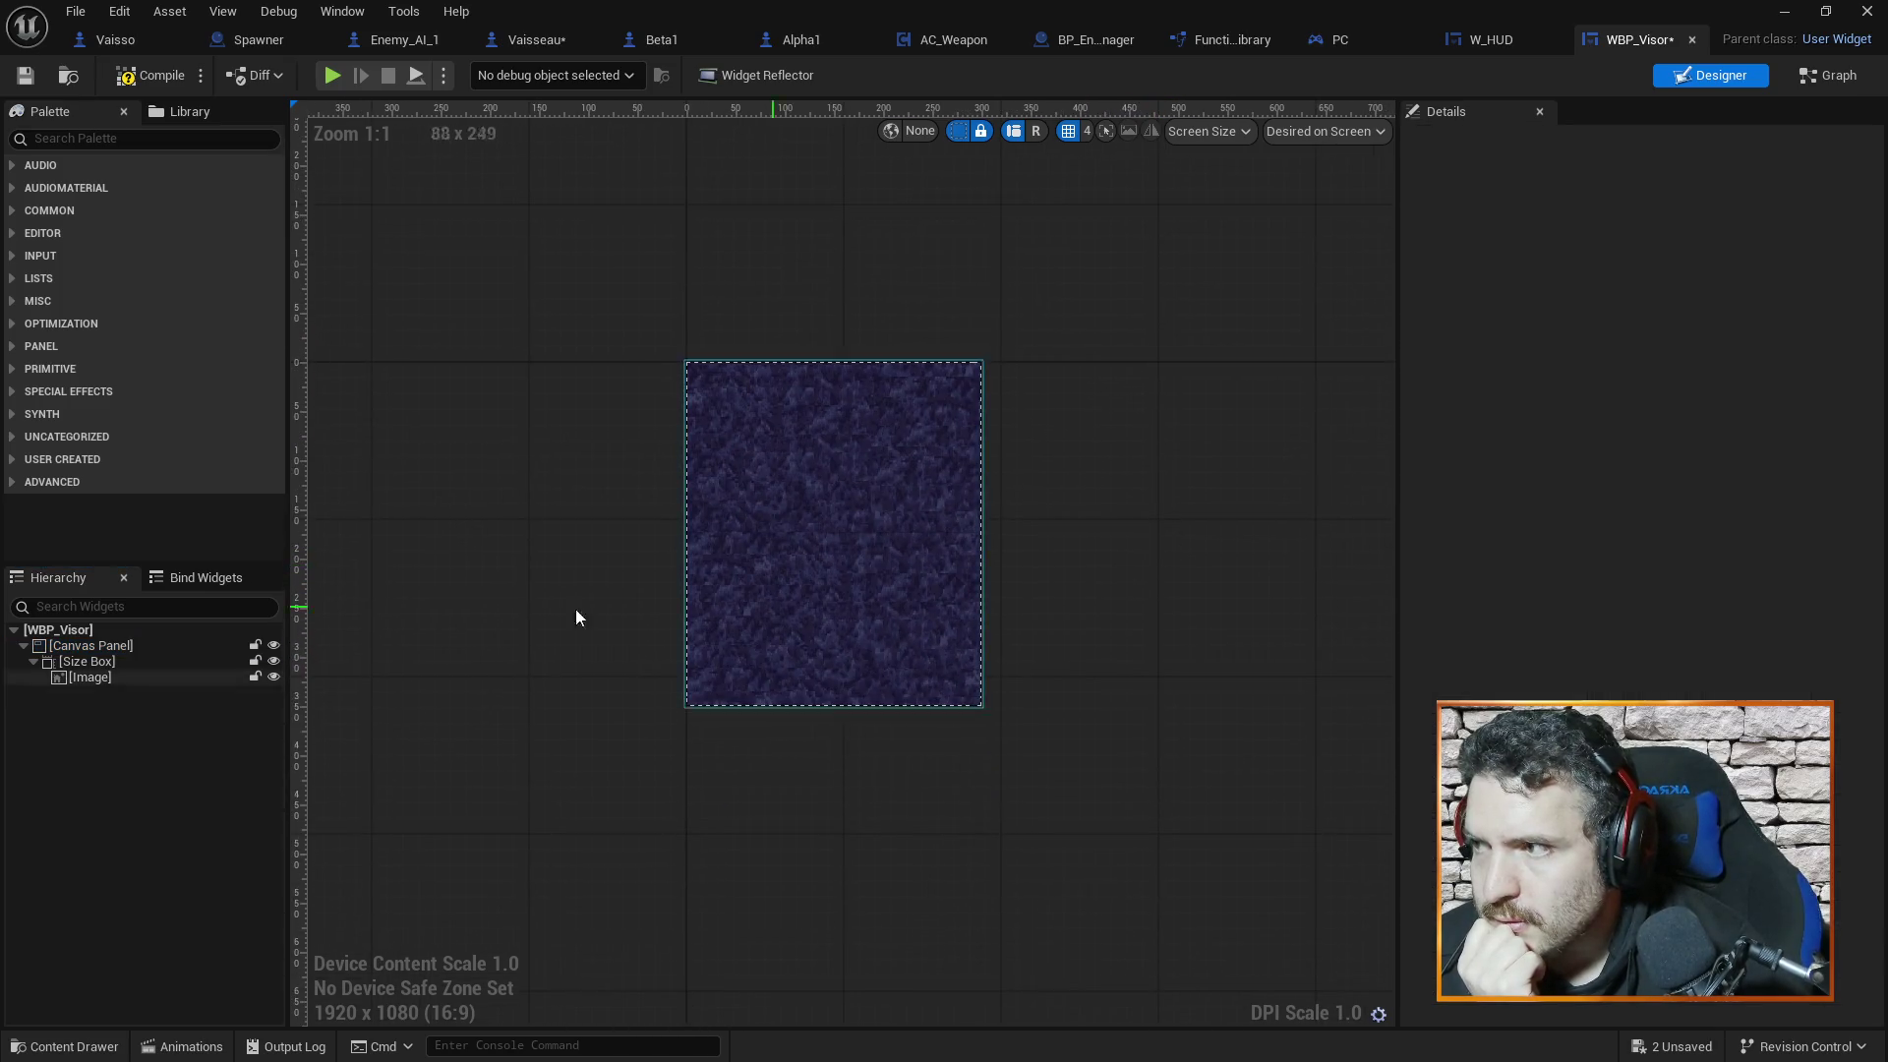
click(51, 664)
click(69, 678)
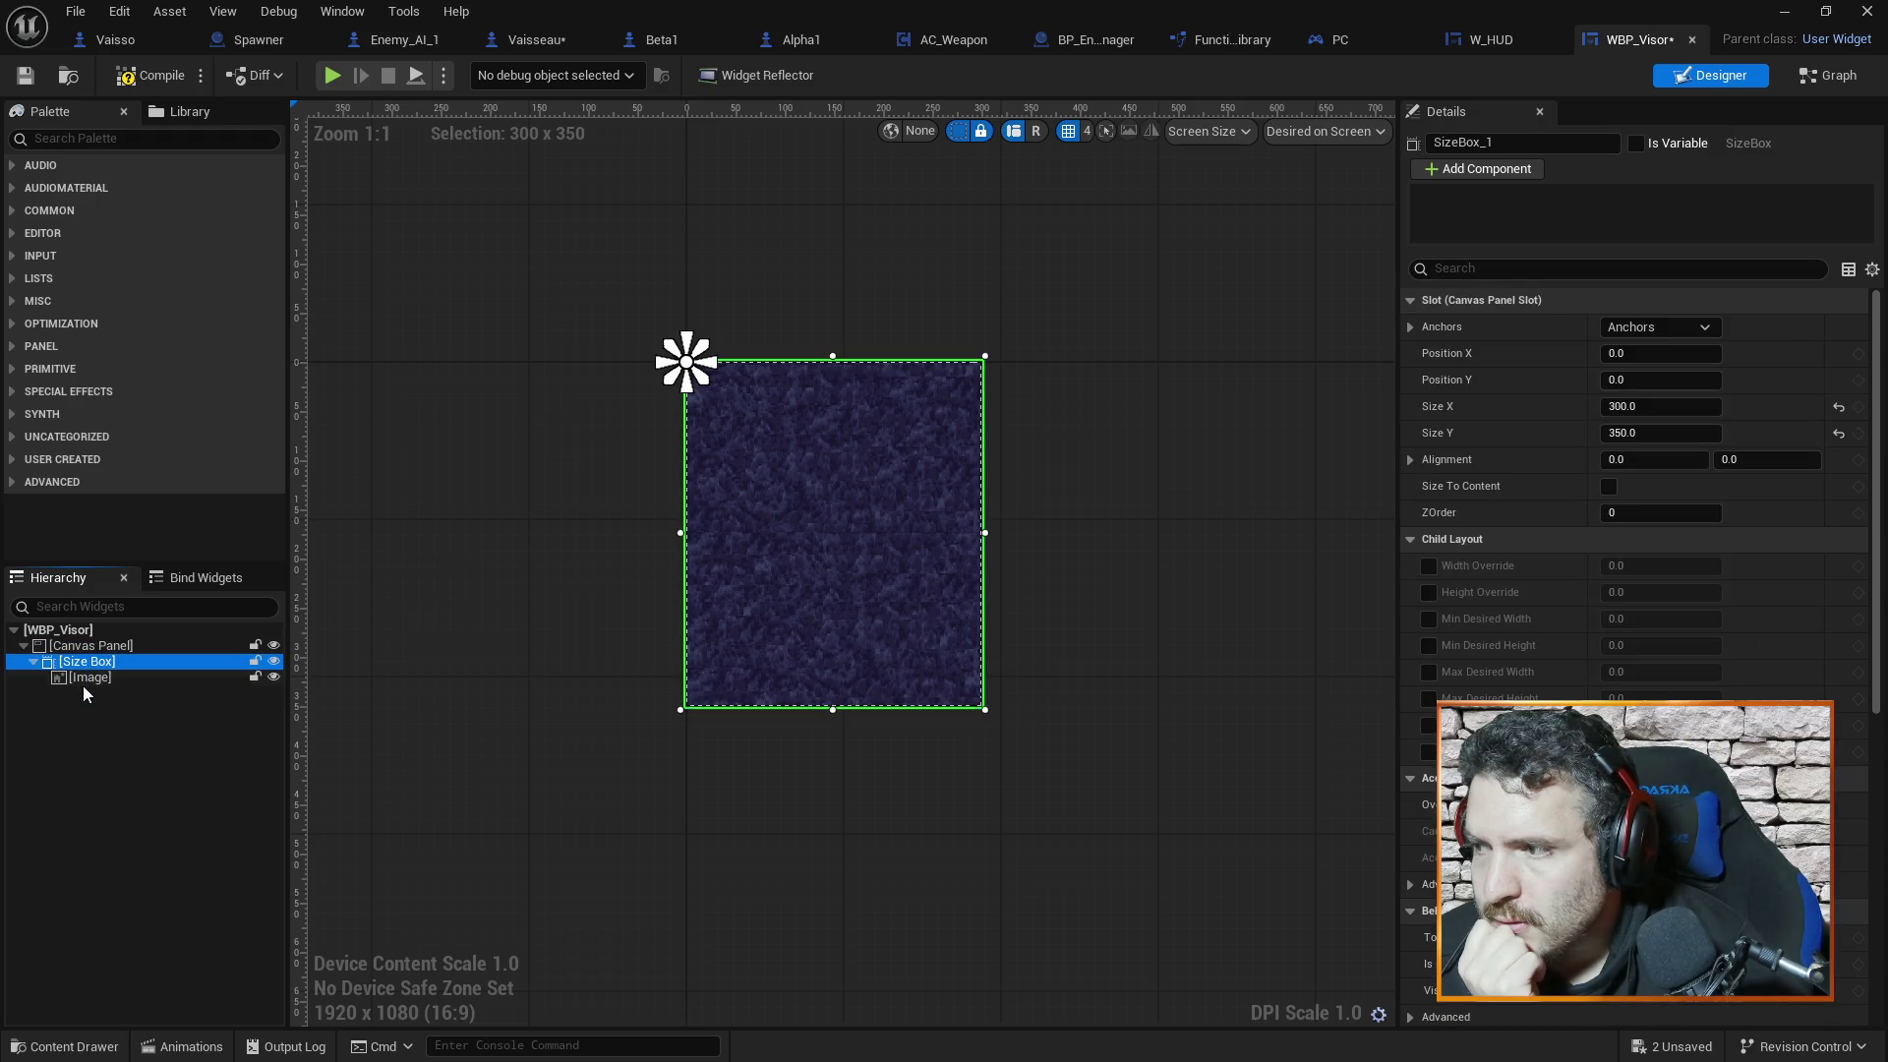
click(85, 681)
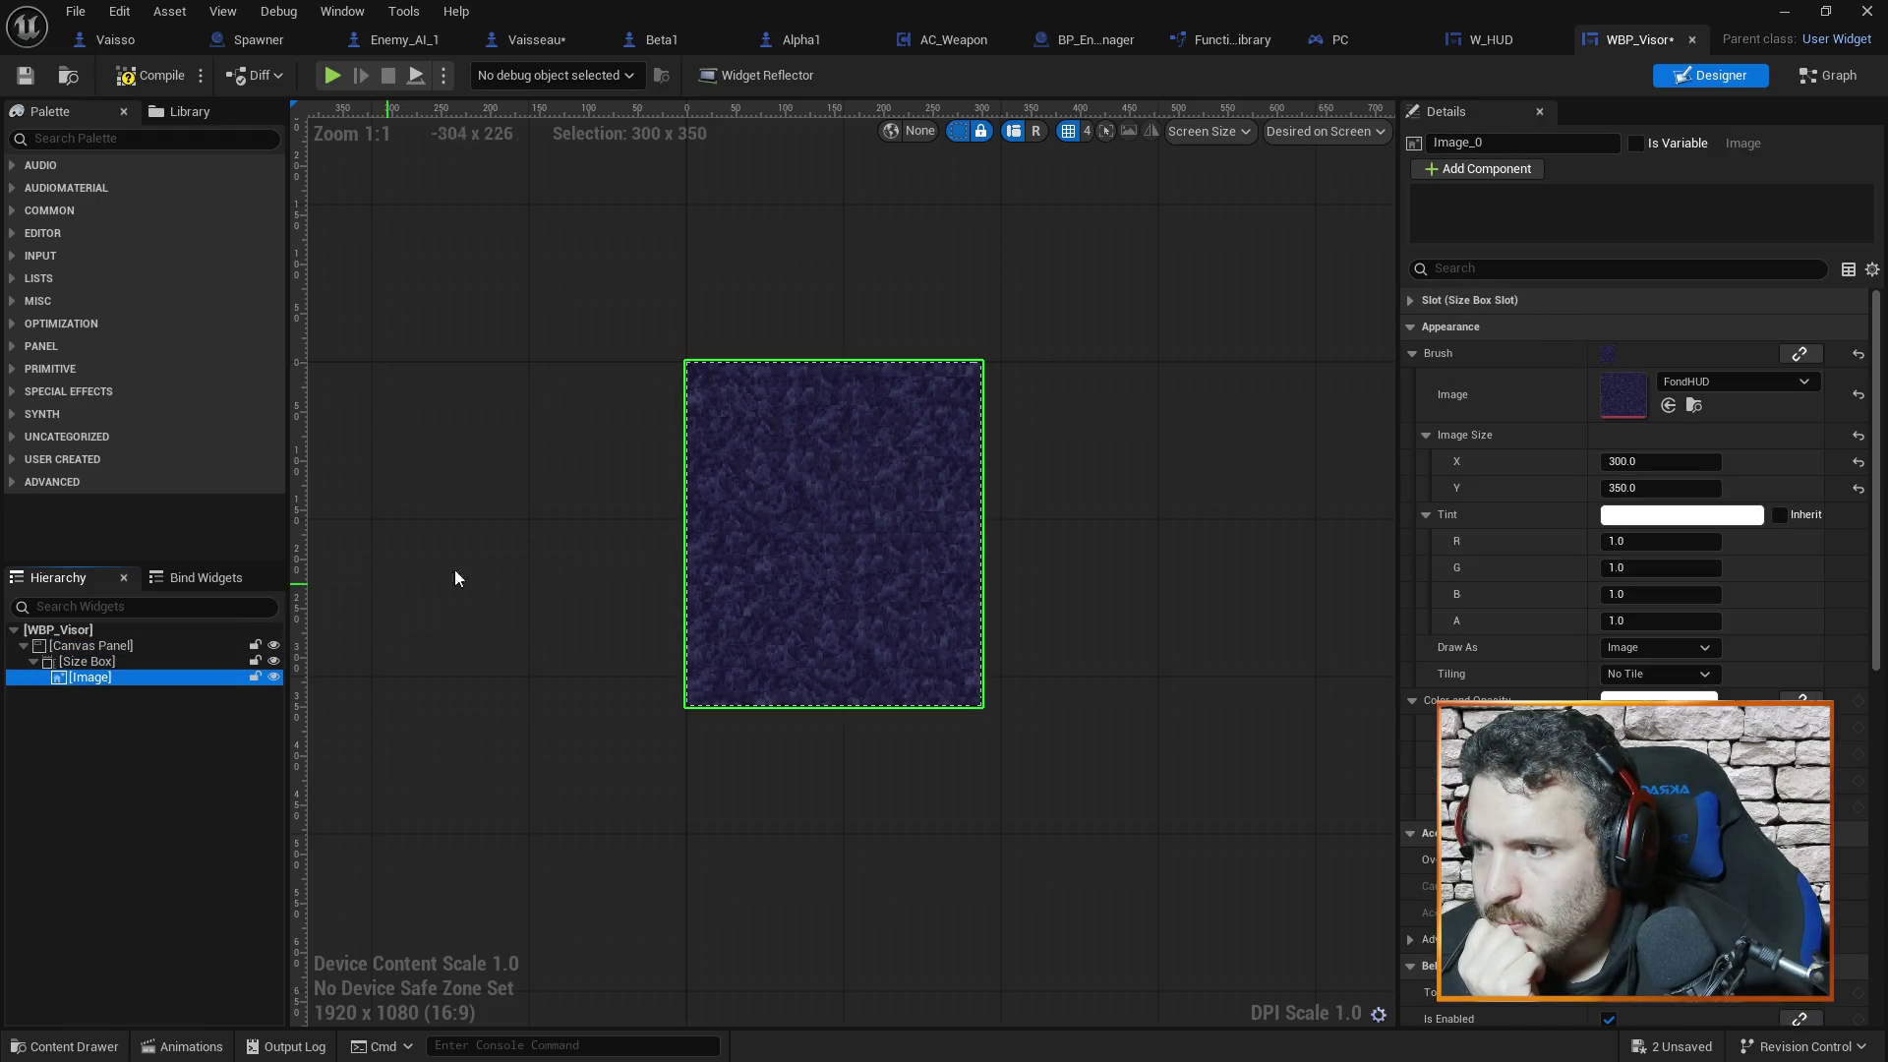
click(1465, 30)
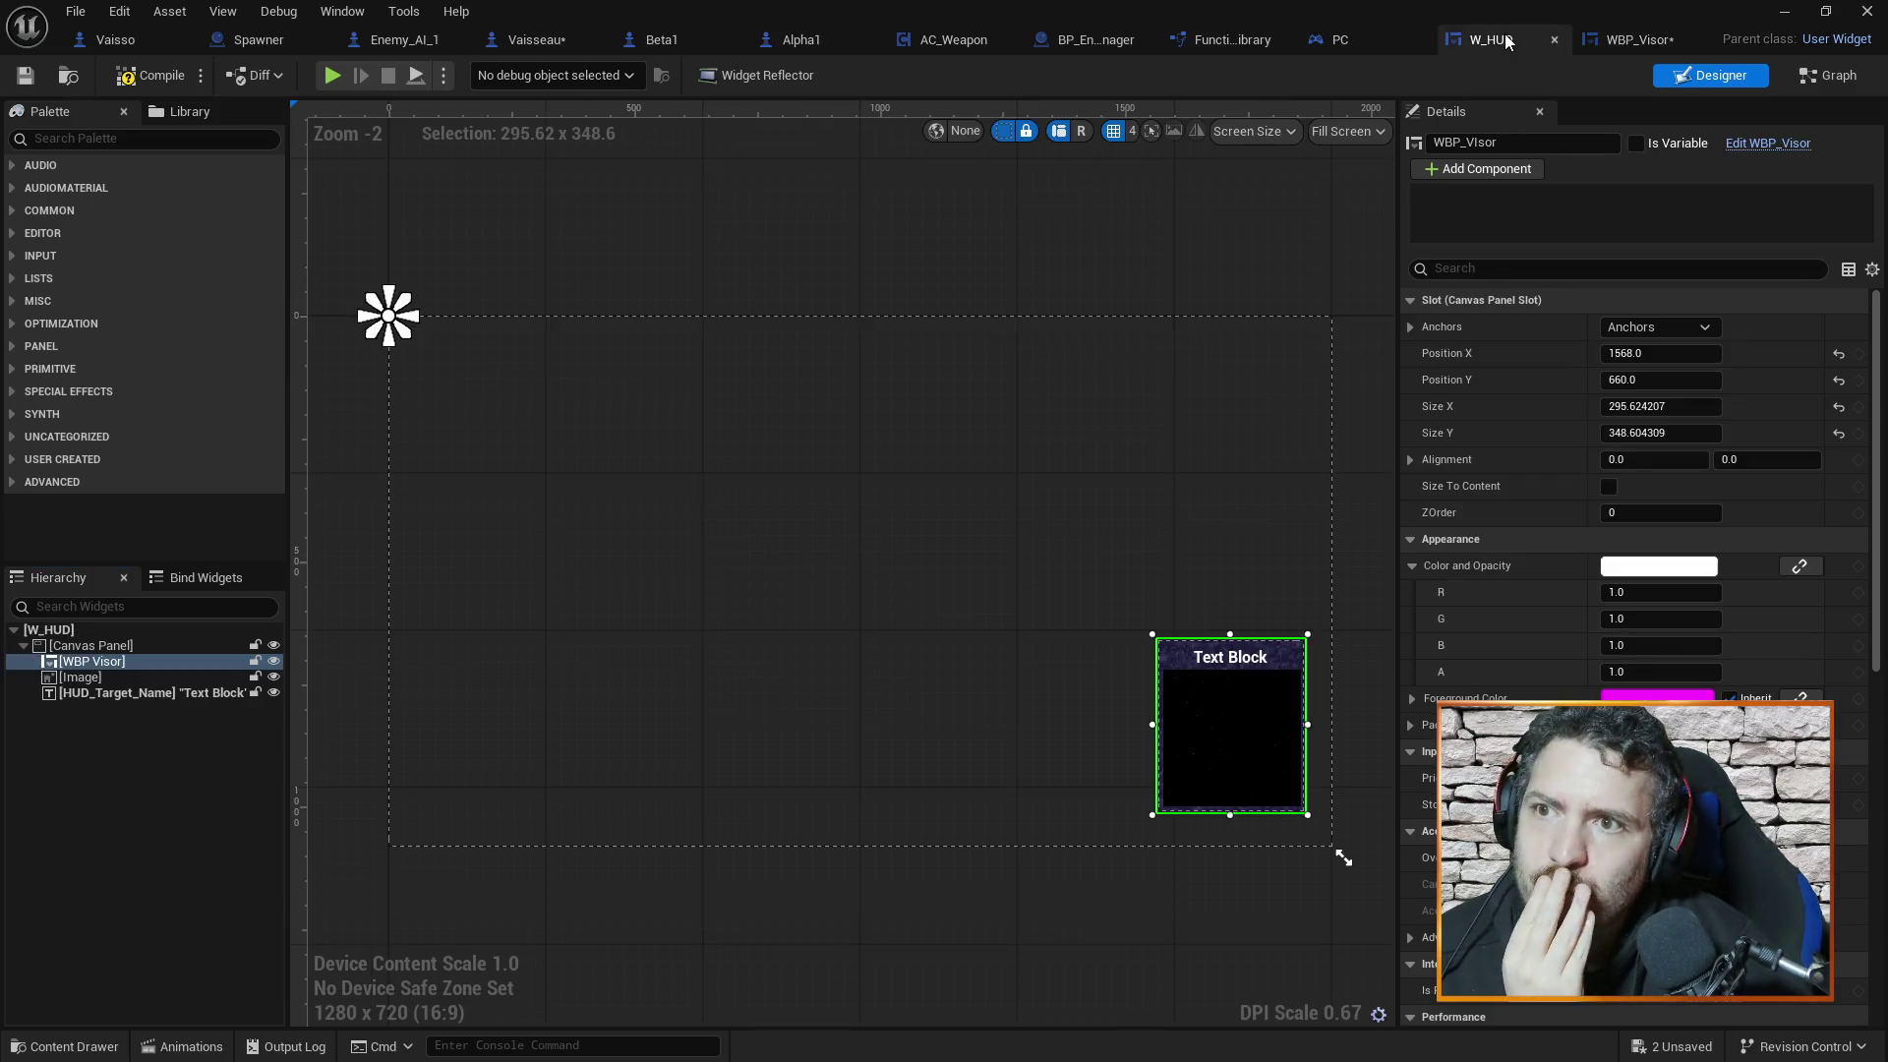
Inspect WBP_Visor's Size Box and Canvas Panel settings, glance at W_HUD, and return
click(1624, 39)
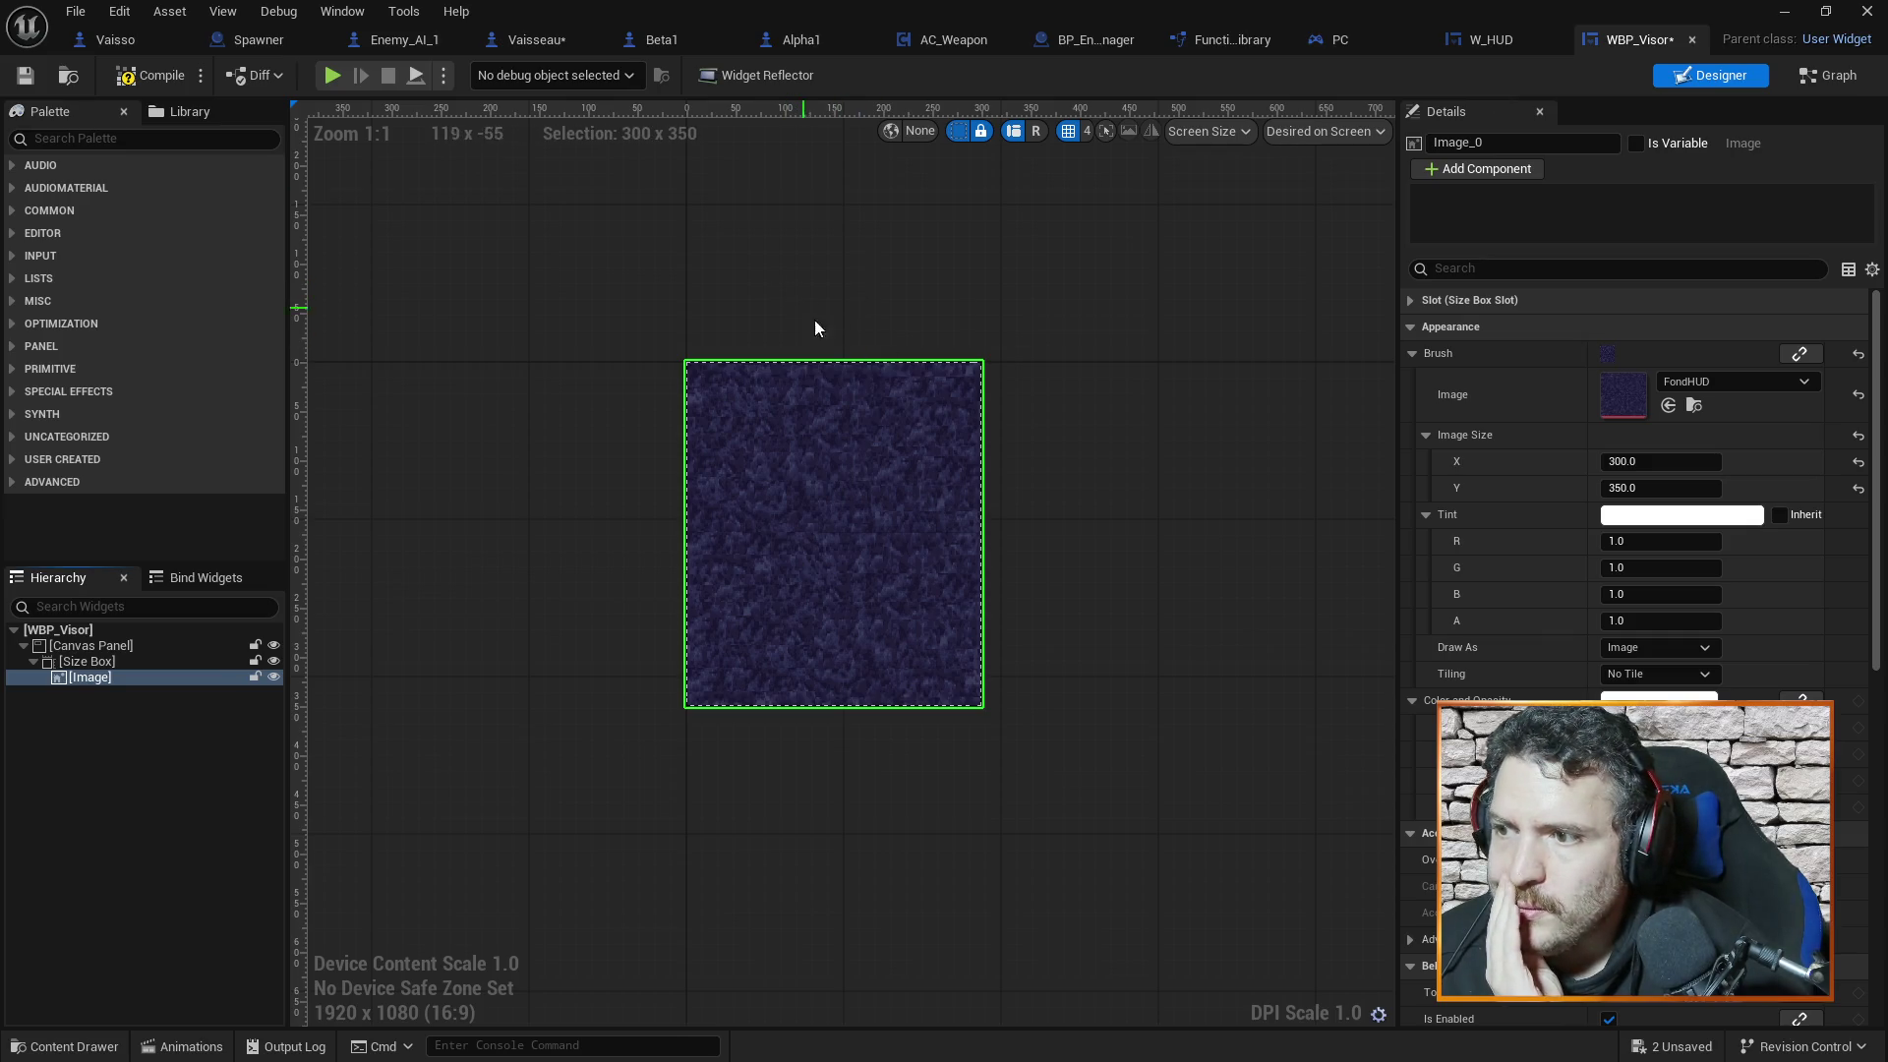
click(109, 663)
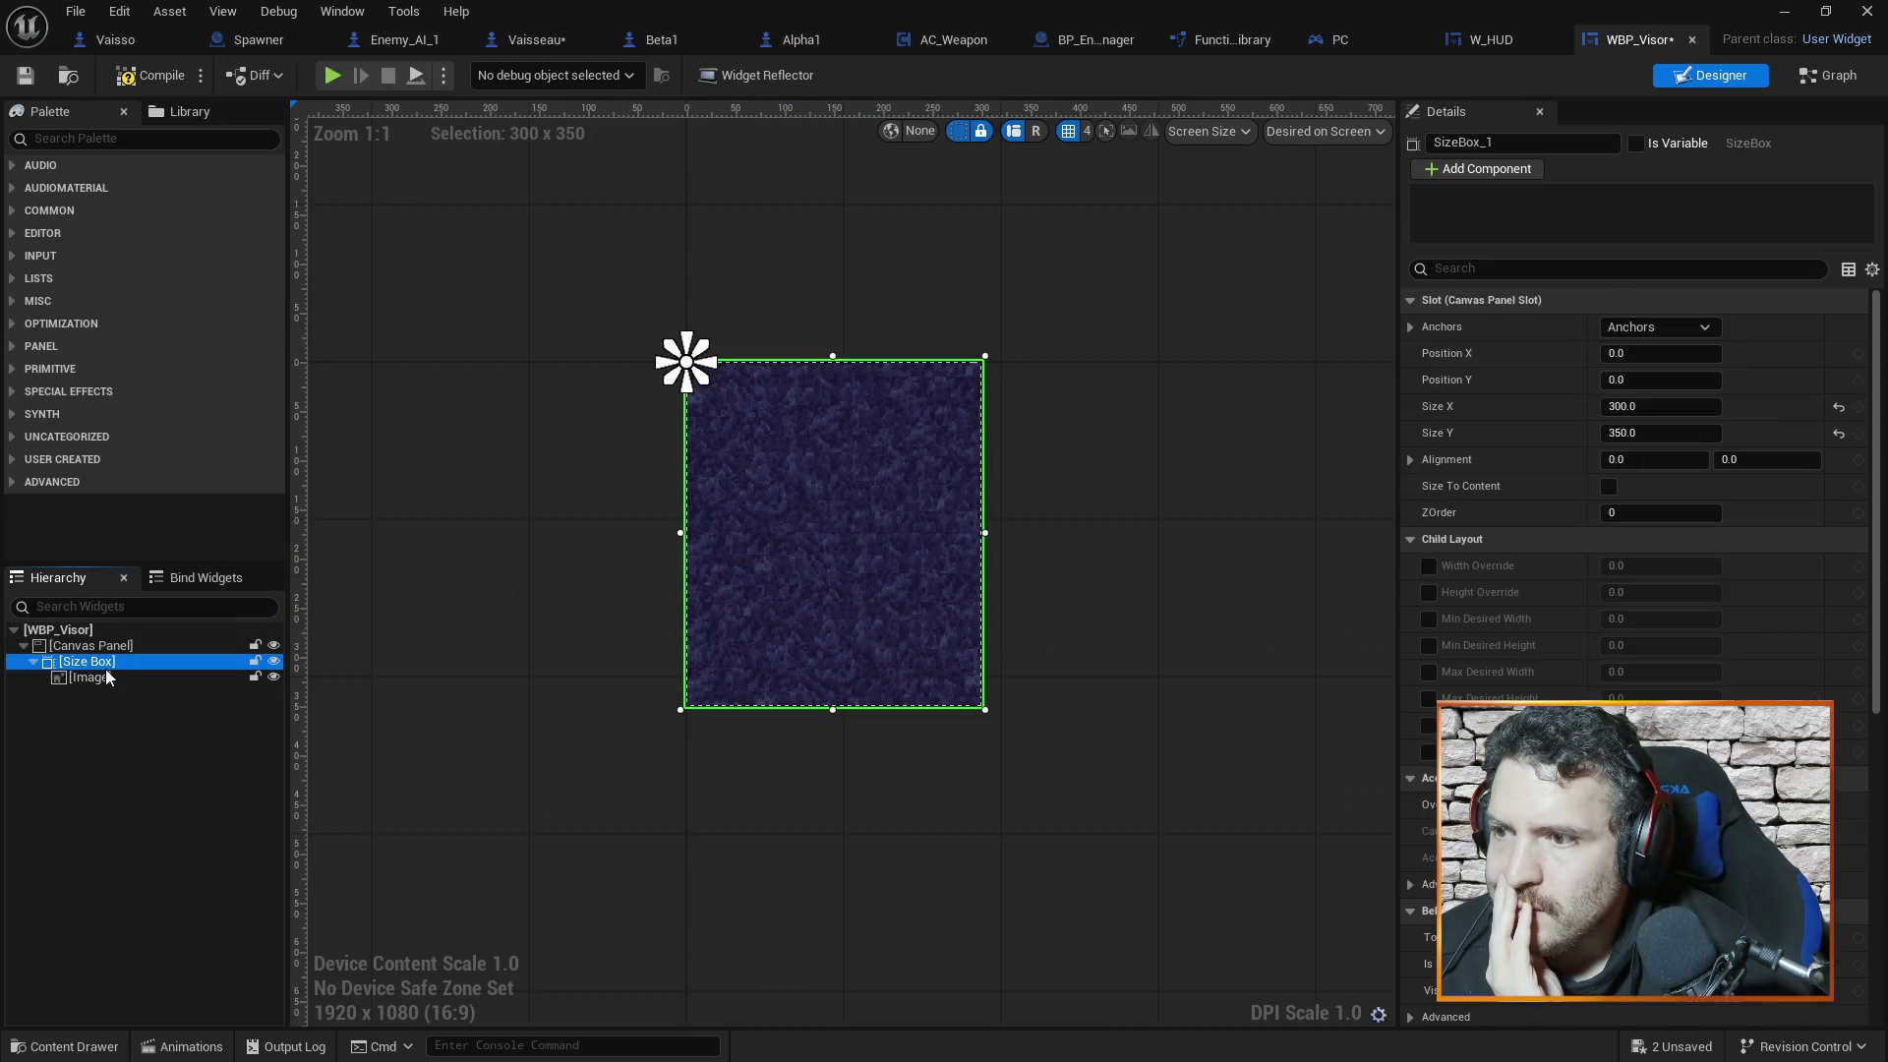
click(118, 646)
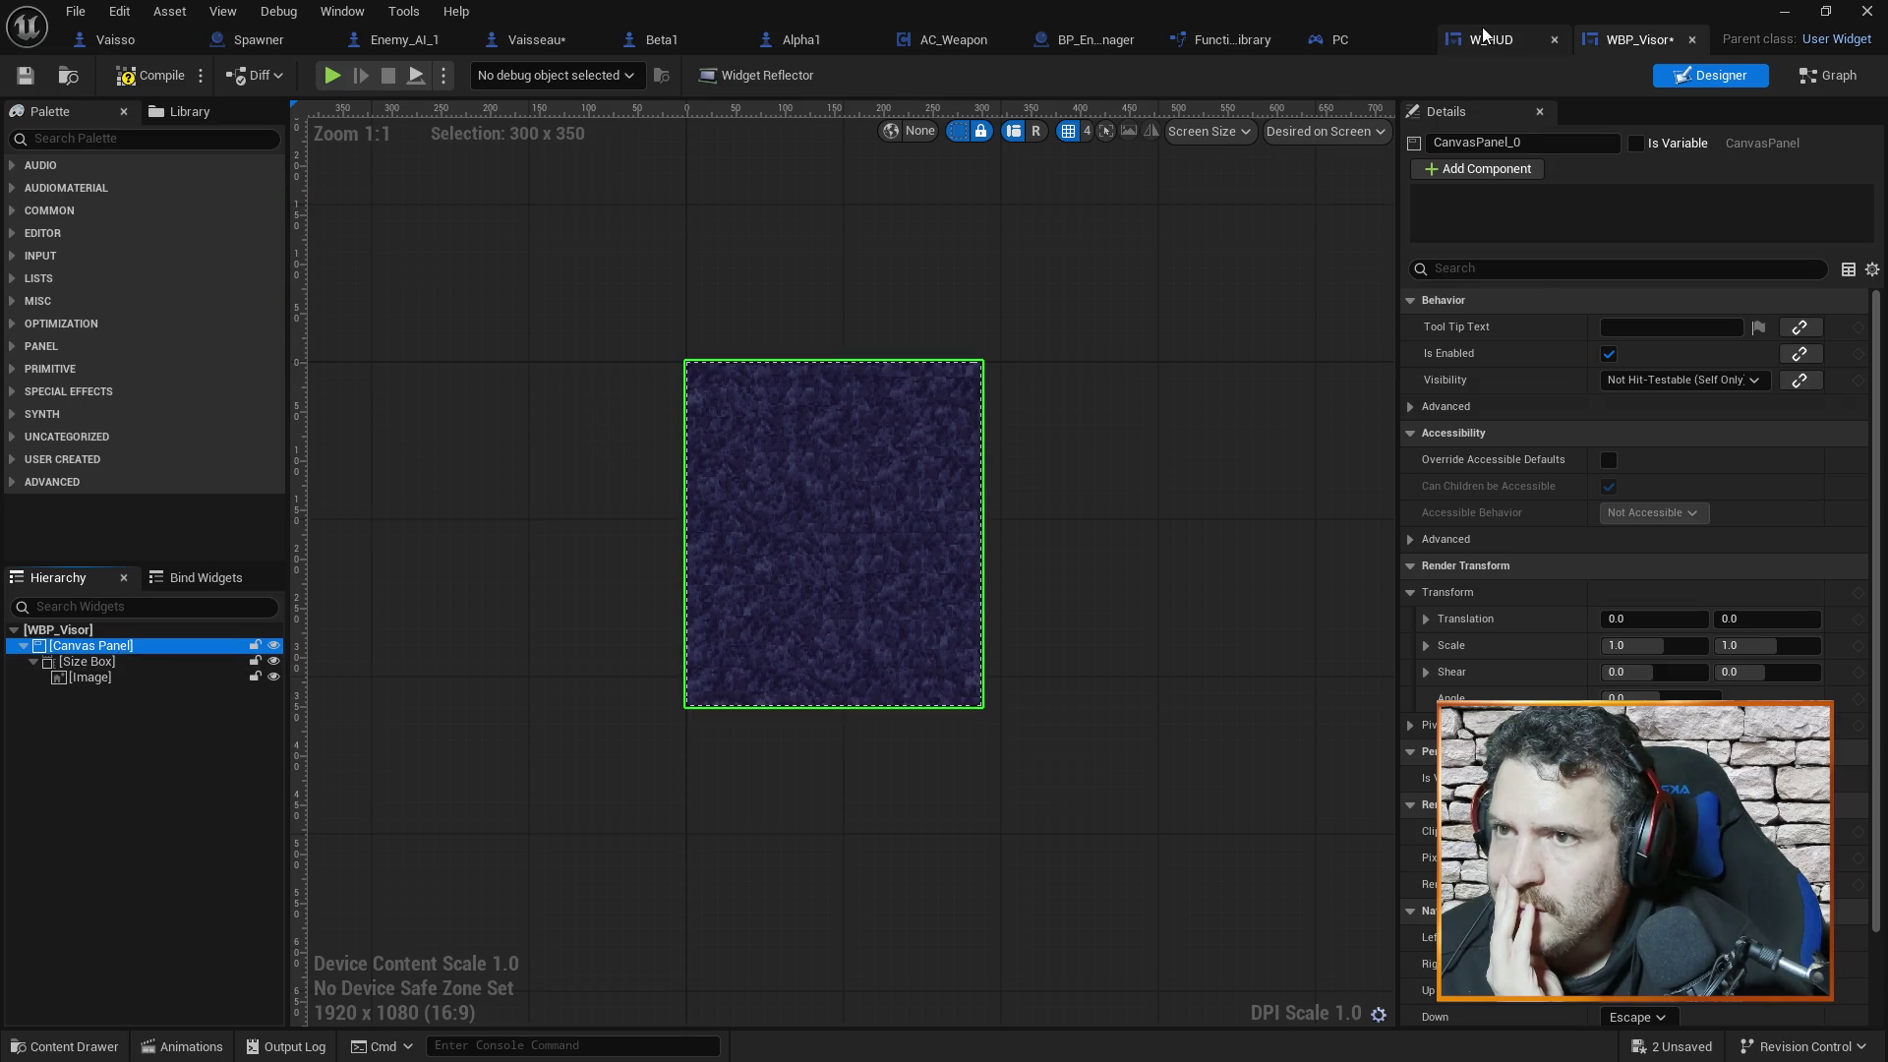
click(1478, 40)
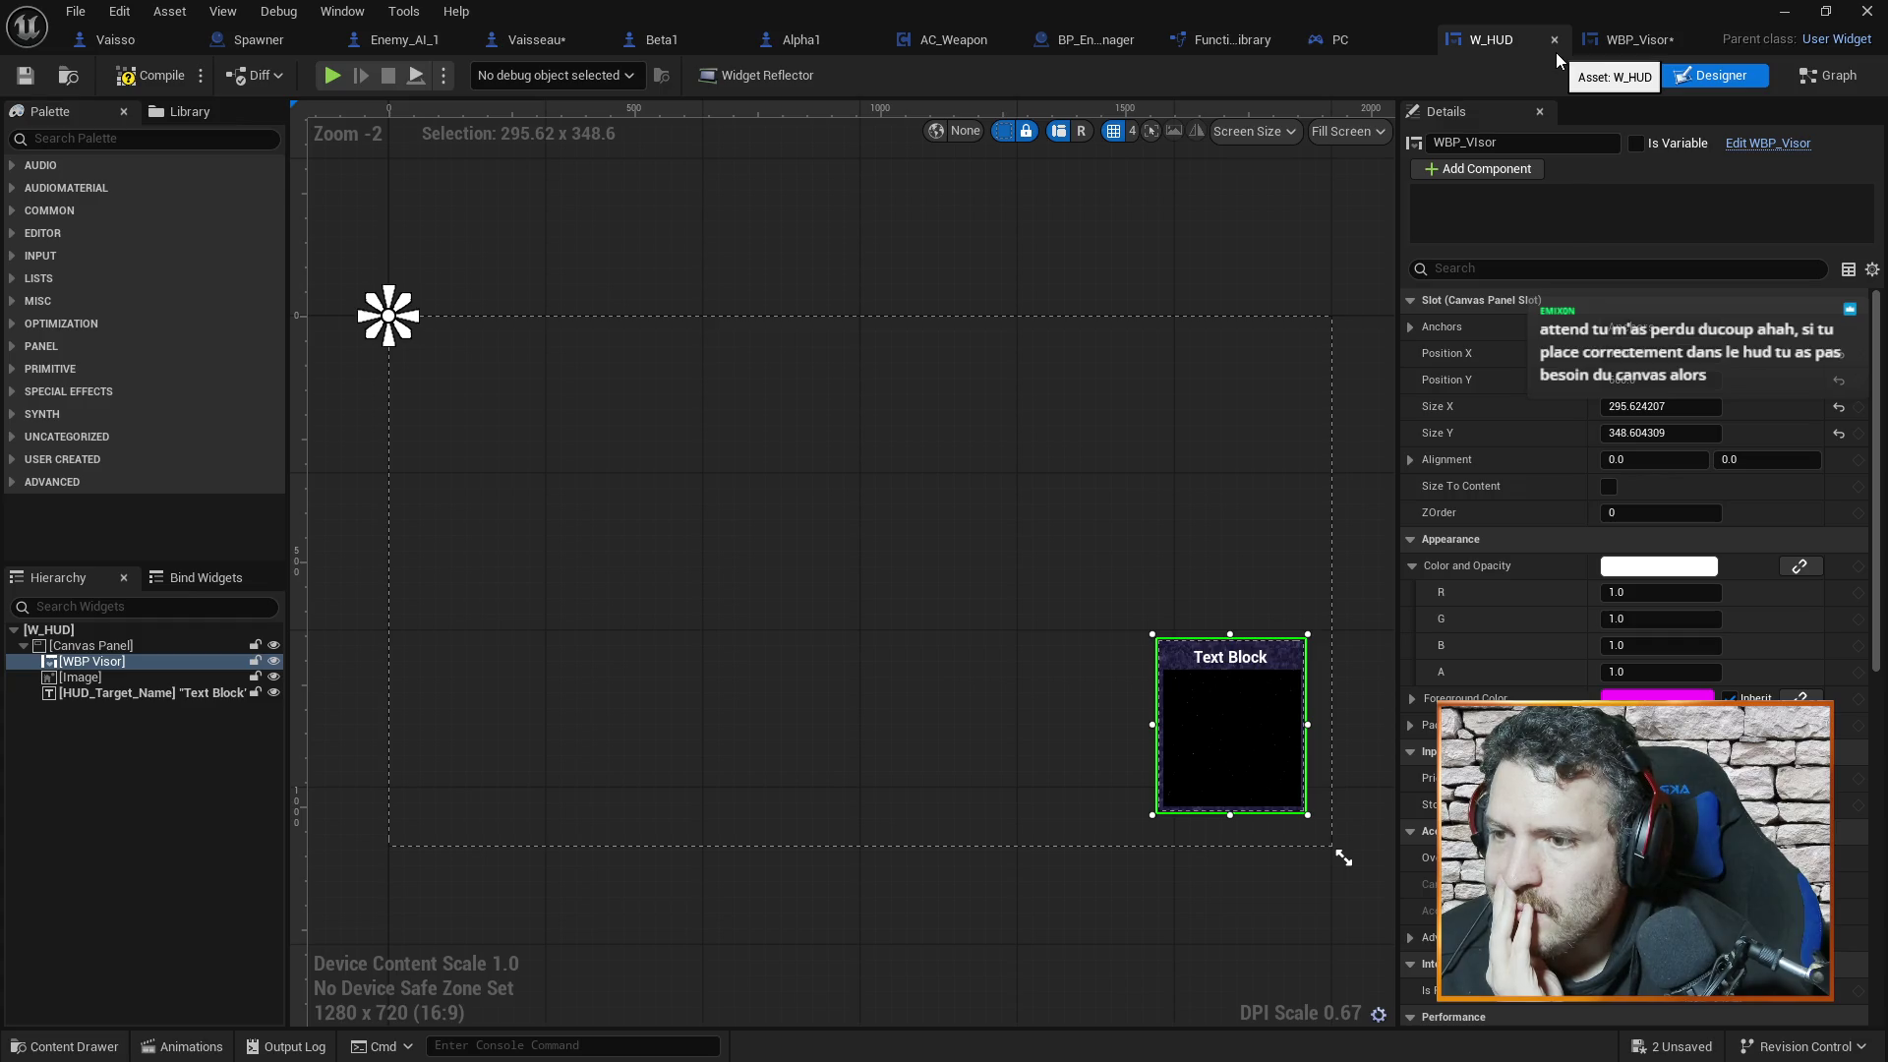
click(1640, 42)
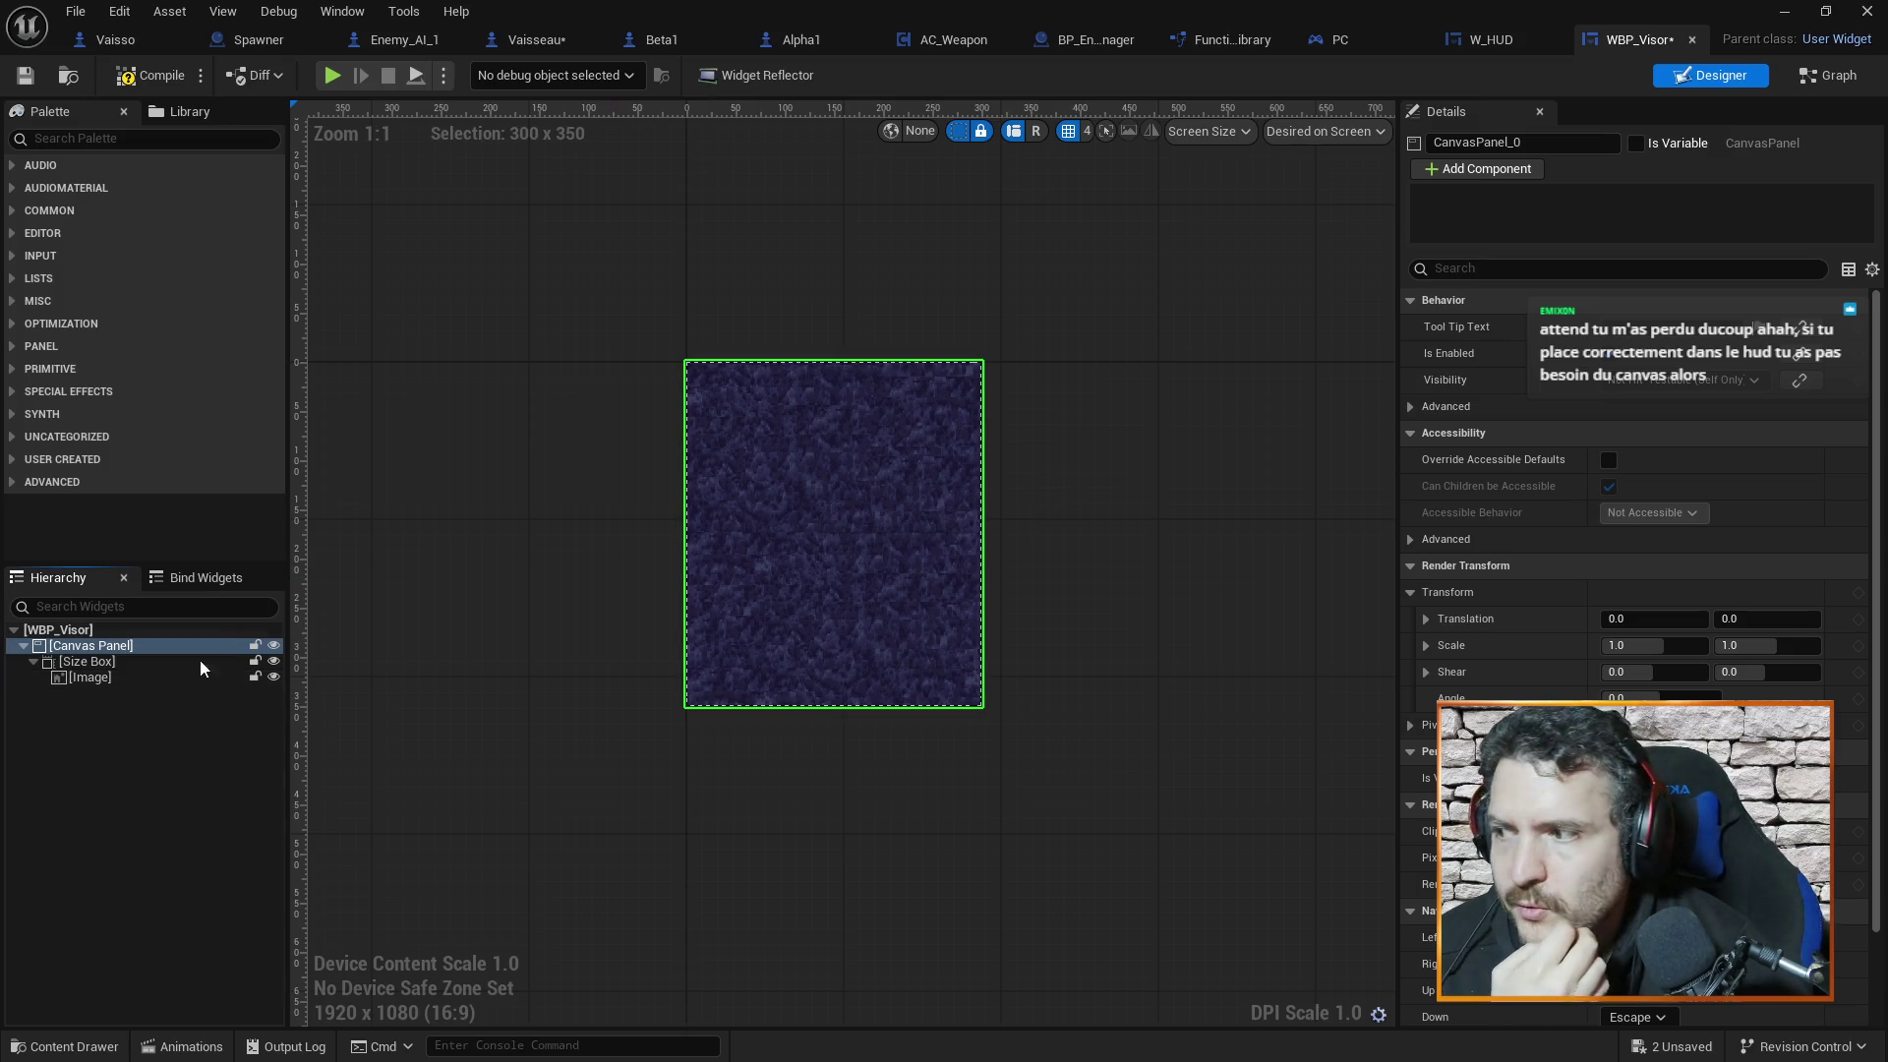
Replace the Canvas Panel with its child, making the Size Box the root
click(98, 662)
click(96, 647)
right_click(97, 647)
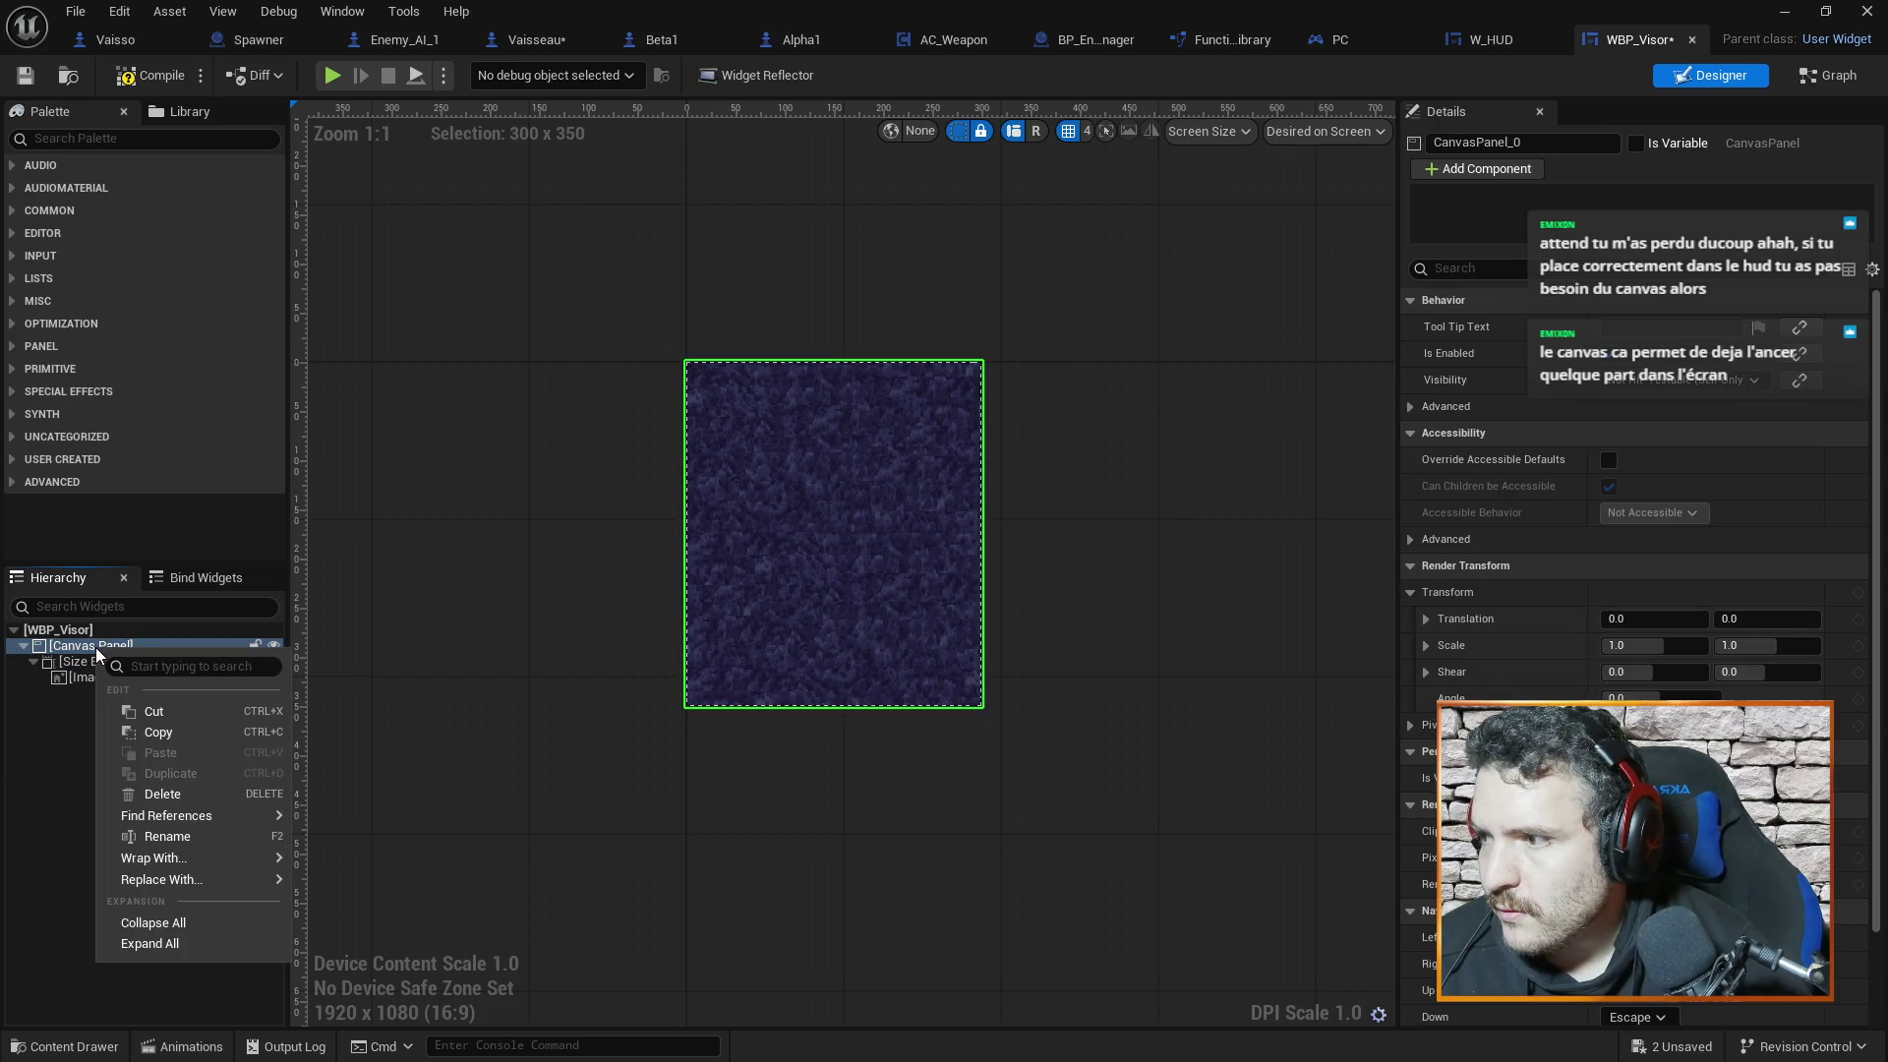
mouse_move(198, 859)
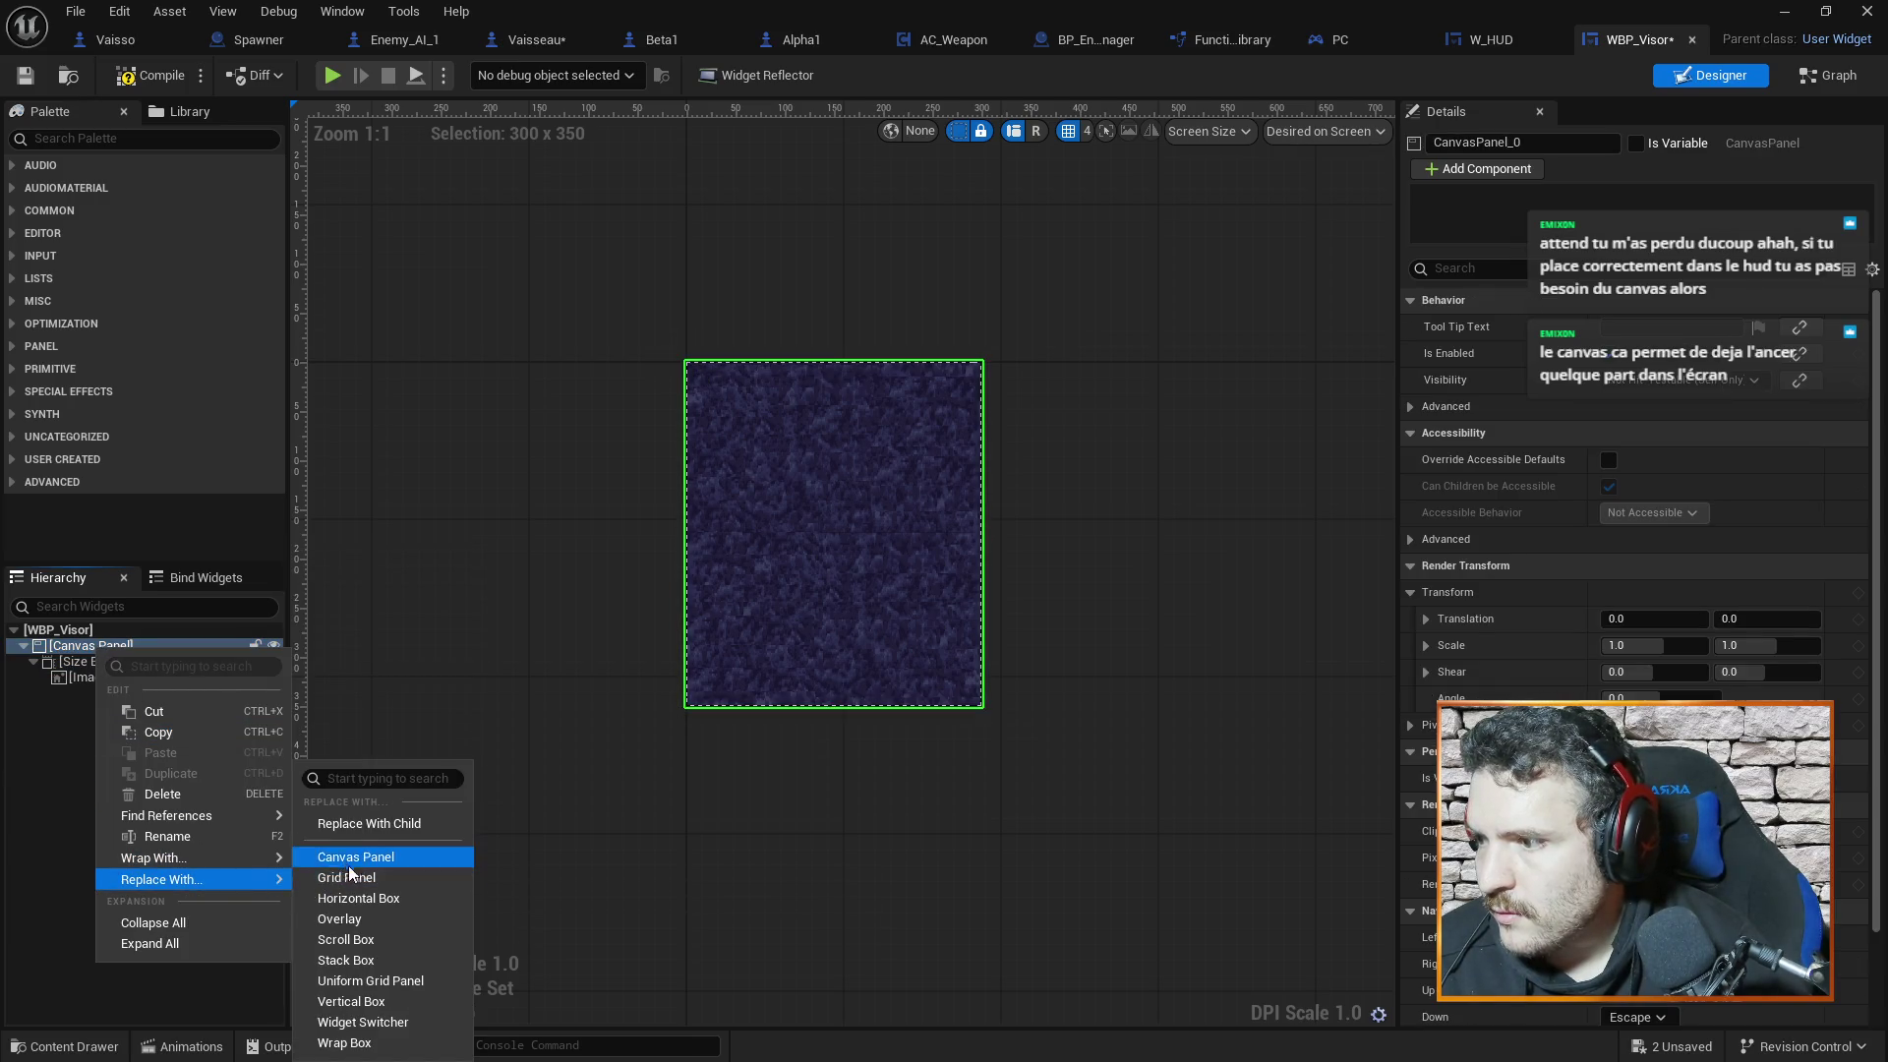
click(370, 824)
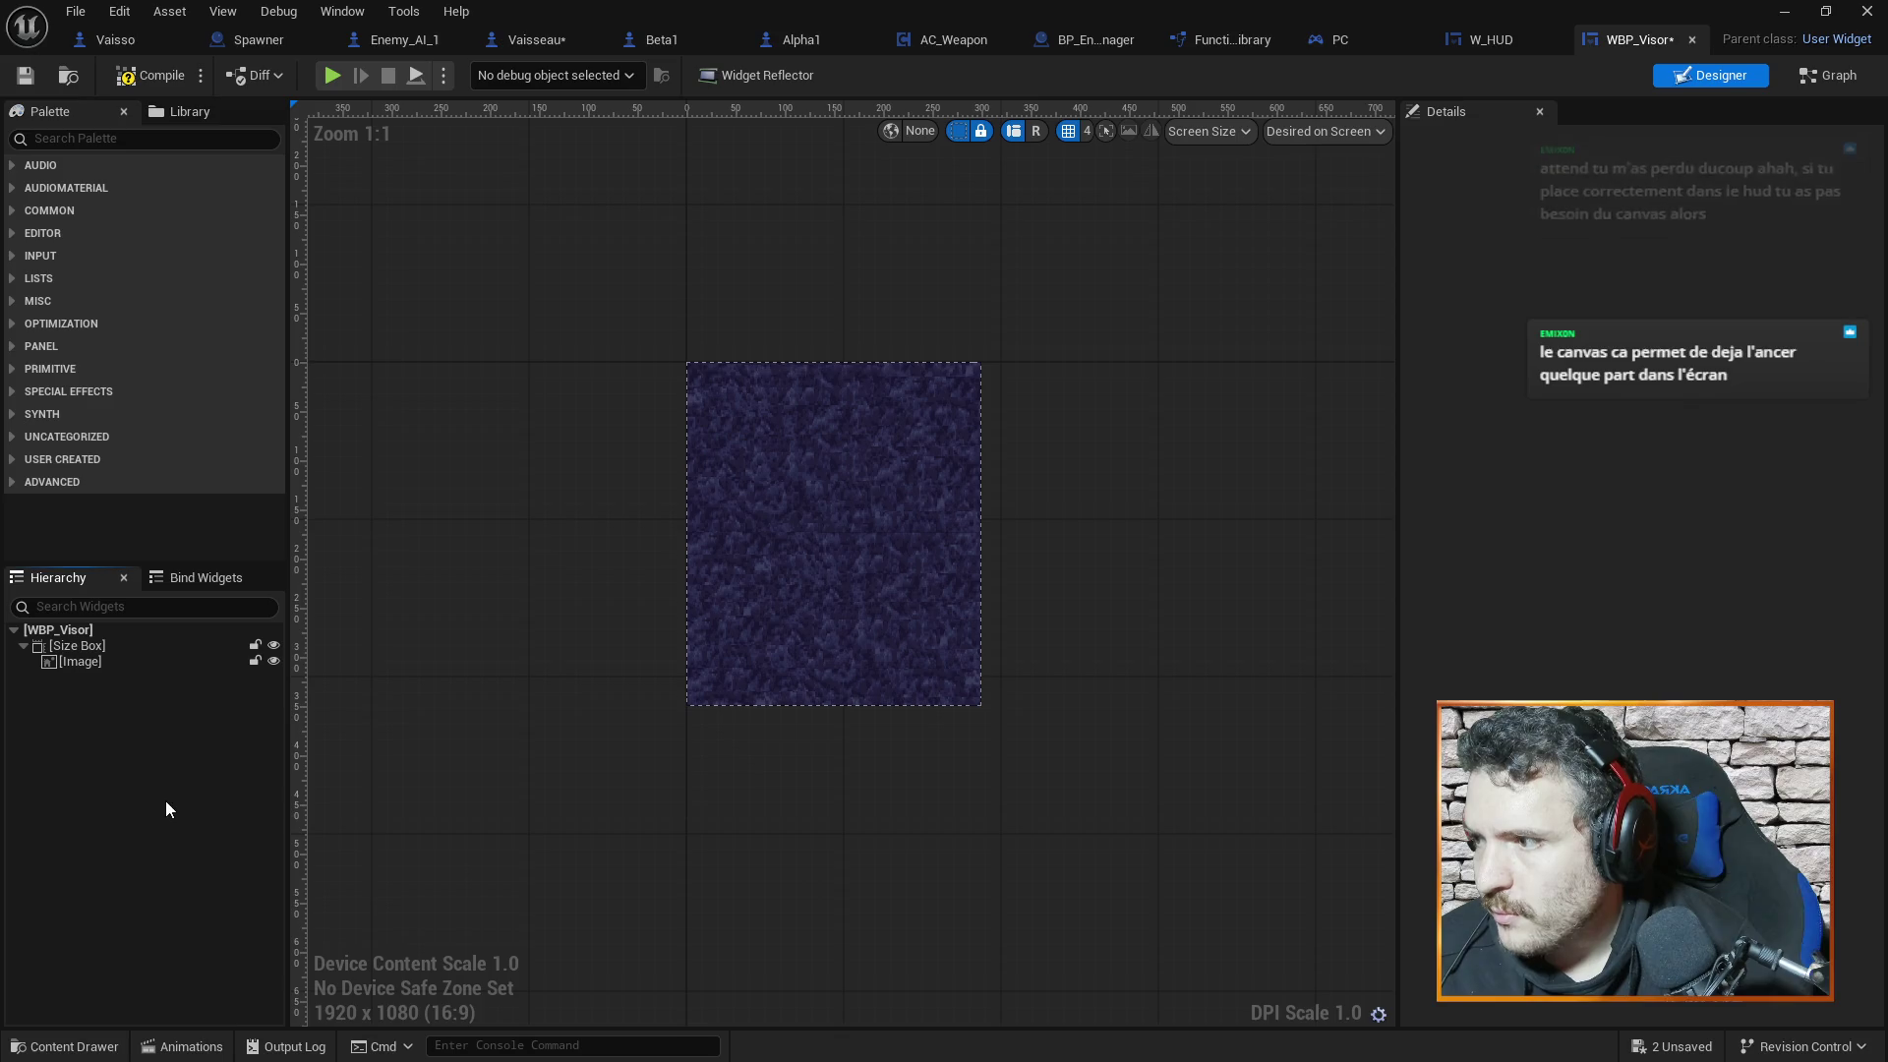
click(98, 646)
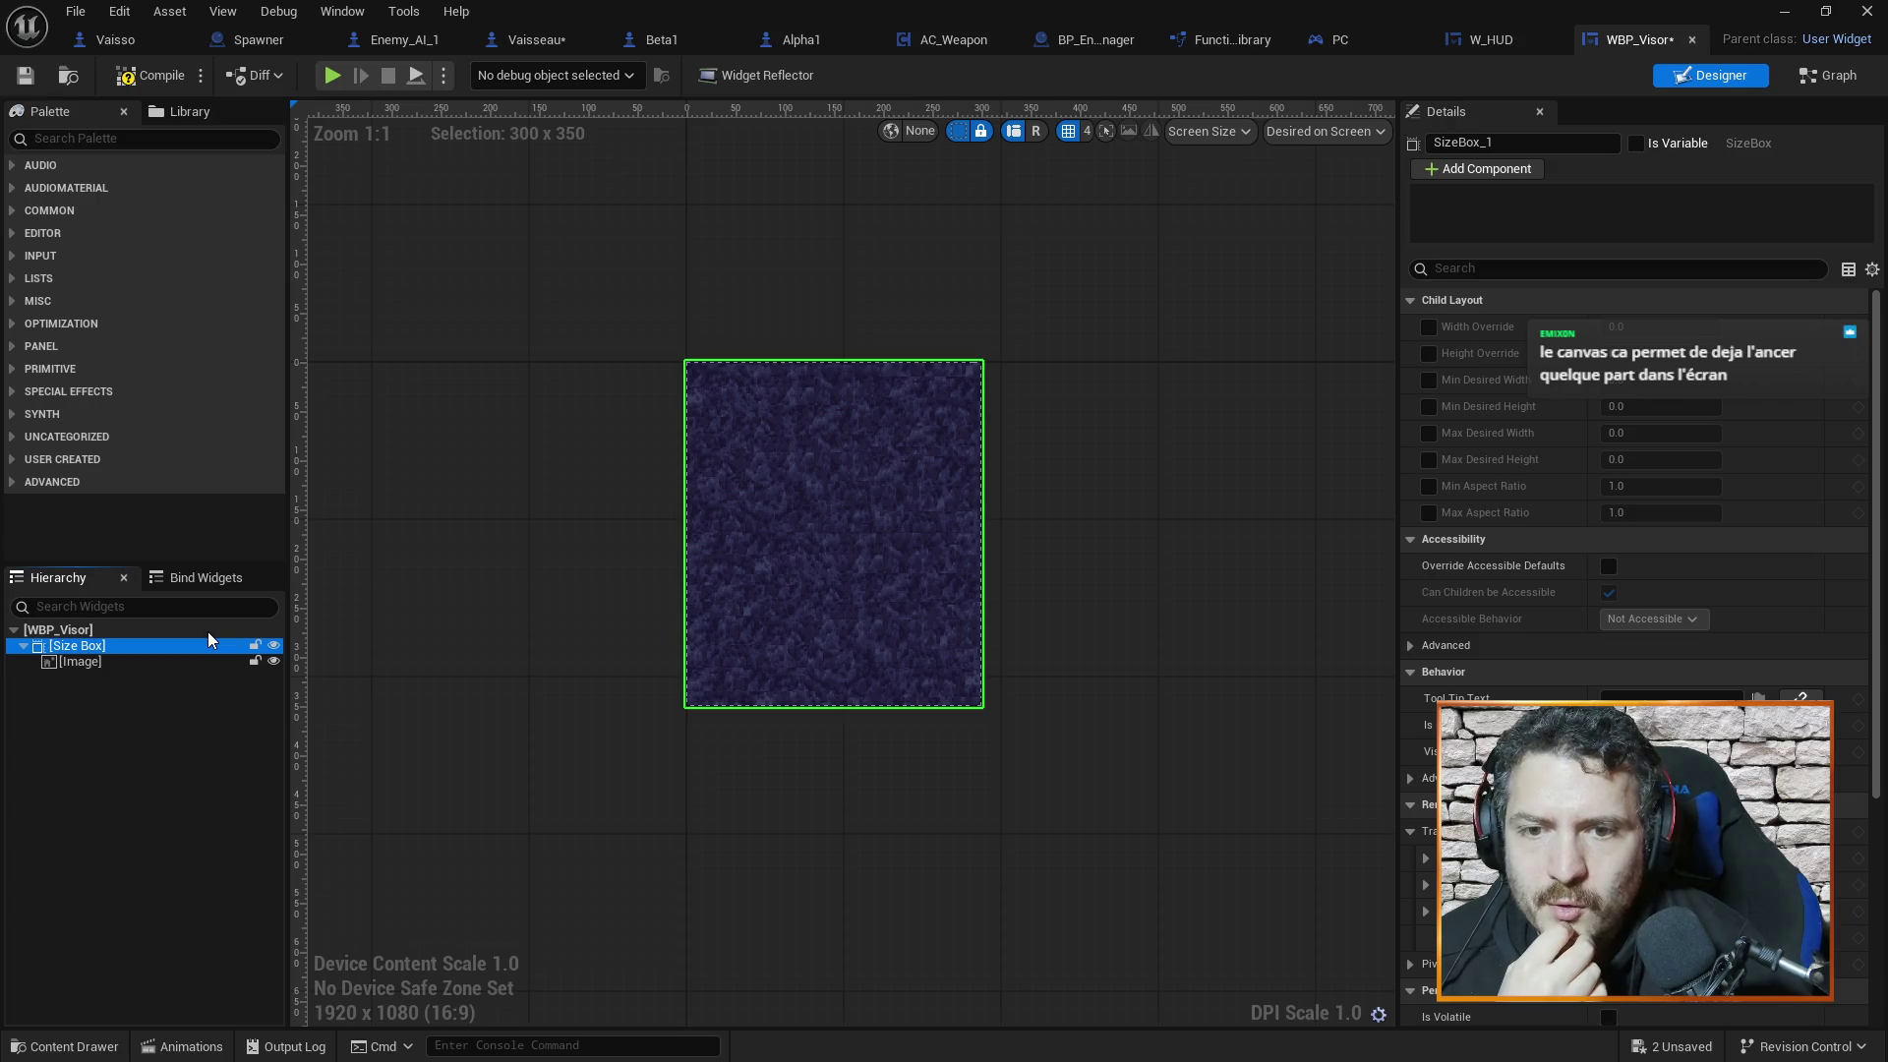
Check the Image and Size Box, then try dropping a Text widget onto the Size Box
click(321, 618)
click(144, 661)
click(149, 639)
click(142, 663)
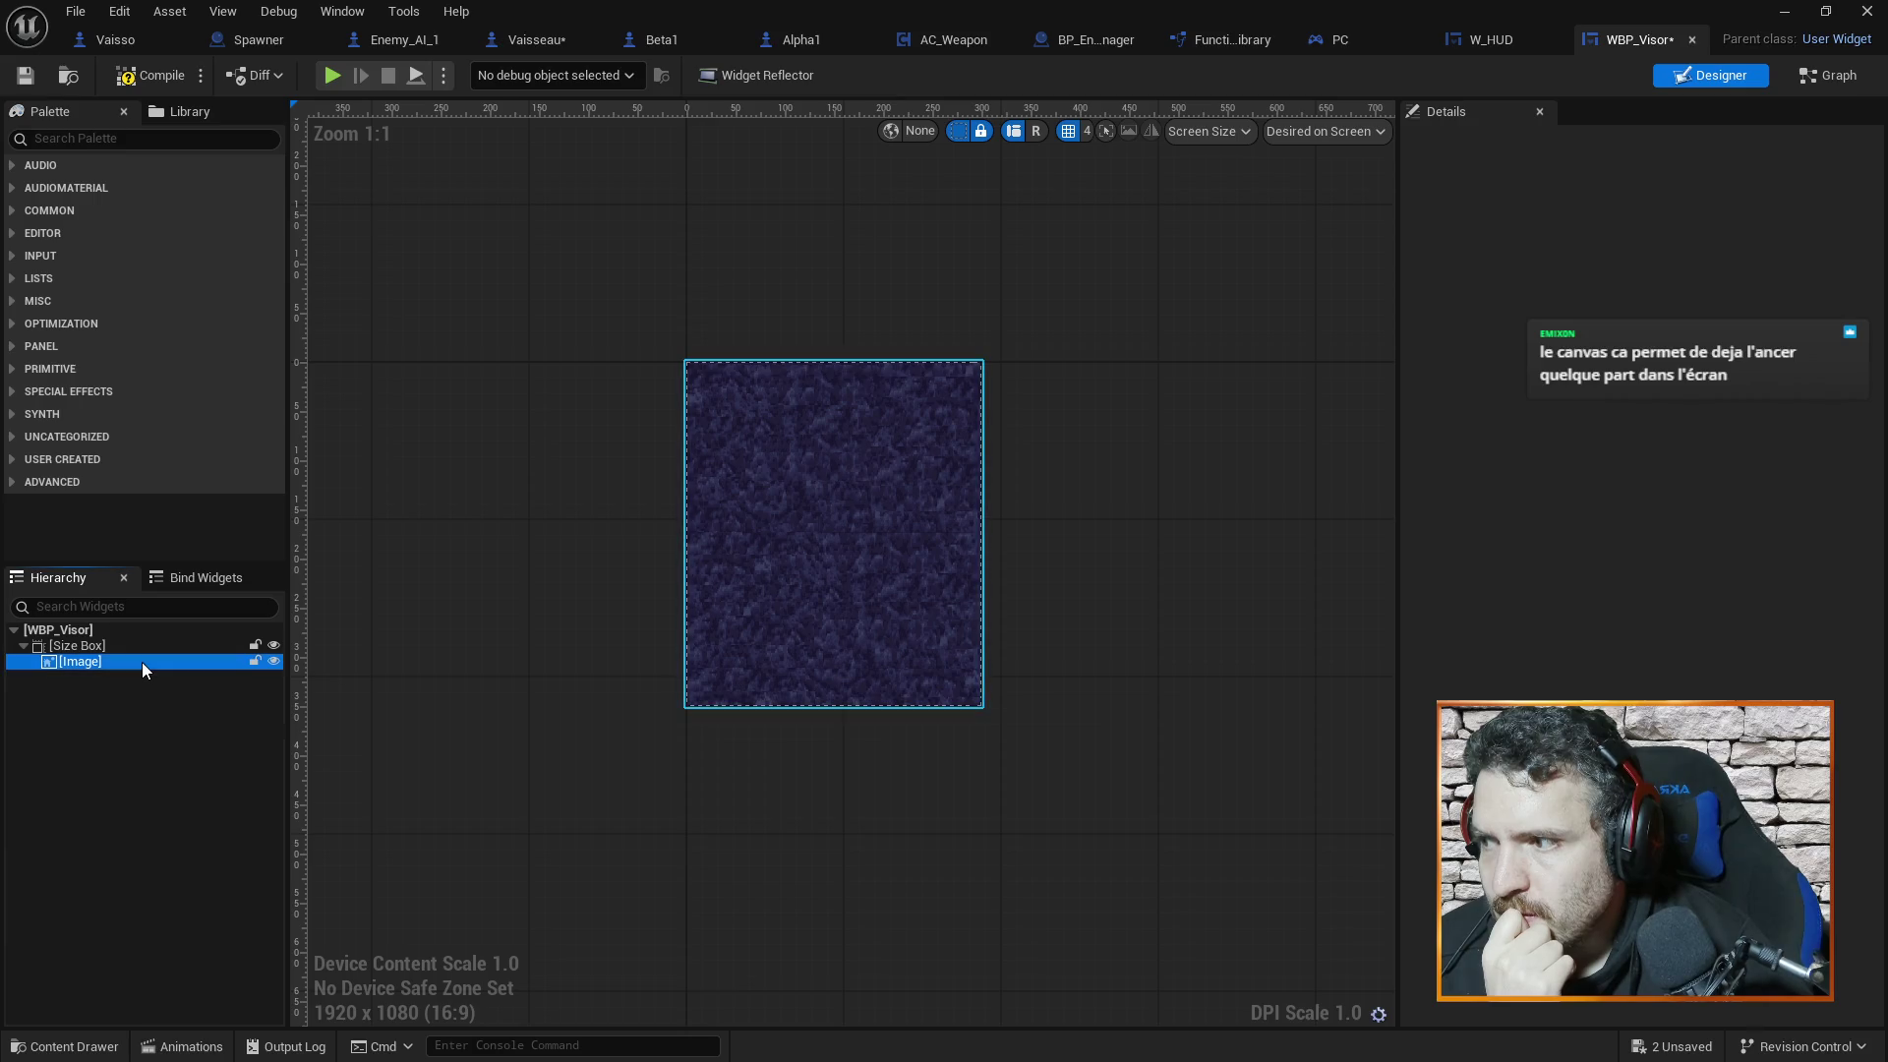
click(100, 646)
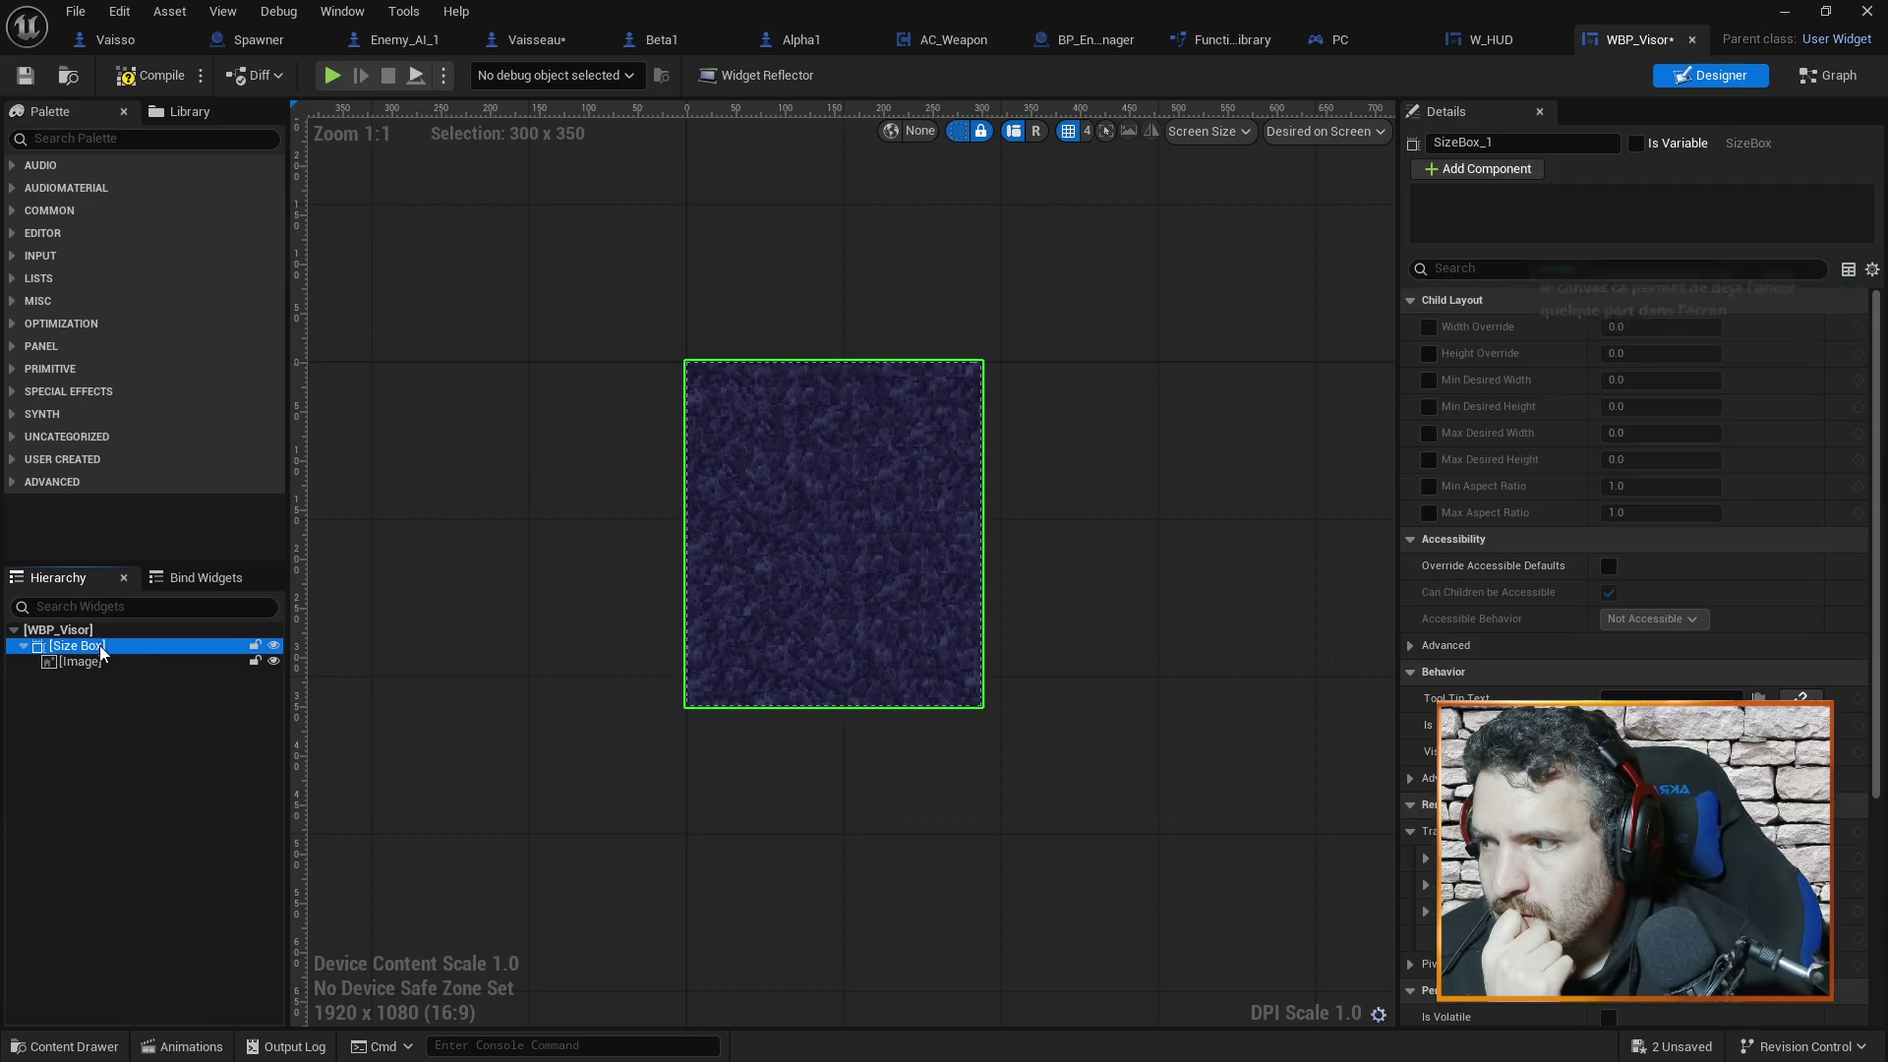
click(10, 211)
mouse_move(84, 411)
mouse_down()
mouse_move(101, 647)
mouse_move(80, 664)
mouse_move(74, 628)
mouse_move(38, 698)
mouse_up()
click(24, 647)
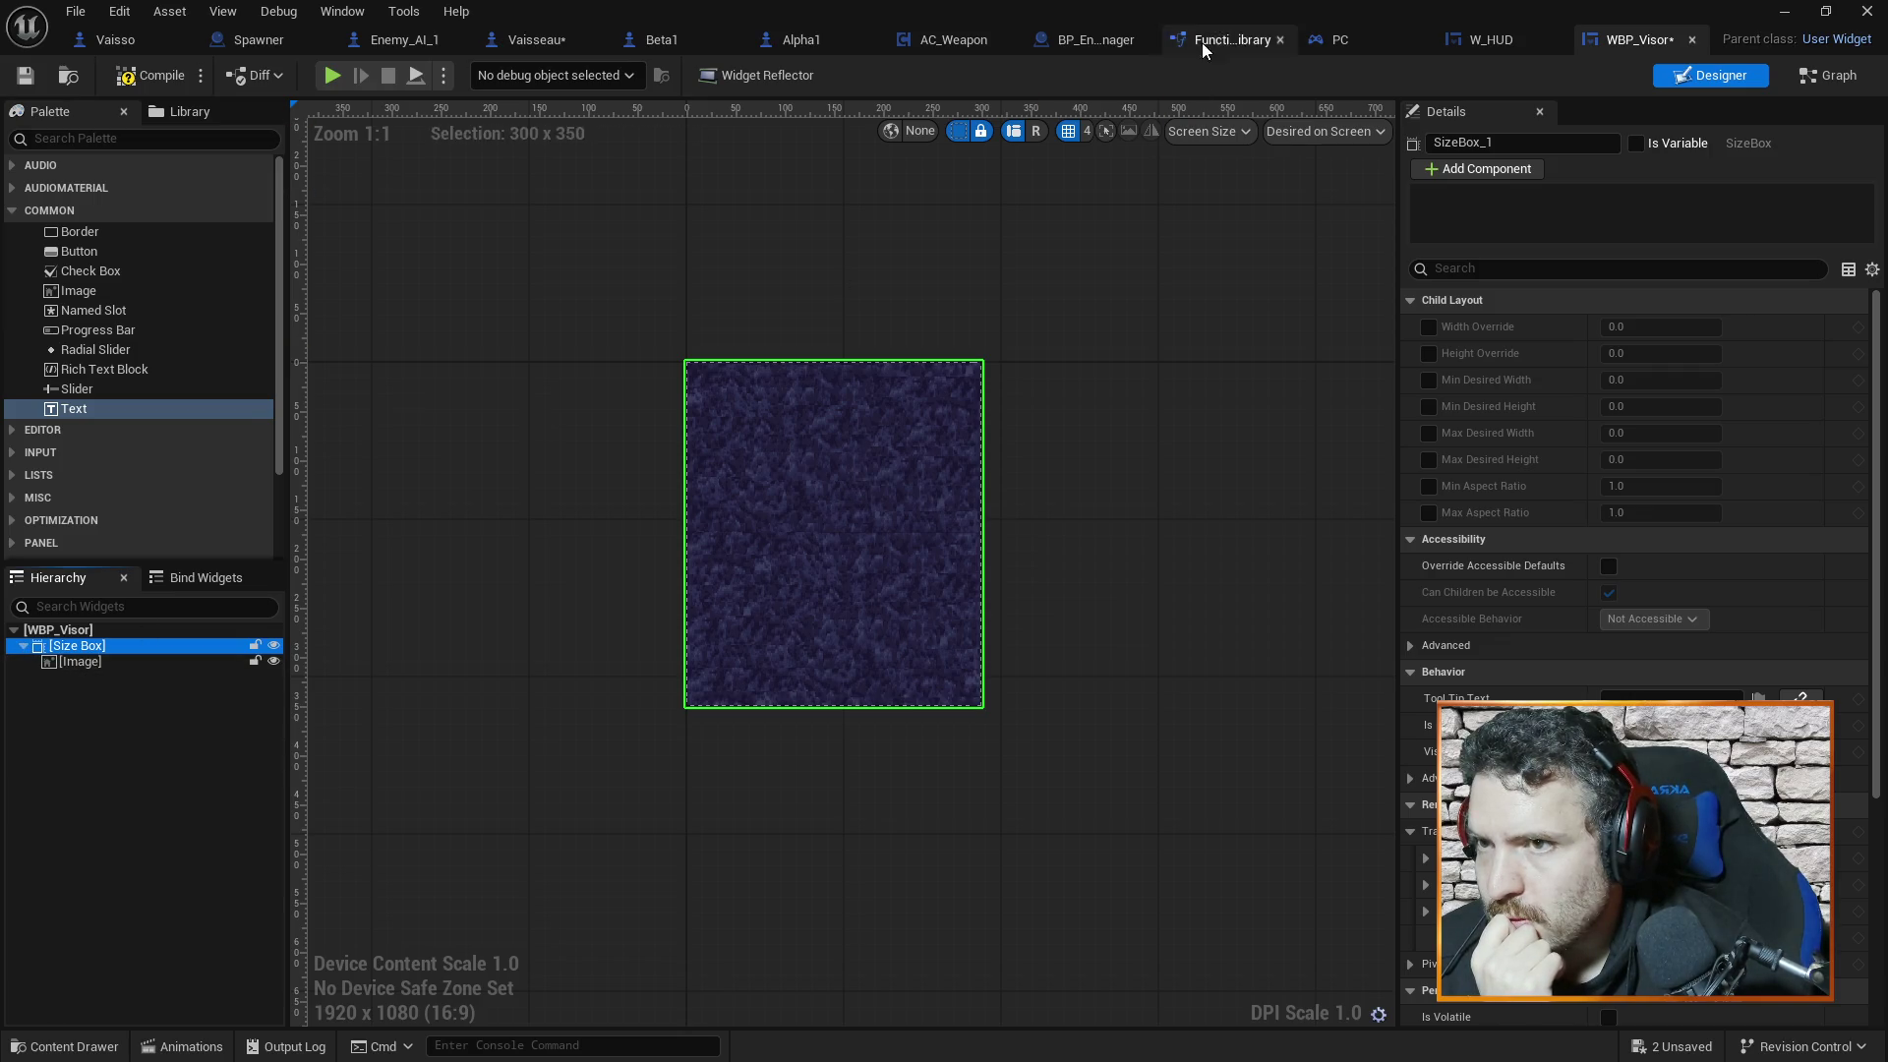
Save the WBP_Visor widget
key(ctrl+s)
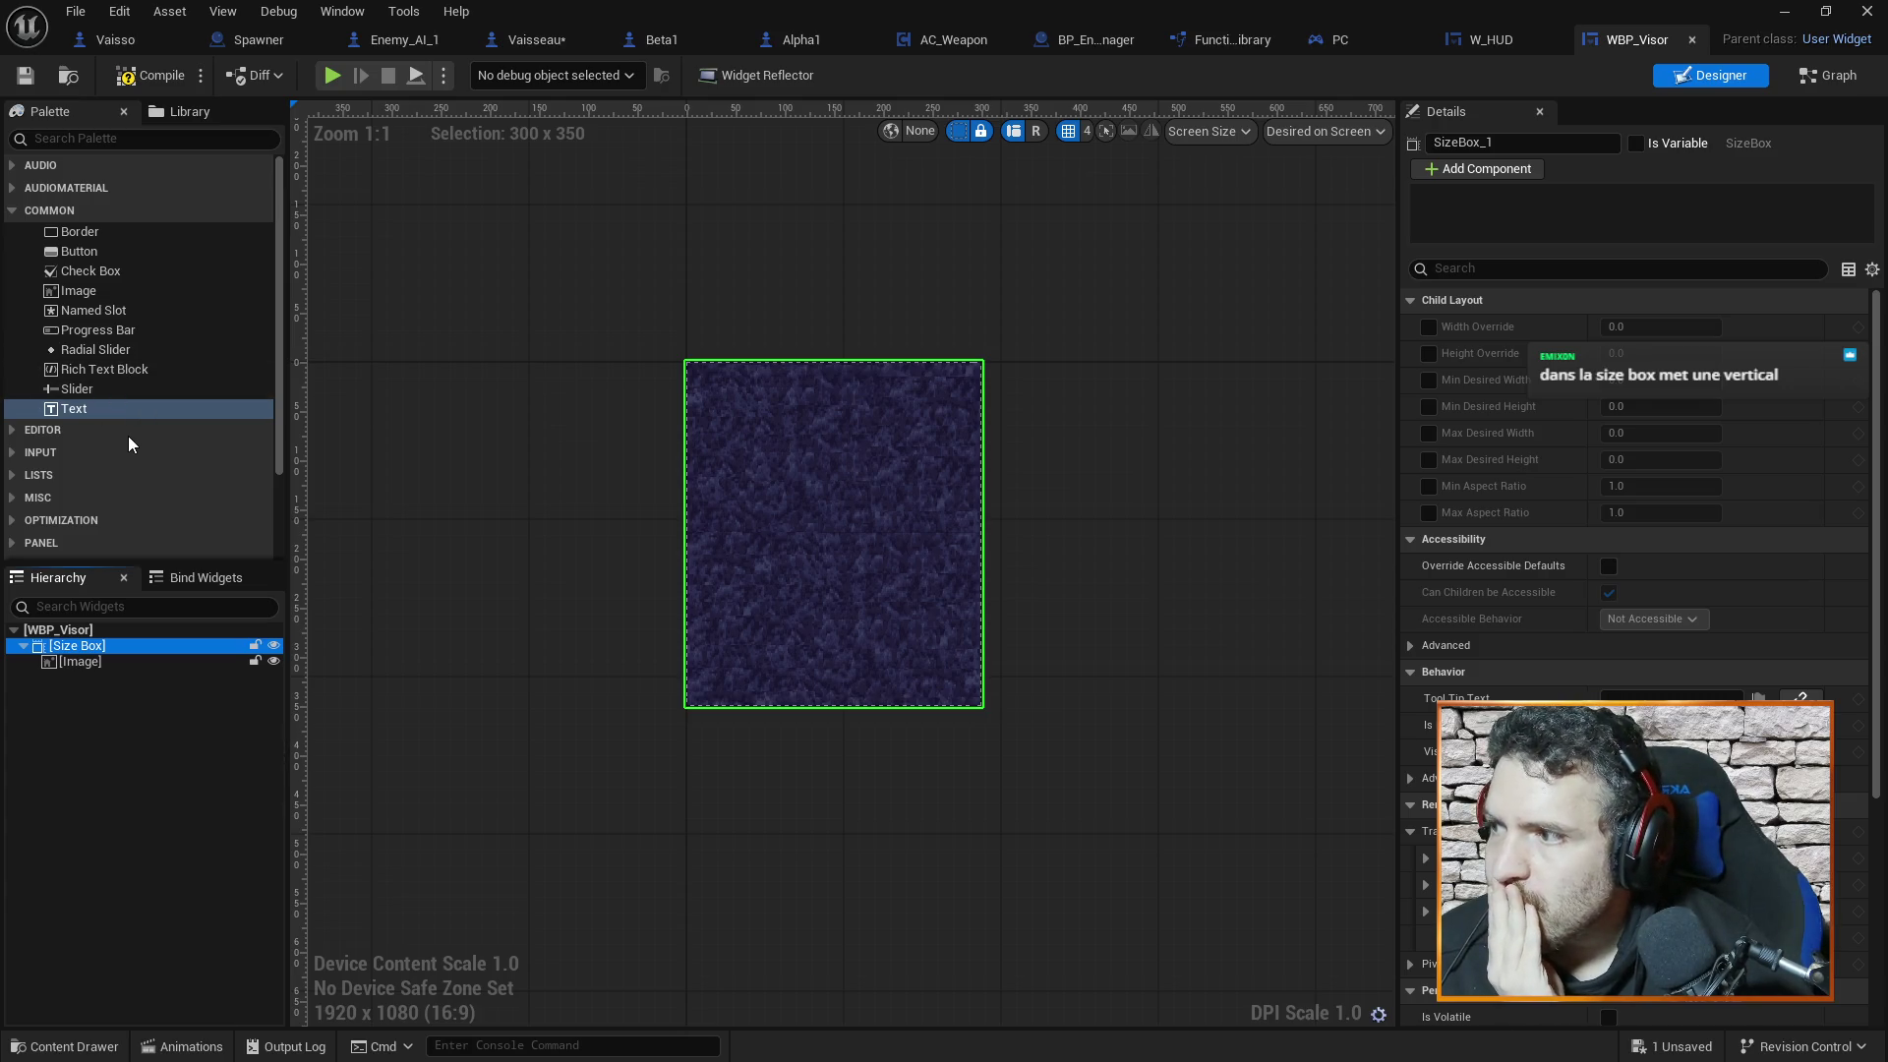
scroll(132, 440, down, 3)
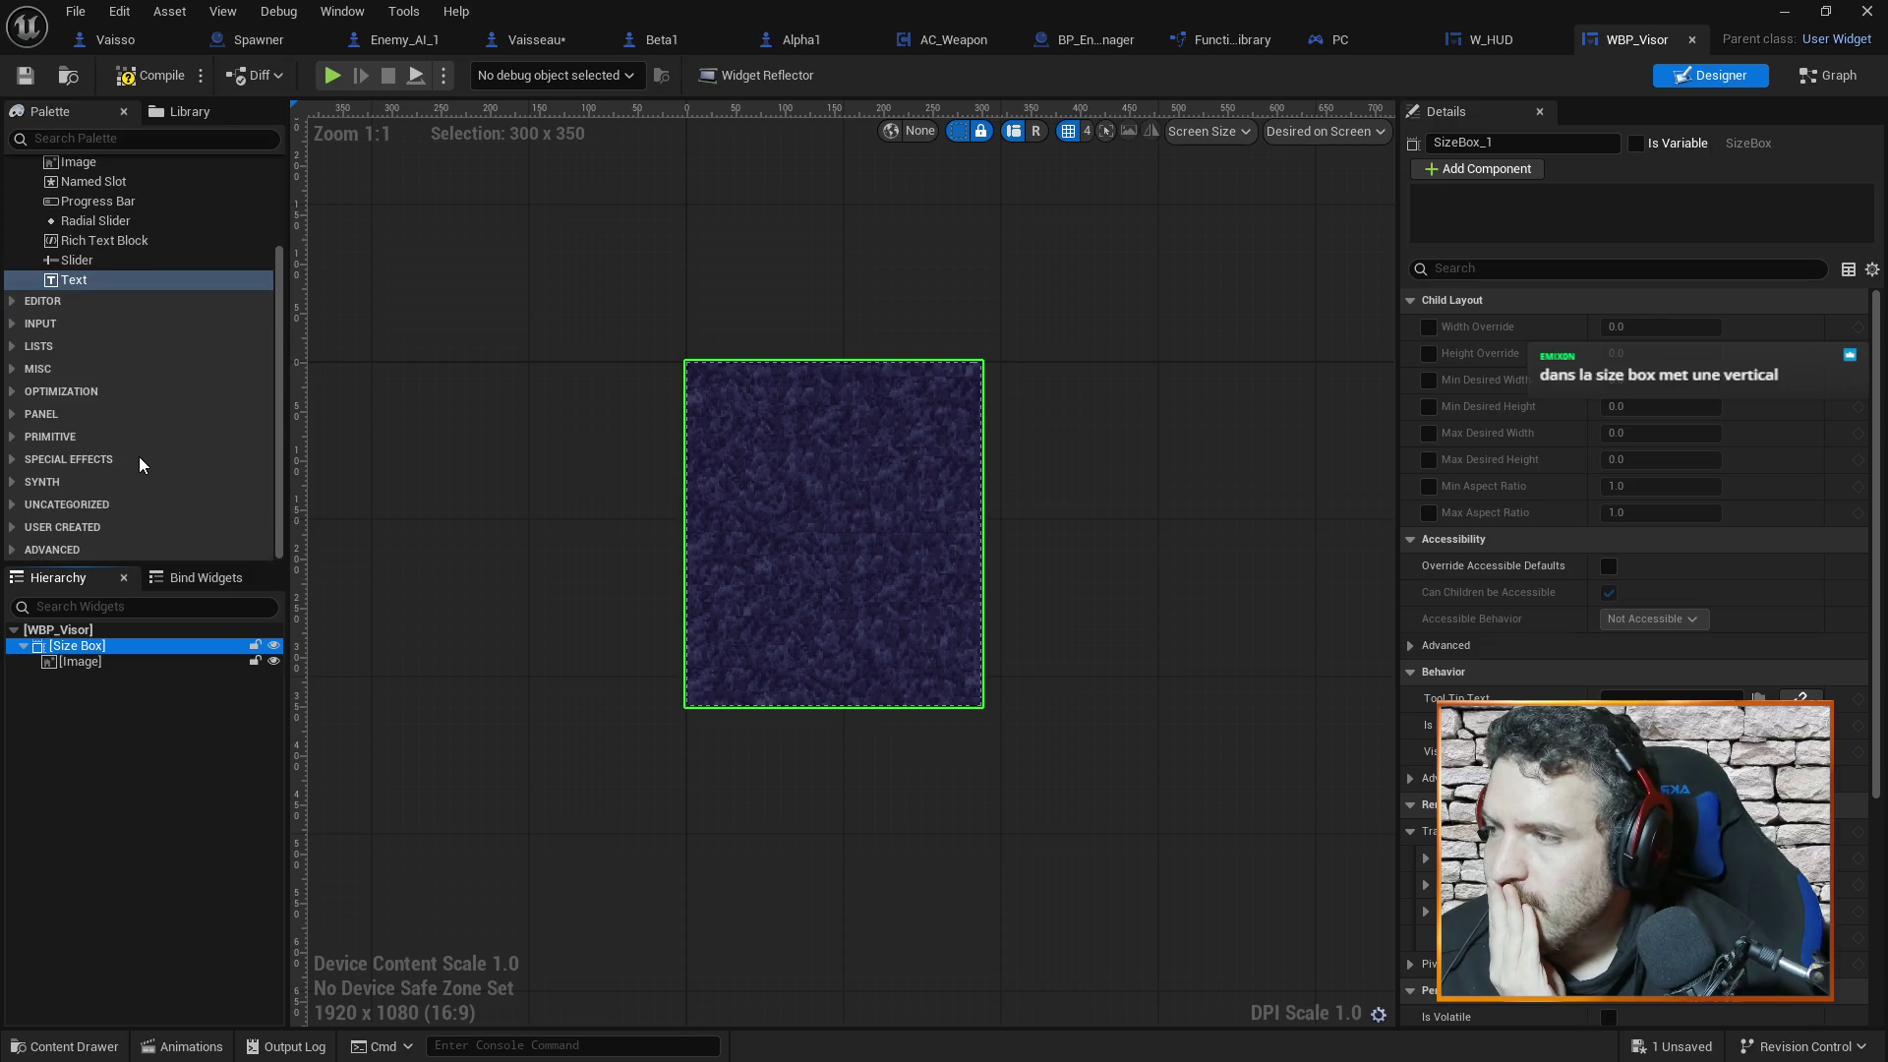
scroll(138, 456, up, 3)
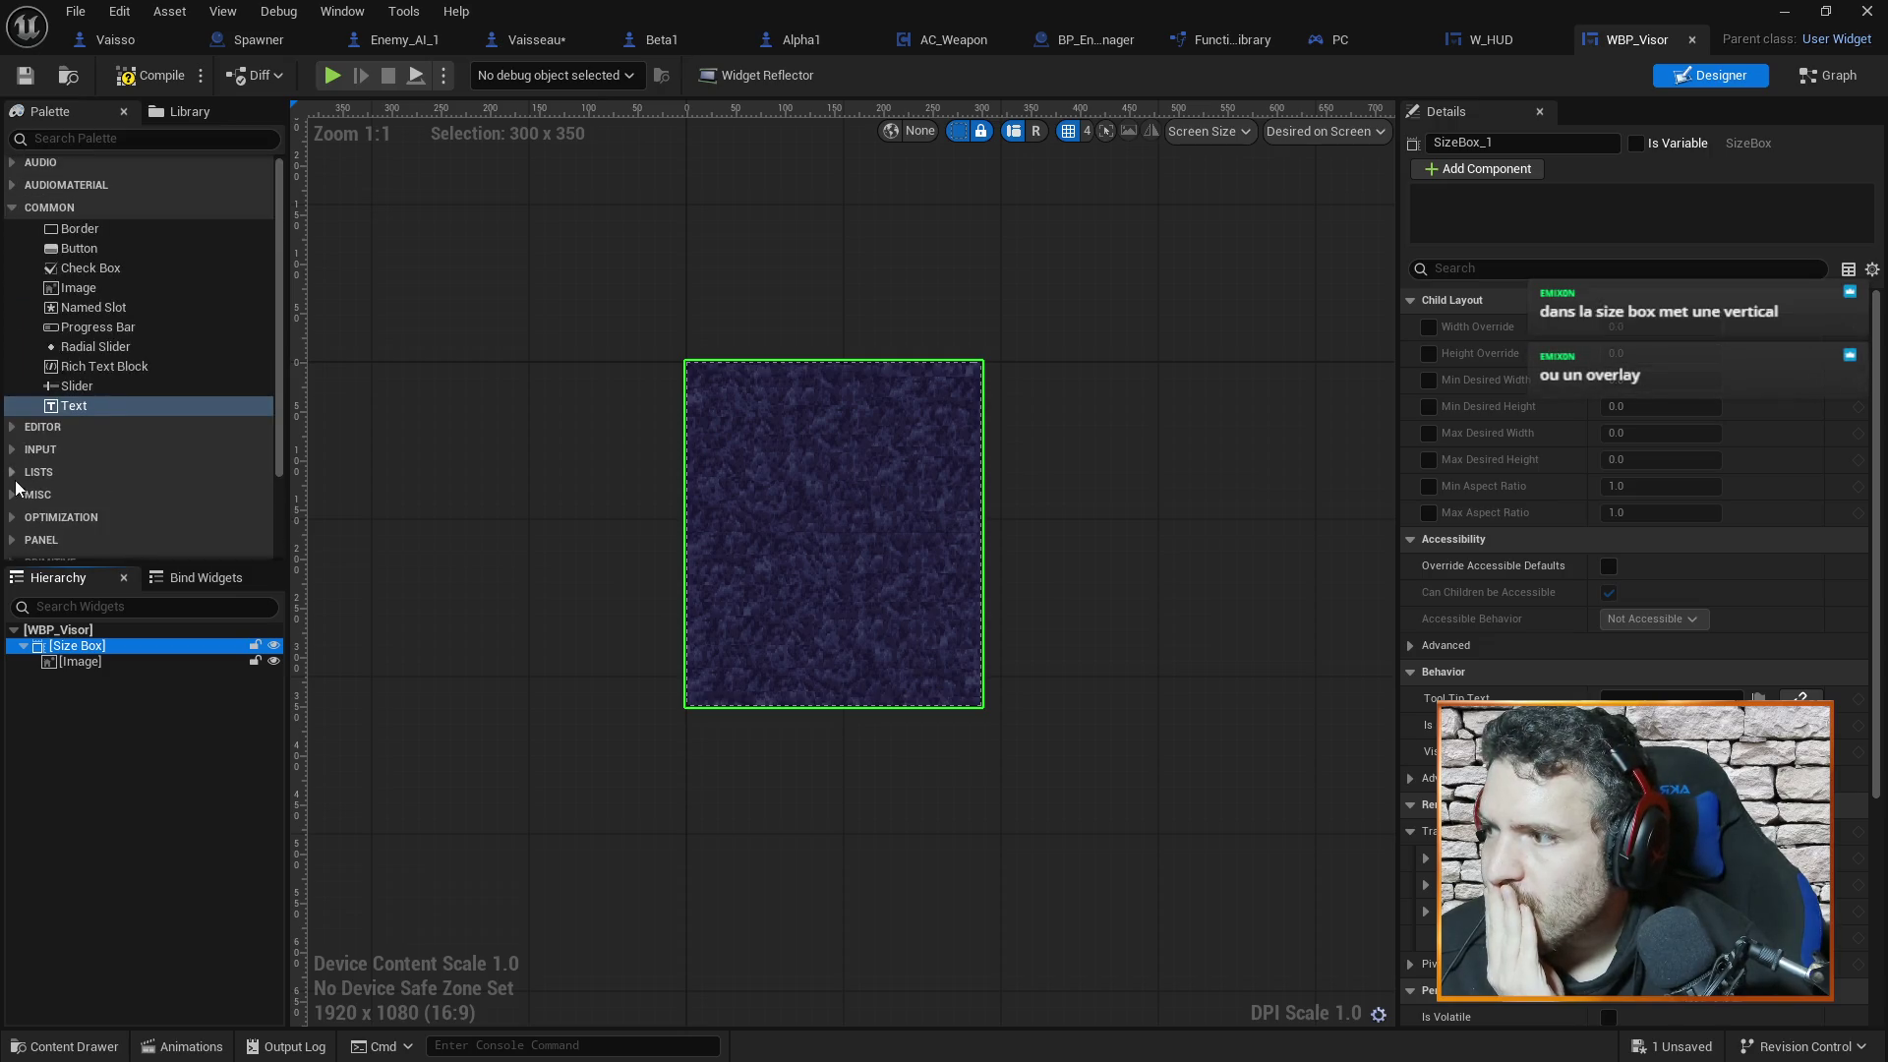
Search the Palette for 'vert' and try adding a Vertical Box inside the Size Box
click(123, 138)
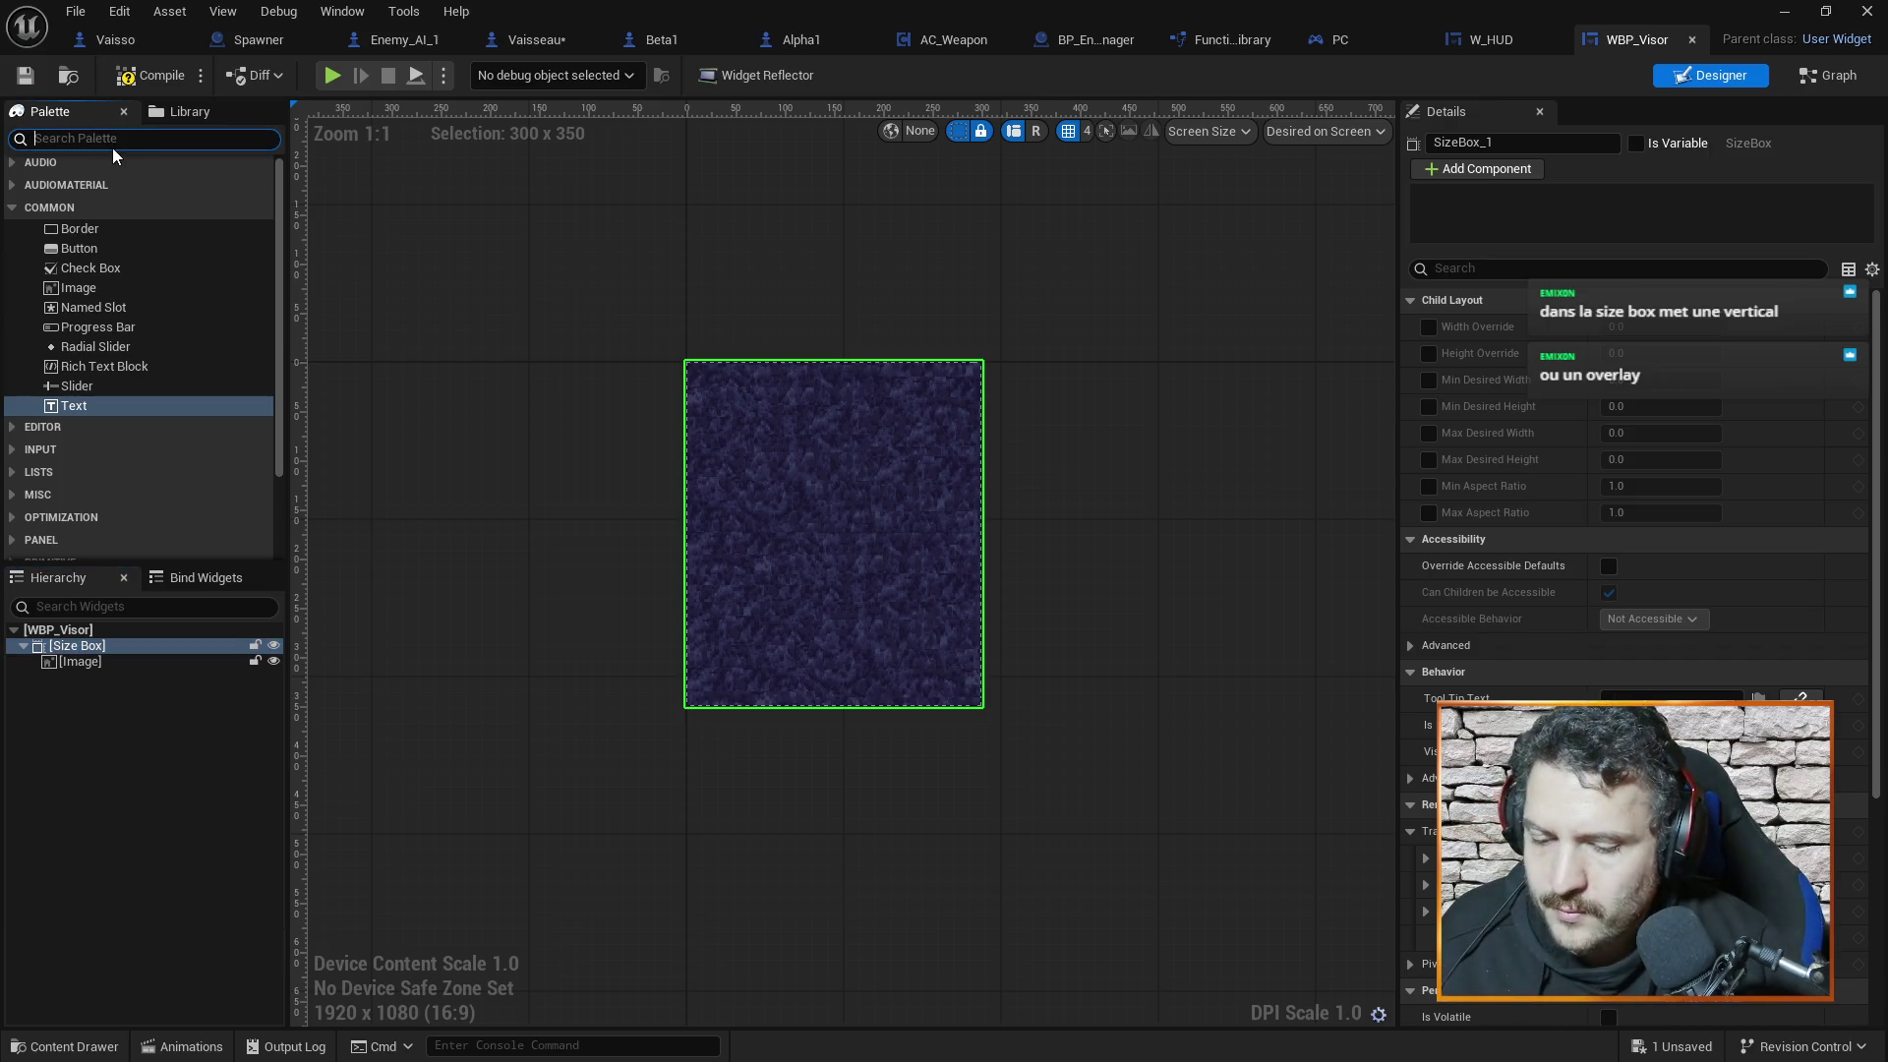
text(vert)
drag(98, 272, 92, 649)
click(26, 650)
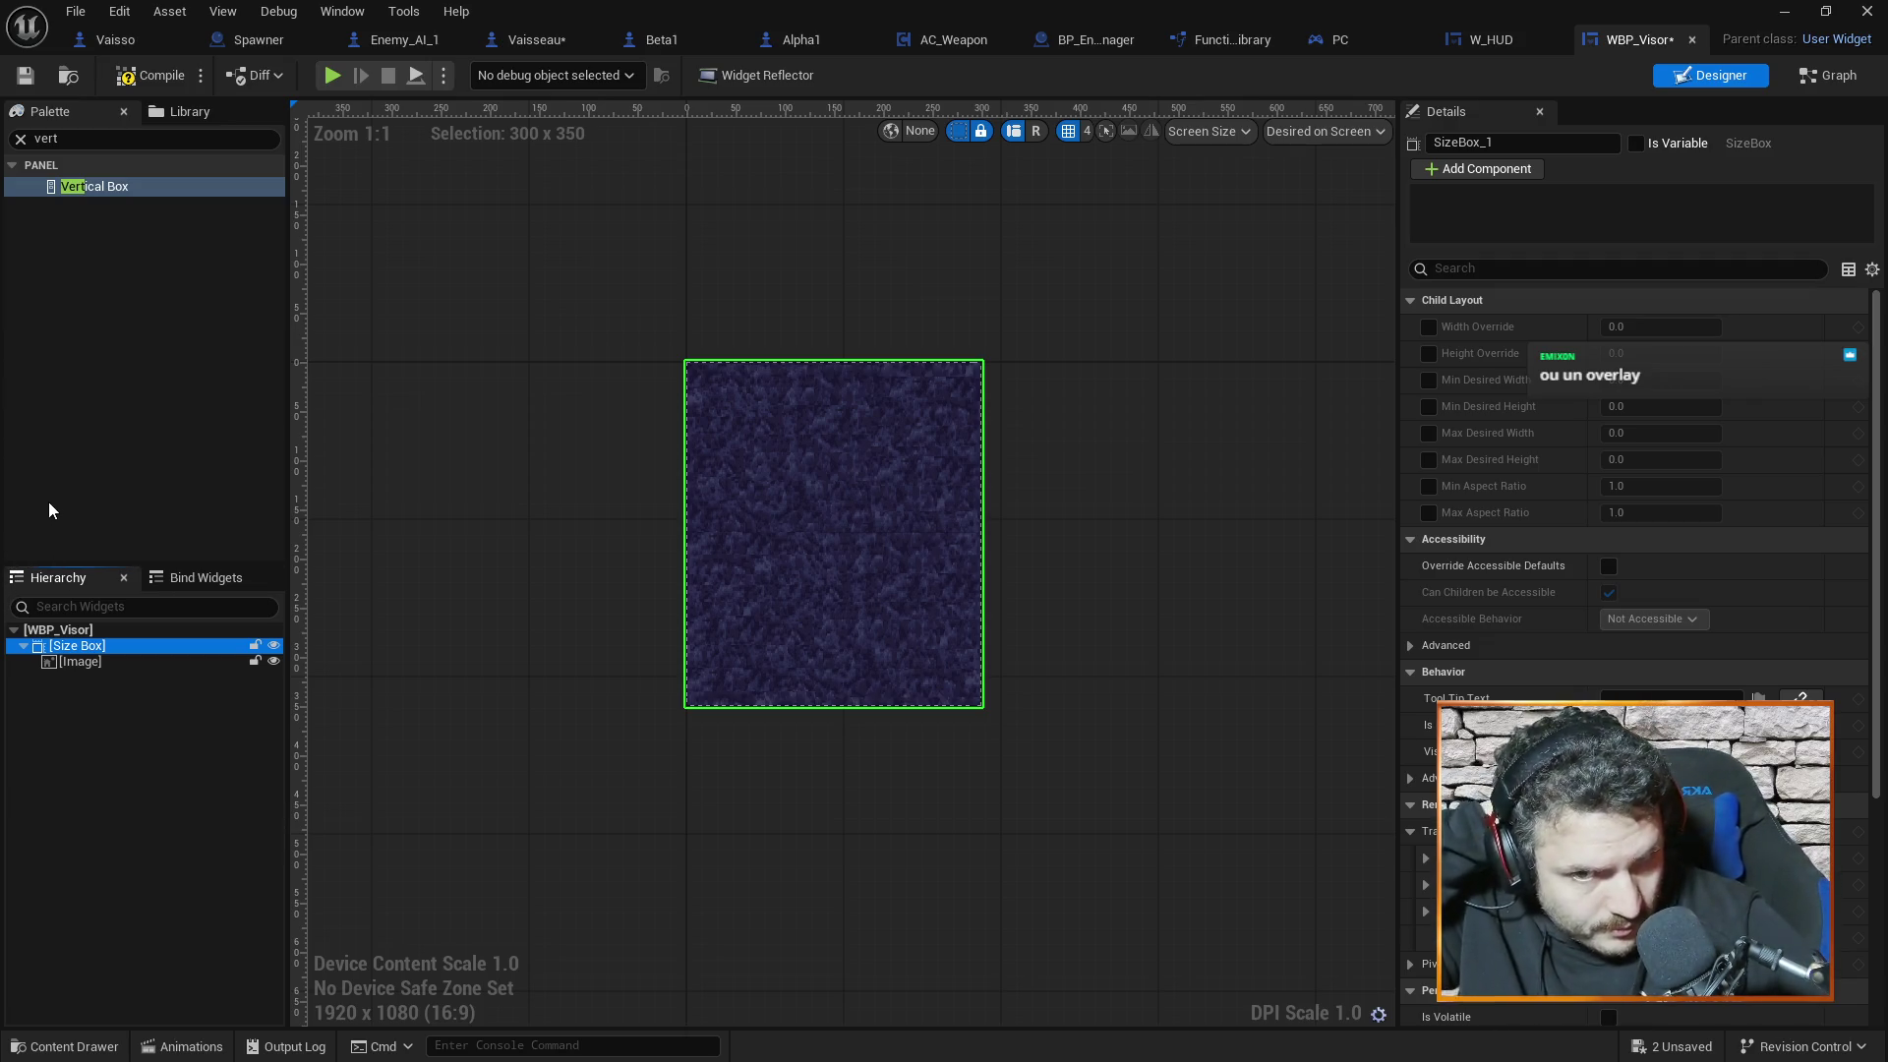
click(91, 663)
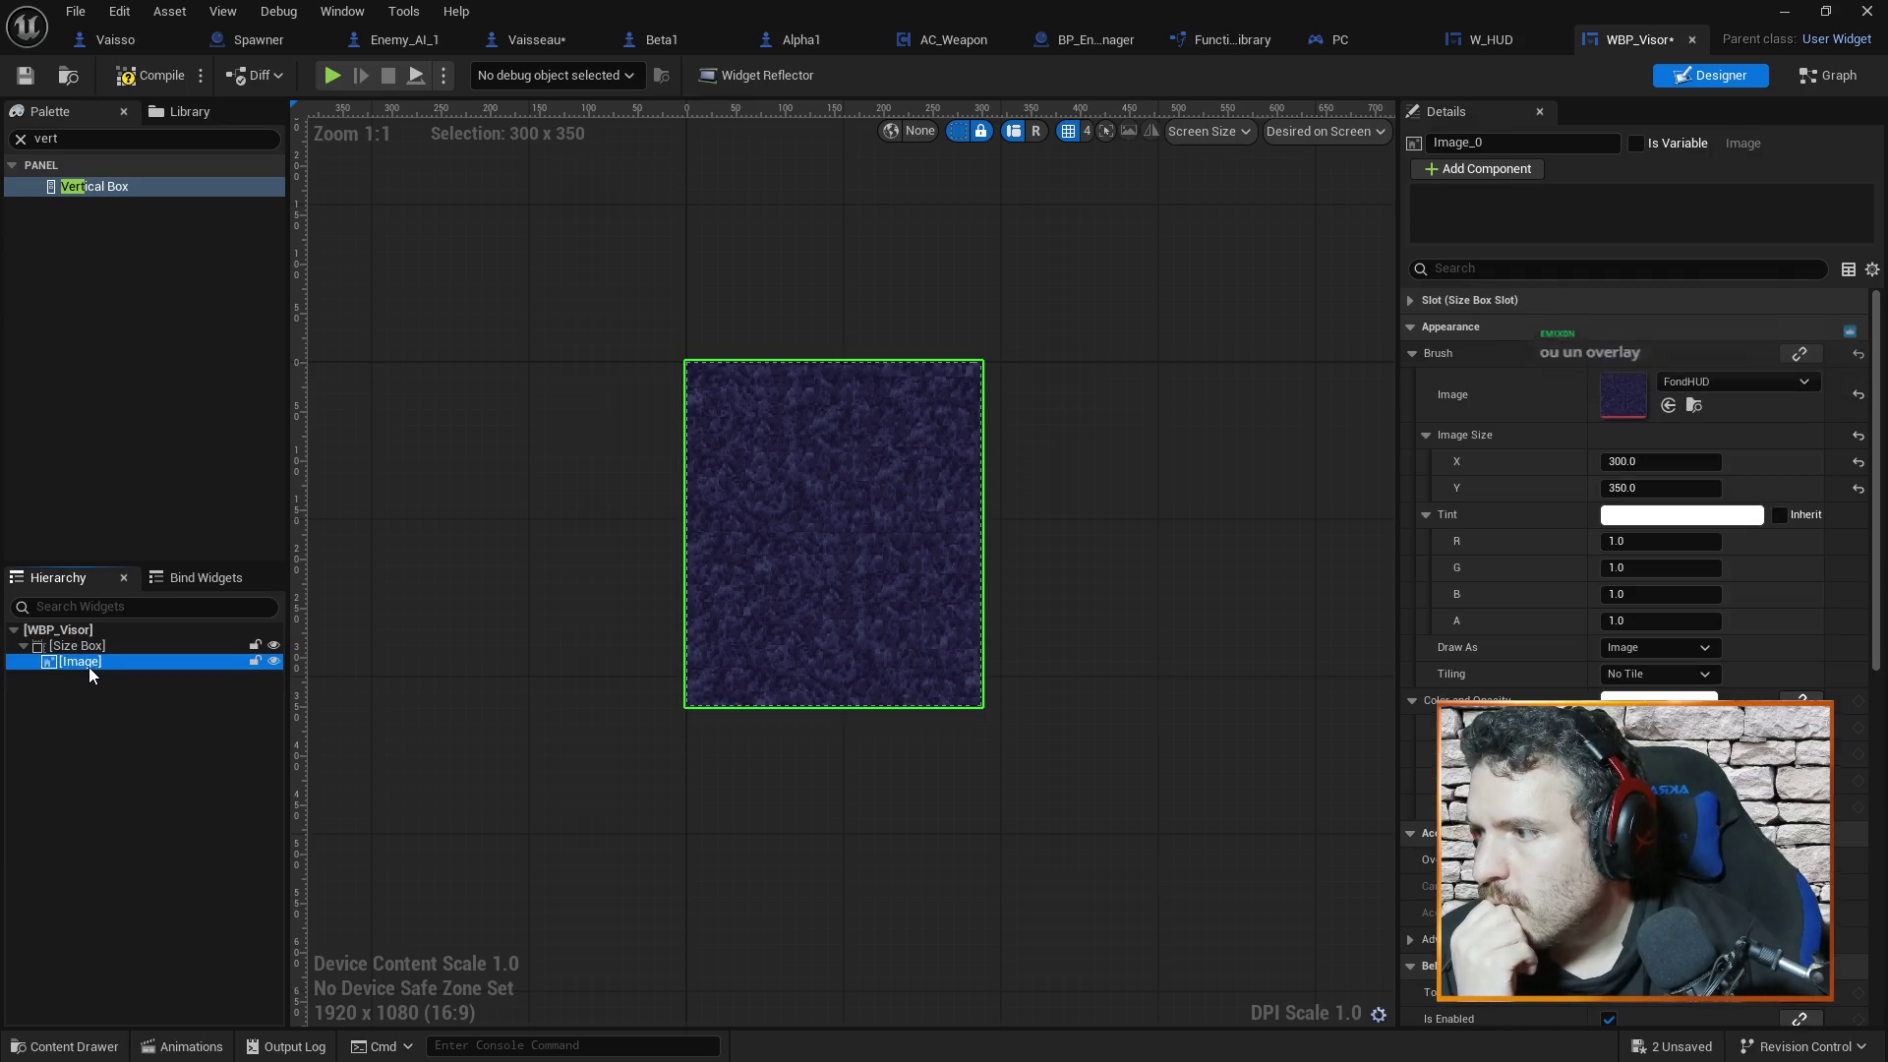
Wrap the Image in an Overlay inside the Size Box
right_click(85, 666)
mouse_move(193, 883)
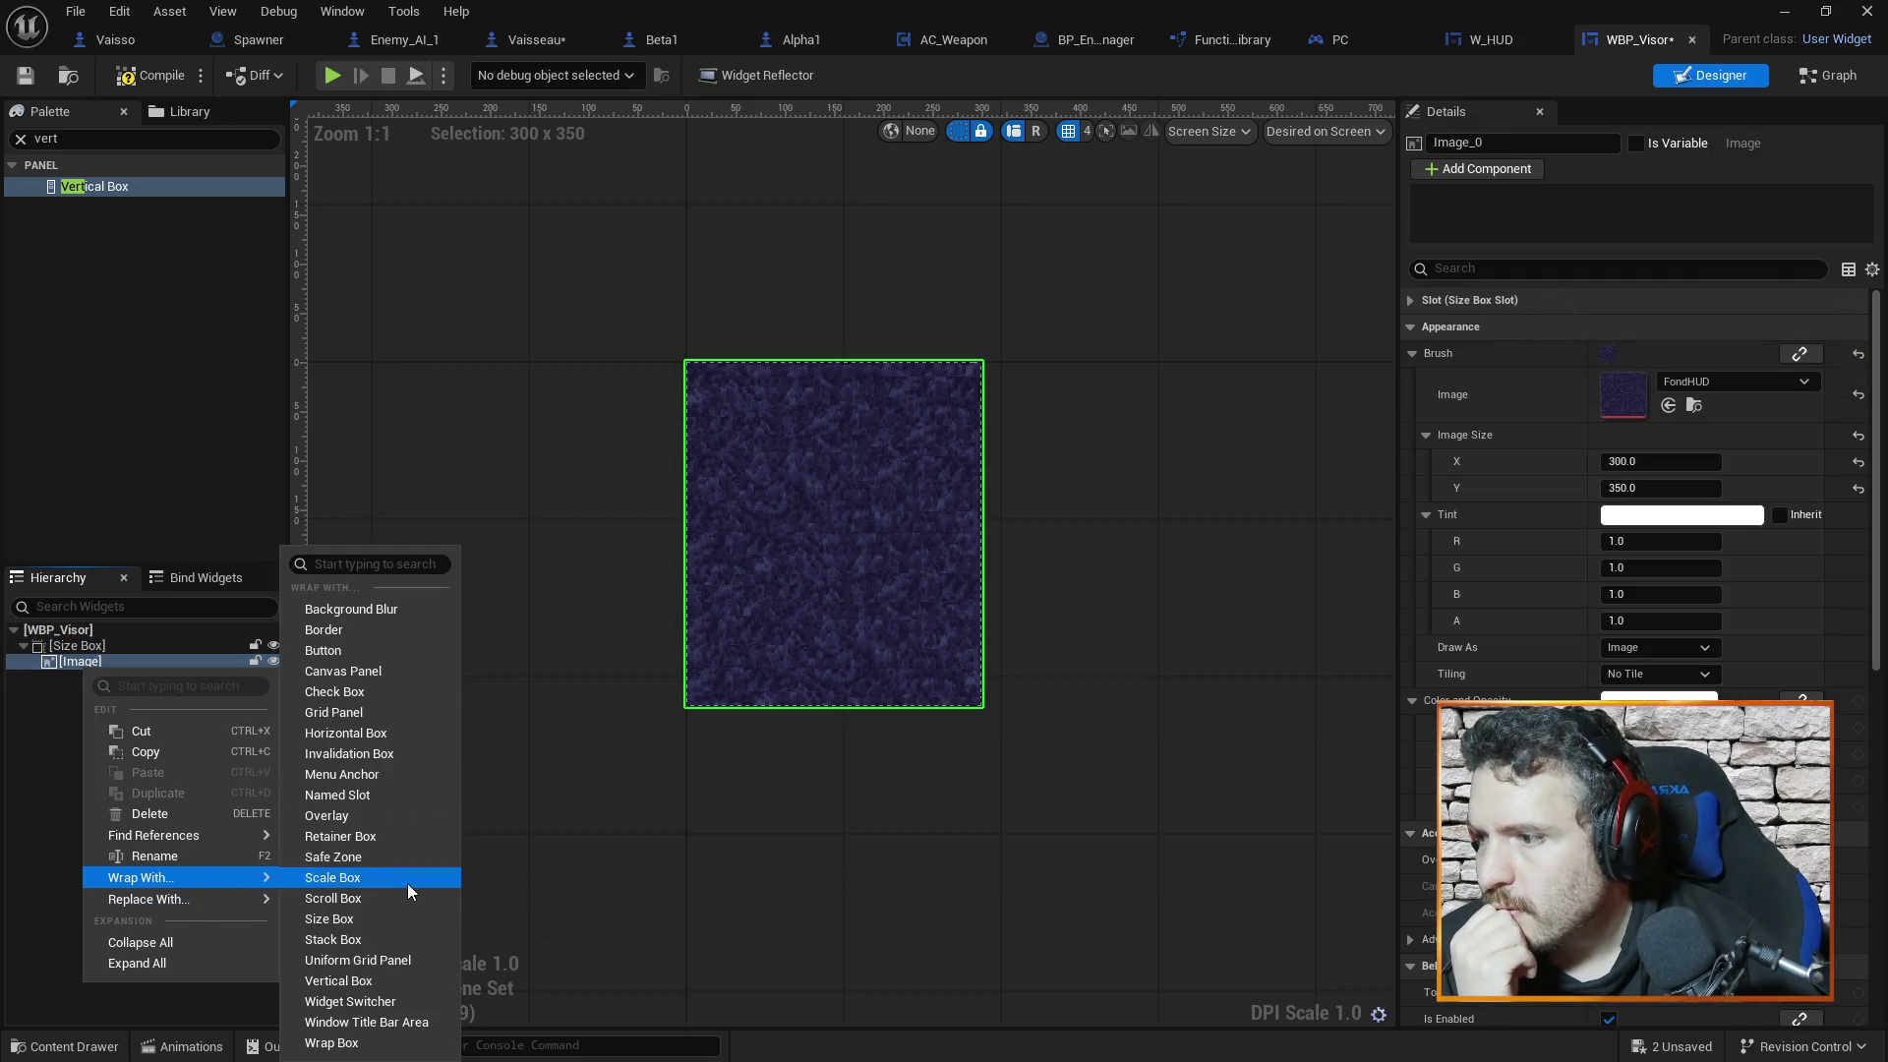
click(383, 816)
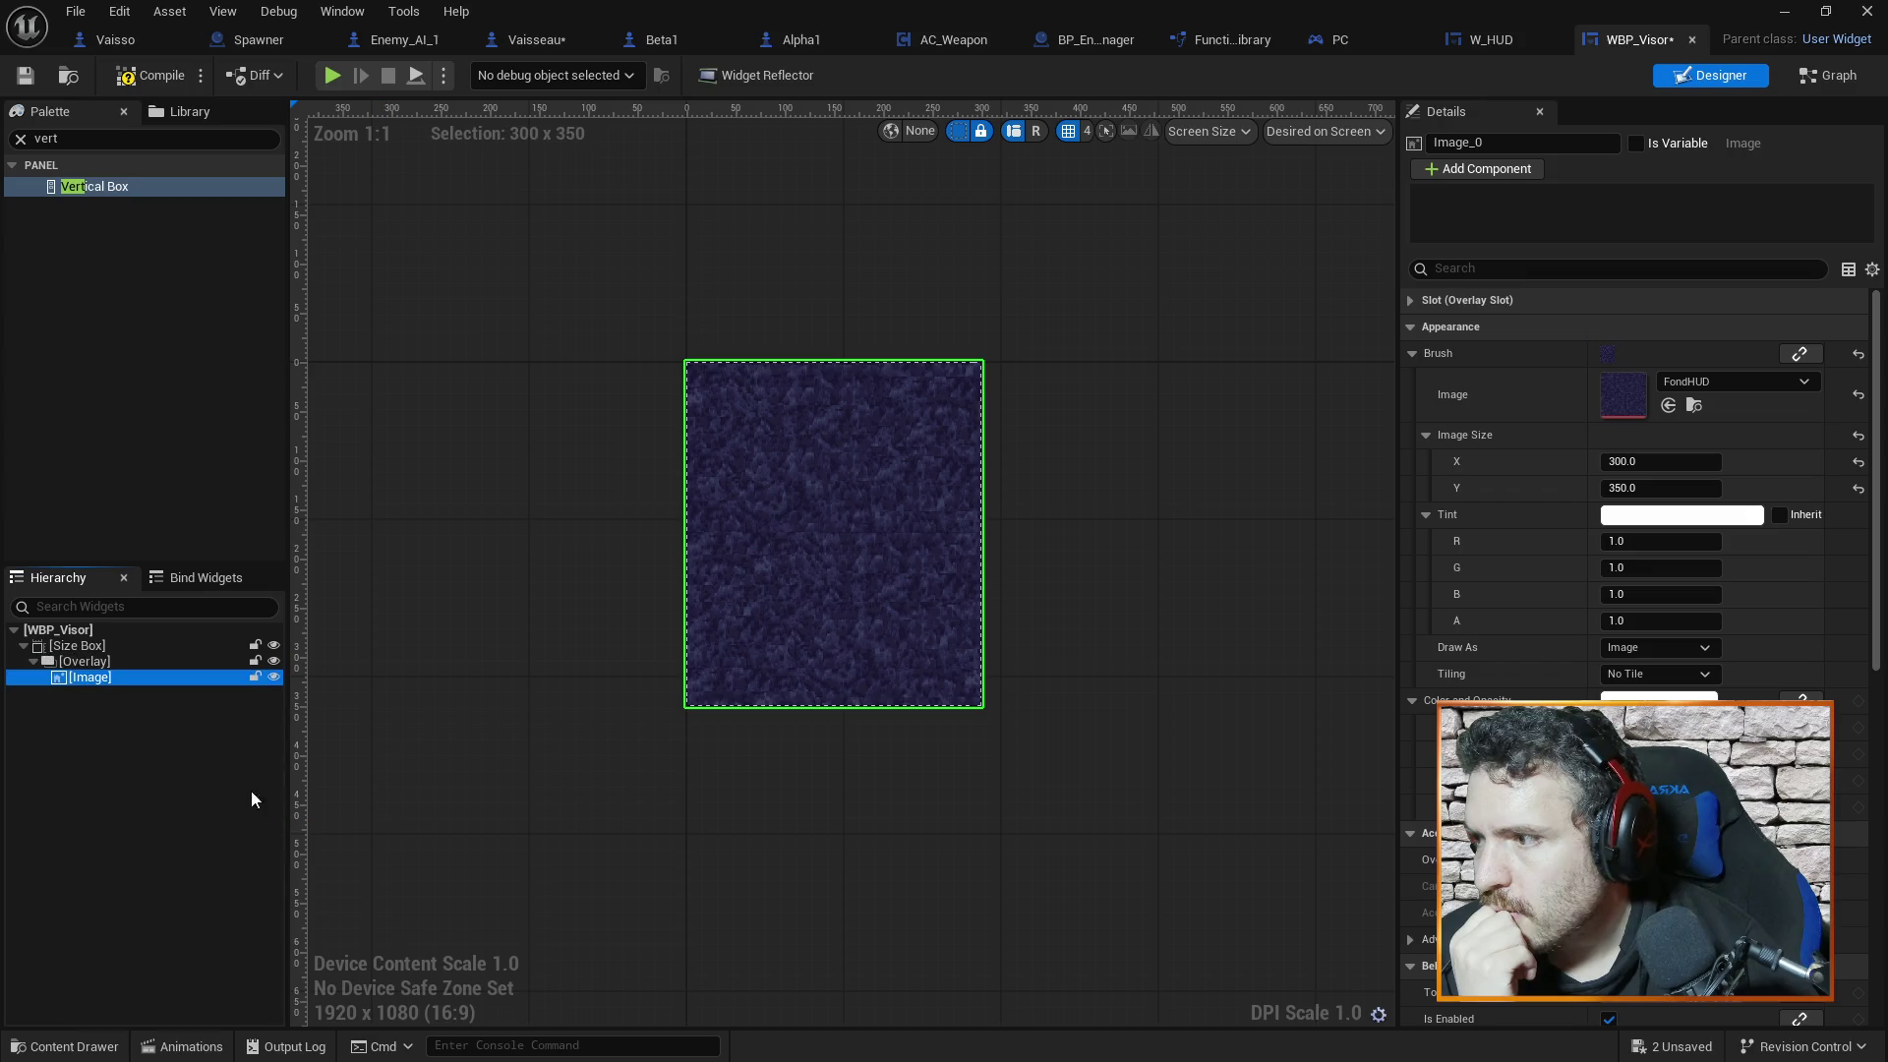
click(85, 661)
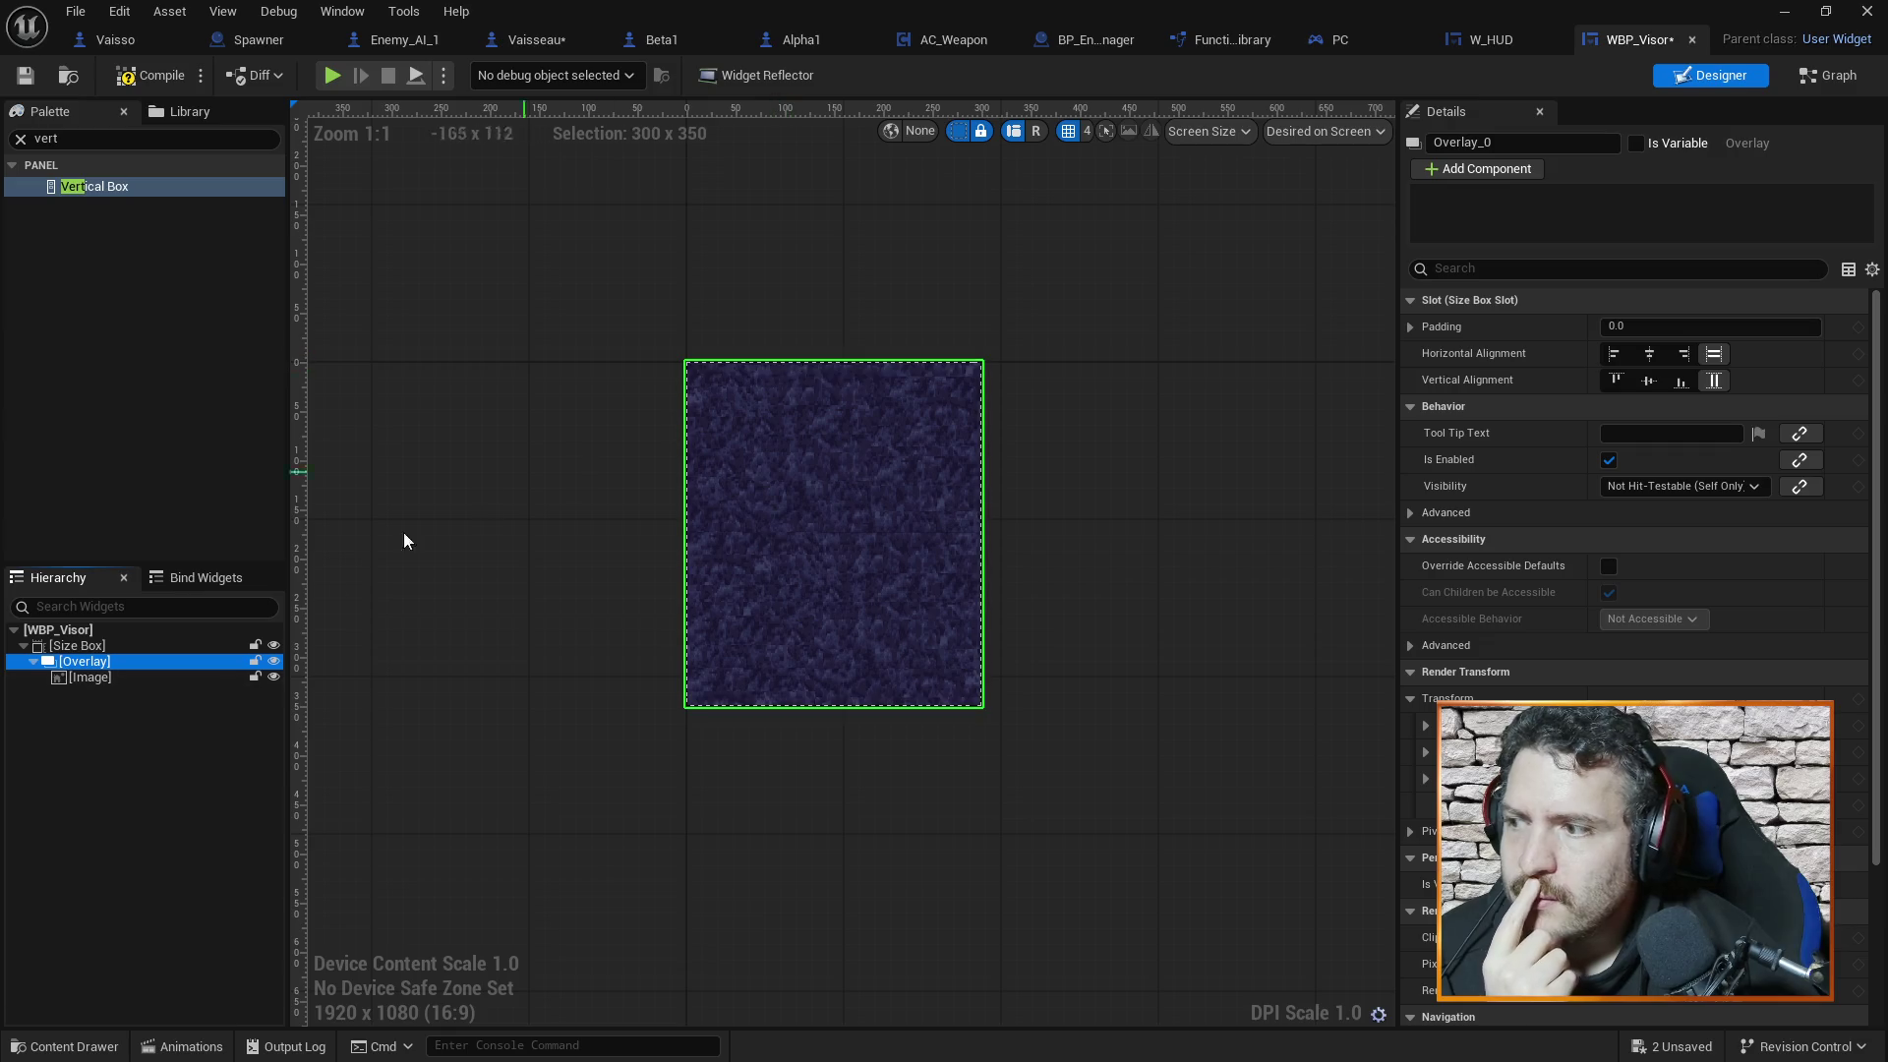
click(854, 358)
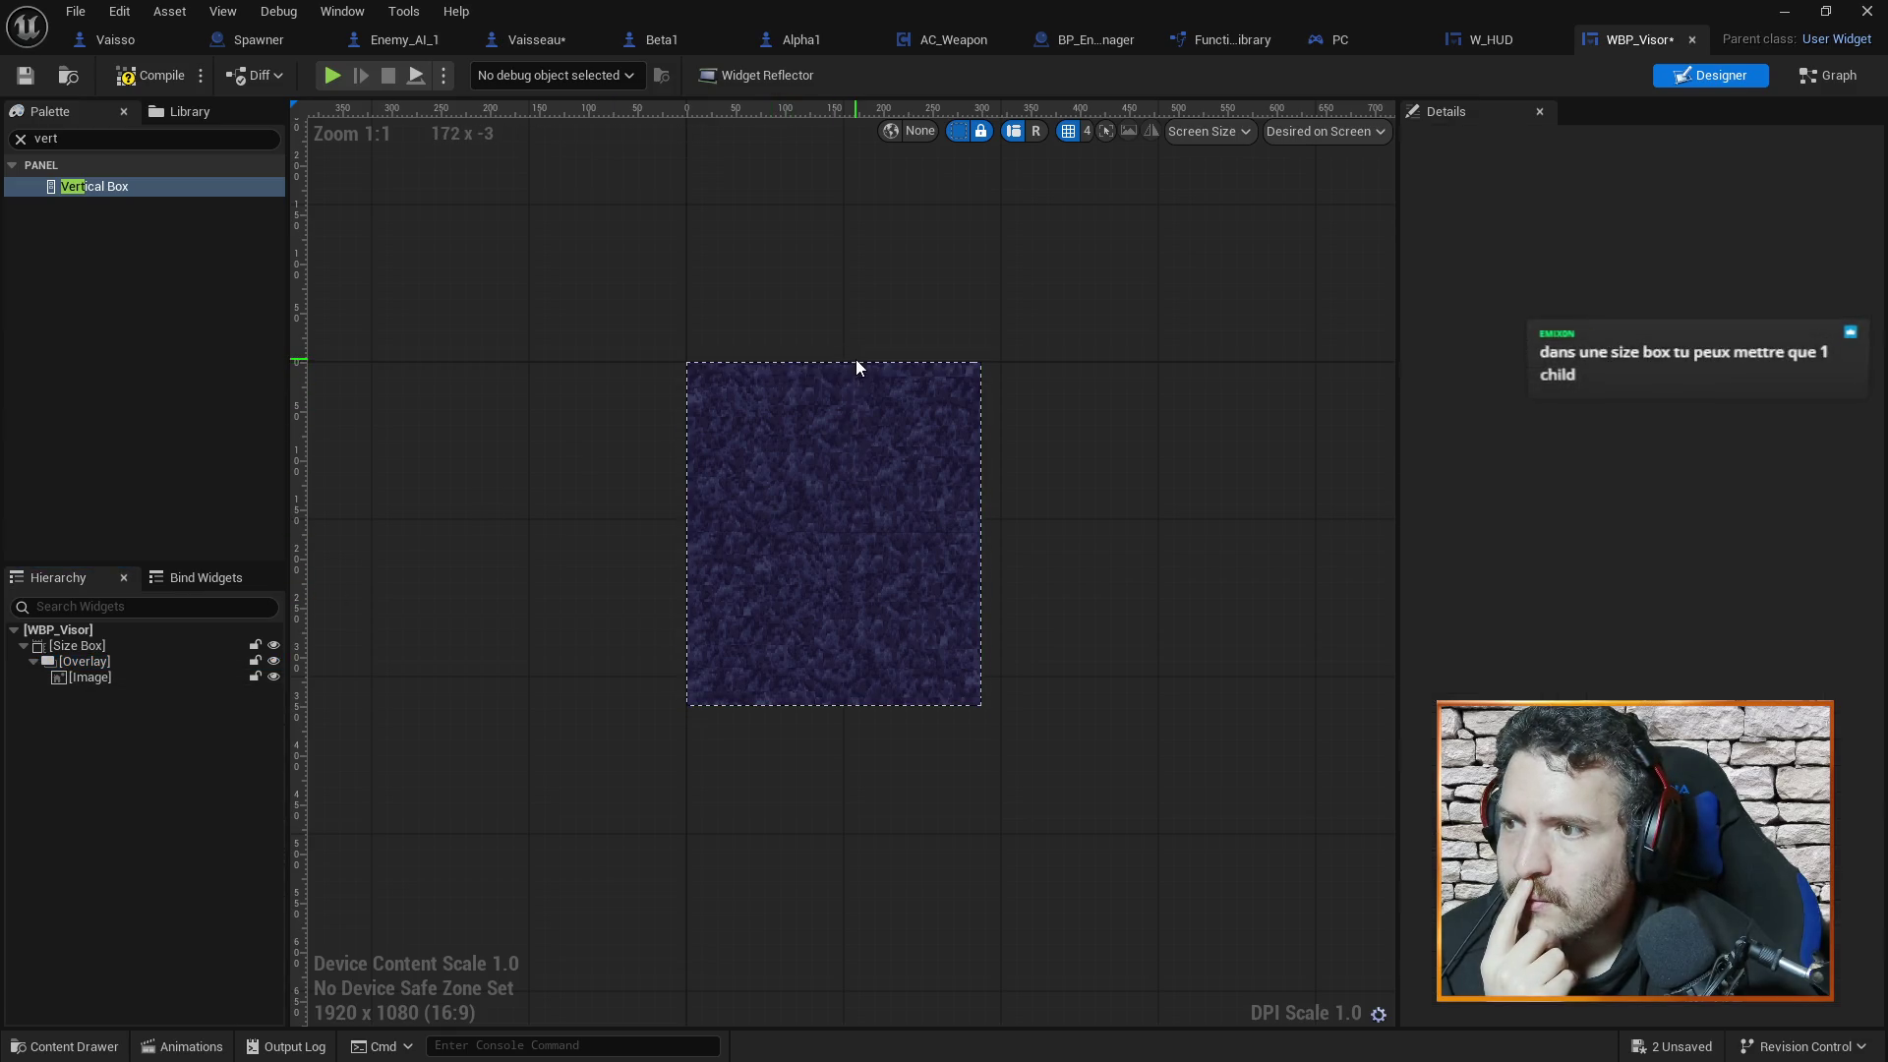
click(851, 421)
click(81, 661)
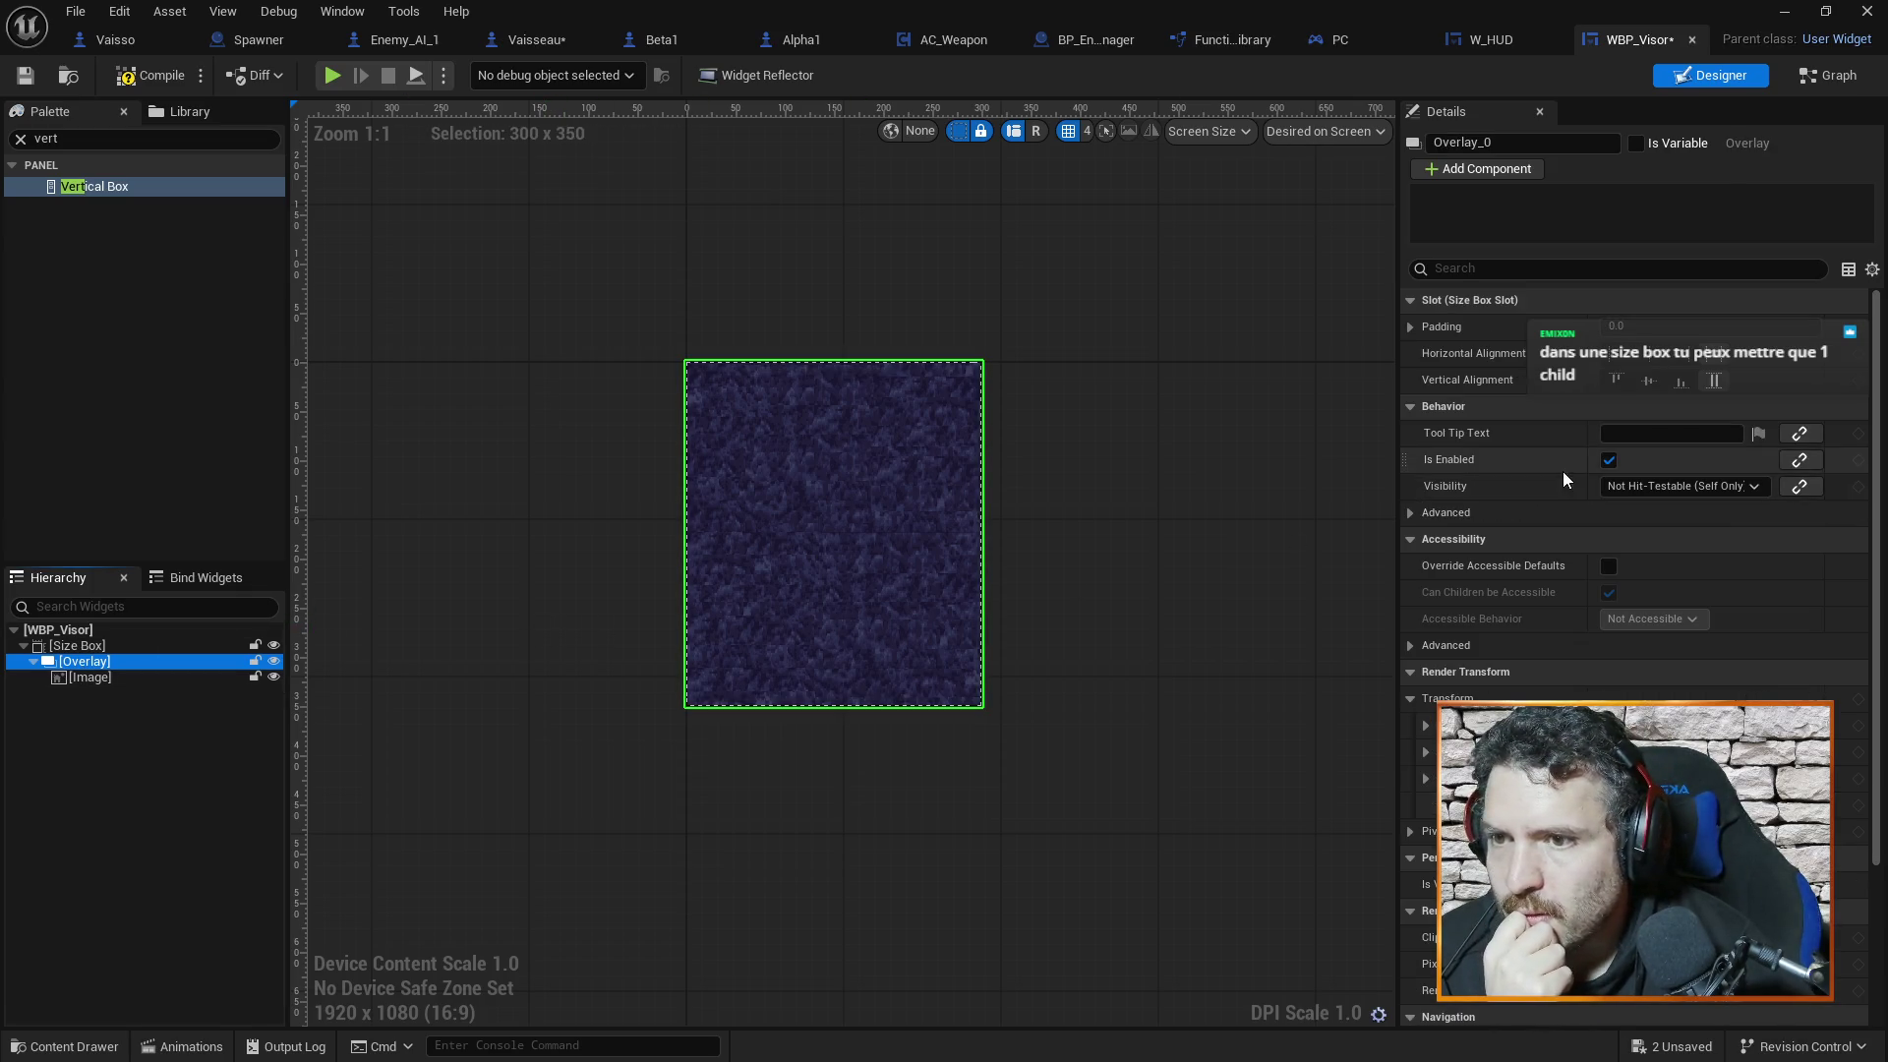
Review the Overlay and Image details, then clear the 'vert' Palette search
scroll(1733, 575, down, 5)
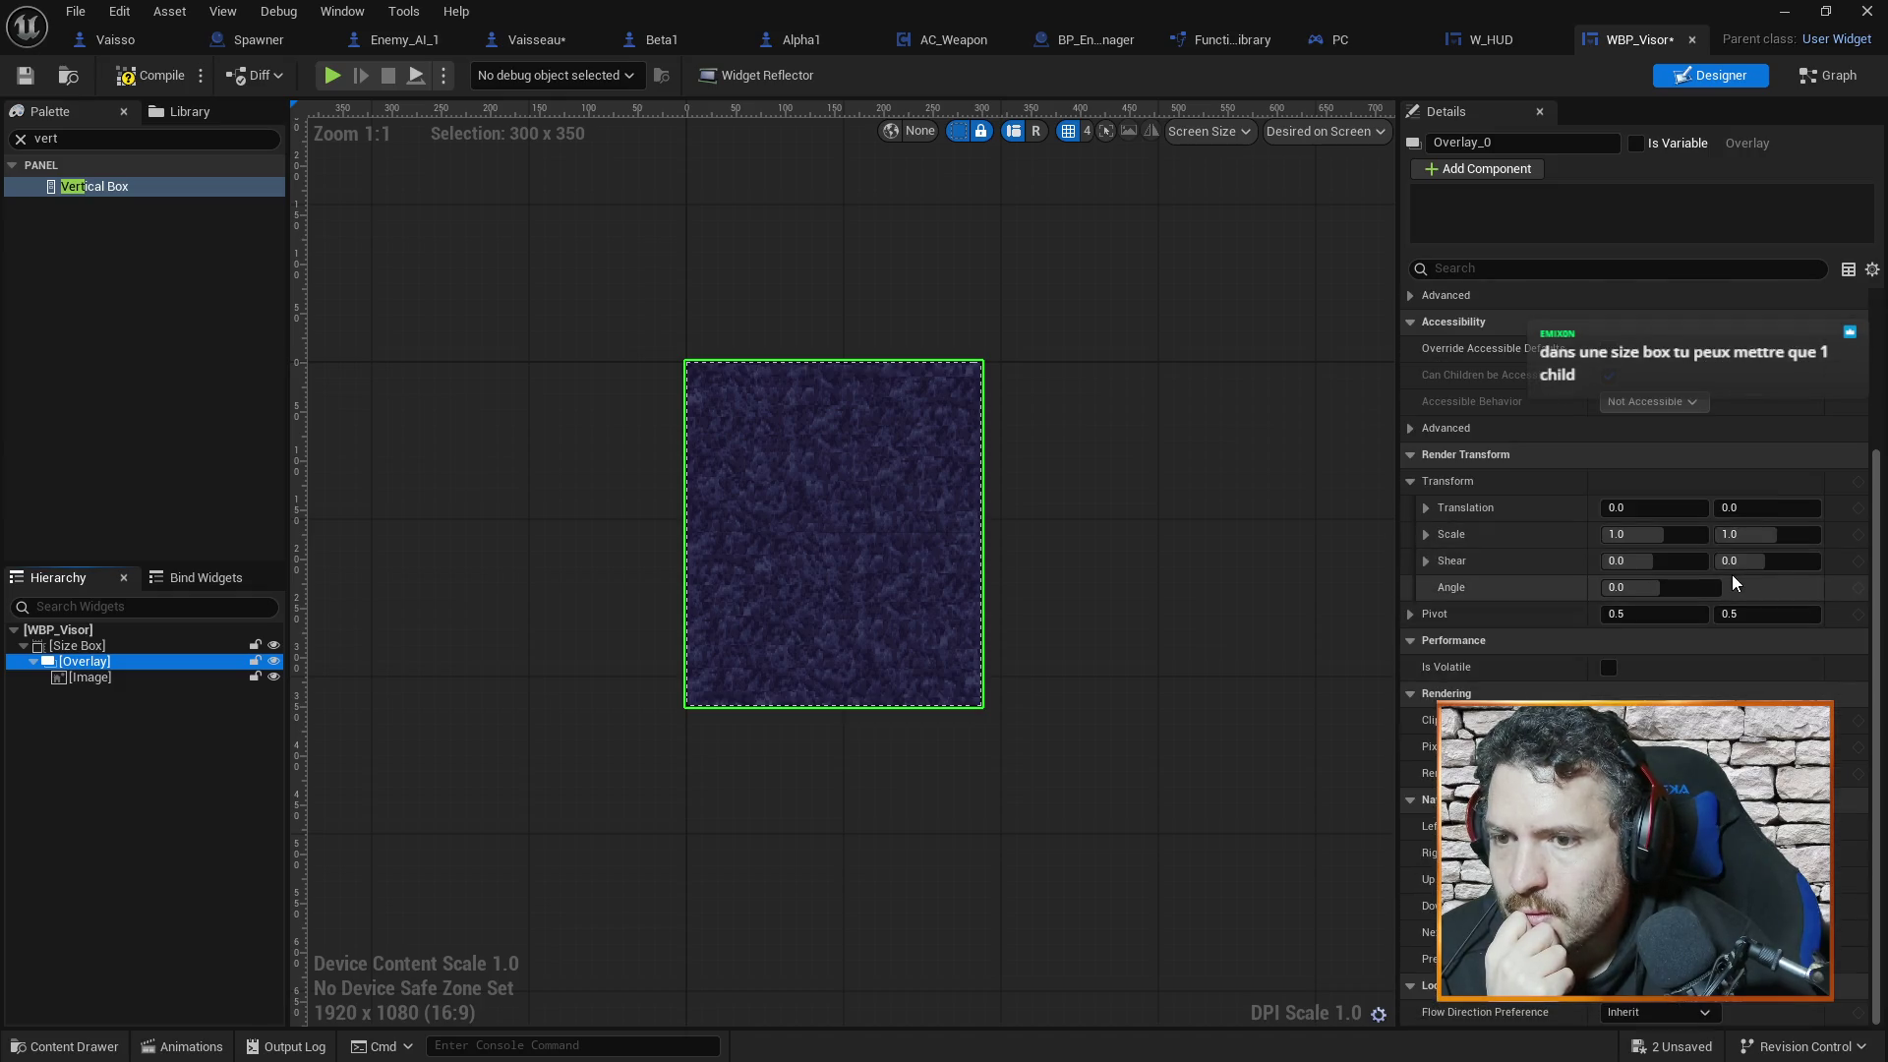
drag(1880, 514, 1880, 336)
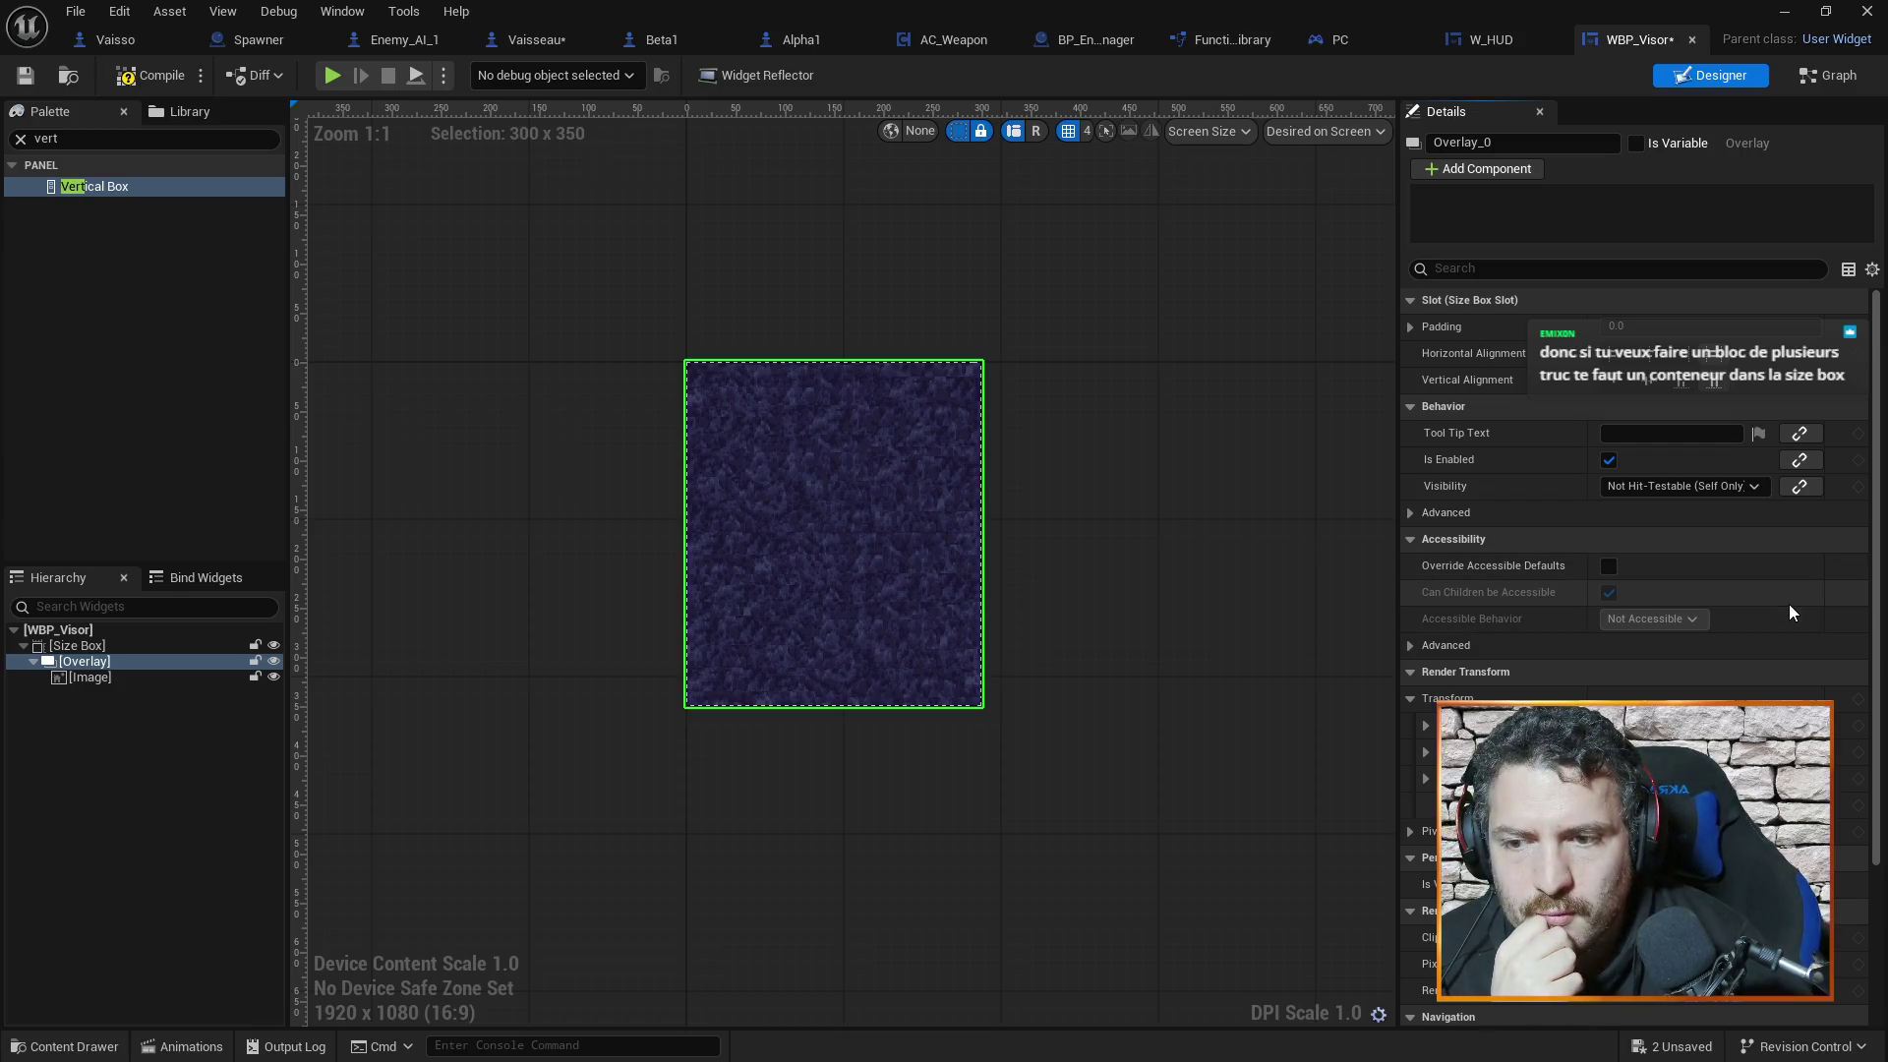
scroll(1789, 604, down, 4)
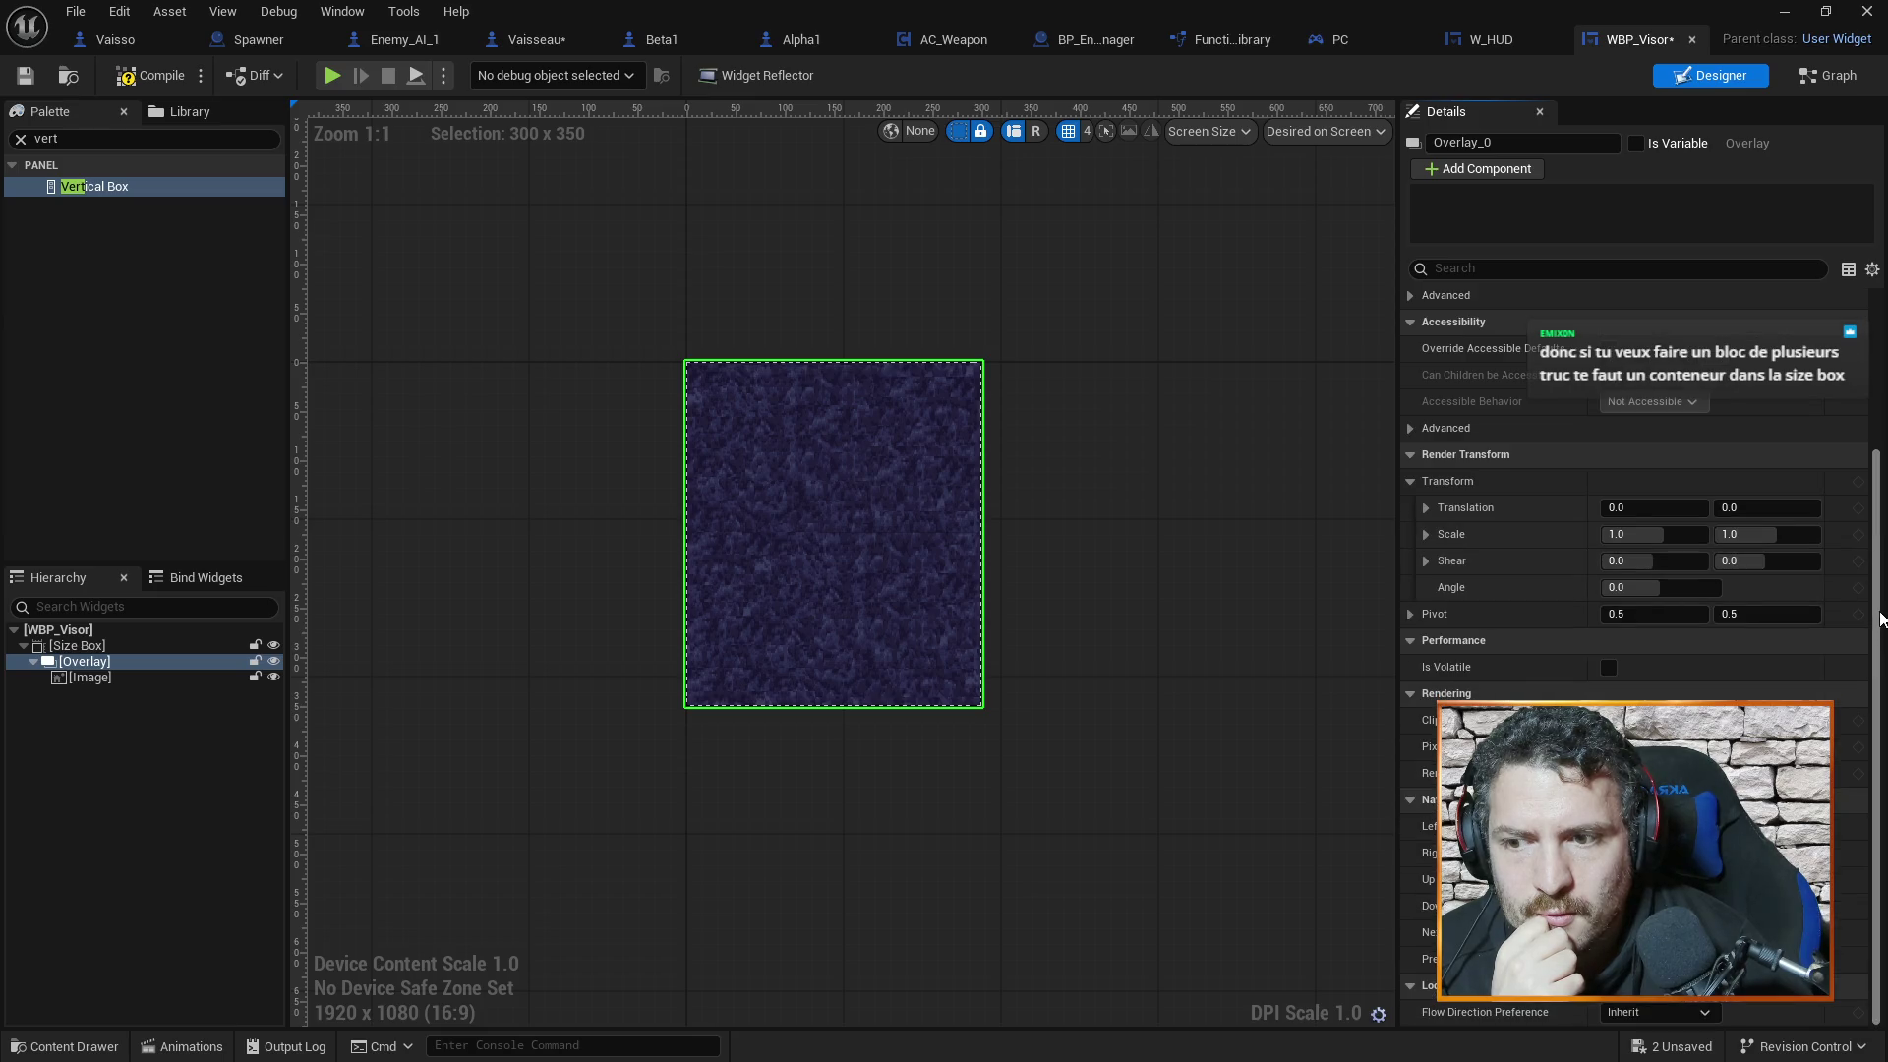
mouse_move(1880, 567)
mouse_down()
mouse_move(1879, 422)
mouse_move(1884, 640)
mouse_up()
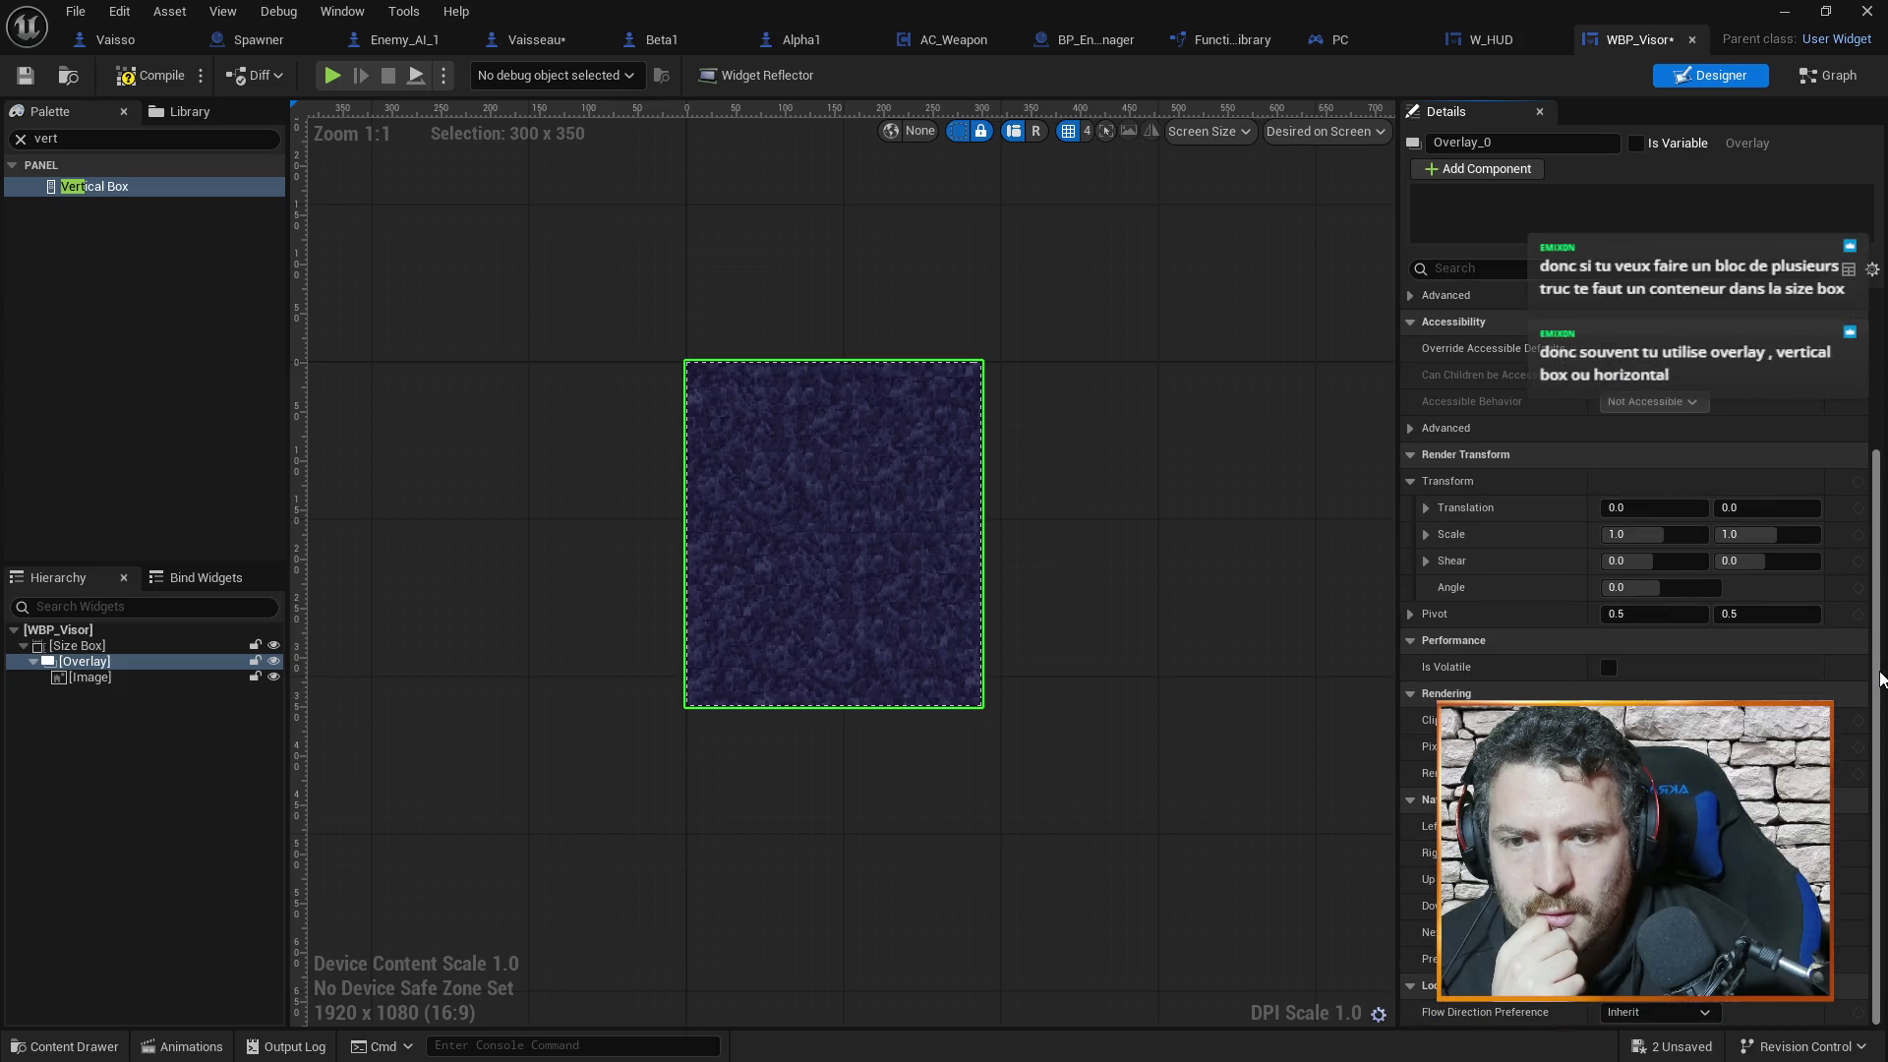
scroll(1880, 678, up, 5)
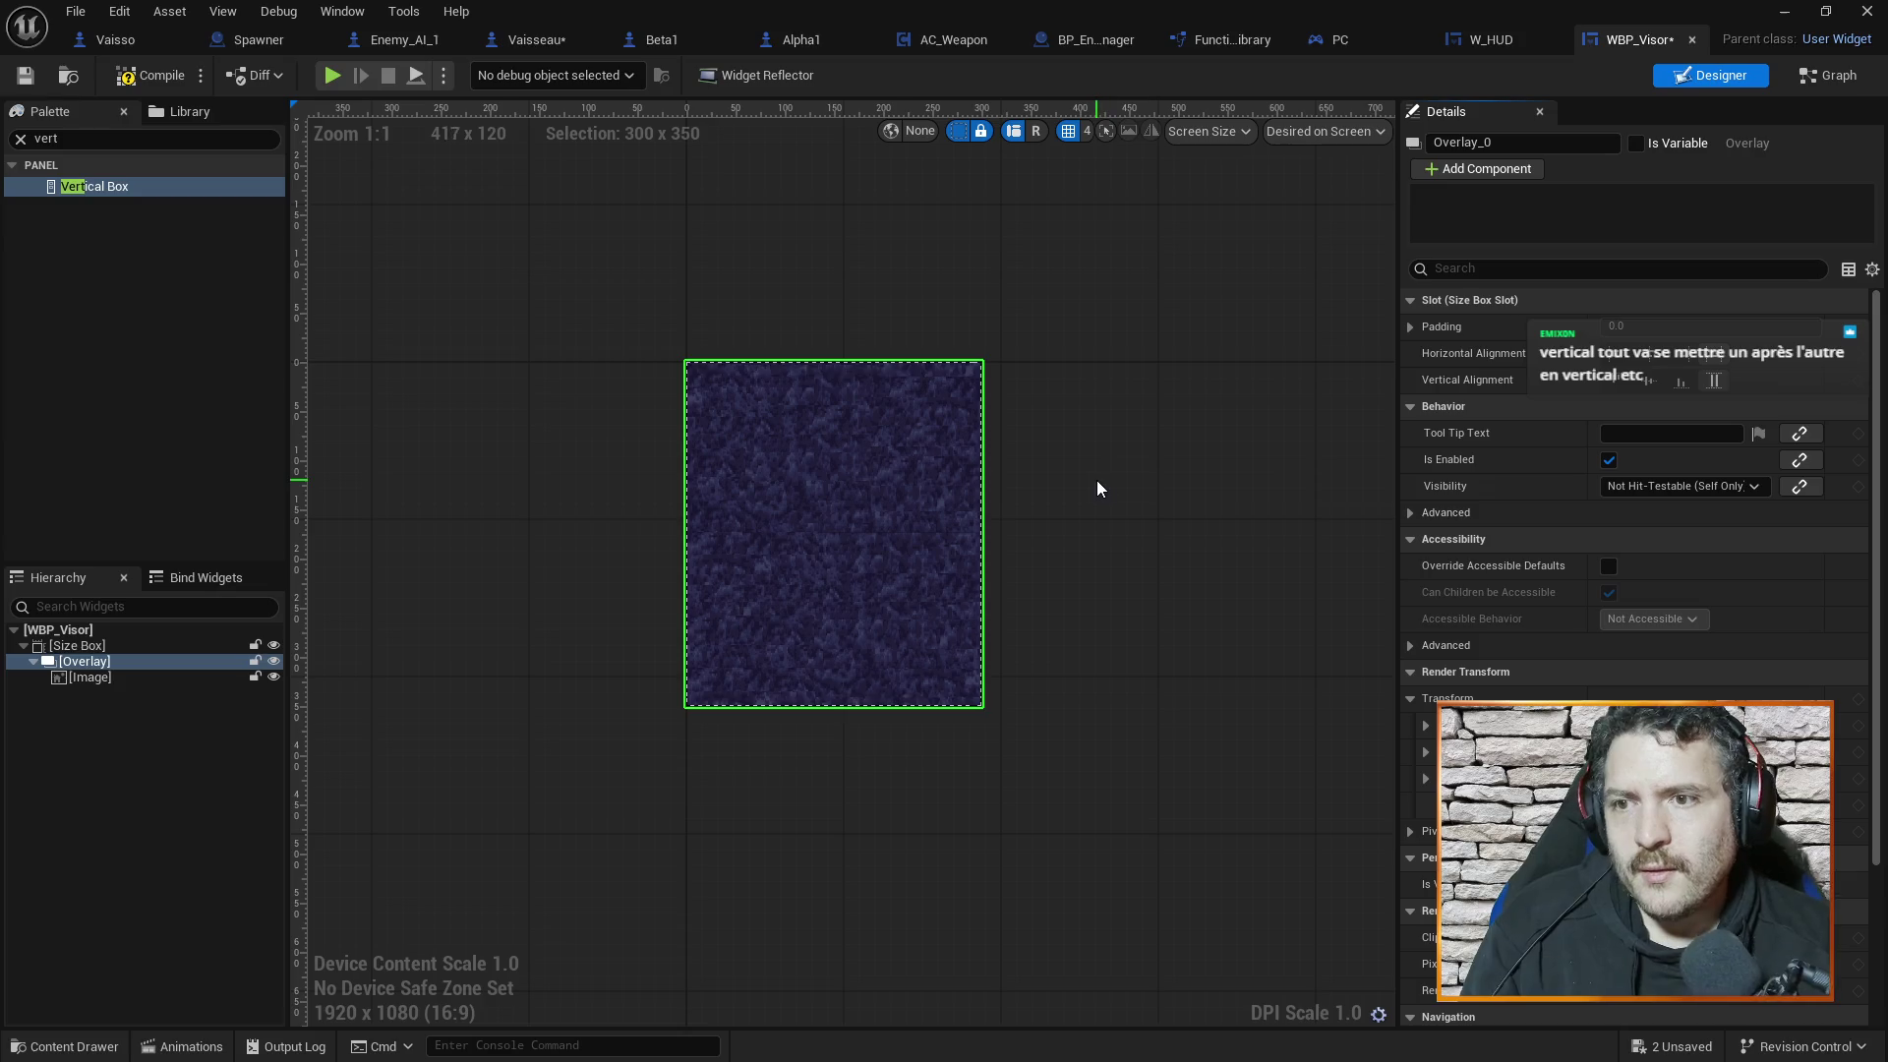
scroll(1671, 511, down, 4)
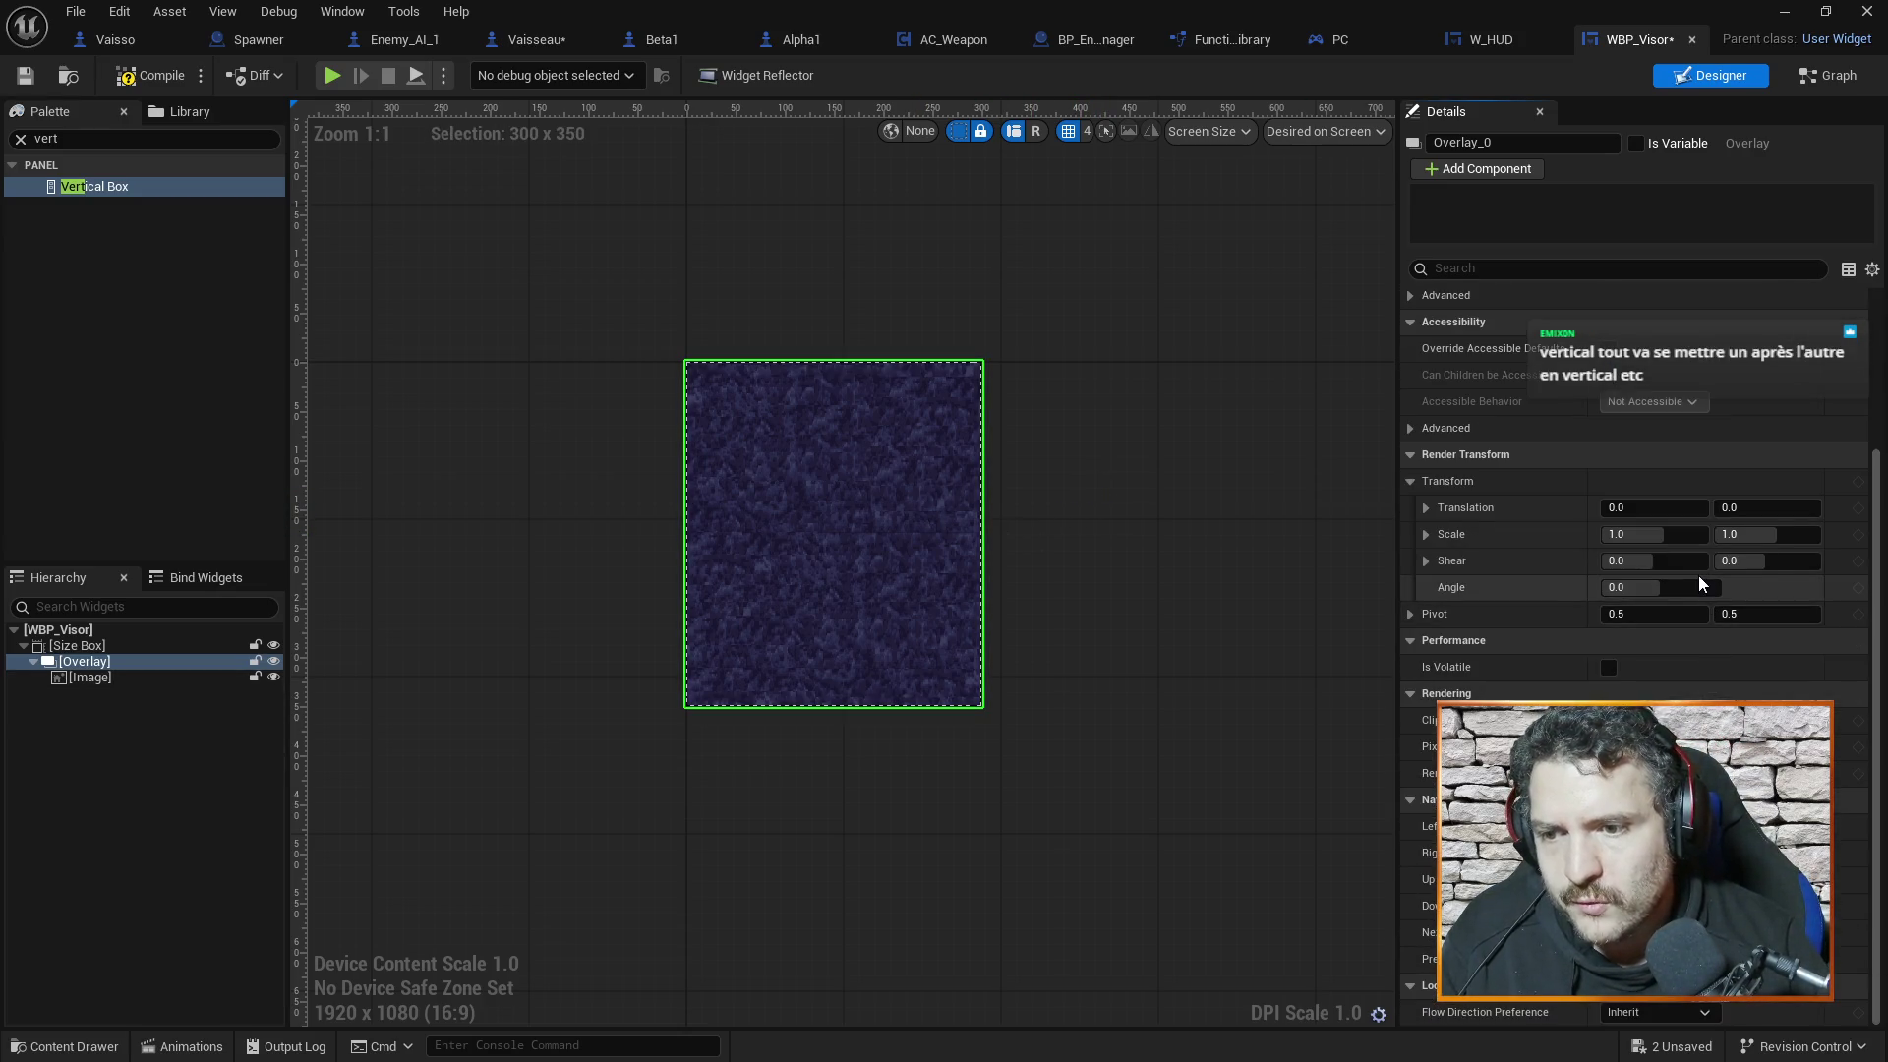
click(89, 677)
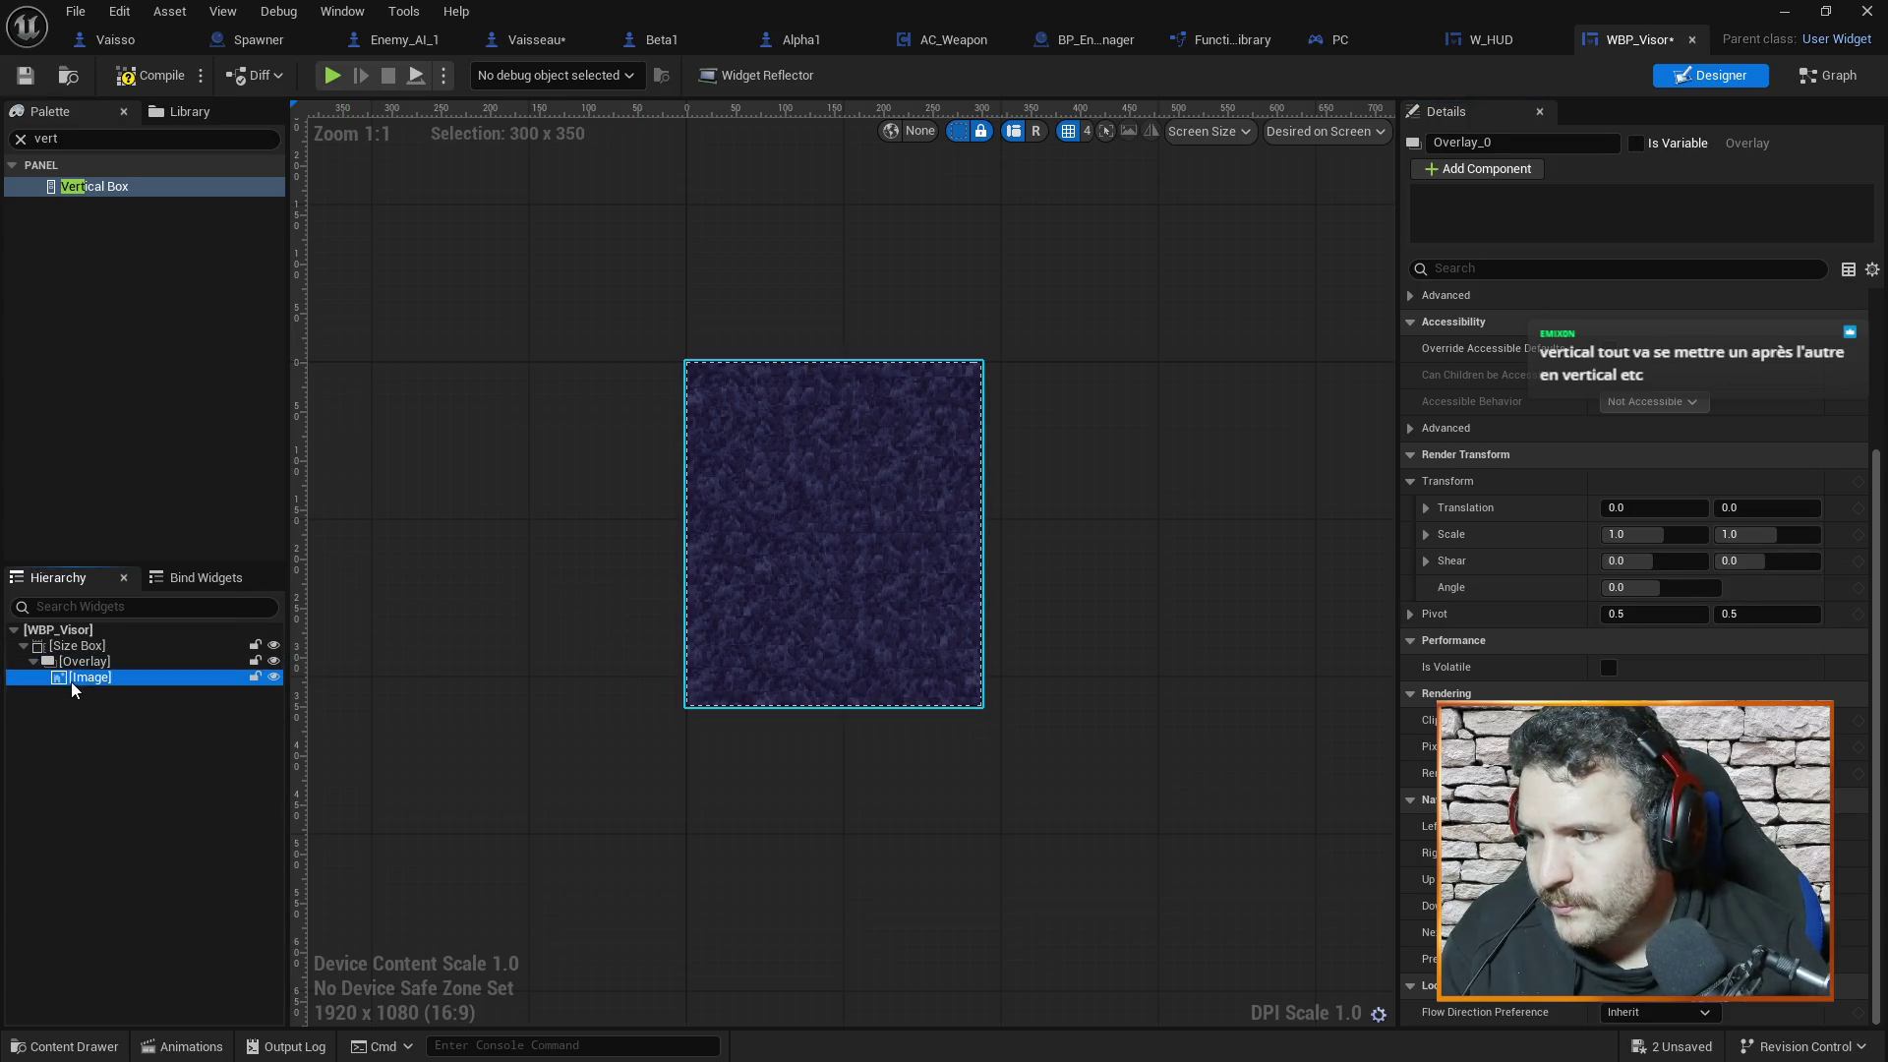
click(87, 665)
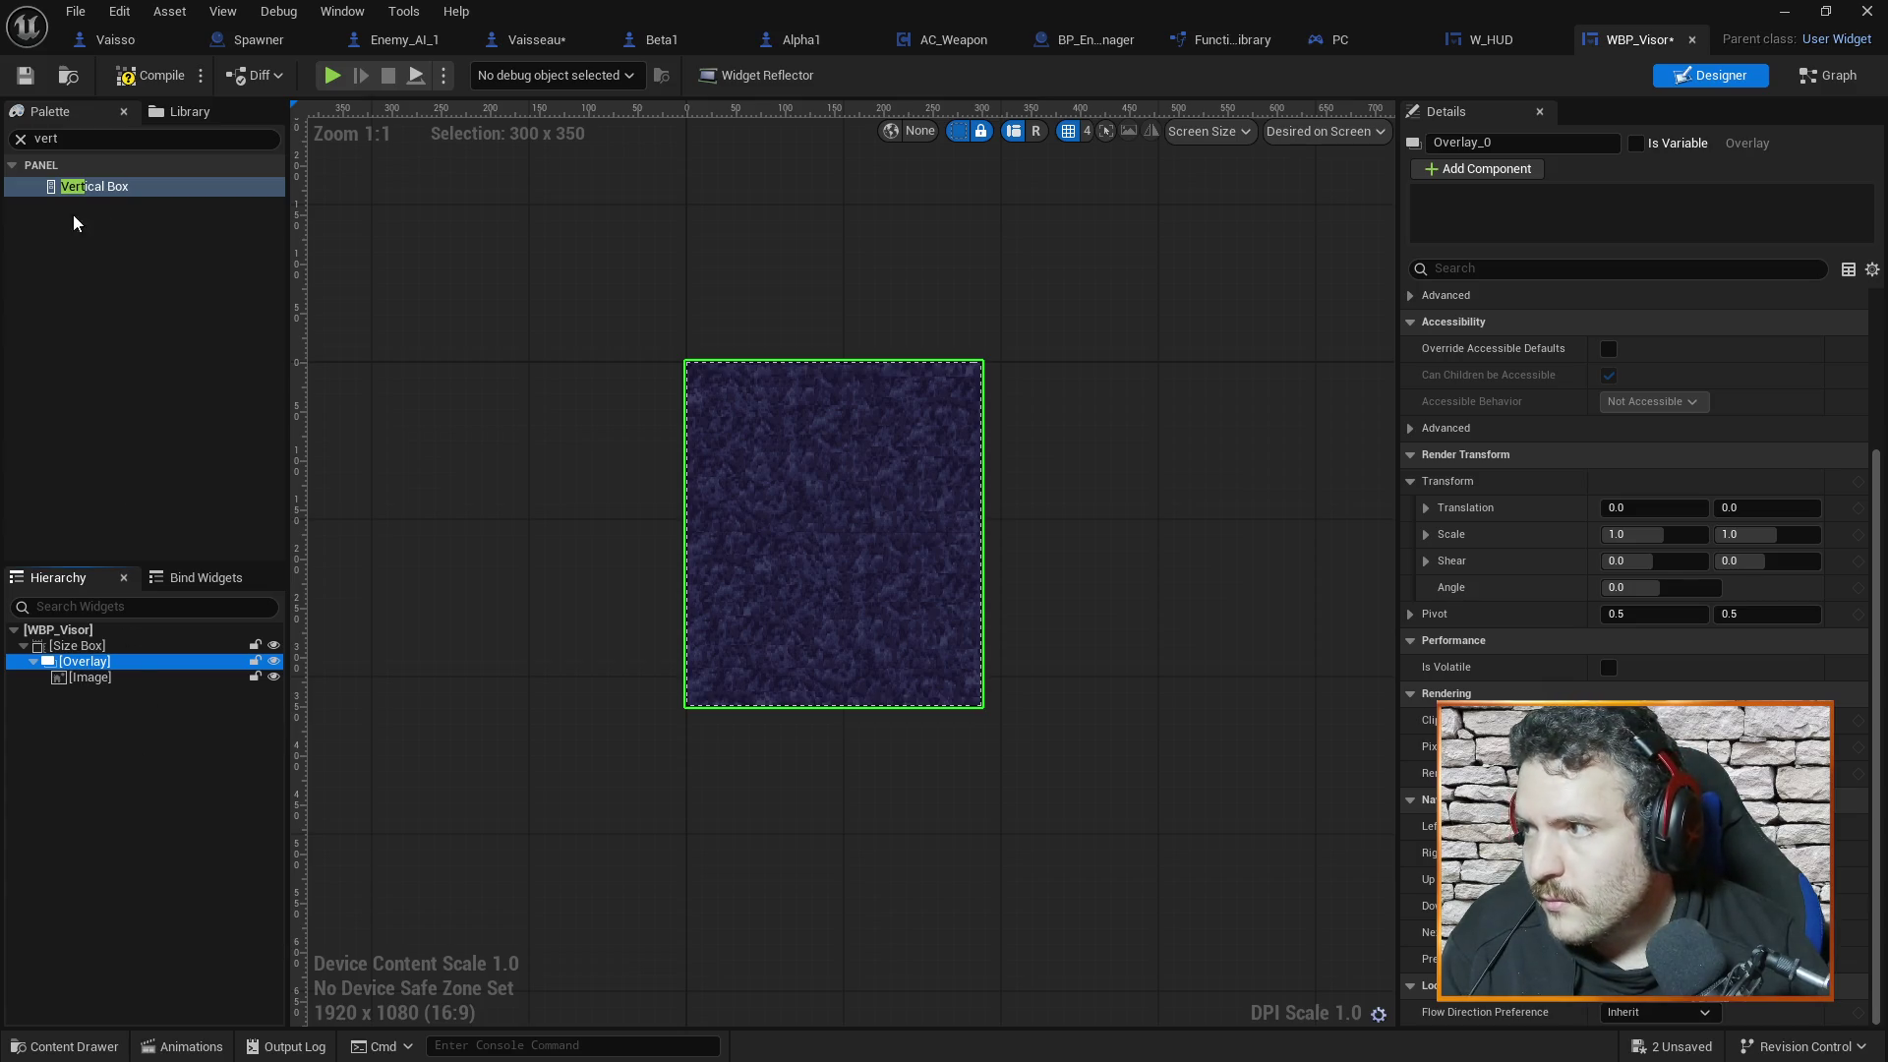
click(18, 143)
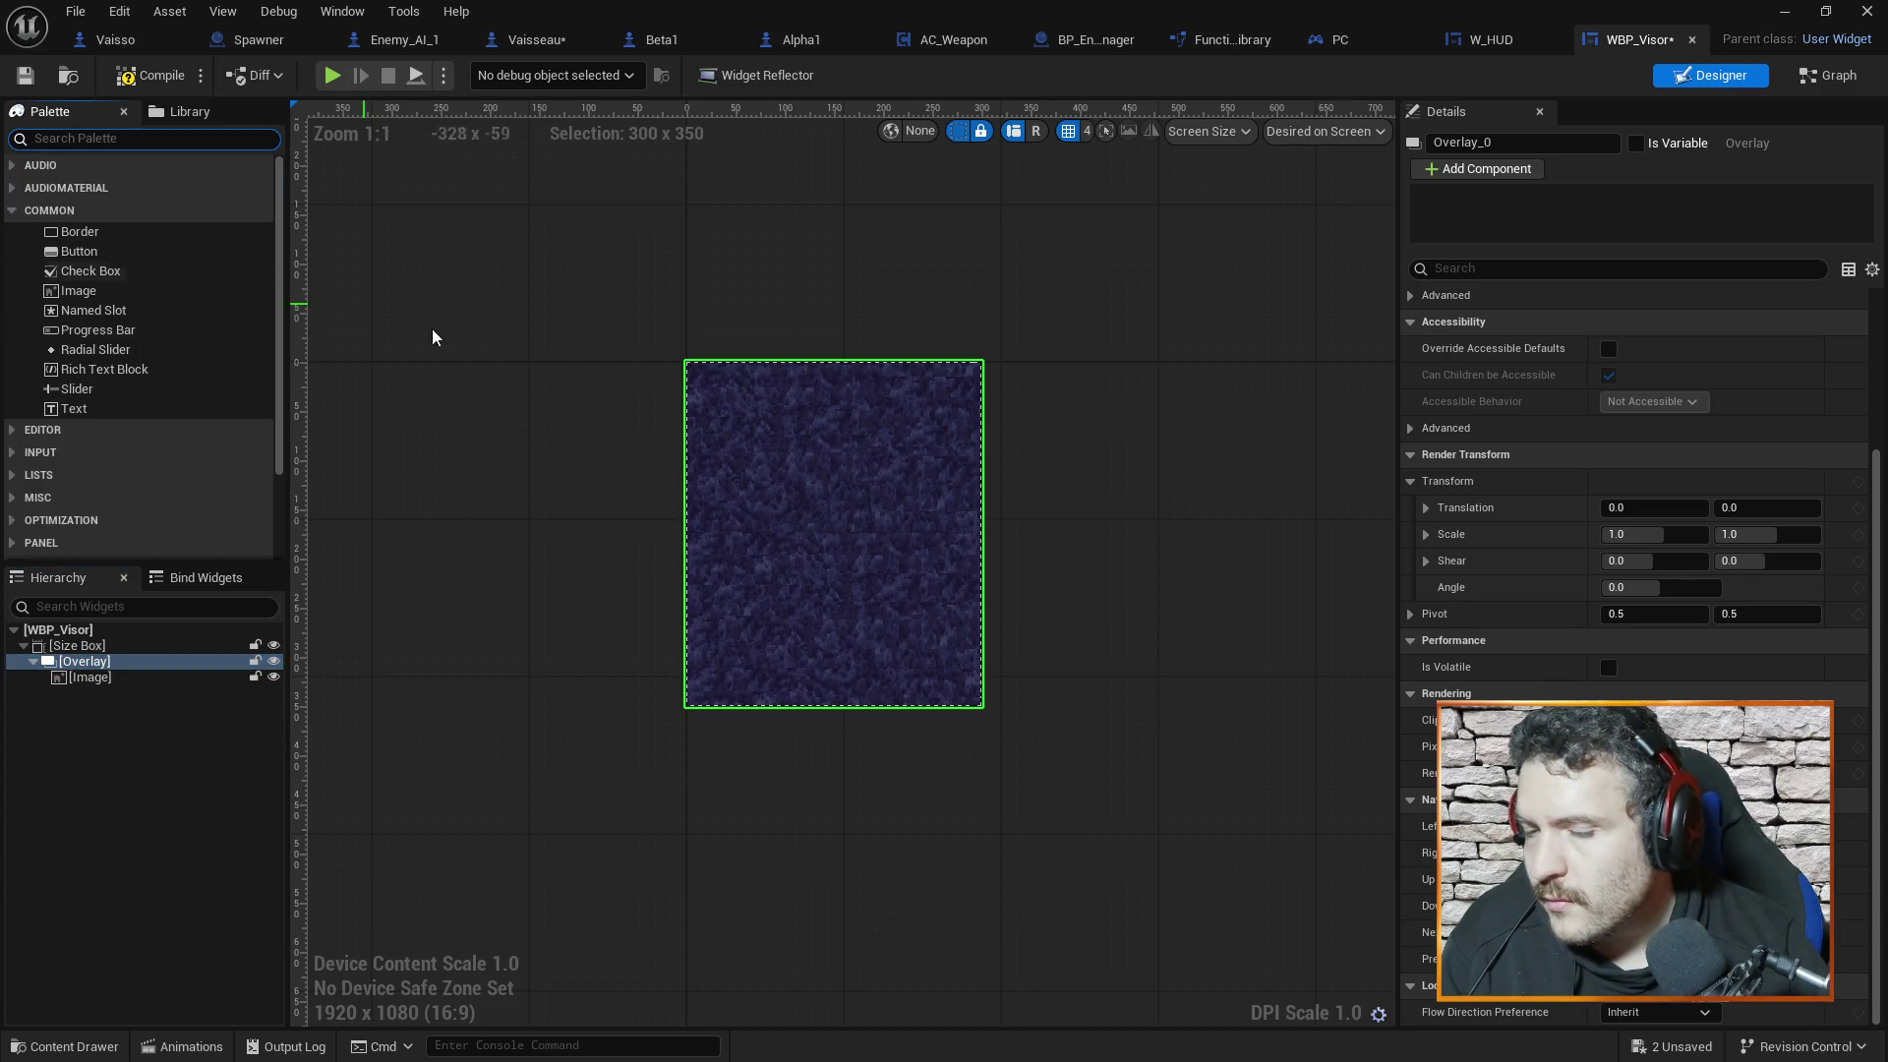
Add a Text Block into the Overlay alongside the FondHUD Image
mouse_move(74, 408)
mouse_down()
mouse_move(130, 575)
mouse_move(101, 660)
mouse_up()
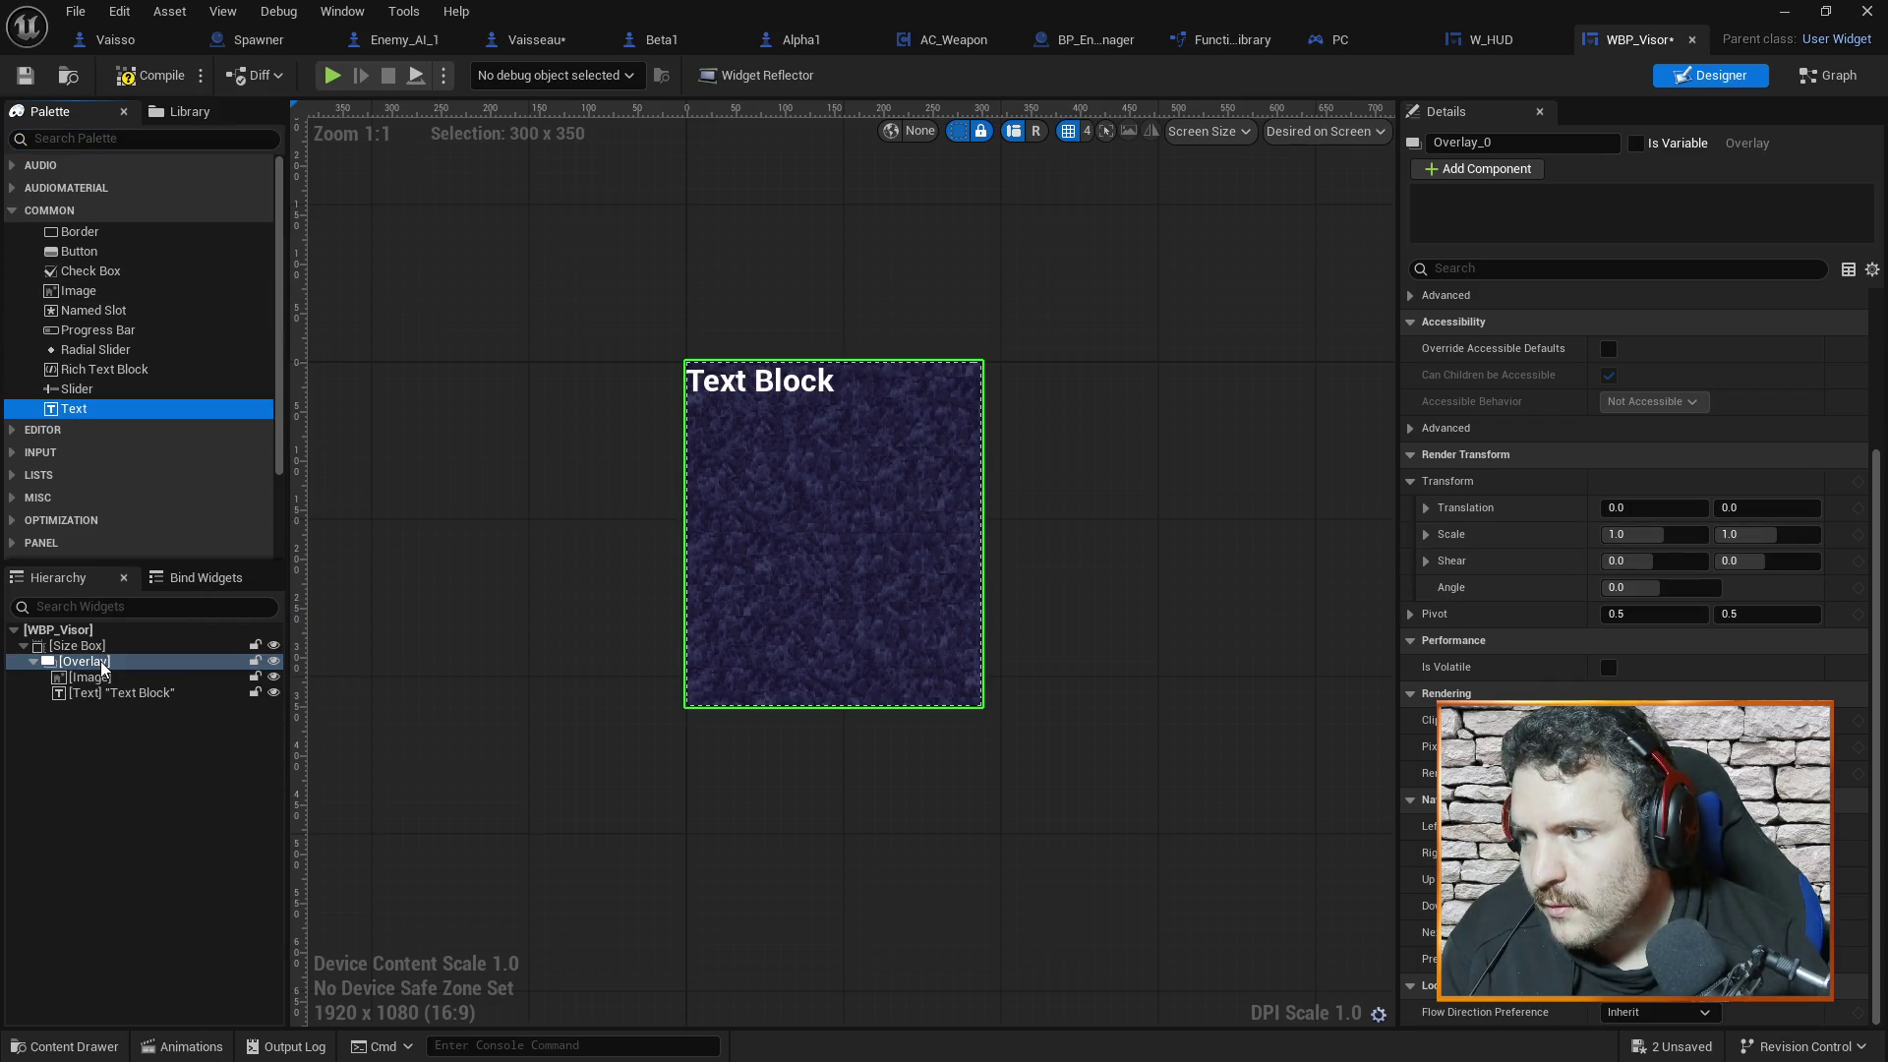
click(799, 382)
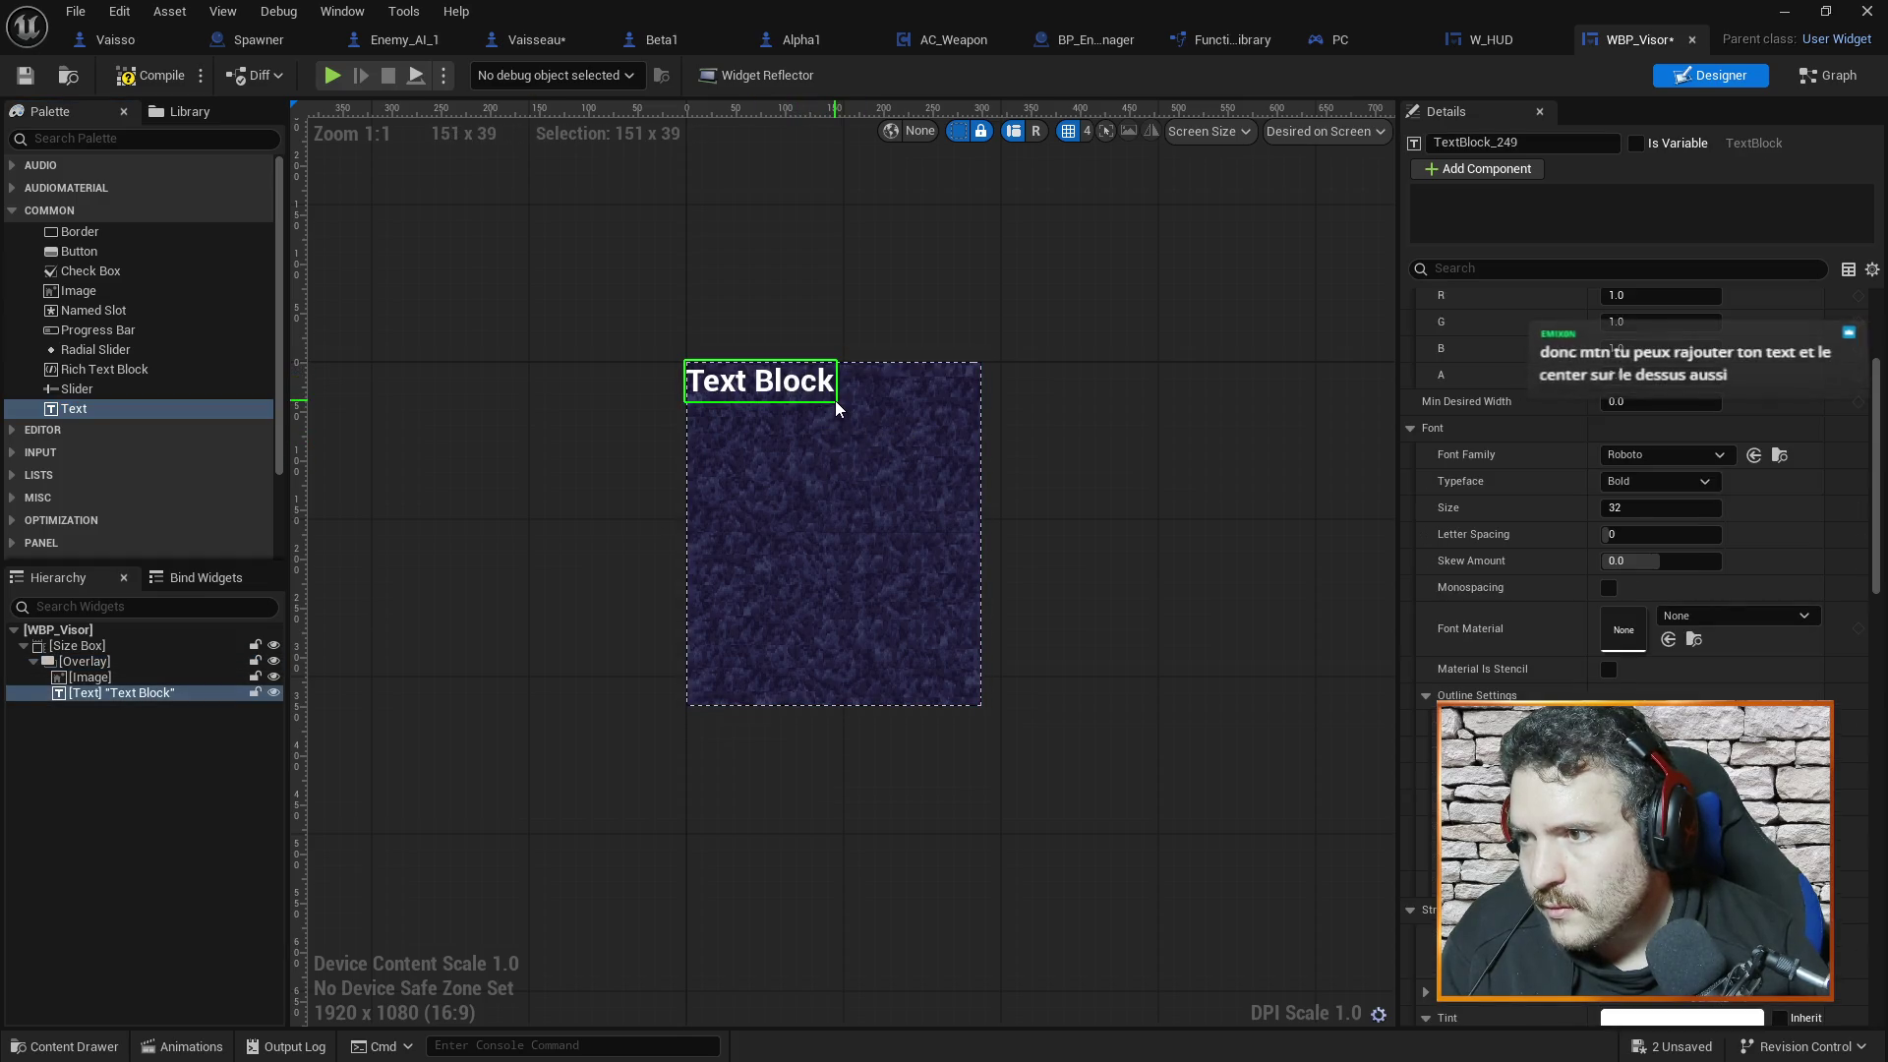
click(156, 694)
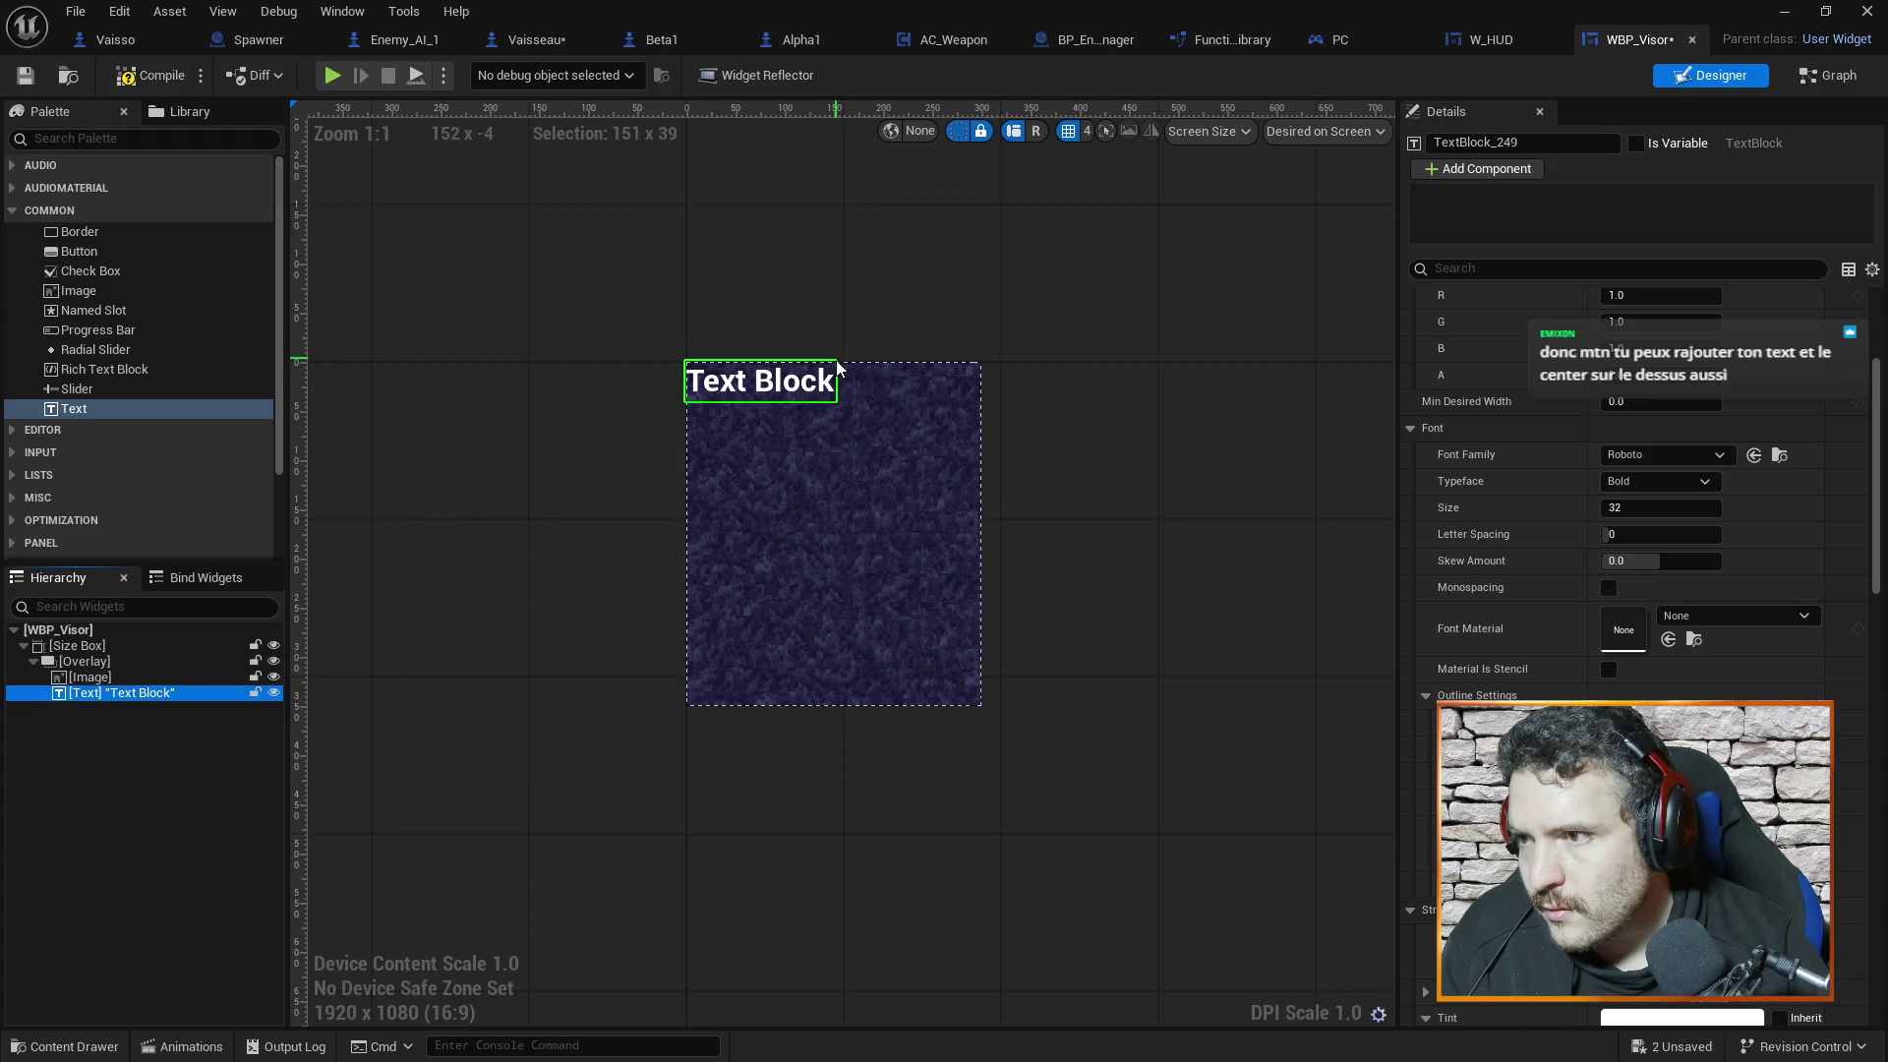
click(794, 357)
click(783, 394)
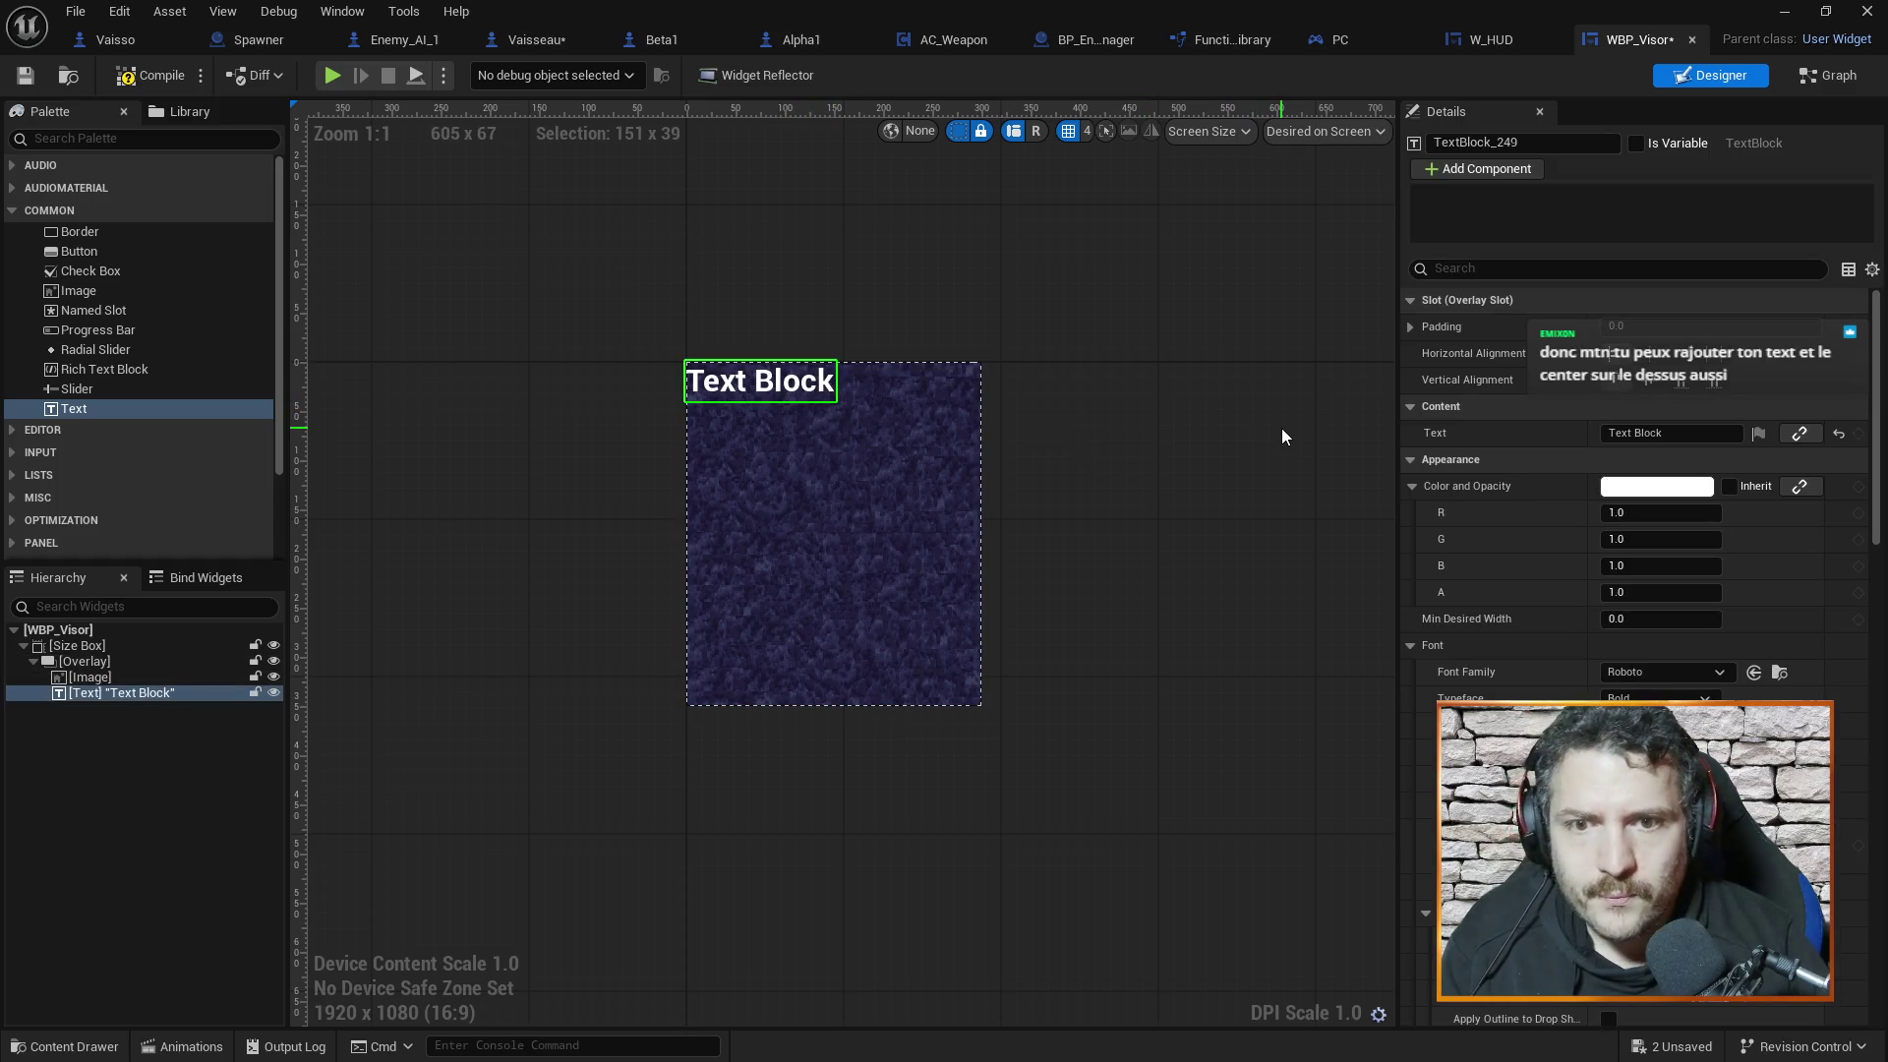
Centre the Text Block horizontally along the top of the image
click(1659, 354)
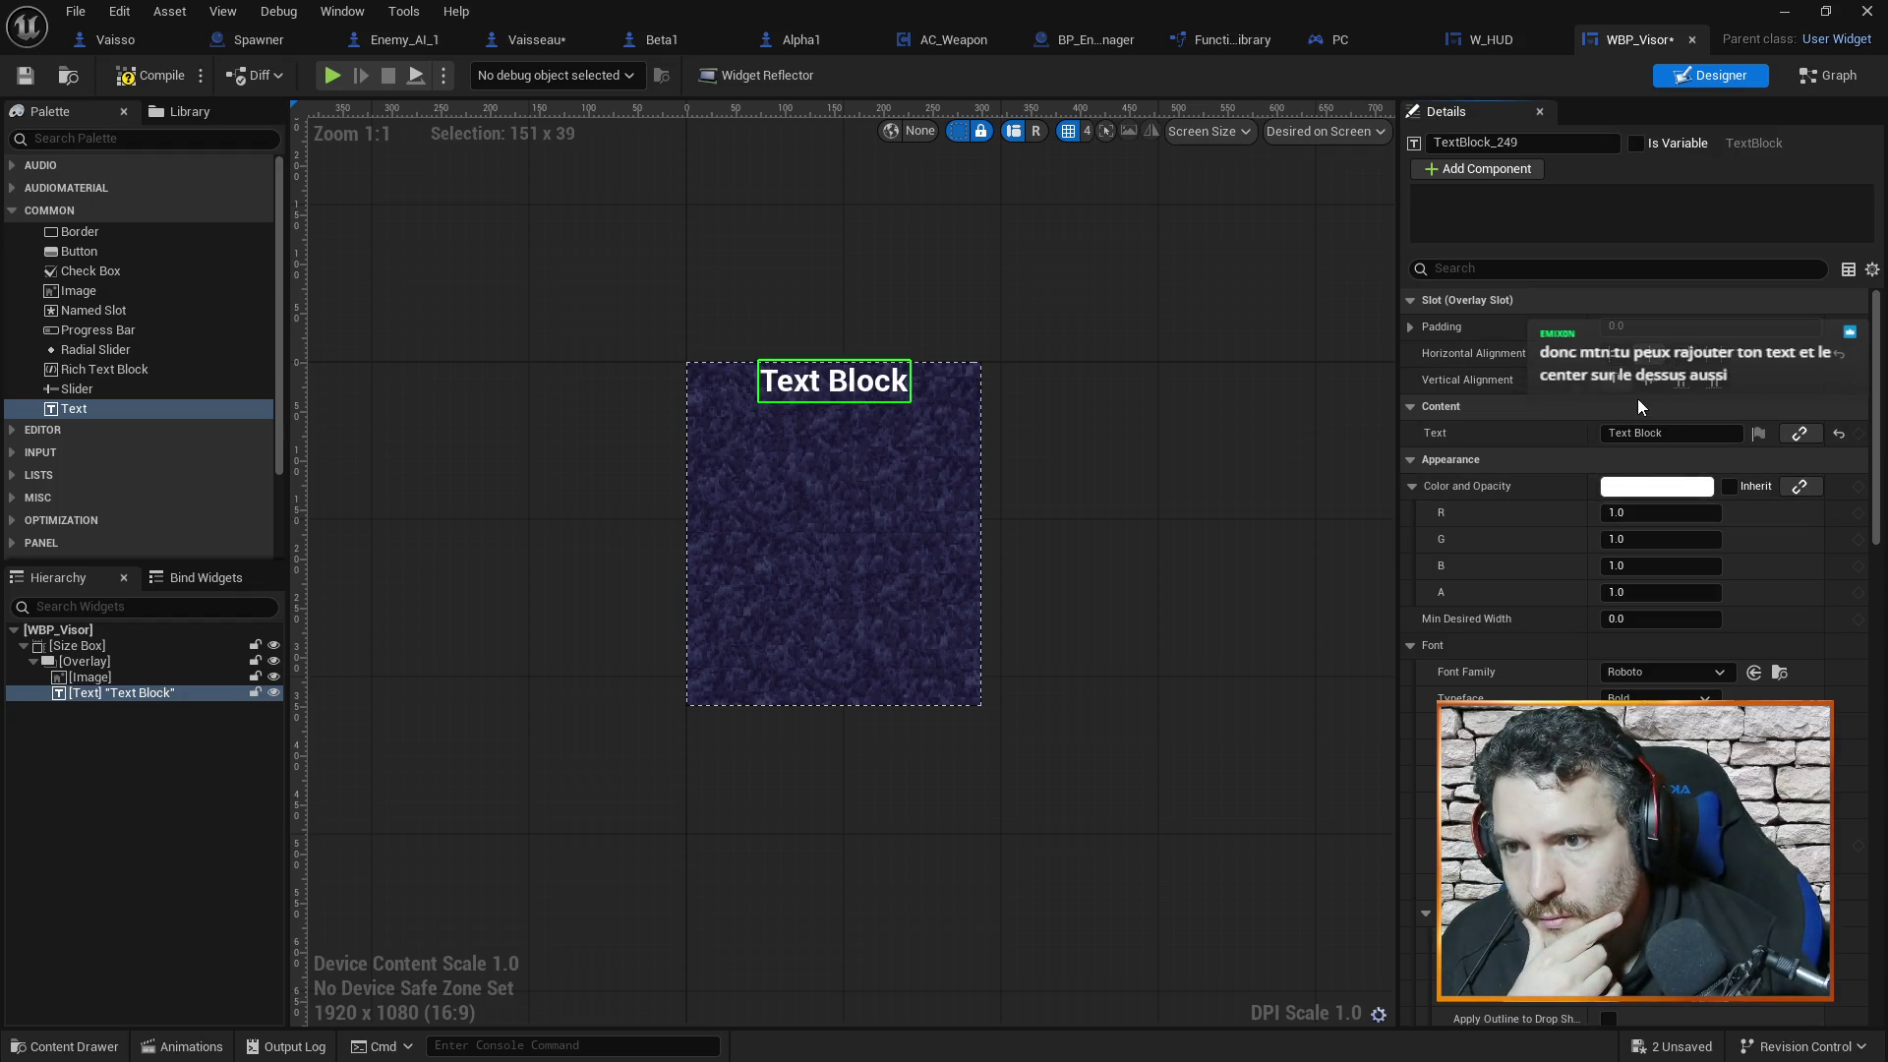
click(836, 404)
click(835, 400)
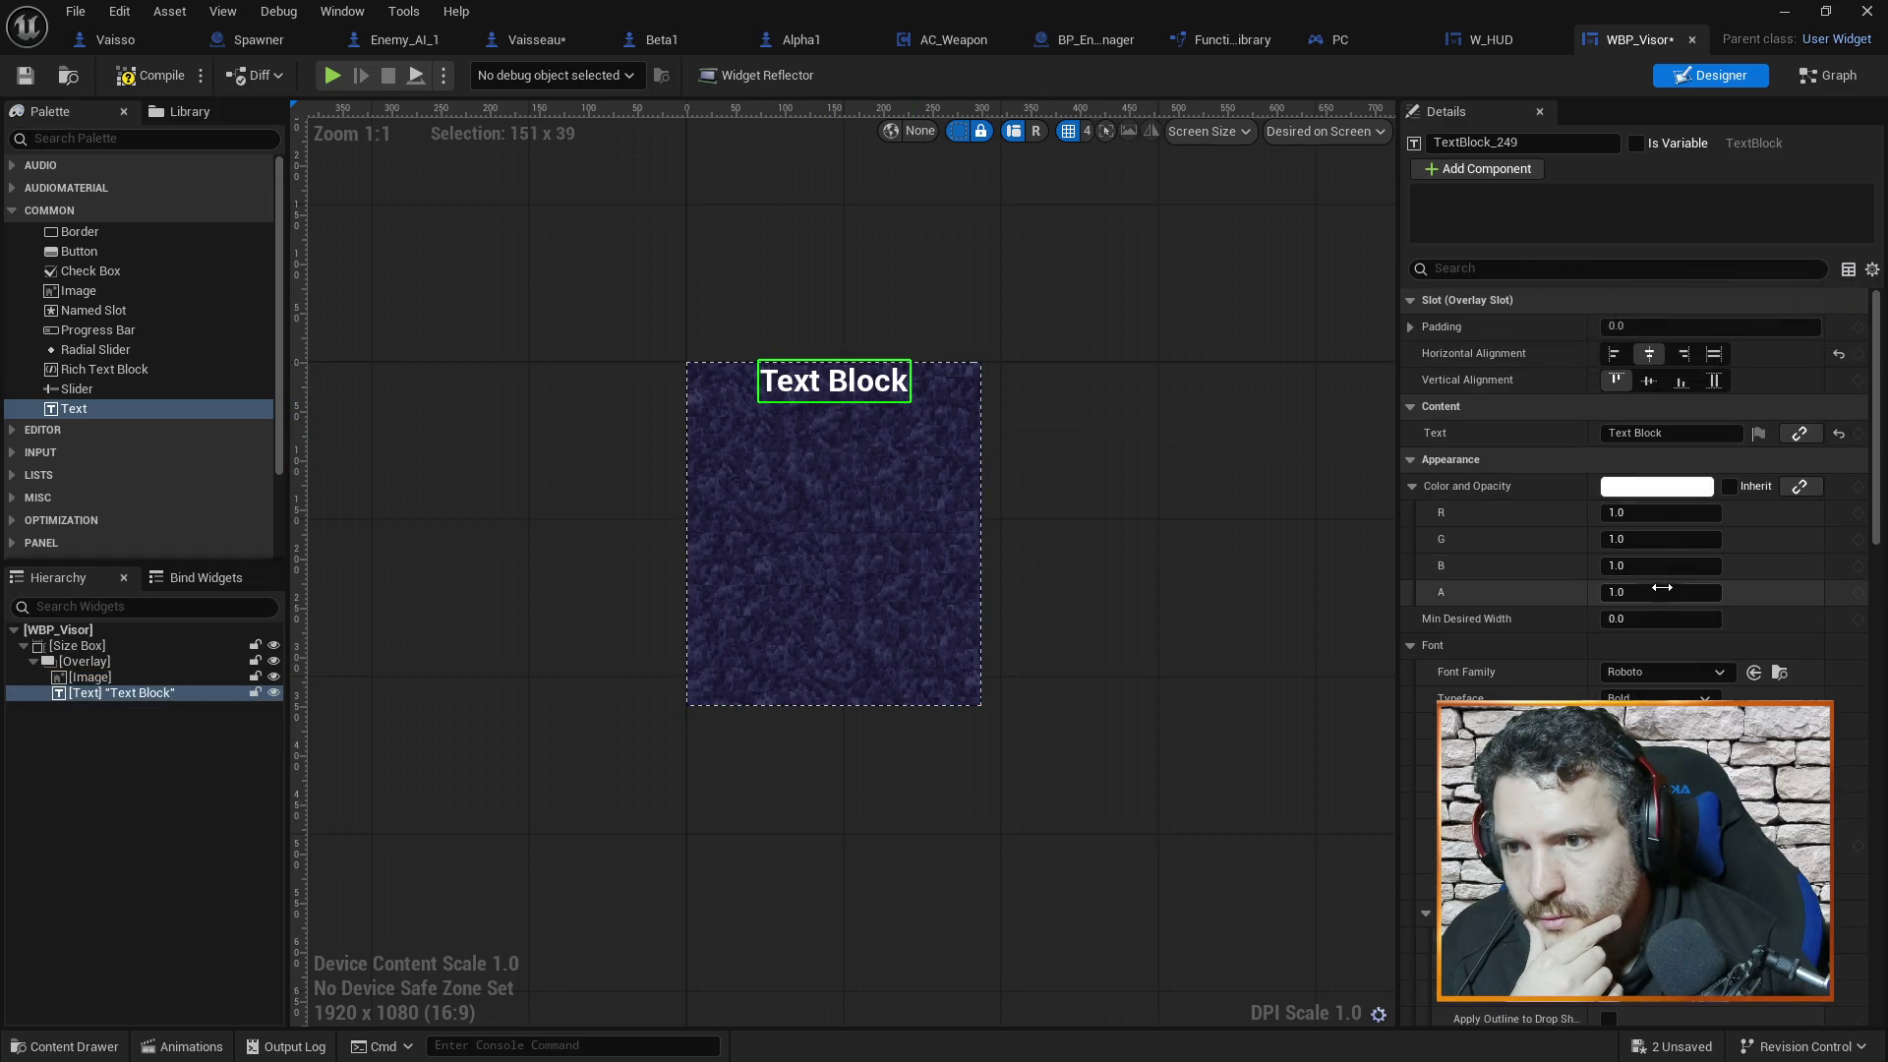
scroll(1661, 608, down, 5)
scroll(1642, 619, down, 10)
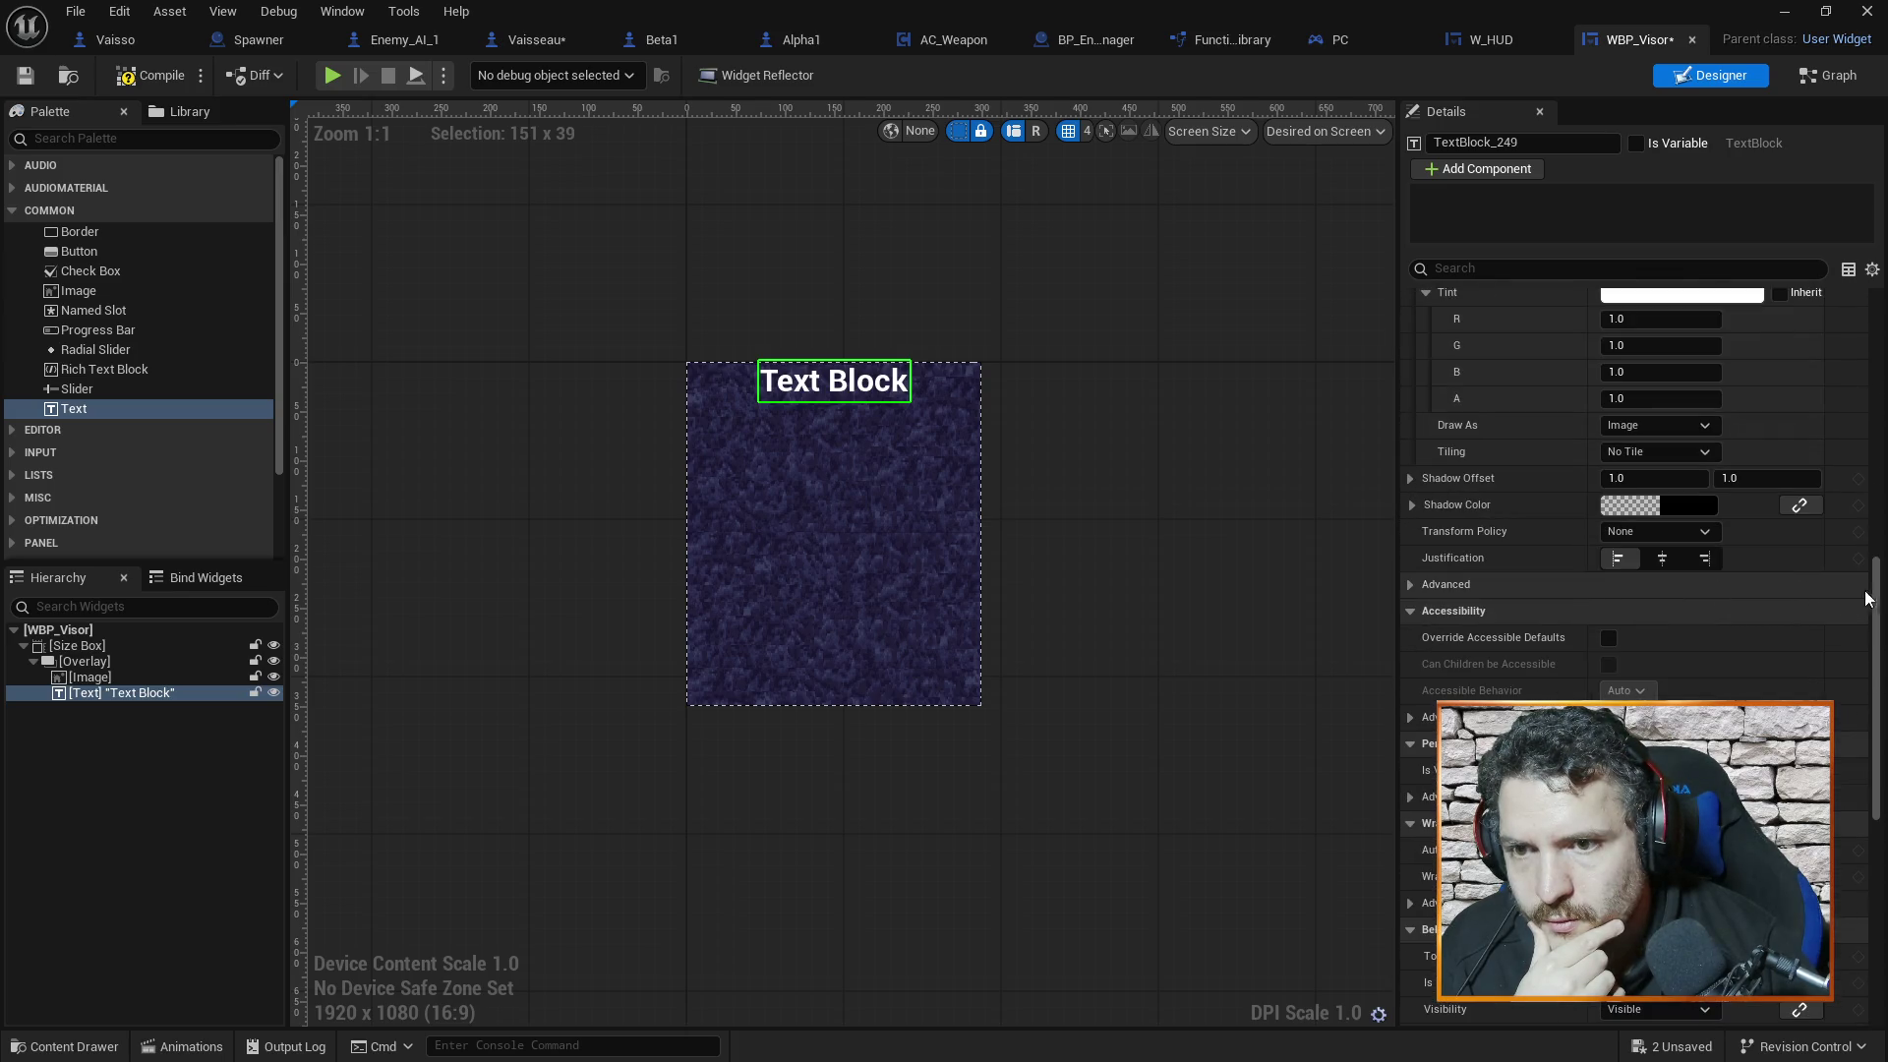
mouse_move(1879, 588)
mouse_down()
mouse_move(1873, 804)
mouse_move(1797, 275)
mouse_up()
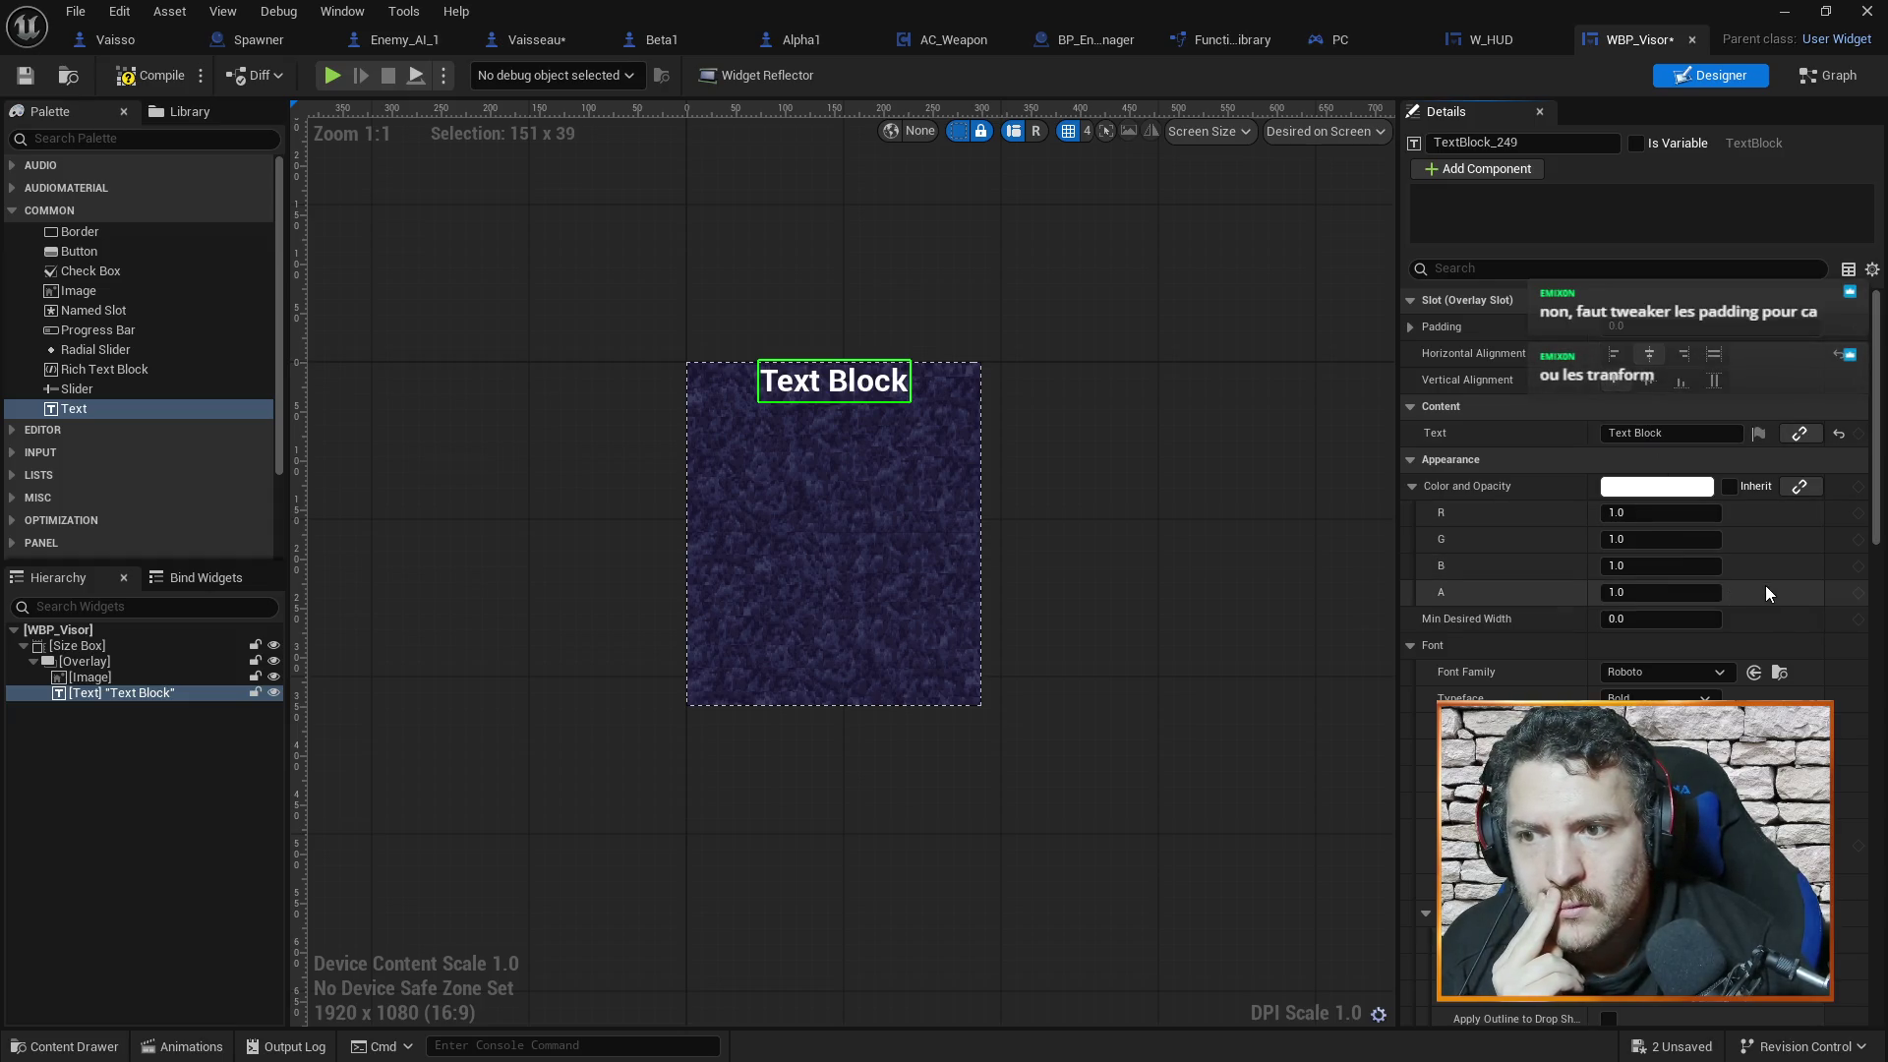
click(1455, 269)
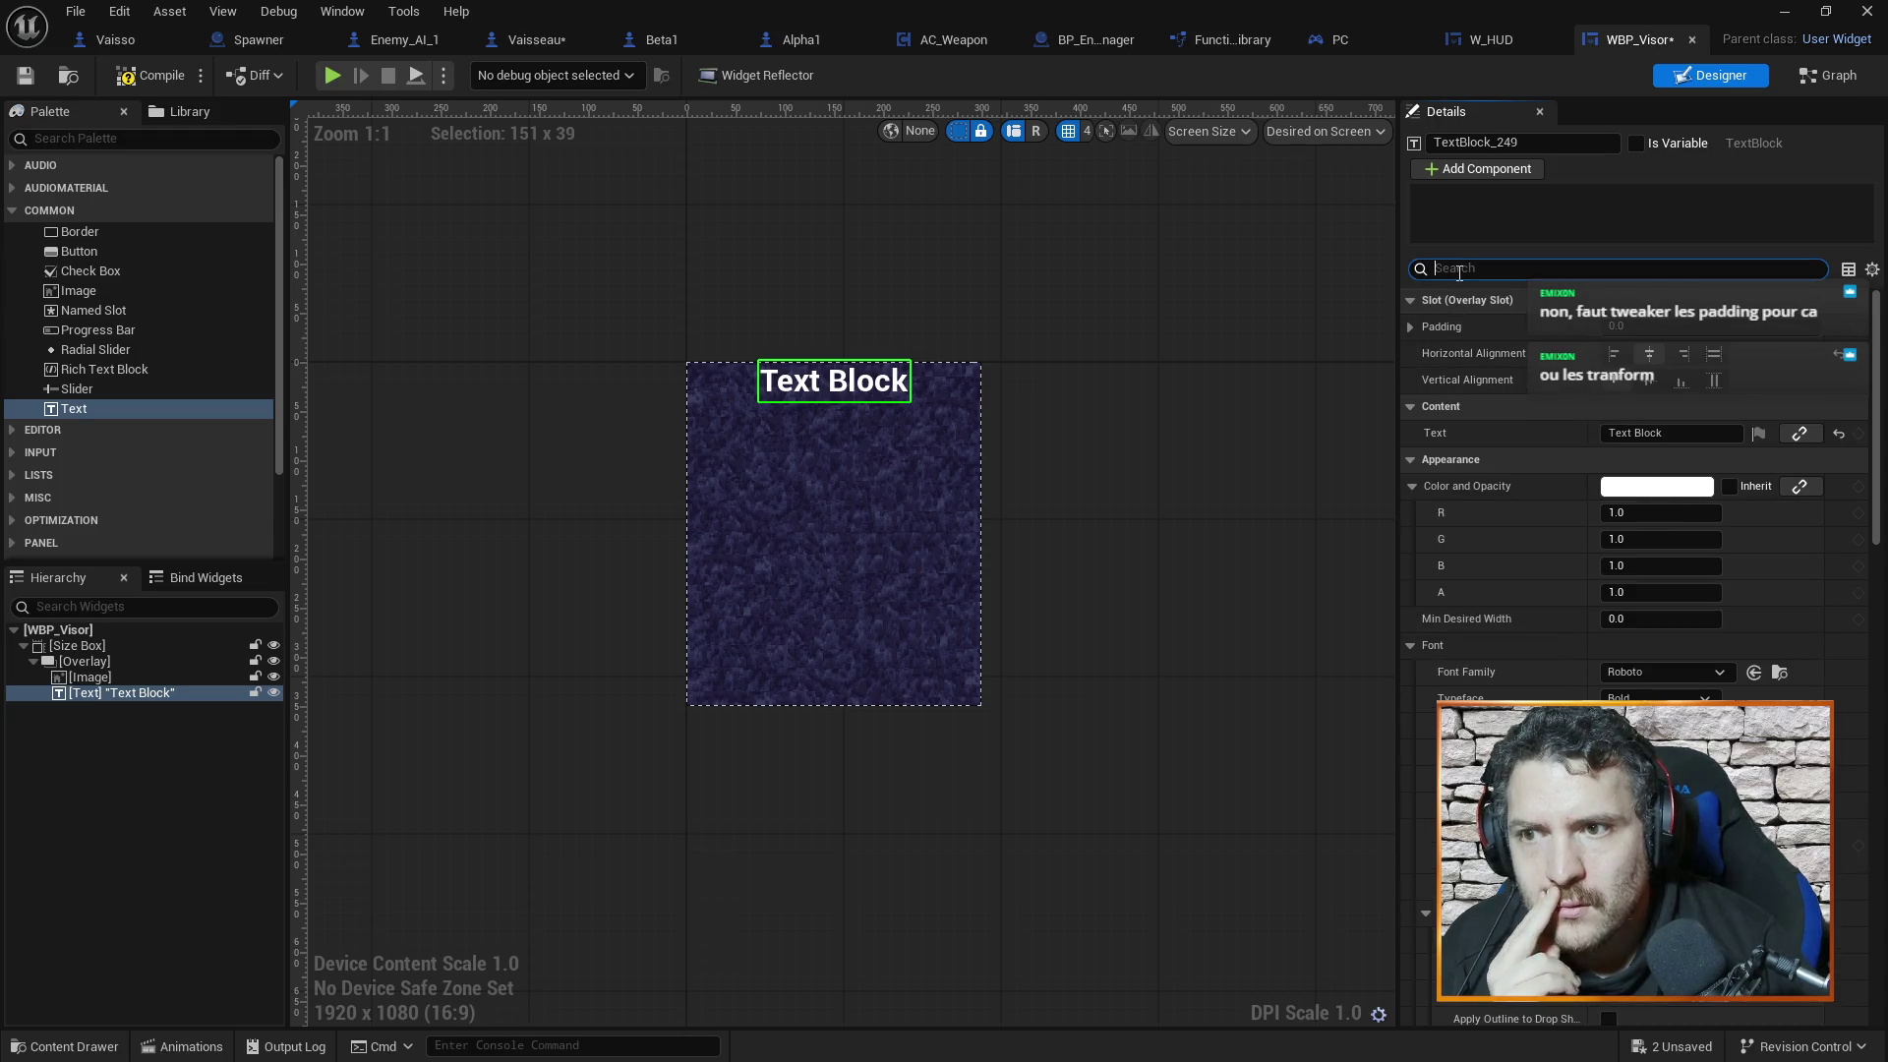
Set the Text Block's top slot padding to 10, after trying 50 and 20
click(1409, 328)
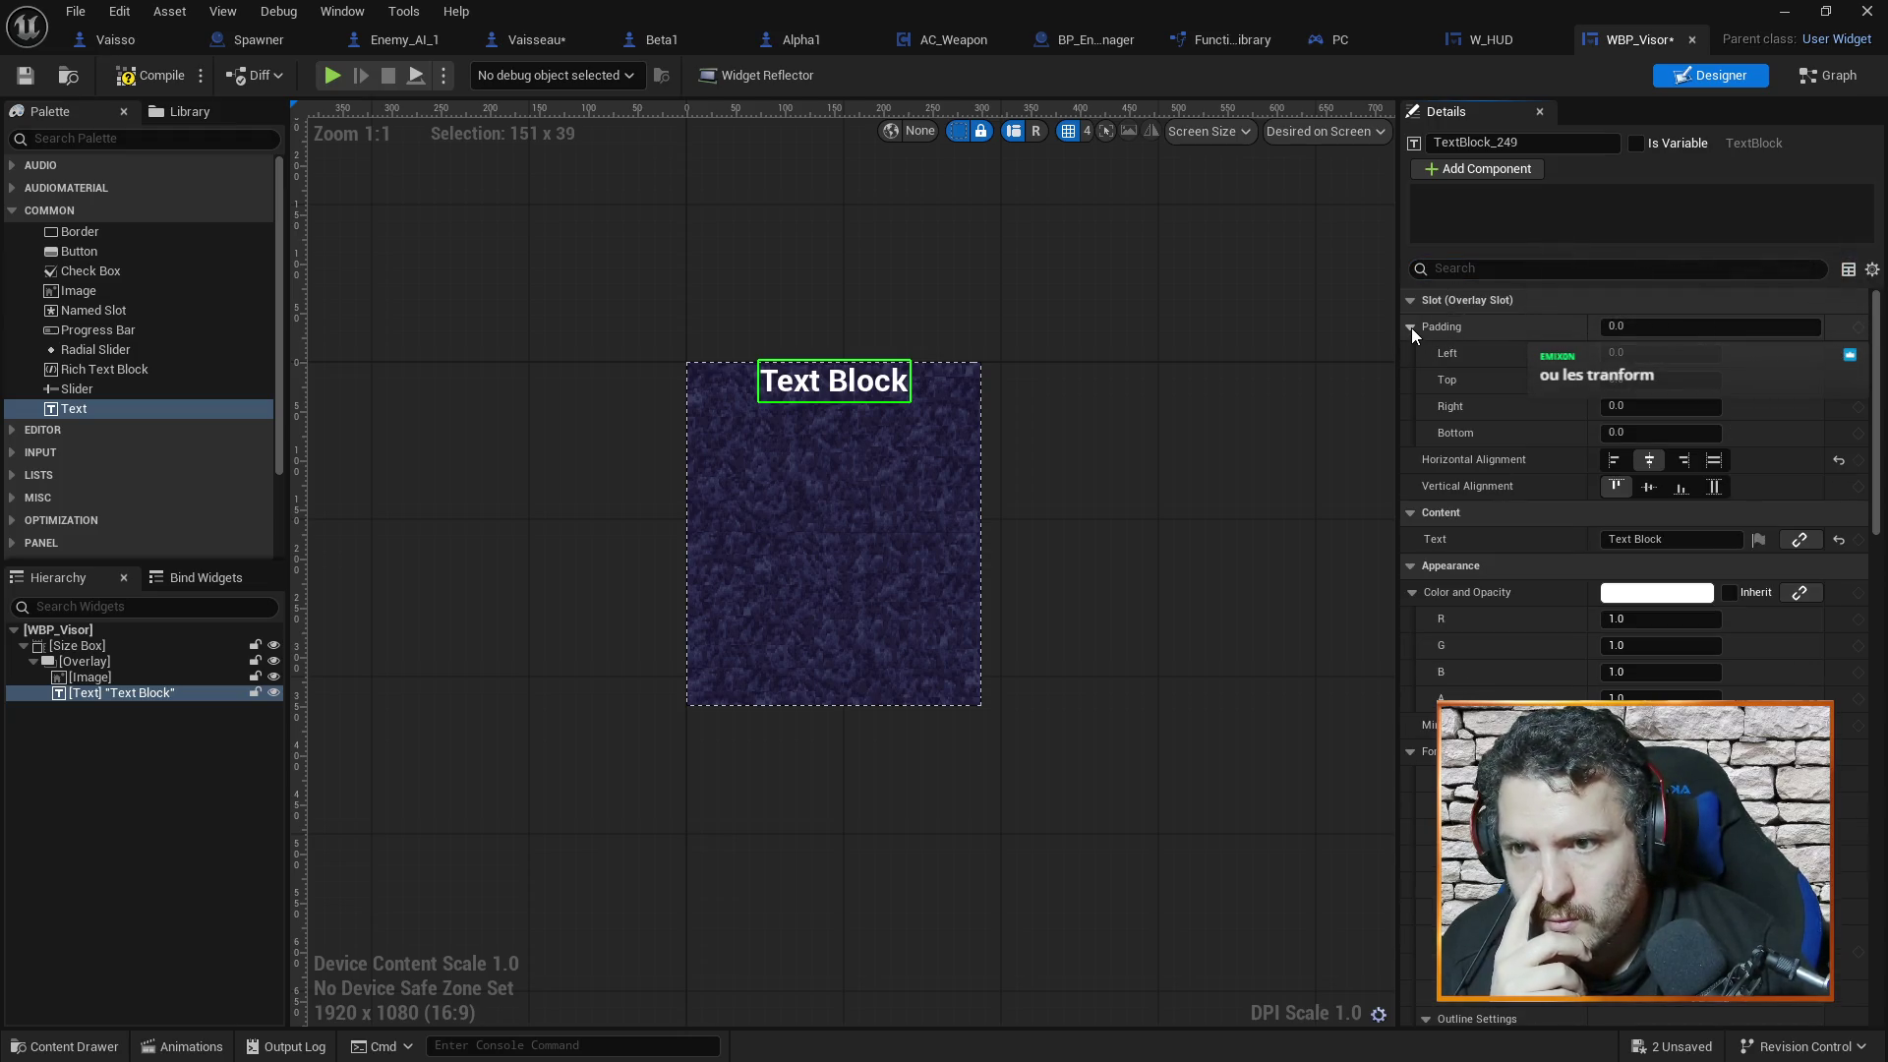
click(1411, 328)
click(1414, 327)
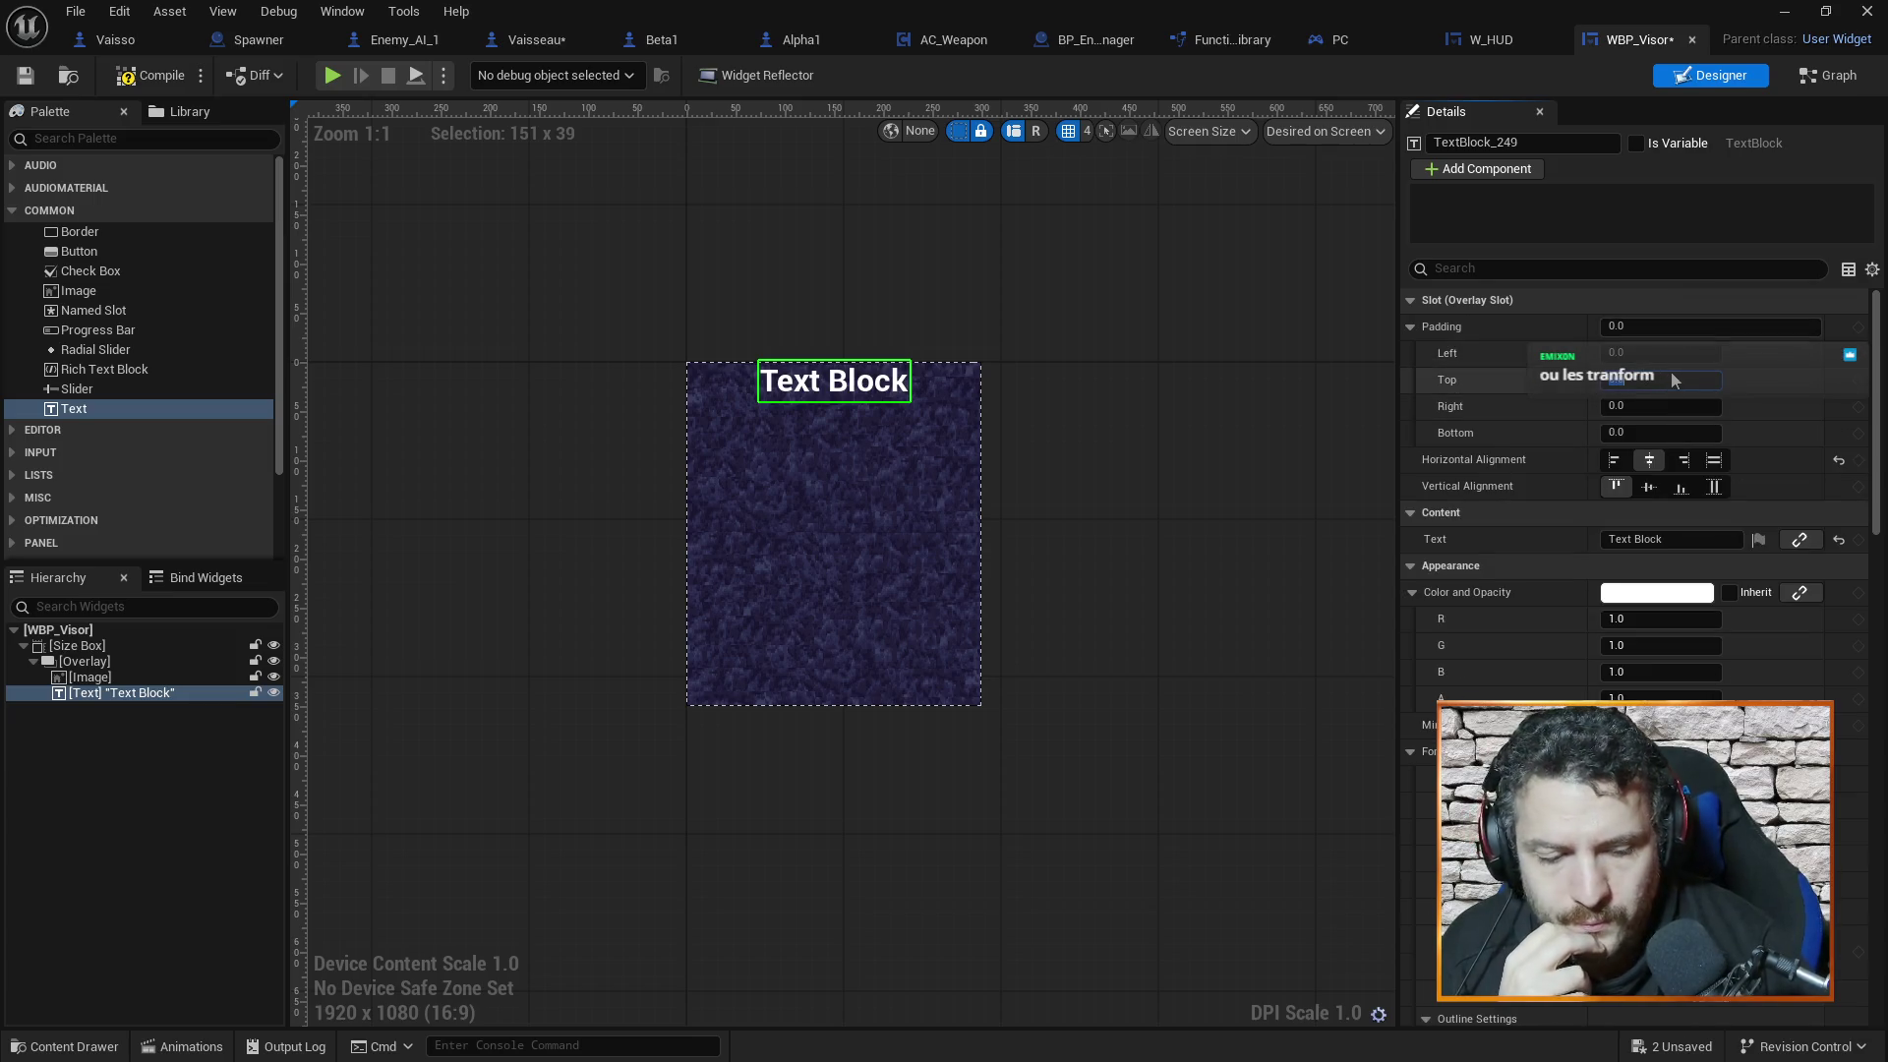
text(50)
key(Return)
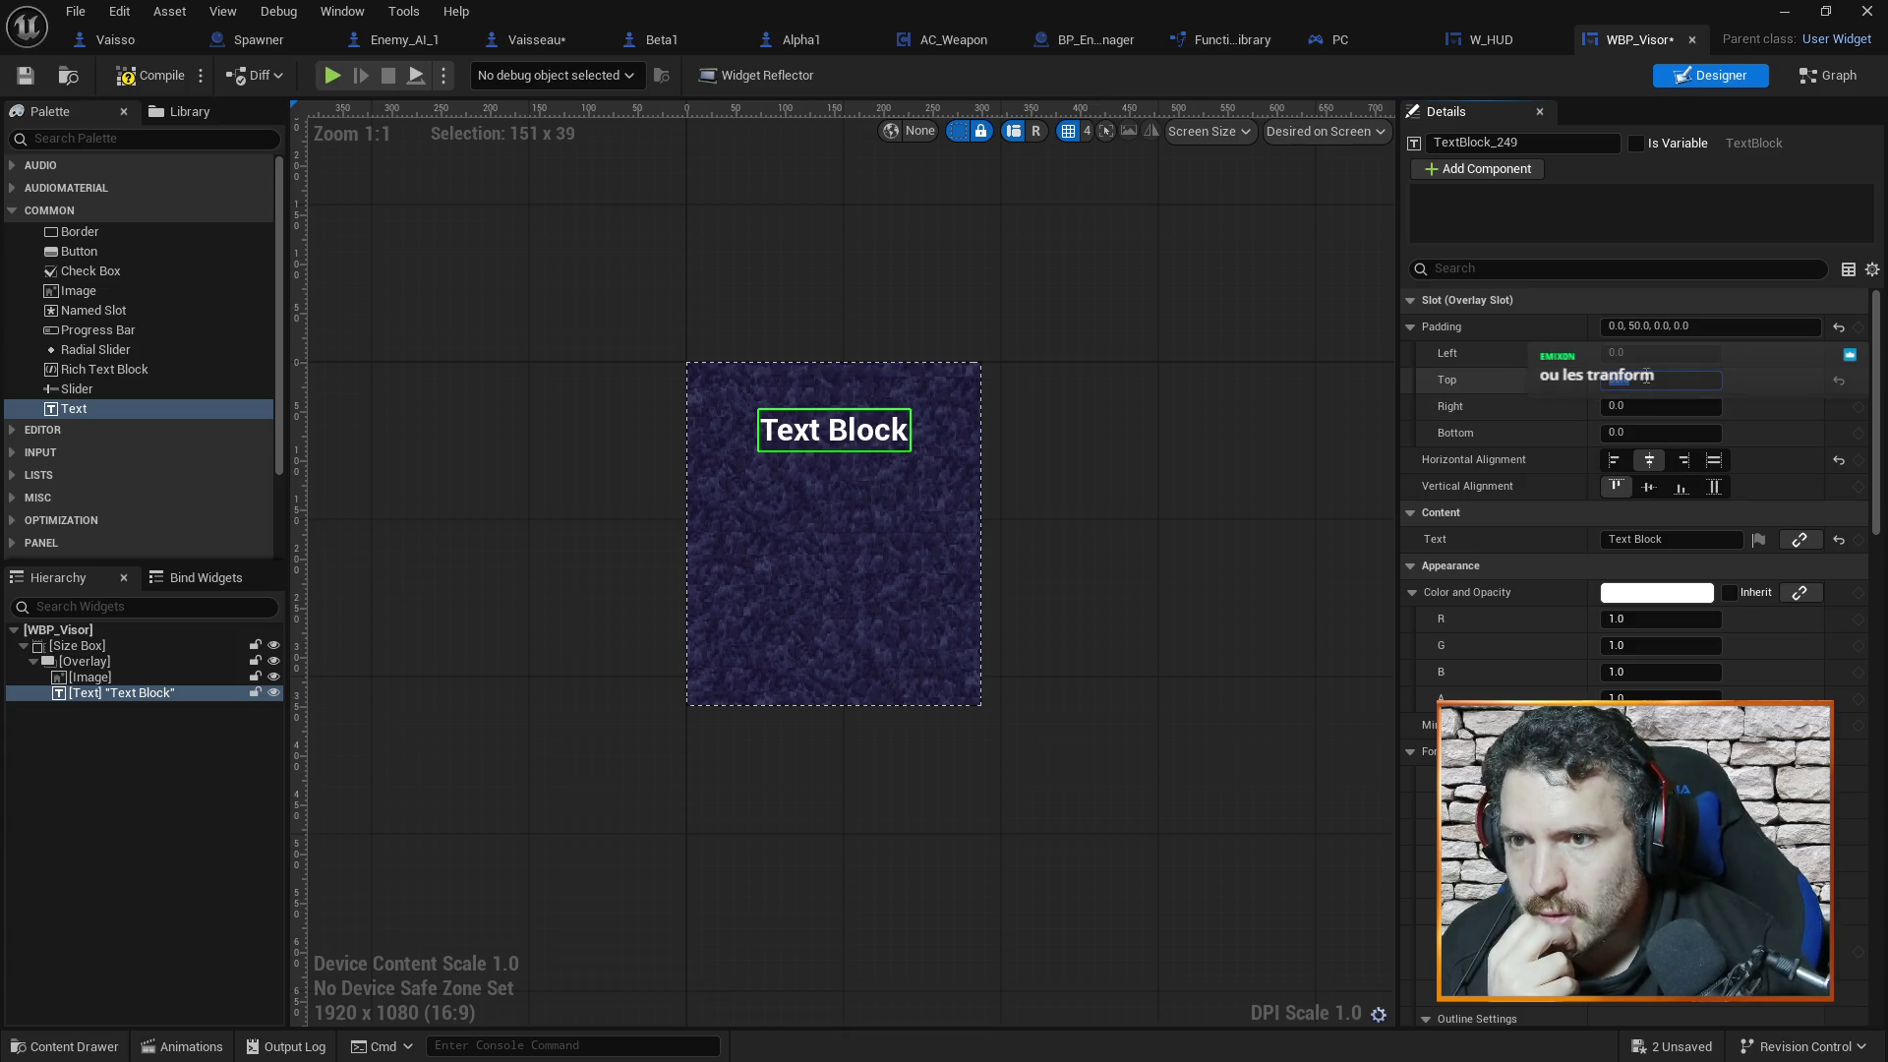
text(20)
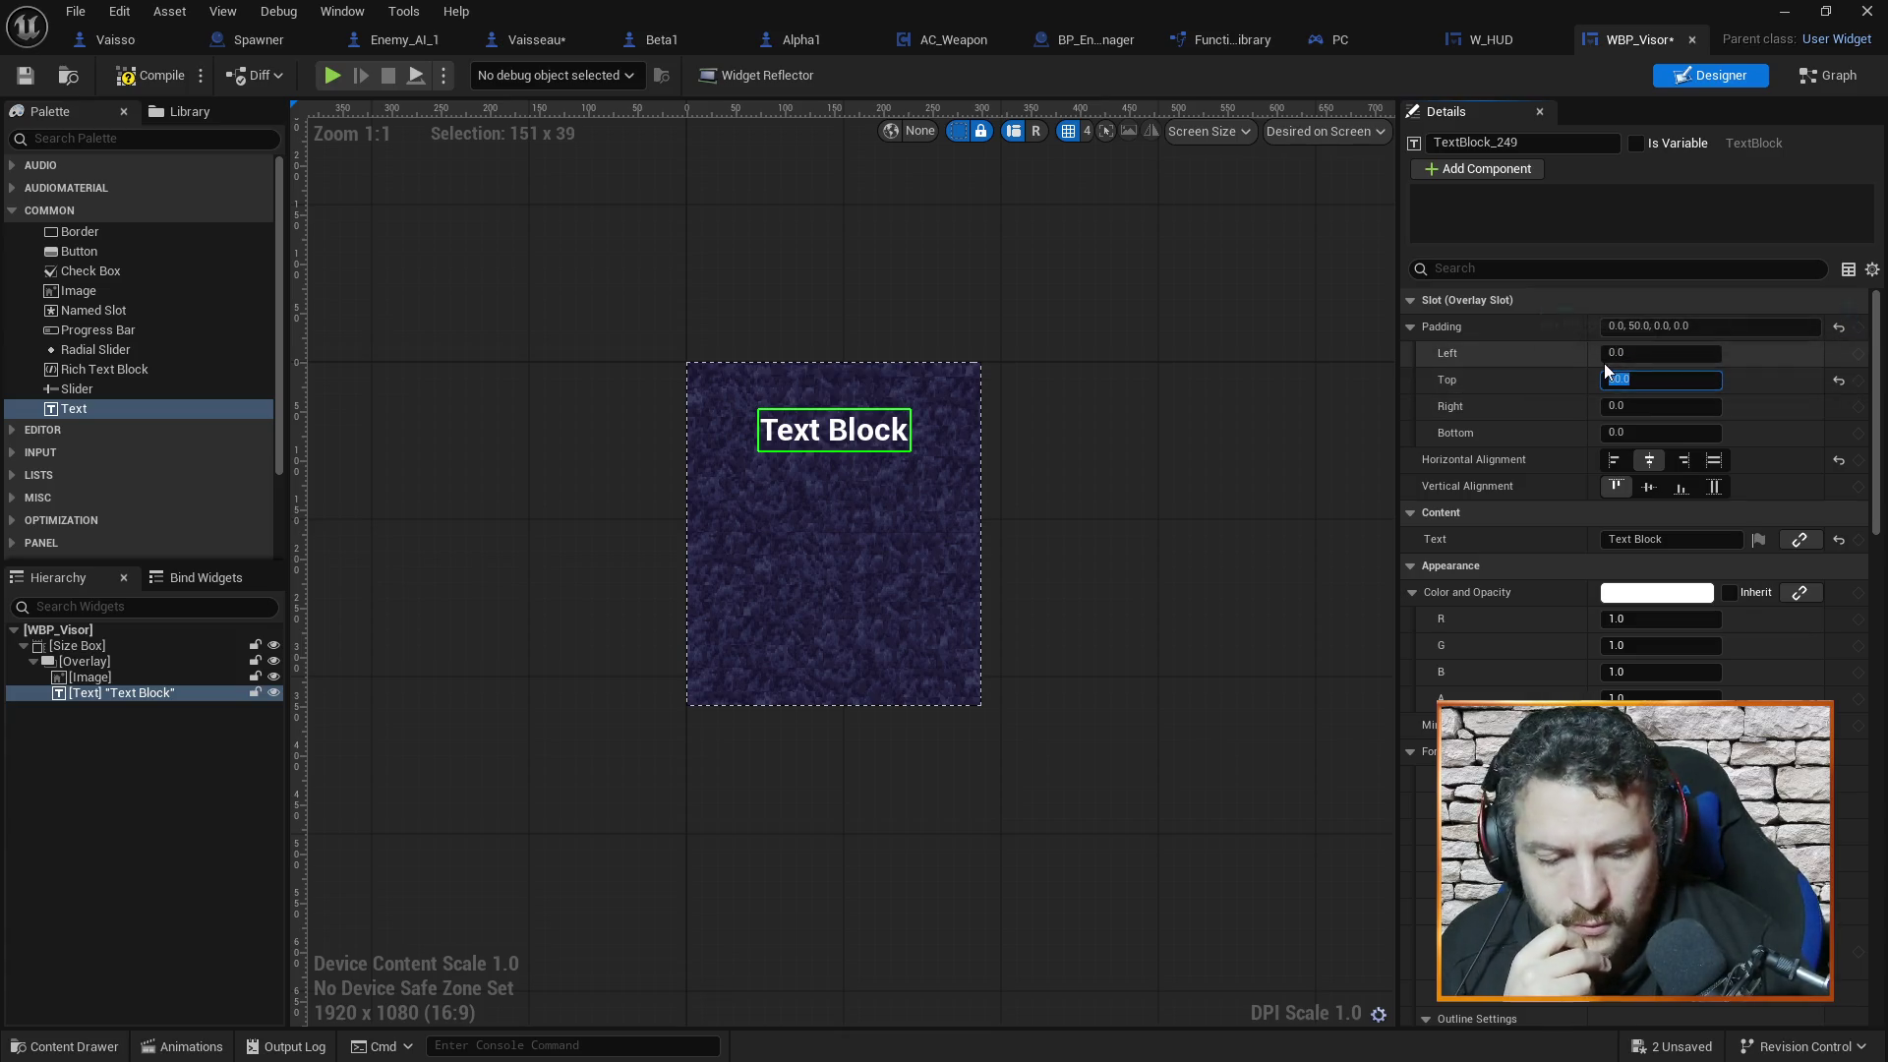
key(Return)
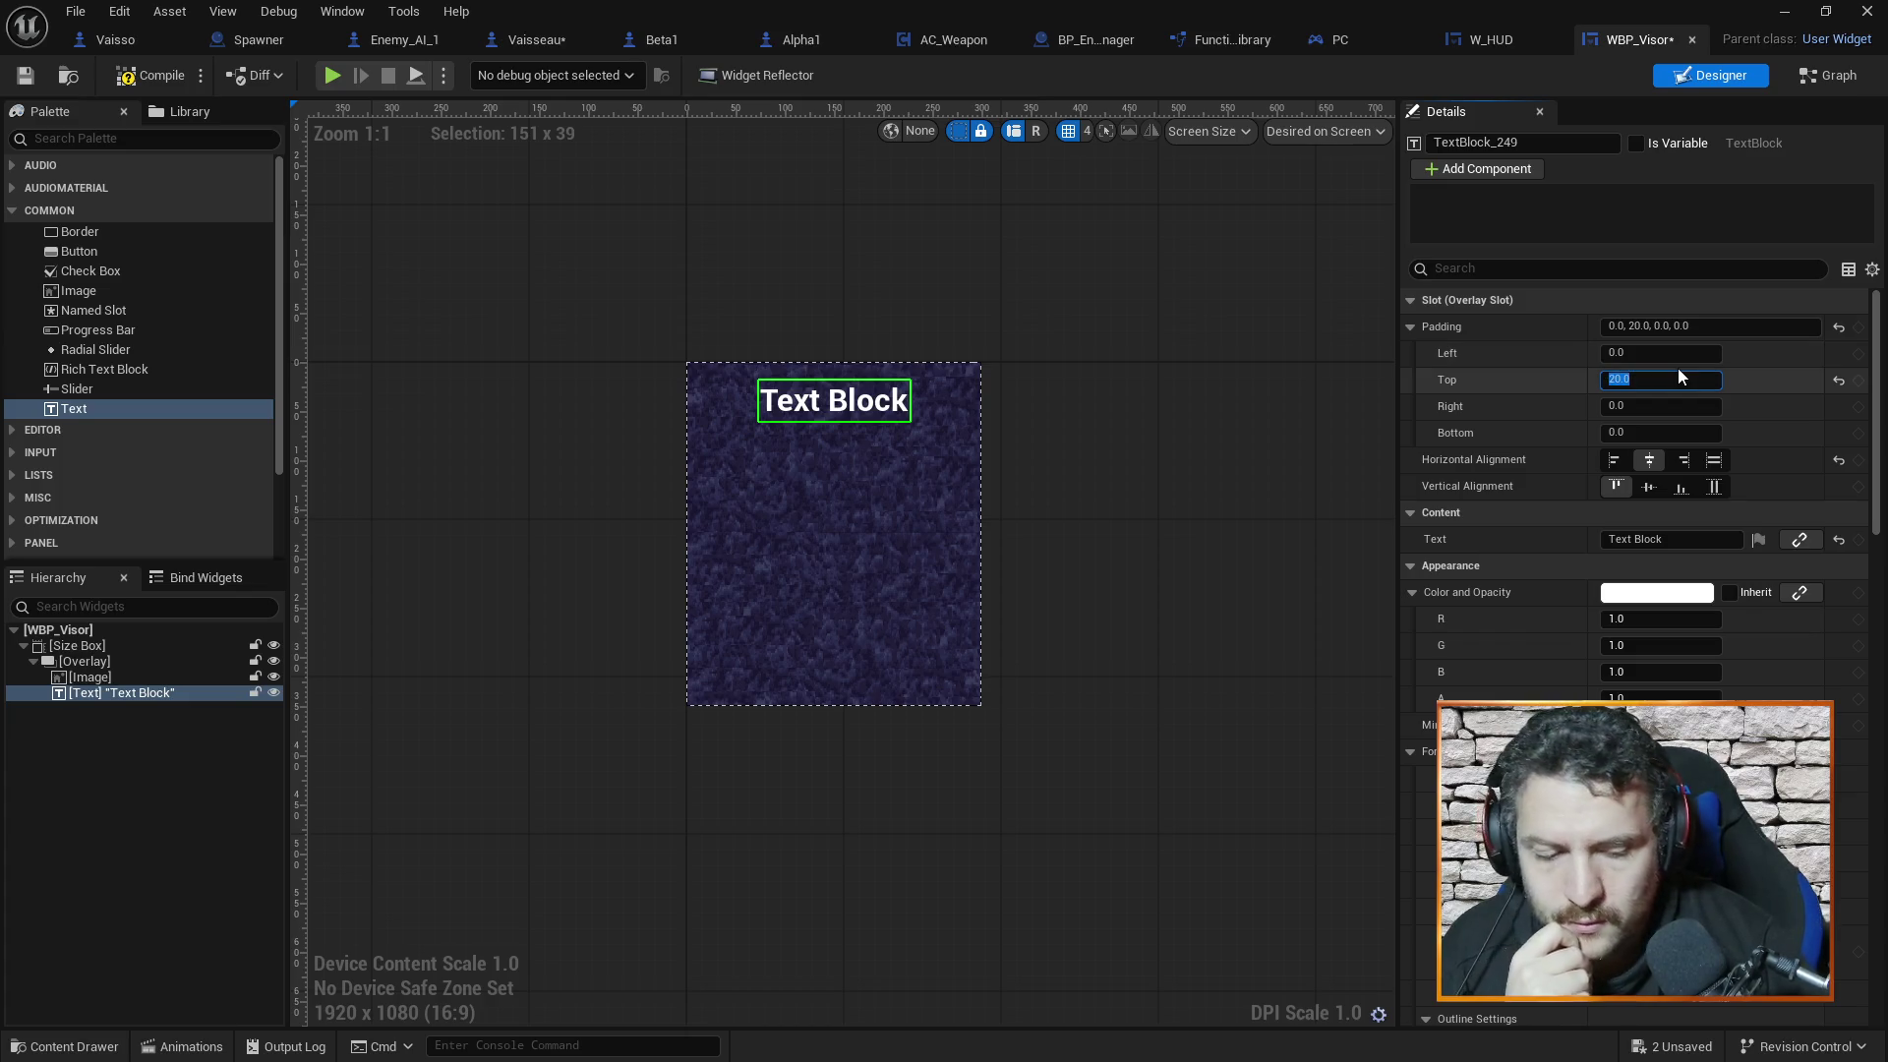
text(10)
key(Return)
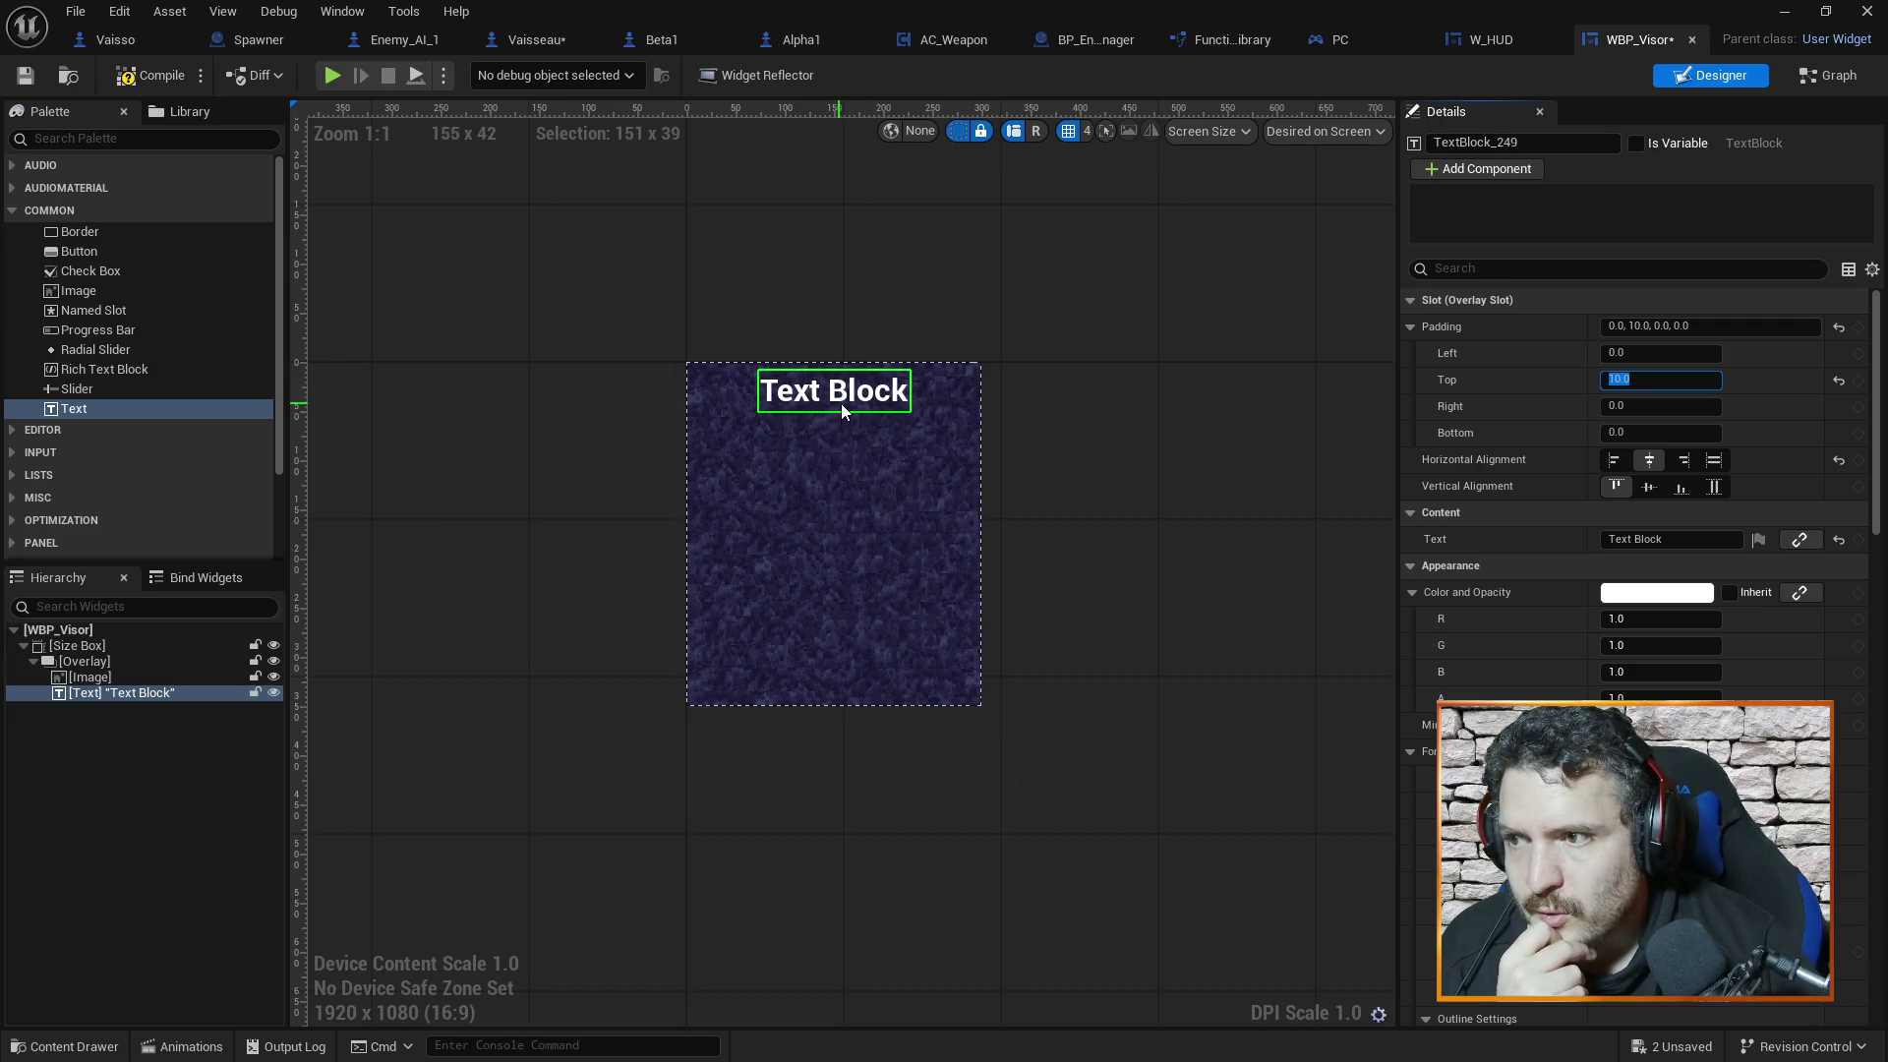
click(1113, 392)
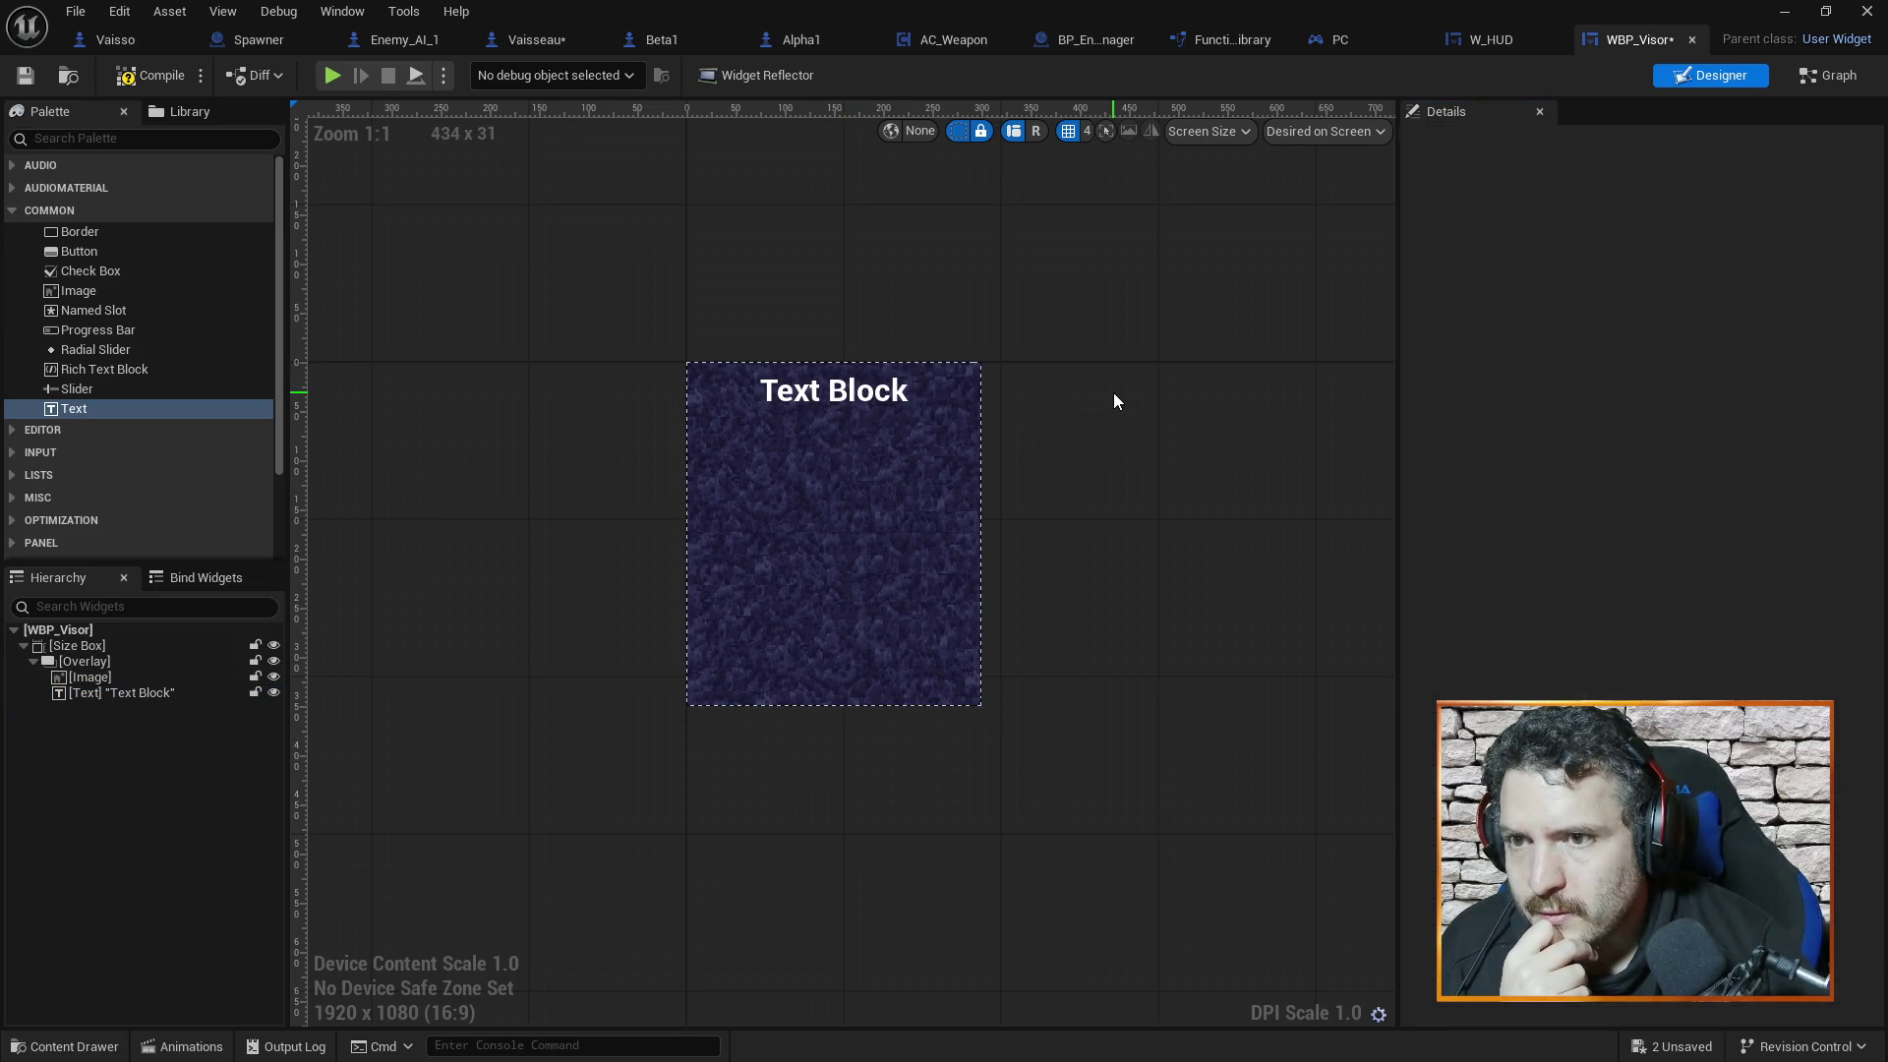
click(866, 395)
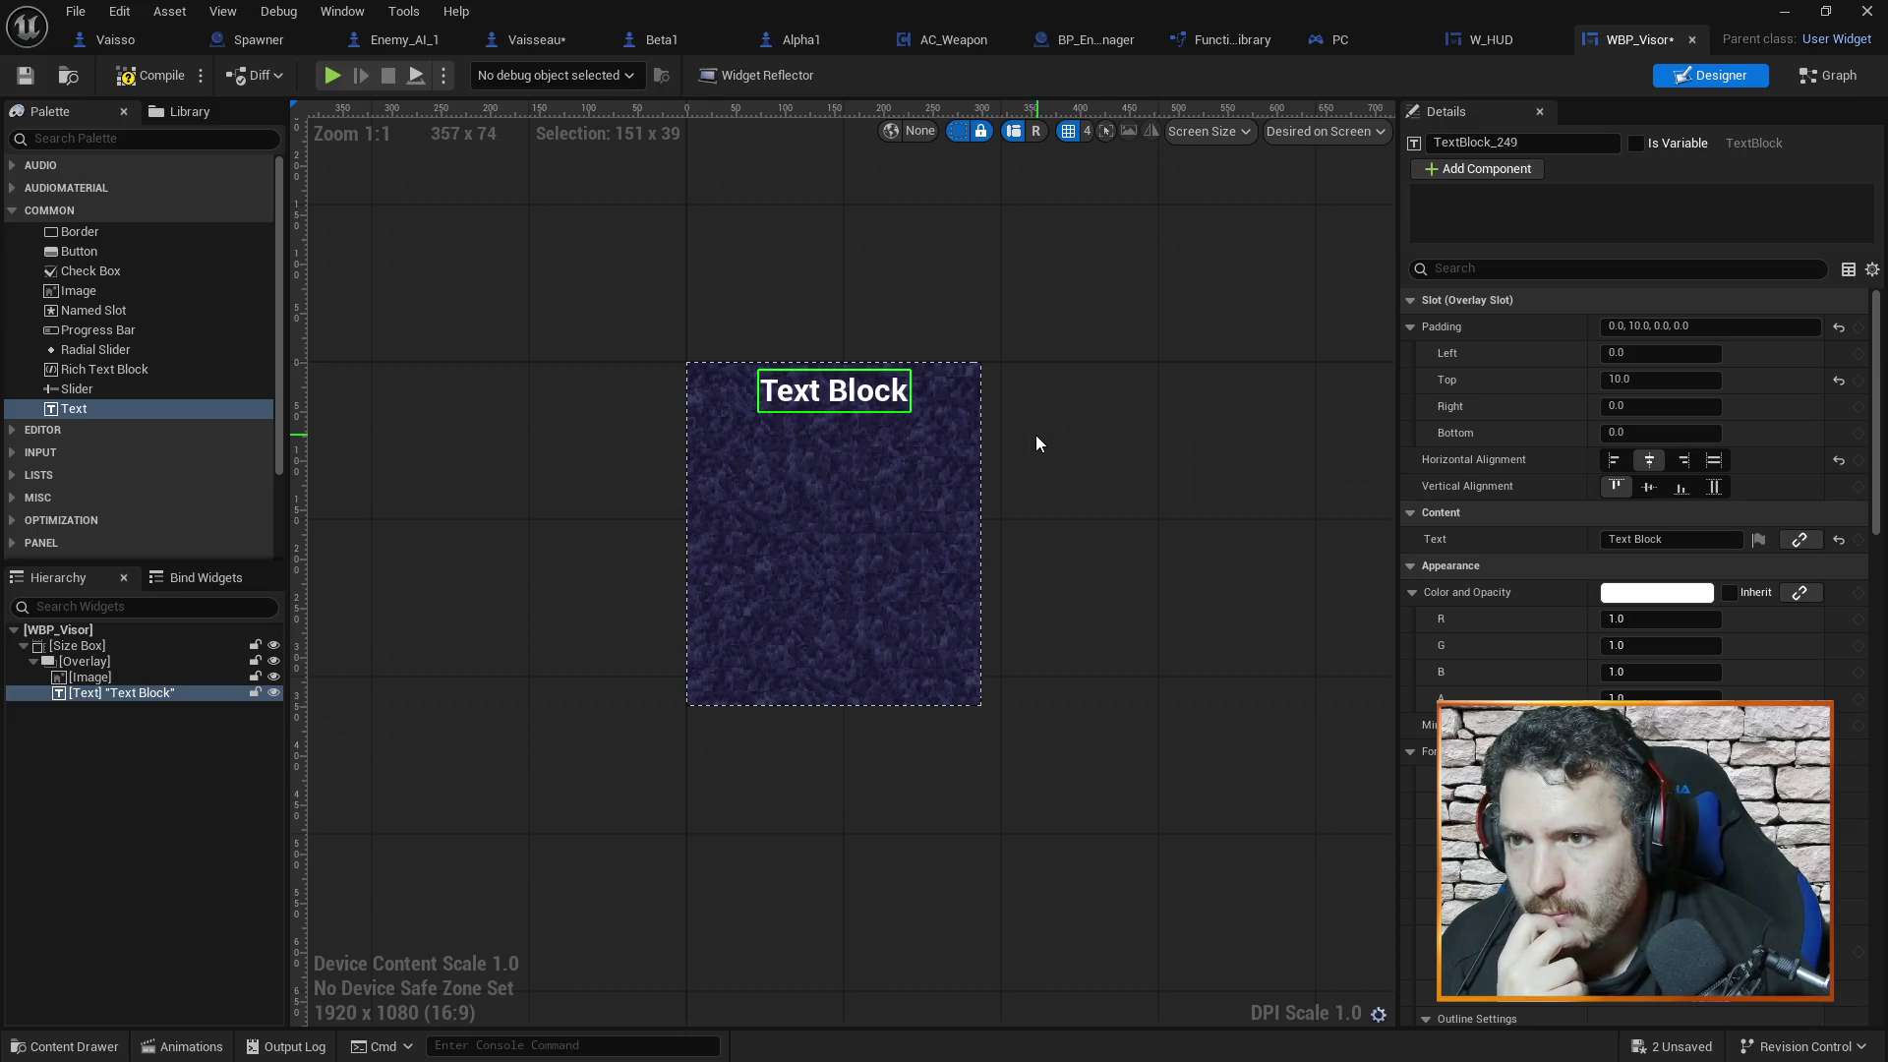
Delete HUD_Target_Name from W_HUD, compile, and go back to WBP_Visor
click(1561, 138)
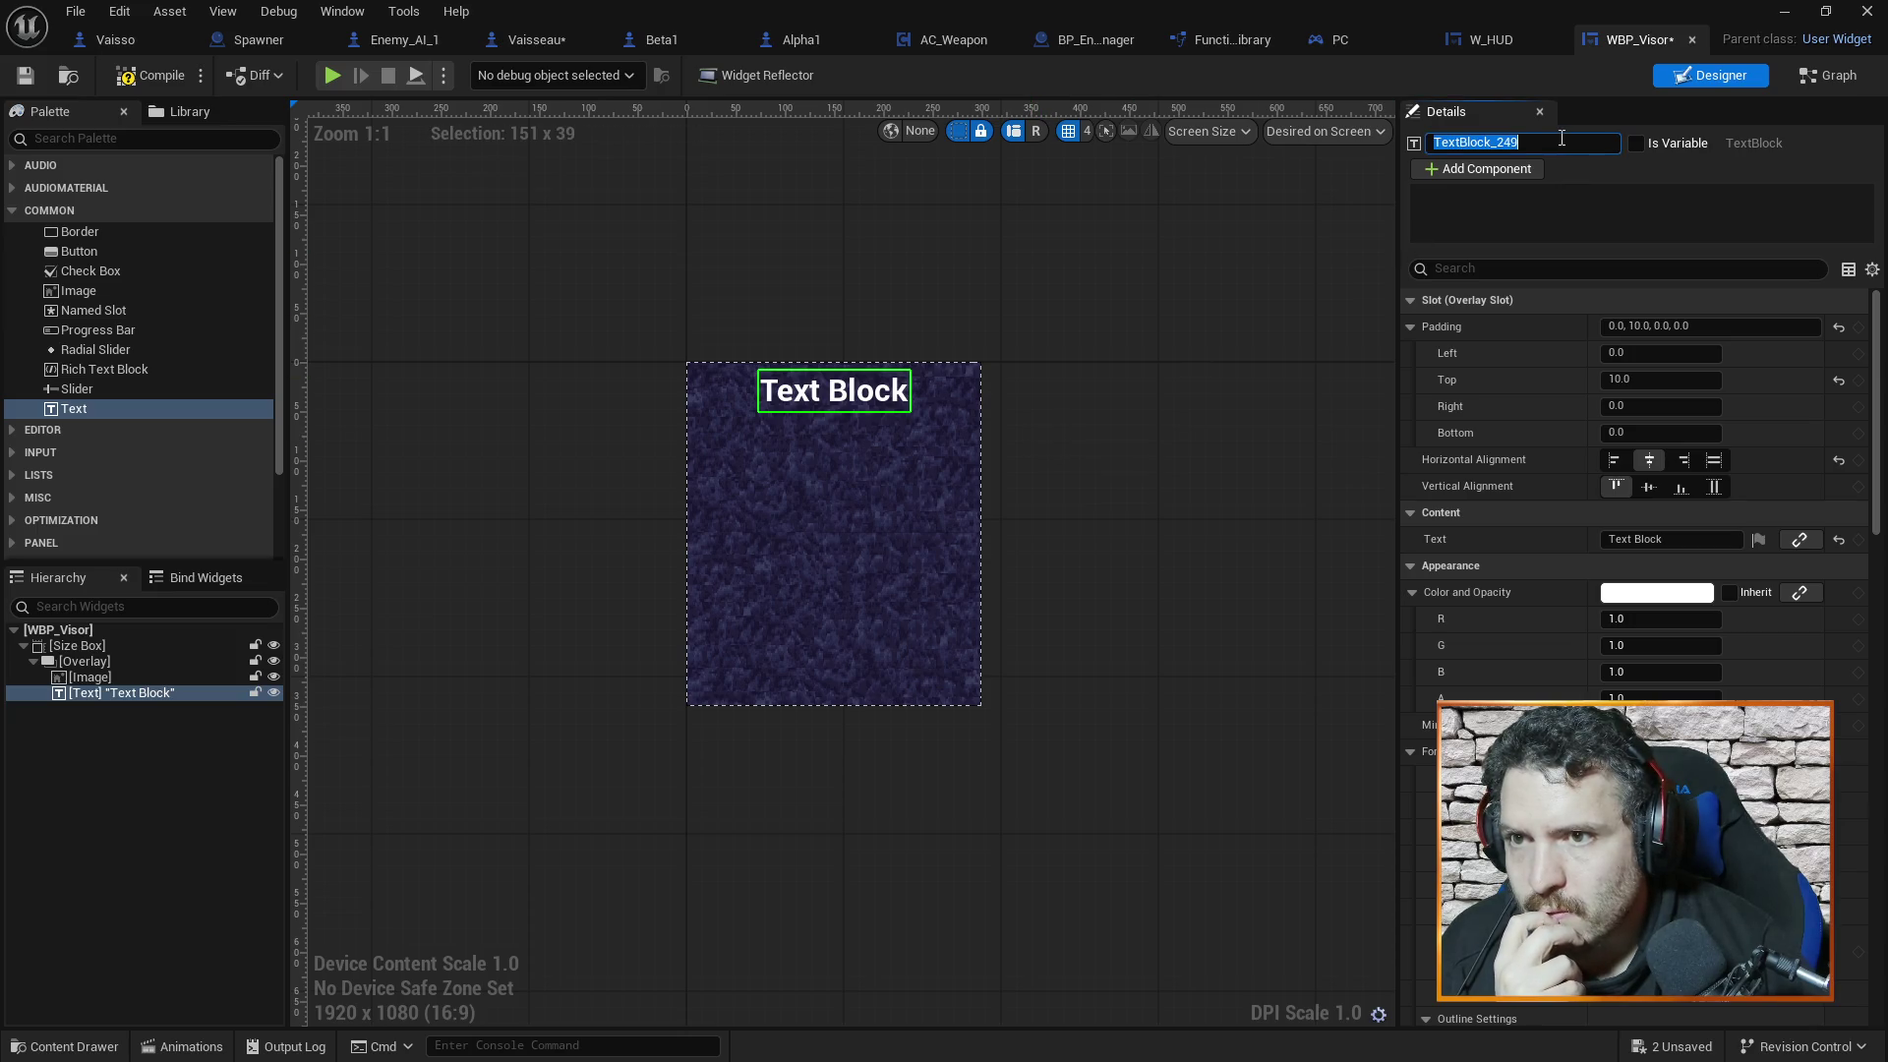
click(1484, 41)
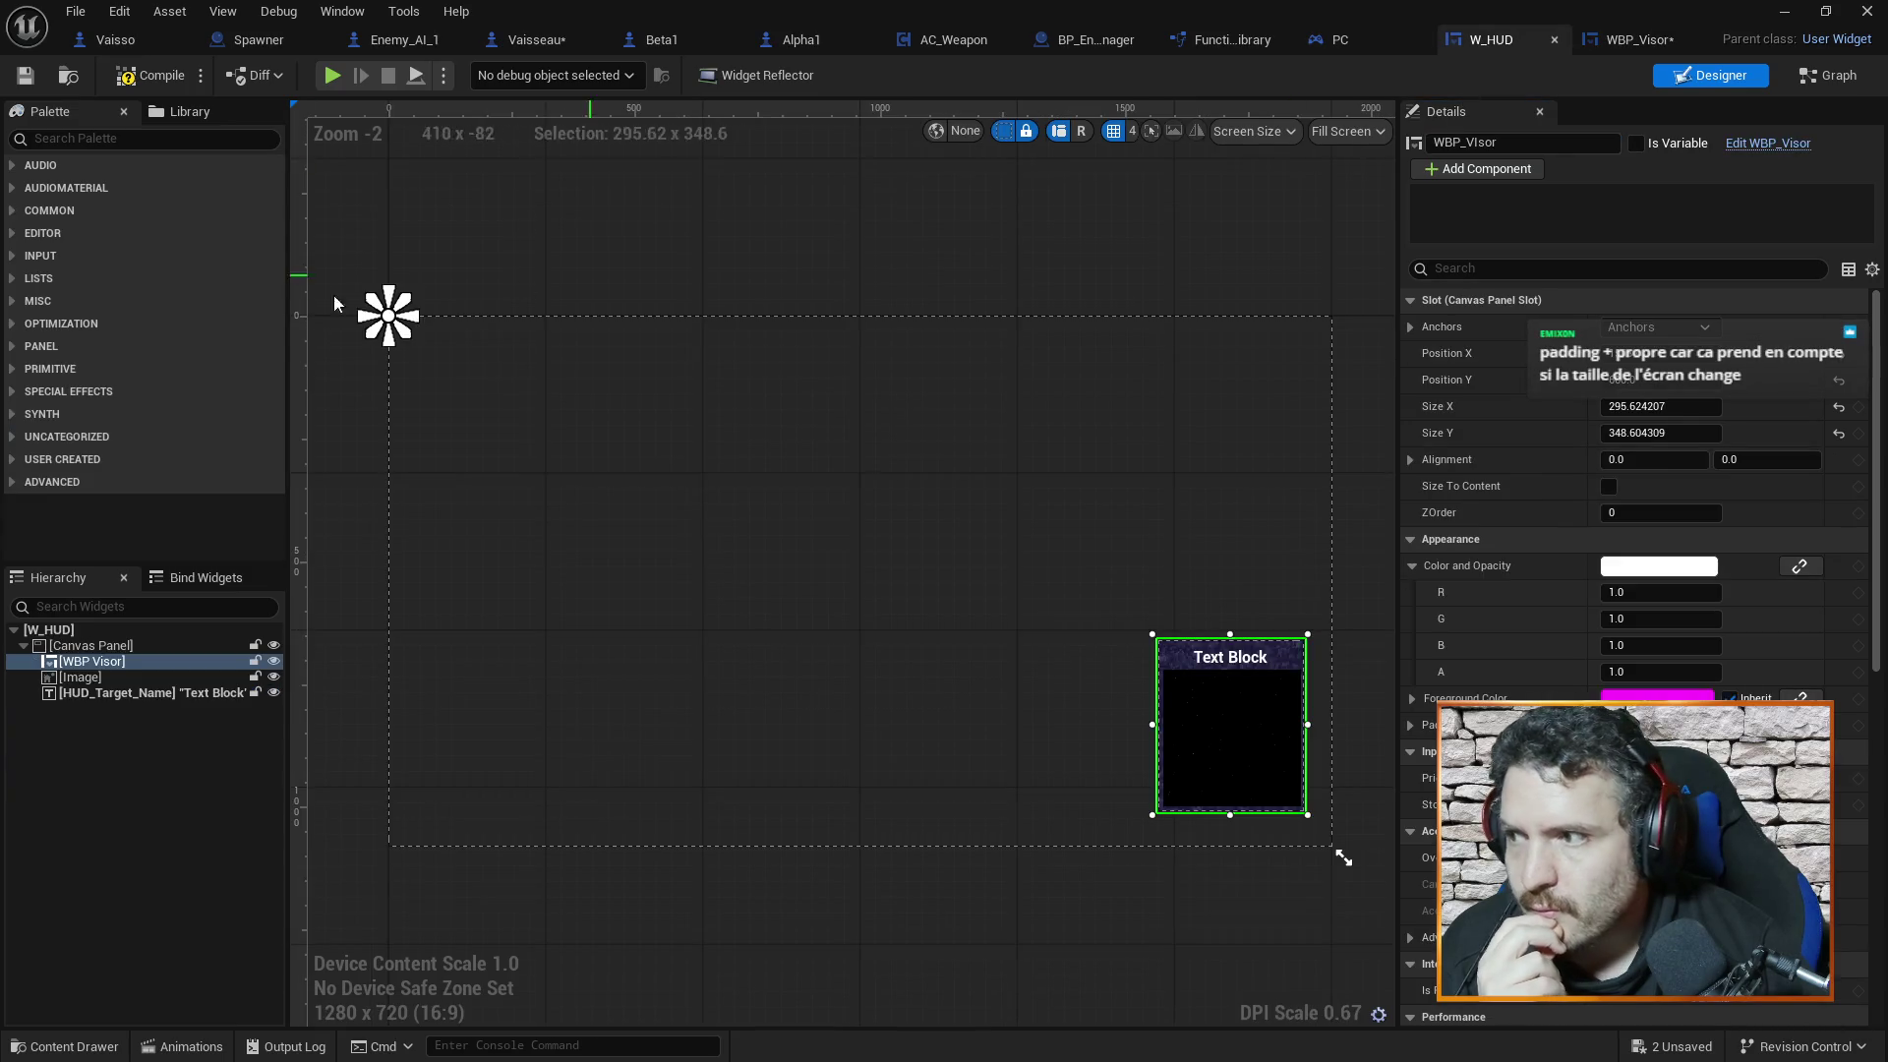
click(153, 693)
key(Delete)
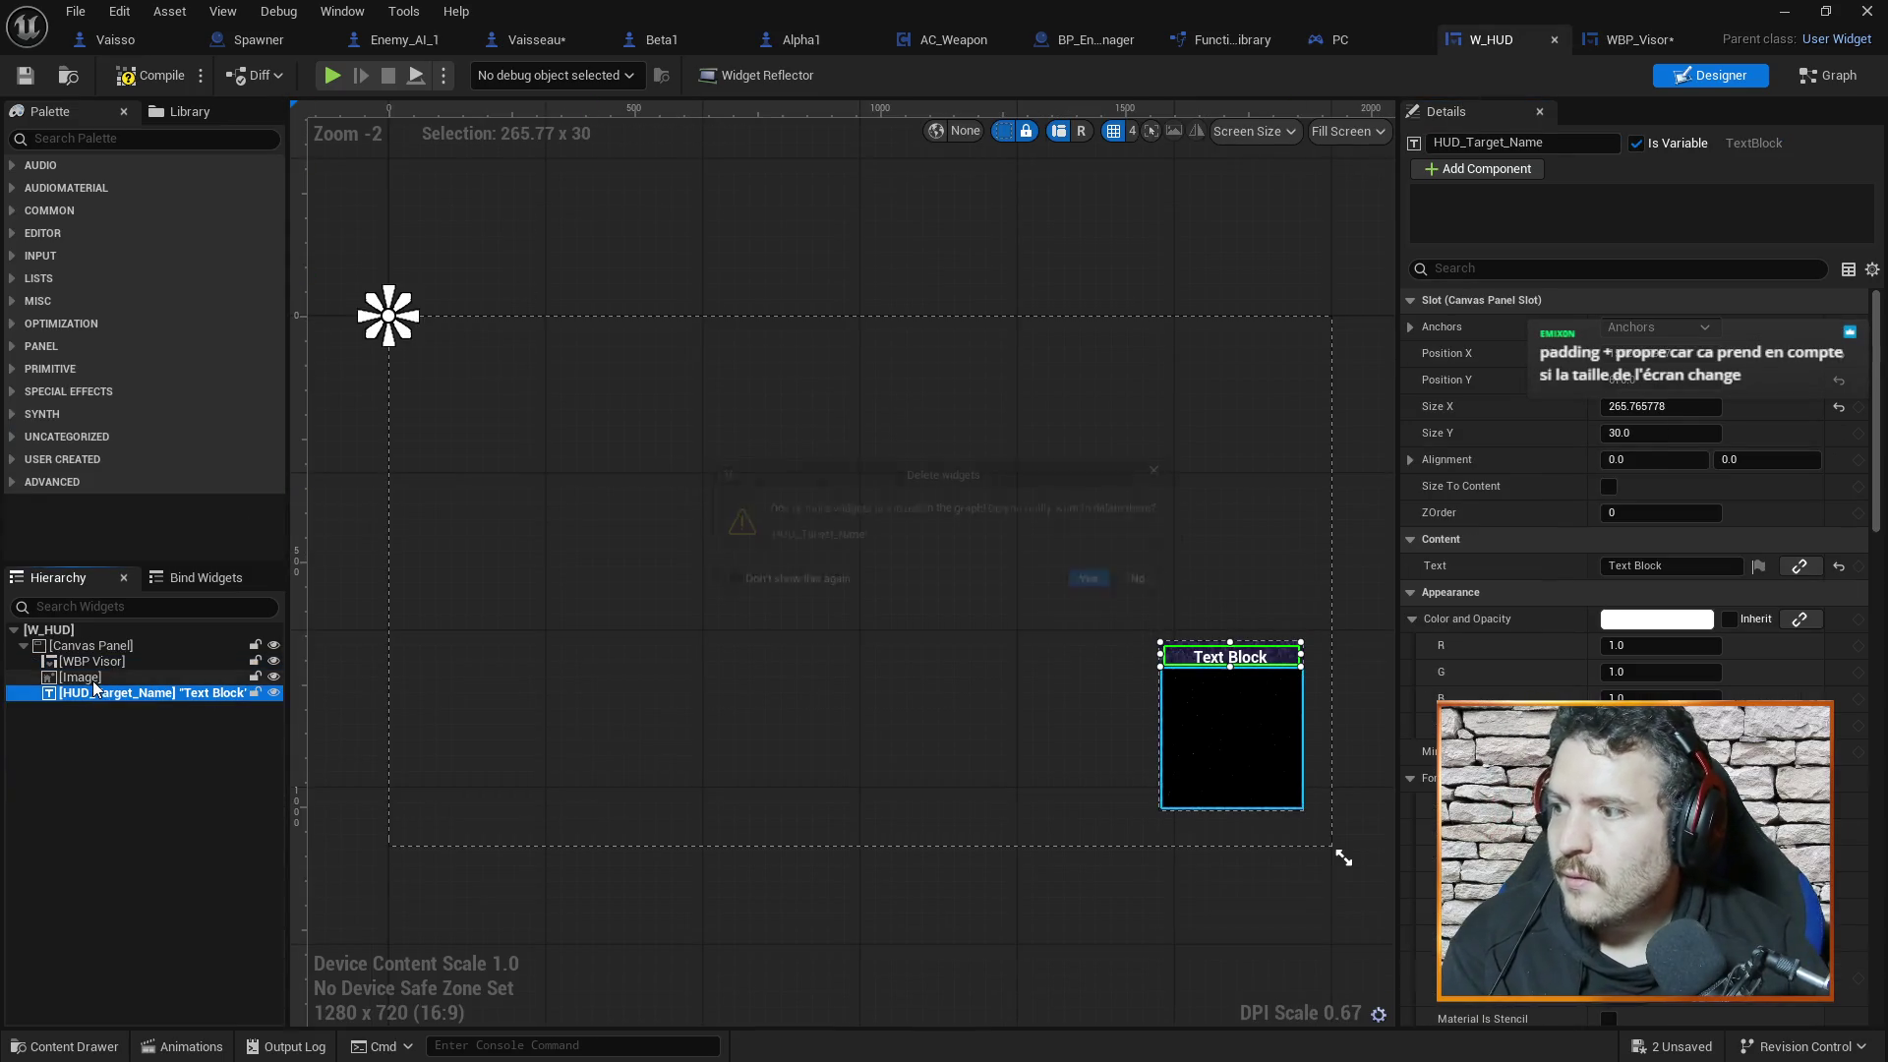
key(Return)
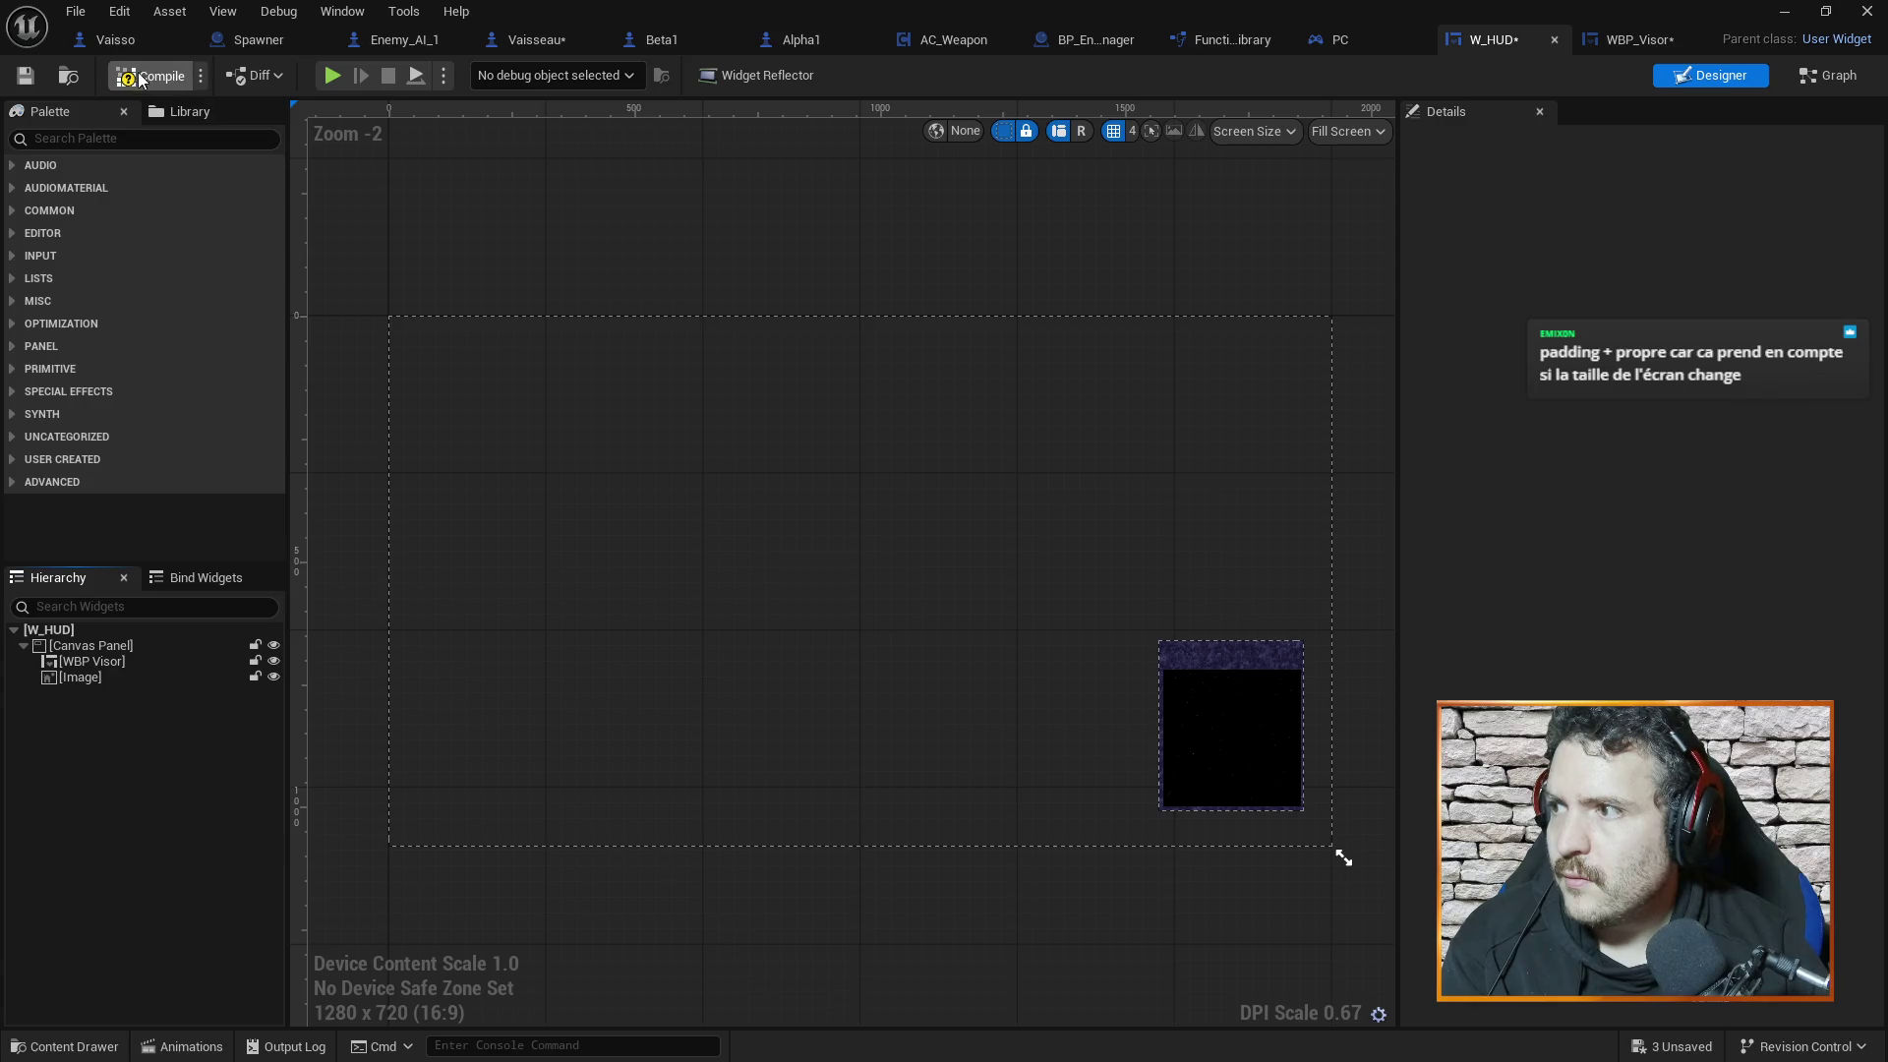
click(140, 79)
click(1627, 40)
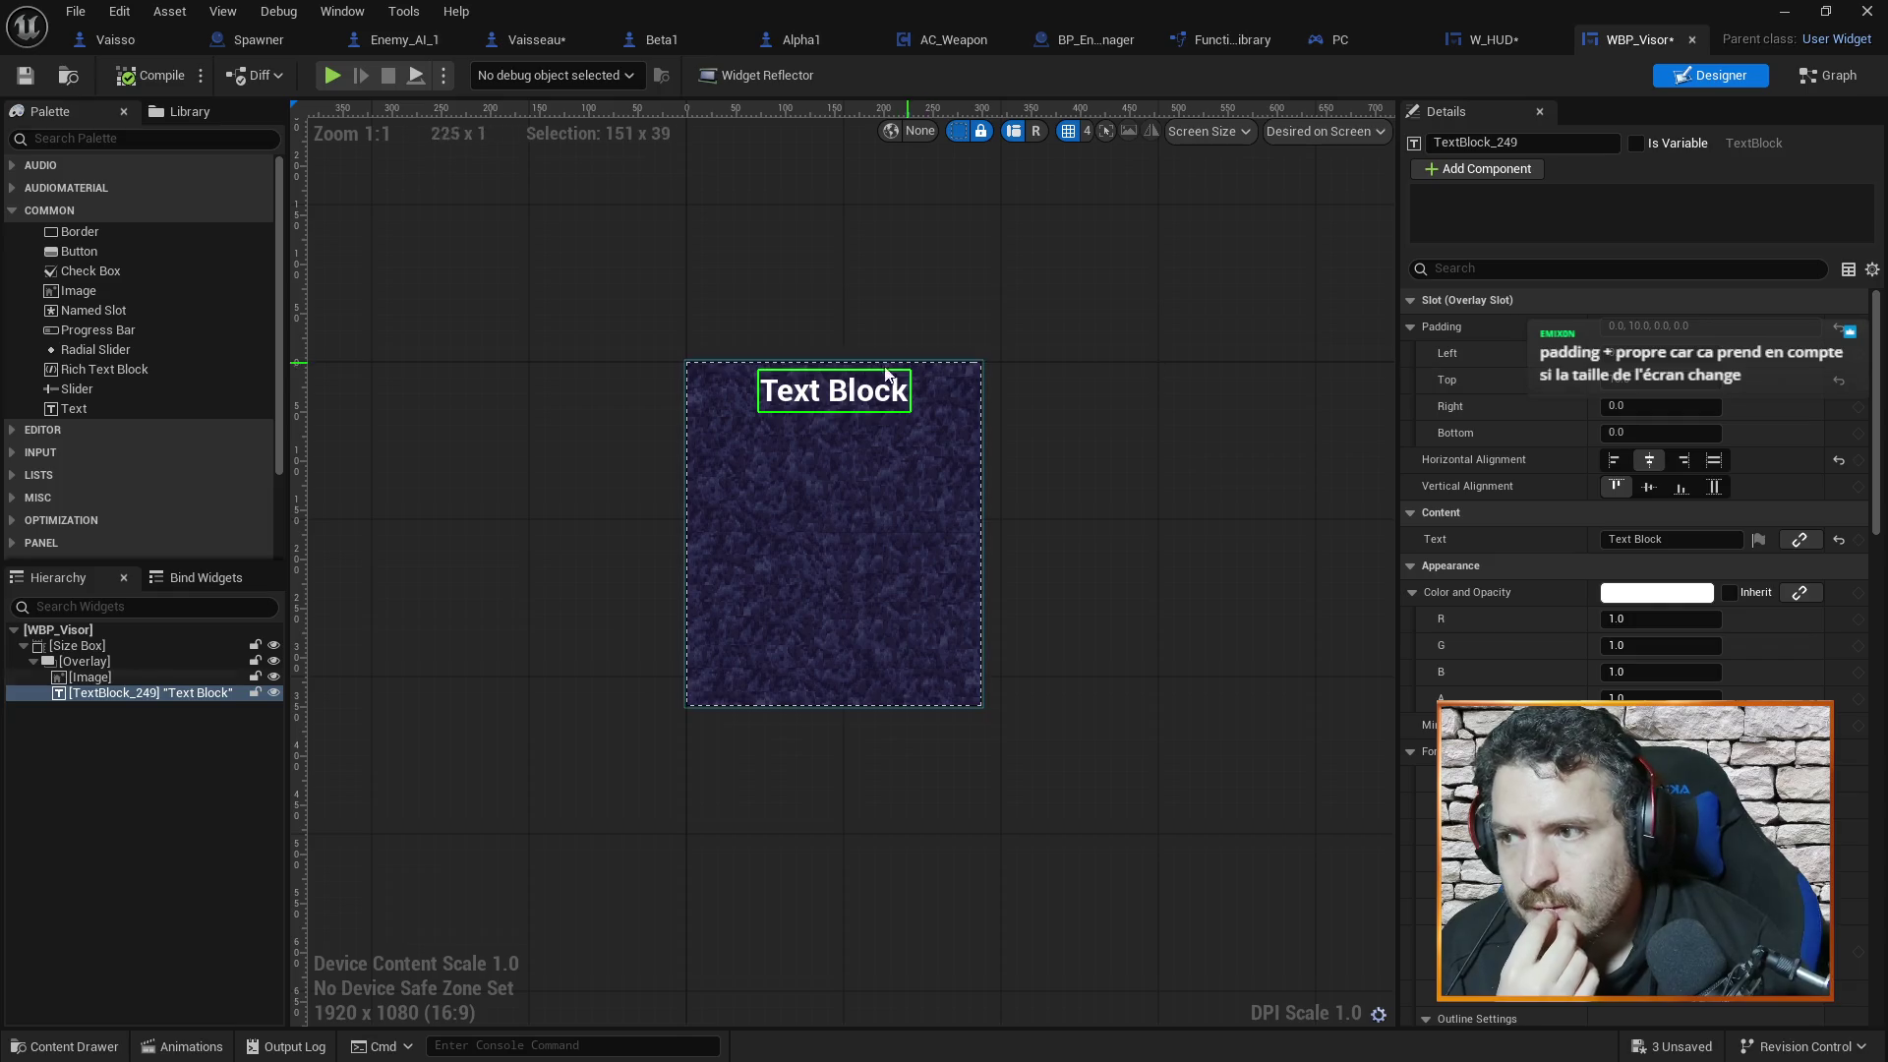
Rename the Text Block to HUD_Visor_TargetName and mark it as a variable
click(1578, 144)
double_click(1570, 145)
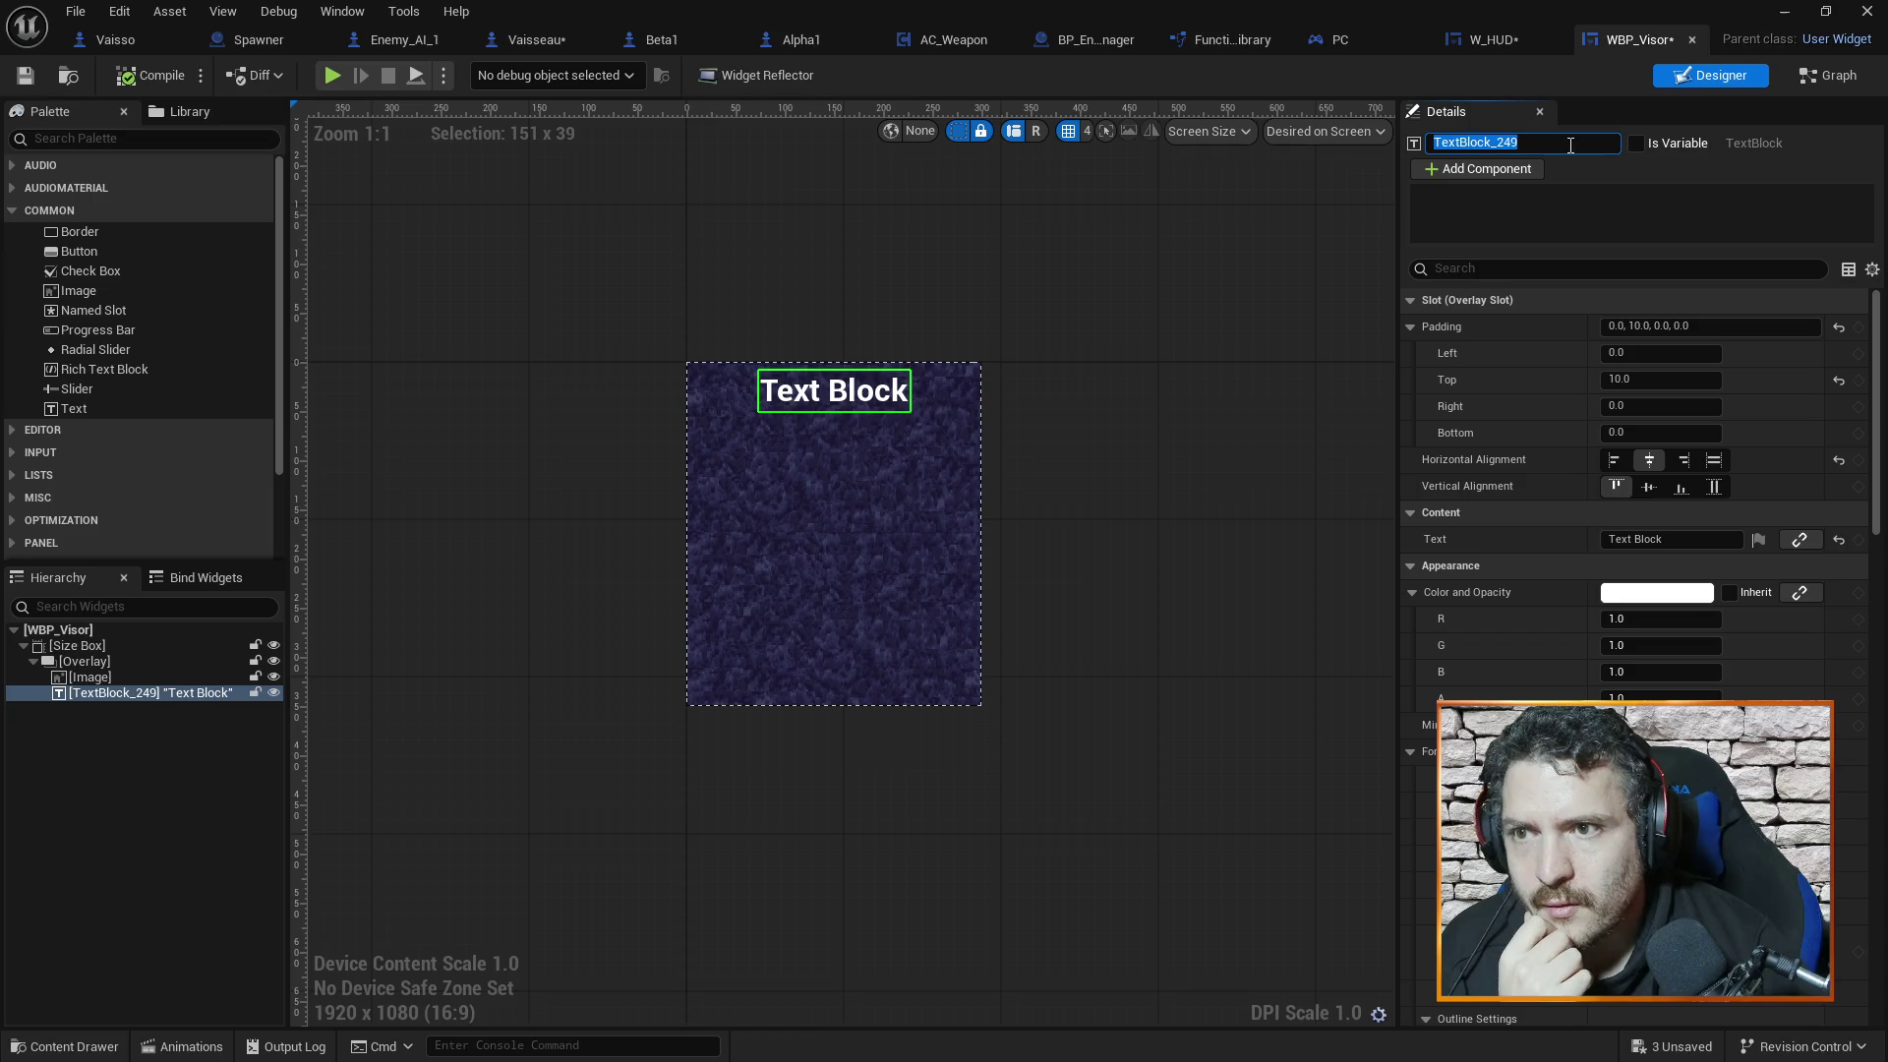
text(HUD_Visor_Target)
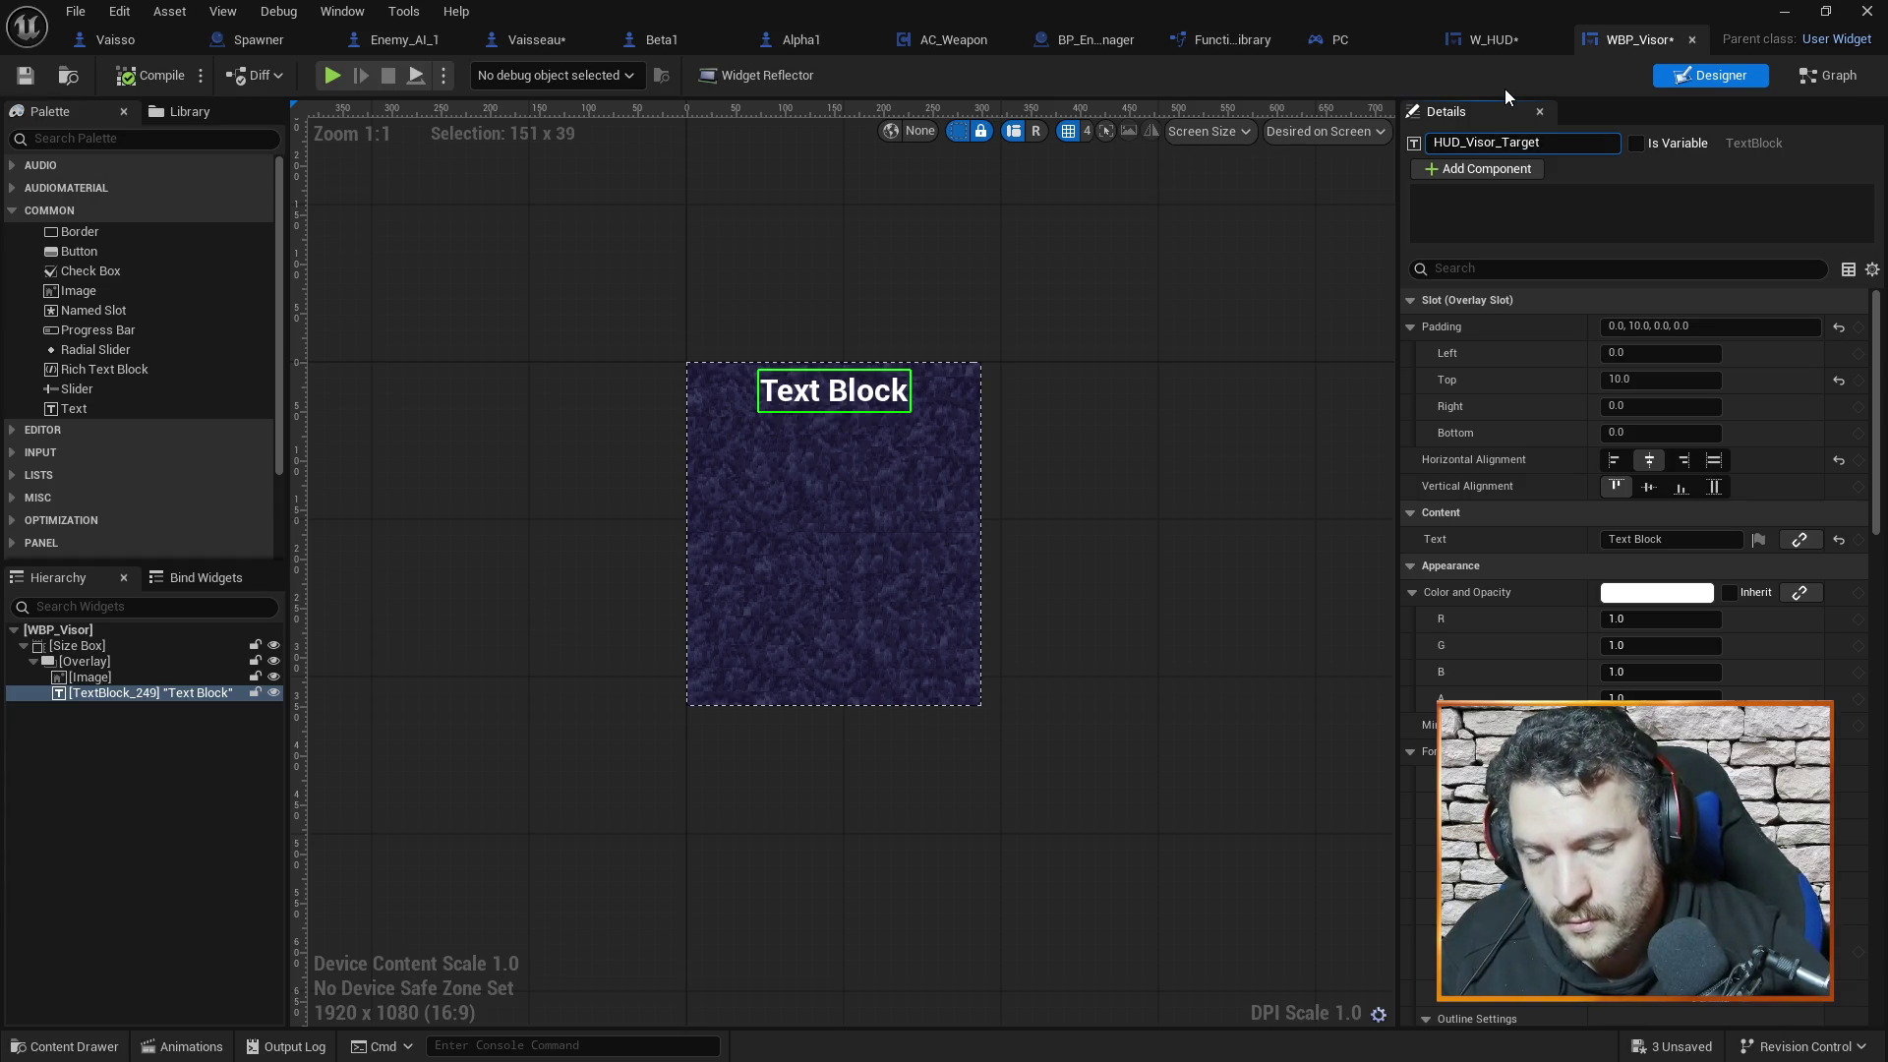
text(Name)
key(Return)
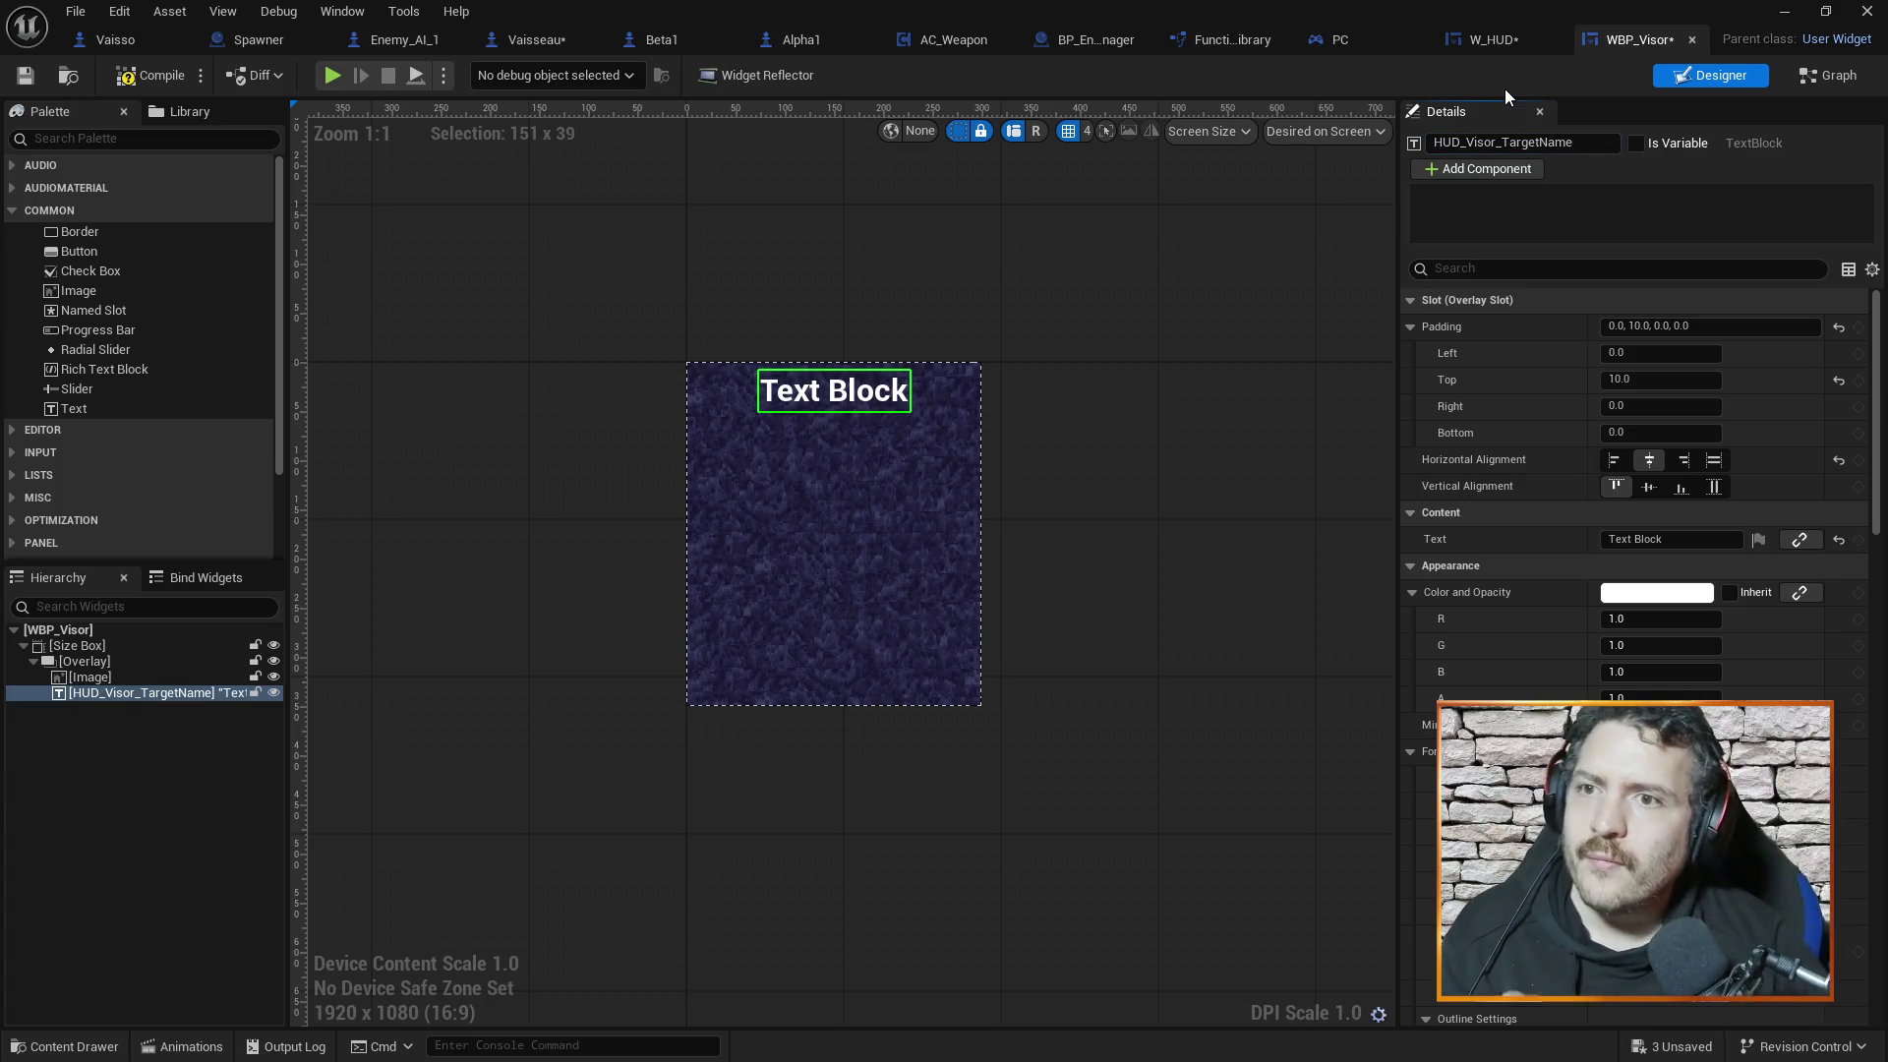
click(1655, 145)
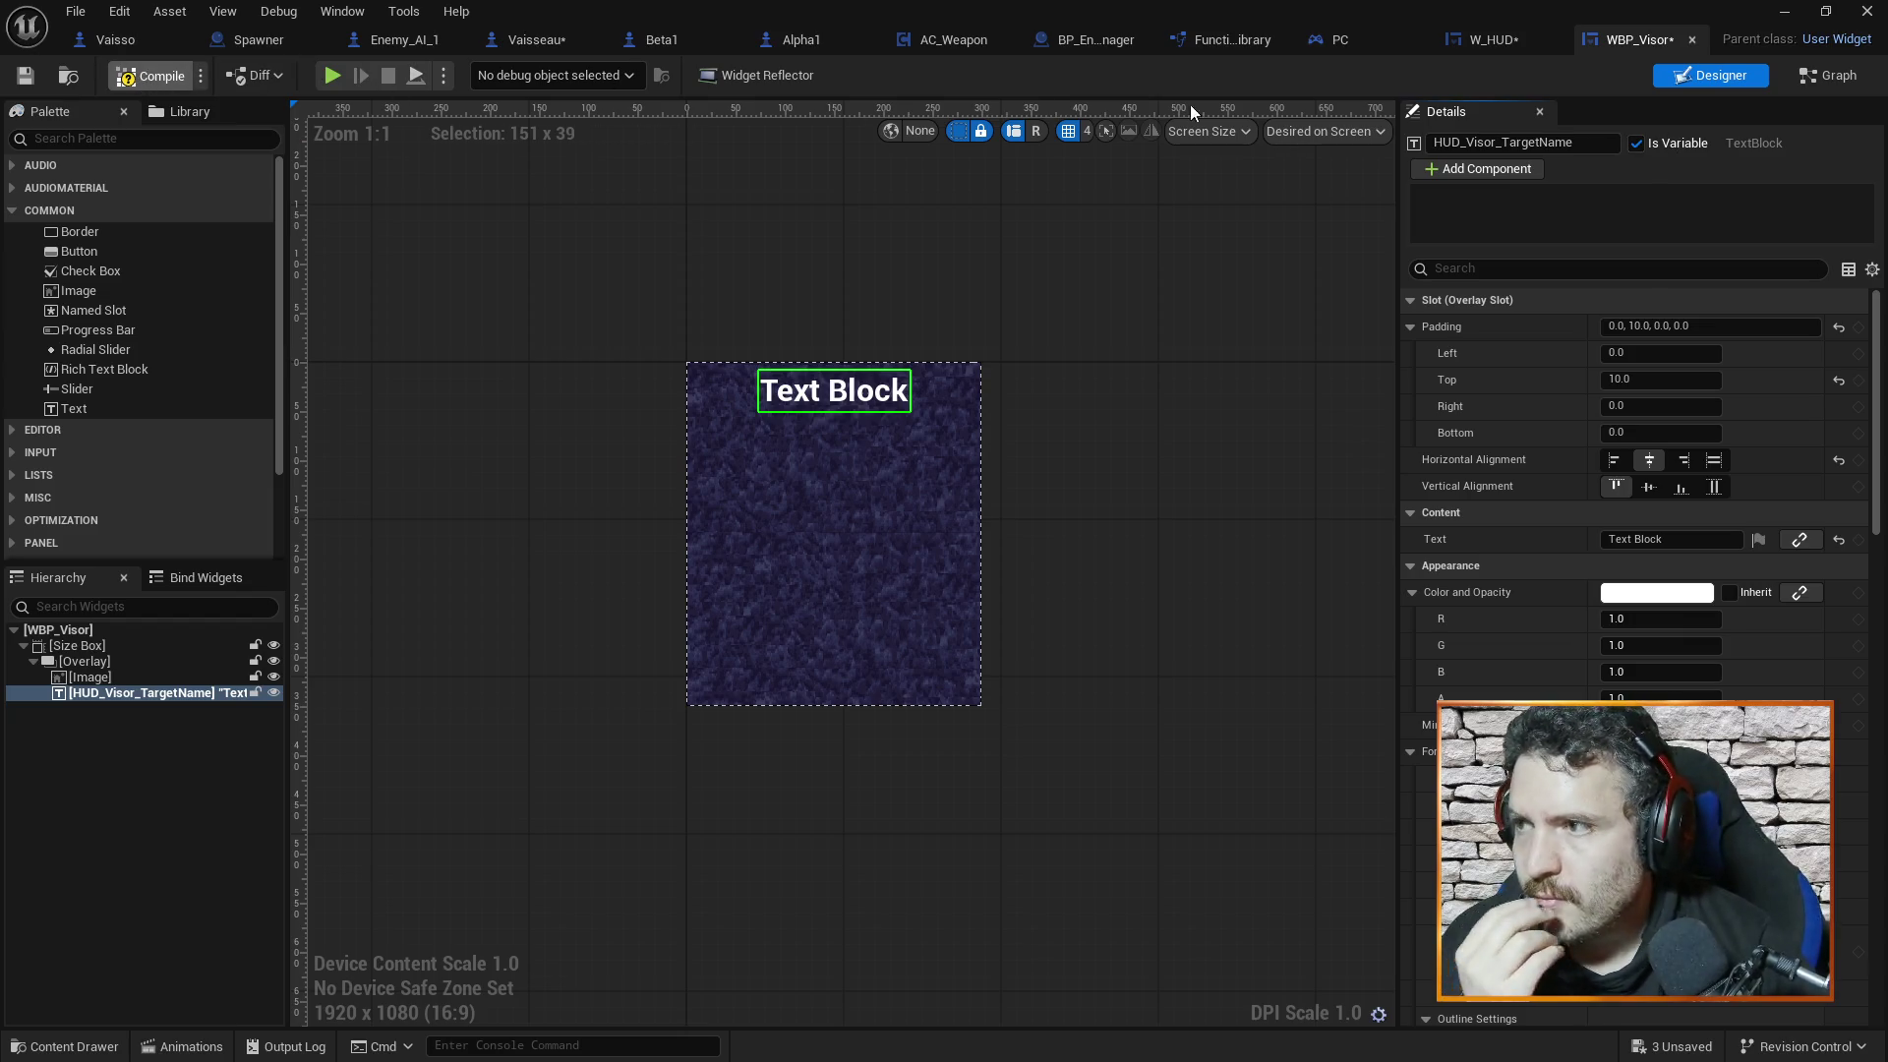
Check the WBP_Visor graph, return to Designer, recentre the canvas, and switch to W_HUD
click(1812, 81)
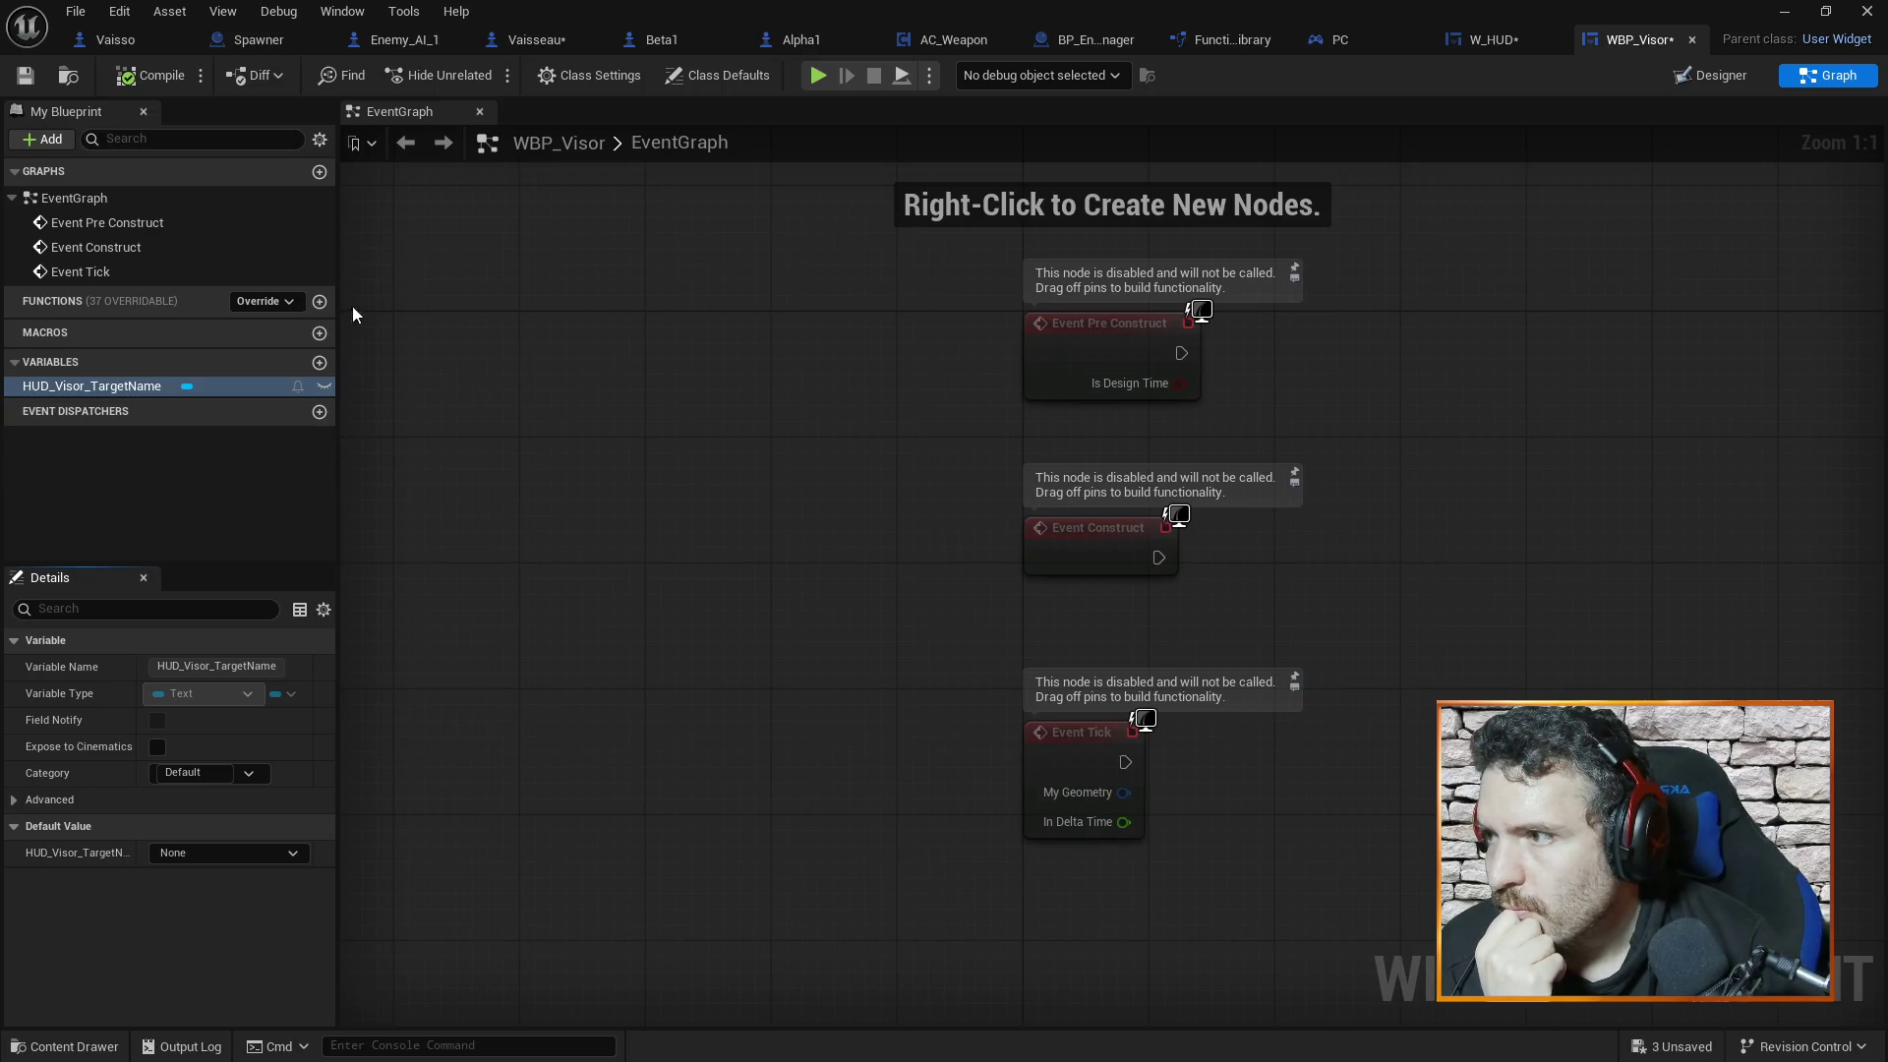
click(1701, 77)
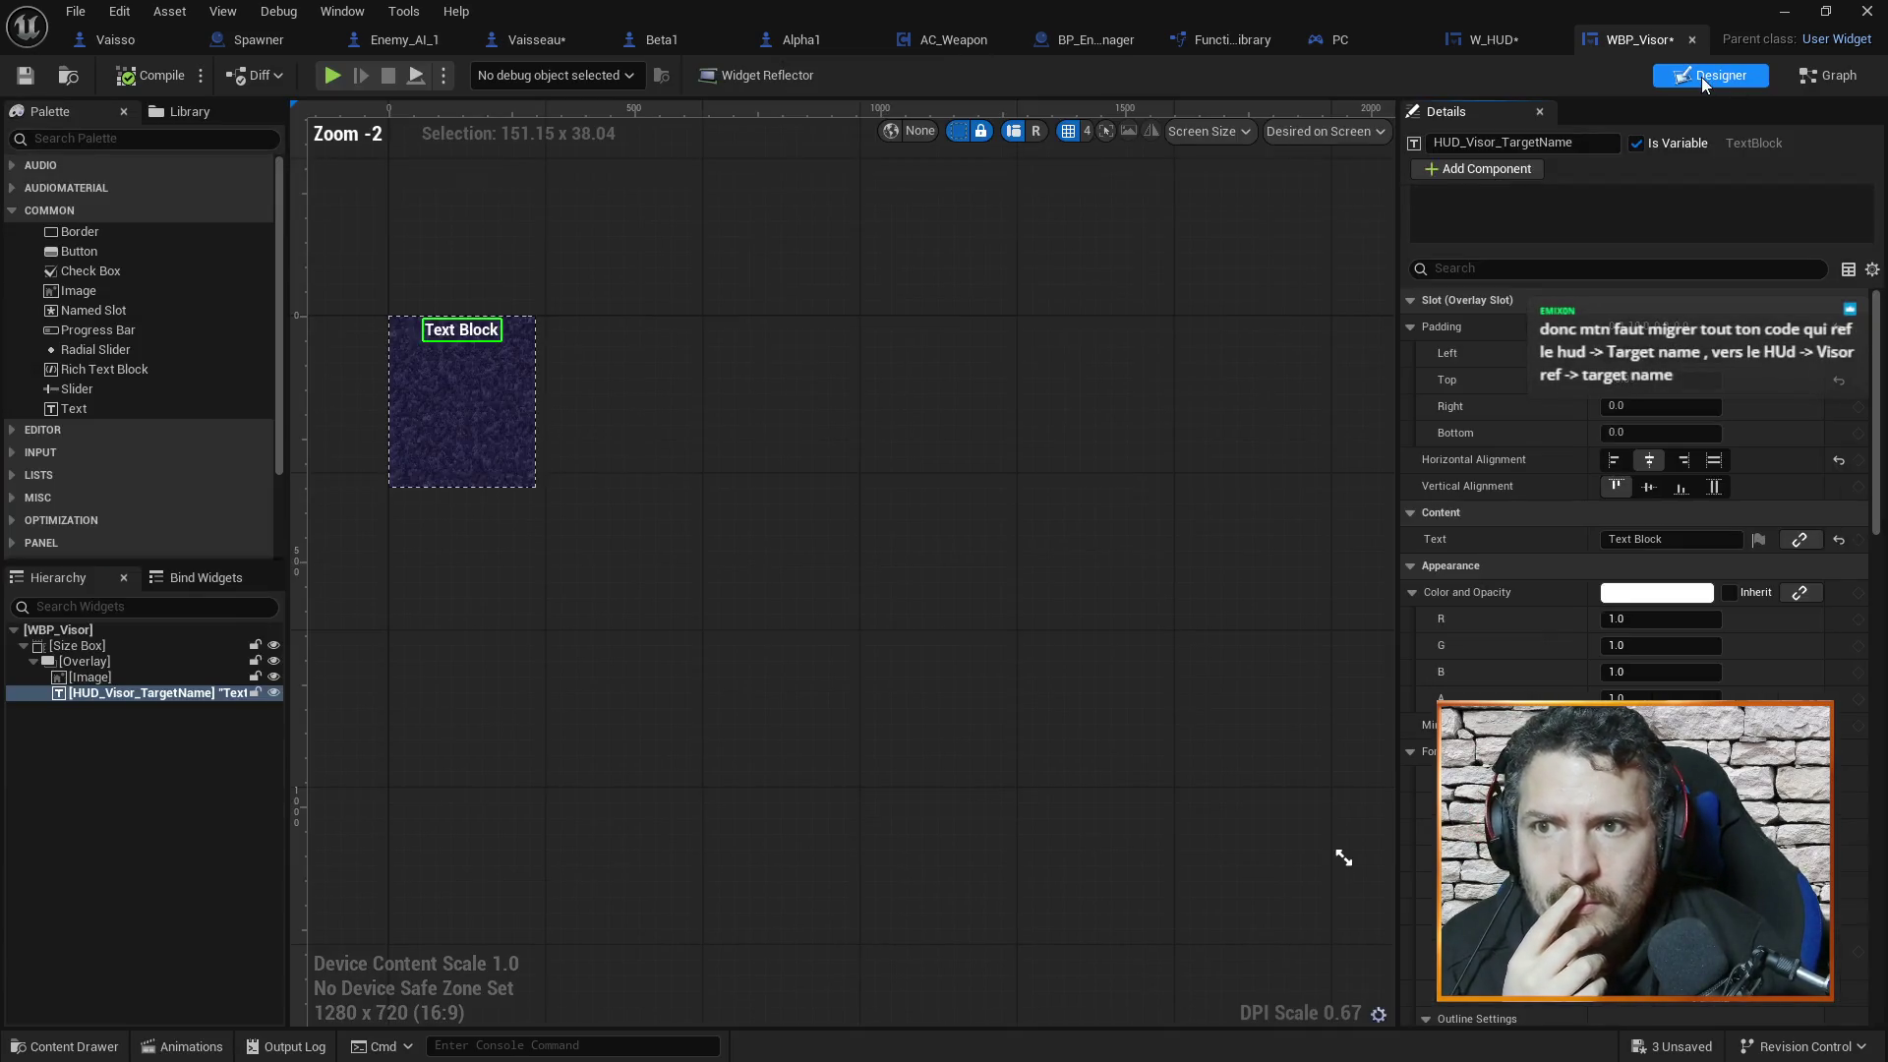
scroll(662, 386, up, 4)
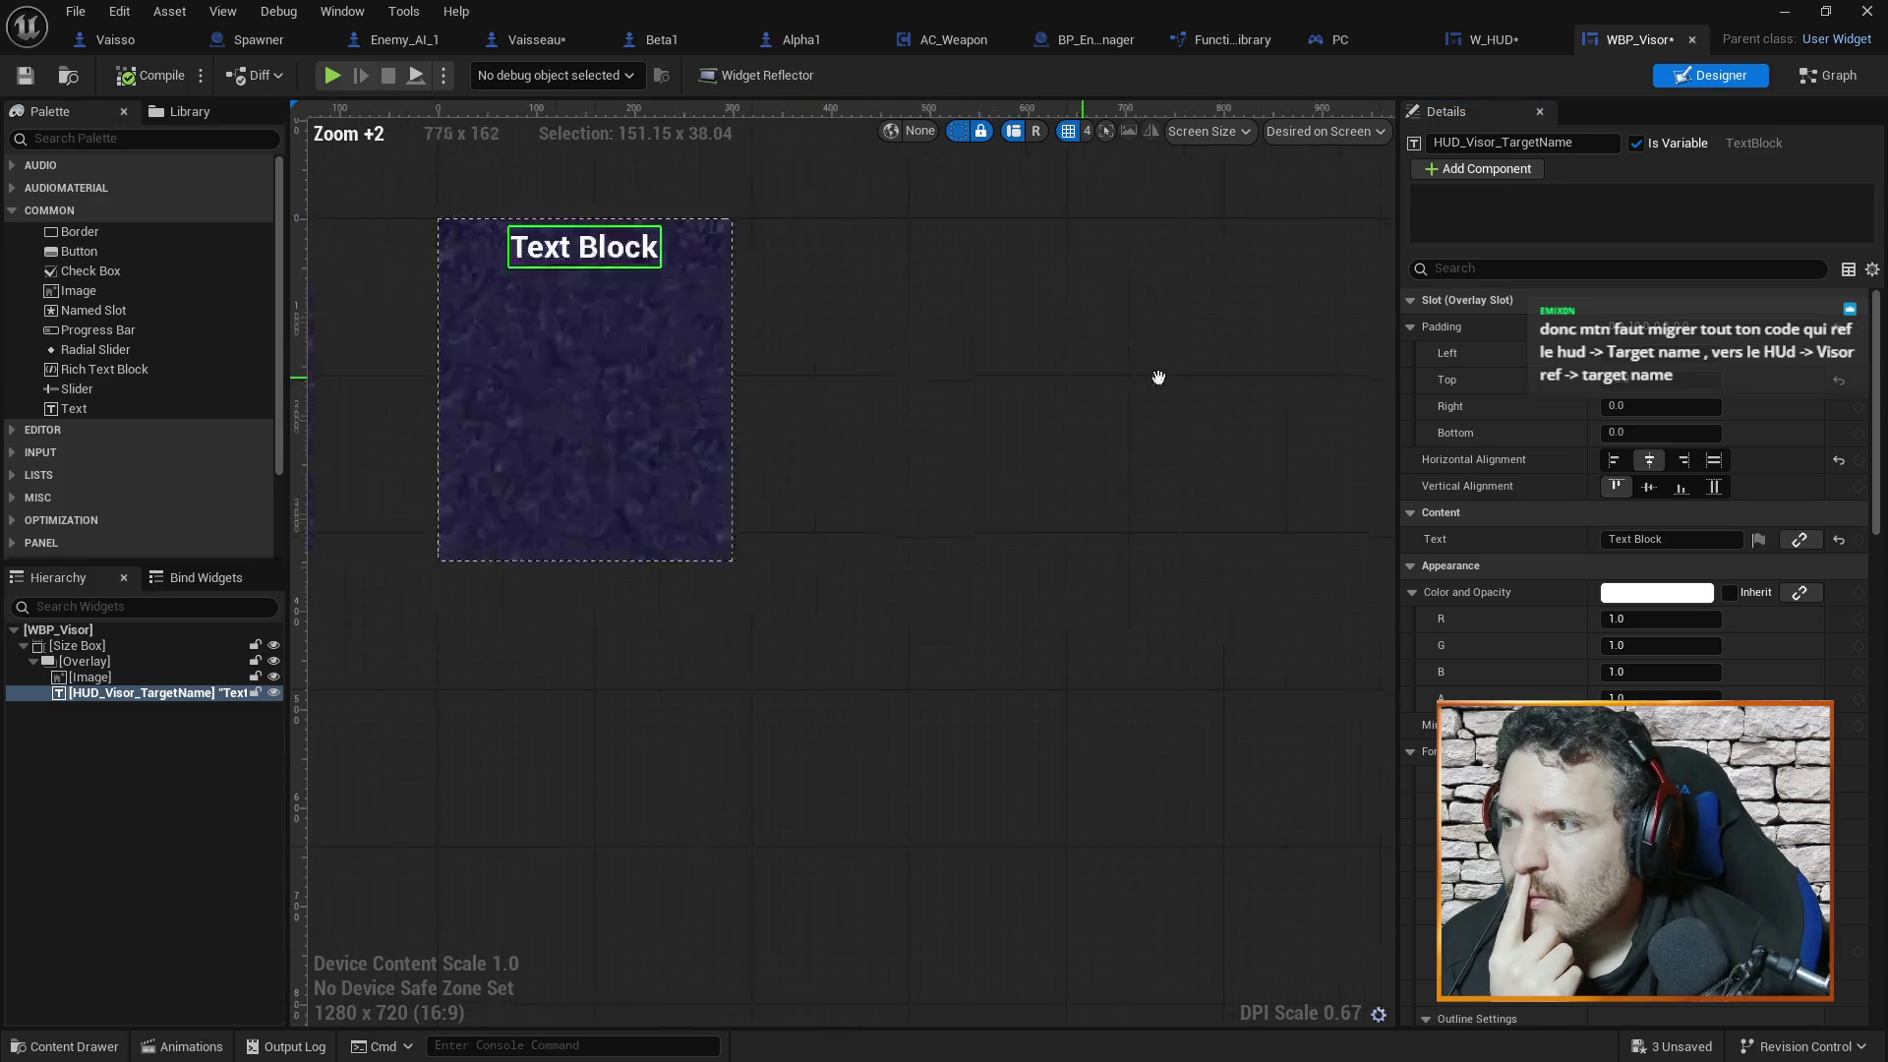
drag(894, 616, 694, 641)
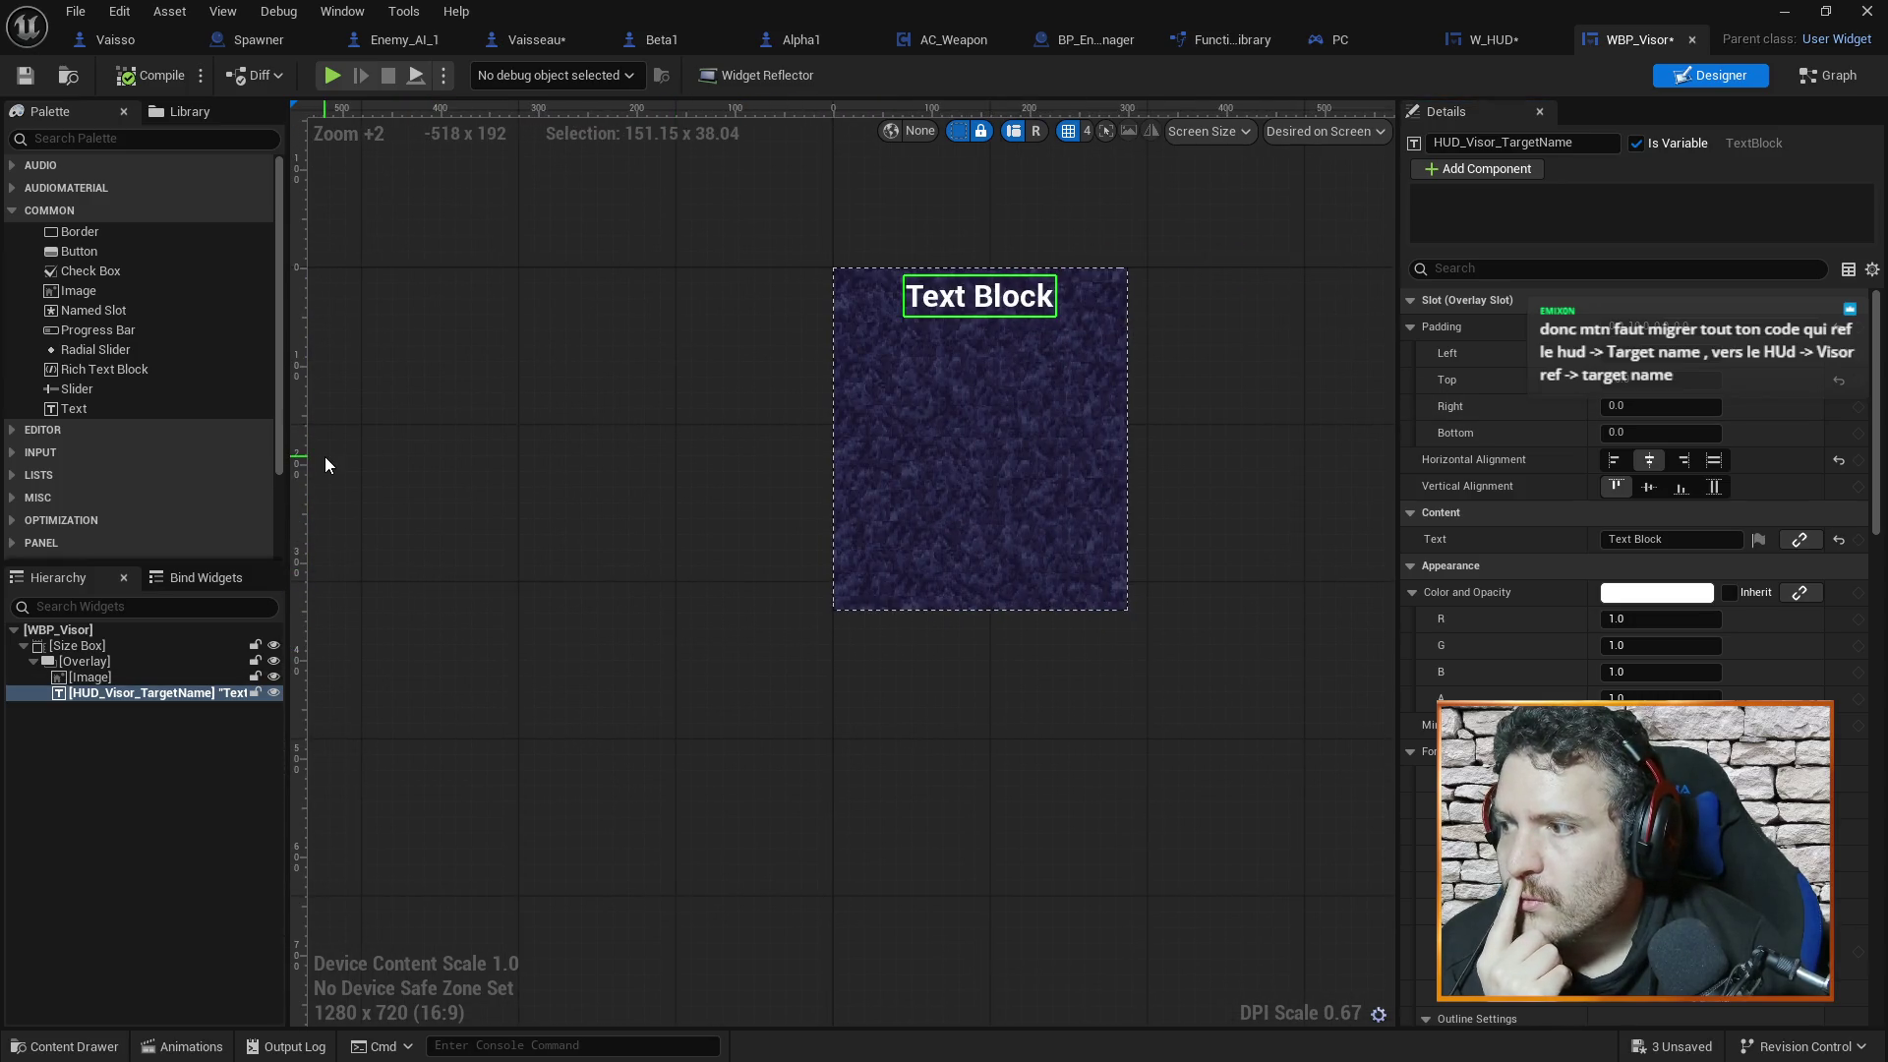
click(1477, 43)
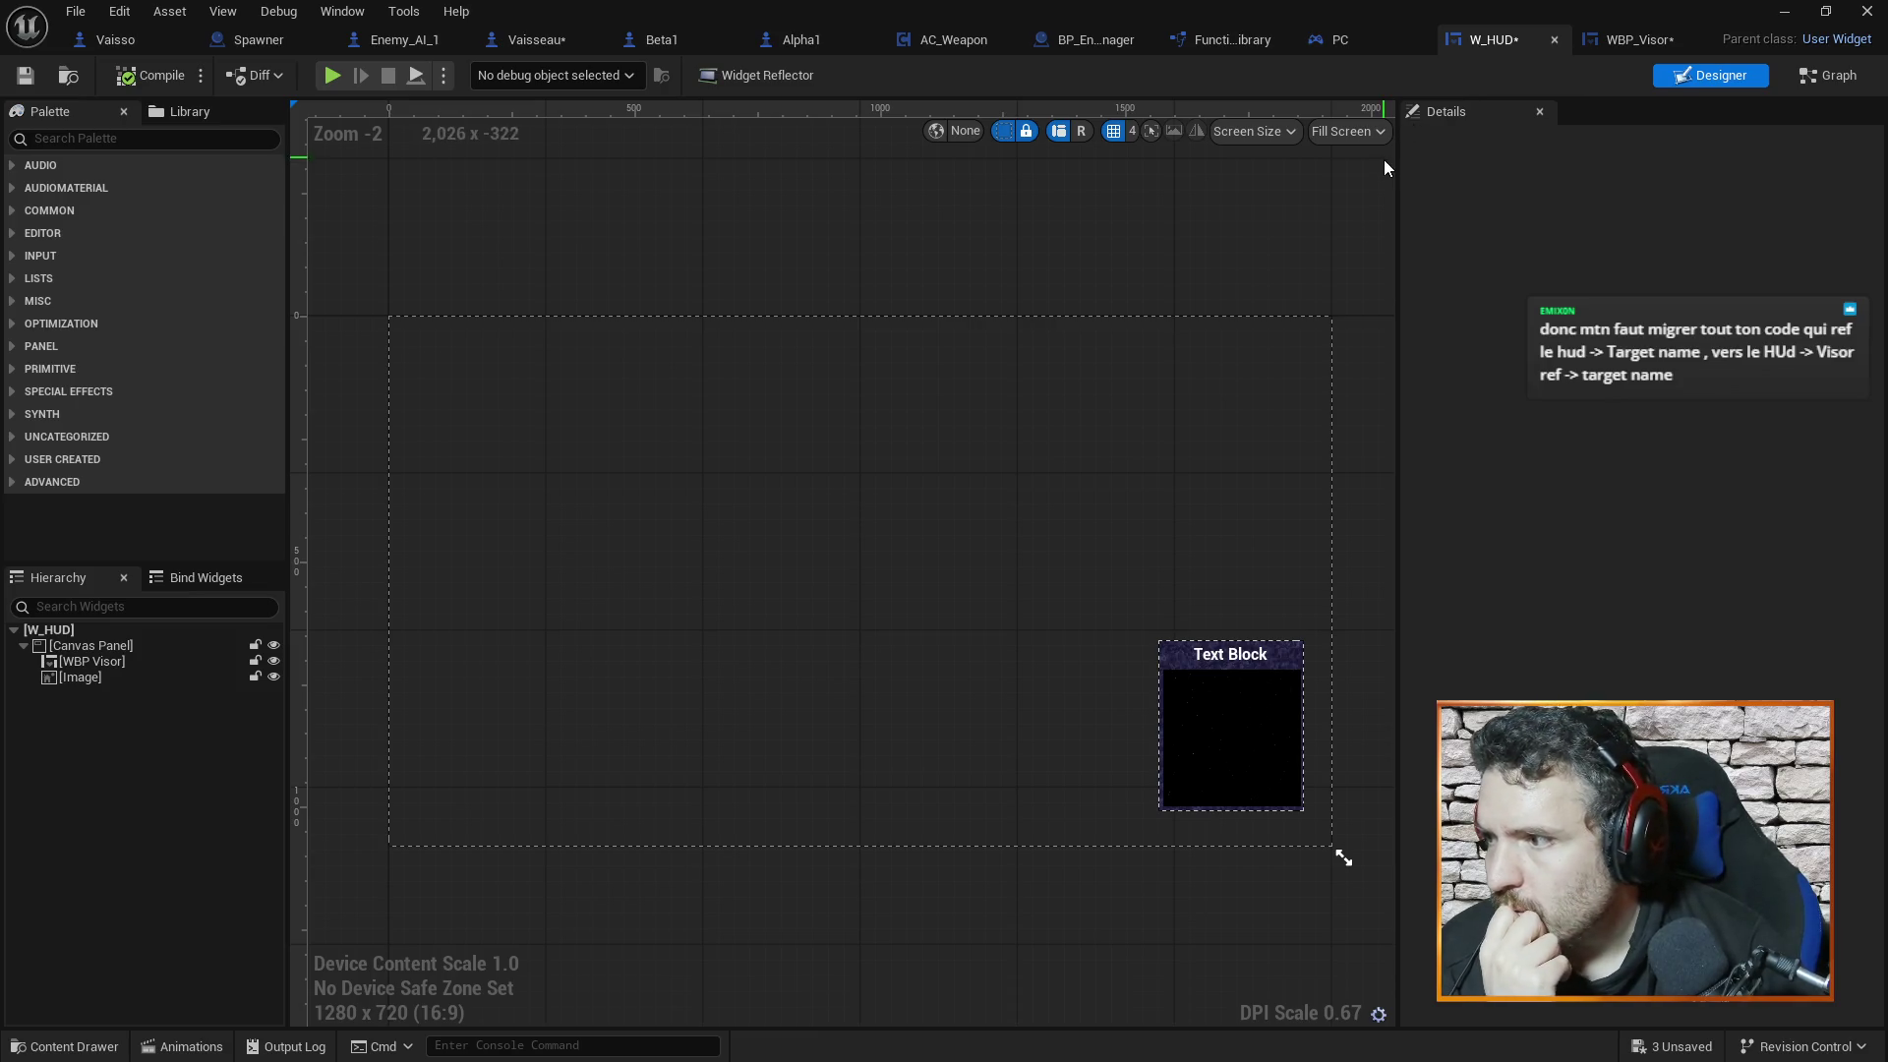
Add a new Image from the Palette into WBP_Visor's Overlay
click(1627, 39)
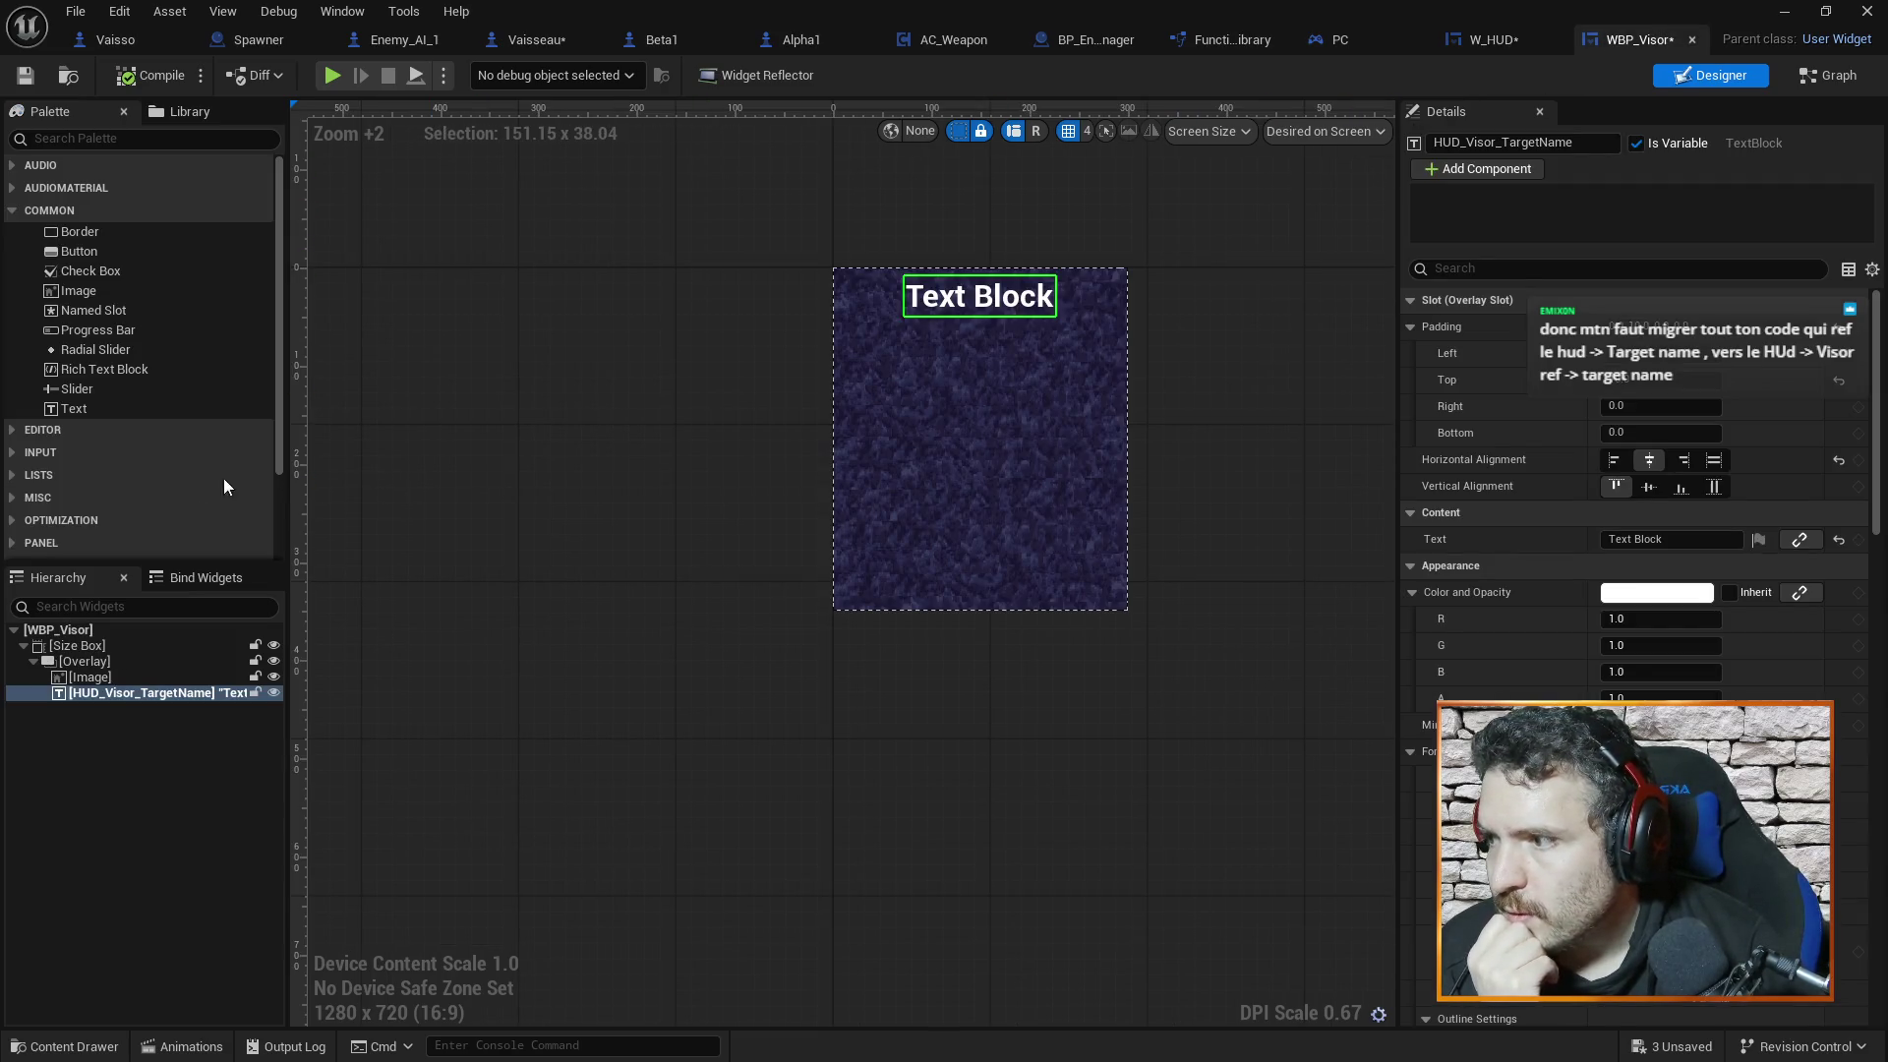
click(91, 676)
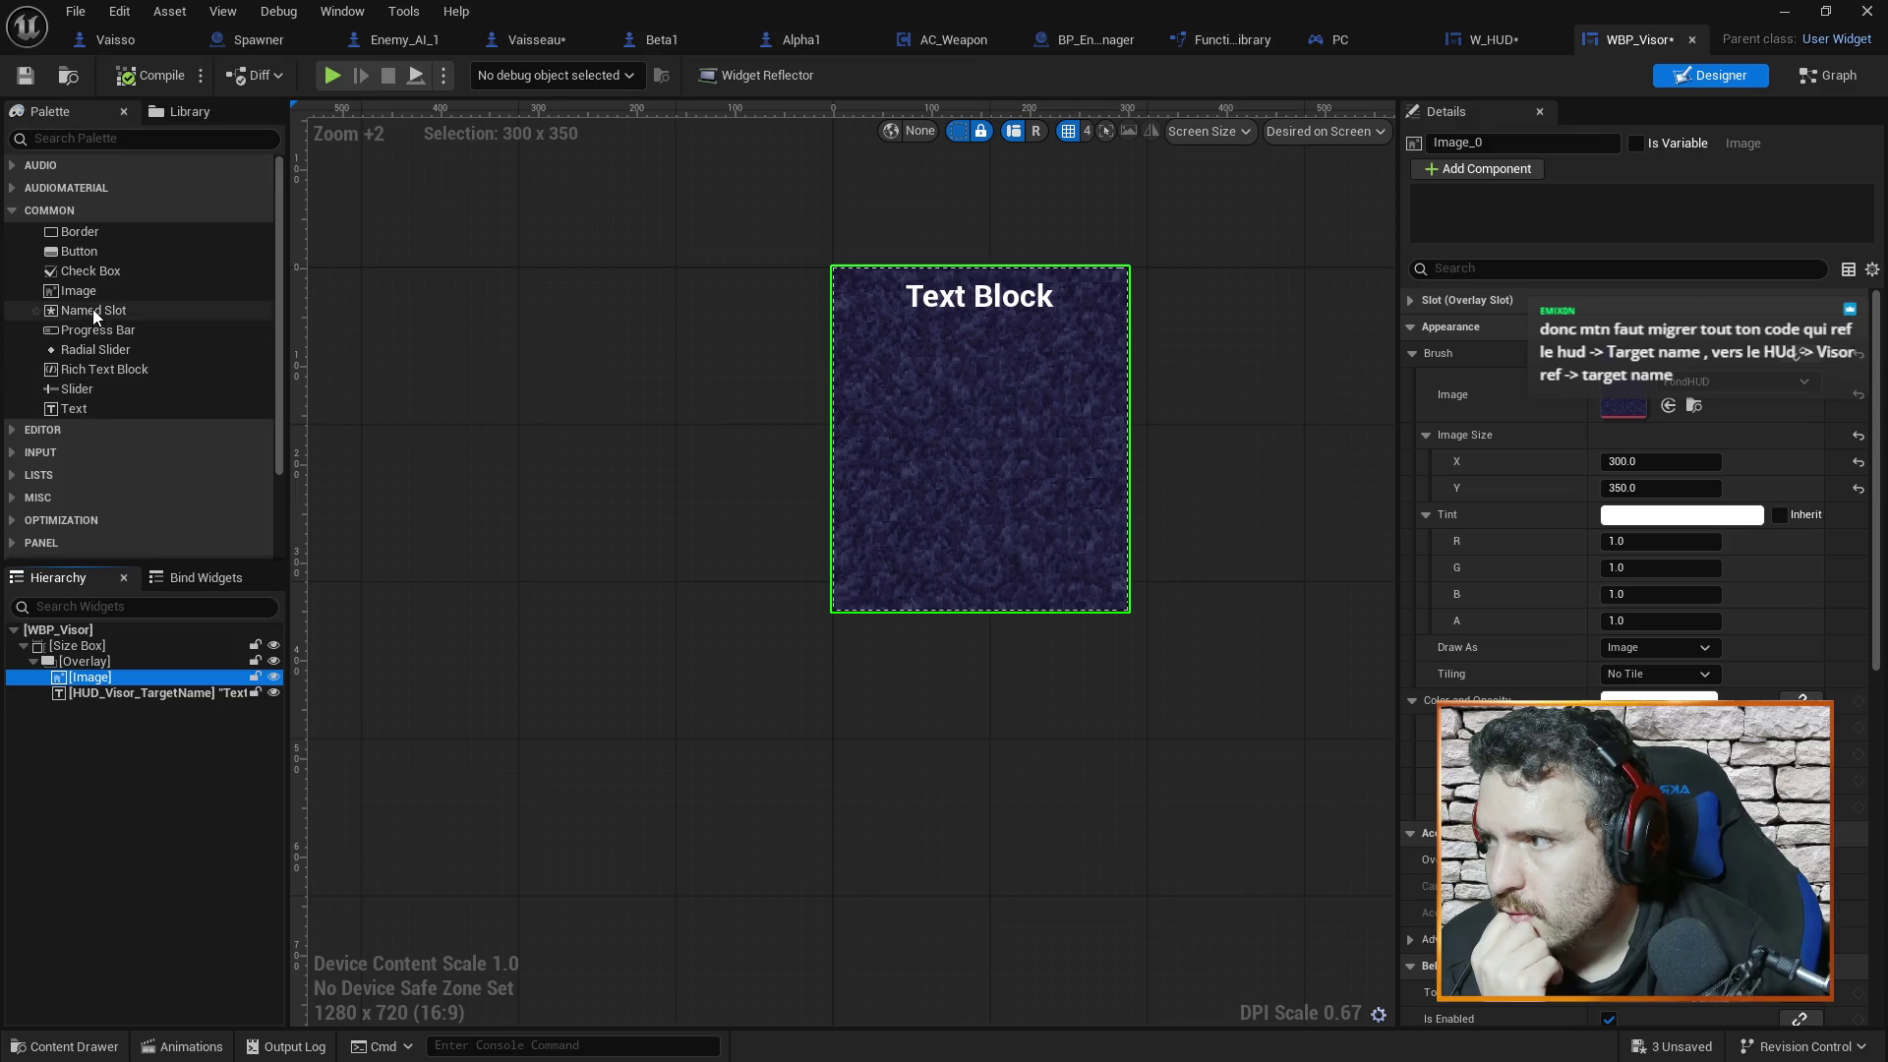
click(80, 138)
text(i)
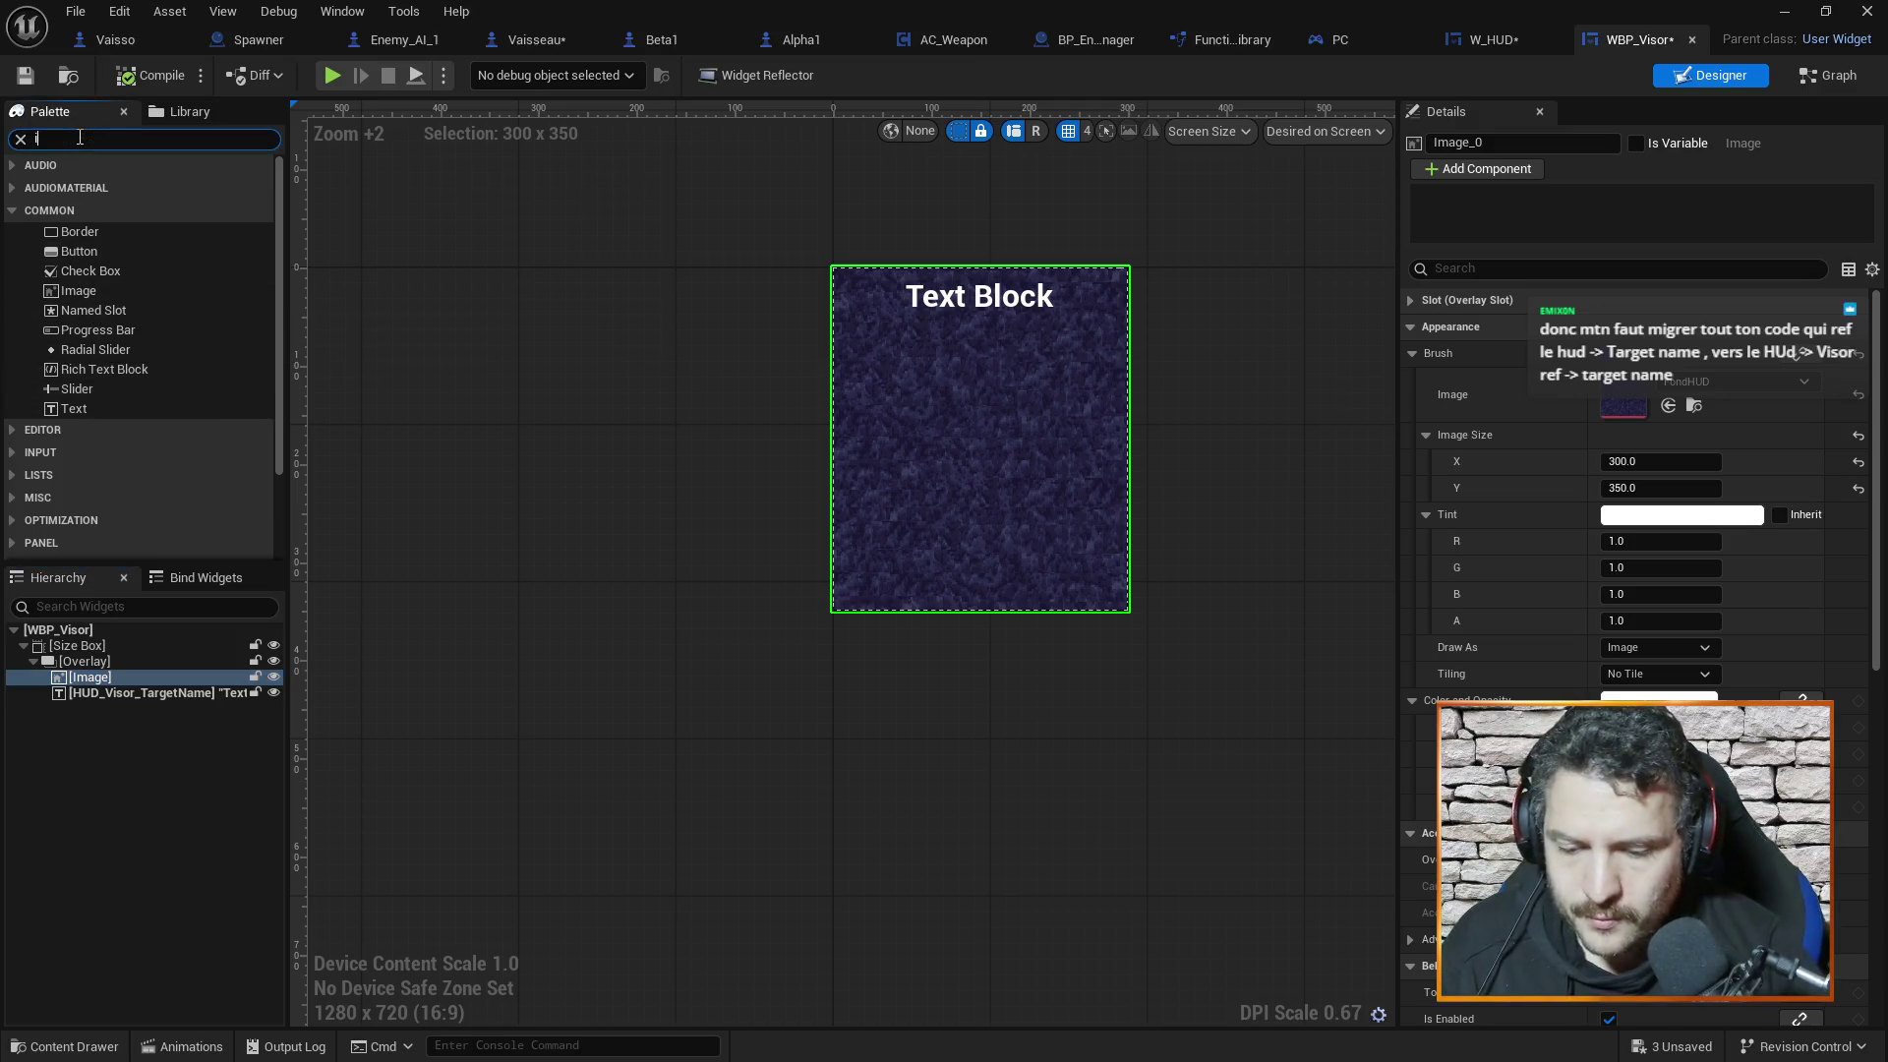
text(ma)
mouse_move(94, 185)
mouse_down()
mouse_move(108, 719)
mouse_move(108, 667)
mouse_up()
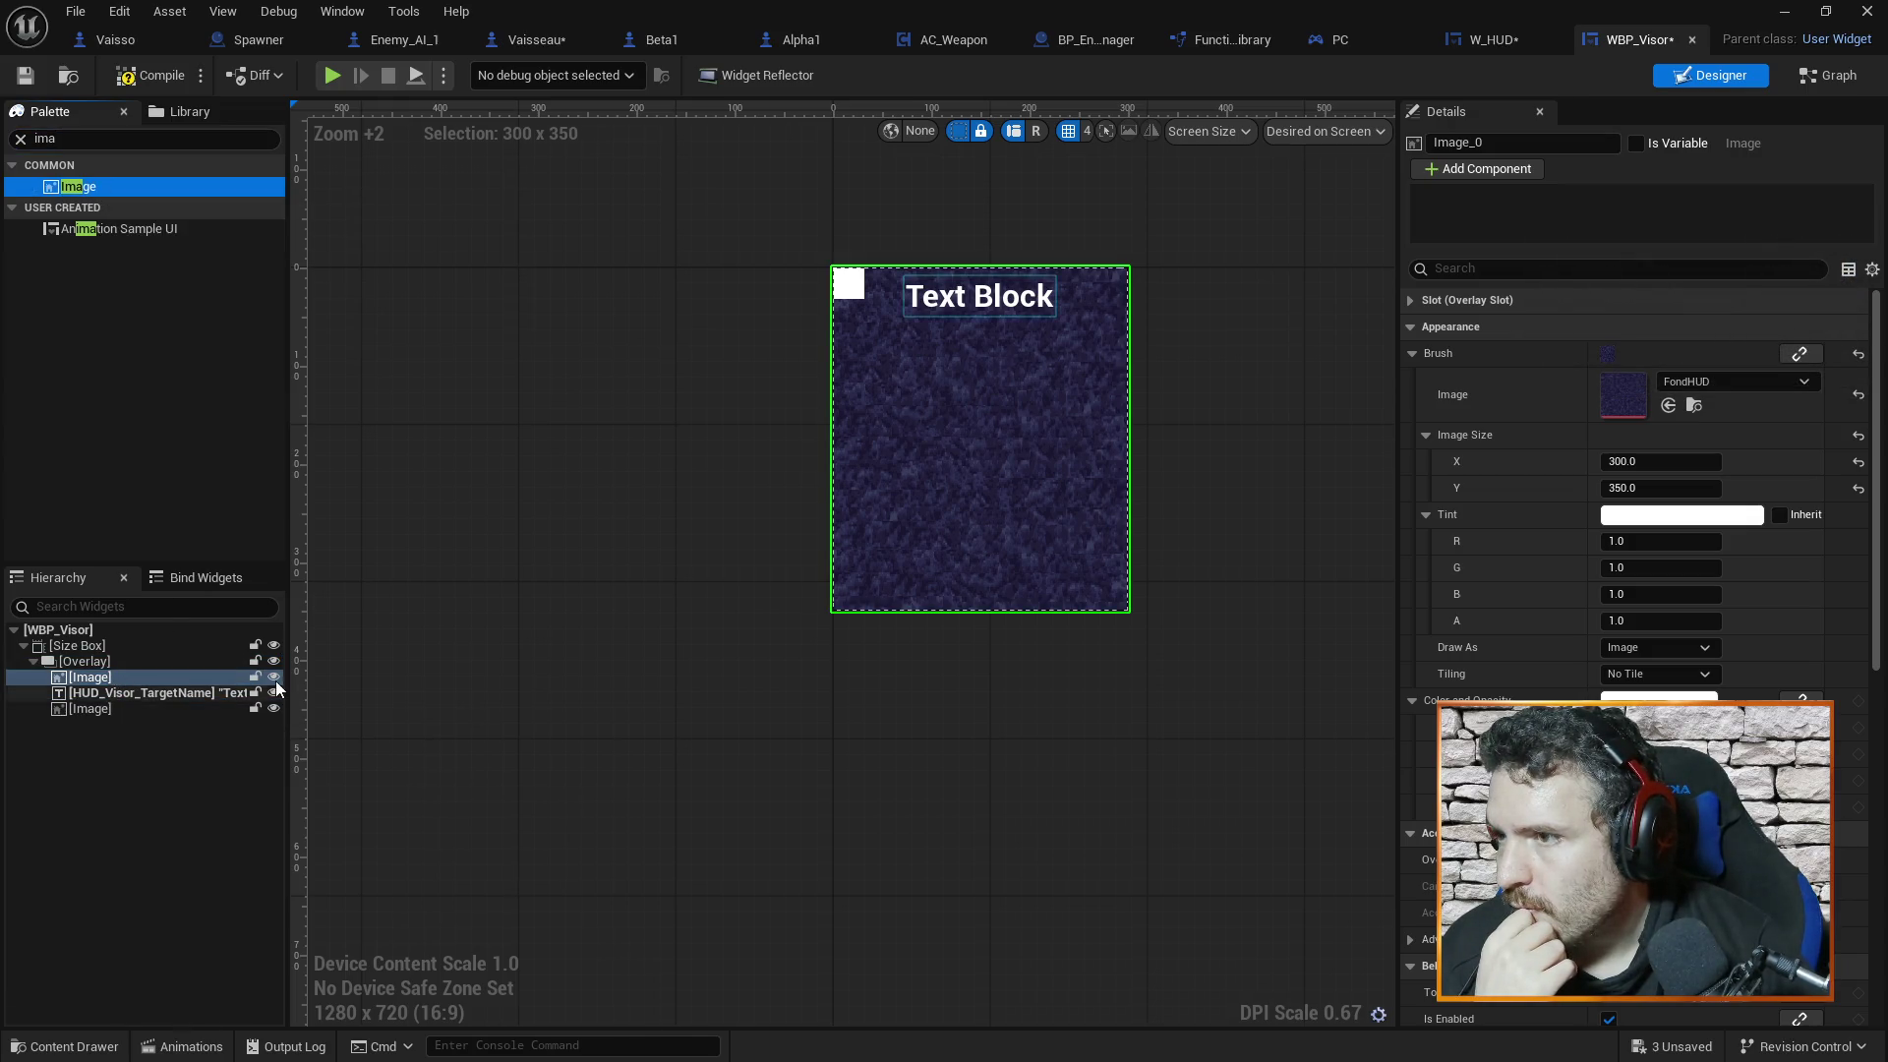
click(929, 454)
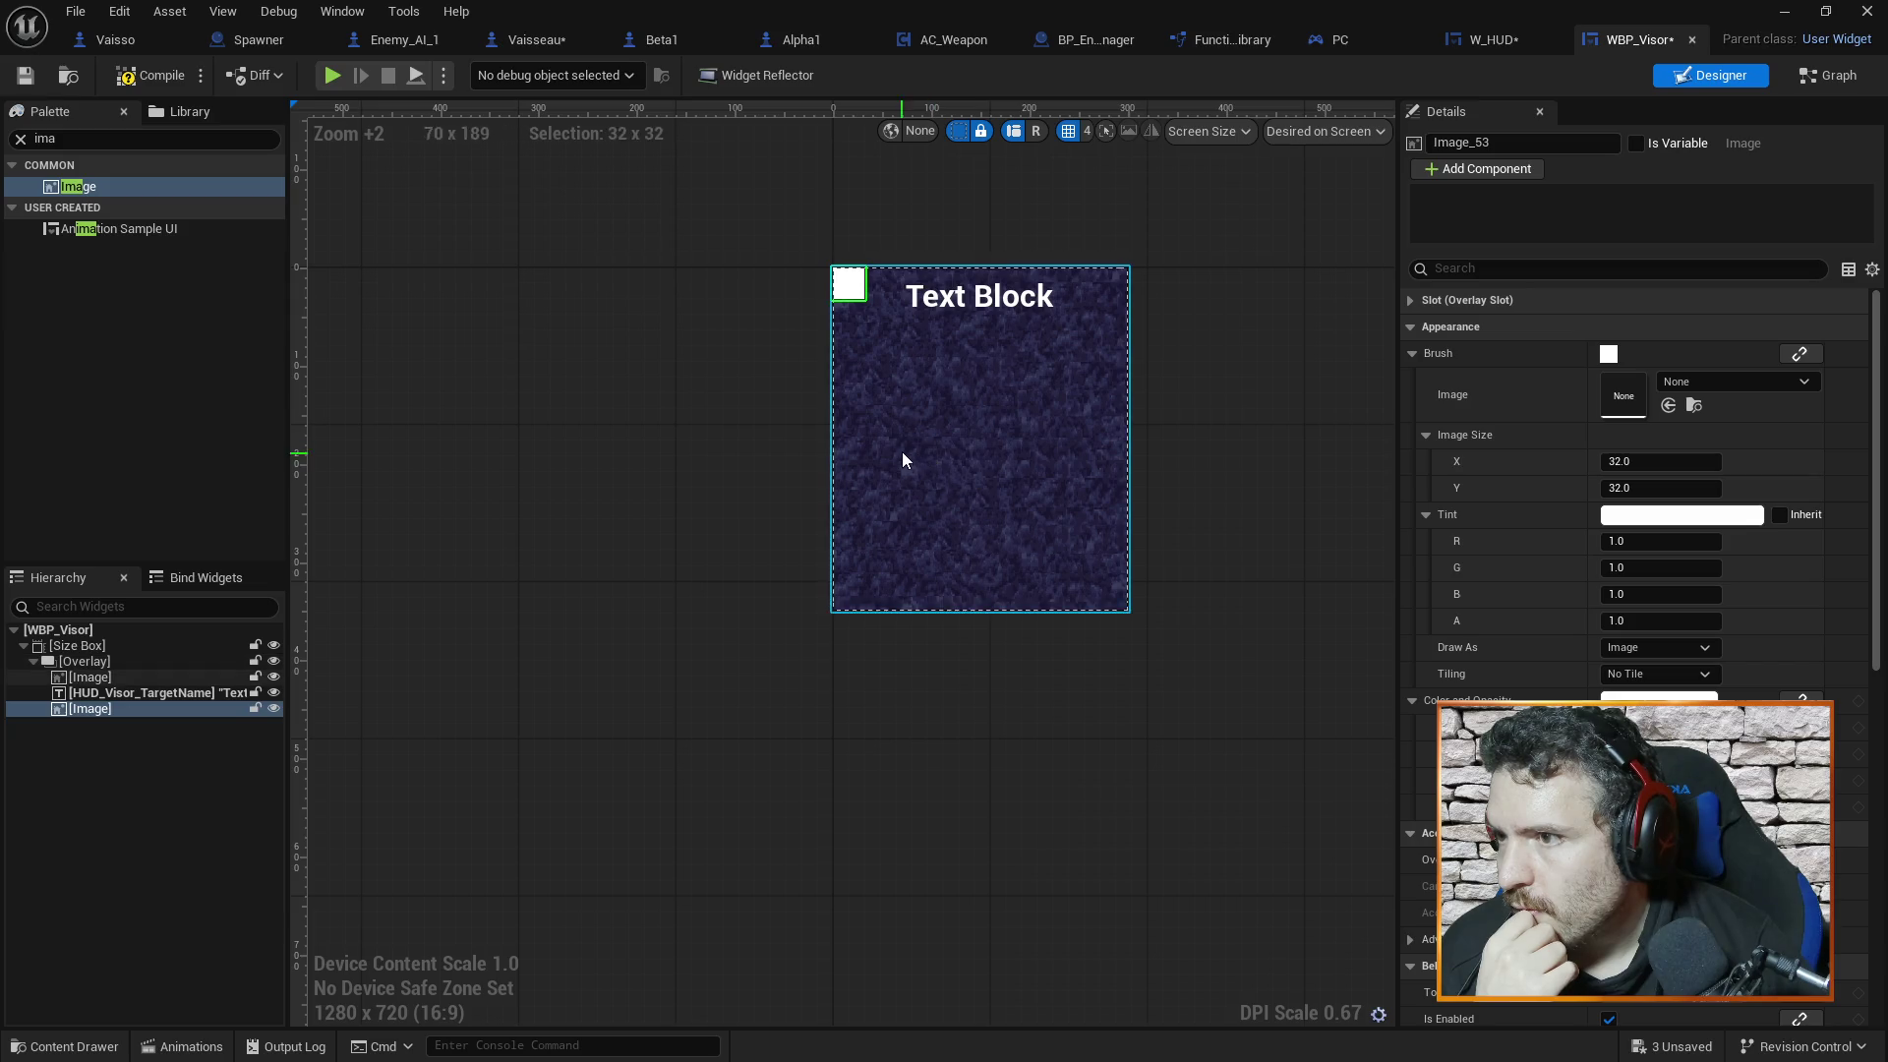
Give the new image the RenderCible brush texture, matching W_HUD's image
click(1490, 40)
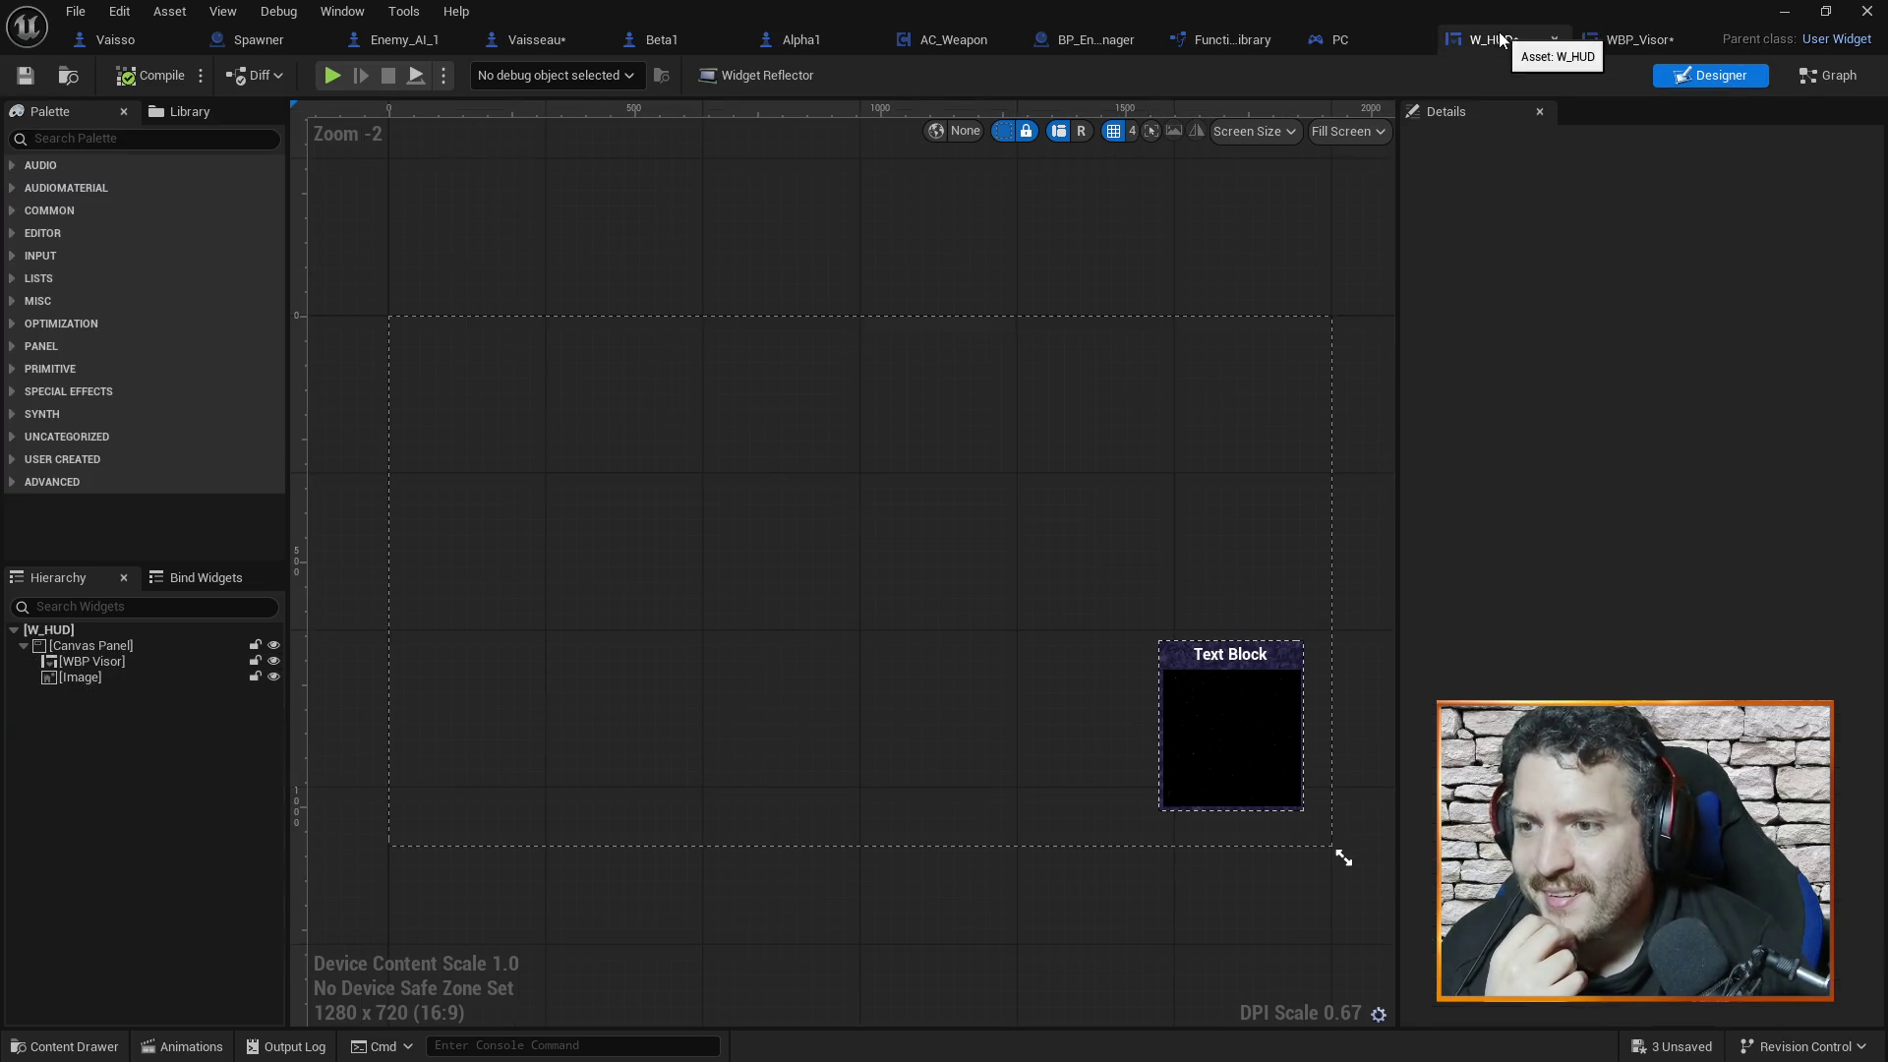
click(111, 673)
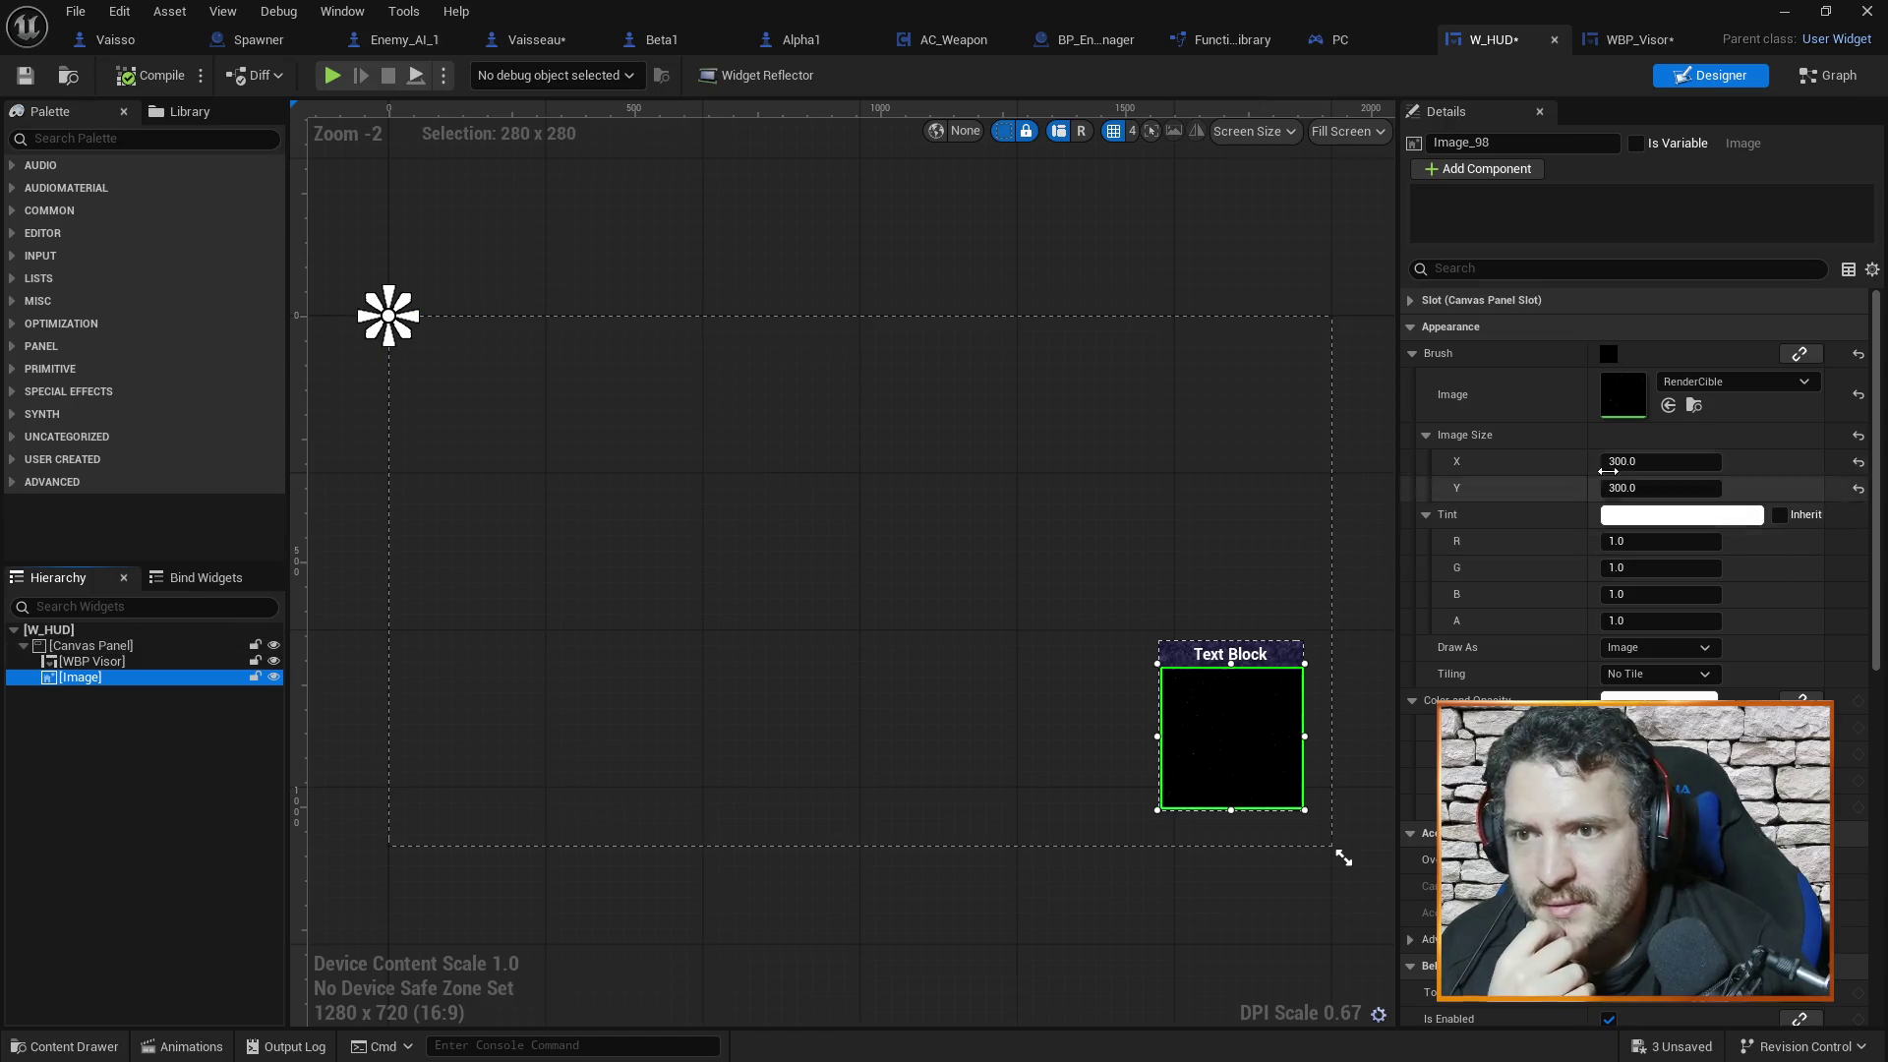
click(1637, 39)
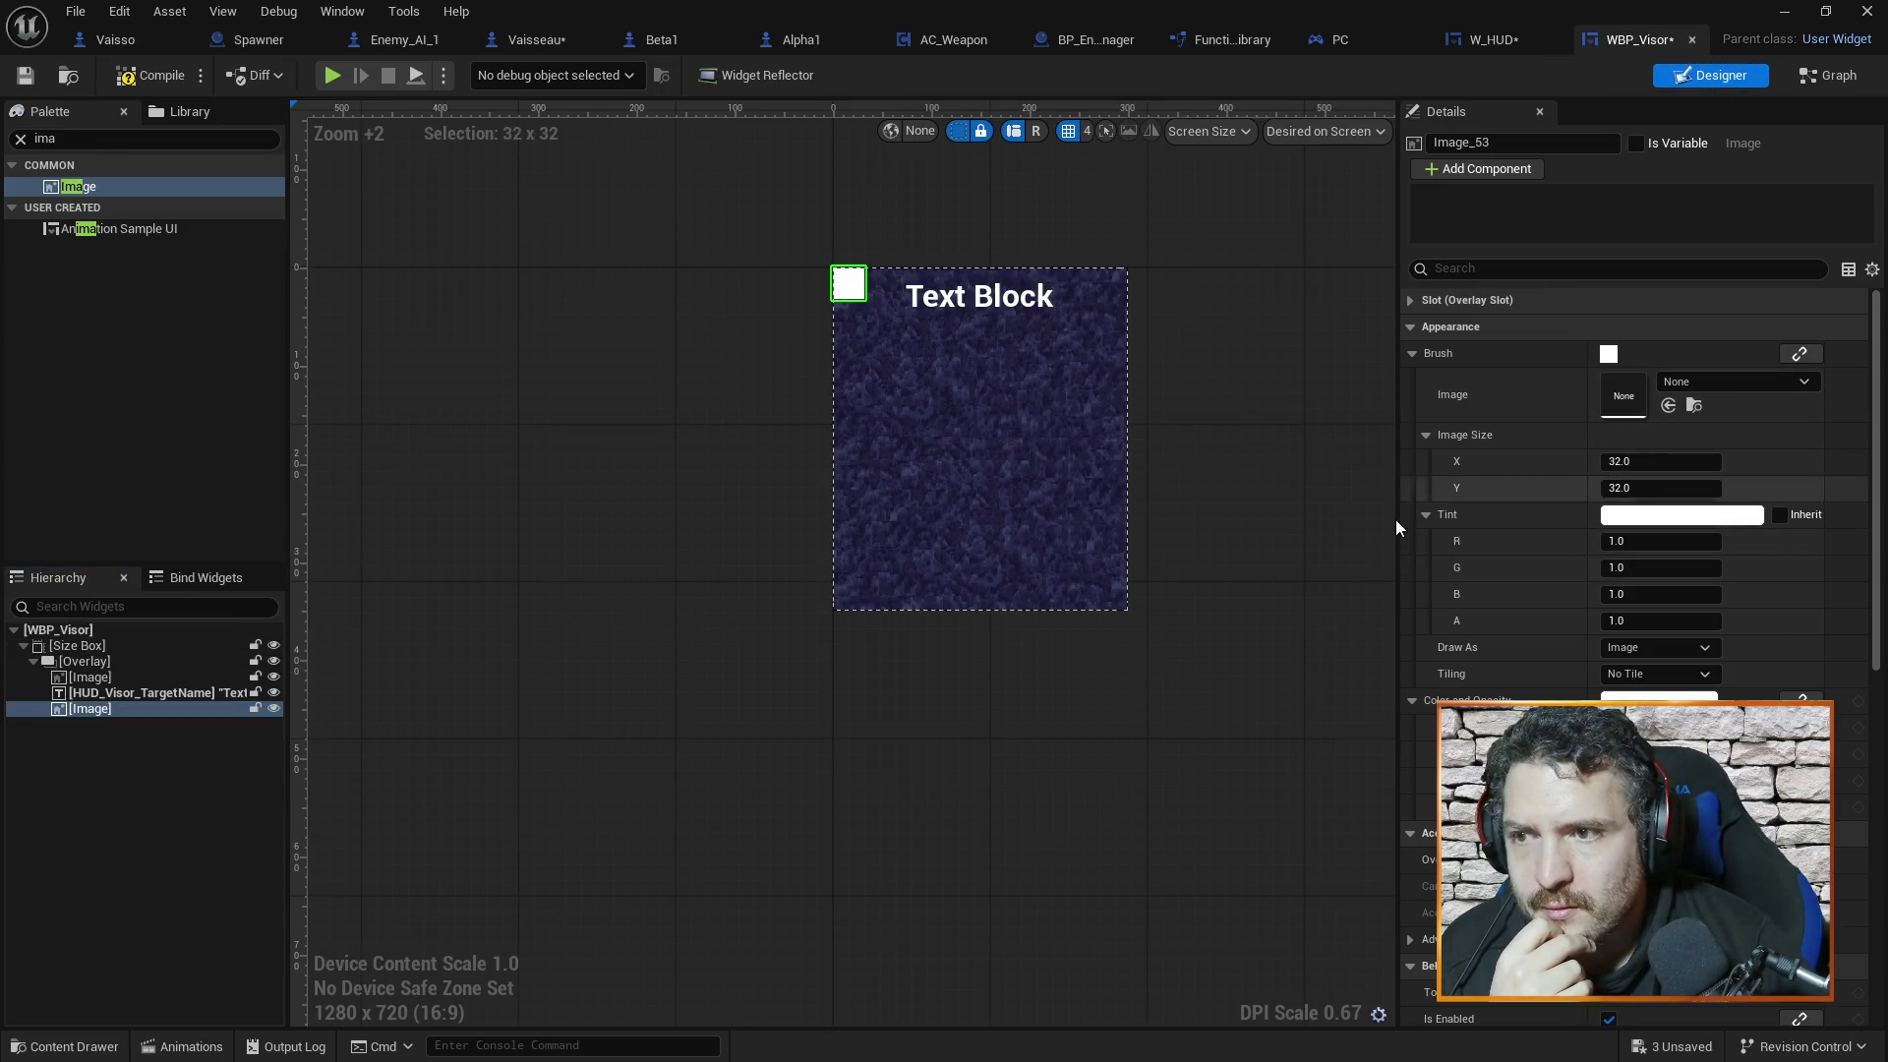
click(1697, 380)
text(cible)
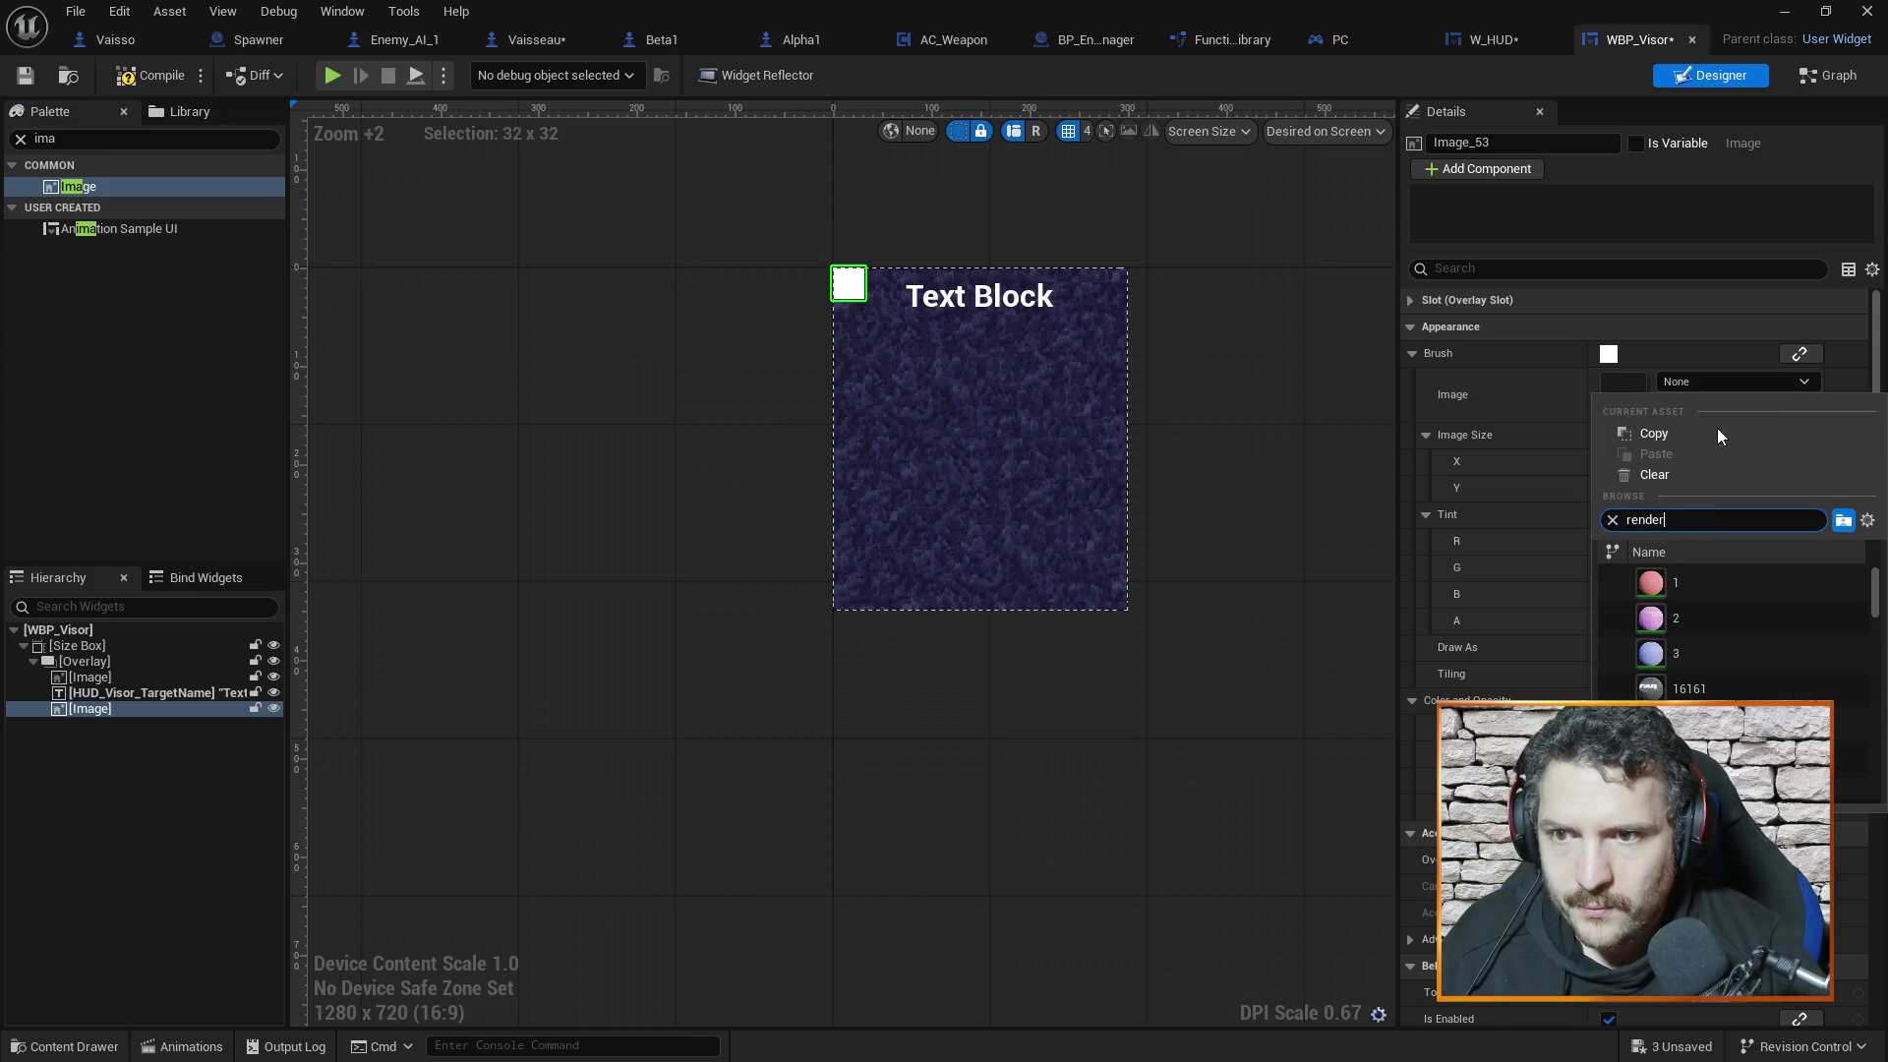
key(Escape)
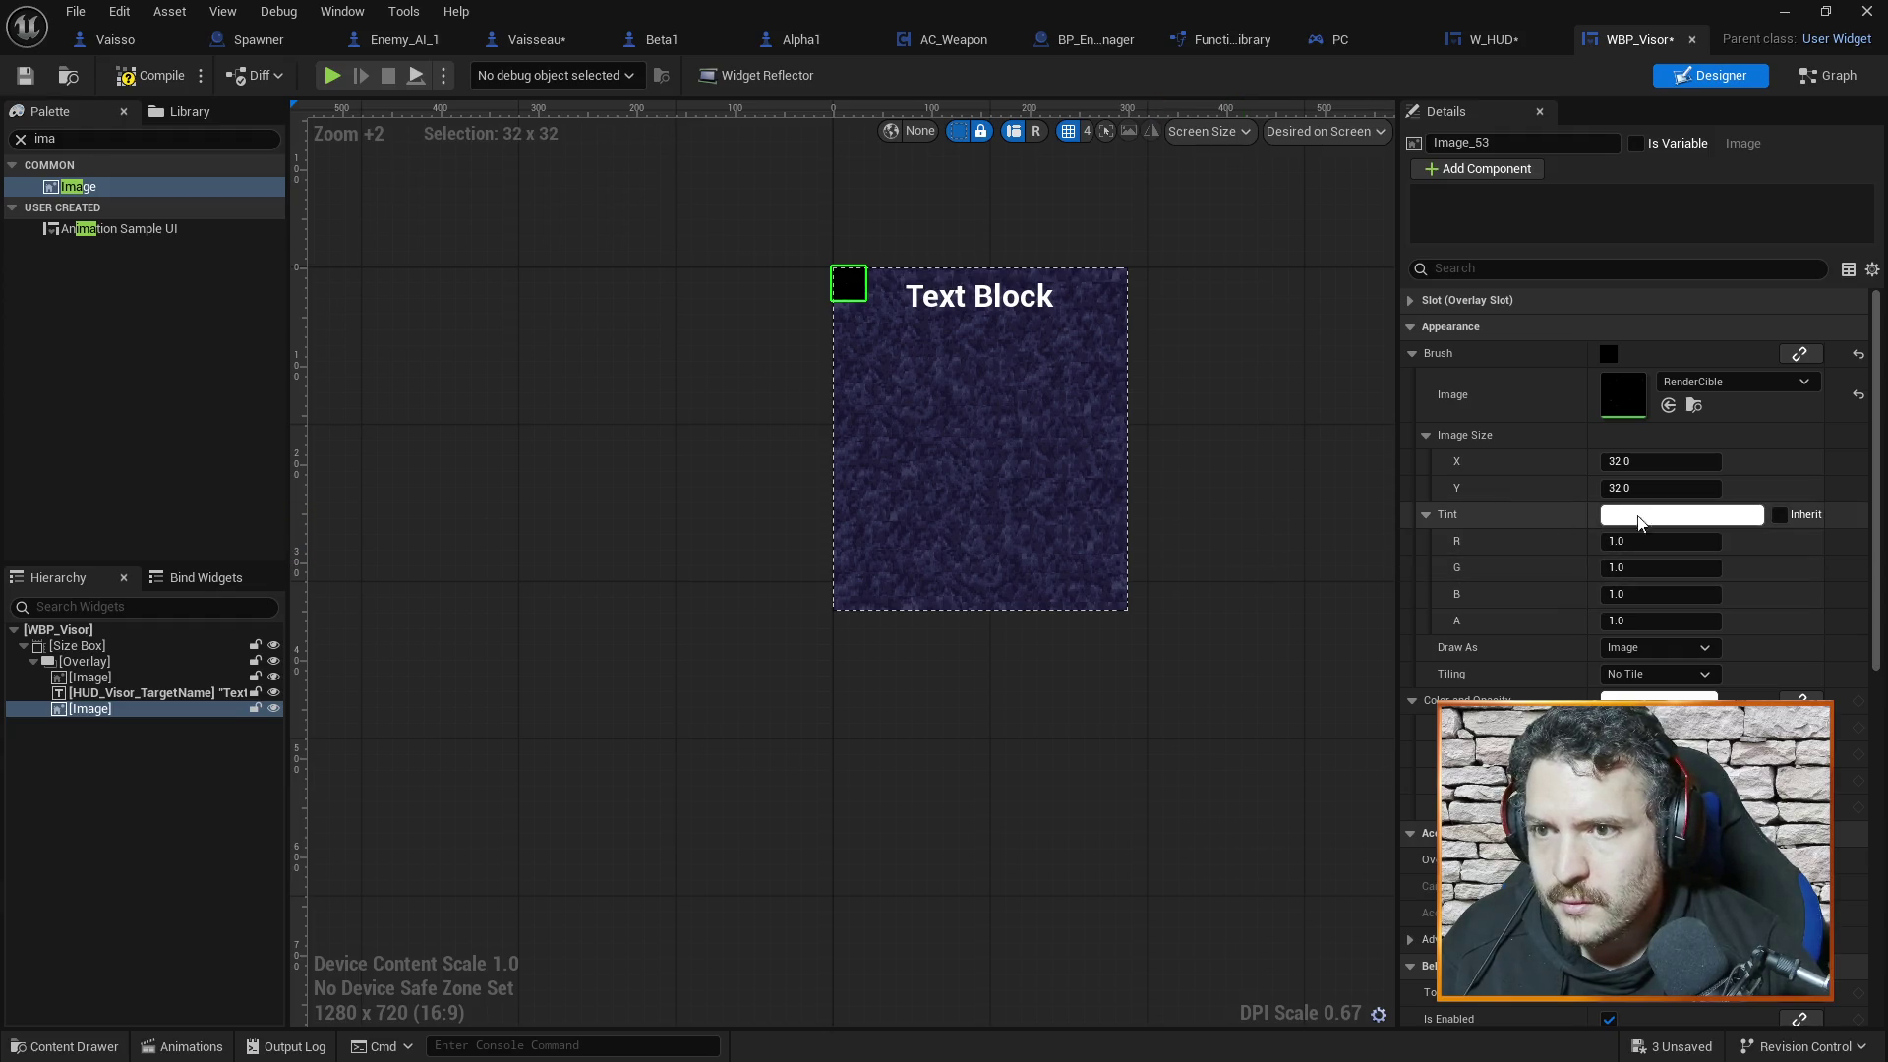
Set the new image's size to 300 × 300
click(1665, 463)
text(30)
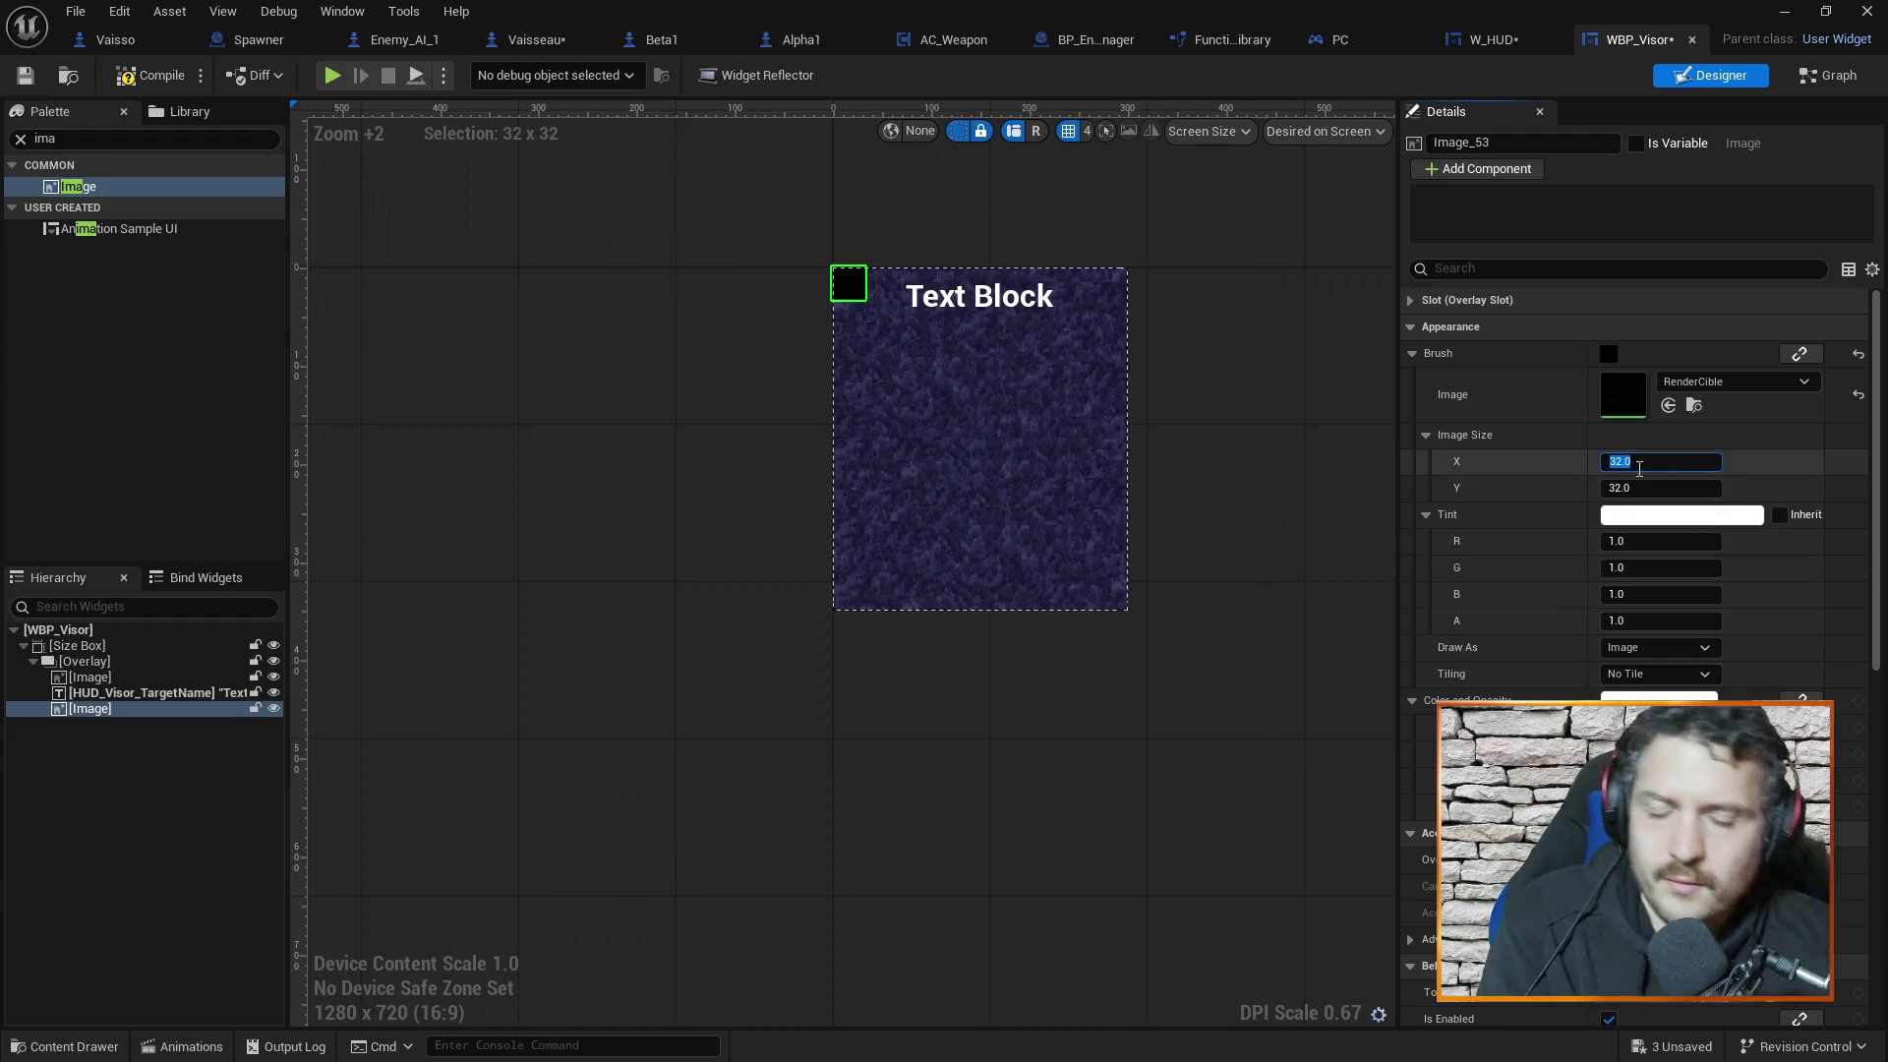
text(0)
key(Return)
click(1683, 488)
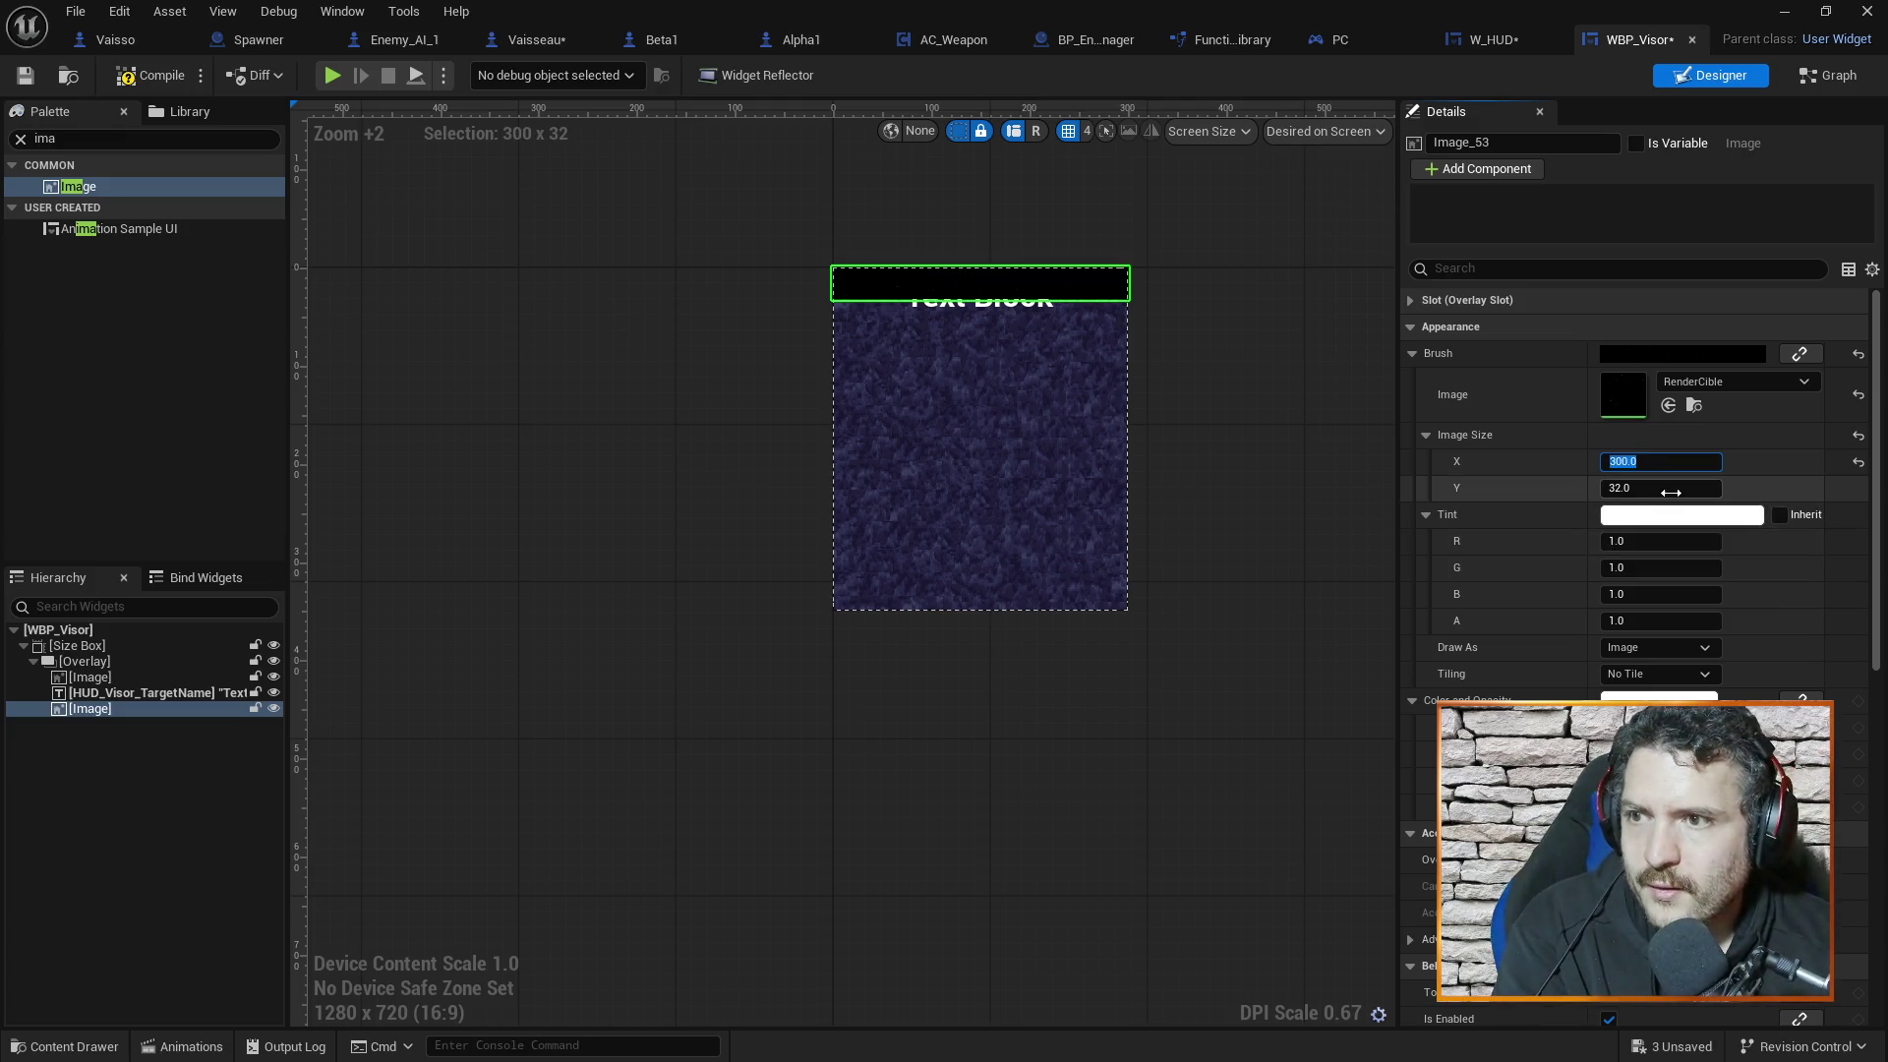
text(300)
key(Return)
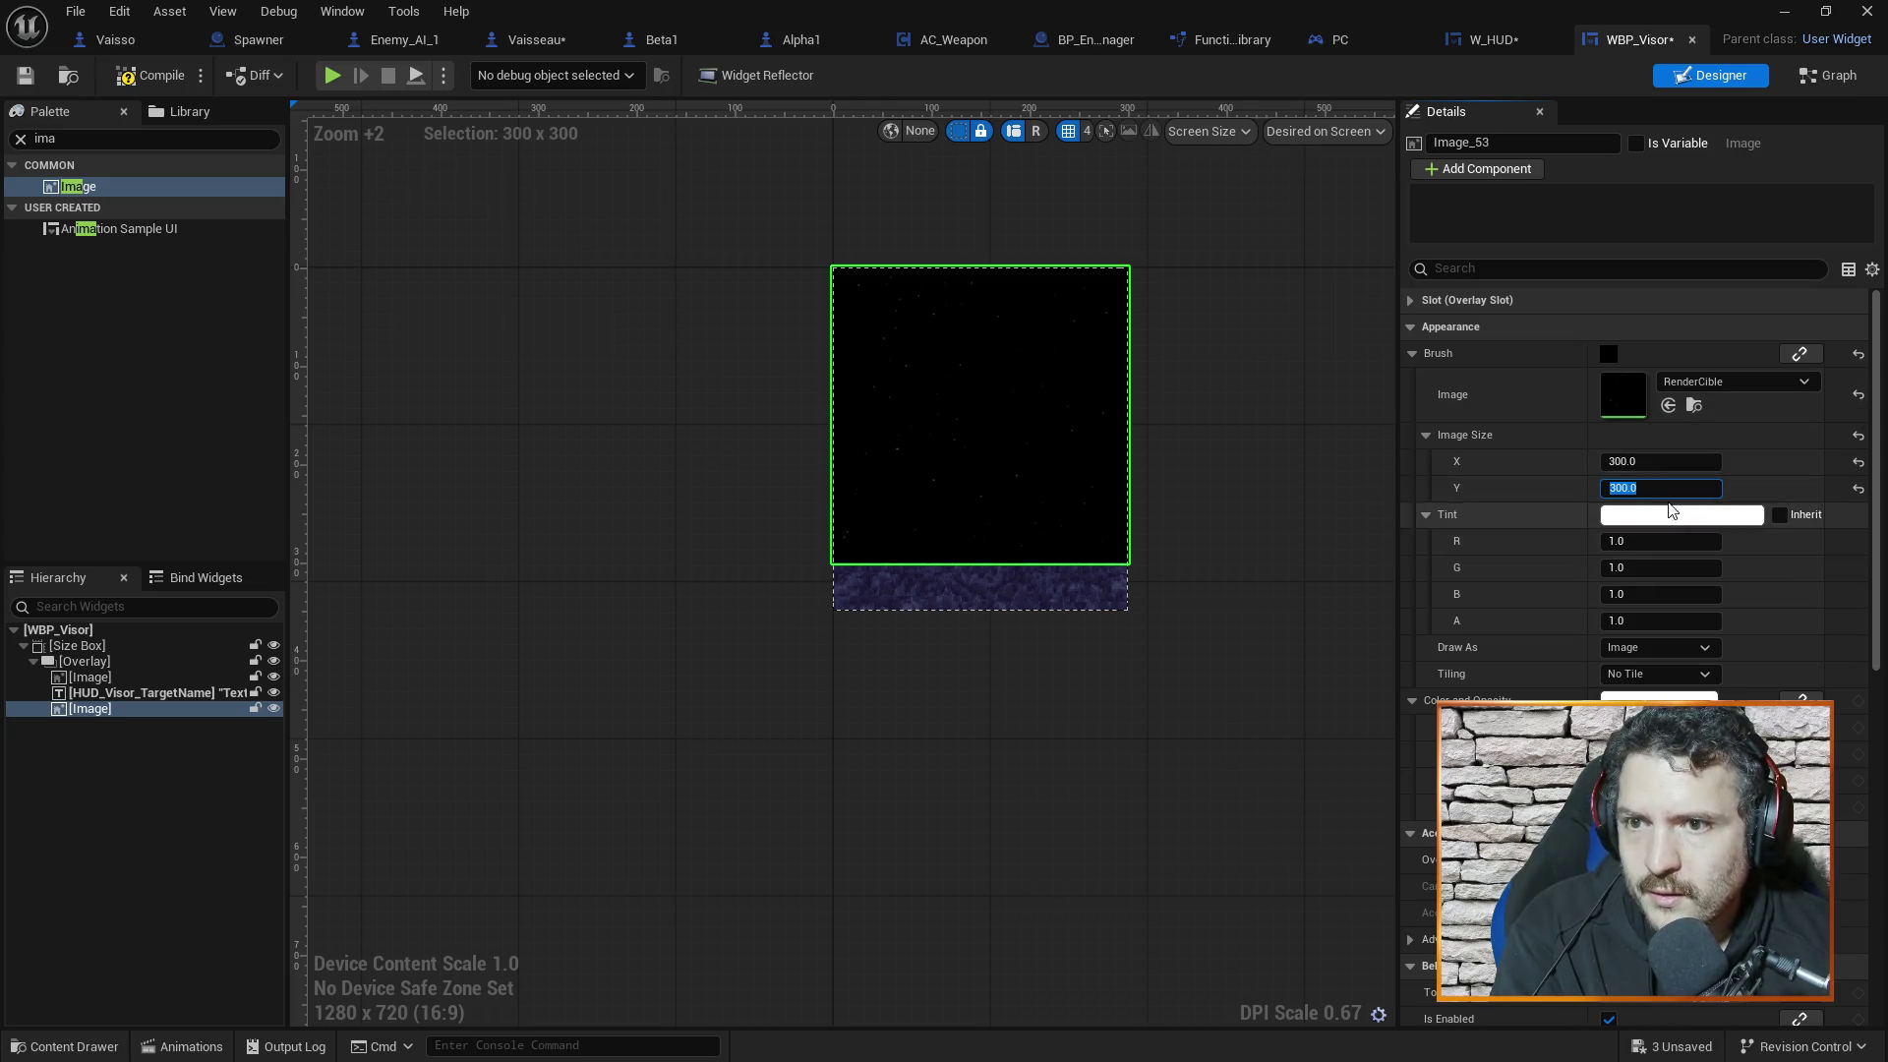
Give the image a top padding of 50 so it sits below the text
click(1412, 300)
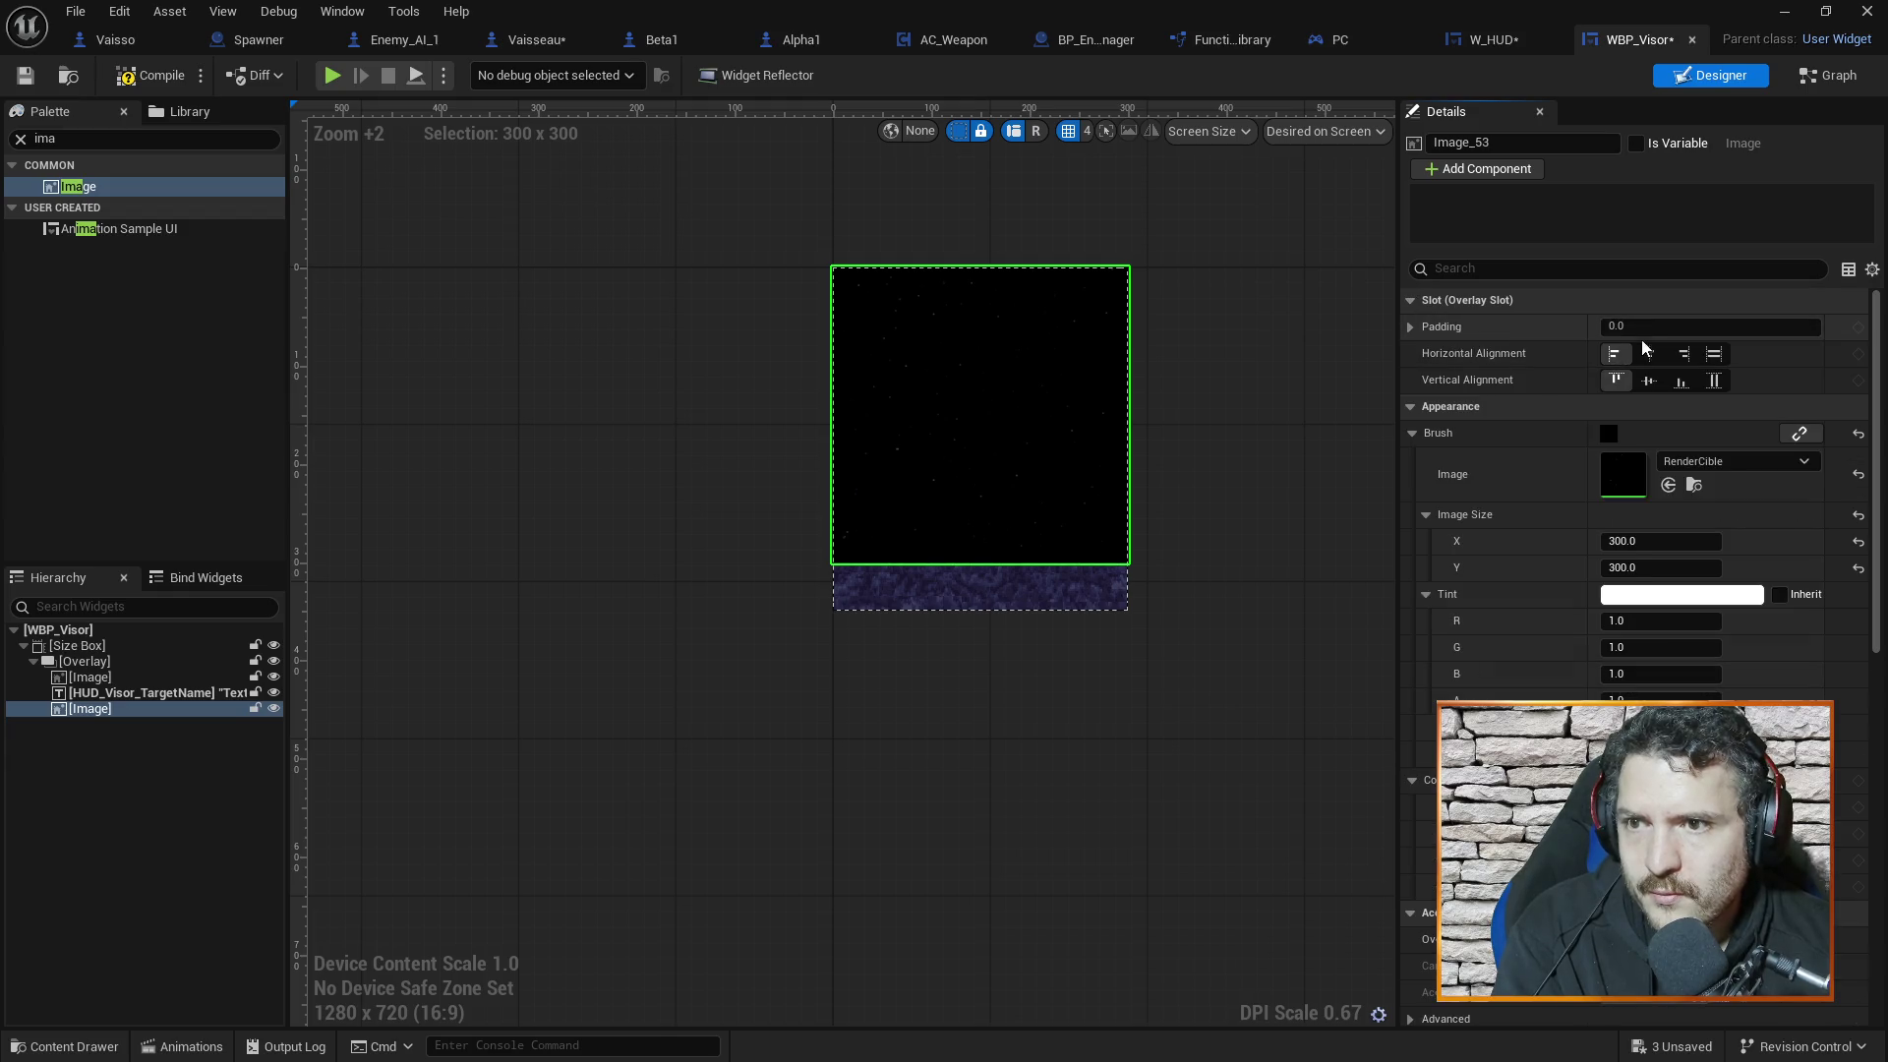
click(1411, 325)
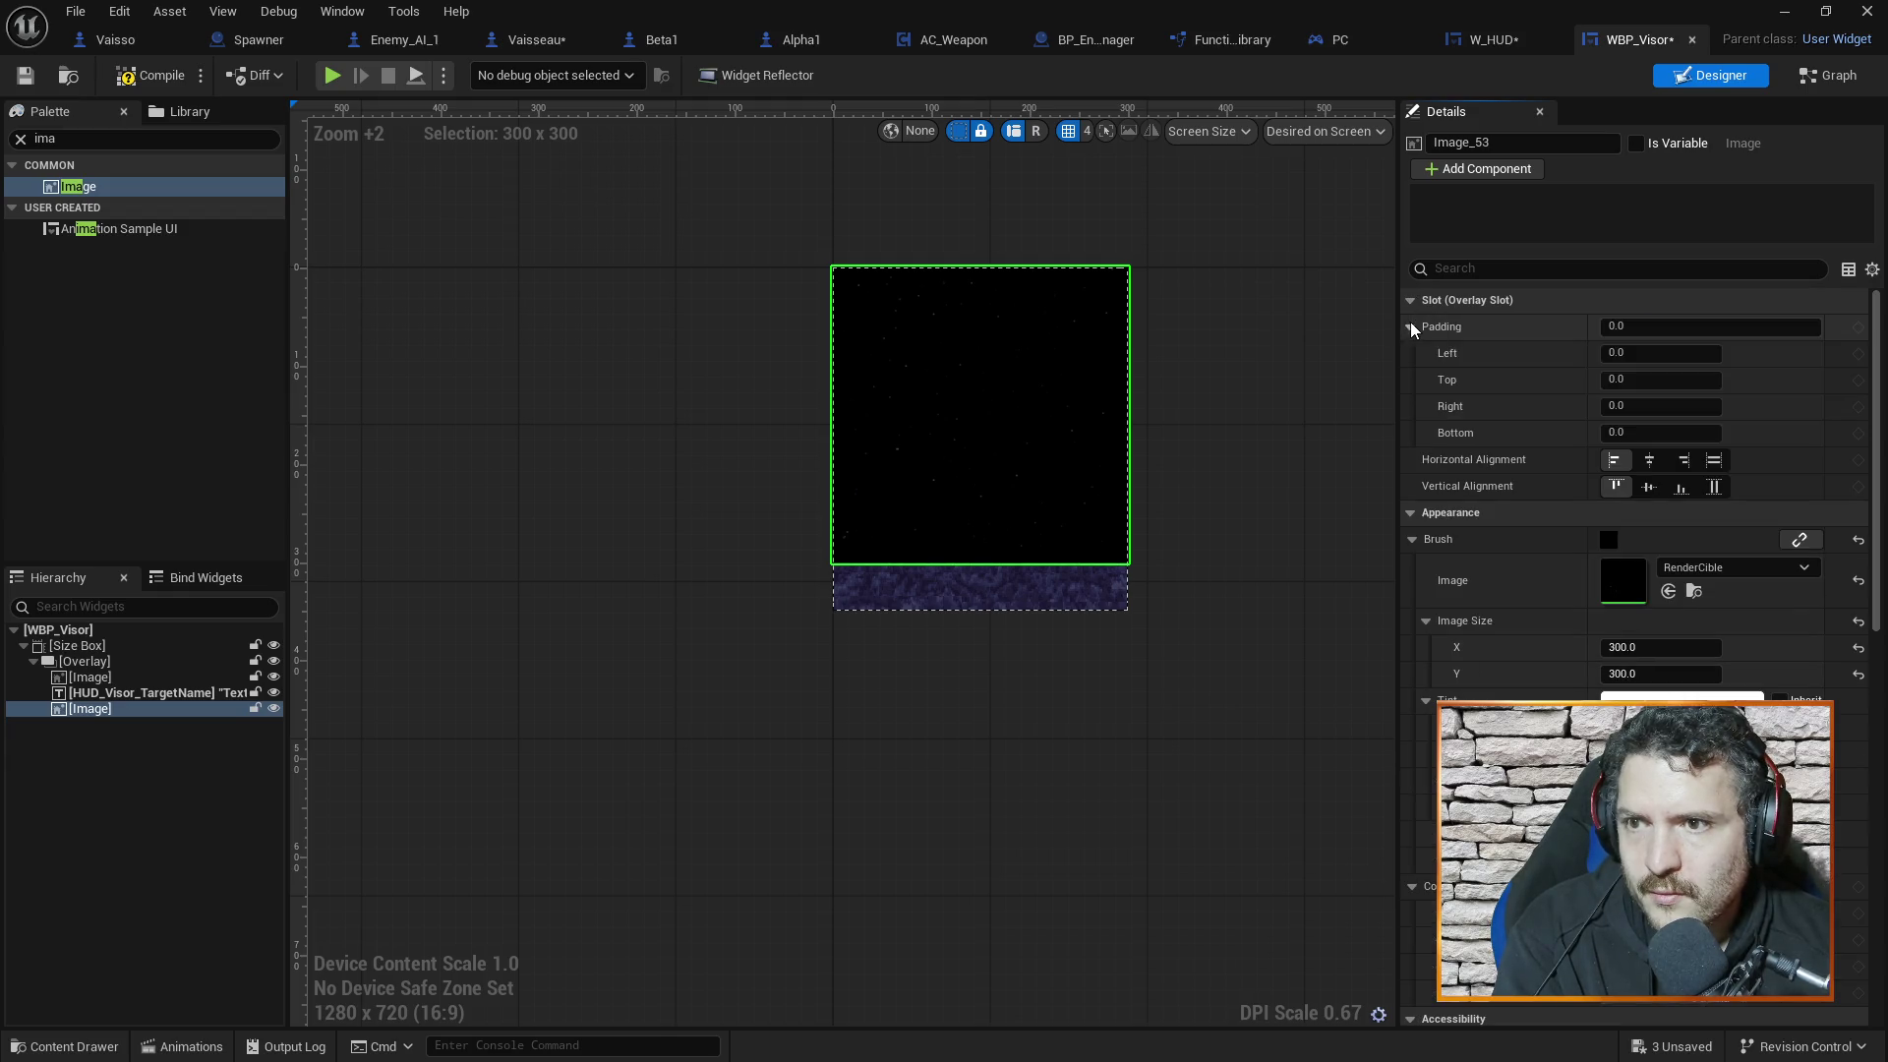
click(1654, 382)
text(50)
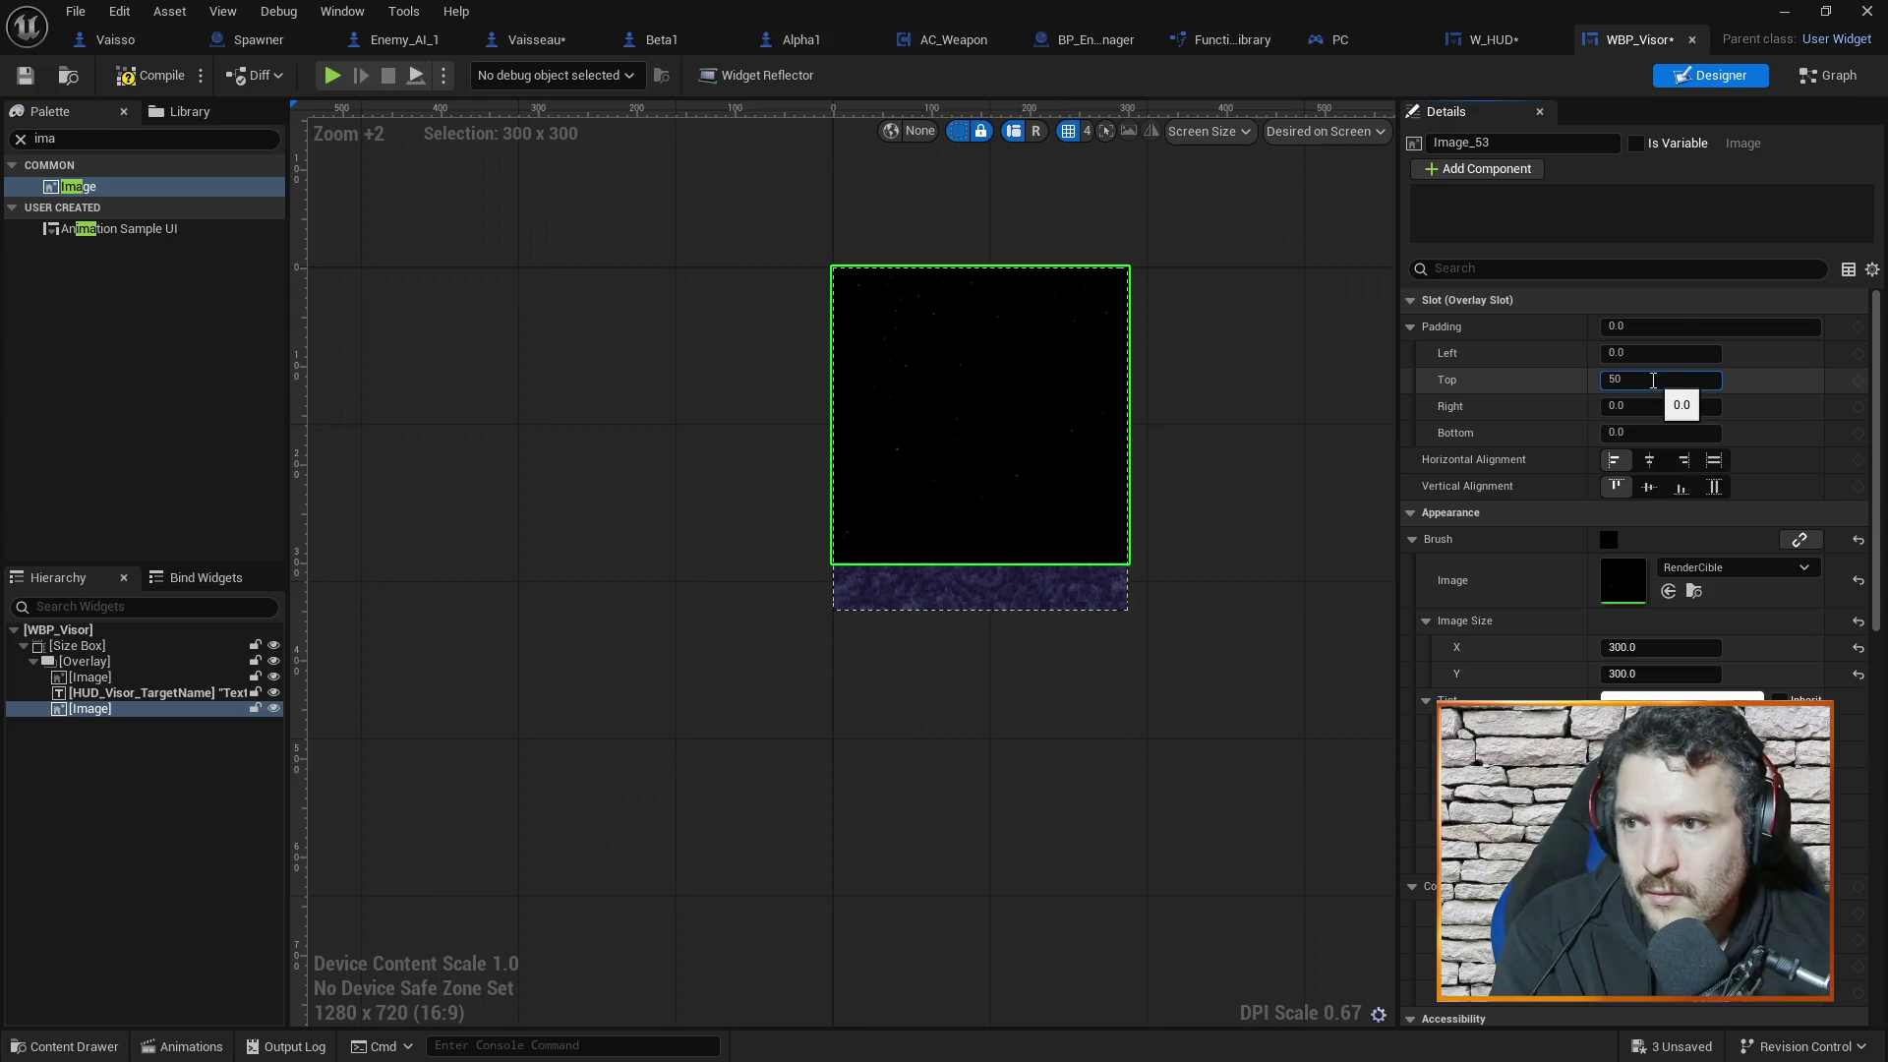
key(Return)
click(1186, 521)
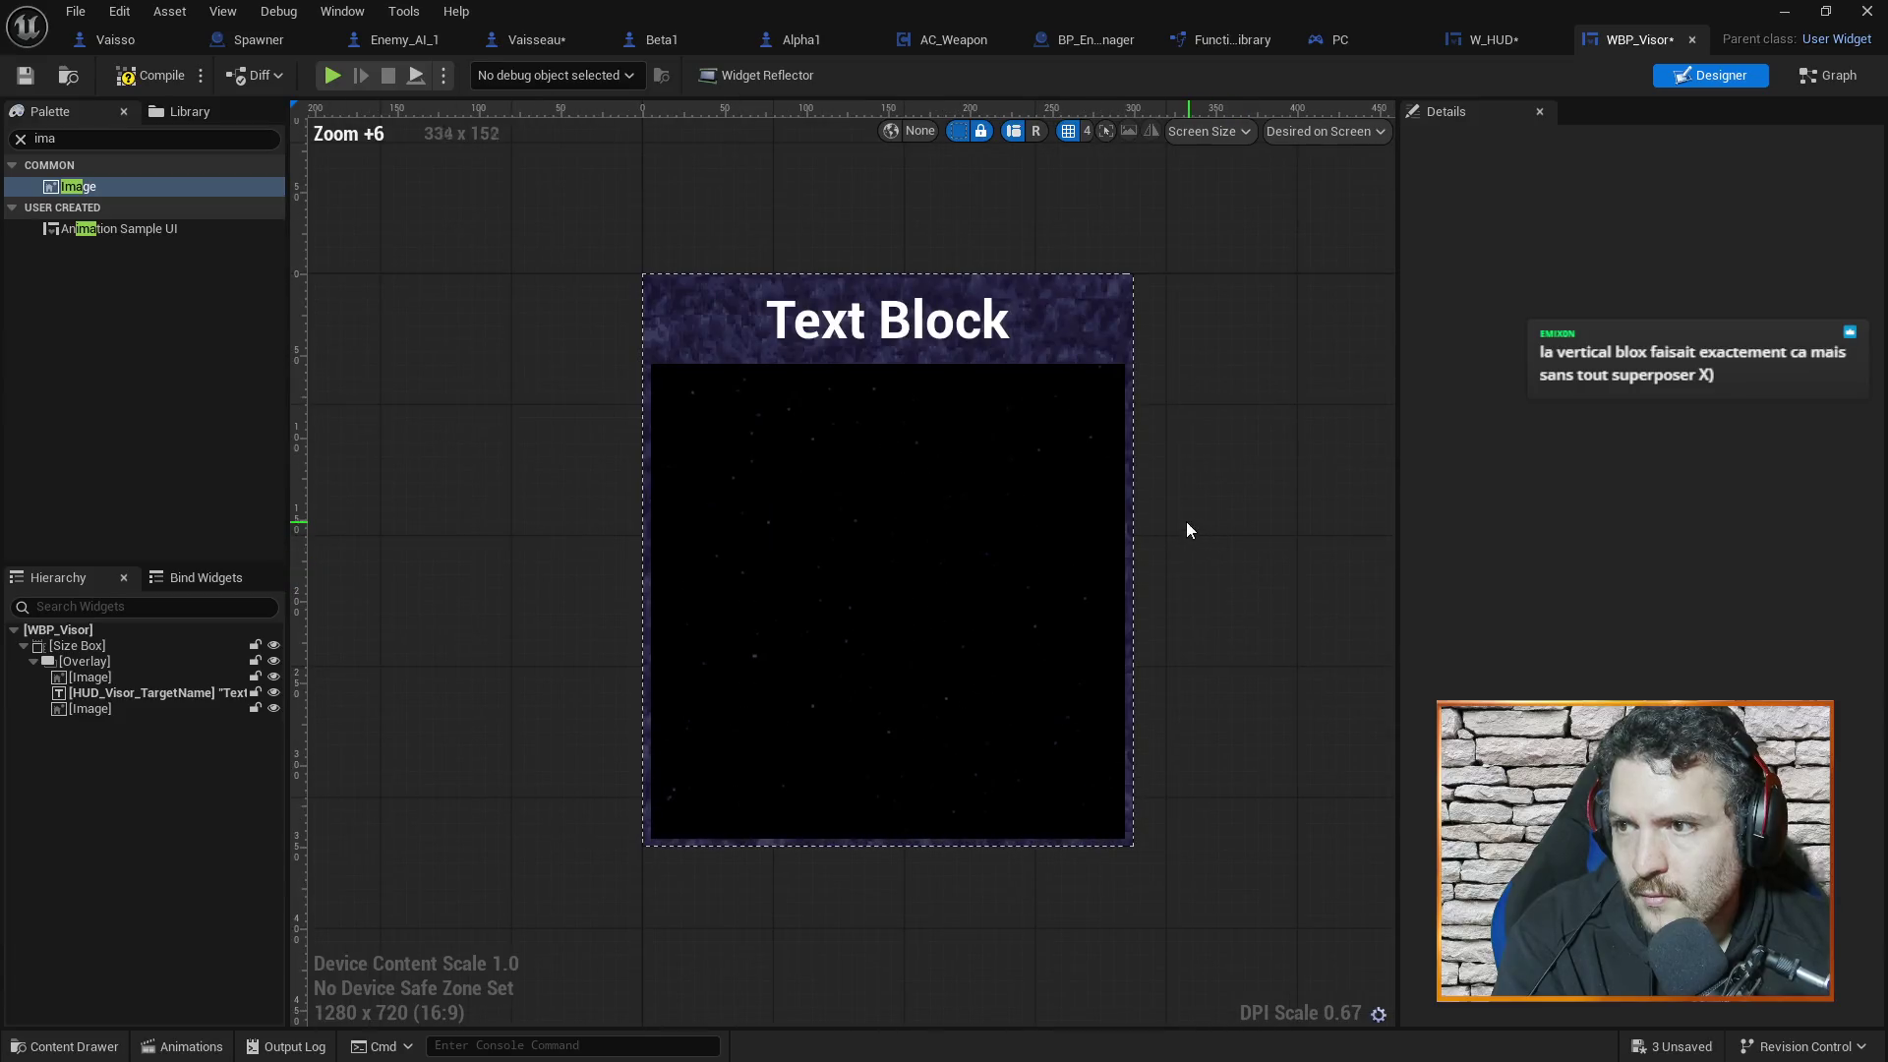
Clear the Palette search and select all three Overlay children in the Hierarchy
scroll(1165, 487, up, 2)
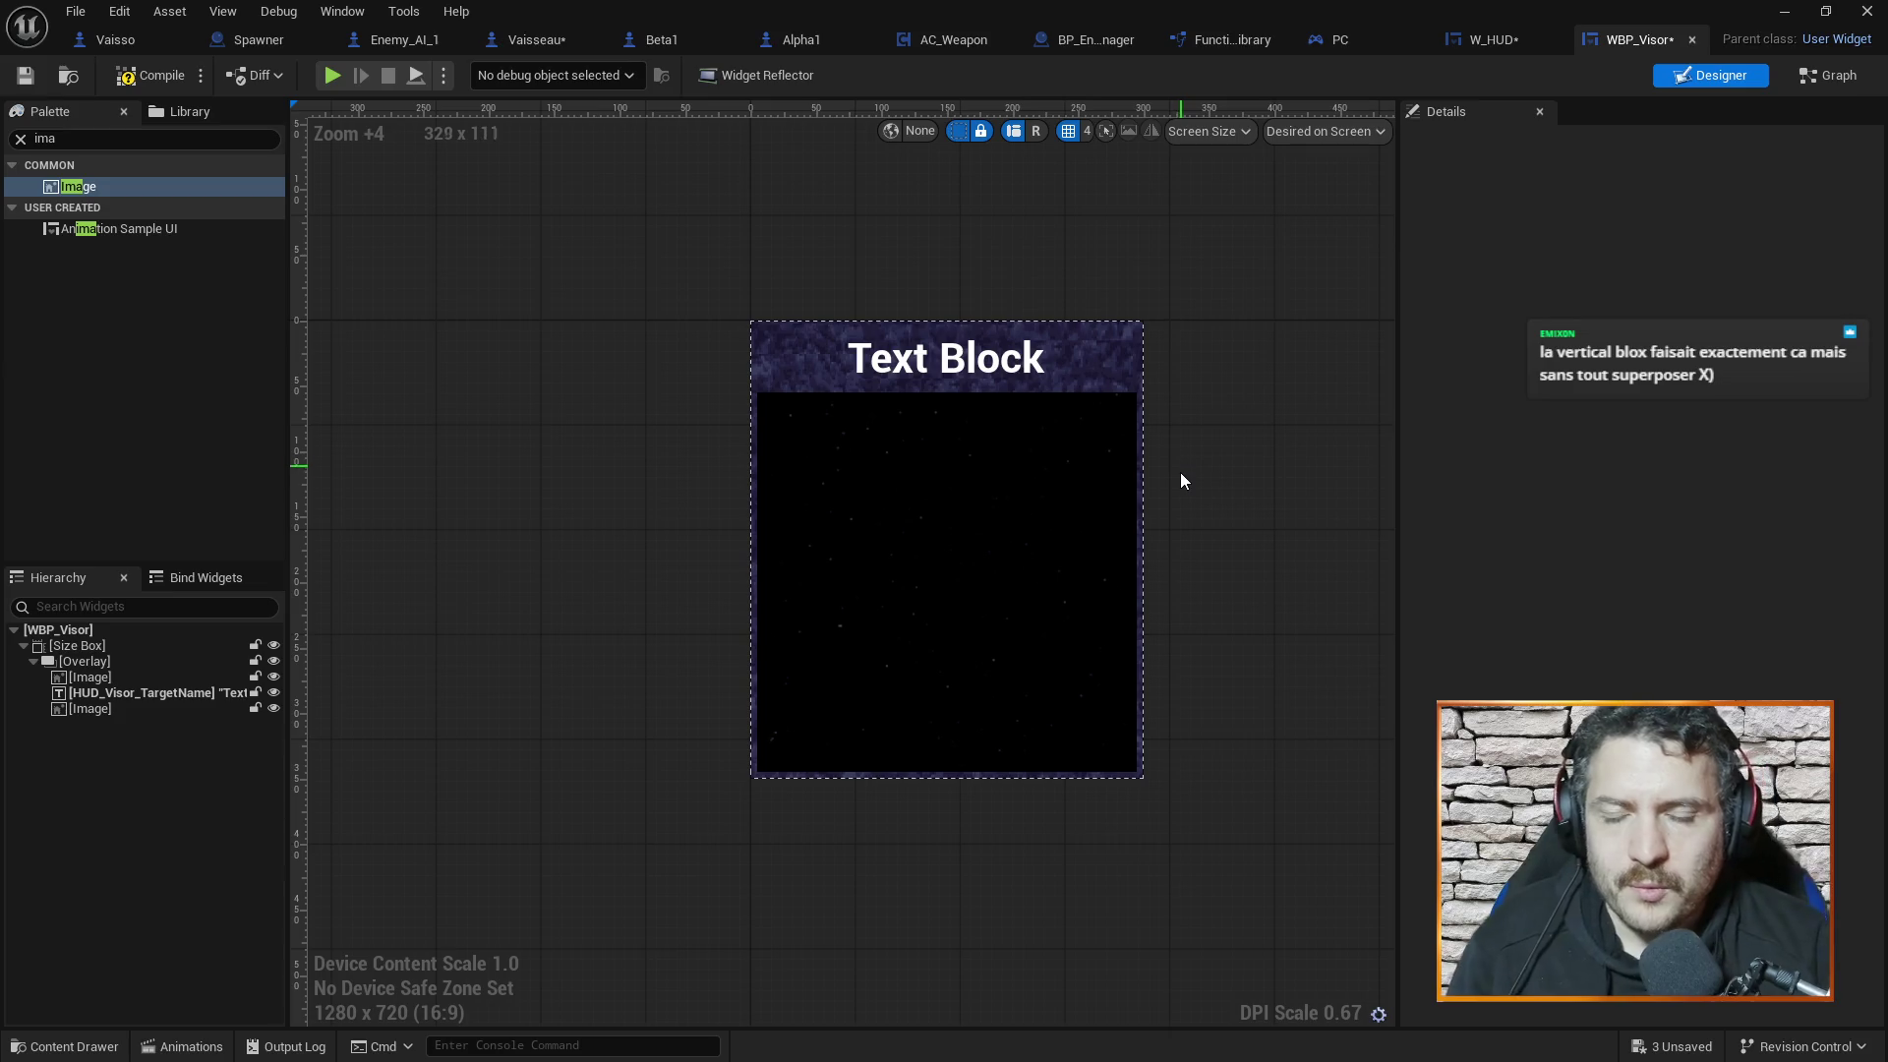
scroll(1248, 452, up, 3)
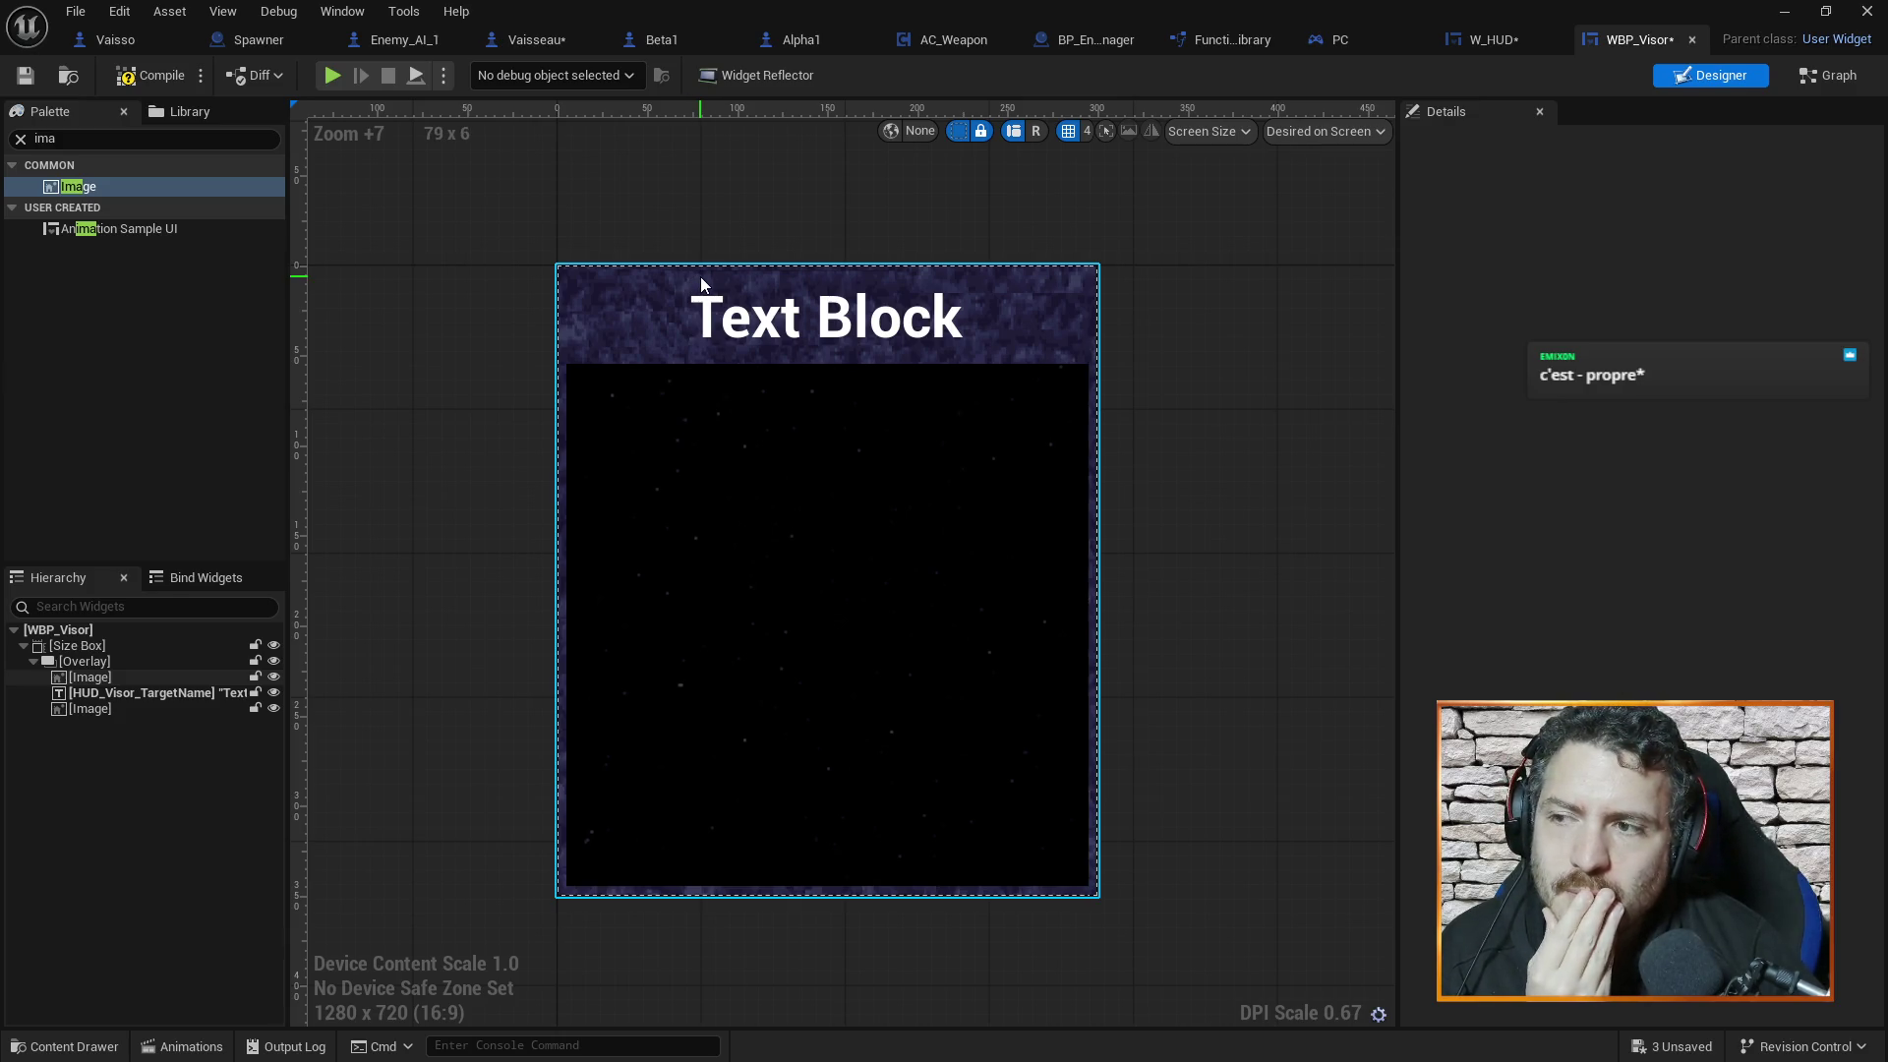
click(85, 677)
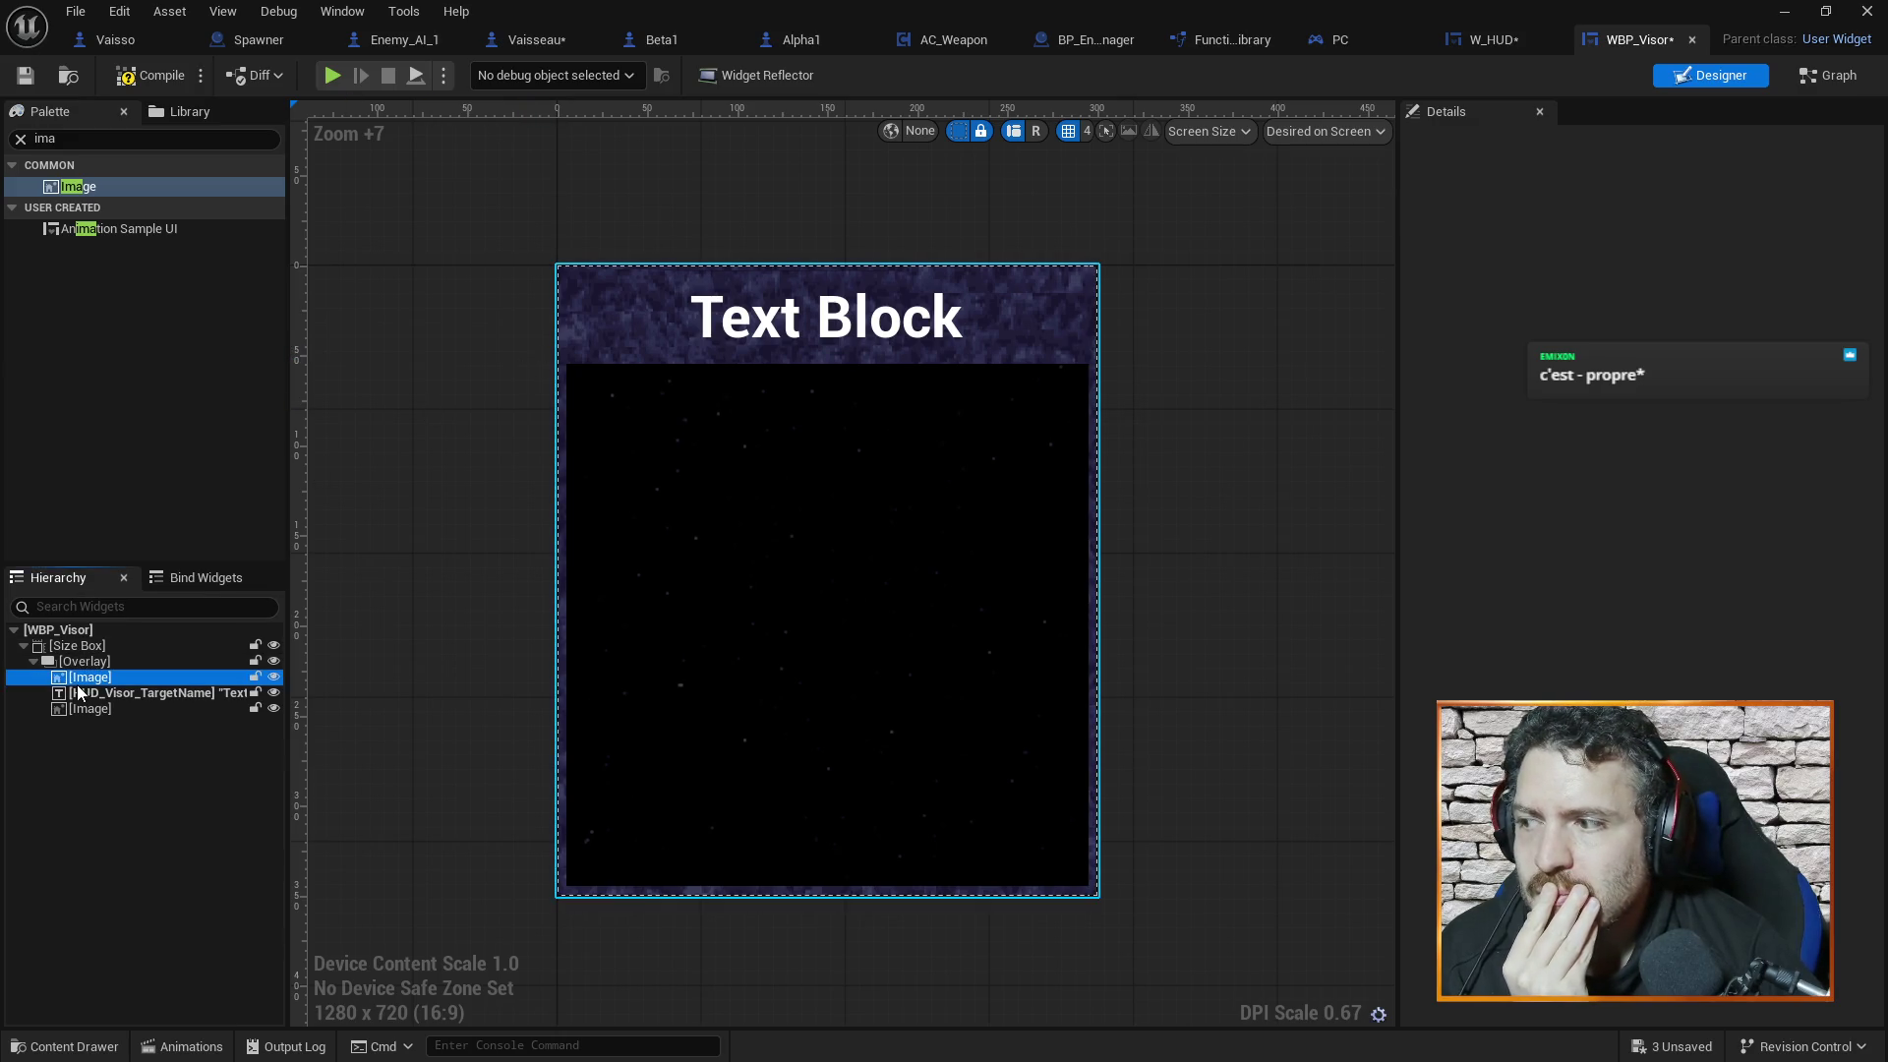
click(73, 712)
click(454, 404)
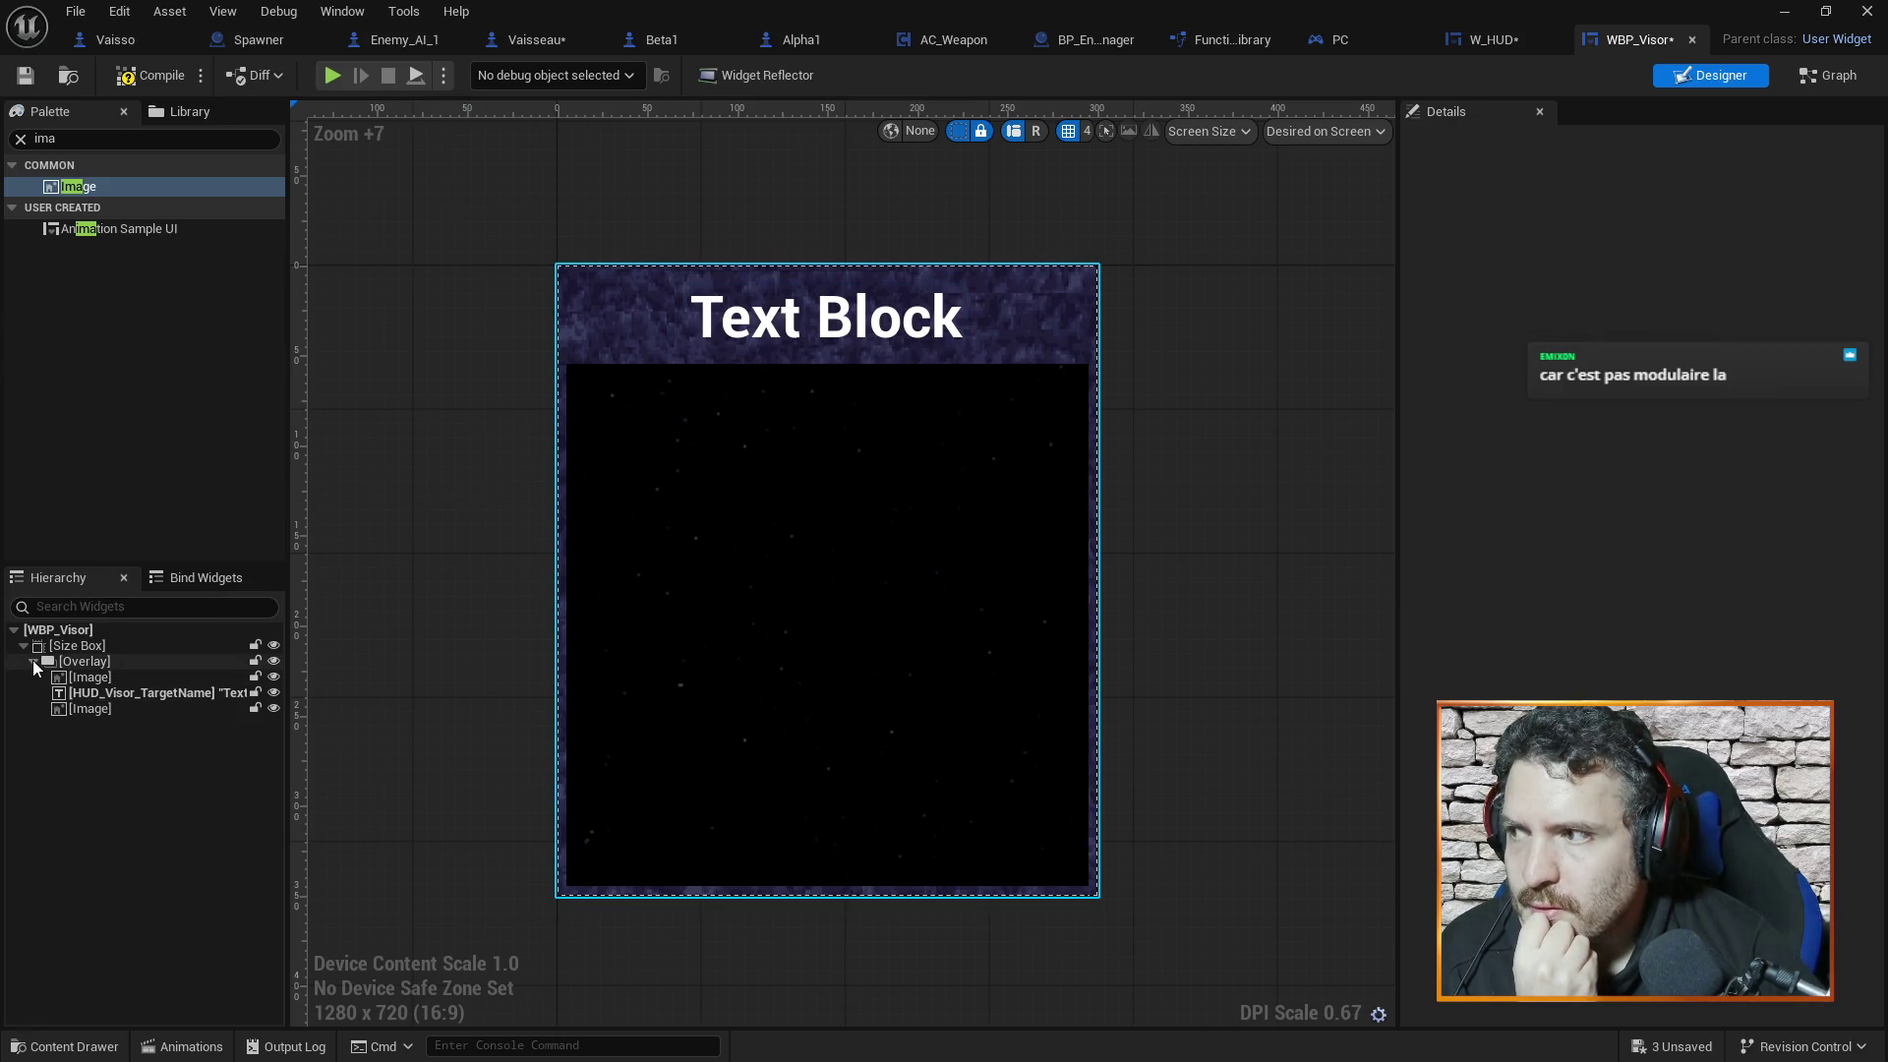
click(20, 139)
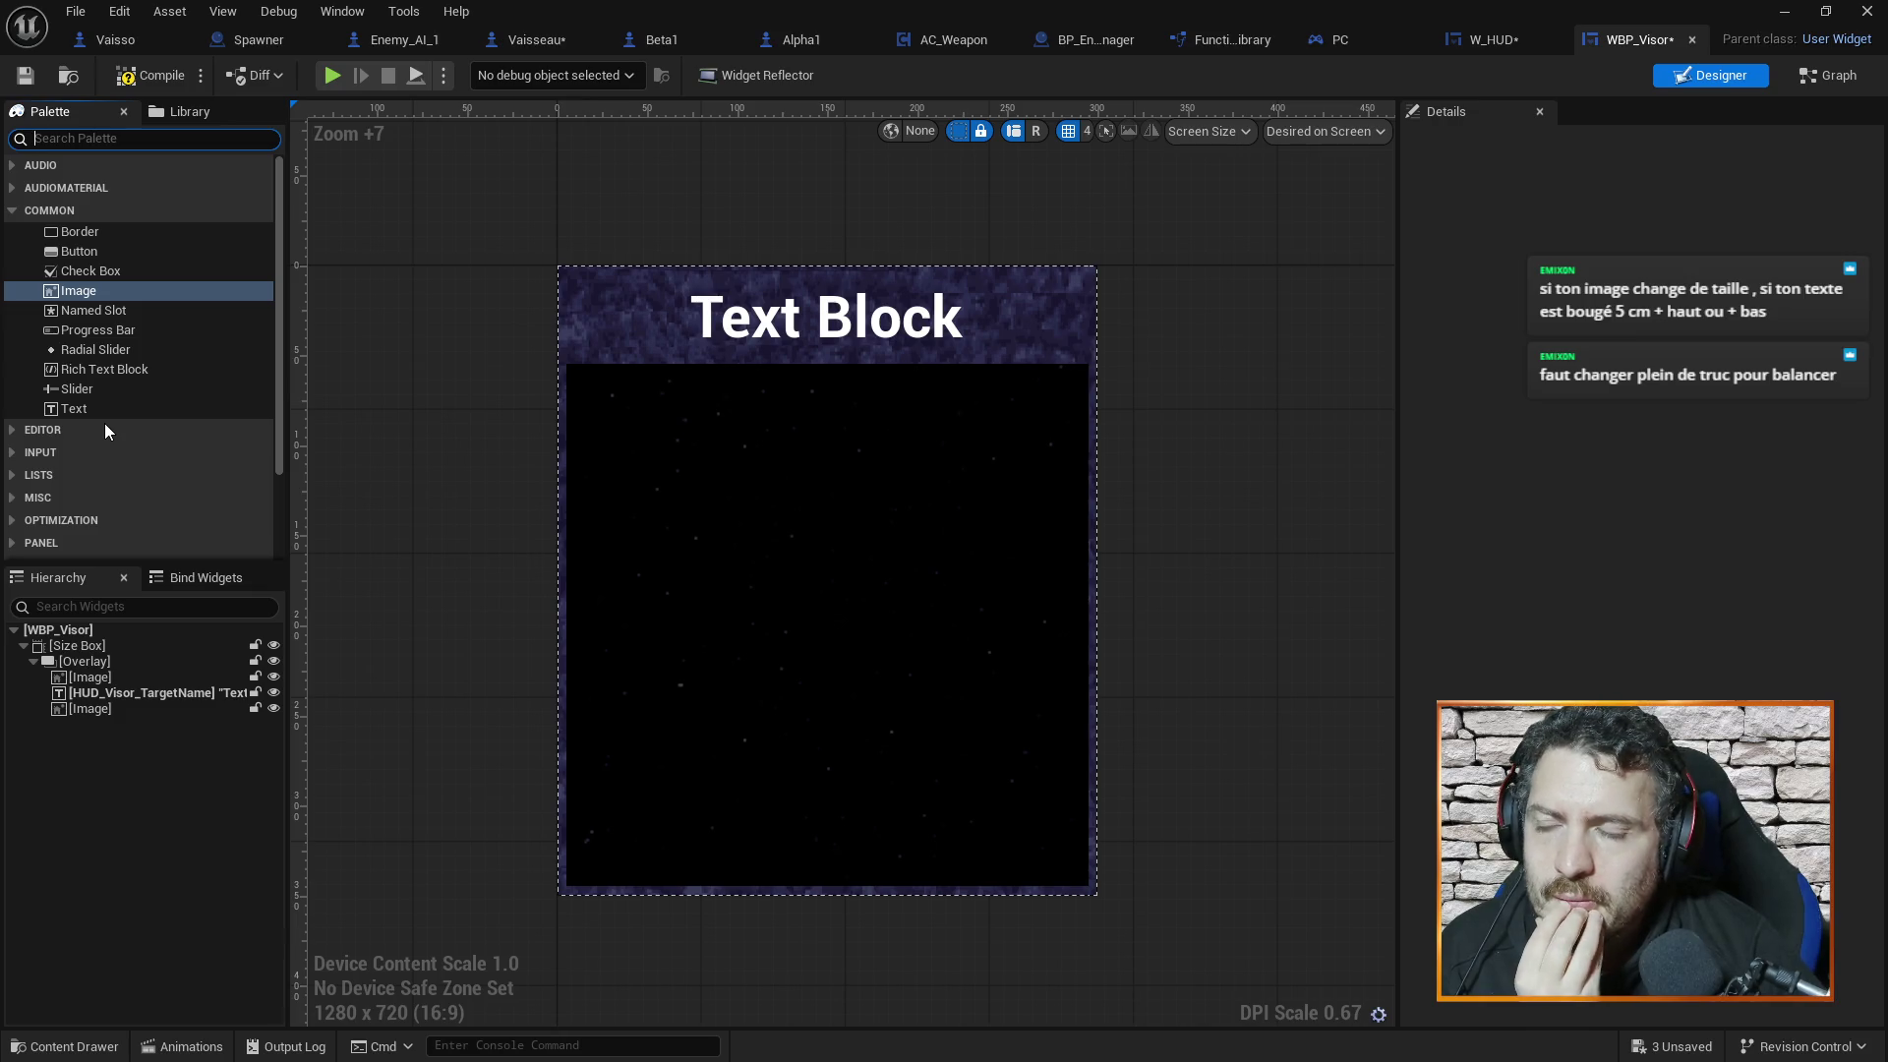
click(116, 677)
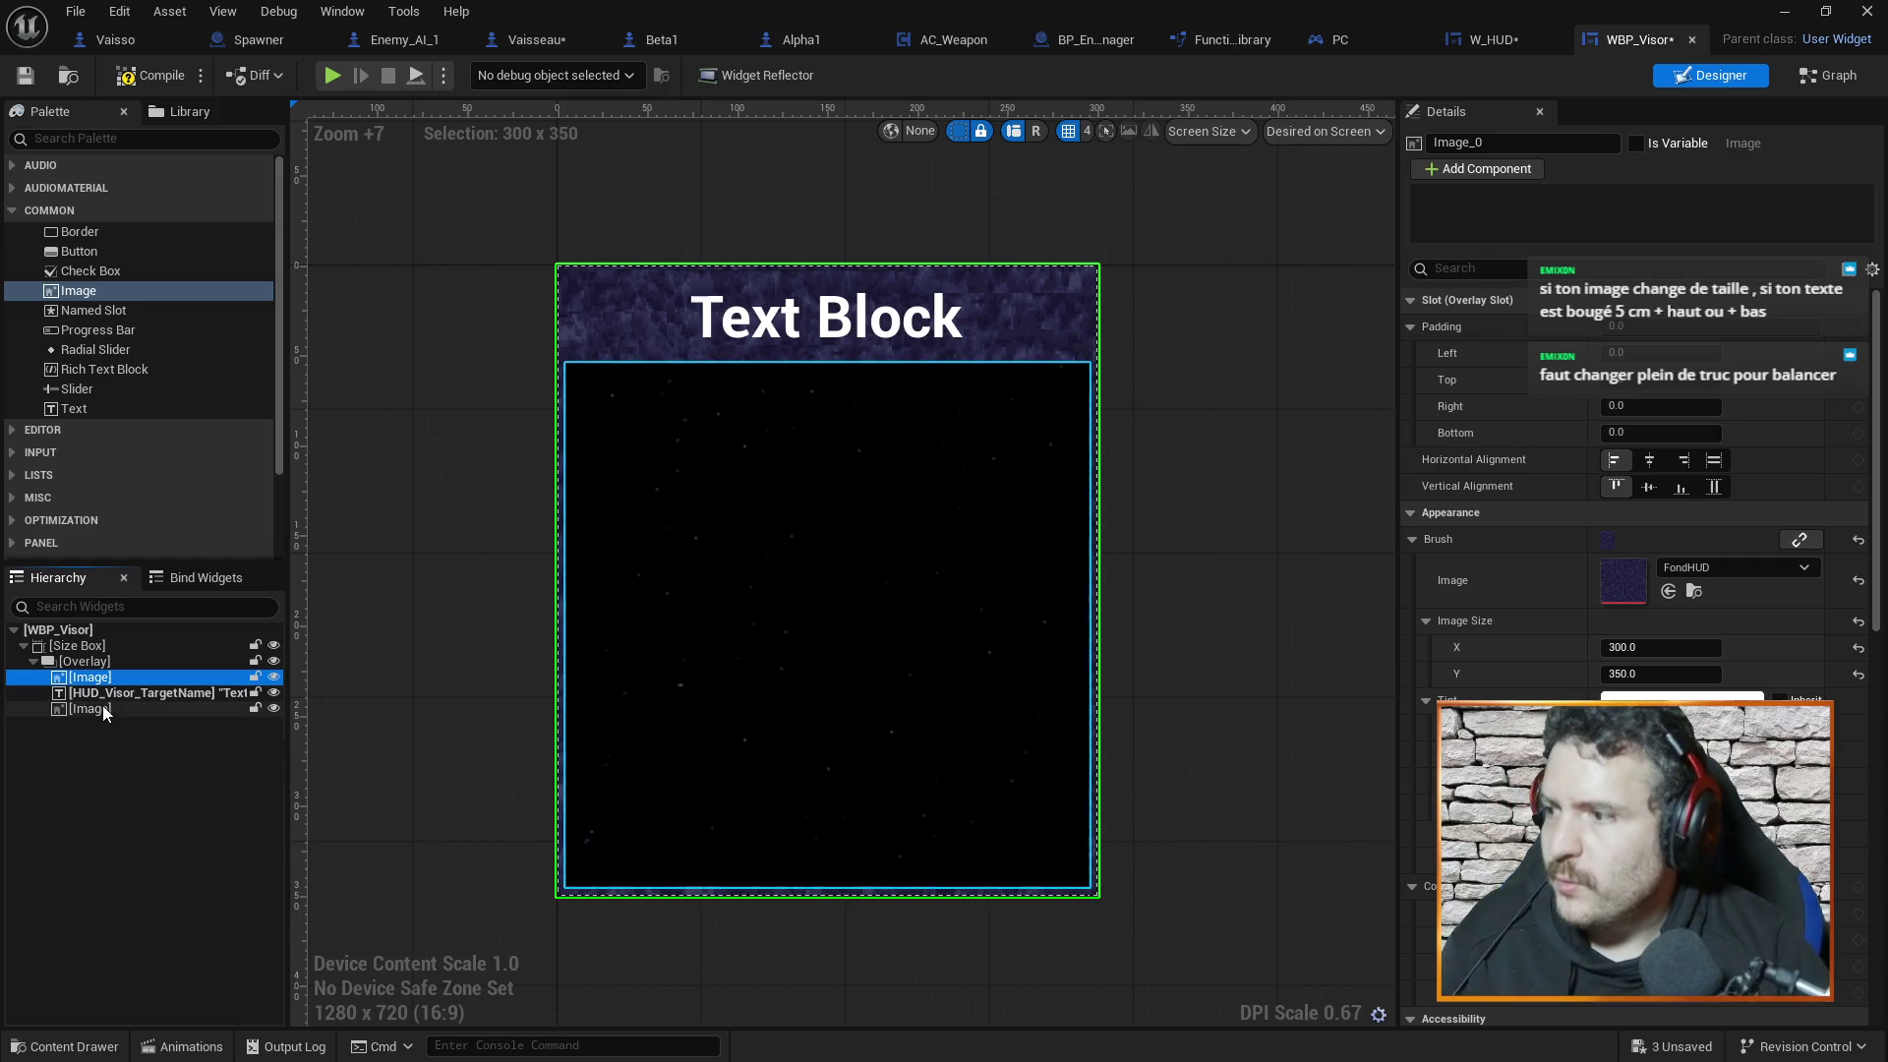
shift+click(102, 707)
mouse_move(218, 891)
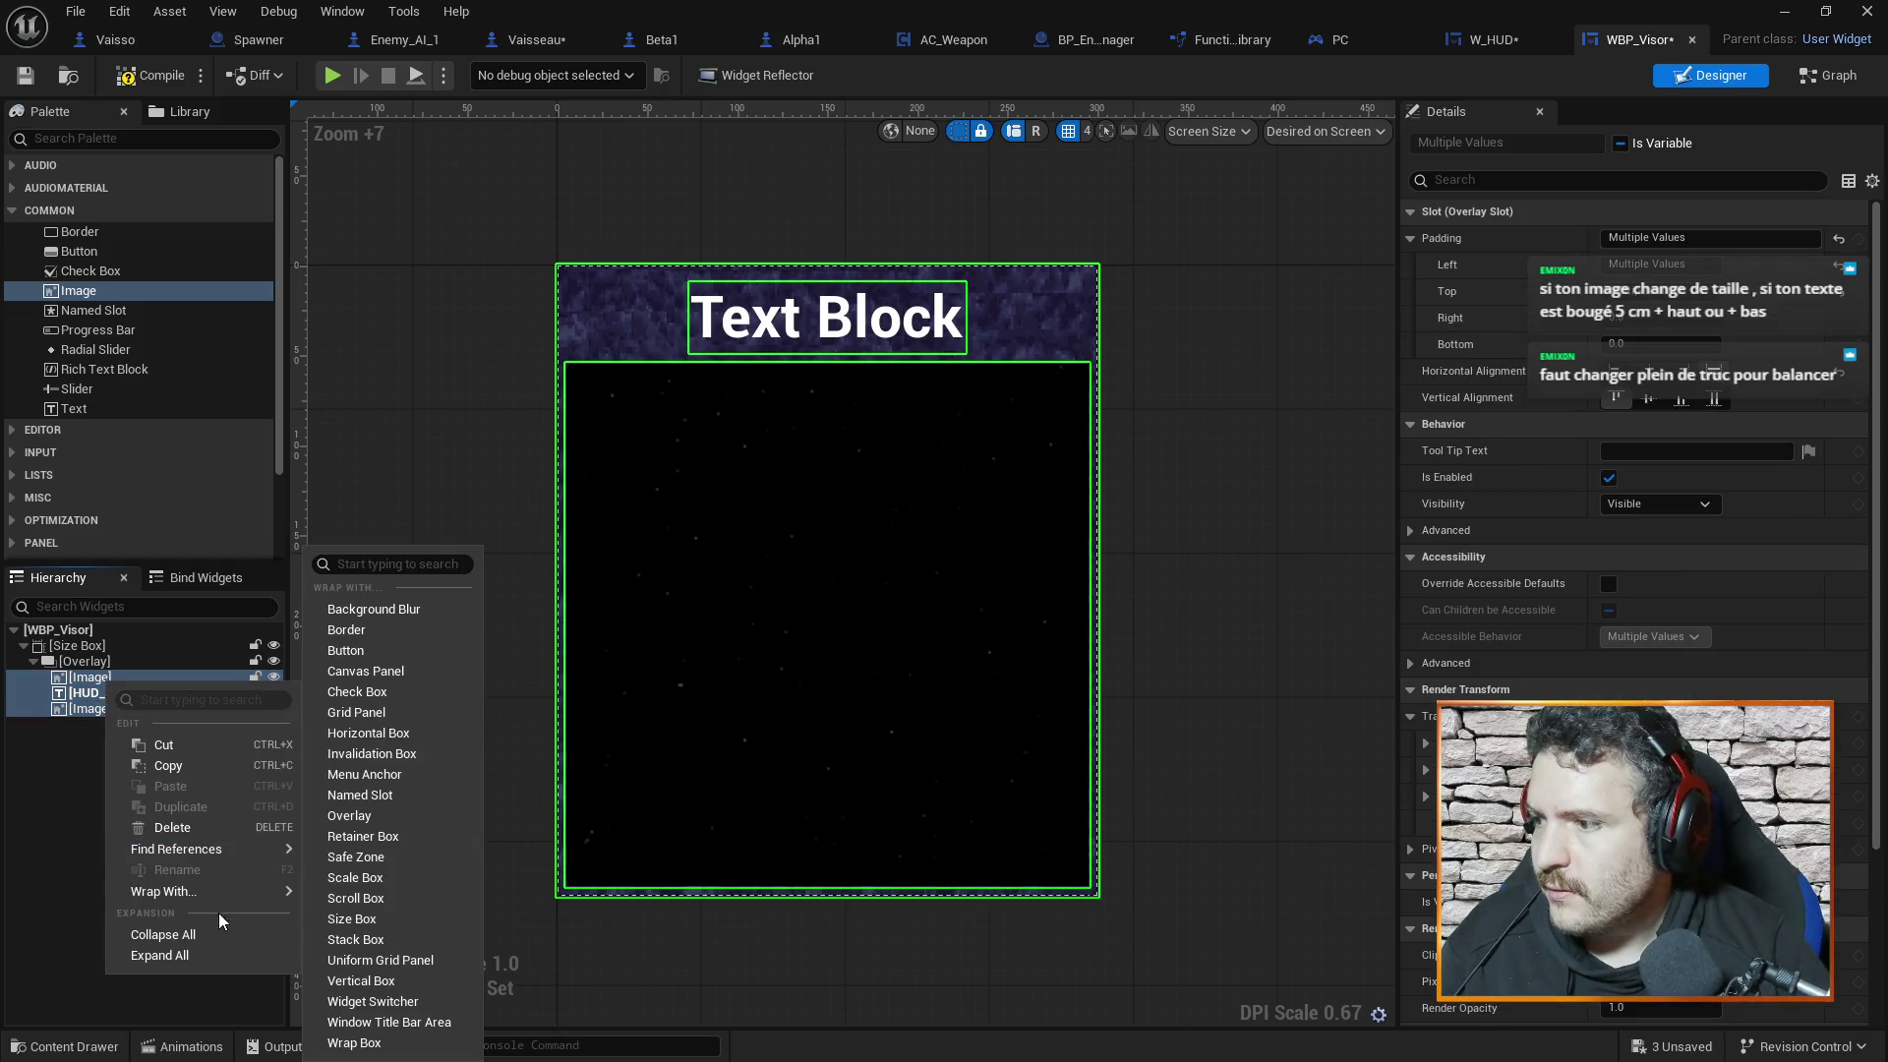
Wrap the three children in a Vertical Box and replace the Overlay with it
click(401, 981)
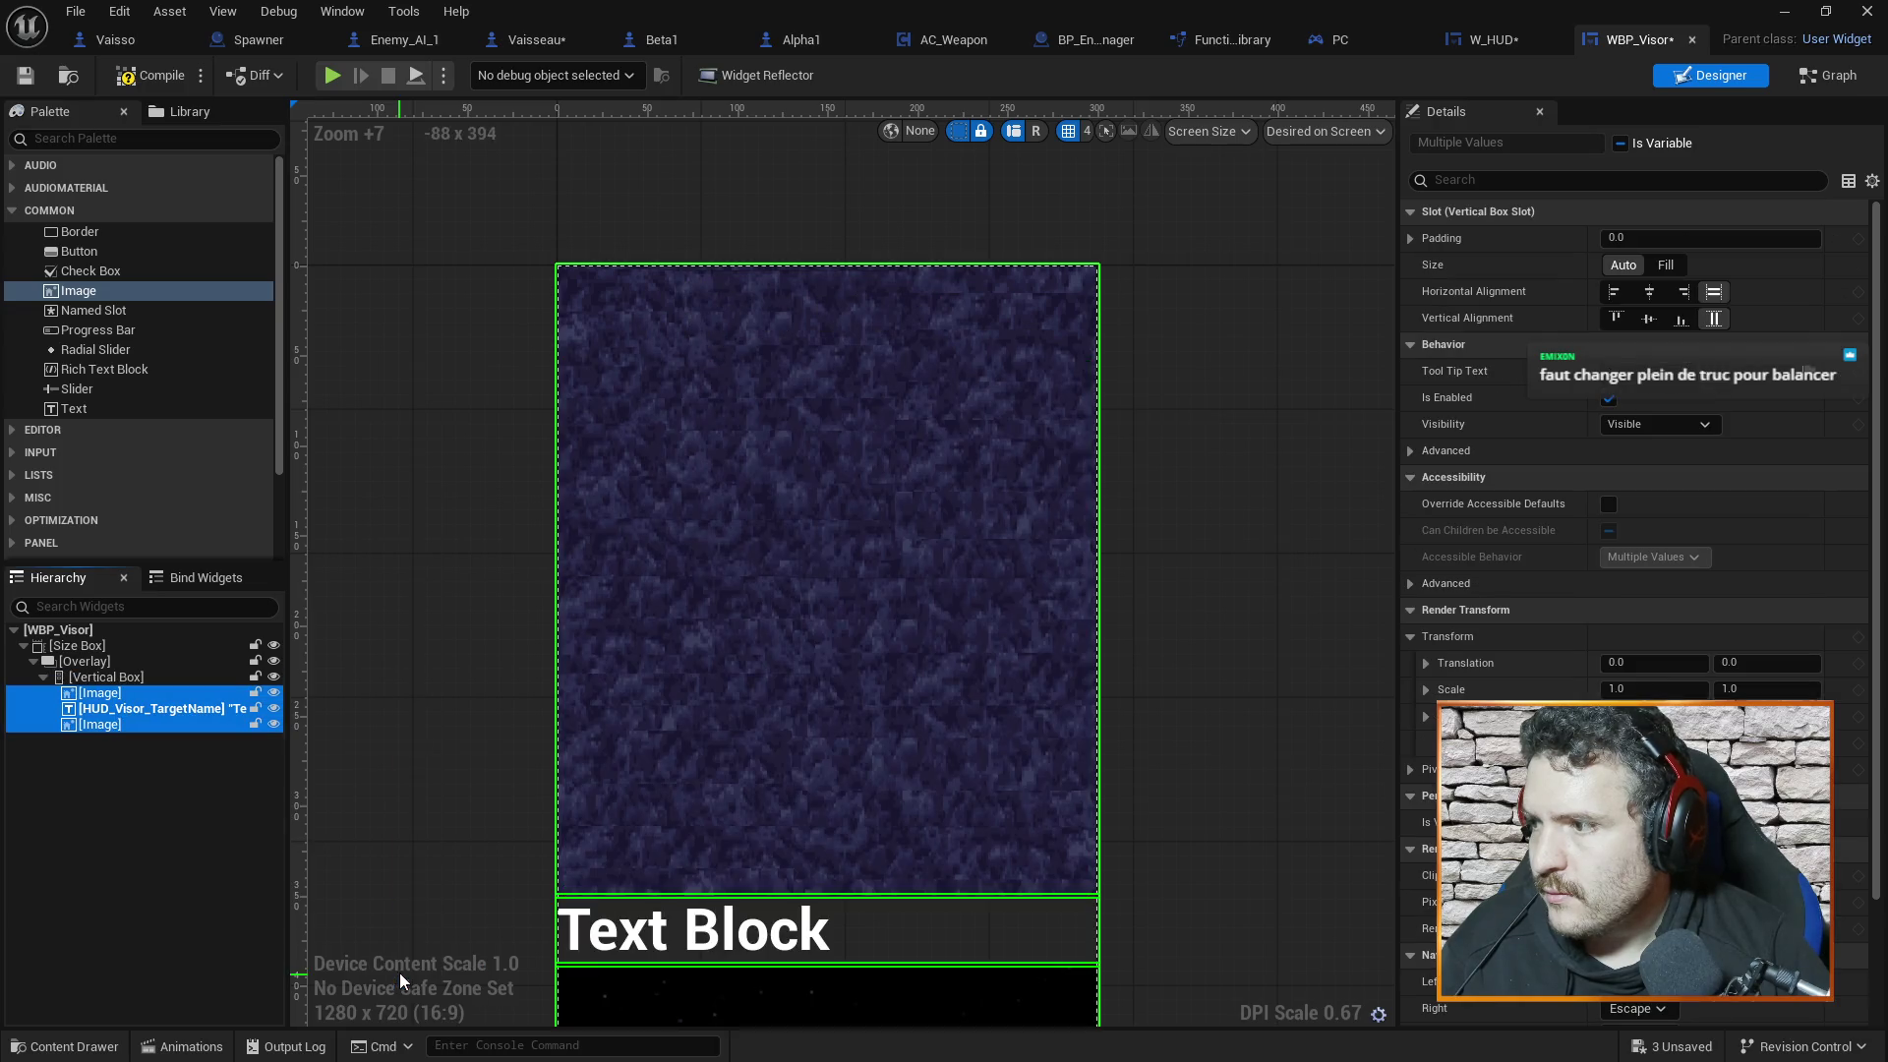
click(114, 666)
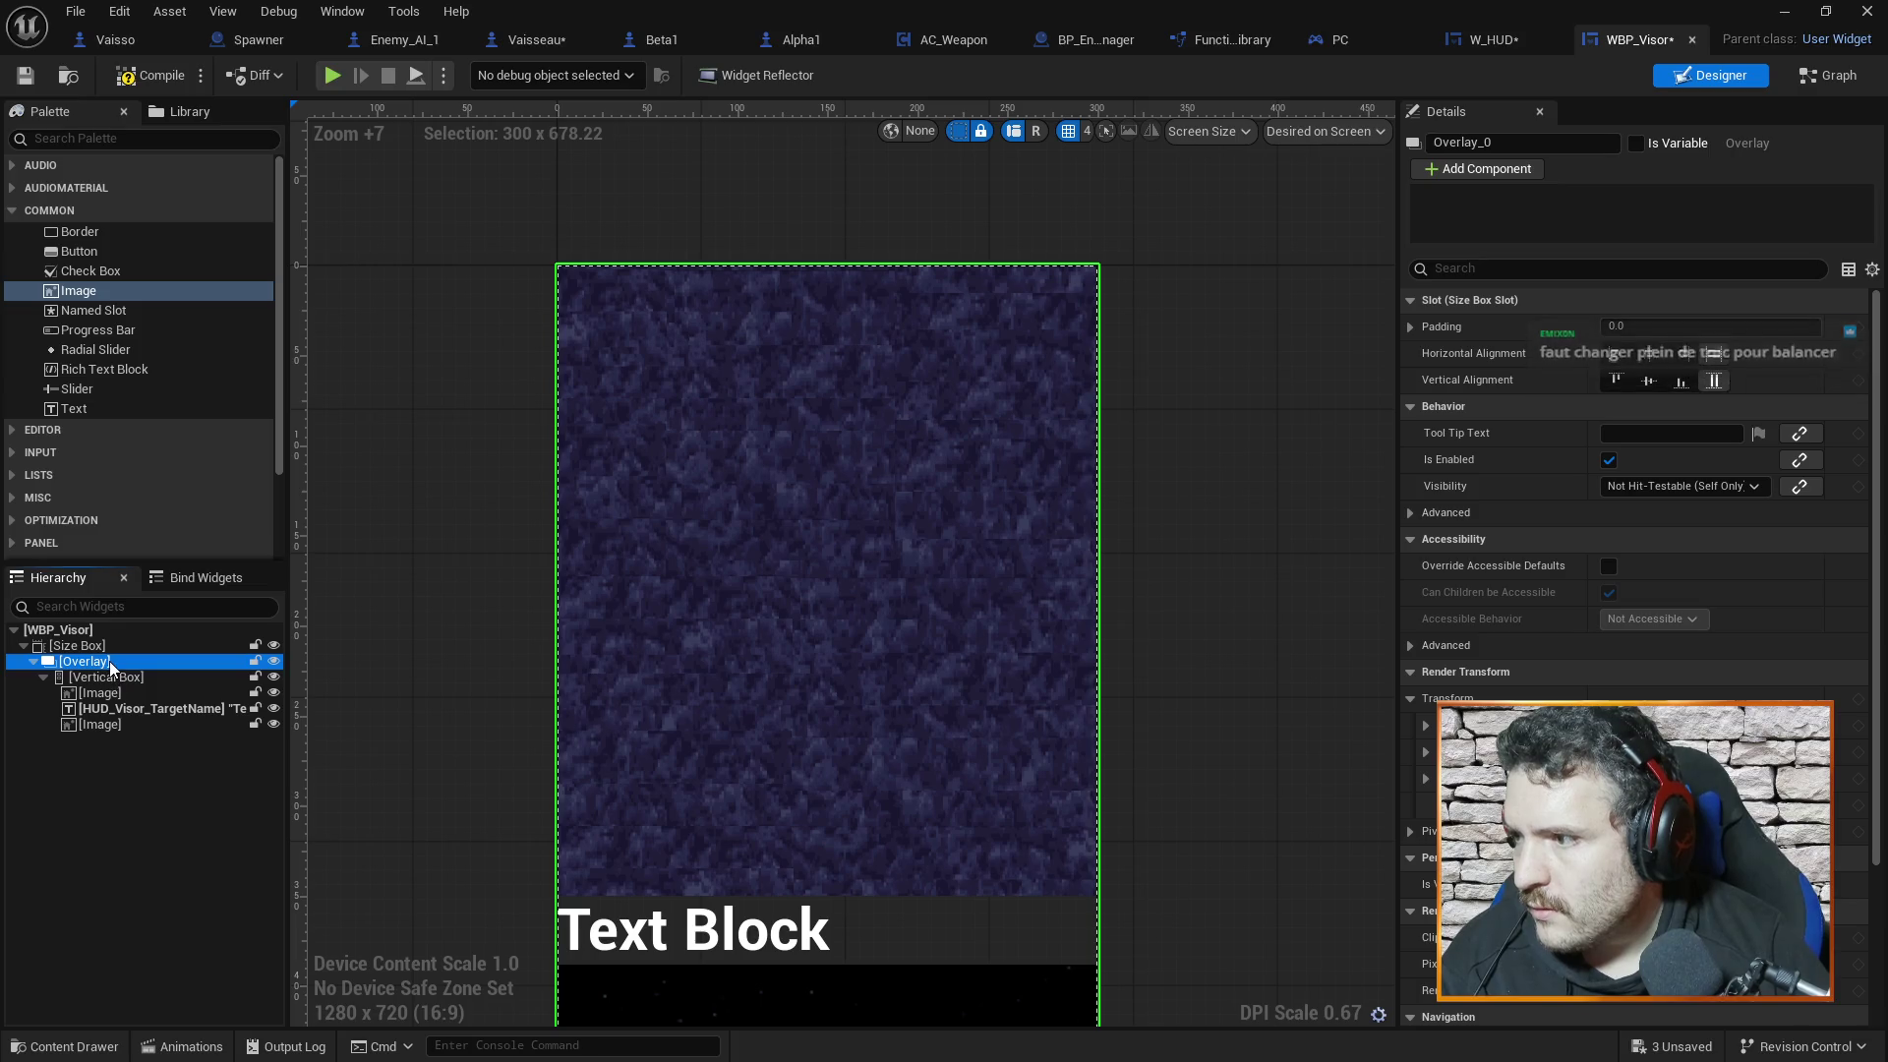
right_click(110, 659)
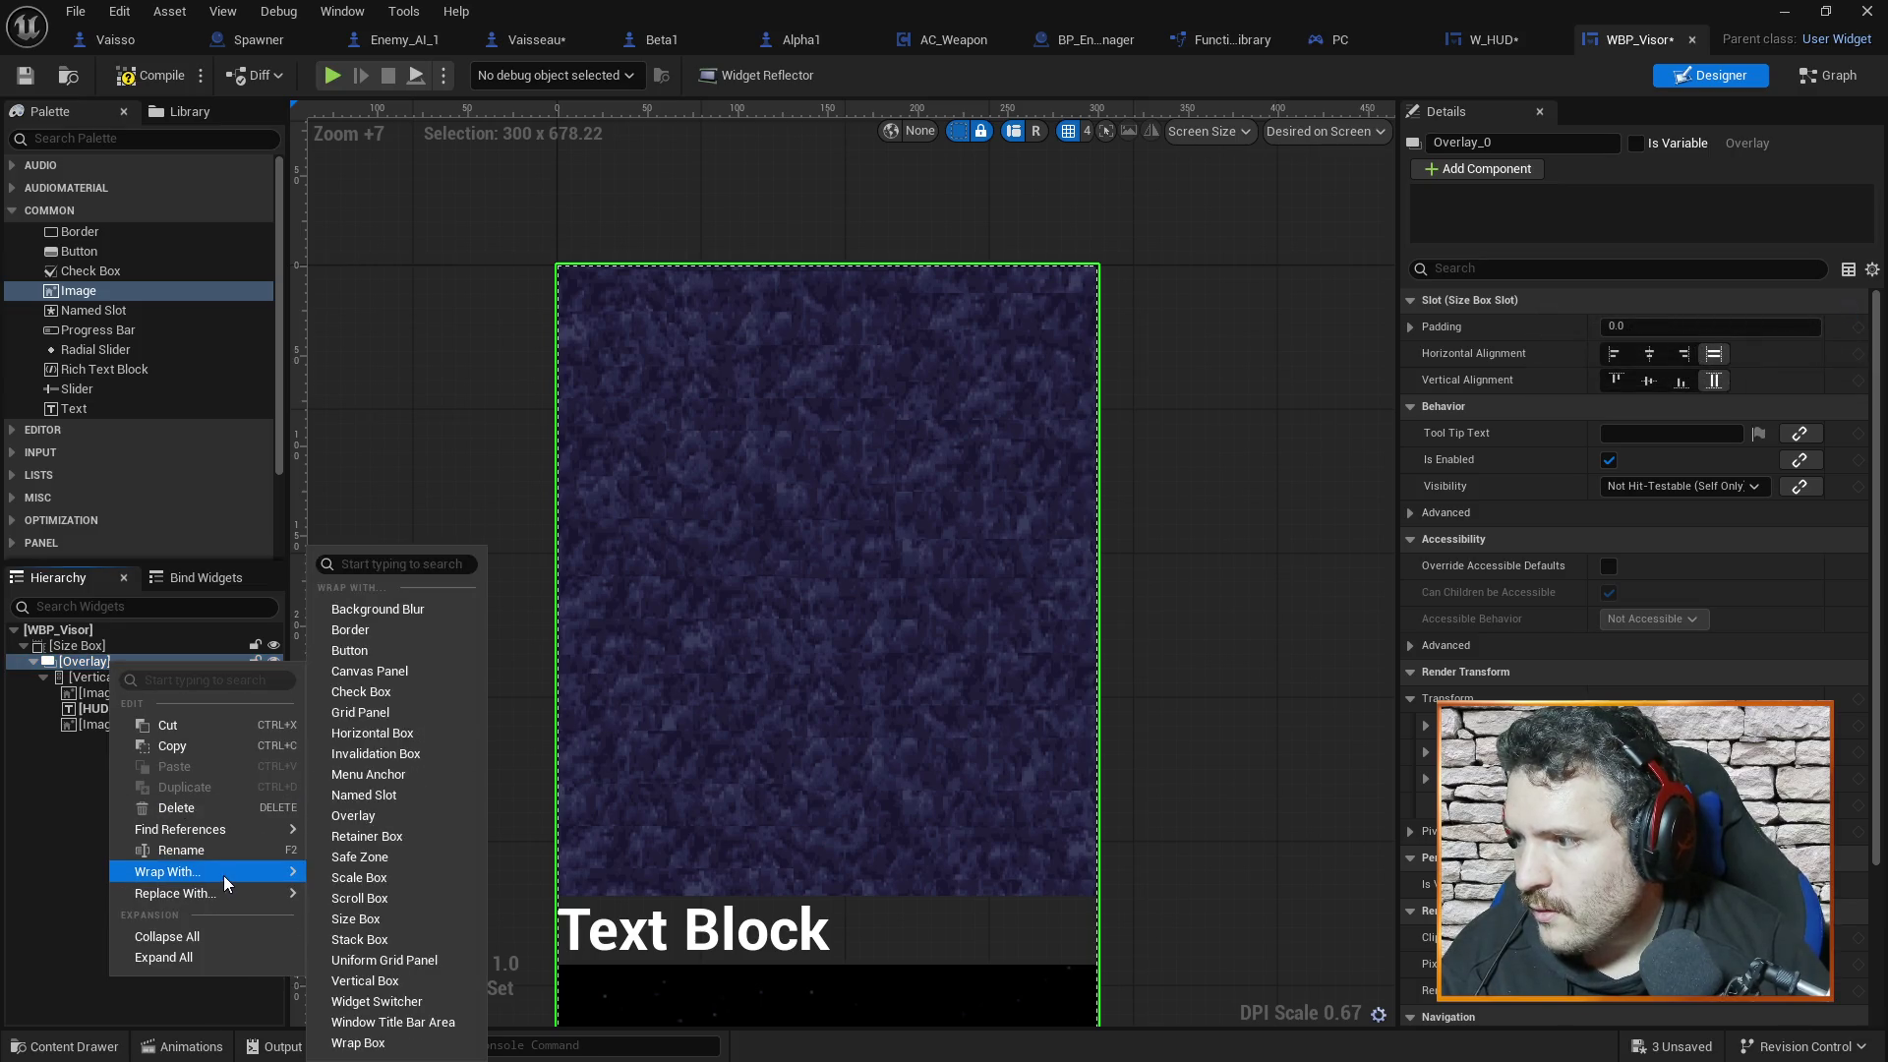
mouse_move(295, 893)
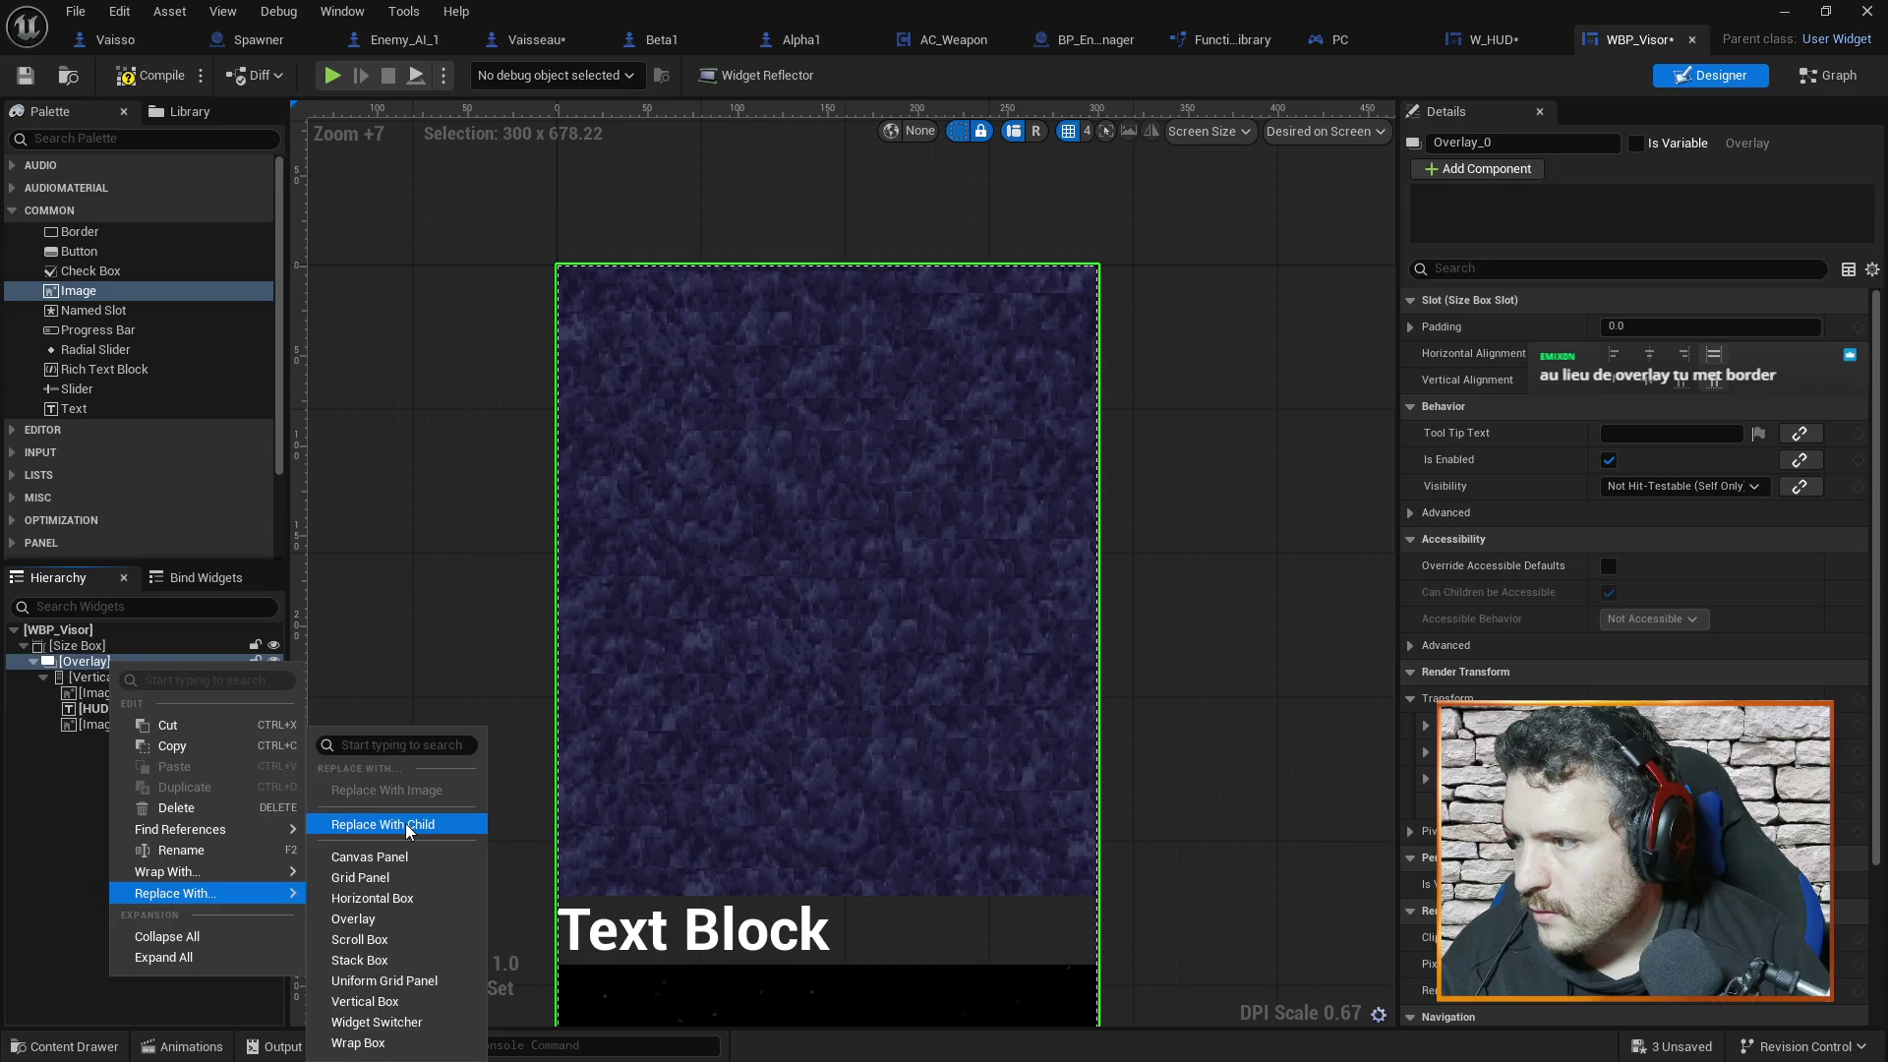
click(405, 822)
Wrap the Vertical Box in a new Border
click(124, 677)
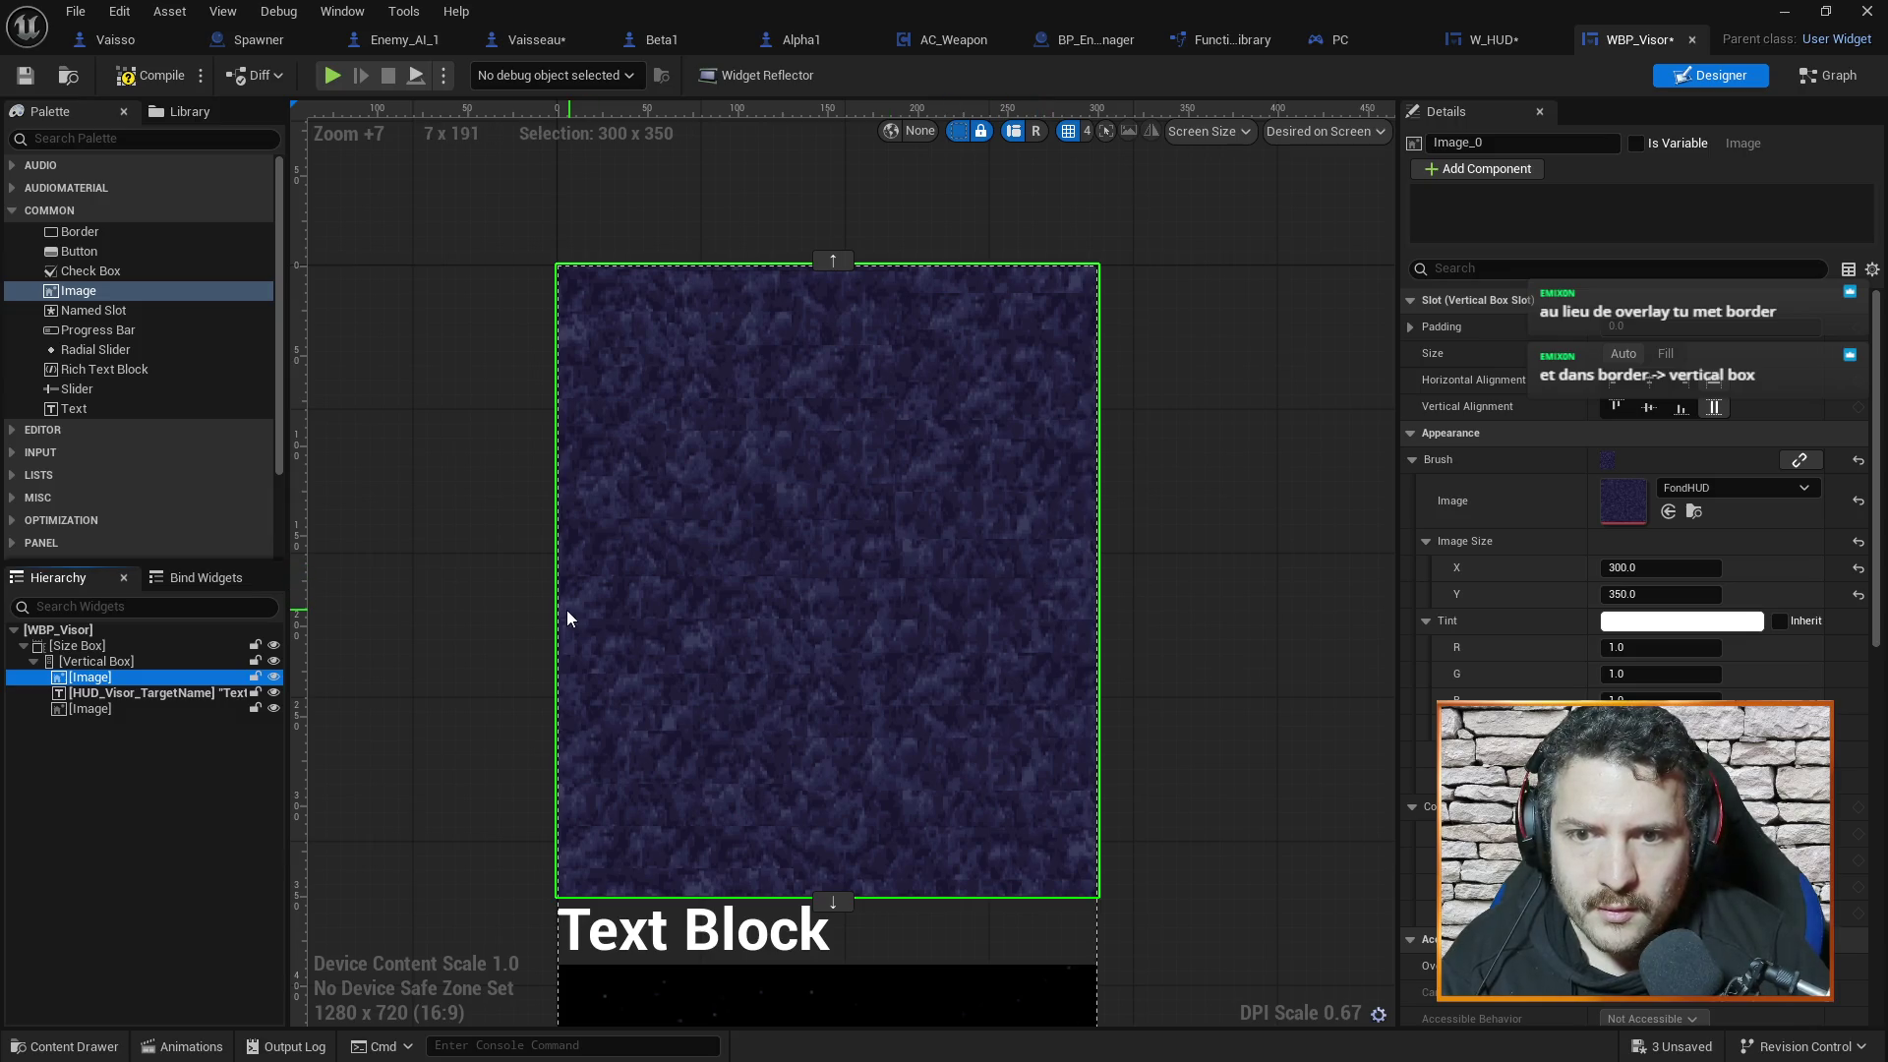
click(102, 662)
right_click(102, 662)
mouse_move(157, 871)
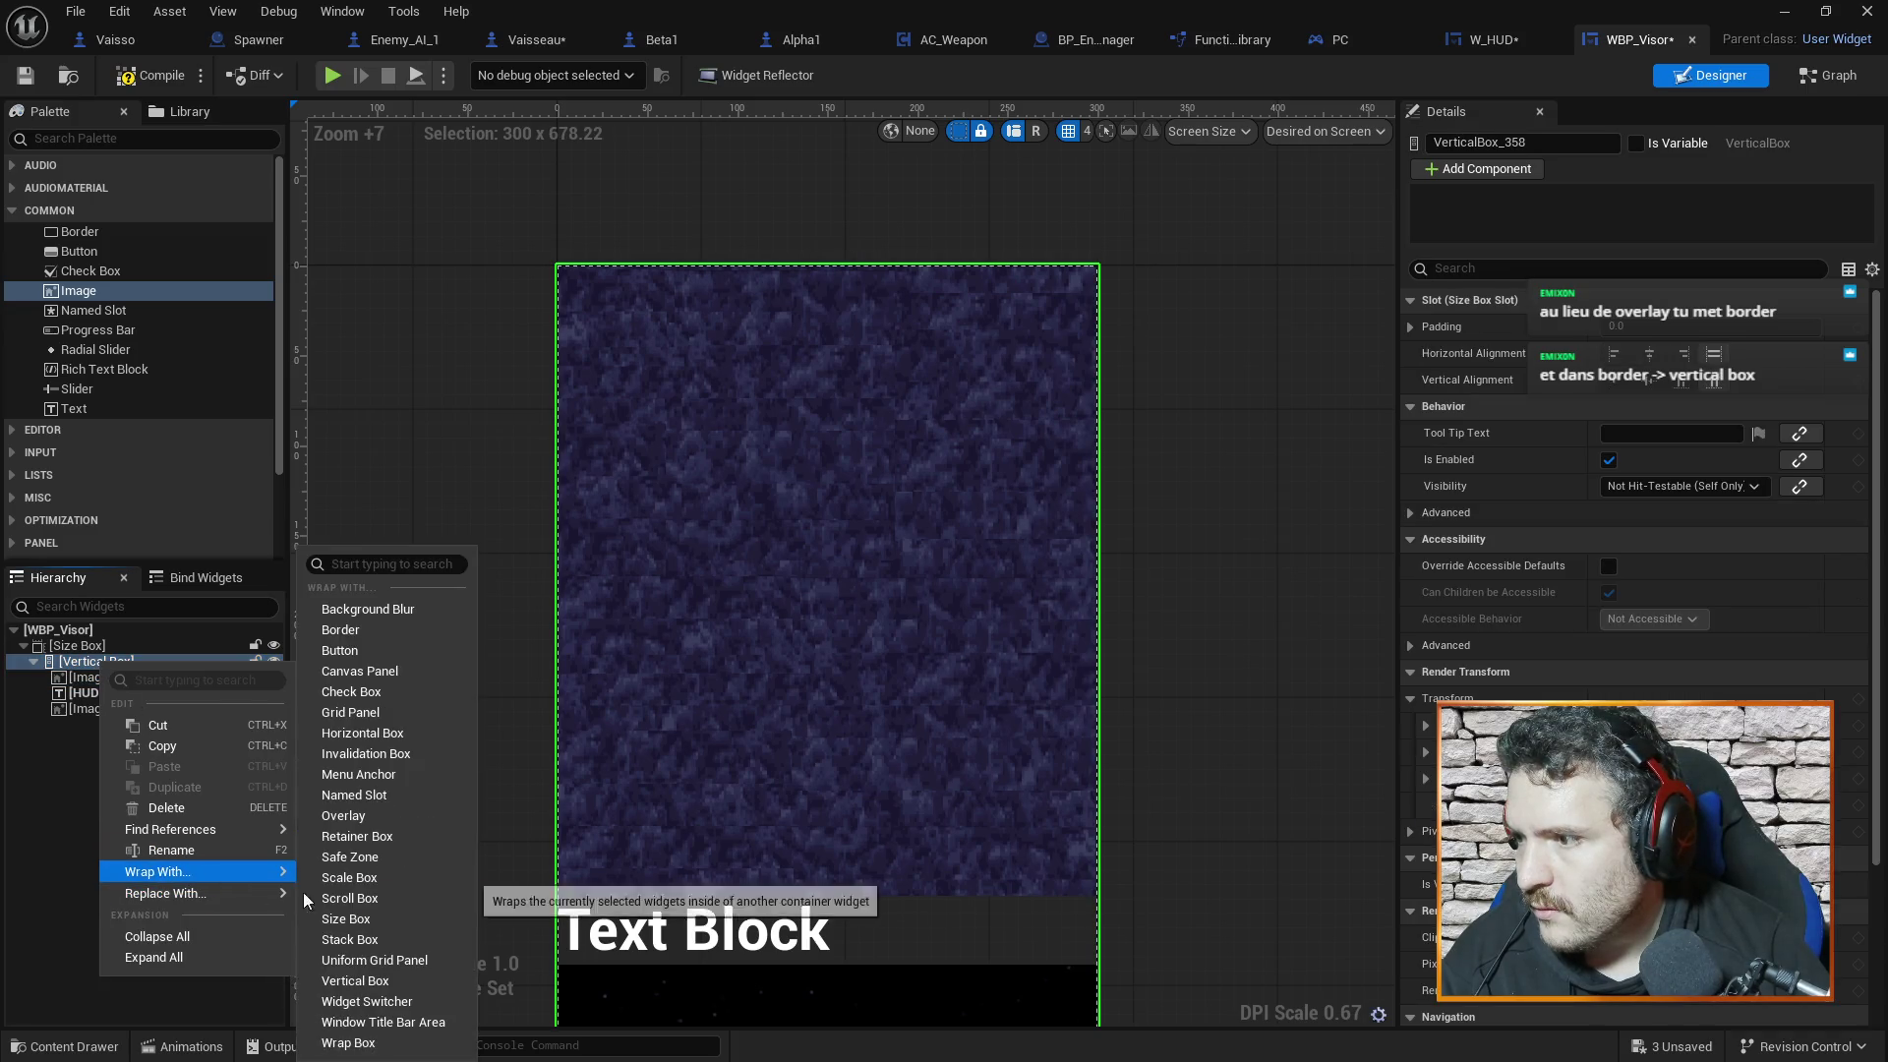
click(368, 634)
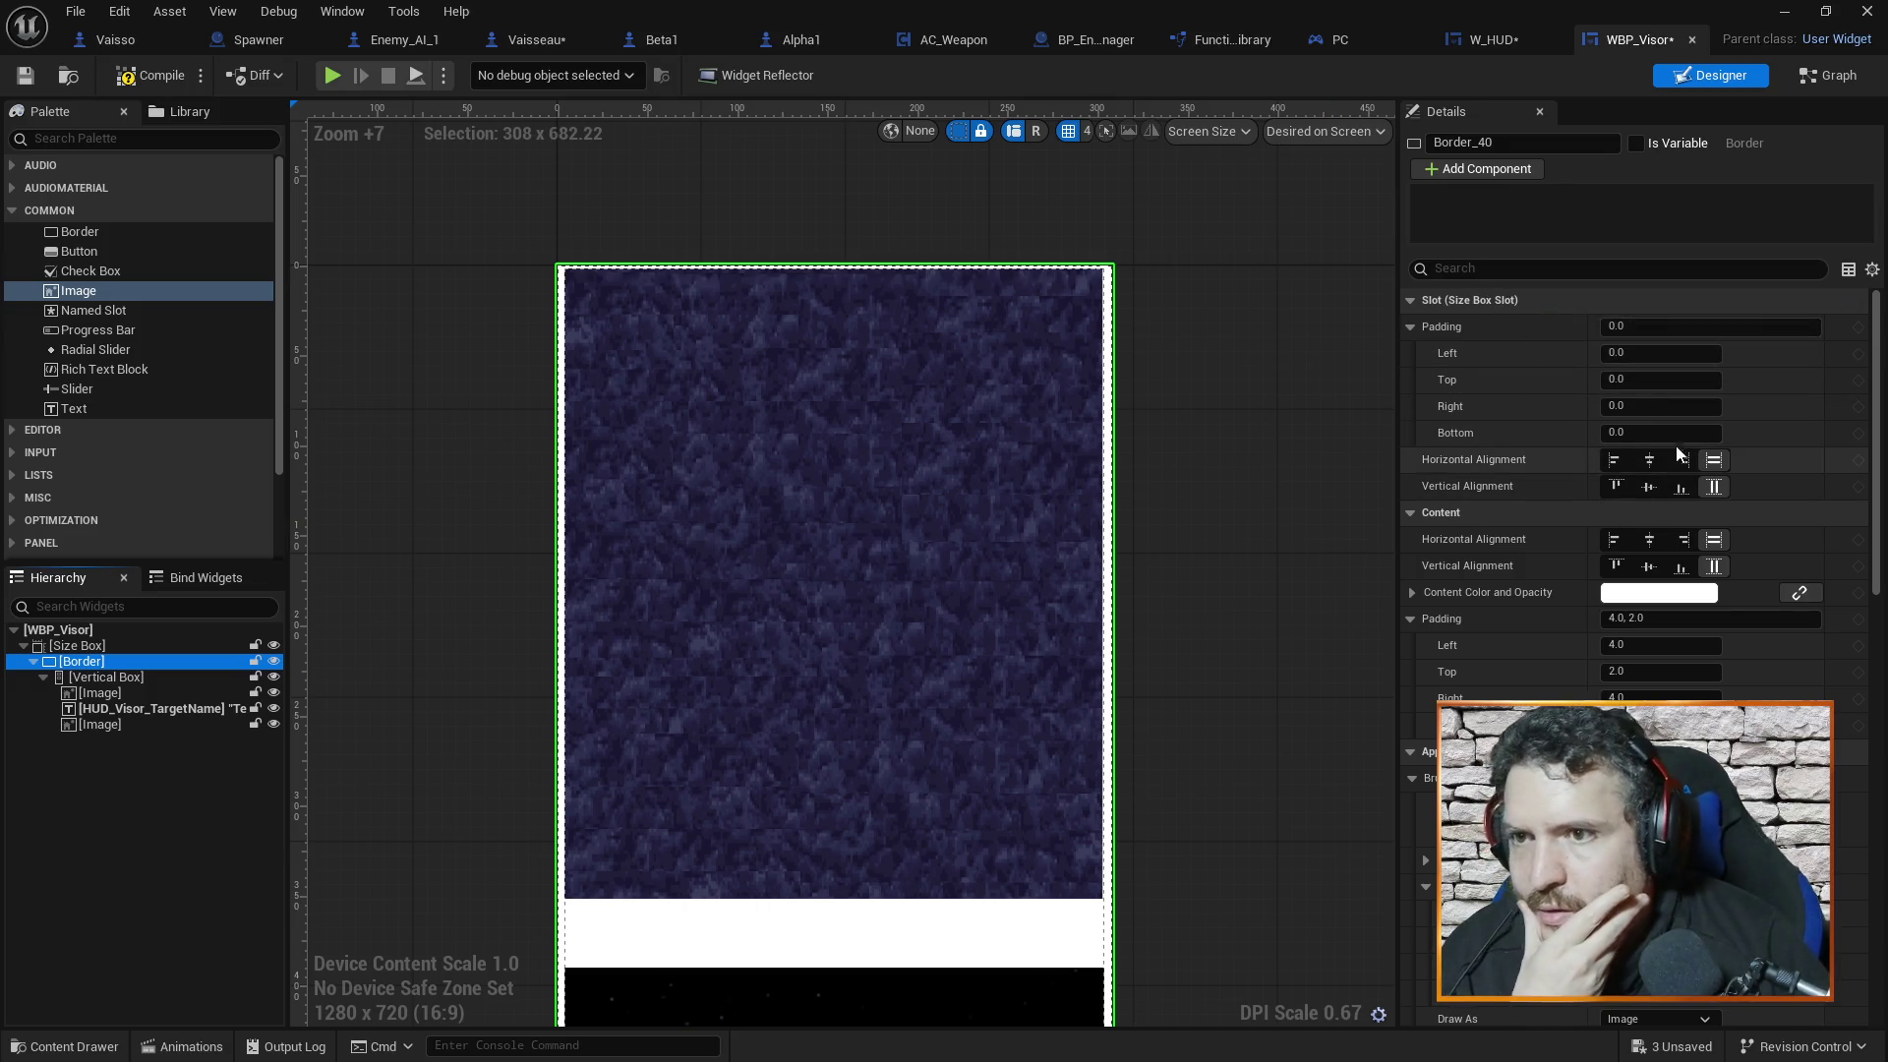
Set the Border's content padding to 0 on left, top, right and bottom
click(1650, 646)
text(0)
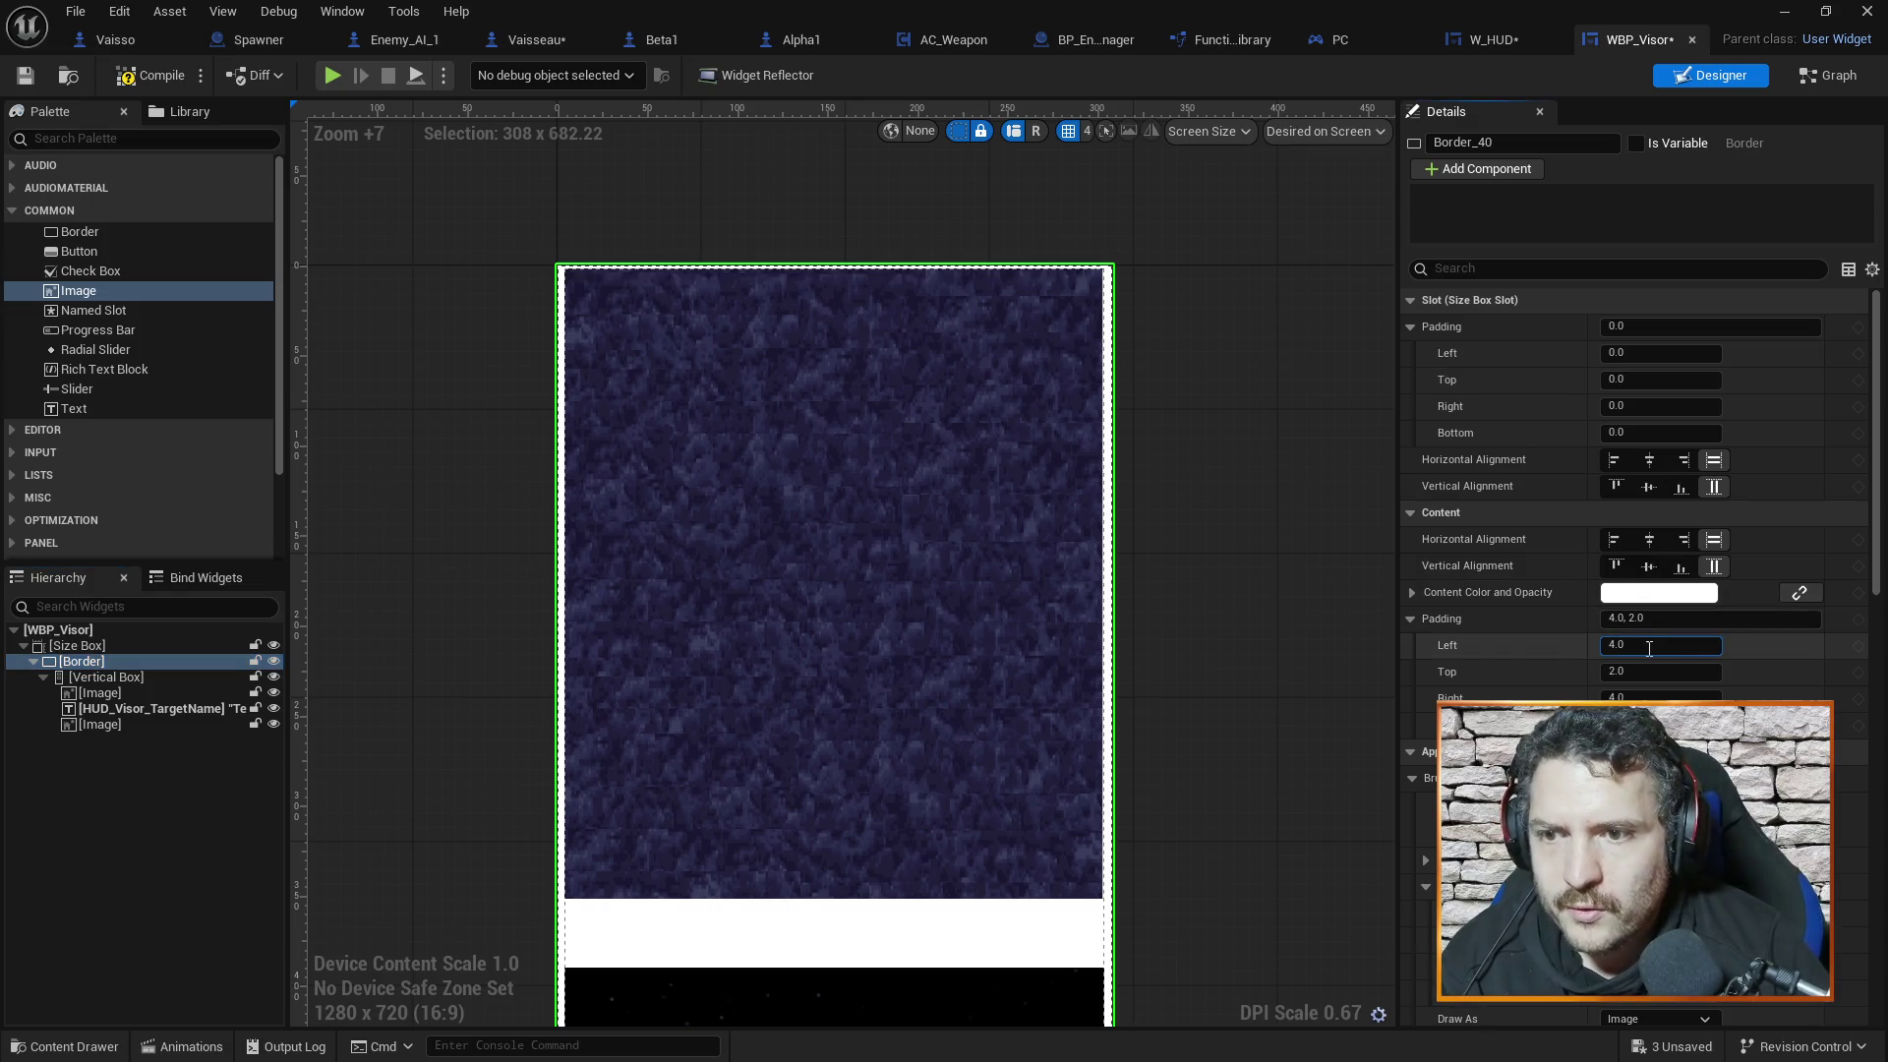
click(1646, 669)
text(0)
key(Tab)
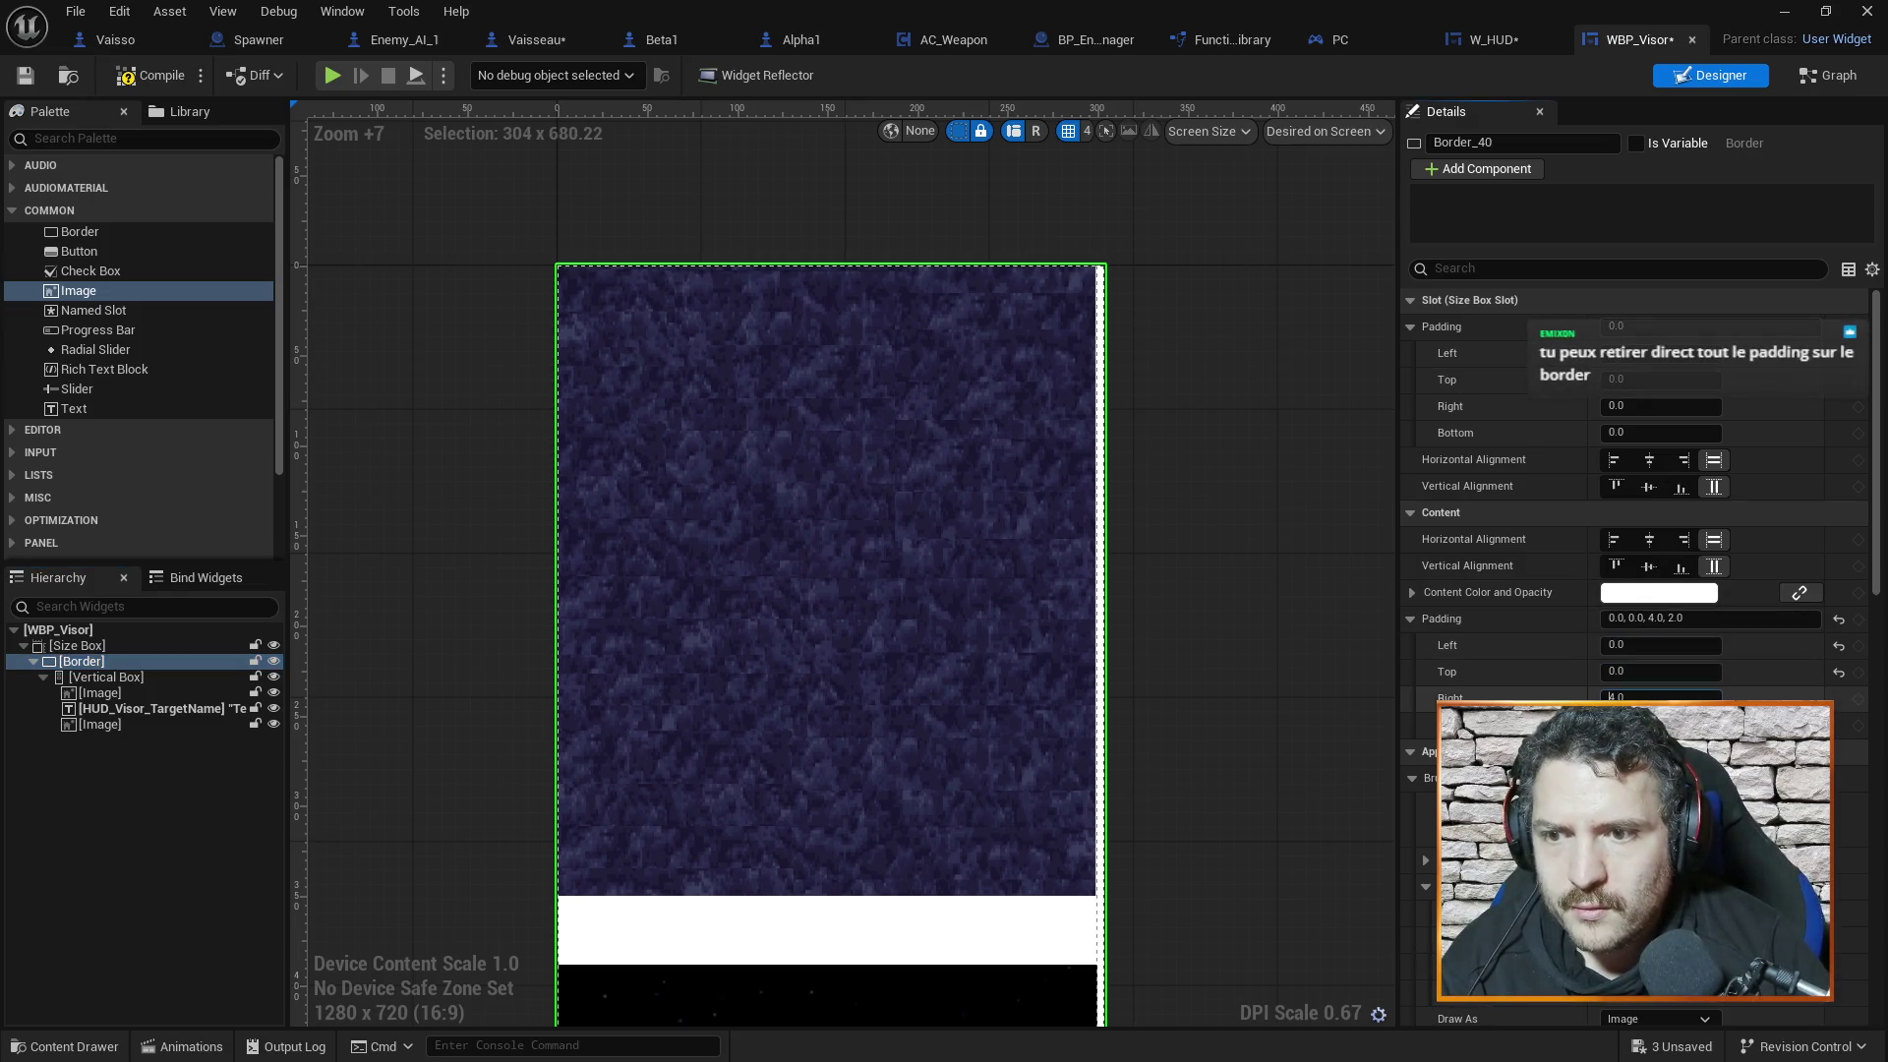
key(Tab)
text(0)
click(1634, 671)
key(Return)
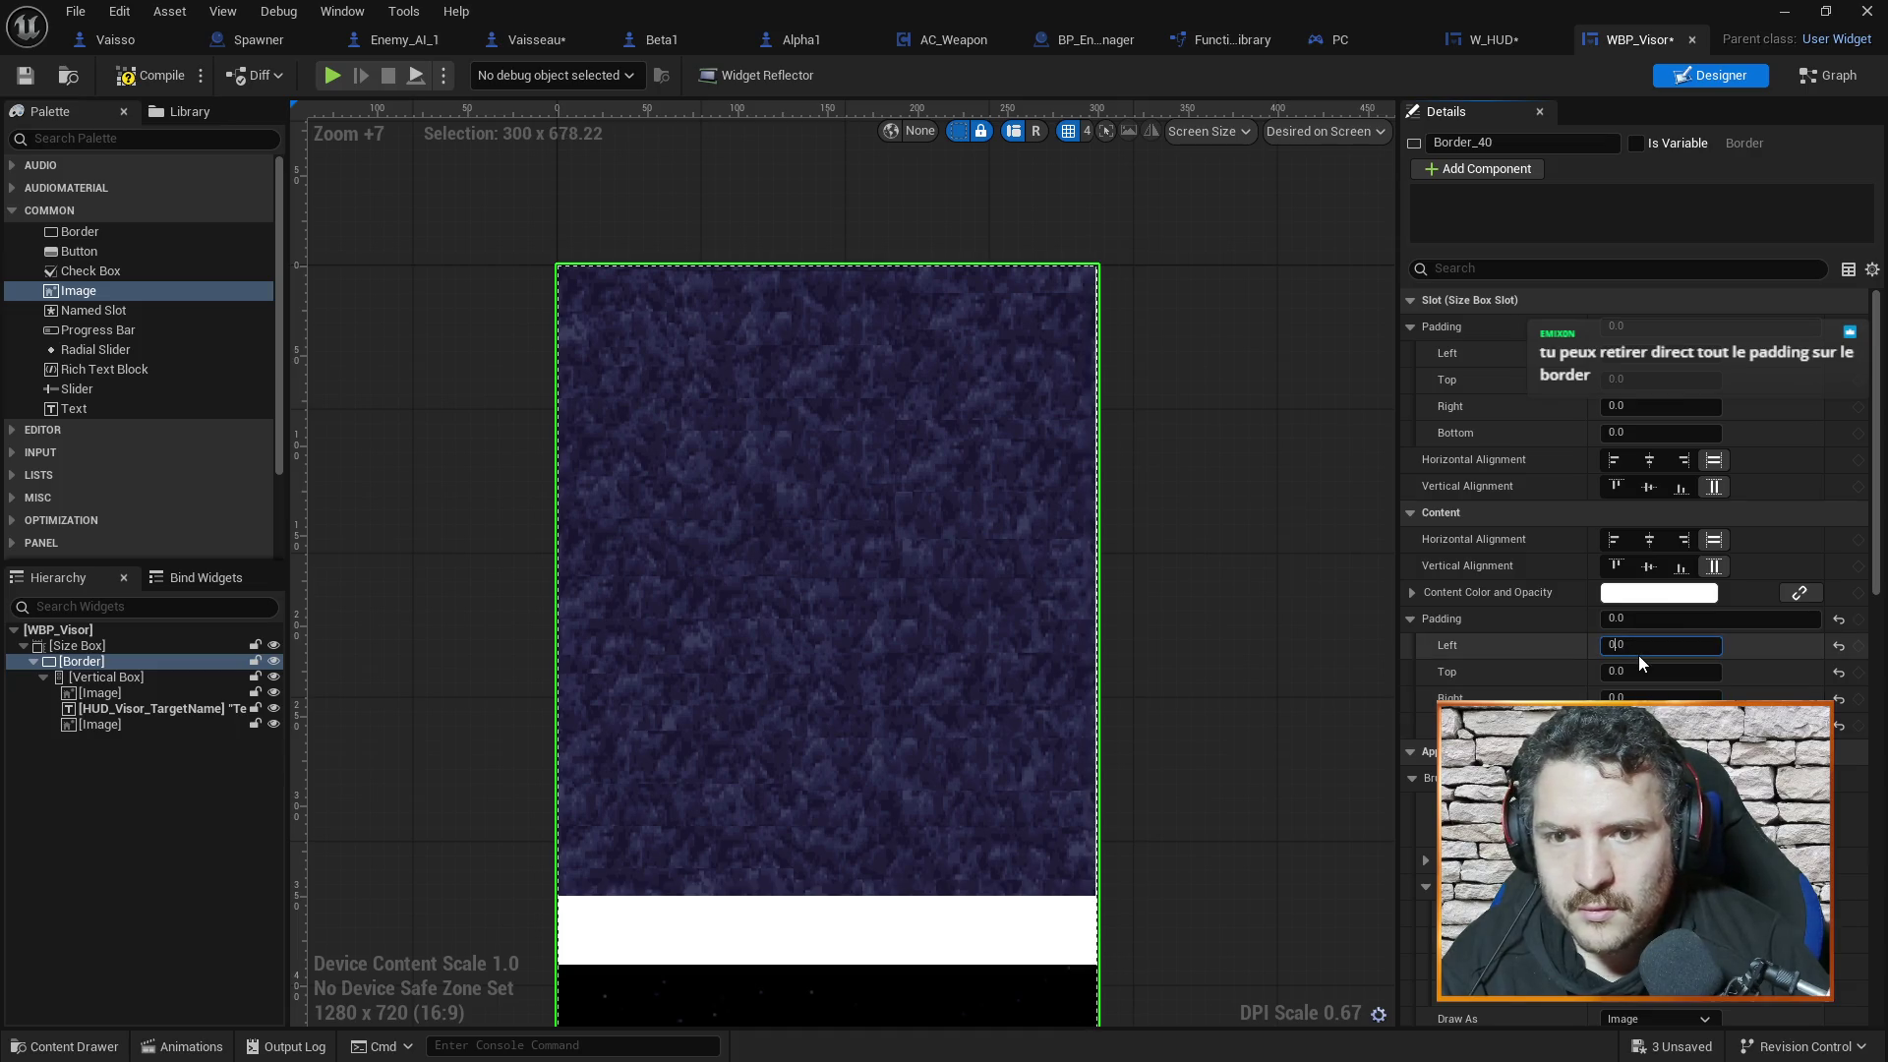
Review the padding-free Border on the canvas, then select the Vertical Box
scroll(1672, 681, down, 3)
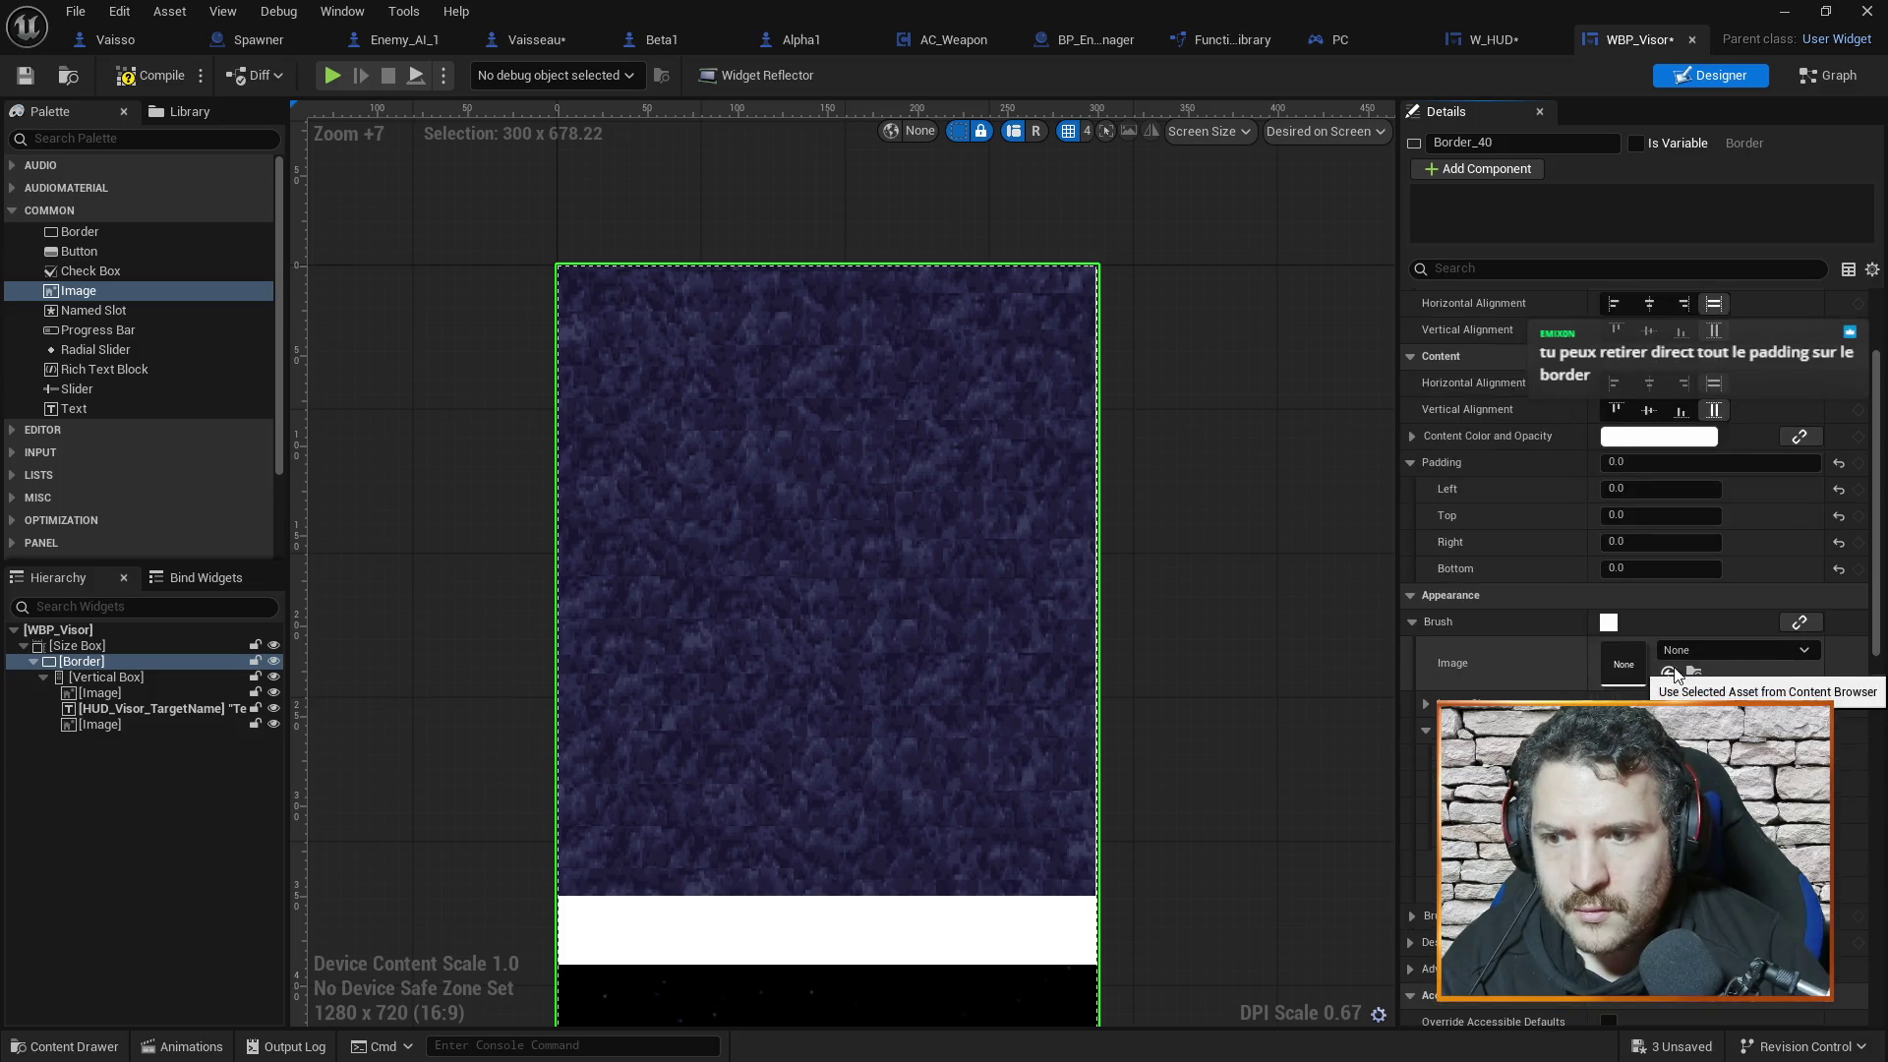
scroll(1671, 678, up, 3)
click(1276, 416)
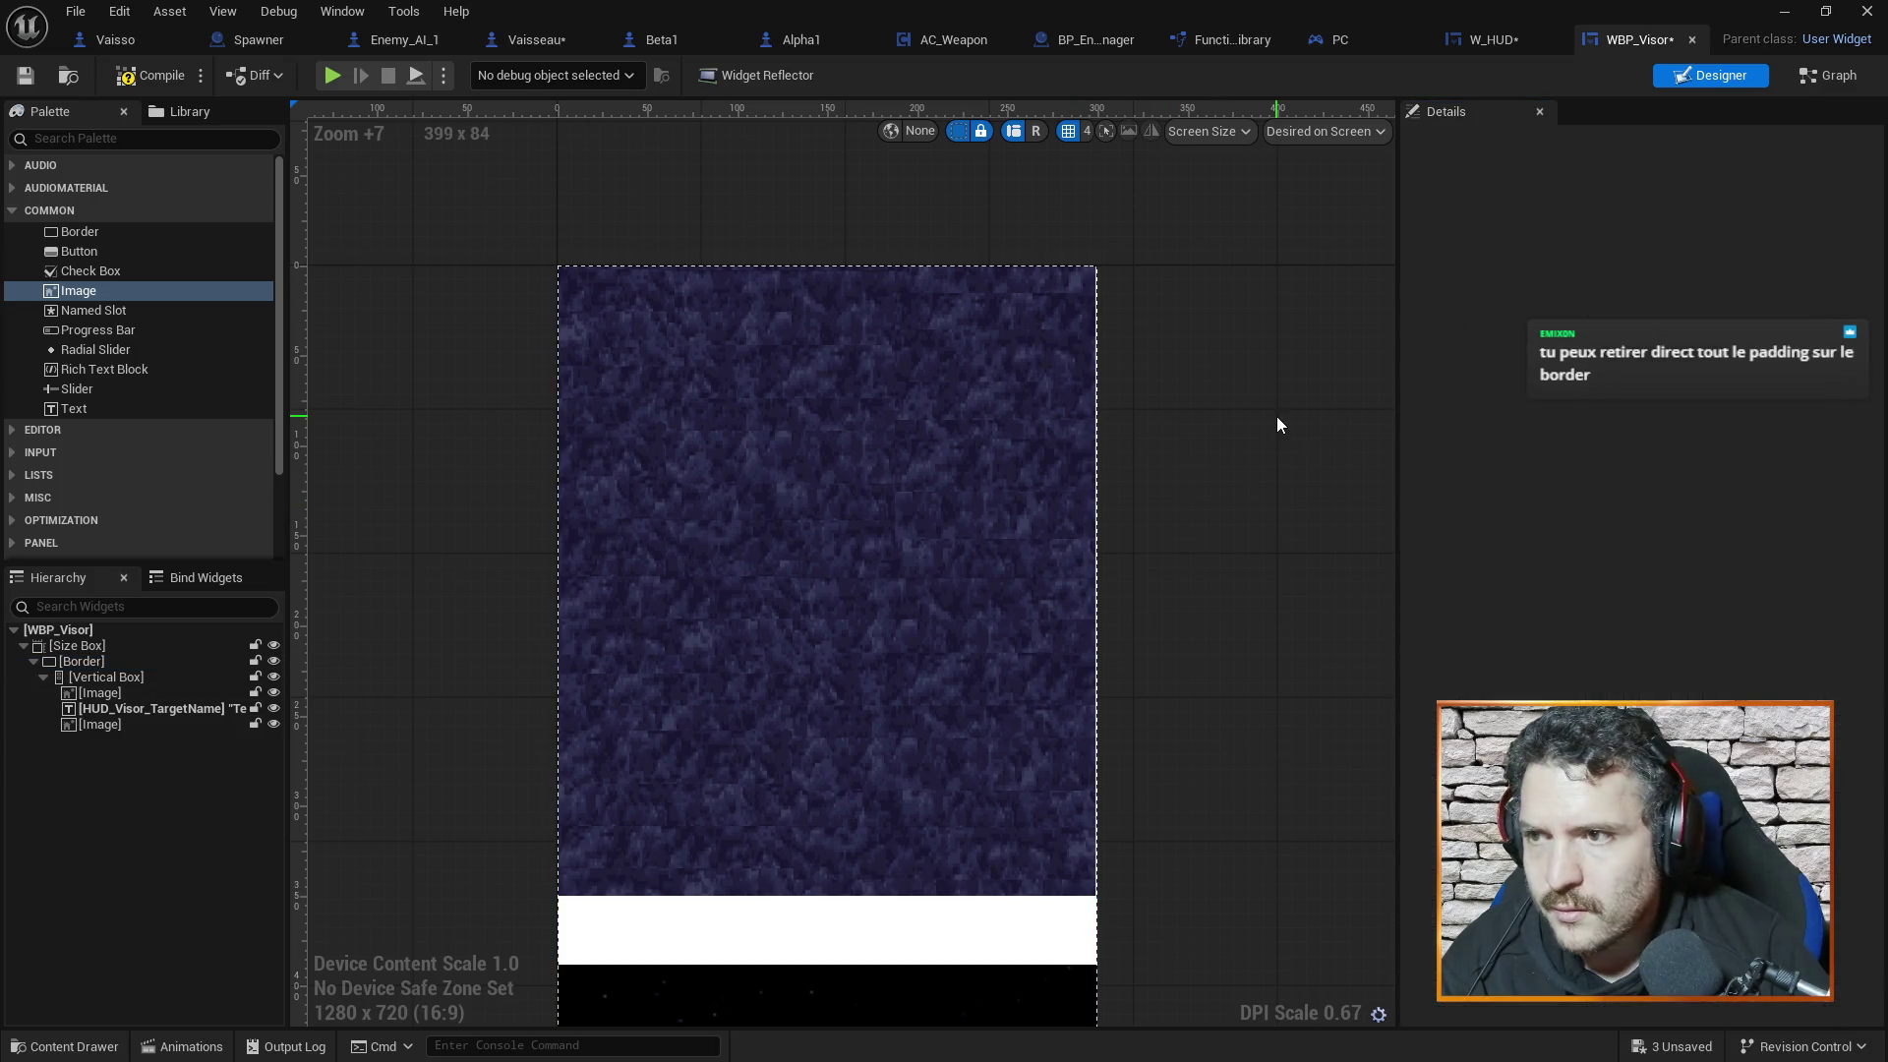
scroll(1089, 453, up, 4)
scroll(1099, 458, down, 4)
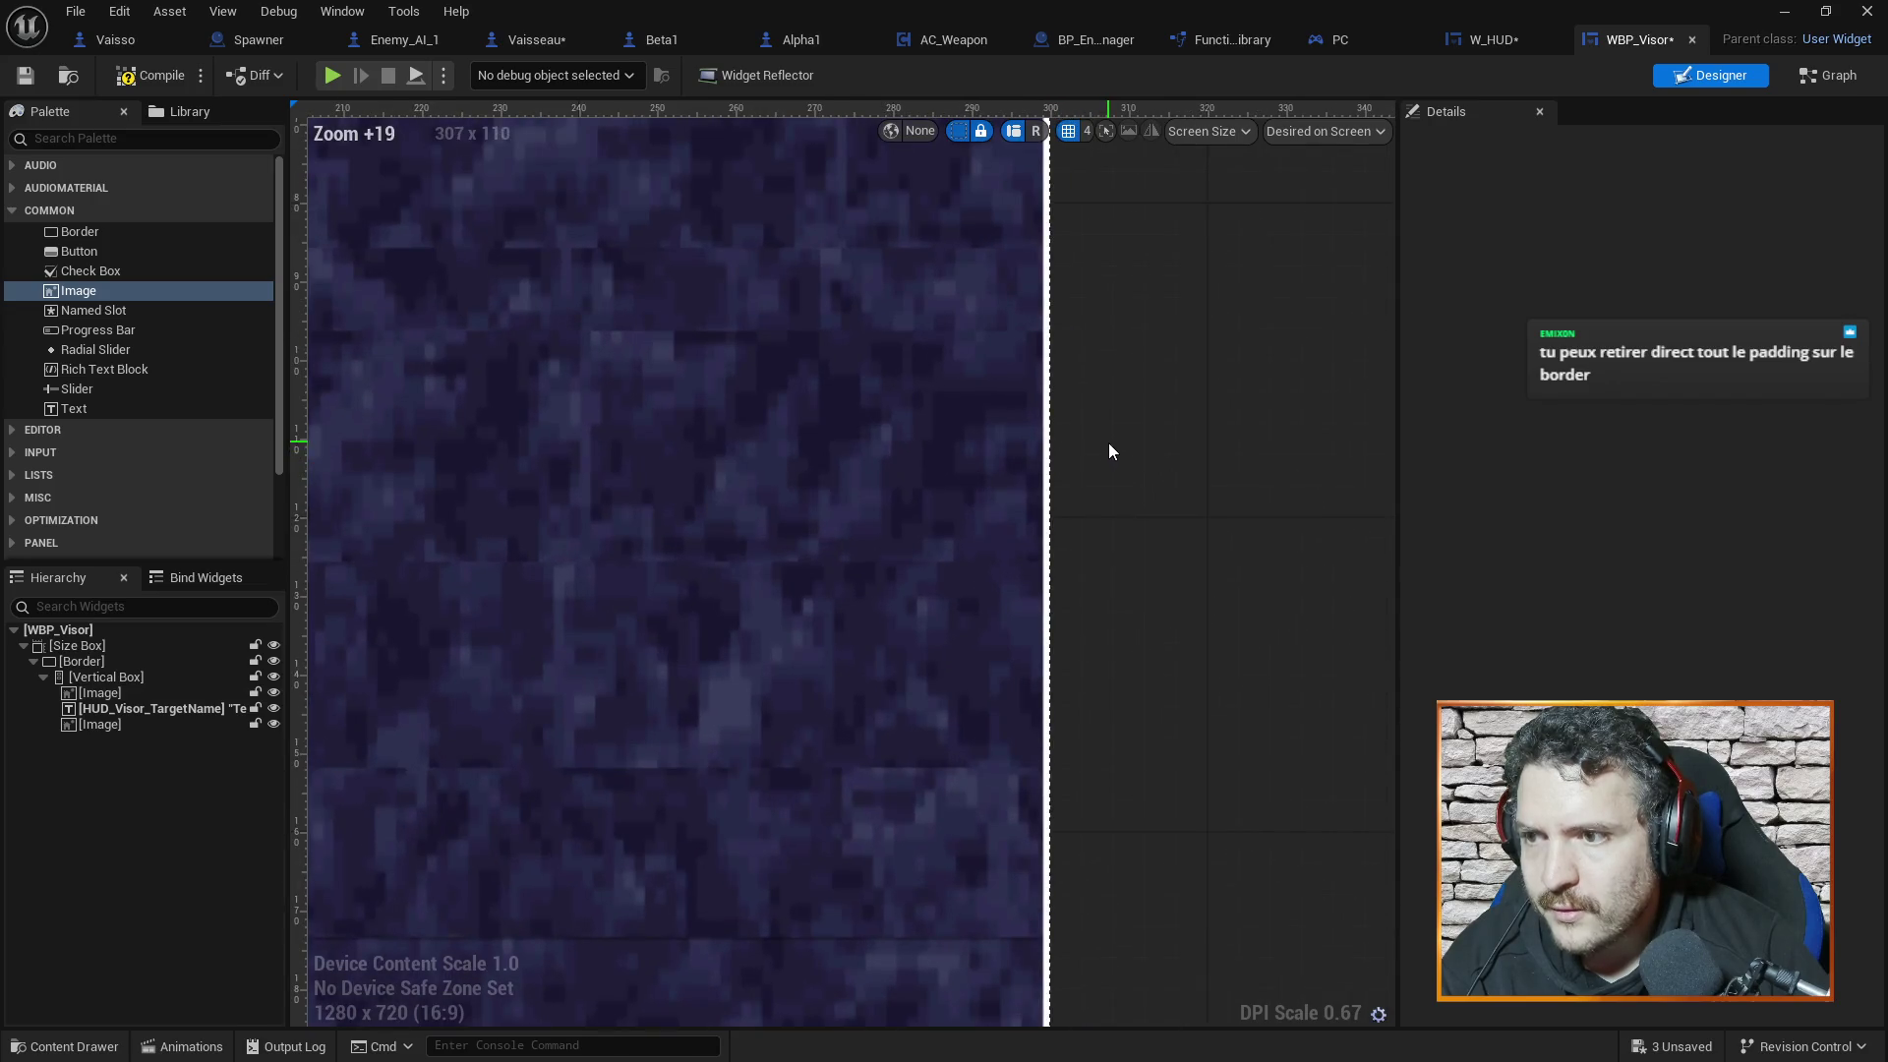
scroll(1125, 442, up, 4)
scroll(1124, 447, down, 6)
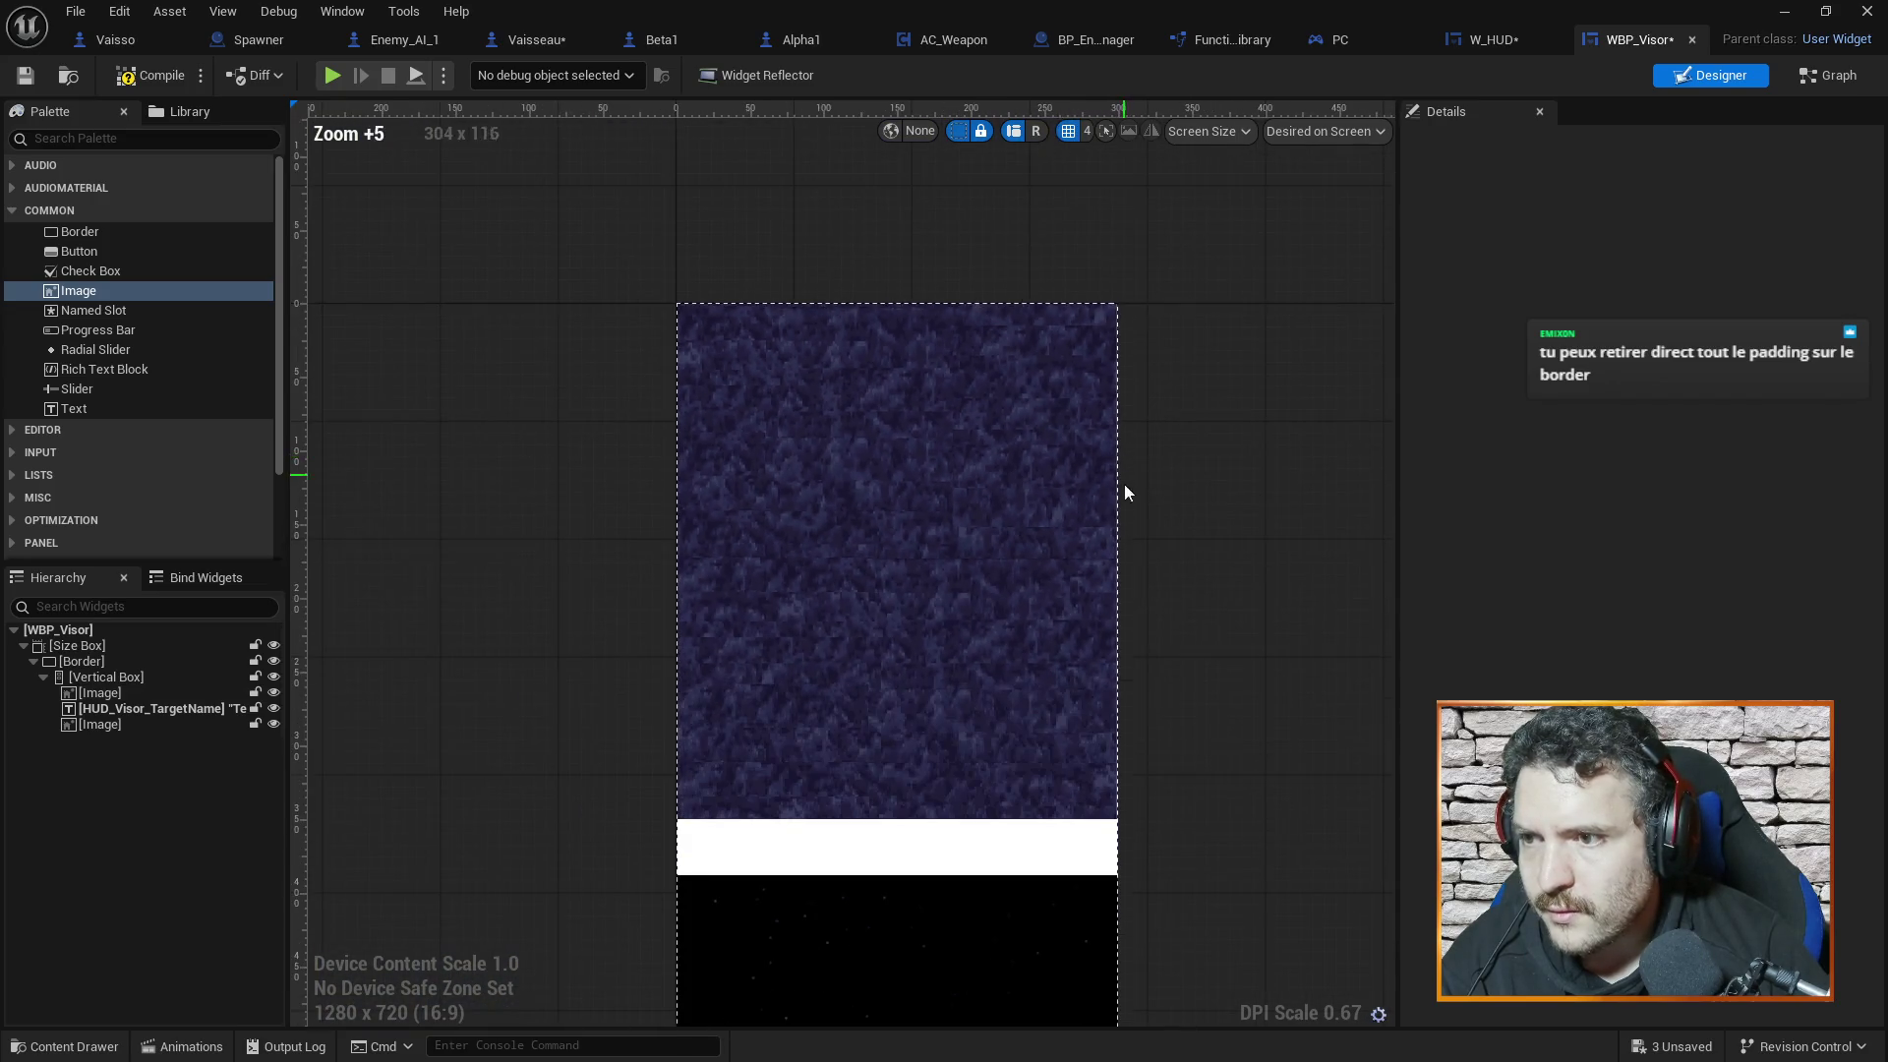
click(168, 674)
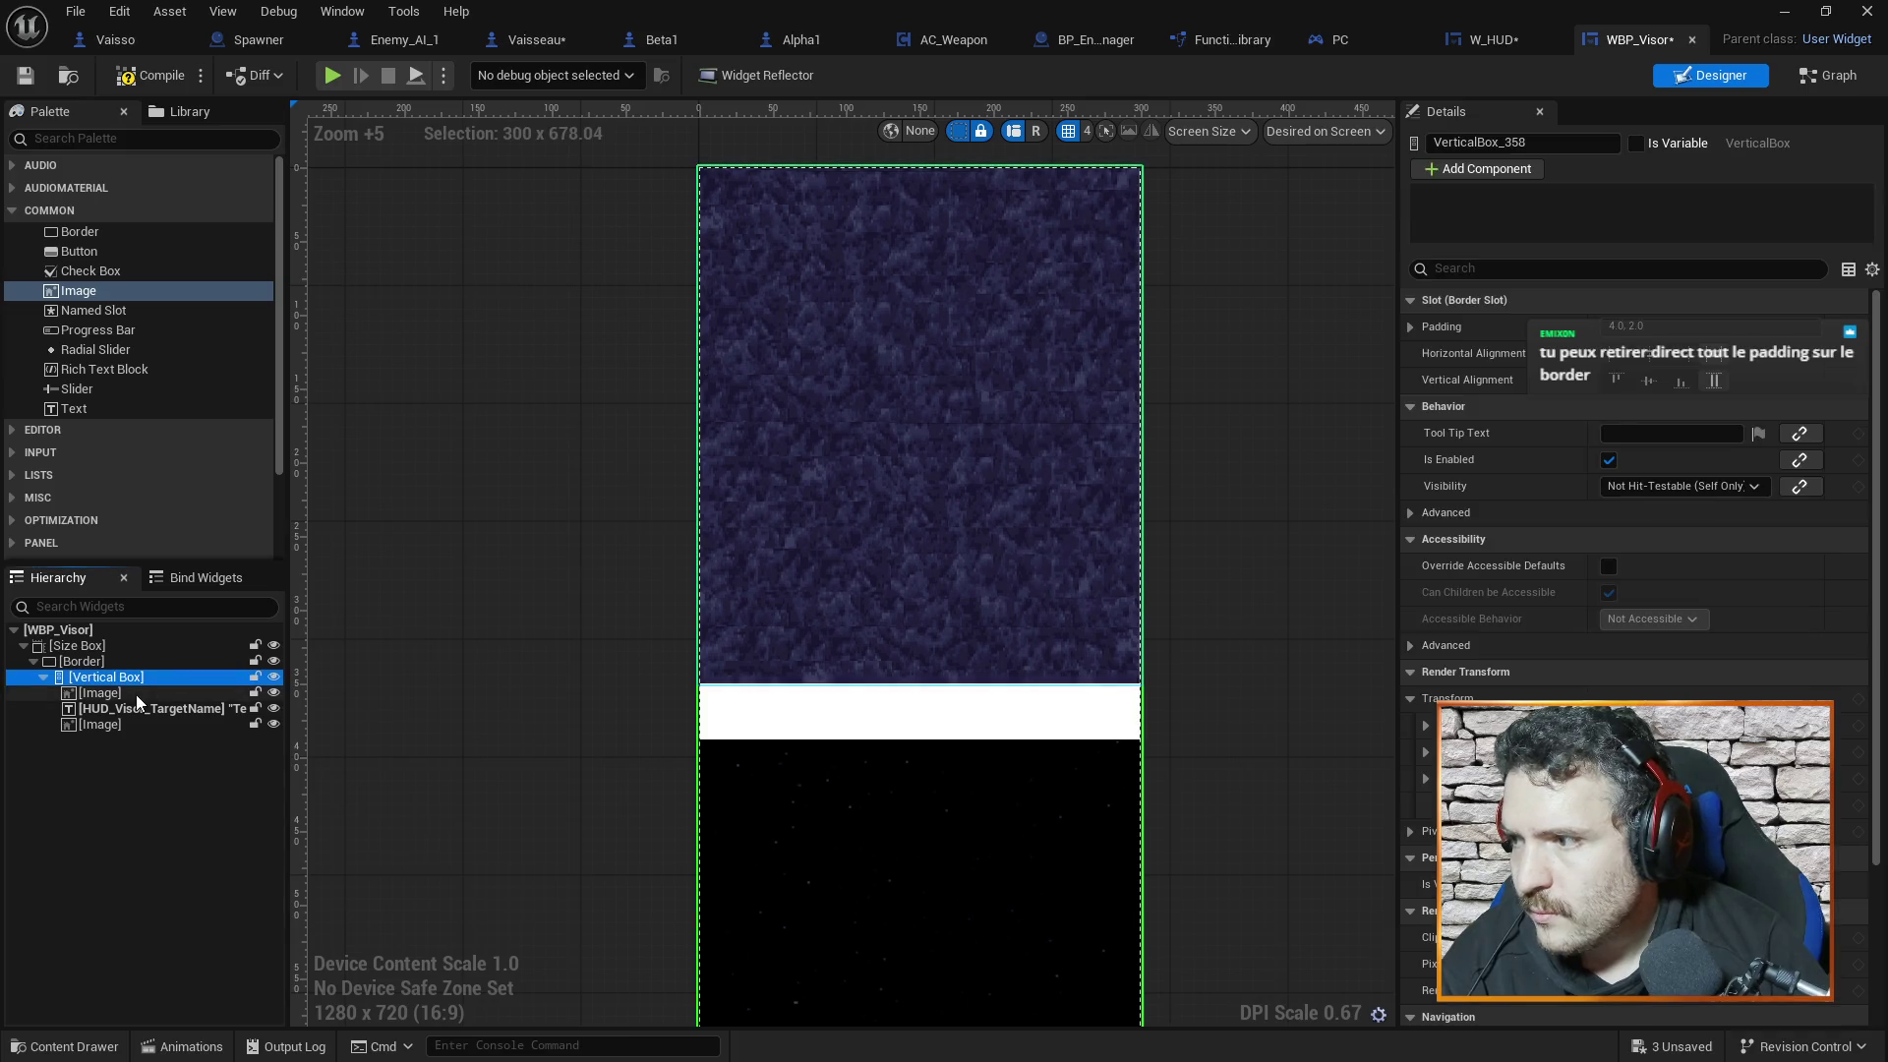
Compare the Vertical Box's two images and target-name text by selecting each in turn
click(132, 693)
click(139, 709)
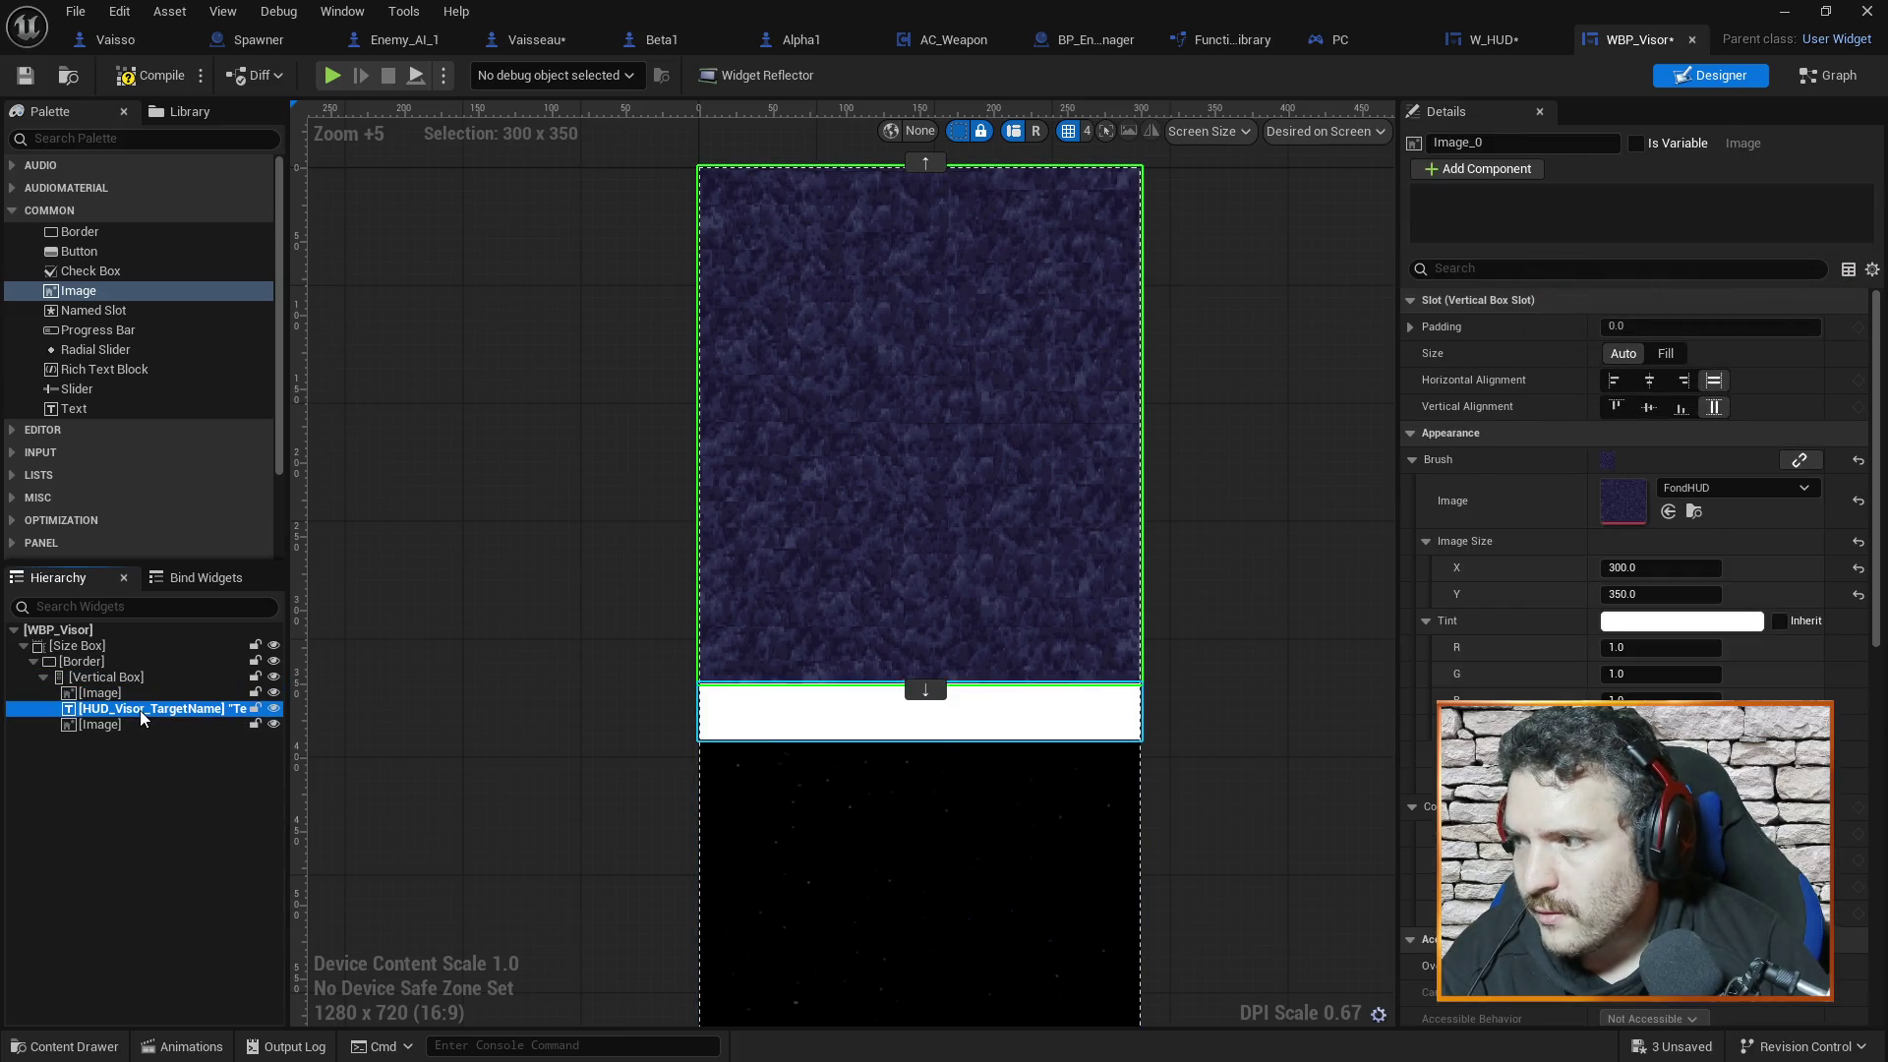
click(108, 725)
click(108, 693)
click(126, 709)
click(124, 724)
click(117, 694)
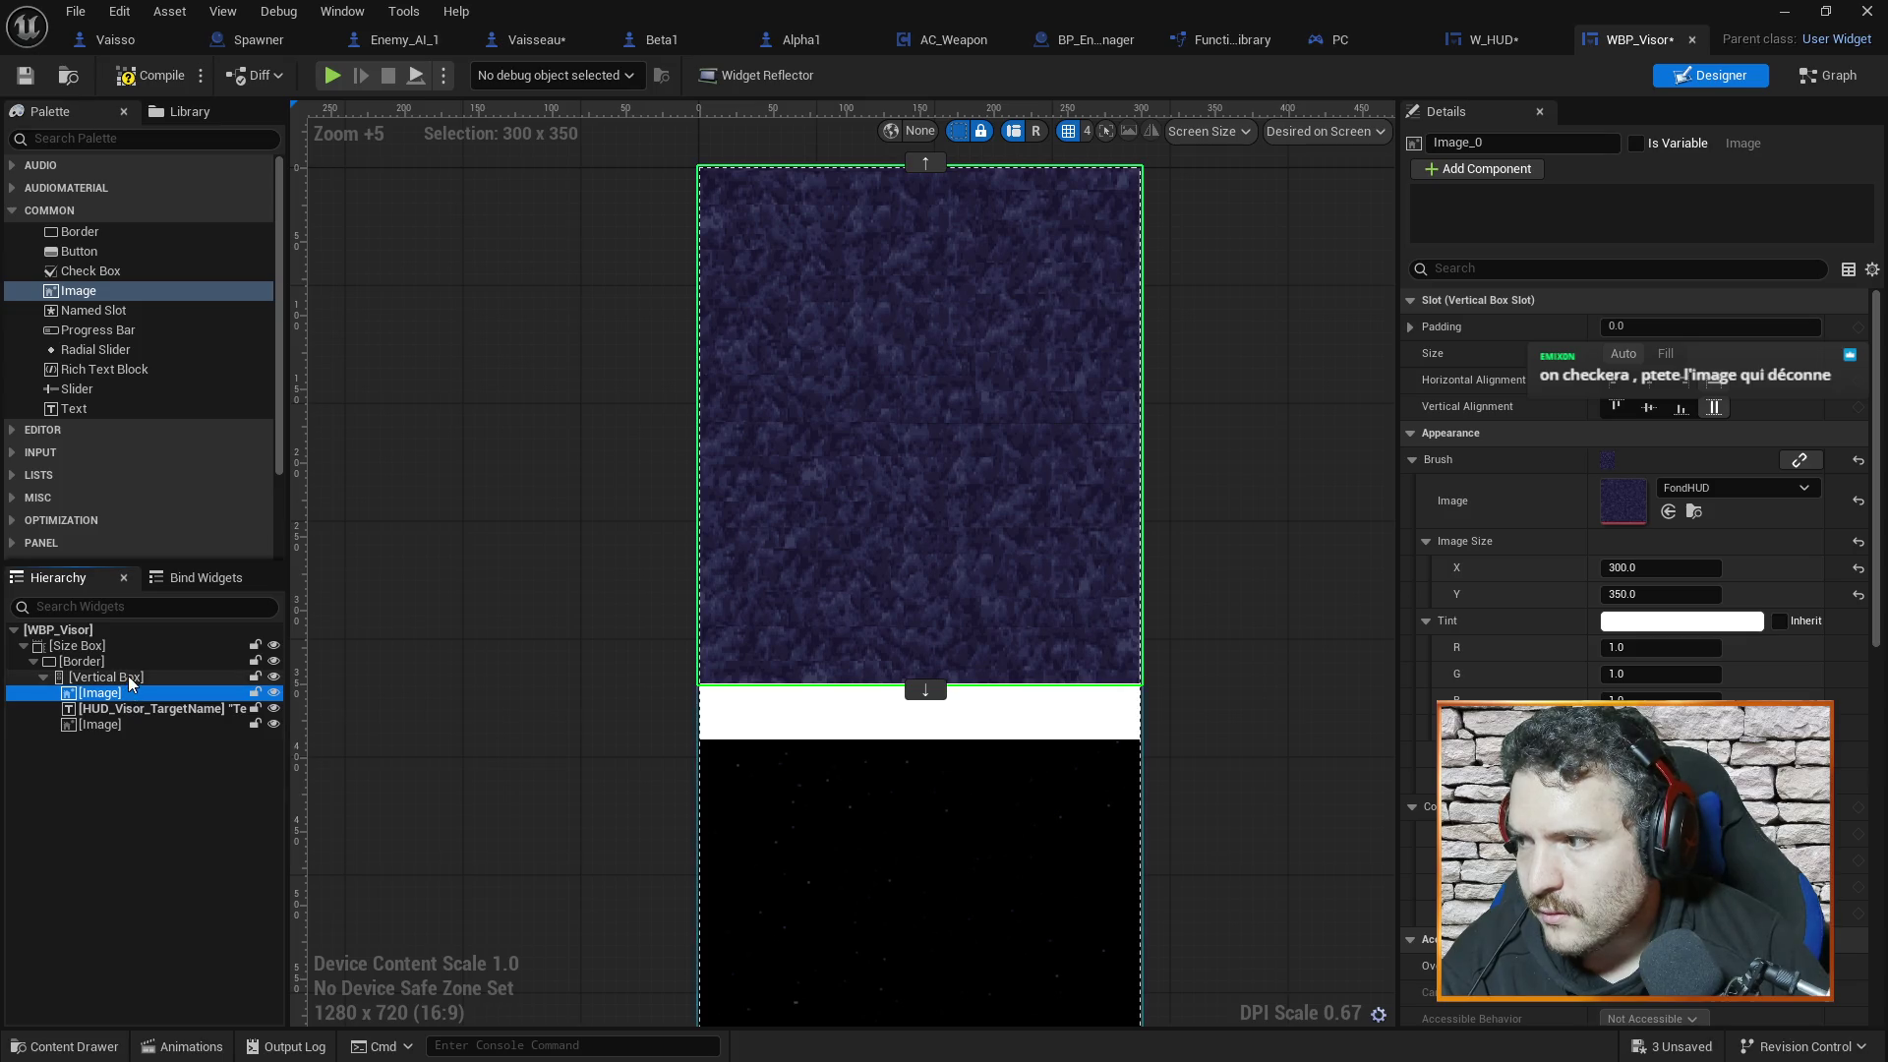
click(129, 678)
click(130, 693)
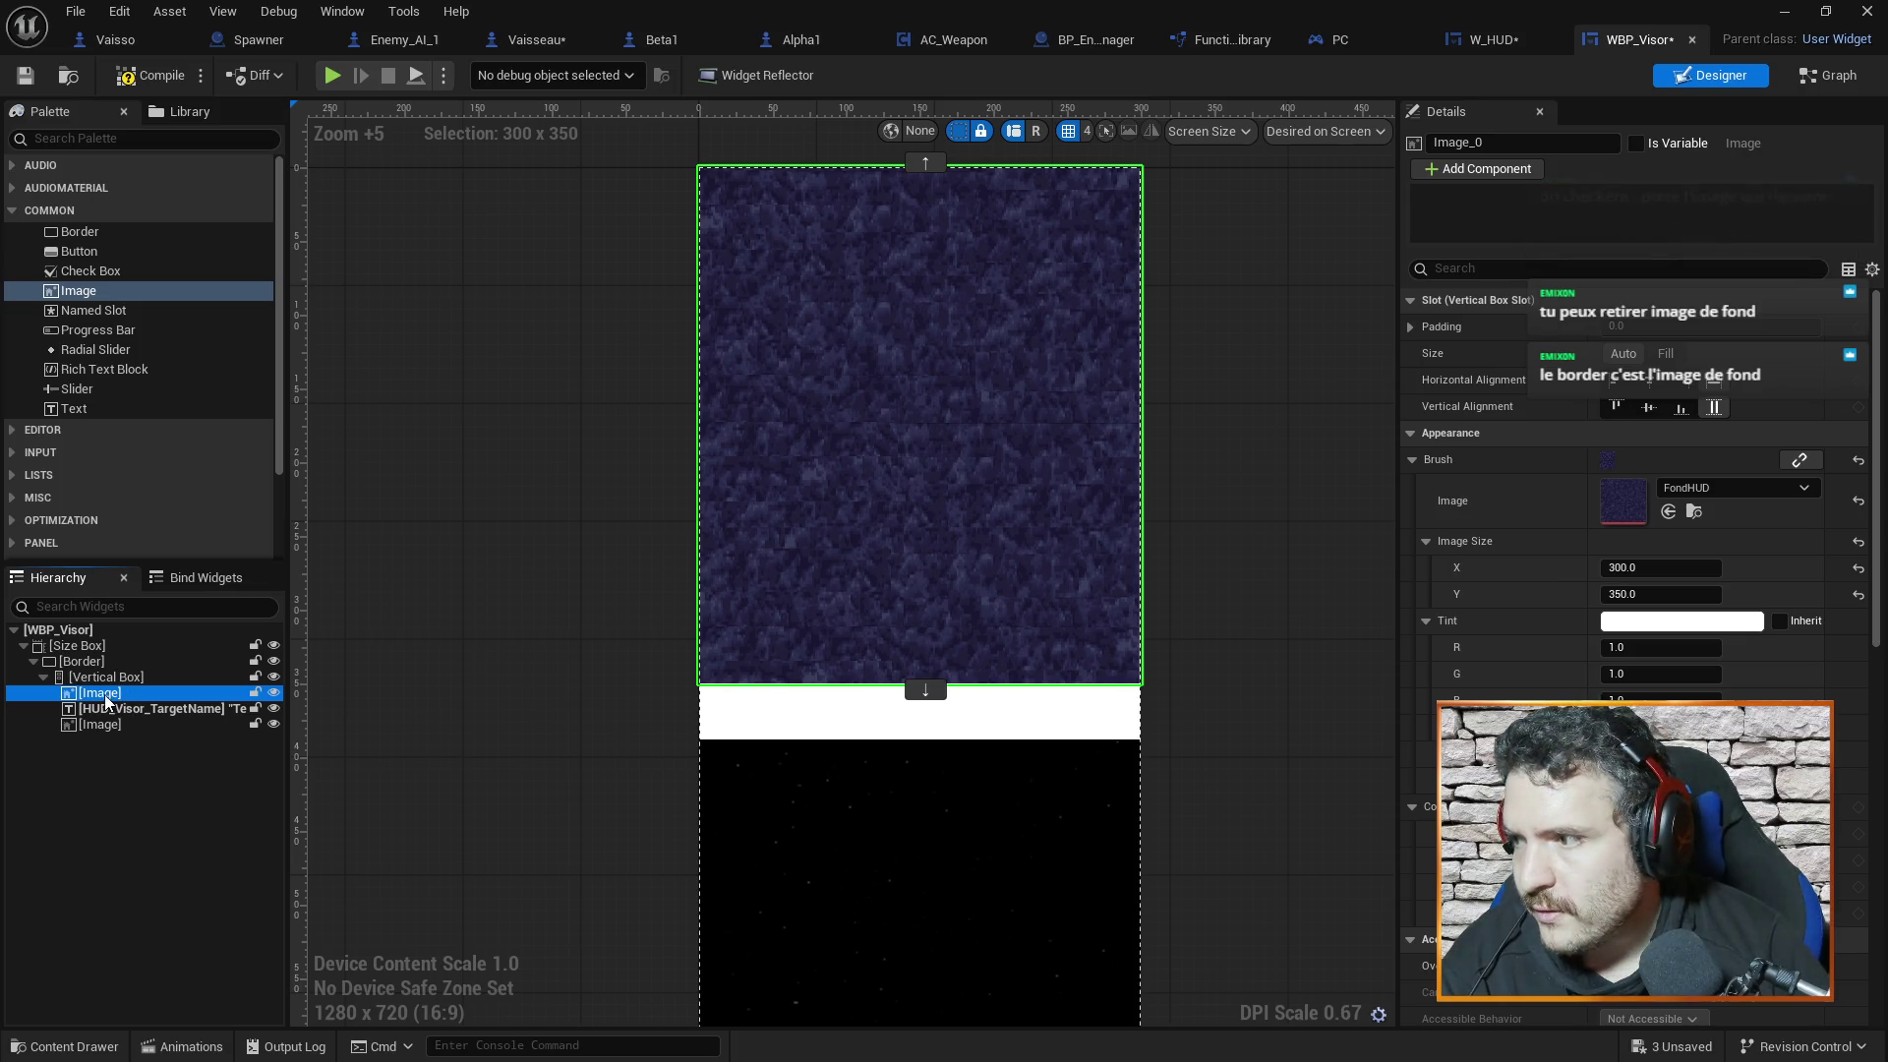
Delete the redundant top FondHUD background image
click(87, 664)
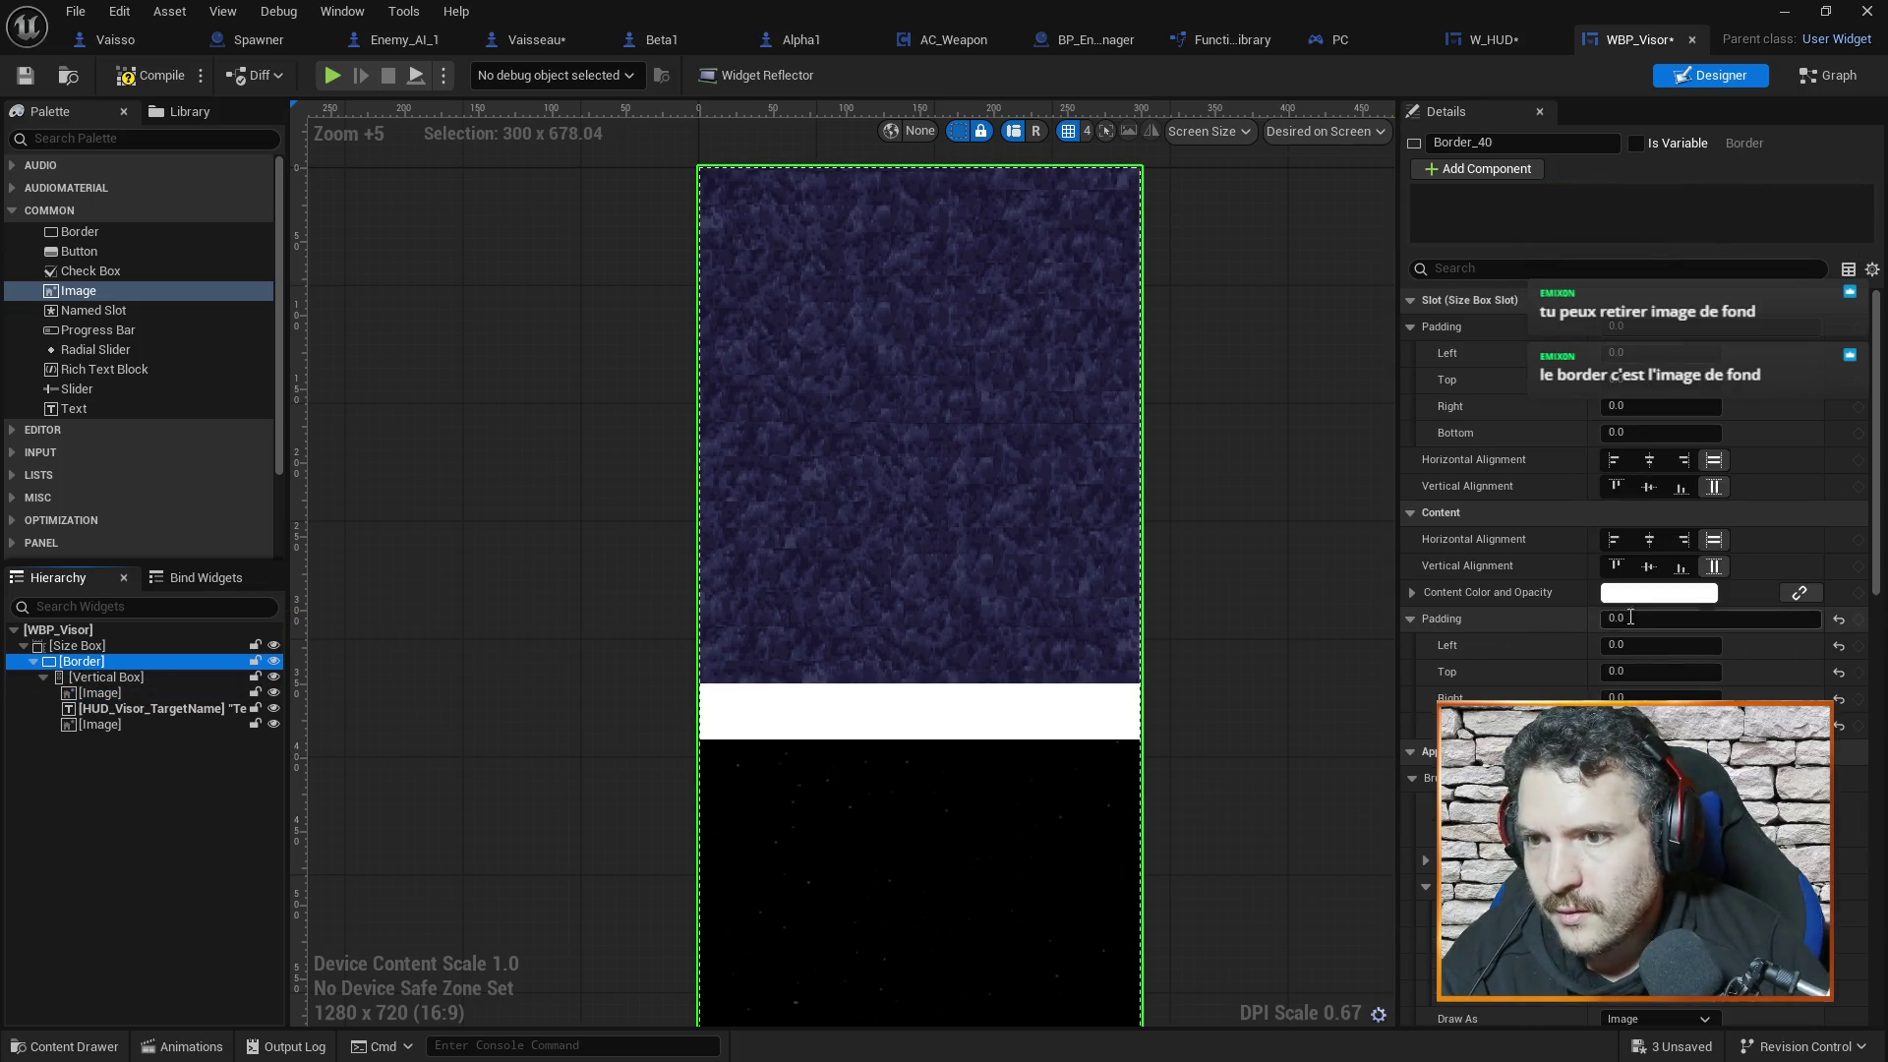
scroll(1606, 560, down, 2)
click(95, 692)
key(Delete)
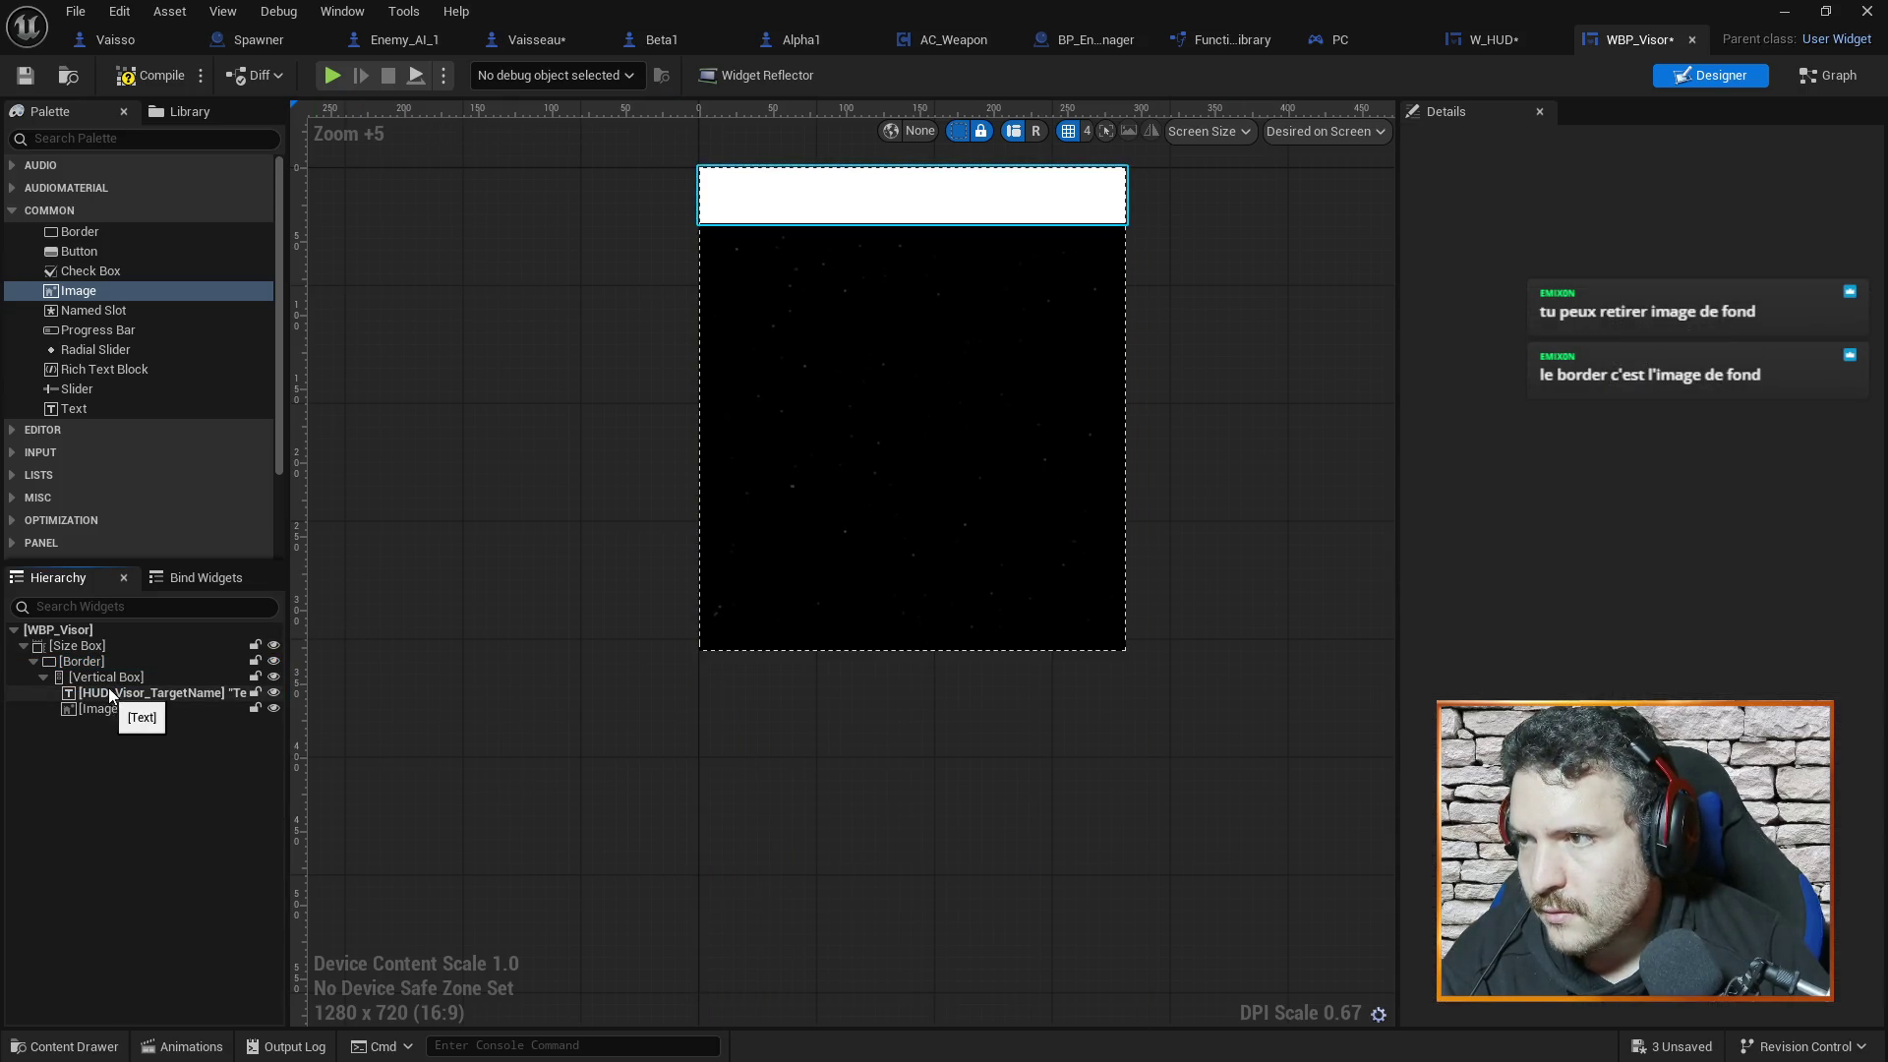
Set the Border's brush image to the FondHUD texture
click(82, 661)
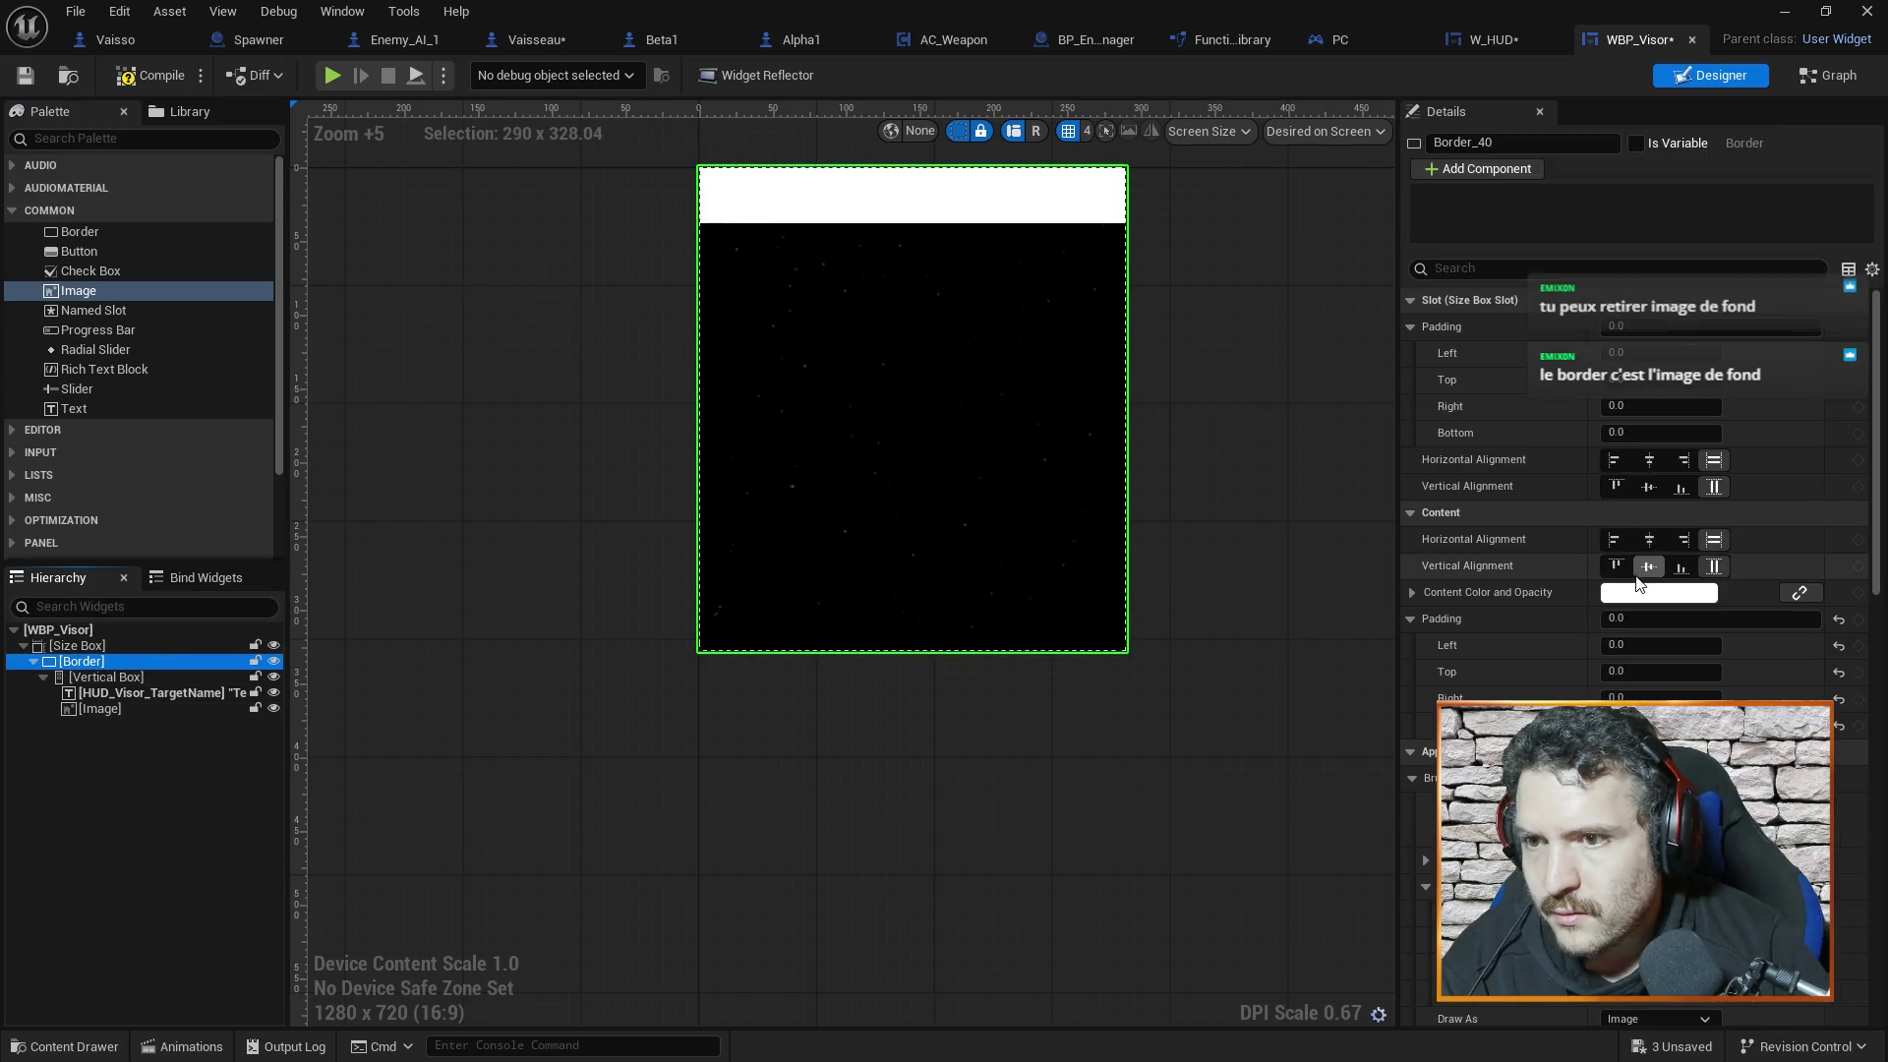
click(1671, 814)
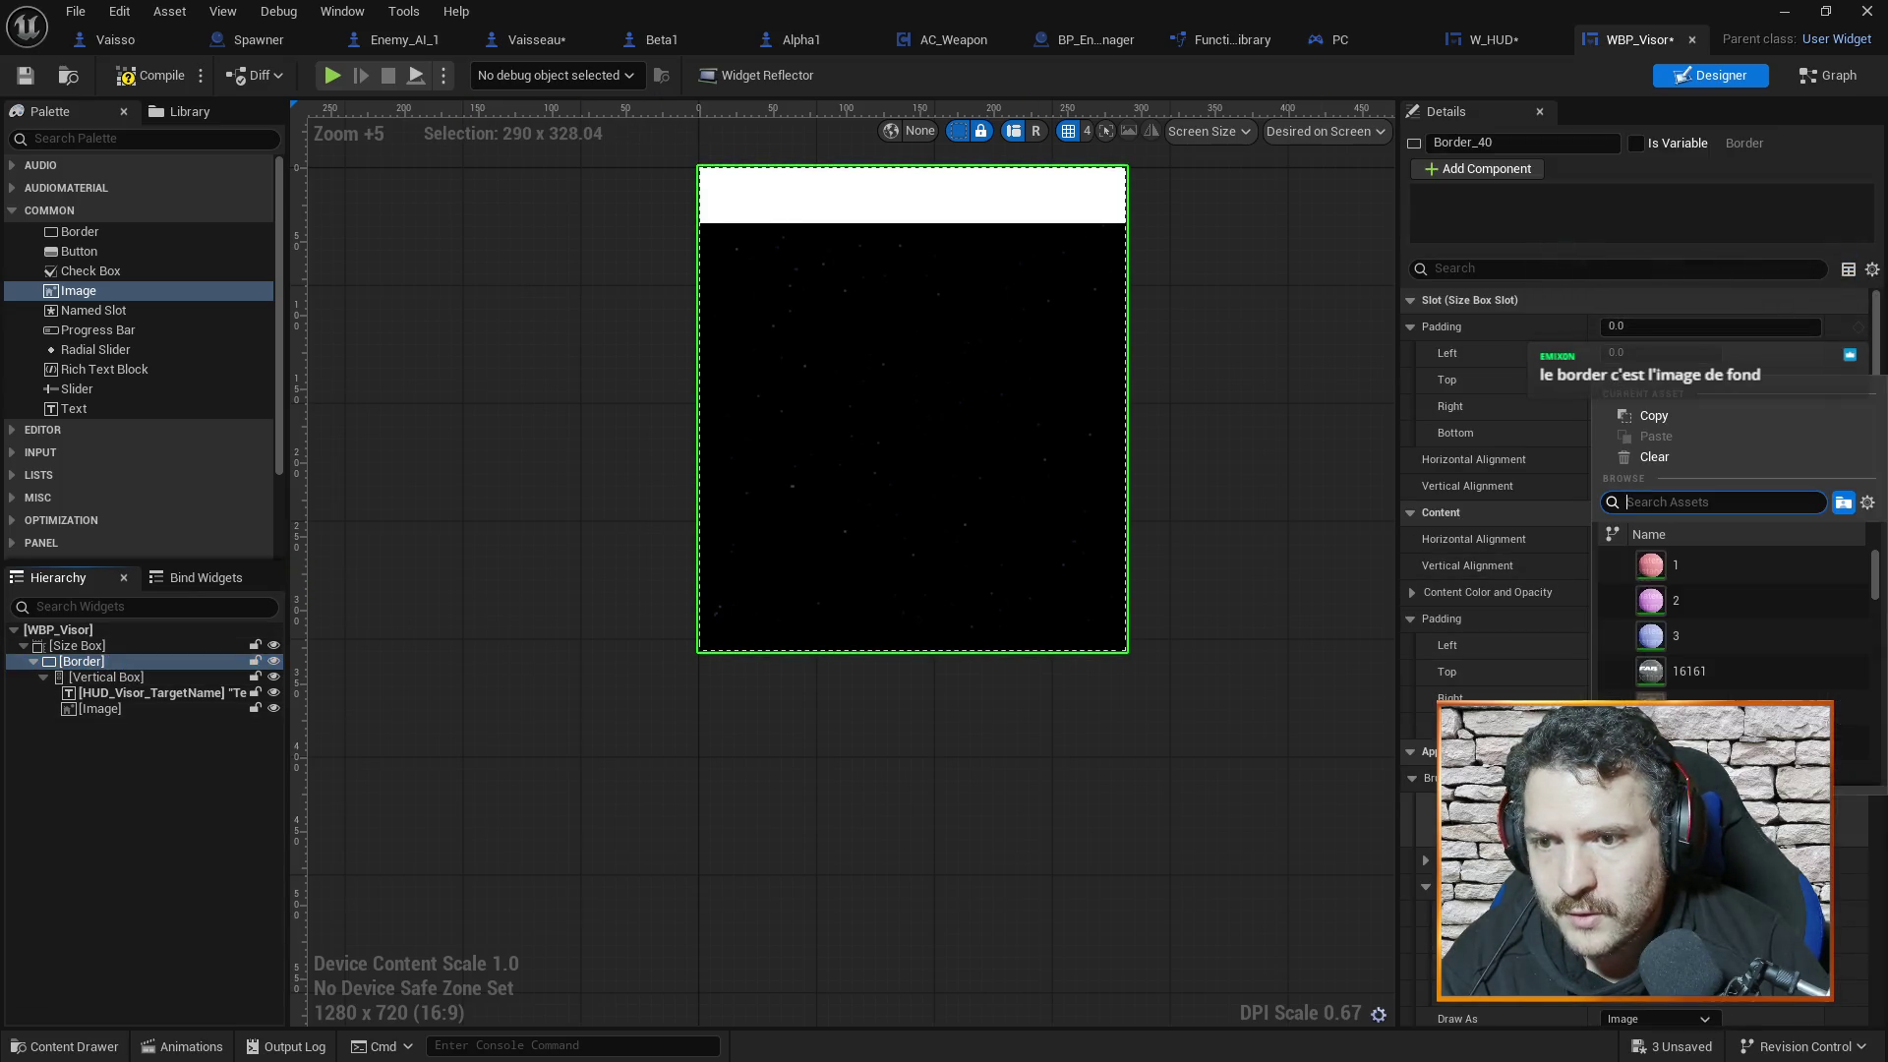
text(fond)
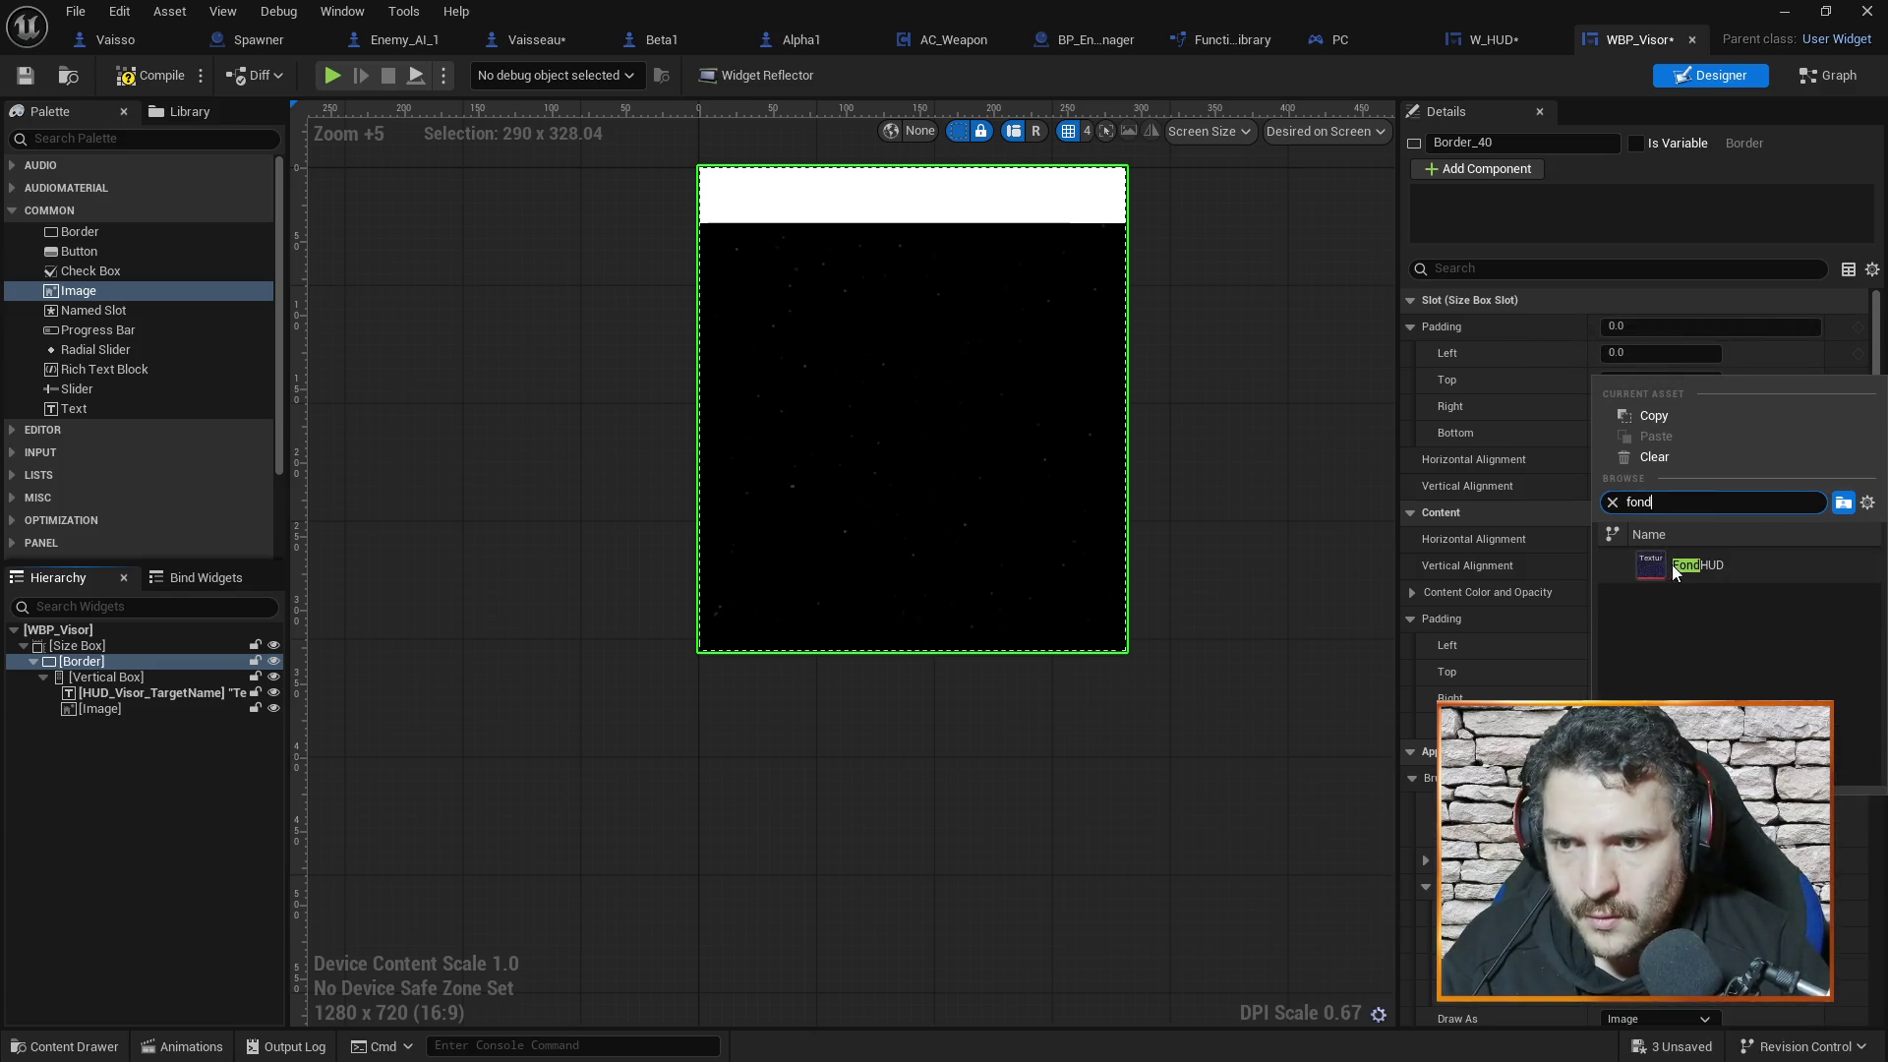
click(1671, 565)
click(1236, 409)
mouse_move(1193, 427)
mouse_down()
mouse_move(1265, 548)
mouse_move(1272, 494)
mouse_up()
click(115, 661)
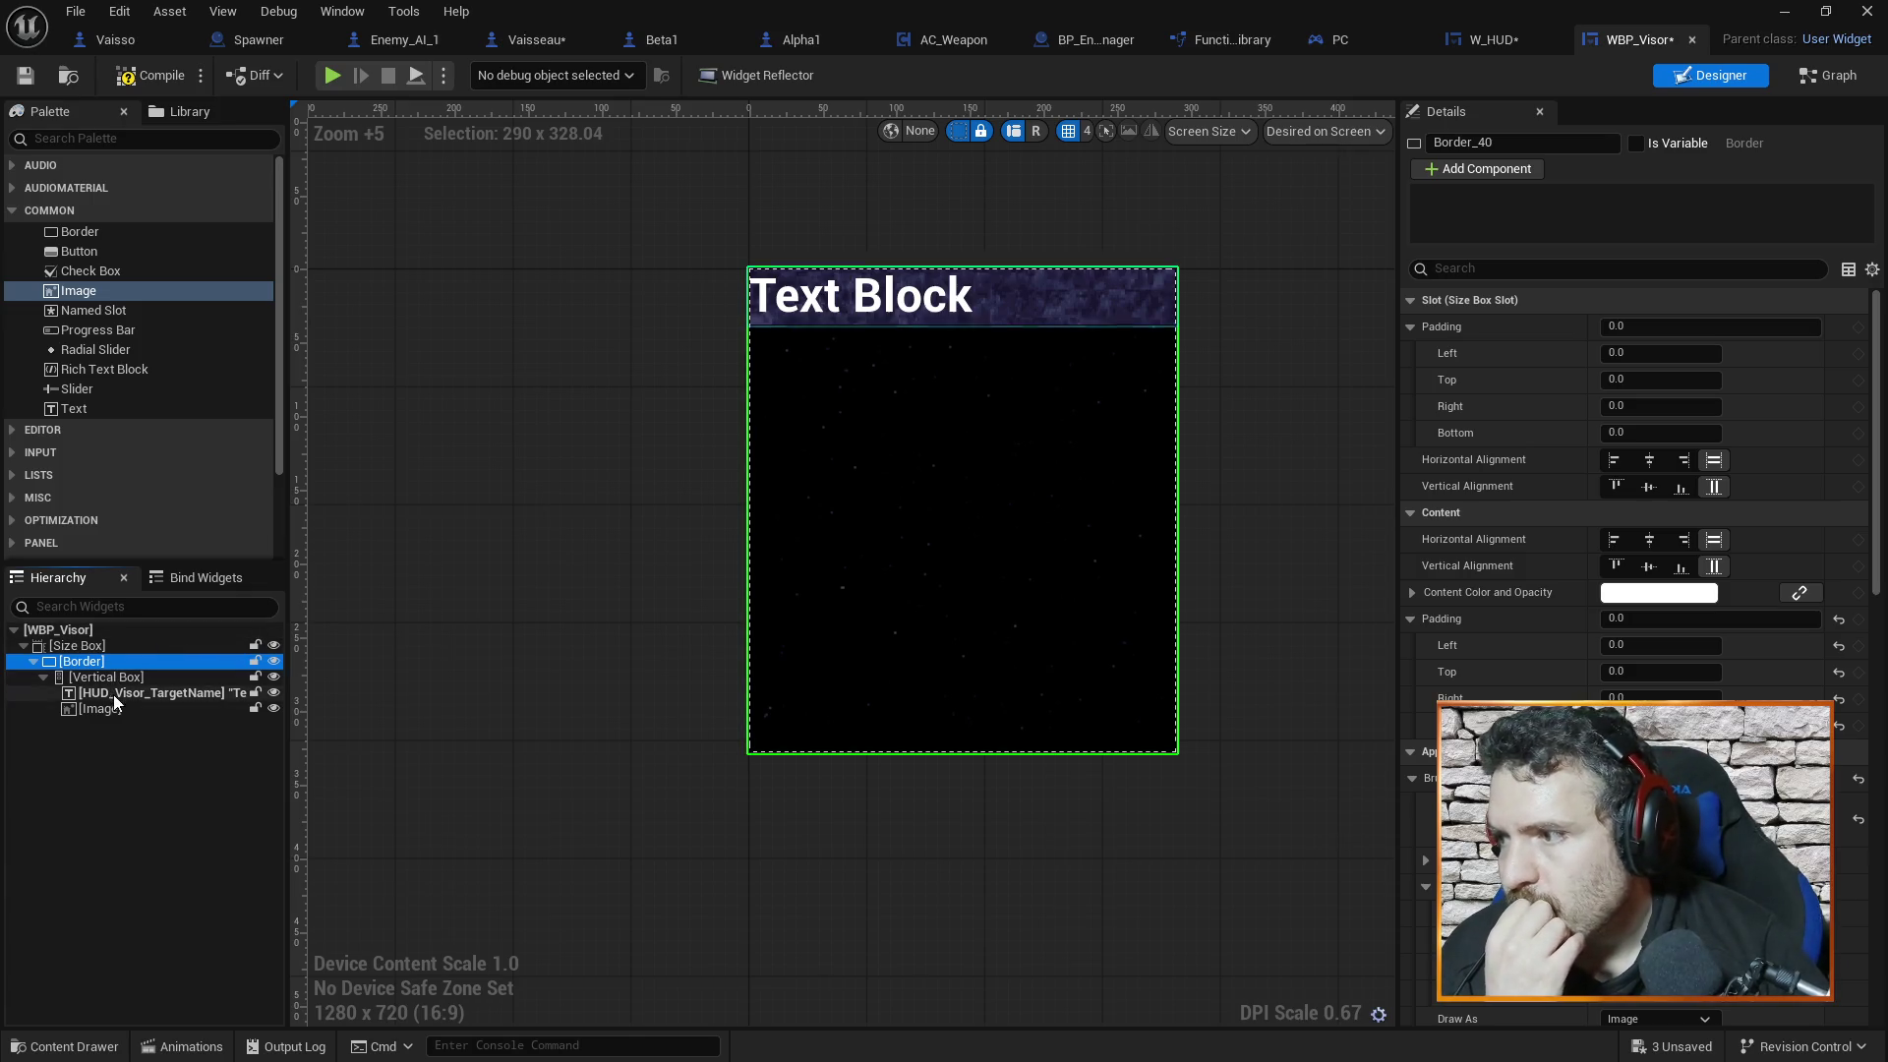
Set HUD_Visor_TargetName's horizontal alignment to Center above the RenderCible image
click(115, 694)
click(112, 708)
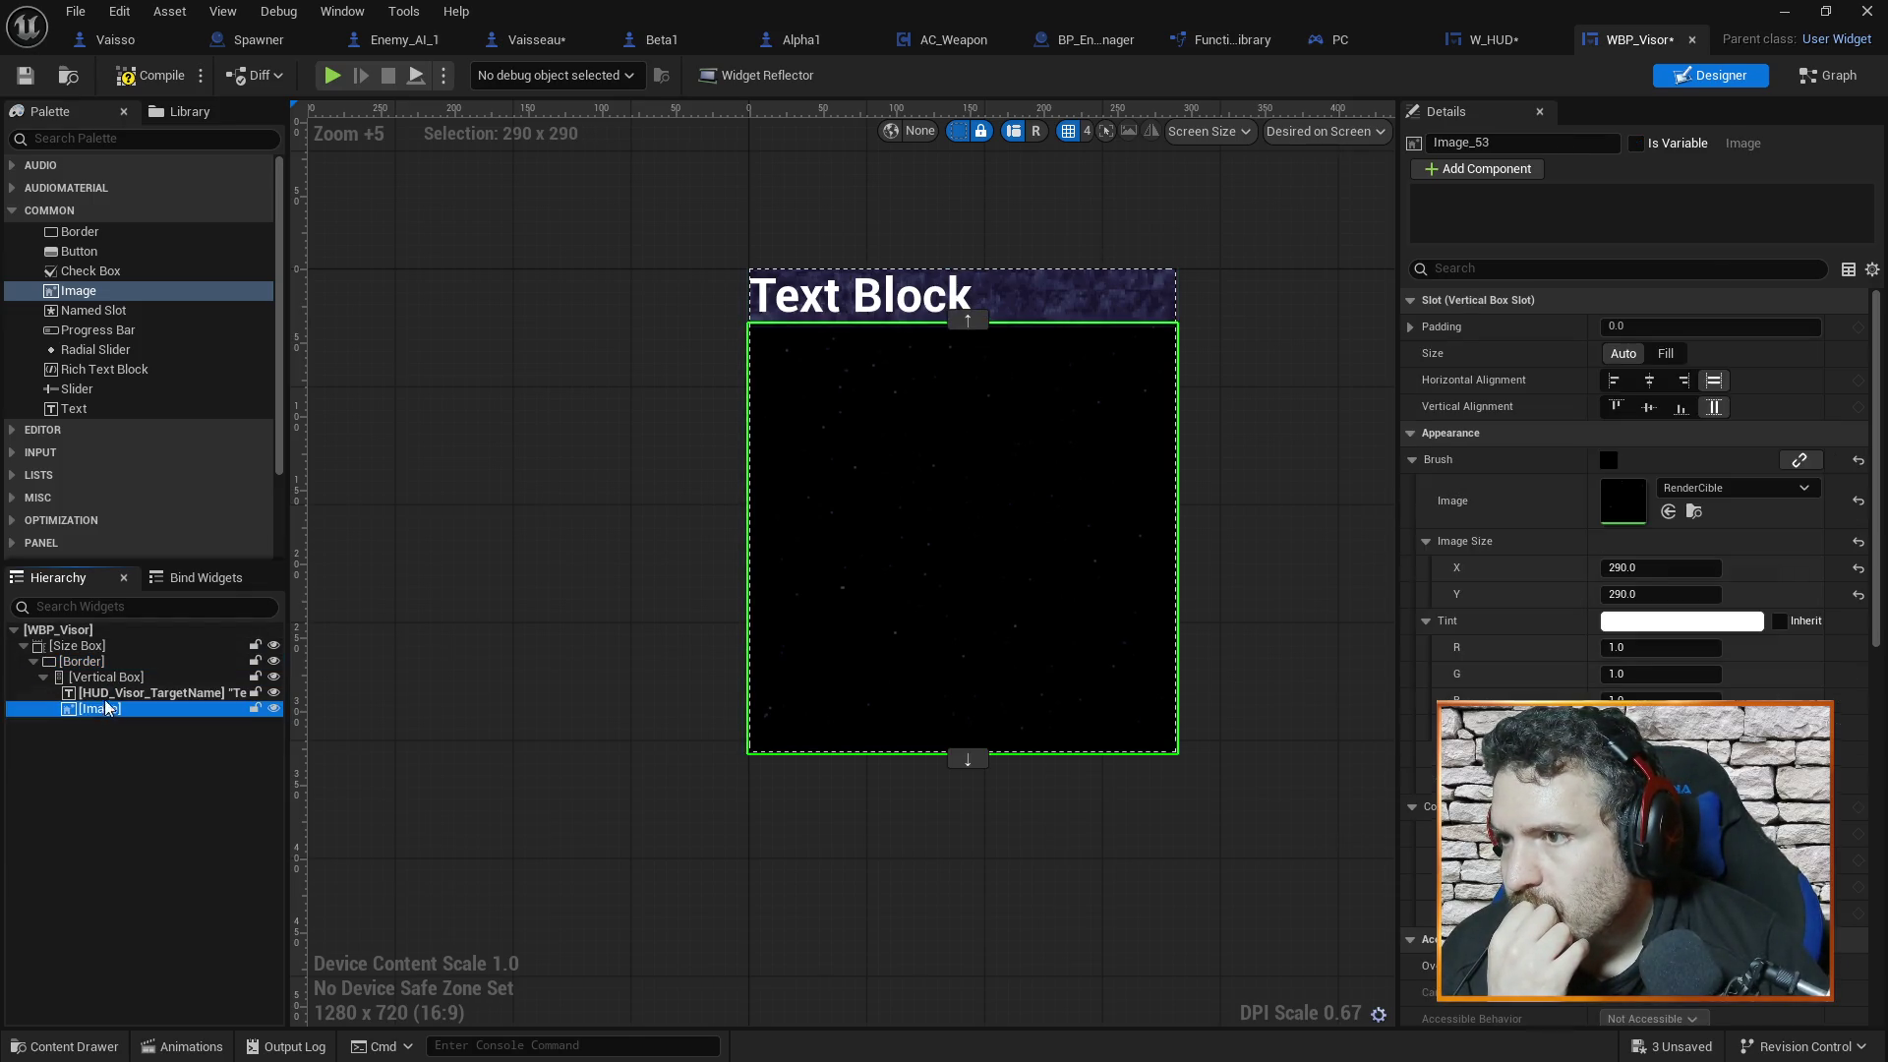
click(115, 694)
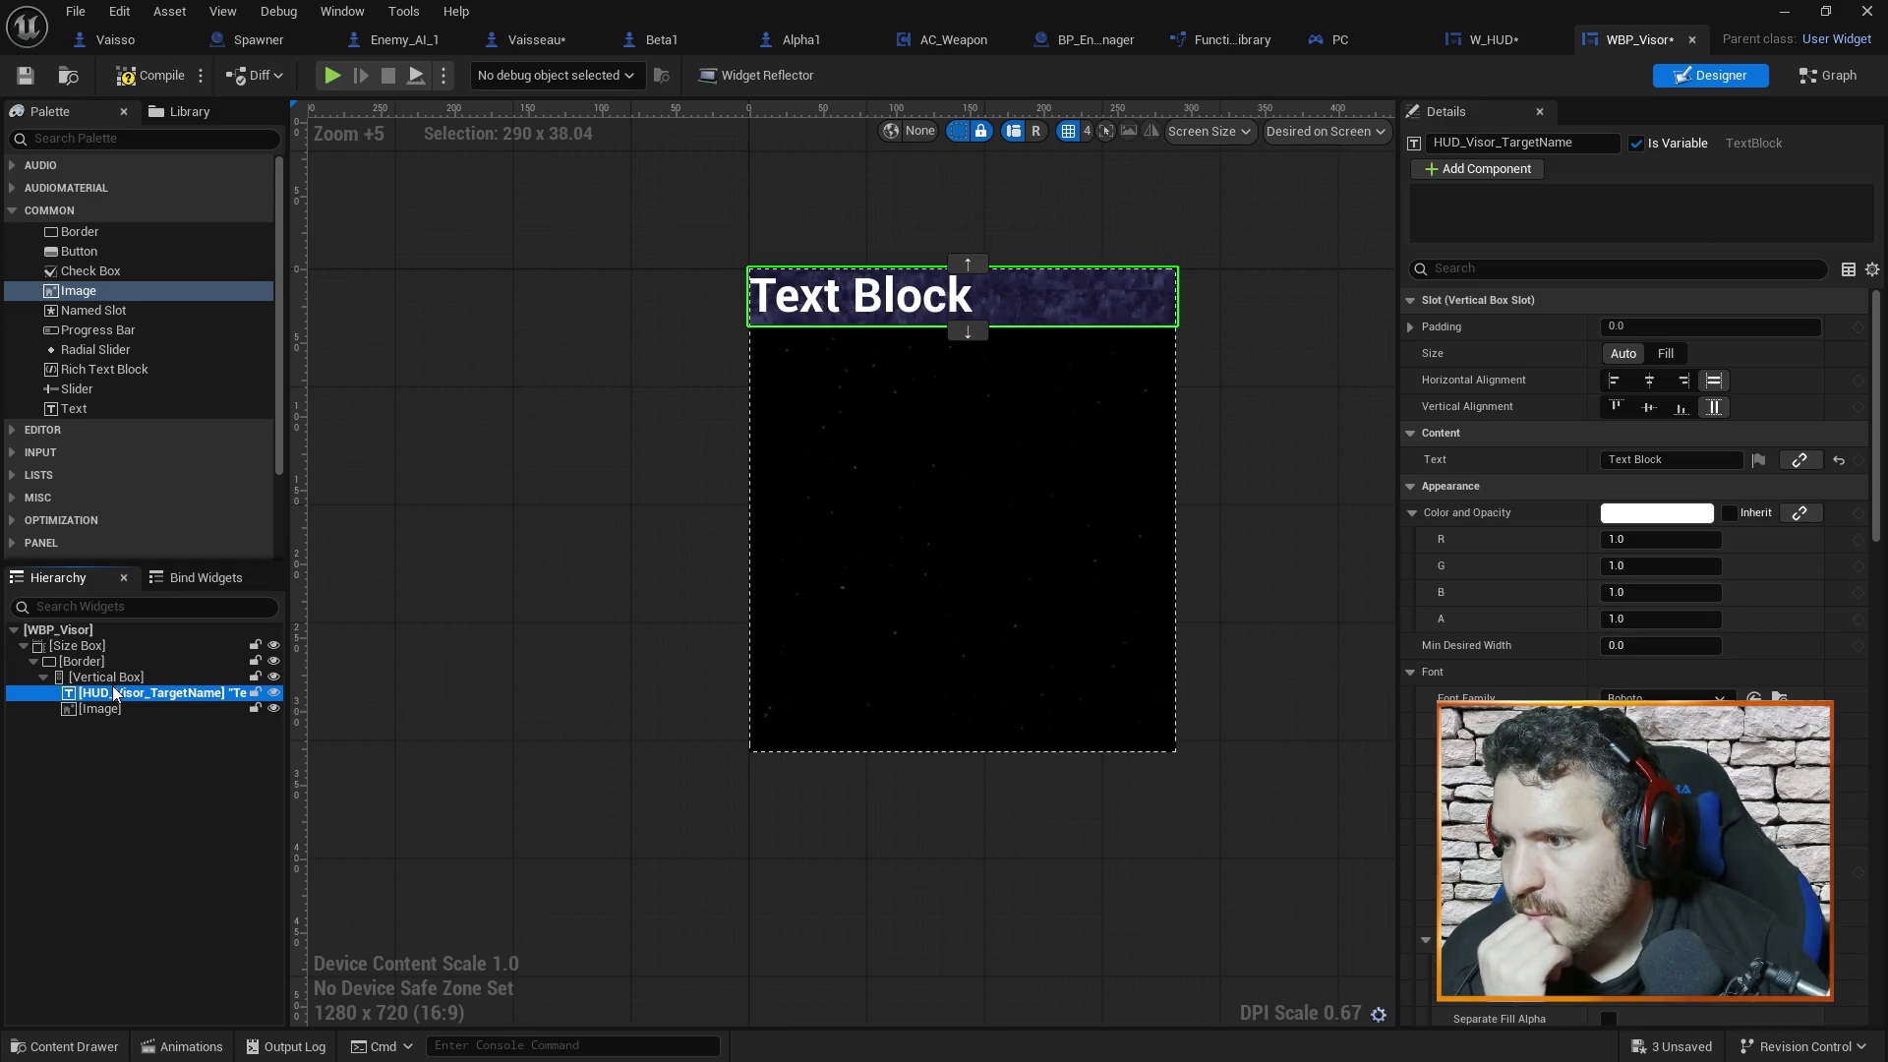
click(116, 703)
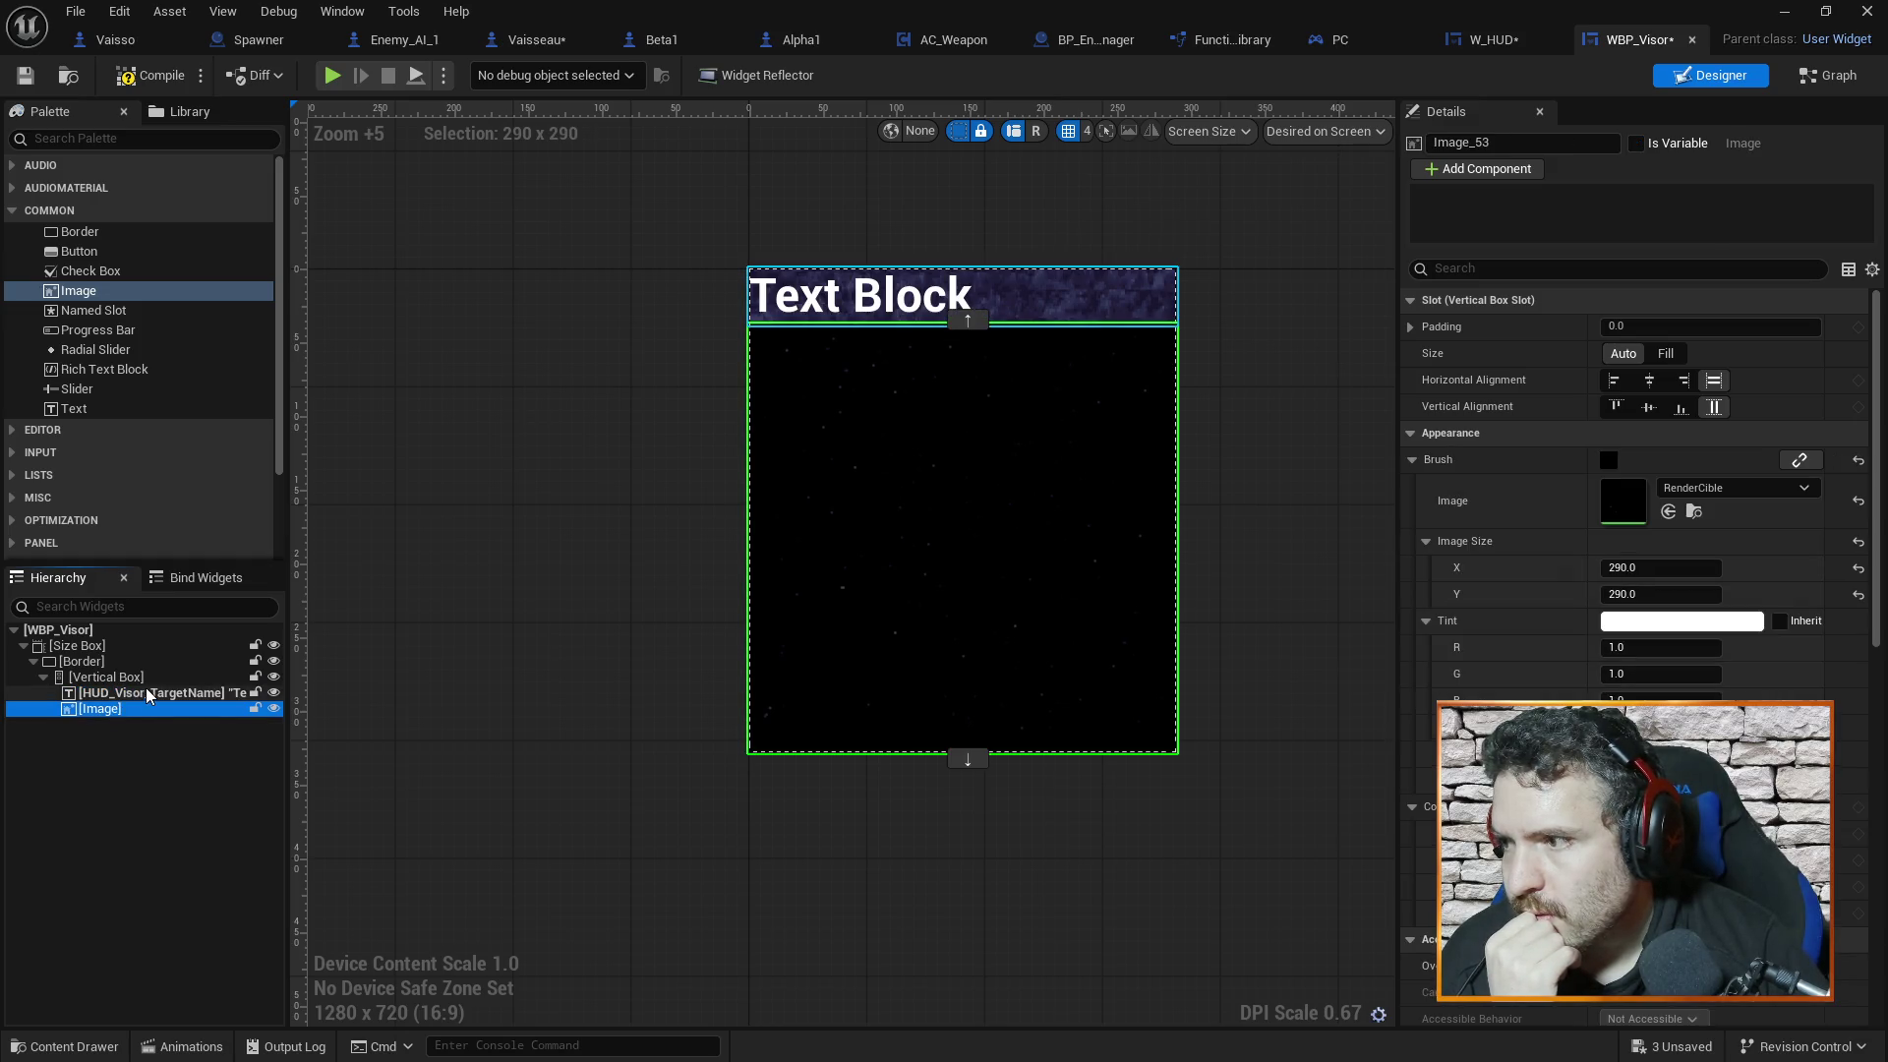
click(139, 668)
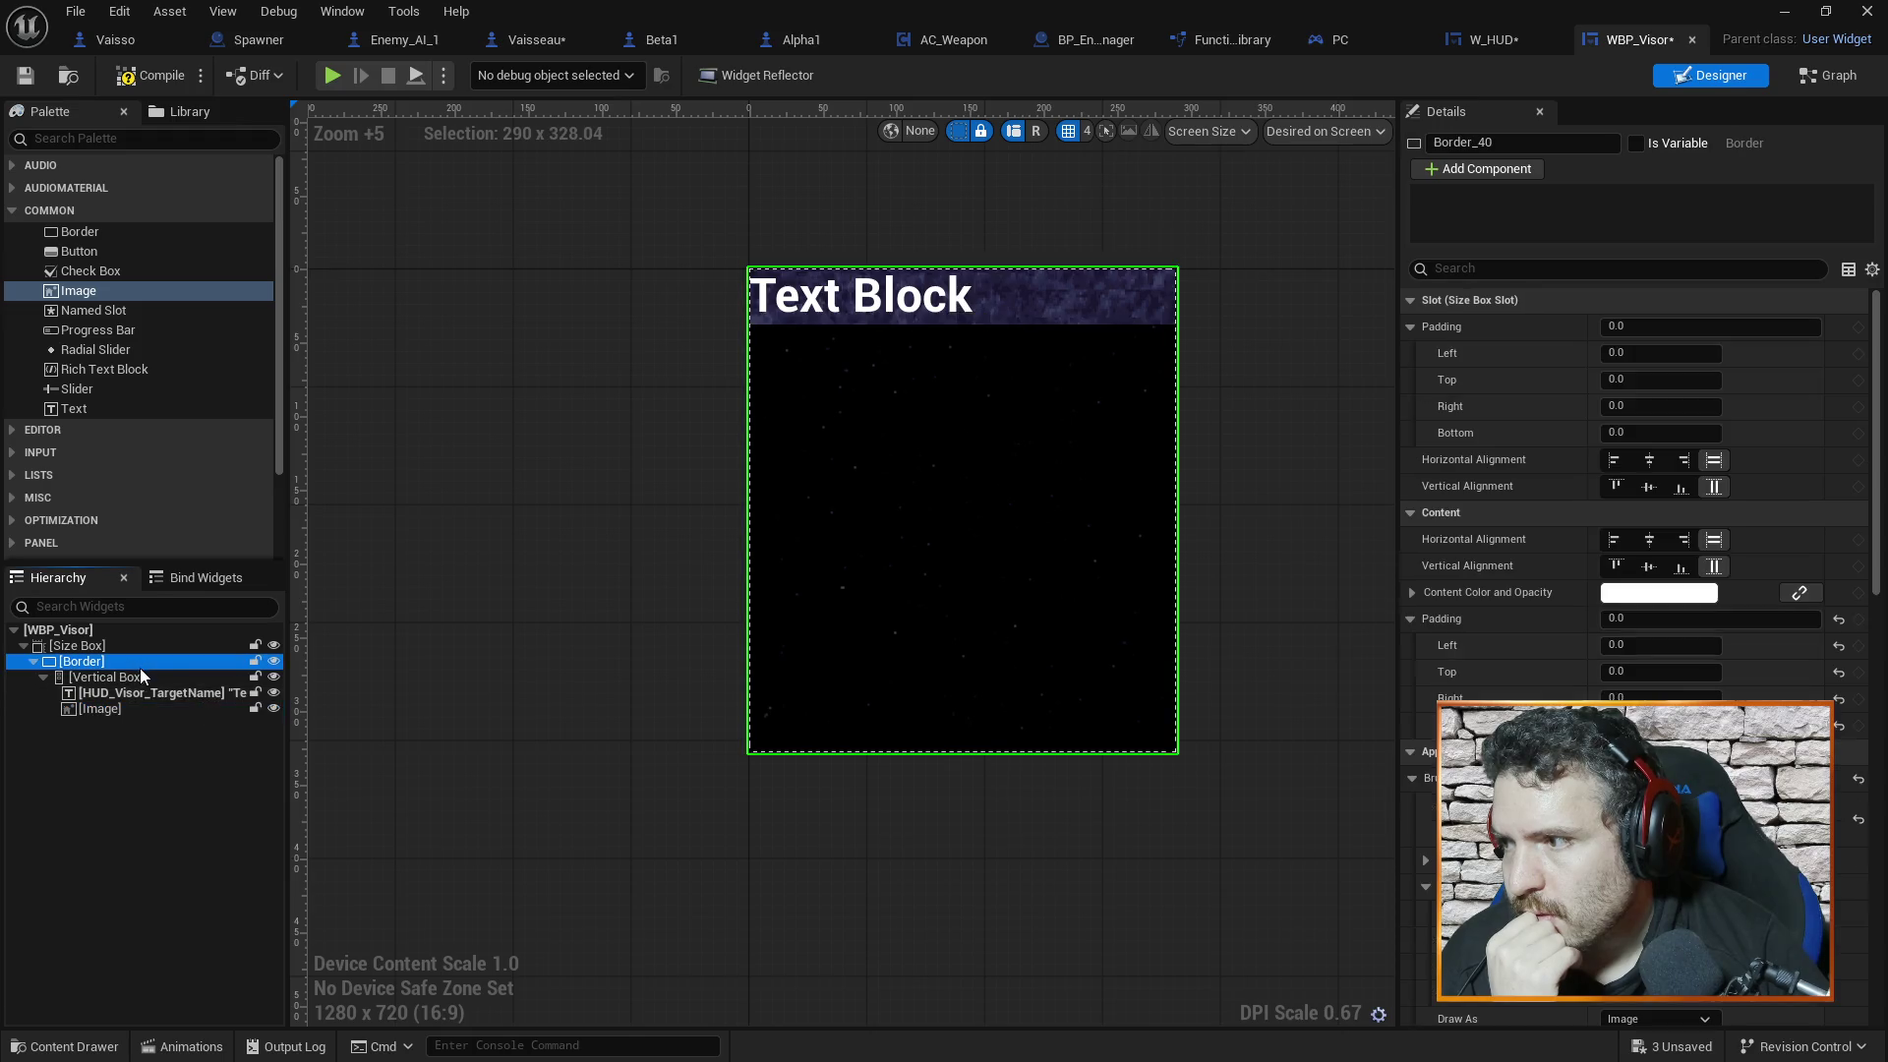
click(144, 696)
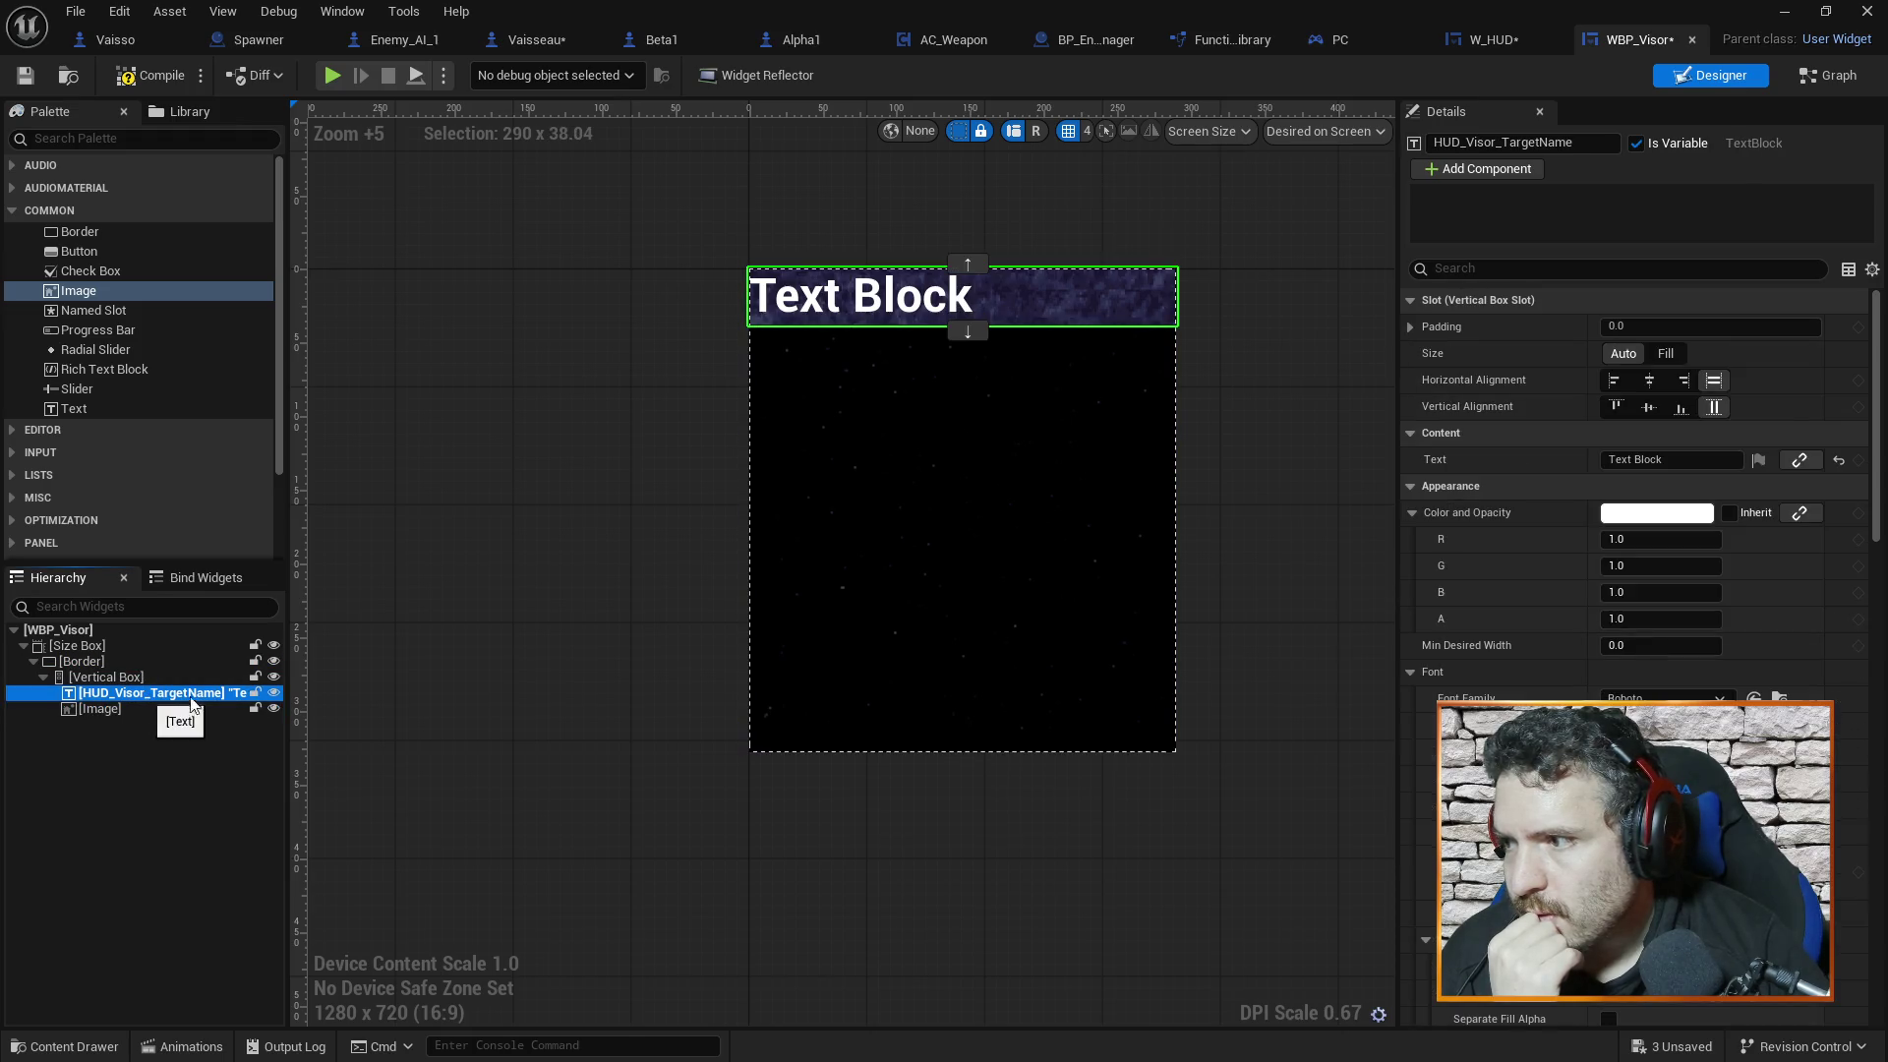
click(1649, 380)
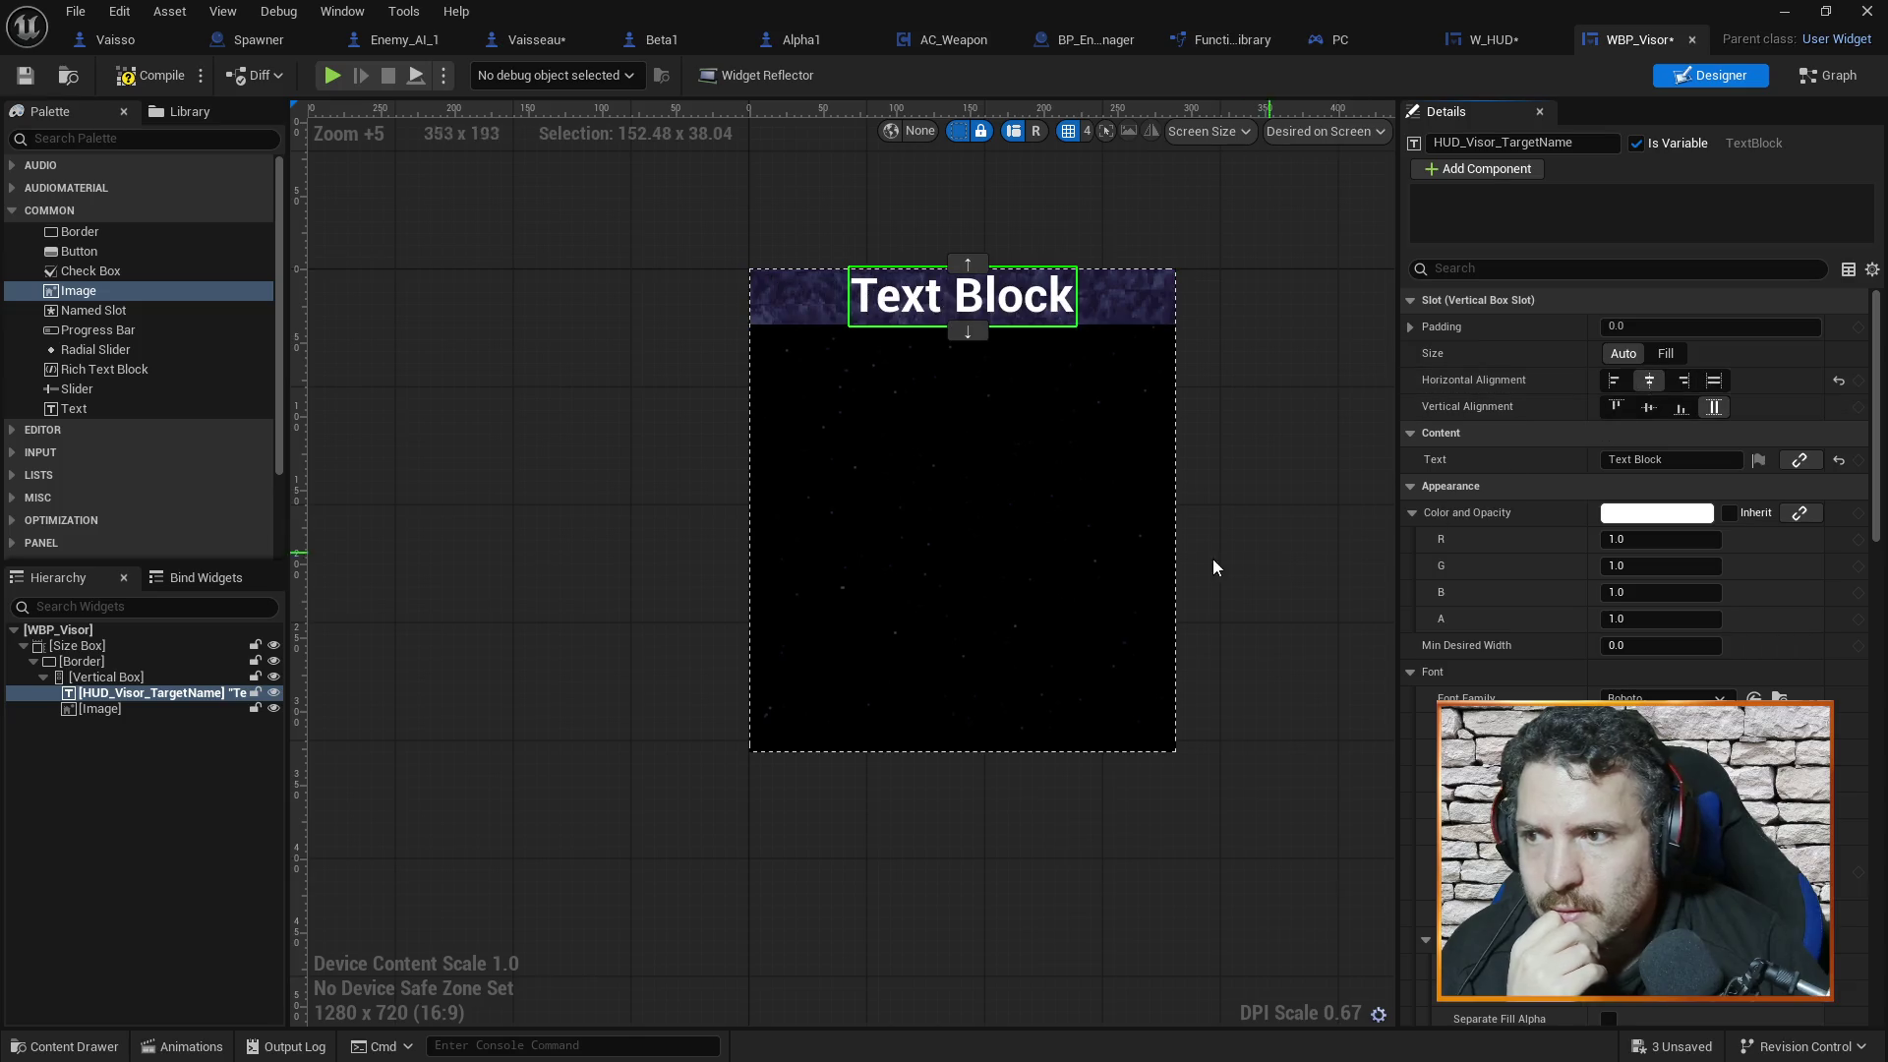
click(1303, 391)
click(853, 502)
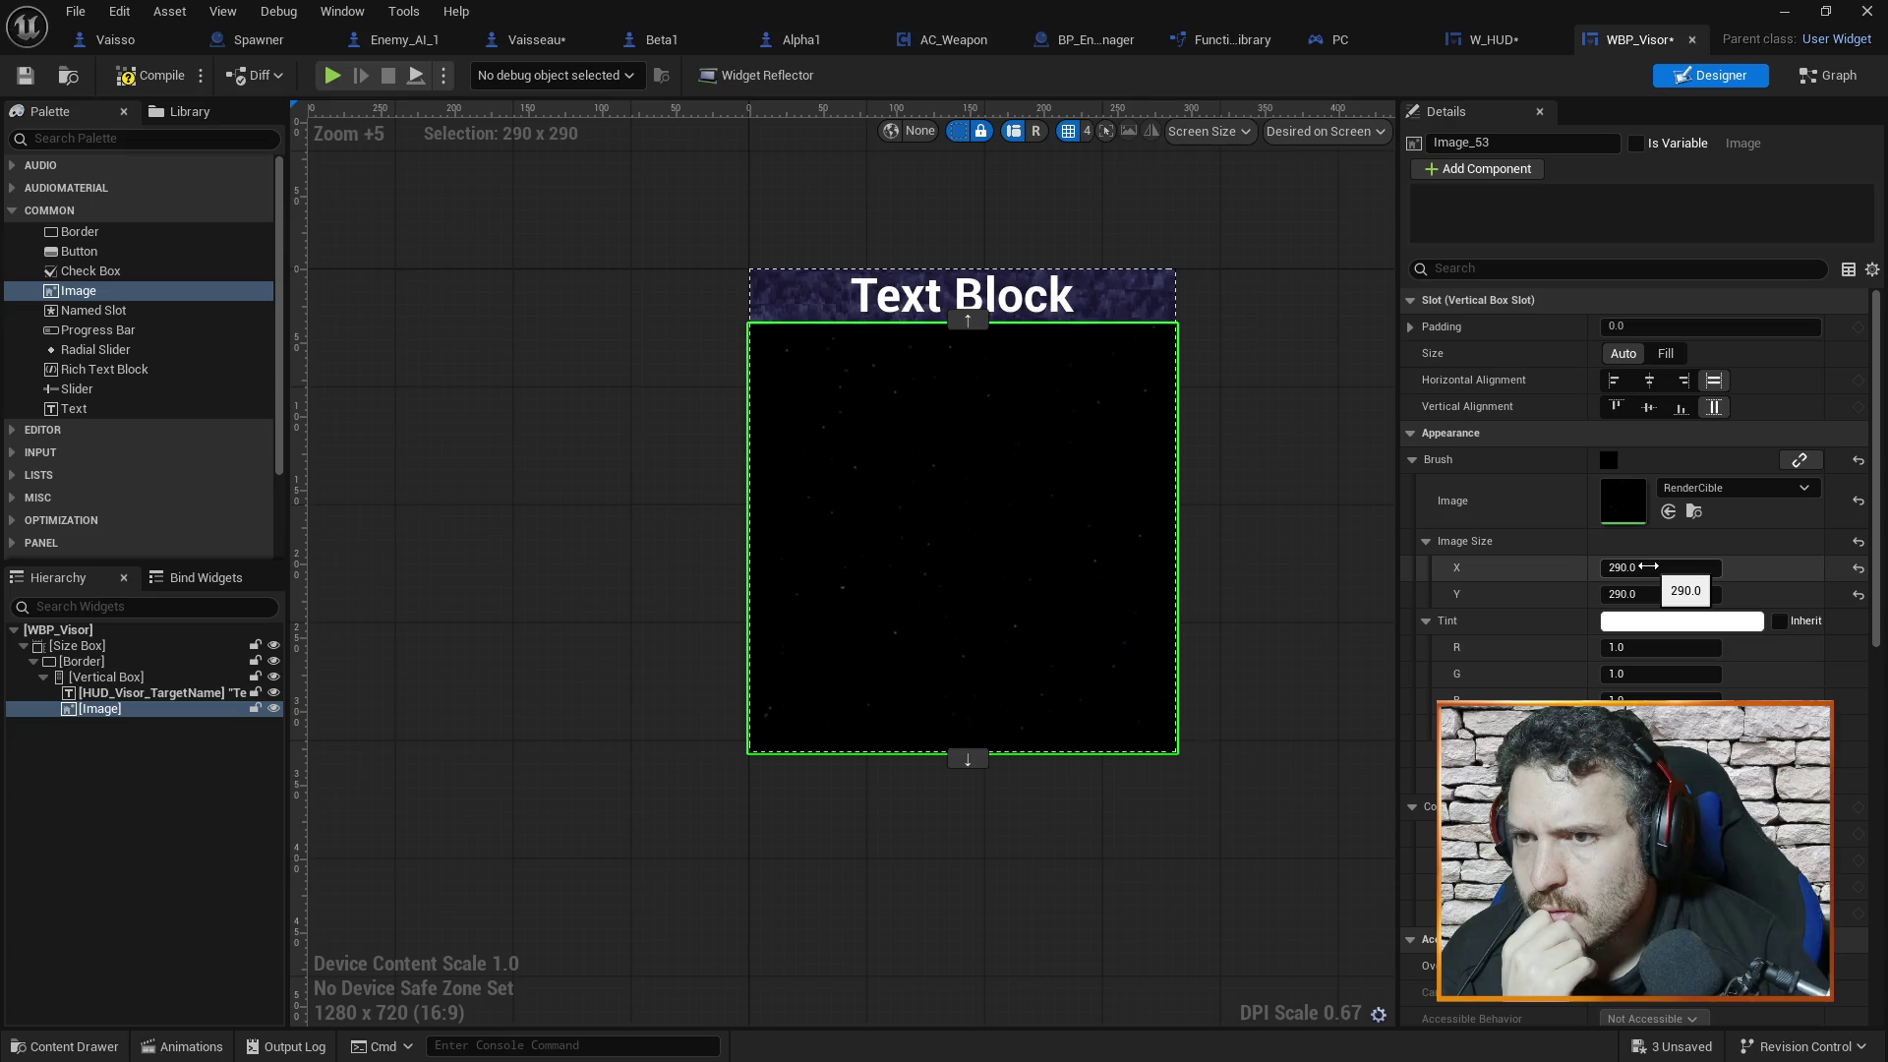
click(1330, 549)
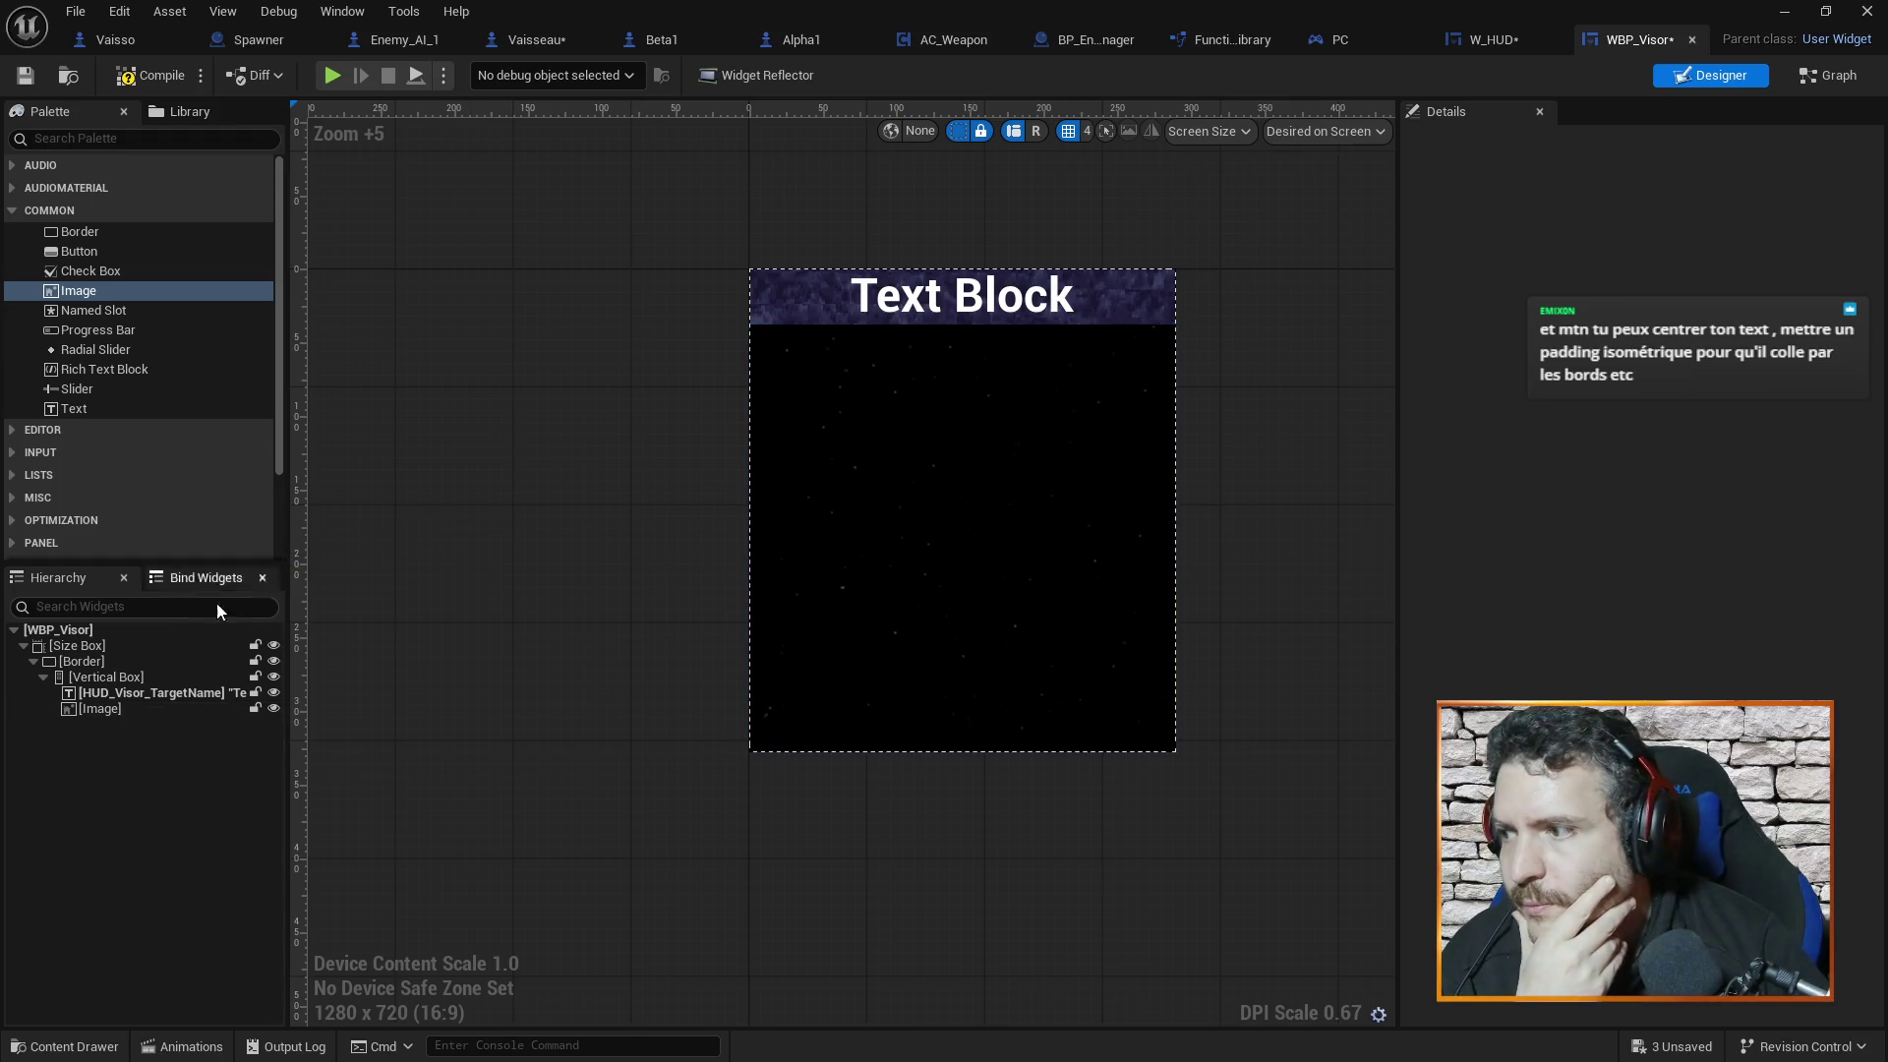
click(161, 698)
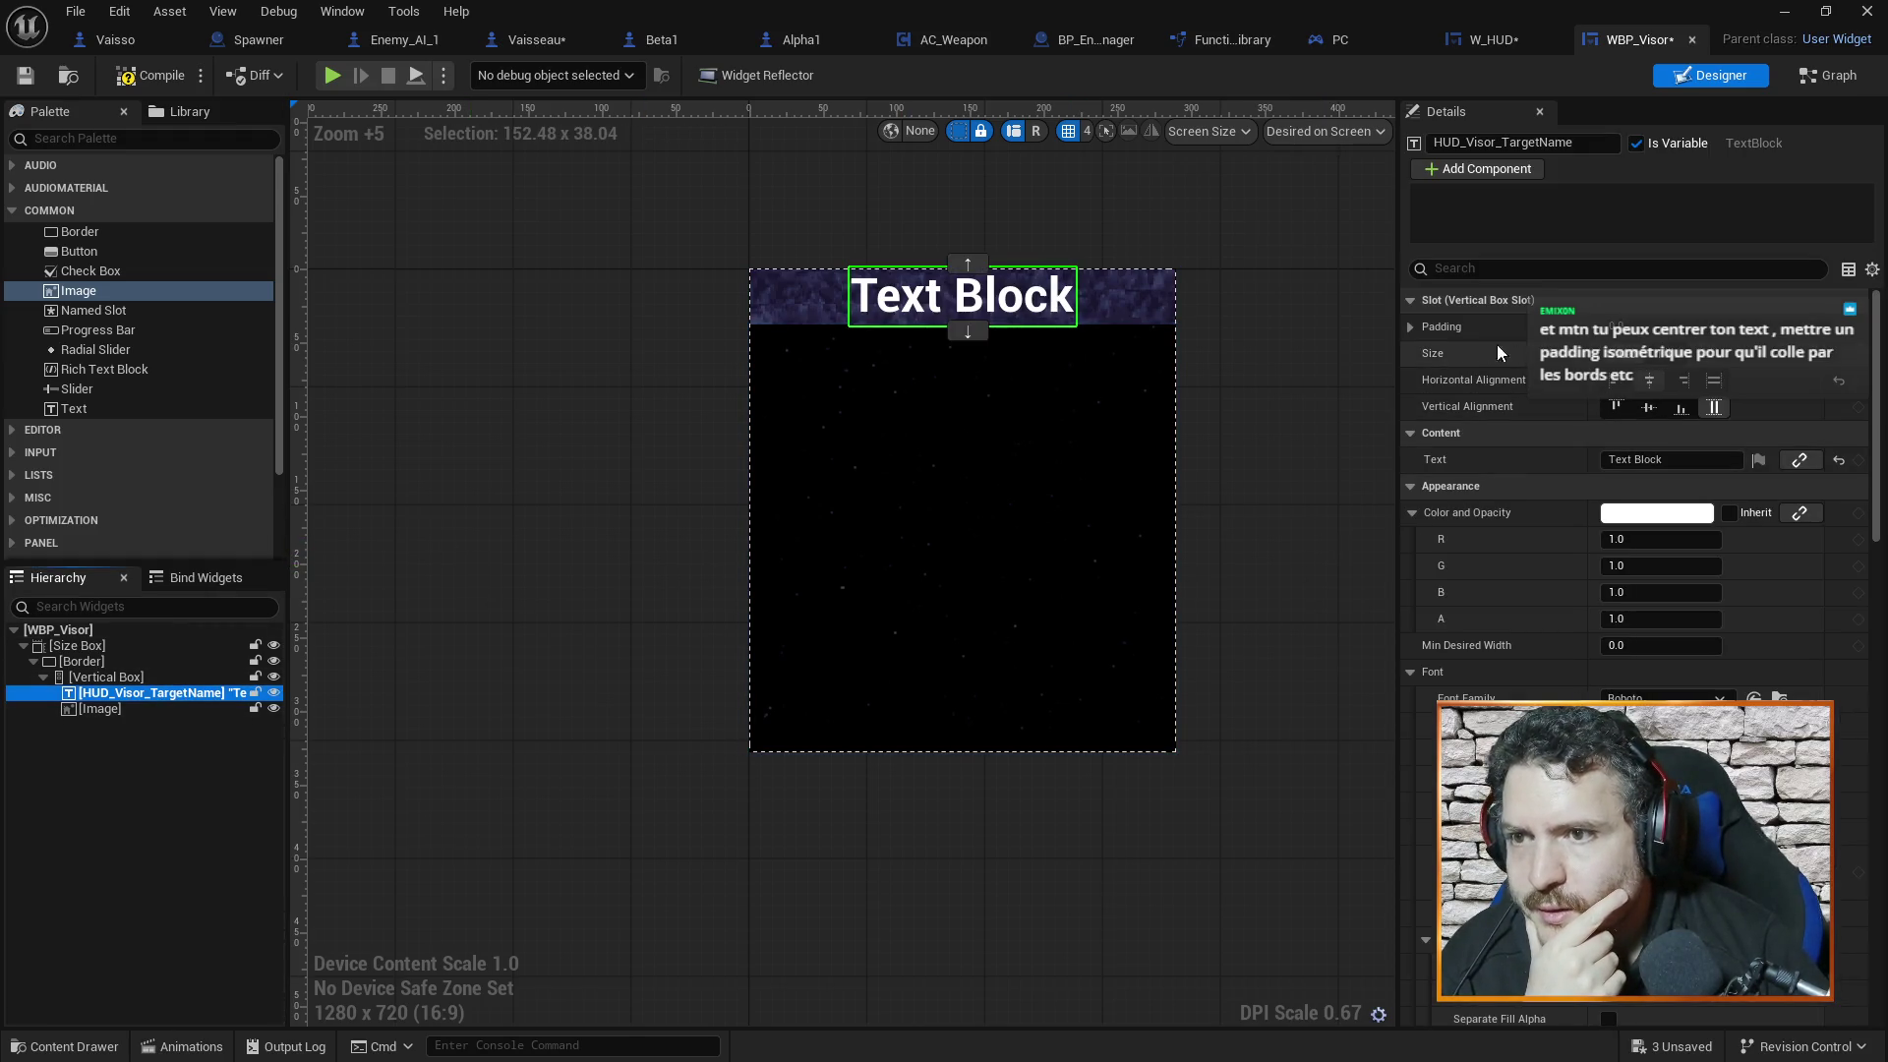
click(1410, 328)
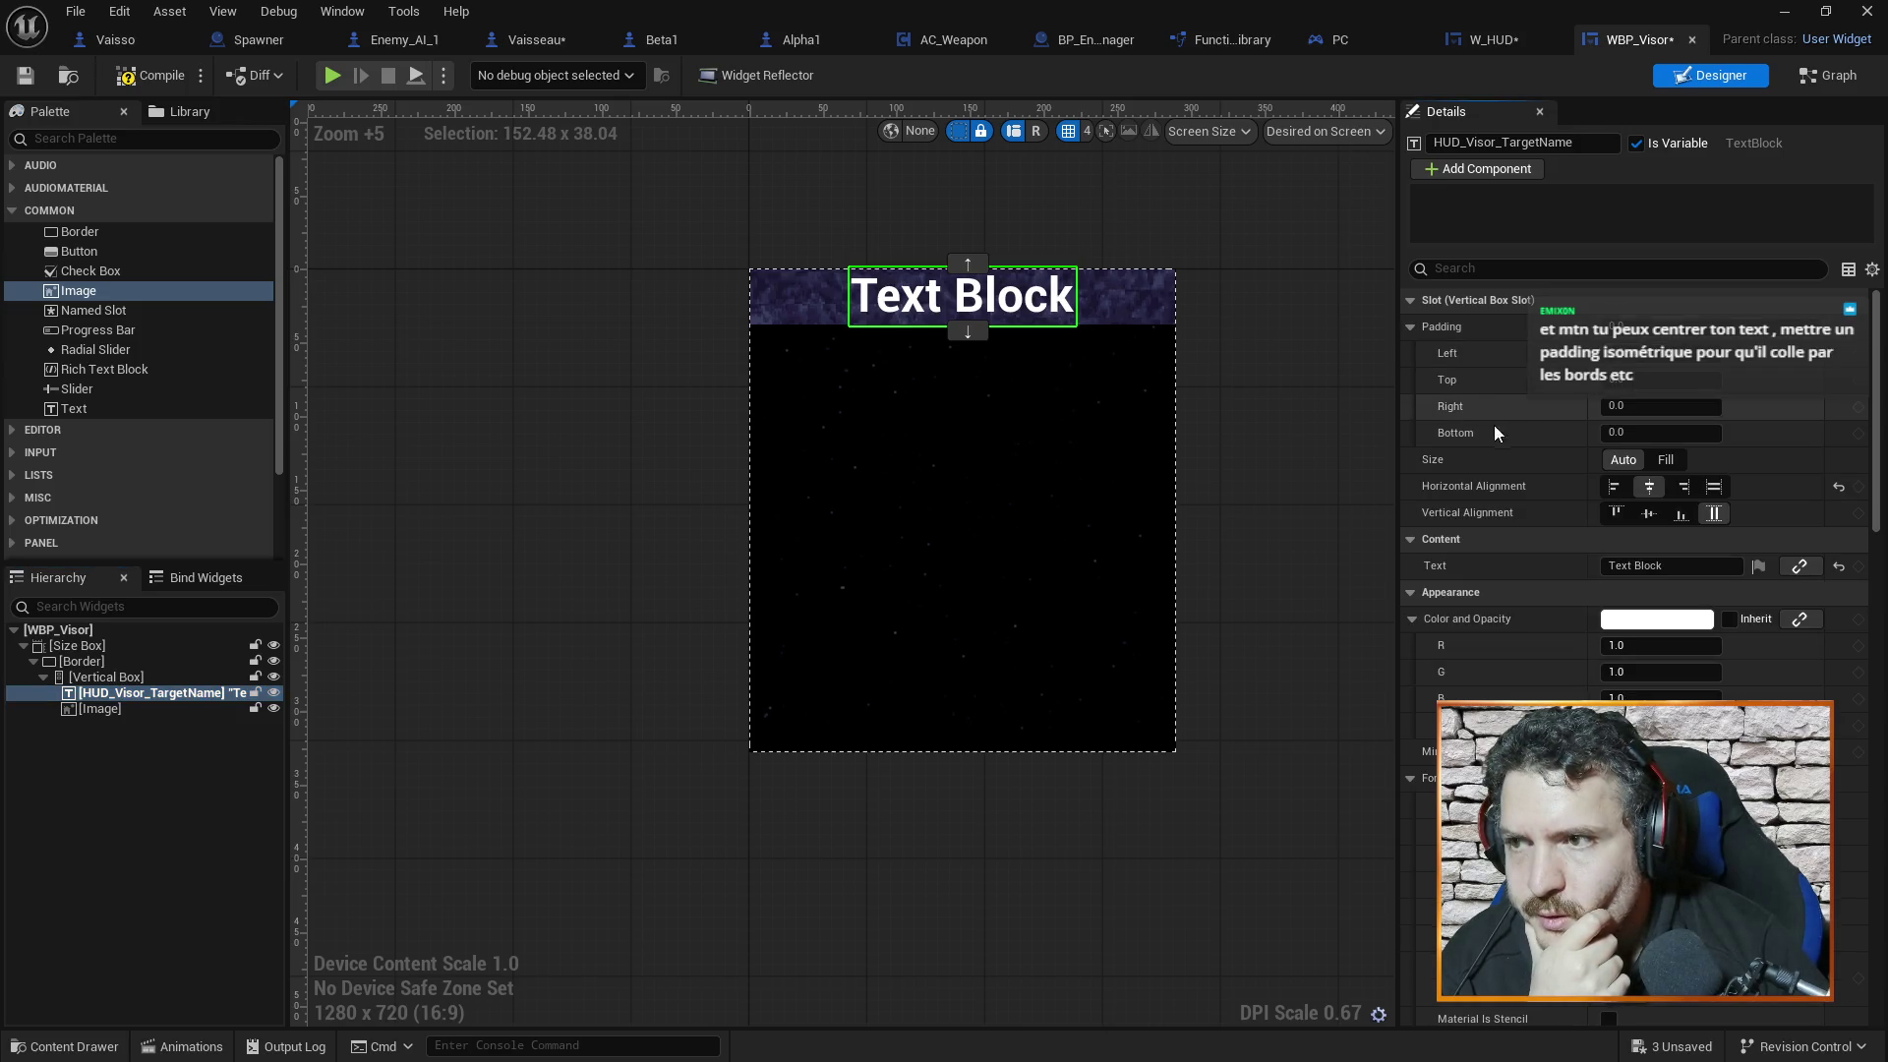
click(1279, 452)
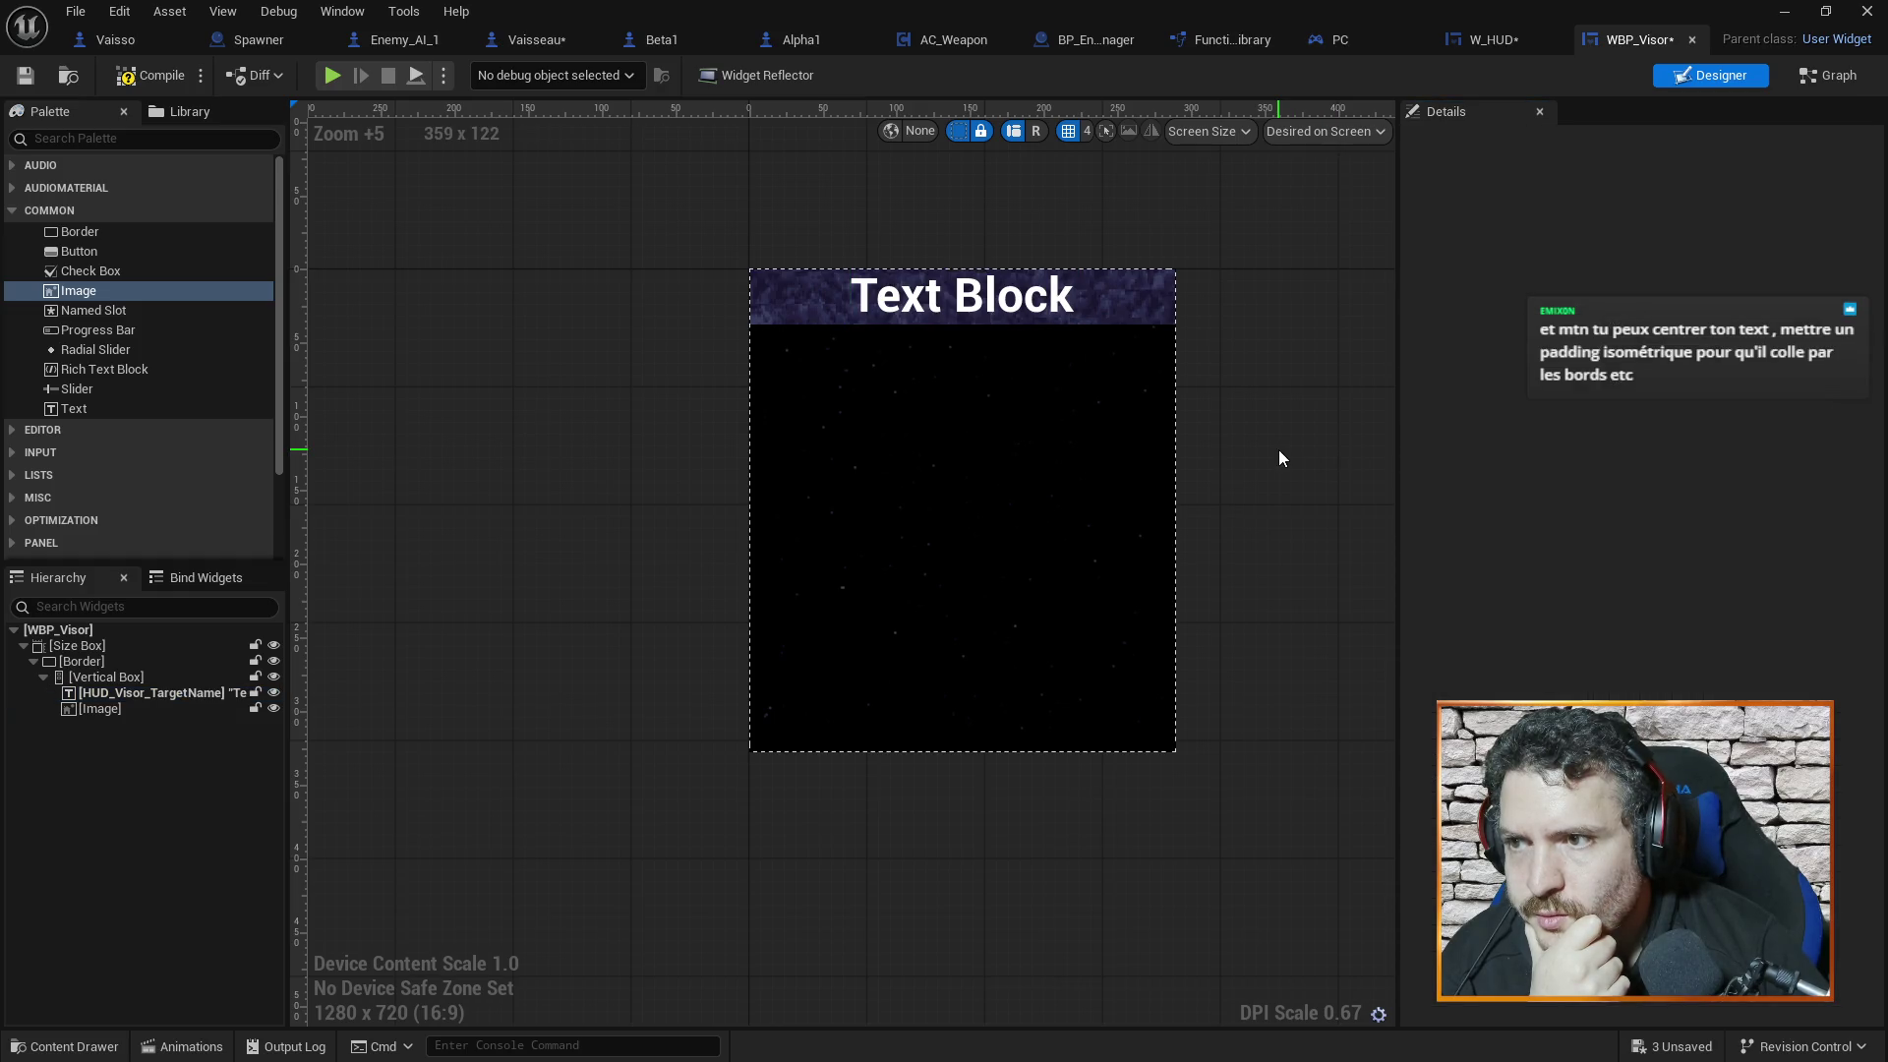
click(138, 708)
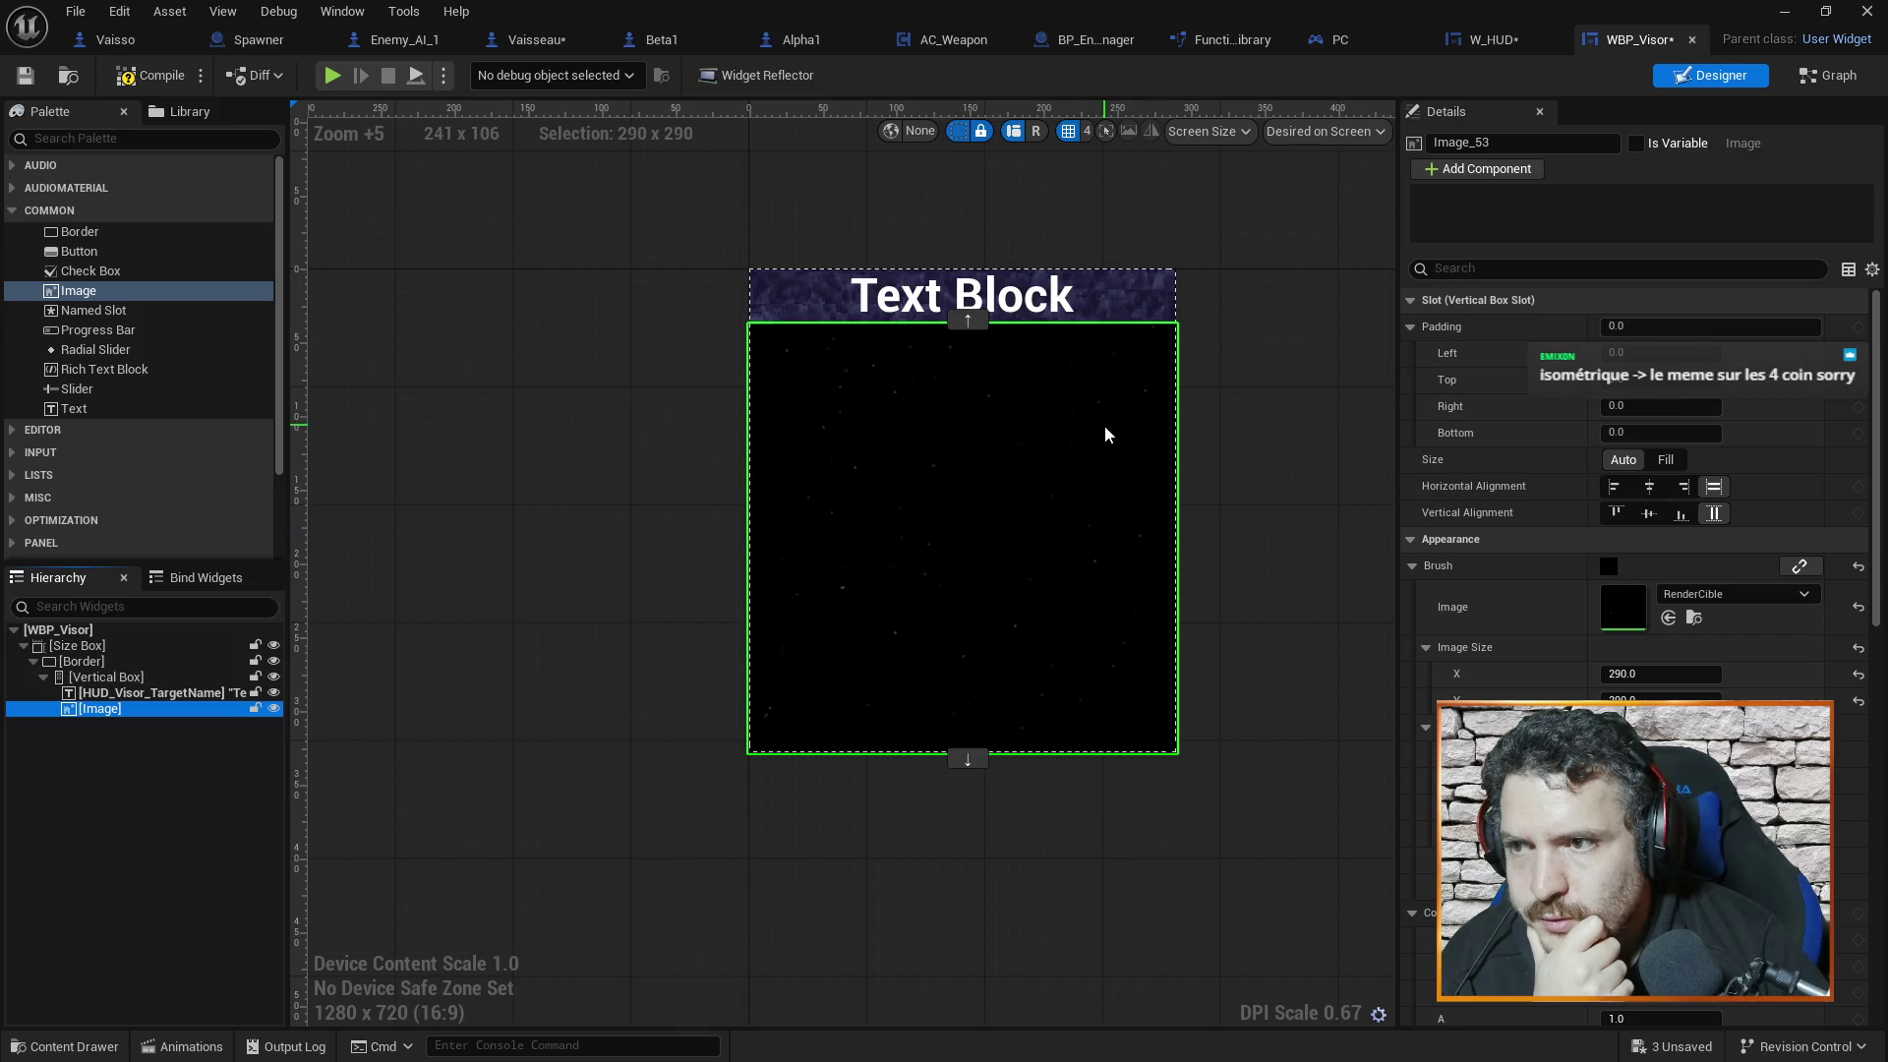
click(1107, 354)
click(1115, 324)
click(1117, 304)
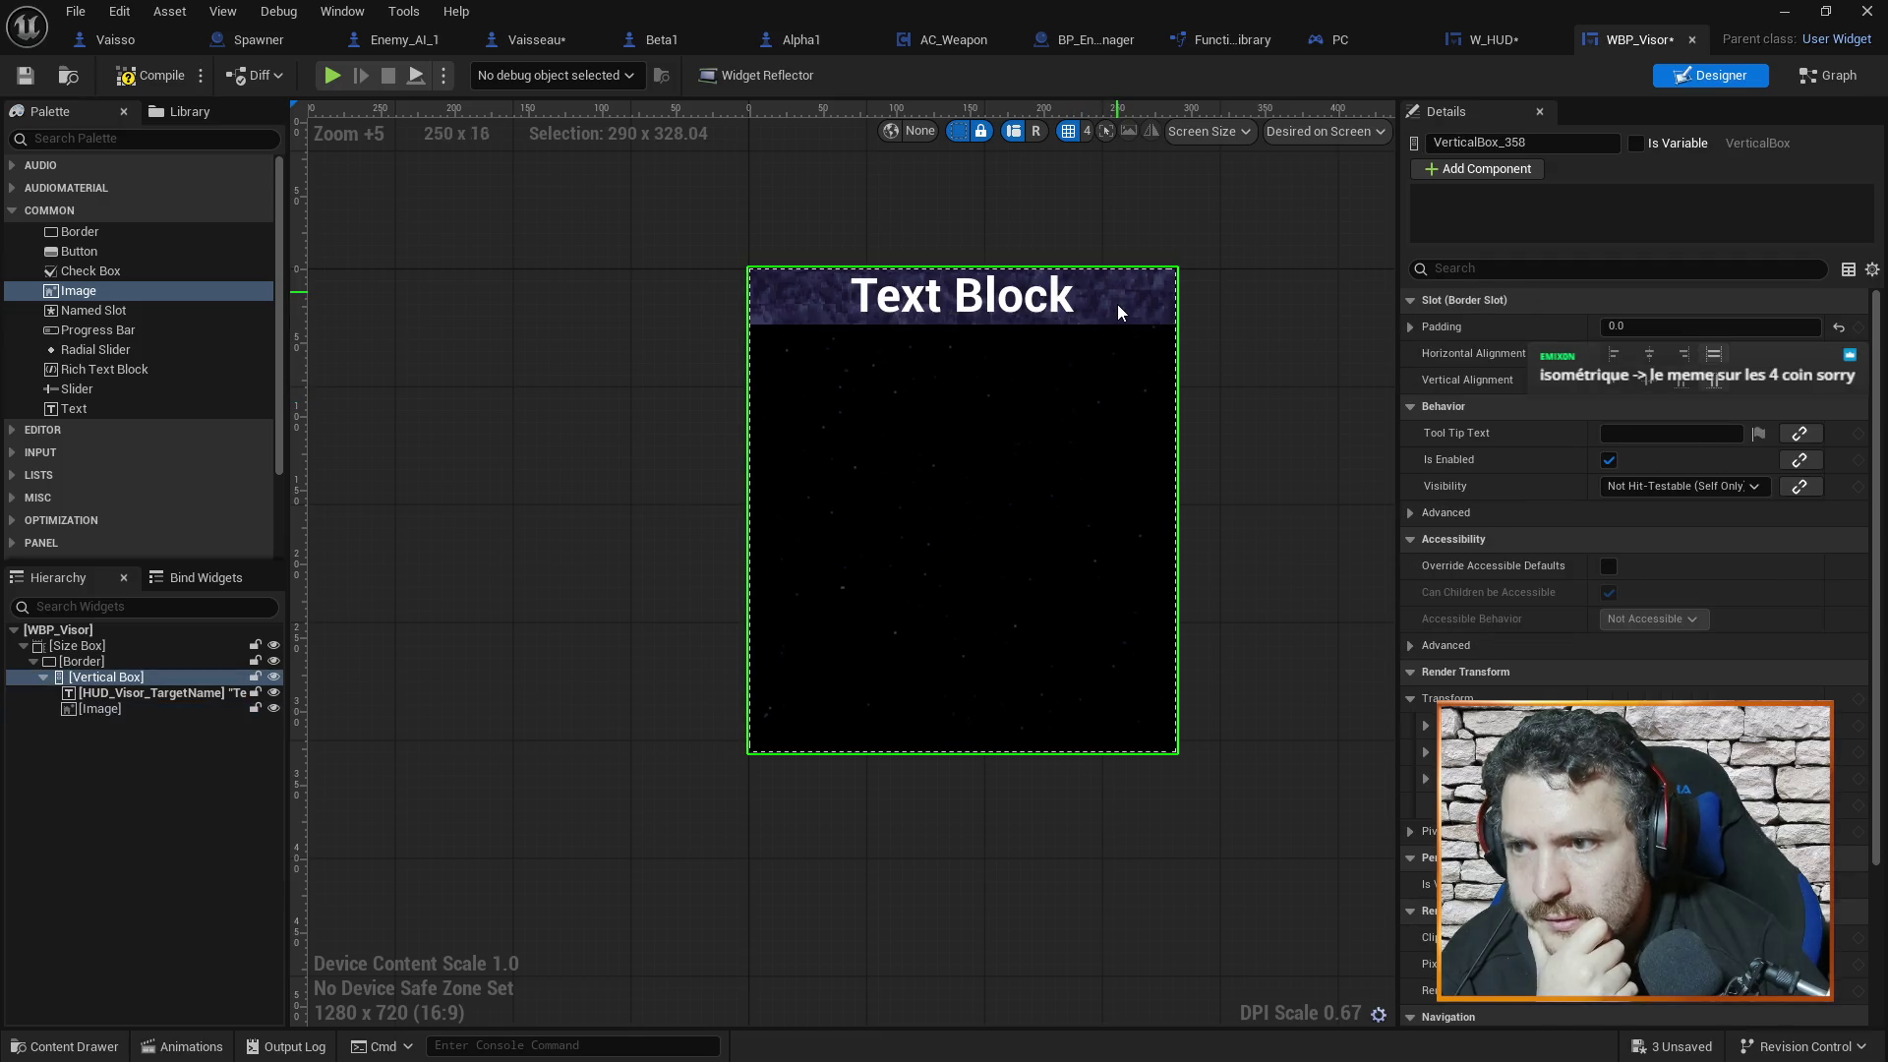
mouse_move(1278, 601)
mouse_down()
mouse_move(1235, 435)
mouse_move(1218, 557)
mouse_move(1161, 612)
mouse_up()
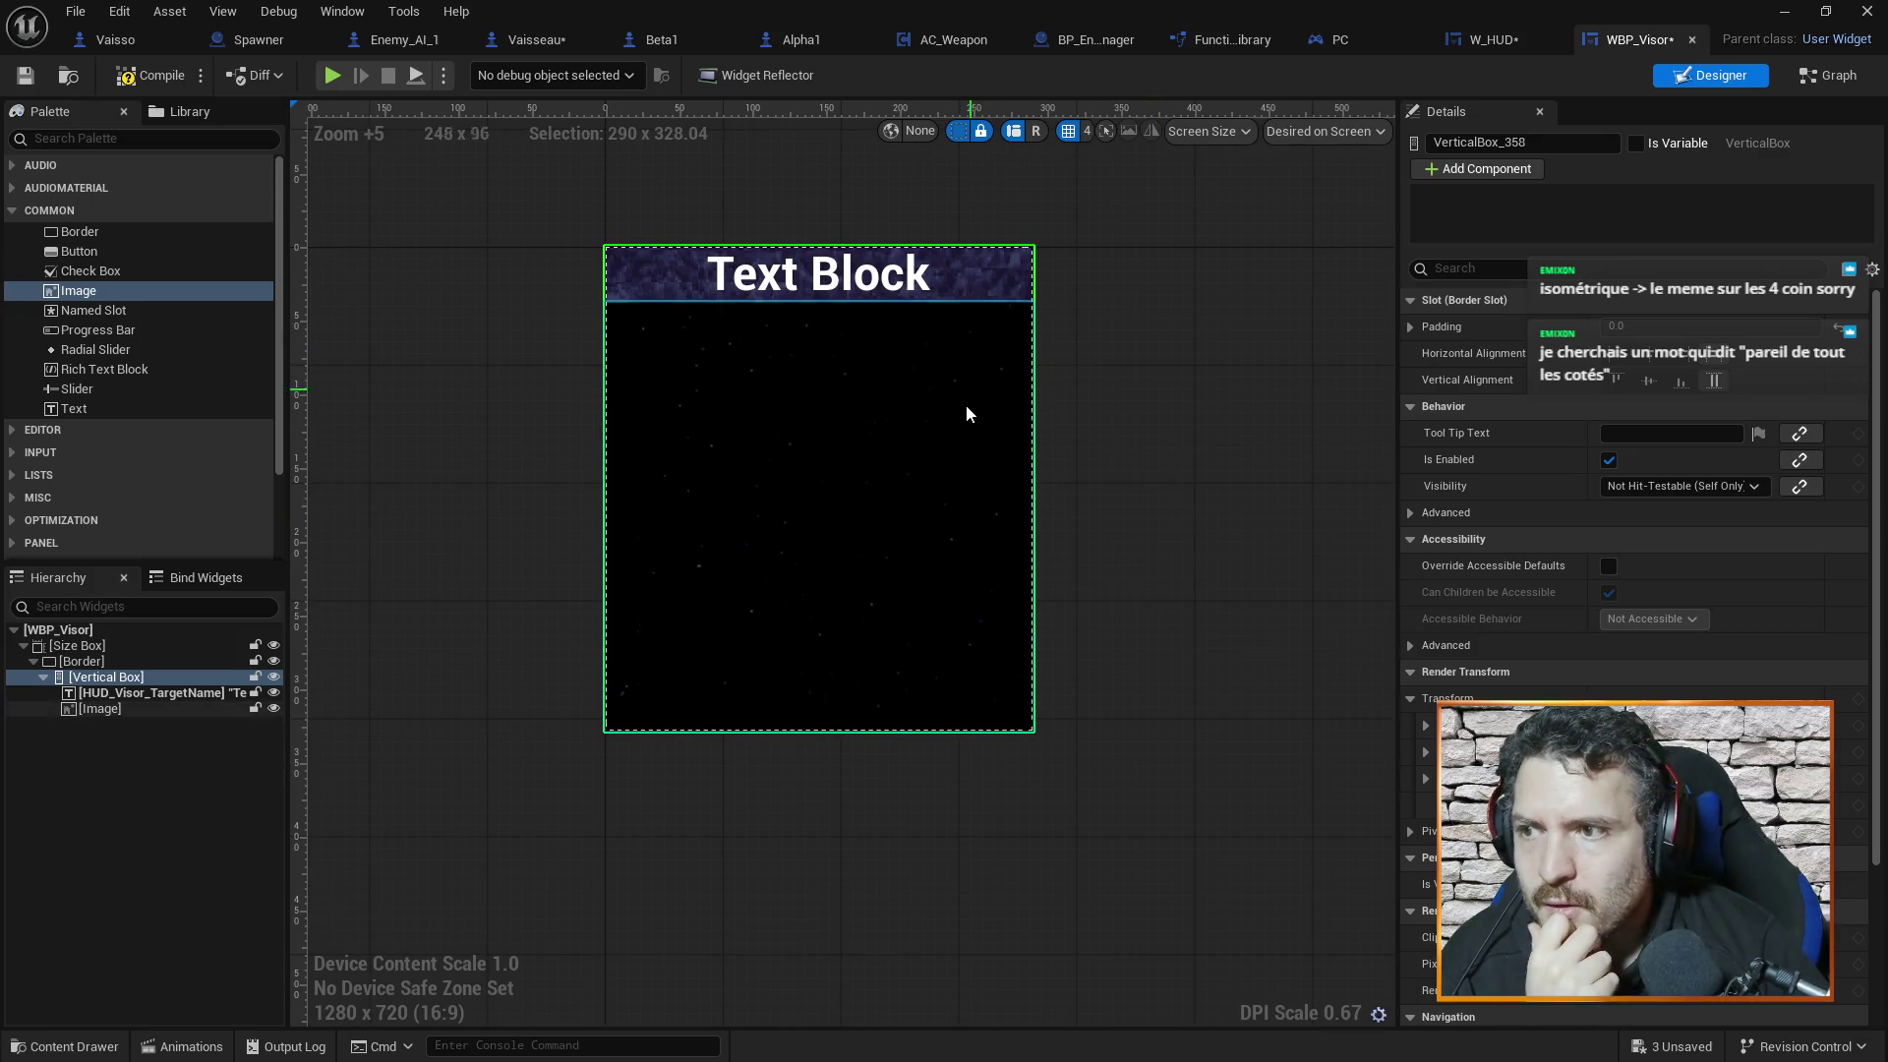
click(977, 432)
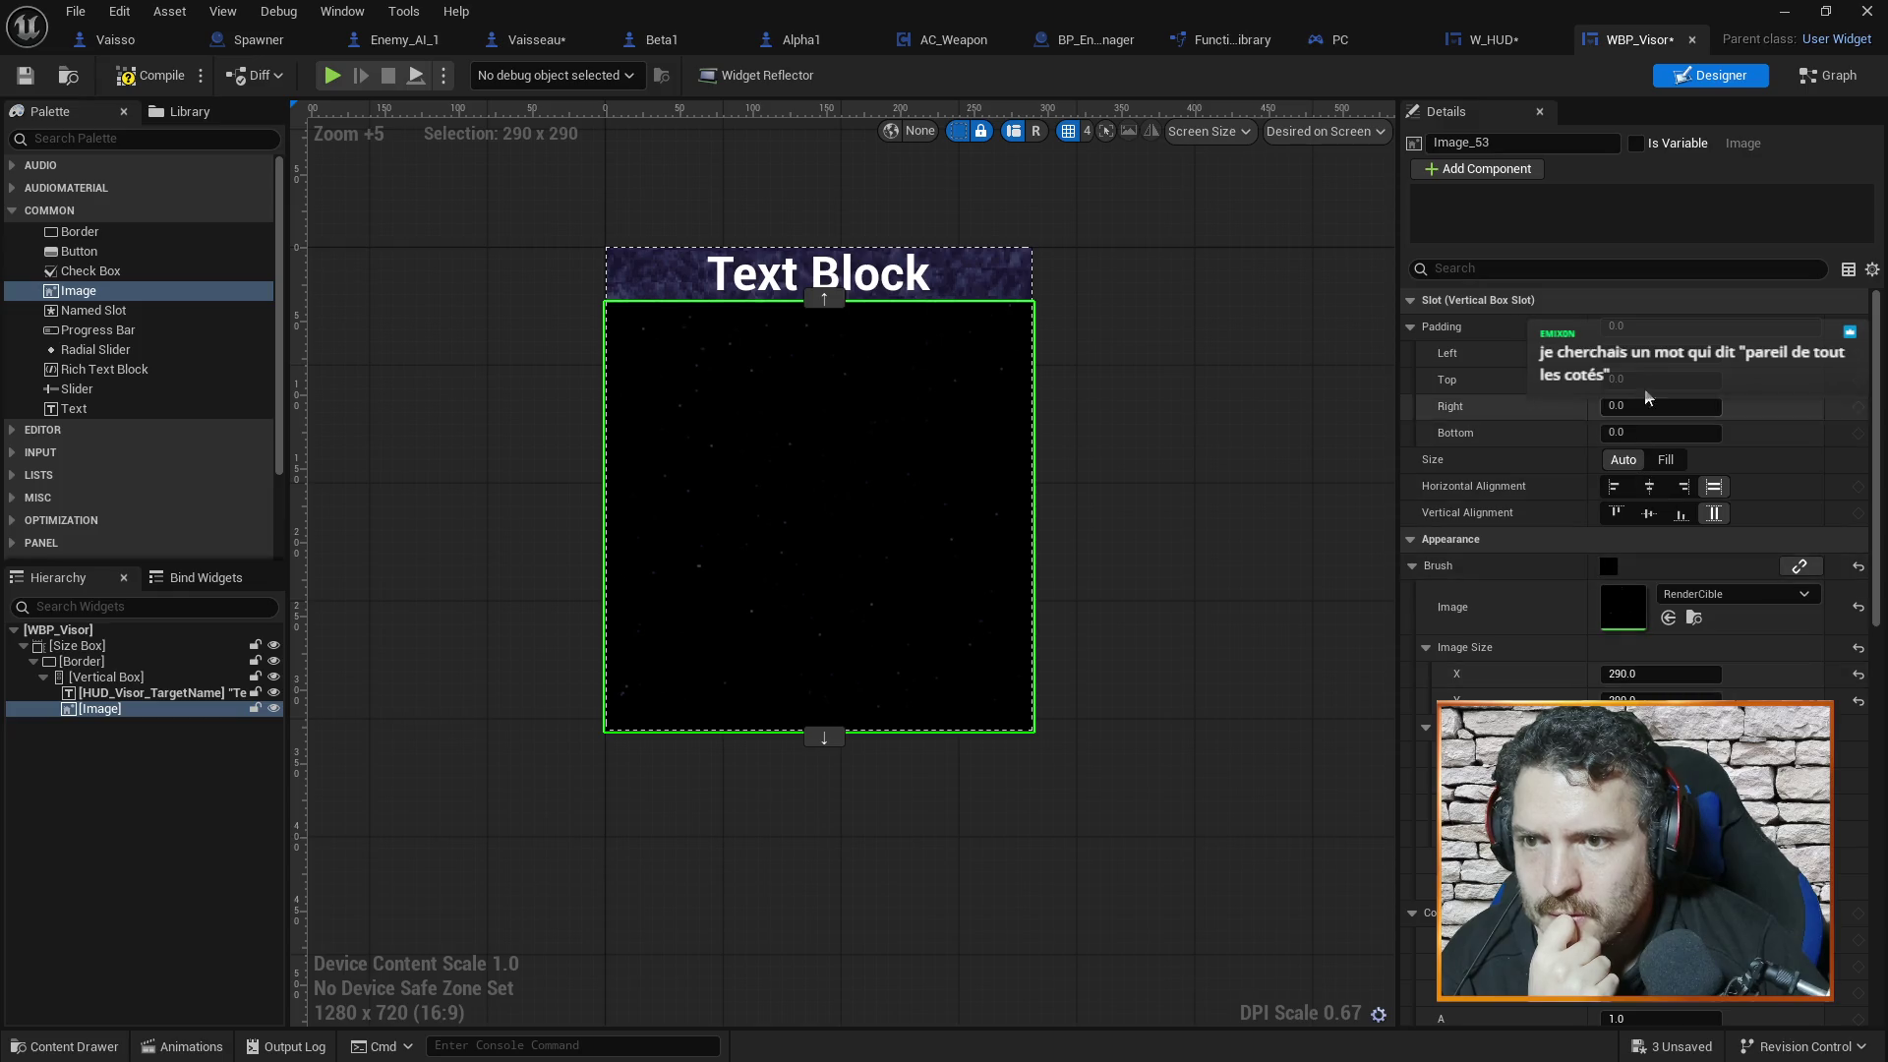
click(139, 695)
click(126, 677)
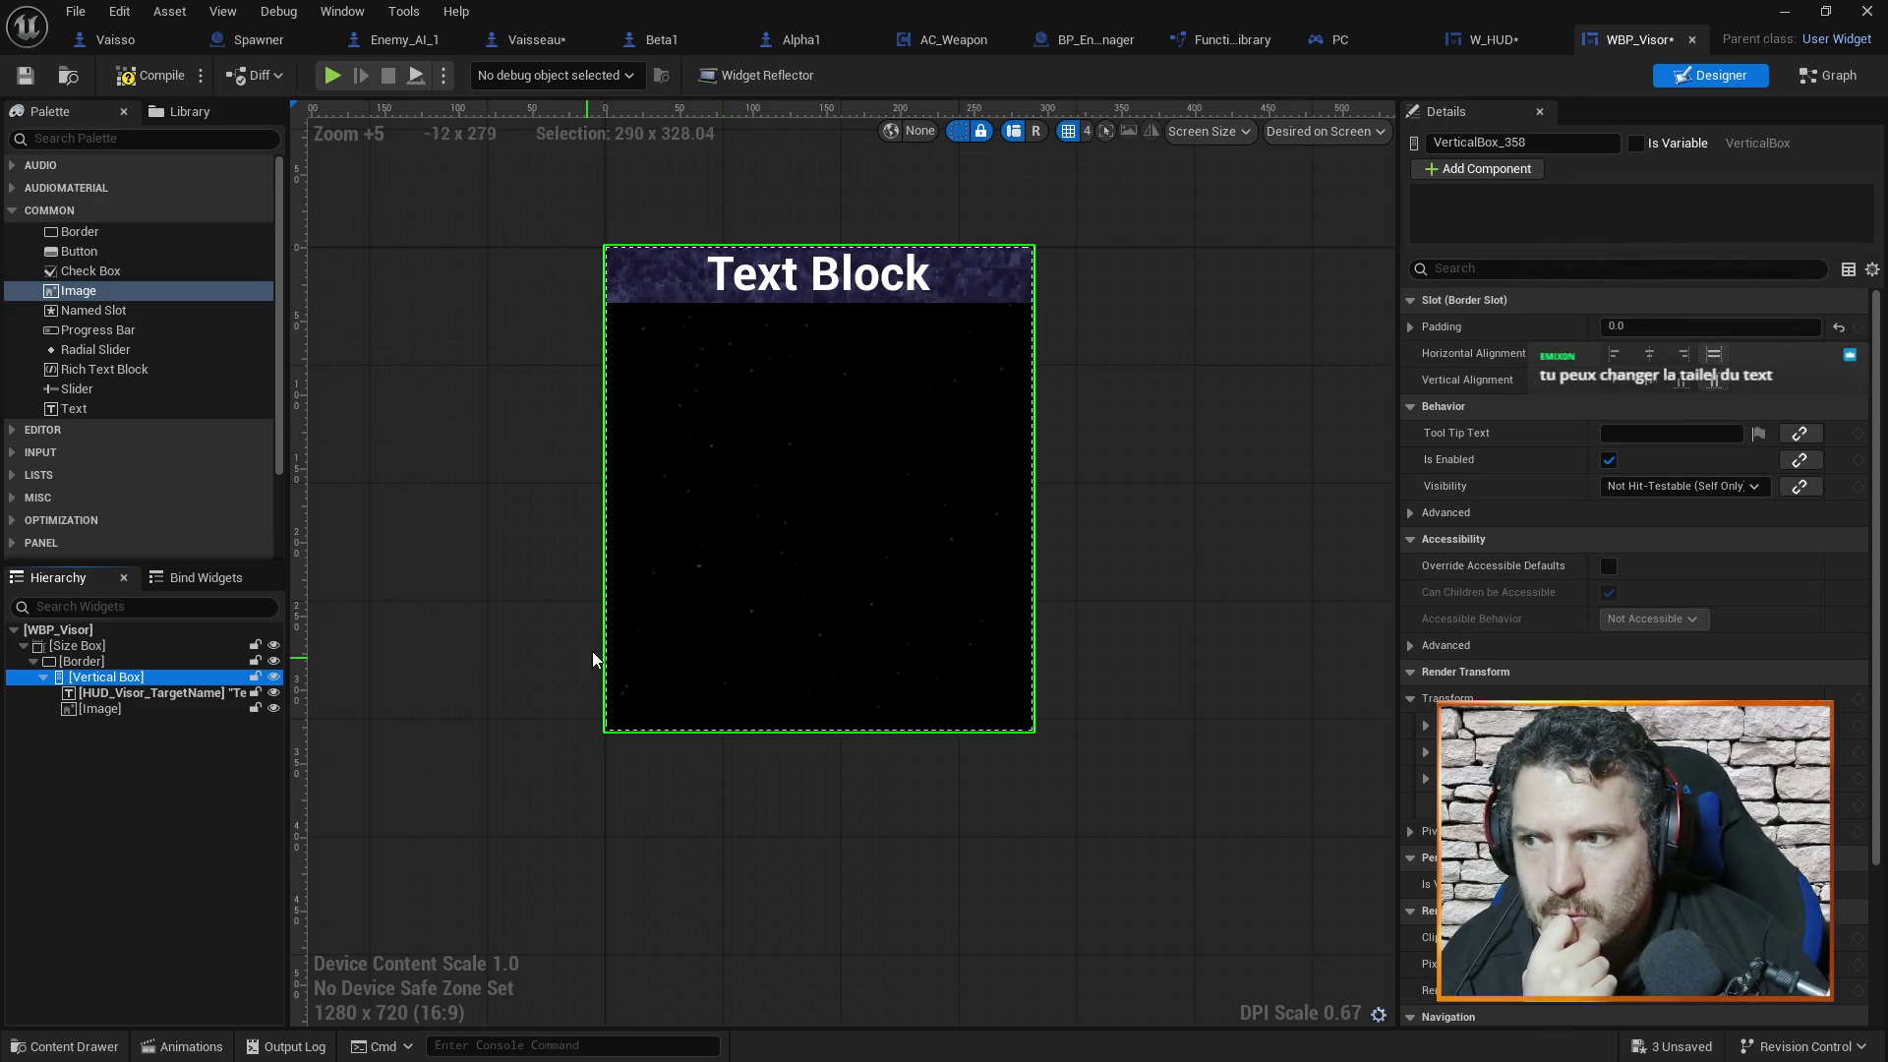
click(111, 693)
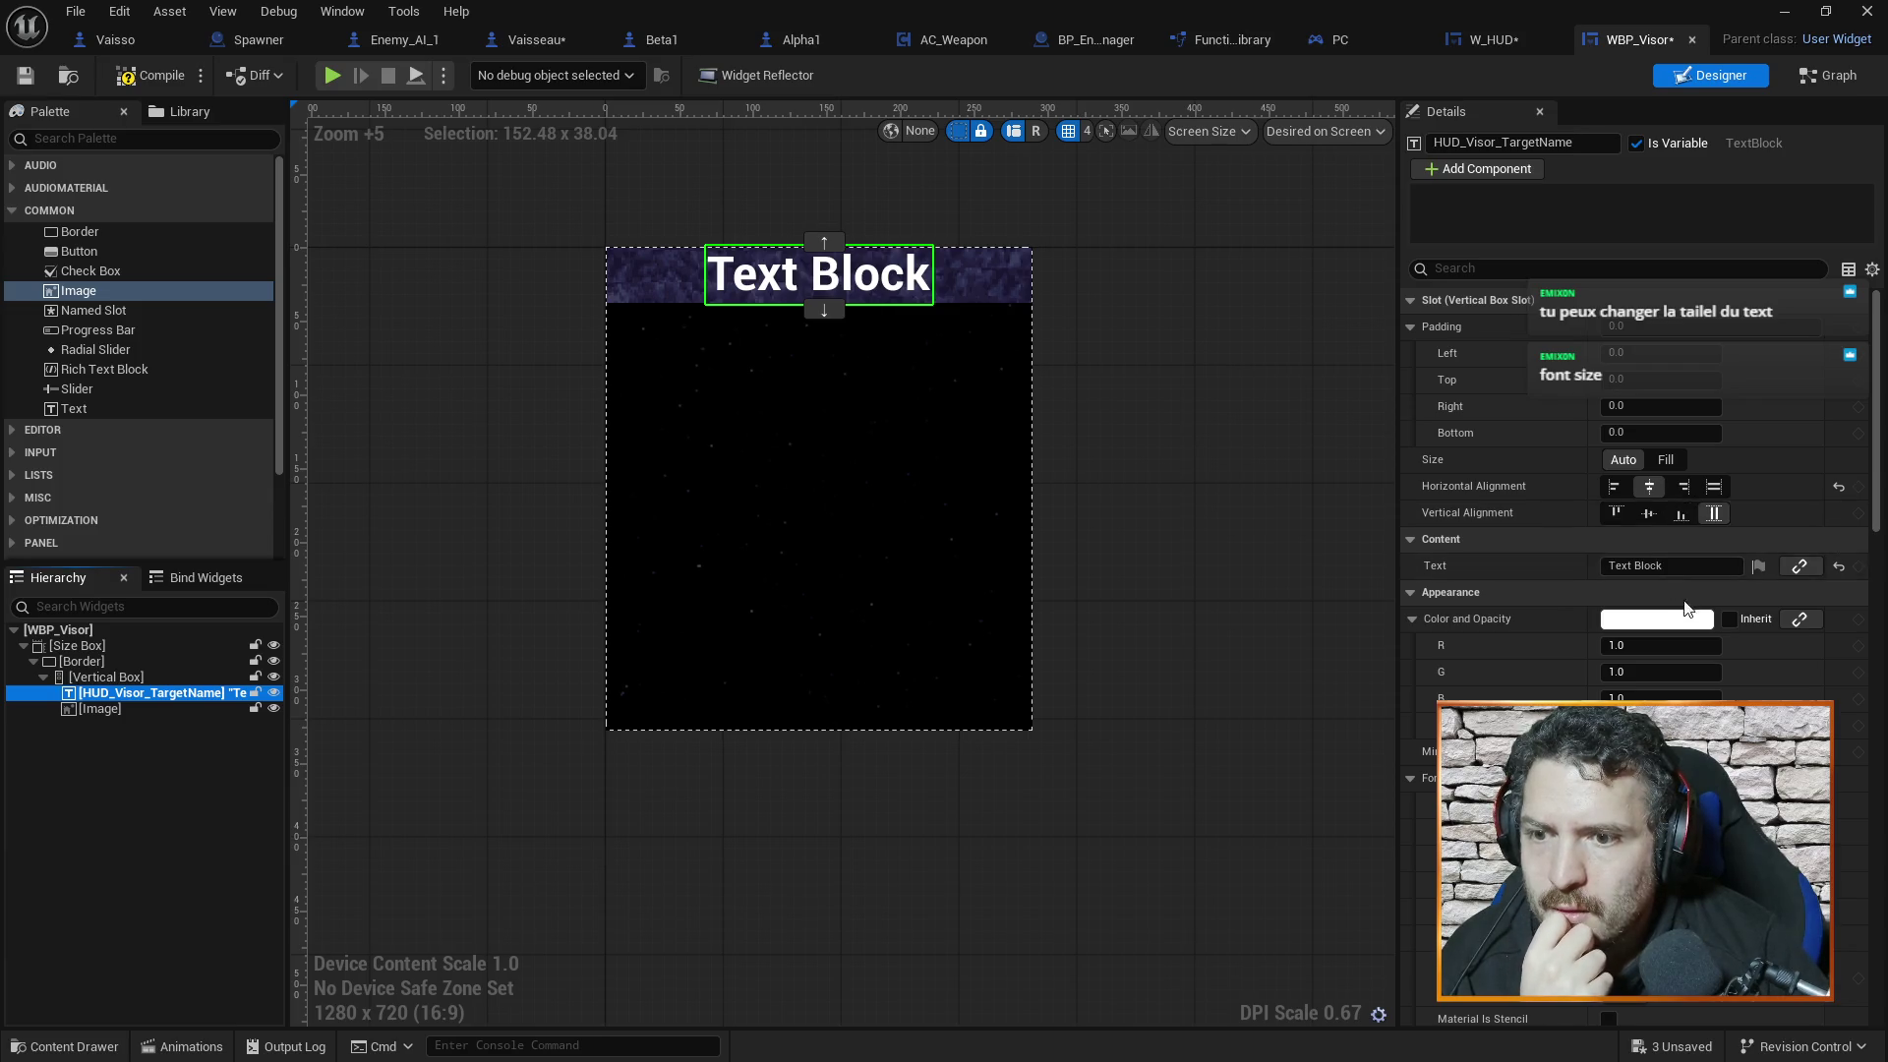
Set the HUD_Visor_TargetName text block's font size to 14
scroll(1683, 515, down, 2)
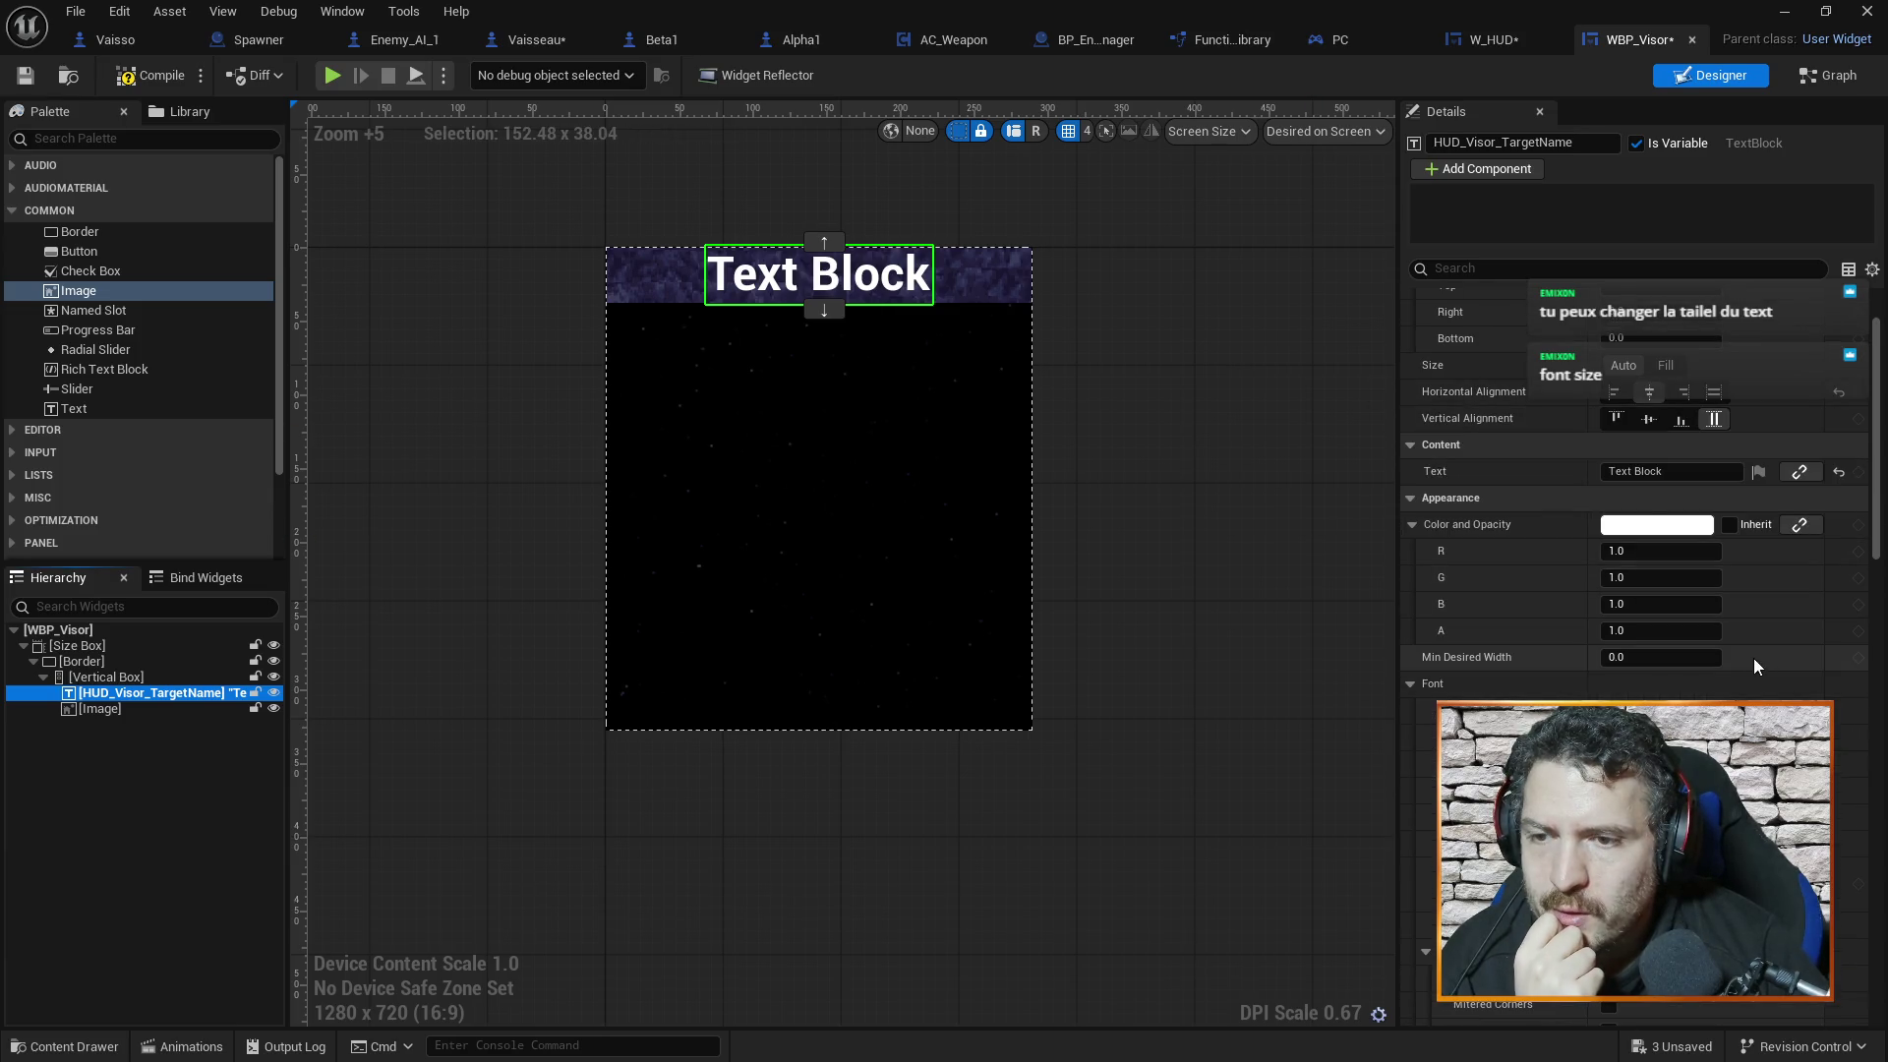
click(1671, 763)
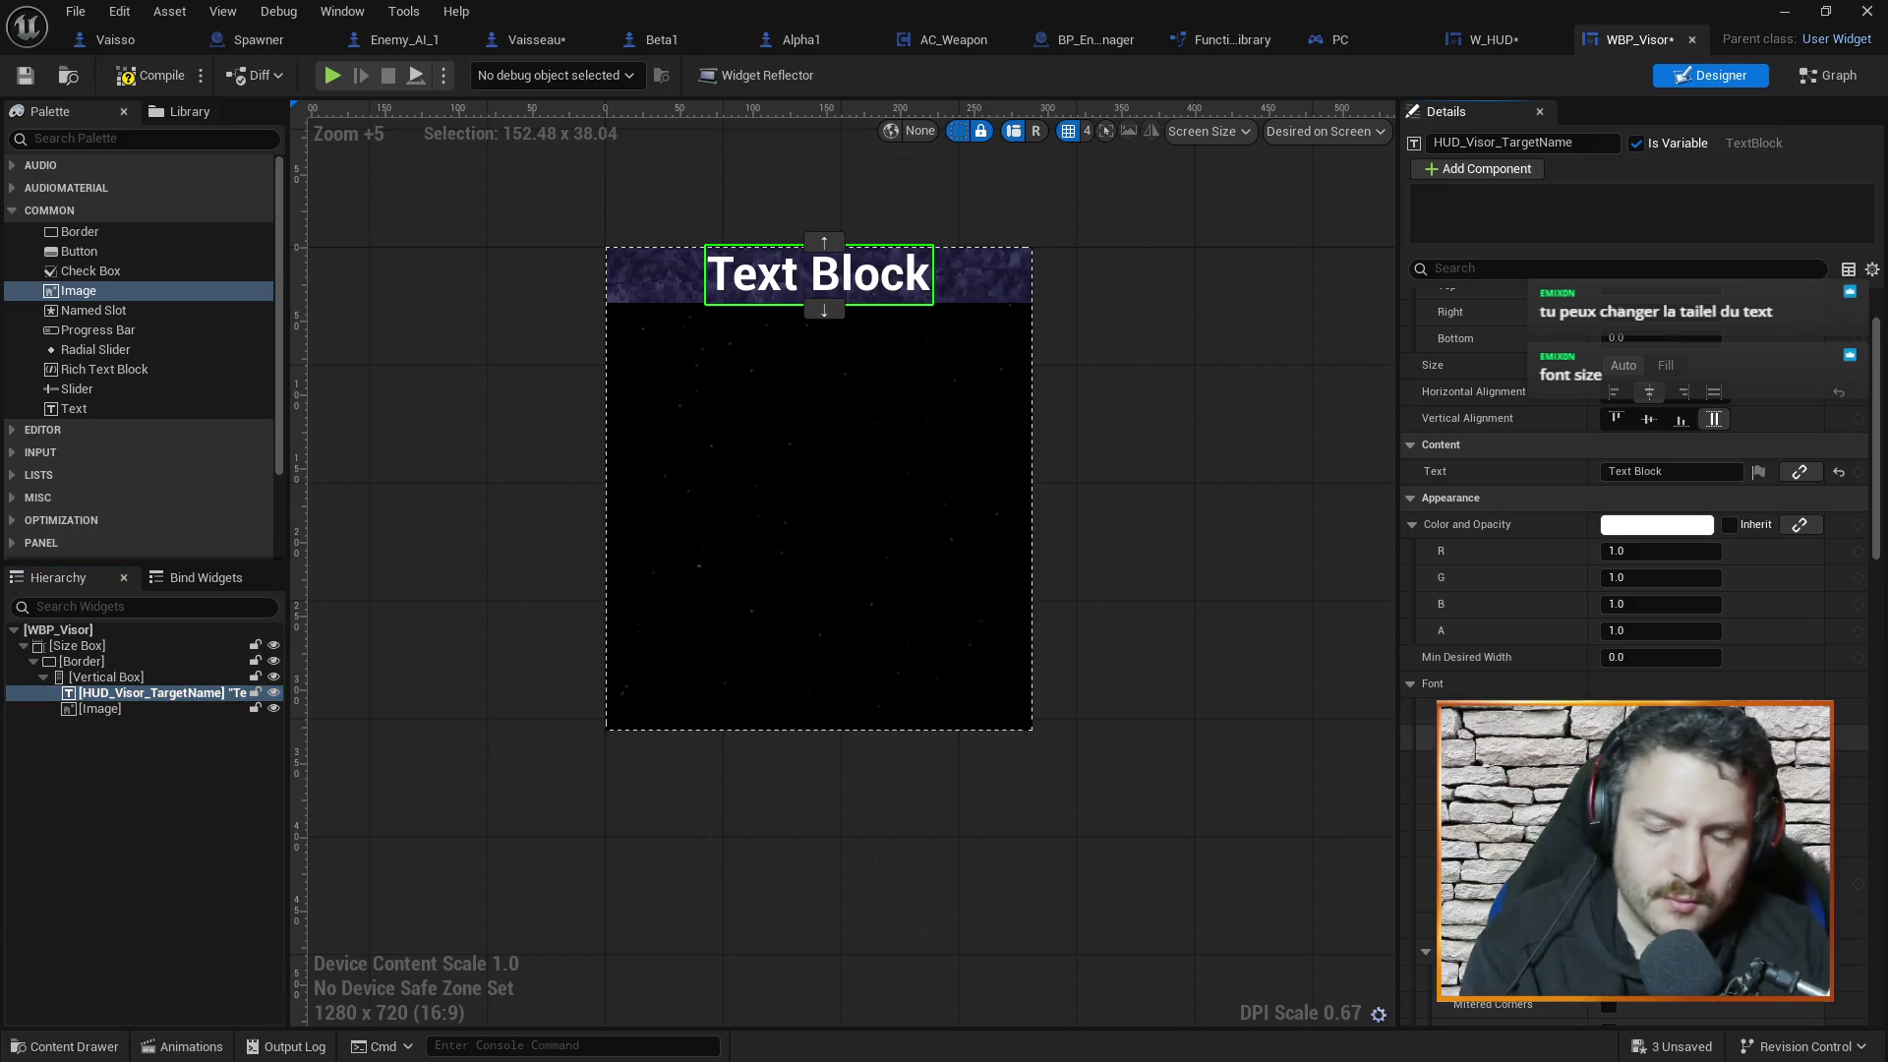
text(2)
key(Return)
text(14)
key(Return)
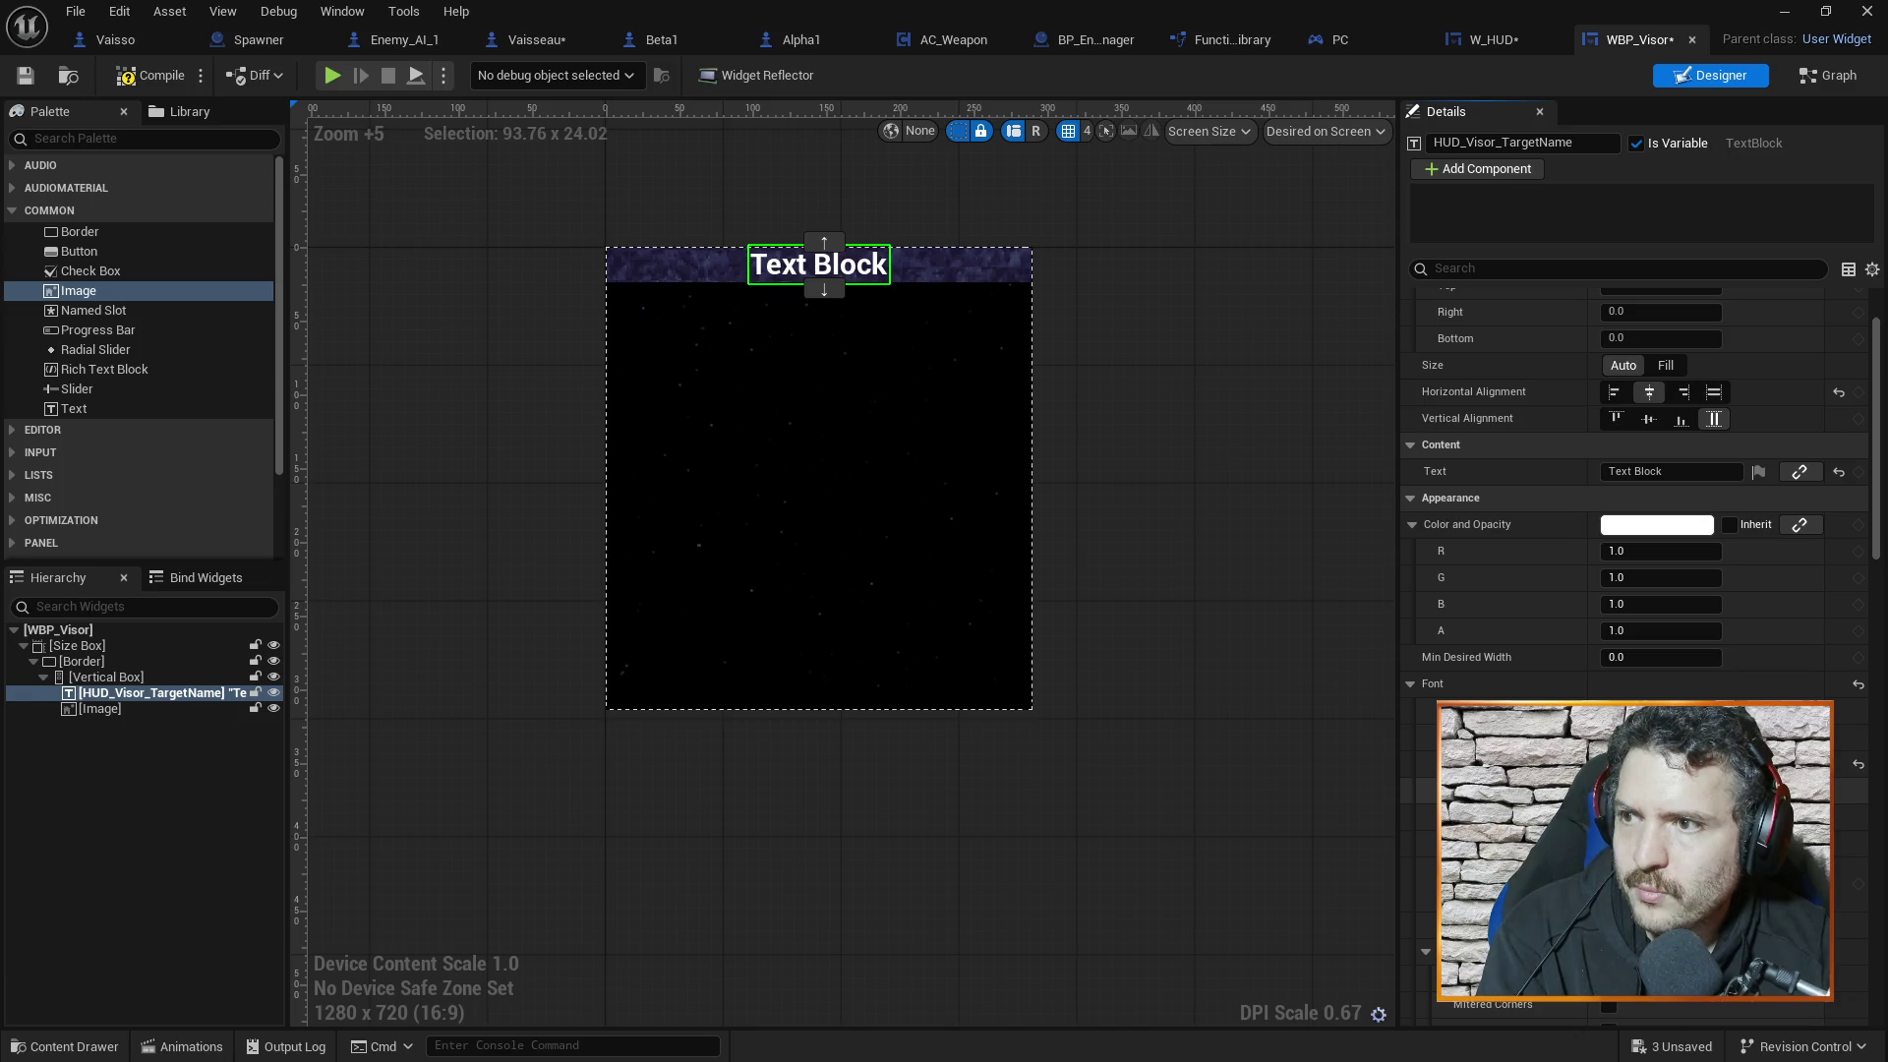
scroll(1644, 327, up, 2)
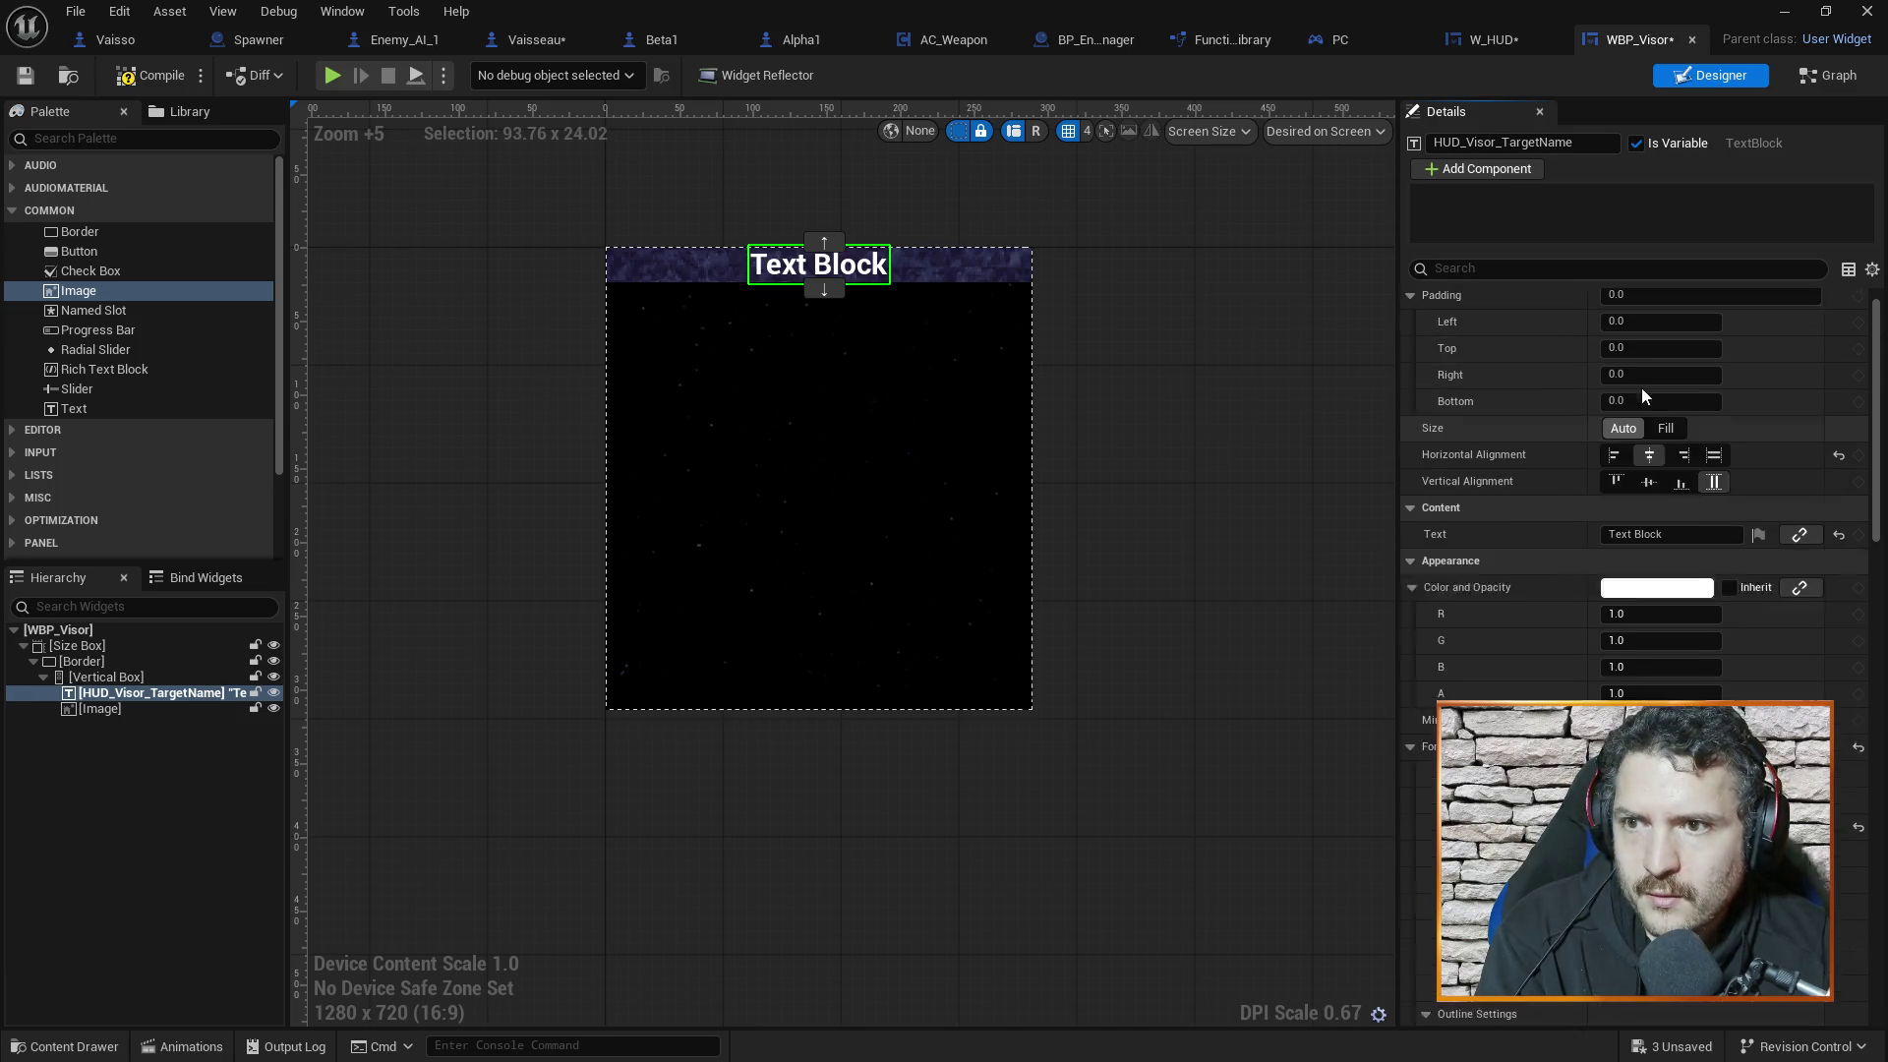
Give the target-name text padding of 10 on left, top, right and bottom
click(1646, 432)
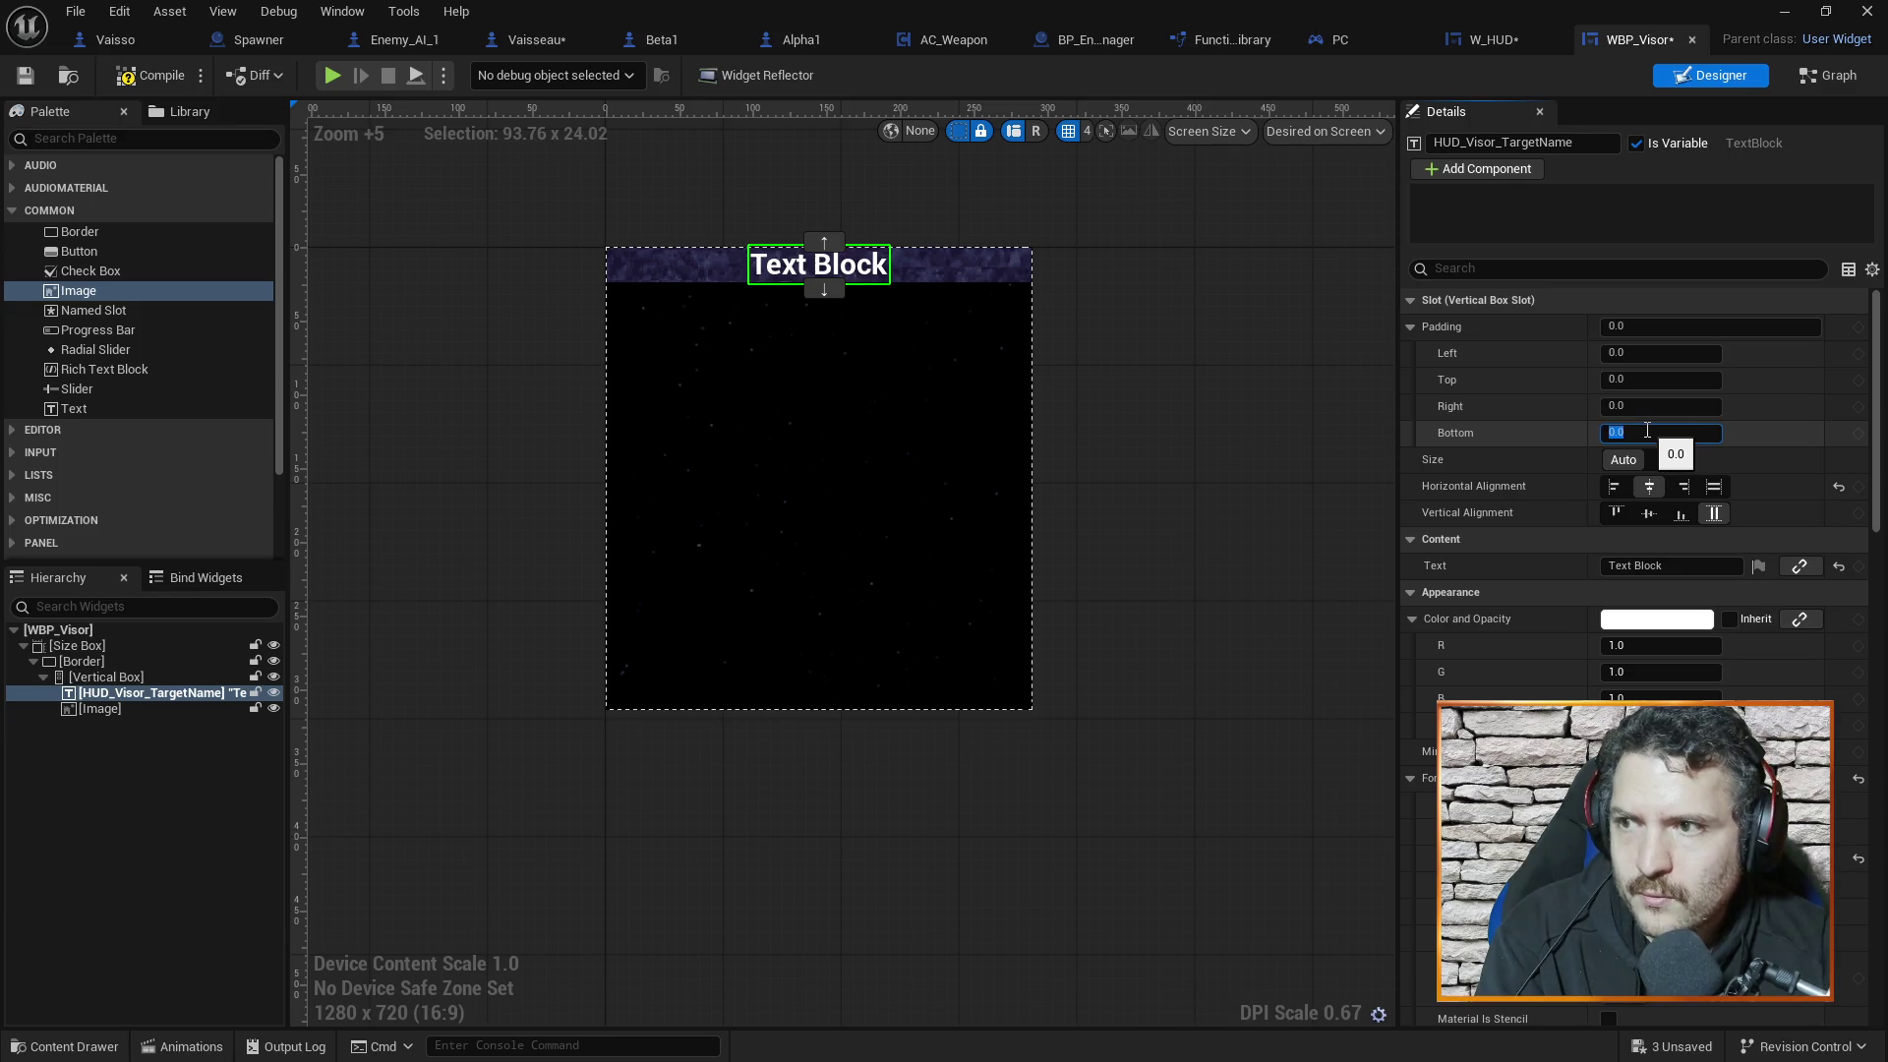
text(10)
key(Return)
click(1659, 380)
text(10)
key(Return)
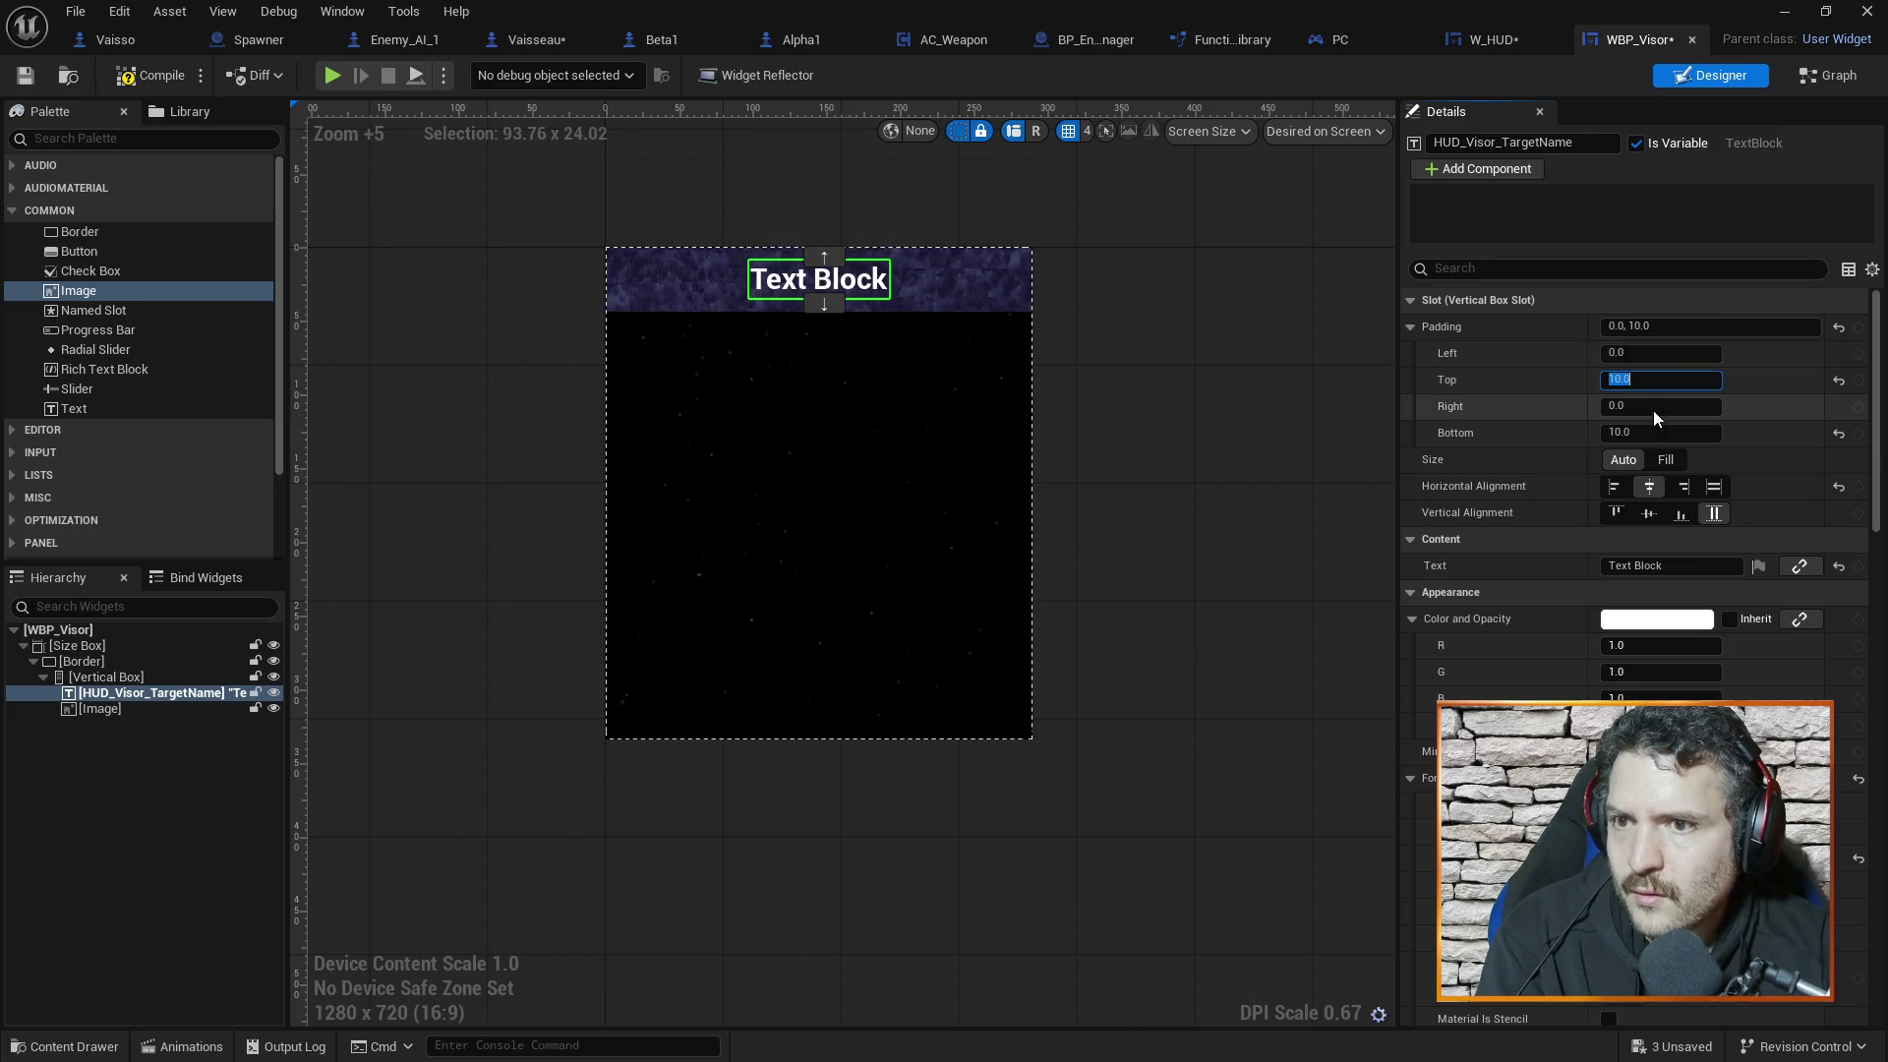
key(Return)
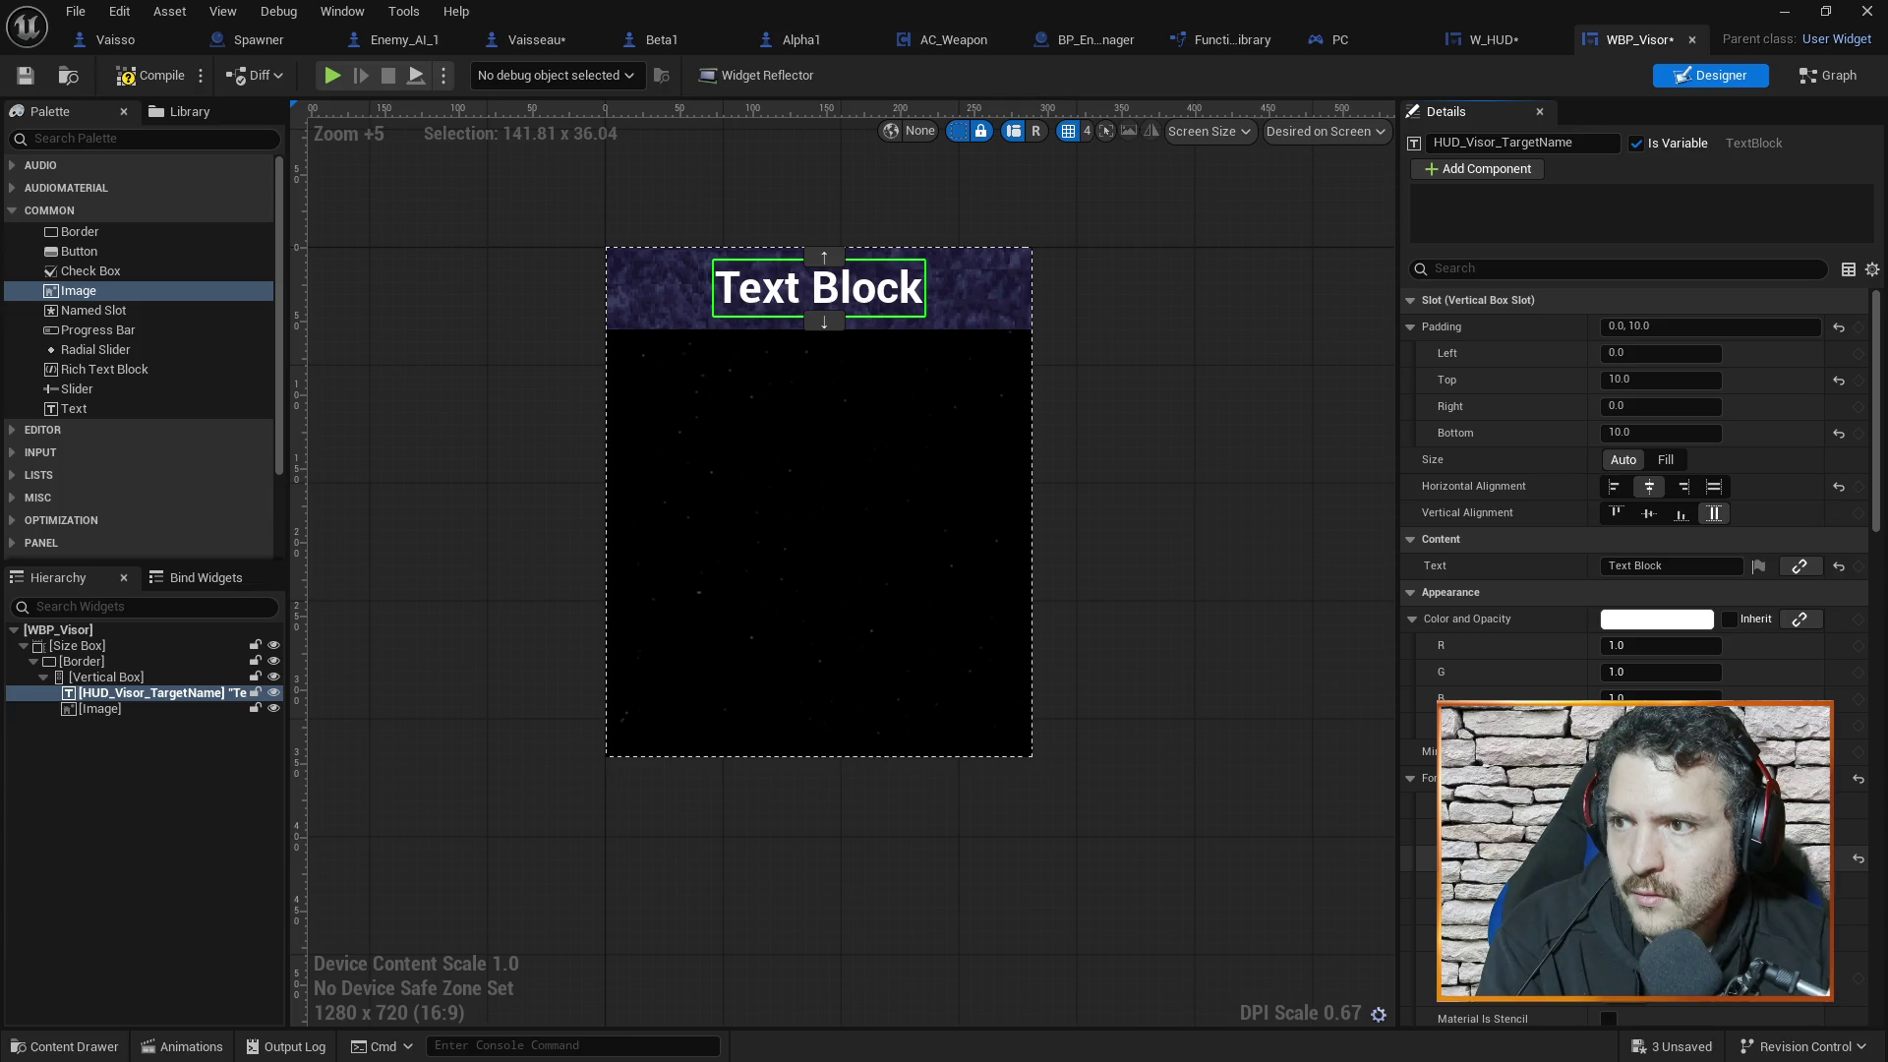
text(10)
click(1652, 353)
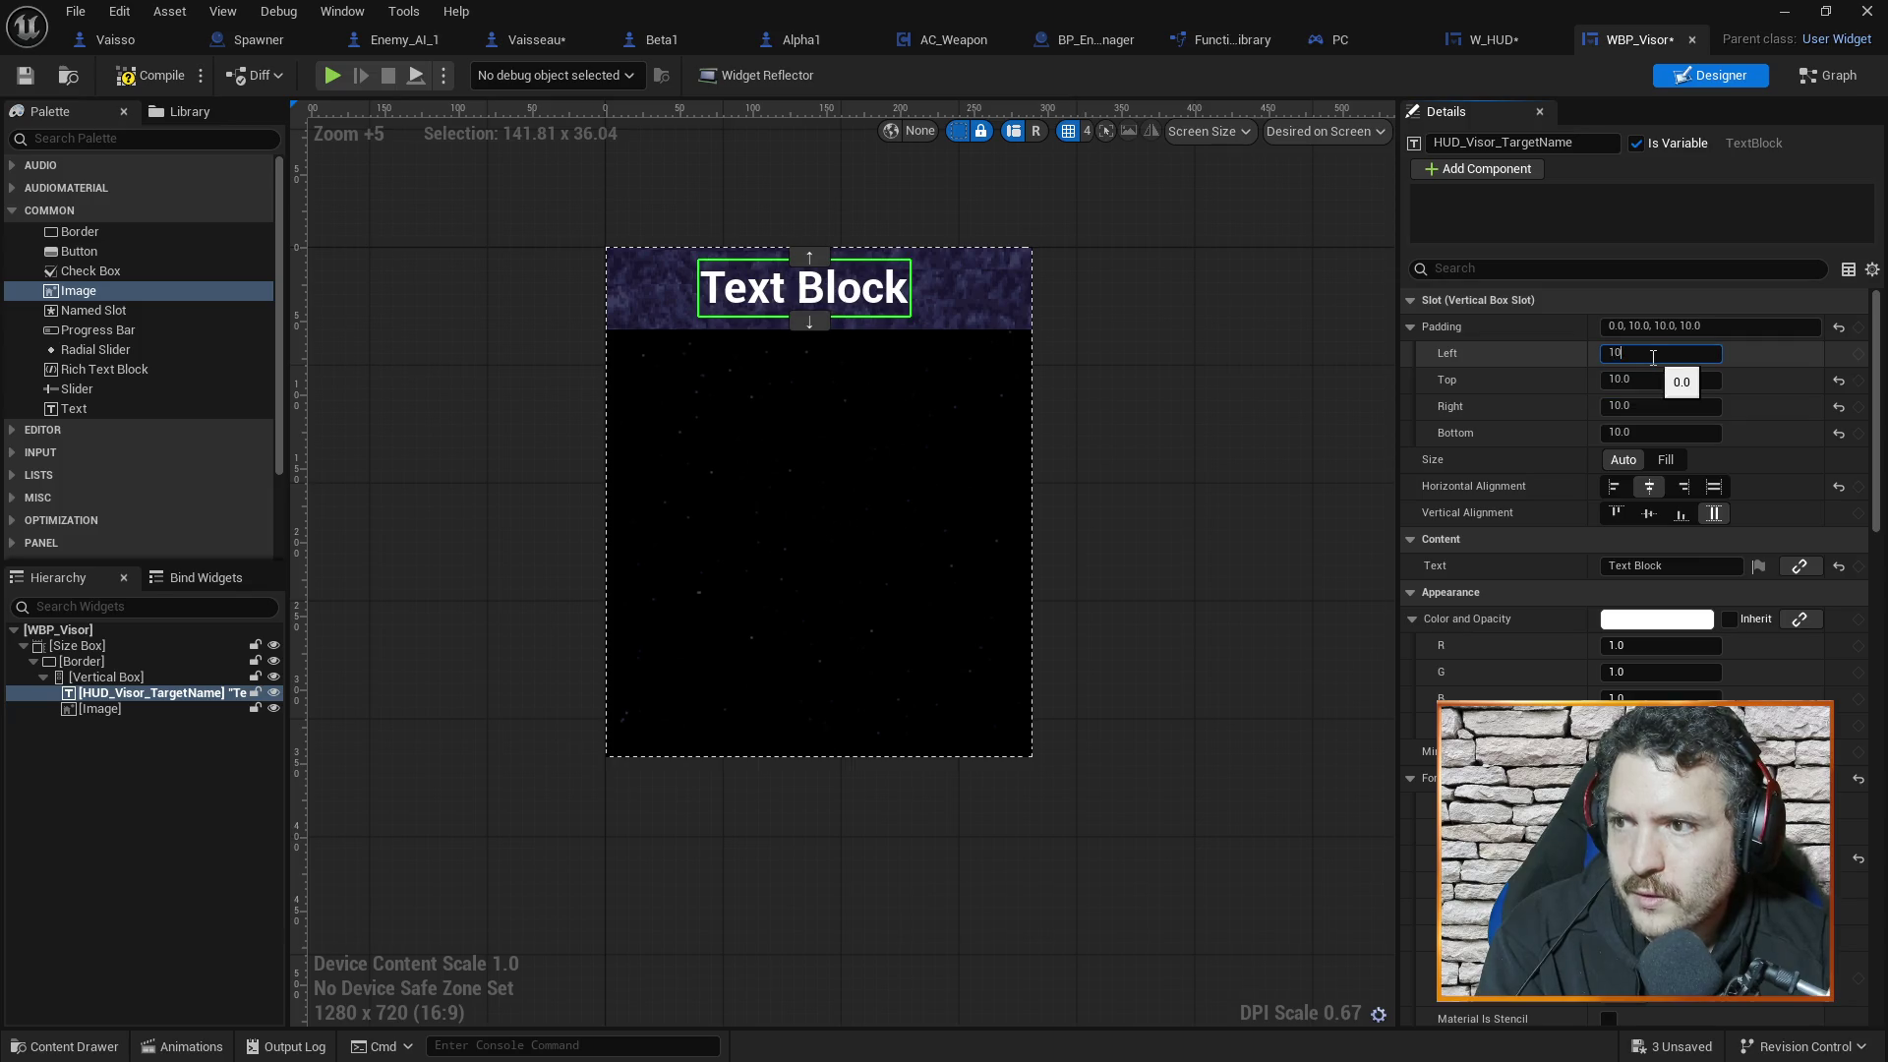
key(Return)
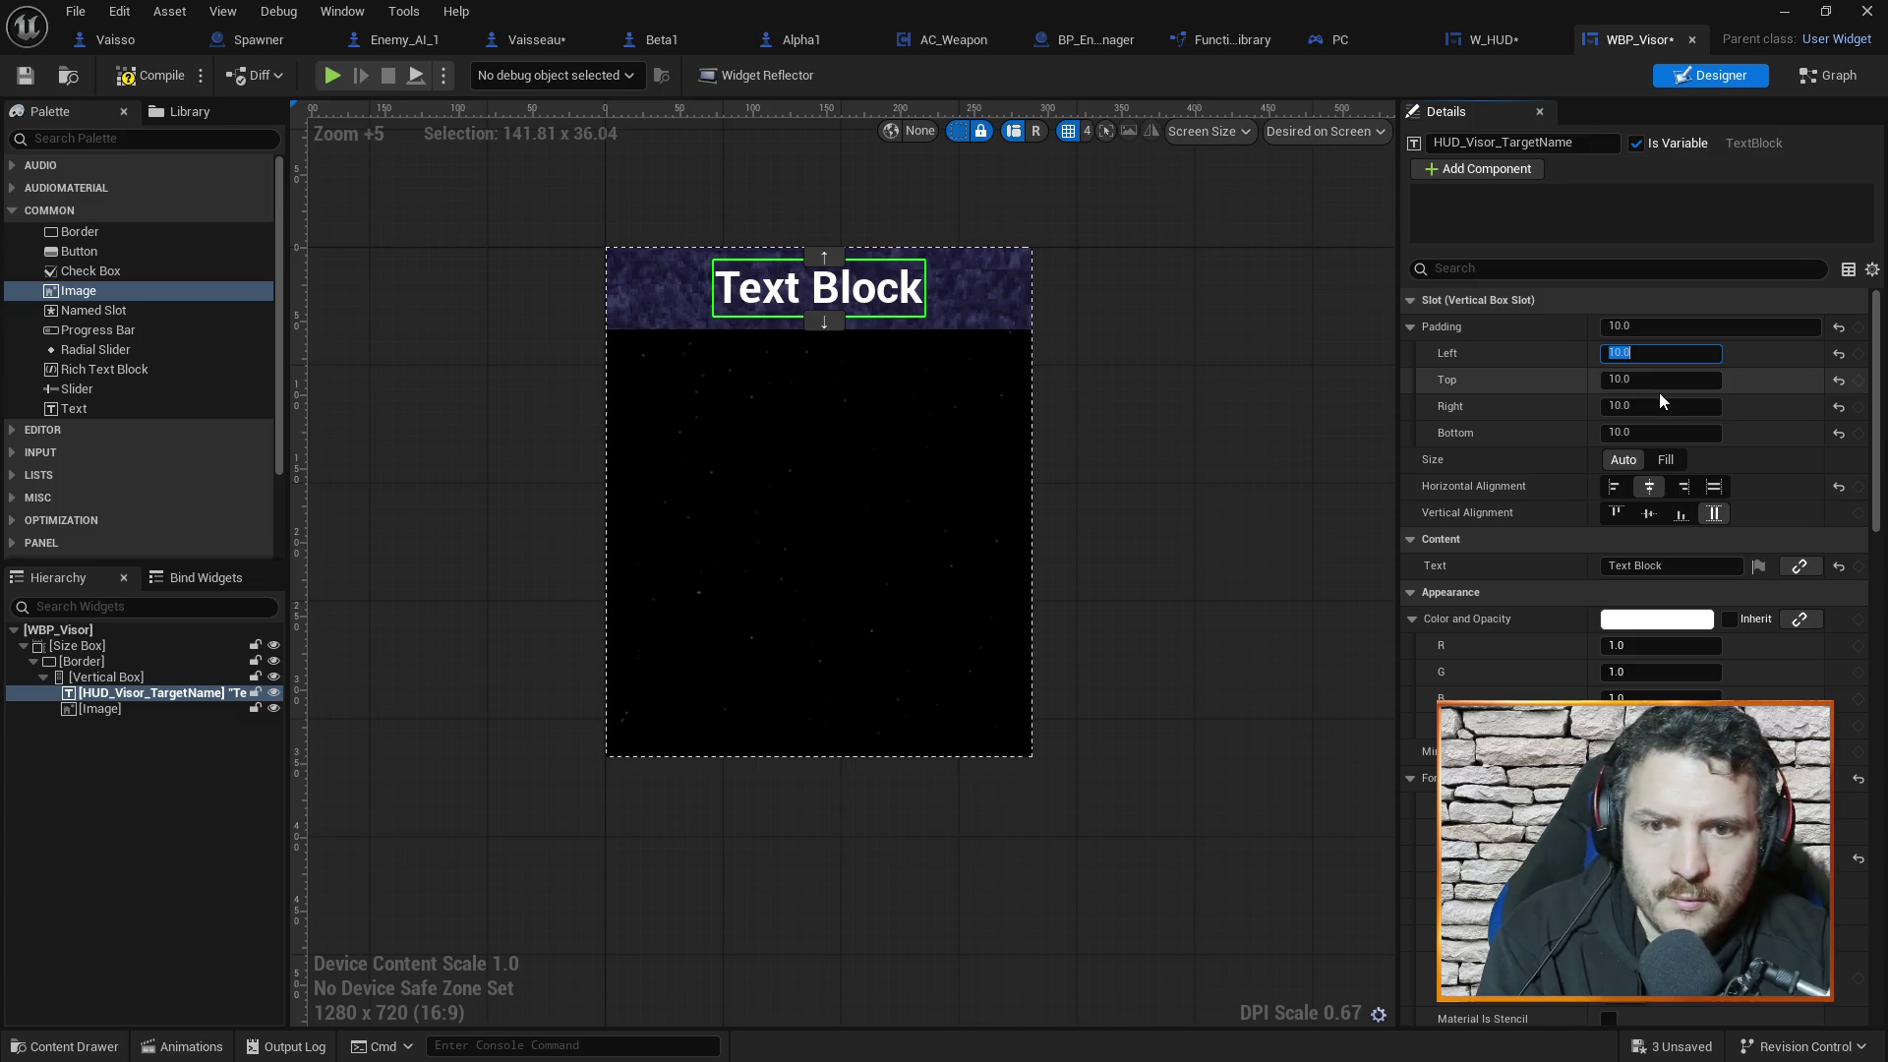
Set the RenderCible image's left, right and top padding to 5
click(1299, 515)
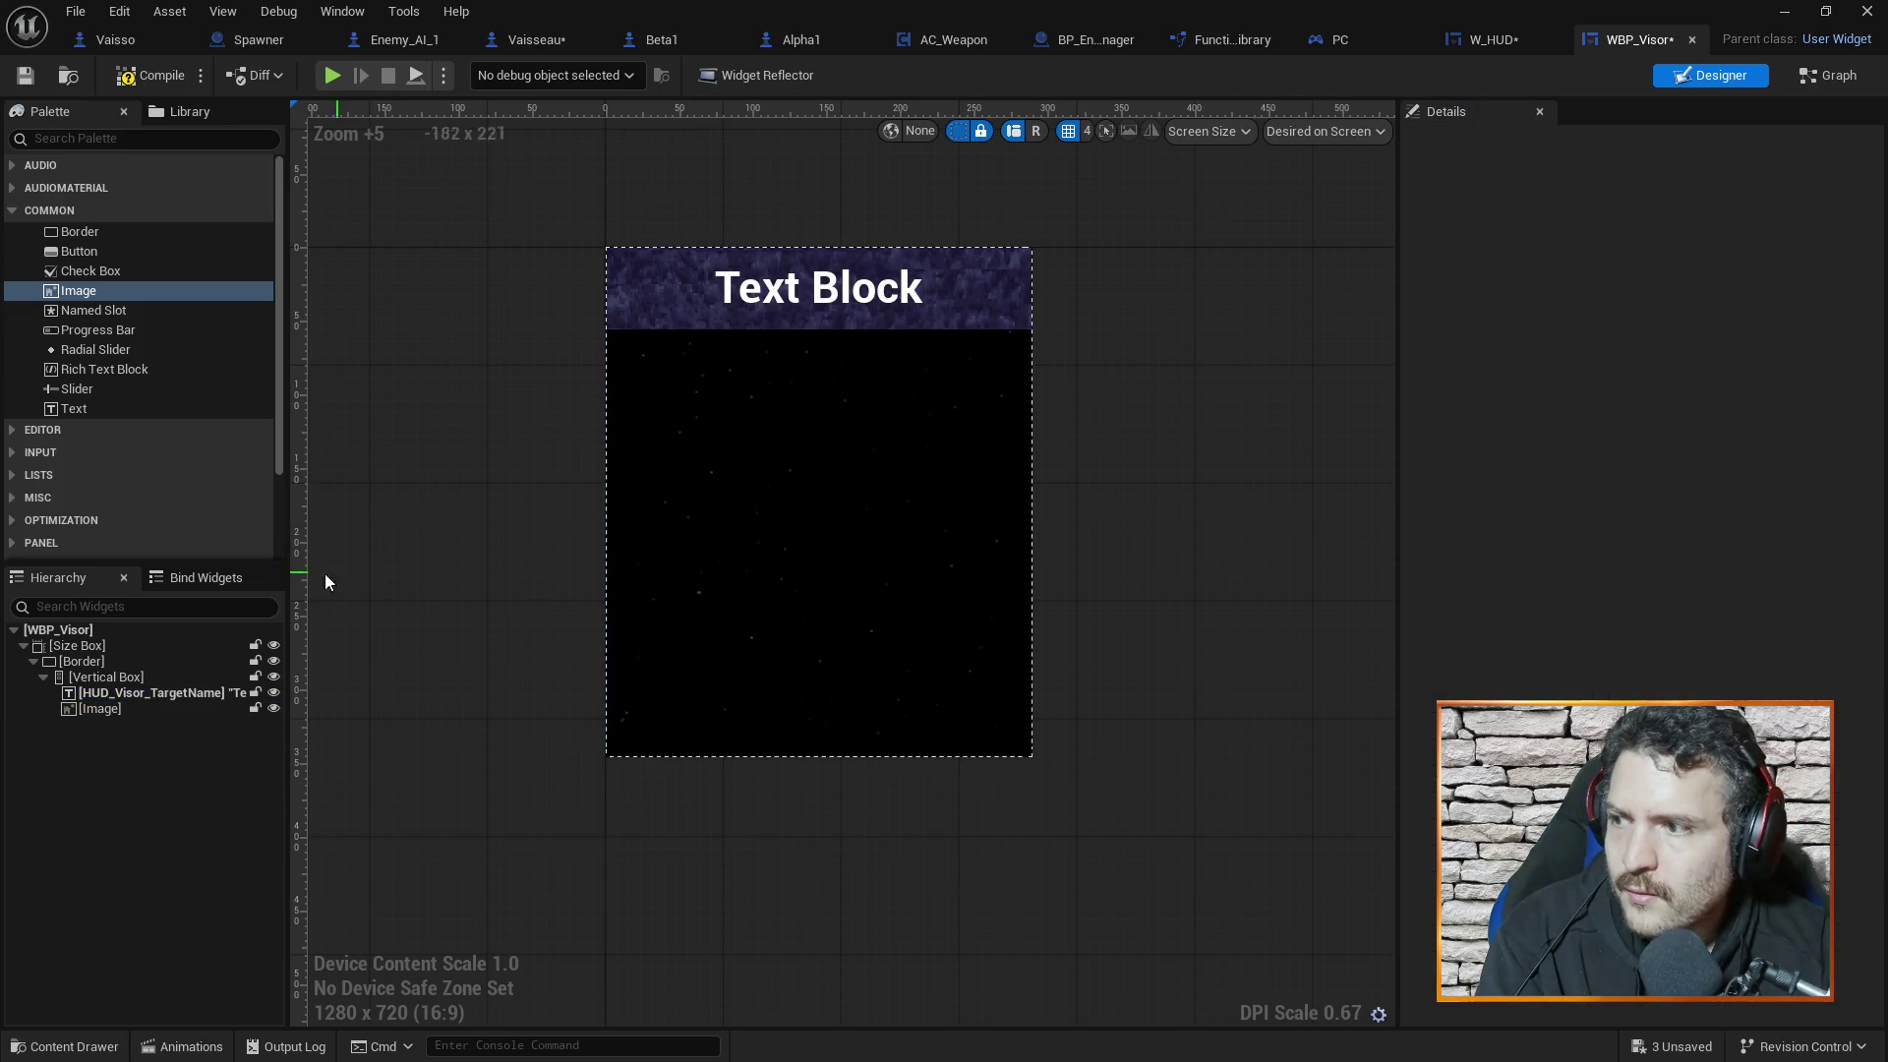
click(106, 708)
click(1650, 354)
text(5)
click(1652, 406)
text(5)
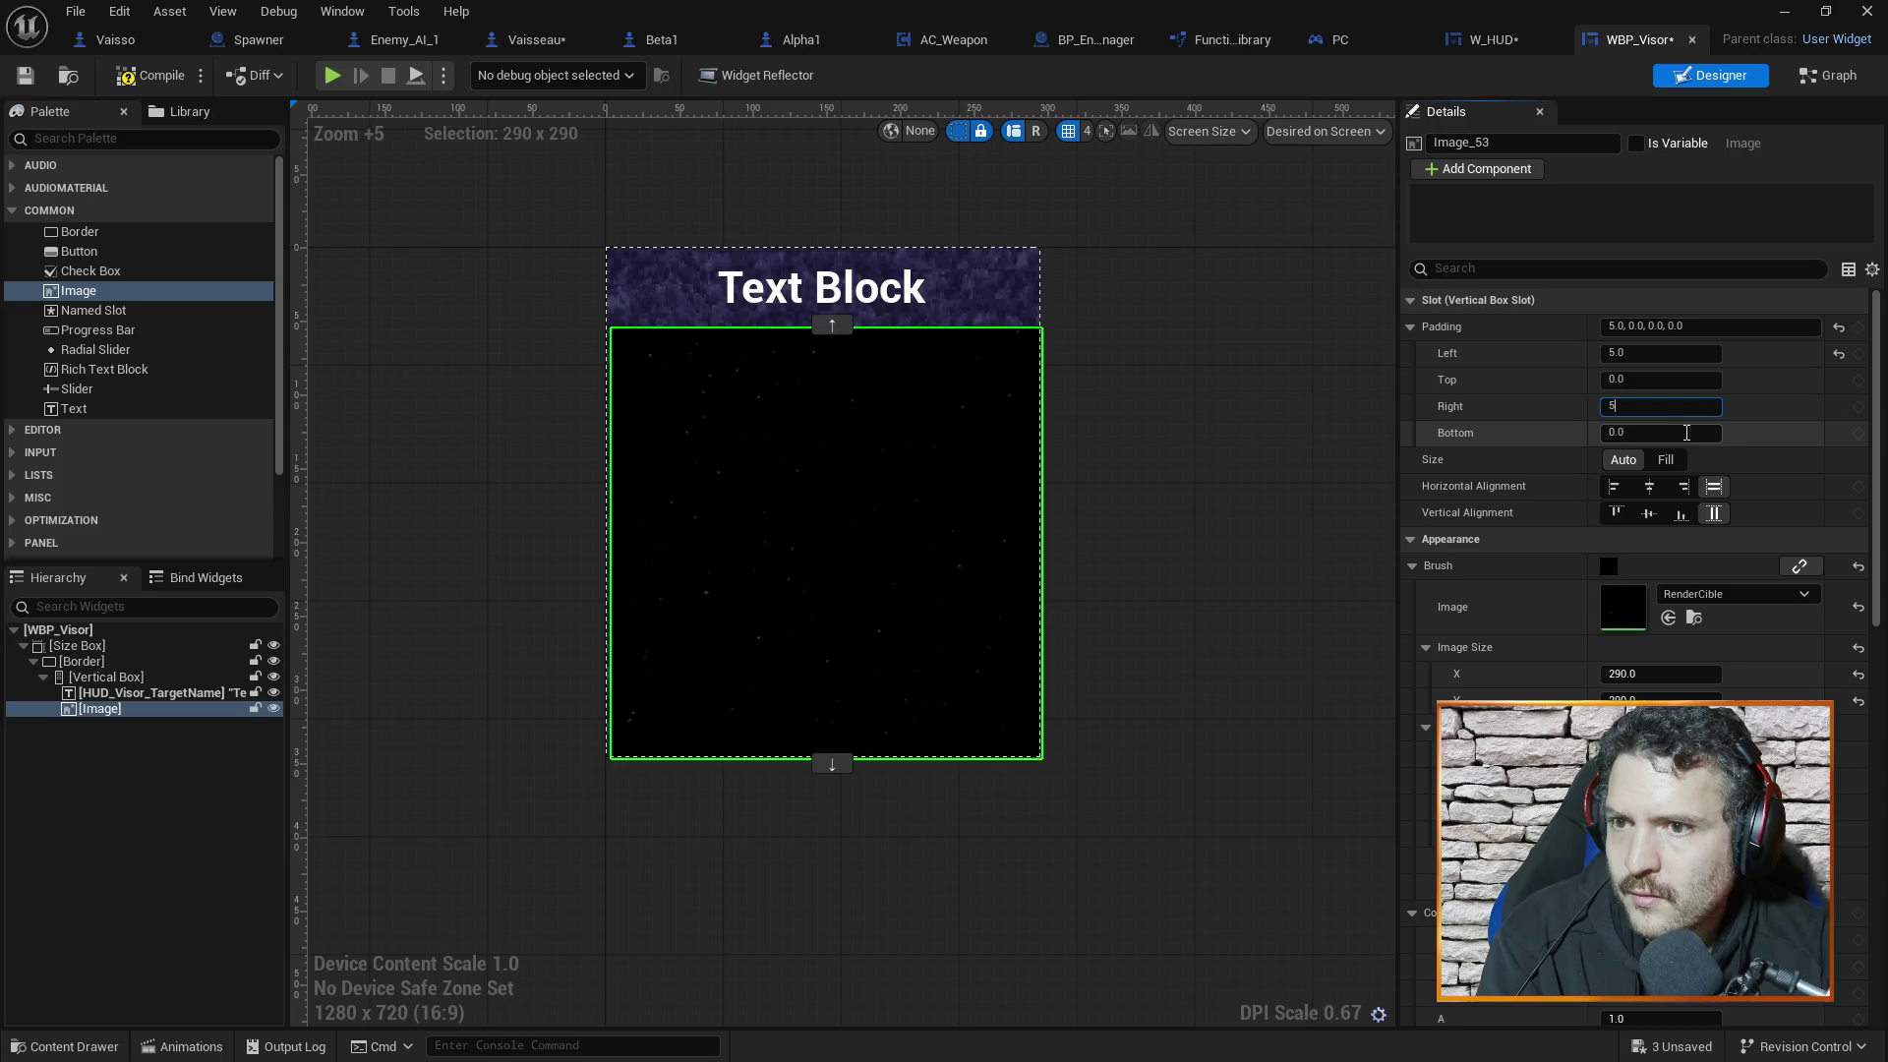
click(1686, 432)
text(5)
click(1662, 379)
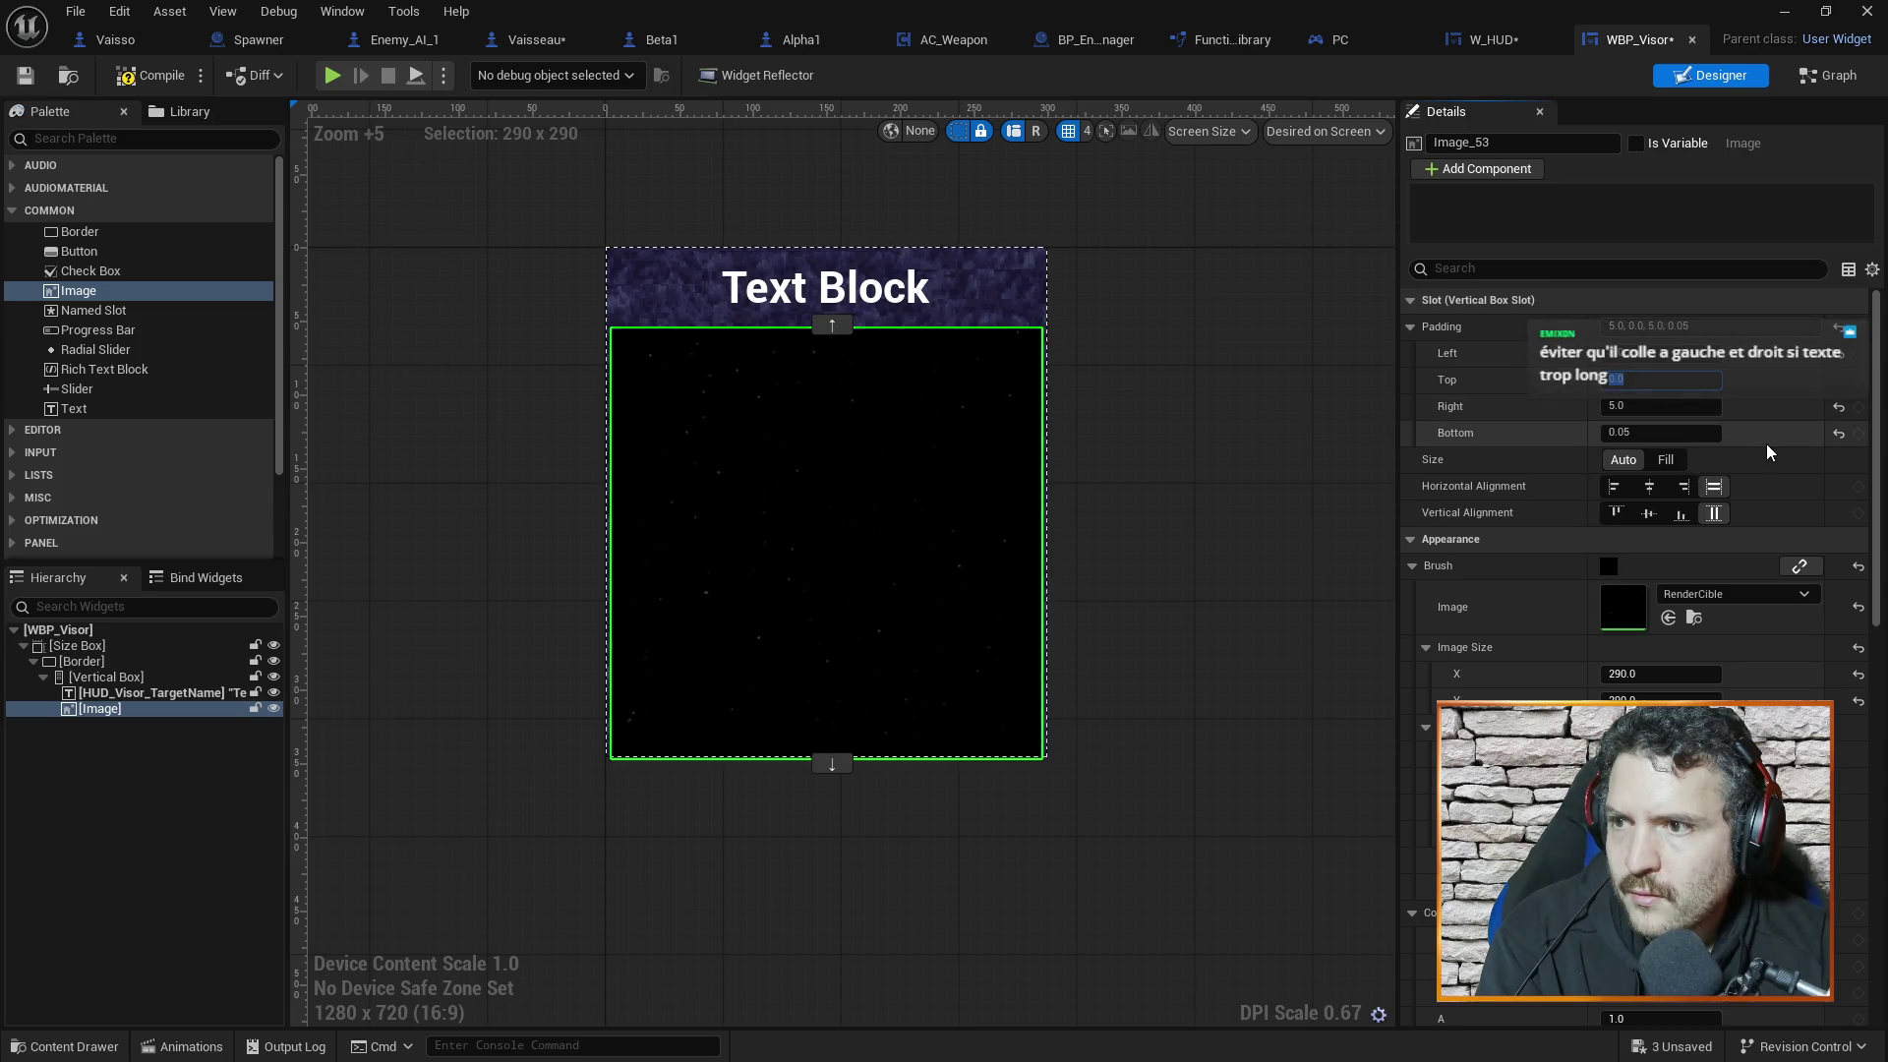
text(5)
key(Return)
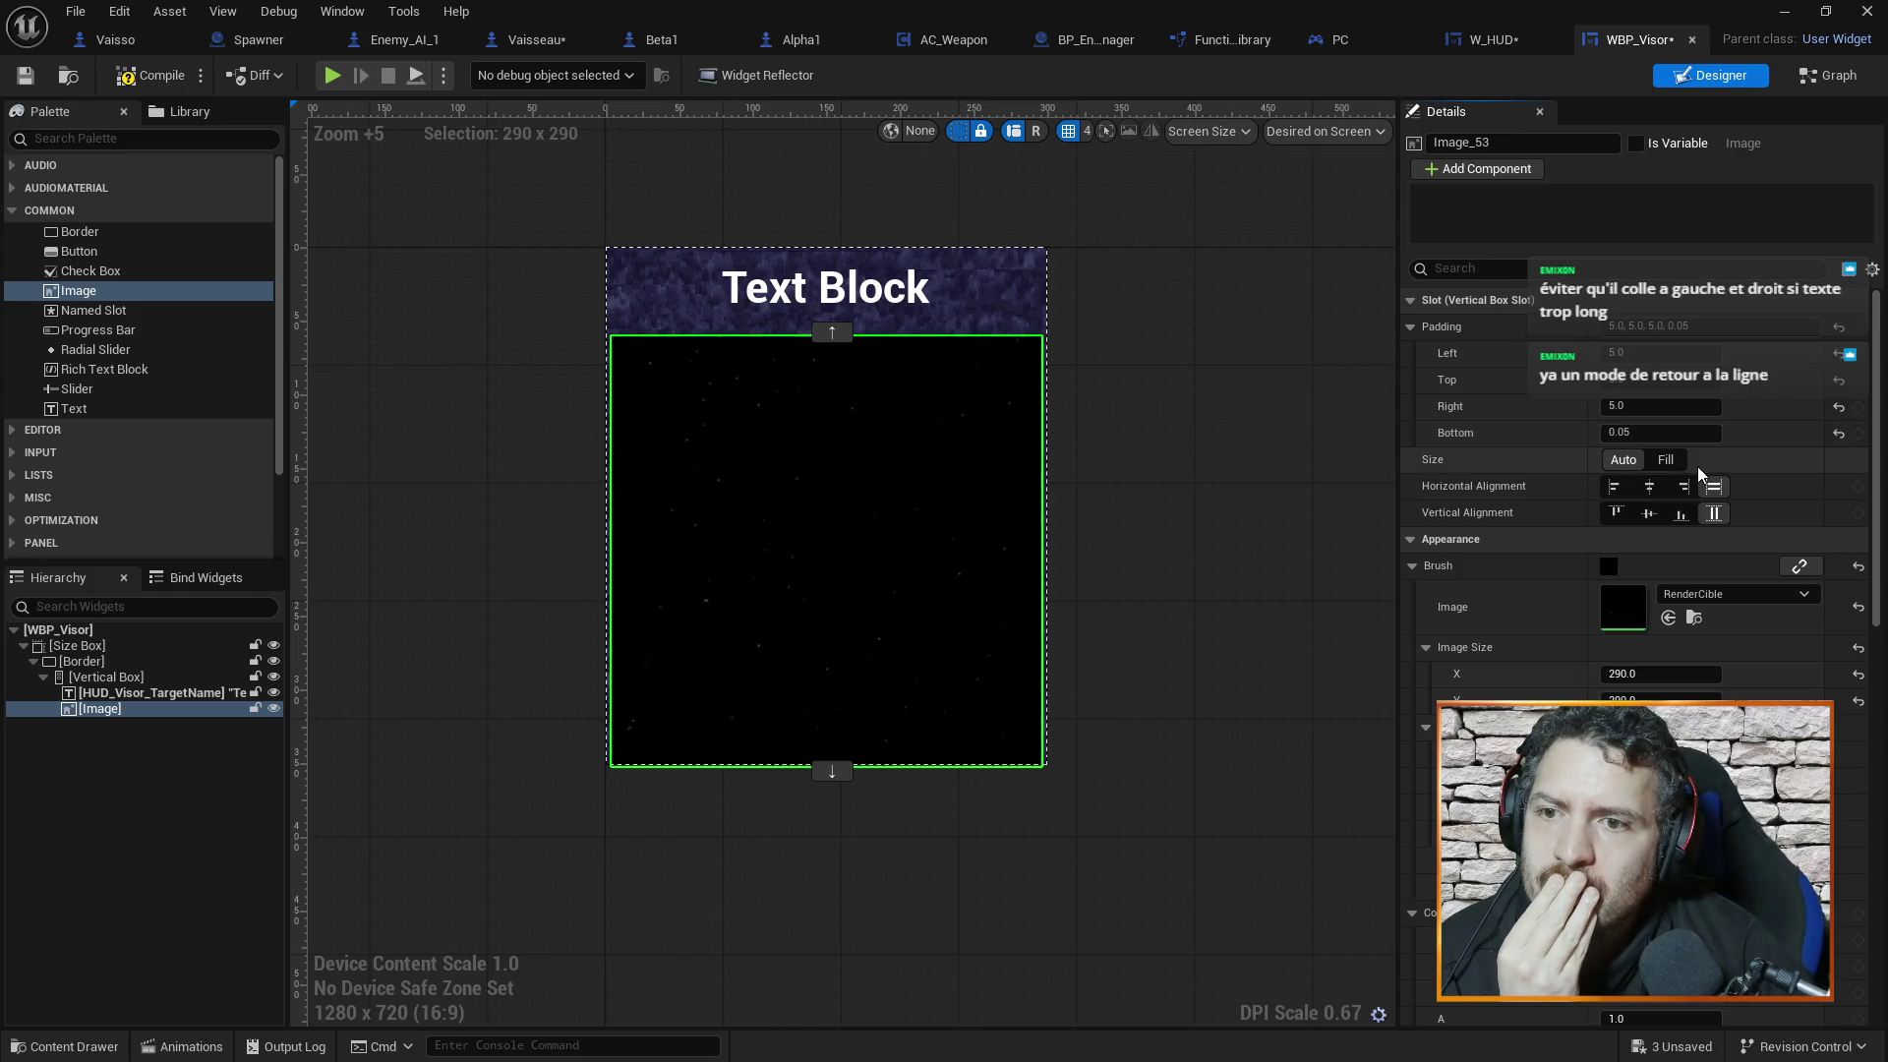
Check the padding on the vertical box and target-name text, then clear the selection
click(1676, 433)
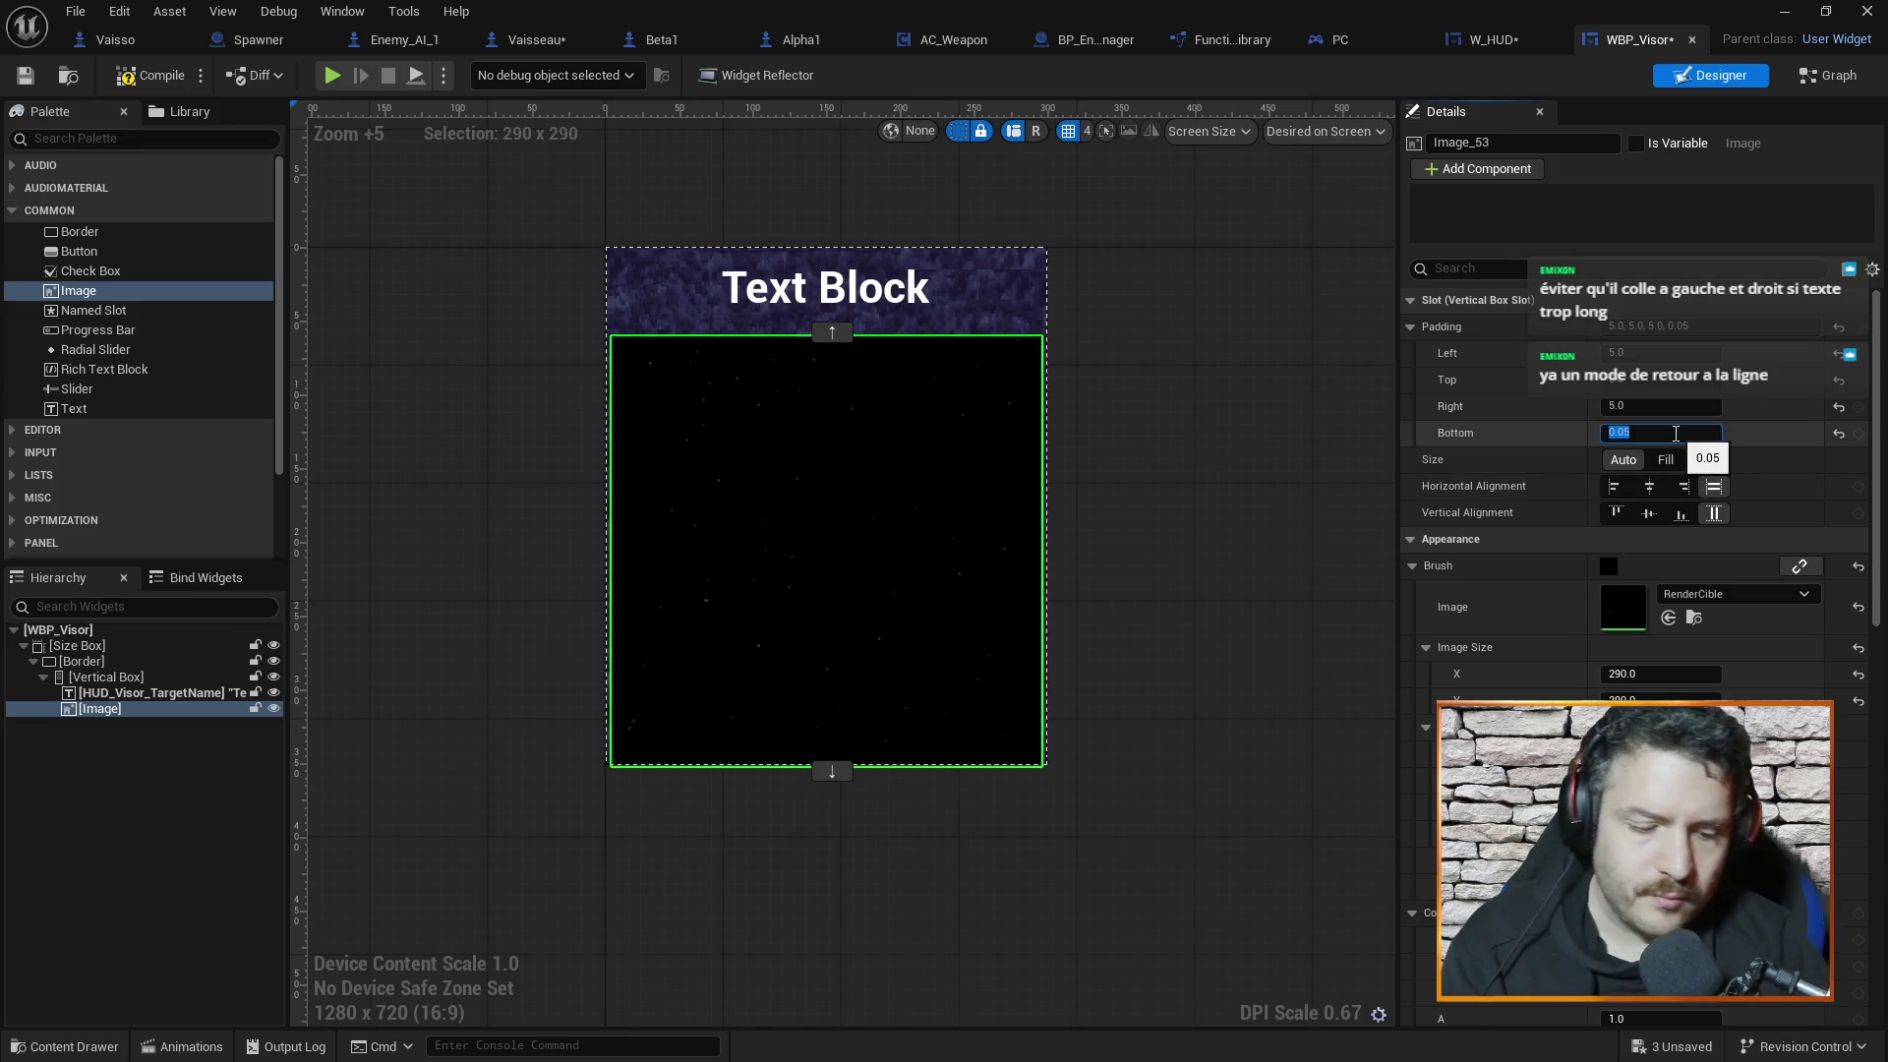
text(5)
click(1260, 462)
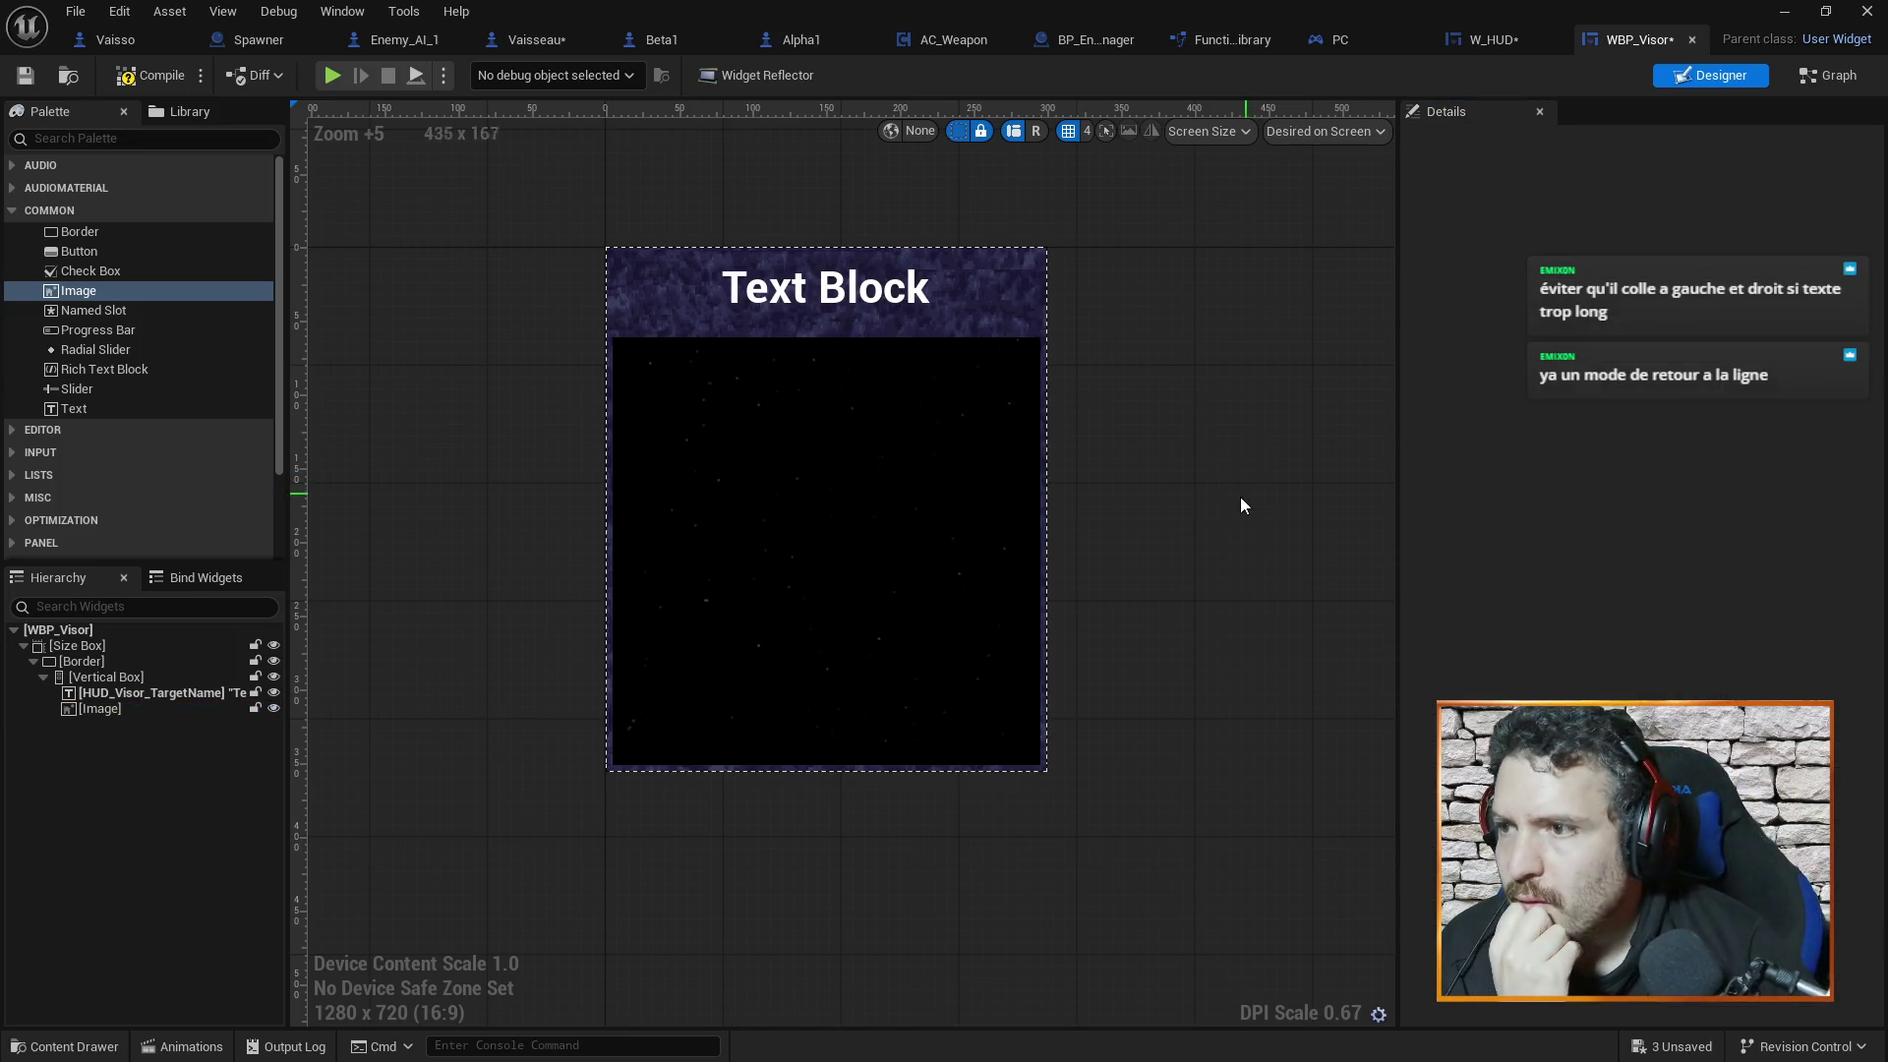
click(1019, 283)
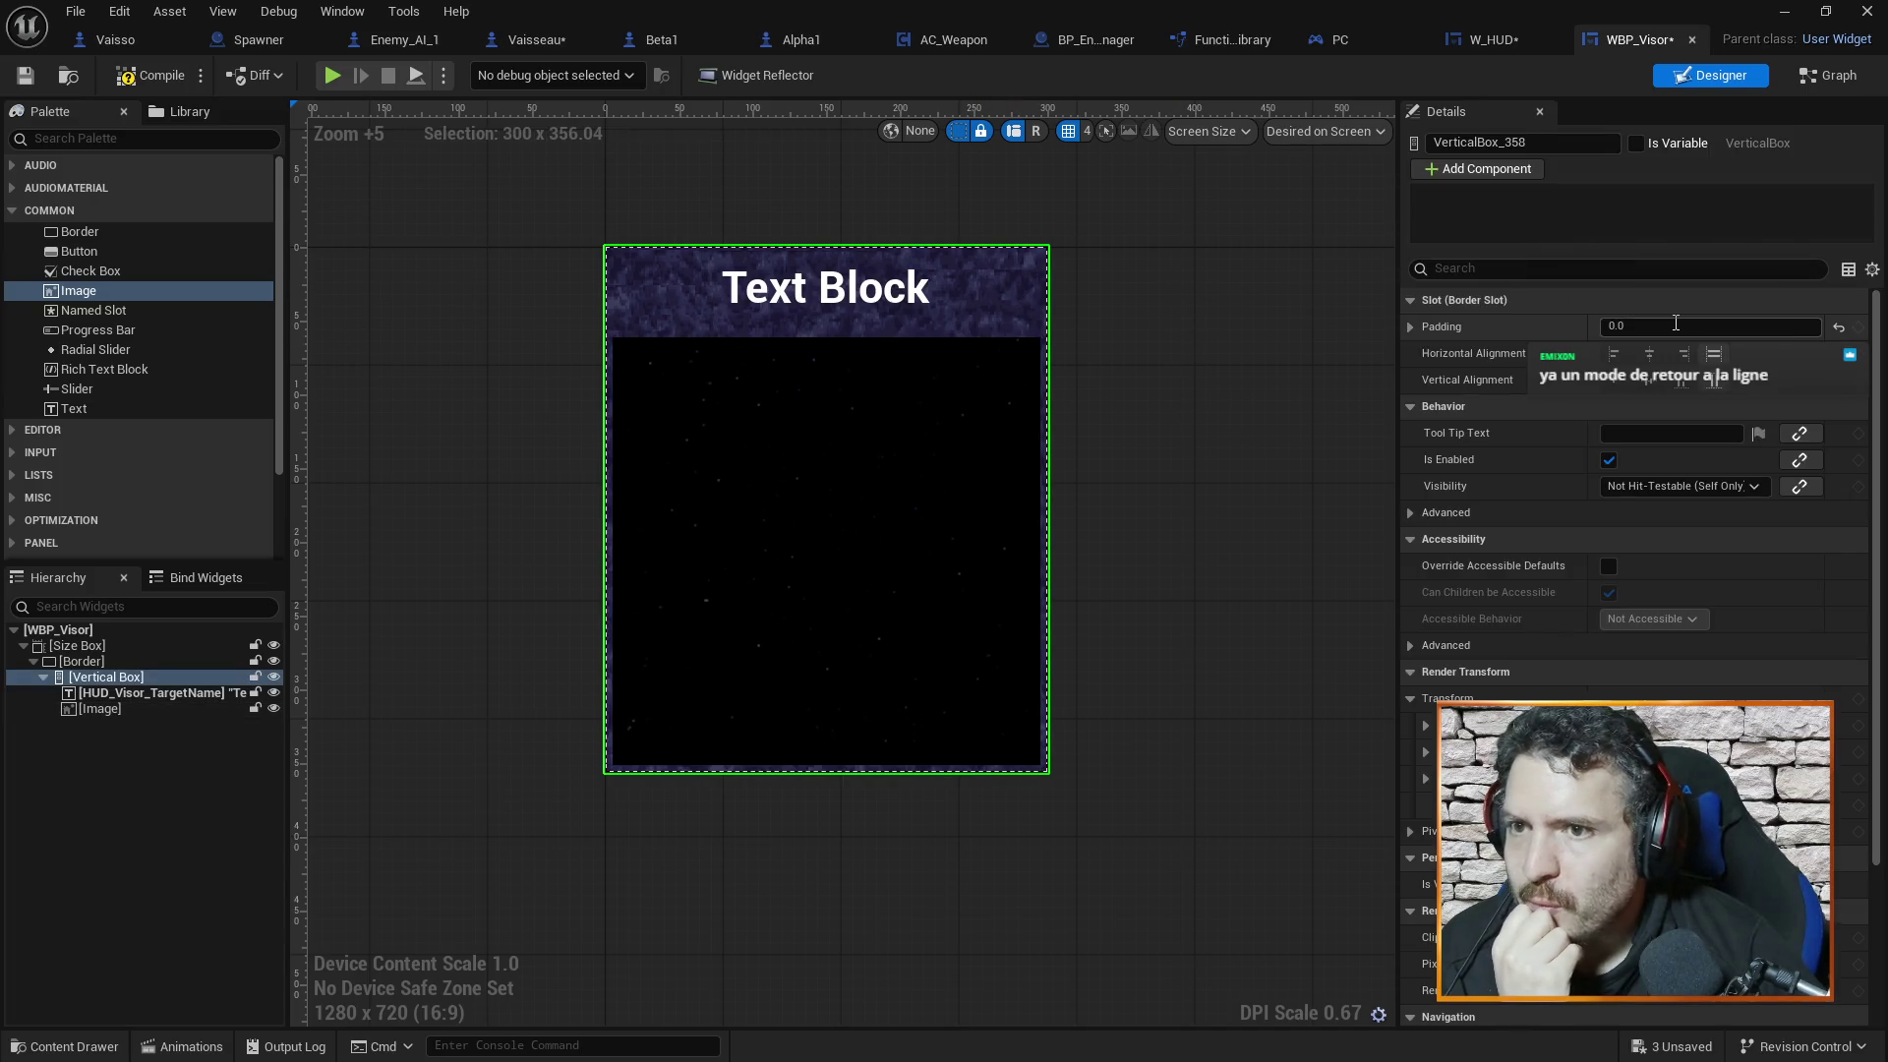
click(137, 692)
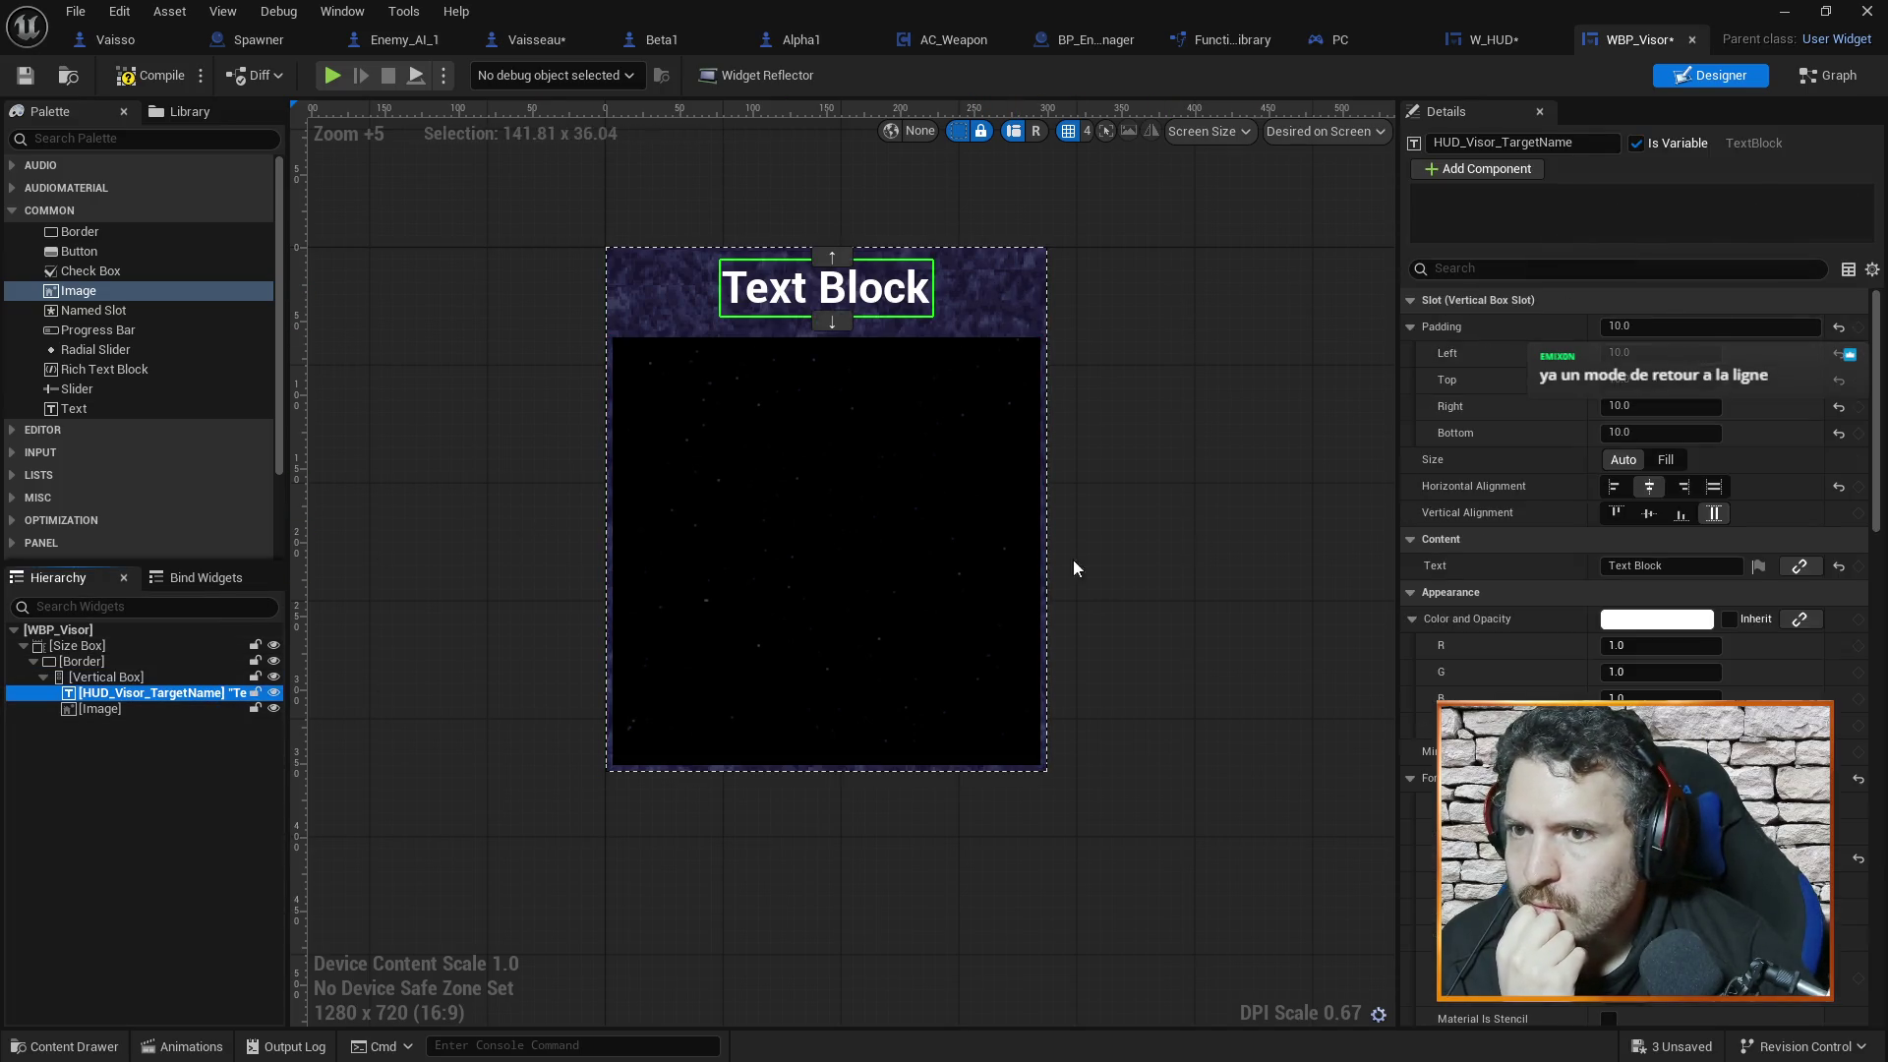
click(126, 709)
click(482, 593)
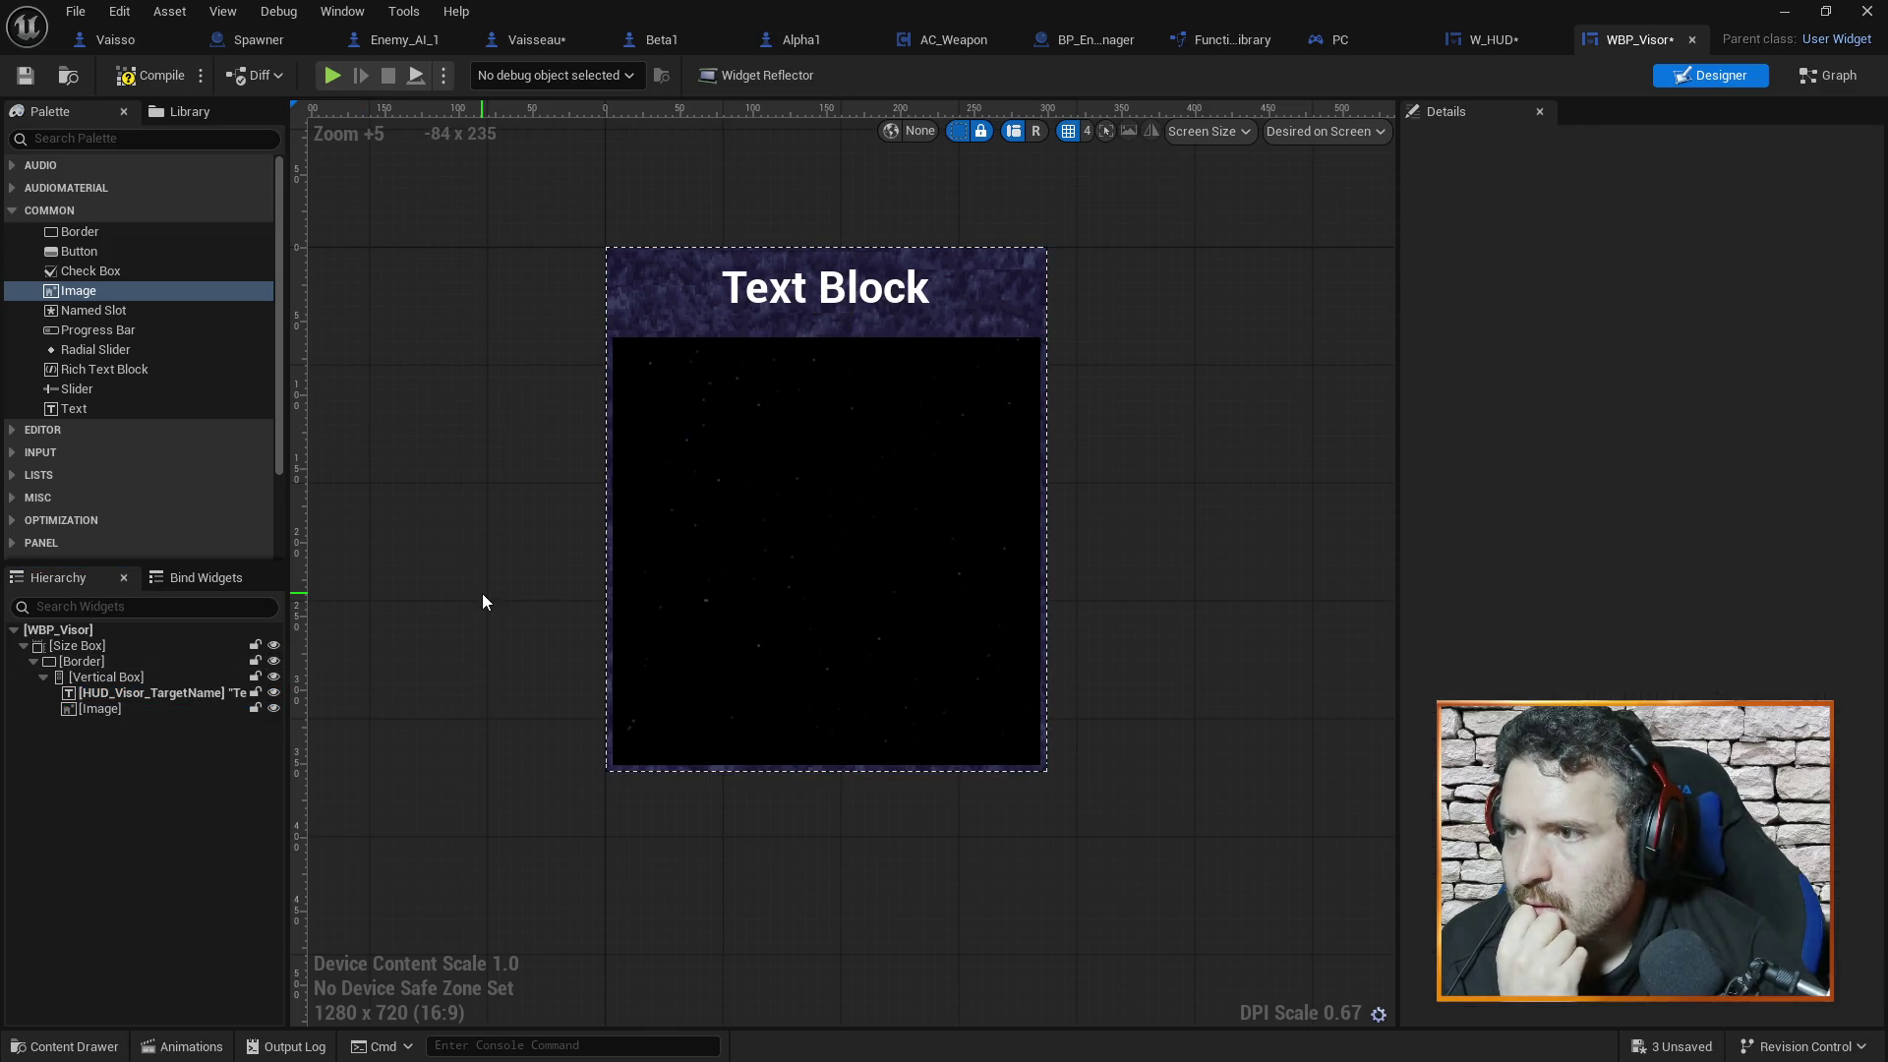
click(146, 694)
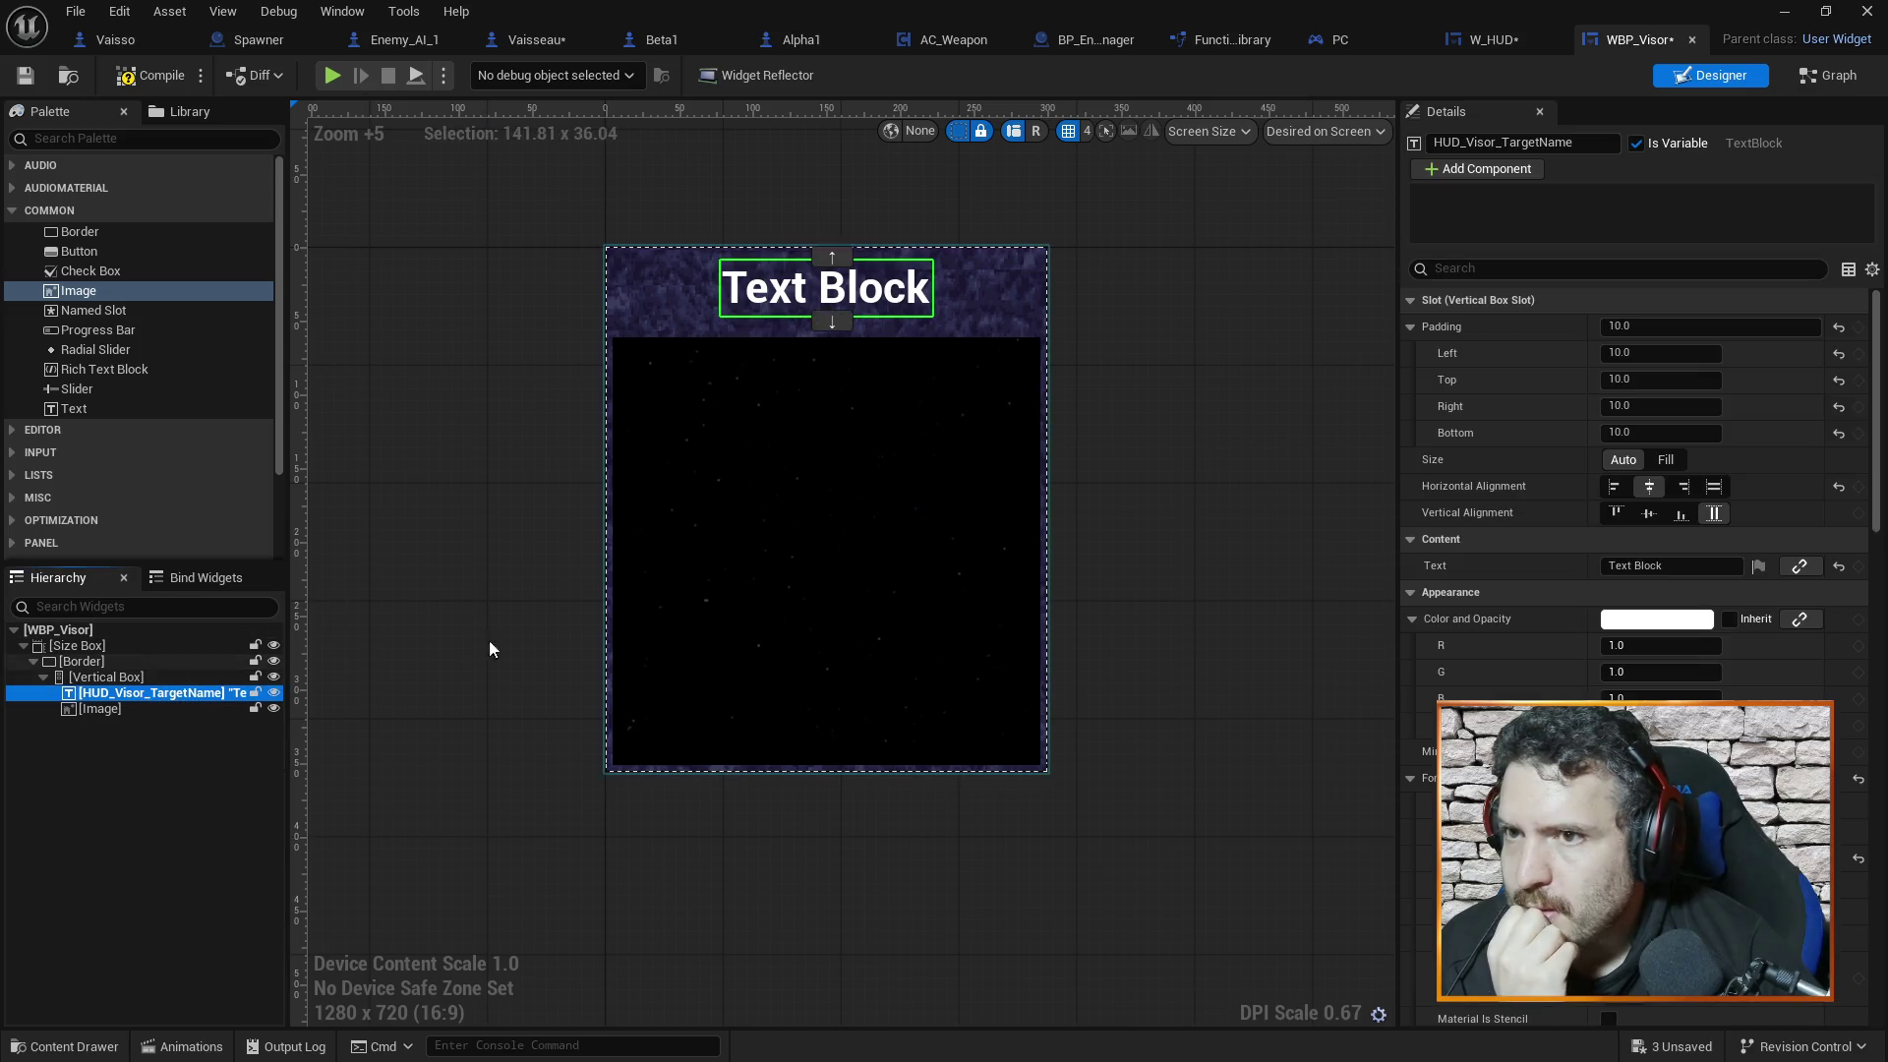
click(521, 531)
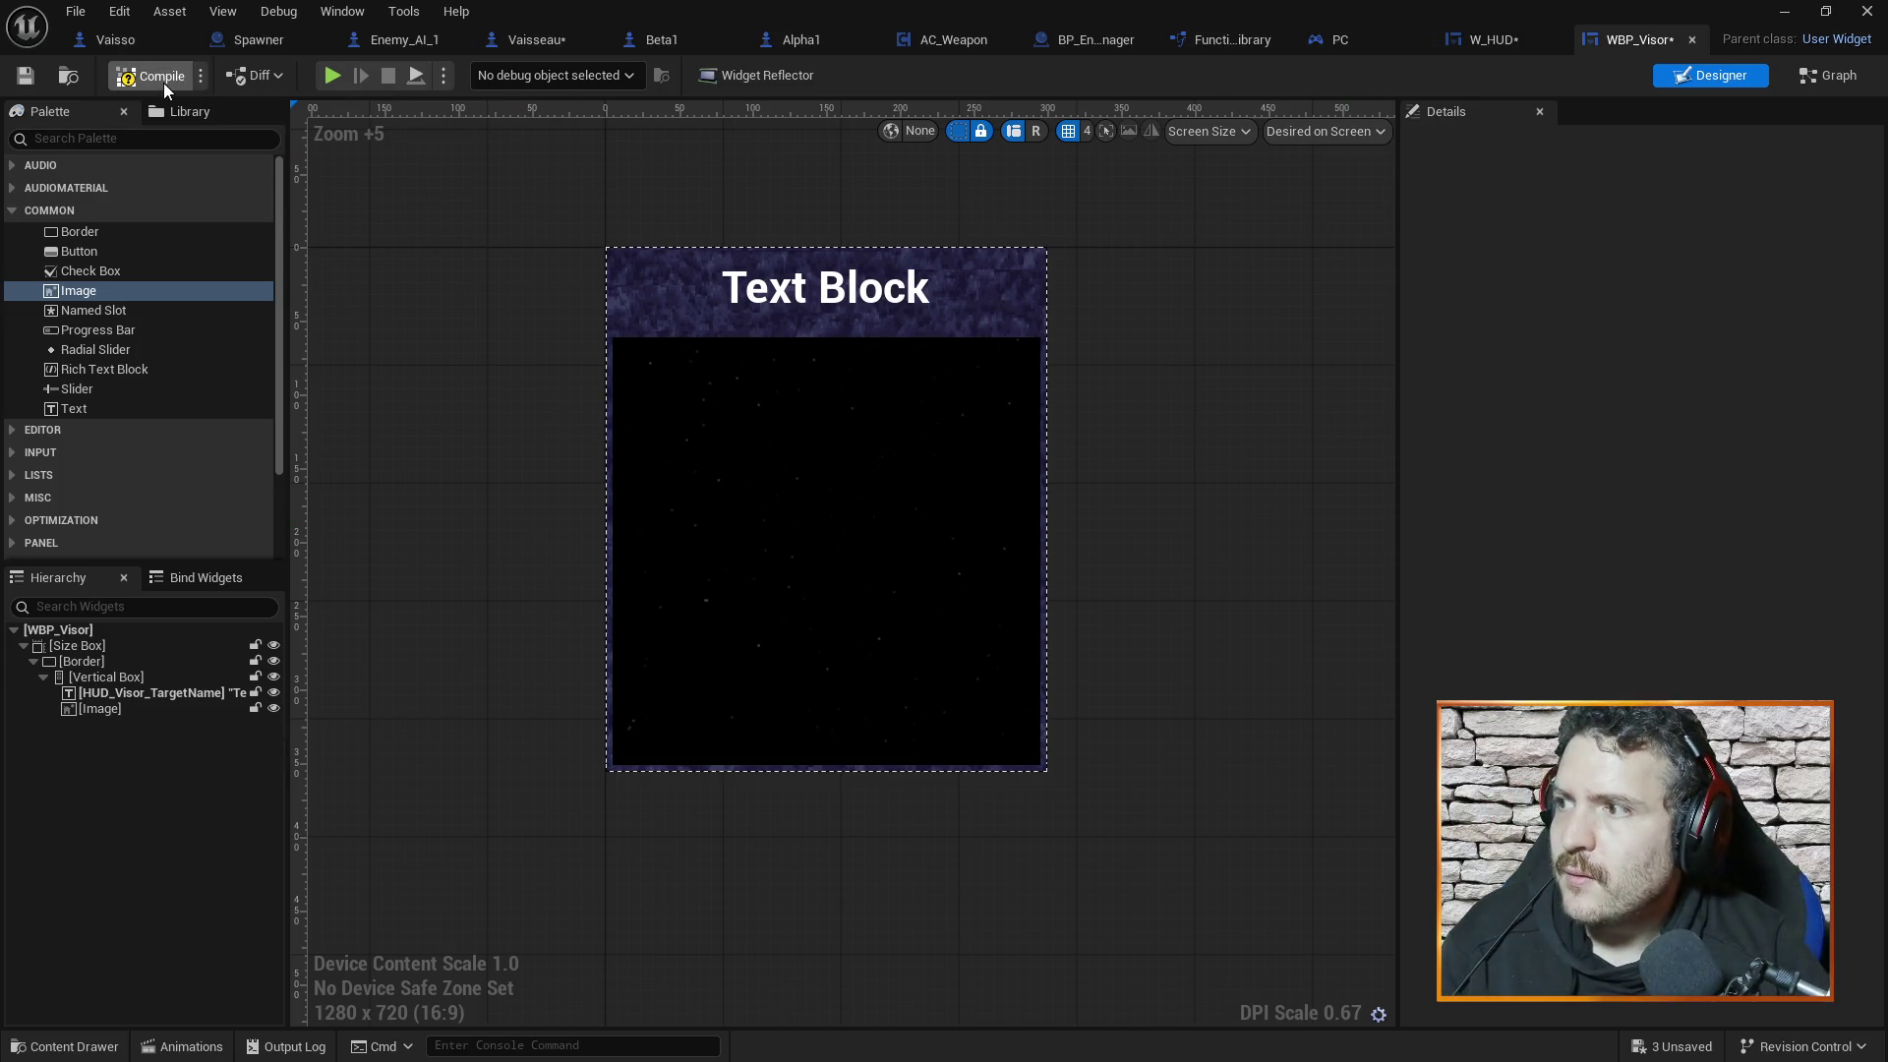
Delete the stray image from W_HUD's hierarchy and compile the widget
click(1490, 39)
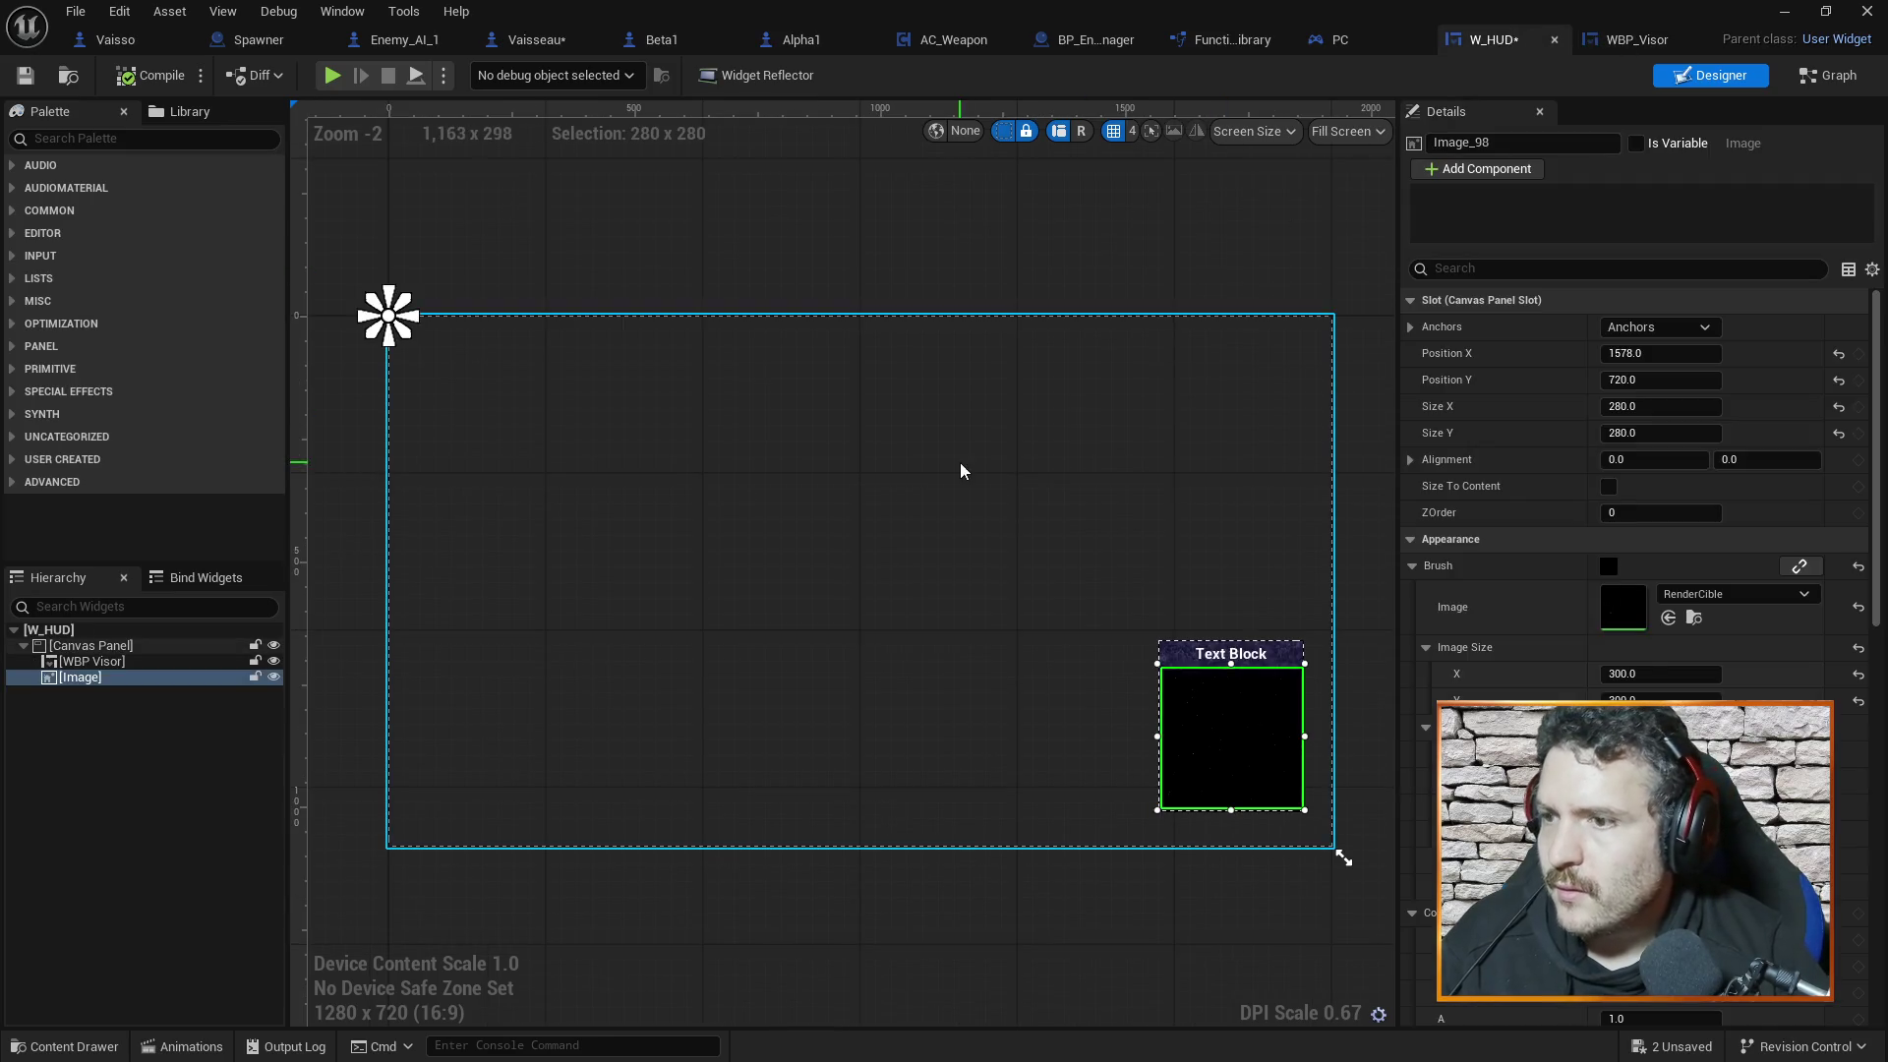
click(108, 660)
click(108, 676)
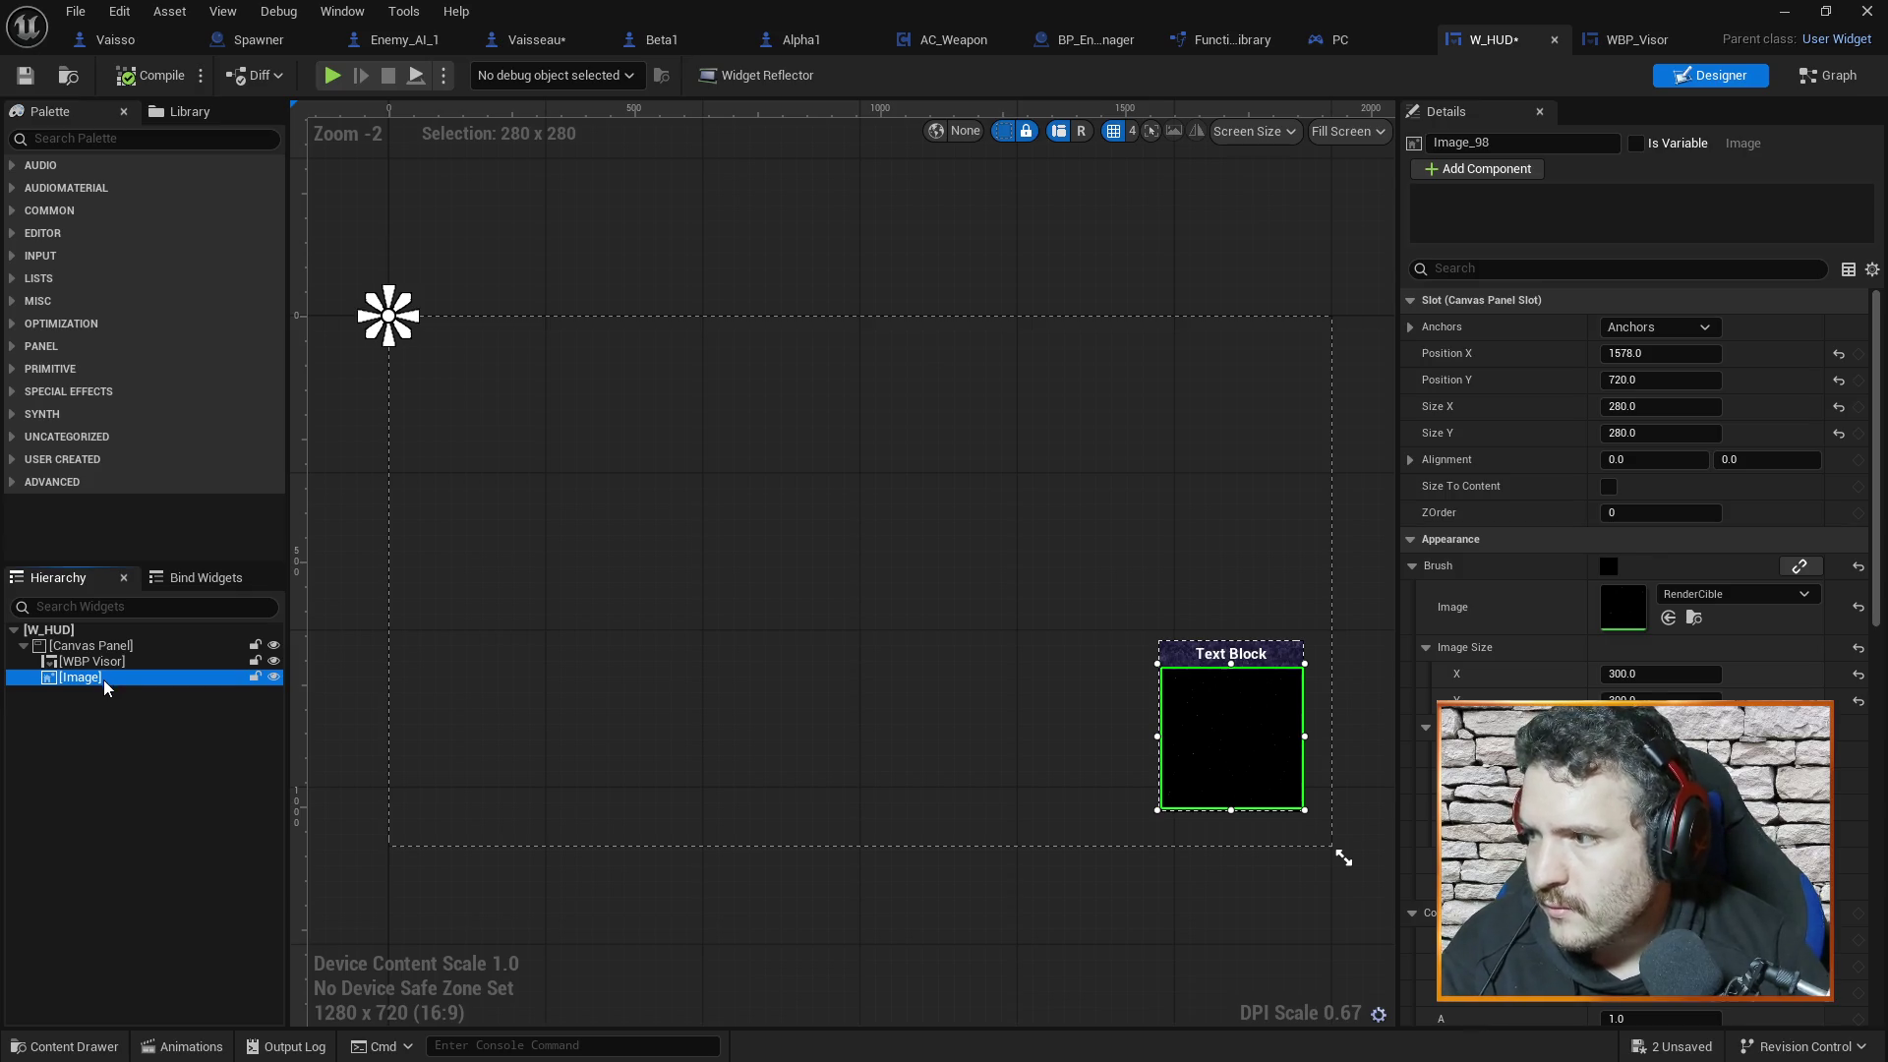
key(Delete)
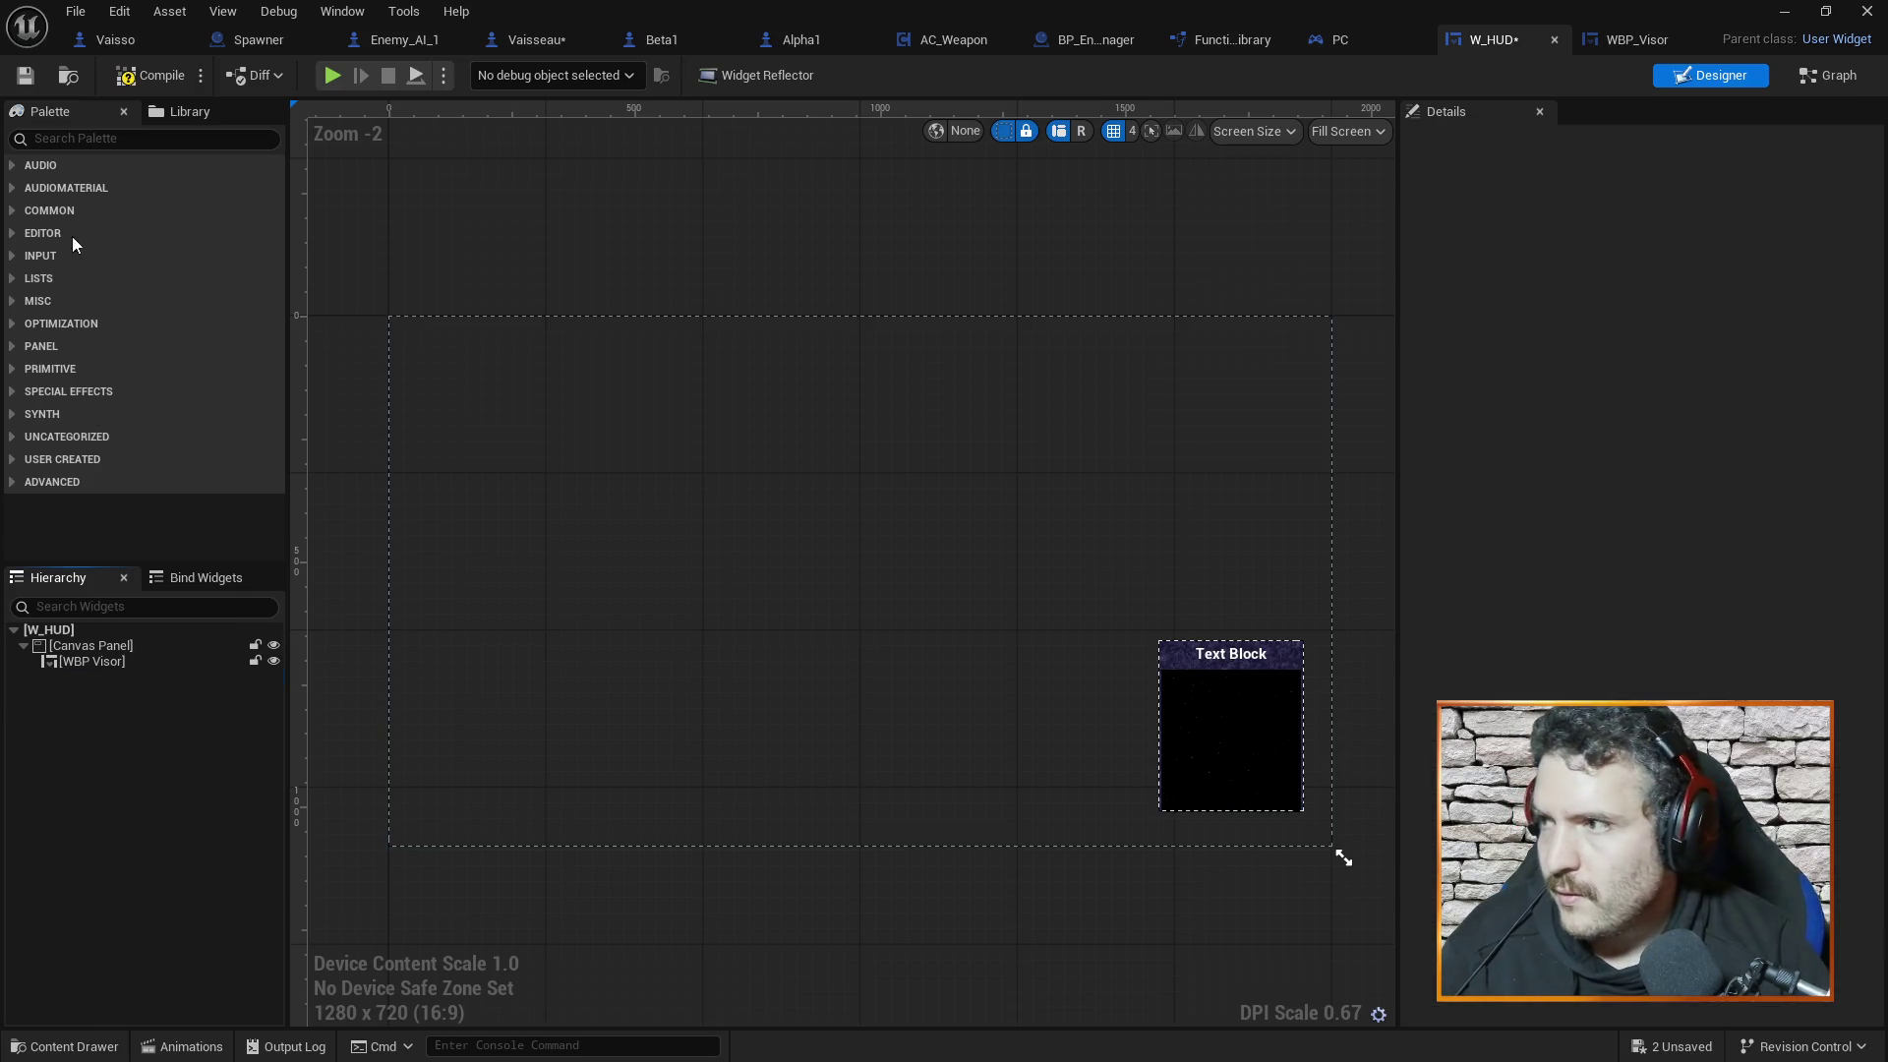
click(163, 83)
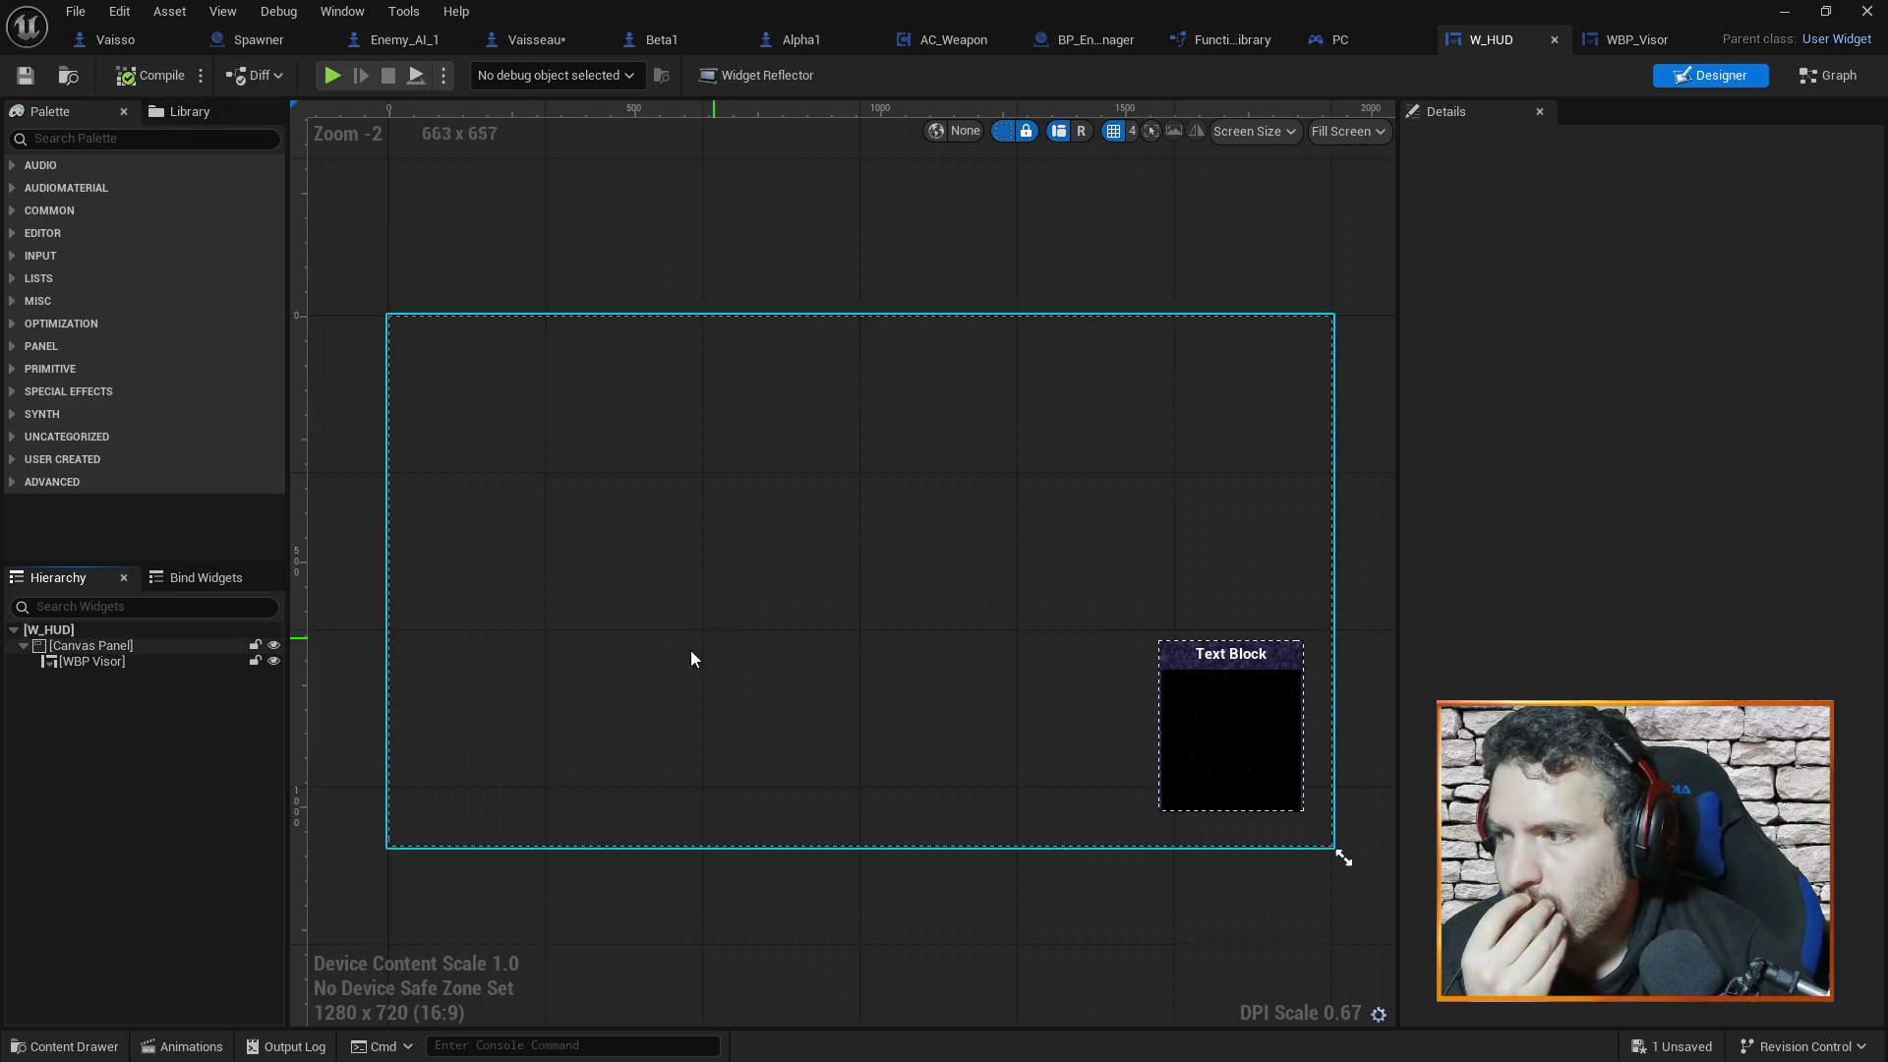
Select W_HUD's Canvas Panel, then return to Vaisseau's Set Current Target graph
click(142, 646)
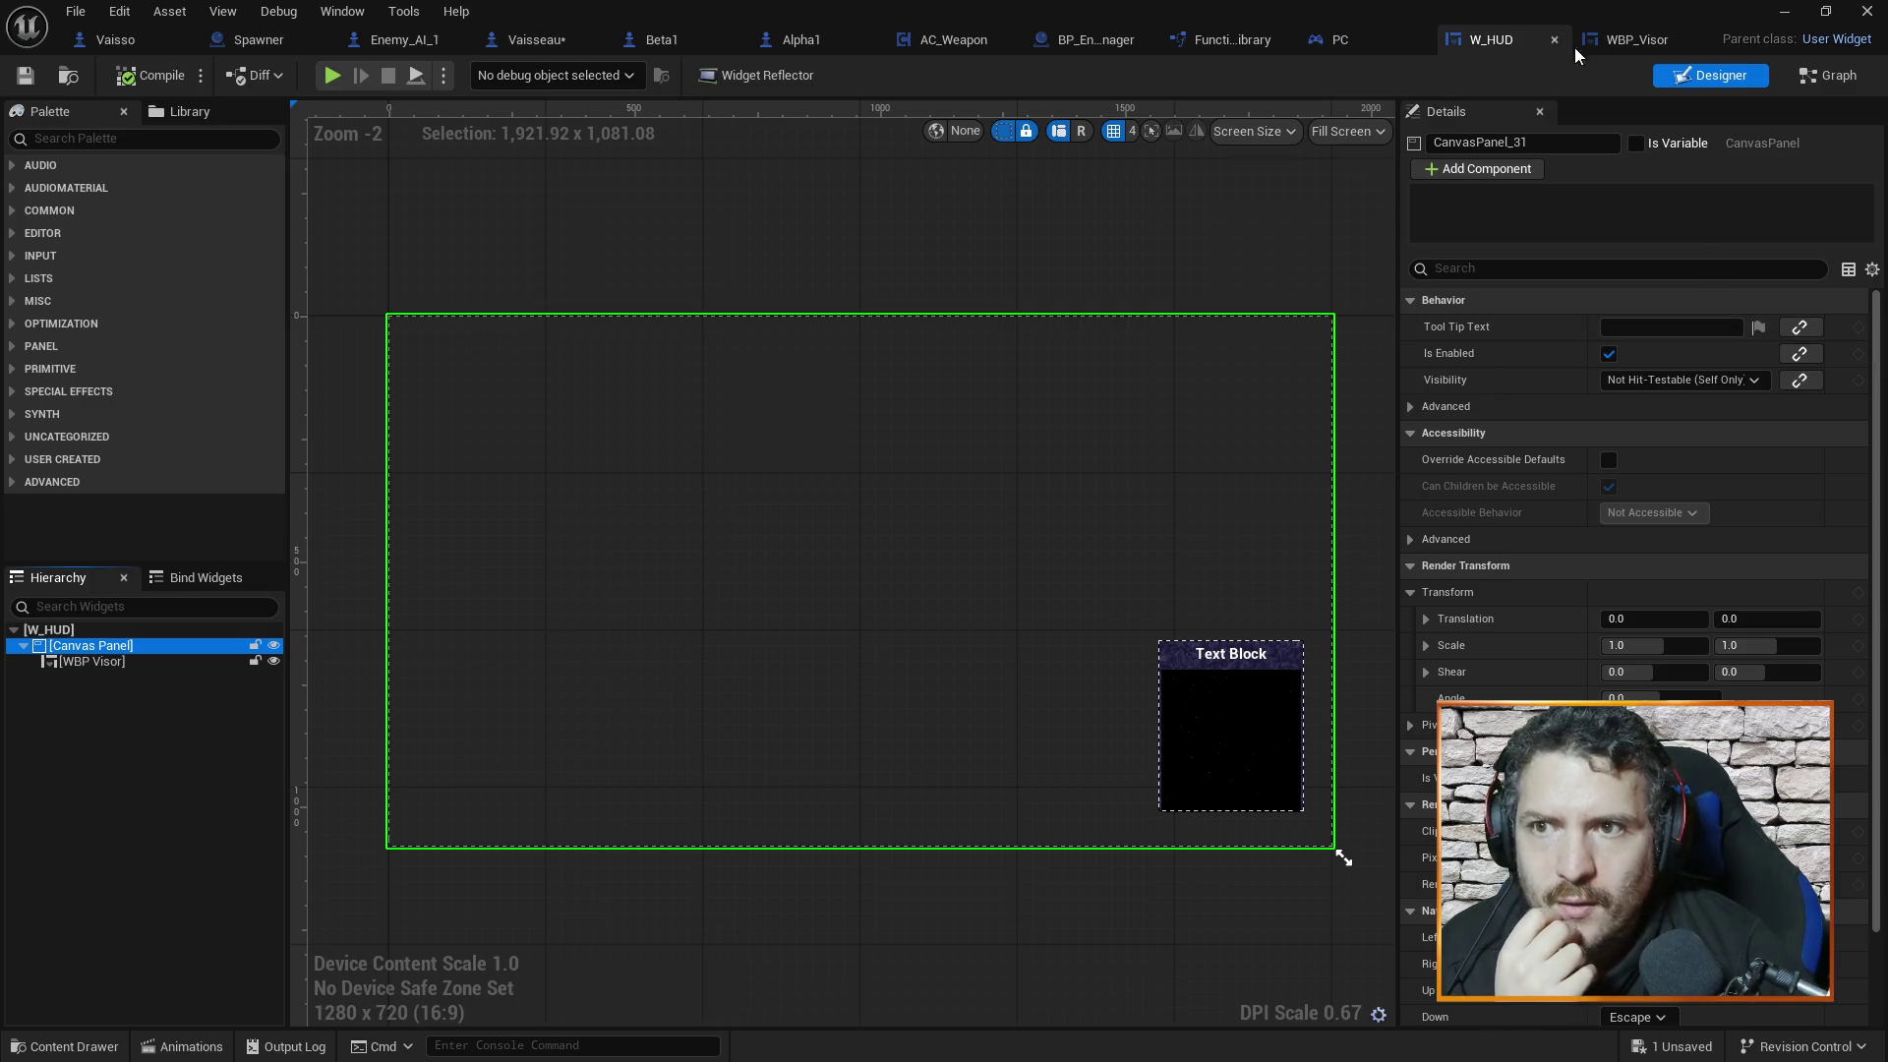
click(1635, 39)
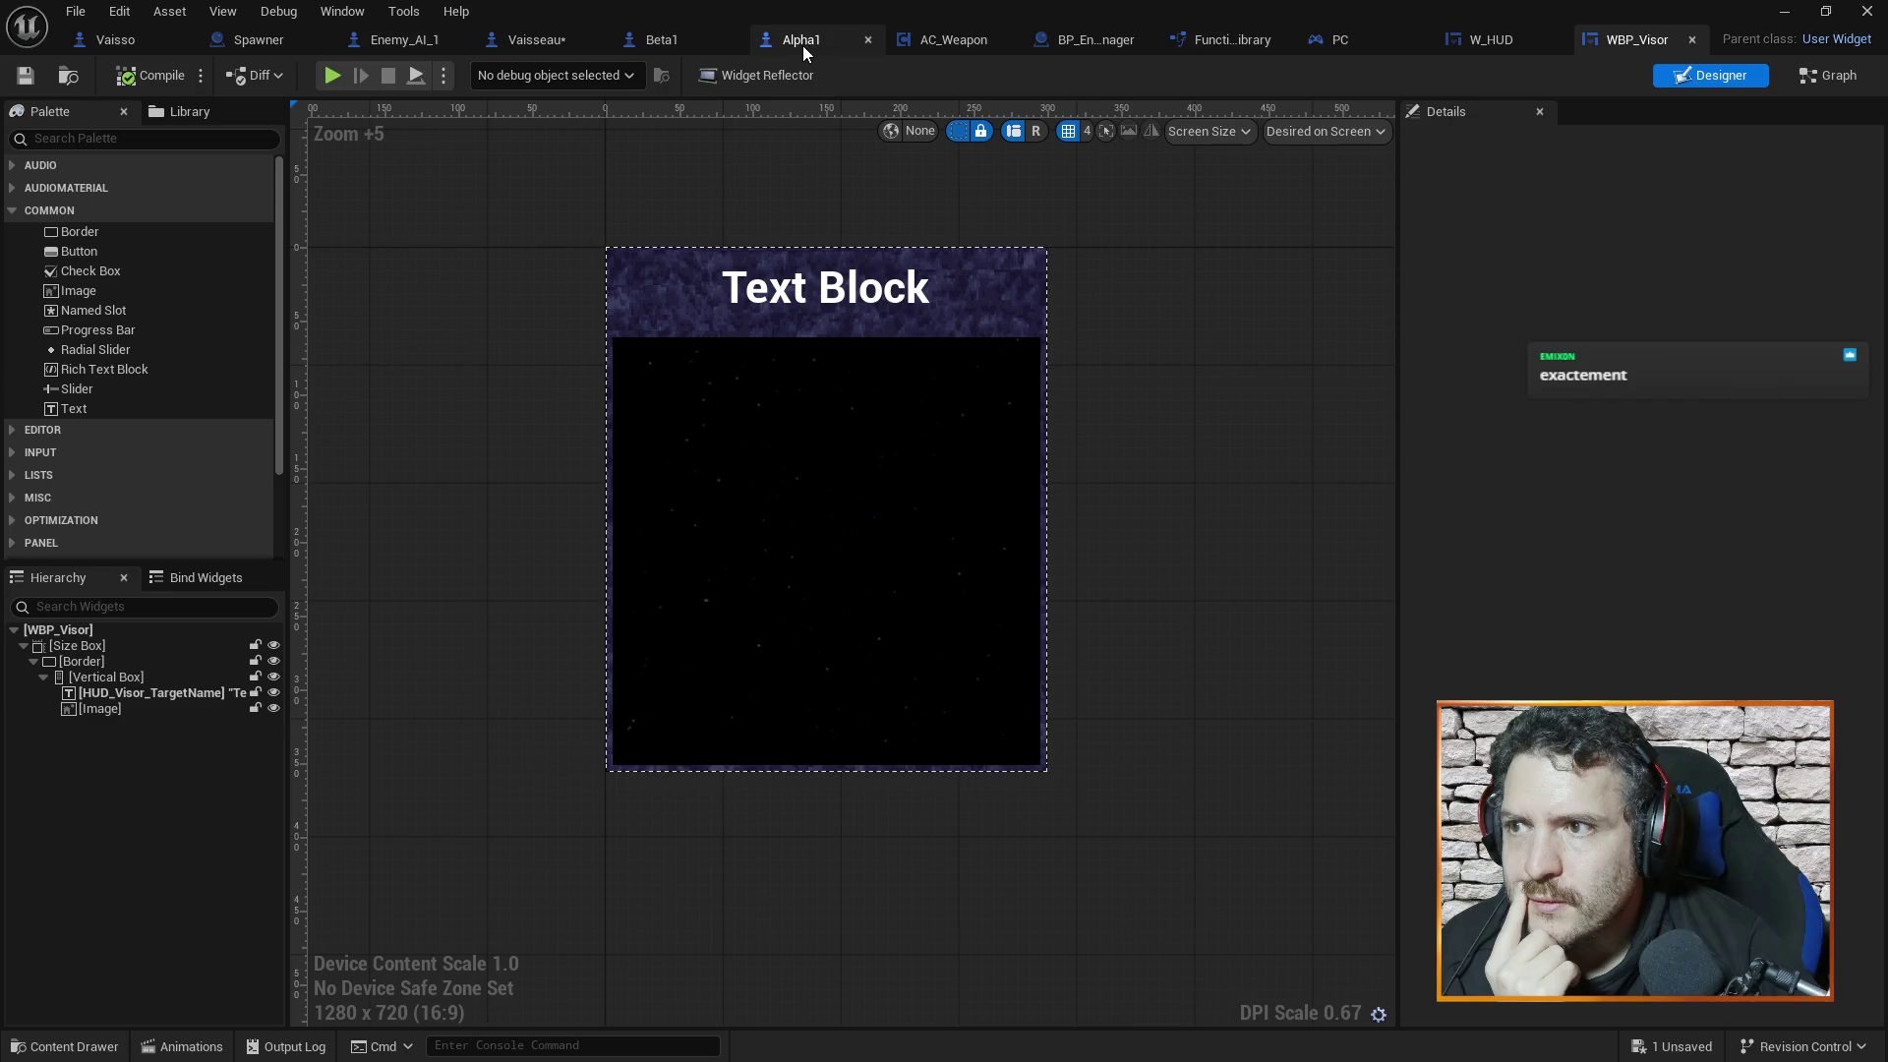
click(524, 41)
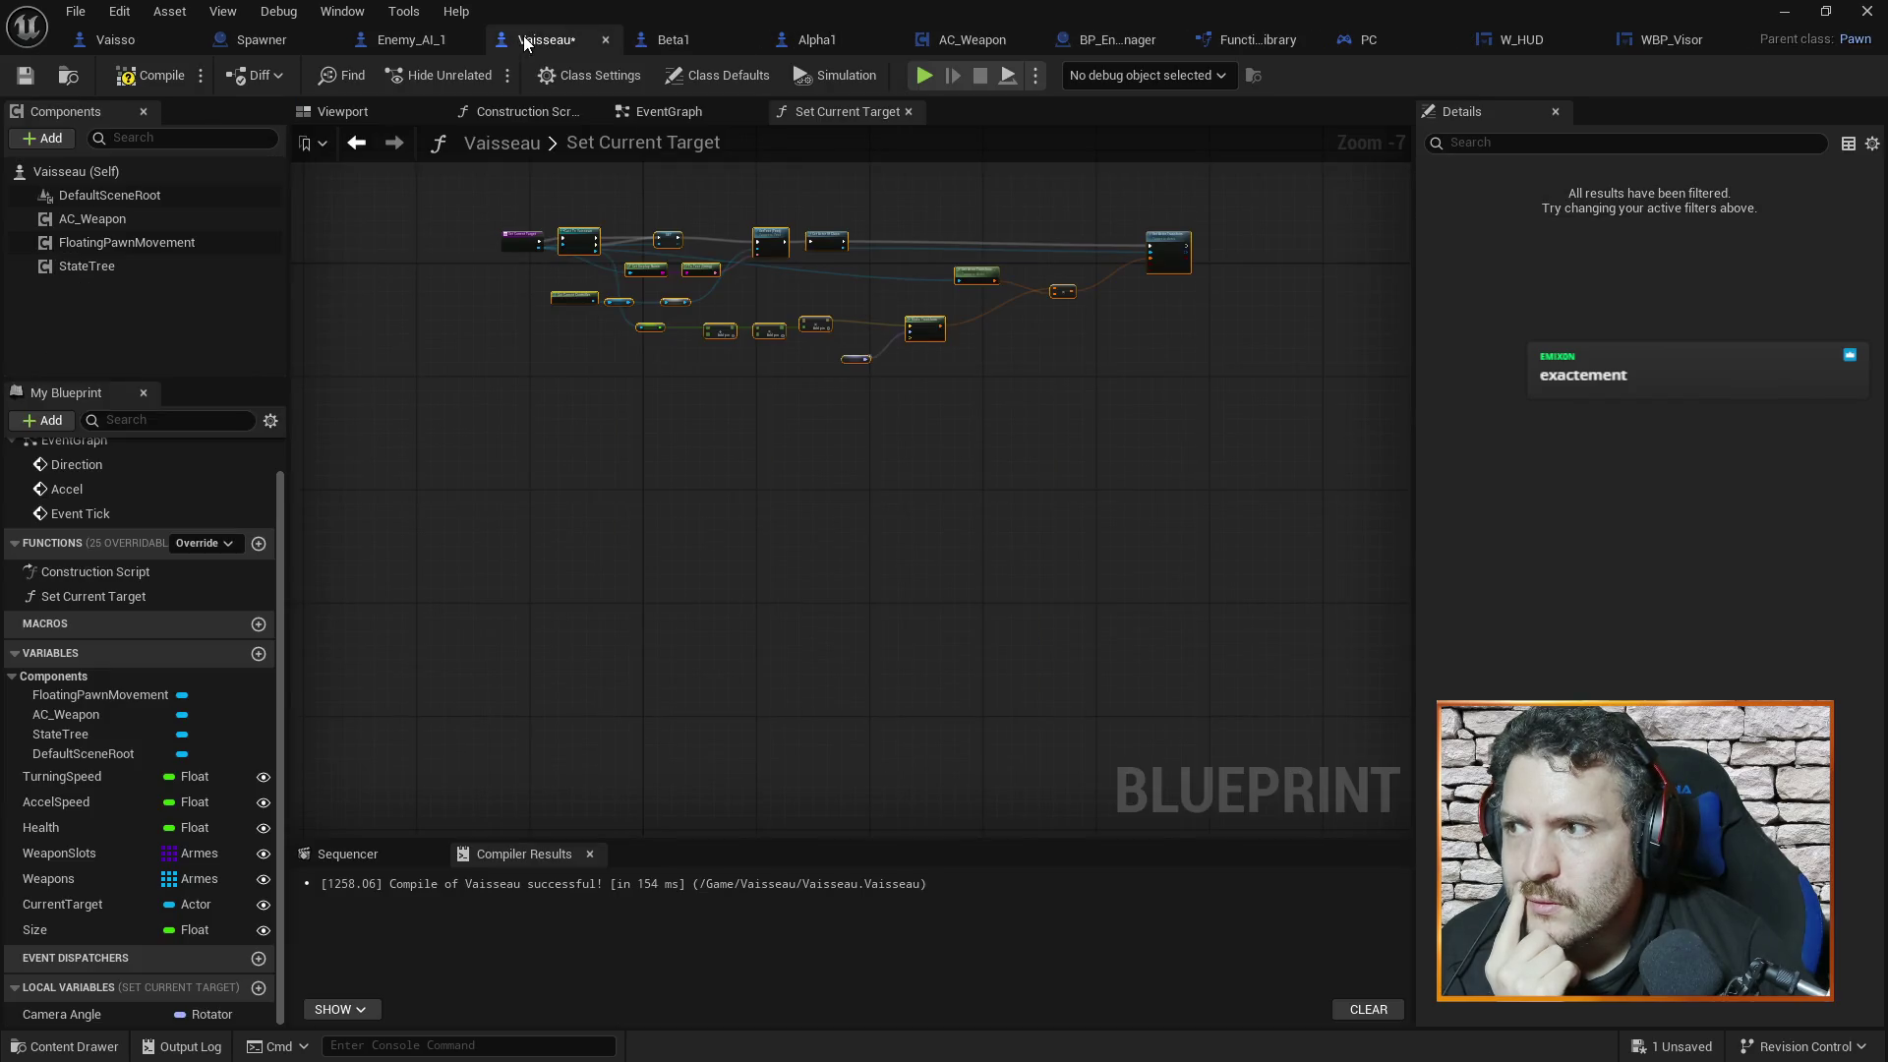
Replace WBP_Visor's three default events with the pasted targeting nodes from Vaisseau
scroll(580, 329, up, 6)
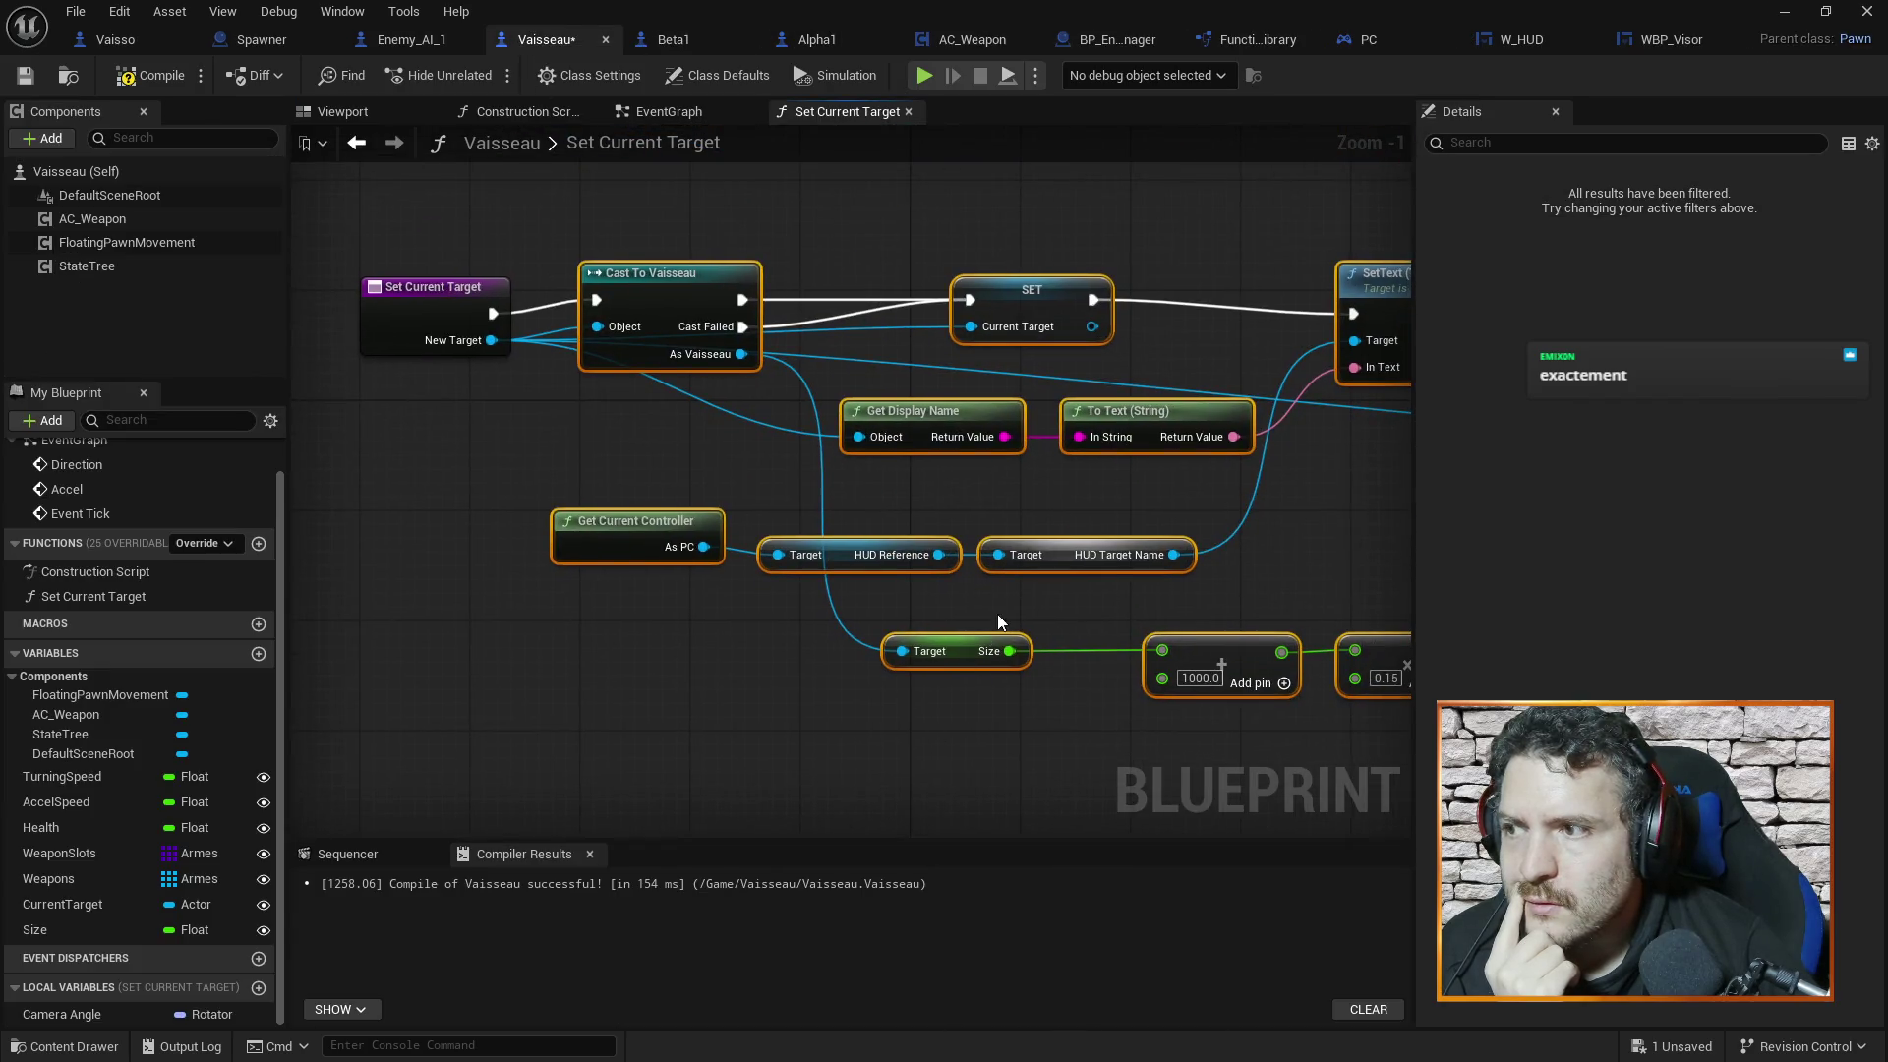
scroll(704, 523, down, 3)
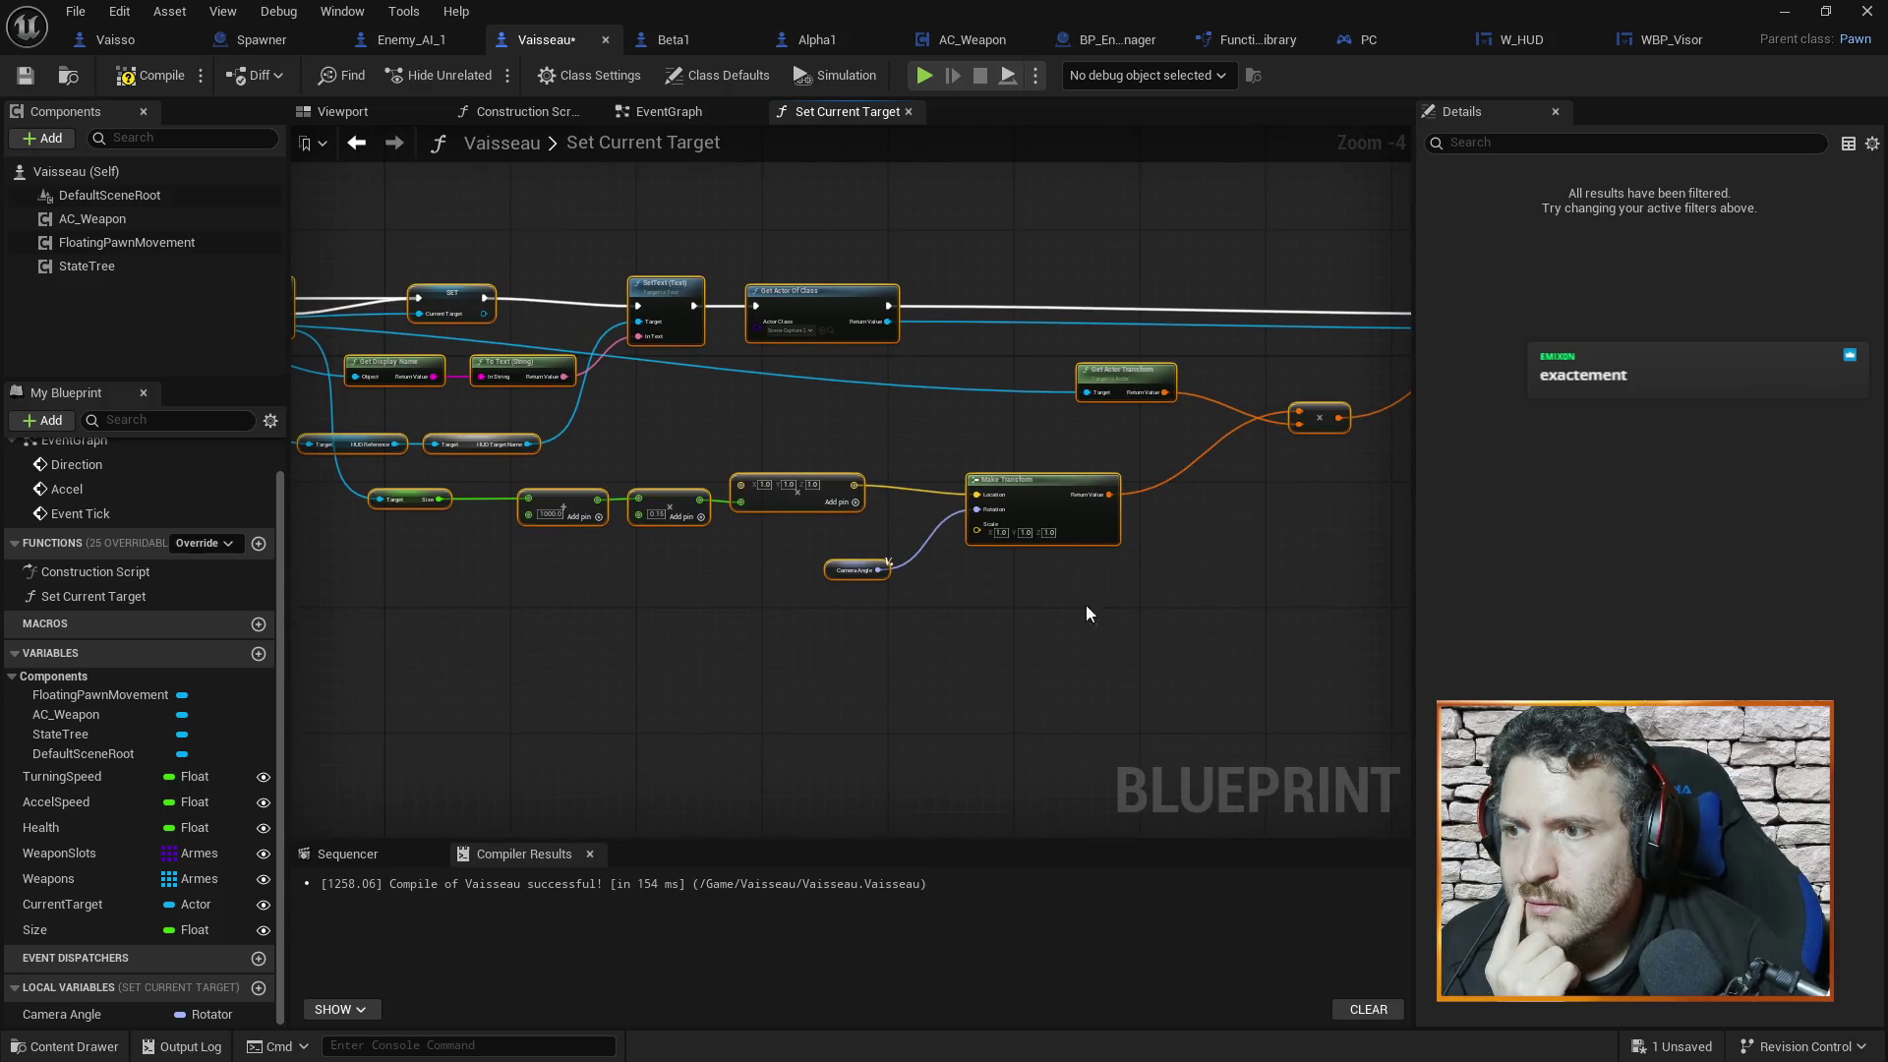
scroll(1170, 574, down, 1)
drag(1268, 613, 1006, 617)
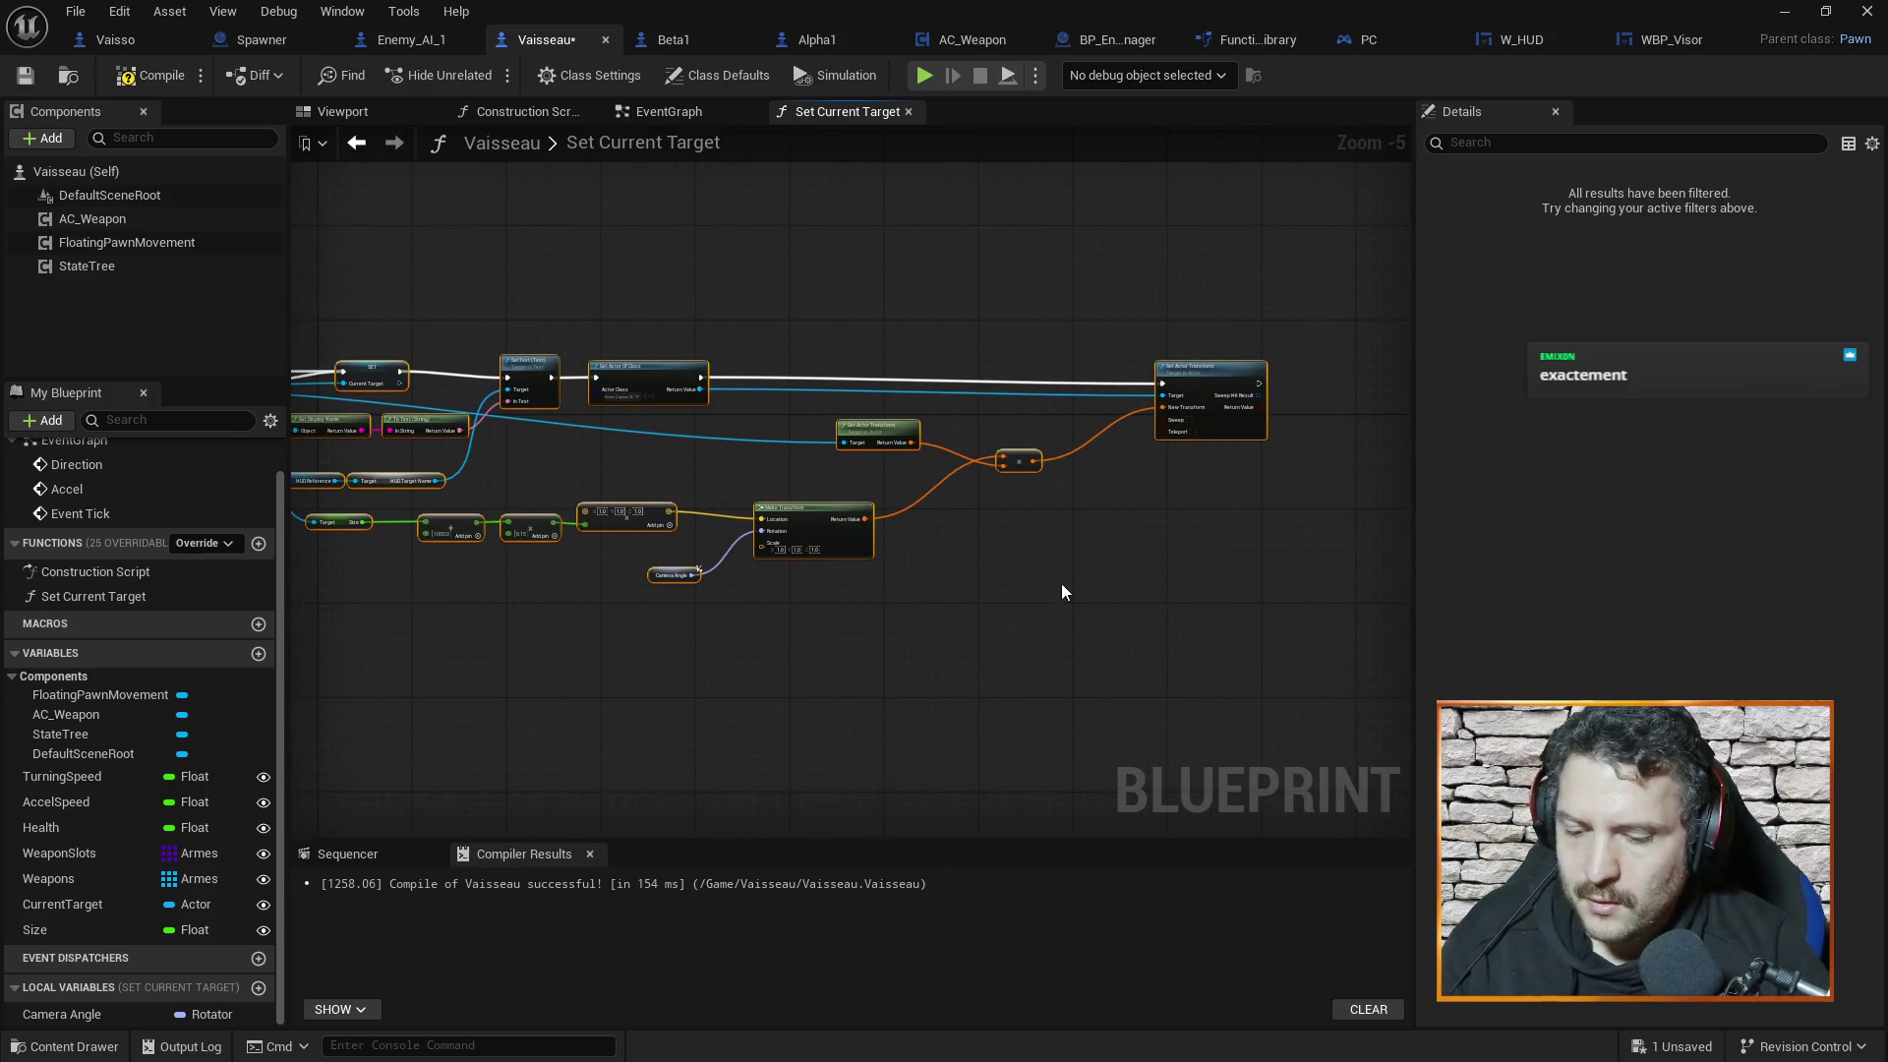
click(1671, 39)
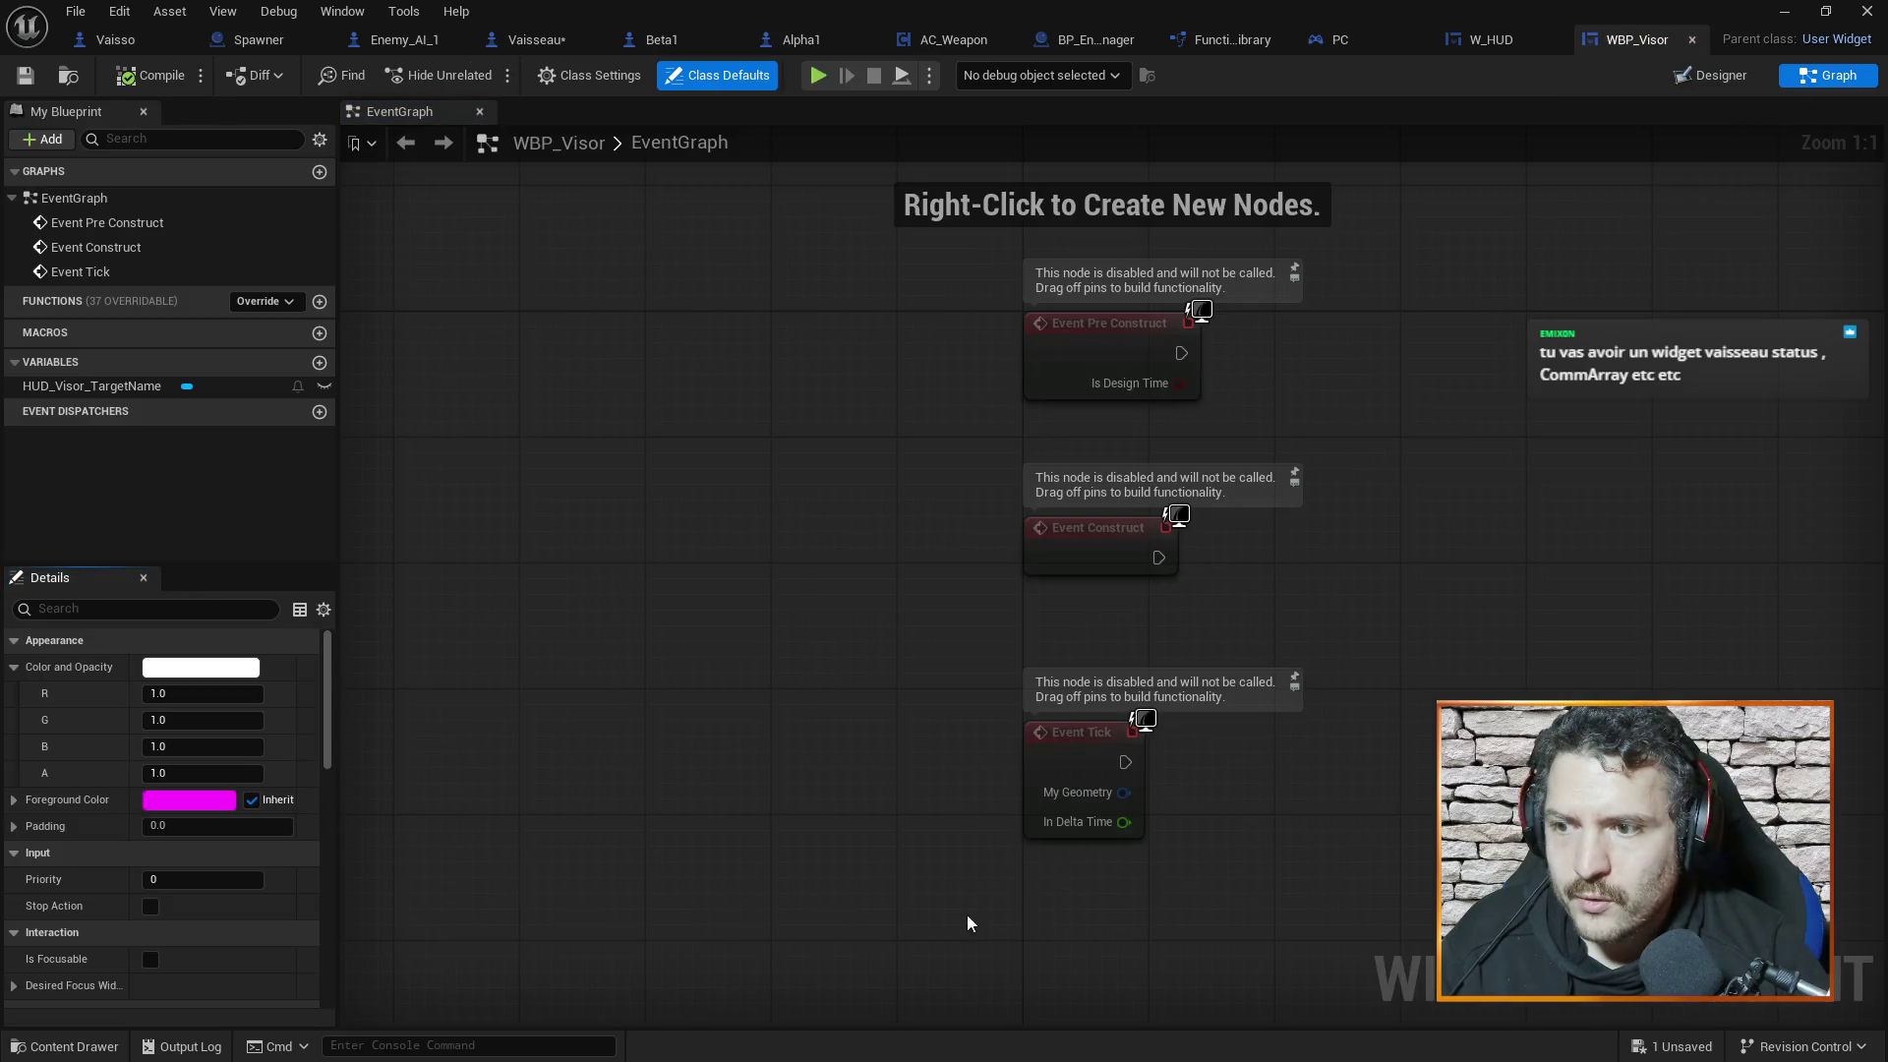
key(Delete)
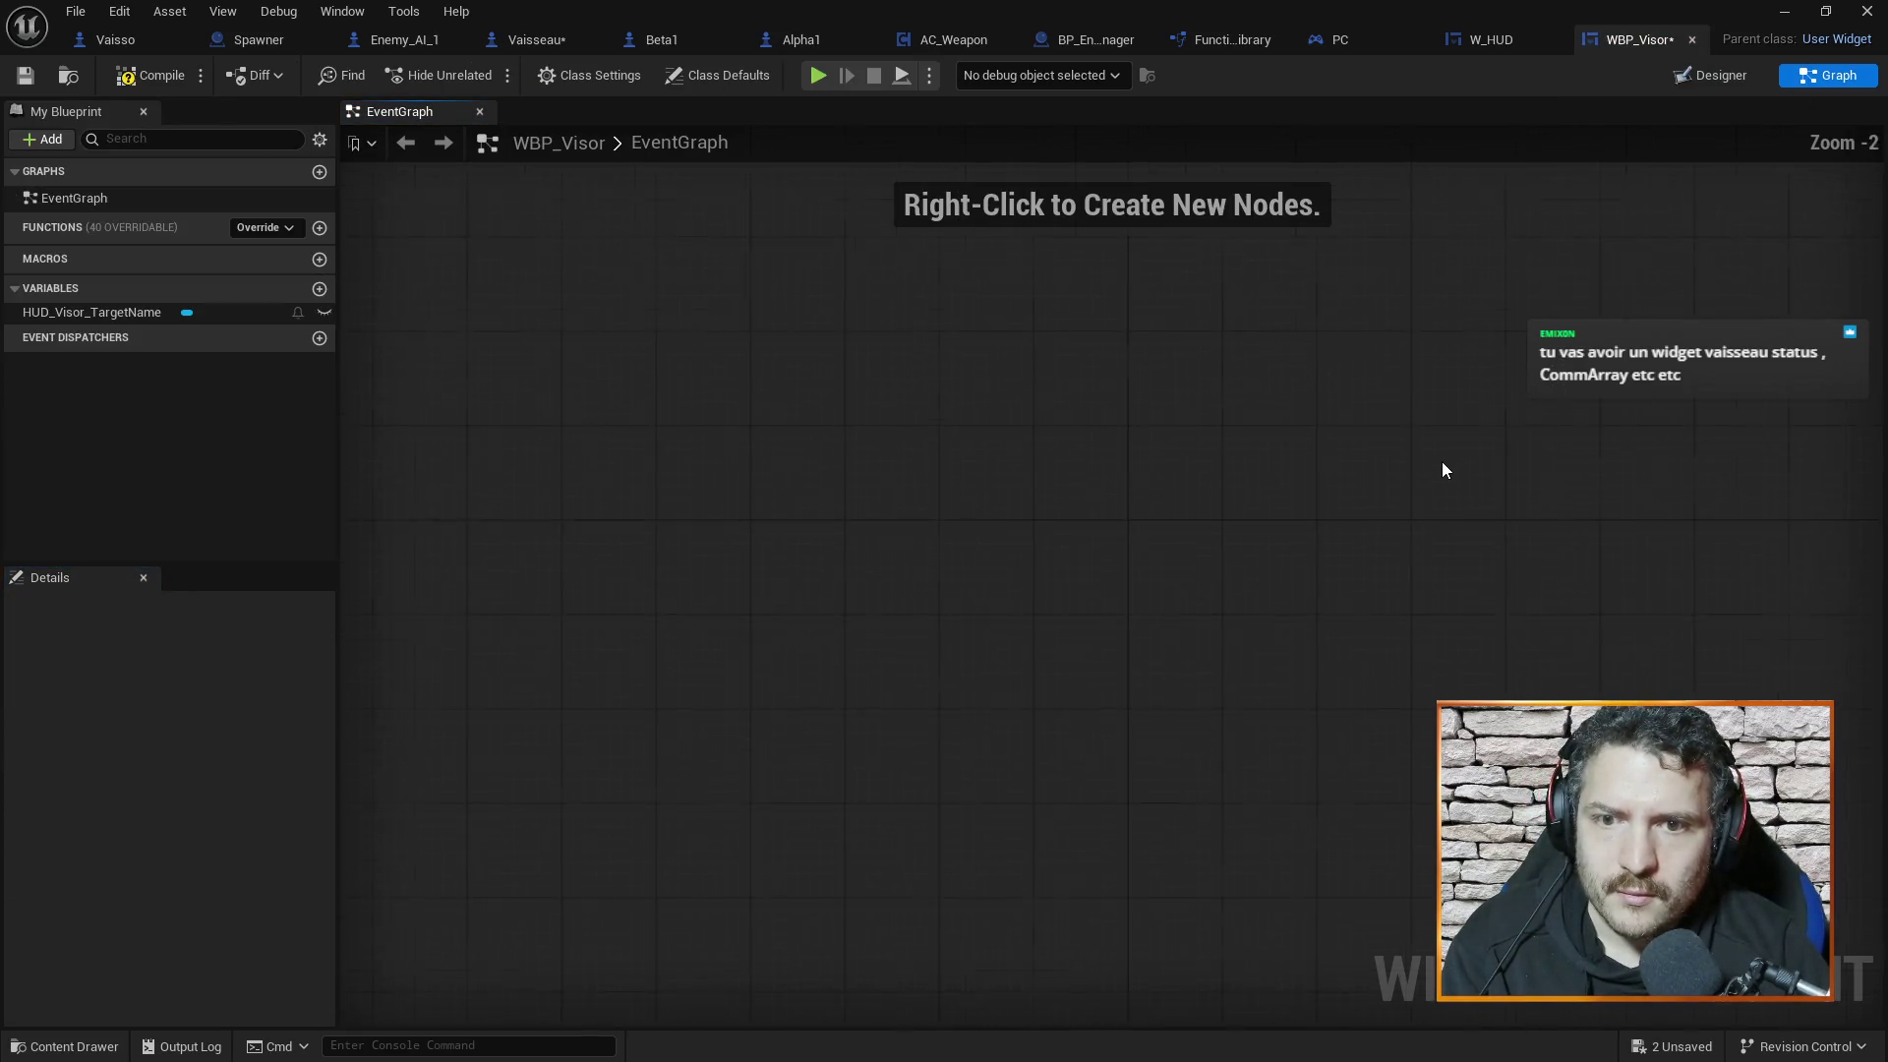
scroll(1437, 468, down, 3)
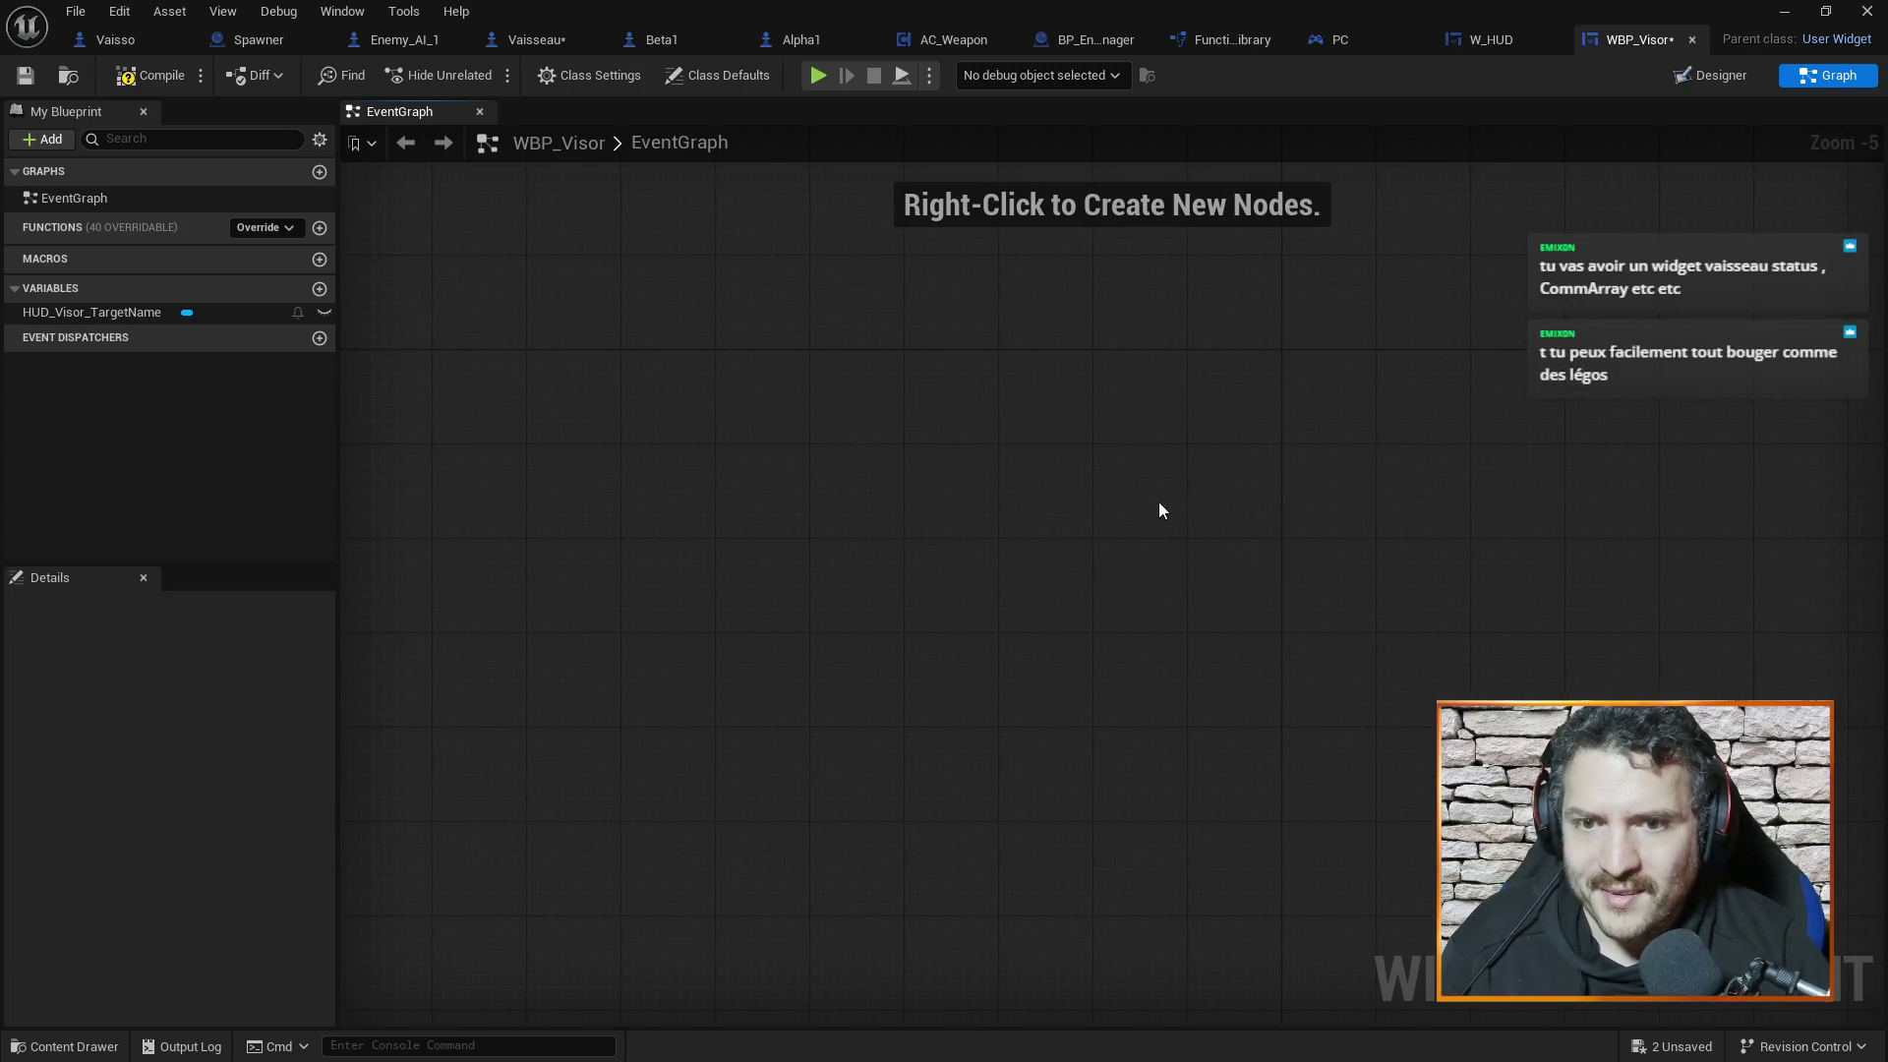
key(ctrl+v)
Delete the SET node, wire both Cast To Vaisseau outputs to SetText, then save and compile
scroll(1087, 700, up, 2)
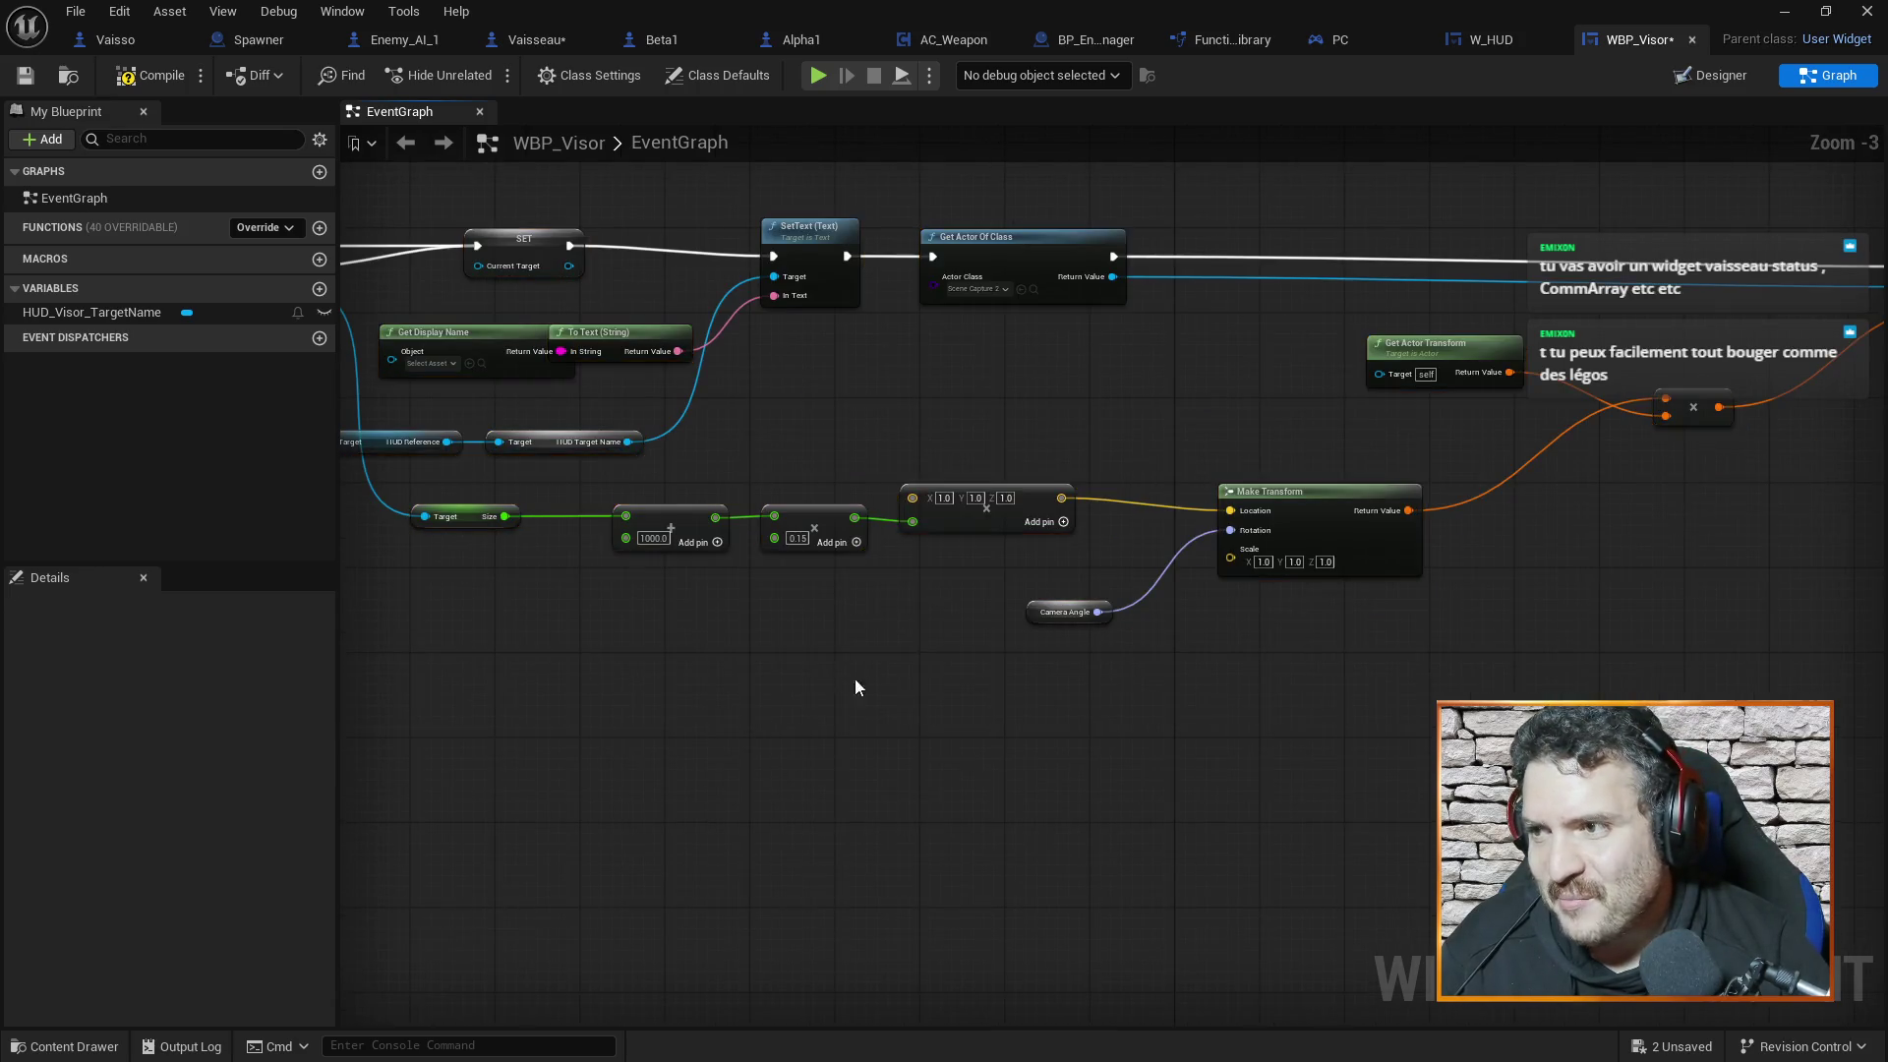
scroll(1195, 666, down, 1)
scroll(777, 255, up, 4)
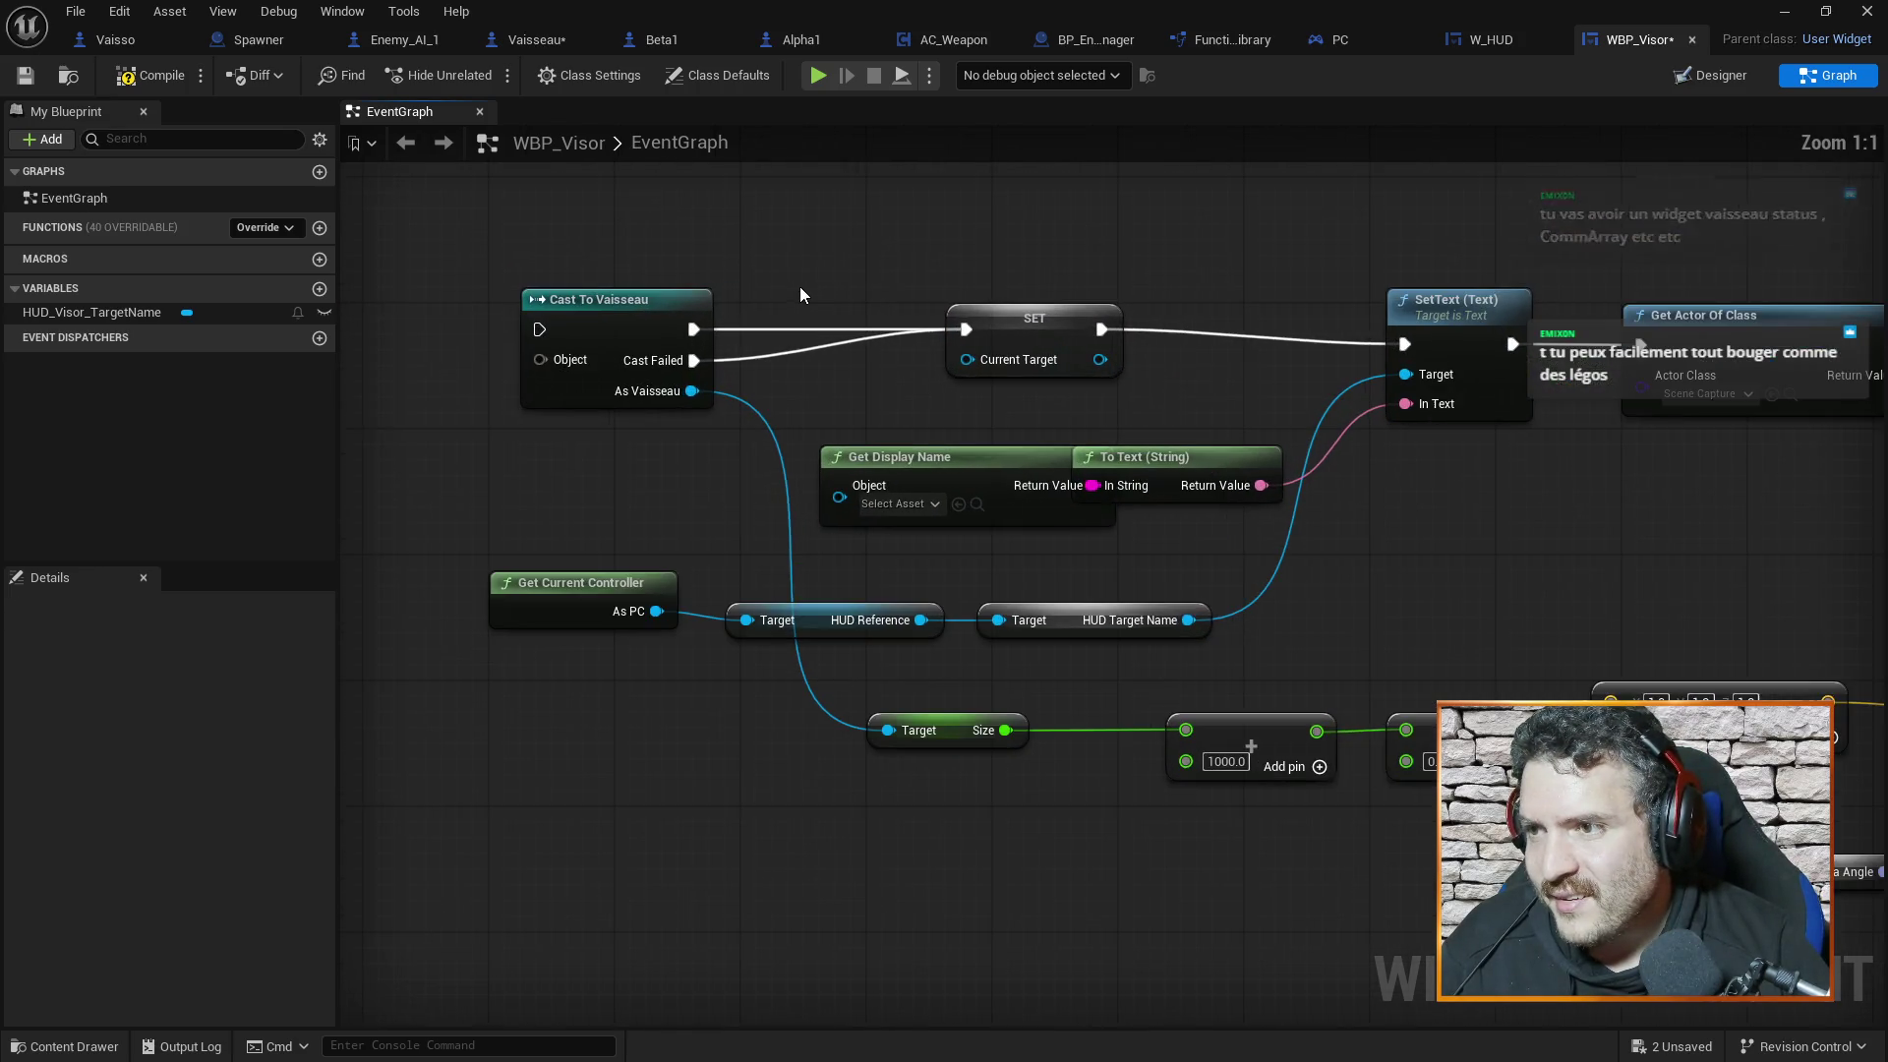
click(1022, 340)
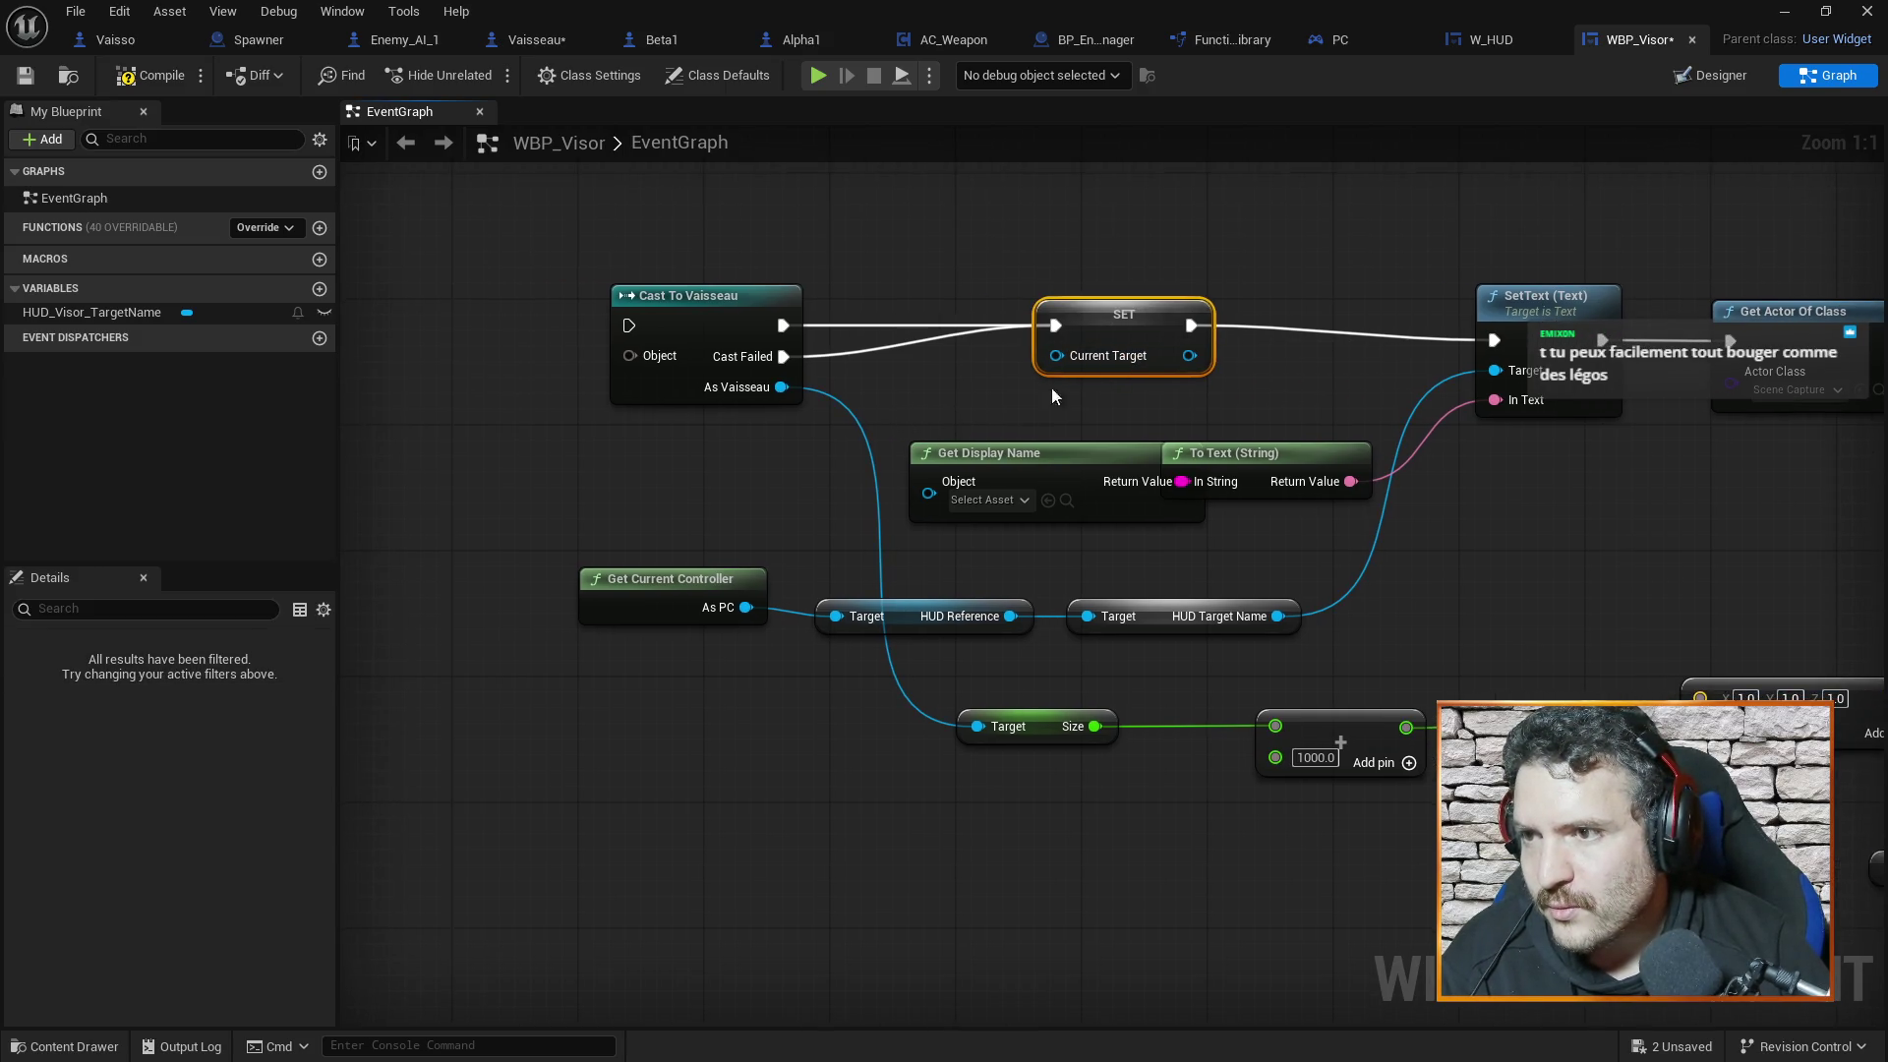
key(Delete)
drag(783, 325, 1501, 342)
mouse_move(783, 355)
mouse_down()
mouse_move(1451, 363)
mouse_move(1500, 340)
mouse_up()
key(ctrl+s)
click(162, 74)
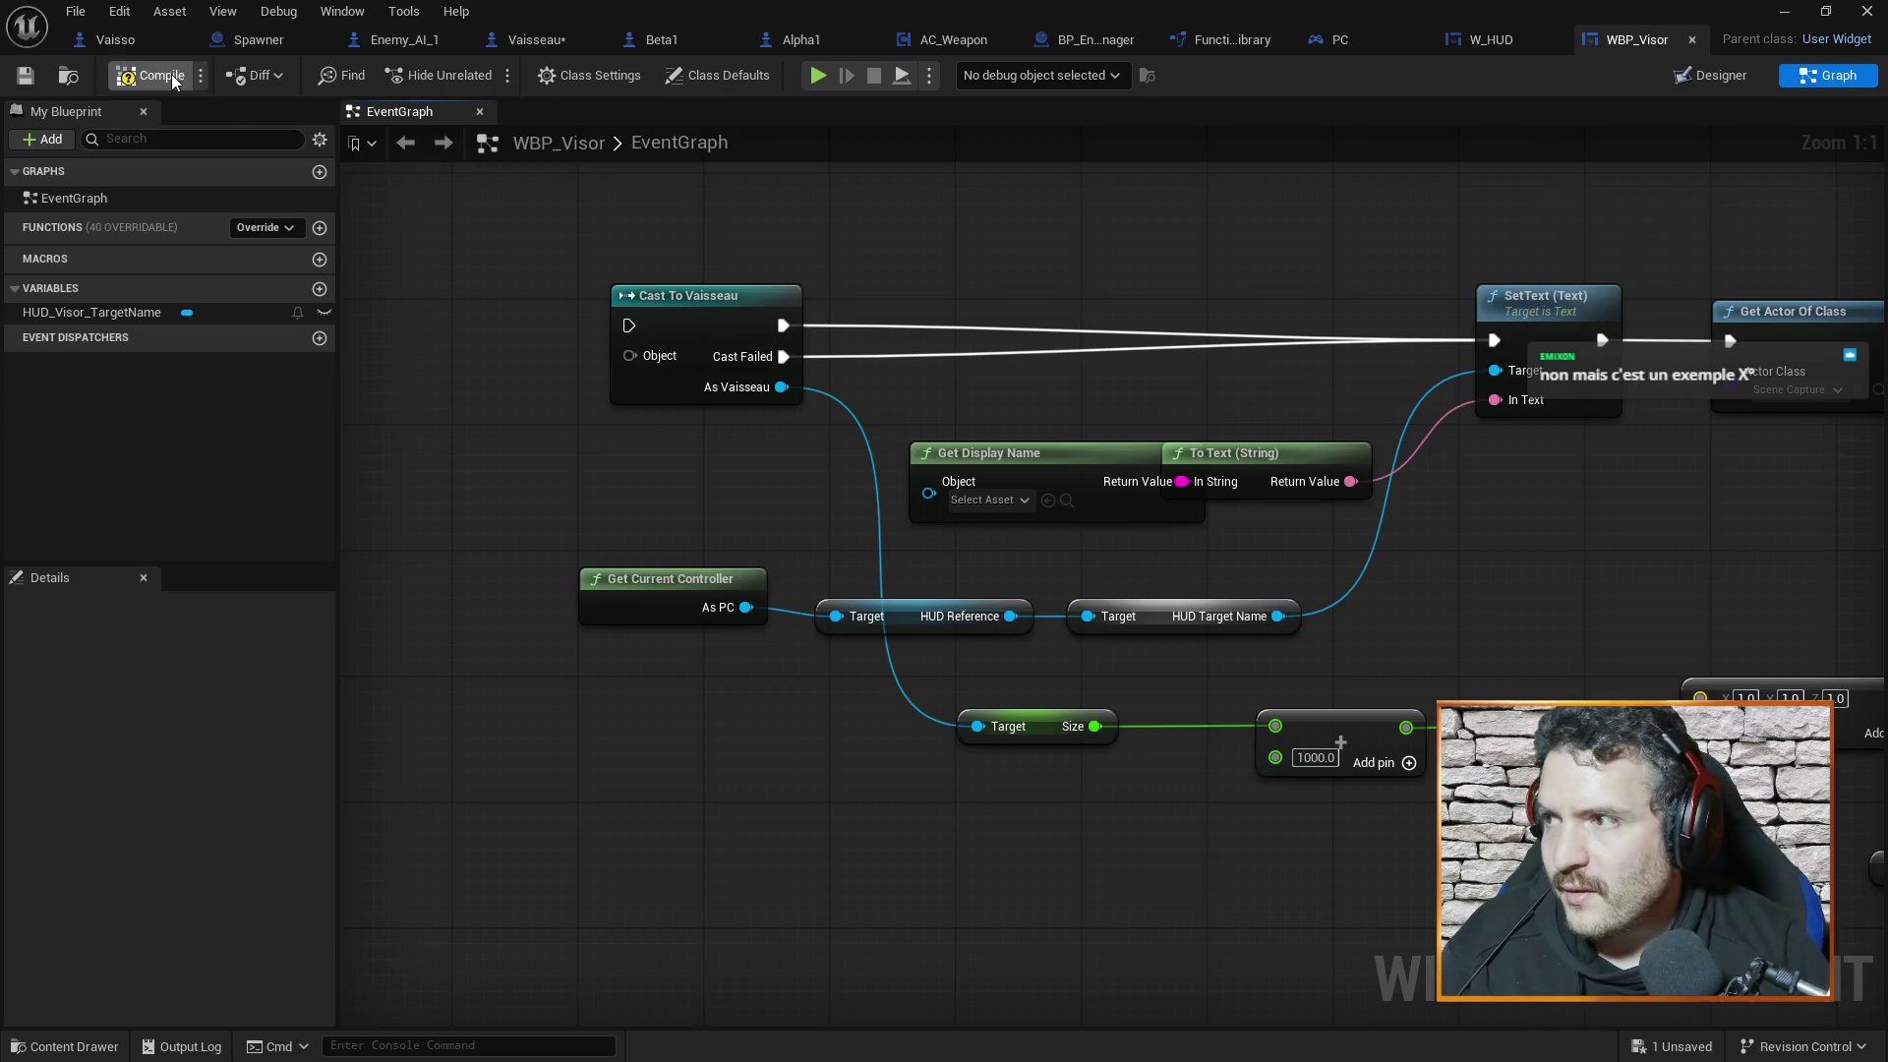
Inspect the pasted nodes through Set Actor Transform, then go back to Vaisseau's Set Current Target graph
drag(781, 505, 908, 508)
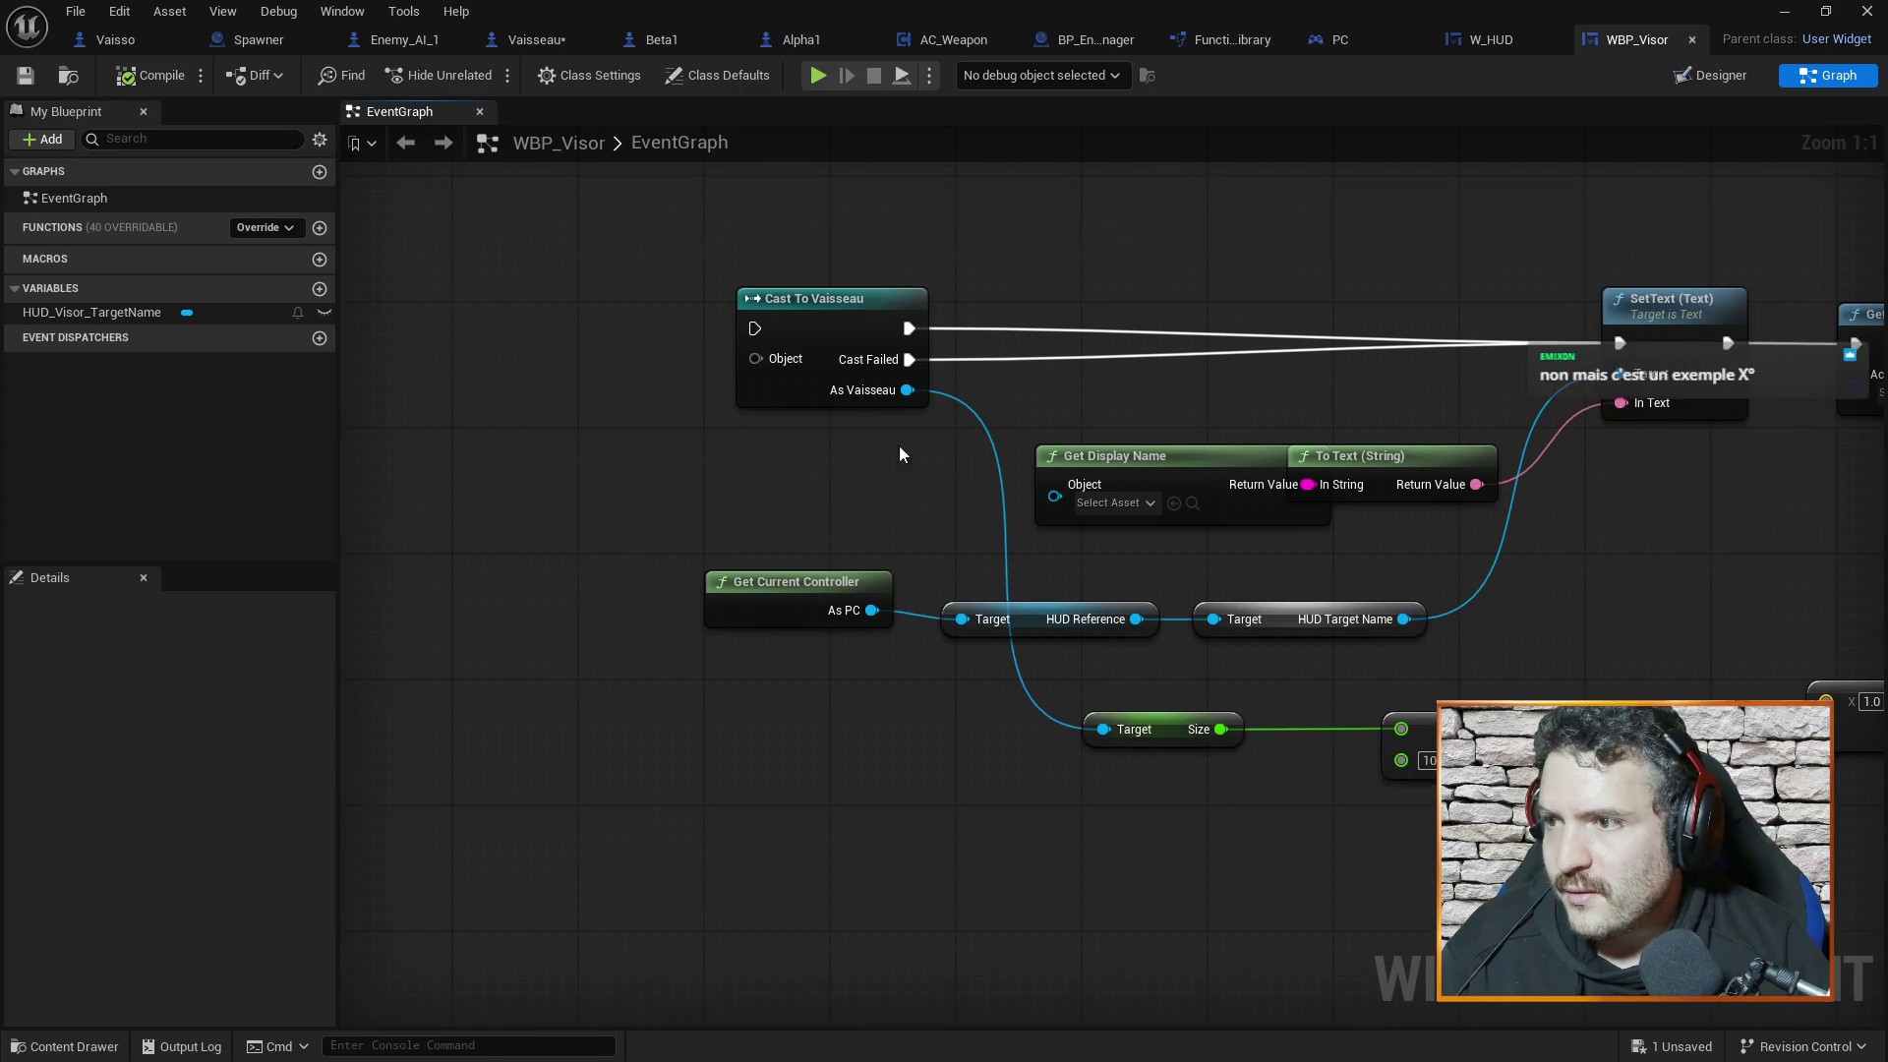
click(867, 322)
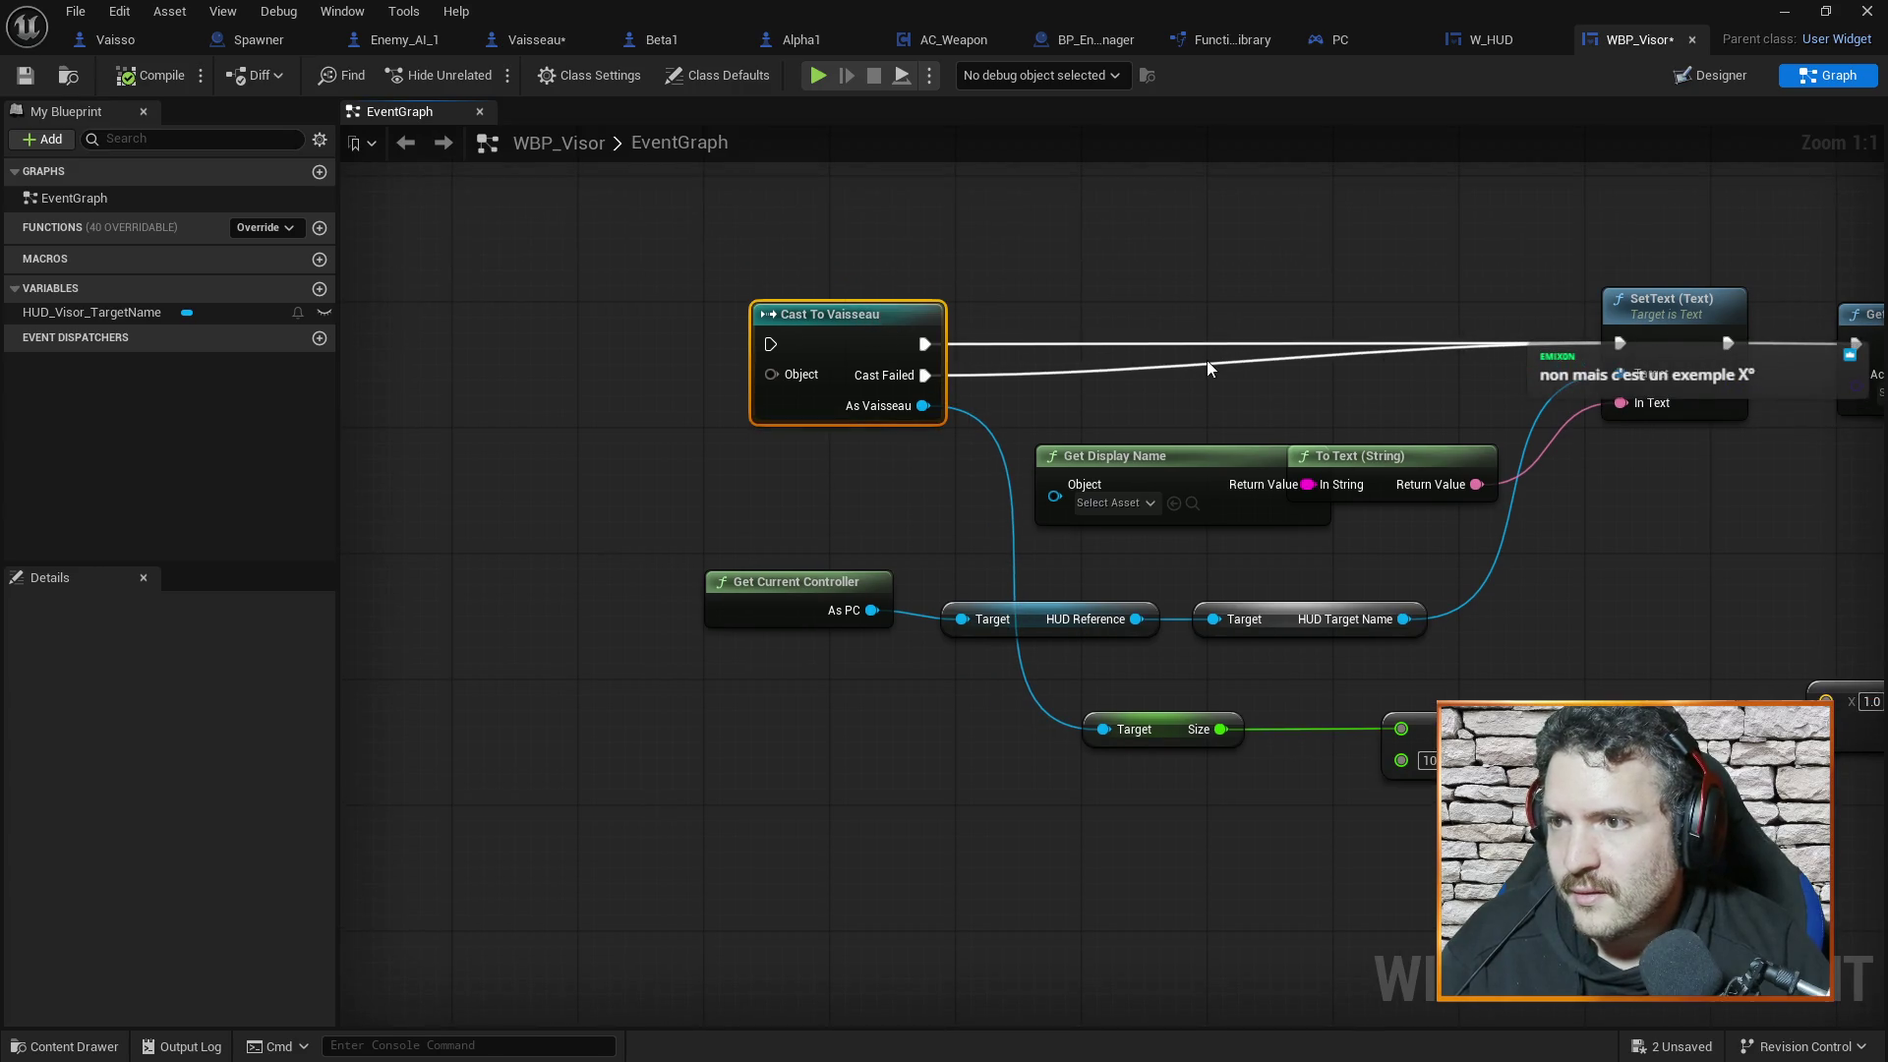
click(1187, 410)
scroll(1181, 532, down, 4)
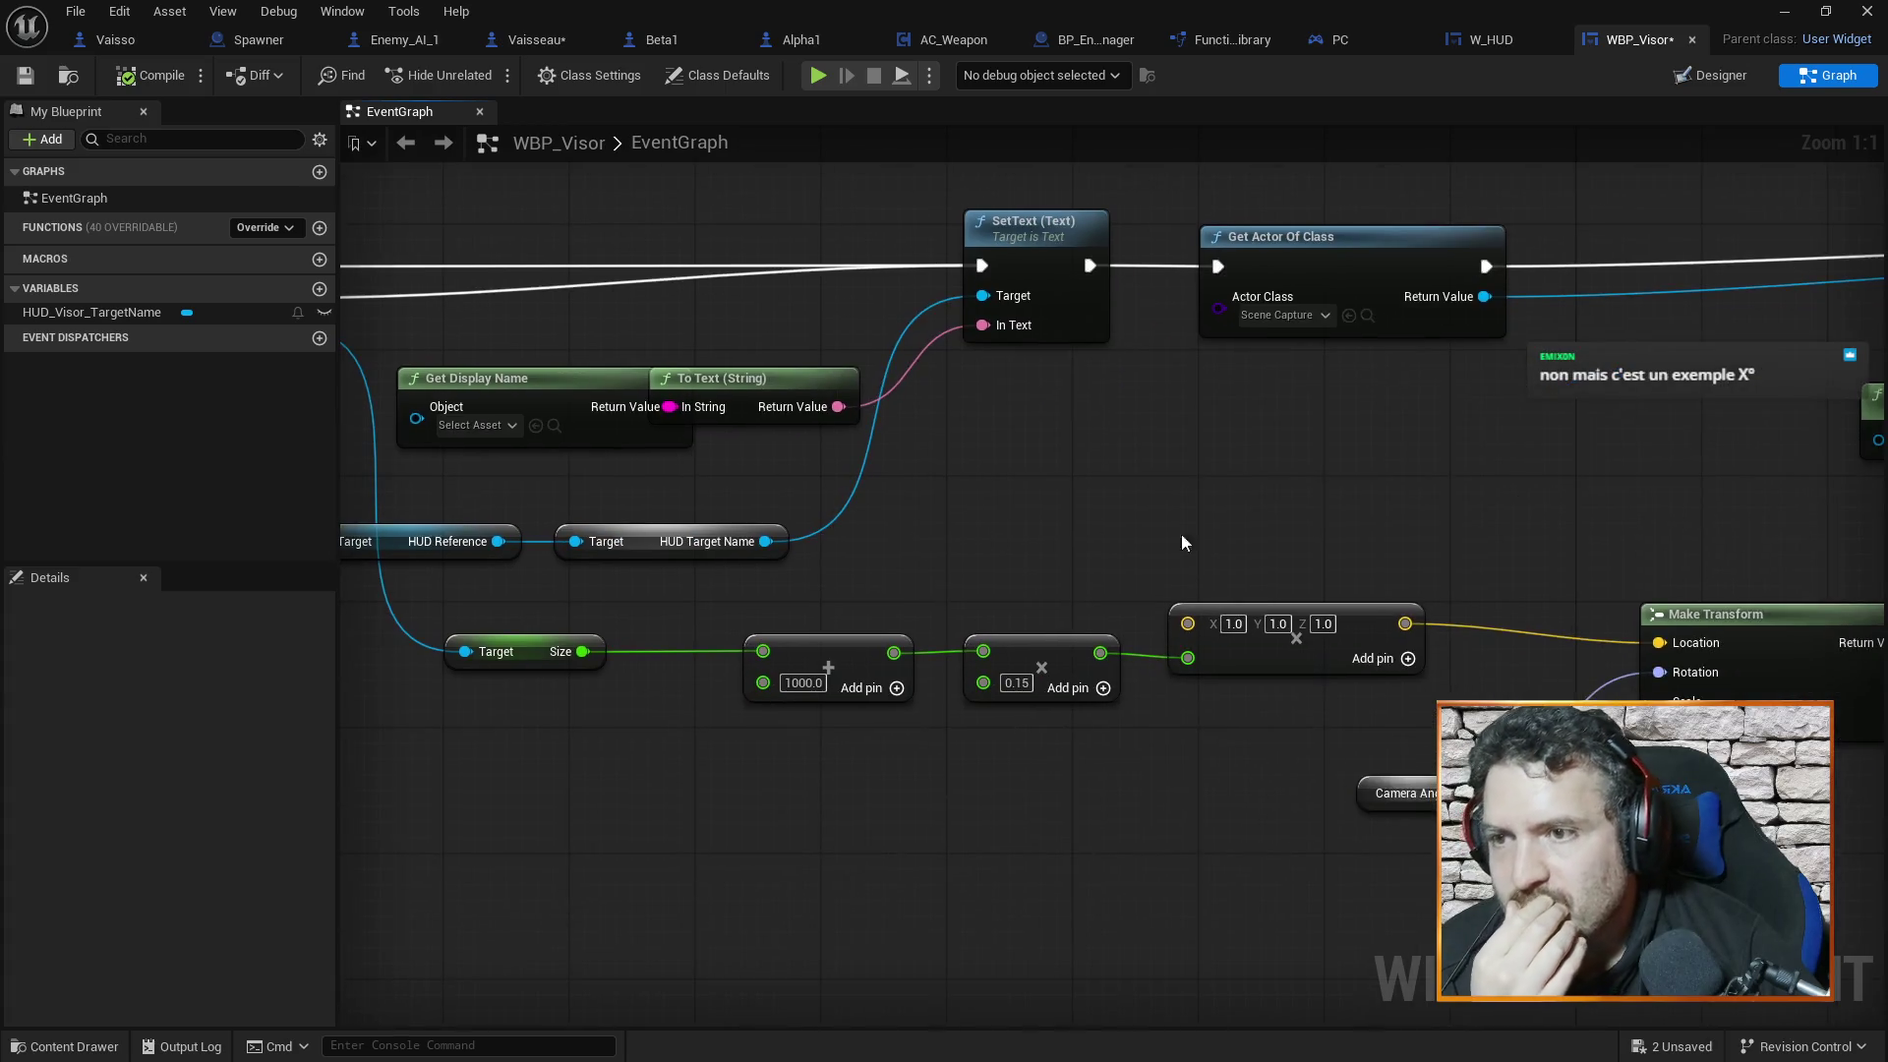
drag(1453, 539, 1032, 514)
scroll(1266, 553, up, 1)
drag(1266, 553, 1117, 548)
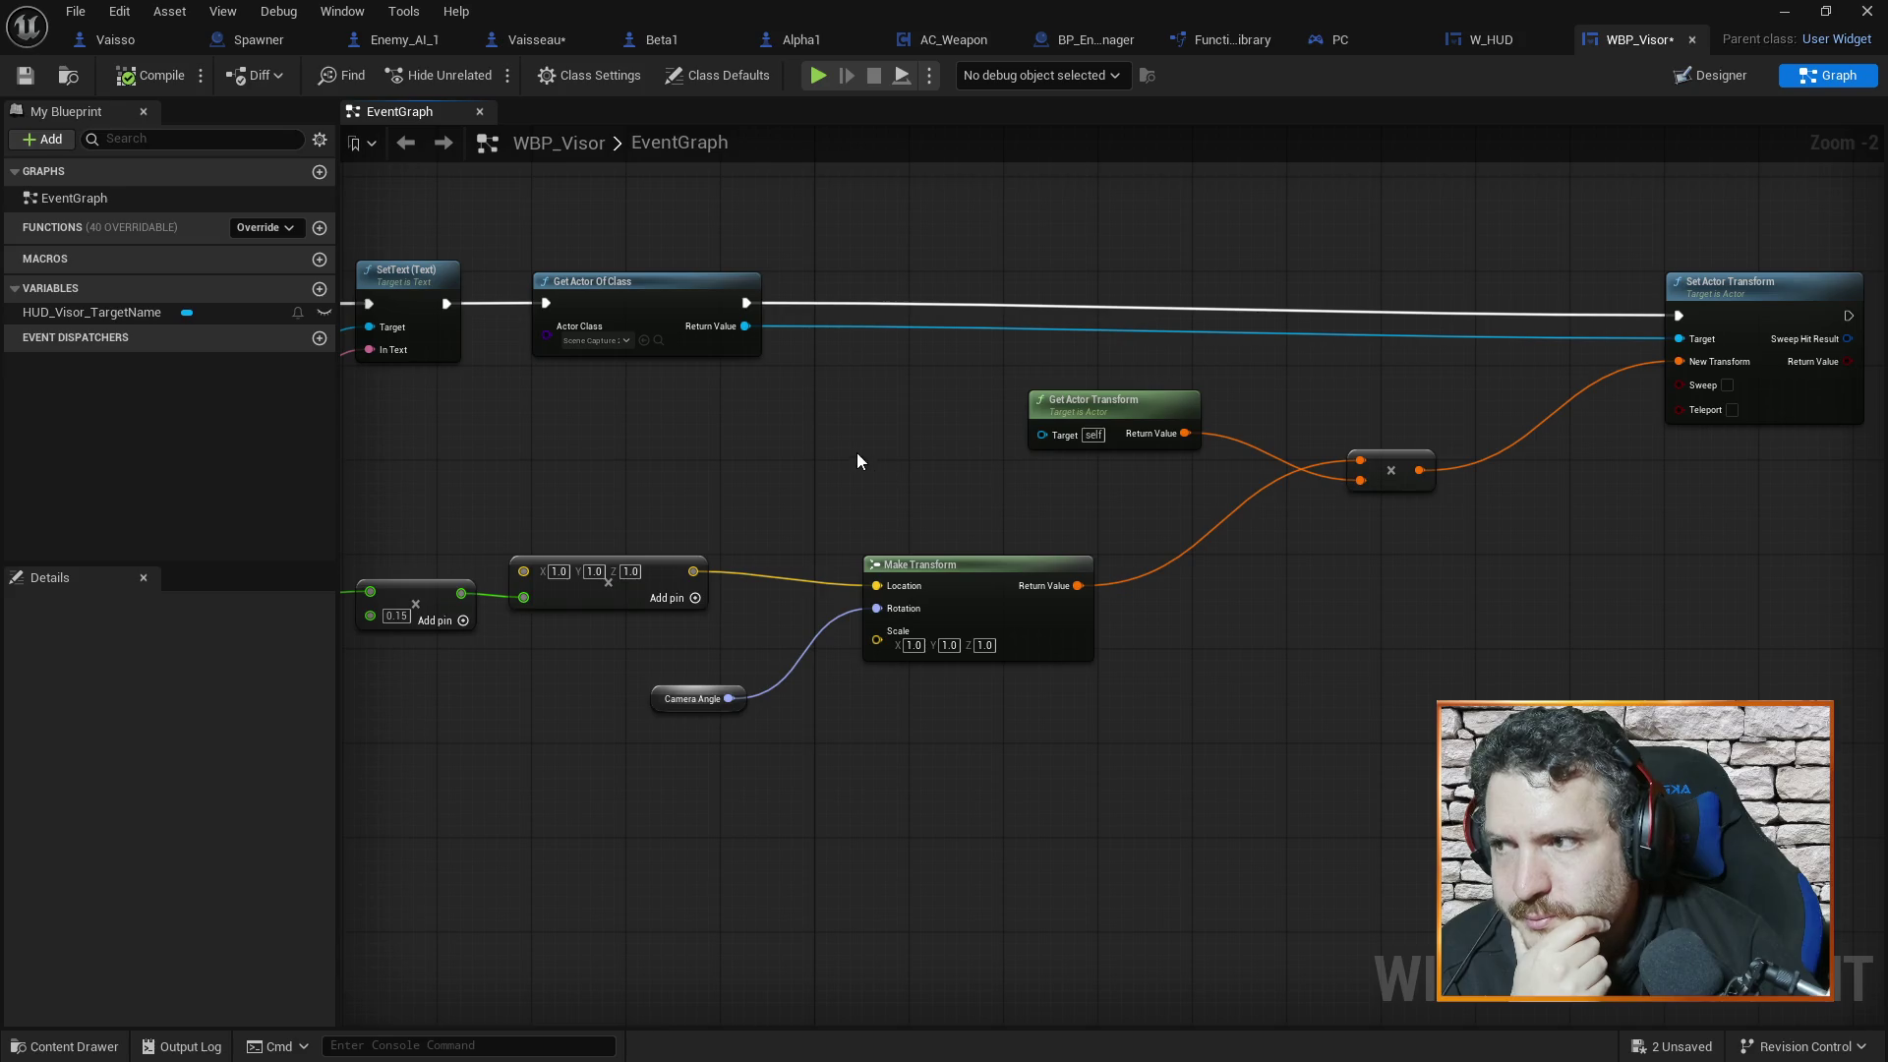
drag(857, 454, 1450, 497)
mouse_move(1049, 506)
mouse_down()
mouse_move(1488, 516)
mouse_move(1430, 515)
mouse_up()
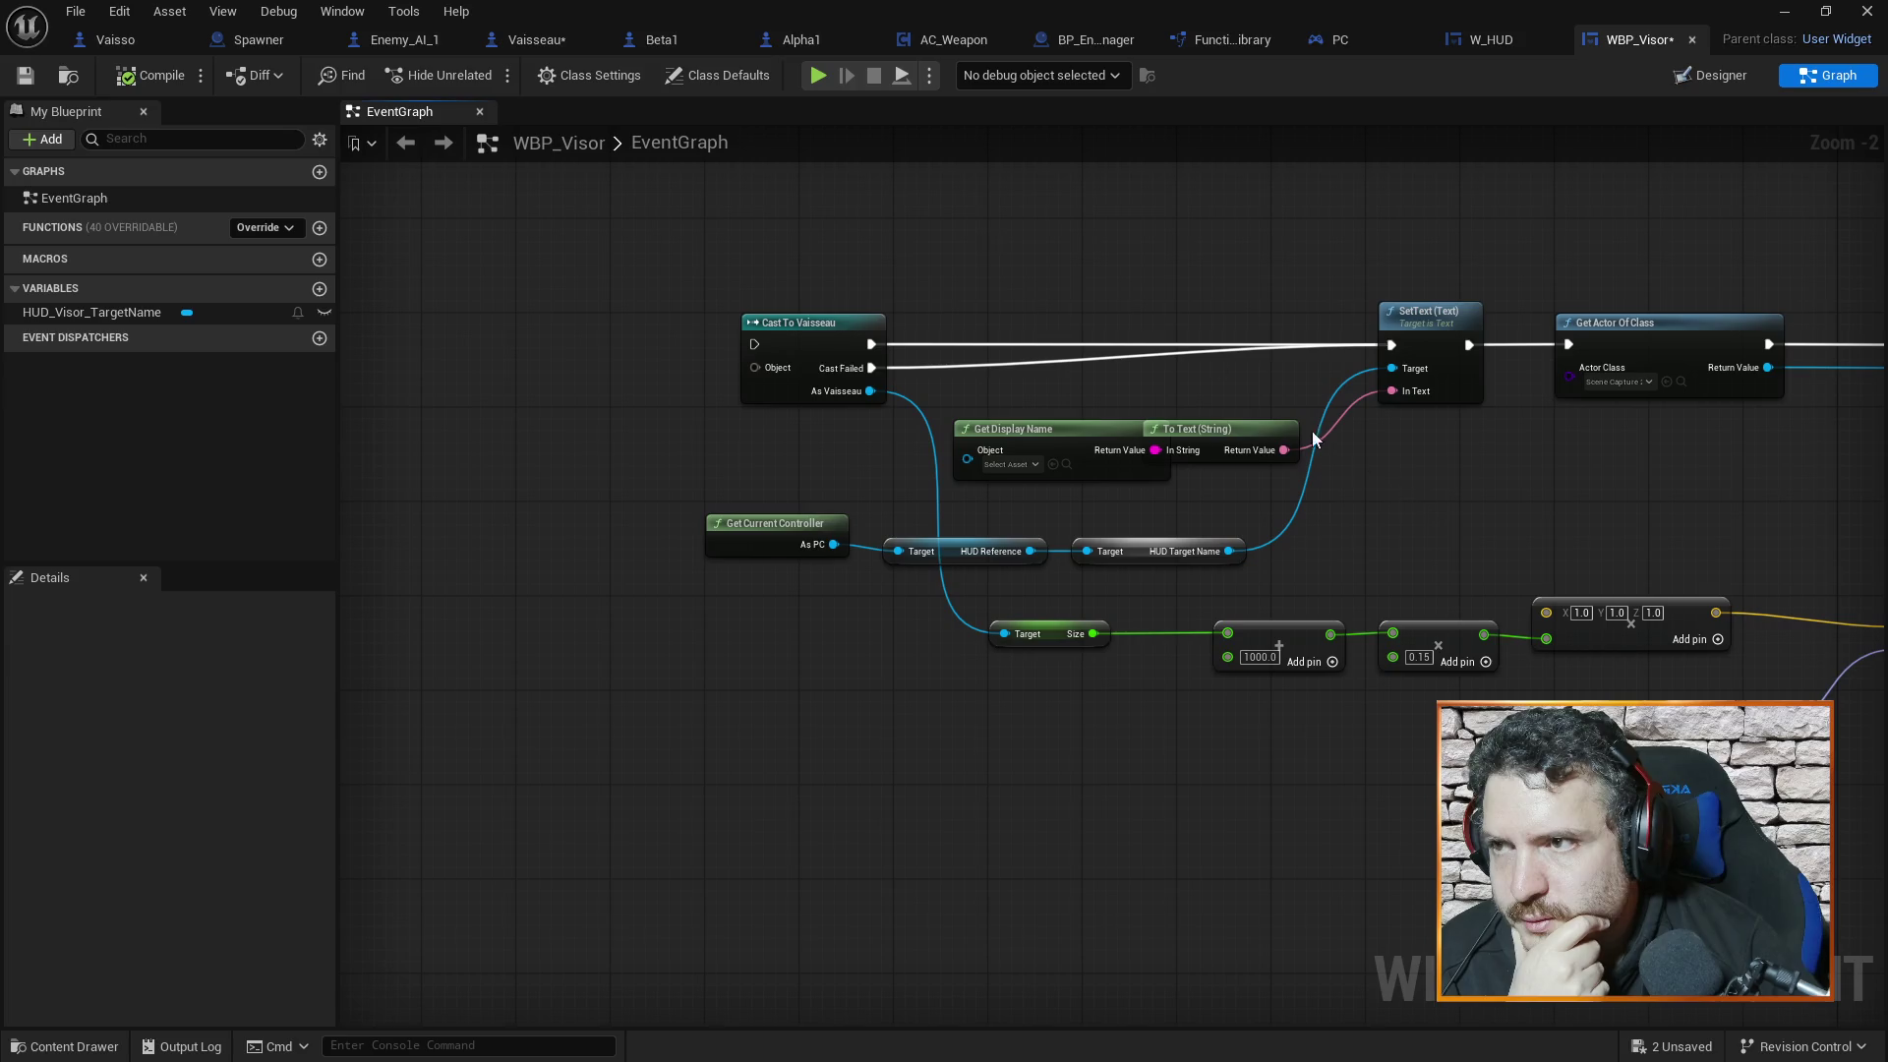
click(536, 39)
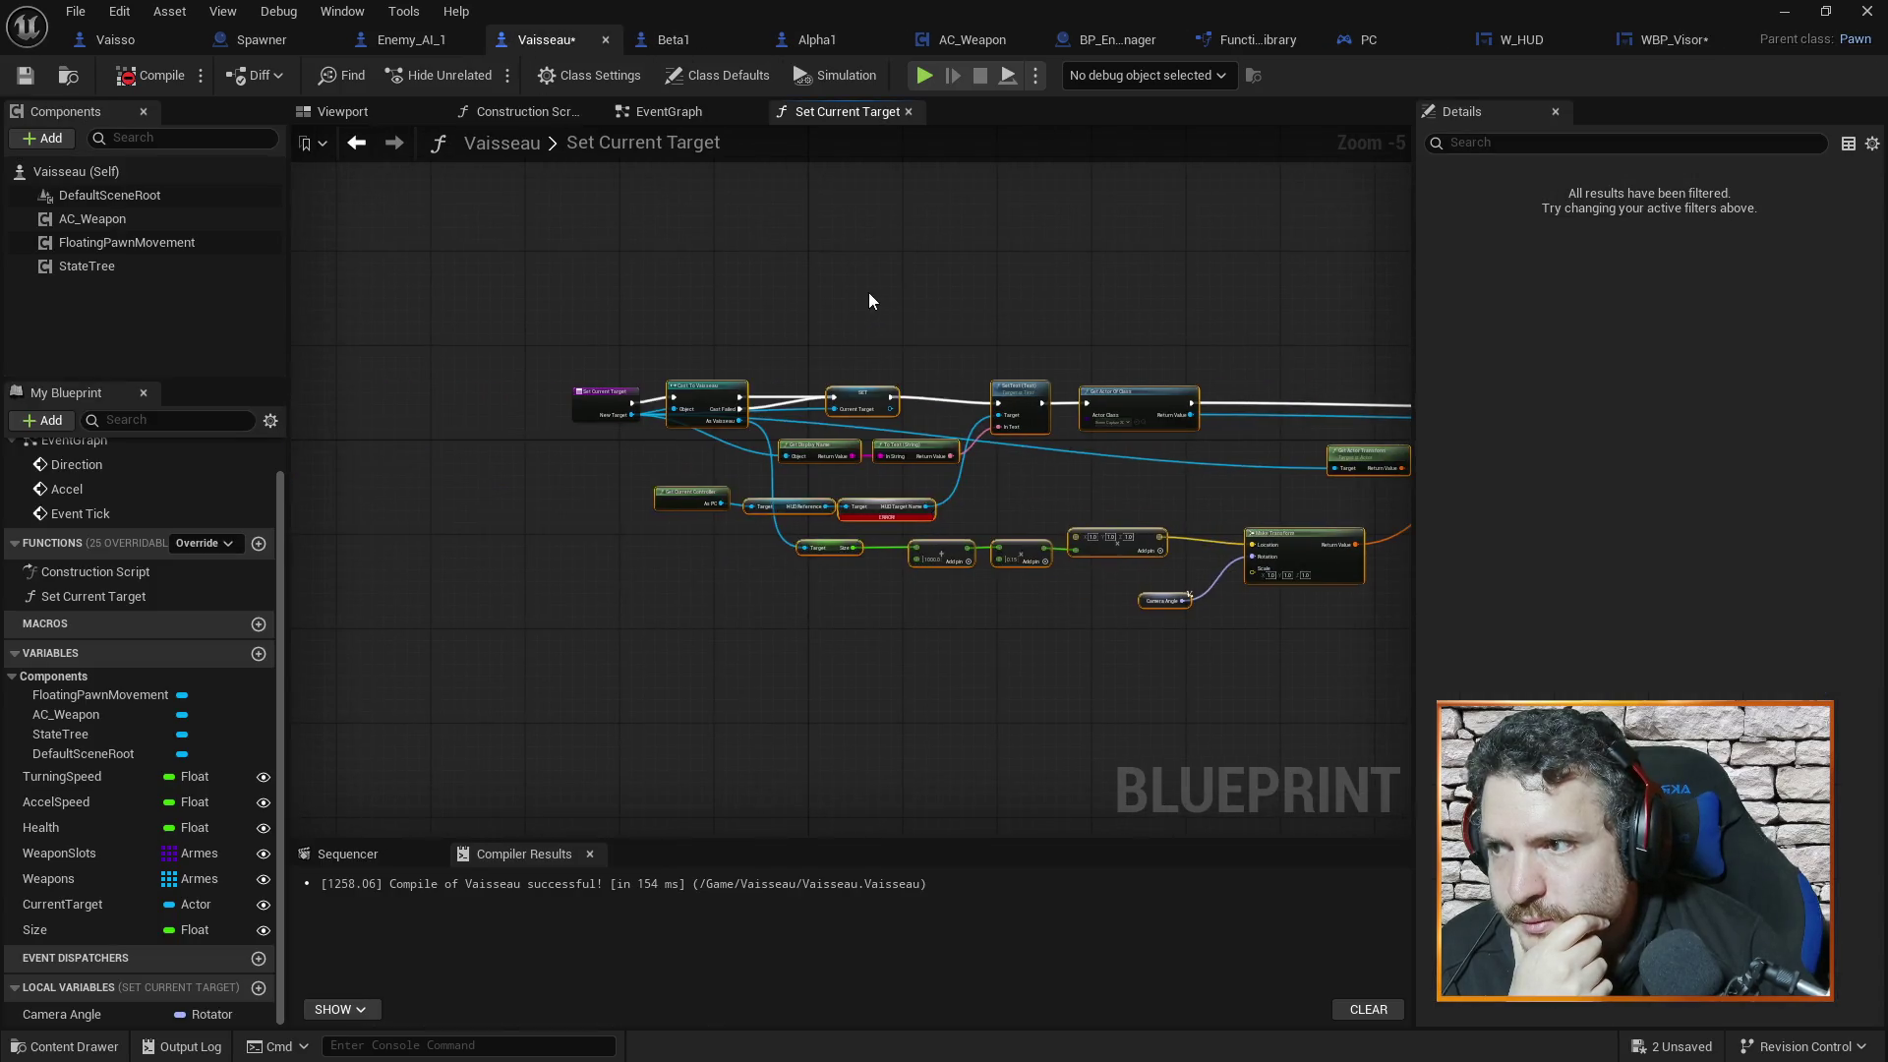
scroll(801, 302, up, 1)
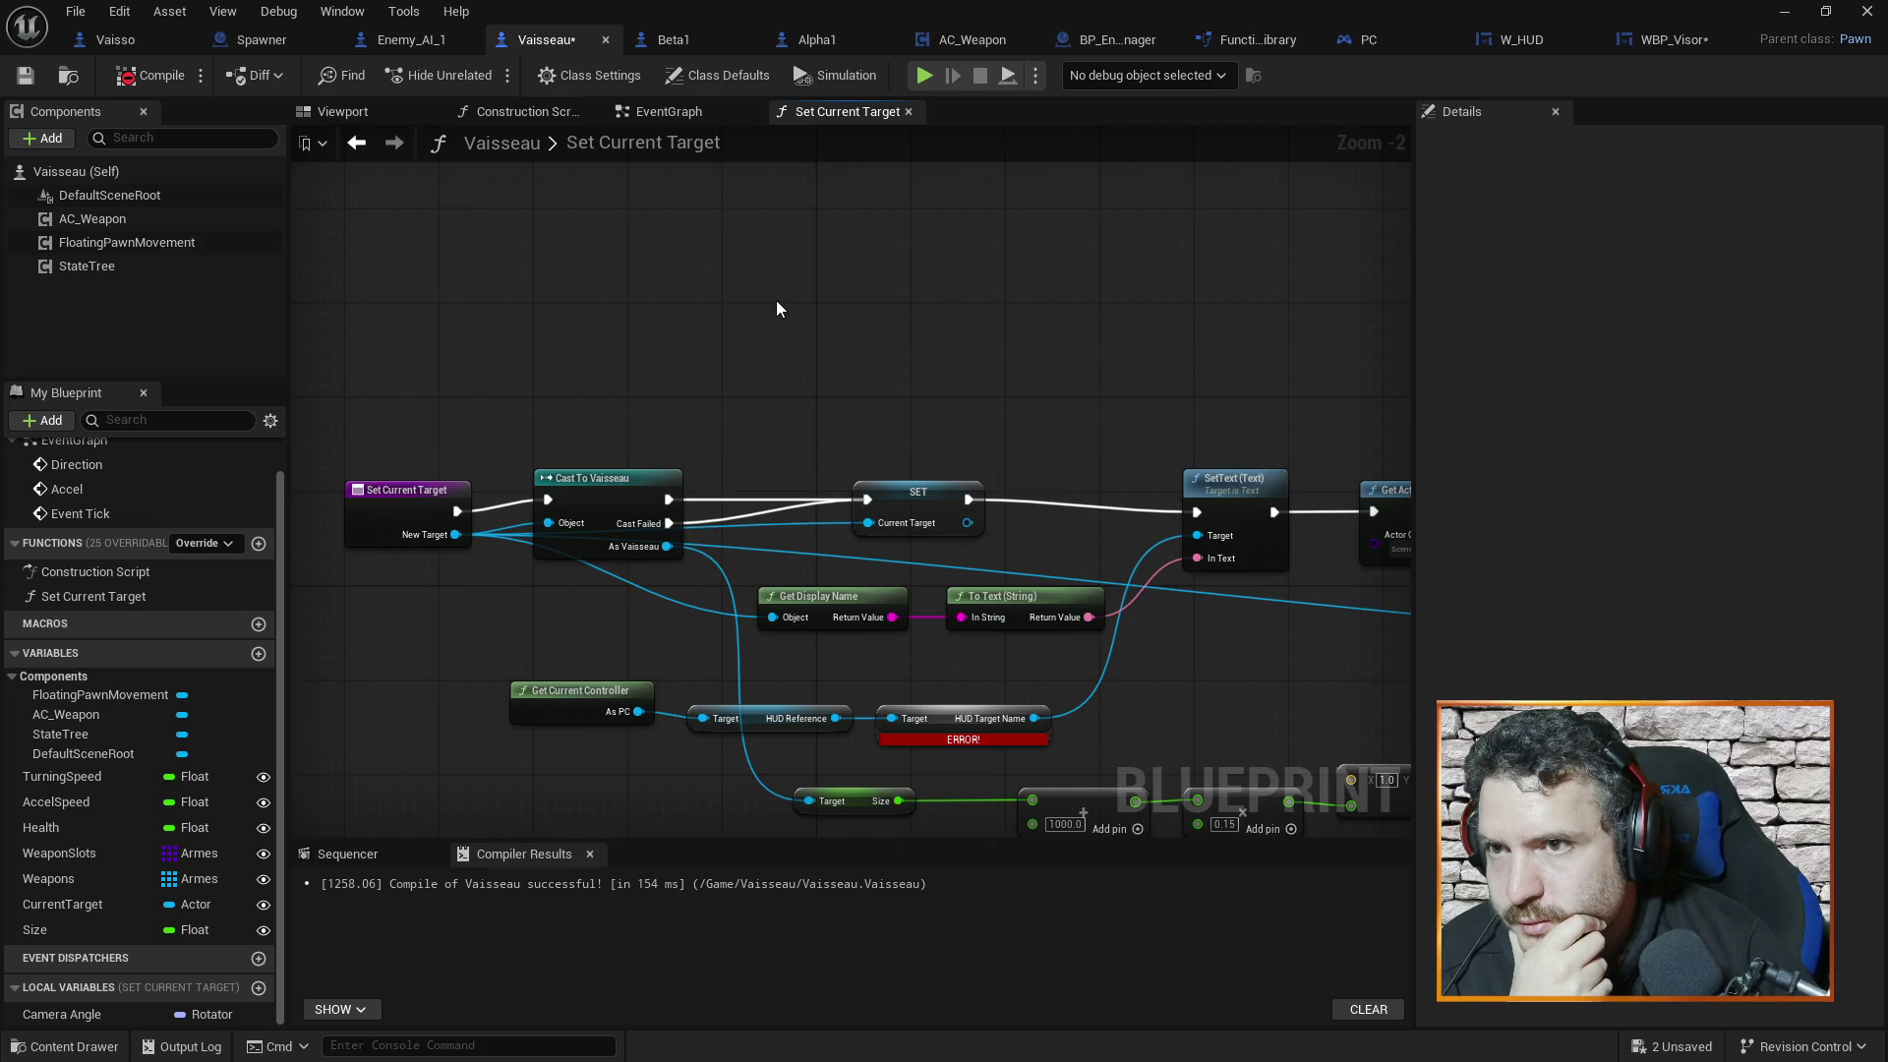
click(1516, 44)
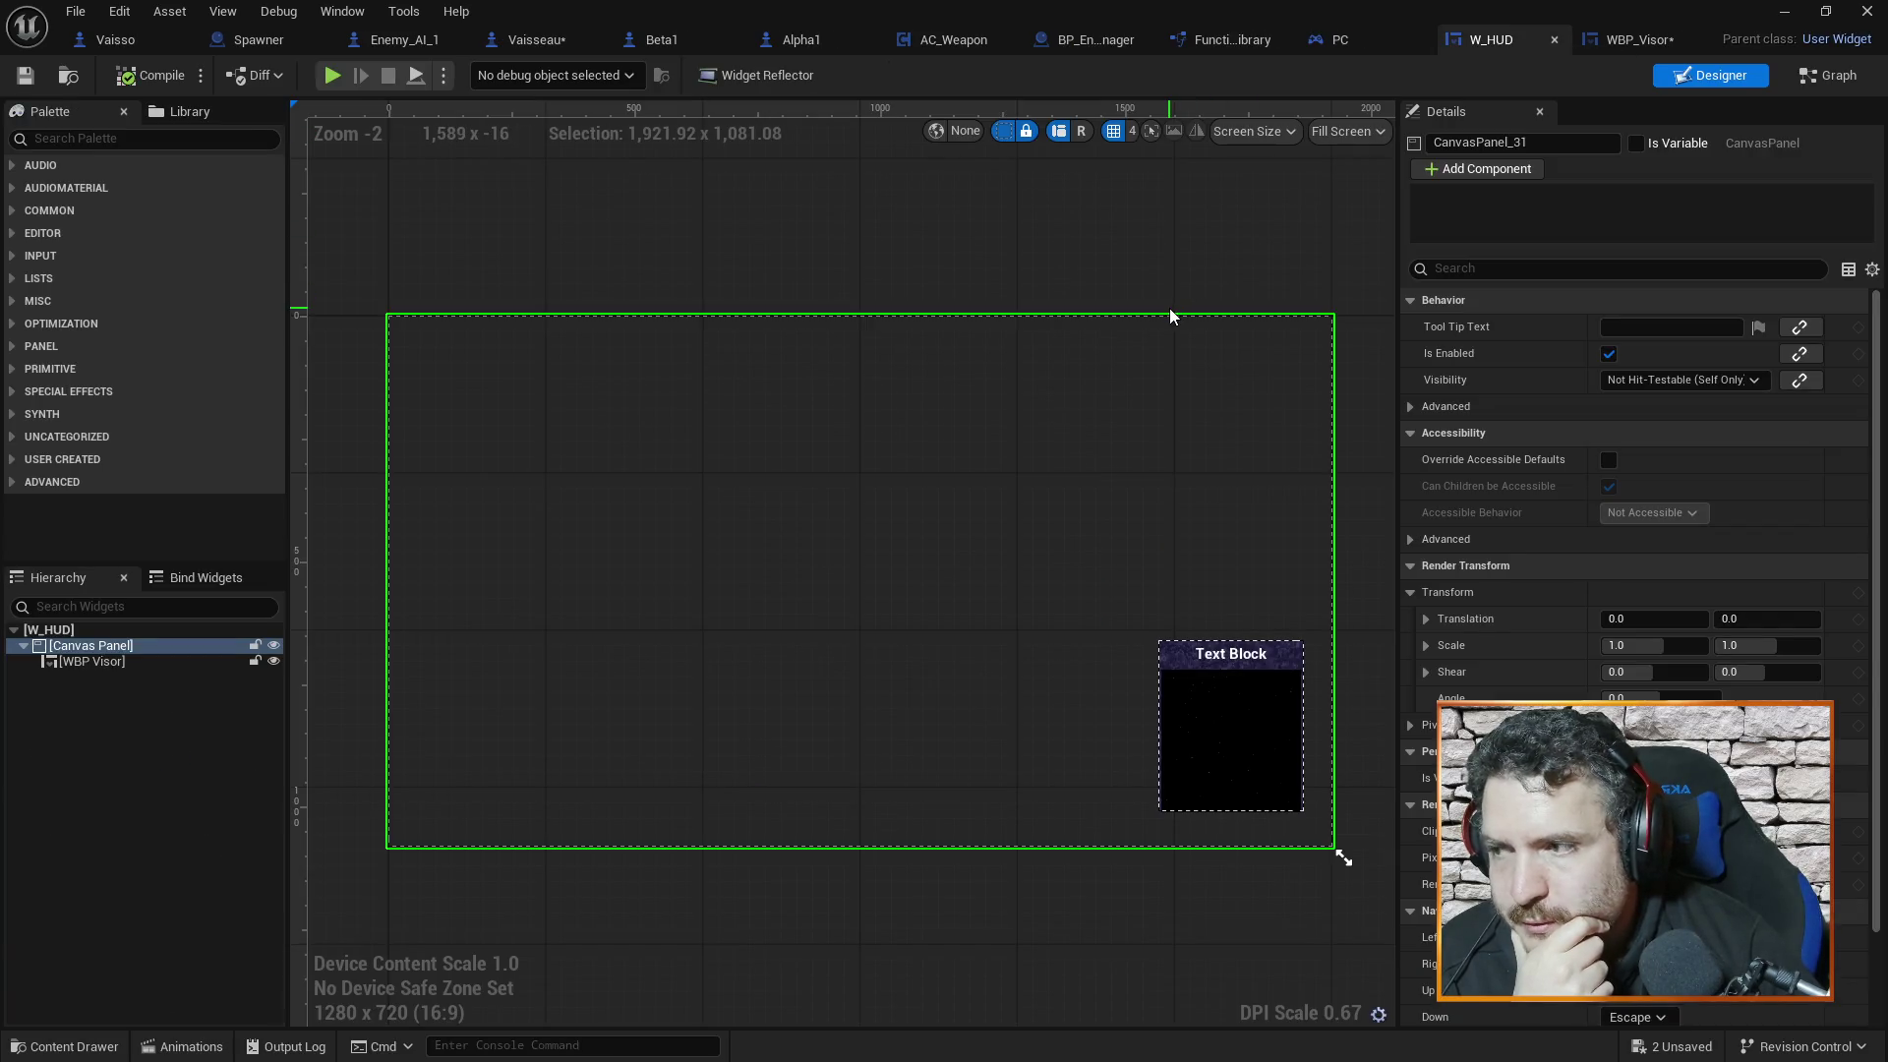
click(114, 660)
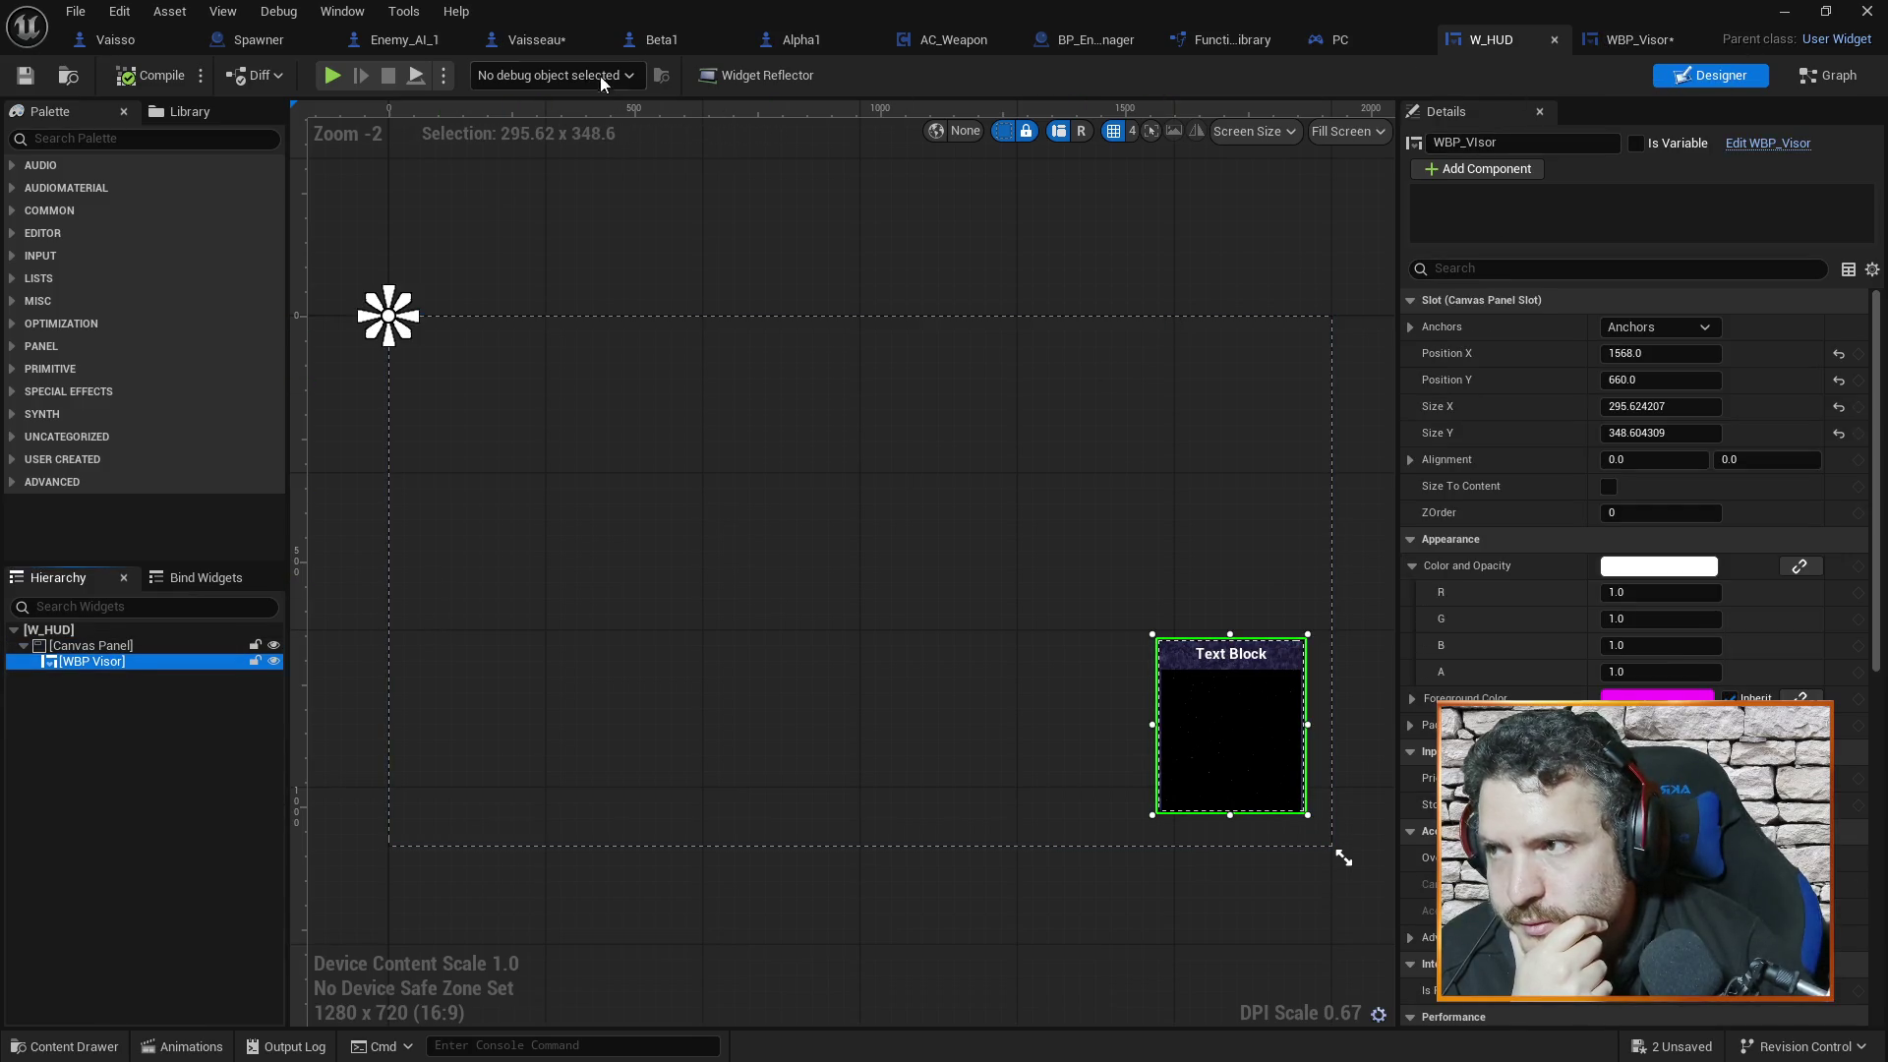
click(533, 45)
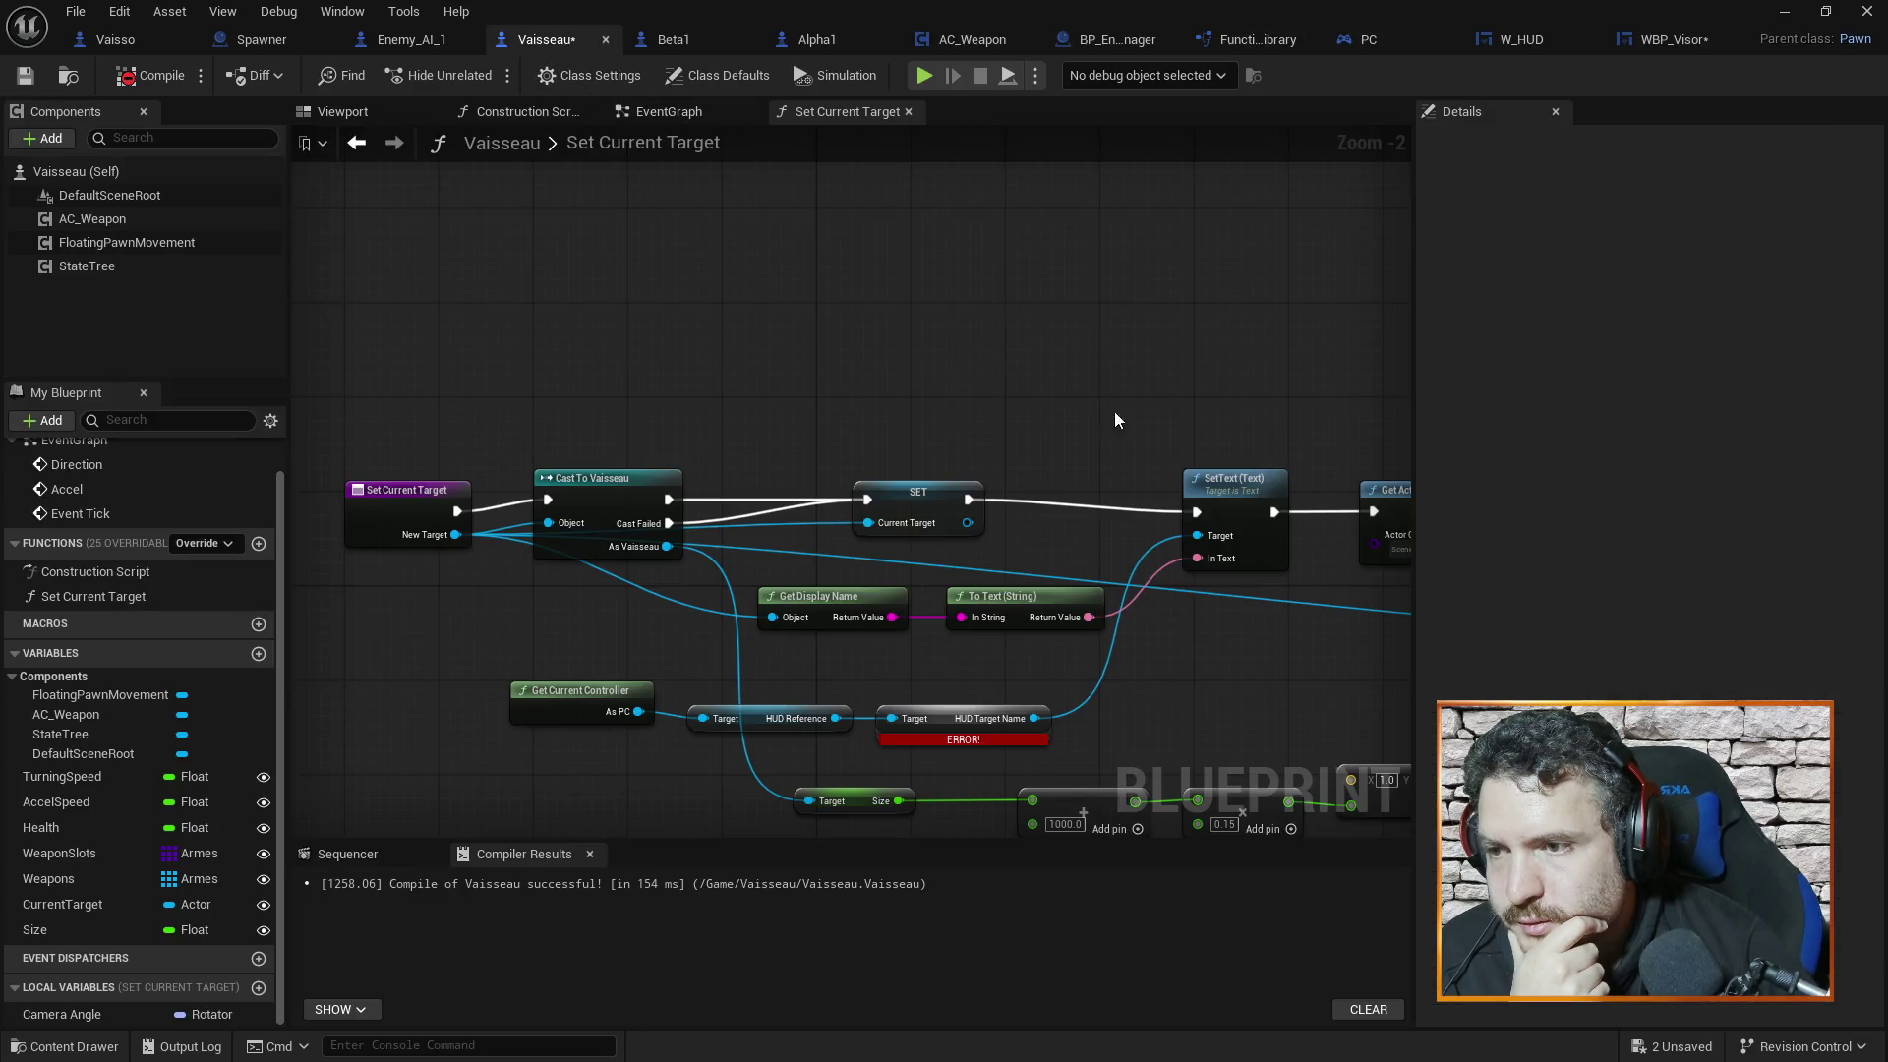
mouse_move(1072, 389)
mouse_down()
mouse_move(923, 373)
mouse_move(1046, 307)
mouse_up()
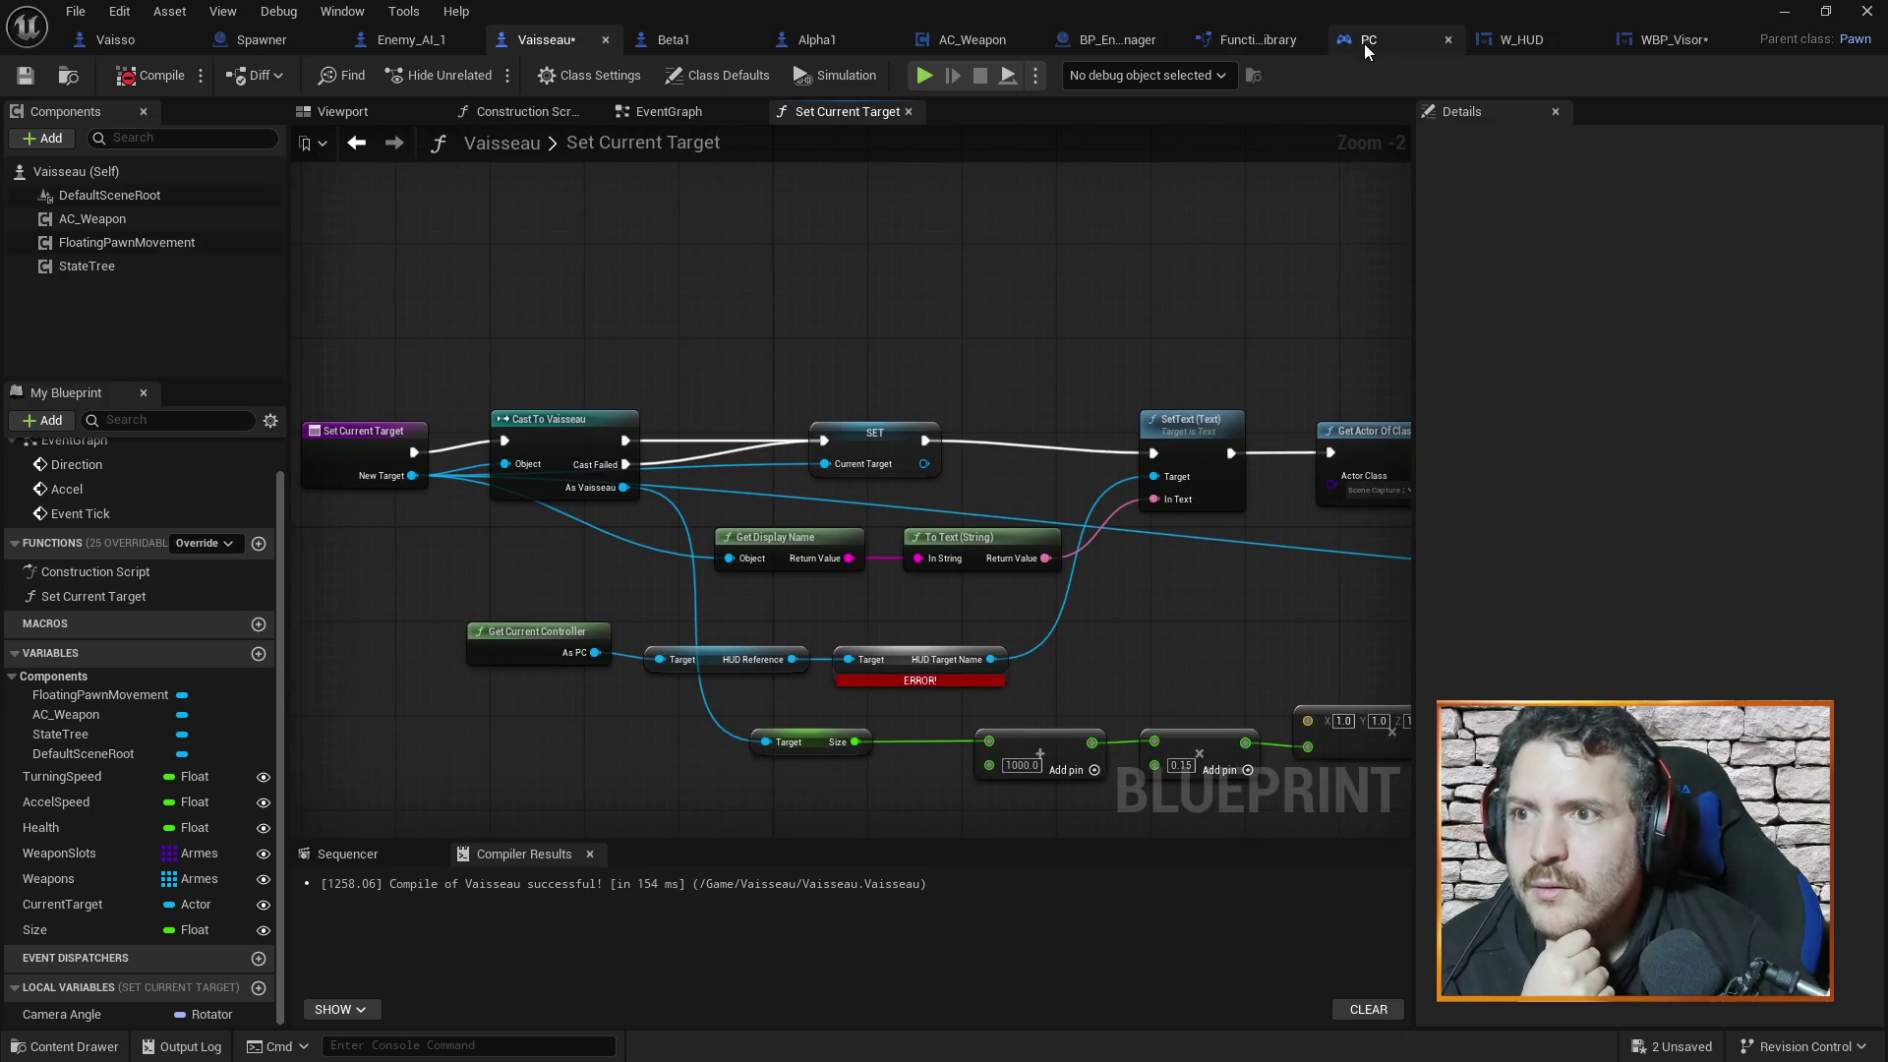
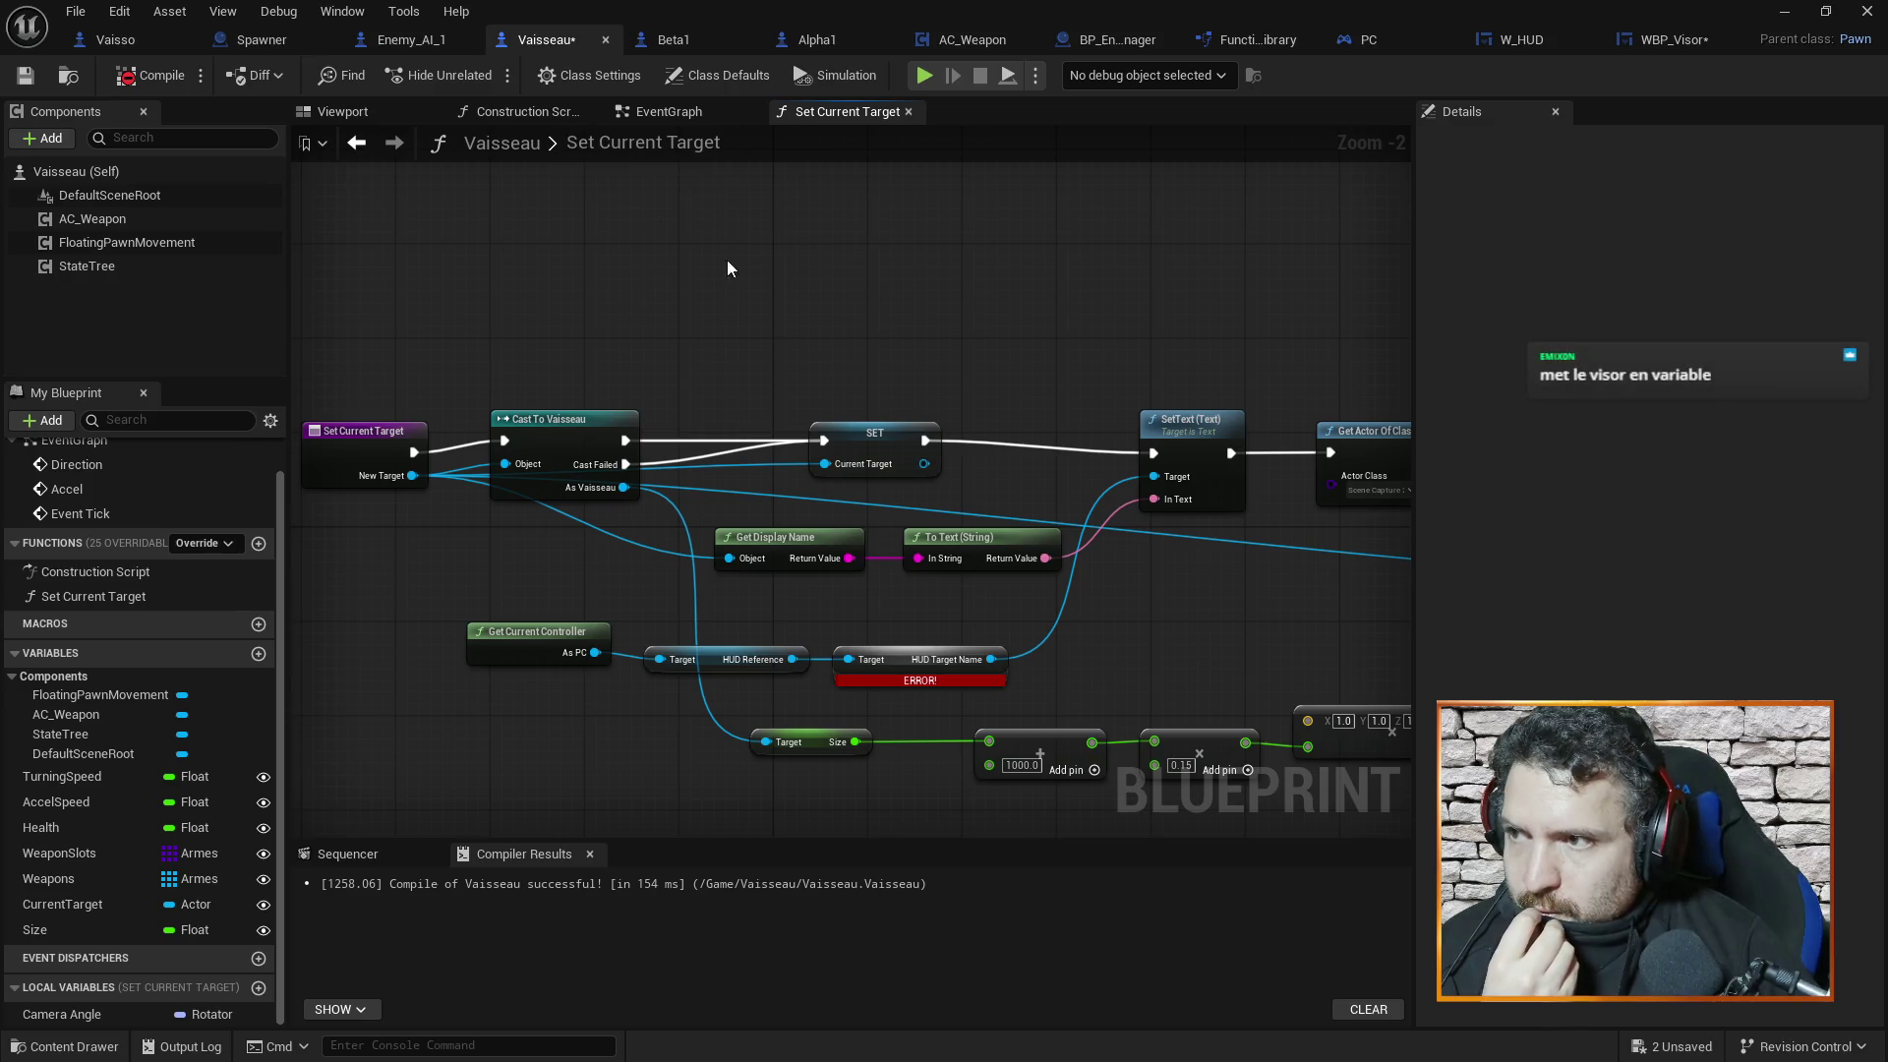
Rename W_HUD's visor widget to HUD_Visor, tick Is Variable, and compile W_HUD
scroll(853, 295, down, 1)
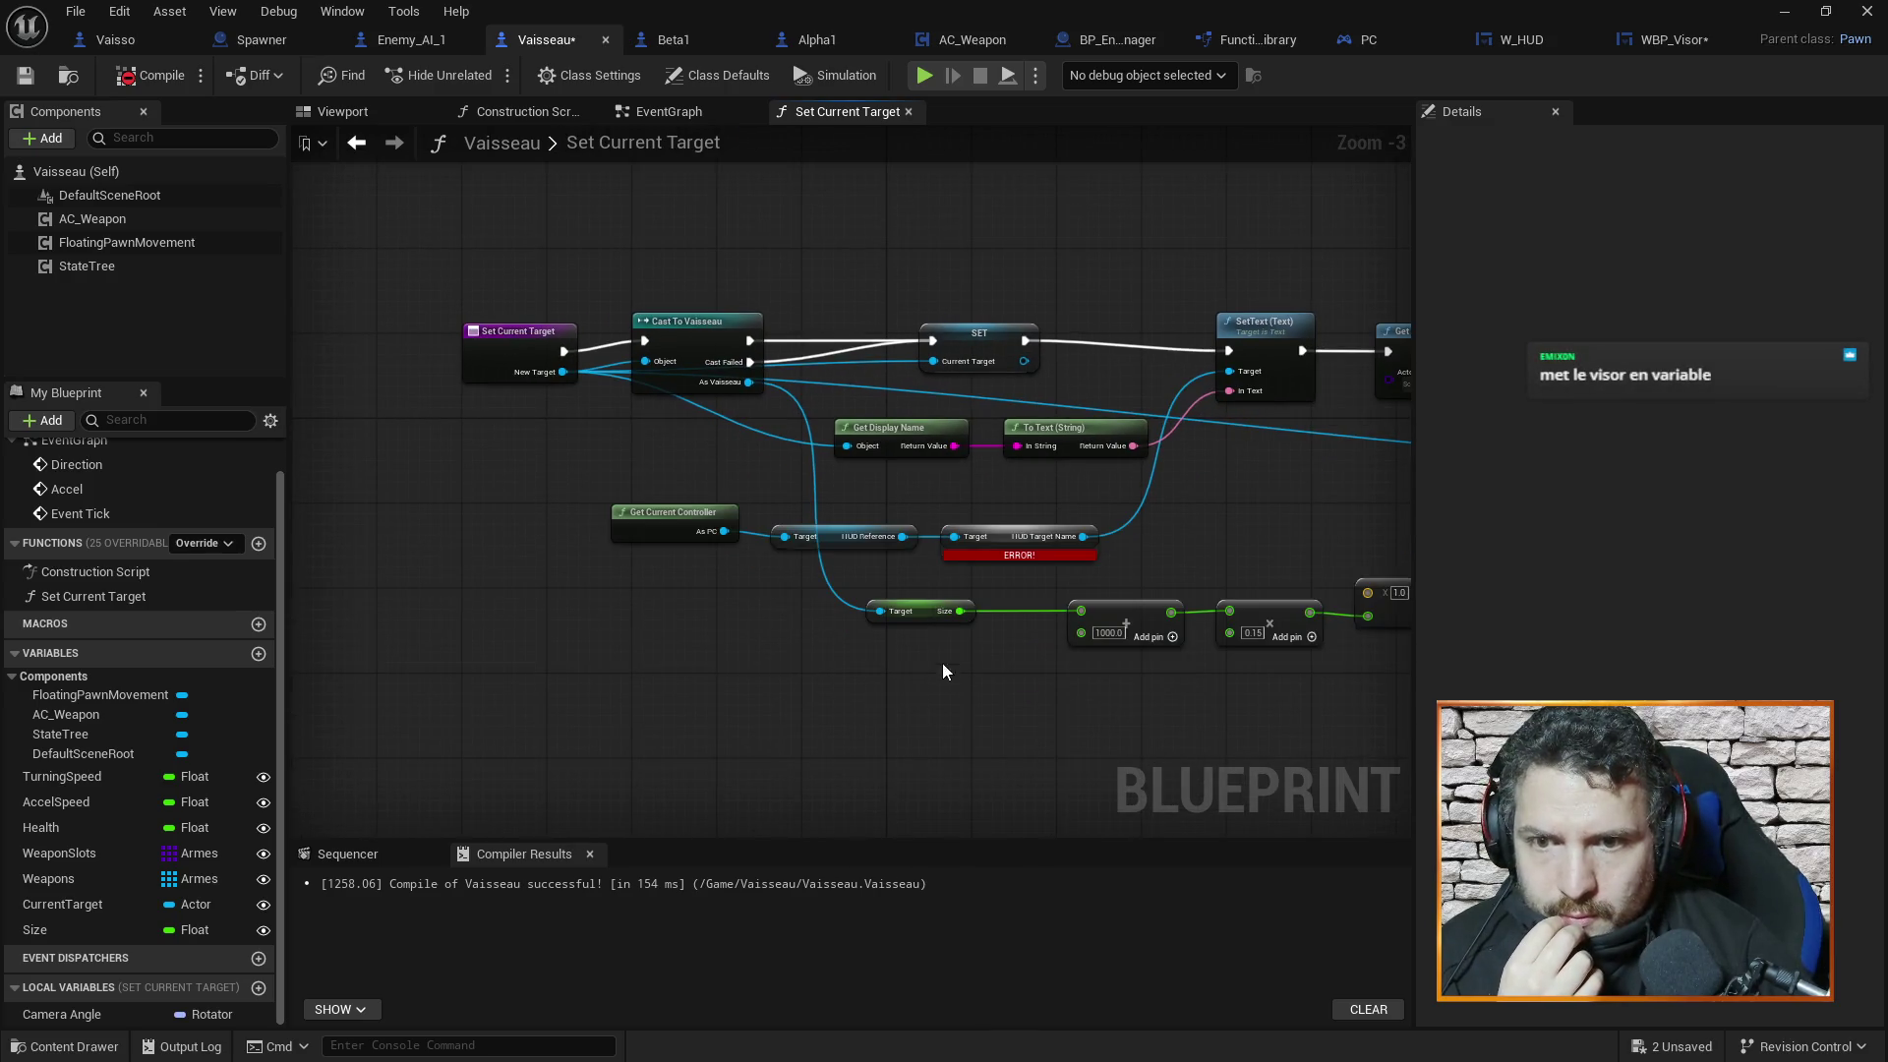
click(1508, 44)
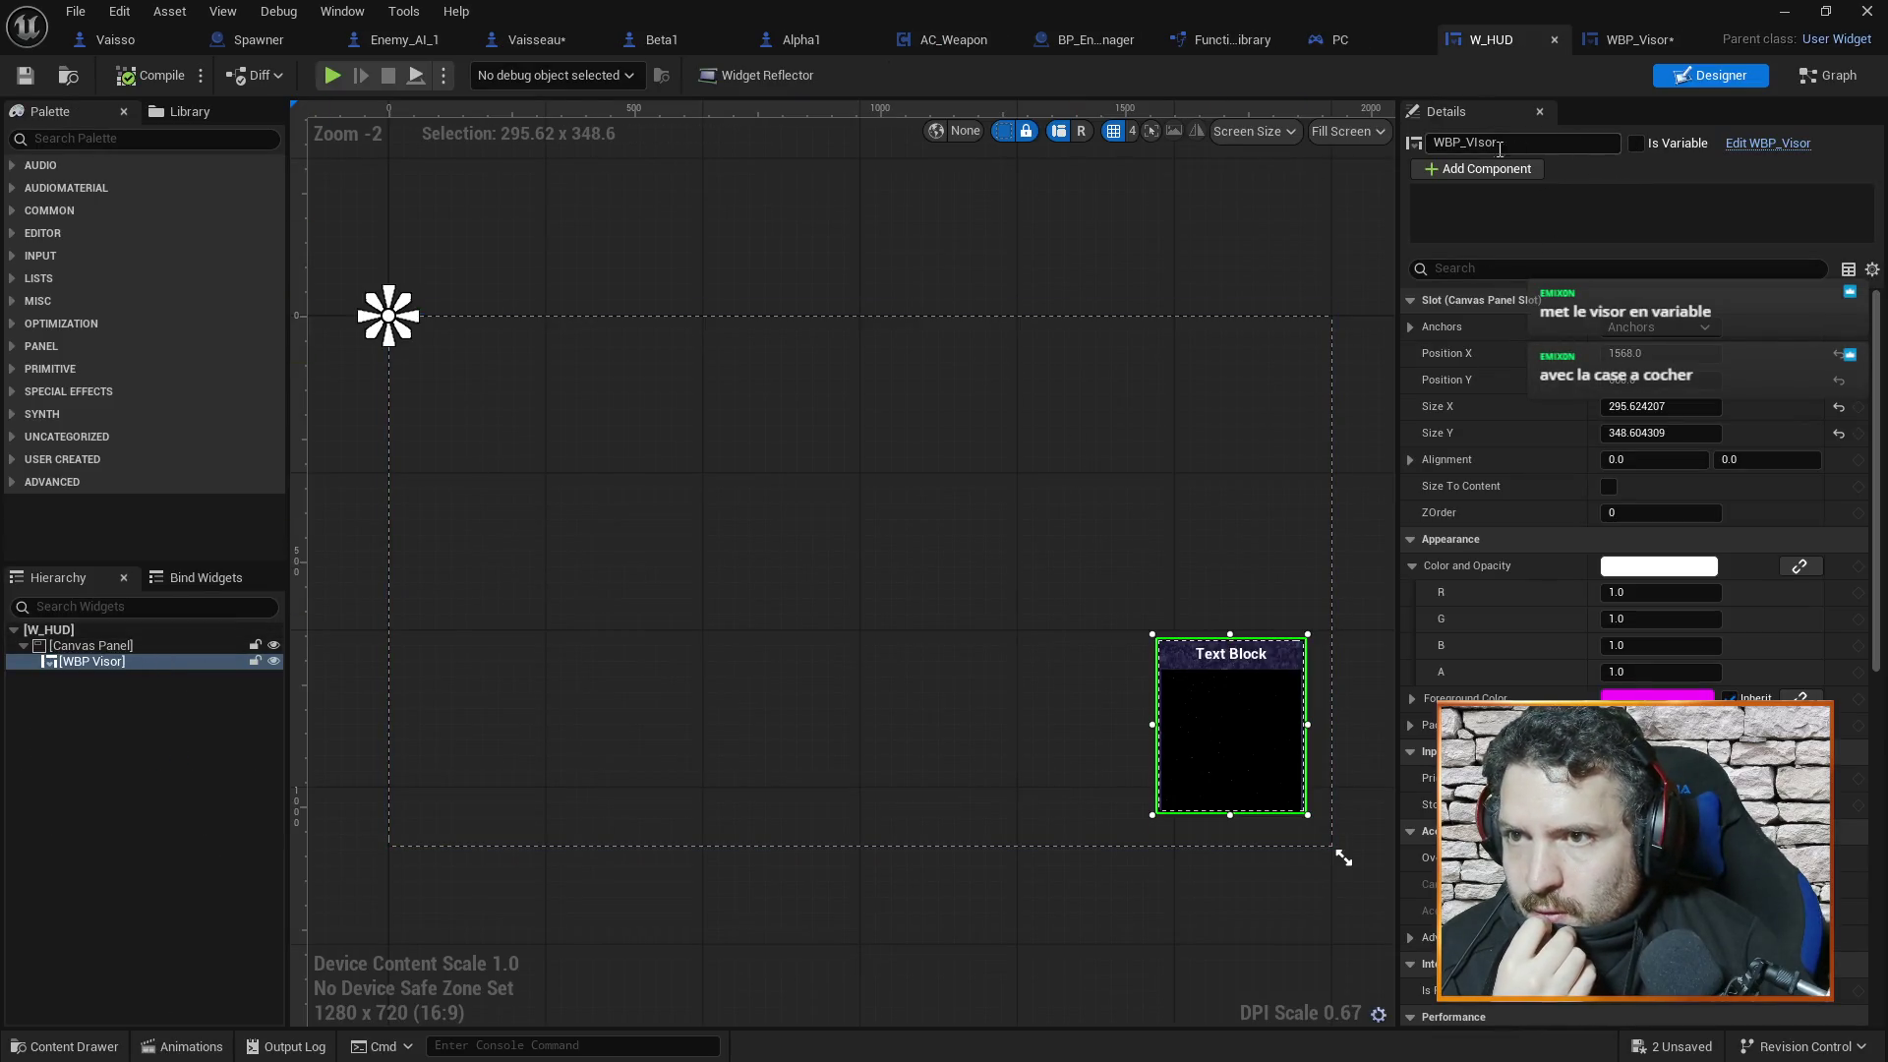
double_click(1447, 142)
text(HUD)
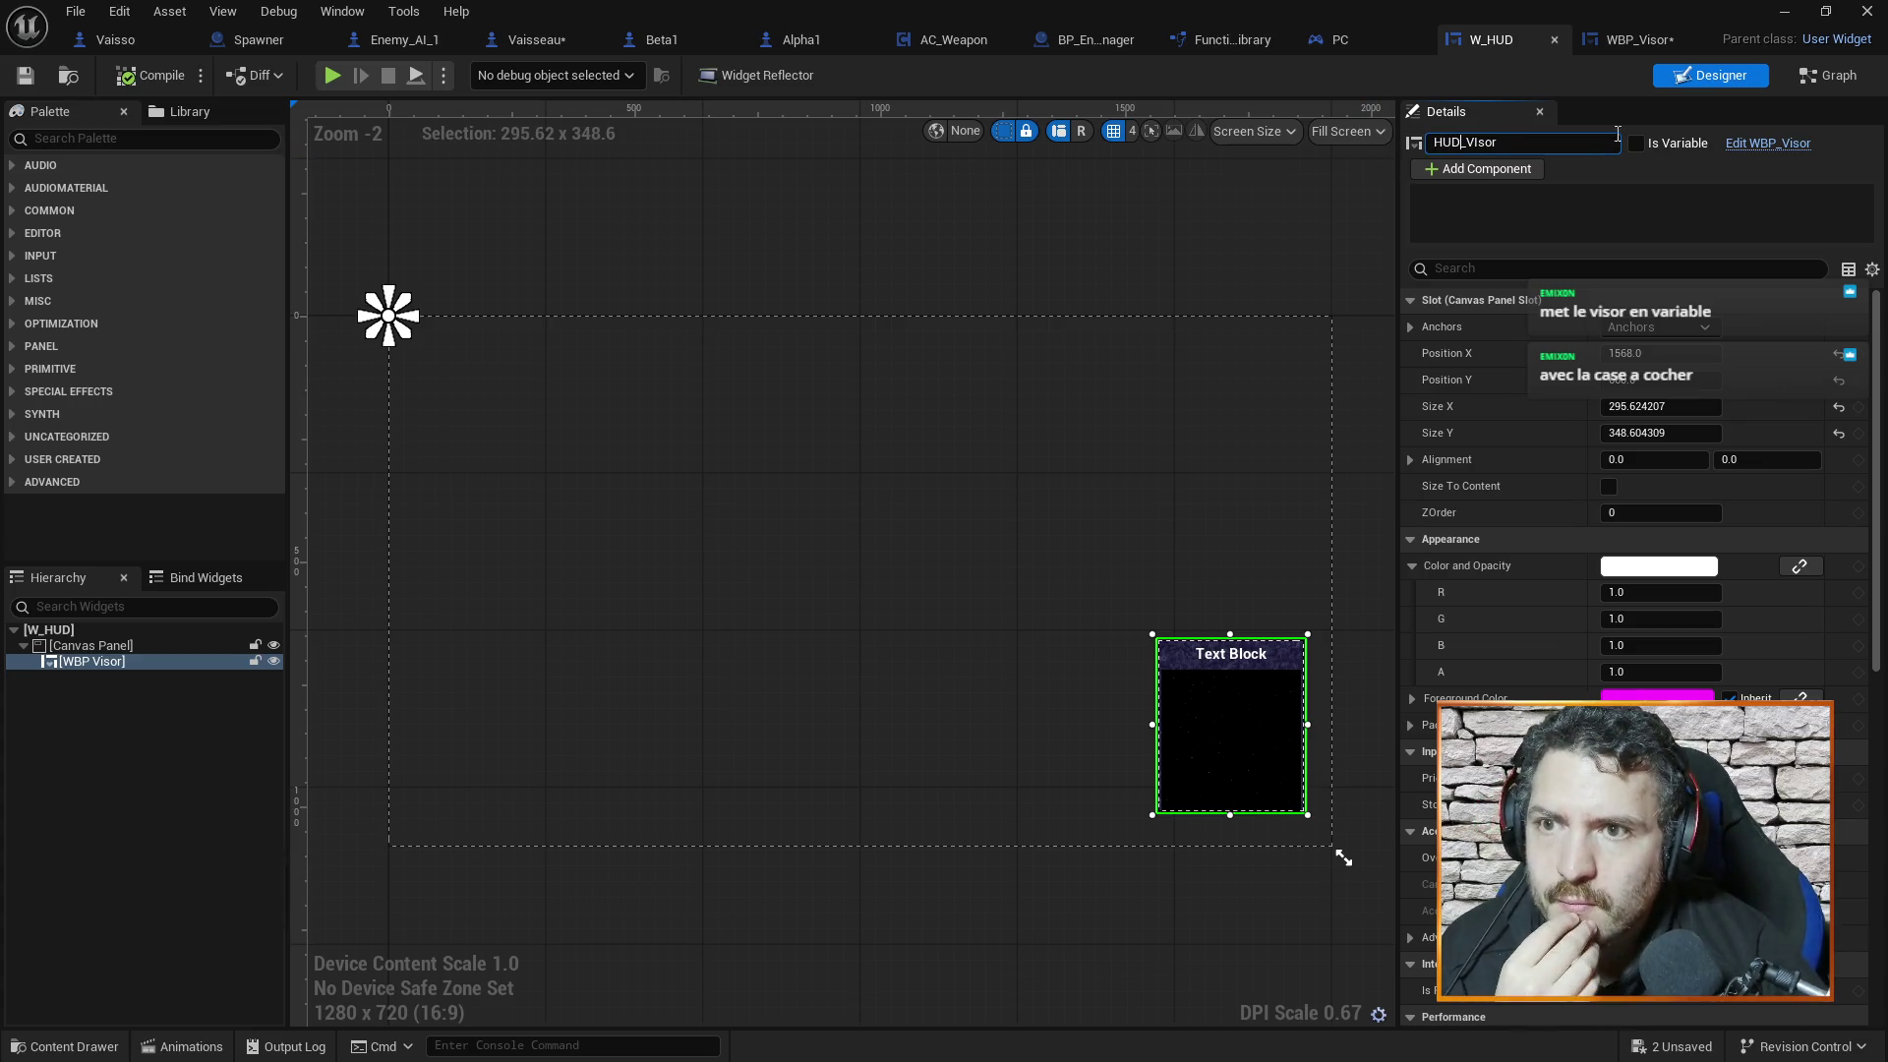
click(1634, 144)
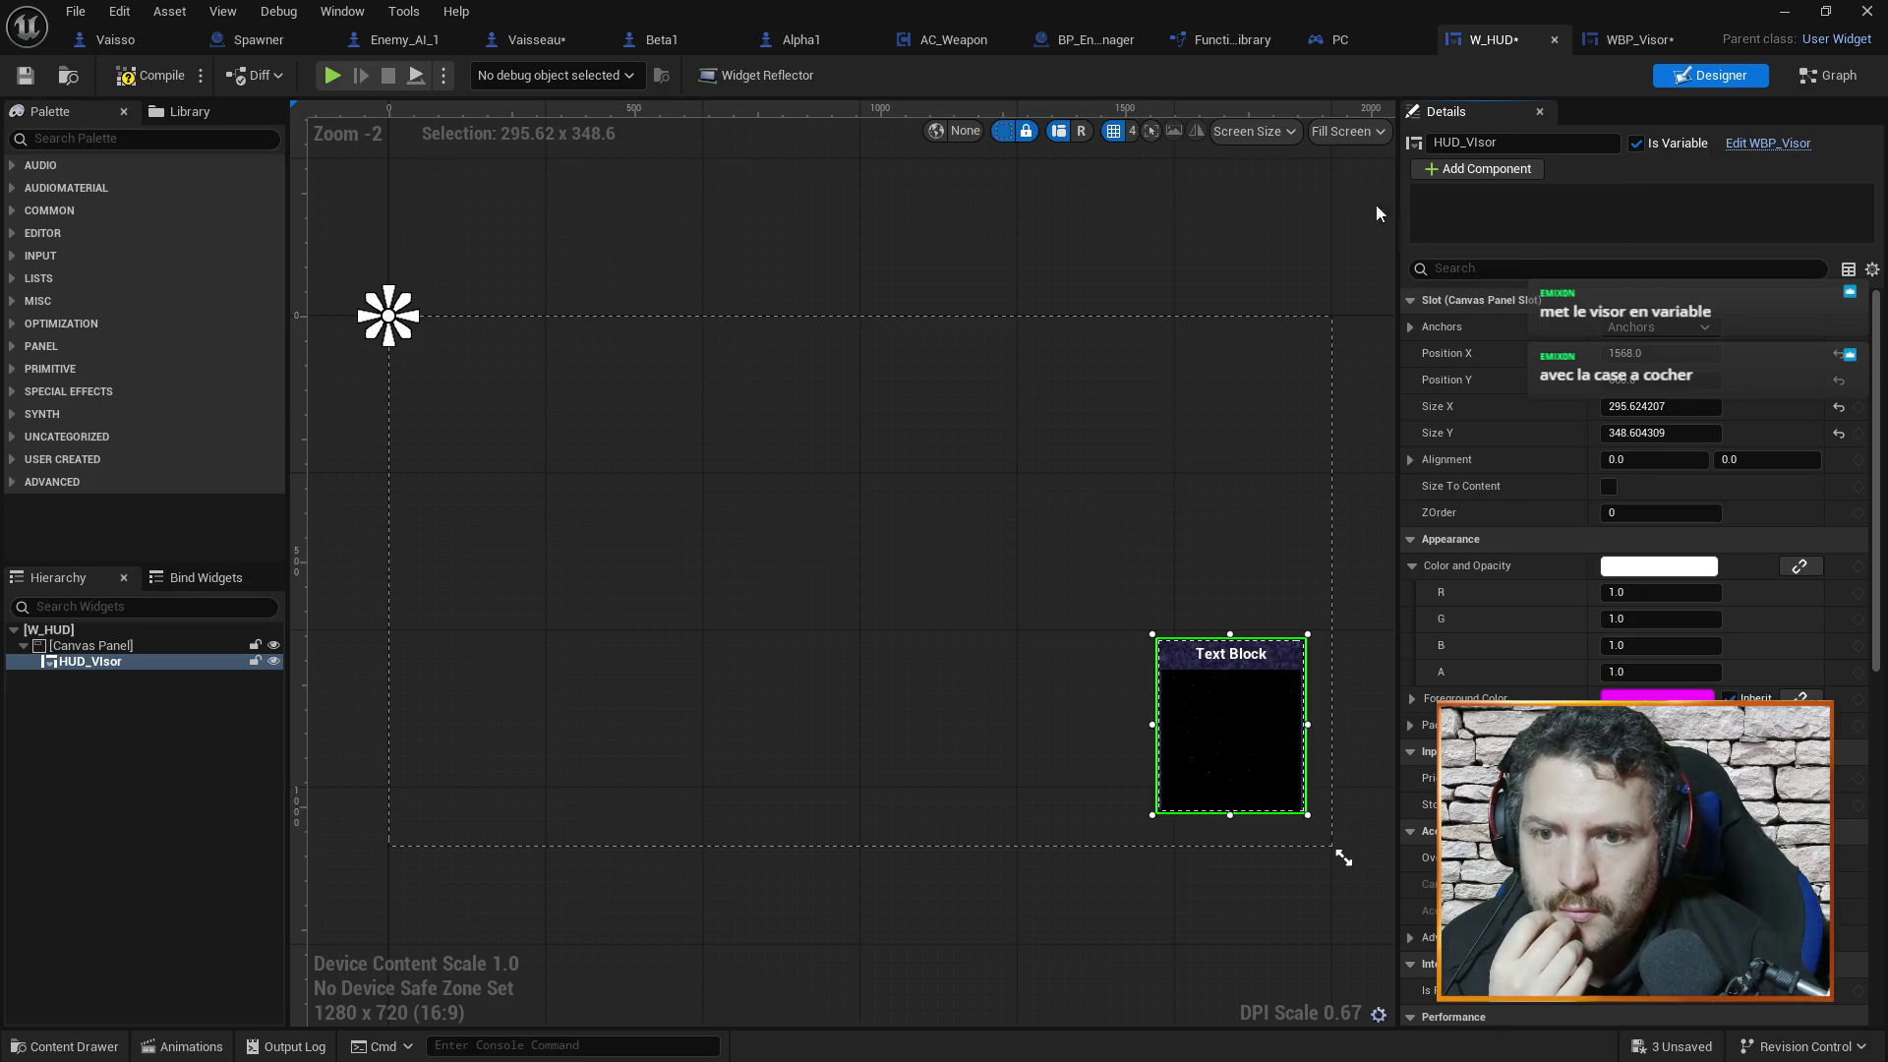
click(153, 76)
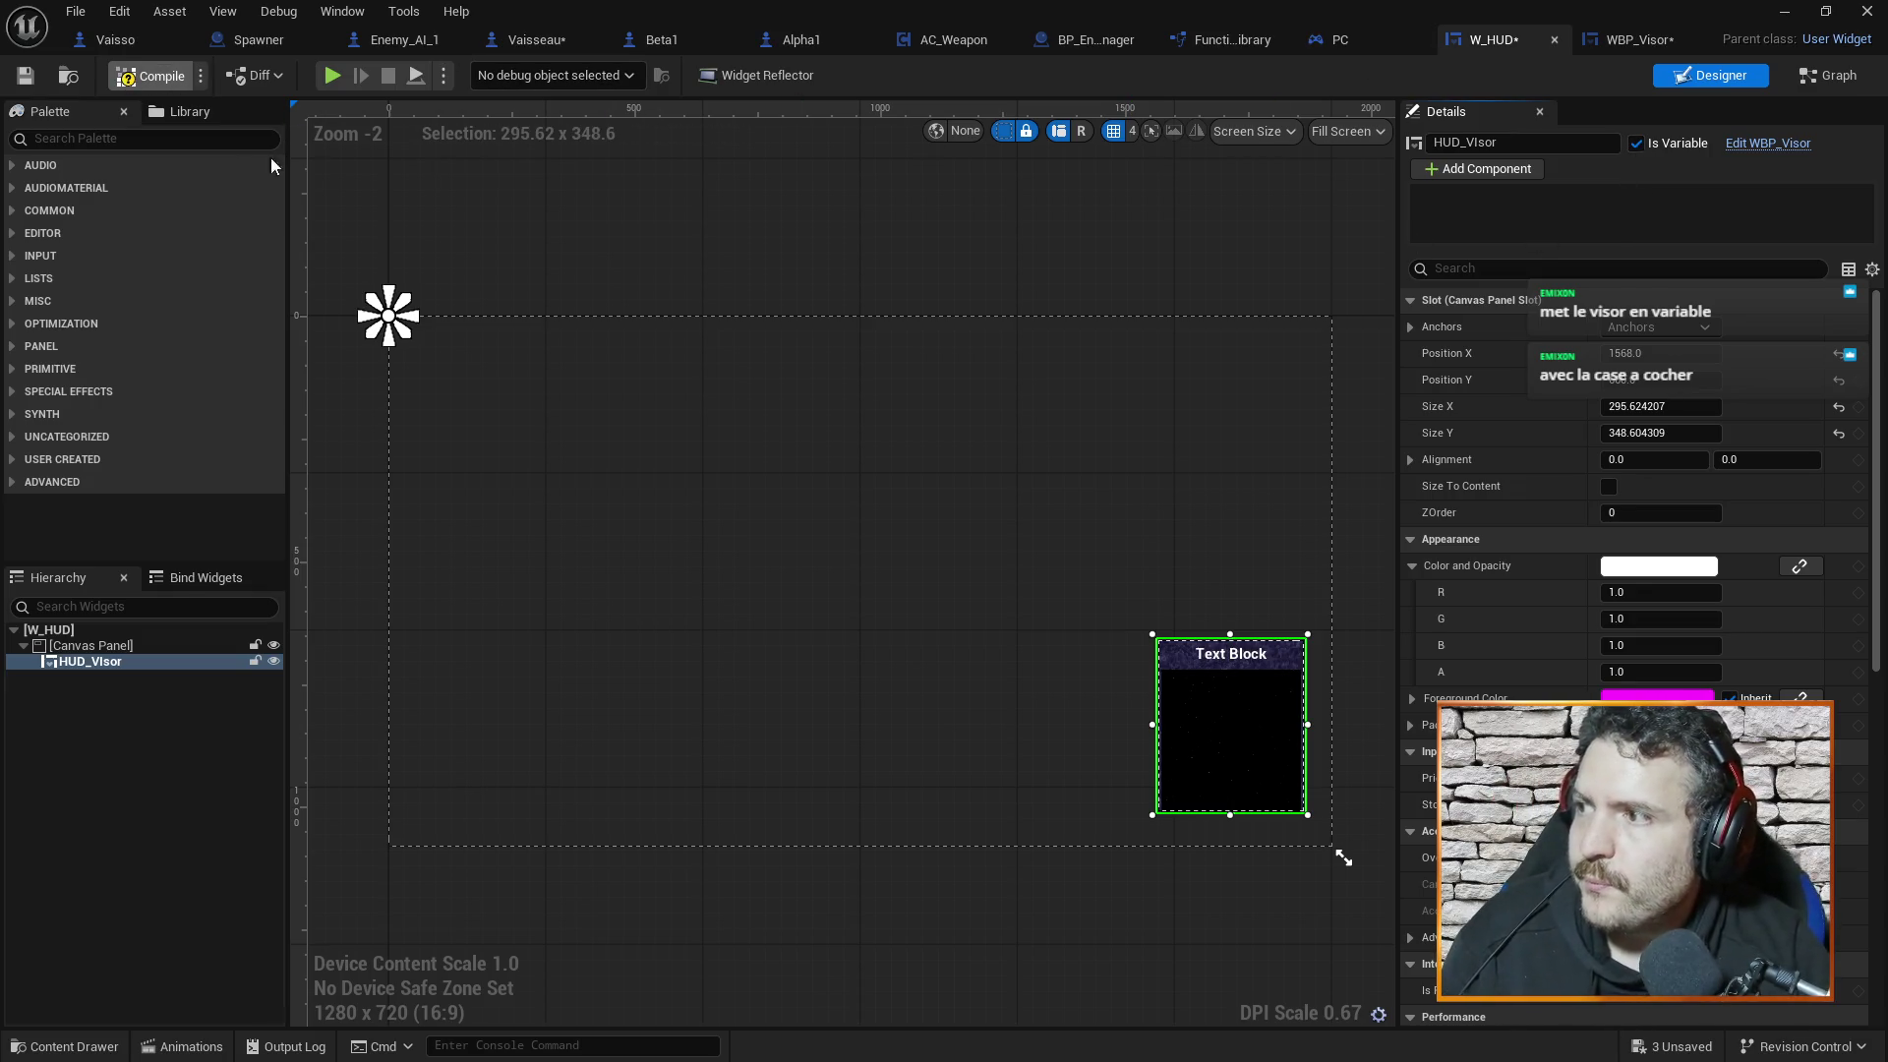
Return to Vaisseau's Set Current Target graph
click(1634, 39)
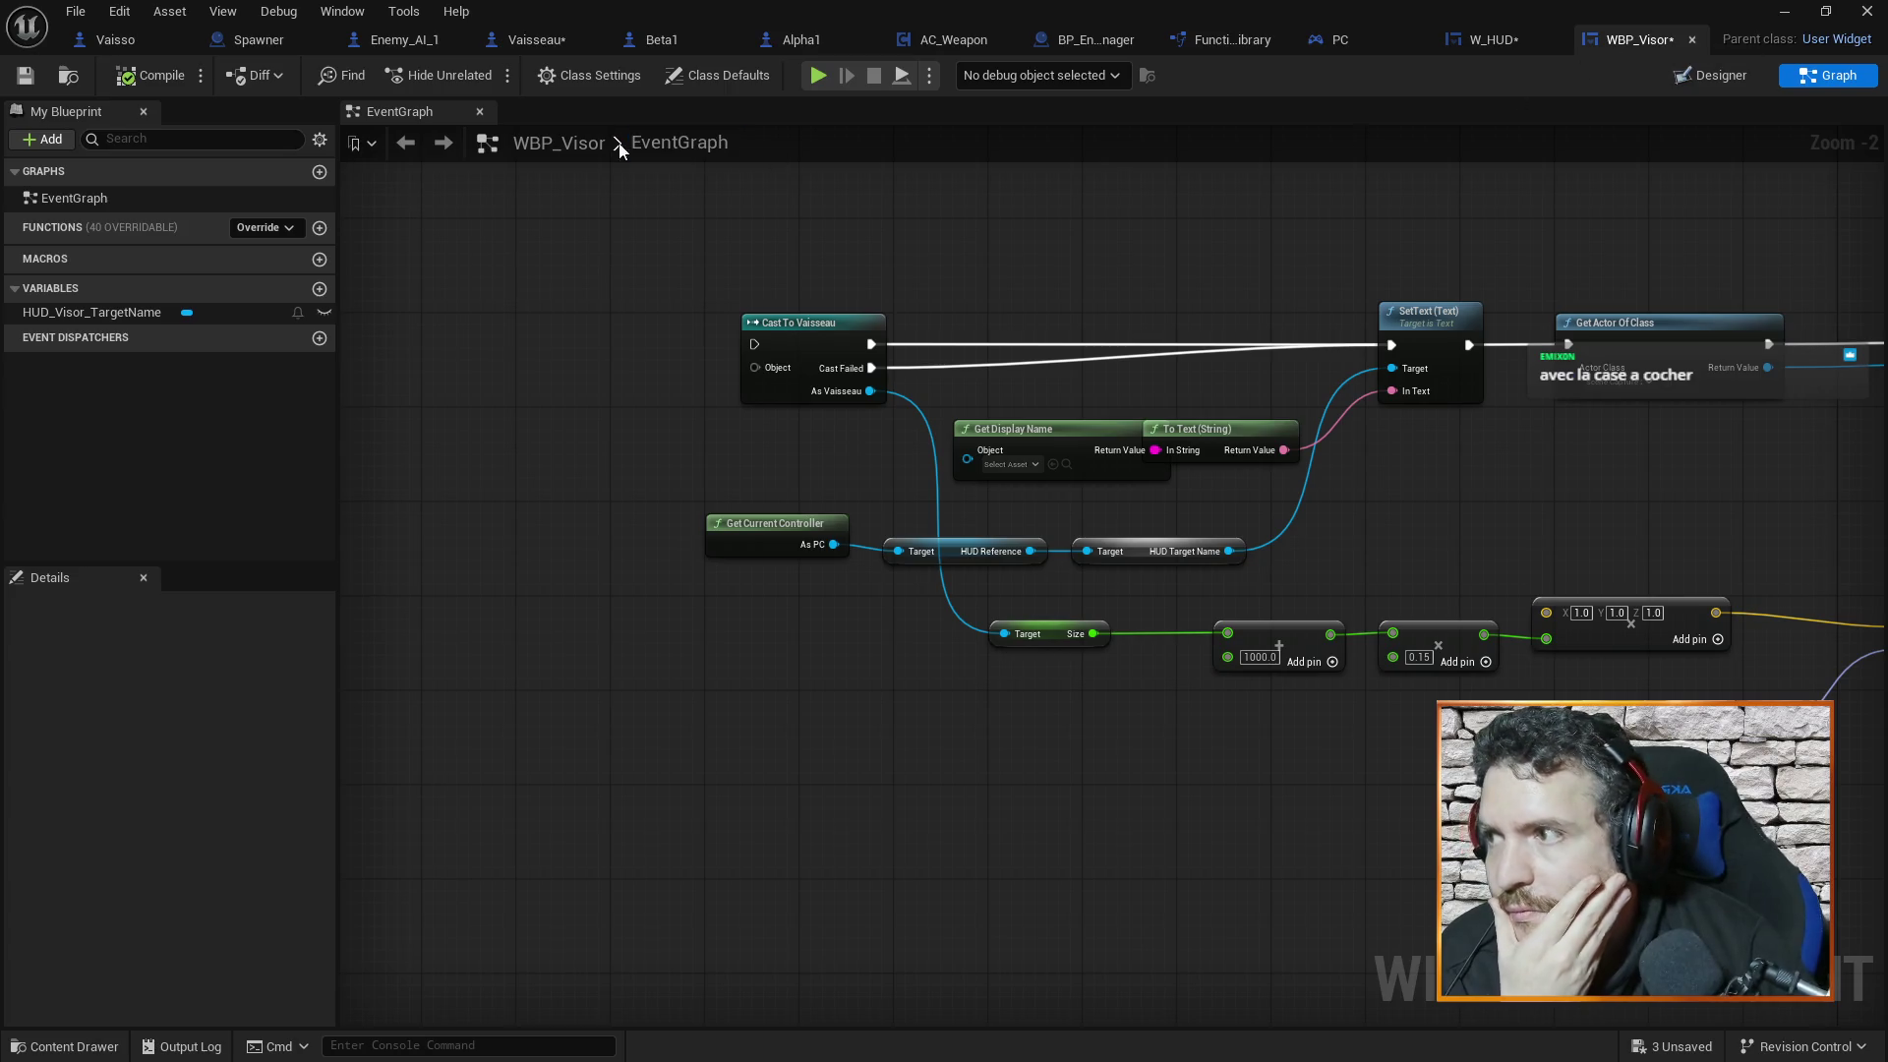
click(1495, 44)
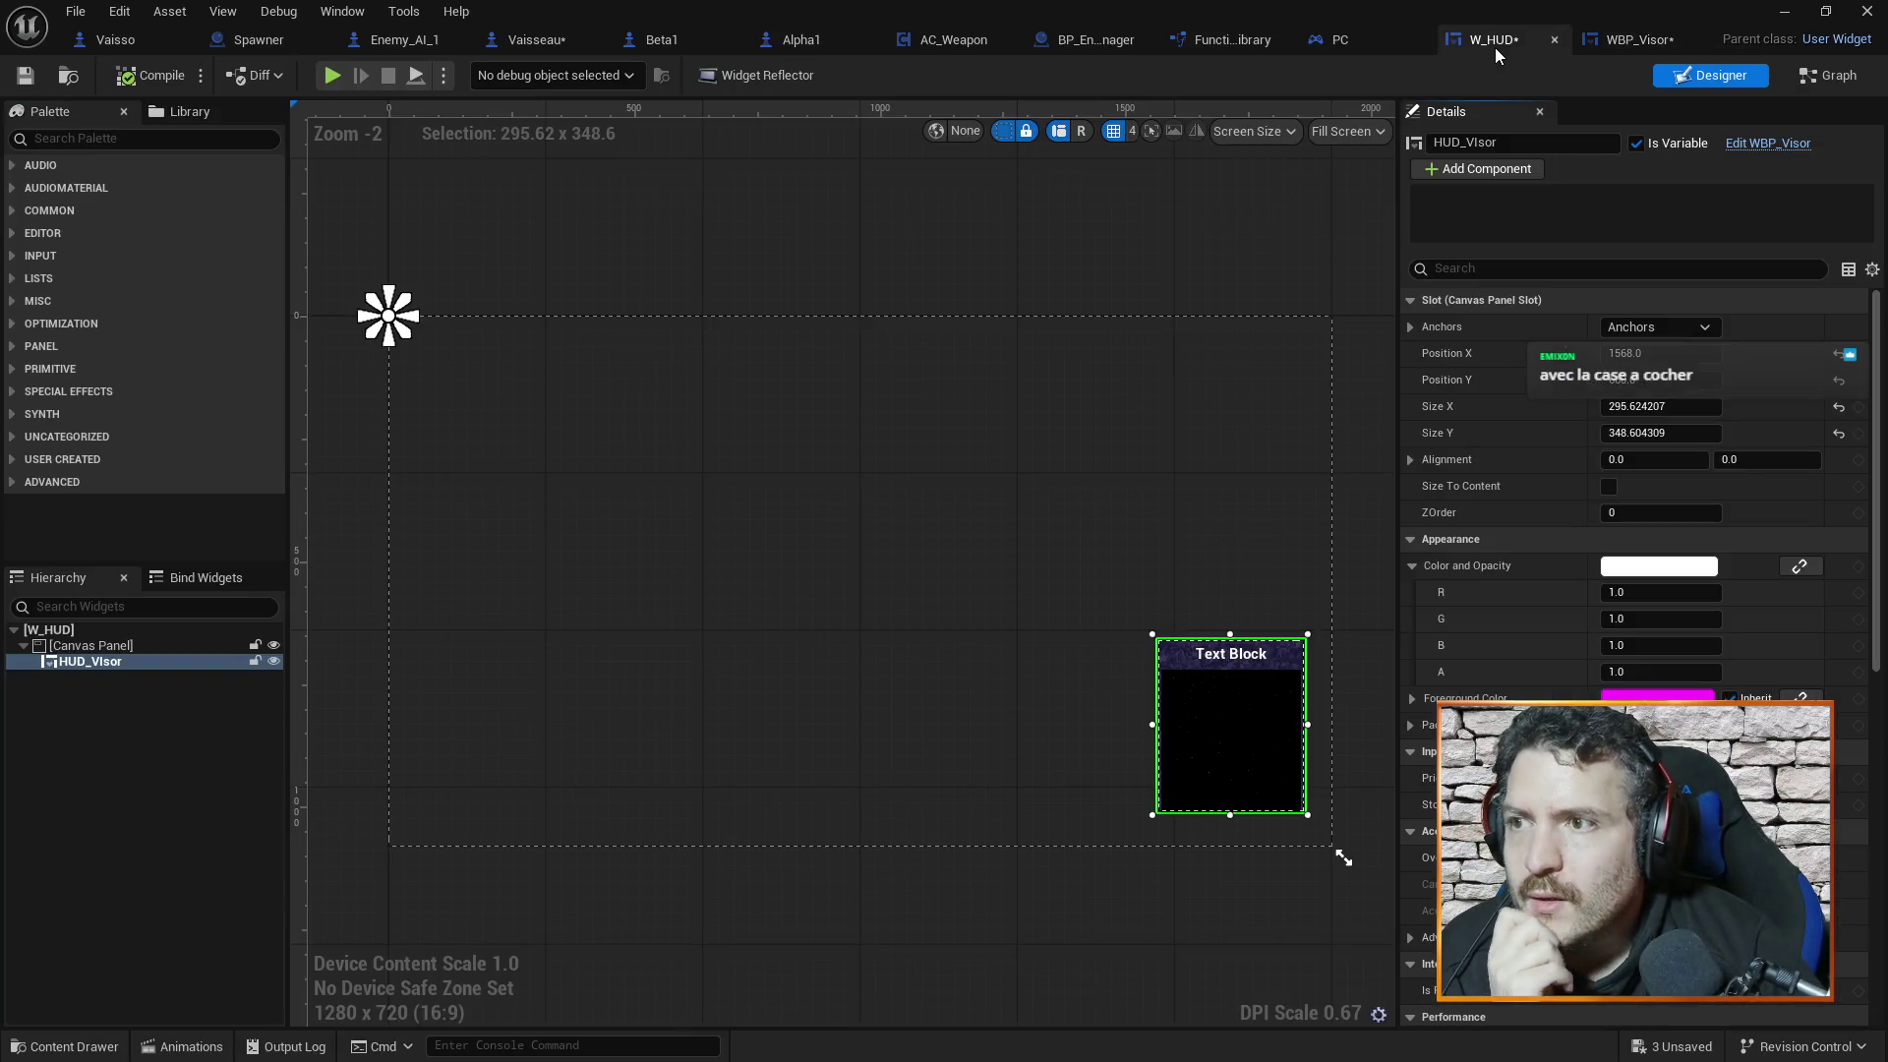
click(580, 44)
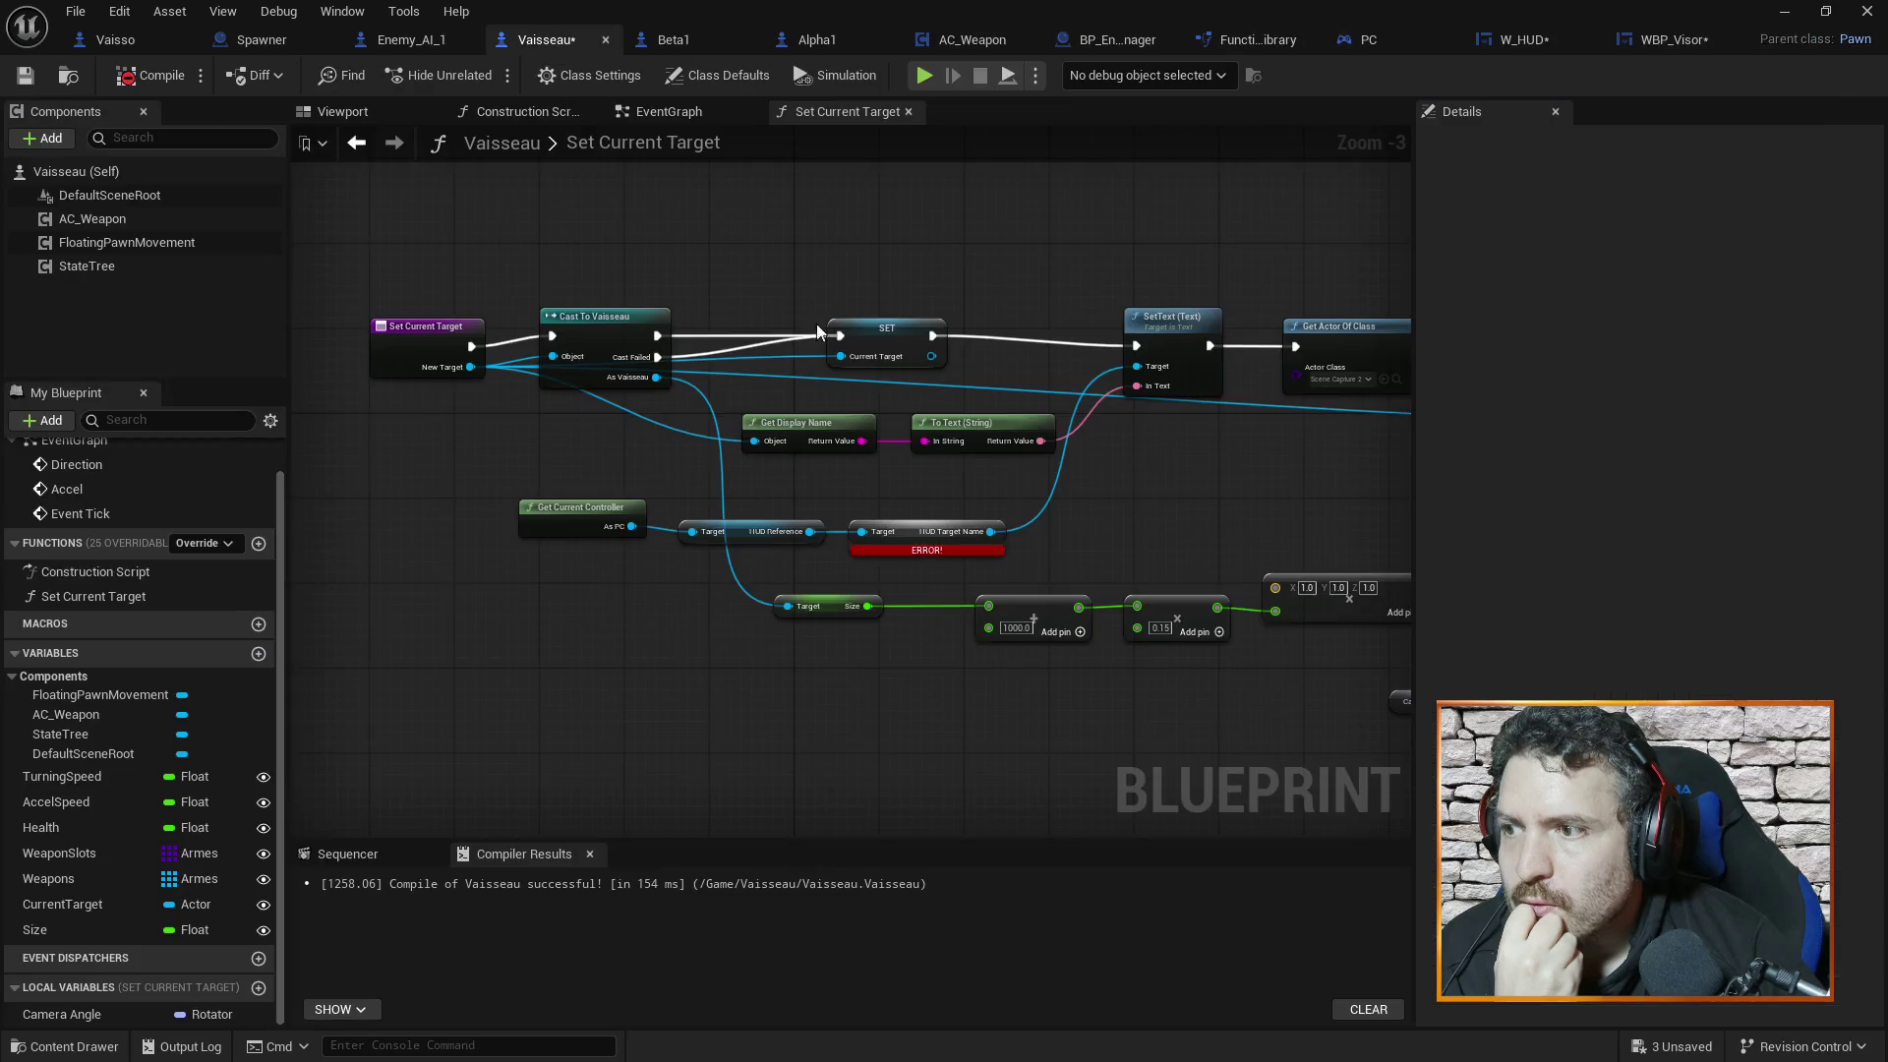
Delete the Size and add nodes from the Set Current Target function
scroll(994, 413, down, 2)
drag(558, 387, 1406, 617)
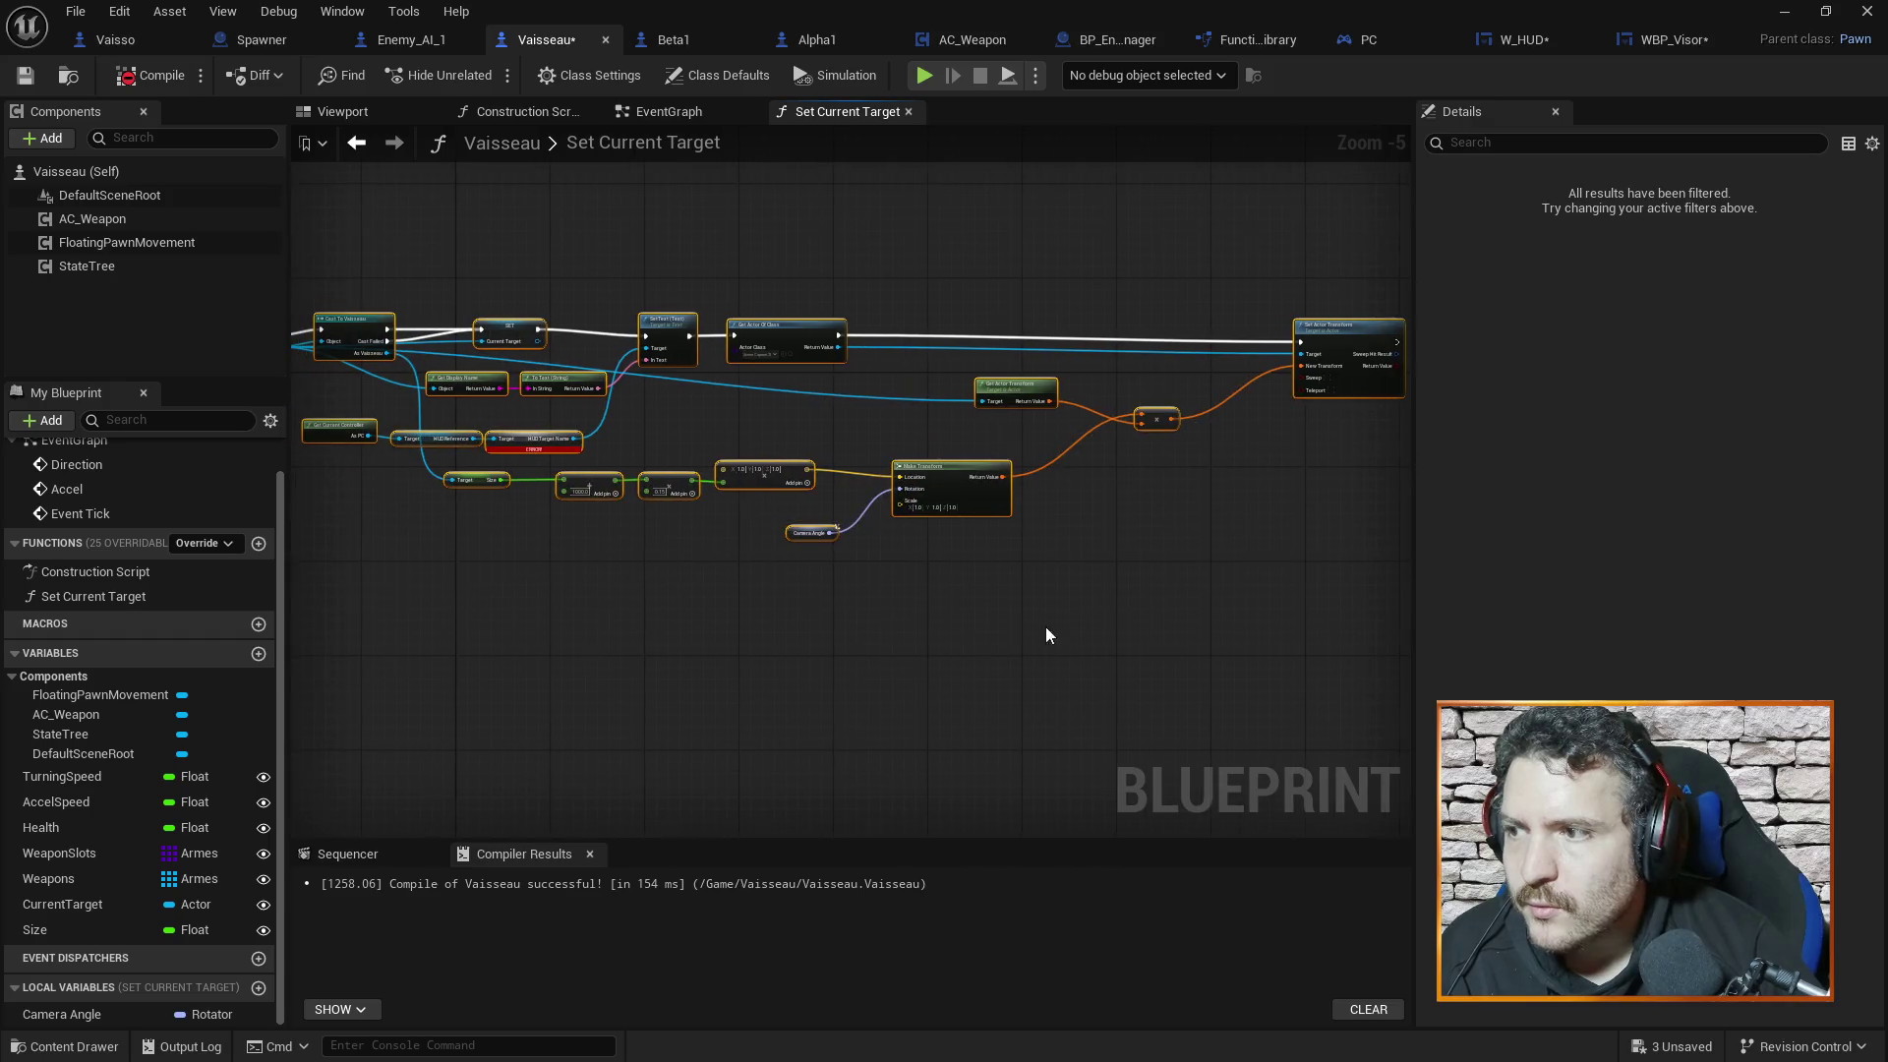
click(872, 505)
mouse_move(755, 300)
mouse_down()
mouse_move(1179, 641)
mouse_move(1408, 627)
mouse_up()
scroll(716, 442, up, 3)
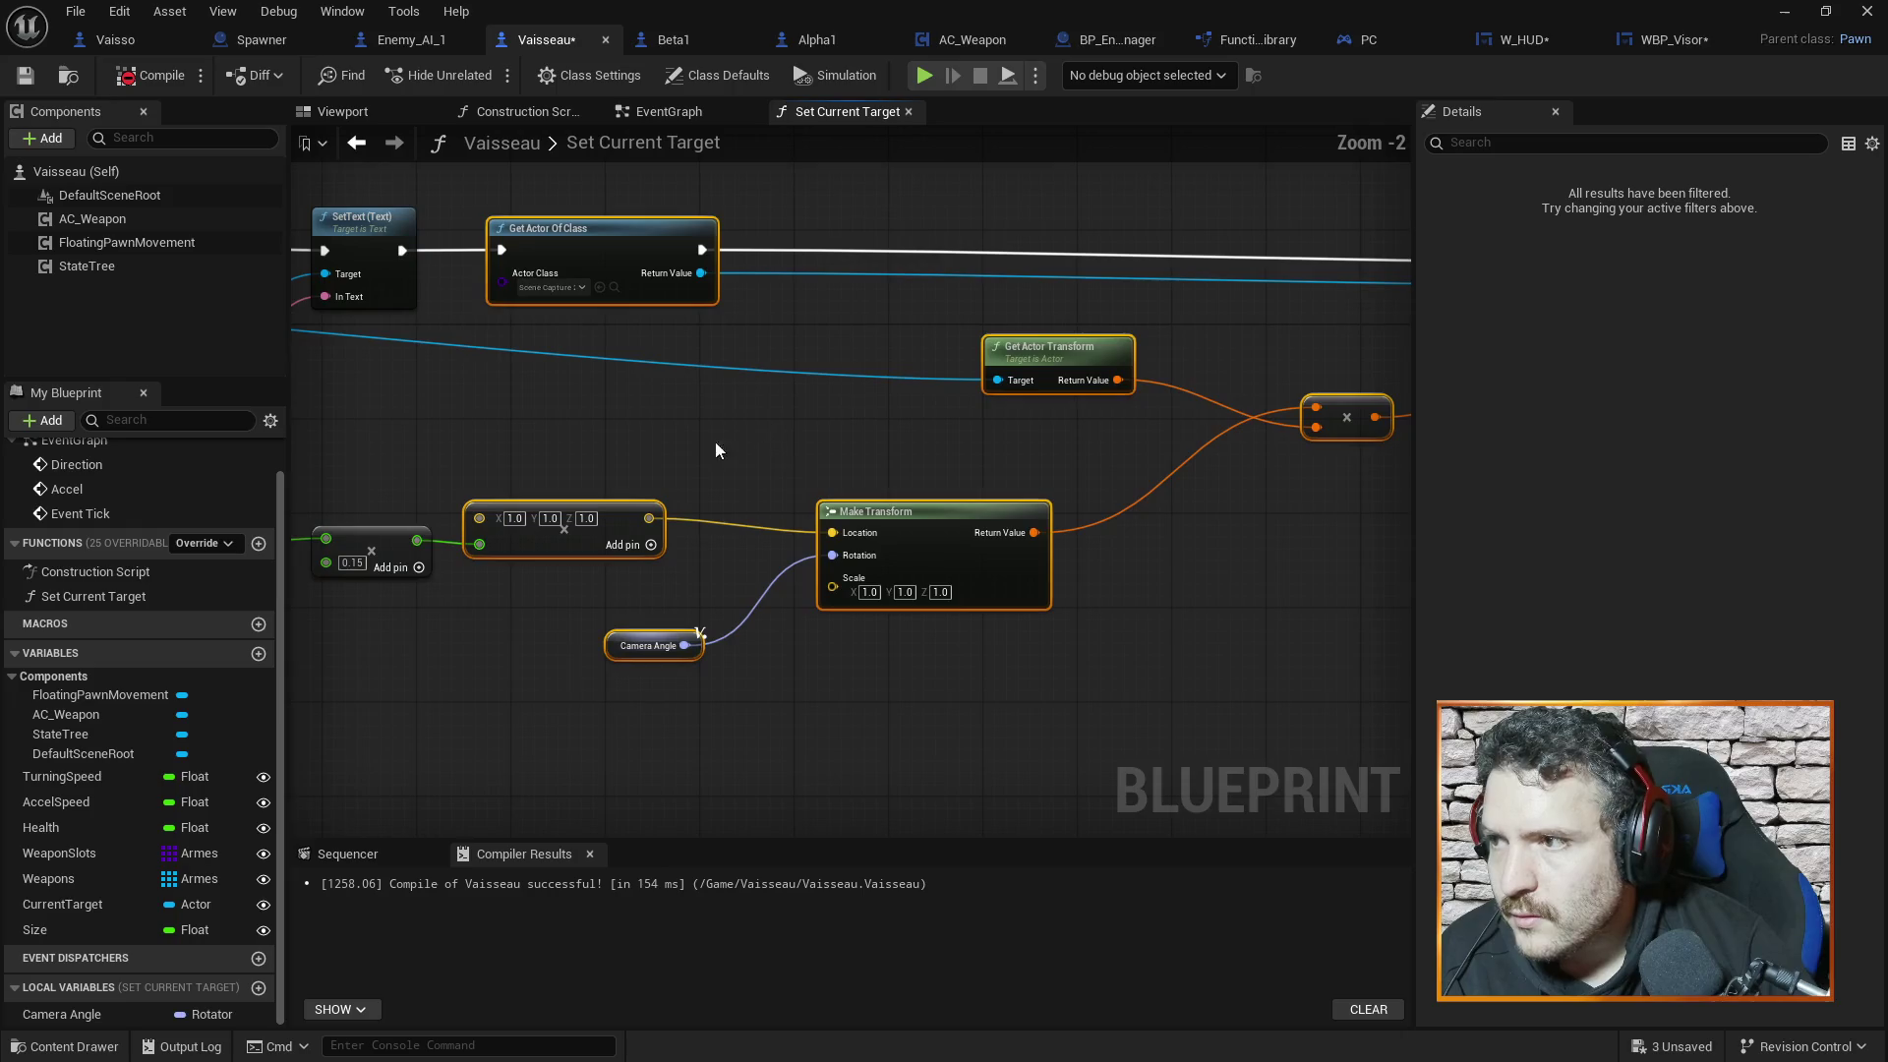
drag(716, 444, 875, 425)
drag(796, 494, 881, 644)
drag(539, 490, 1082, 550)
key(Delete)
Delete Cast To Vaisseau and wire Set Current Target's execution directly into SET
drag(459, 596, 803, 702)
drag(1076, 622, 926, 656)
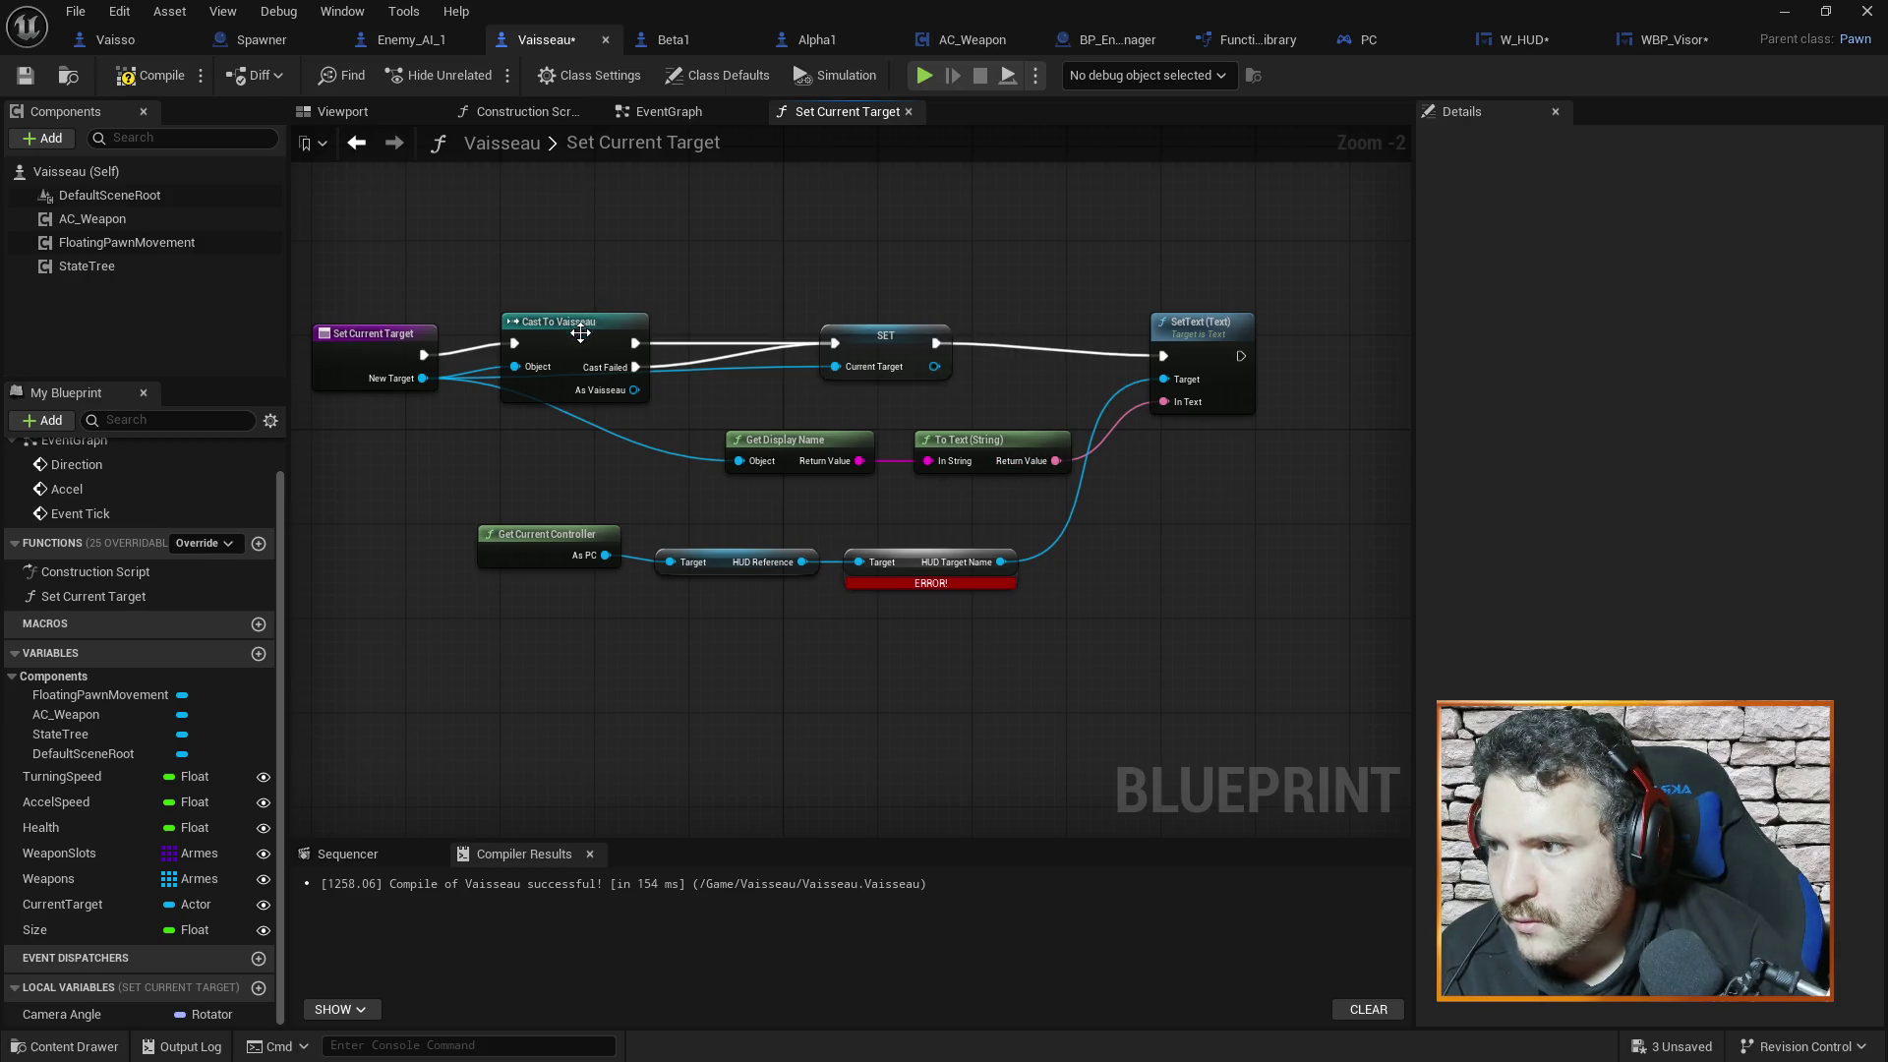
click(580, 333)
key(Delete)
drag(896, 344, 574, 358)
drag(424, 355, 517, 355)
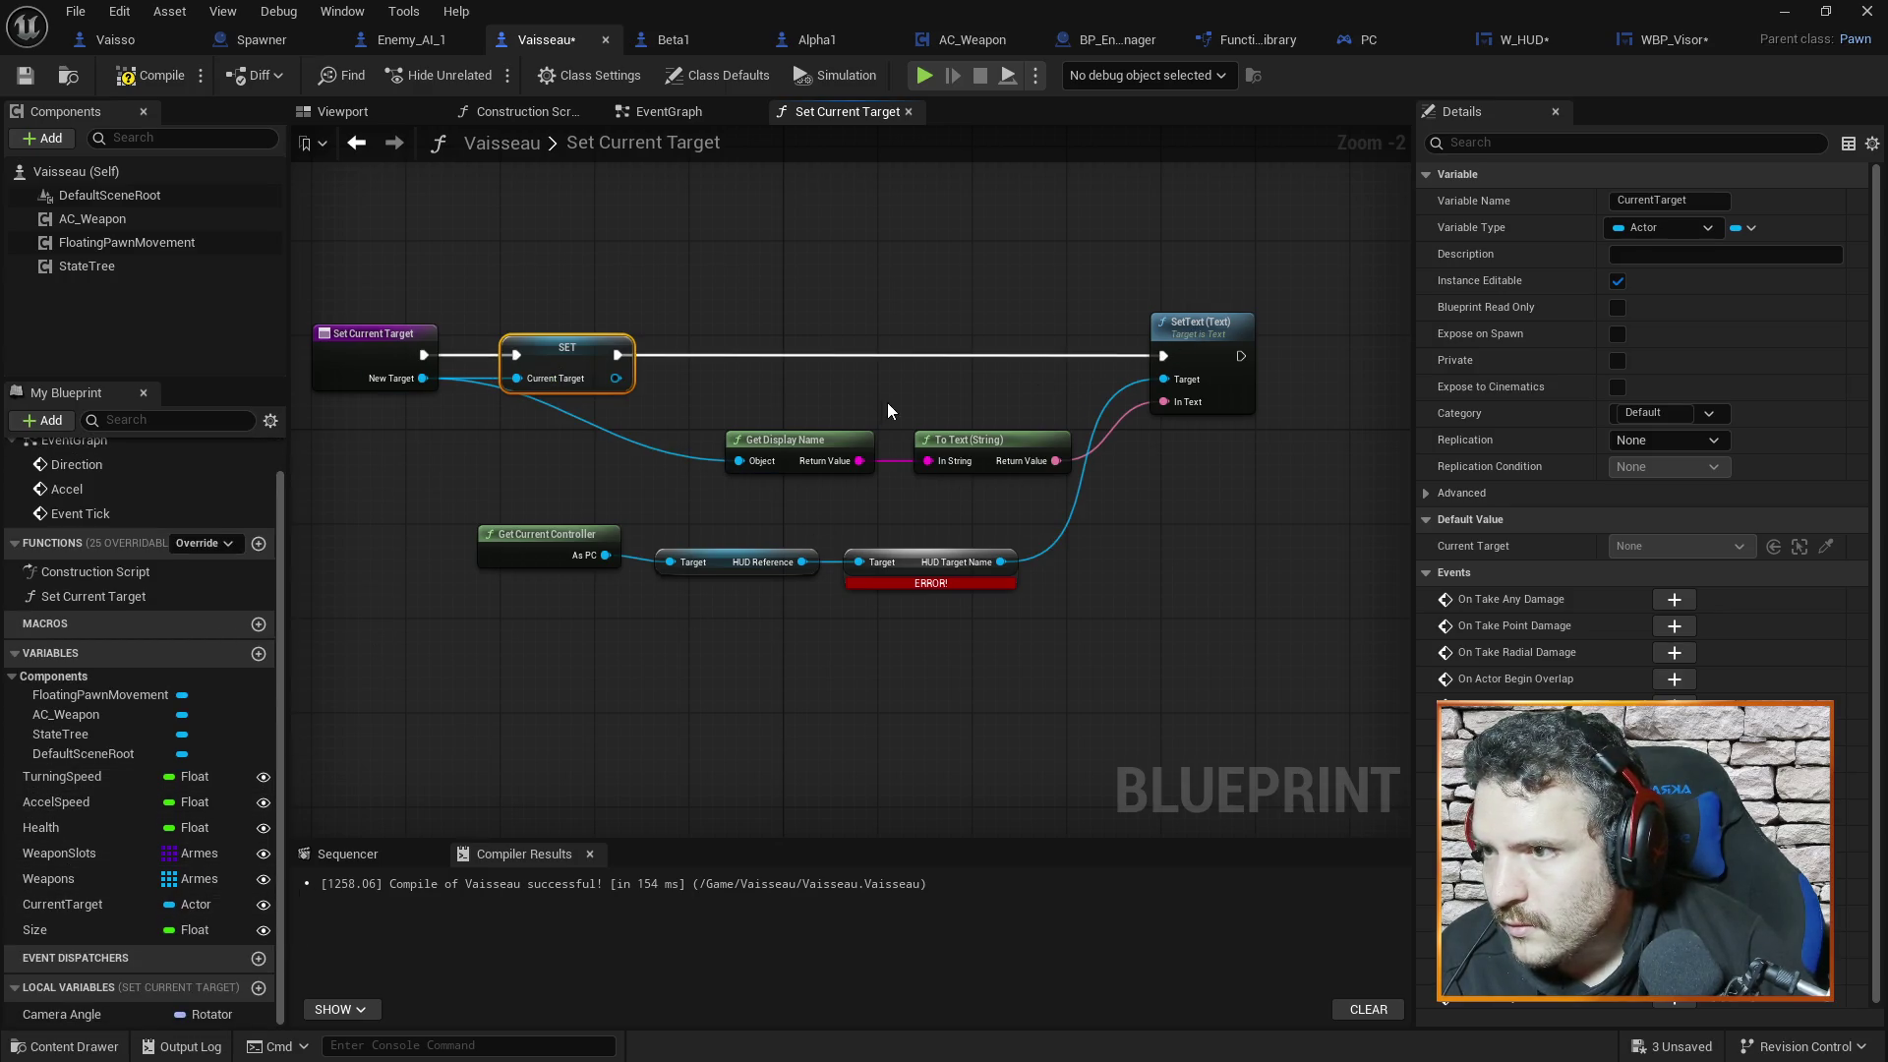
drag(993, 393, 927, 391)
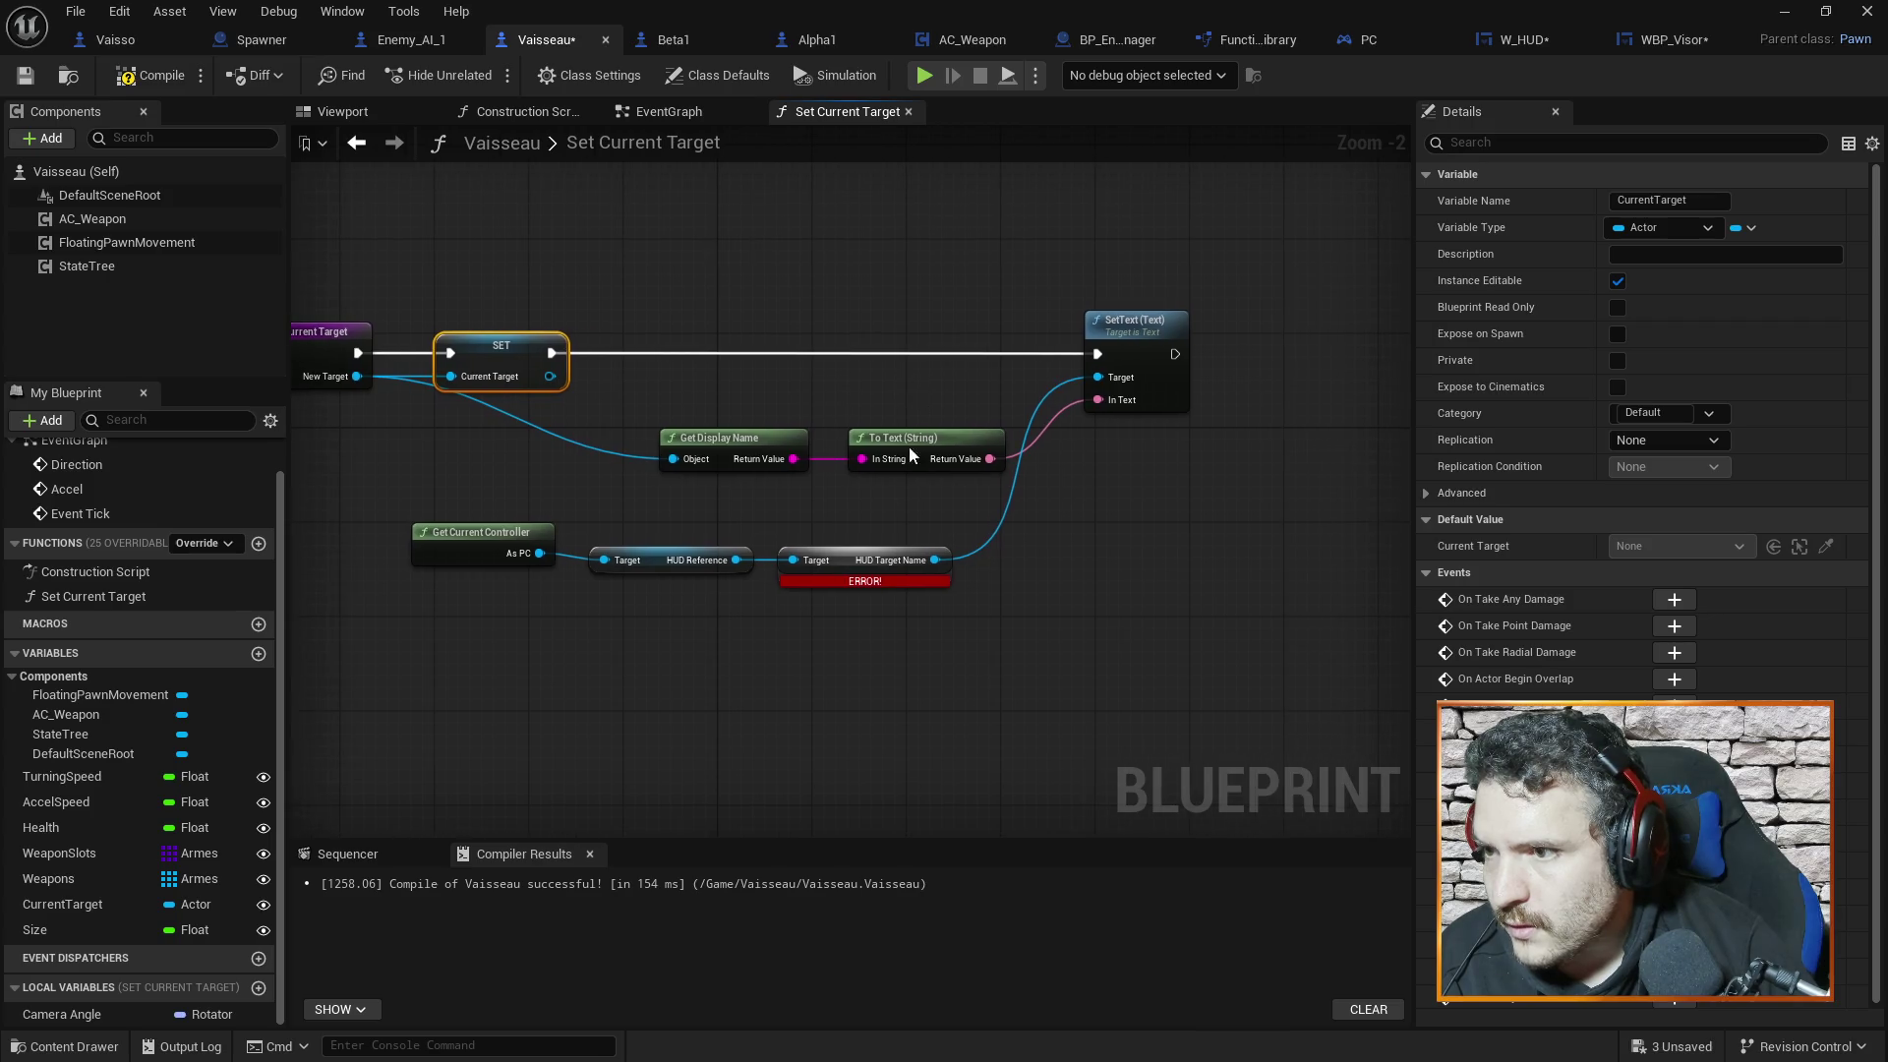
Replace the erroring HUD Target Name node with HUD Reference → HUD_Visor → Target Name getters
click(840, 560)
drag(823, 646, 773, 652)
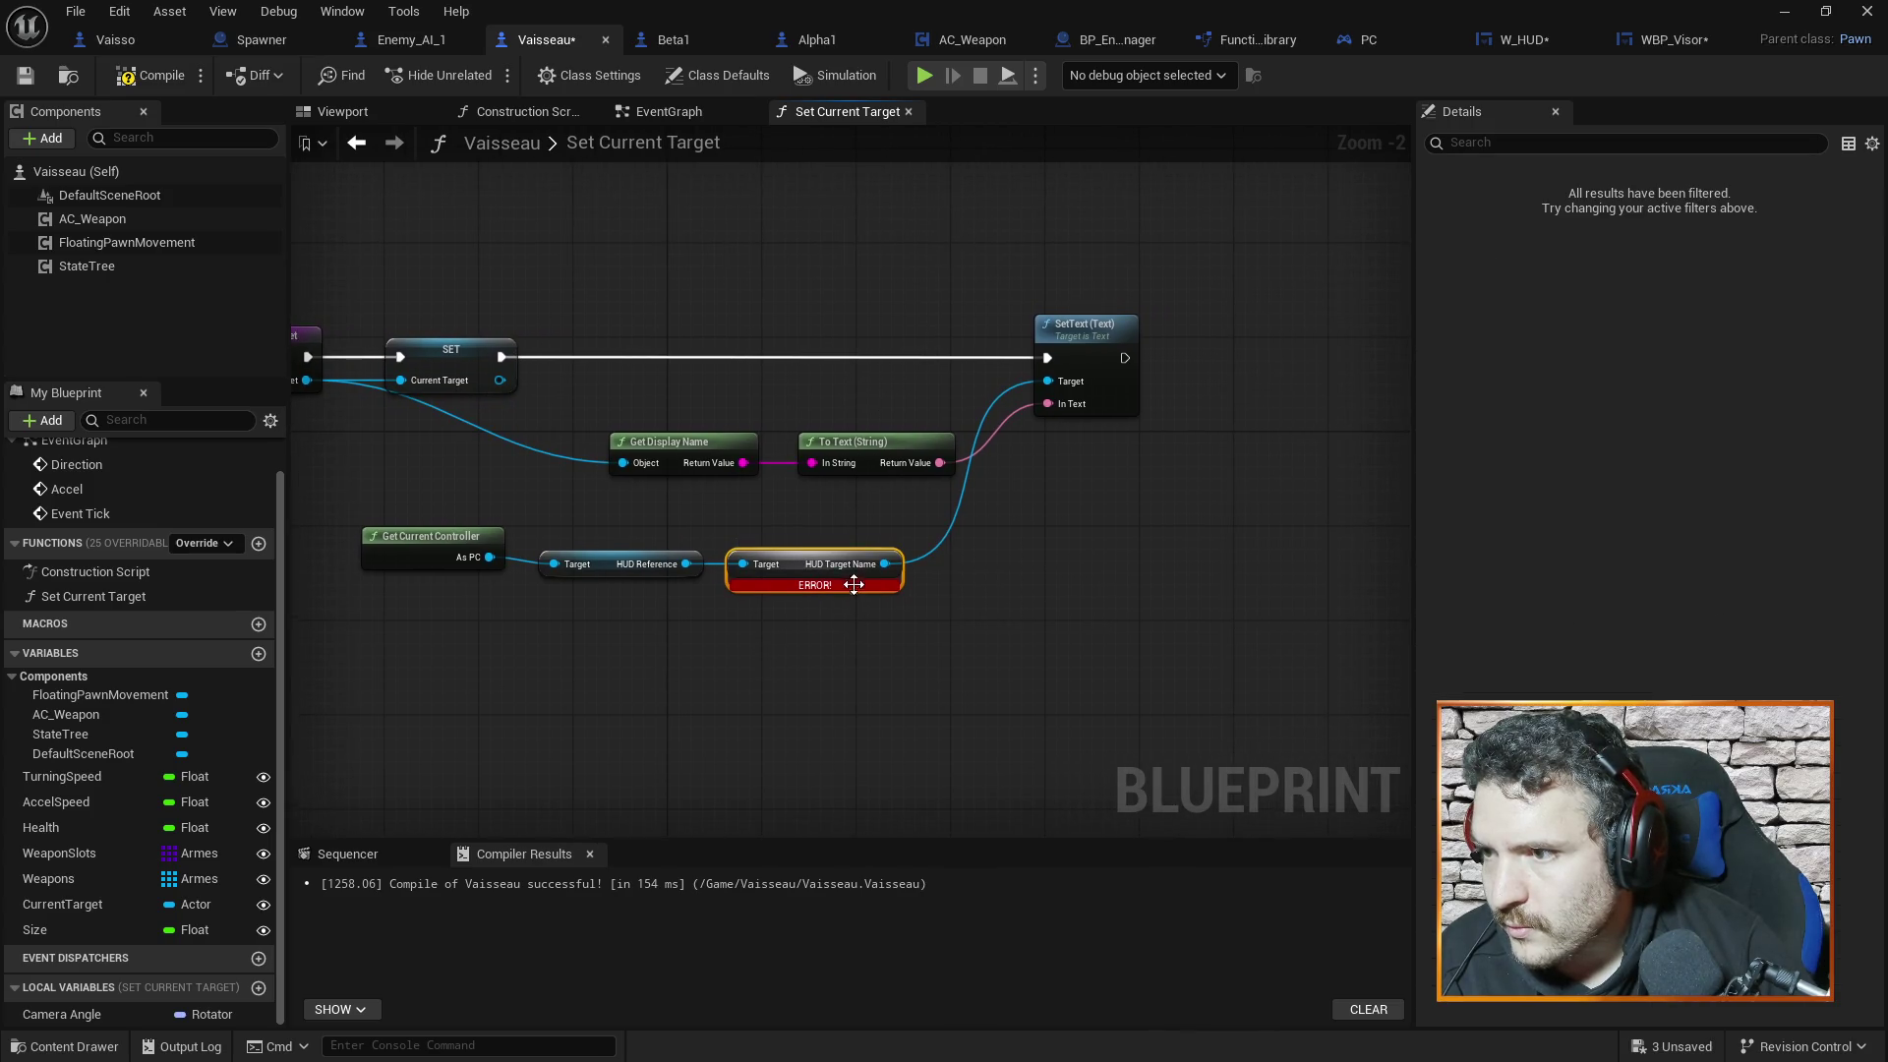
key(Delete)
drag(688, 563, 765, 587)
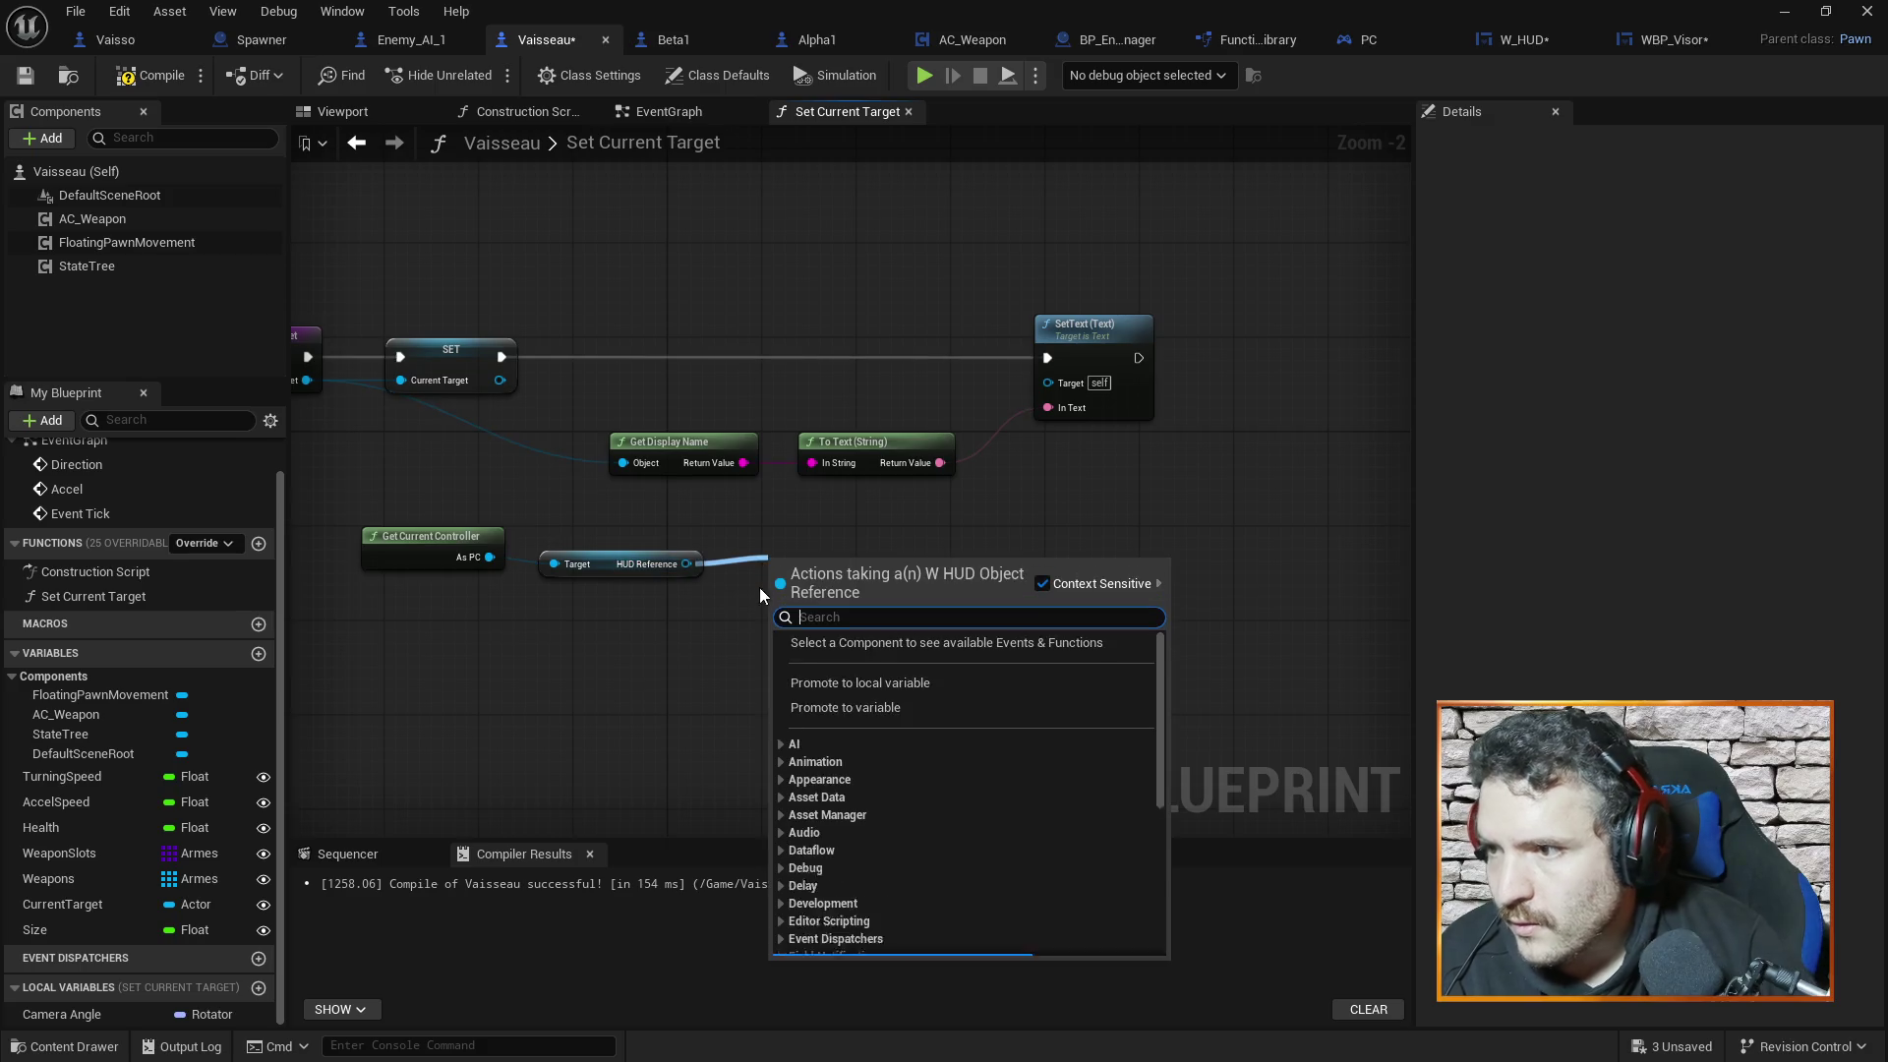
text(get hud)
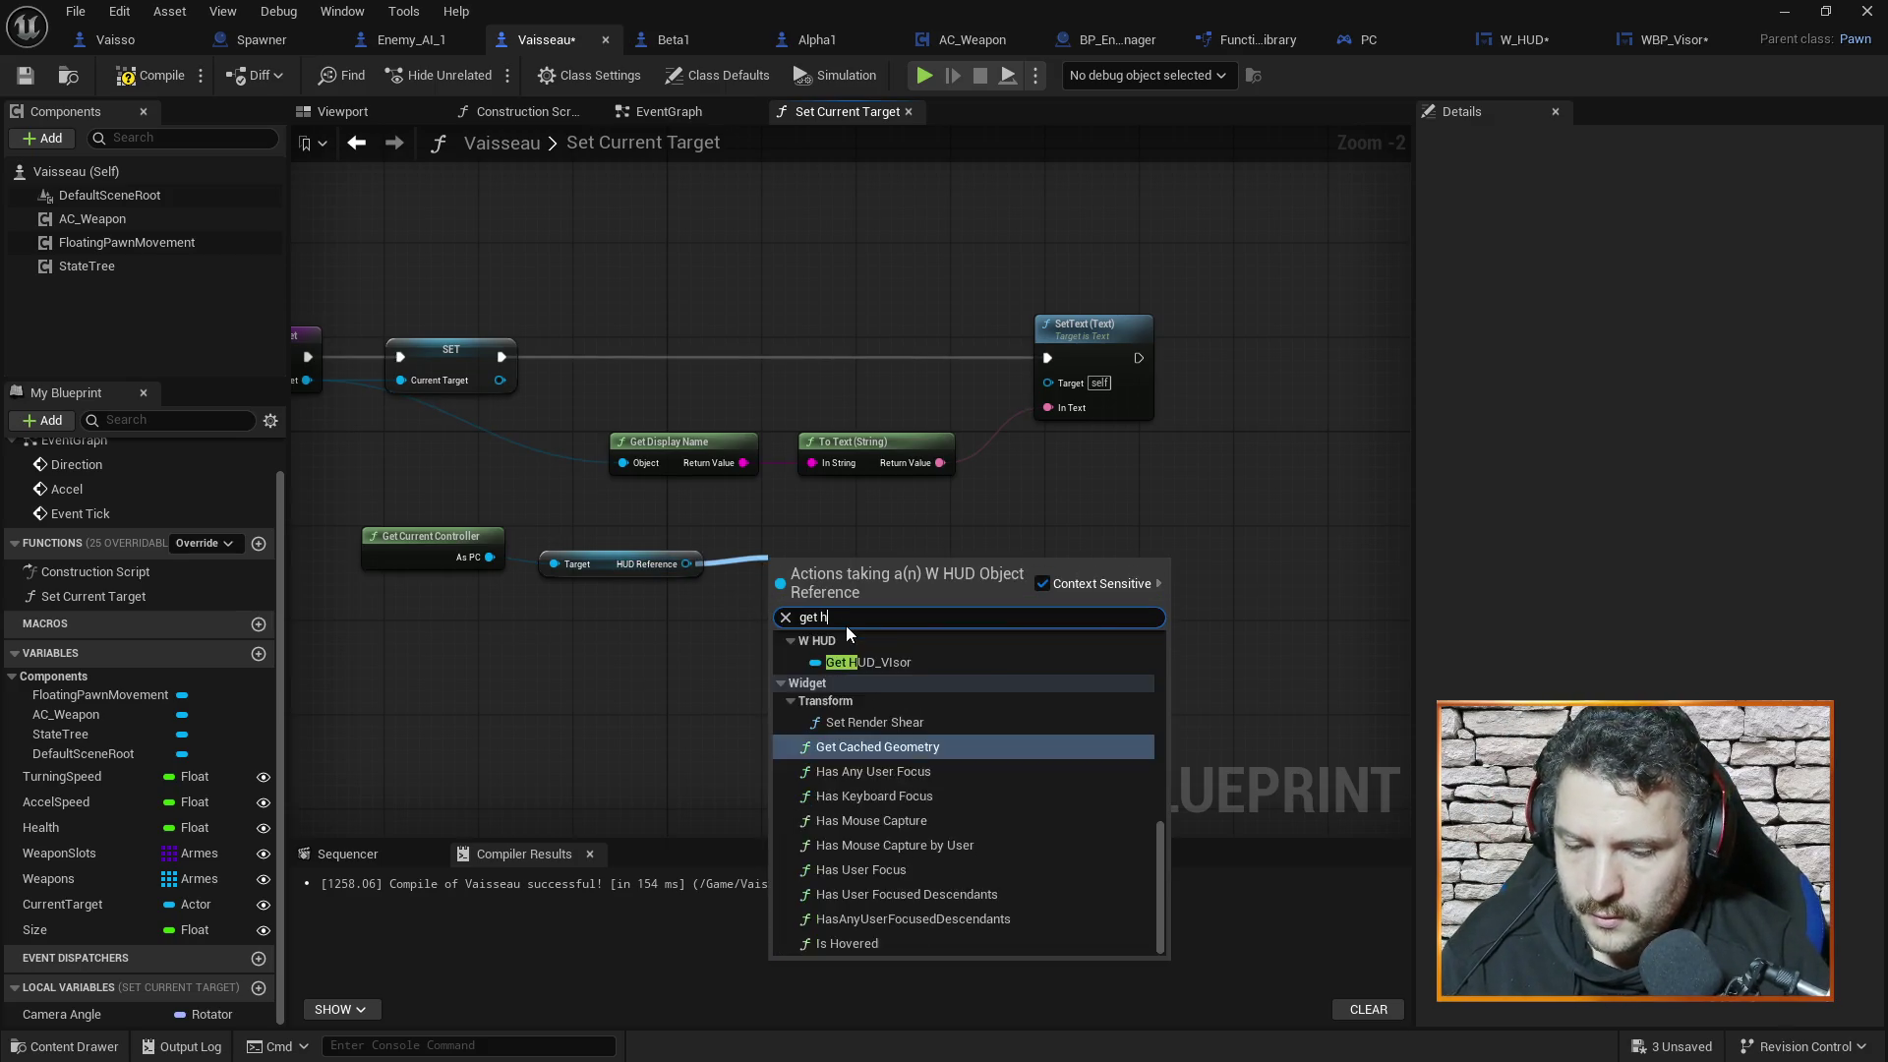
click(865, 676)
mouse_move(891, 563)
mouse_down()
mouse_move(959, 560)
mouse_move(982, 619)
mouse_up()
text(get)
text( target)
click(1097, 668)
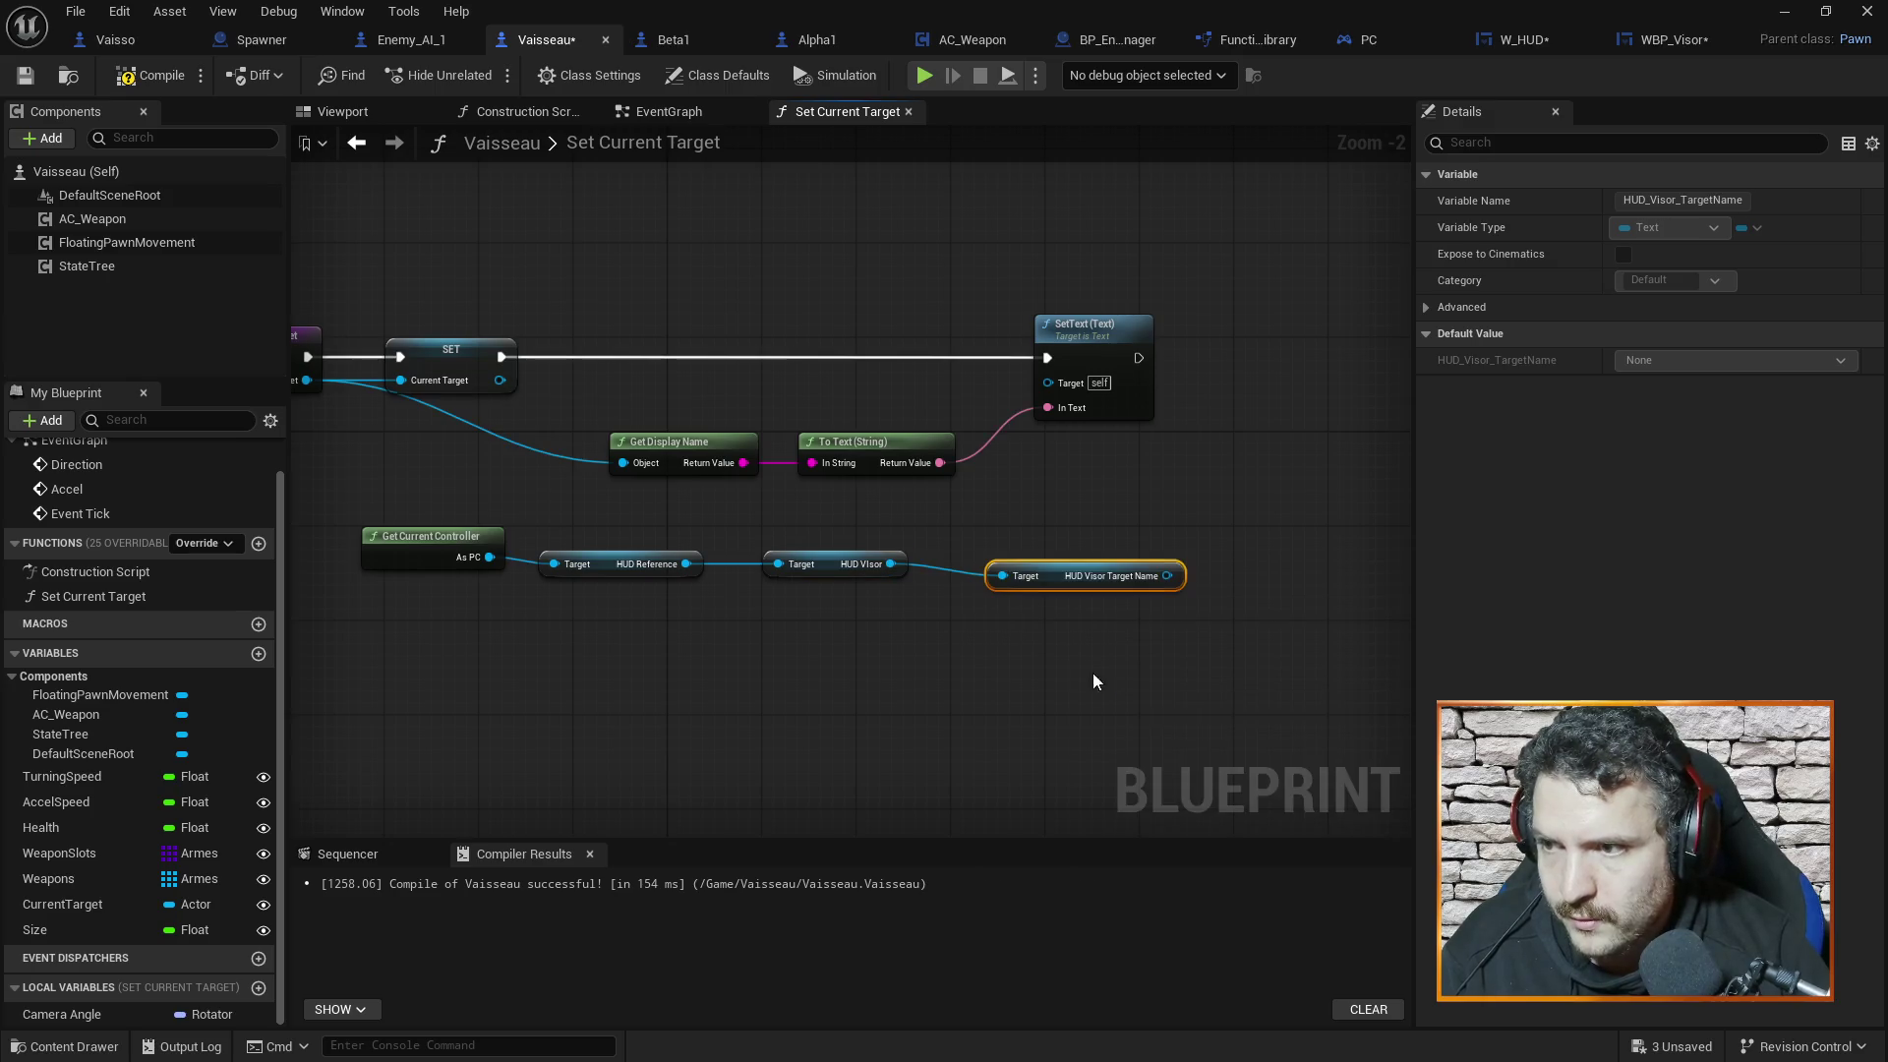
Connect HUD Visor Target Name to SetText's Target, then save and compile Vaisseau
mouse_move(447, 521)
mouse_down()
mouse_move(863, 631)
mouse_move(799, 590)
mouse_move(636, 555)
mouse_up()
drag(1053, 573, 839, 549)
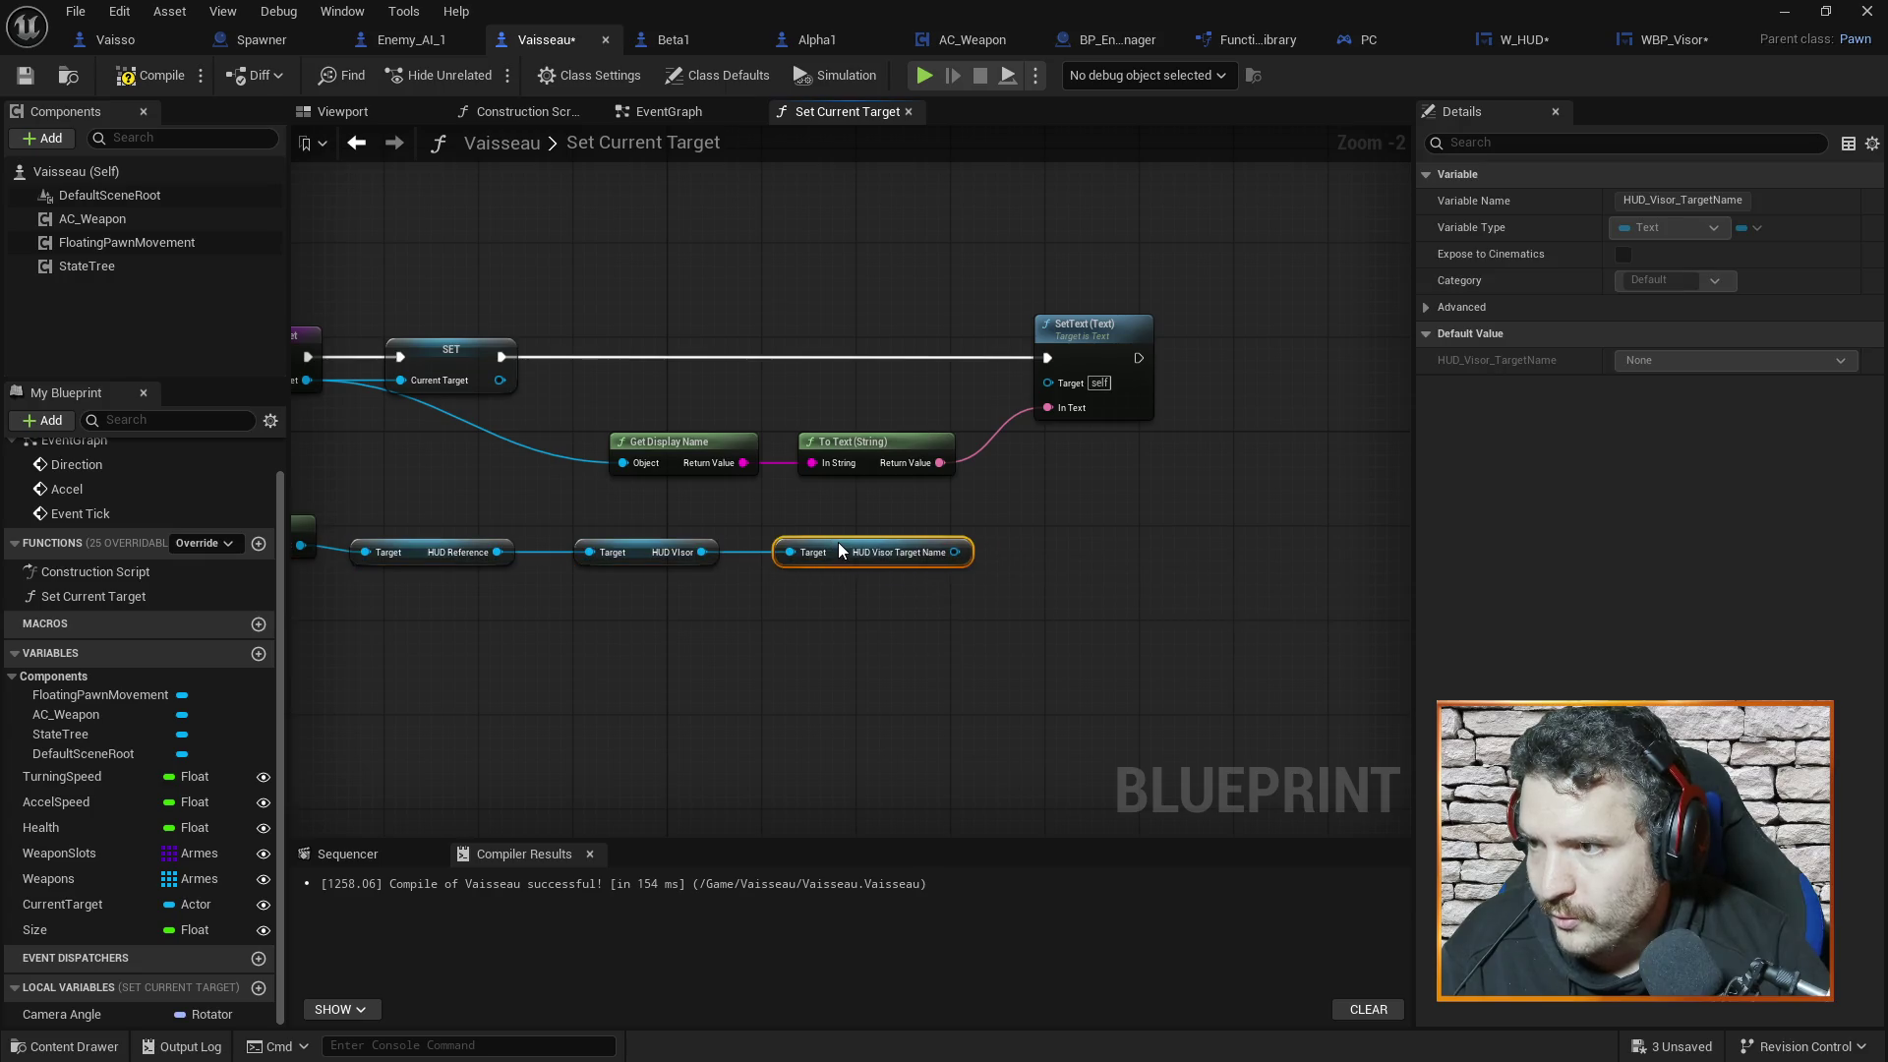
mouse_move(955, 552)
mouse_down()
mouse_move(1059, 445)
mouse_move(1048, 381)
mouse_up()
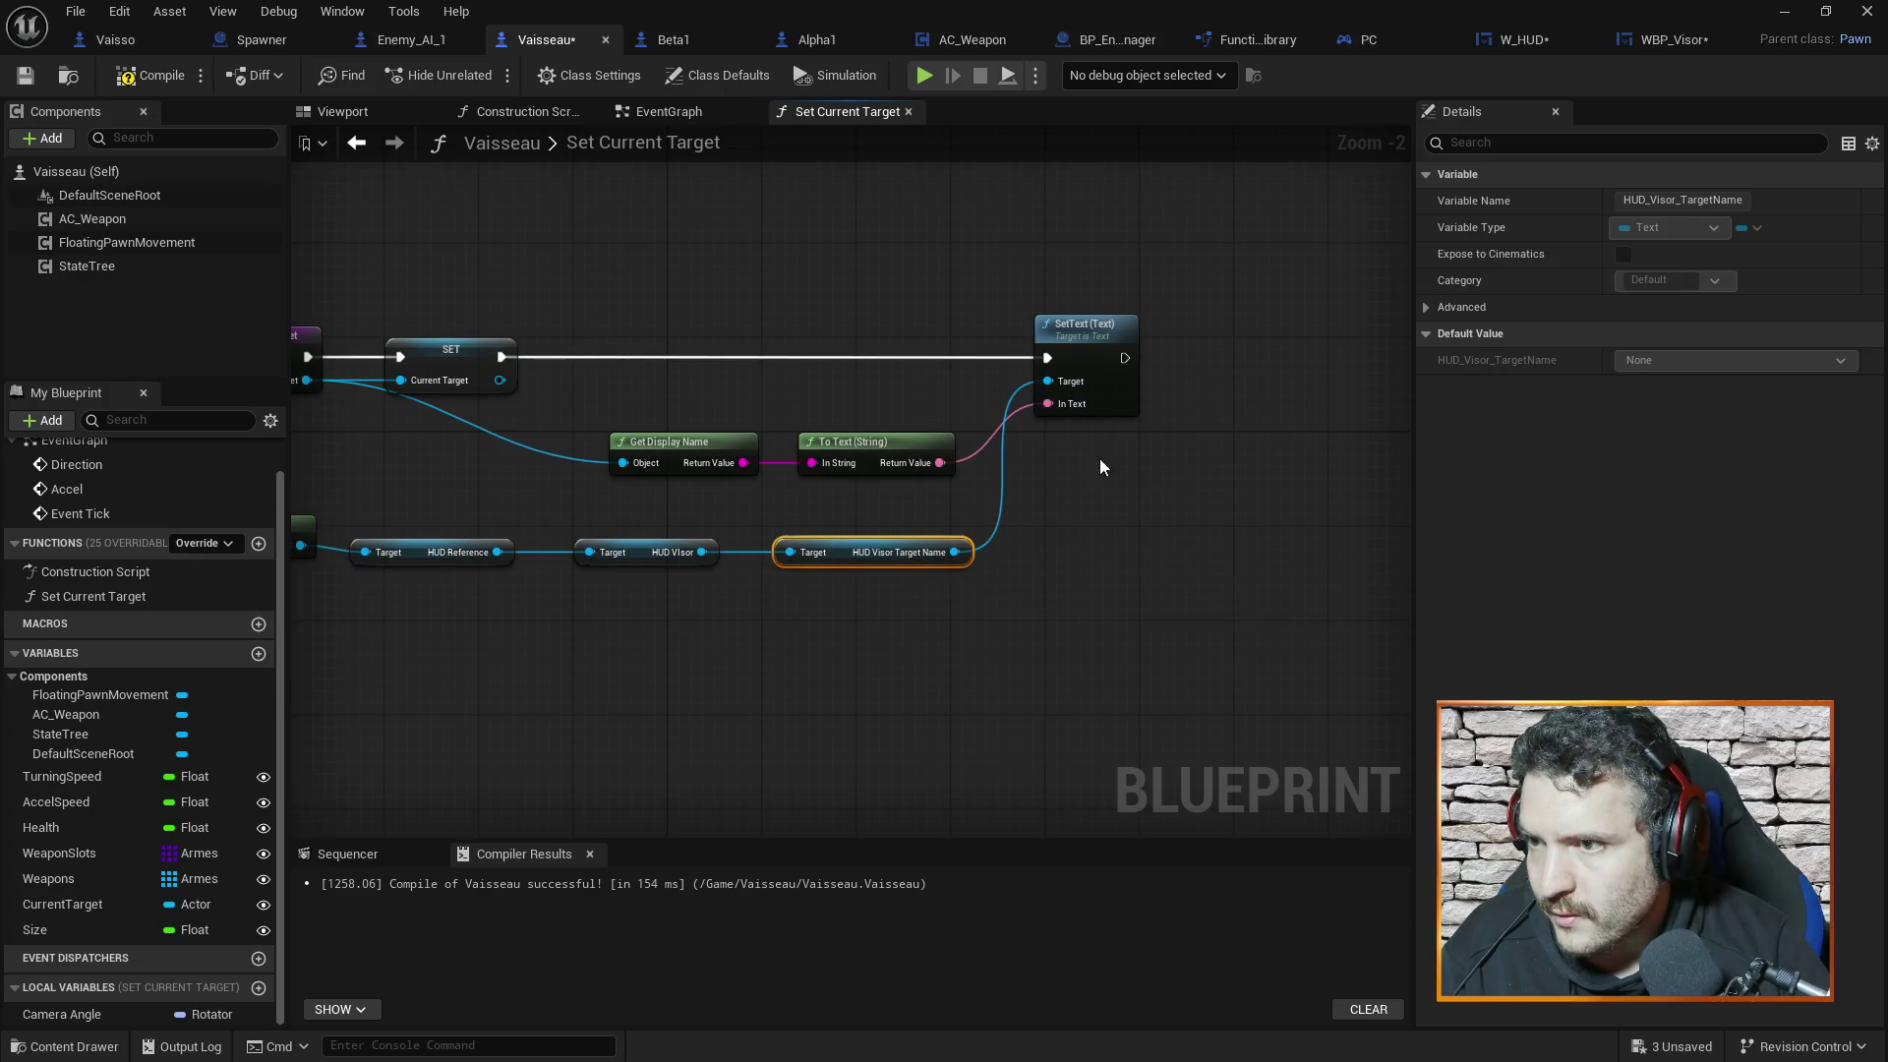
click(1113, 509)
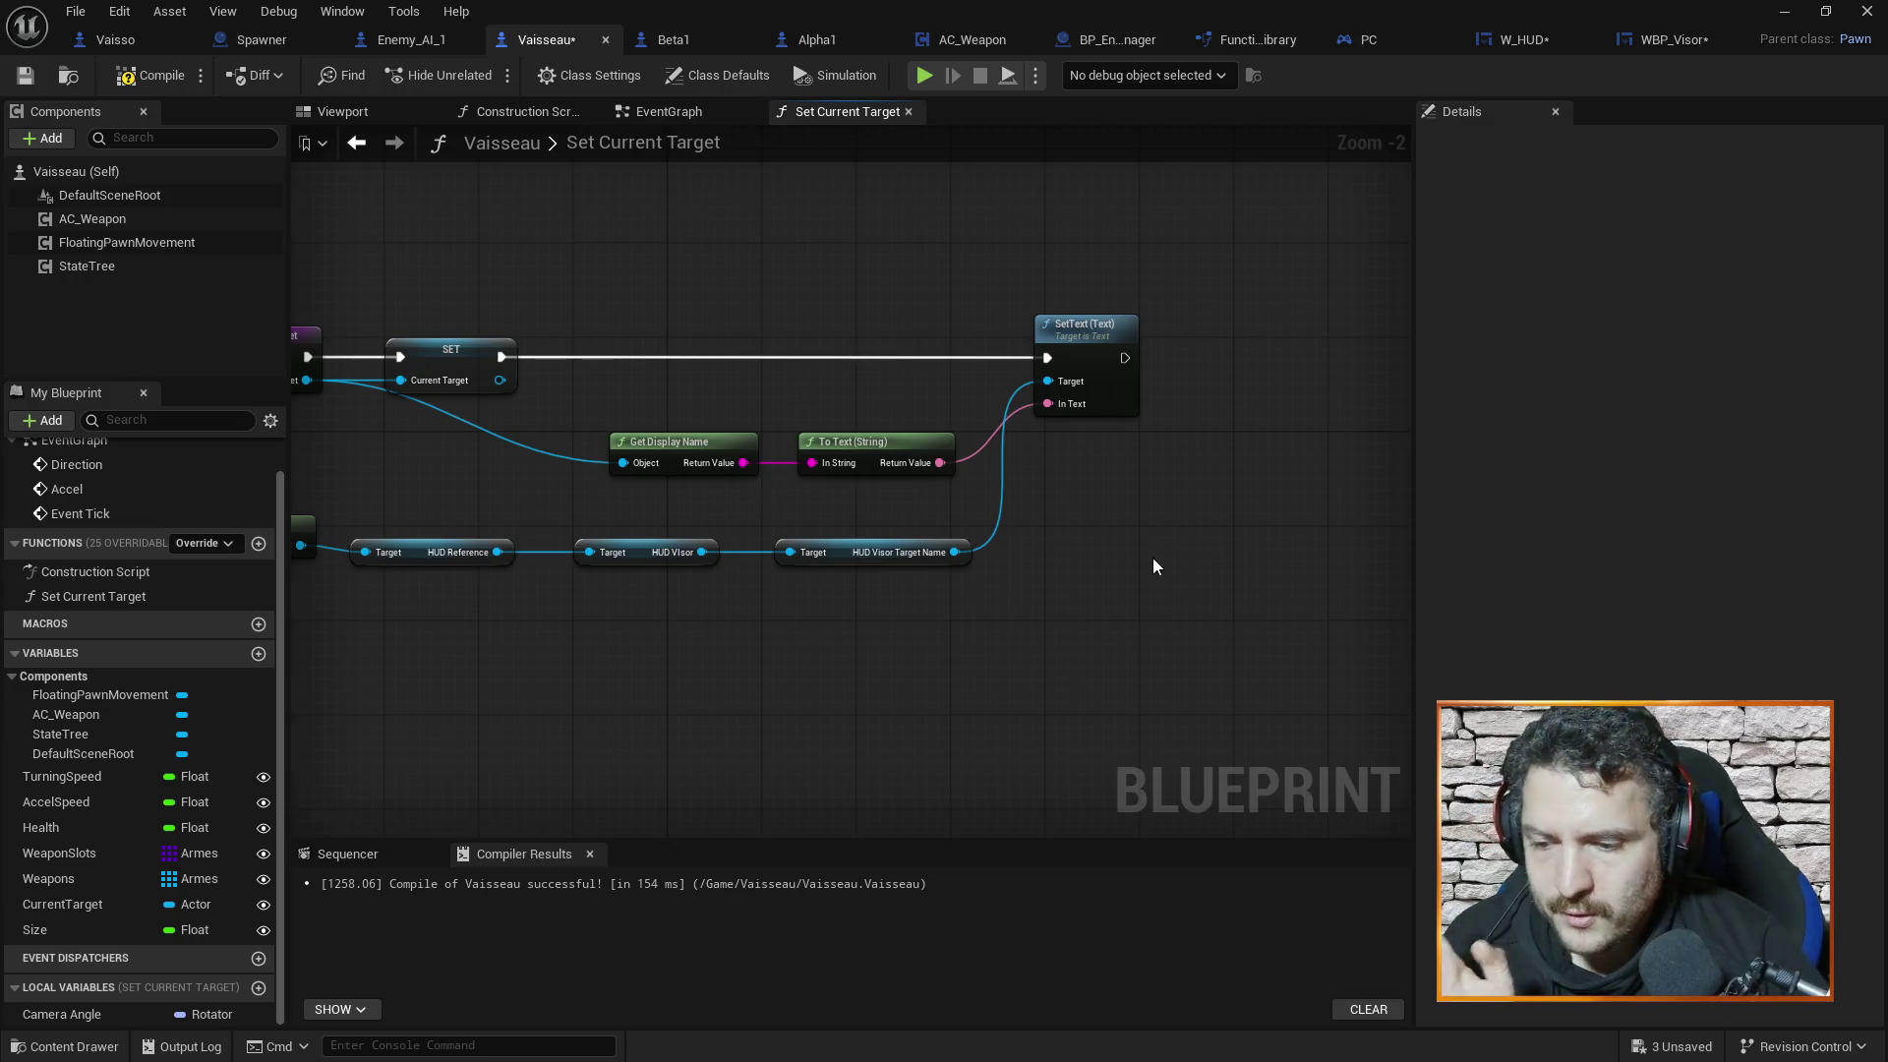
key(ctrl+s)
click(141, 79)
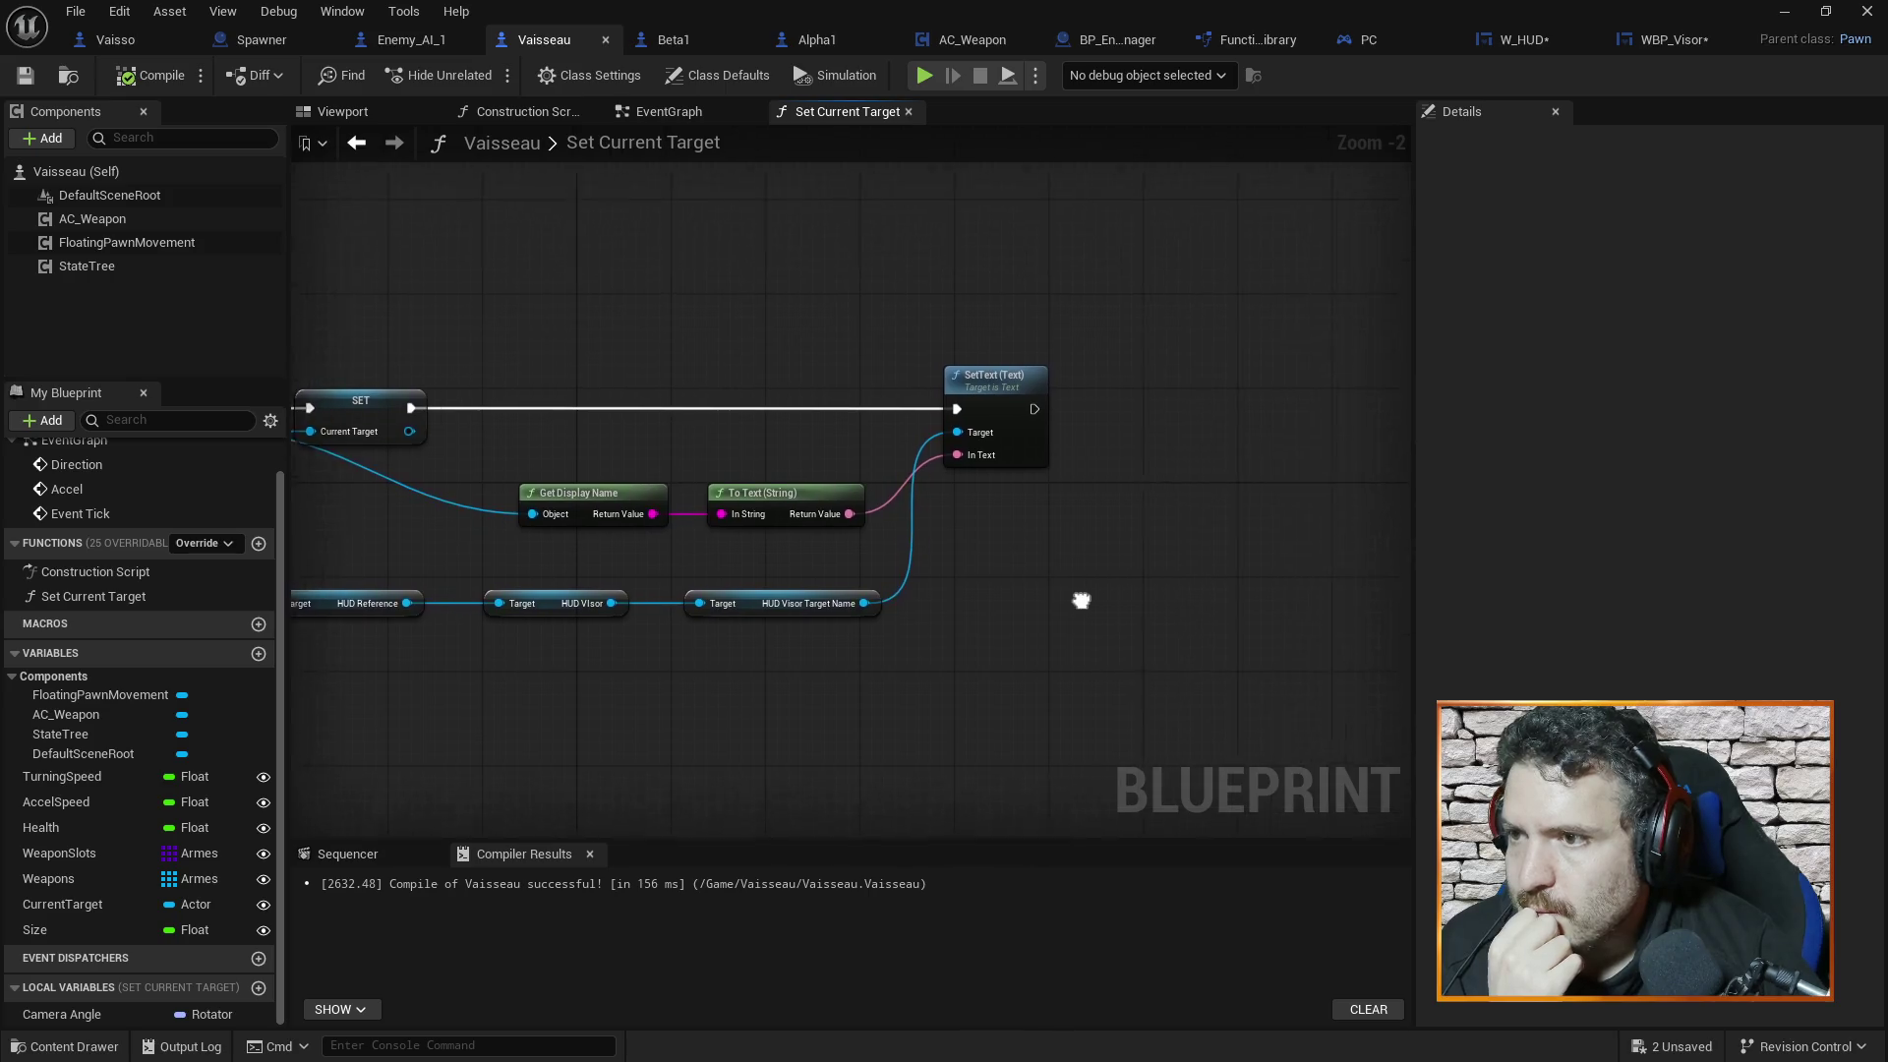
click(1534, 41)
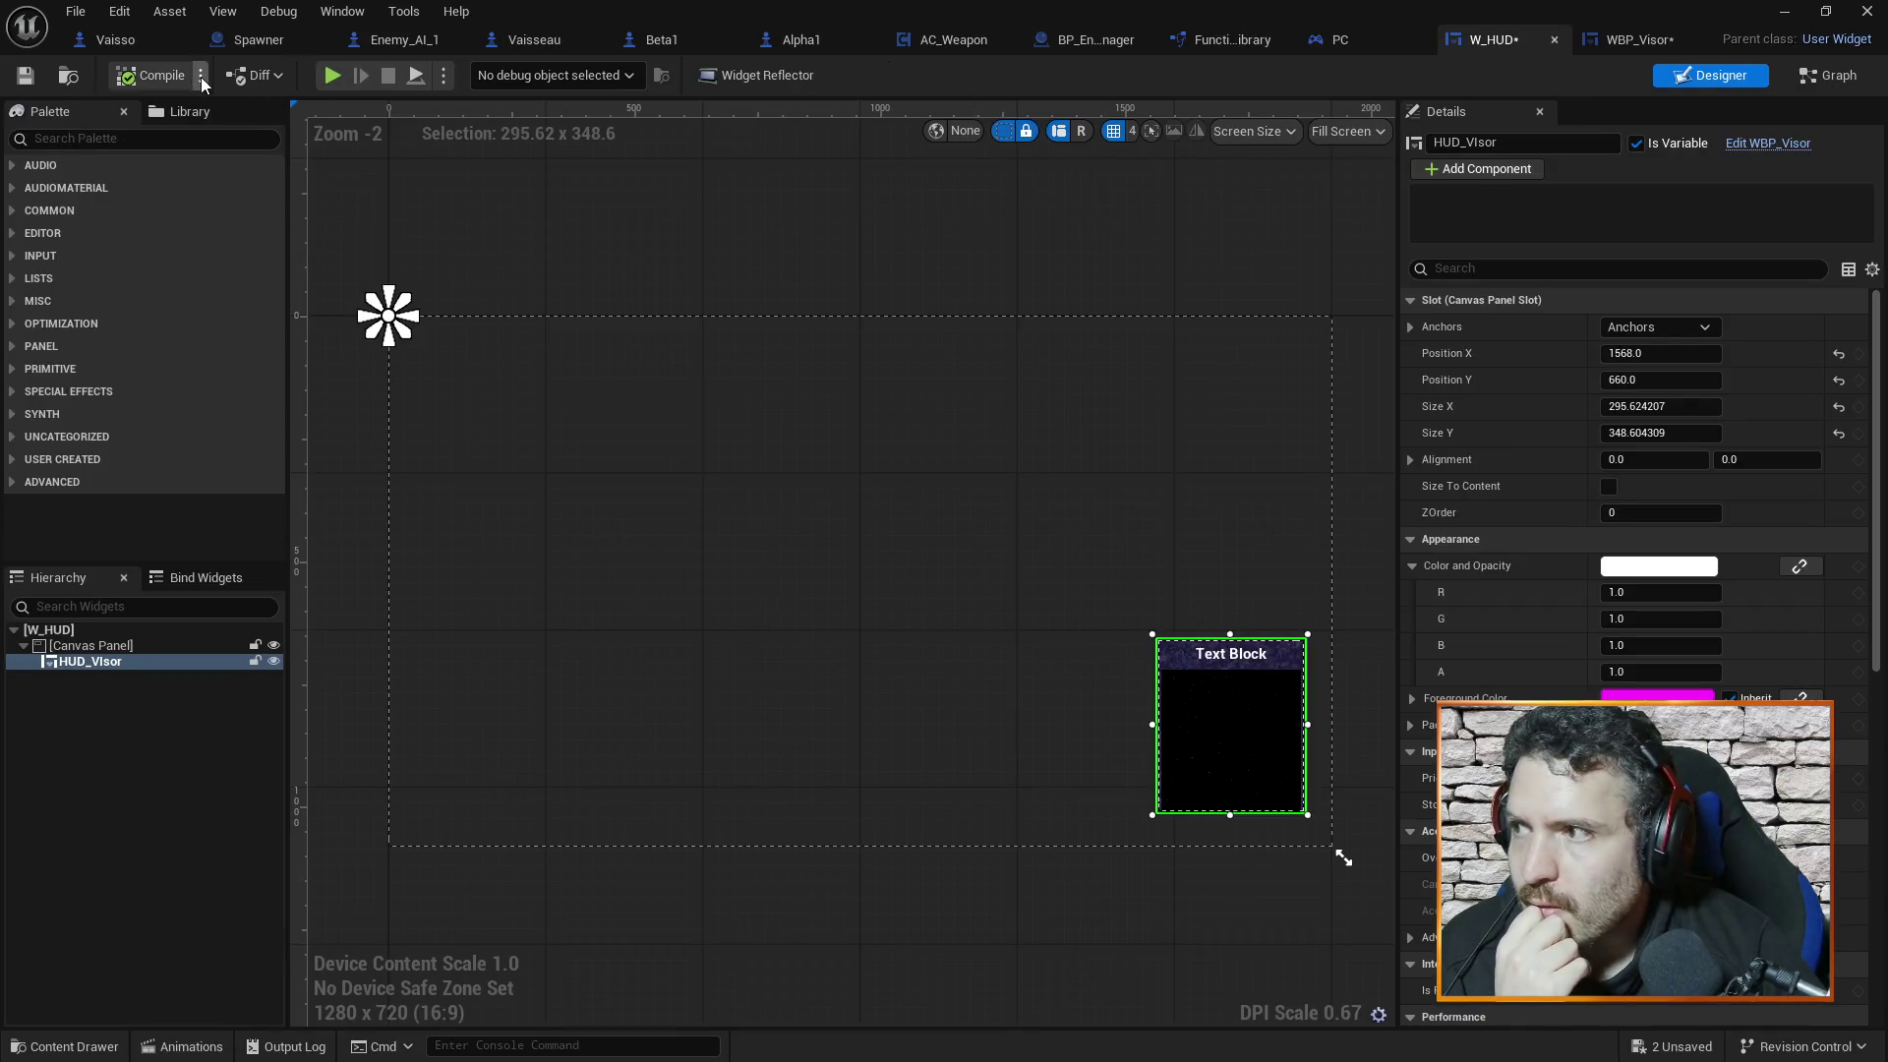
Review WBP_Visor's EventGraph nodes and add a new Boolean variable, NewVar
click(1620, 43)
mouse_move(1200, 264)
mouse_down()
mouse_move(1138, 294)
mouse_move(1318, 322)
mouse_up()
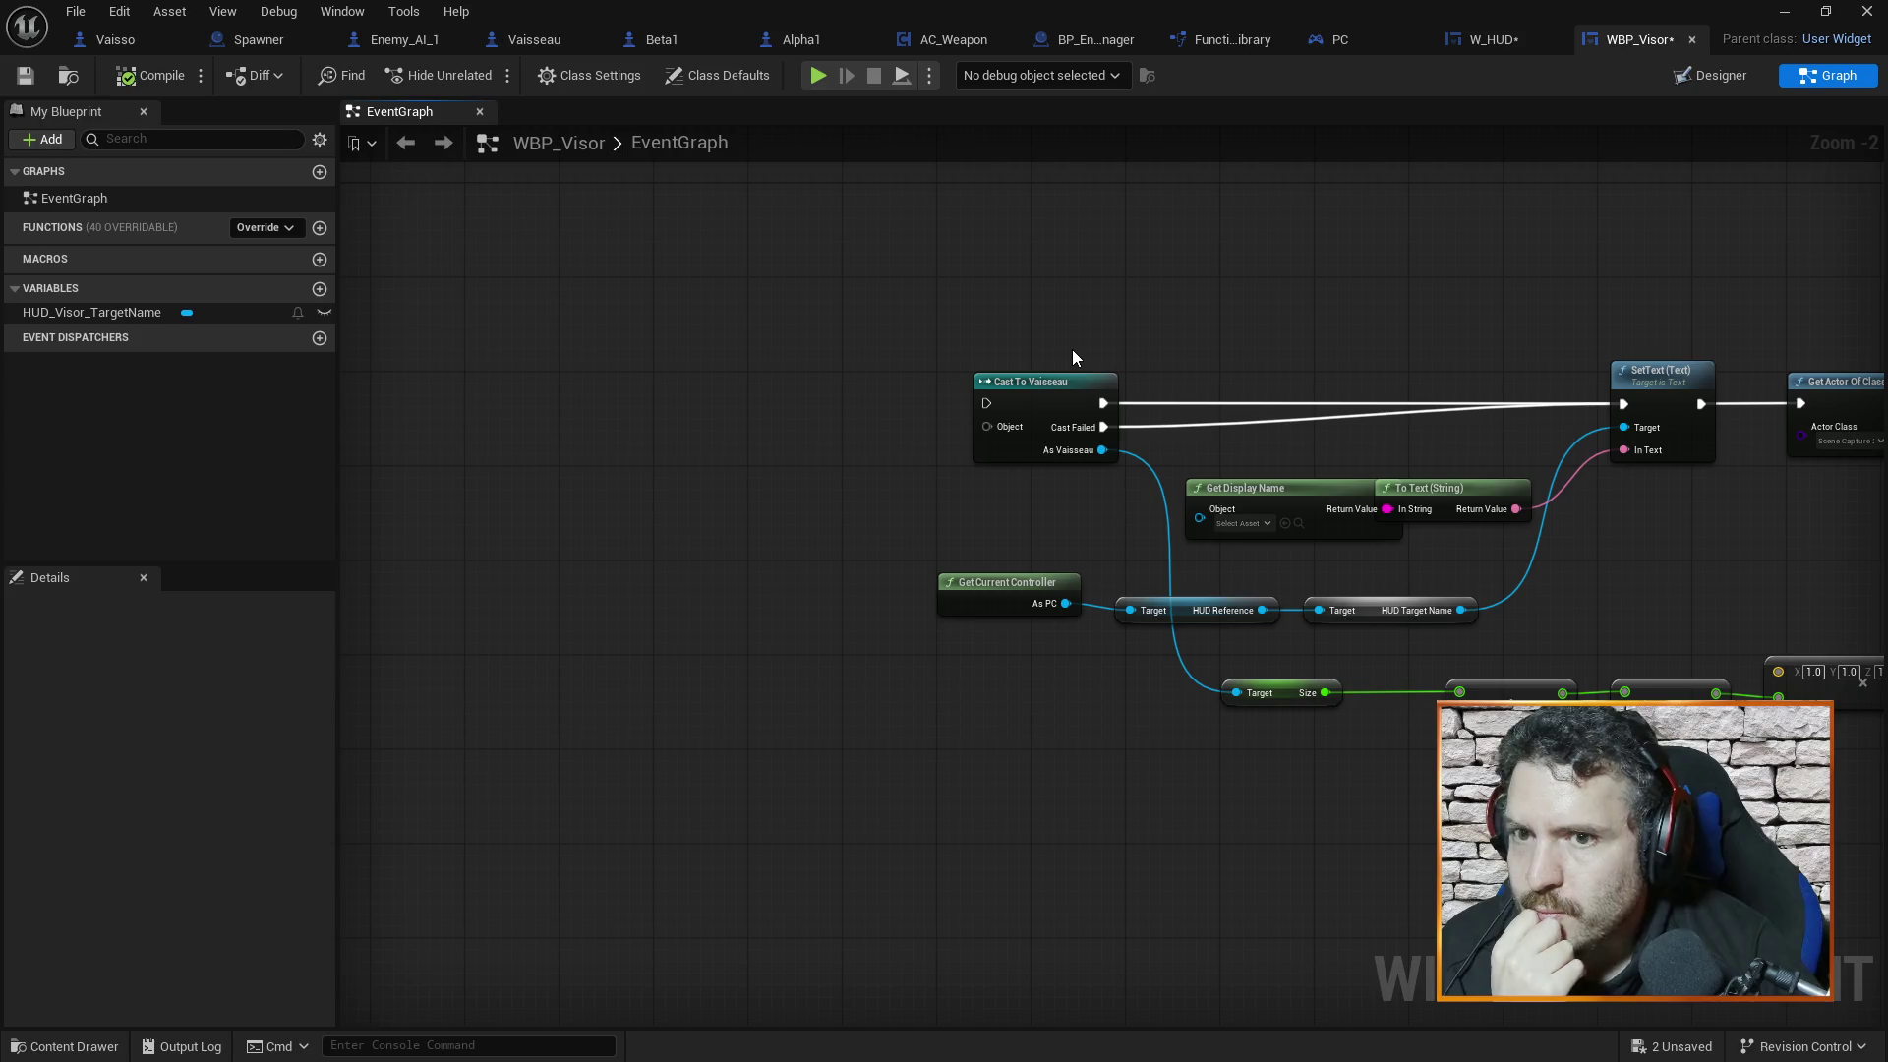
right_click(829, 380)
drag(889, 300, 826, 285)
scroll(825, 286, down, 3)
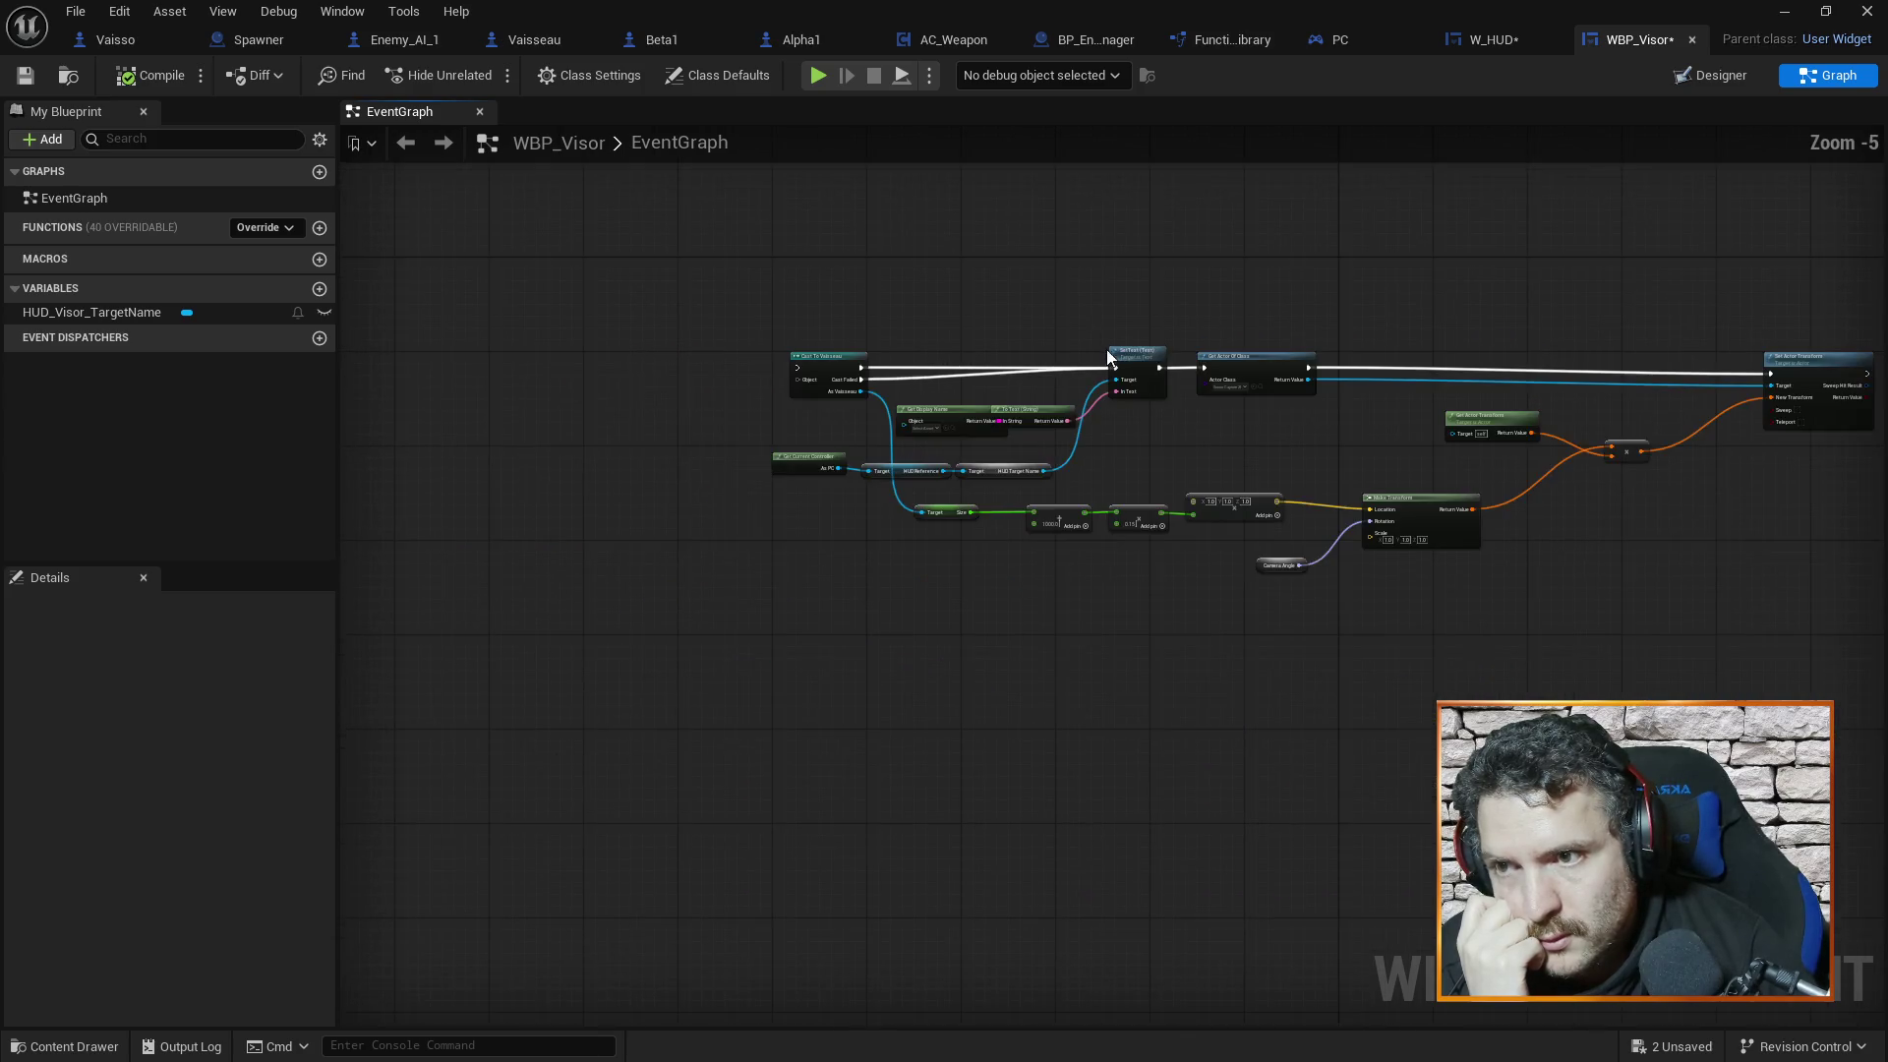
drag(1404, 450, 981, 446)
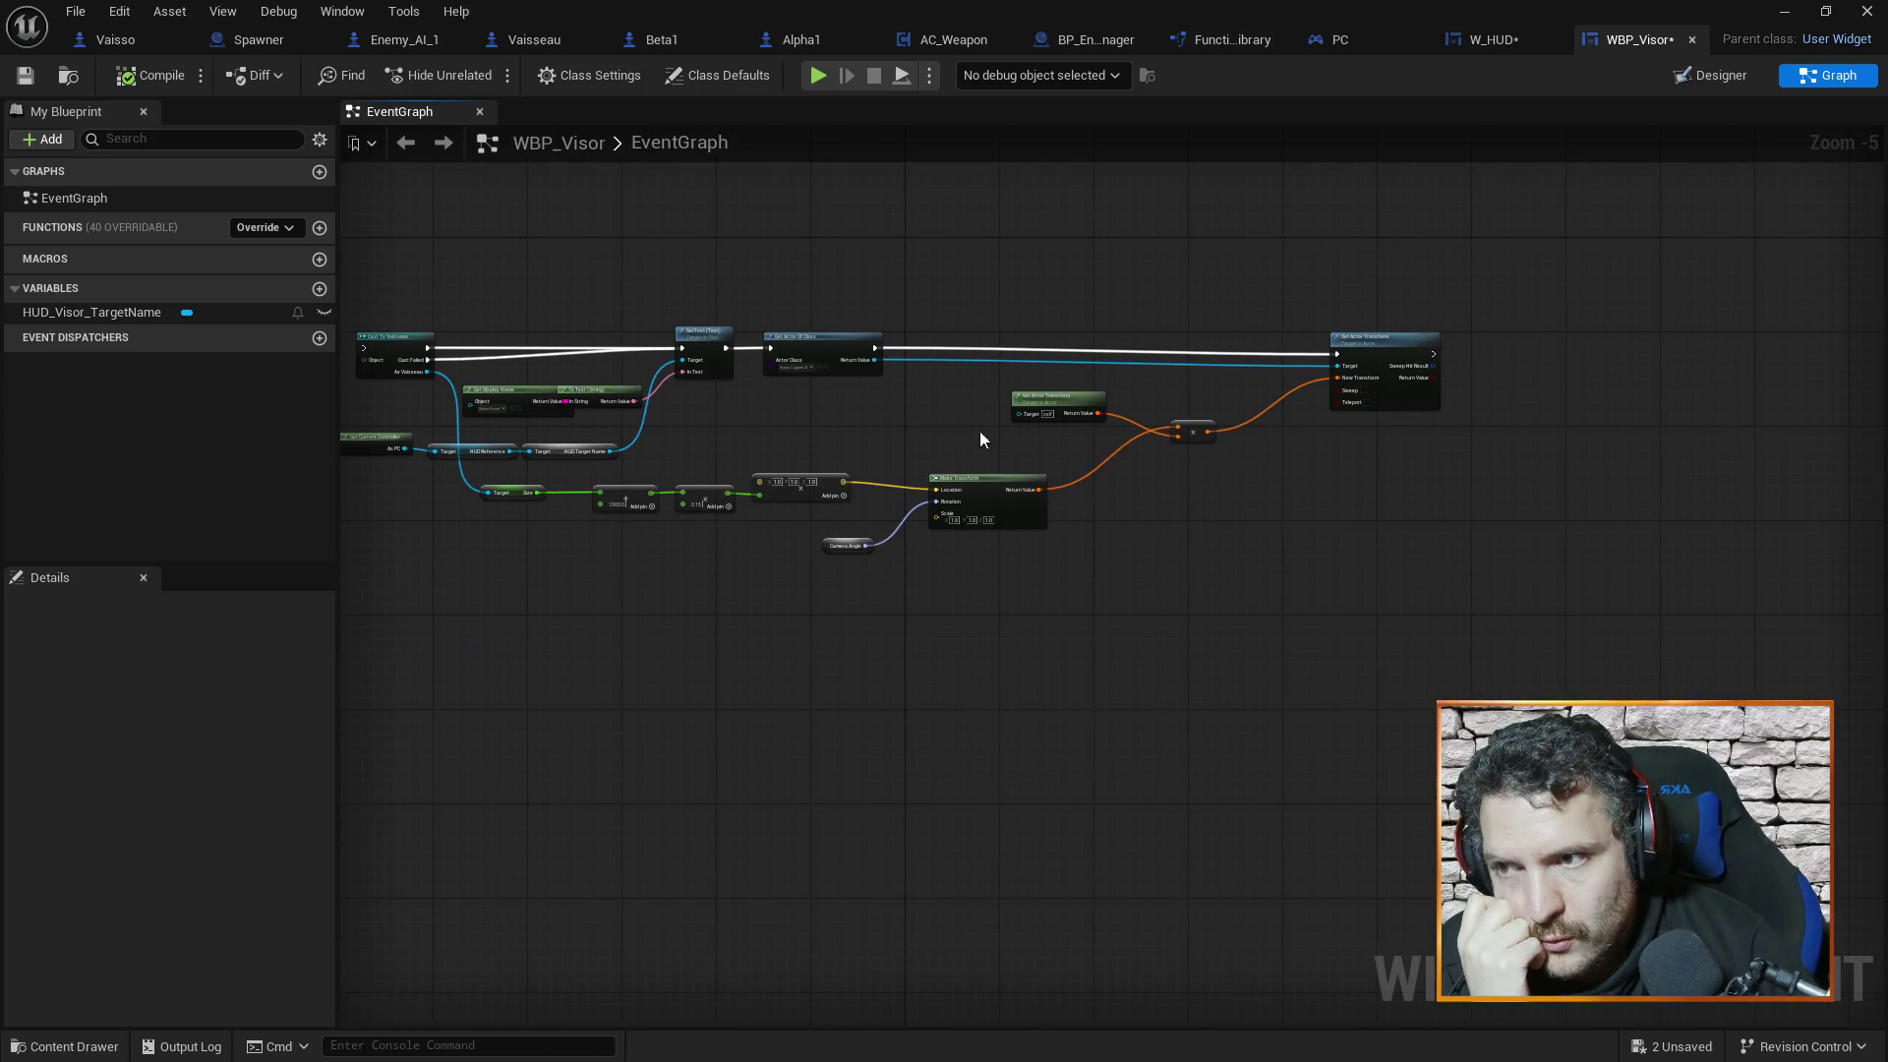
drag(865, 409, 1286, 426)
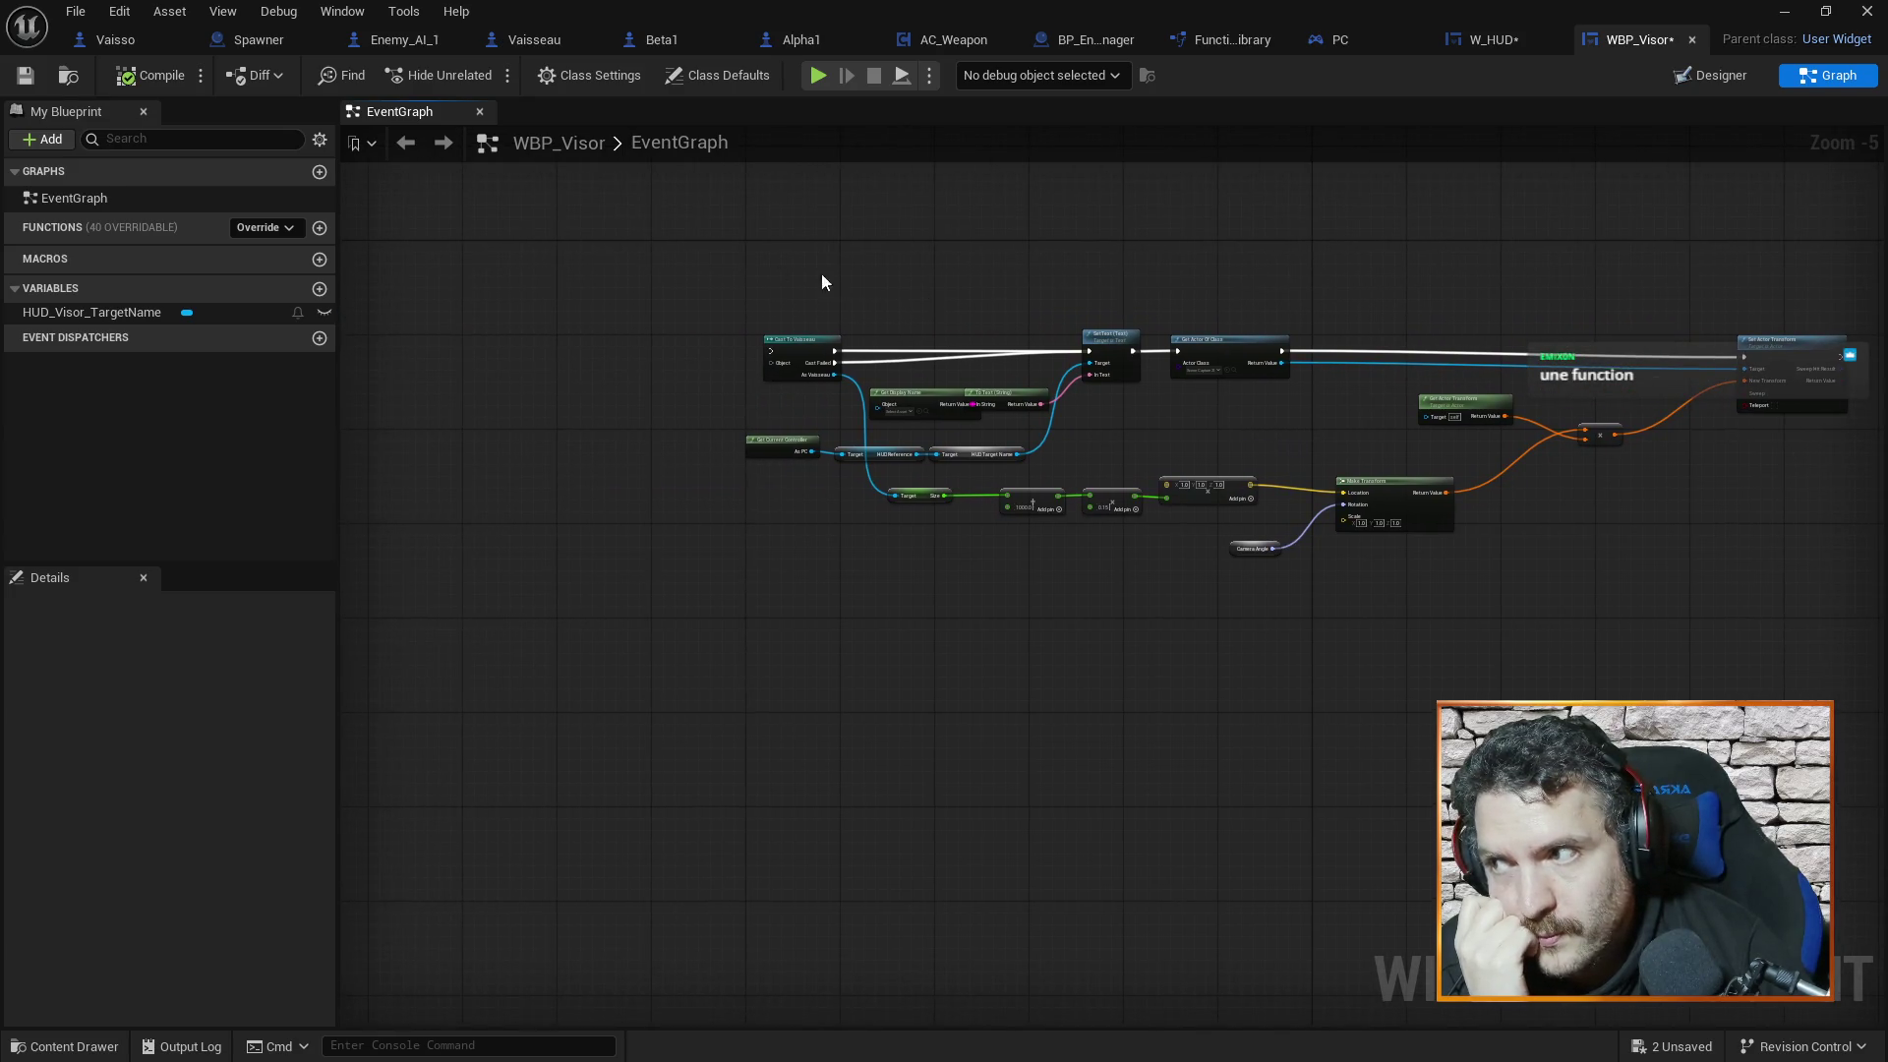
scroll(1321, 328, up, 3)
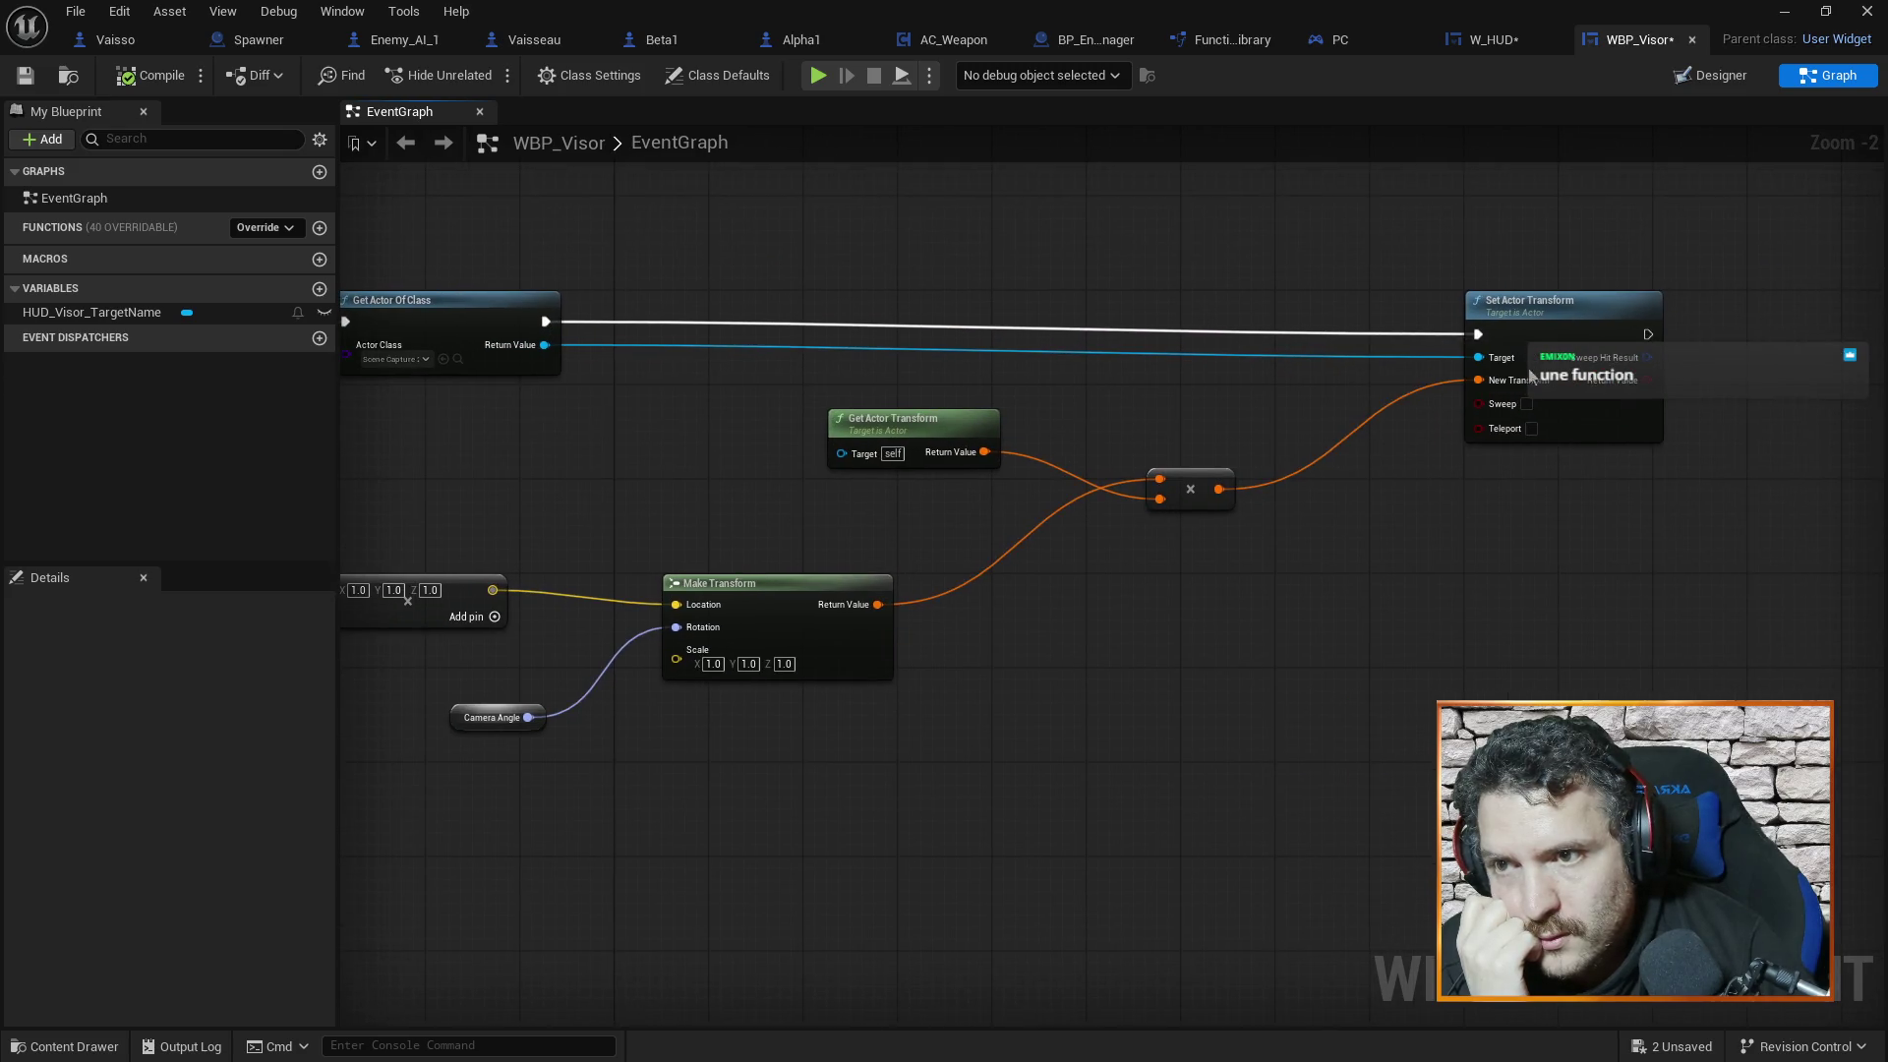
mouse_move(678, 295)
mouse_down()
mouse_move(1117, 284)
mouse_move(1013, 313)
mouse_move(581, 315)
mouse_move(1088, 318)
mouse_up()
click(883, 303)
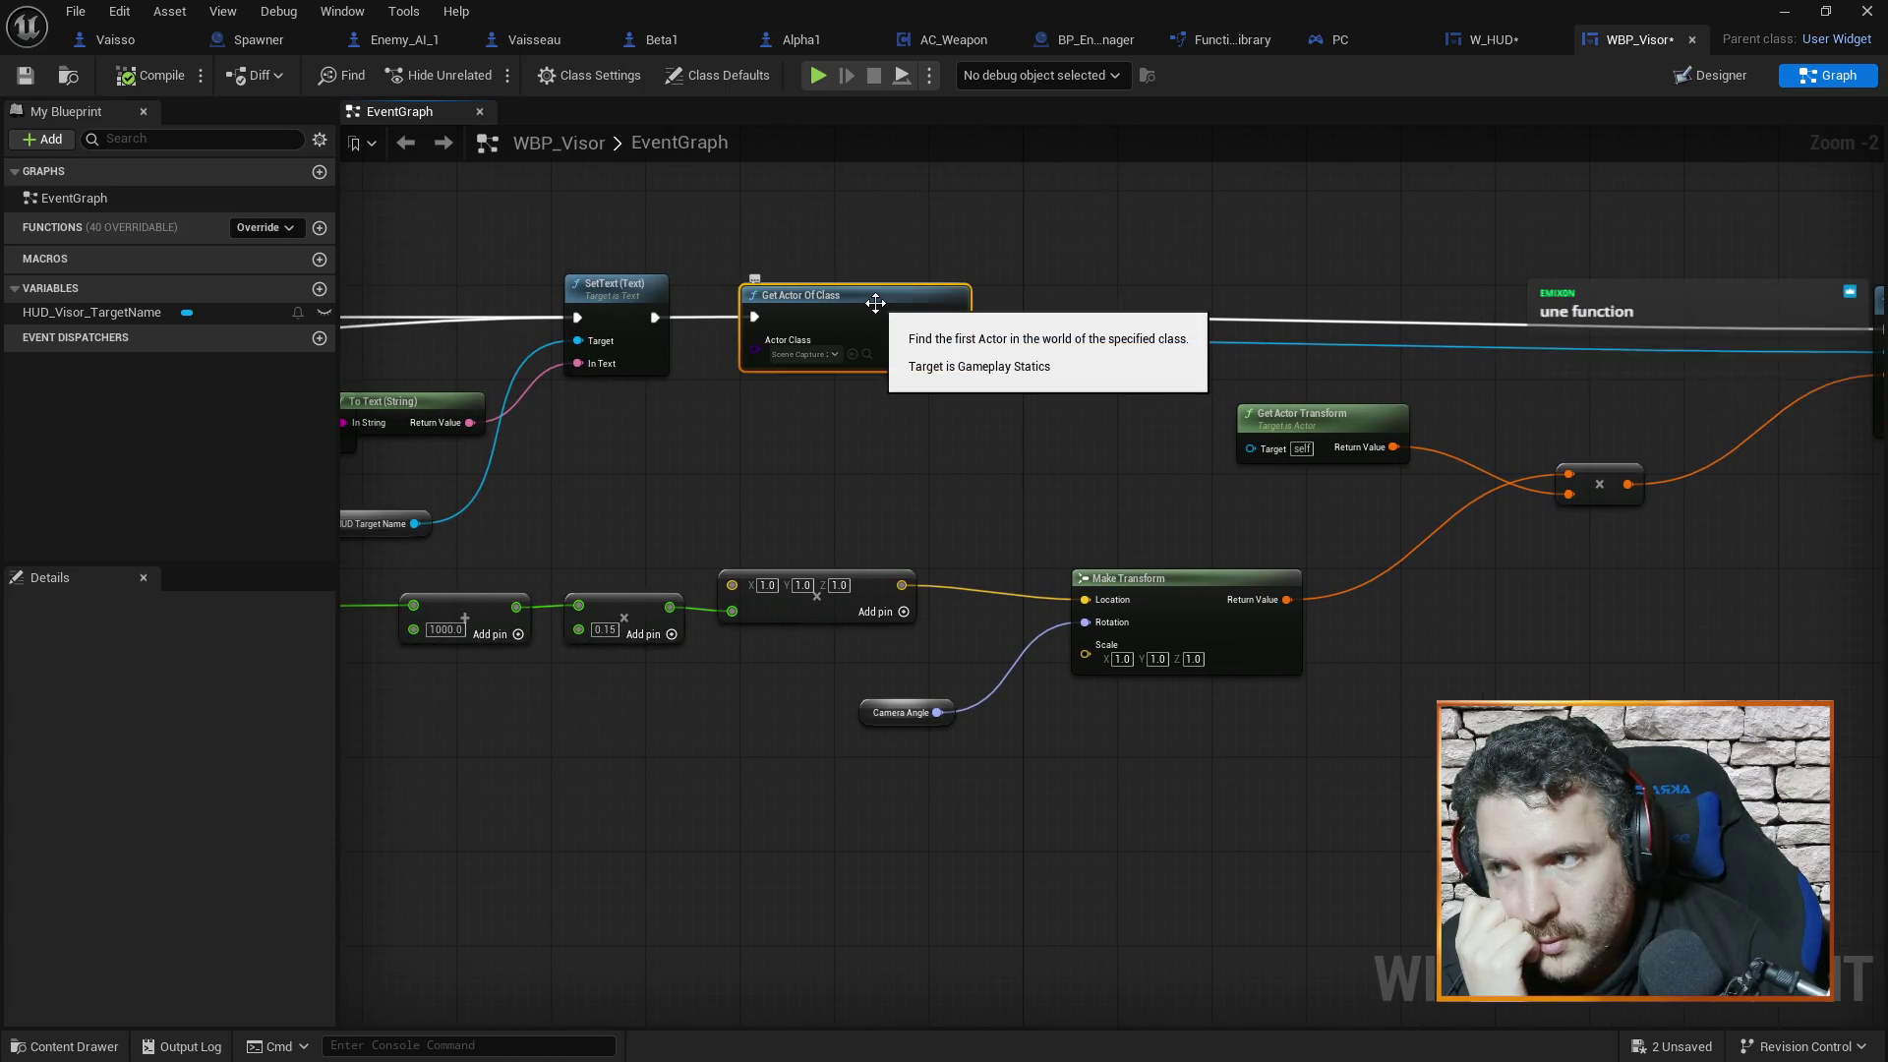
drag(836, 233, 930, 270)
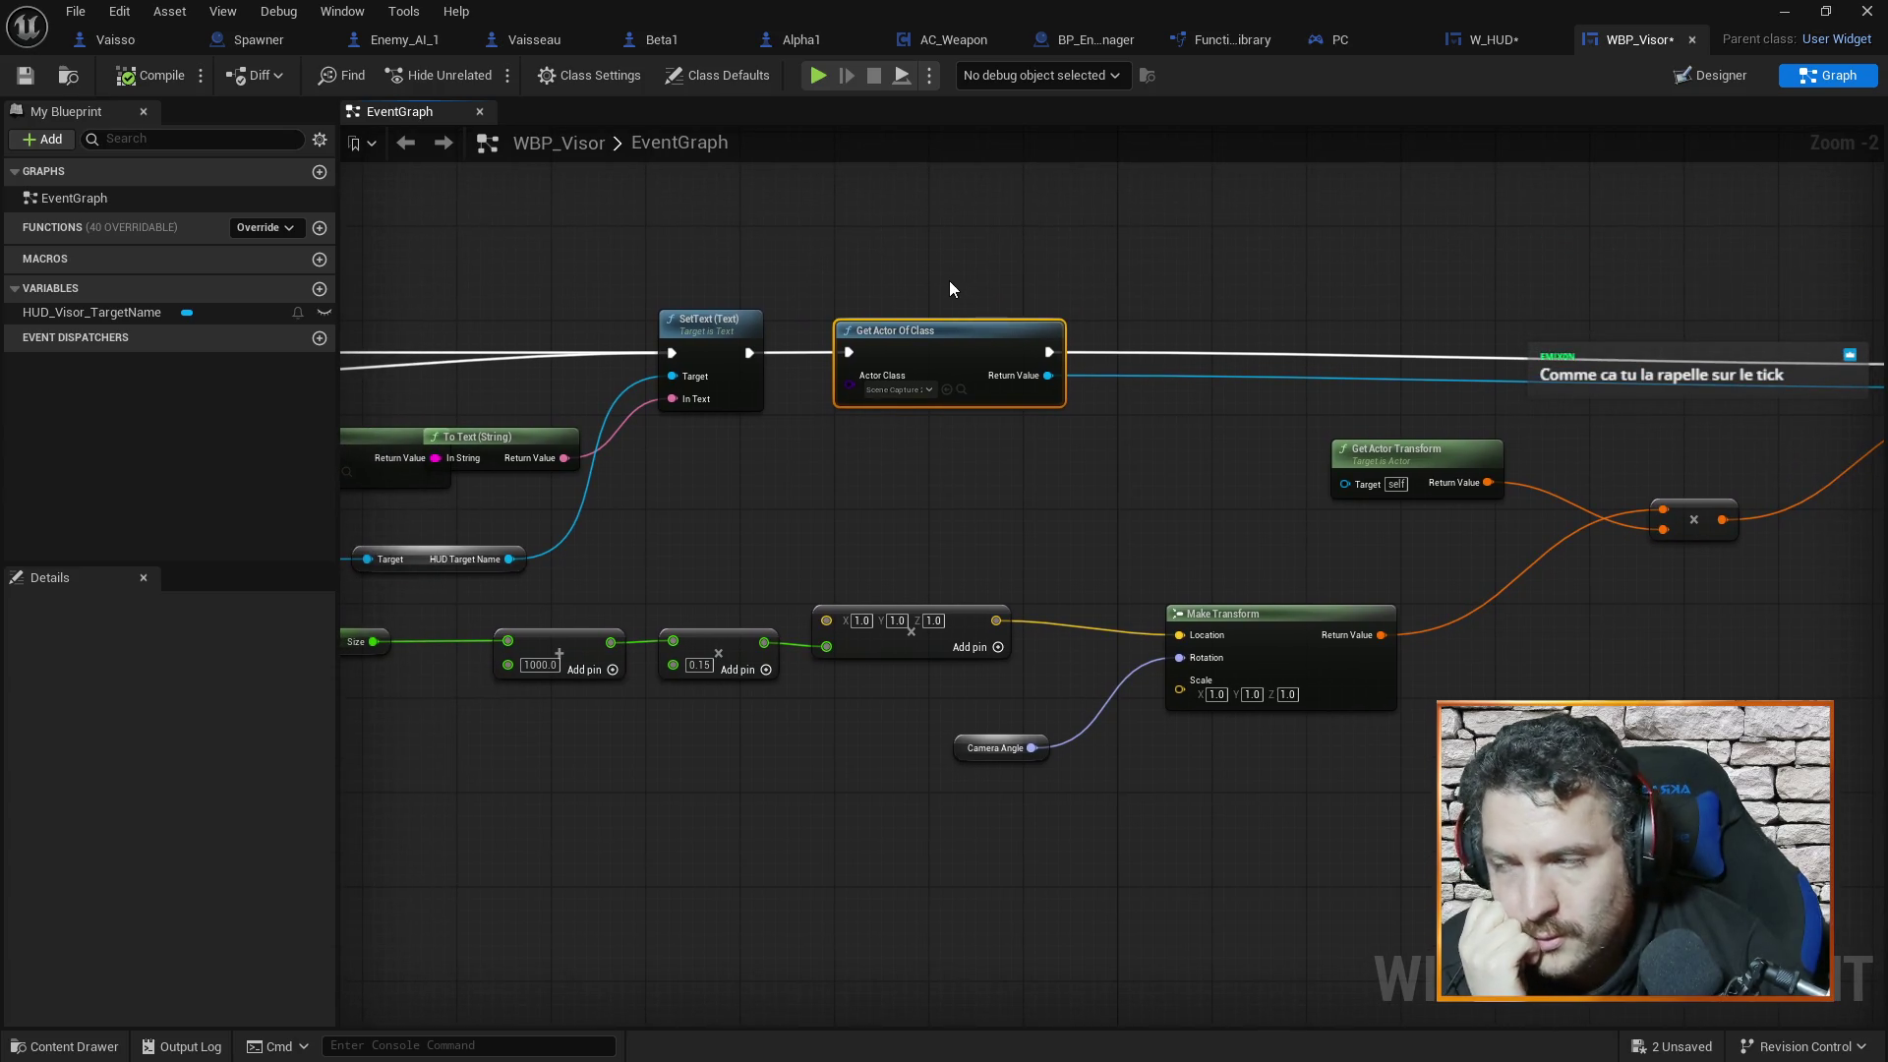
click(318, 289)
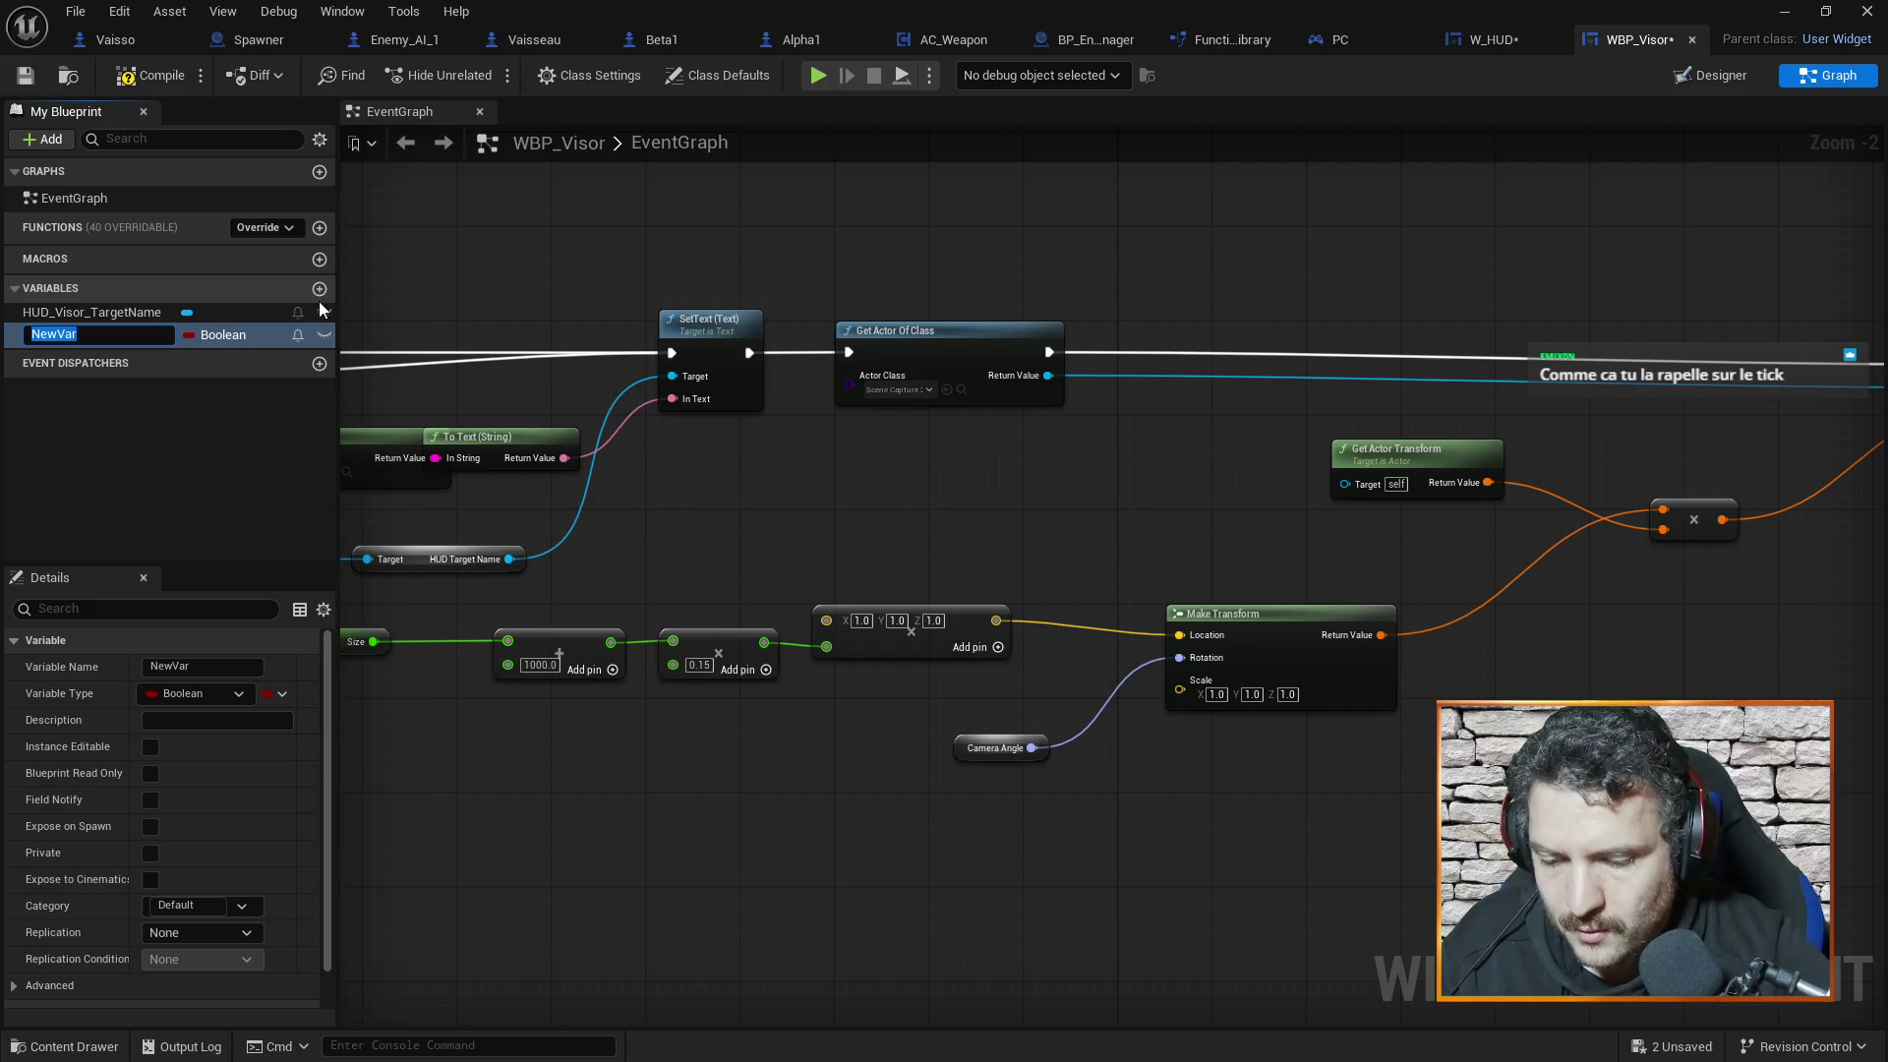
Rename NewVar to SceneCaptureActor and make it a Scene Capture 2D Object Reference
text(Scene )
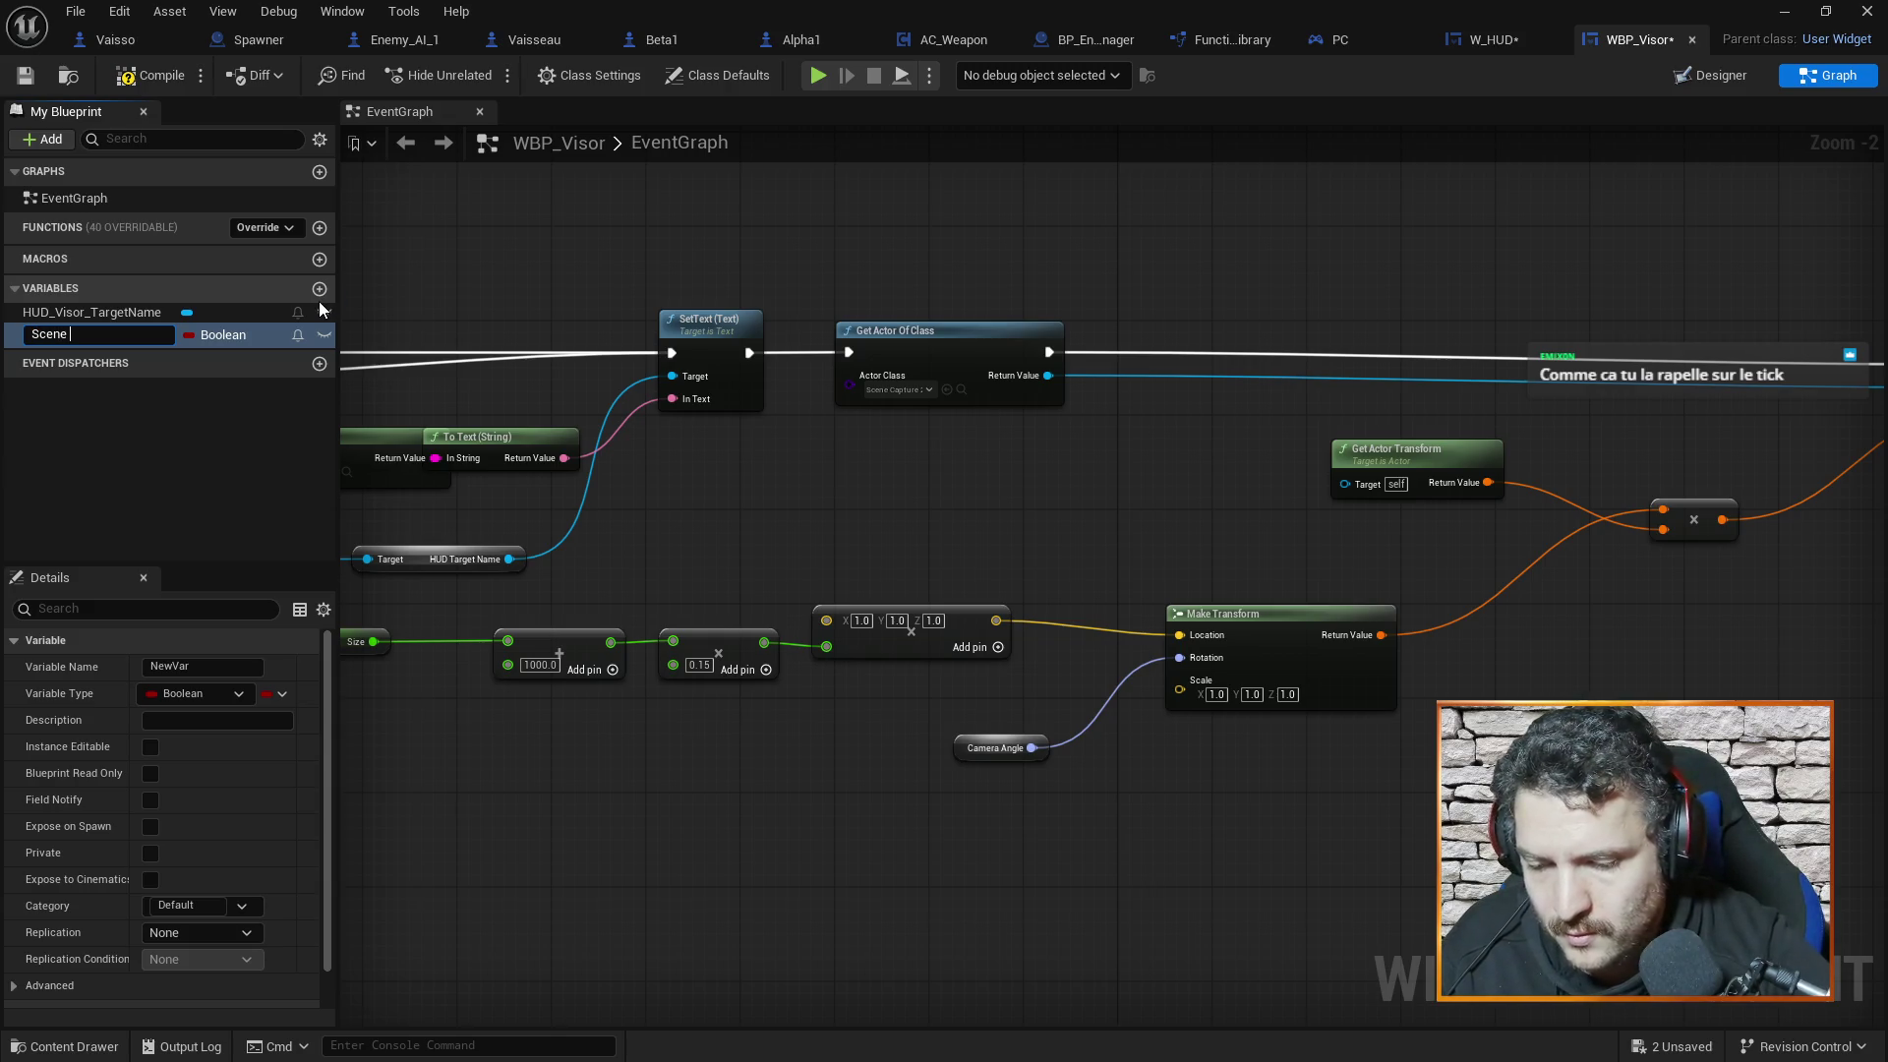
text(Ca)
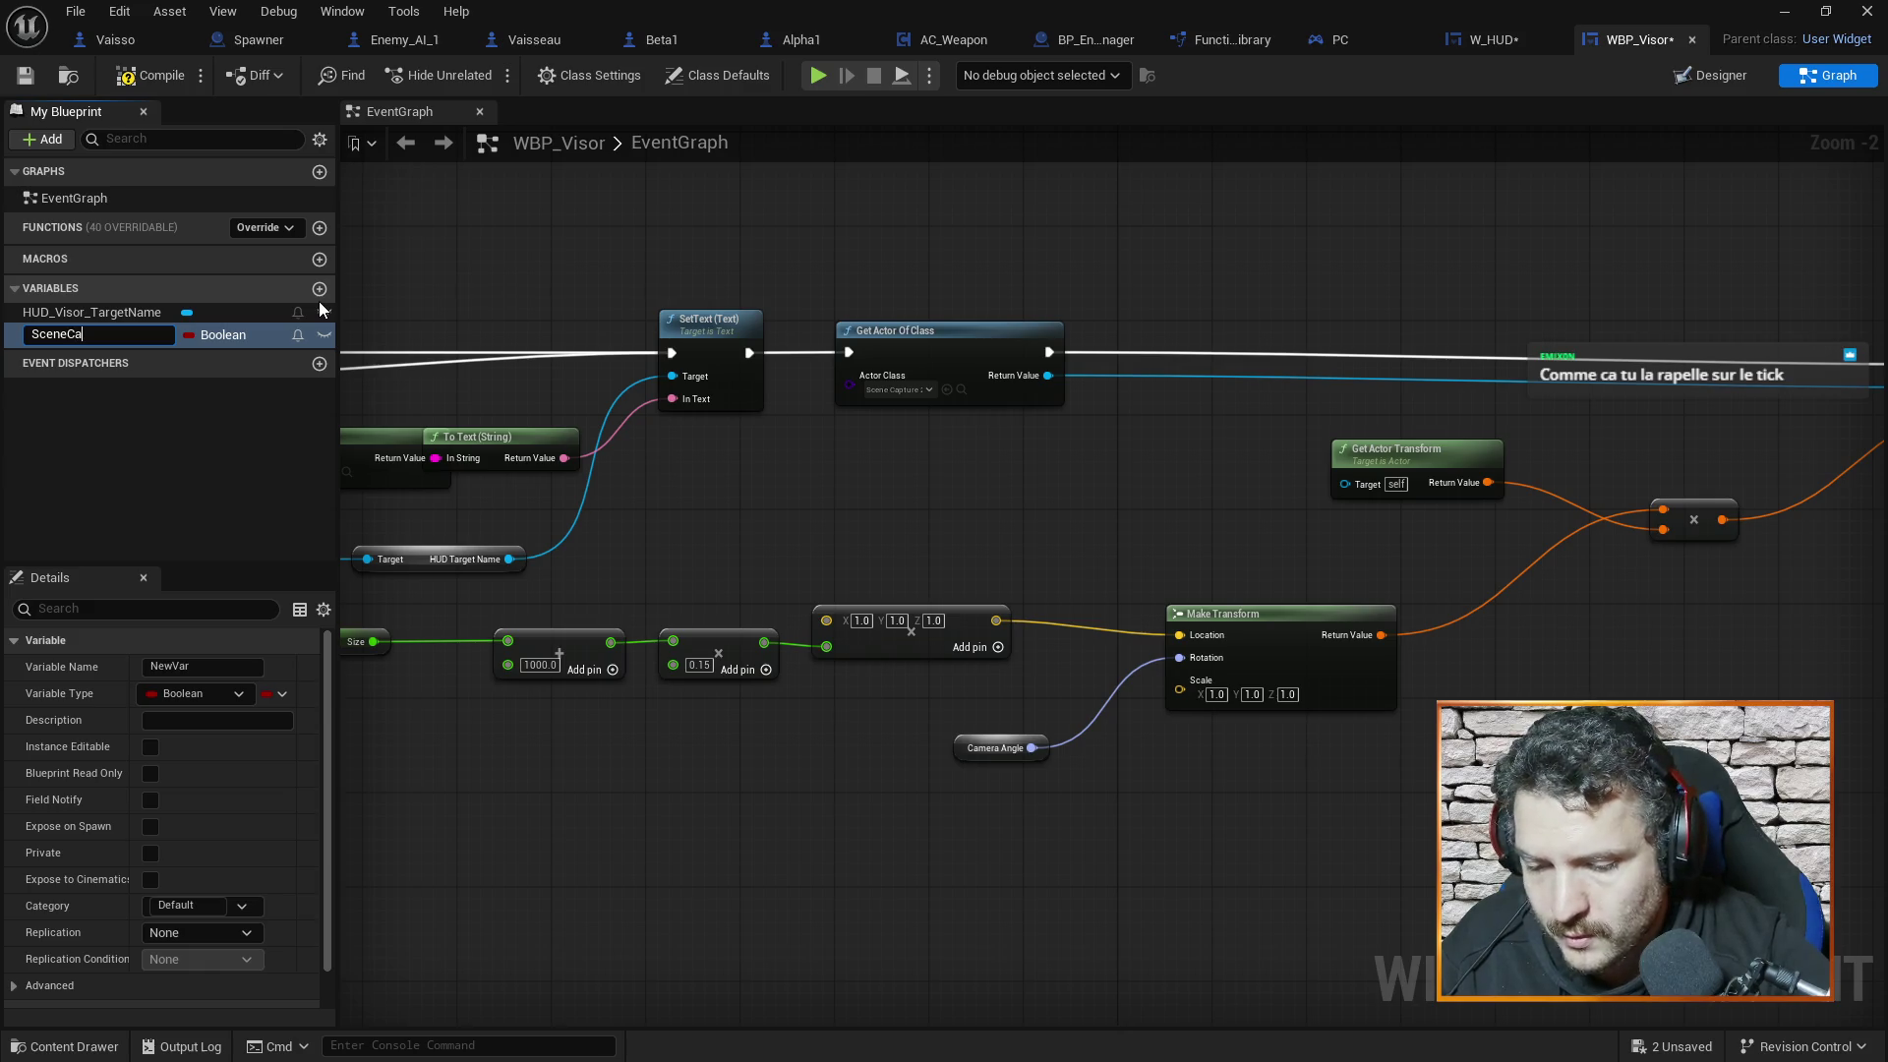
text(ptureActor)
key(Return)
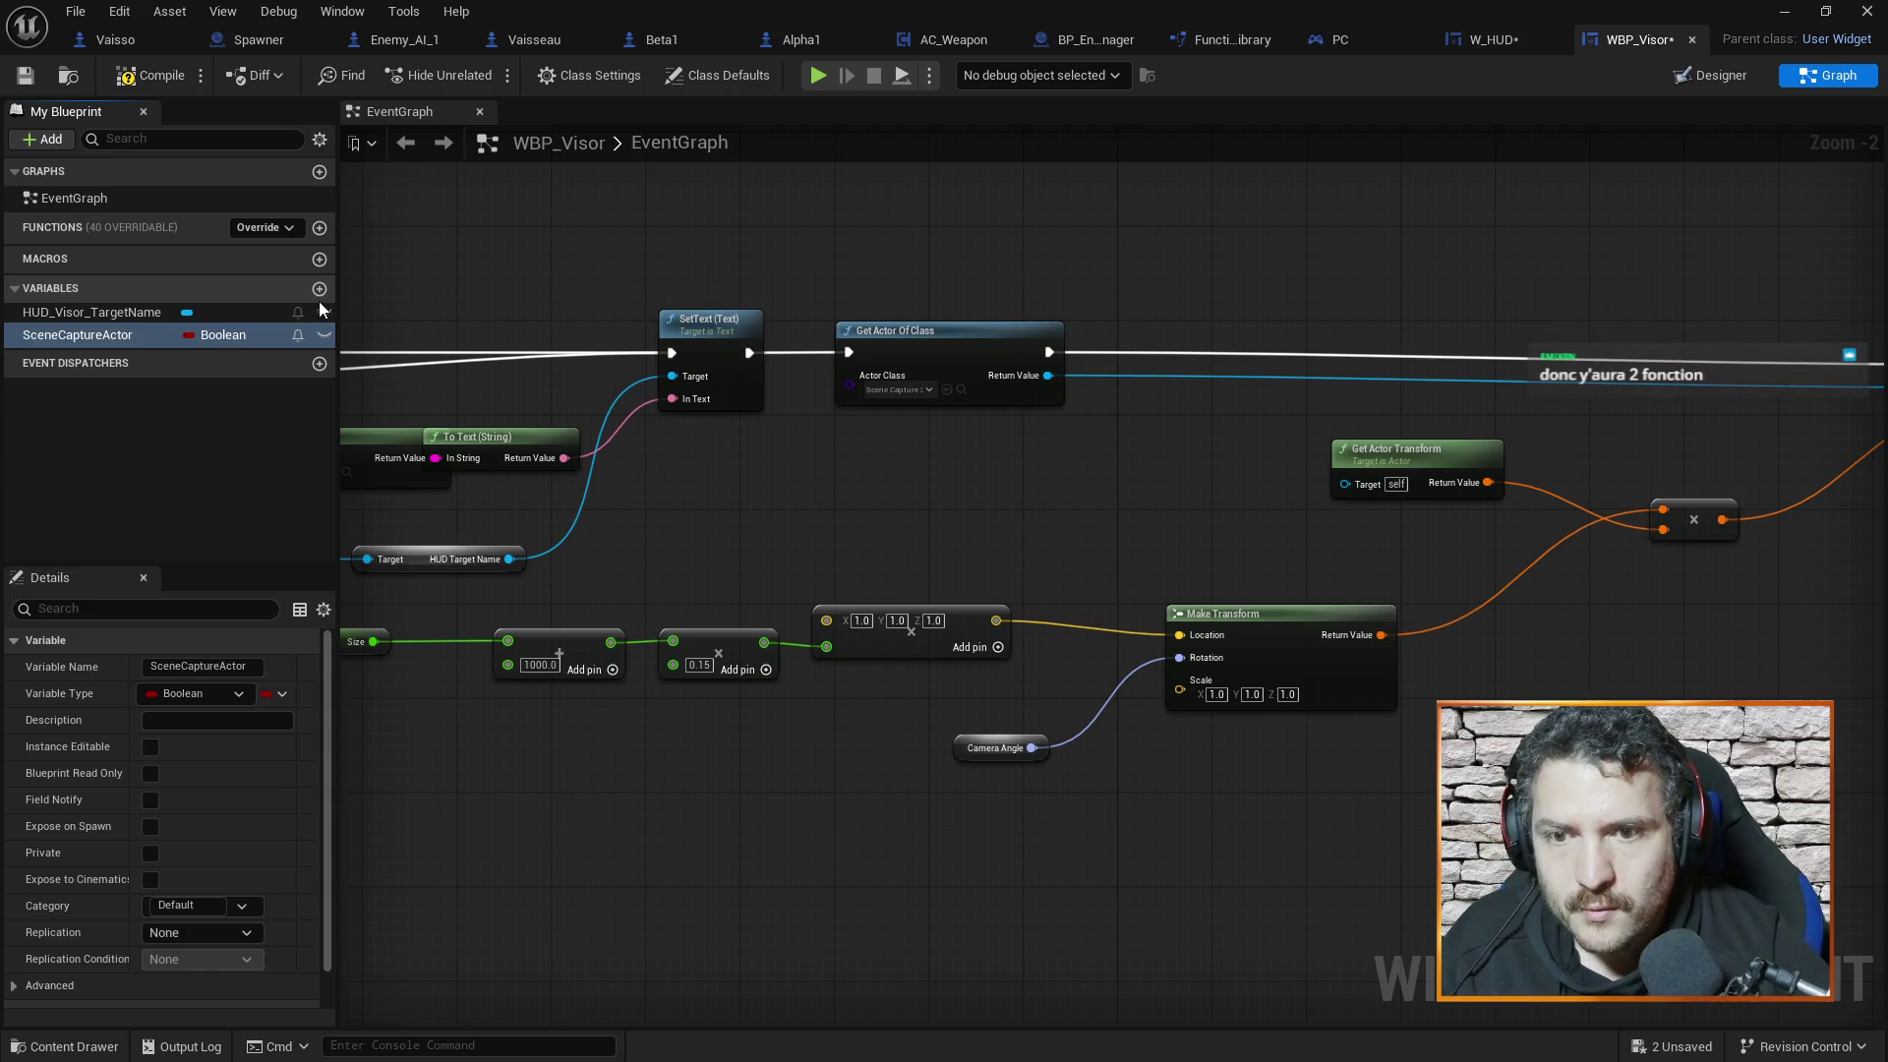
click(216, 334)
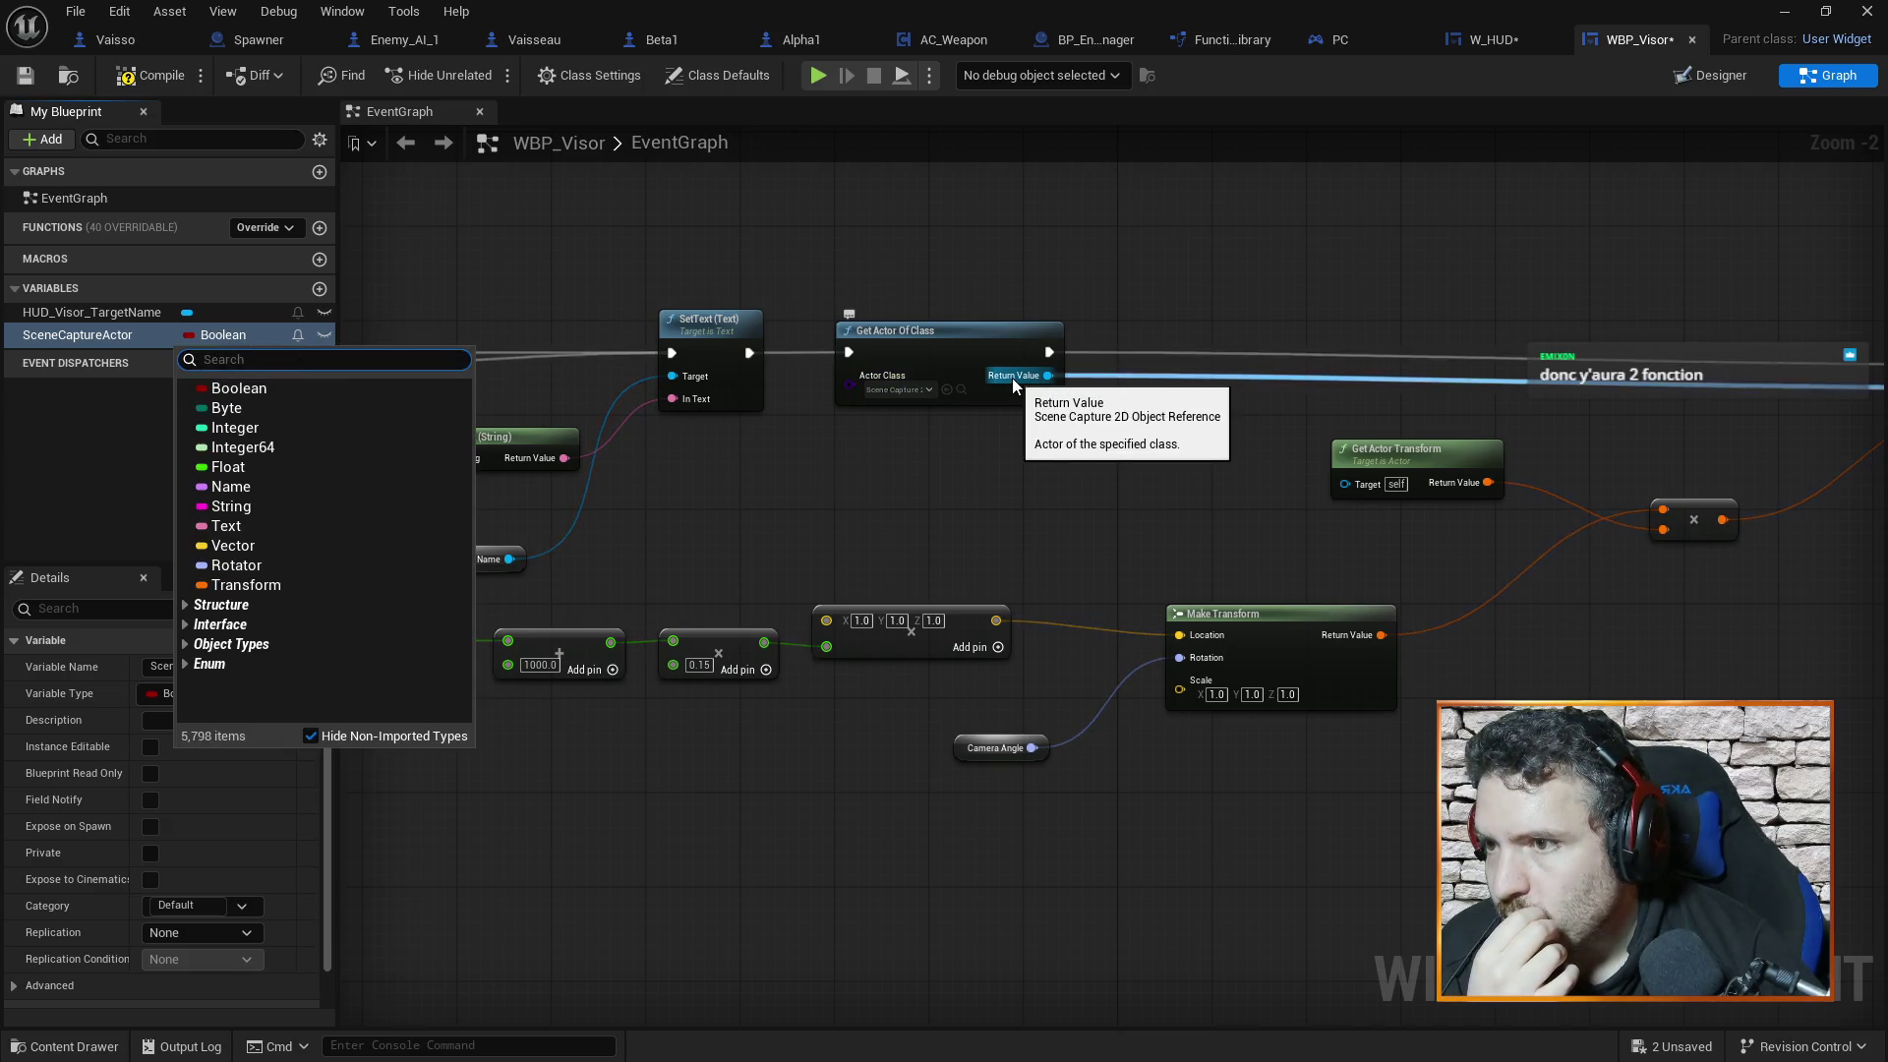
text(s)
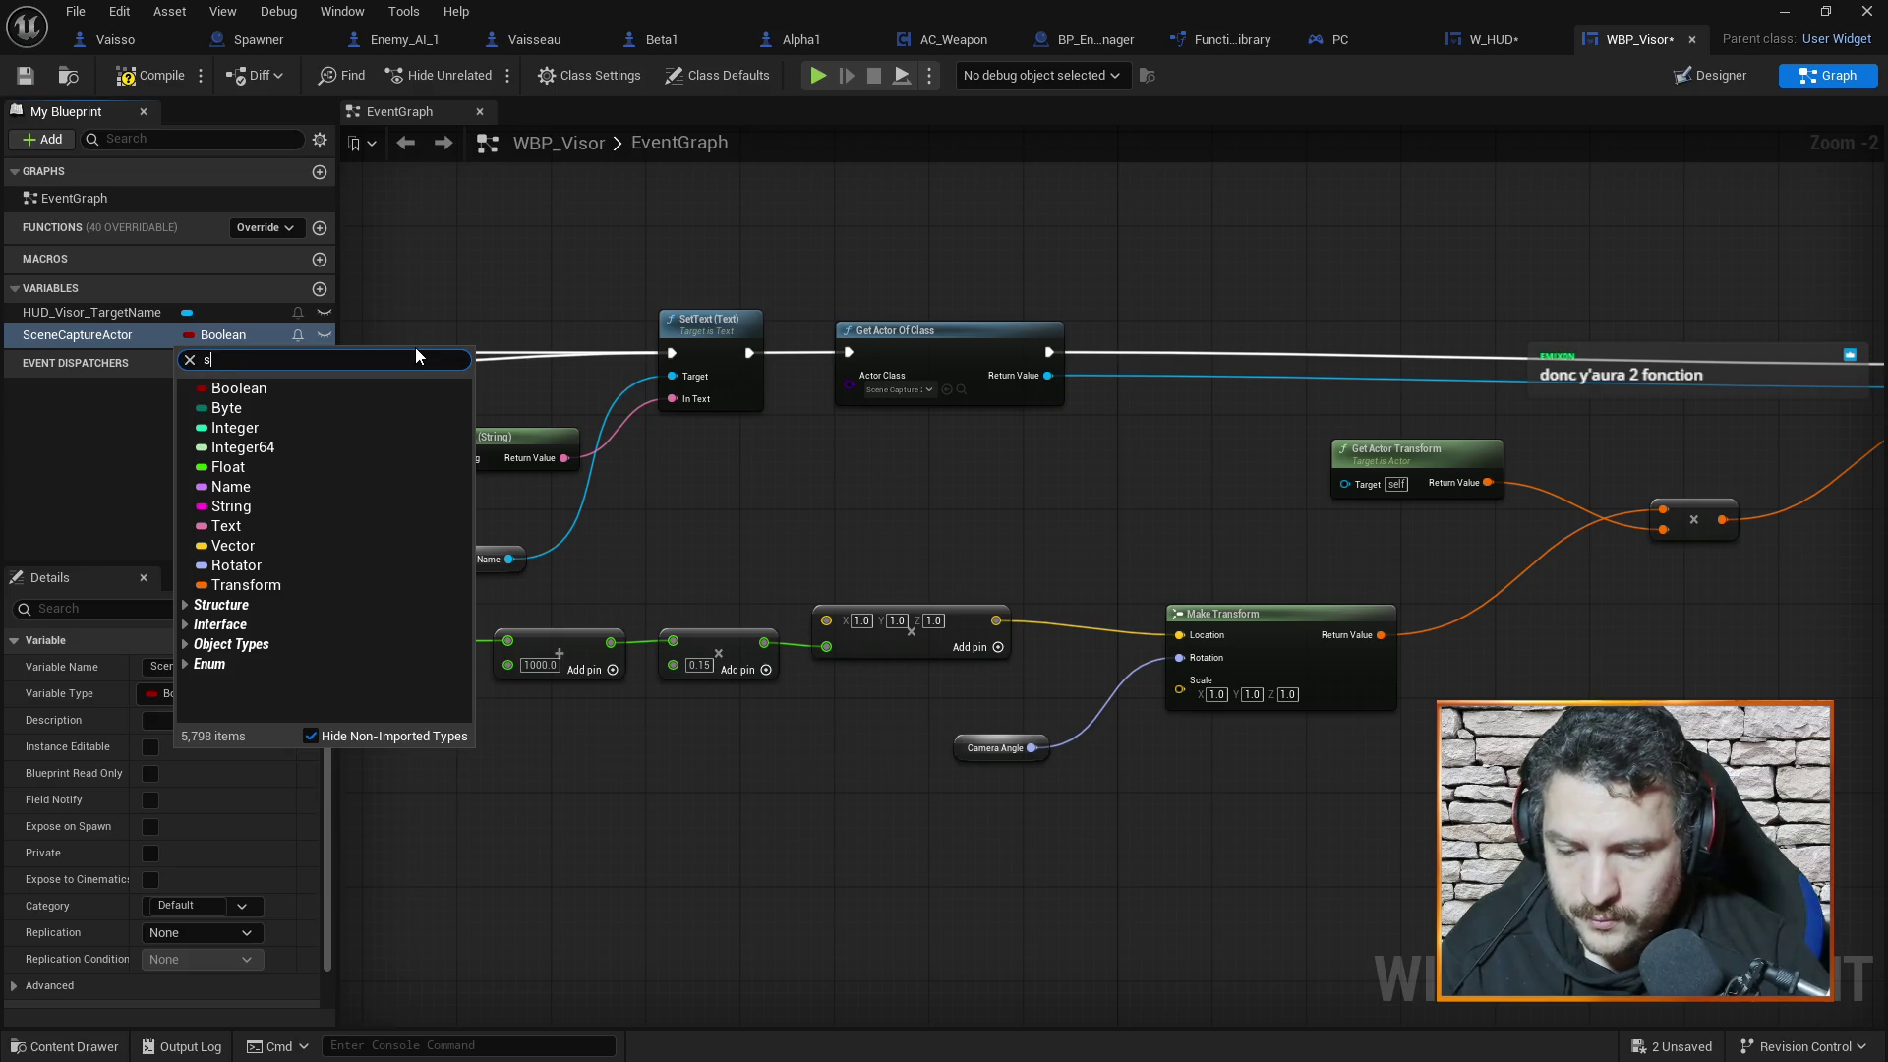
text(cene car)
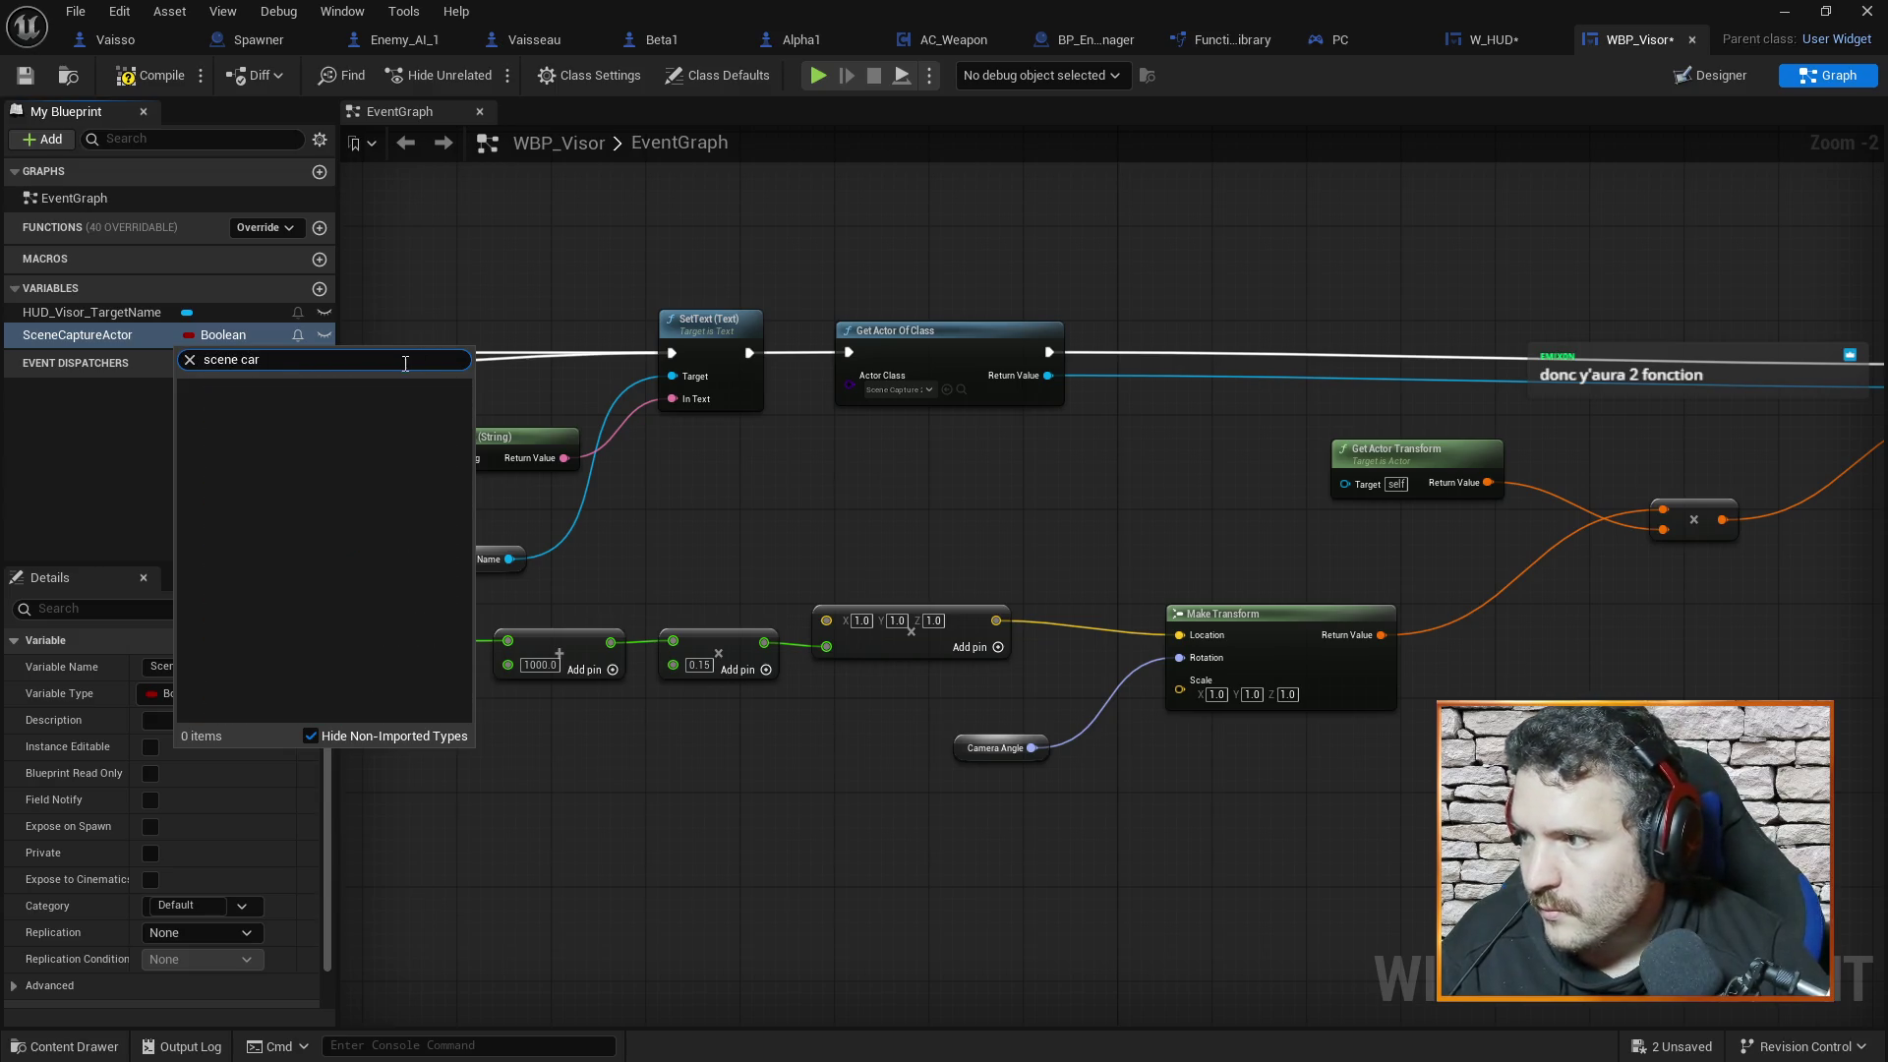
key(BackSpace)
text(p)
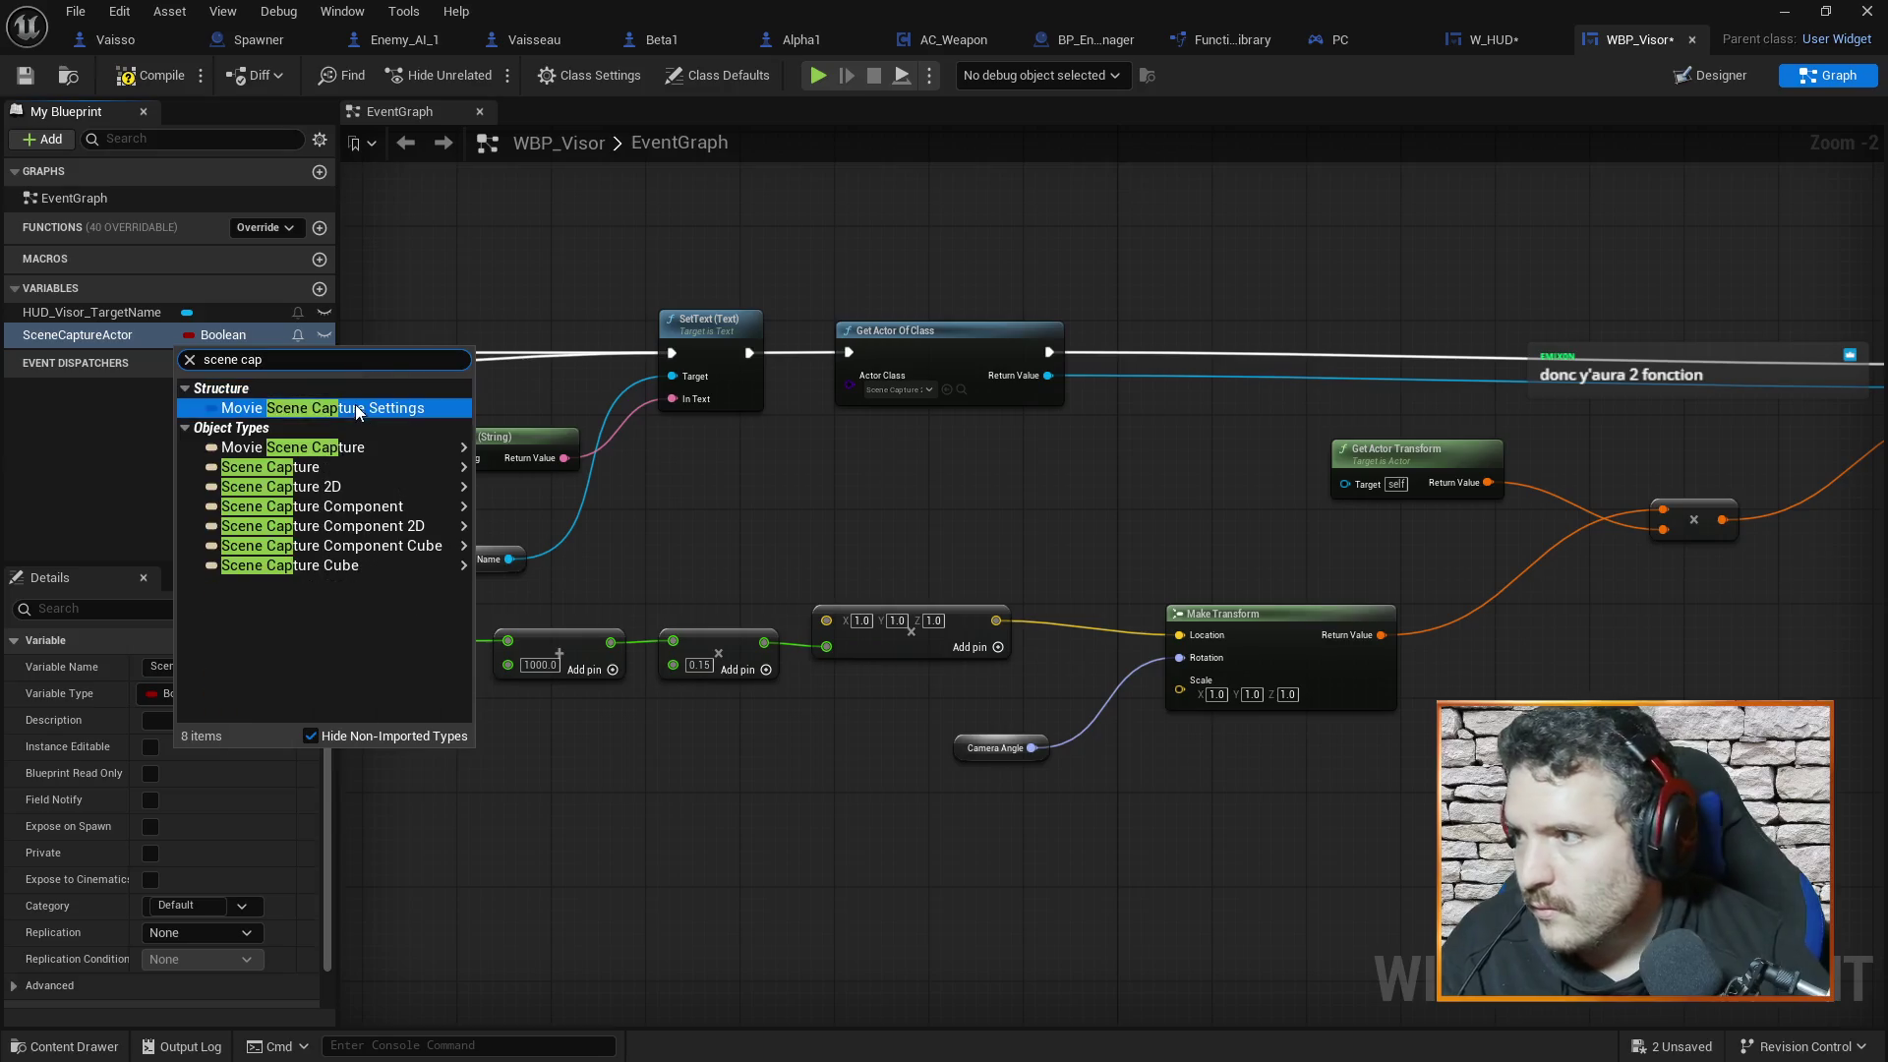
mouse_move(359, 494)
click(546, 489)
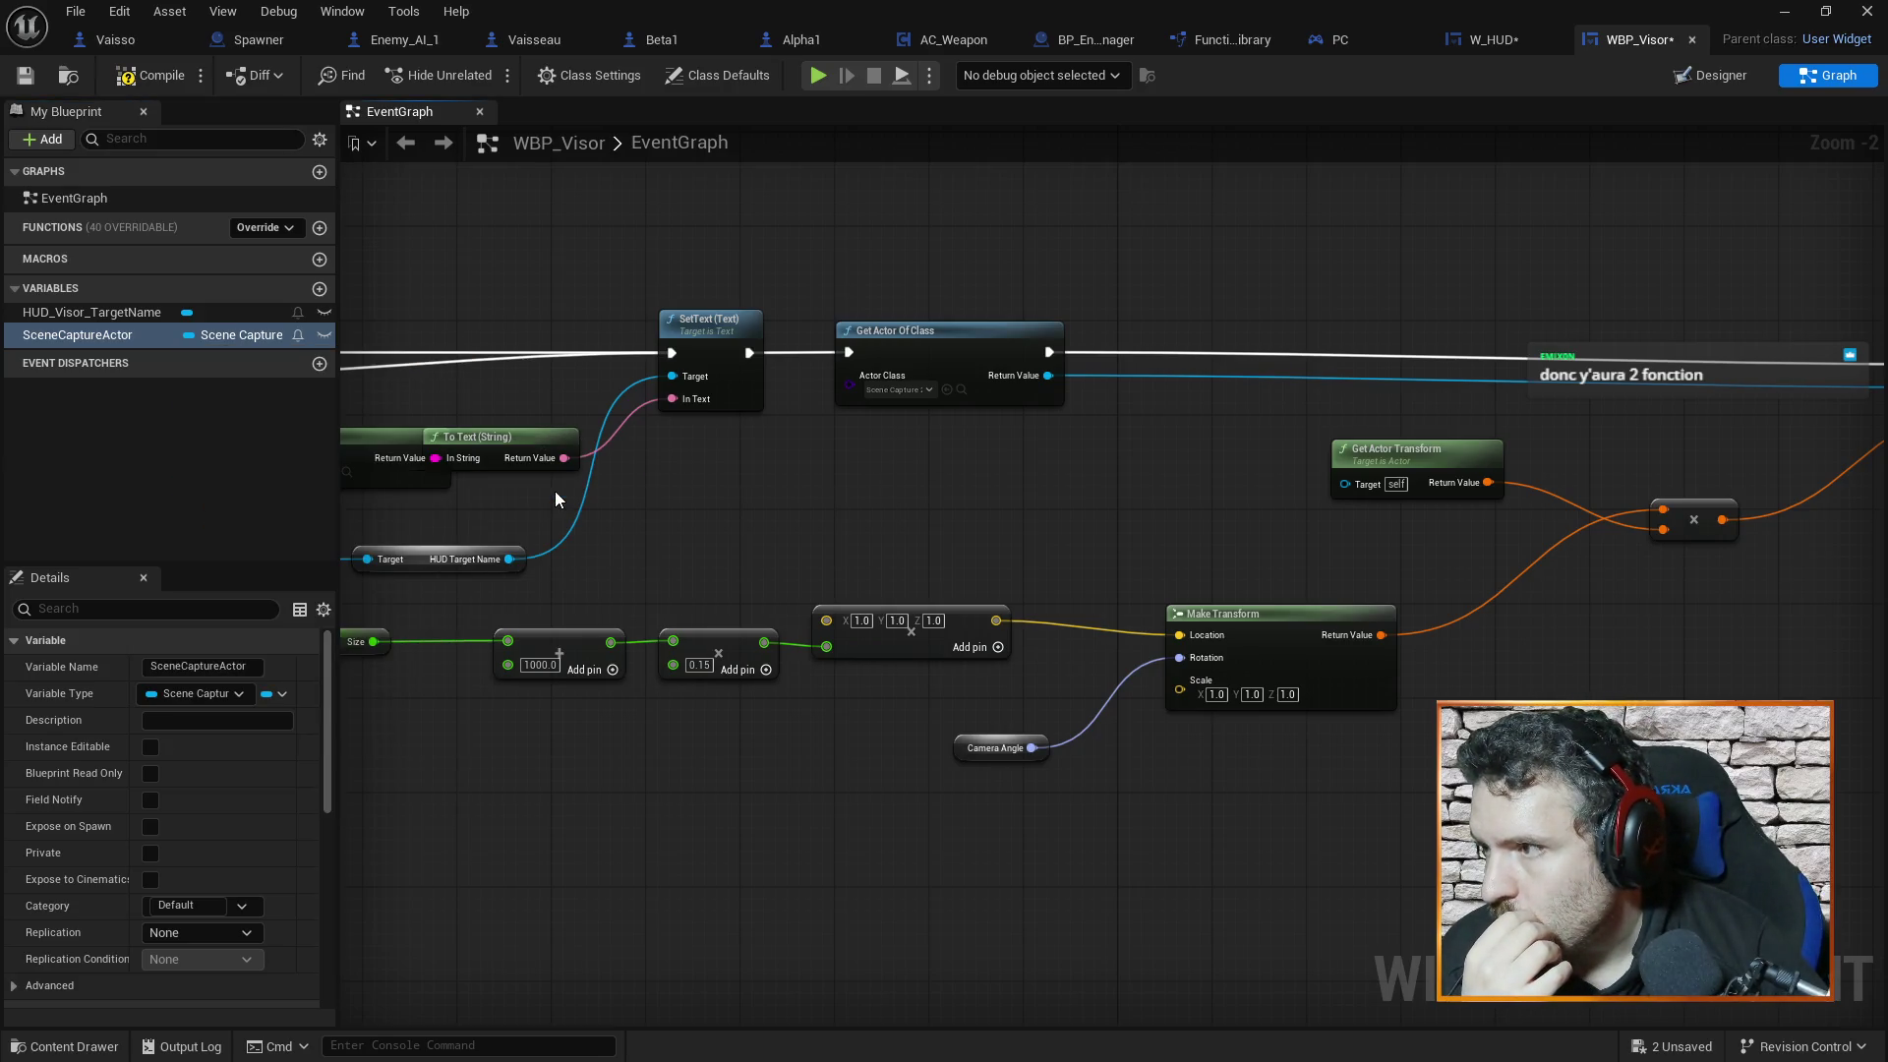
drag(566, 262, 572, 319)
mouse_move(399, 314)
mouse_down()
mouse_move(758, 294)
mouse_move(840, 321)
mouse_move(1193, 319)
mouse_up()
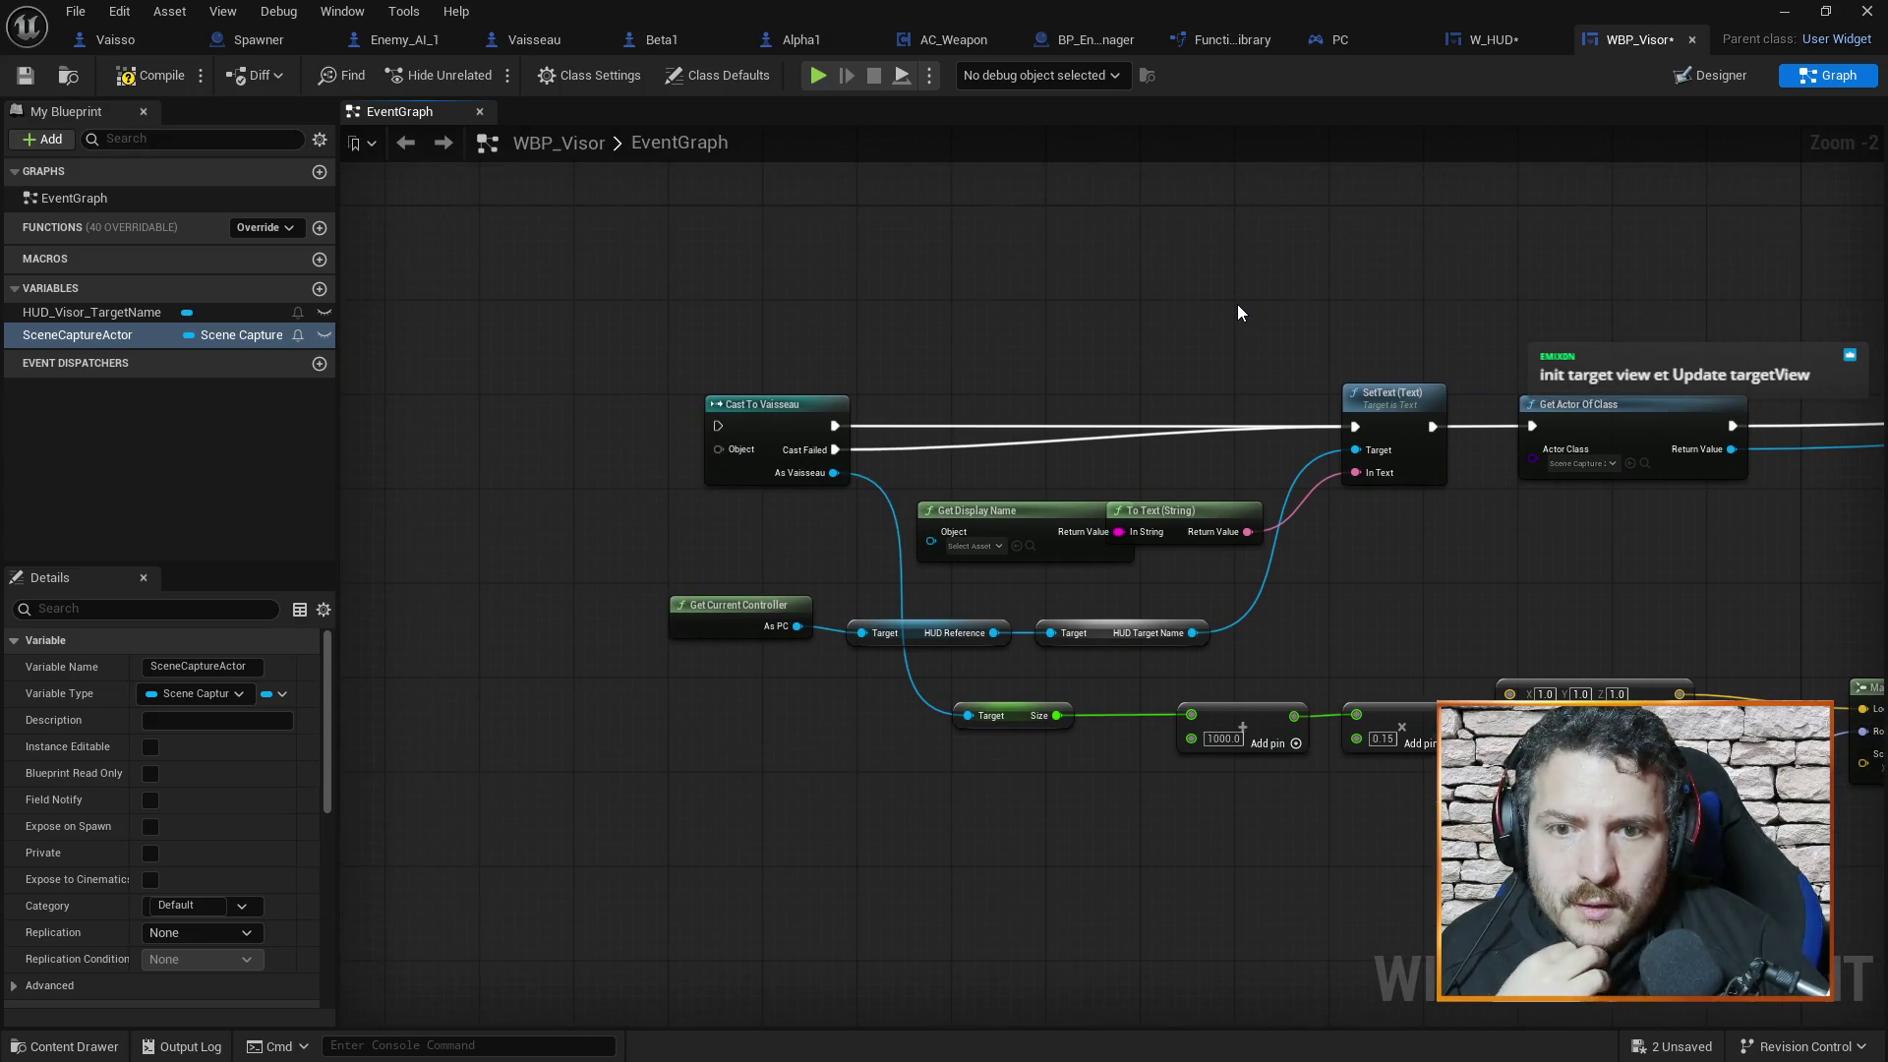
drag(1278, 316, 1253, 344)
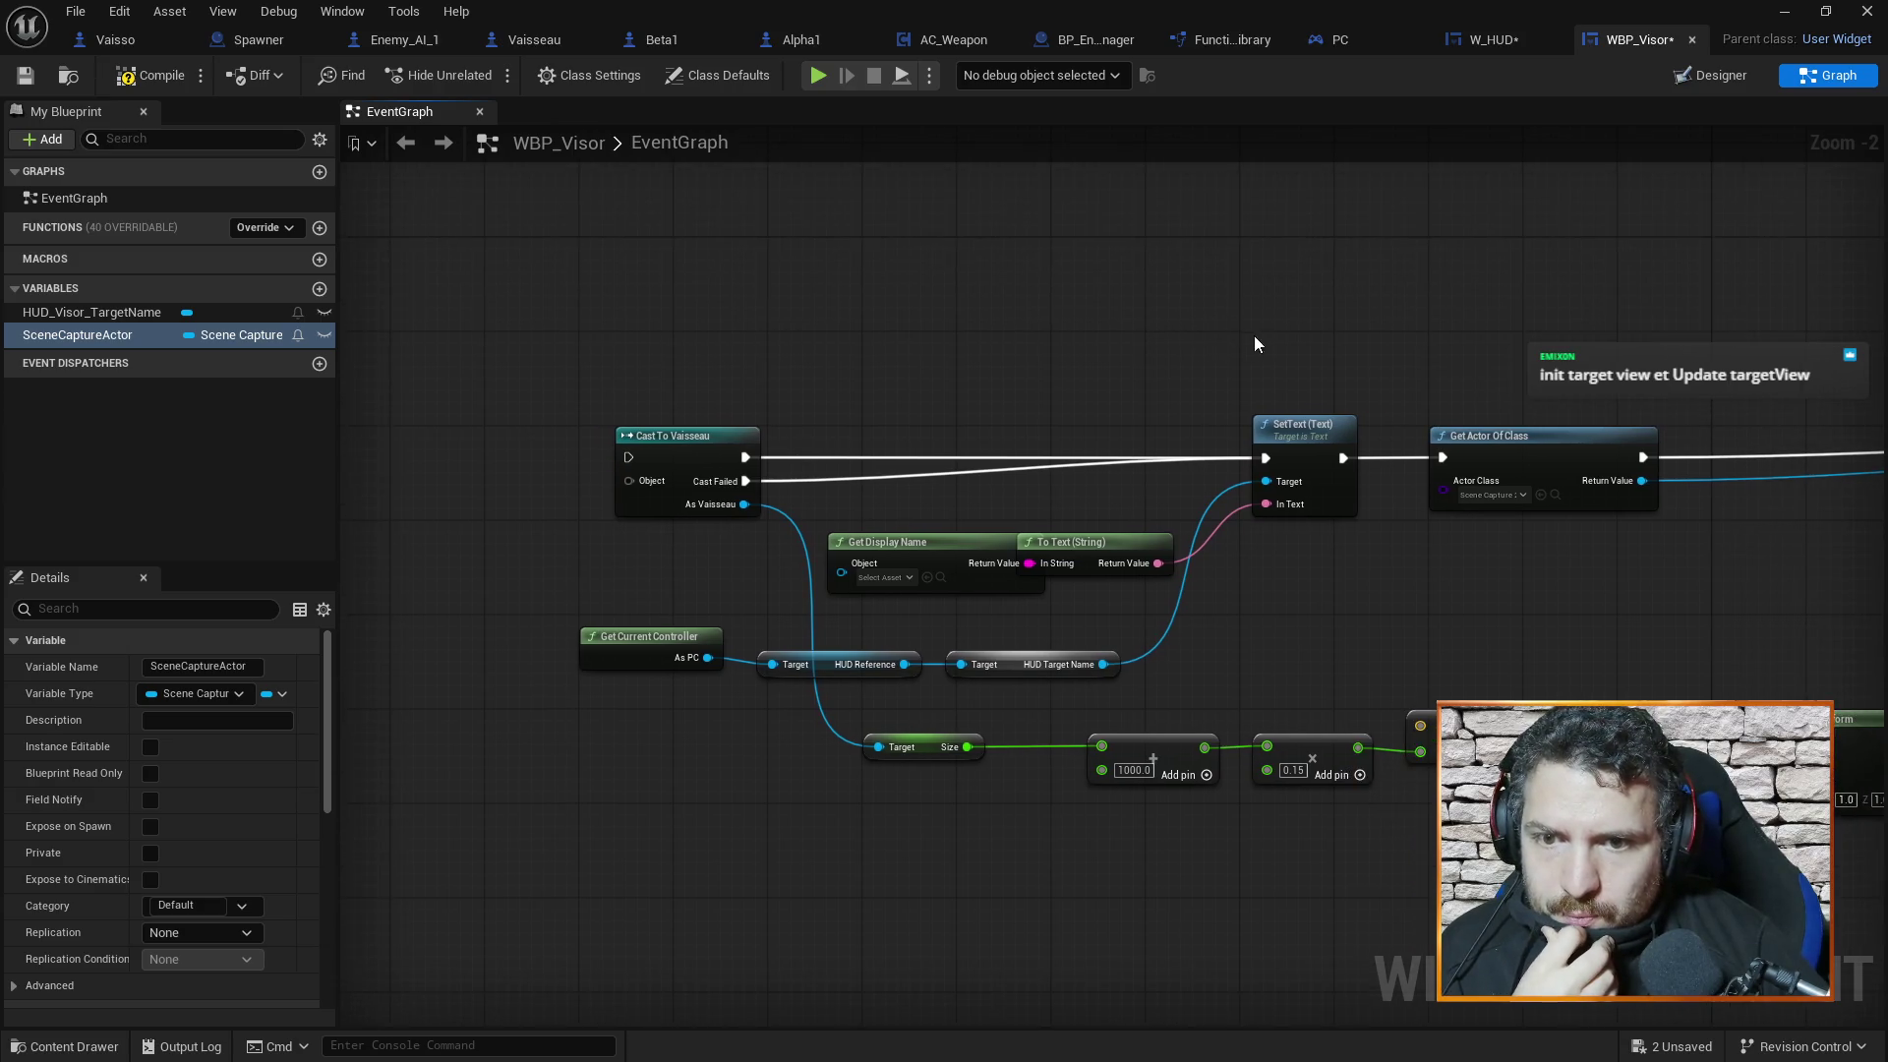
Add a new function named Init Target View, correcting the name's typo
click(321, 231)
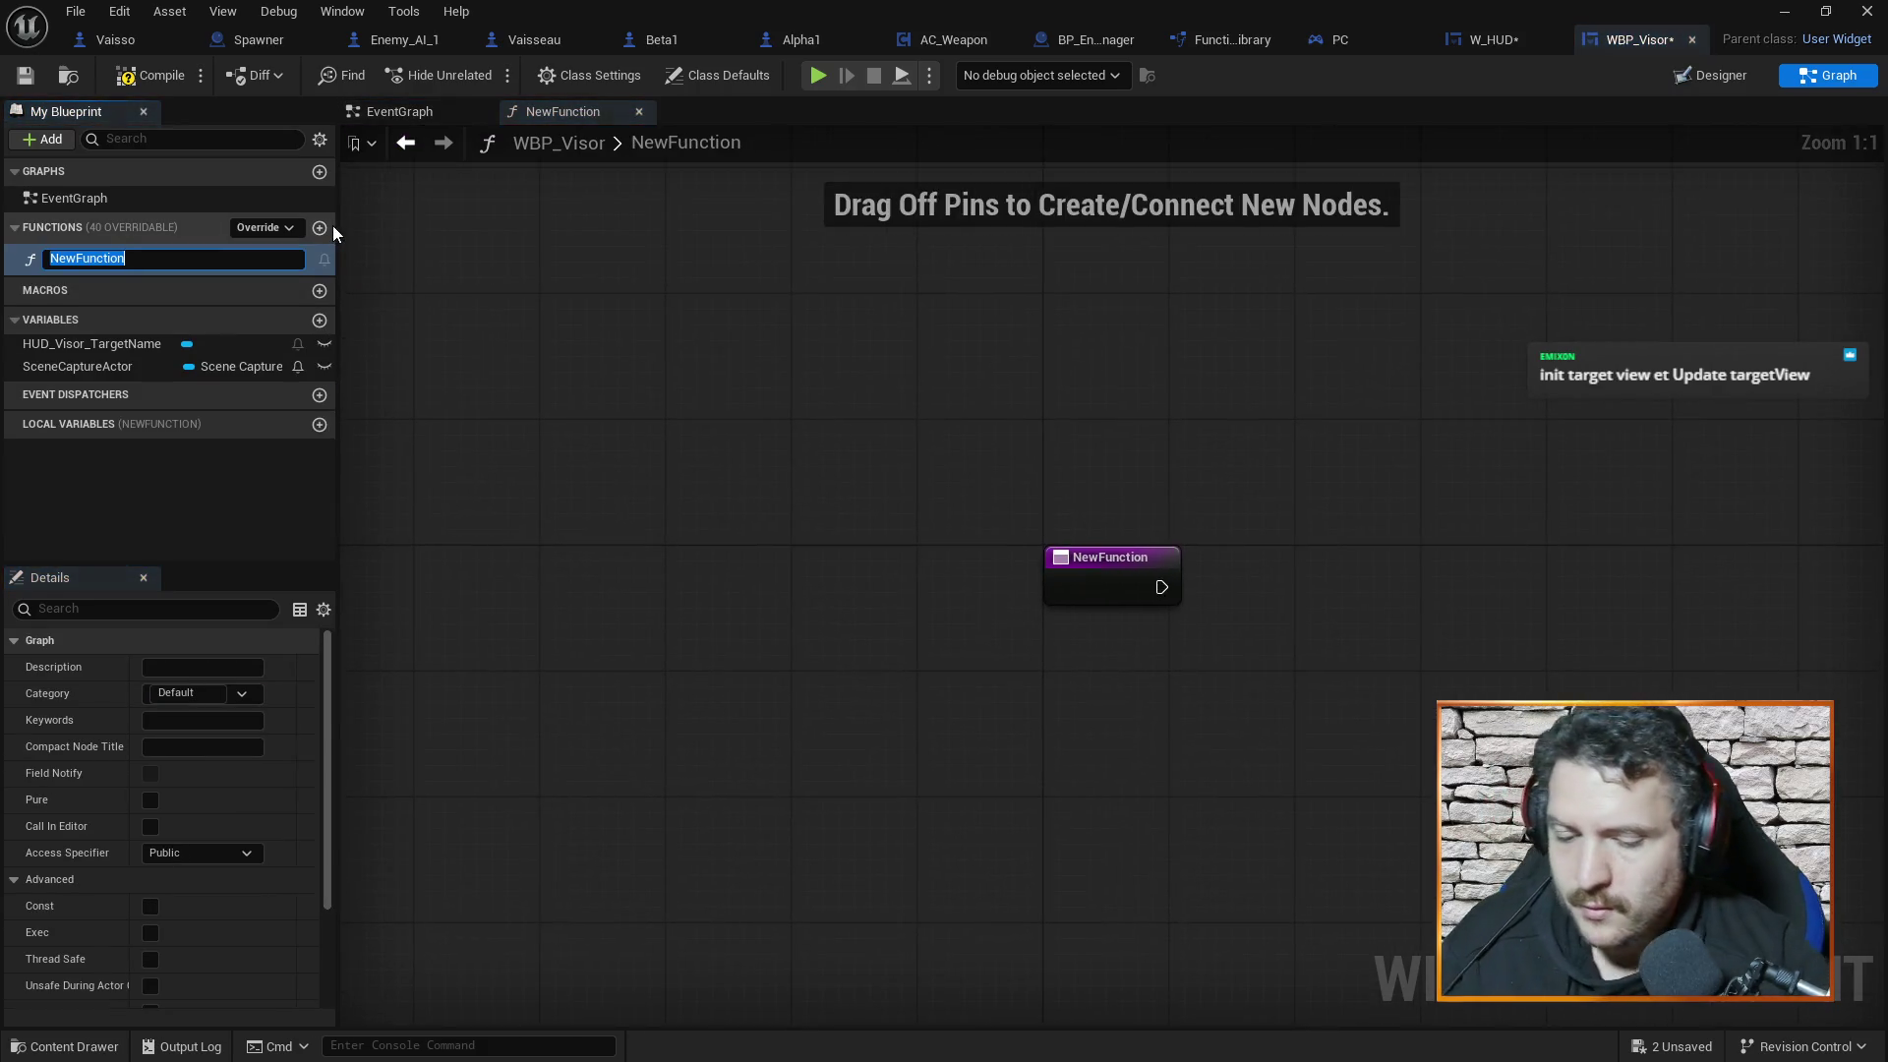
text(INit Target View)
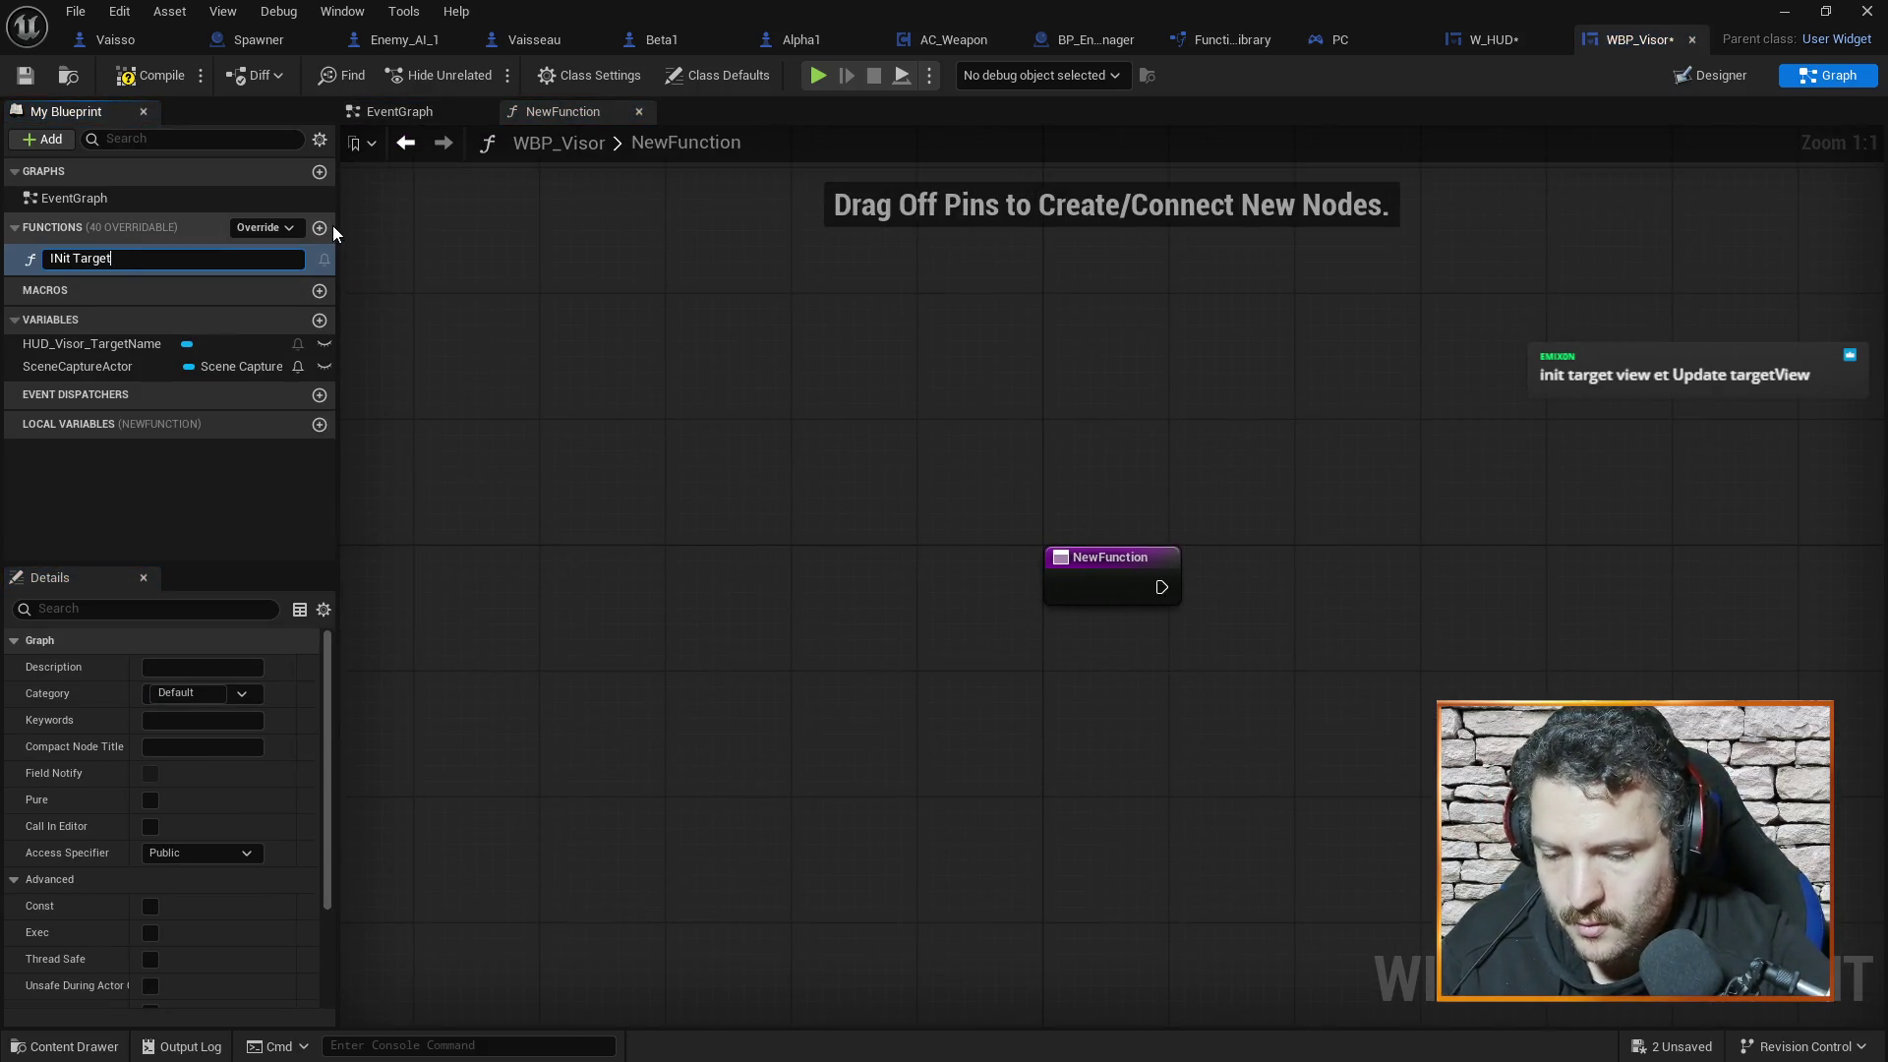
key(Return)
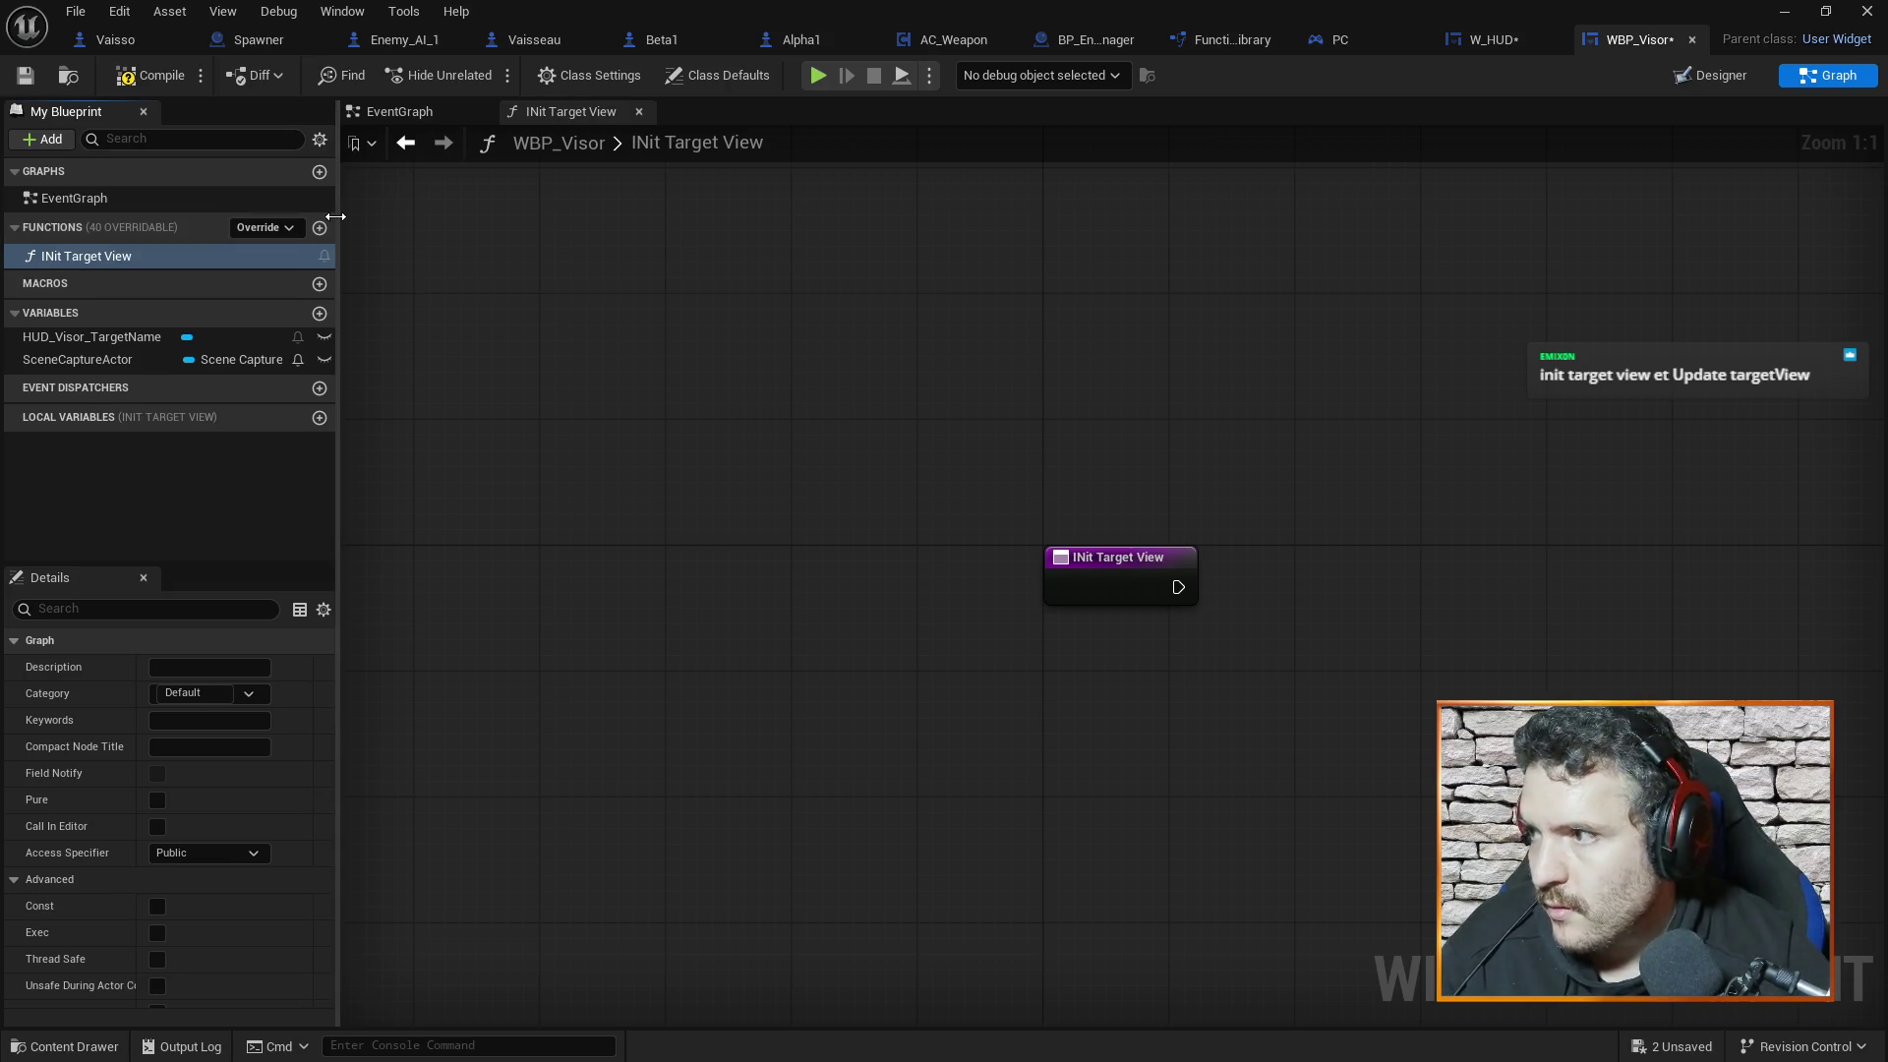
key(F2)
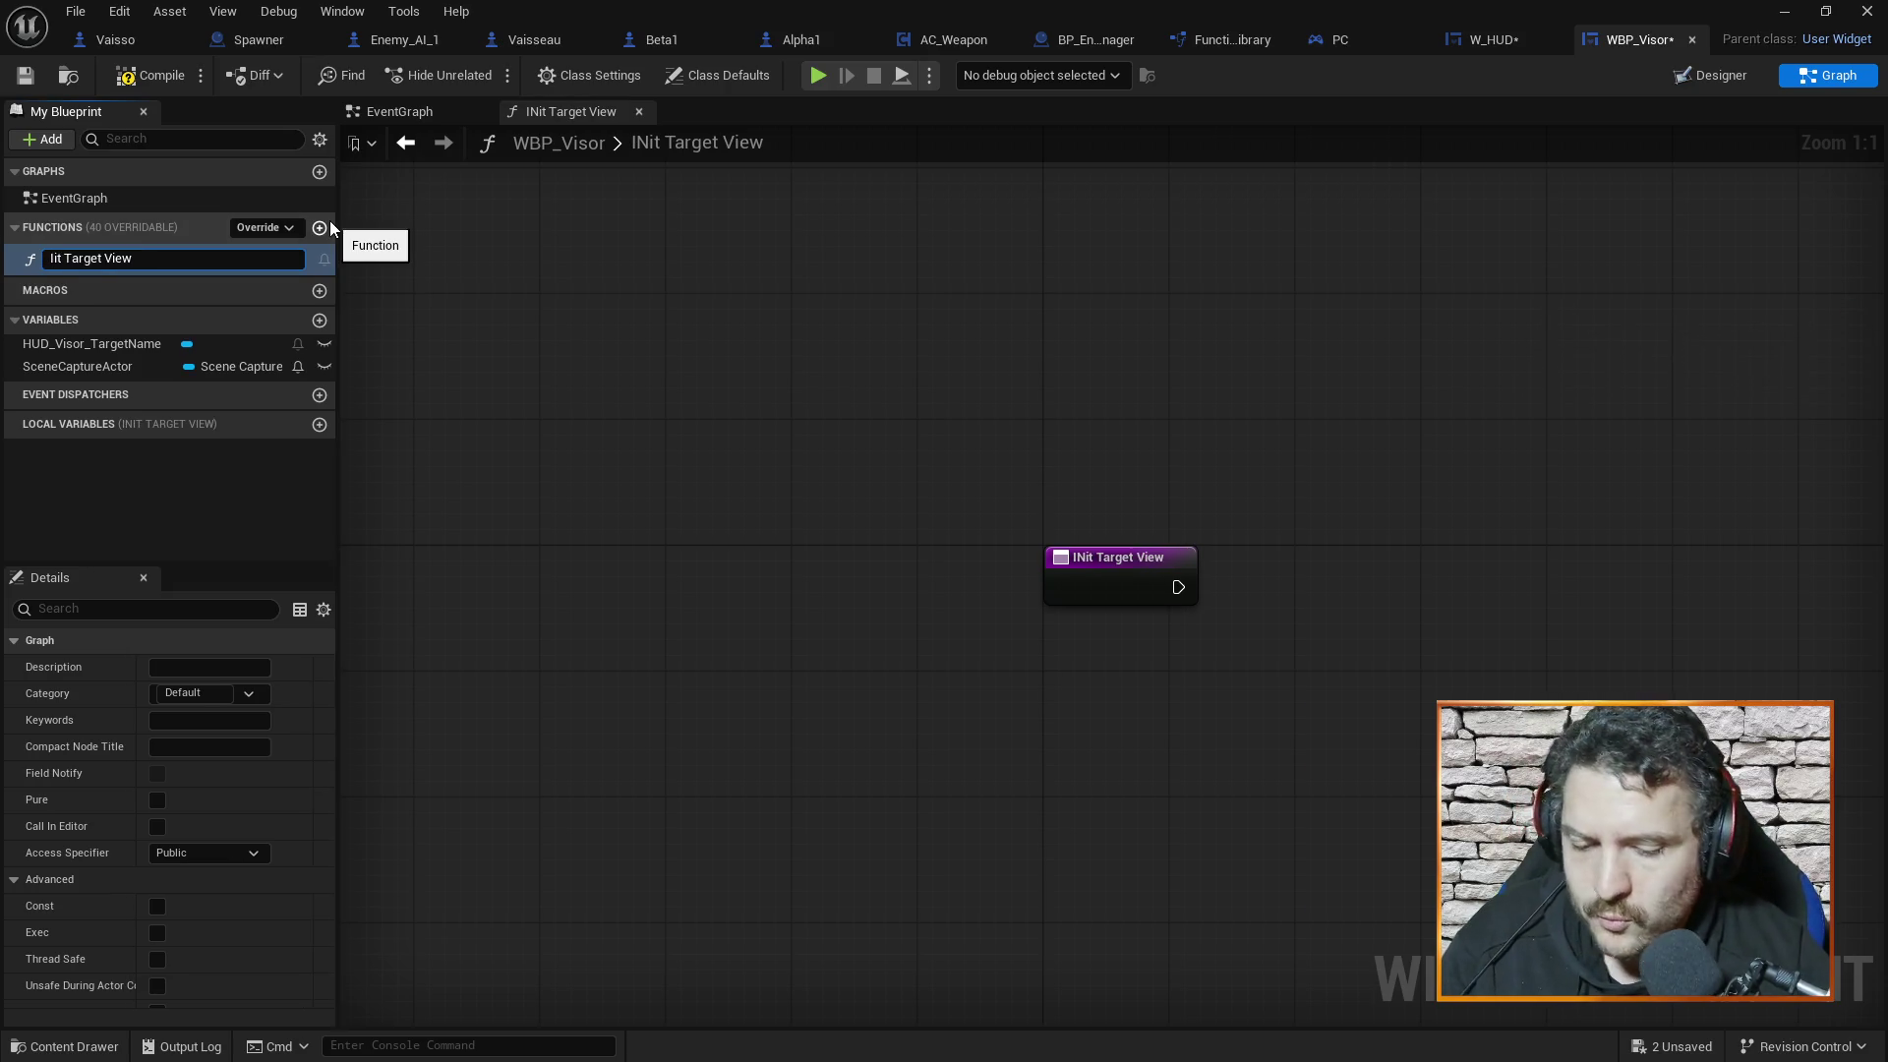
text(n)
key(Return)
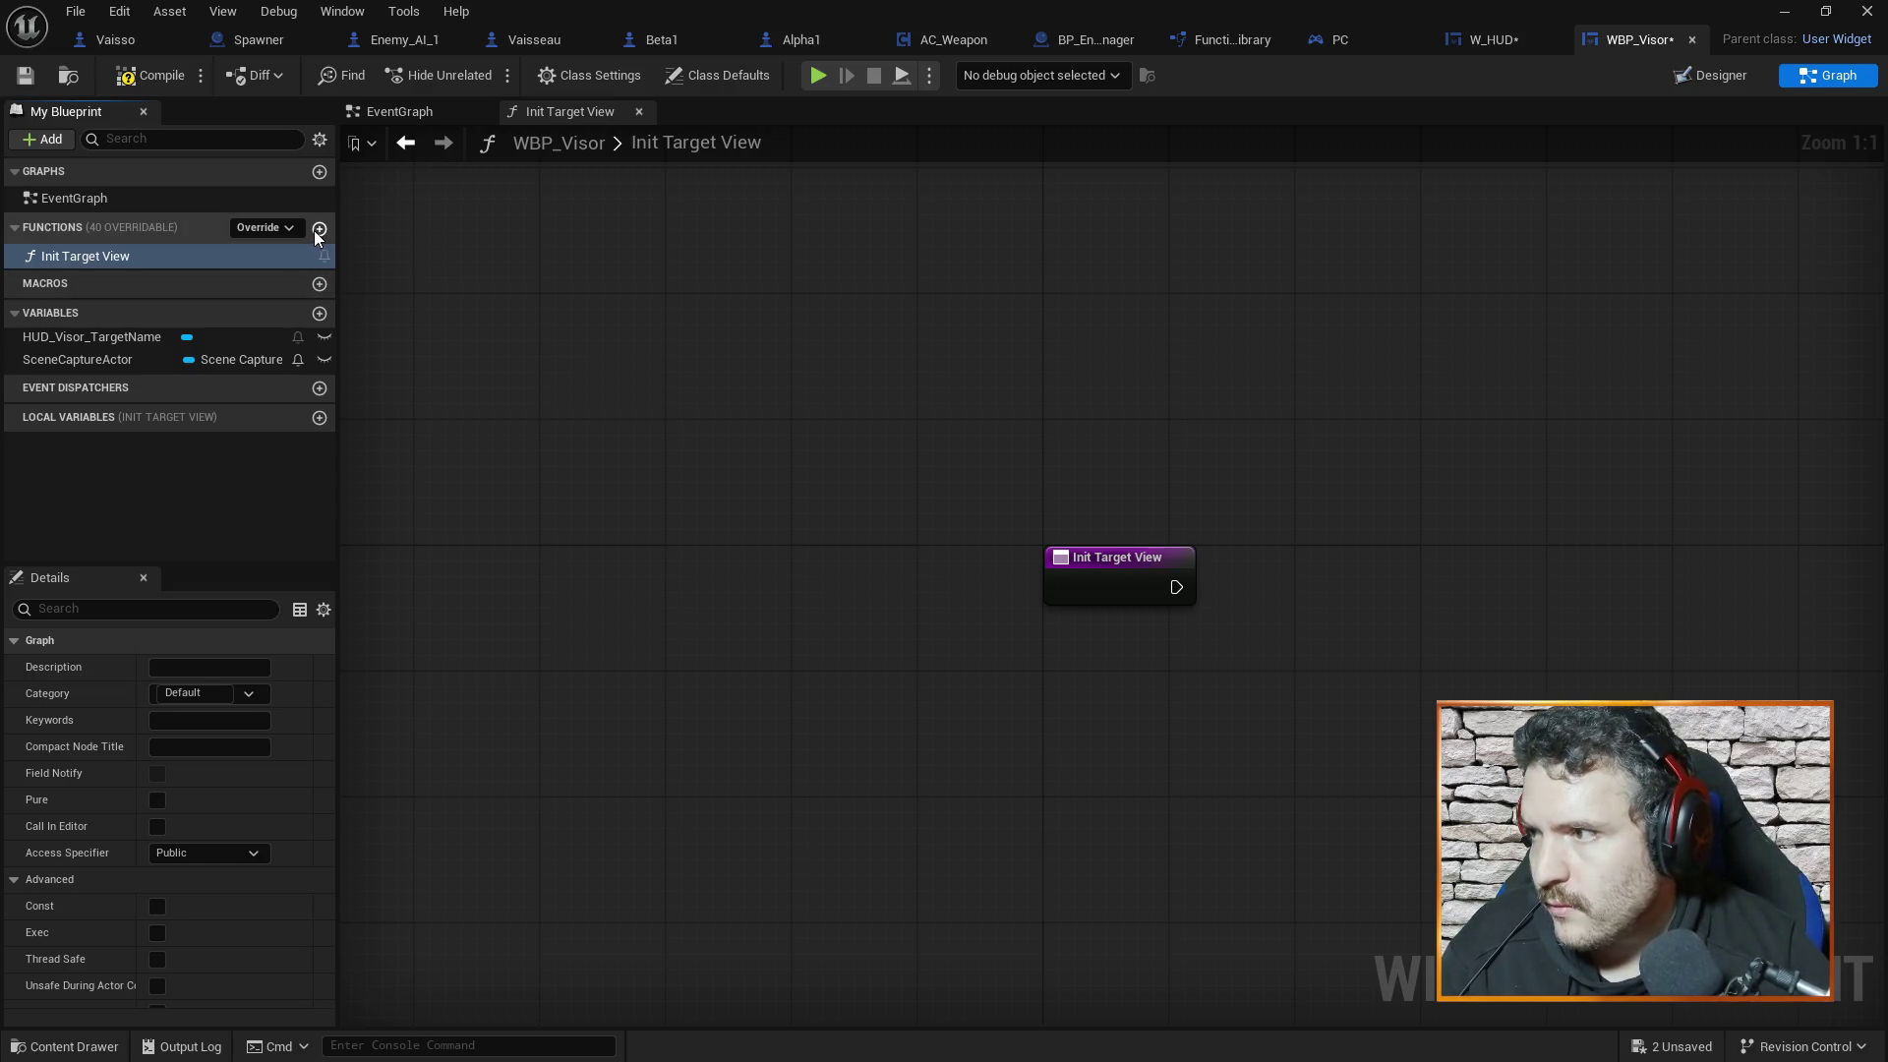
Add a second function named Update Target View
click(315, 230)
text(Update Target View)
key(Return)
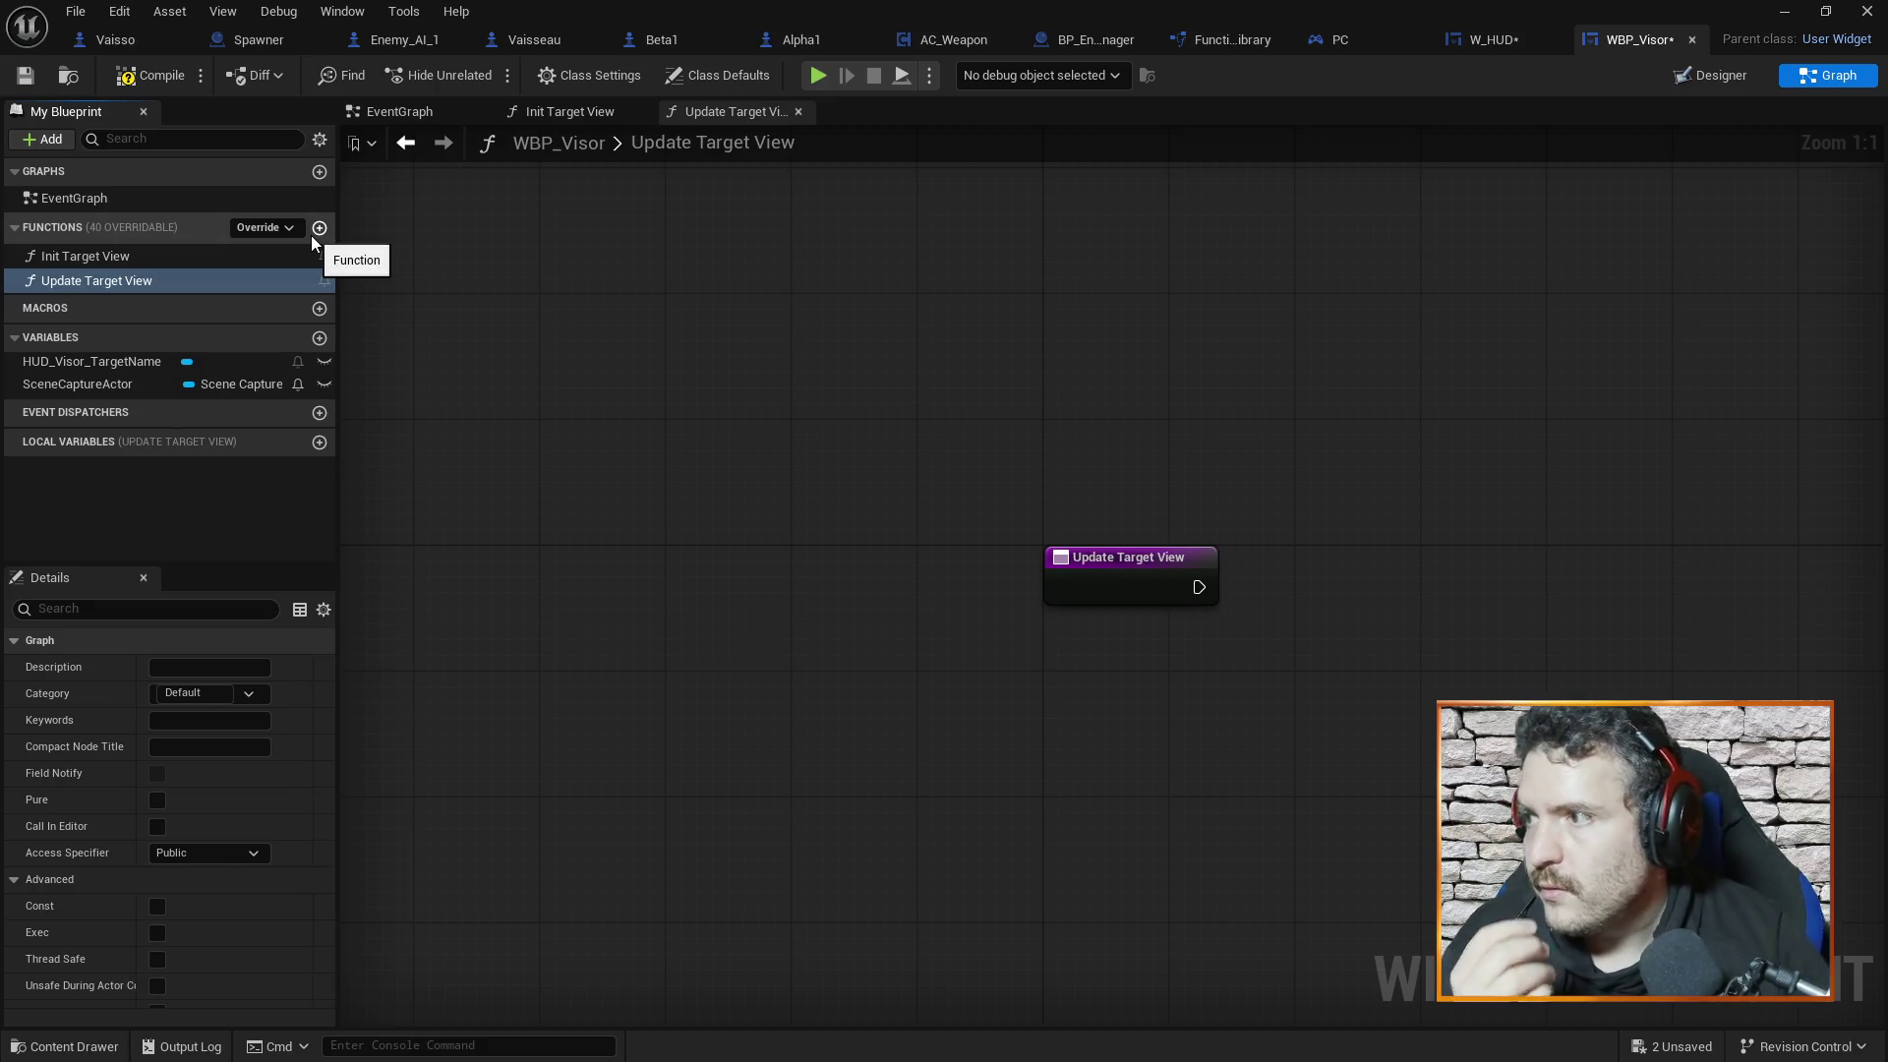
Check the Set Actor Transform nodes in the EventGraph, then reopen the Update Target View graph
click(273, 257)
click(262, 276)
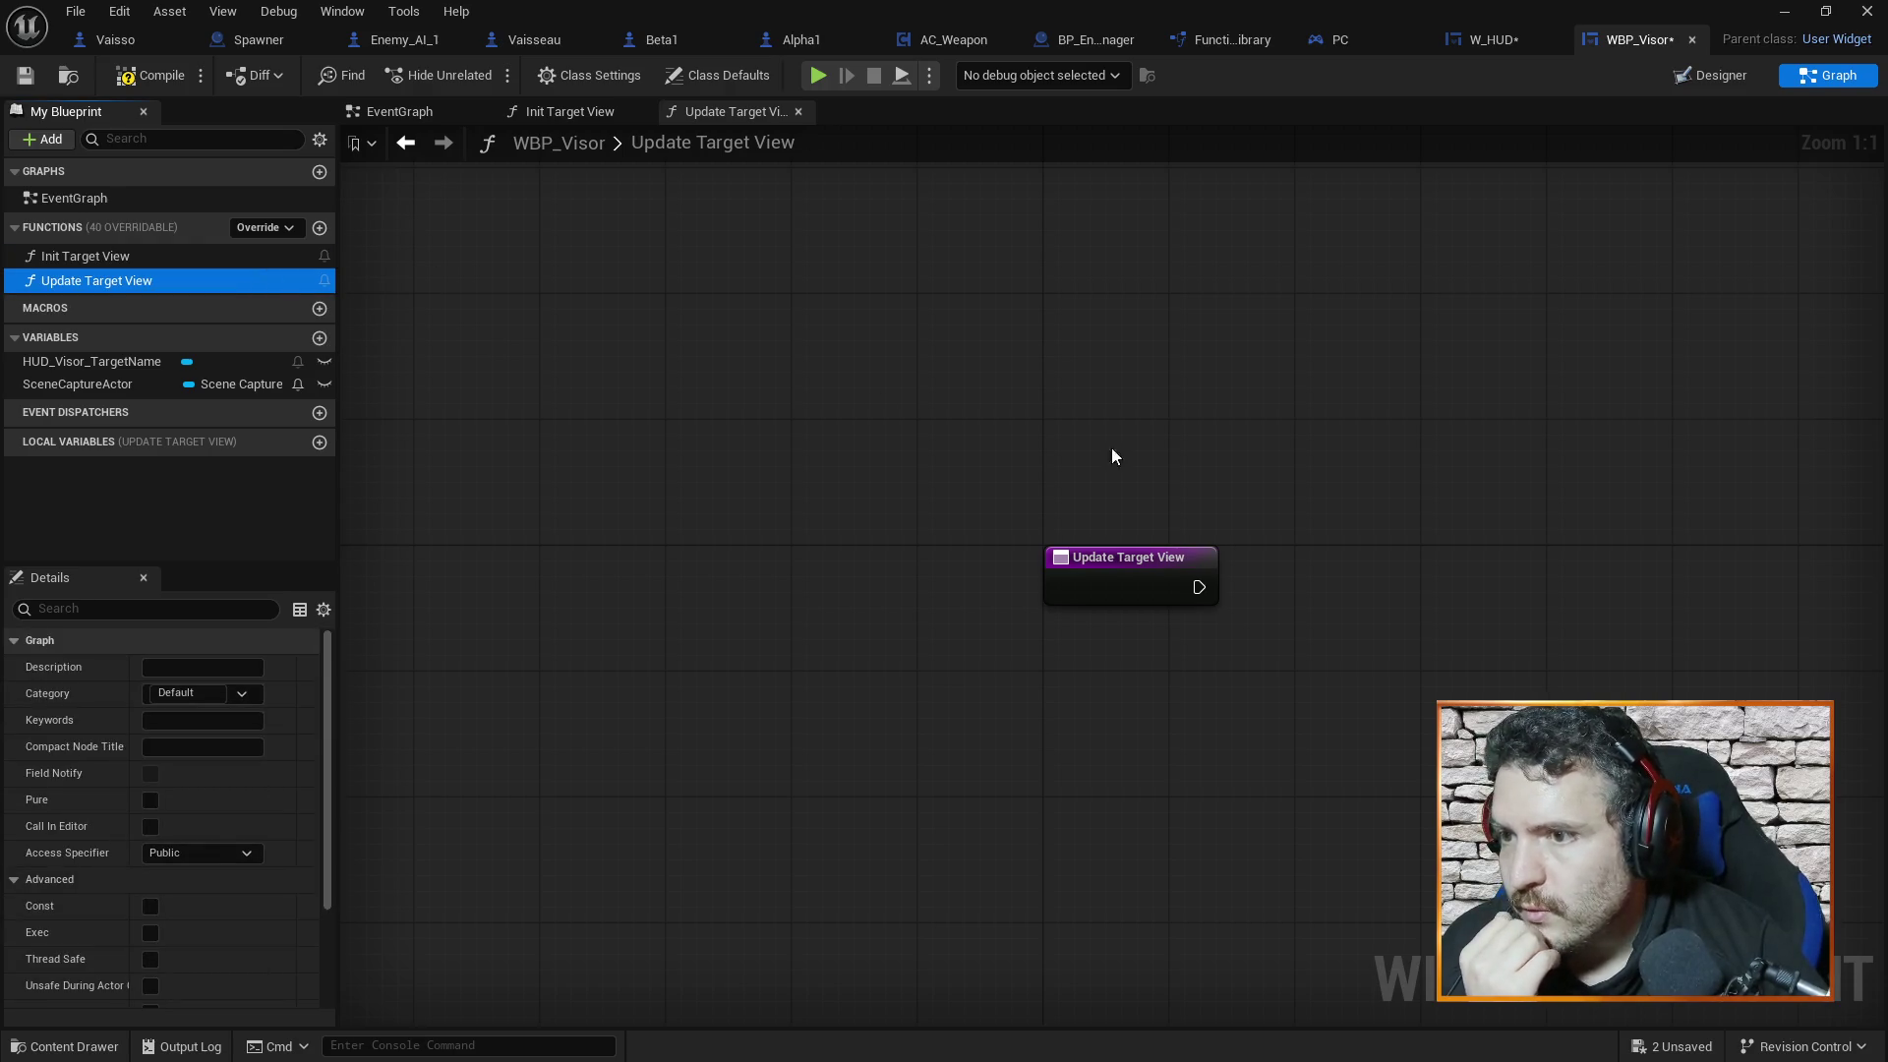
scroll(1114, 456, down, 3)
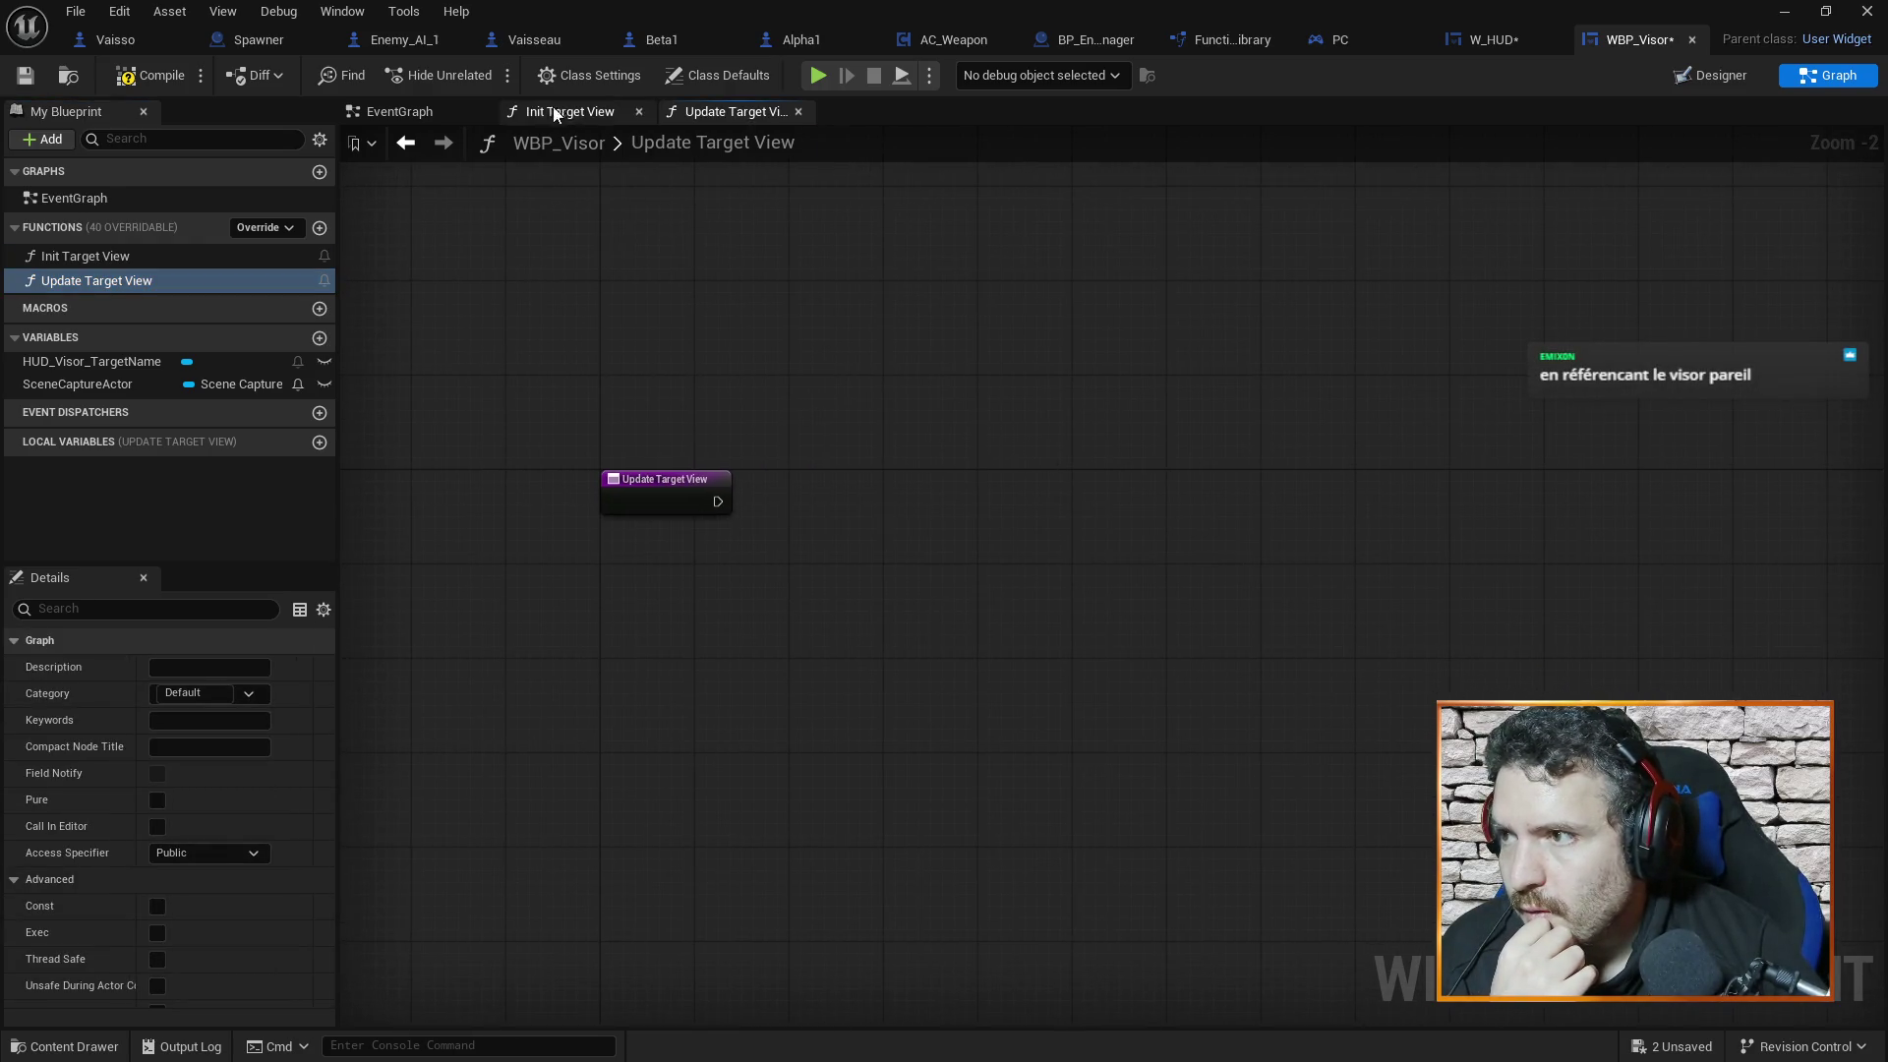
click(429, 108)
mouse_move(1257, 385)
mouse_down()
mouse_move(1227, 342)
mouse_move(1408, 452)
mouse_move(1408, 482)
mouse_up()
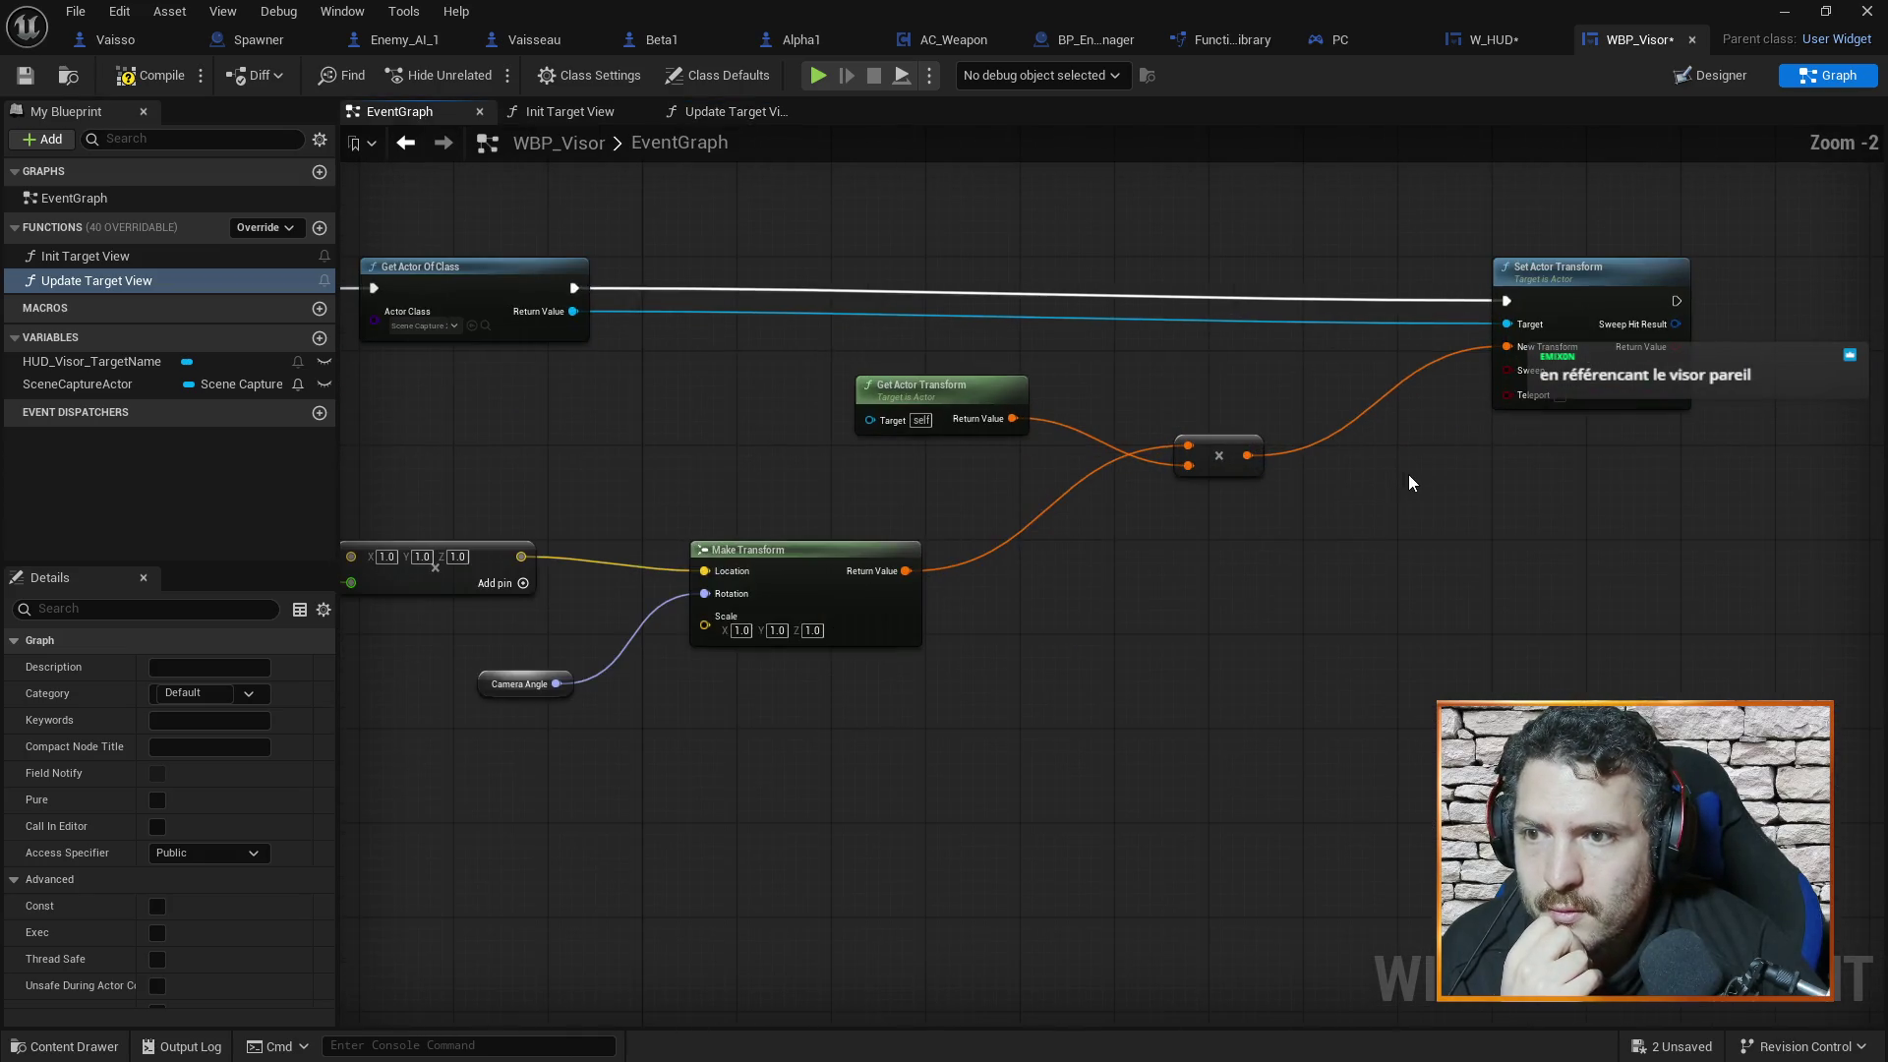
scroll(1241, 484, down, 3)
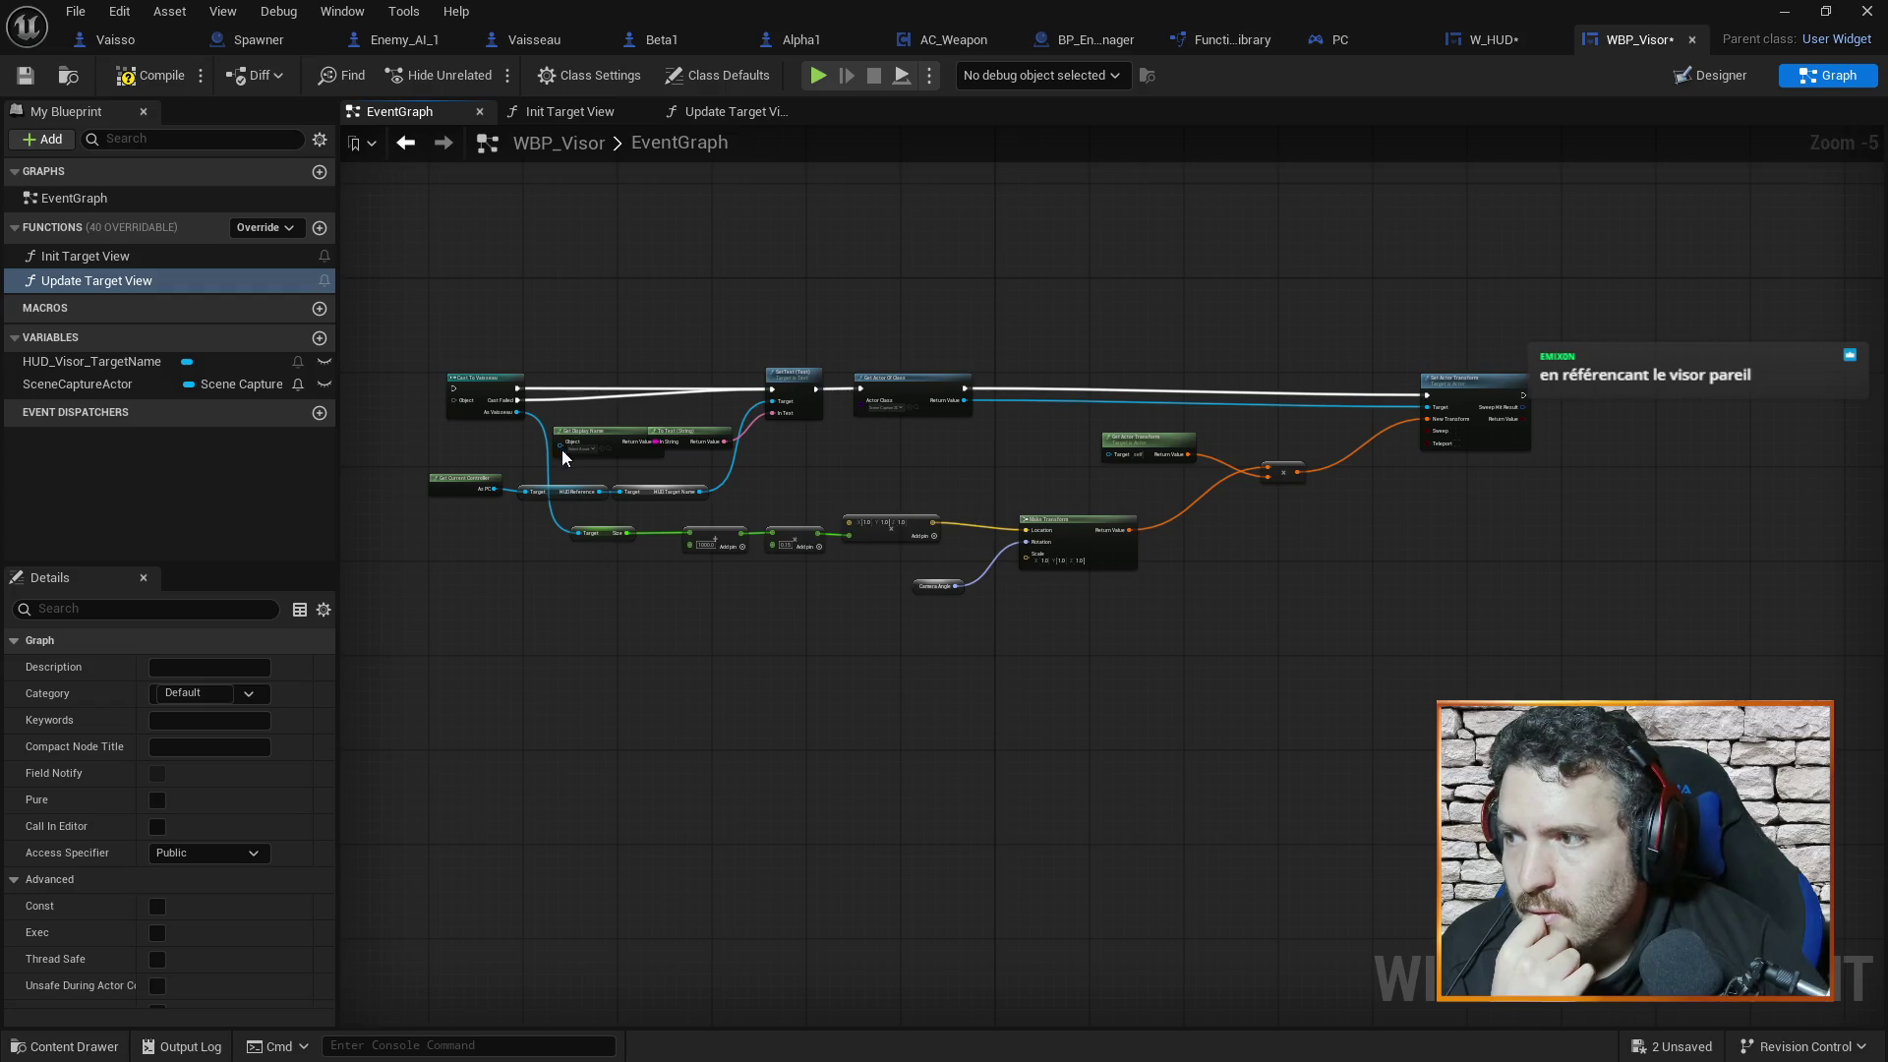
scroll(442, 359, up, 5)
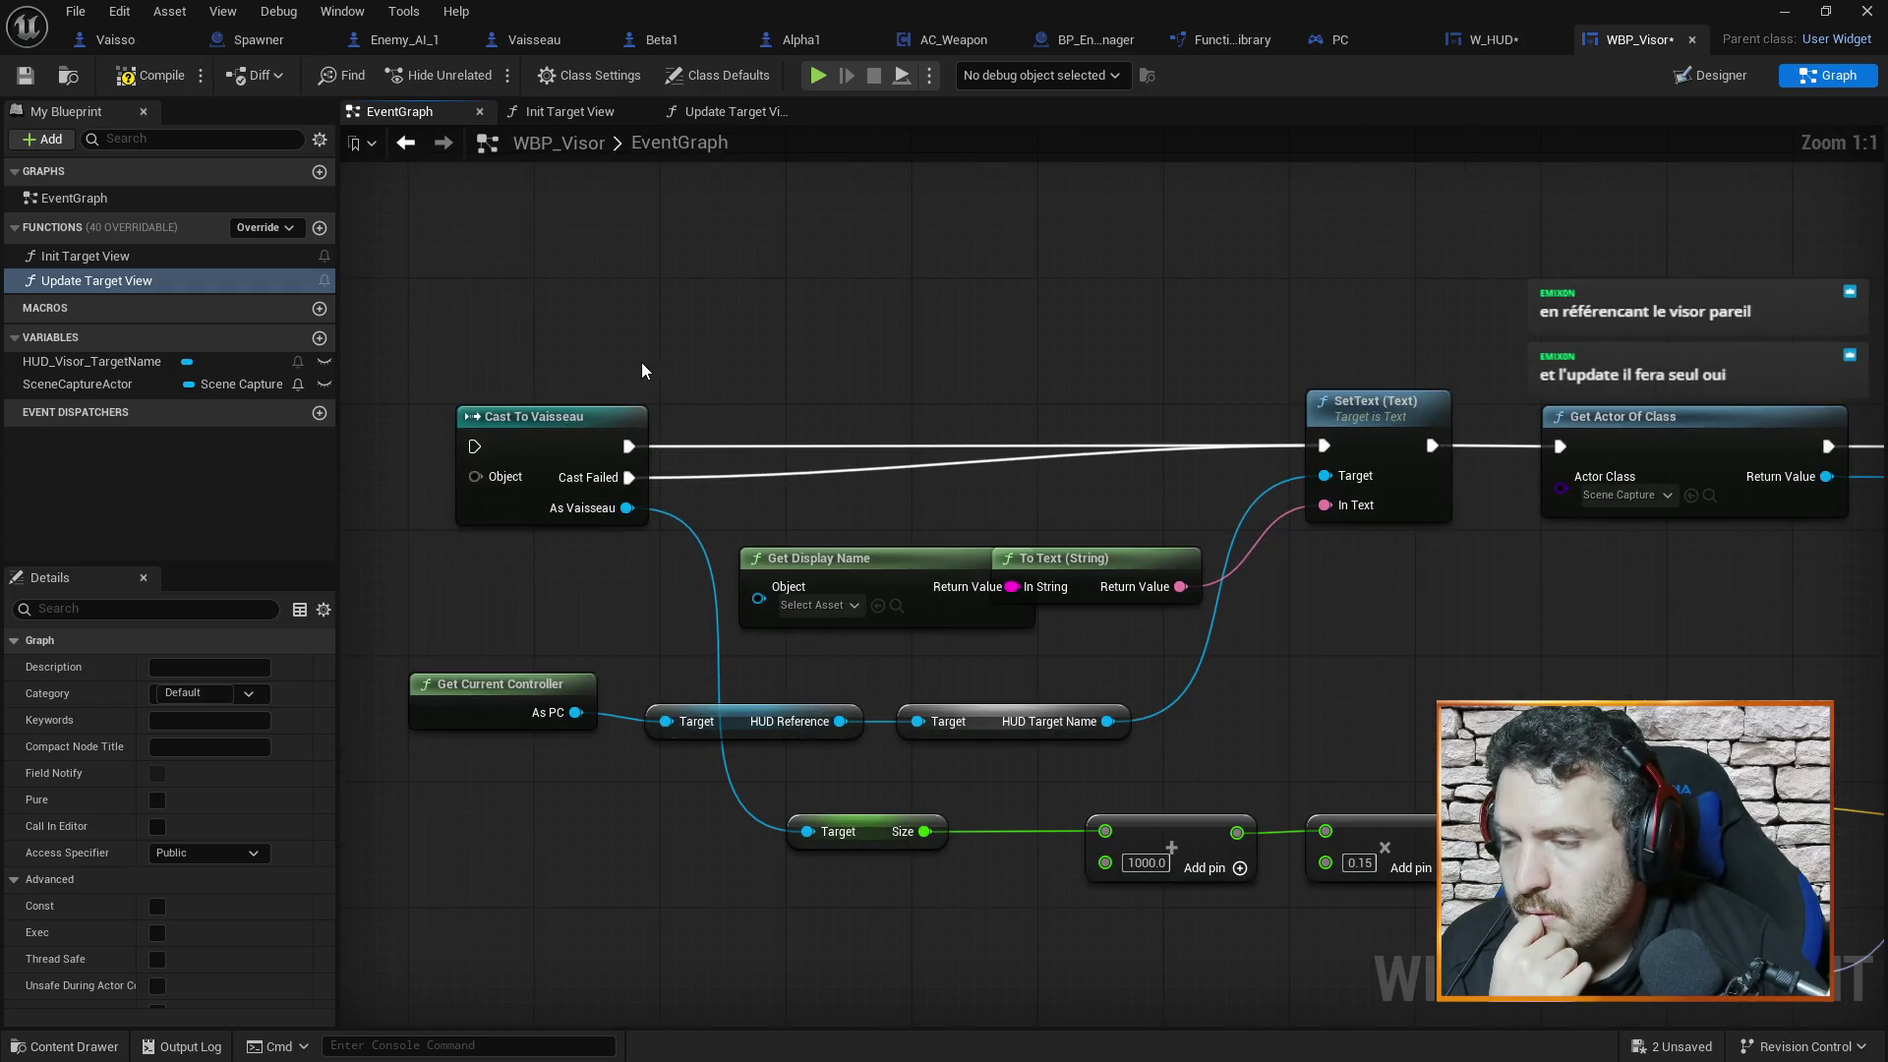
drag(1006, 341, 958, 376)
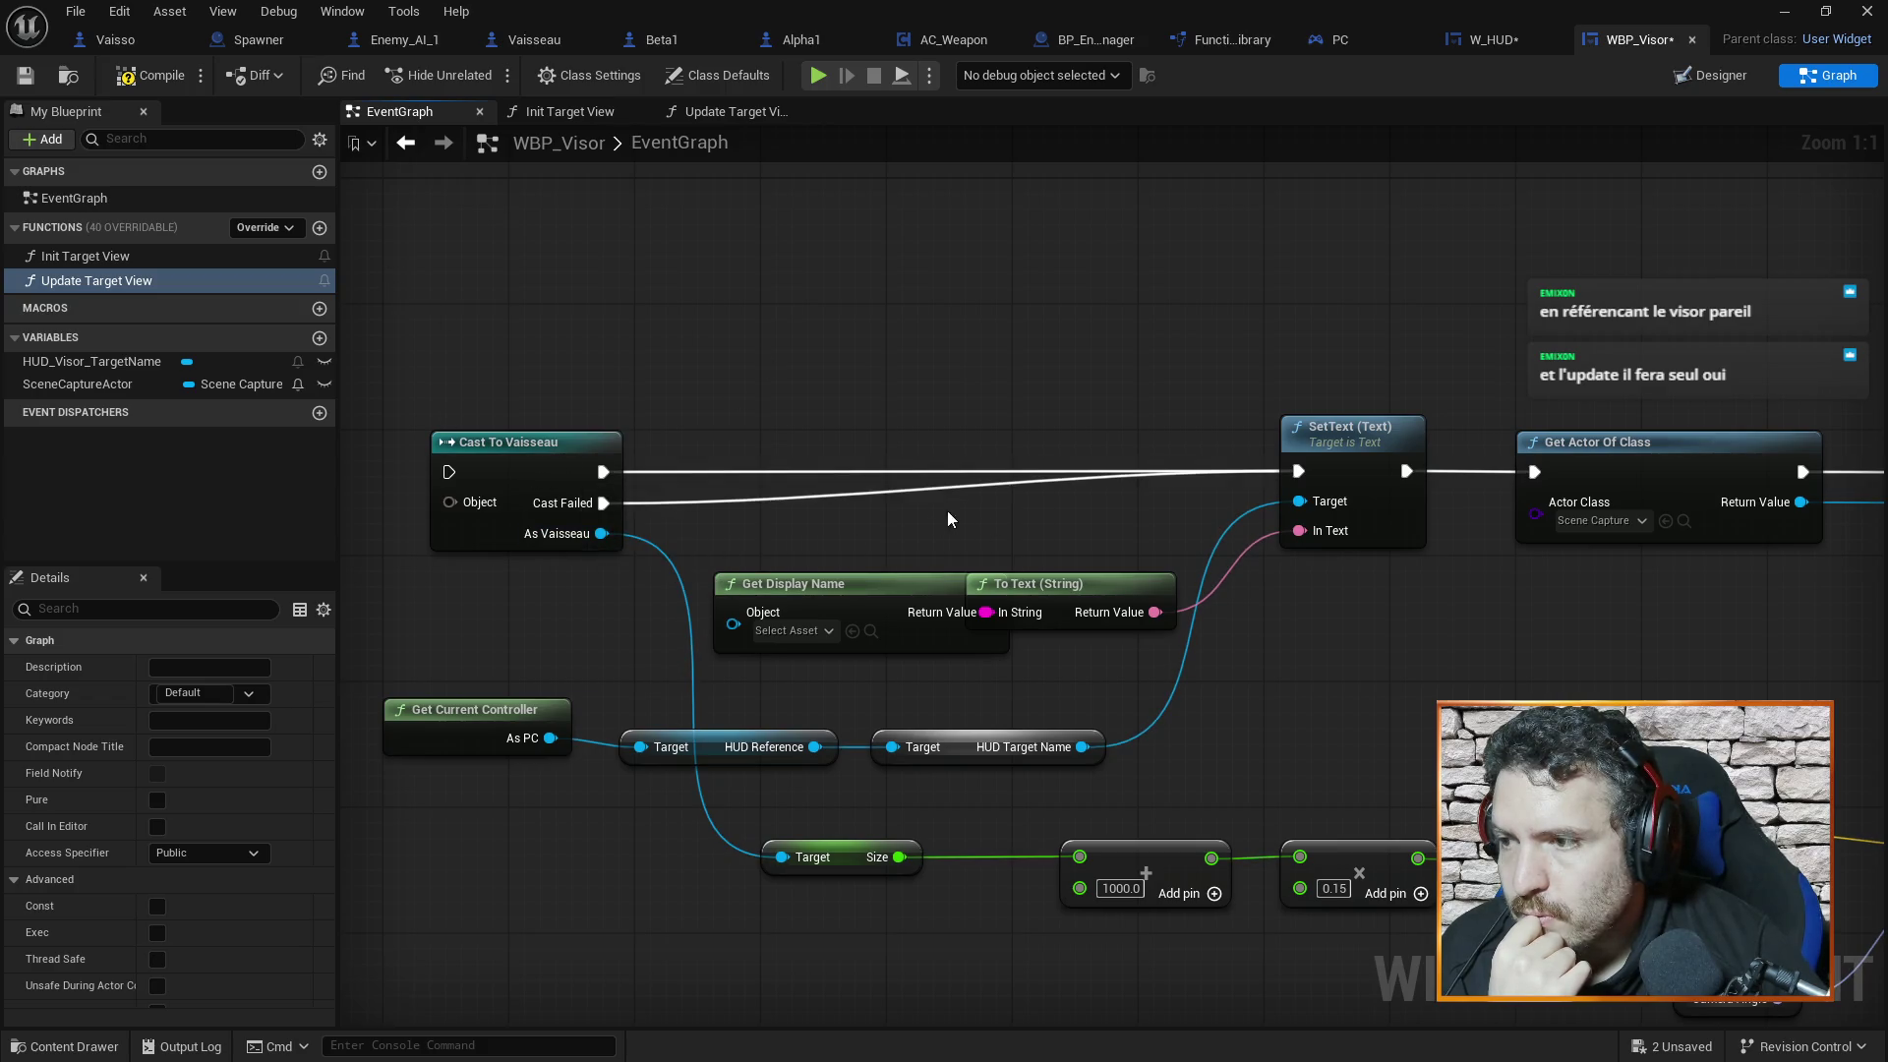
mouse_move(1107, 446)
mouse_down()
mouse_move(1126, 426)
mouse_move(893, 421)
mouse_move(1051, 426)
mouse_move(911, 427)
mouse_up()
click(731, 114)
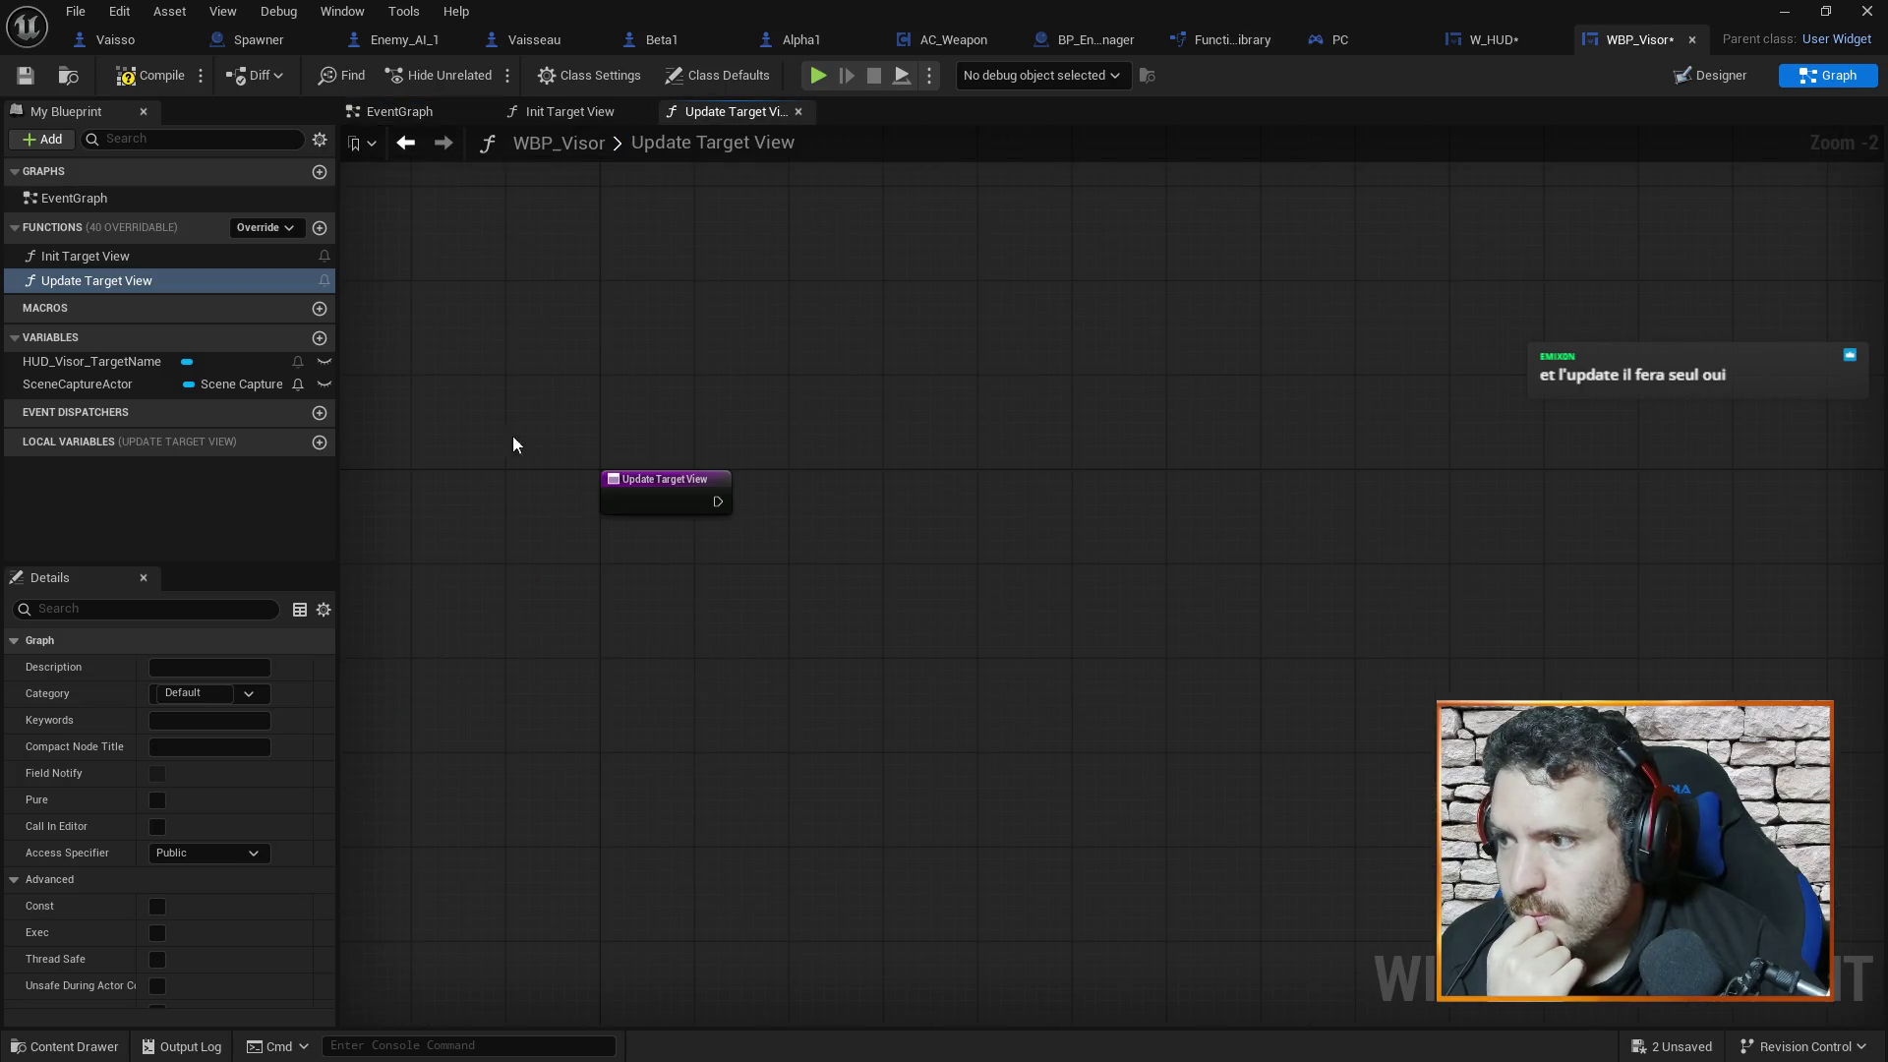
Give Update Target View an input named Target of type Vaisseau Object Reference
click(672, 487)
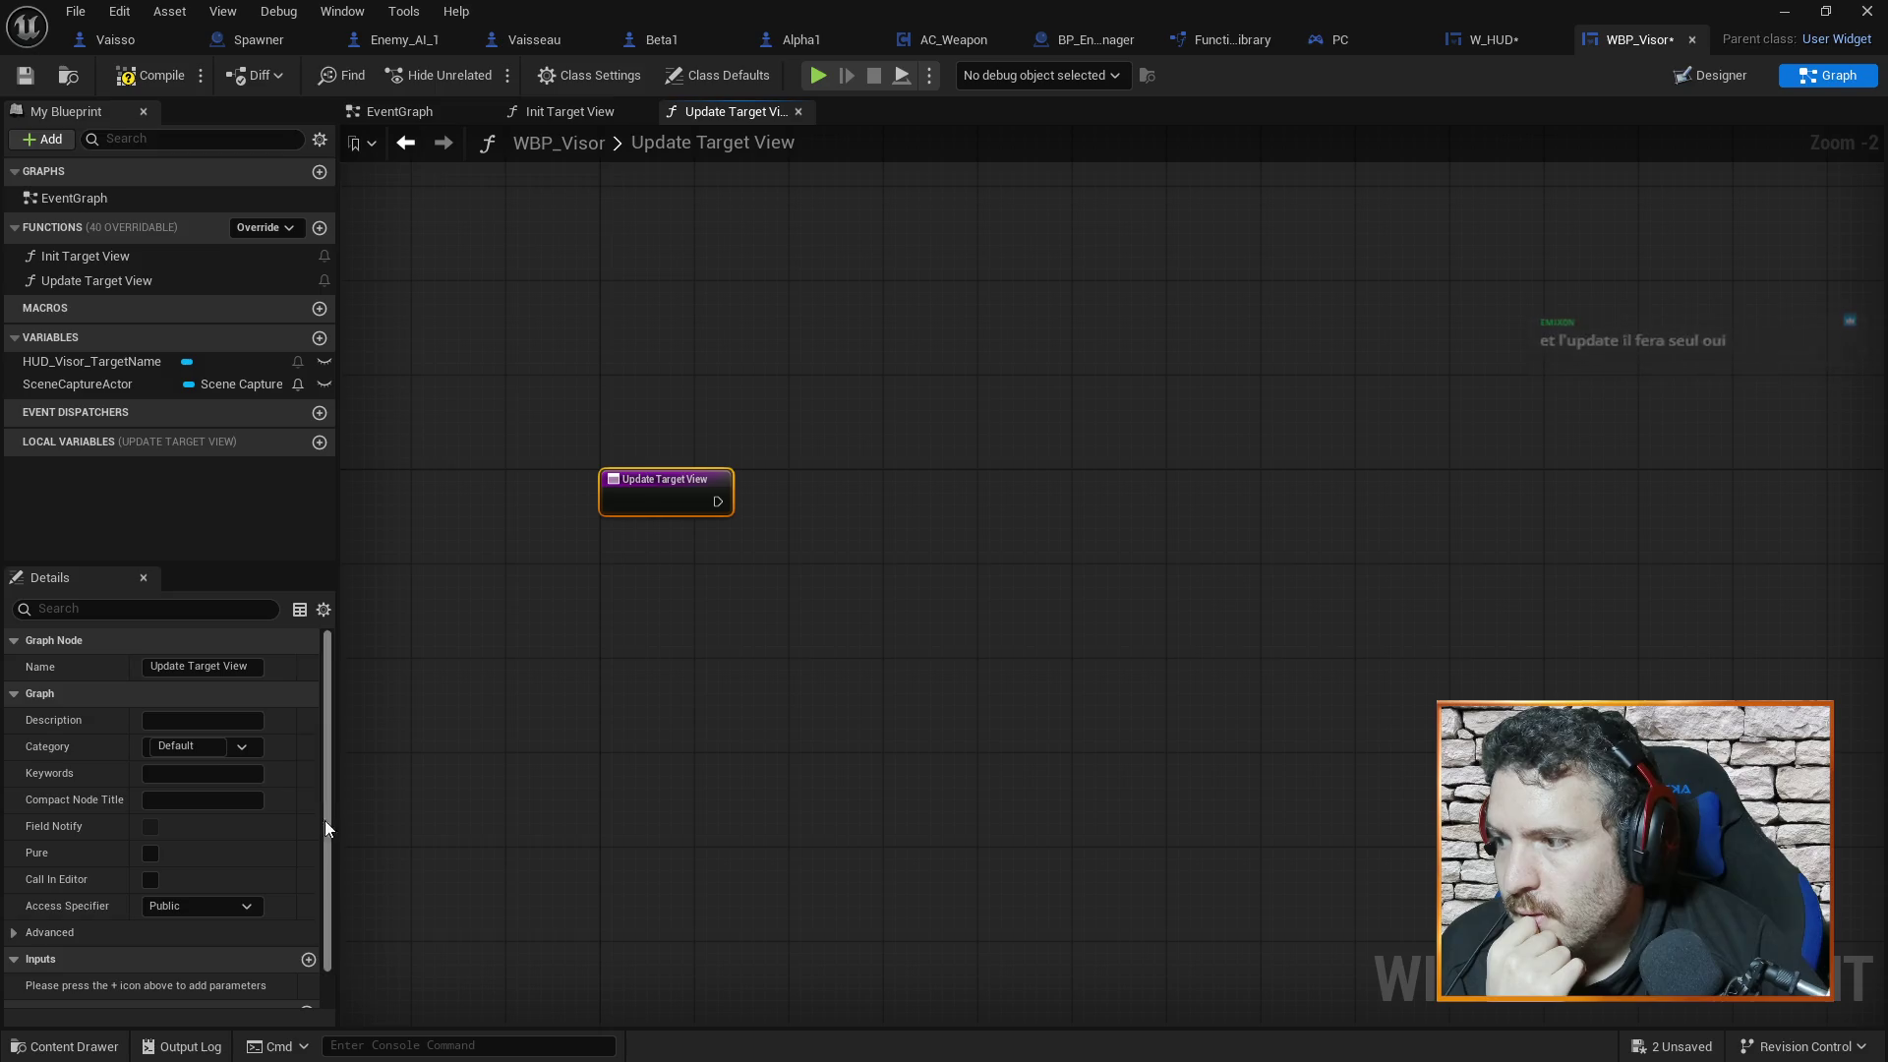
click(310, 961)
click(216, 983)
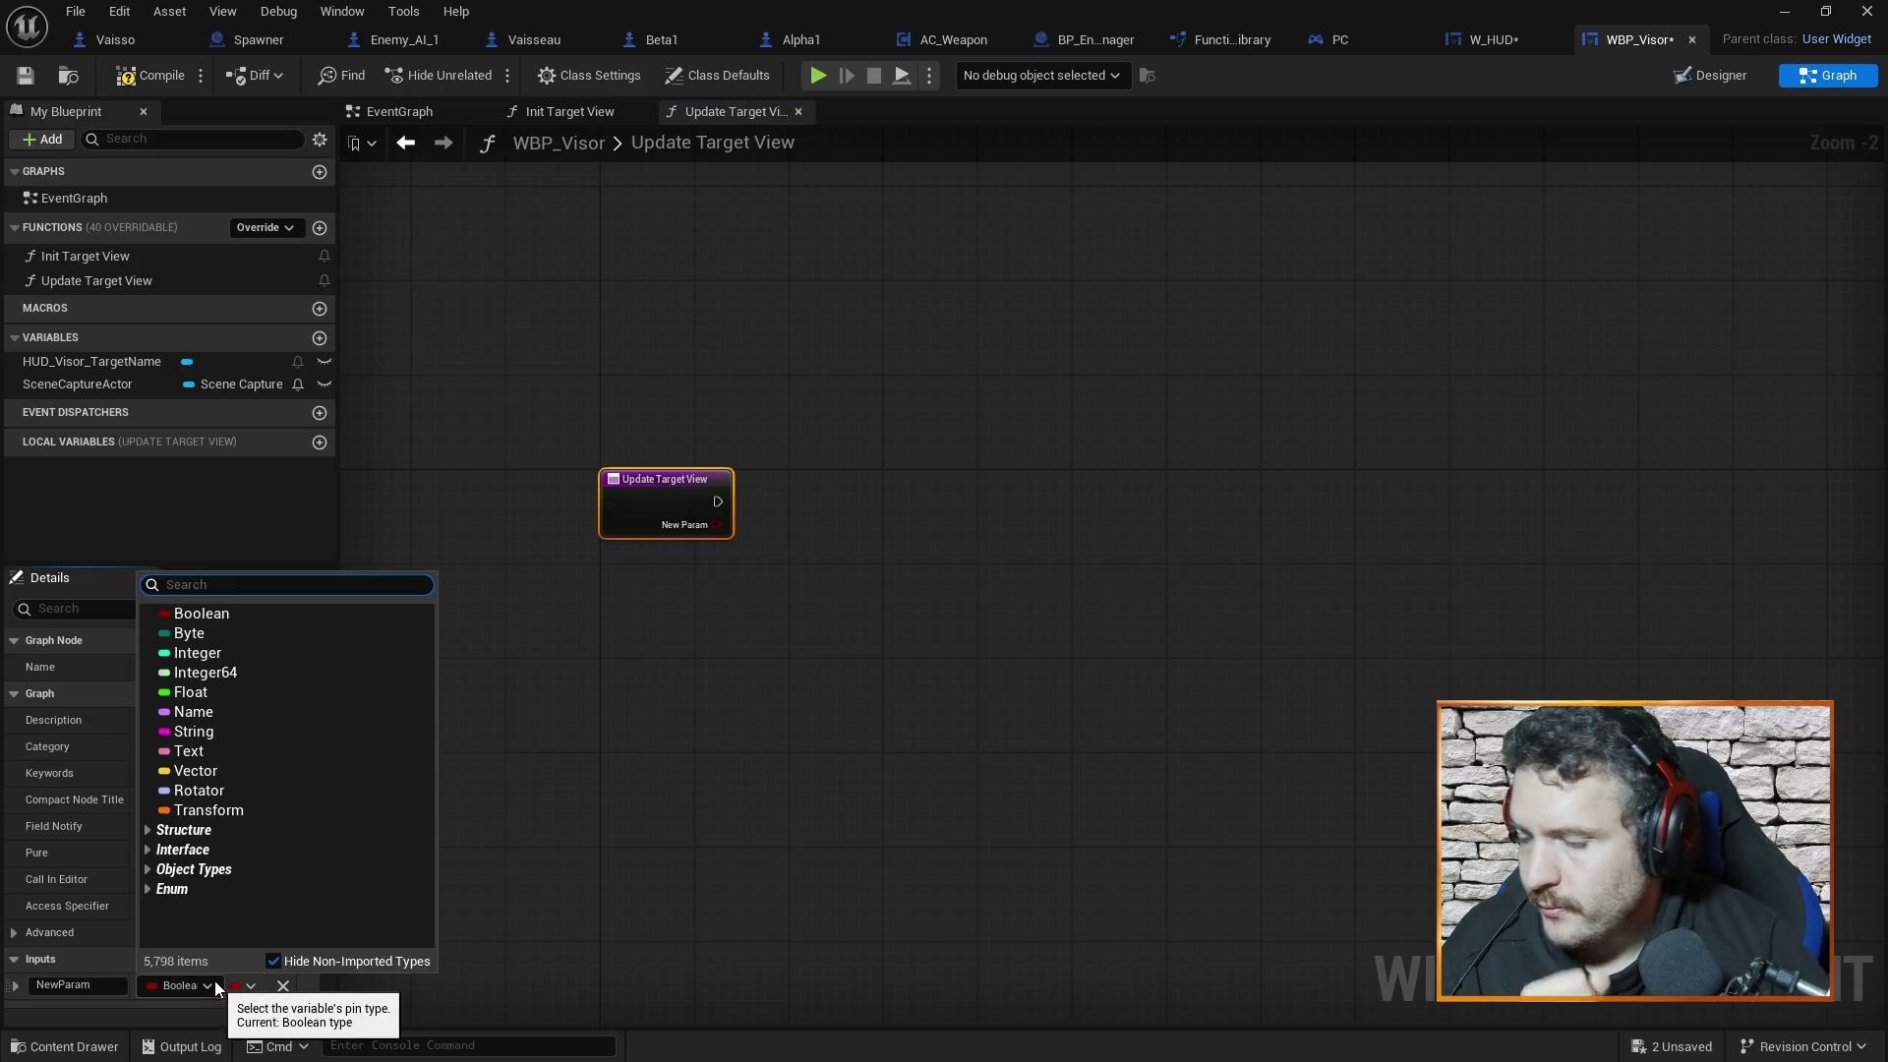
text(va)
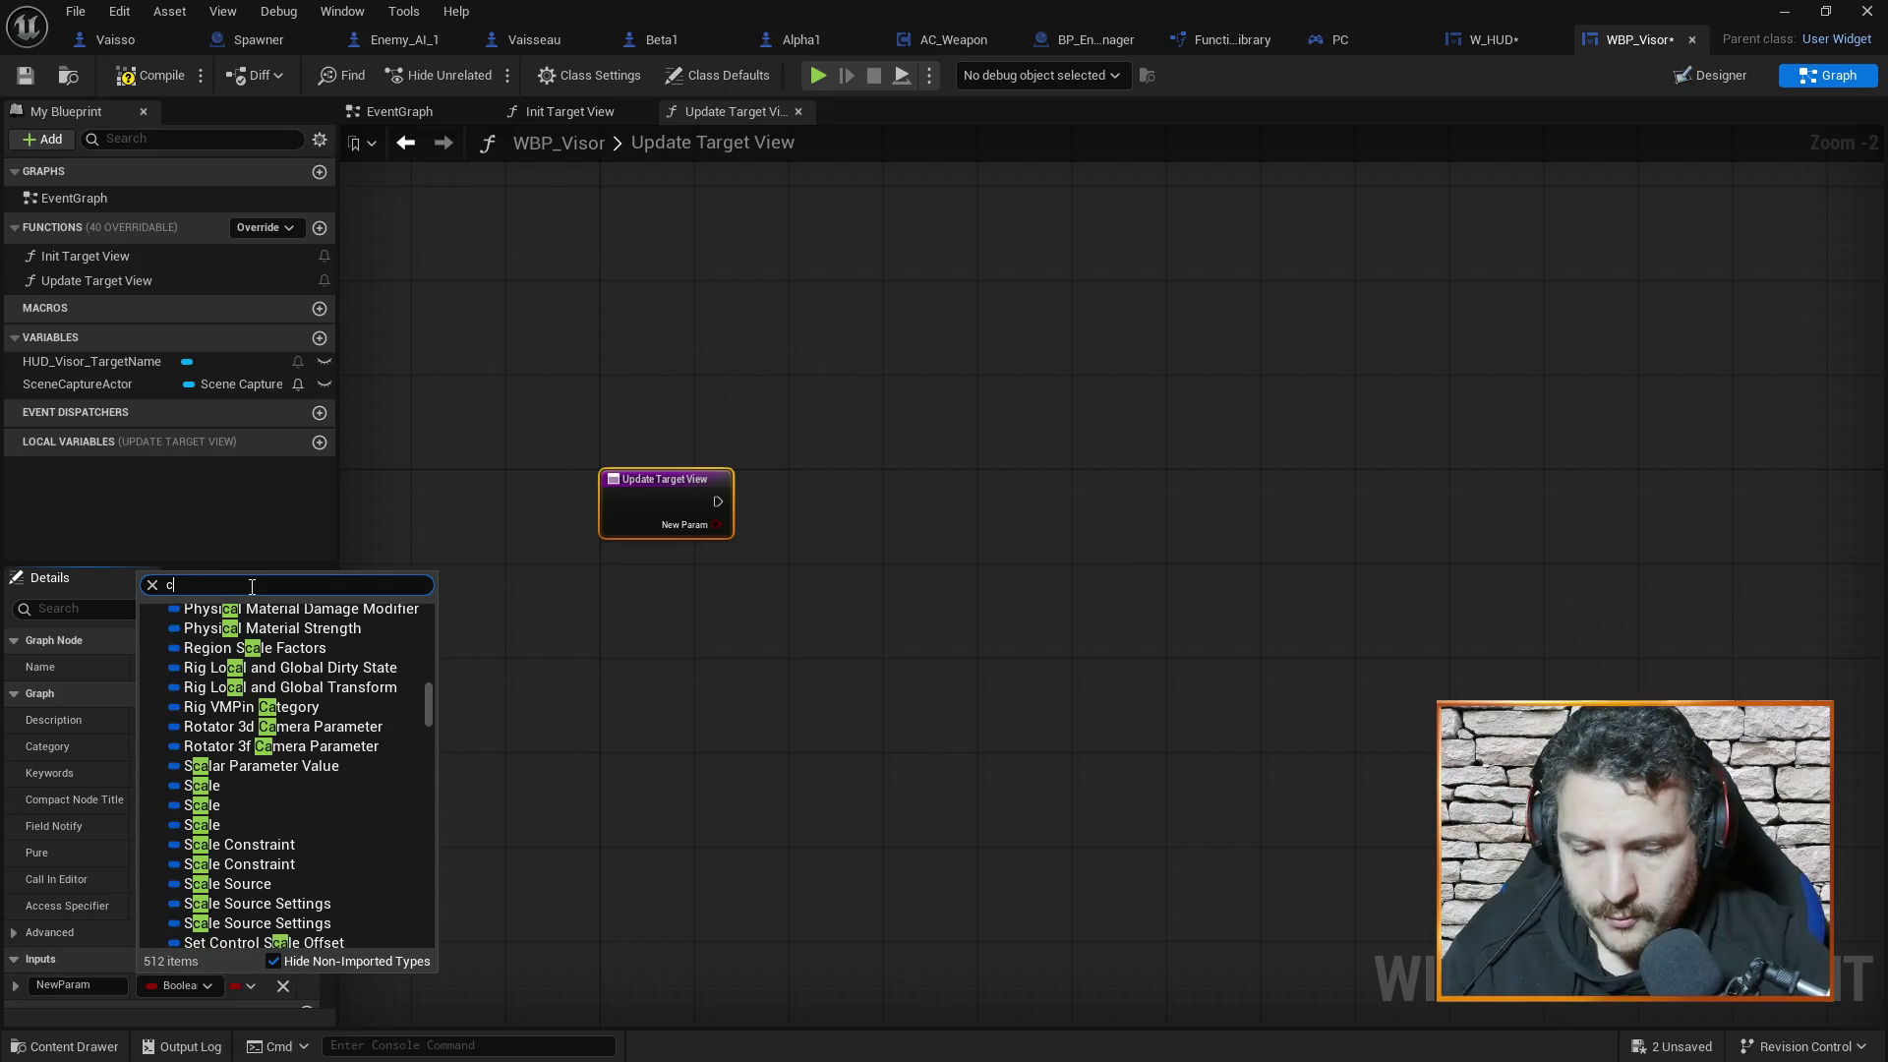
text(isseau)
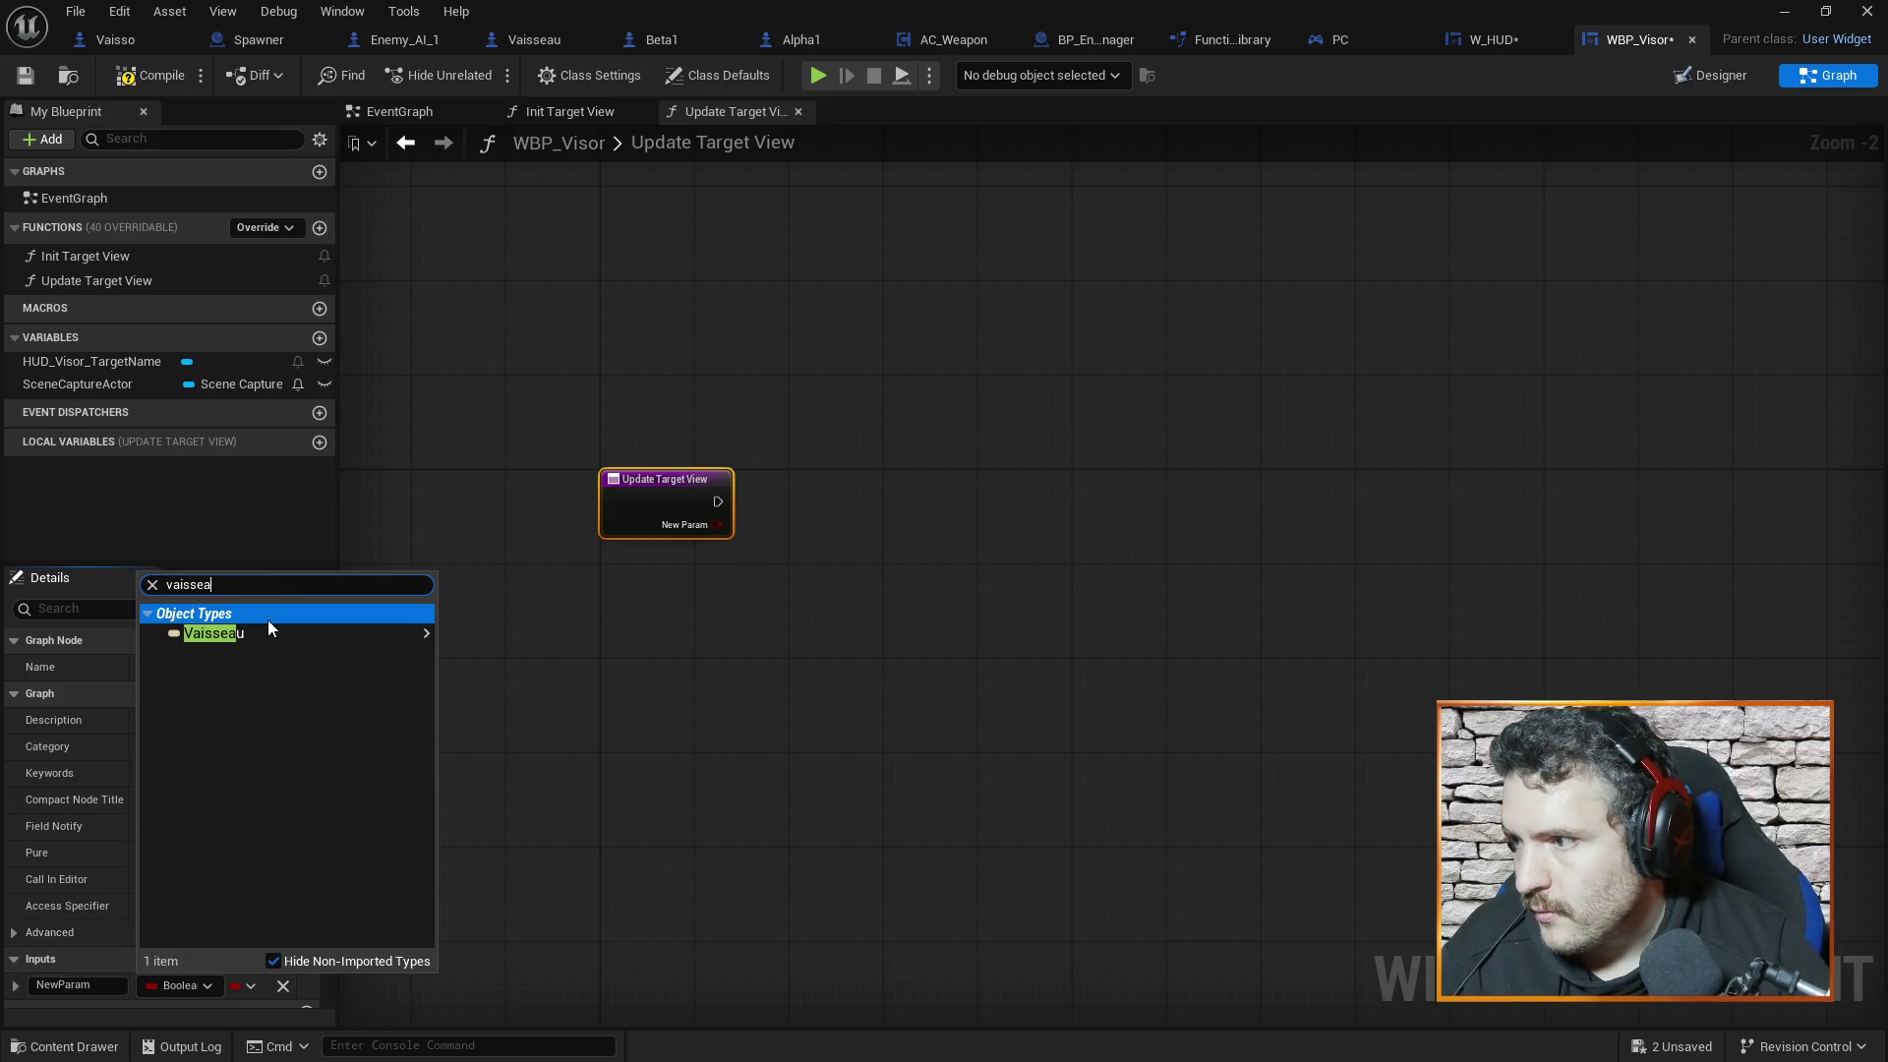
click(270, 635)
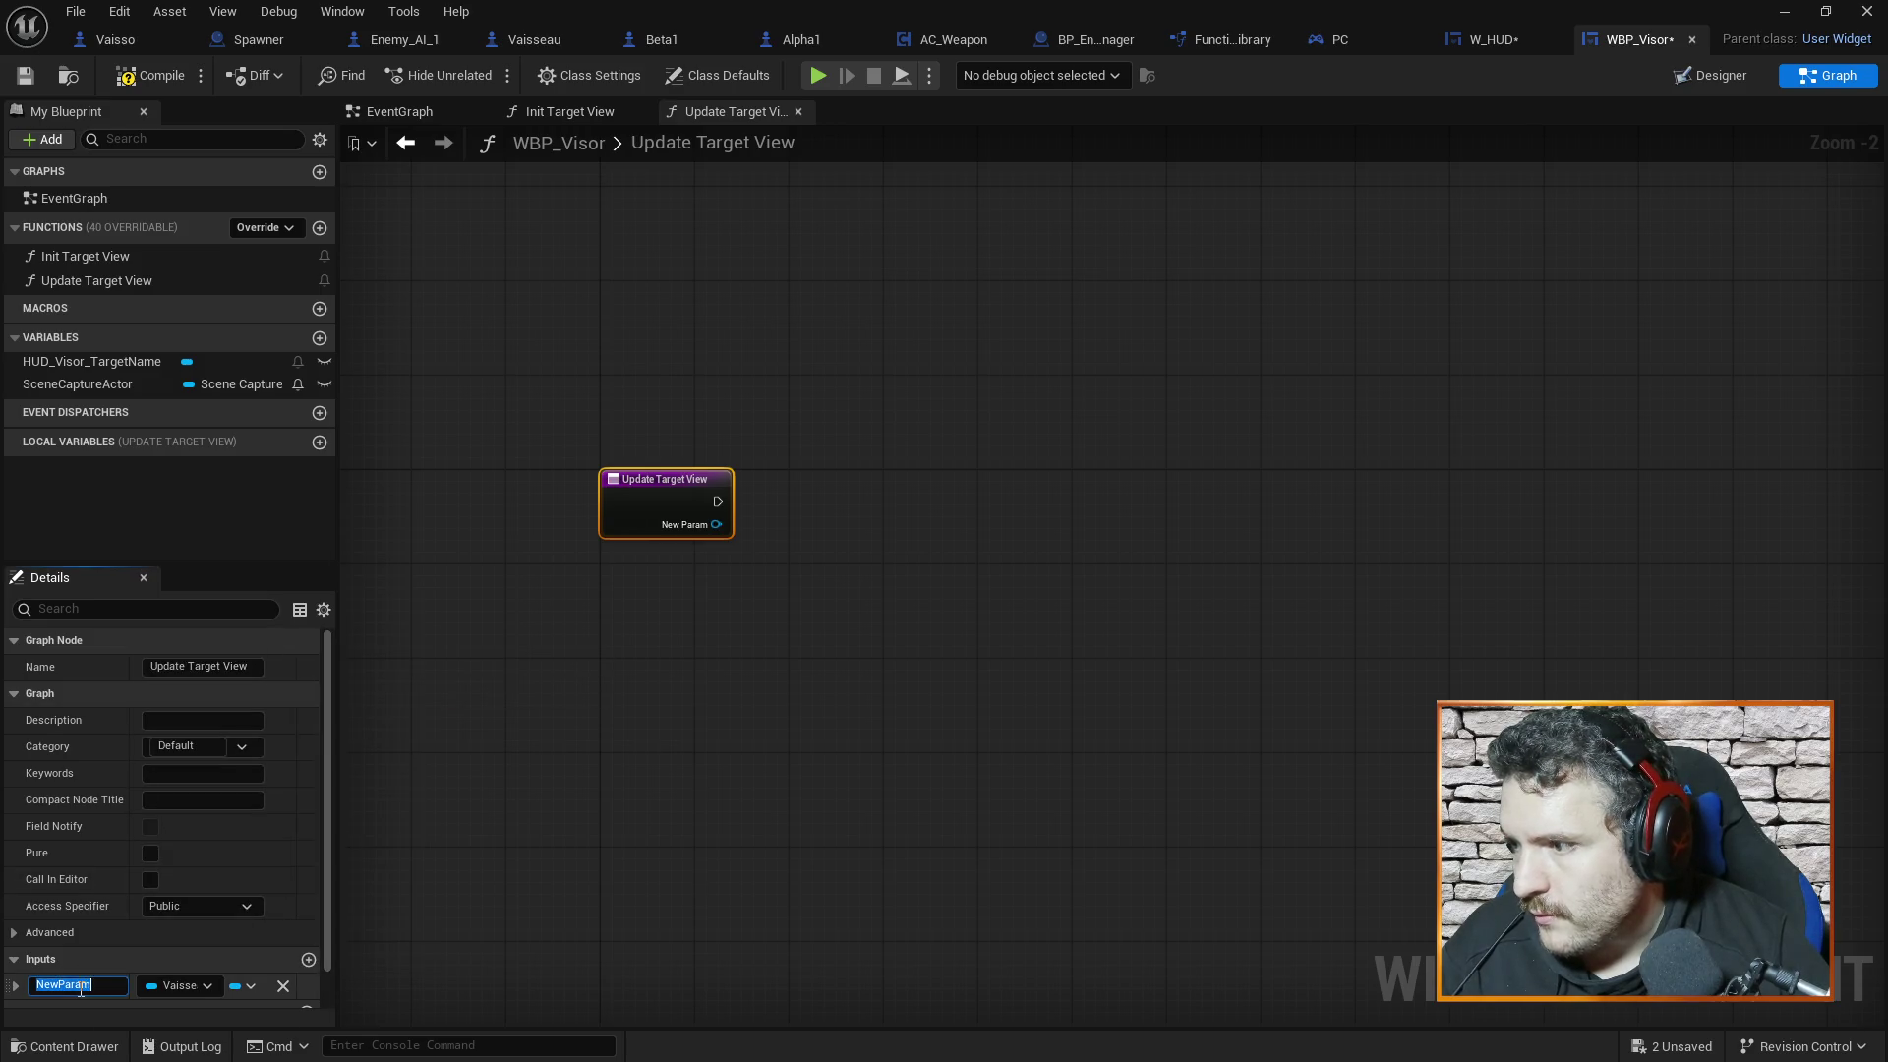
text(Target)
key(Return)
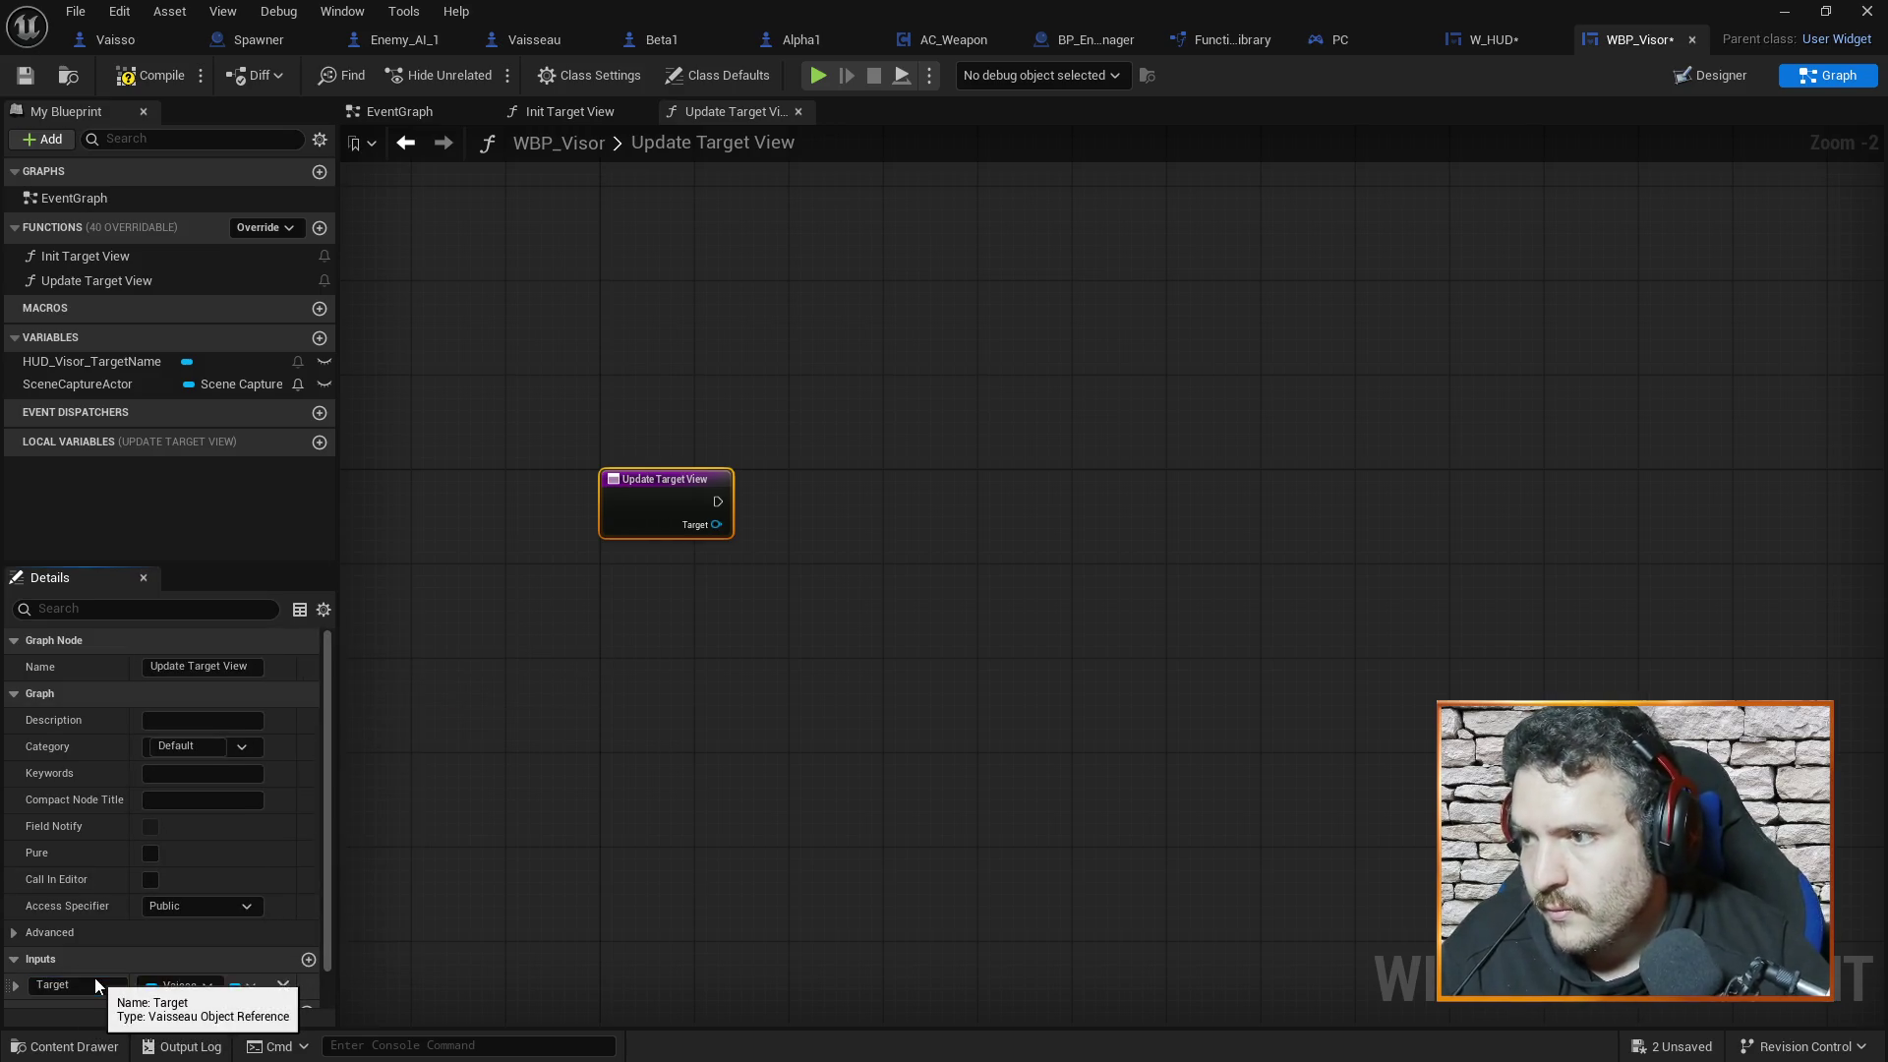
click(413, 113)
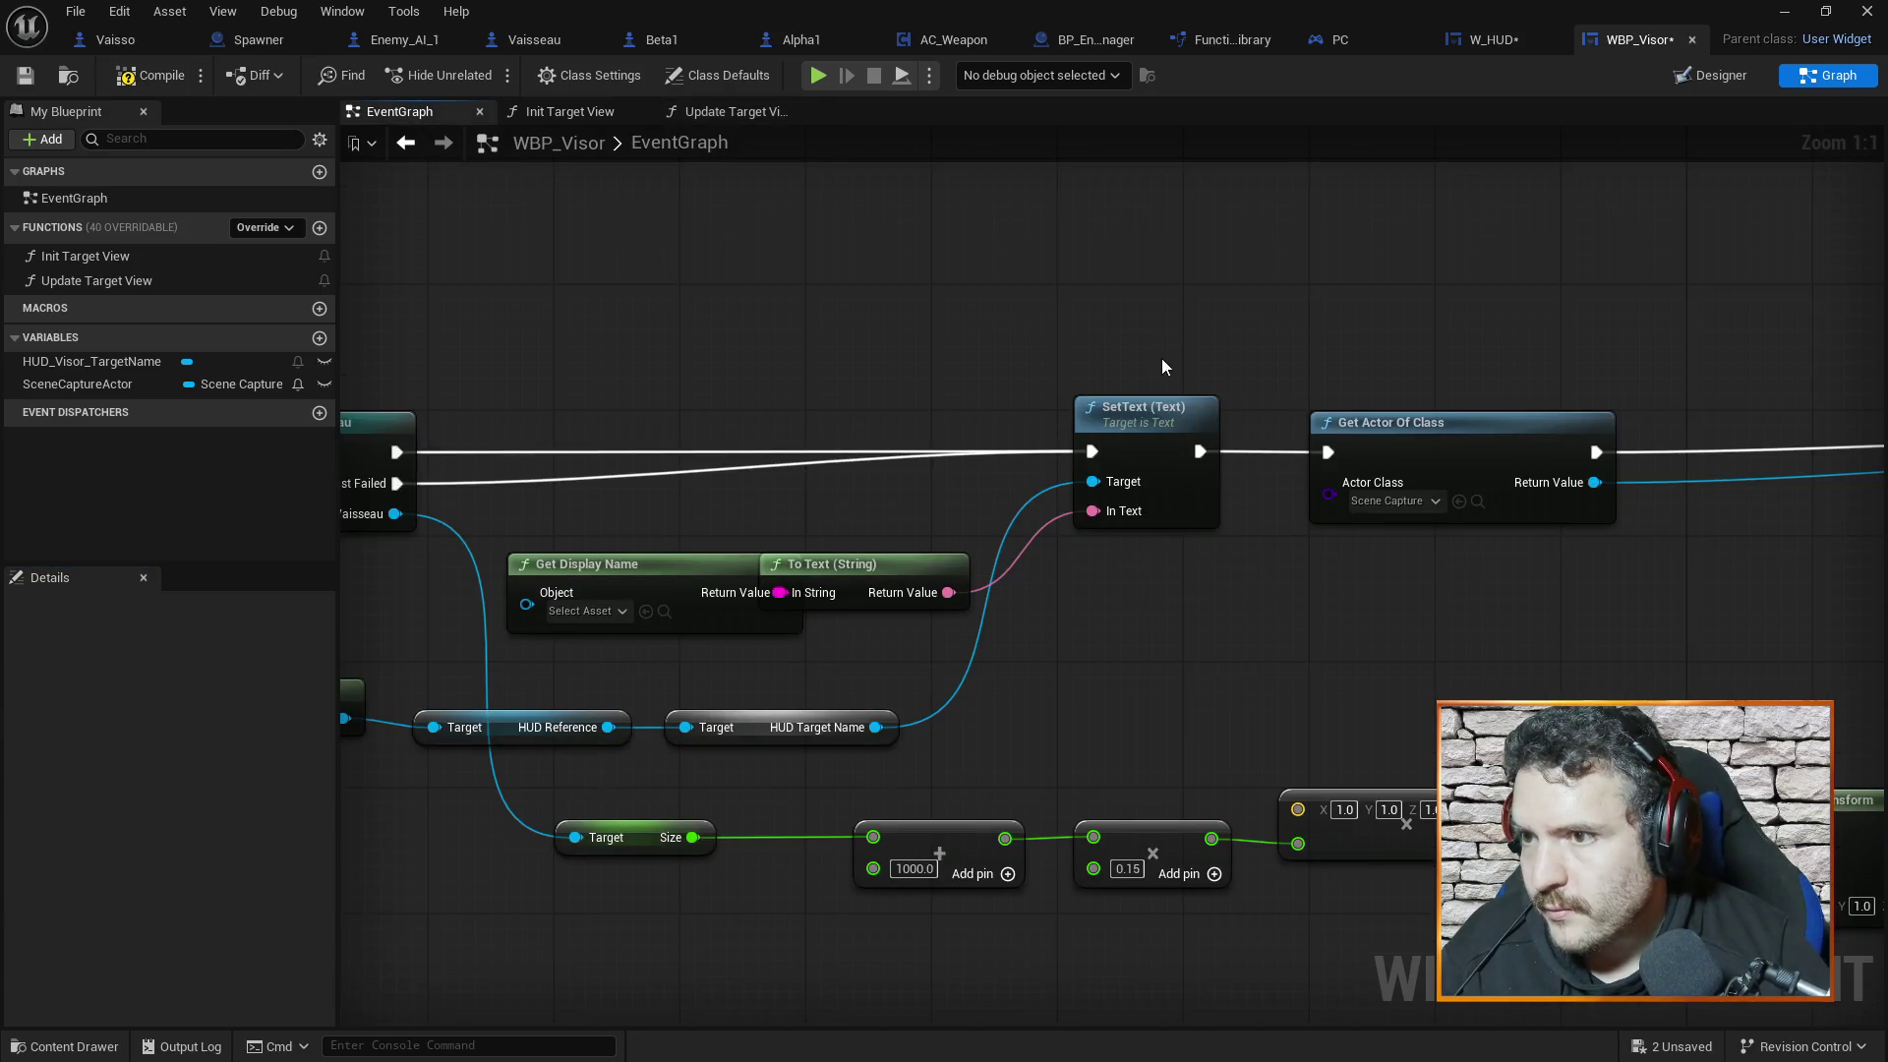
Add an Event Construct node in empty space above the existing EventGraph nodes
scroll(1160, 358, down, 3)
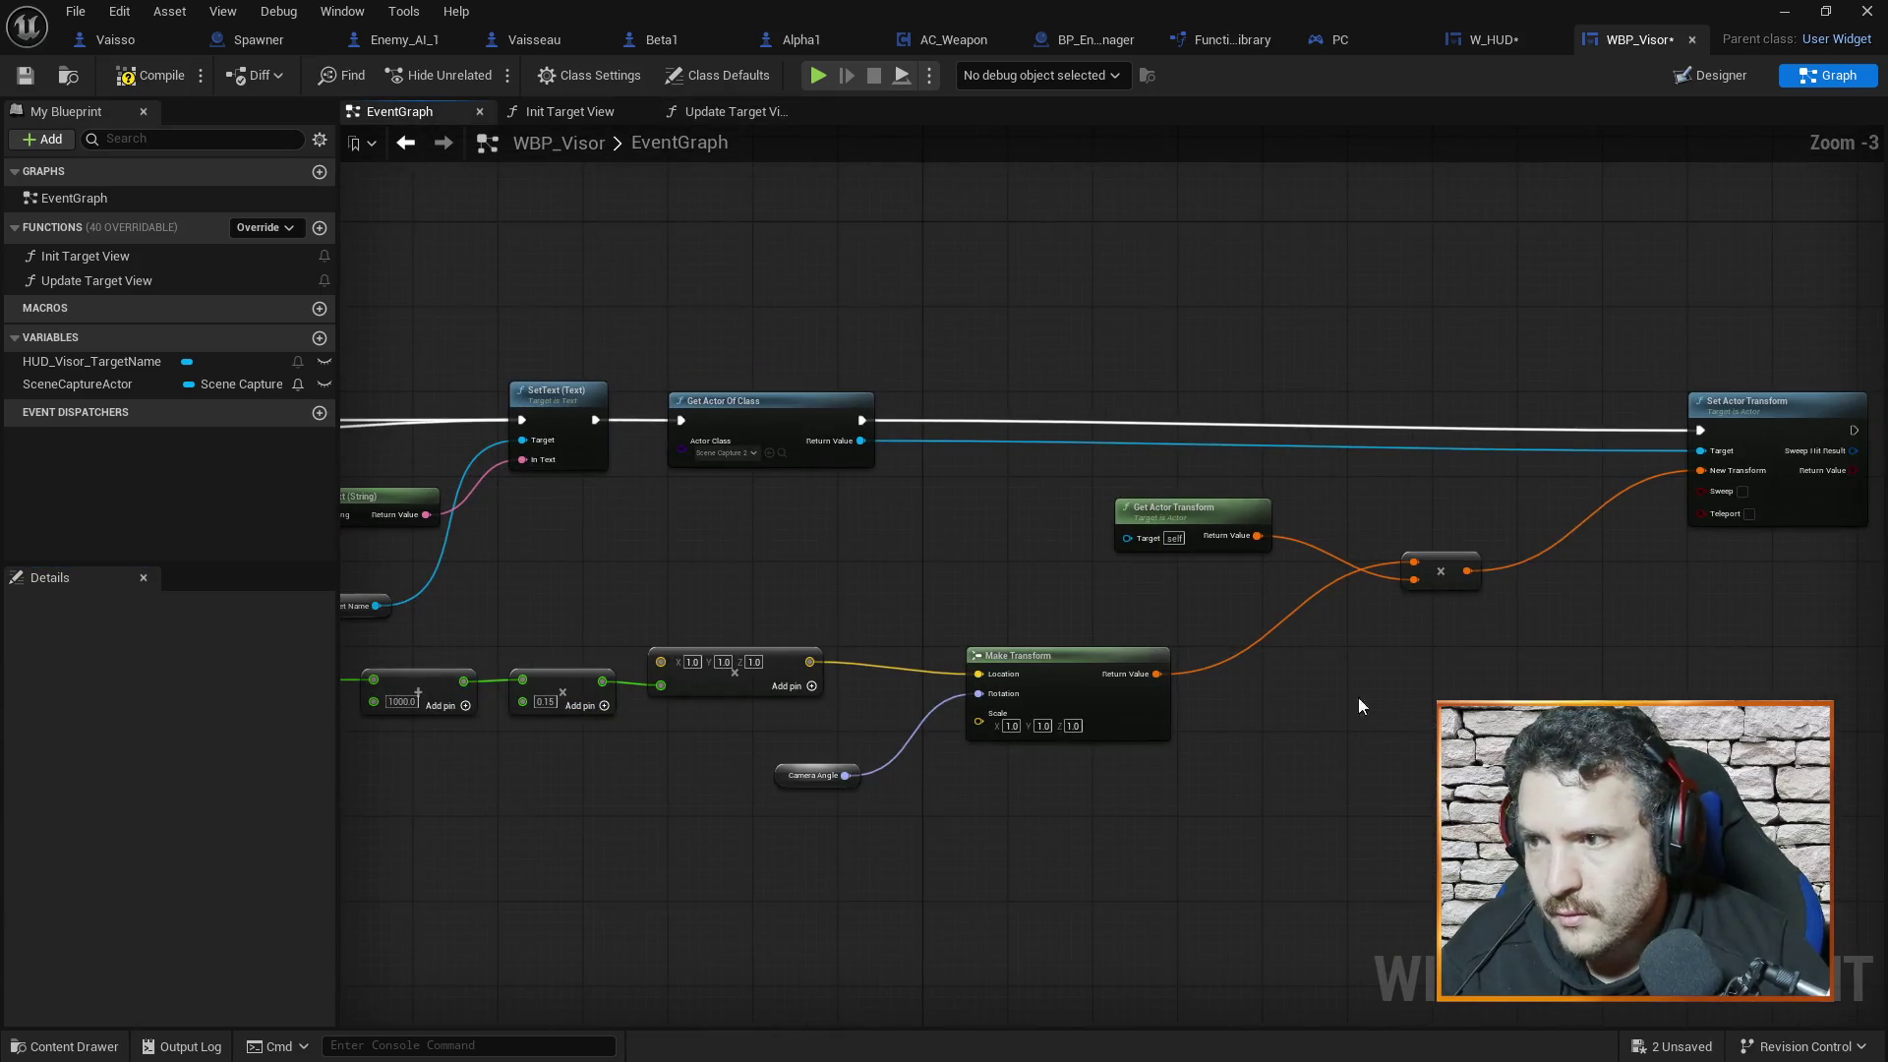
scroll(1013, 329, up, 2)
drag(1013, 329, 988, 324)
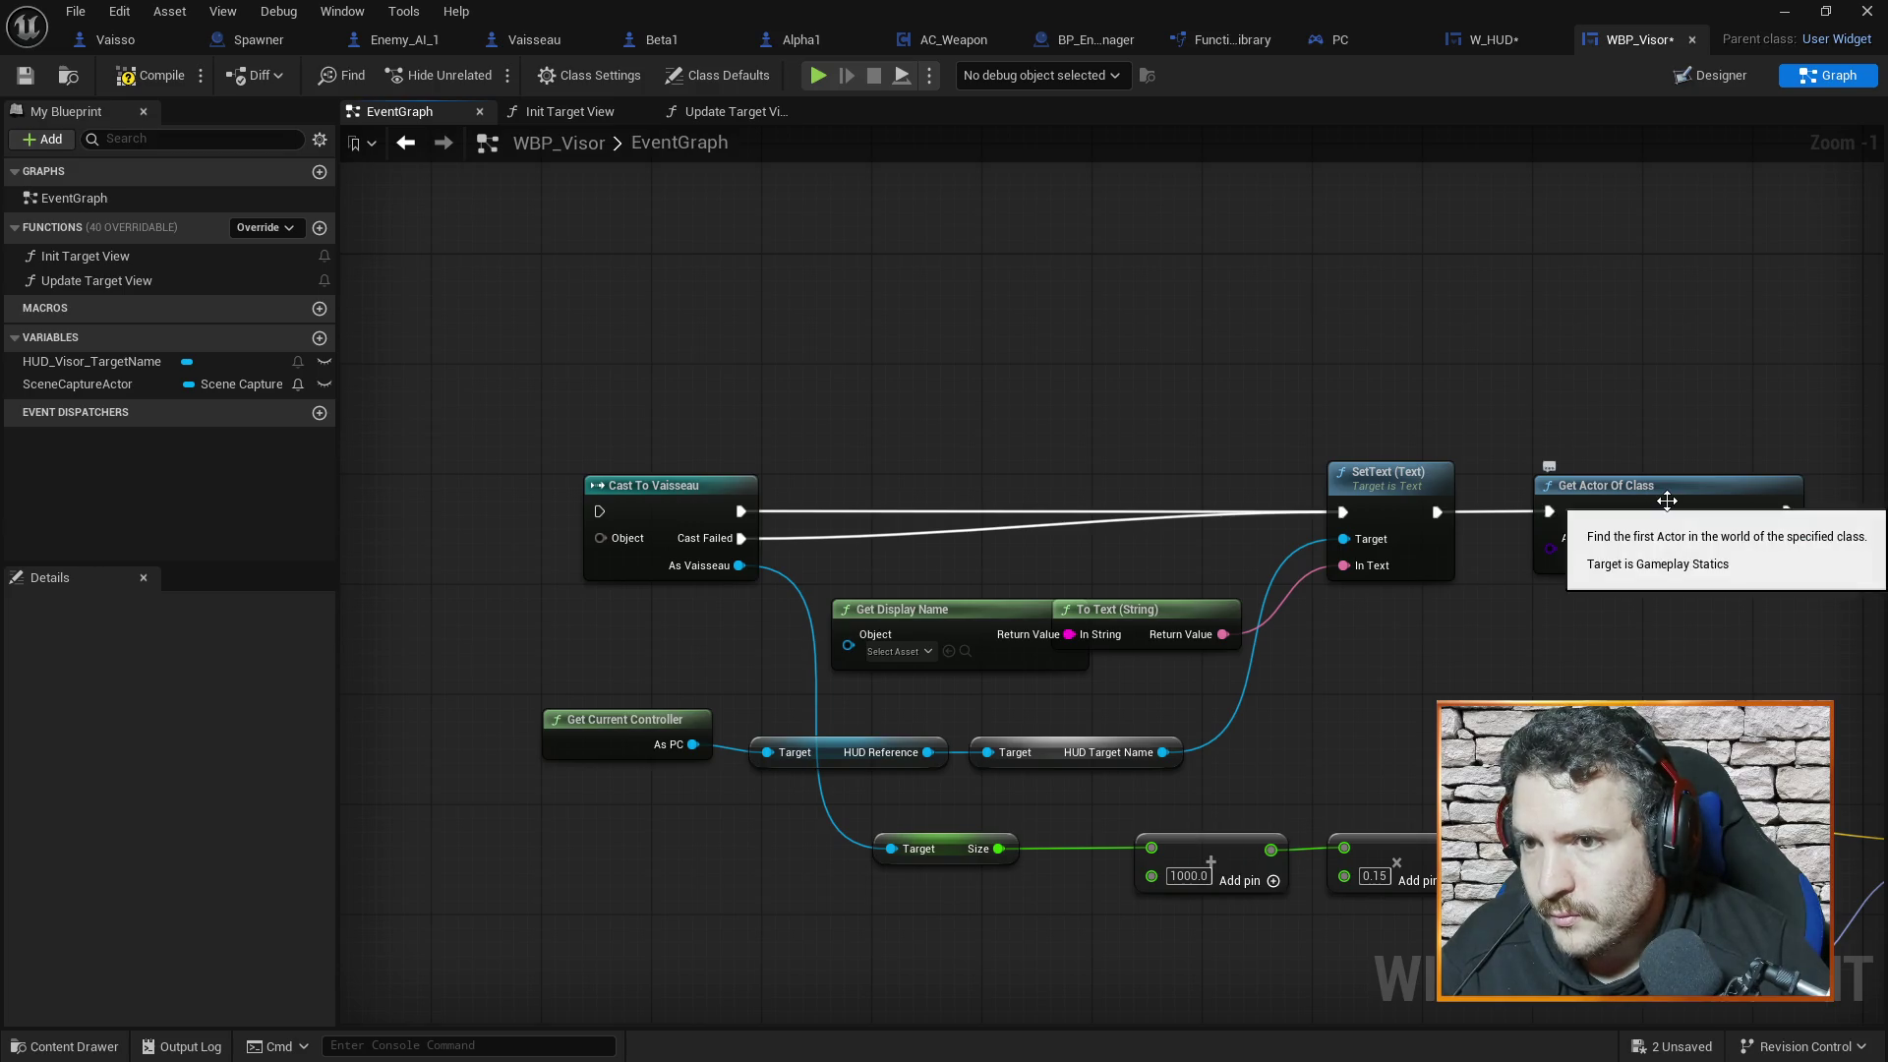
drag(1583, 458, 1150, 368)
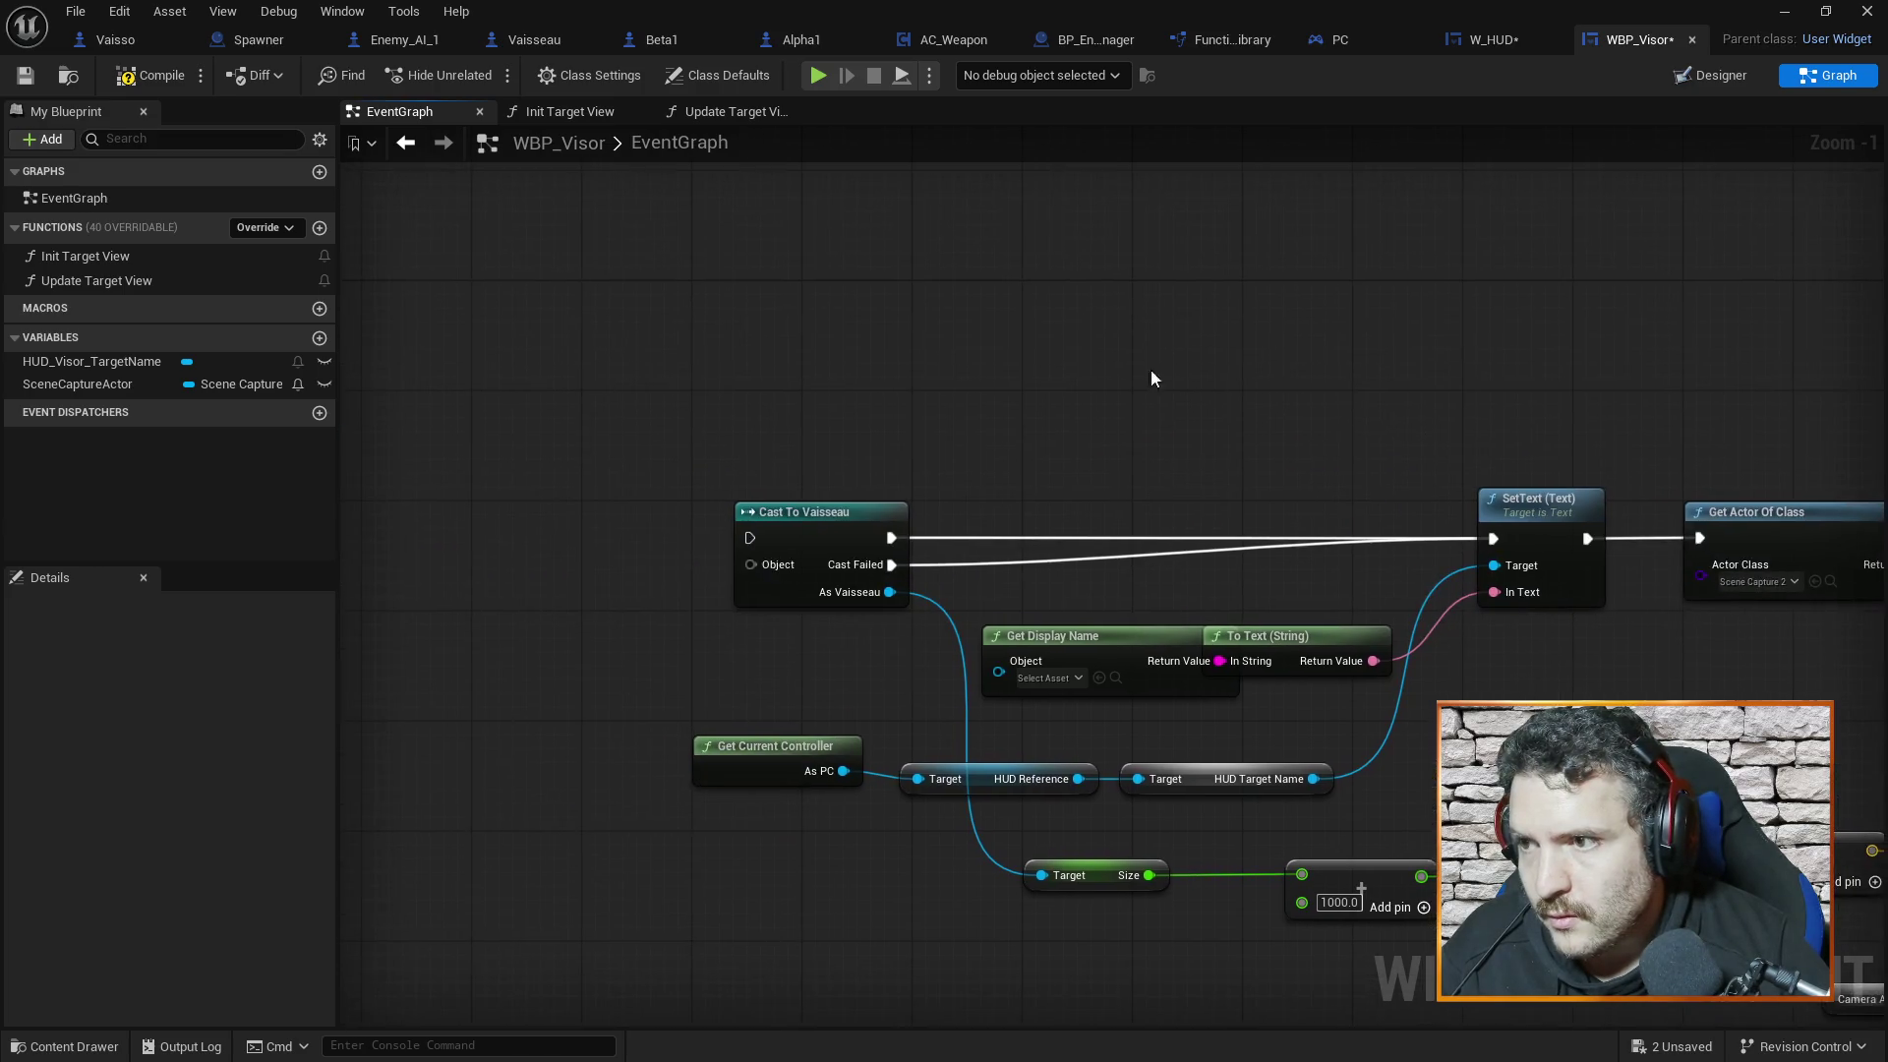
right_click(856, 317)
text(beginpl)
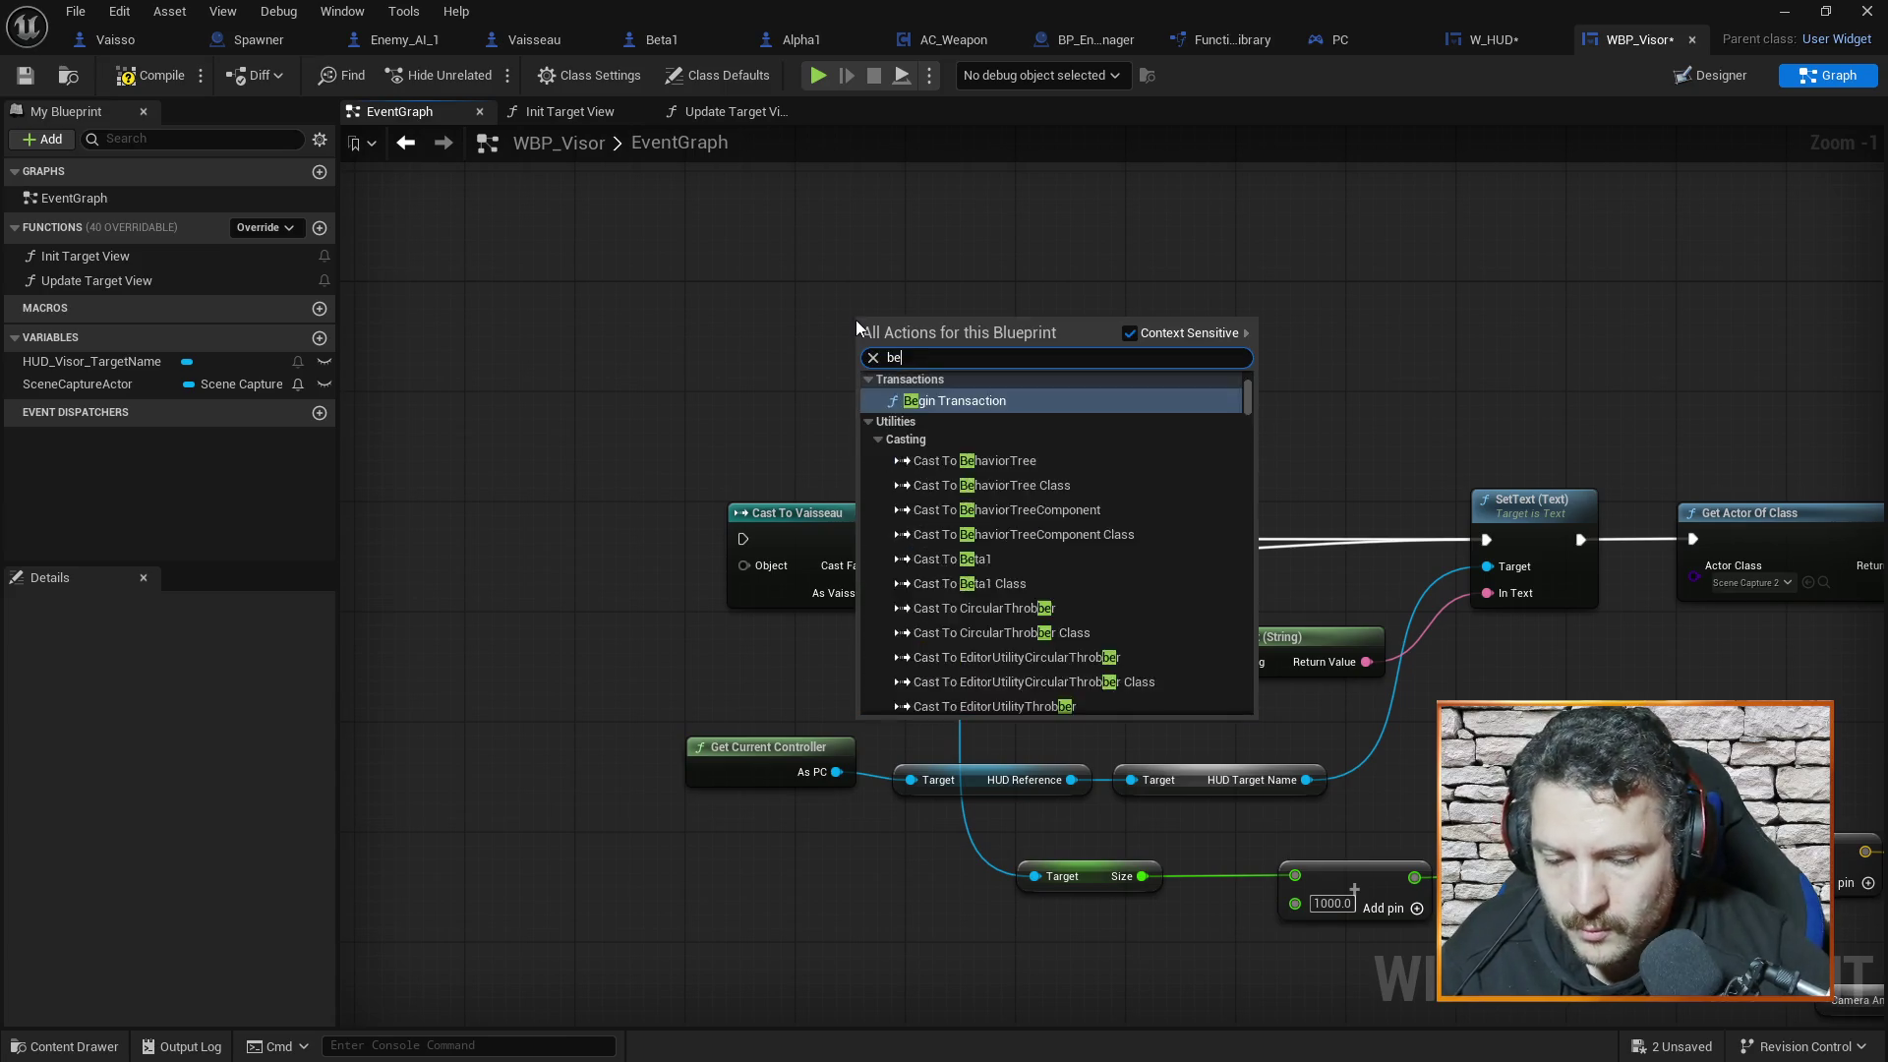
key(BackSpace)
key(BackSpace)
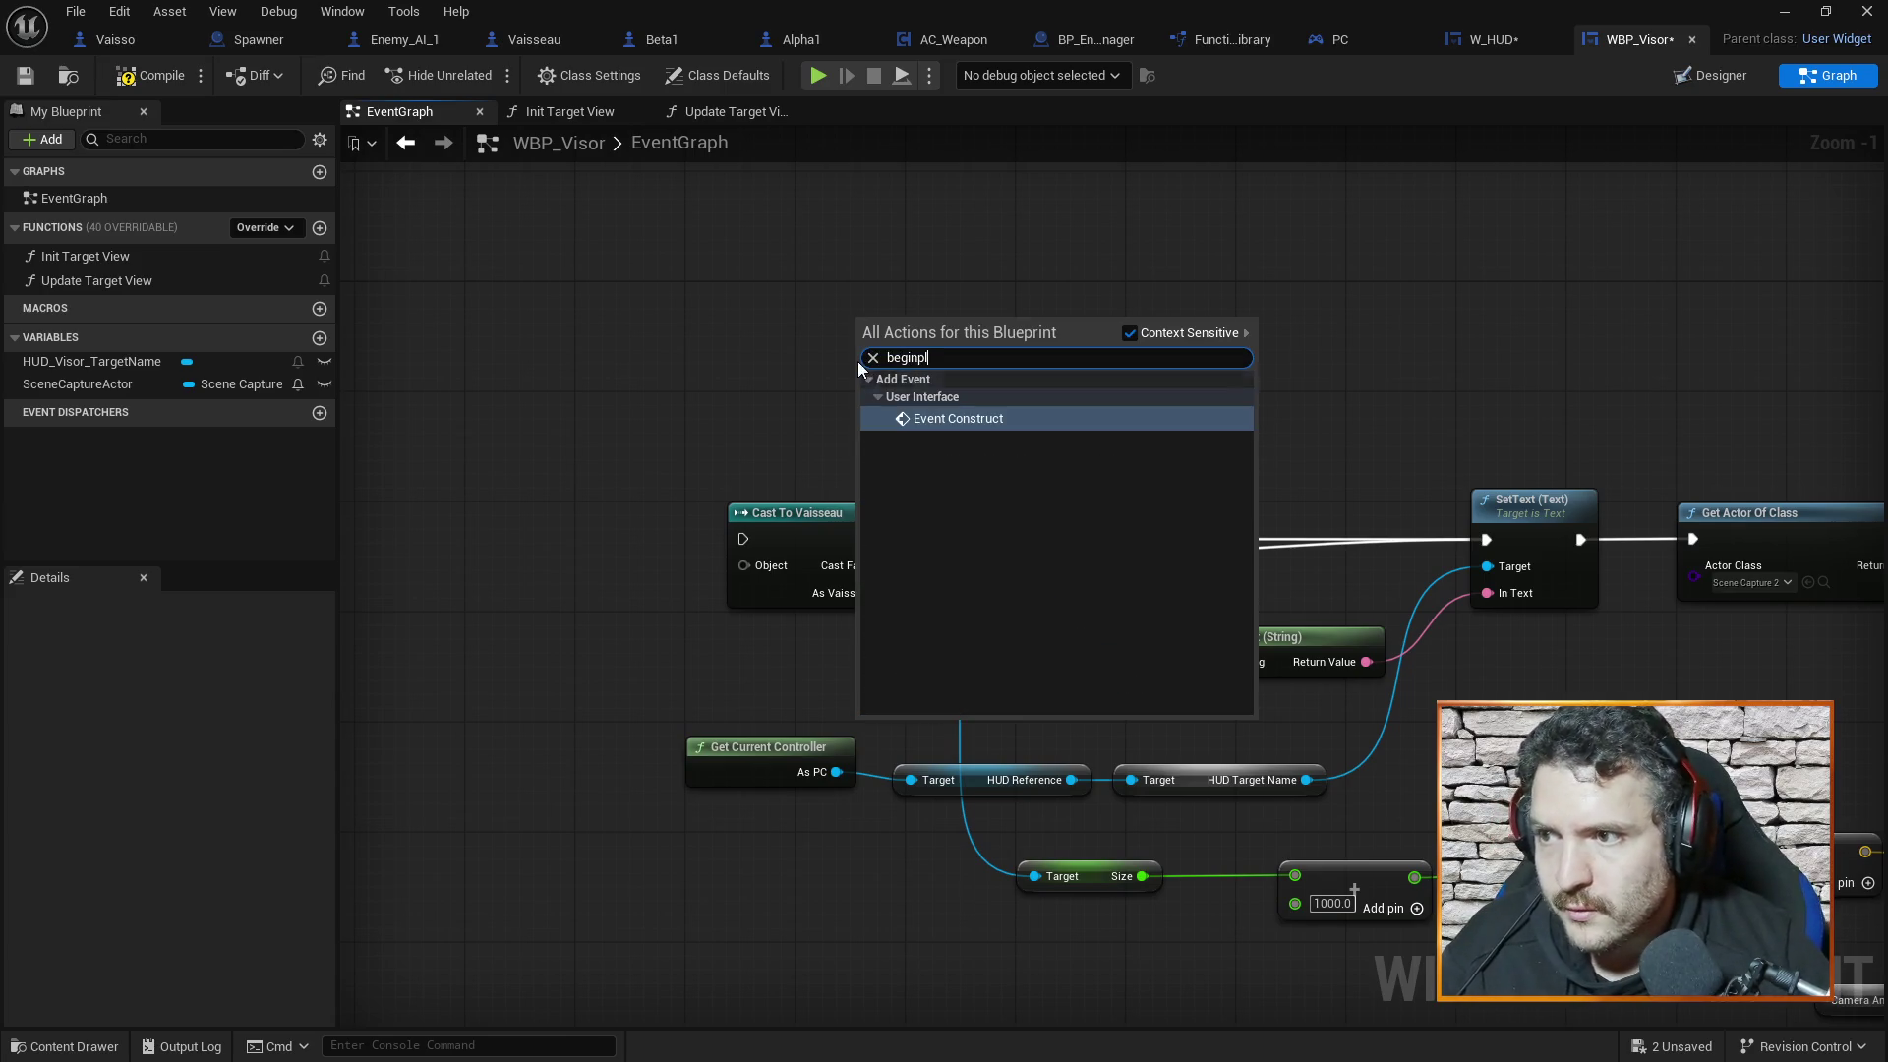
click(985, 417)
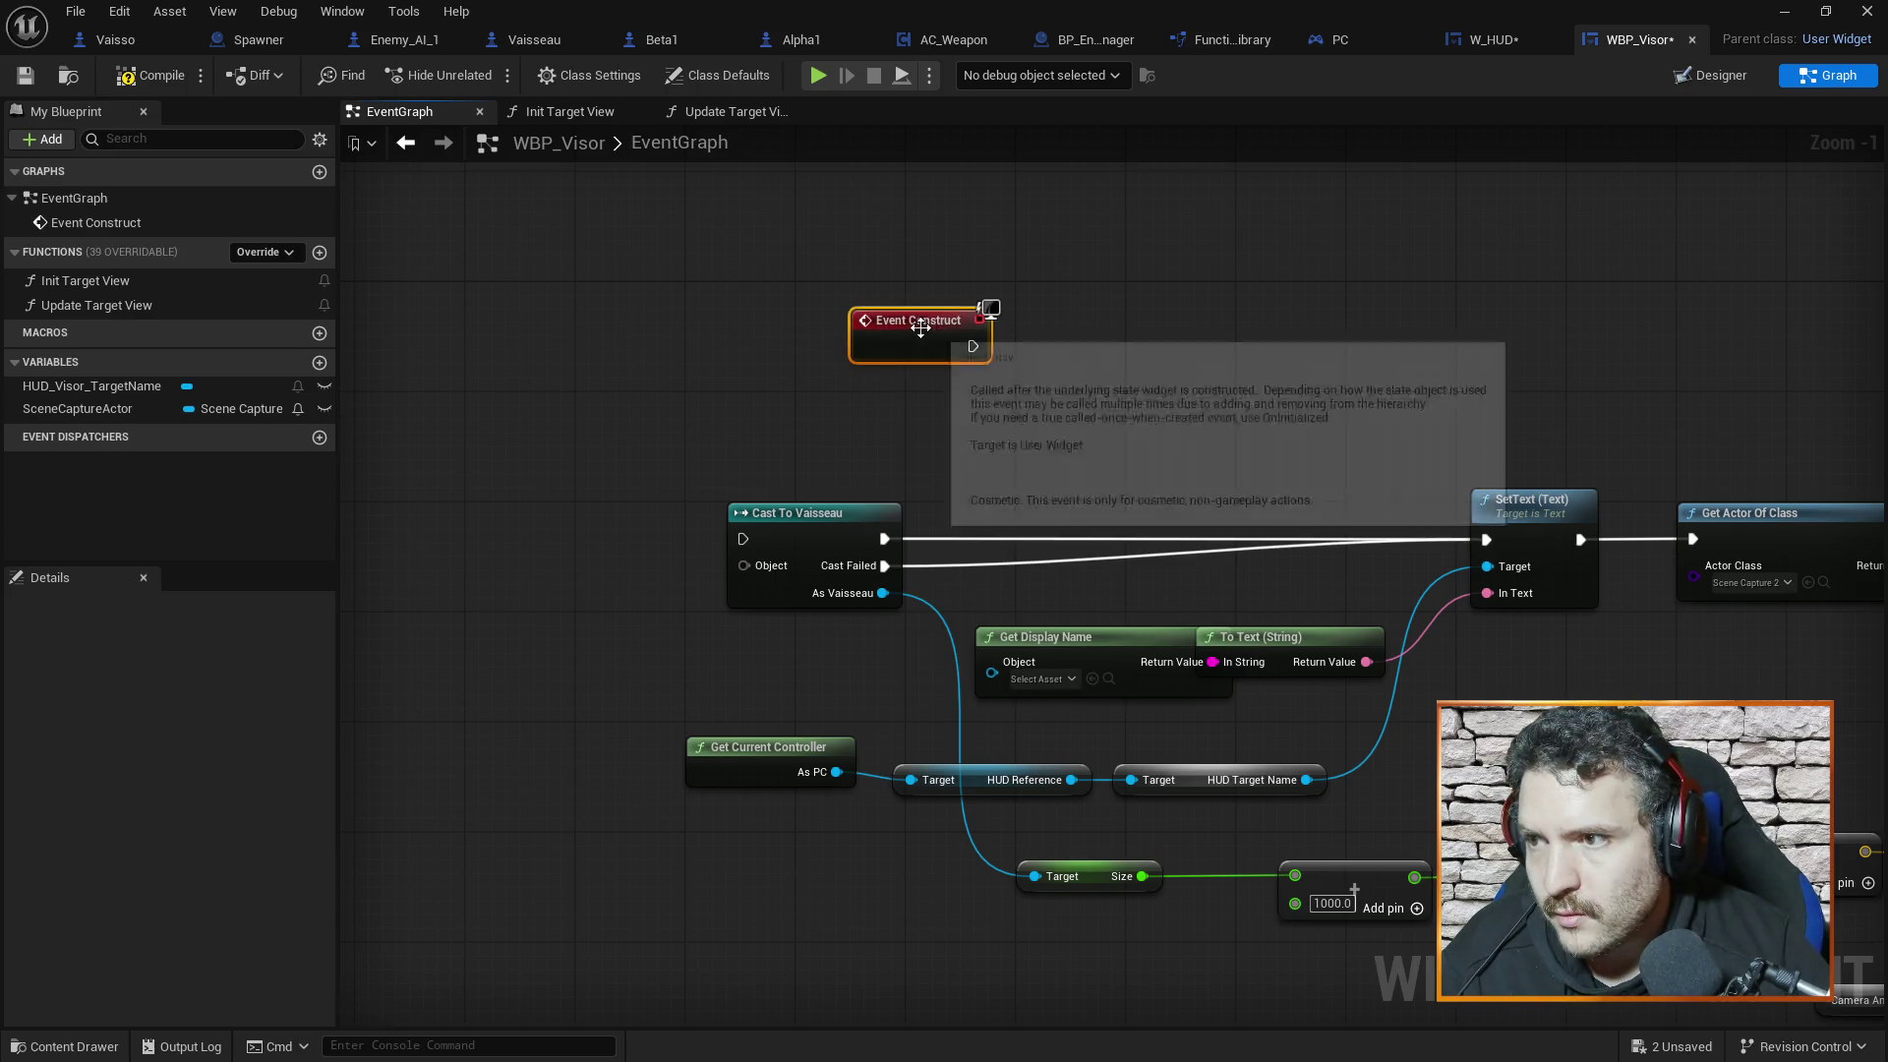
Chain Event Construct → copied Get Actor Of Class → SET SceneCaptureActor, then compile
click(1727, 524)
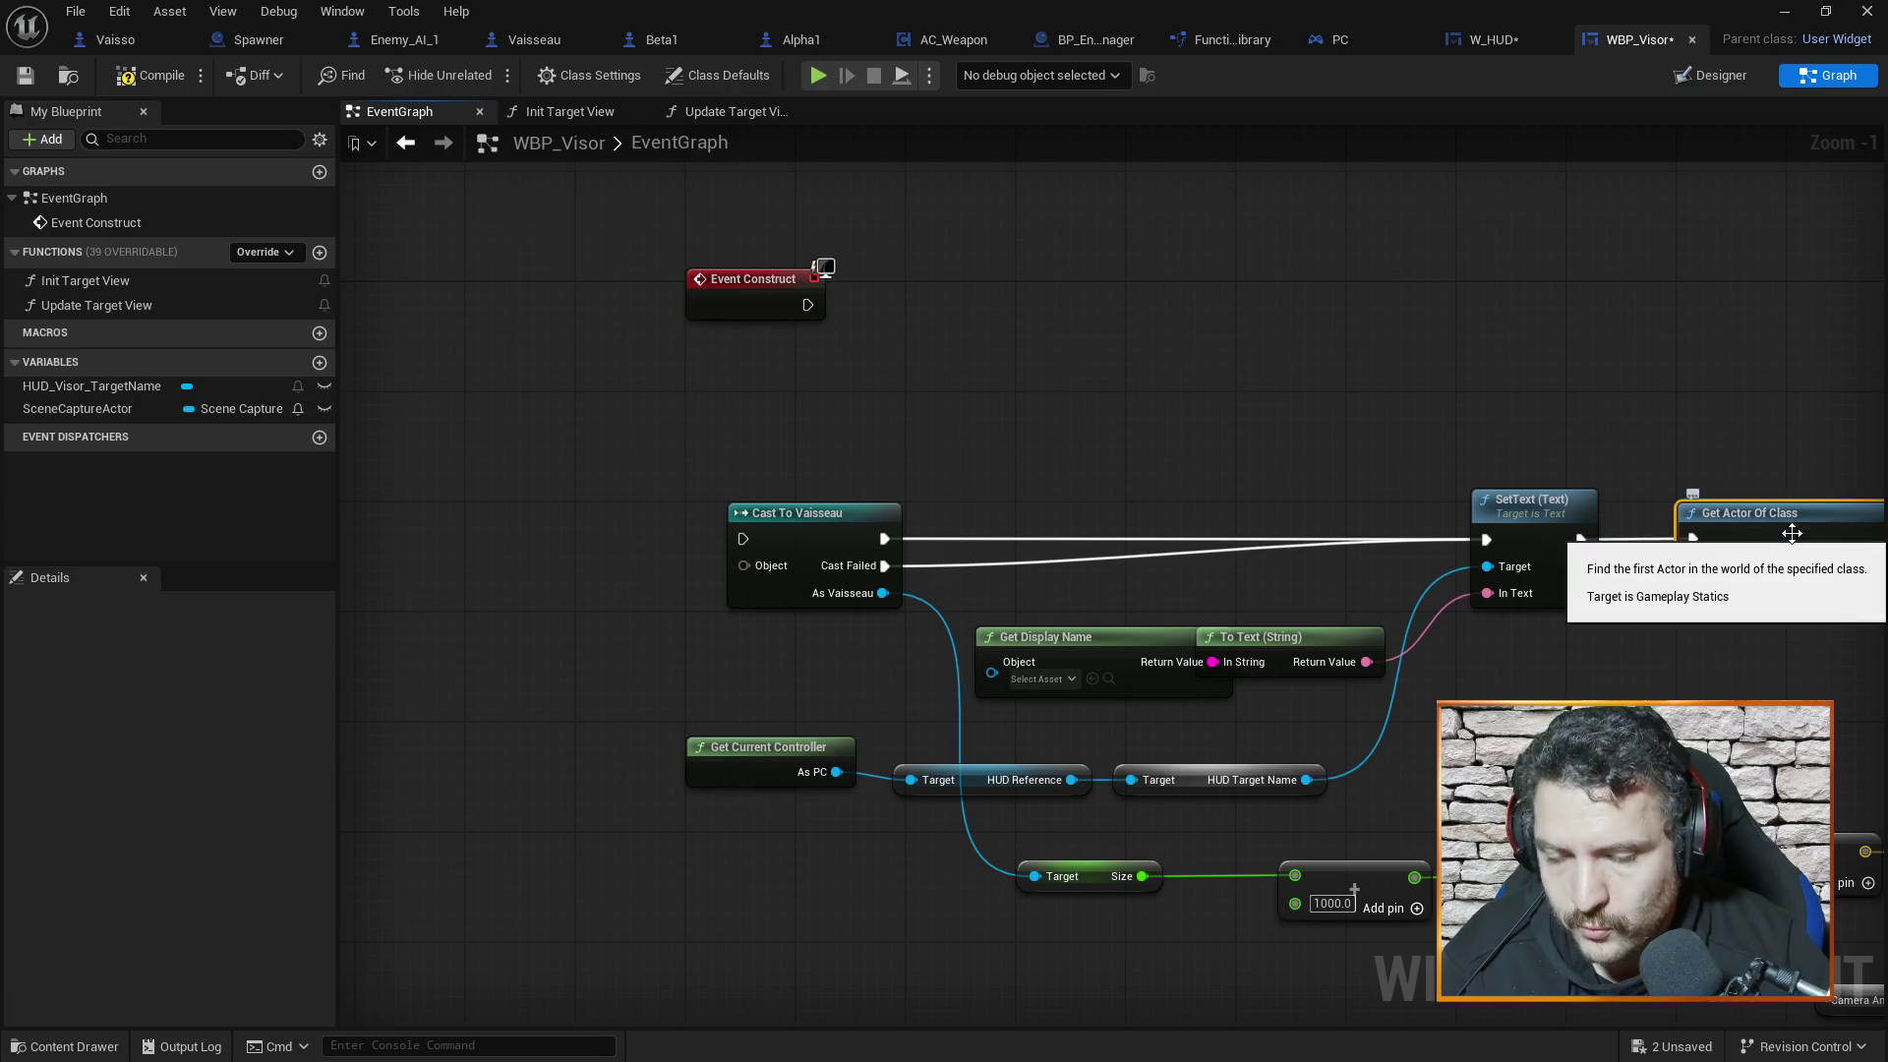
key(ctrl+c)
key(ctrl+v)
mouse_move(1248, 357)
mouse_down()
mouse_move(1038, 304)
mouse_move(1004, 276)
mouse_up()
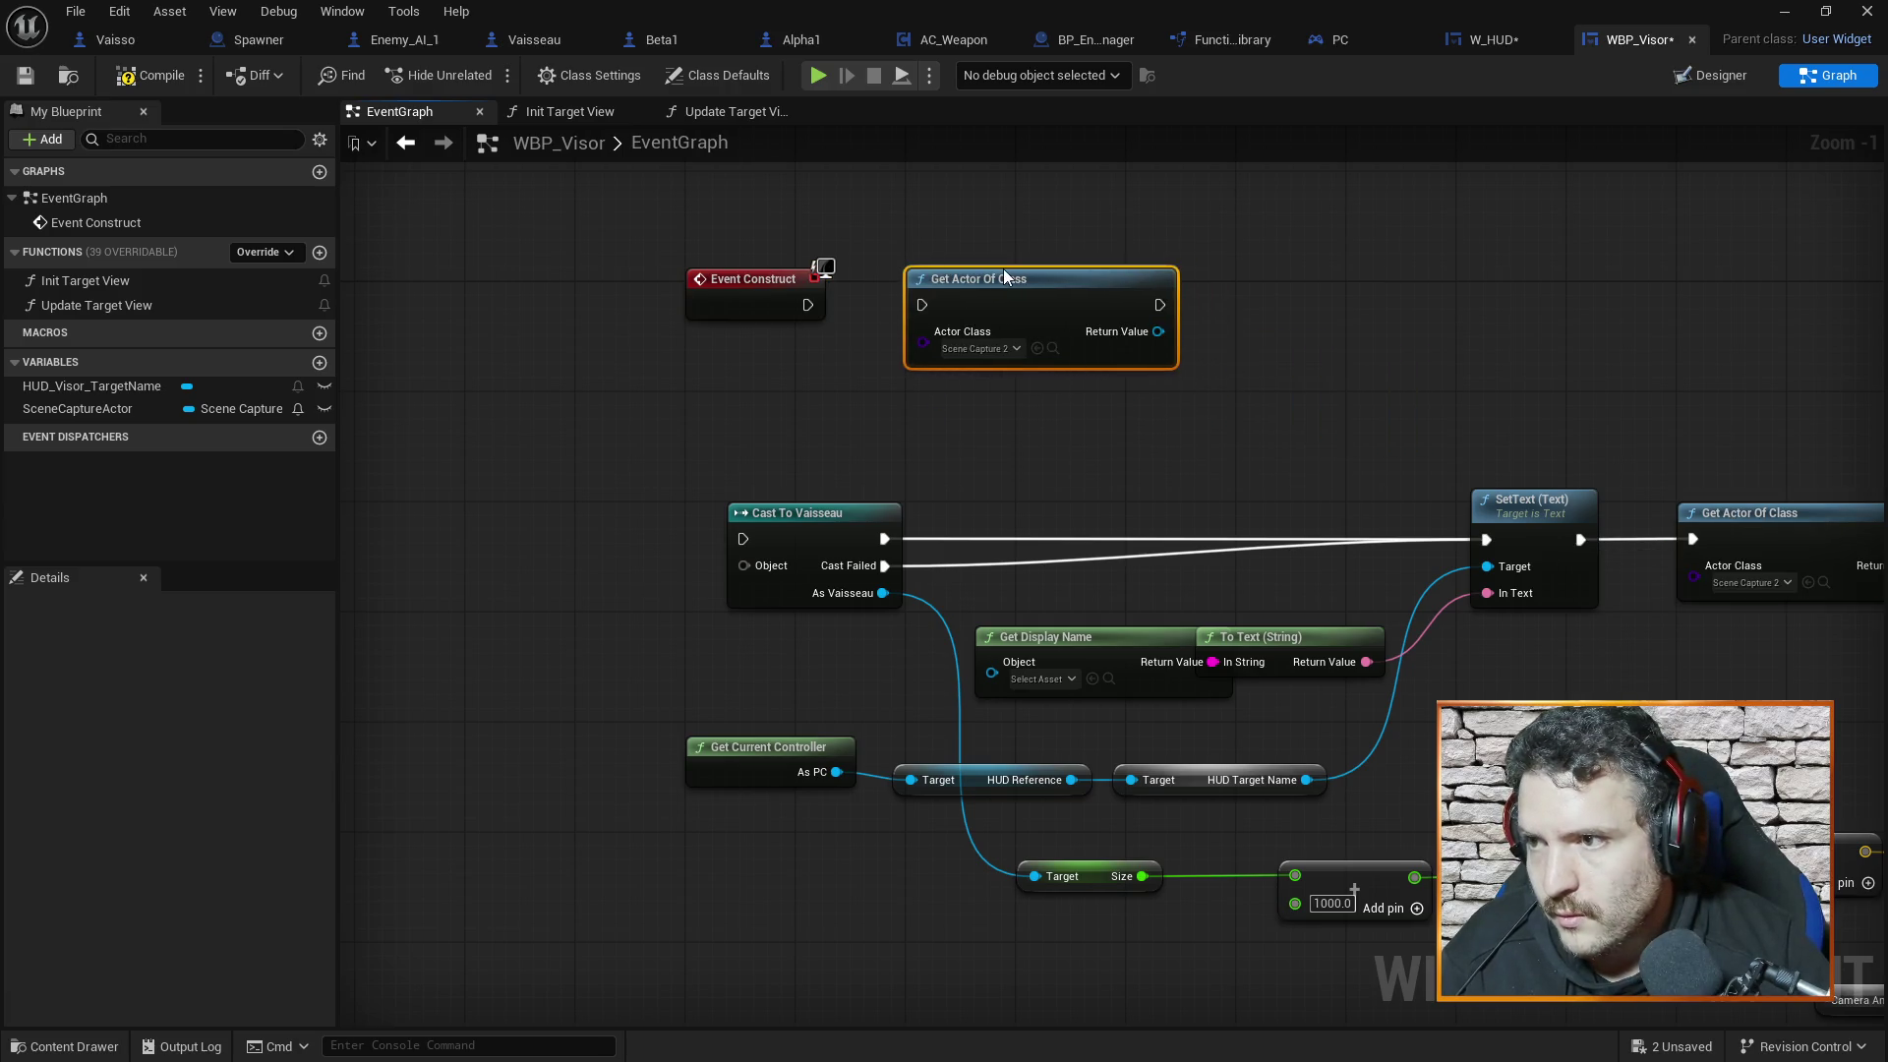
mouse_move(130, 409)
mouse_down()
mouse_move(1259, 363)
mouse_move(1371, 387)
mouse_move(1353, 336)
mouse_move(1192, 285)
mouse_up()
click(1455, 404)
drag(814, 301, 929, 307)
mouse_move(1160, 304)
mouse_down()
mouse_move(1212, 304)
mouse_move(1195, 328)
mouse_move(1215, 332)
mouse_up()
click(1354, 430)
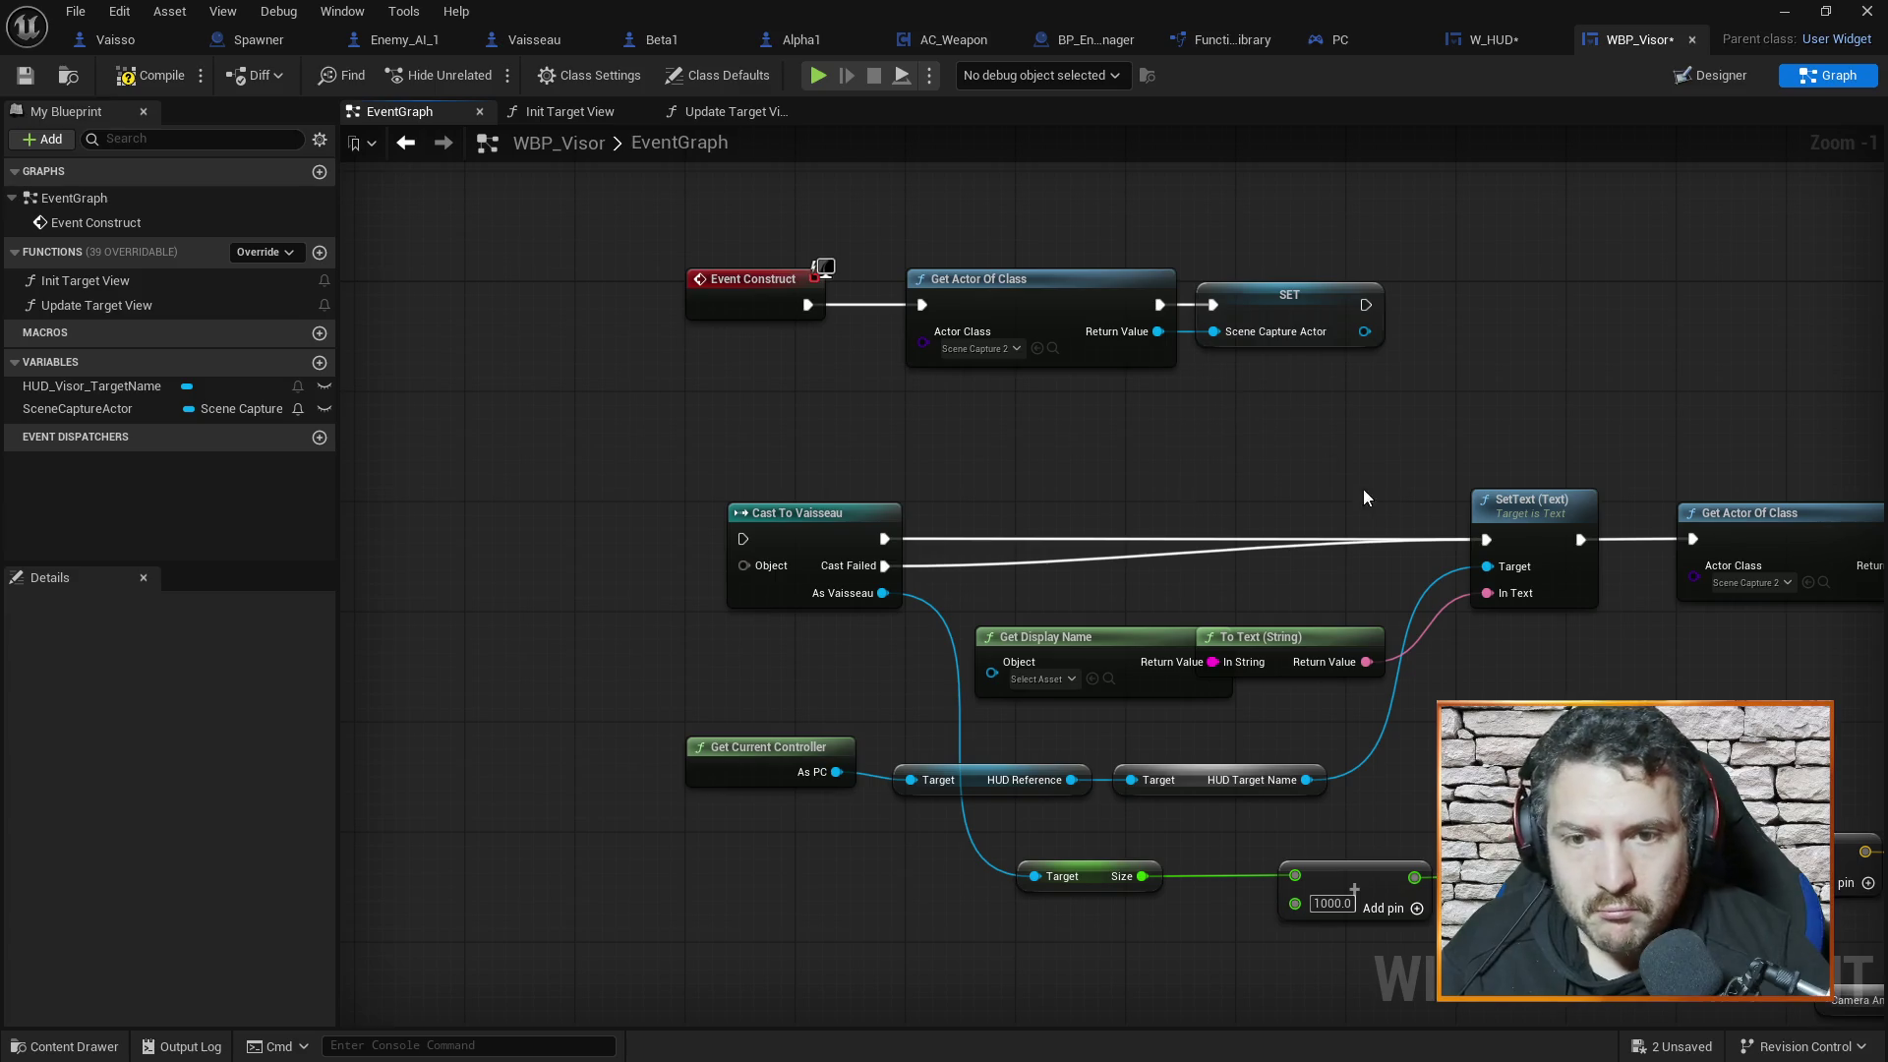
drag(1407, 476, 1276, 370)
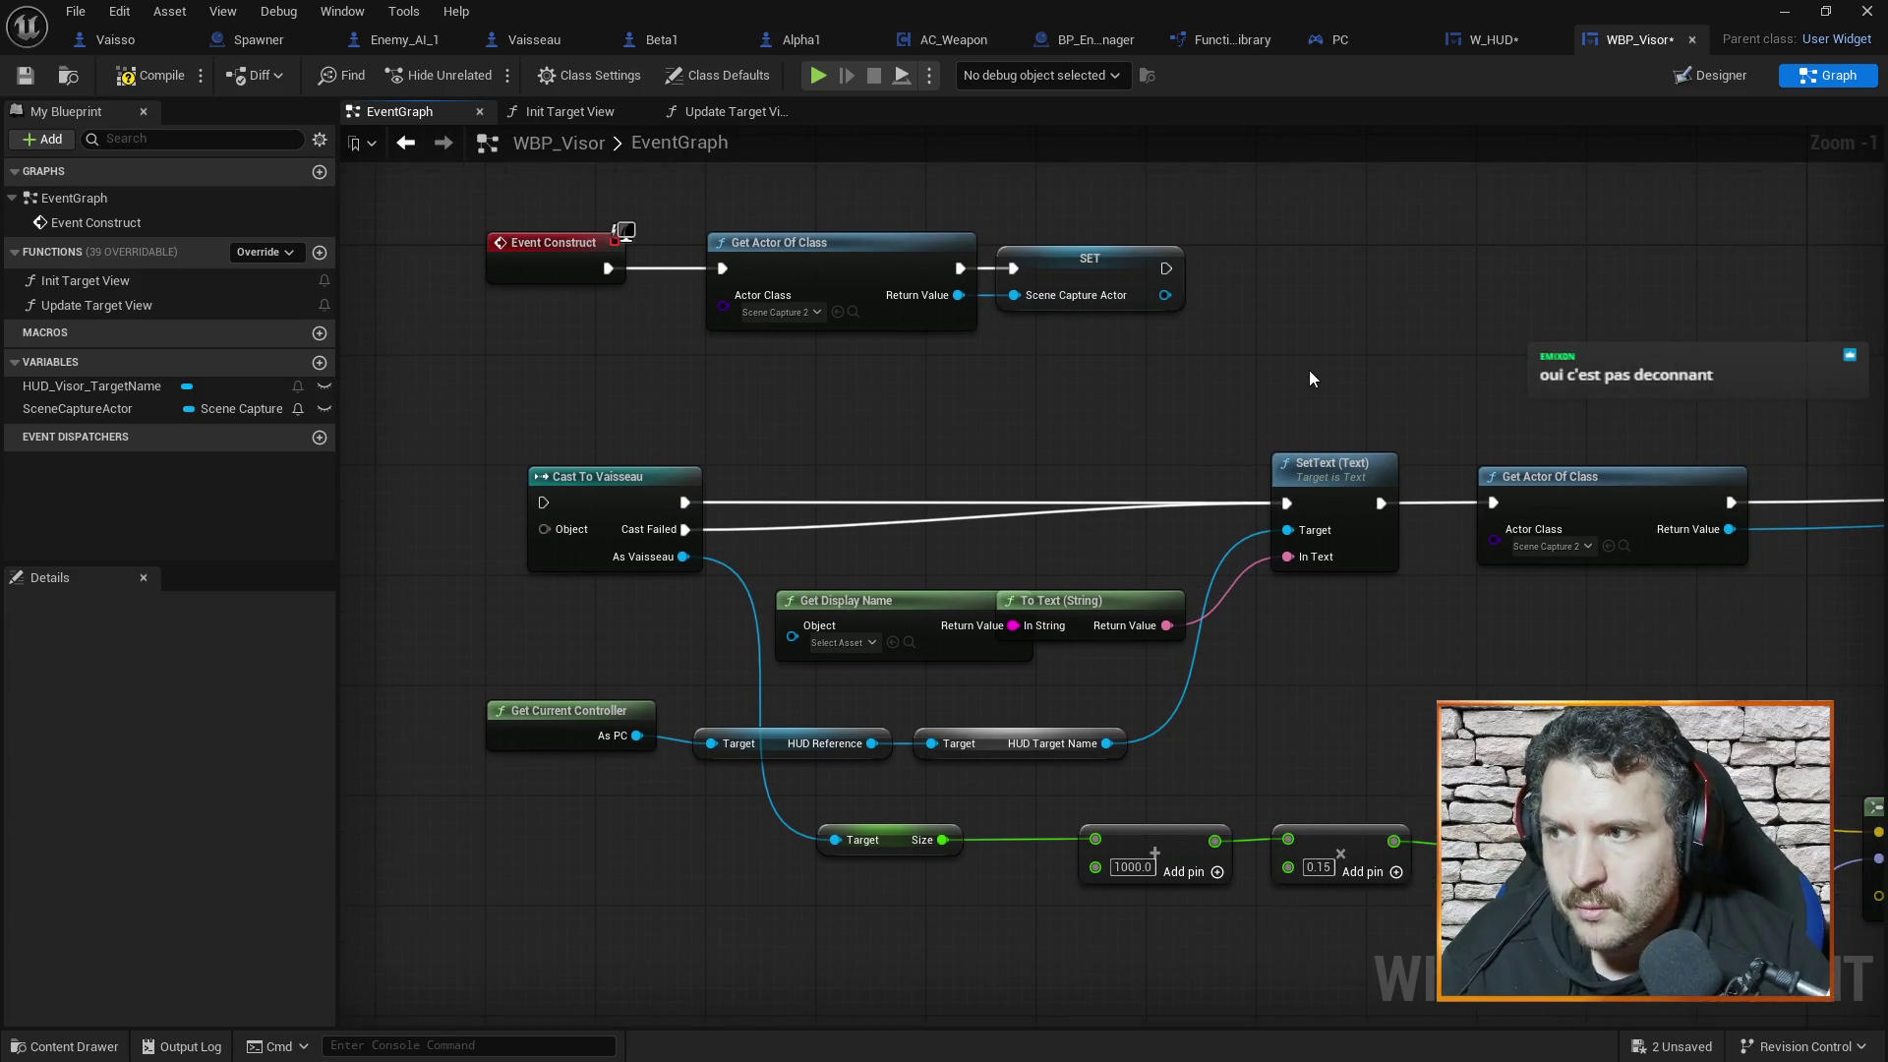
click(156, 76)
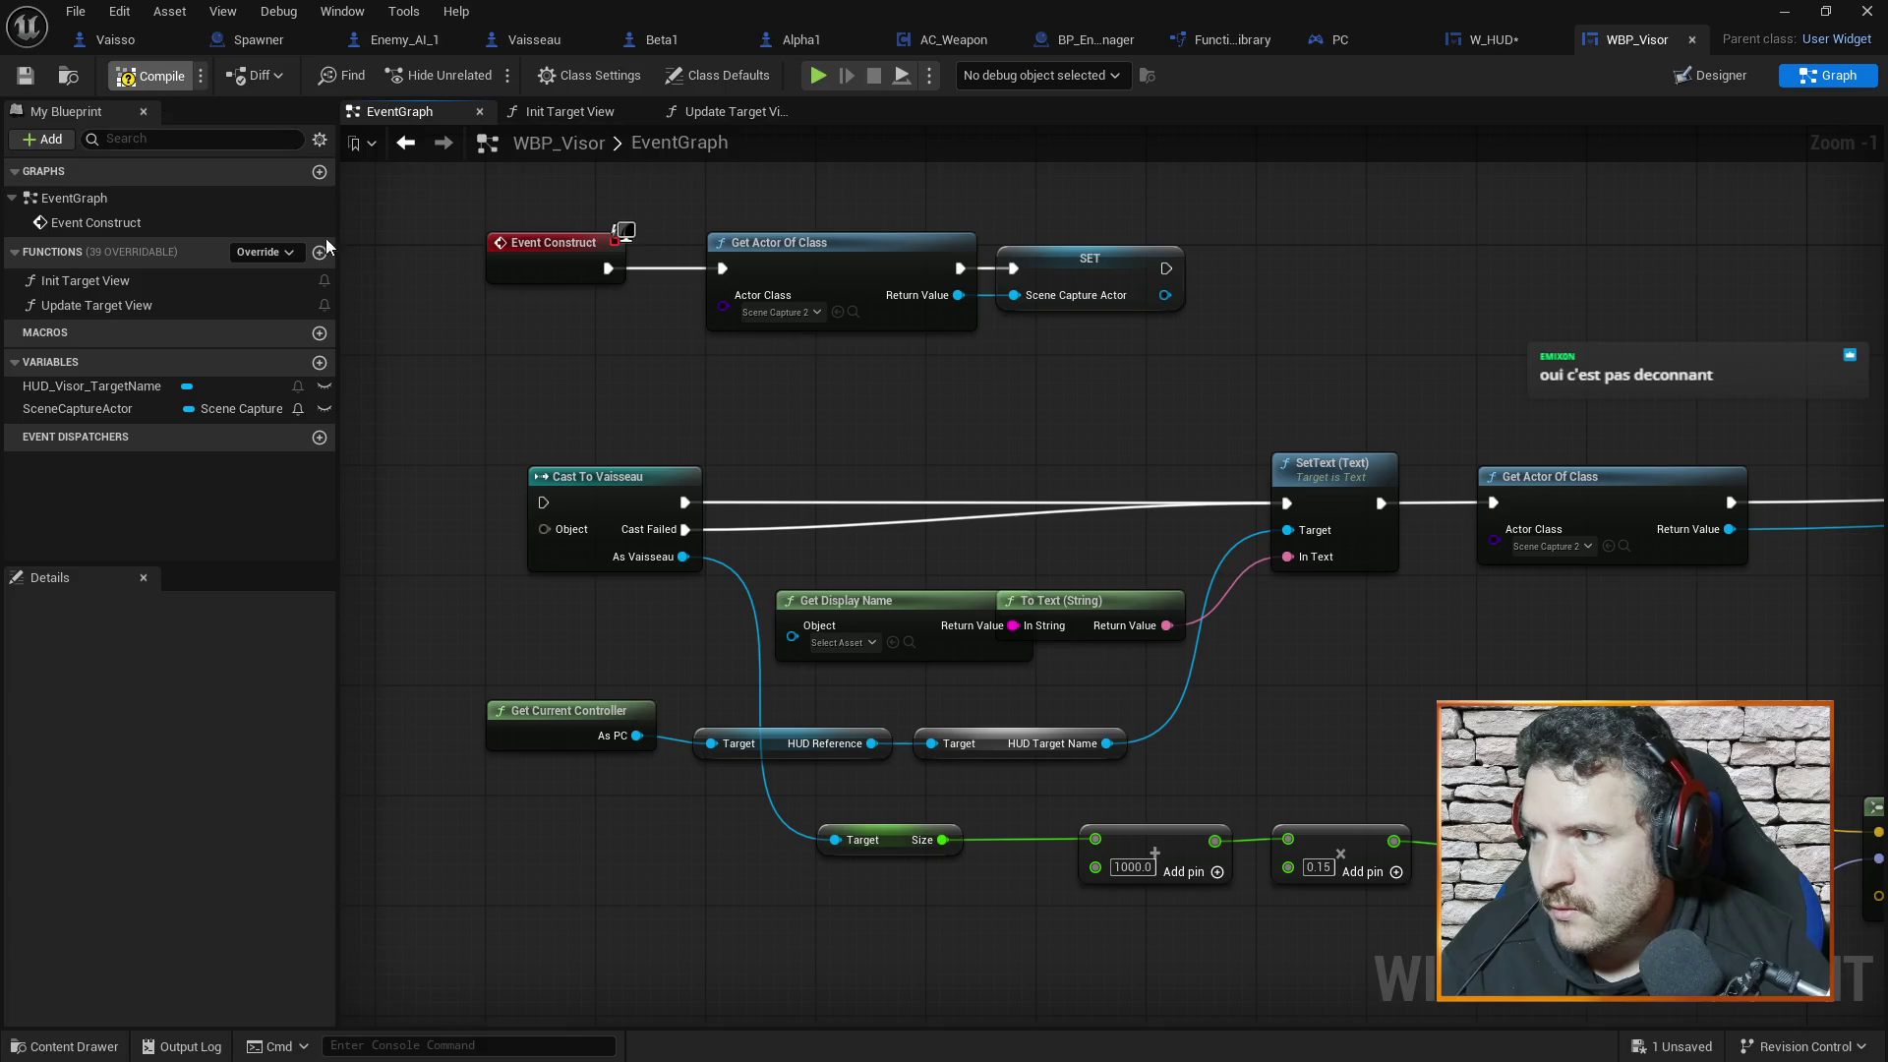
Delete the old Get Actor Of Class node after SetText
drag(1501, 341, 1371, 327)
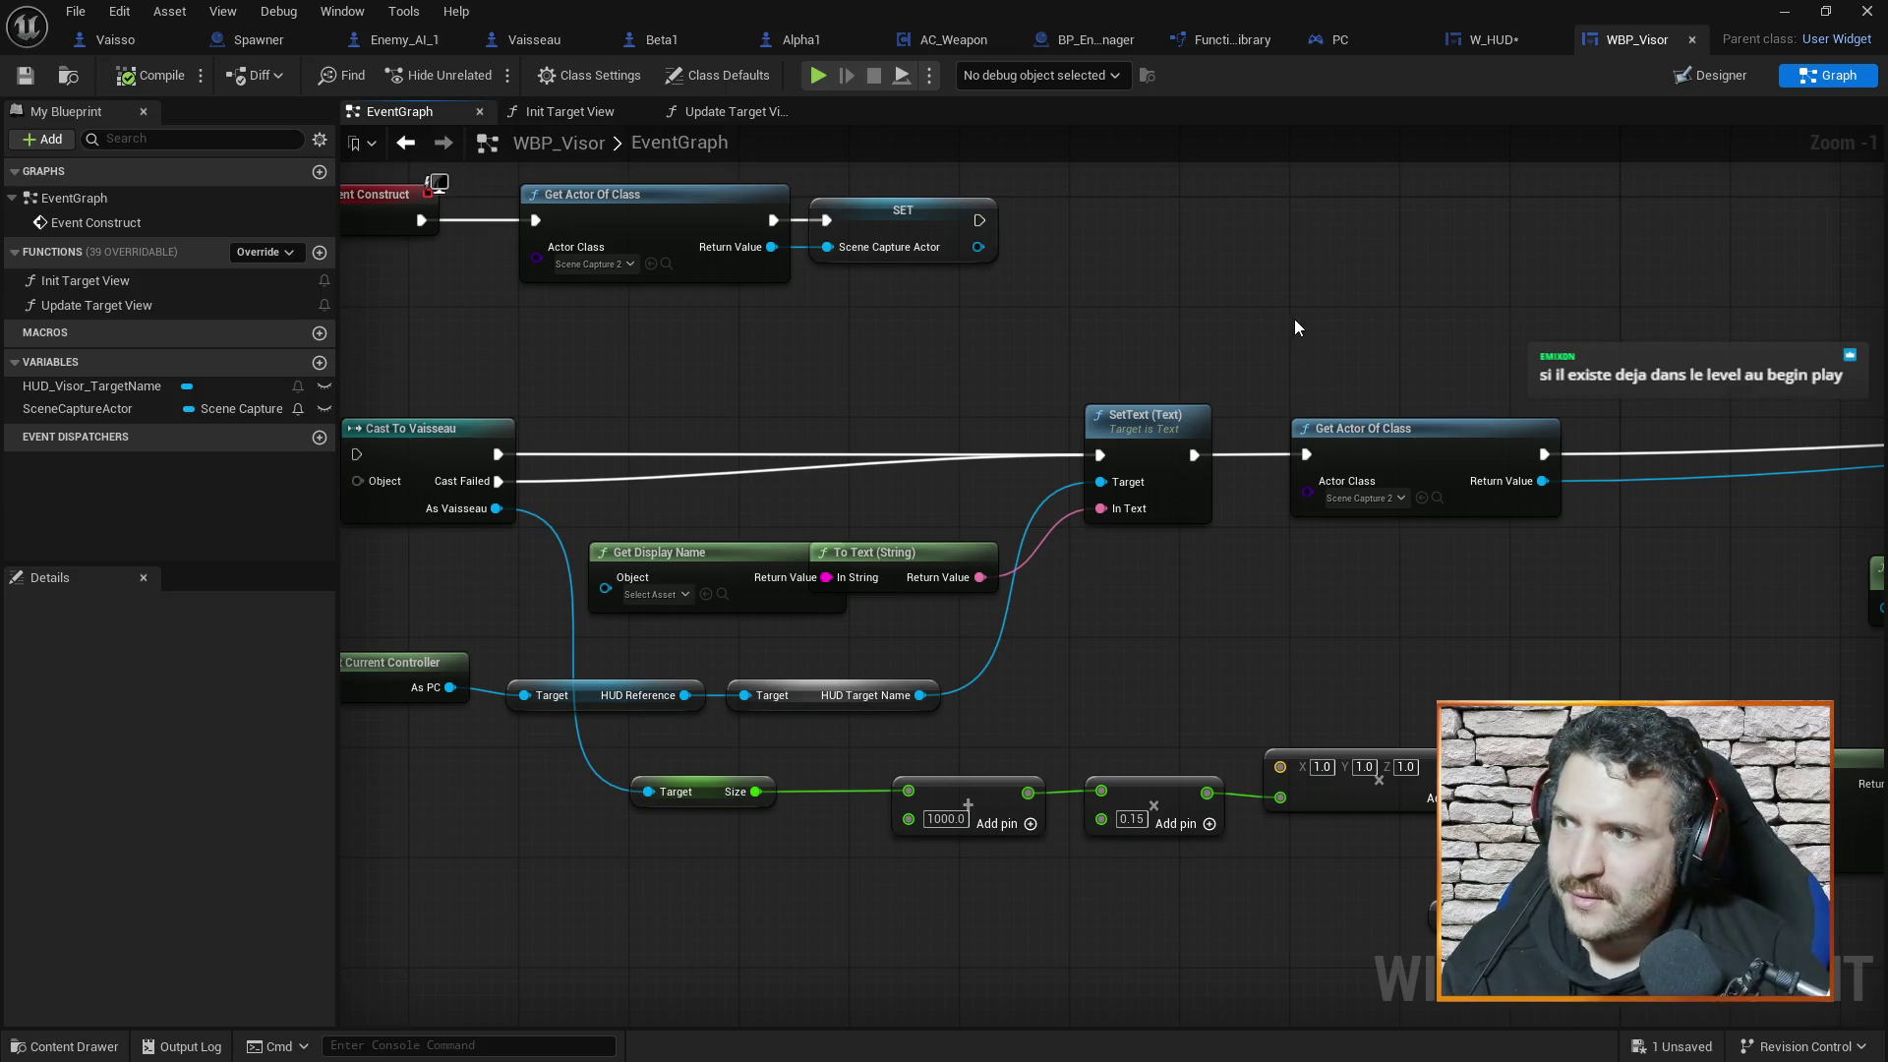
drag(1310, 372, 1364, 416)
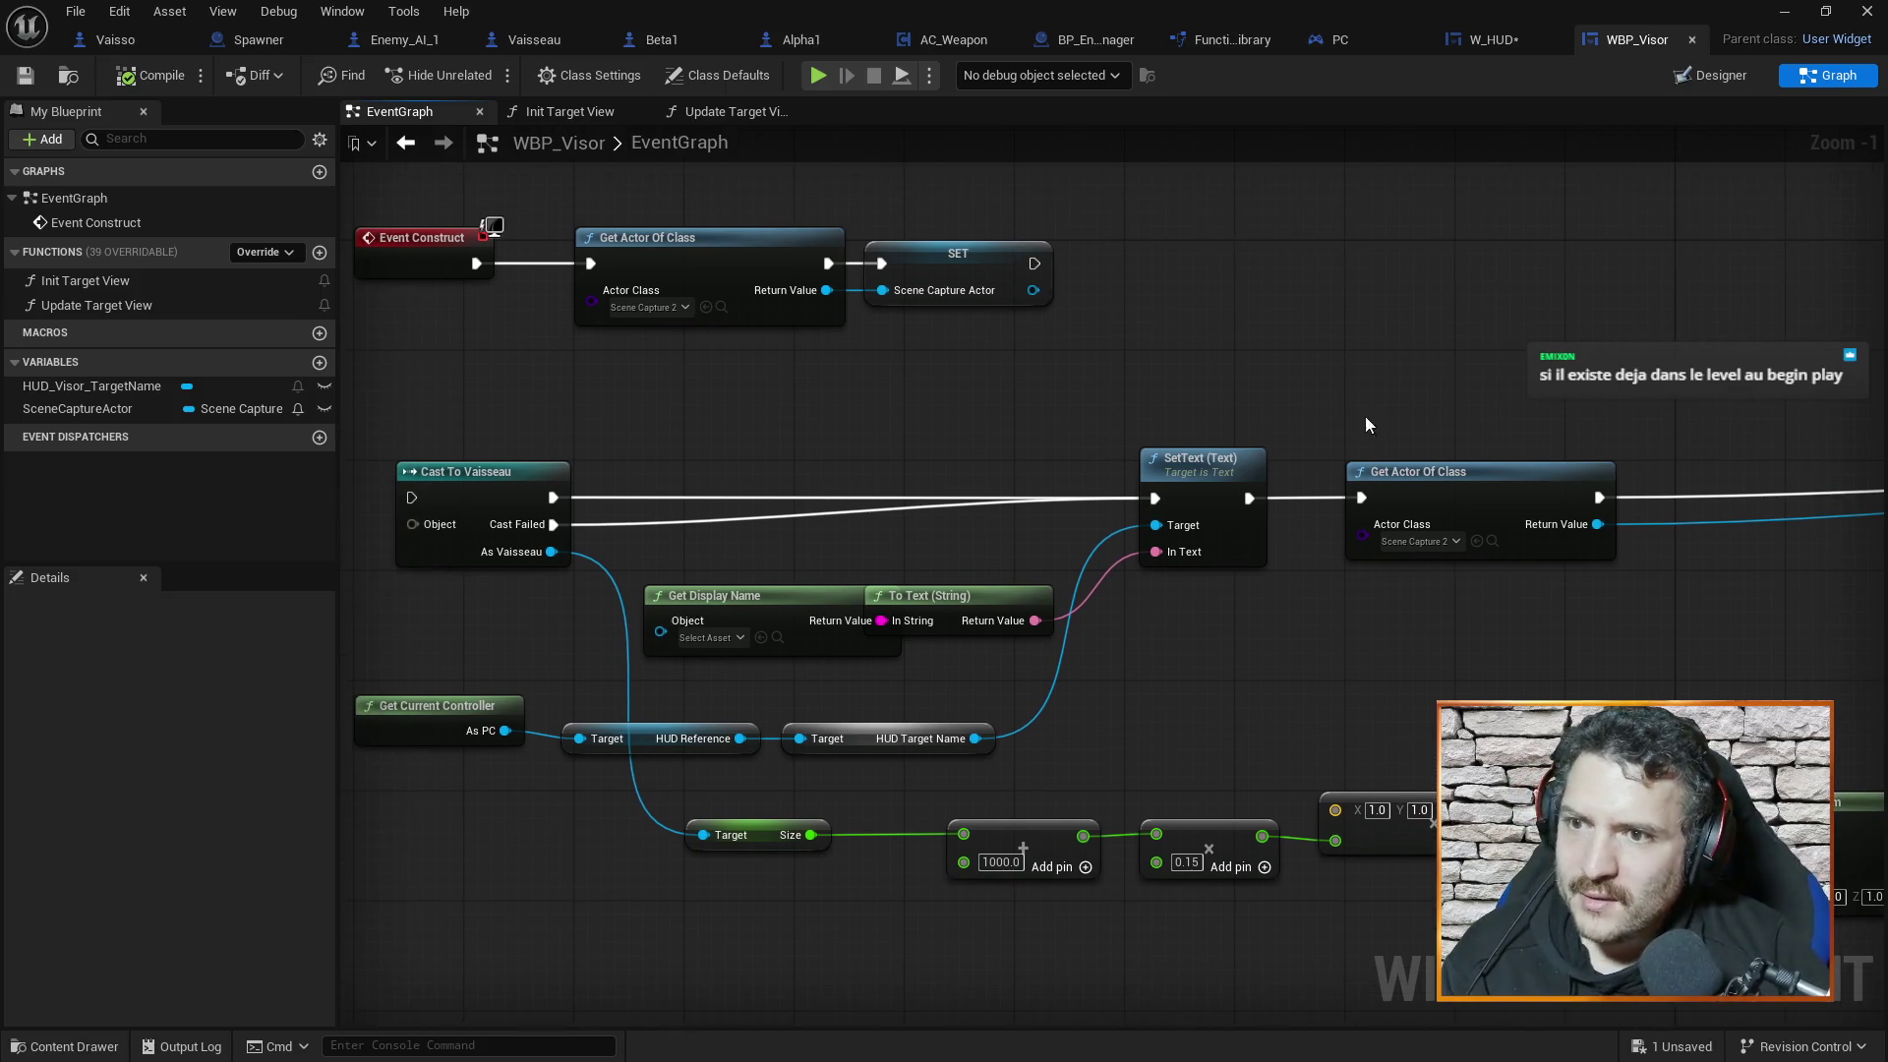
click(1452, 492)
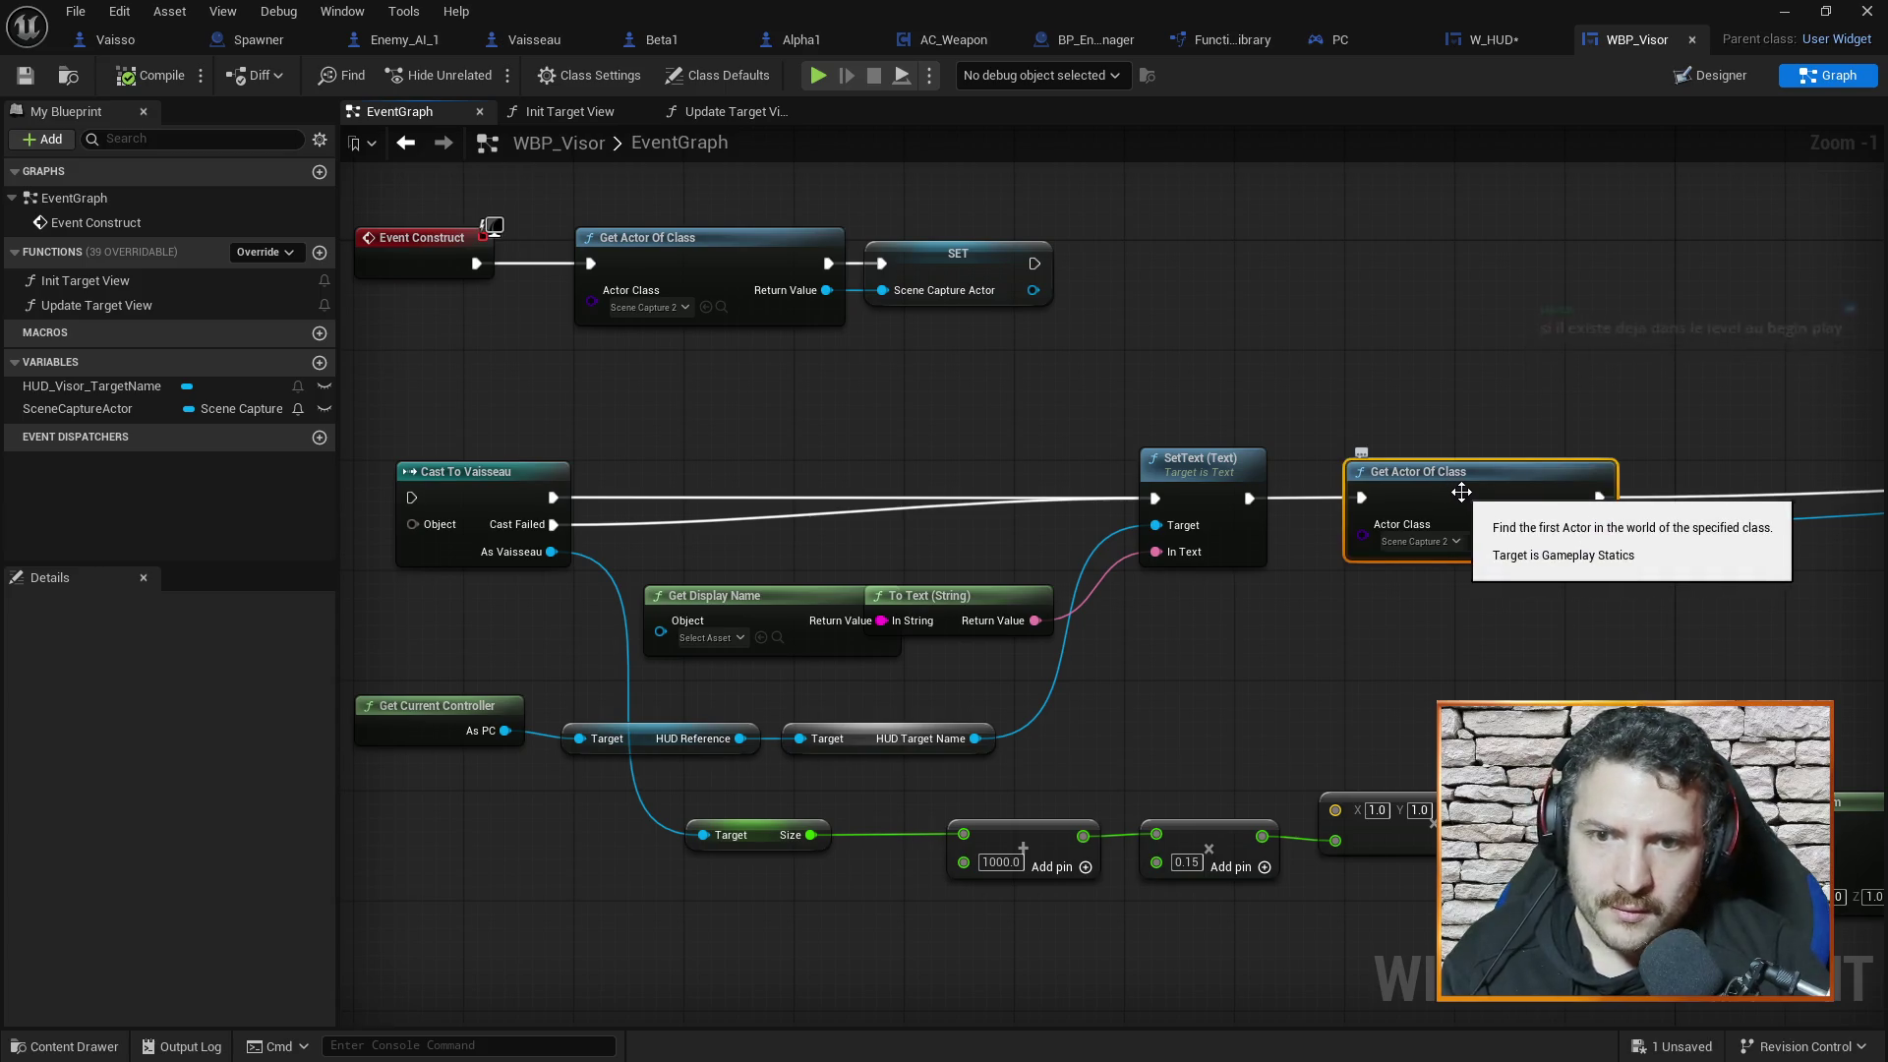
key(Delete)
Select the math and transform nodes and open the Update Target View function
scroll(1534, 442, down, 1)
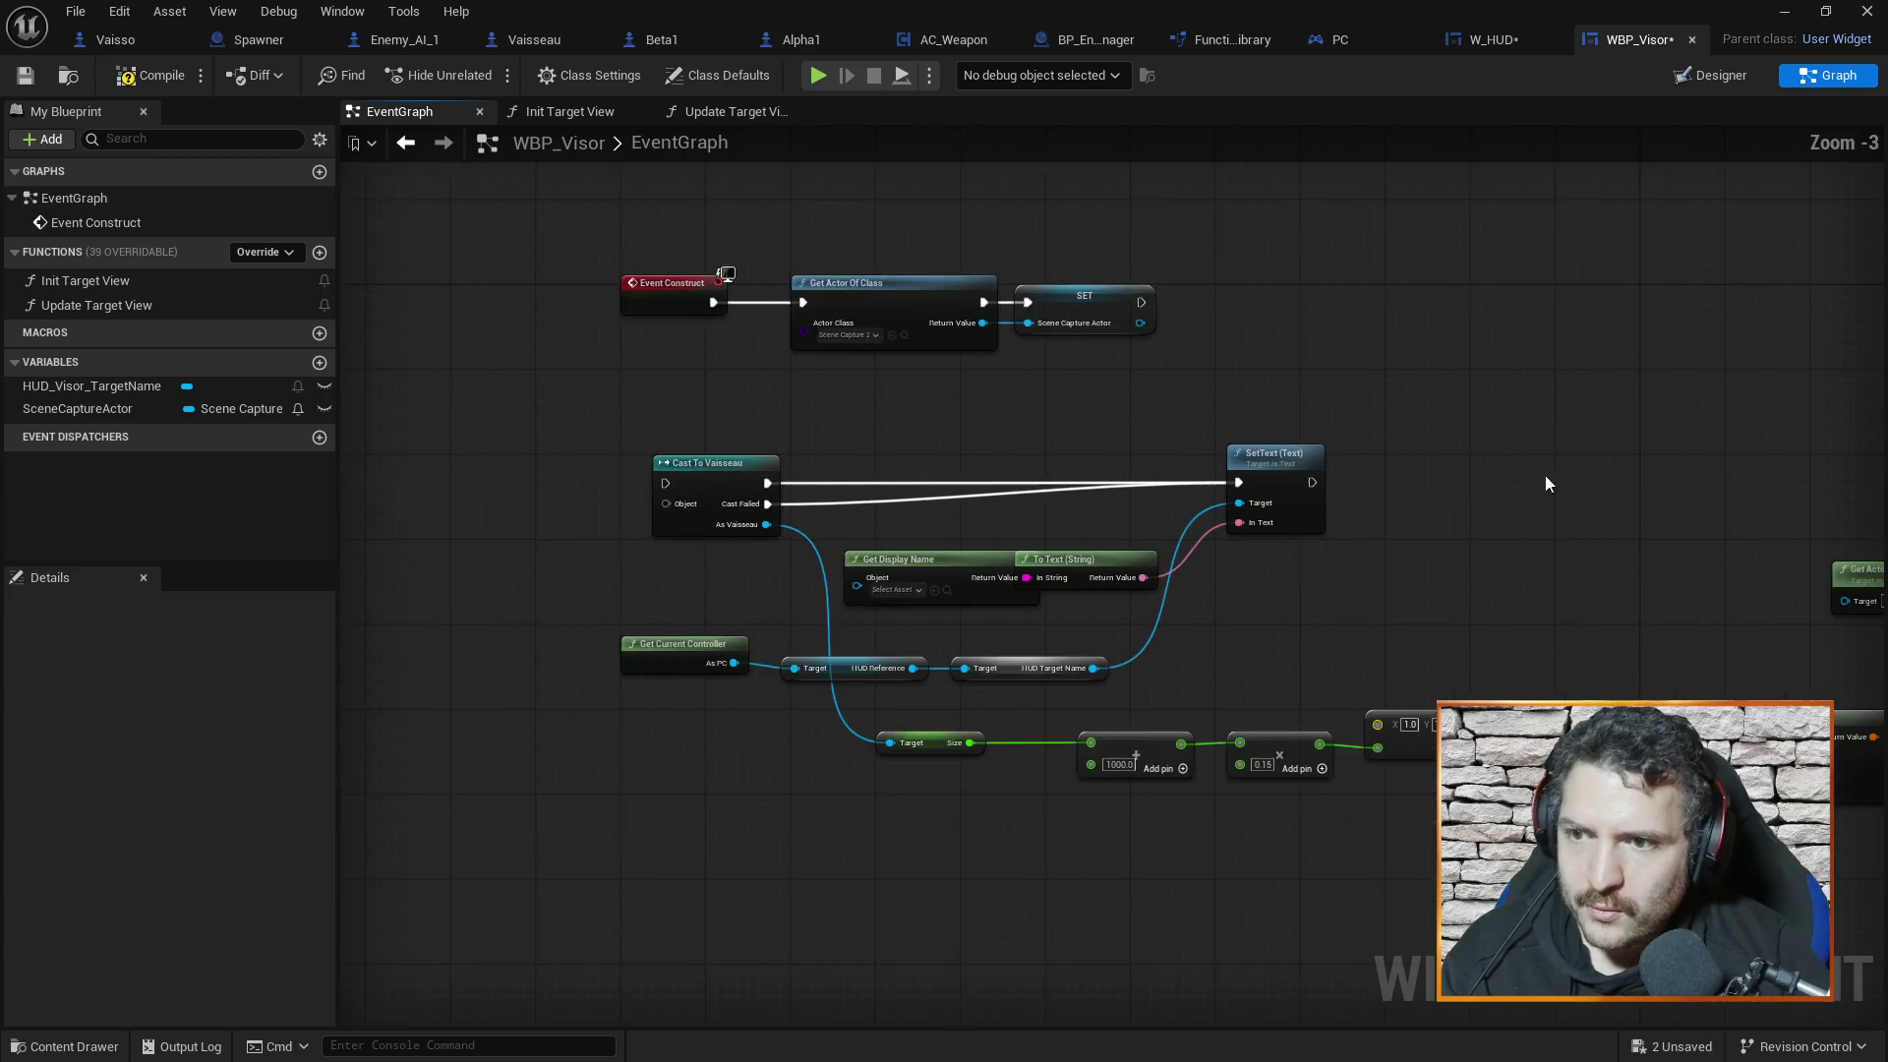
scroll(1544, 475, down, 1)
drag(1543, 475, 1293, 533)
drag(1406, 545, 833, 530)
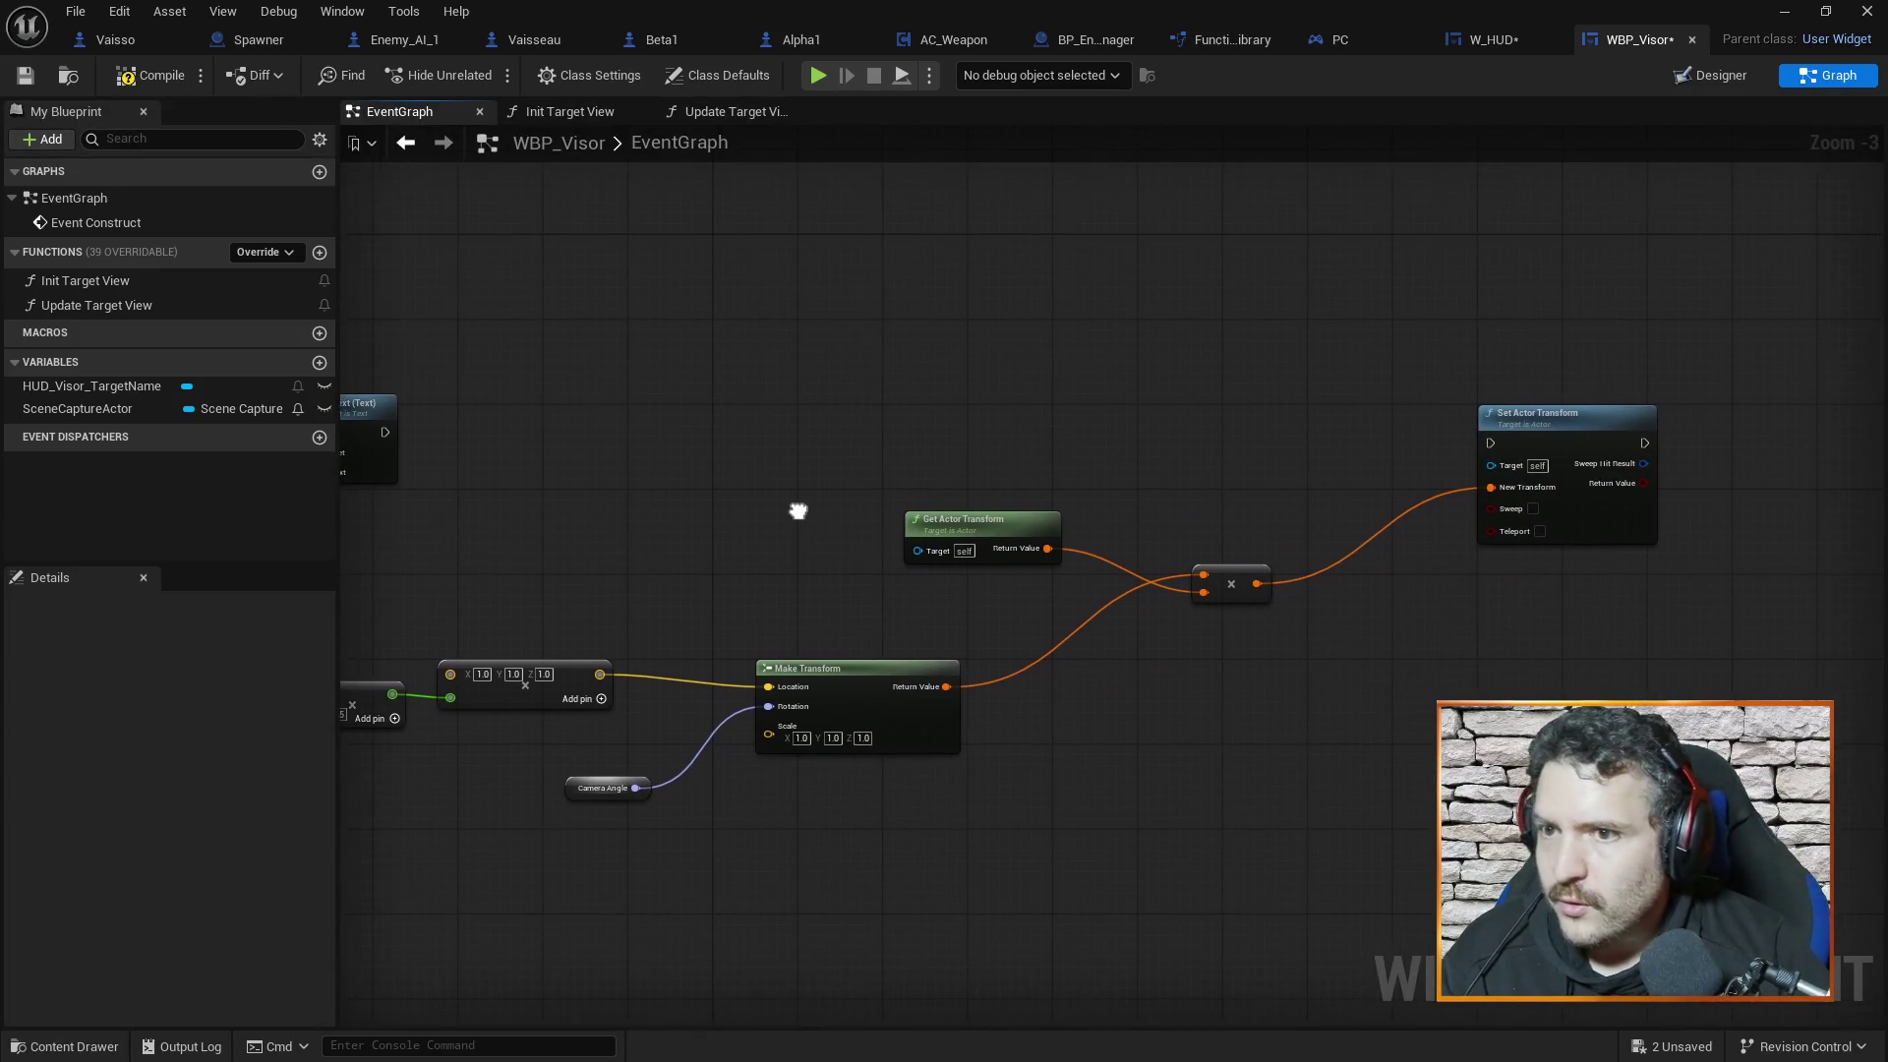
mouse_move(770, 464)
mouse_down()
mouse_move(1218, 342)
mouse_move(1480, 325)
mouse_up()
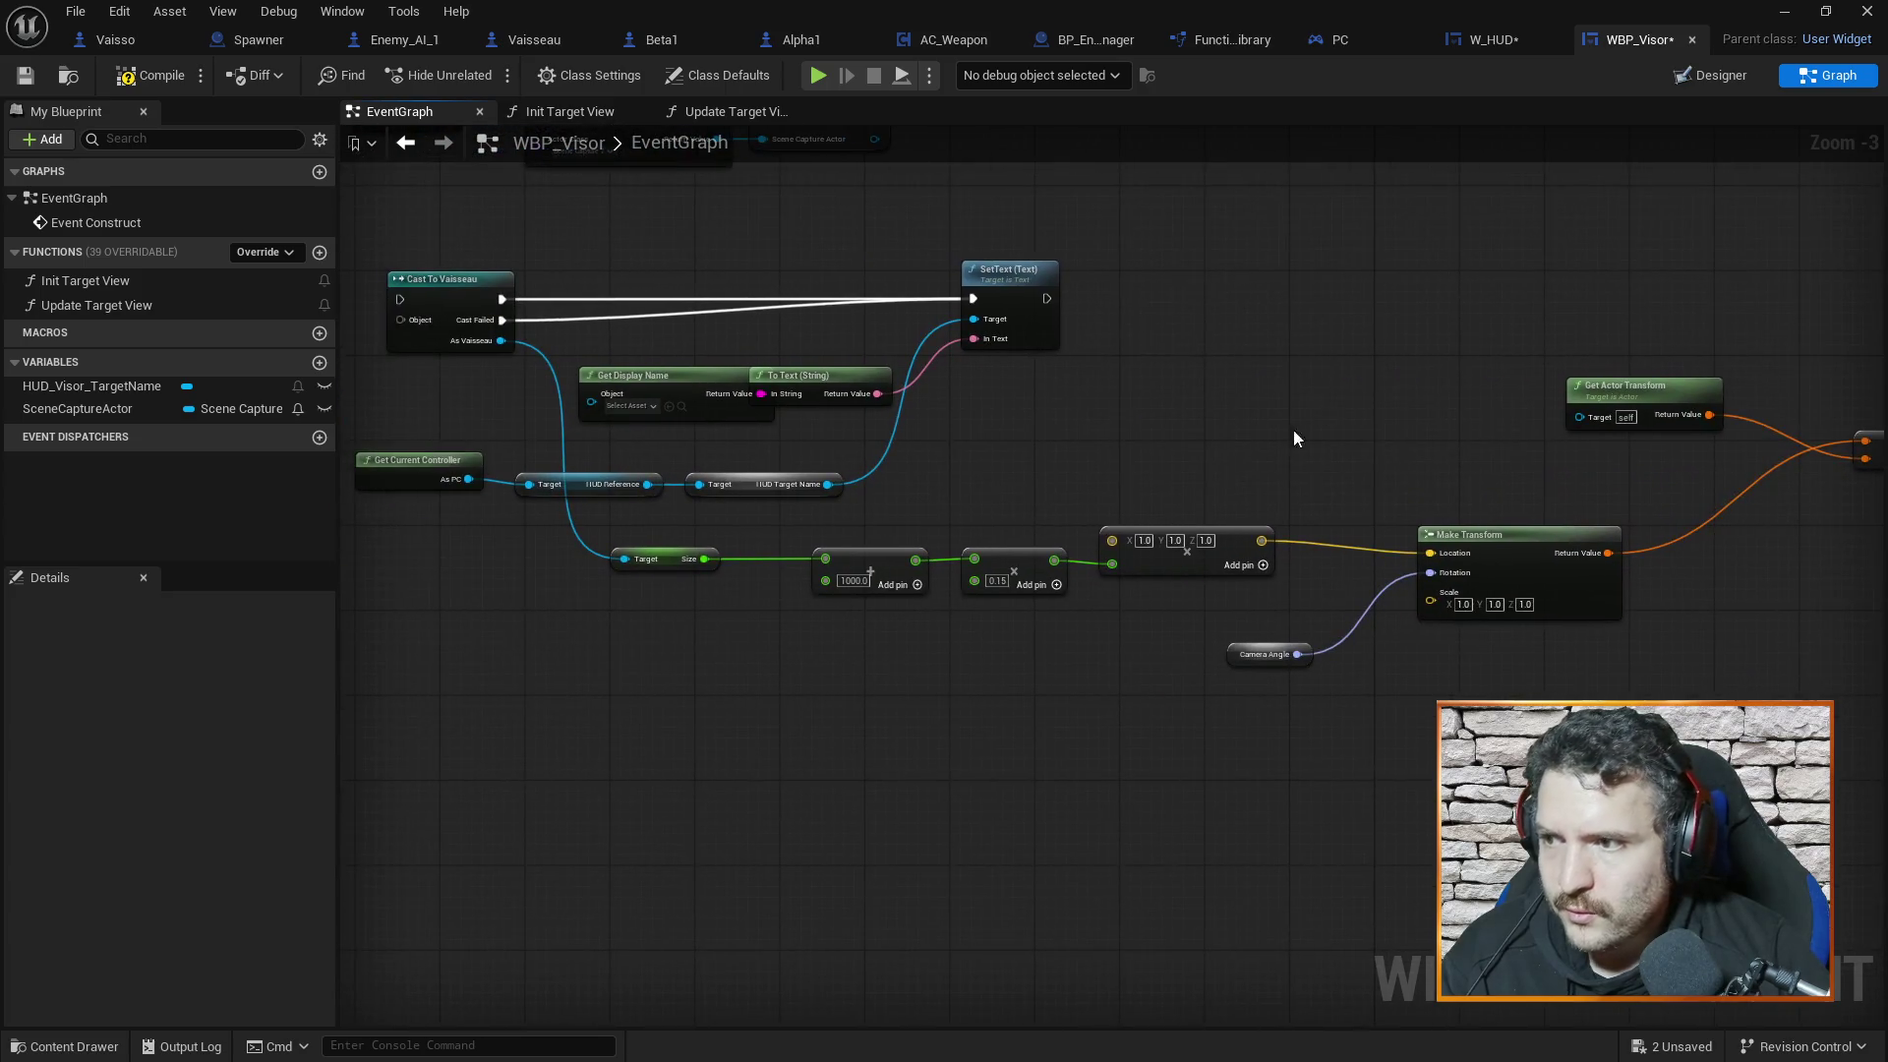
drag(631, 528, 1646, 727)
drag(1784, 804, 1160, 799)
drag(930, 276, 1555, 611)
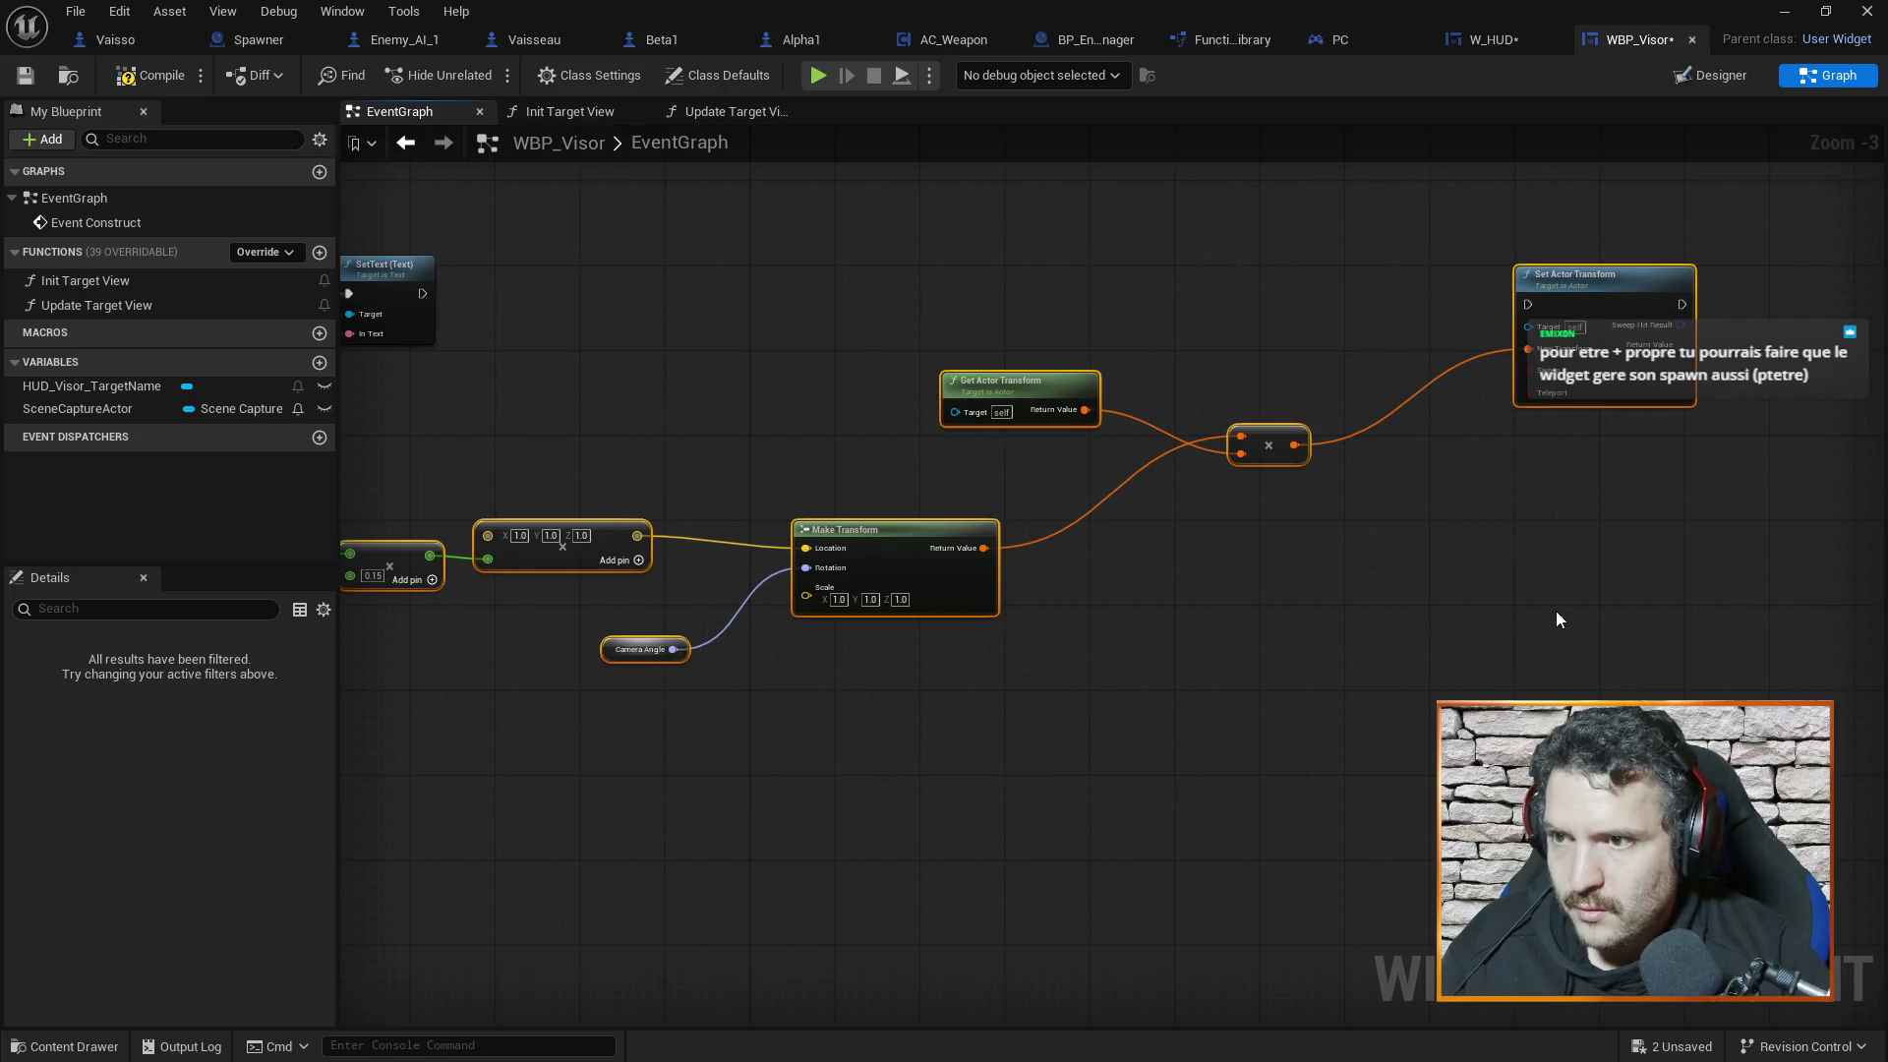
click(734, 111)
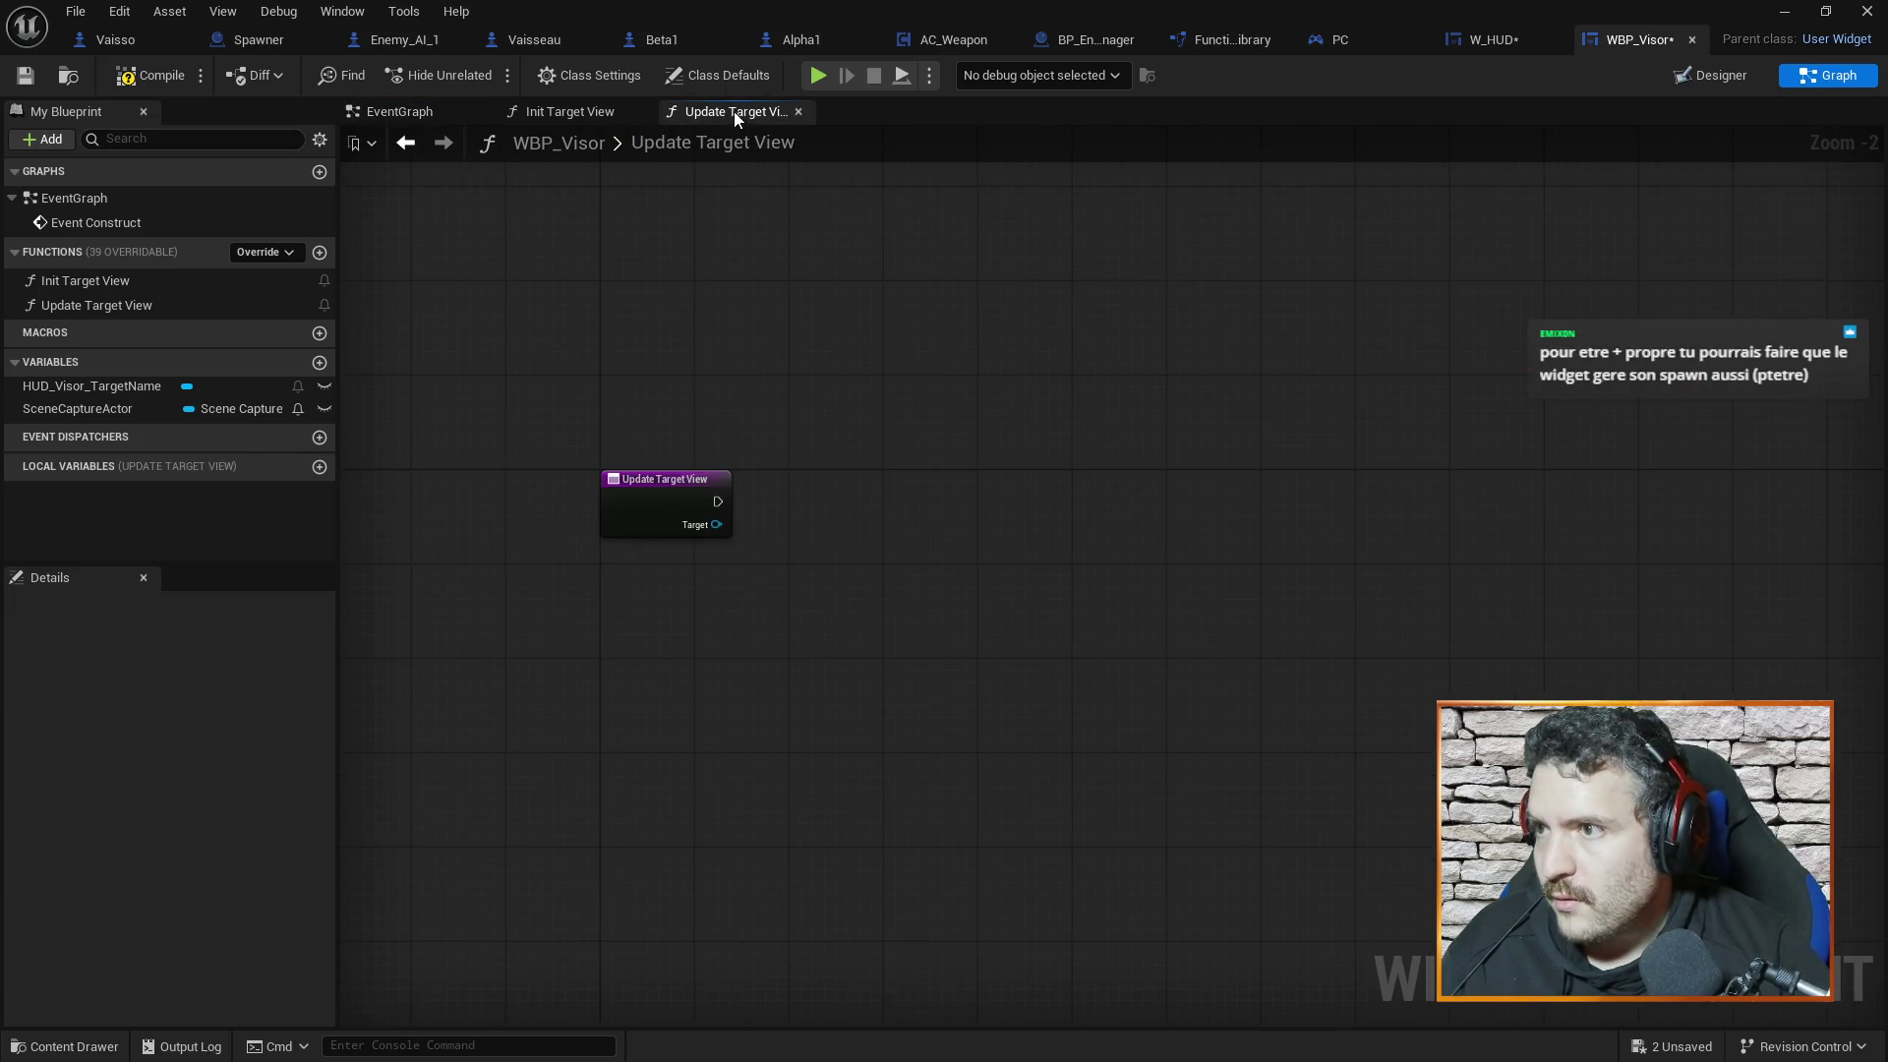
Paste the transform nodes and wire Target into the size node, Get Actor Transform and Set Actor Transform
key(ctrl+v)
scroll(1069, 345, down, 1)
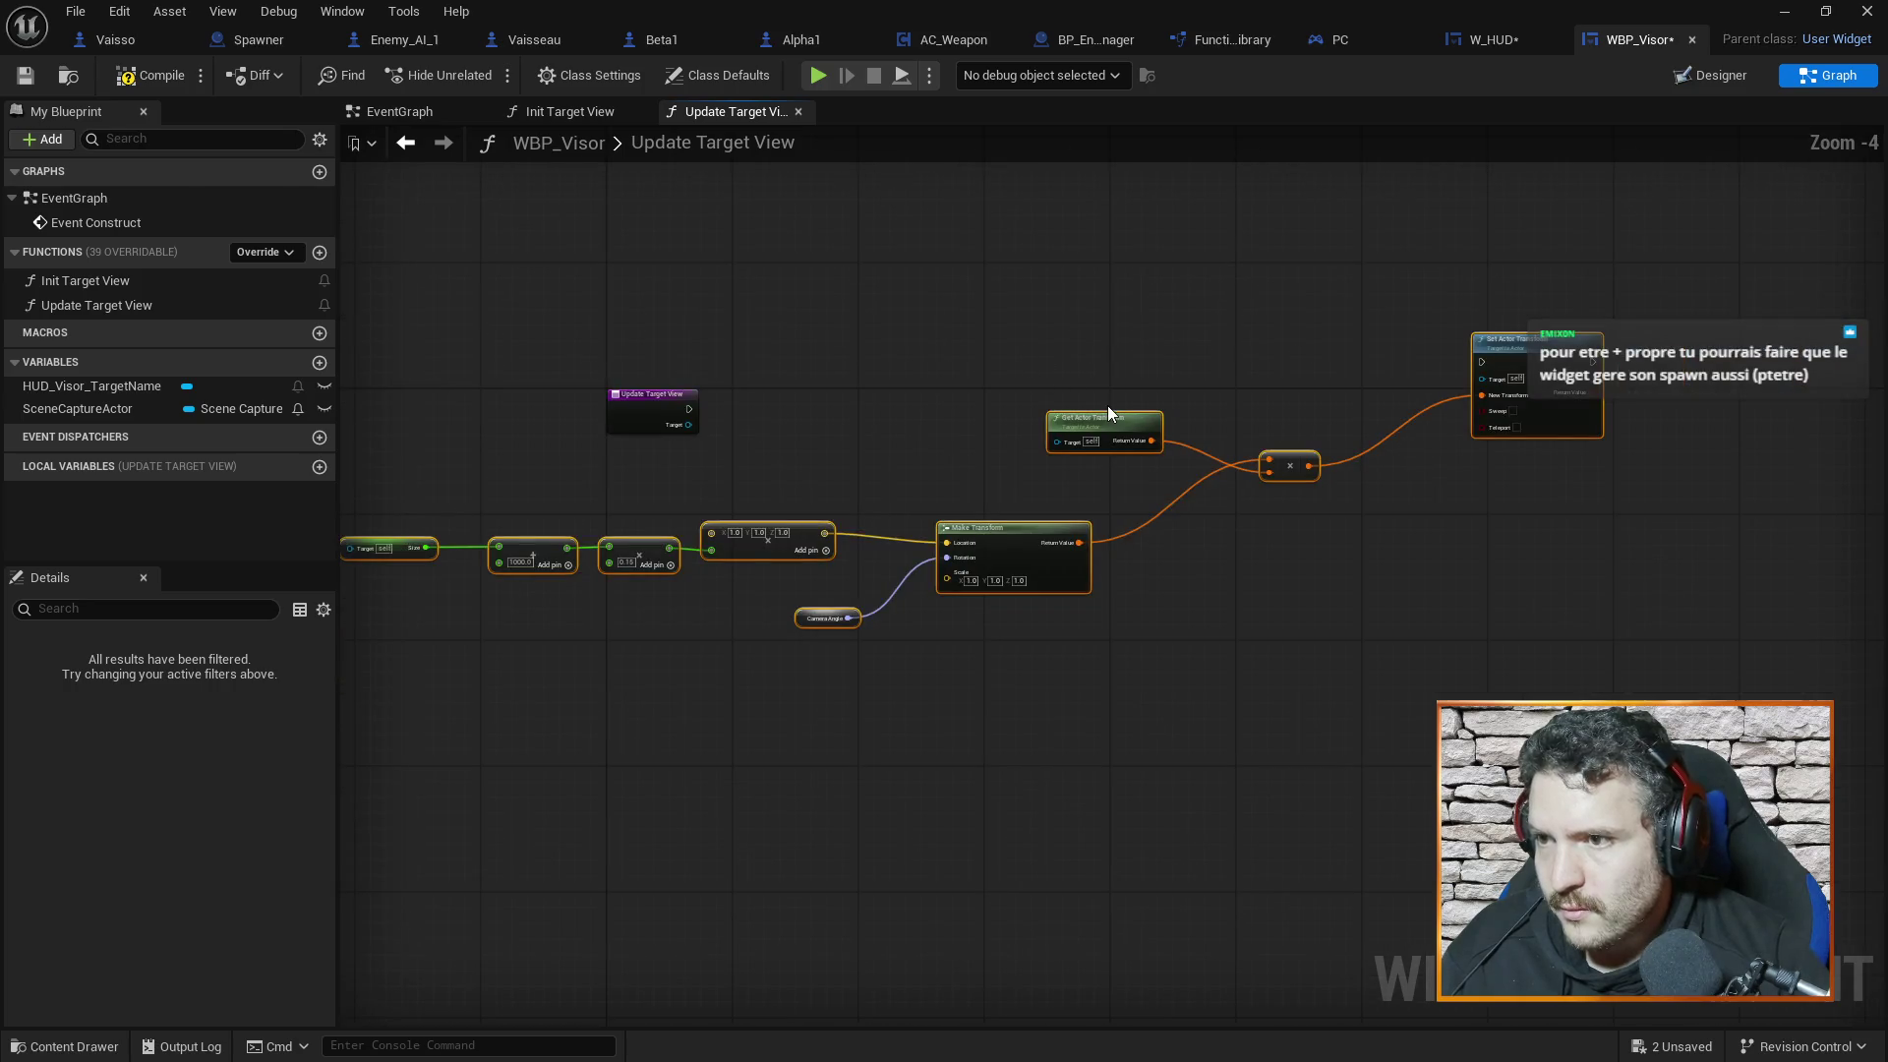
mouse_move(1109, 409)
mouse_down()
mouse_move(1207, 597)
mouse_move(1358, 407)
mouse_move(1437, 423)
mouse_up()
mouse_move(688, 425)
mouse_down()
mouse_move(646, 533)
mouse_move(672, 556)
mouse_up()
drag(1225, 411, 1123, 388)
drag(445, 411, 1038, 409)
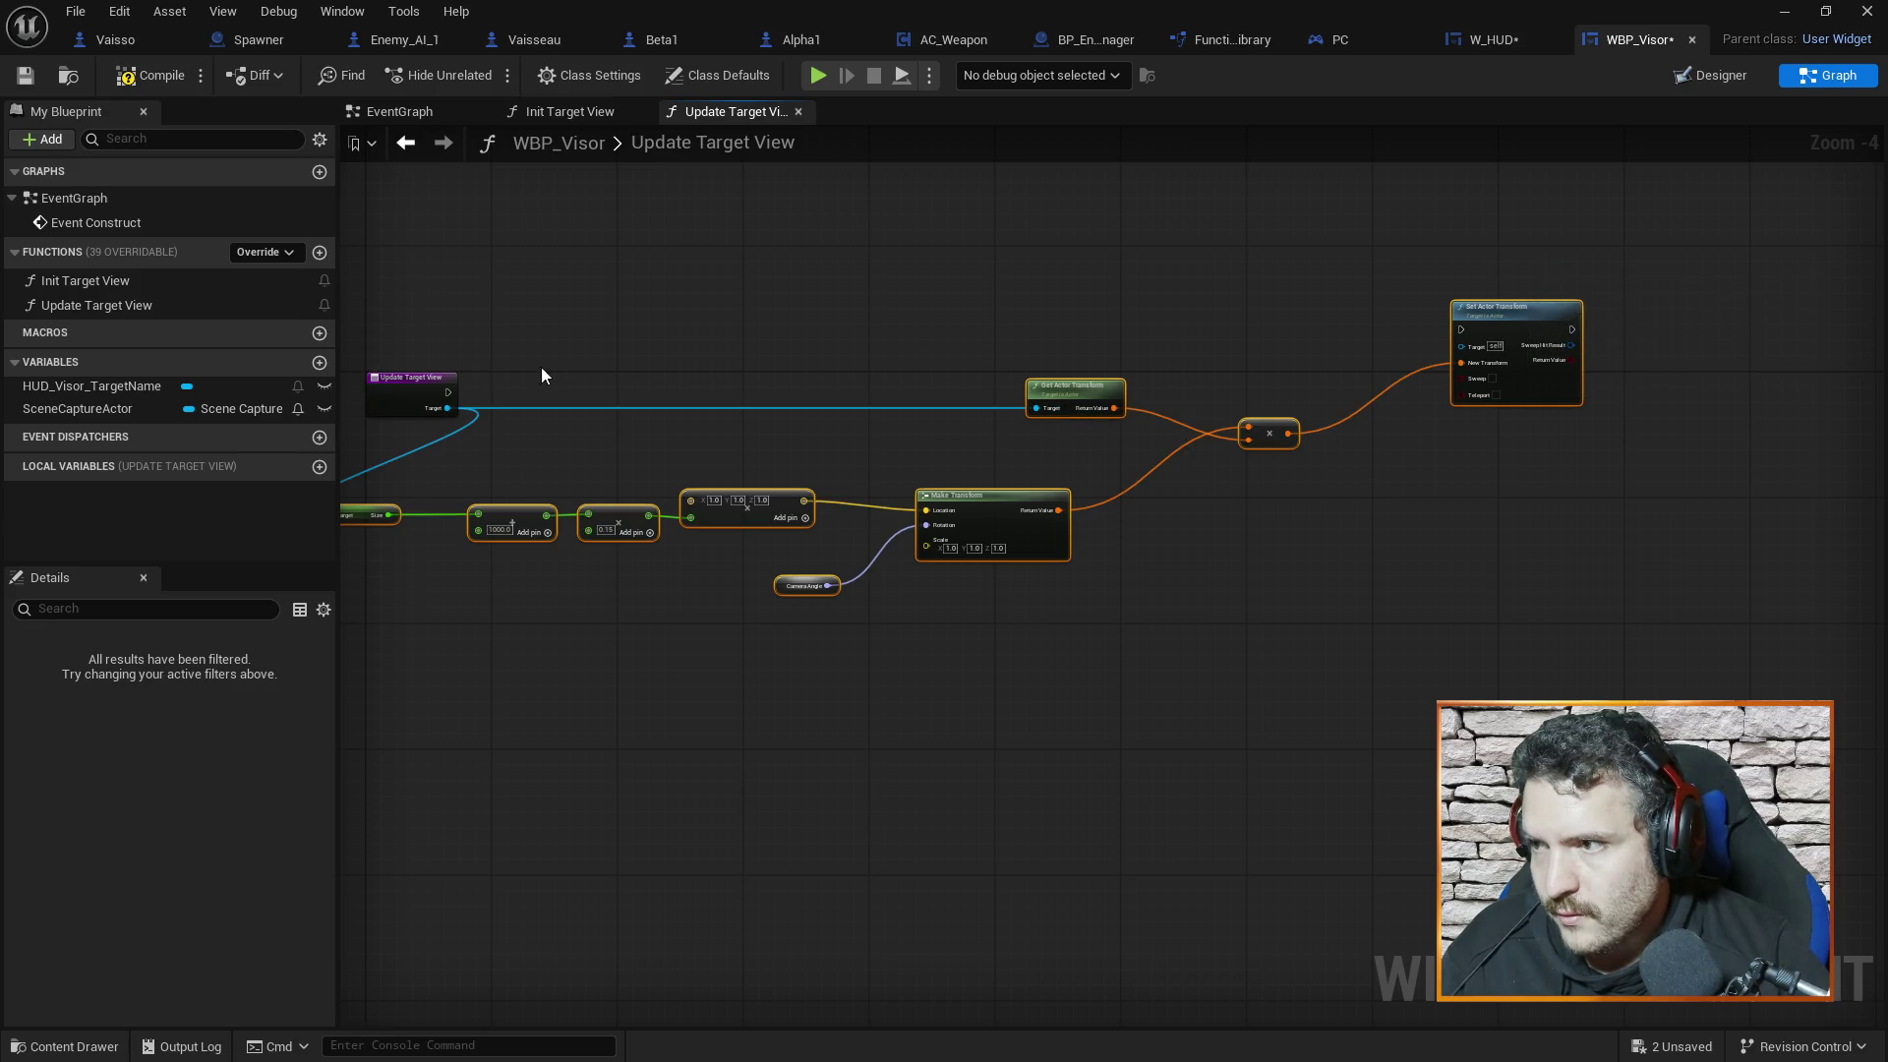
mouse_move(448, 392)
mouse_down()
mouse_move(1288, 289)
mouse_move(1470, 332)
mouse_up()
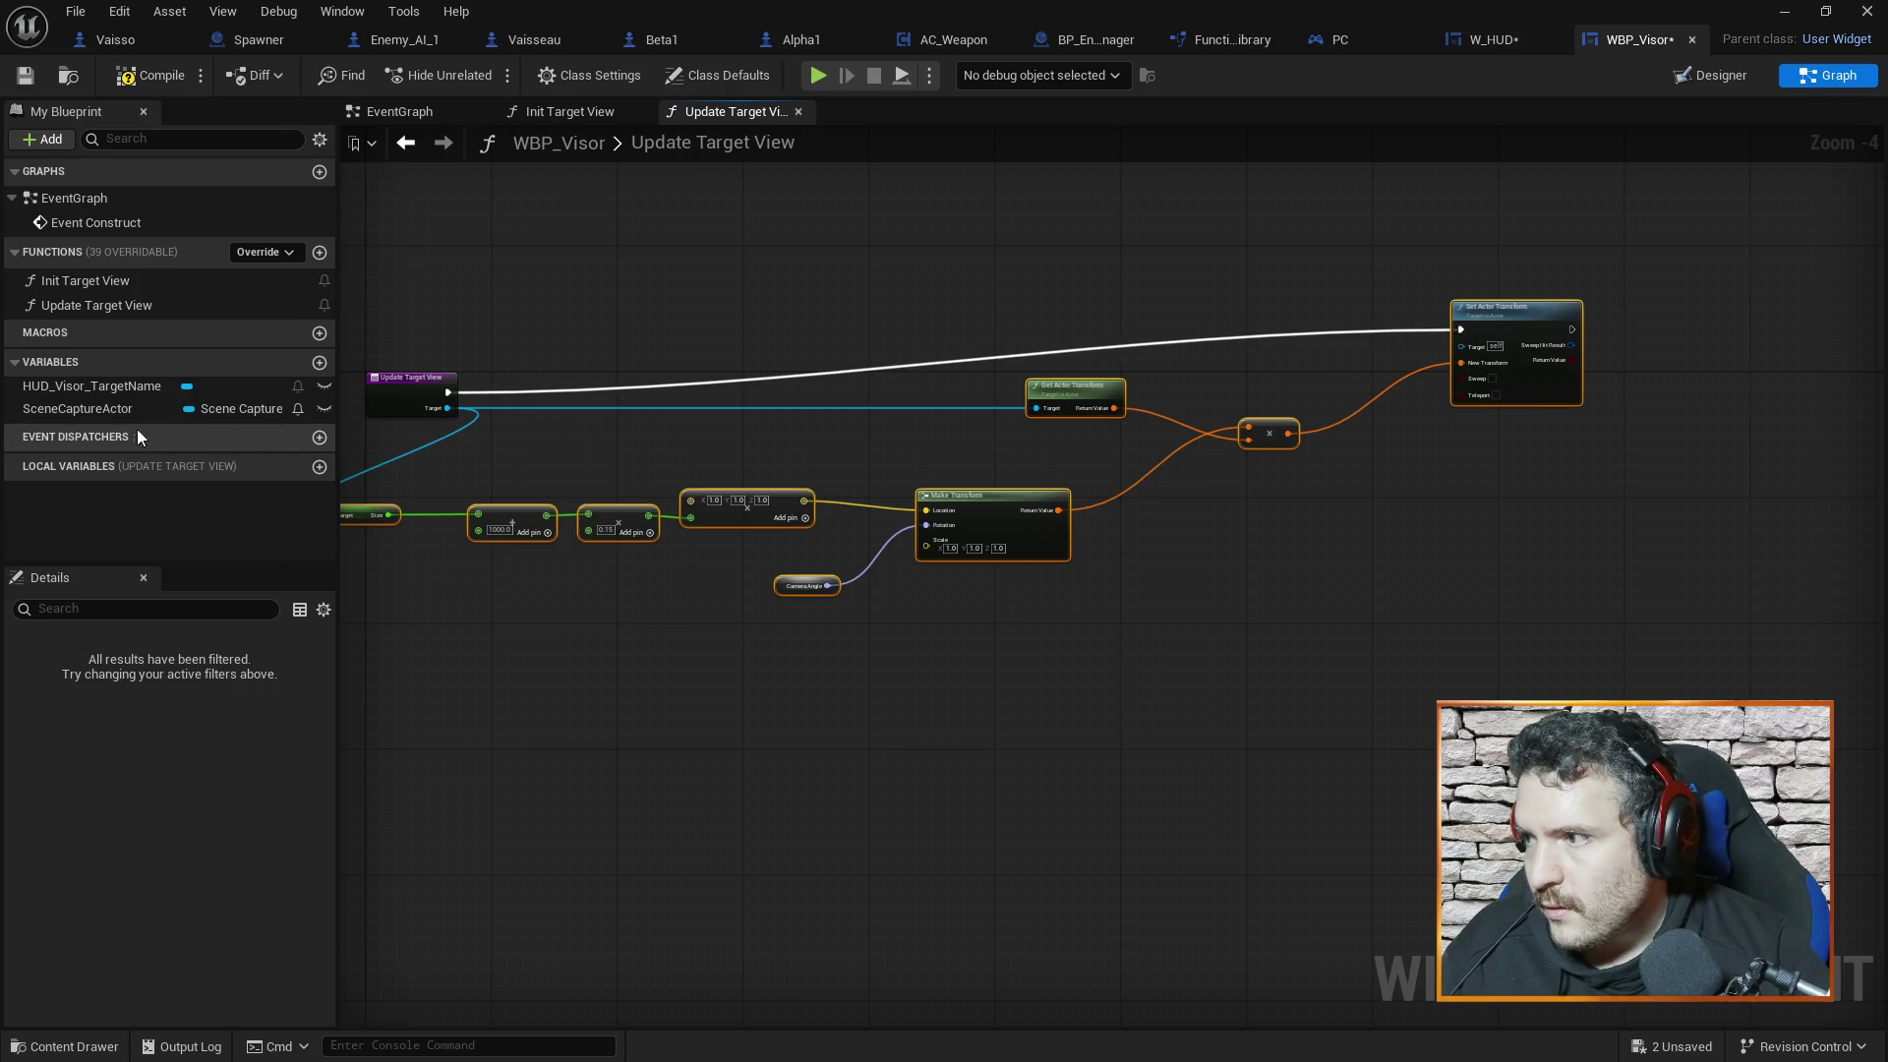
Add a SceneCaptureActor getter as the target for Set Actor Transform
drag(127, 407, 1484, 345)
click(1376, 374)
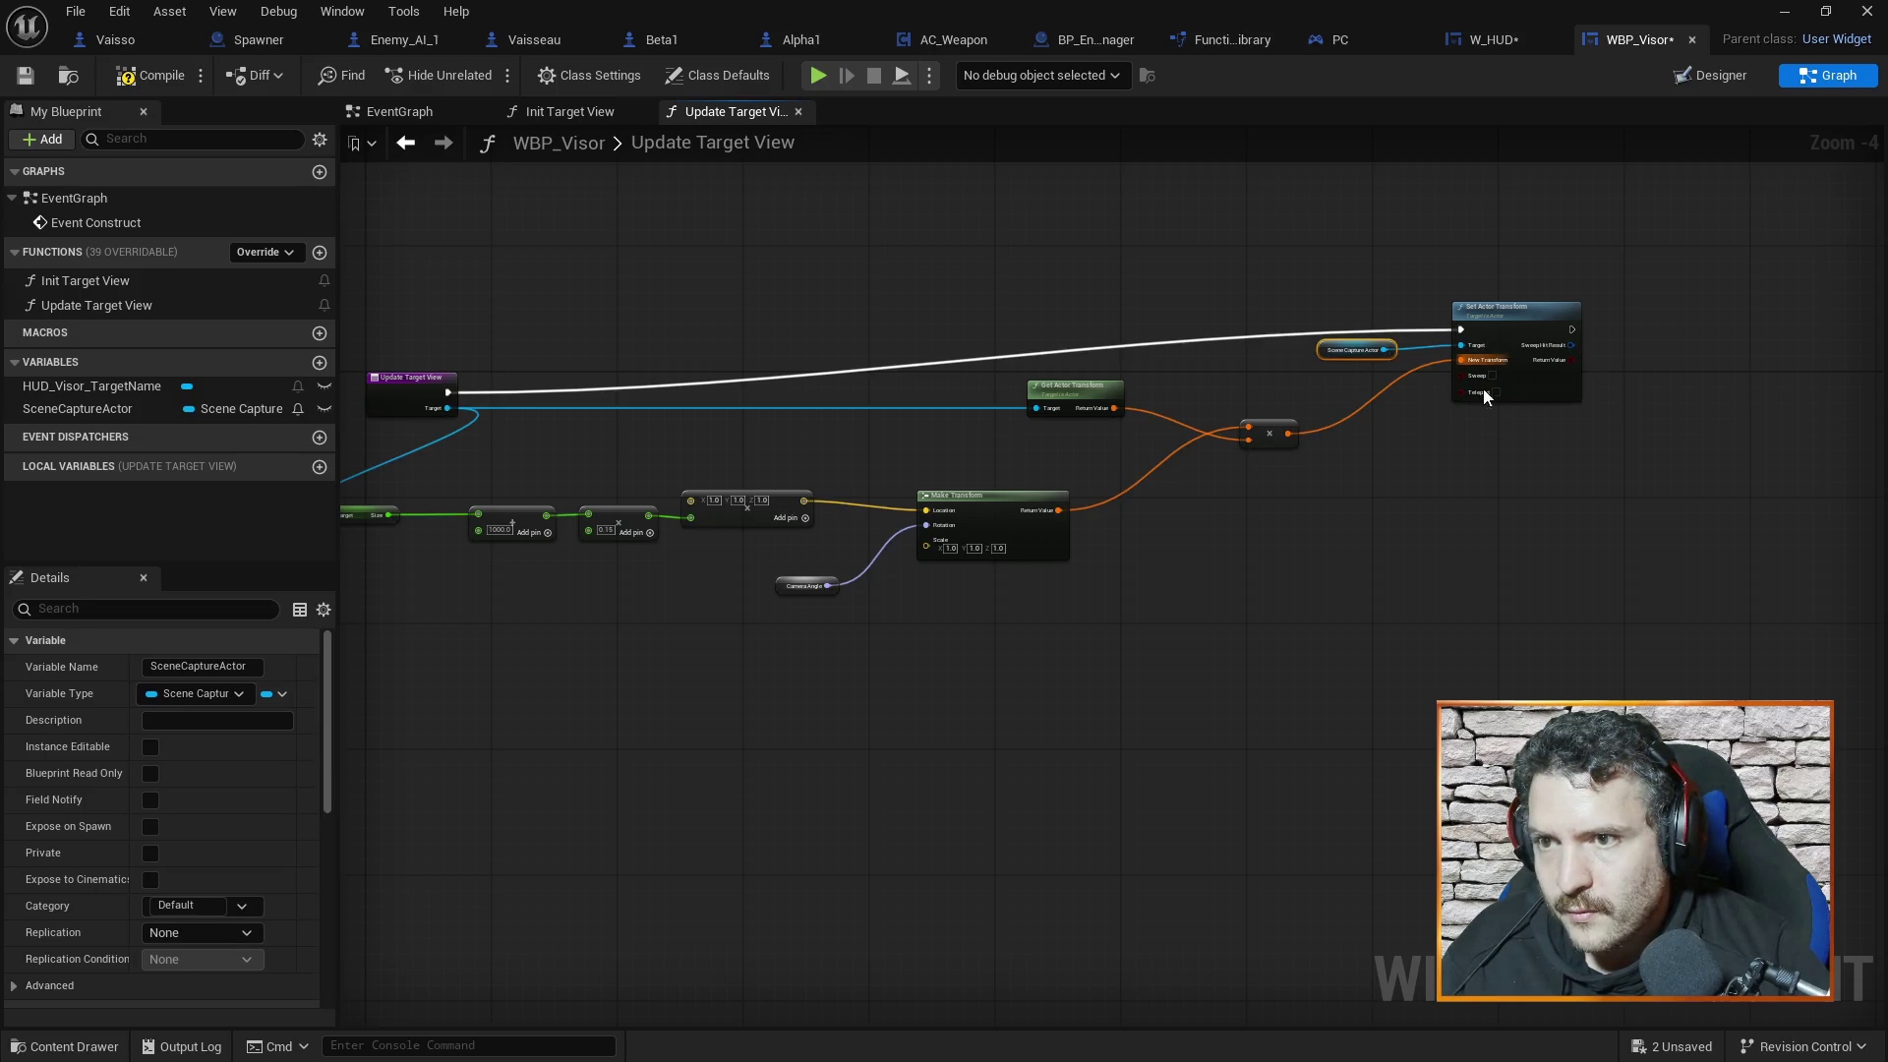
scroll(1339, 499, up, 2)
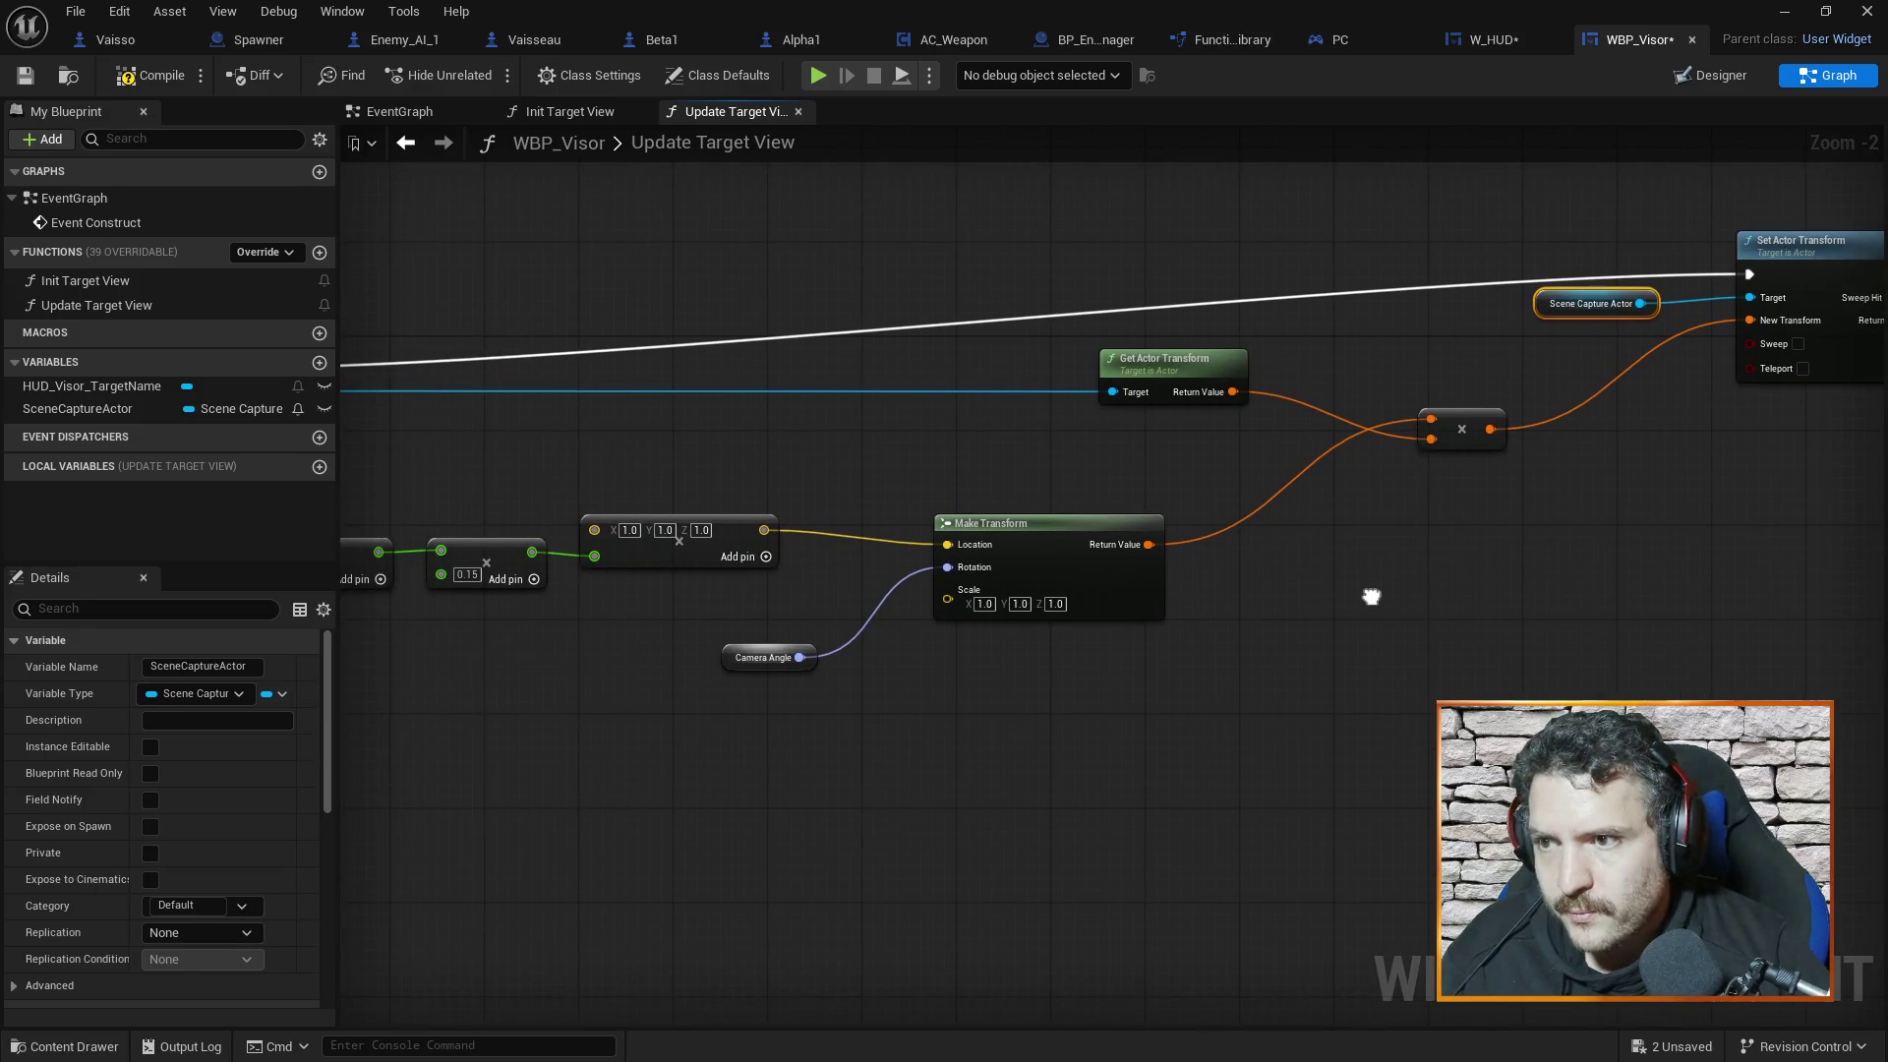
mouse_move(1372, 597)
mouse_down()
mouse_move(1543, 602)
mouse_move(1556, 543)
mouse_move(1218, 551)
mouse_move(1551, 540)
mouse_move(1235, 645)
mouse_move(1347, 634)
mouse_up()
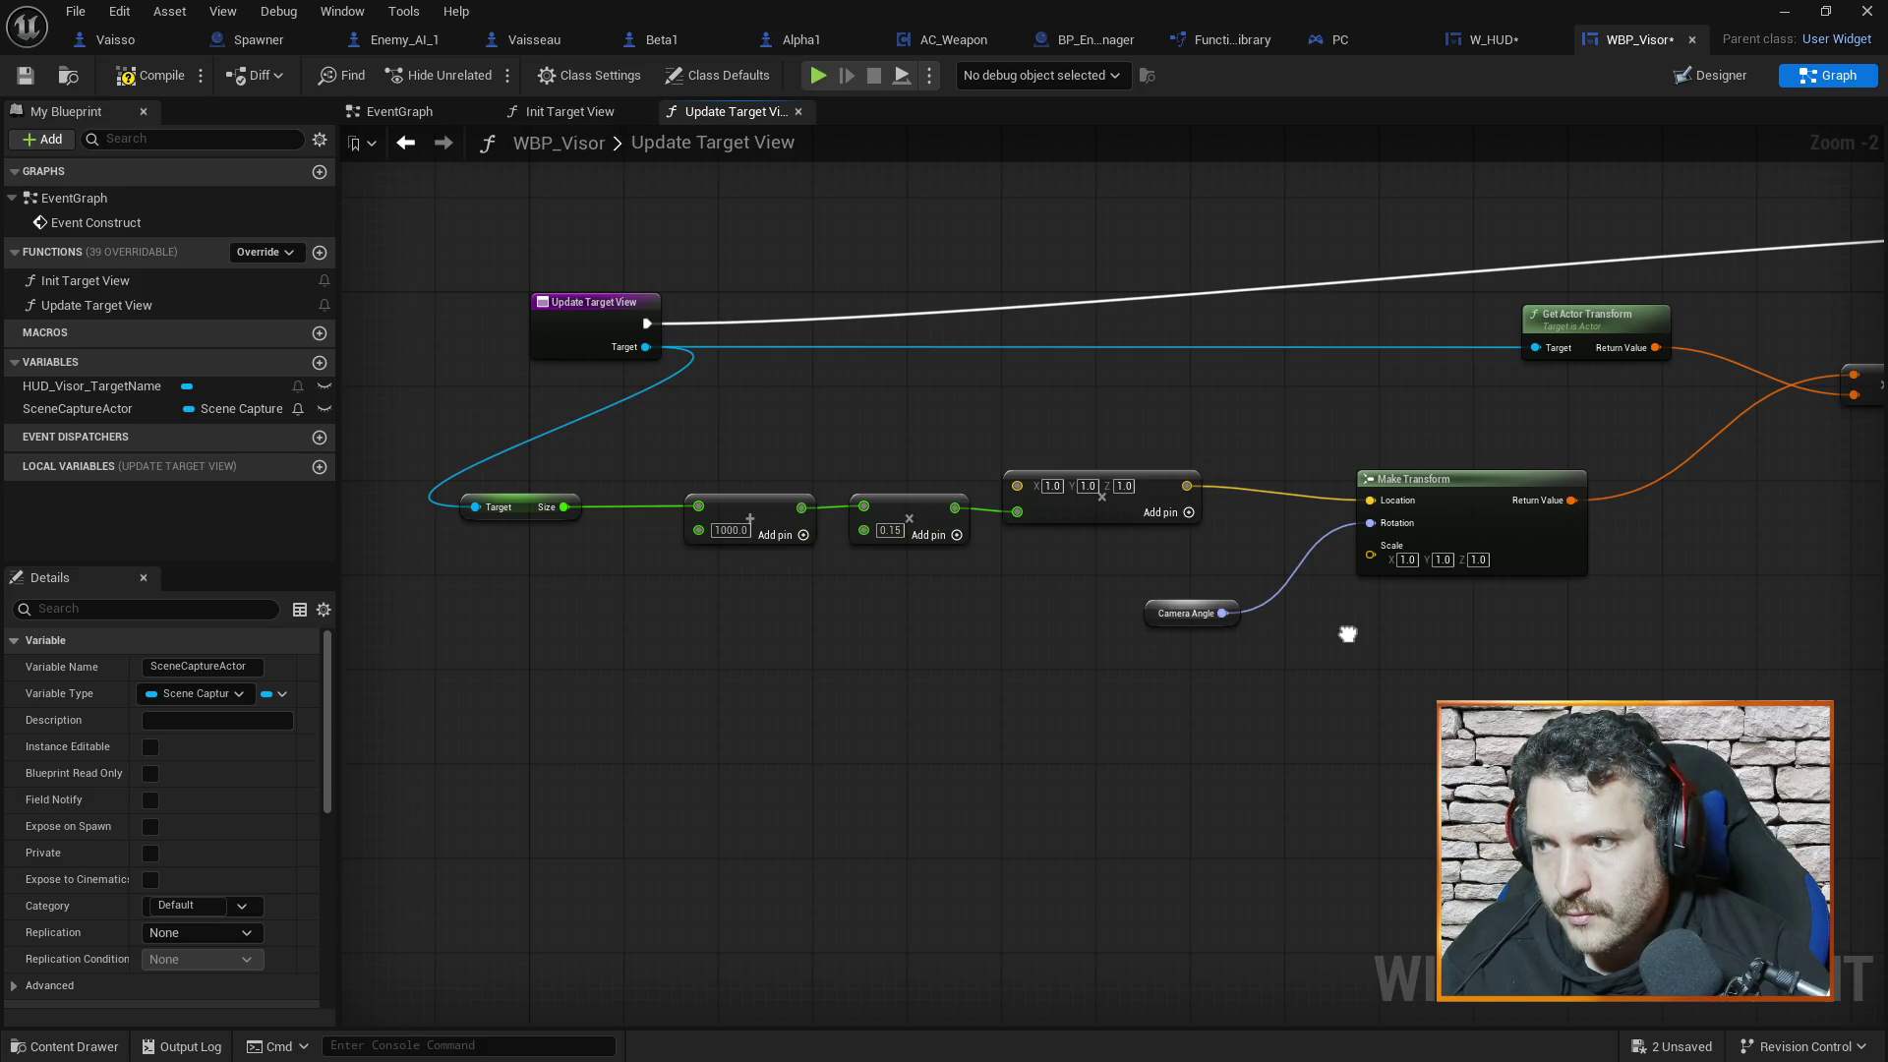
drag(1347, 634, 1278, 642)
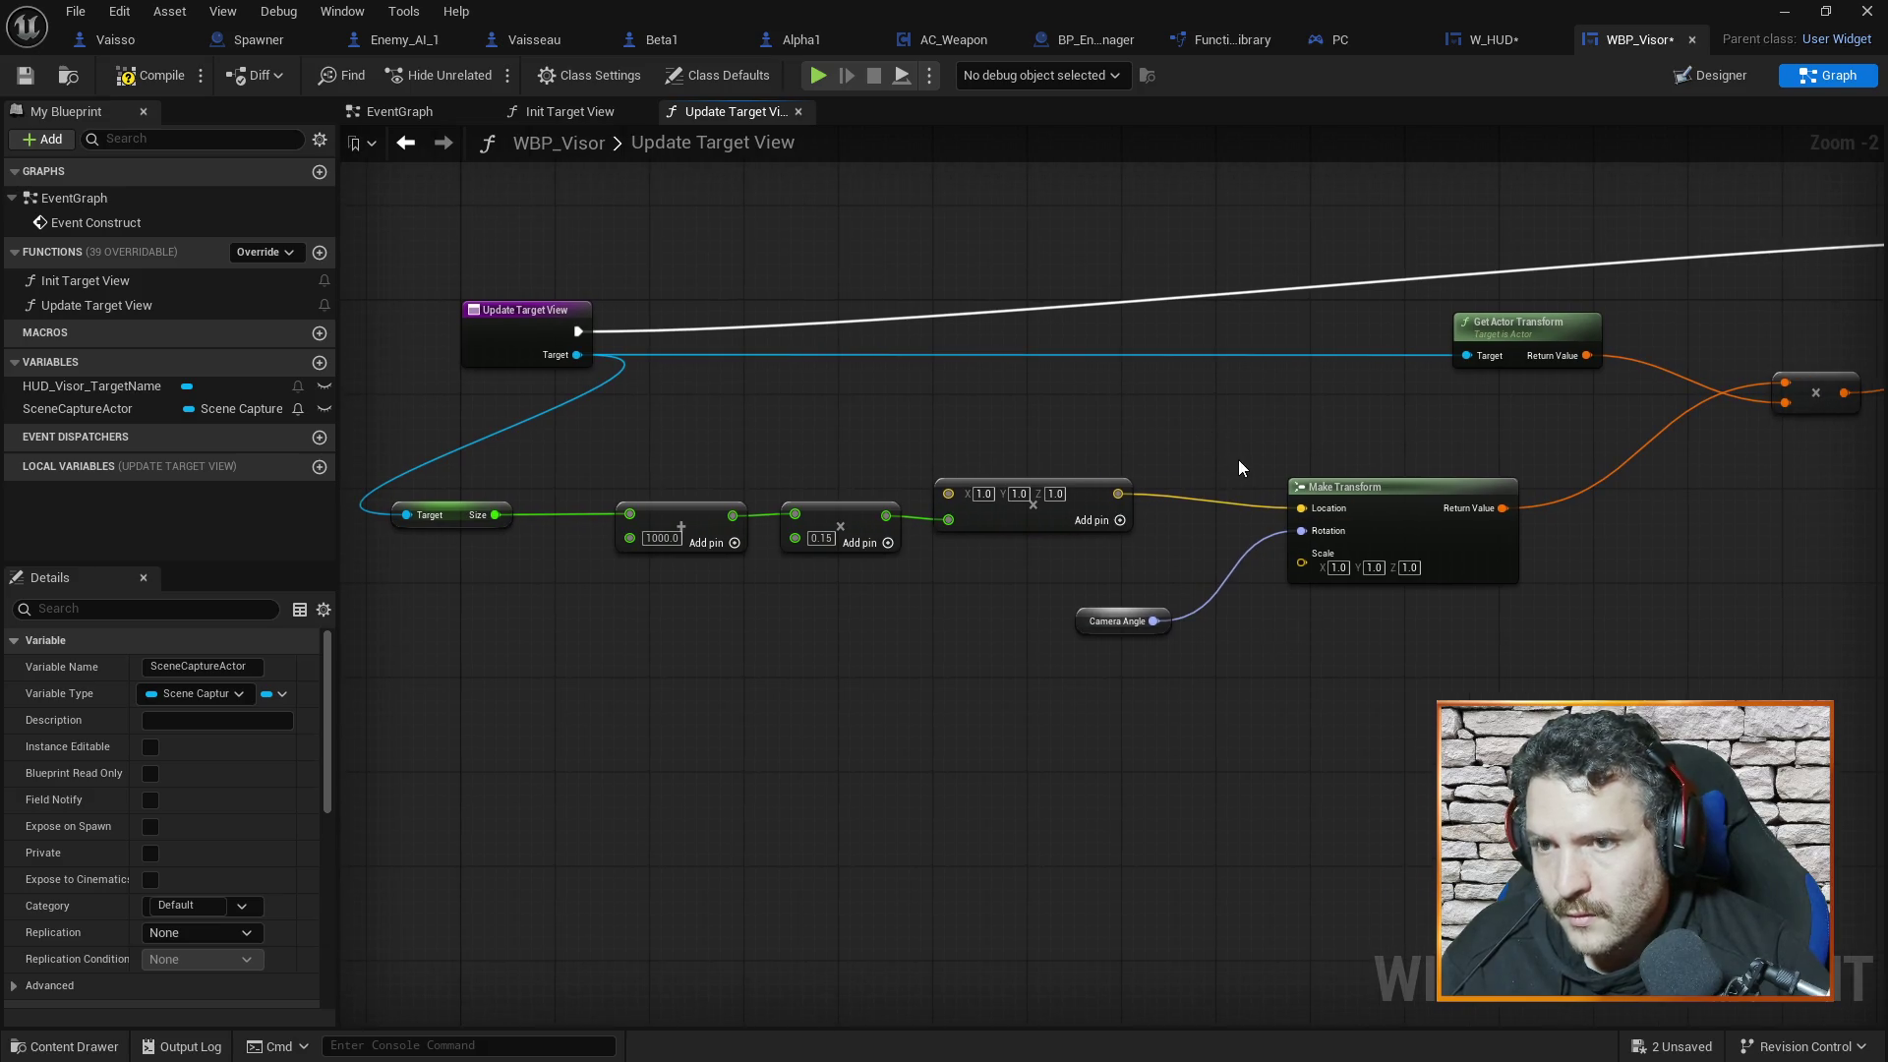
Save and compile the blueprint
drag(1237, 459, 1182, 509)
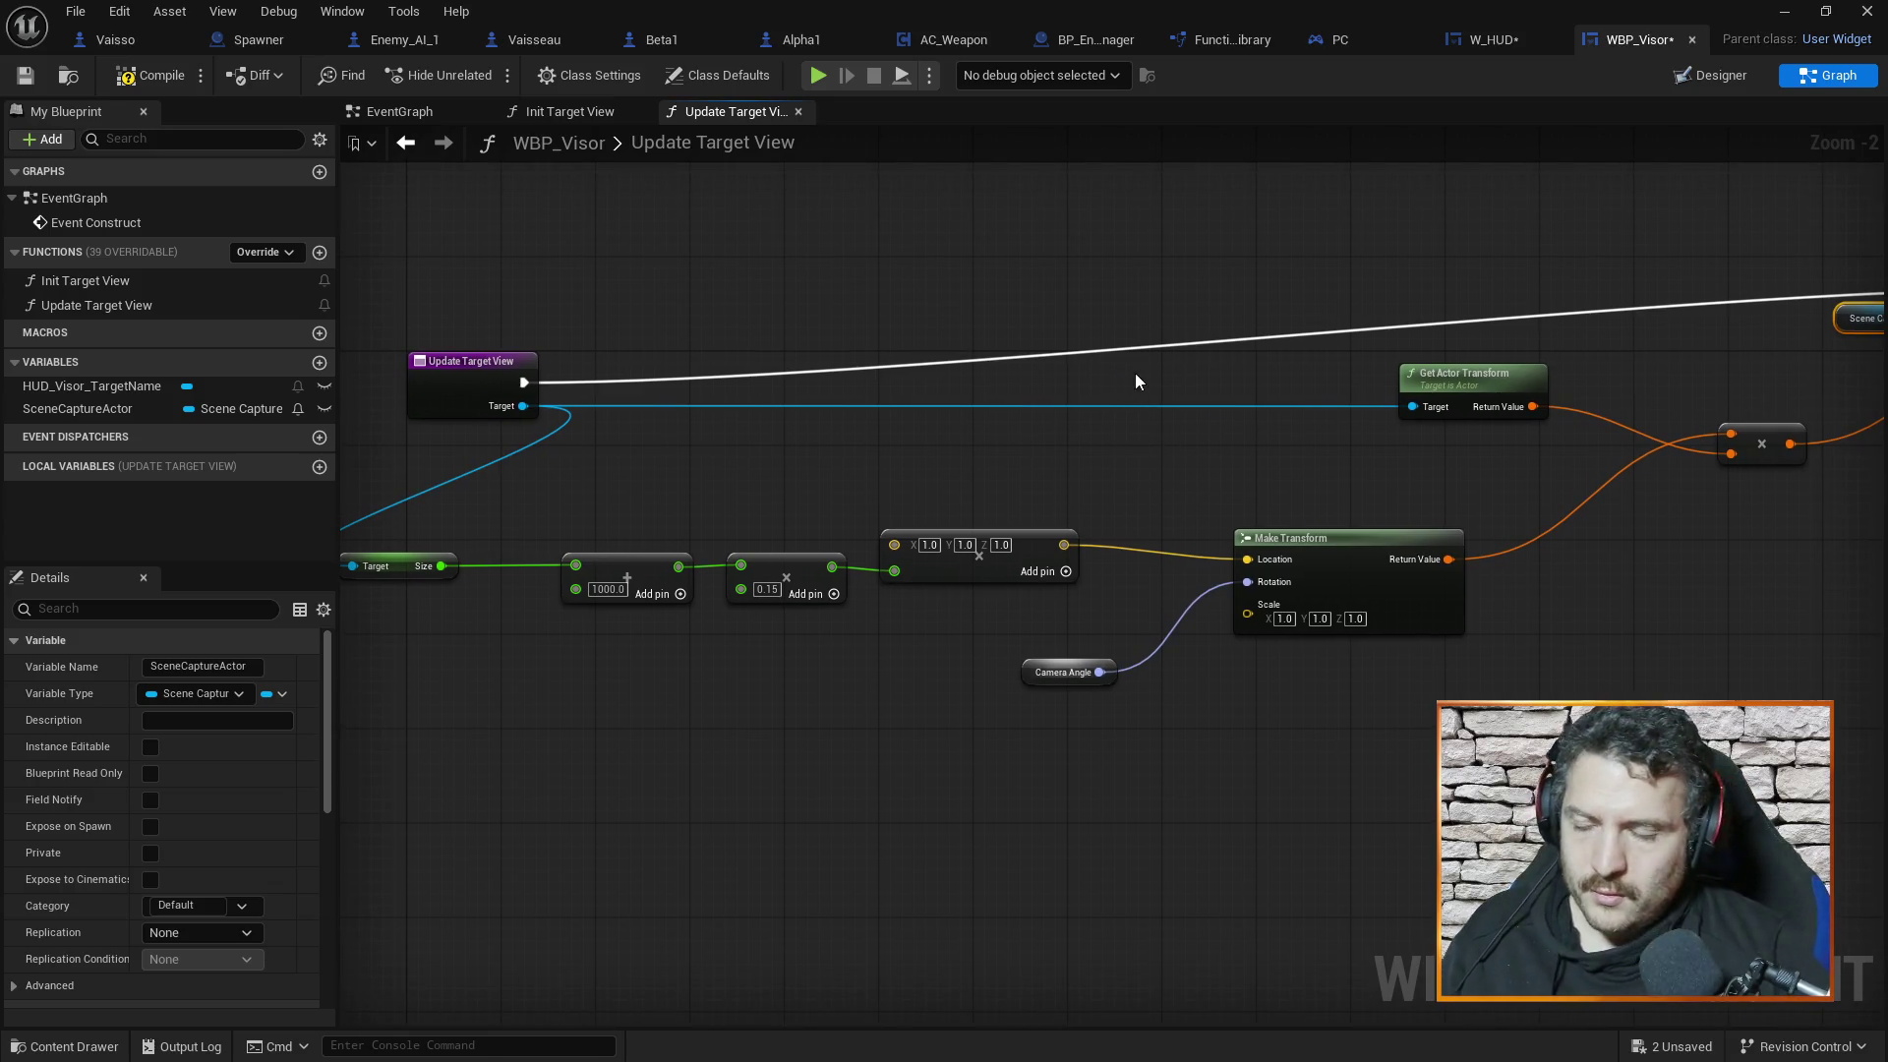
key(ctrl+s)
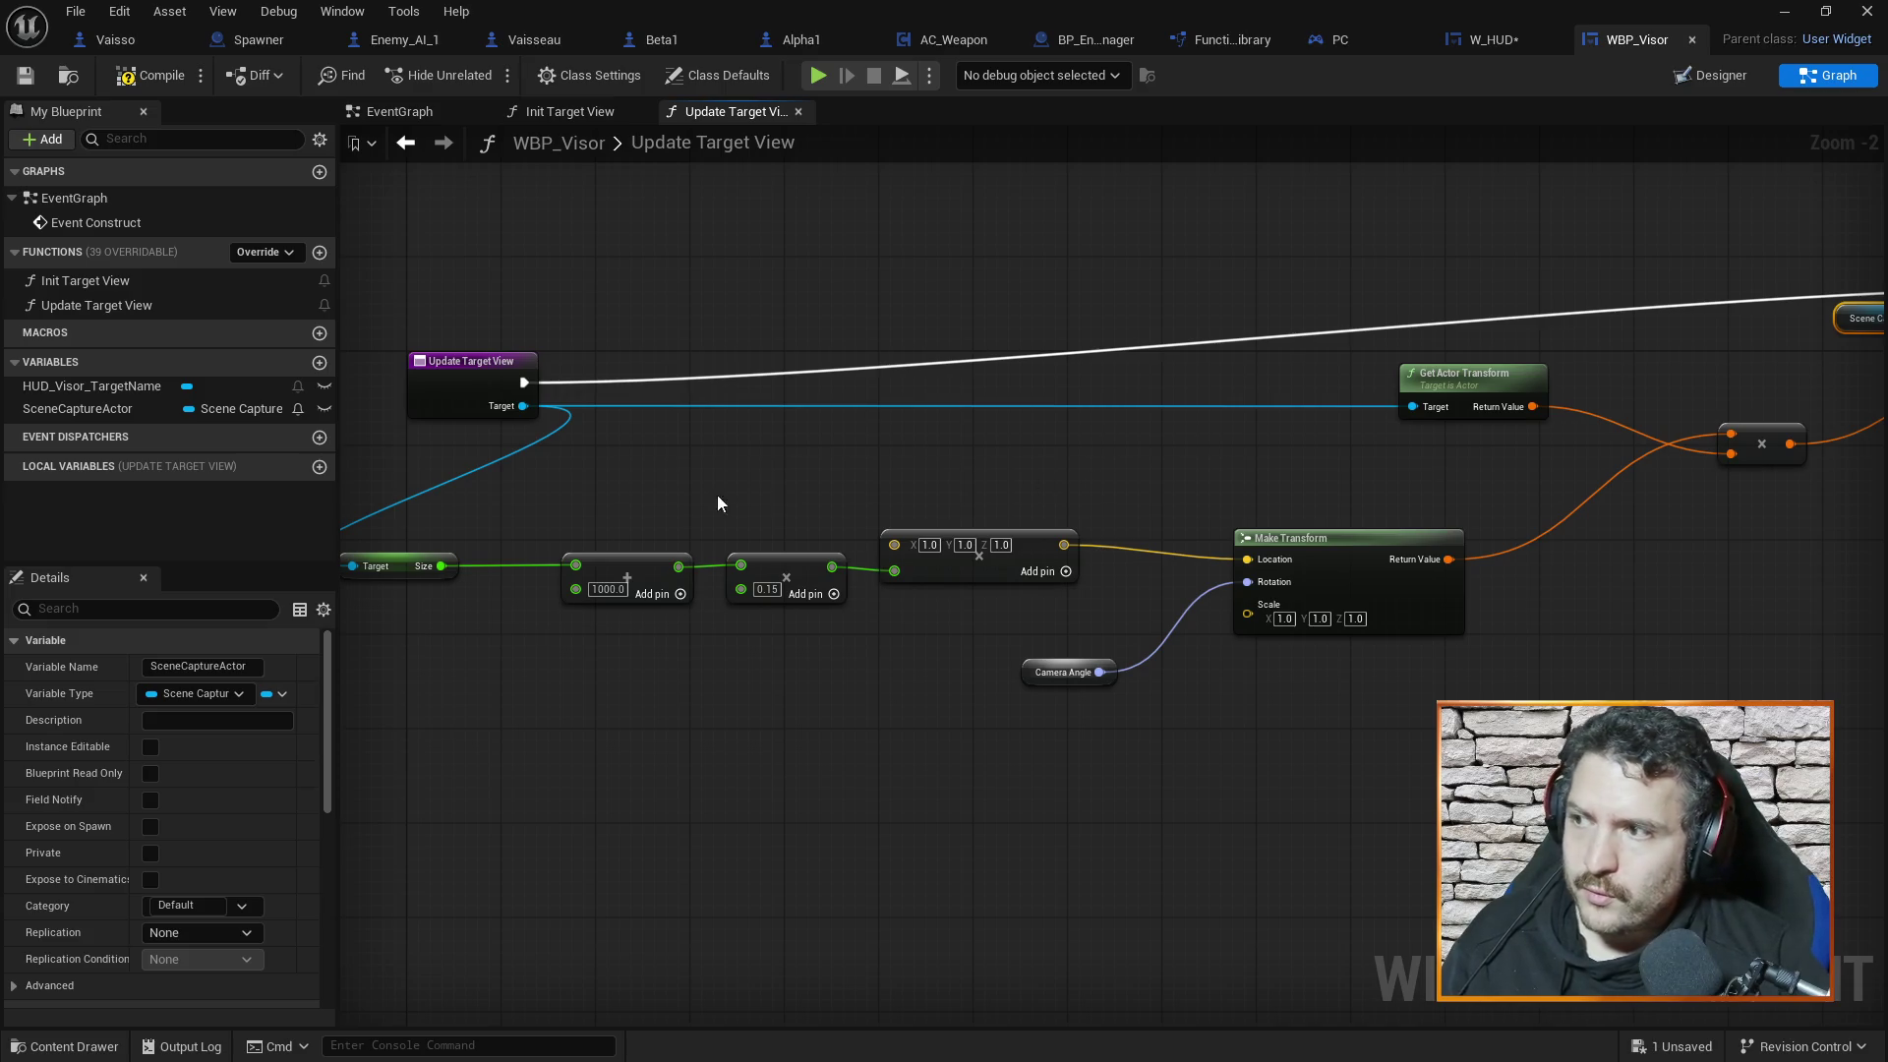
click(155, 81)
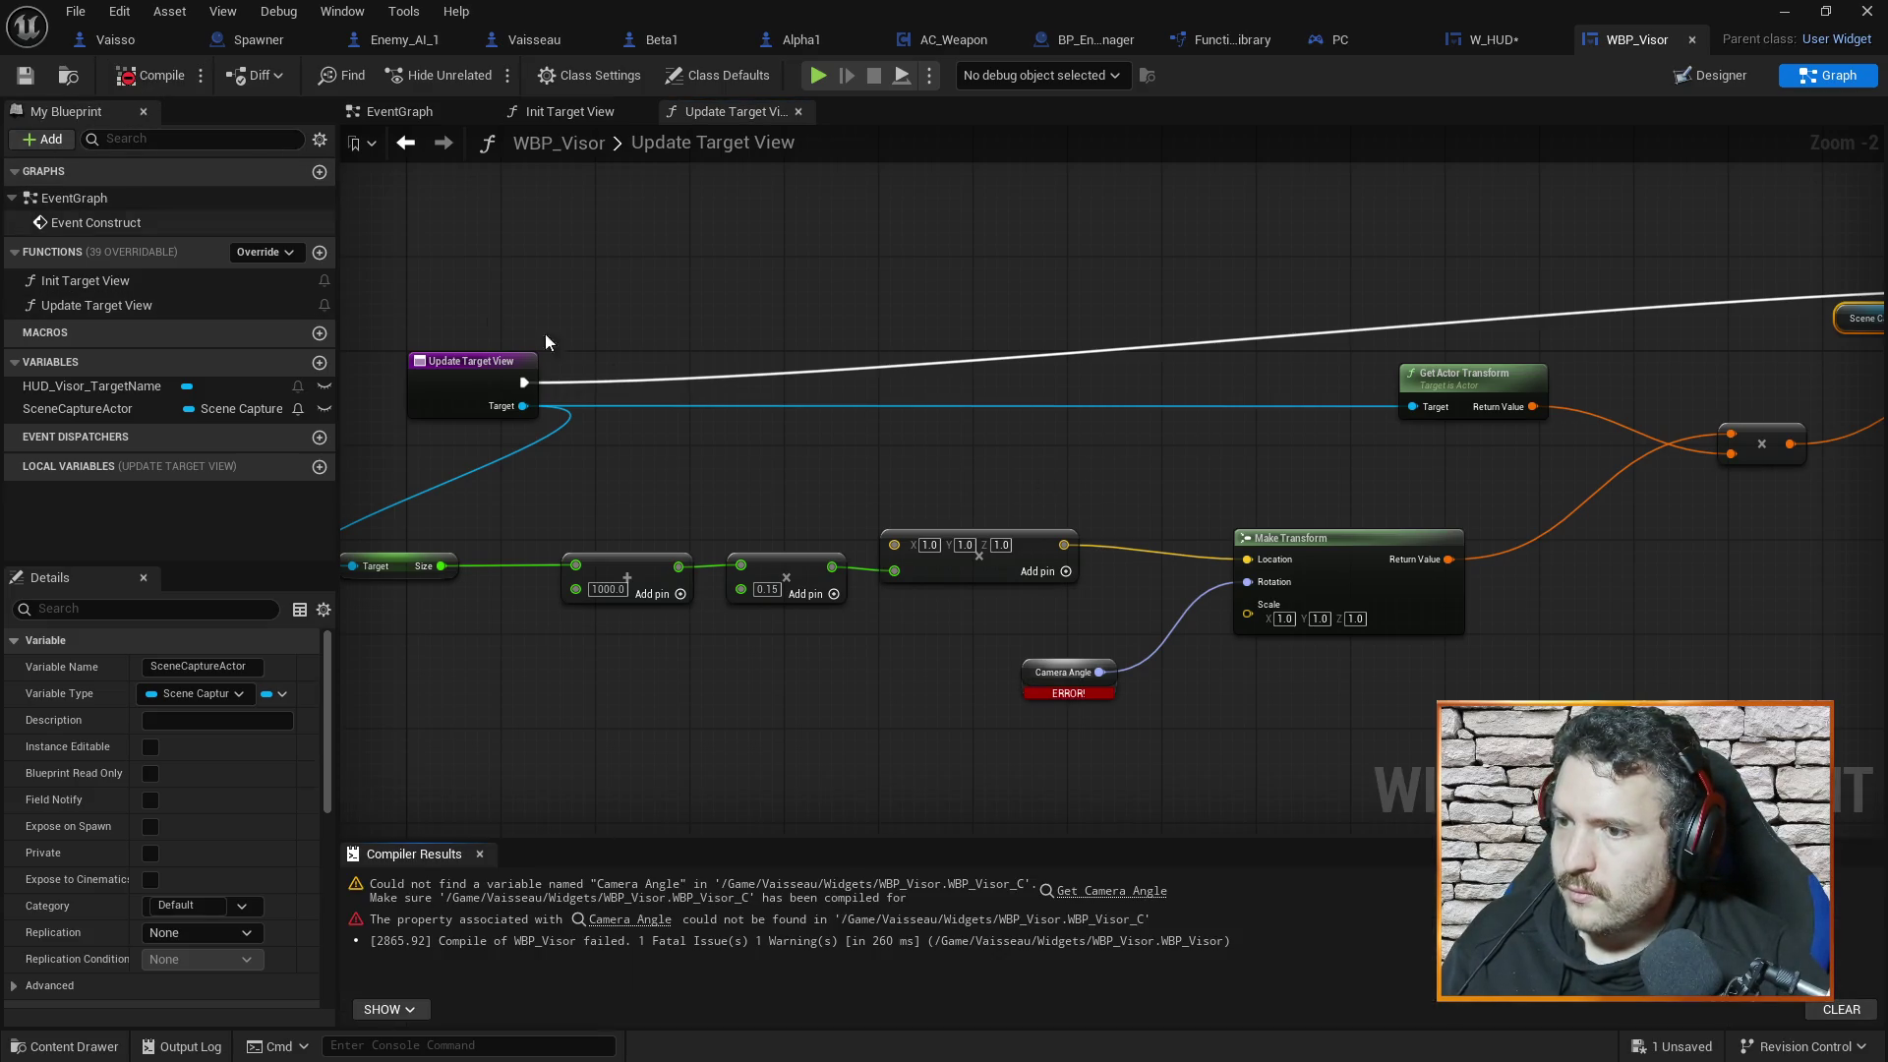
Delete the erroring Camera Angle getter node
drag(1107, 586, 1086, 418)
mouse_move(1158, 549)
mouse_down()
mouse_move(1108, 640)
mouse_move(1121, 665)
mouse_move(1068, 672)
mouse_up()
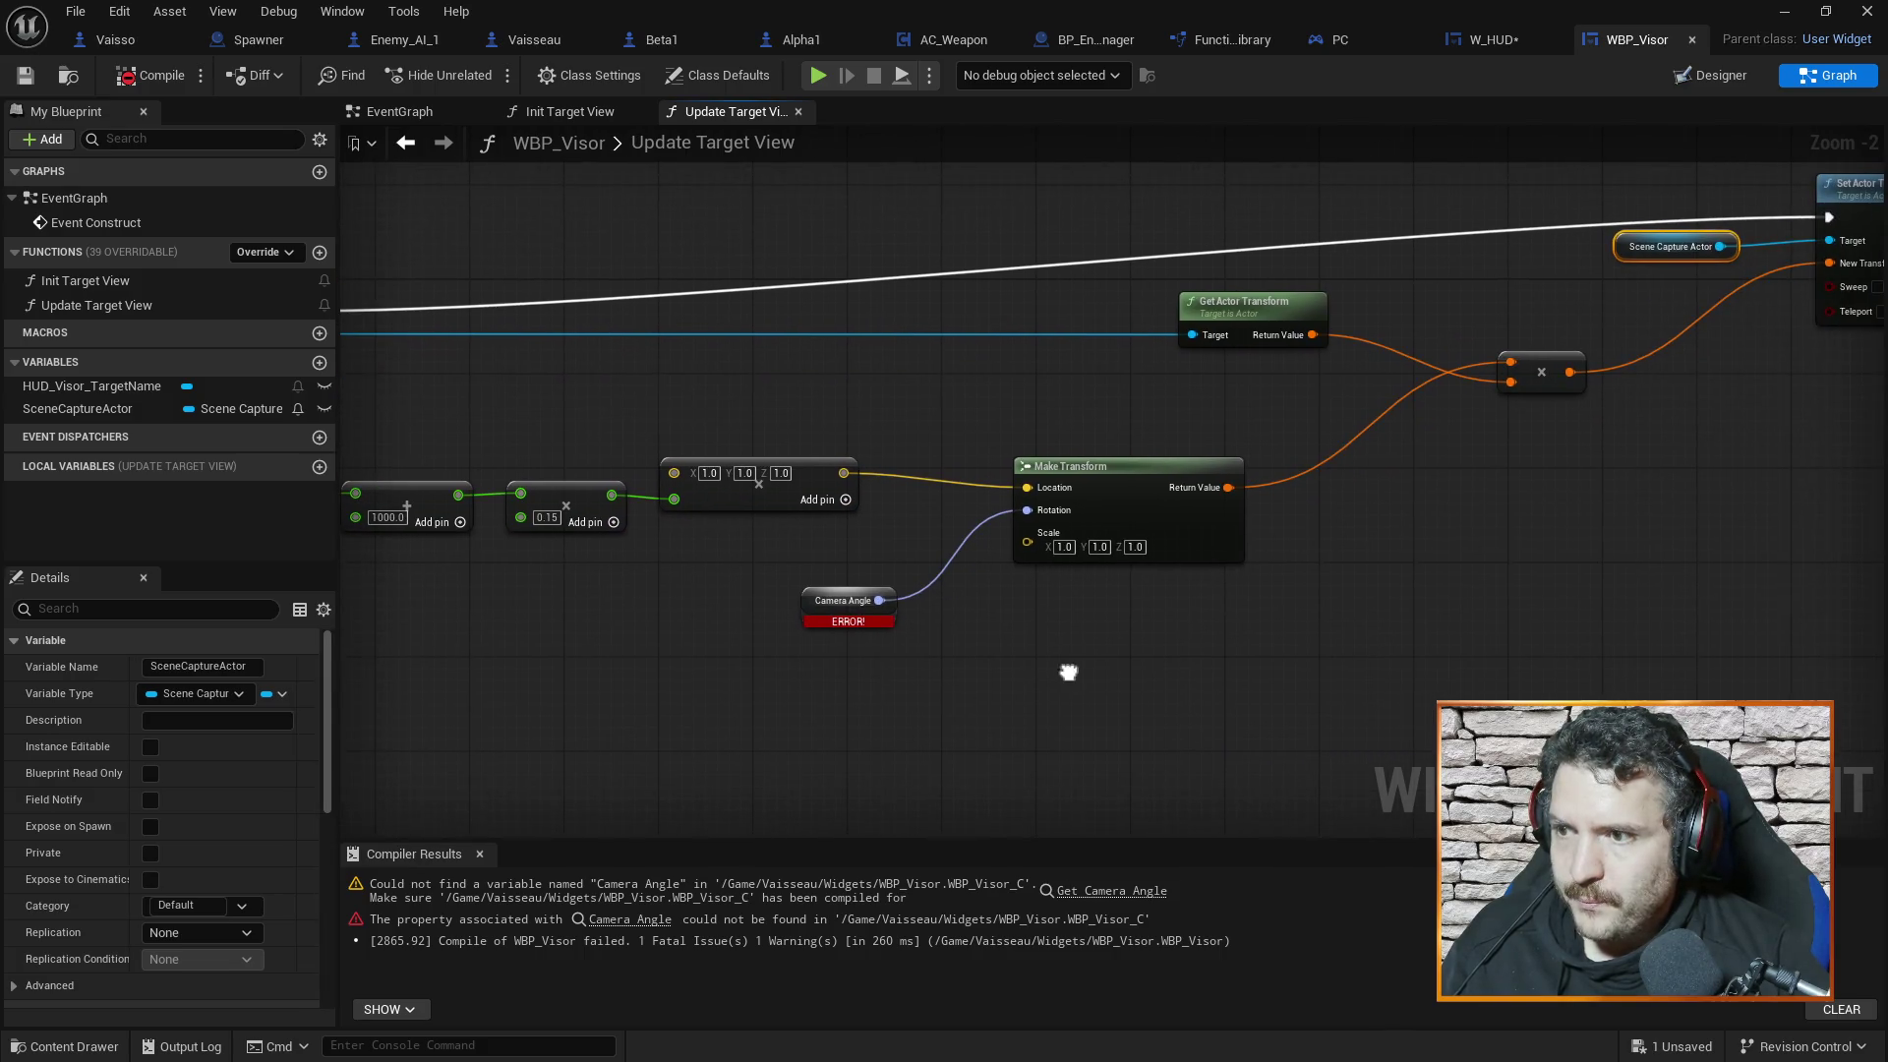
click(805, 601)
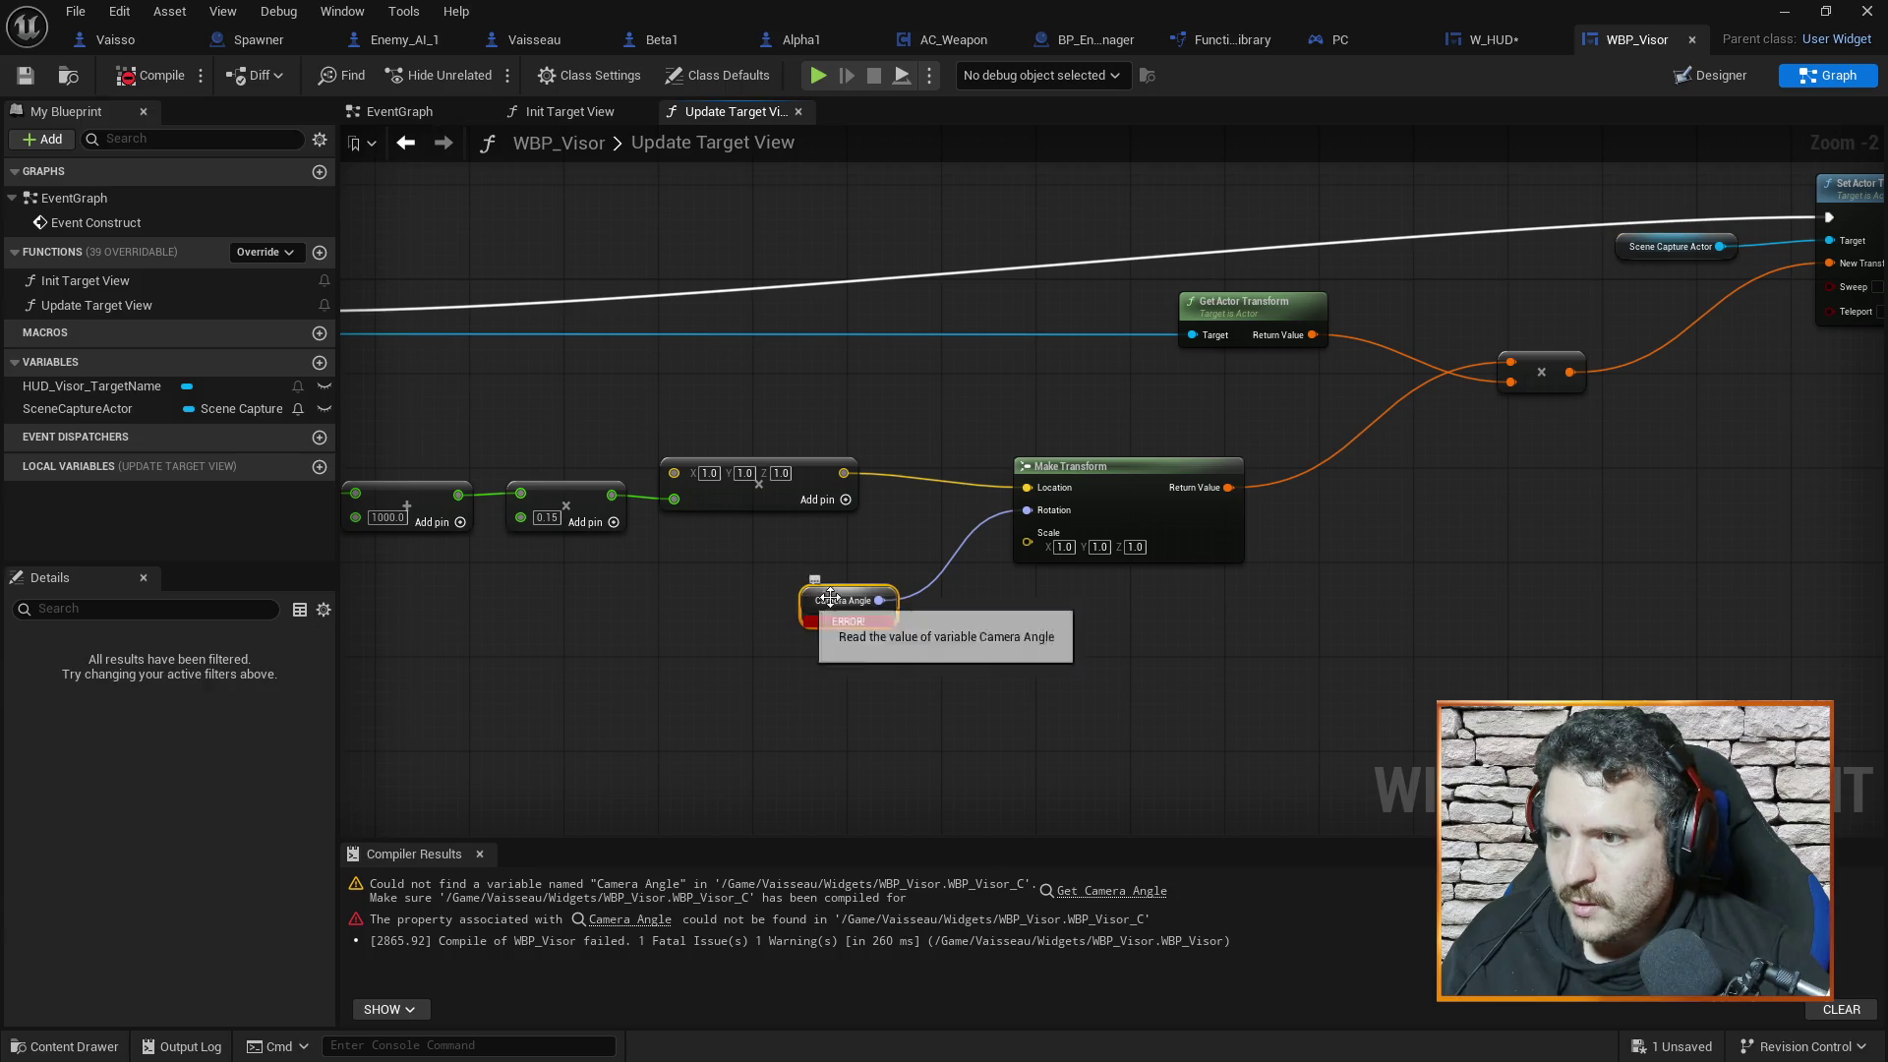
key(Delete)
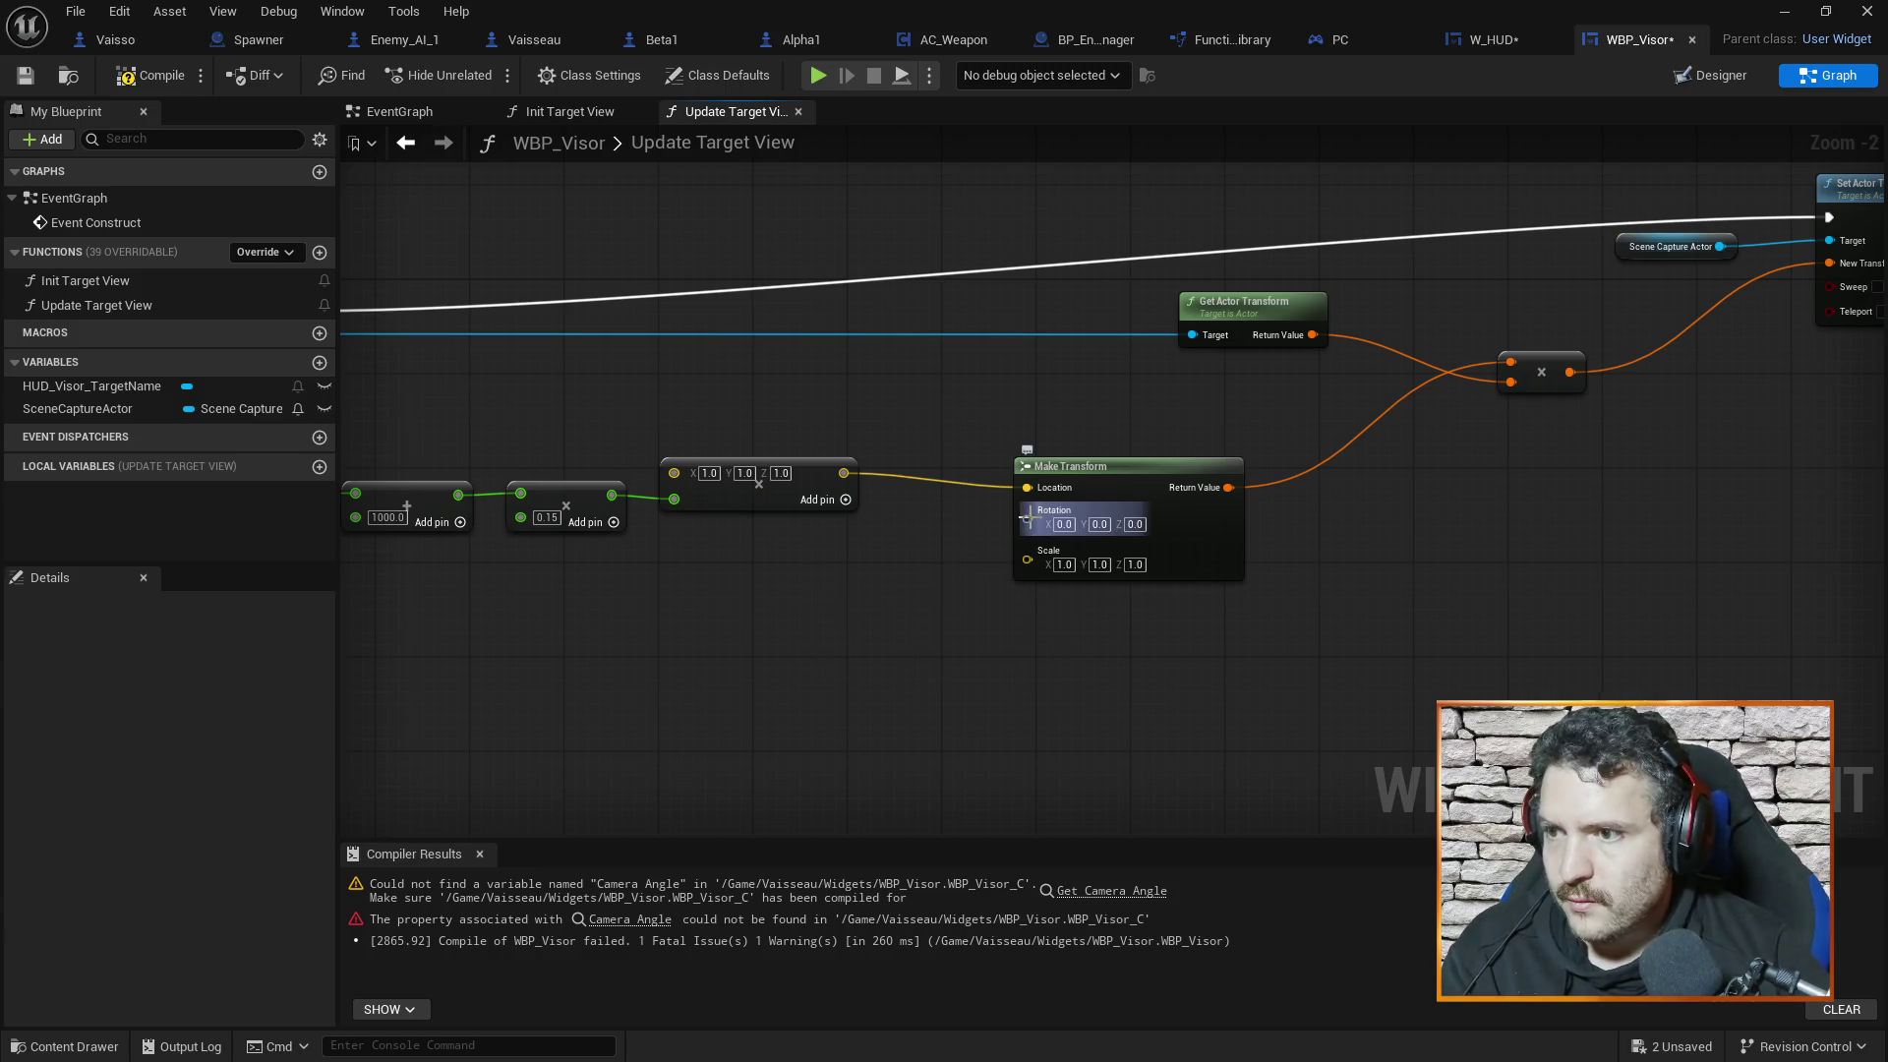
Promote Make Transform's Rotation to a local variable with default pitch -45
drag(1026, 519, 853, 610)
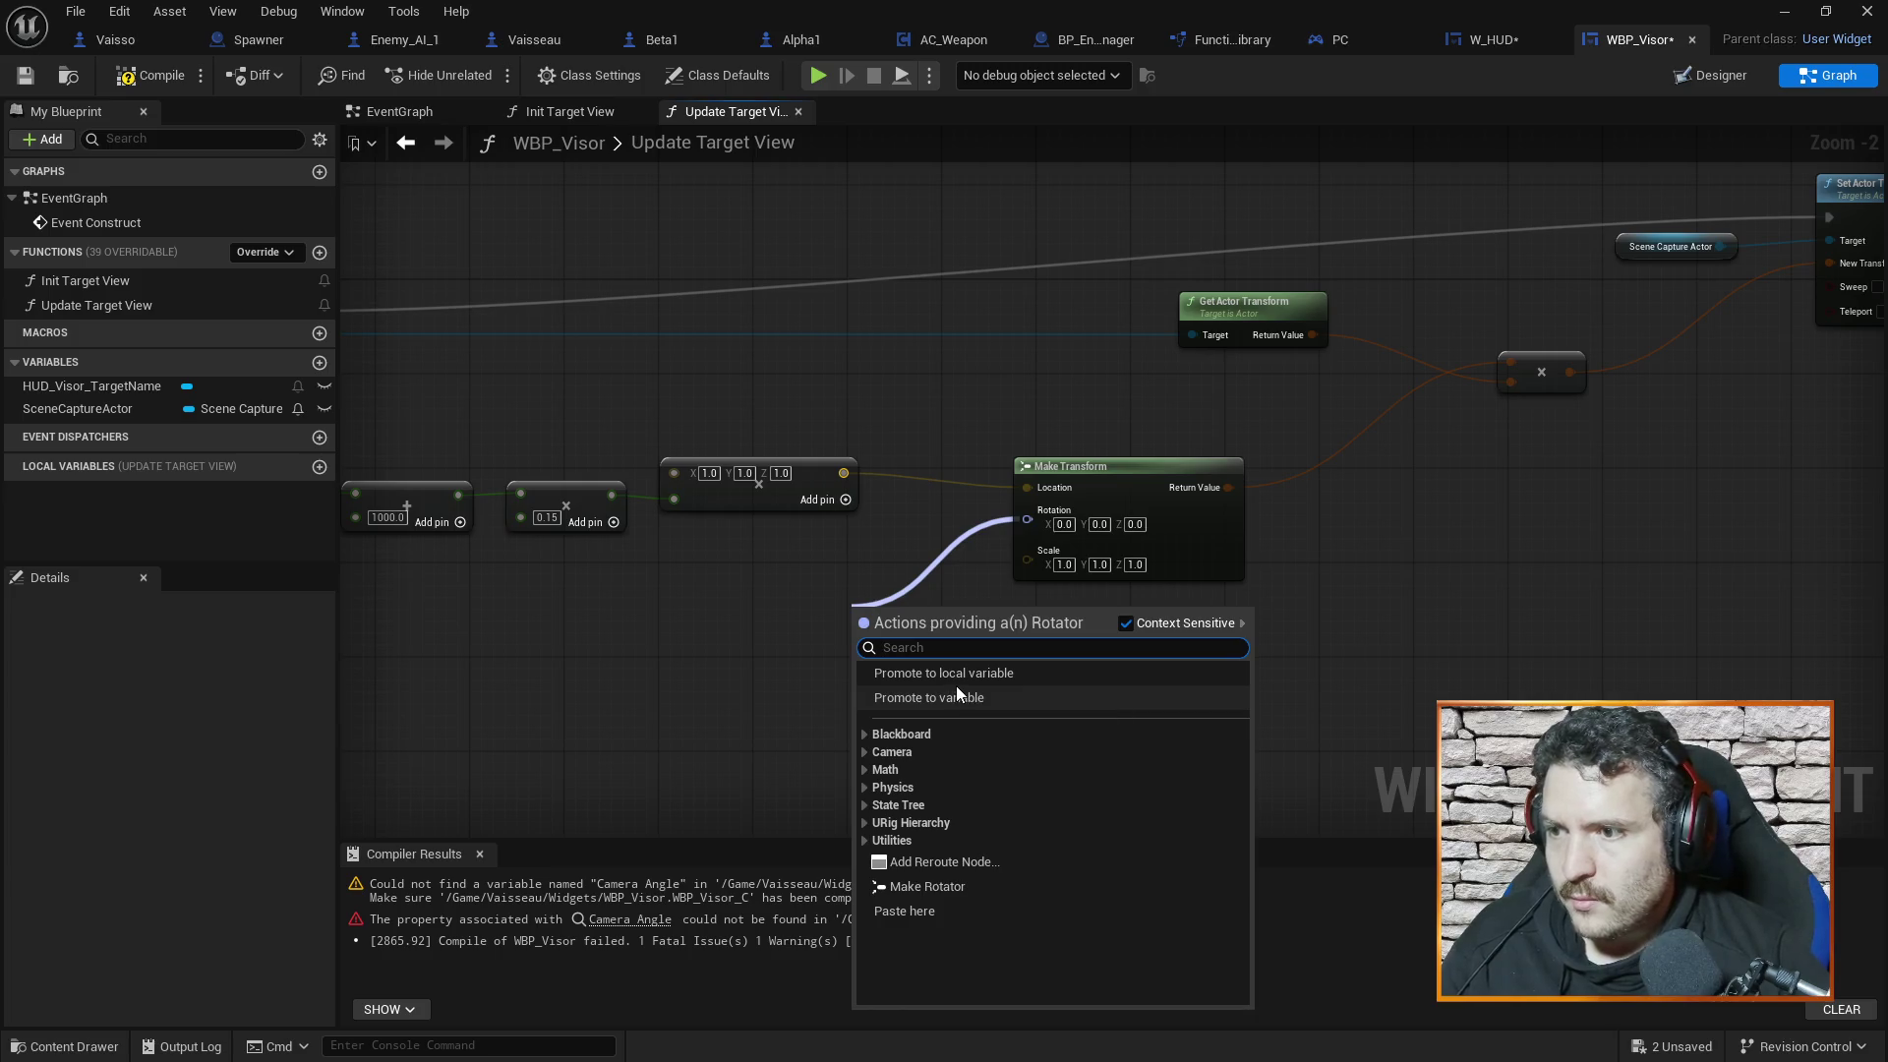
click(959, 673)
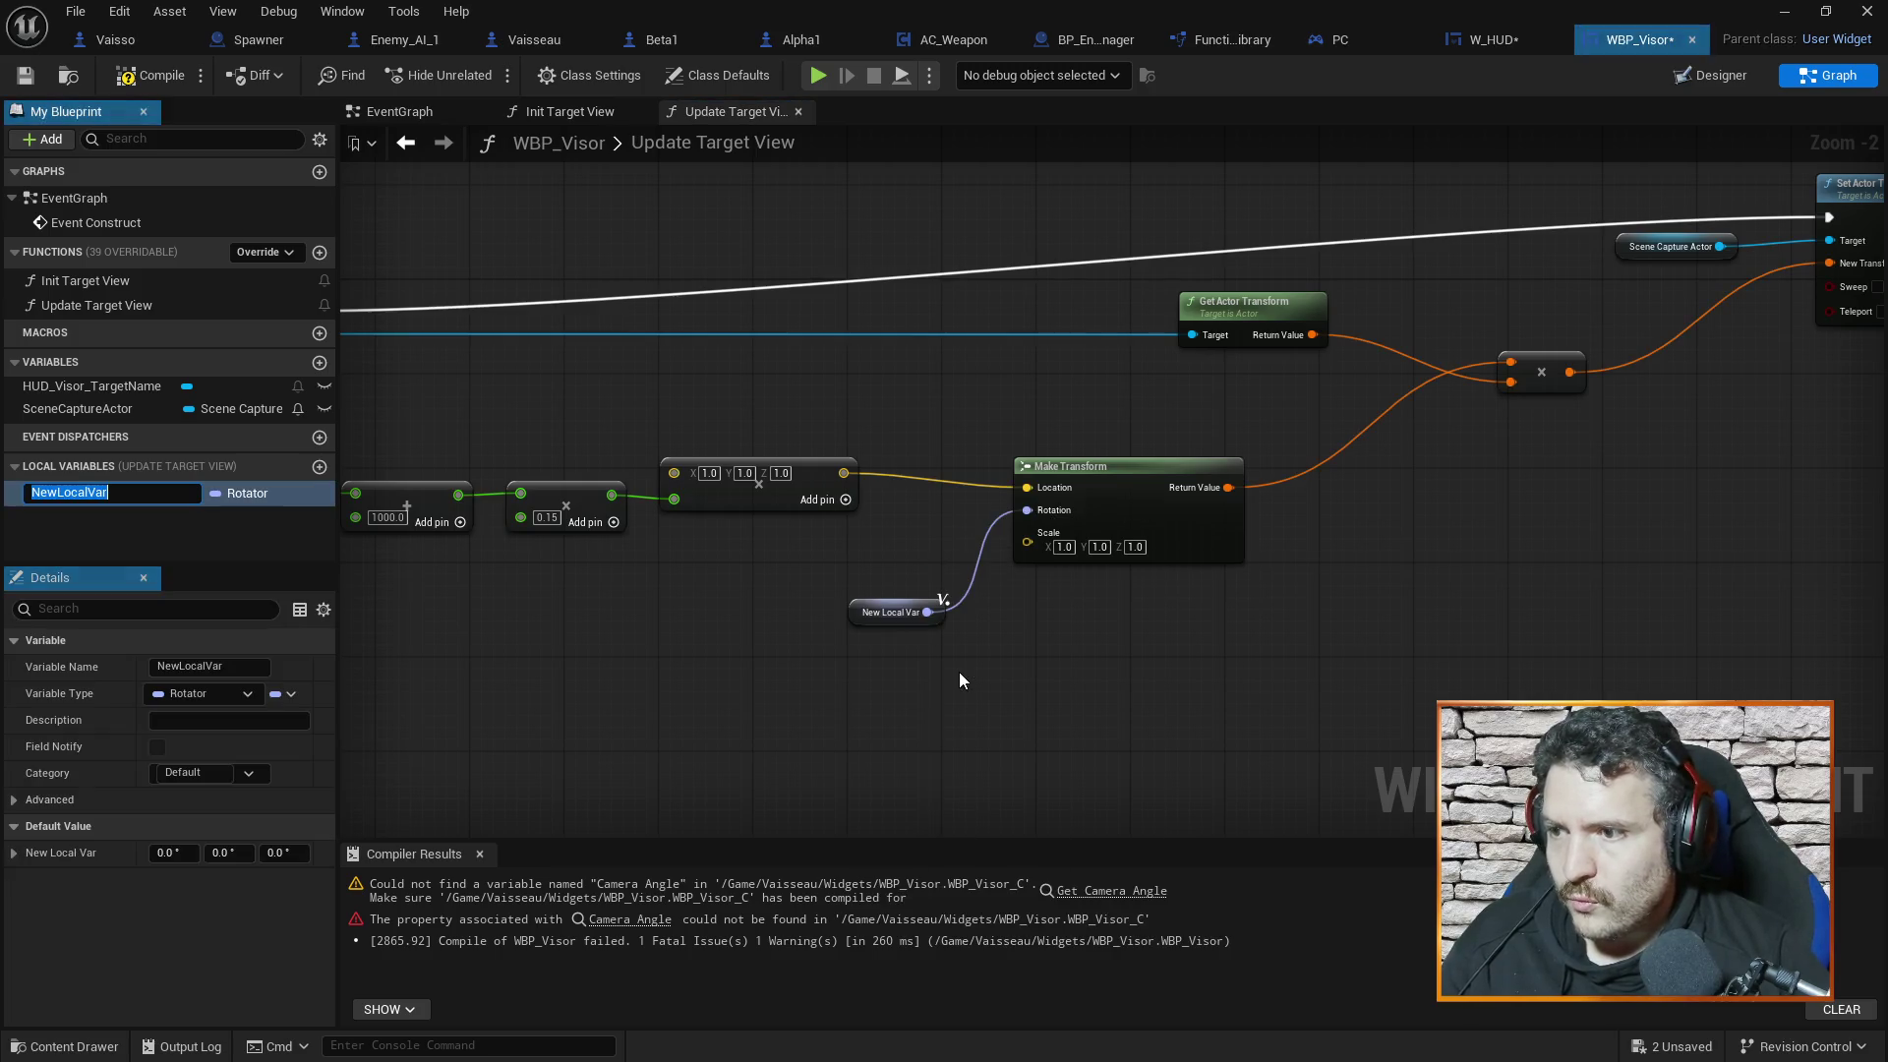
click(236, 852)
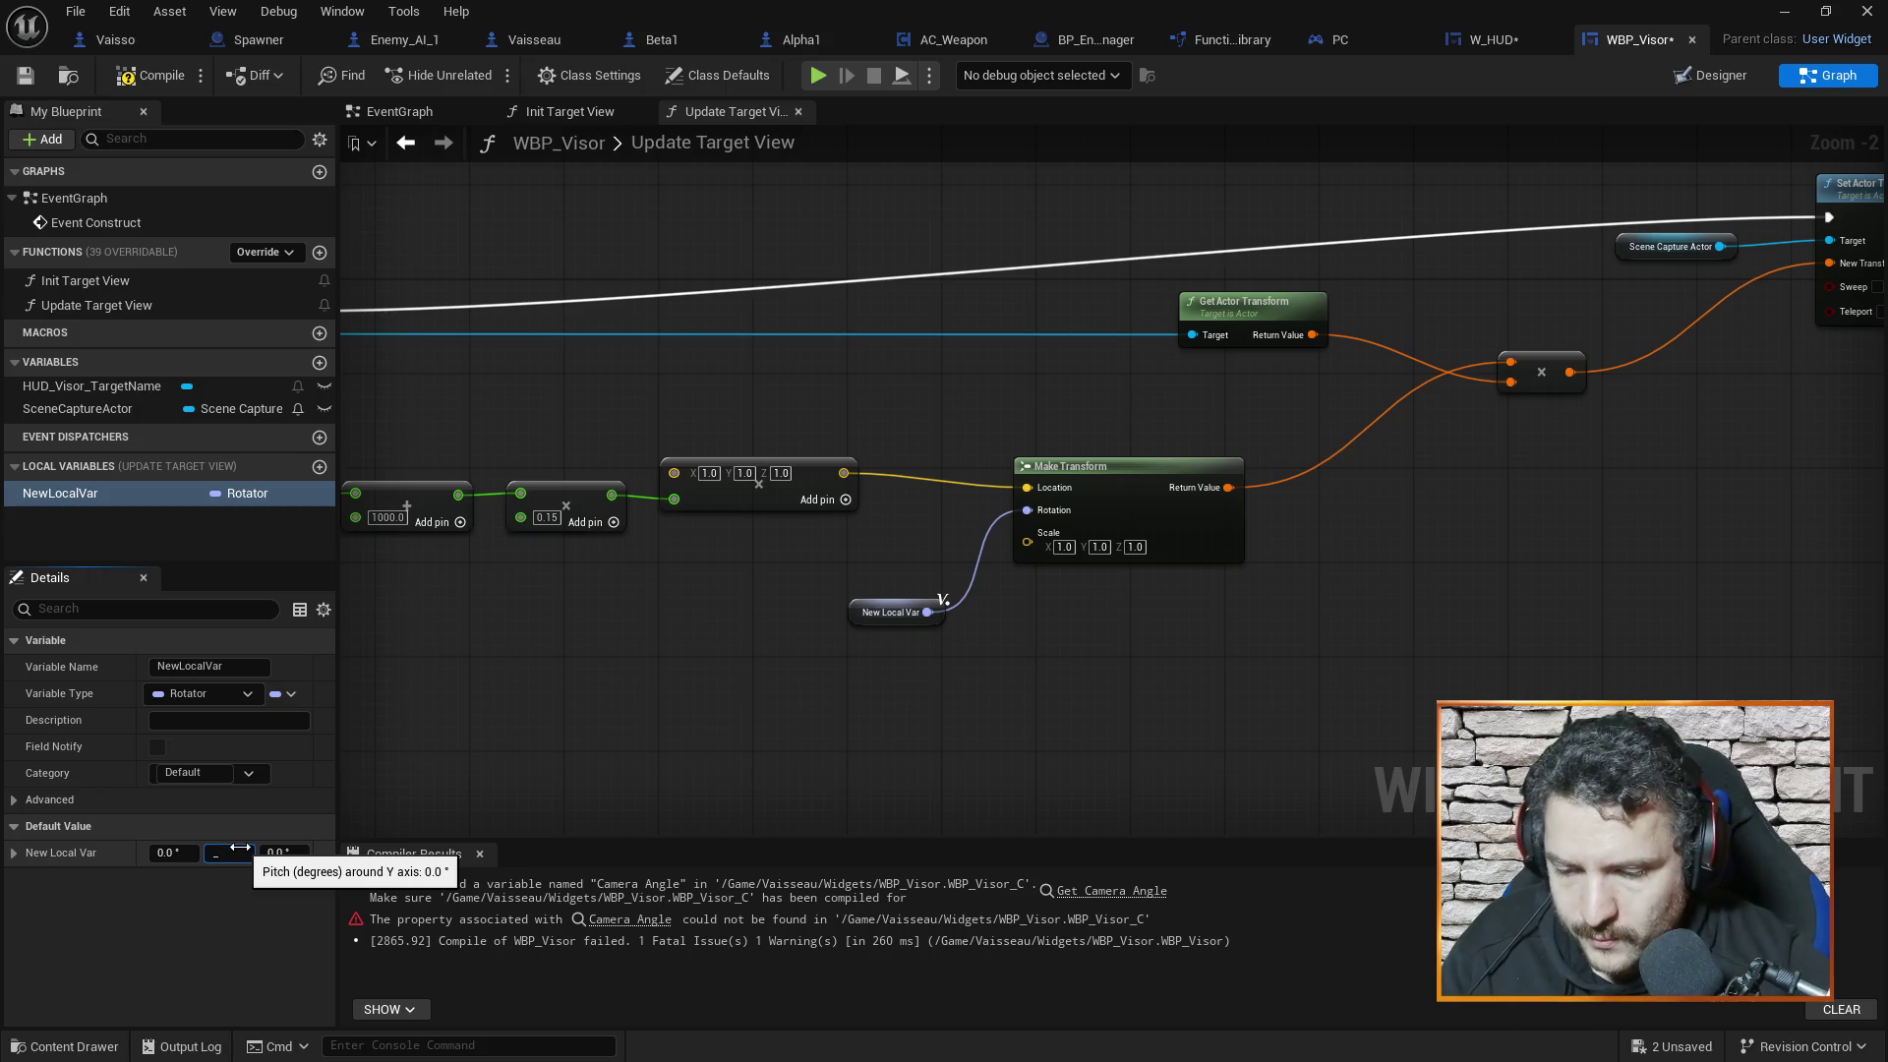
text(-45)
key(Return)
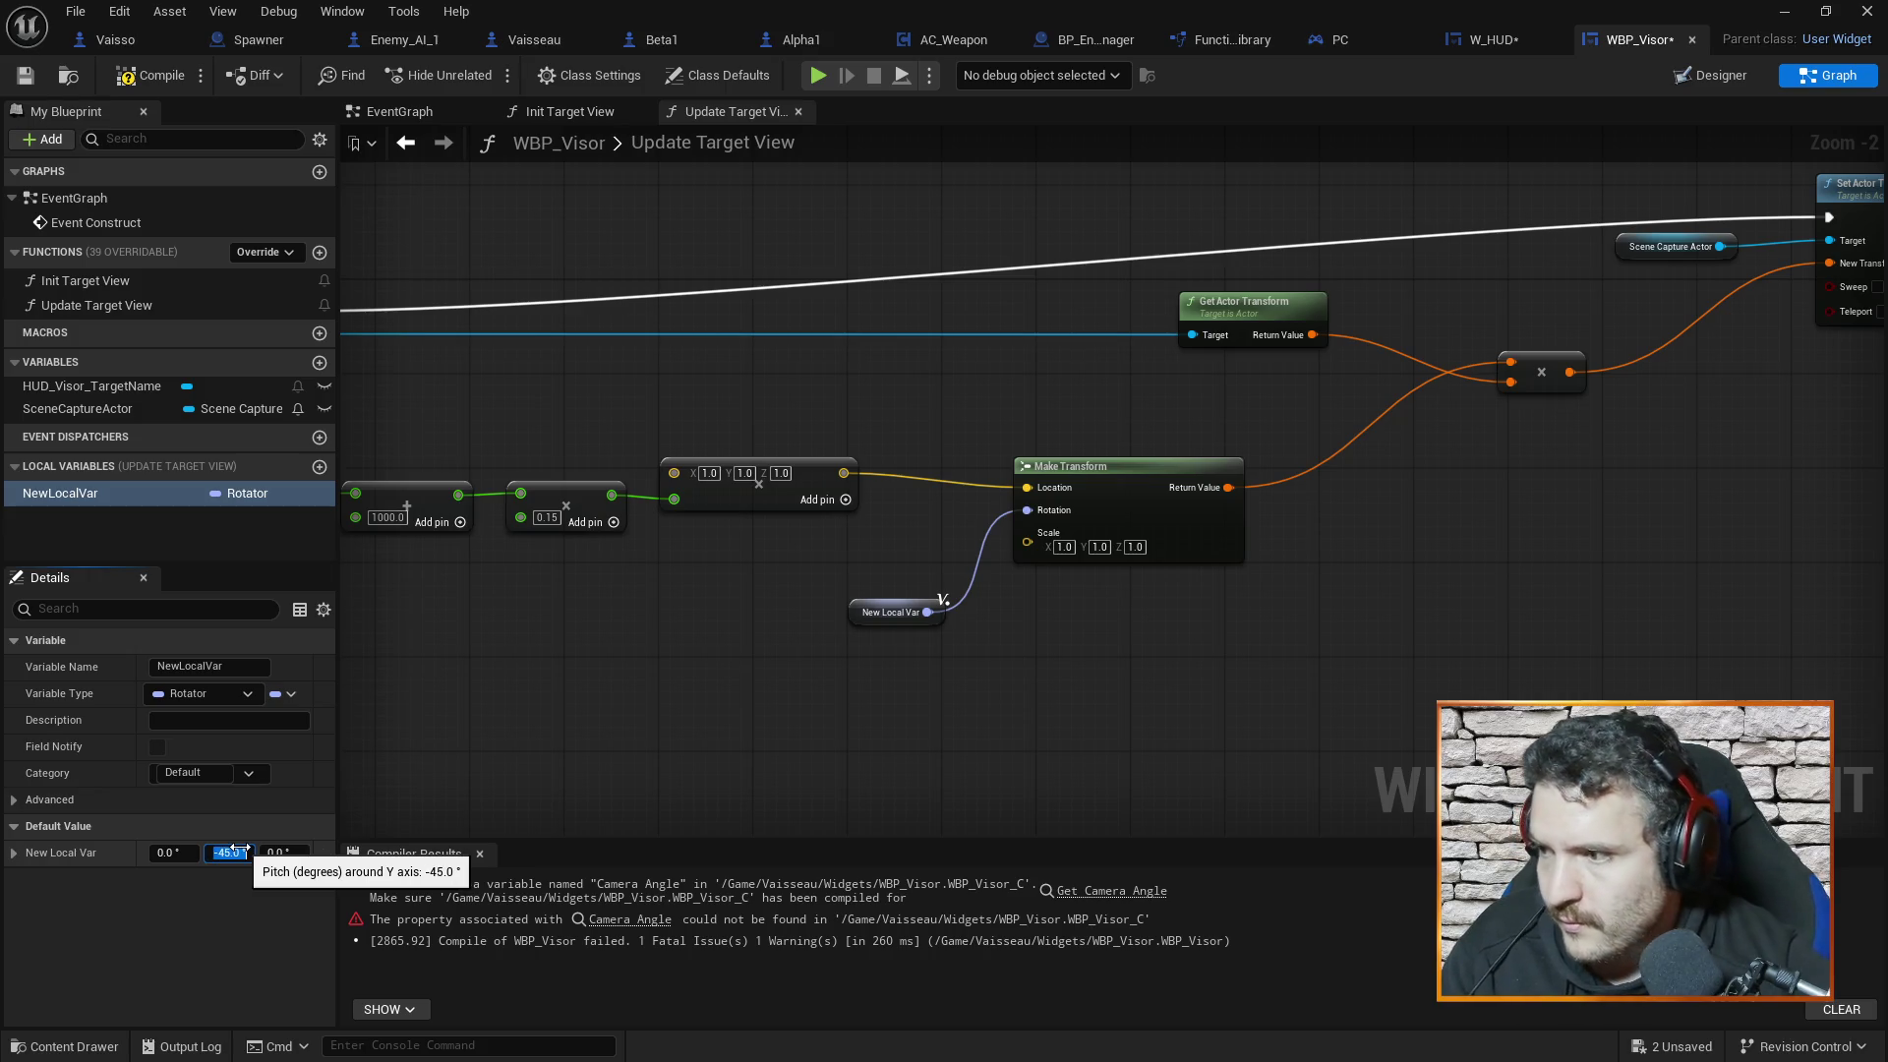
key(Tab)
text(135)
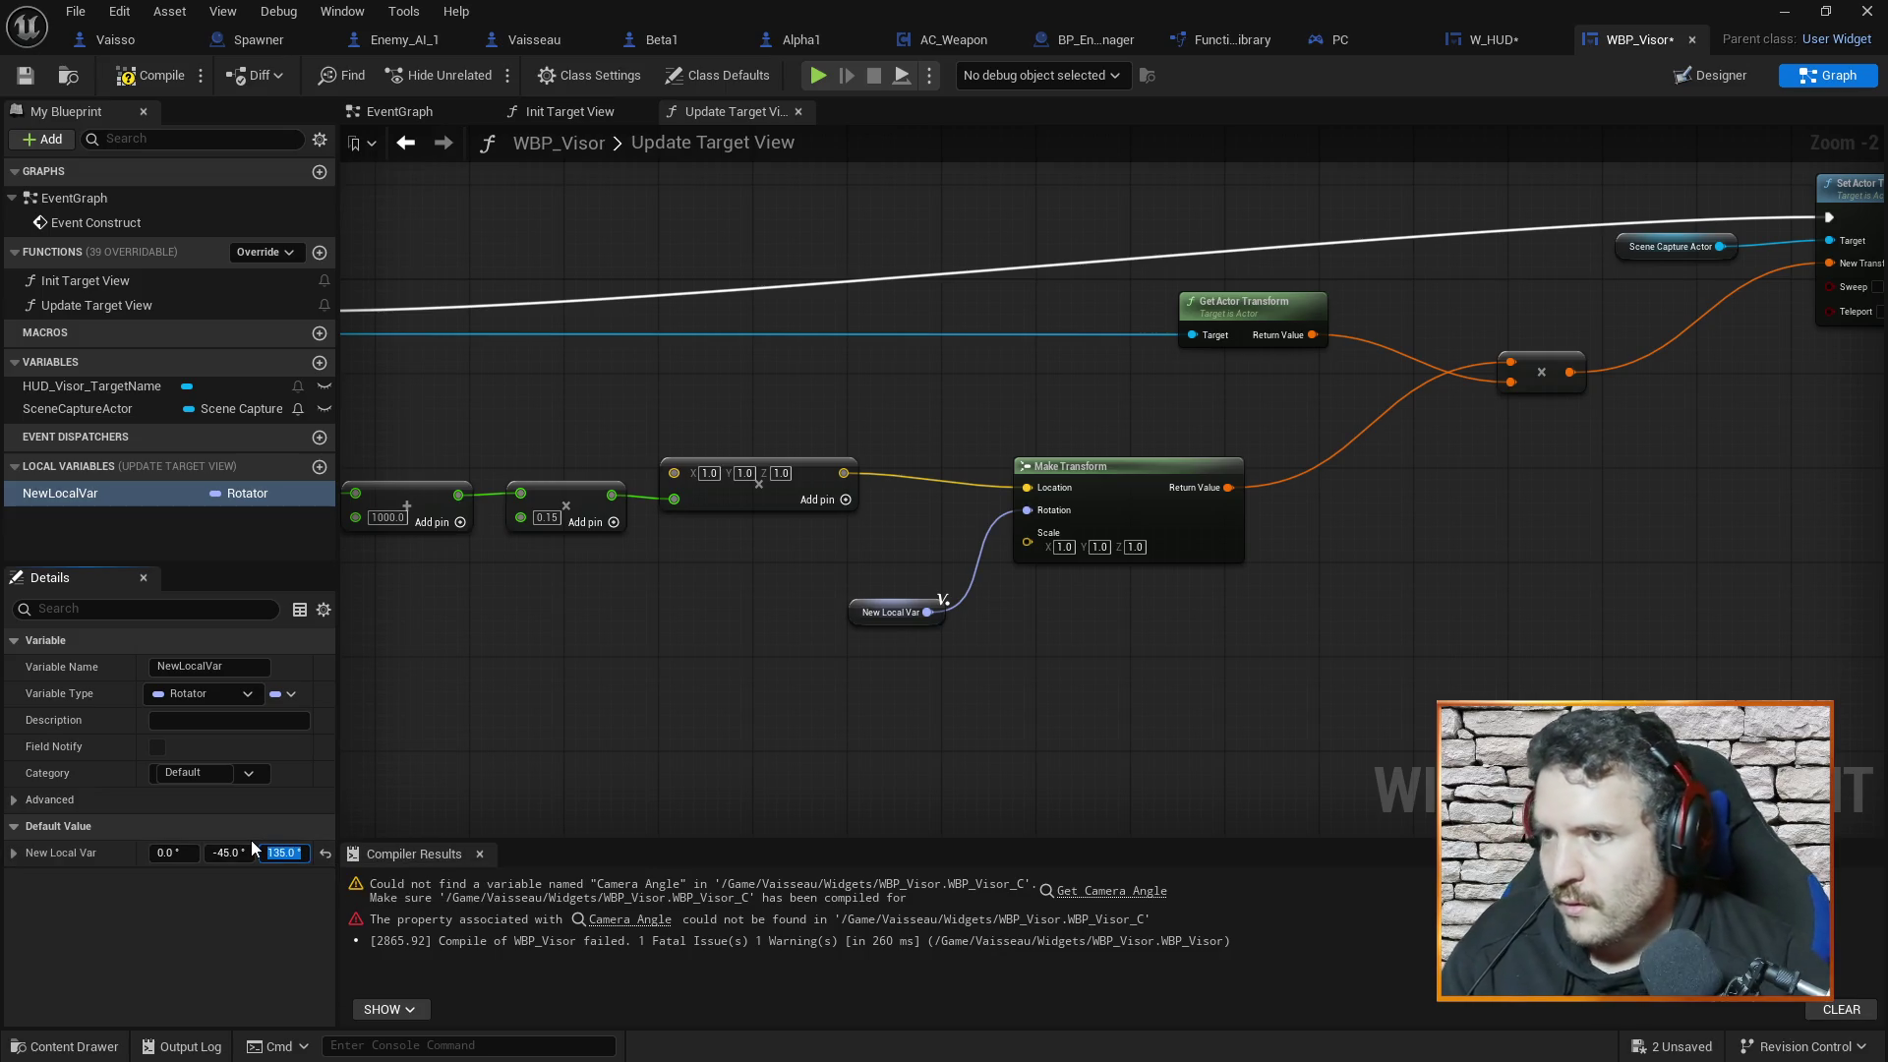
Delete the New Local Var getter and enter rotation Y -45, Z -135 on Make Transform
click(879, 618)
key(Delete)
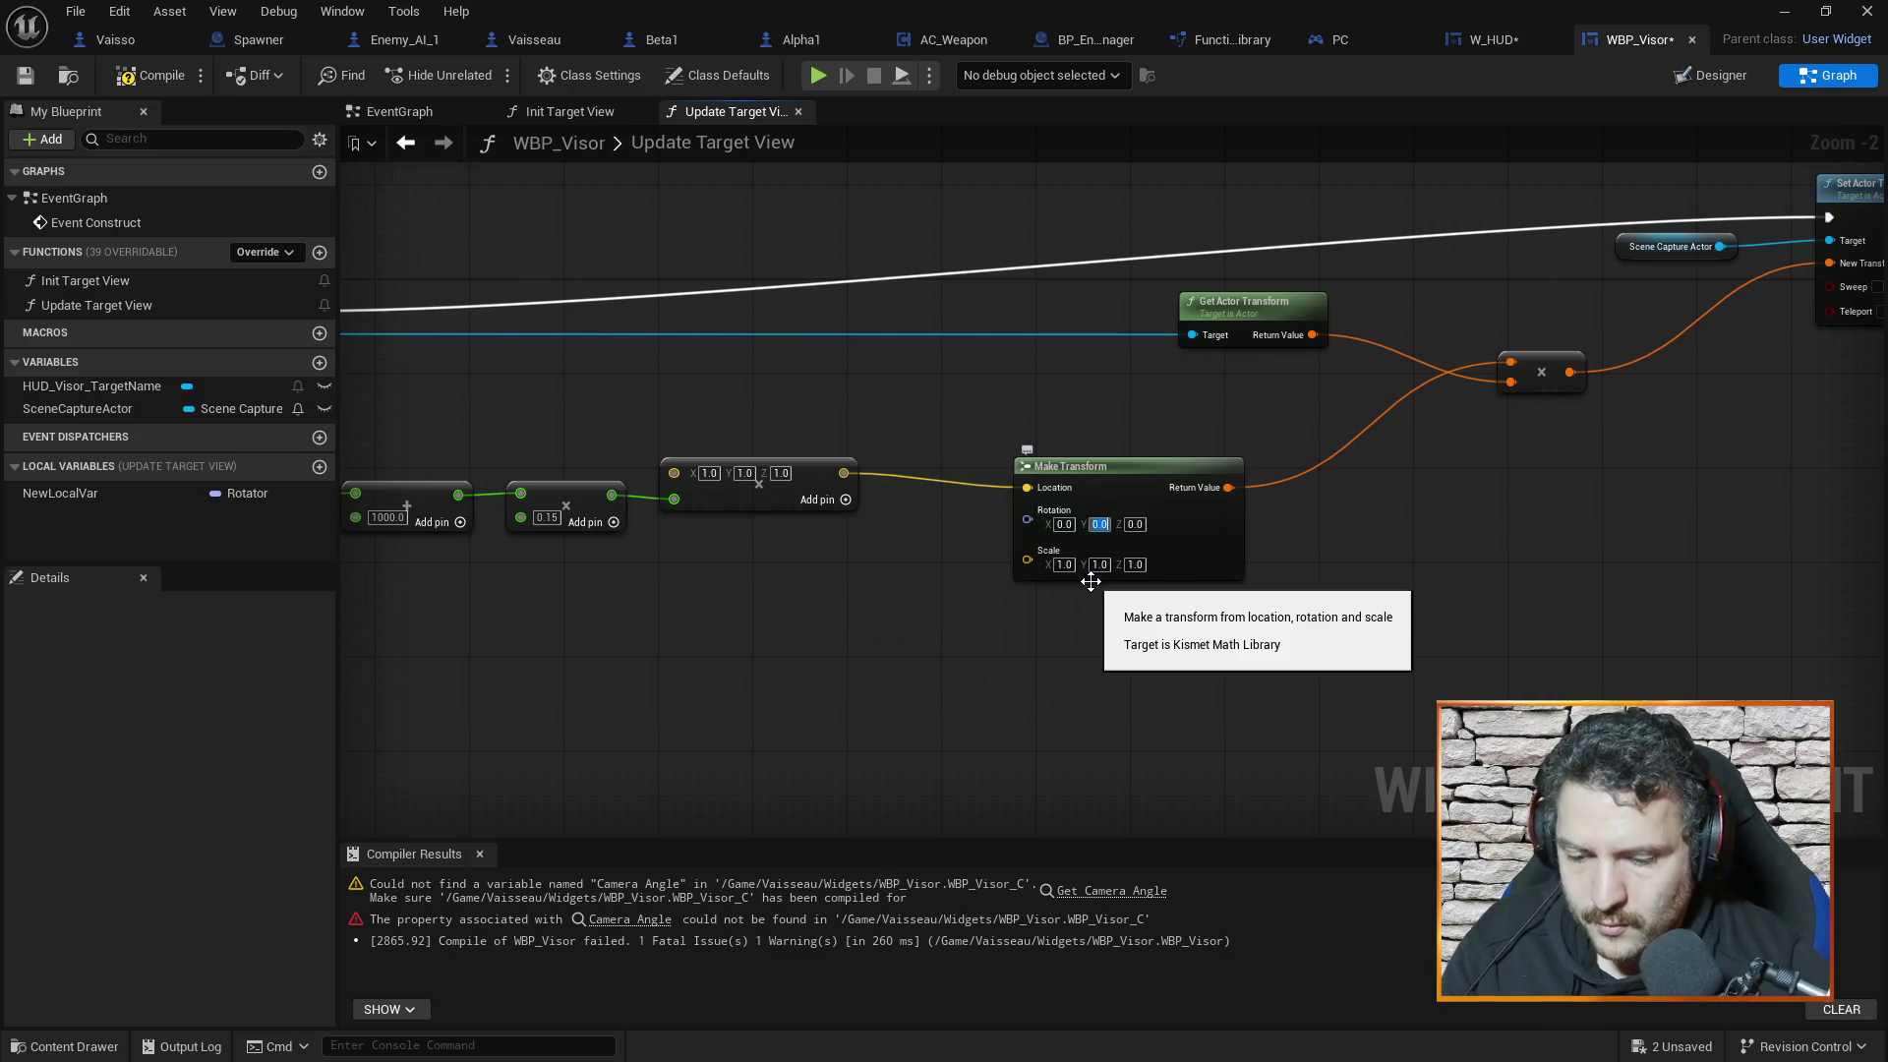
text(45)
key(Return)
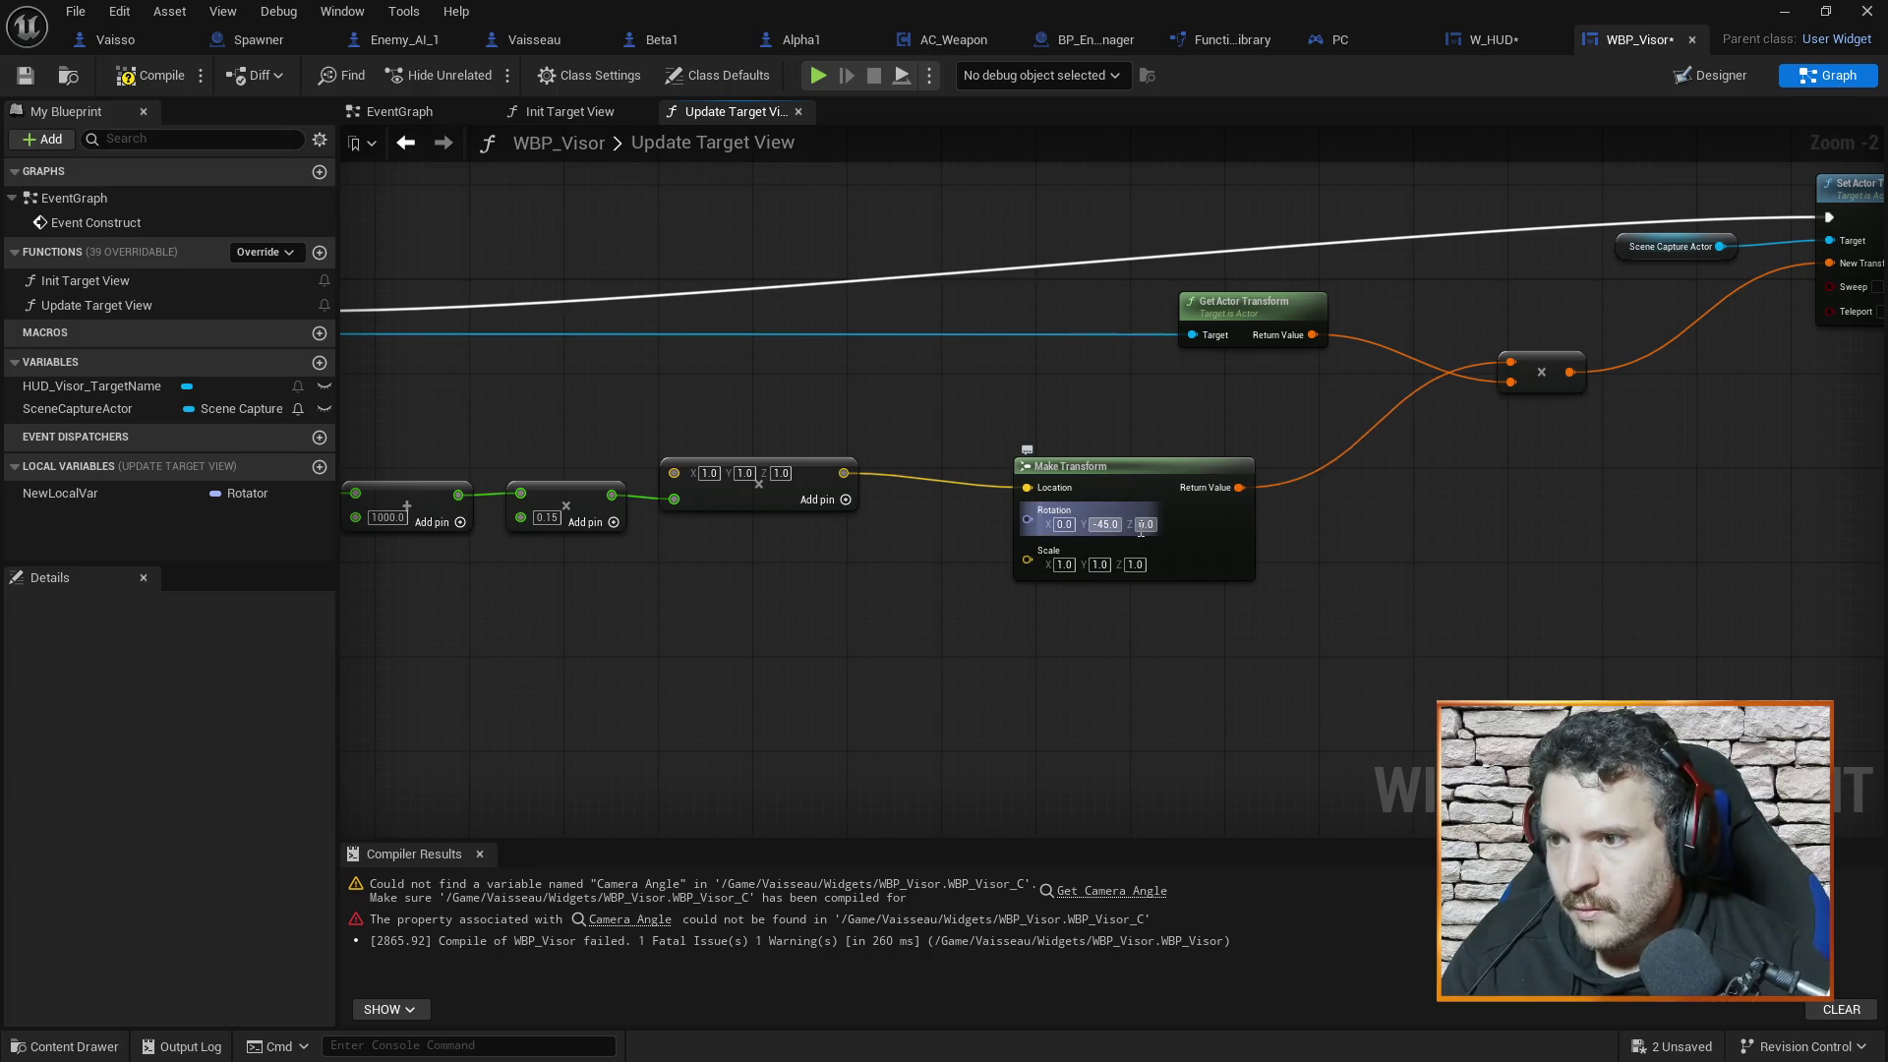
text(-135)
key(Return)
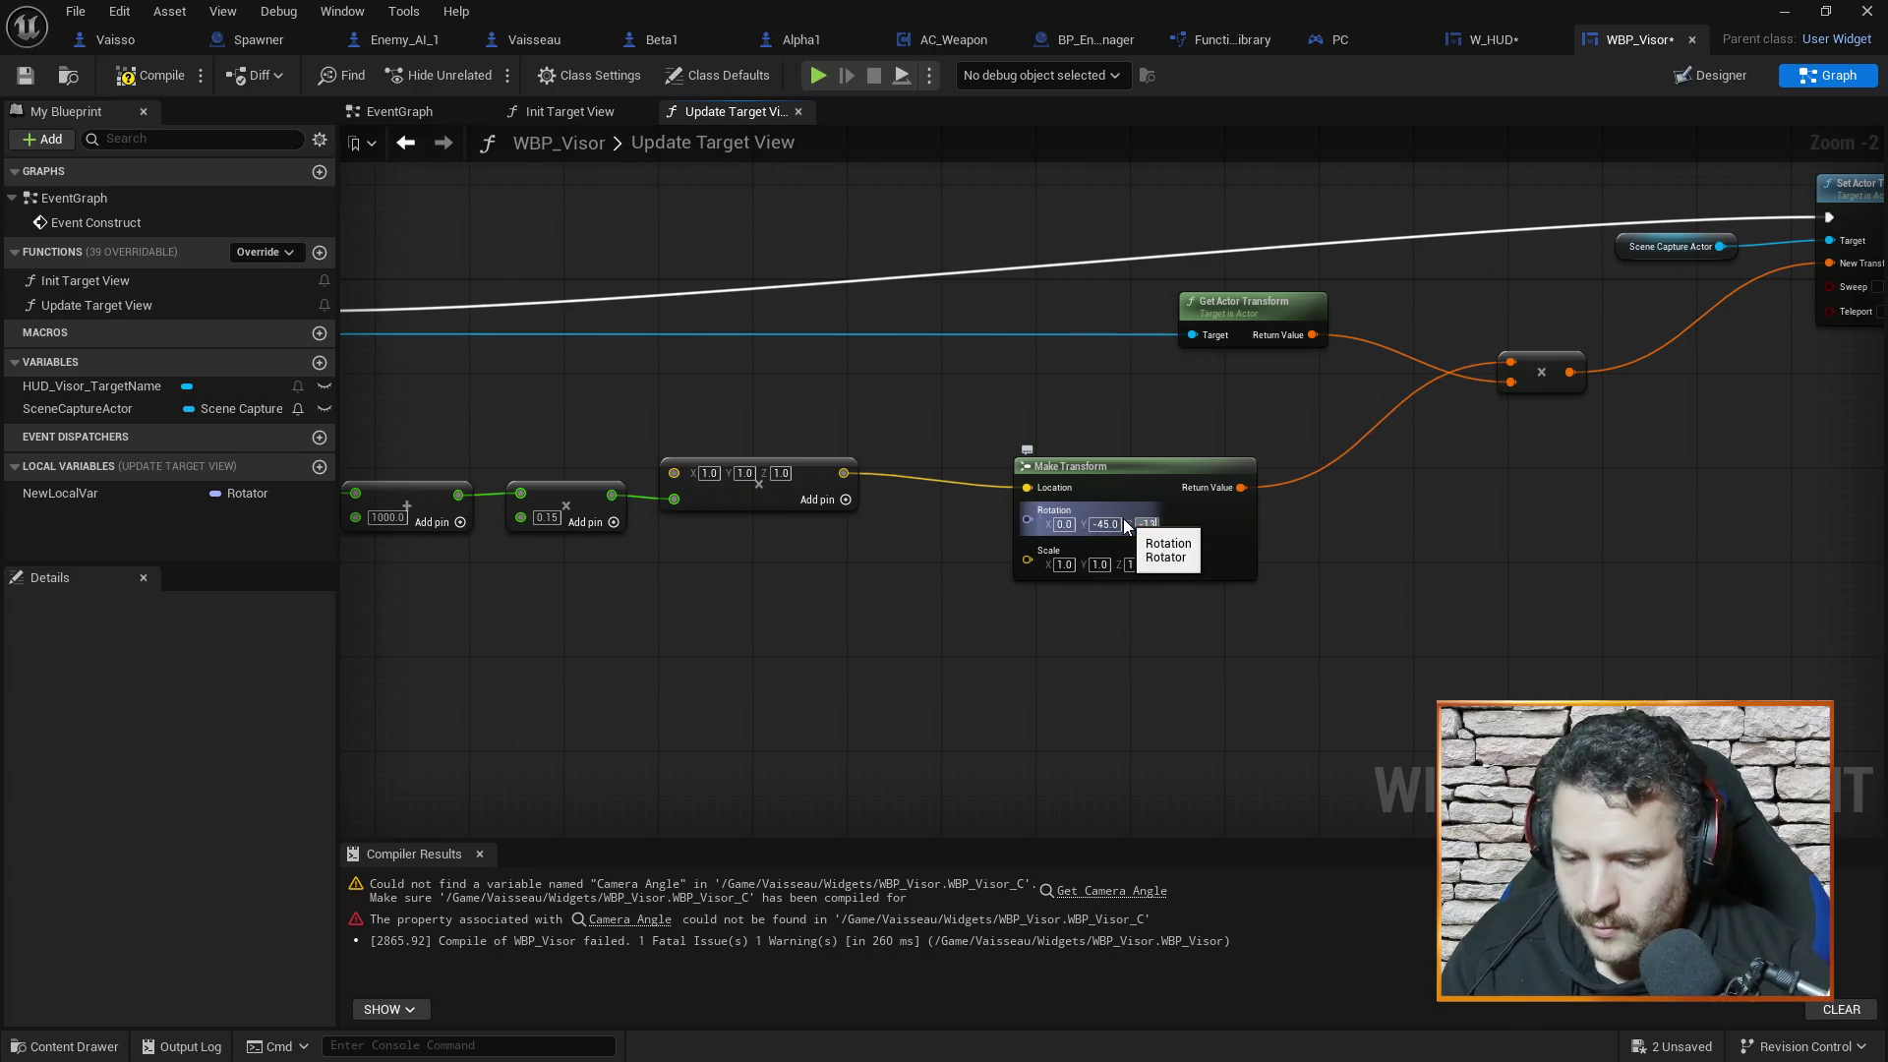
click(861, 669)
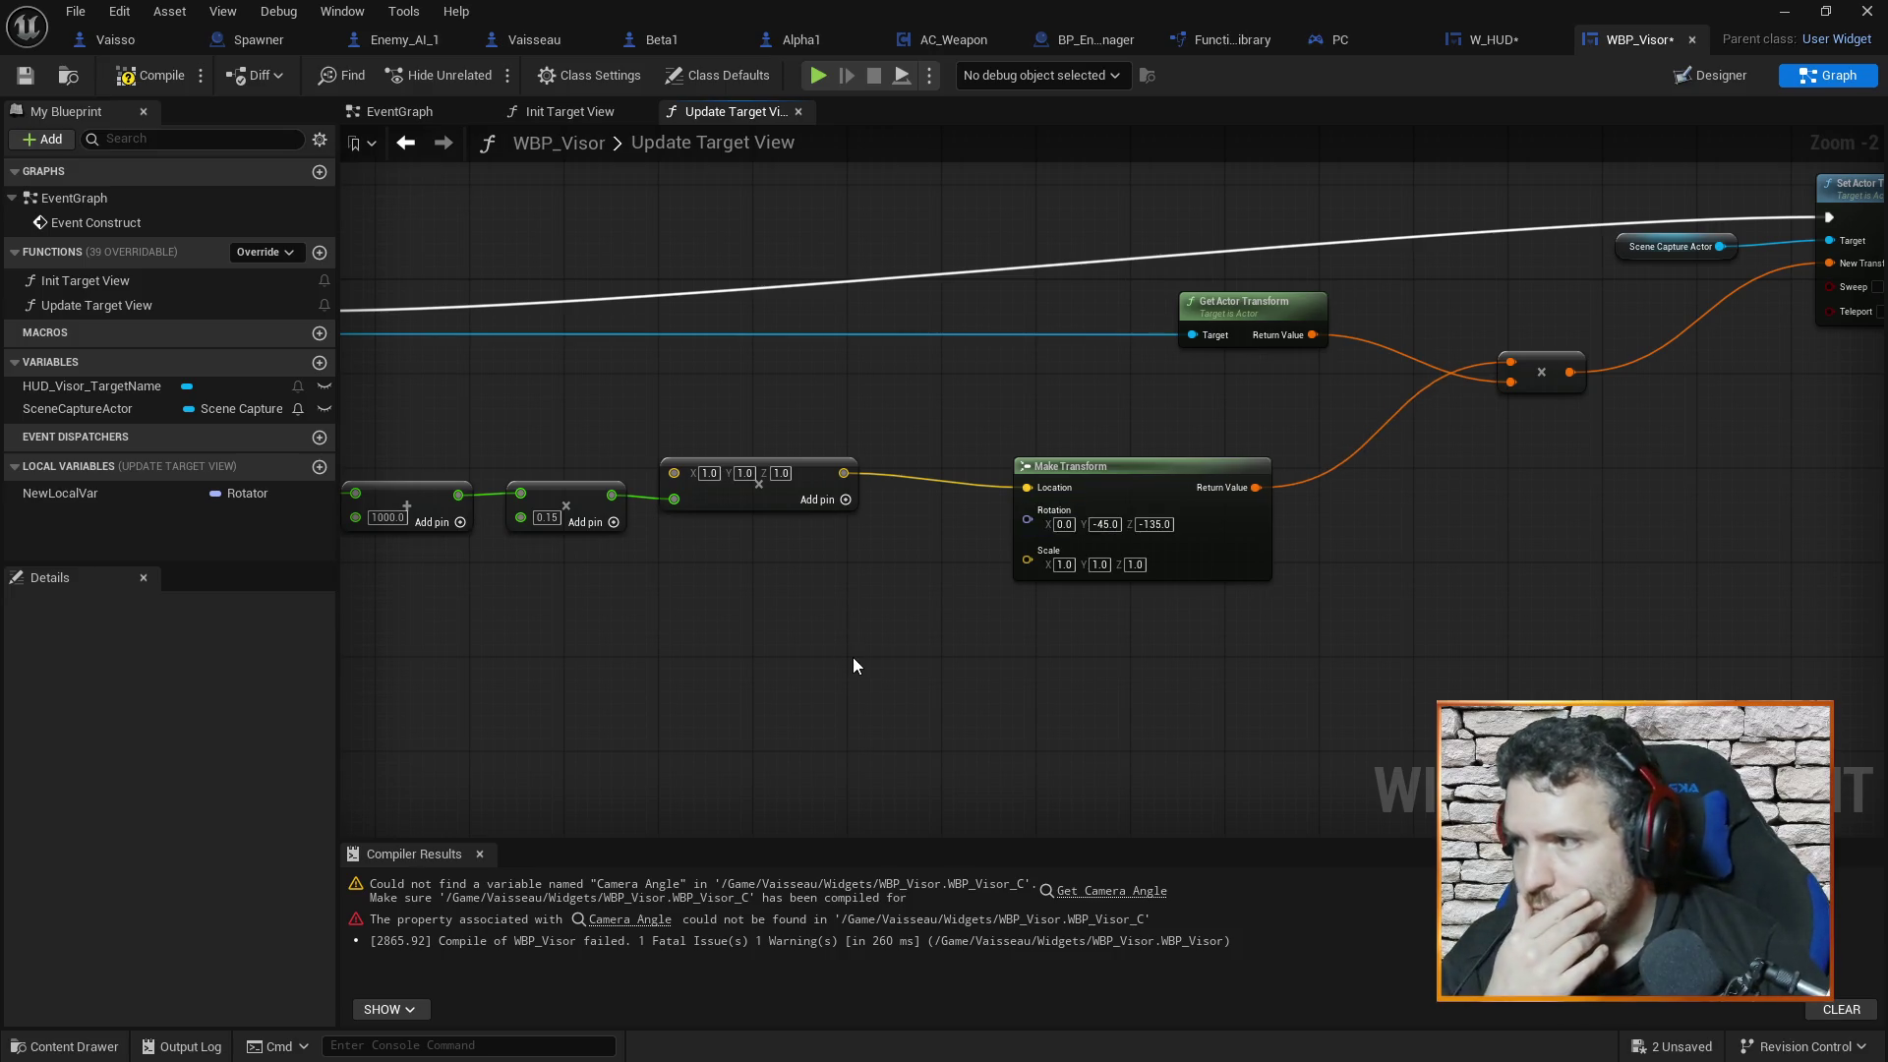
Delete the unused NewLocalVar variable and recompile WBP_Visor
click(138, 496)
key(Delete)
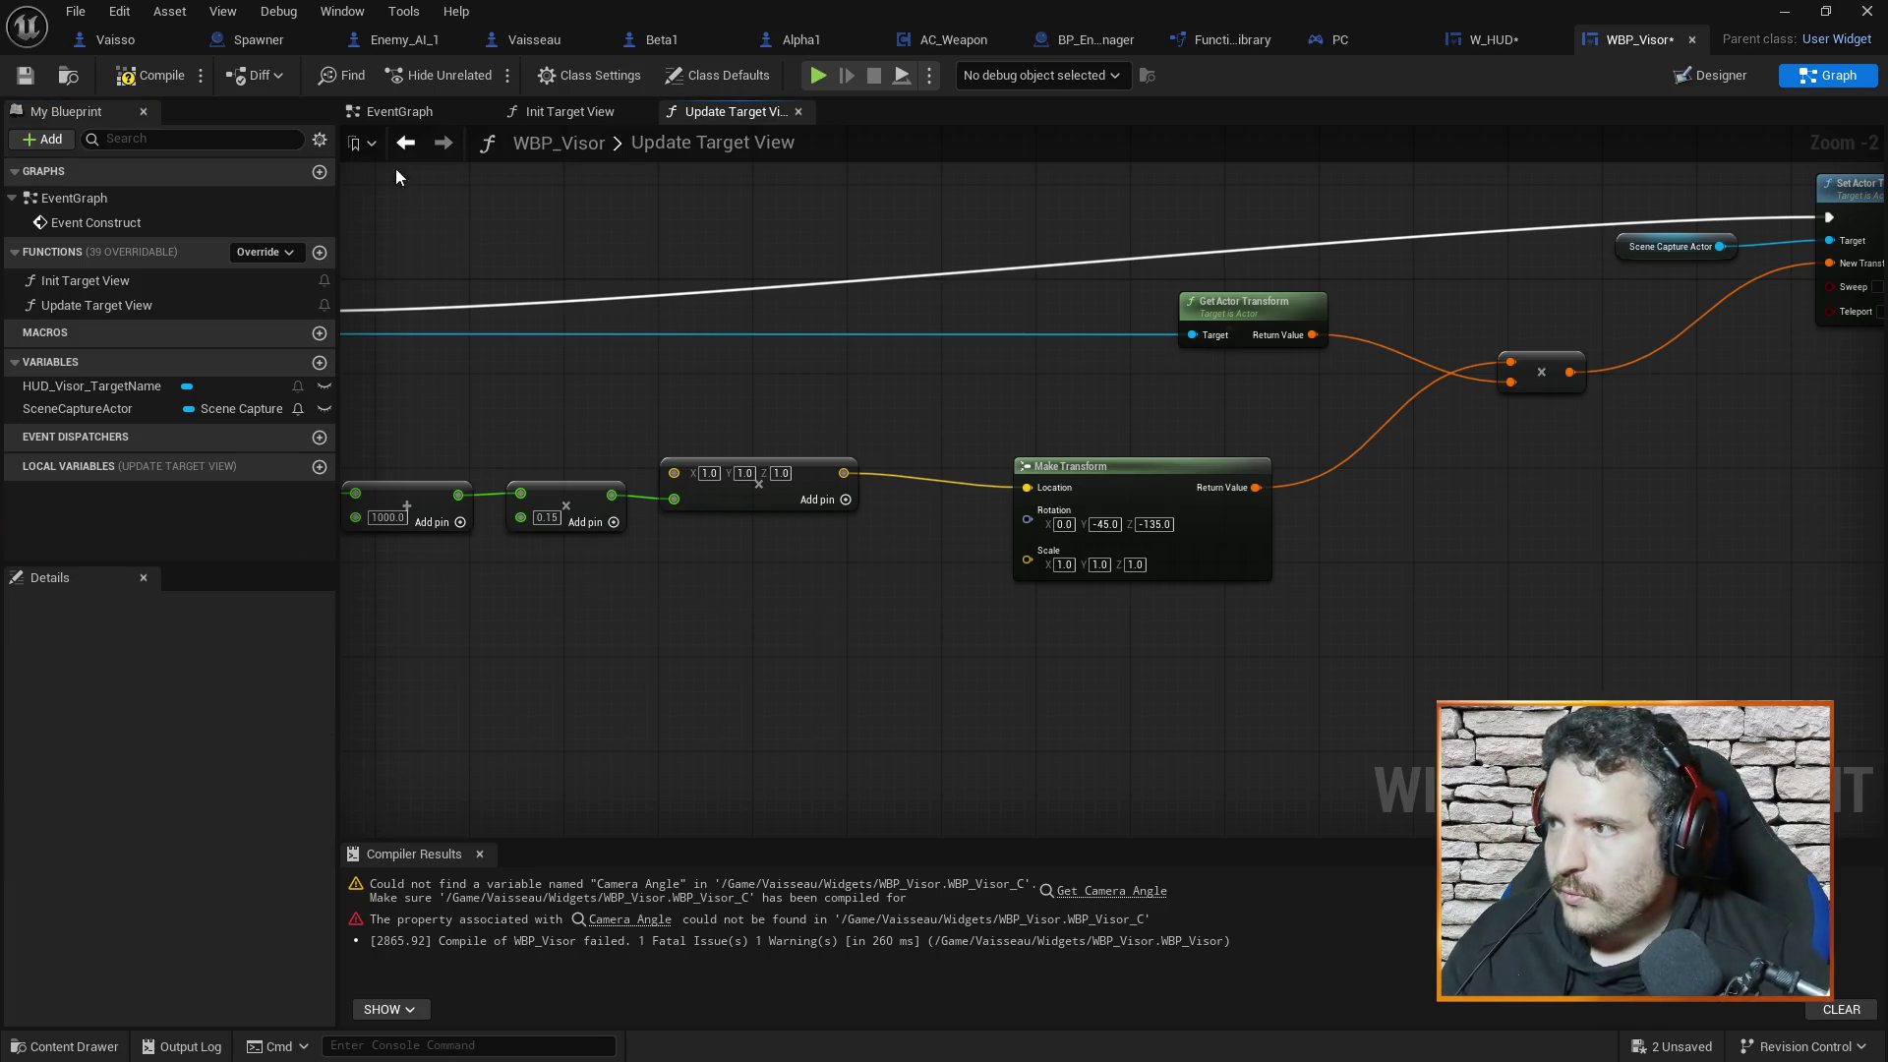
click(162, 78)
Promote Make Transform's Rotation input to a local variable again
drag(1426, 651, 1404, 694)
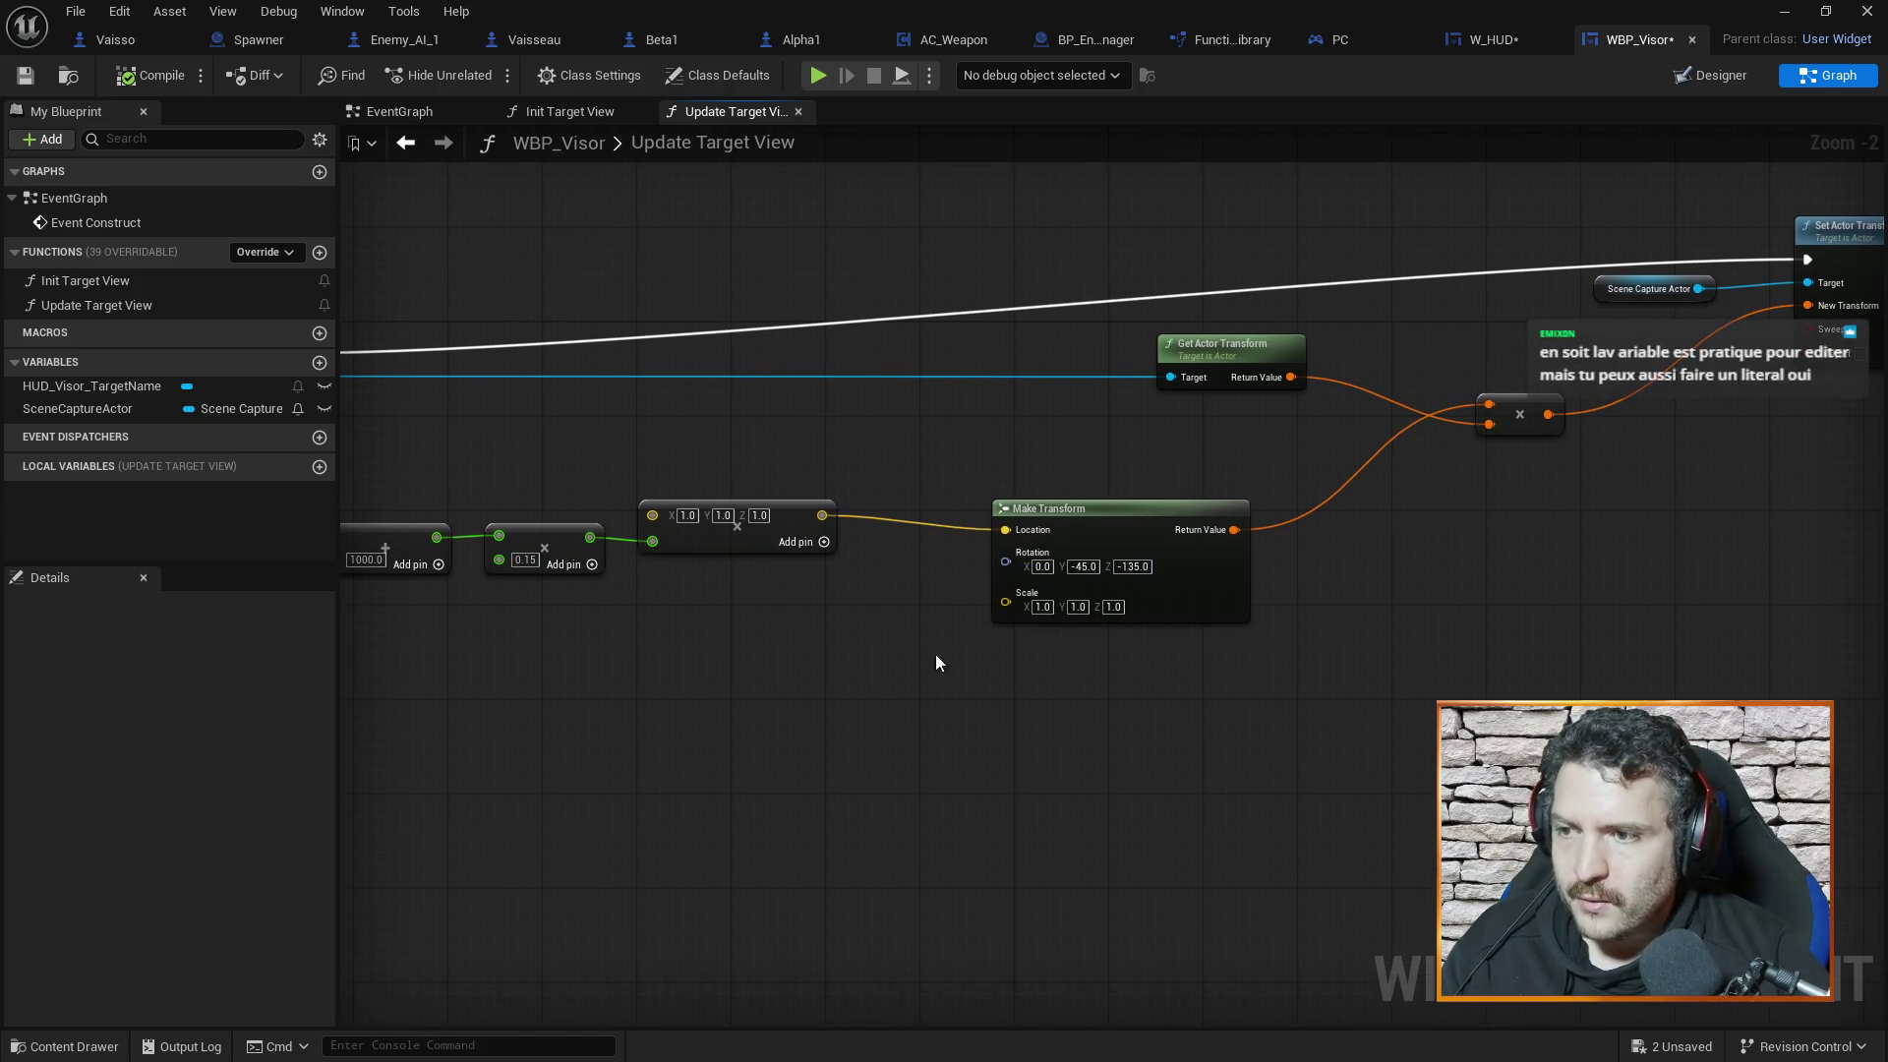
drag(1004, 561, 887, 630)
click(984, 700)
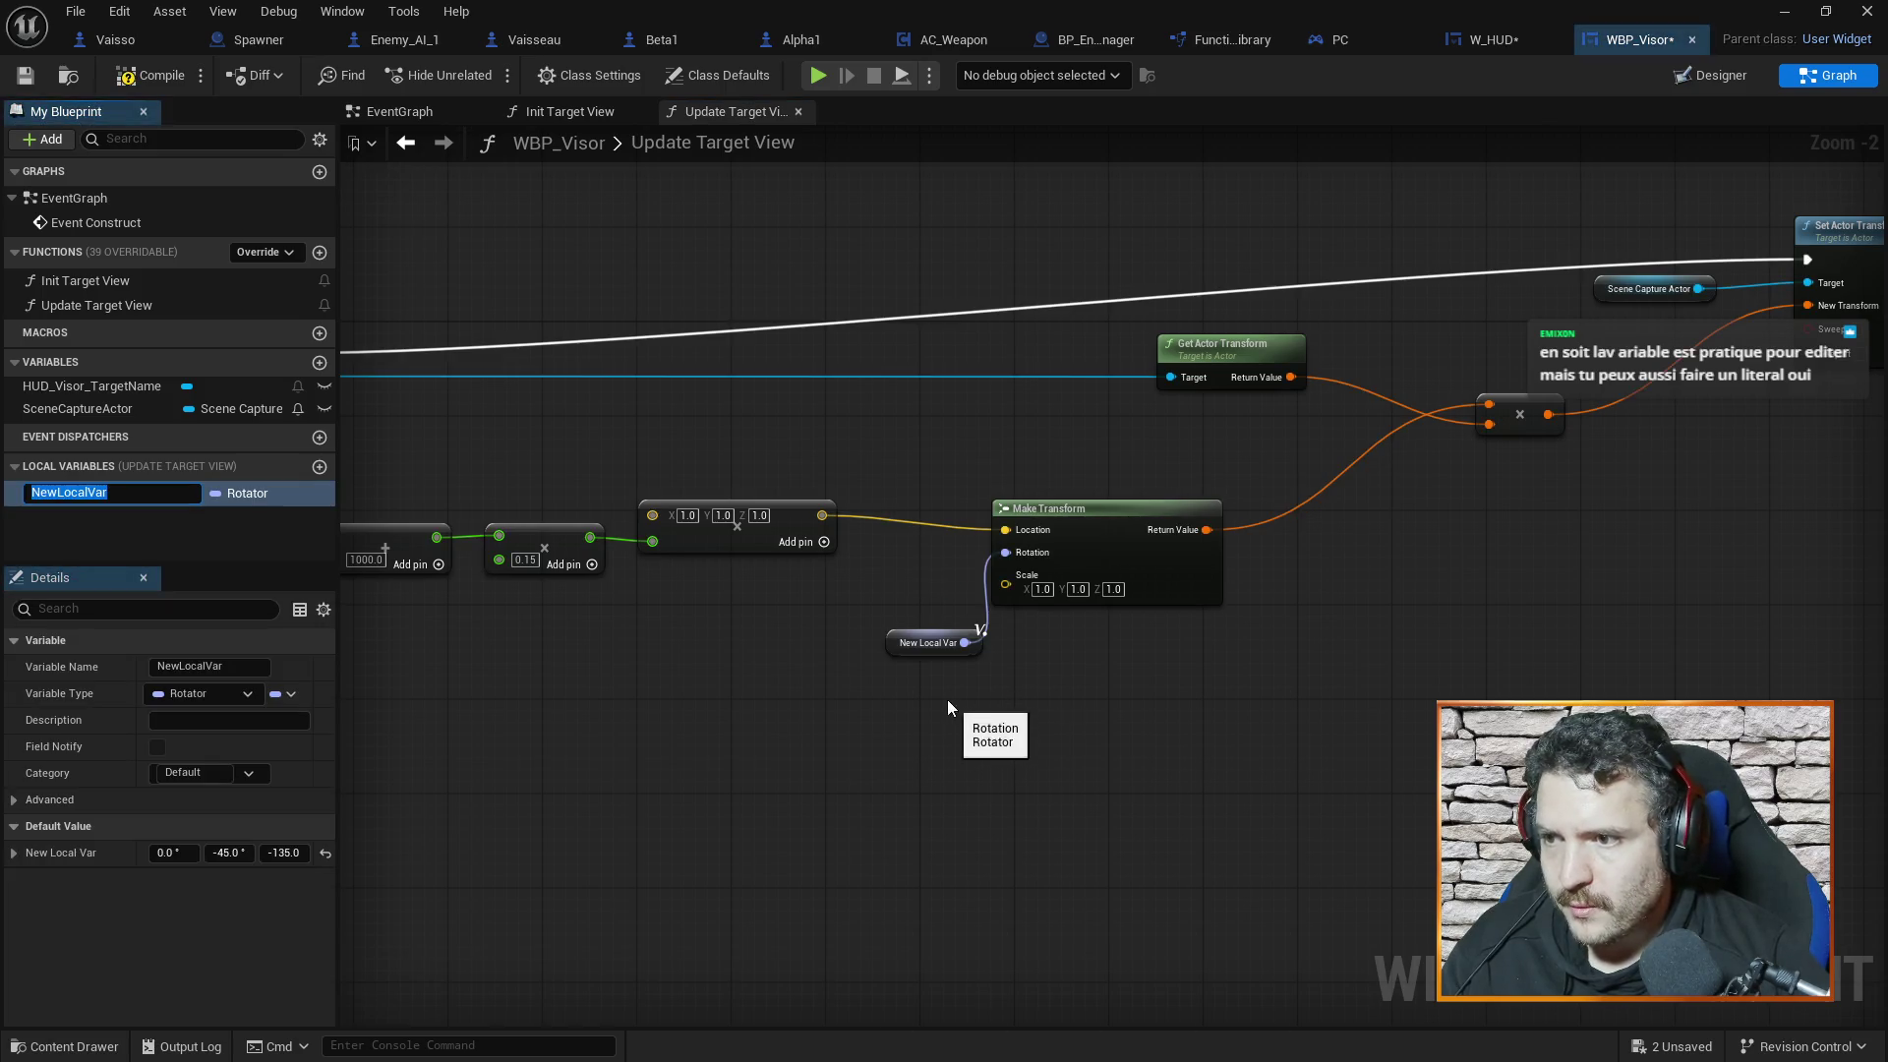
Rename the new local variable to CameraRelativeAngle and tidy its getter node
click(92, 487)
key(F2)
text(Came)
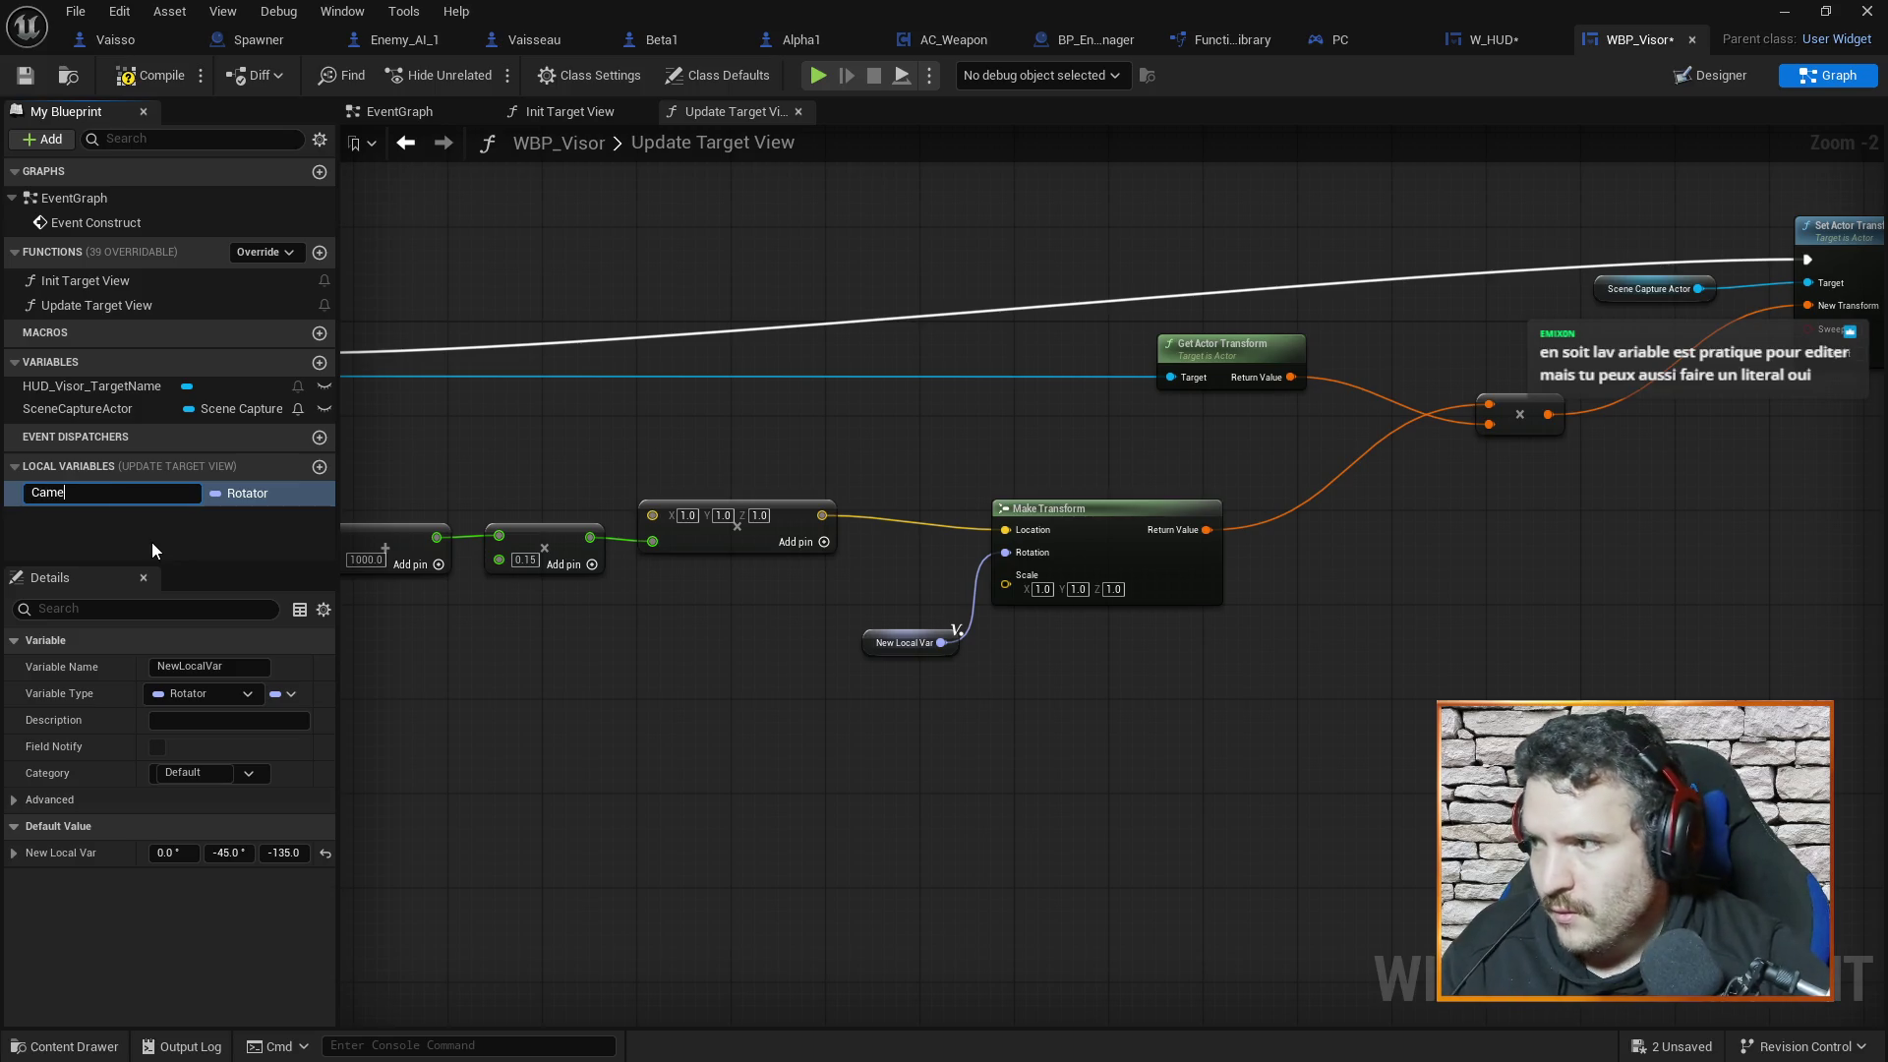
text(raRelativeAngle)
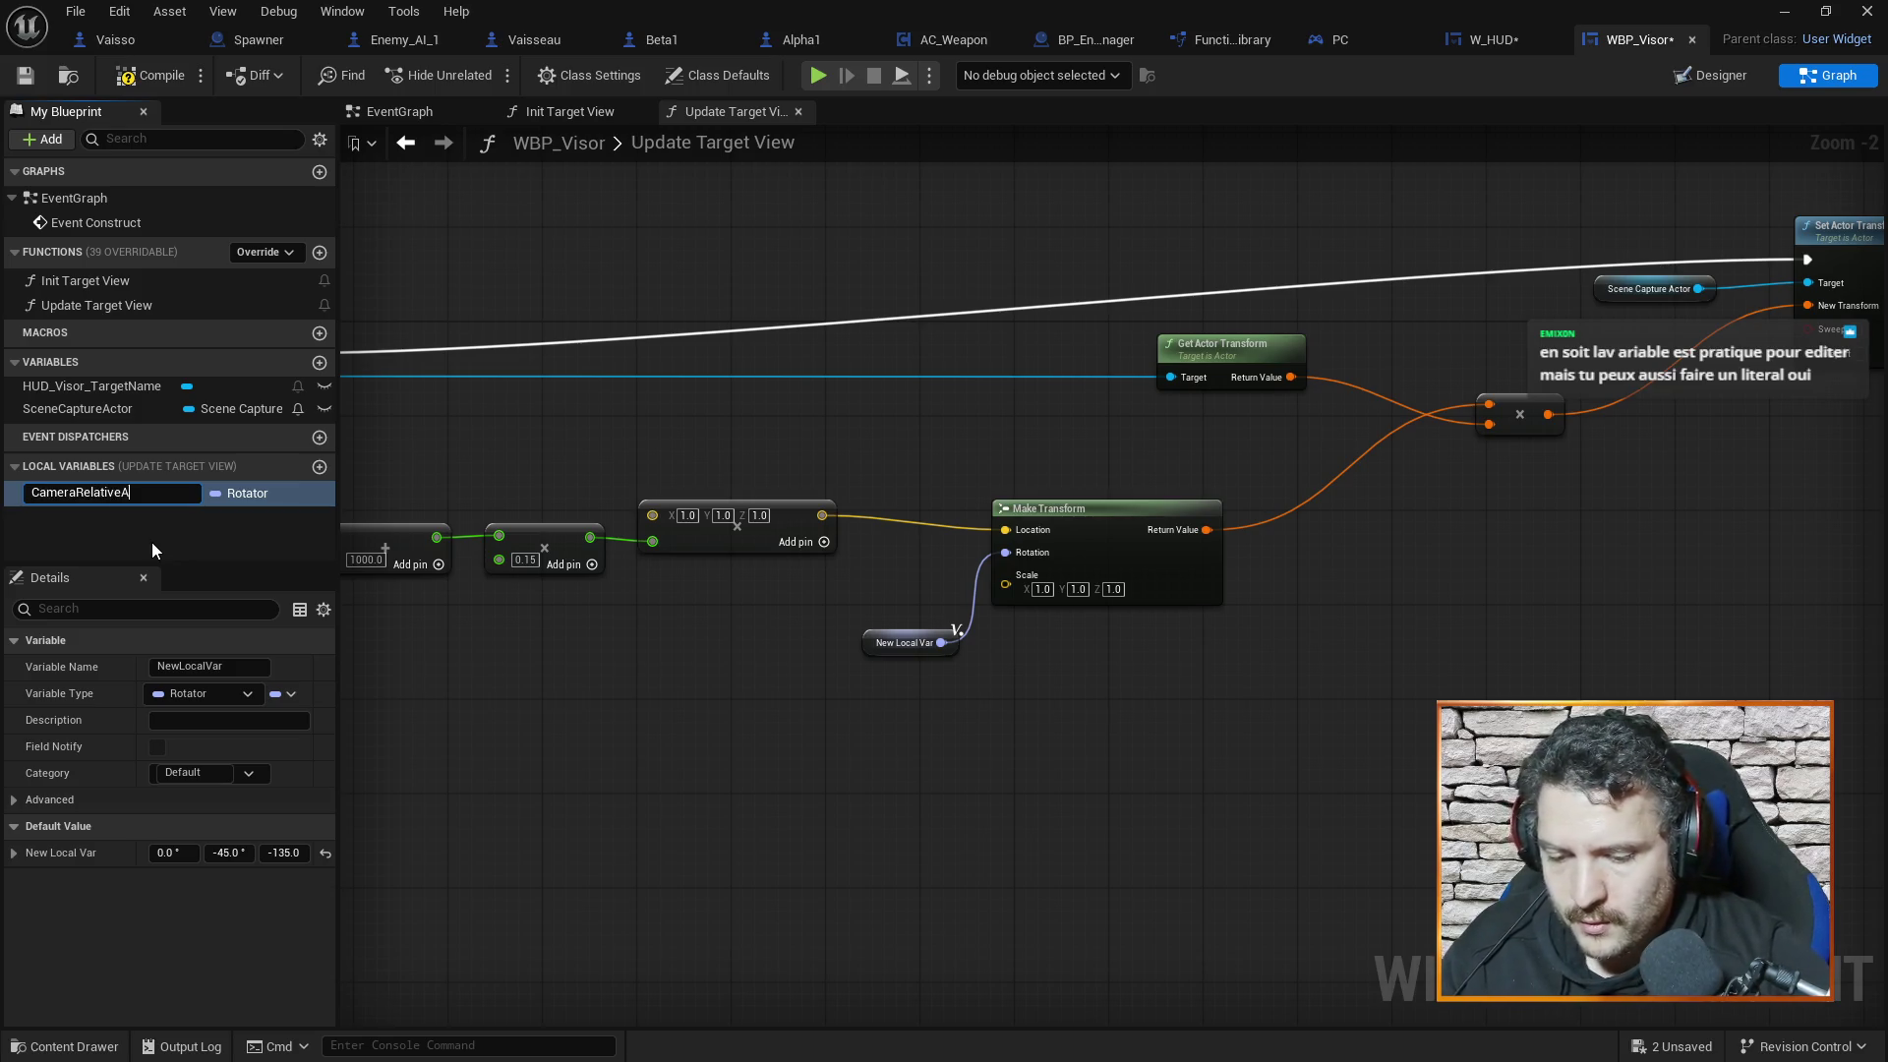
key(Return)
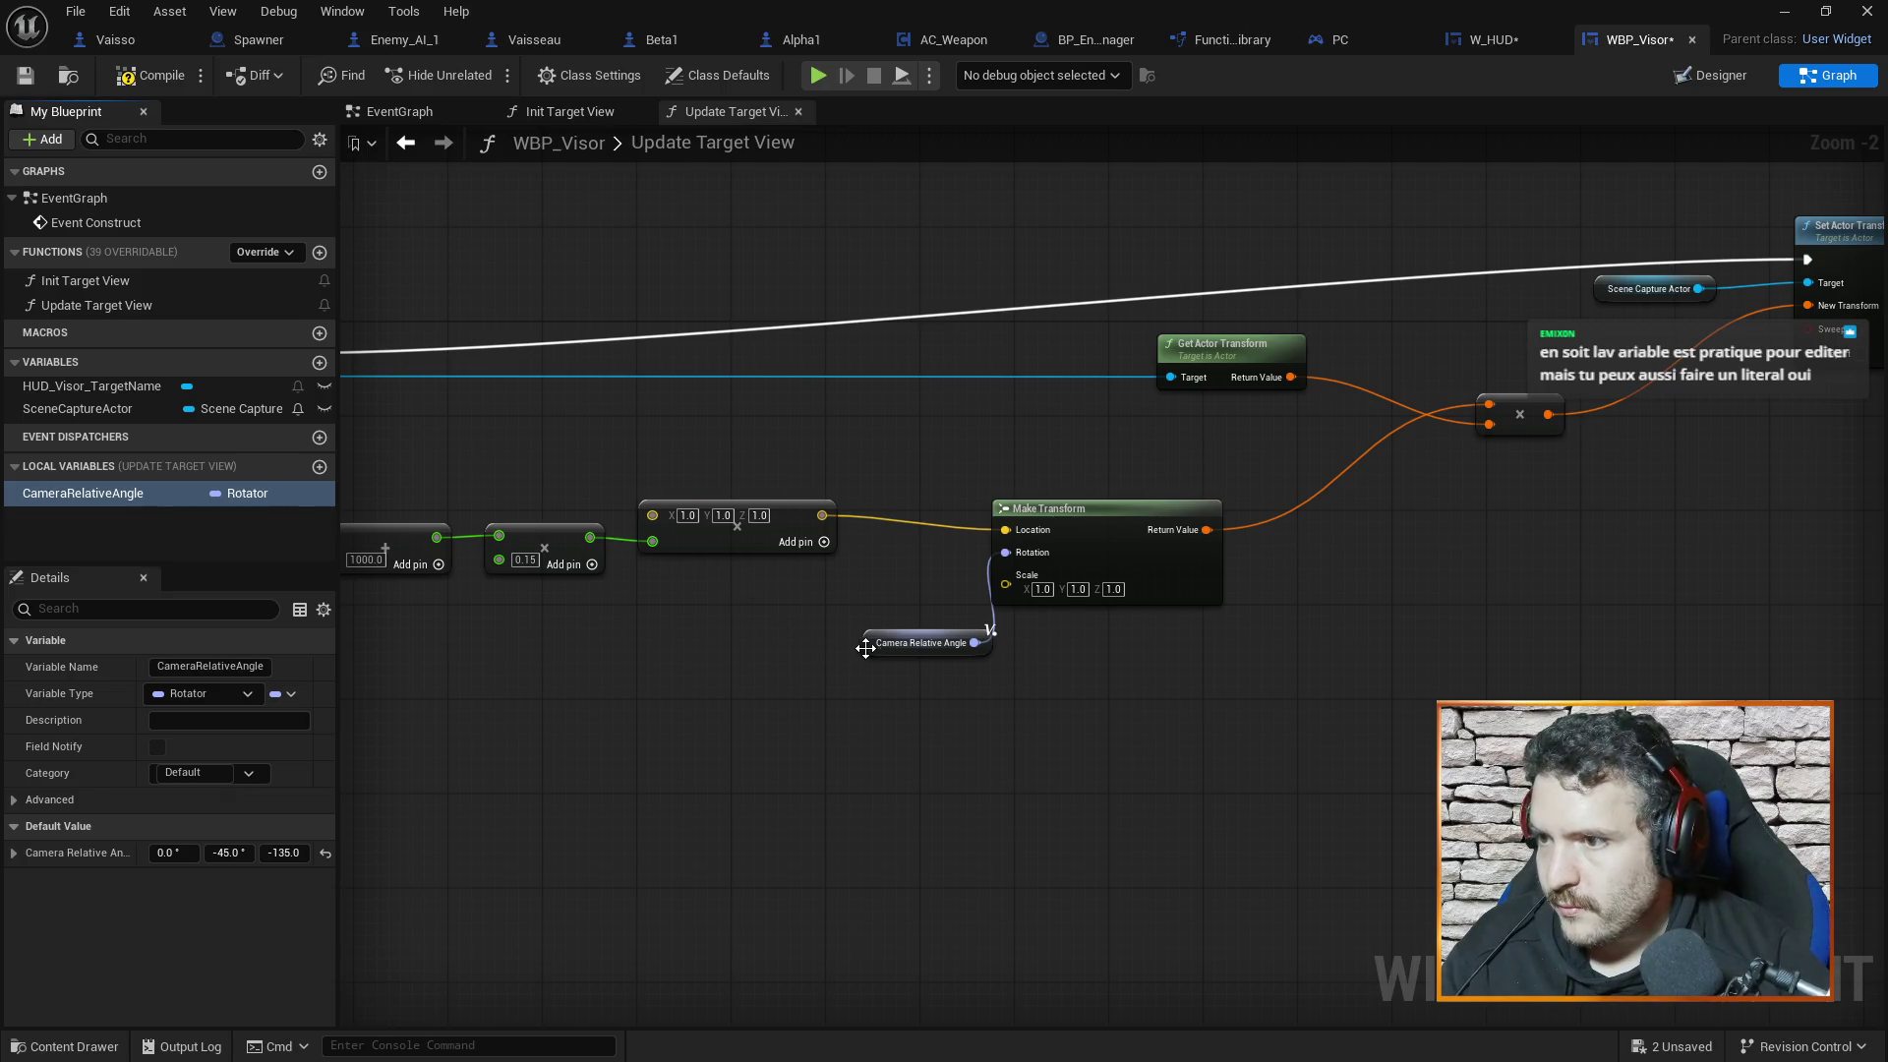
drag(874, 647, 826, 647)
click(816, 734)
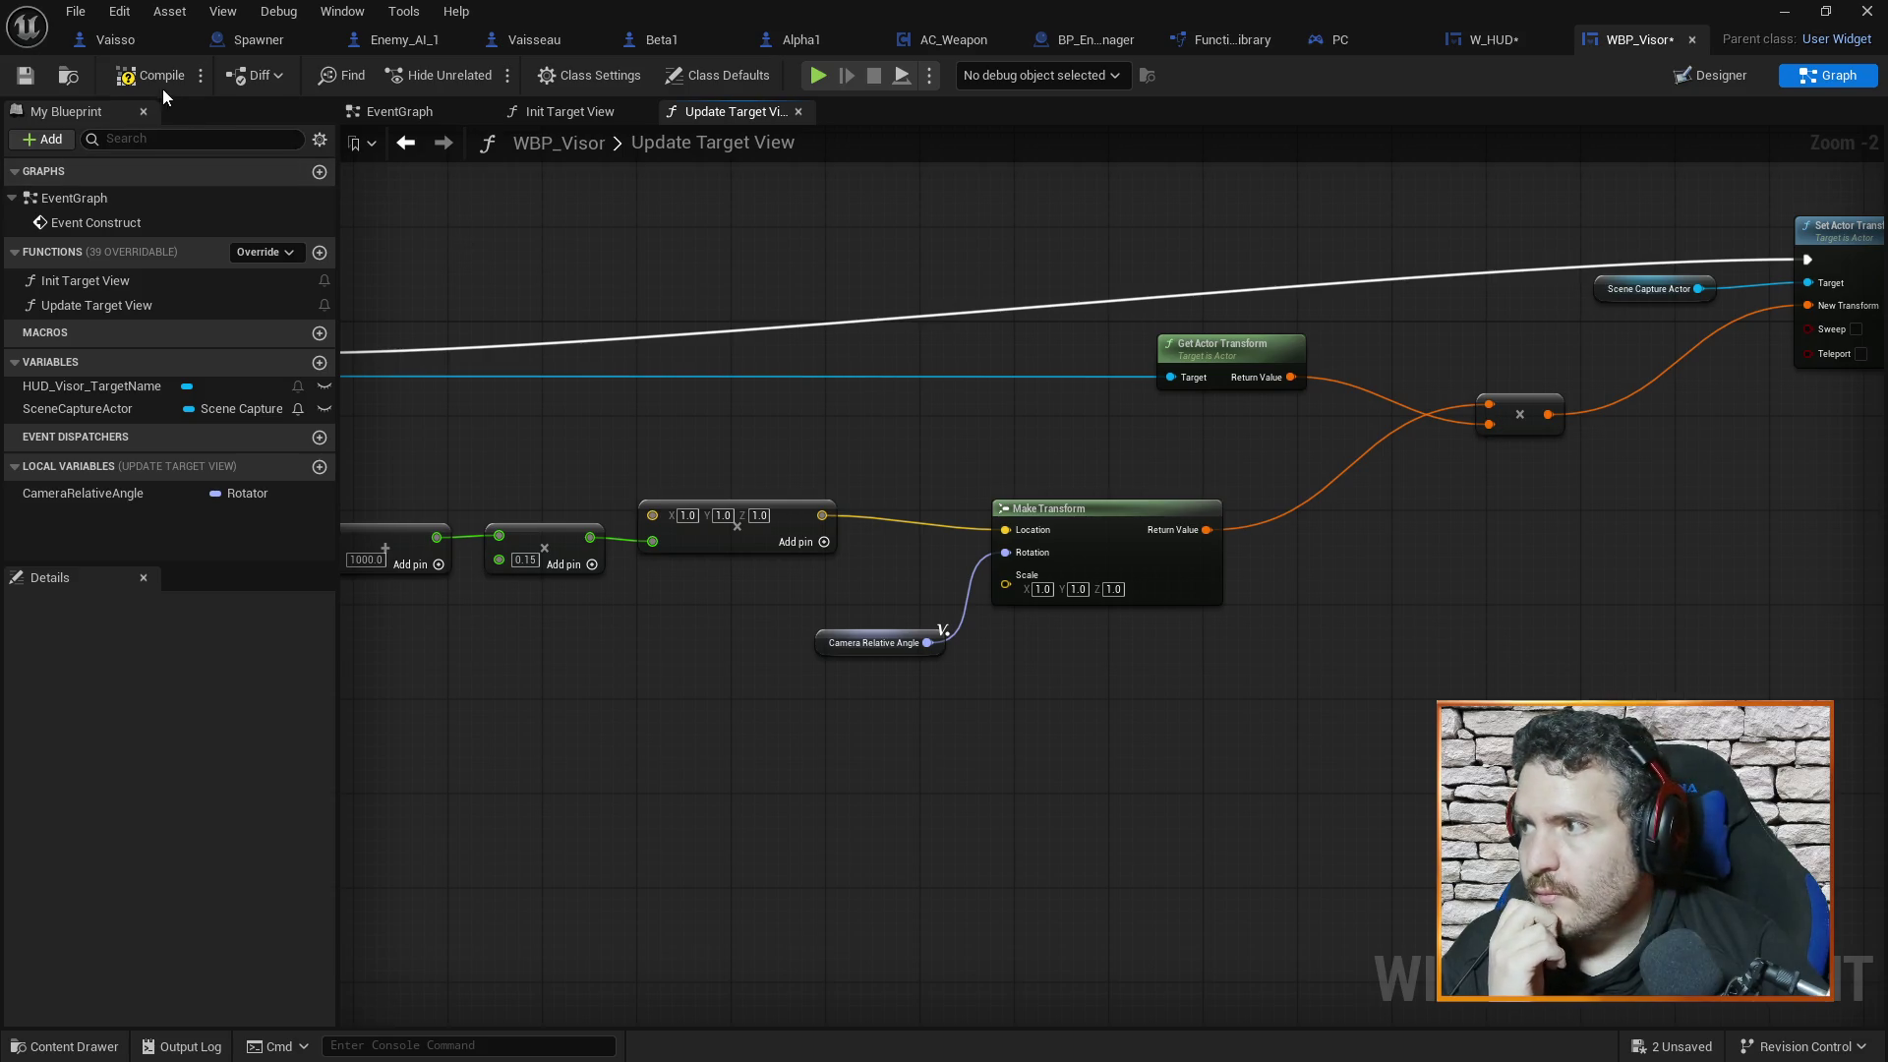
mouse_move(1454, 650)
mouse_down()
mouse_move(1112, 674)
mouse_move(1717, 709)
mouse_move(1078, 691)
mouse_move(1668, 639)
mouse_up()
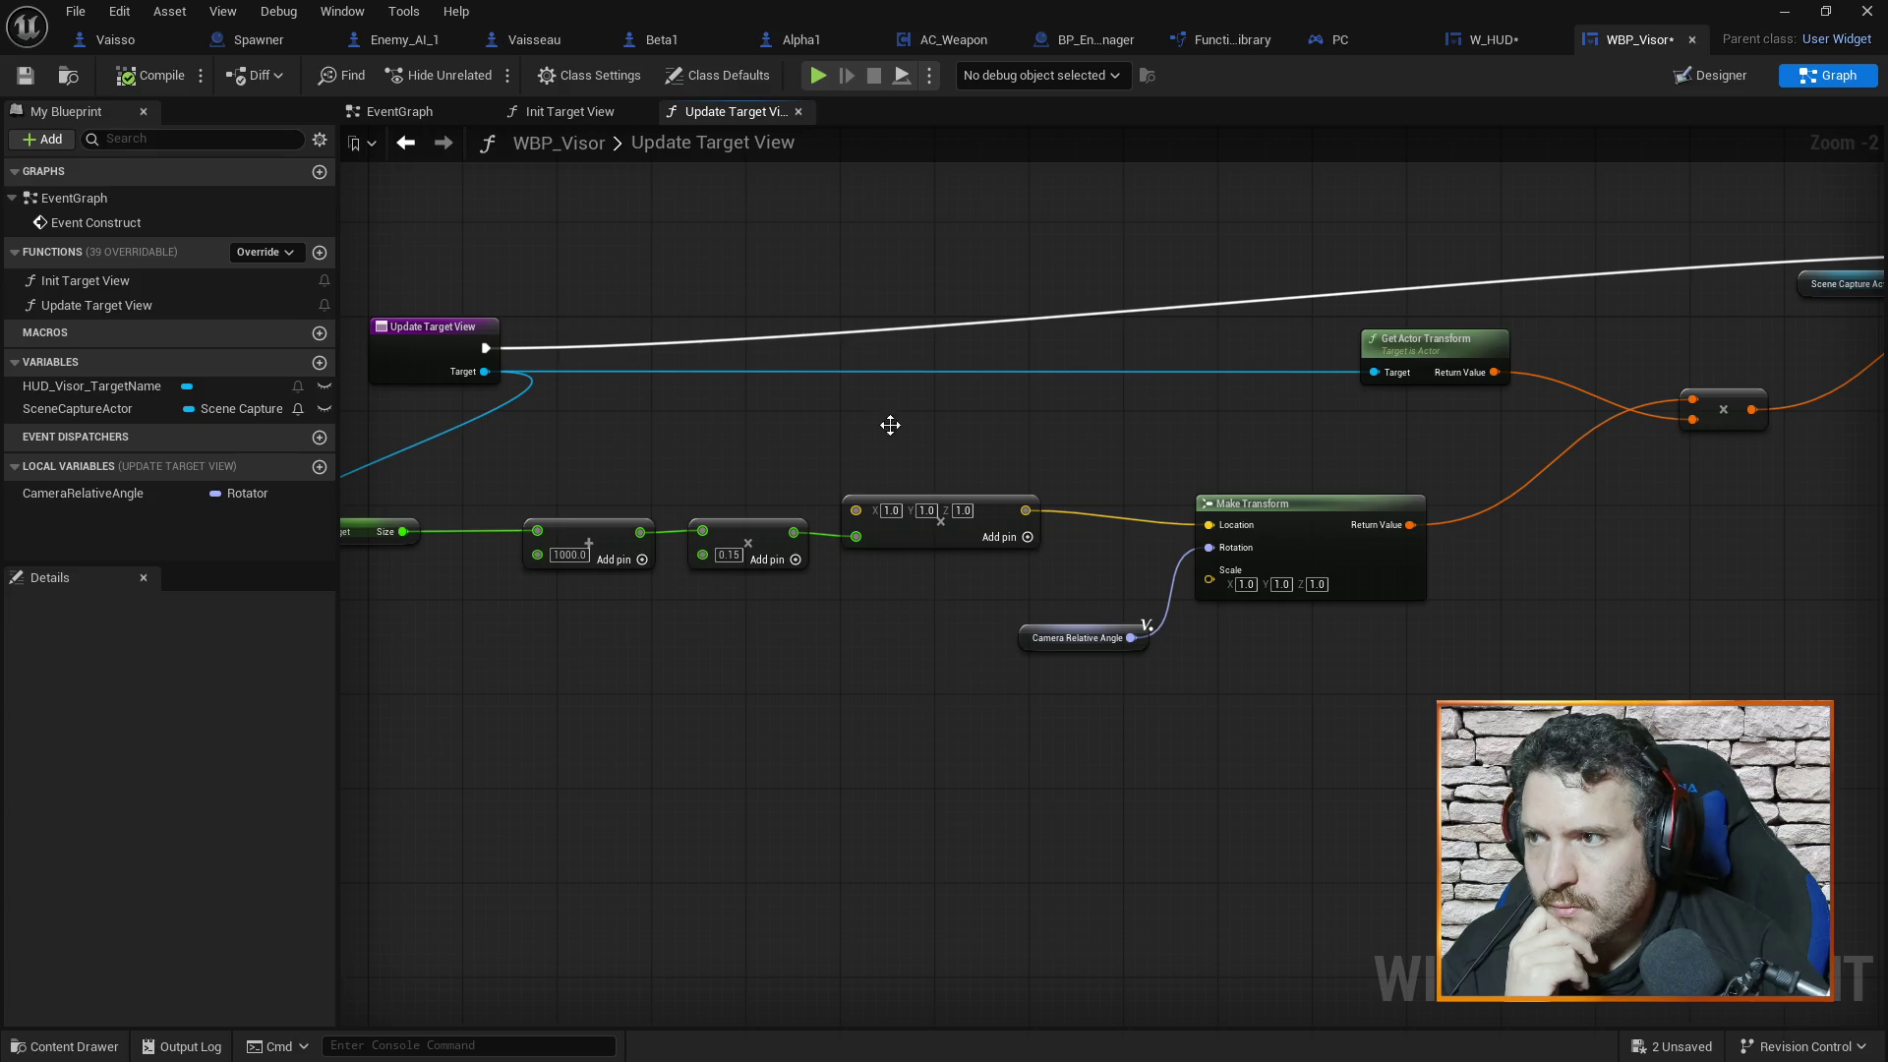
Switch to the EventGraph and center the Cast and SetText node group
click(450, 112)
mouse_move(1237, 663)
mouse_down()
mouse_move(1424, 605)
mouse_move(1172, 624)
mouse_up()
scroll(1424, 605, down, 2)
drag(945, 593, 1289, 593)
scroll(1000, 569, up, 3)
mouse_move(999, 569)
mouse_down()
mouse_move(1158, 624)
mouse_move(1216, 708)
mouse_up()
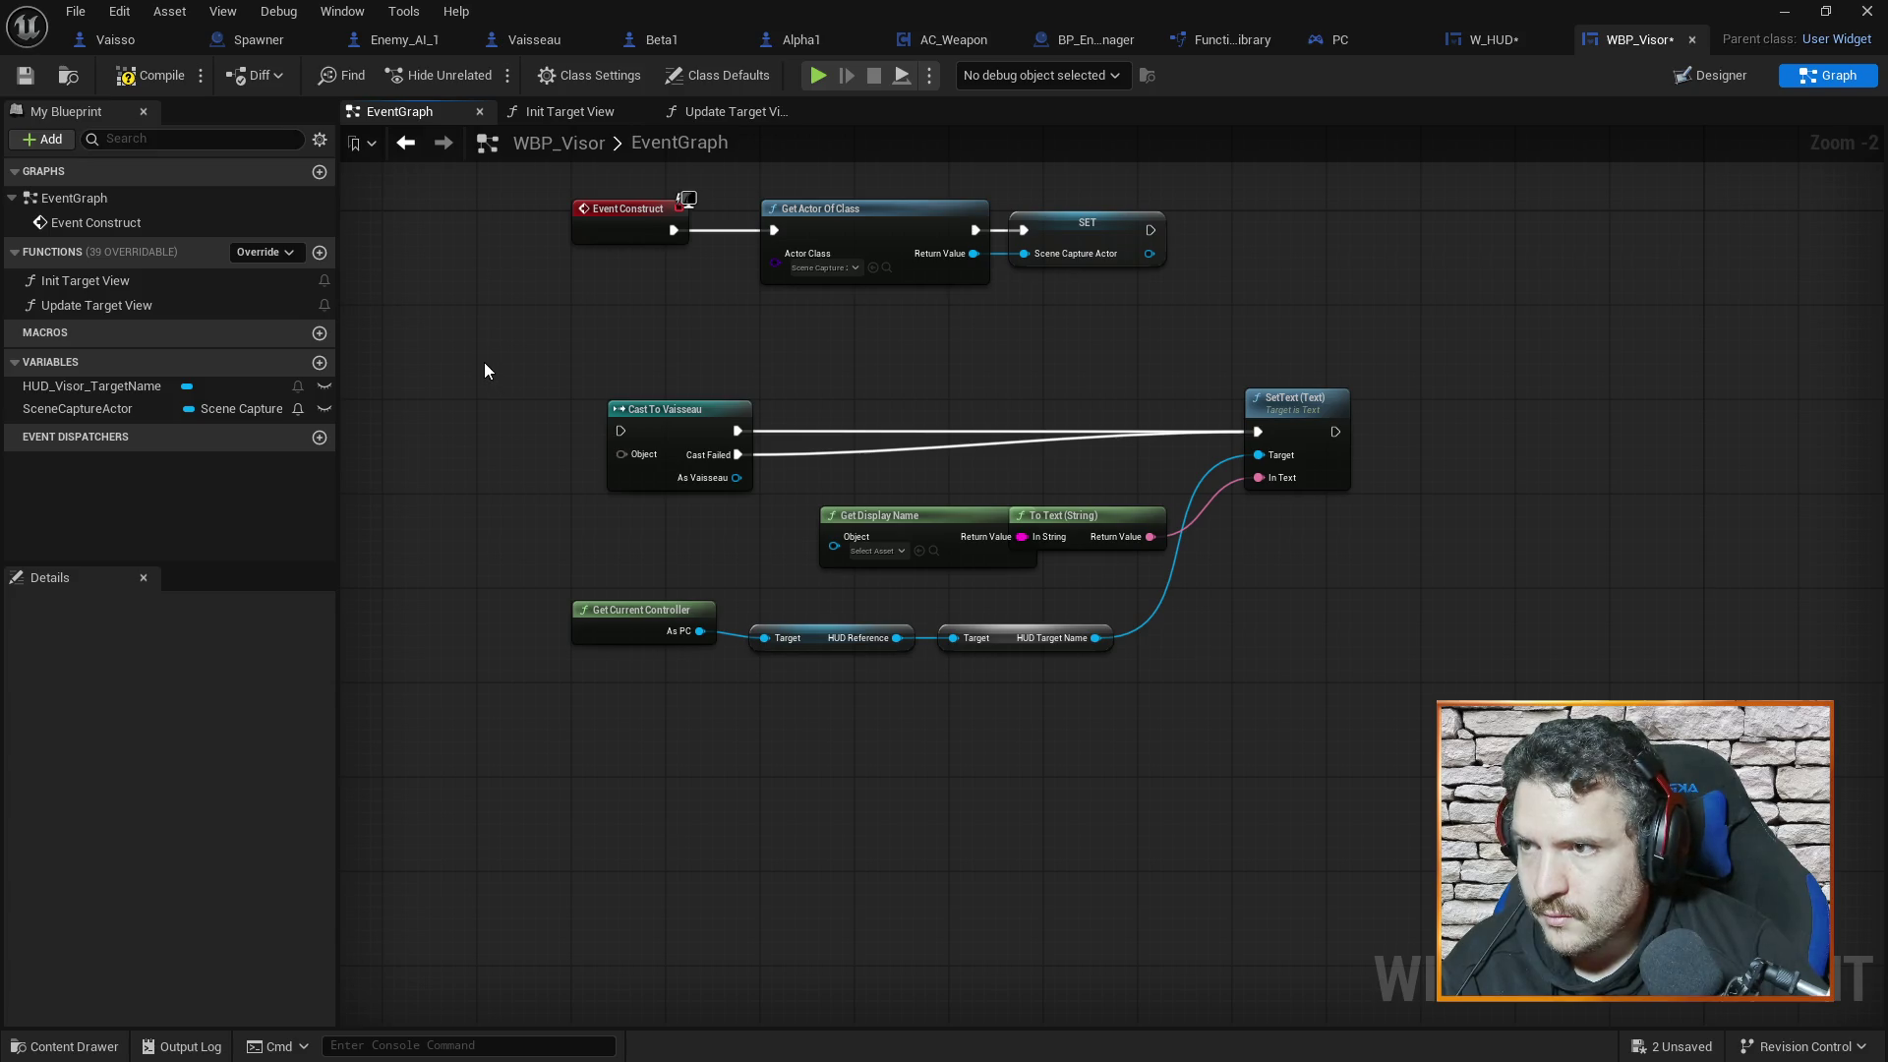
Move the Cast, SetText and controller nodes from the EventGraph into Init Target View
drag(488, 368, 1367, 782)
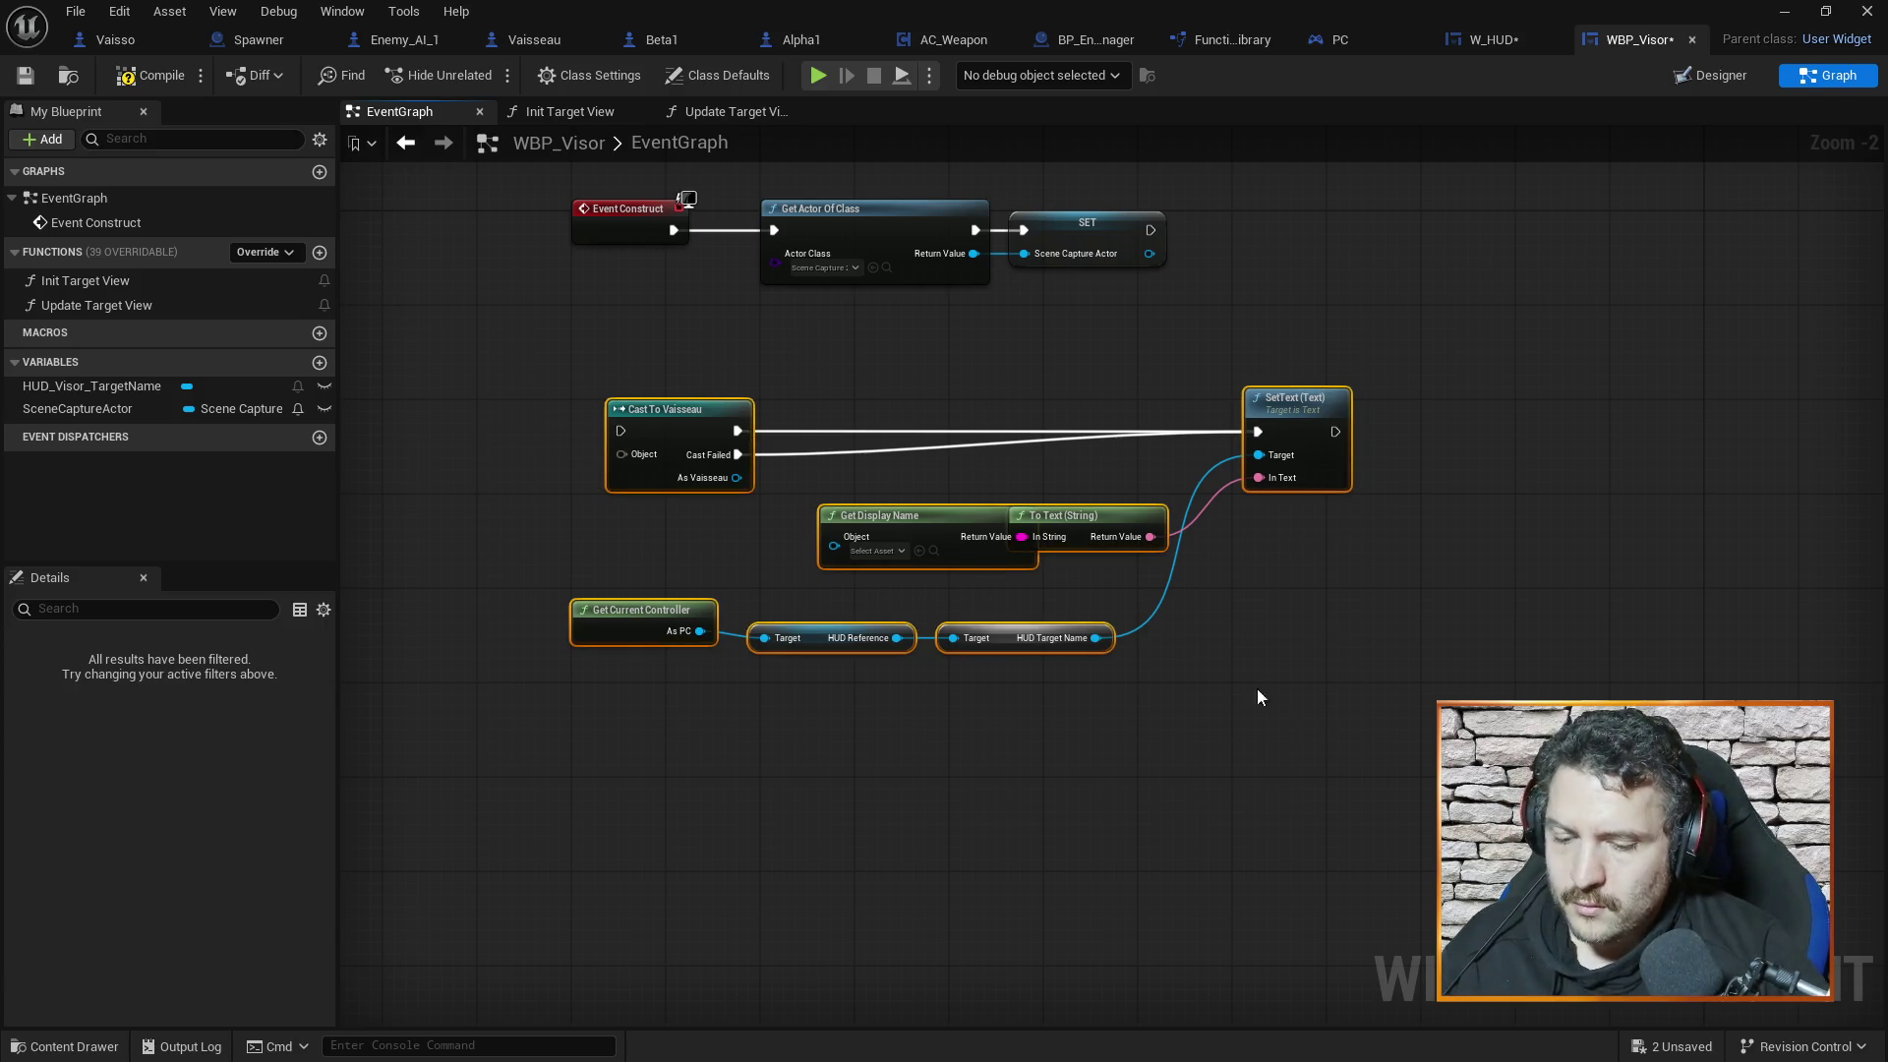
key(Delete)
click(688, 111)
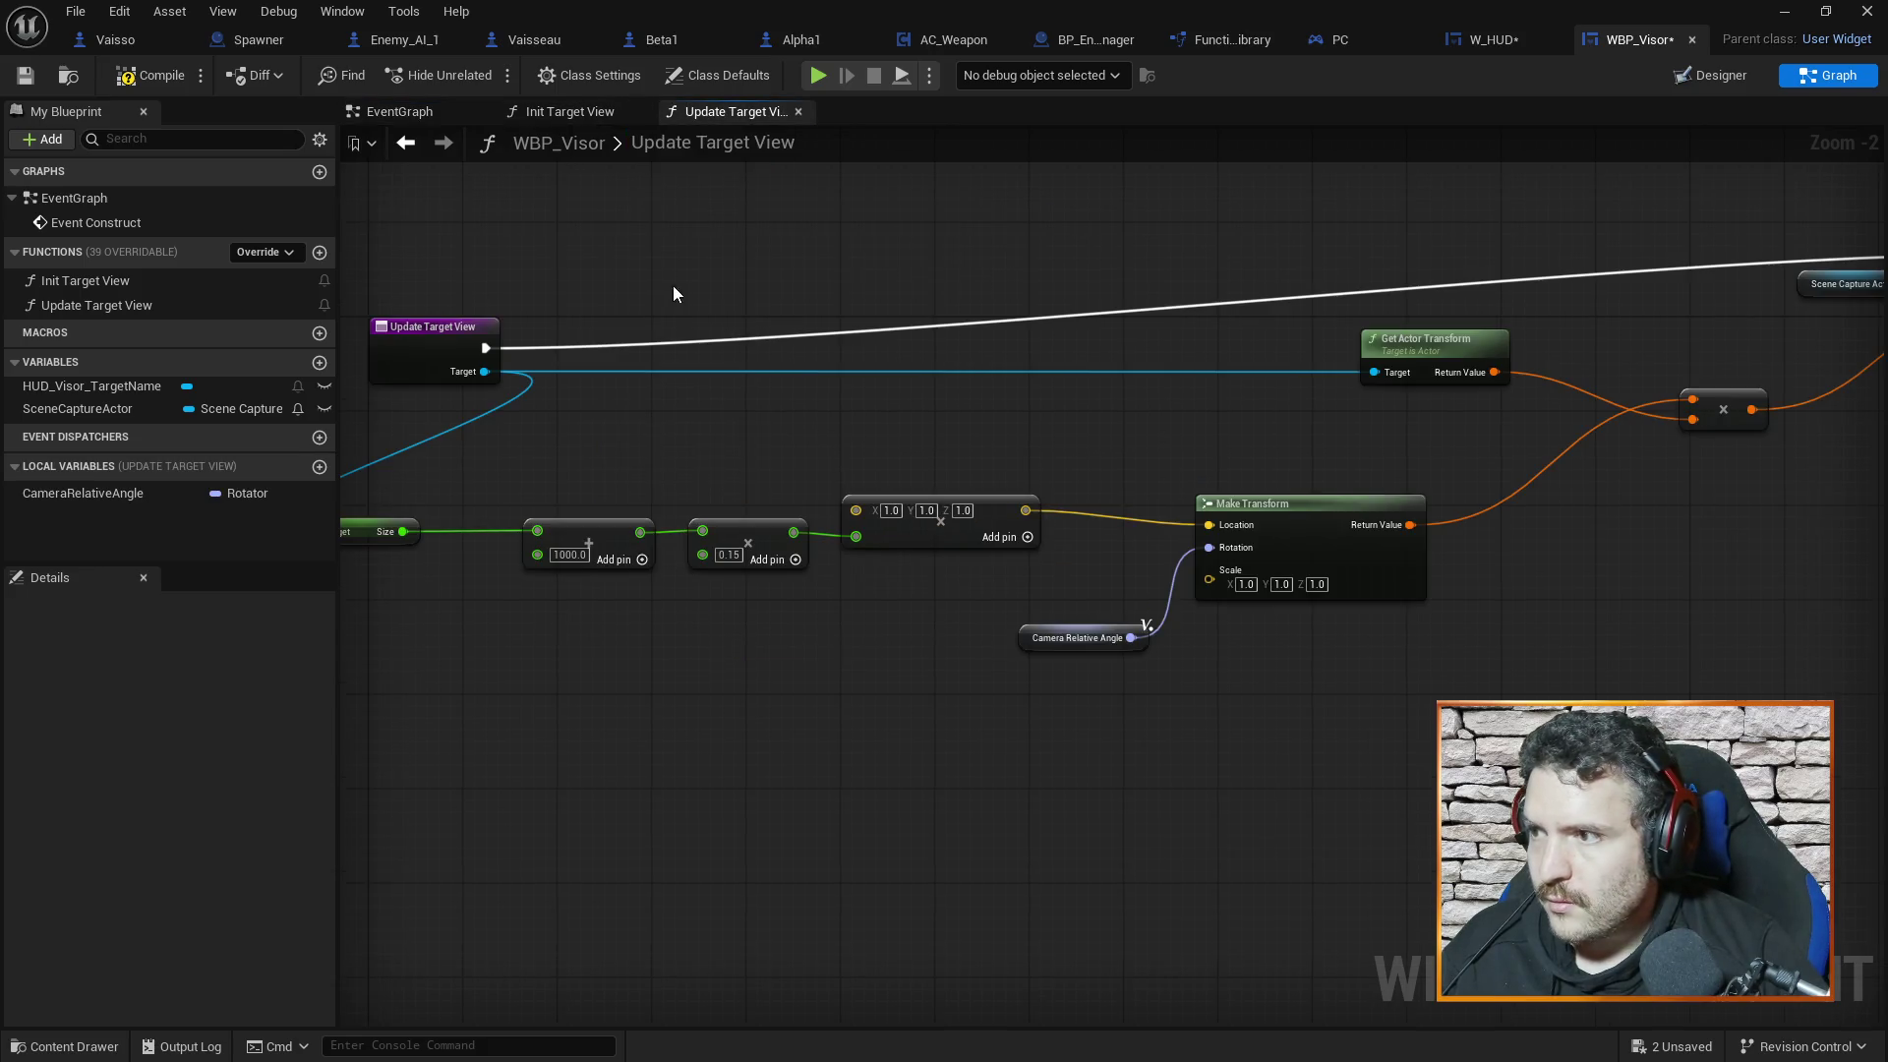
click(570, 111)
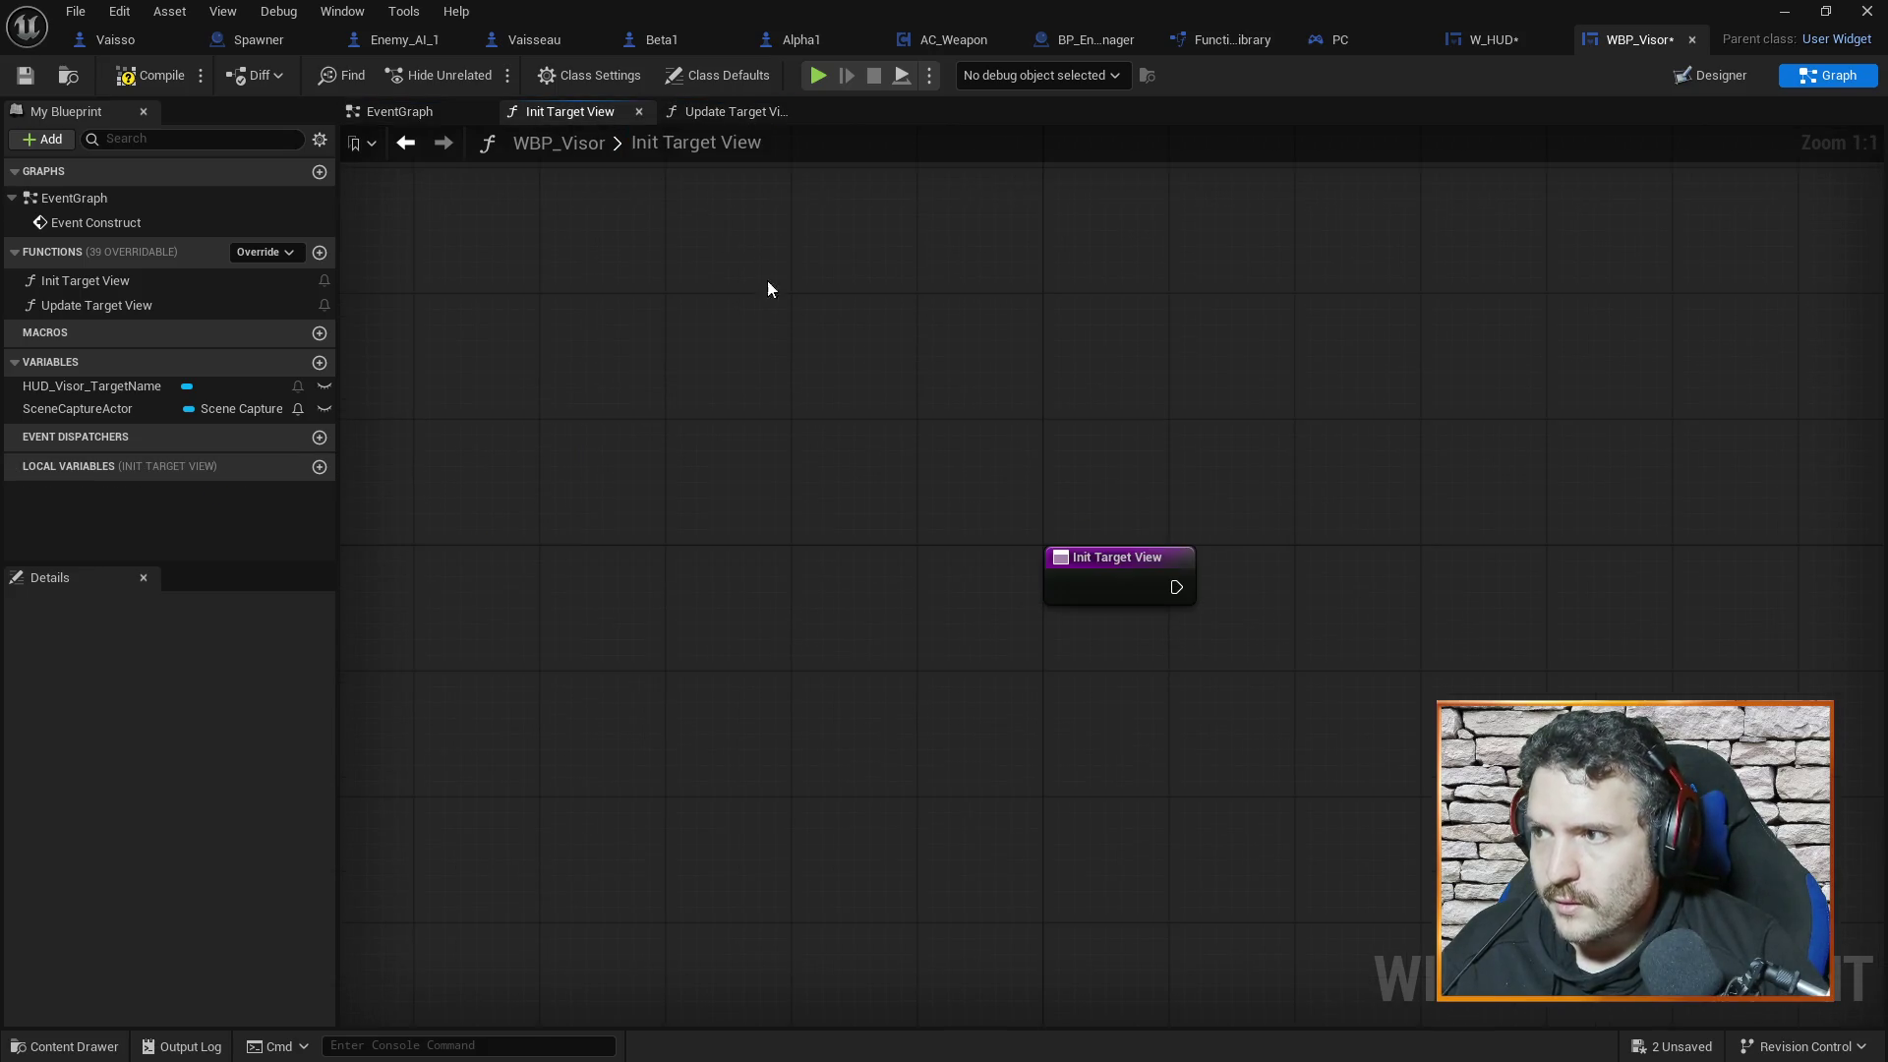
key(ctrl+v)
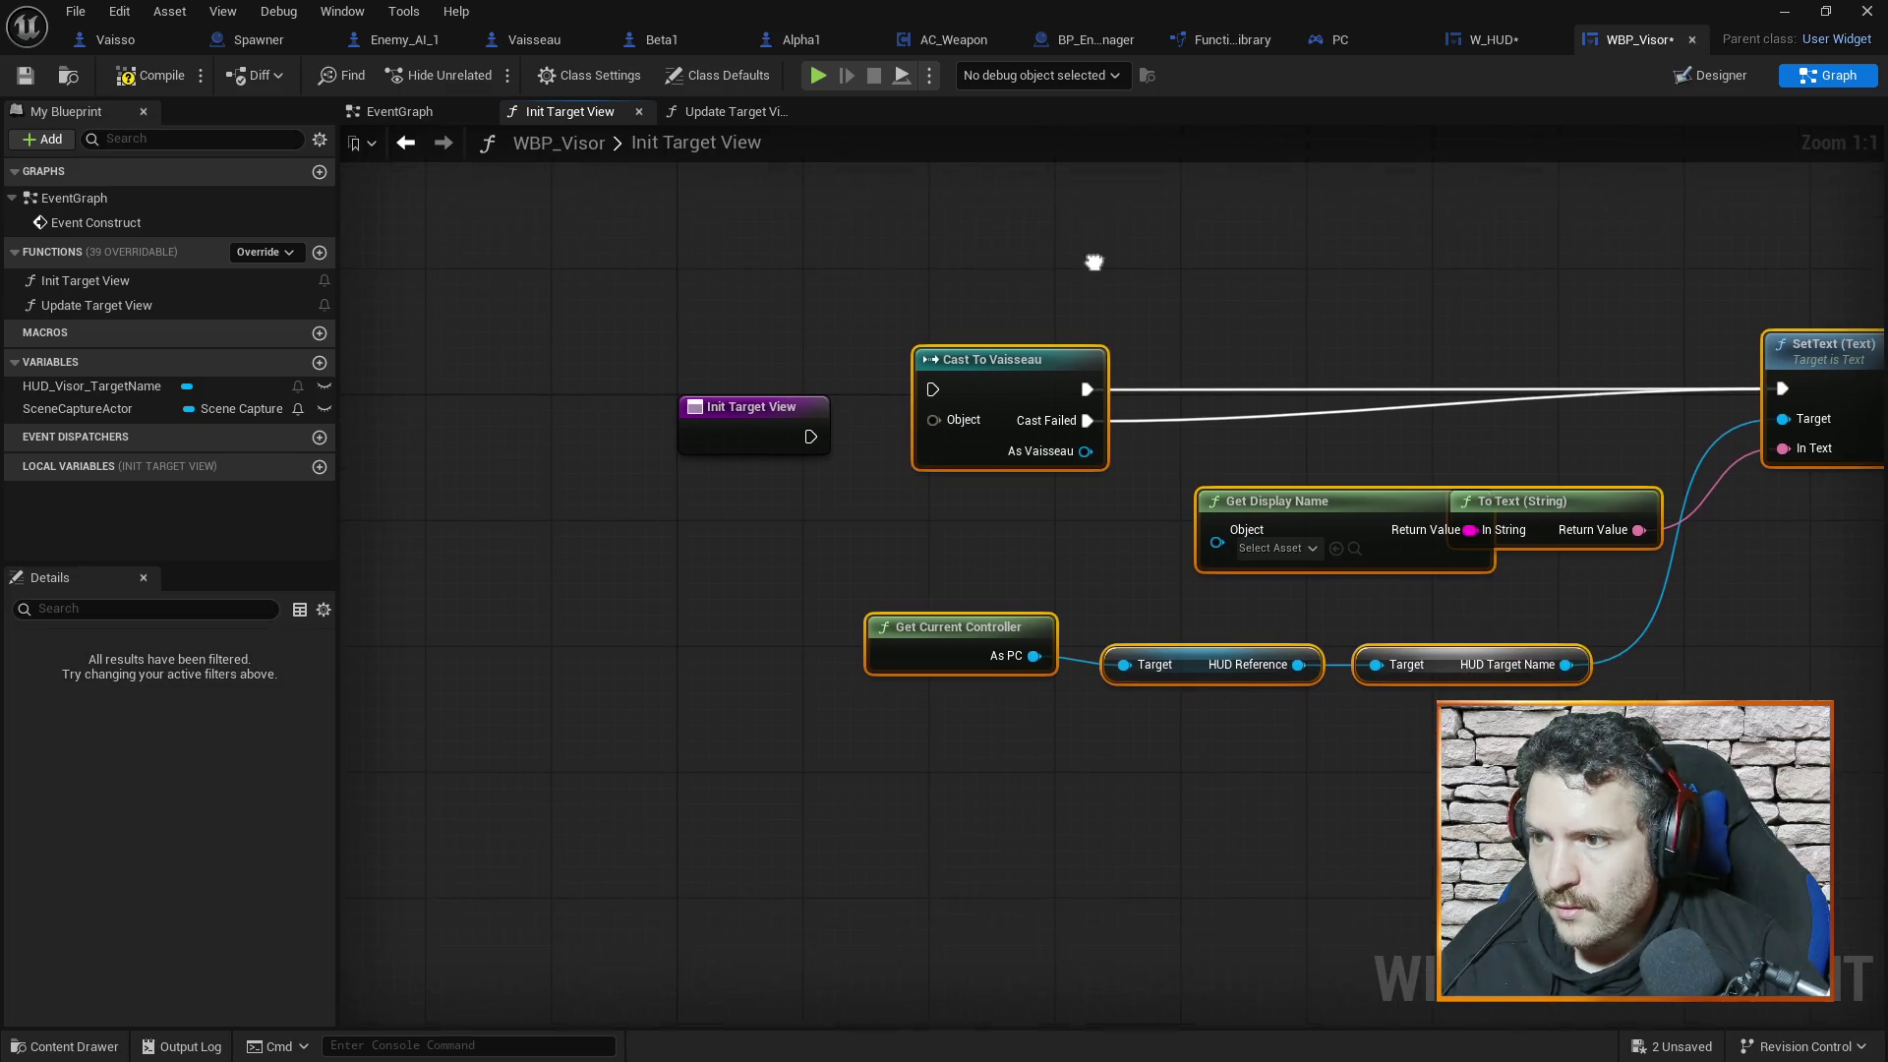
drag(780, 409, 708, 352)
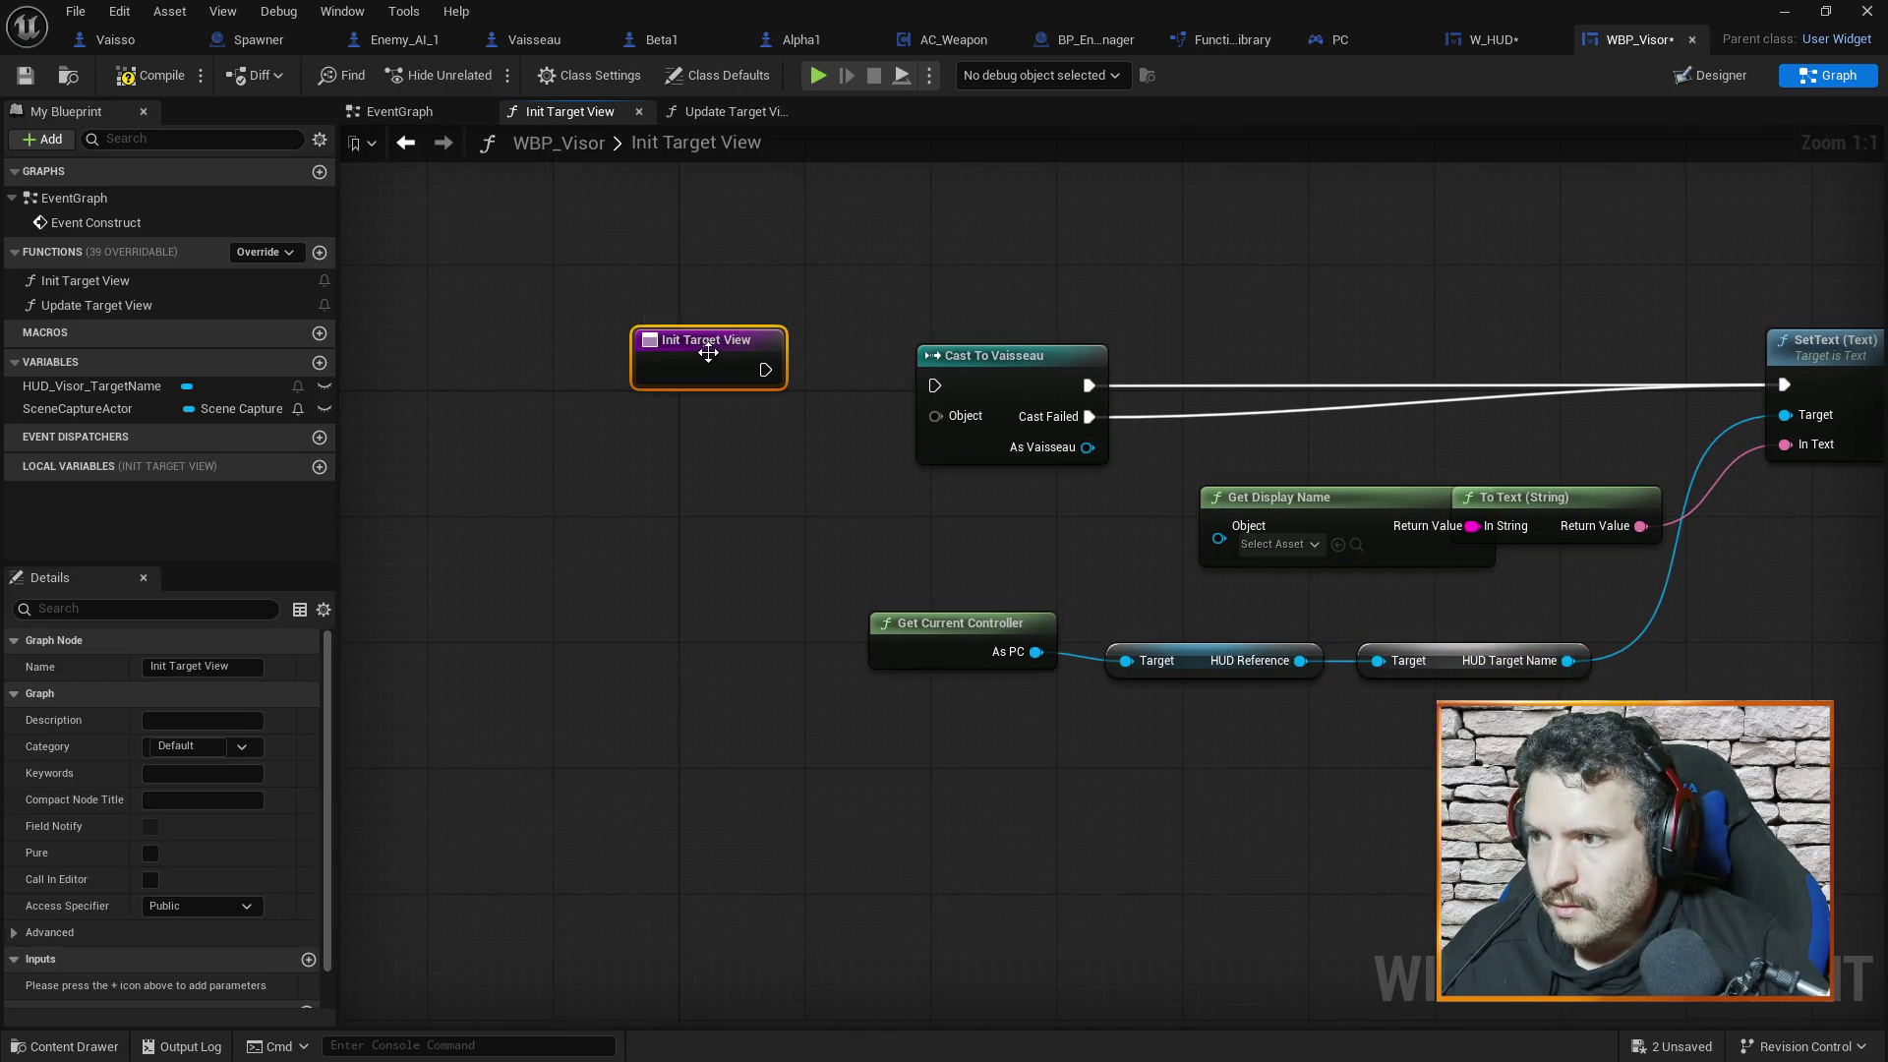
Add a Target input parameter to Init Target View and delete the Cast To Vaisseau node
click(309, 959)
click(83, 985)
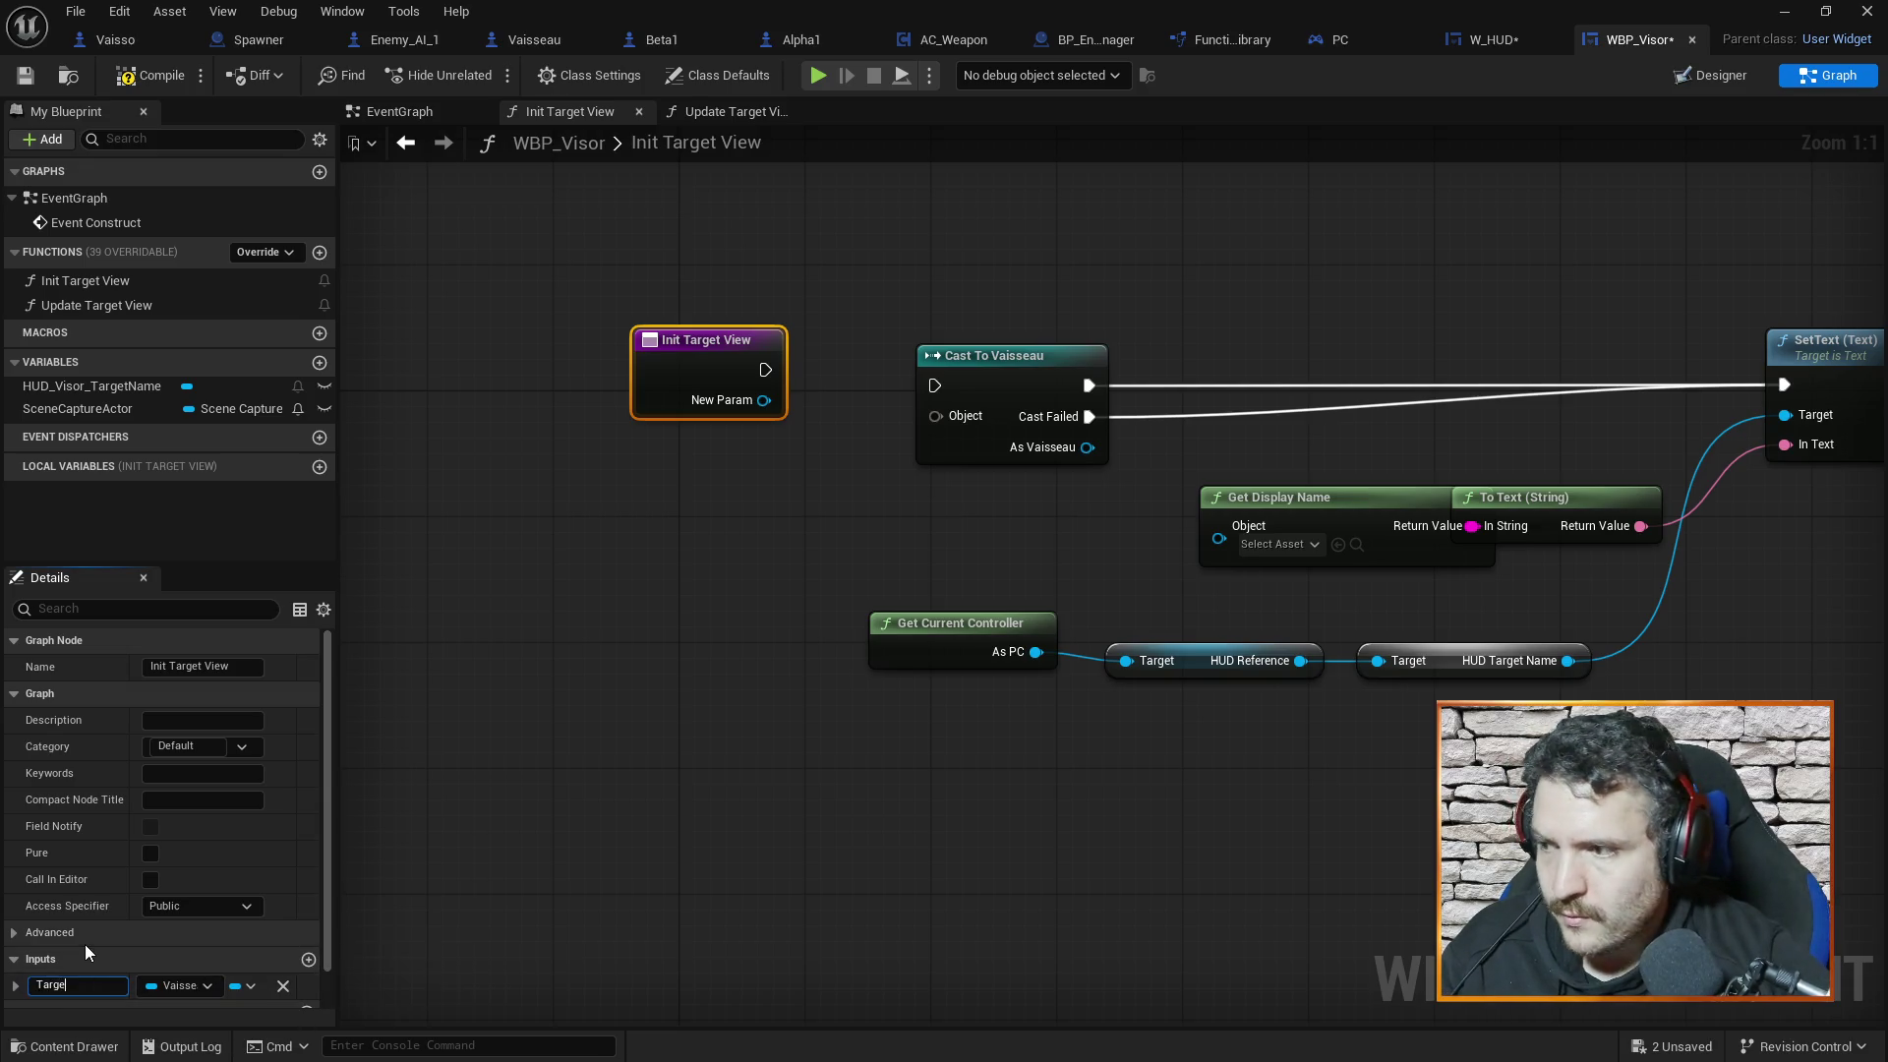
mouse_move(733, 350)
mouse_down()
mouse_move(777, 382)
mouse_move(935, 385)
mouse_up()
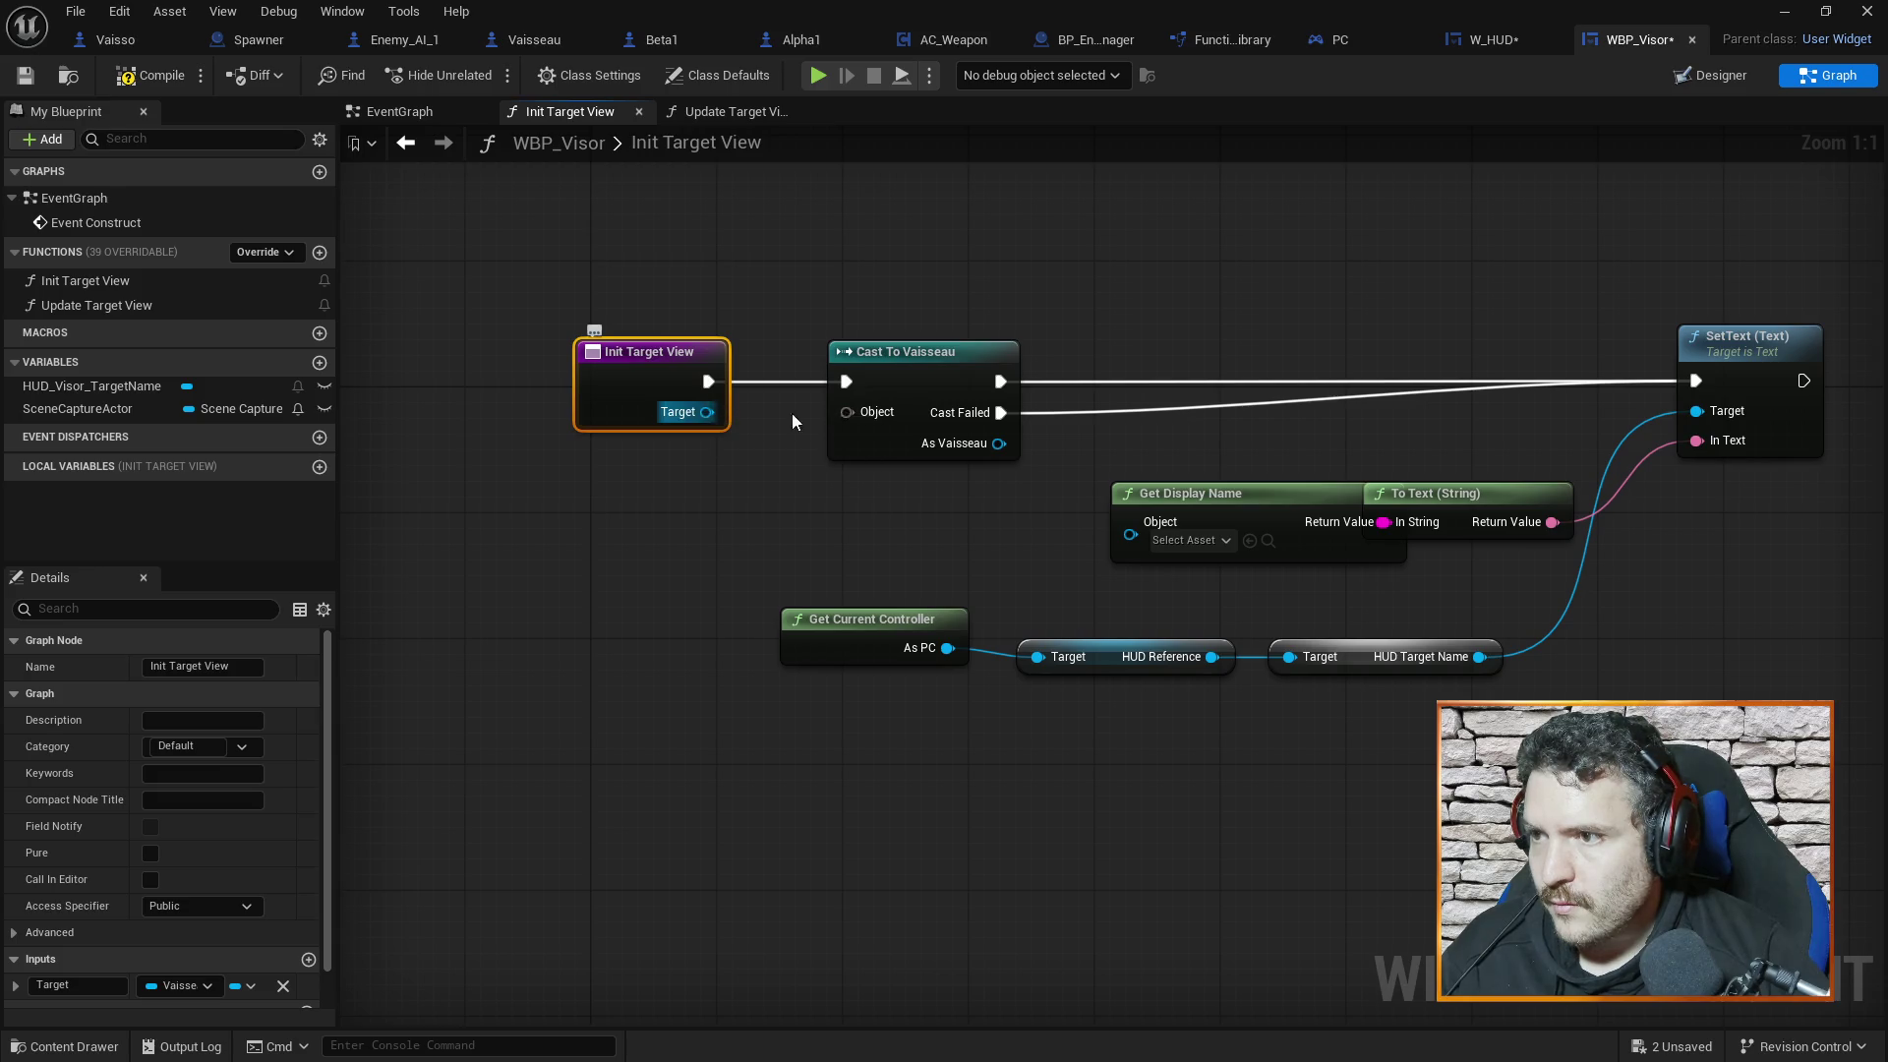
click(958, 351)
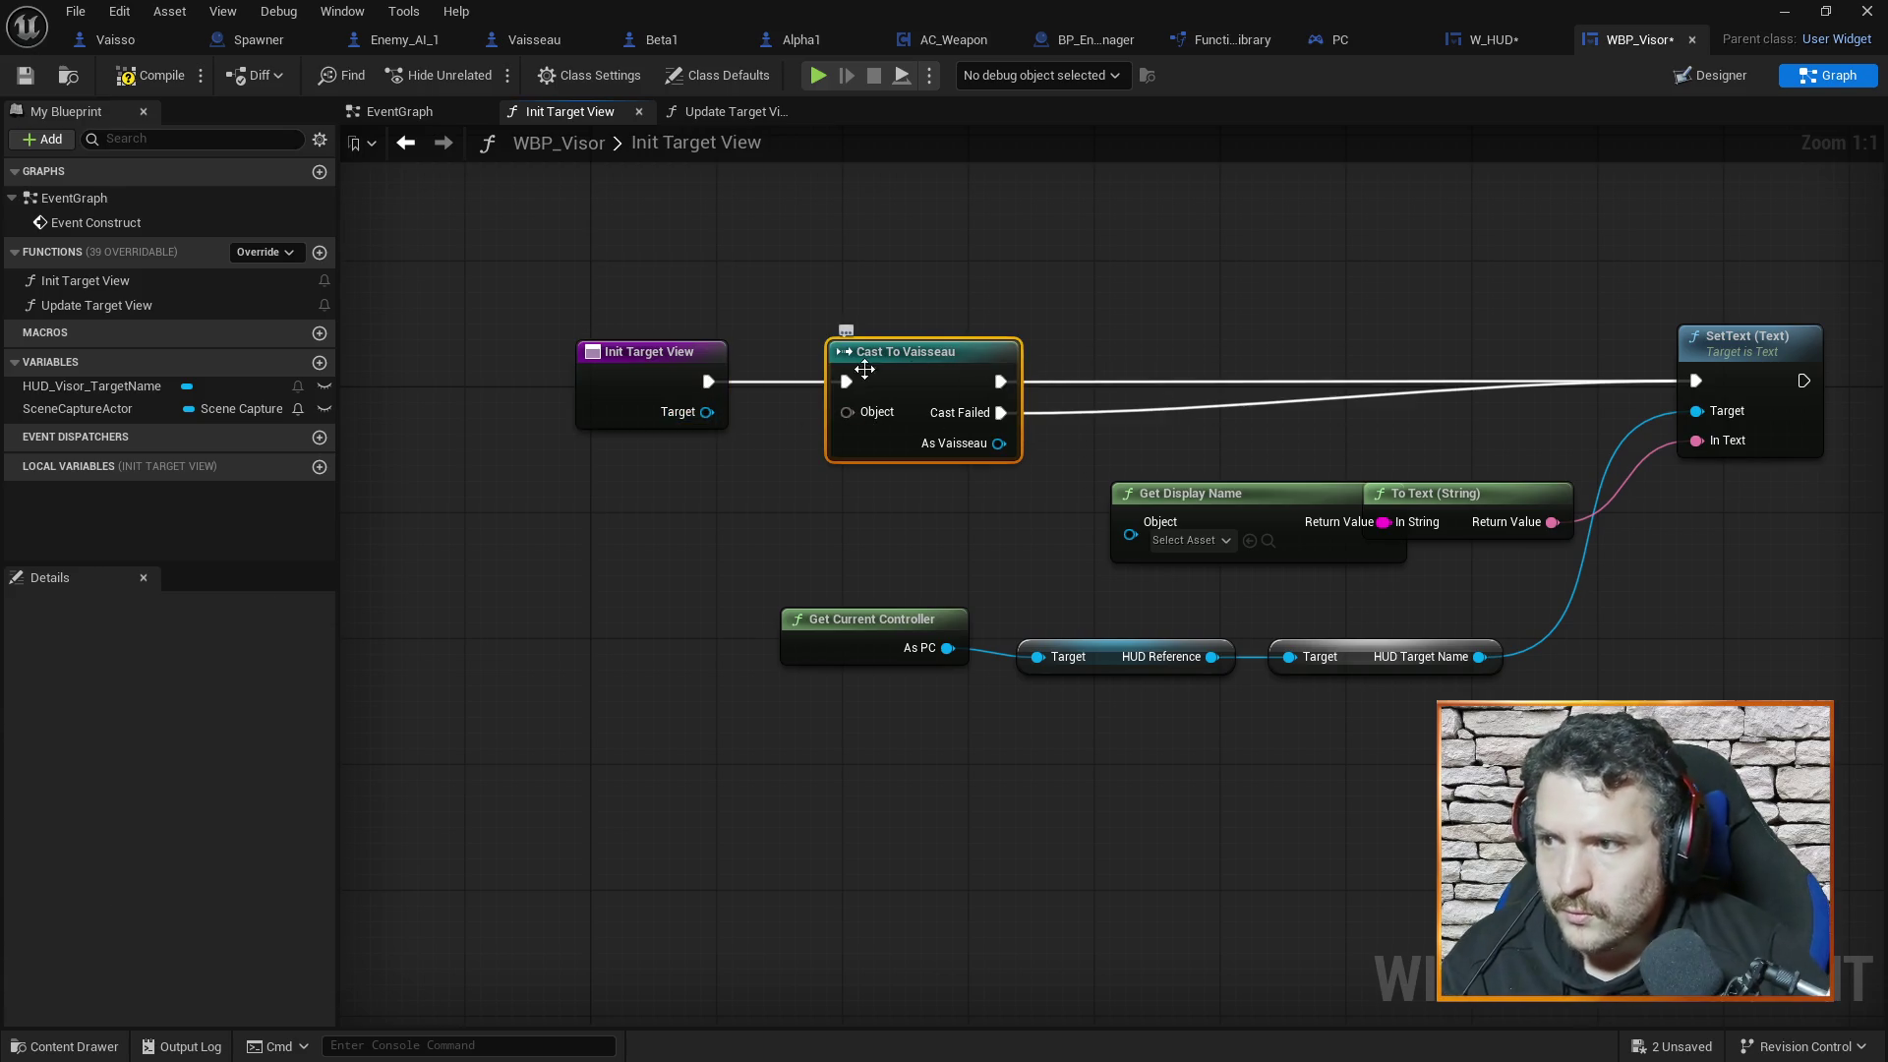
key(Delete)
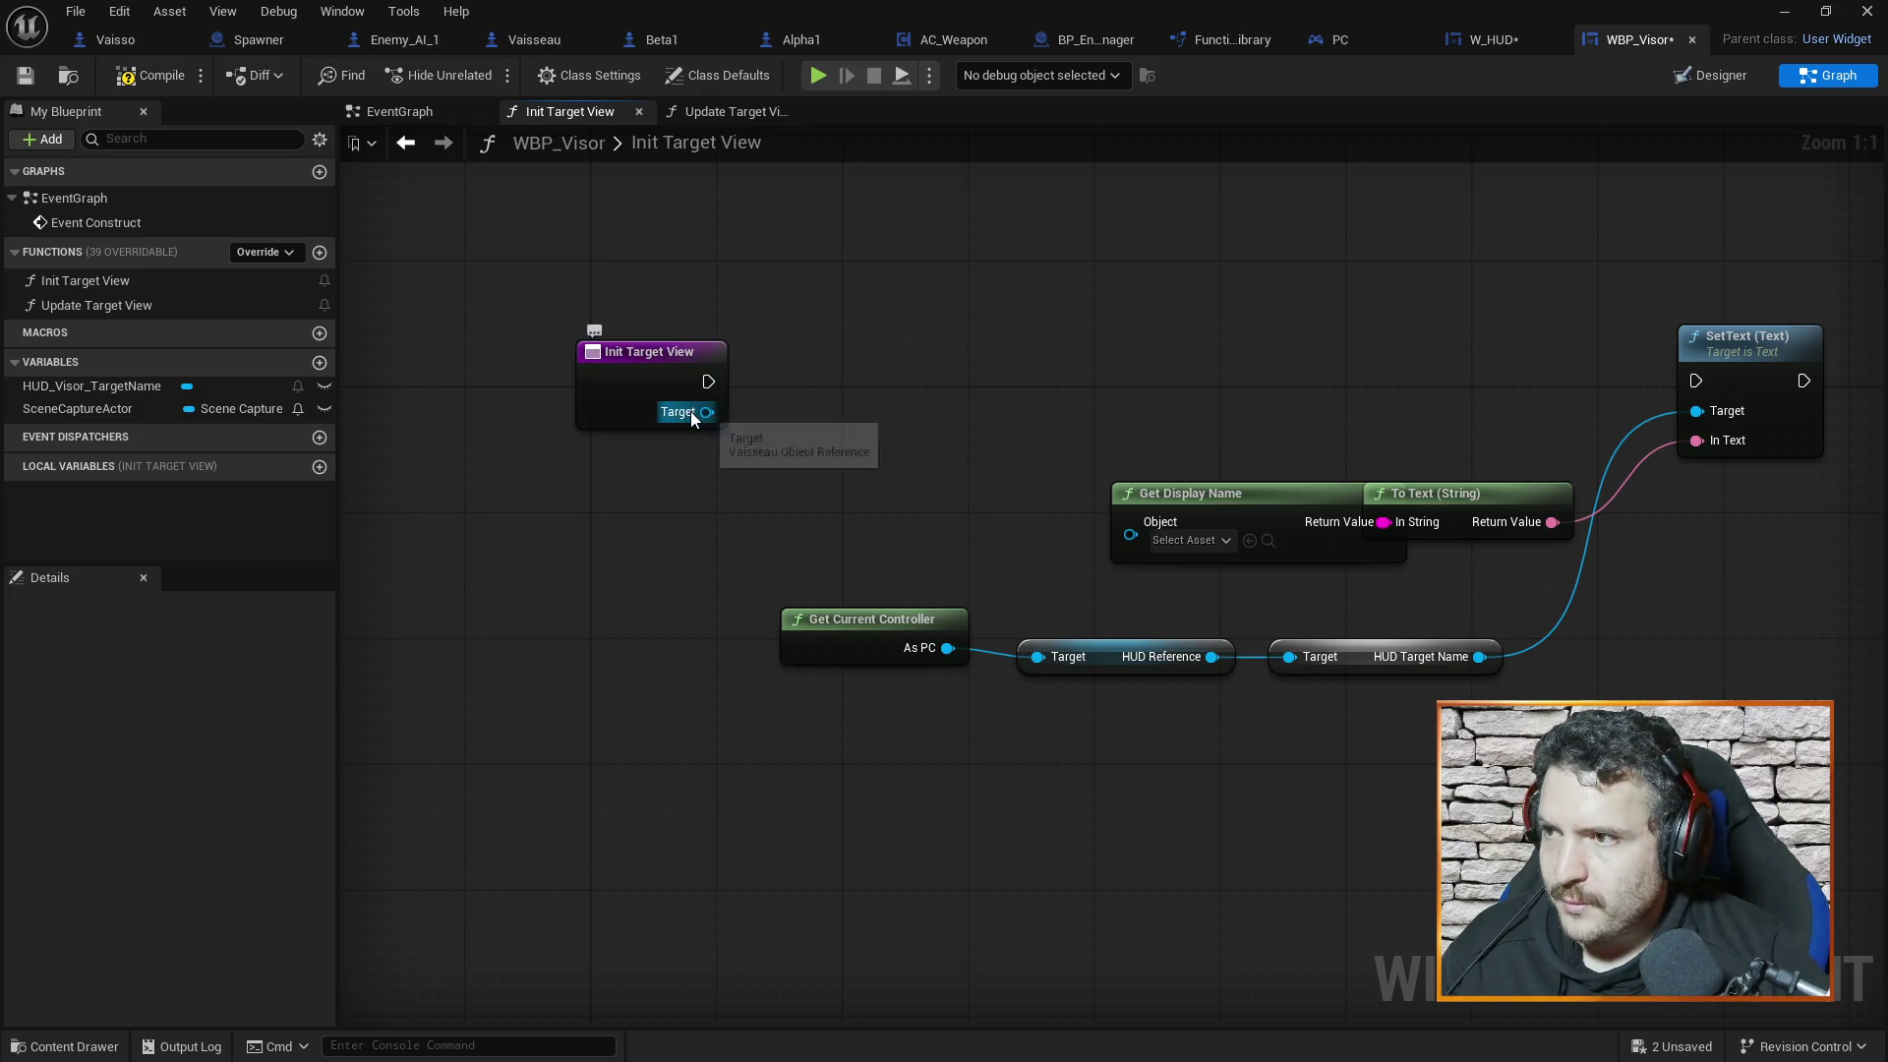
click(732, 111)
drag(588, 368, 728, 374)
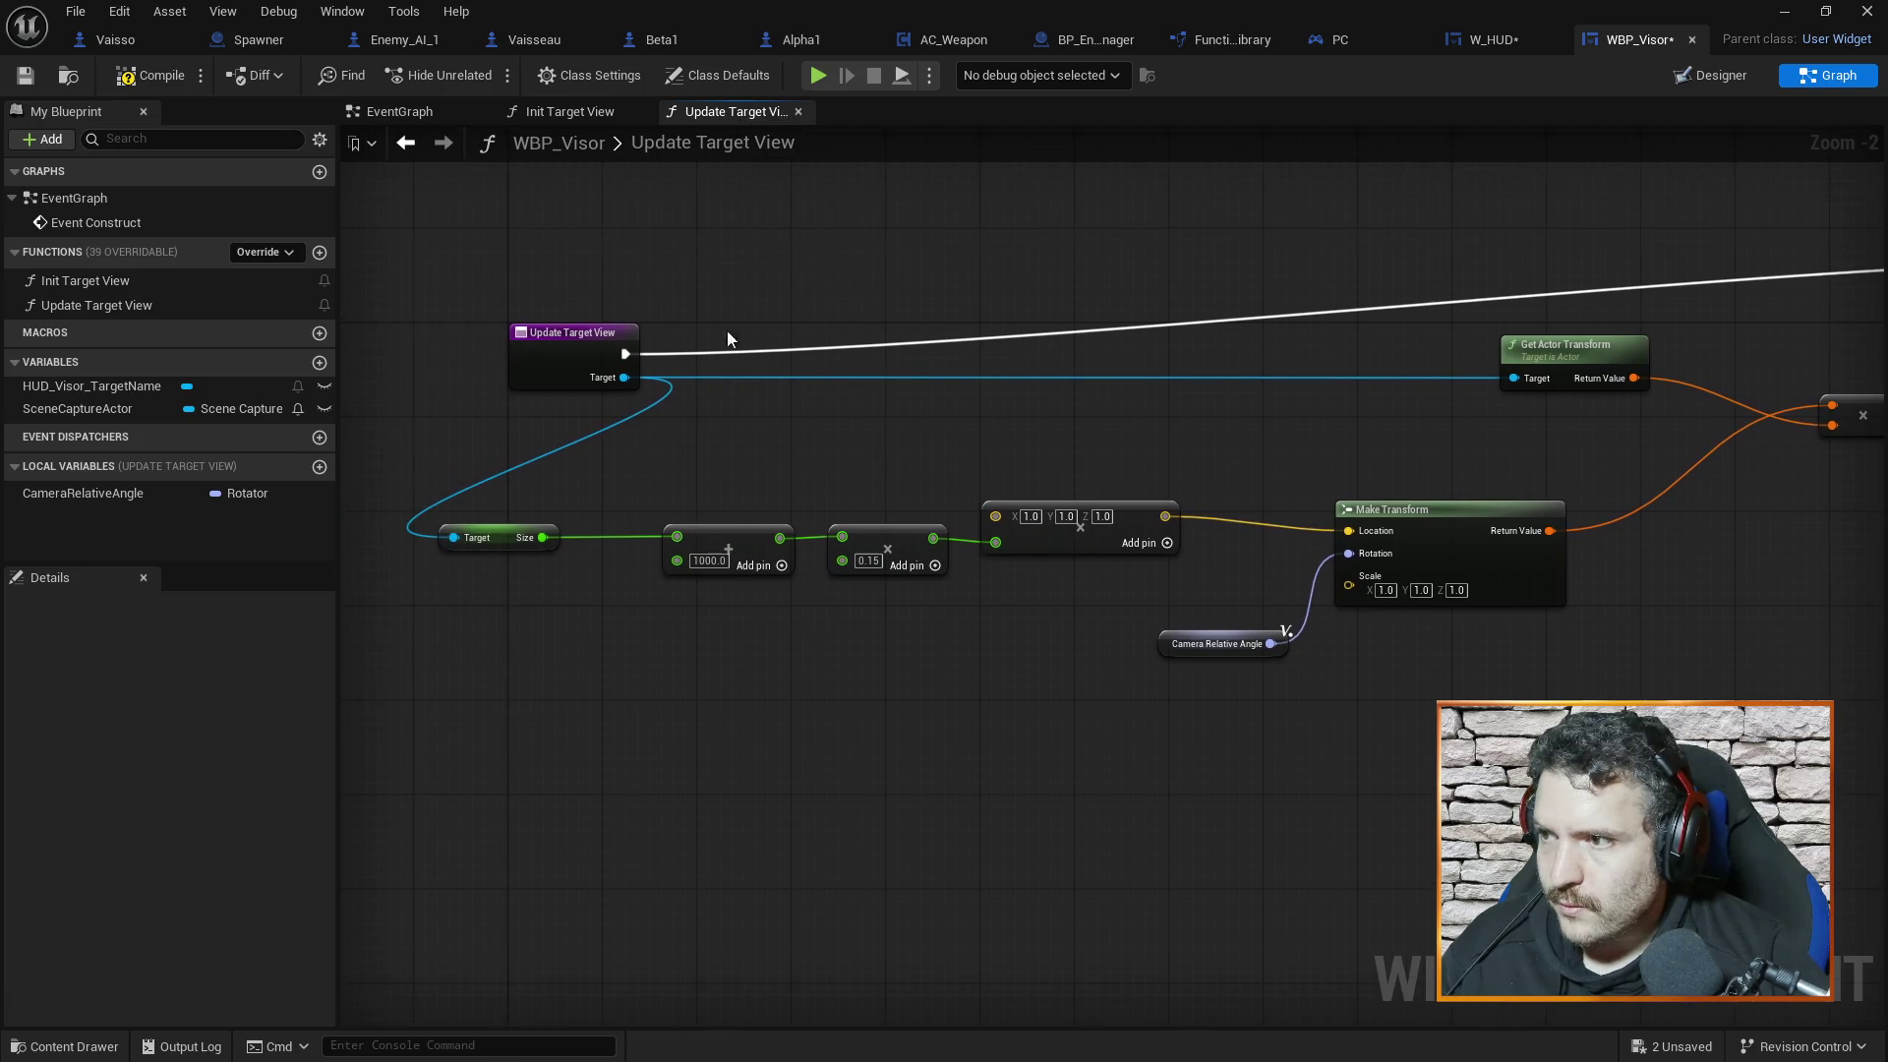
Change Update Target View's Target input to an Actor object reference and check the resulting cast
drag(579, 341, 495, 341)
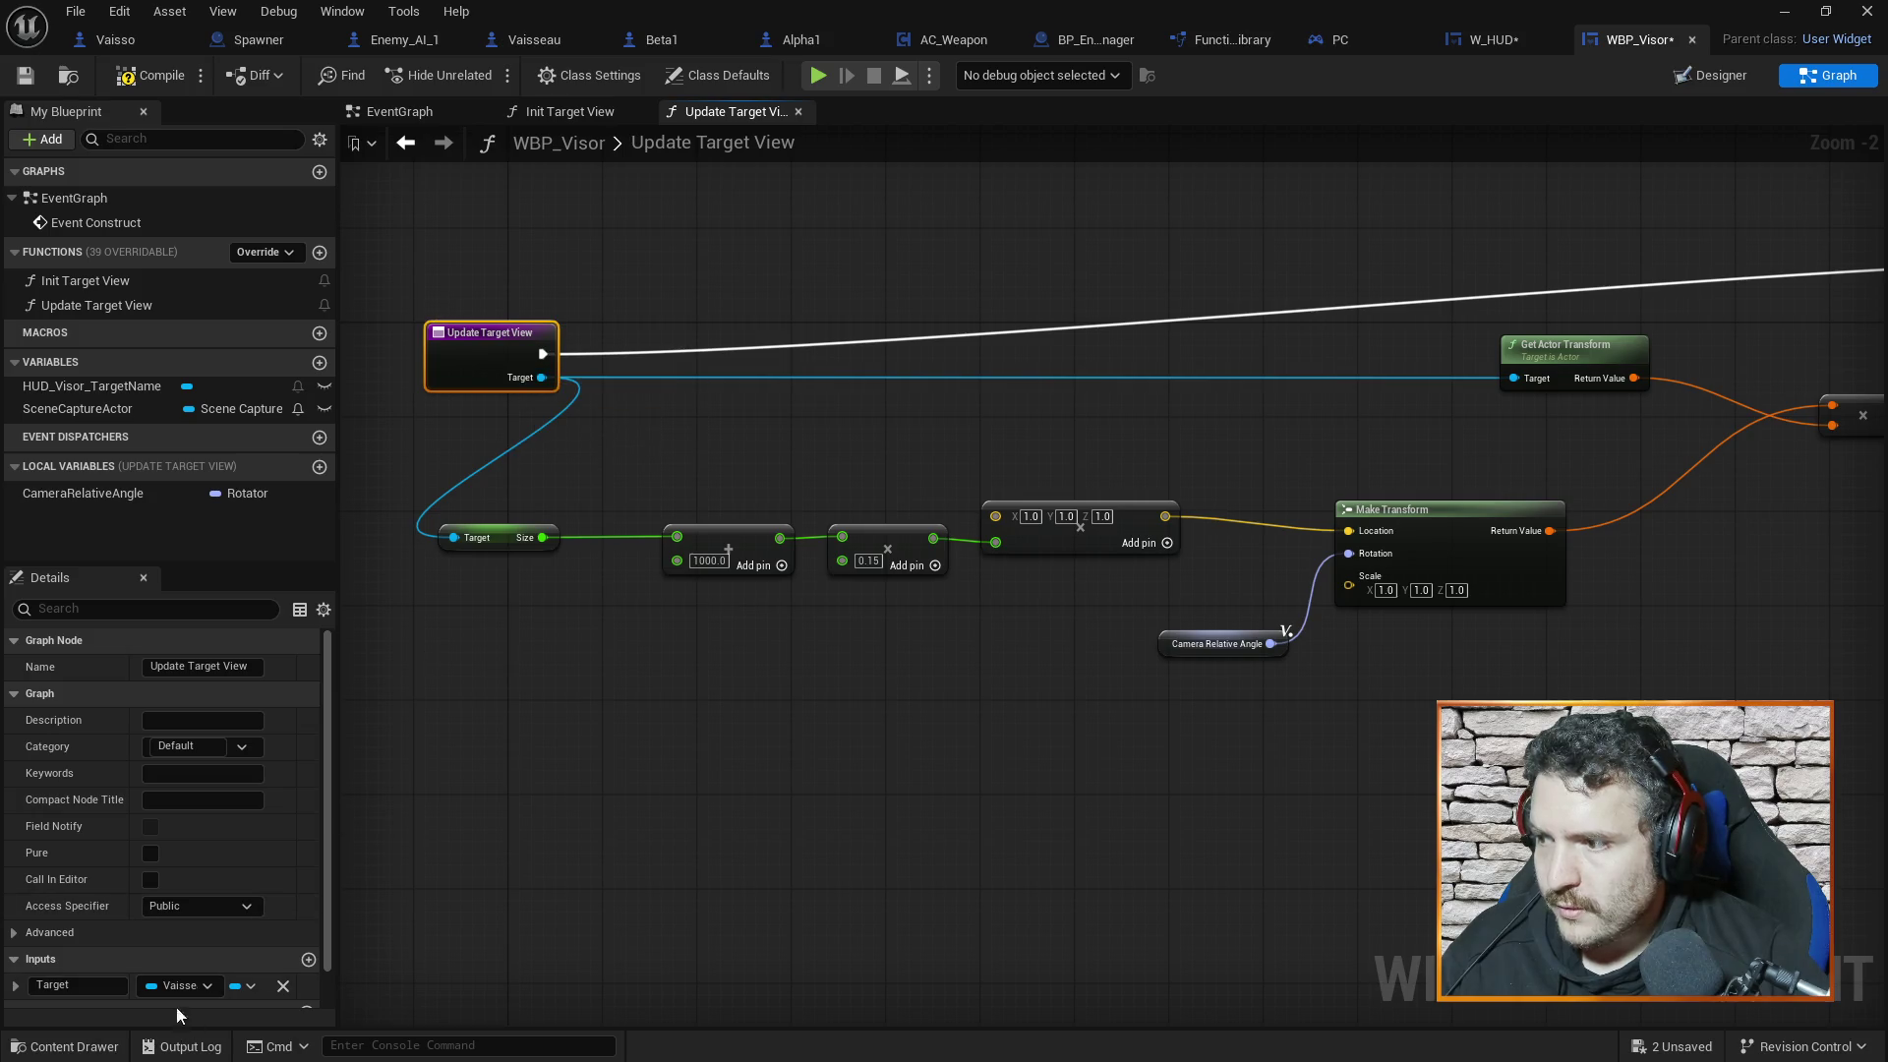
click(179, 985)
text(ac)
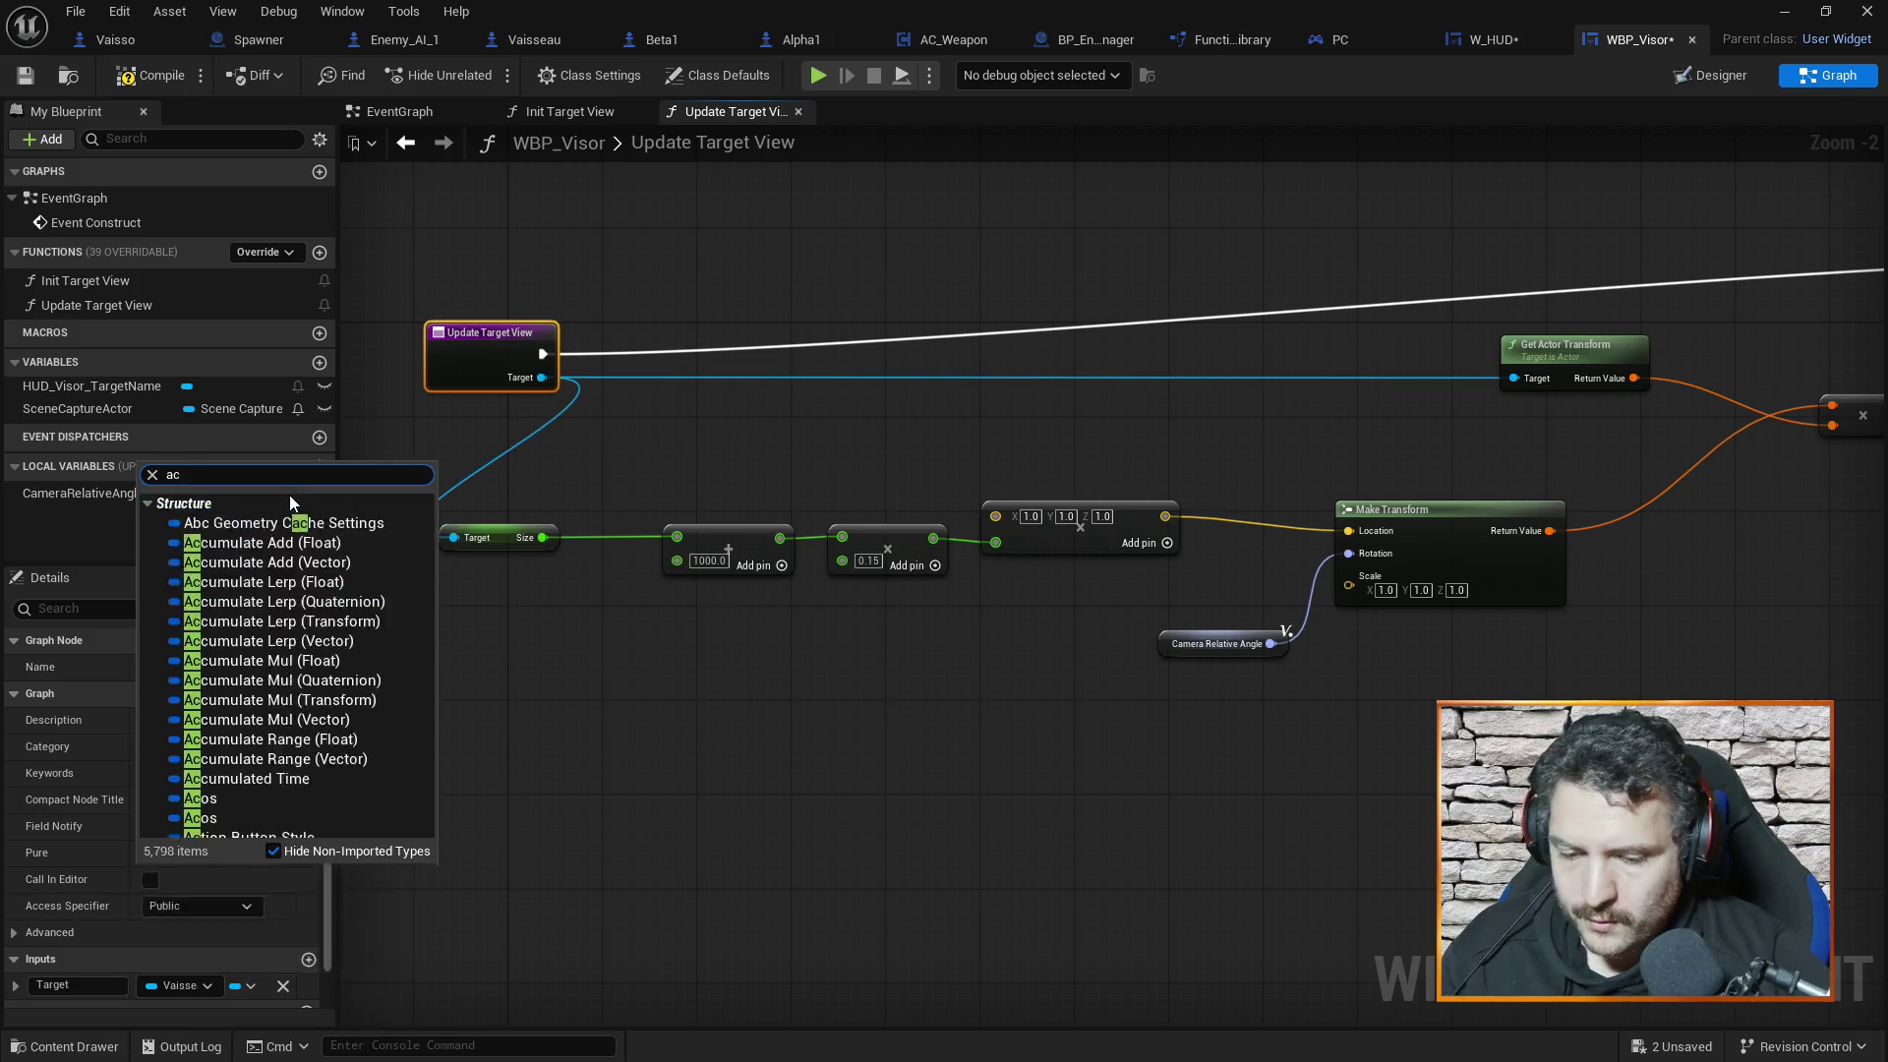
text(tor)
mouse_move(232, 784)
click(521, 784)
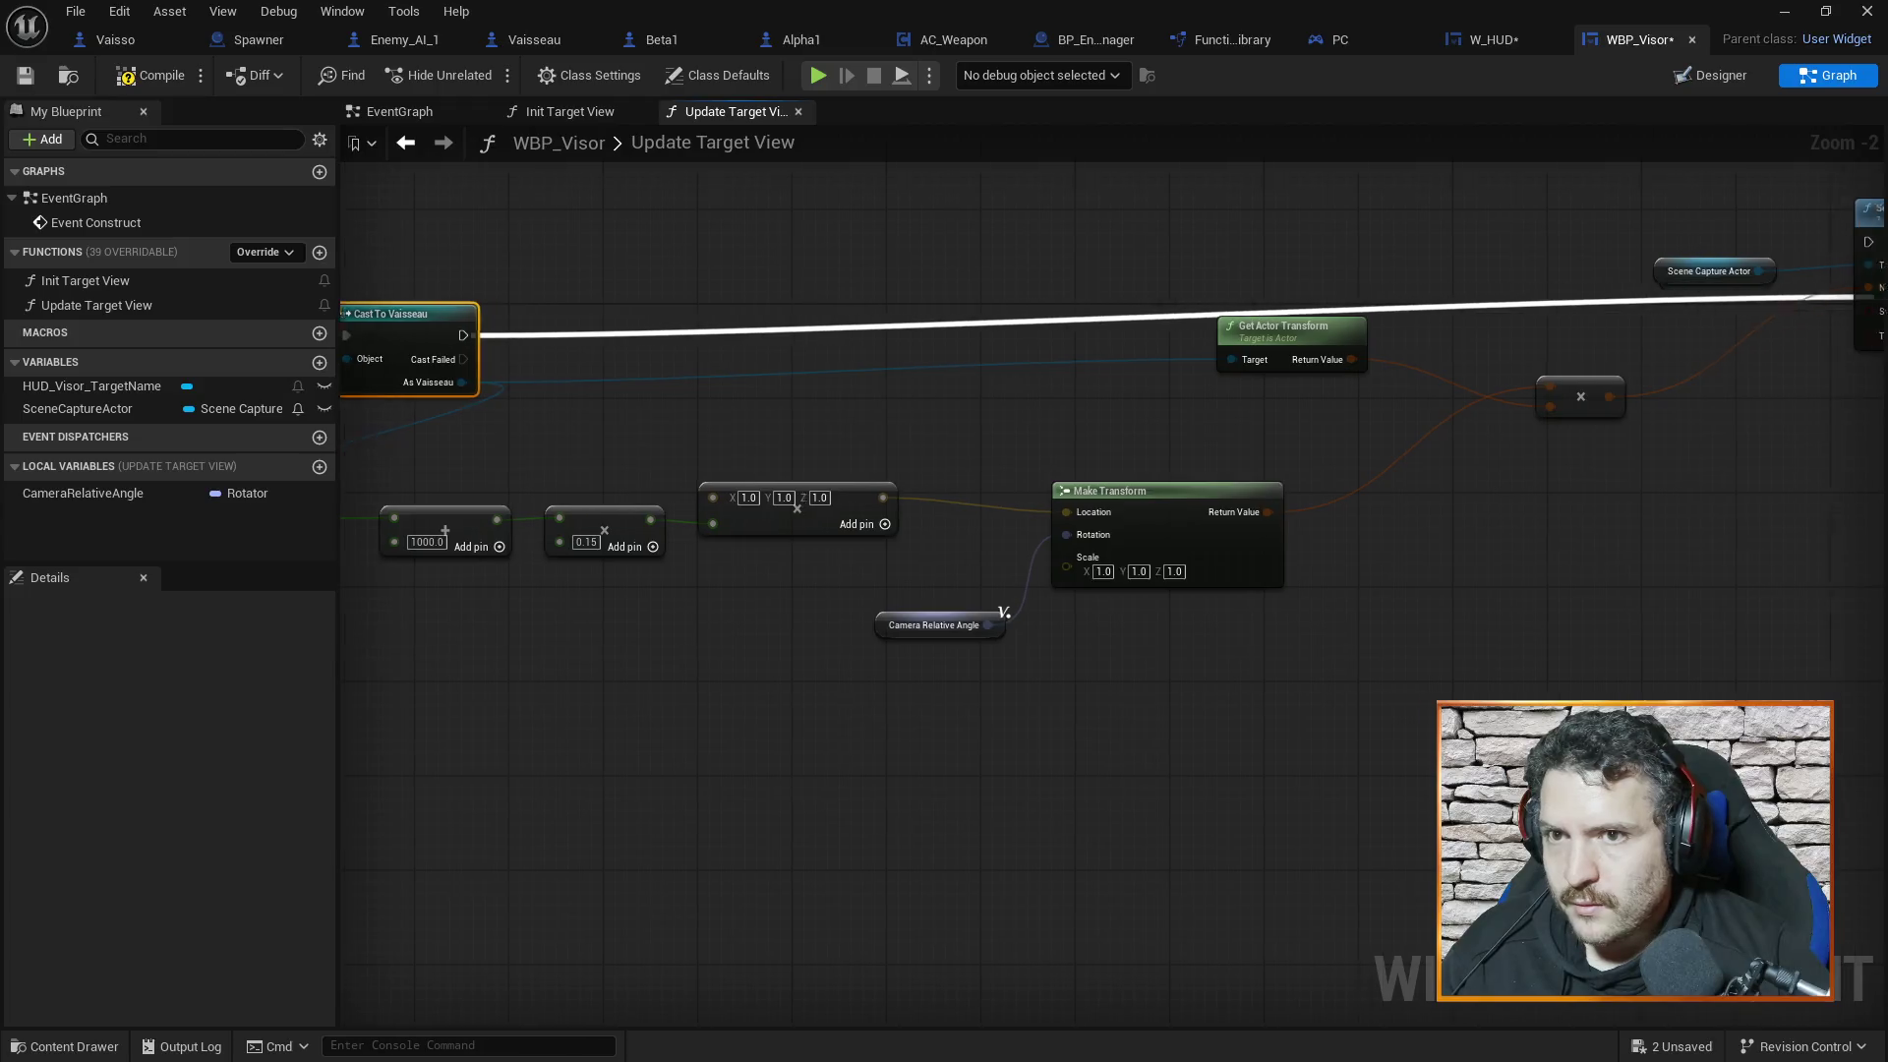
drag(1862, 245, 1695, 240)
drag(802, 394, 1291, 394)
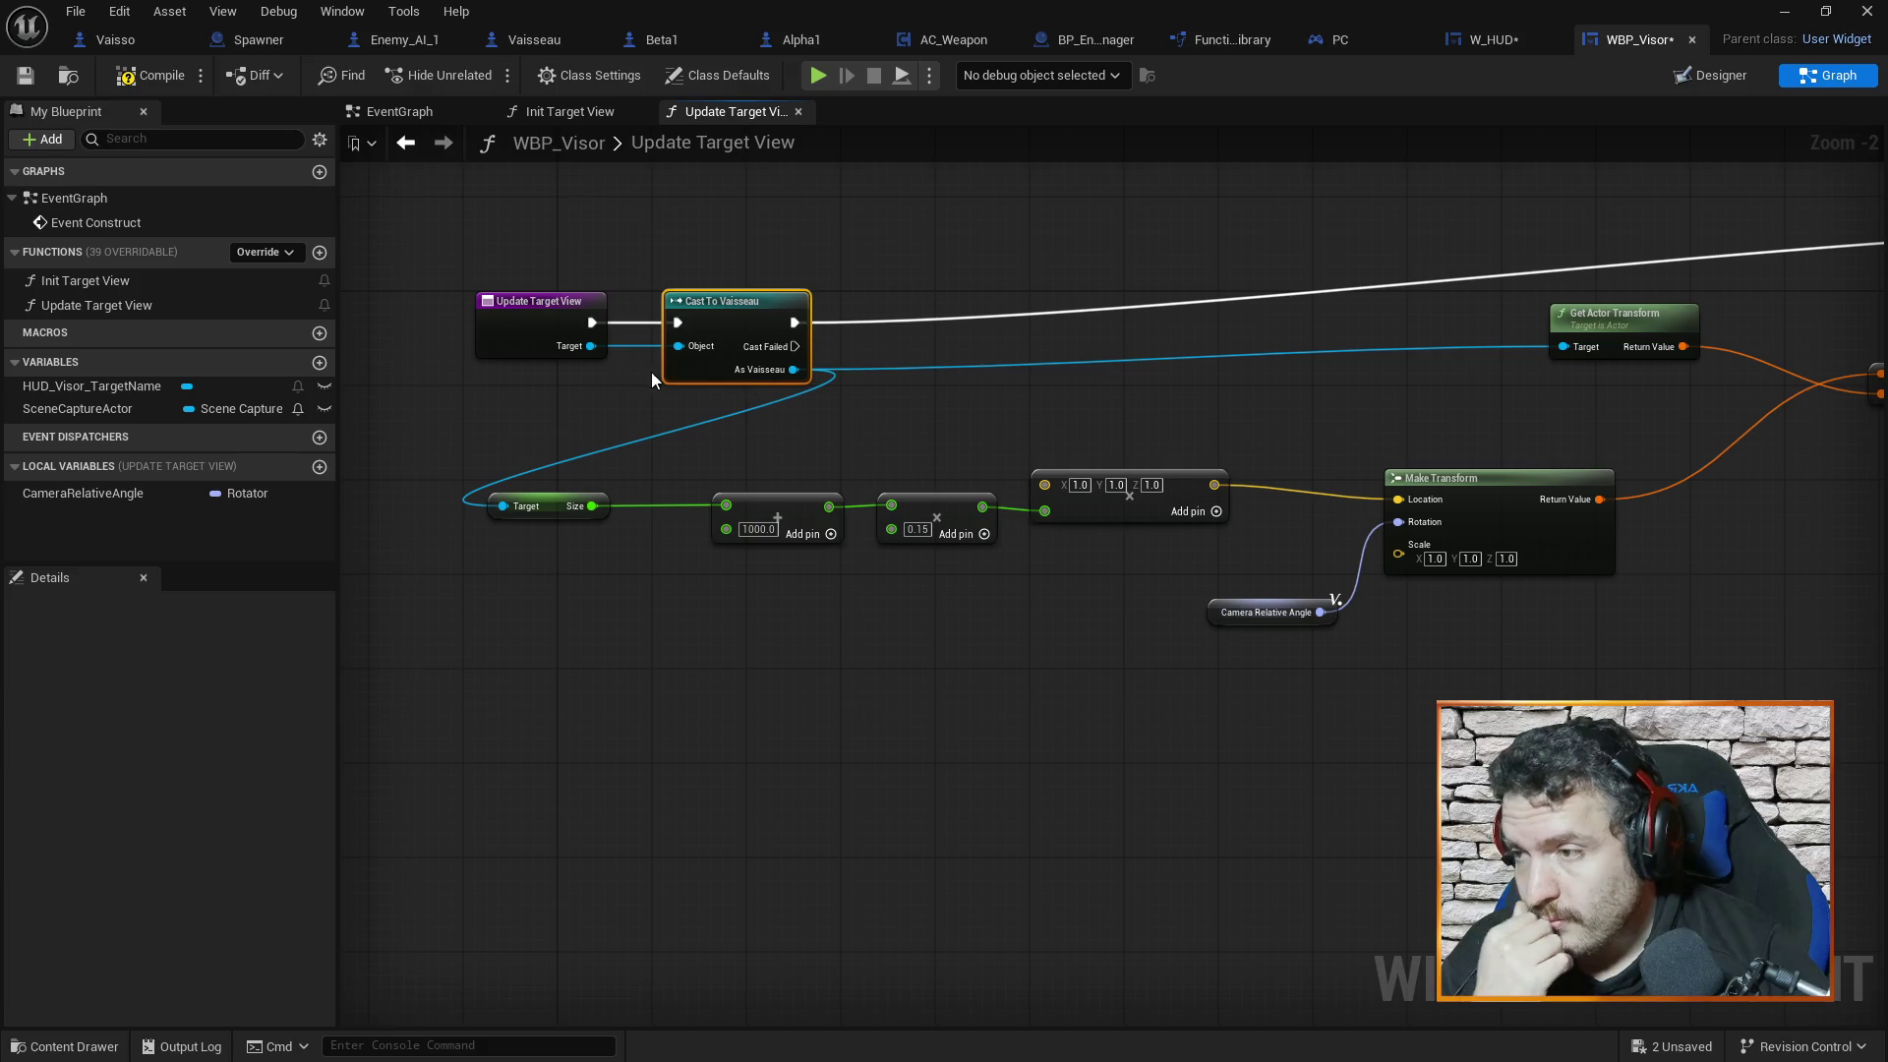
mouse_move(1017, 416)
mouse_down()
mouse_move(708, 433)
mouse_move(934, 434)
mouse_move(930, 387)
mouse_up()
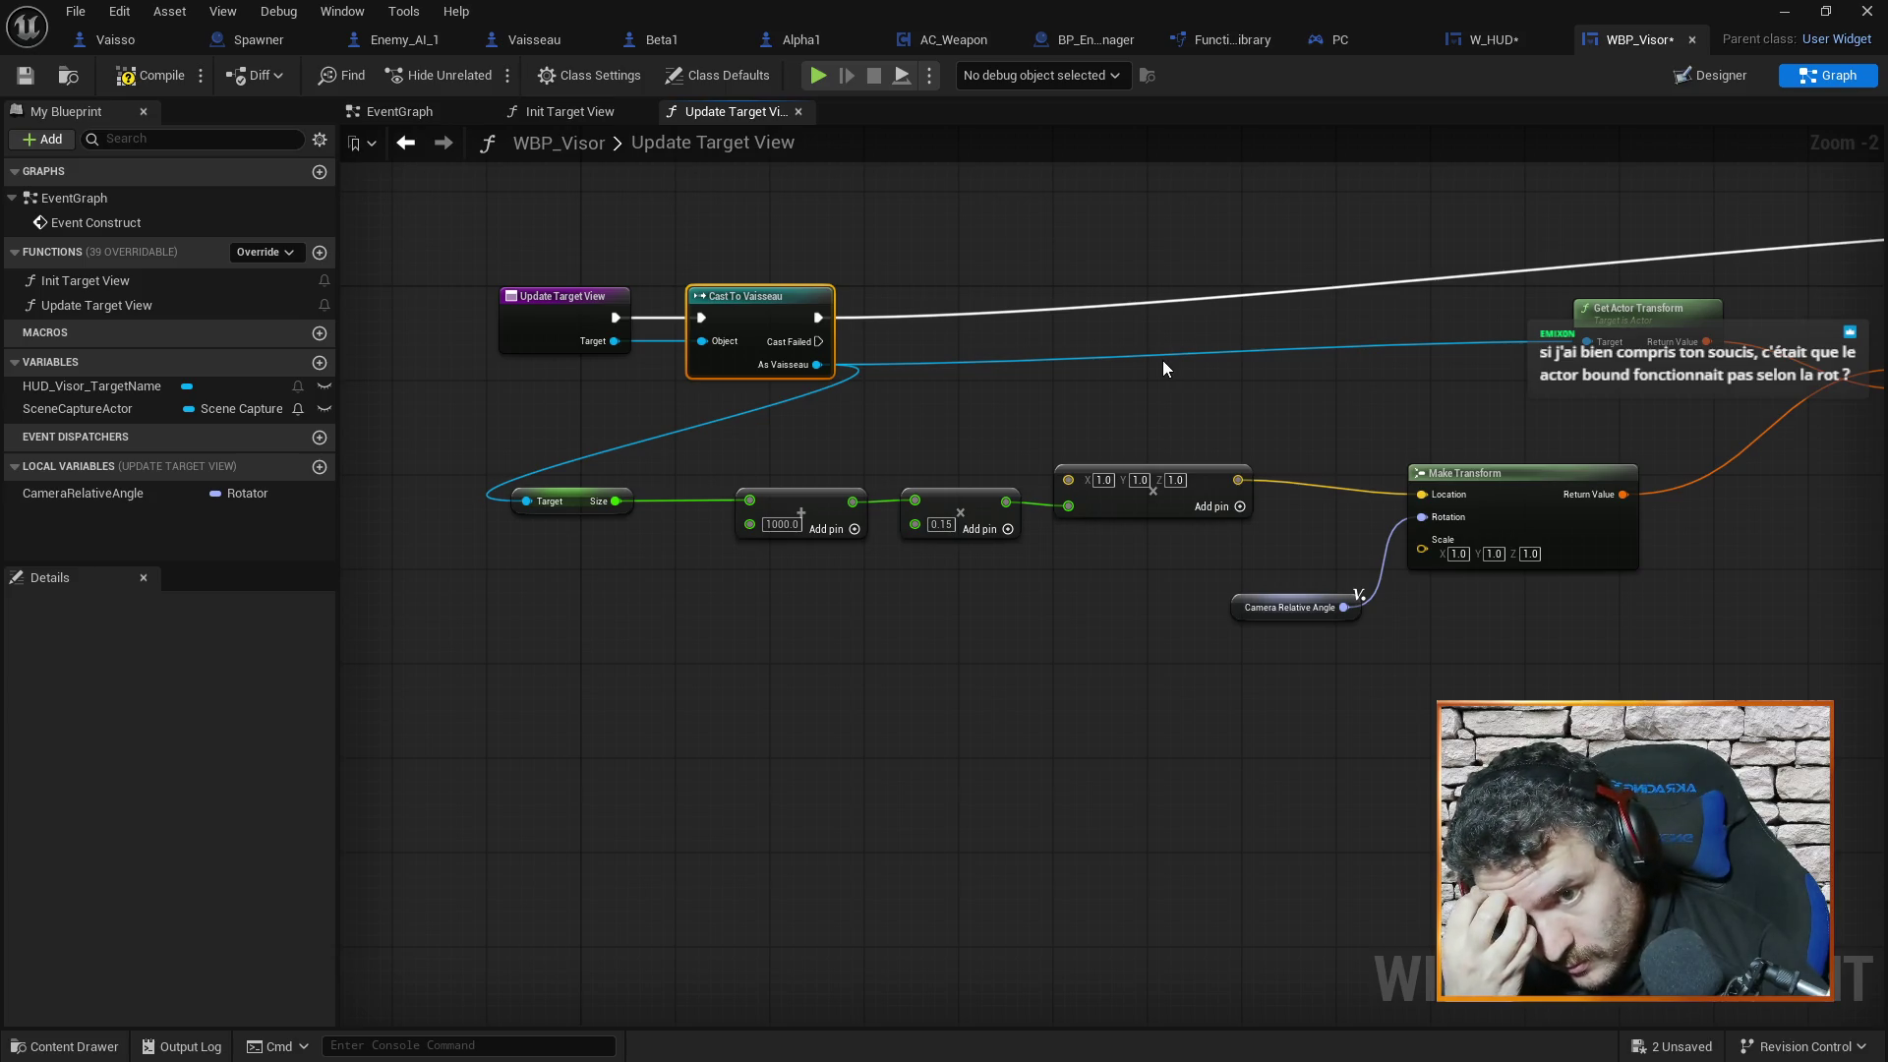
drag(1265, 363, 1133, 377)
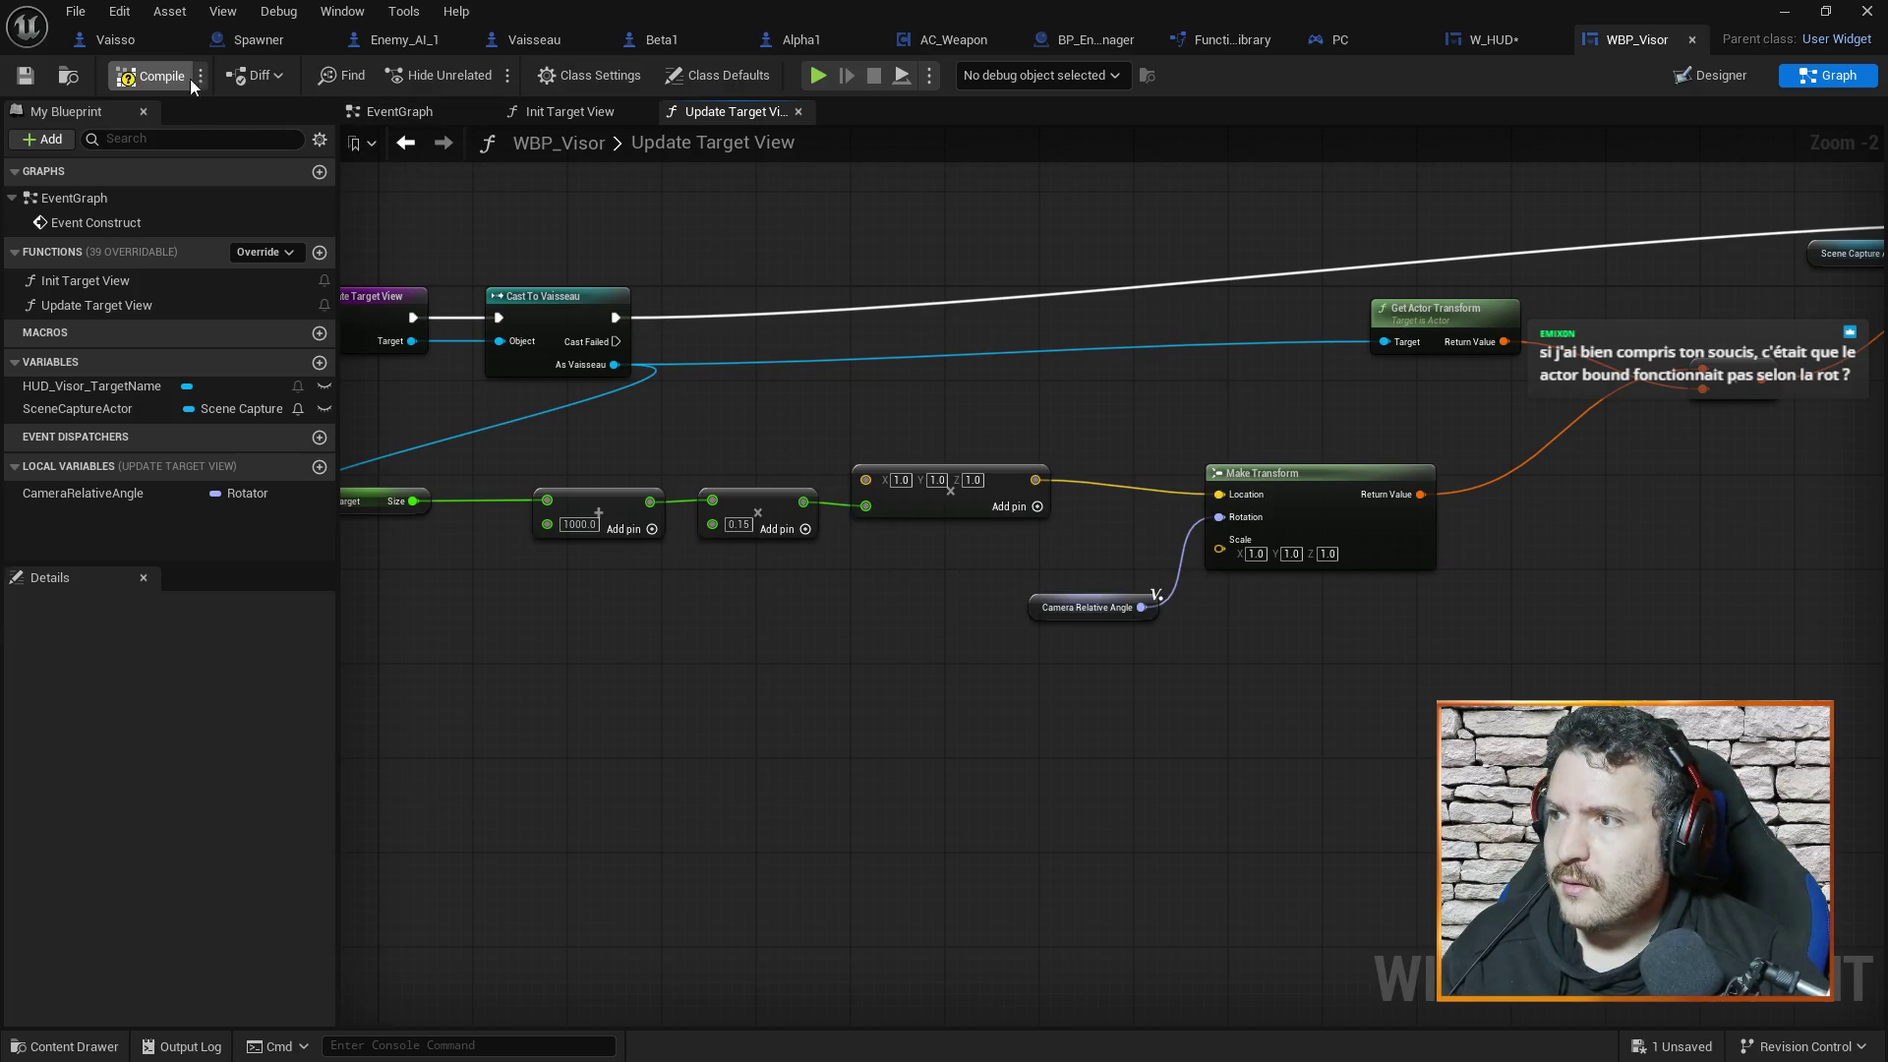
In Init Target View, search the action list for 'cast to pc'
click(568, 111)
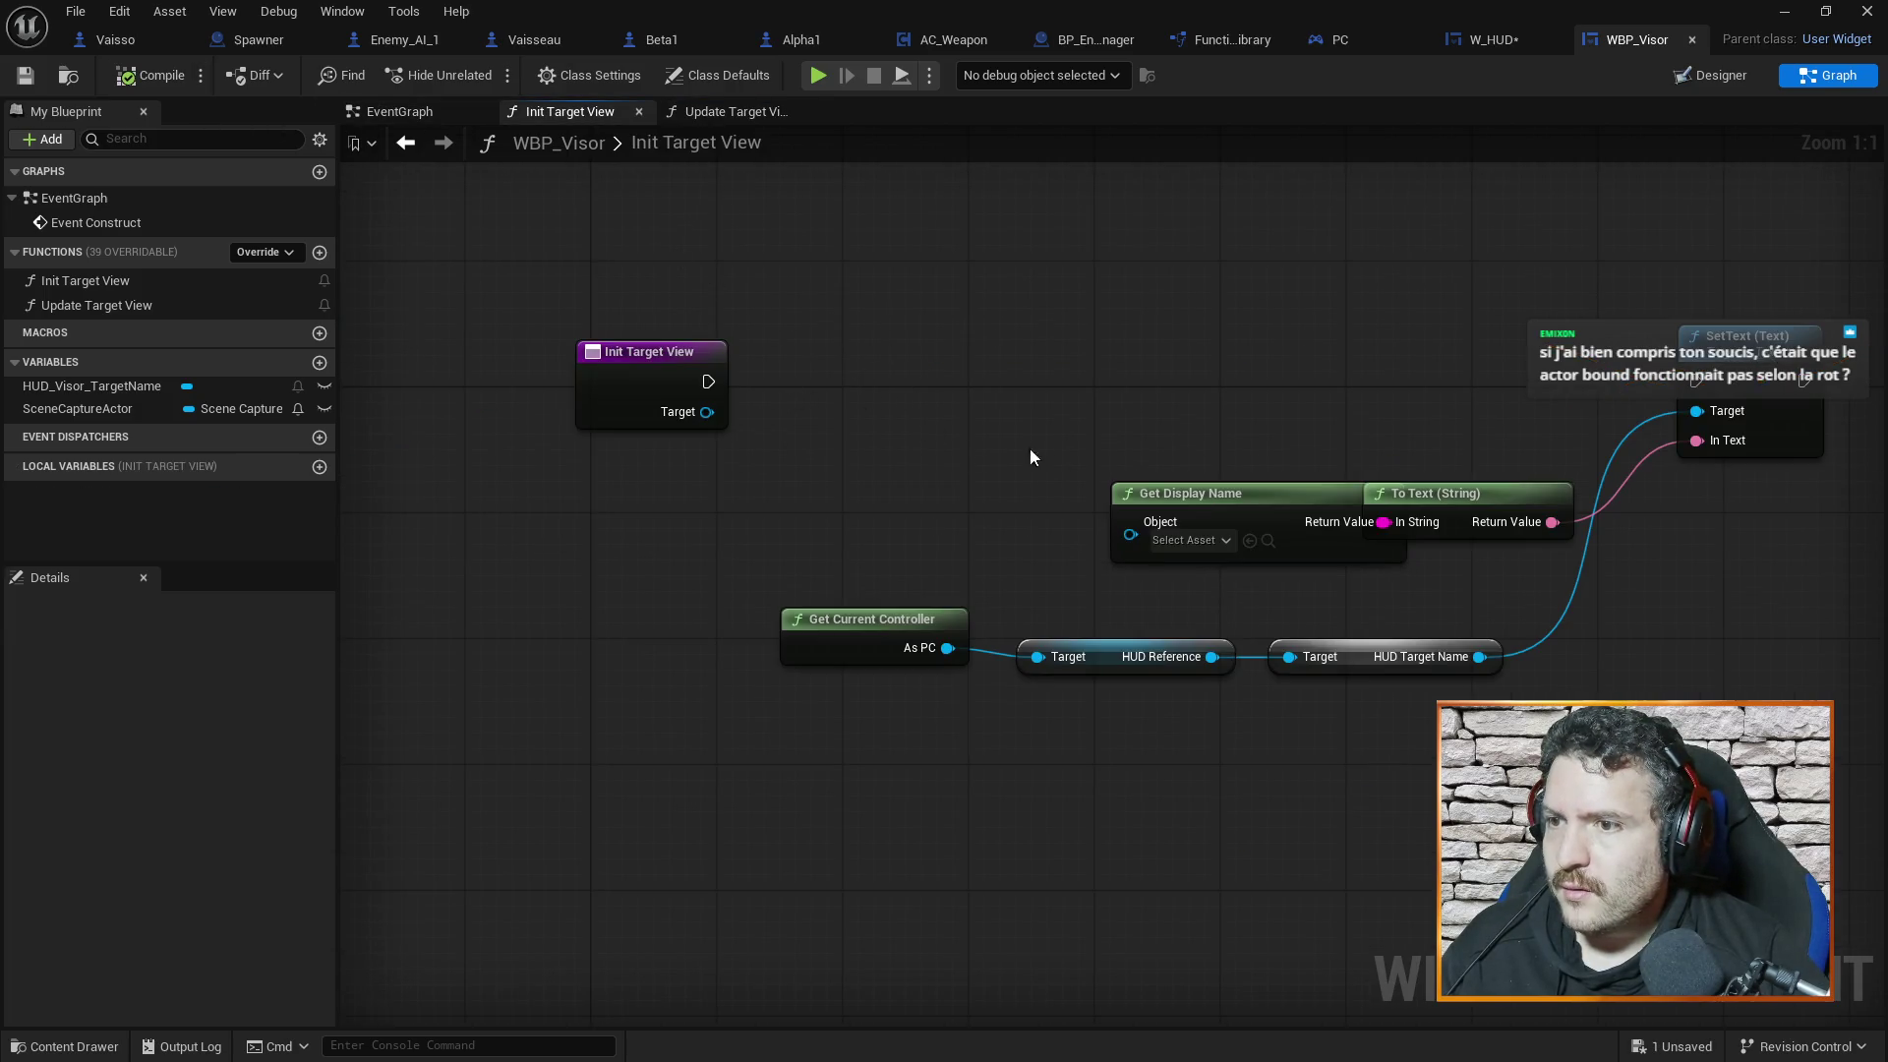
right_click(941, 364)
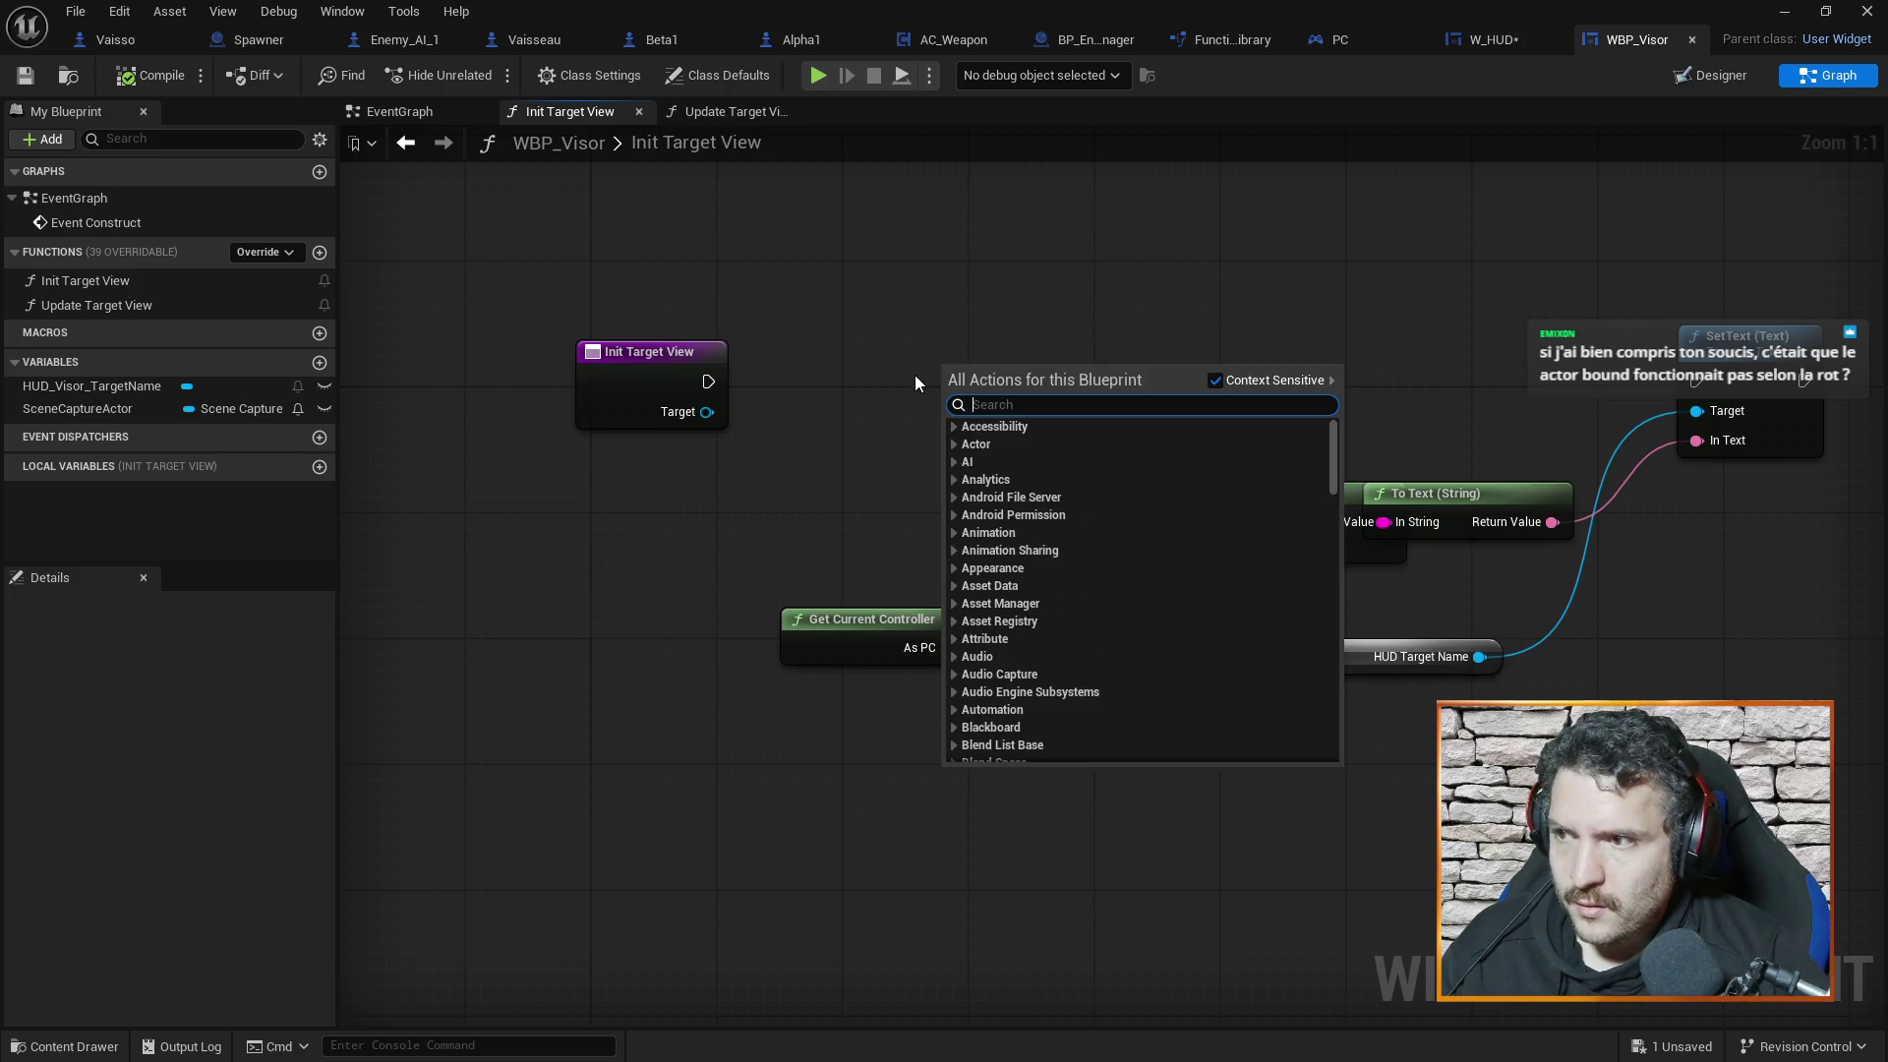
text(cast)
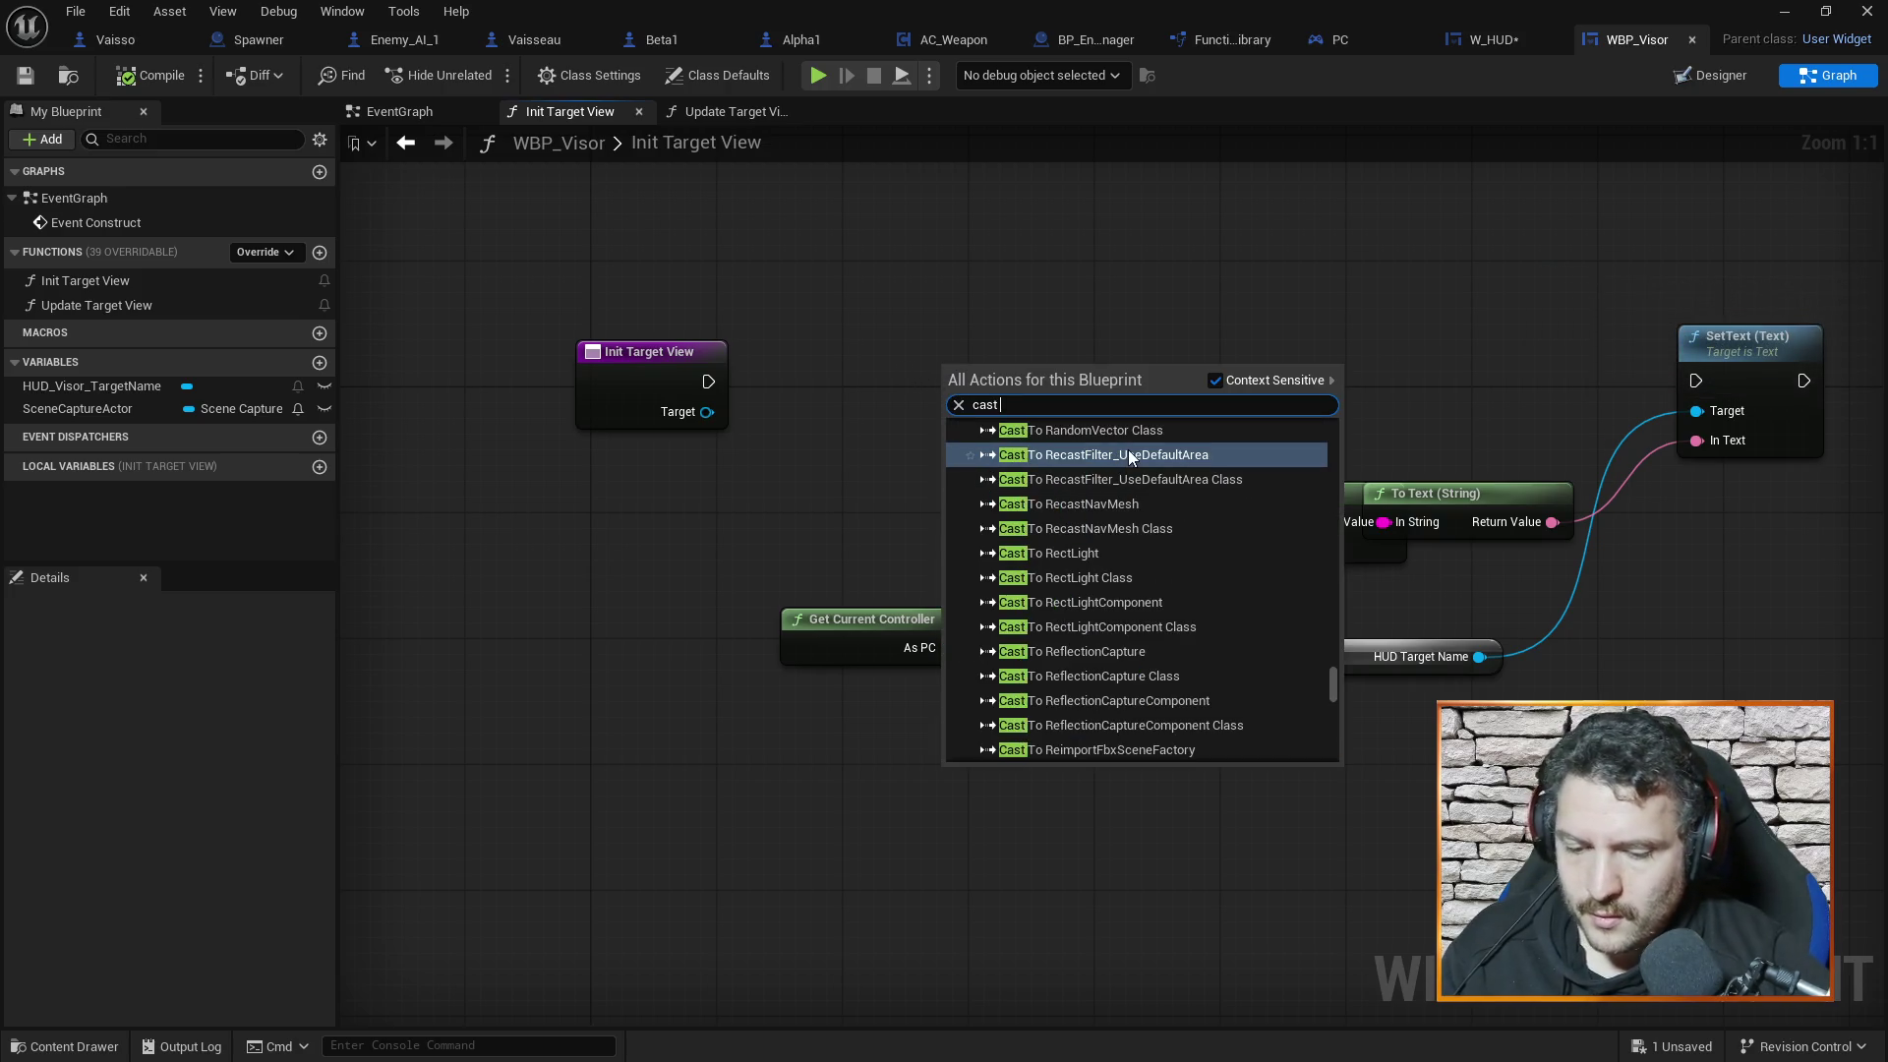
text( to pc)
Make Init Target View's Target input an Actor object reference
key(Escape)
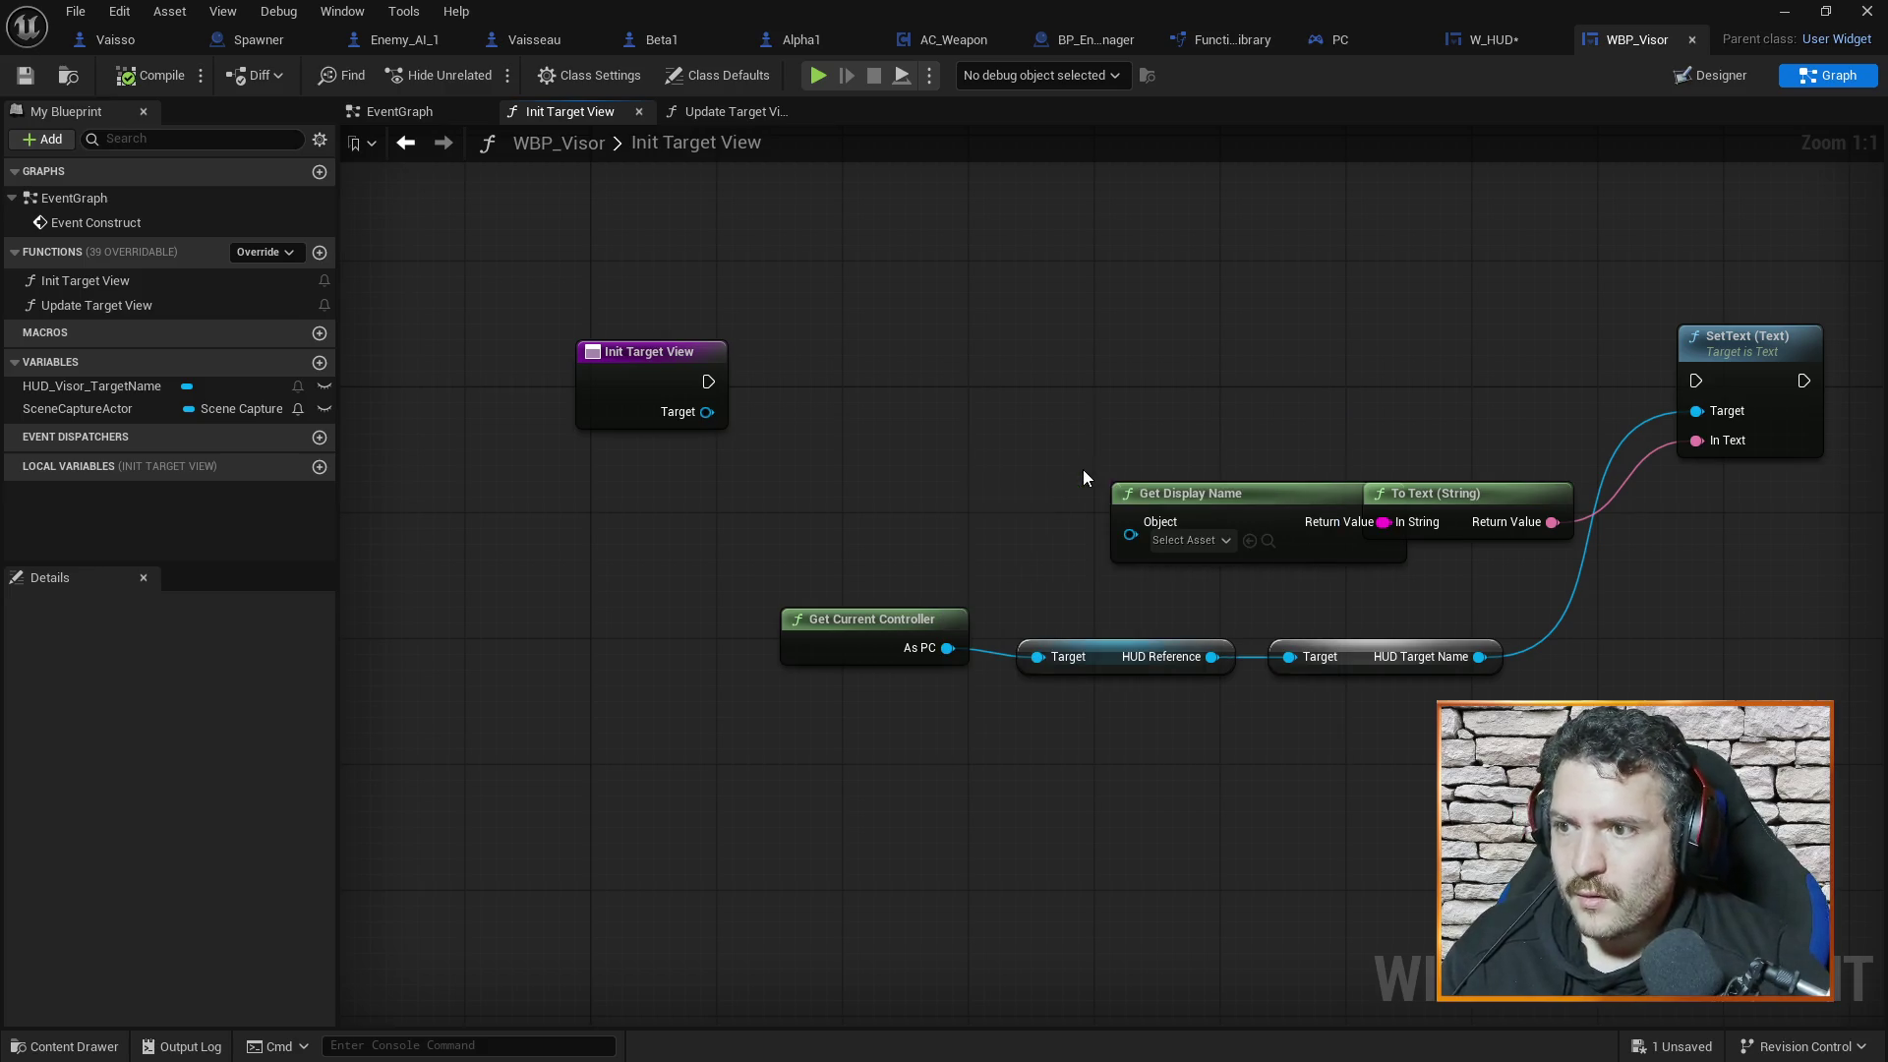
click(620, 388)
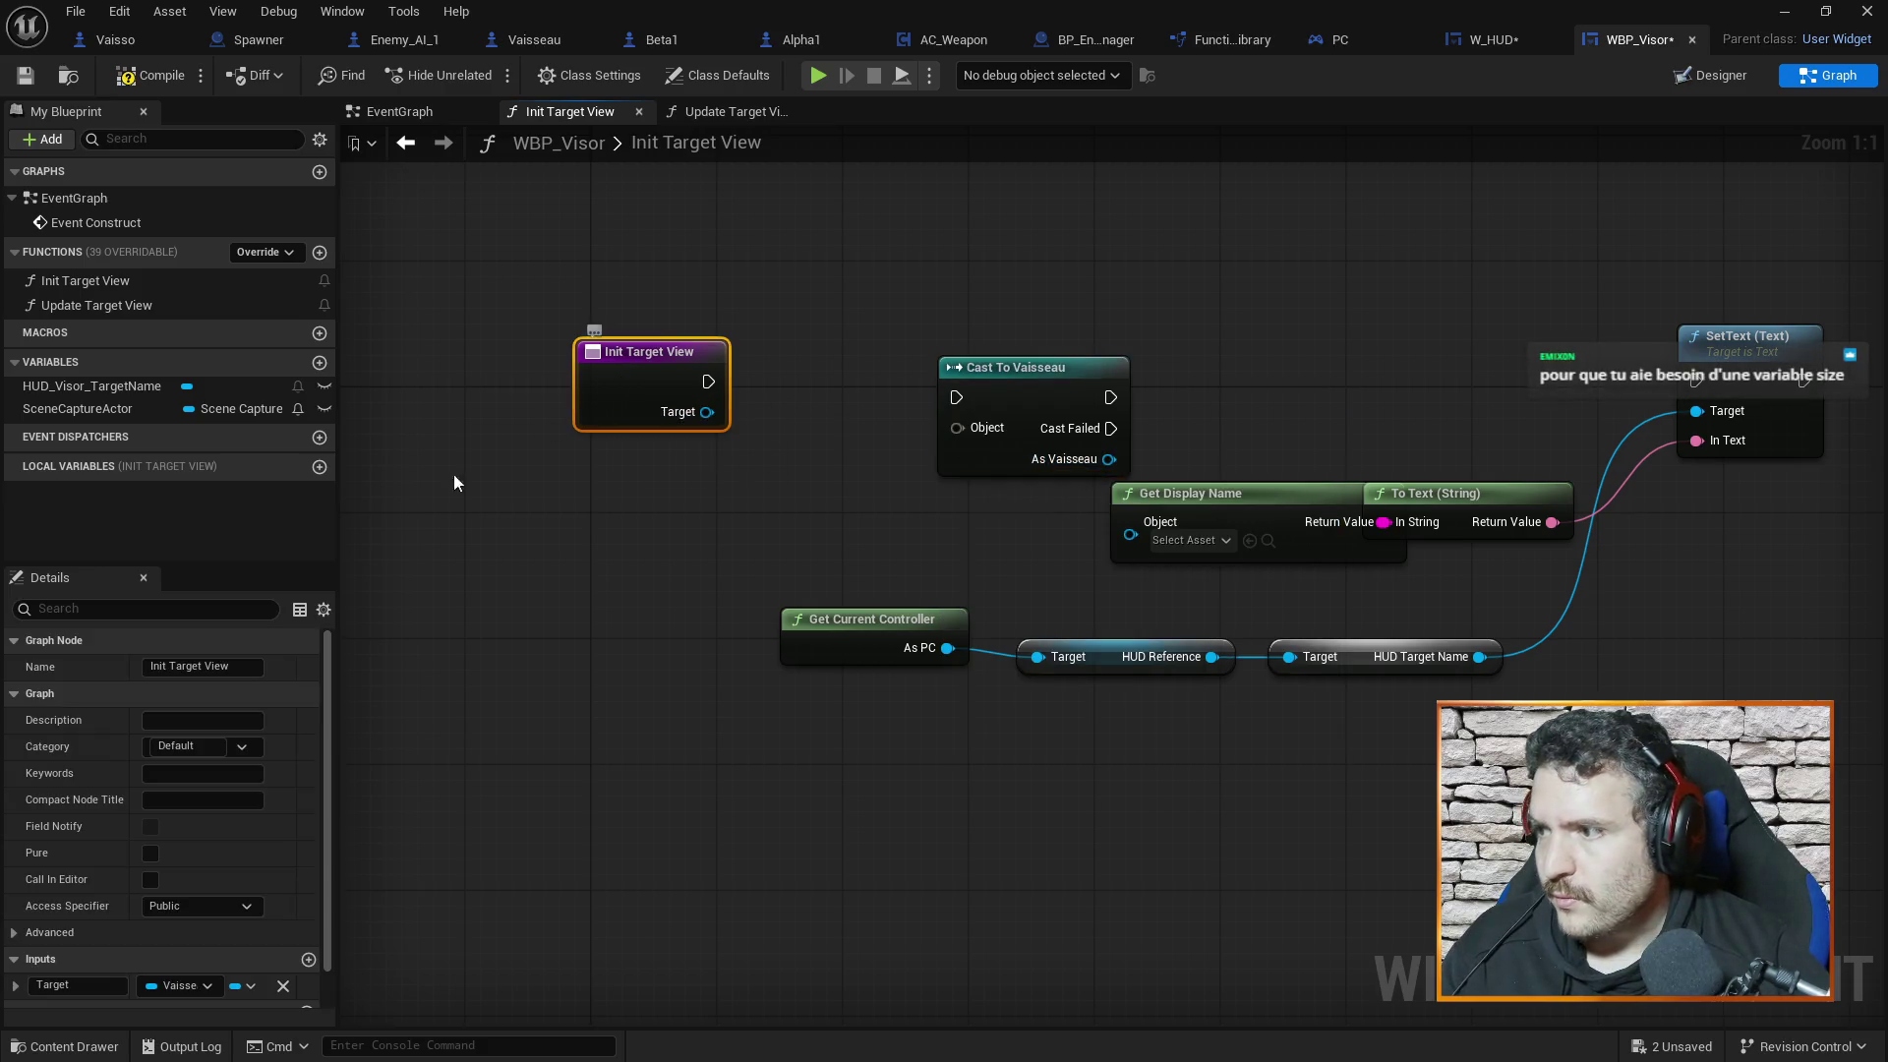
click(189, 987)
text(acto)
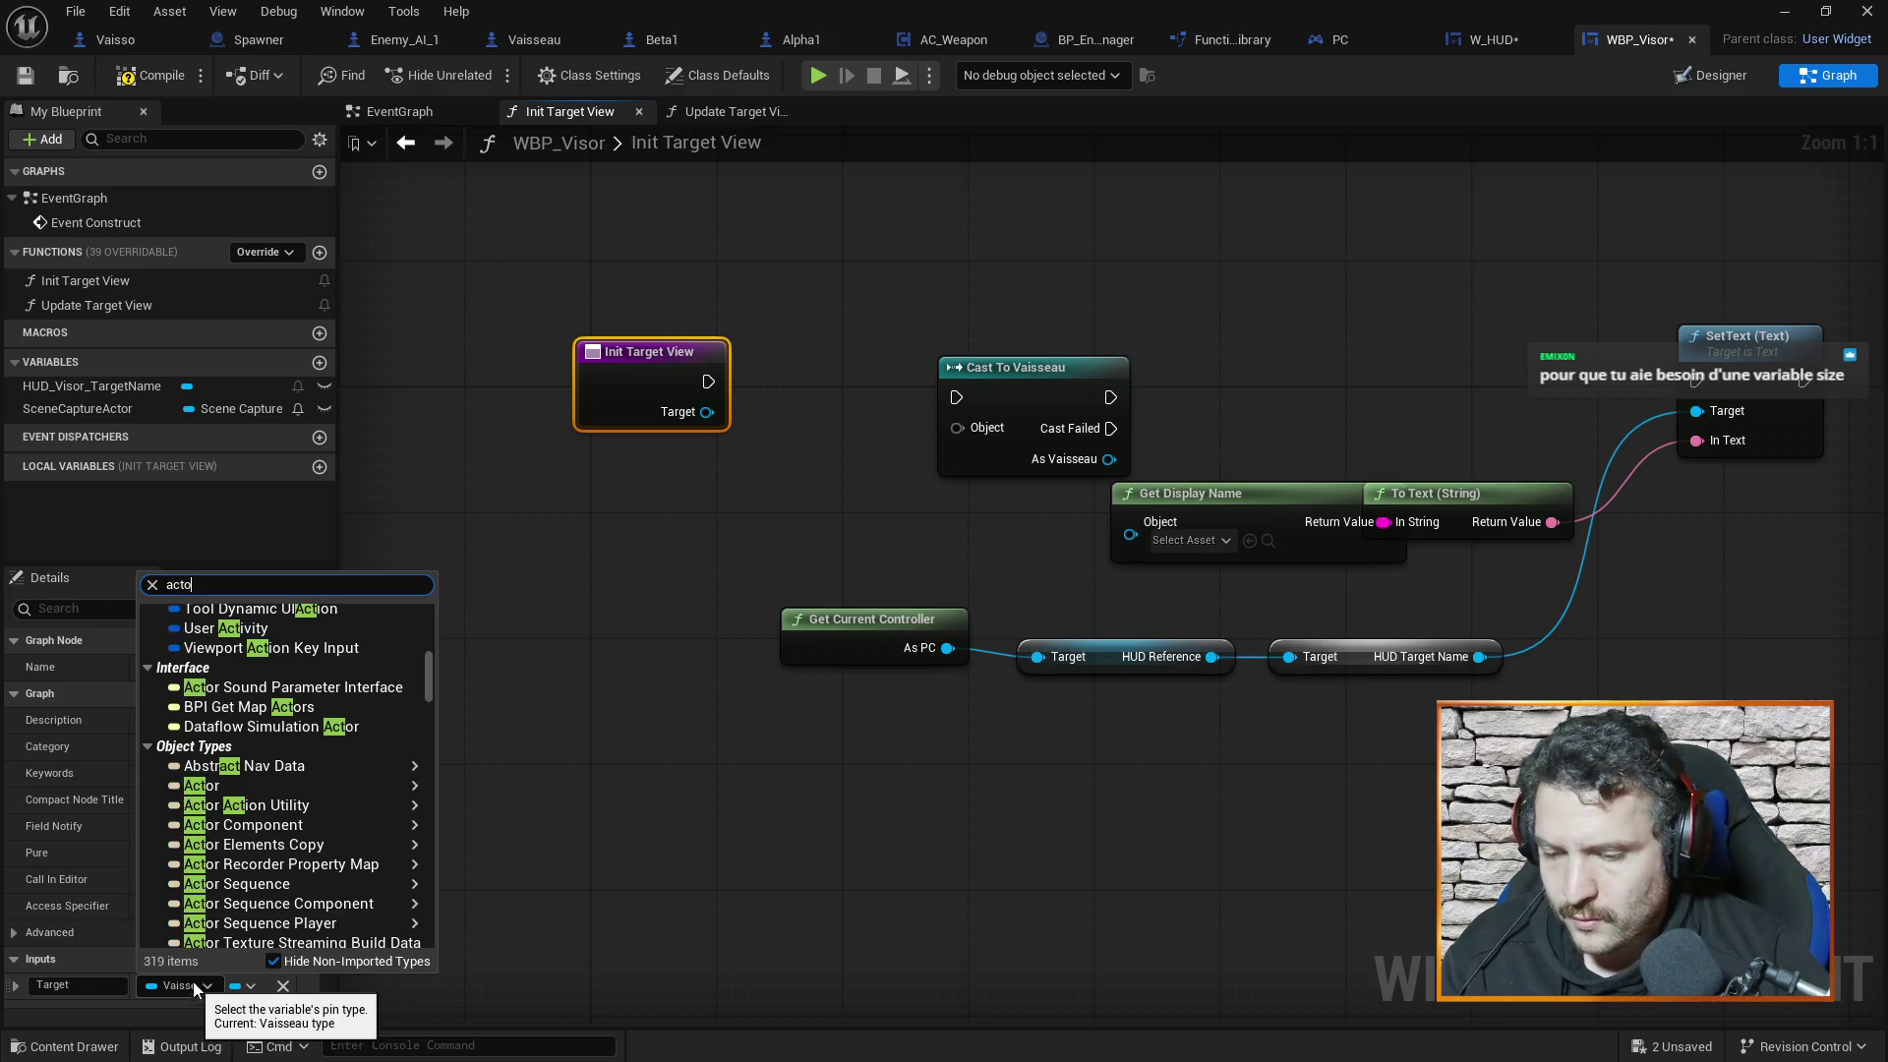
mouse_move(206, 785)
click(477, 785)
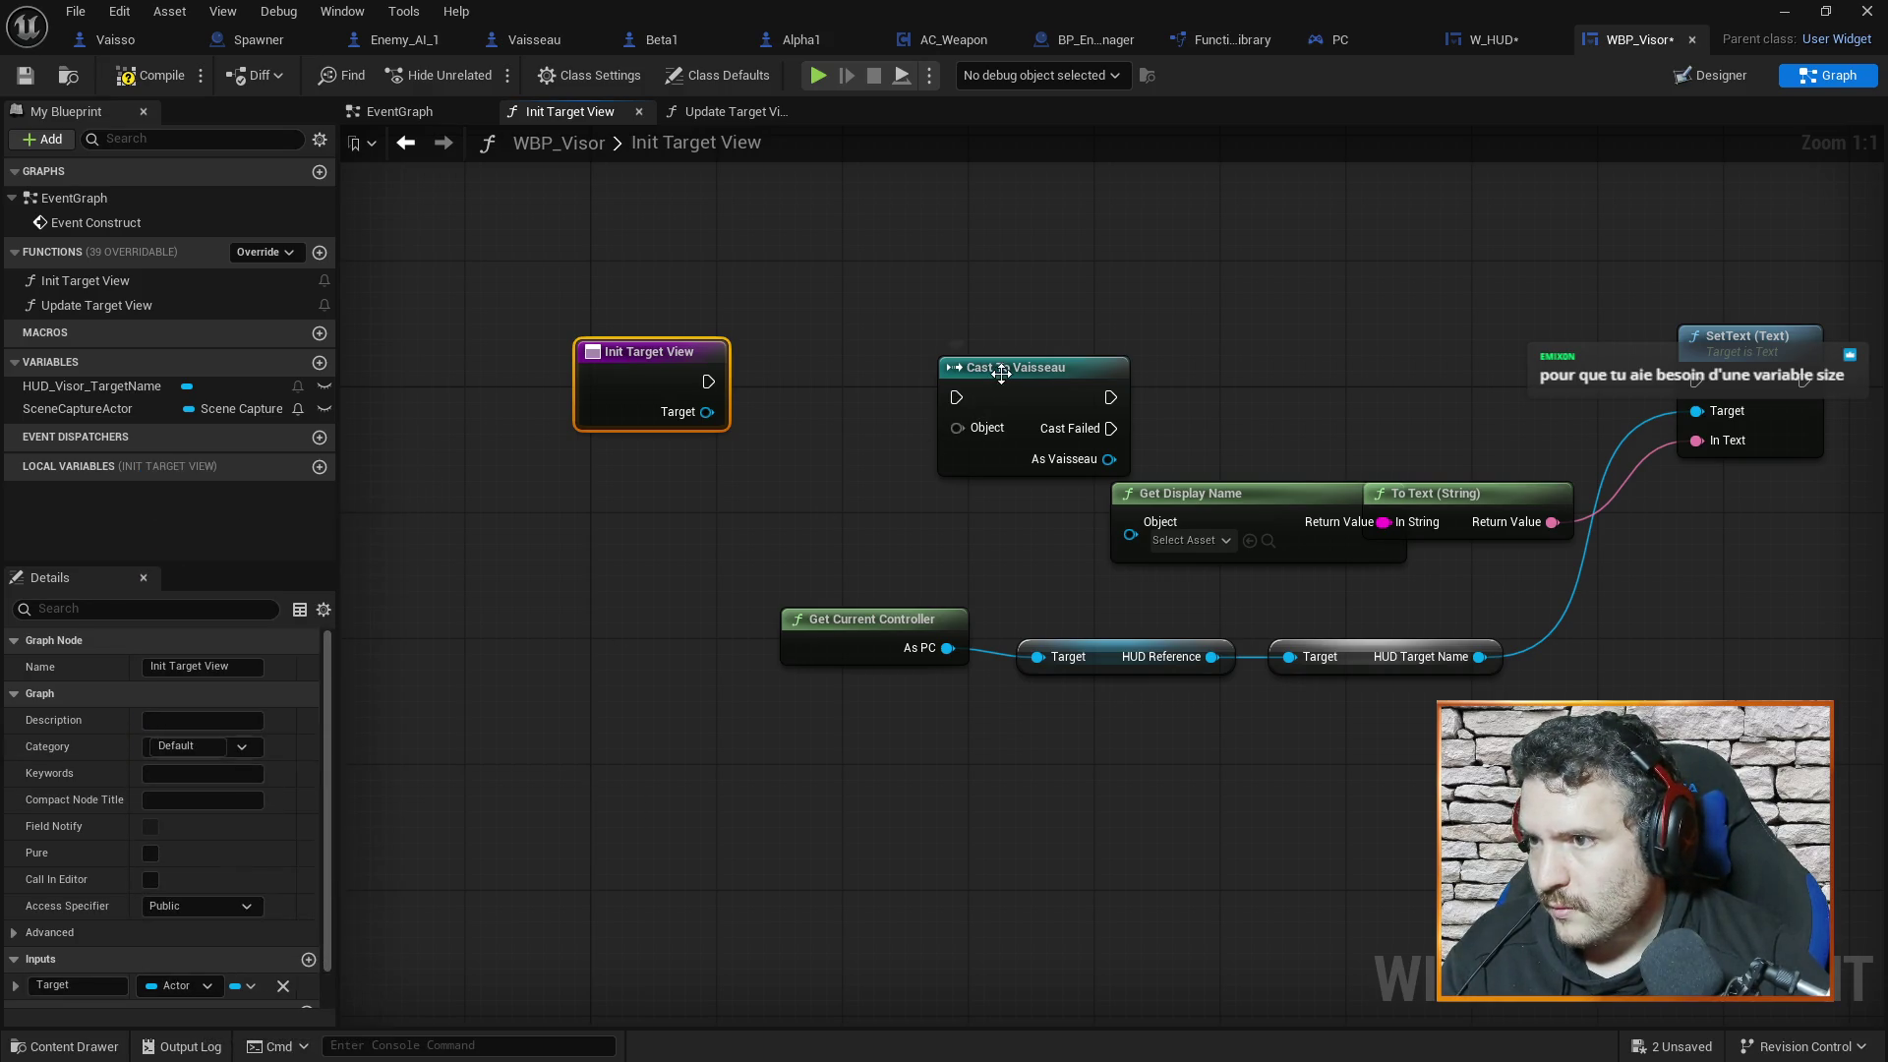
Wire a trial Cast To Vaisseau between Init Target View, SetText and Get Display Name
drag(1000, 372, 841, 371)
drag(707, 381, 803, 396)
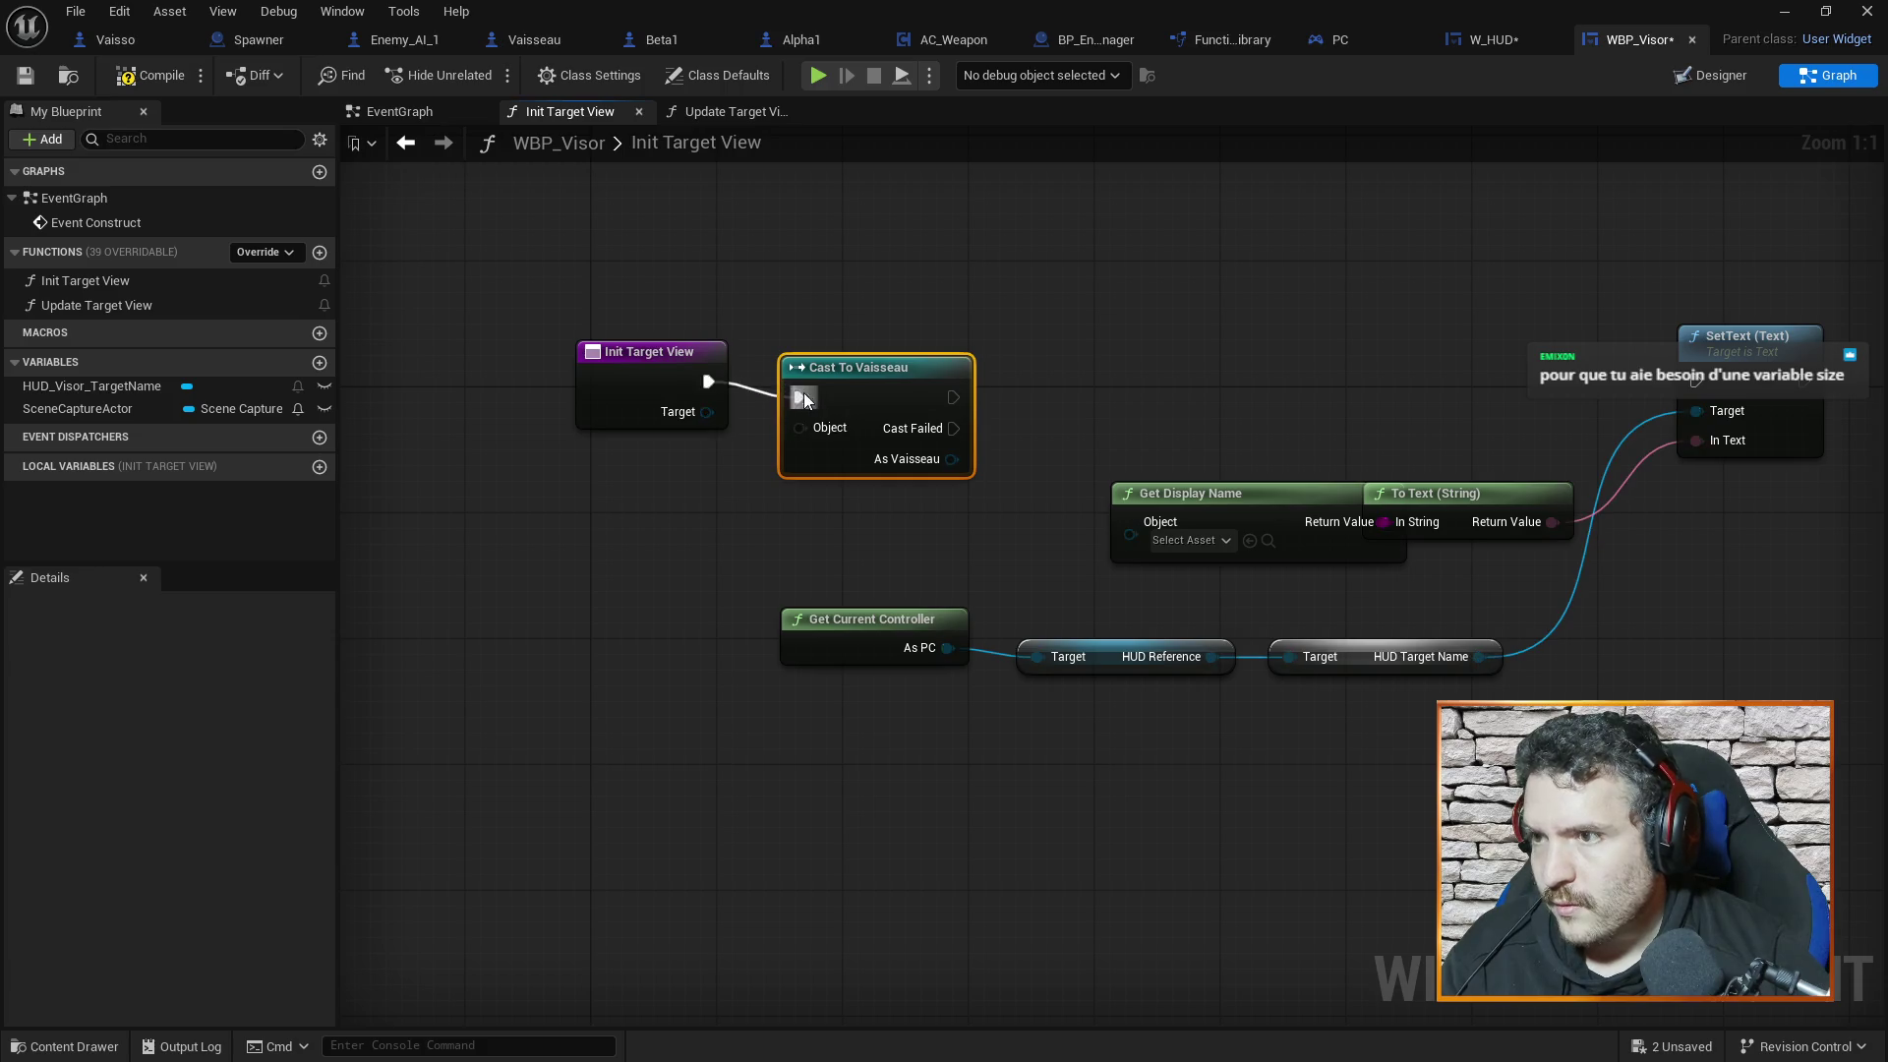
drag(953, 398, 1698, 383)
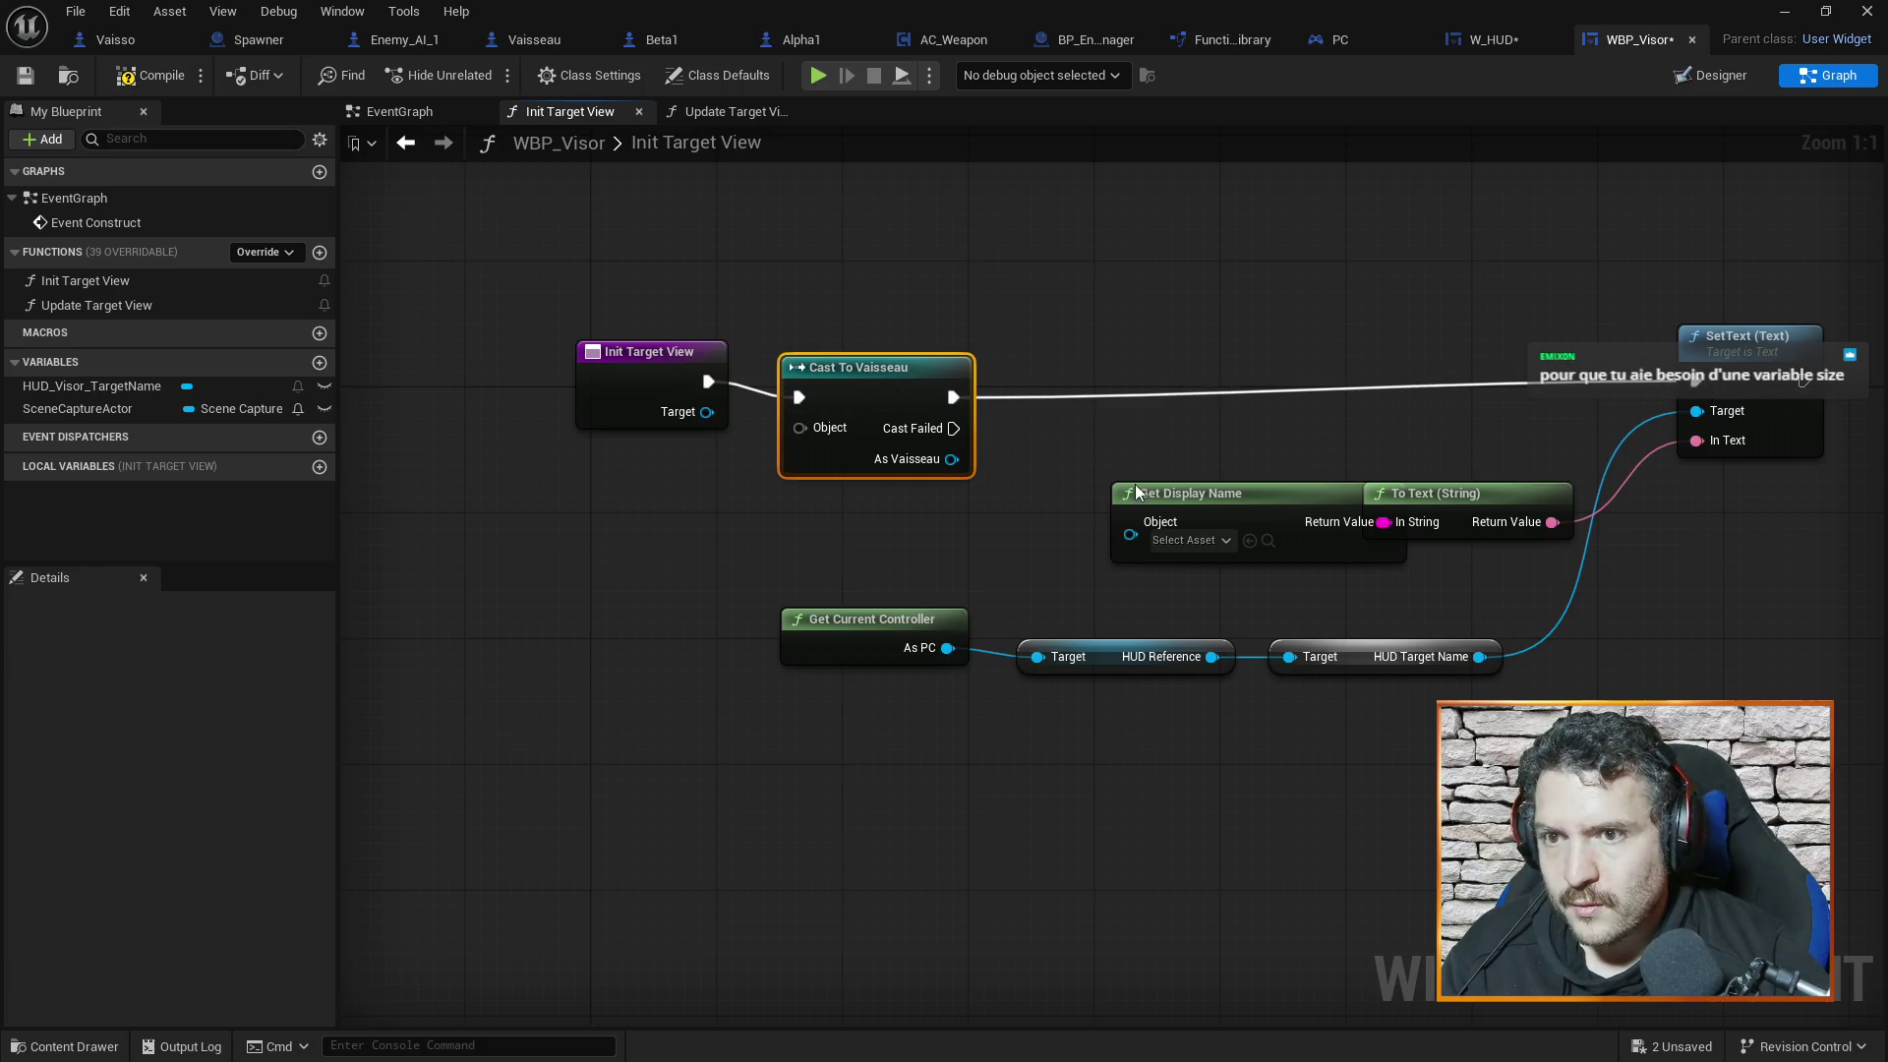
drag(708, 412, 802, 426)
drag(951, 459, 1129, 534)
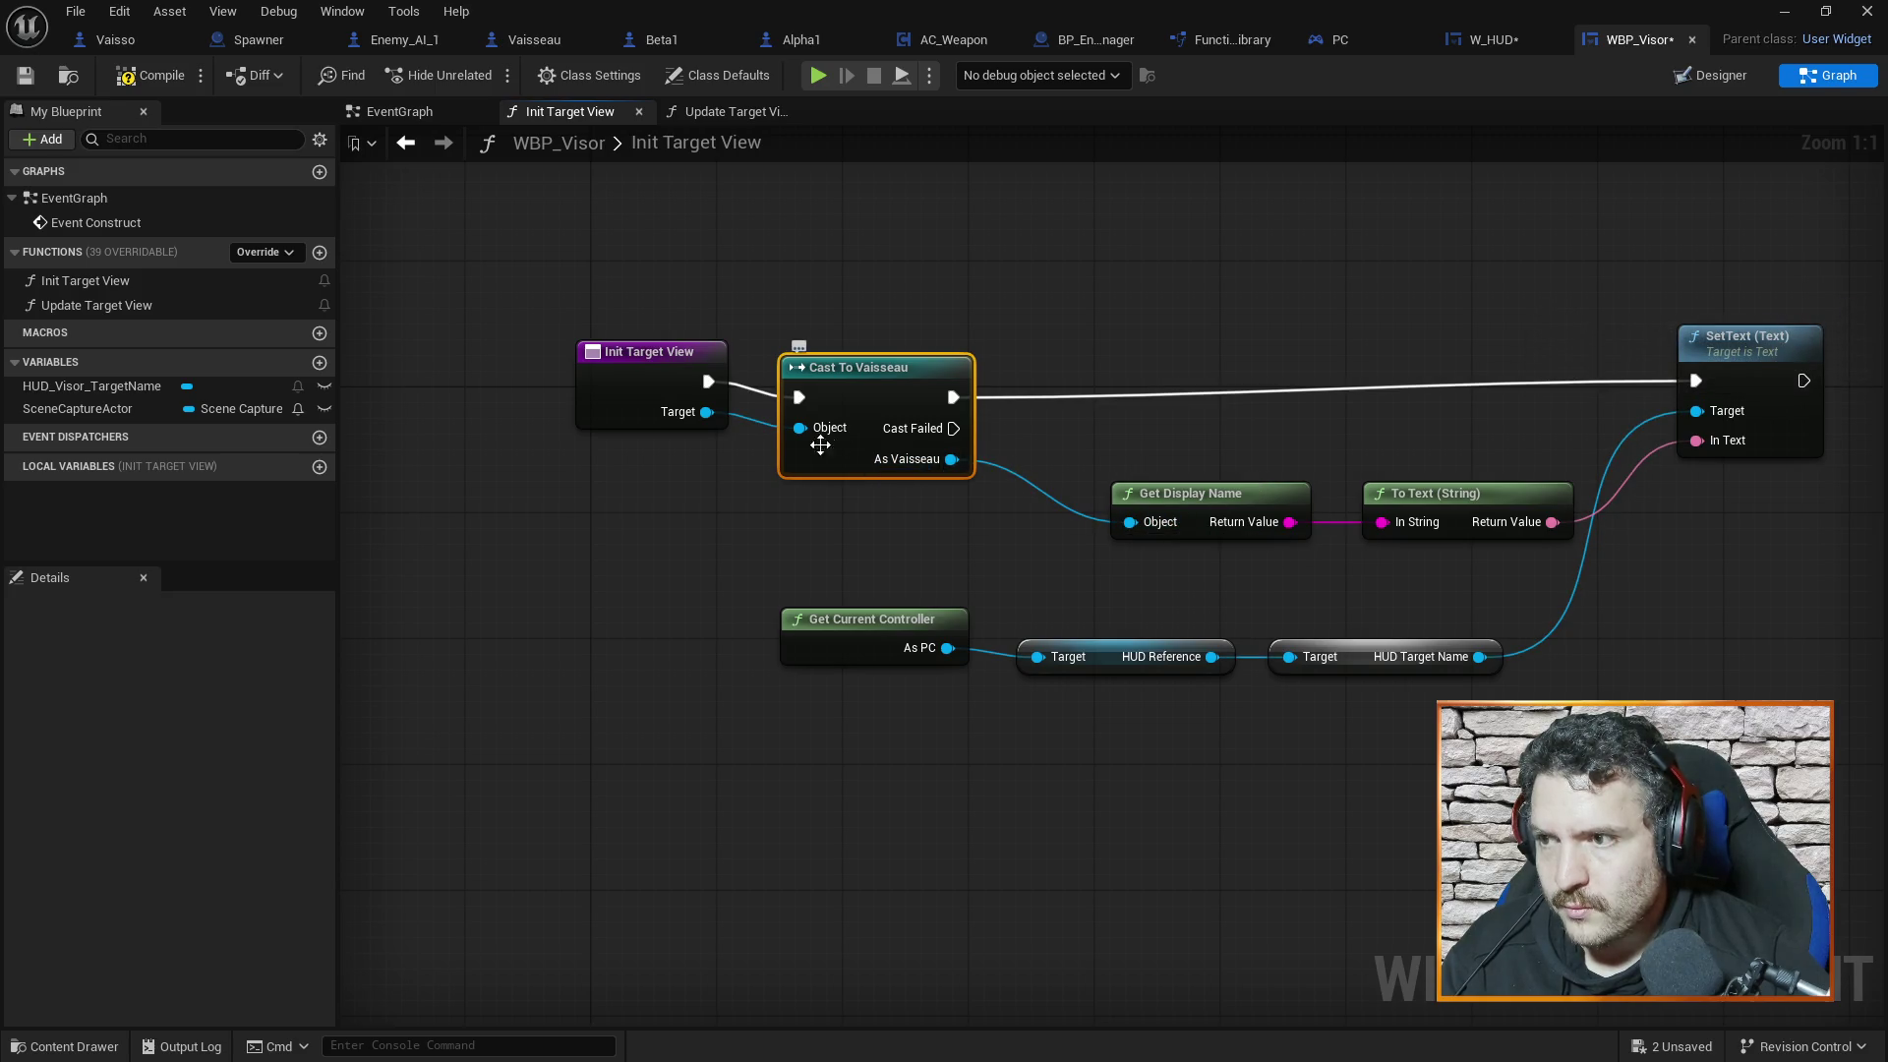
Remove the cast, wiring Target straight to Get Display Name and execution straight to SetText
key(Delete)
drag(707, 412, 1130, 522)
drag(707, 382, 1695, 381)
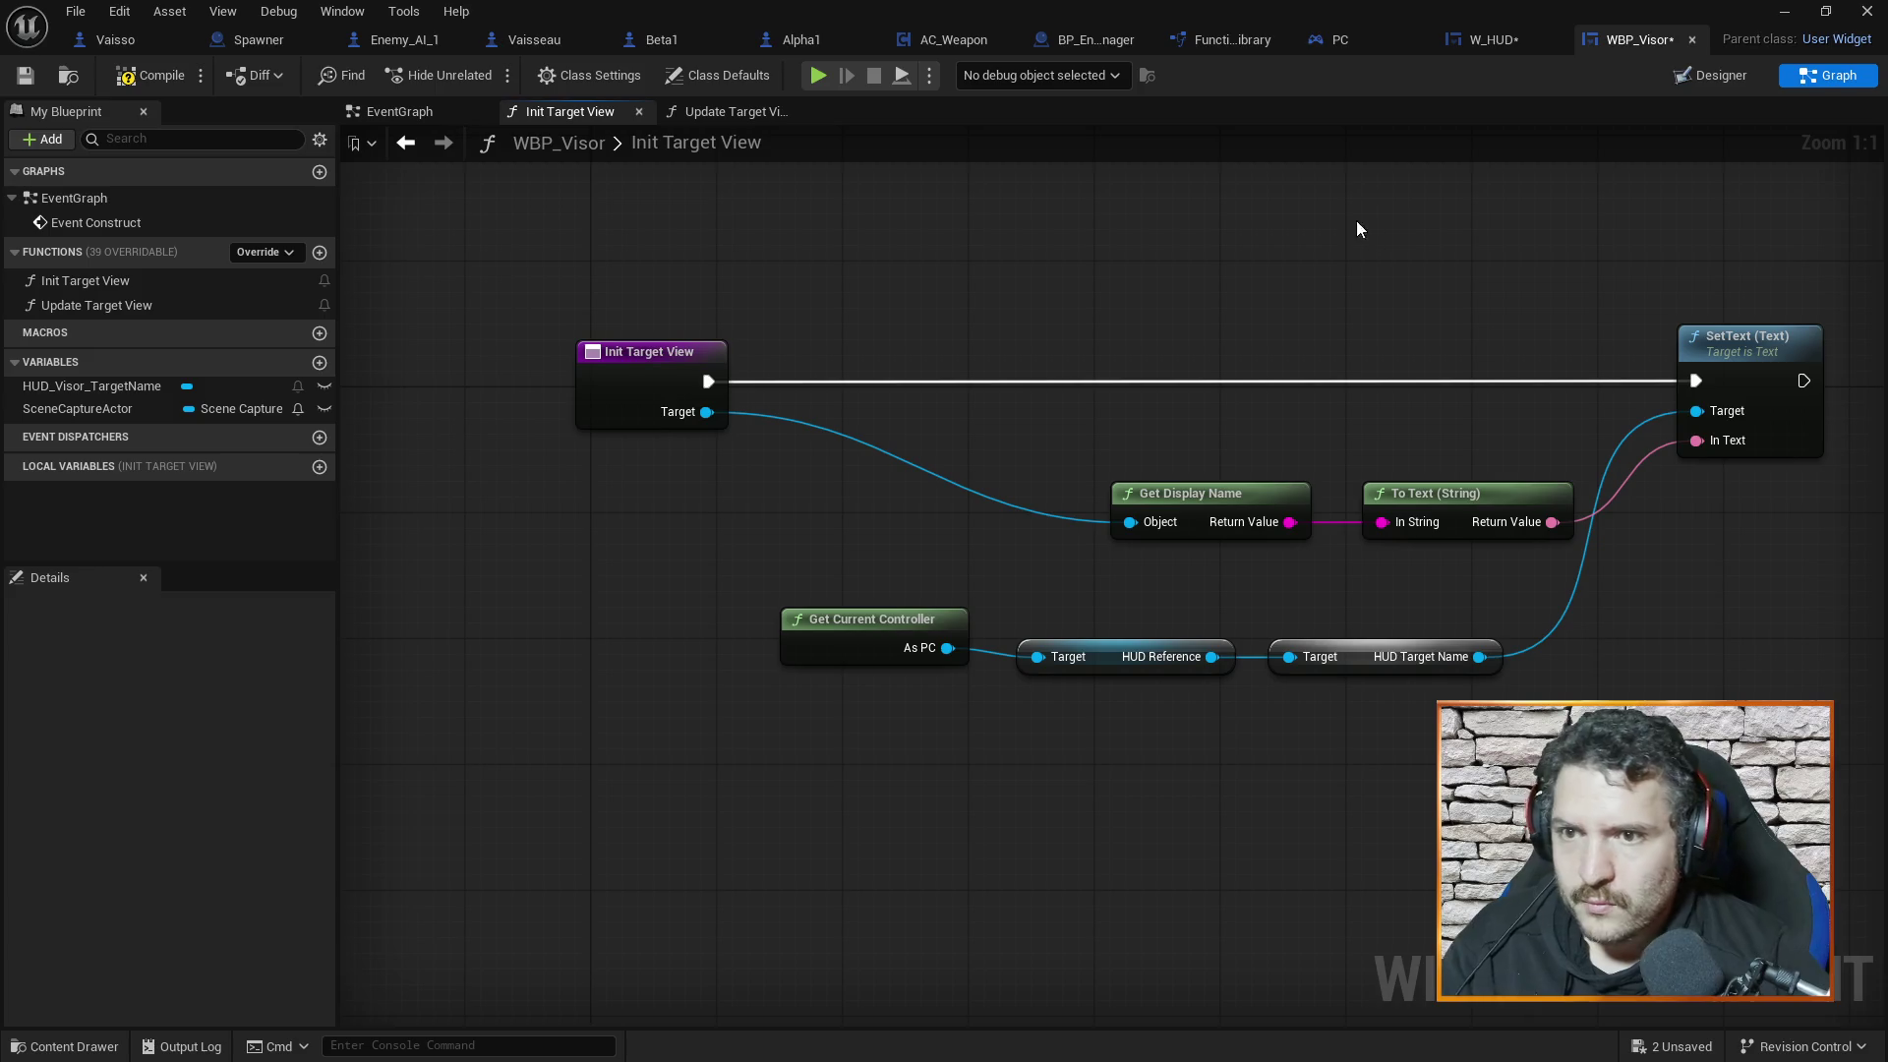
drag(1357, 229, 1231, 233)
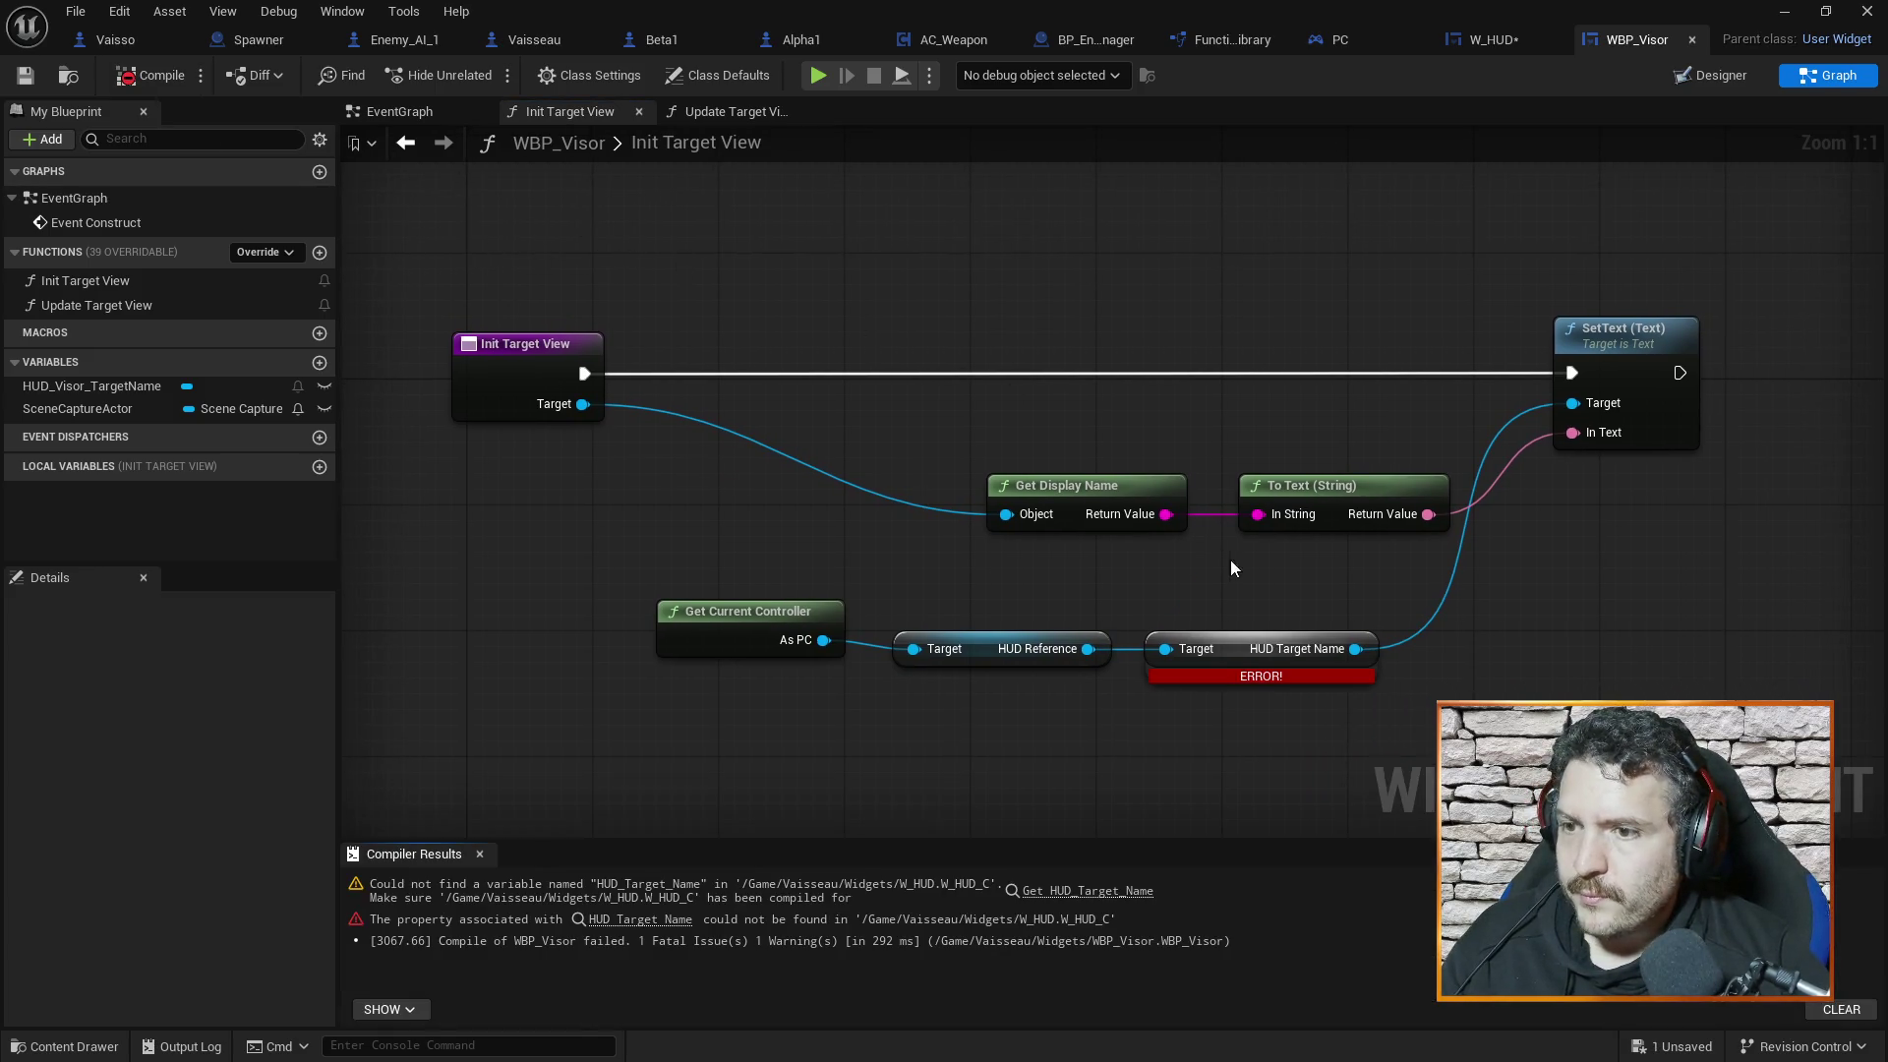
Move the lower node chain up and delete the erroring HUD Target Name getter
click(1236, 653)
mouse_move(602, 496)
mouse_down()
mouse_move(743, 574)
mouse_move(1315, 691)
mouse_up()
drag(1179, 547, 759, 532)
click(890, 623)
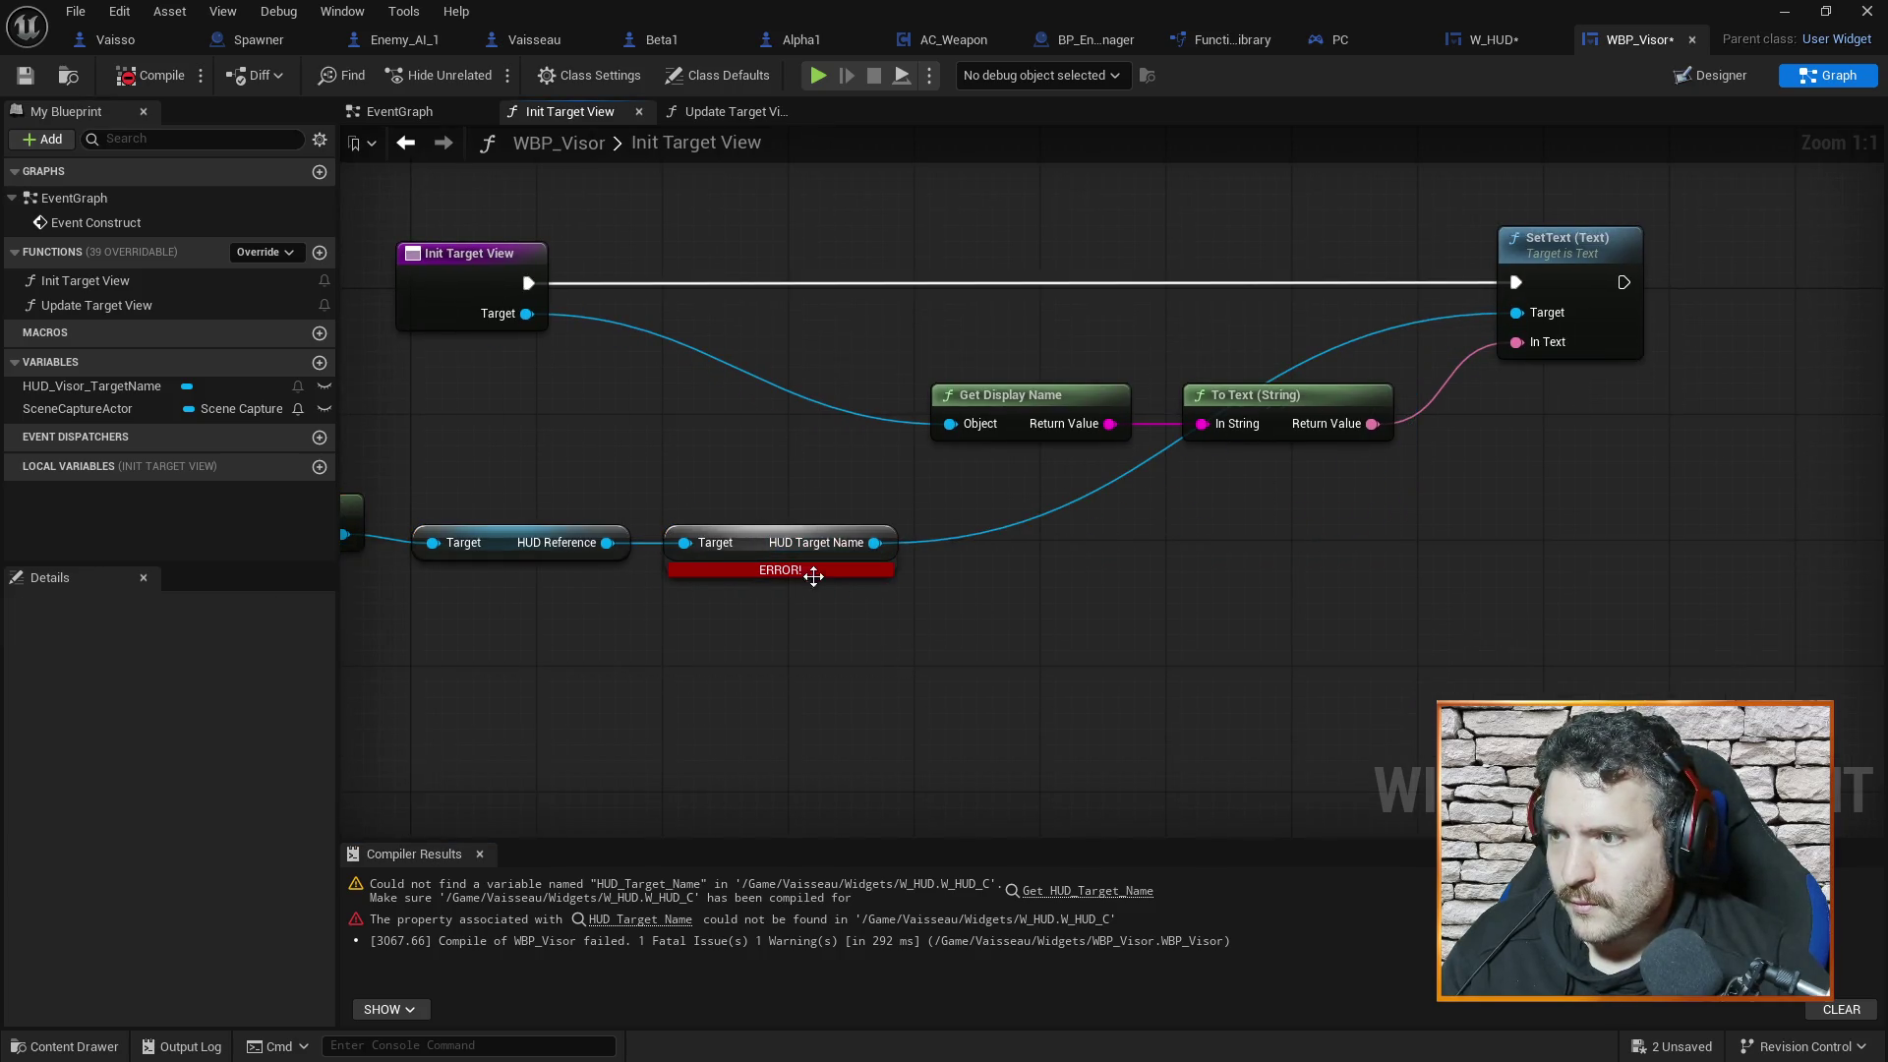
click(768, 546)
key(Delete)
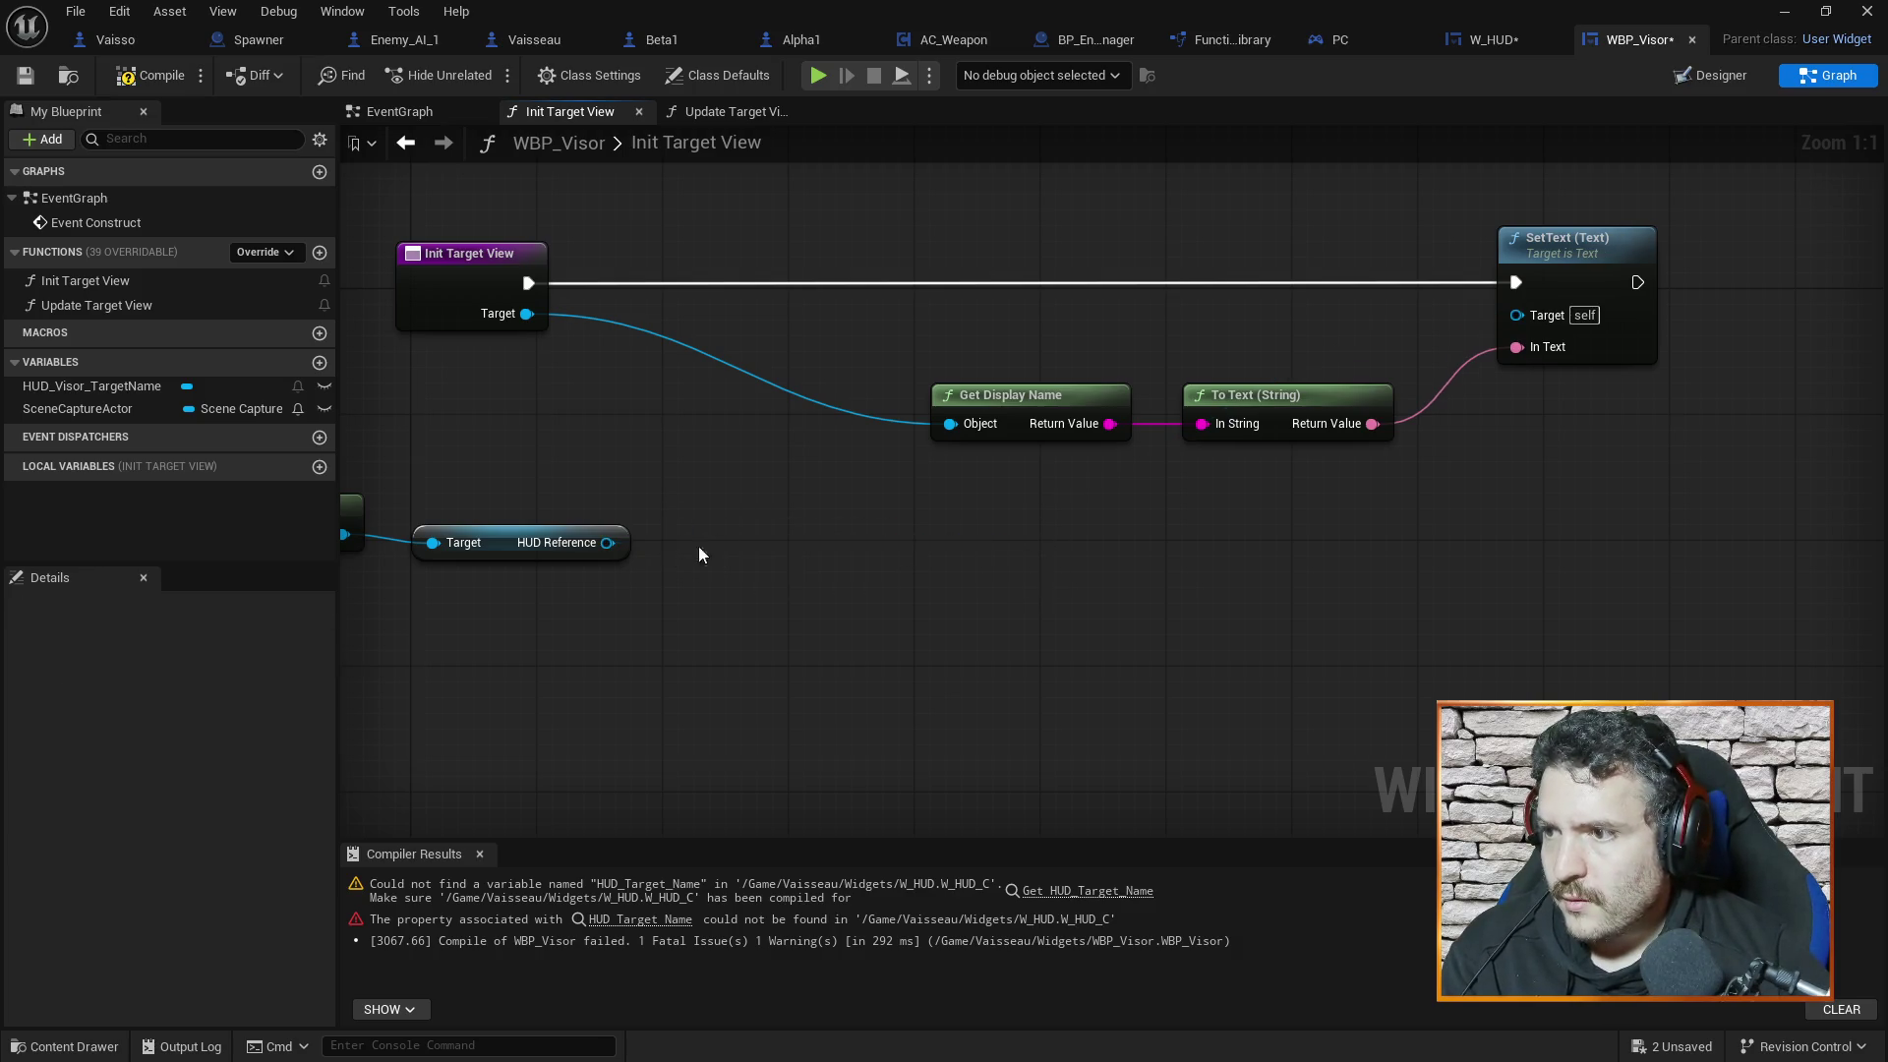
Chain HUD Reference → Get HUD_Visor → Get HUD_Visor_TargetName into SetText's Target
drag(606, 543, 806, 546)
text(get hud)
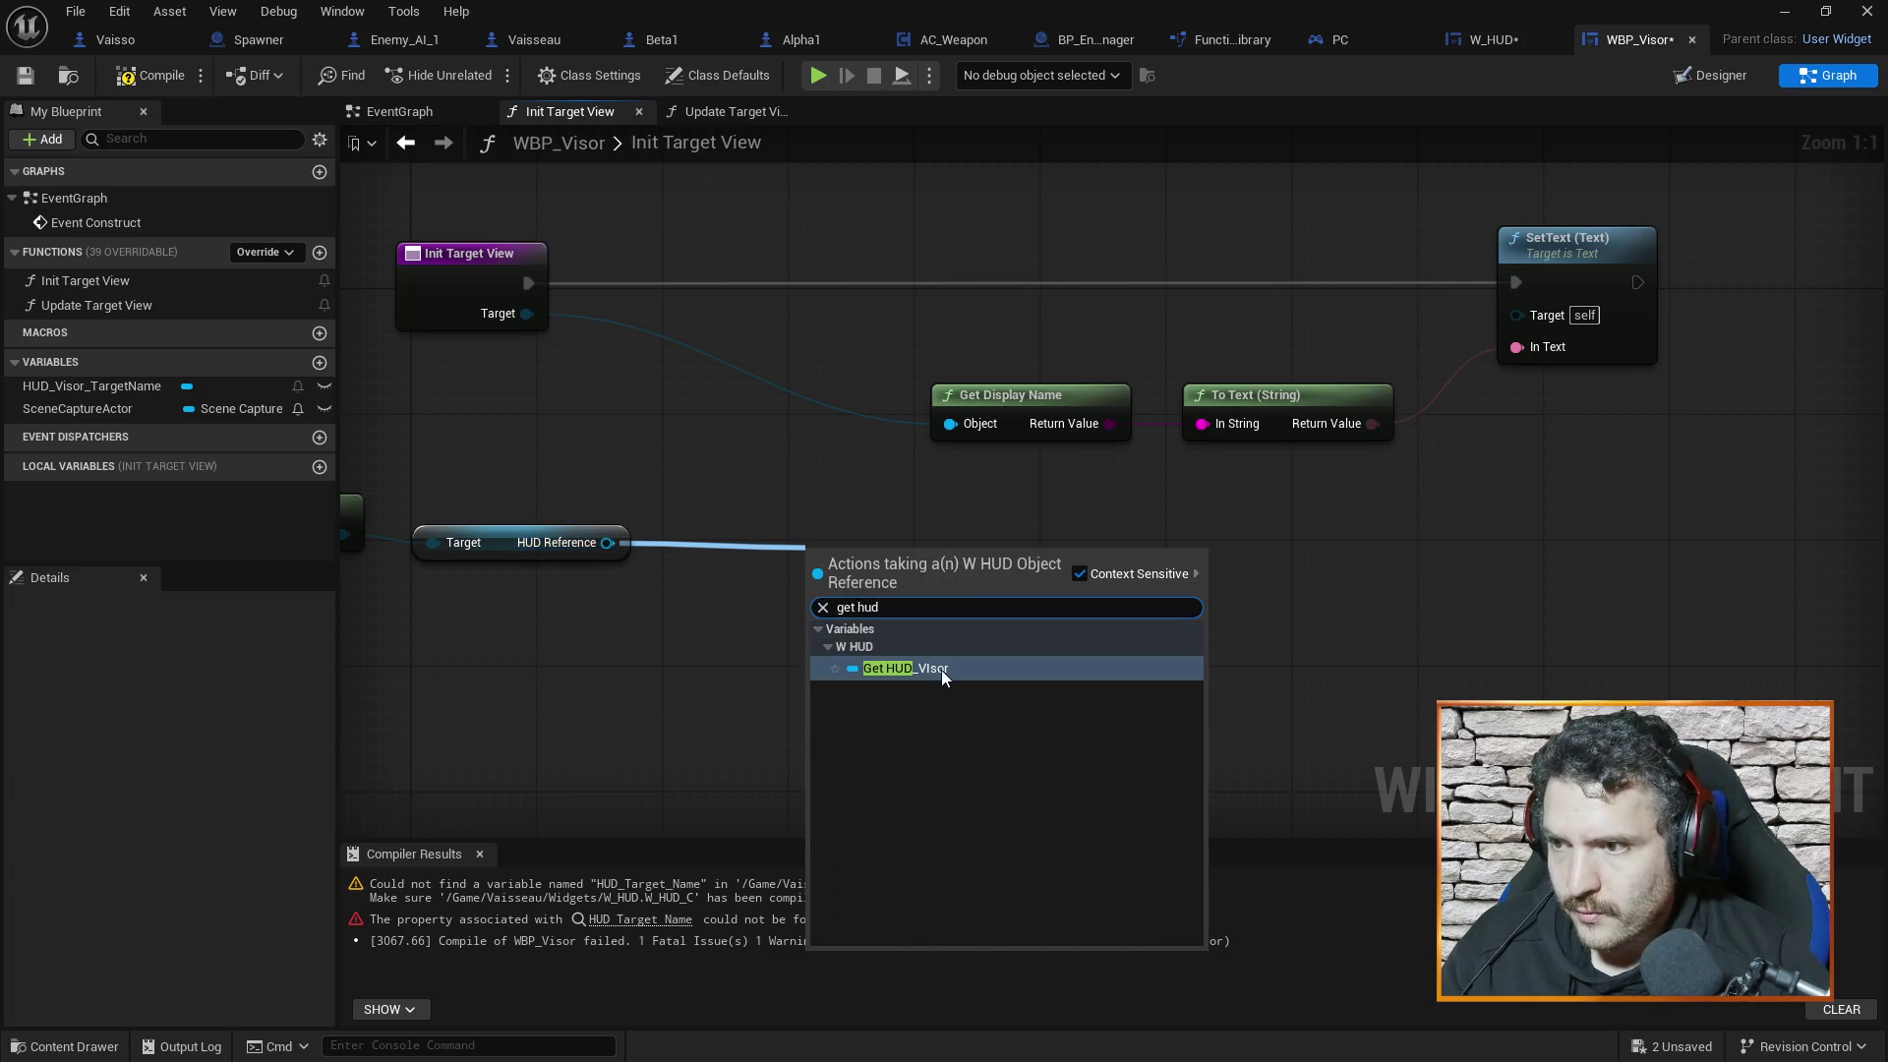
click(941, 669)
drag(973, 558, 1164, 565)
text(get hud)
click(1283, 682)
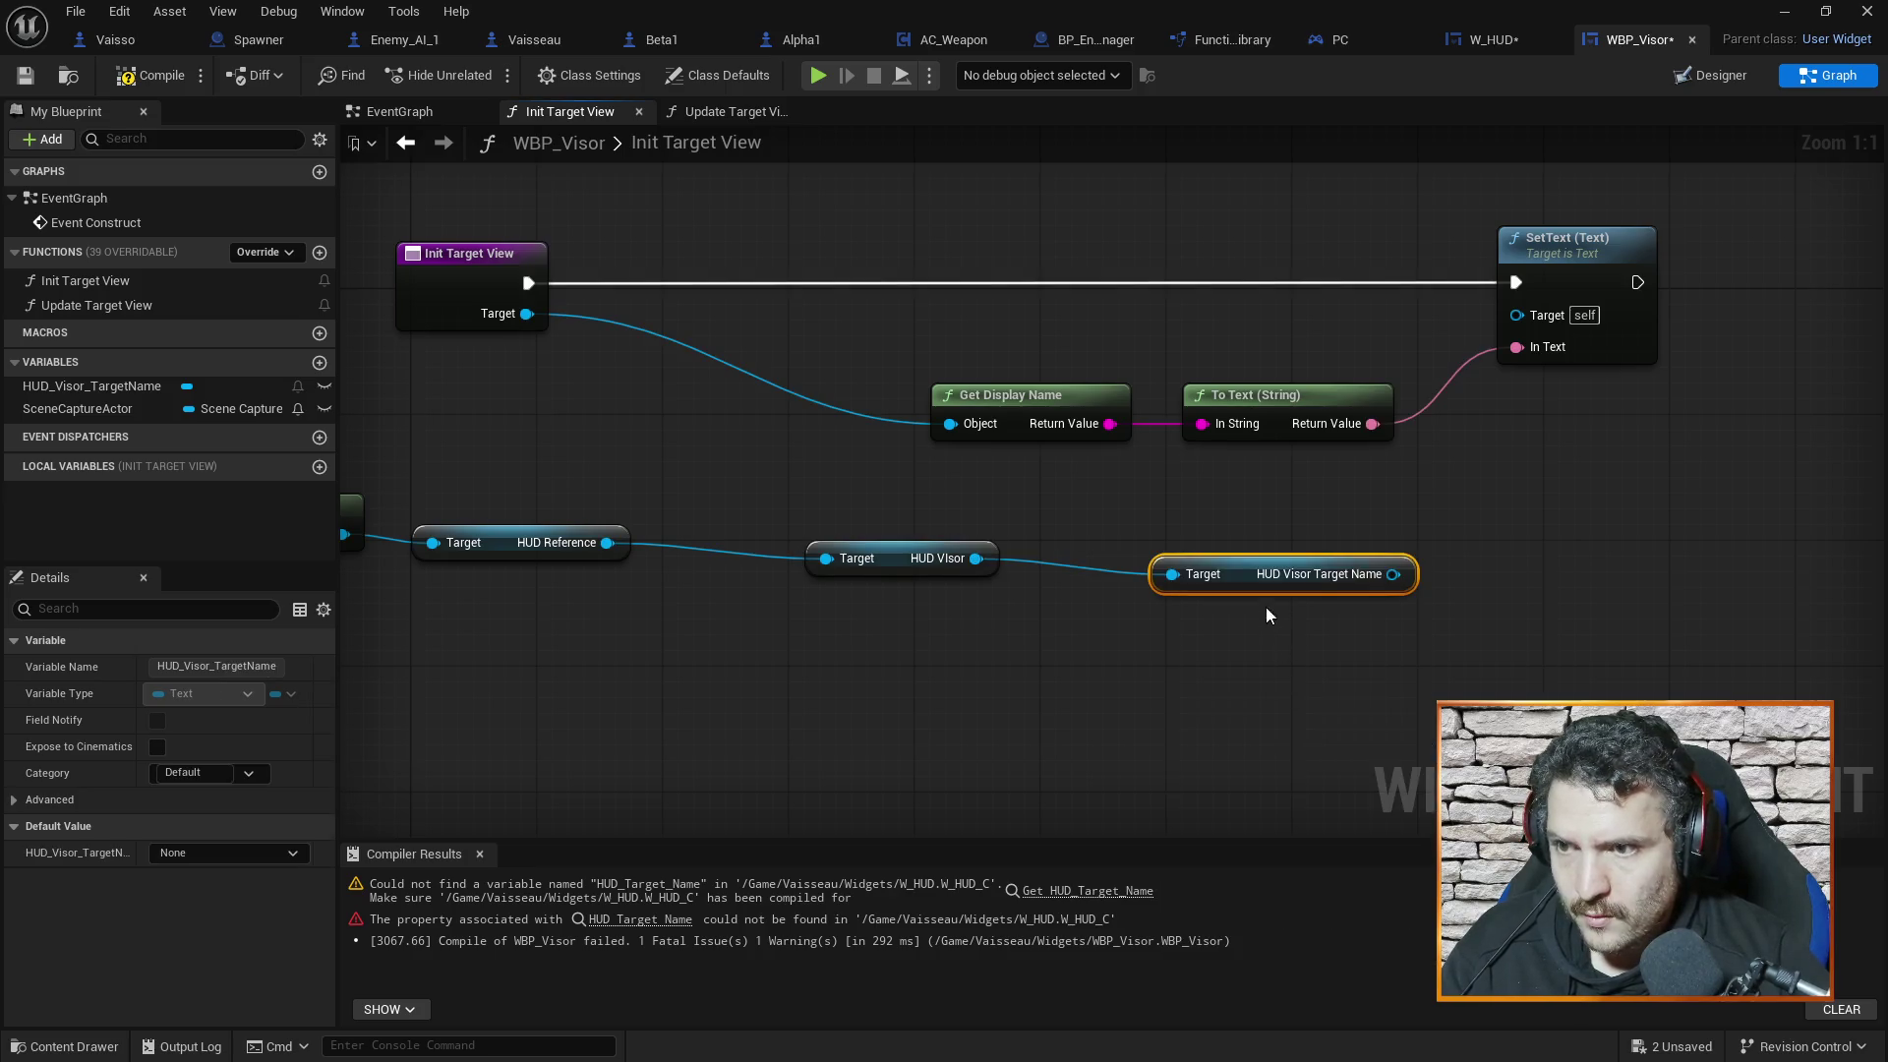
drag(1392, 574, 1516, 312)
Line up HUD Reference, HUD Visor and Get Current Controller, then save and compile
mouse_move(906, 552)
mouse_down()
mouse_move(1048, 568)
mouse_move(1029, 569)
mouse_up()
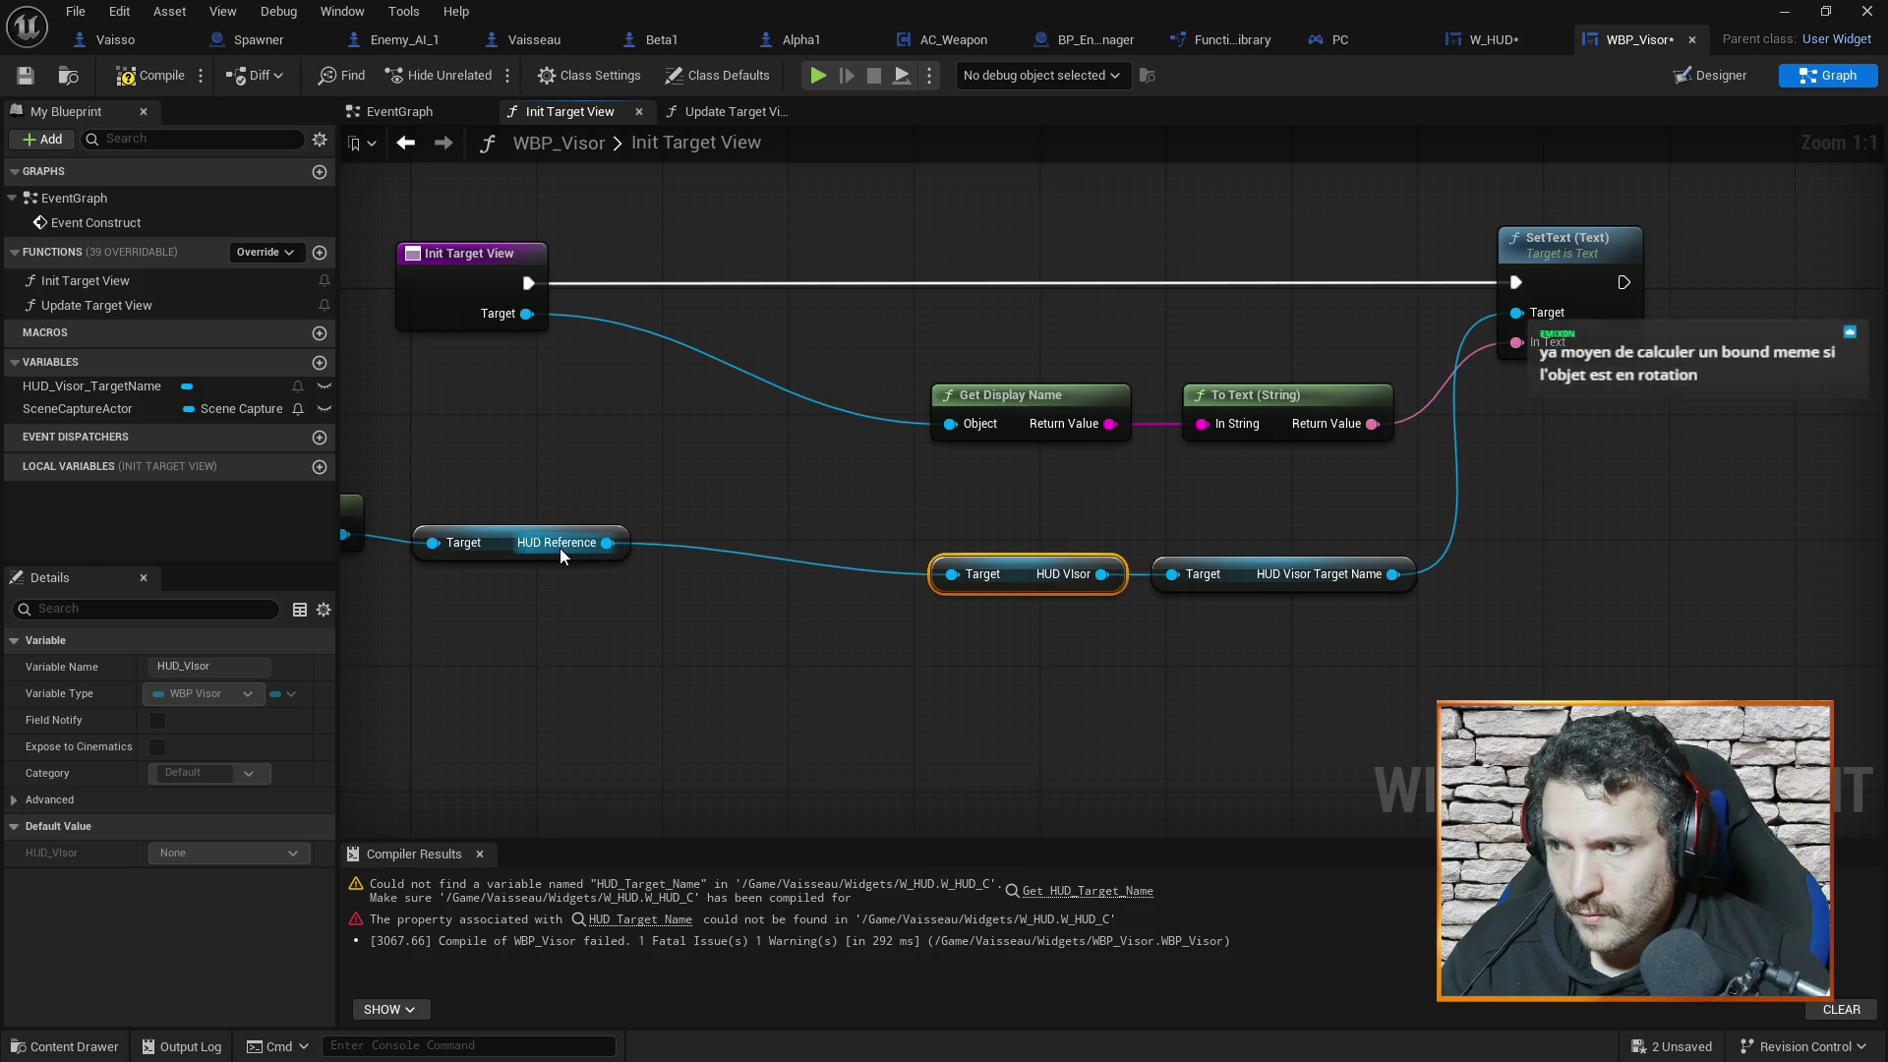
mouse_move(502, 542)
mouse_down()
mouse_move(794, 569)
mouse_move(767, 573)
mouse_up()
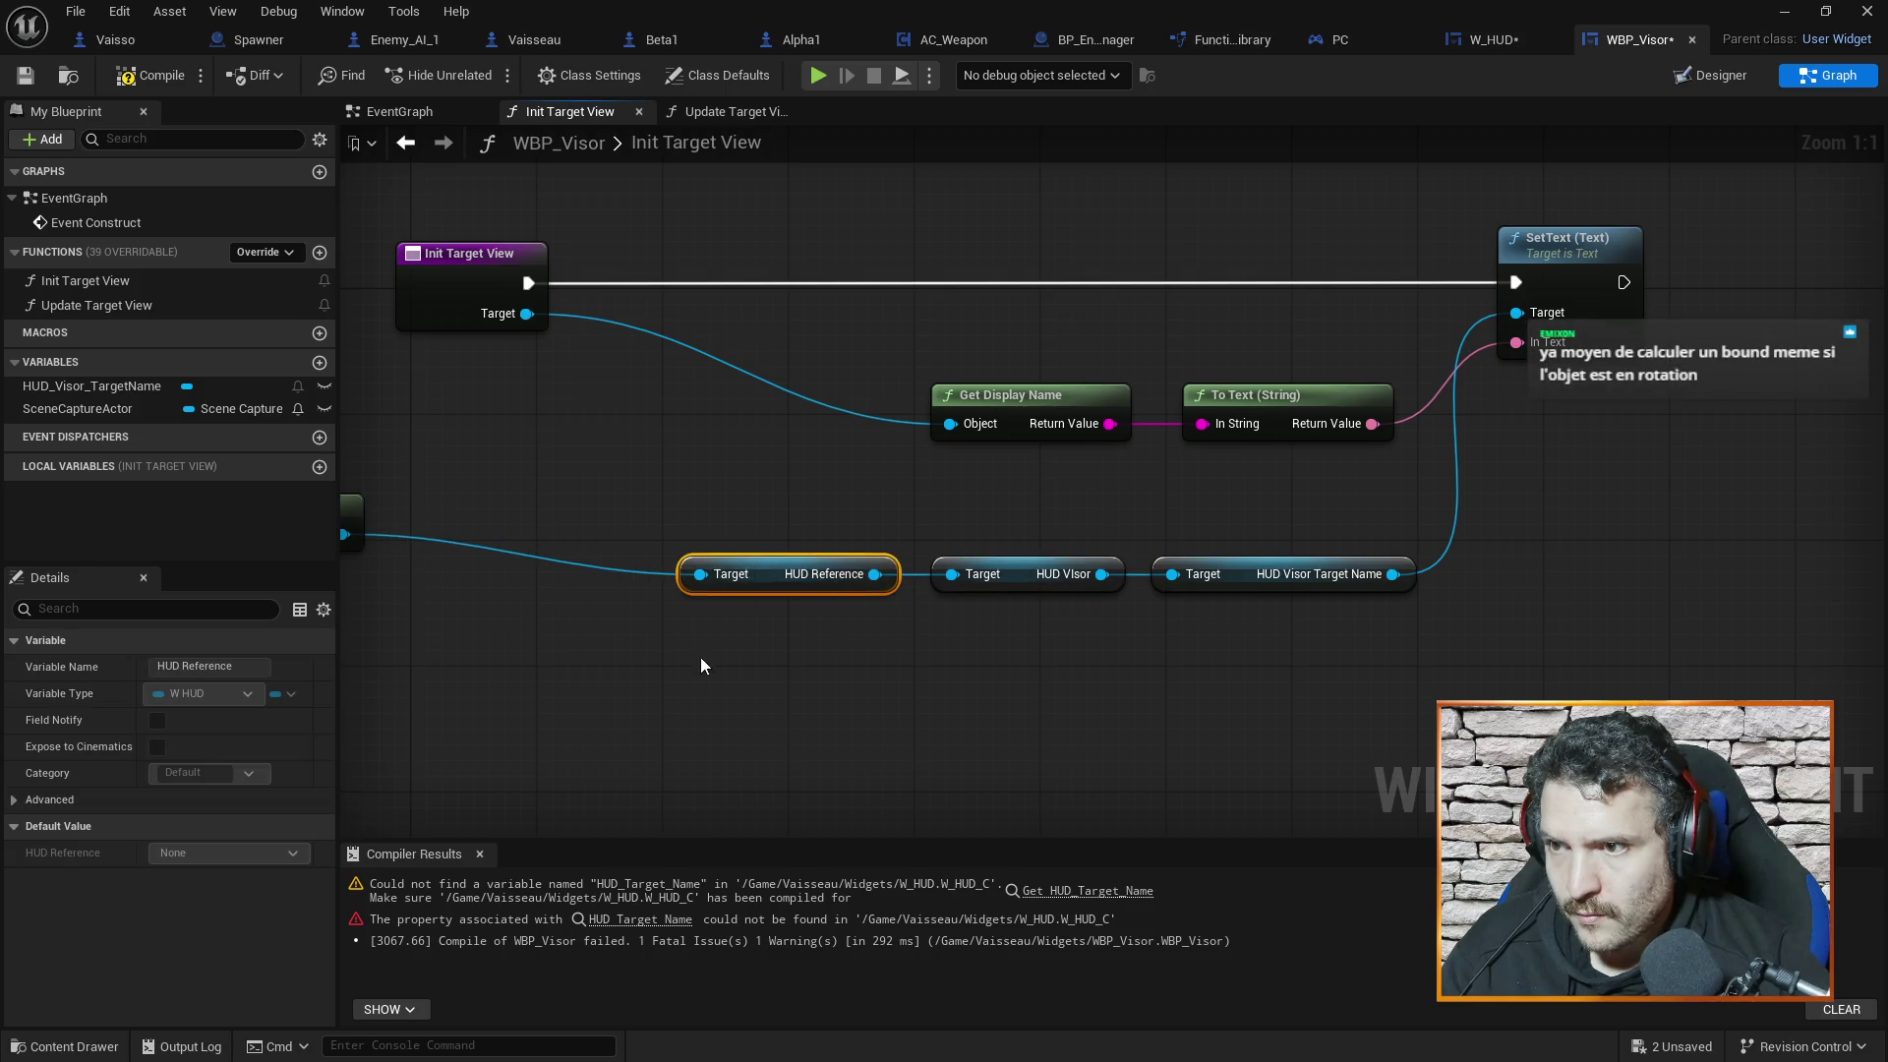
drag(399, 526, 671, 554)
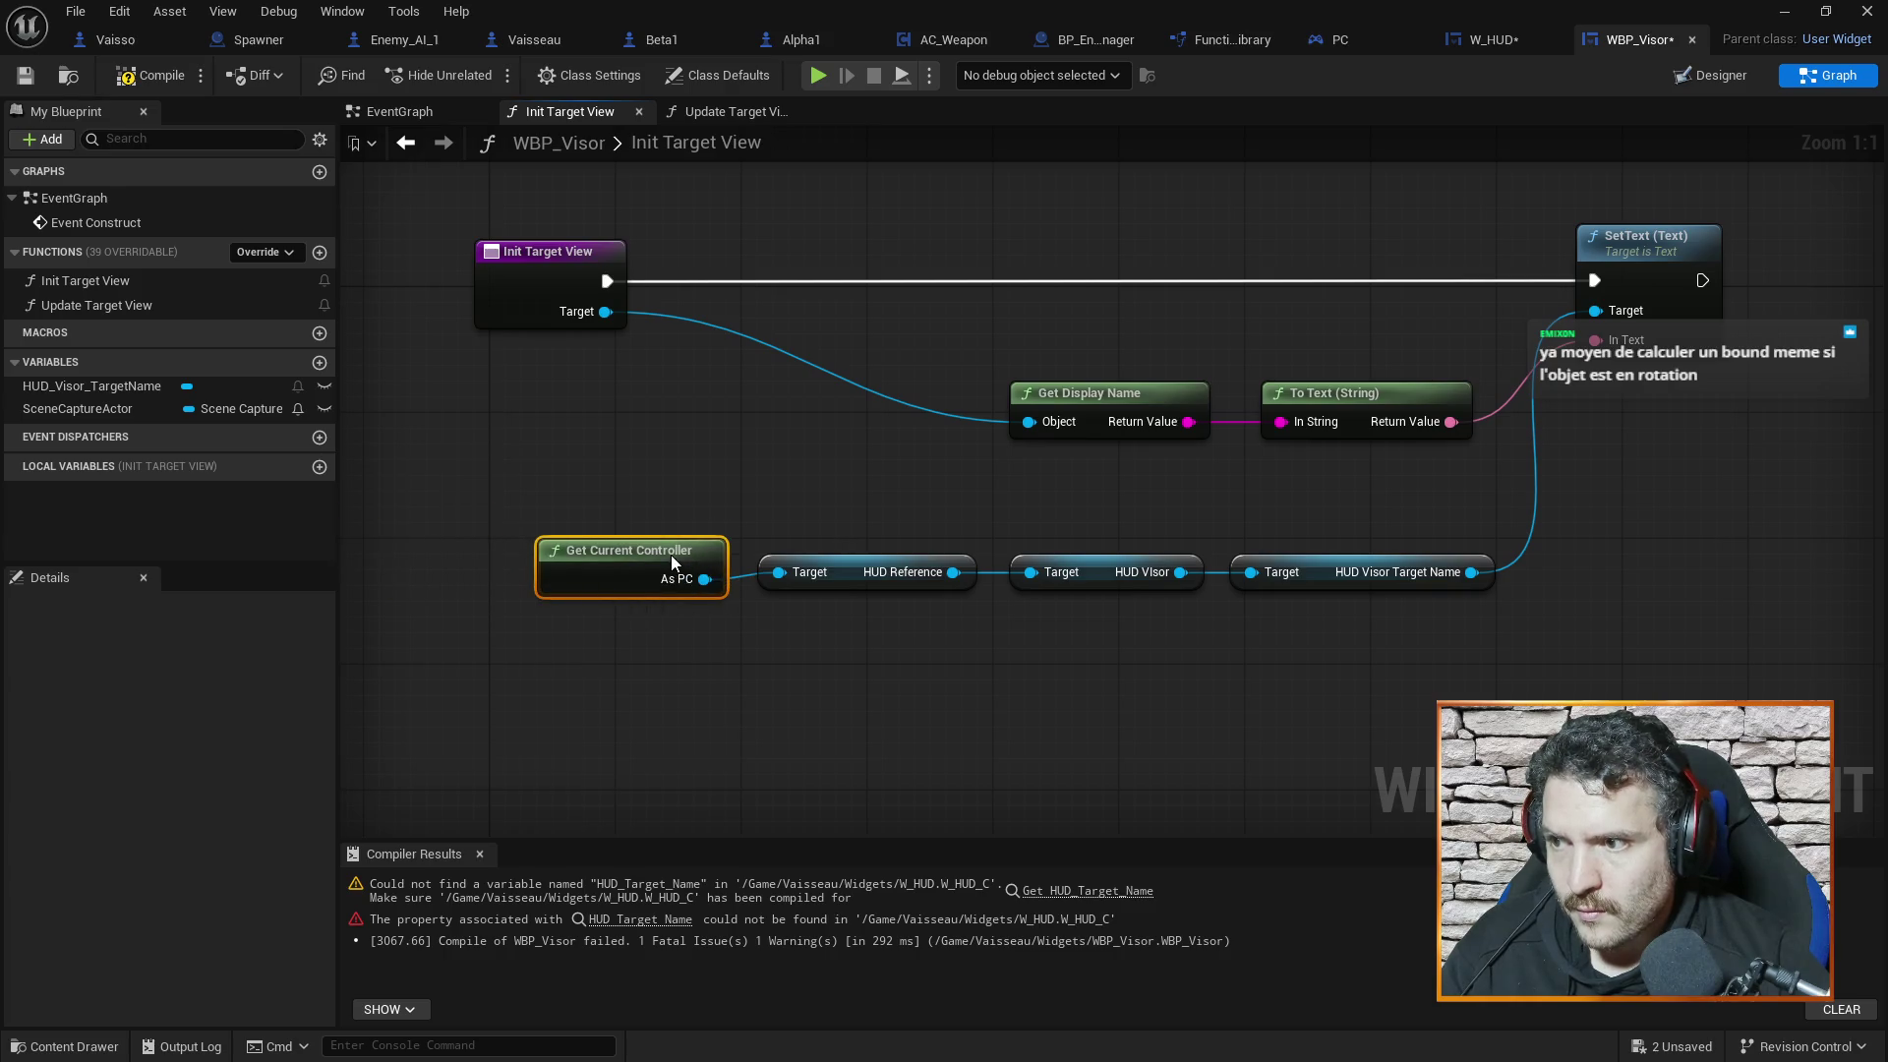
key(ctrl+s)
click(140, 85)
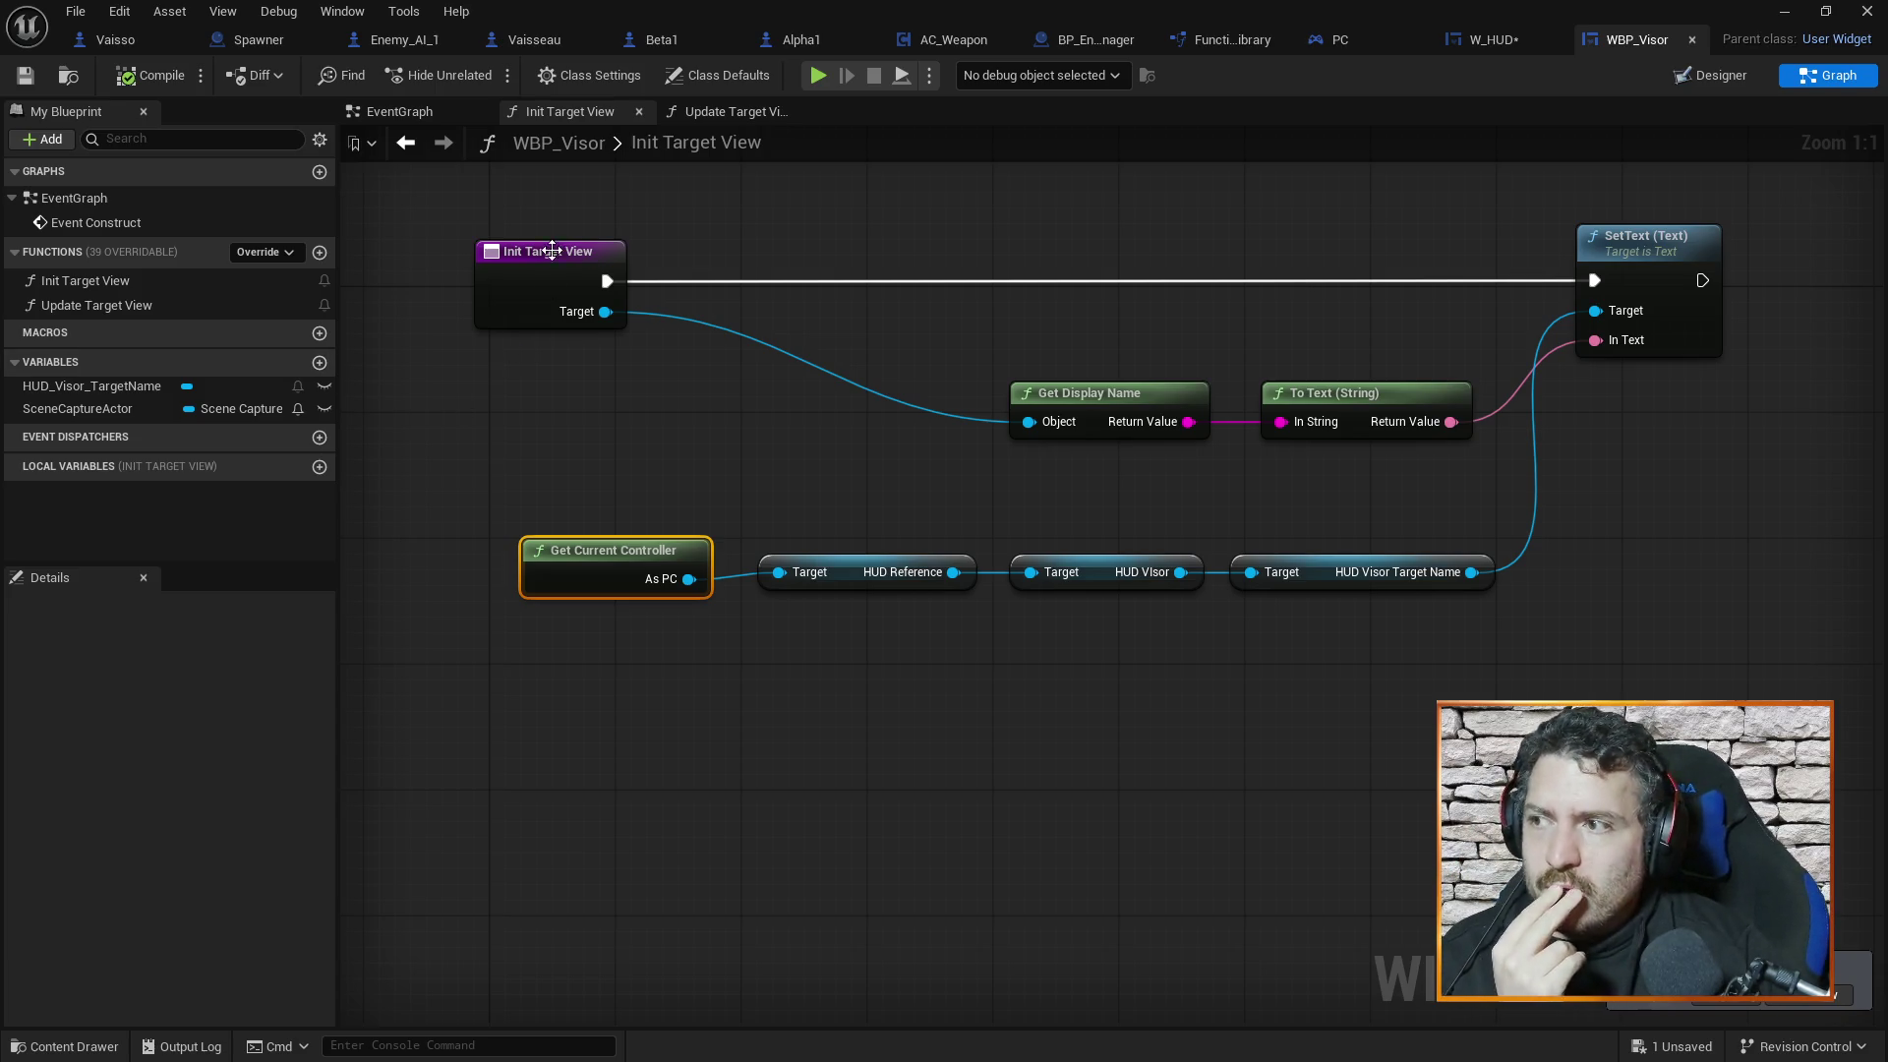
Save the W_HUD widget layout
click(1494, 39)
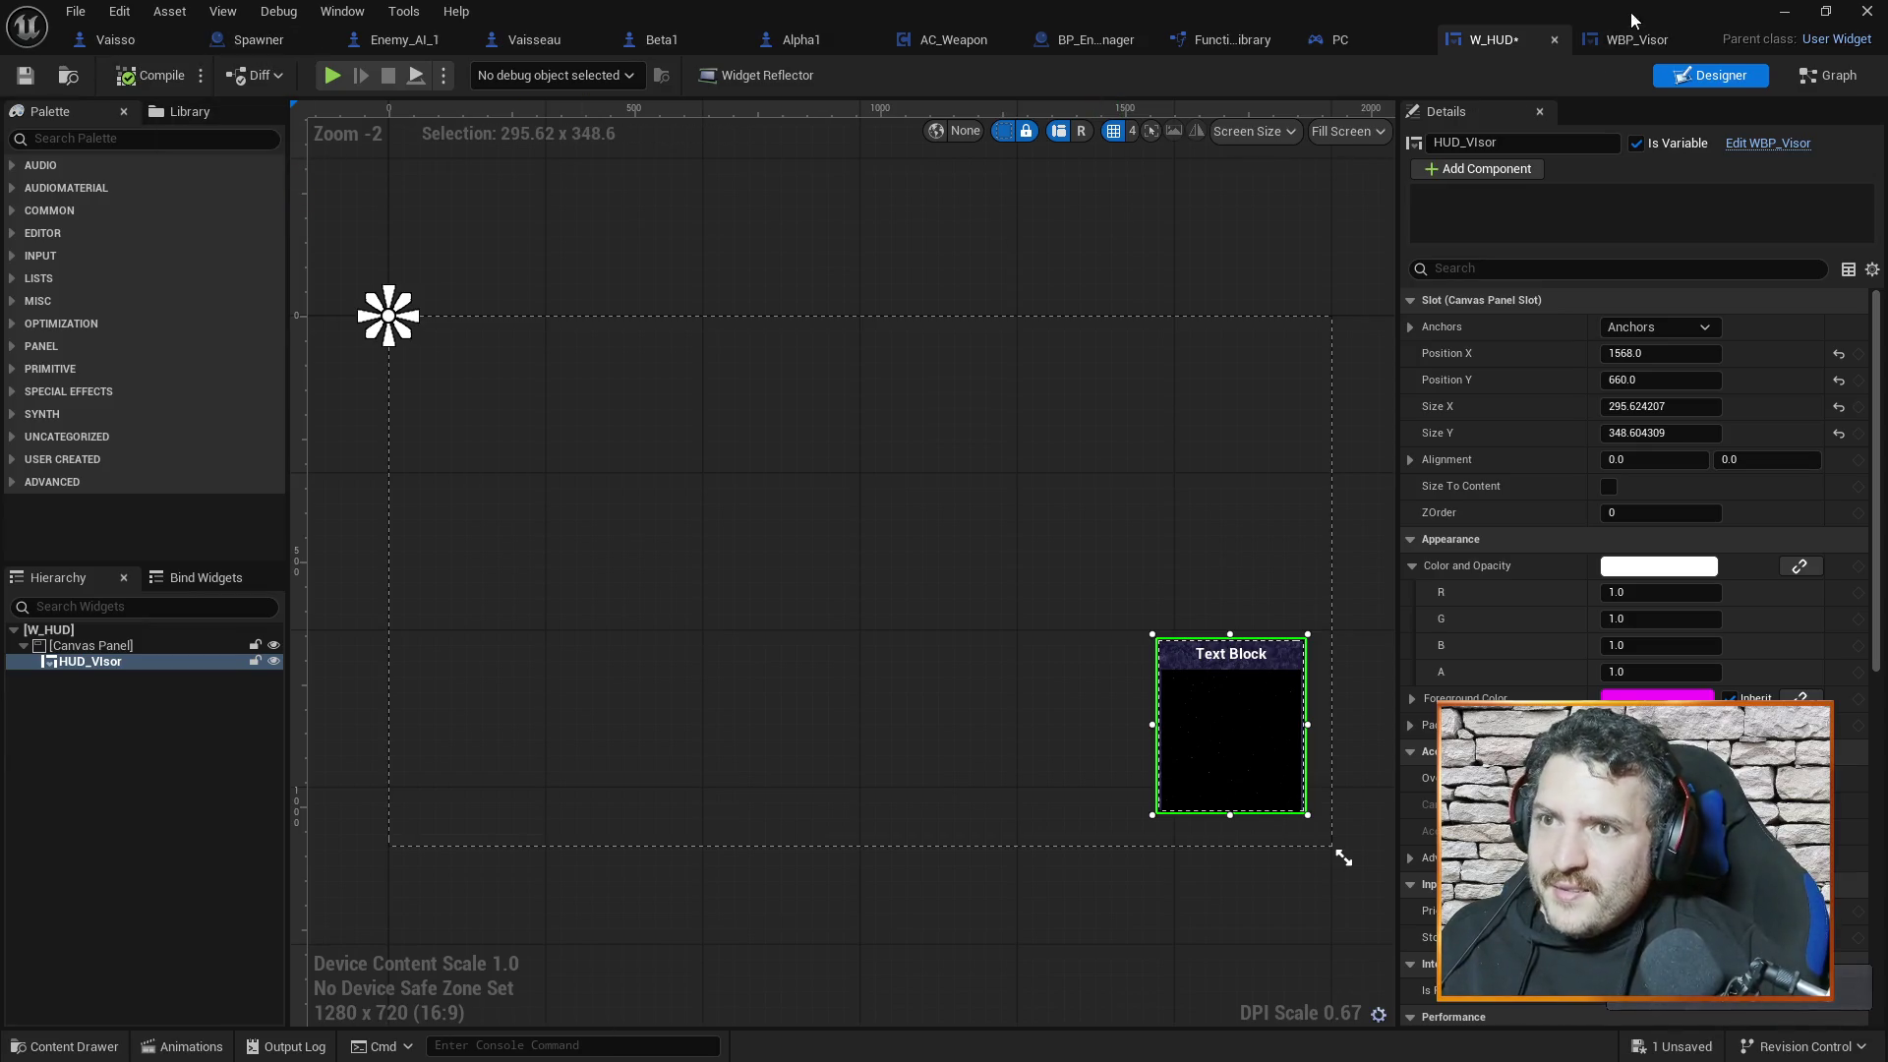
click(1190, 236)
key(ctrl+s)
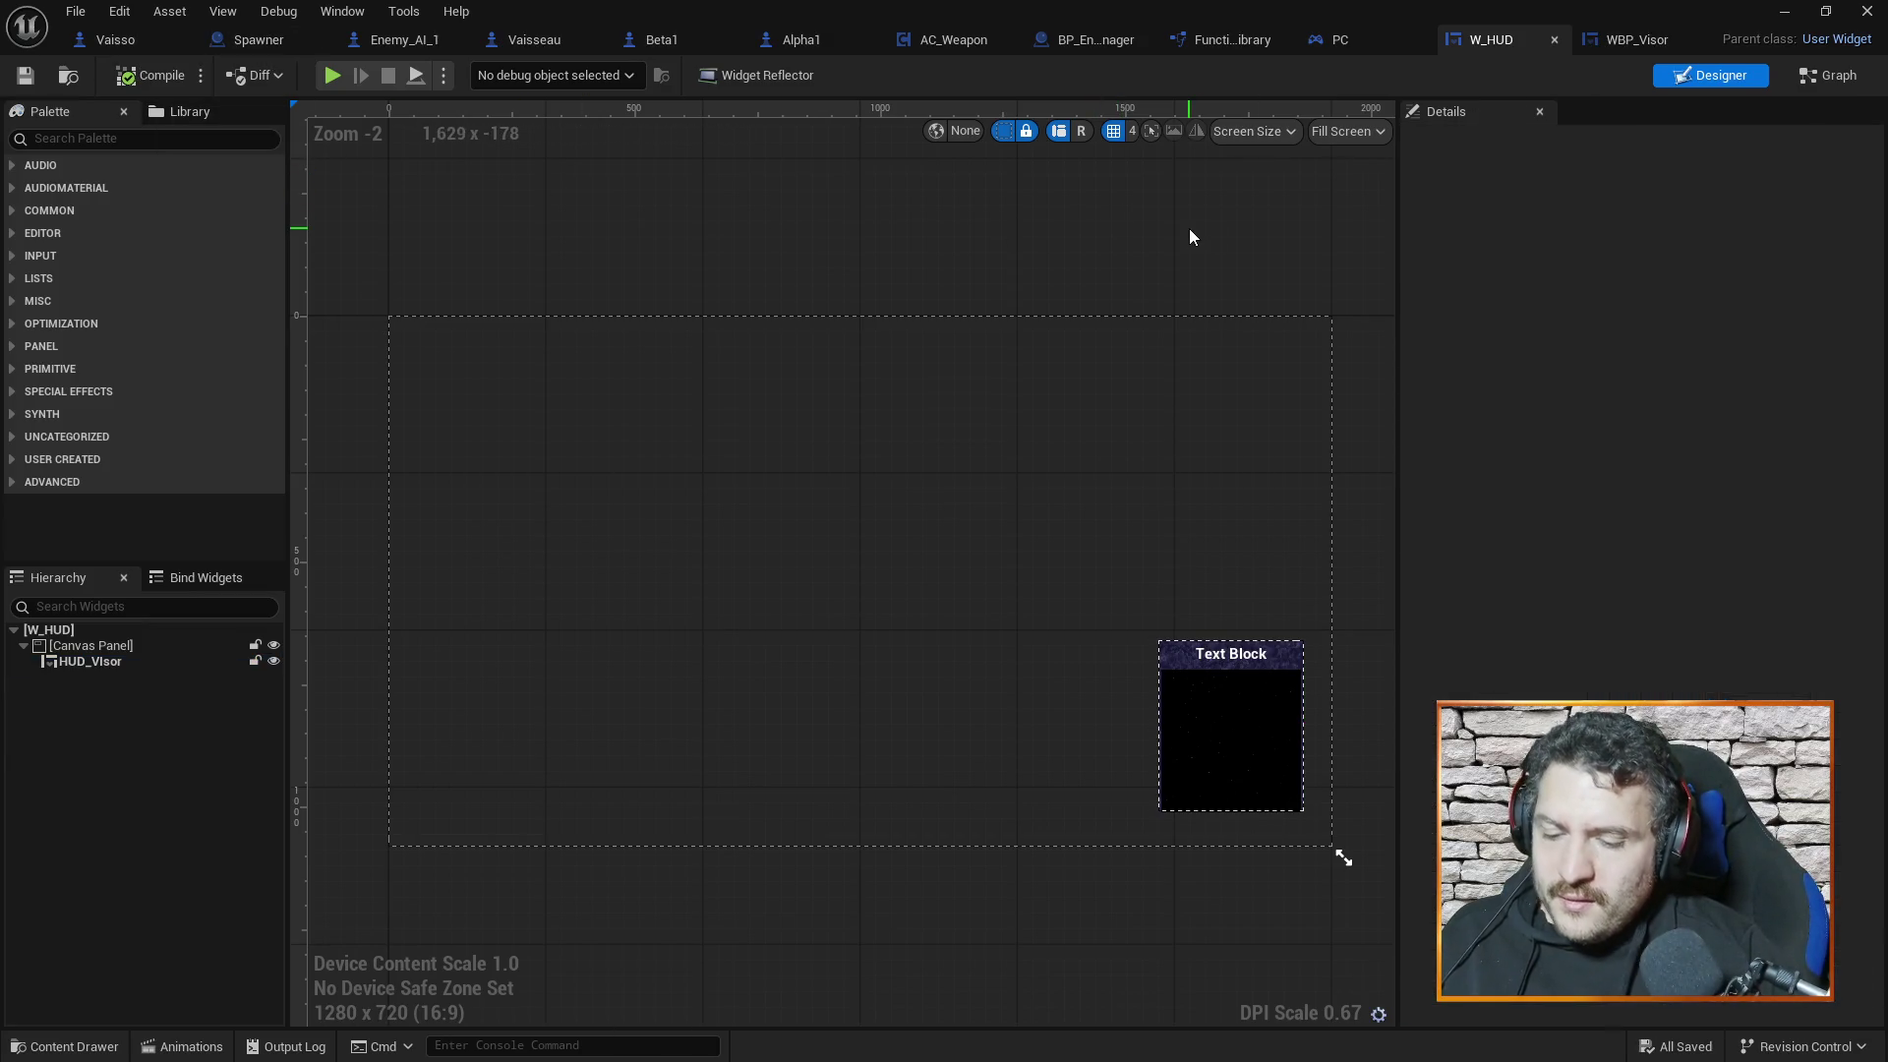
Return to WBP_Visor and settle on the Init Target View function graph
click(1583, 45)
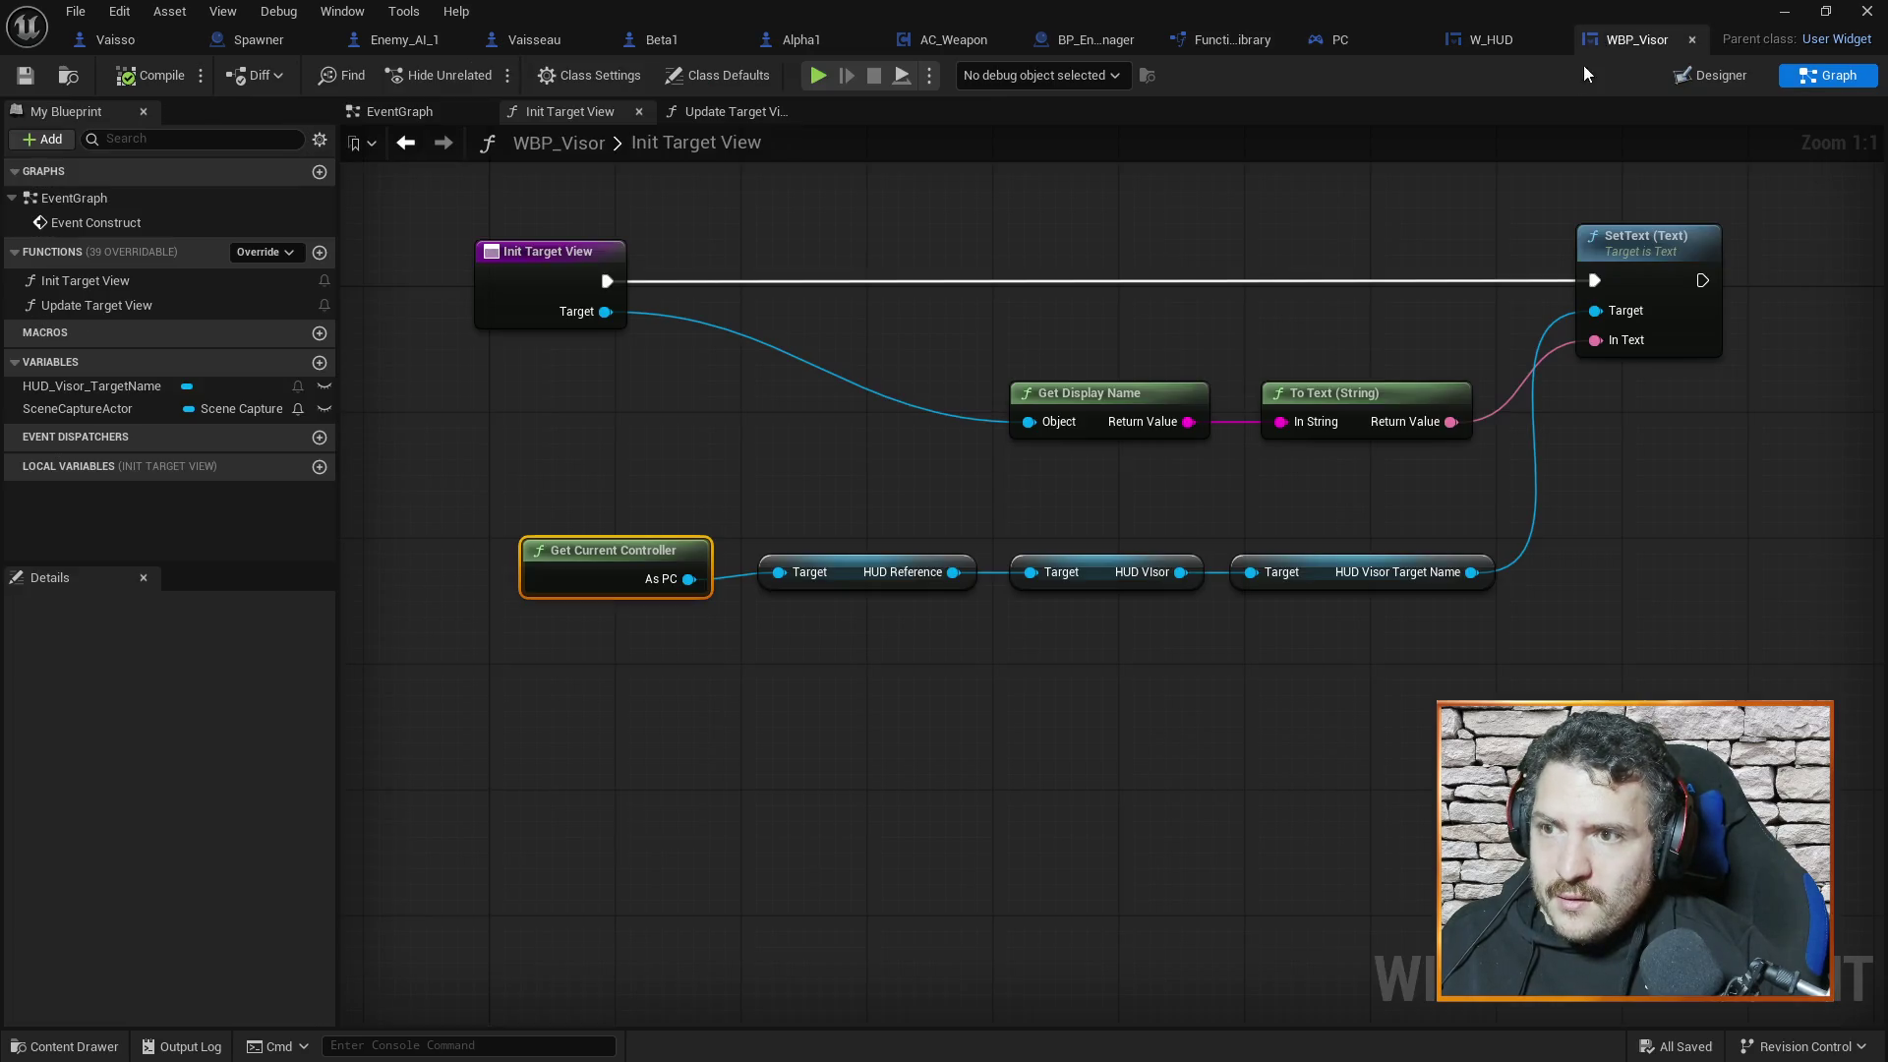
click(447, 110)
mouse_move(980, 395)
mouse_down()
mouse_move(980, 526)
mouse_move(1071, 435)
mouse_up()
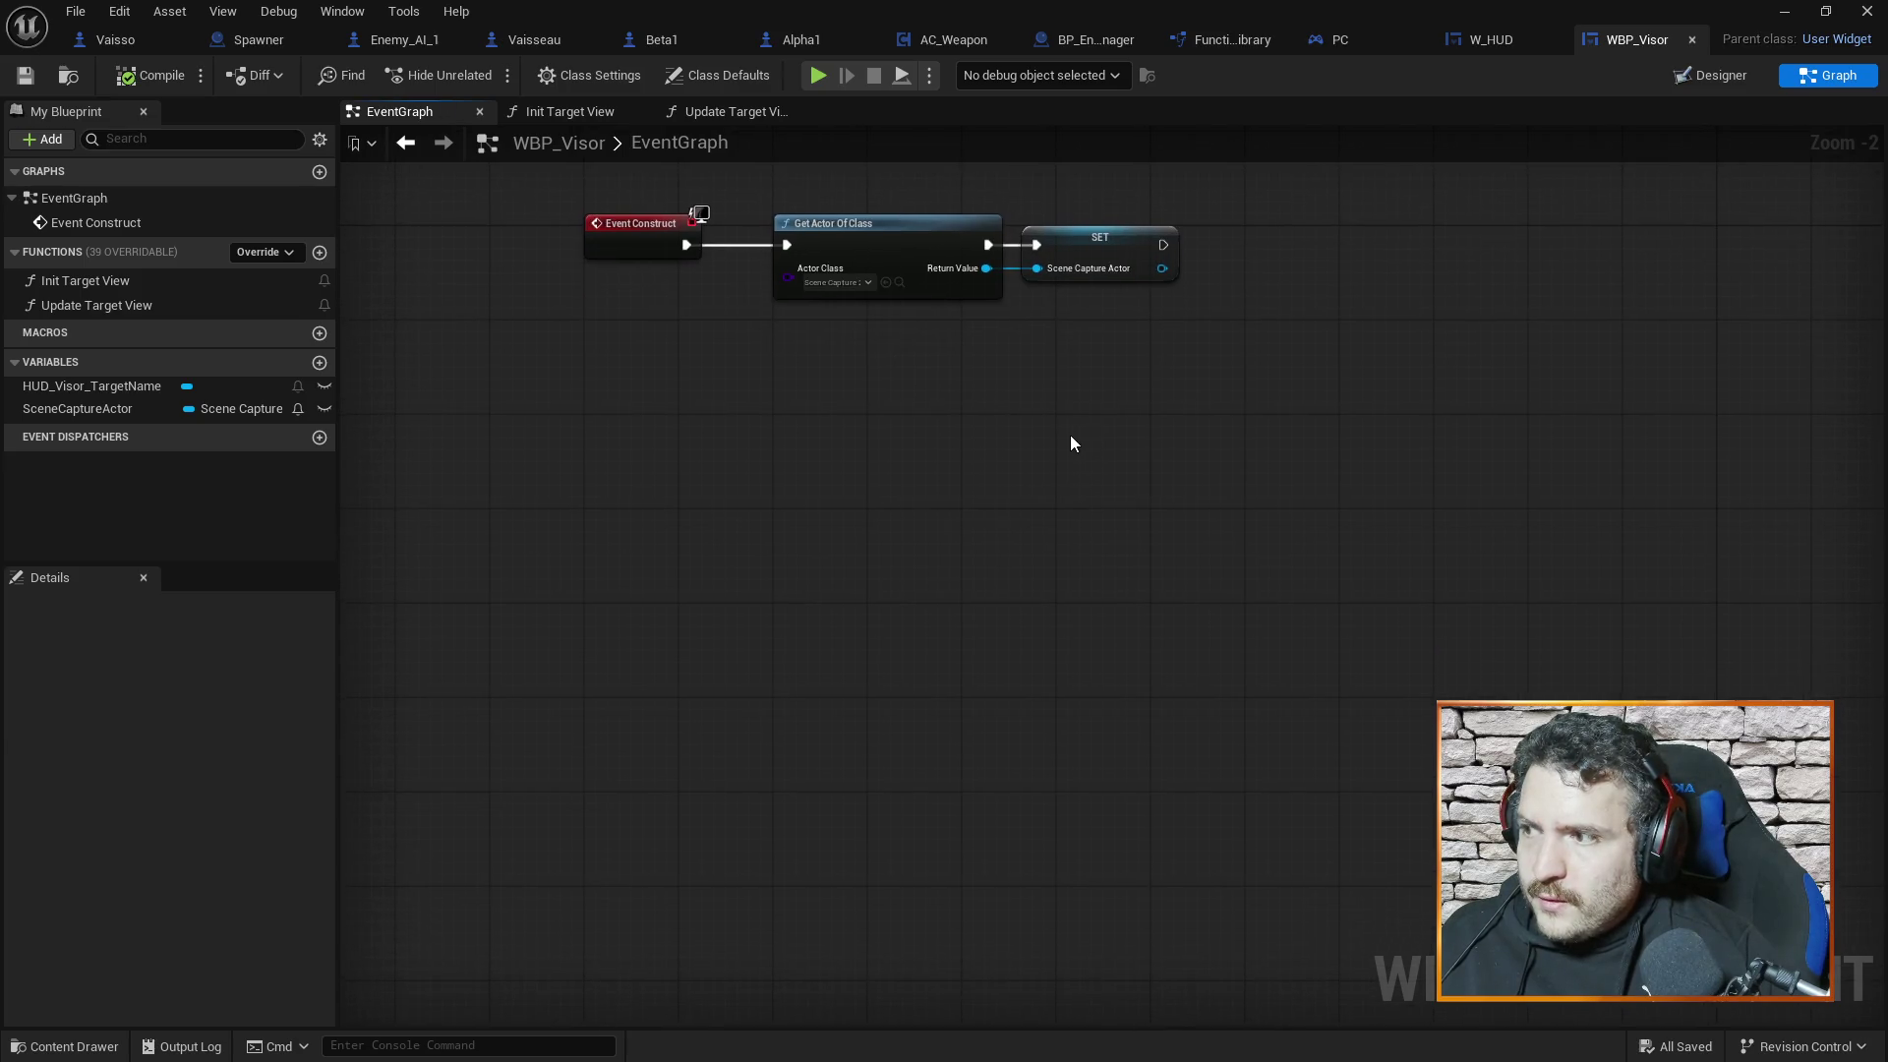
click(698, 115)
click(595, 118)
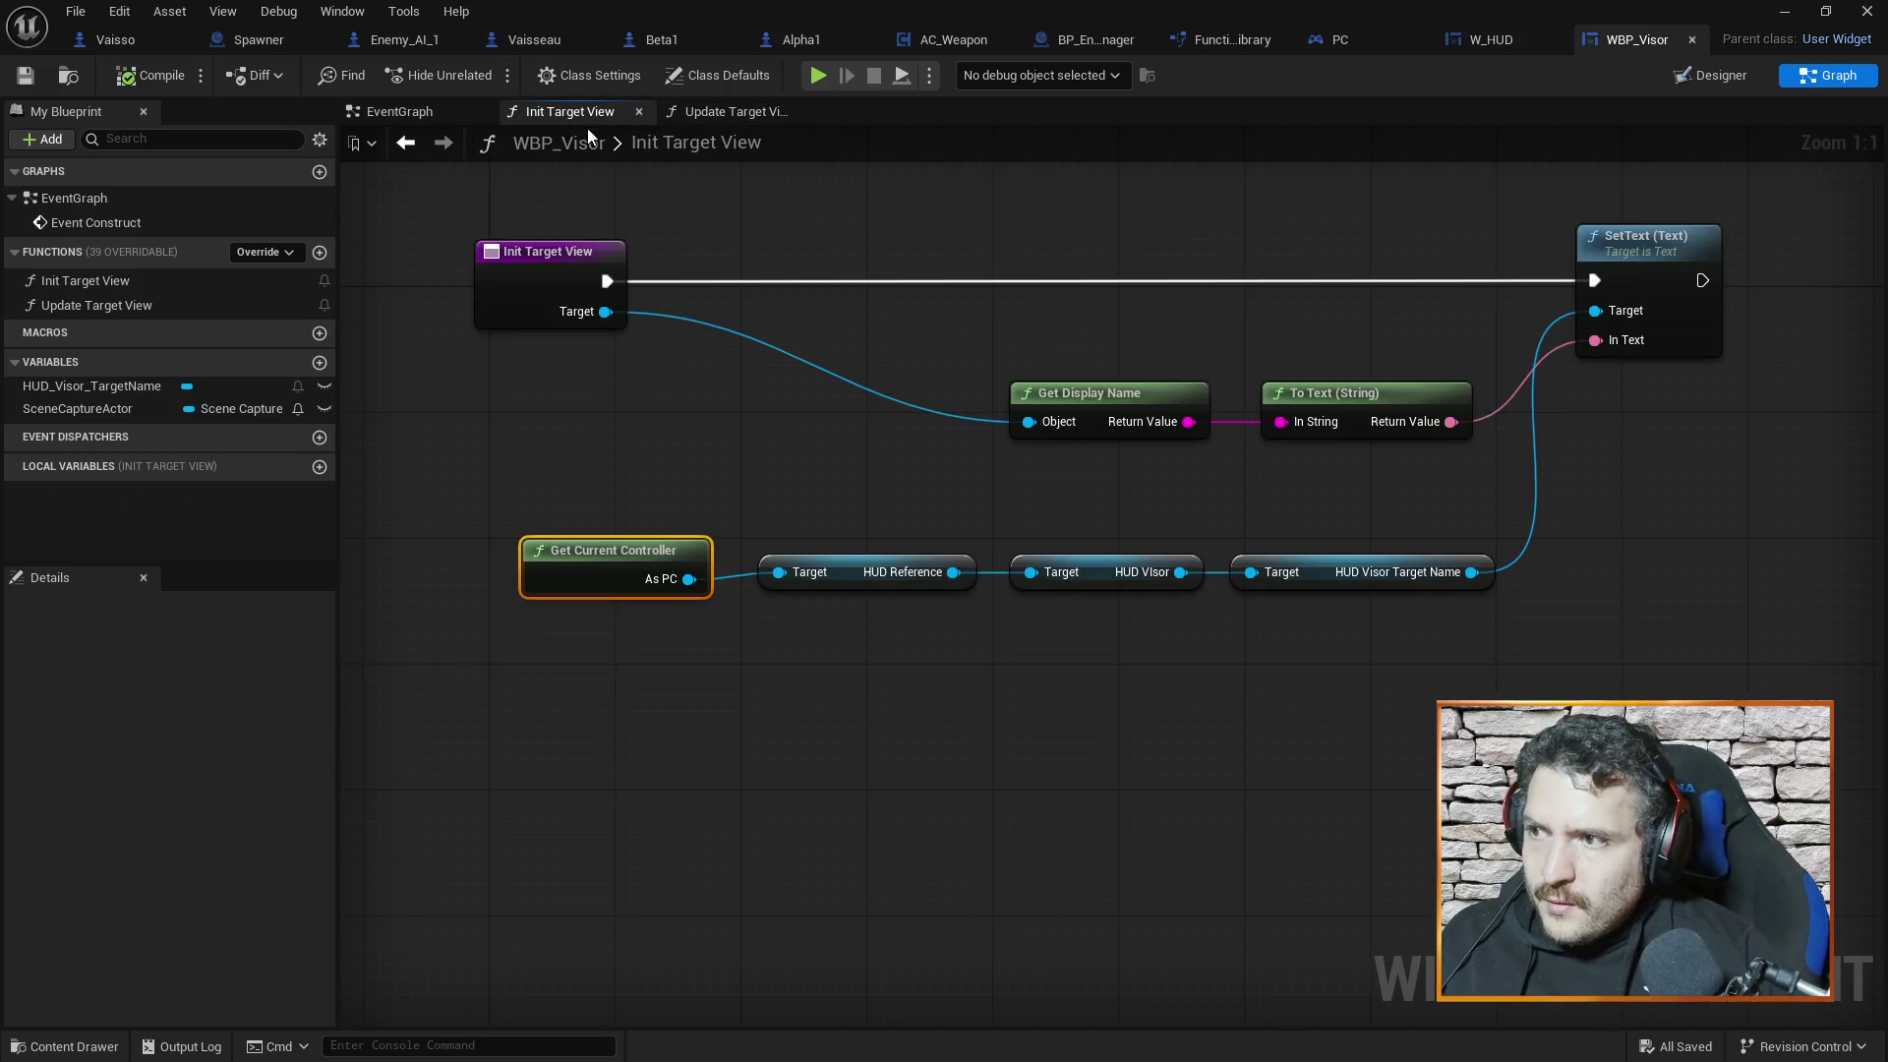
click(699, 115)
click(585, 115)
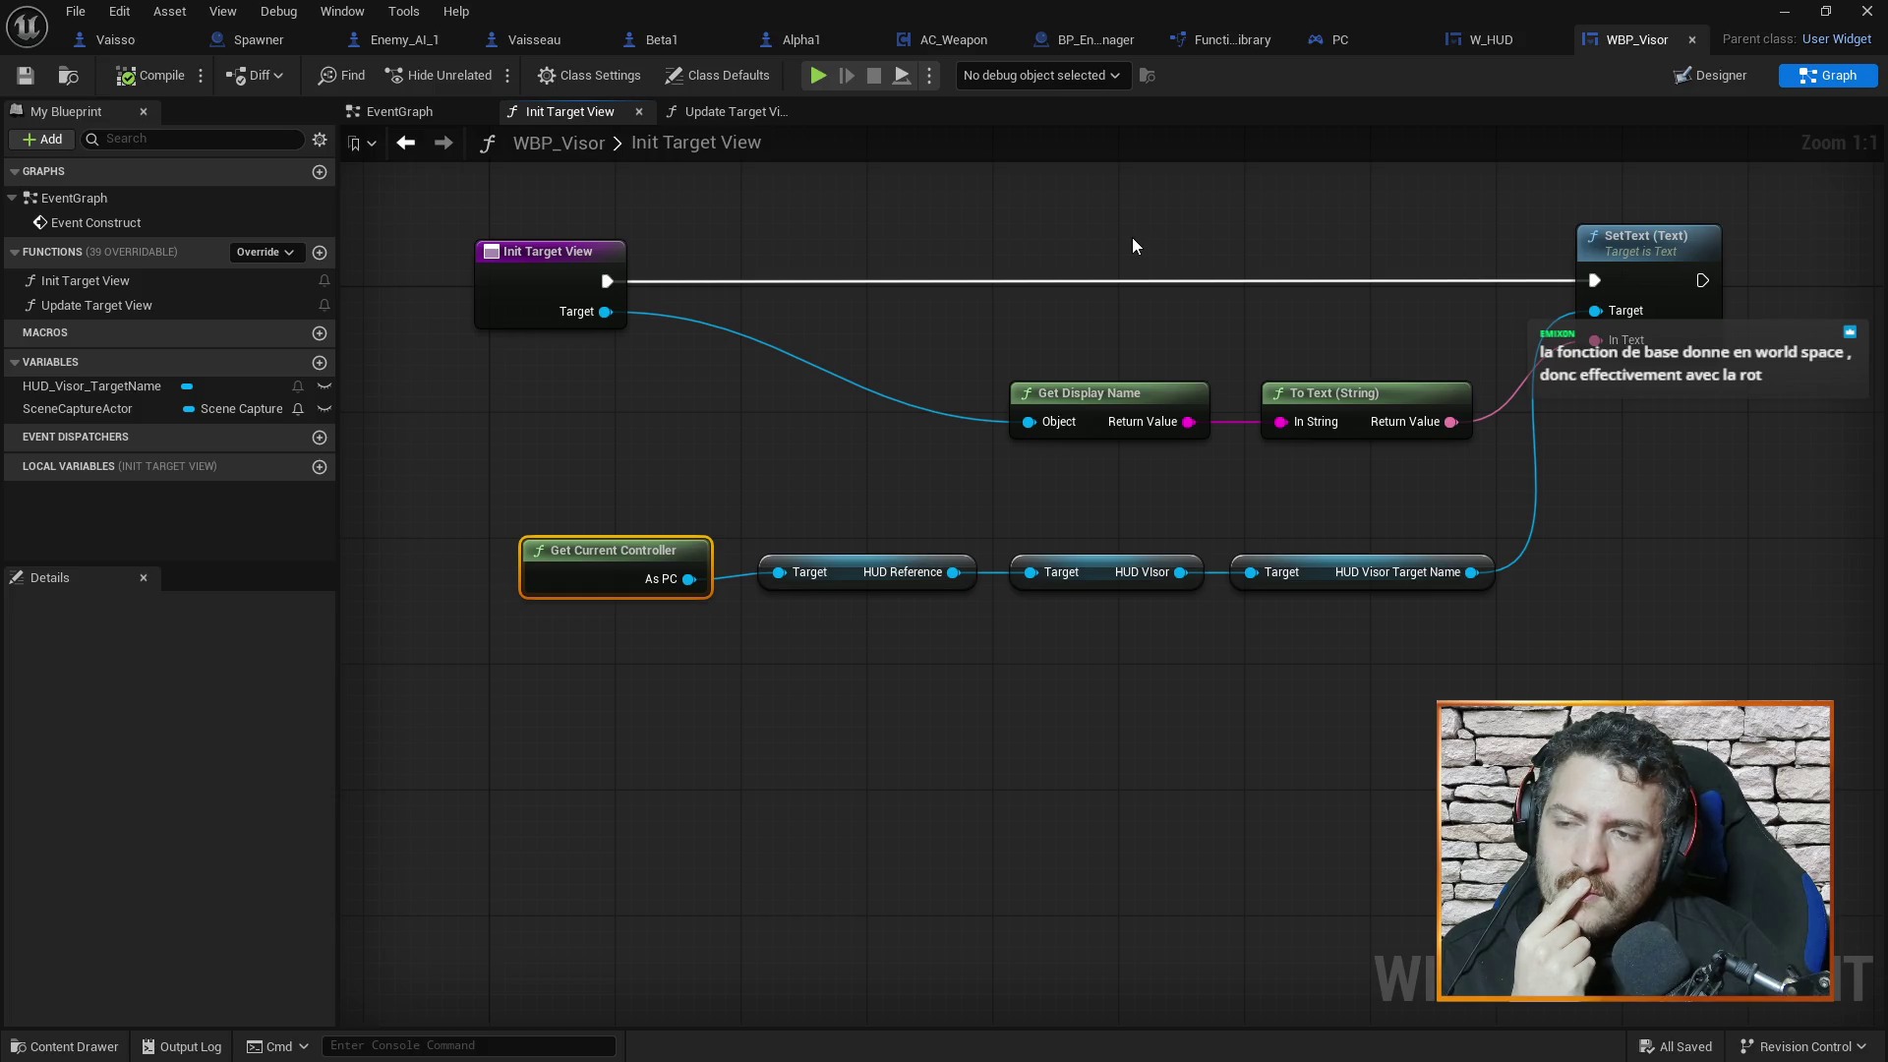
Switch to the Vaisseau blueprint tab showing its Set Current Target graph
click(545, 40)
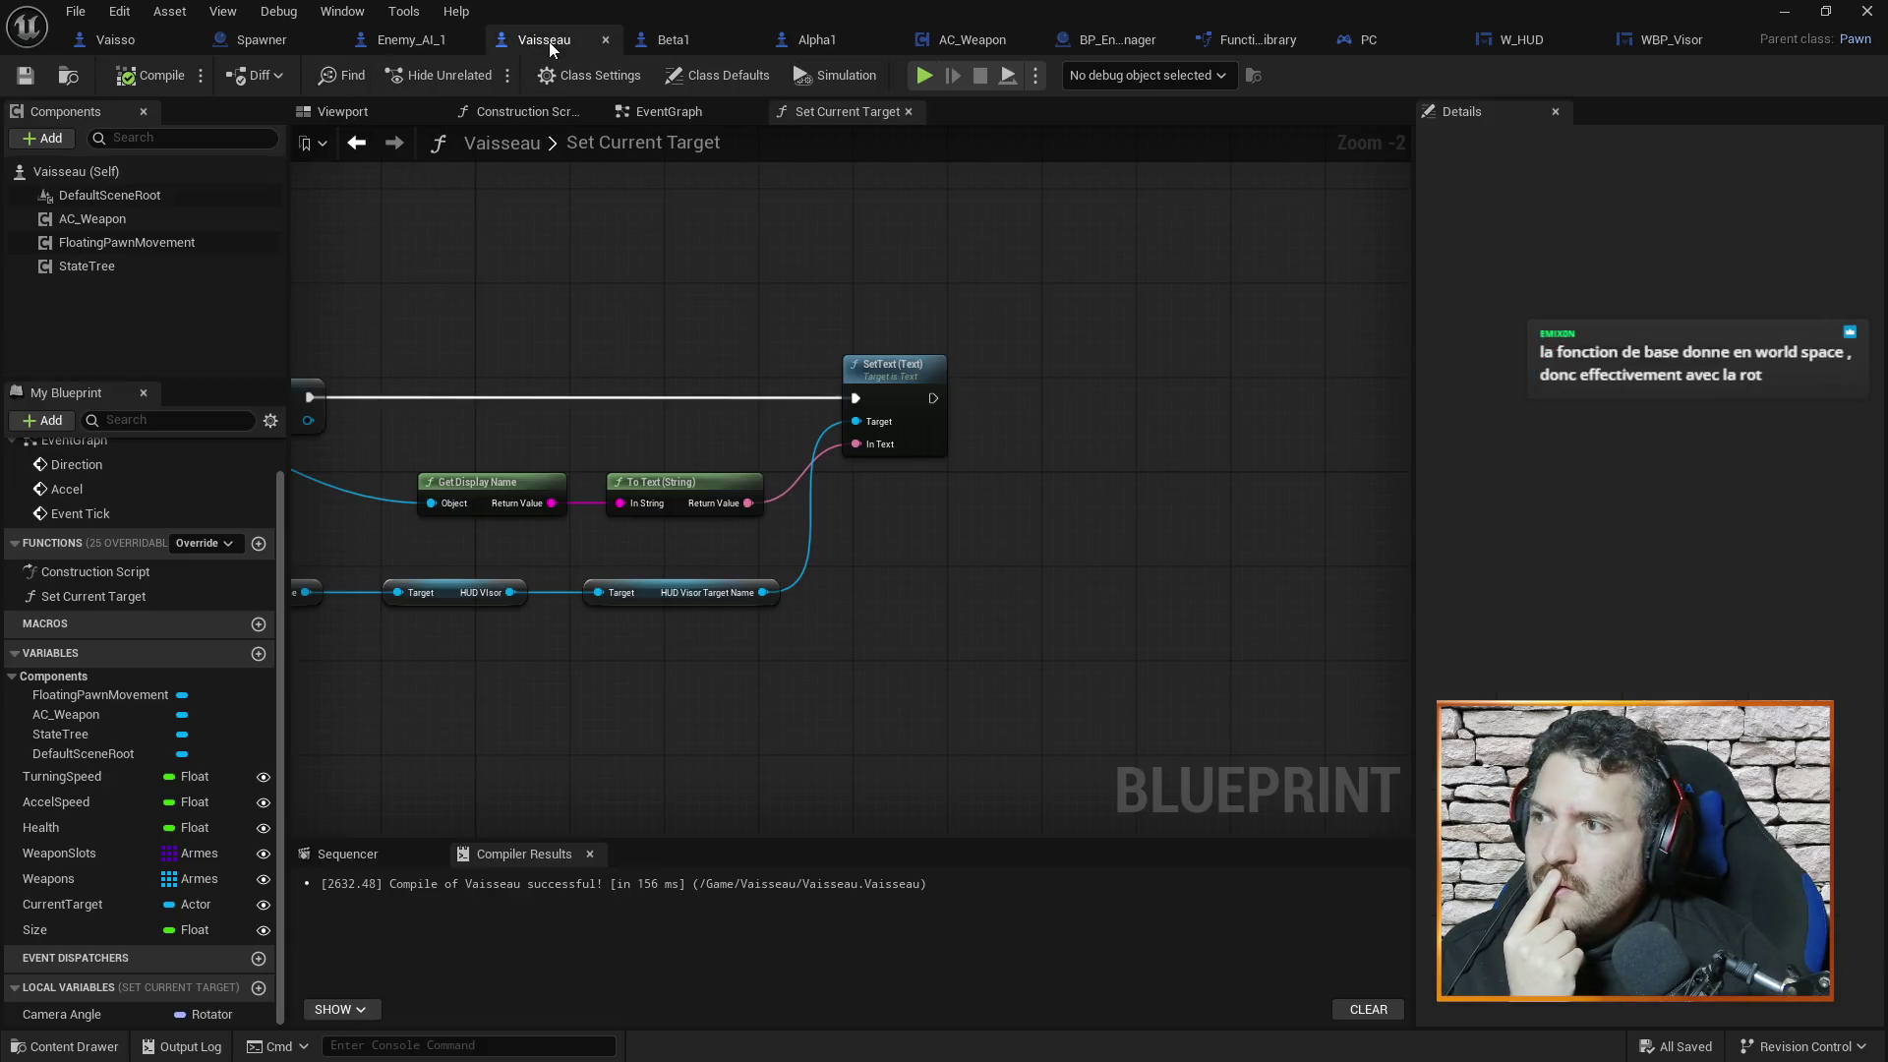
Check the Enemy_AI_1, Vaisso and Vaisseau graphs and search 'bounds local' without adding a node
click(437, 44)
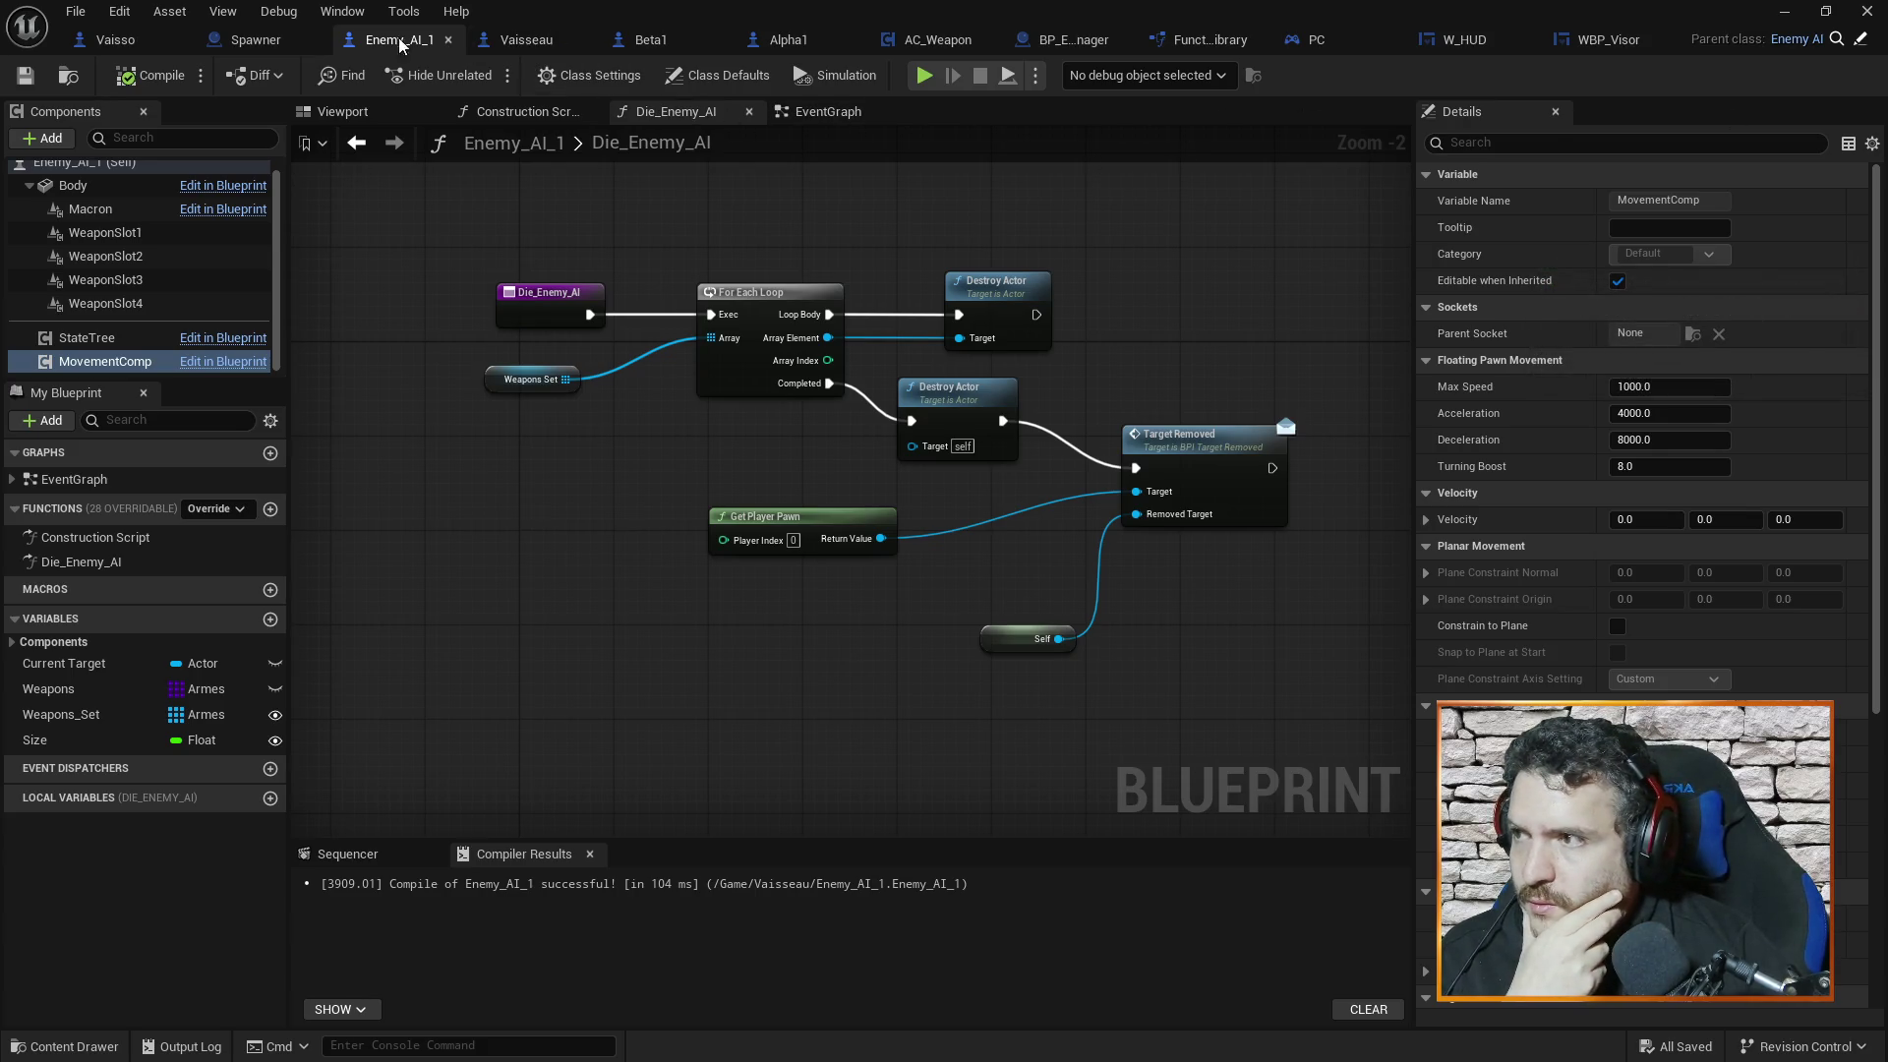
click(113, 44)
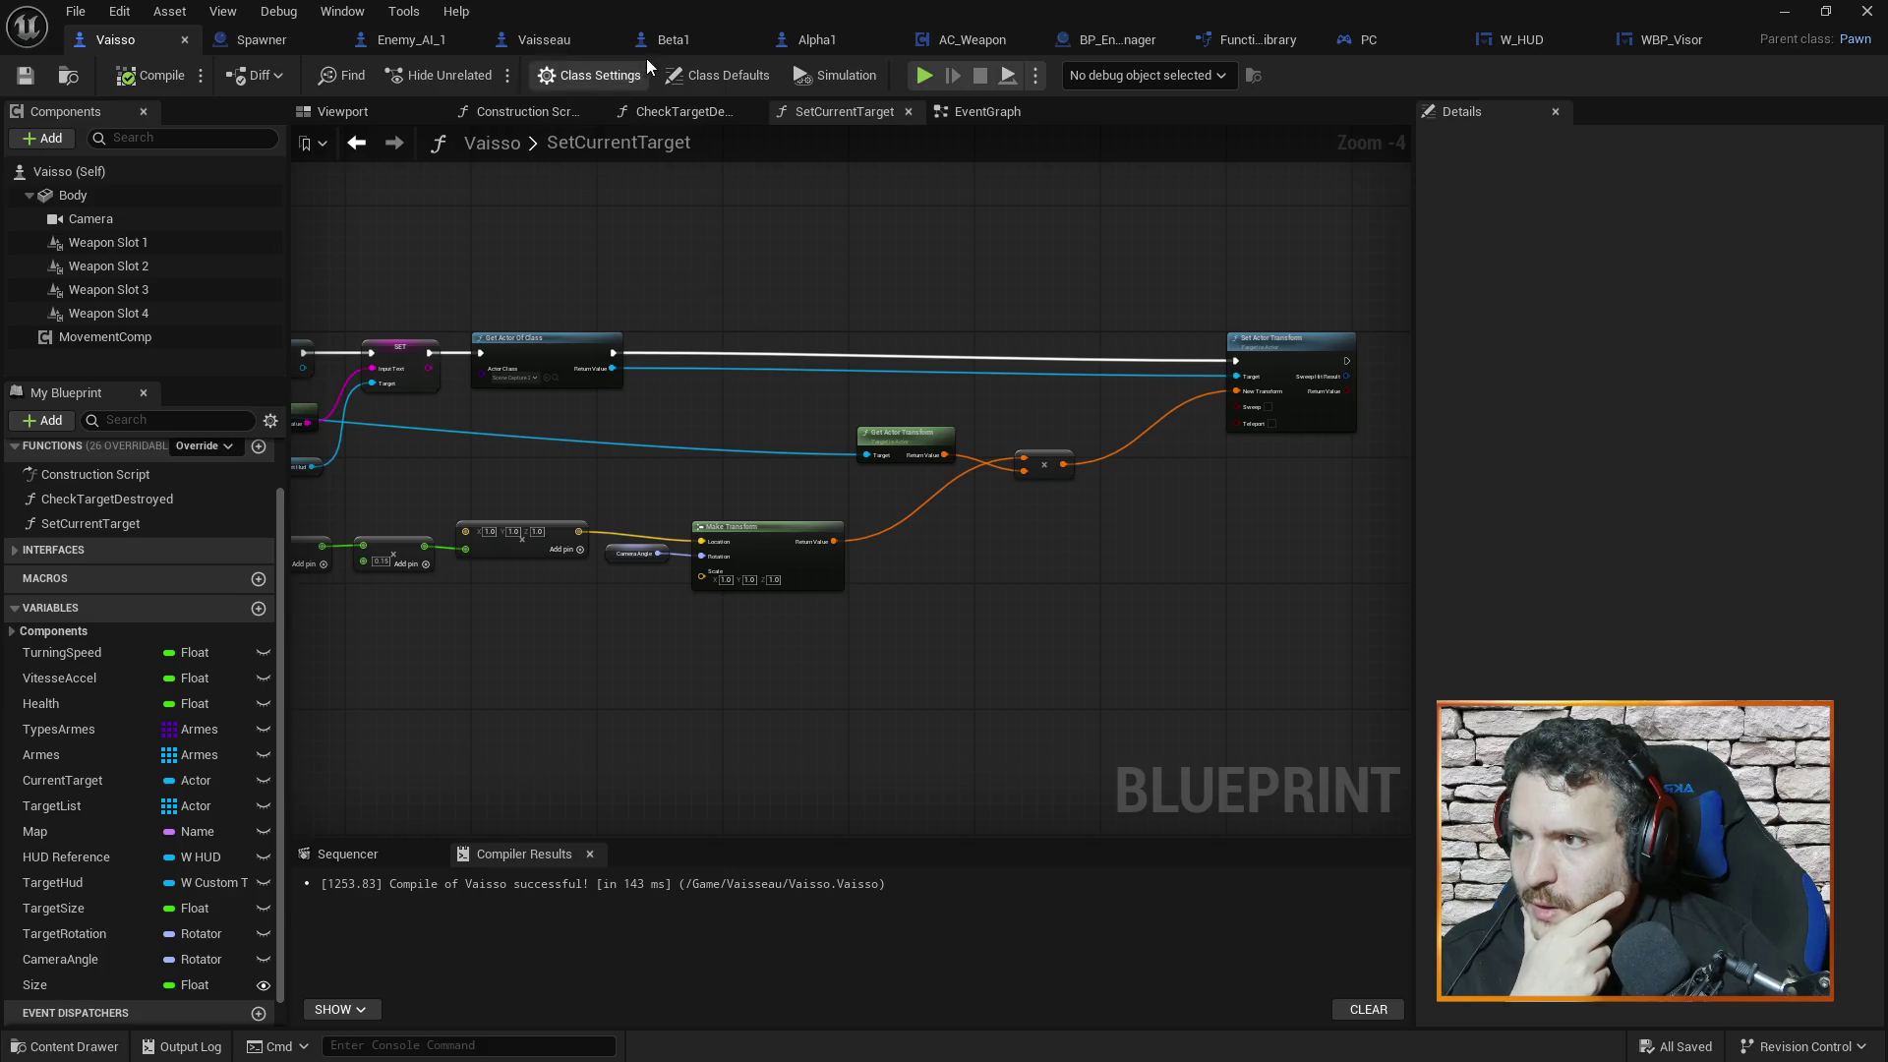
click(570, 43)
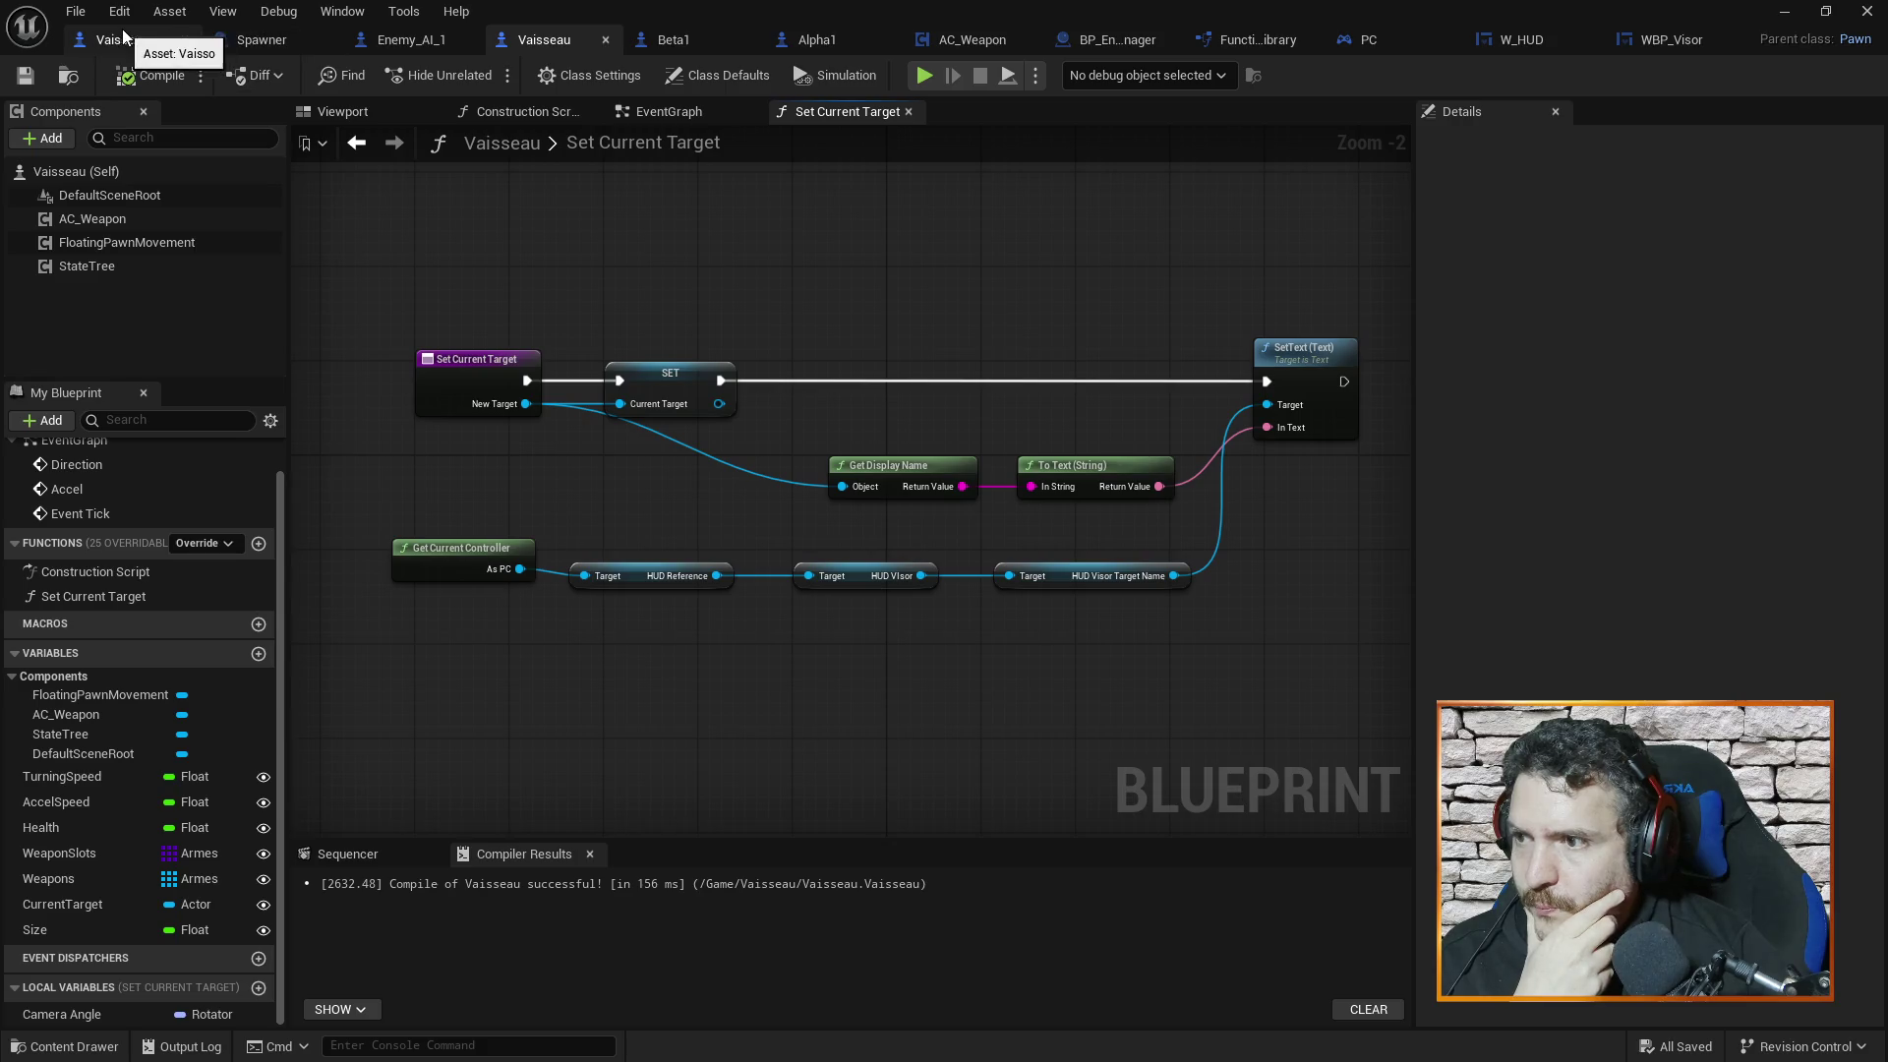
right_click(840, 234)
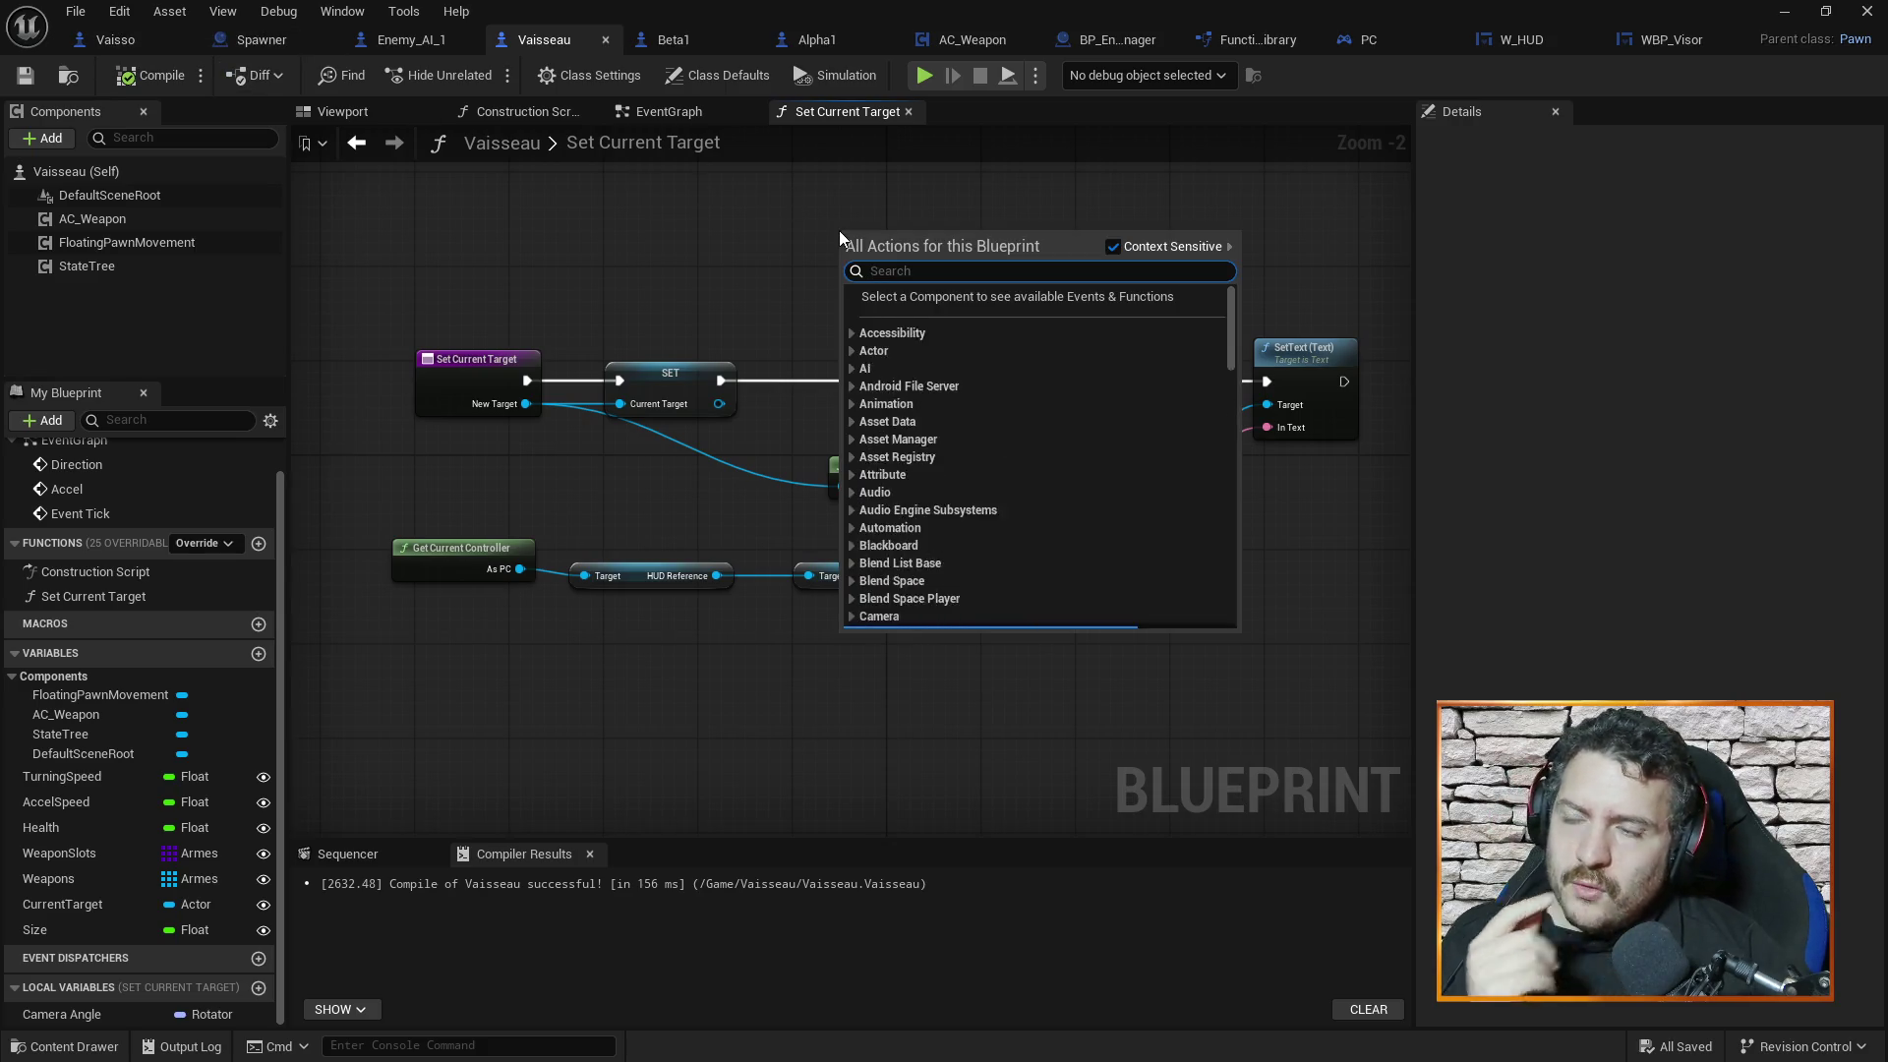
text(bounds local)
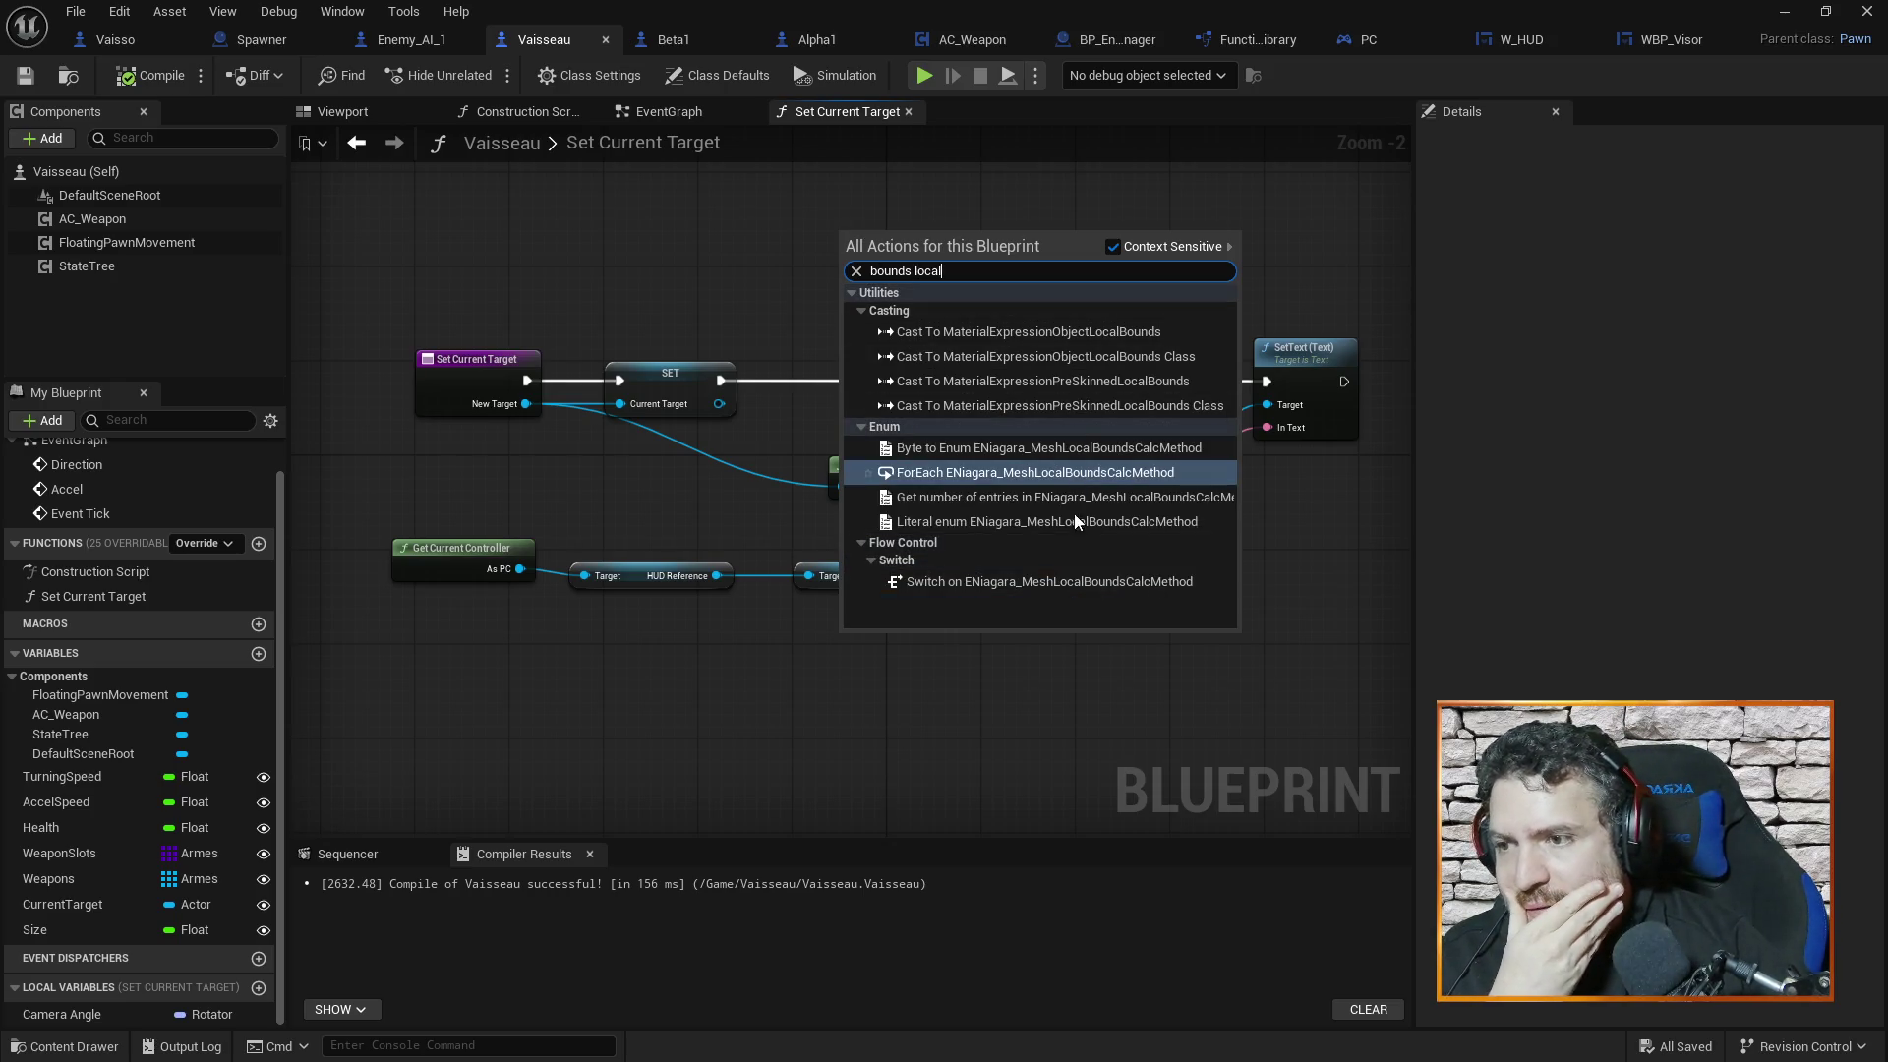
click(1241, 191)
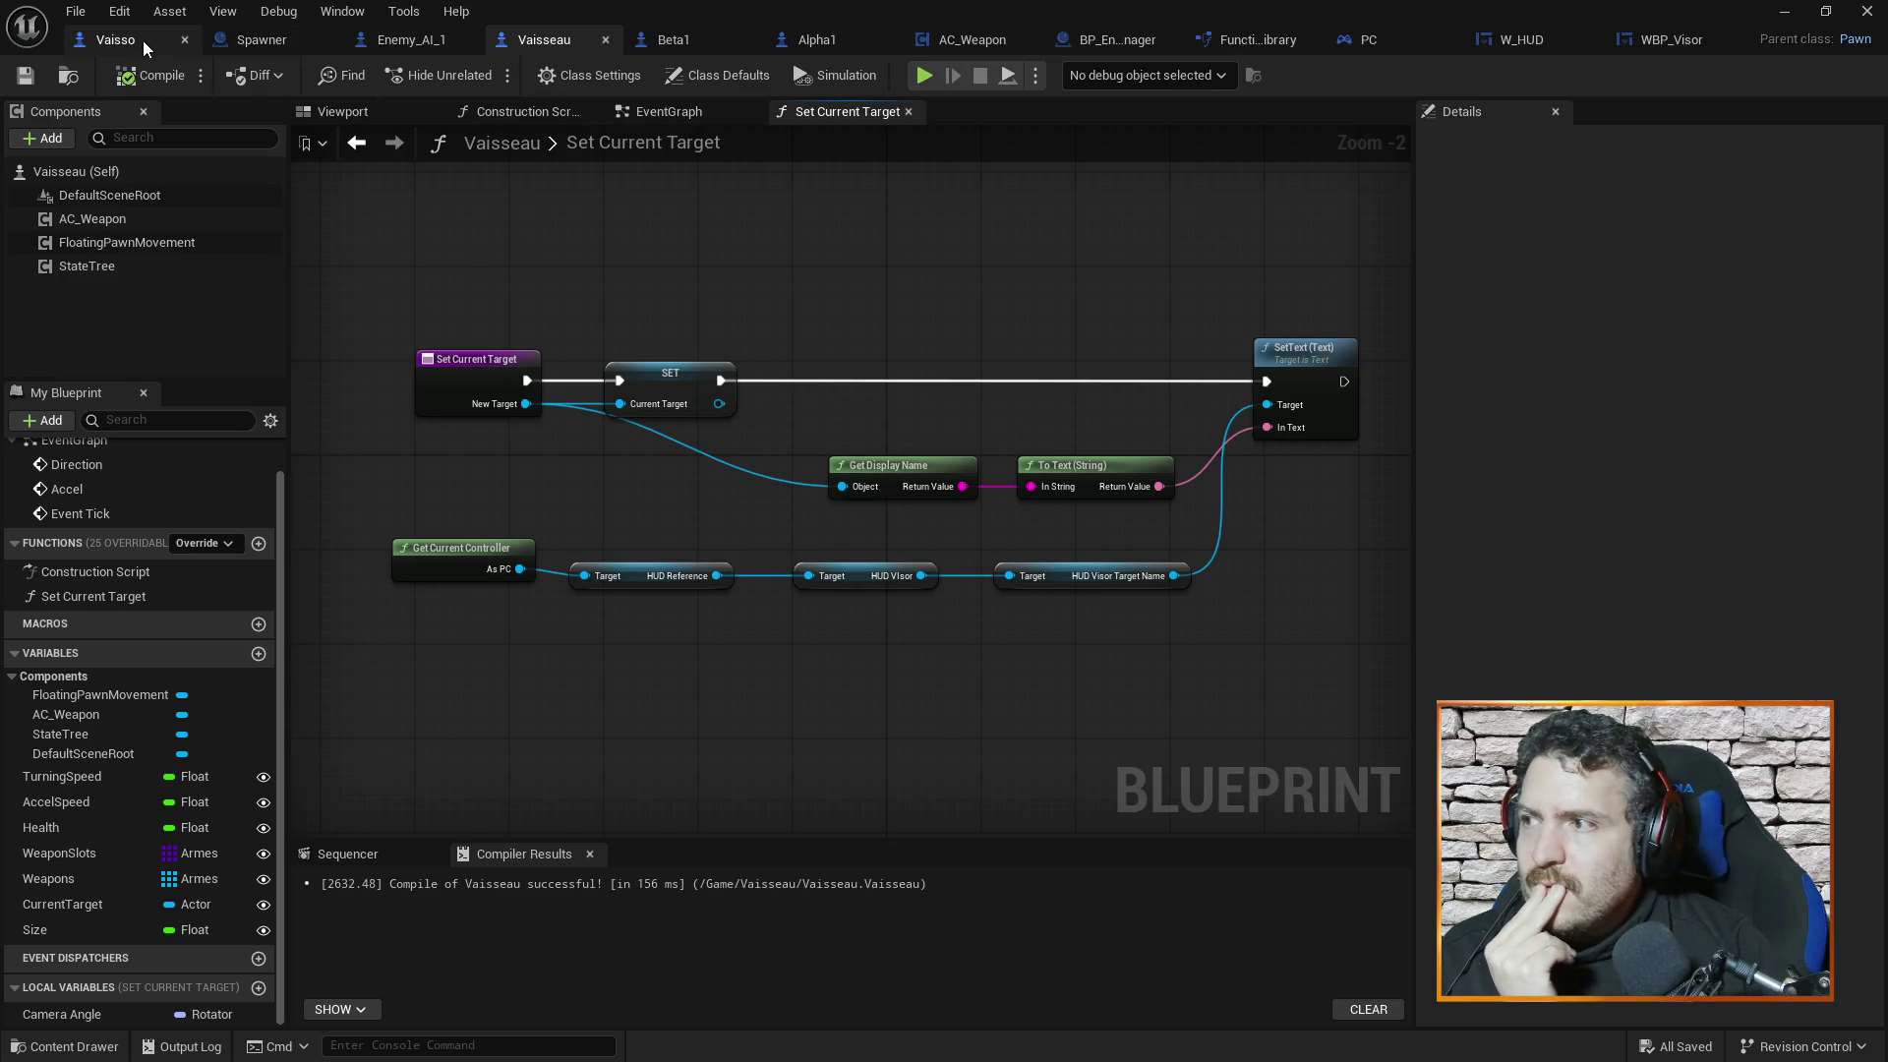
Revisit Enemy_AI_1 and Vaisseau's Set Current Target graph, then return to WBP_Visor
click(387, 43)
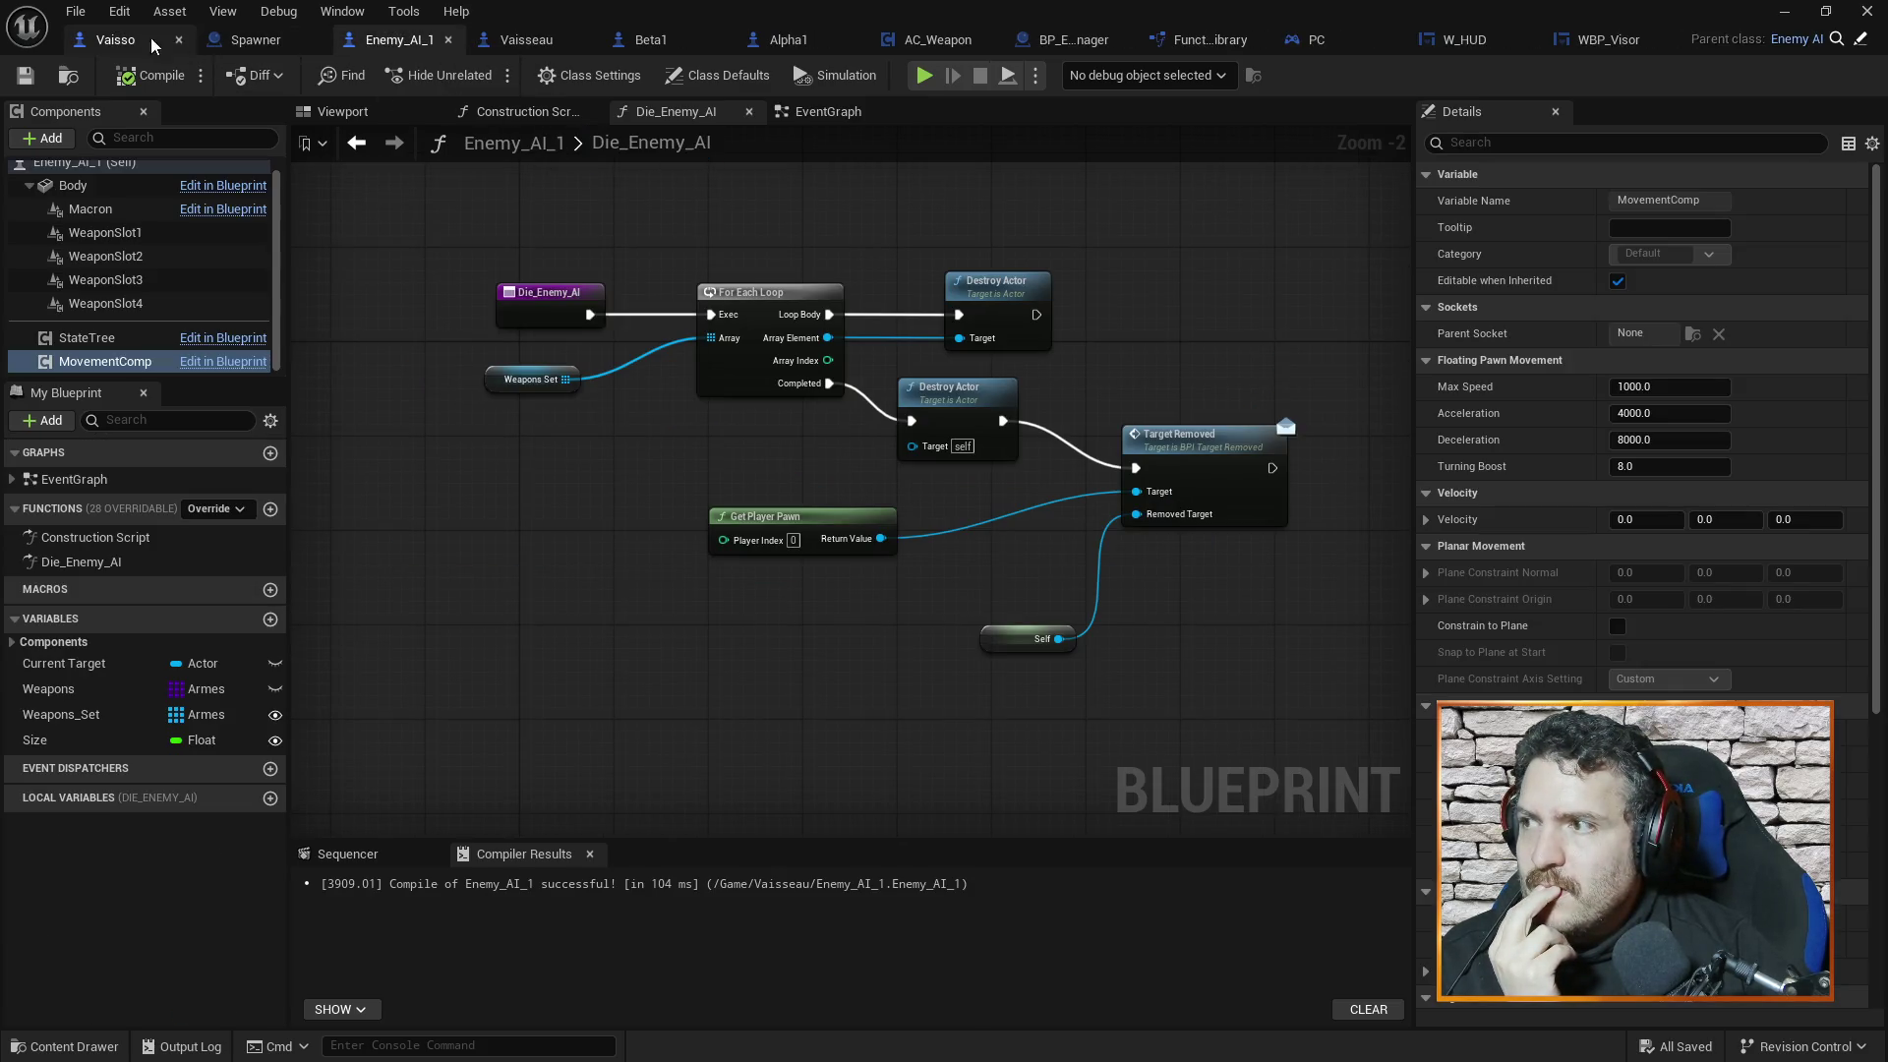
click(526, 39)
drag(987, 263, 998, 262)
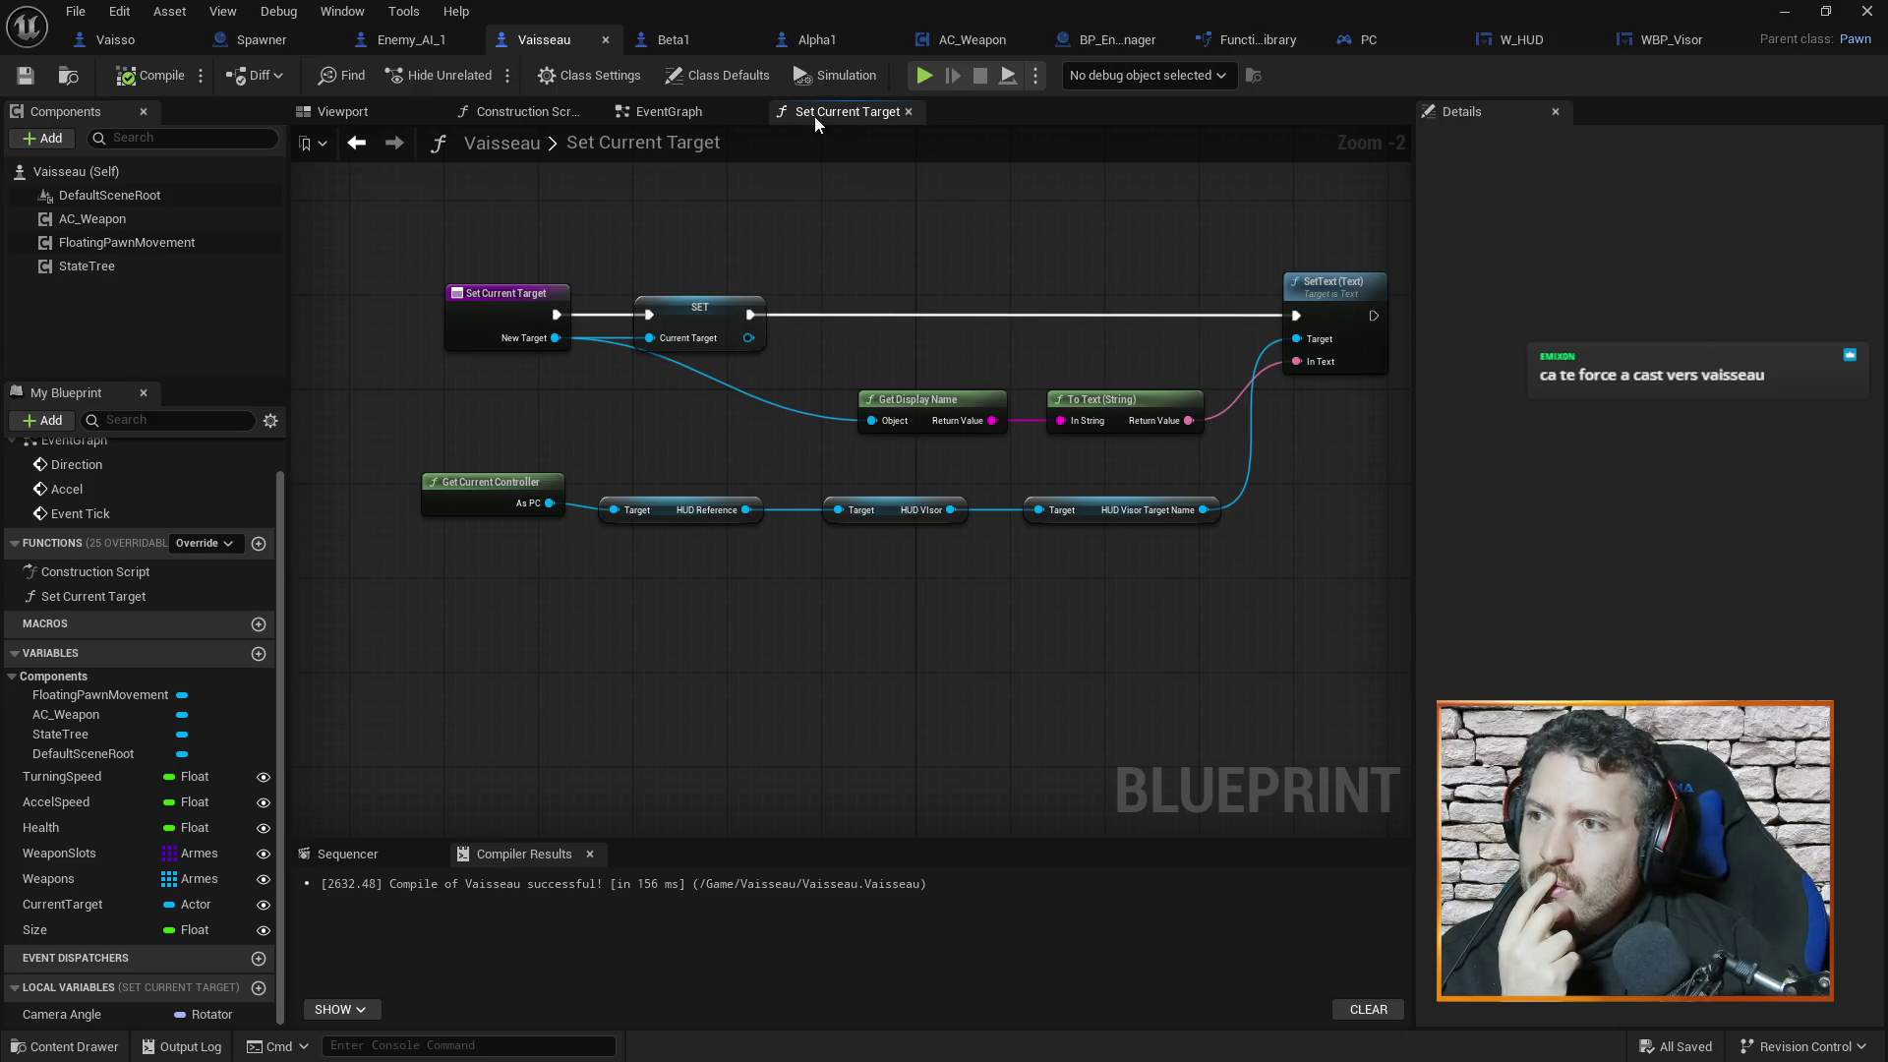
click(1687, 39)
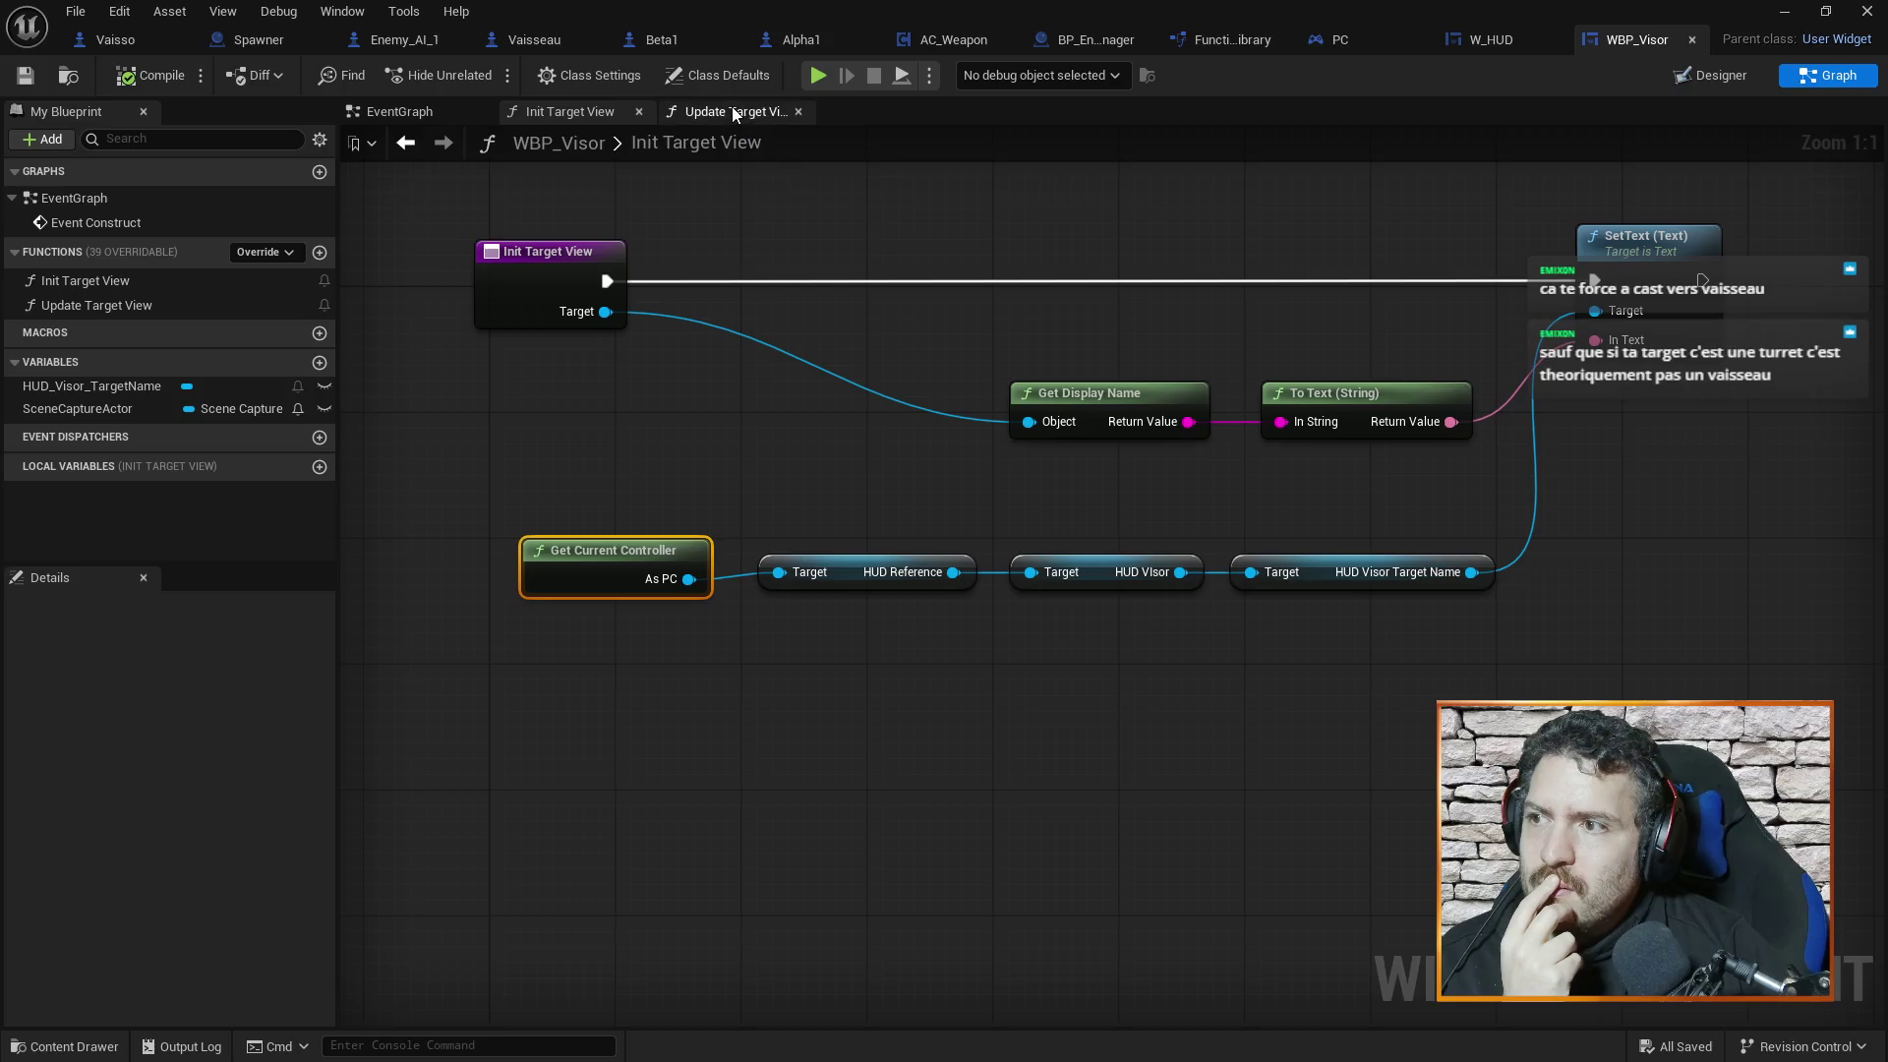
Compare WBP_Visor's Update Target View and Init Target View function graphs
click(731, 111)
drag(1096, 384, 1360, 351)
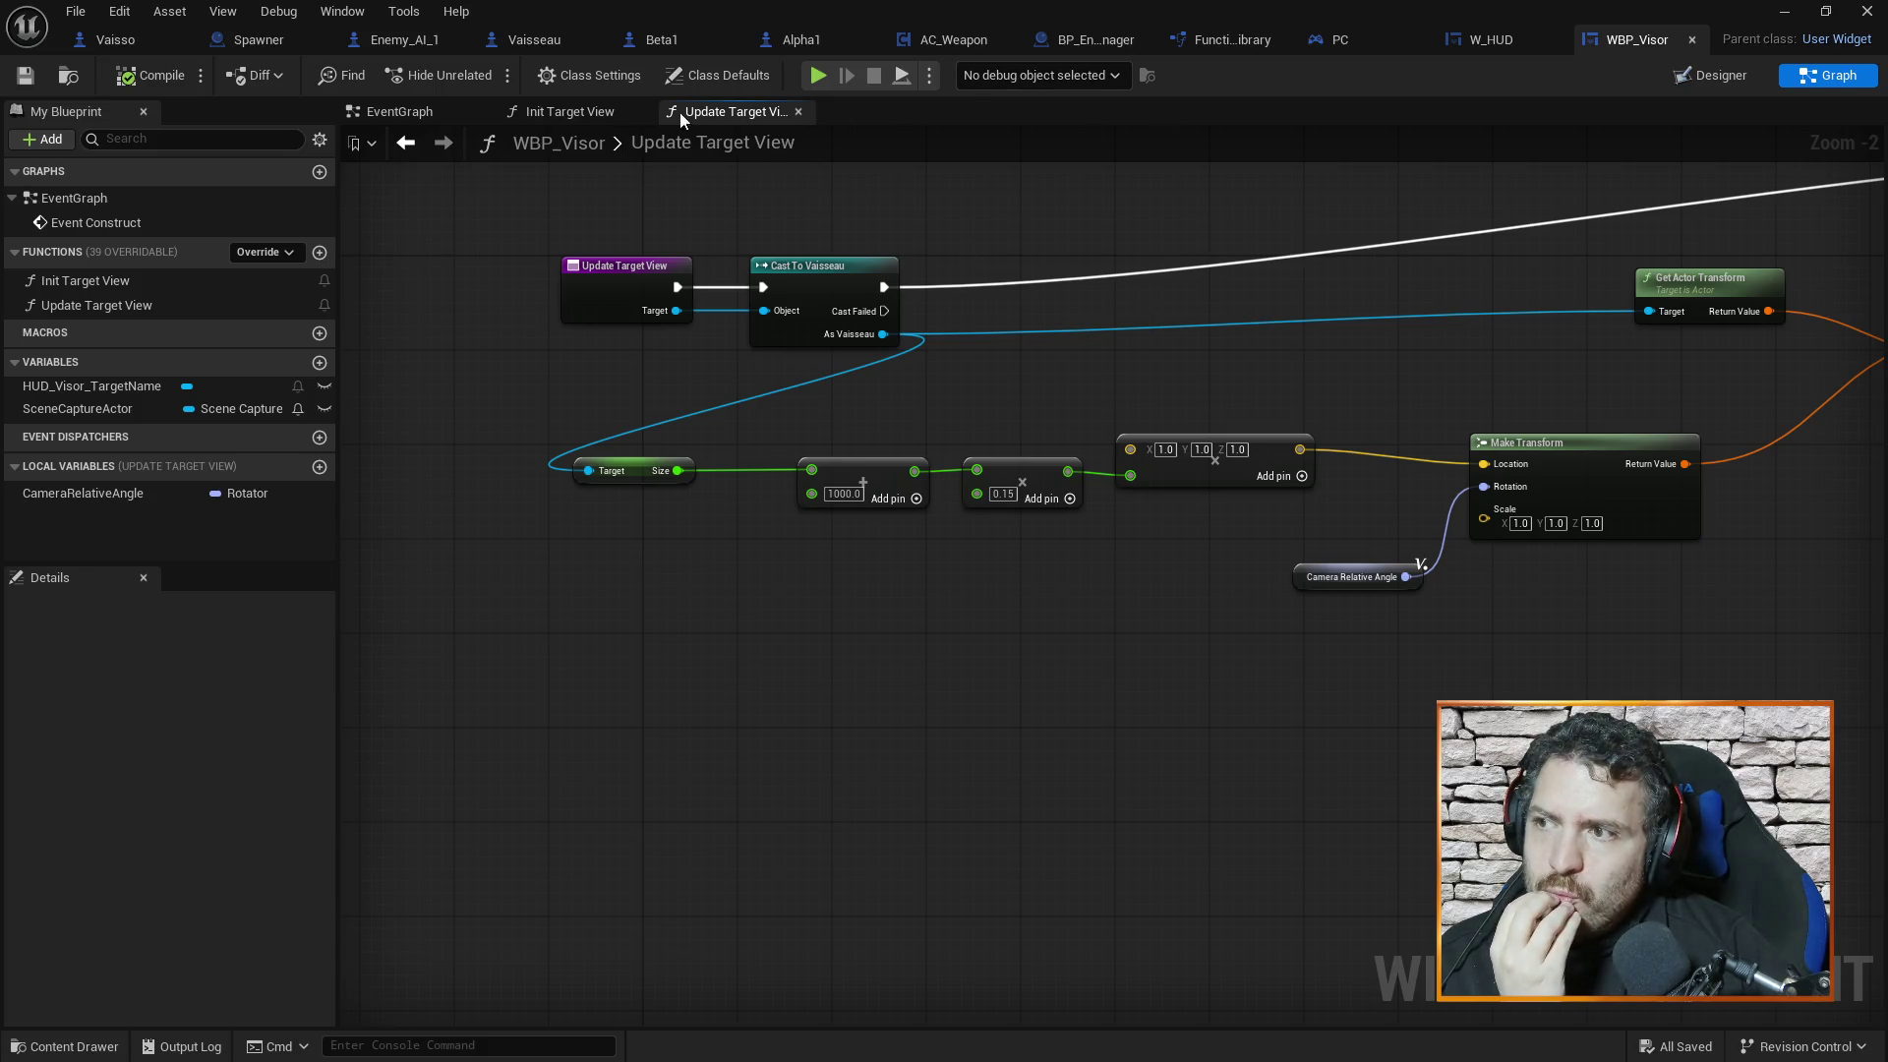
click(570, 113)
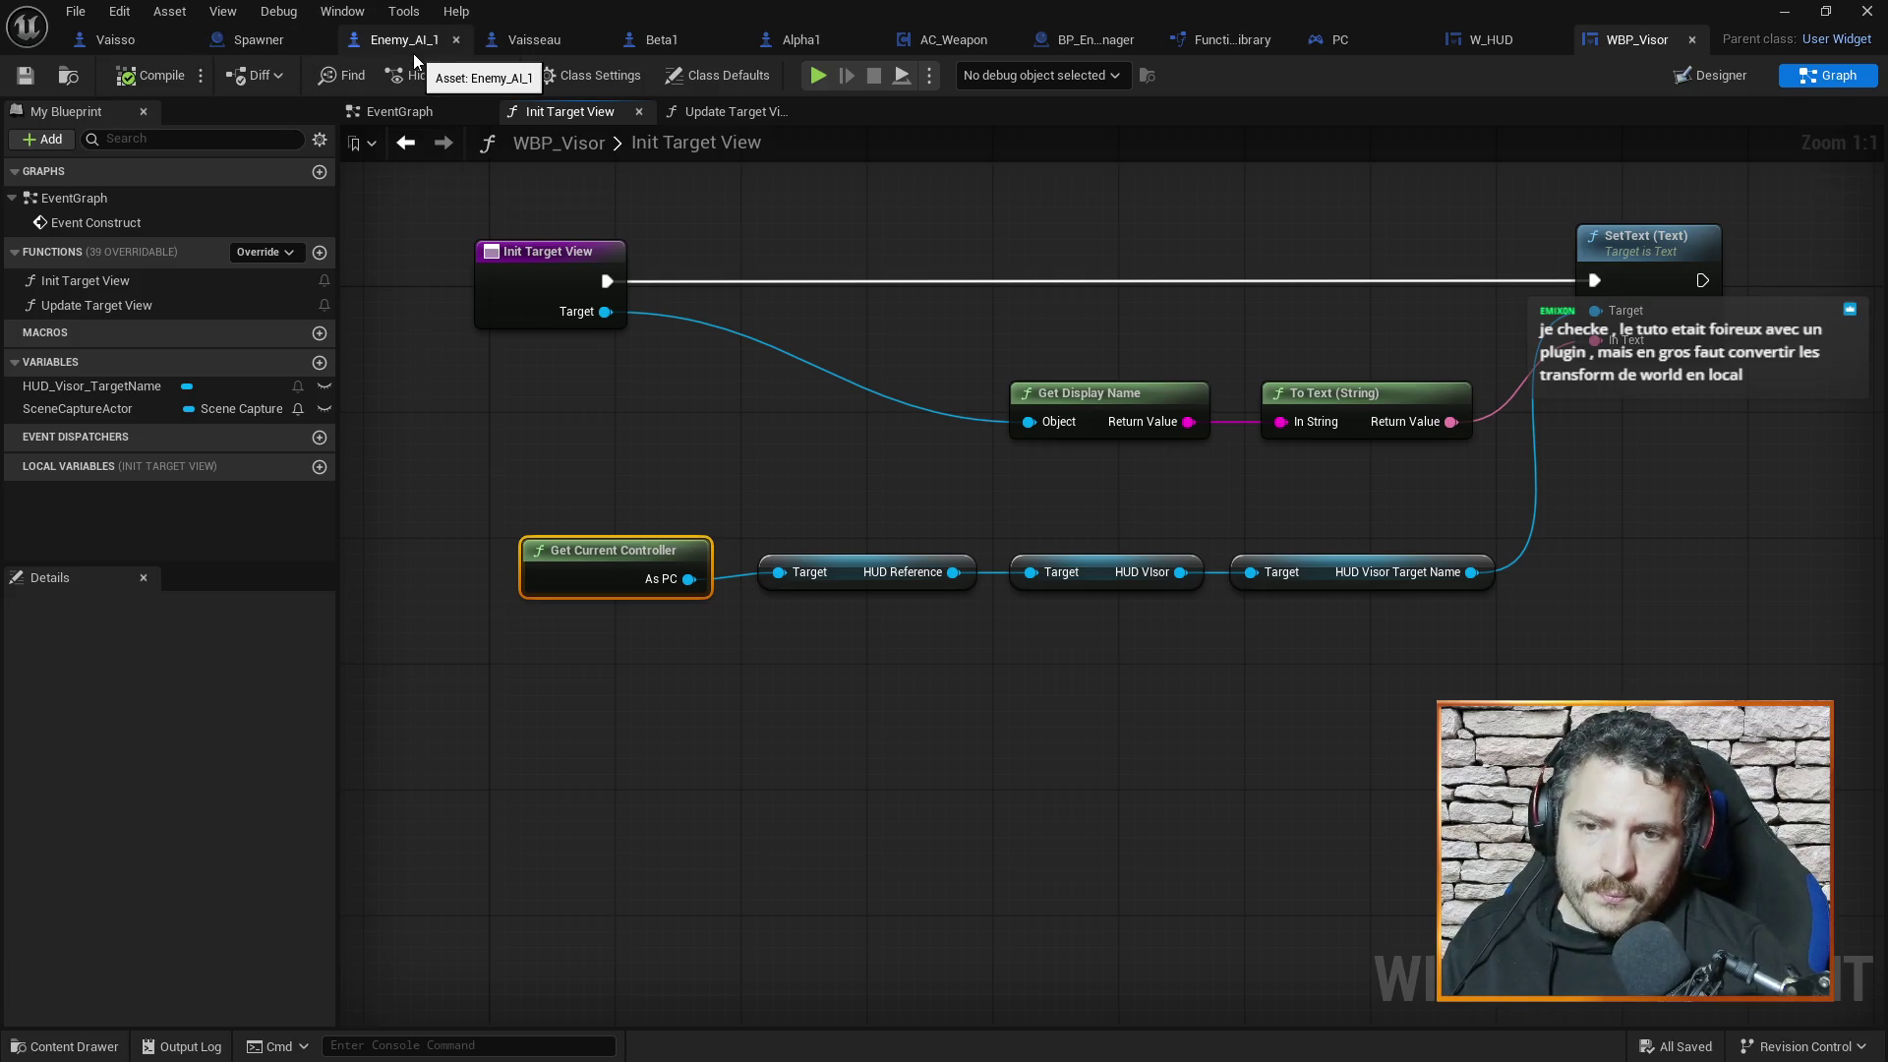
click(717, 116)
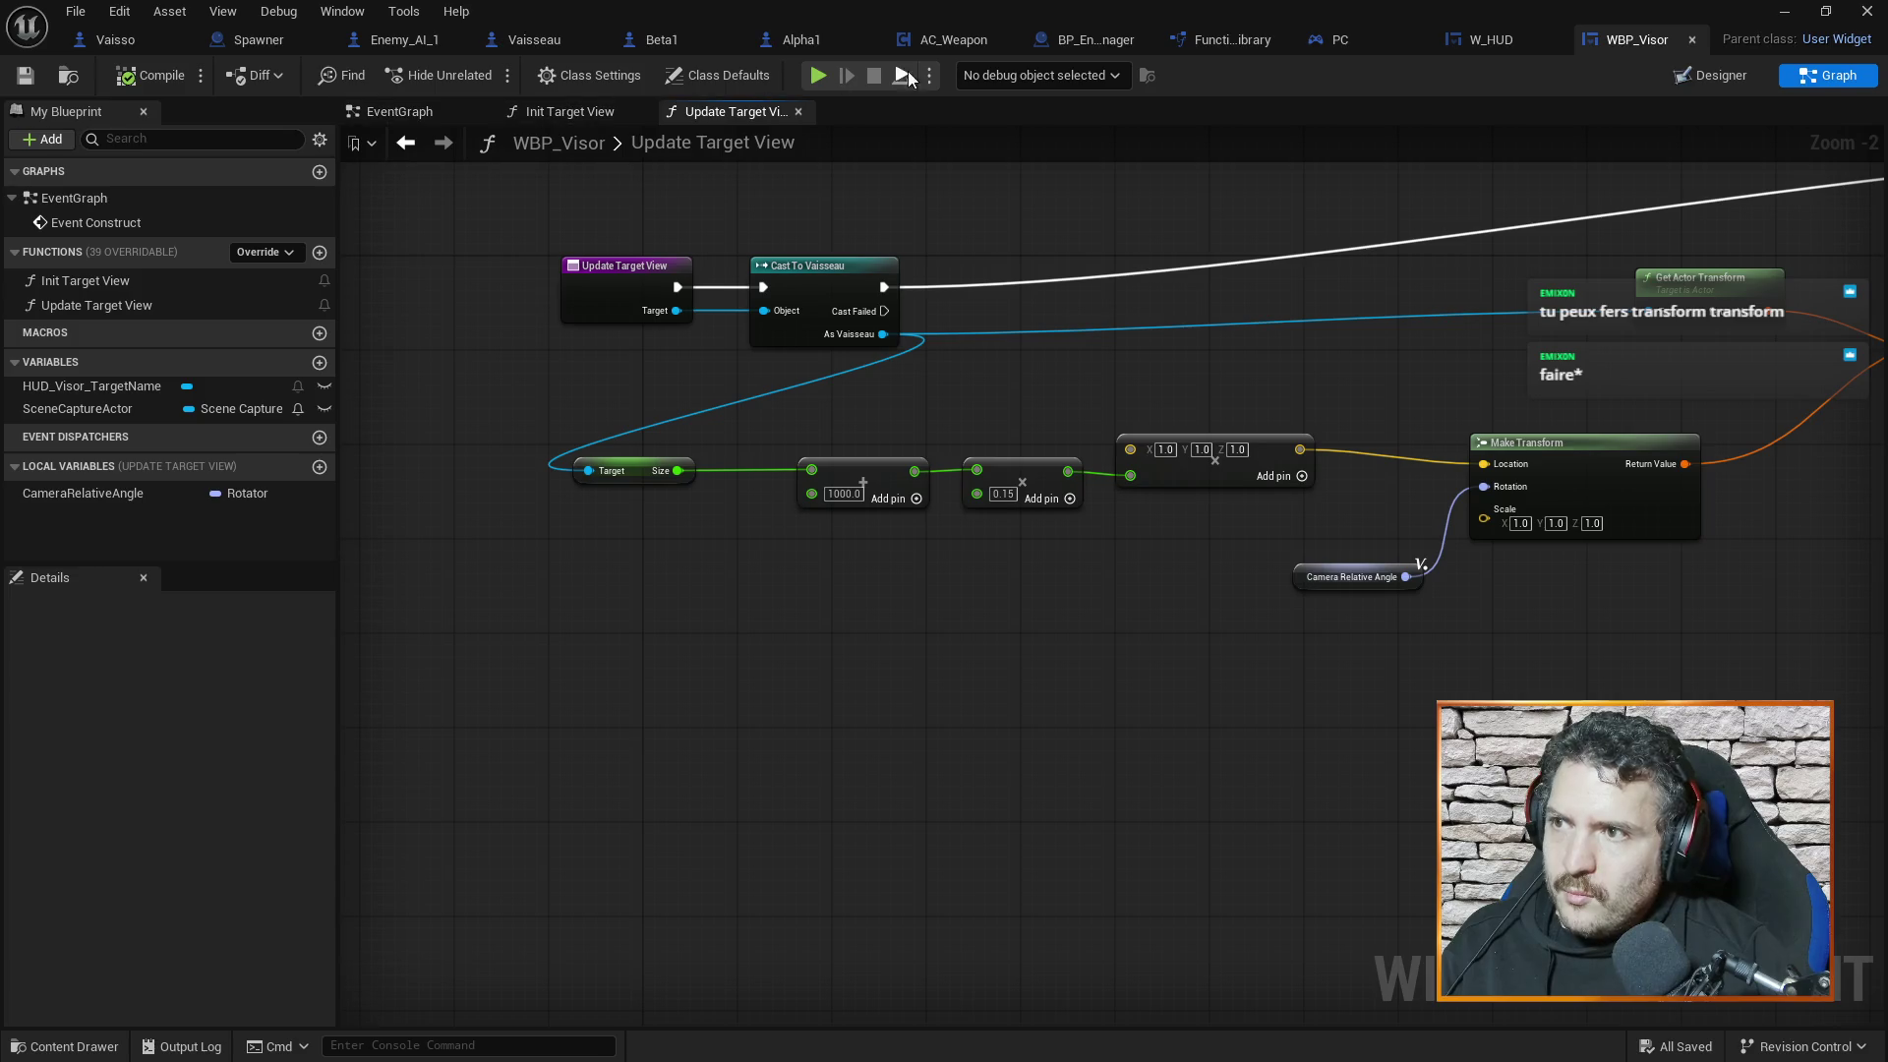
click(546, 112)
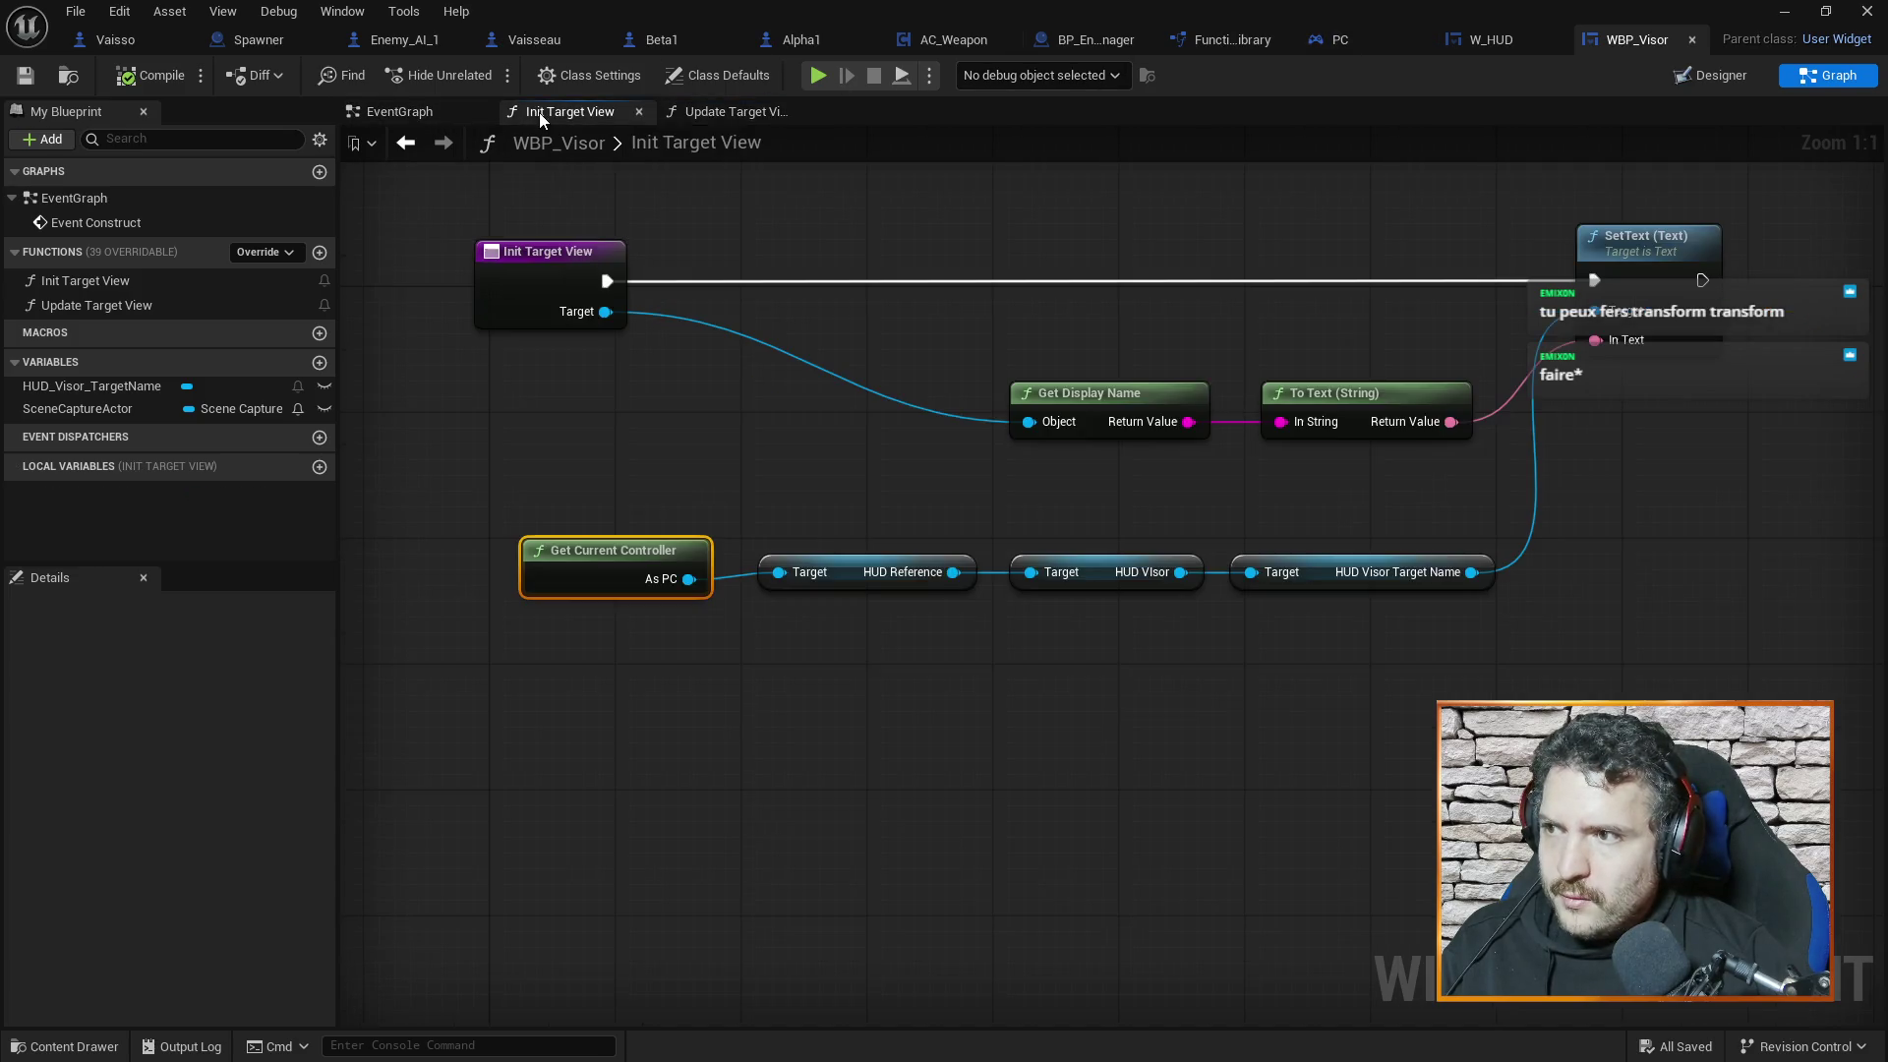
click(720, 106)
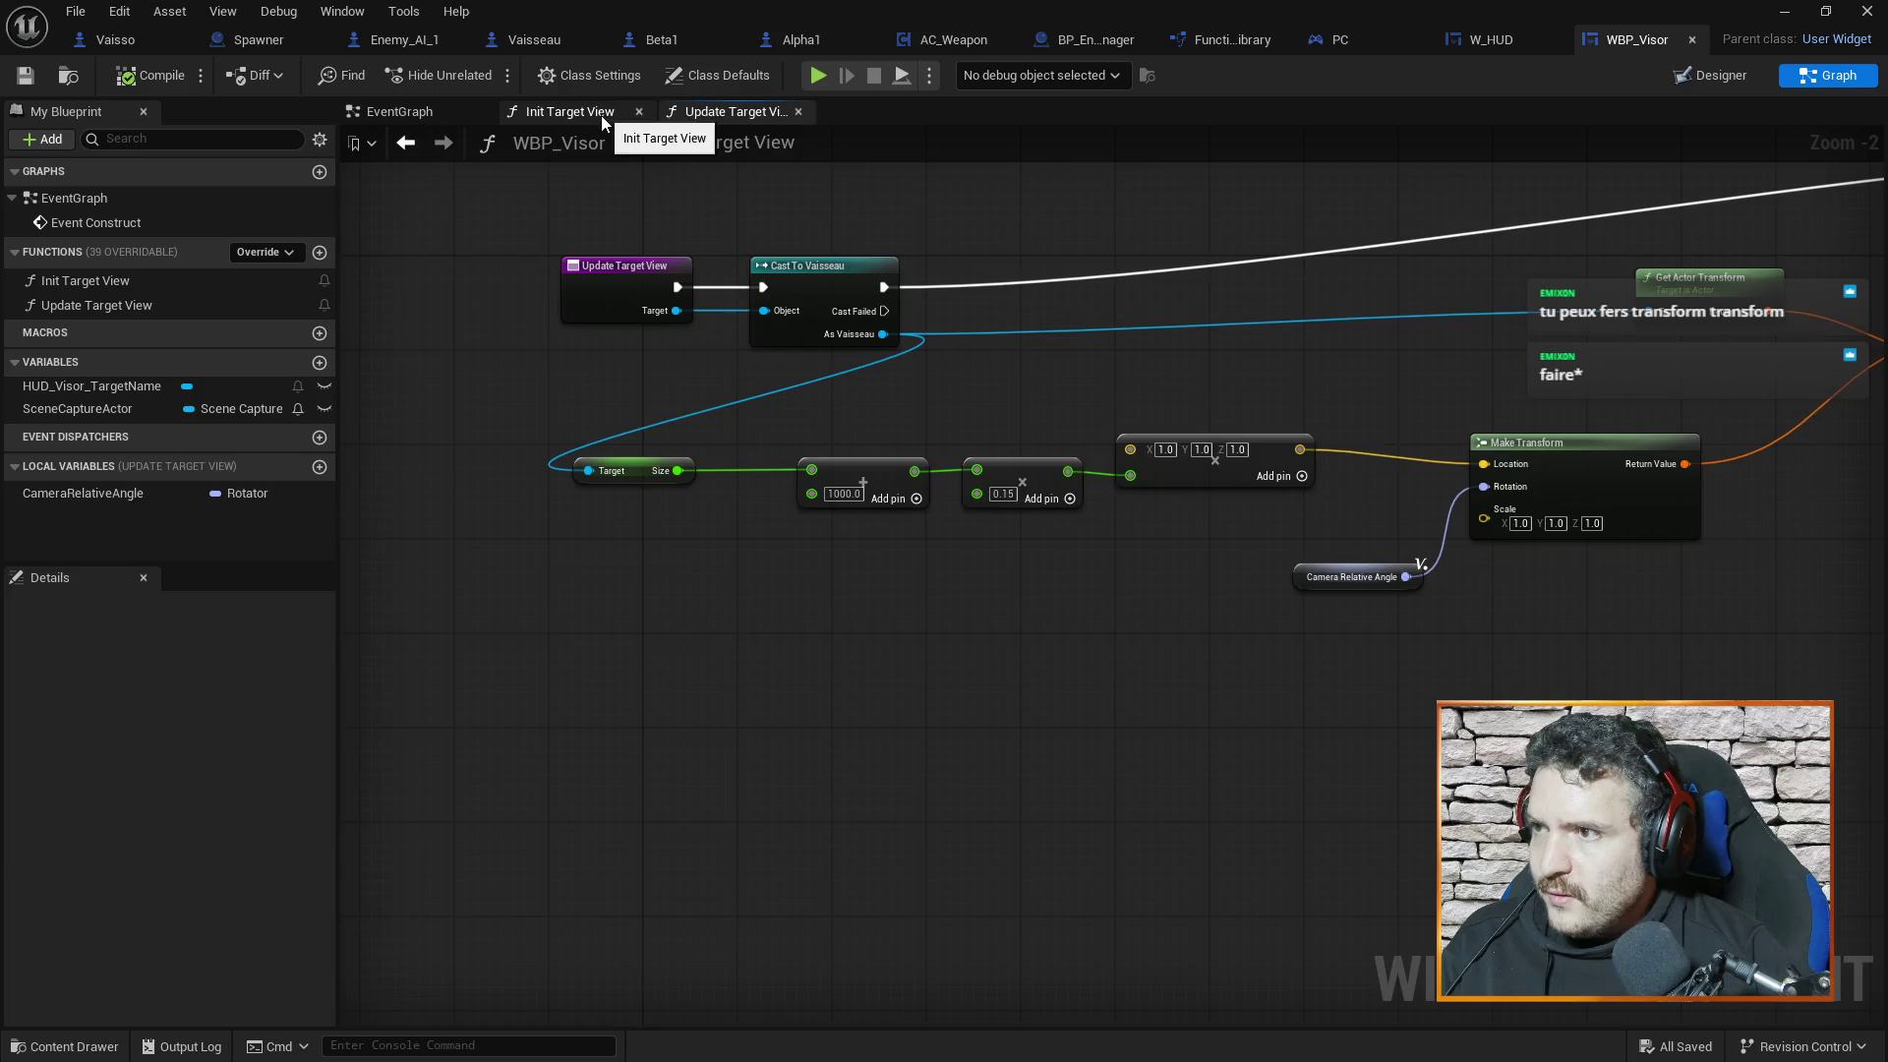
click(598, 110)
click(748, 112)
click(575, 114)
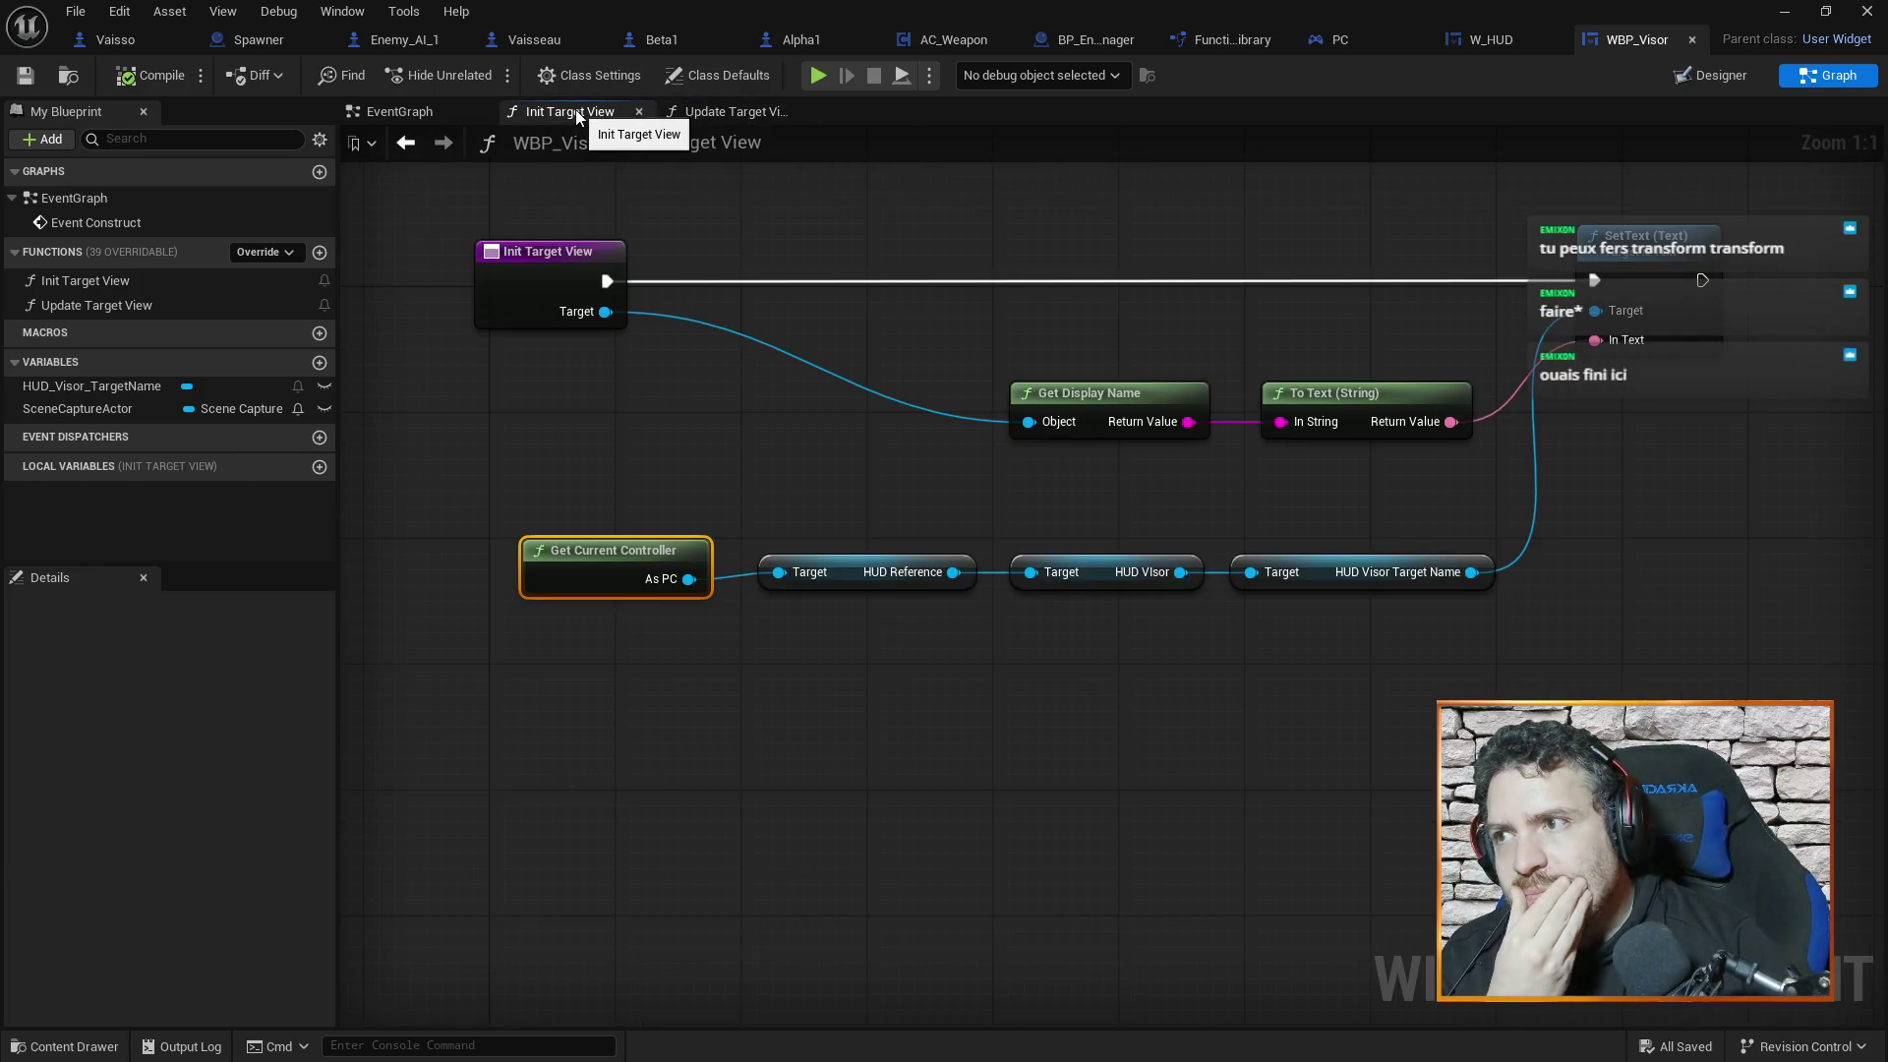
Return to Vaisseau's Set Current Target graph and pan around its nodes
click(543, 39)
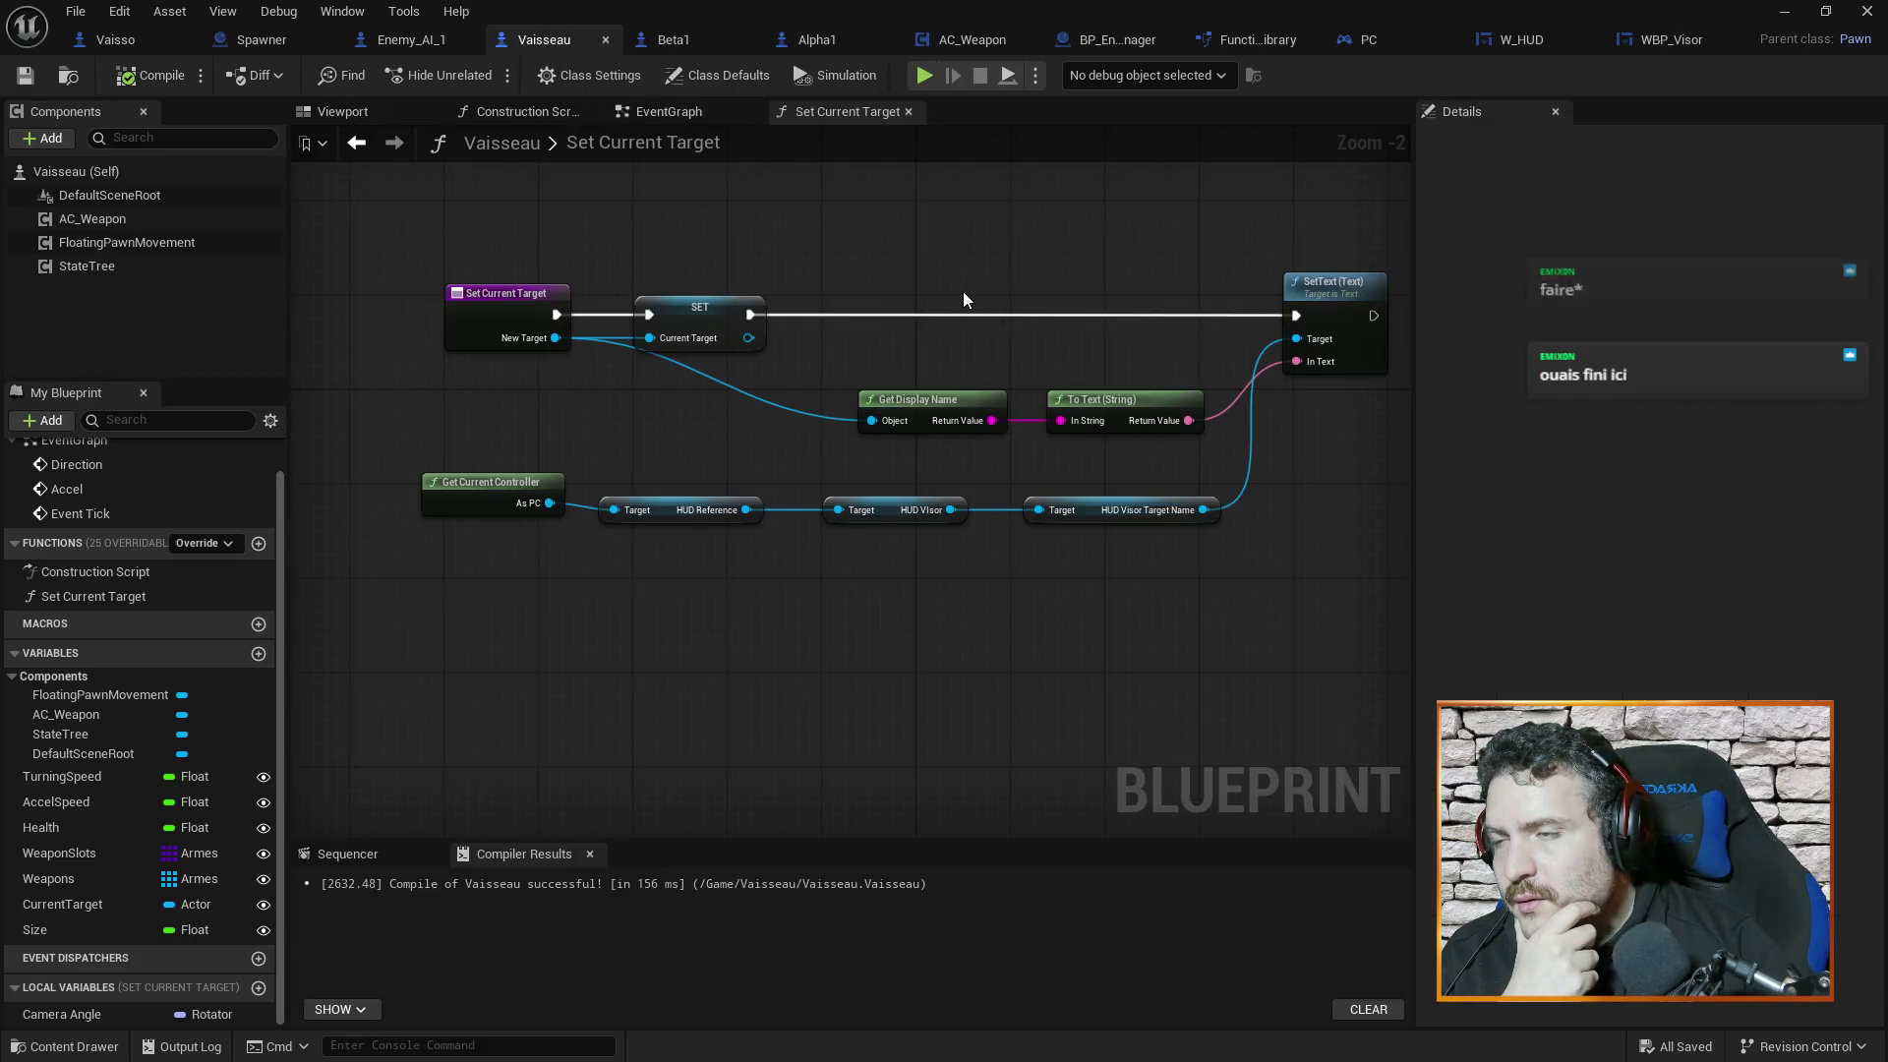
drag(1020, 299, 957, 299)
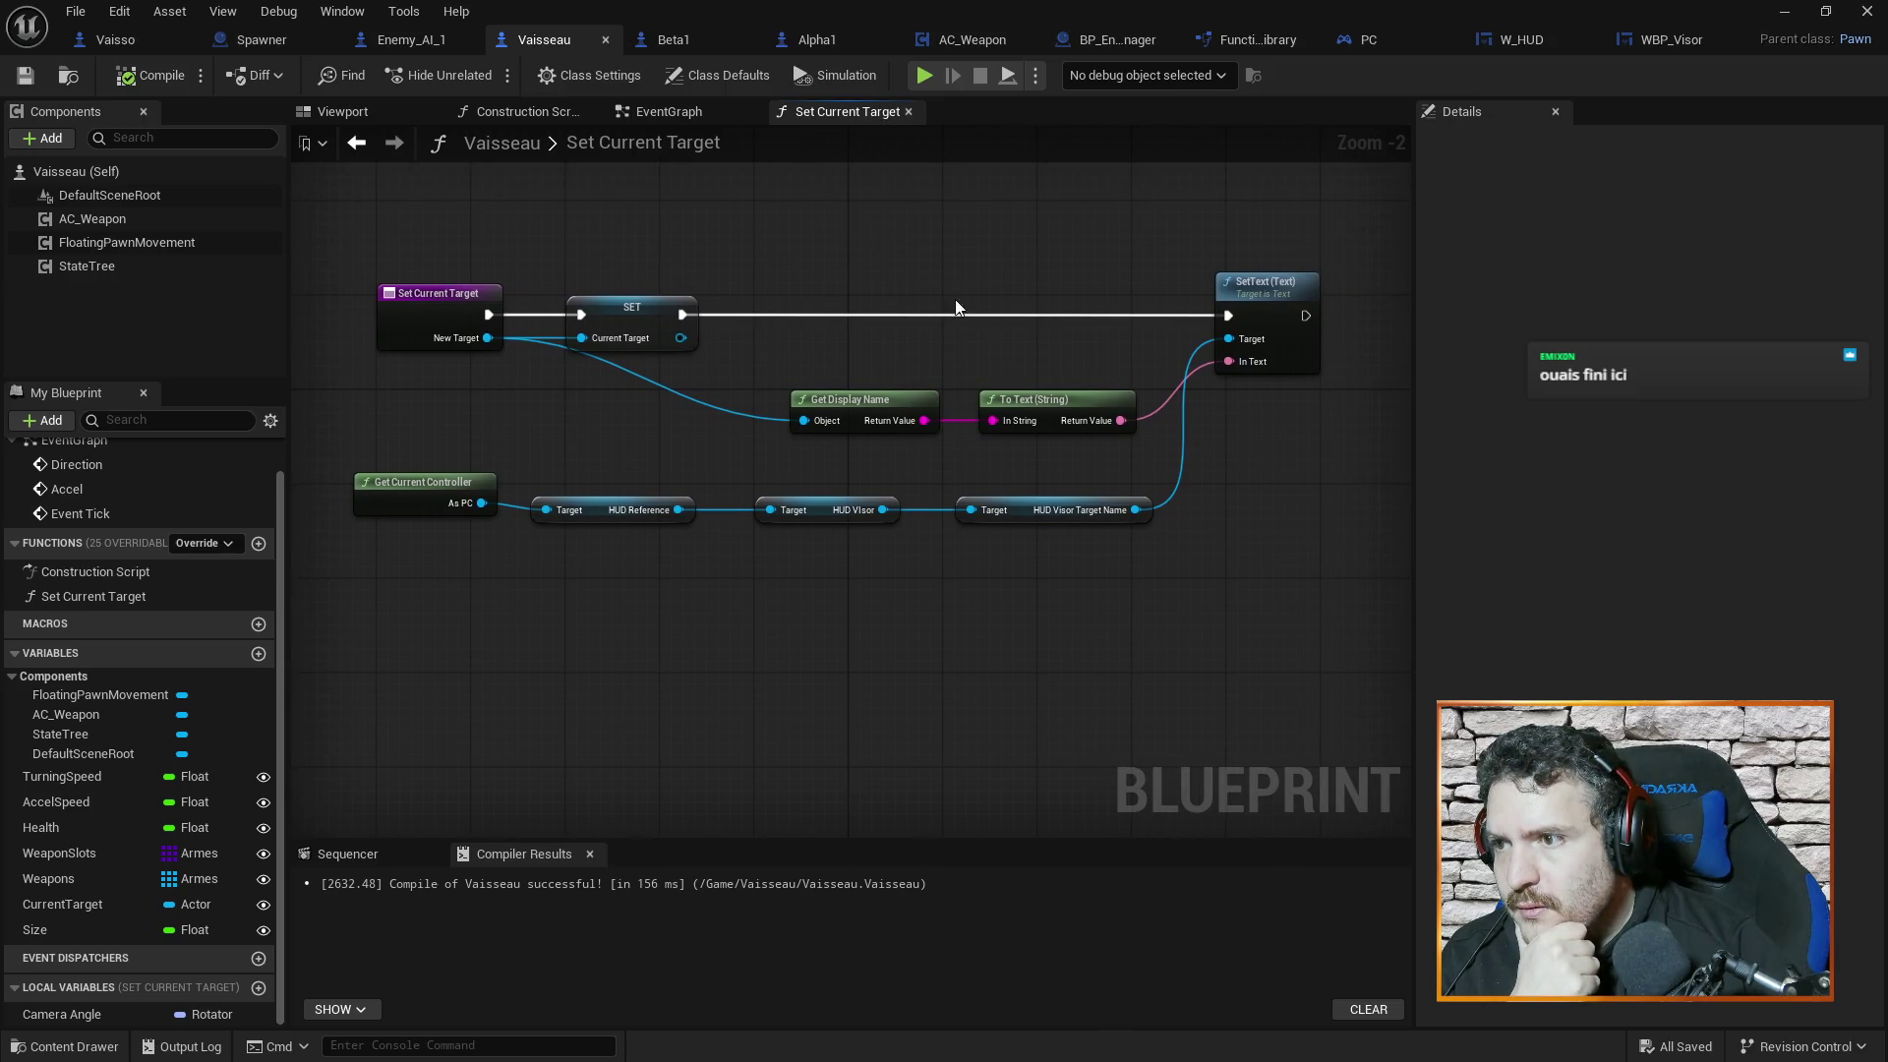
drag(1046, 257, 938, 255)
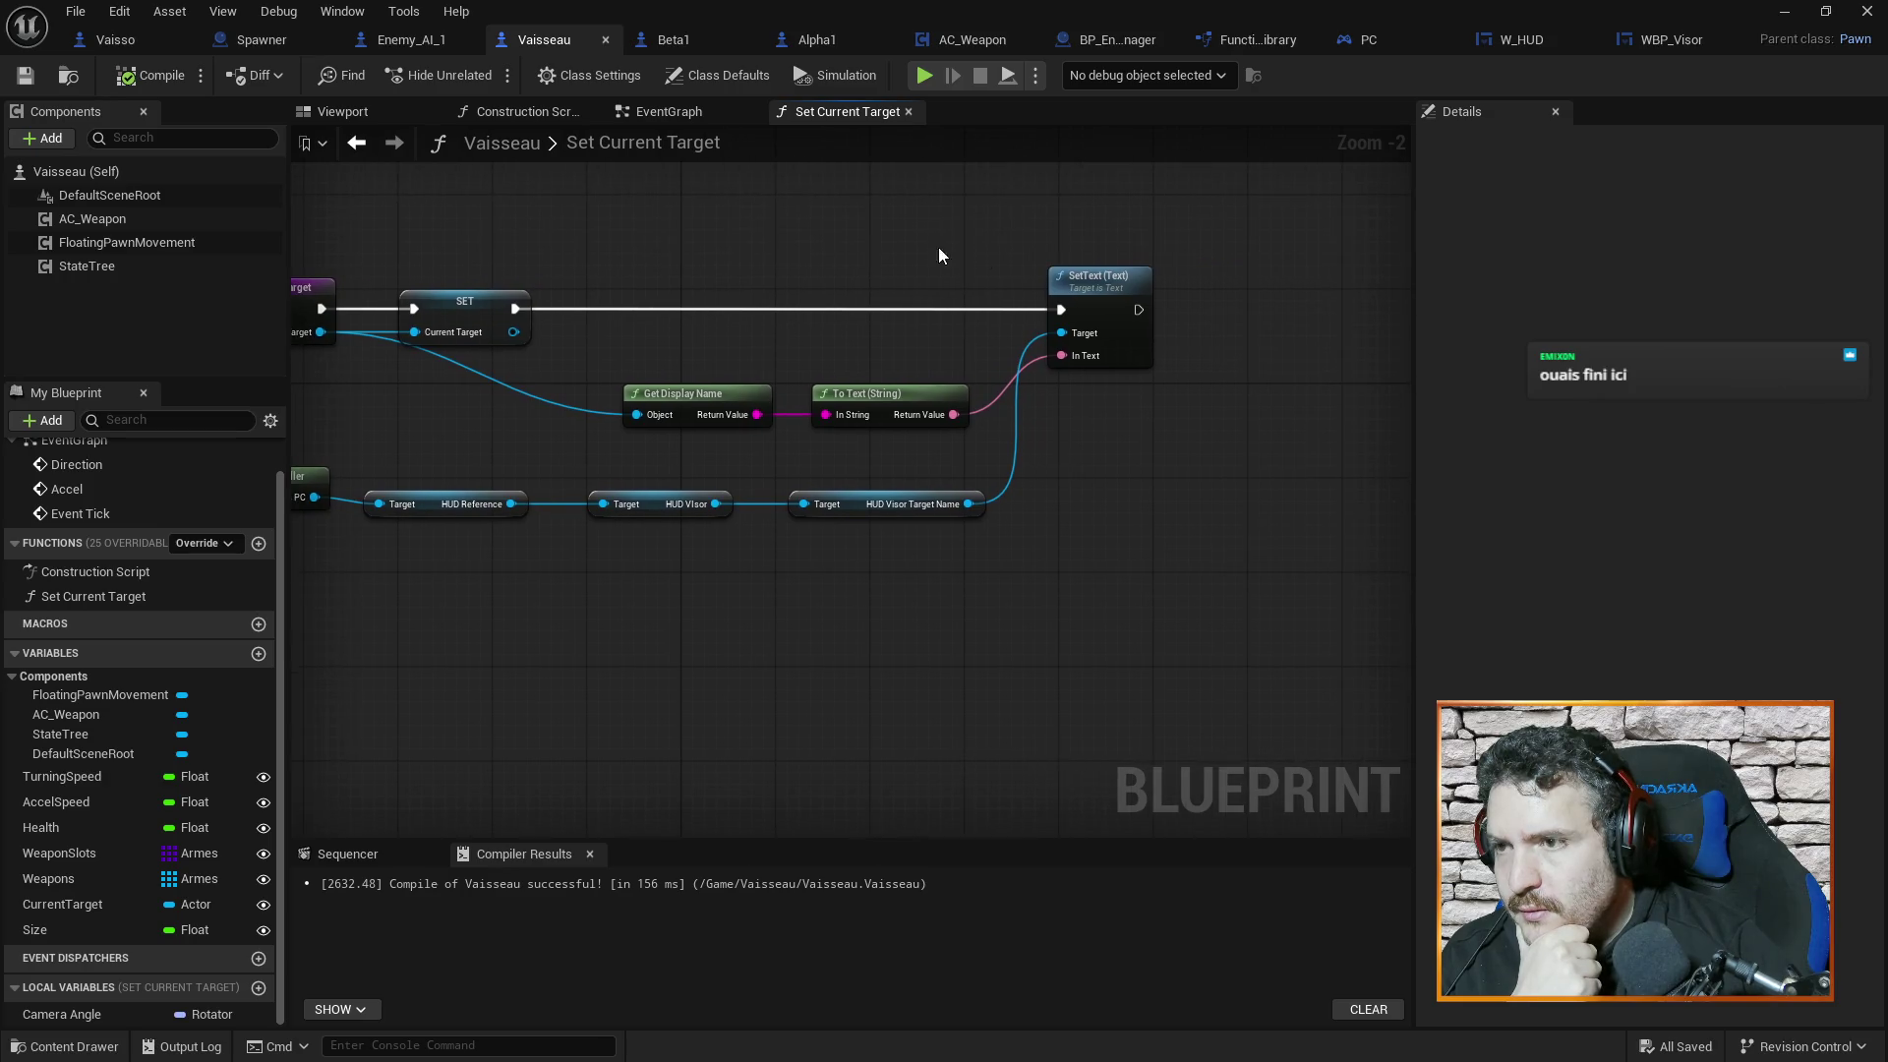
drag(1171, 433, 1230, 452)
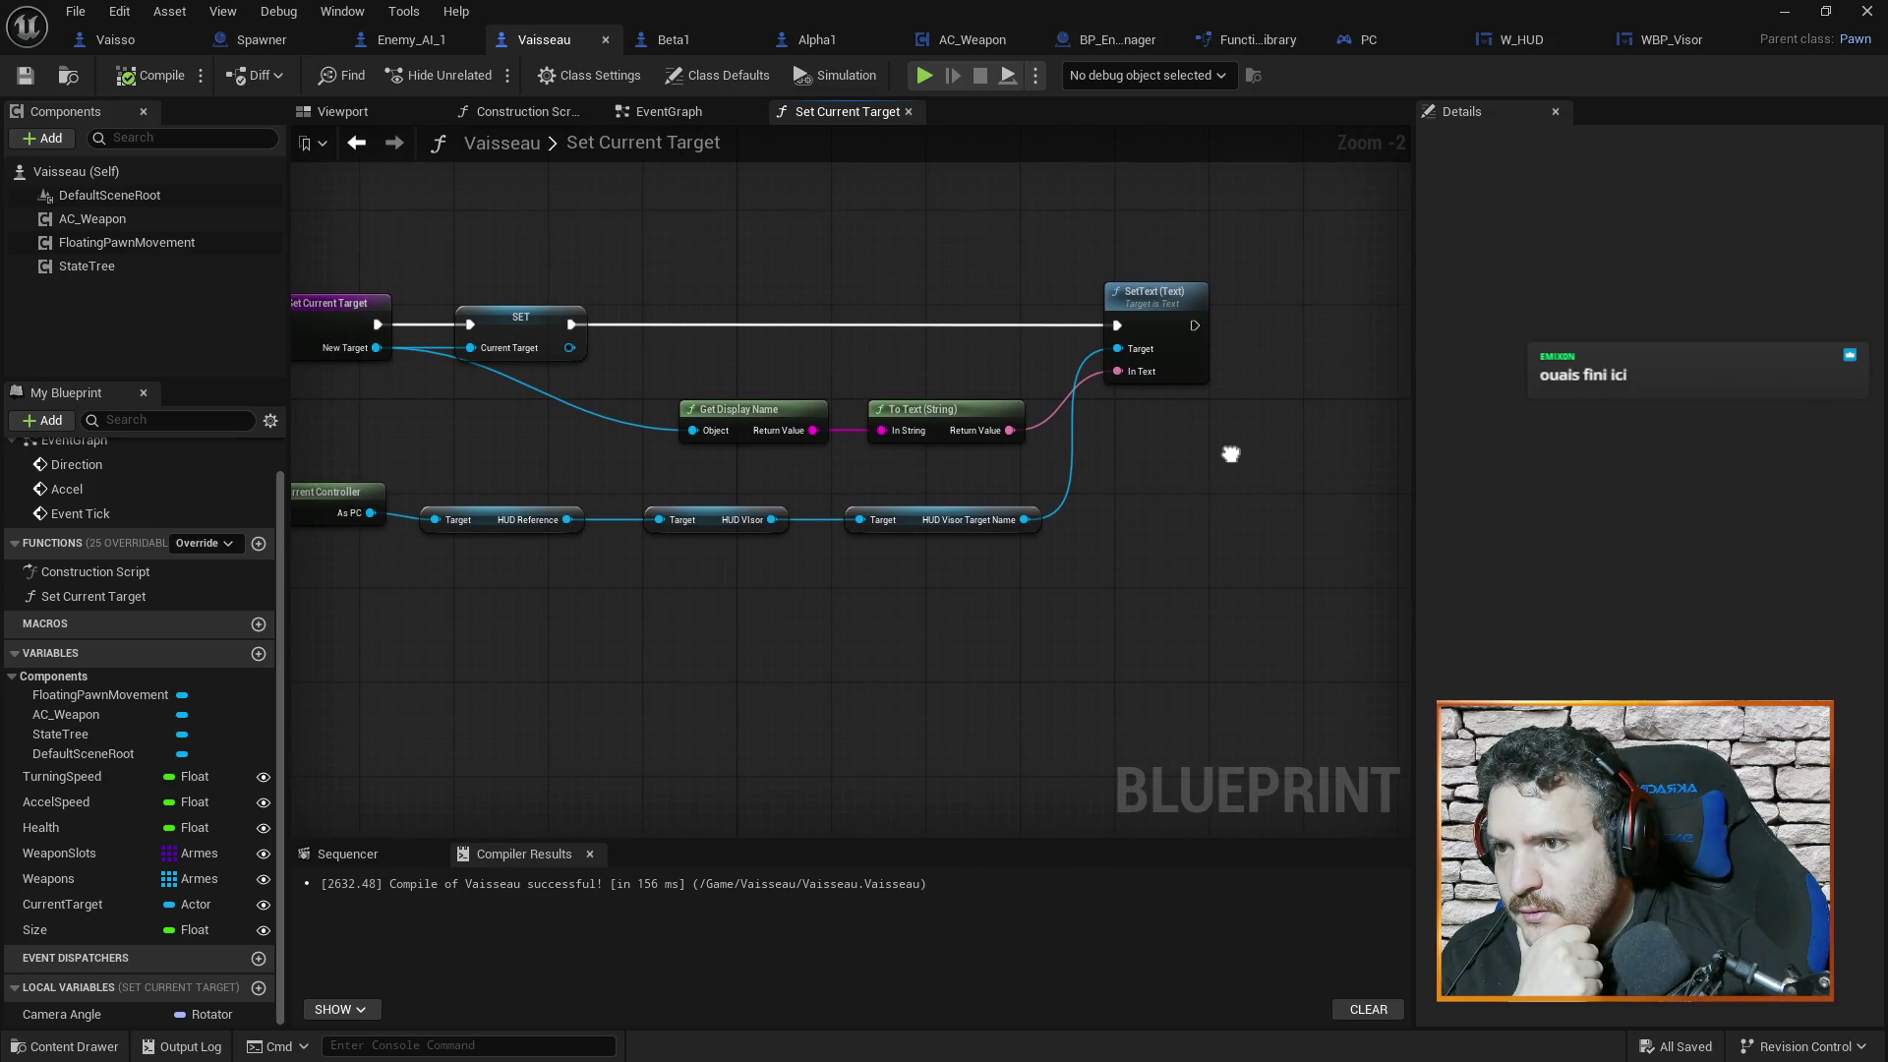
Back in WBP_Visor, glance between the Update Target View and Init Target View graphs
click(1667, 39)
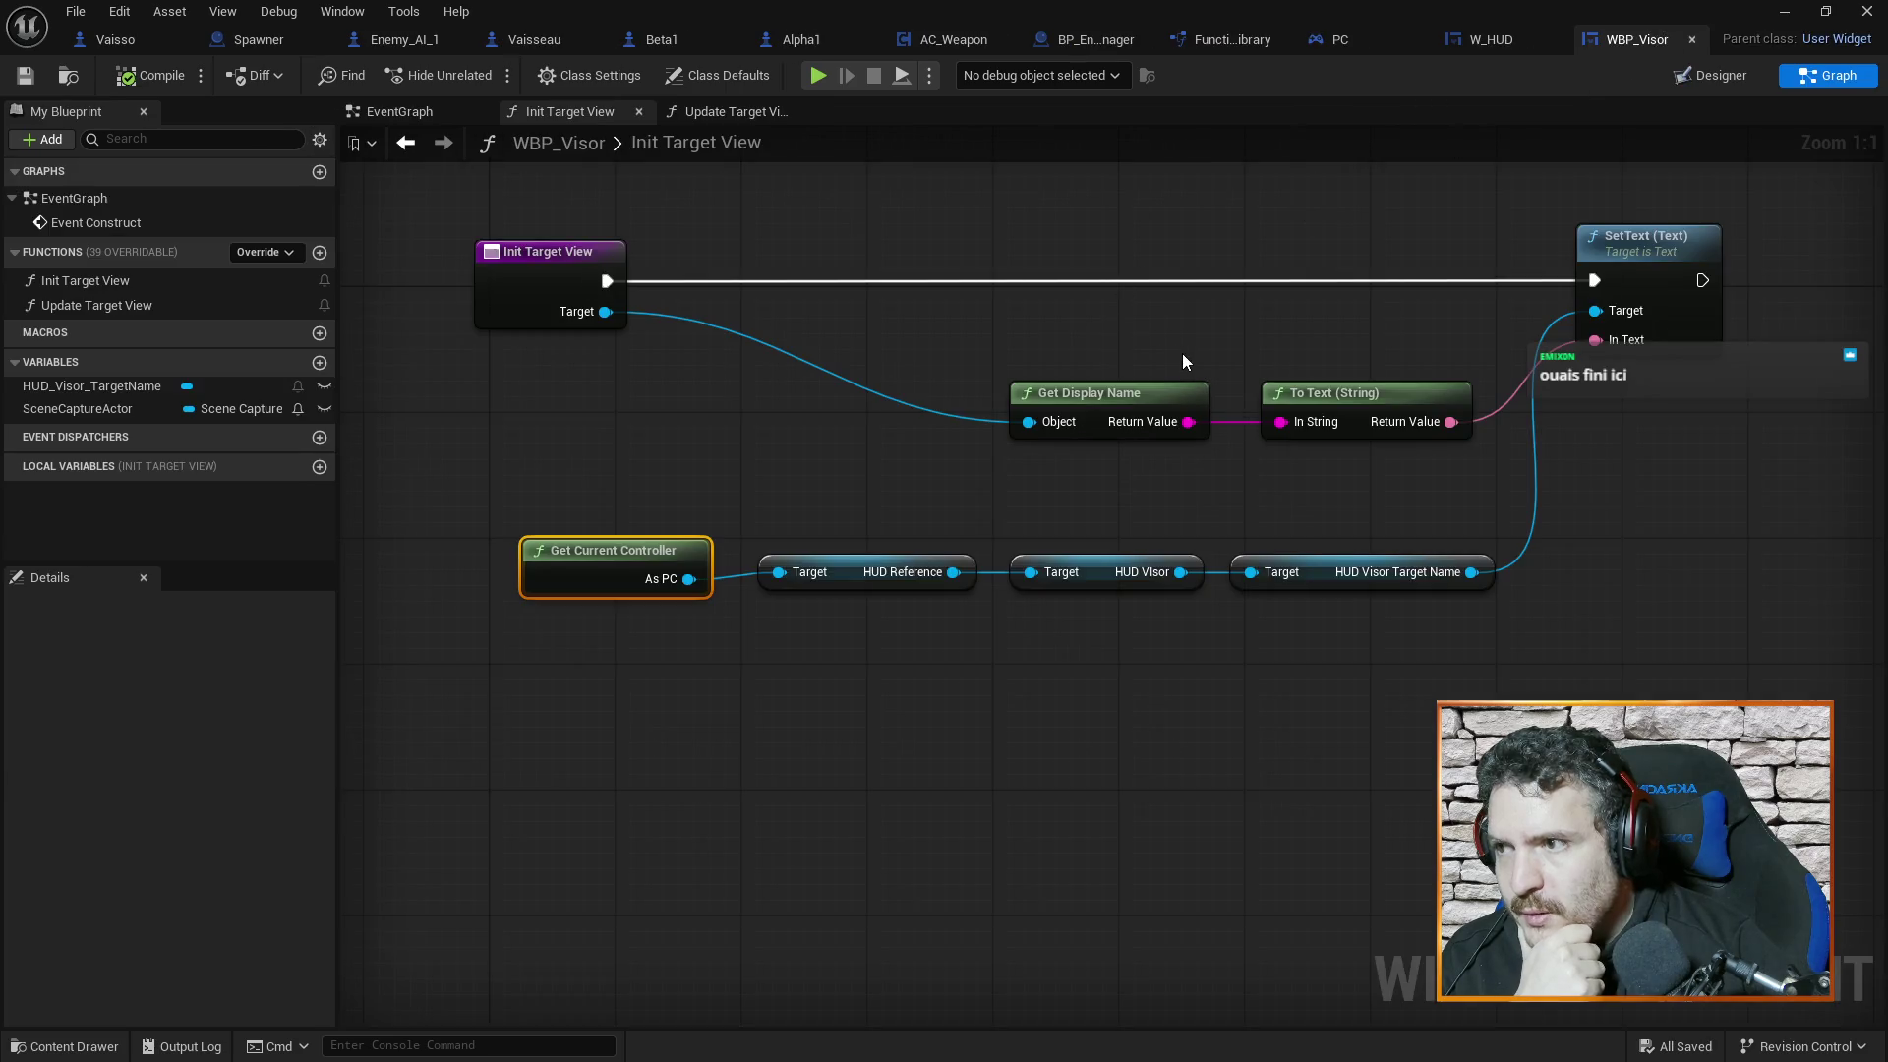
click(718, 116)
click(576, 118)
click(701, 116)
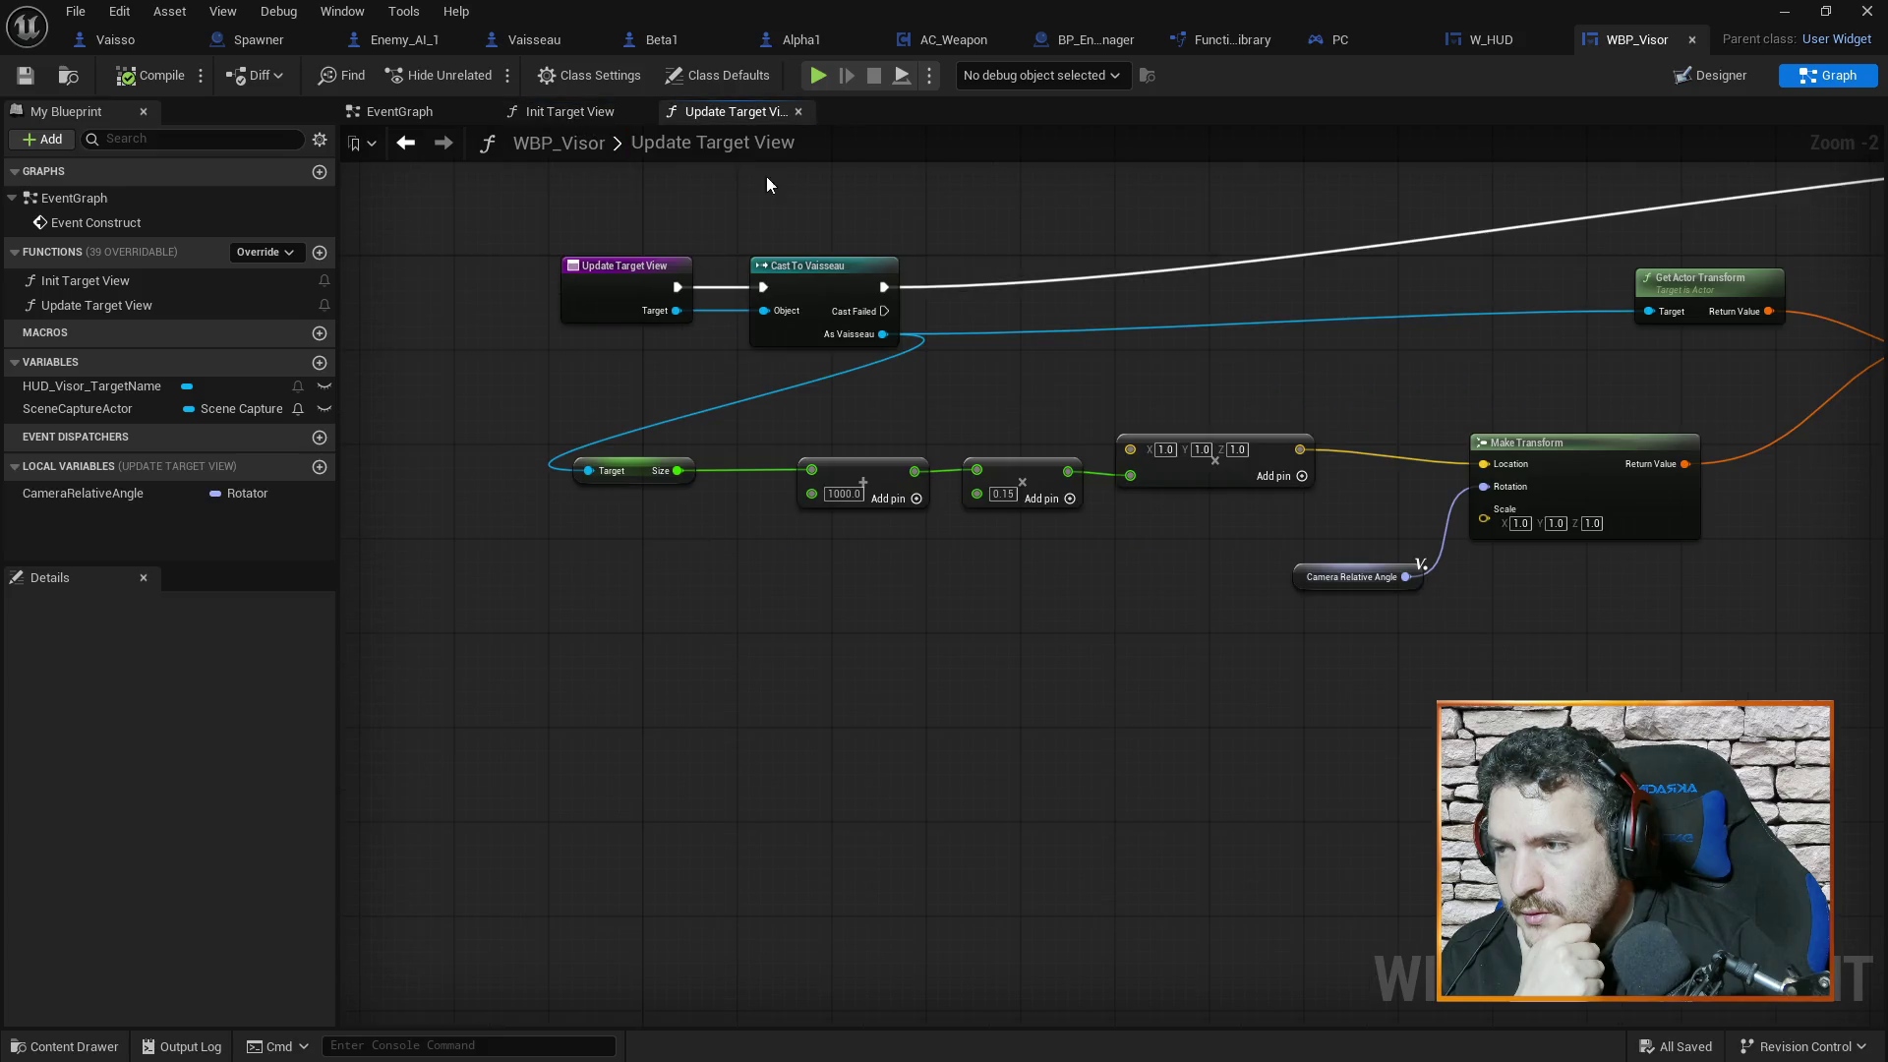
Add an Event Tick node to WBP_Visor's EventGraph, placed below Event Construct
click(394, 112)
right_click(770, 499)
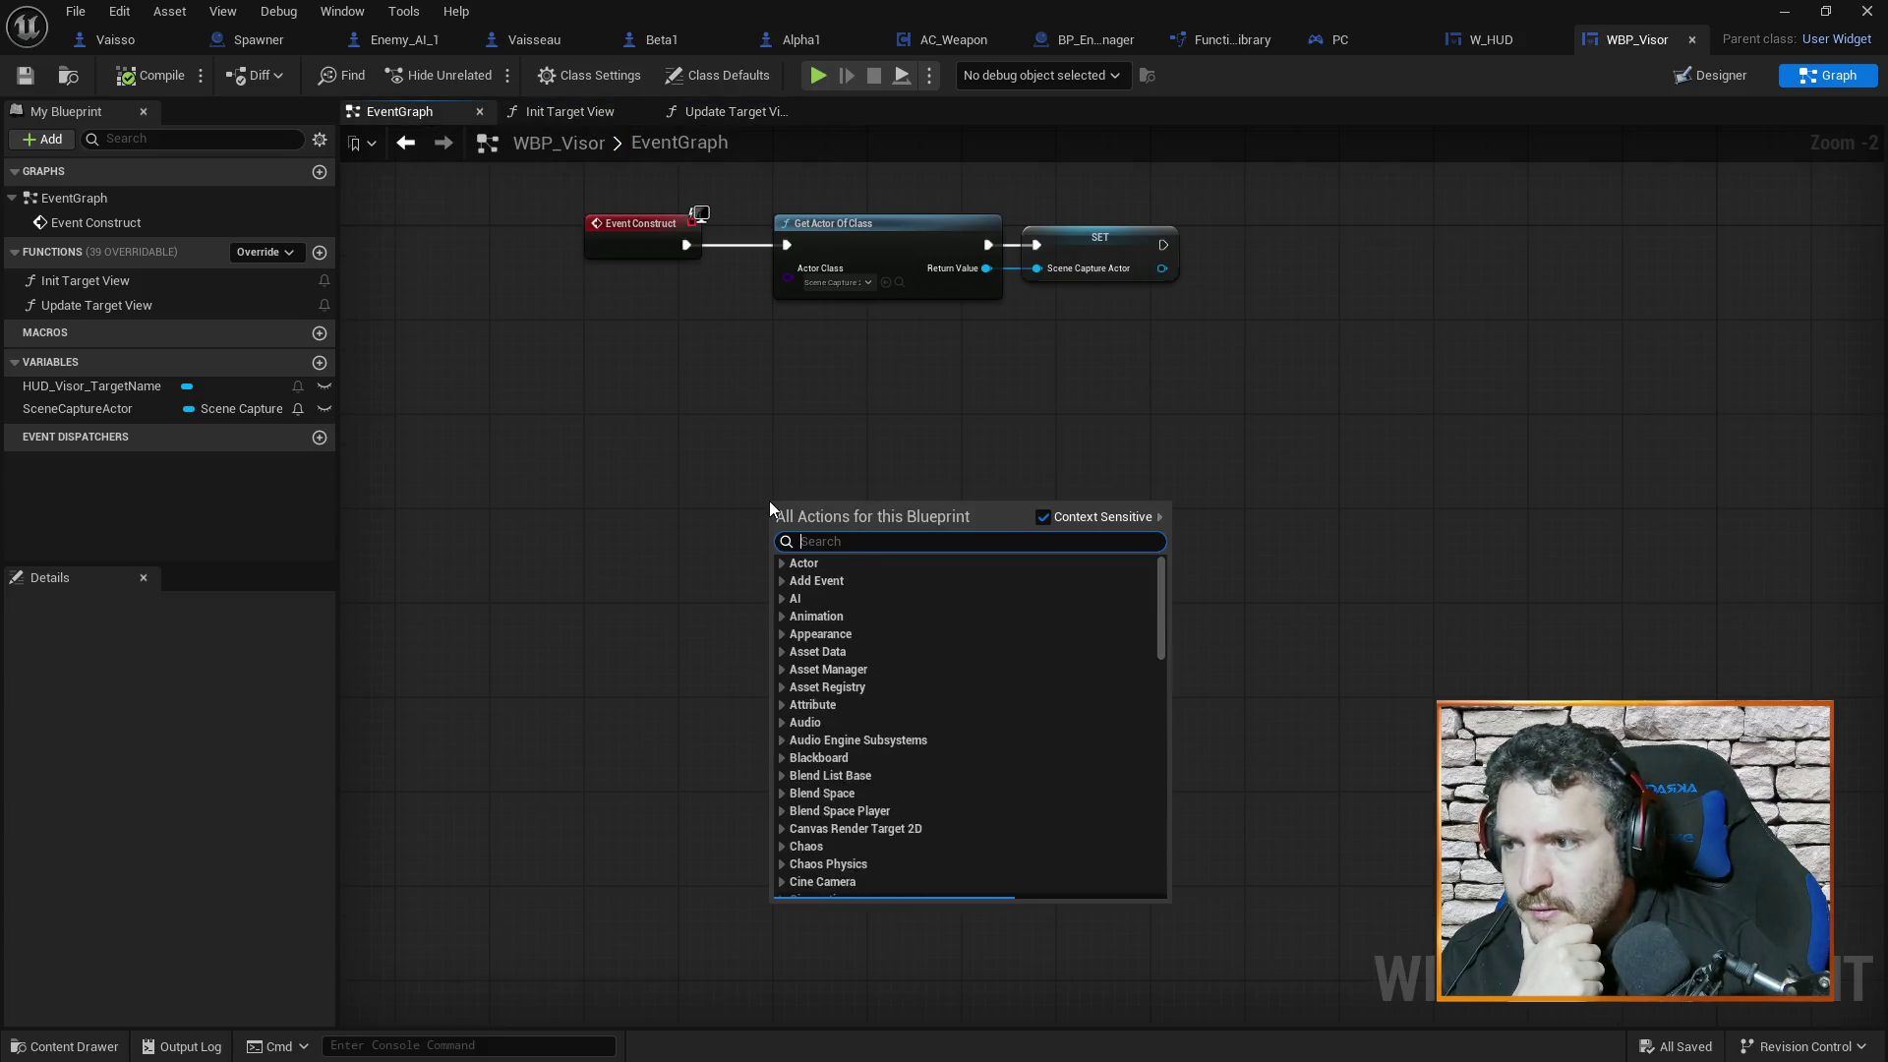
text(key)
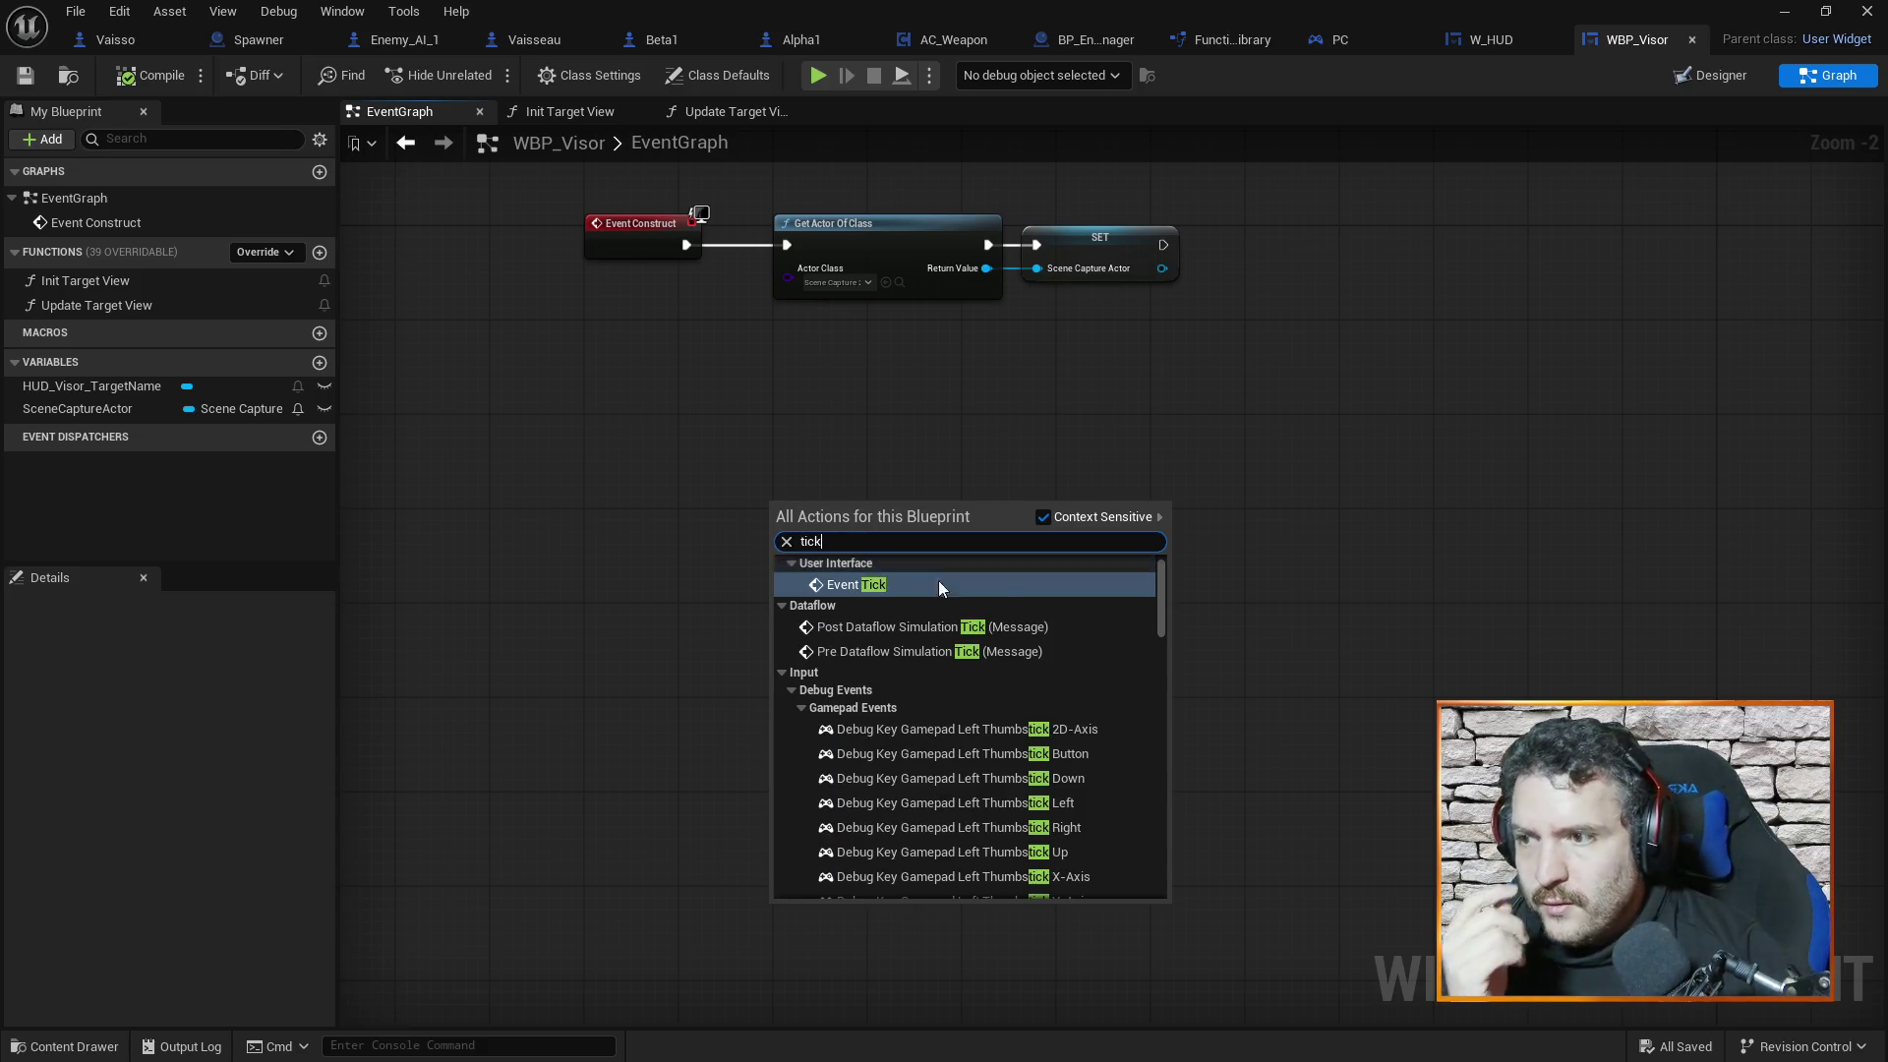
key(Escape)
drag(808, 507, 639, 382)
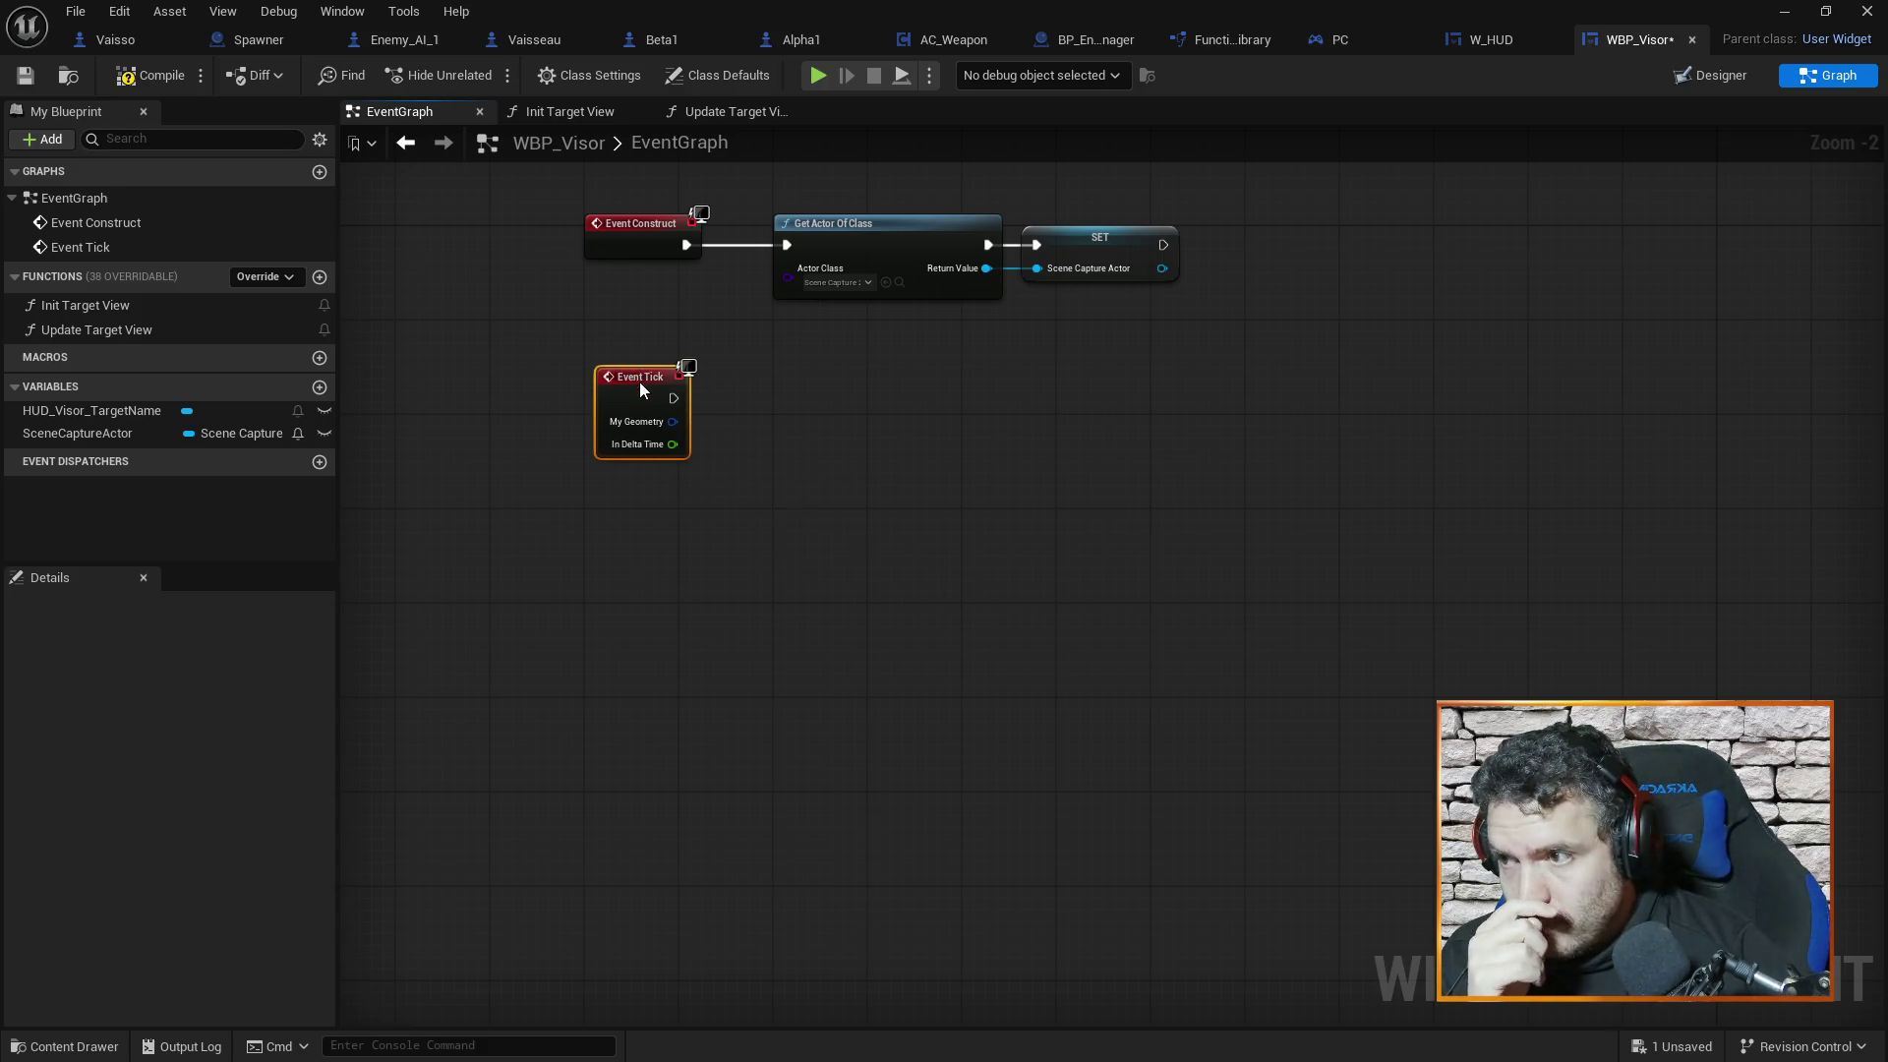
click(736, 108)
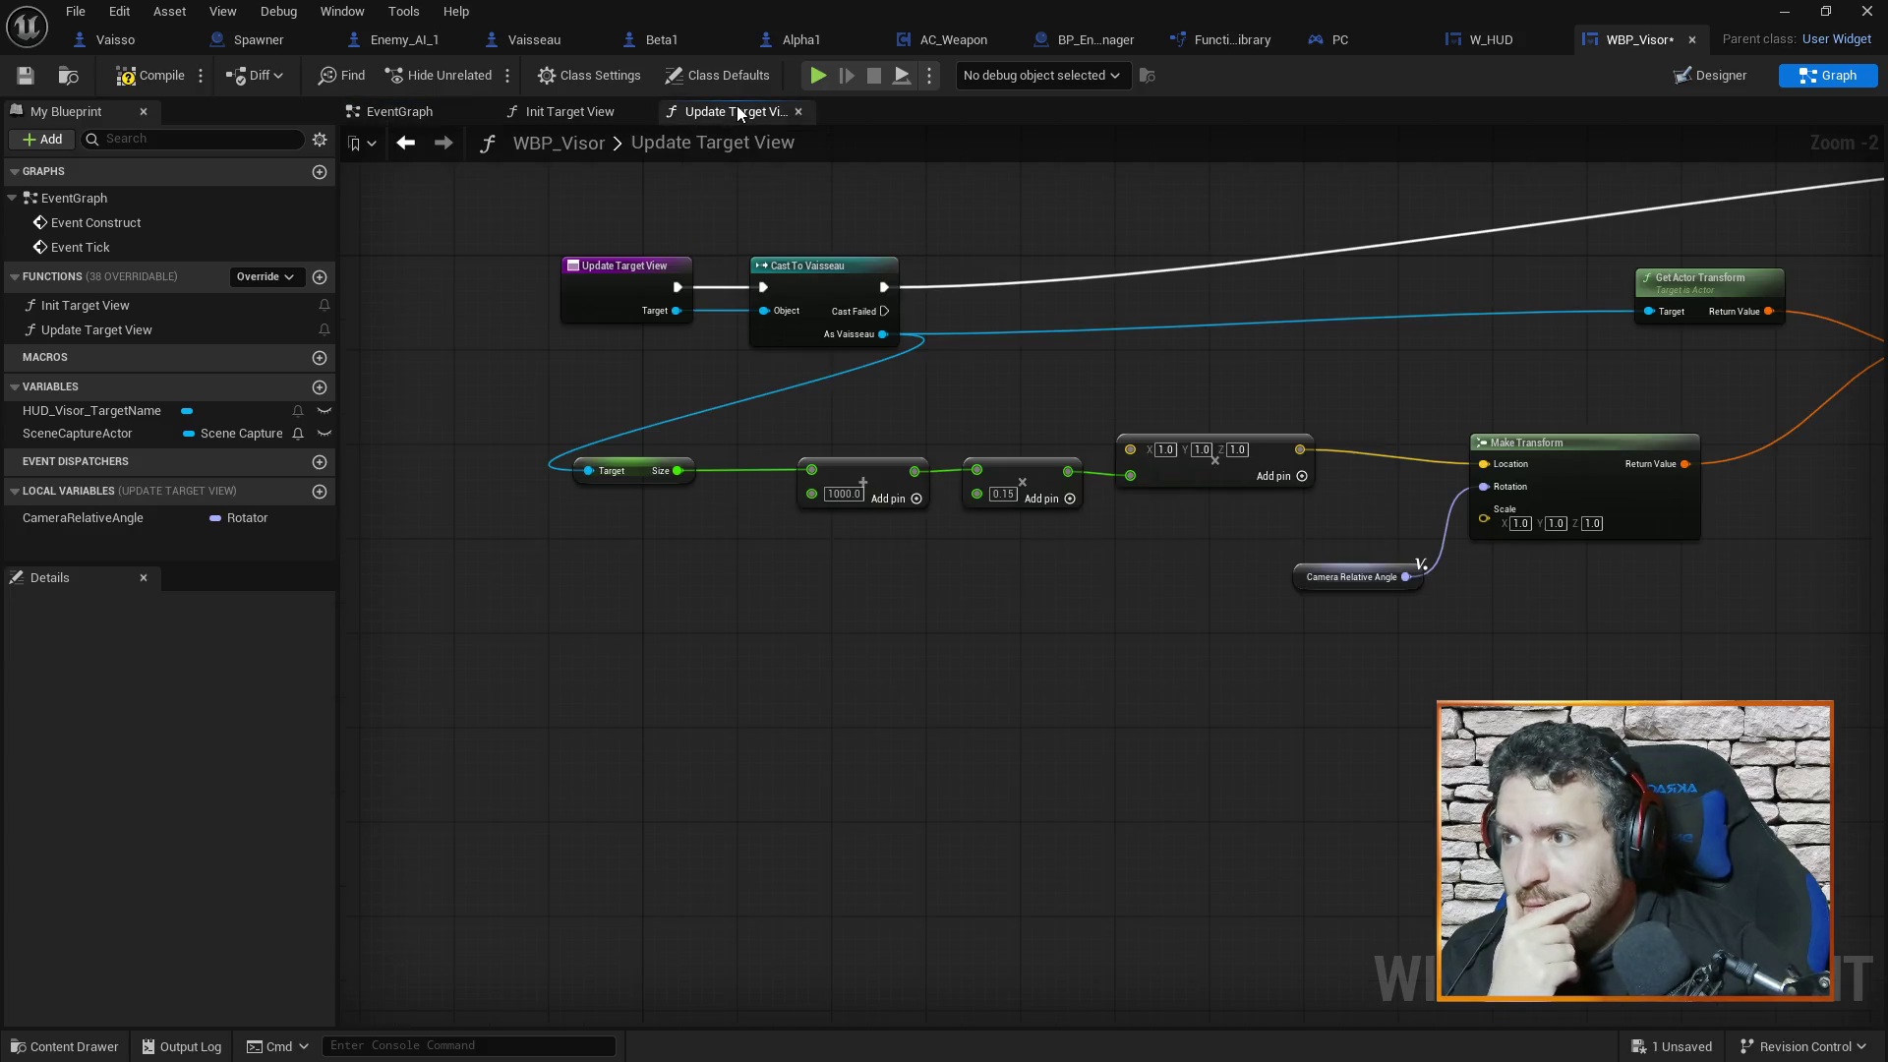
Add an Update Target View call node and wire Event Tick's execution into it
click(397, 113)
right_click(787, 416)
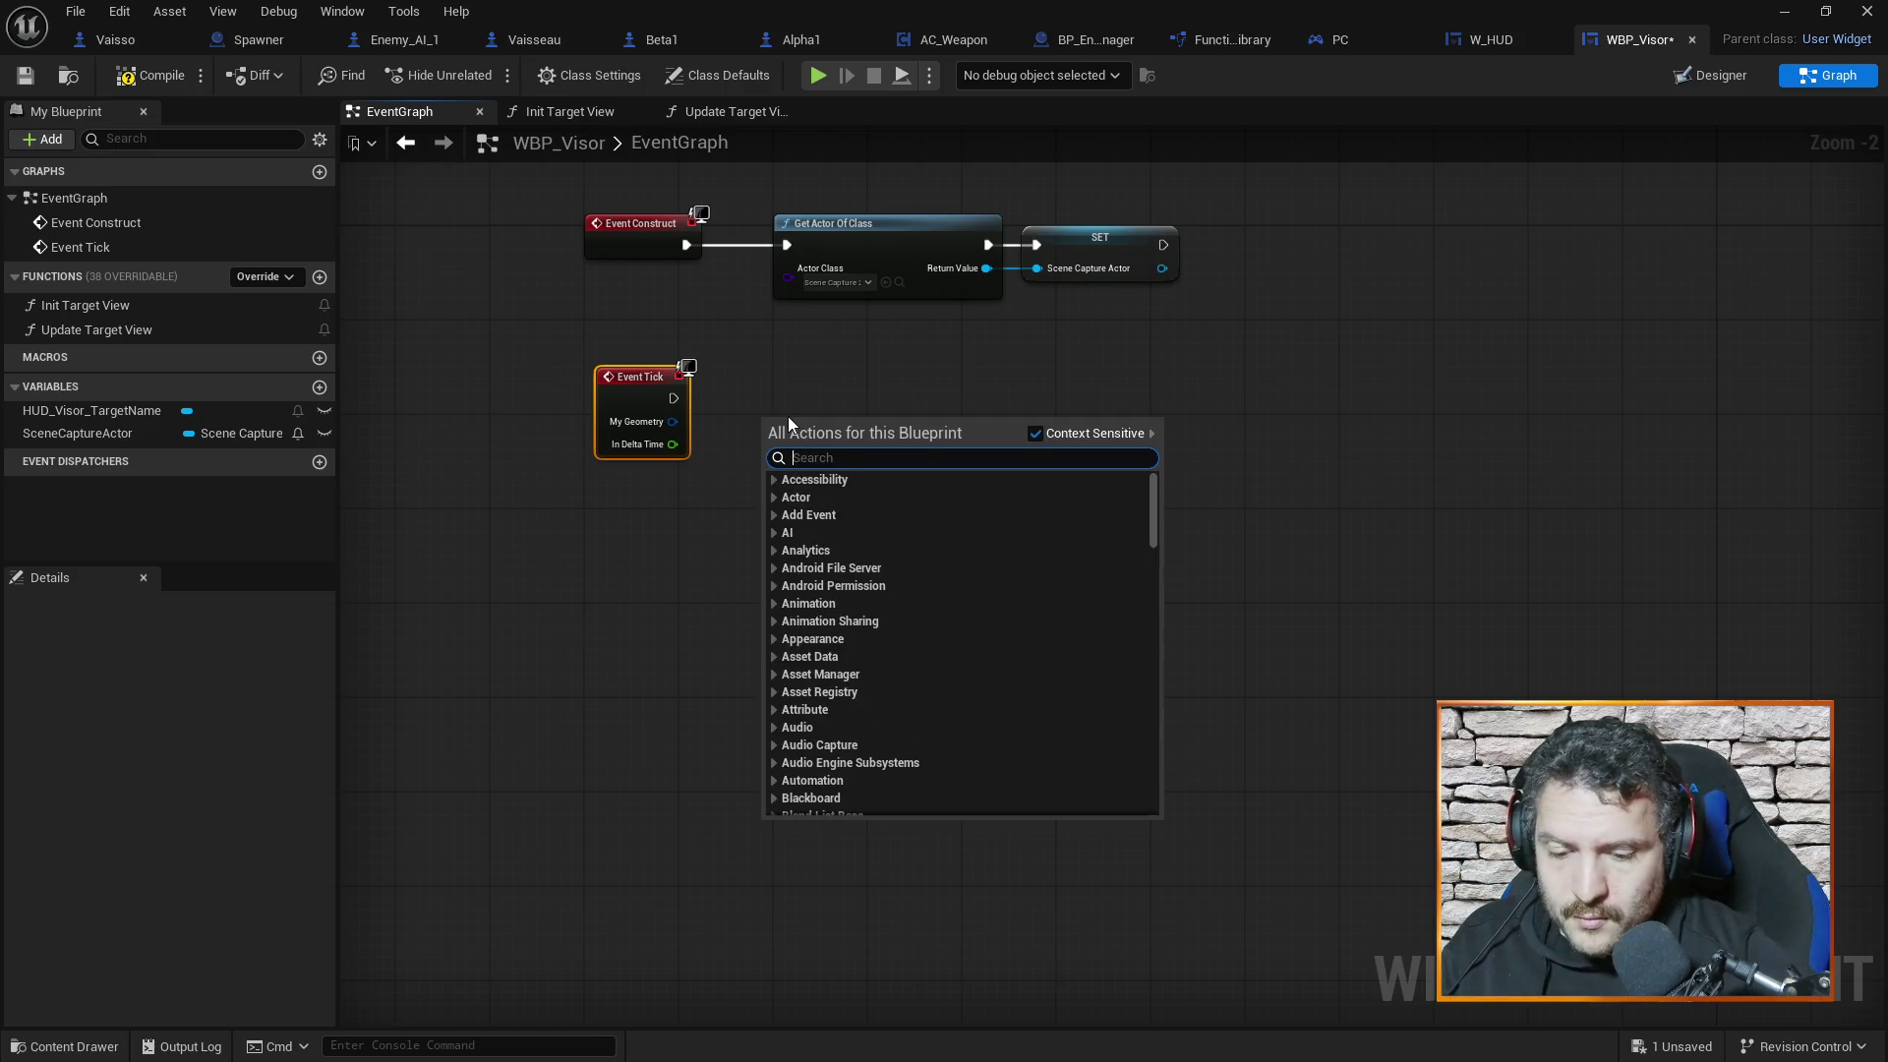
text(update)
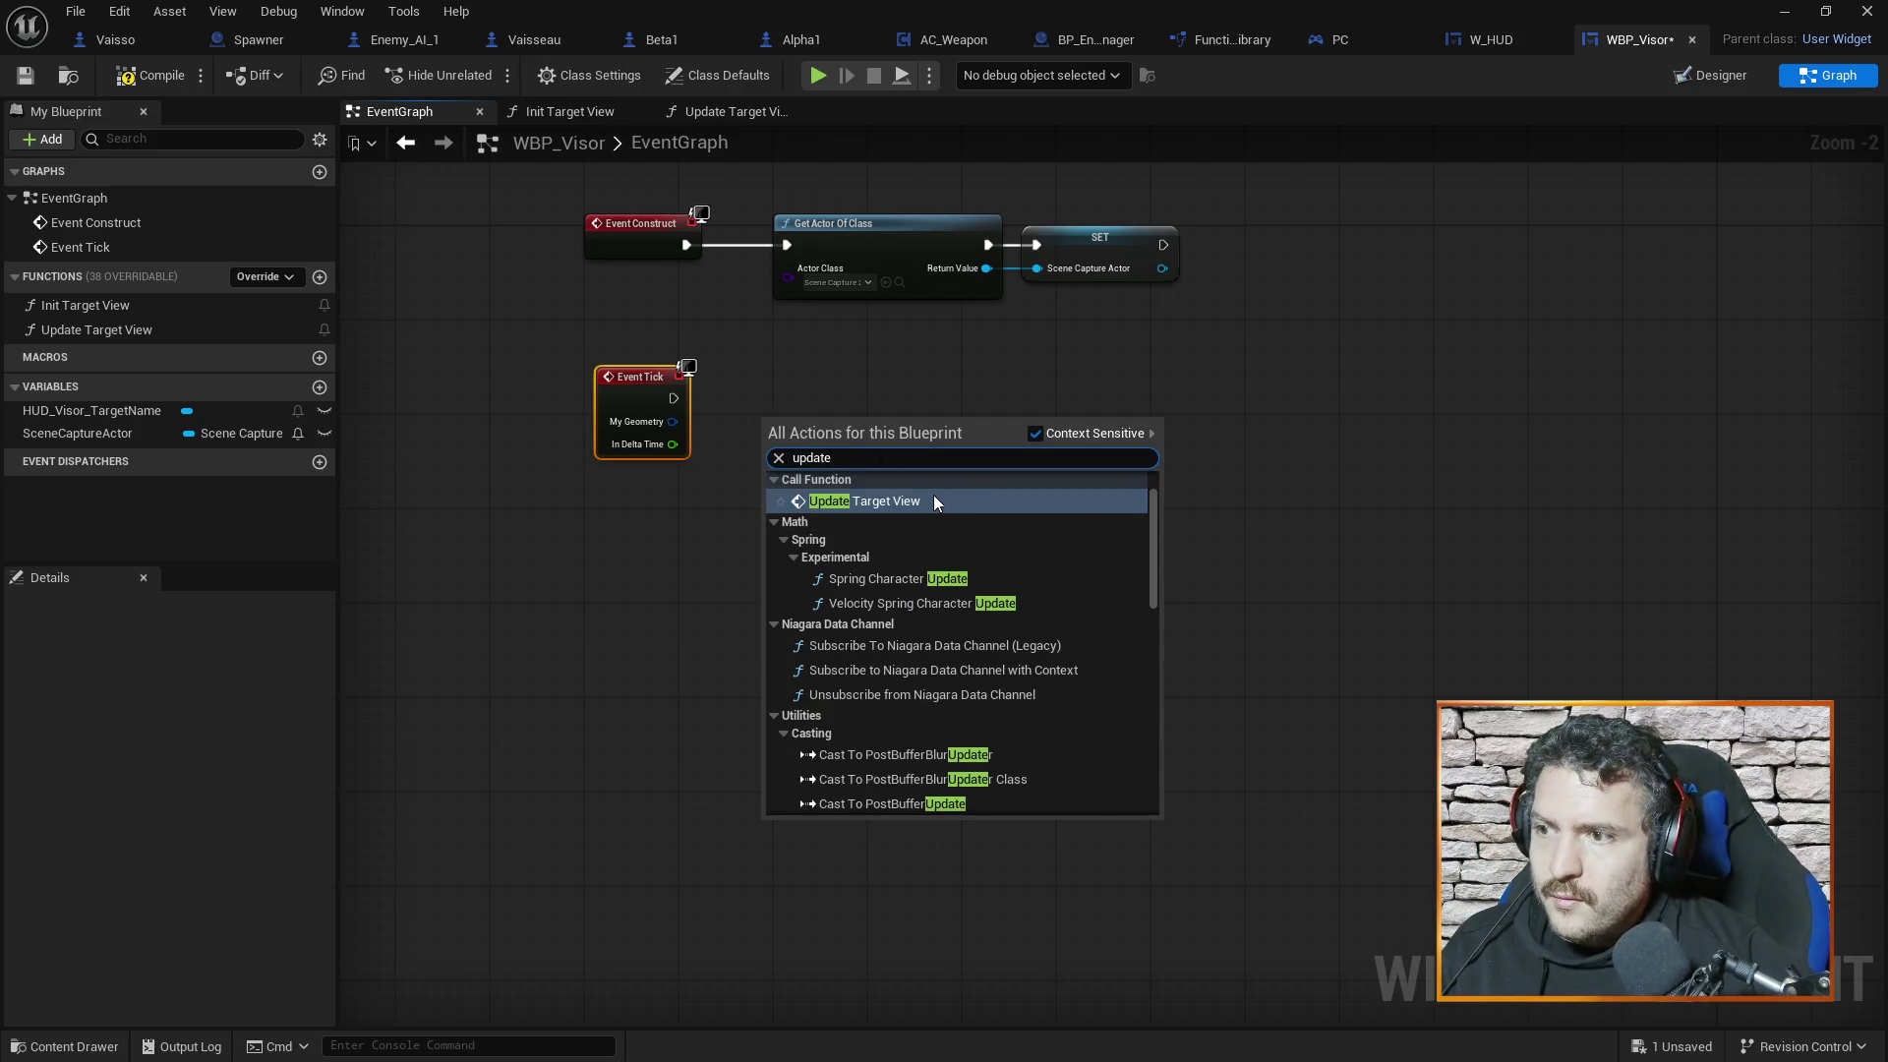
scroll(976, 645, down, 3)
text(visor)
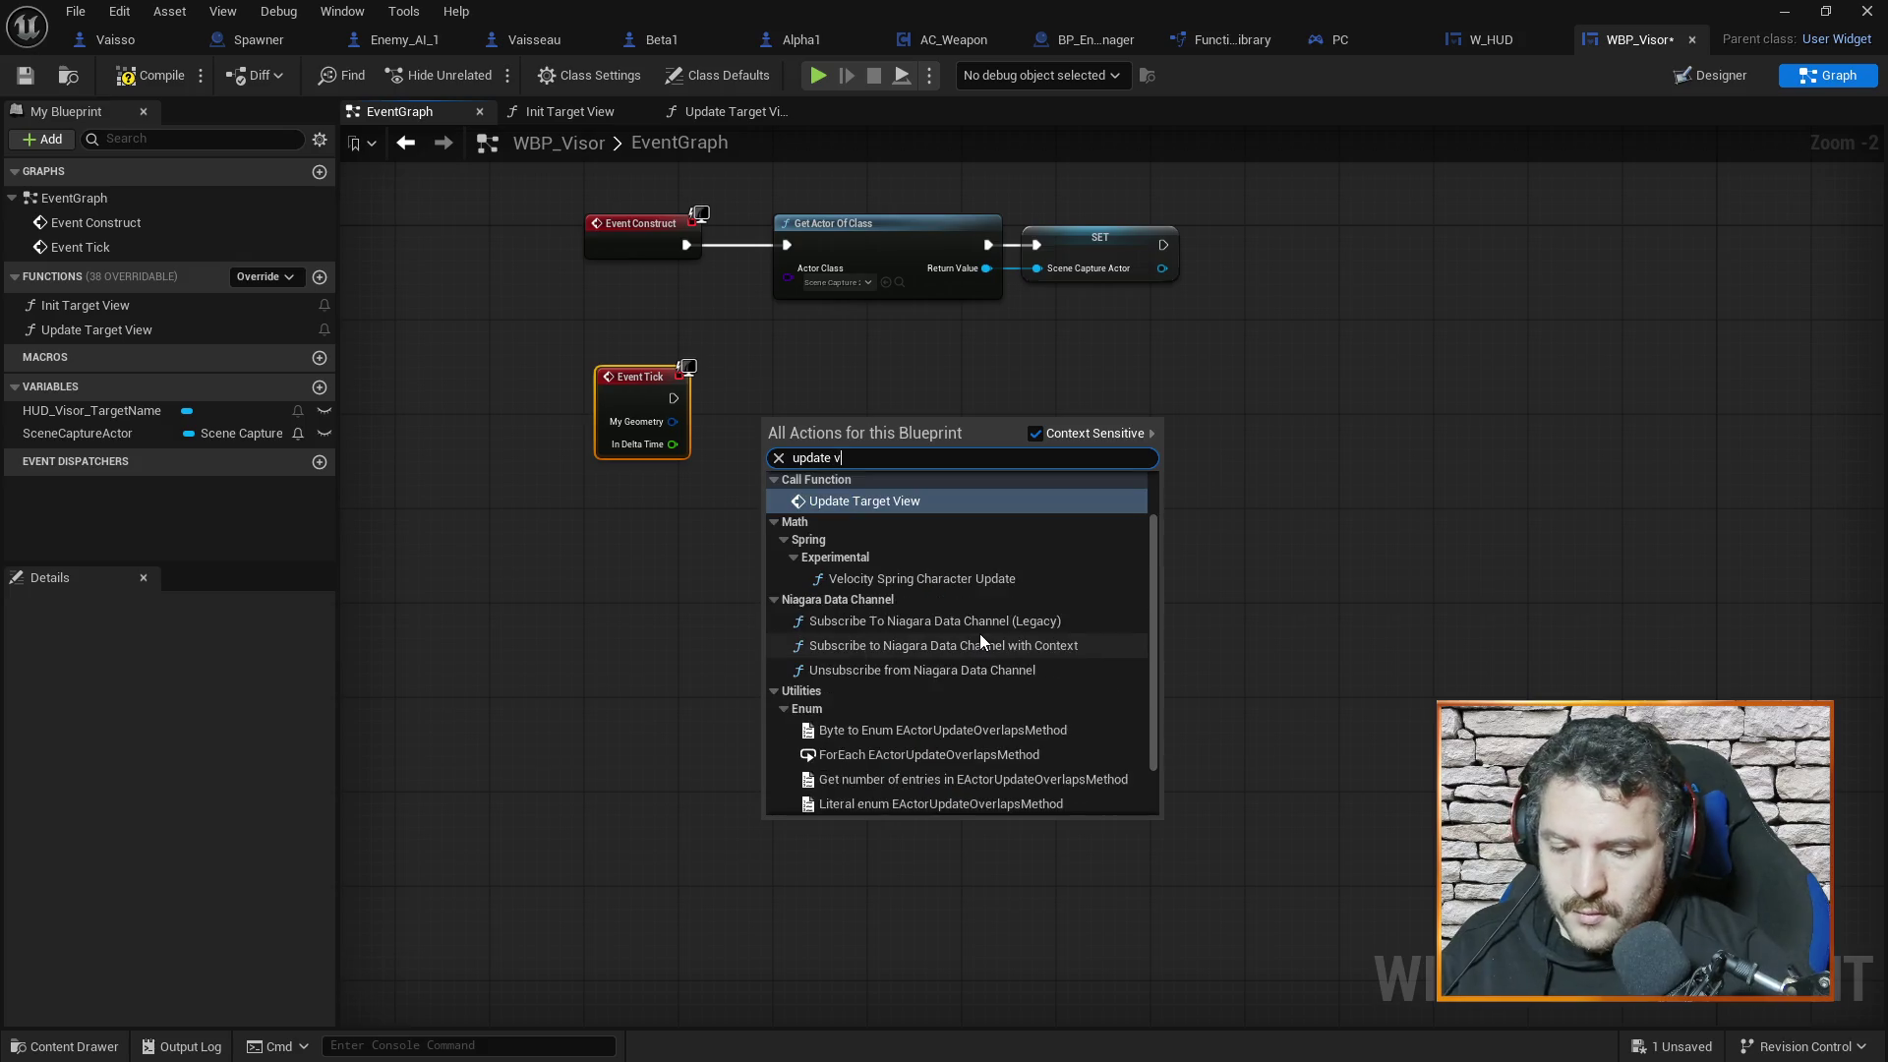
key(BackSpace)
key(BackSpace)
key(BackSpace)
click(934, 502)
drag(834, 424, 834, 374)
drag(673, 398, 774, 399)
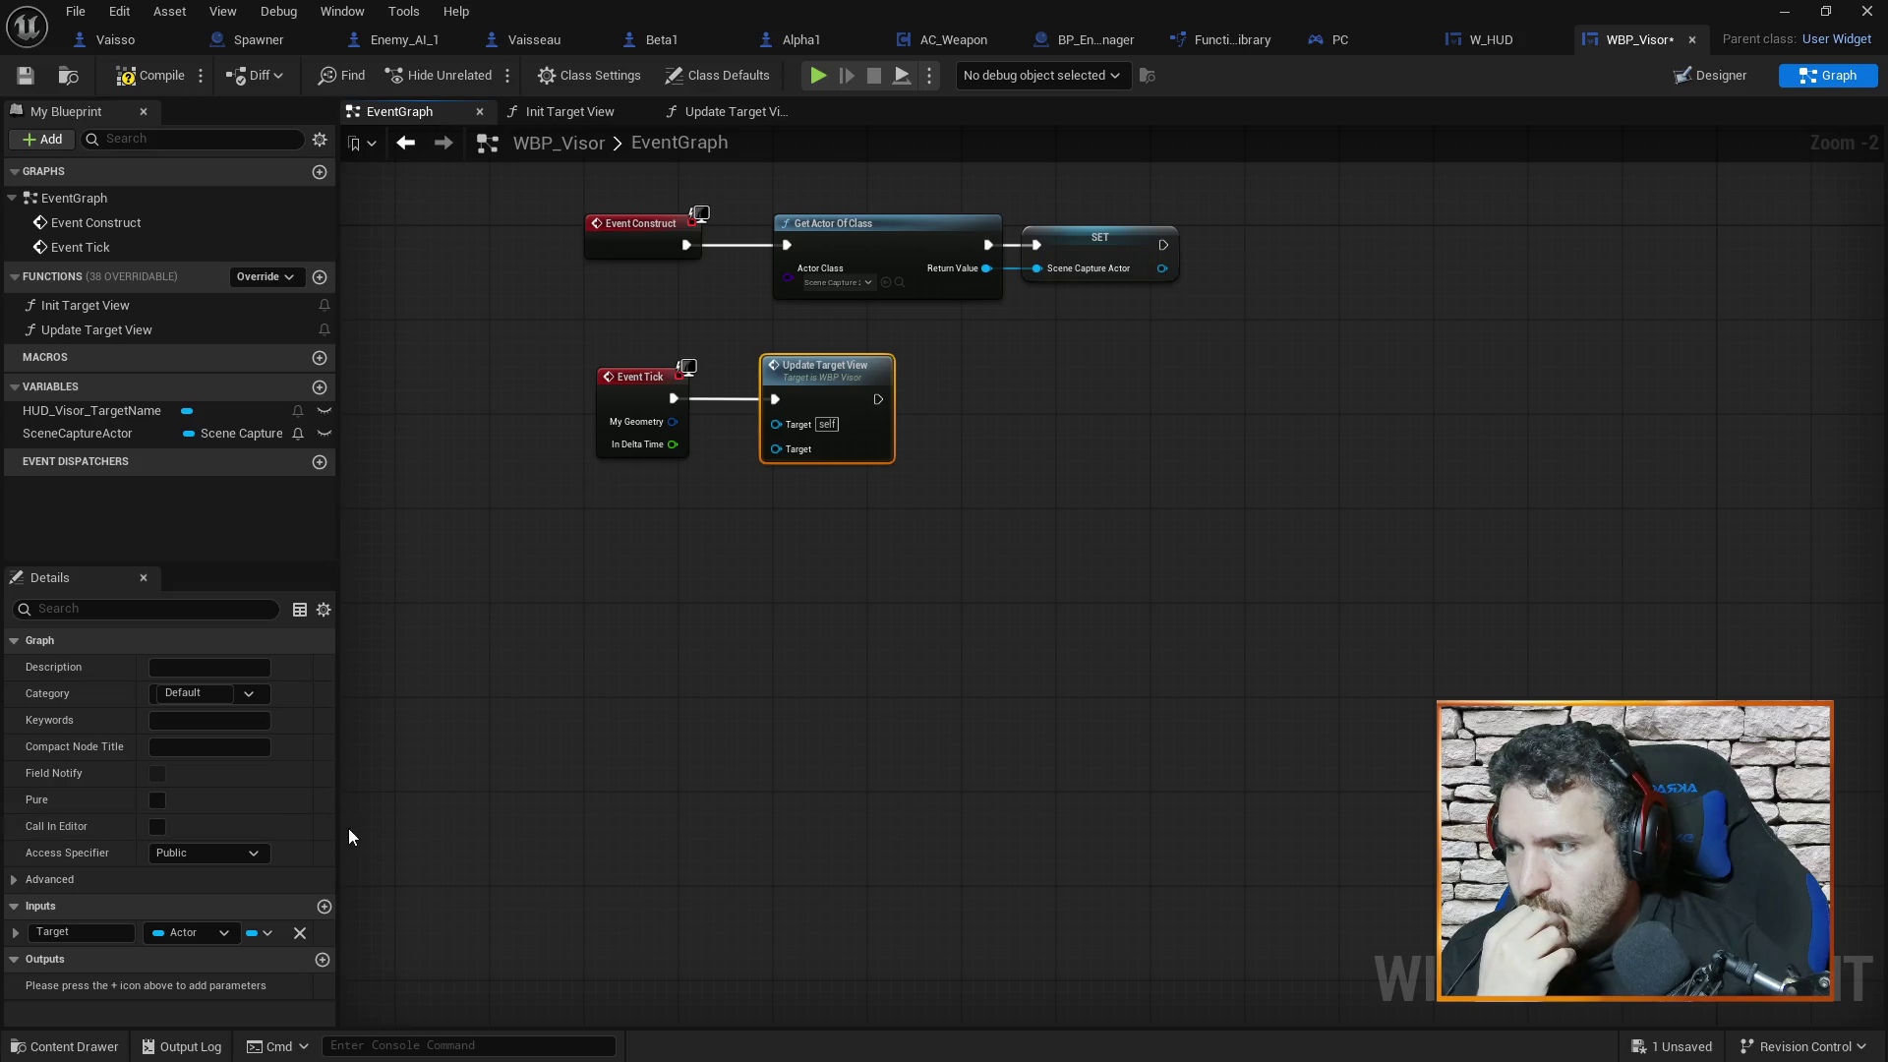
click(515, 842)
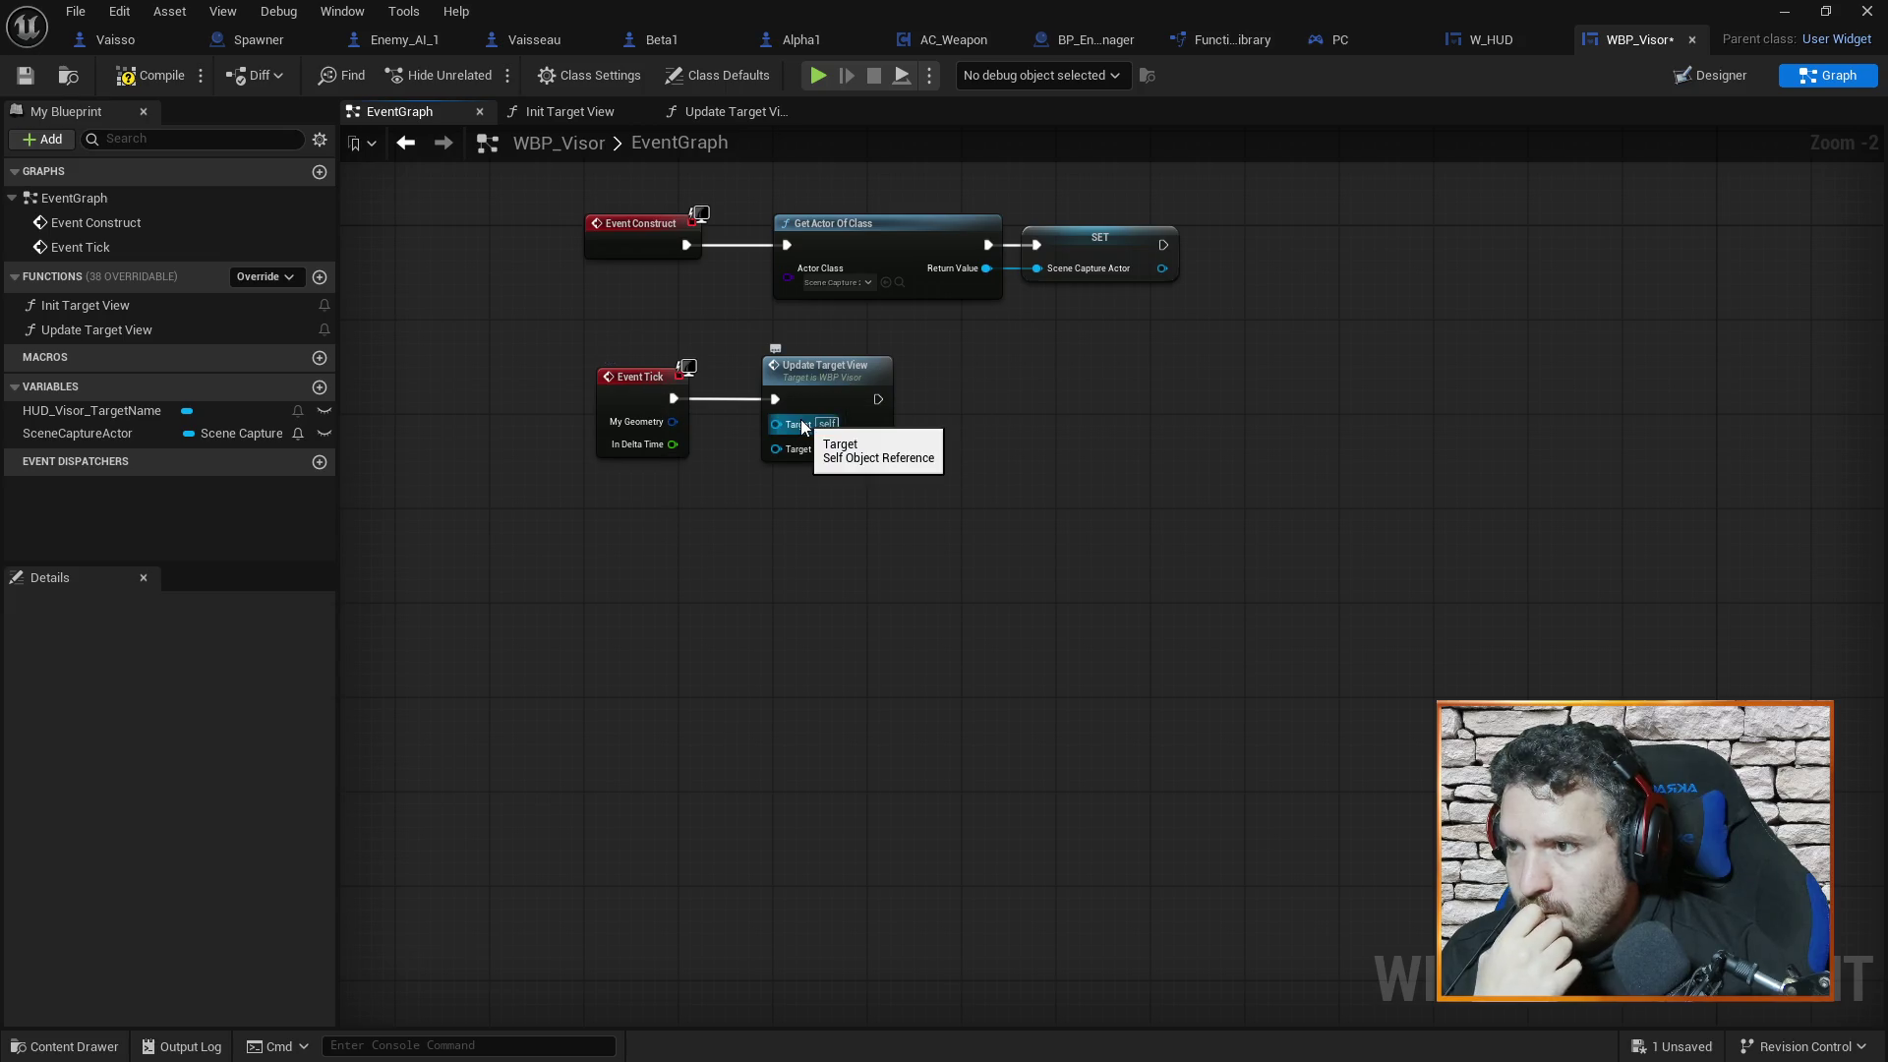
click(739, 116)
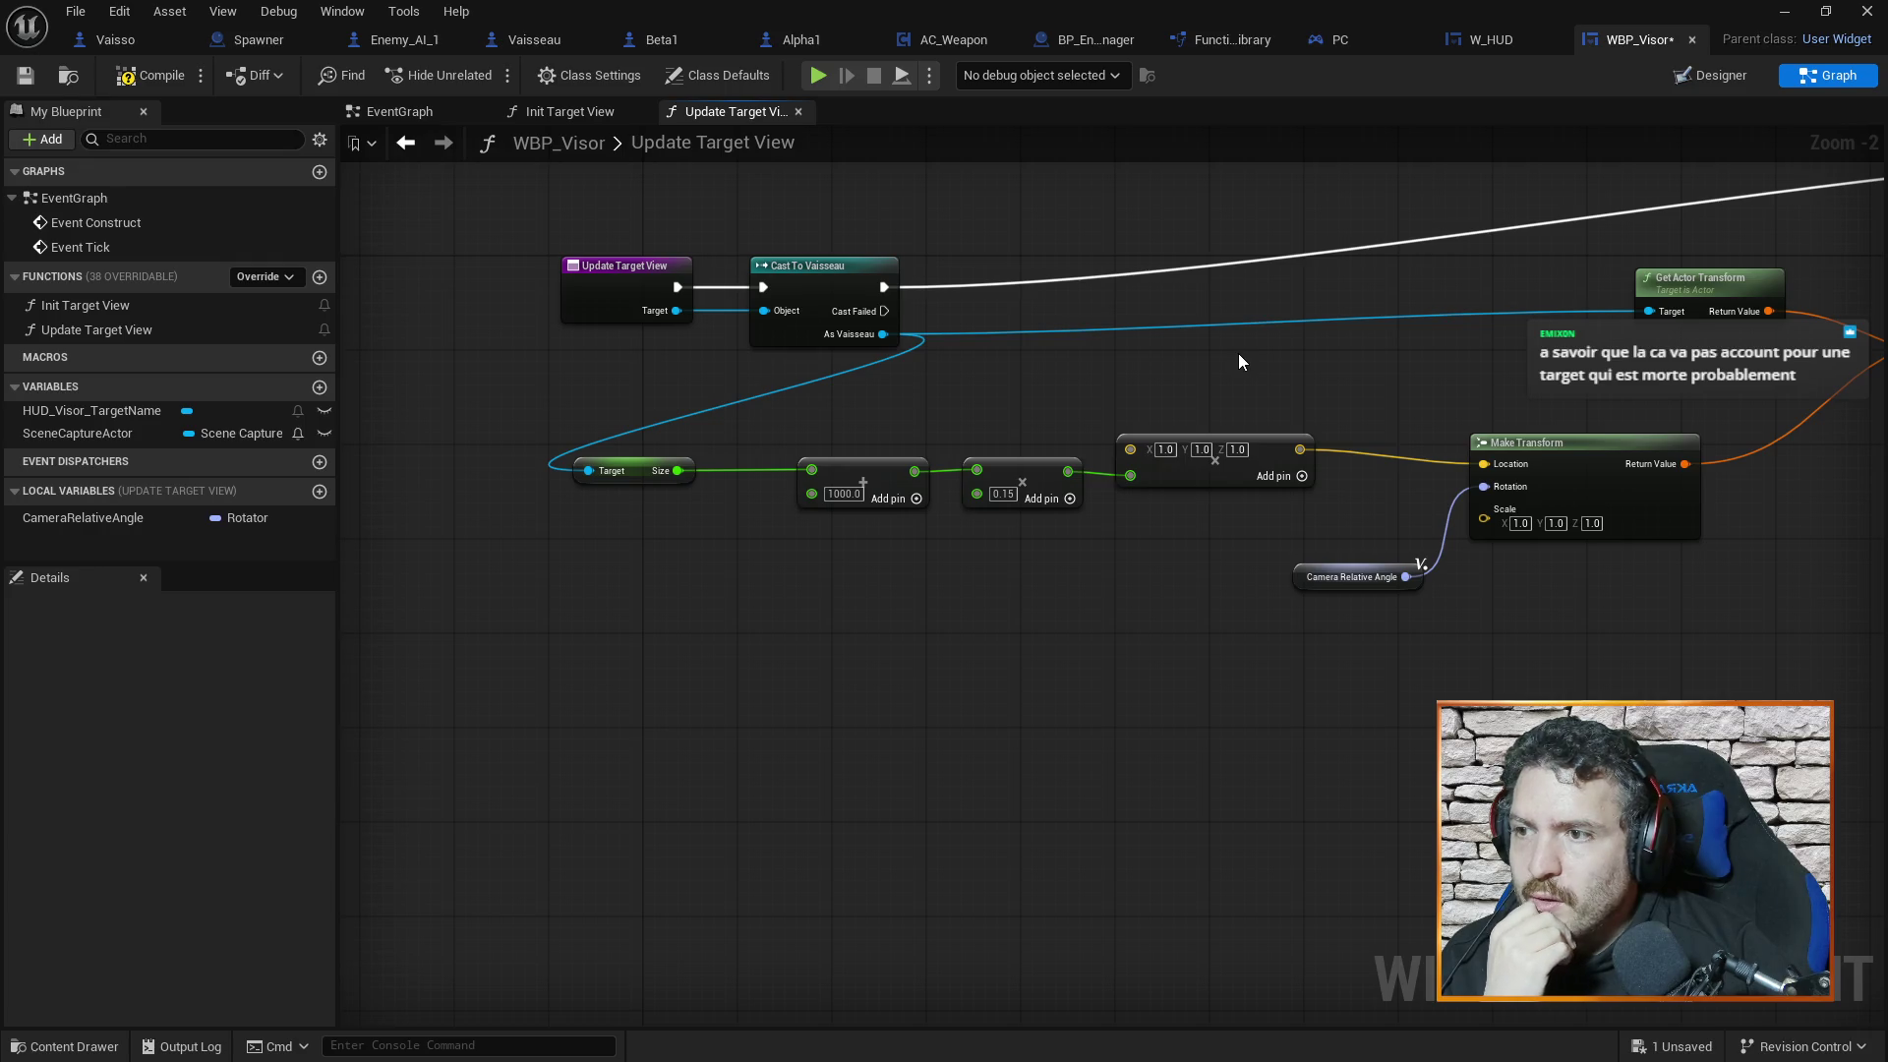
Pan through Update Target View to inspect its transform nodes up to Set Actor Transform
drag(1402, 363, 1044, 368)
drag(1341, 386, 1228, 463)
drag(1589, 644, 1398, 584)
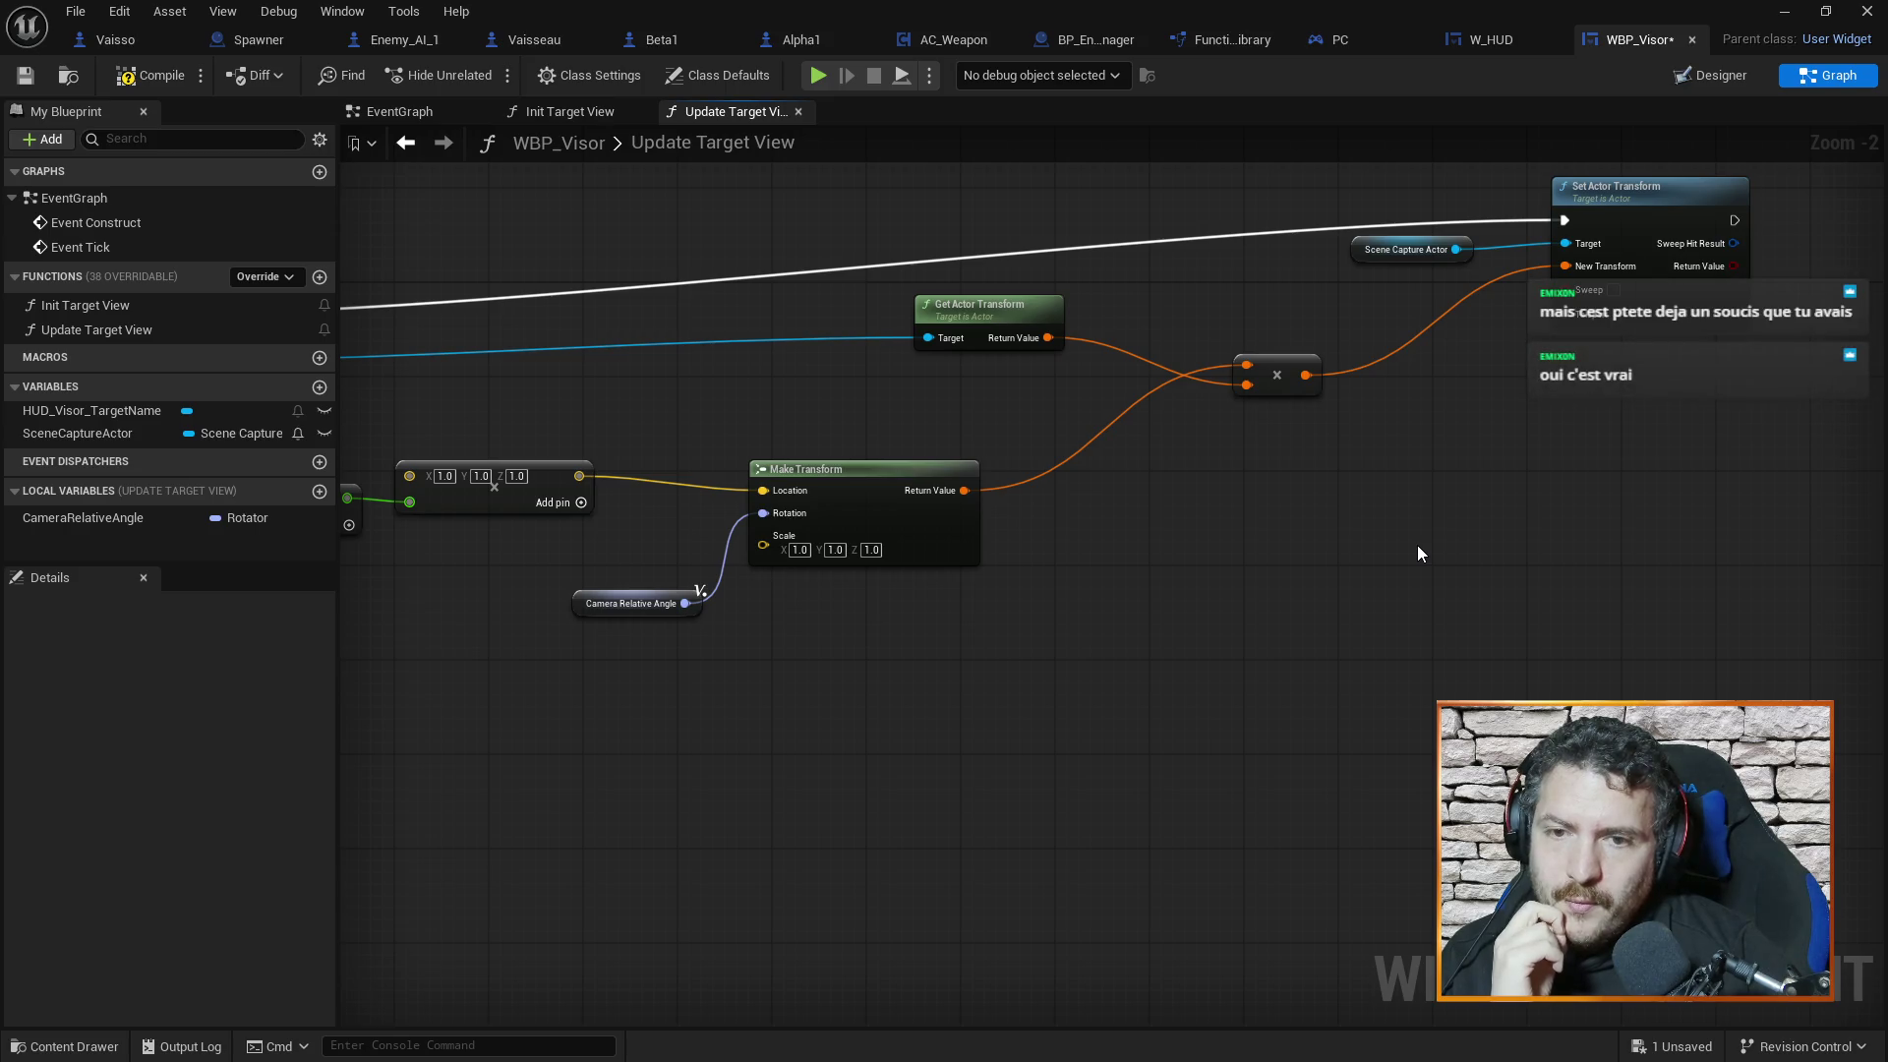
mouse_move(679, 371)
mouse_down()
mouse_move(989, 409)
mouse_move(1066, 393)
mouse_up()
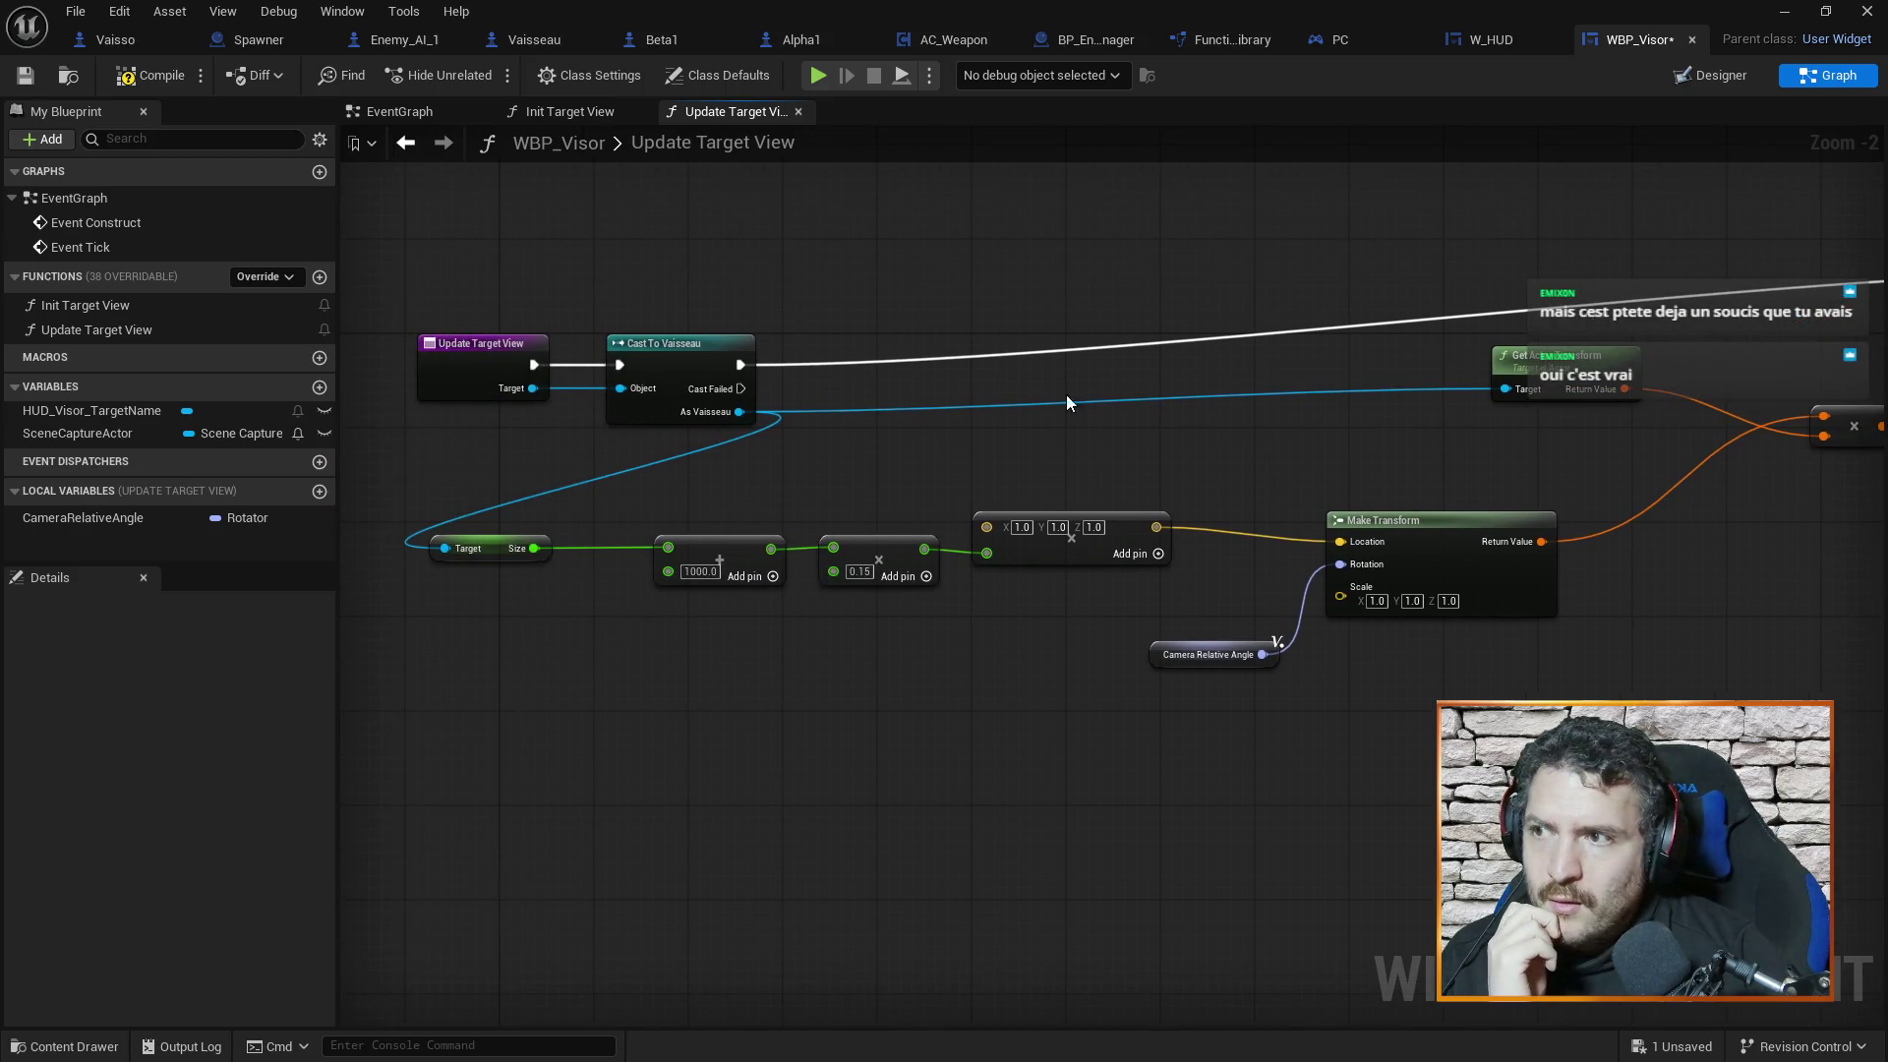
Flip between Init Target View, Update Target View and the EventGraph, ending on the EventGraph
click(568, 115)
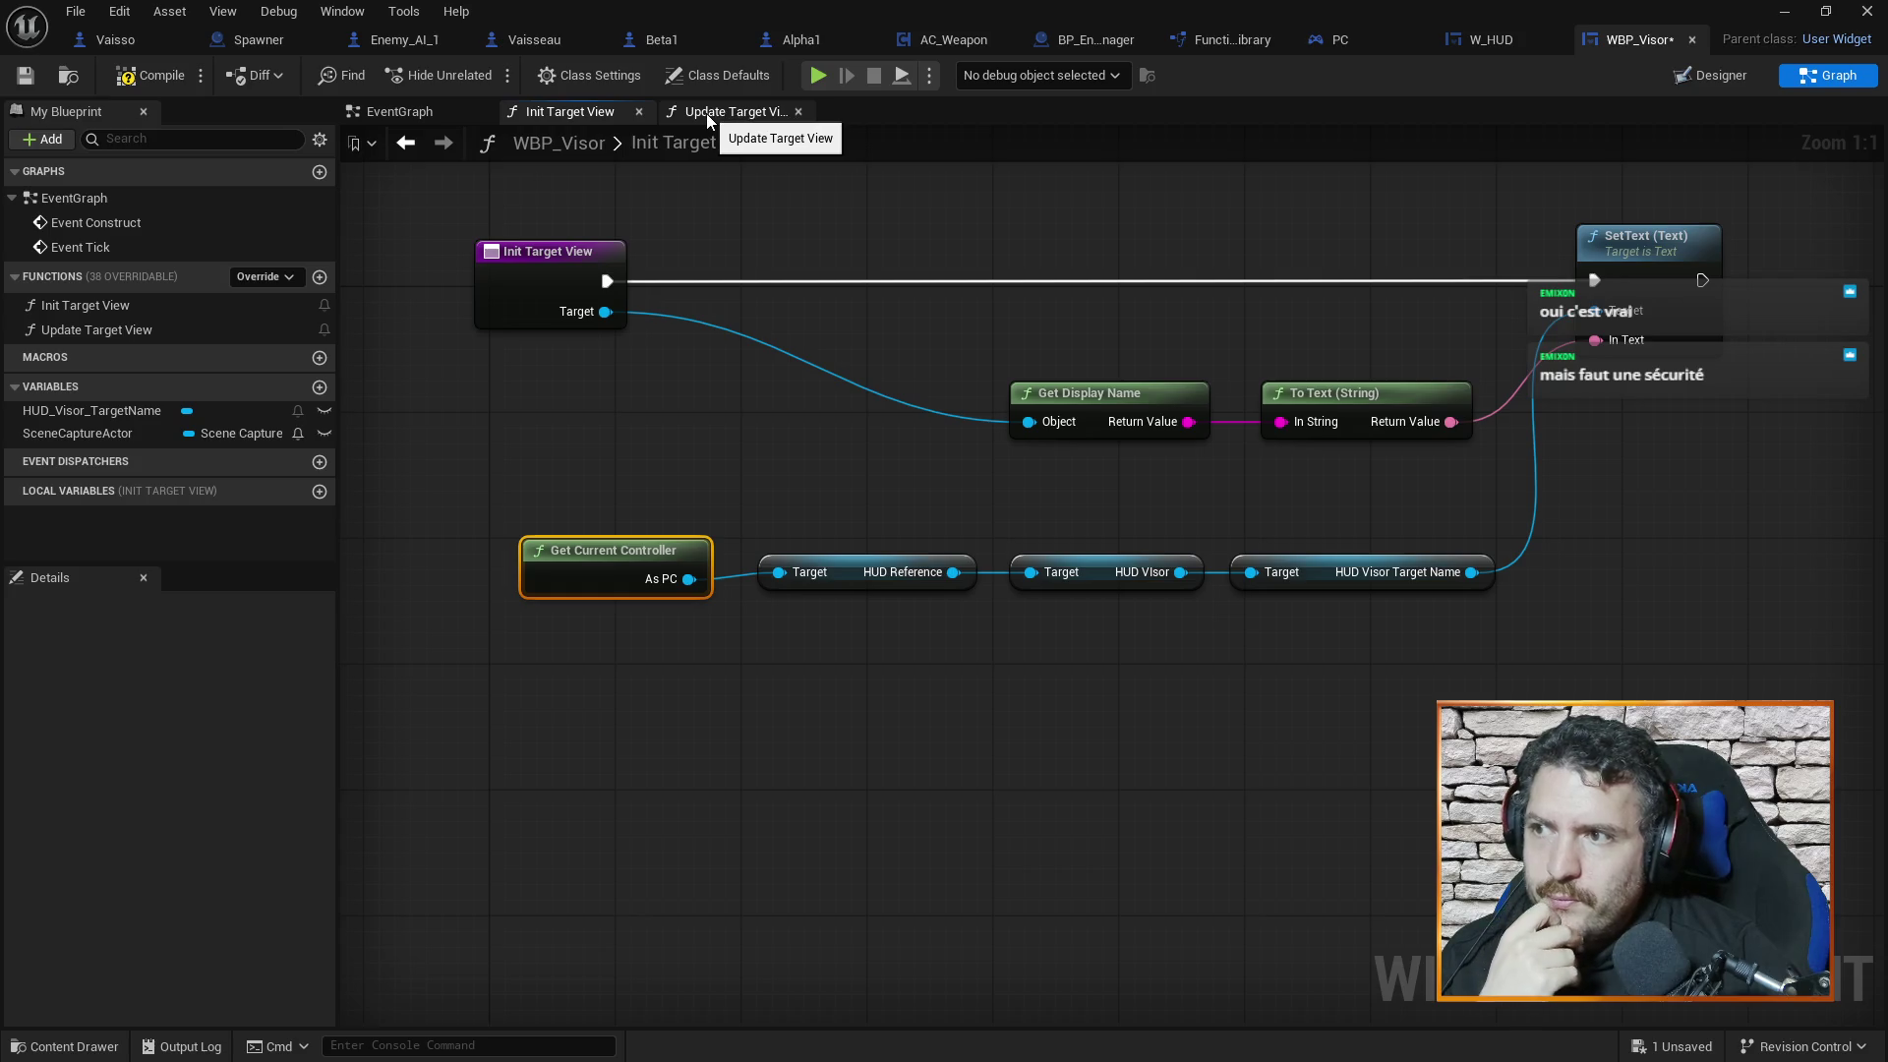
click(706, 114)
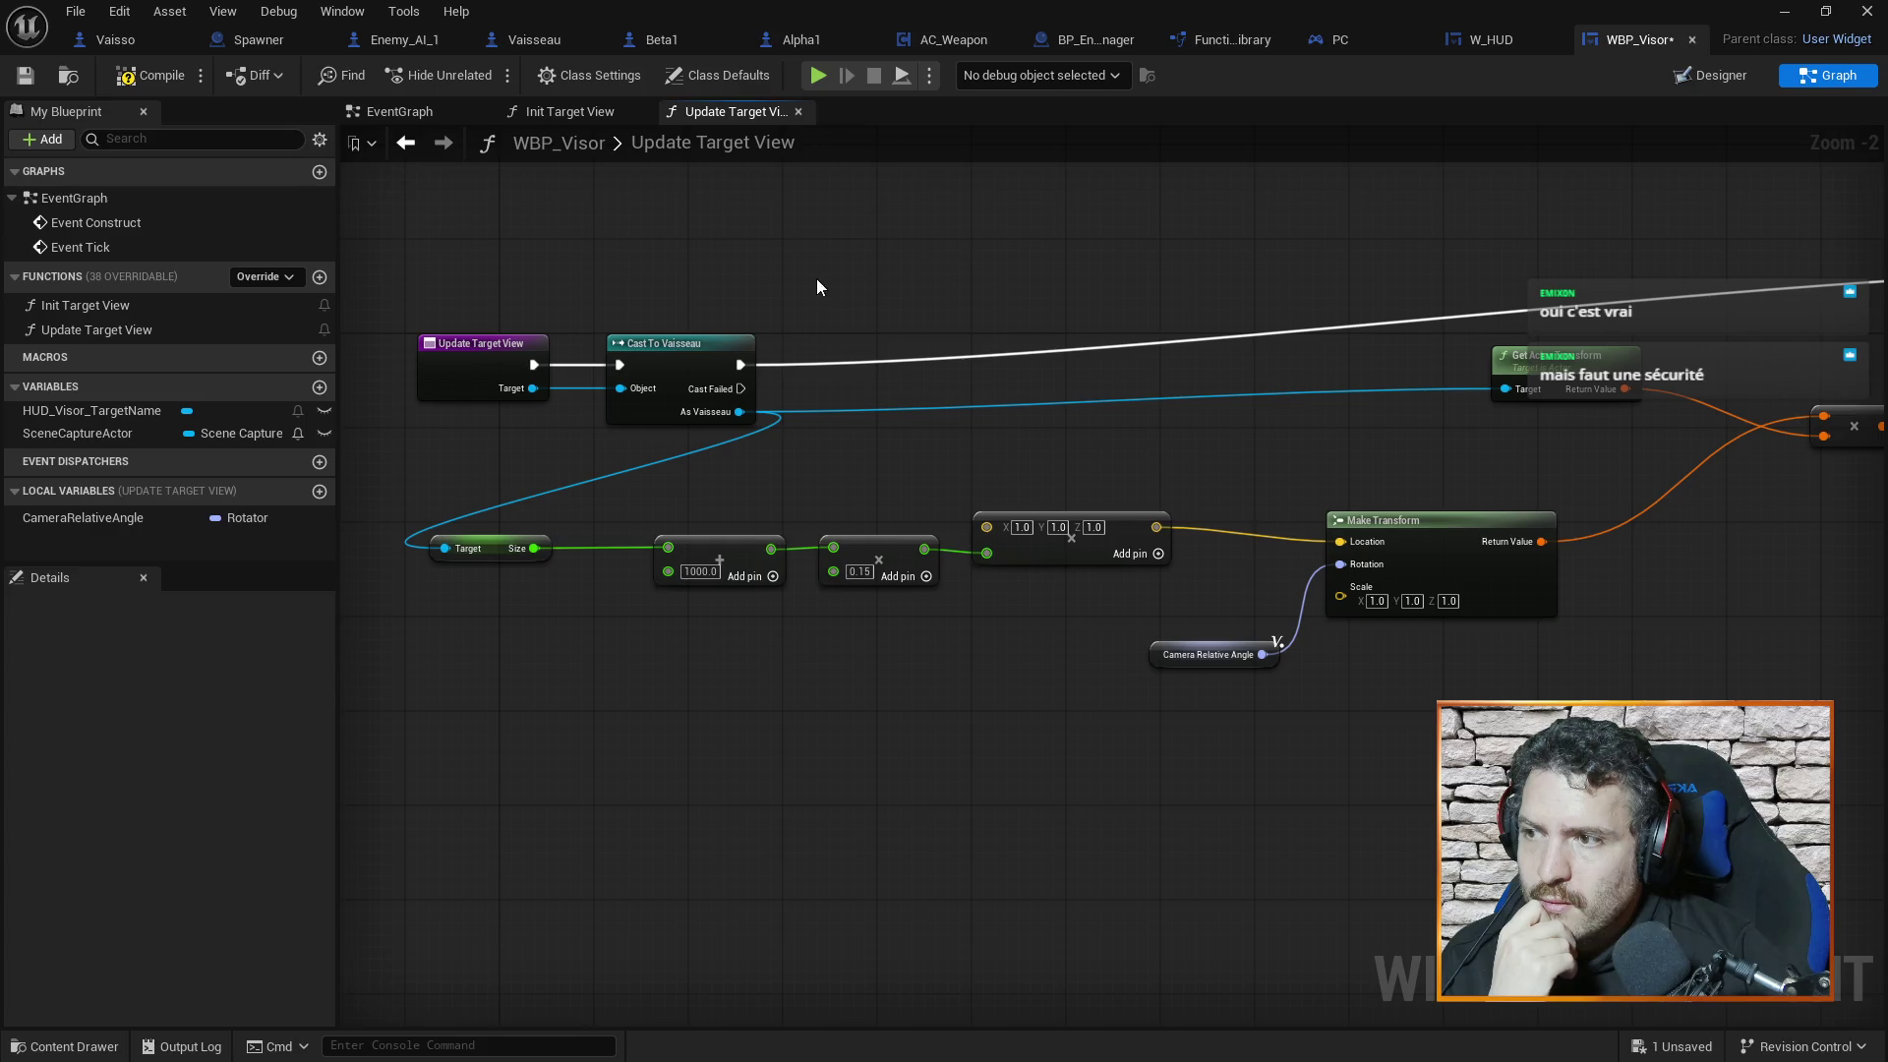
click(423, 108)
click(706, 114)
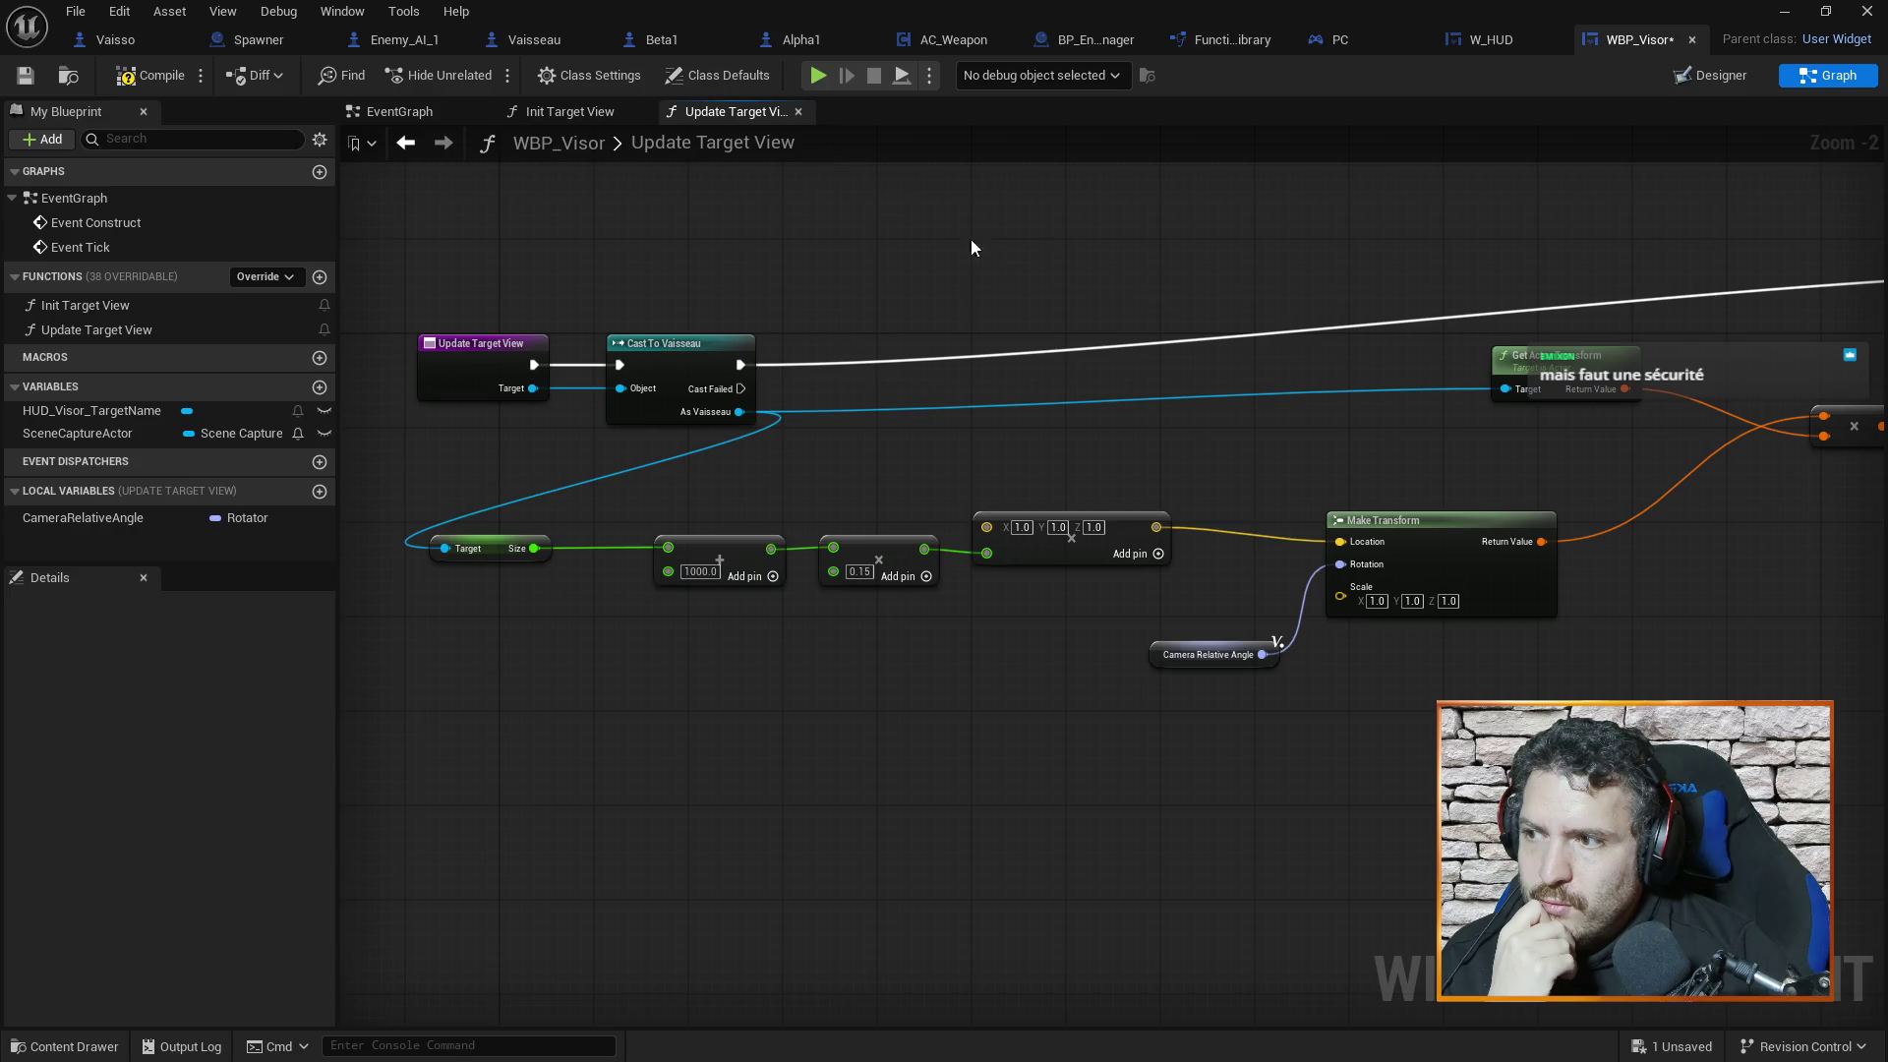
click(432, 114)
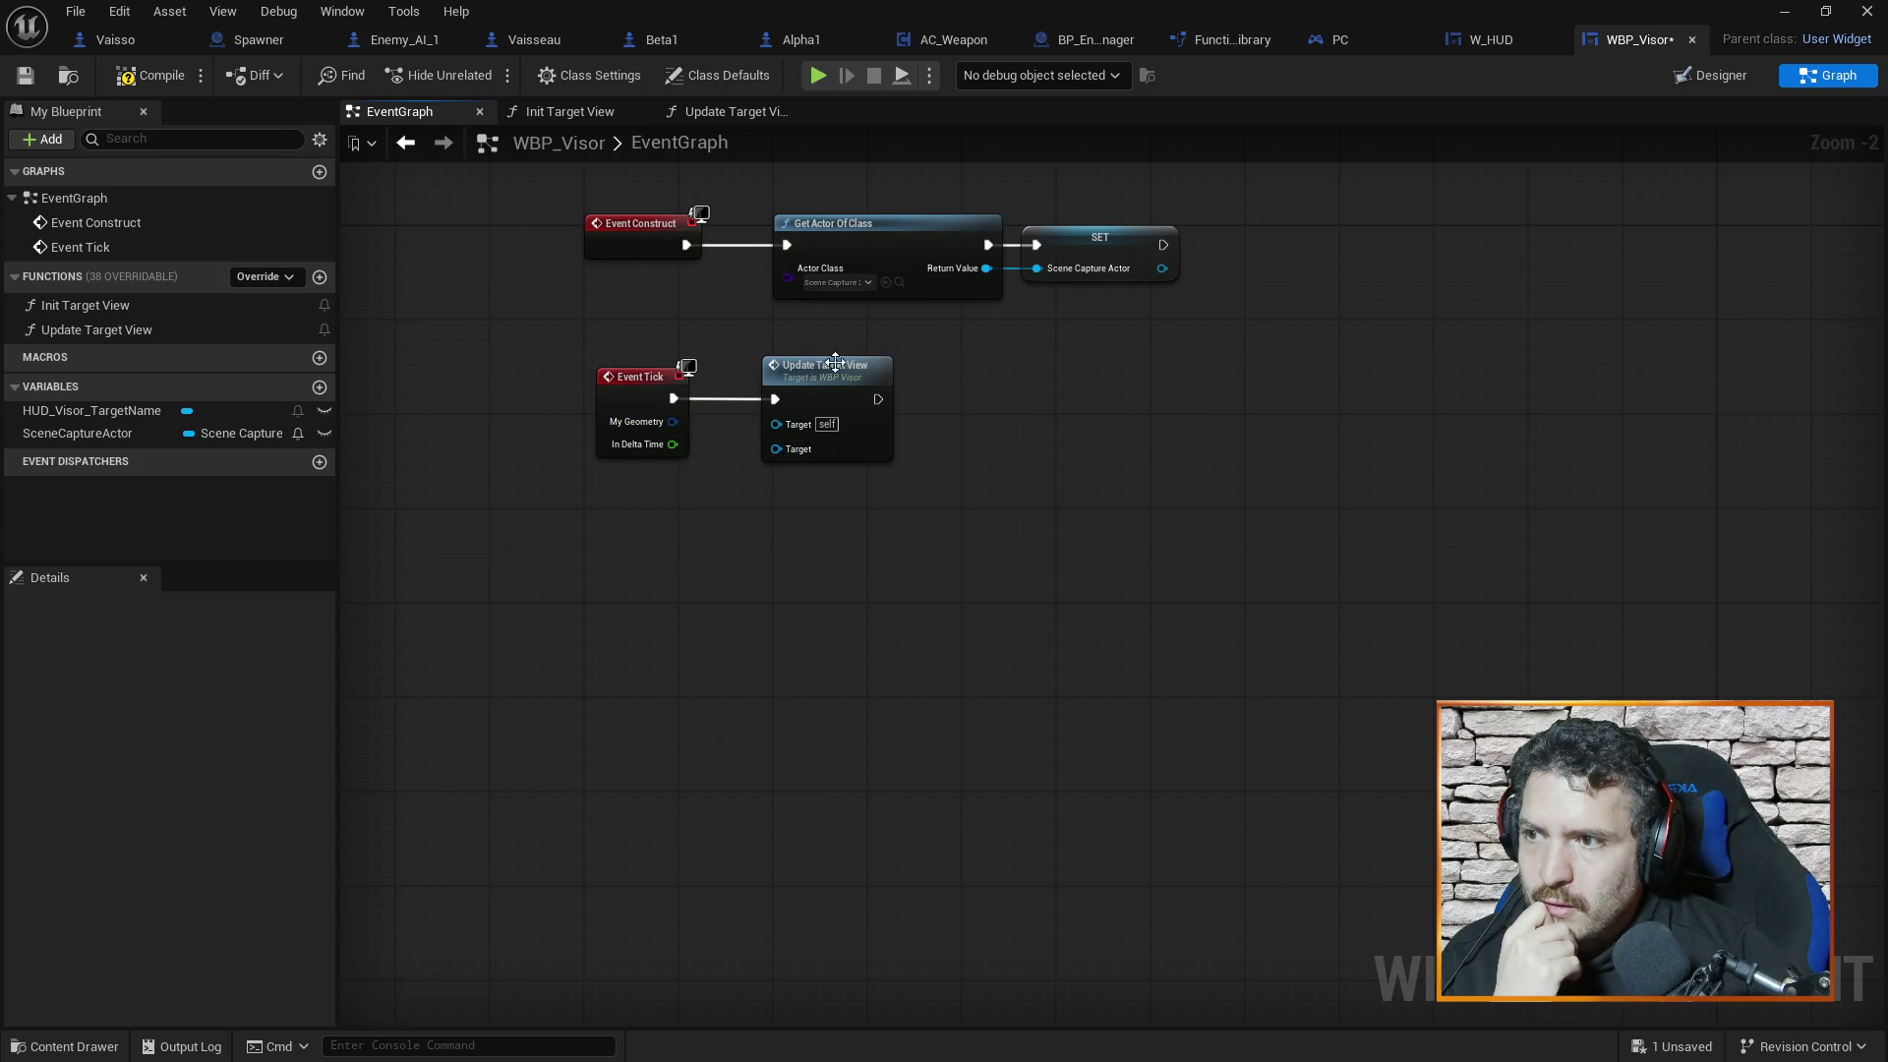
click(729, 111)
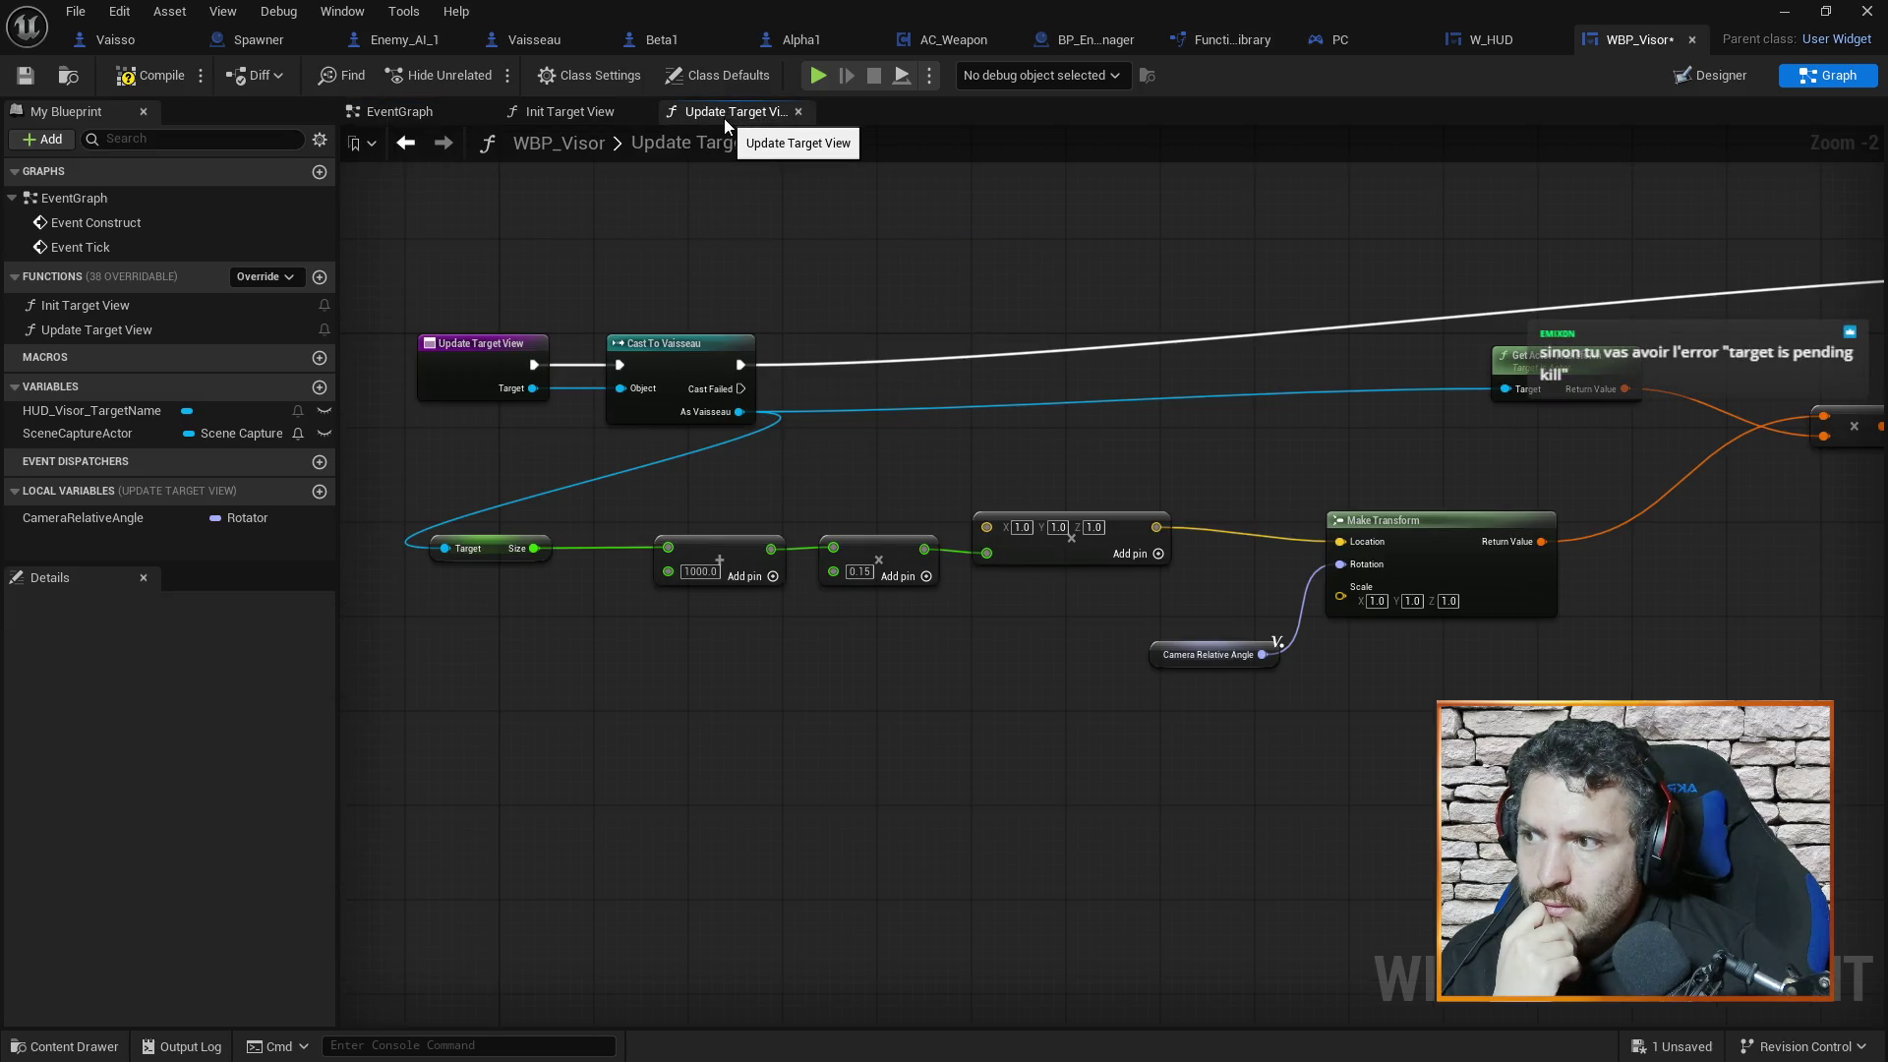
click(429, 111)
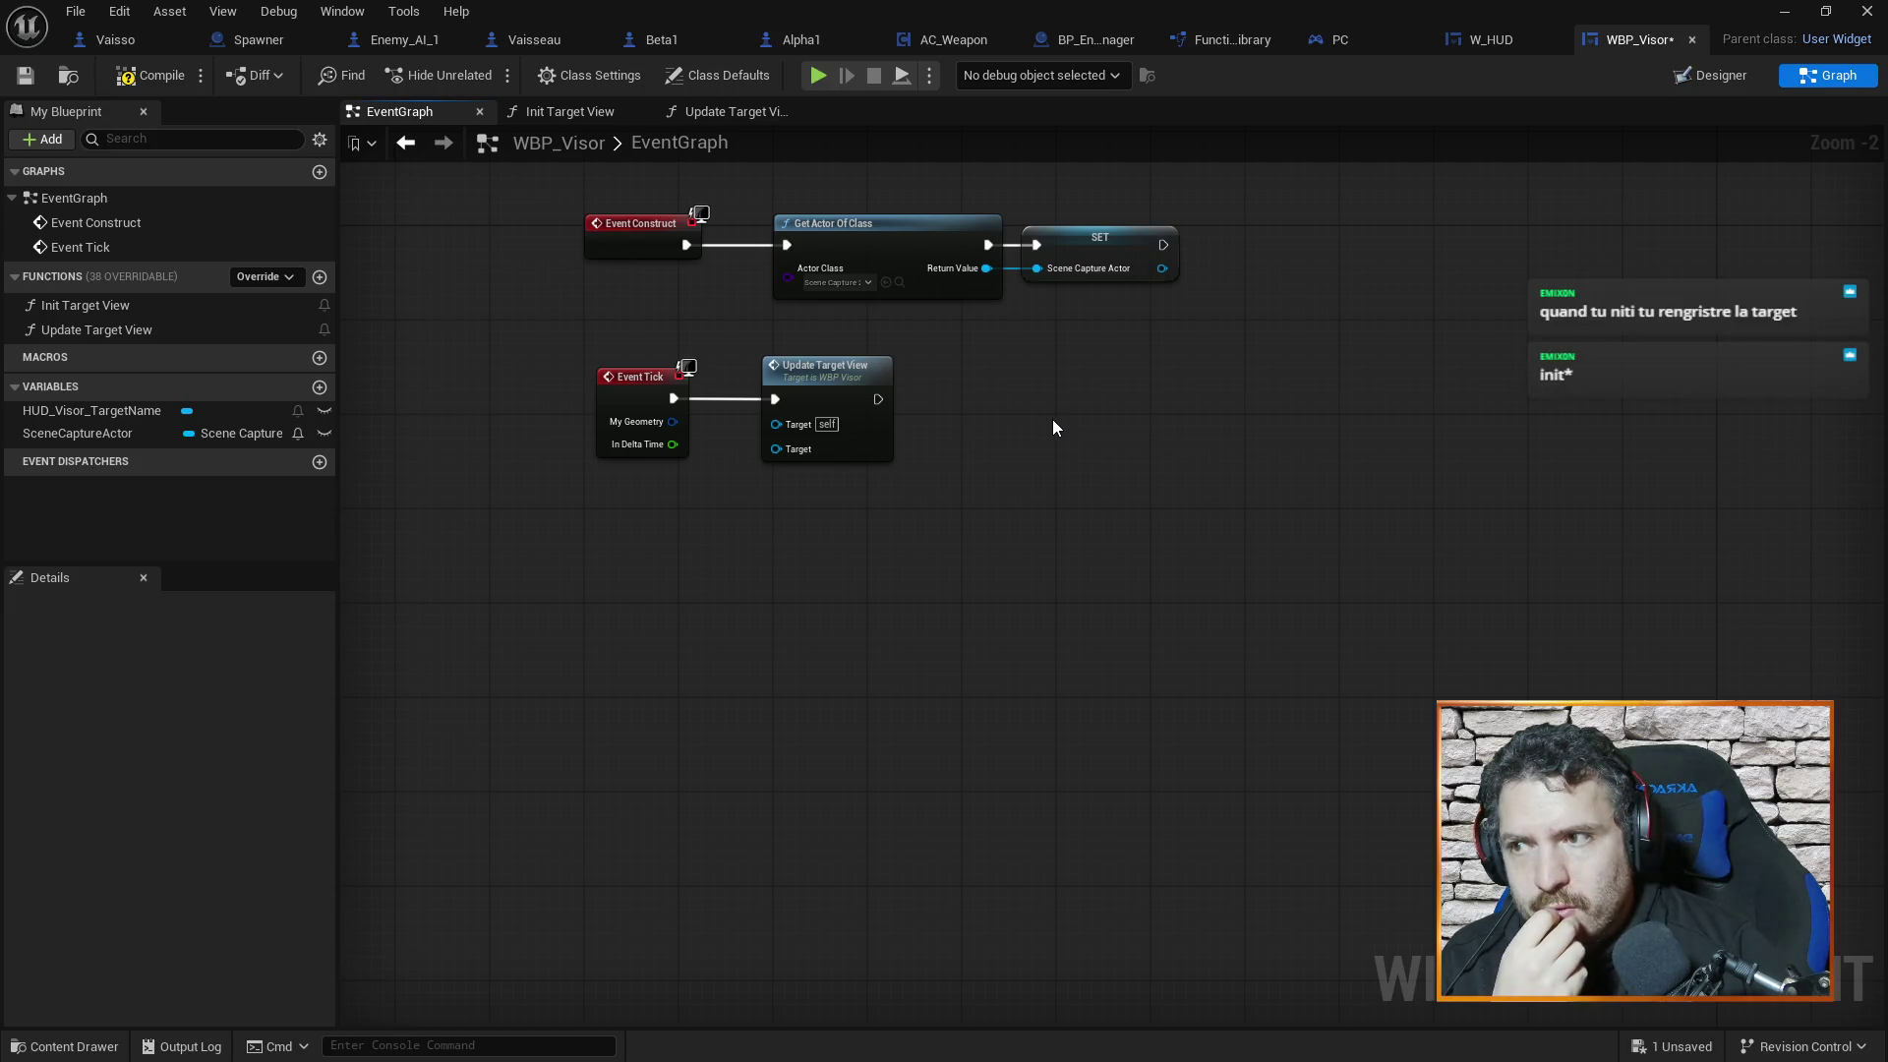
Create a new blueprint variable named CurrentTarget of type Actor
drag(1046, 422, 1034, 422)
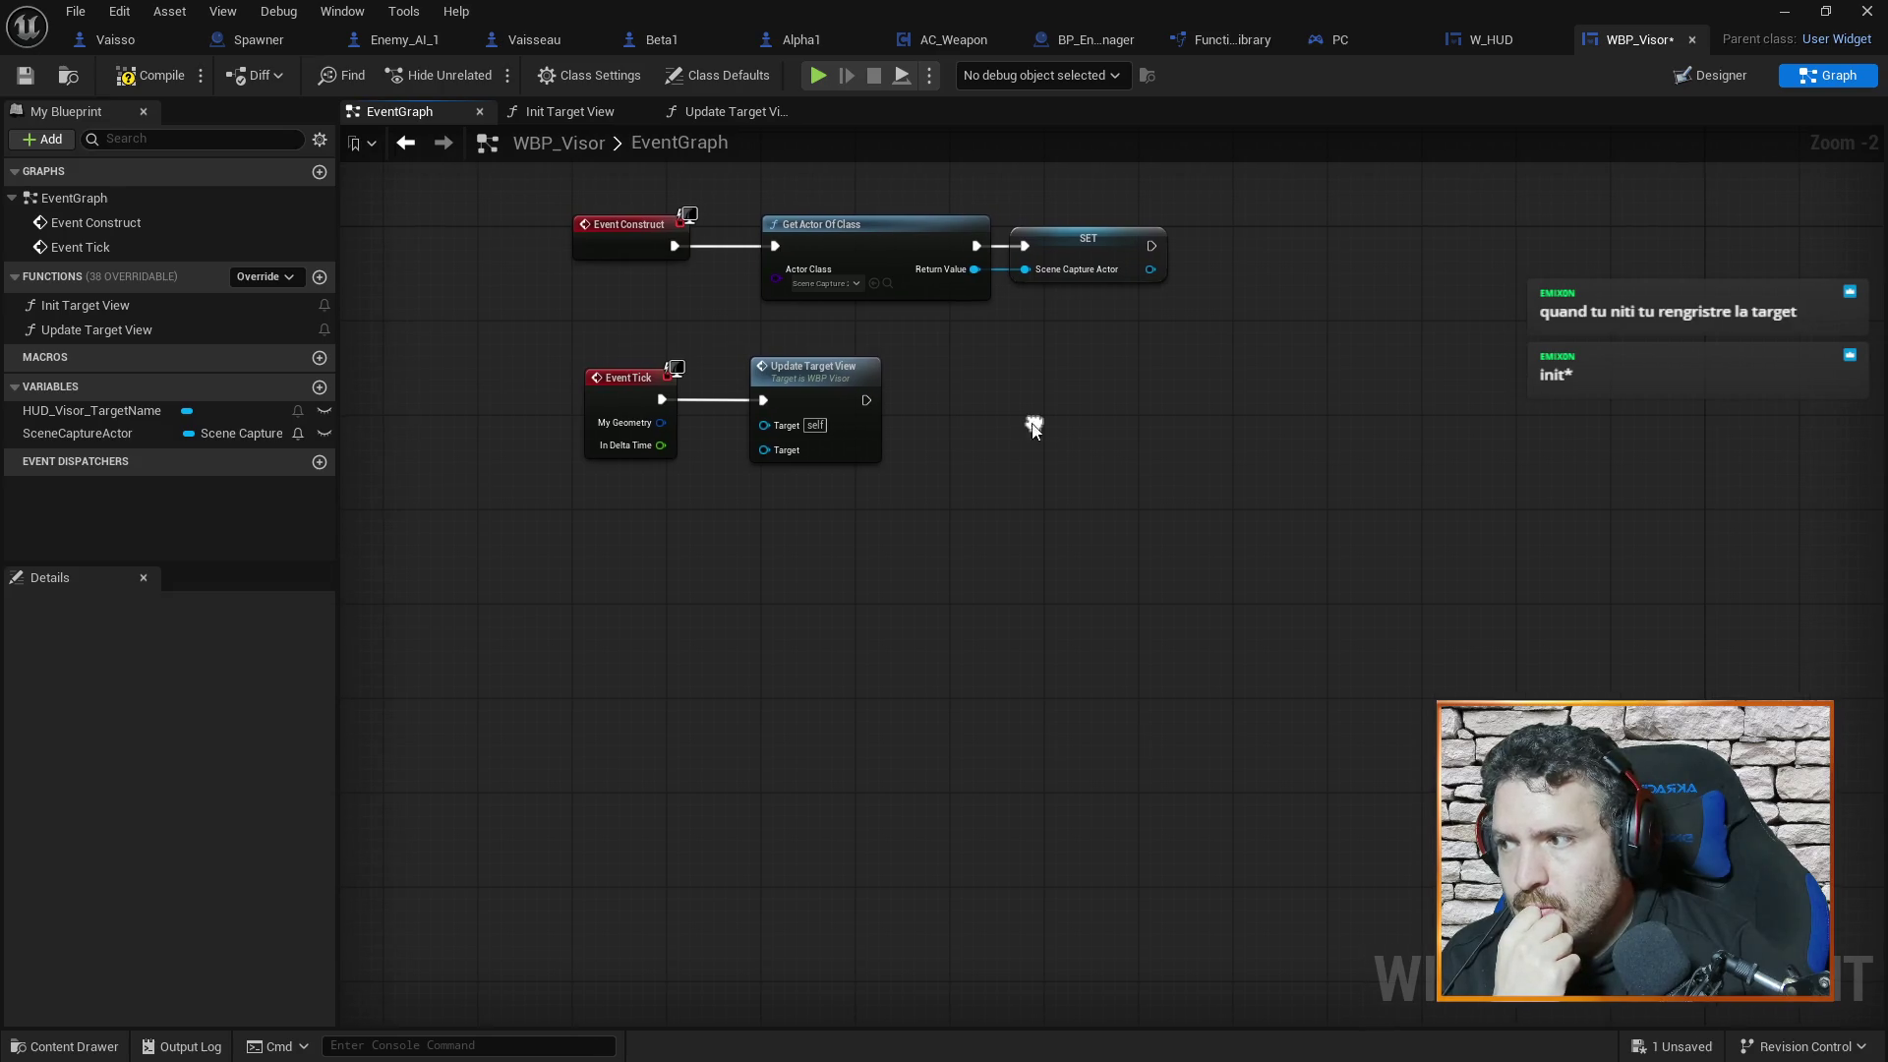
click(318, 387)
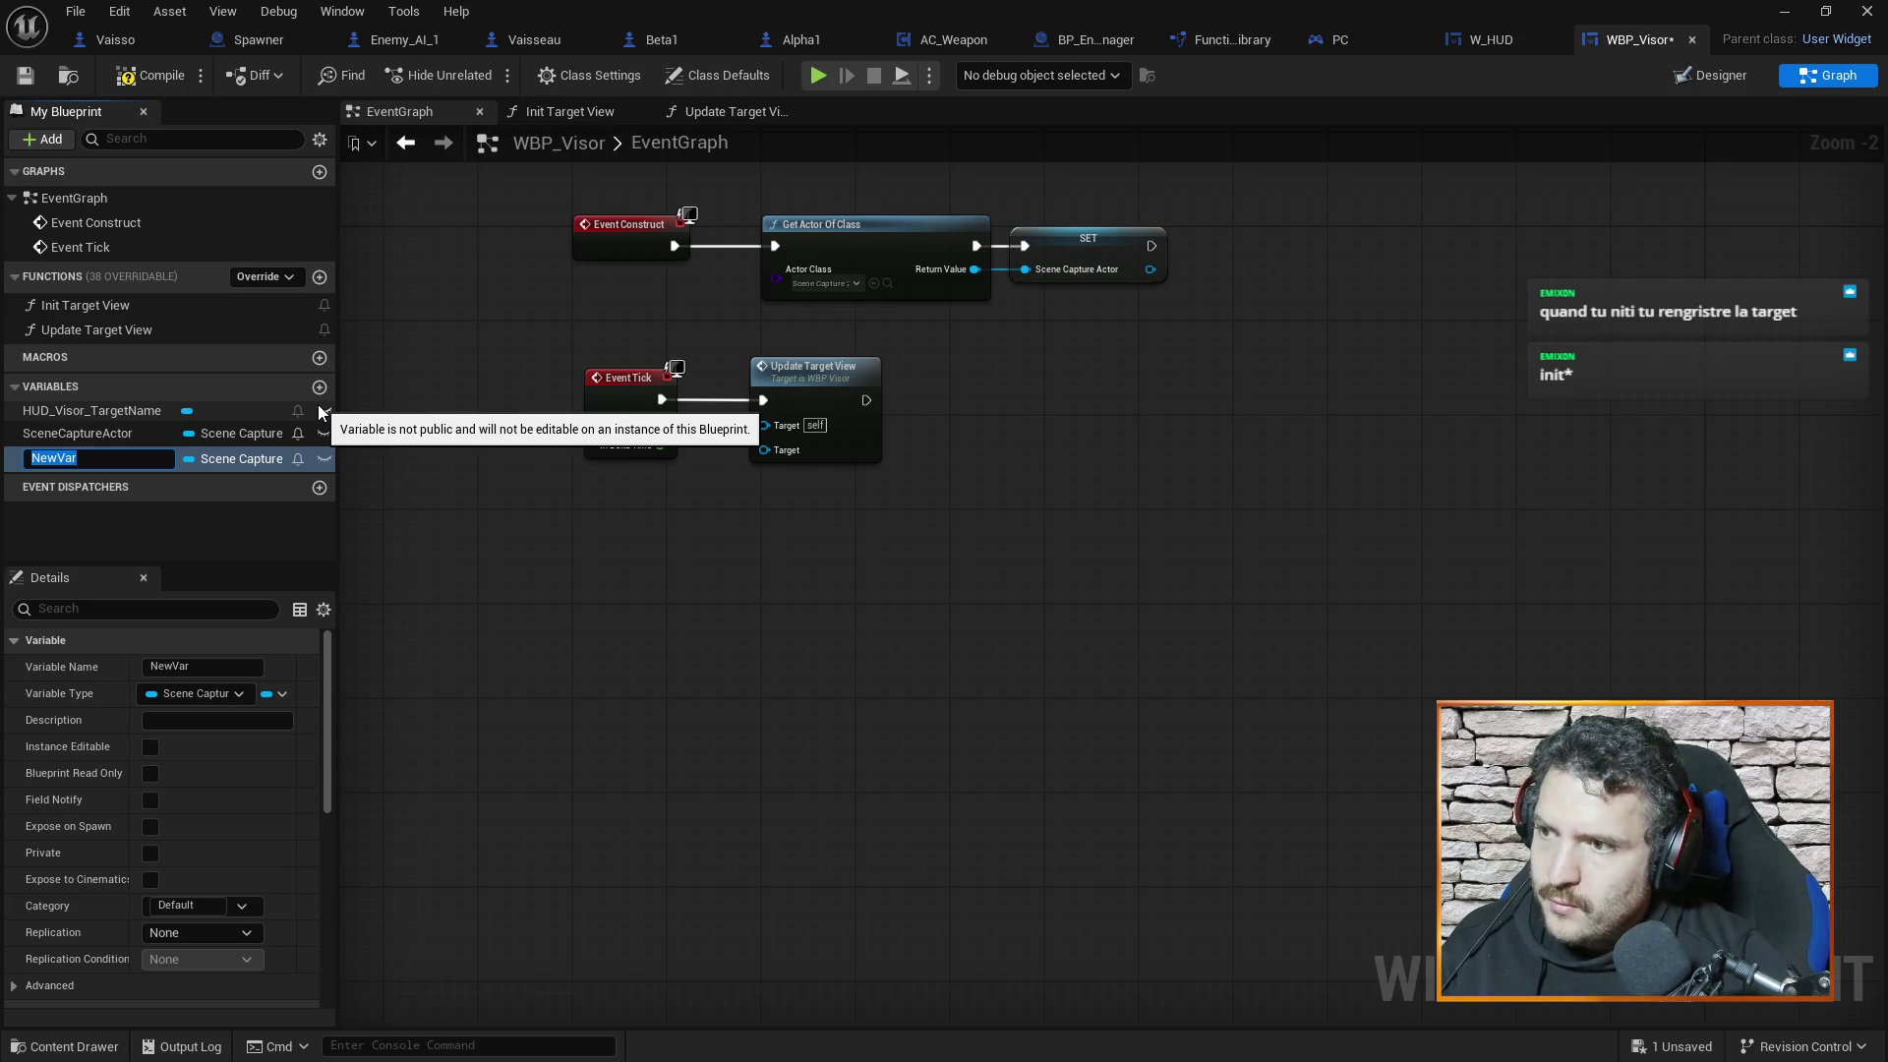
text(Ta)
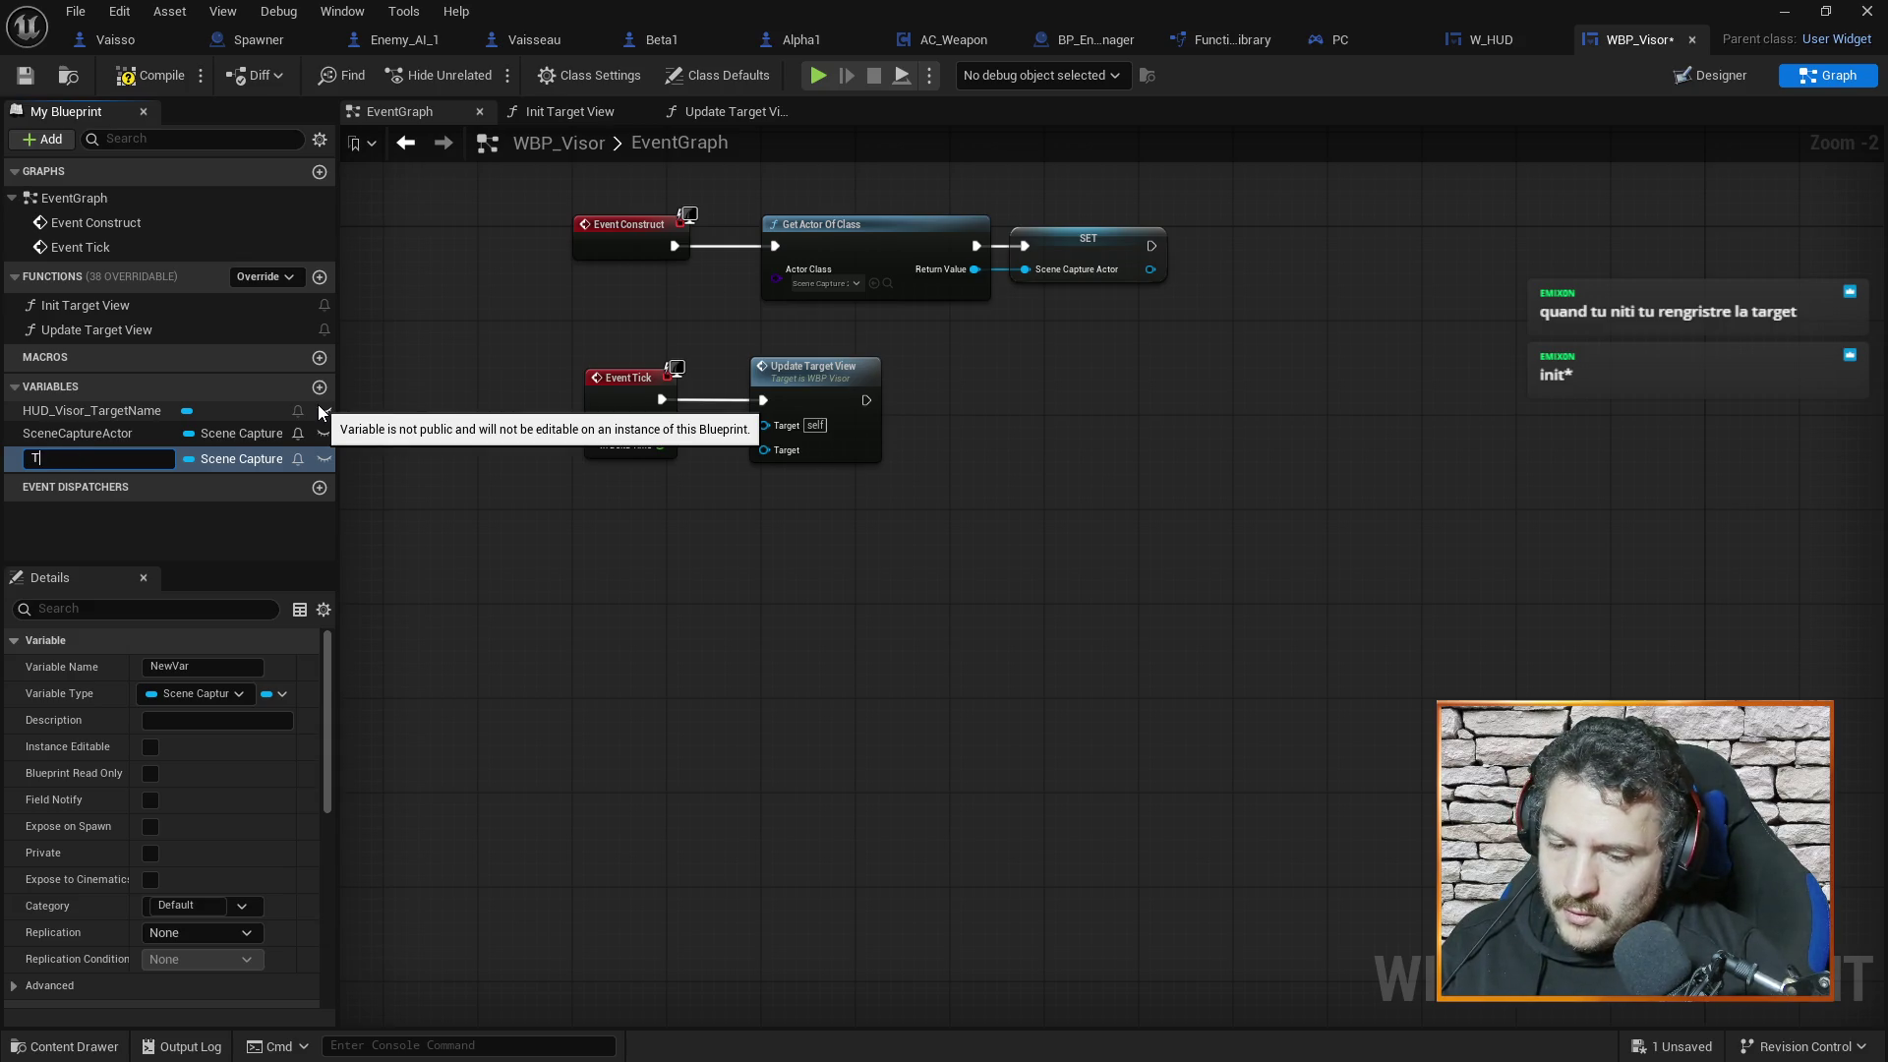
key(BackSpace)
key(BackSpace)
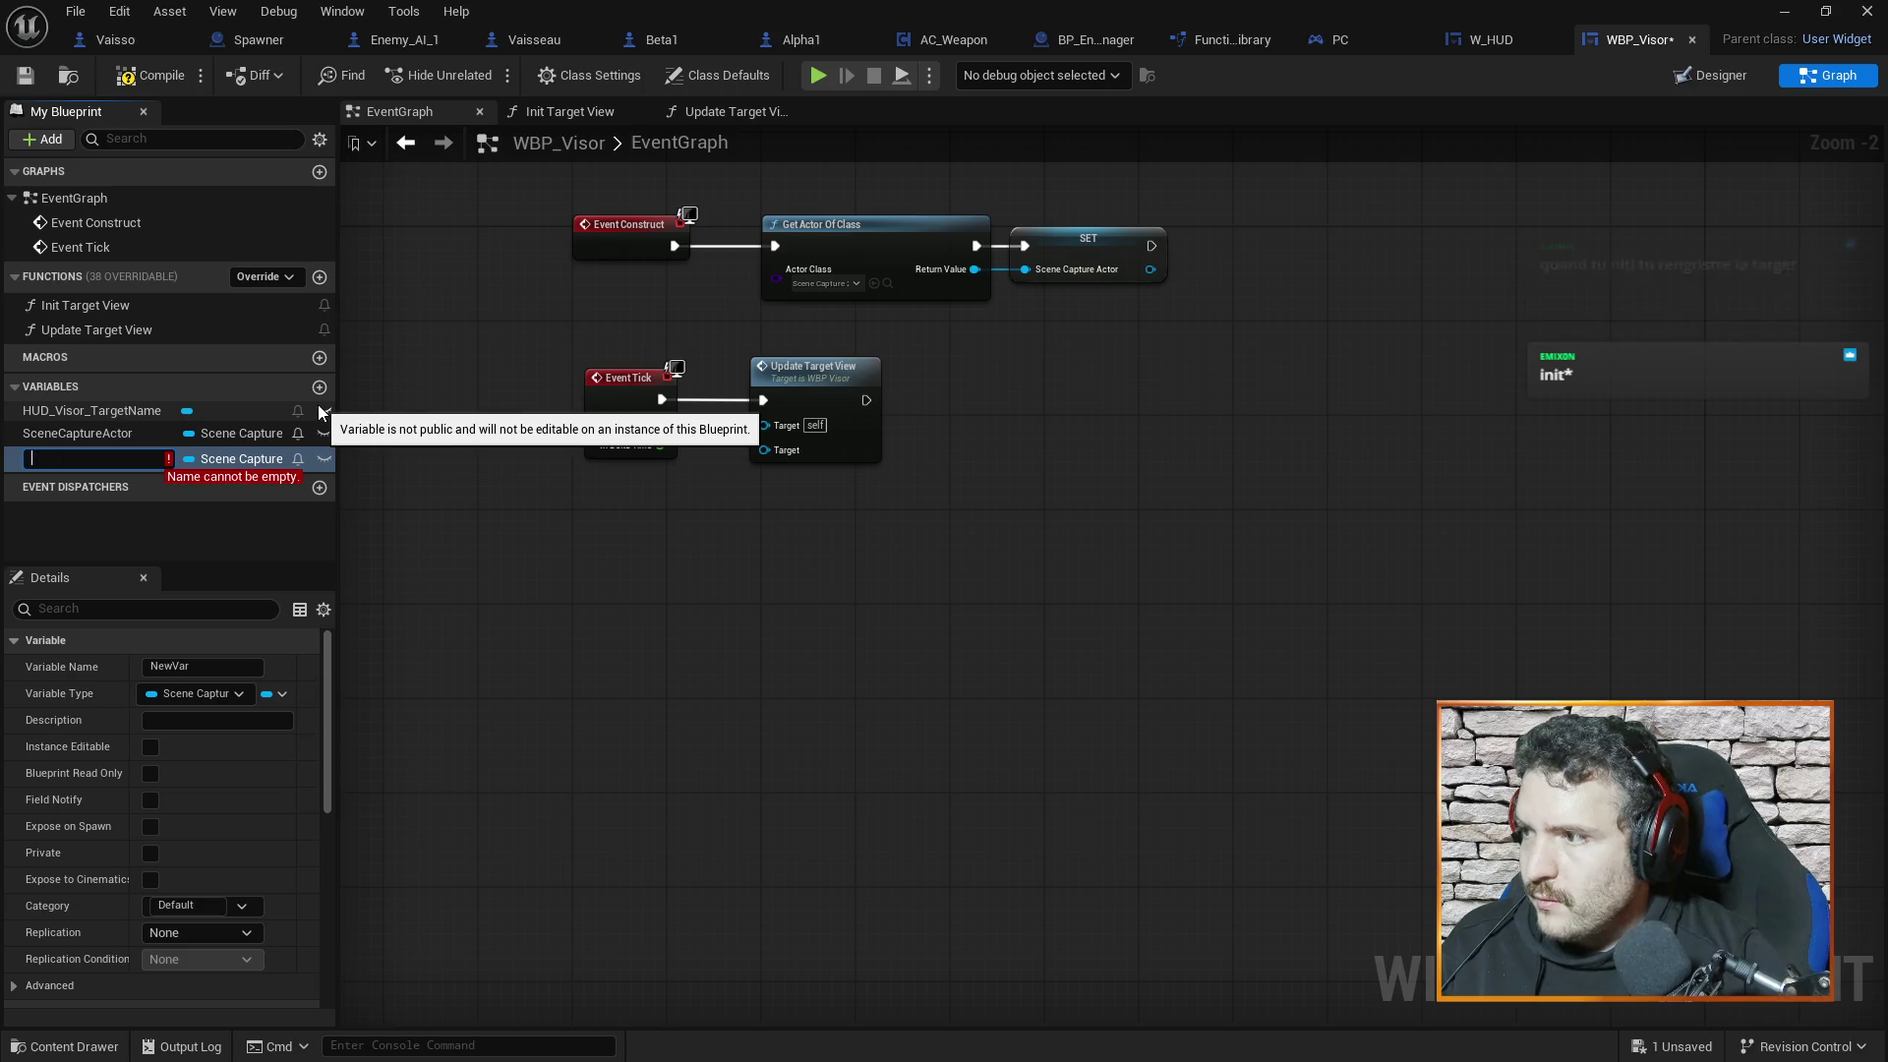
text(CurrentT)
text(arget)
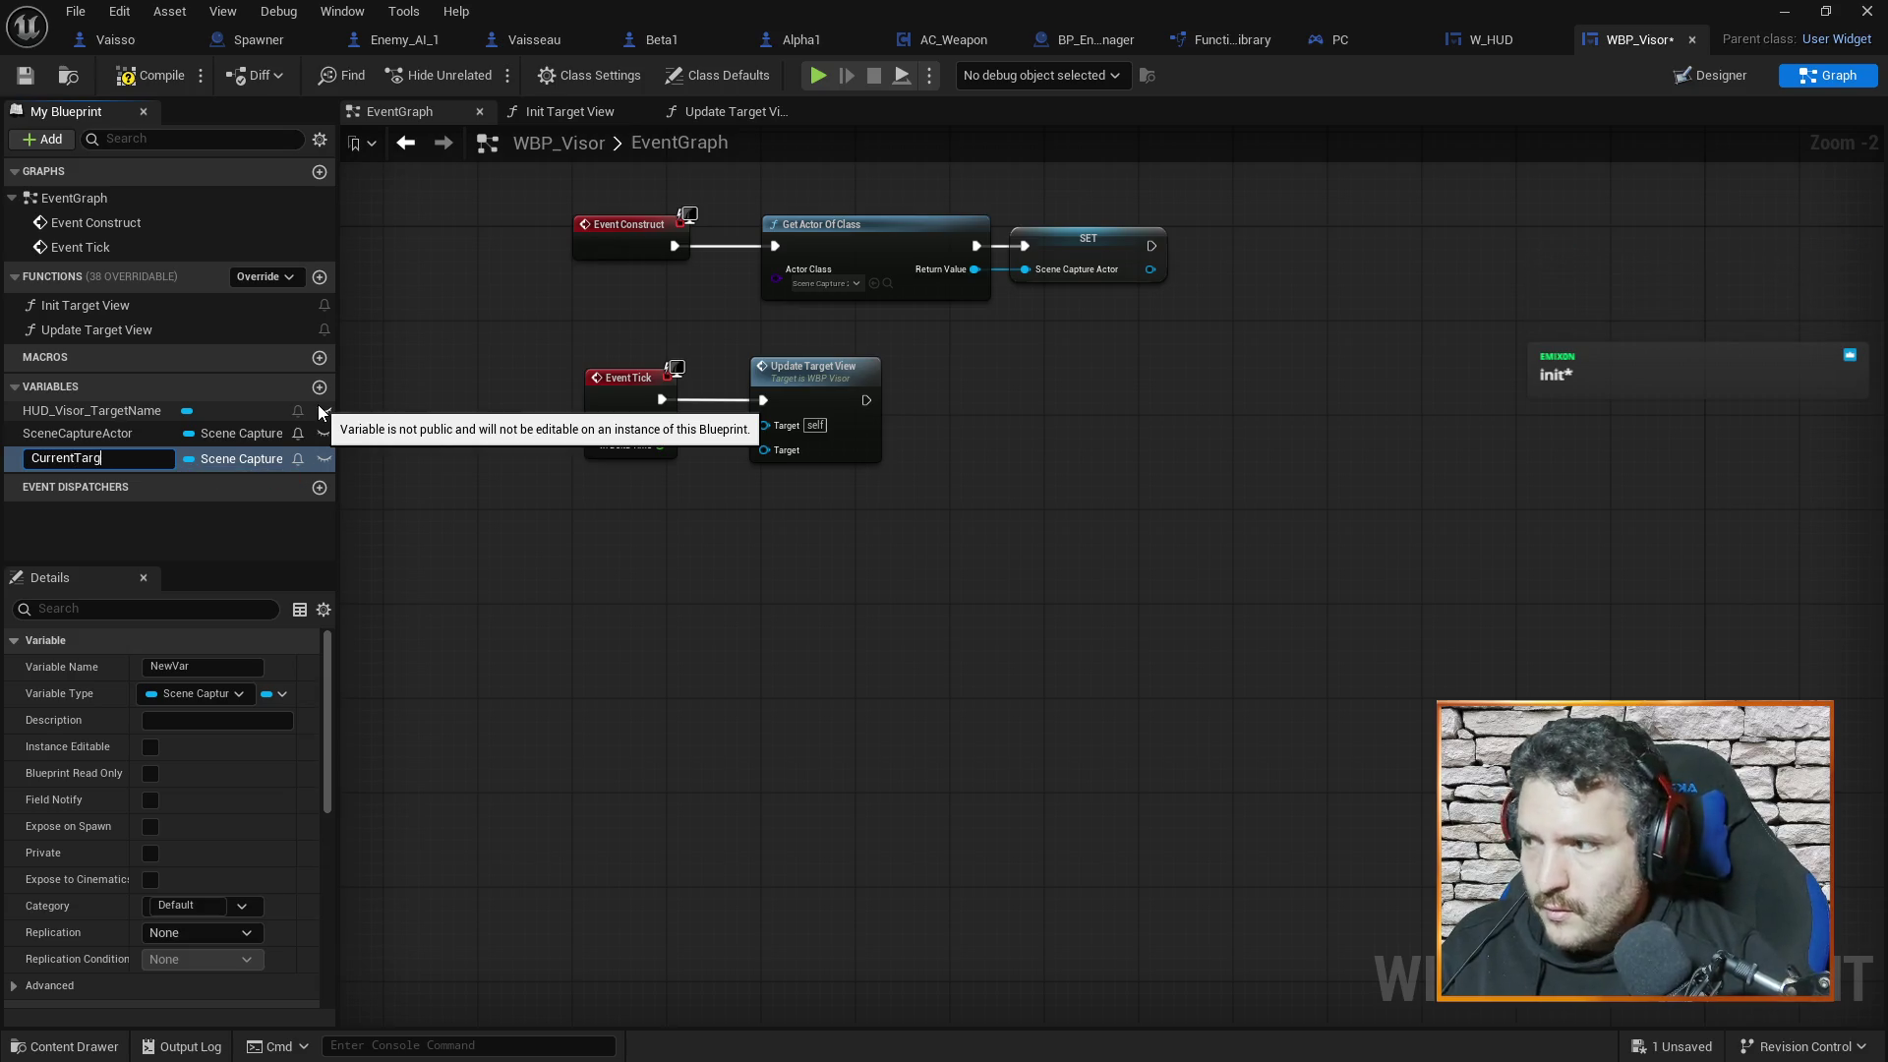
key(Return)
click(257, 458)
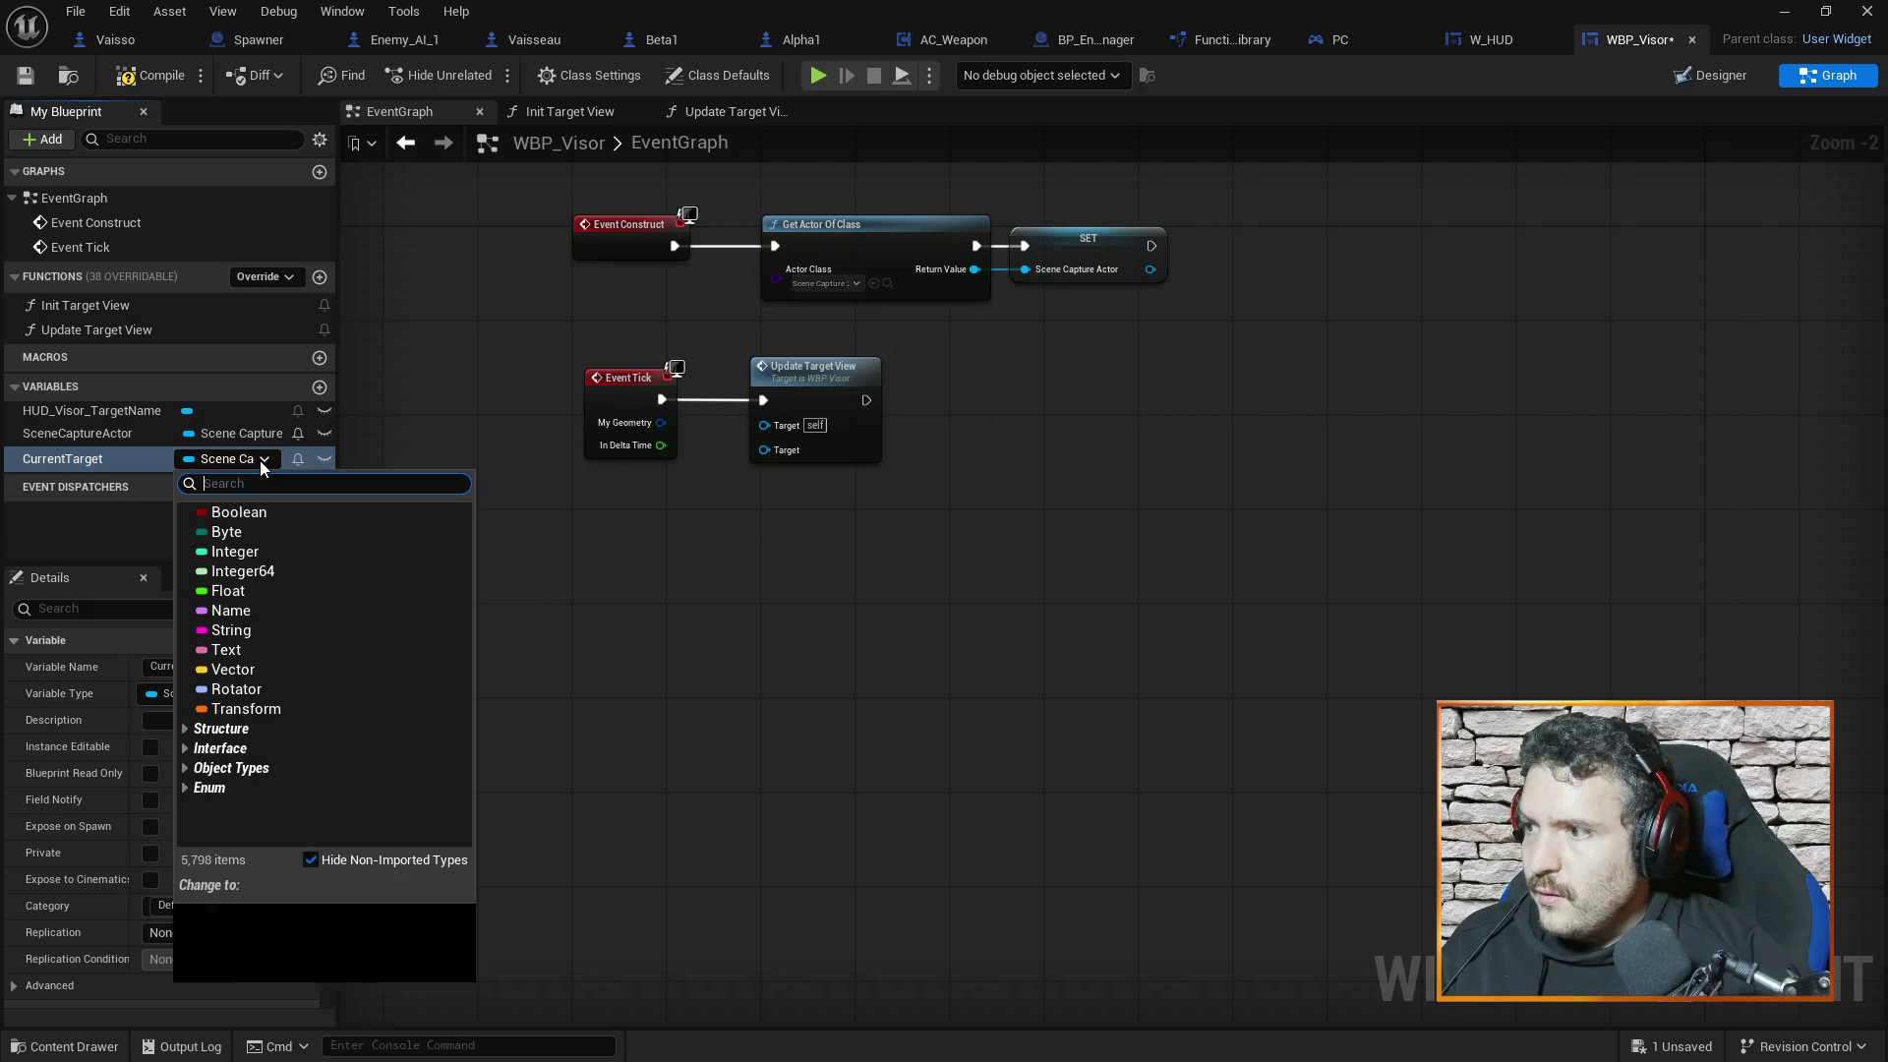
text(actor)
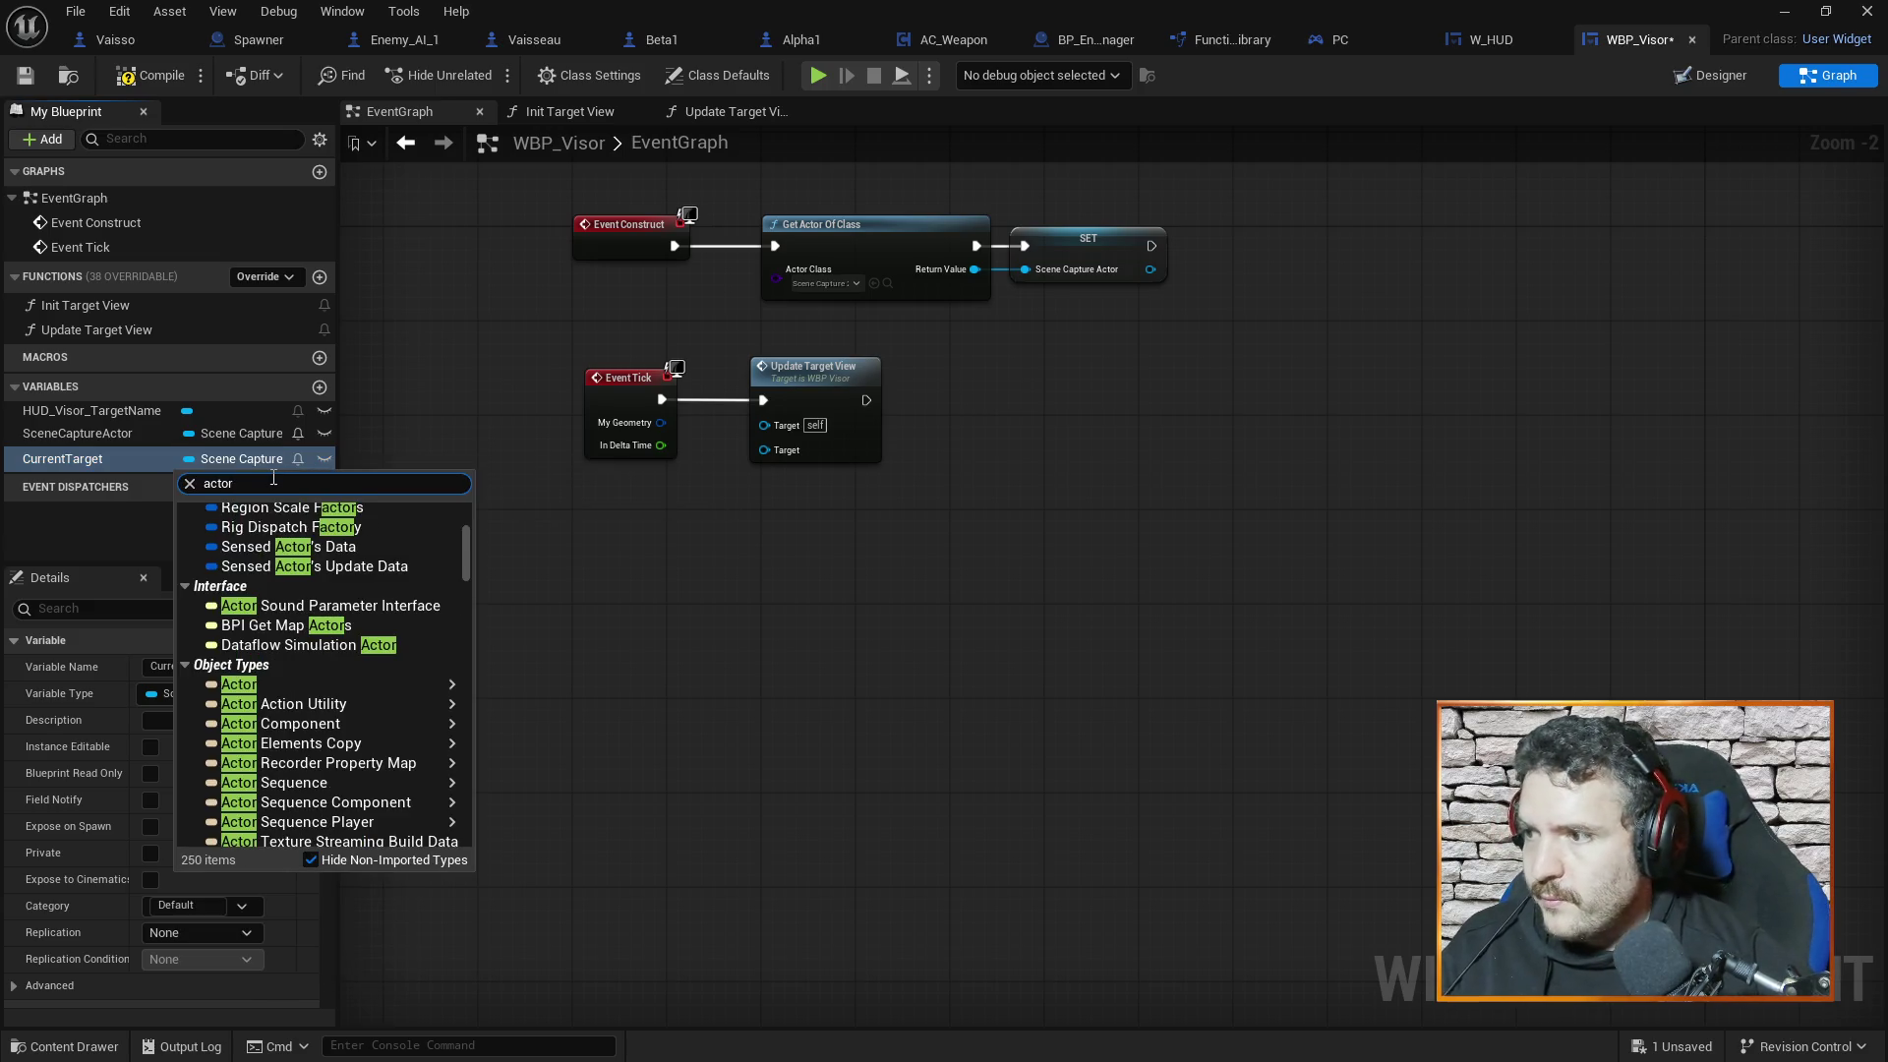
click(285, 683)
Place a CurrentTarget getter below Event Tick feeding Update Target View's Target, and save
mouse_move(103, 459)
mouse_down()
mouse_move(600, 523)
mouse_move(741, 492)
mouse_move(772, 450)
mouse_up()
click(637, 546)
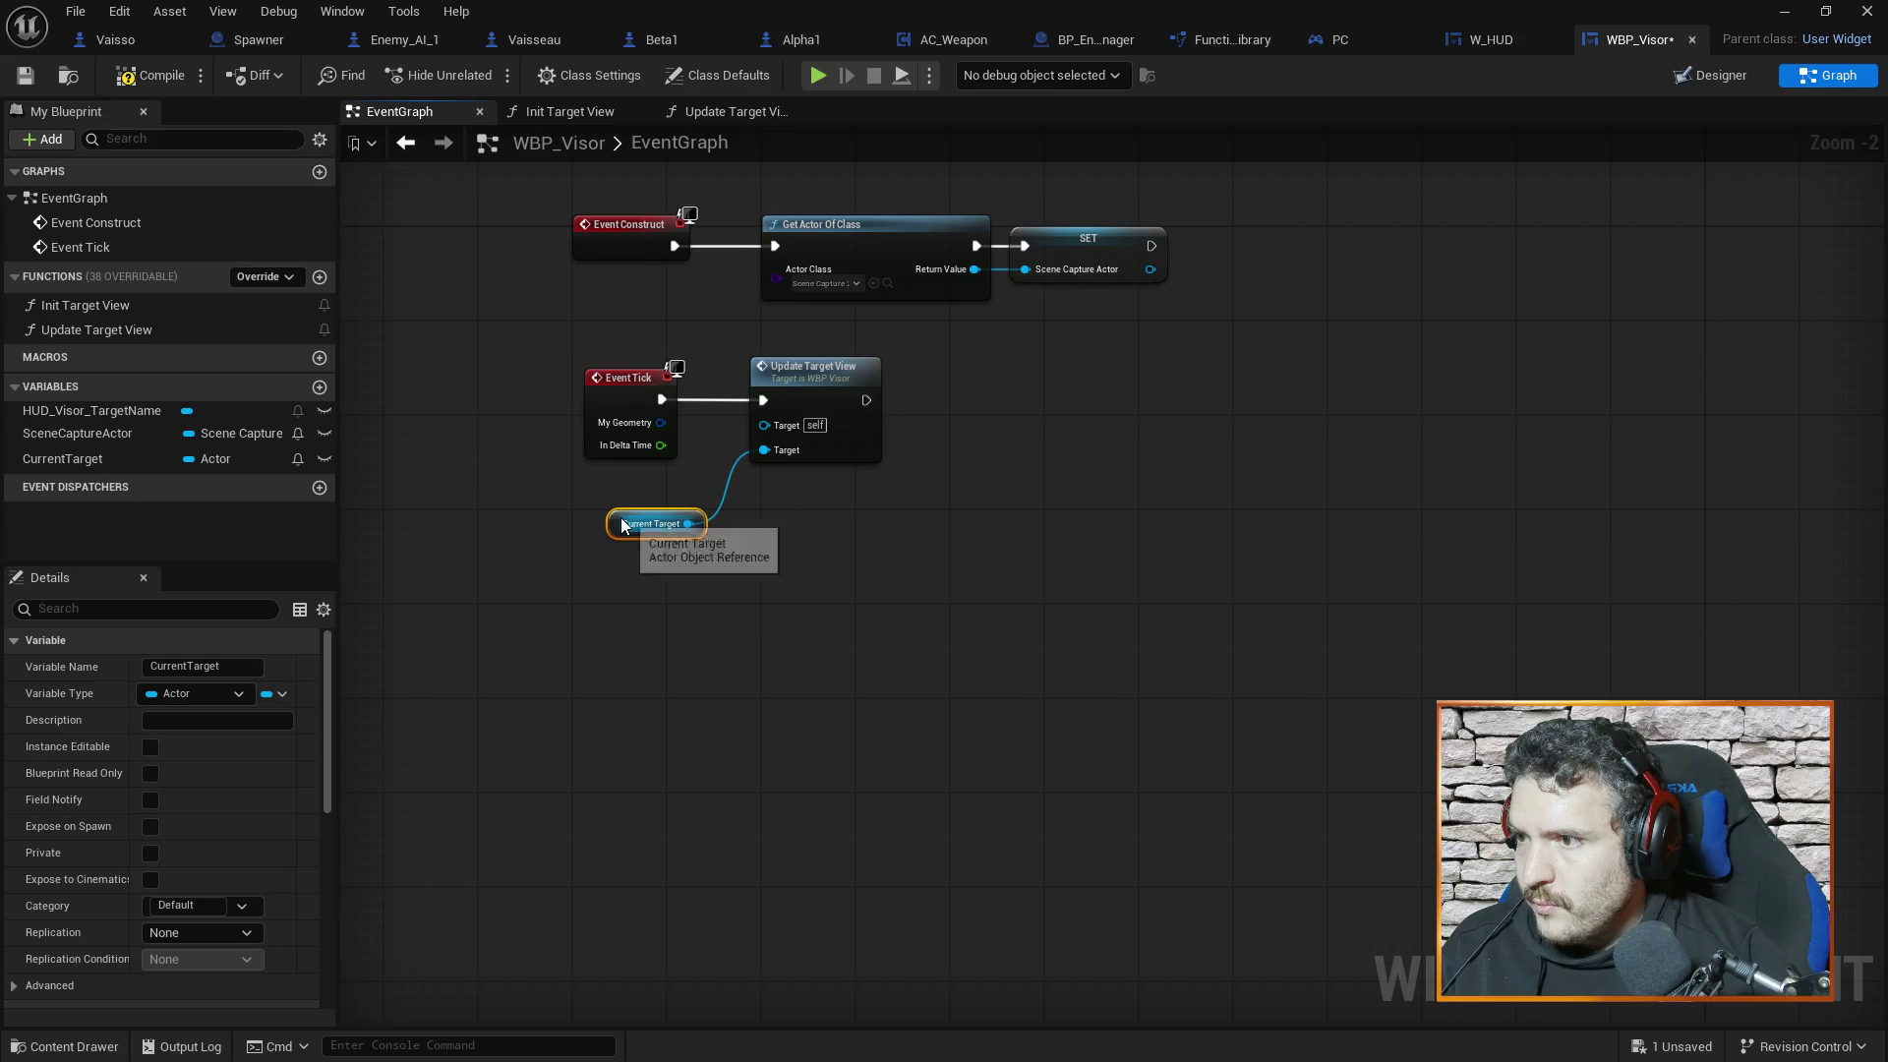
drag(615, 528, 581, 528)
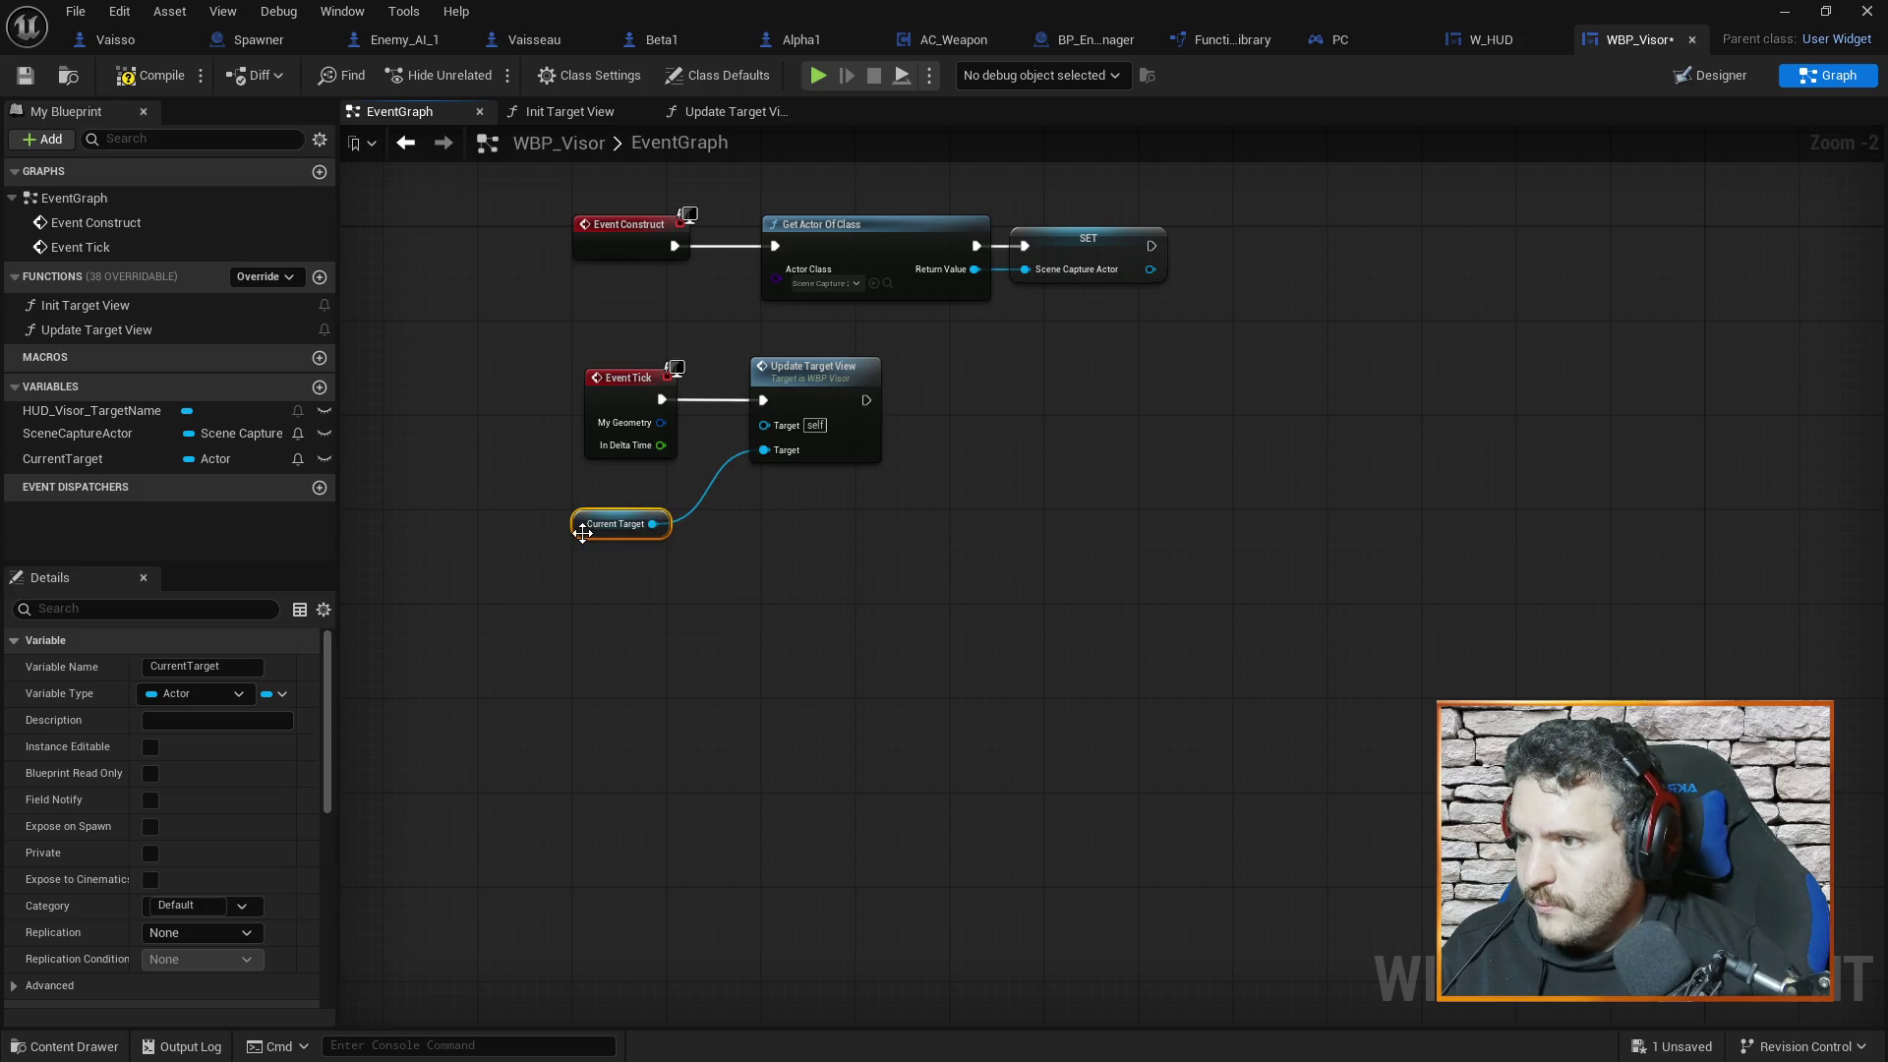
click(1035, 593)
key(ctrl+s)
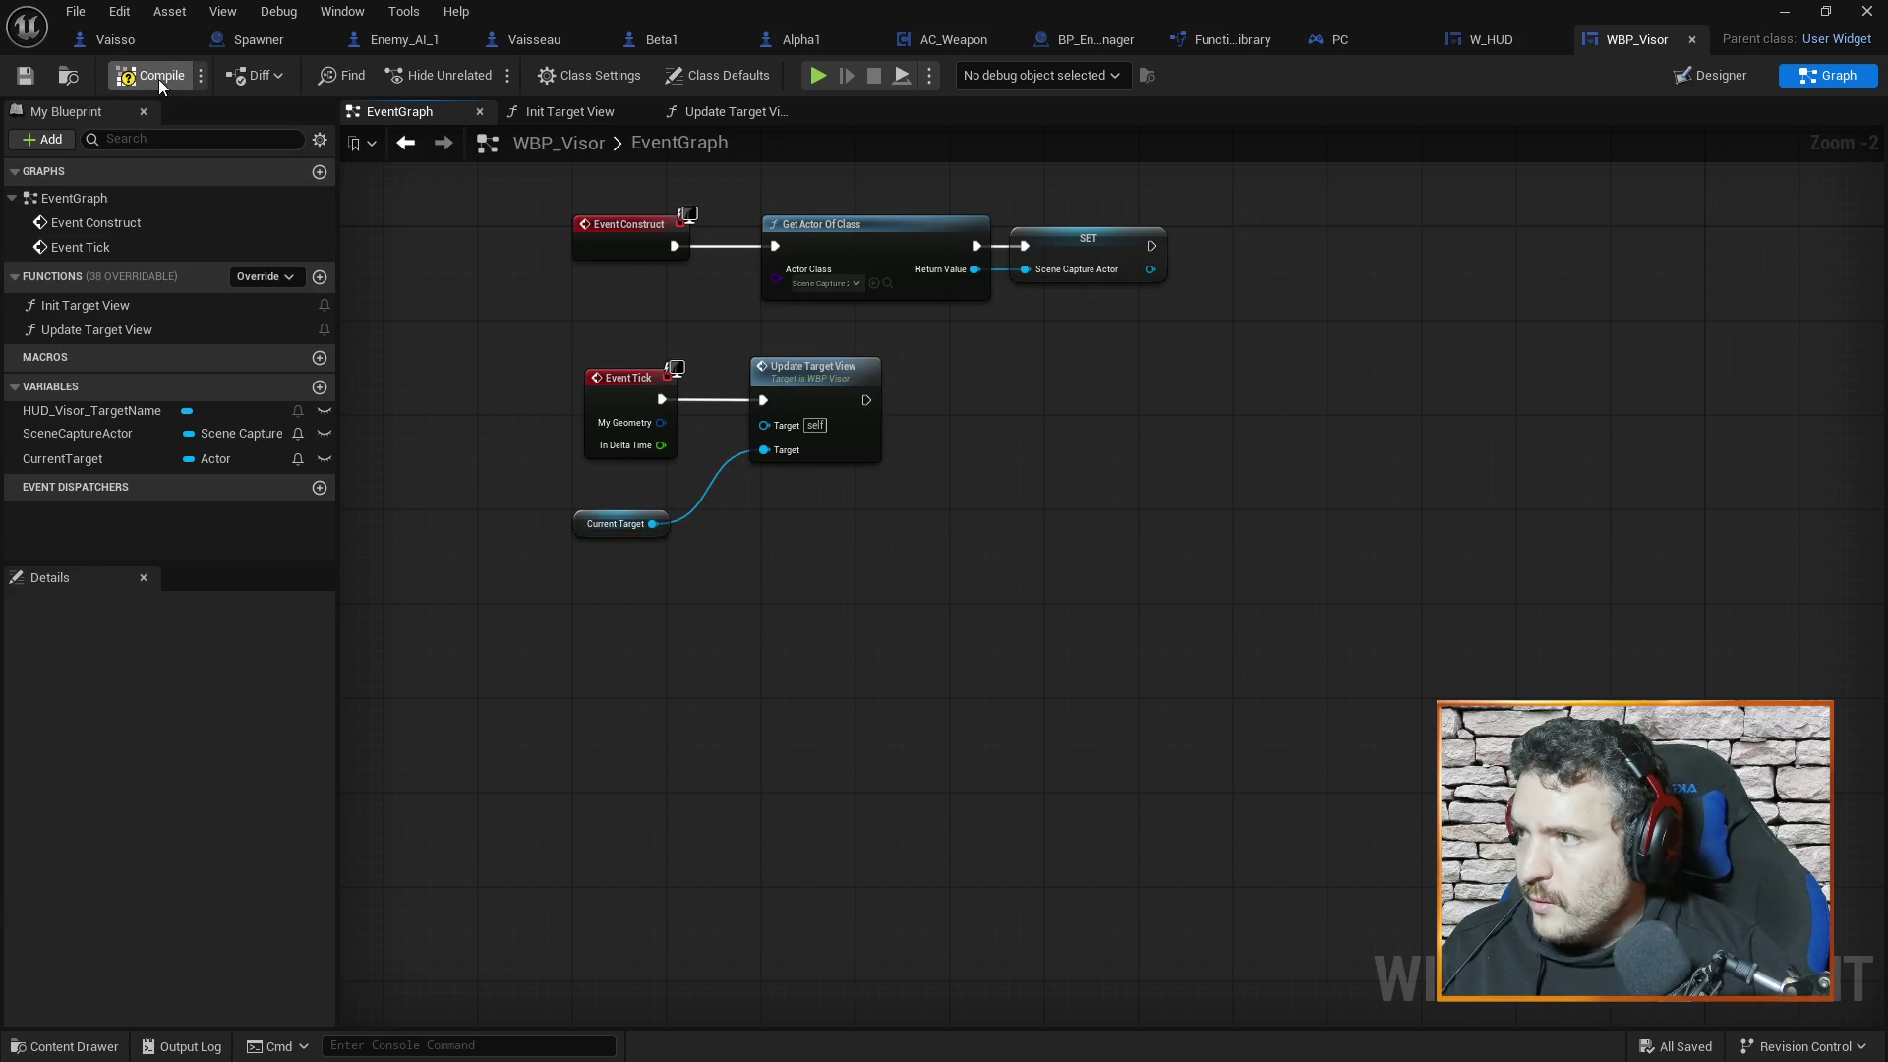
click(617, 113)
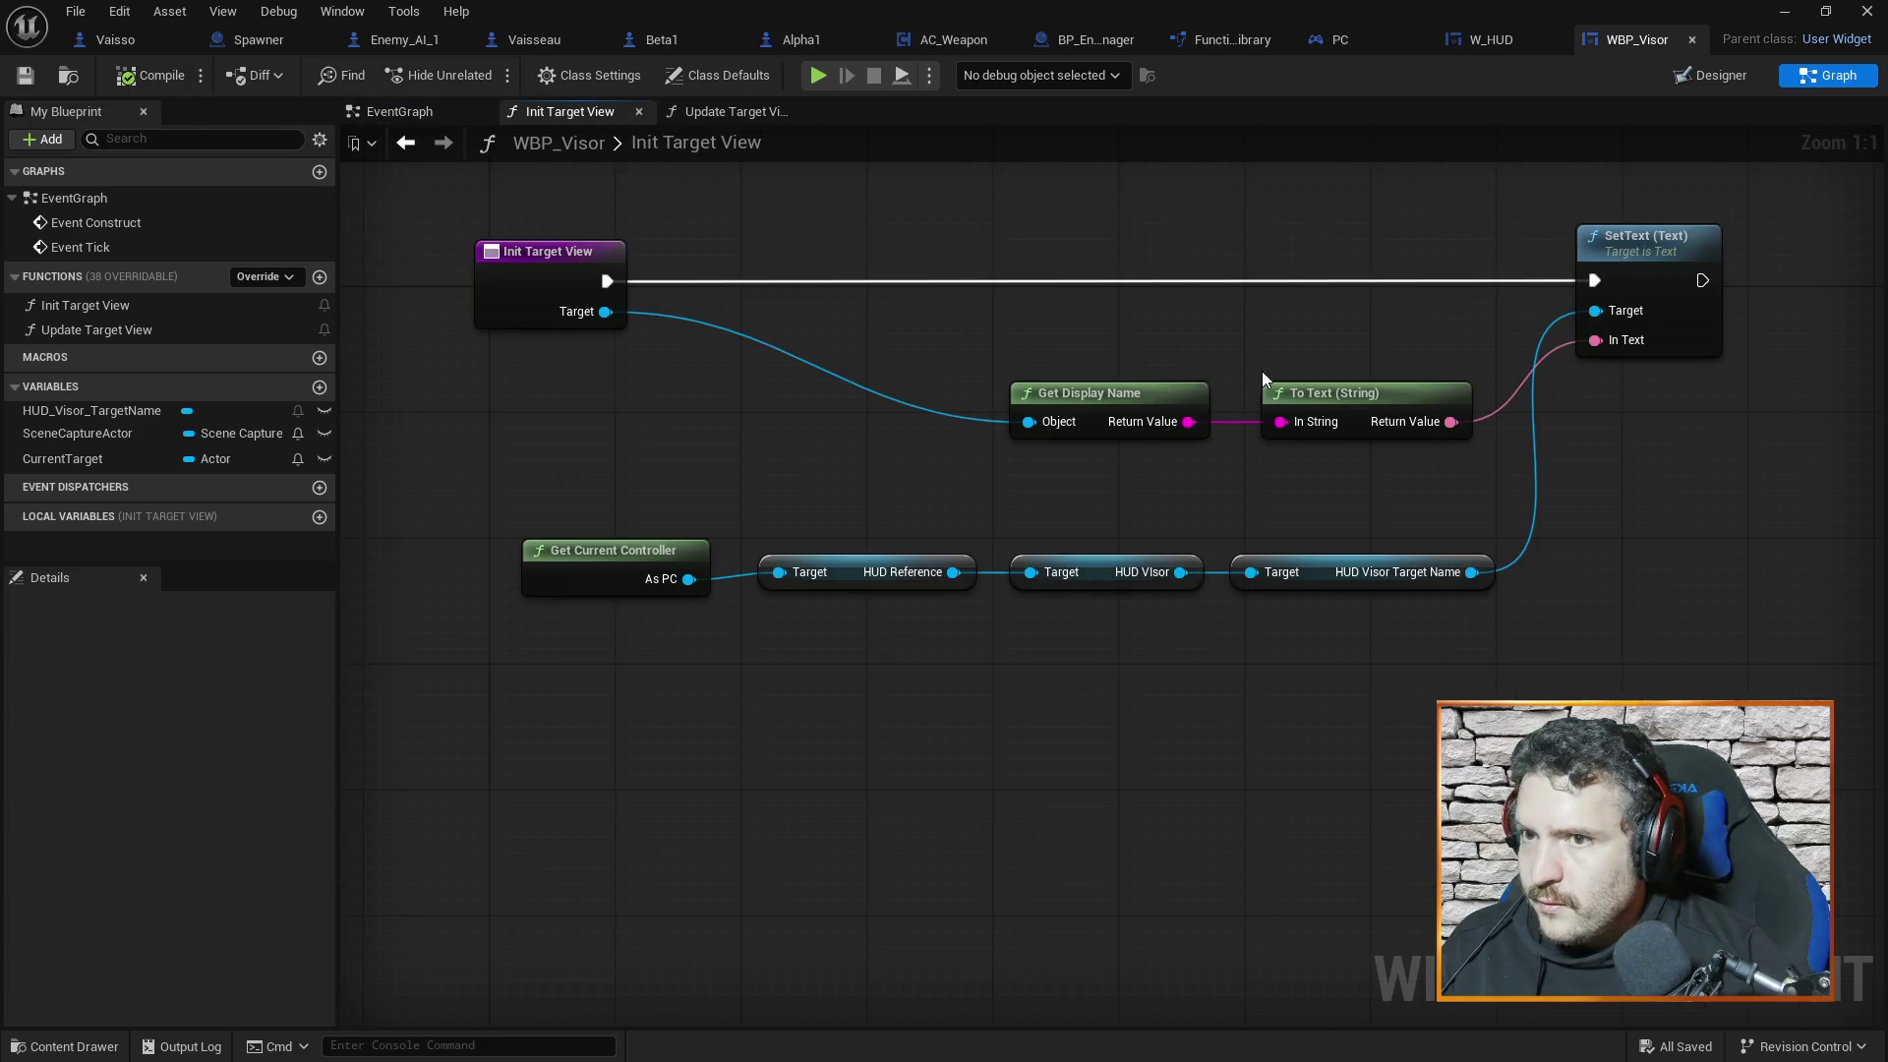
Insert a SET CurrentTarget node before SetText in Init Target View, fed from its Target input
drag(1669, 489, 1647, 520)
right_click(718, 255)
click(672, 272)
mouse_move(63, 458)
mouse_down()
mouse_move(755, 332)
mouse_move(734, 304)
mouse_up()
click(798, 319)
drag(585, 305, 676, 305)
drag(812, 304, 1571, 304)
mouse_move(583, 335)
mouse_down()
mouse_move(694, 328)
mouse_move(680, 335)
mouse_up()
Nudge the SET node into place, then compile and save WBP_Visor
click(834, 424)
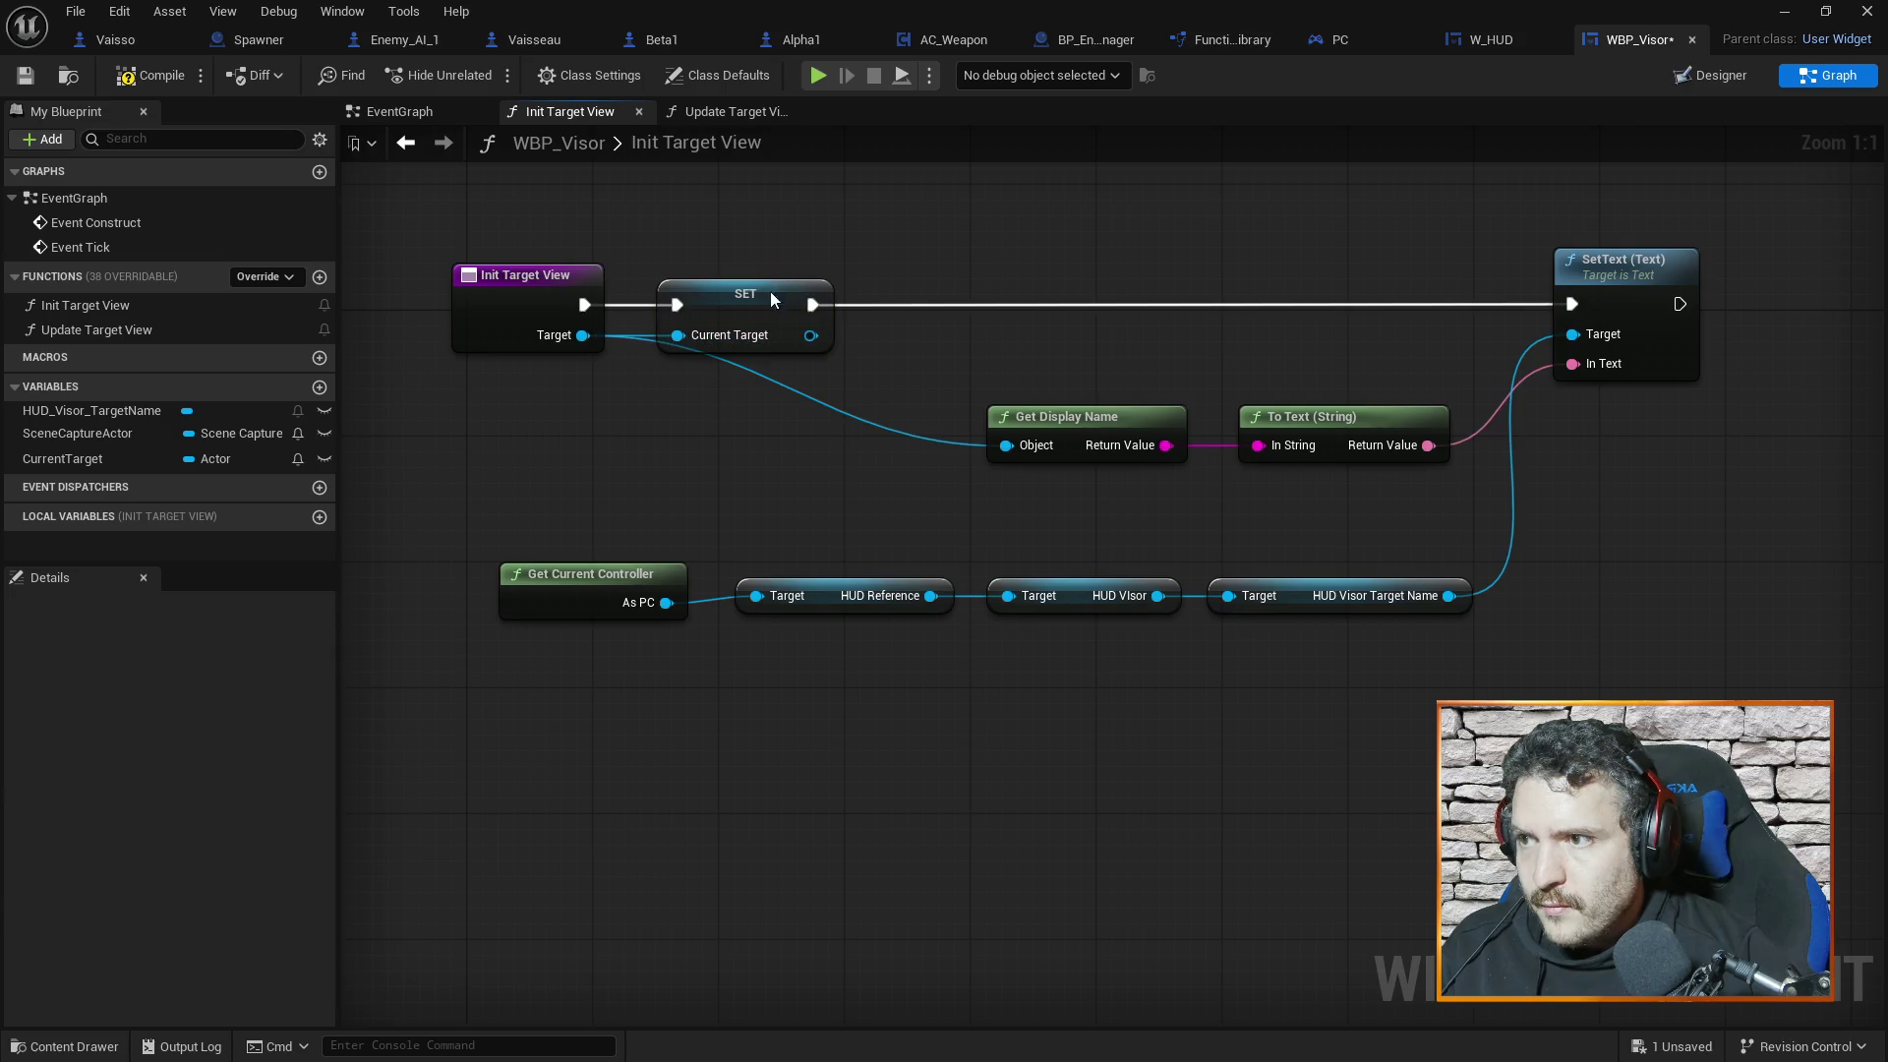
drag(770, 291, 817, 291)
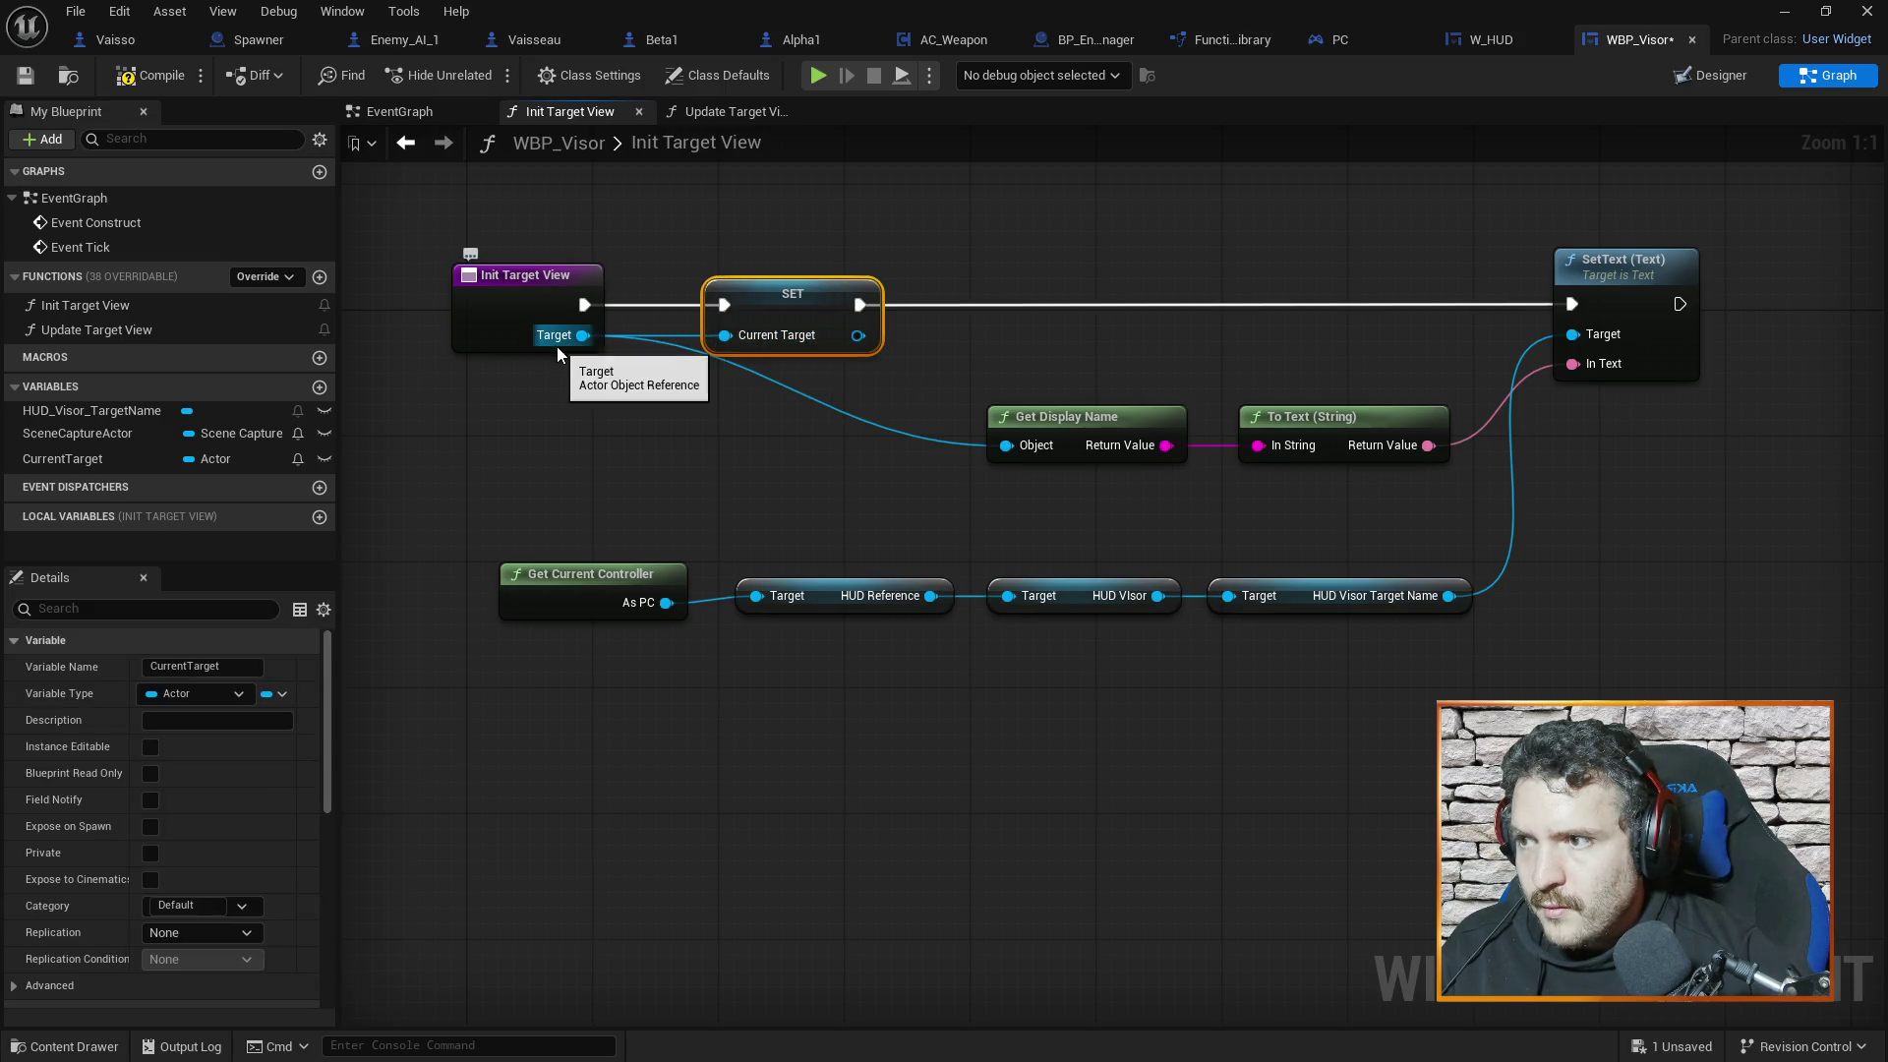
drag(1557, 615, 1526, 610)
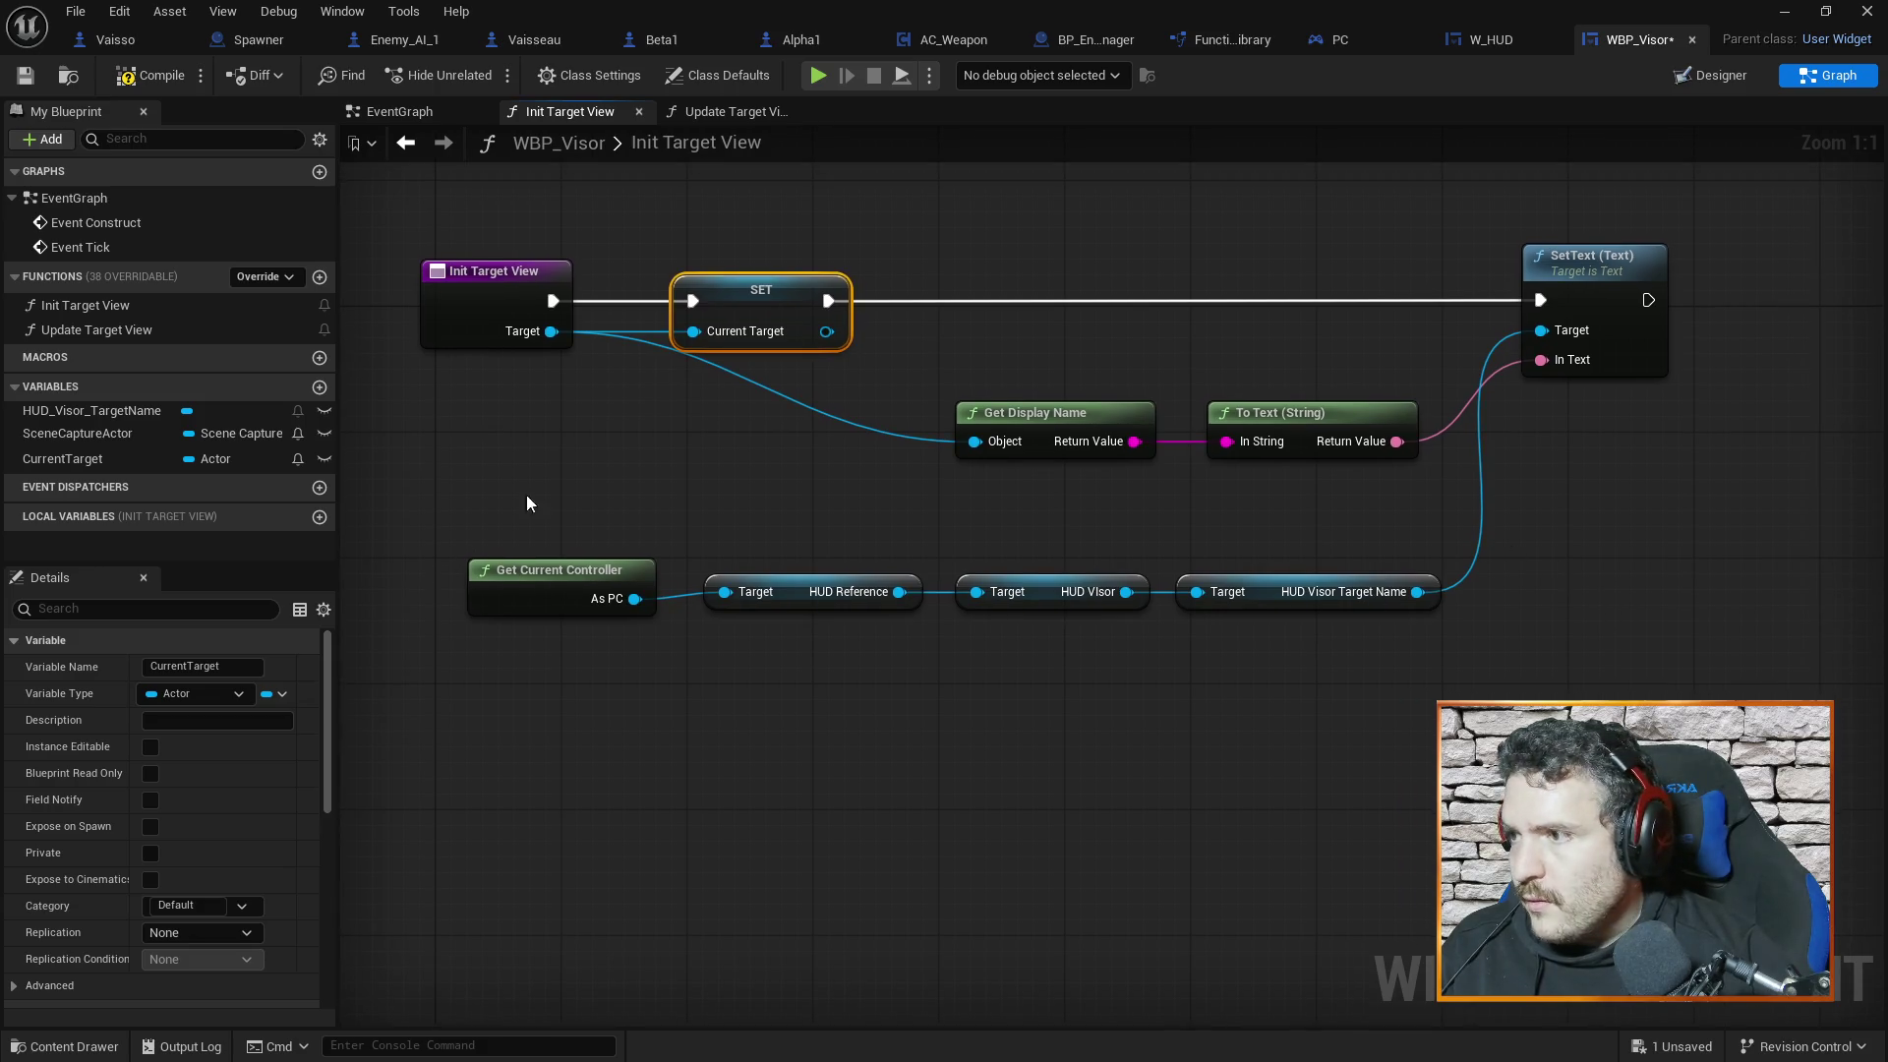
click(174, 85)
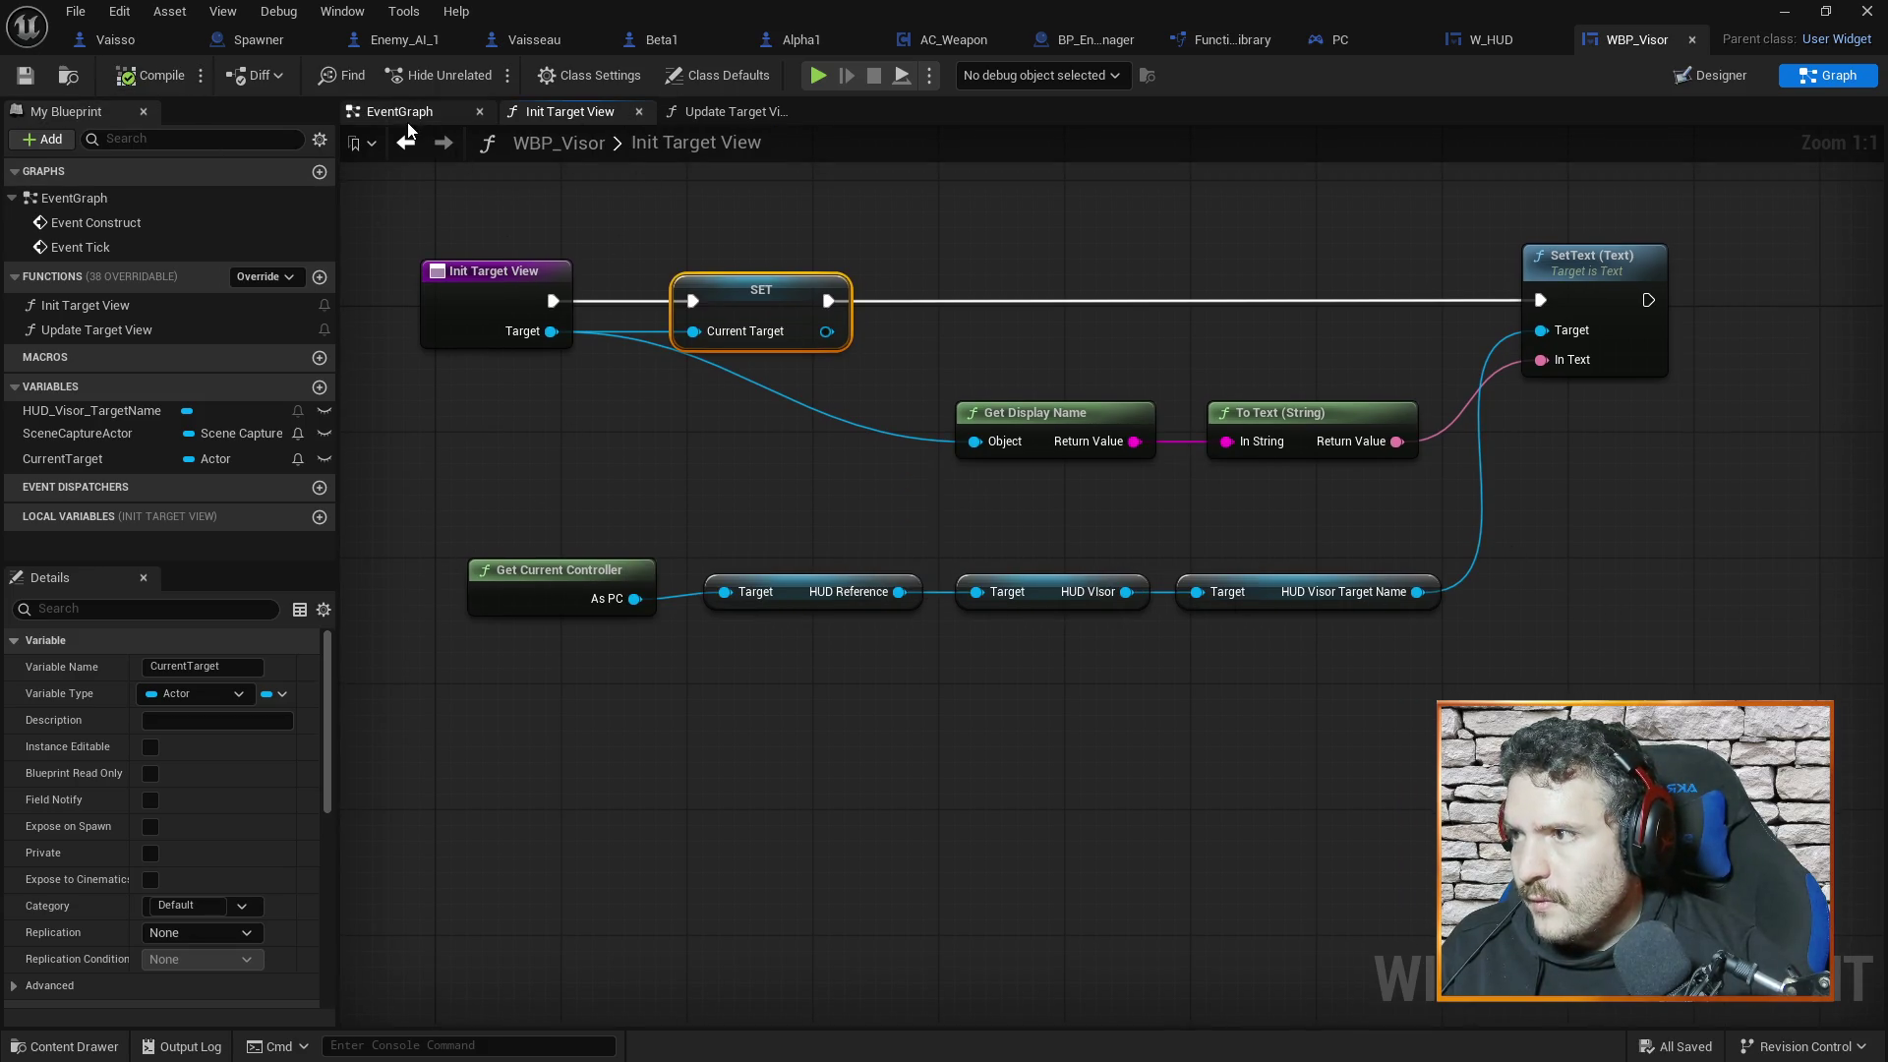
click(403, 114)
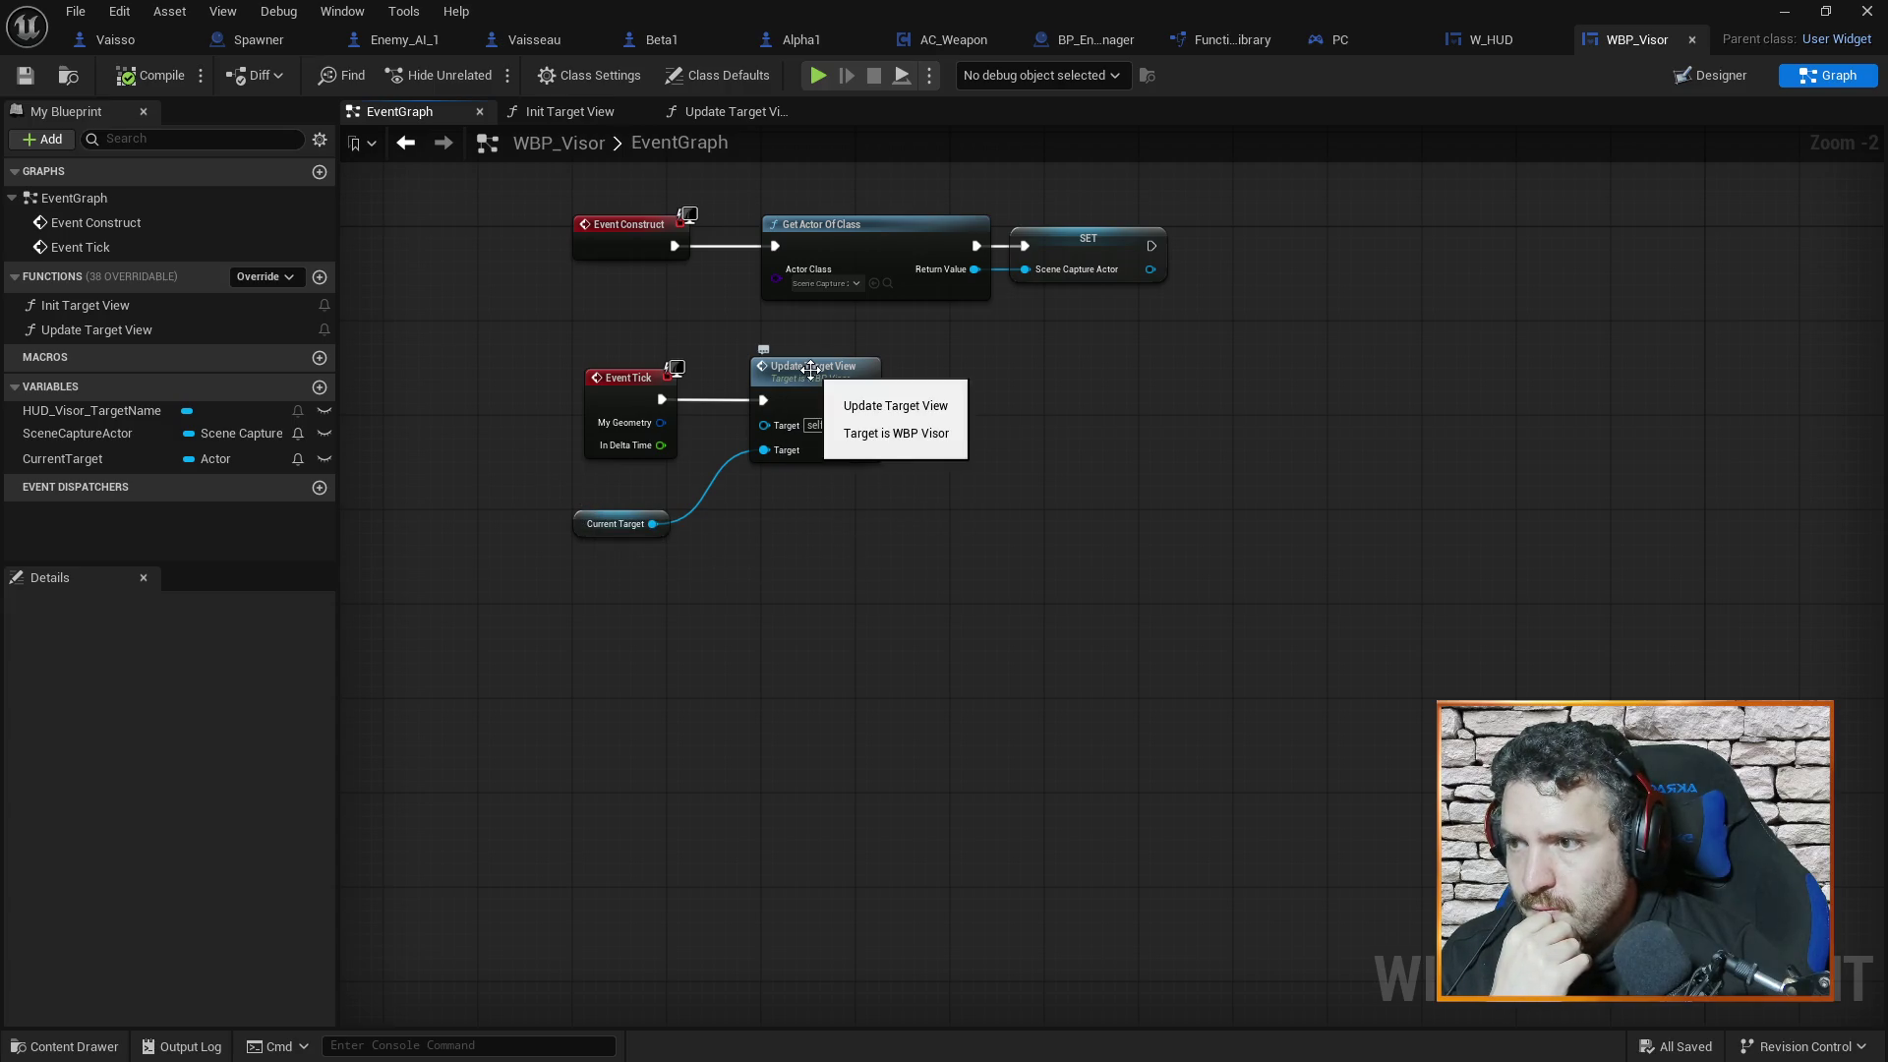
Route Event Tick through an Is Valid check on Current Target before Update Target View, then compile
drag(810, 369, 1146, 367)
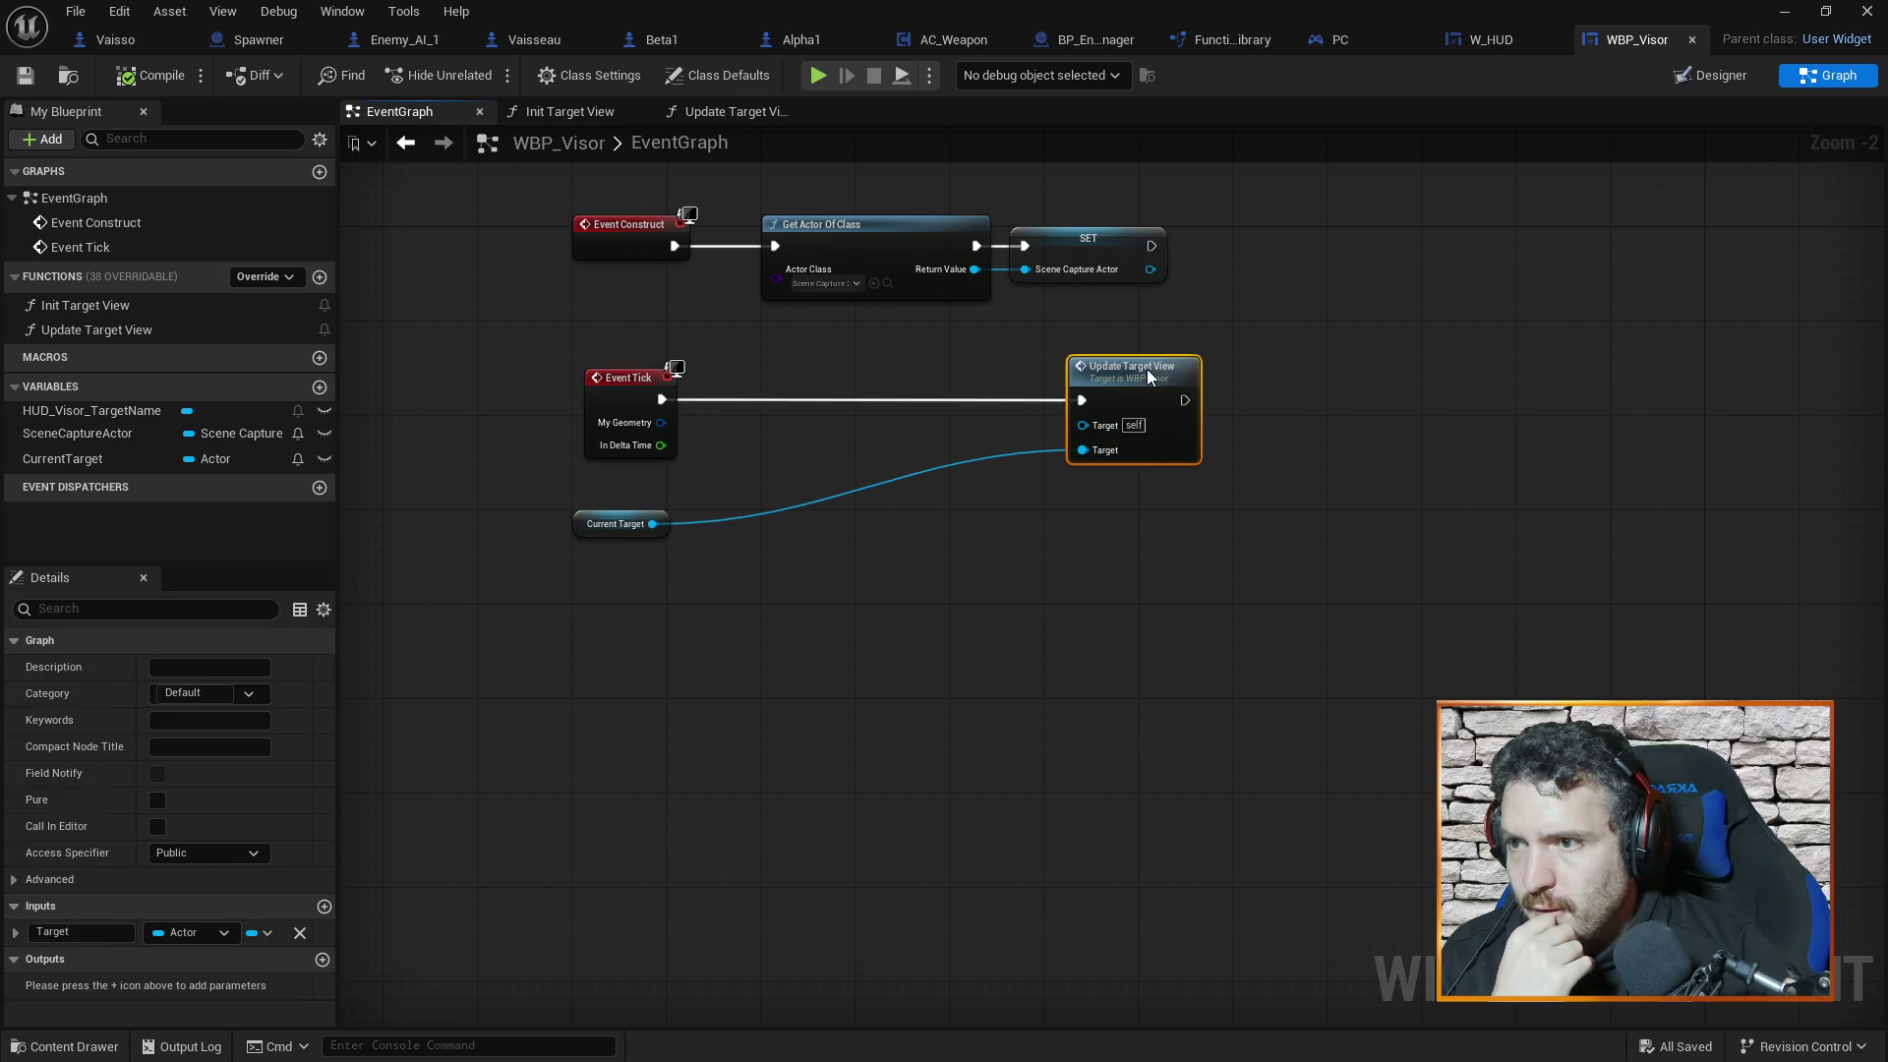
right_click(830, 379)
key(Escape)
drag(651, 523, 800, 453)
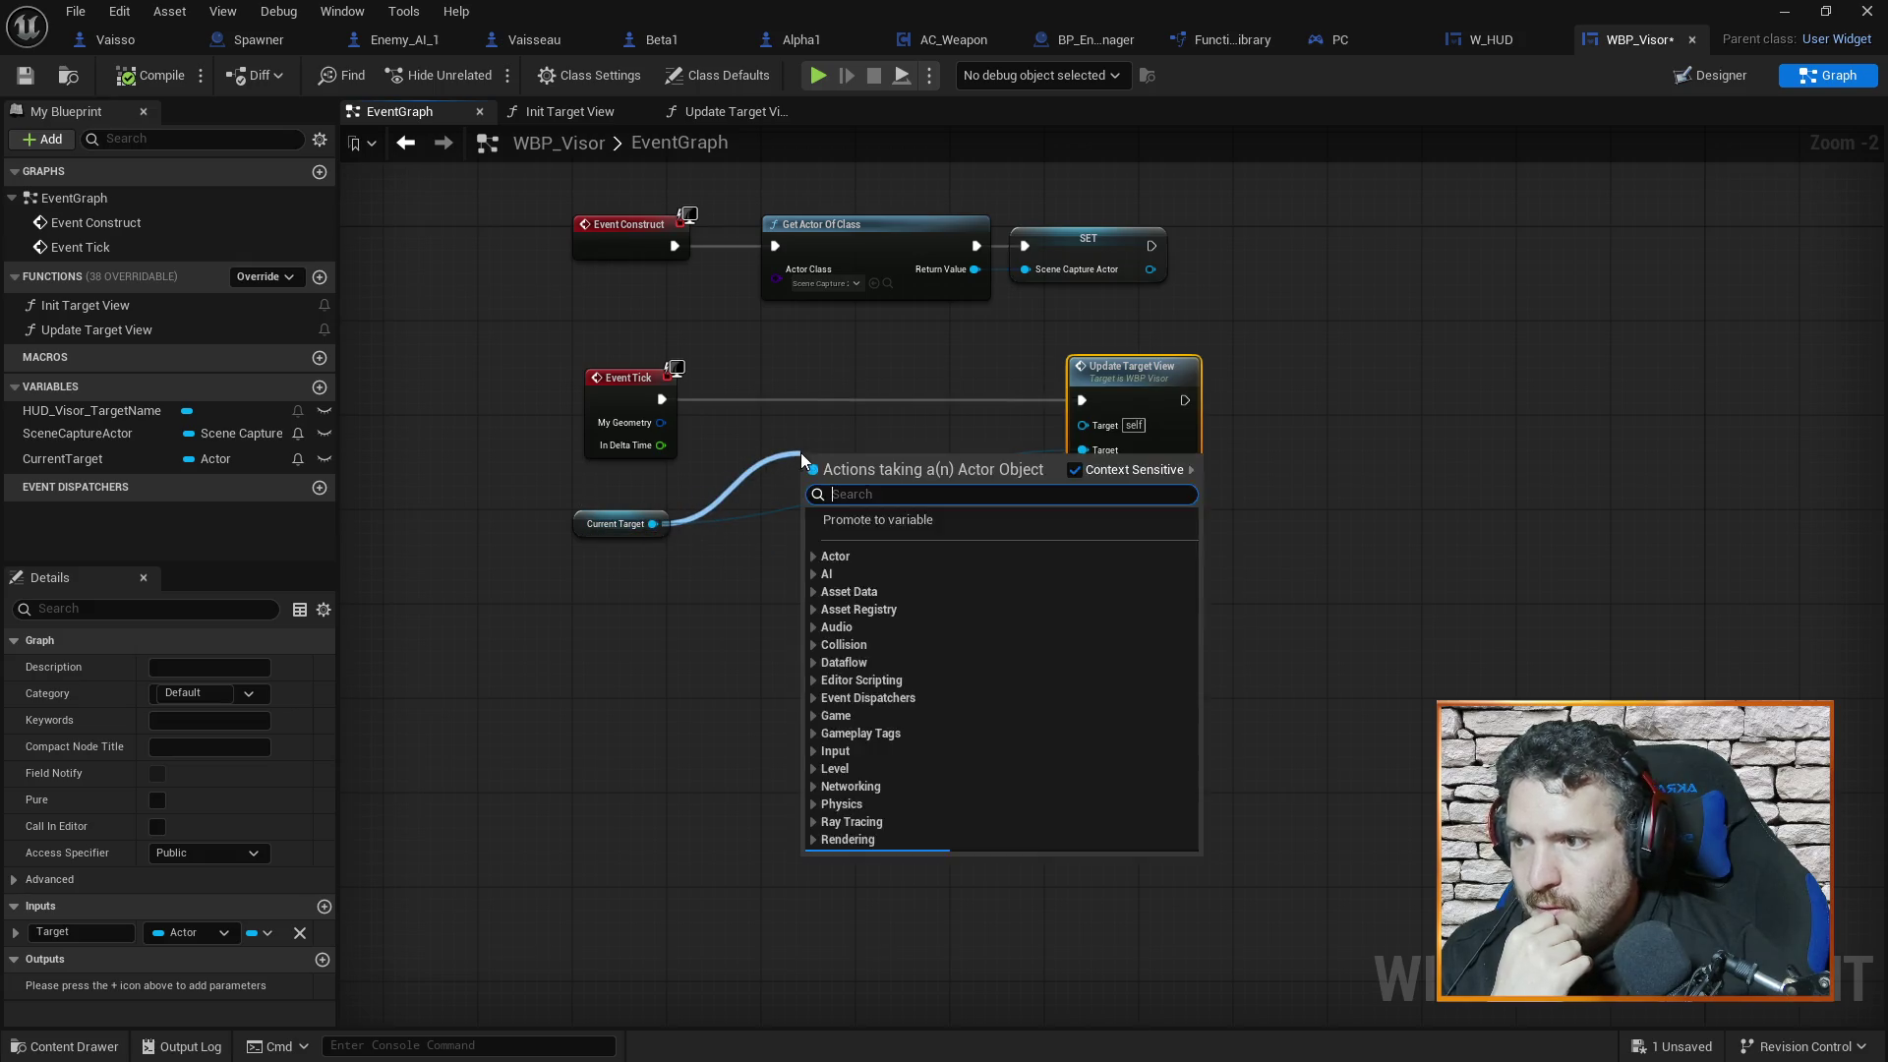
text(isvalid)
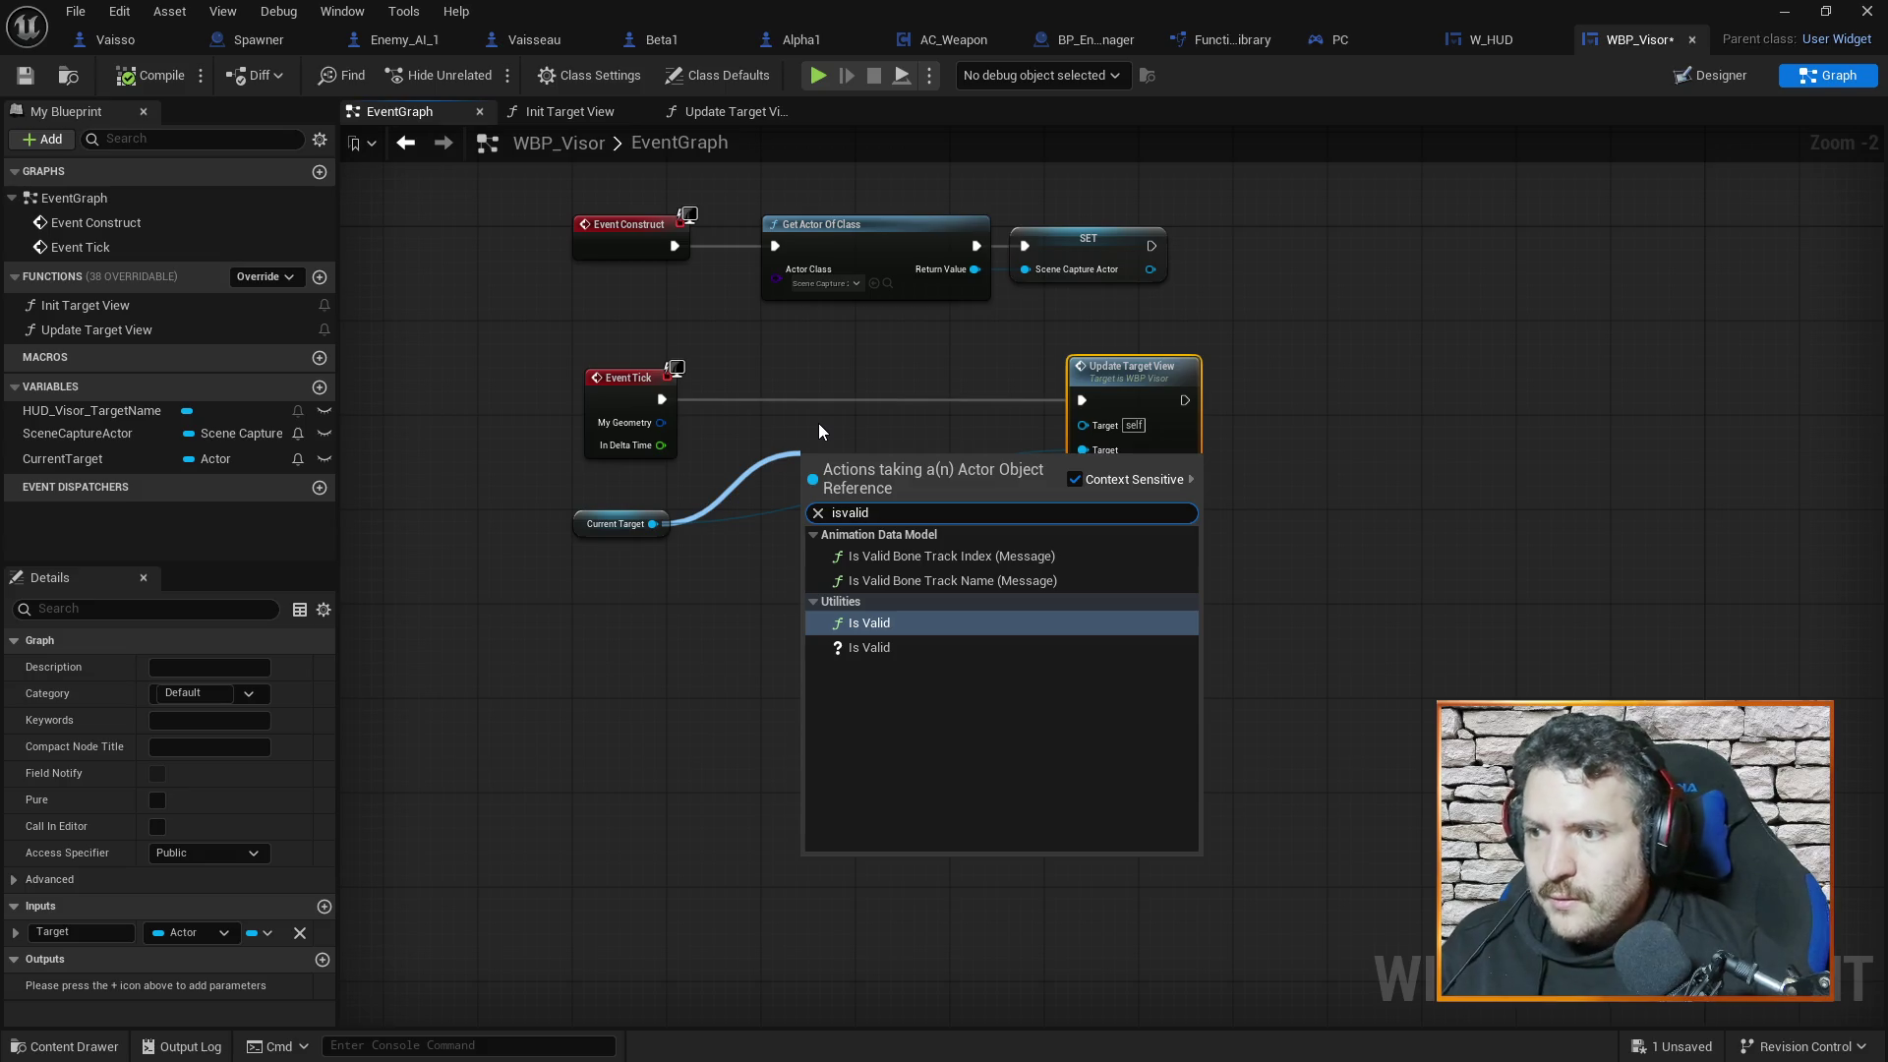
click(865, 641)
drag(866, 480, 829, 391)
drag(662, 399, 775, 399)
drag(906, 409, 1077, 398)
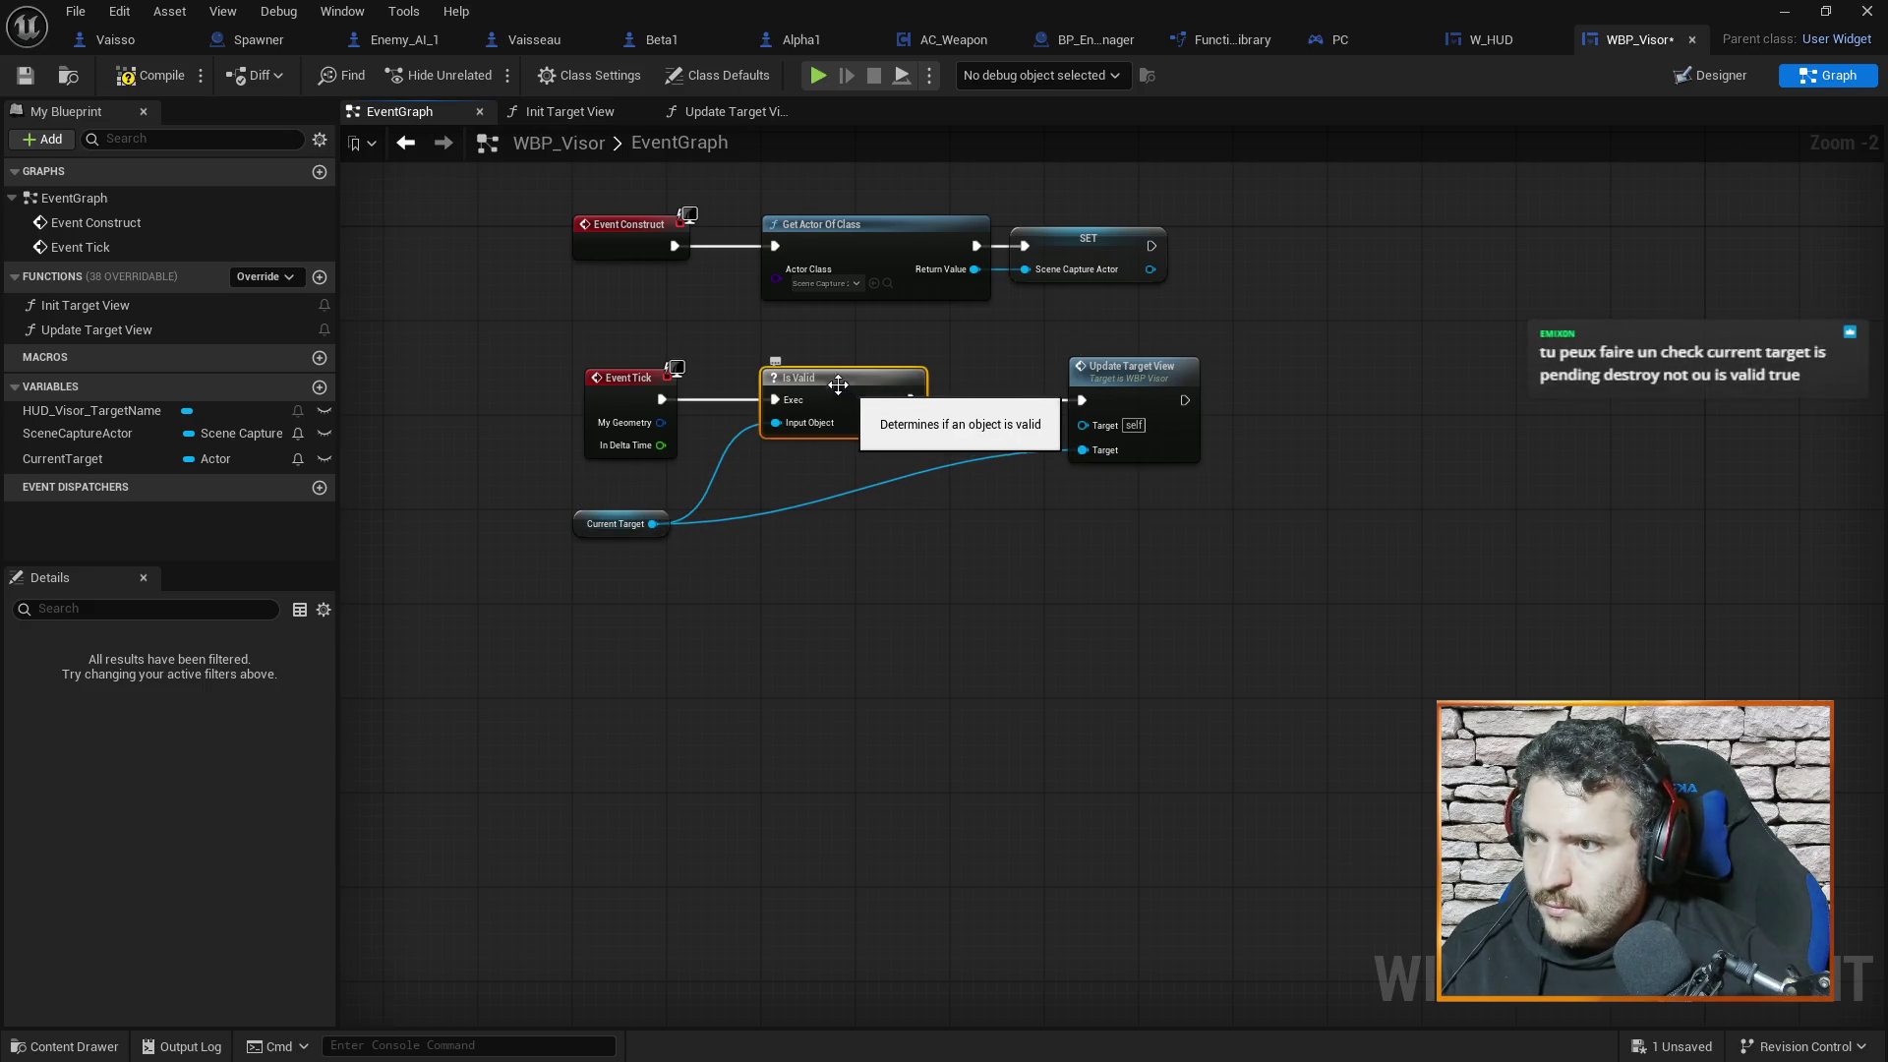
click(137, 75)
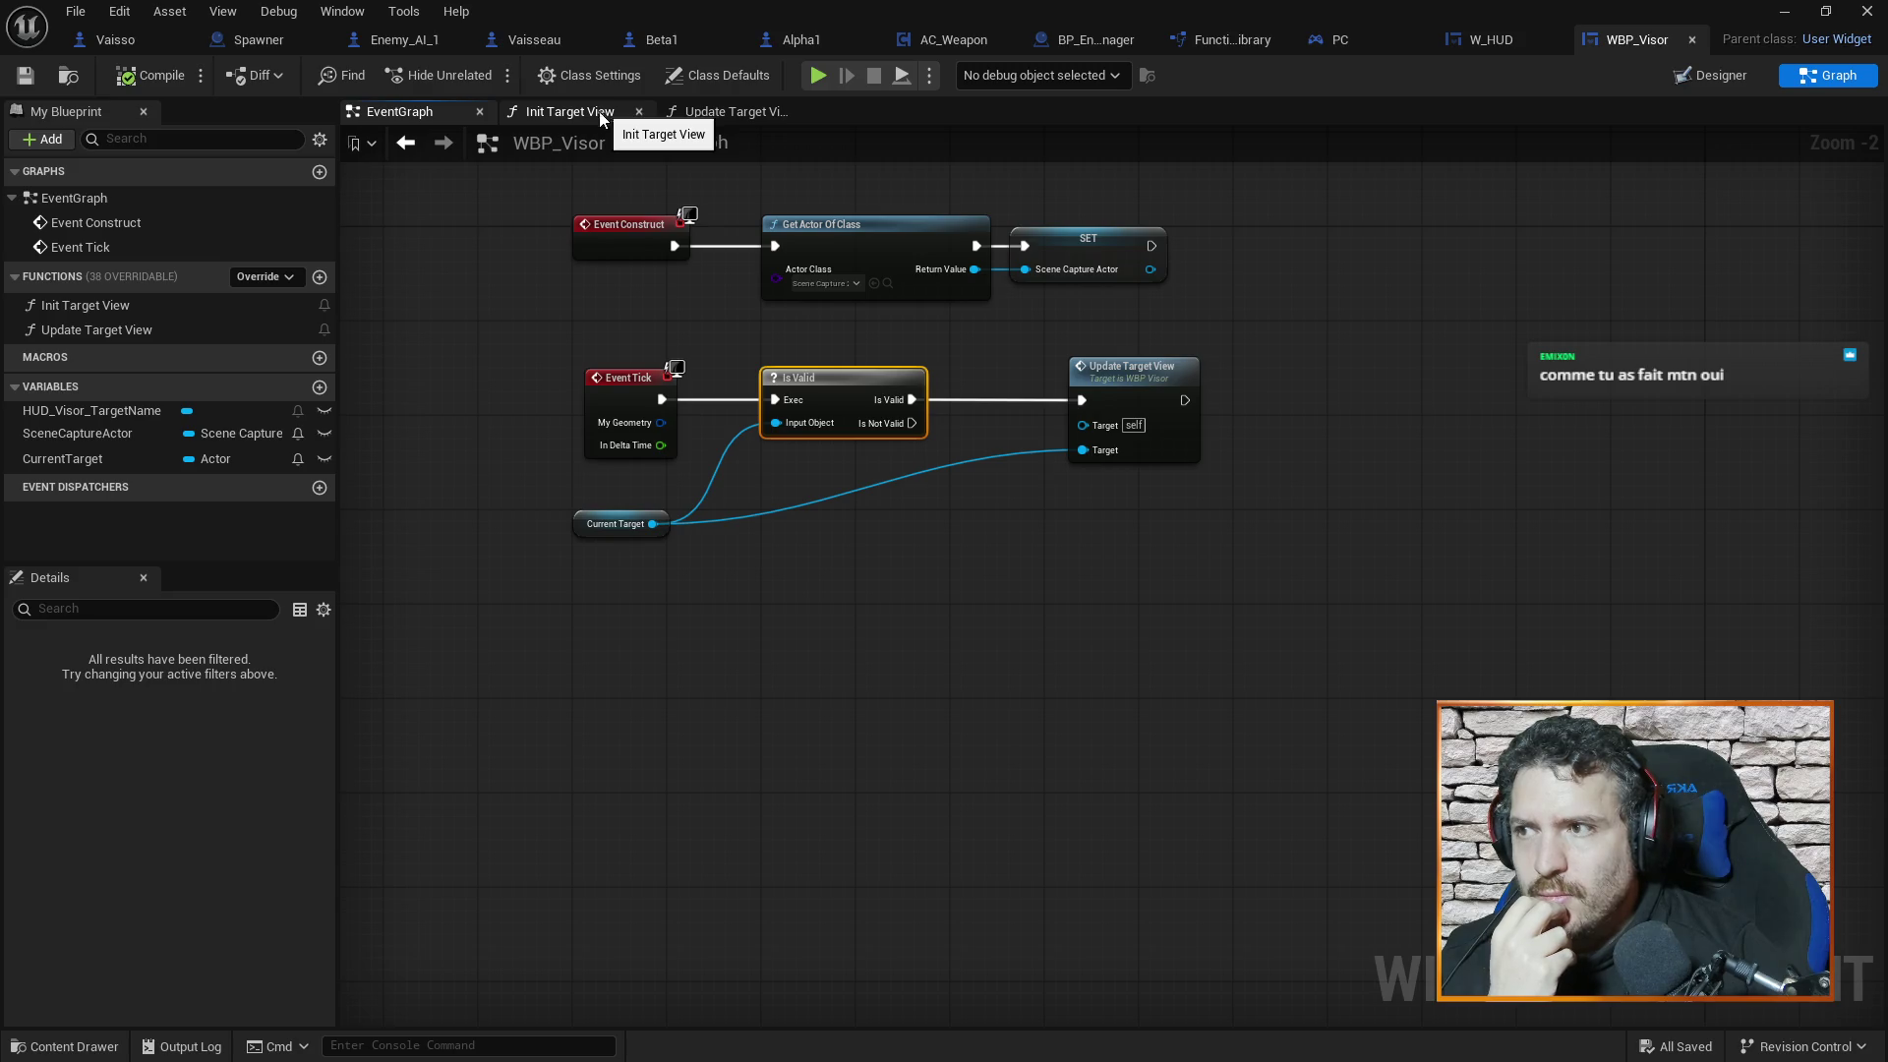
Look over Vaisseau's Set Current Target graph, briefly checking WBP_Visor's EventGraph
click(557, 45)
mouse_move(1161, 512)
mouse_down()
mouse_move(1293, 508)
mouse_move(958, 475)
mouse_up()
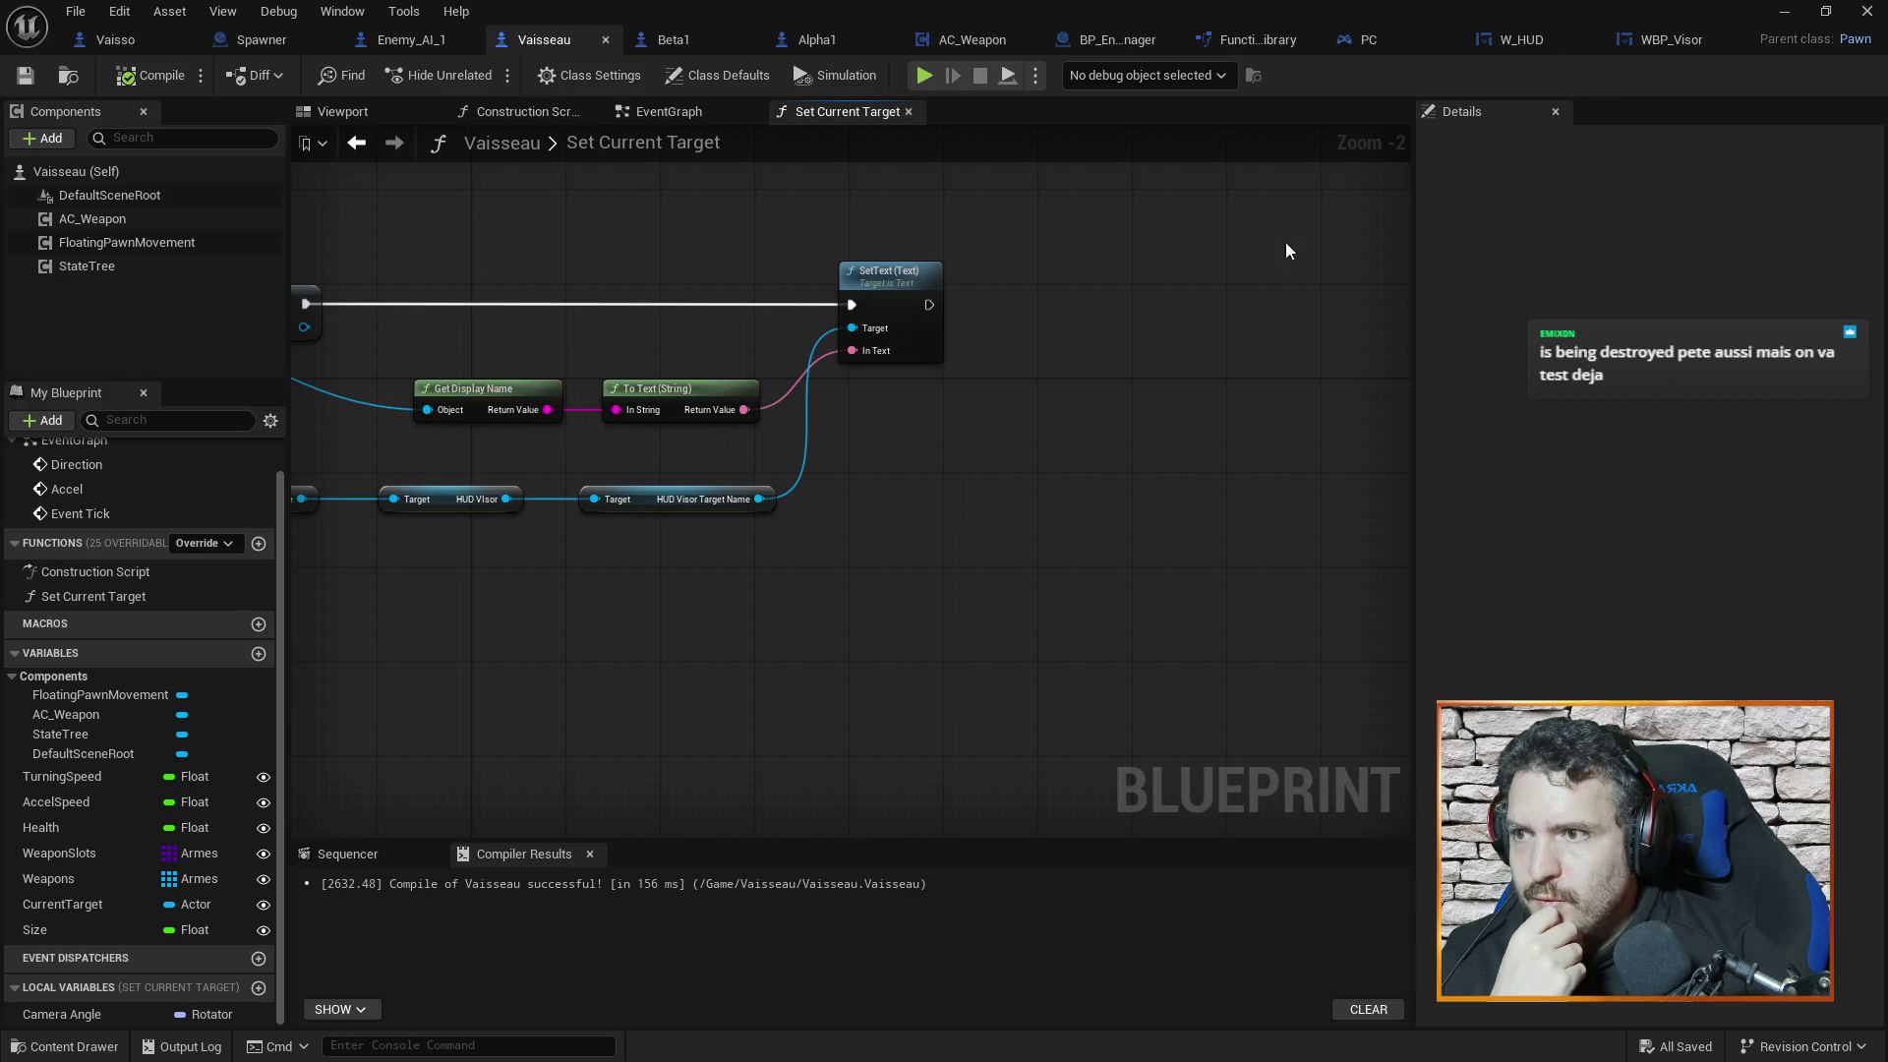
right_click(924, 466)
key(Escape)
click(1651, 39)
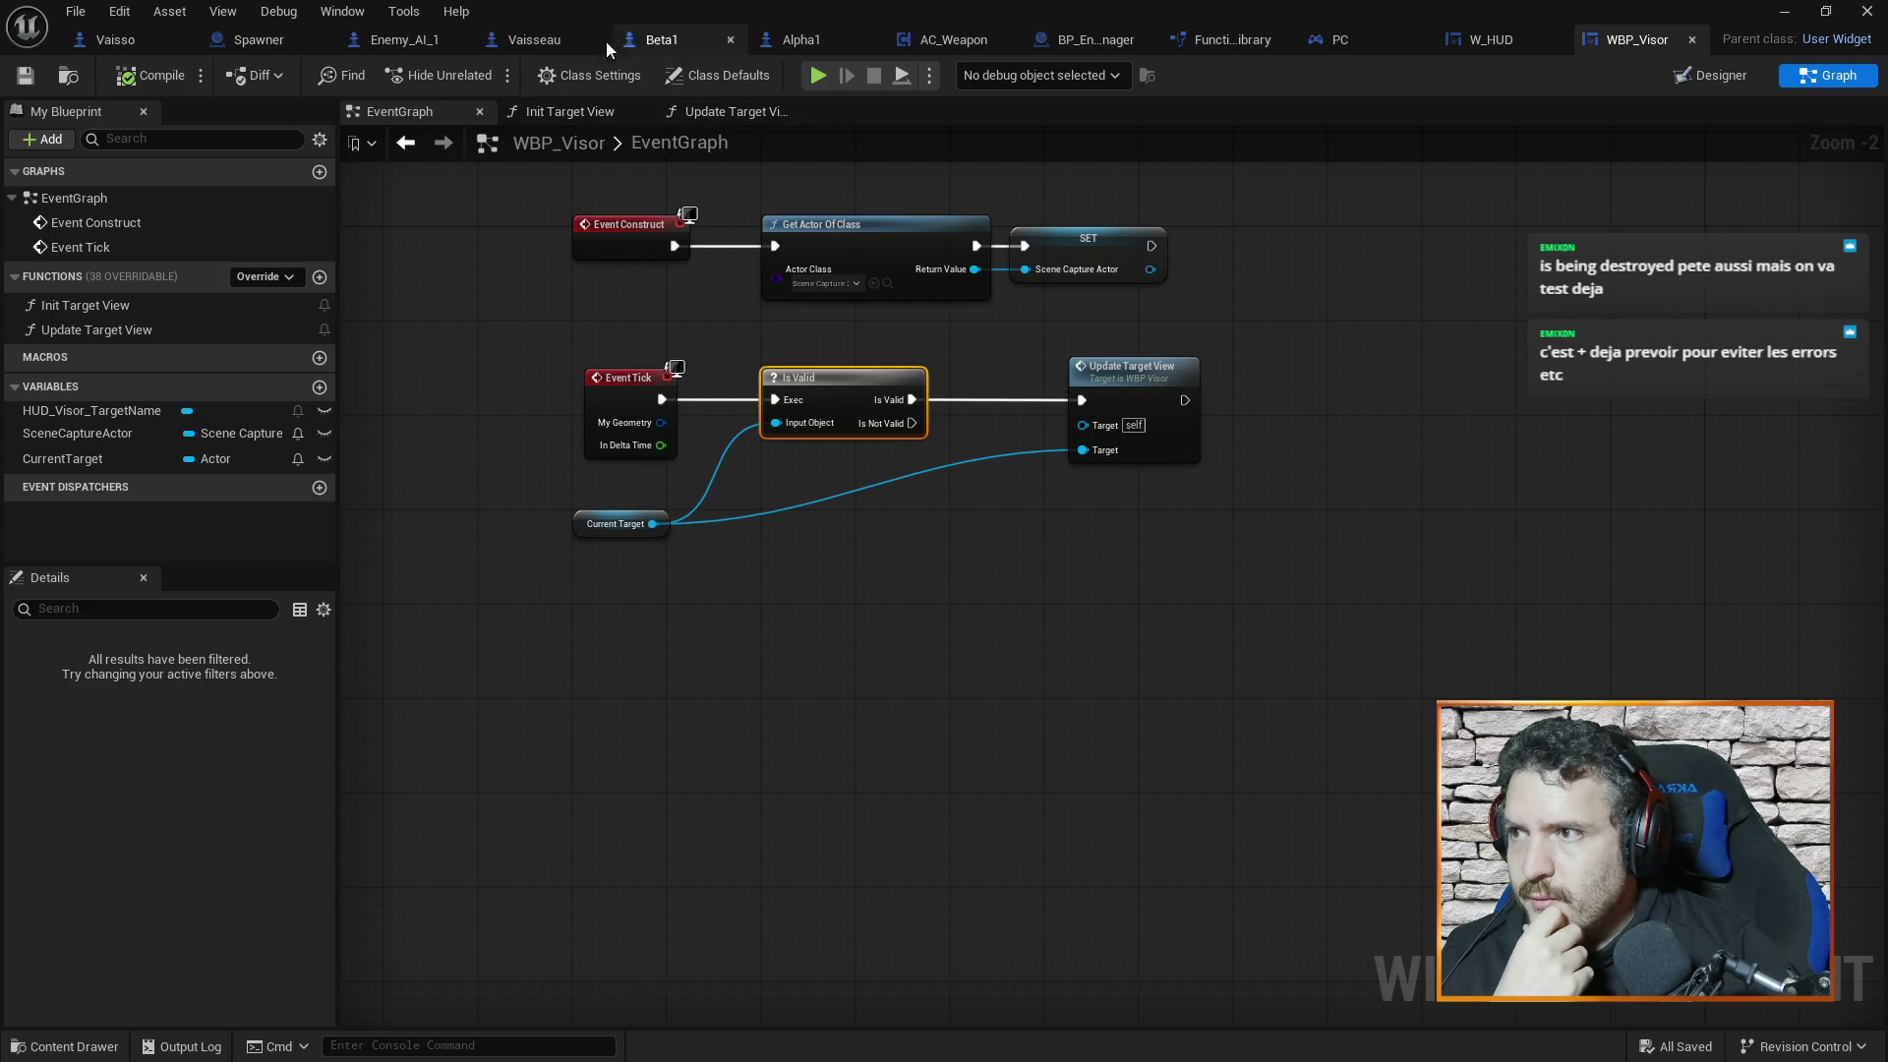
click(551, 40)
mouse_move(1025, 391)
mouse_down()
mouse_move(1192, 450)
mouse_move(1105, 457)
mouse_up()
Add an Init Target View call on HUD Visor, chained after SetText and fed the new target
drag(568, 527, 1160, 443)
text(in)
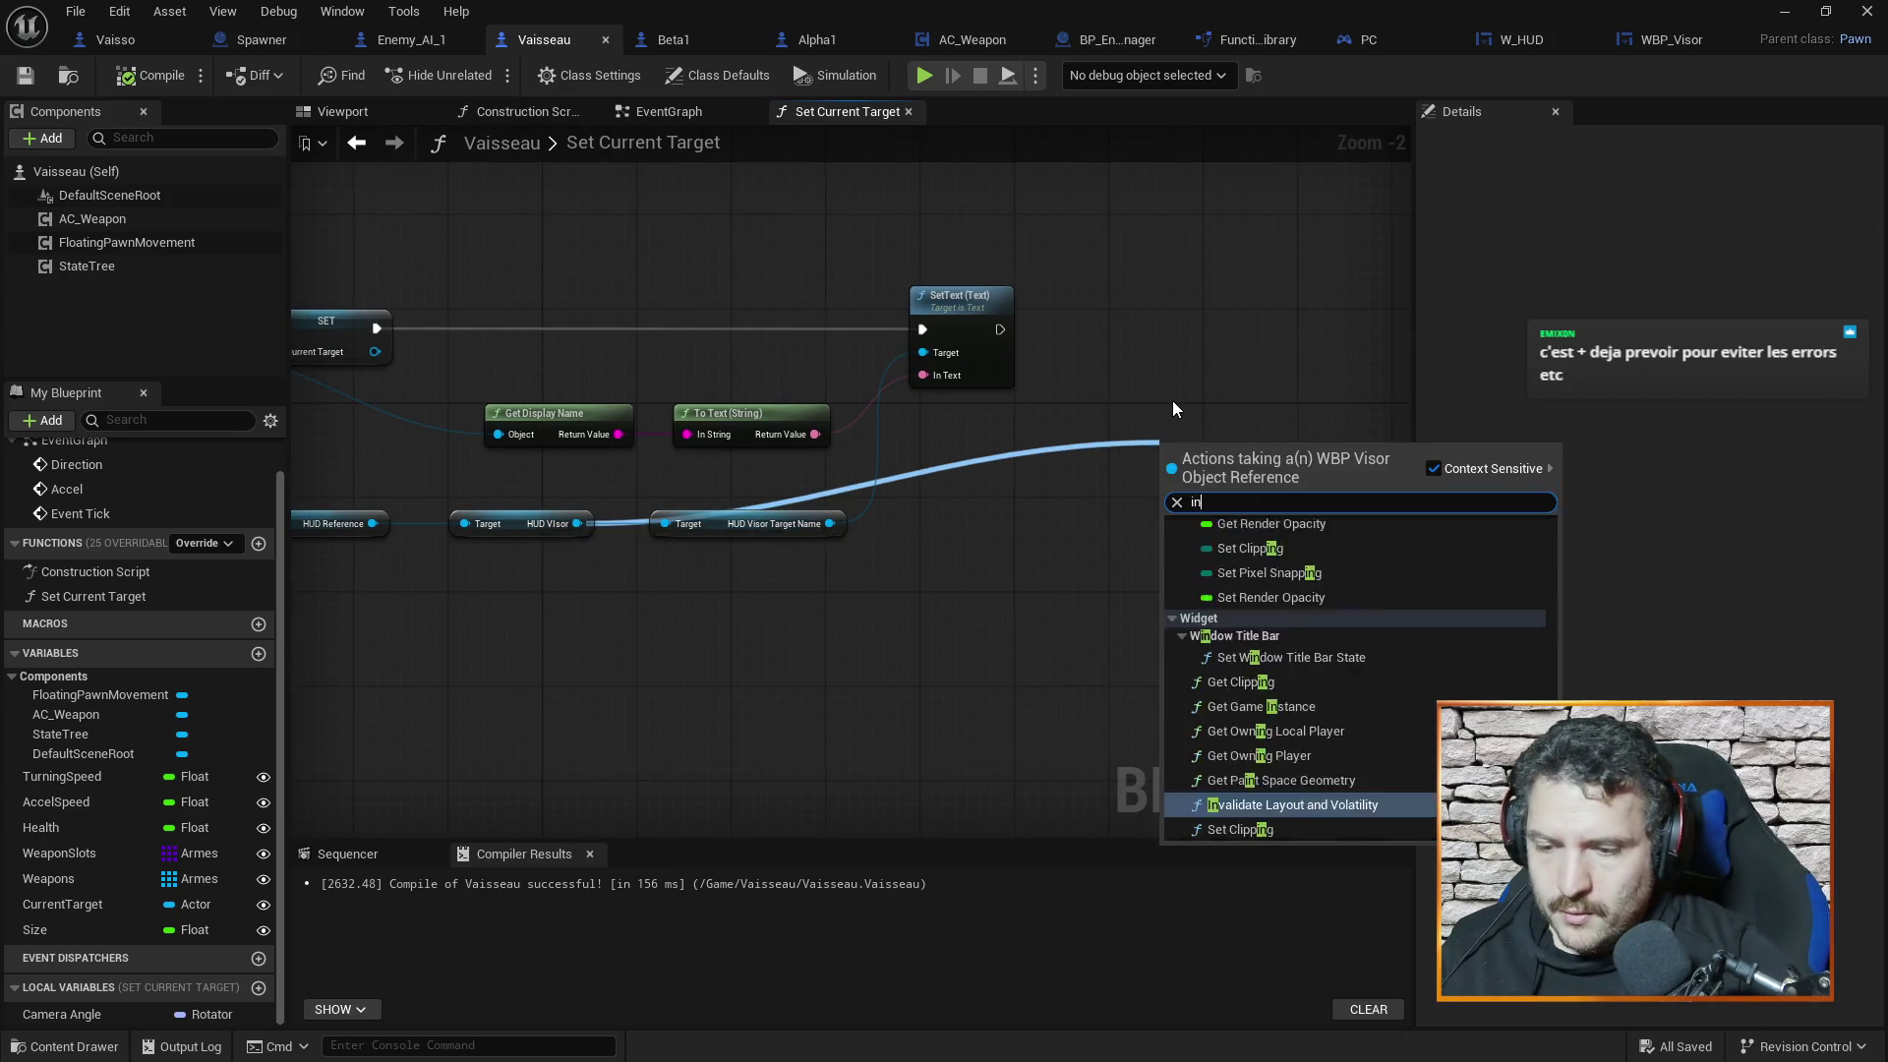
text(it)
click(1247, 546)
drag(1207, 398, 1200, 303)
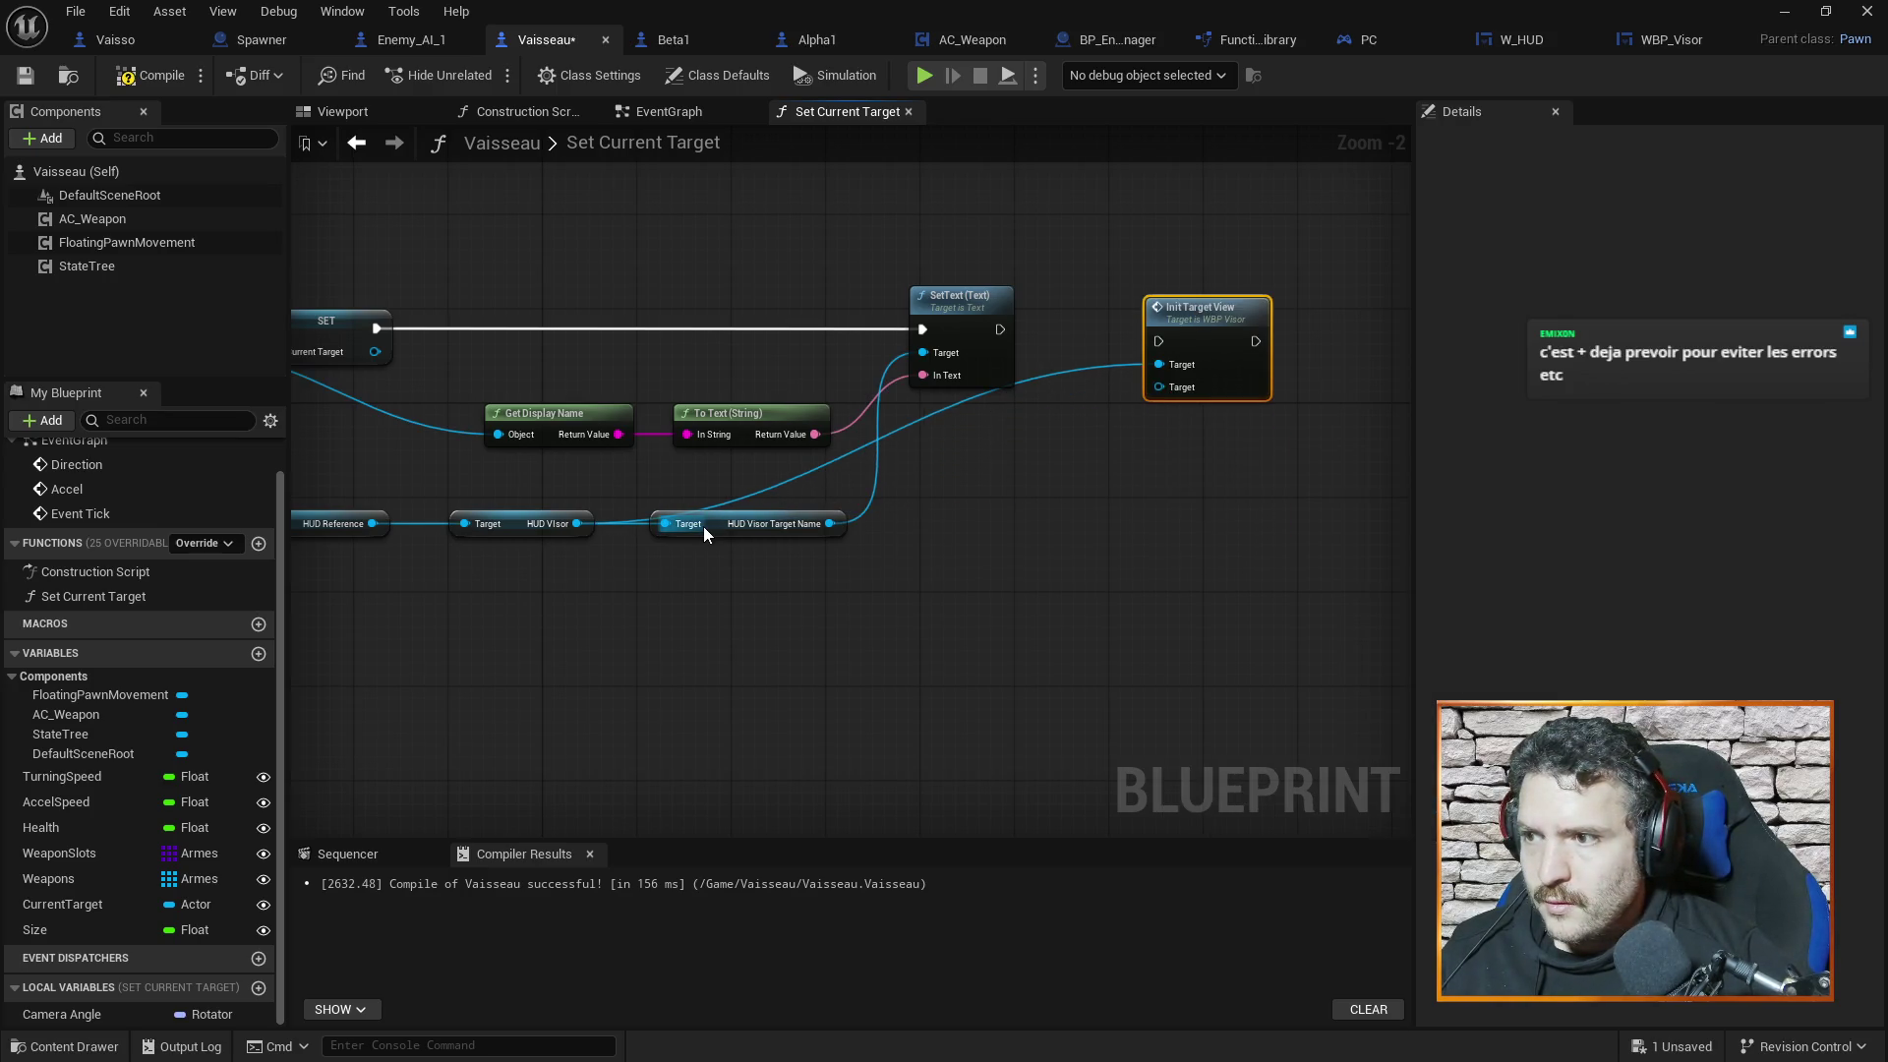
drag(711, 523, 724, 558)
drag(1233, 320, 1219, 307)
drag(1000, 329, 1146, 329)
drag(1026, 457, 1280, 435)
drag(656, 392, 543, 395)
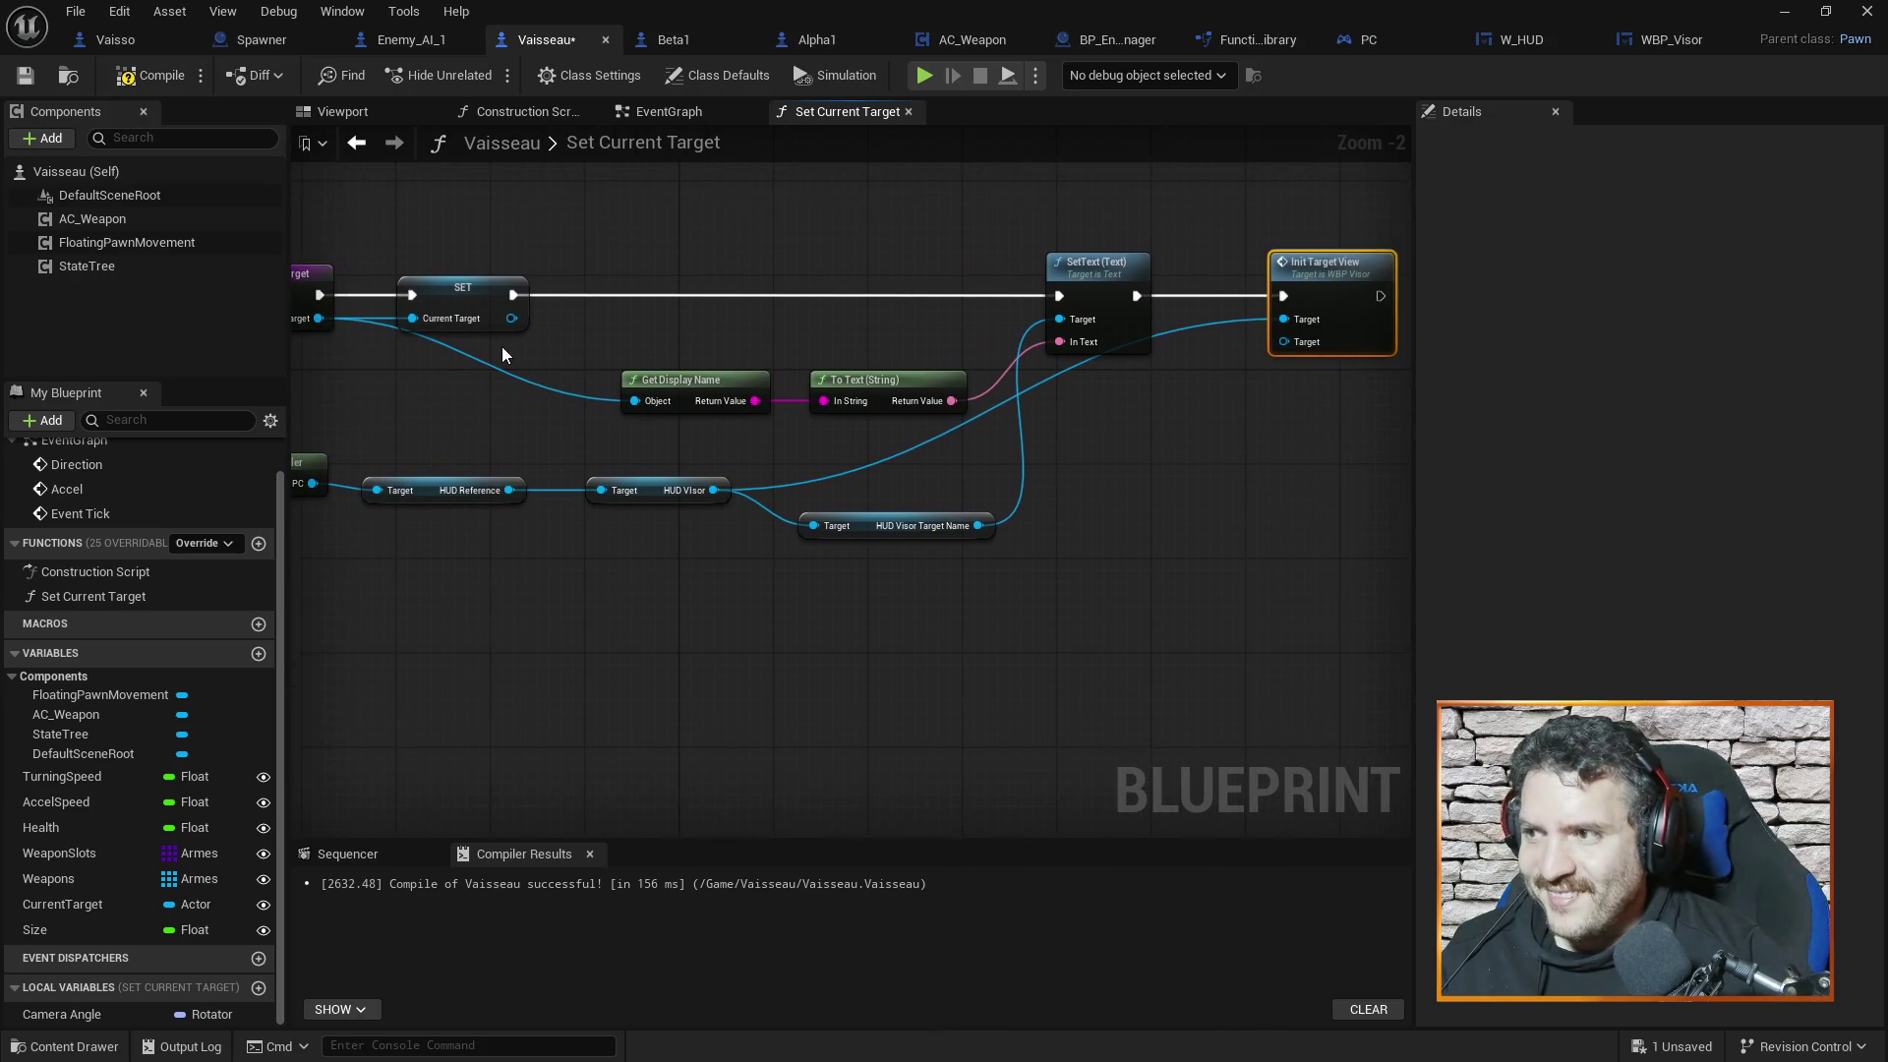
mouse_move(313, 310)
mouse_down()
mouse_move(1130, 370)
mouse_move(1302, 349)
mouse_up()
click(1283, 470)
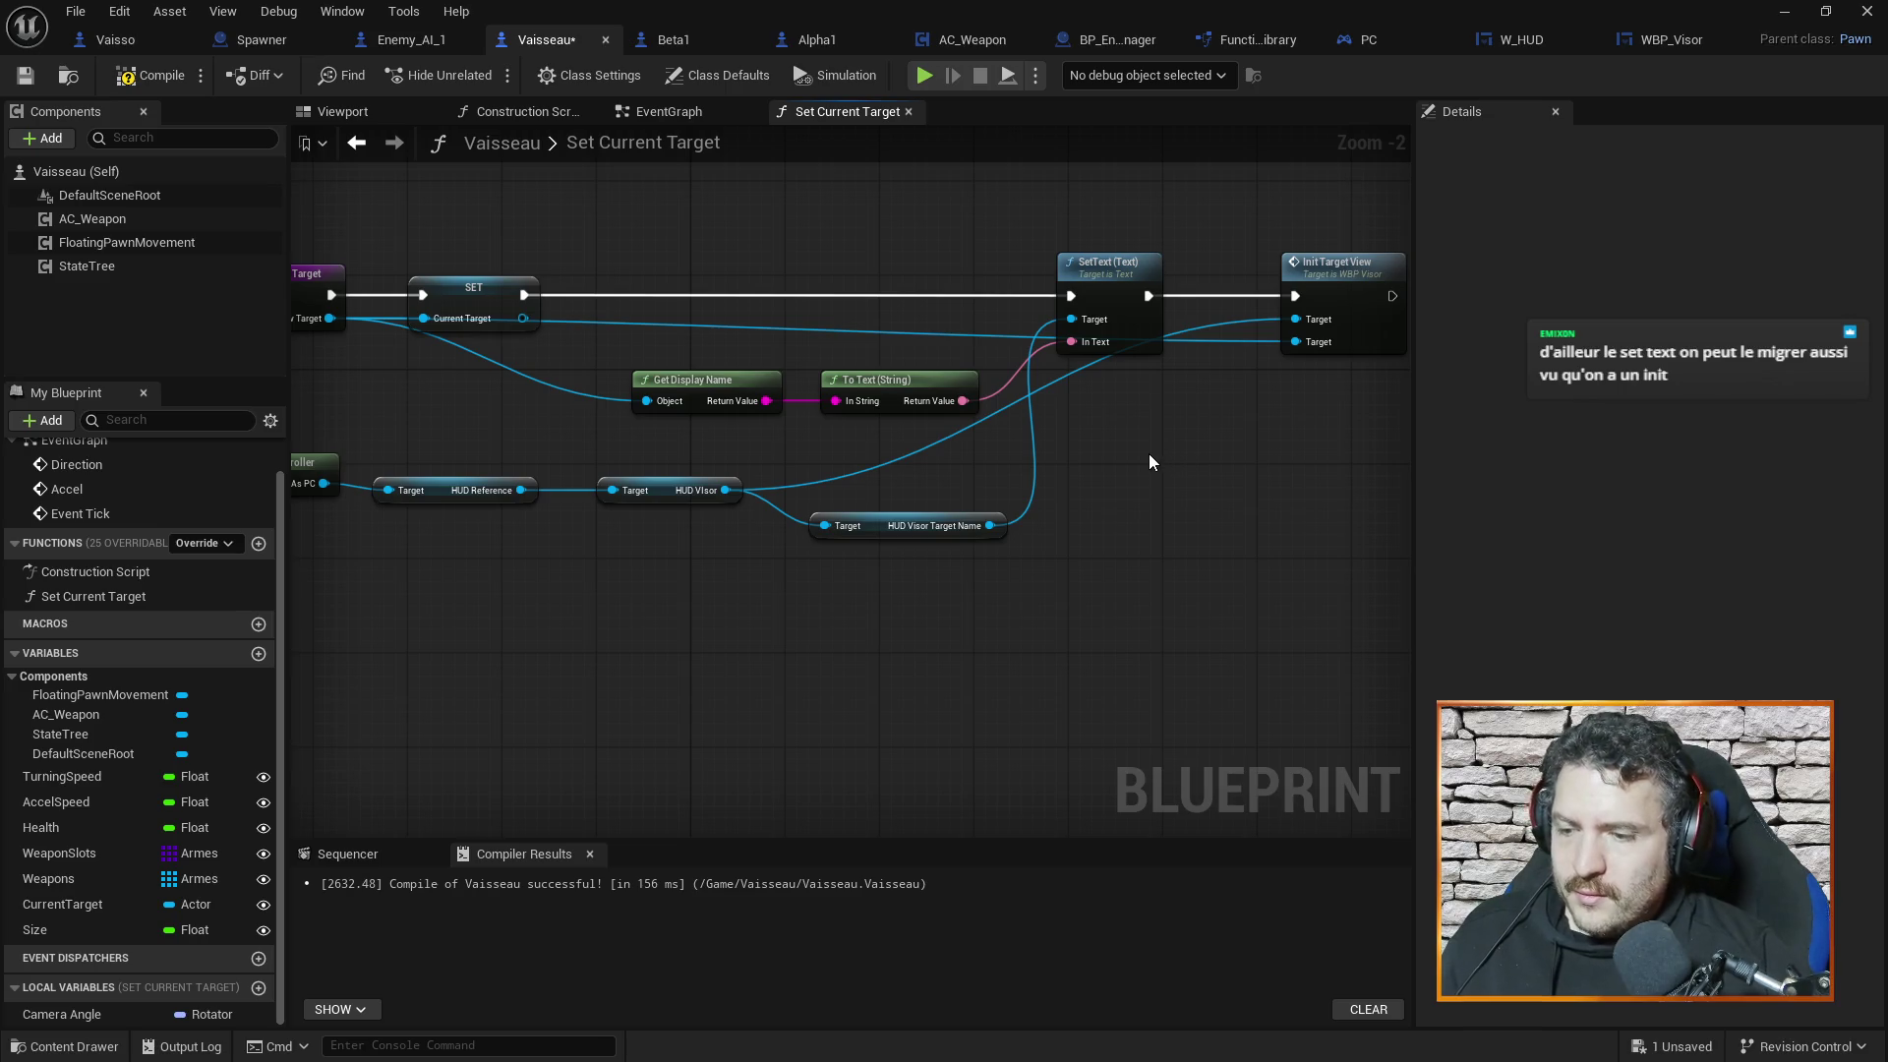
Save and compile Vaisseau, then delete the Get Display Name, To Text and SetText nodes
key(ctrl+s)
click(142, 86)
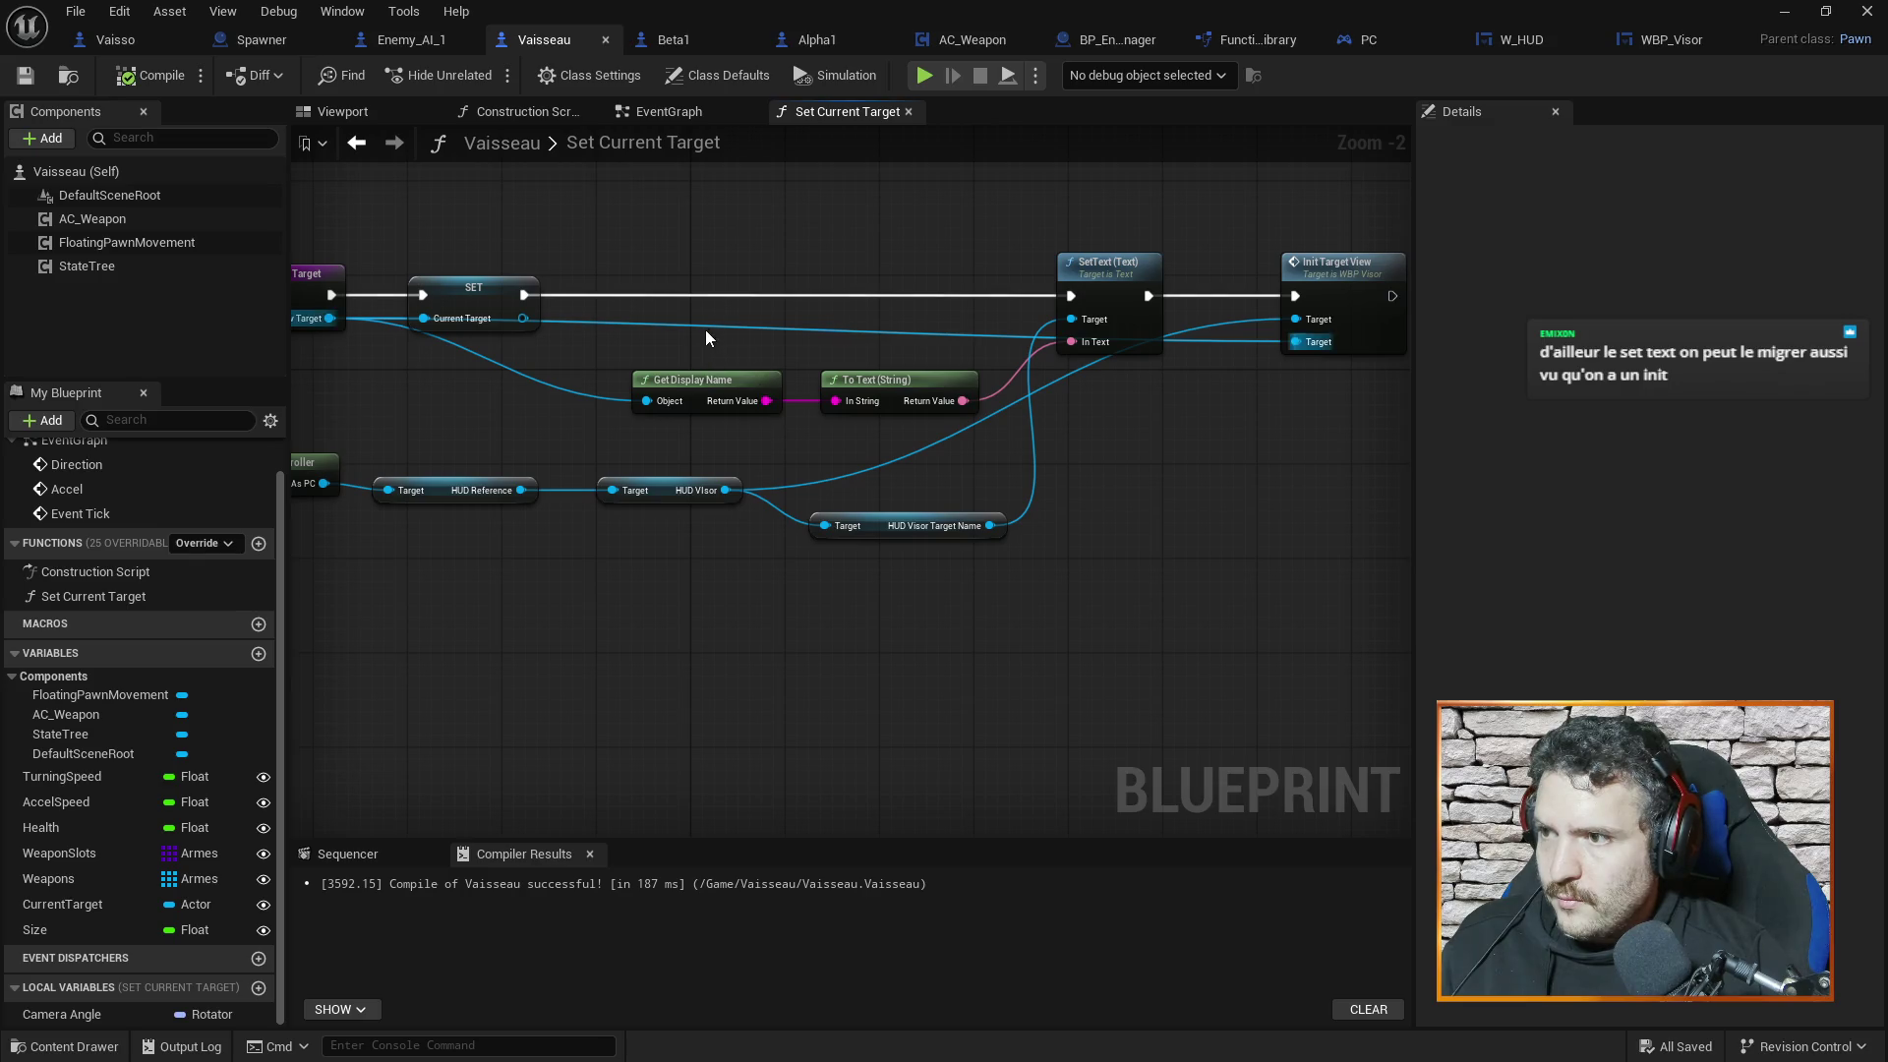
mouse_move(769, 337)
mouse_down()
mouse_move(805, 311)
mouse_move(1154, 445)
mouse_move(1180, 435)
mouse_up()
key(Delete)
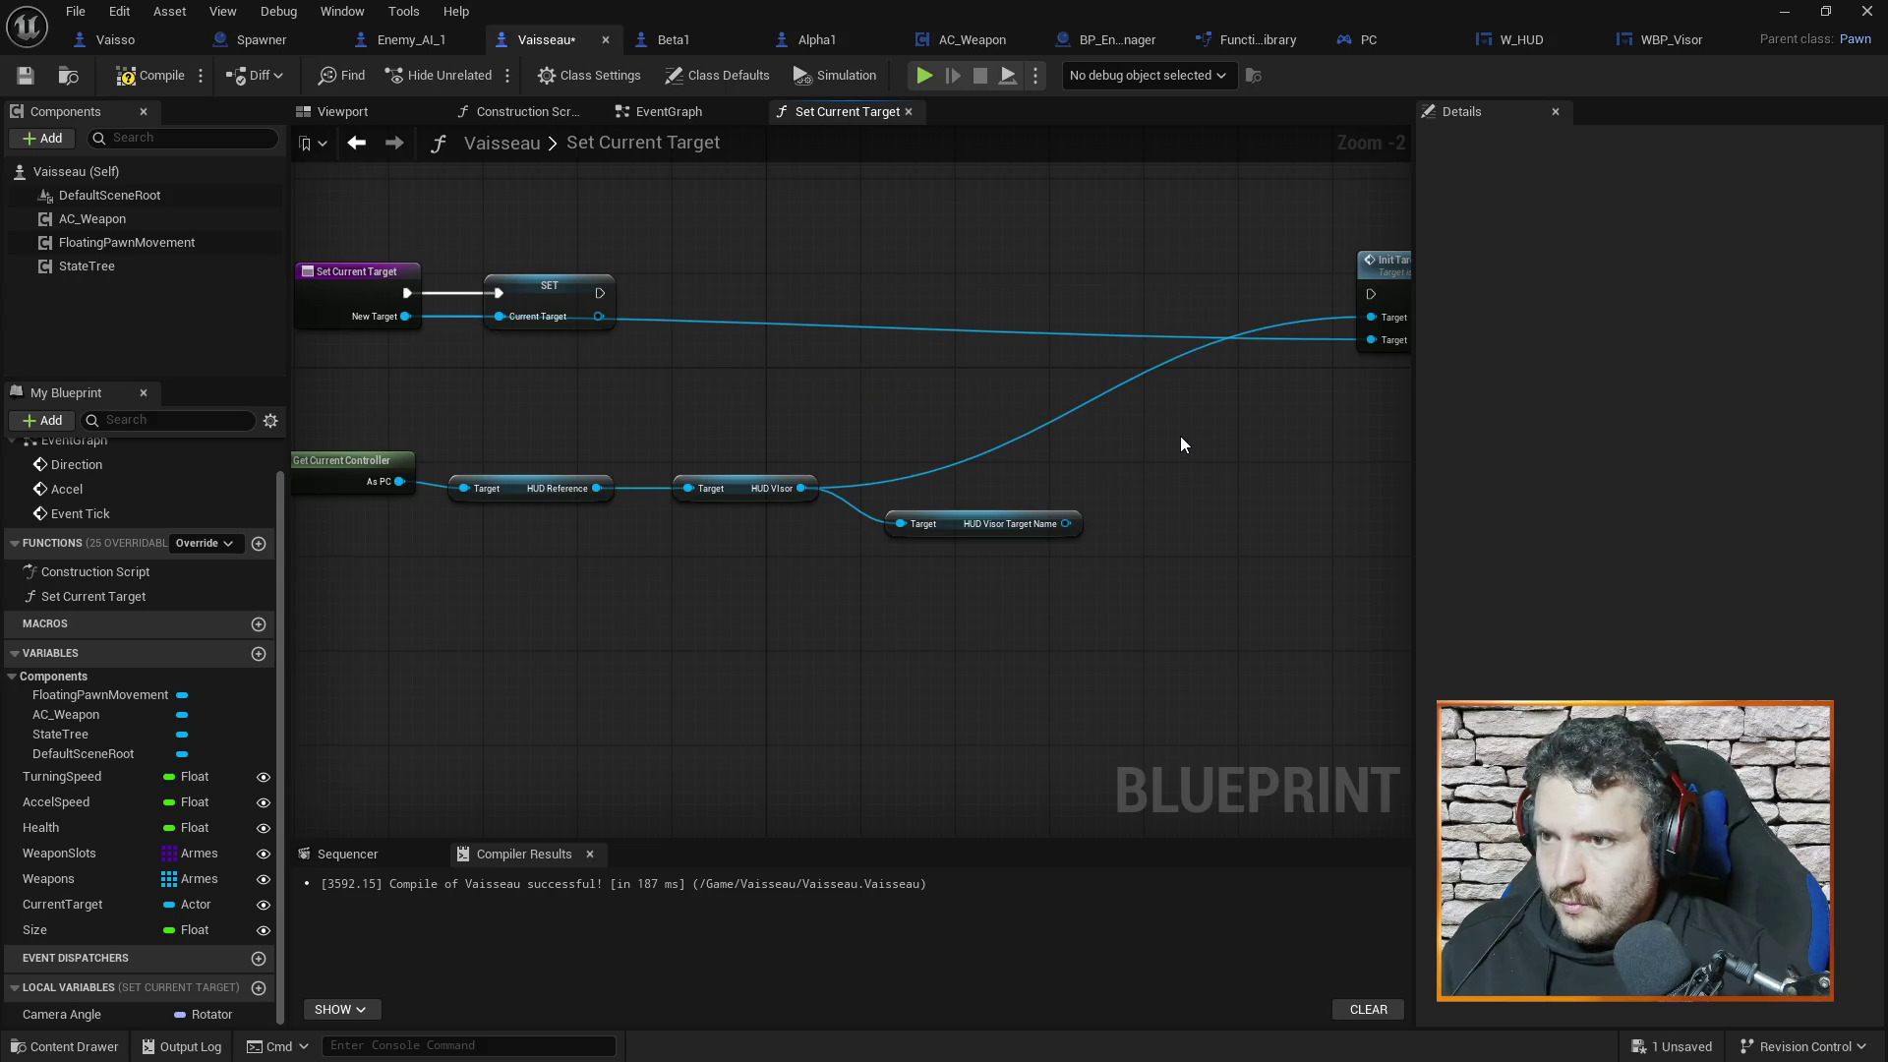
click(1661, 39)
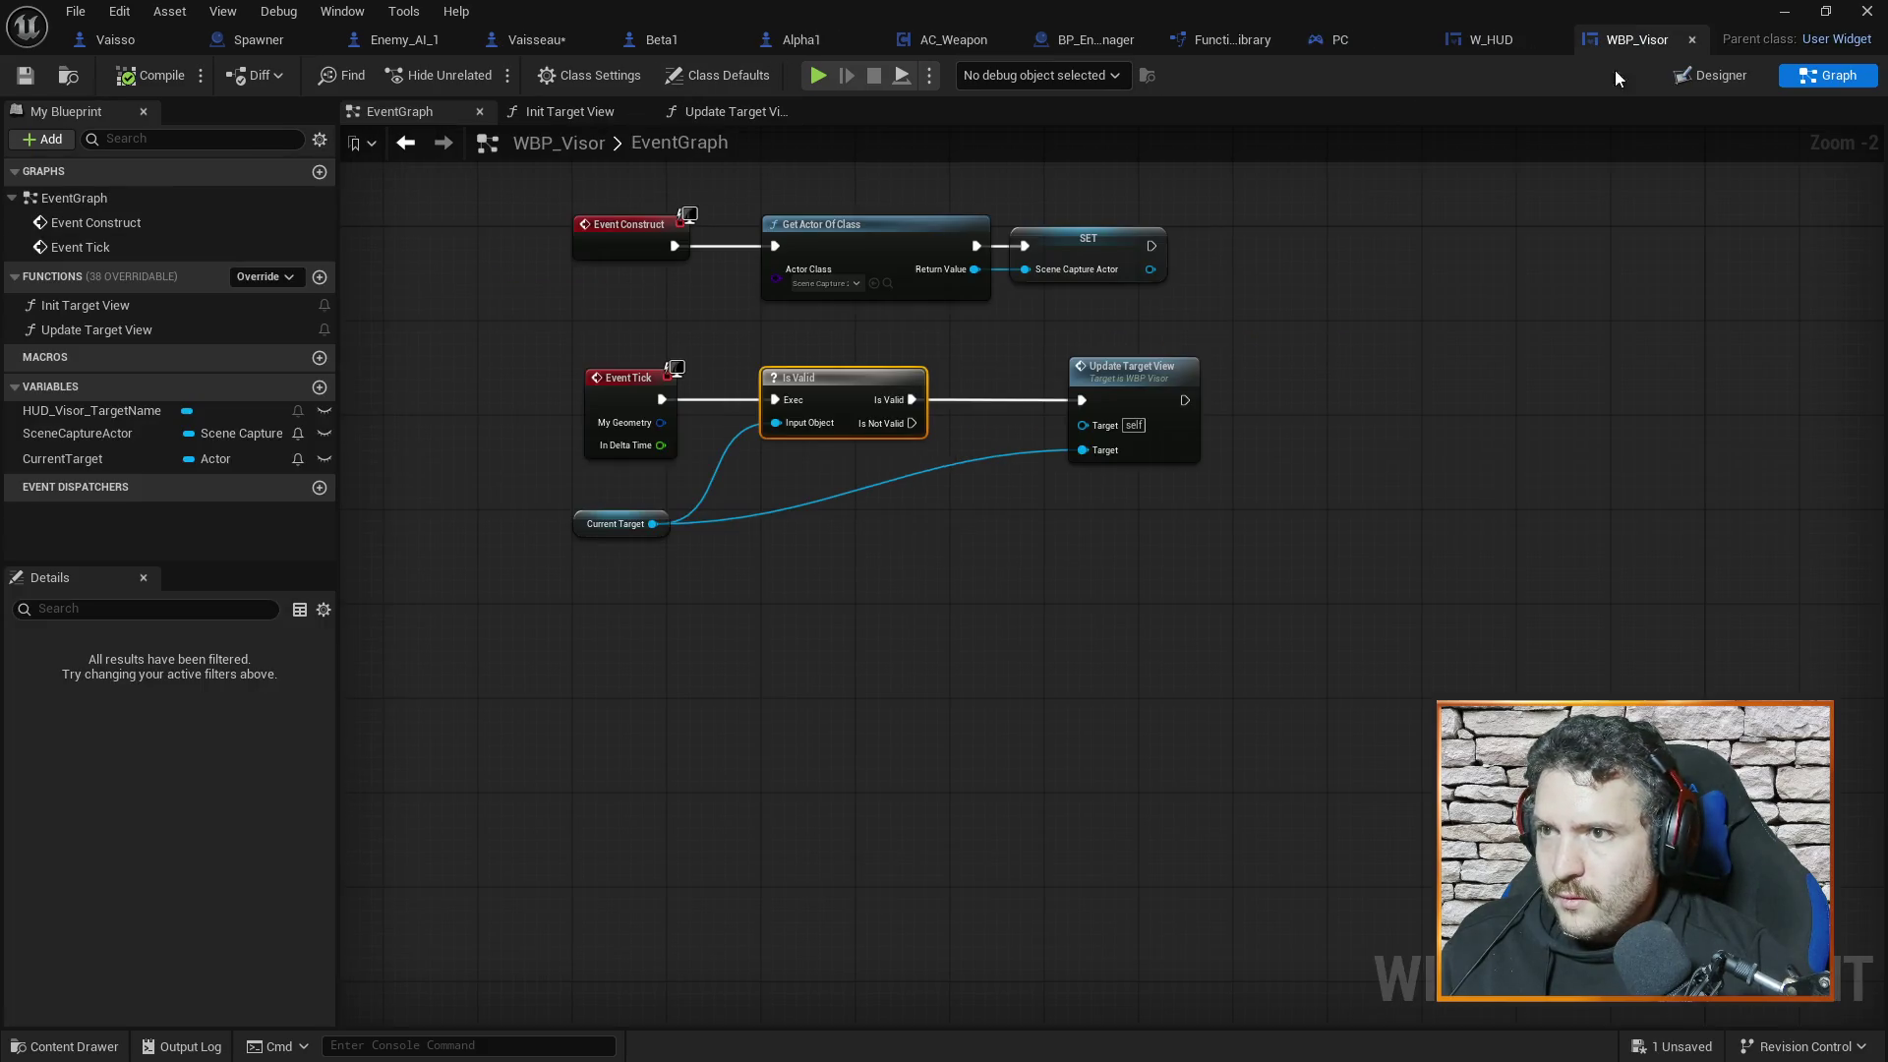
Review WBP_Visor's Init Target View function, from its start through SET to SetText
click(588, 114)
mouse_move(1671, 491)
mouse_down()
mouse_move(1327, 491)
mouse_move(1355, 488)
mouse_up()
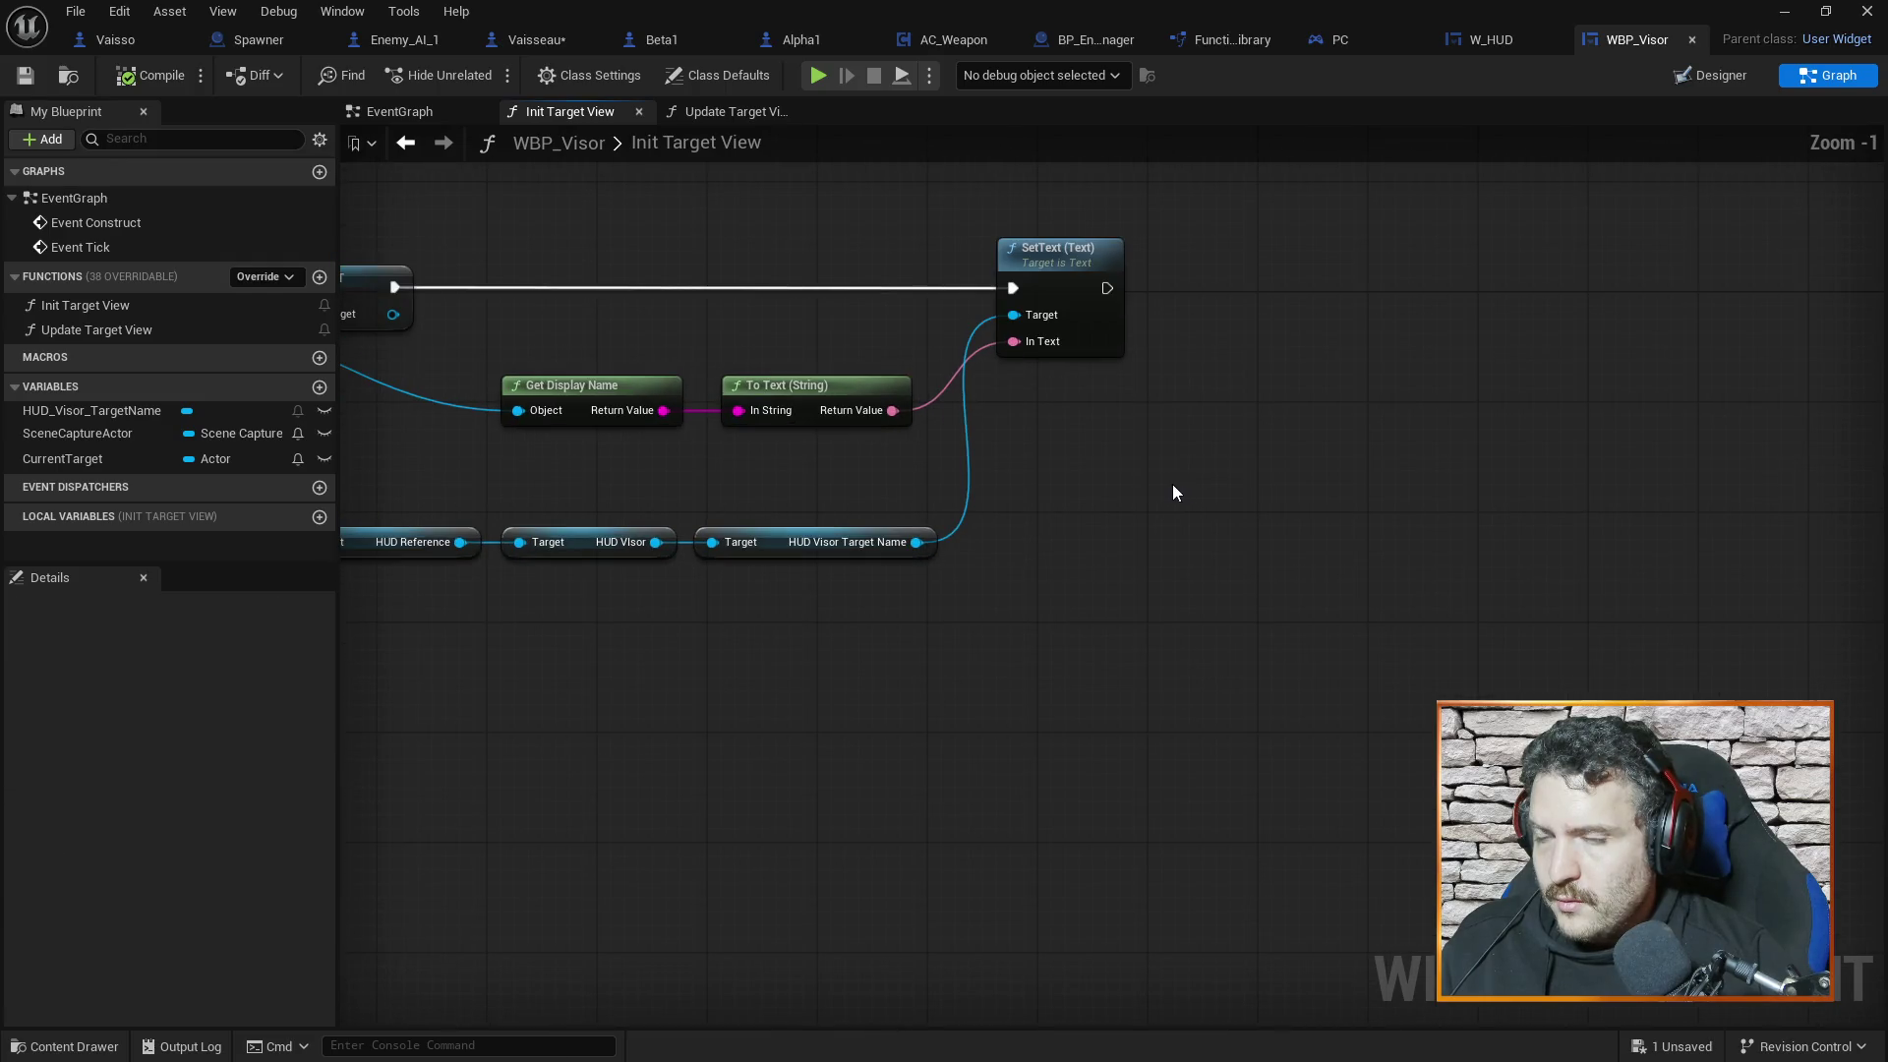
drag(1172, 483, 1356, 541)
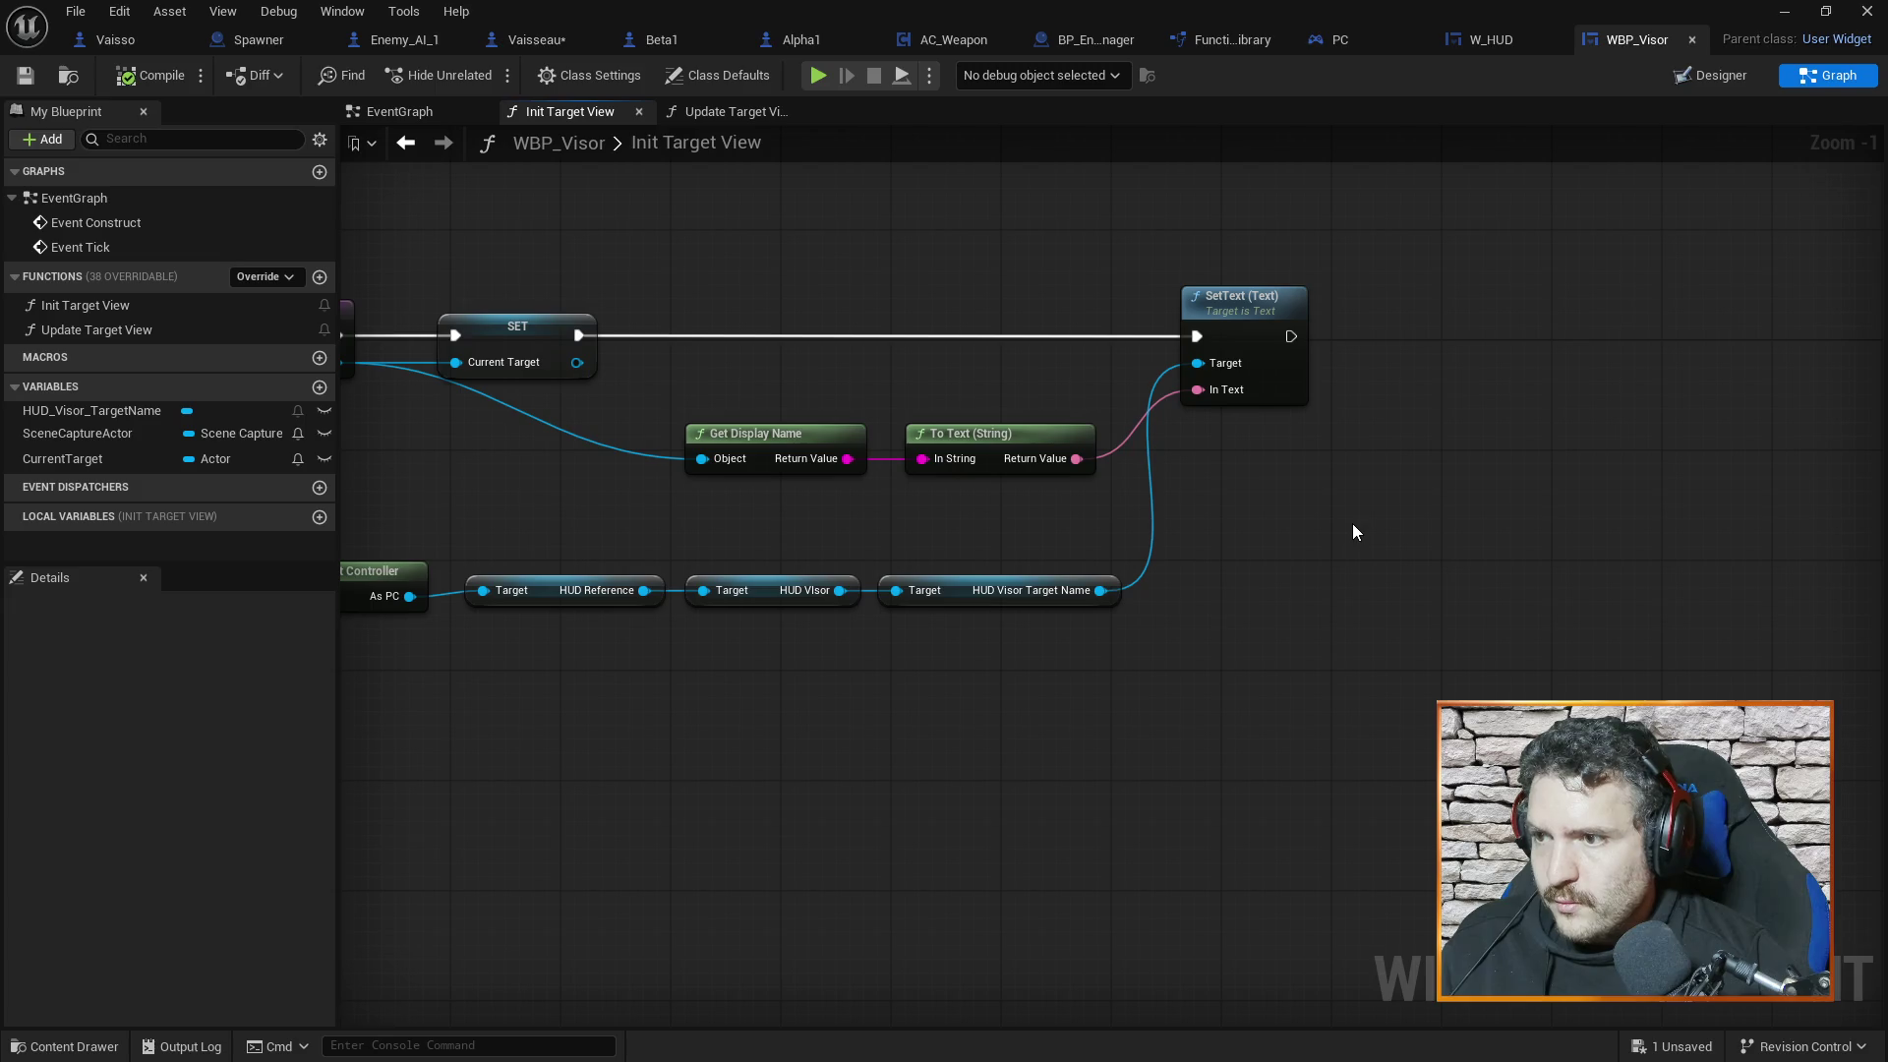
drag(1352, 526, 1500, 545)
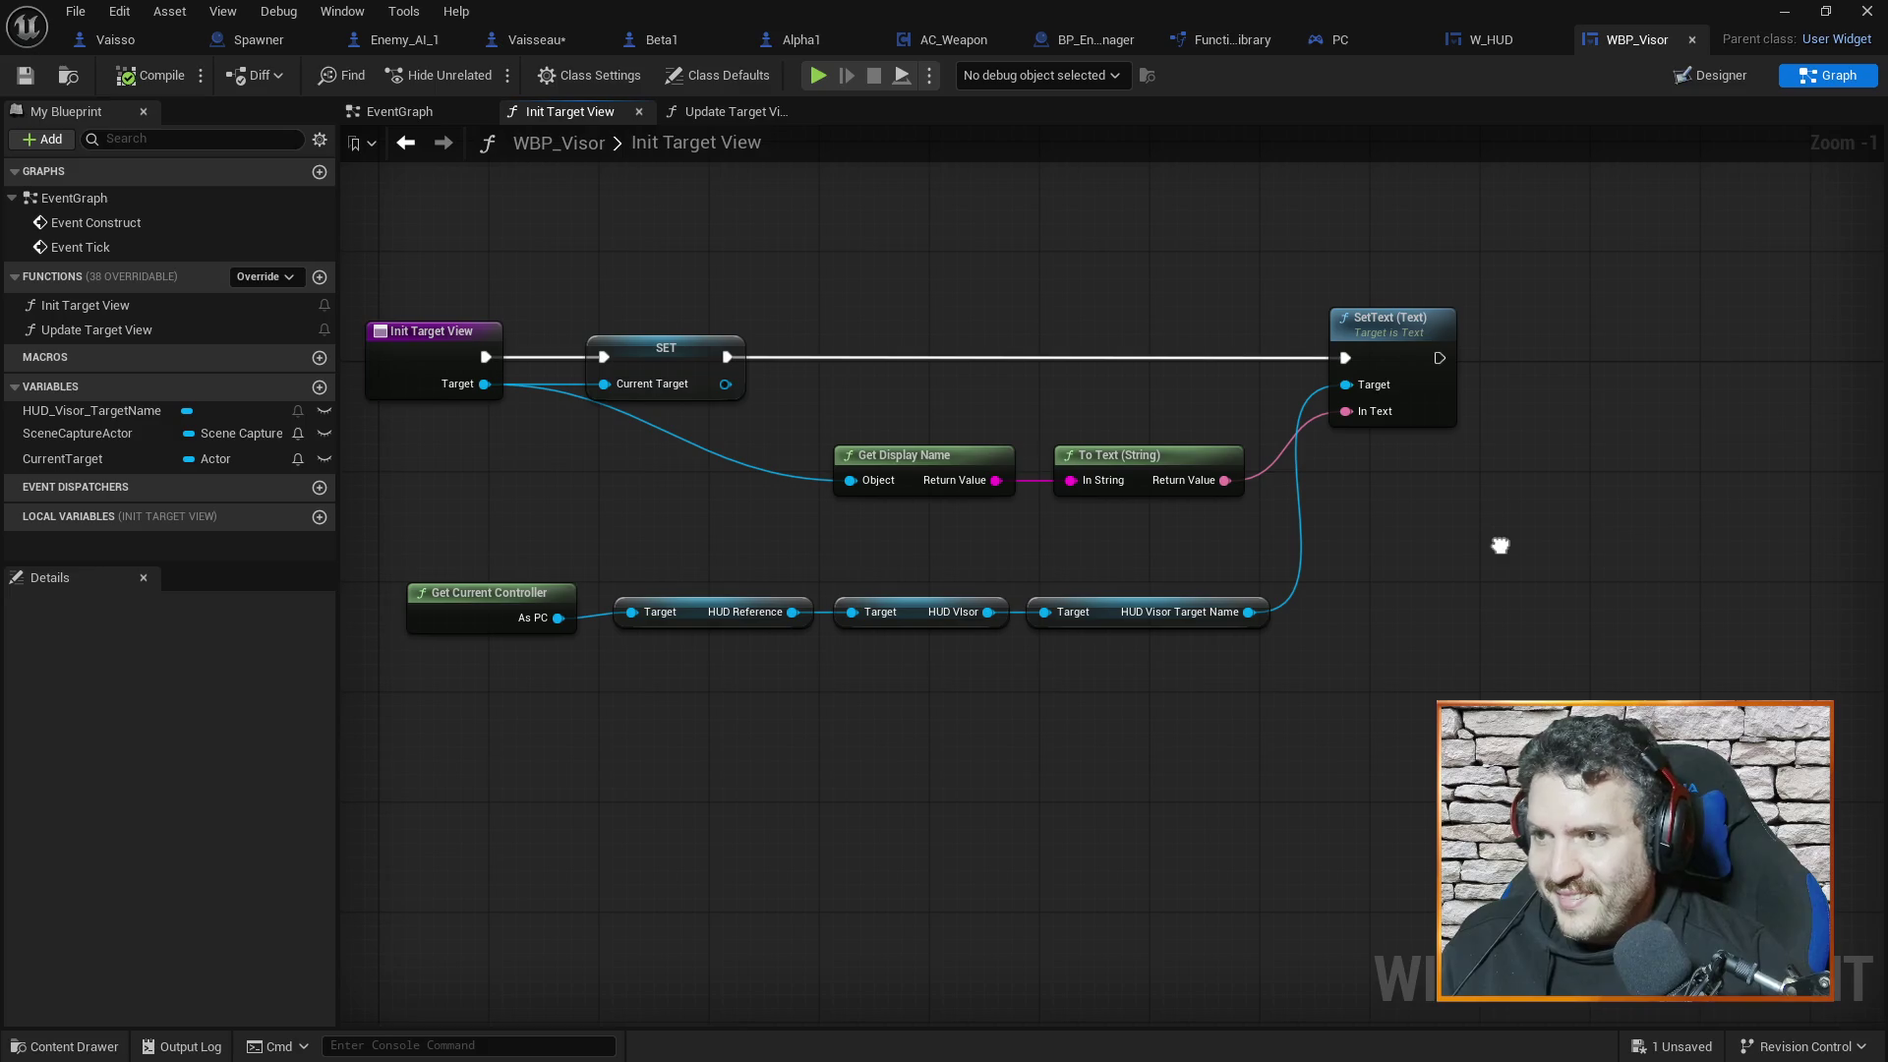
Delete the unused HUD Visor Target Name getter and run Init Target View right after SET
click(536, 39)
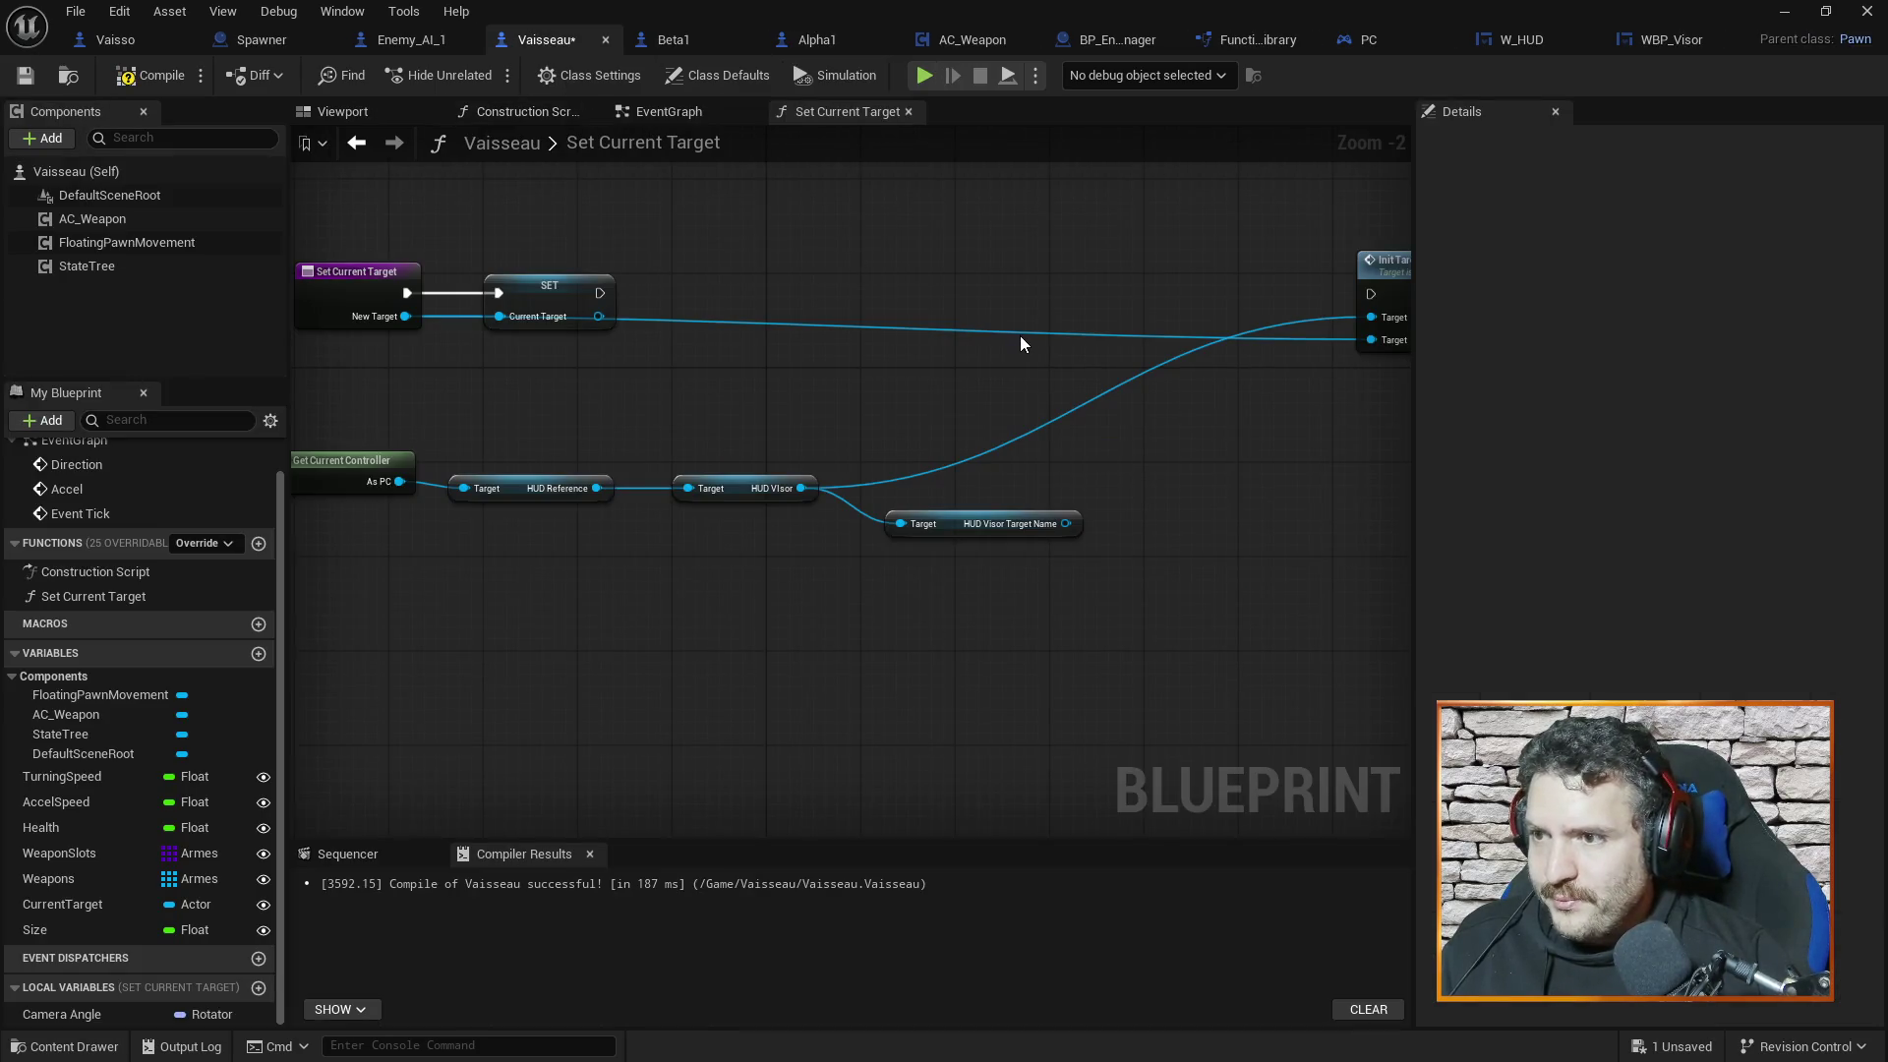
click(952, 523)
key(Delete)
scroll(1002, 451, down, 1)
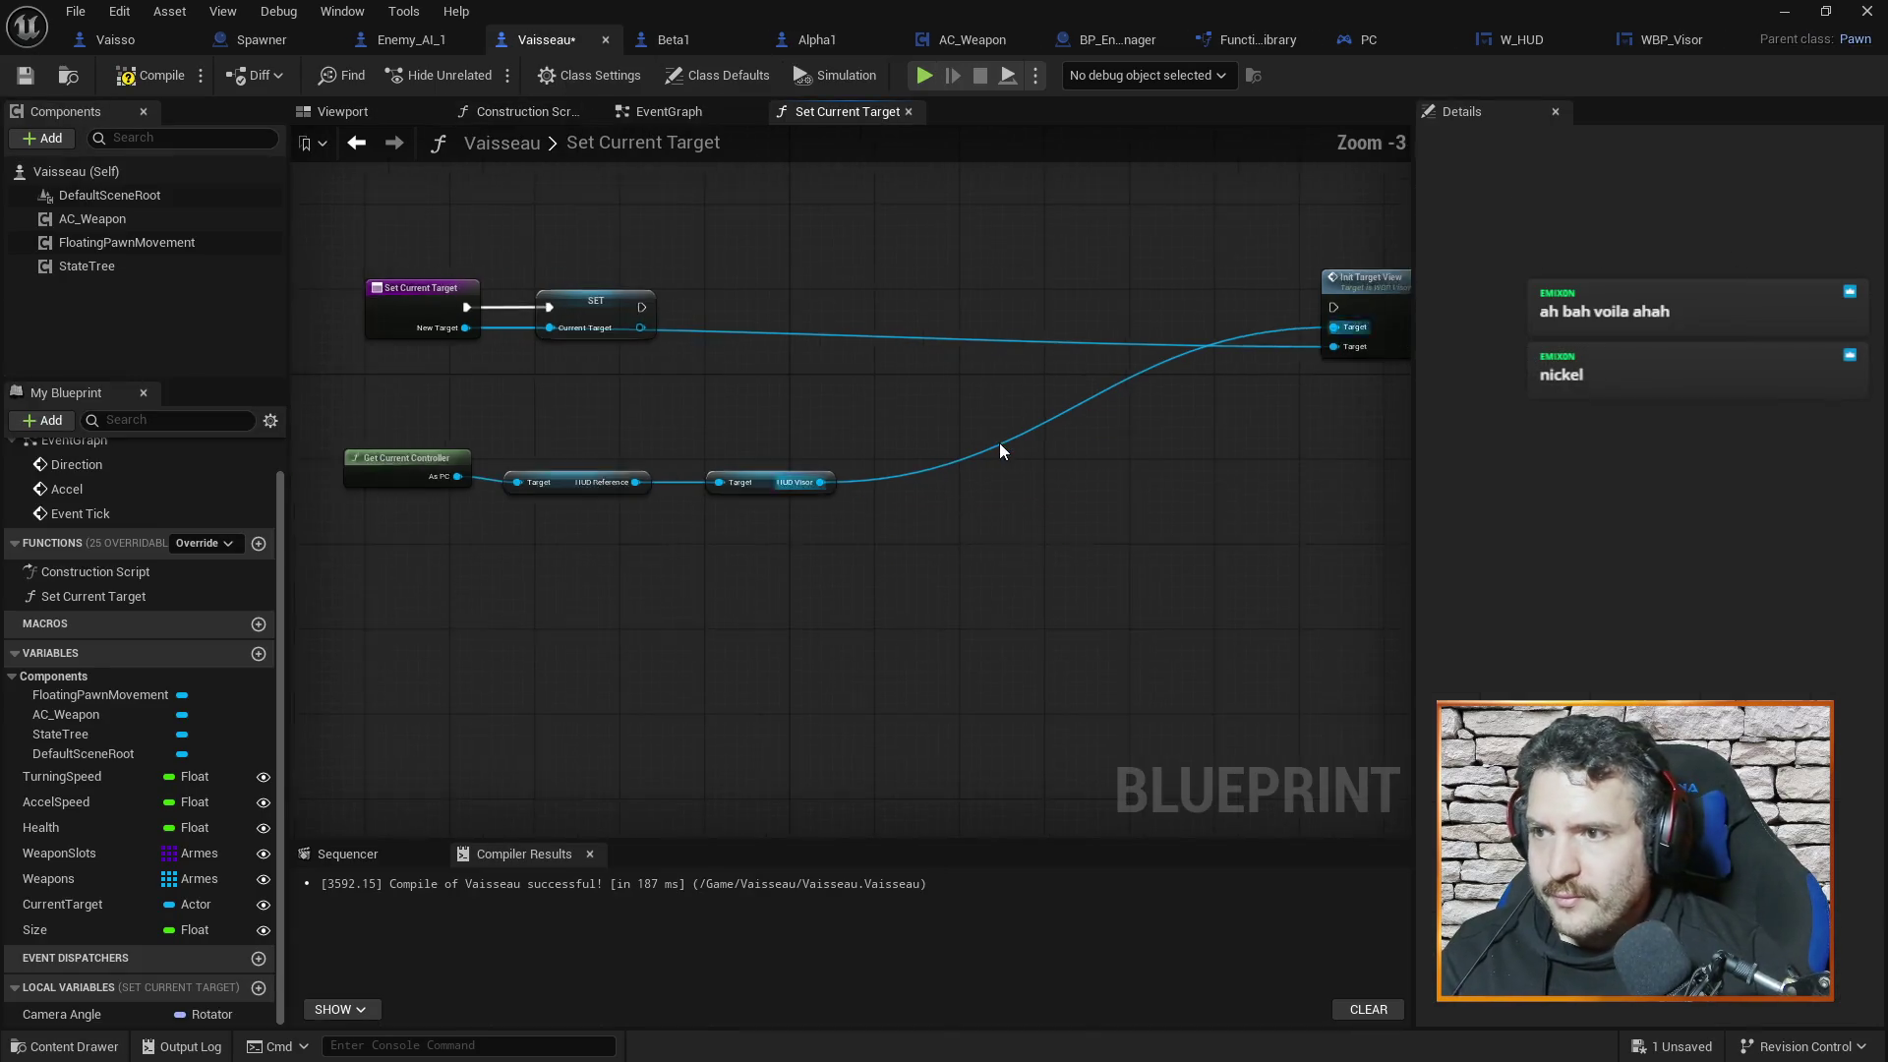
scroll(1001, 451, down, 1)
drag(1293, 334, 941, 331)
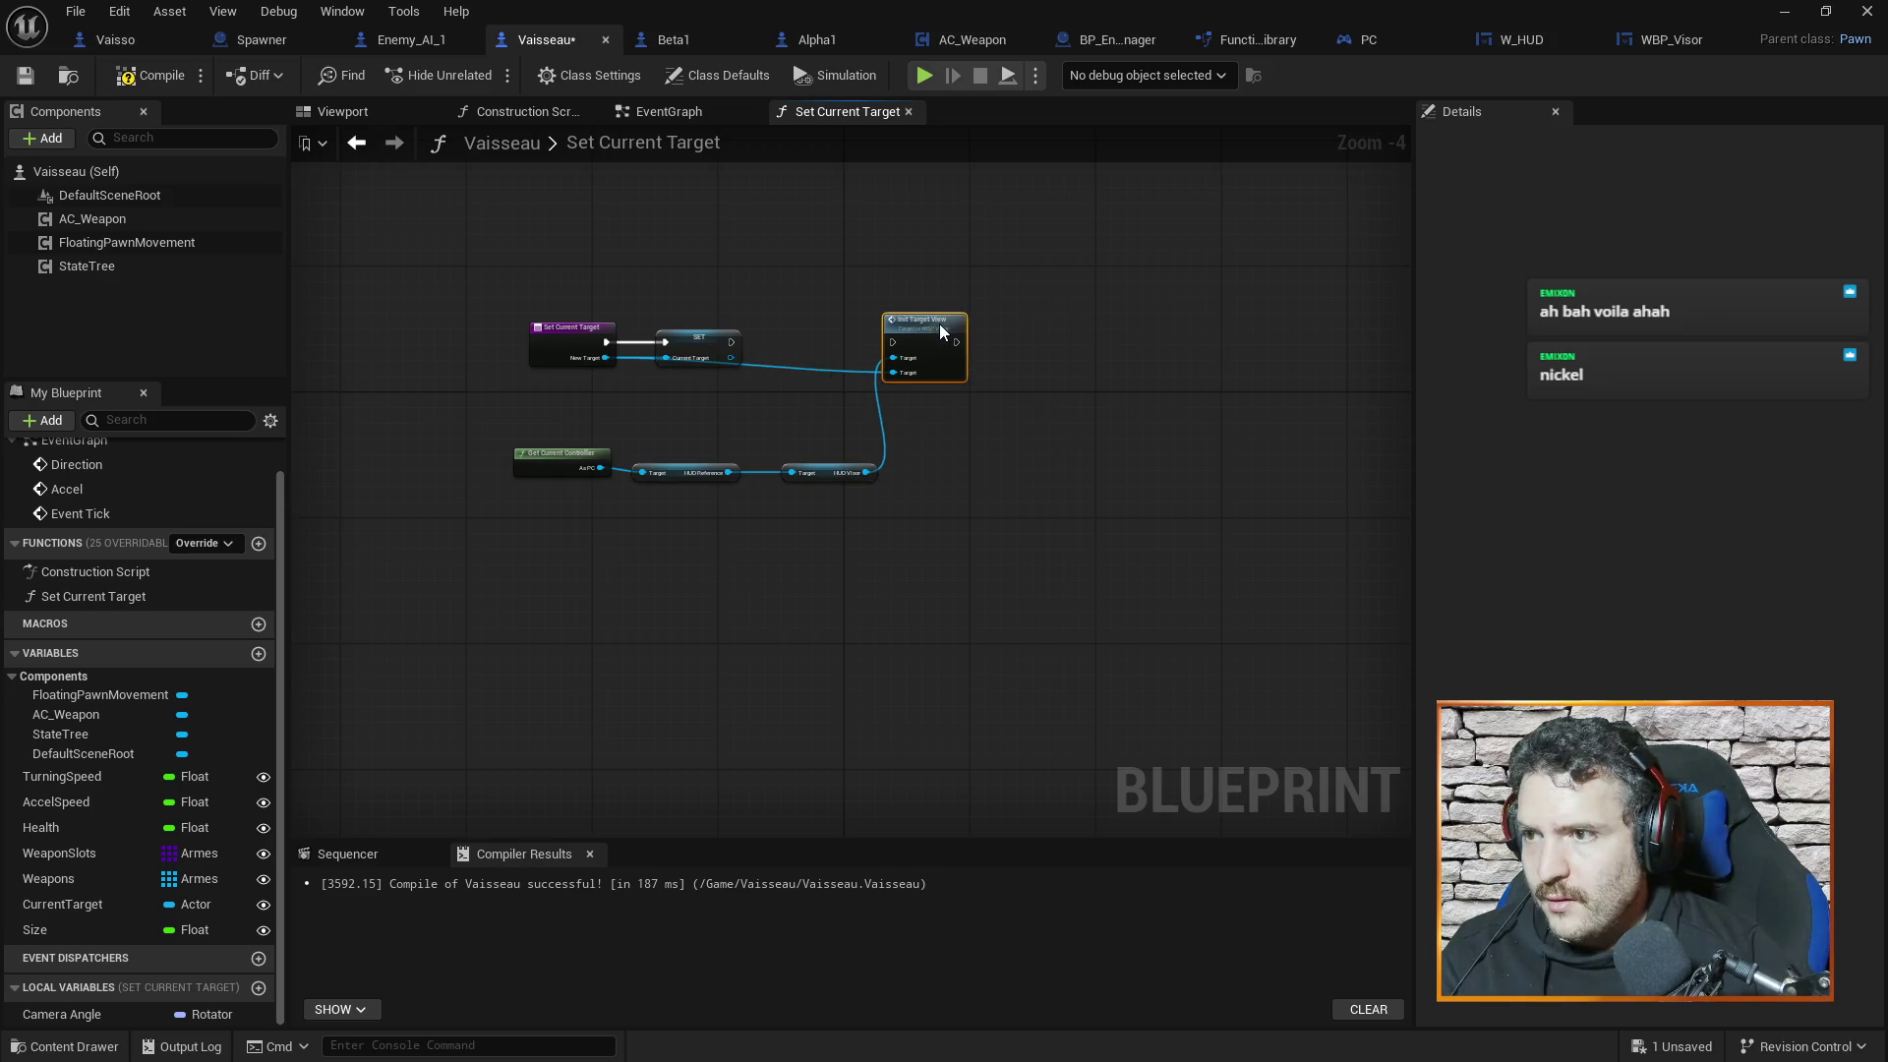
drag(730, 341, 892, 342)
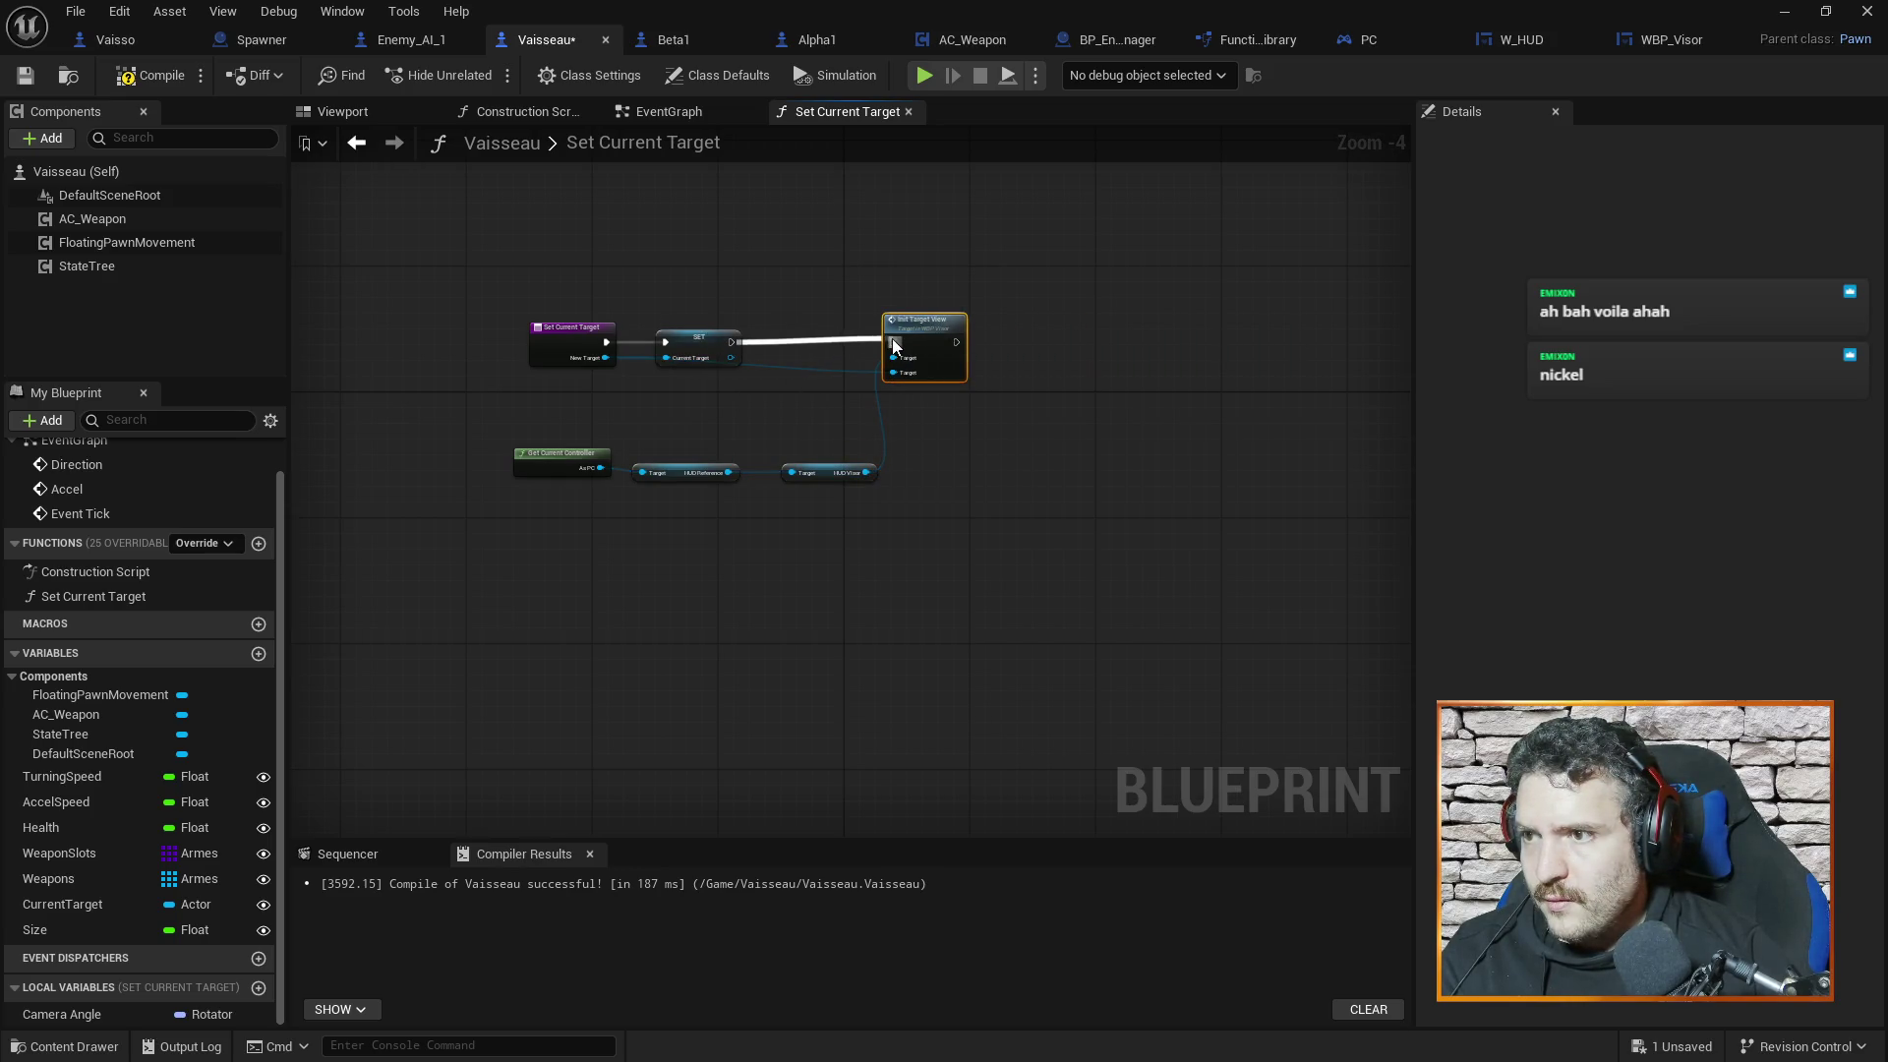
Move the controller, HUD Reference and HUD Visor nodes above Set Current Target, then compile and save
scroll(816, 421, up, 2)
mouse_move(411, 424)
mouse_down()
mouse_move(727, 549)
mouse_move(968, 526)
mouse_move(863, 294)
mouse_move(859, 203)
mouse_up()
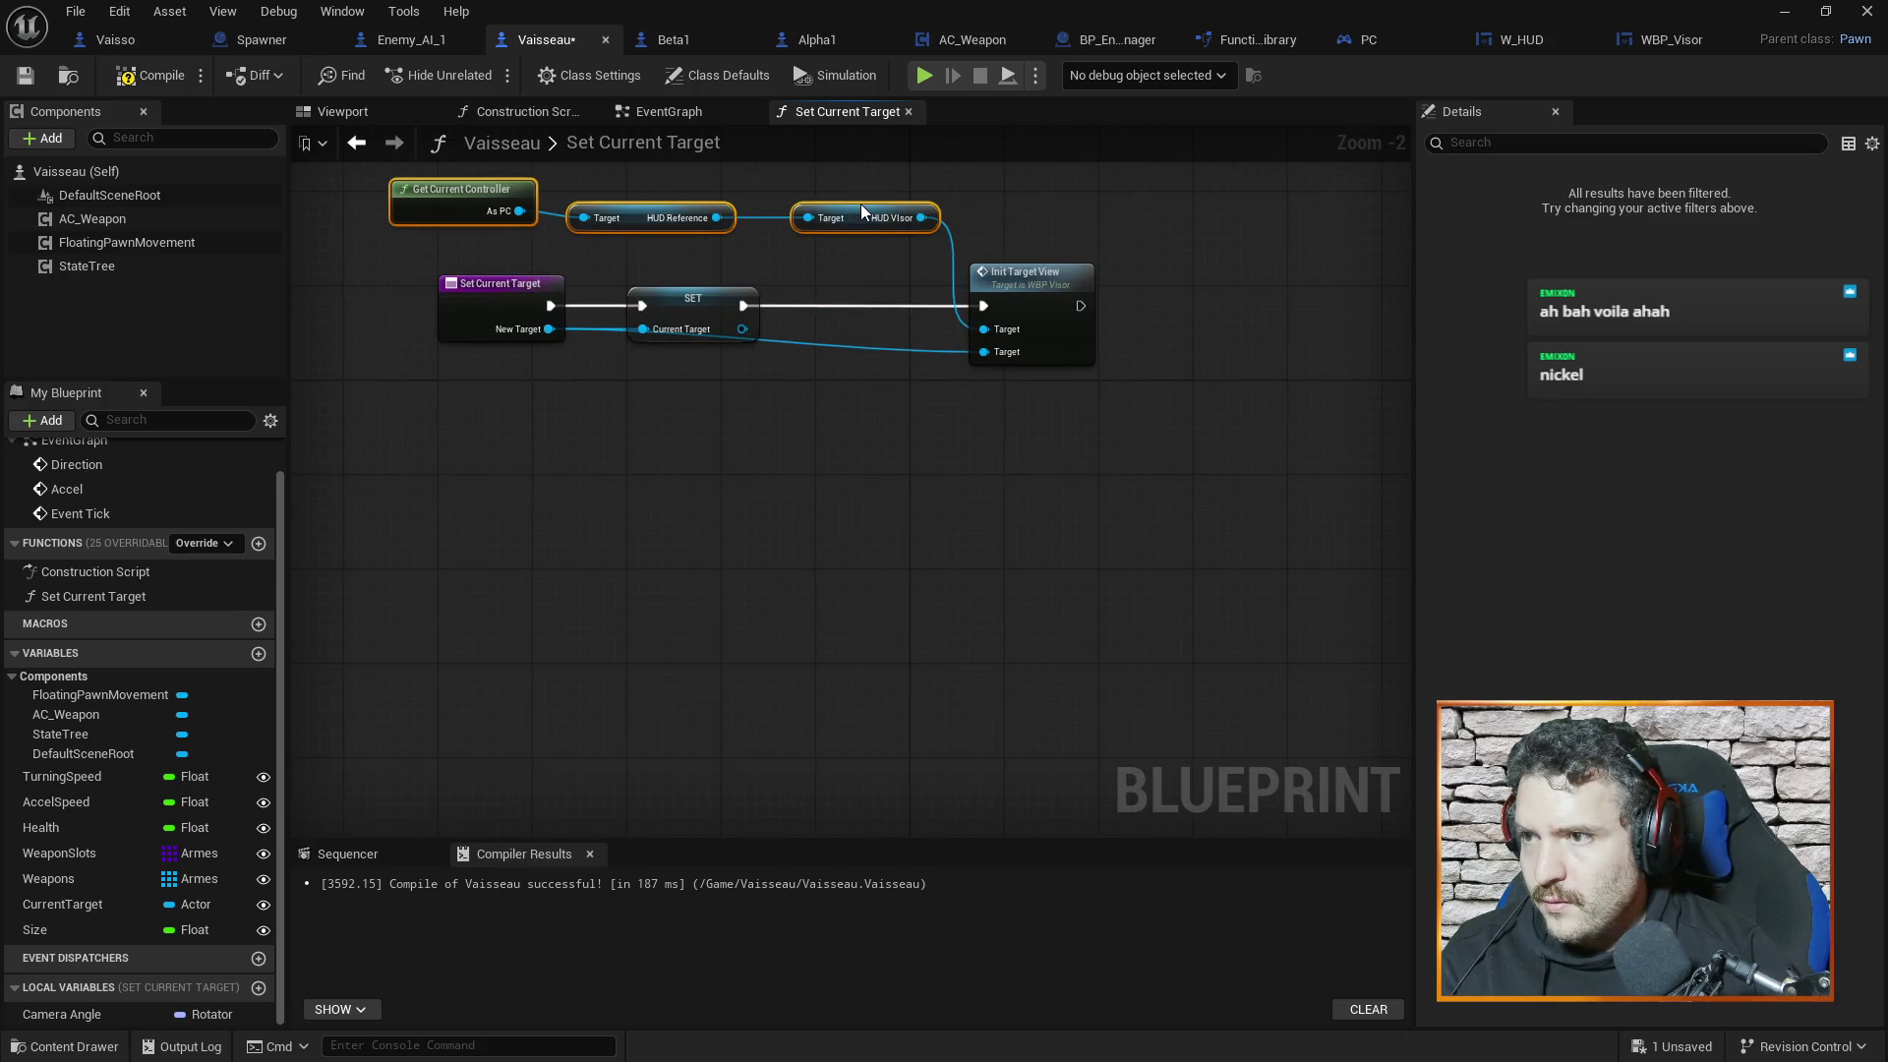
click(857, 317)
drag(820, 485, 852, 584)
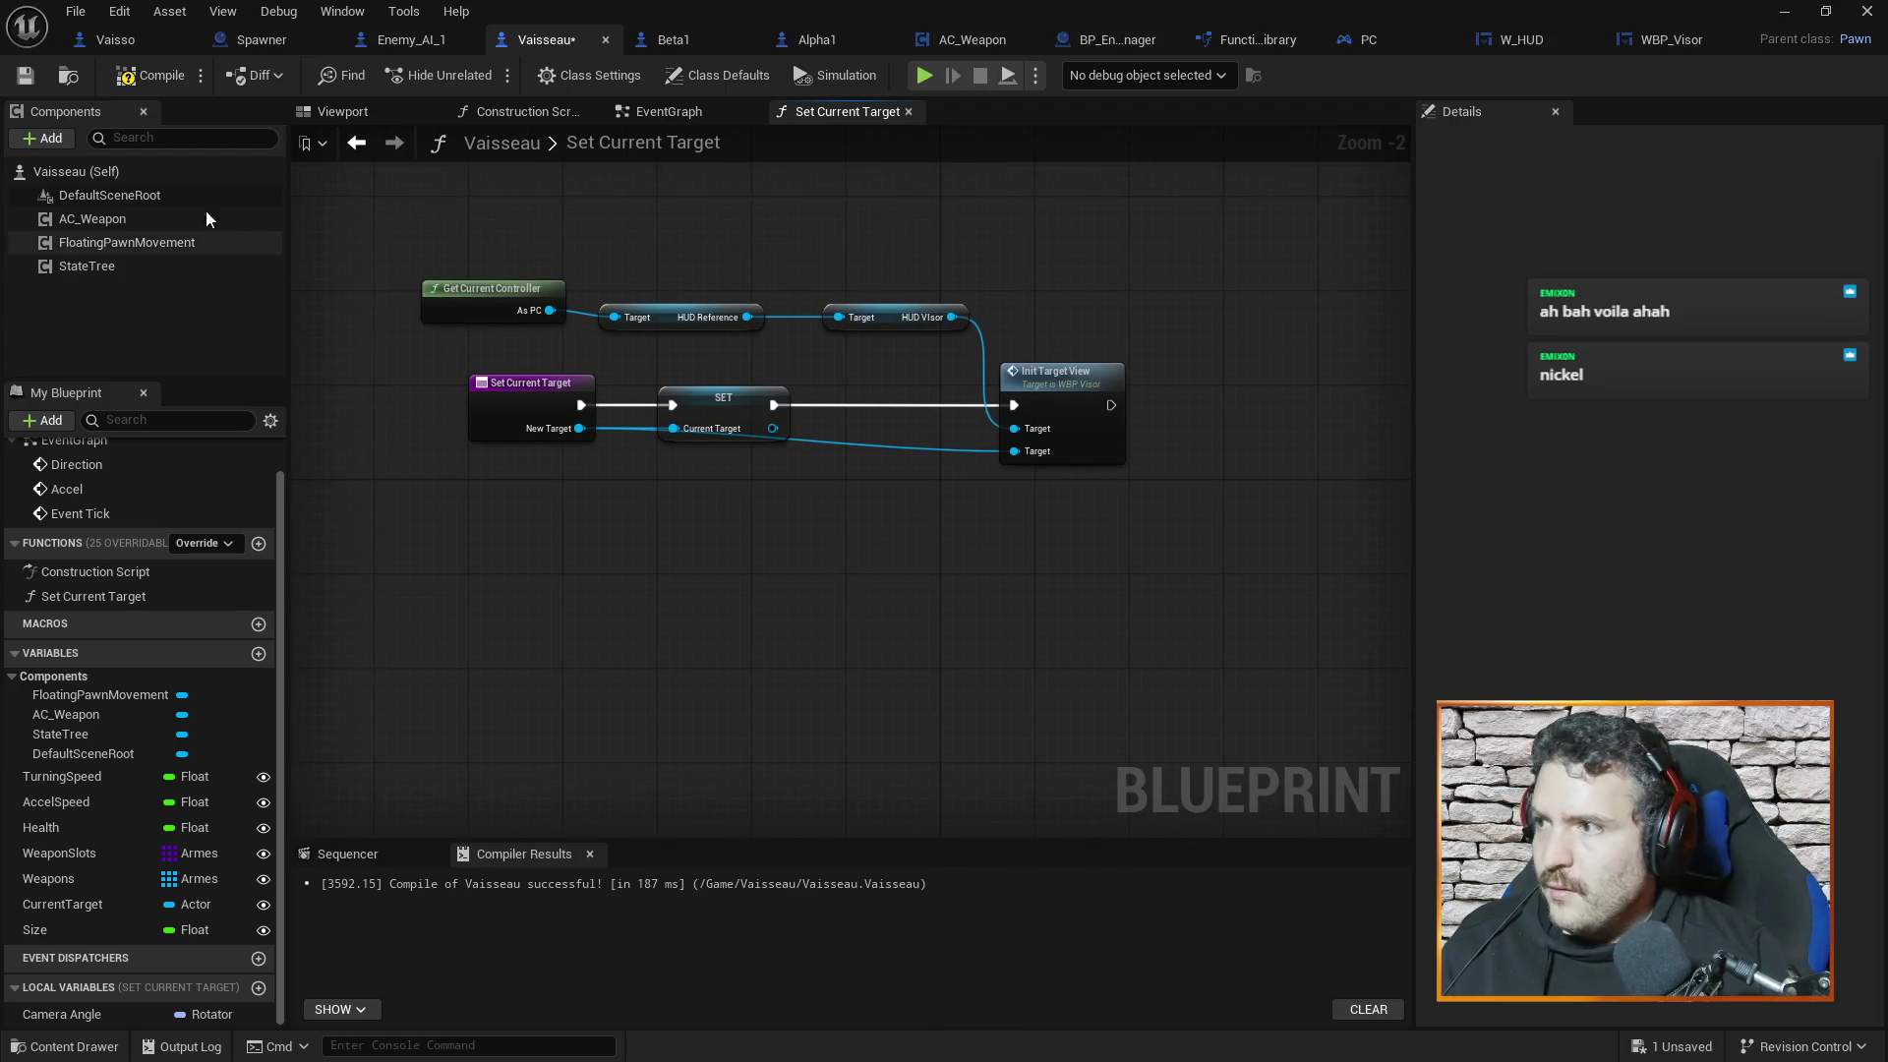
key(ctrl+s)
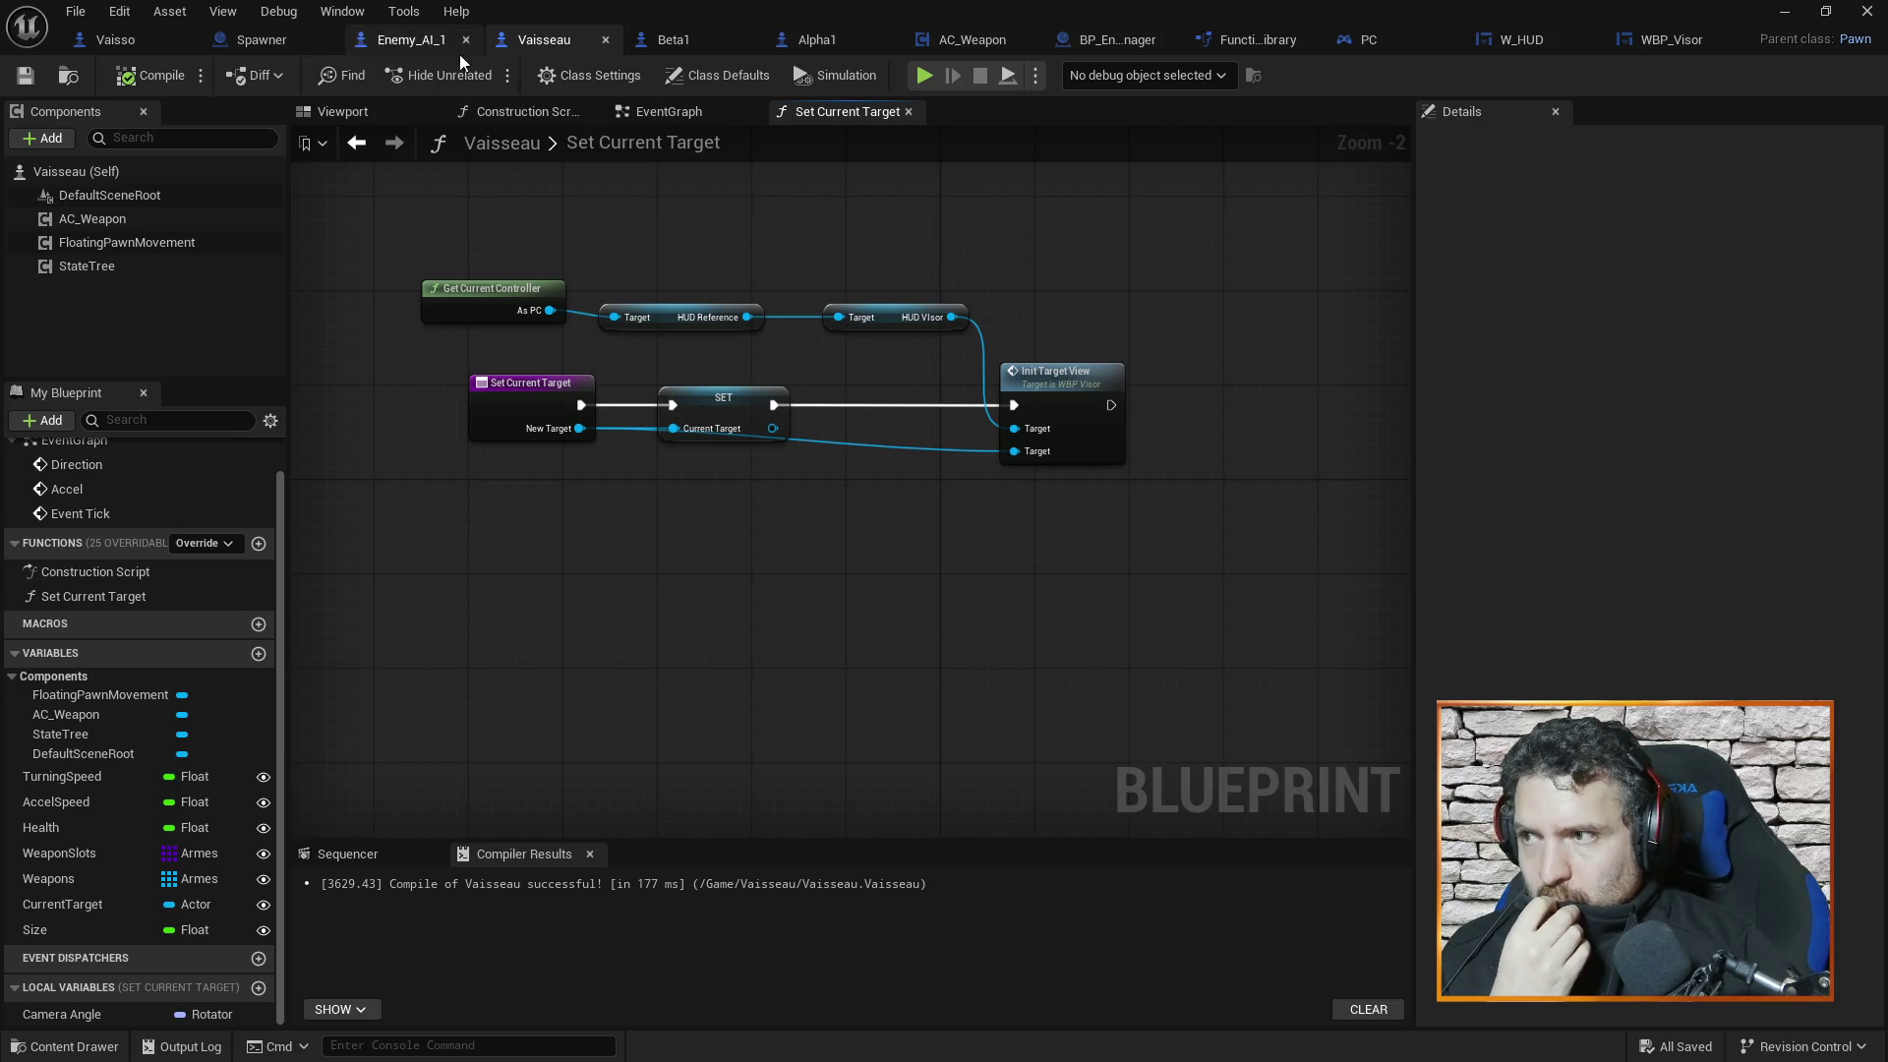
click(662, 110)
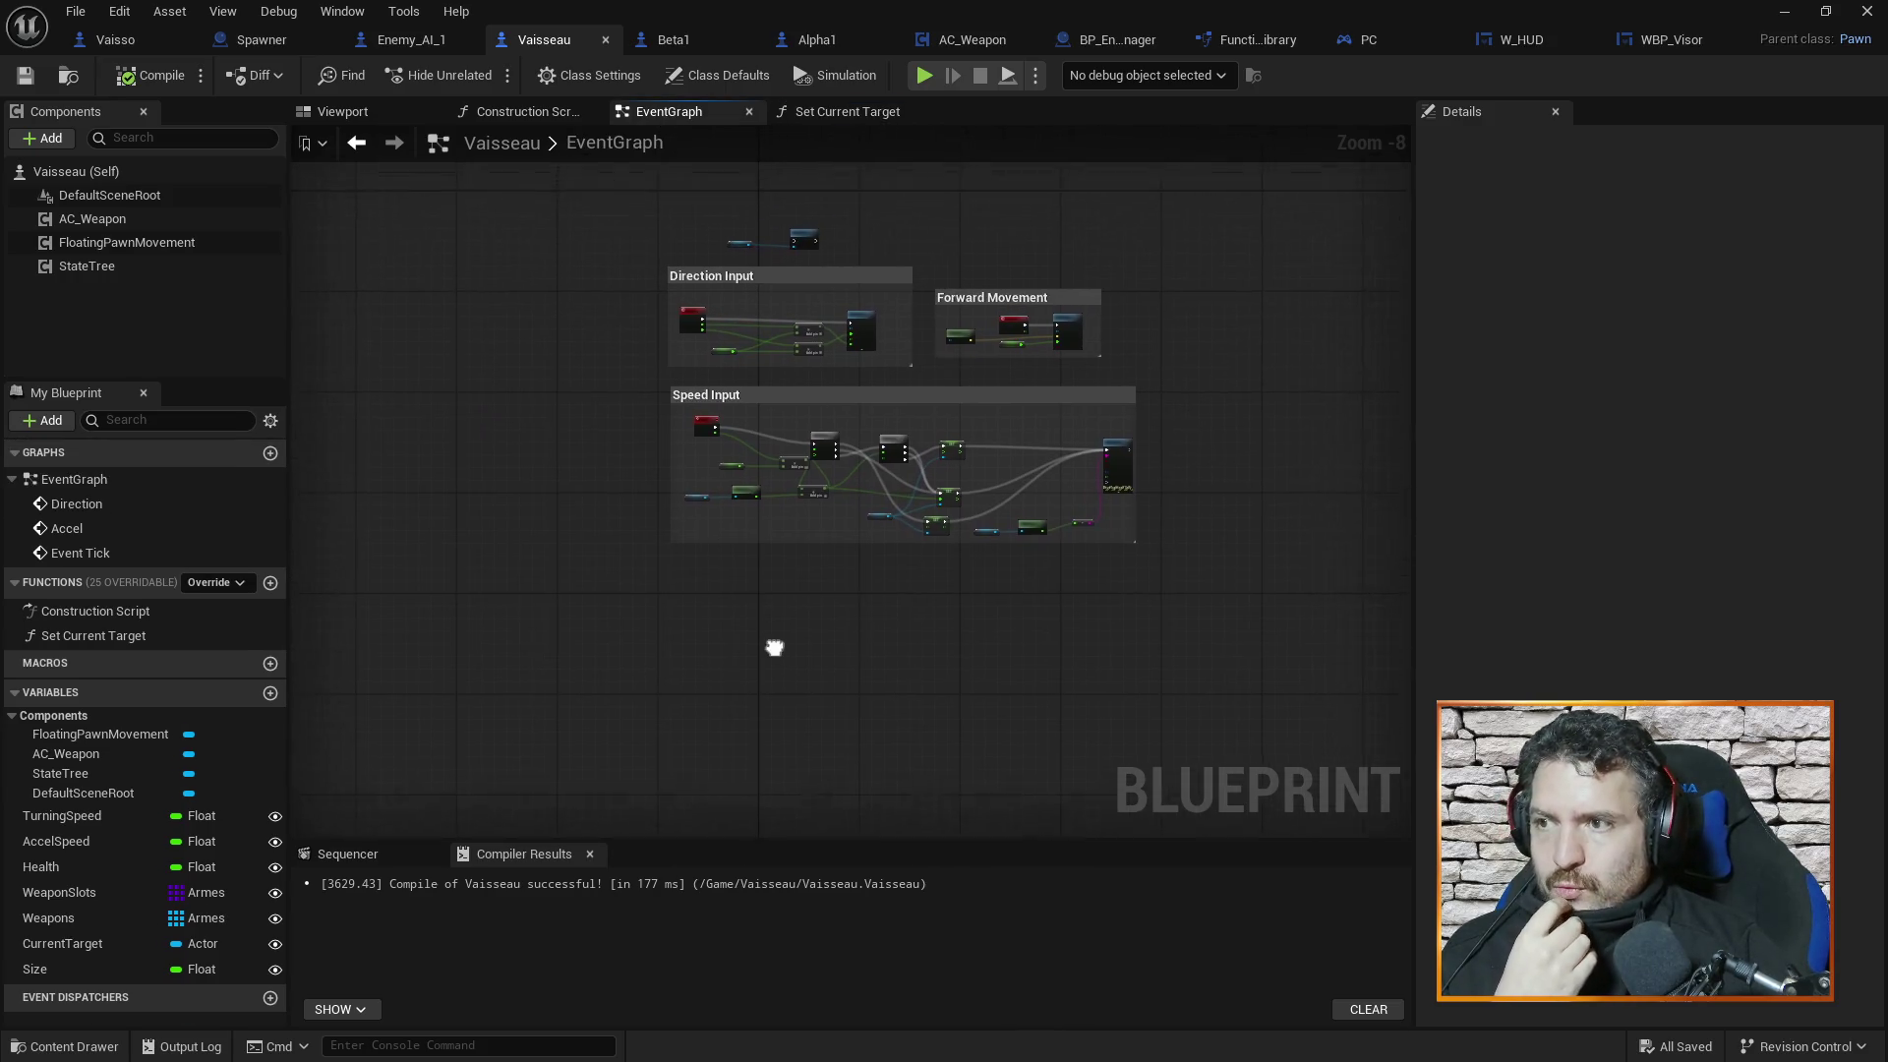
Browse Vaisso's graphs, including CheckTargetDestroyed, and open Vaisso's EventGraph
click(834, 114)
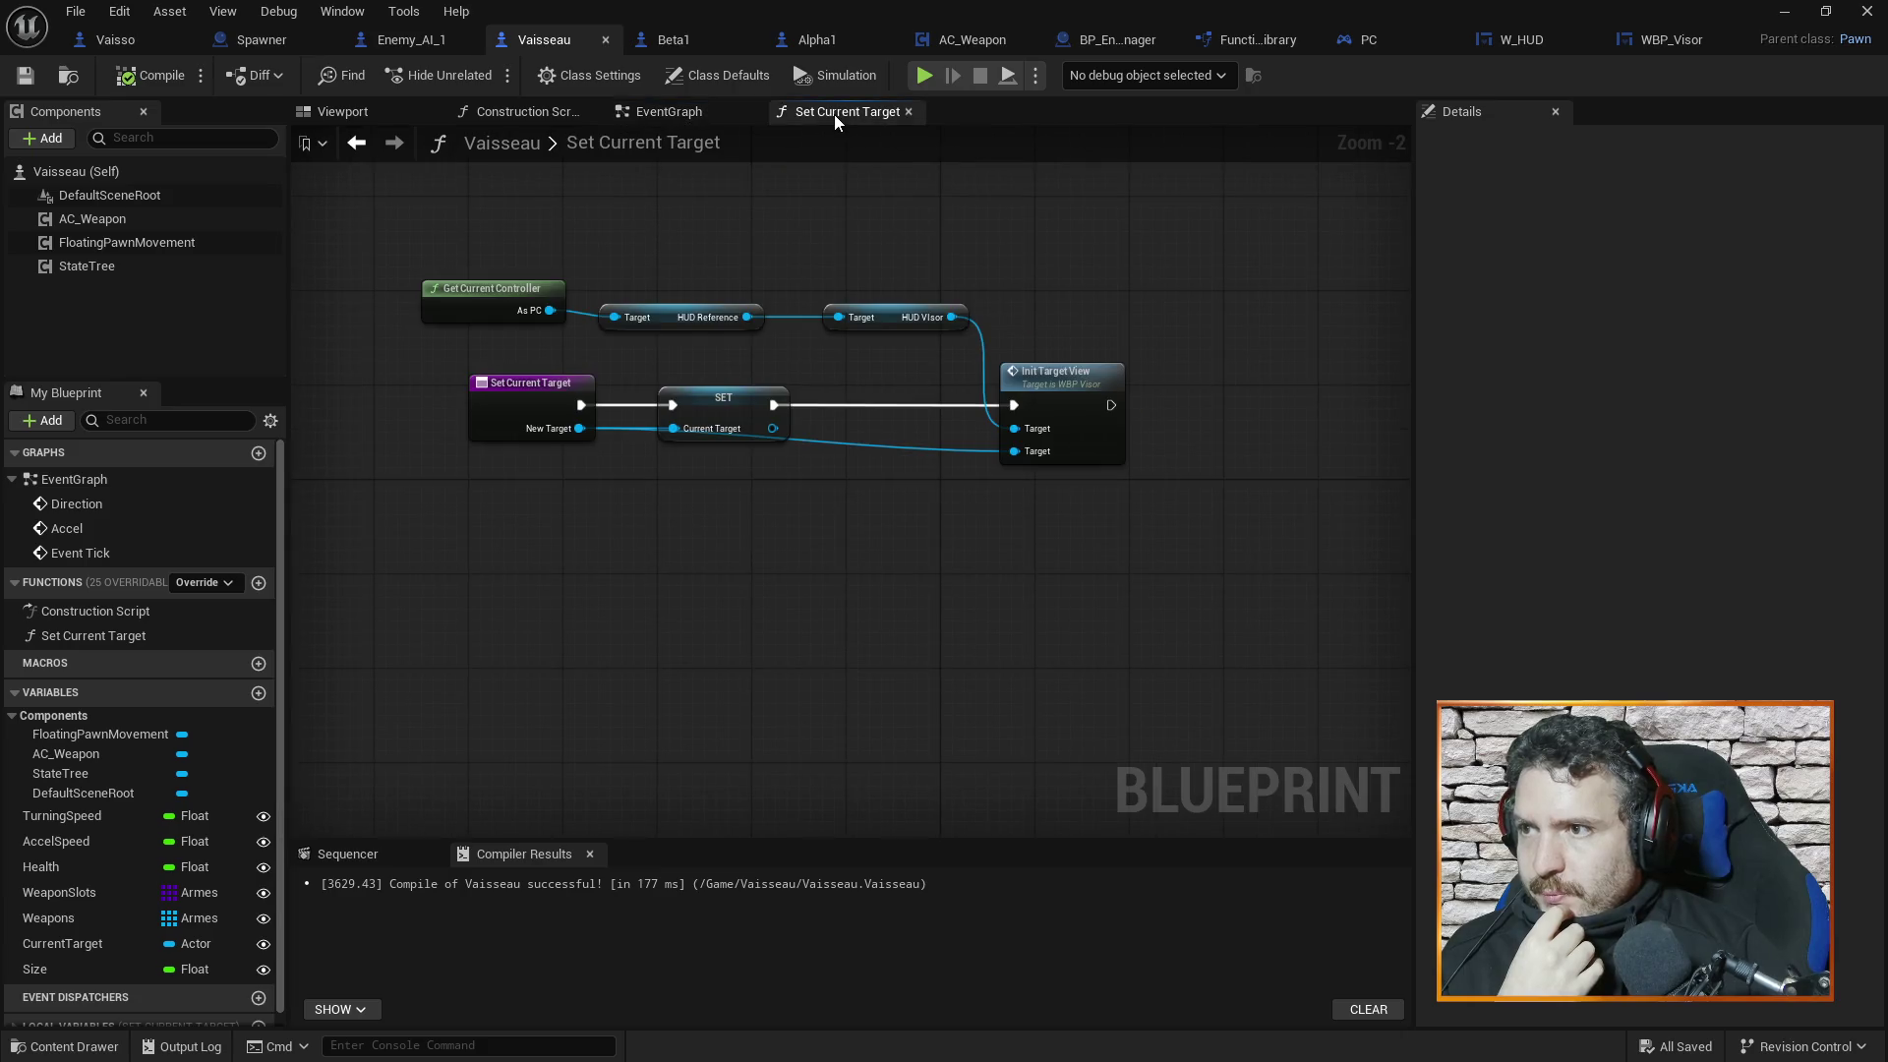
click(717, 114)
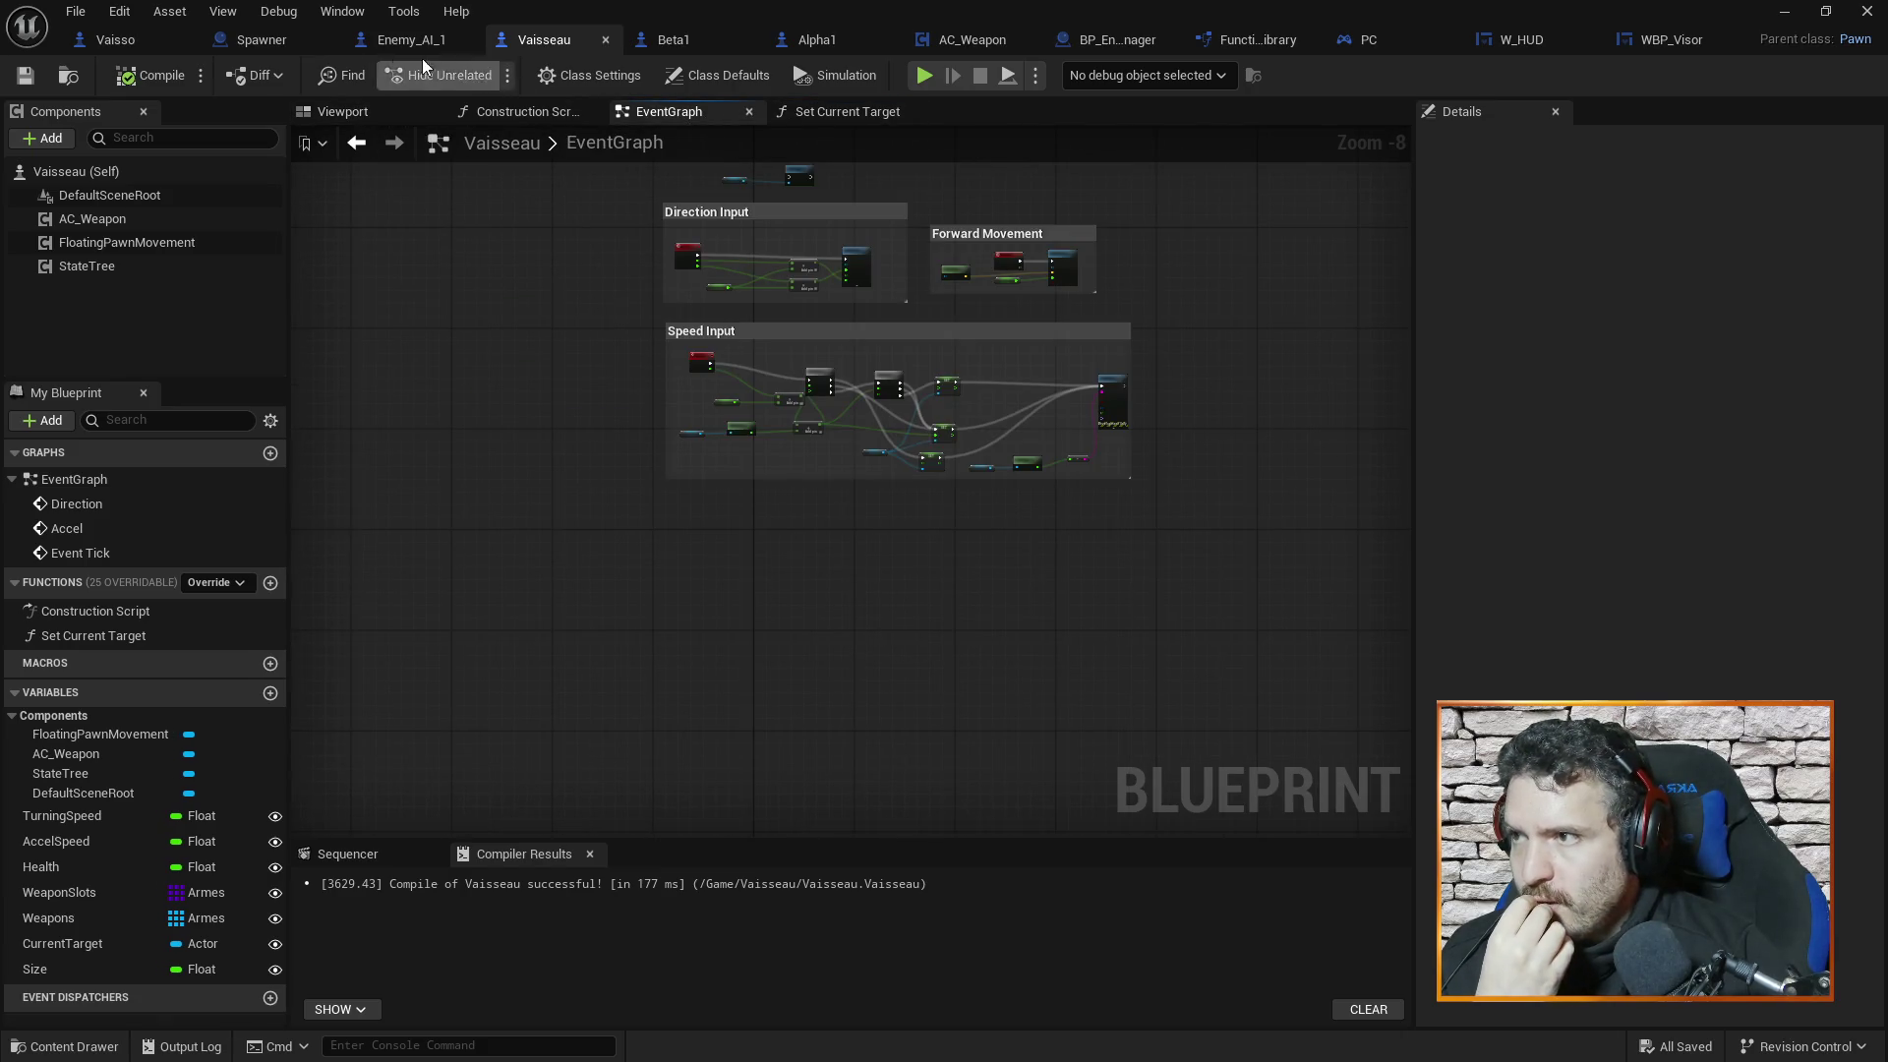
click(139, 40)
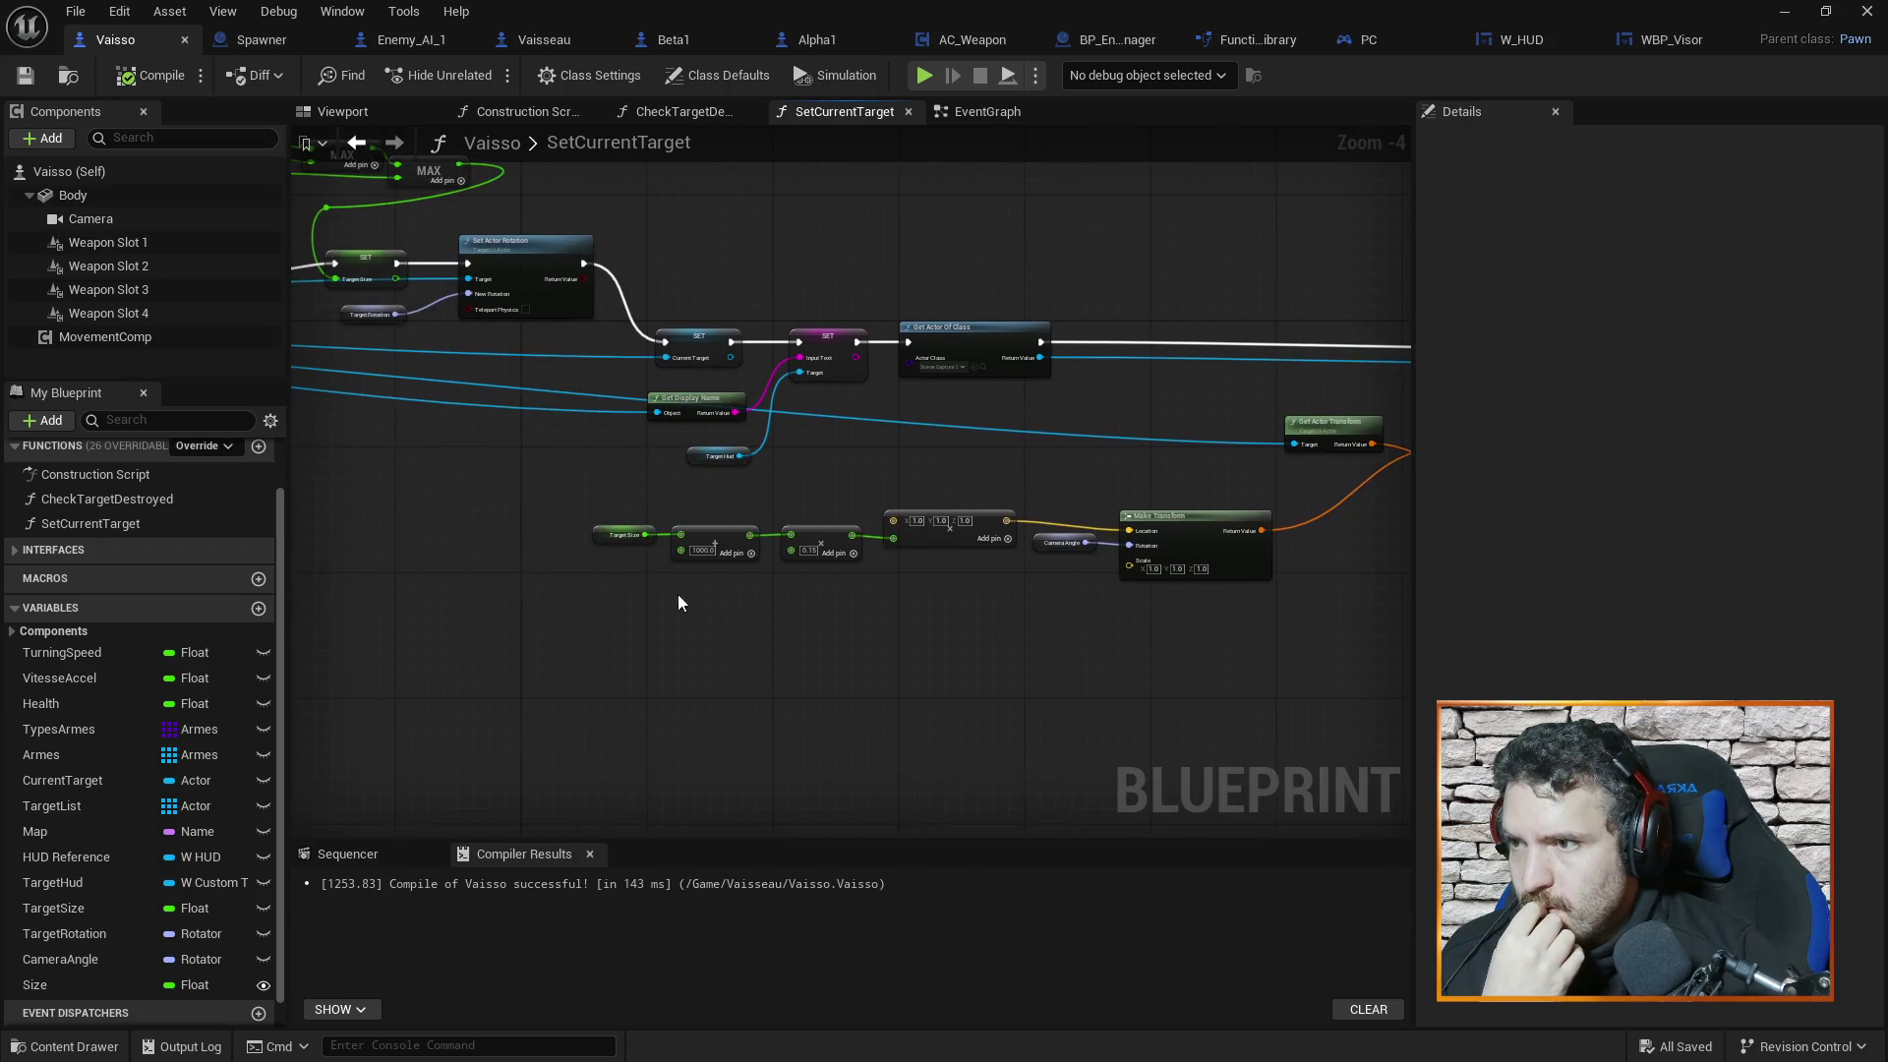
scroll(910, 423, up, 2)
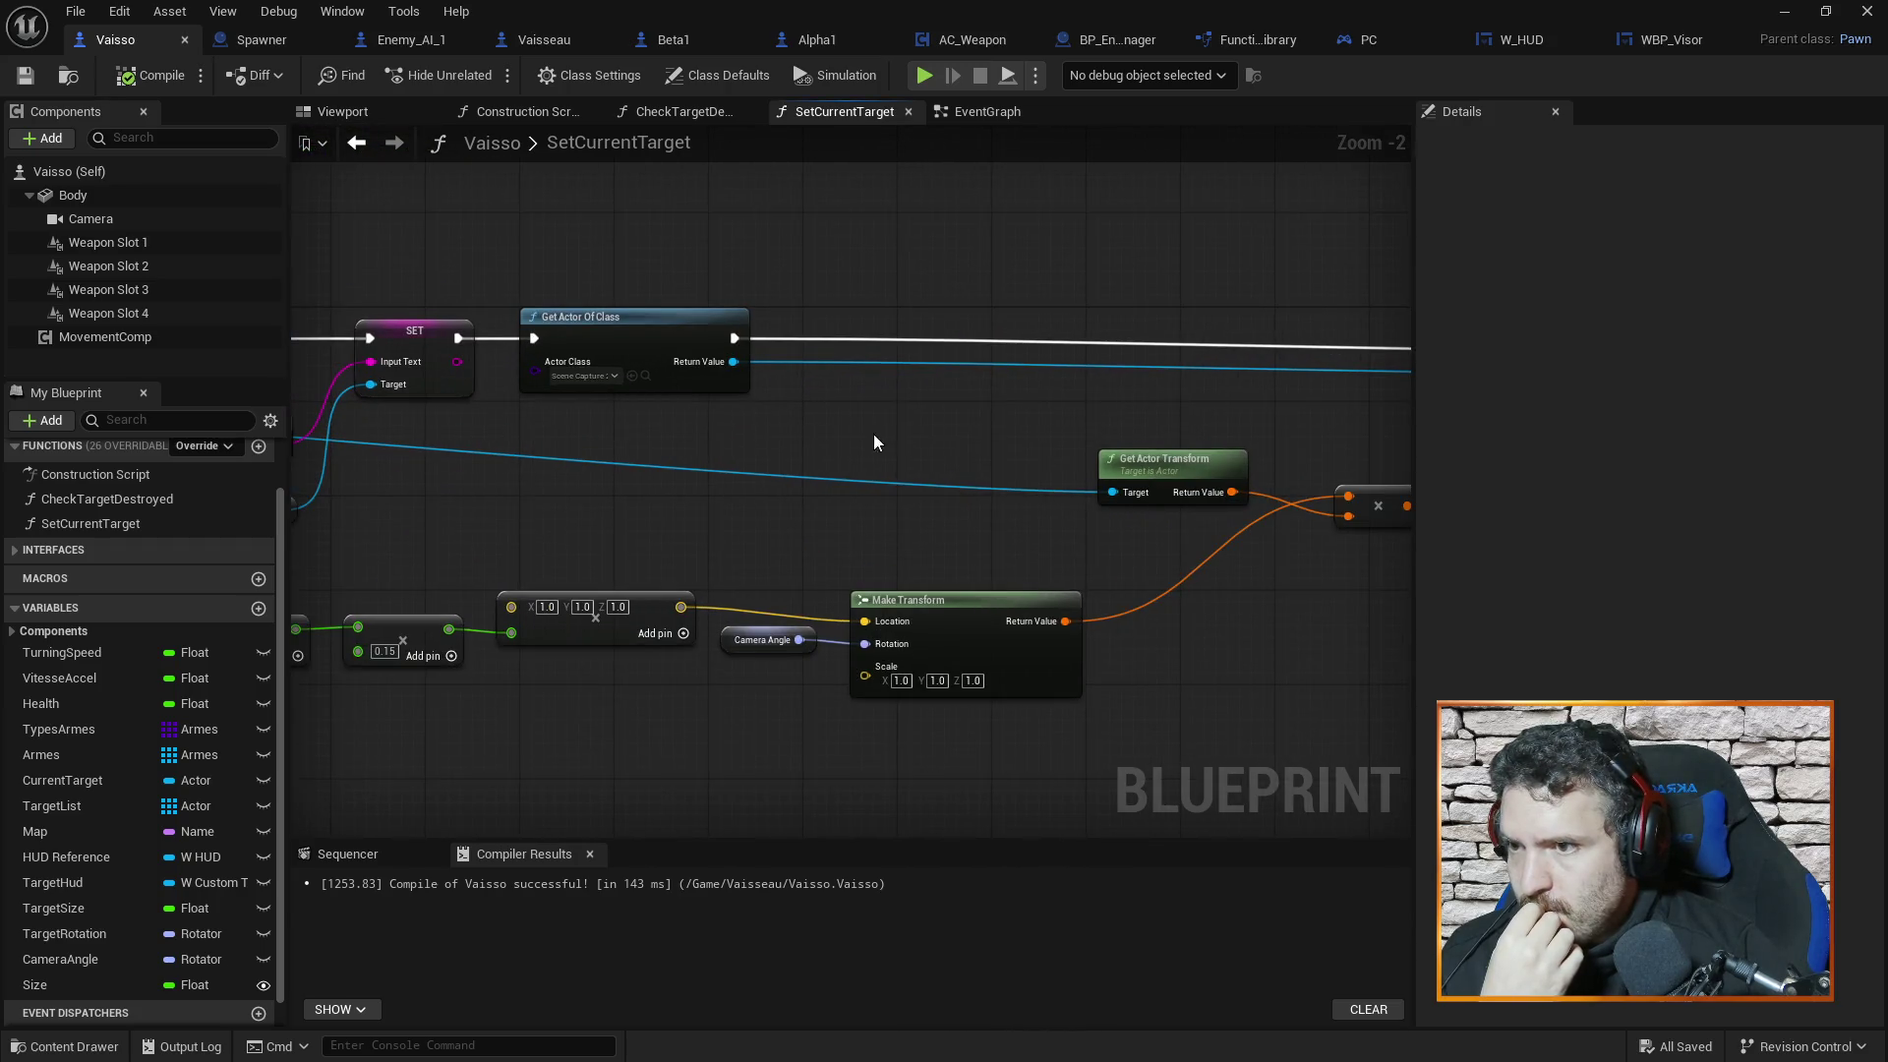
scroll(682, 423, down, 2)
mouse_move(1068, 451)
mouse_down()
mouse_move(981, 490)
mouse_move(998, 609)
mouse_up()
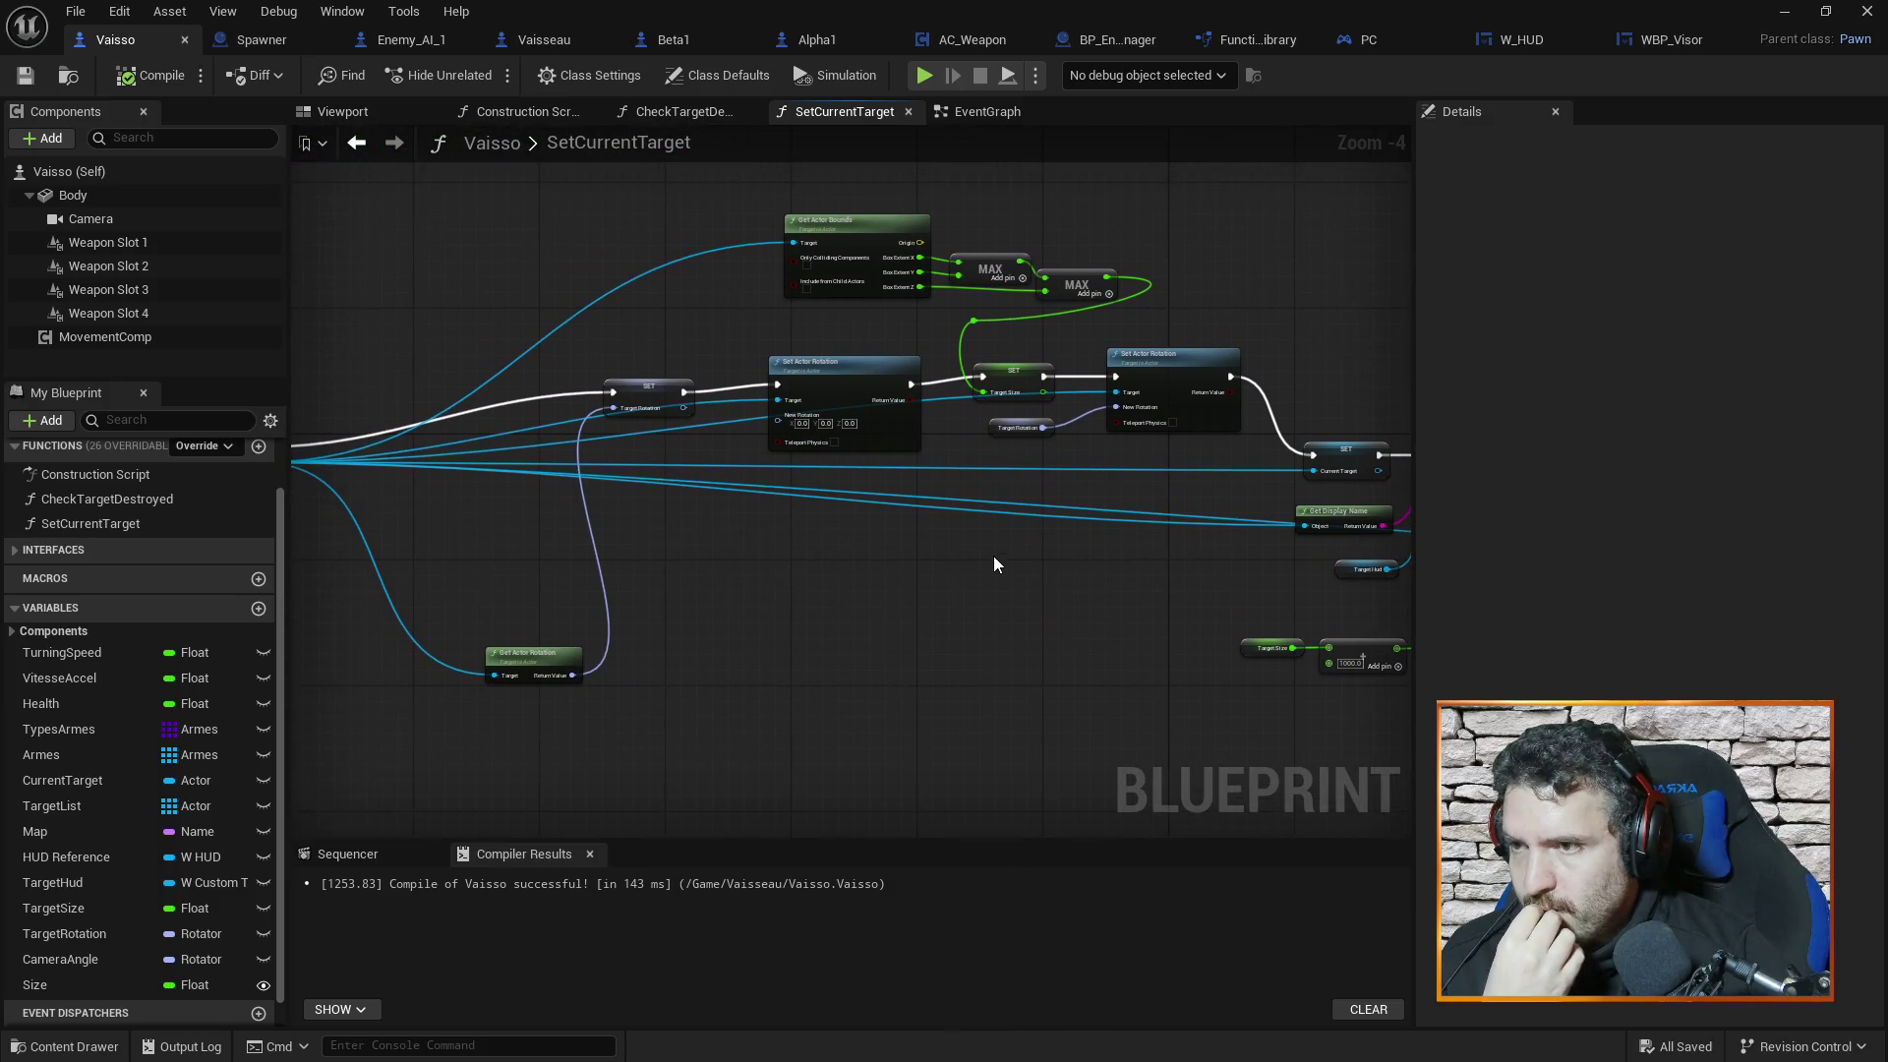
scroll(1007, 543, down, 2)
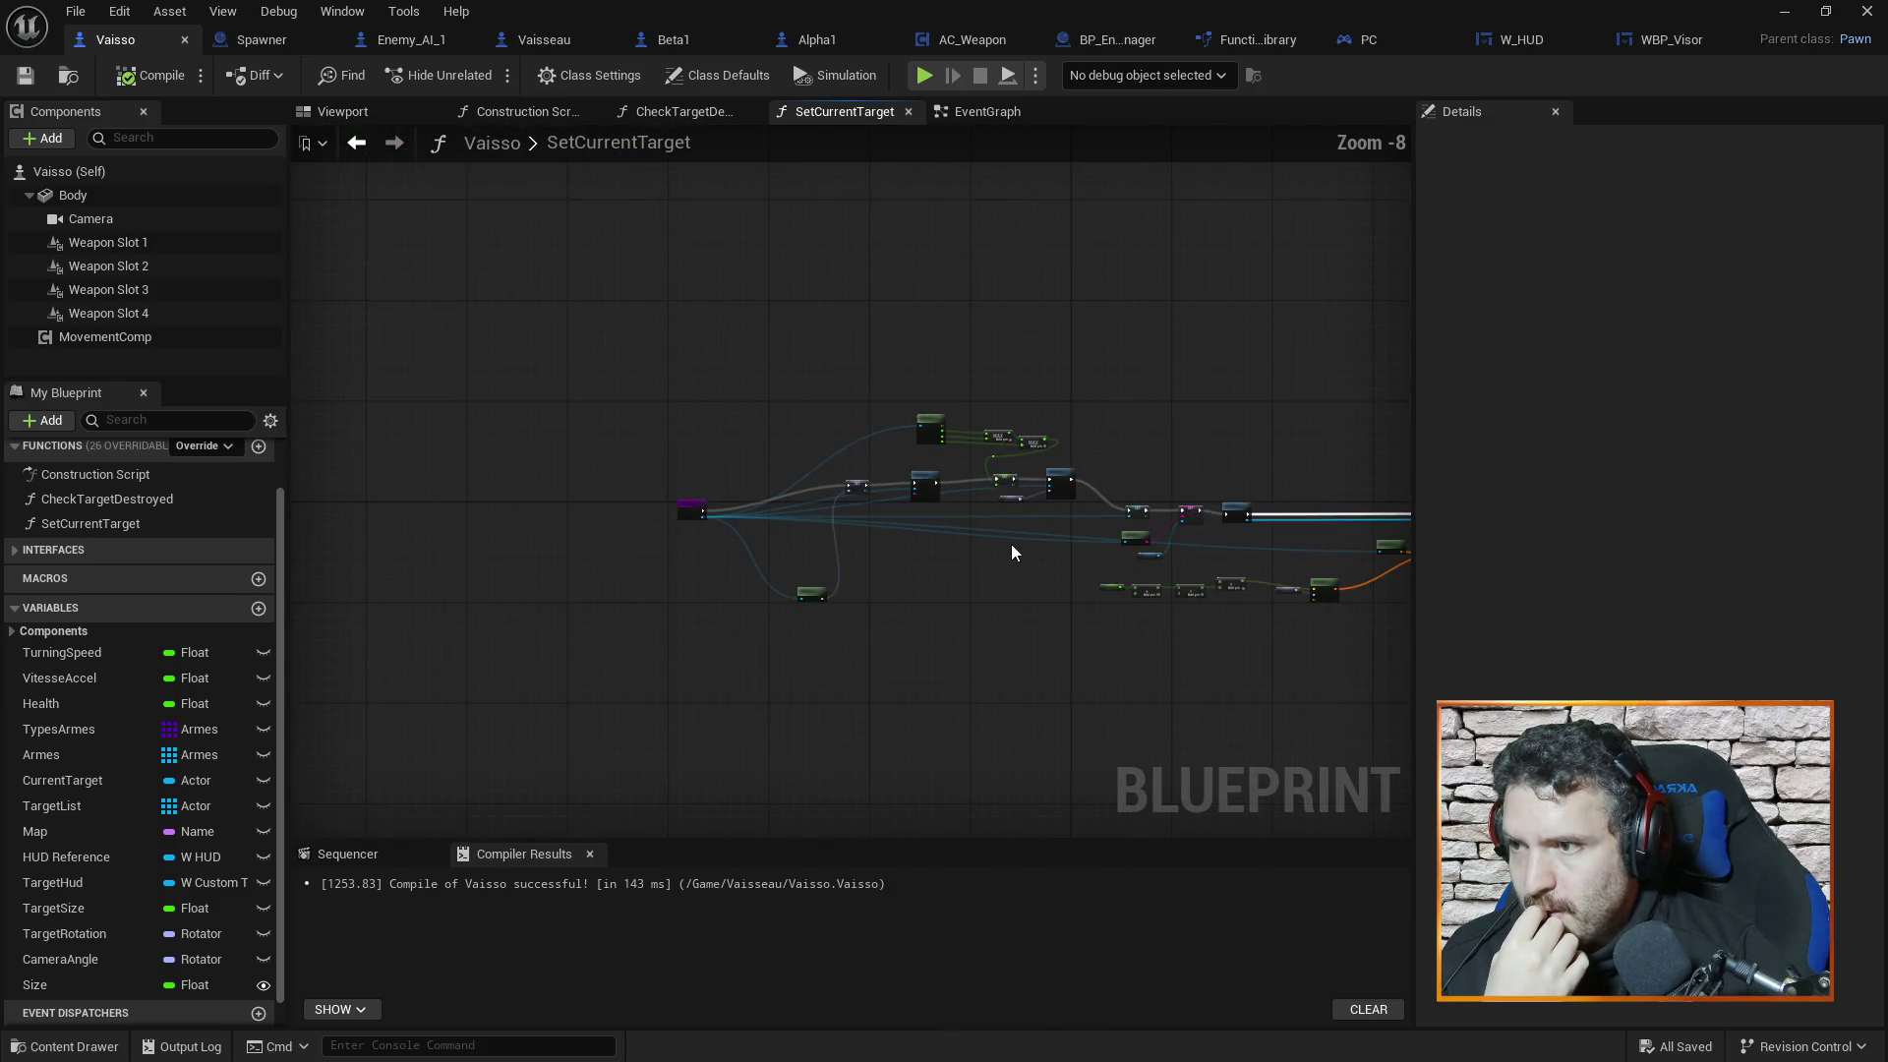
click(684, 114)
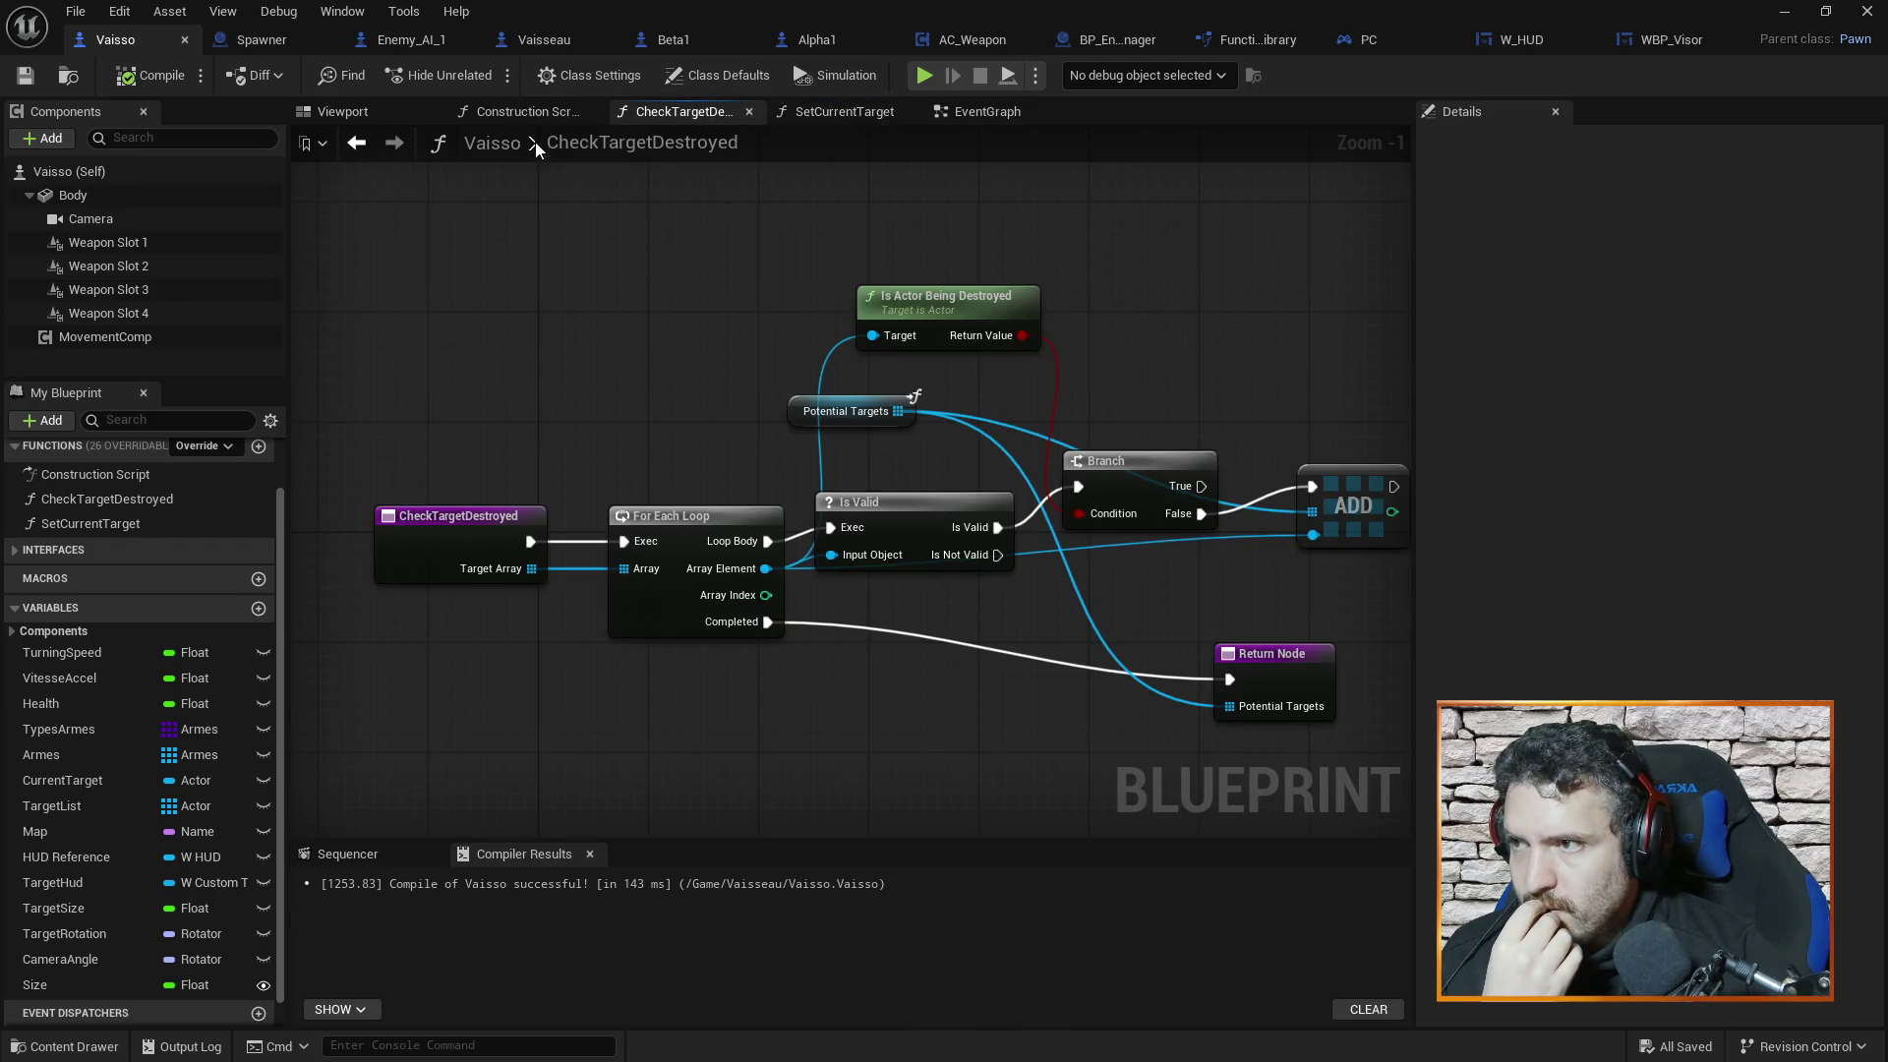
click(443, 113)
click(582, 111)
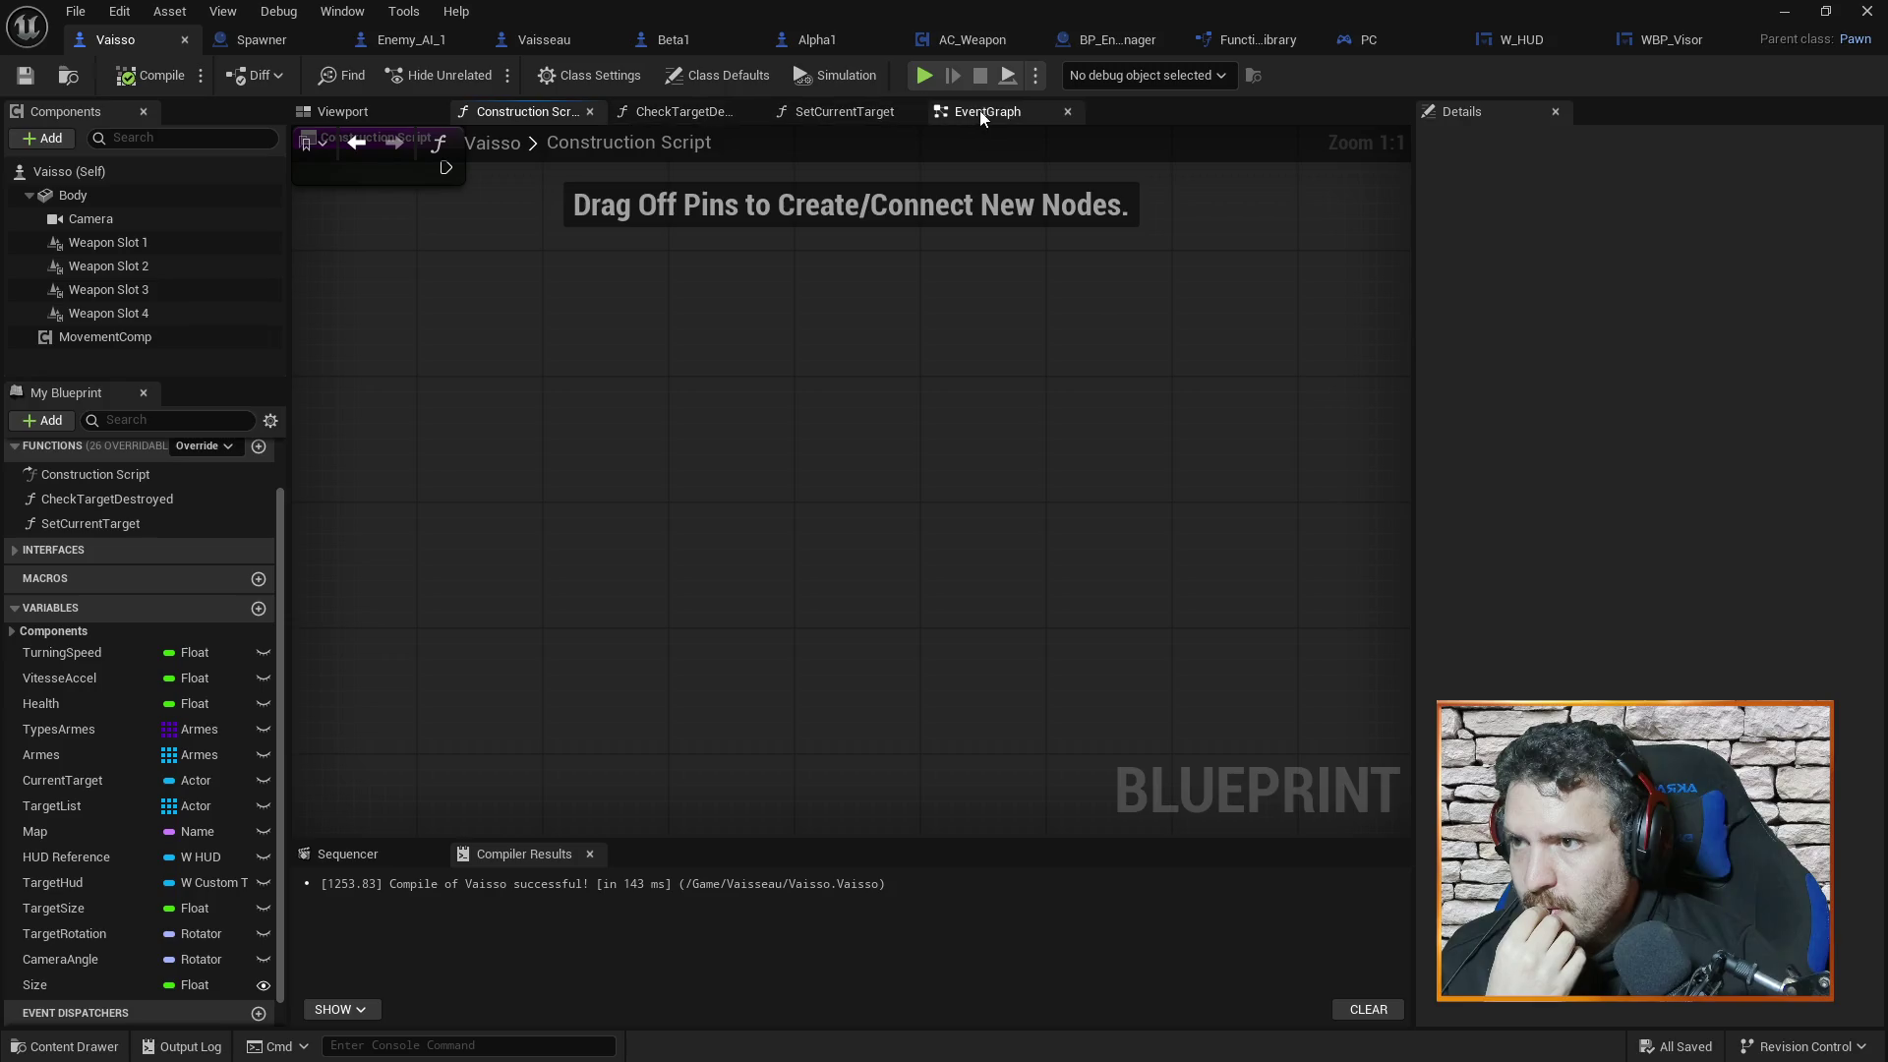
click(981, 111)
Box-select the whole nearest-target node group plus Get Display Name, then go to Vaisseau
scroll(885, 550, up, 3)
mouse_move(1006, 598)
mouse_down()
mouse_move(1082, 492)
mouse_move(1062, 767)
mouse_move(883, 475)
mouse_move(864, 282)
mouse_move(758, 266)
mouse_move(795, 212)
mouse_up()
scroll(757, 266, down, 1)
scroll(747, 268, up, 1)
drag(498, 224, 616, 213)
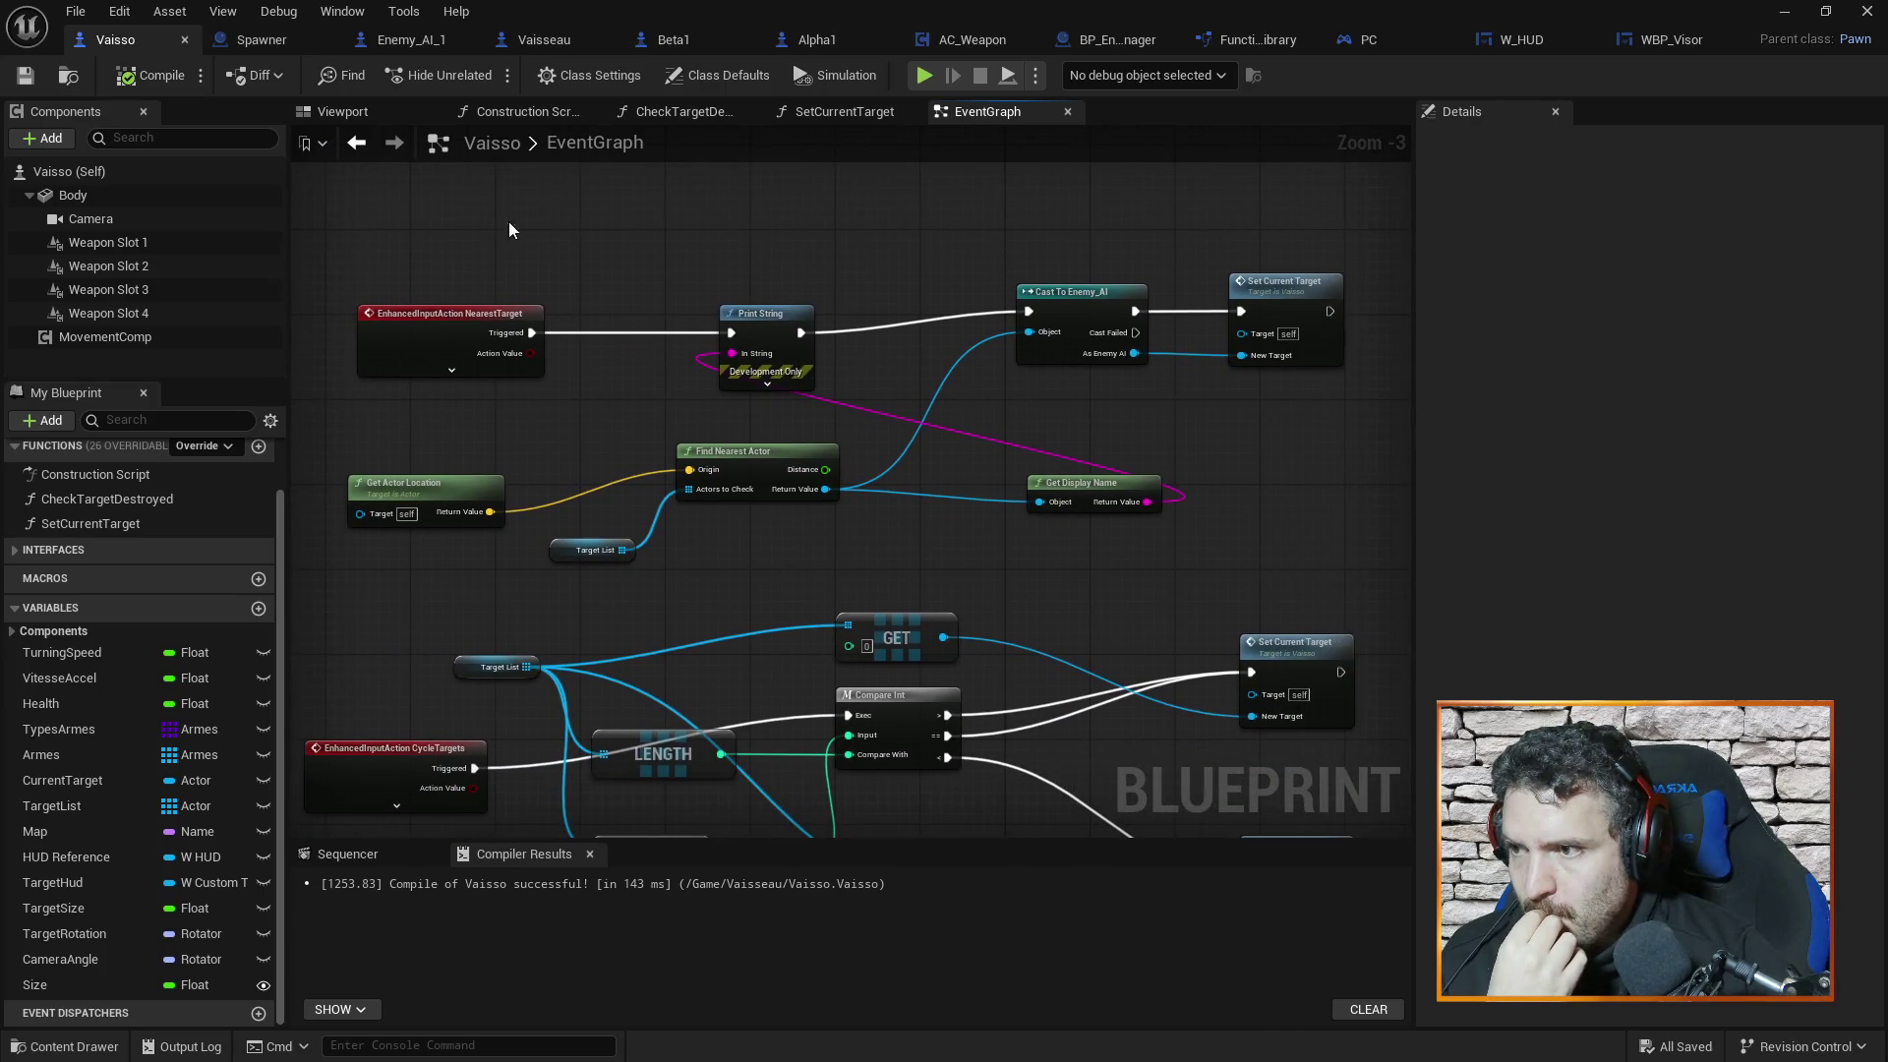
mouse_move(444, 279)
mouse_down()
mouse_move(1095, 551)
mouse_move(1307, 587)
mouse_move(1325, 548)
mouse_up()
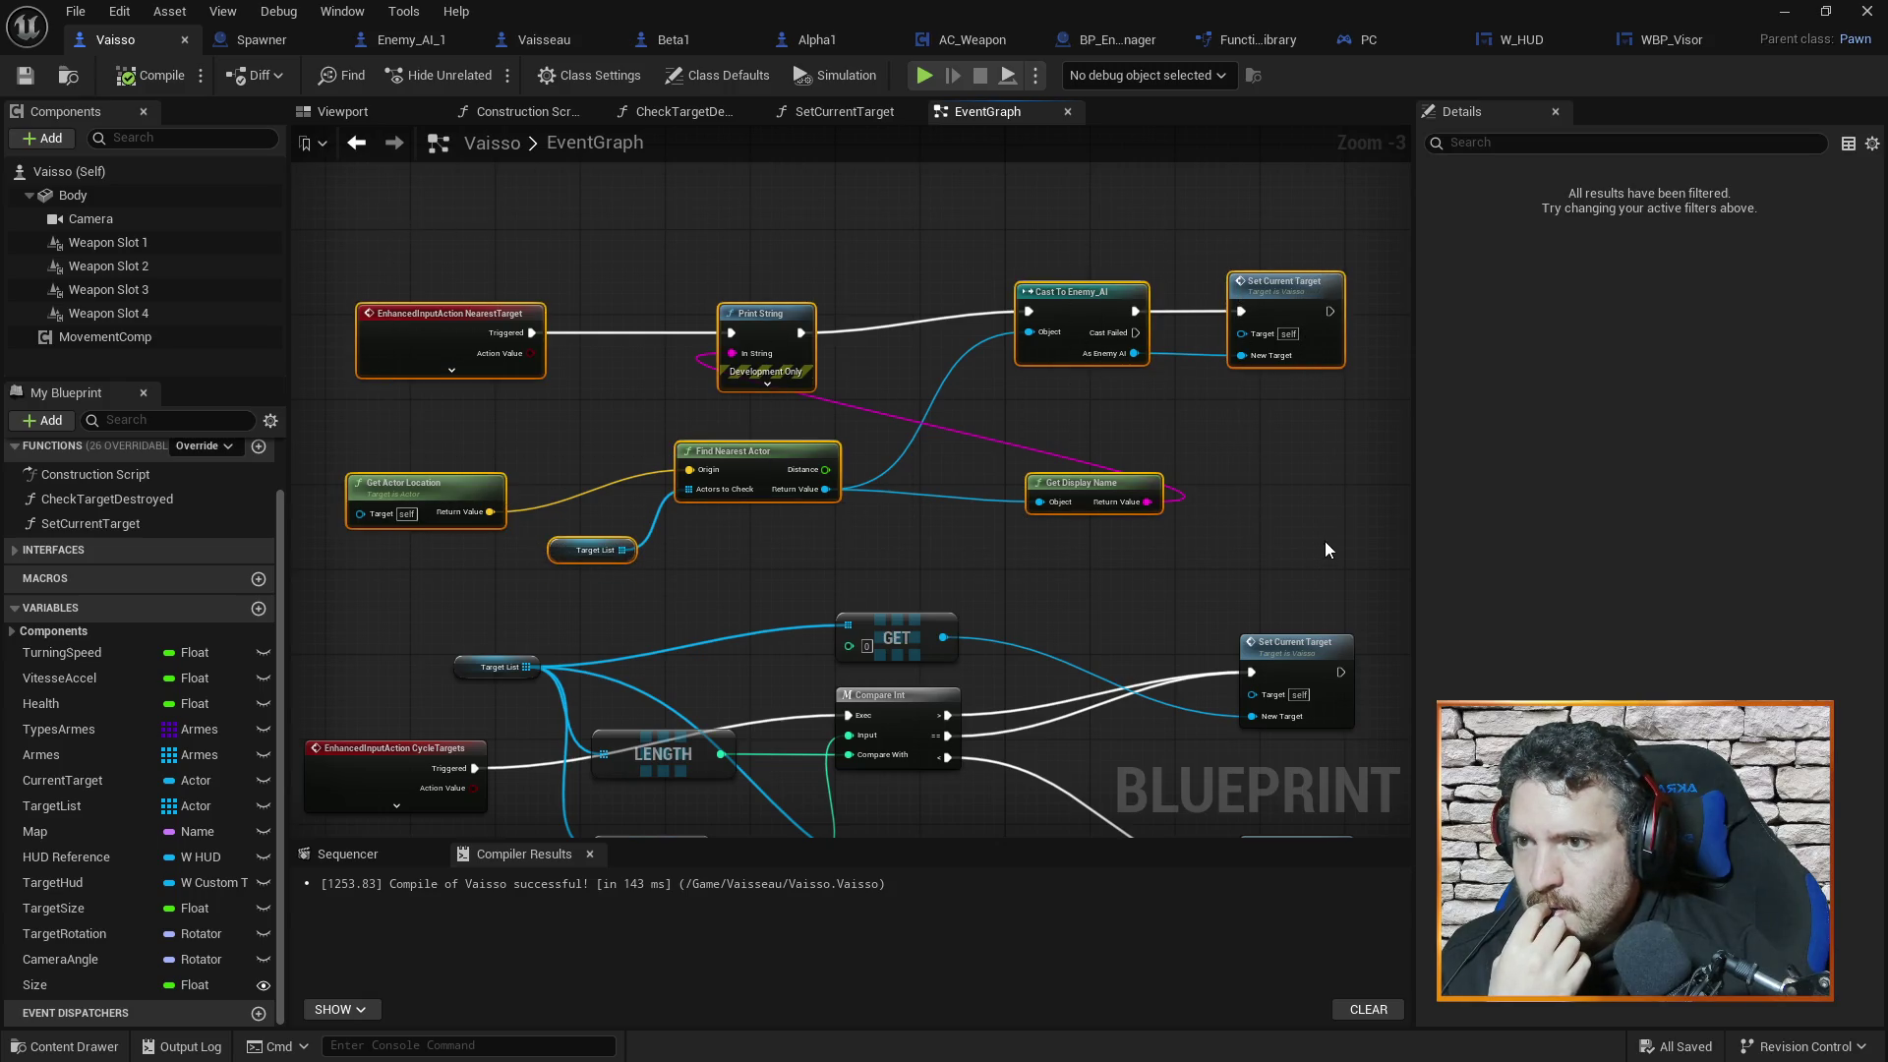
click(822, 357)
mouse_move(340, 208)
mouse_down()
mouse_move(1172, 578)
mouse_move(953, 580)
mouse_up()
shift+click(1091, 507)
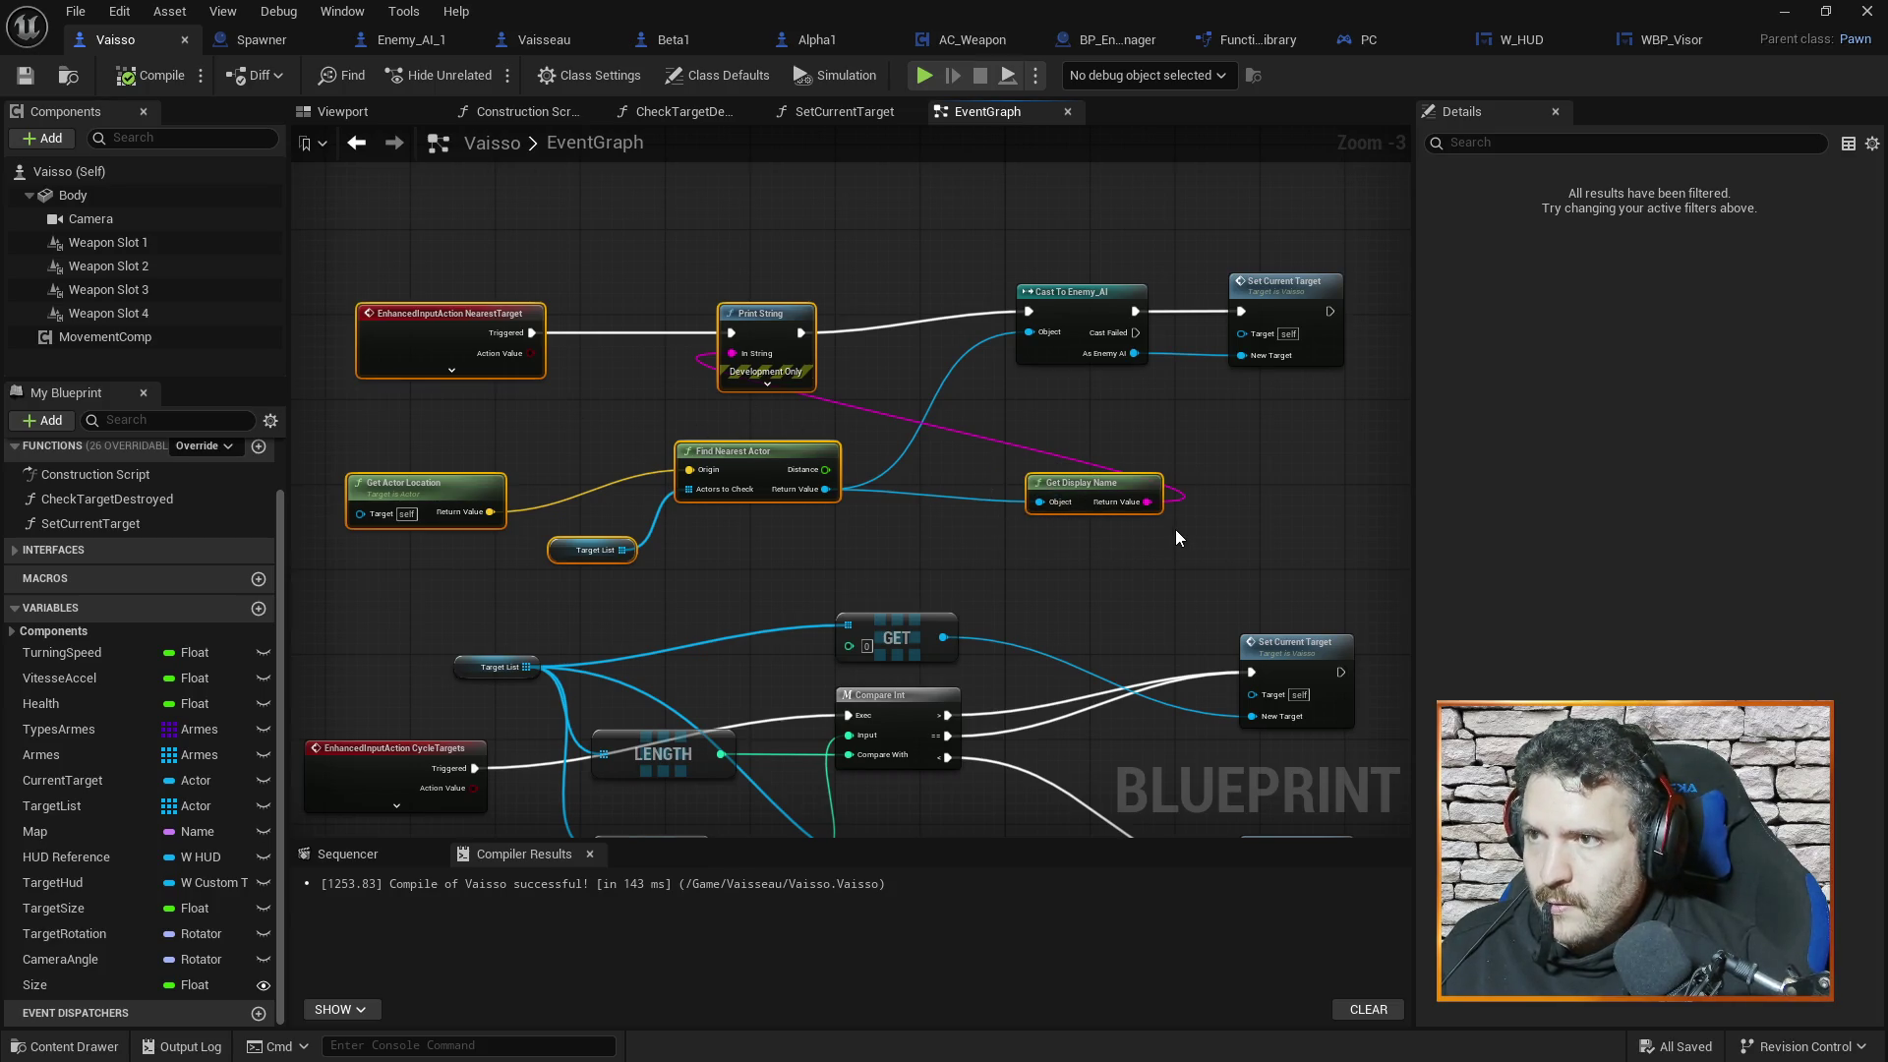
click(534, 41)
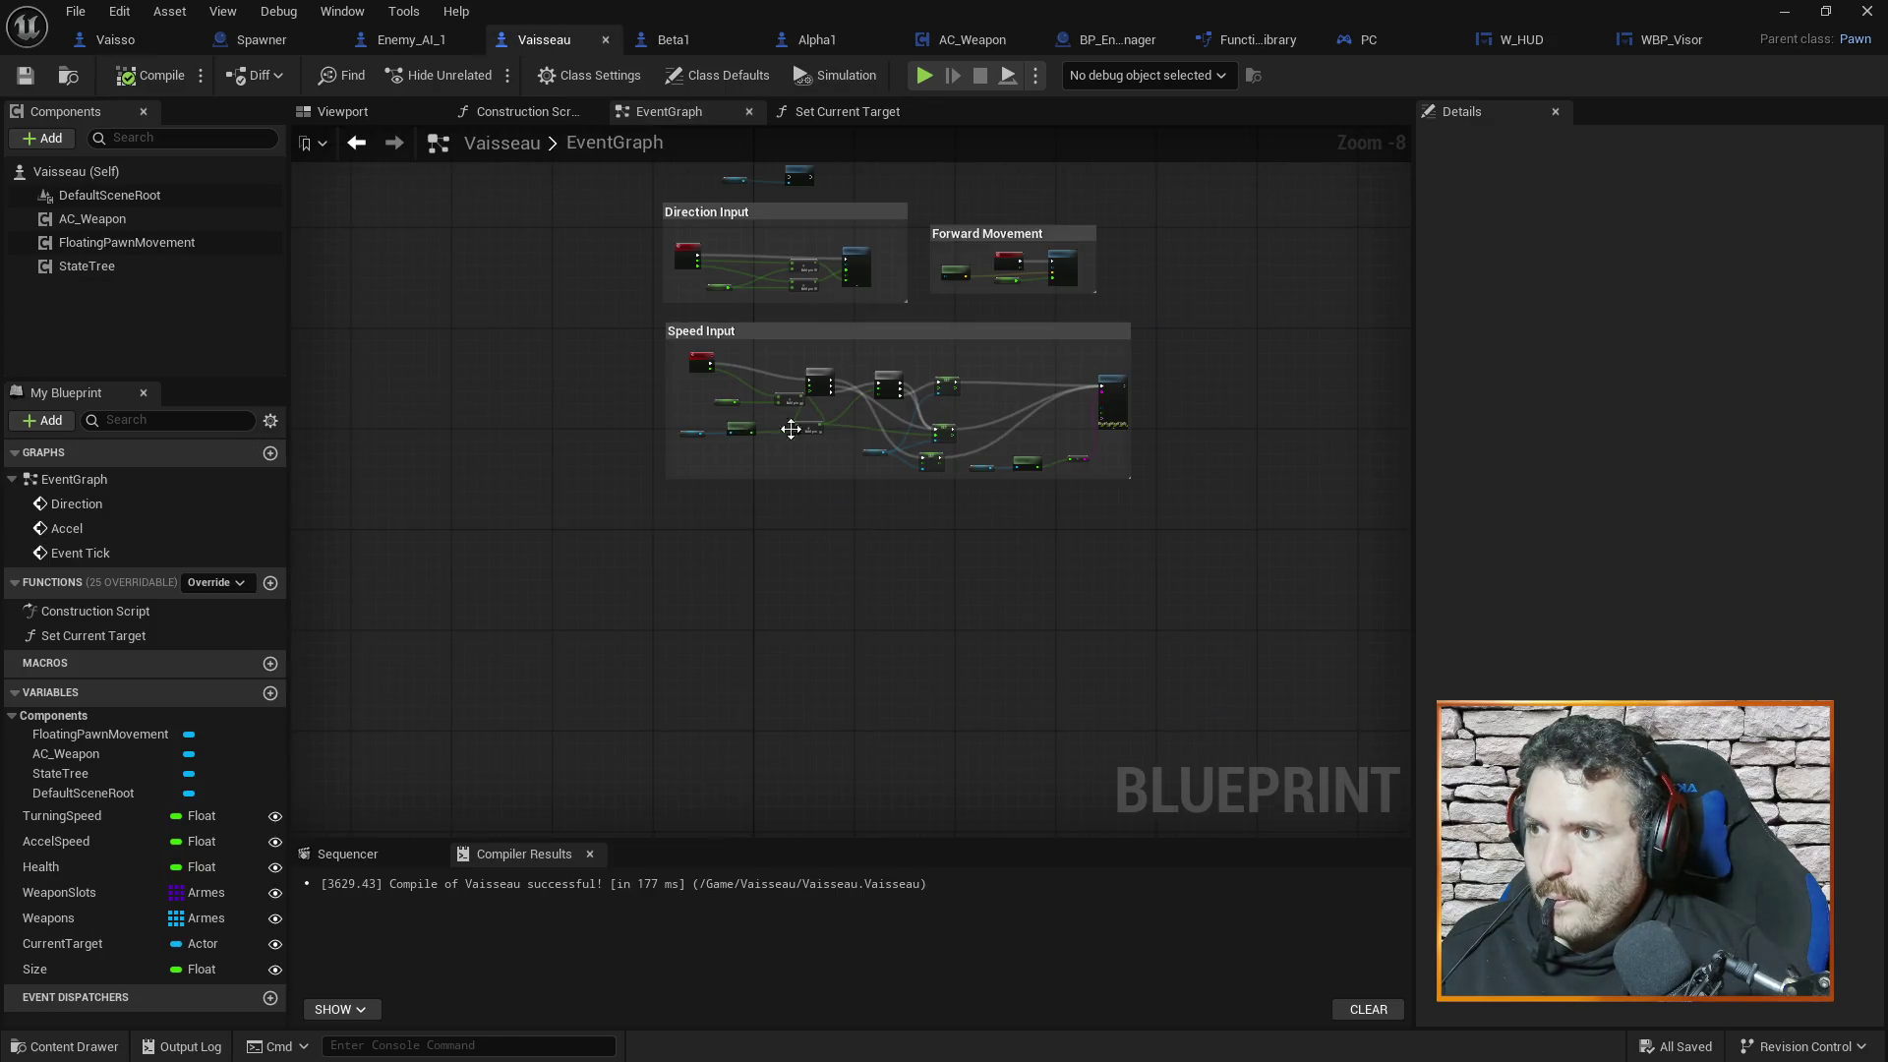
Paste the nearest-target nodes and detach the input event from Print String, moving it aside
scroll(757, 442, up, 3)
scroll(723, 456, up, 3)
scroll(782, 475, down, 2)
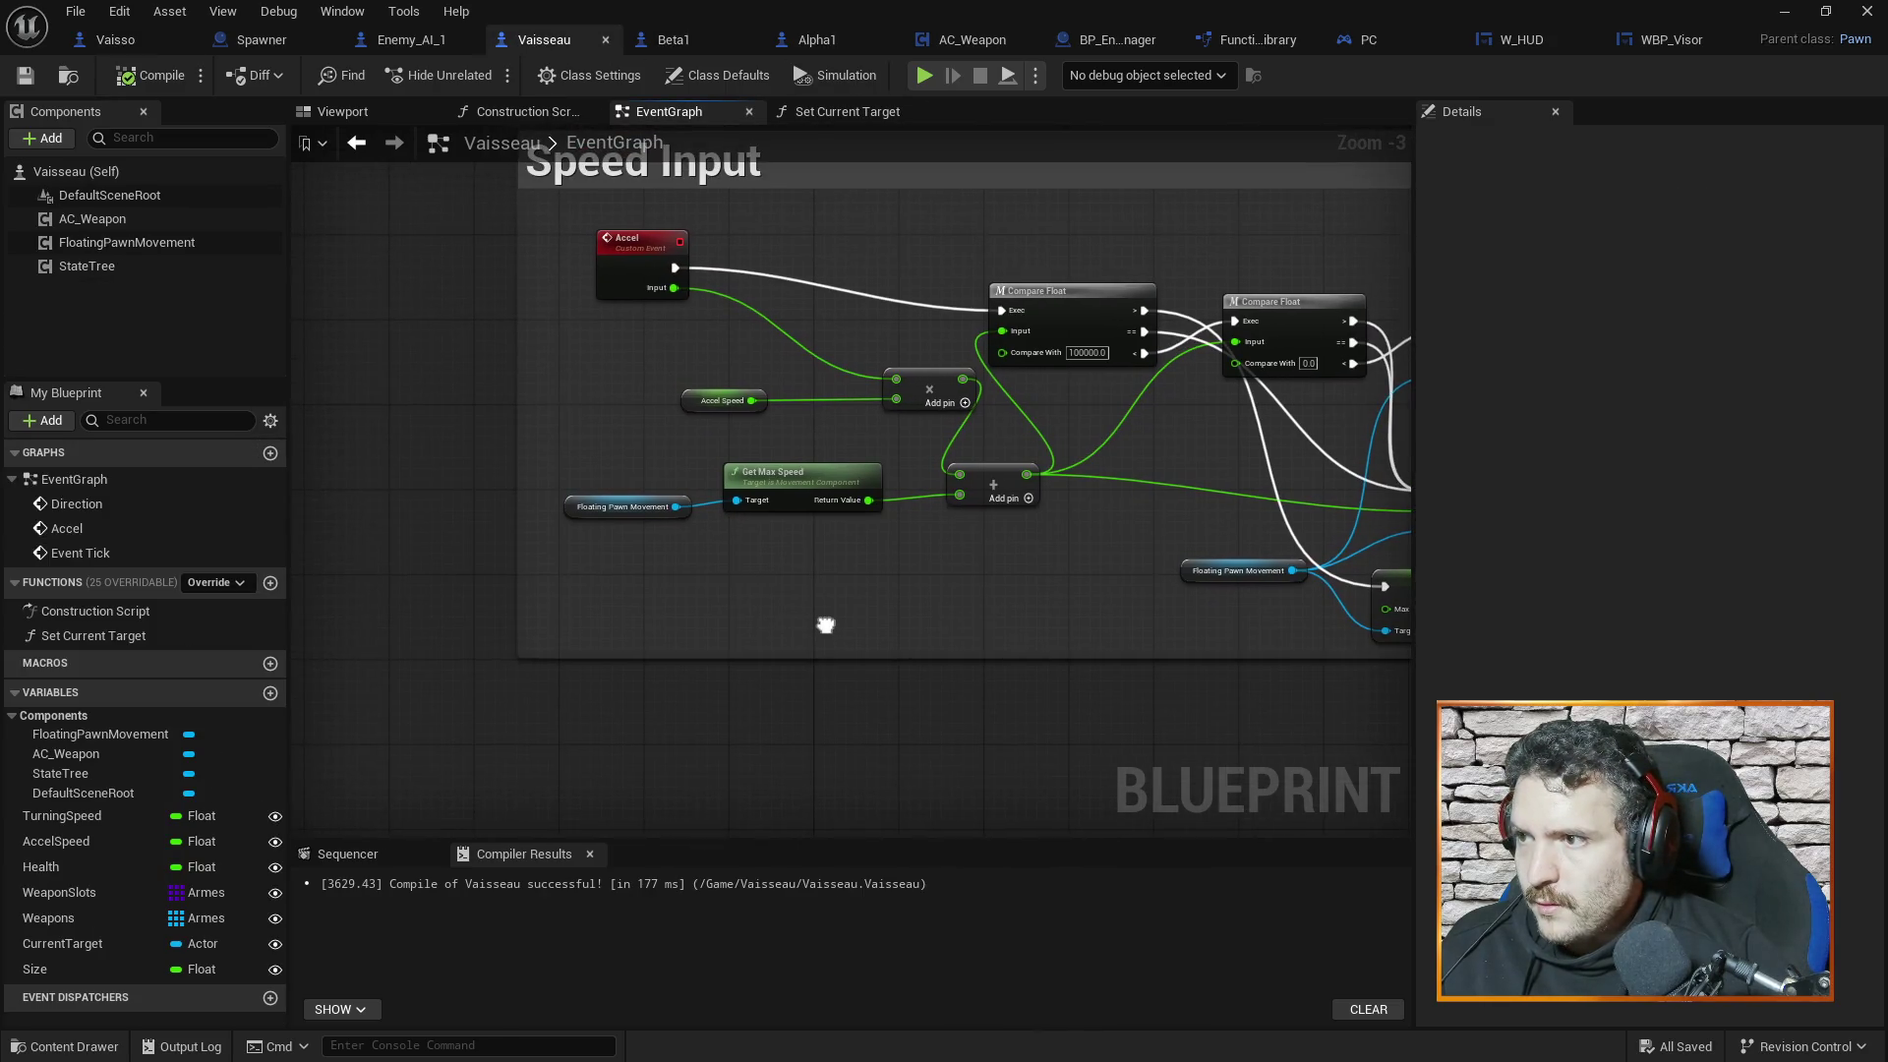
scroll(845, 476, up, 1)
key(ctrl+v)
click(575, 494)
alt+click(661, 505)
drag(657, 504, 370, 483)
Add a custom event named 'Get Nearest Target'
right_click(576, 450)
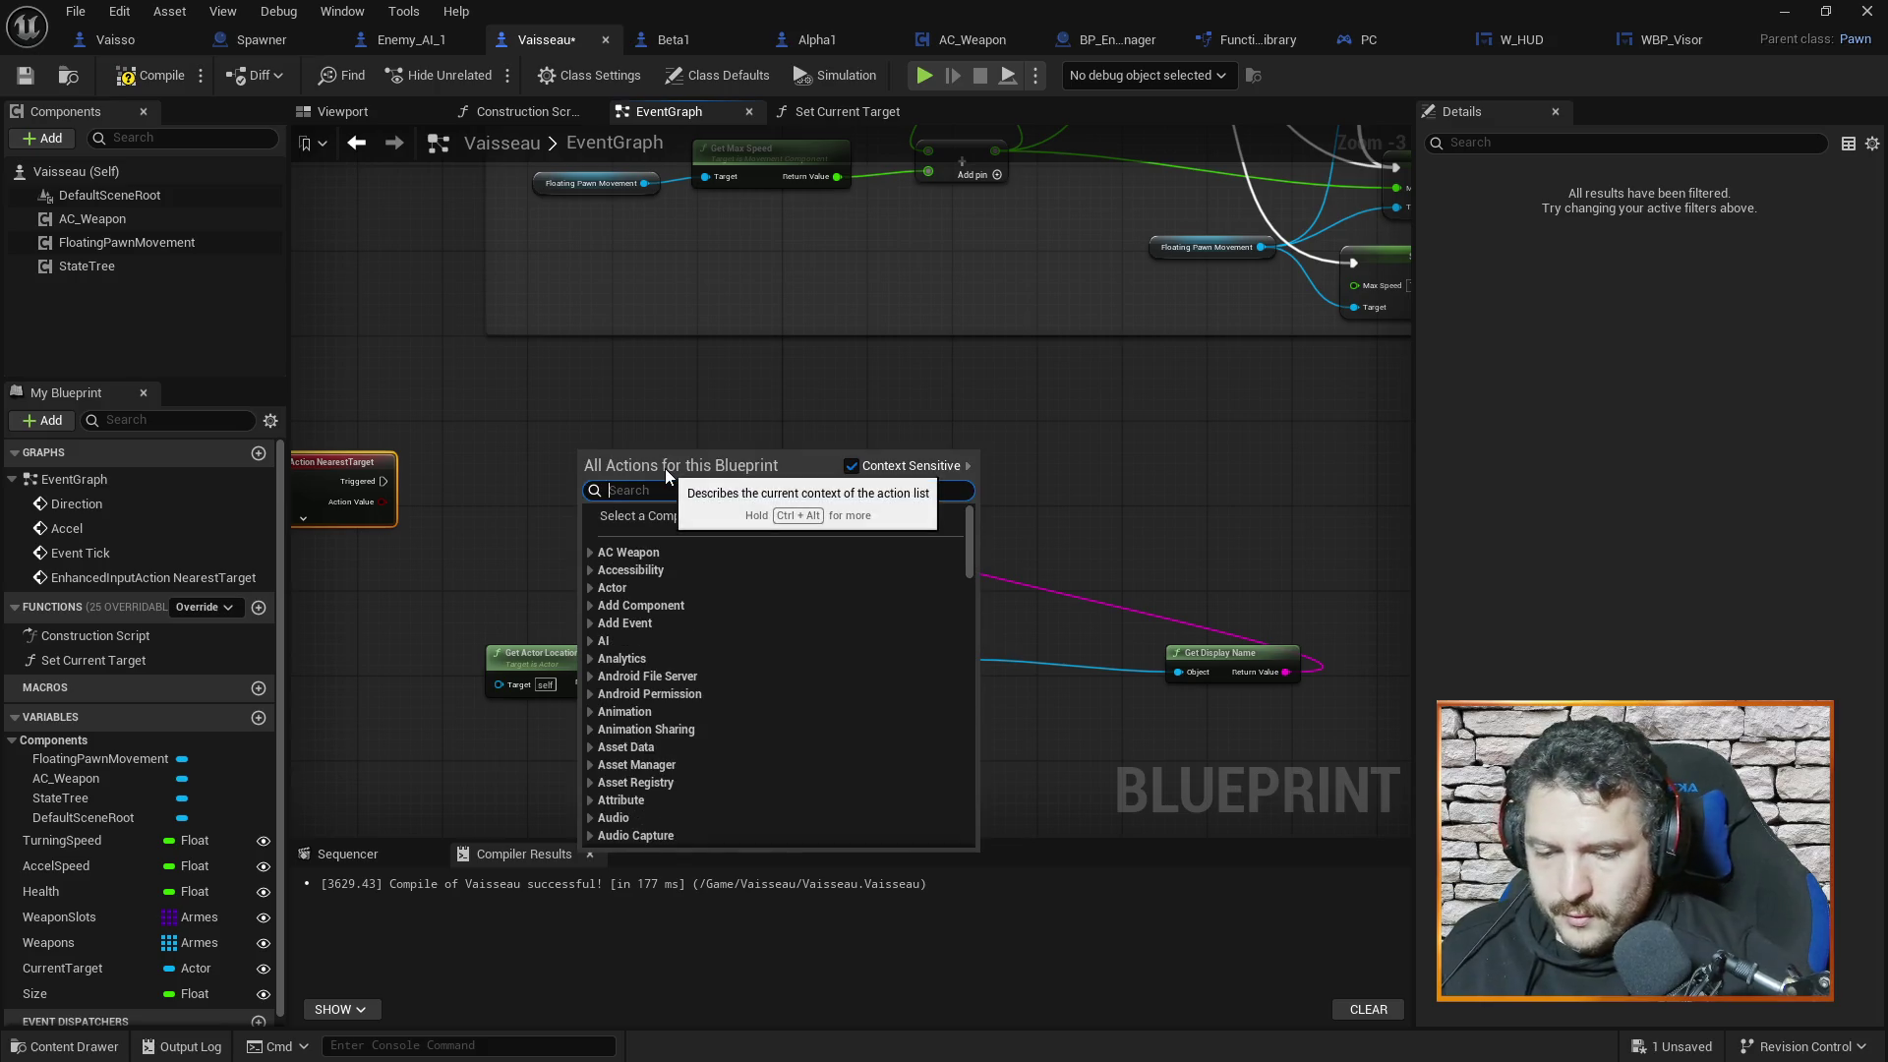
text(custom)
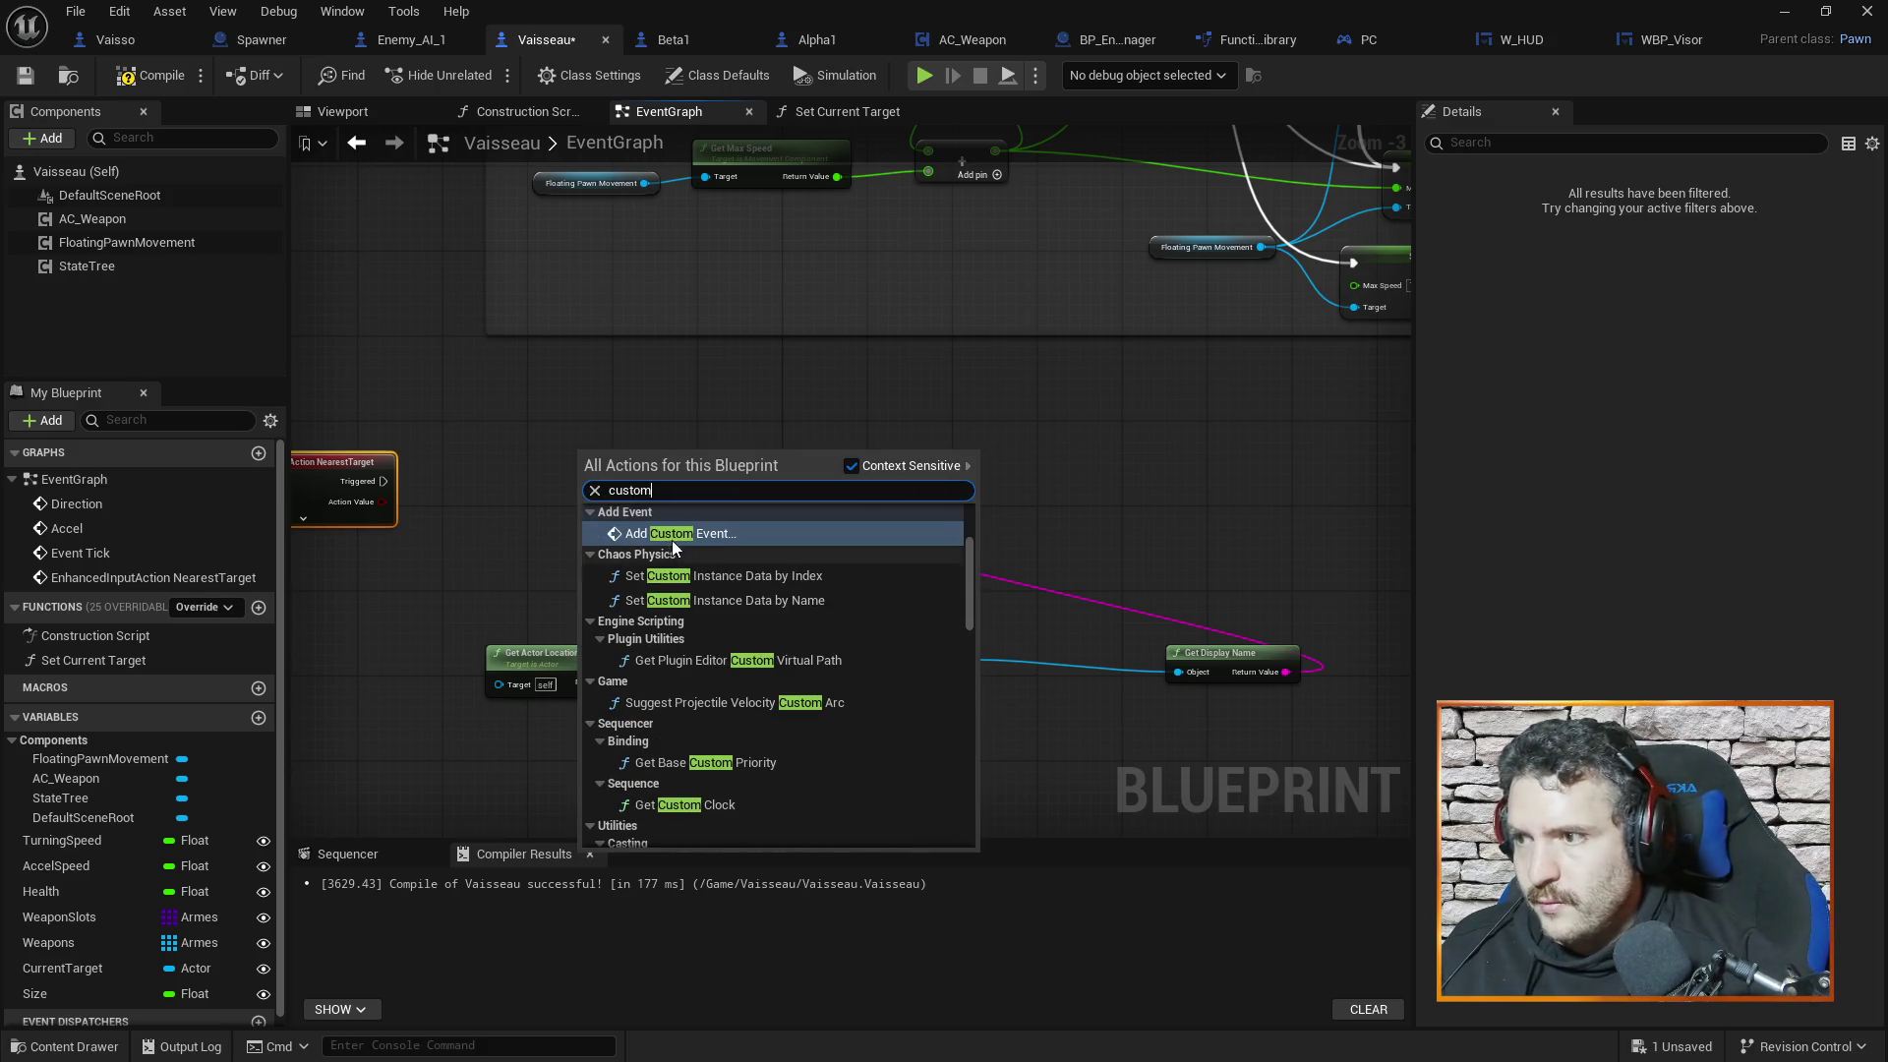
click(678, 536)
text(Get)
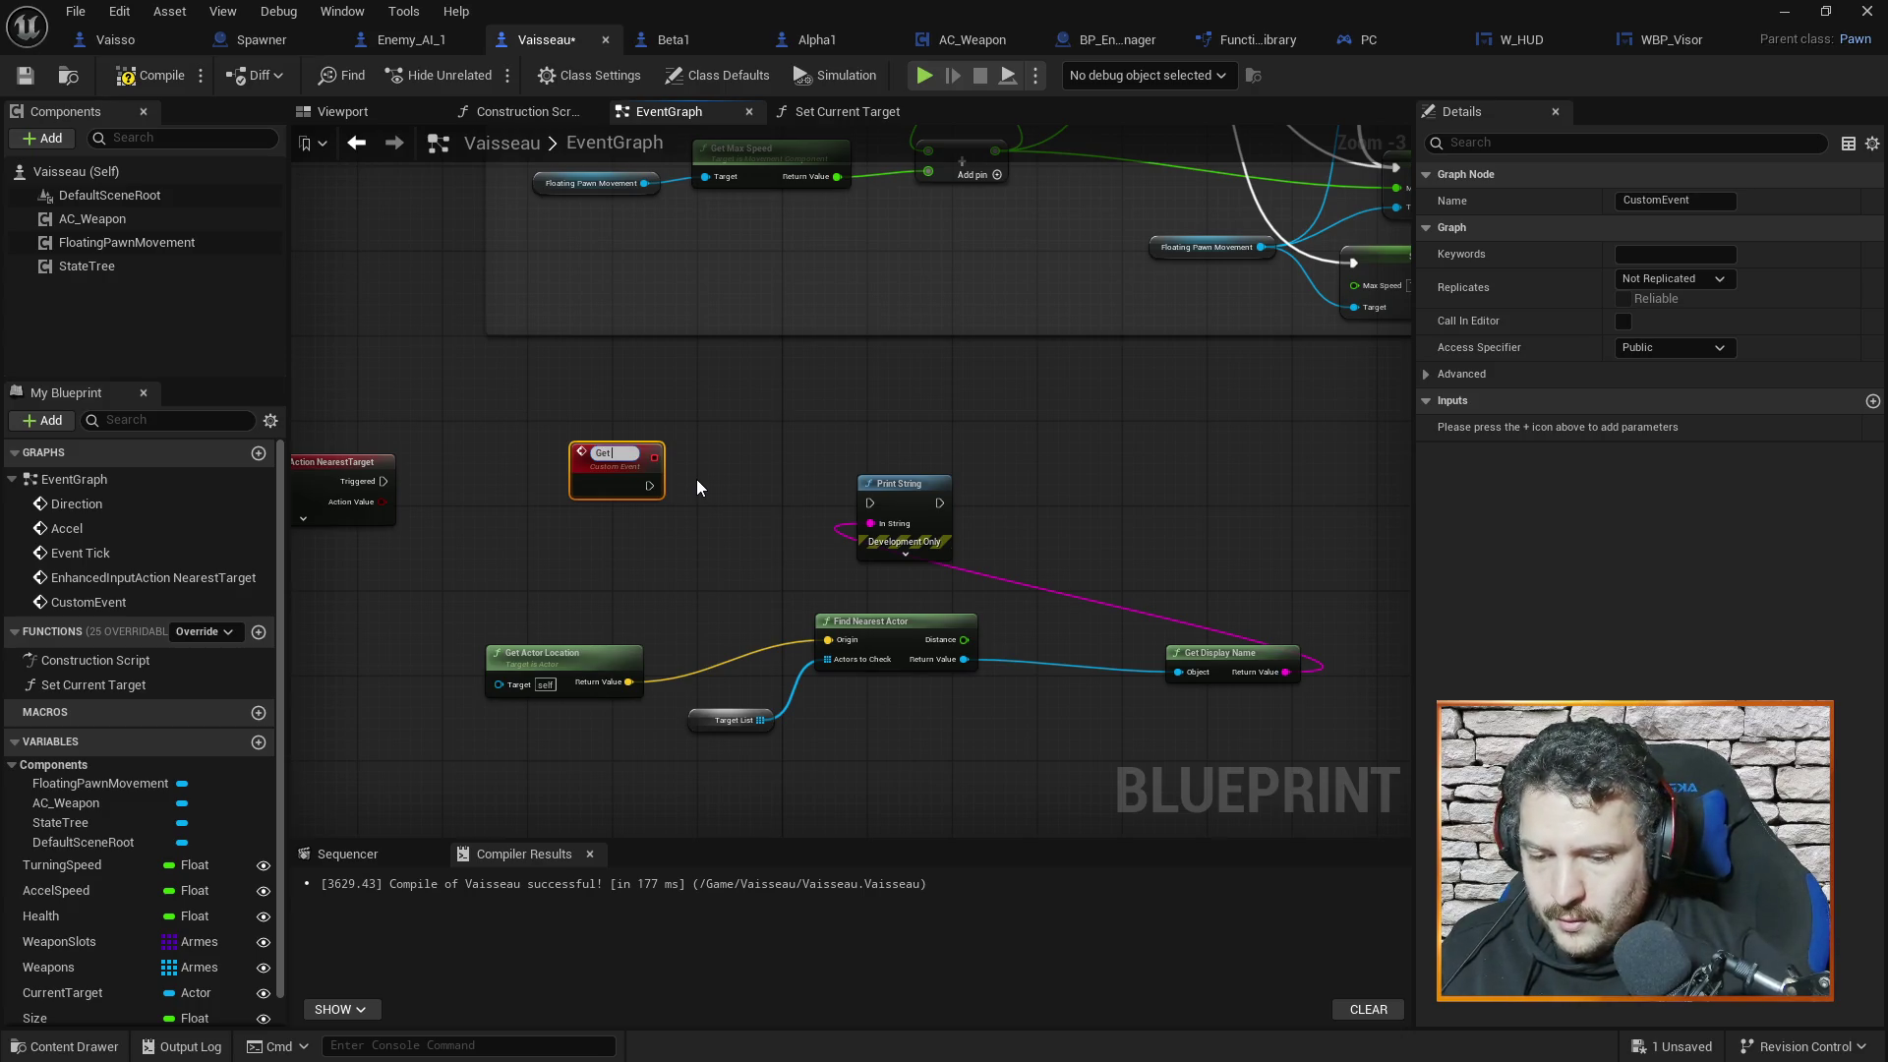
text( Nearest)
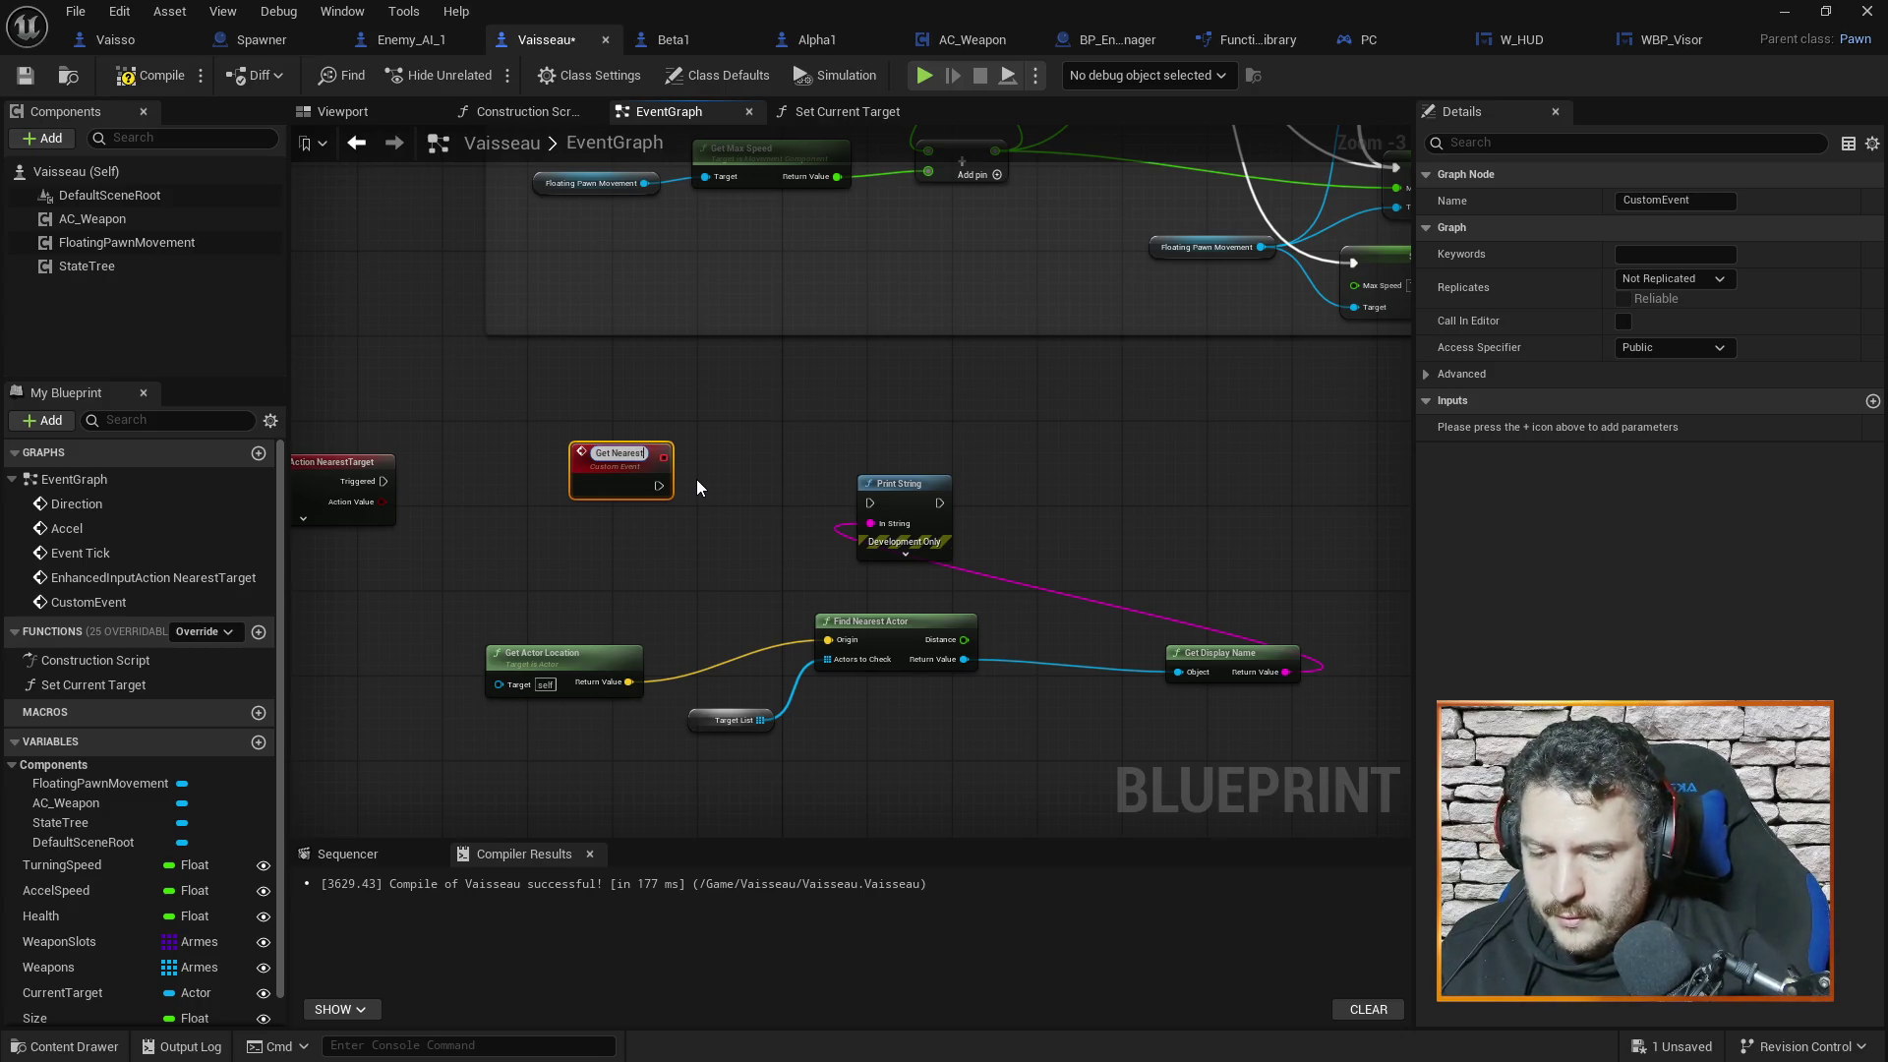
text( Target)
key(Return)
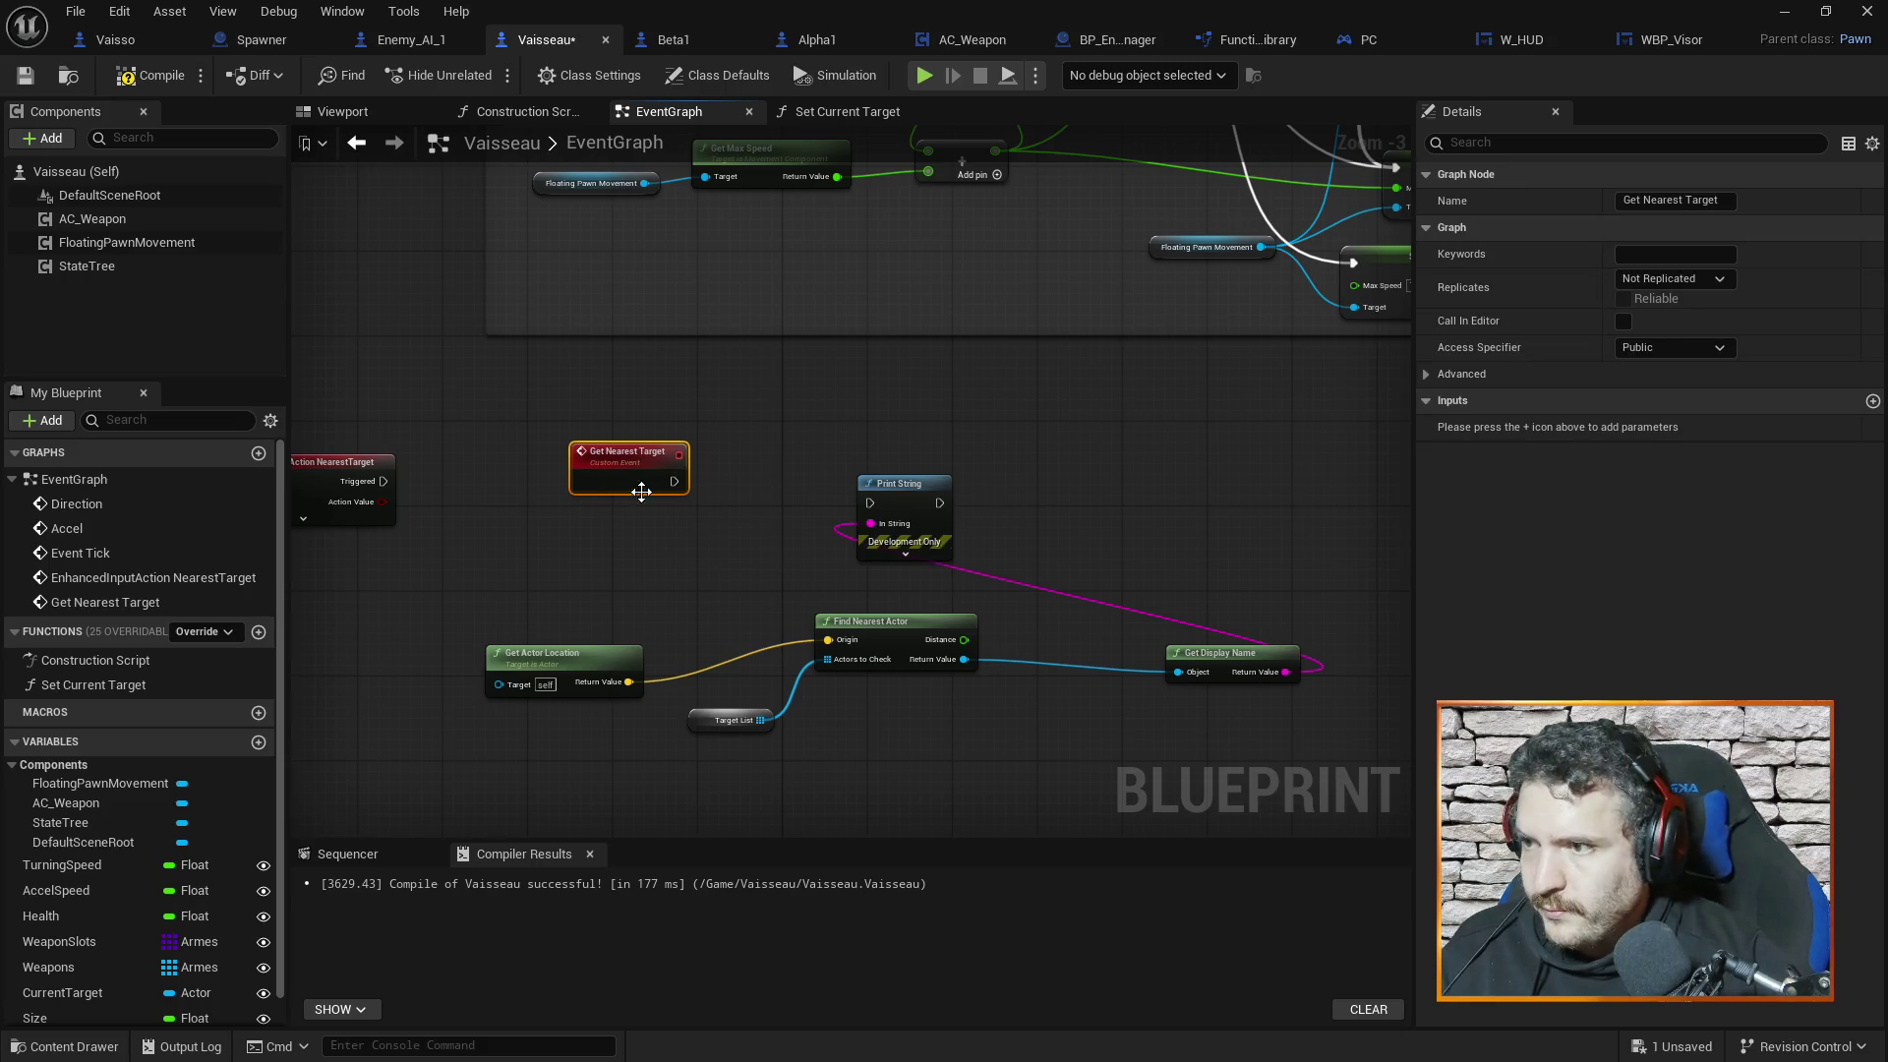
Reposition the NearestTarget input event and select the Get Nearest Target event
mouse_move(750, 447)
mouse_down()
mouse_move(948, 716)
mouse_move(809, 716)
mouse_move(703, 665)
mouse_up()
mouse_move(806, 144)
mouse_down()
mouse_move(863, 615)
mouse_move(851, 453)
mouse_up()
drag(390, 482, 462, 398)
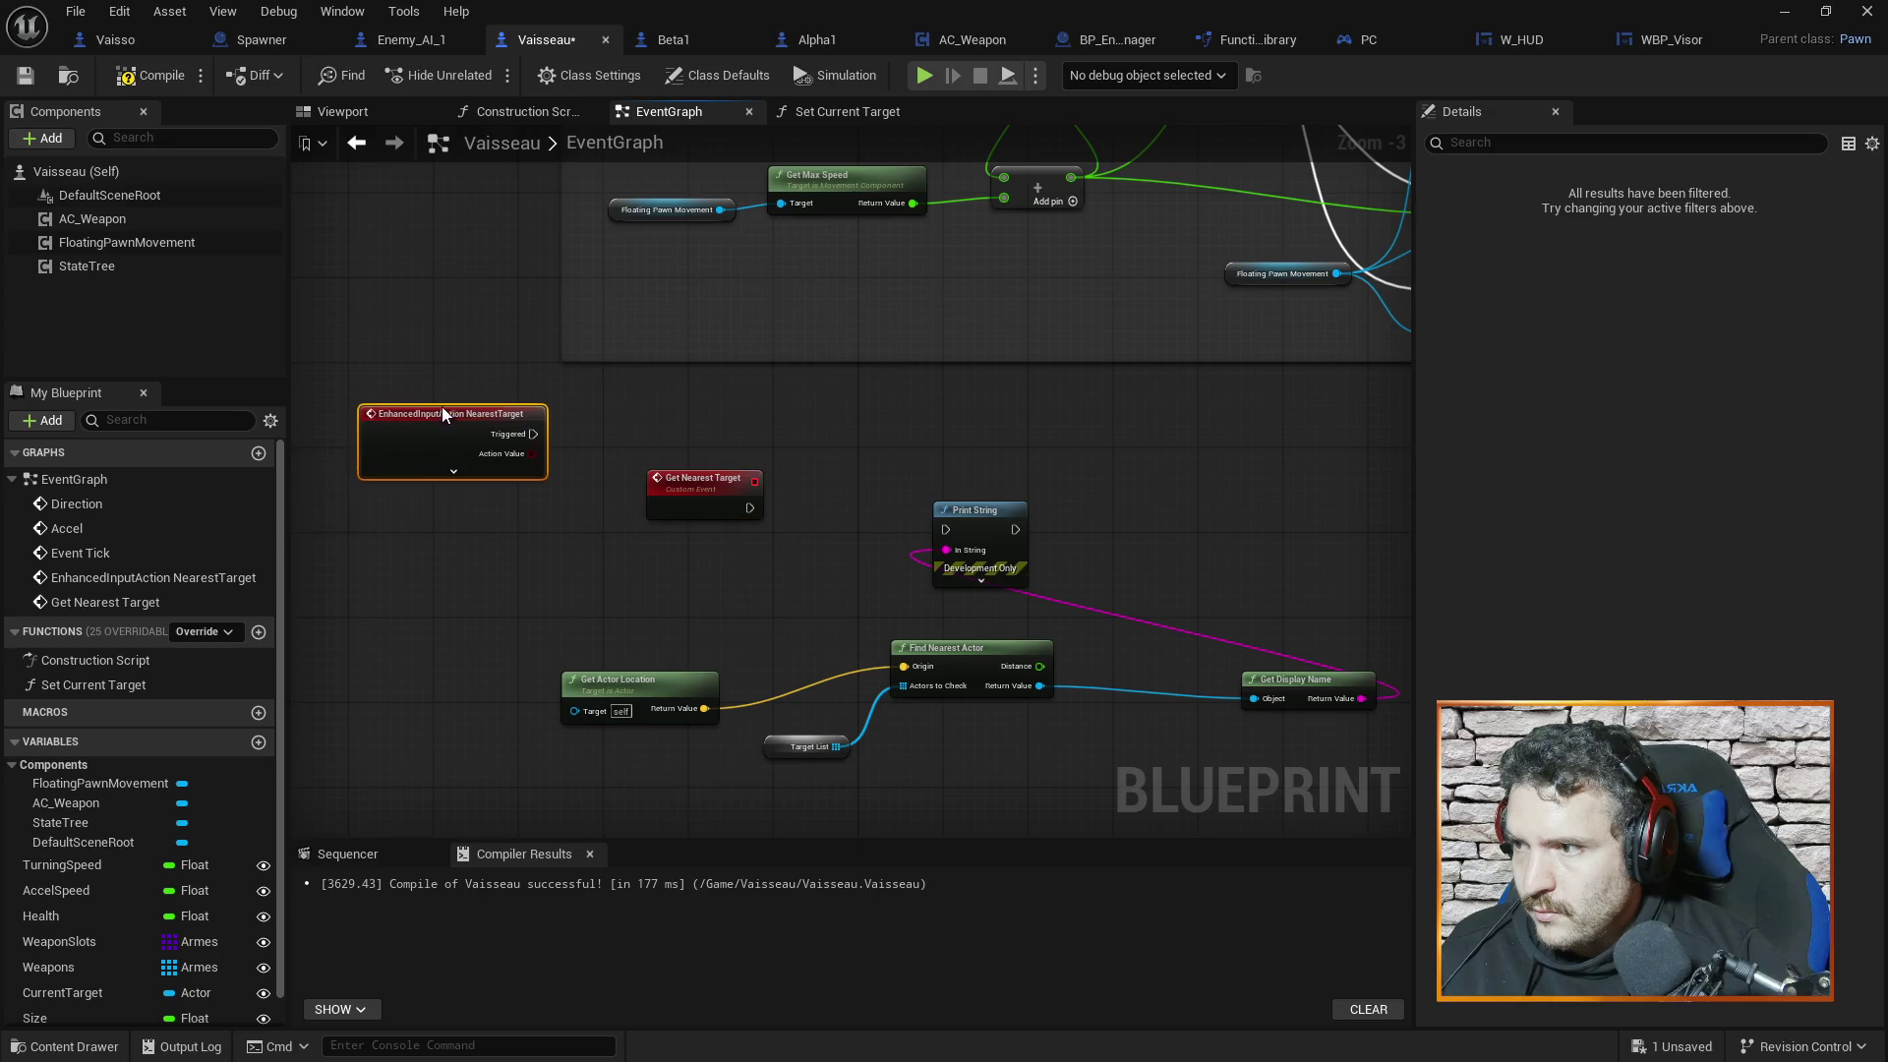
click(837, 423)
mouse_move(837, 415)
mouse_down()
mouse_move(872, 728)
mouse_move(855, 515)
mouse_up()
click(738, 599)
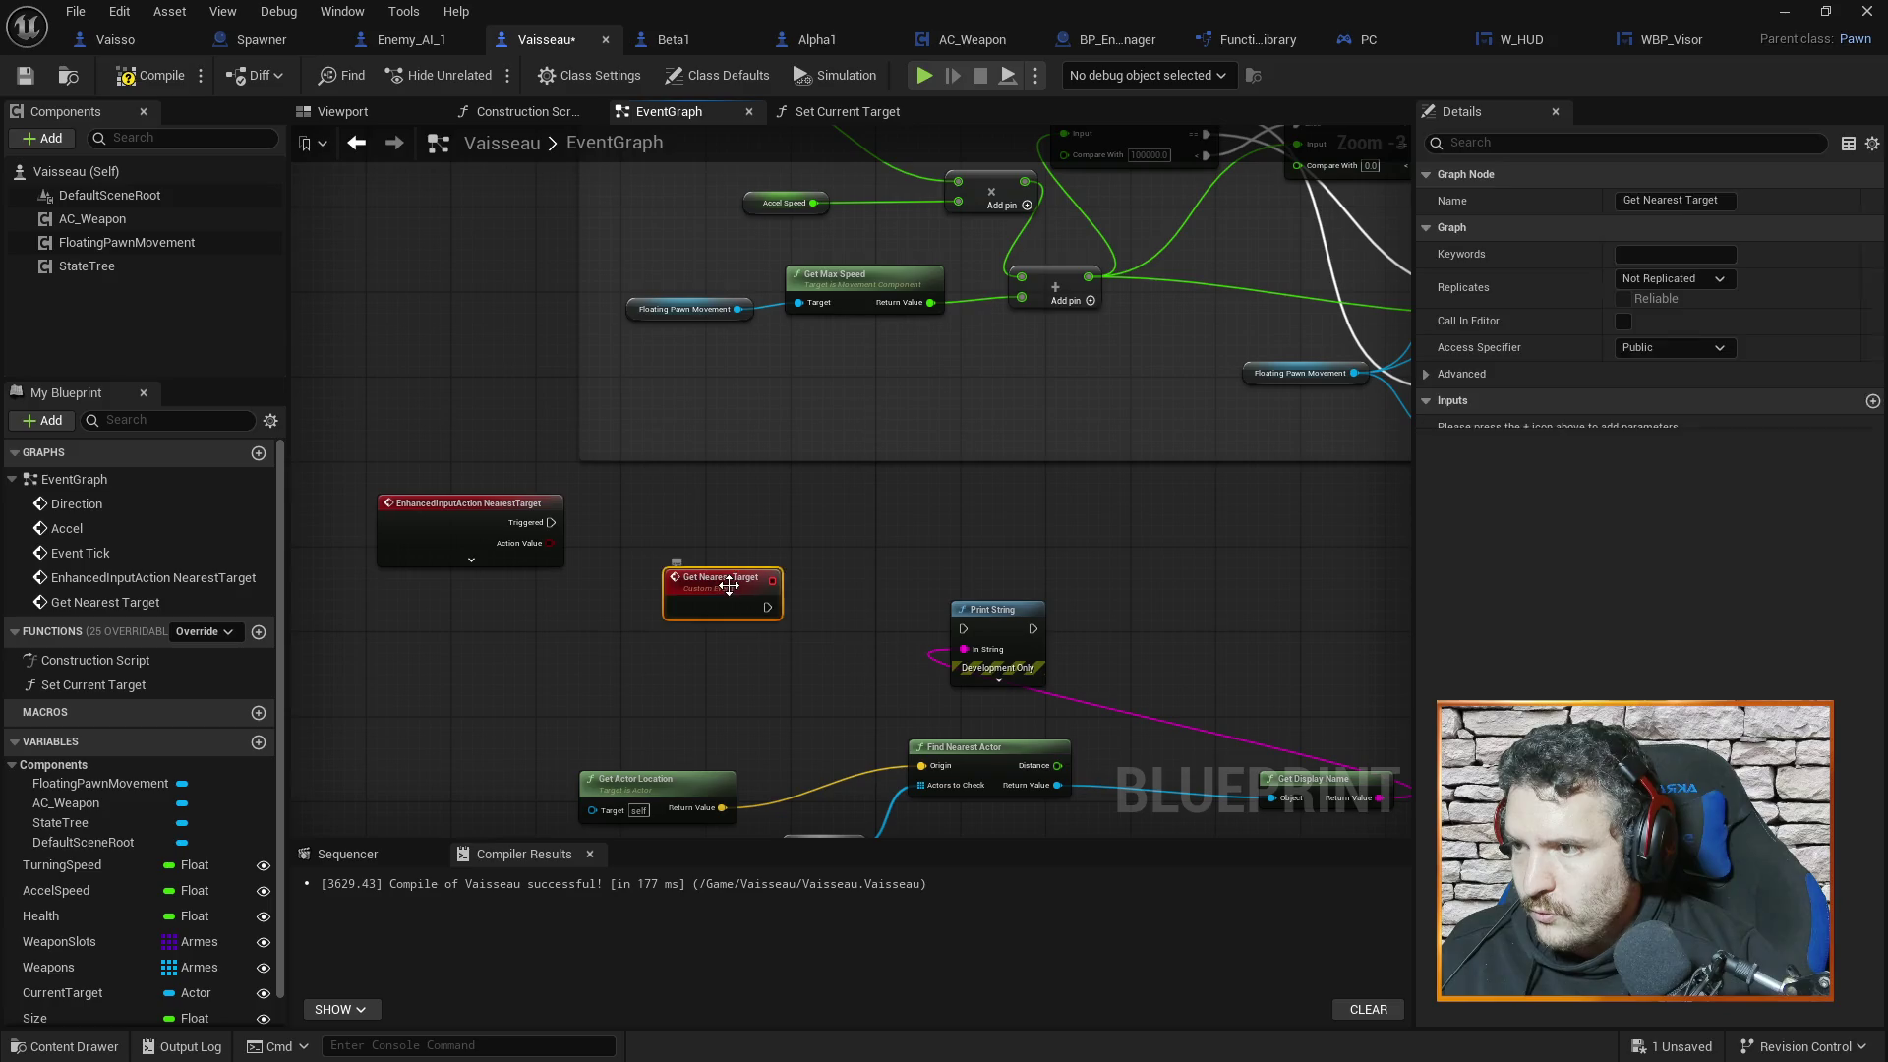
right_click(728, 595)
mouse_move(830, 494)
mouse_down()
mouse_move(864, 619)
mouse_move(817, 511)
mouse_up()
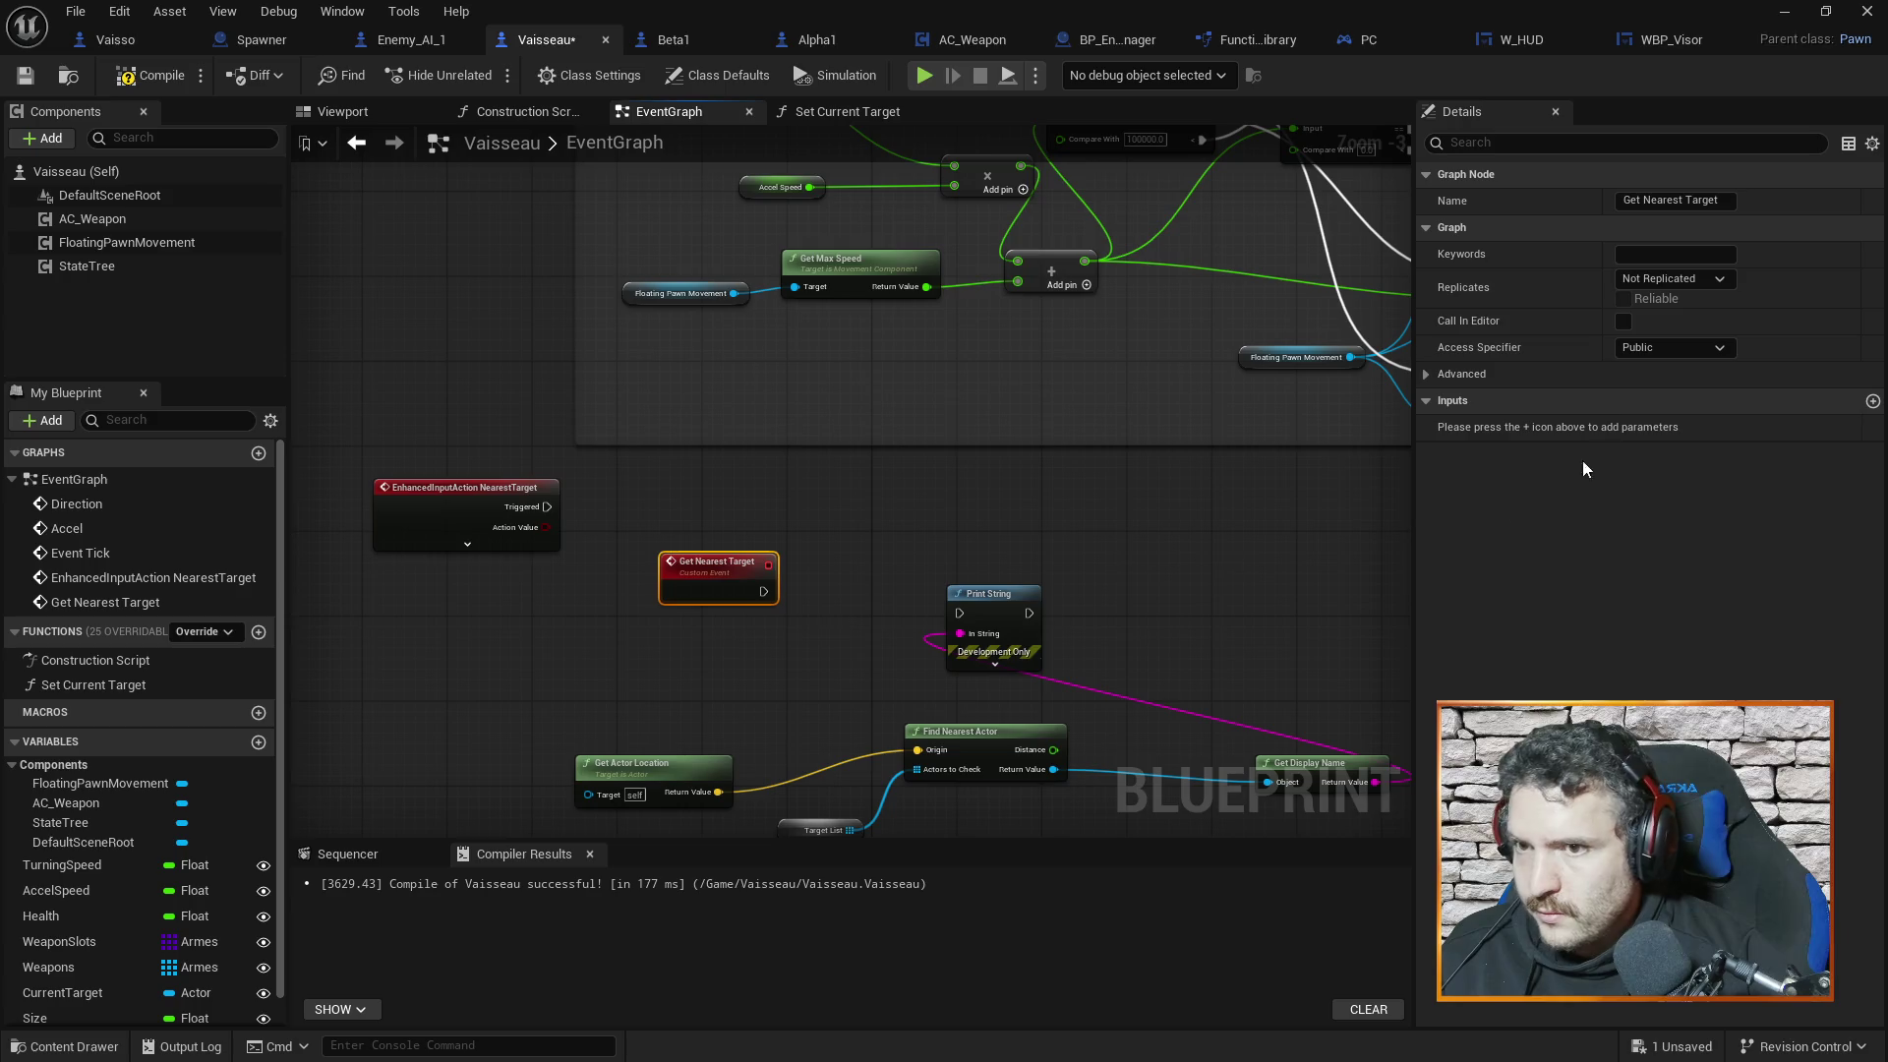
Give Get Nearest Target a Float input parameter named 'Input'
click(1872, 401)
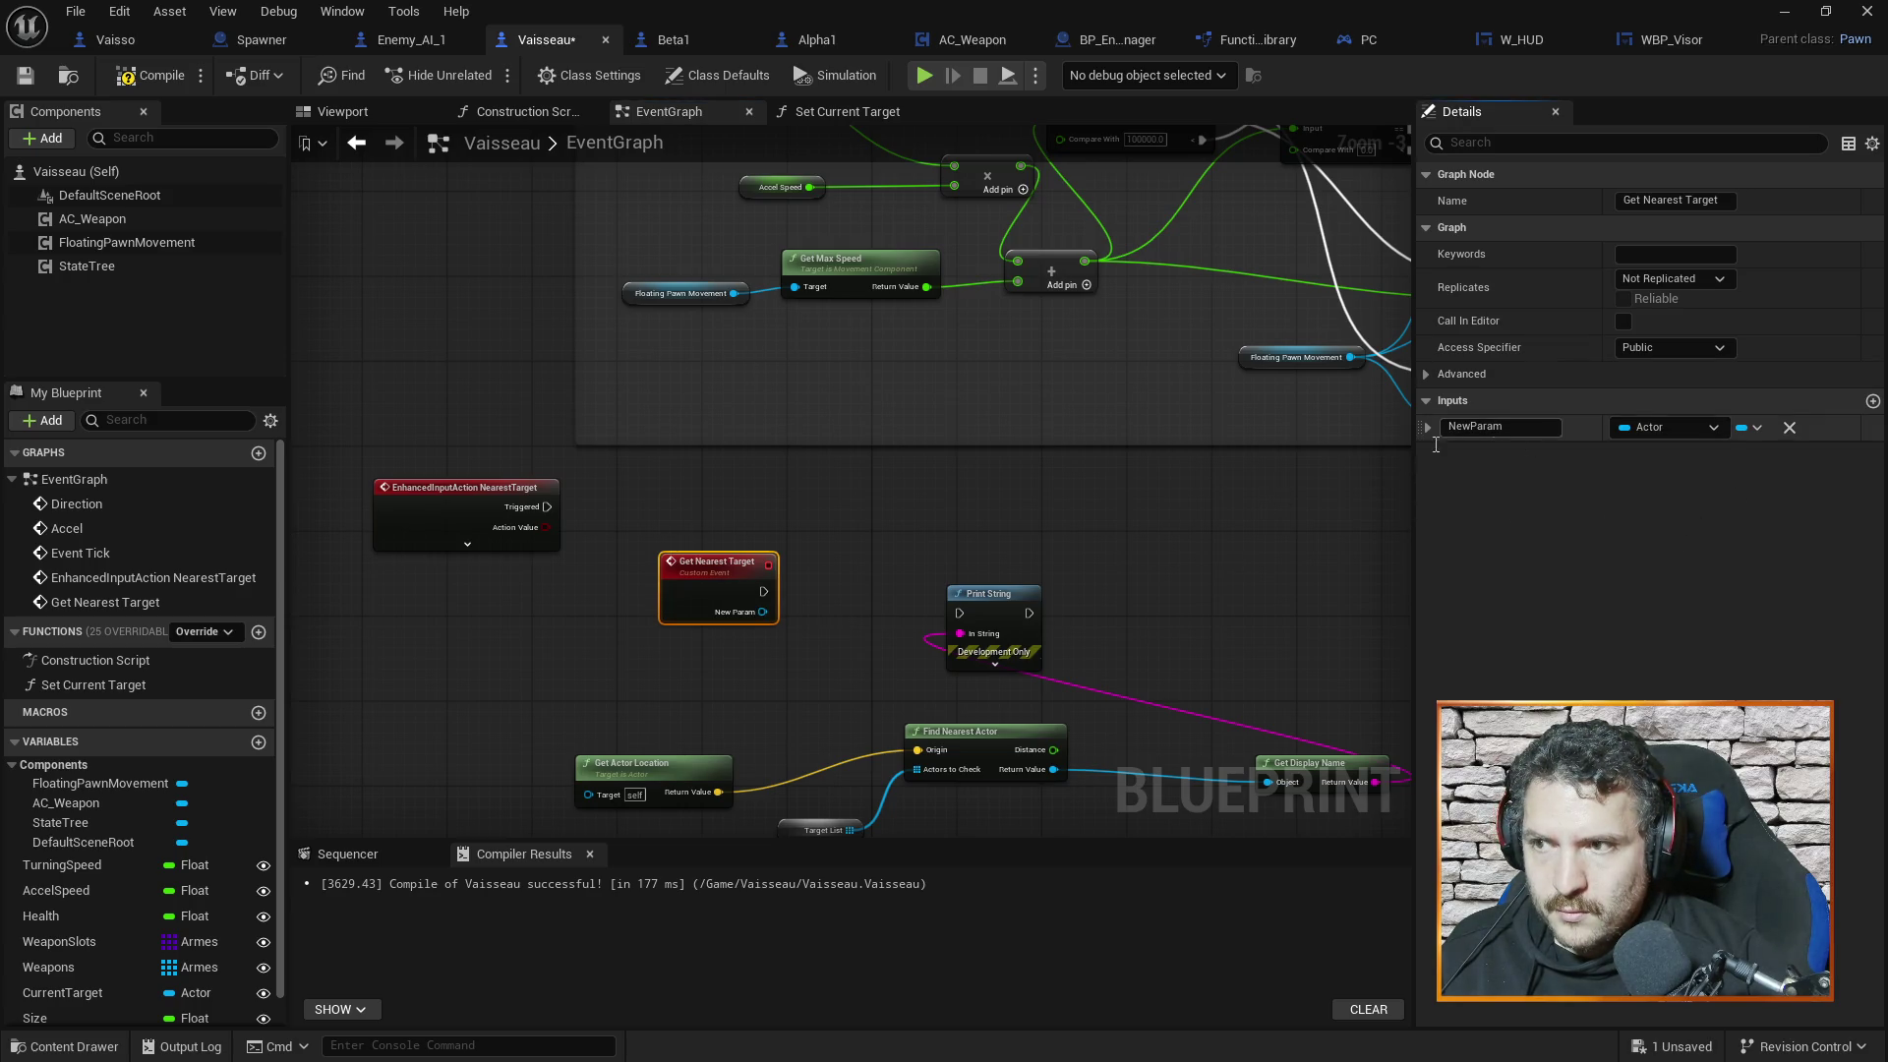
click(1011, 492)
click(675, 575)
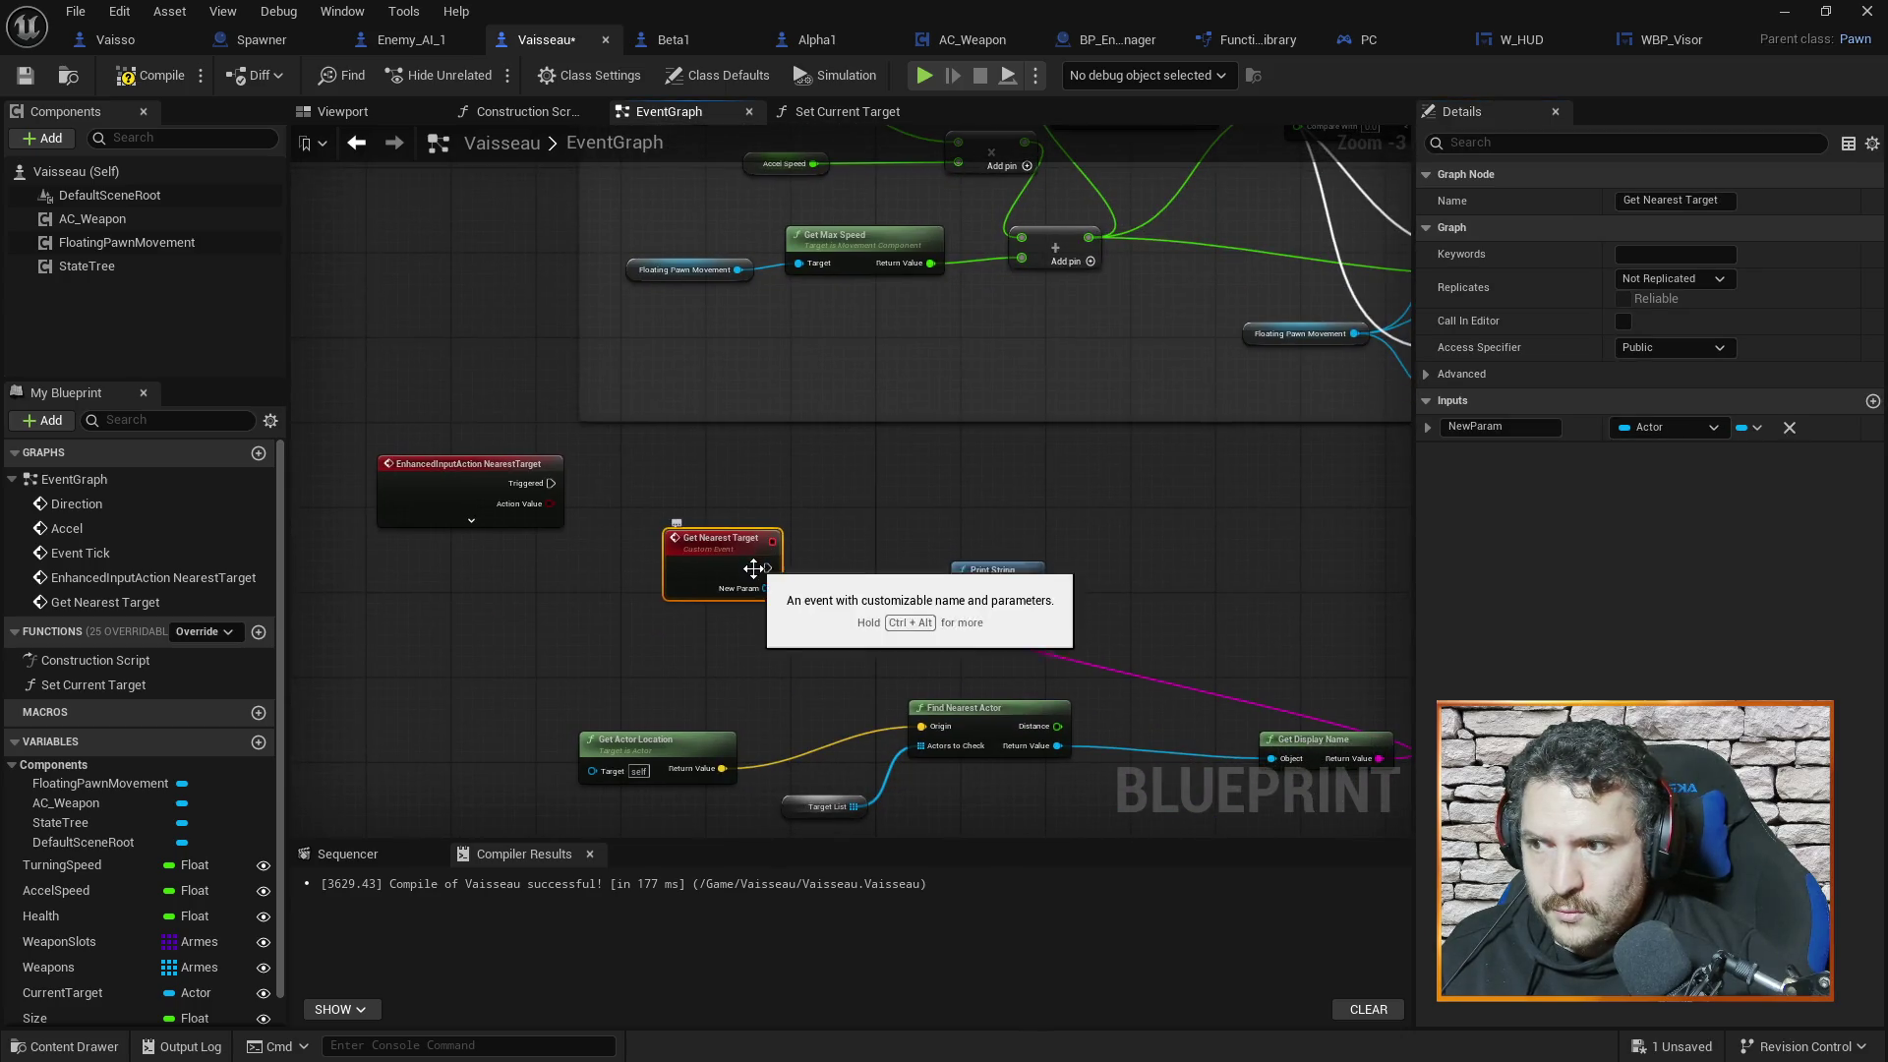
click(1649, 401)
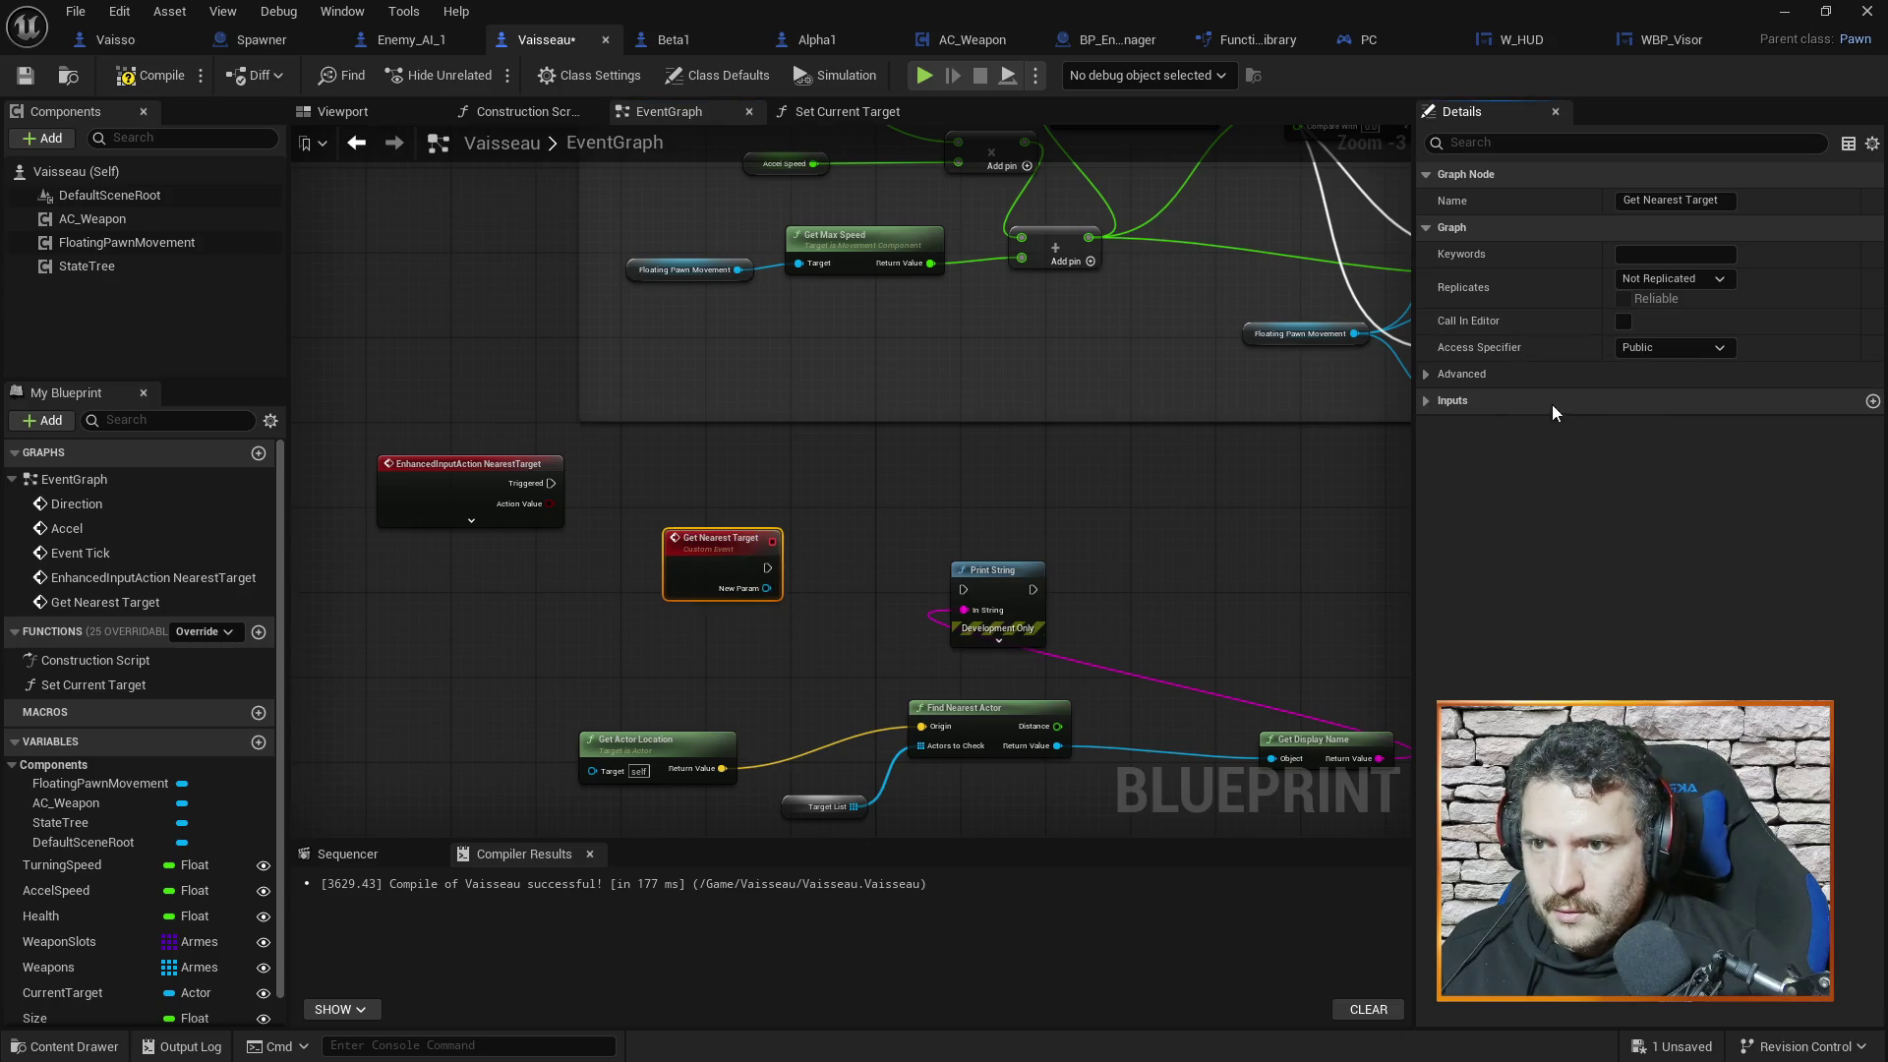
click(1460, 400)
click(1667, 425)
text(float)
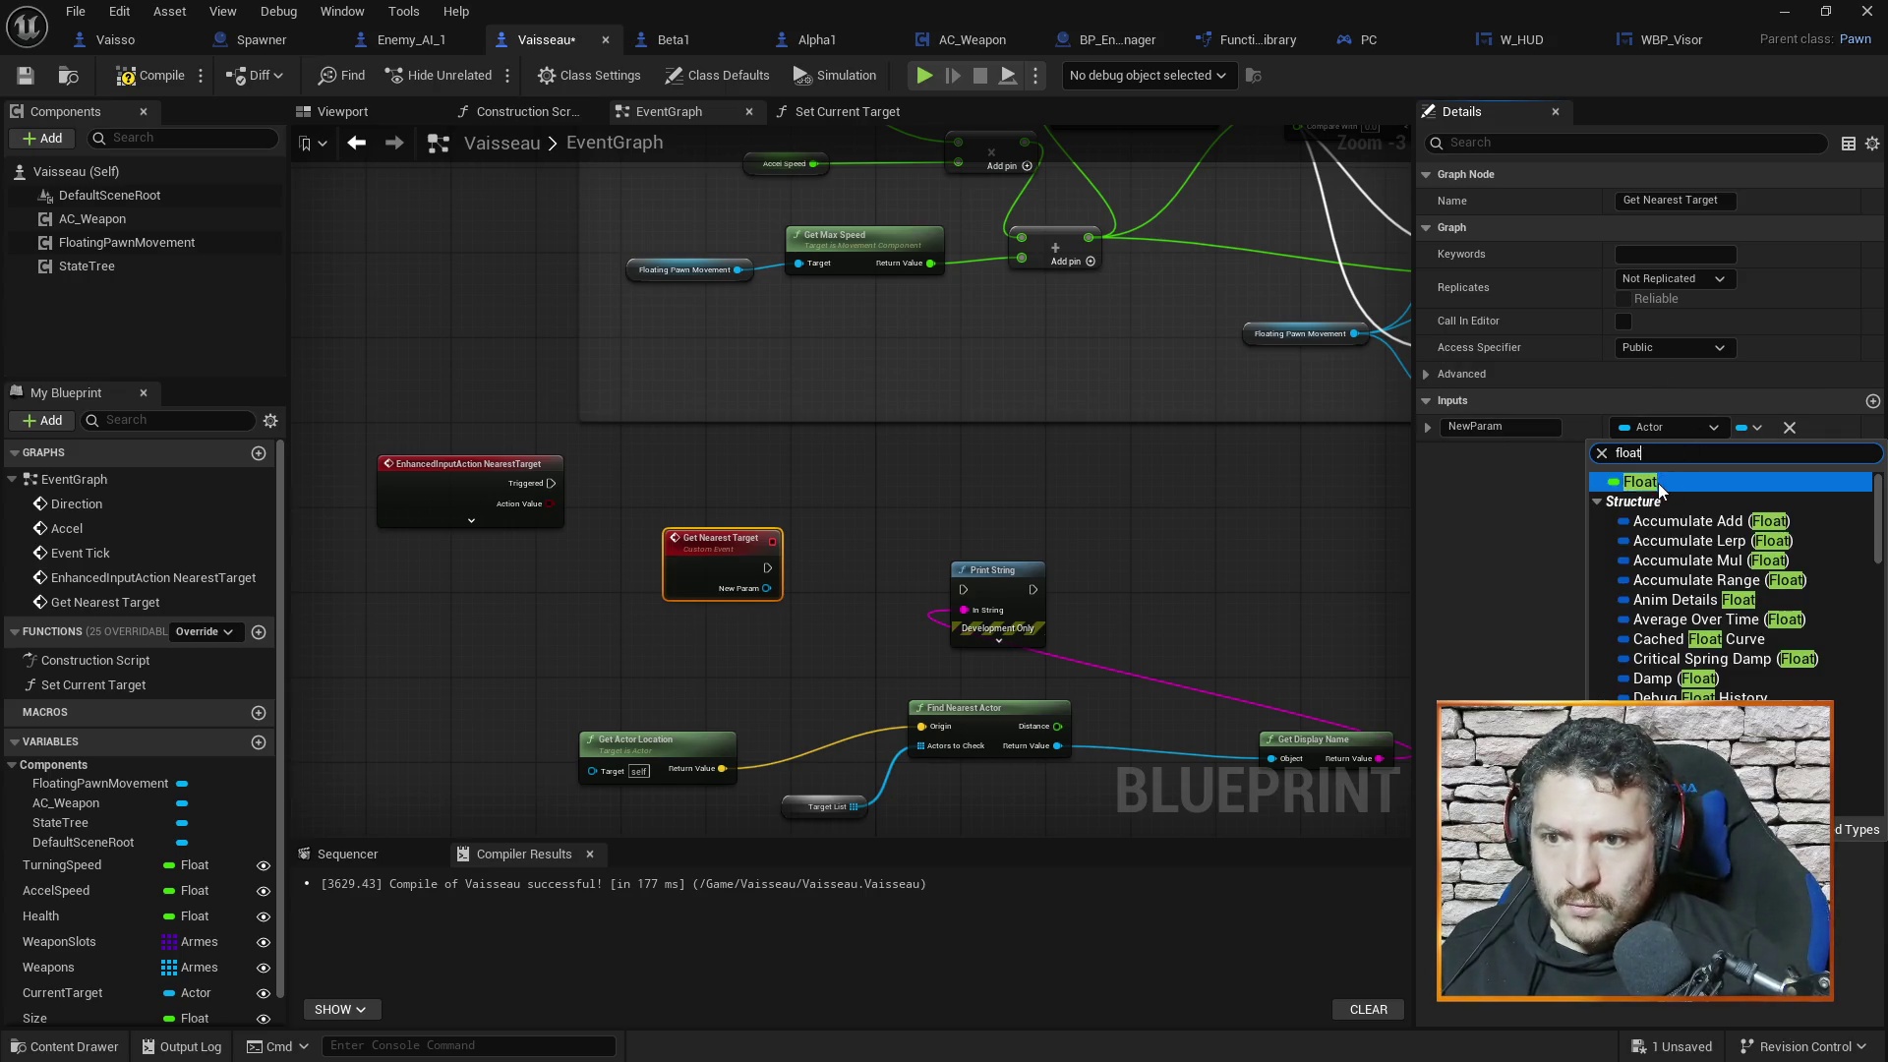
click(1659, 482)
click(1504, 426)
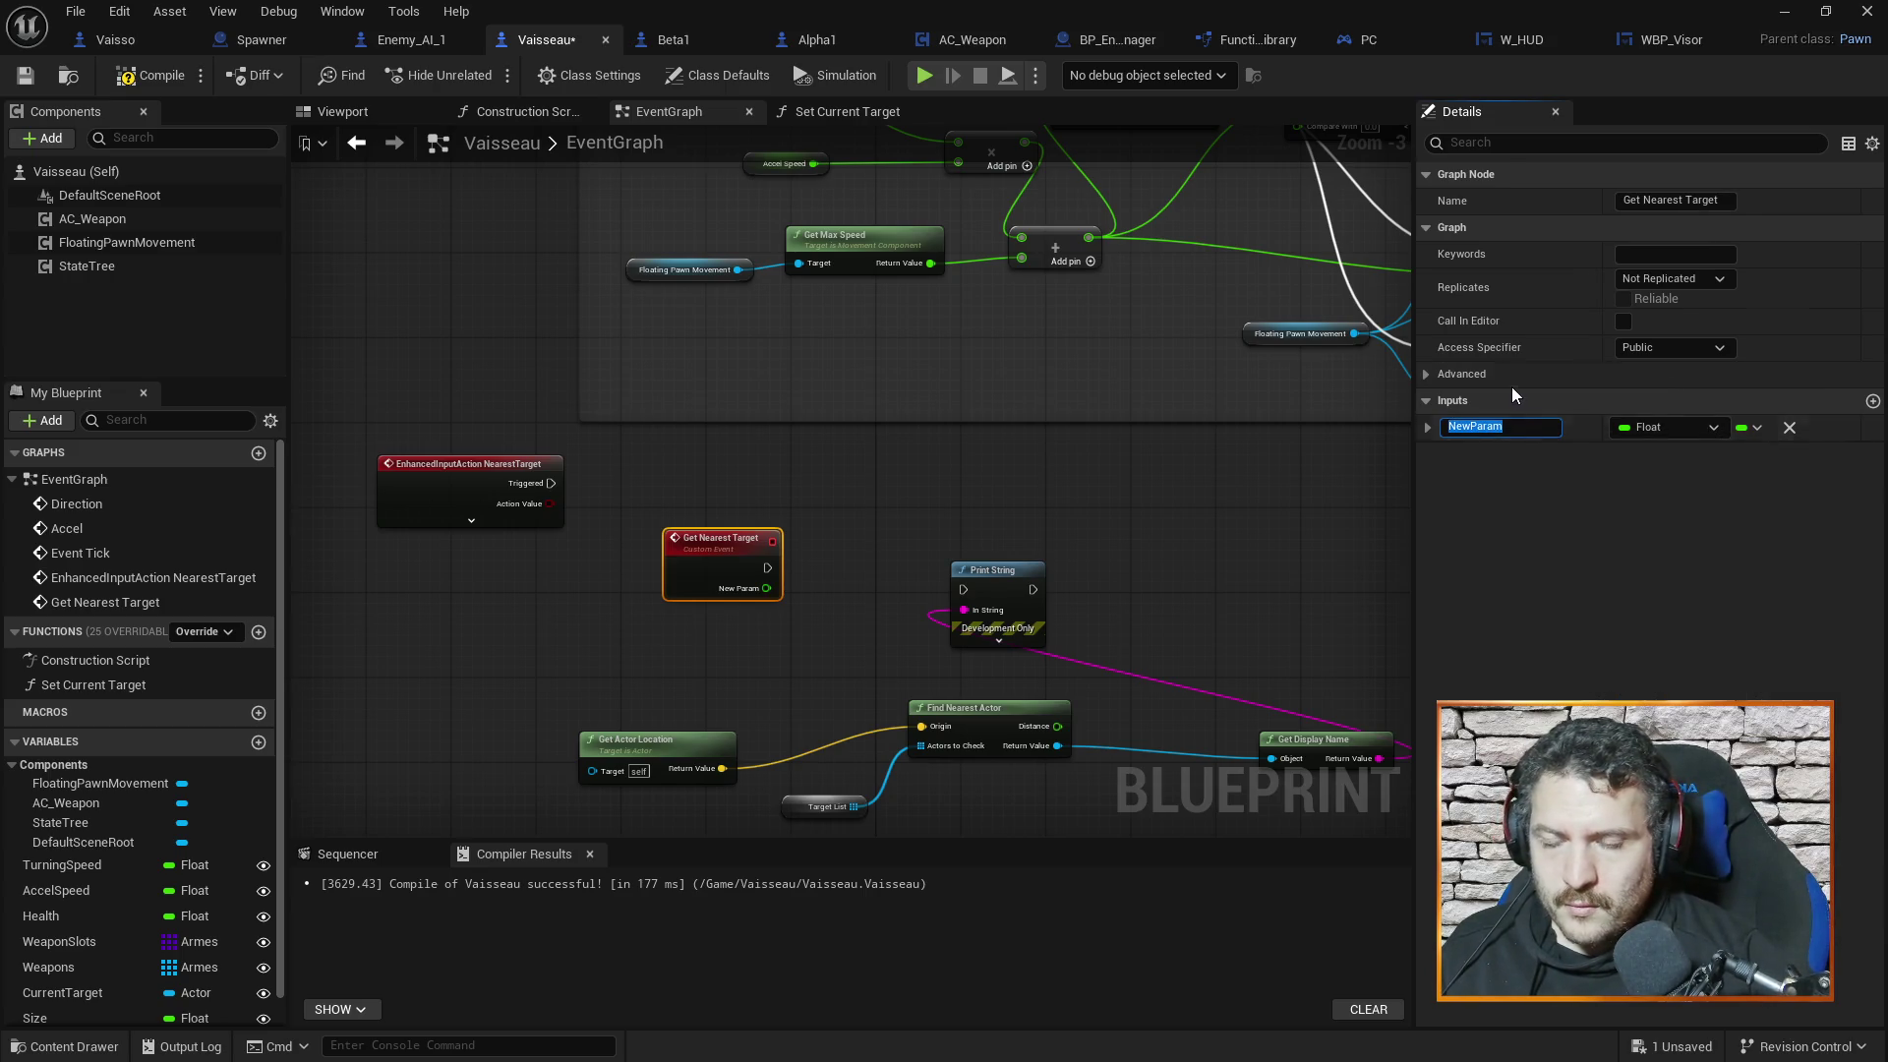
text(Input)
key(Return)
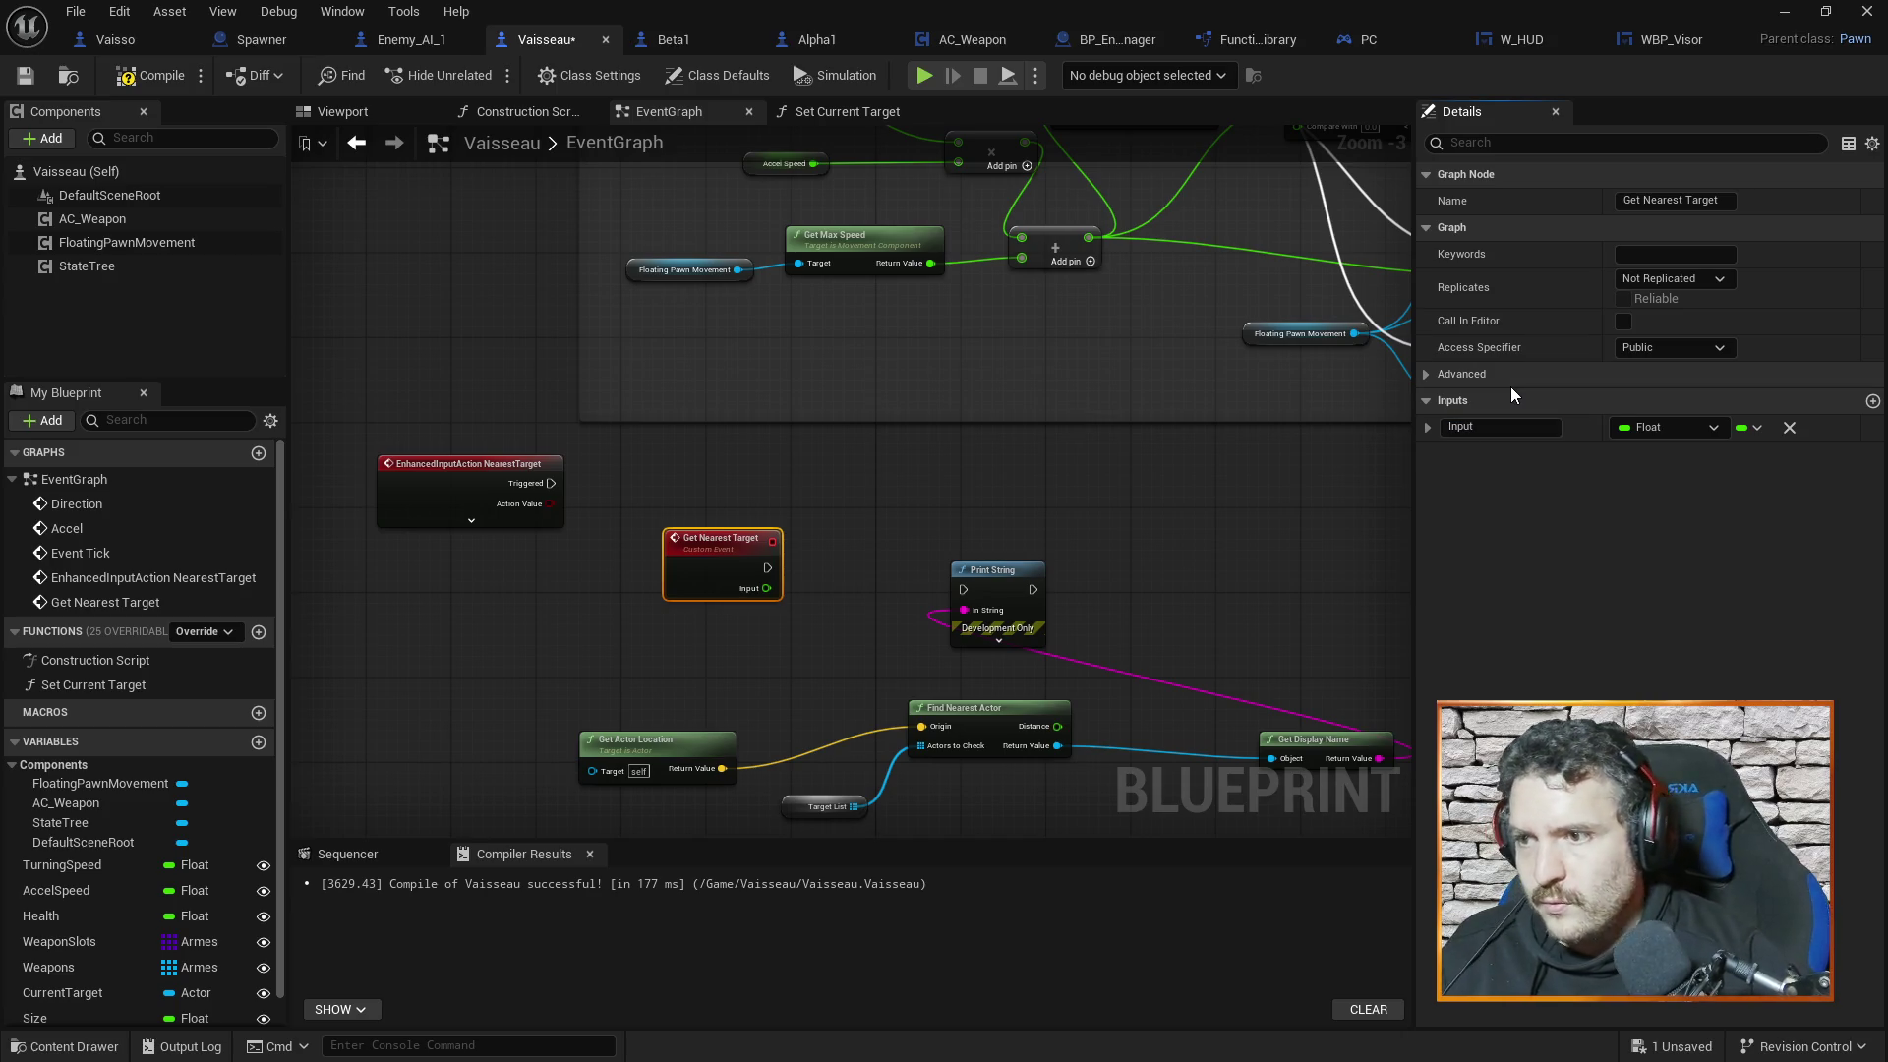
mouse_move(1066, 485)
mouse_down()
mouse_move(1049, 379)
mouse_move(944, 384)
mouse_move(1019, 433)
mouse_move(1101, 693)
mouse_move(1037, 504)
mouse_up()
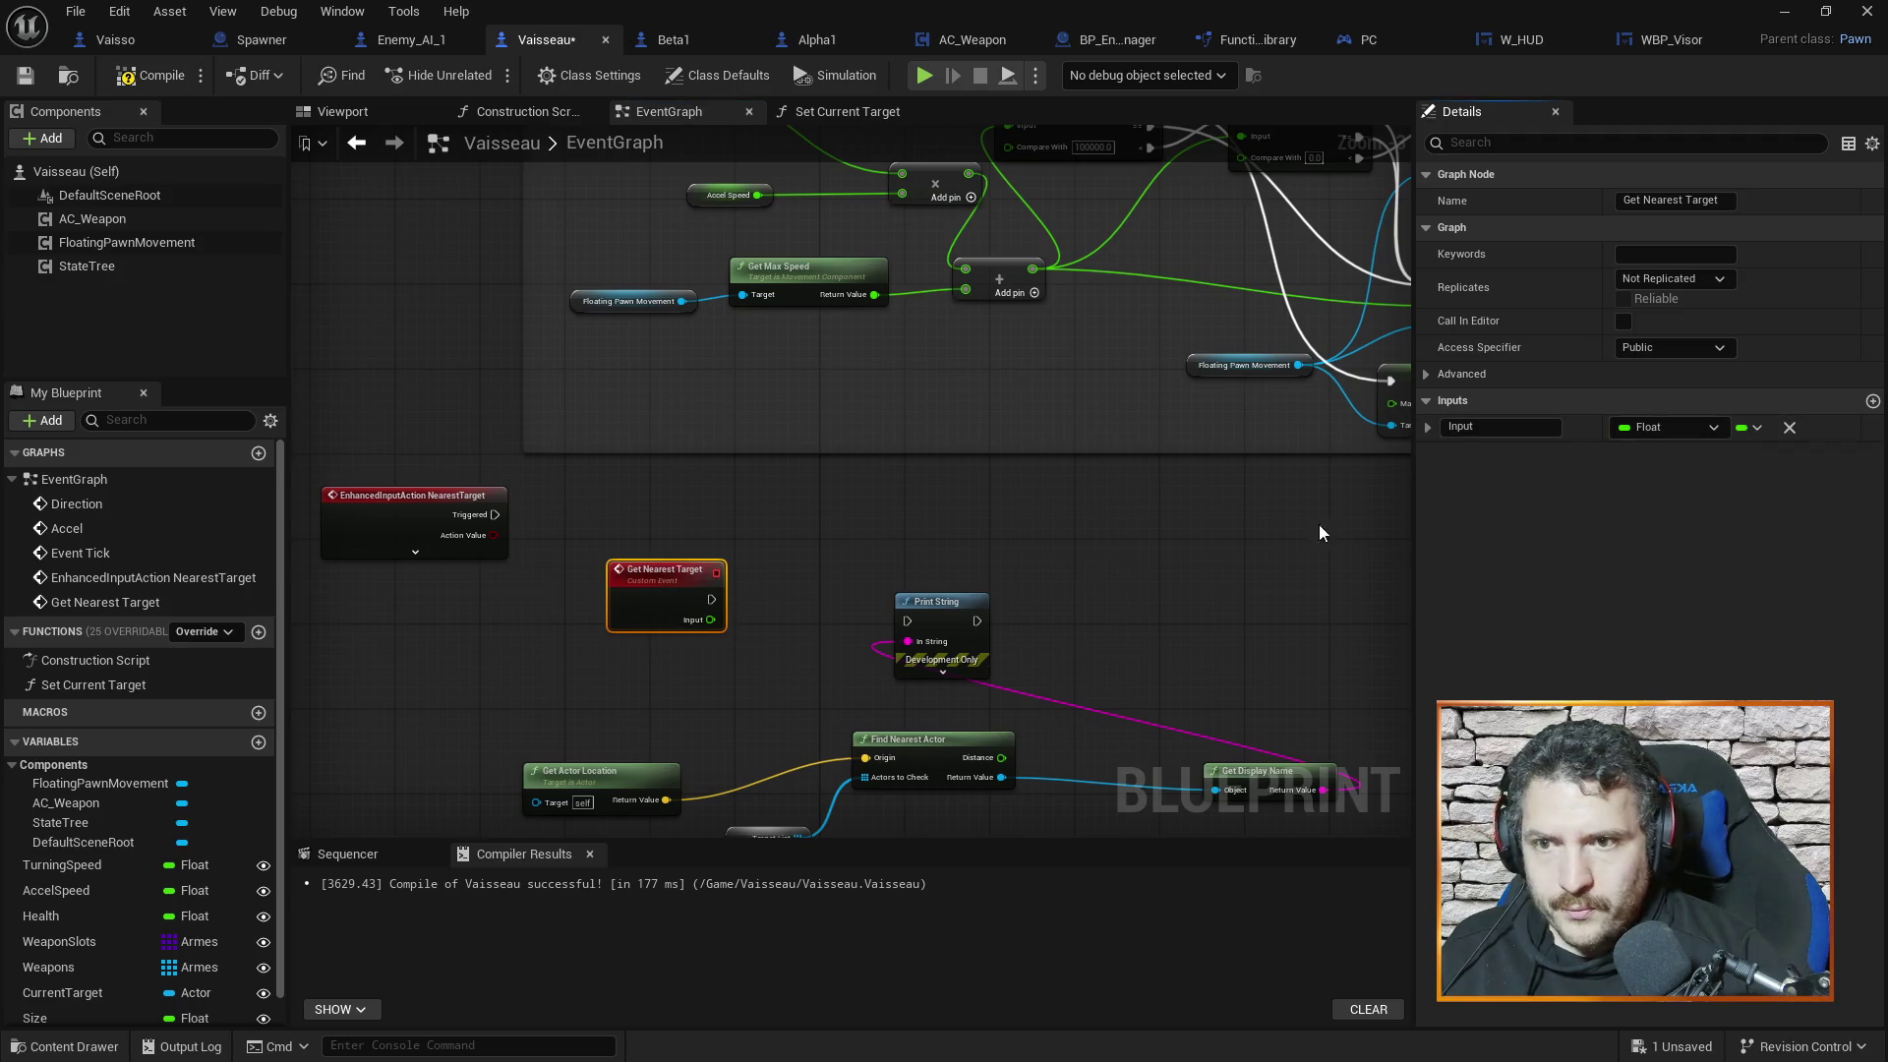
Delete the Input parameter so the event has no inputs, and nudge it left
click(1788, 427)
drag(926, 508, 948, 430)
click(696, 474)
drag(662, 490, 628, 494)
drag(959, 449, 1013, 532)
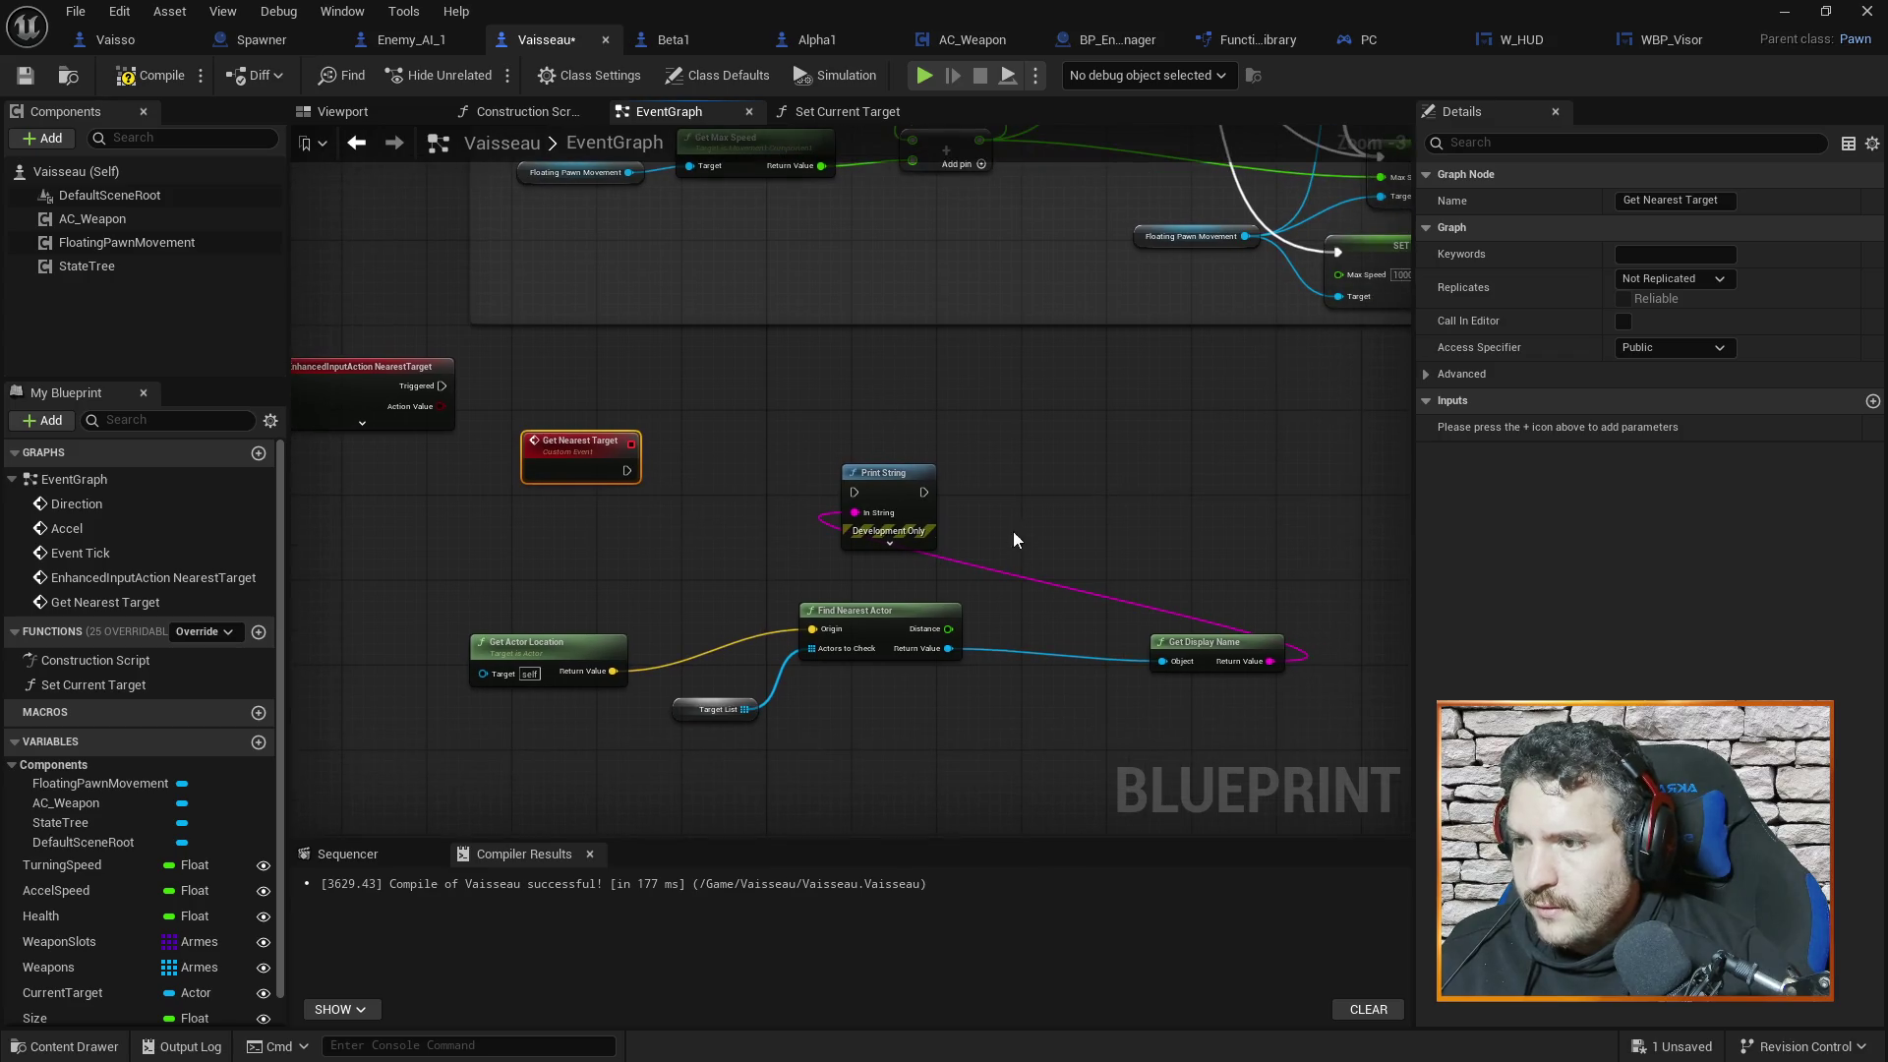
Rearrange Print String, Find Nearest Actor and Get Actor Location, deleting the Target List getter
drag(901, 474, 1013, 438)
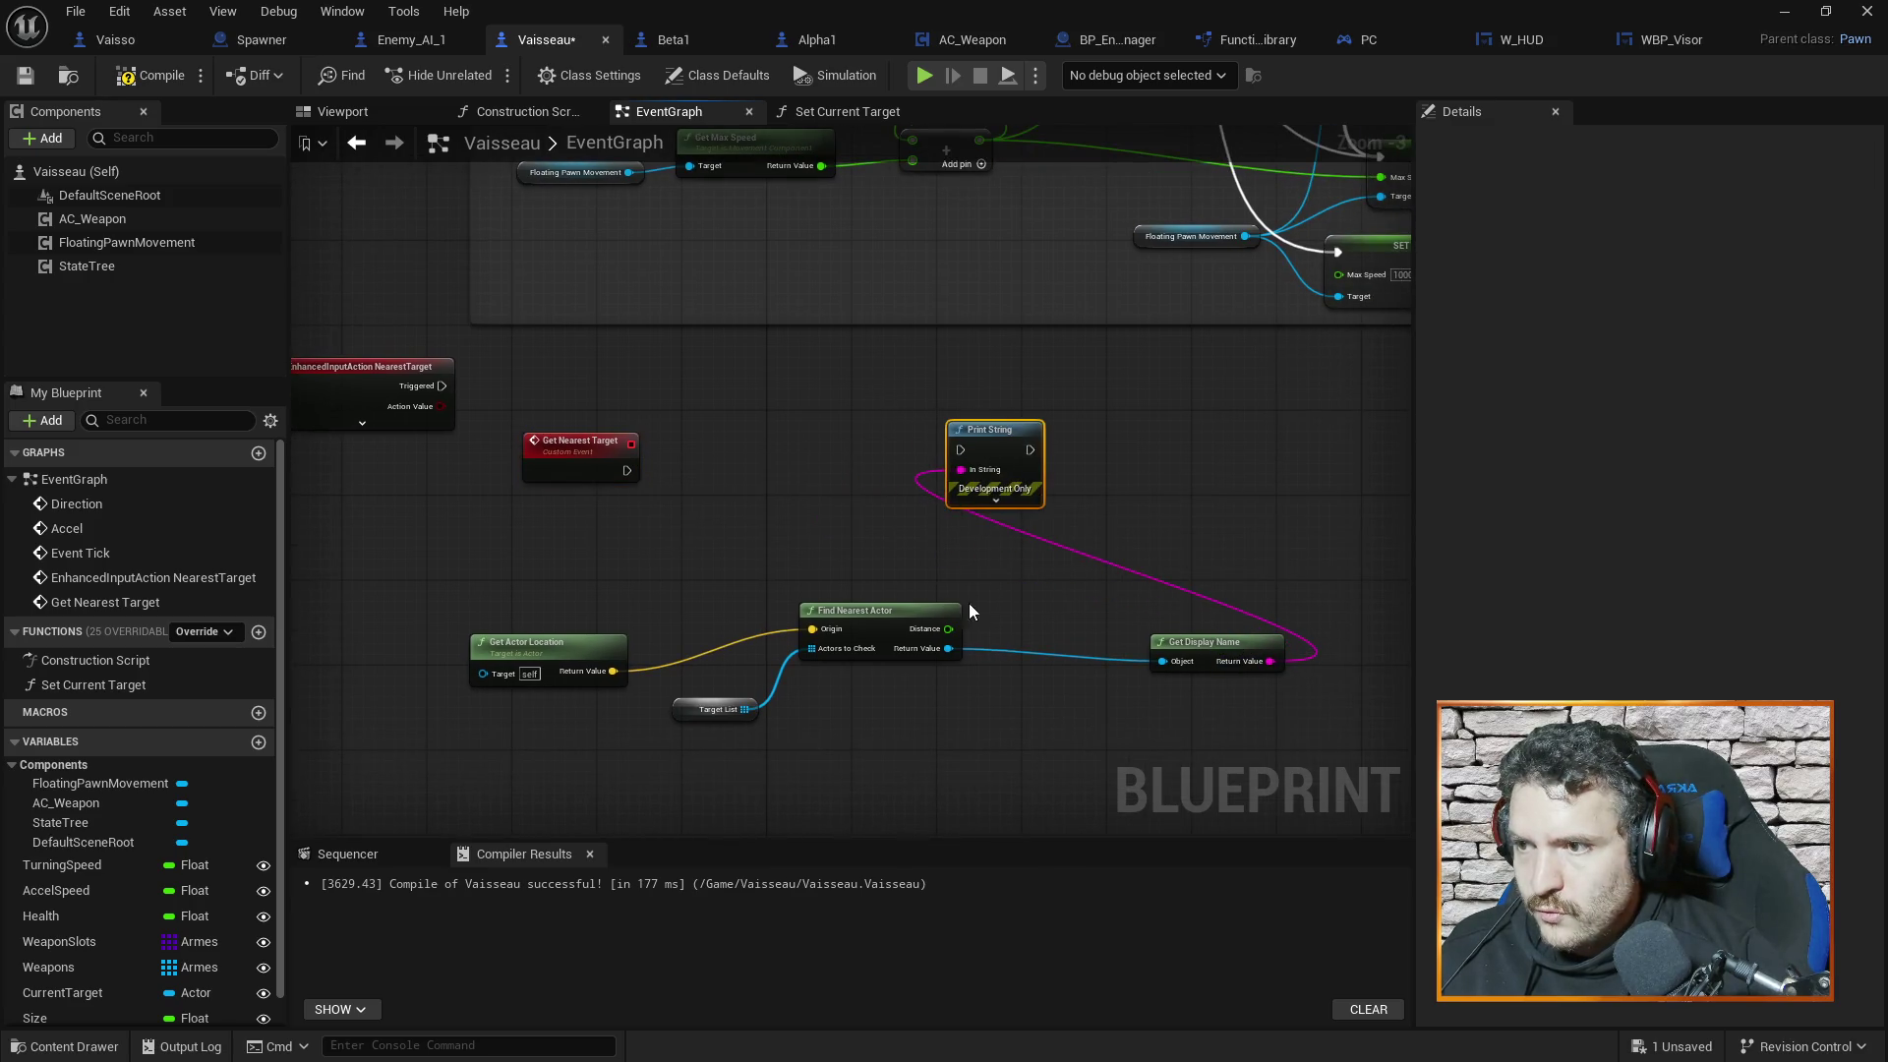
drag(906, 611, 746, 610)
drag(561, 641, 453, 630)
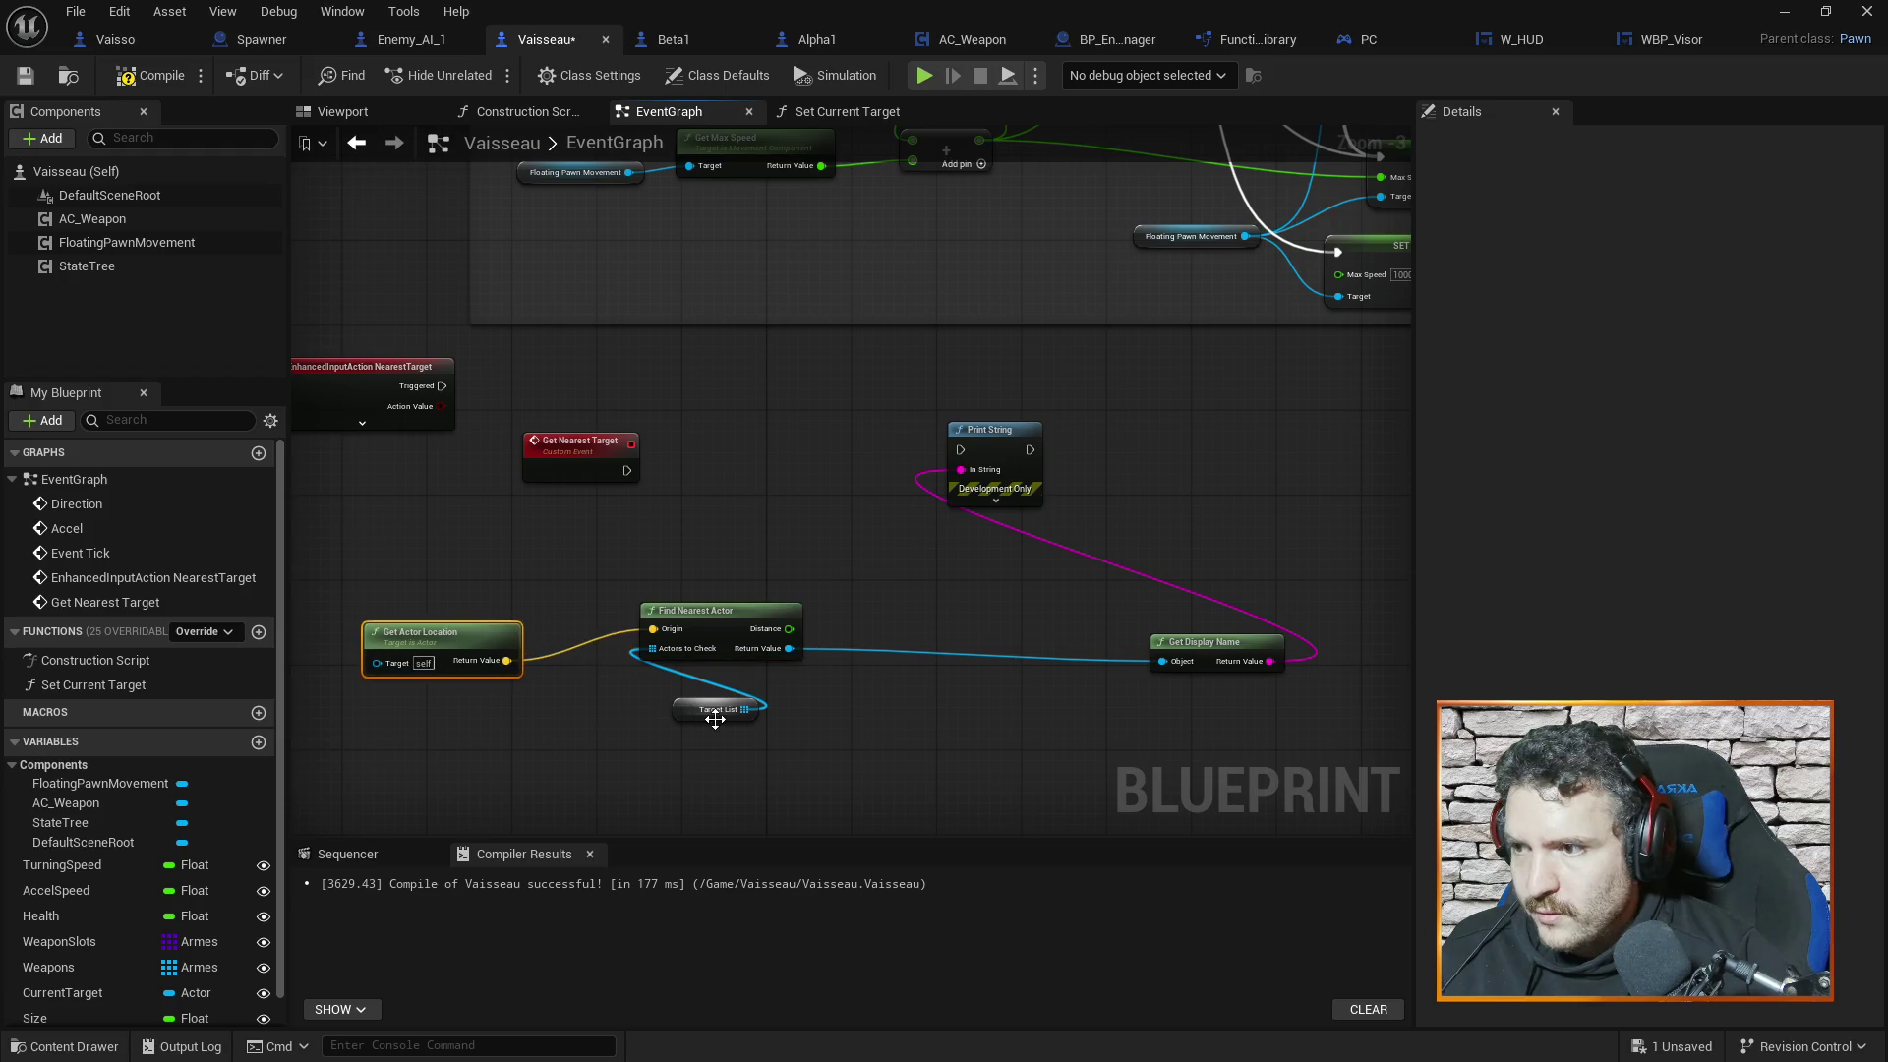
drag(691, 714, 528, 724)
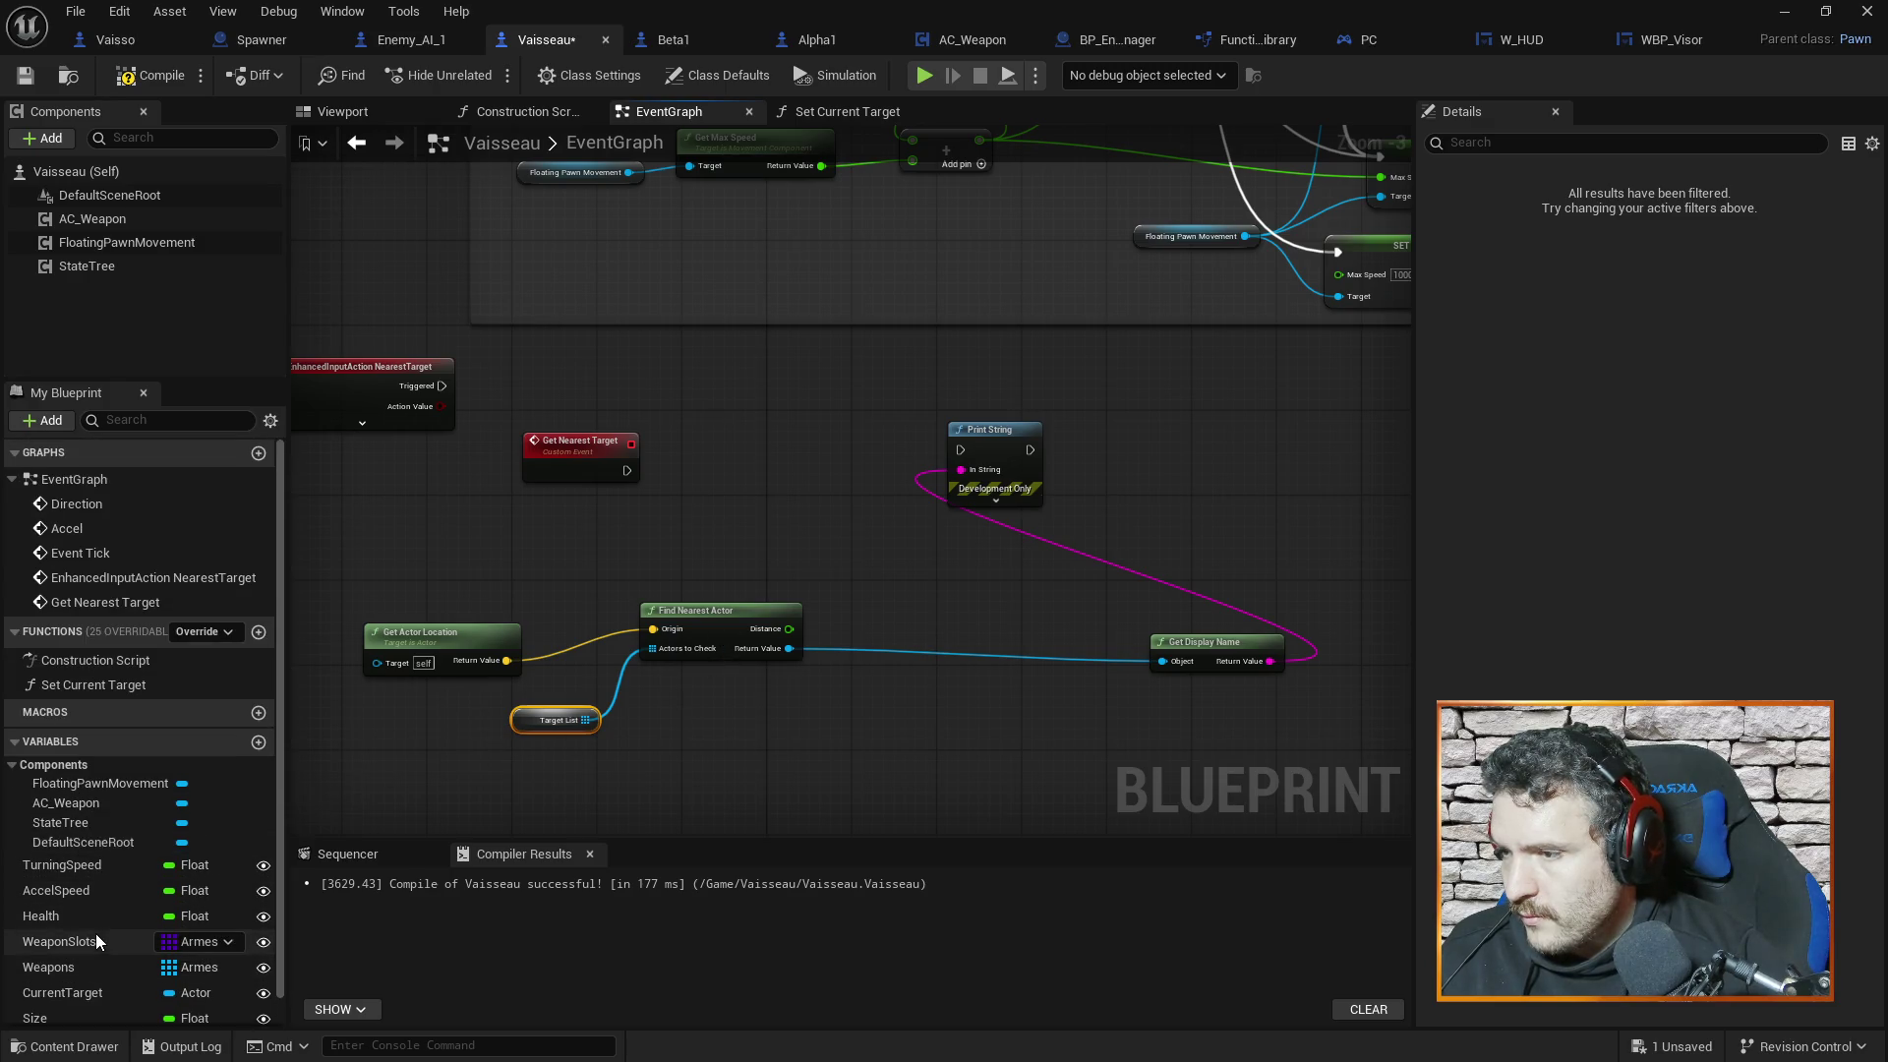
drag(521, 723, 573, 628)
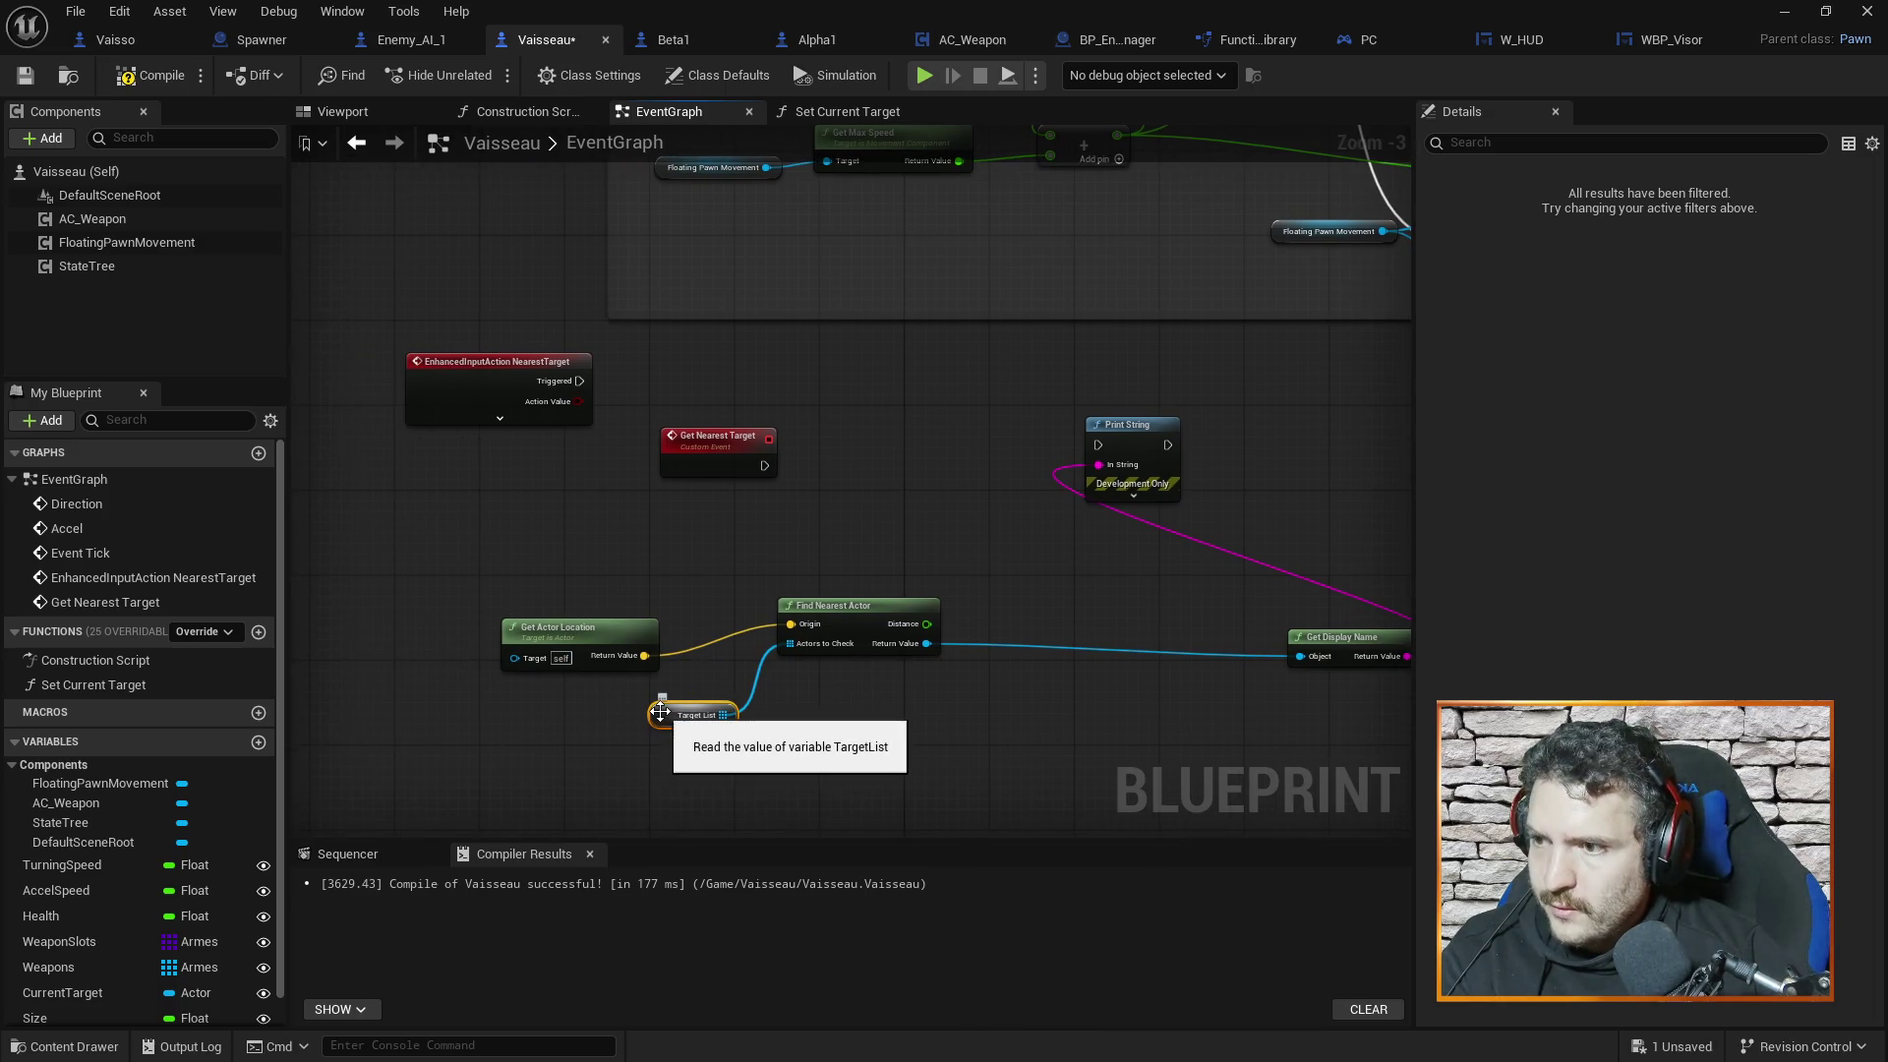
key(Delete)
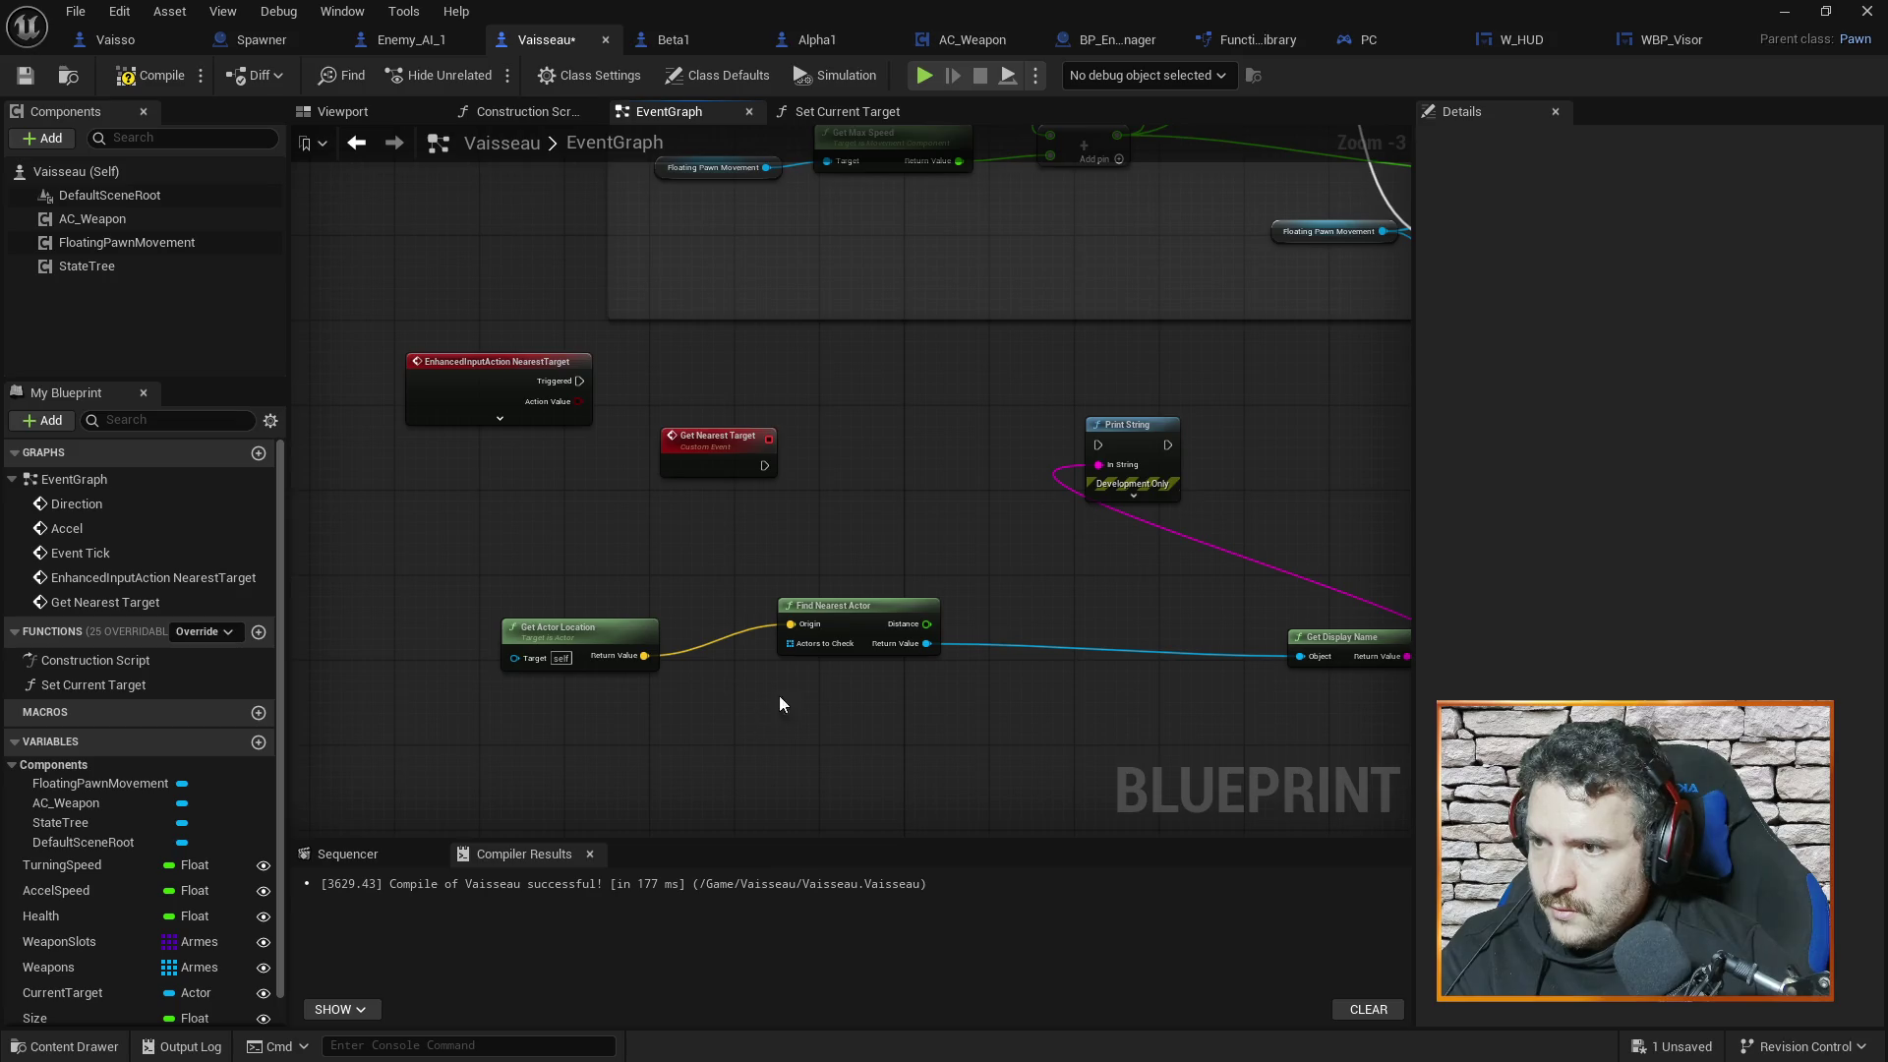
drag(780, 696, 828, 665)
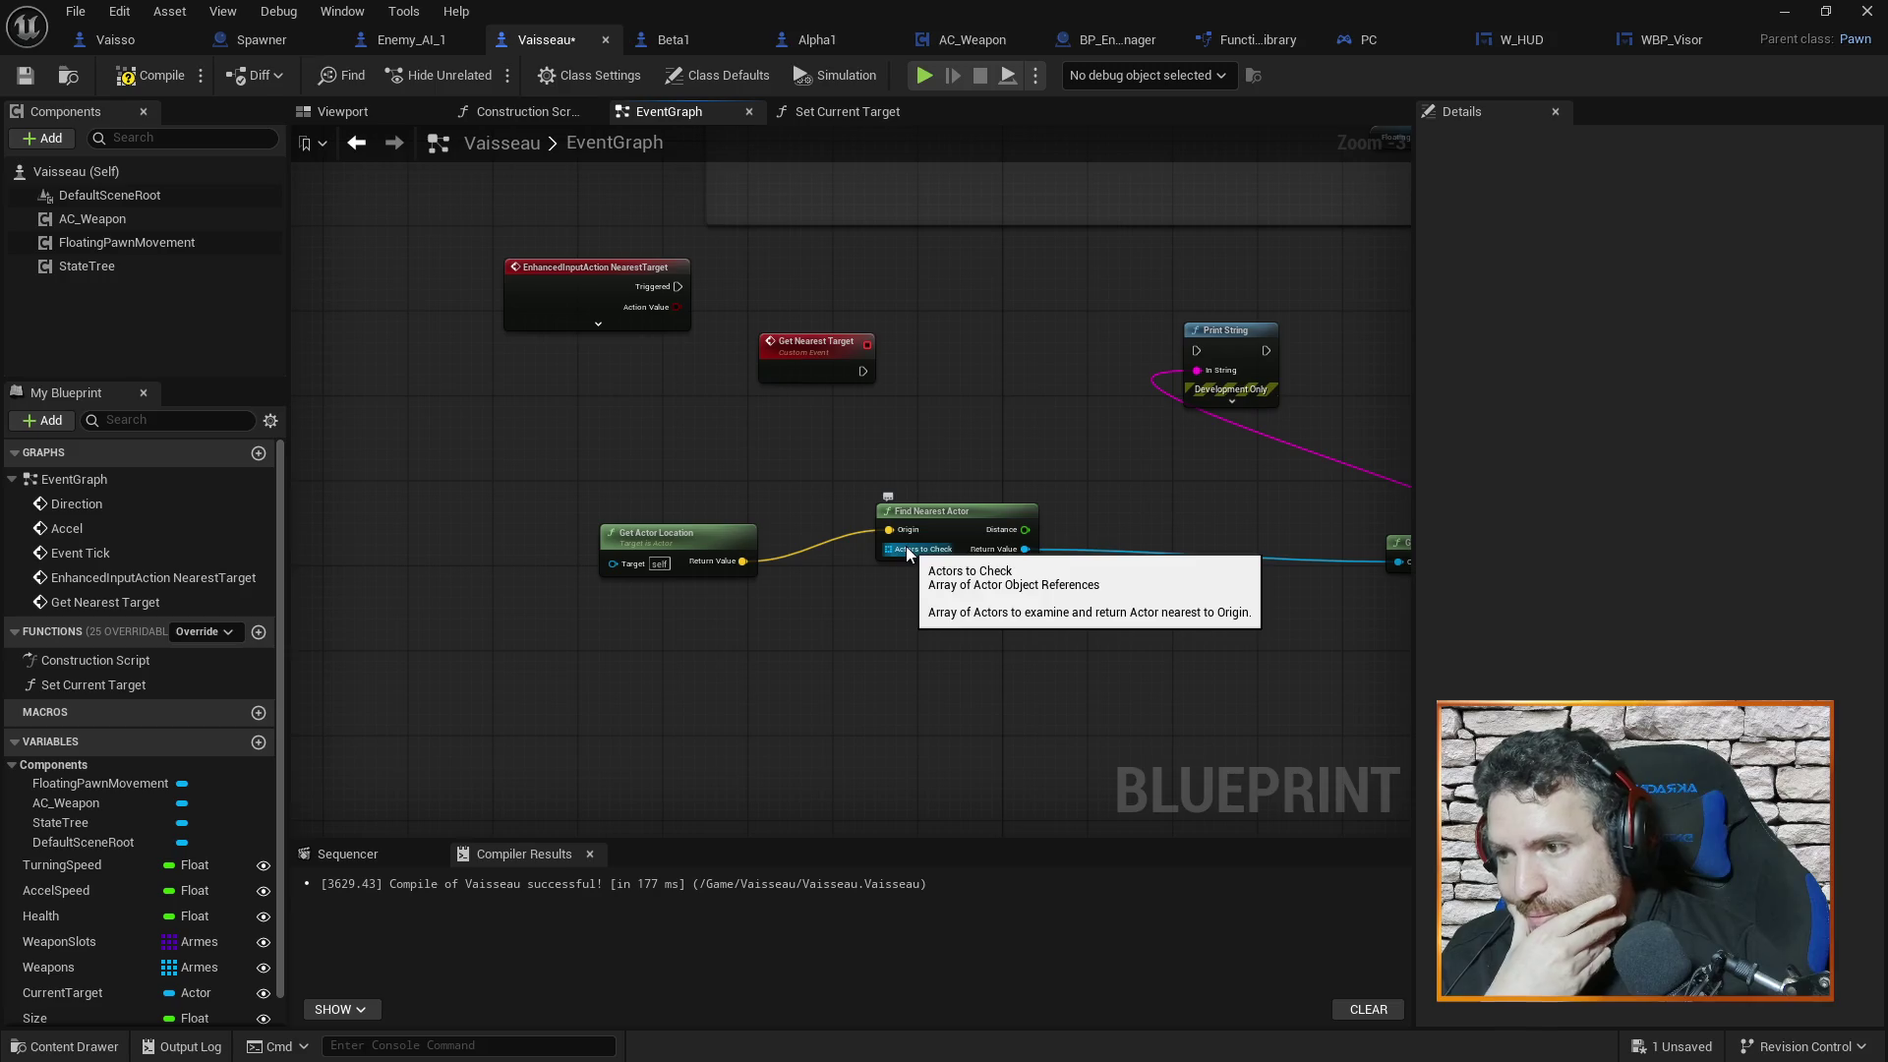
Align Get Actor Location beside Find Nearest Actor and compile Vaisseau
drag(704, 539, 706, 505)
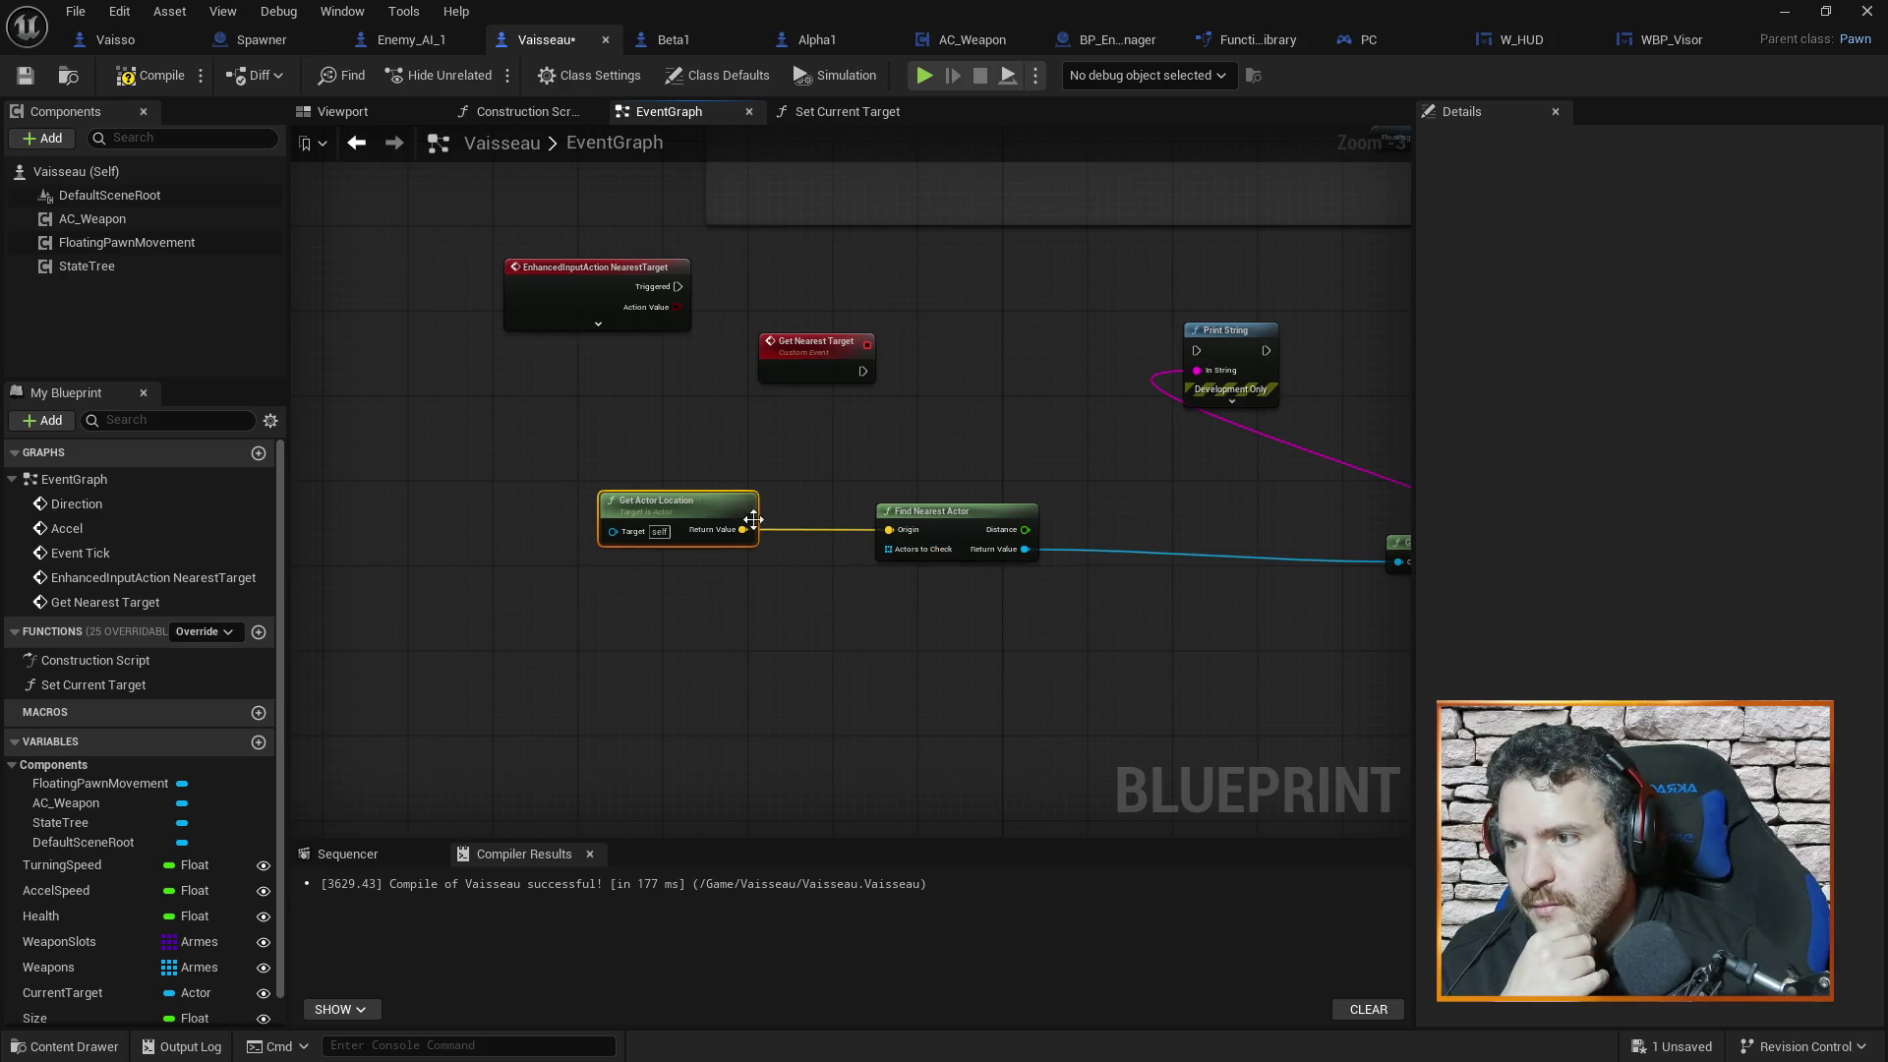
drag(938, 512, 970, 501)
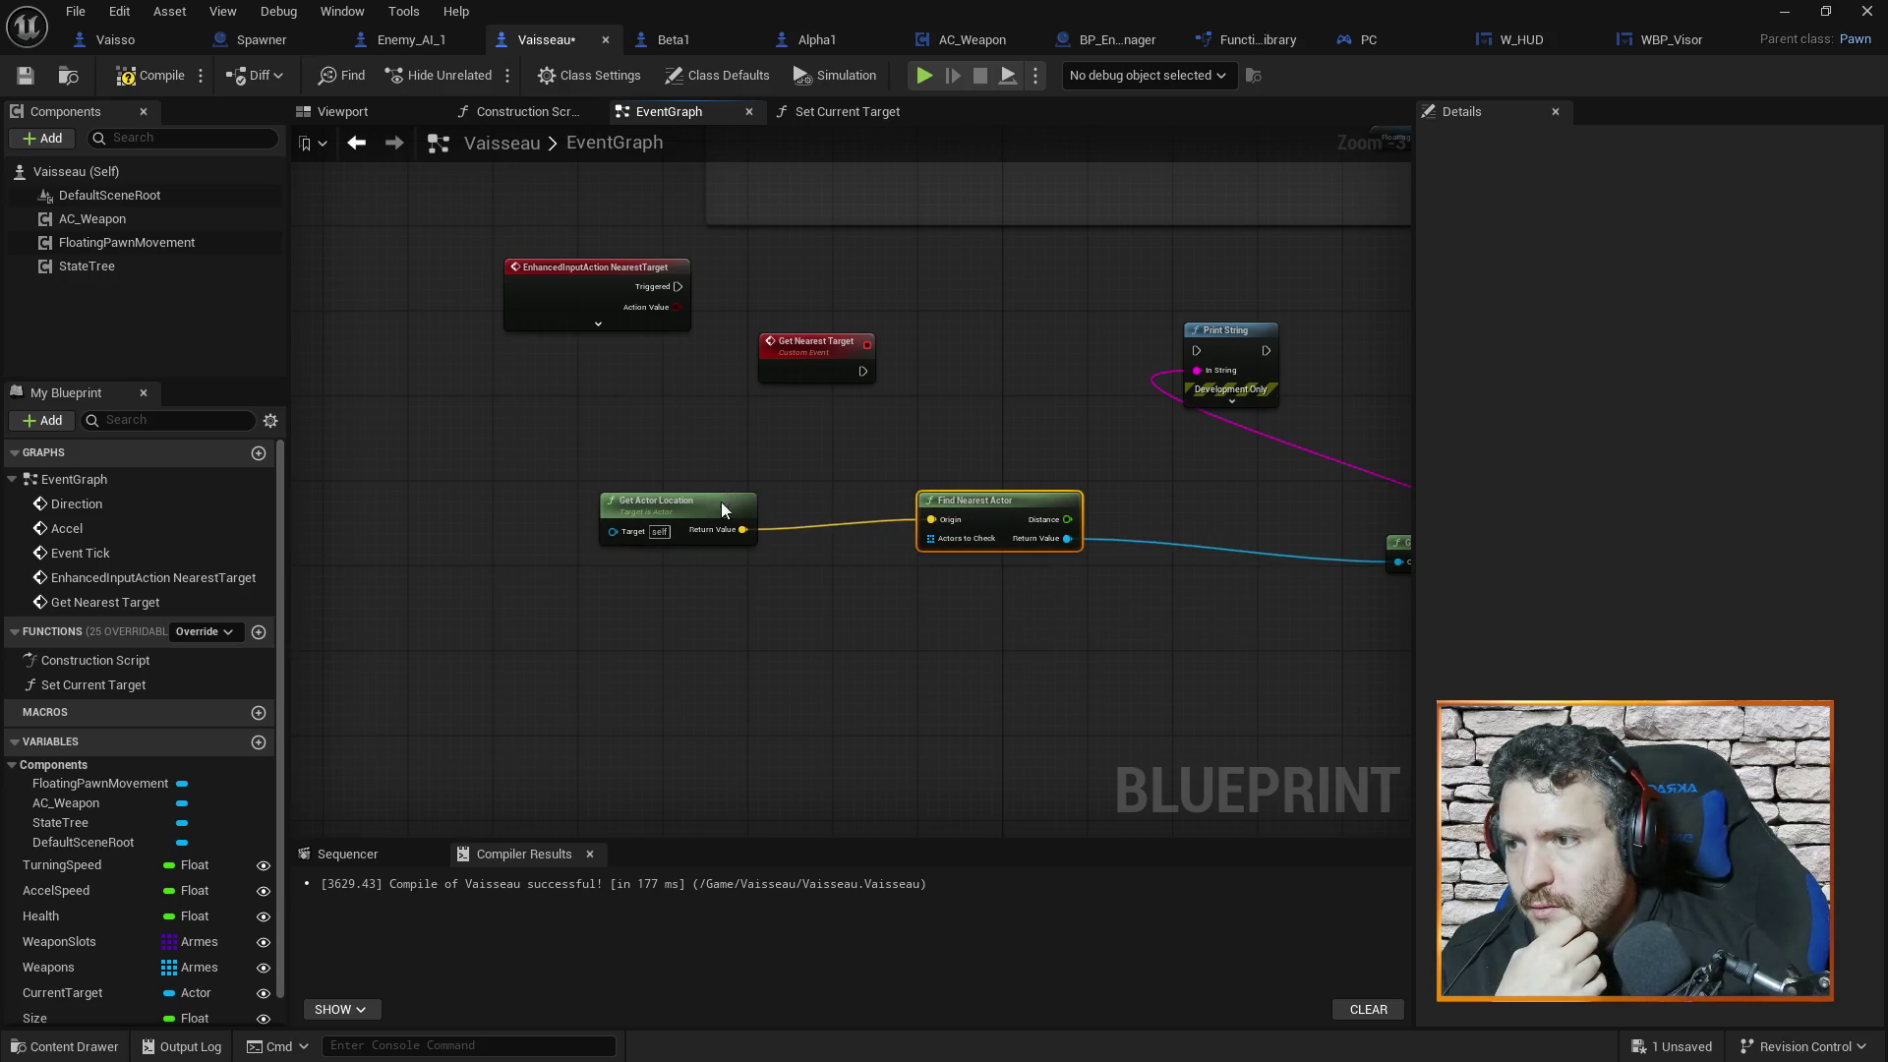
drag(724, 504, 734, 494)
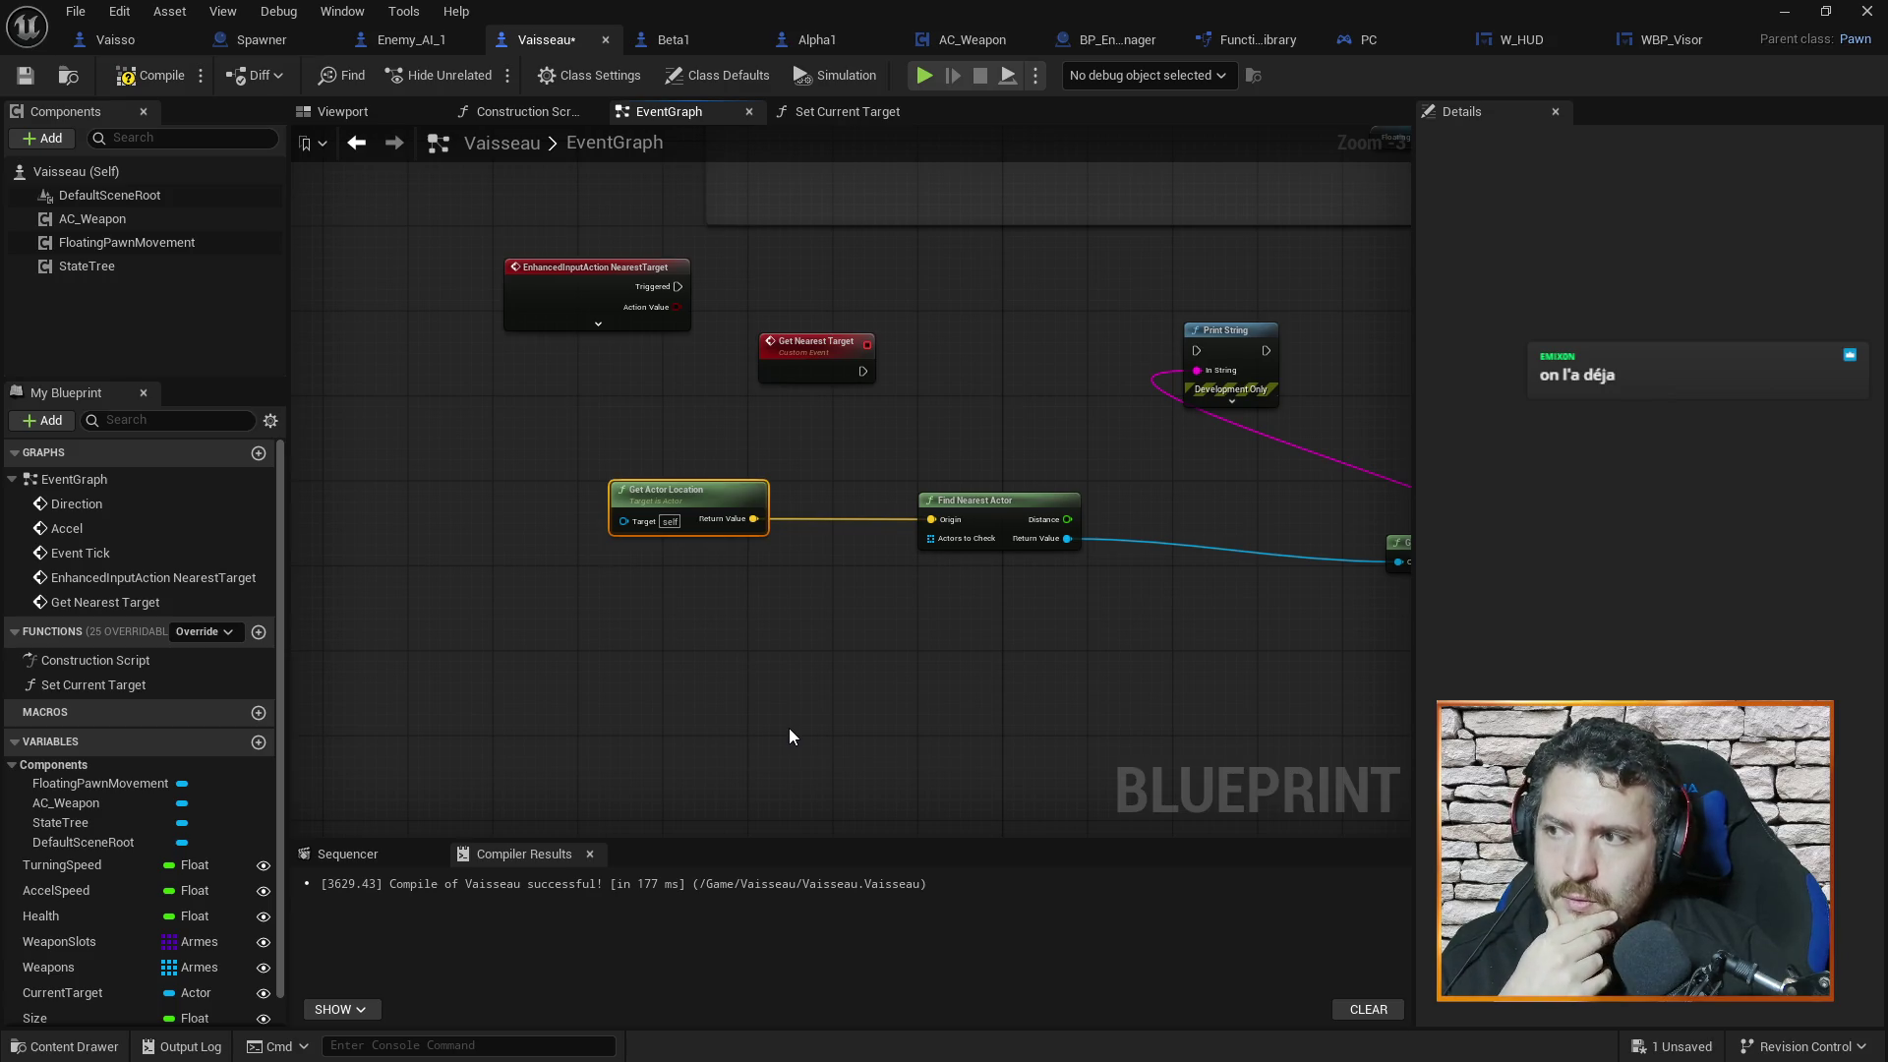
click(152, 75)
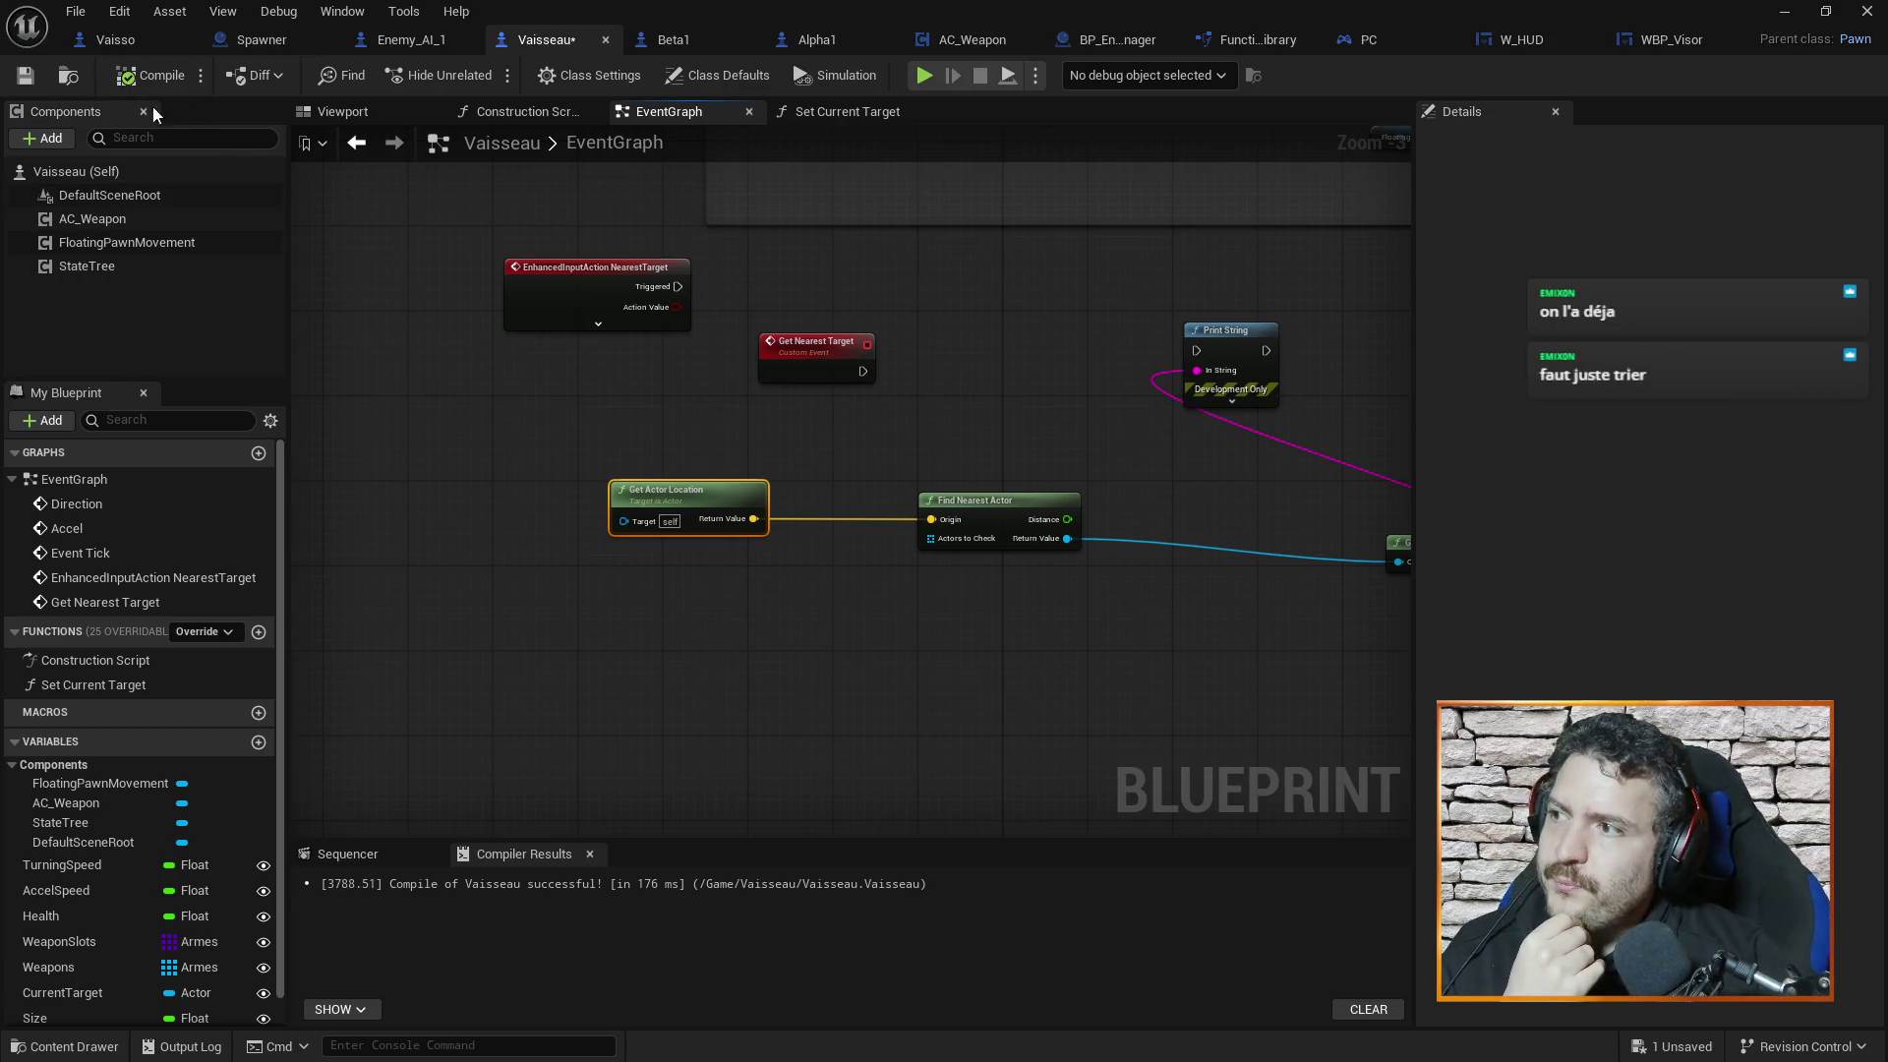
Save the Vaisseau blueprint with Ctrl+S and pan to empty space below
key(ctrl+s)
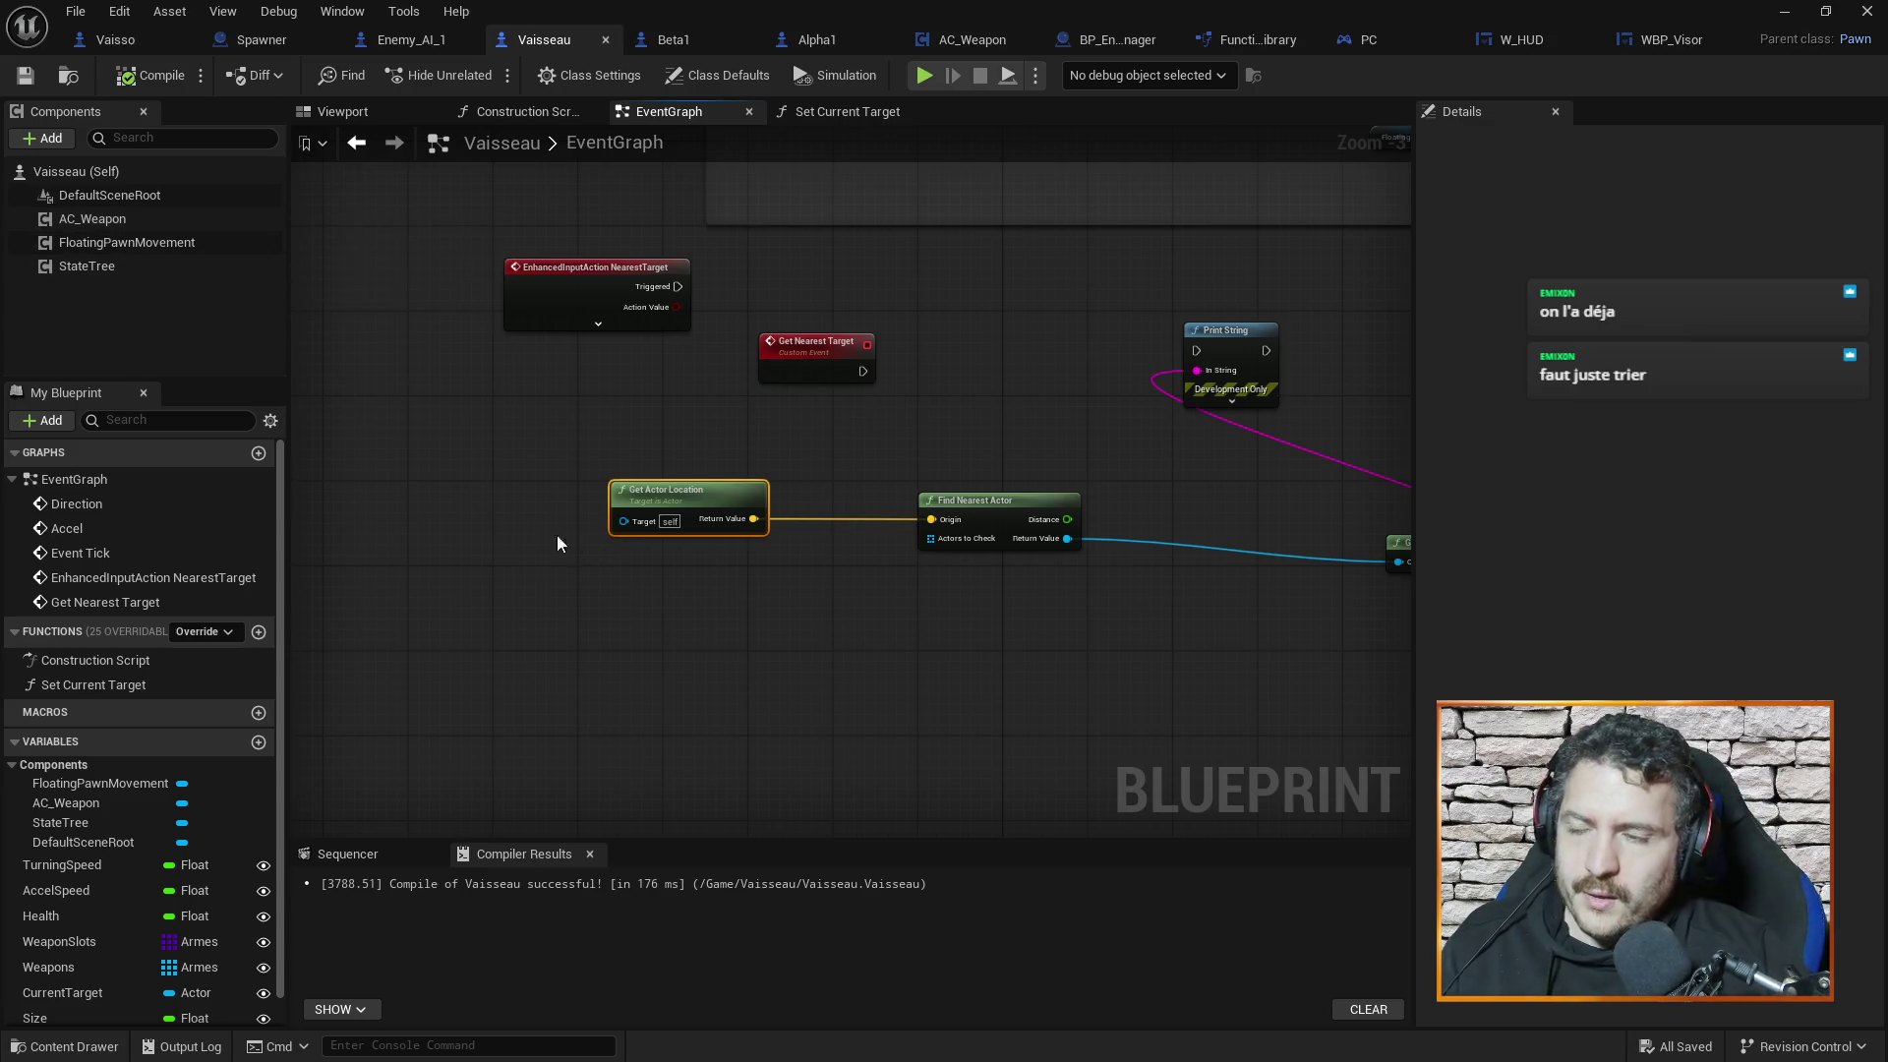
drag(834, 779, 947, 583)
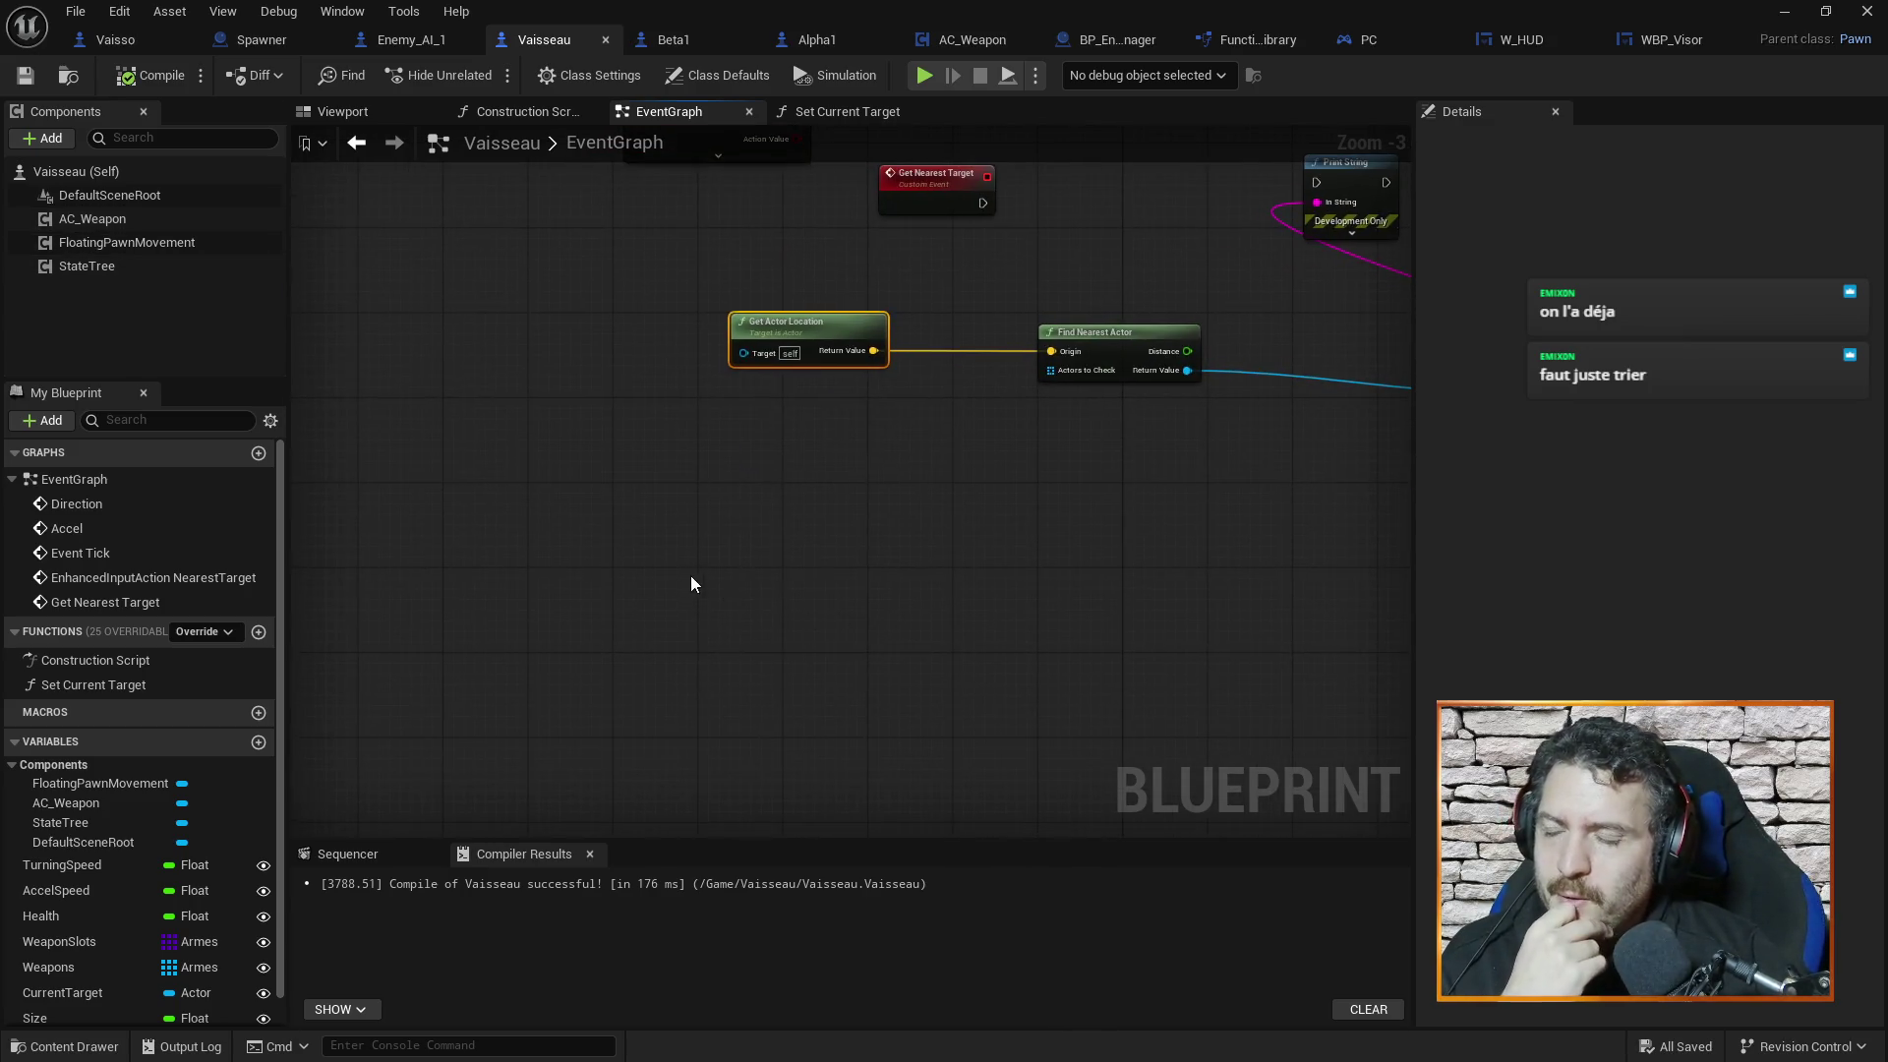
right_click(669, 553)
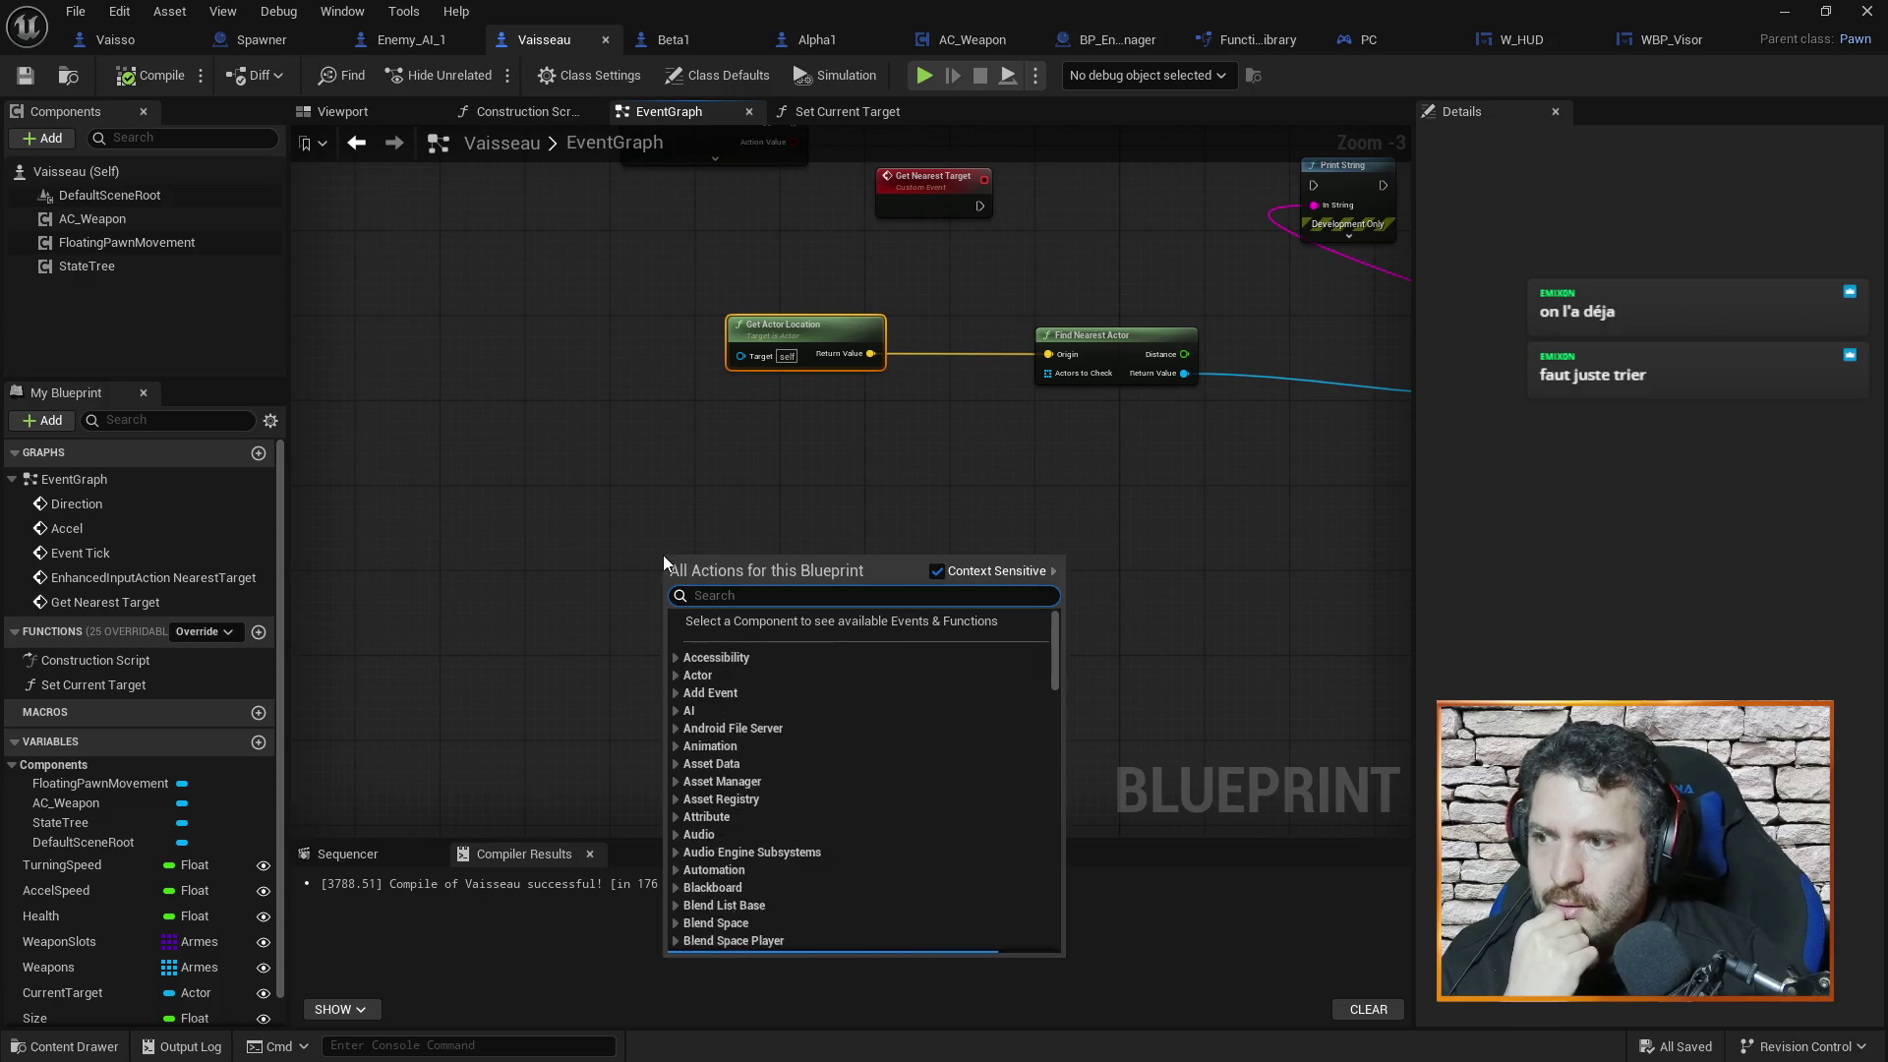
click(817, 505)
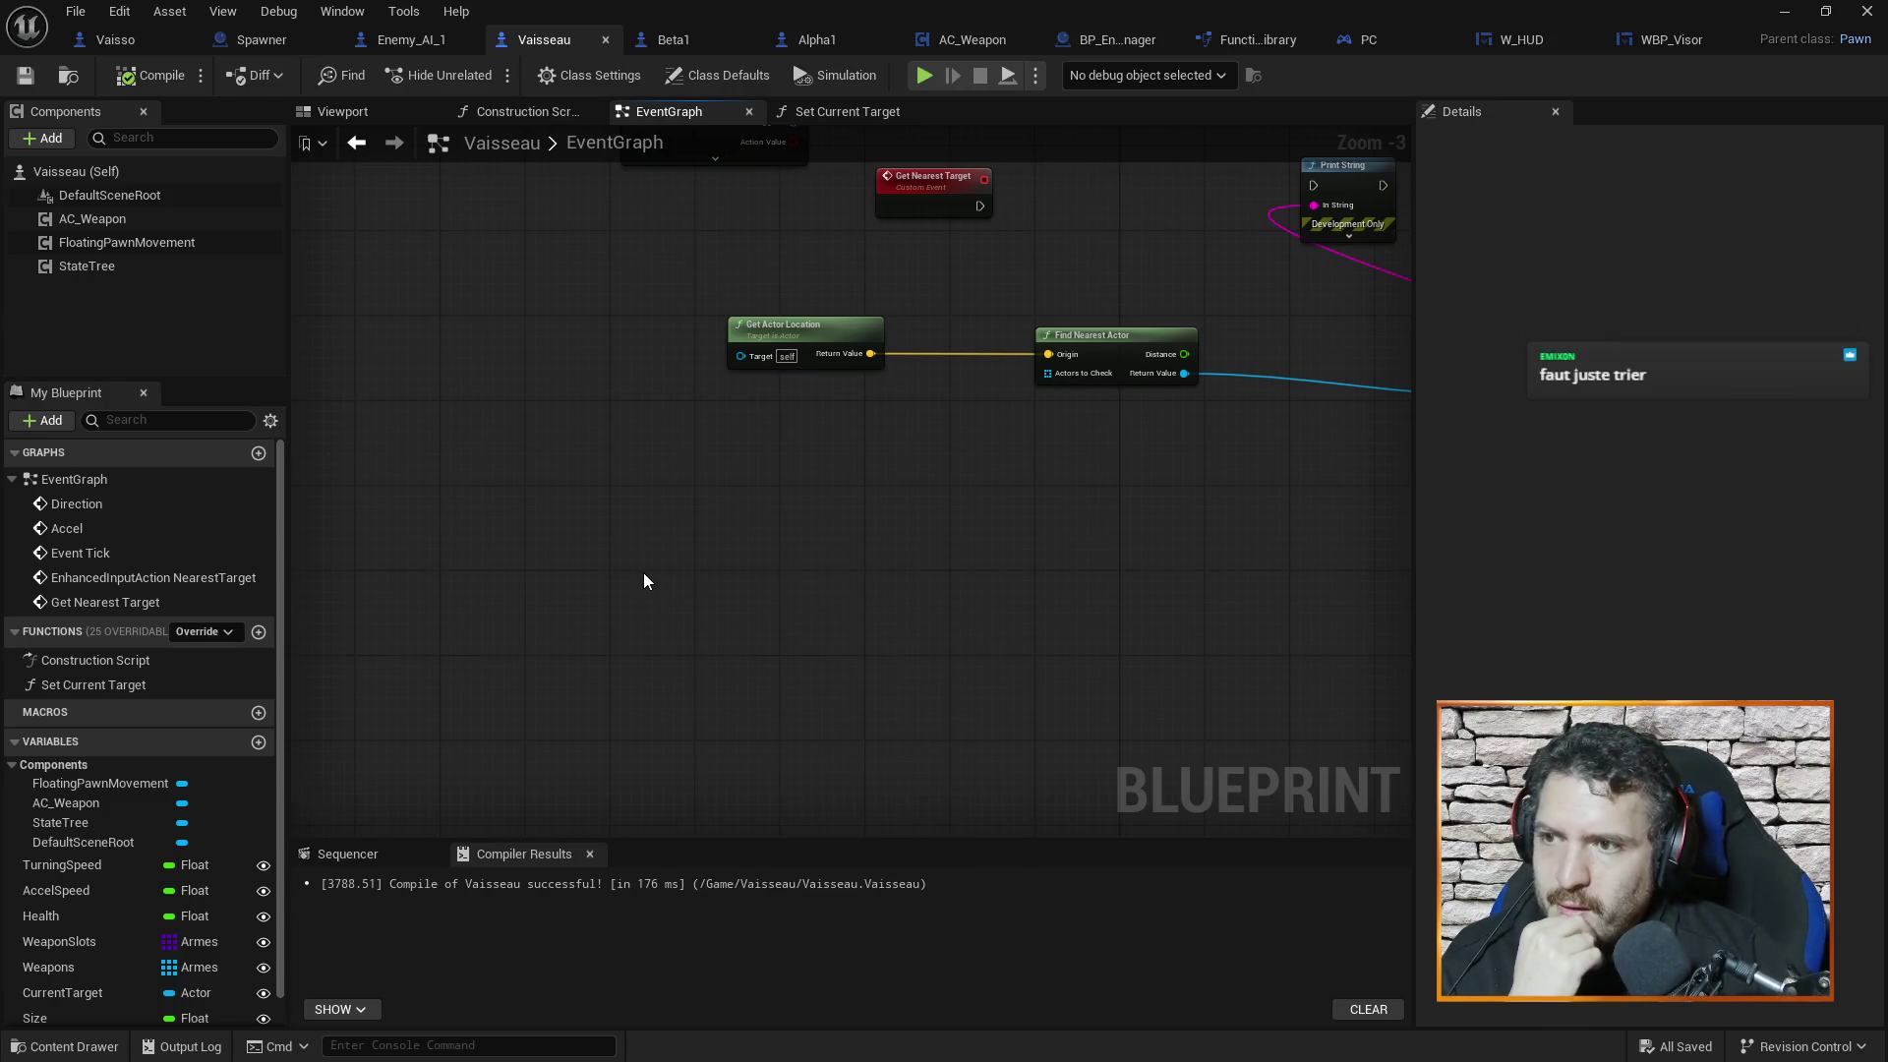
right_click(708, 542)
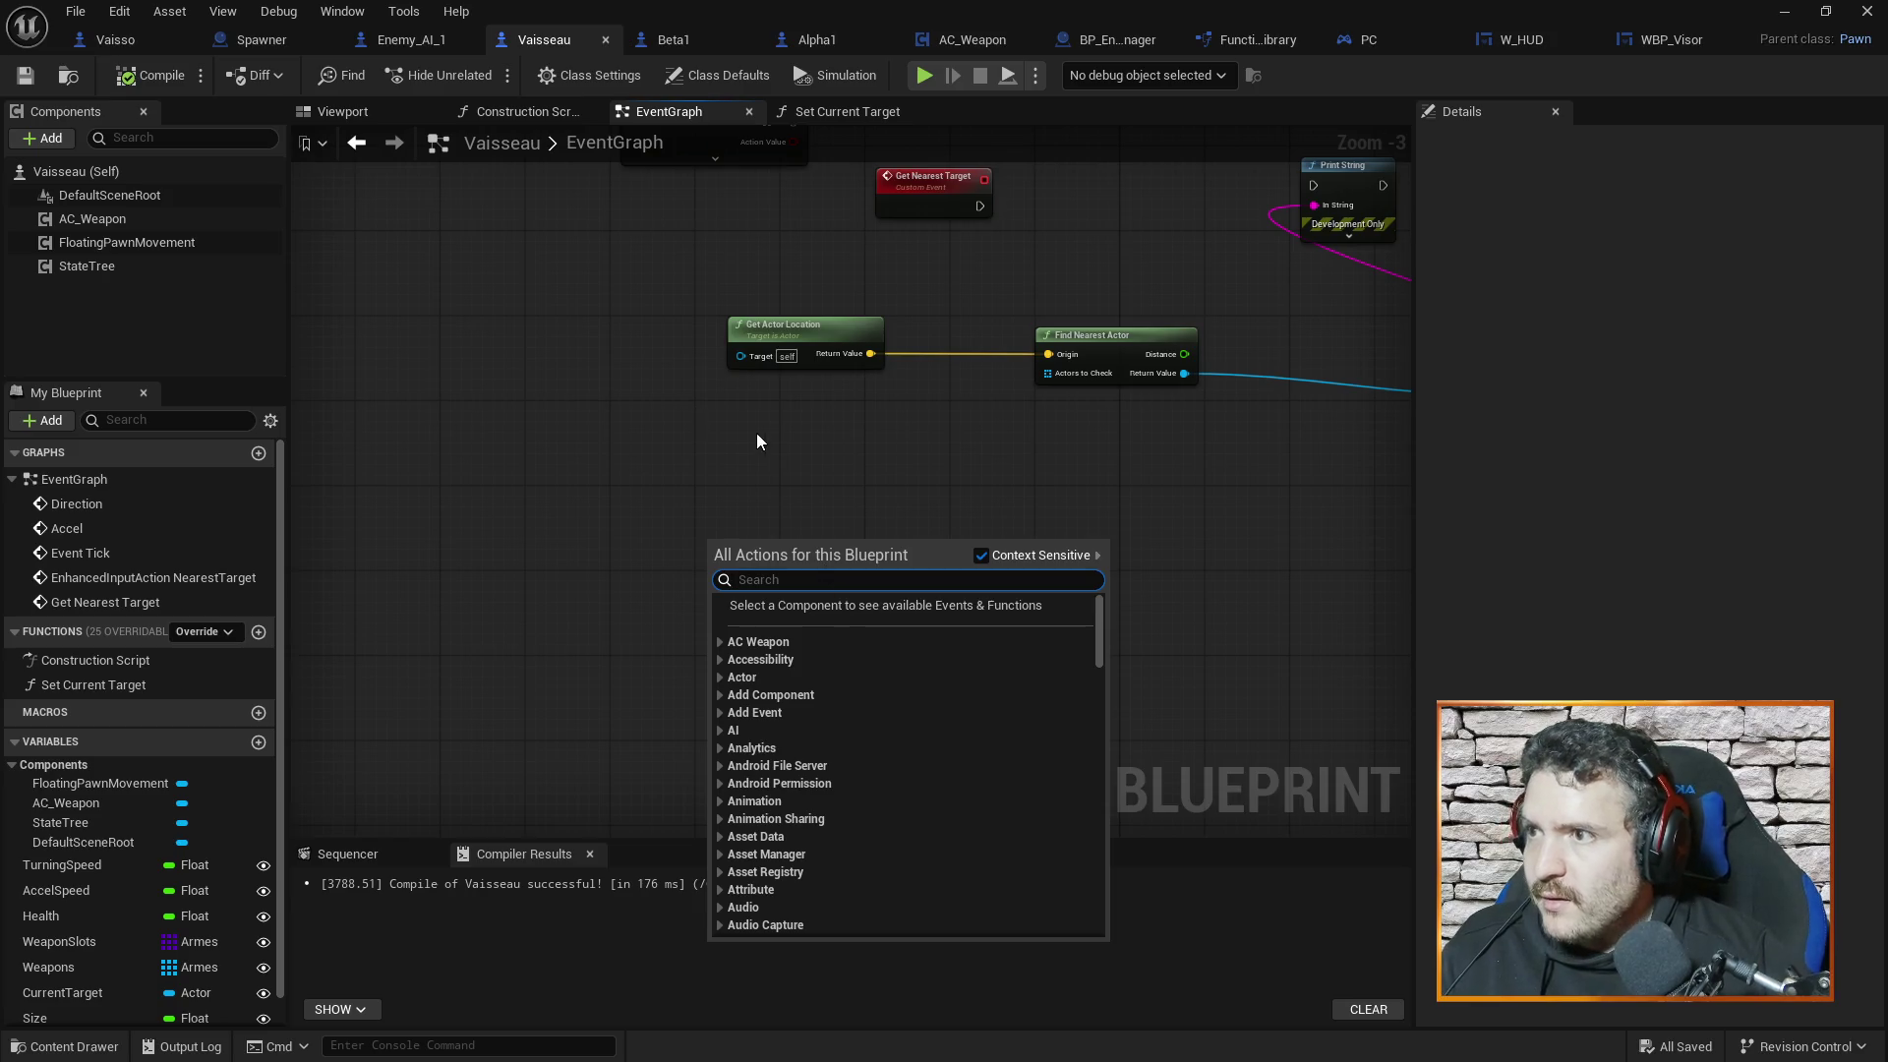
Inspect the PC and BP_Entity_Manager blueprints, then return to Vaisseau's EventGraph
click(1376, 39)
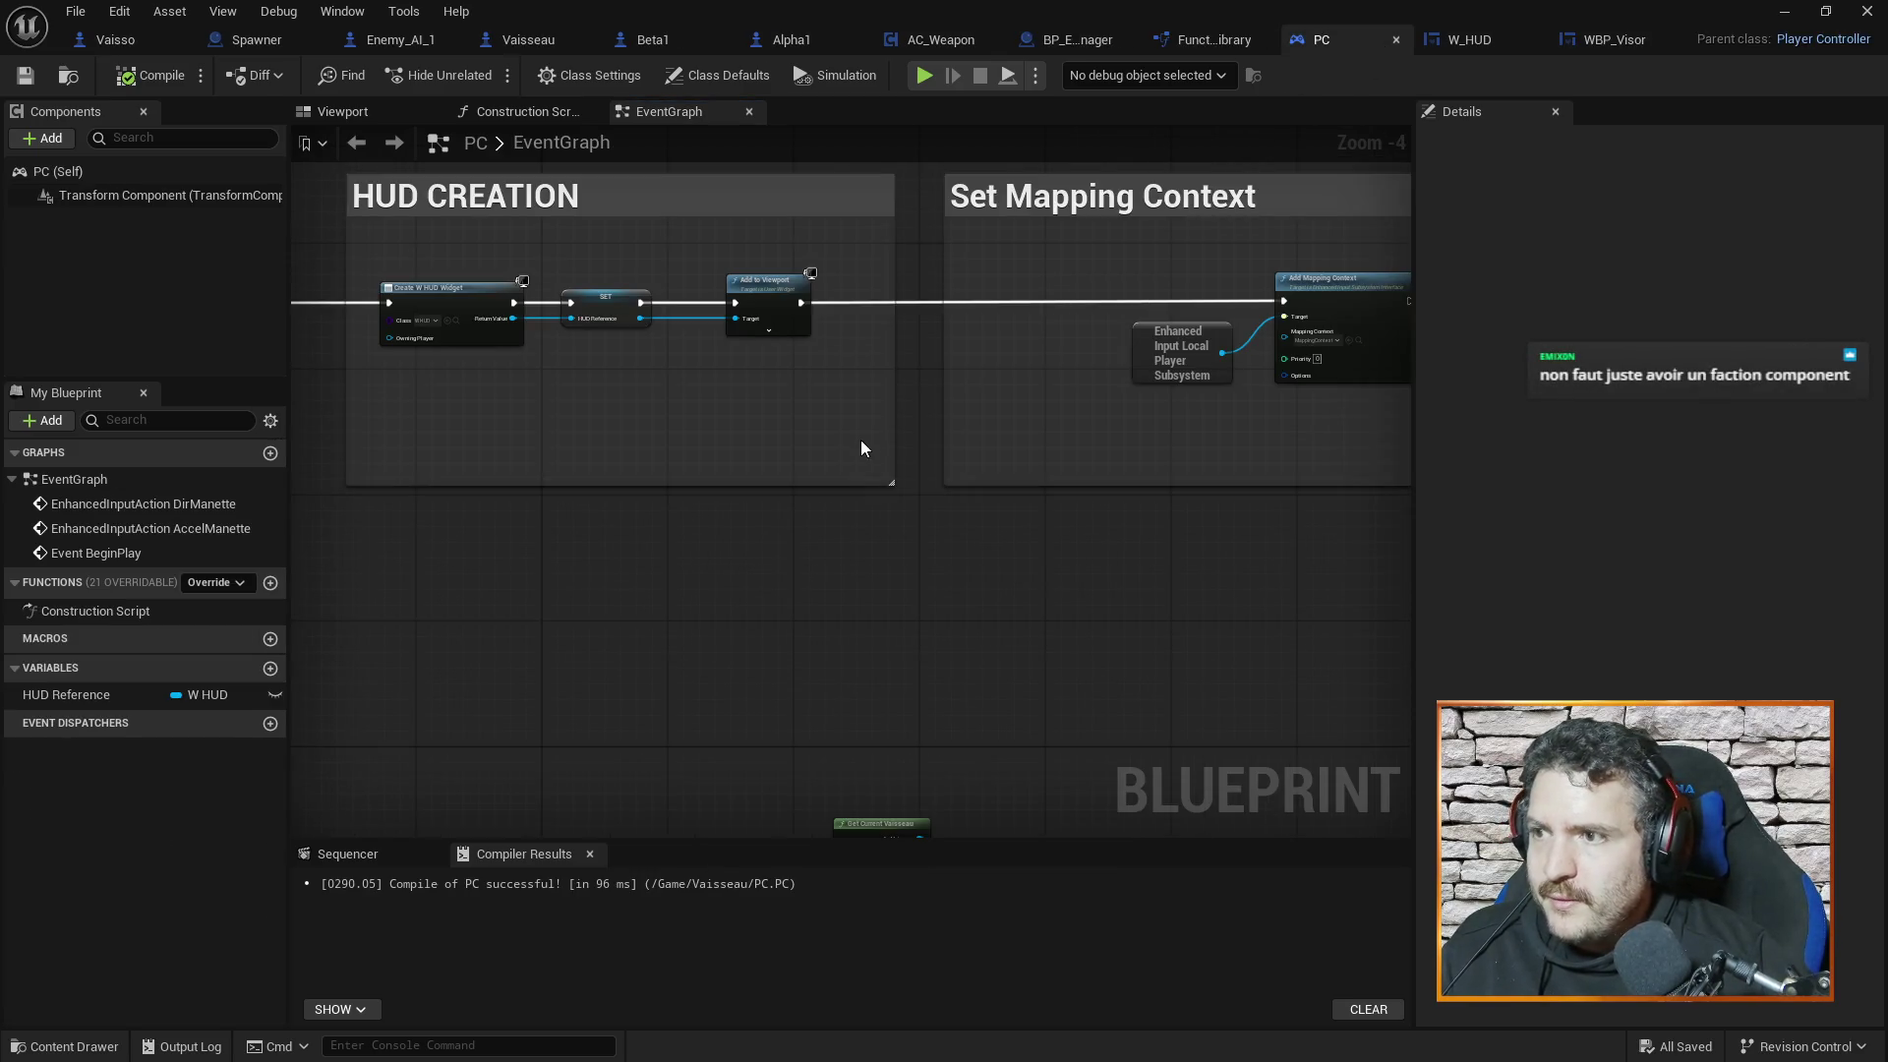
scroll(1064, 610, down, 3)
drag(1095, 612, 1108, 508)
scroll(1131, 531, up, 2)
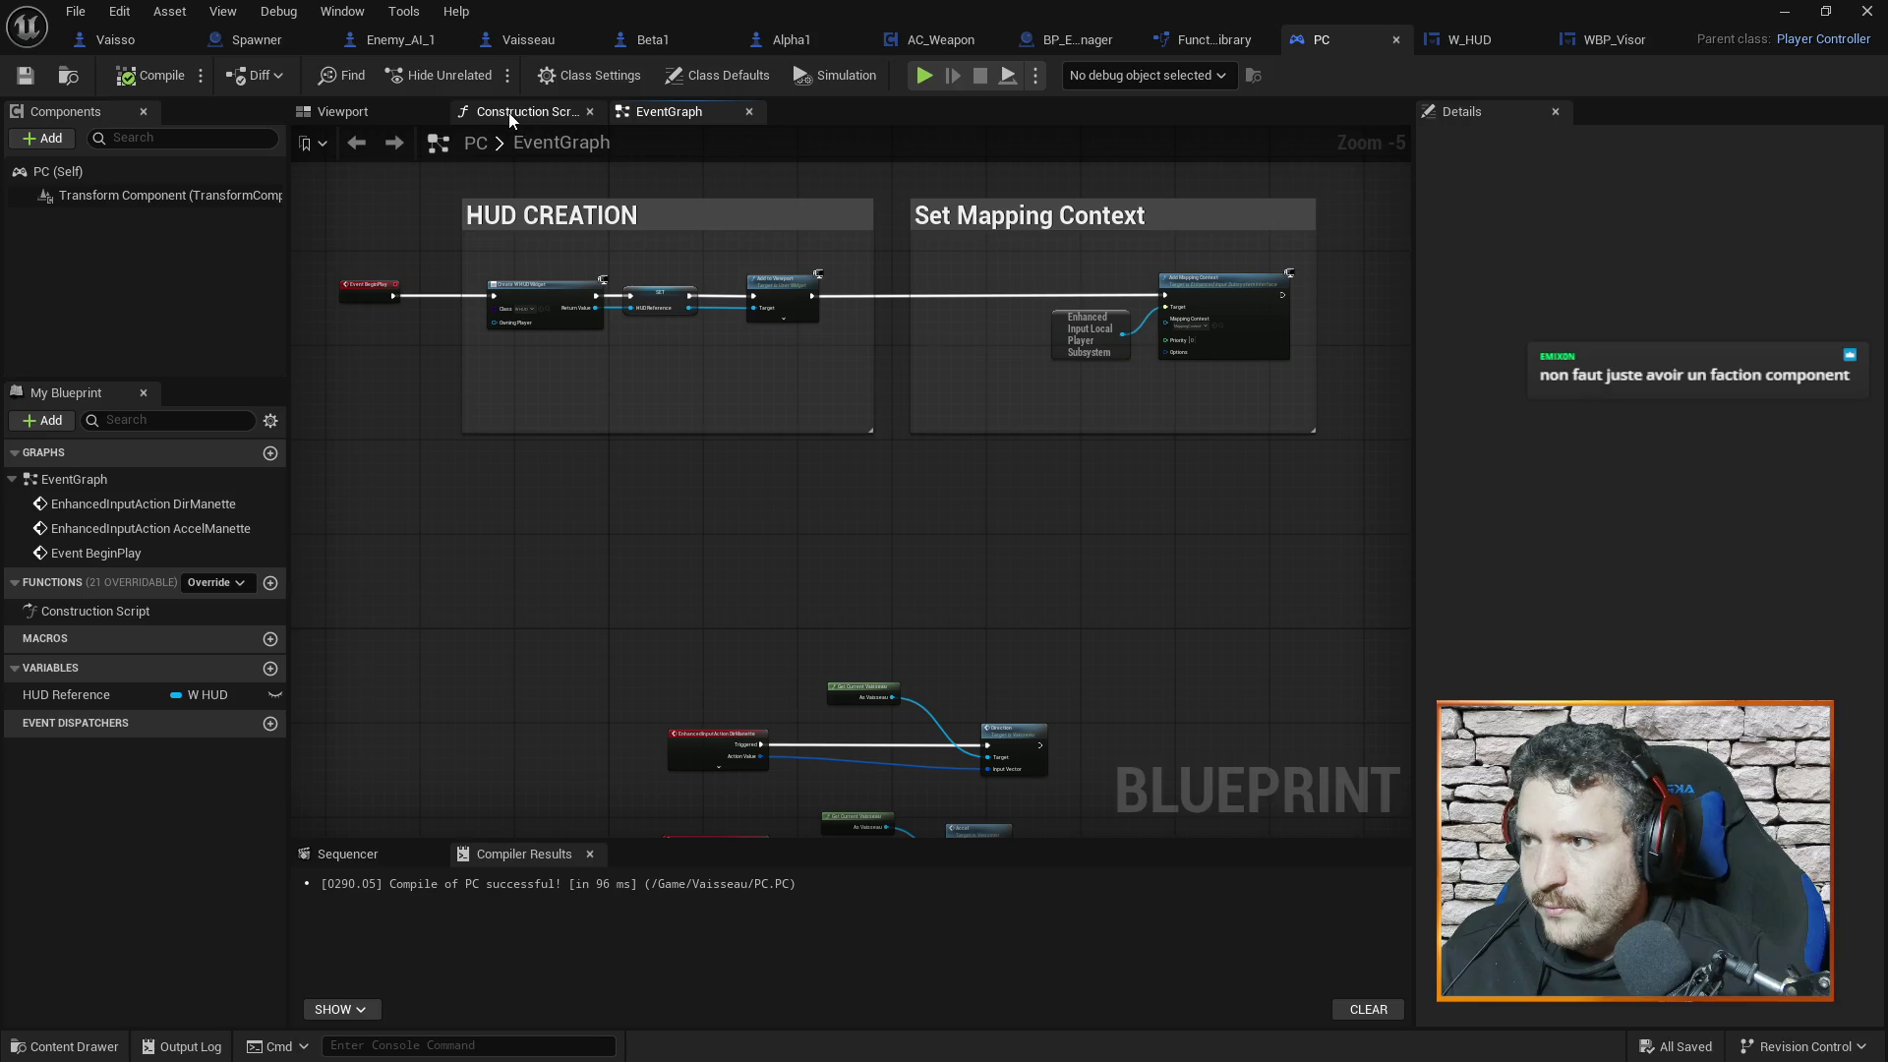
click(1067, 41)
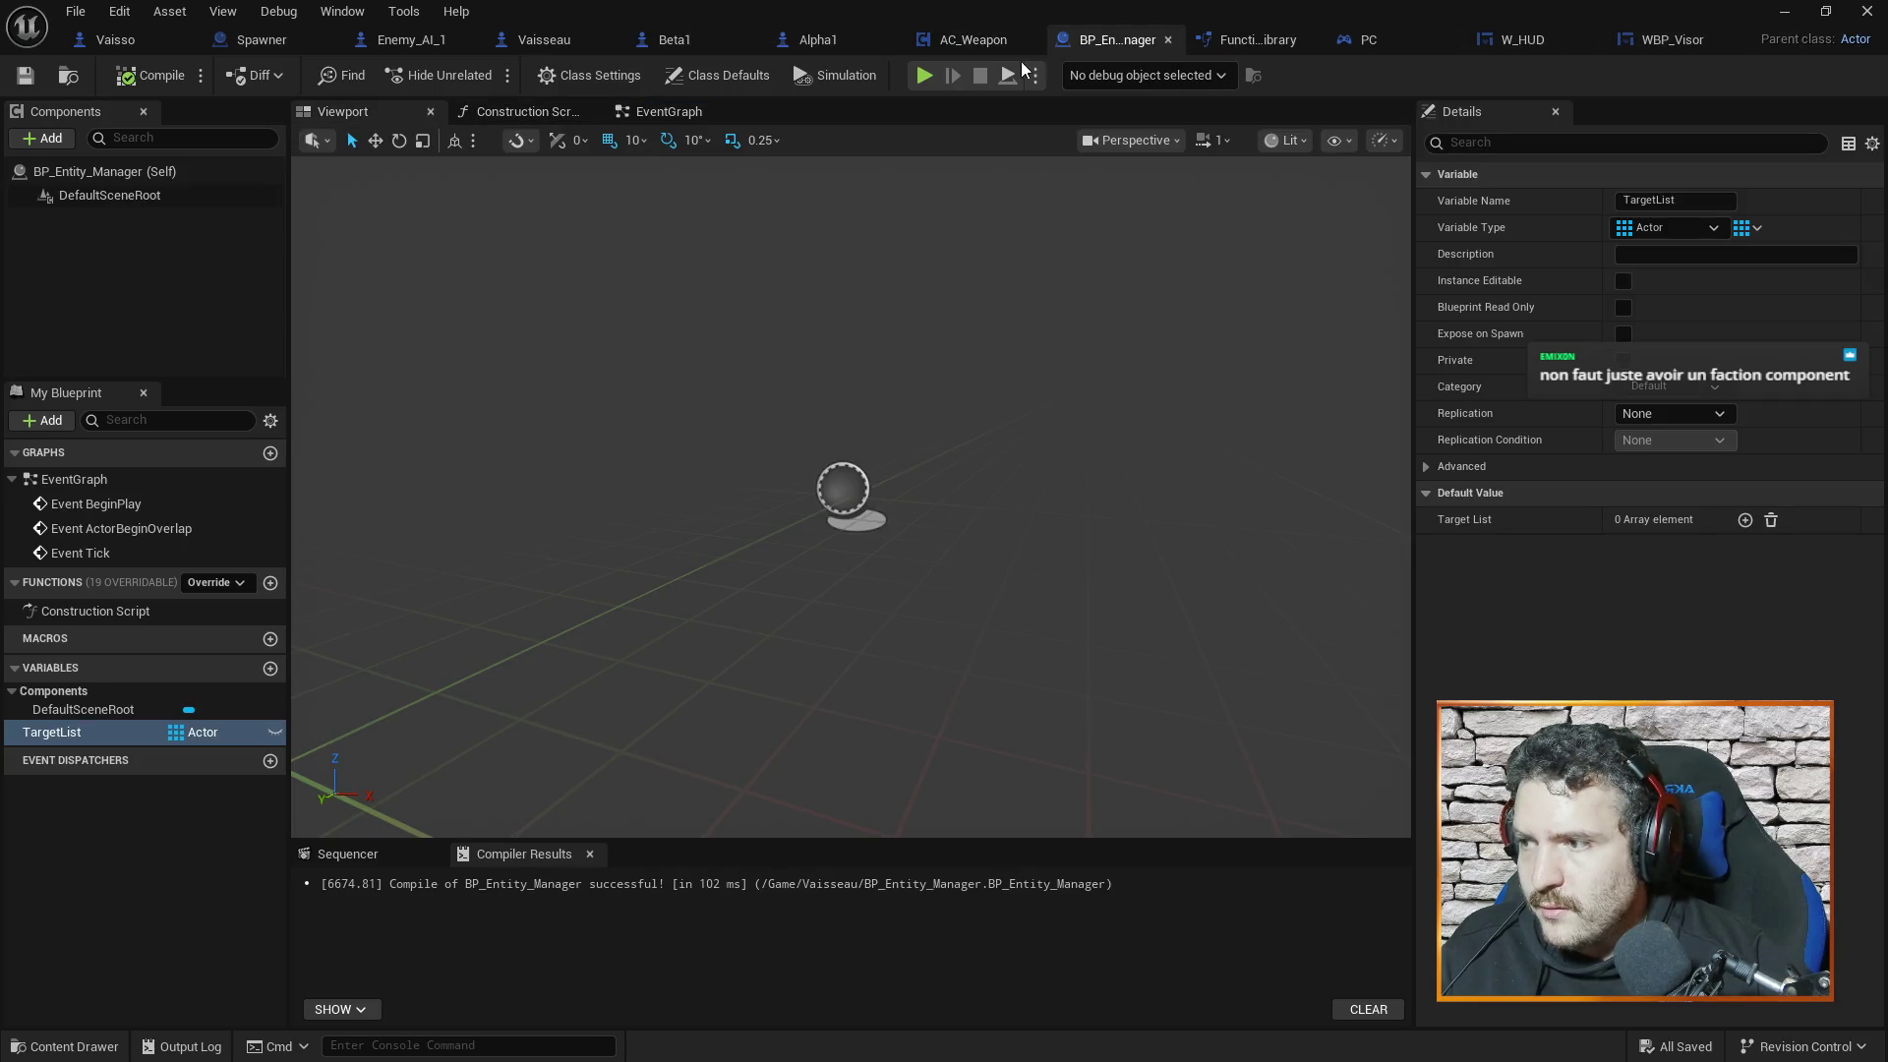
click(503, 42)
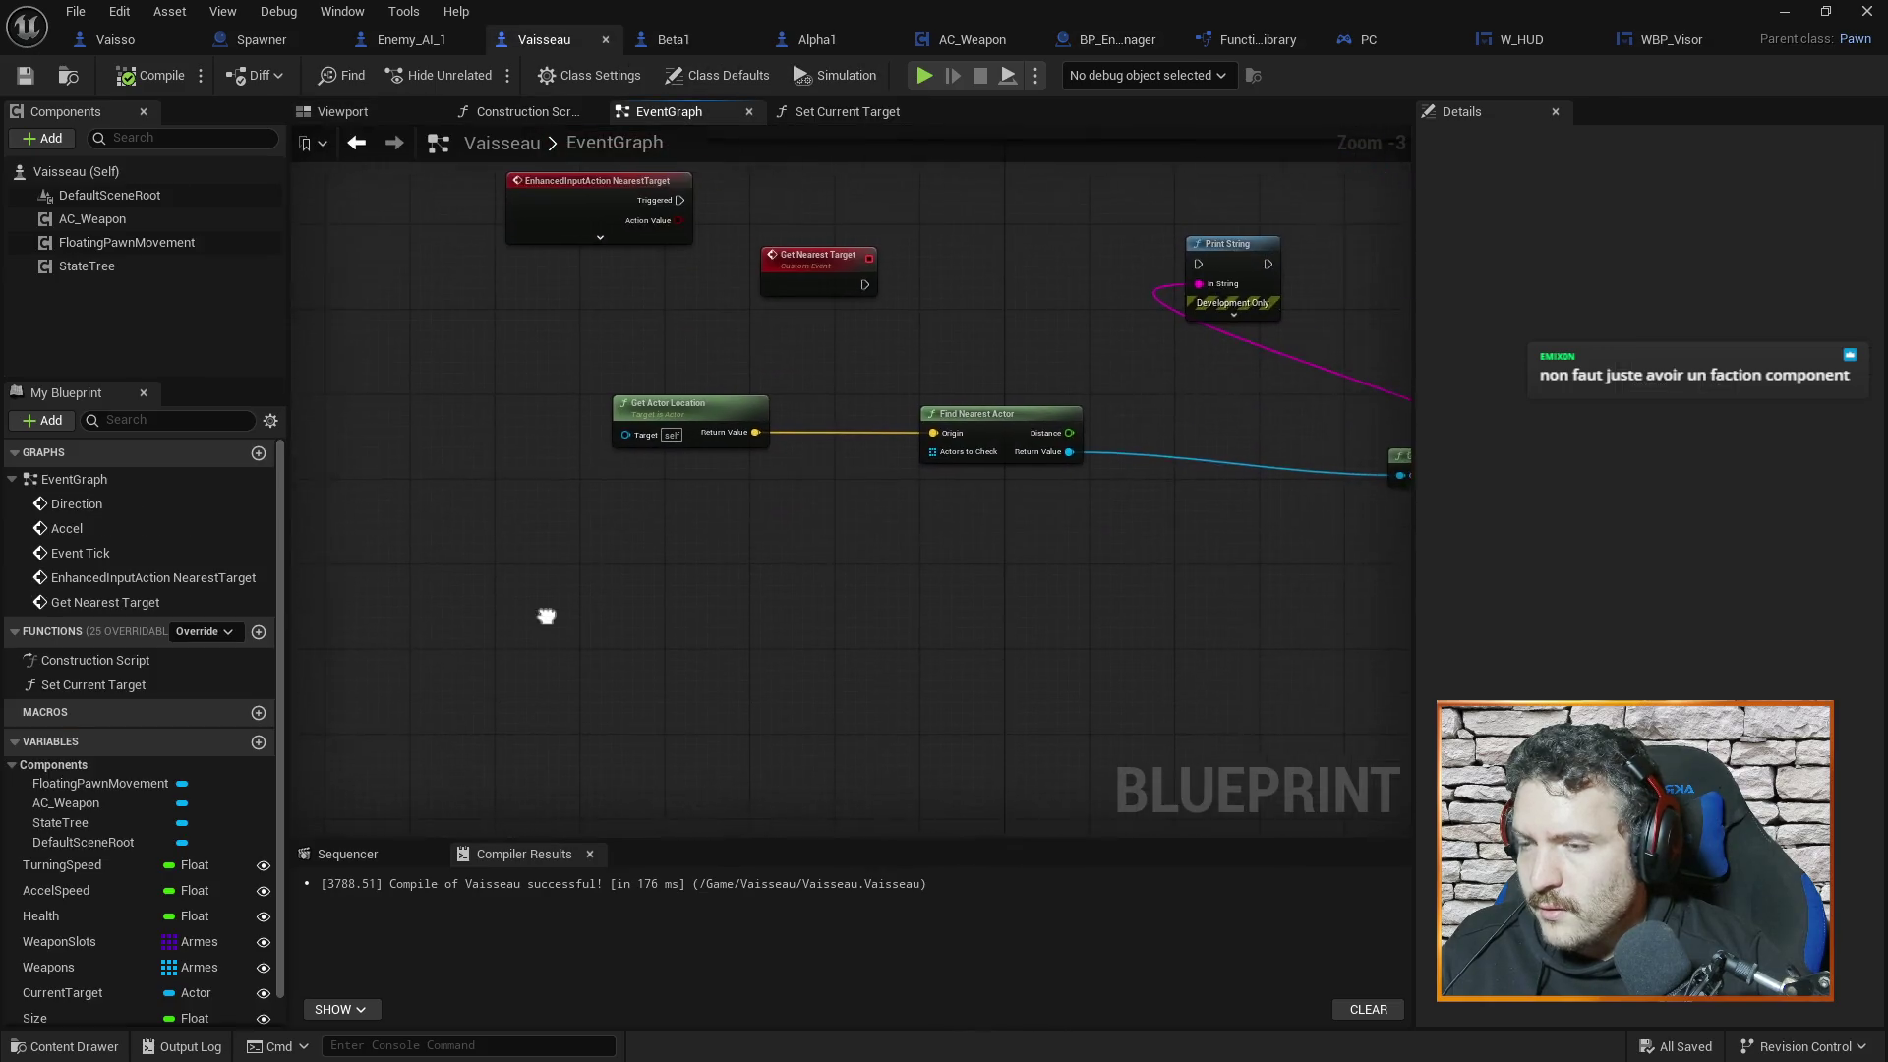
scroll(920, 541, down, 1)
Search the node list for 'get manager' without adding anything, check FunctionLibrary, and return to Vaisseau
right_click(742, 572)
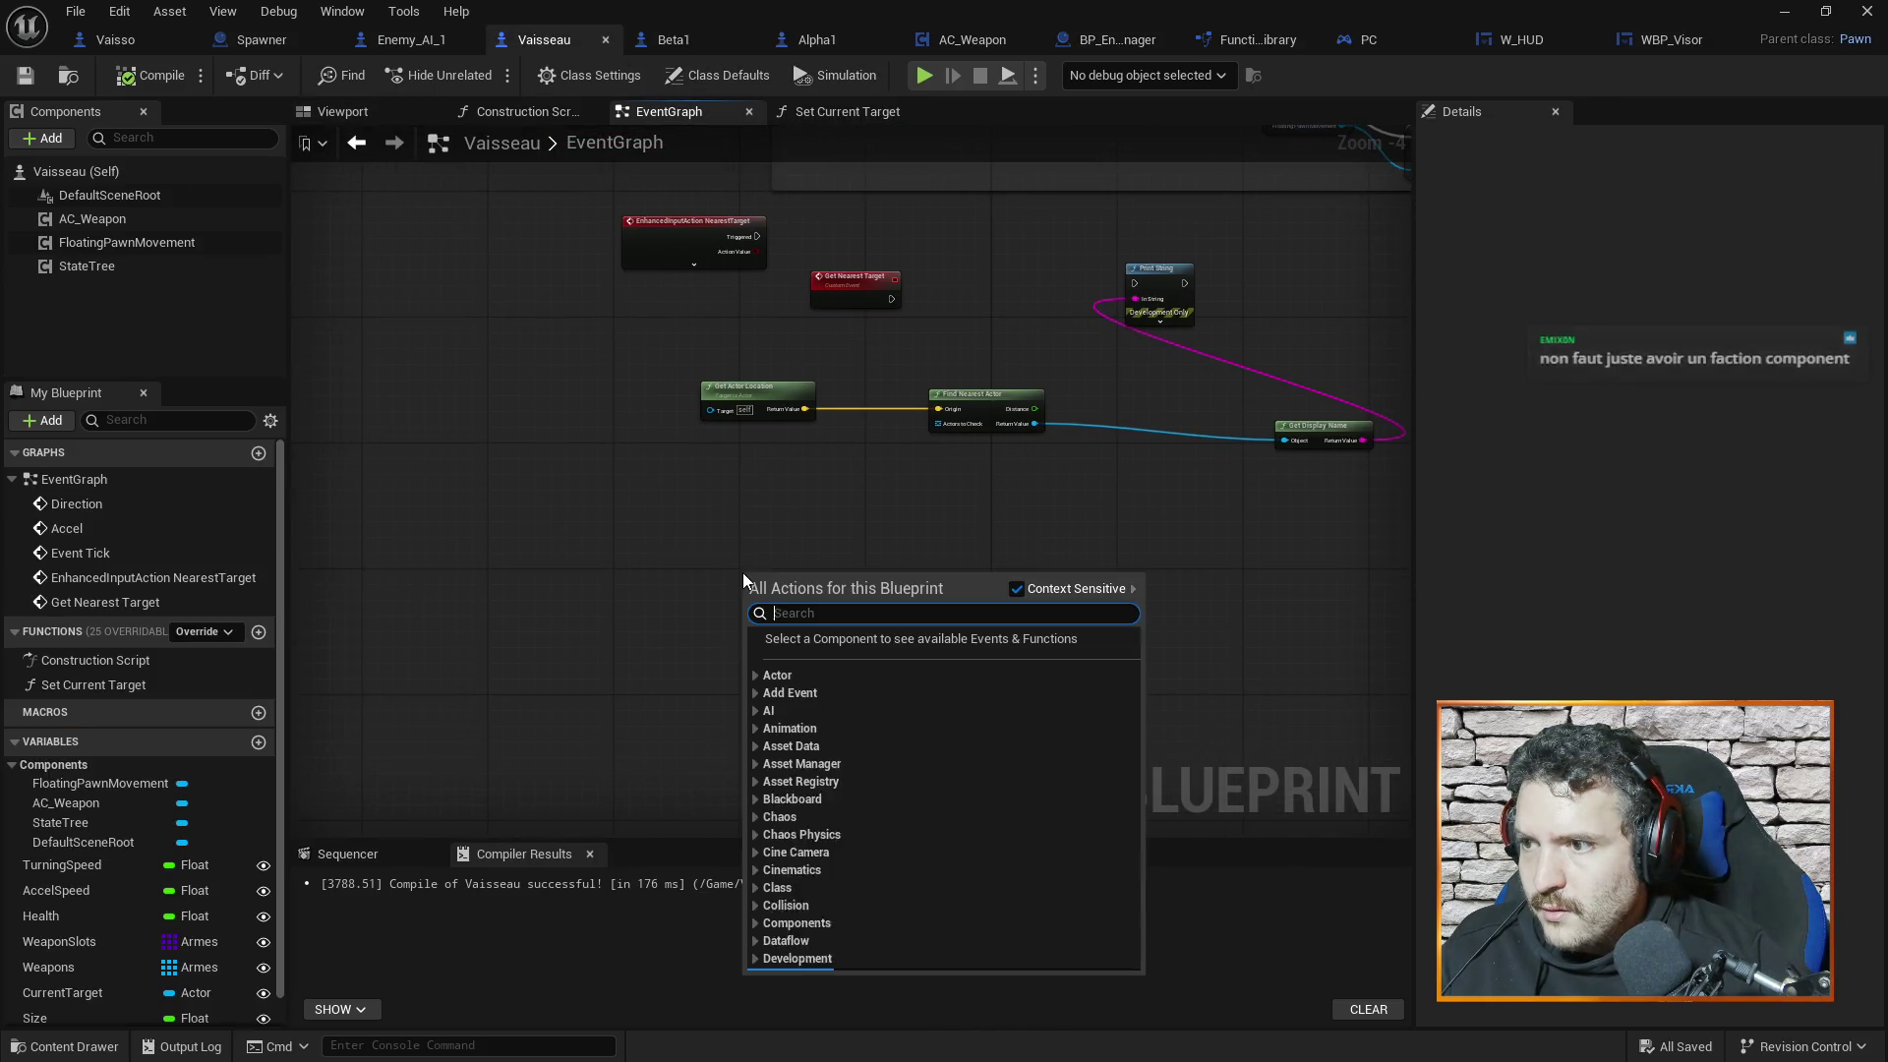
text(manager)
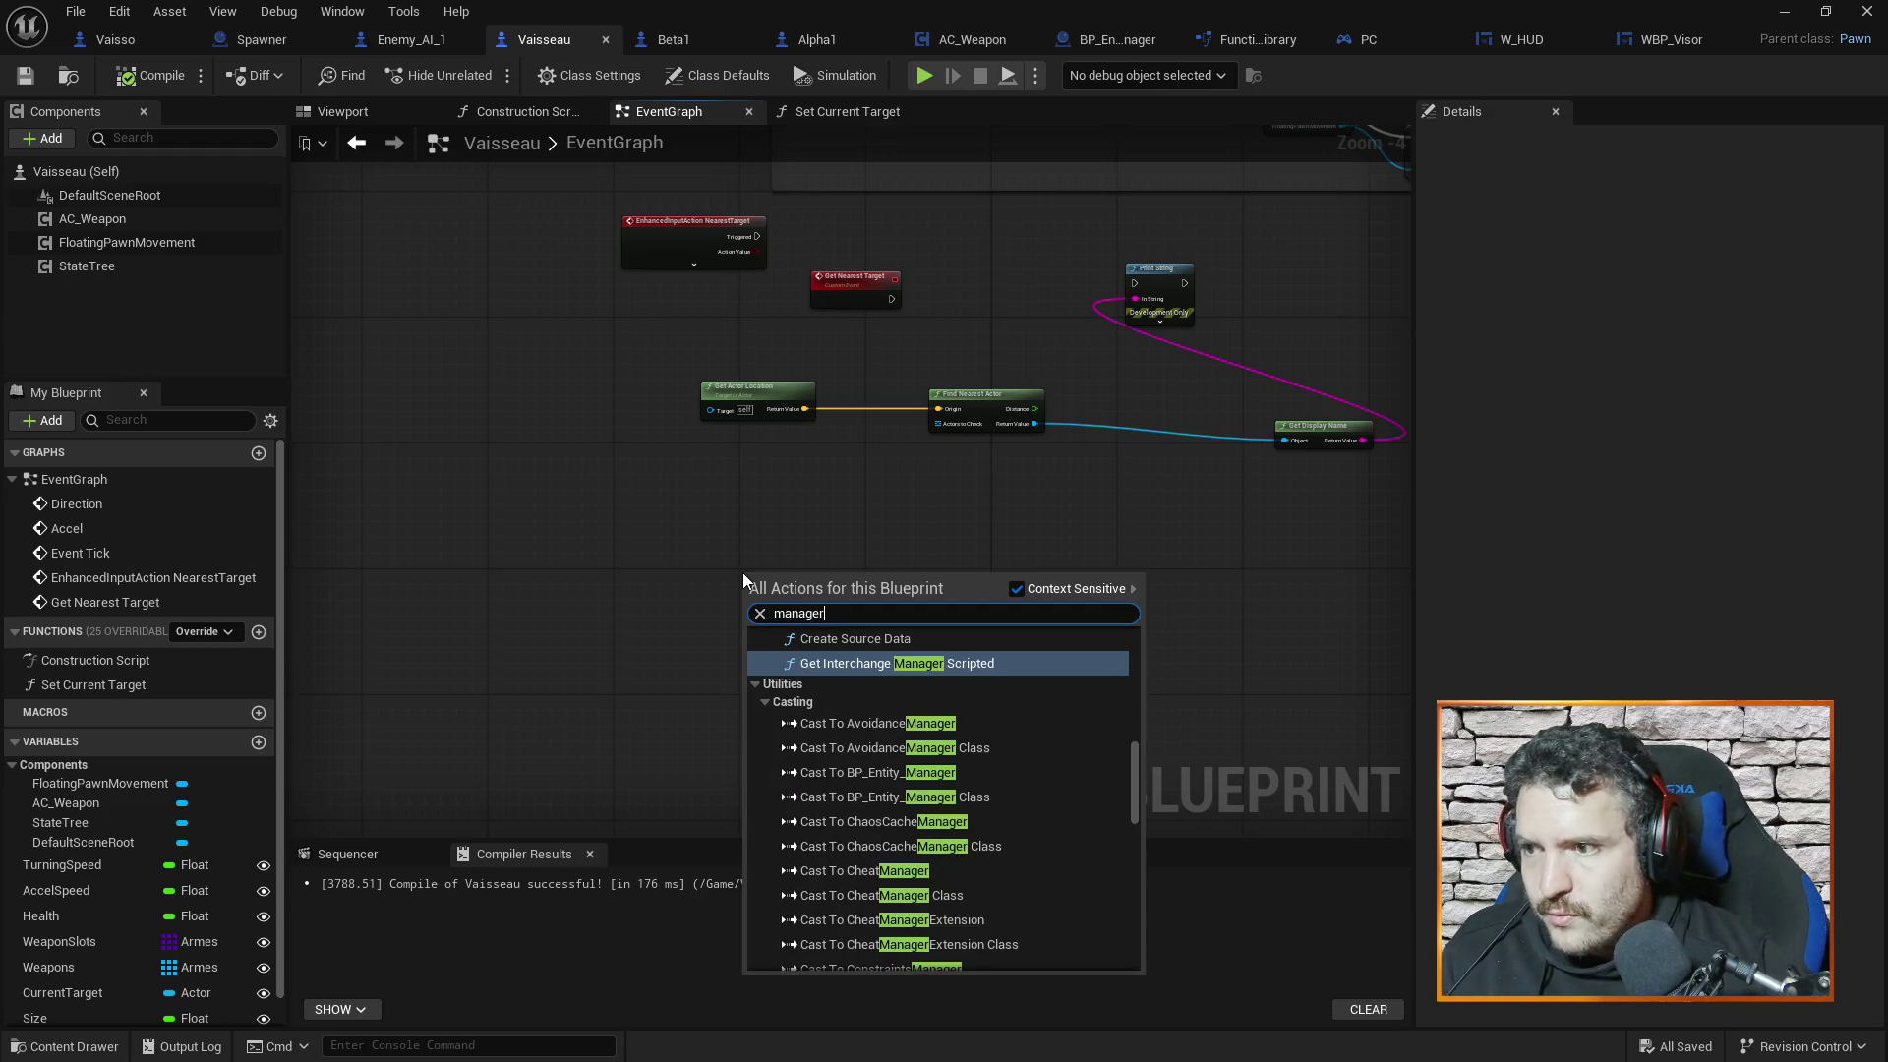
scroll(1127, 718, up, 3)
key(ctrl+a)
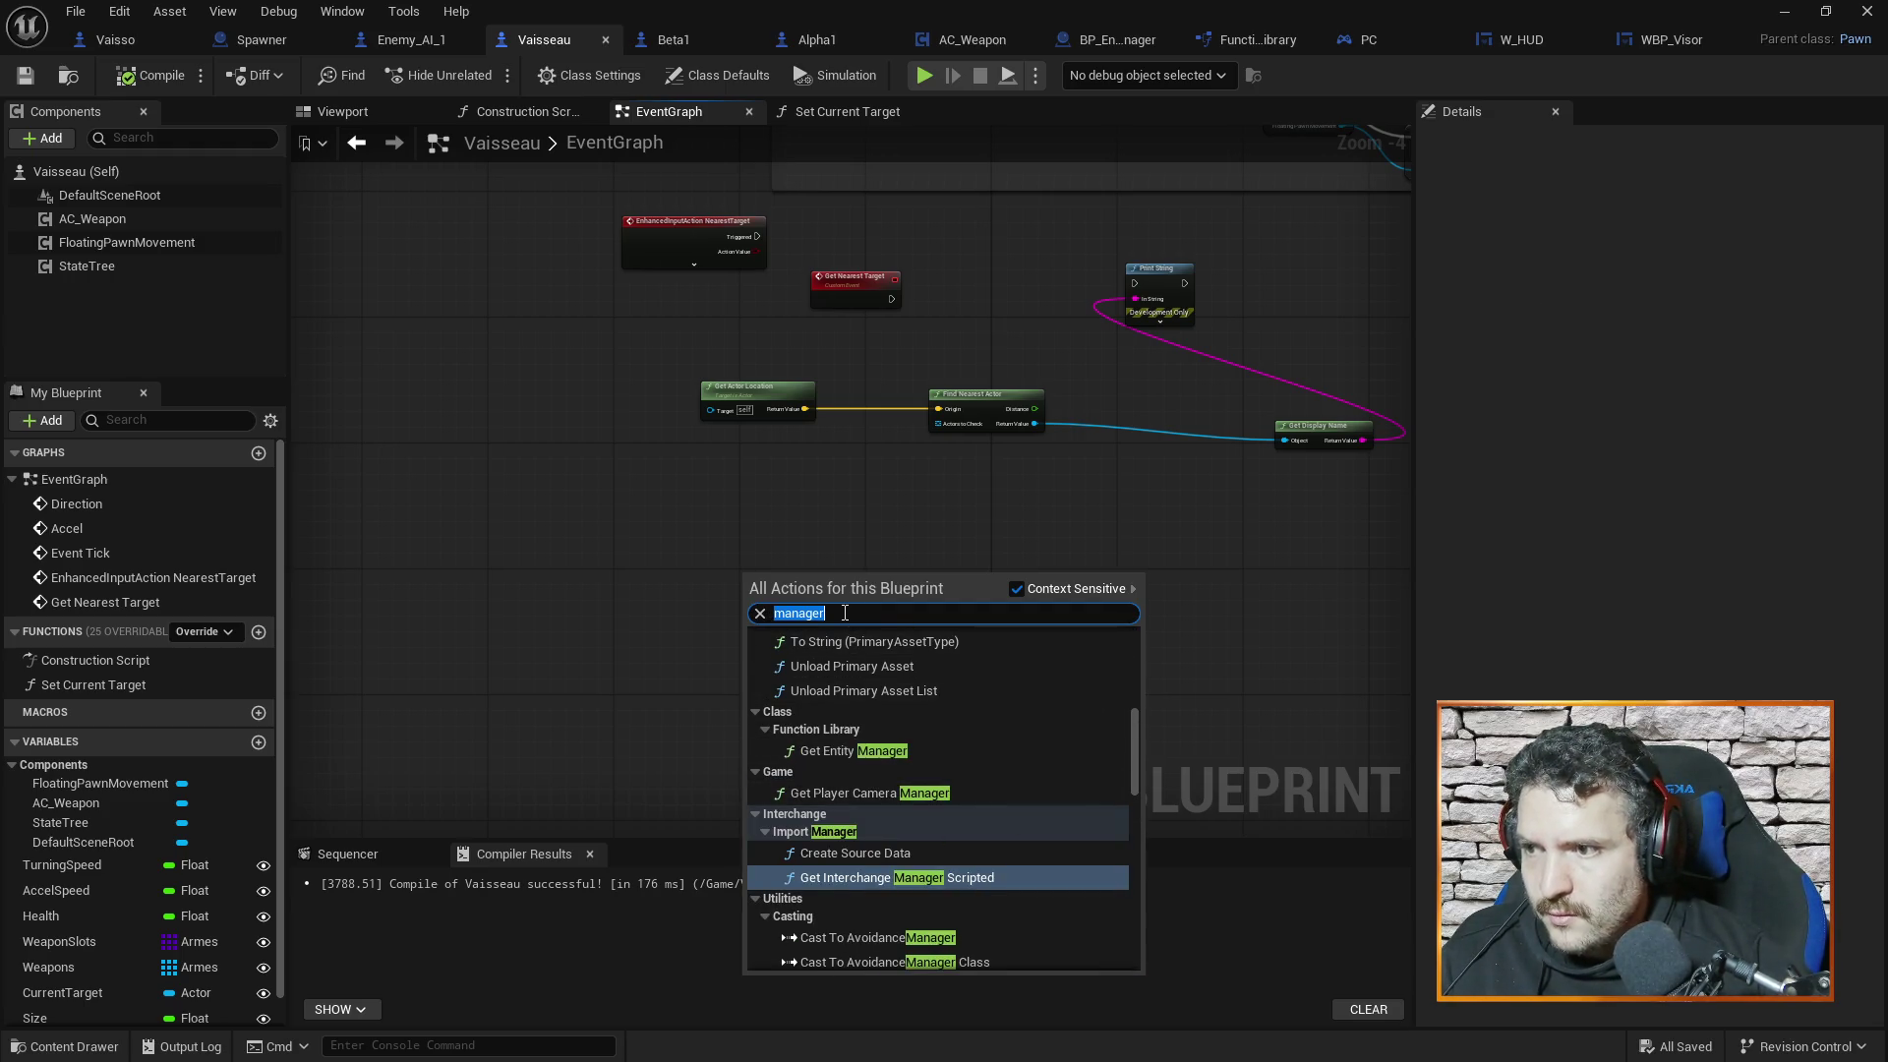
text(get manager)
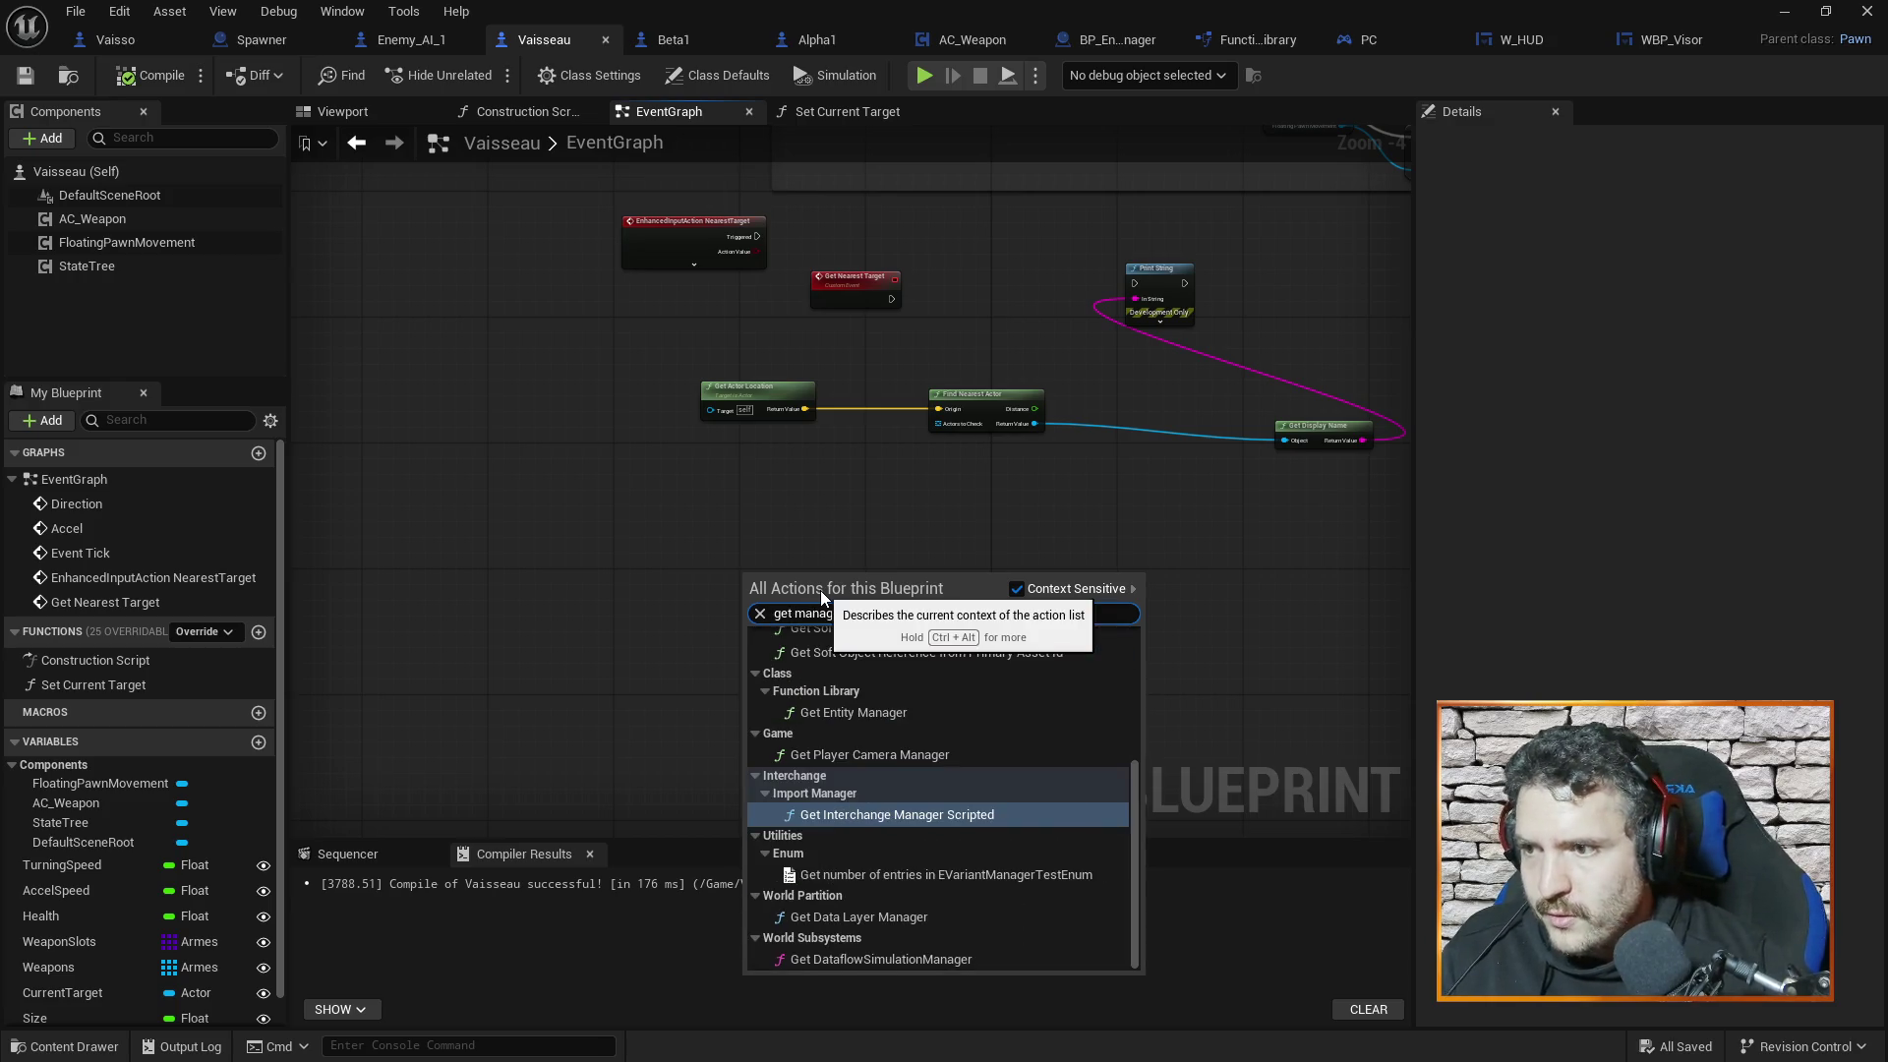
mouse_move(1136, 804)
mouse_down()
mouse_move(1141, 625)
mouse_move(1135, 875)
mouse_up()
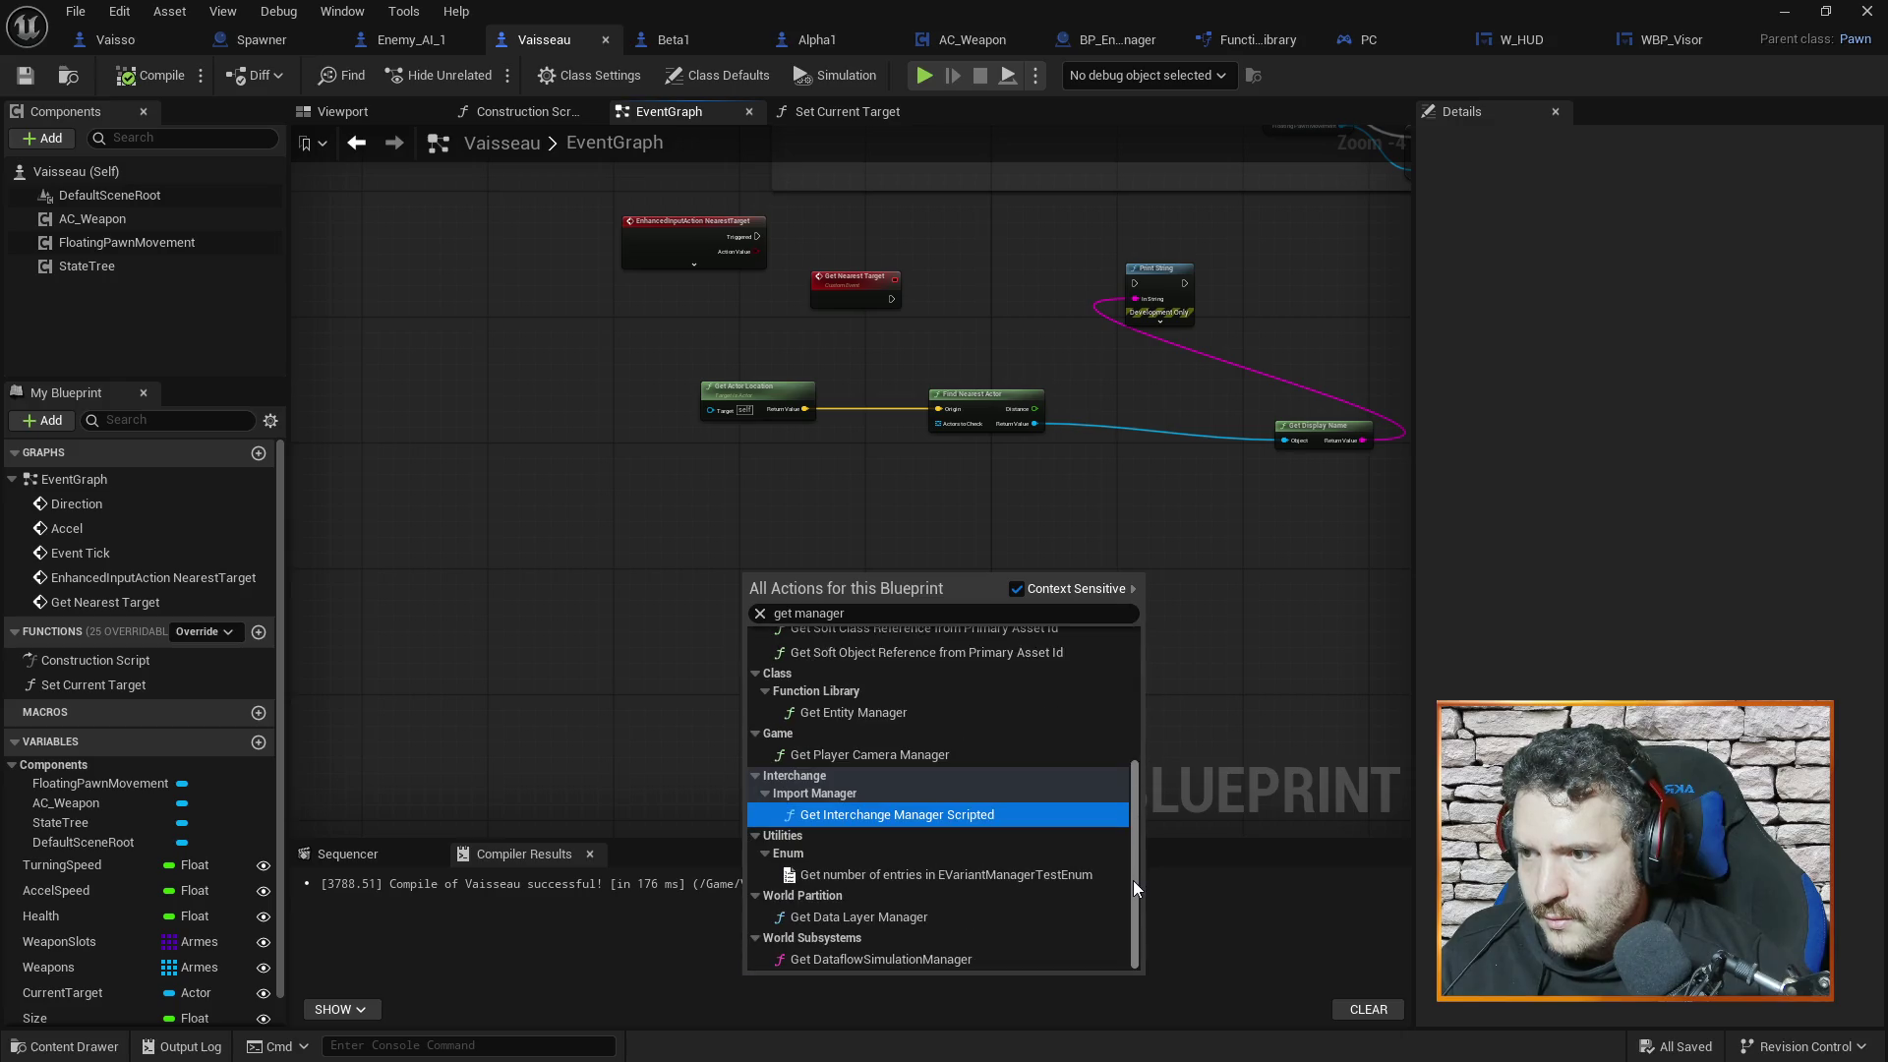
click(1211, 672)
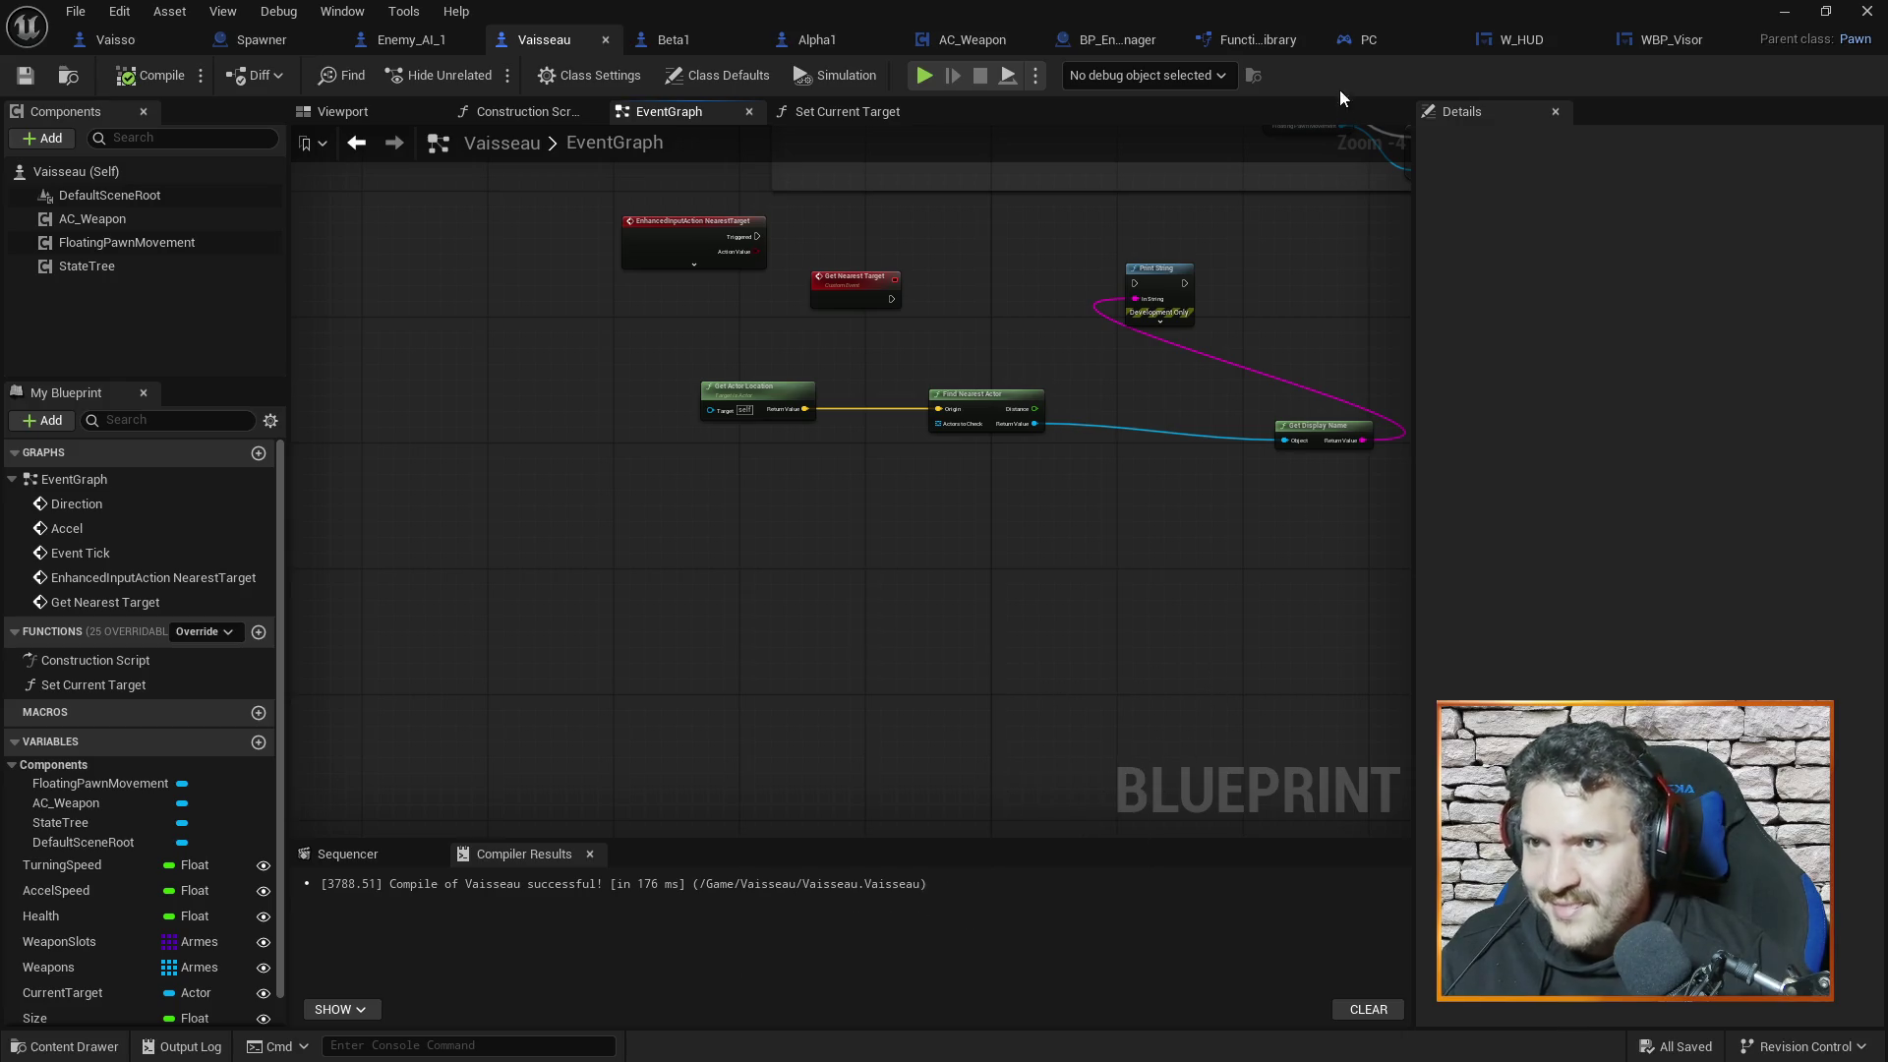
click(1251, 39)
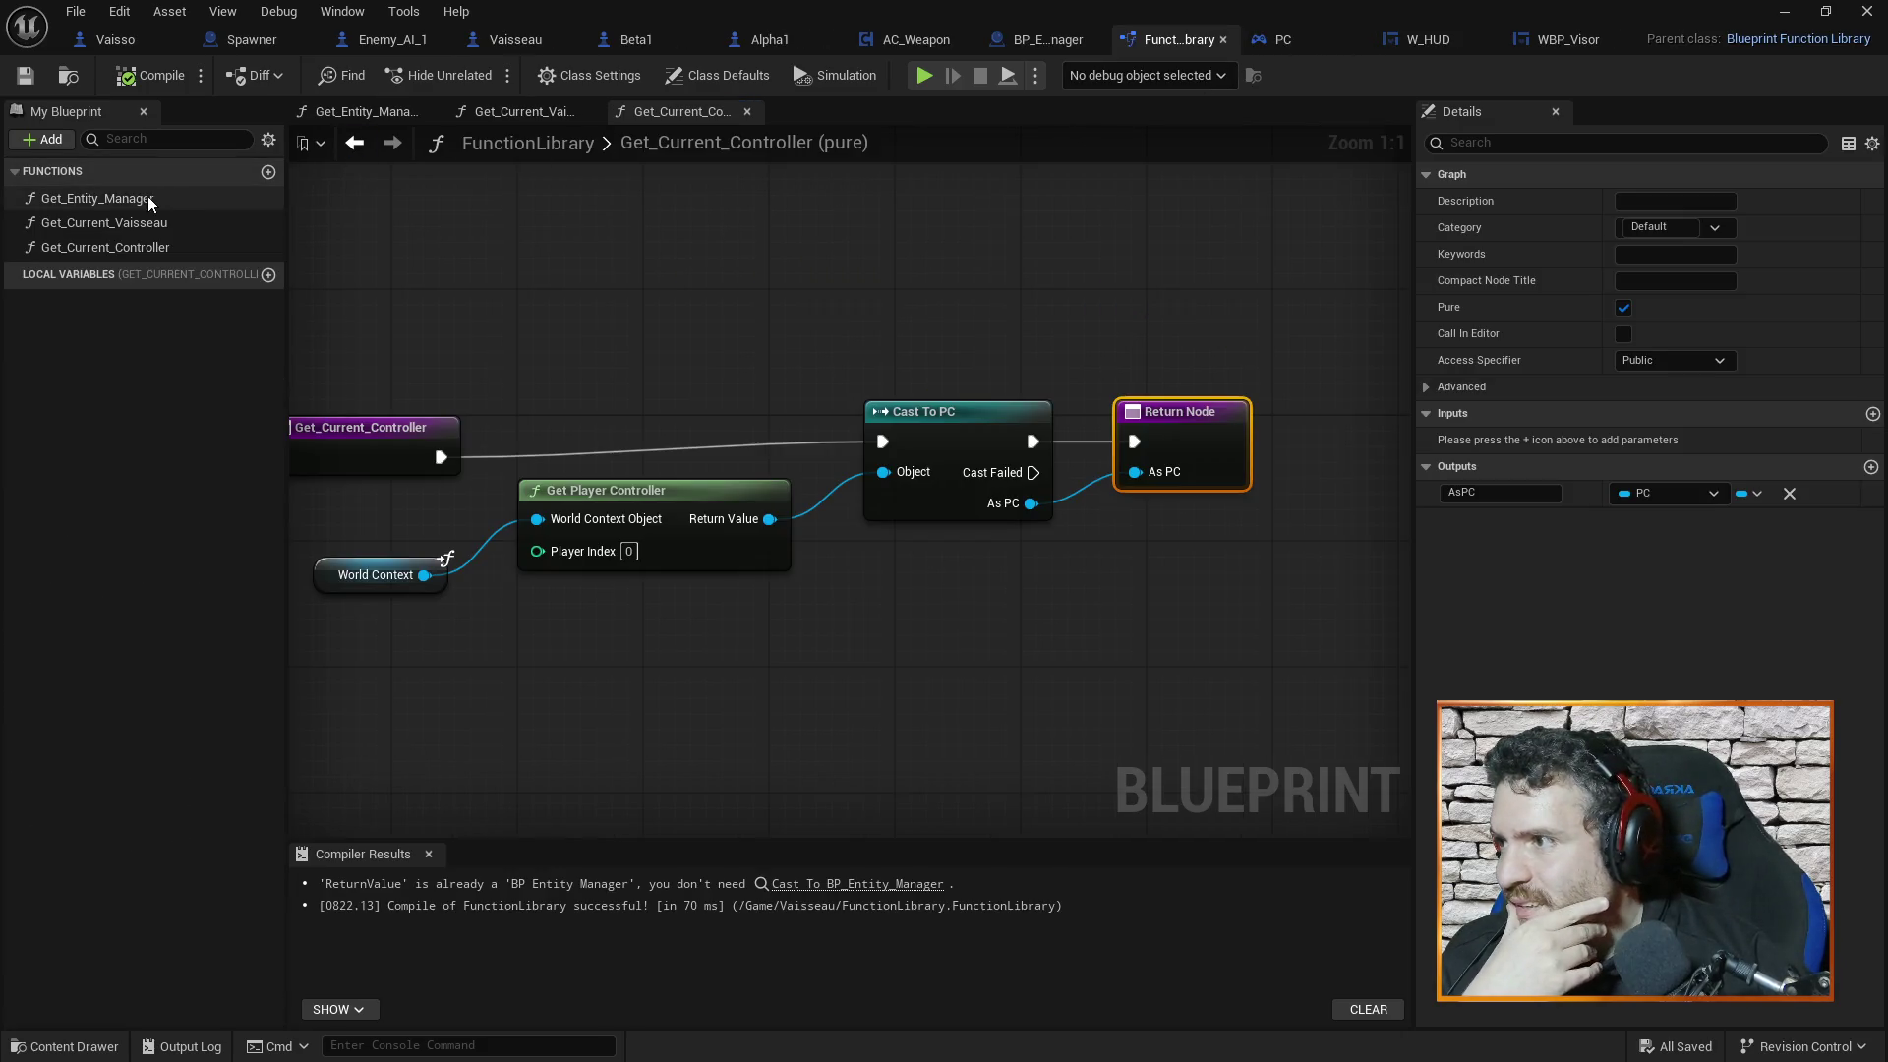
click(515, 39)
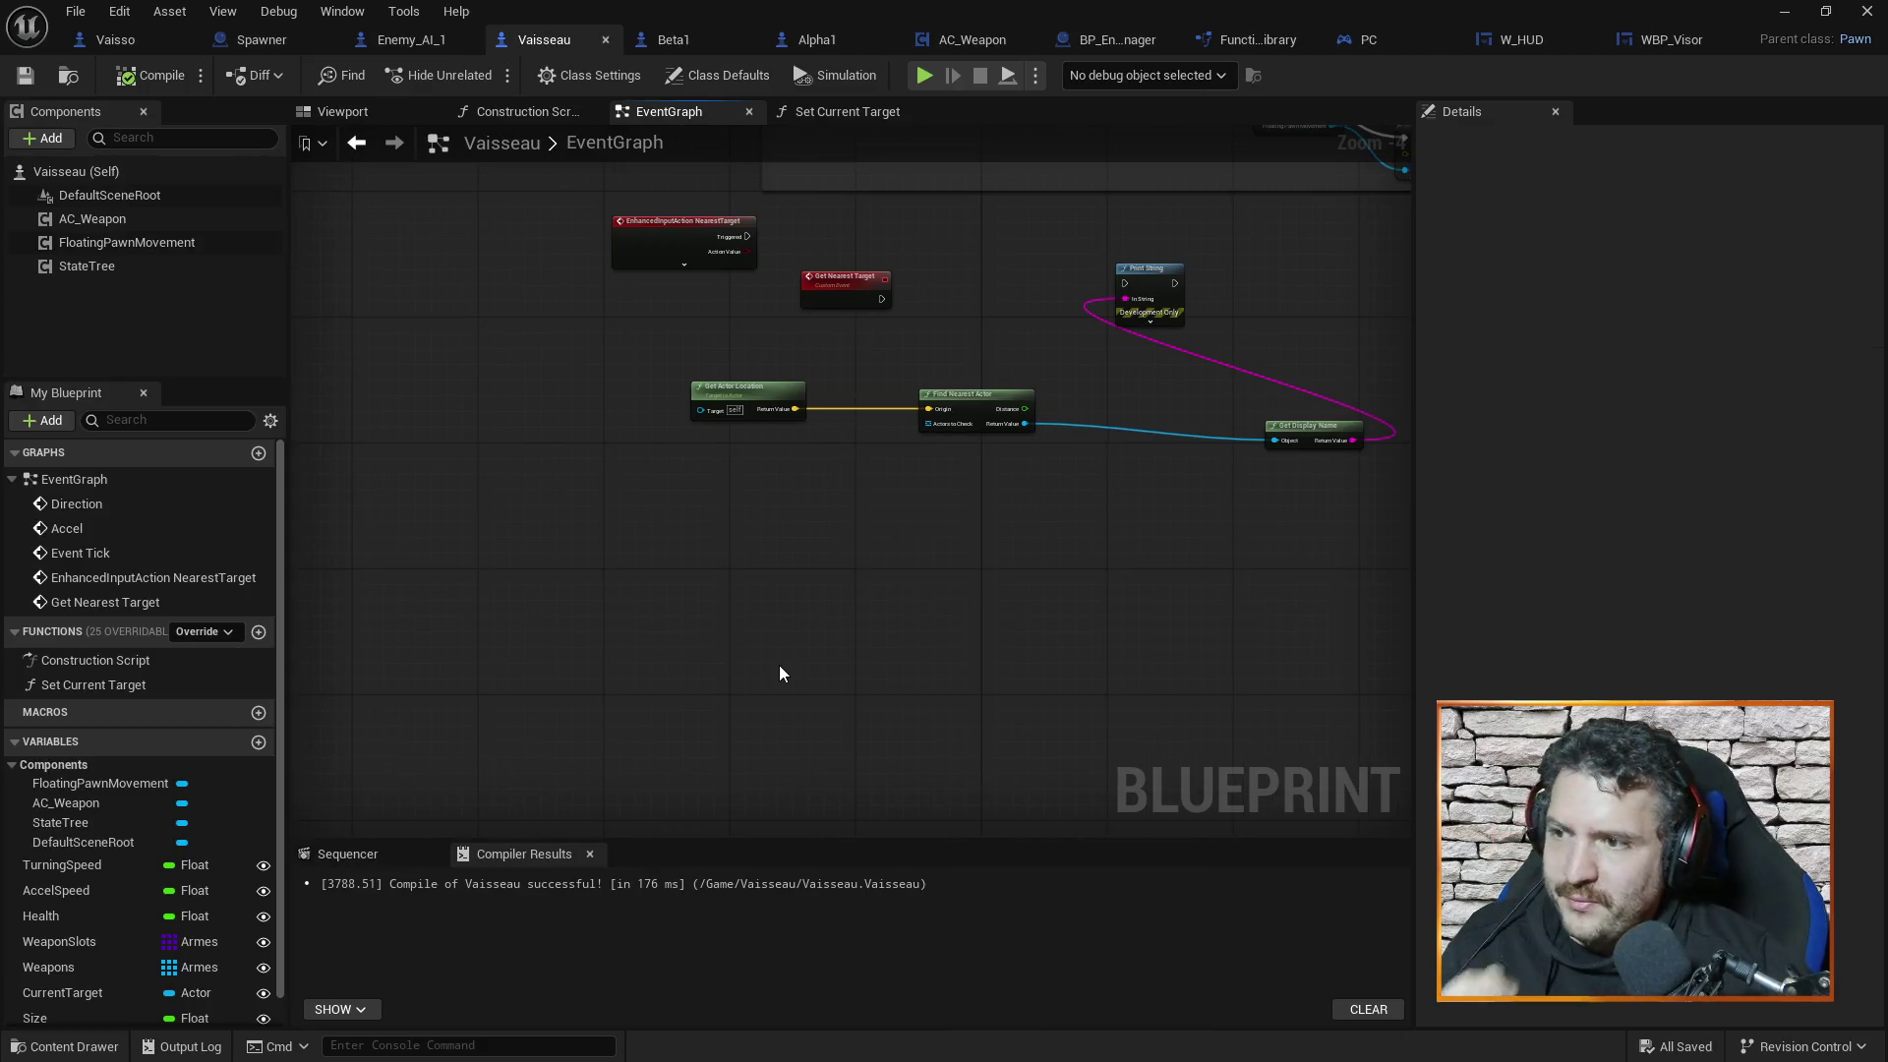
Add Get Entity Manager with a Target List getter wired from its Manager output
right_click(779, 664)
text(get_enti)
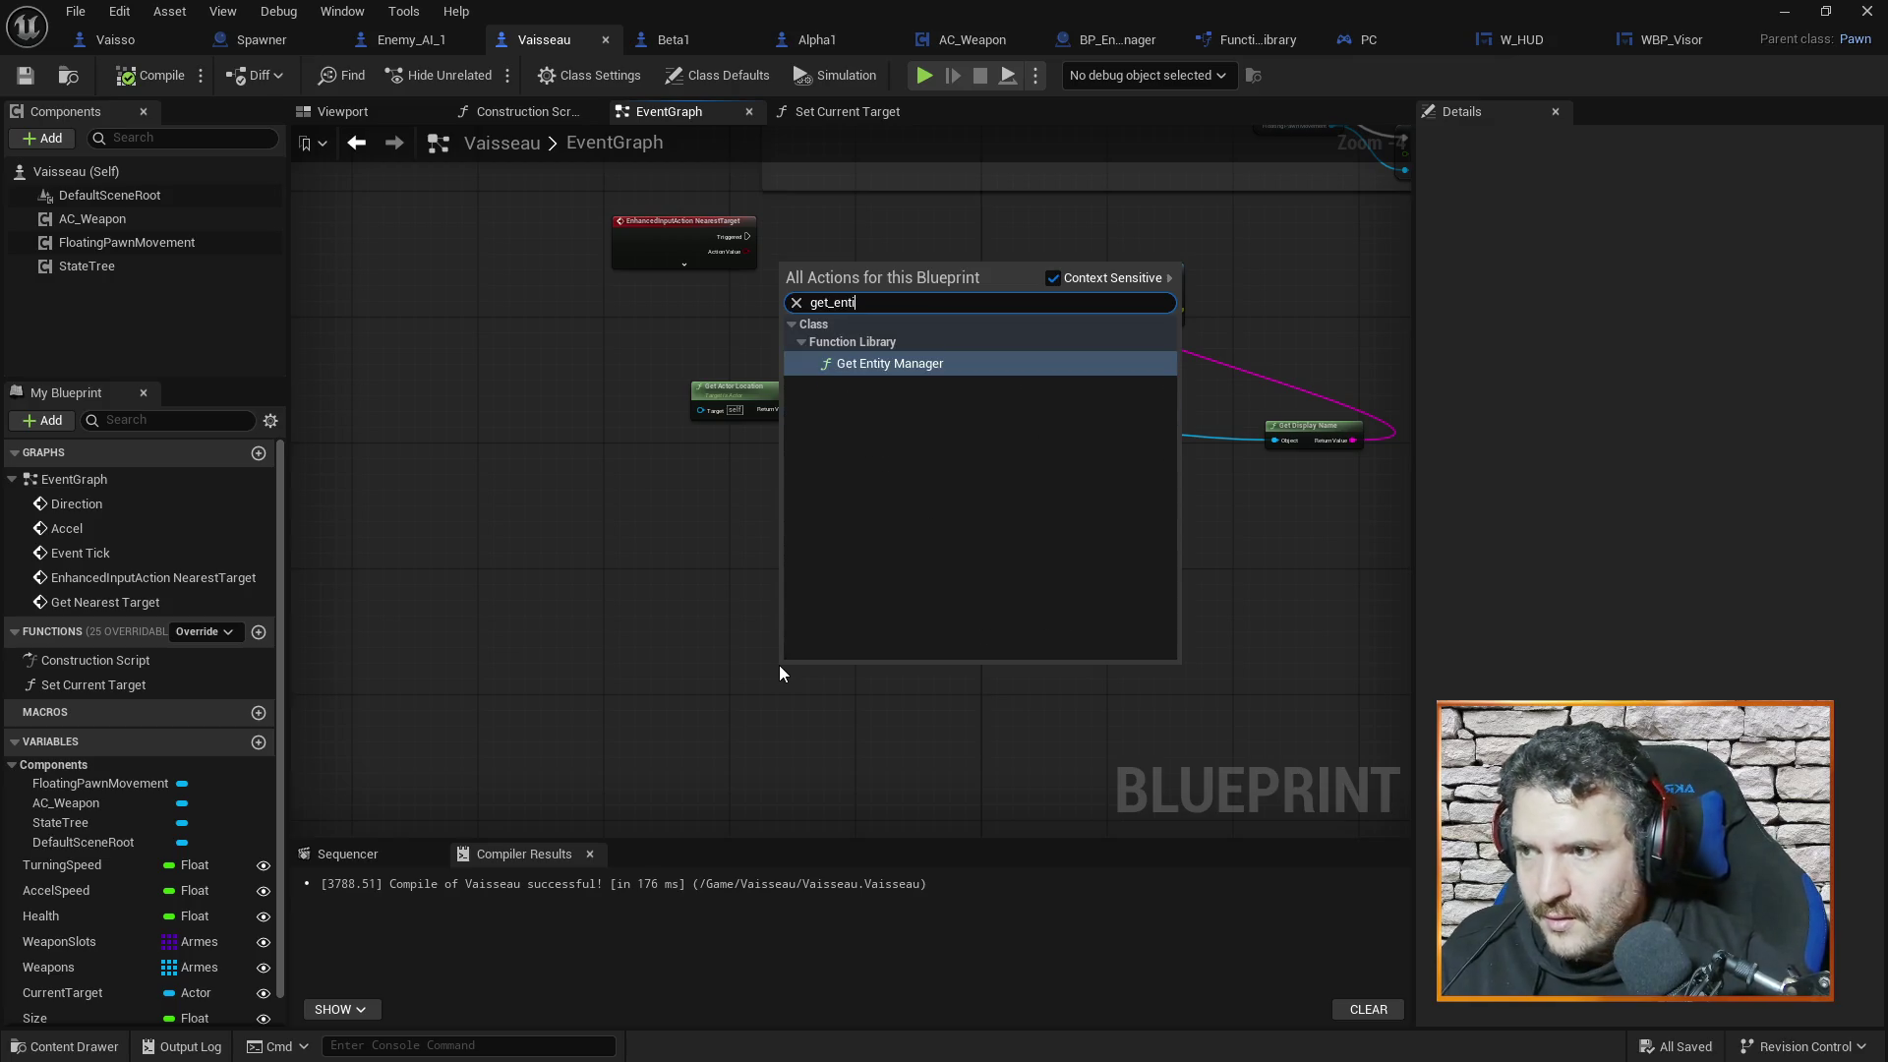
click(888, 362)
mouse_move(798, 685)
mouse_down()
mouse_move(671, 500)
mouse_move(788, 505)
mouse_up()
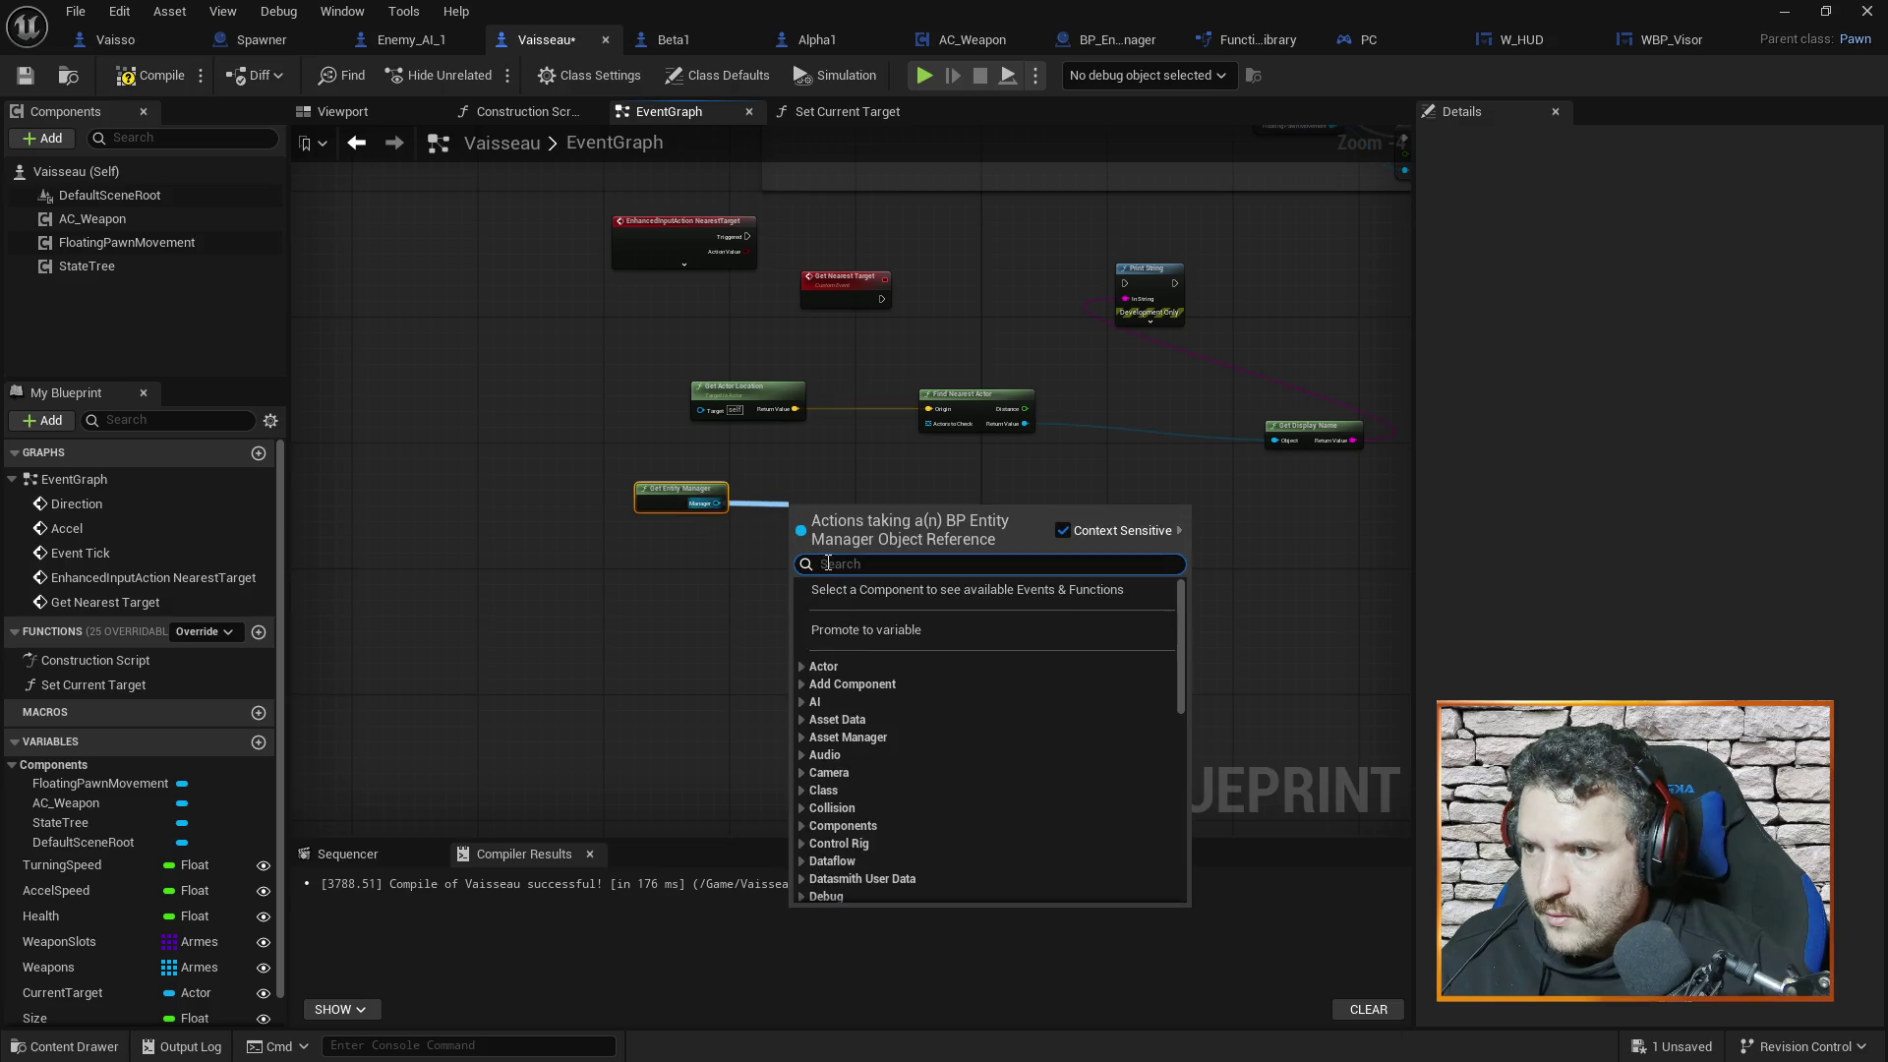
text(get targe)
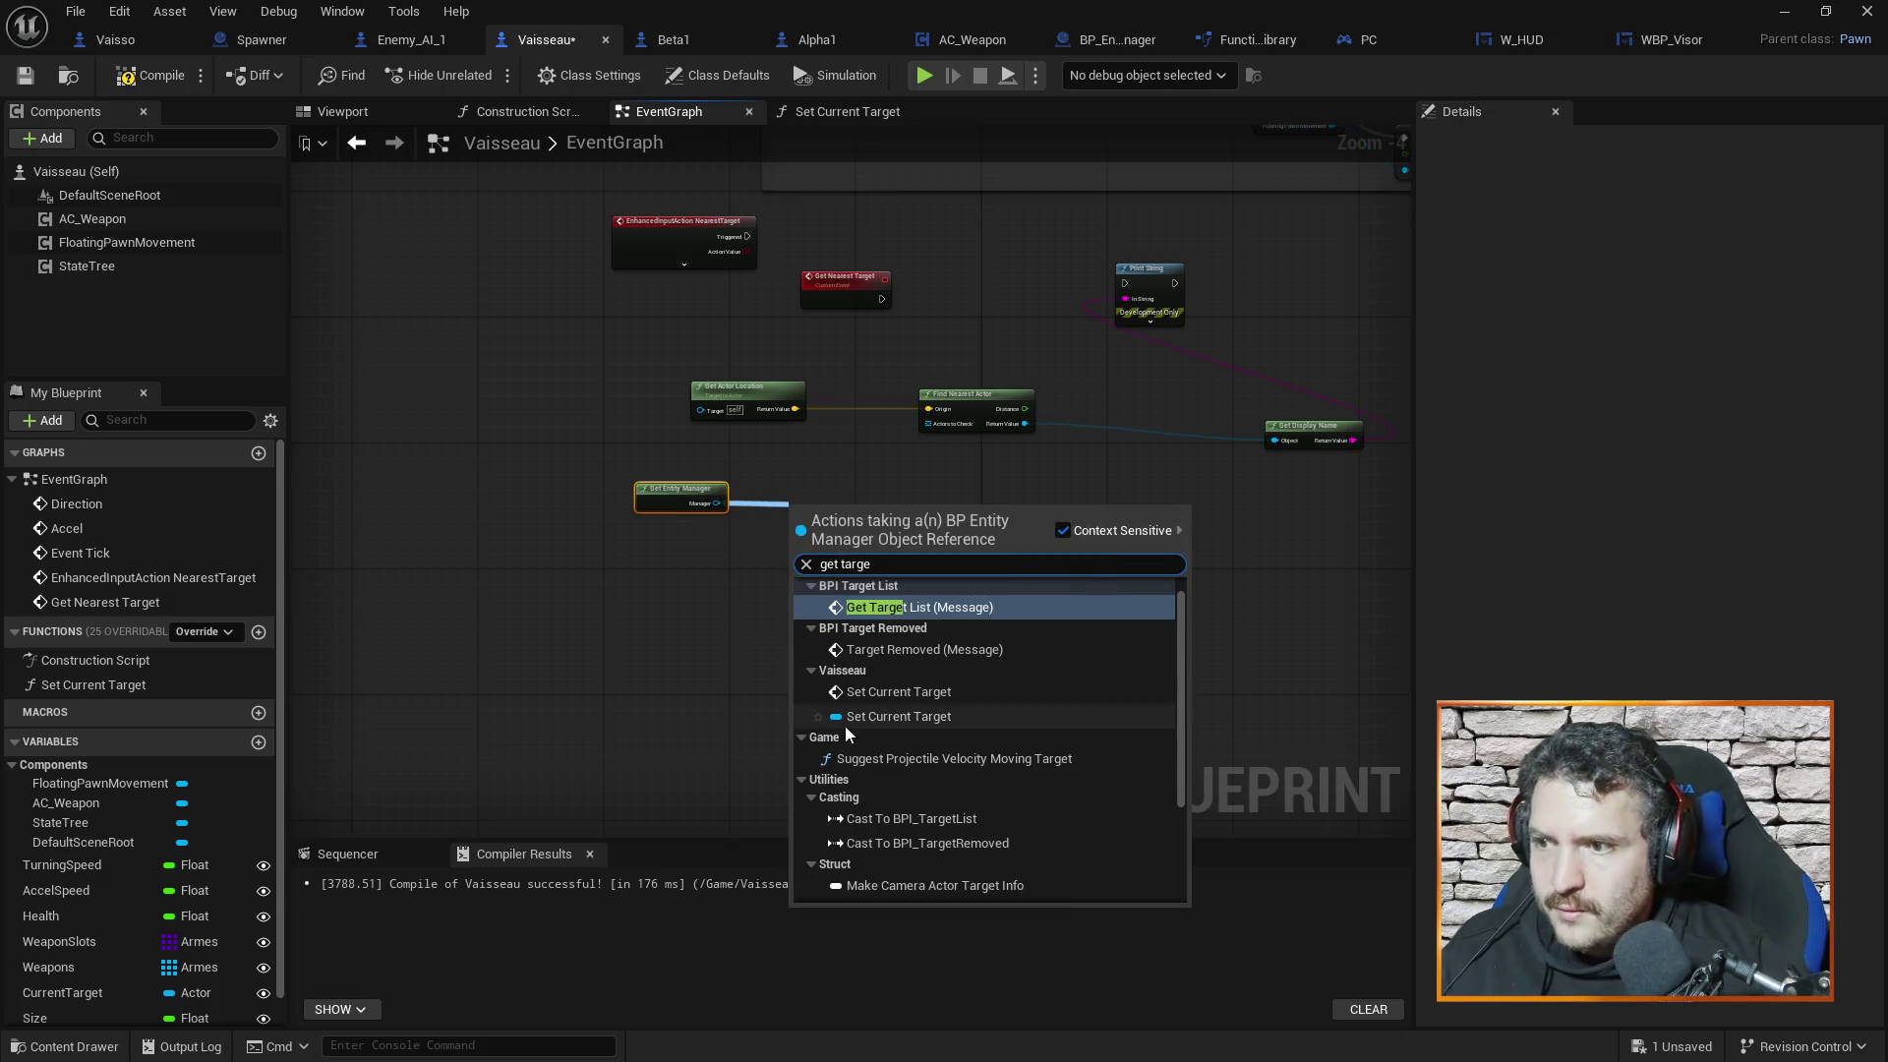
scroll(985, 688, down, 3)
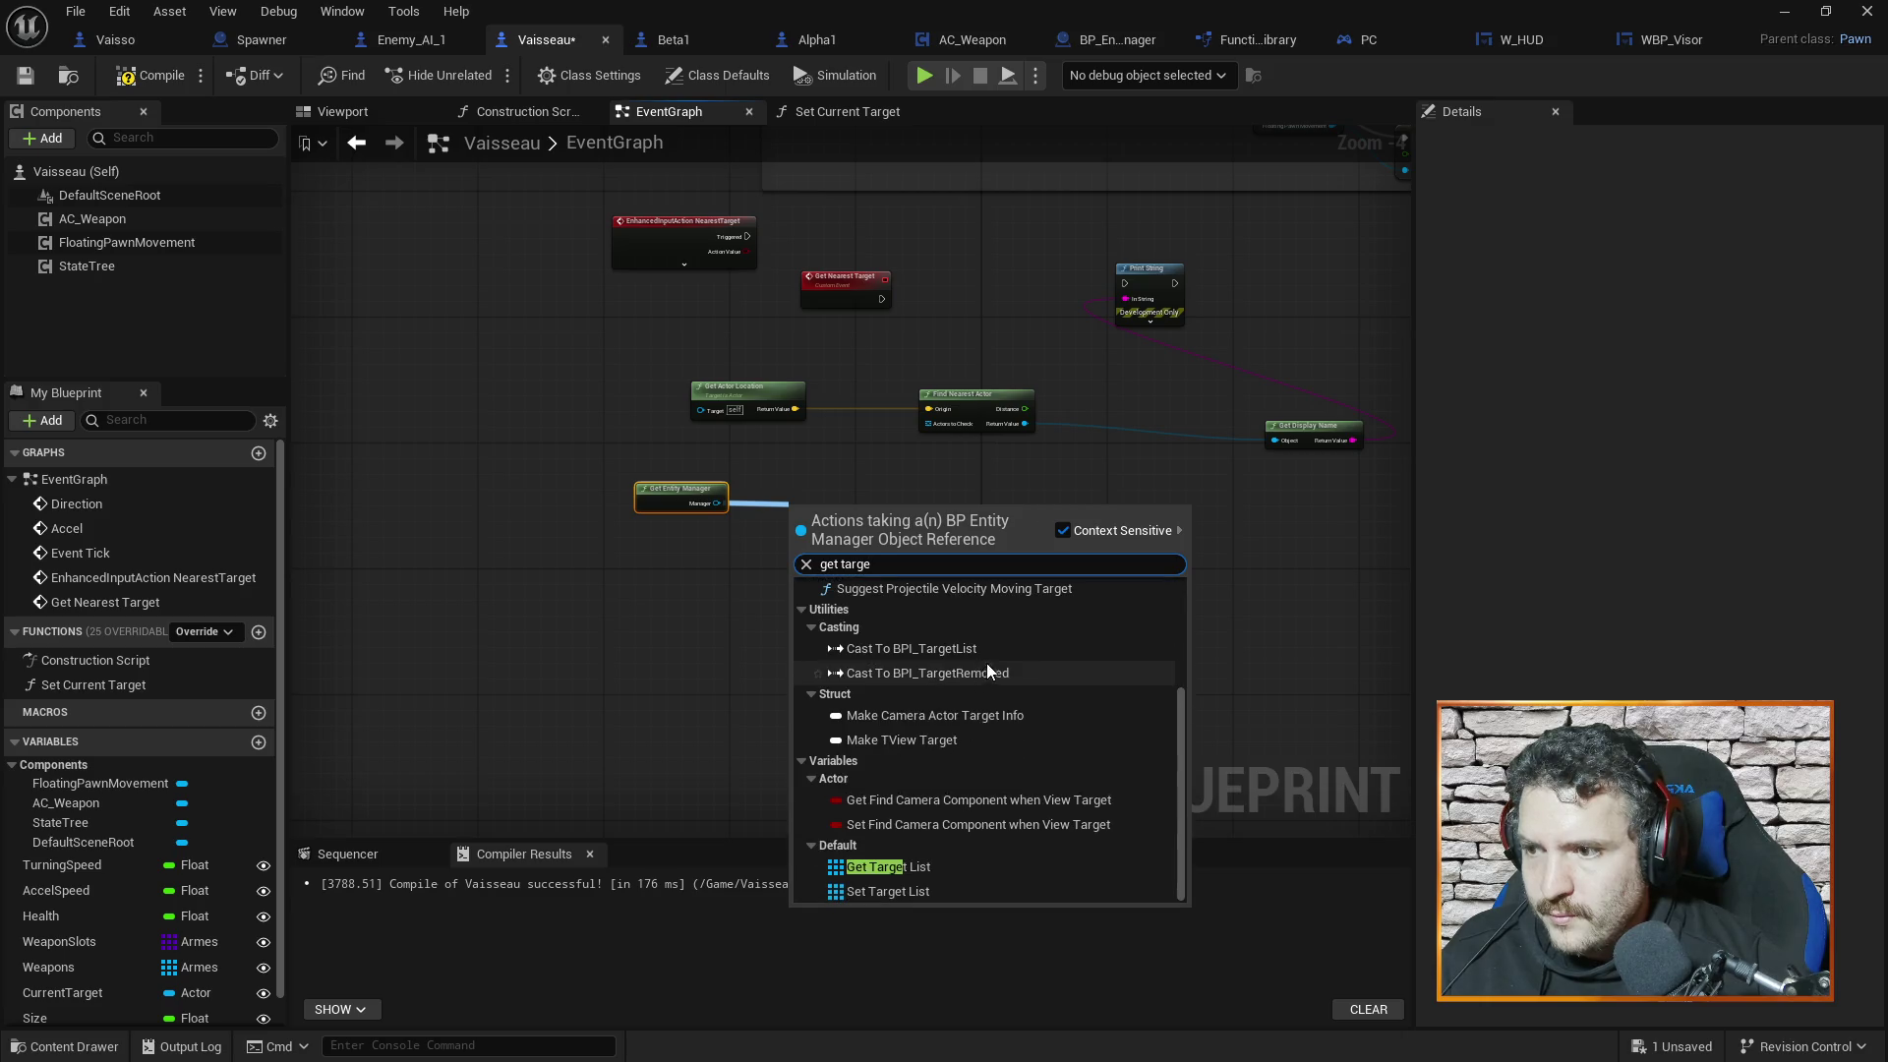
click(914, 865)
click(650, 489)
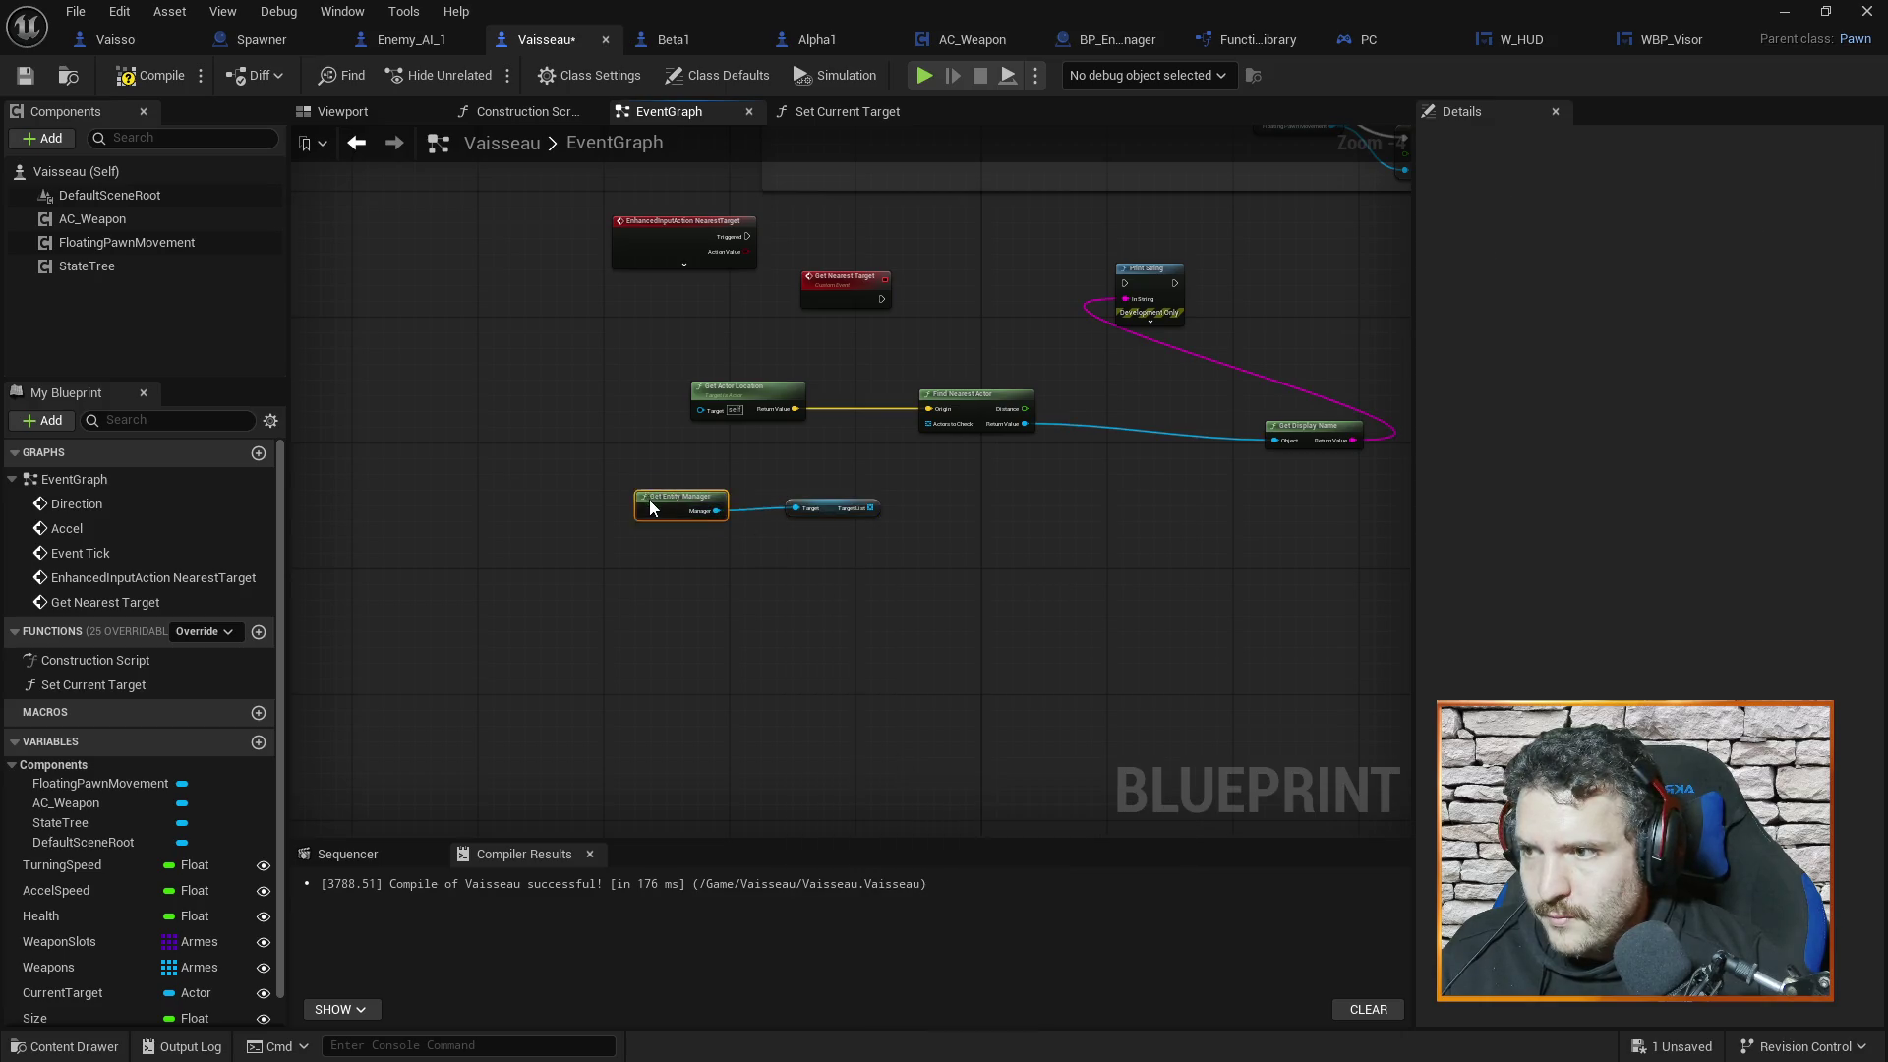
scroll(794, 460, up, 3)
mouse_move(595, 535)
mouse_down()
mouse_move(621, 520)
mouse_move(488, 519)
mouse_up()
drag(842, 533, 617, 545)
Add a For Each Loop node and raise it slightly
right_click(794, 634)
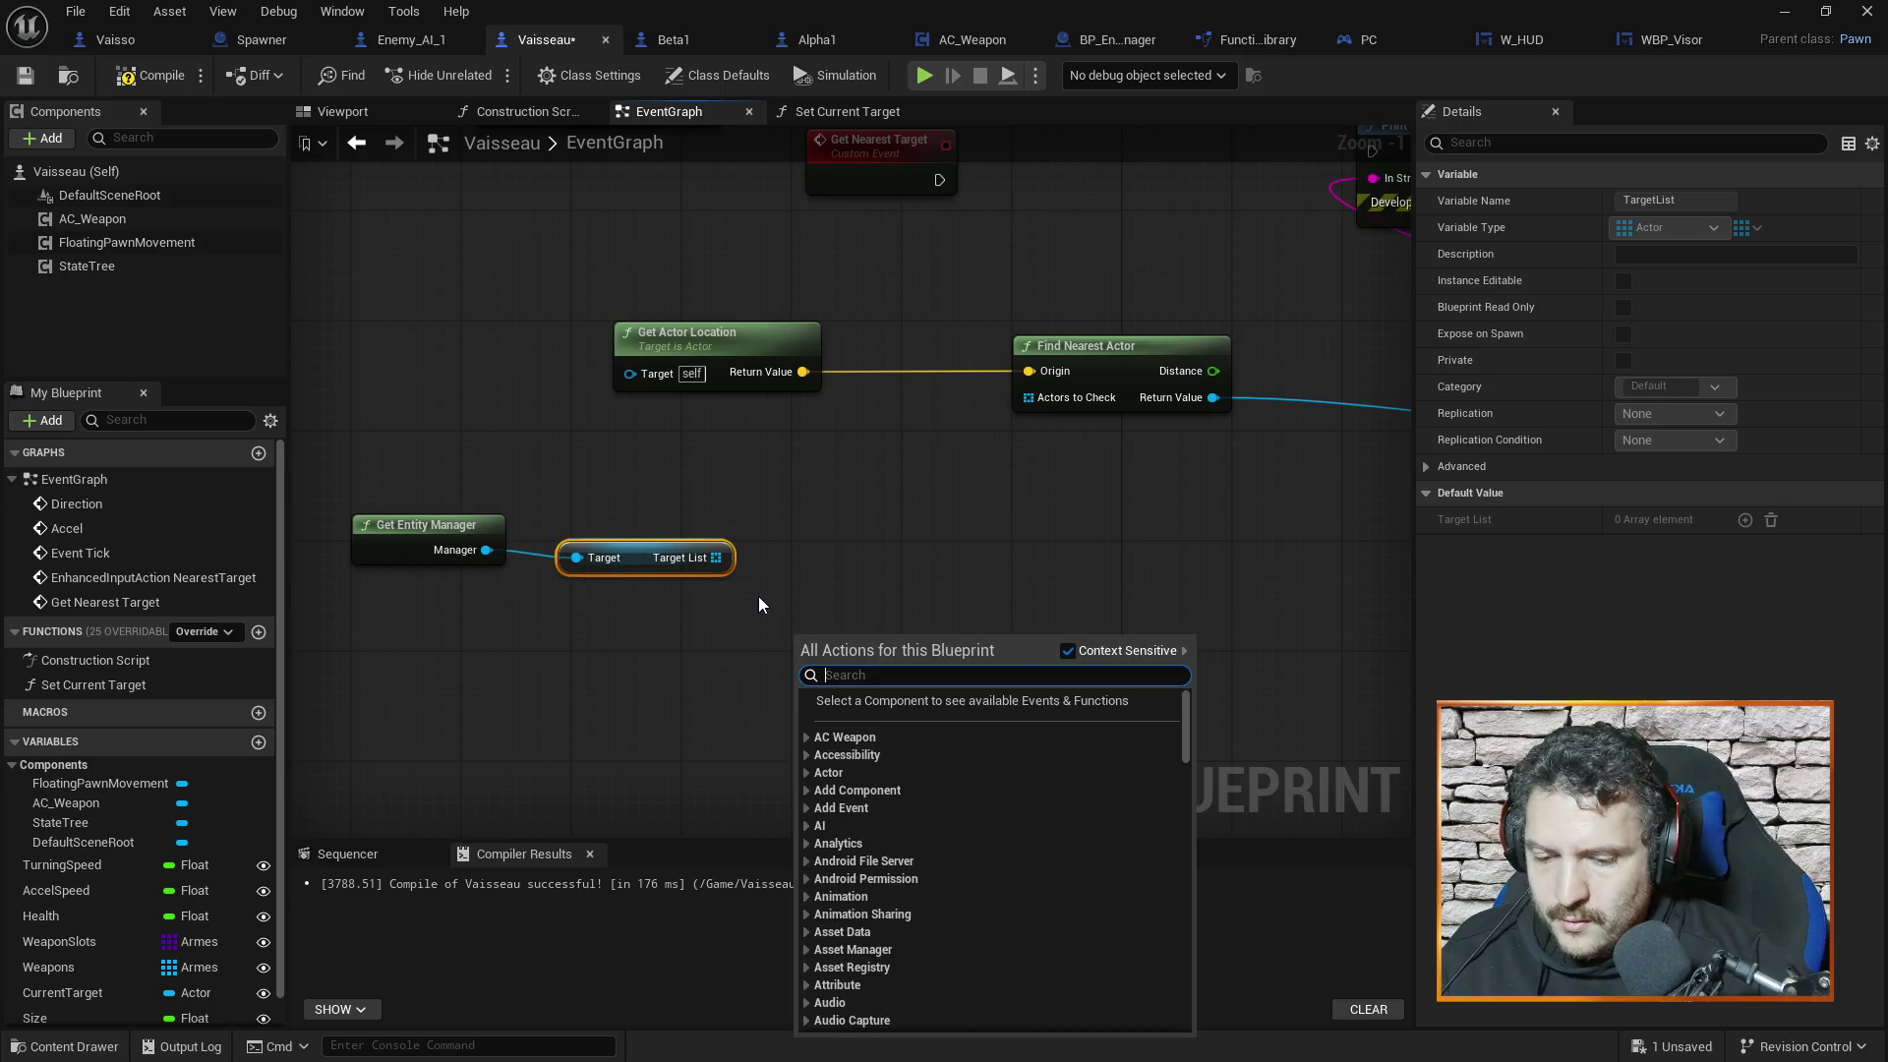
text(for )
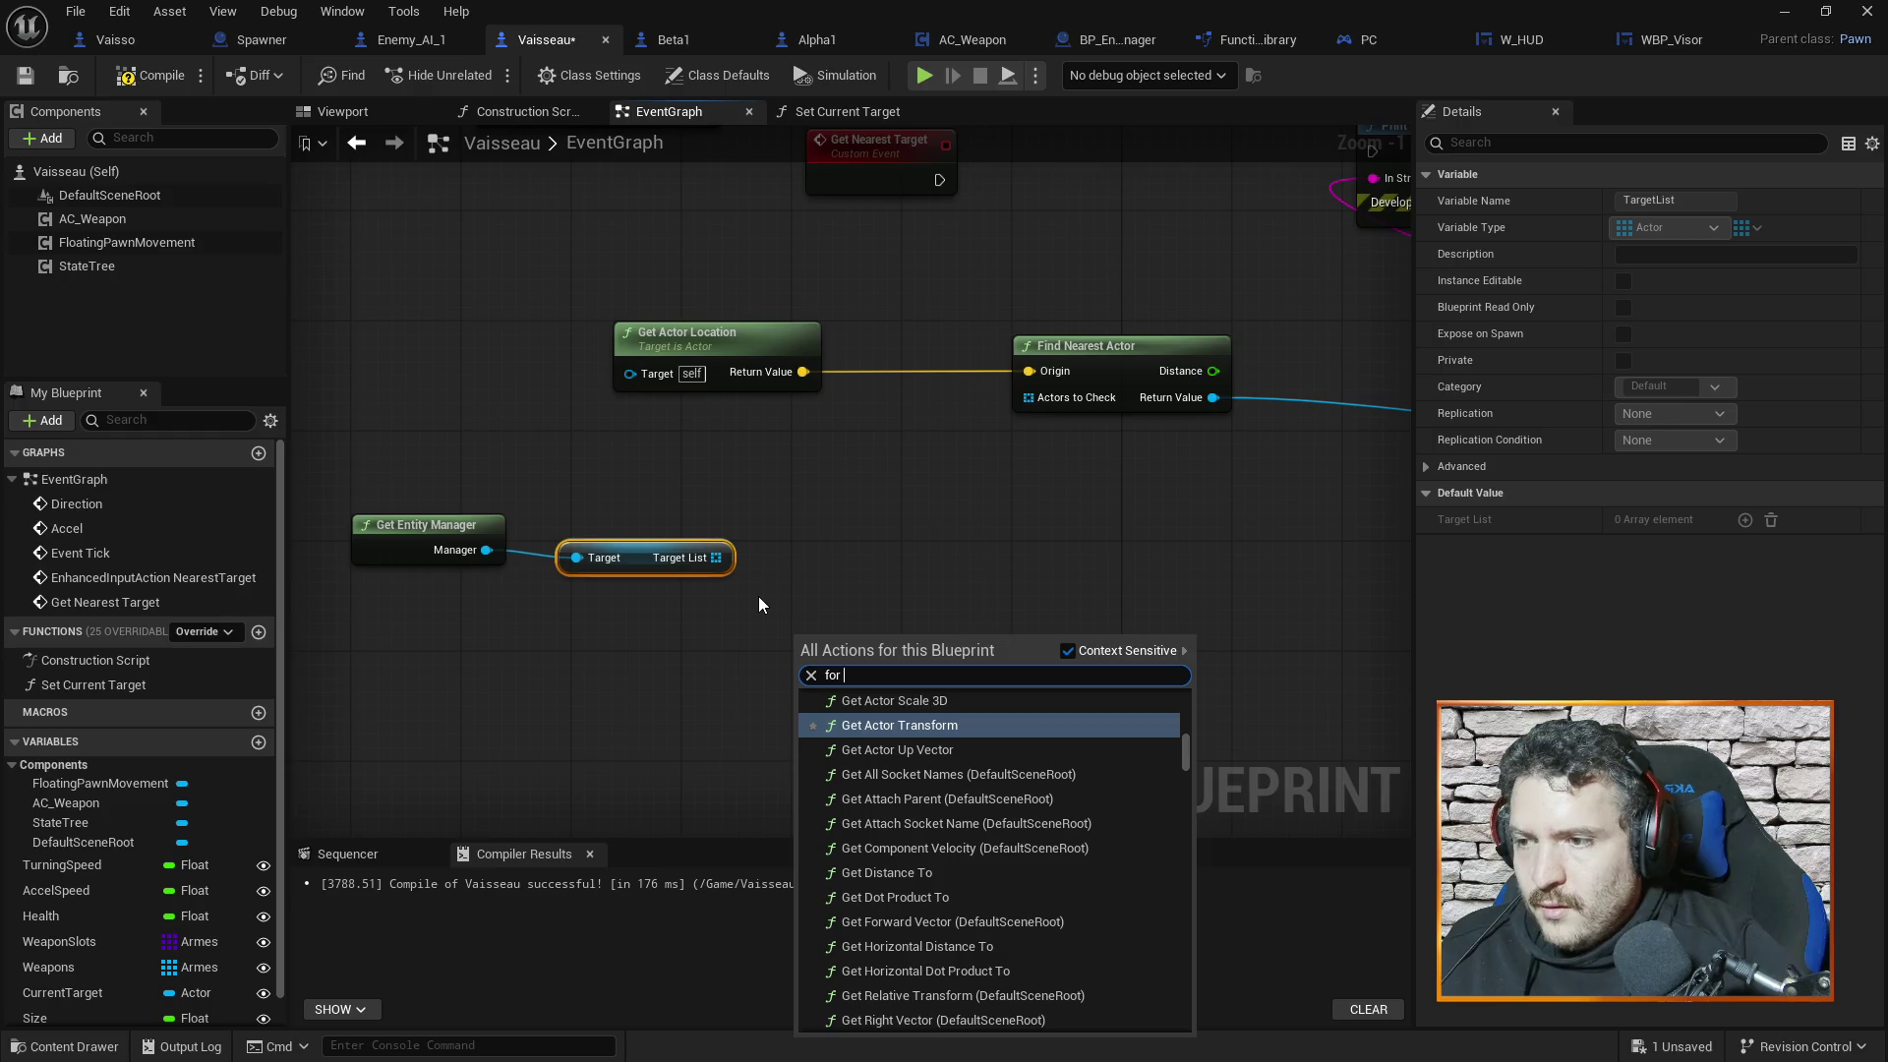
text(each)
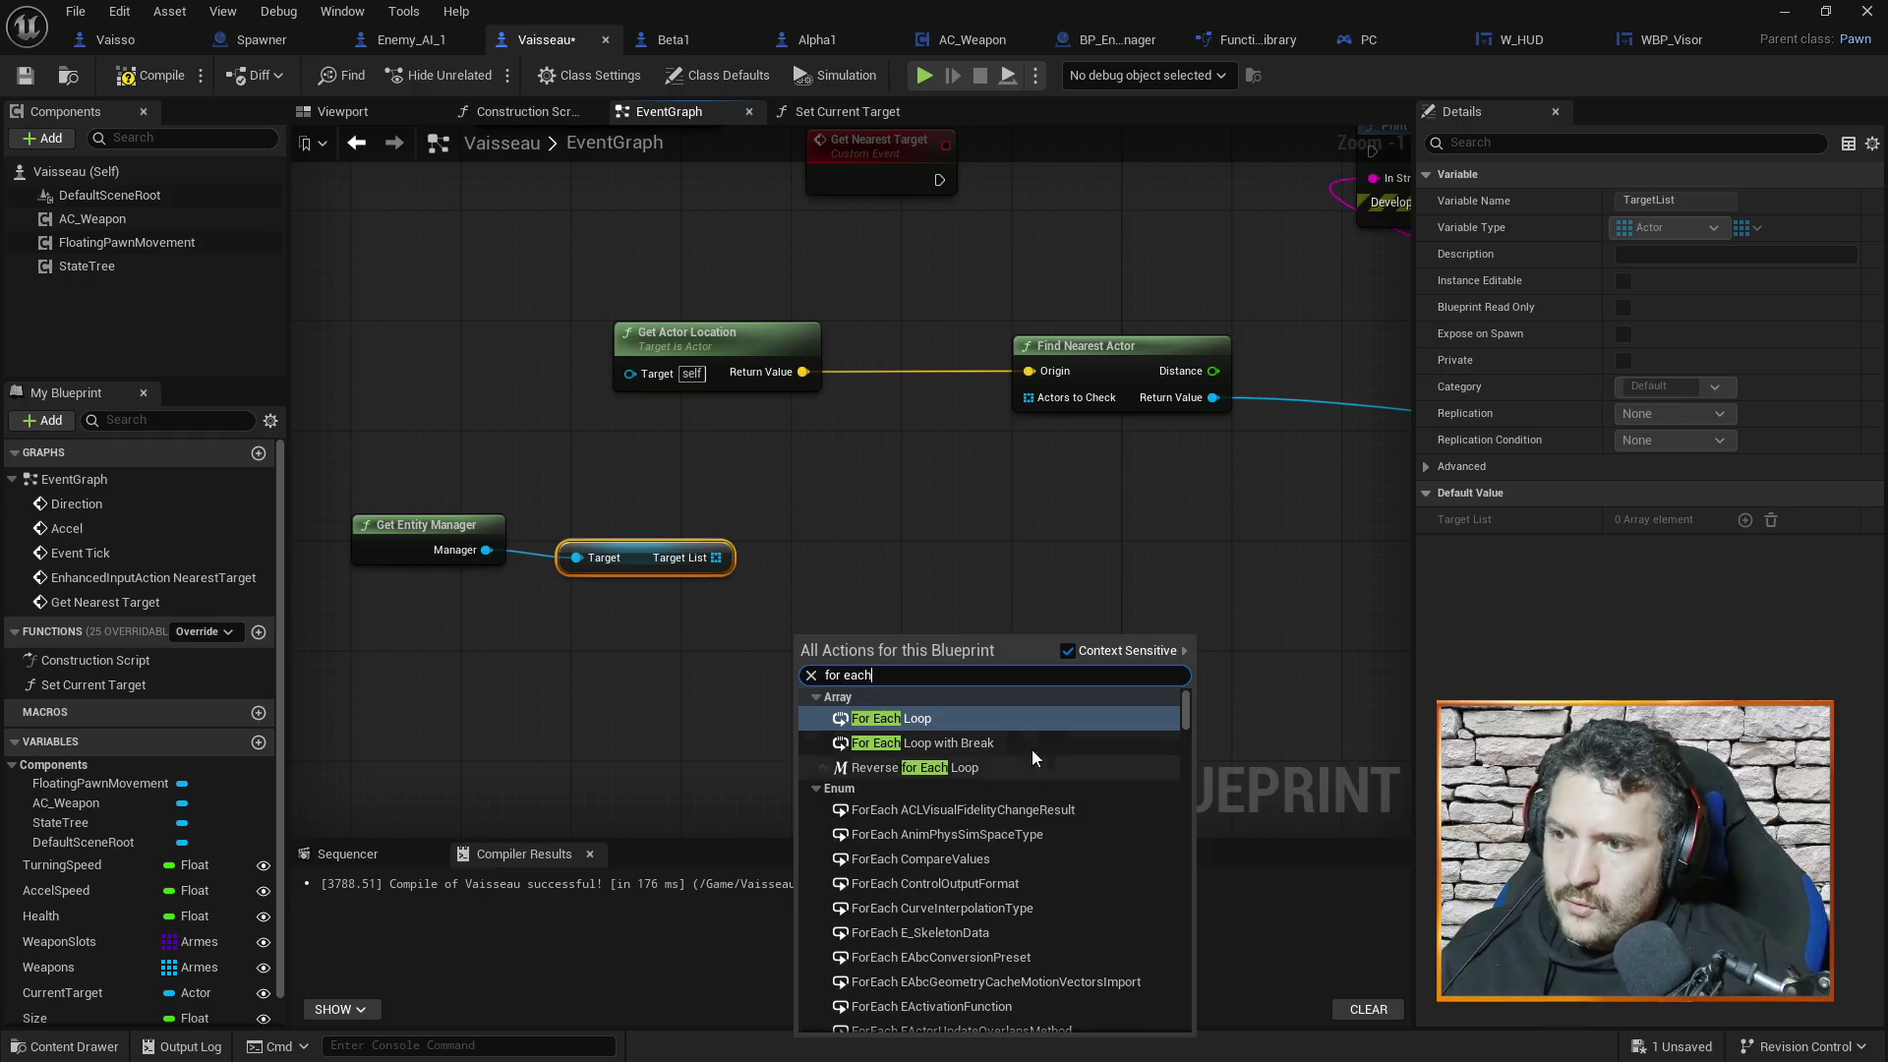
click(912, 718)
drag(916, 632, 907, 520)
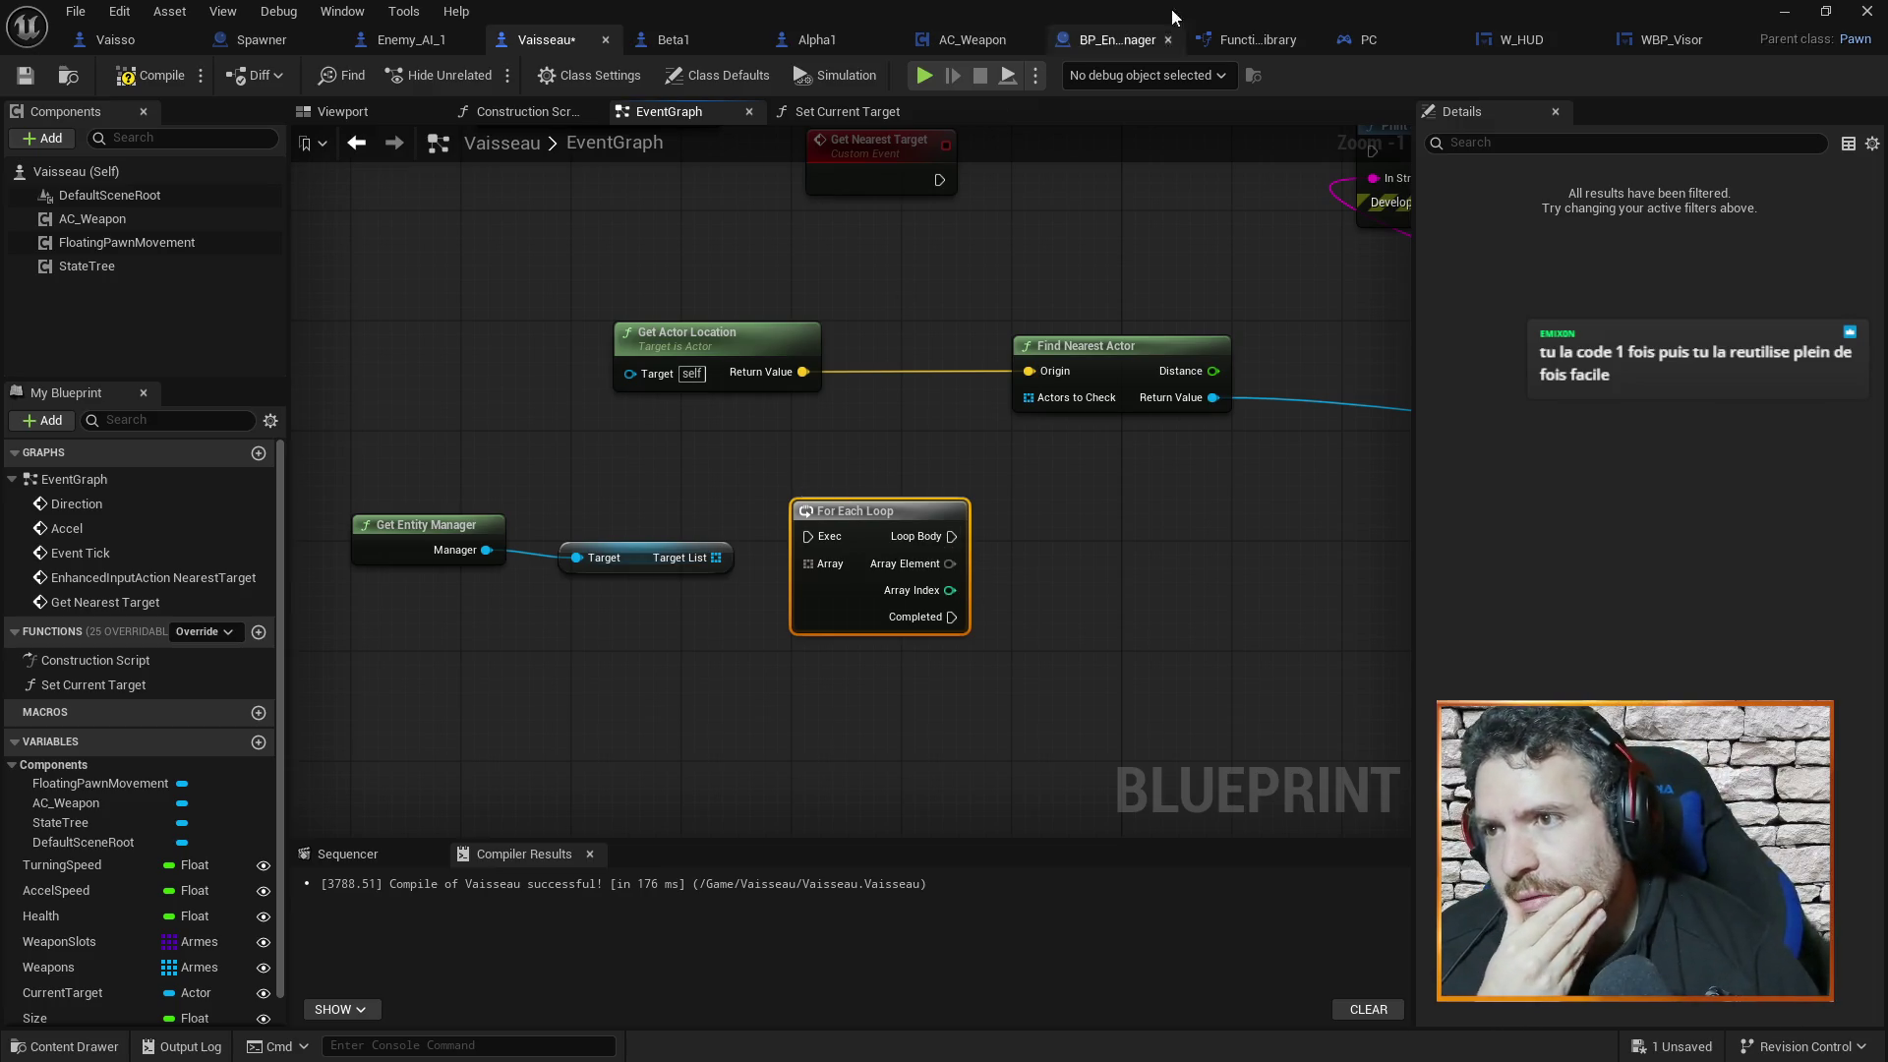
Select the unwired For Each Loop node beside the Target List getter
click(902, 423)
click(869, 526)
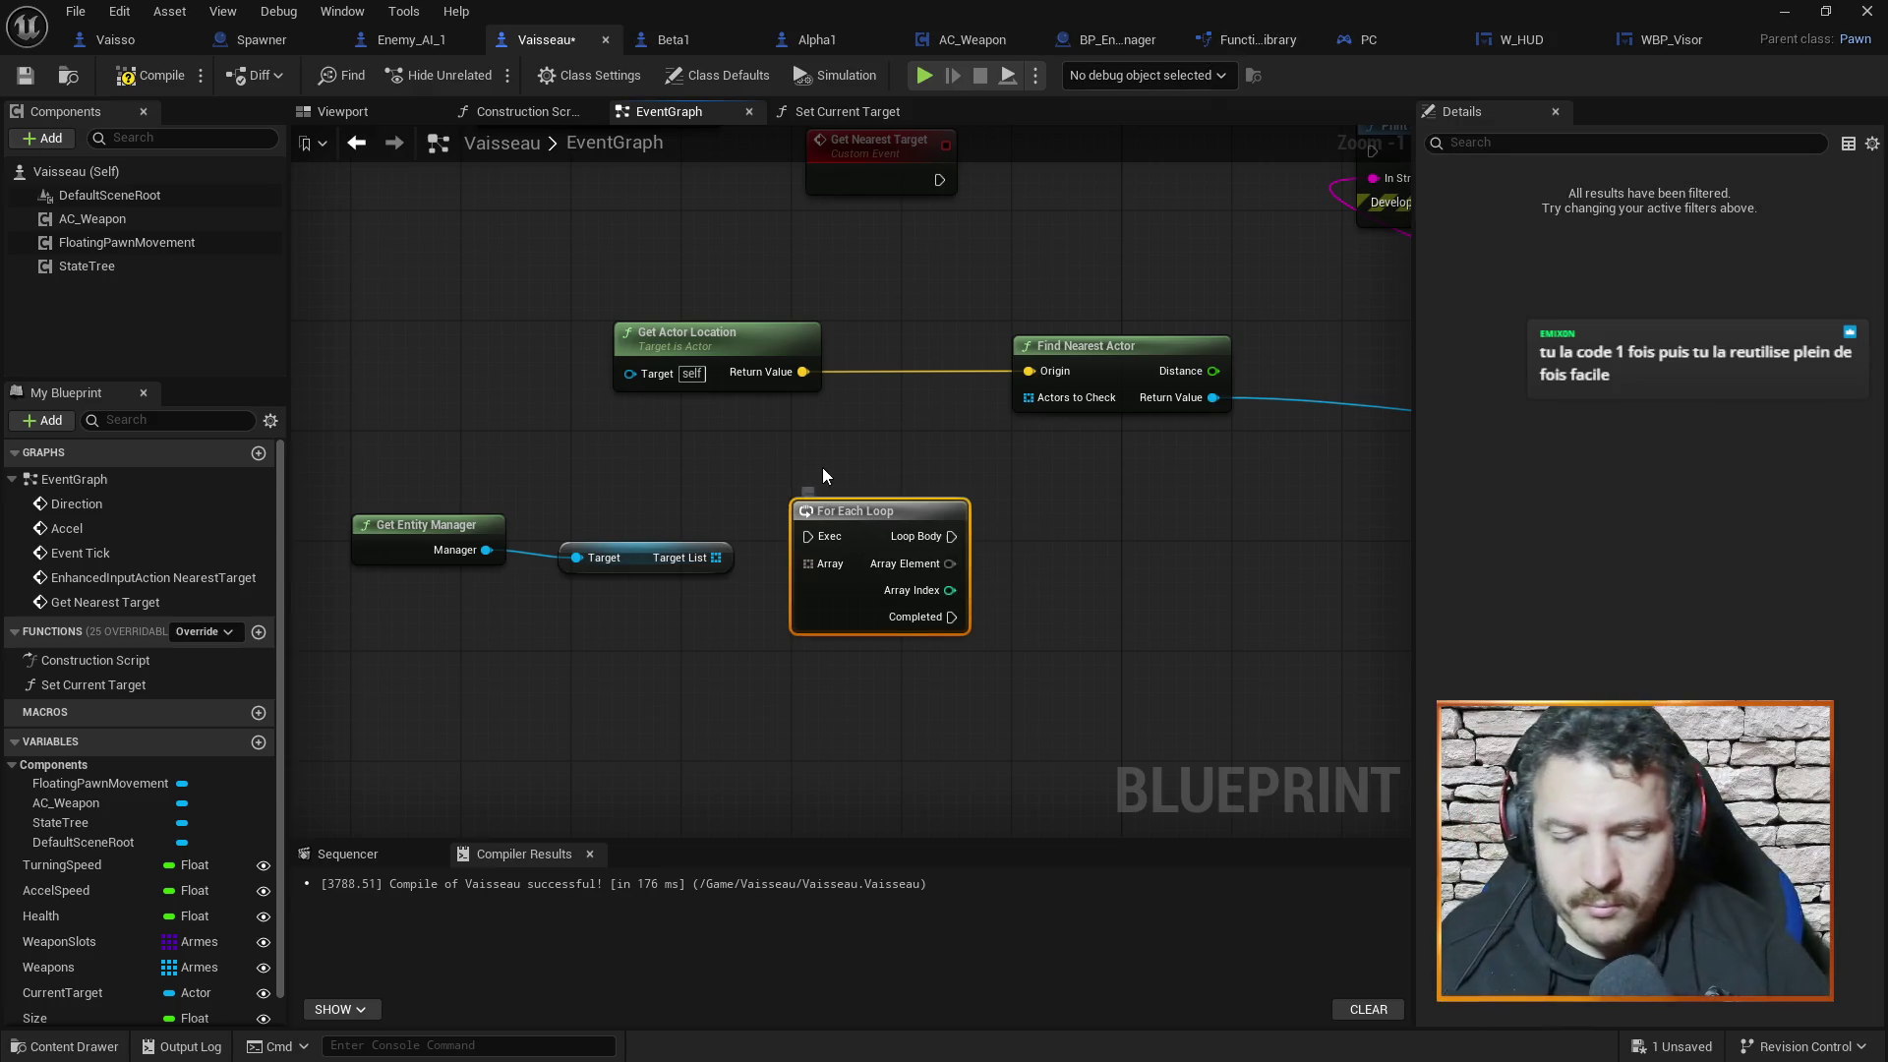